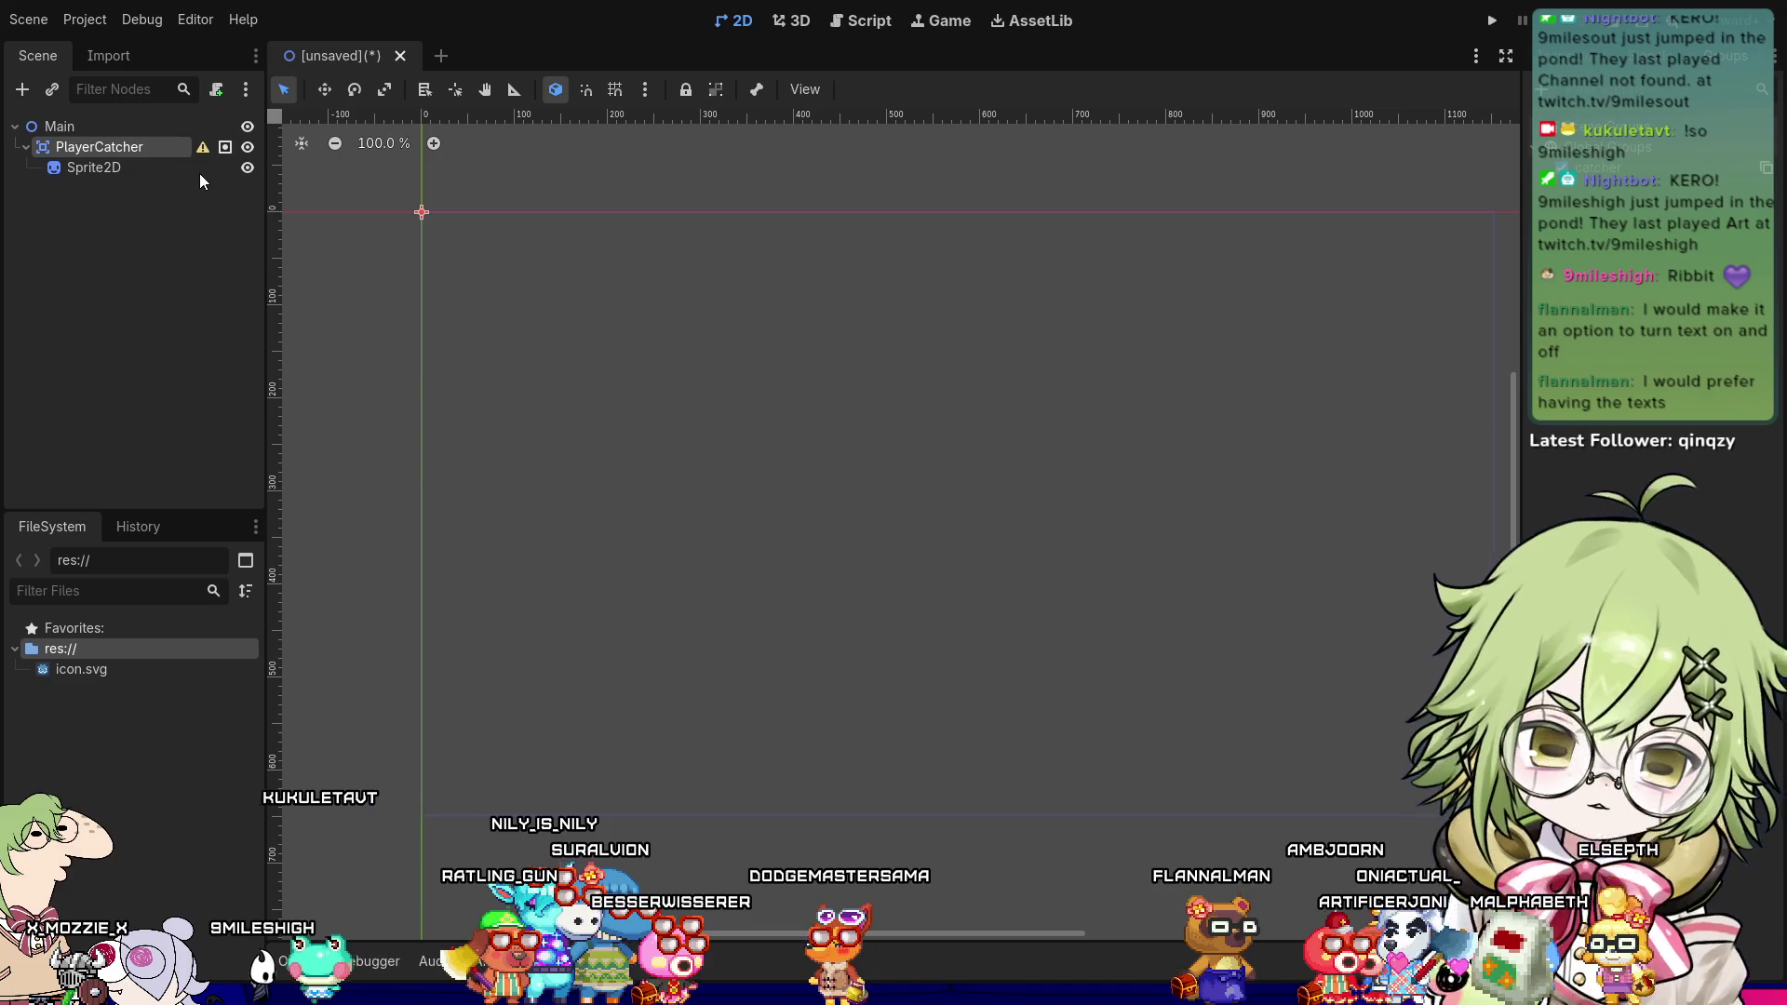
# - Paste a CollisionShape2D under PlayerCatcher, then select the Sprite2D to give it the frog texture
pyautogui.hotkey('ctrl', 'v')
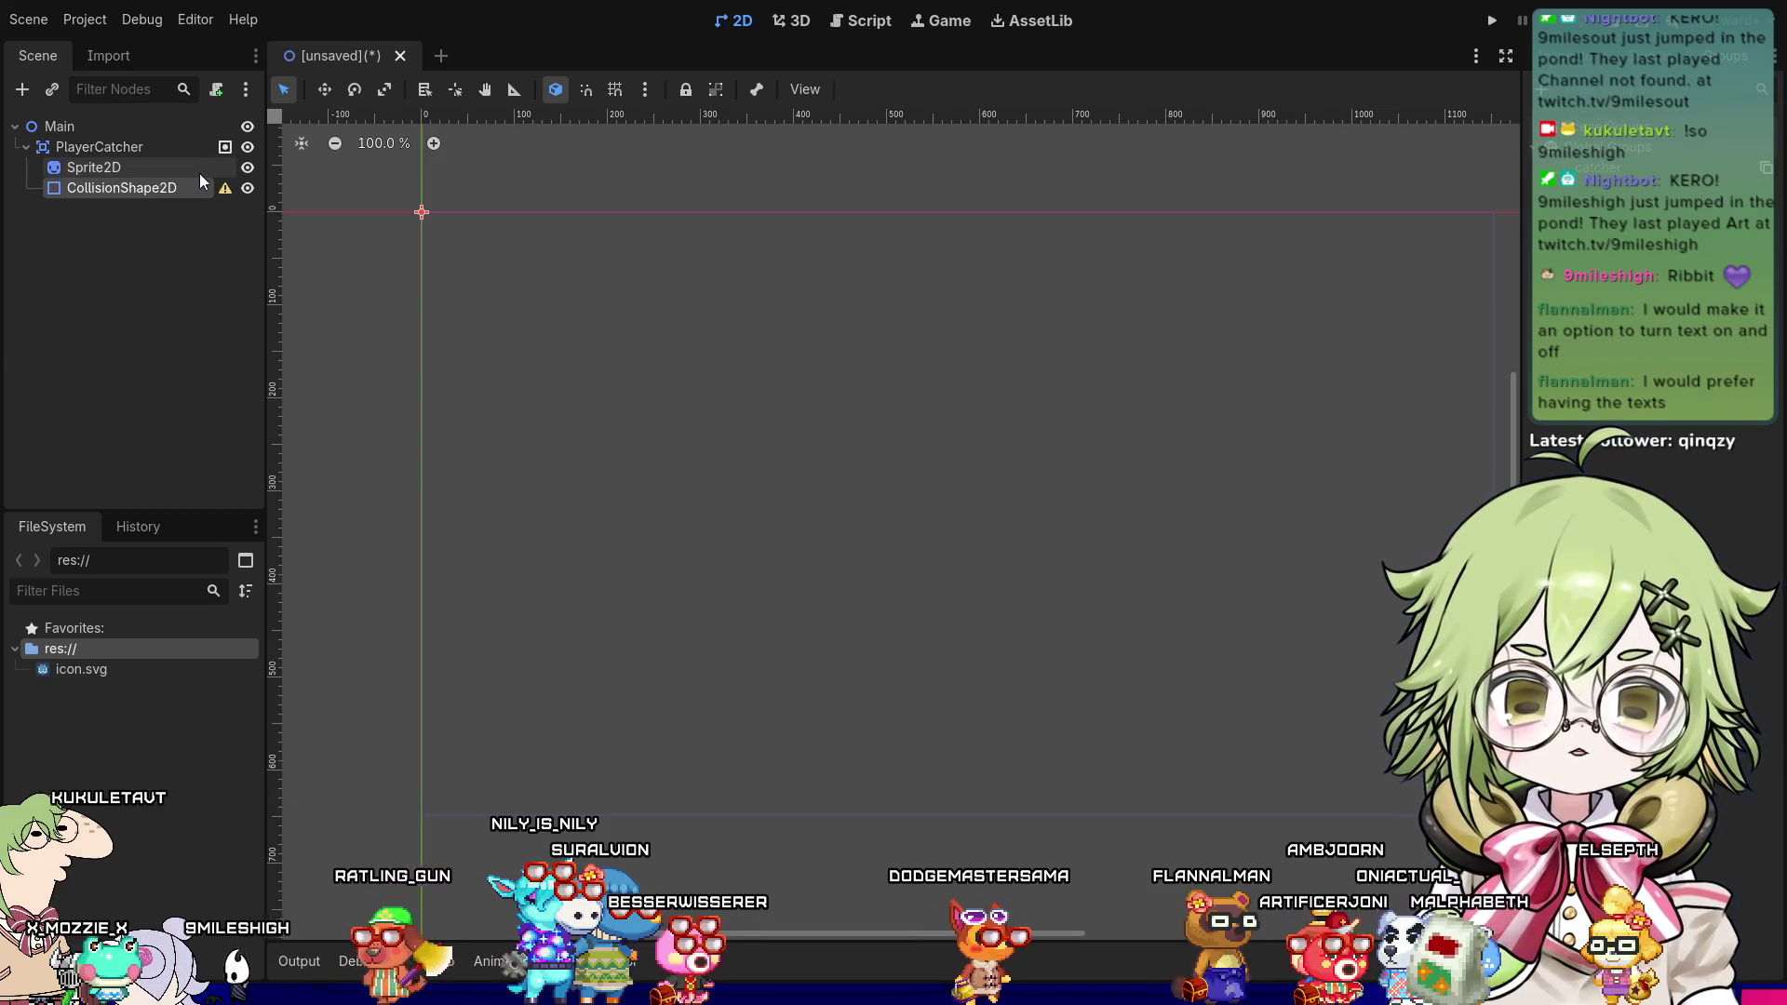
pyautogui.click(88, 168)
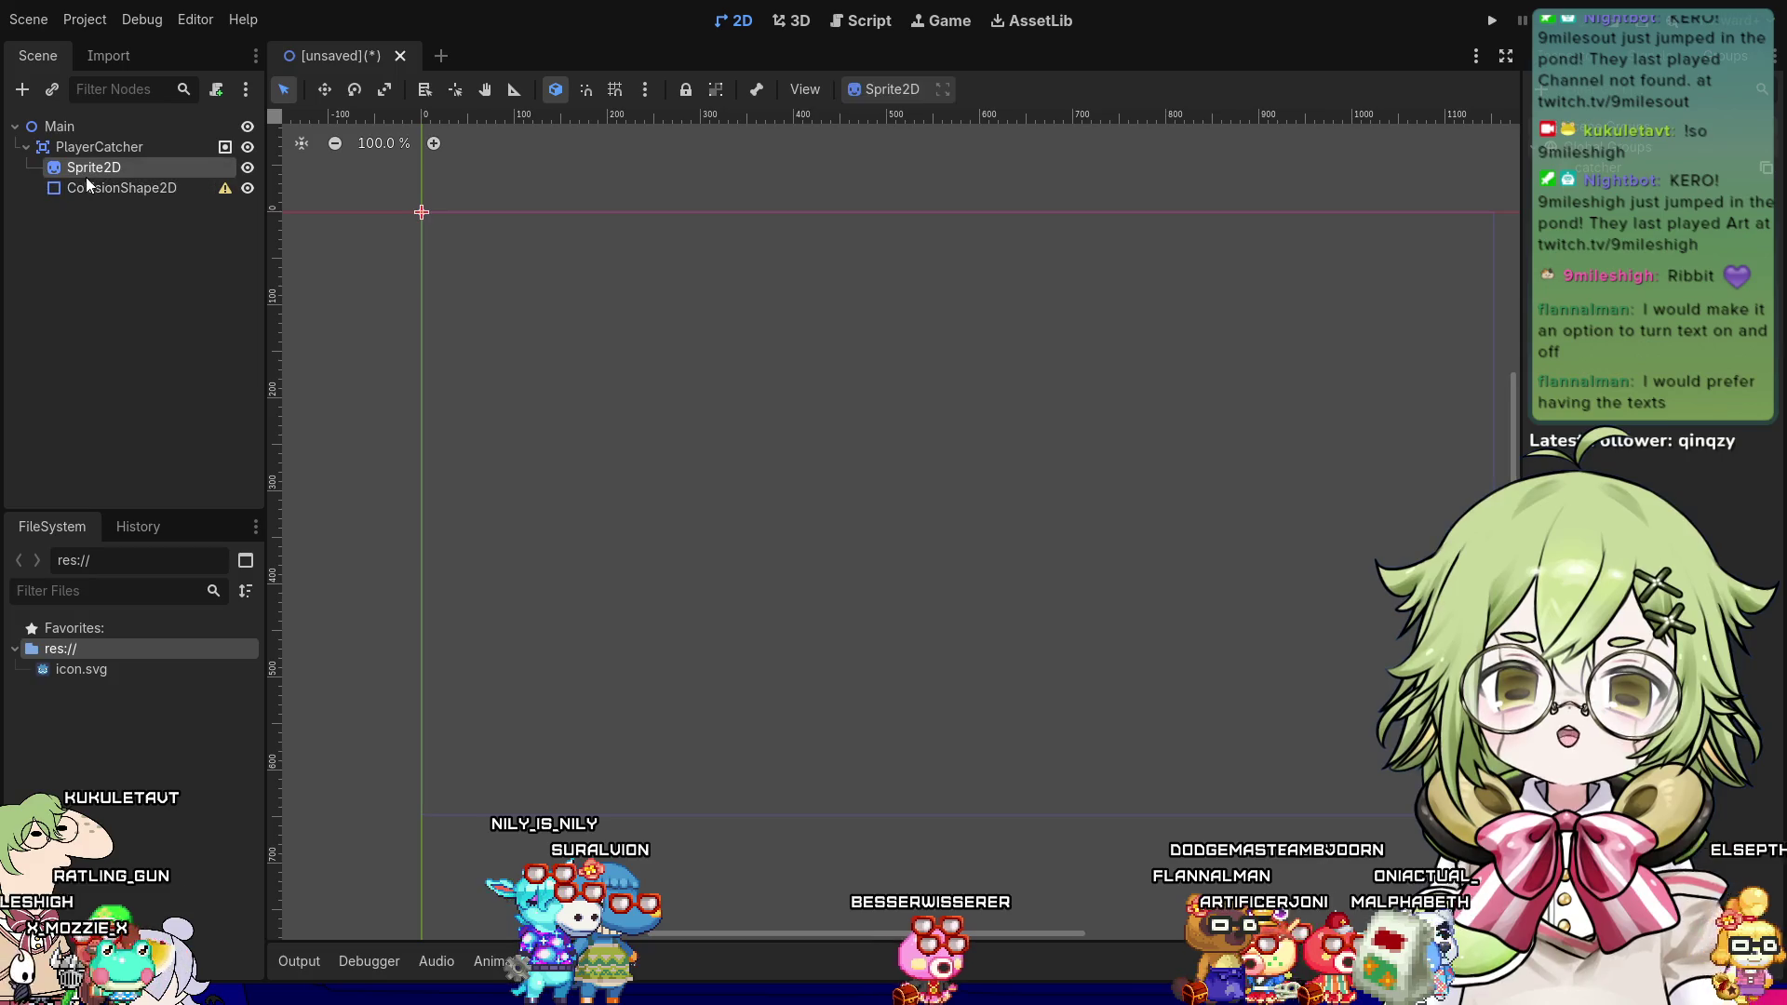
pyautogui.scroll(8, 752, 280)
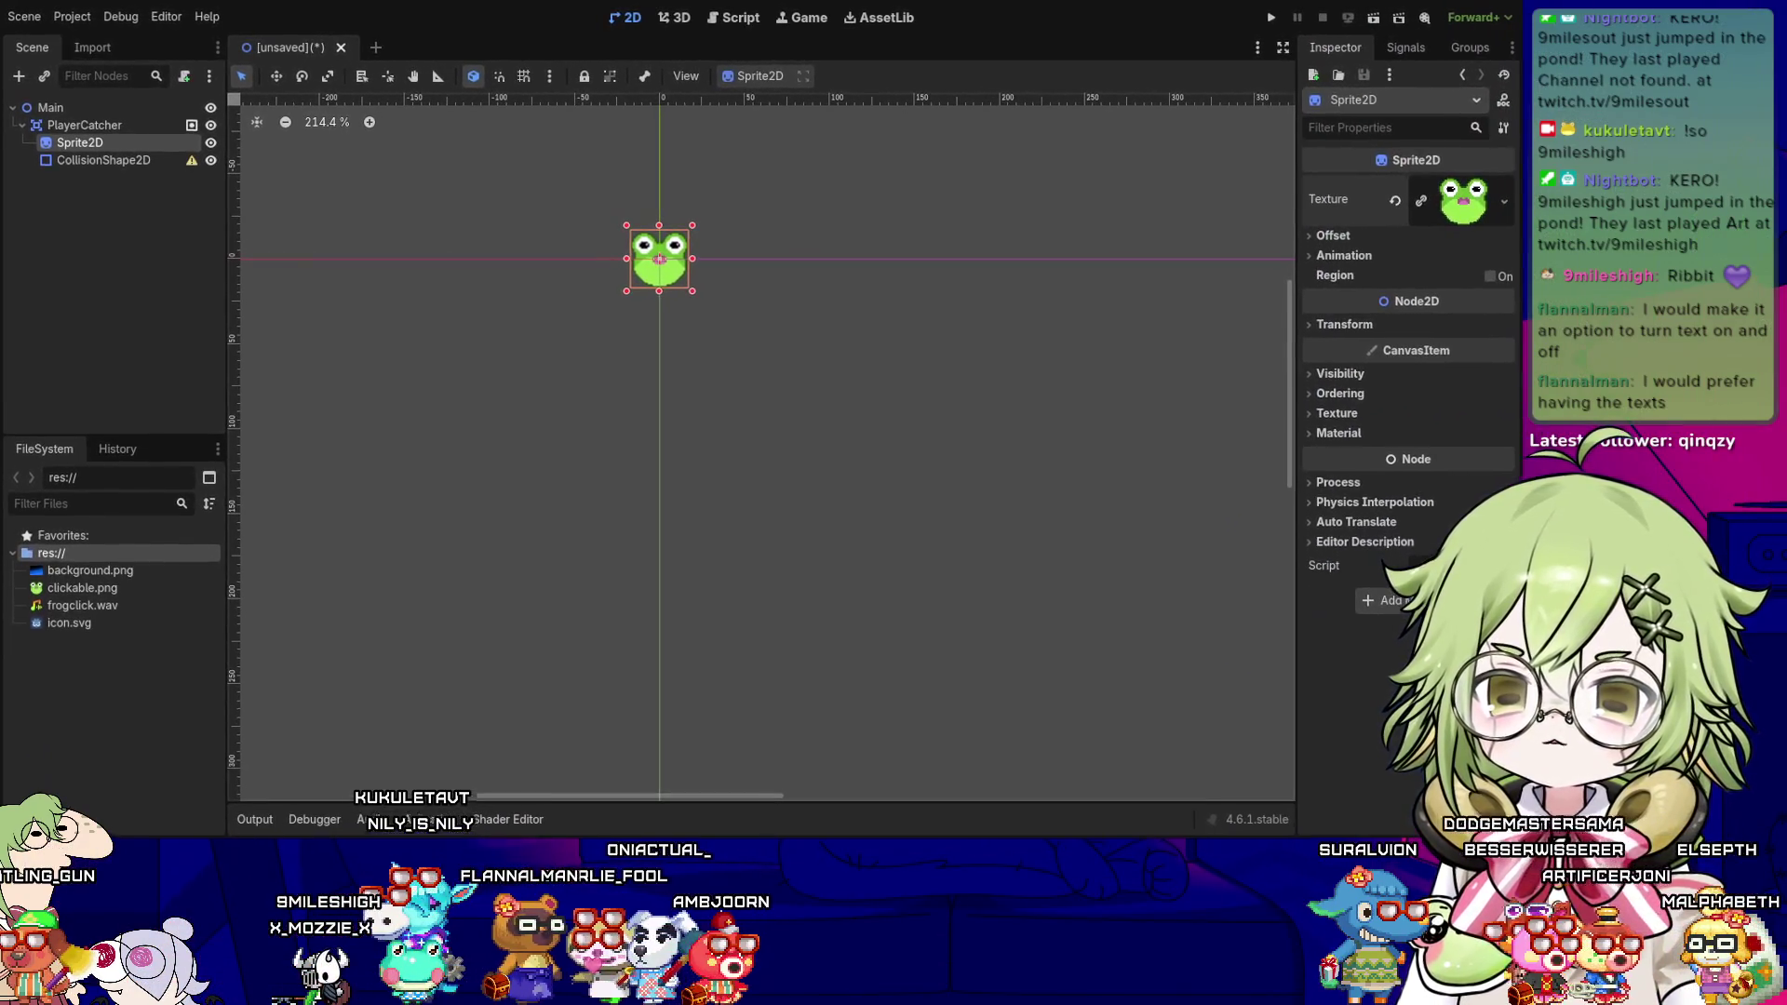
# - Clear the Sprite2D's frog texture and look through its Auto Translate, Physics Interpolation and Process sections
pyautogui.click(1393, 201)
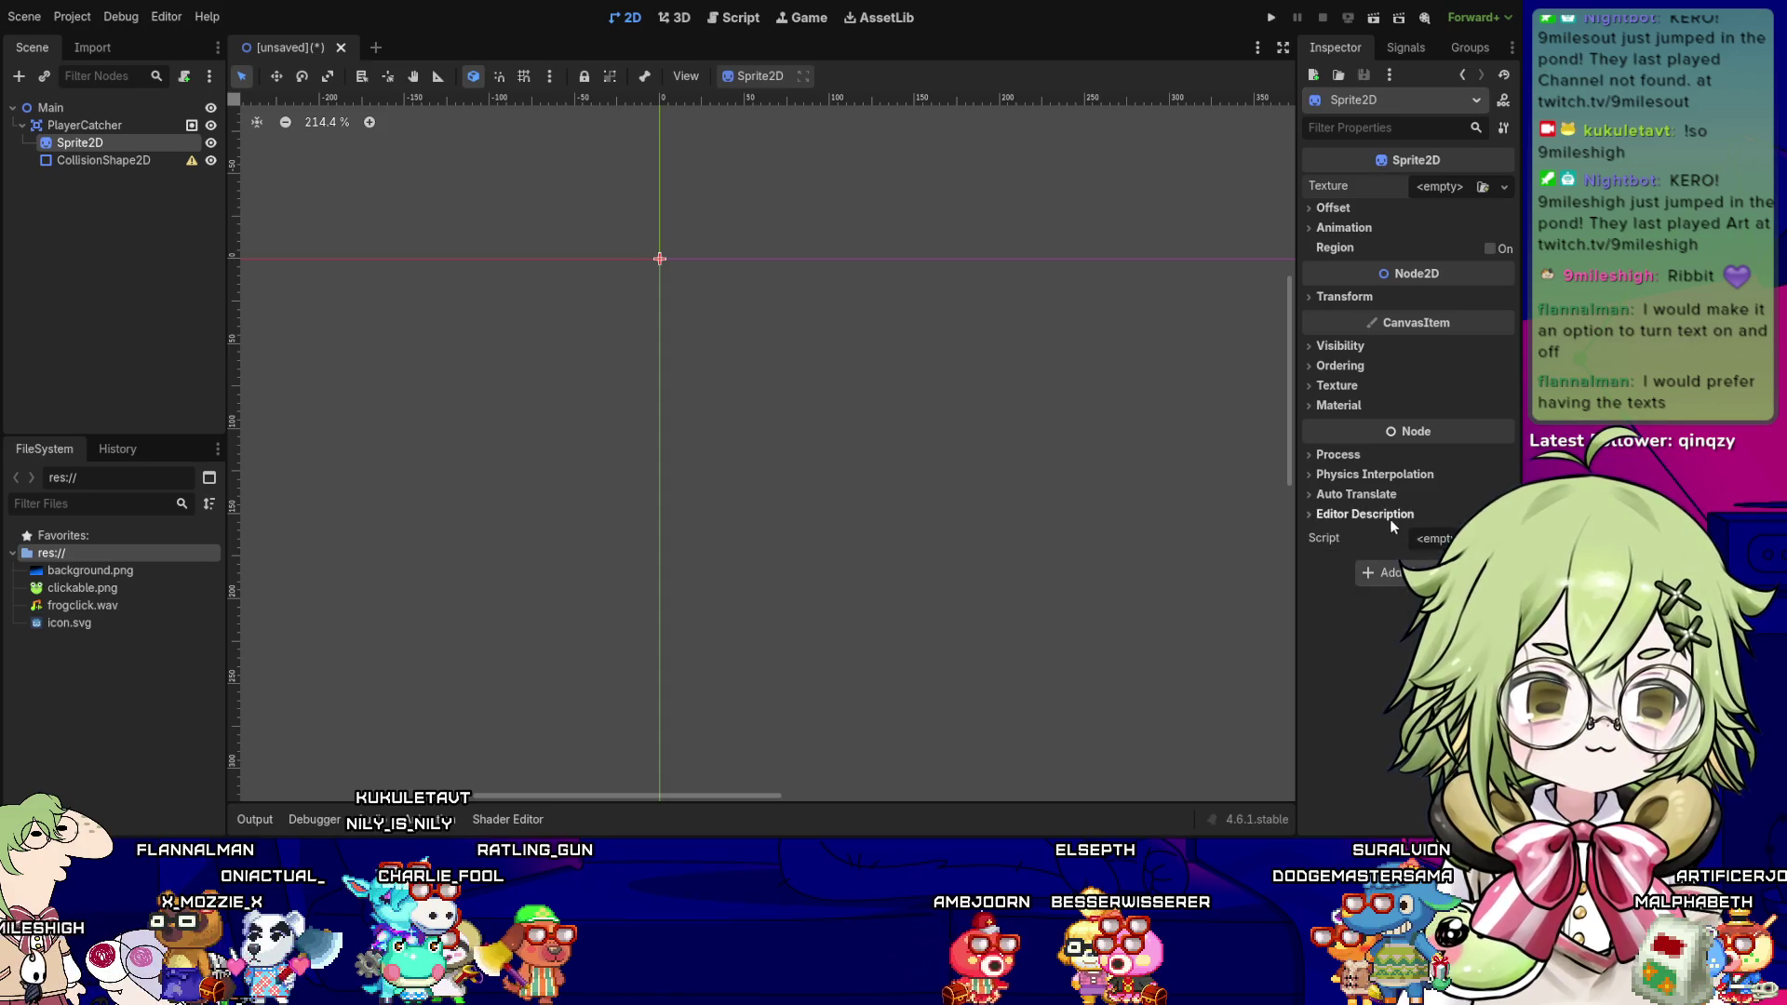
pyautogui.click(1370, 493)
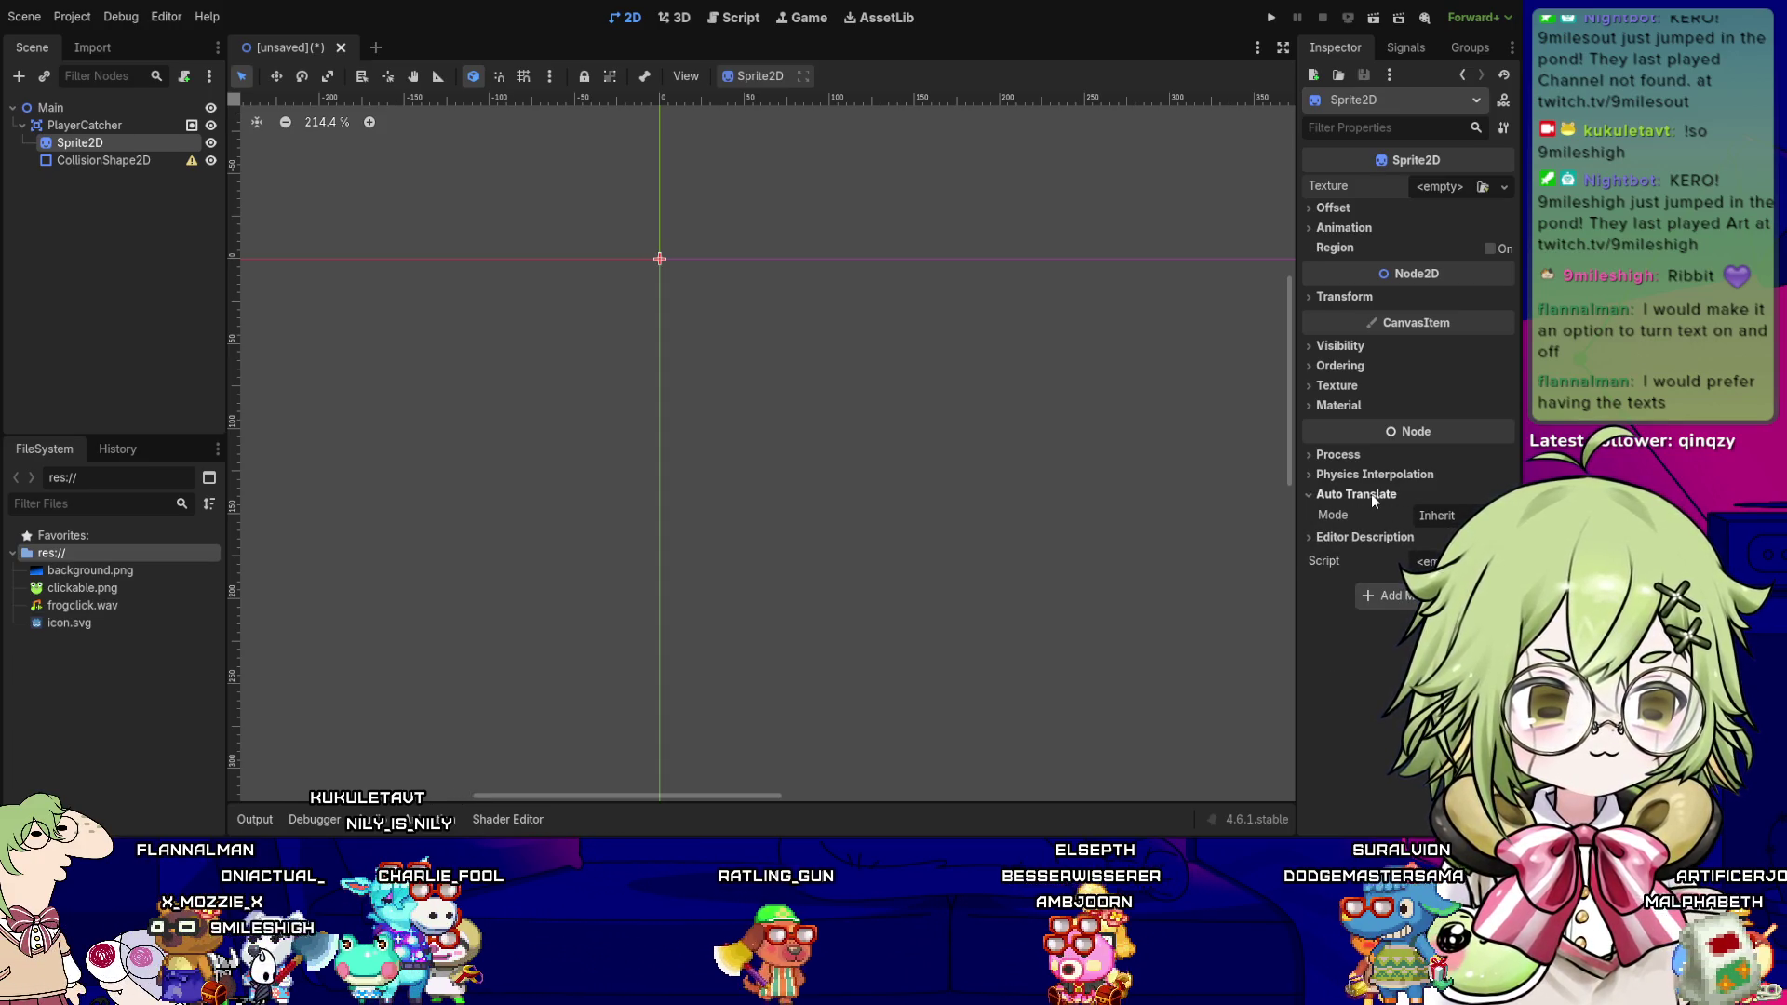
pyautogui.click(1371, 494)
pyautogui.click(1376, 473)
pyautogui.click(1375, 474)
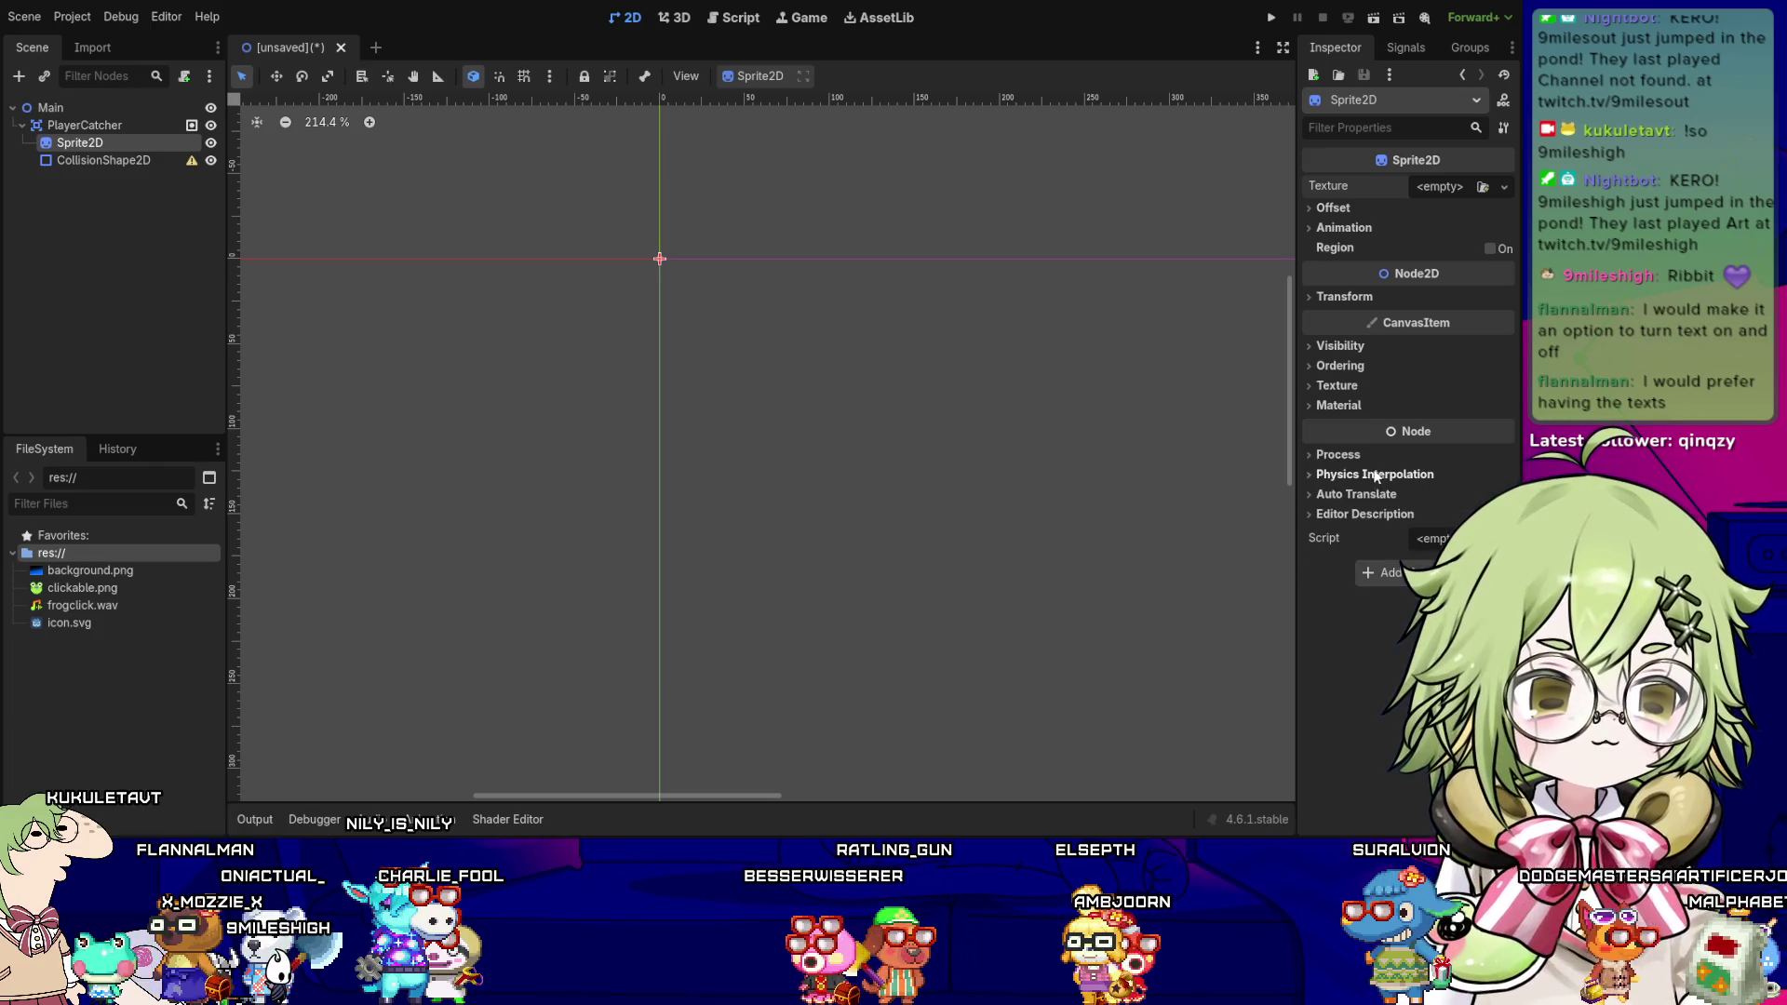
pyautogui.click(1371, 459)
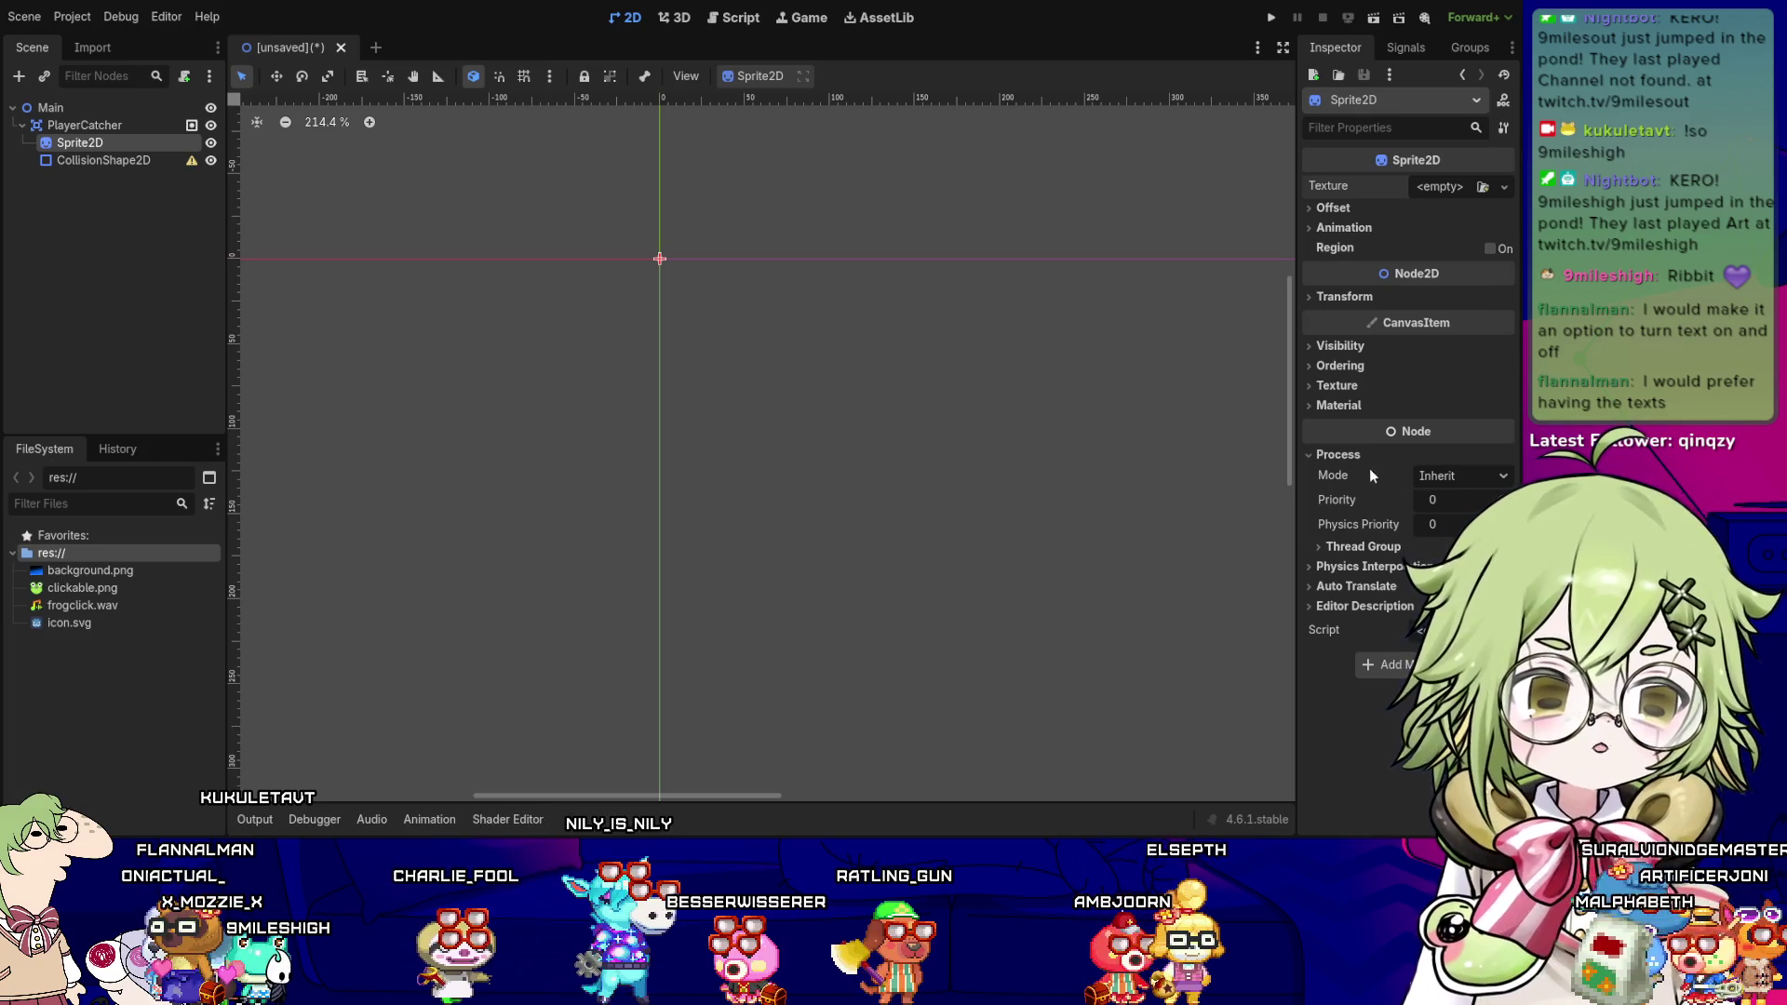
pyautogui.click(1366, 460)
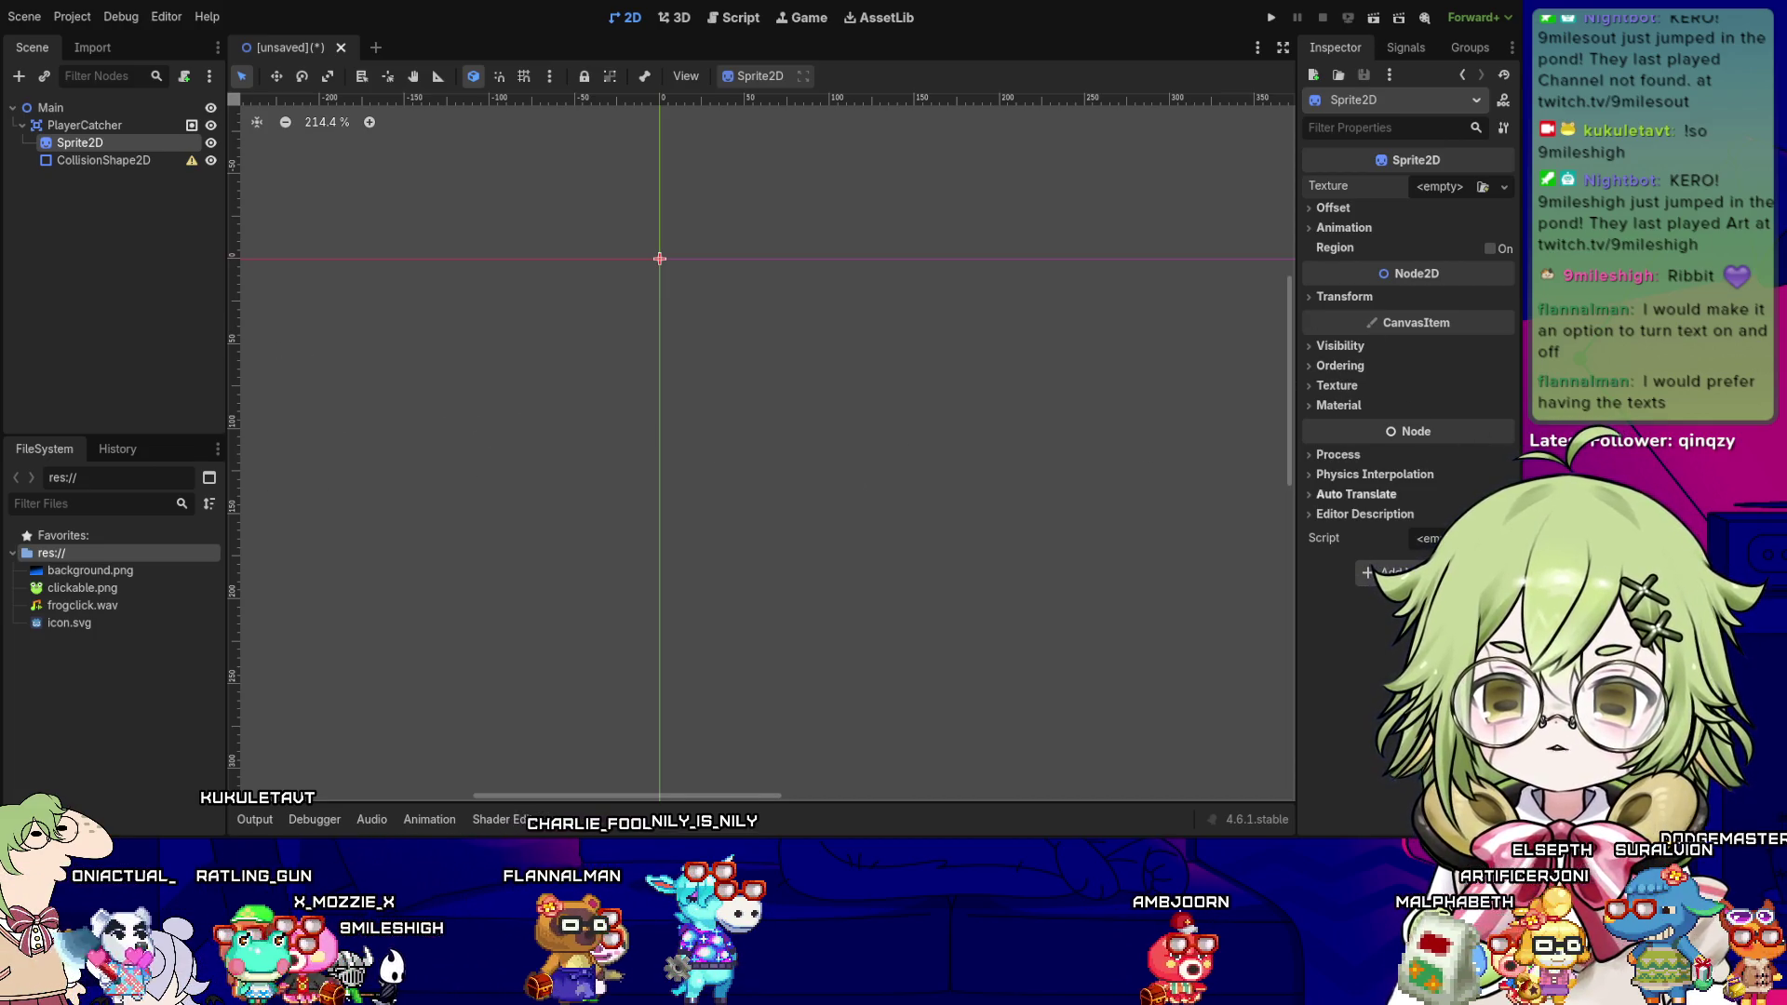
# - Pan the canvas toward the origin, check the Transform values, and begin reassigning the frog texture
pyautogui.moveTo(1009, 518); pyautogui.dragTo(877, 513)
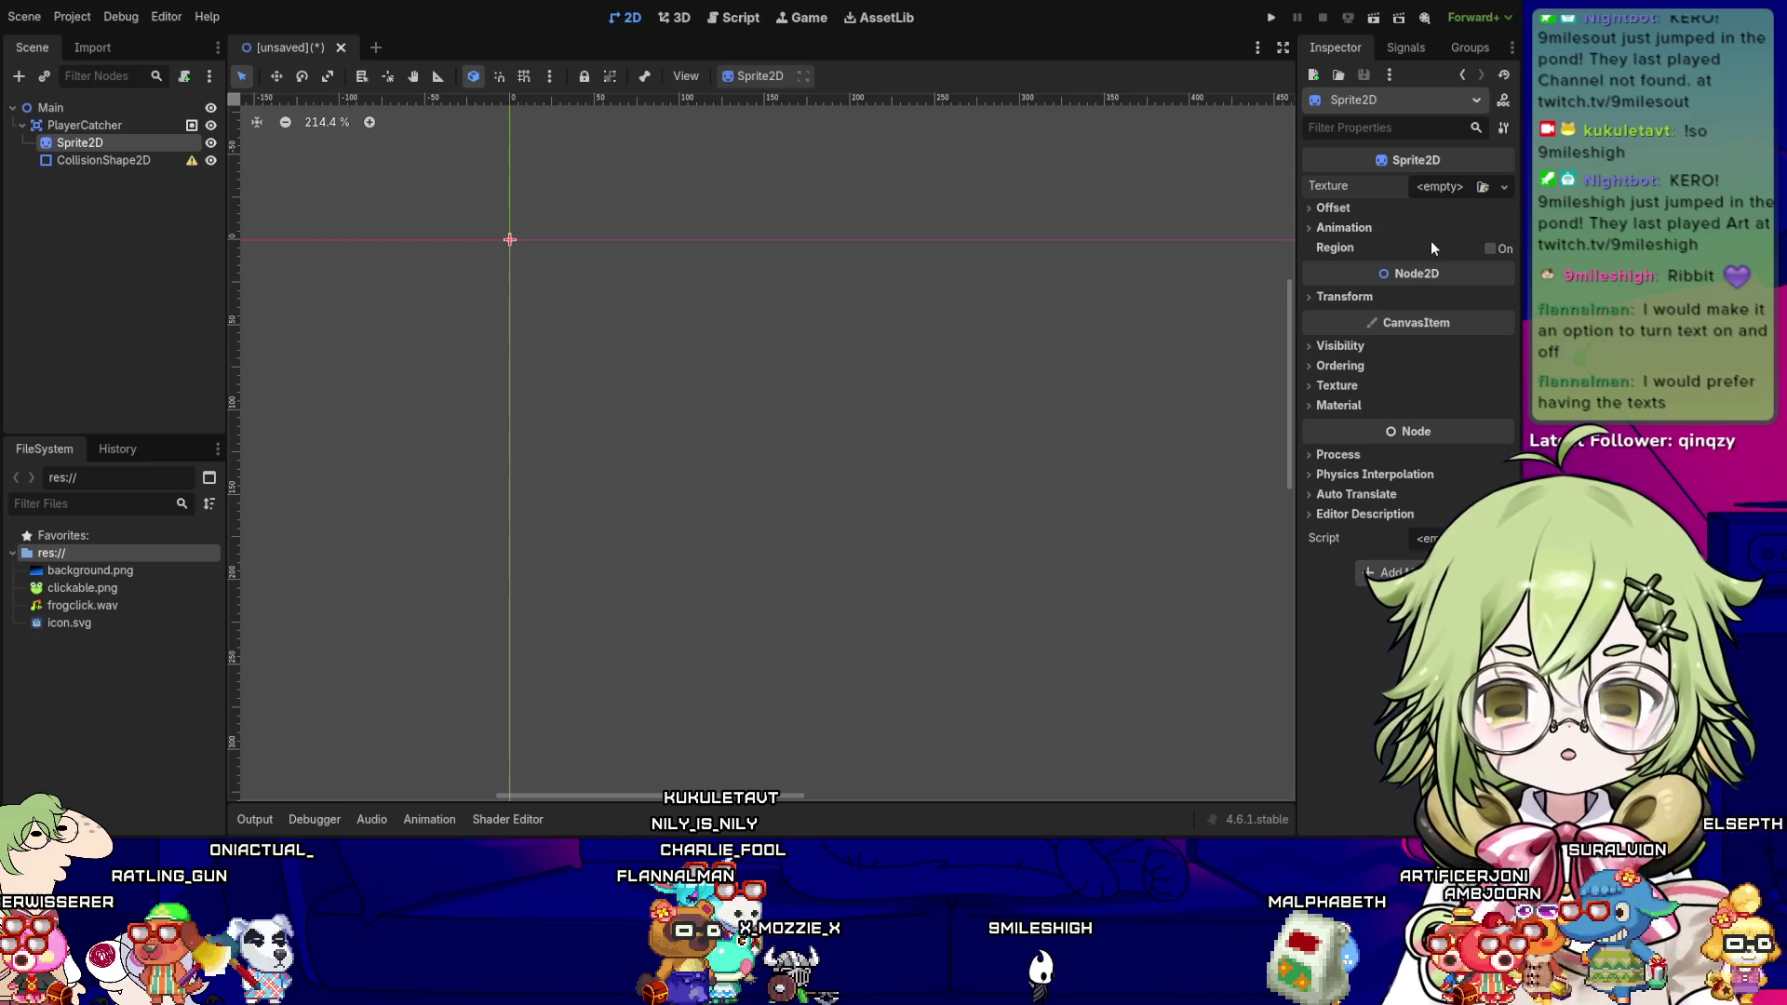
pyautogui.moveTo(1065, 412); pyautogui.dragTo(1005, 386)
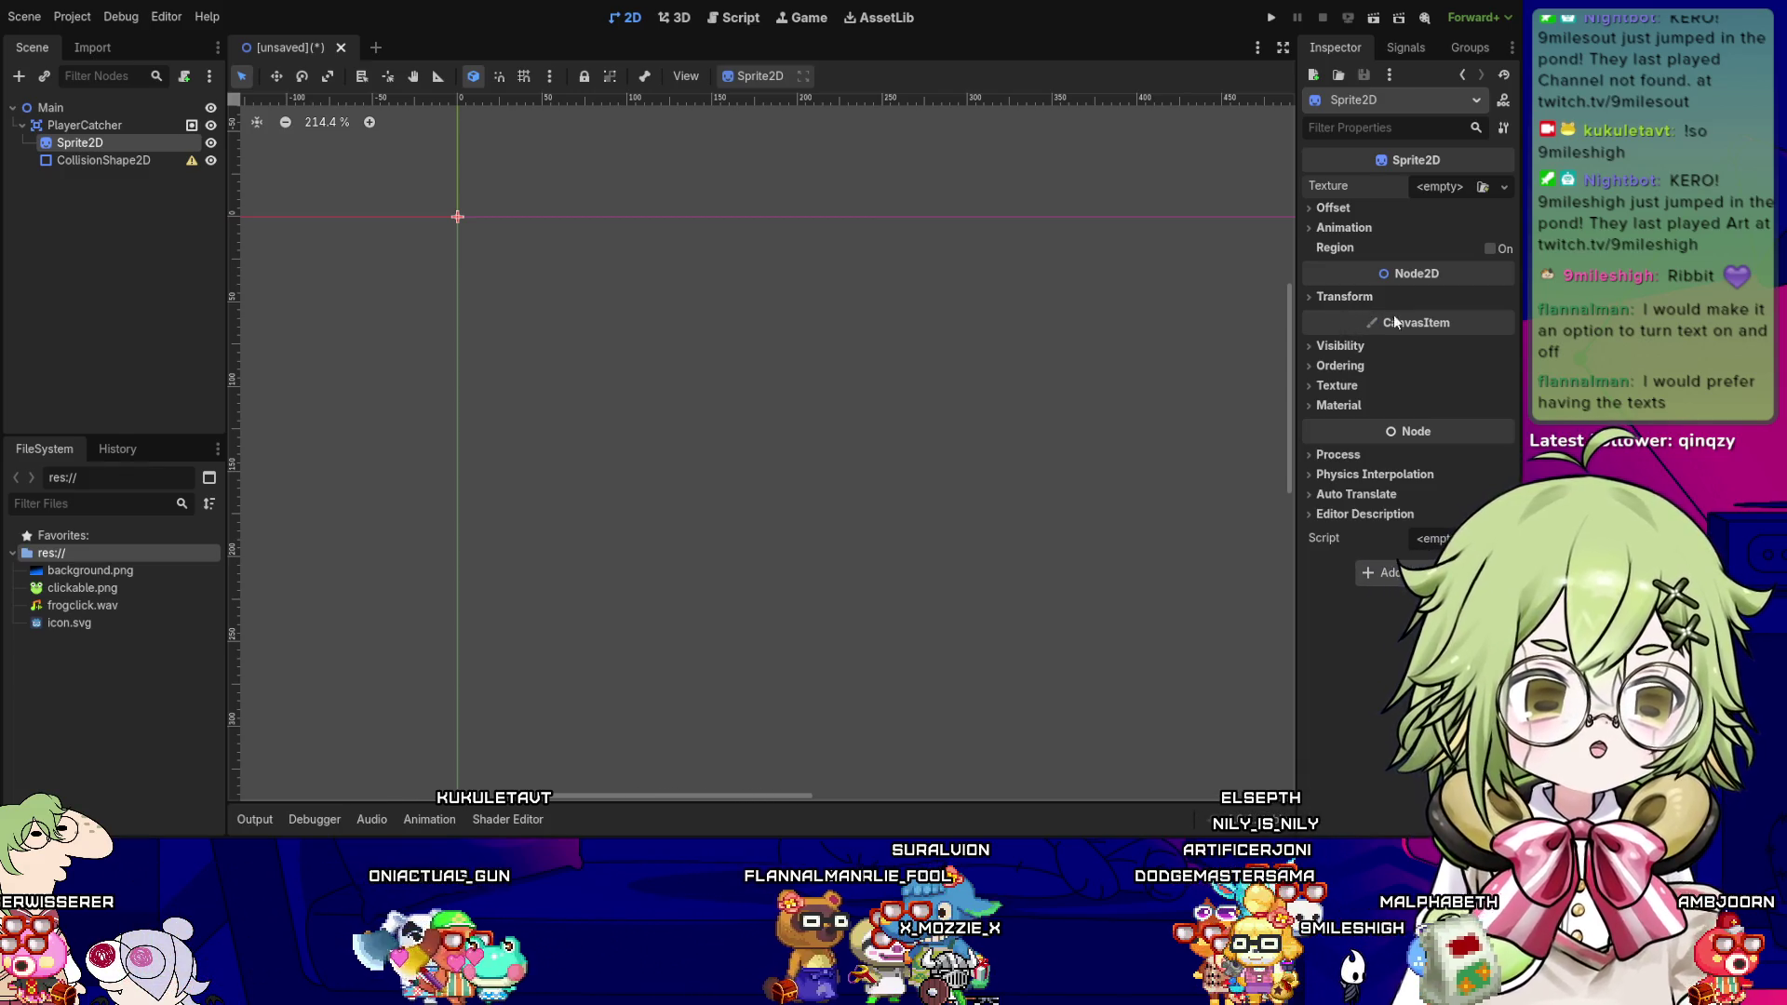
pyautogui.click(1355, 298)
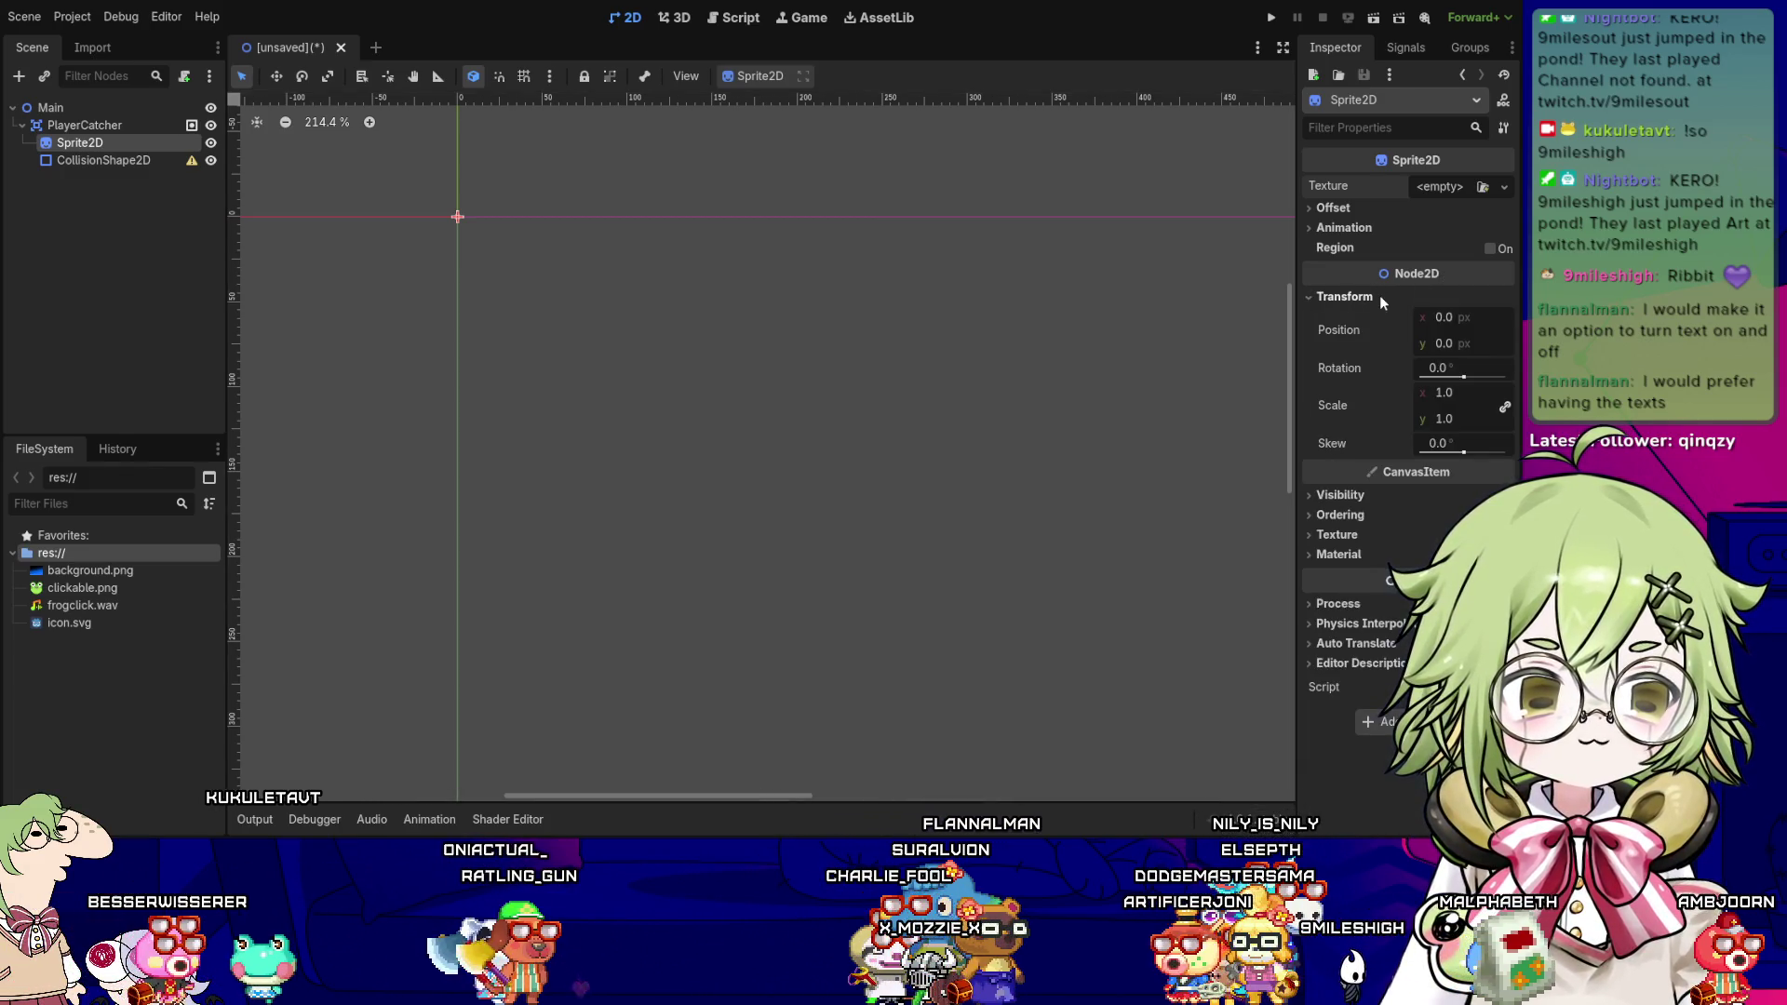
pyautogui.click(1372, 296)
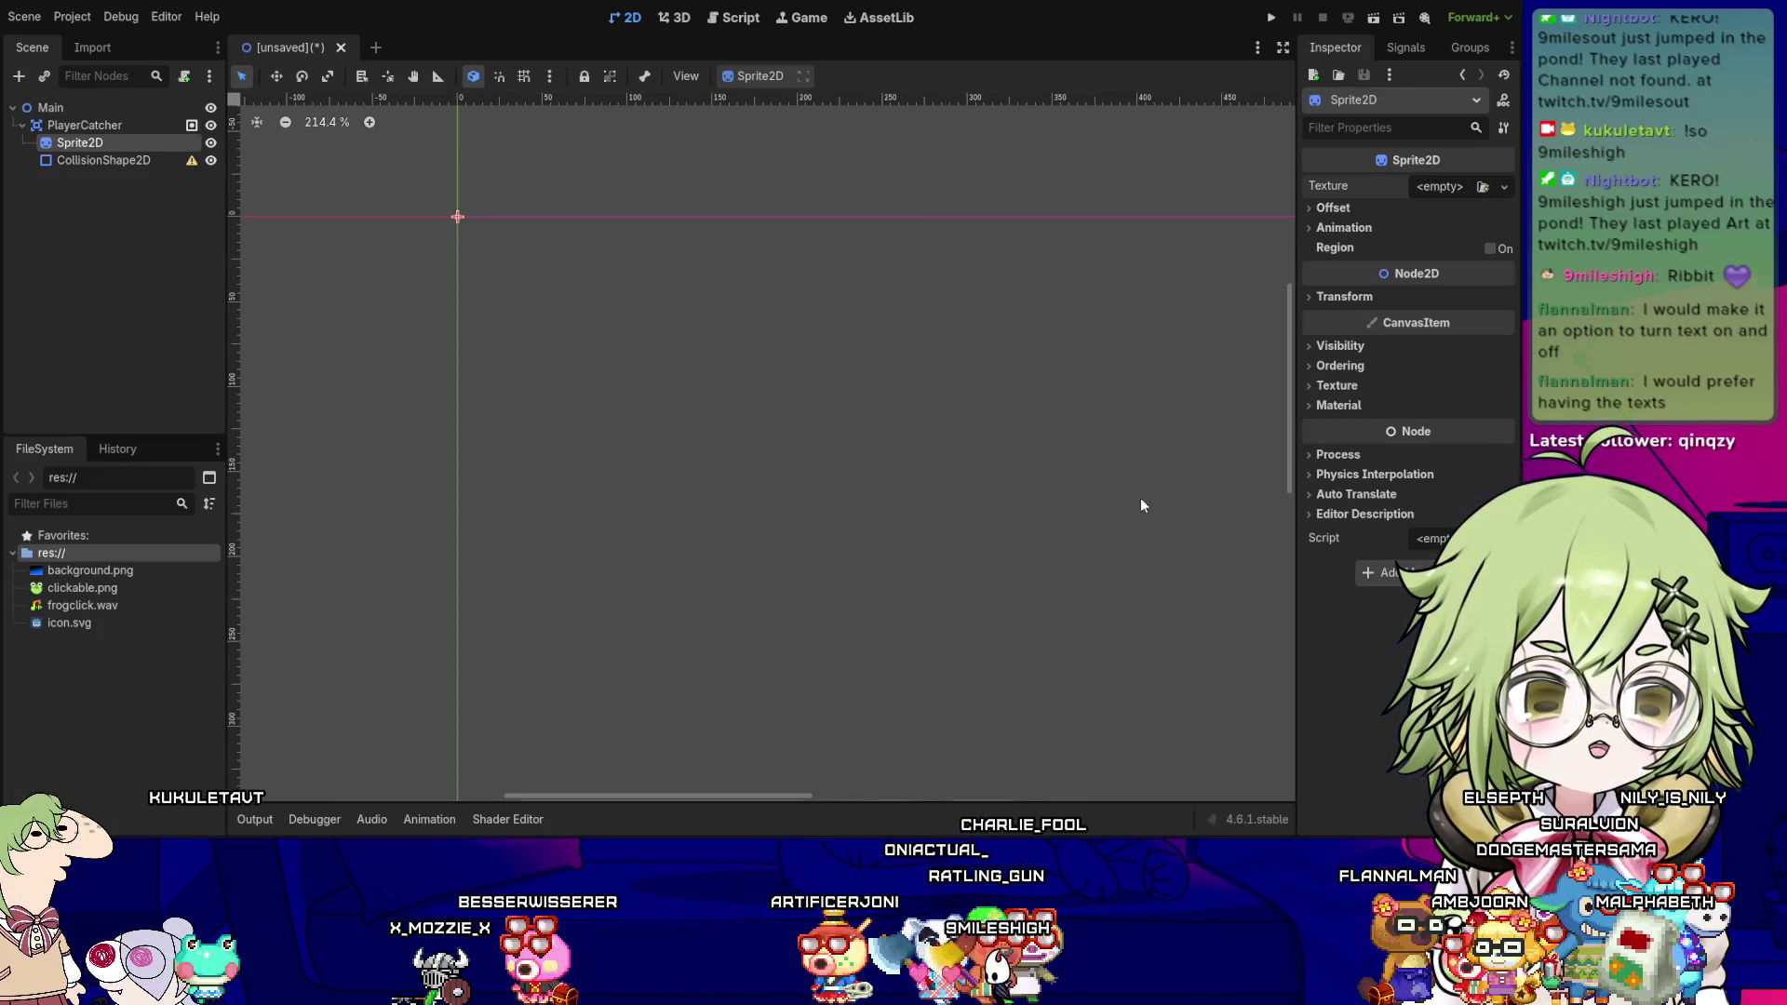
pyautogui.click(1366, 236)
# - Put the frog image back in the Sprite2D Texture slot, then deselect the sprite on the canvas
pyautogui.click(1366, 236)
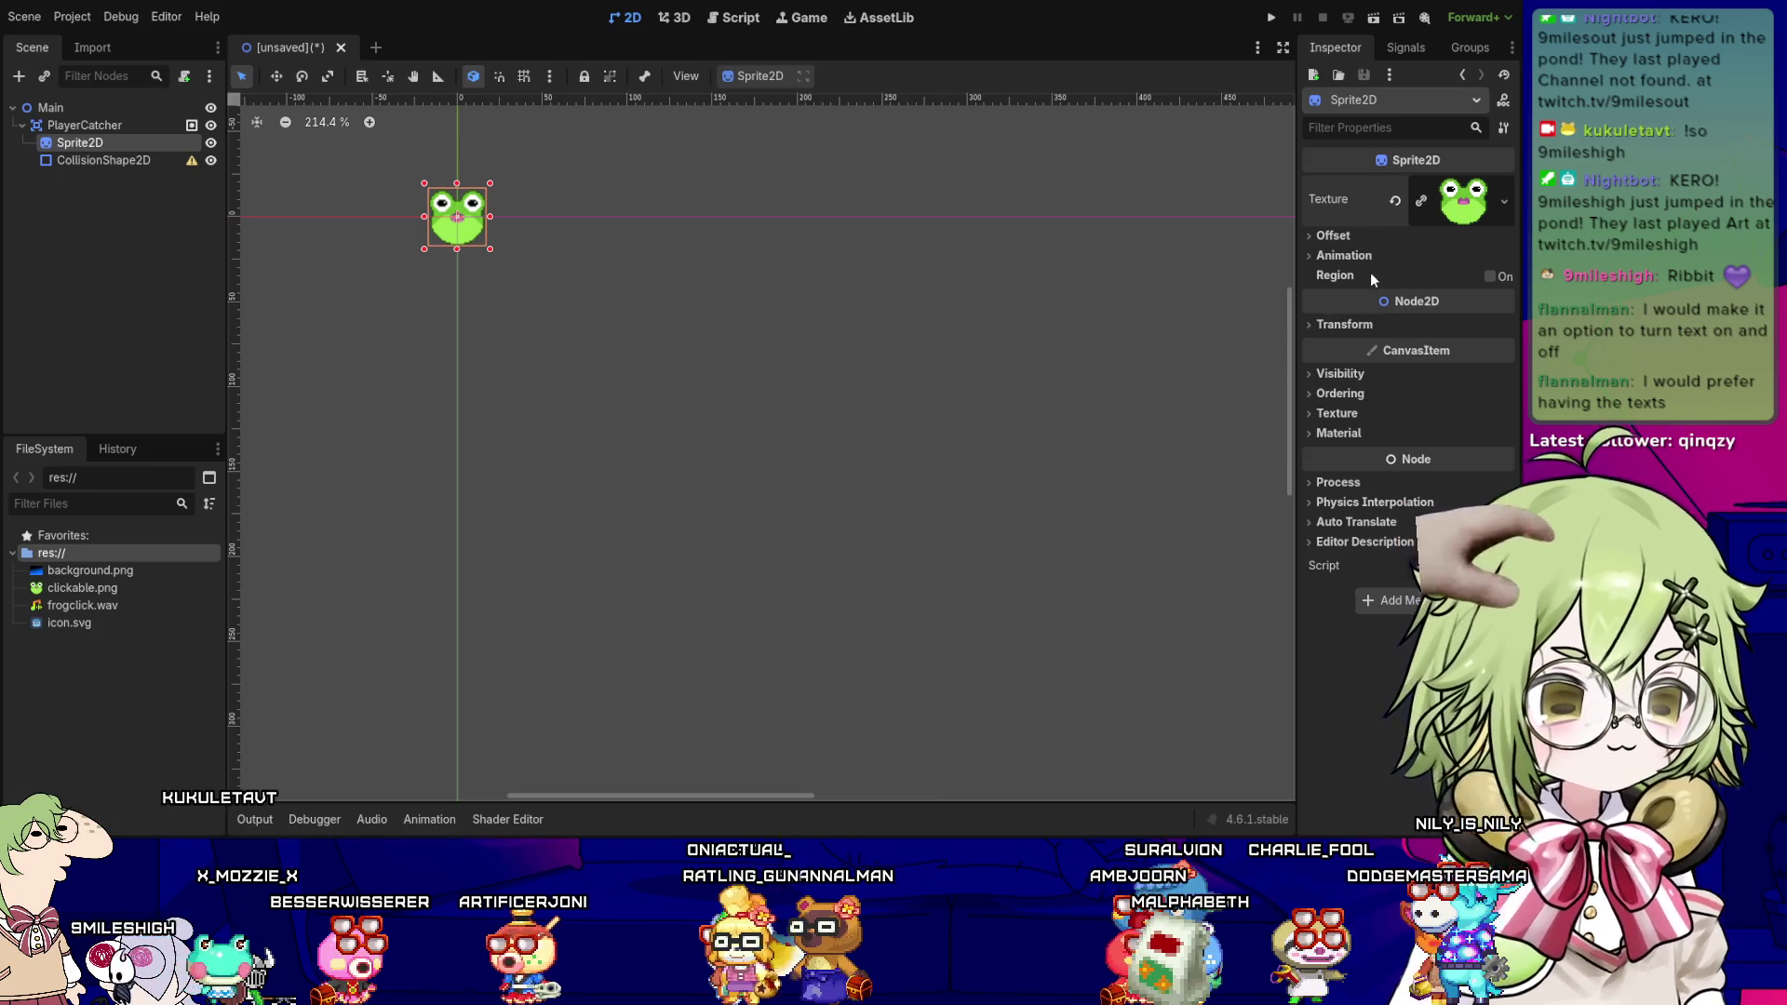
pyautogui.click(1345, 256)
pyautogui.click(1351, 257)
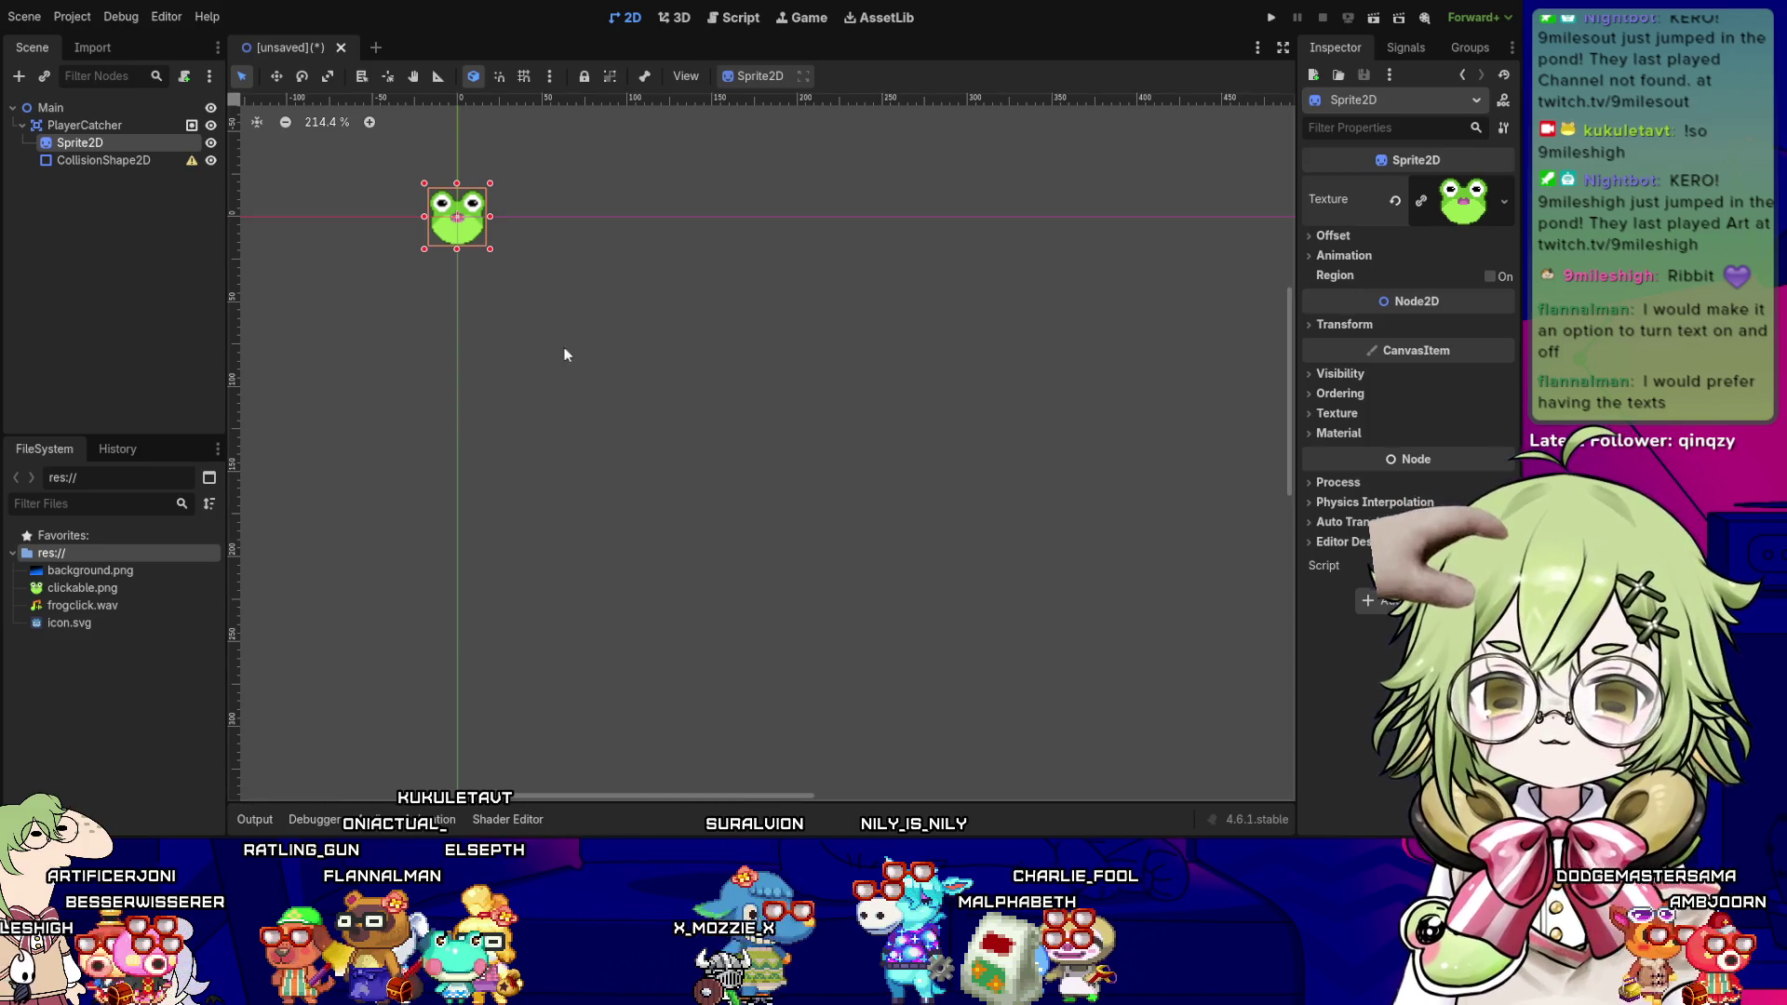
pyautogui.click(551, 299)
pyautogui.click(104, 164)
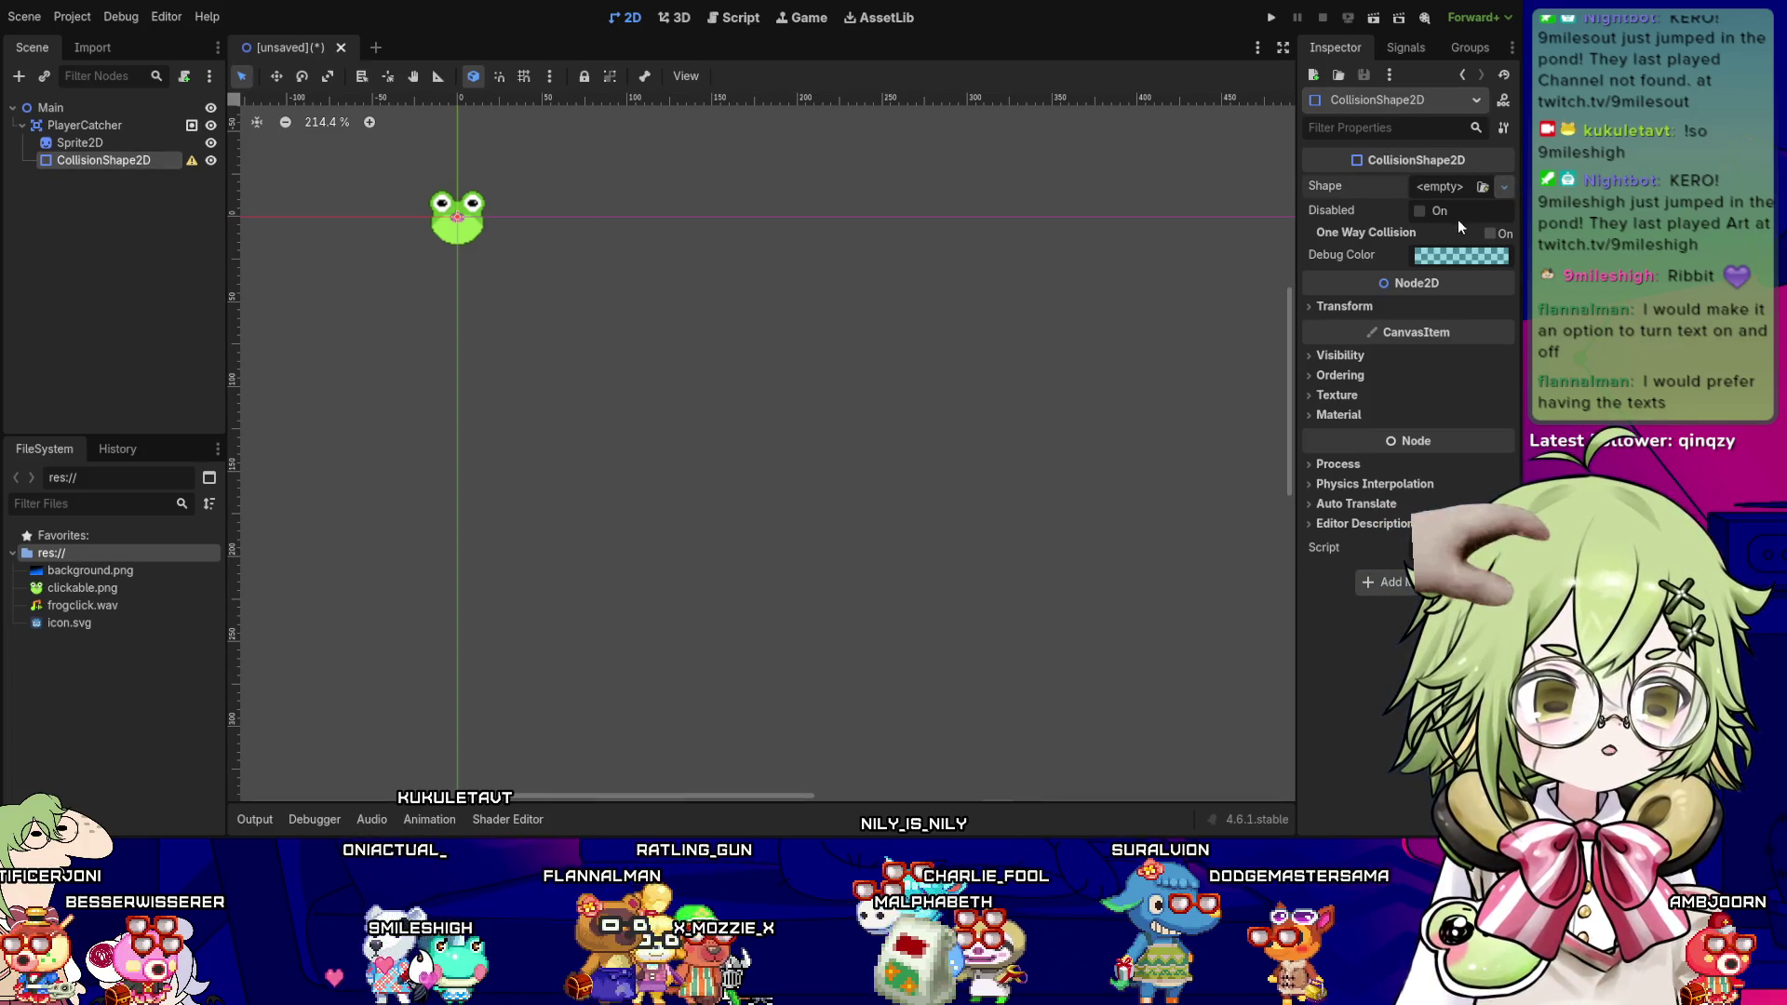
# - Give CollisionShape2D a new CircleShape2D and adjust its radius to fit the frog
pyautogui.click(1426, 287)
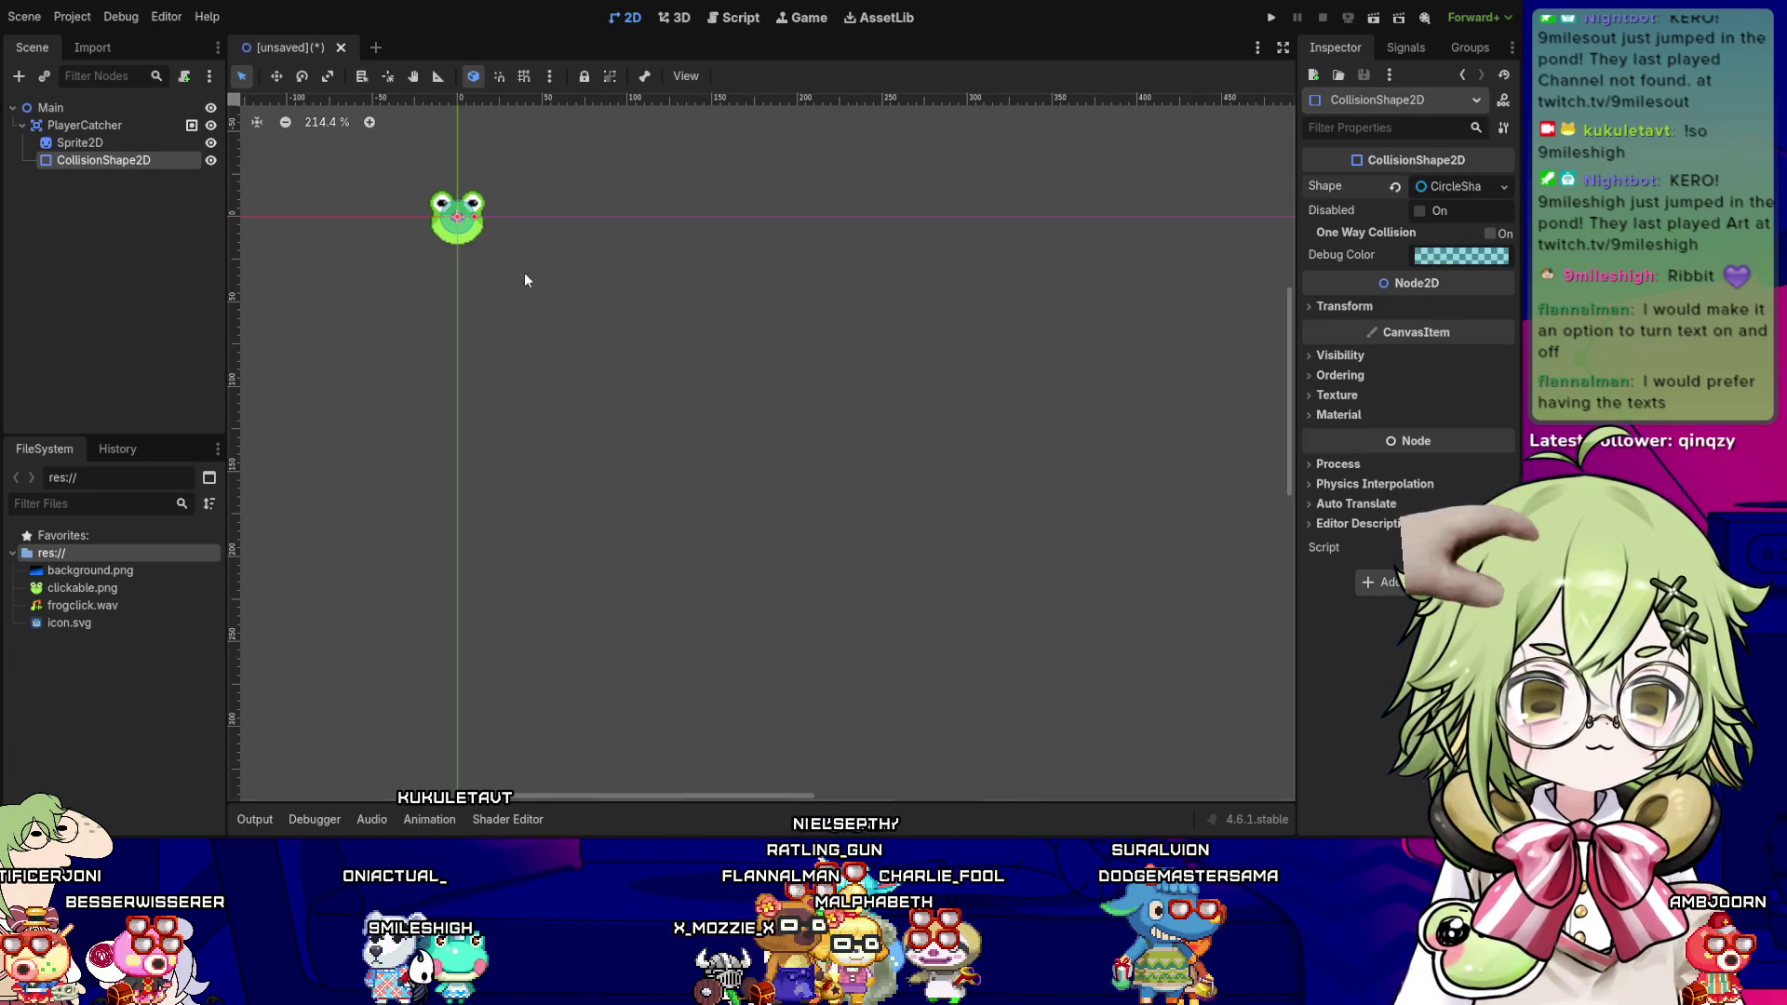
pyautogui.scroll(5, 445, 248)
pyautogui.moveTo(434, 225); pyautogui.dragTo(614, 270)
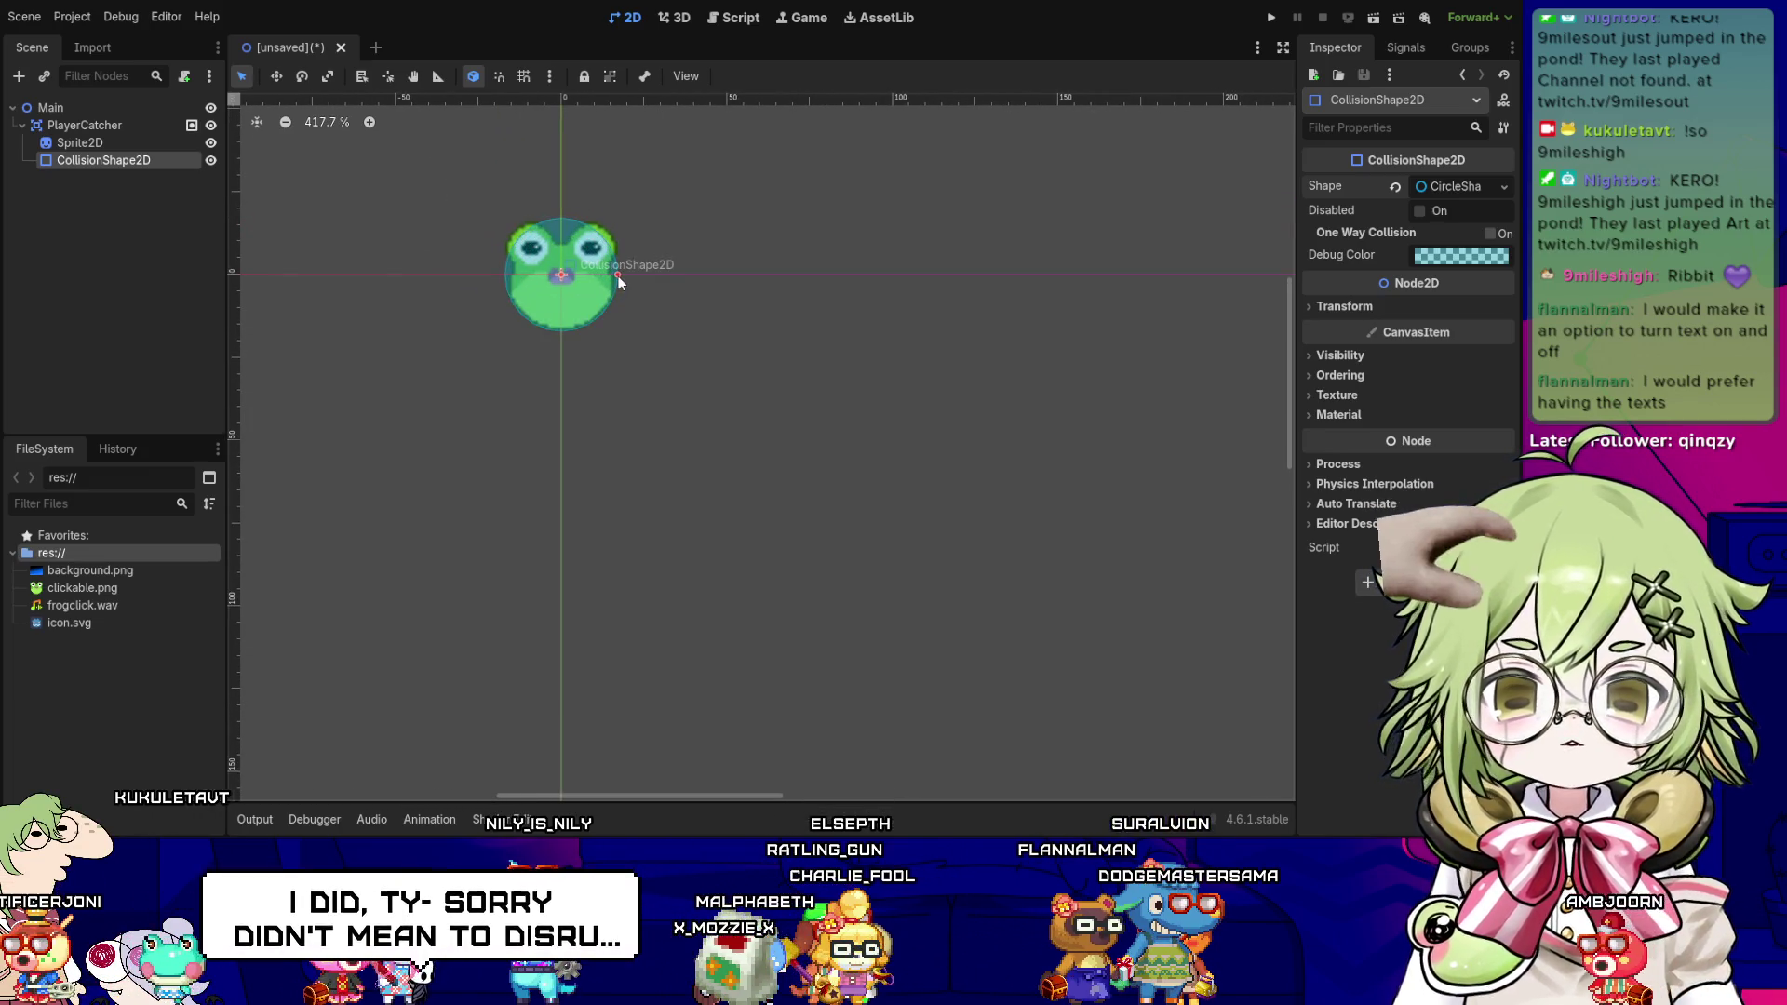
pyautogui.moveTo(618, 276); pyautogui.dragTo(613, 275)
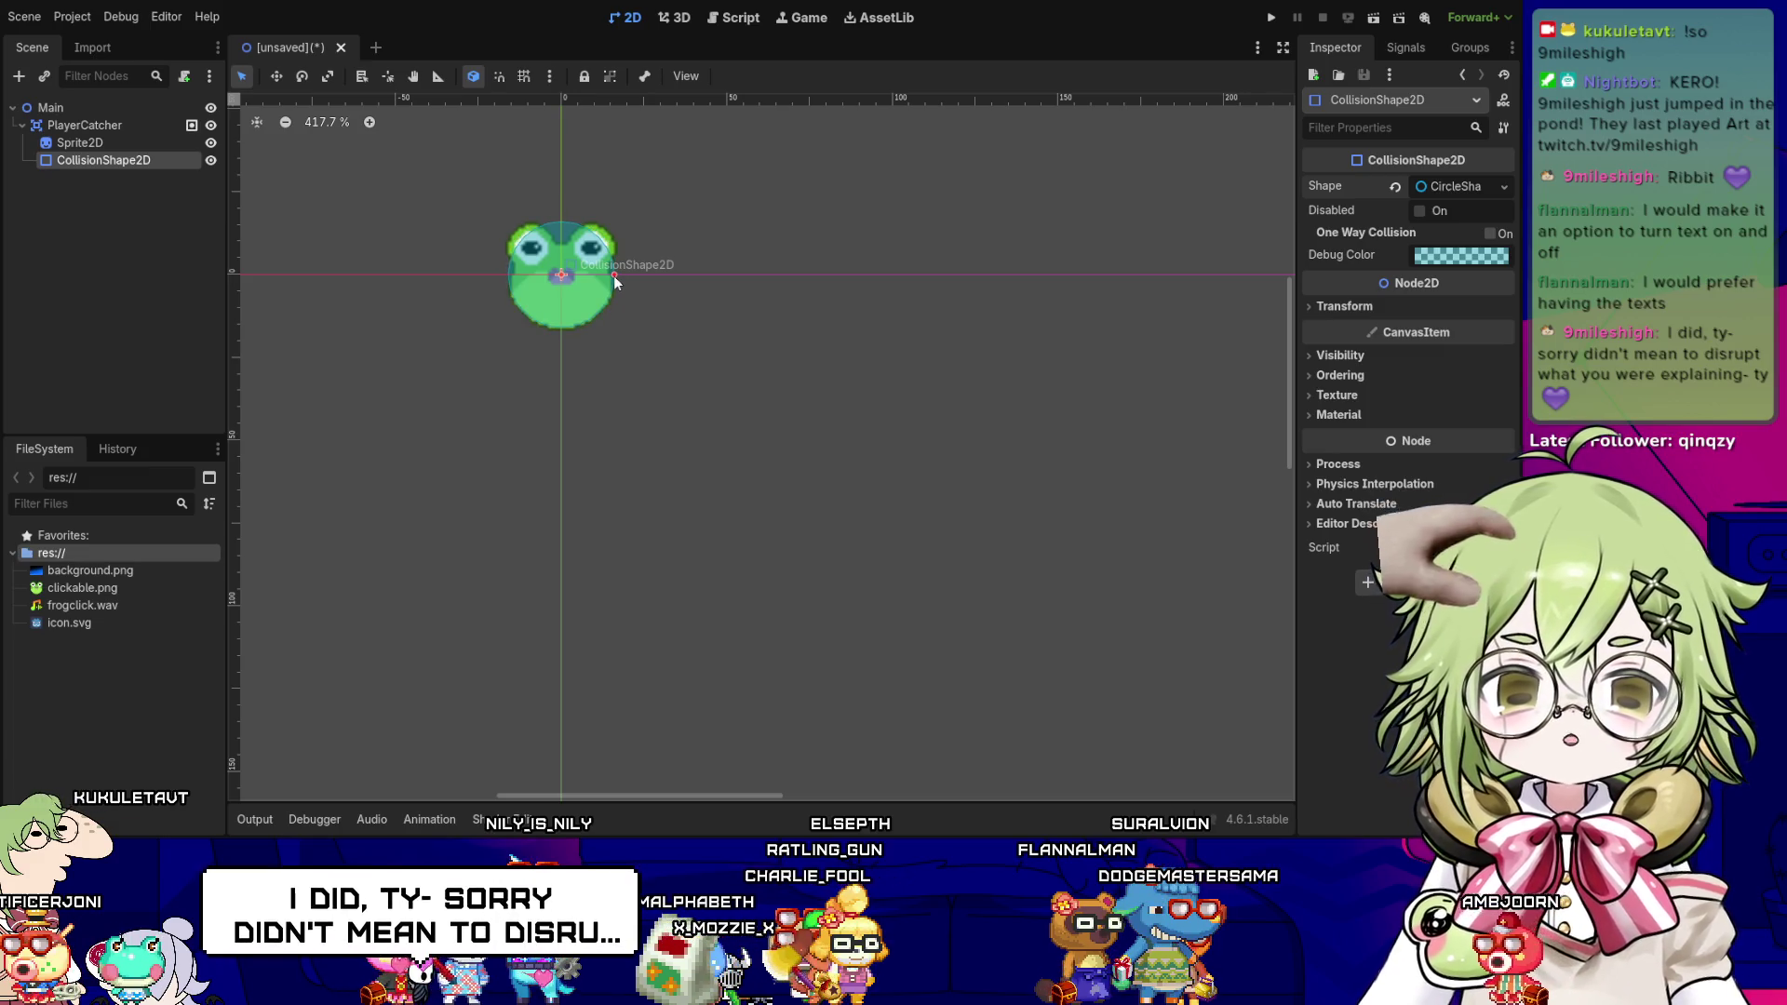
pyautogui.click(850, 435)
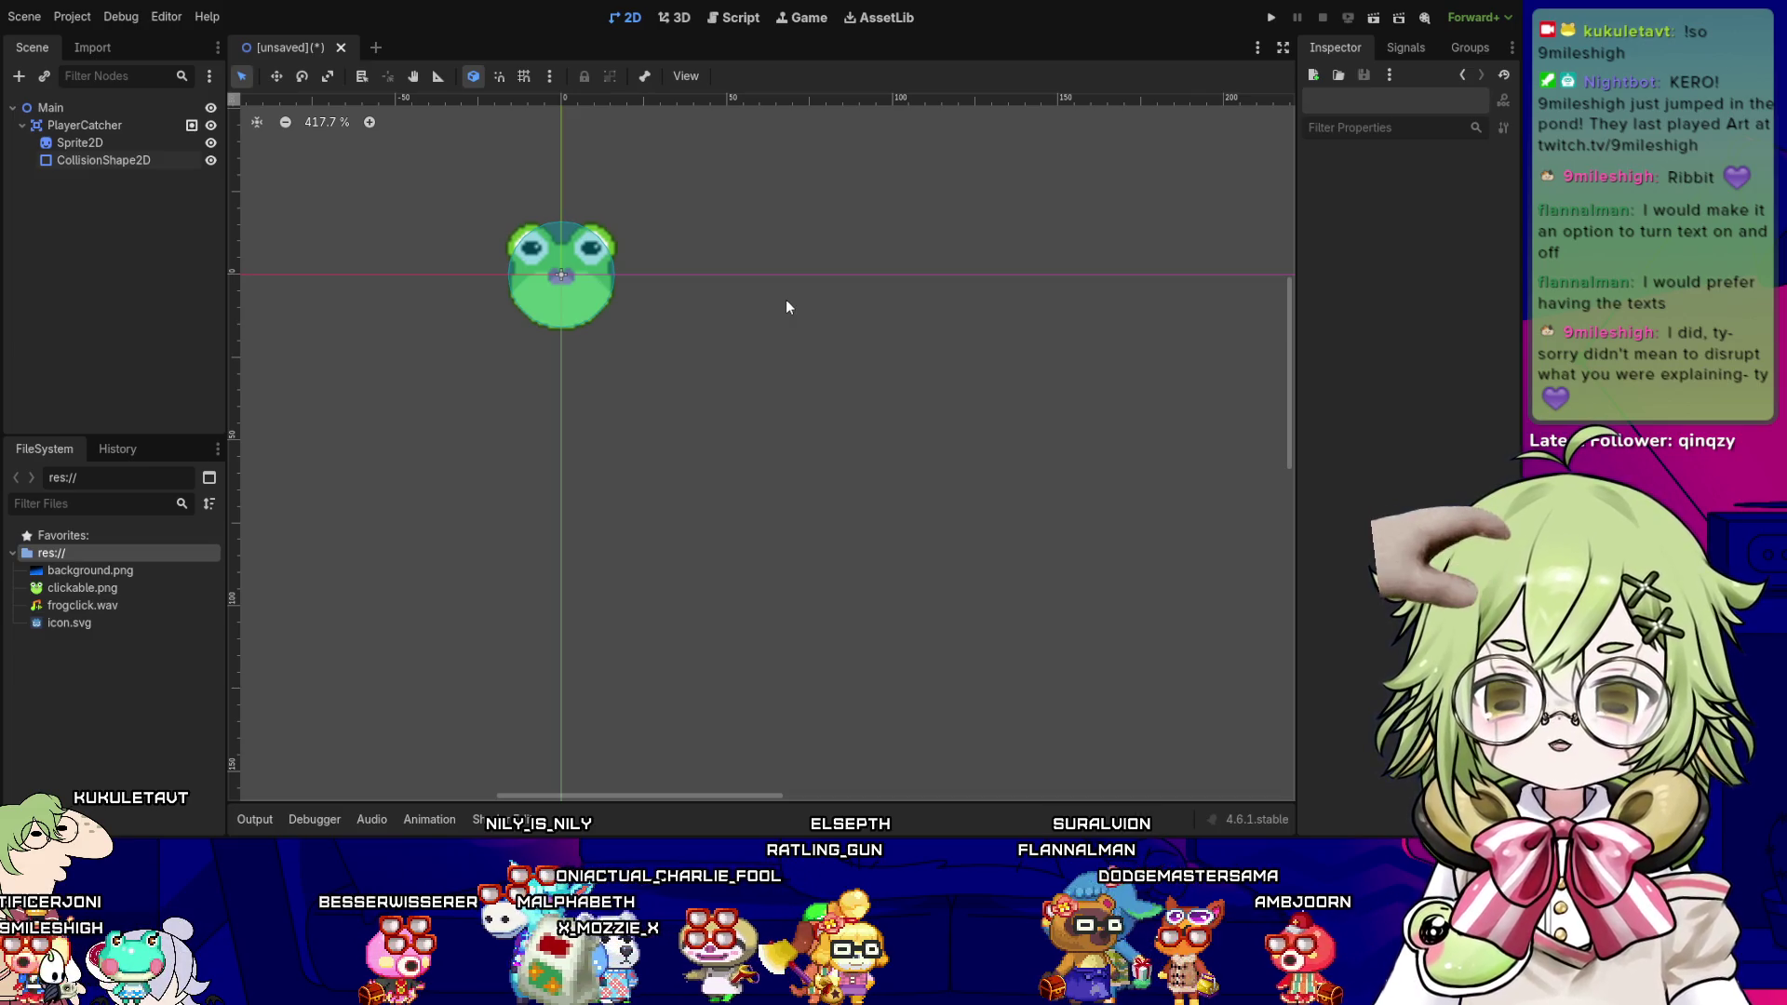
# - Box-select the frog's nodes on the canvas twice, clearing the selection each time
pyautogui.scroll(-3, 800, 440)
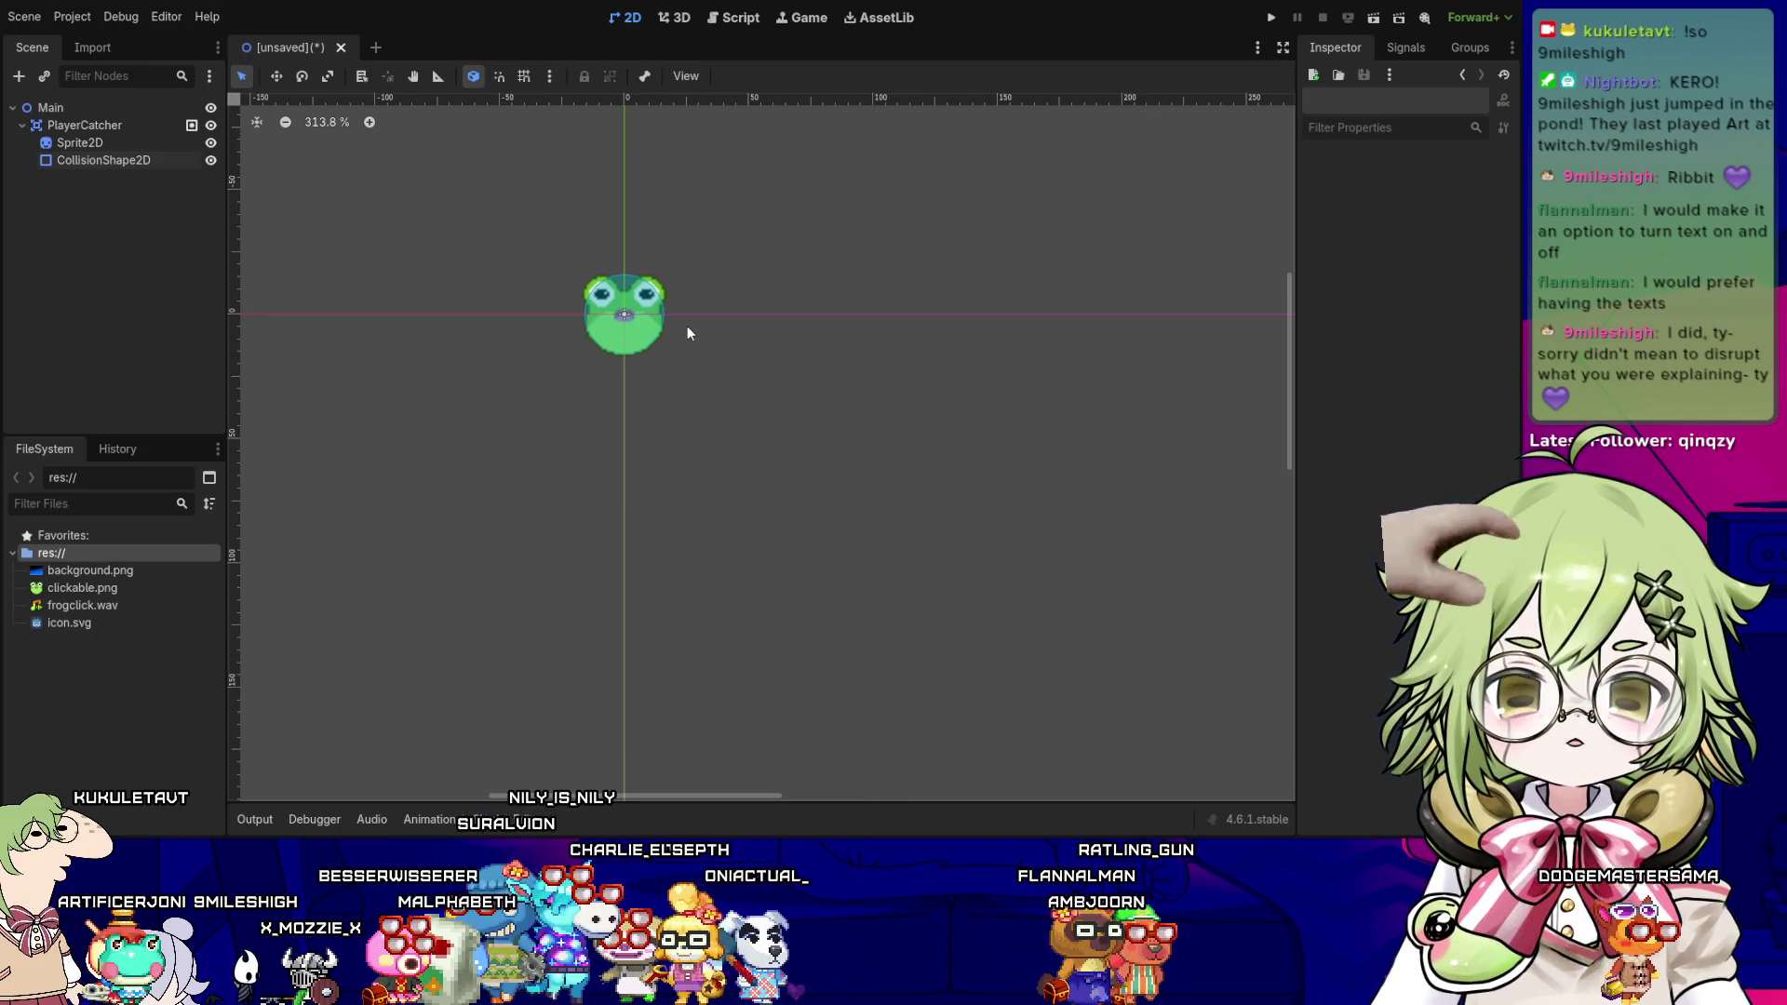
pyautogui.moveTo(737, 249); pyautogui.dragTo(549, 445)
pyautogui.click(761, 377)
pyautogui.moveTo(496, 224); pyautogui.dragTo(751, 509)
pyautogui.click(817, 389)
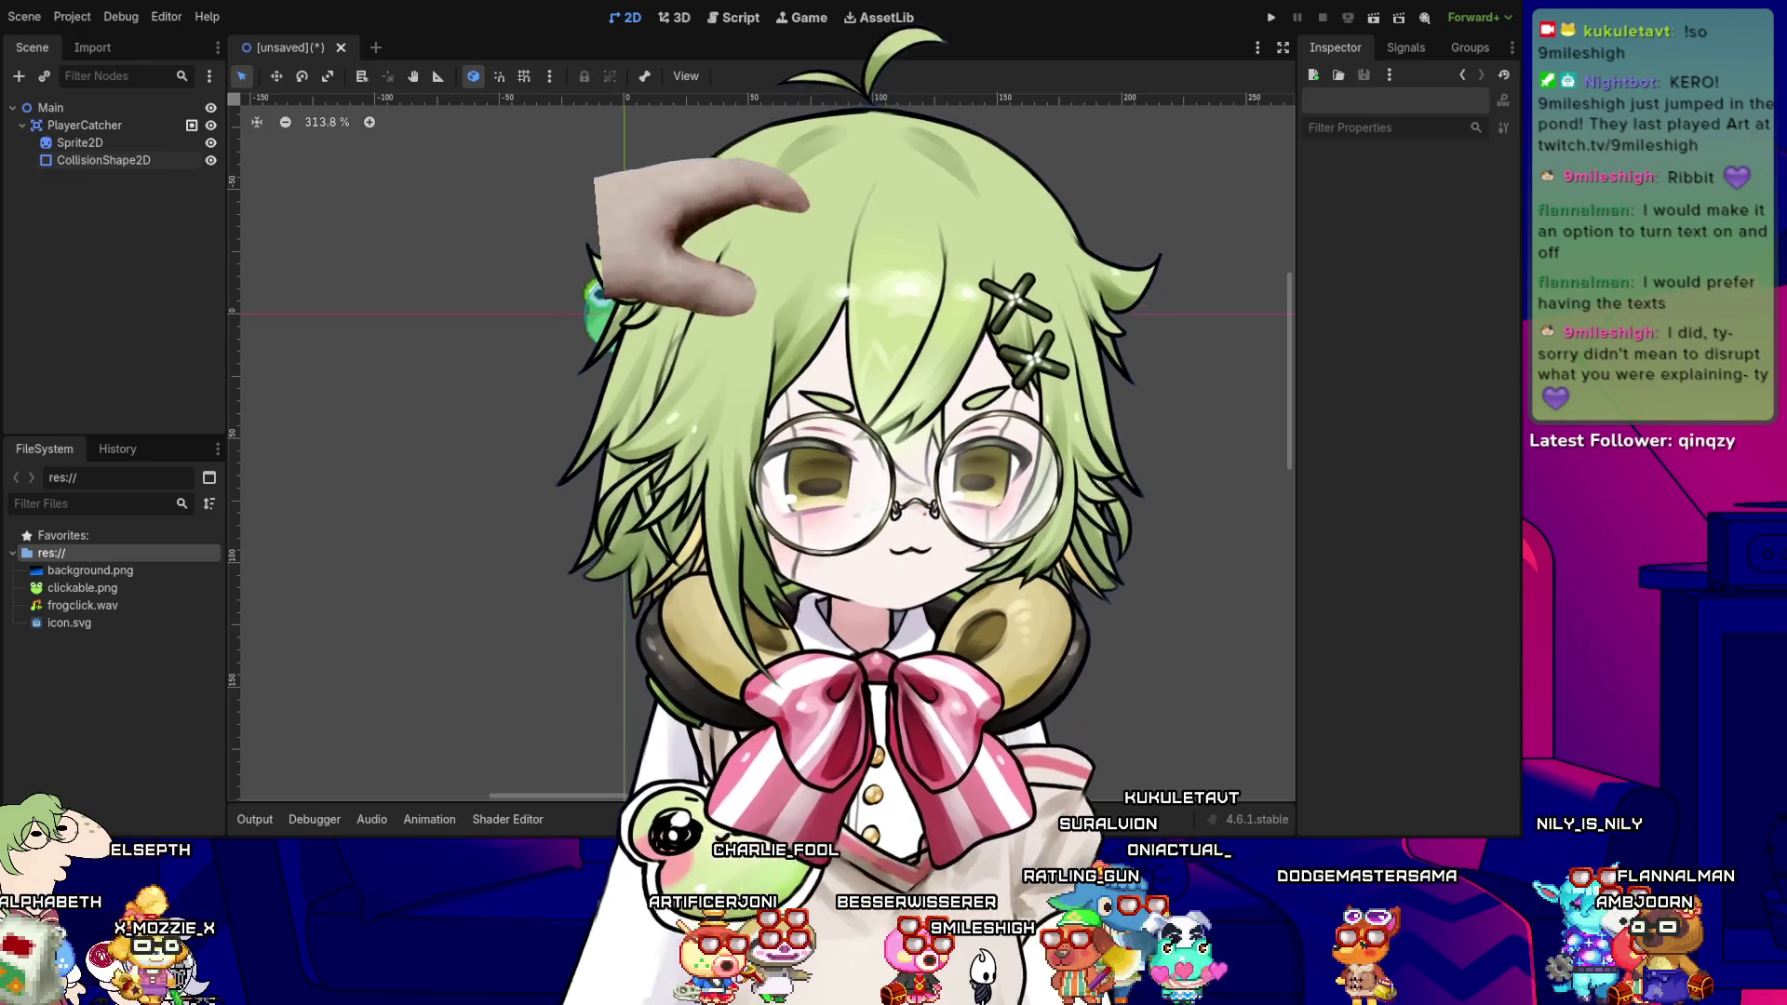
pyautogui.scroll(-5, 624, 325)
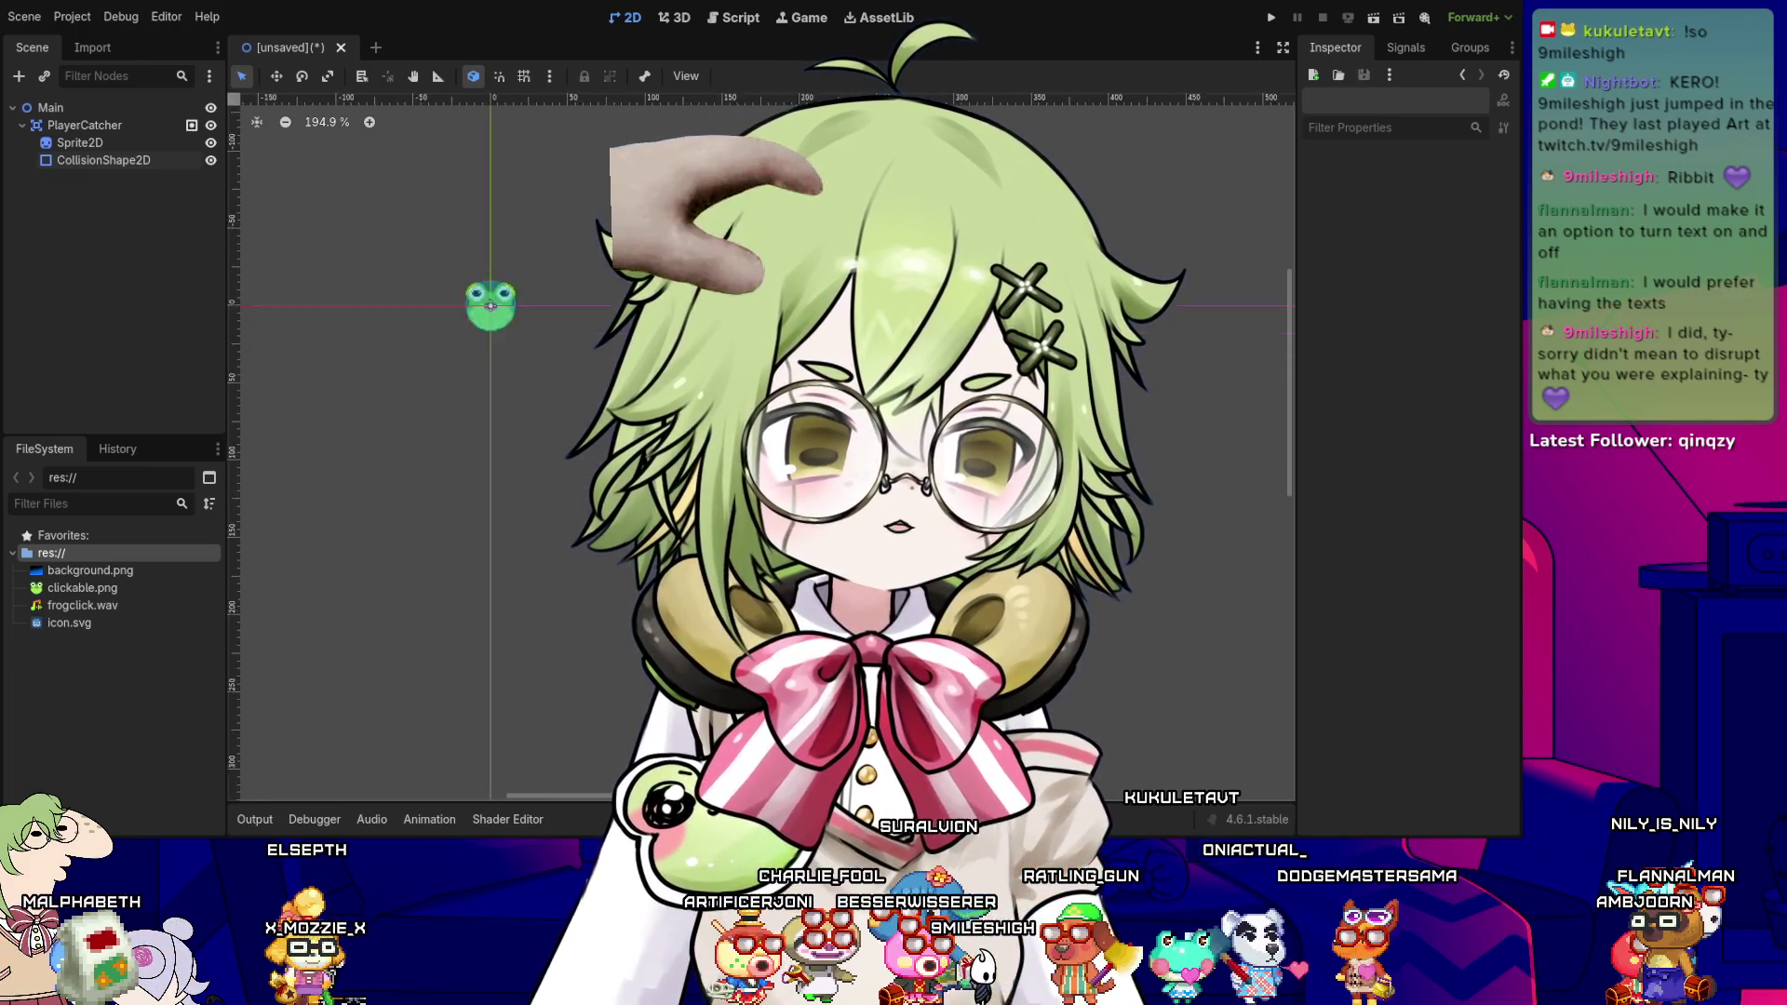
pyautogui.moveTo(651, 372); pyautogui.dragTo(828, 502)
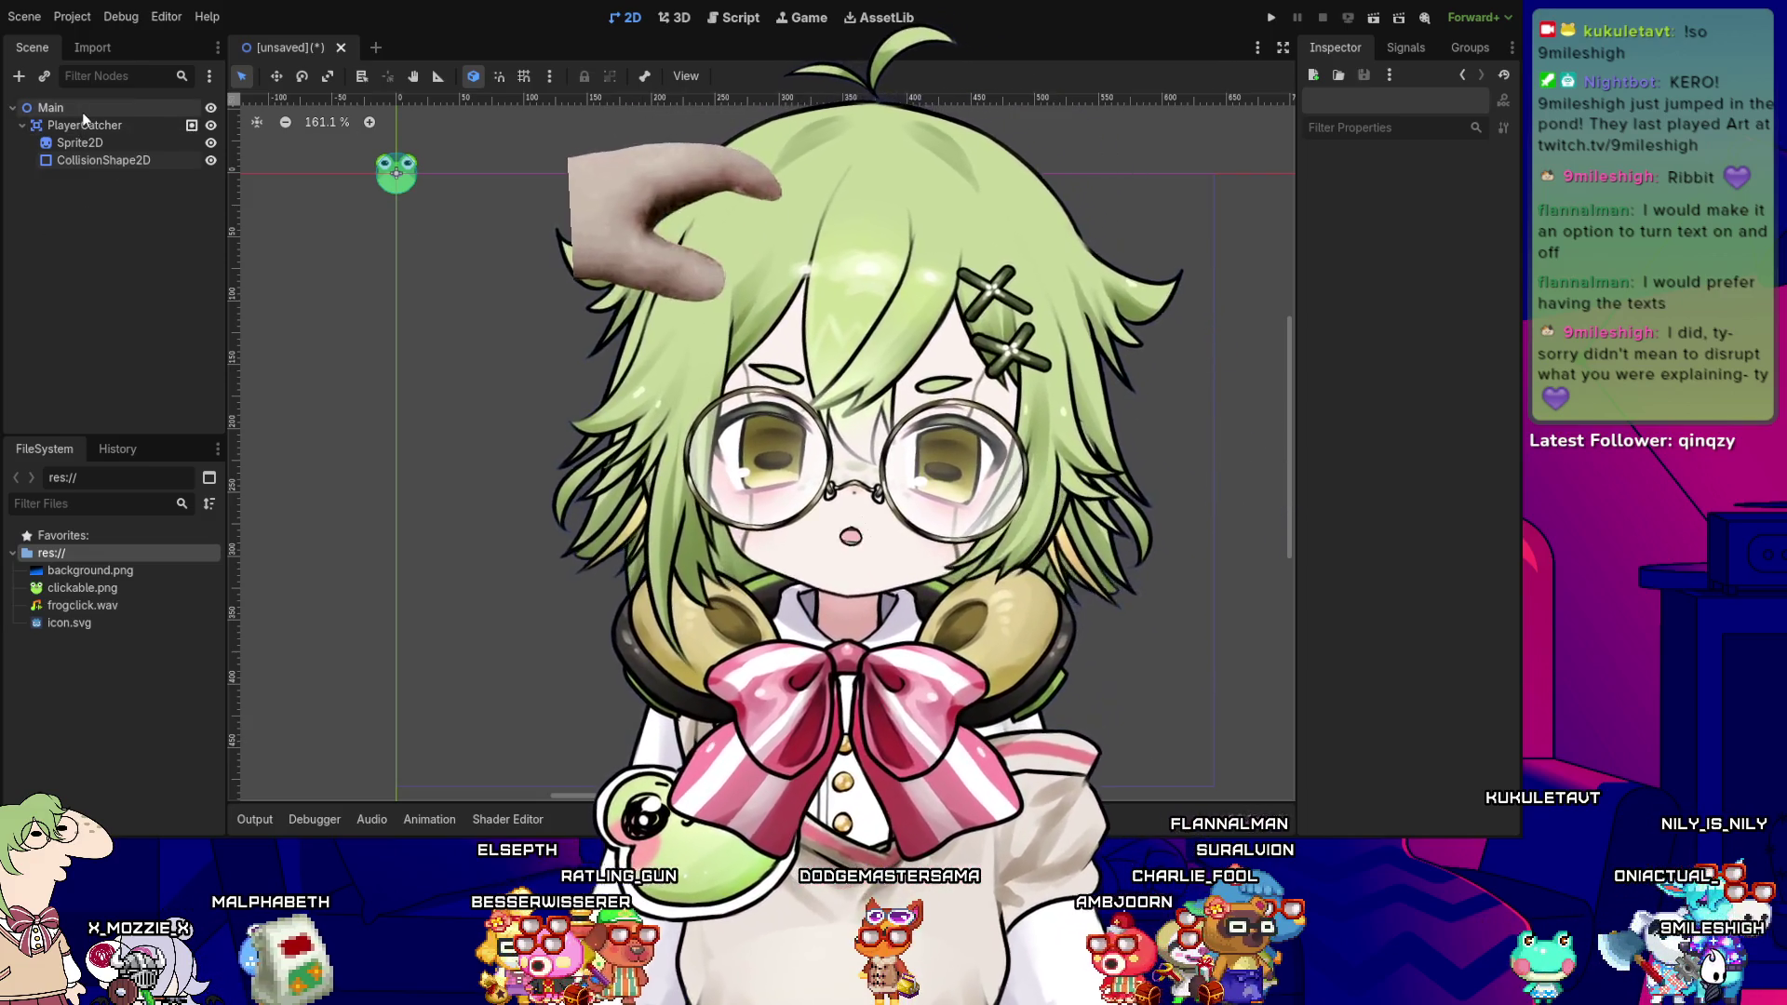
# - Add a new Sprite2D under Main and set background.png as its texture
pyautogui.click(82, 112)
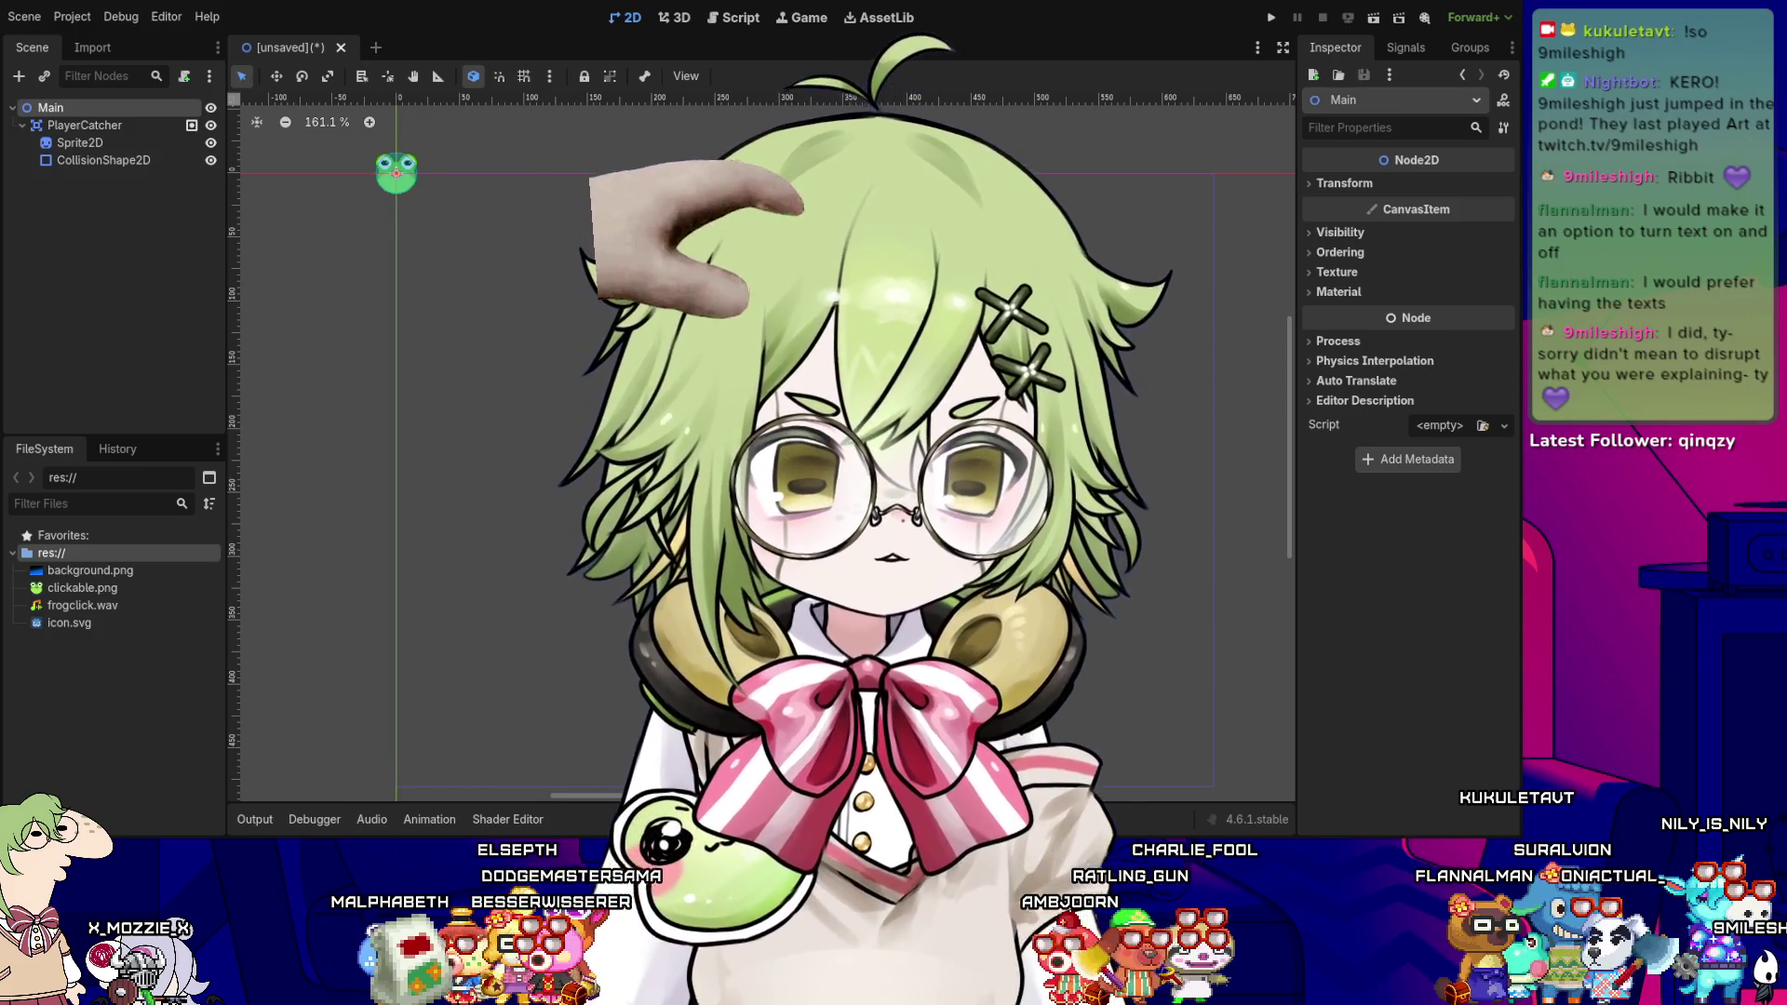
pyautogui.hotkey('ctrl', 'a')
pyautogui.press('Return')
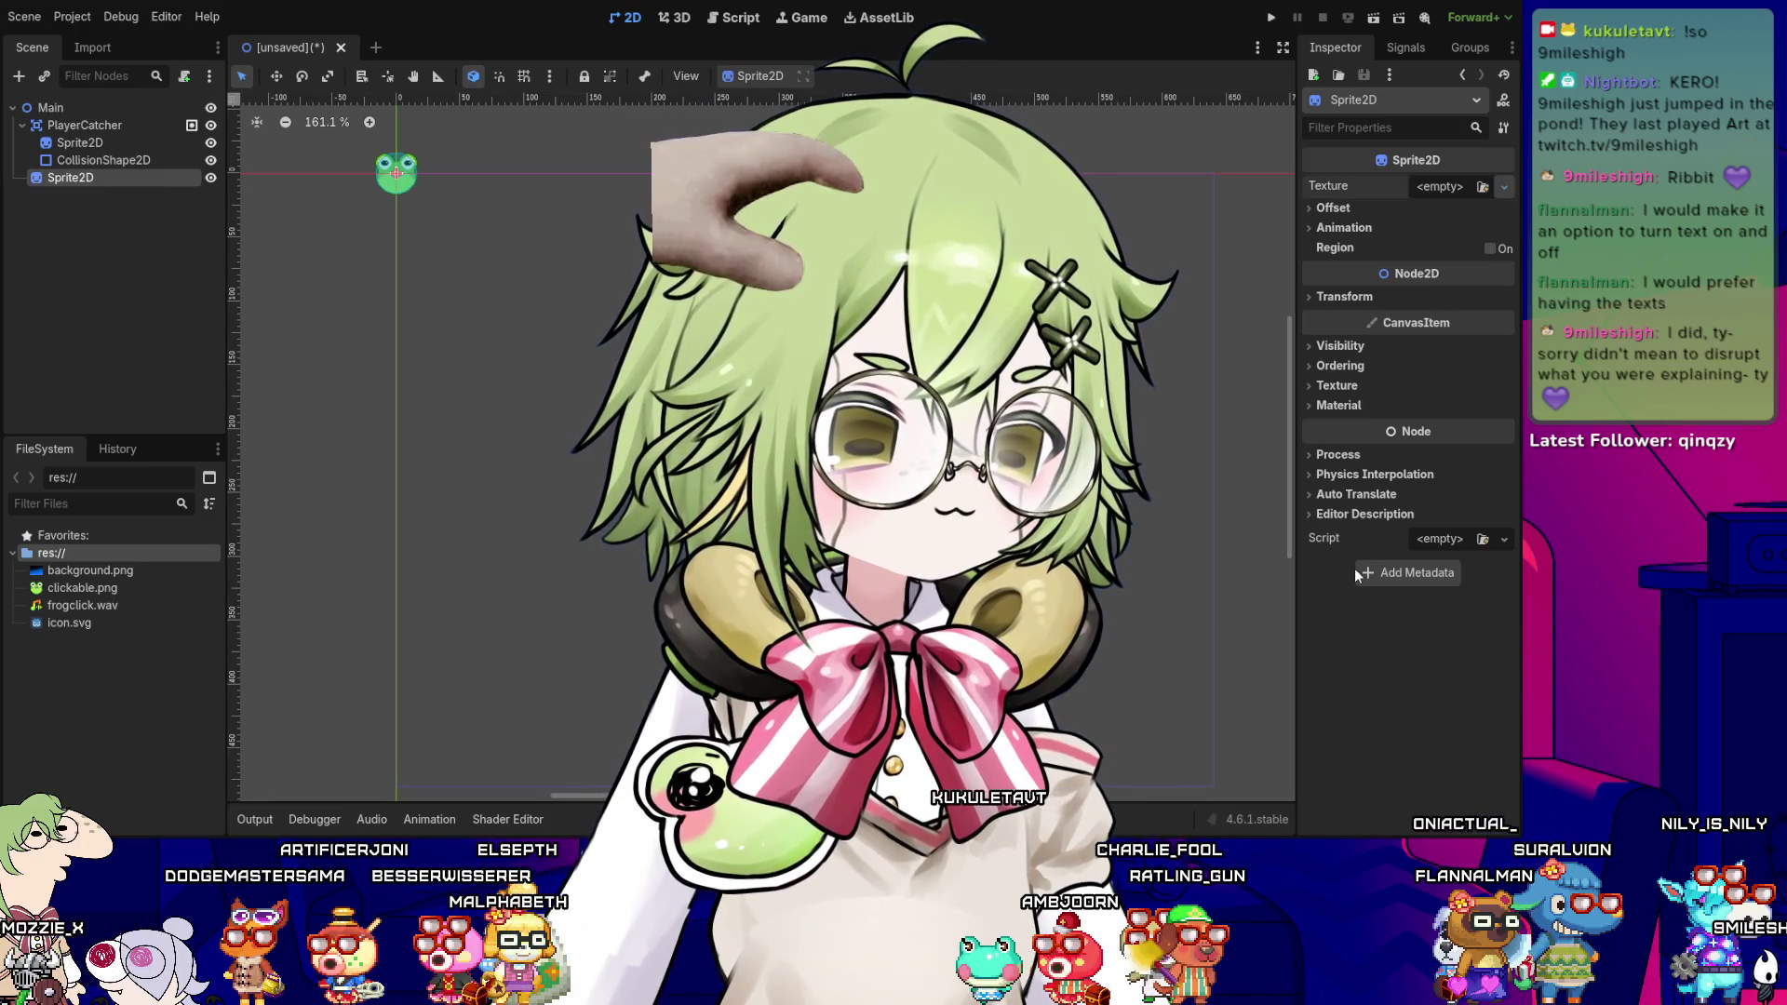
pyautogui.moveTo(90, 569); pyautogui.dragTo(1452, 187)
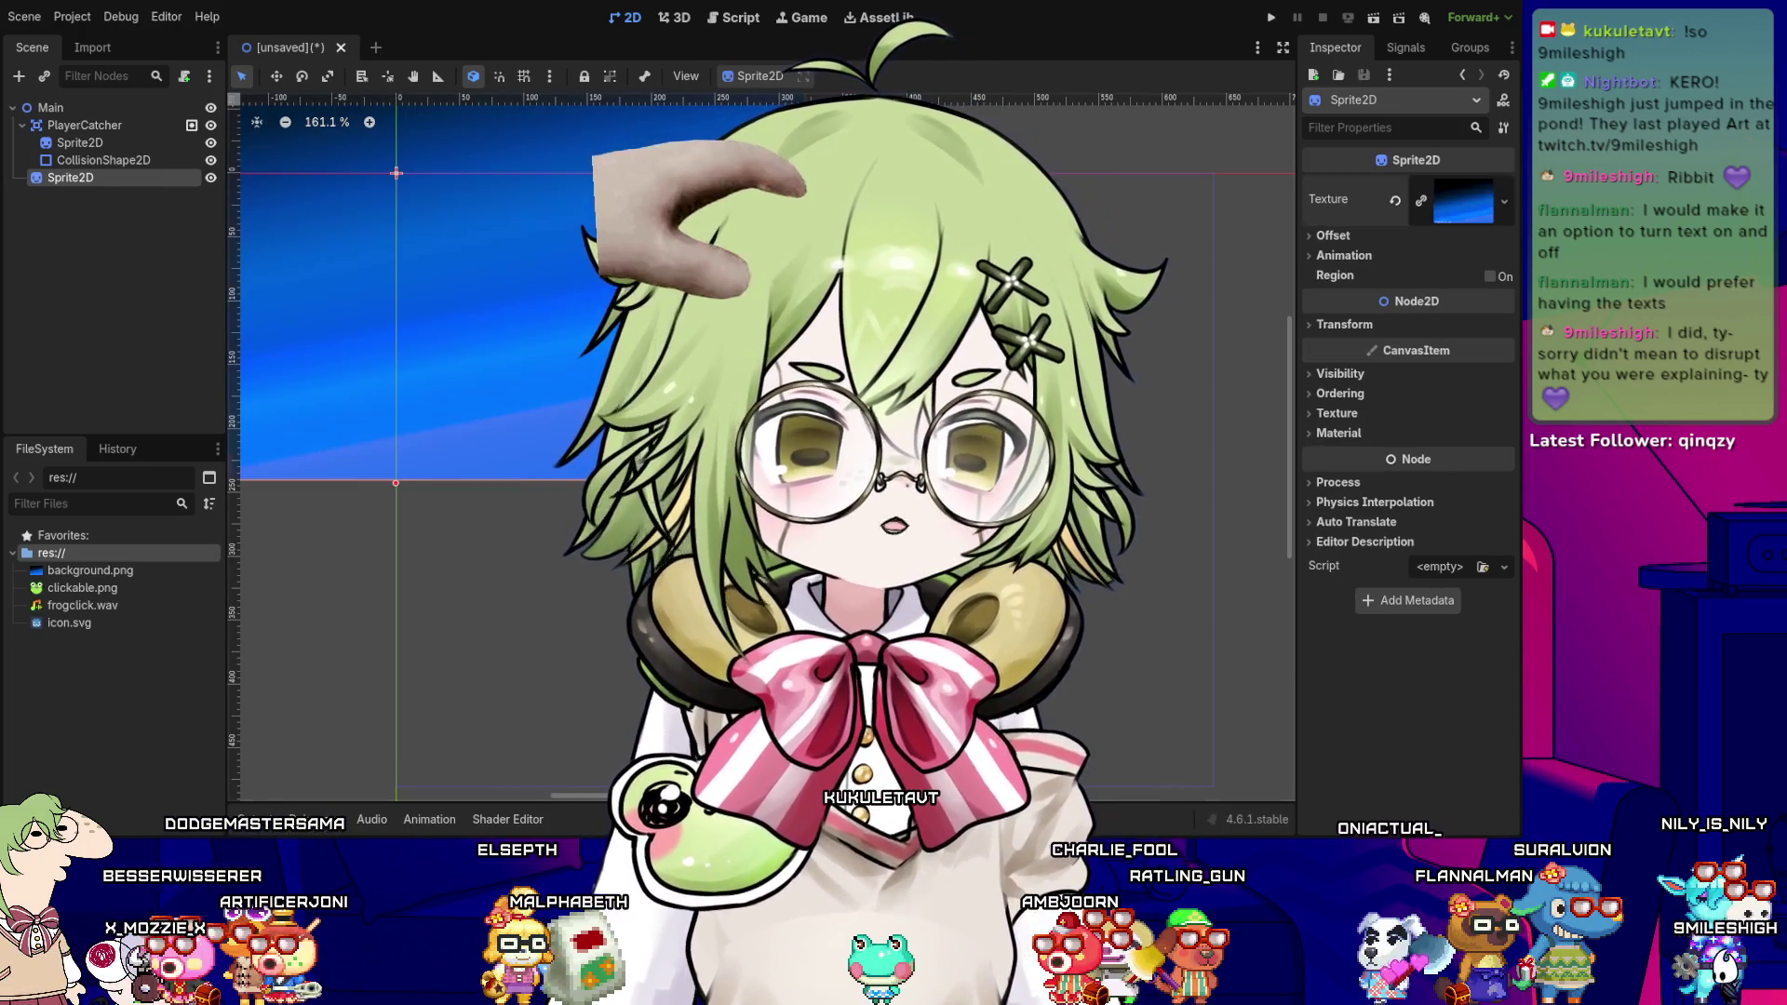
# - Set the background sprite's Transform Position to 320, 240
pyautogui.click(1349, 235)
pyautogui.click(1333, 236)
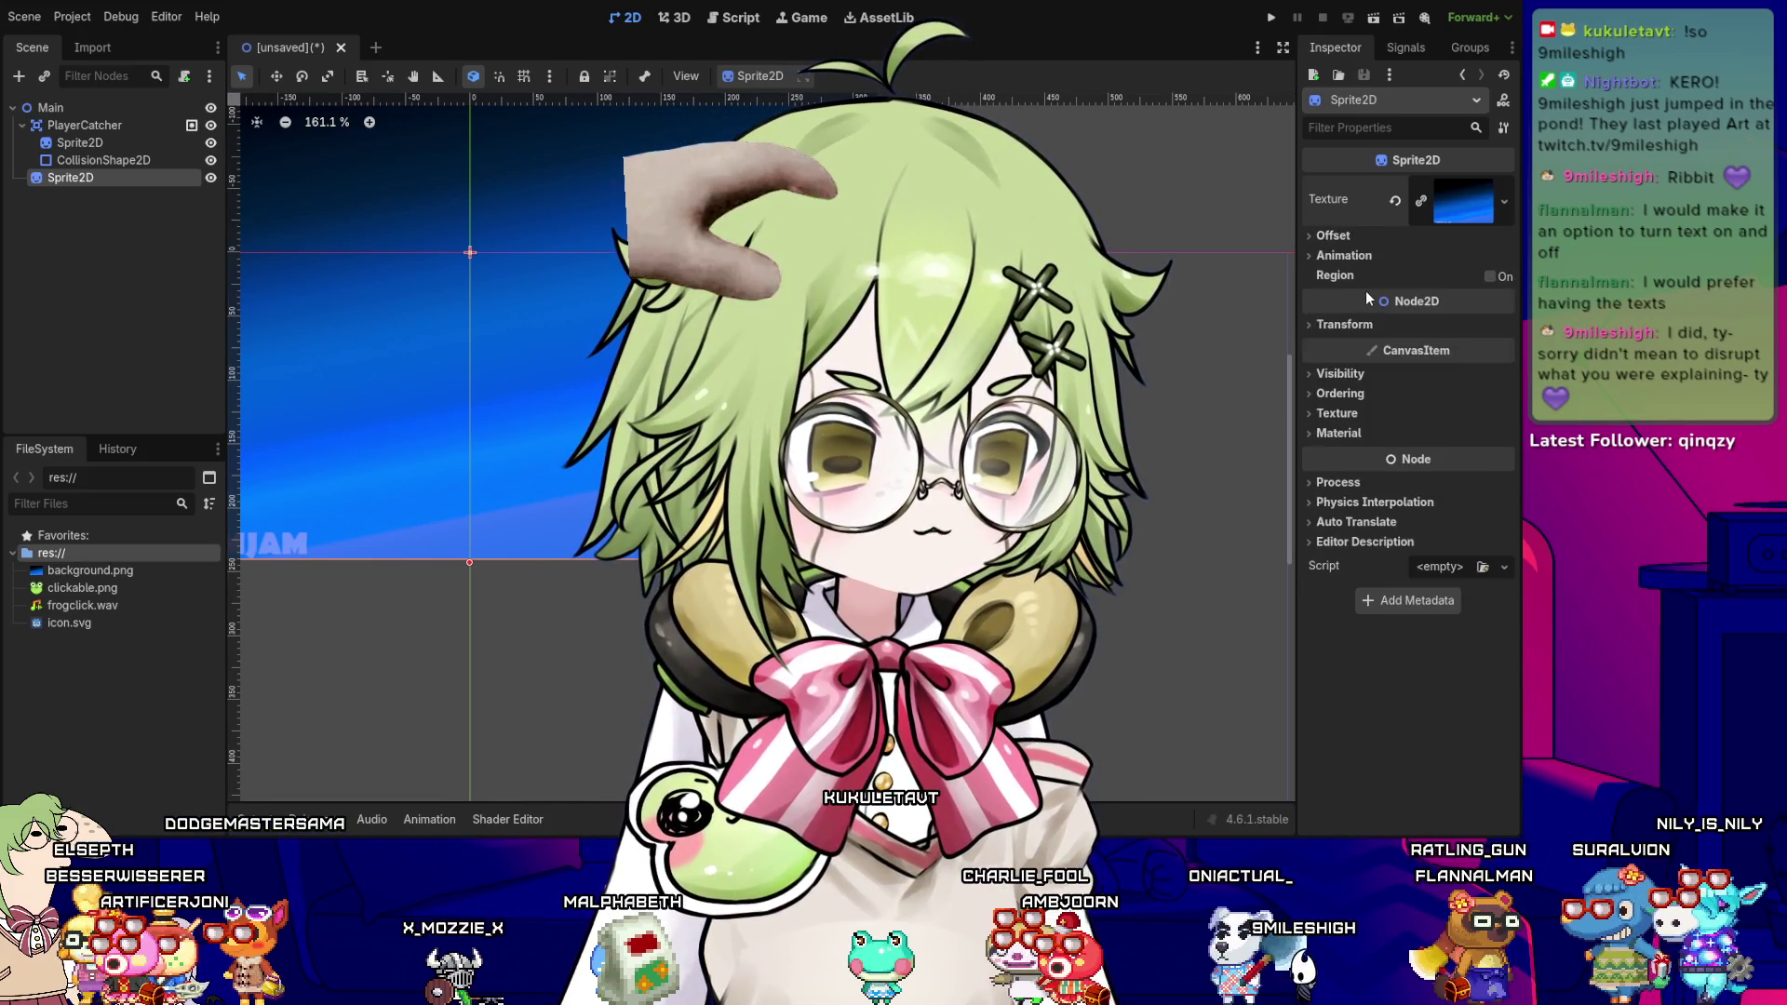
pyautogui.click(1351, 326)
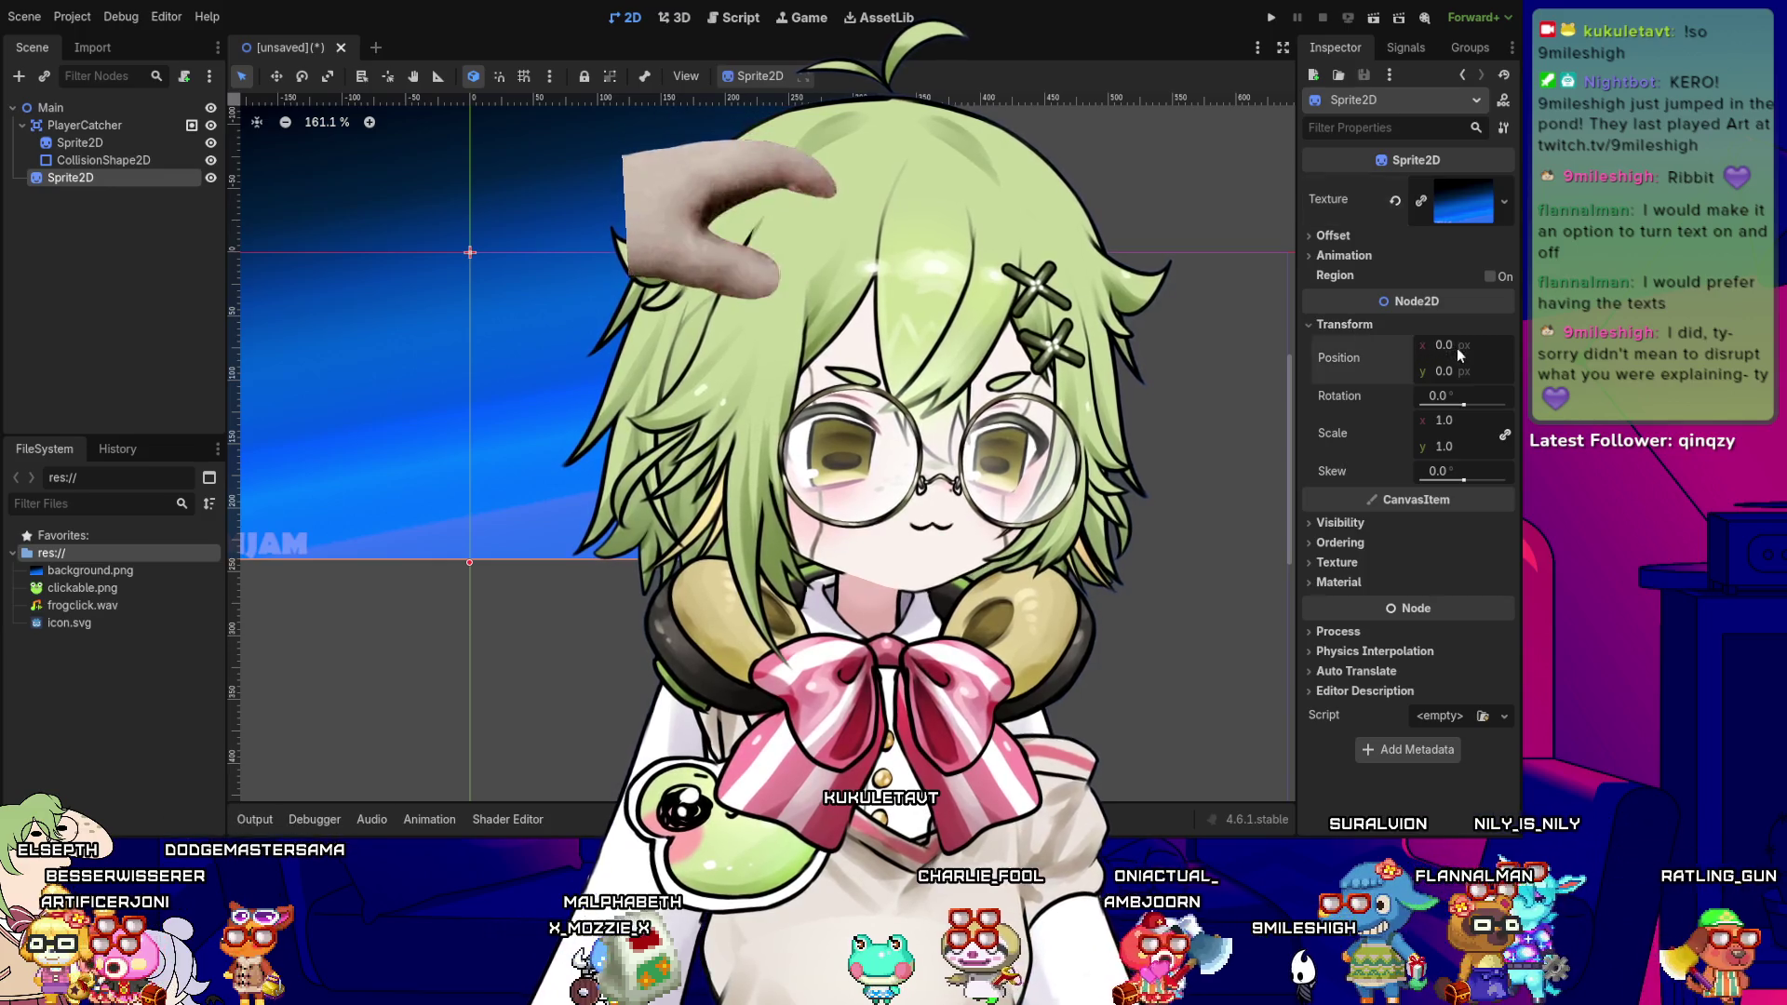
pyautogui.moveTo(1440, 354); pyautogui.dragTo(1449, 354)
pyautogui.write('320')
pyautogui.press('Tab')
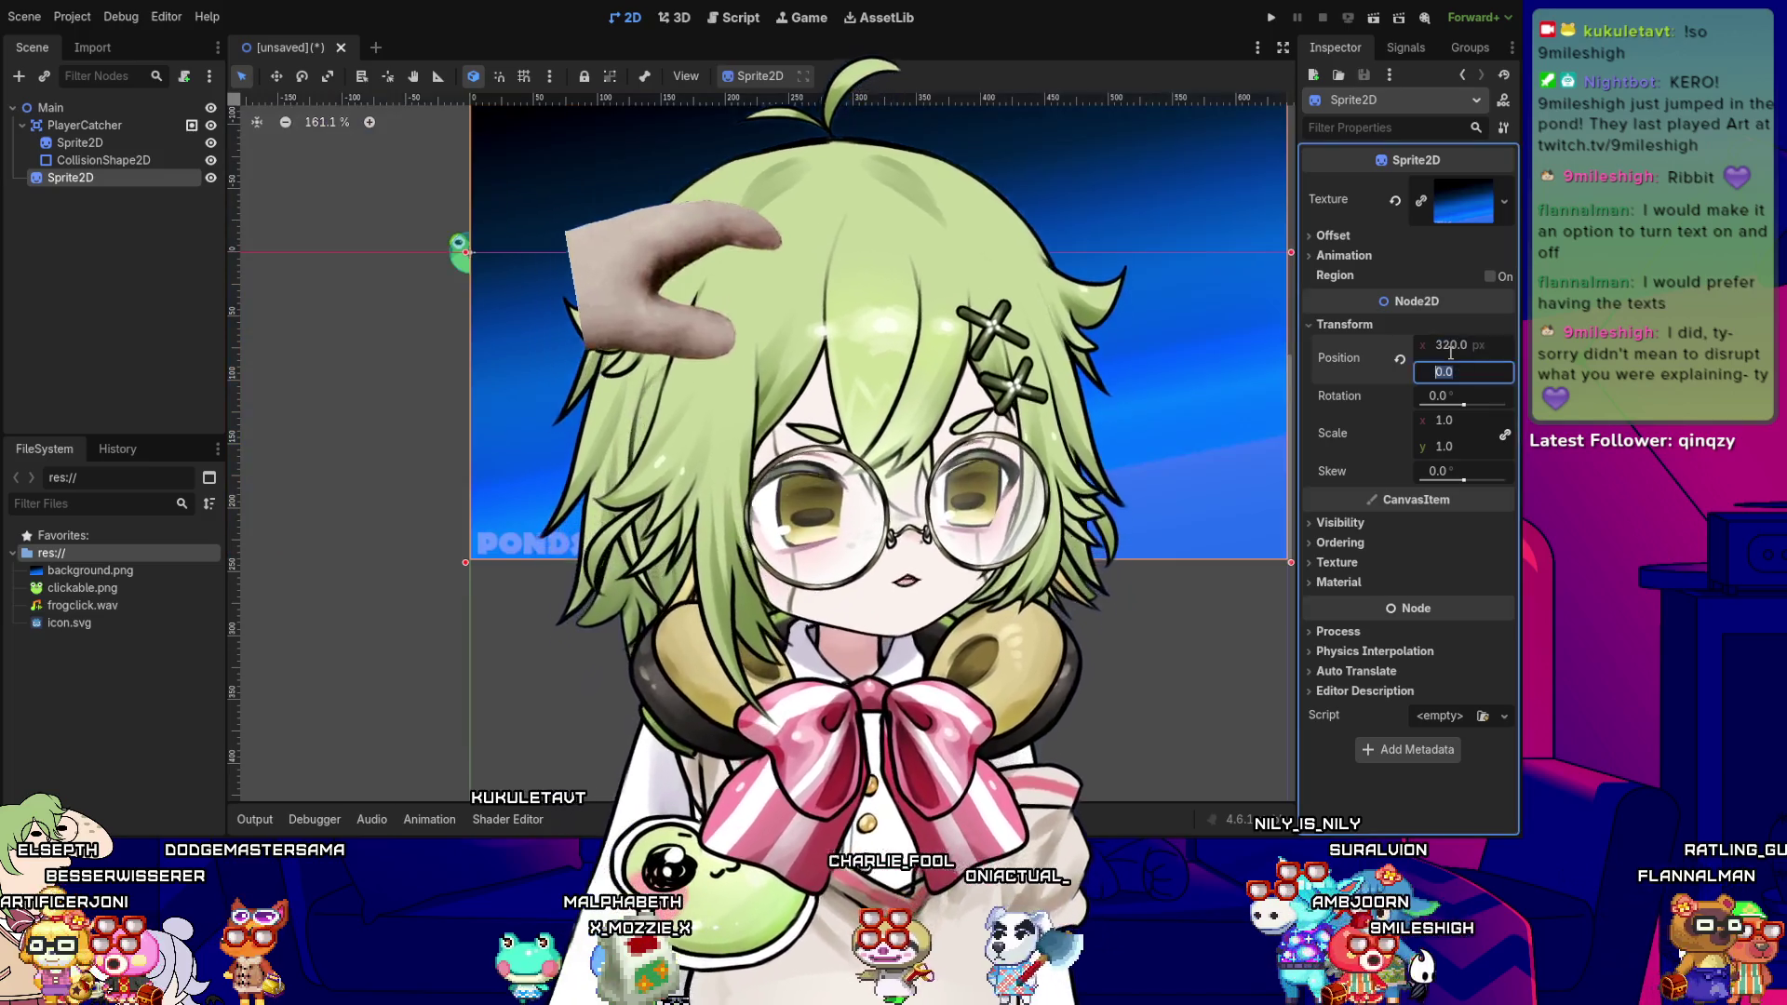
pyautogui.write('240')
pyautogui.press('Return')
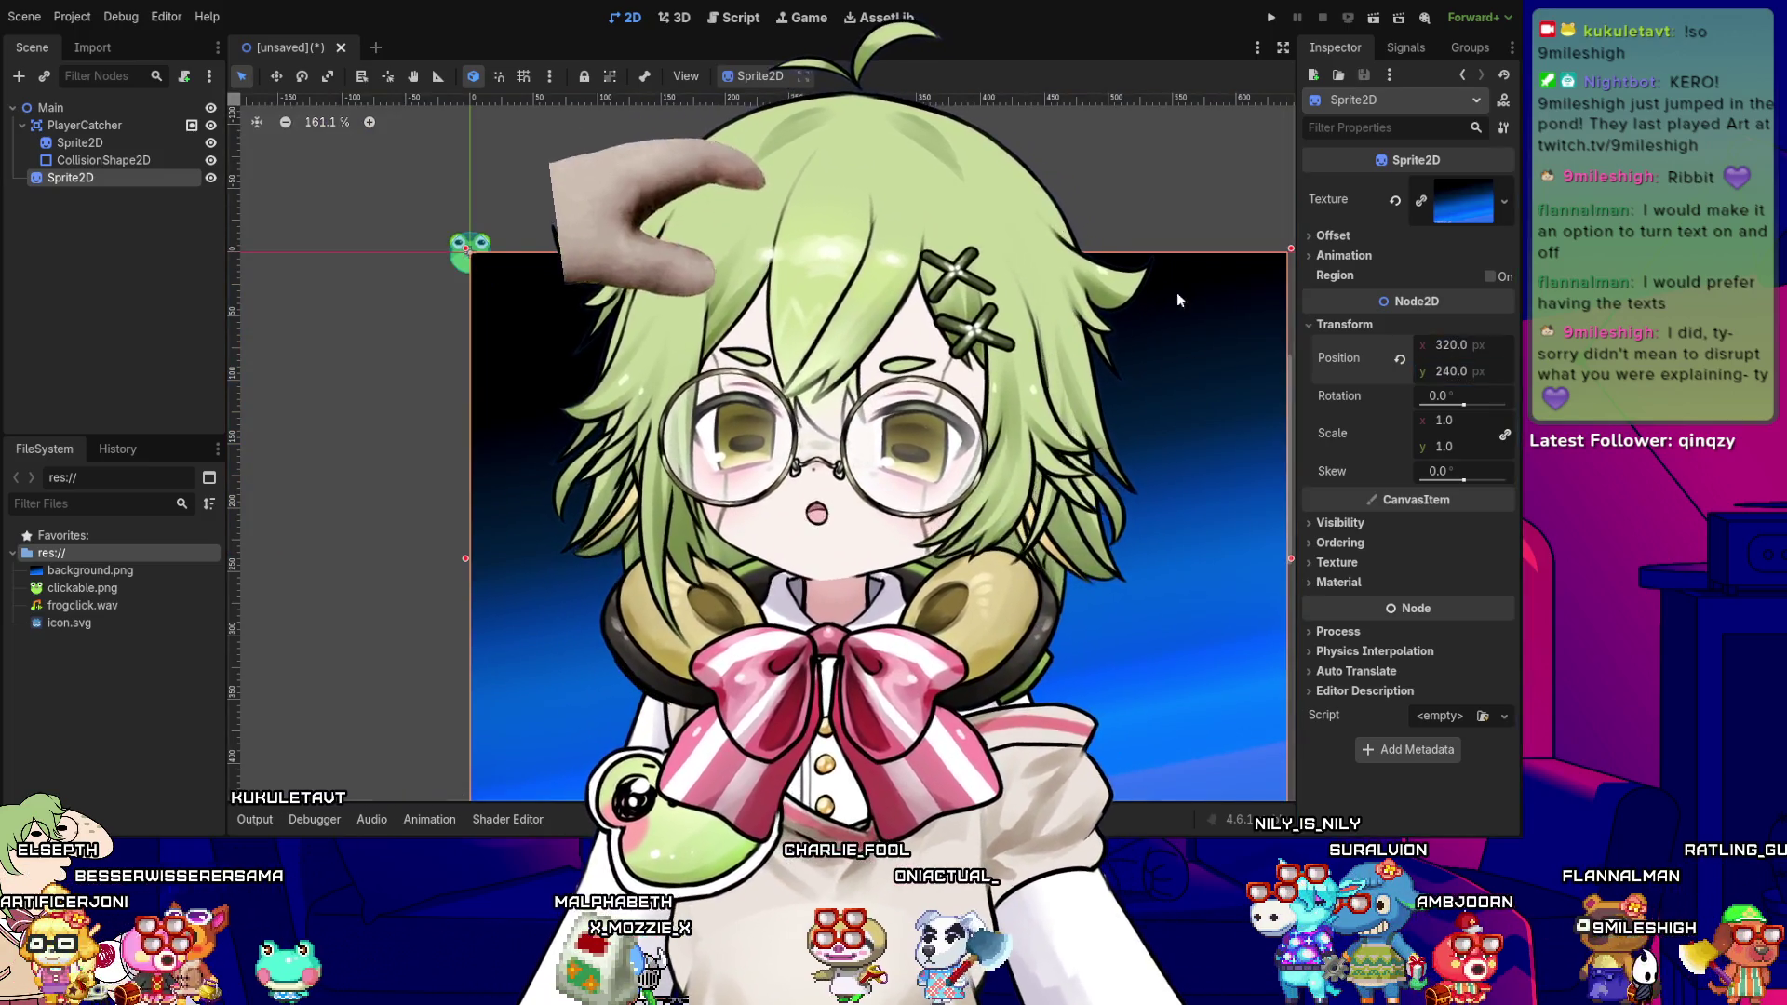
# - Frame the whole blue background in view, expand its Ordering settings, and select PlayerCatcher
pyautogui.press('5')
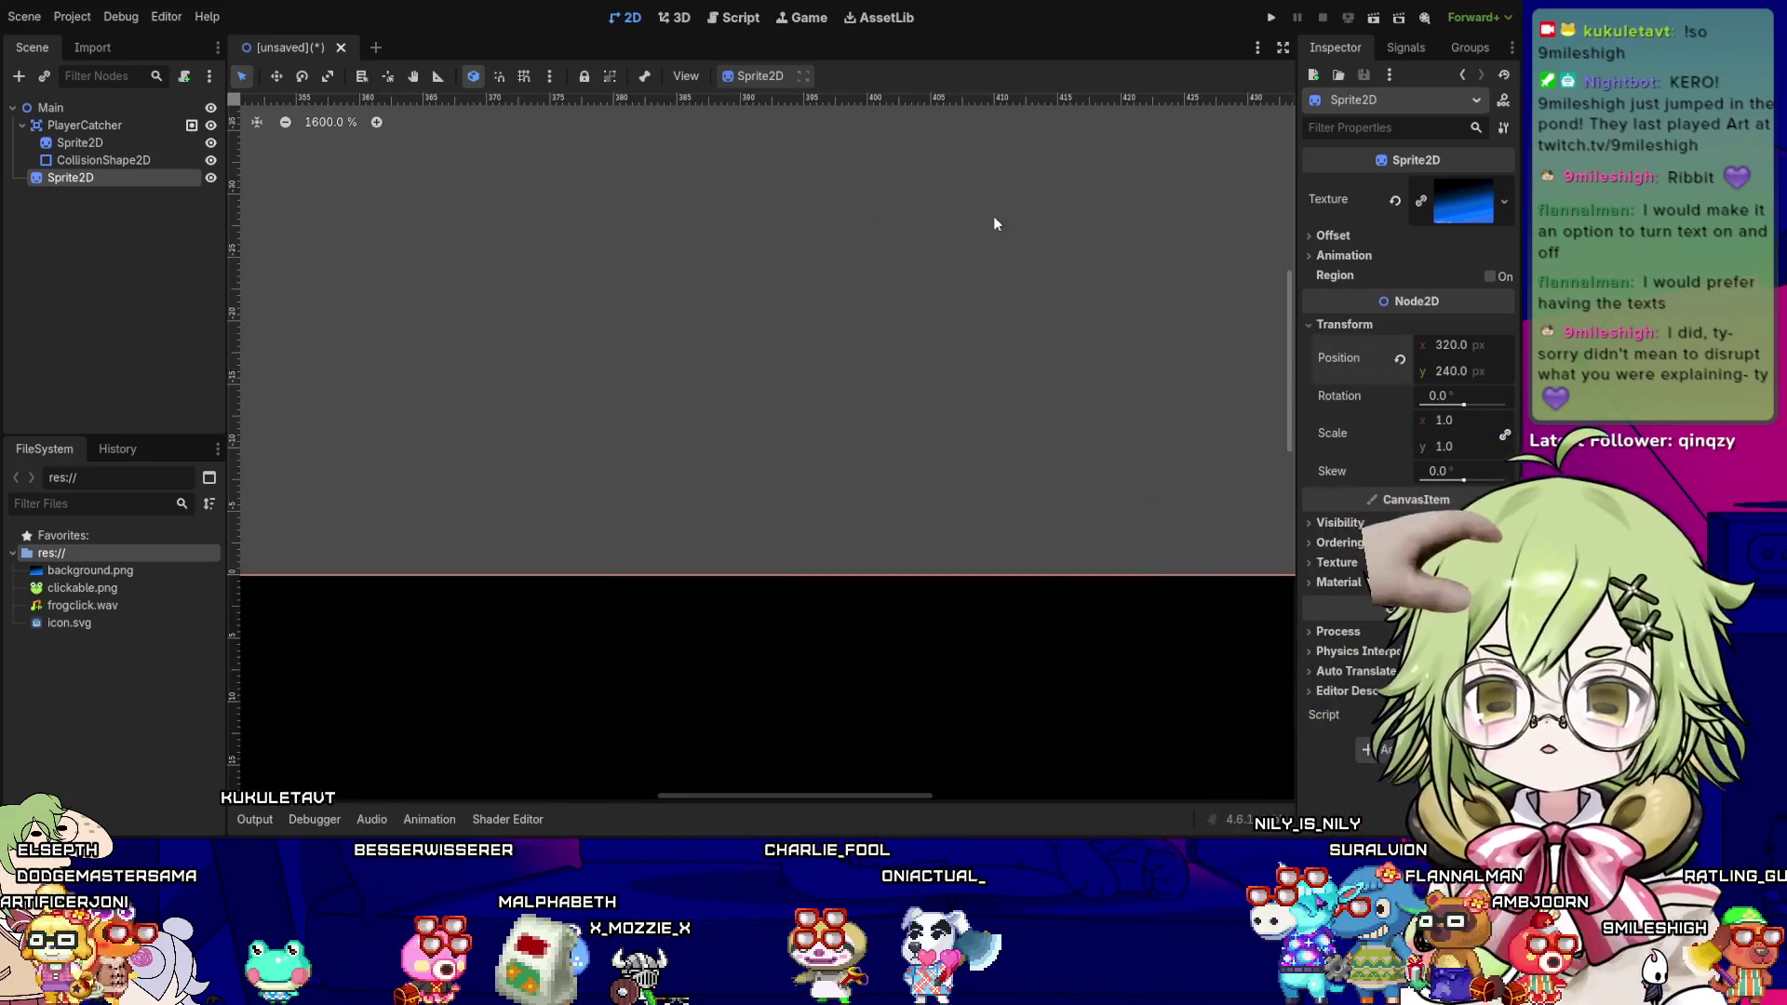
pyautogui.moveTo(790, 270); pyautogui.dragTo(686, 567)
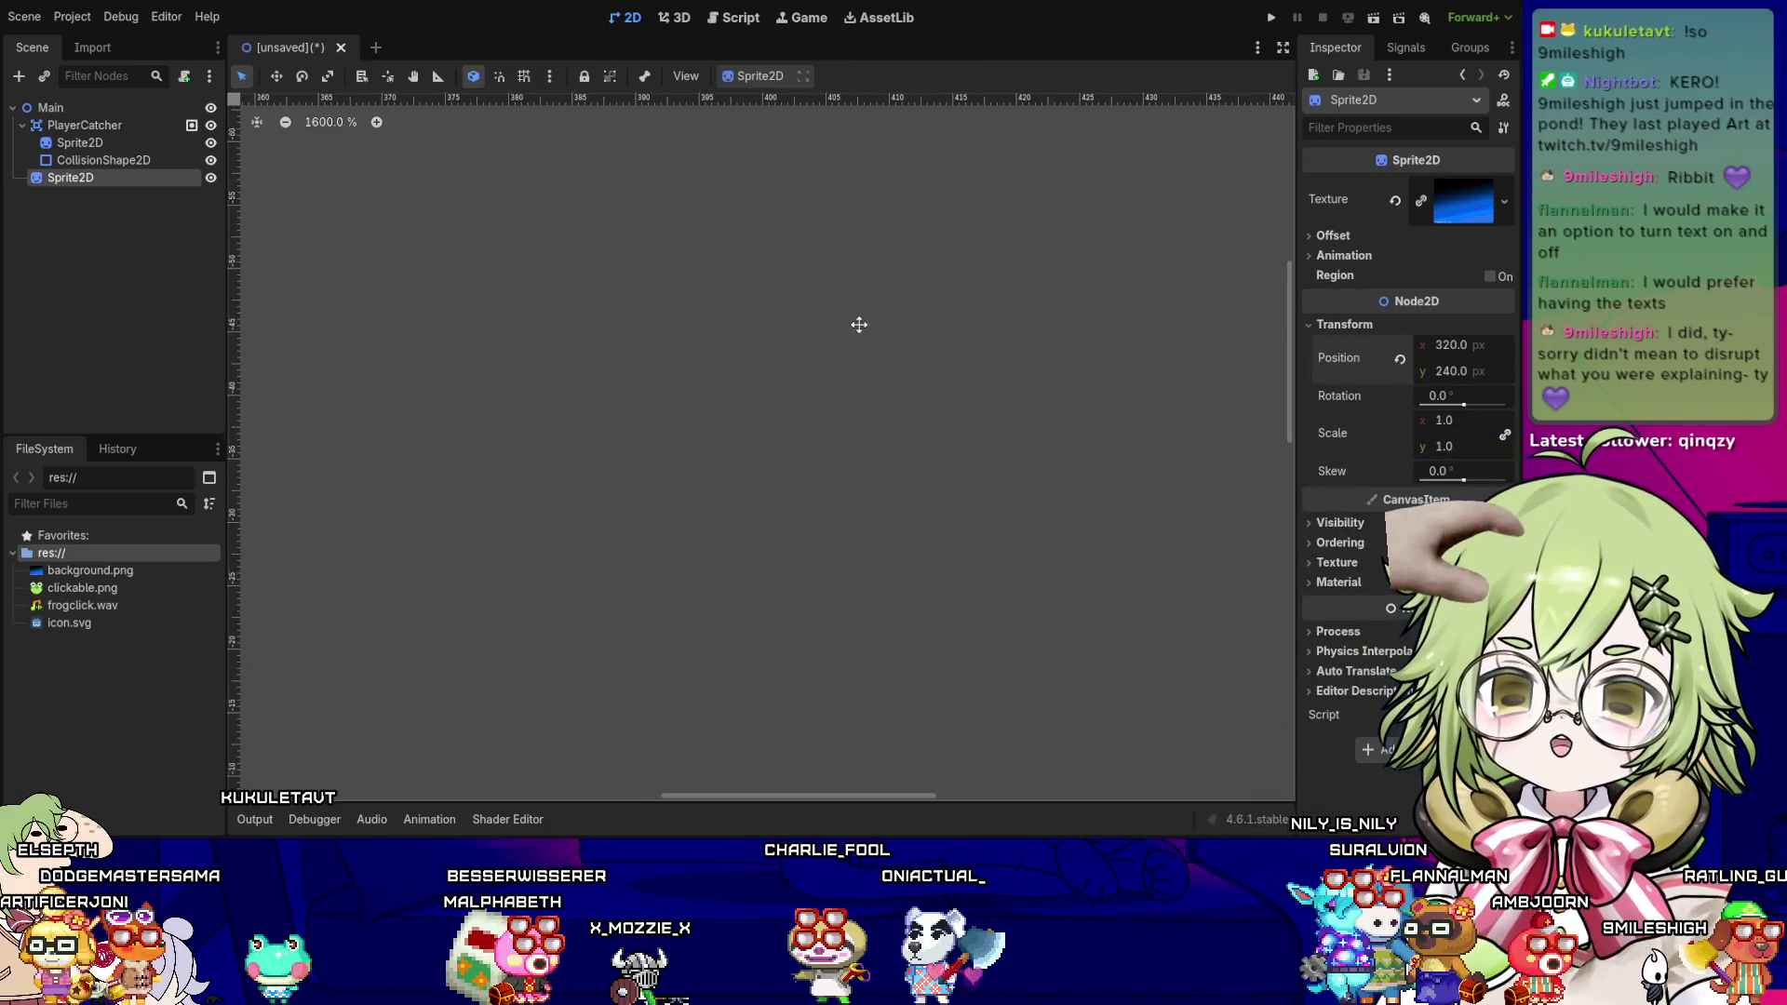
pyautogui.scroll(-10, 809, 428)
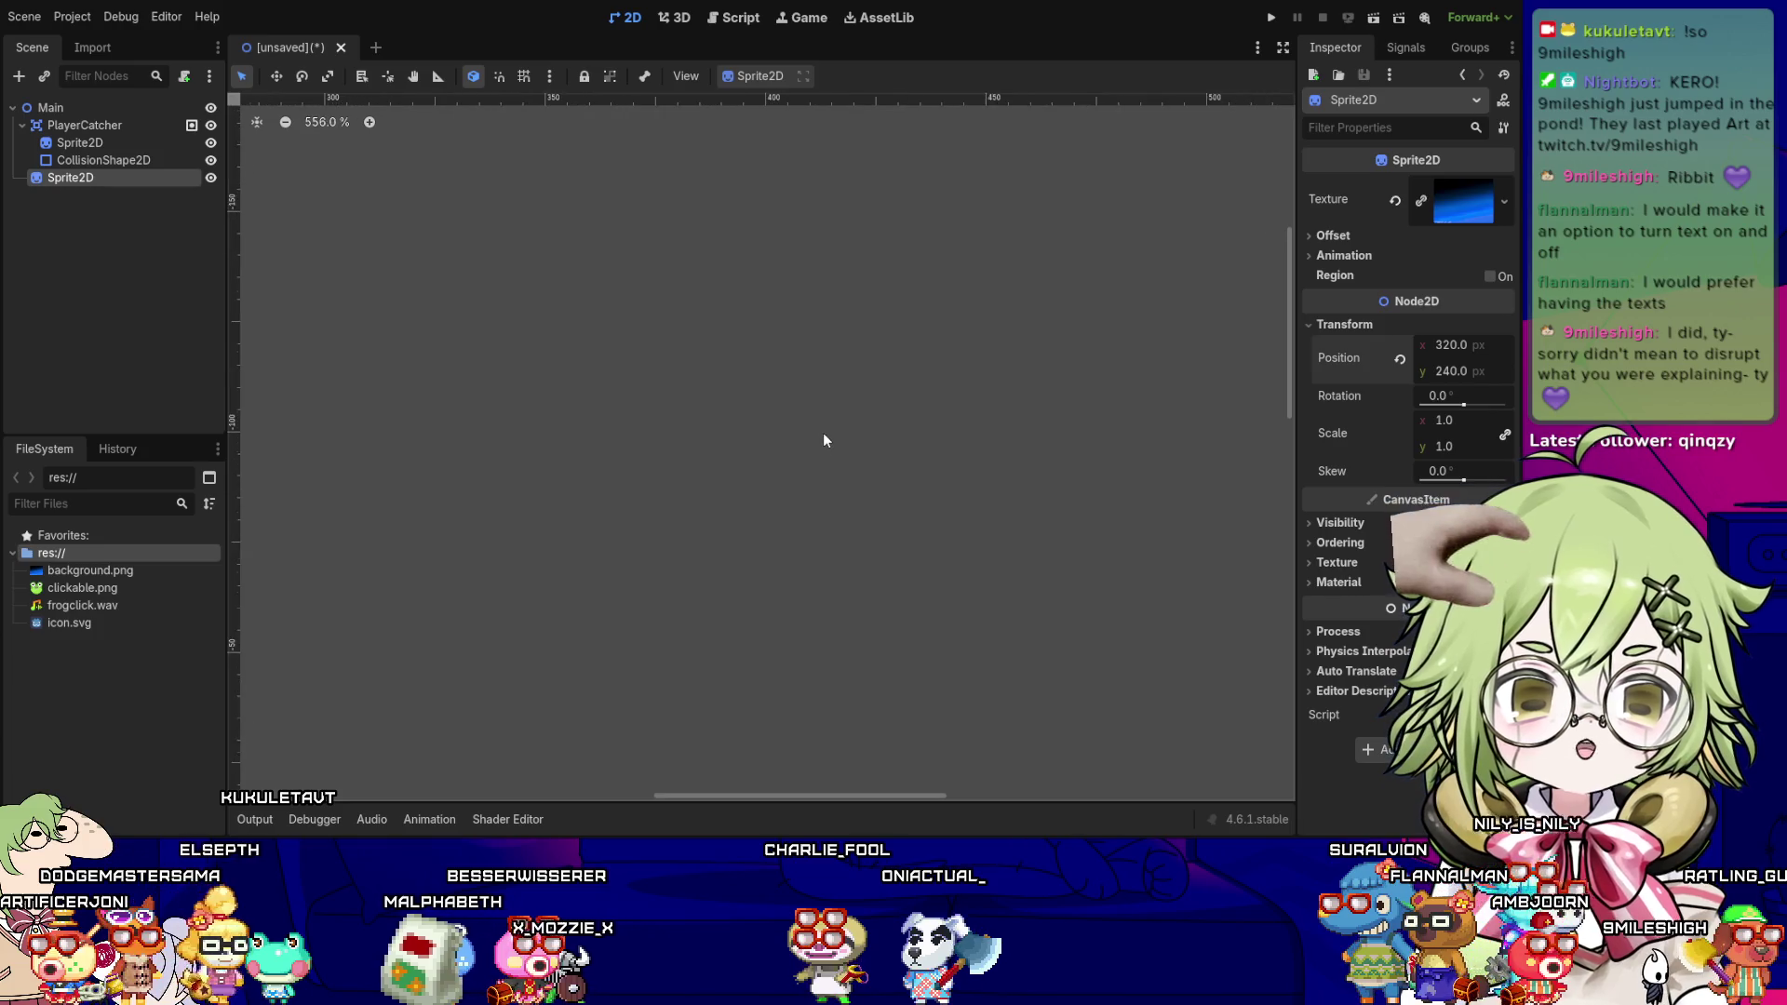
pyautogui.scroll(-3, 819, 439)
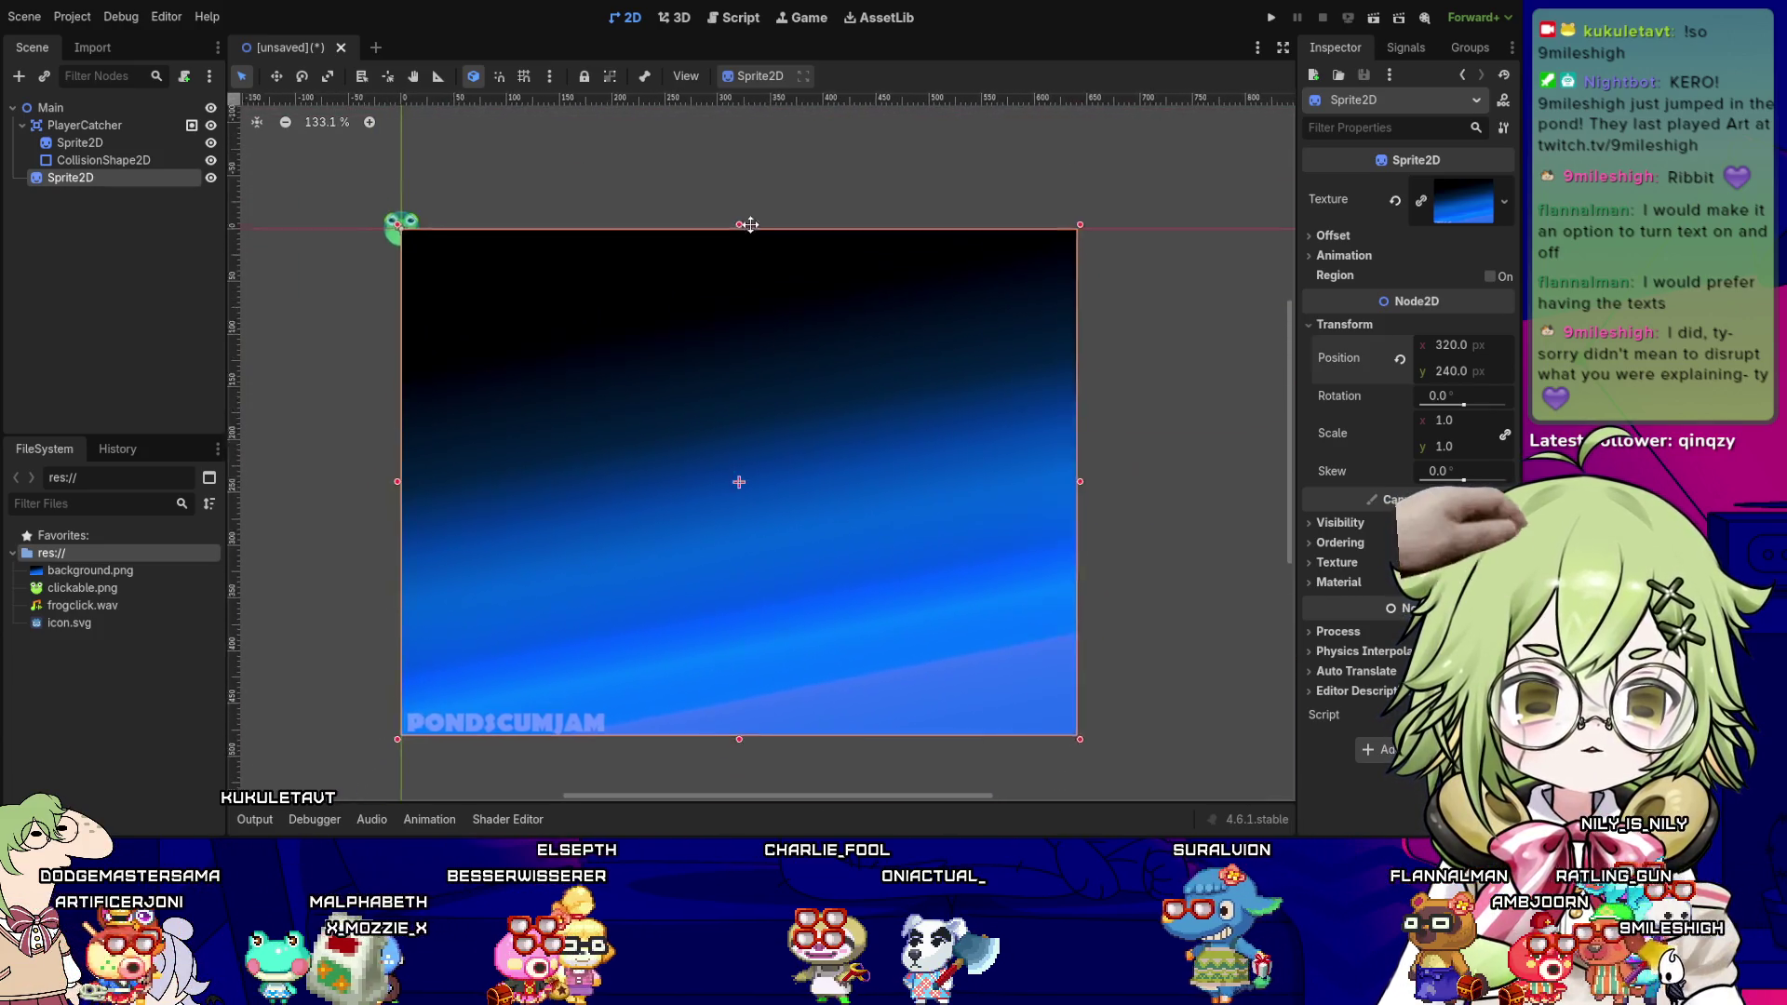
pyautogui.moveTo(750, 225); pyautogui.dragTo(720, 148)
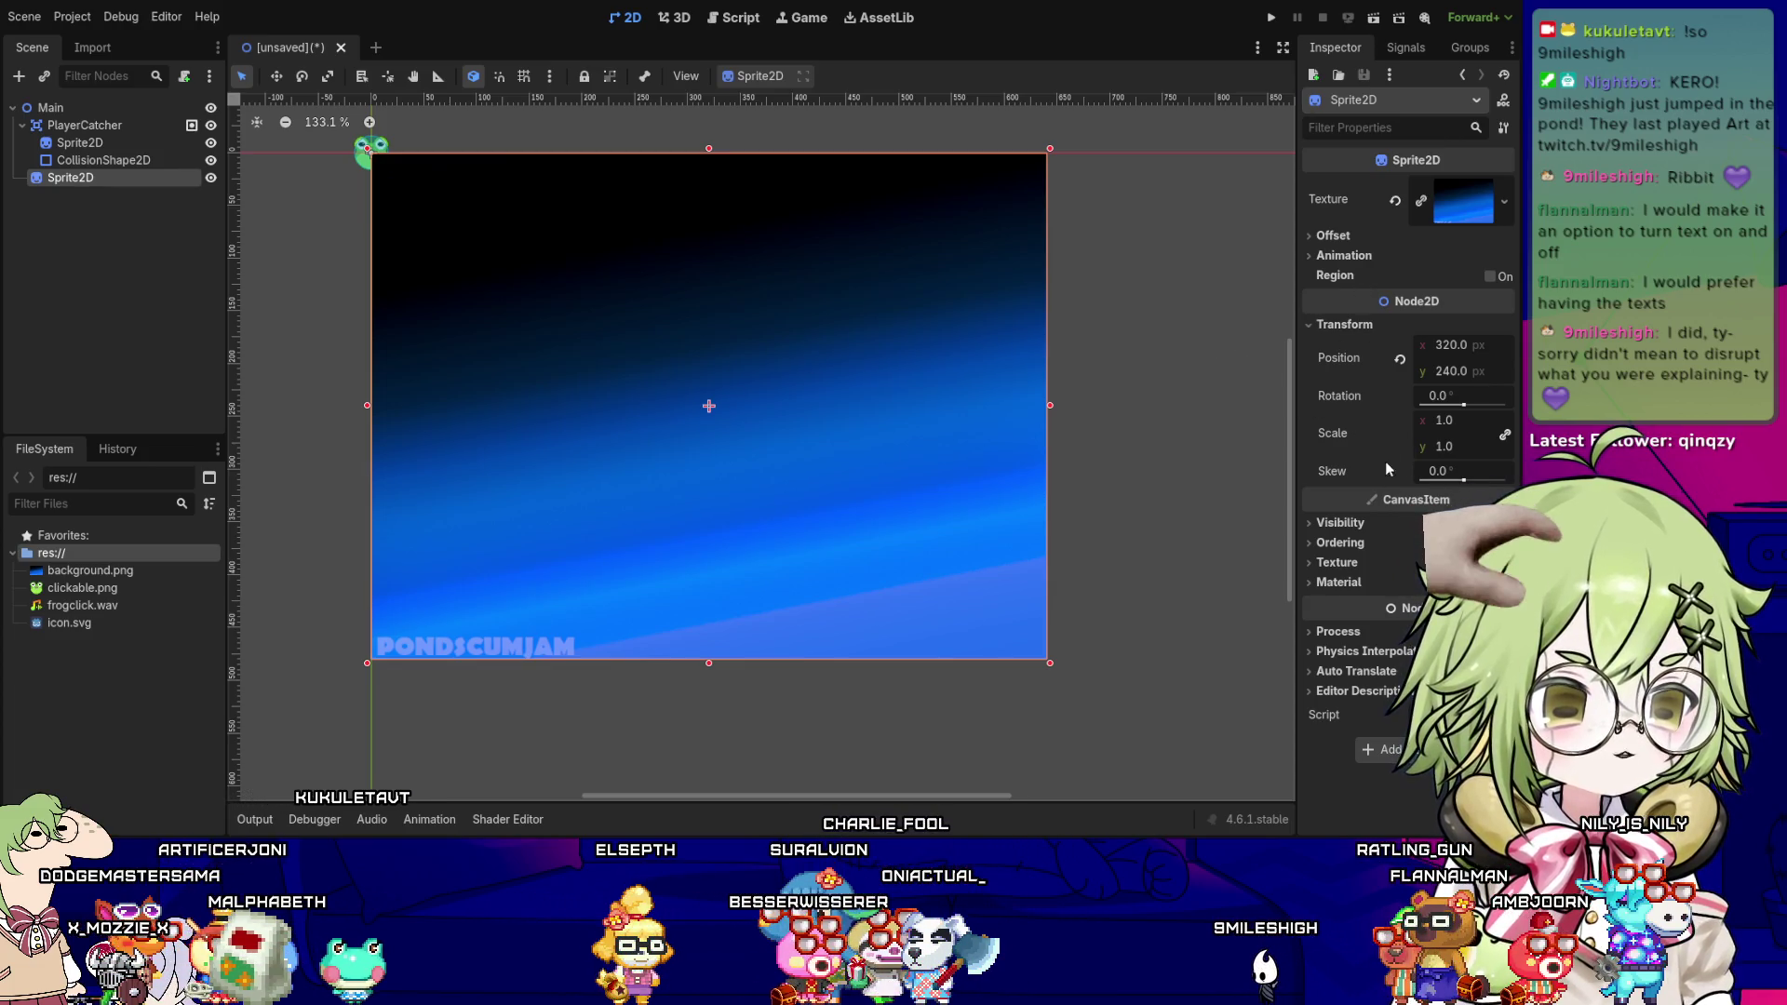
pyautogui.click(1360, 543)
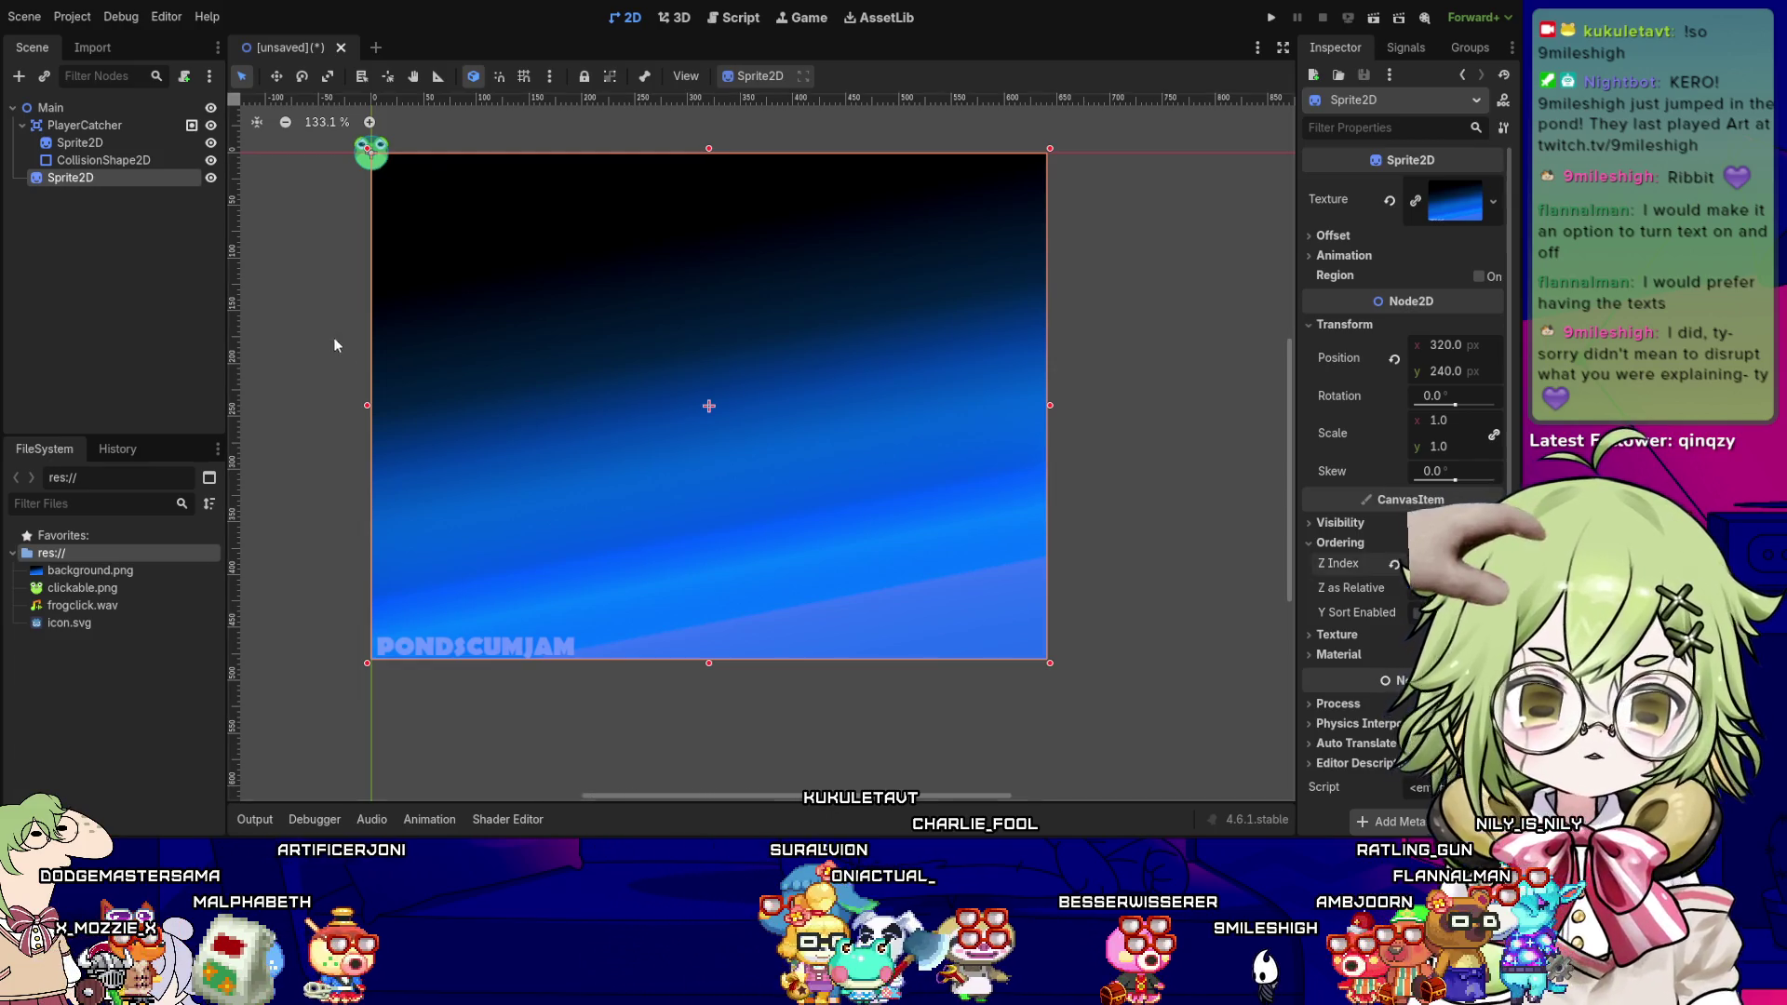
pyautogui.click(300, 246)
pyautogui.click(126, 129)
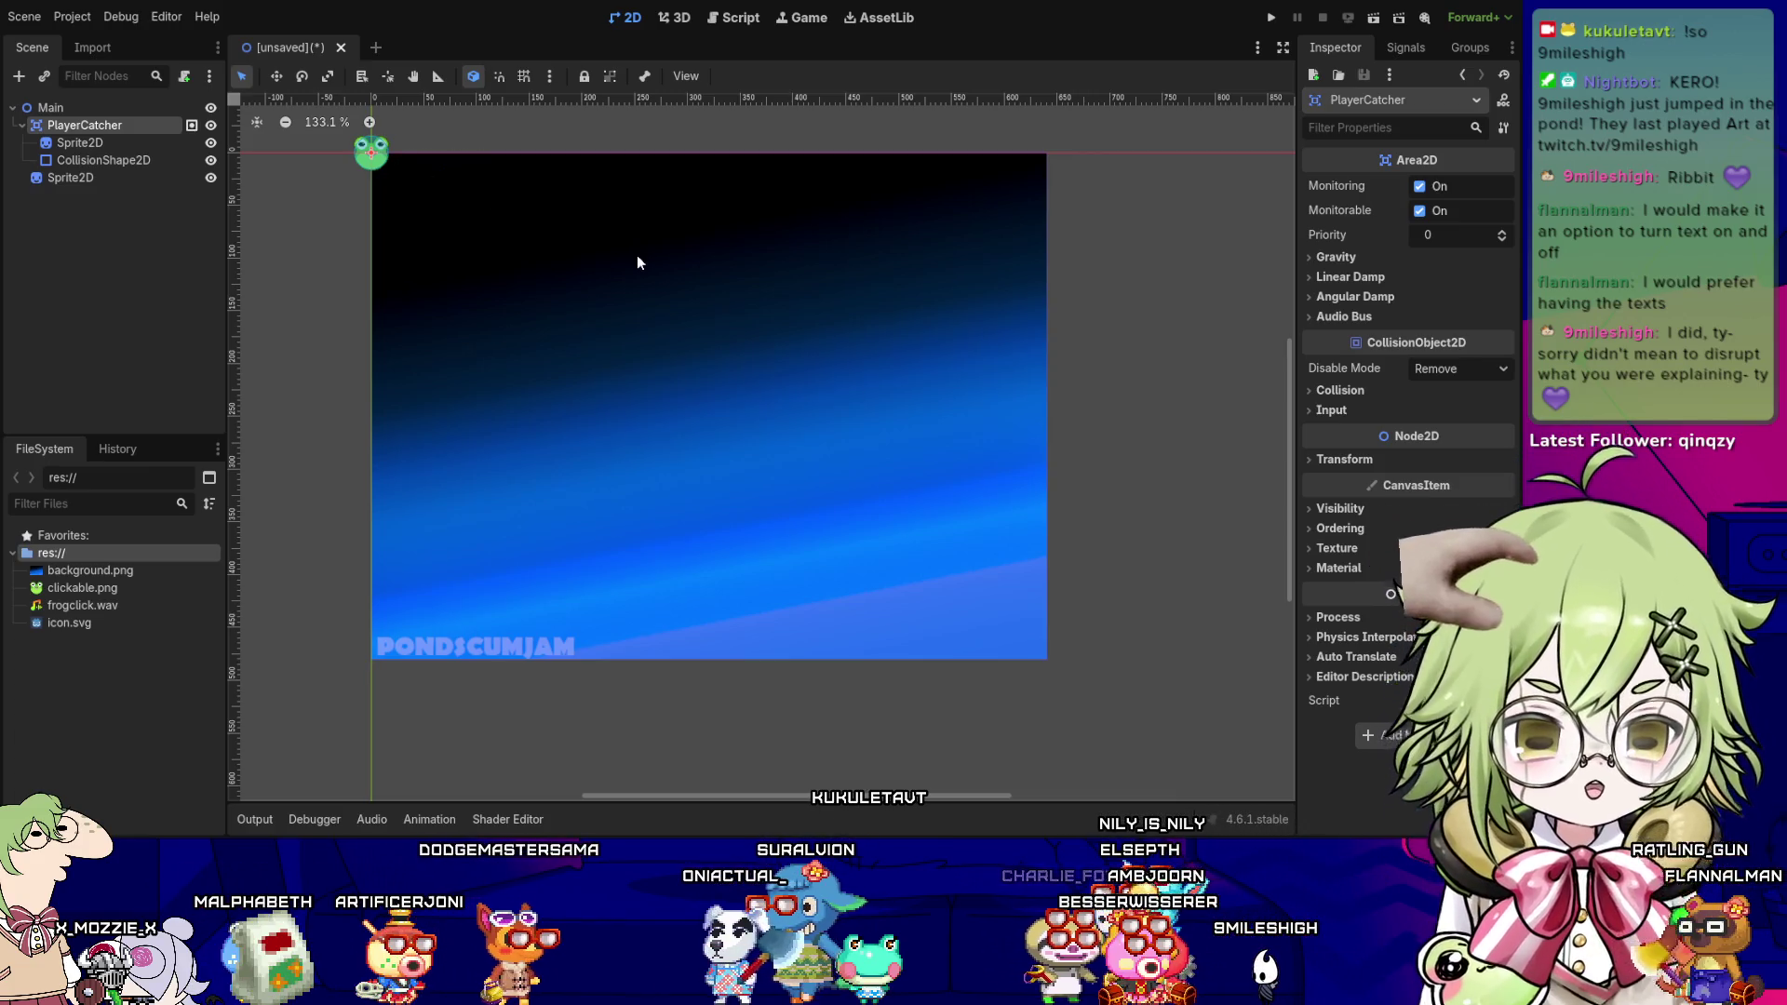
# - Move the frog catcher from the corner to the centre of the background with the arrow keys
pyautogui.press('Right')
pyautogui.press('Right')
pyautogui.press('Right')
pyautogui.hotkey('shift', 'Right')
pyautogui.hotkey('shift', 'Right')
pyautogui.hotkey('shift', 'Right')
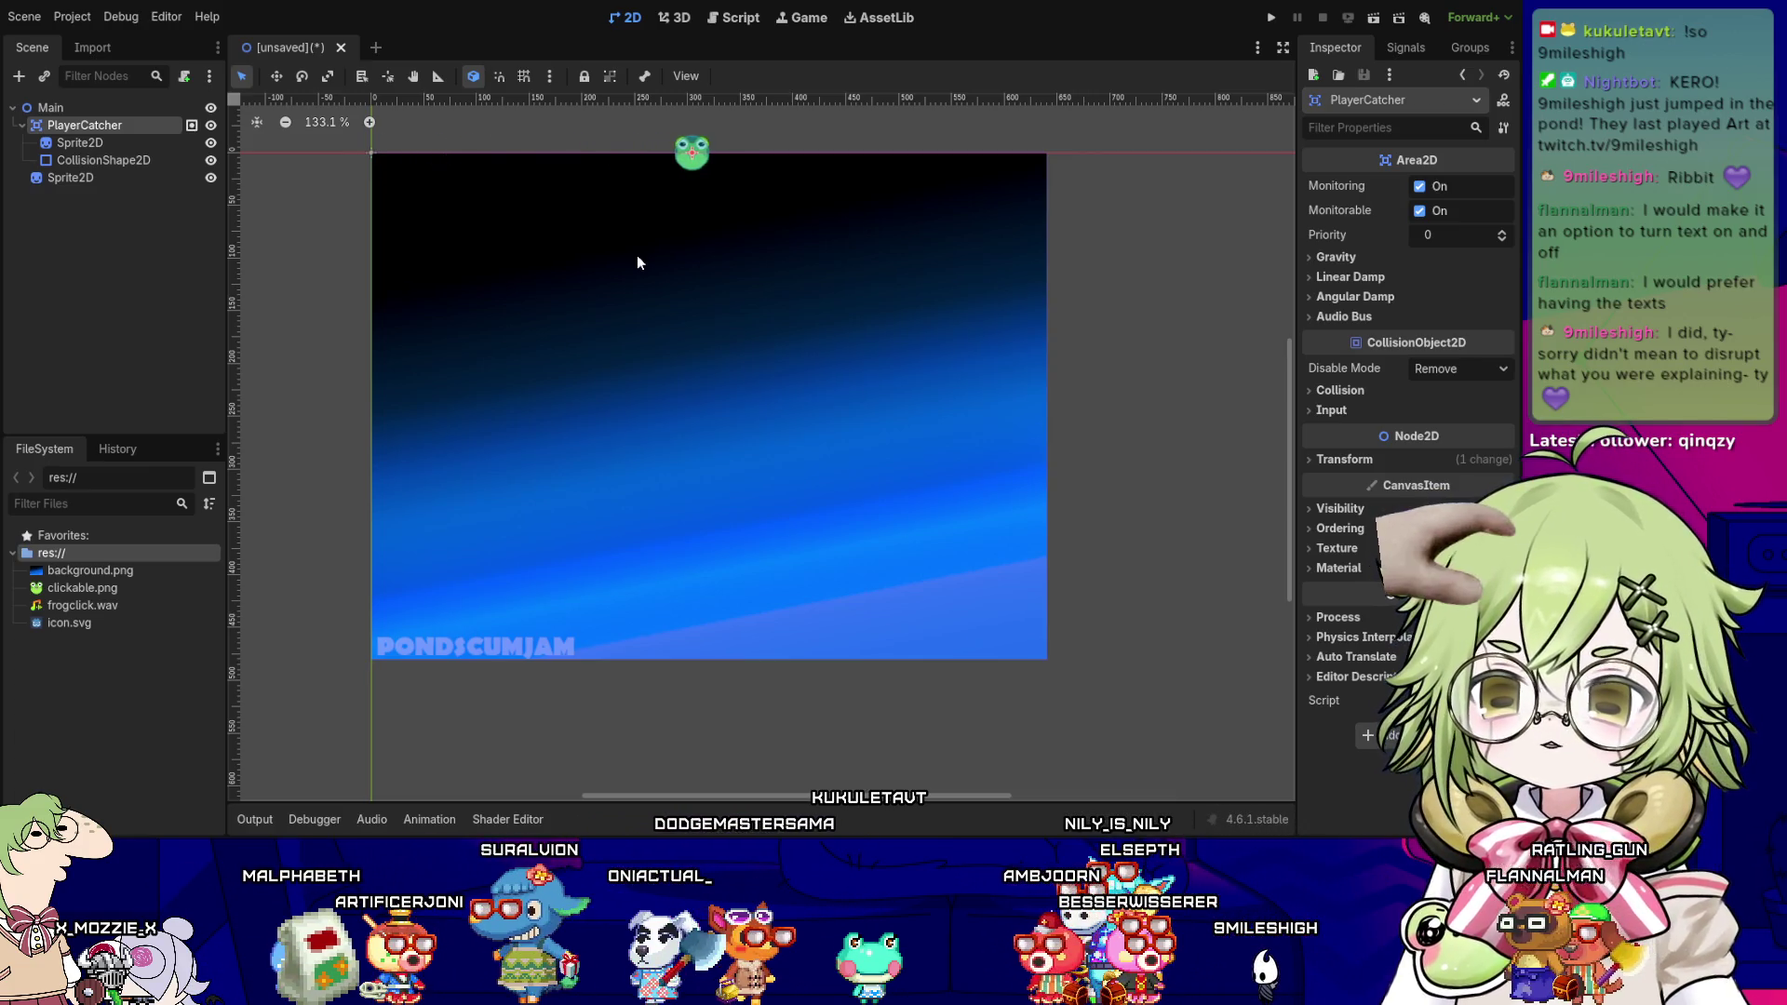
pyautogui.hotkey('shift', 'Down')
pyautogui.hotkey('shift', 'Down')
pyautogui.hotkey('shift', 'Down')
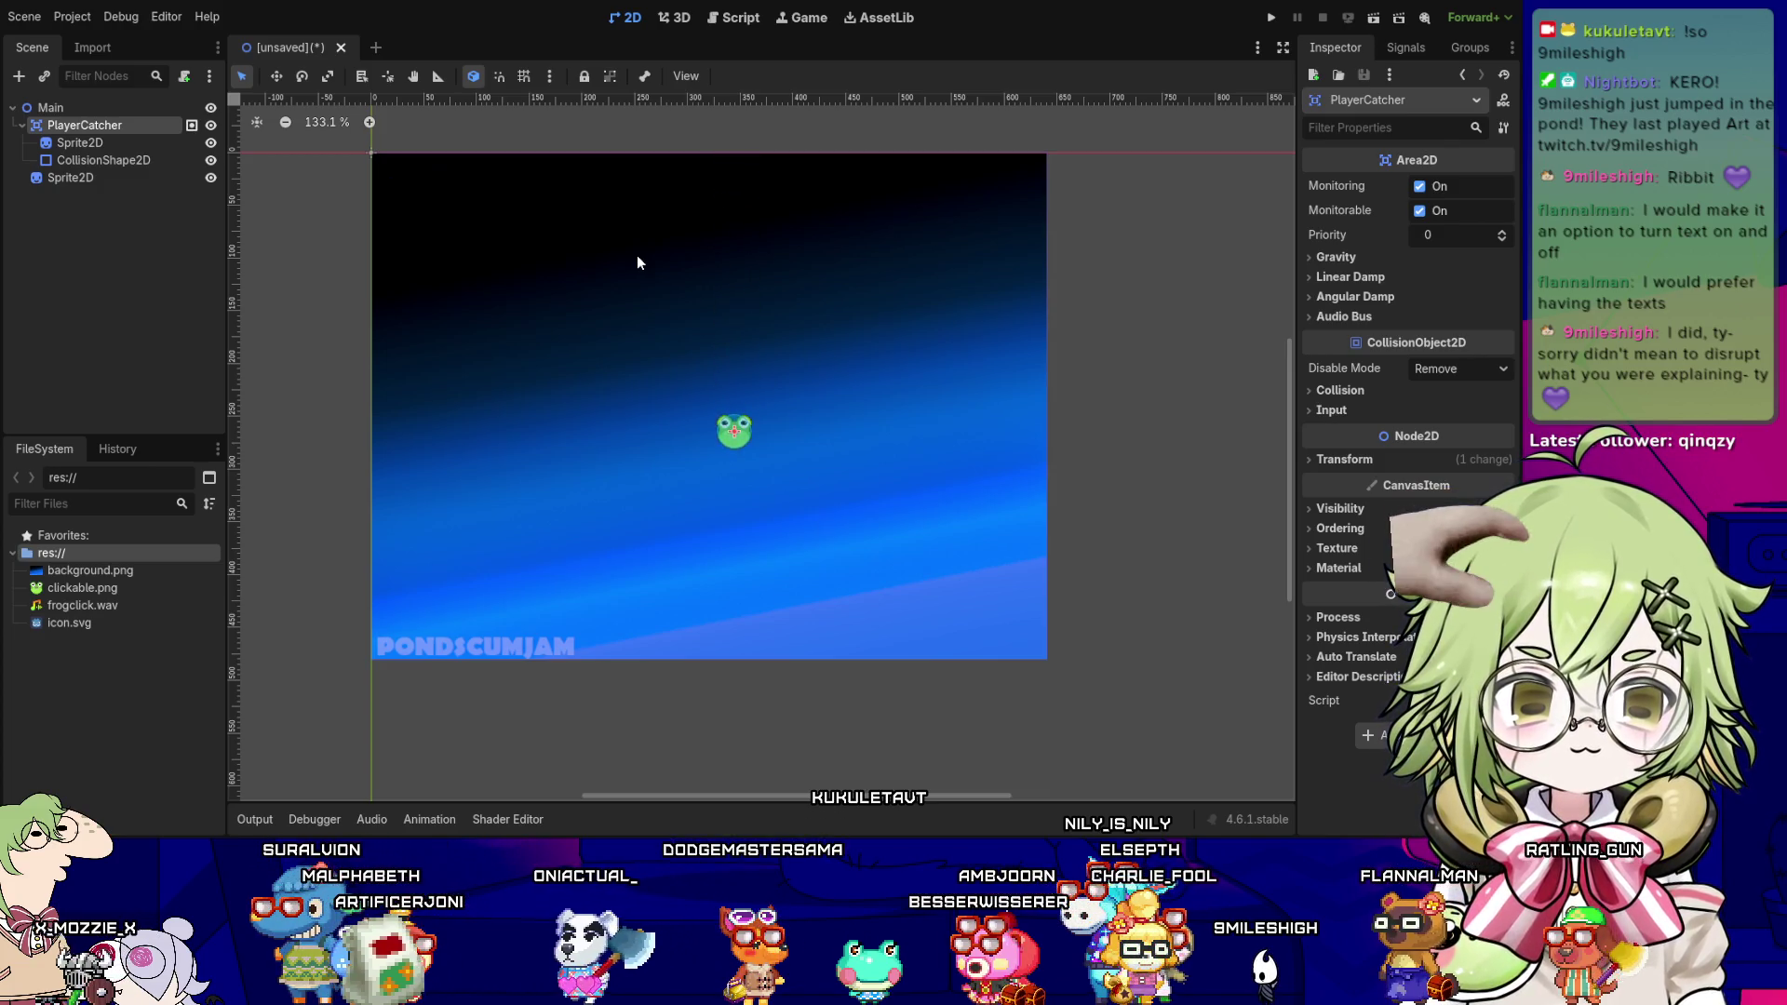
pyautogui.hotkey('shift', 'Left')
pyautogui.hotkey('shift', 'Left')
pyautogui.hotkey('shift', 'Left')
pyautogui.press('Down')
pyautogui.press('Down')
pyautogui.press('Down')
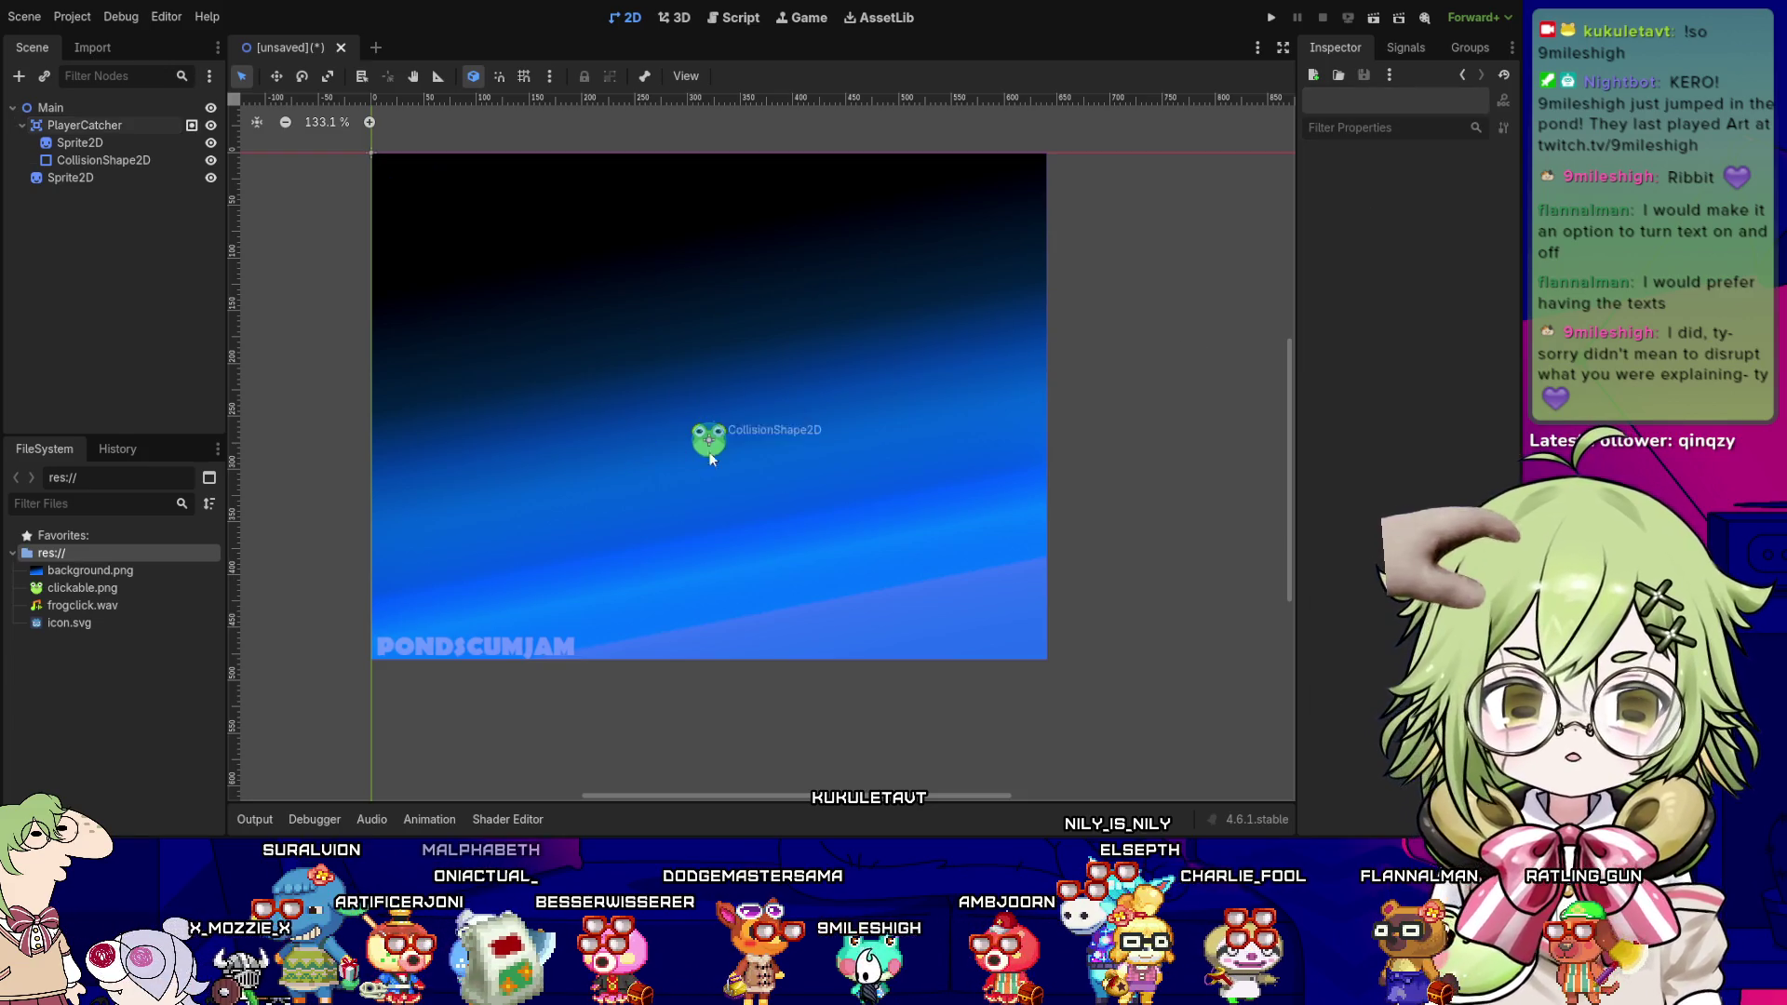
# - Reselect PlayerCatcher and expand its Collision layer and mask settings
pyautogui.click(711, 450)
pyautogui.click(1093, 368)
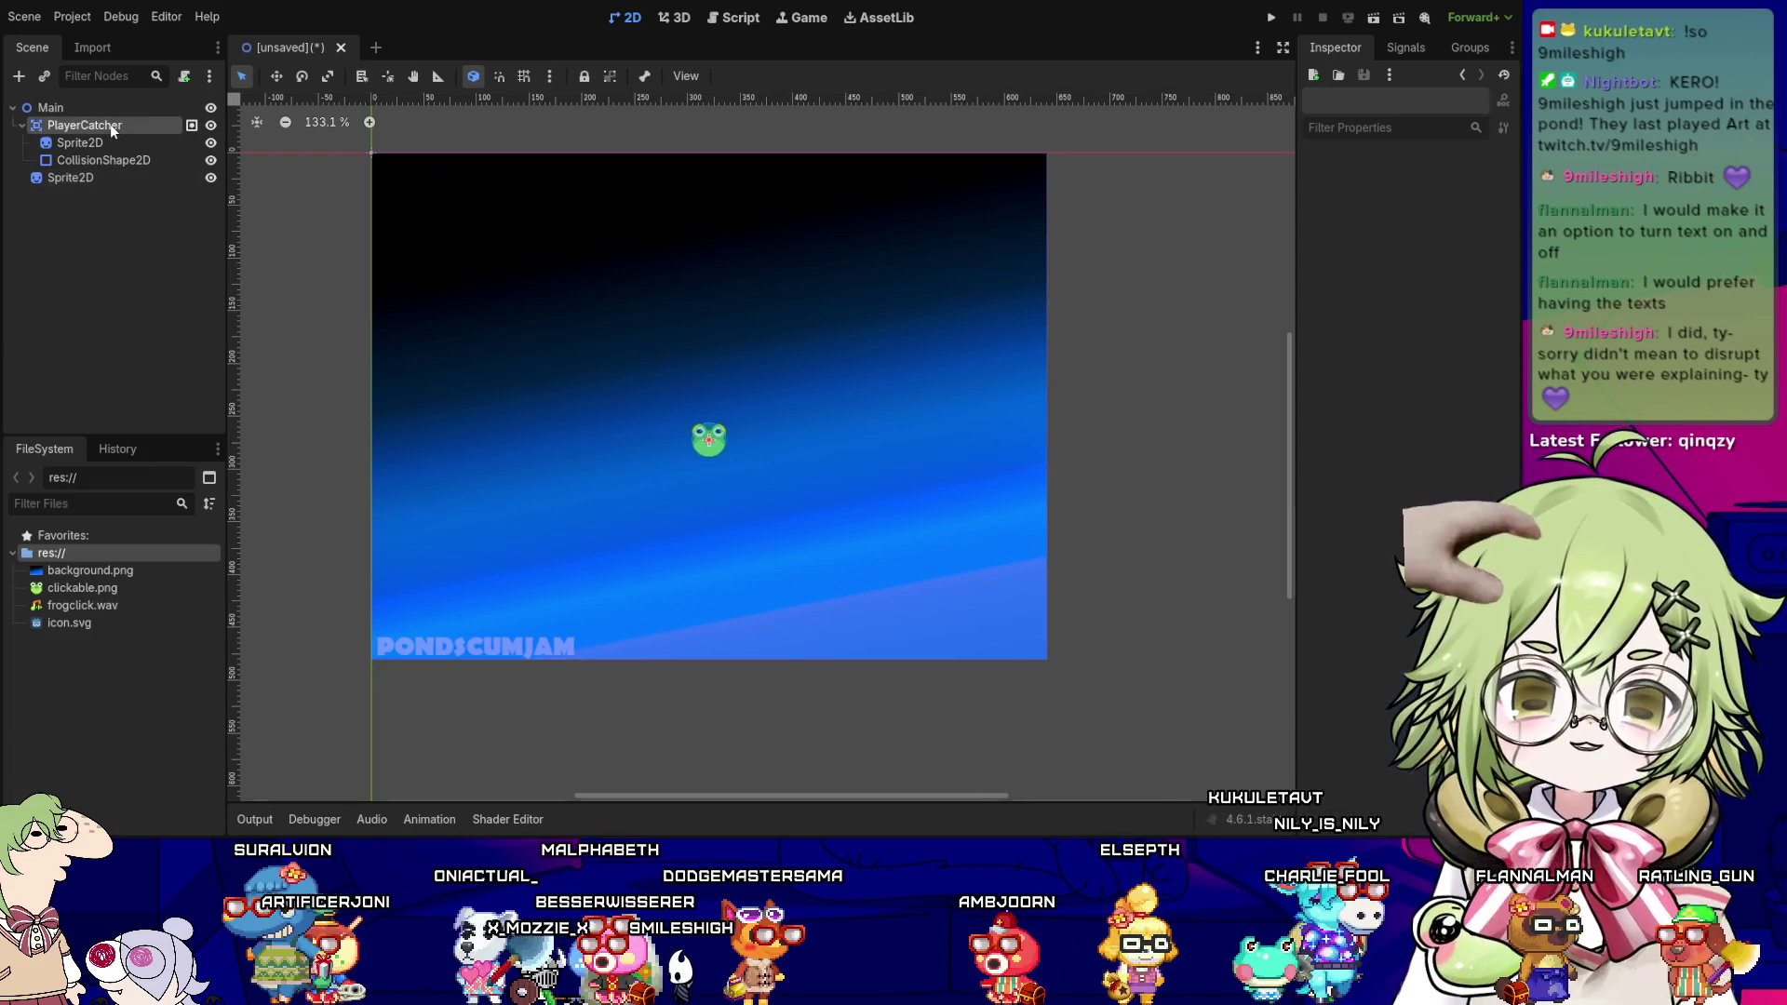
pyautogui.click(85, 125)
pyautogui.click(1360, 392)
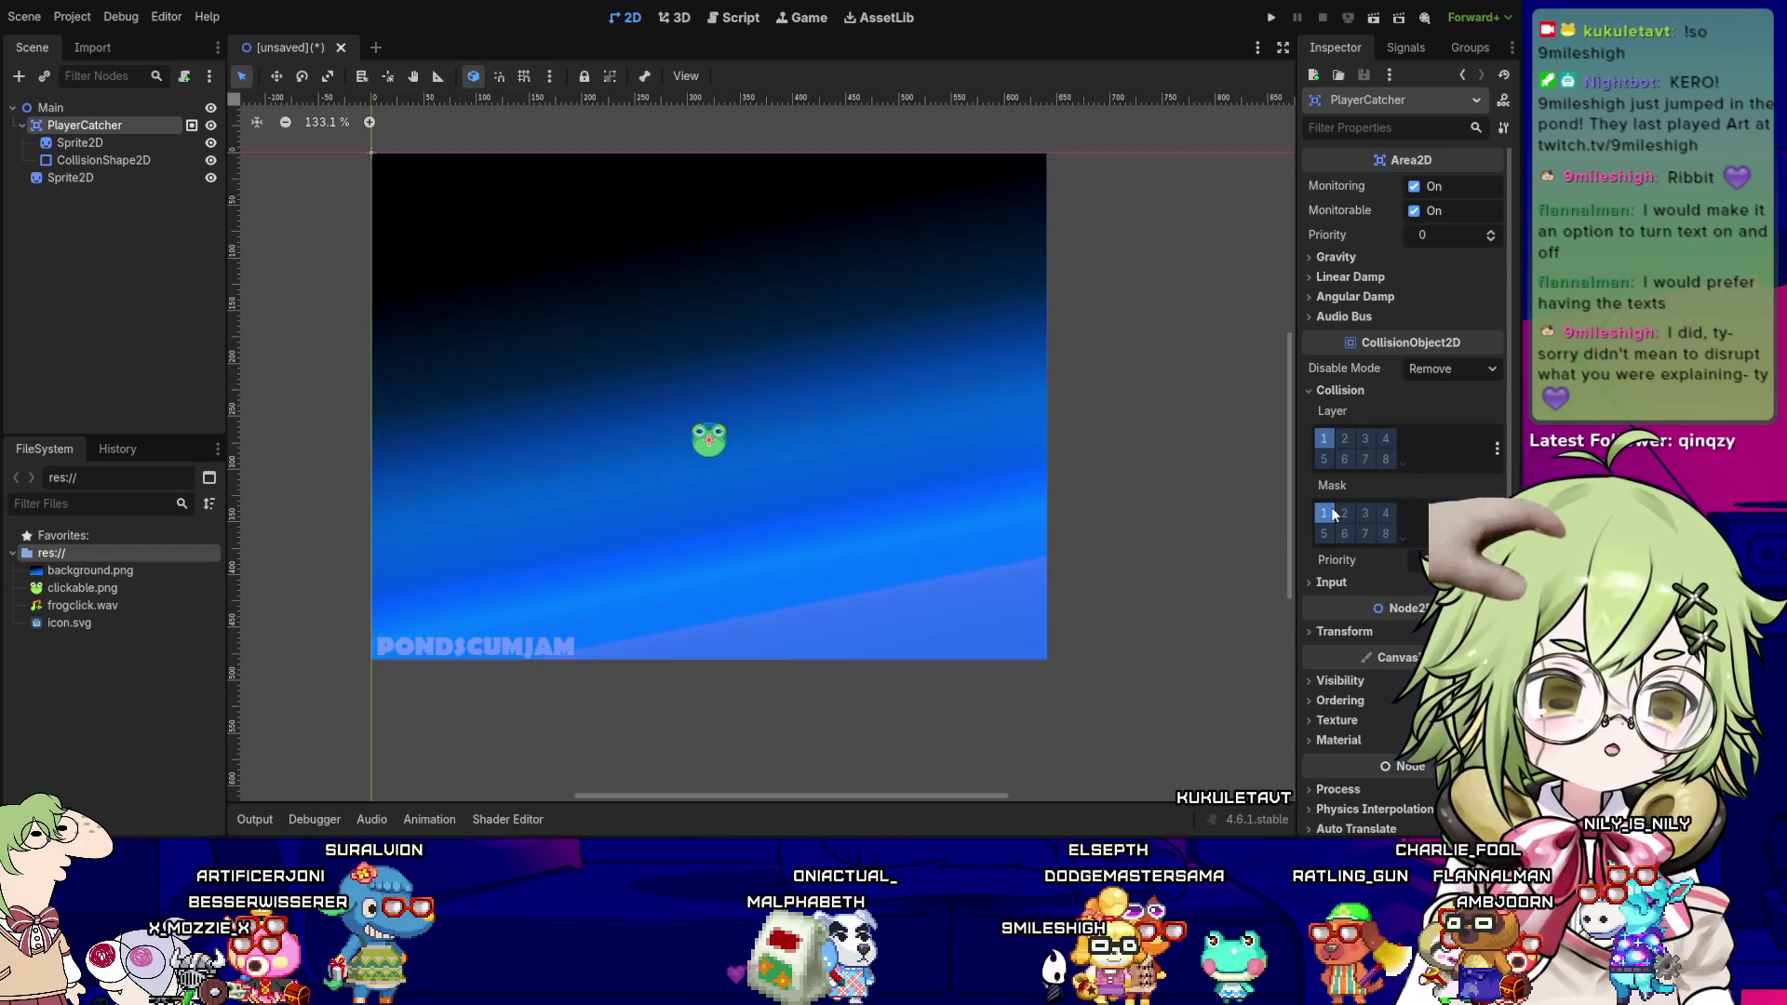
# - Enable collision mask bit 4 on PlayerCatcher, then select the Main node
pyautogui.click(1386, 515)
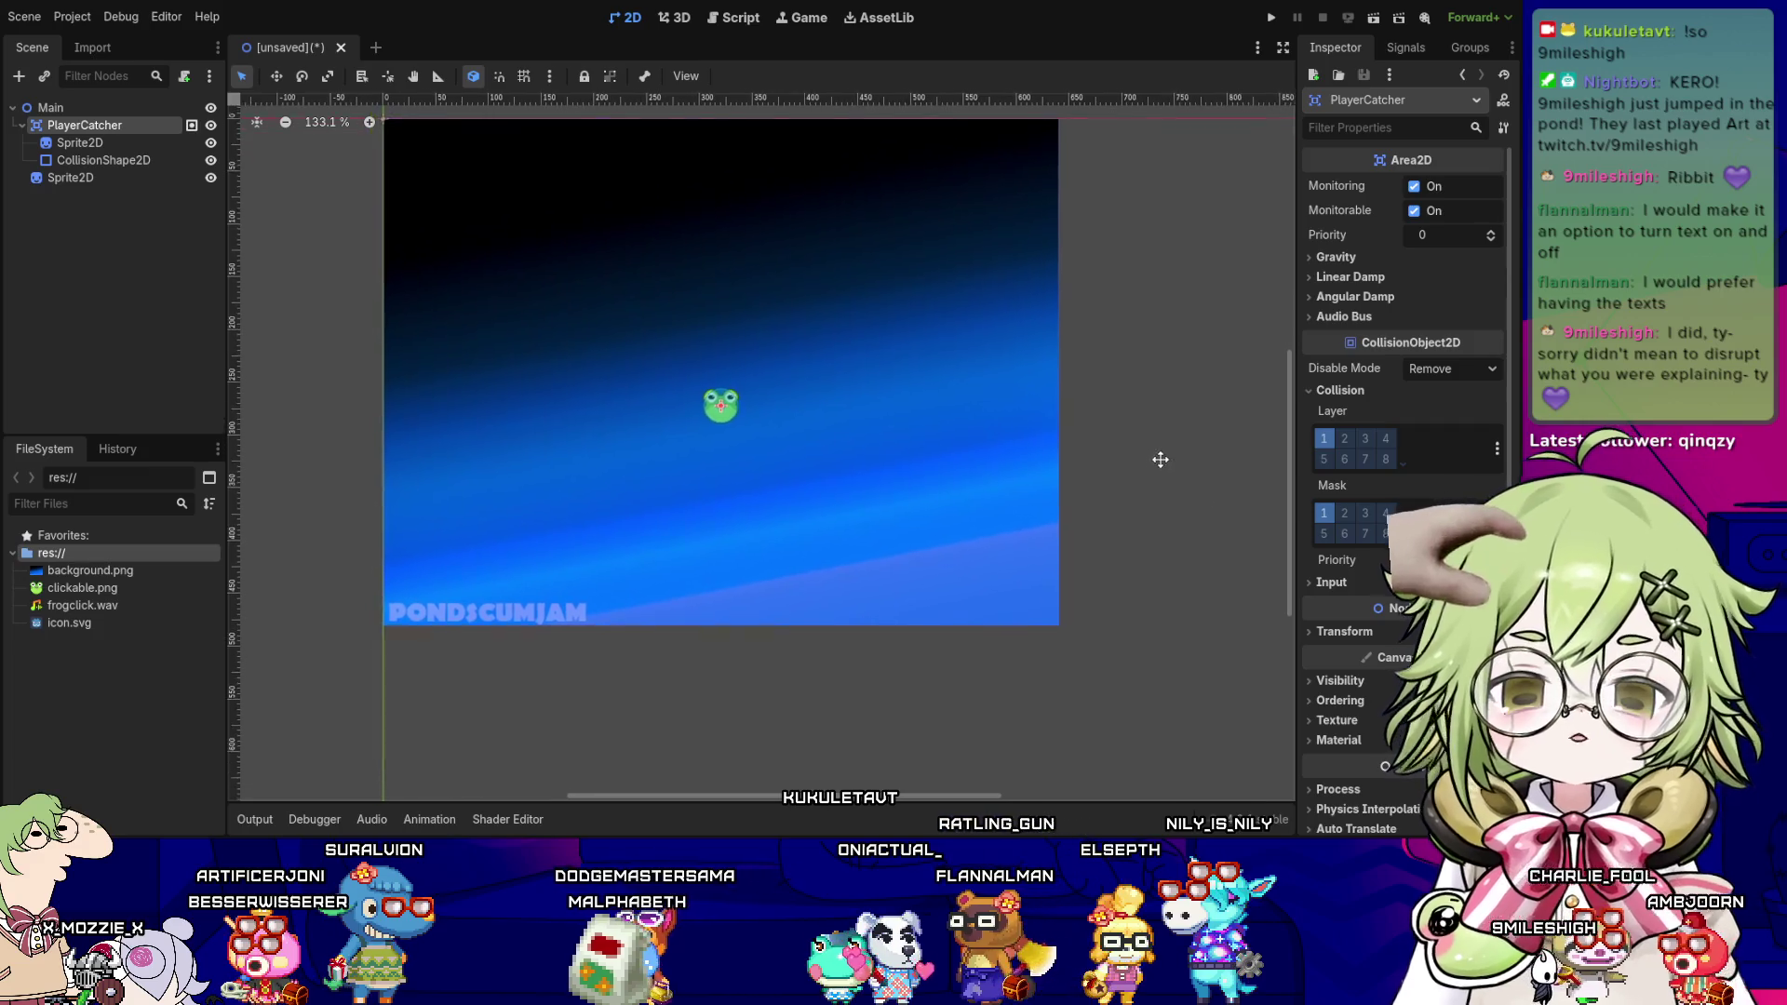
pyautogui.click(1138, 504)
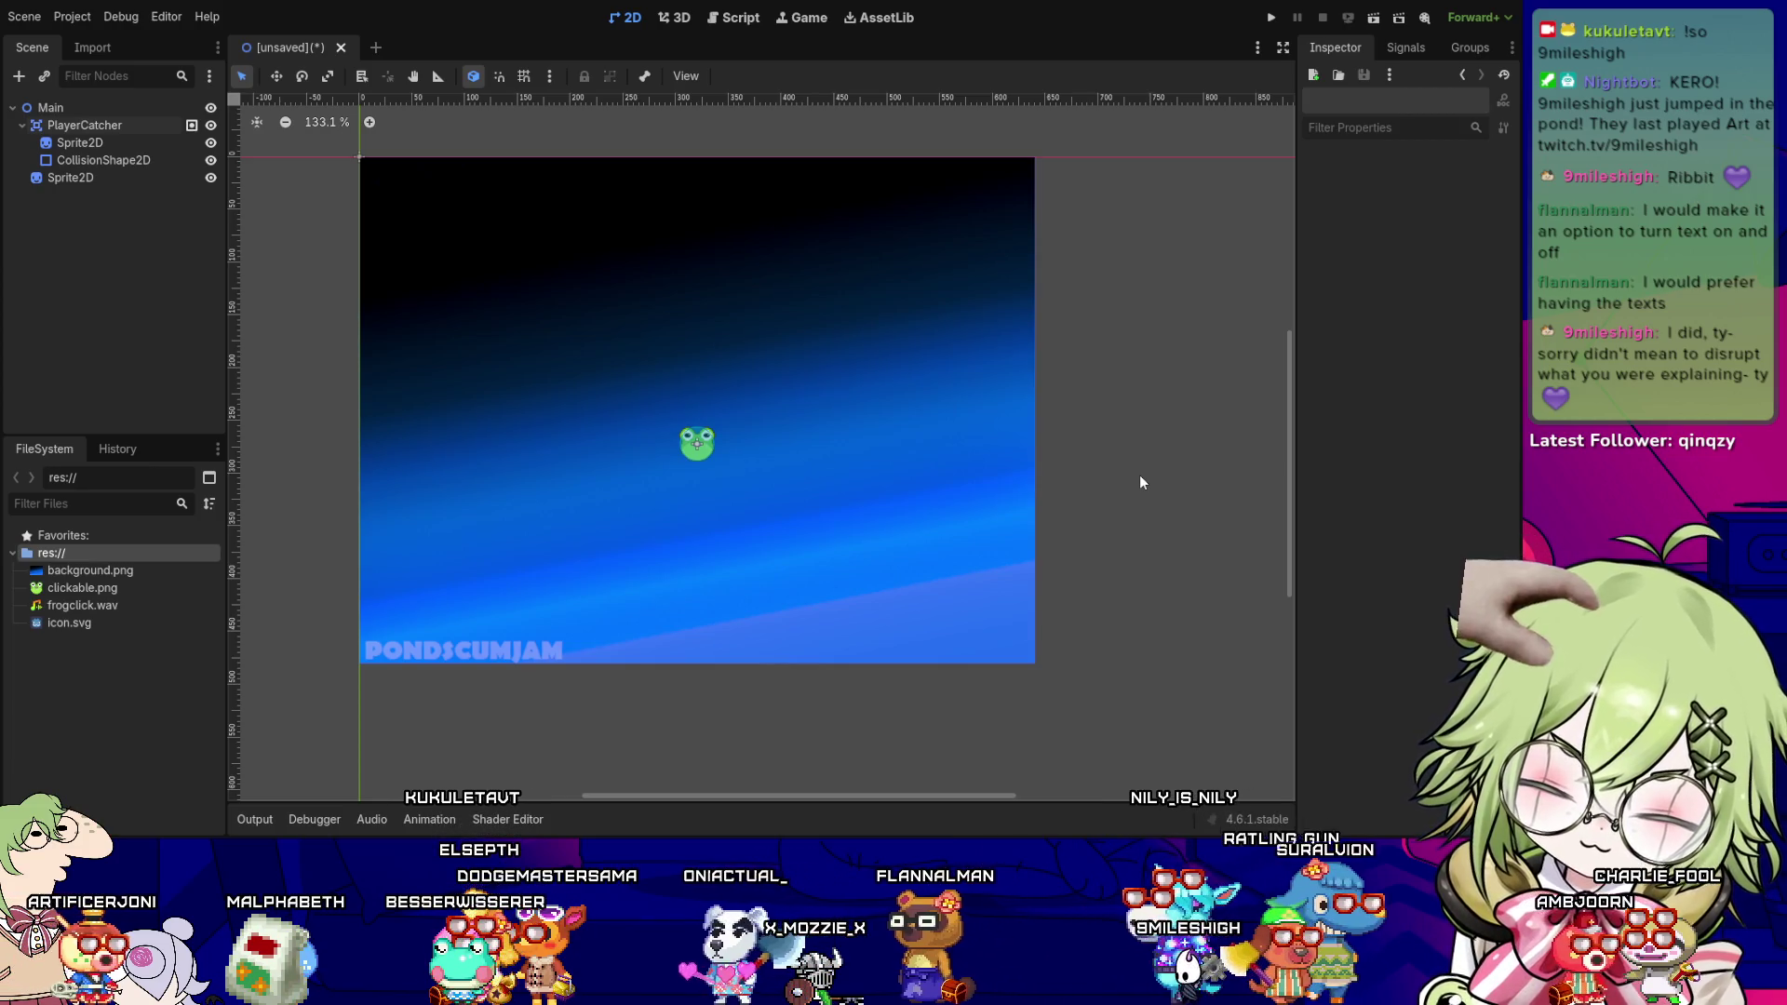
pyautogui.click(83, 109)
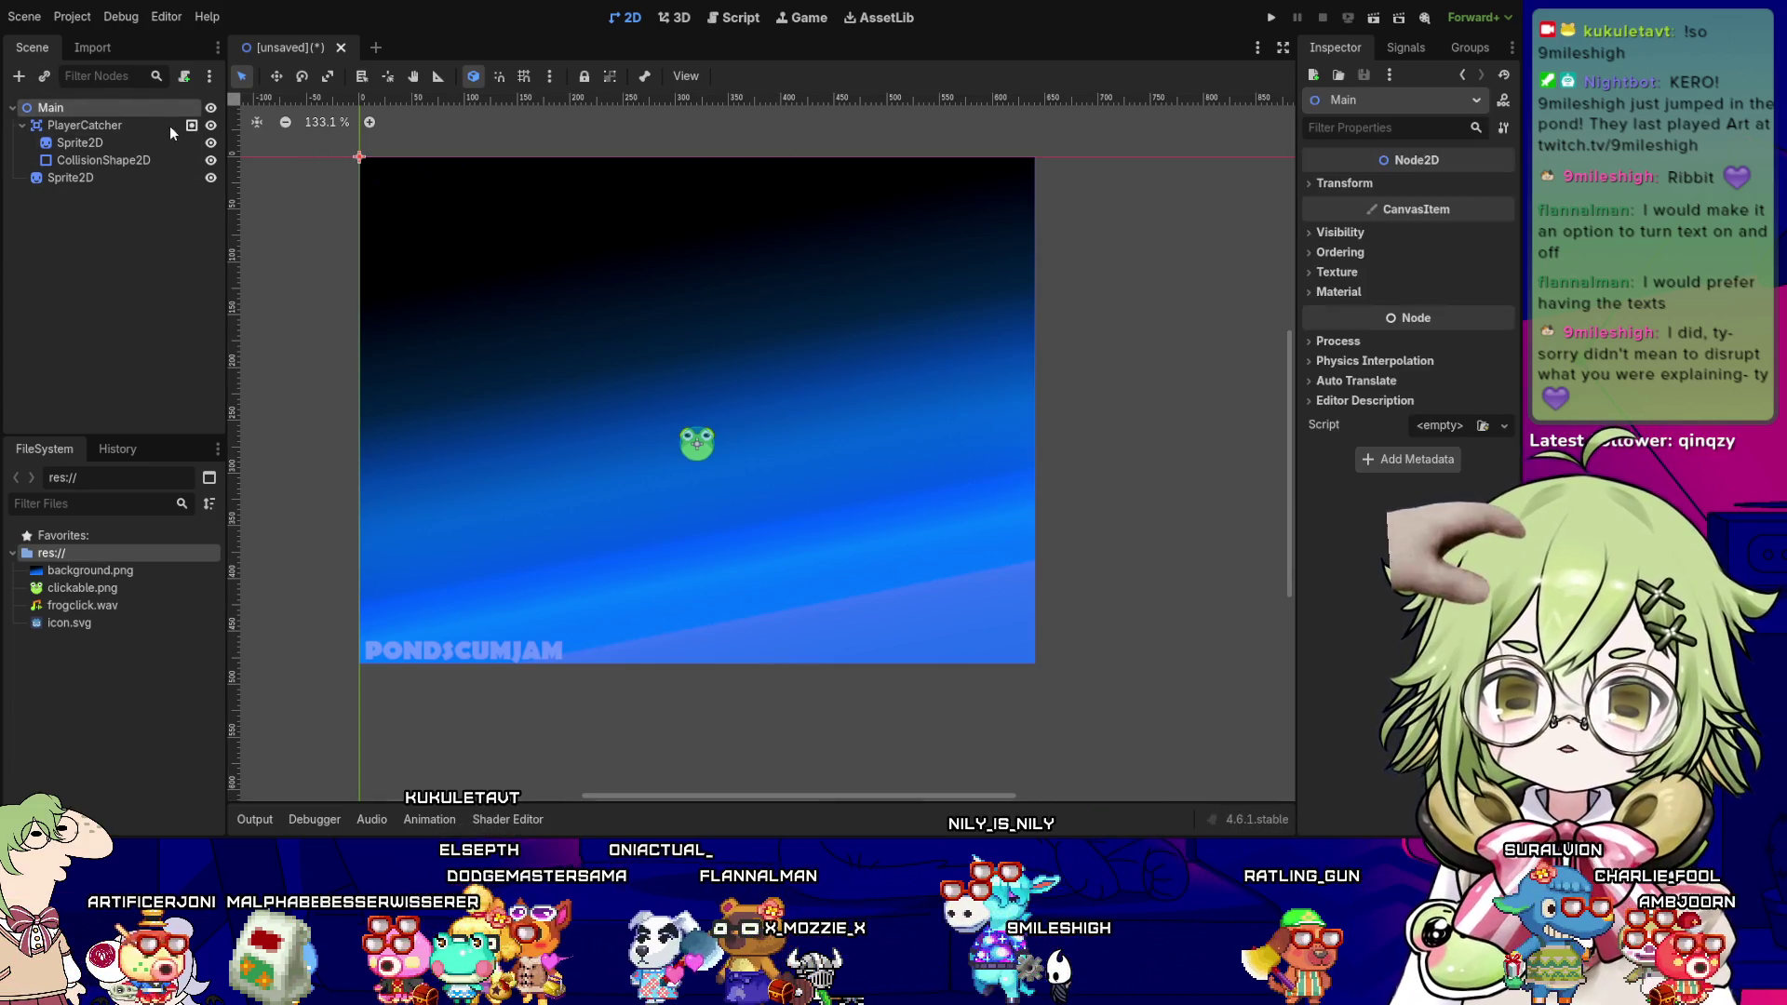
# - Add a Timer under Main, rename it SpawnTimer, and check its available signals
pyautogui.press('Return')
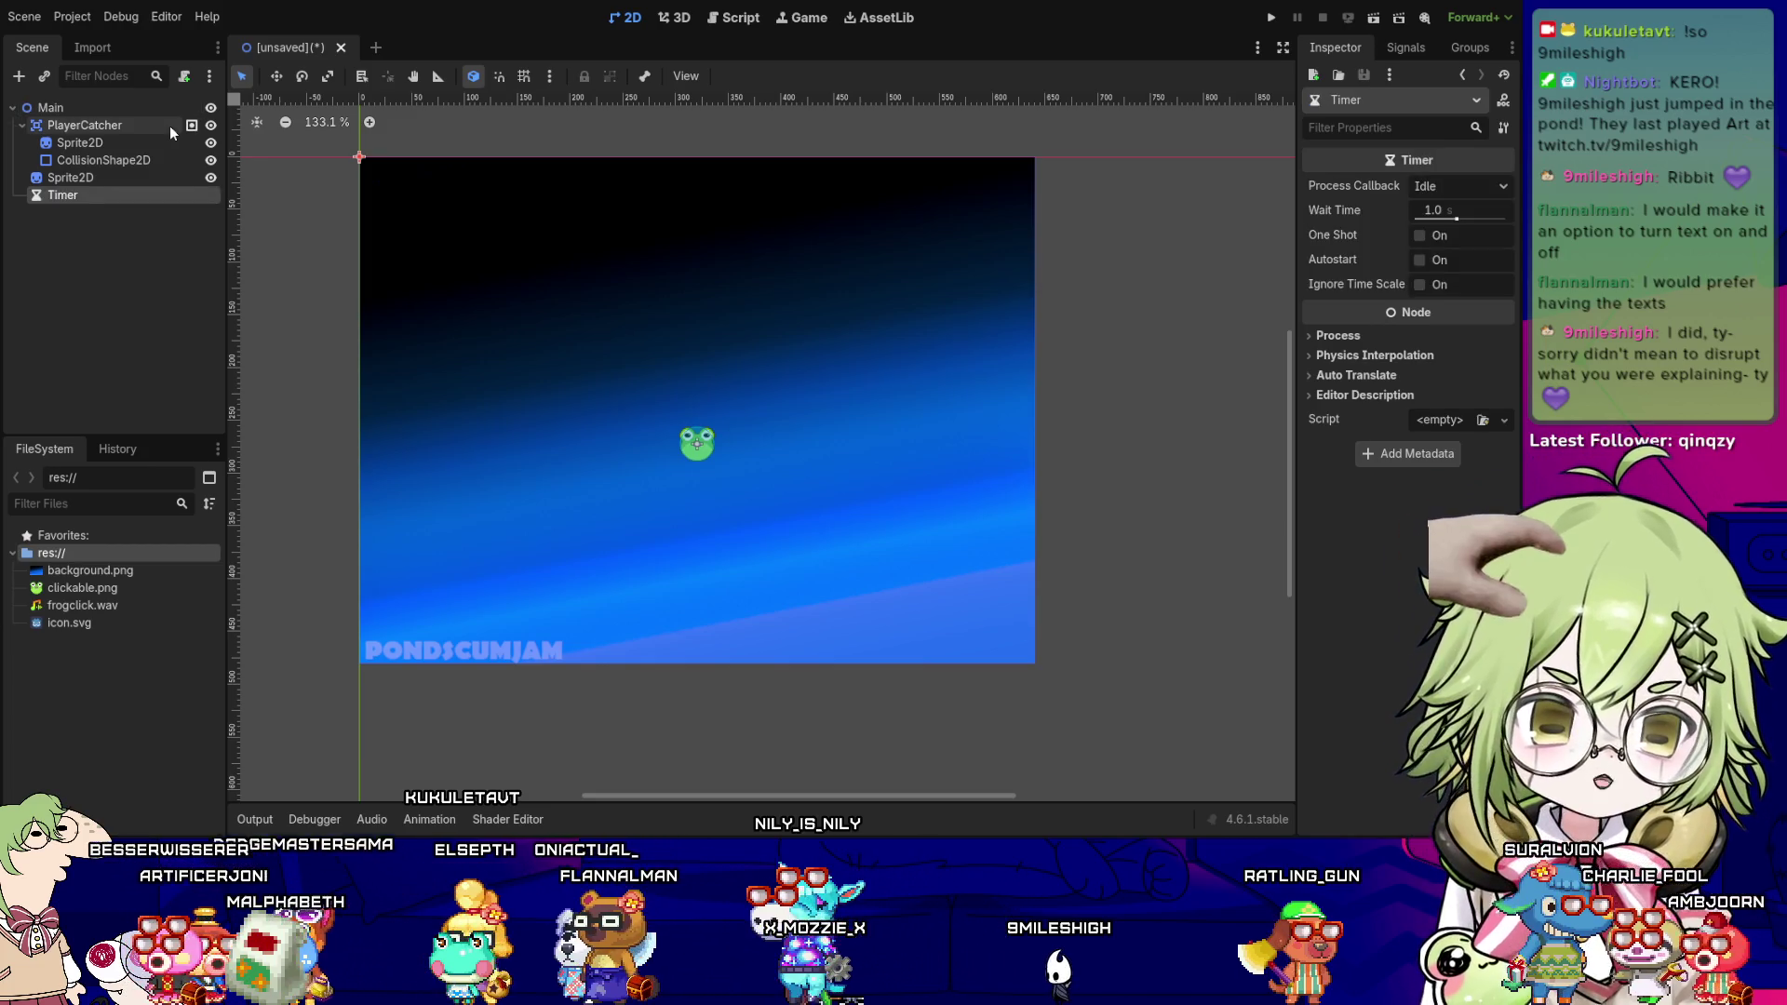
pyautogui.press('F2')
pyautogui.write('SpawnTimer')
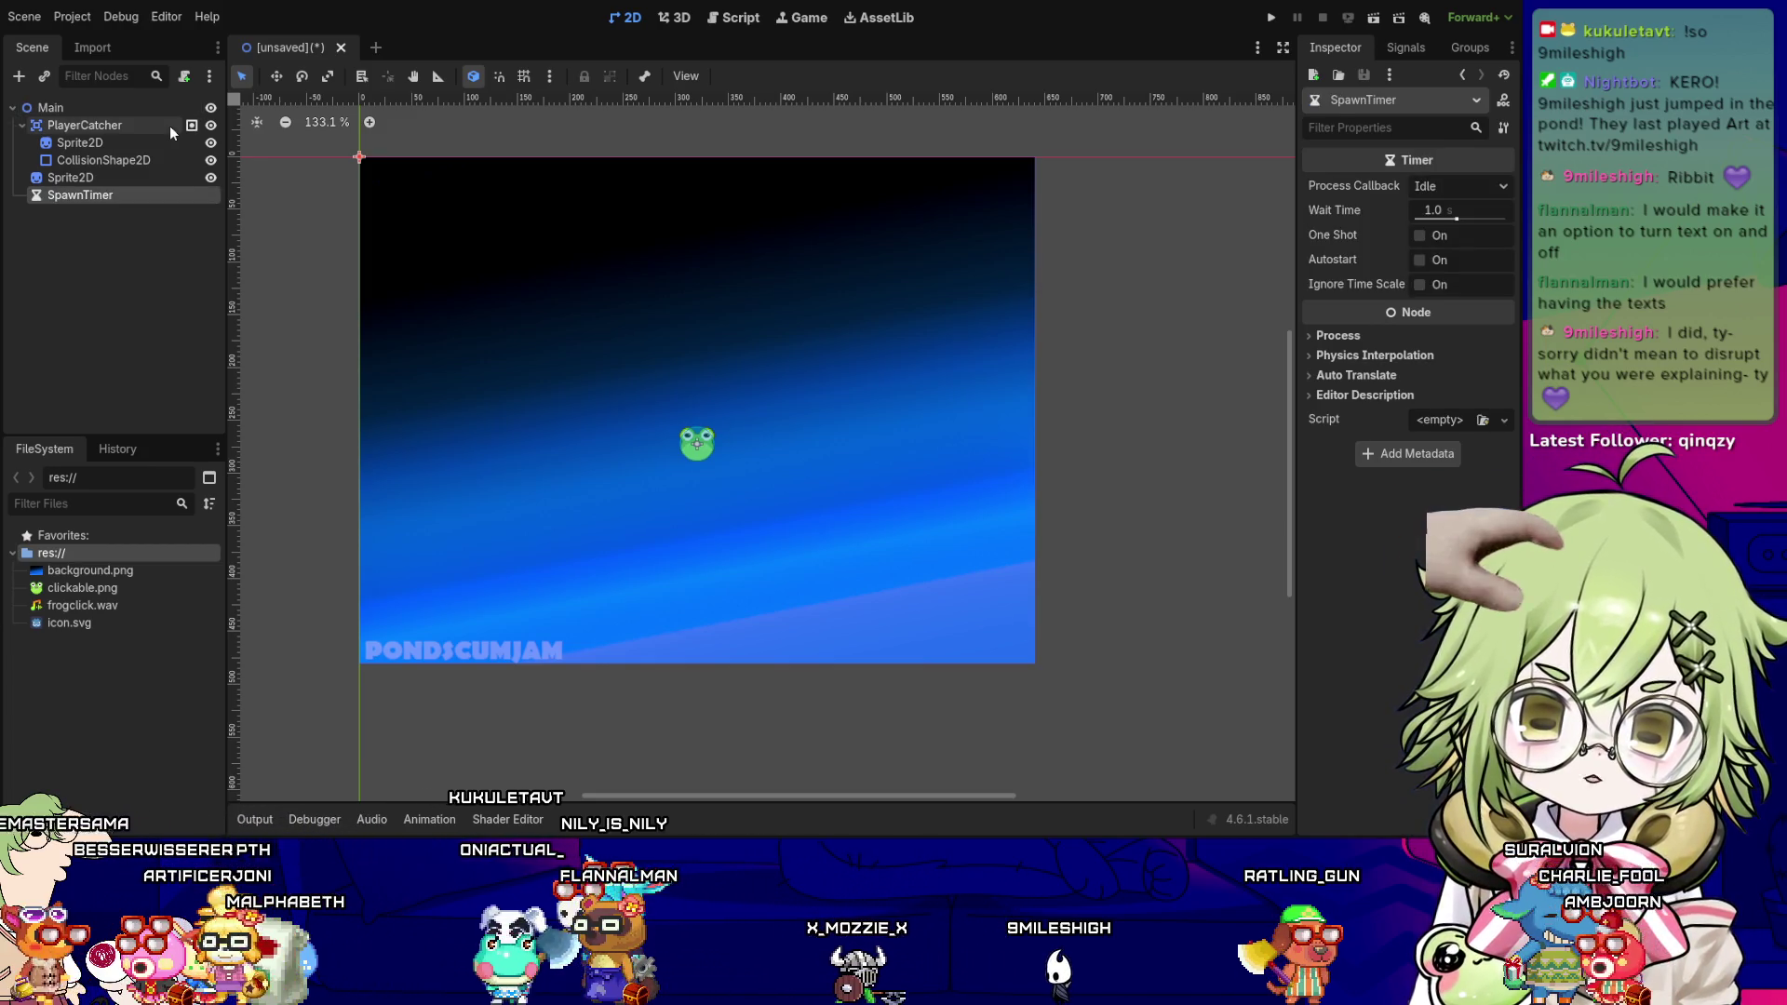
pyautogui.press('Return')
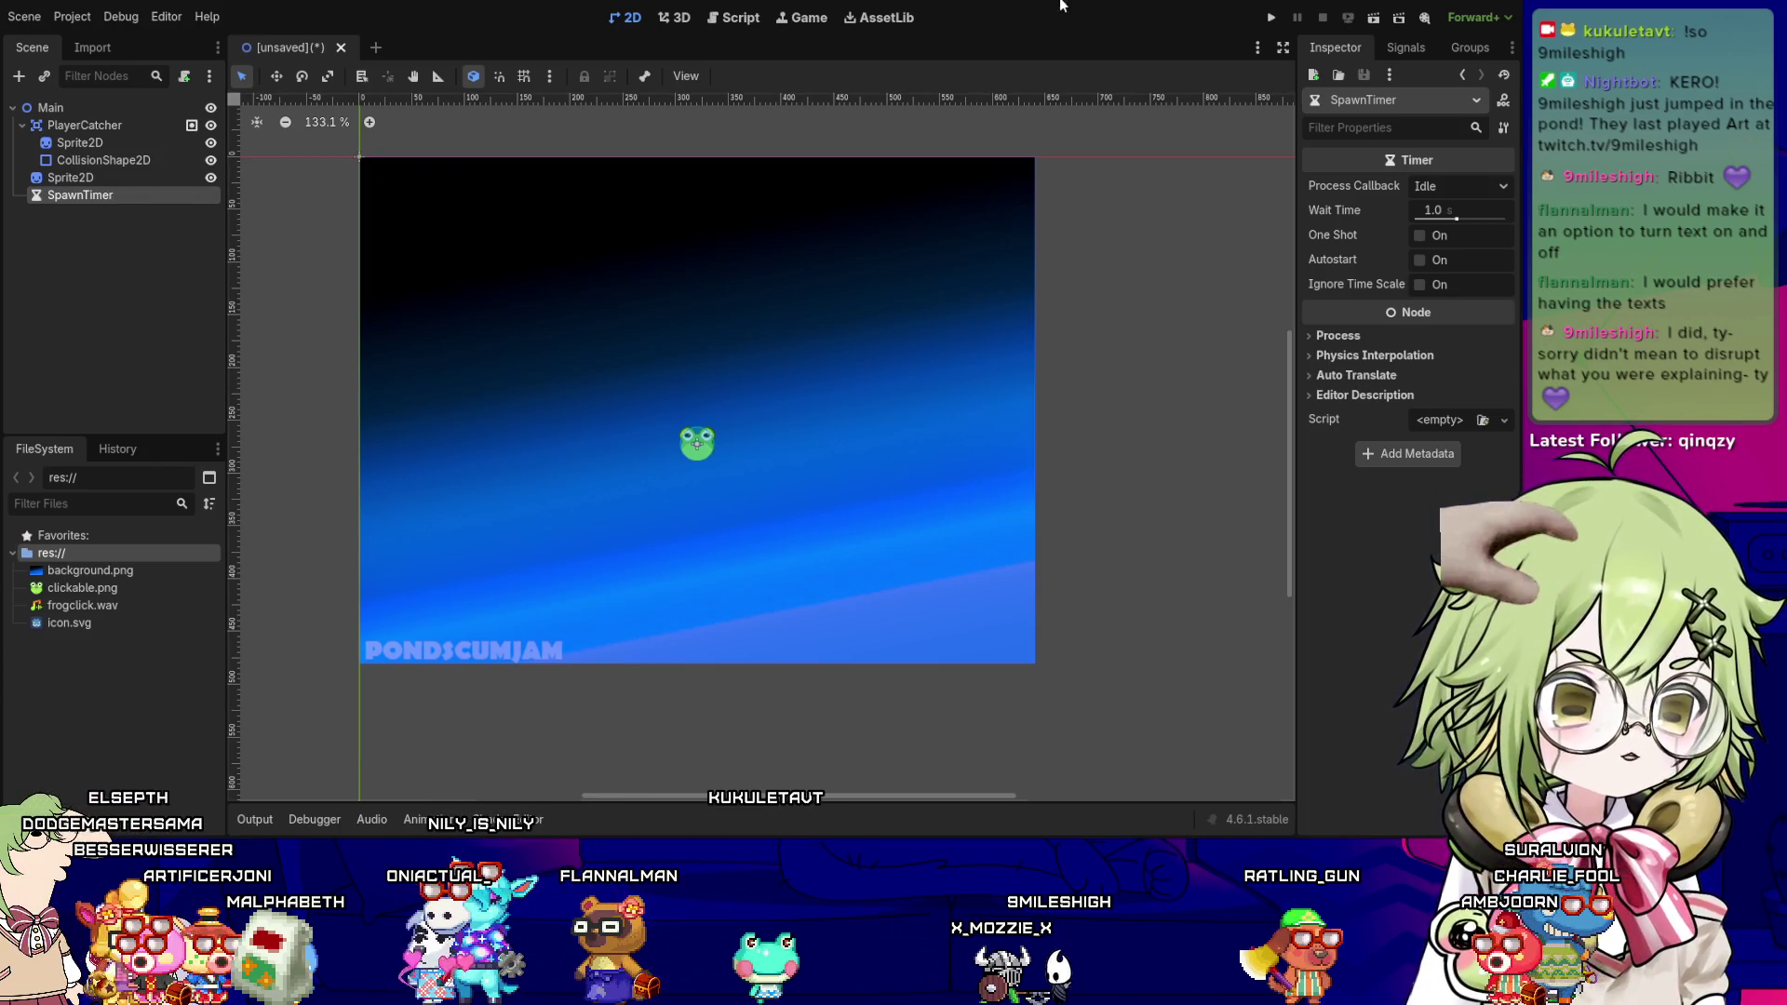
pyautogui.click(1406, 47)
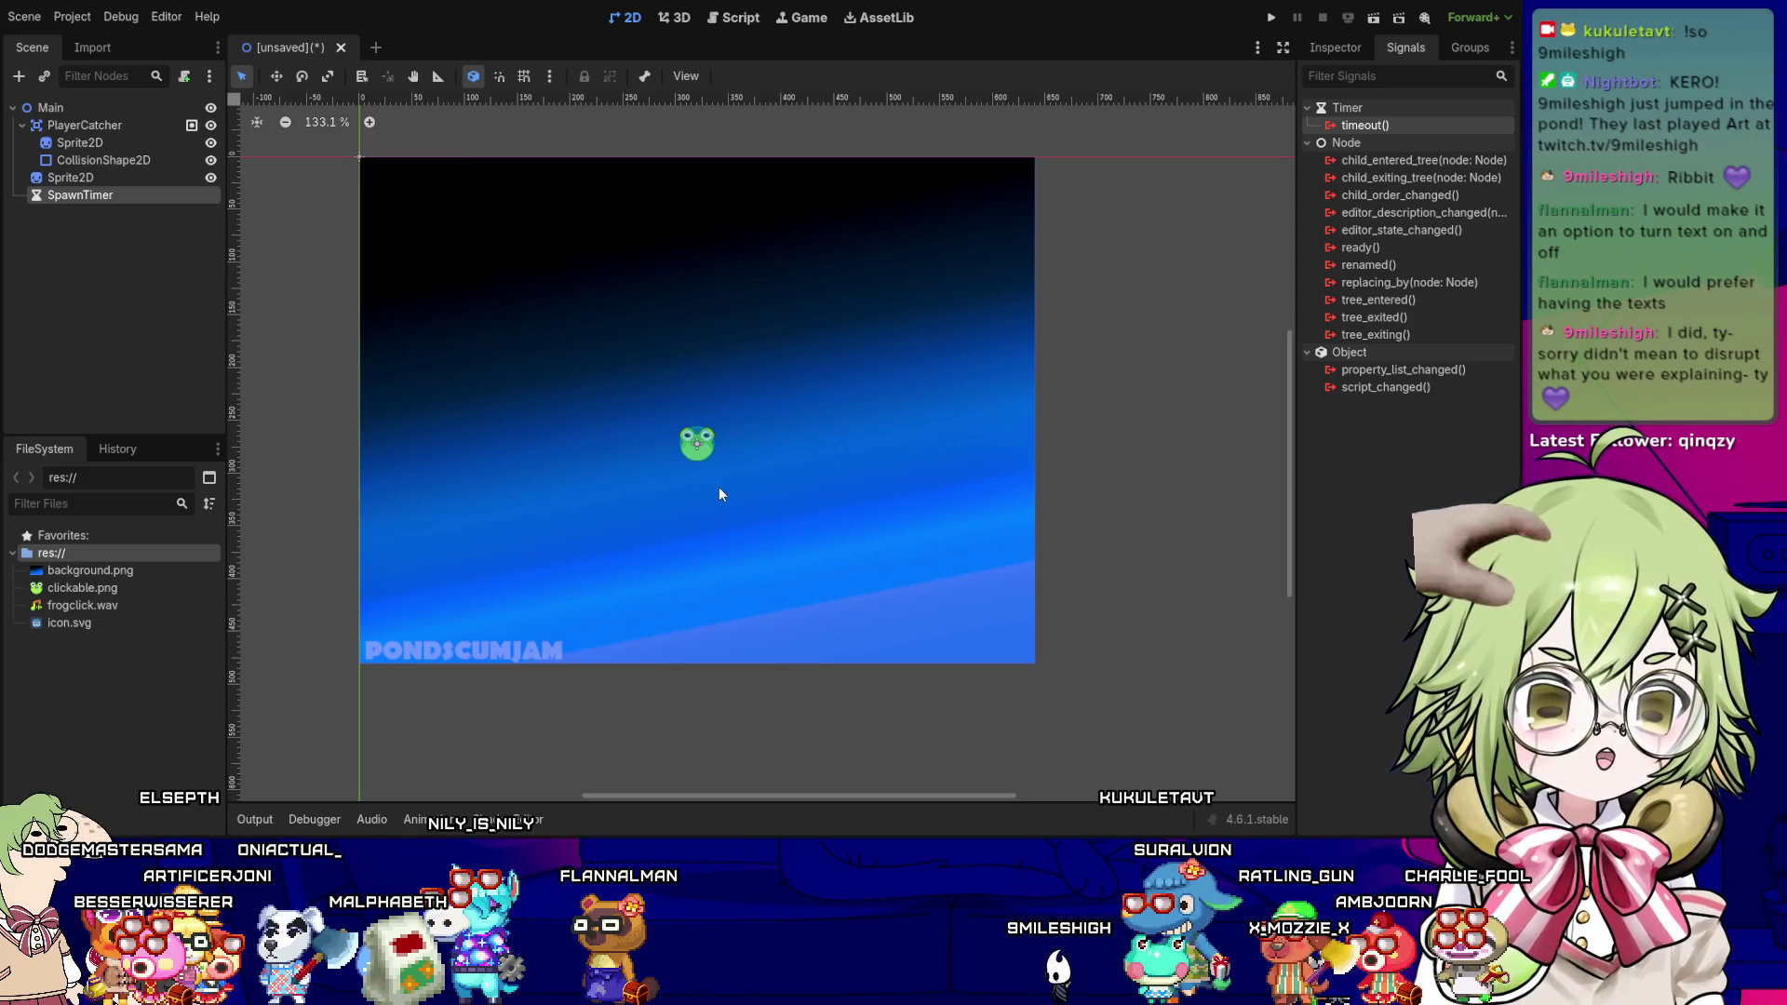
pyautogui.click(149, 127)
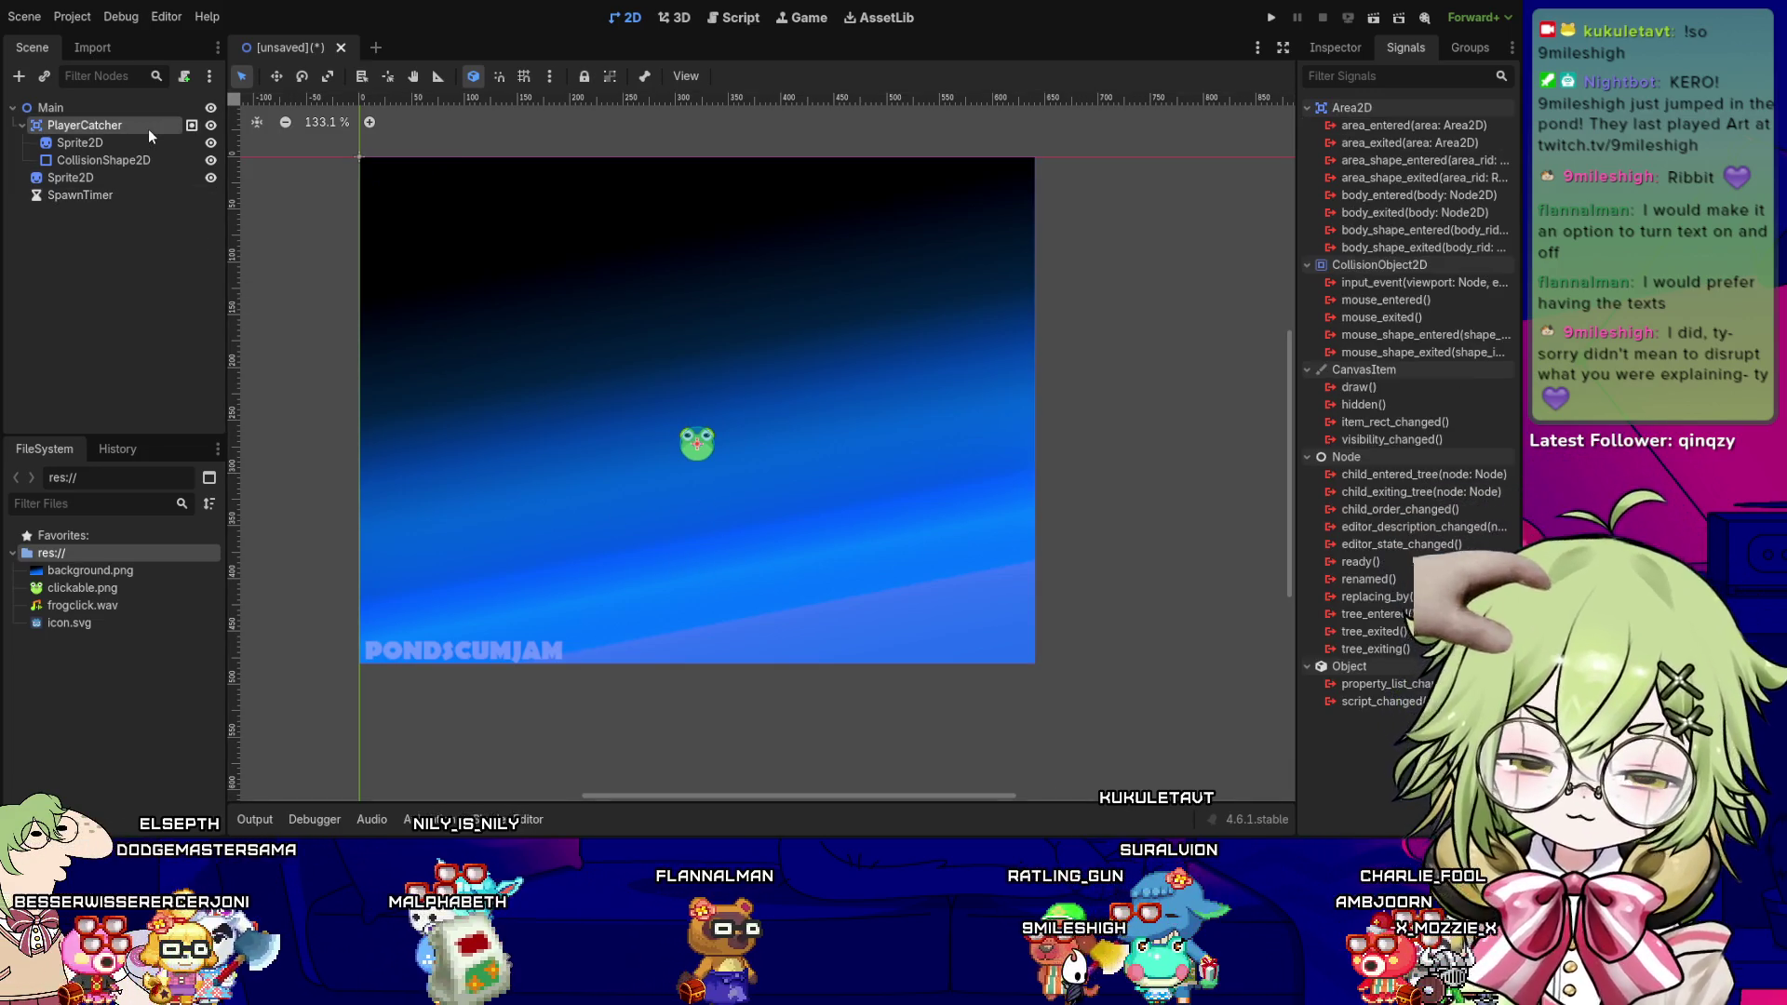
pyautogui.click(137, 112)
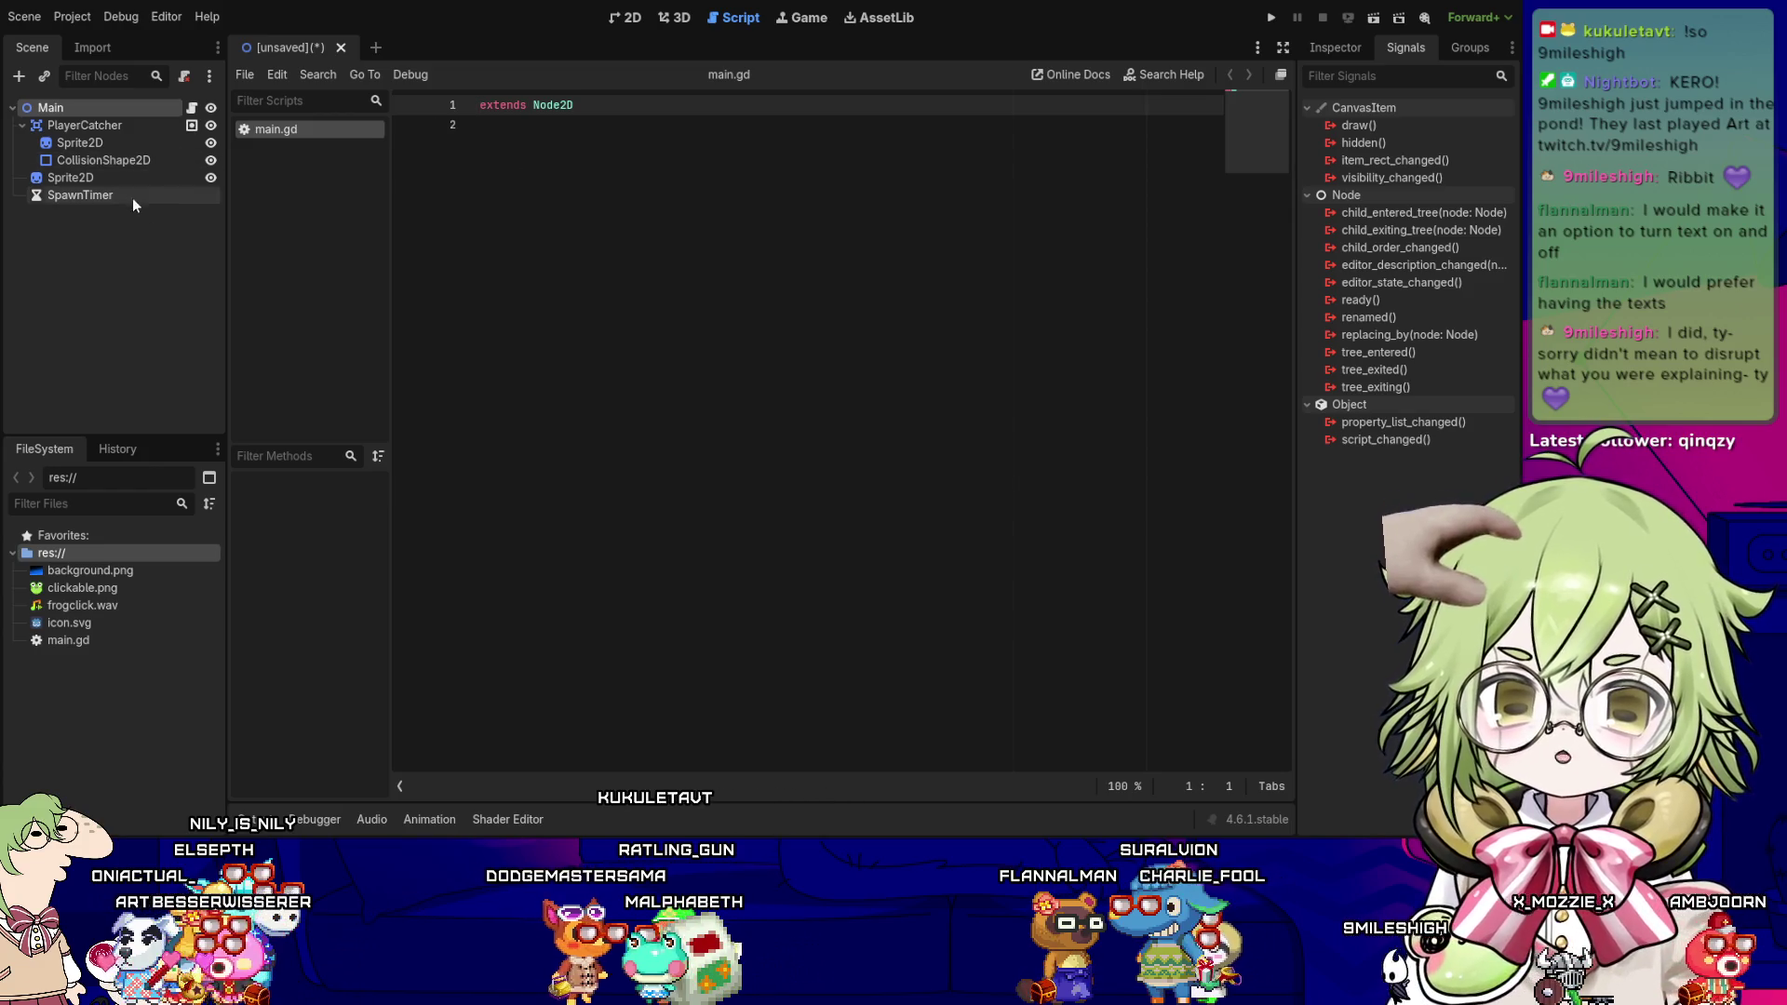
# - Connect SpawnTimer's timeout to Main and add blank lines above _on_spawn_timer_timeout
pyautogui.click(119, 197)
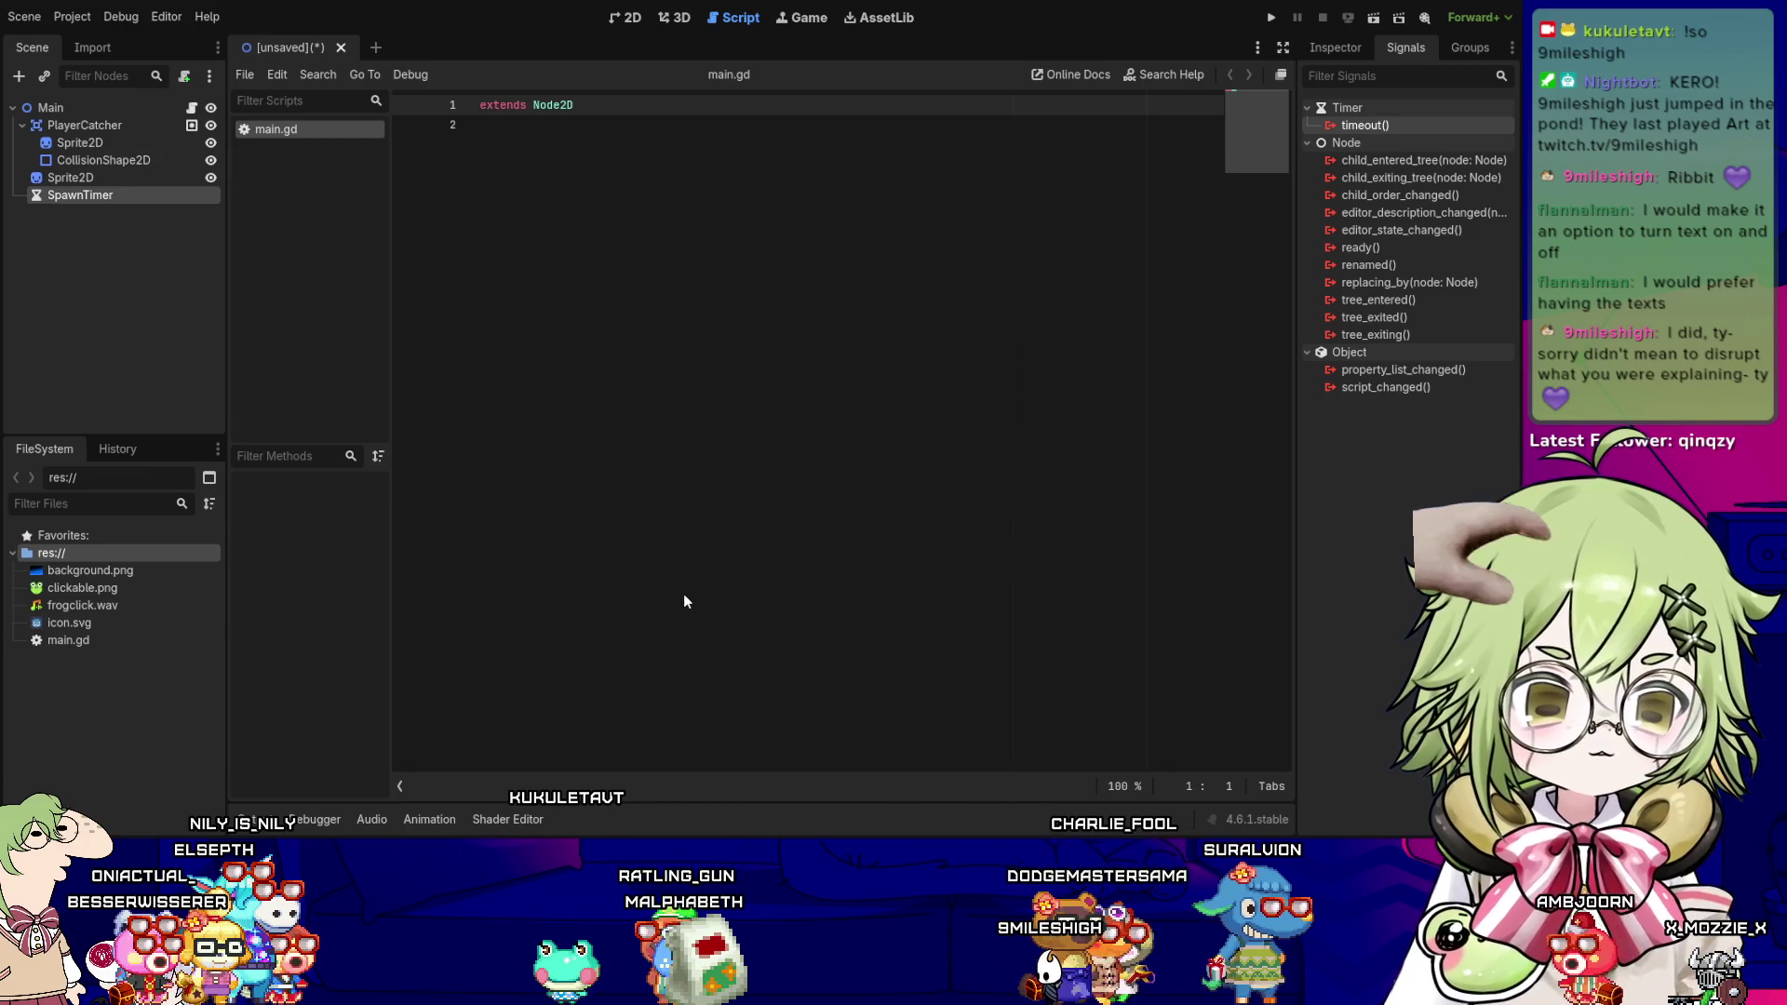
pyautogui.press('Up')
pyautogui.press('Return')
pyautogui.press('Return')
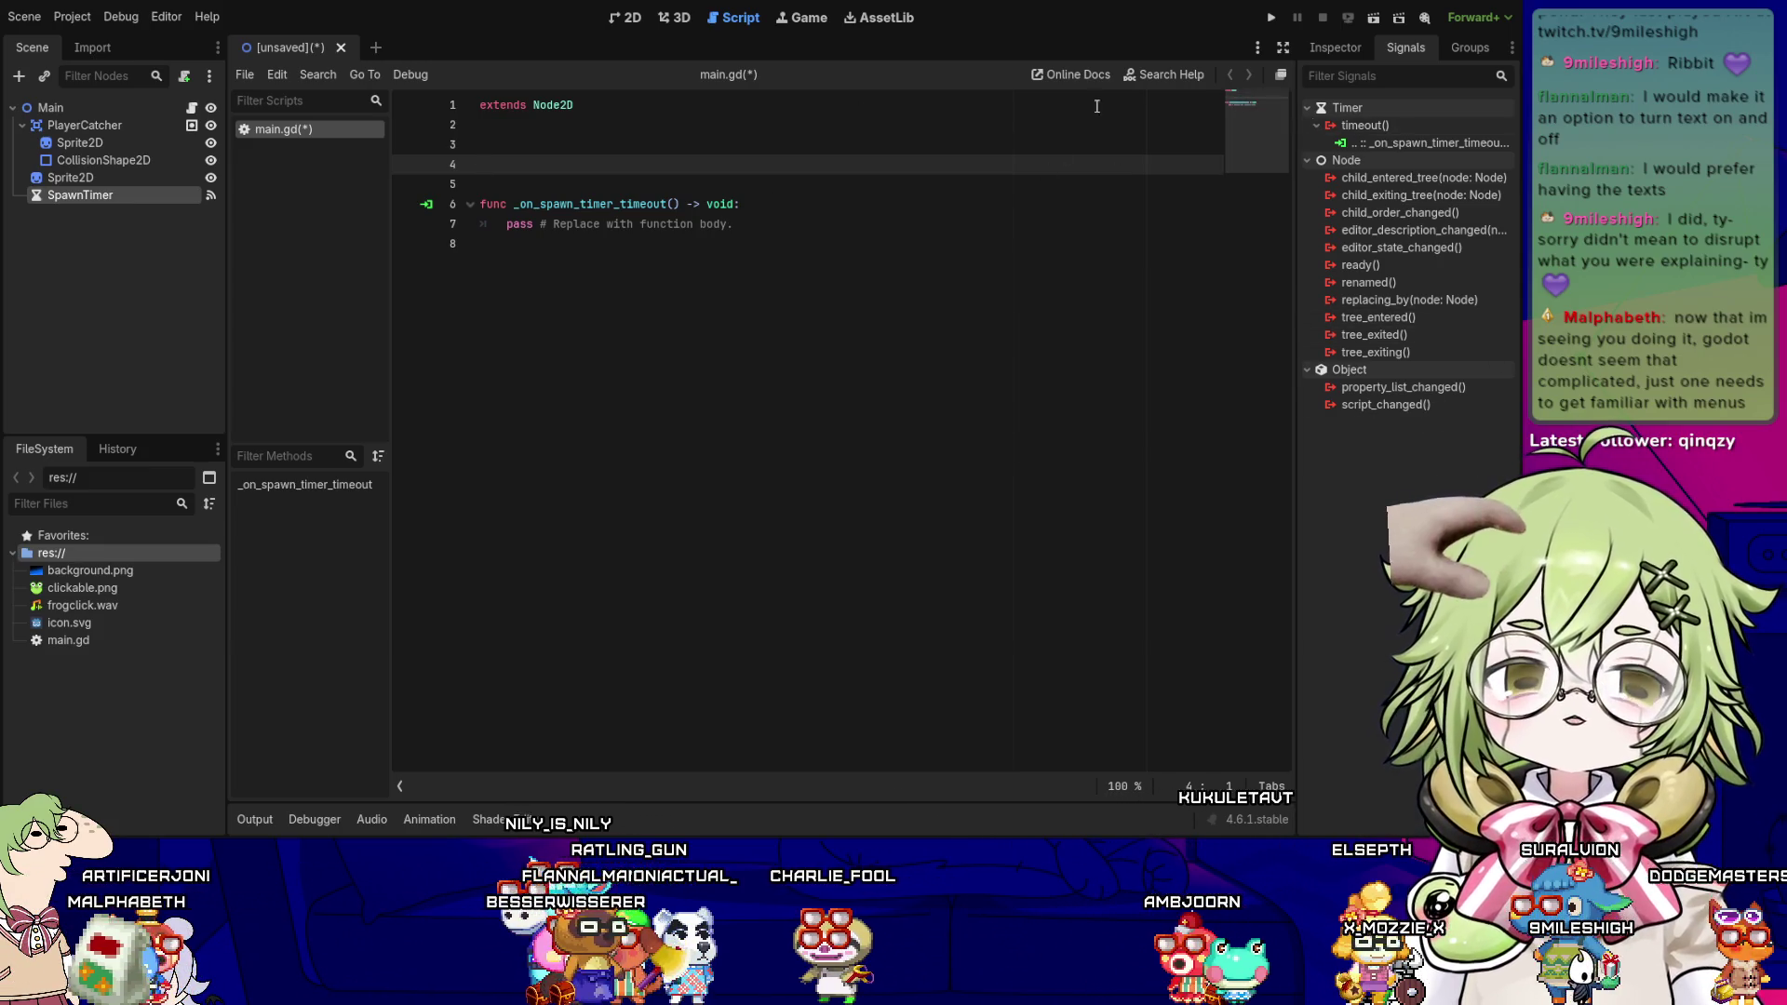
pyautogui.click(1361, 50)
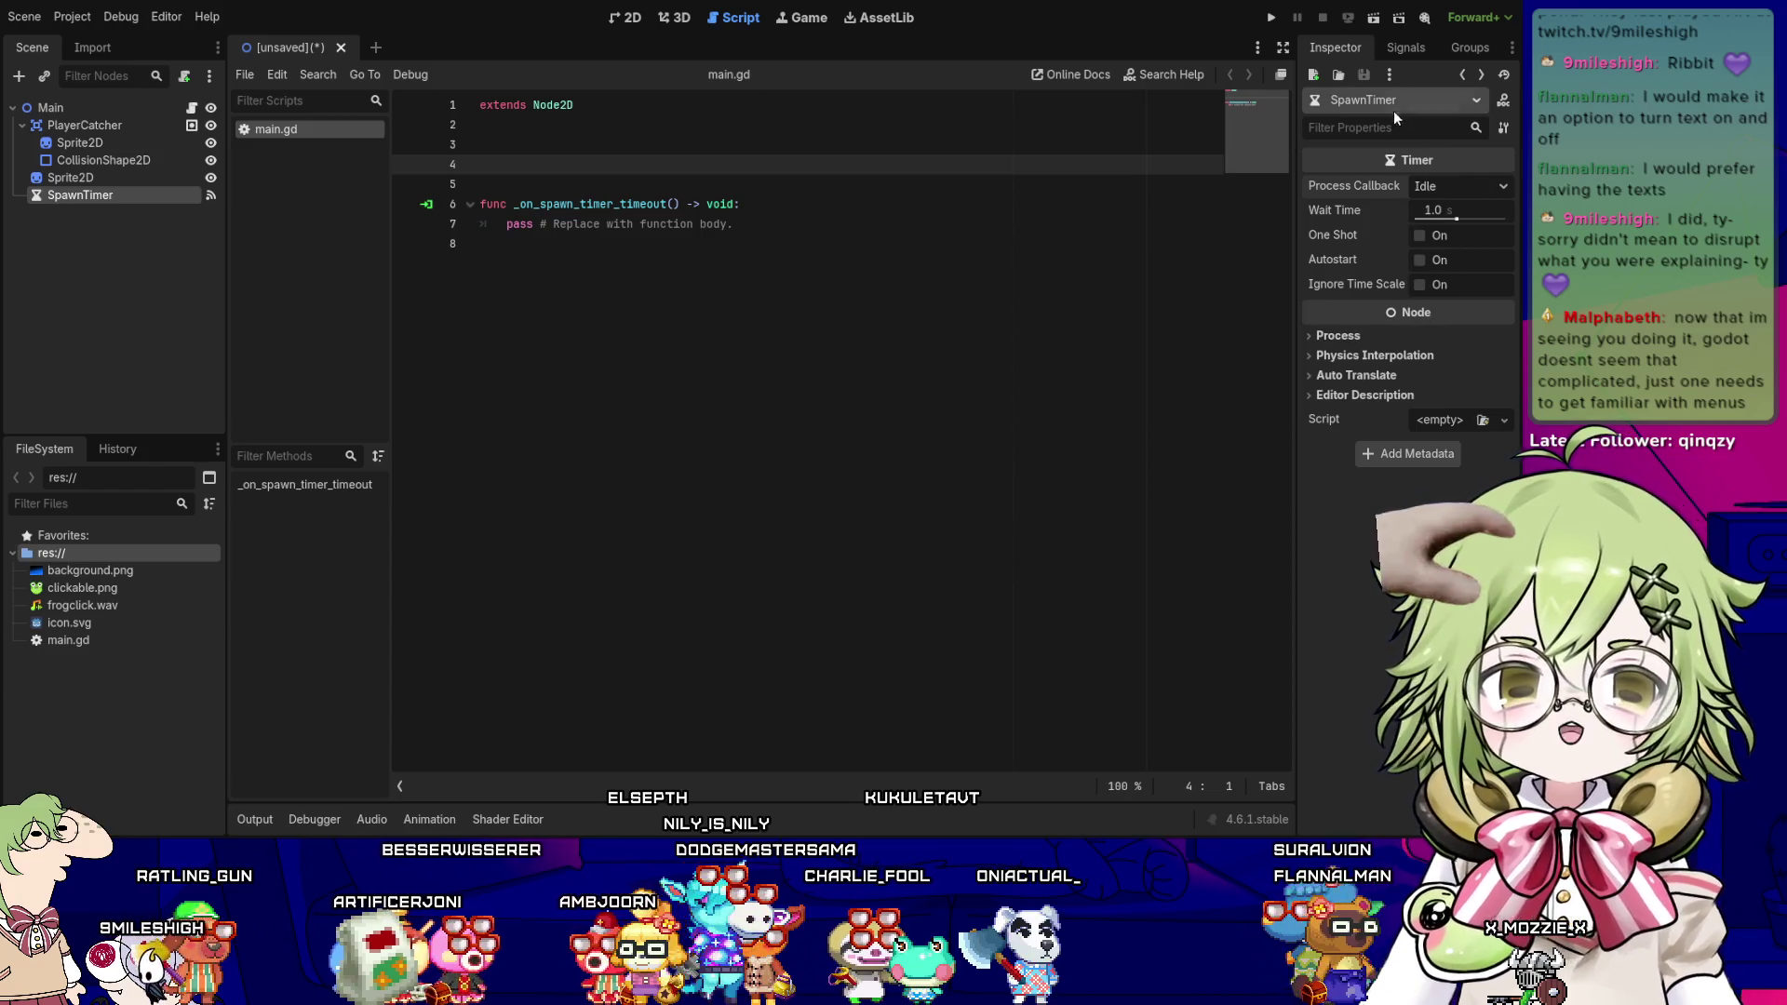
# - Show the Signals list for the PlayerCatcher's frog Sprite2D child
pyautogui.click(1410, 48)
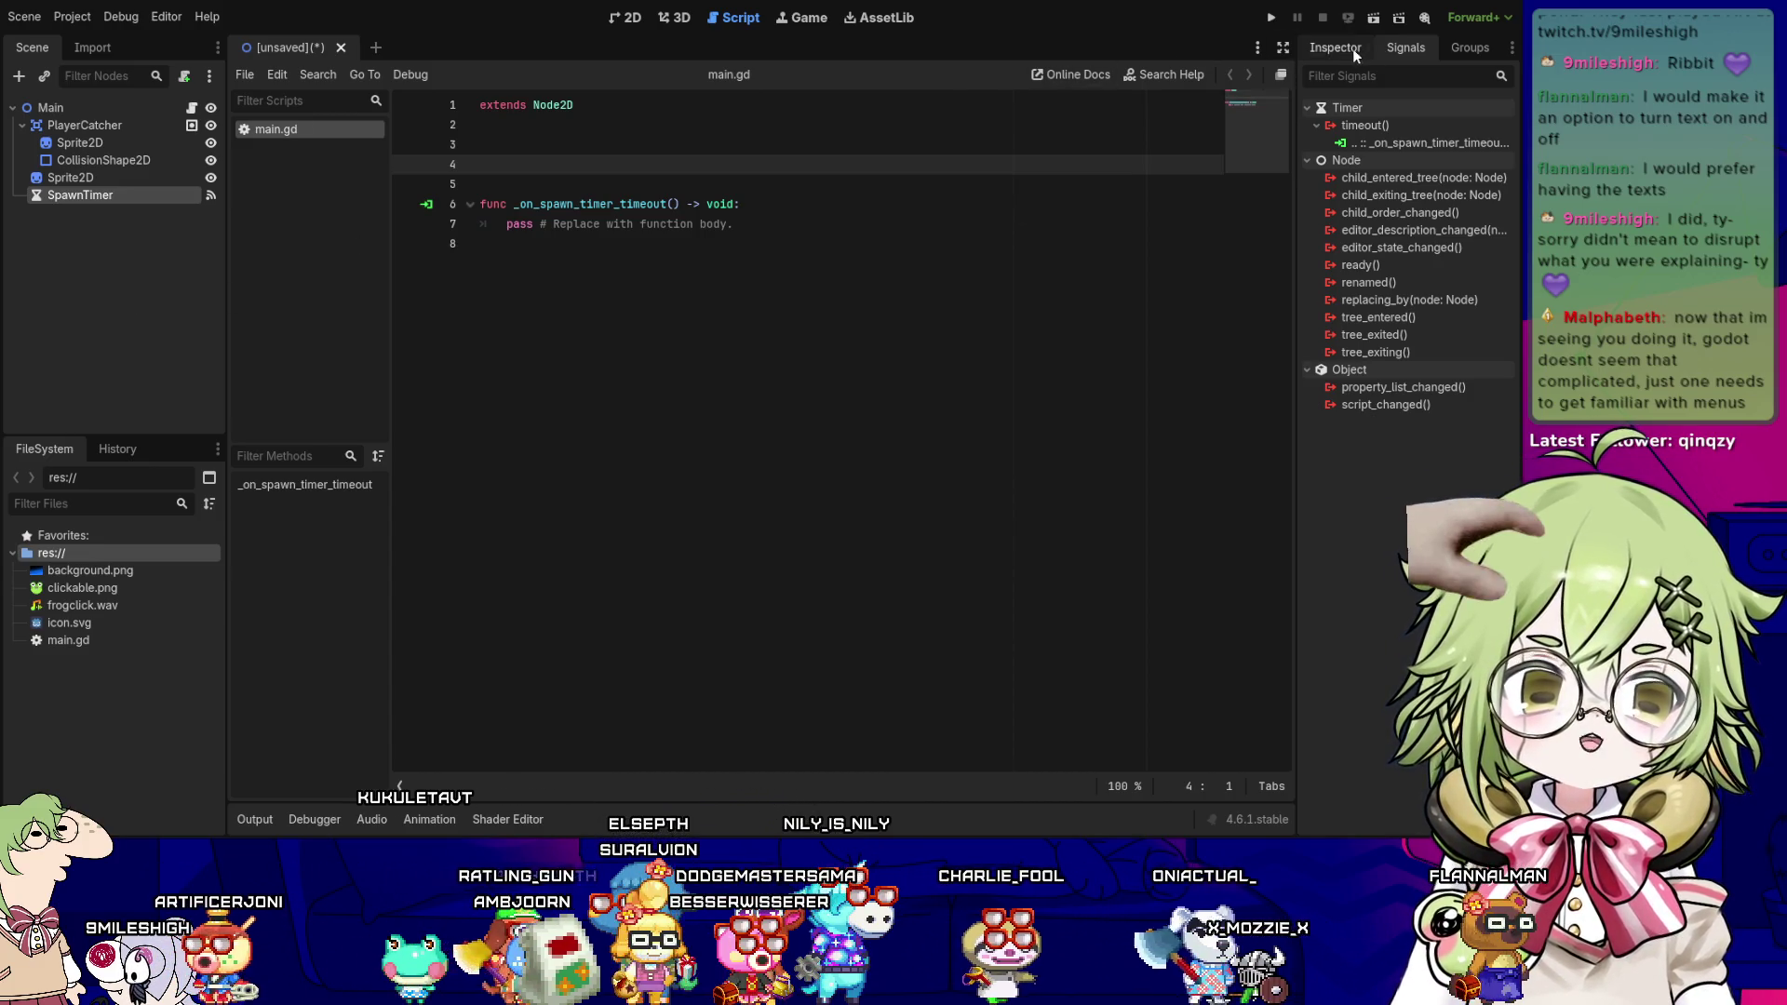
pyautogui.click(72, 124)
pyautogui.click(80, 143)
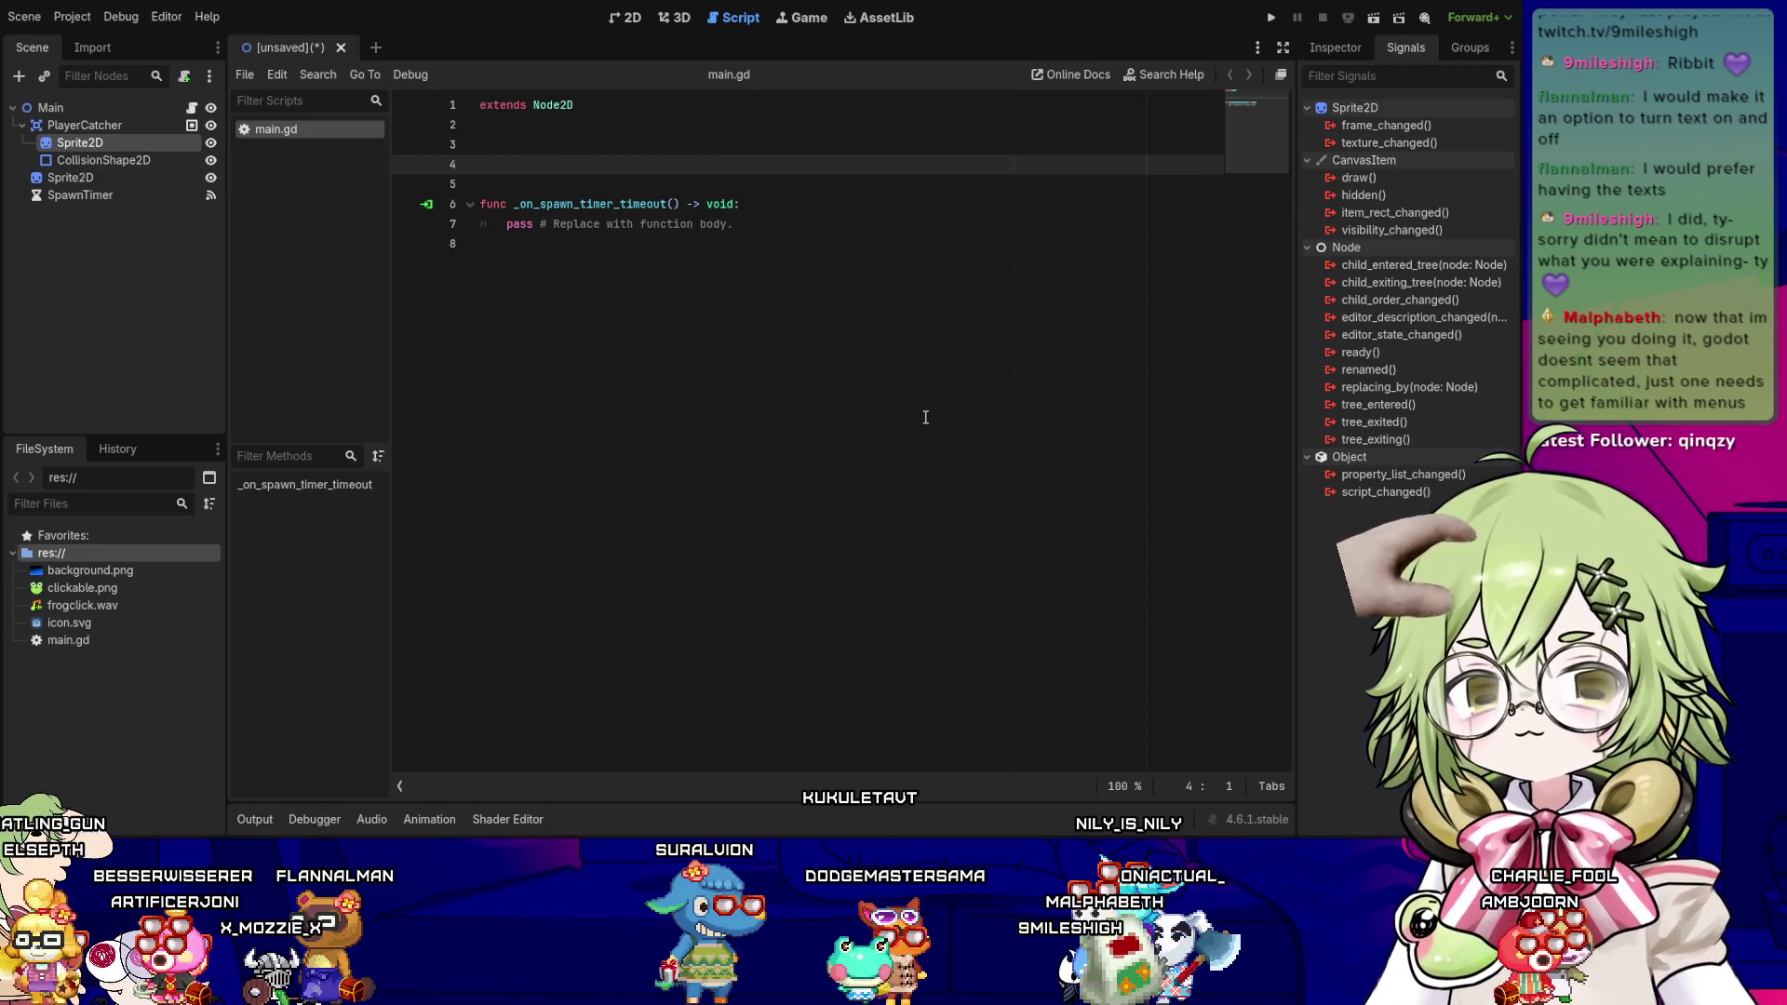
pyautogui.click(925, 417)
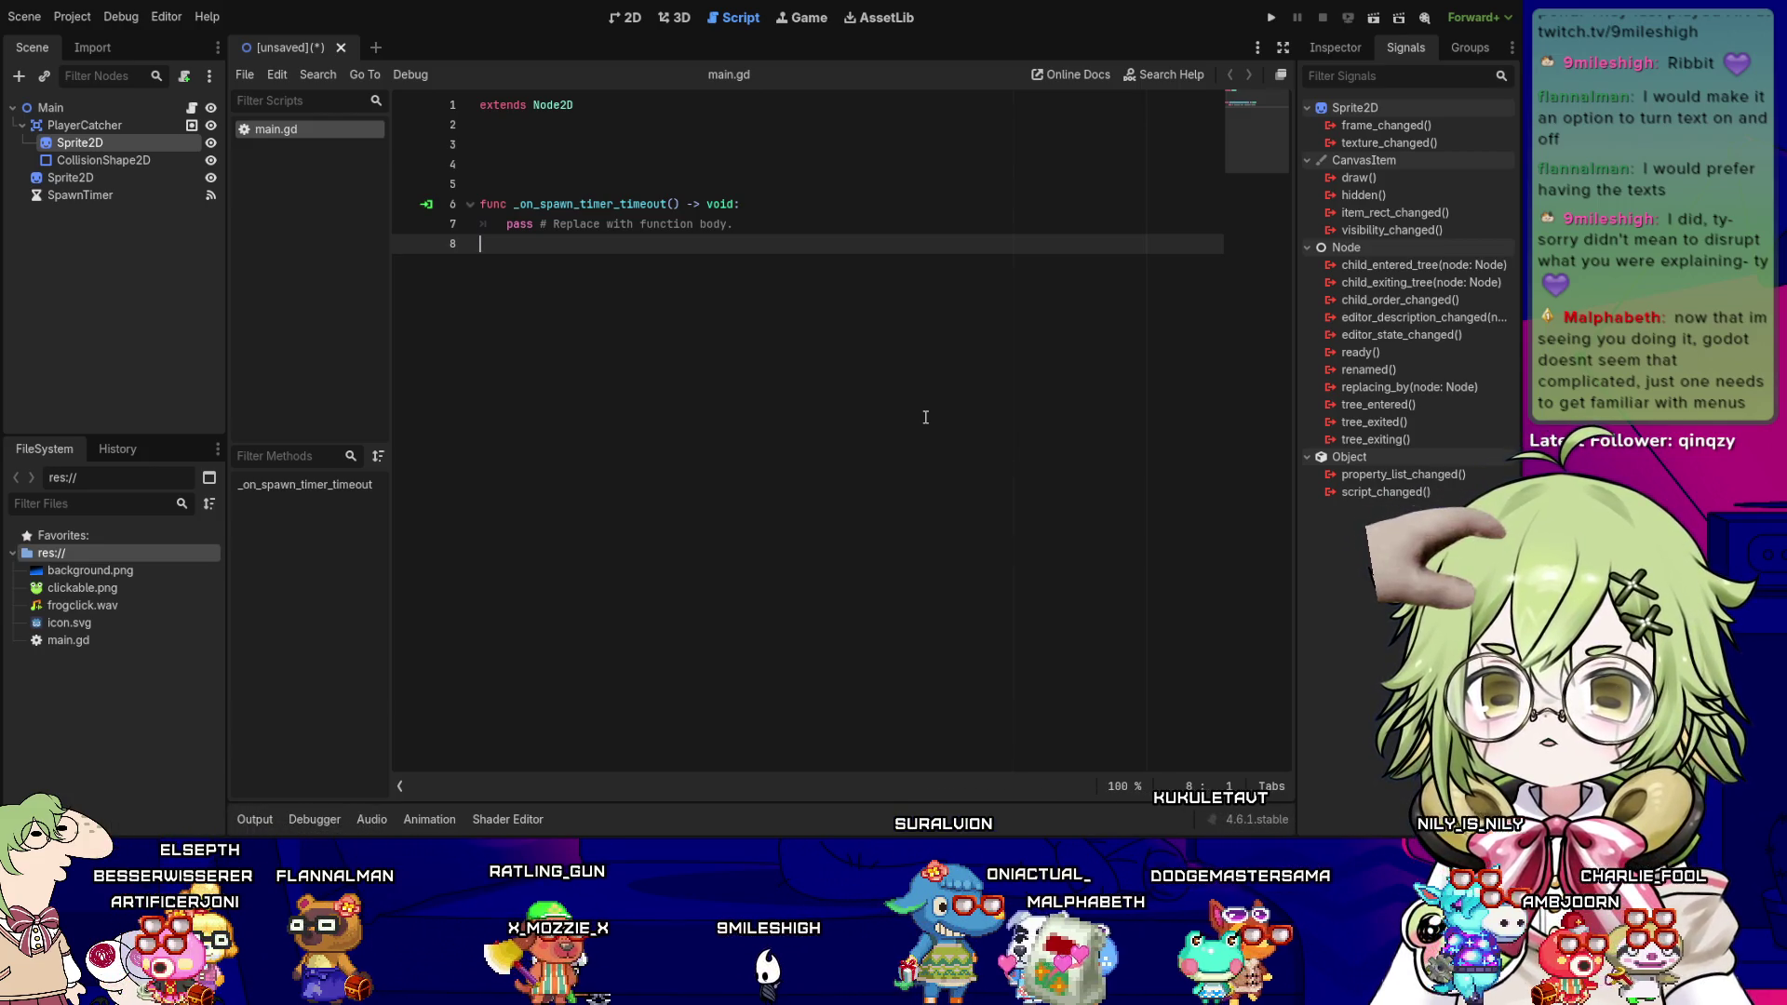
pyautogui.press('Up')
pyautogui.press('Up')
pyautogui.press('Up')
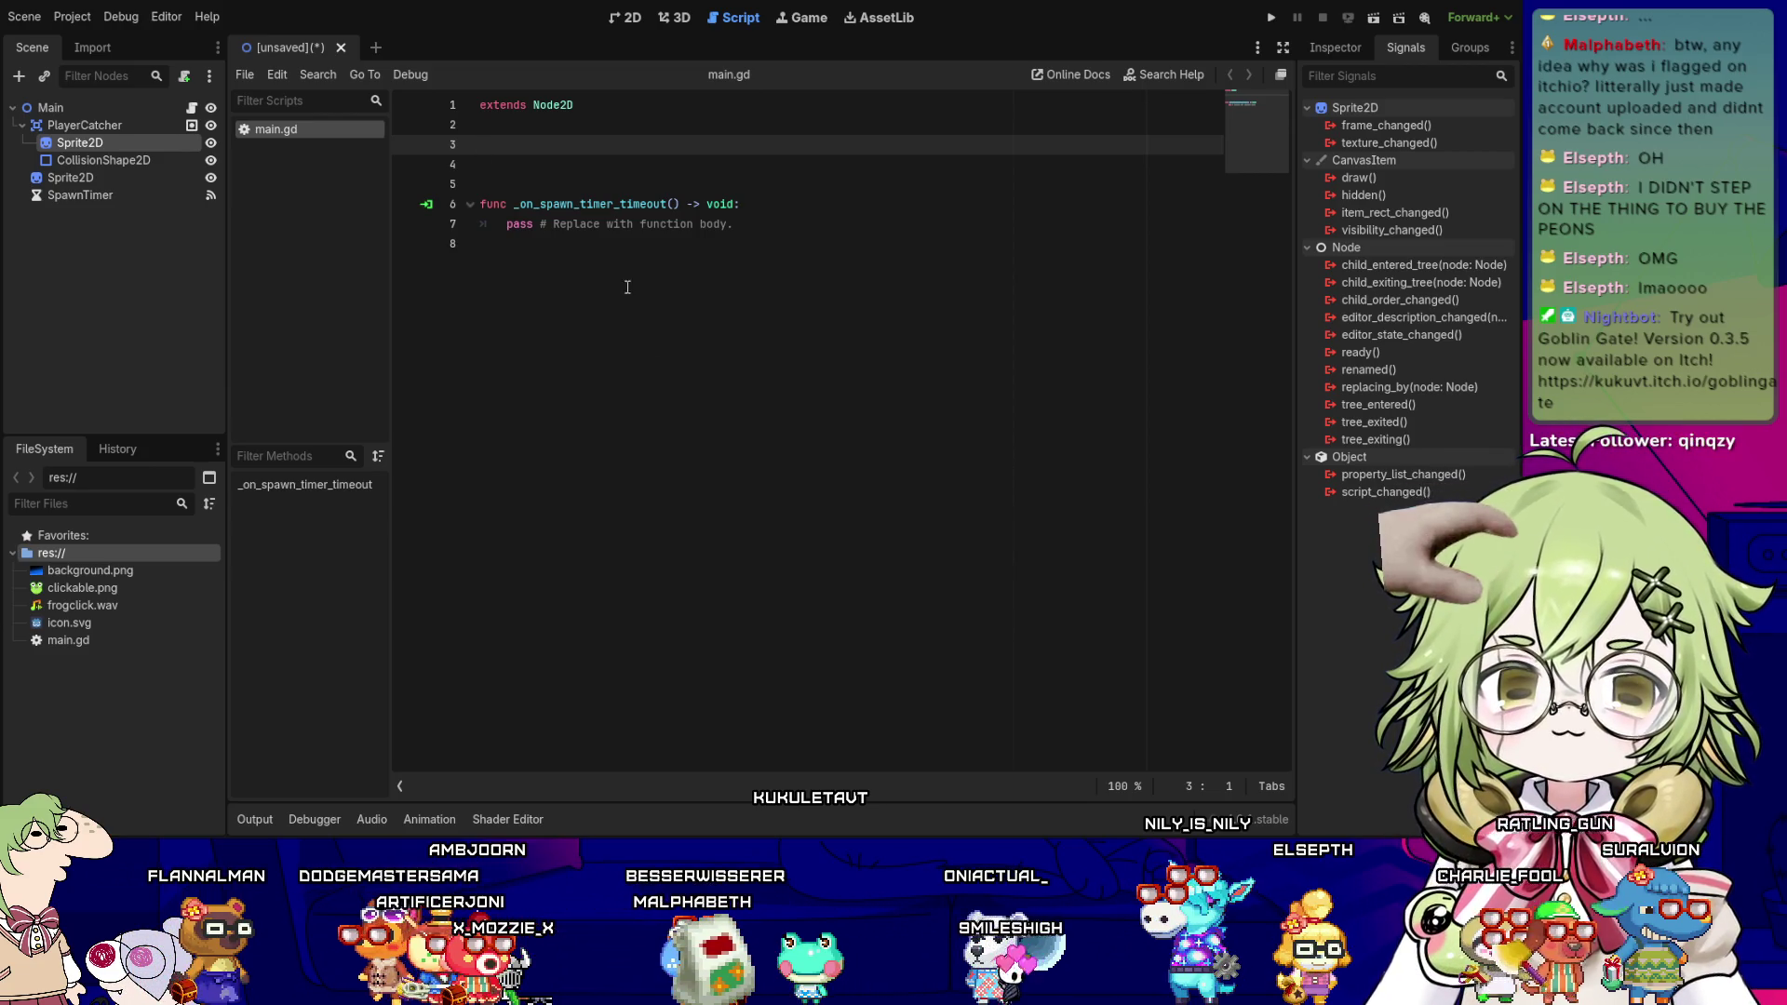
pyautogui.click(643, 163)
pyautogui.click(687, 137)
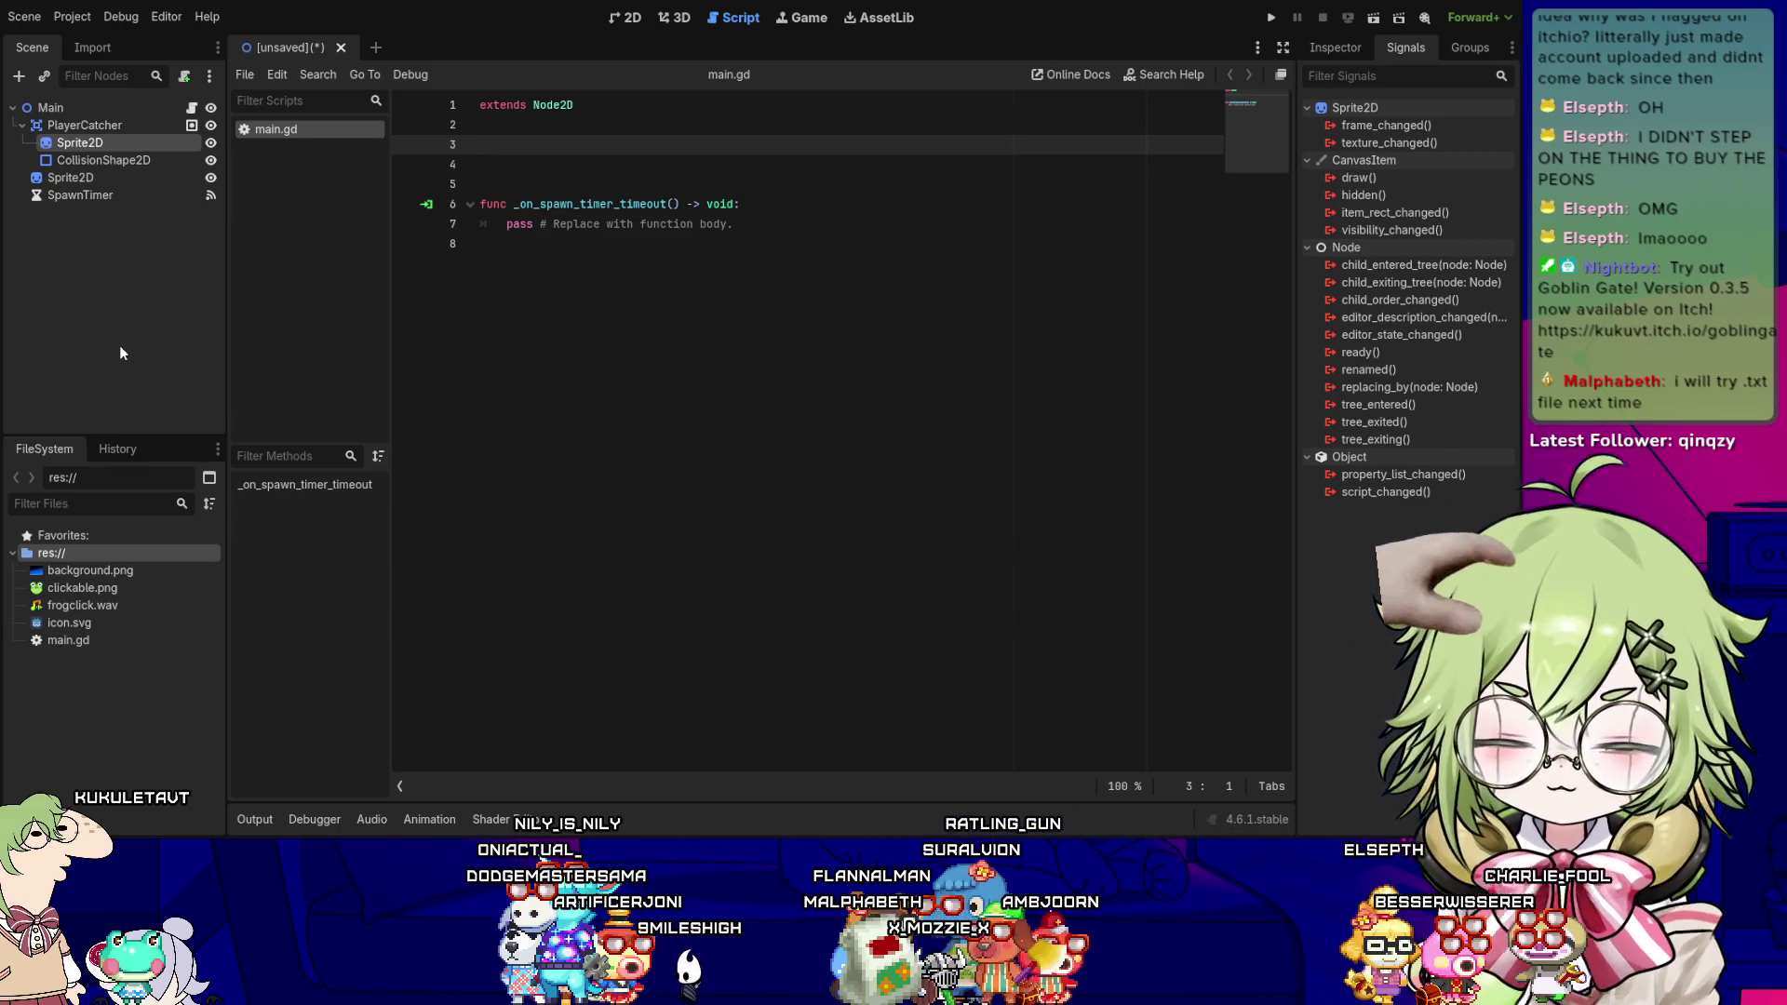
pyautogui.click(87, 109)
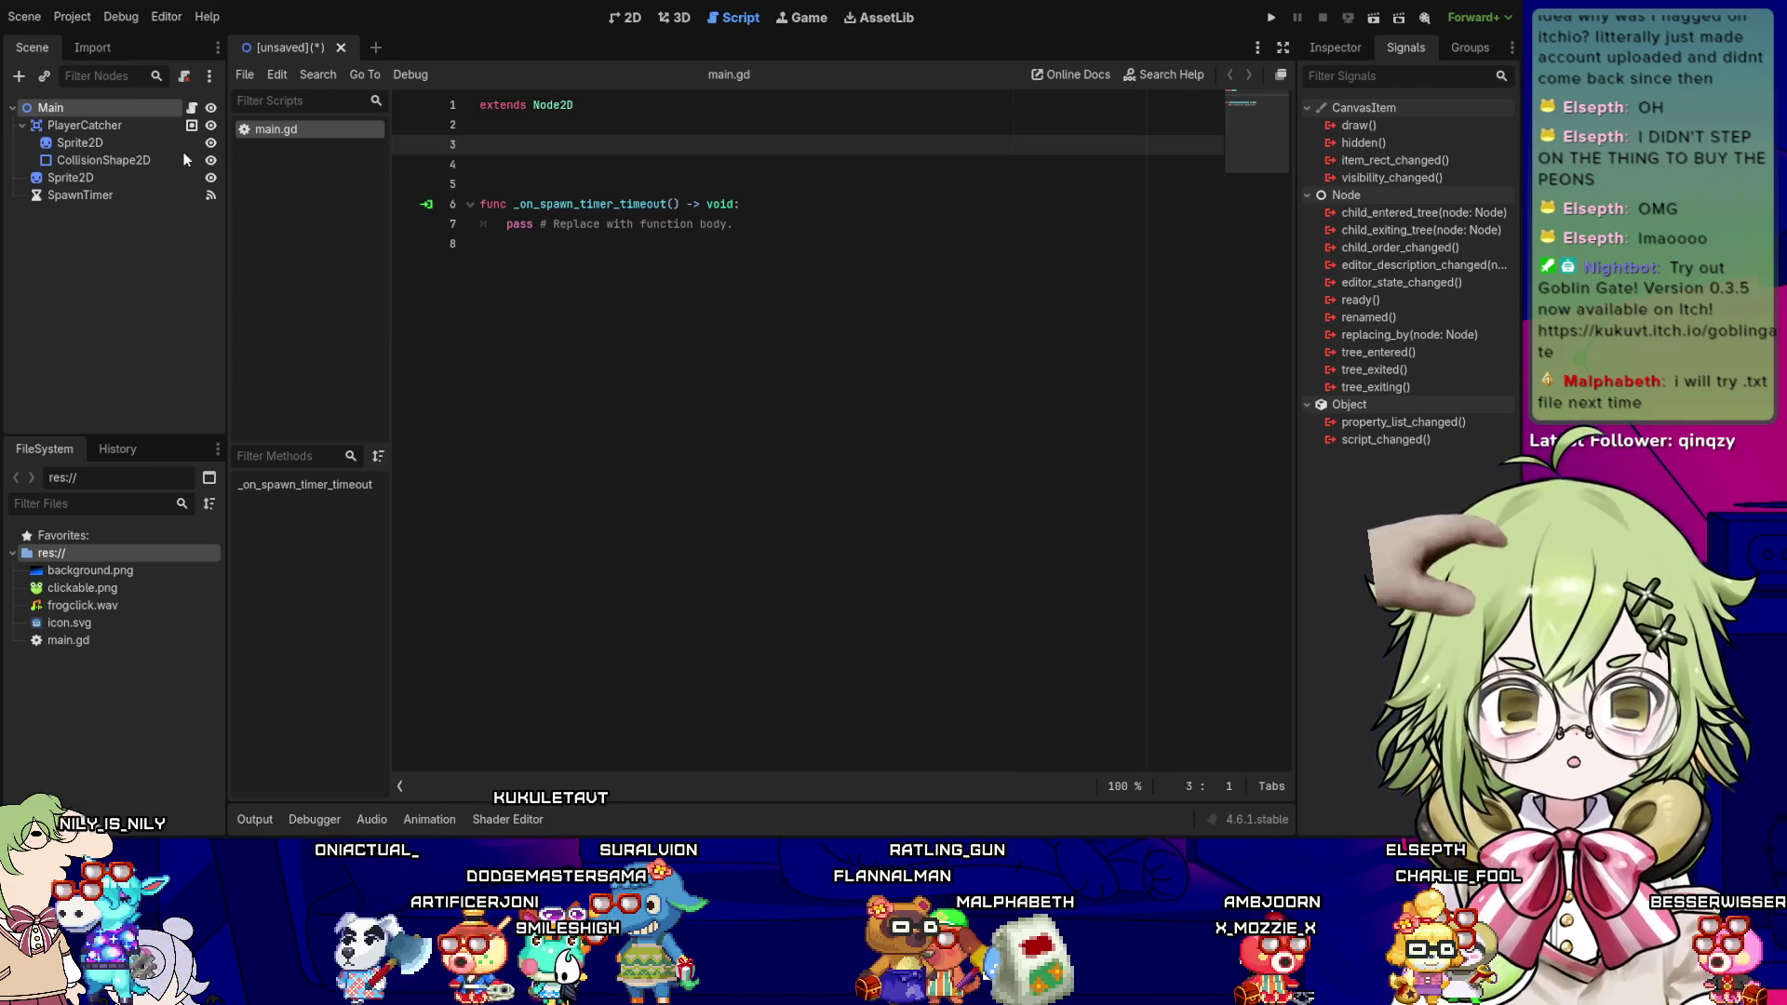
# - Add a CanvasLayer under Main and name it UI
pyautogui.hotkey('ctrl', 'v')
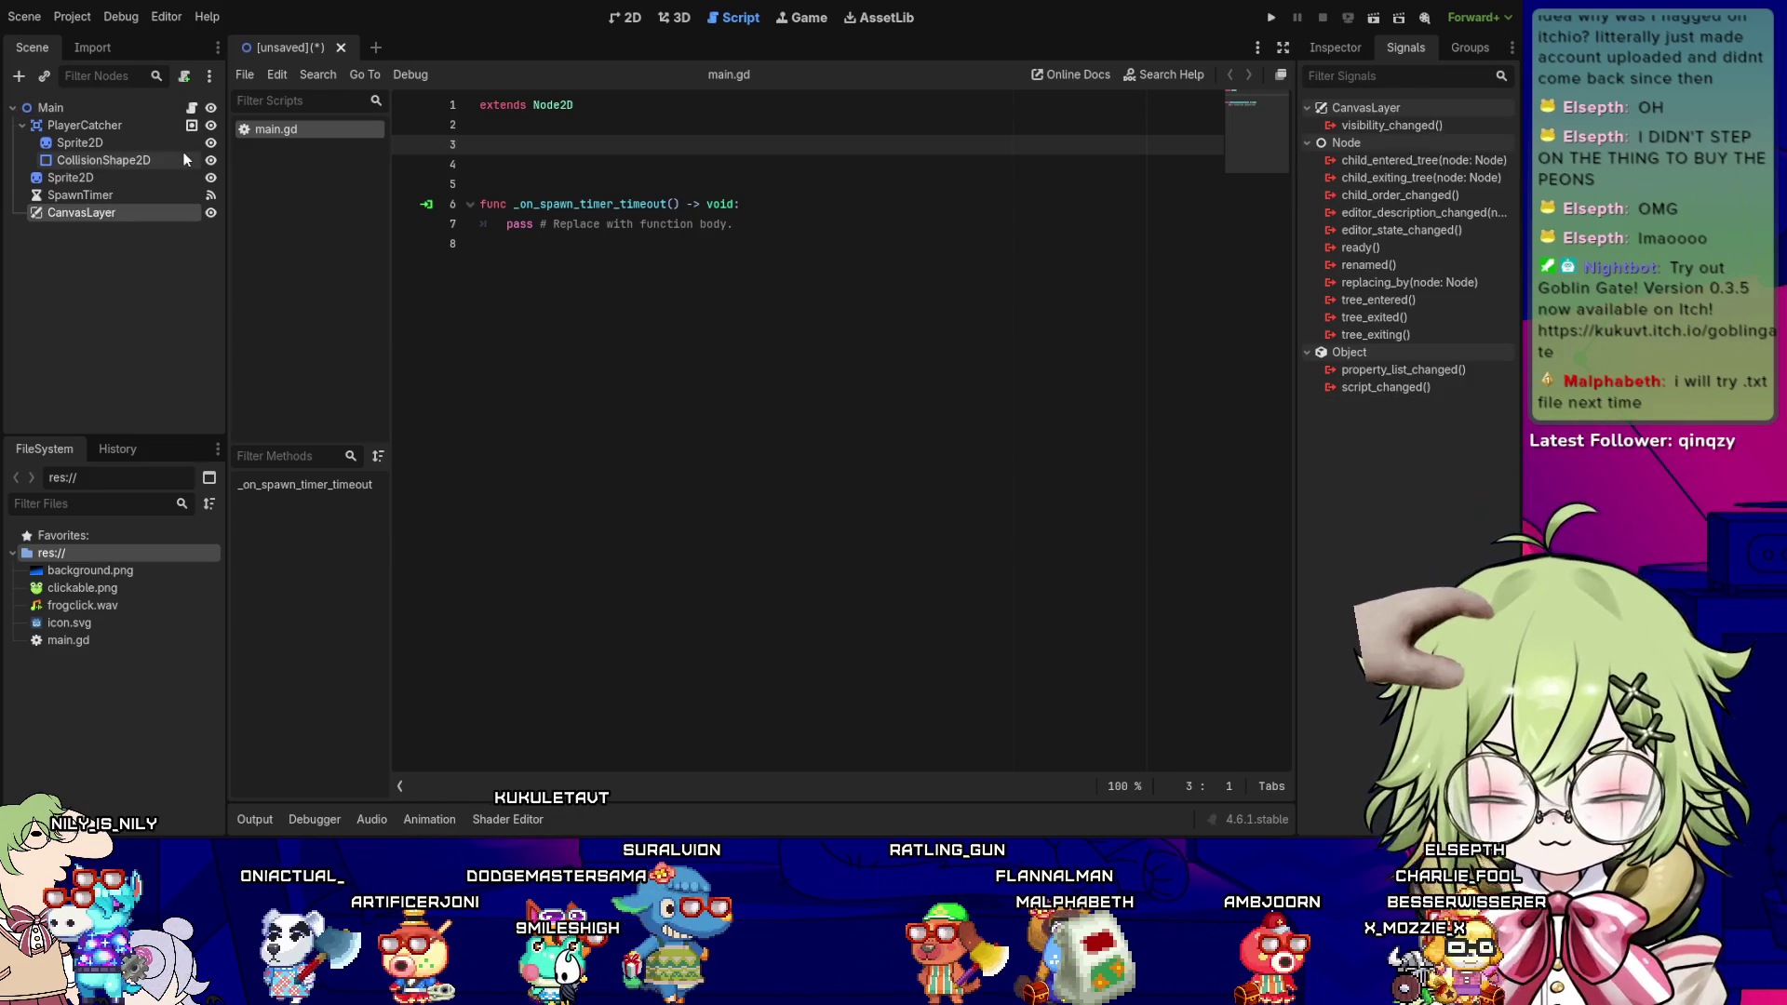
pyautogui.press('F2')
pyautogui.write('UI')
pyautogui.press('Return')
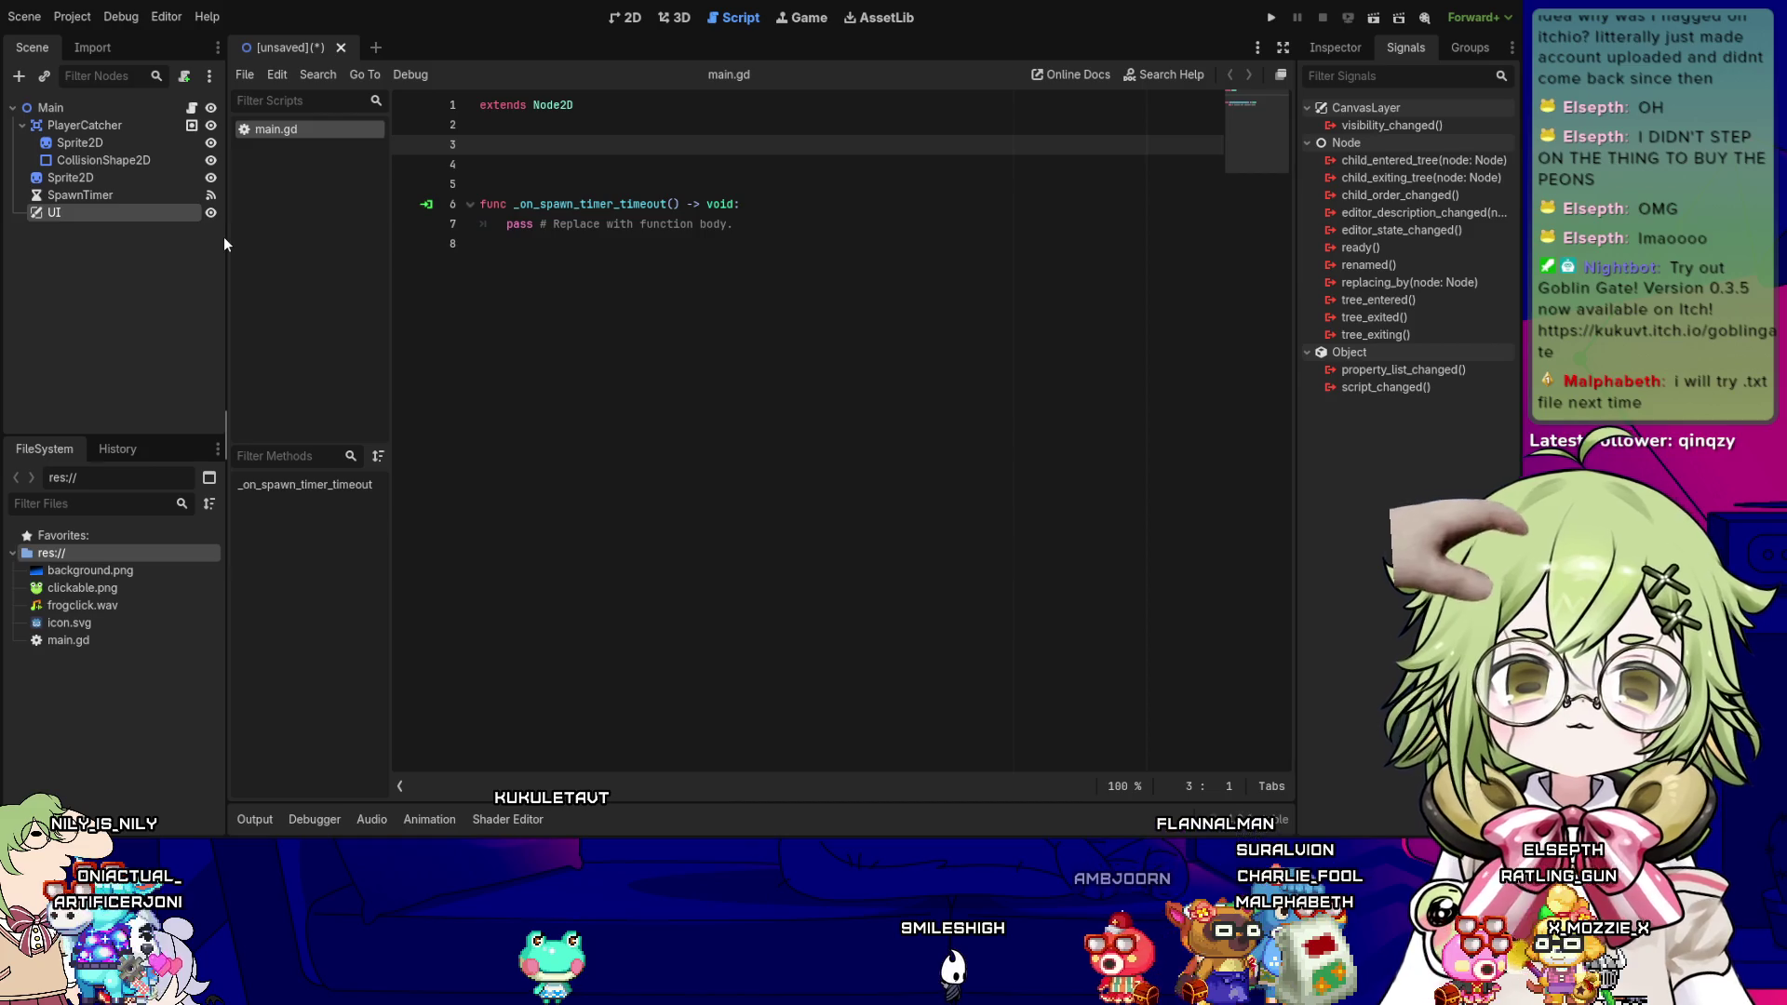
# - Add ScoreLabel under UI and duplicate it as LivesLabel and GameOverLabel
pyautogui.hotkey('ctrl', 'v')
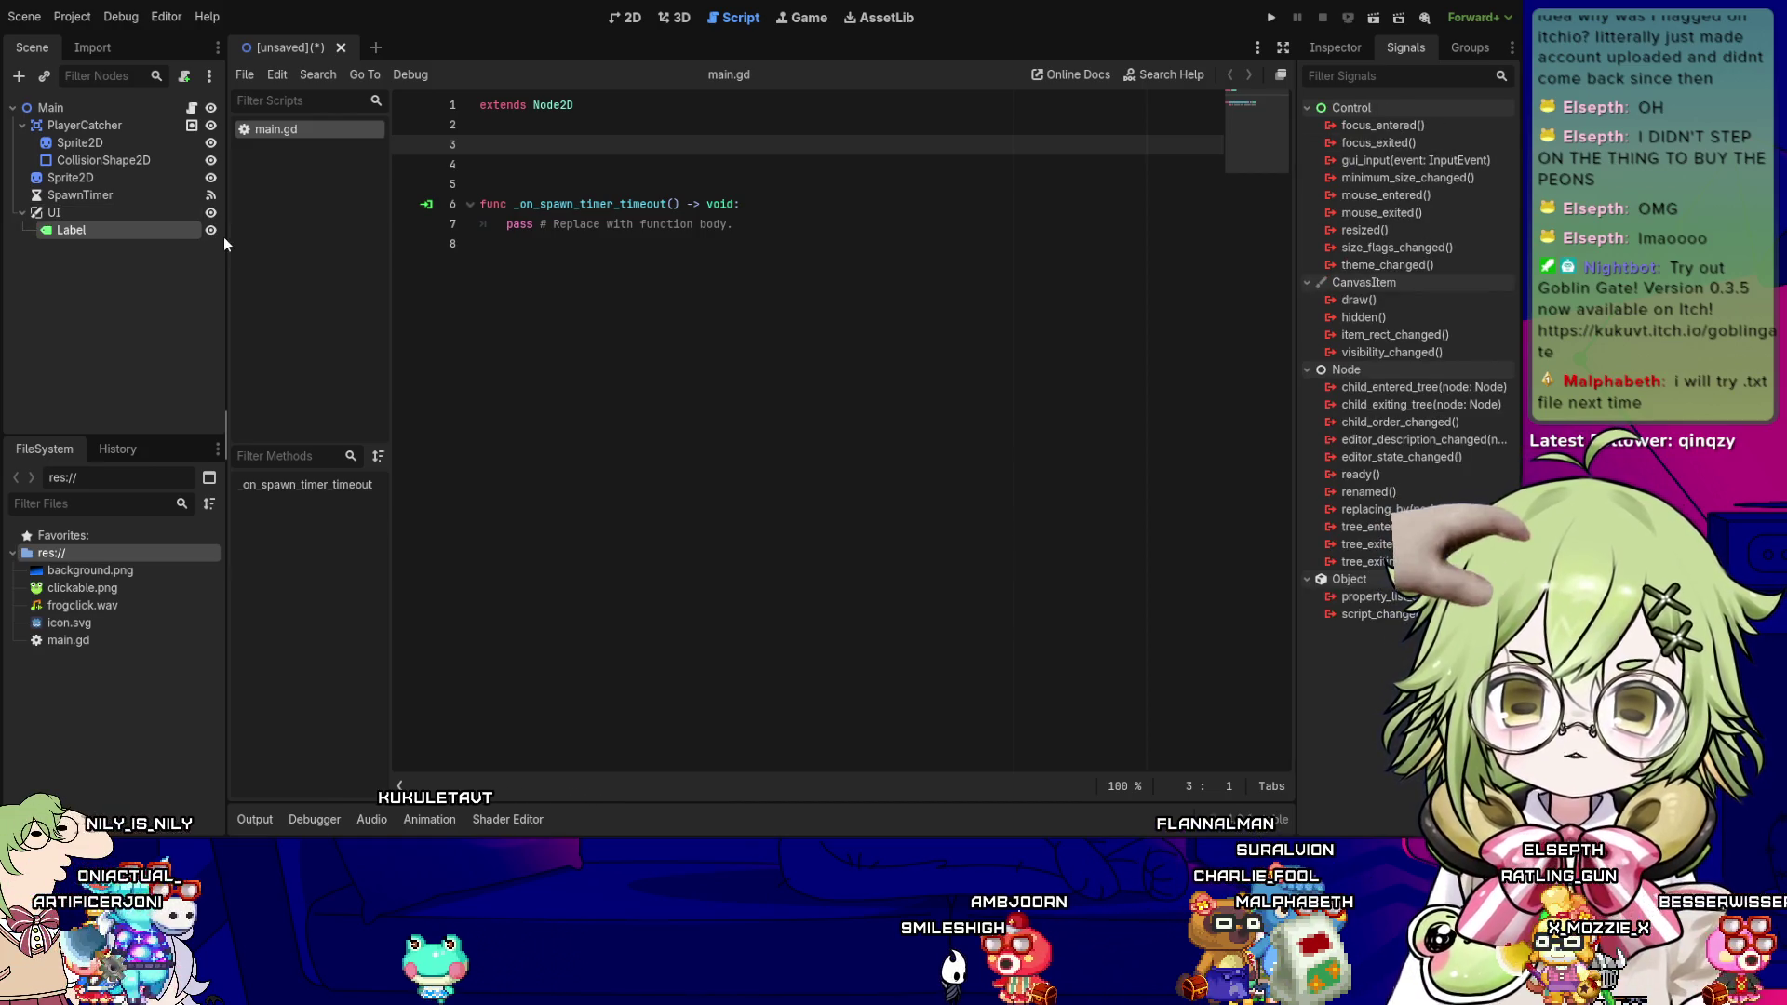
pyautogui.press('F2')
pyautogui.write('ScoreLabel')
pyautogui.press('Return')
pyautogui.hotkey('ctrl', 'd')
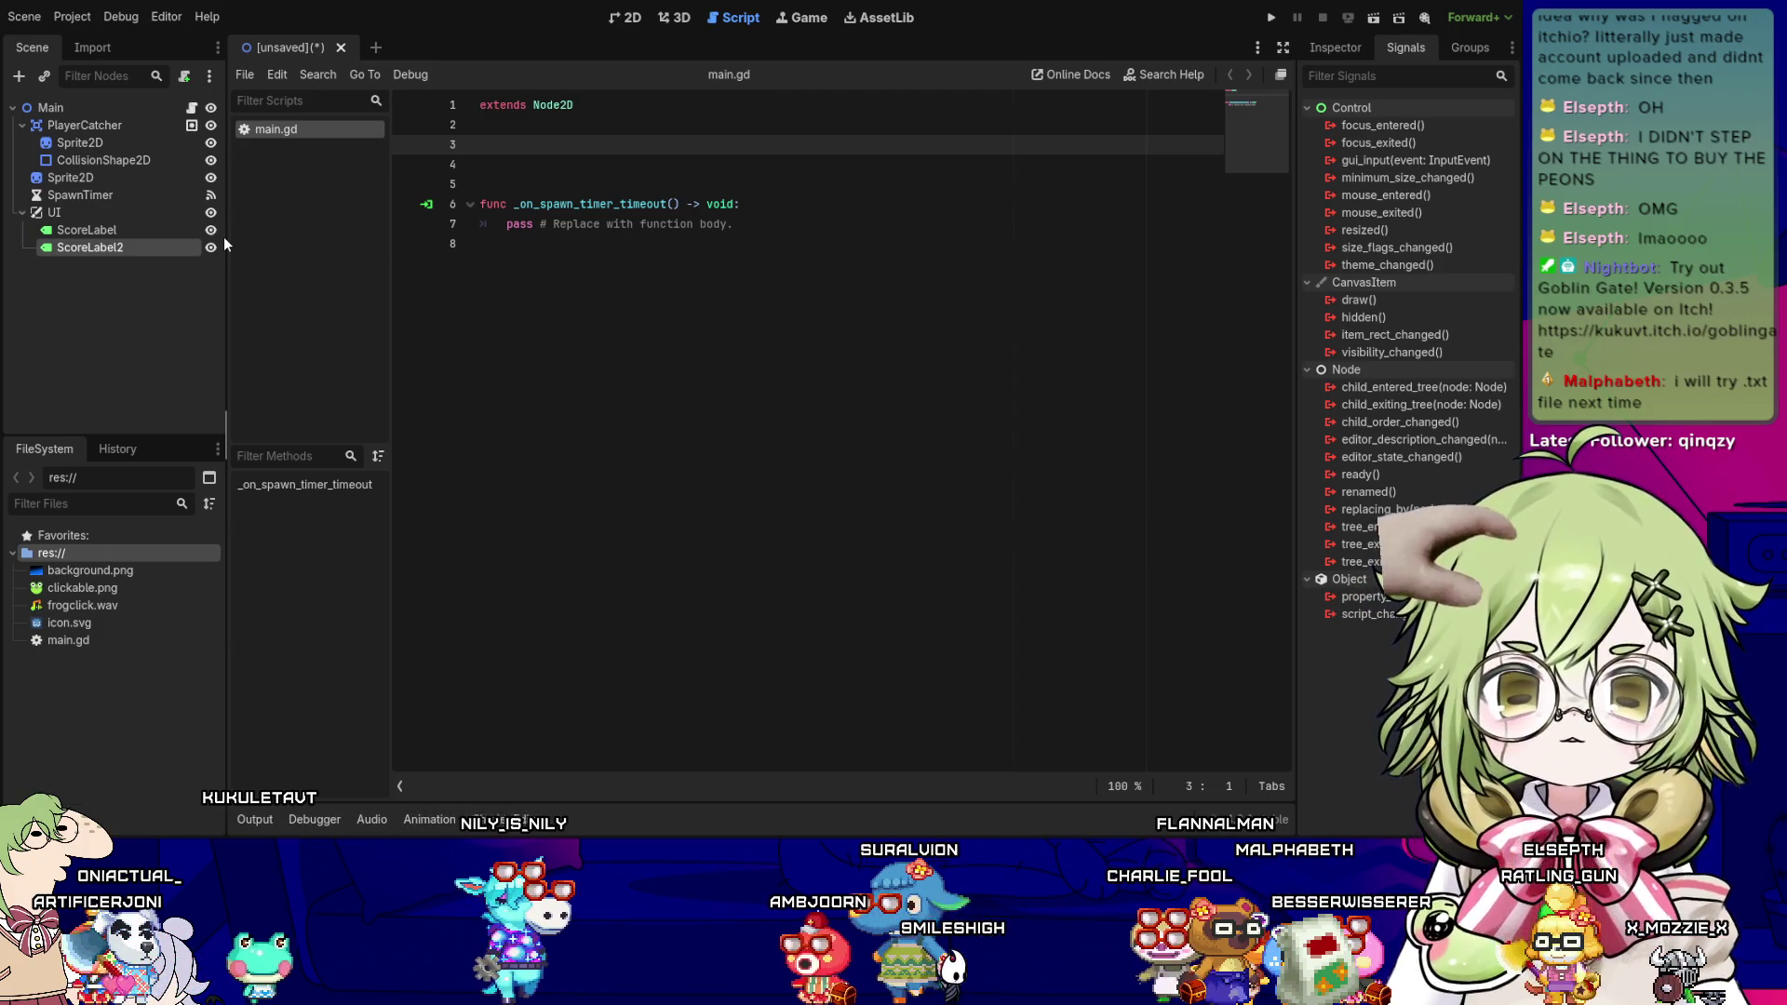
pyautogui.press('F2')
pyautogui.write('LivesLabel')
pyautogui.press('Return')
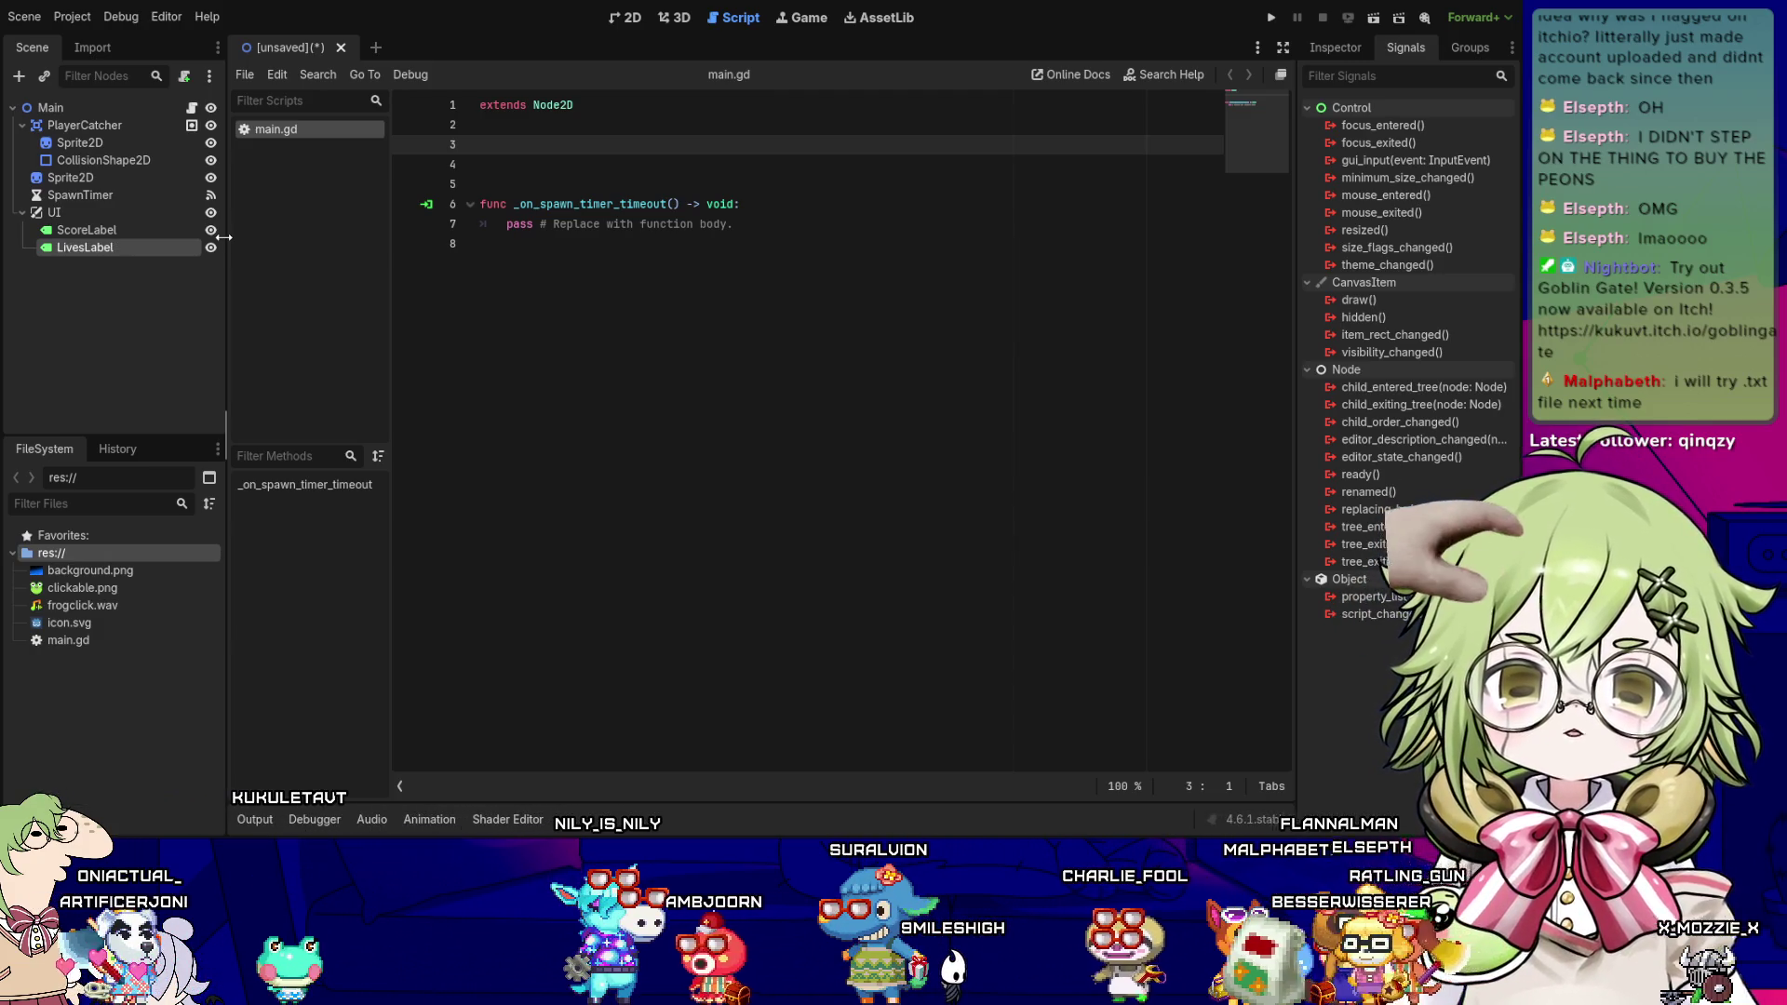
pyautogui.hotkey('ctrl', 'd')
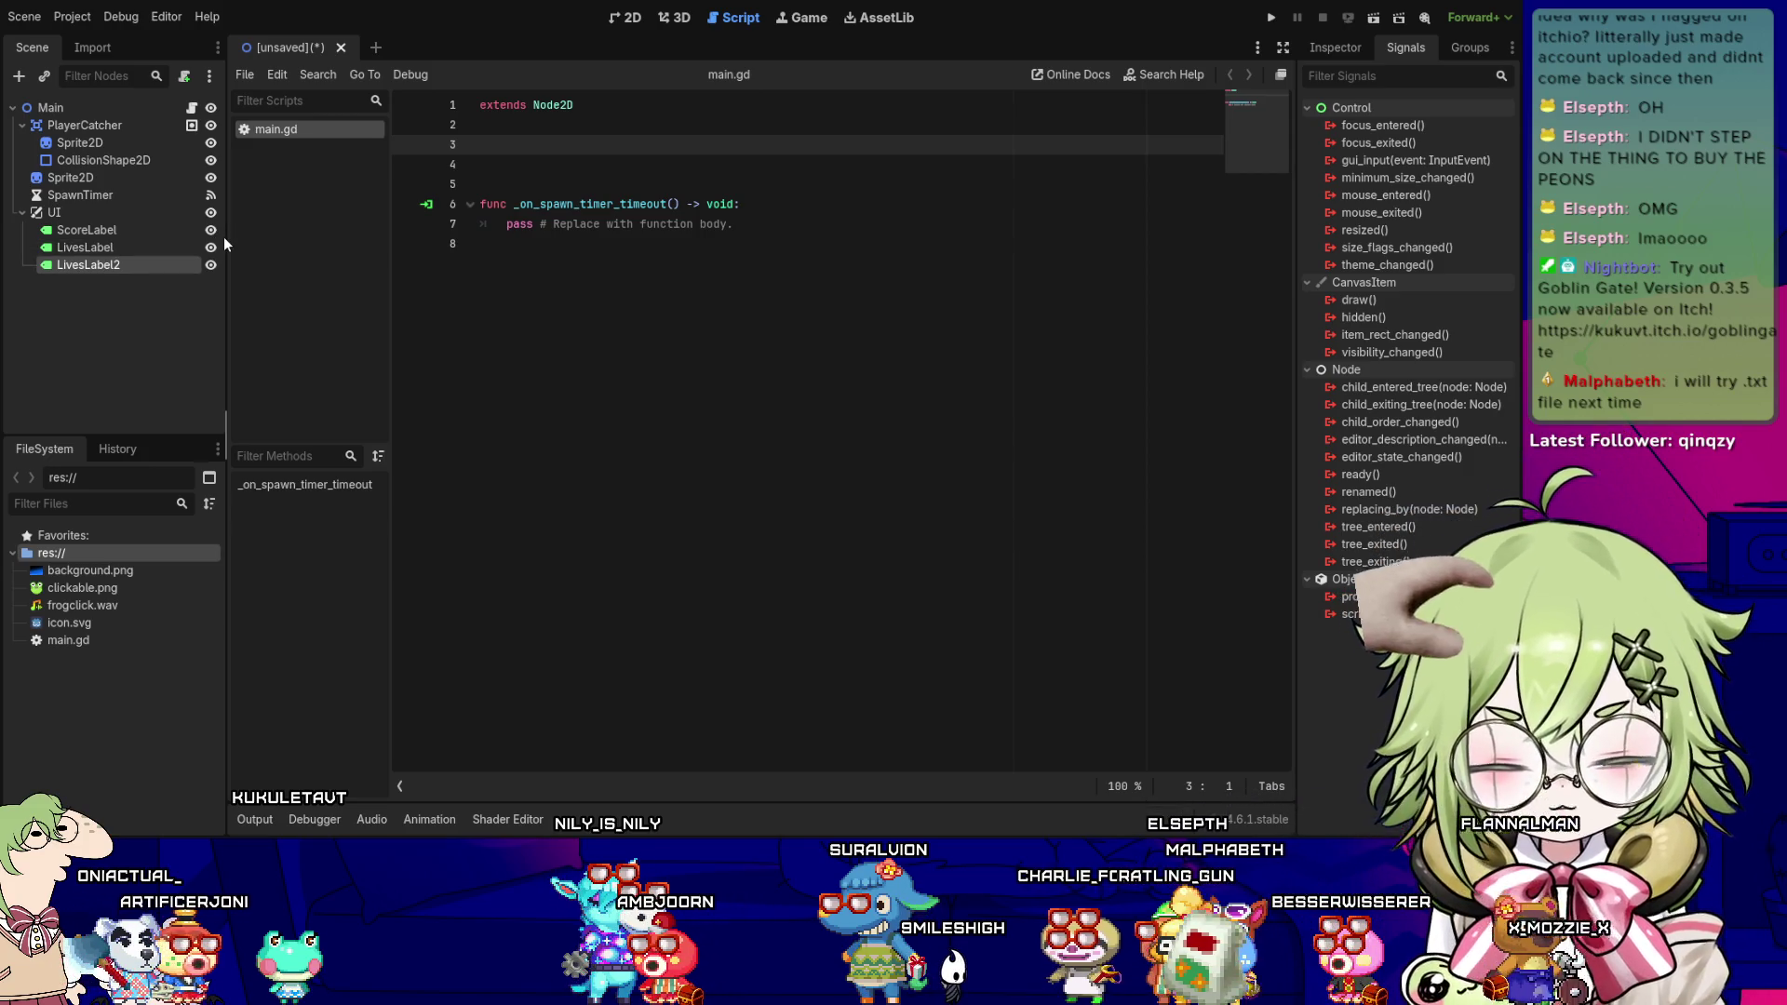
pyautogui.press('F2')
pyautogui.write('GameOverLabel')
pyautogui.press('Return')
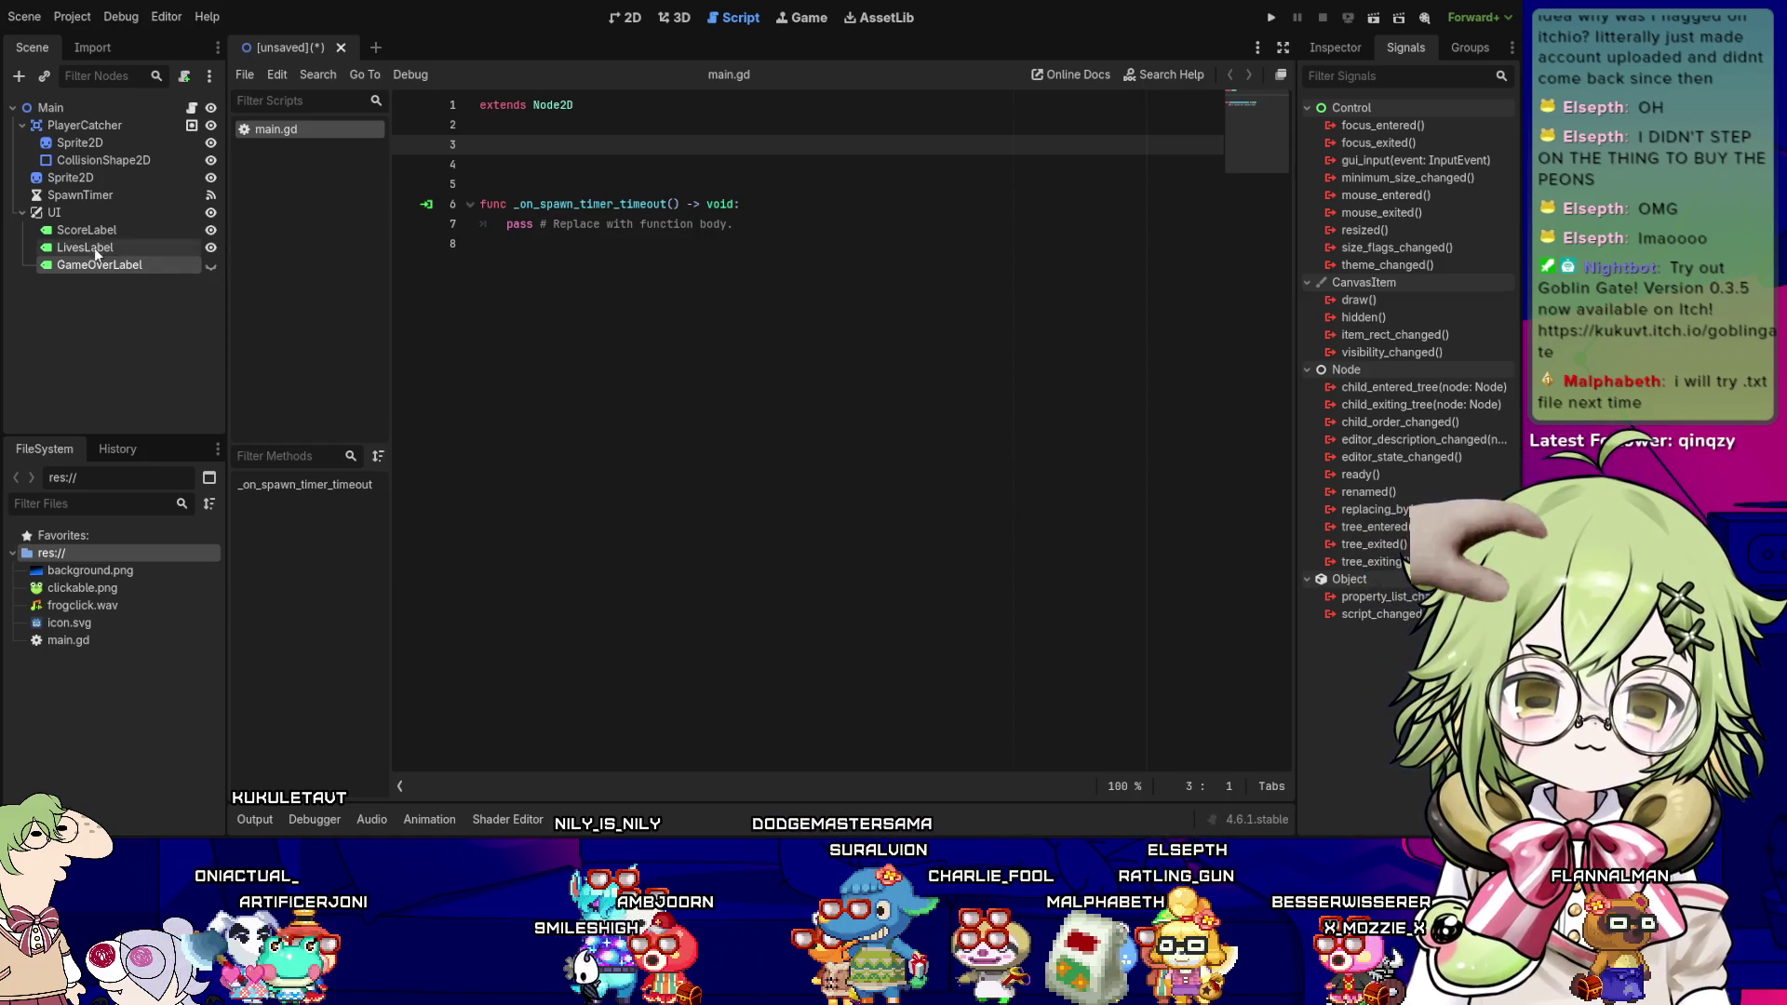
# - Add a hidden Button under UI and switch to the 2D view
pyautogui.click(96, 215)
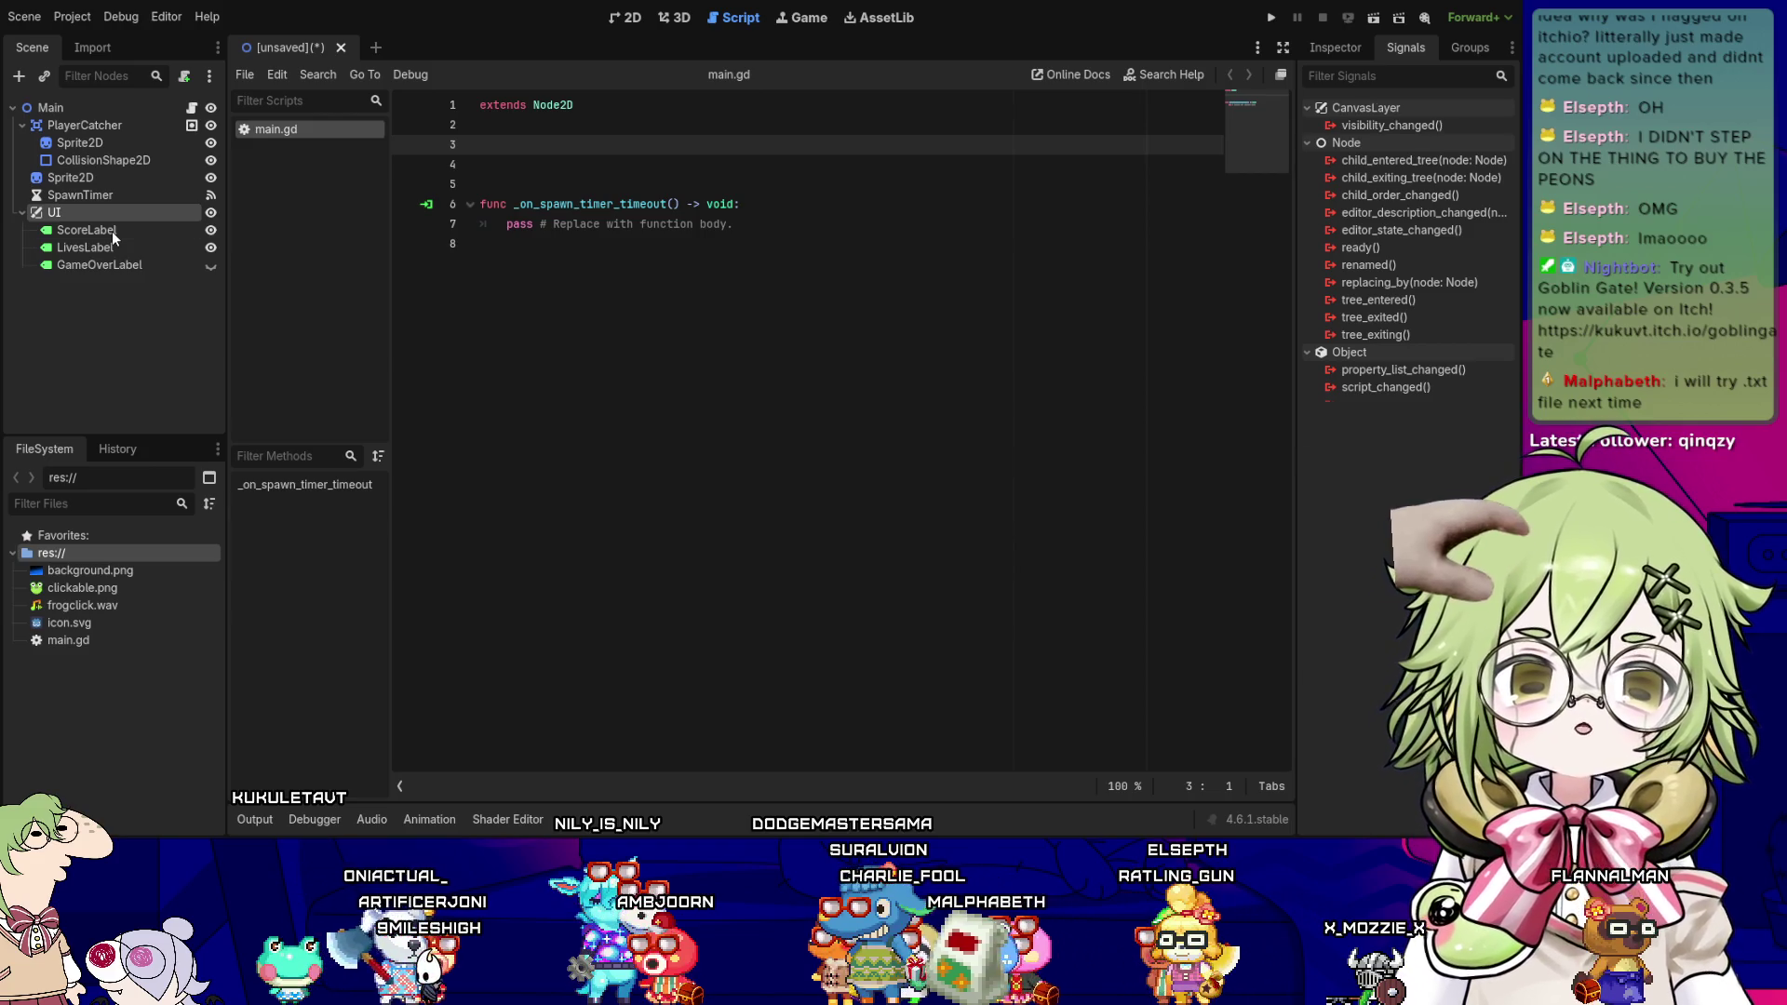
pyautogui.hotkey('ctrl', 'v')
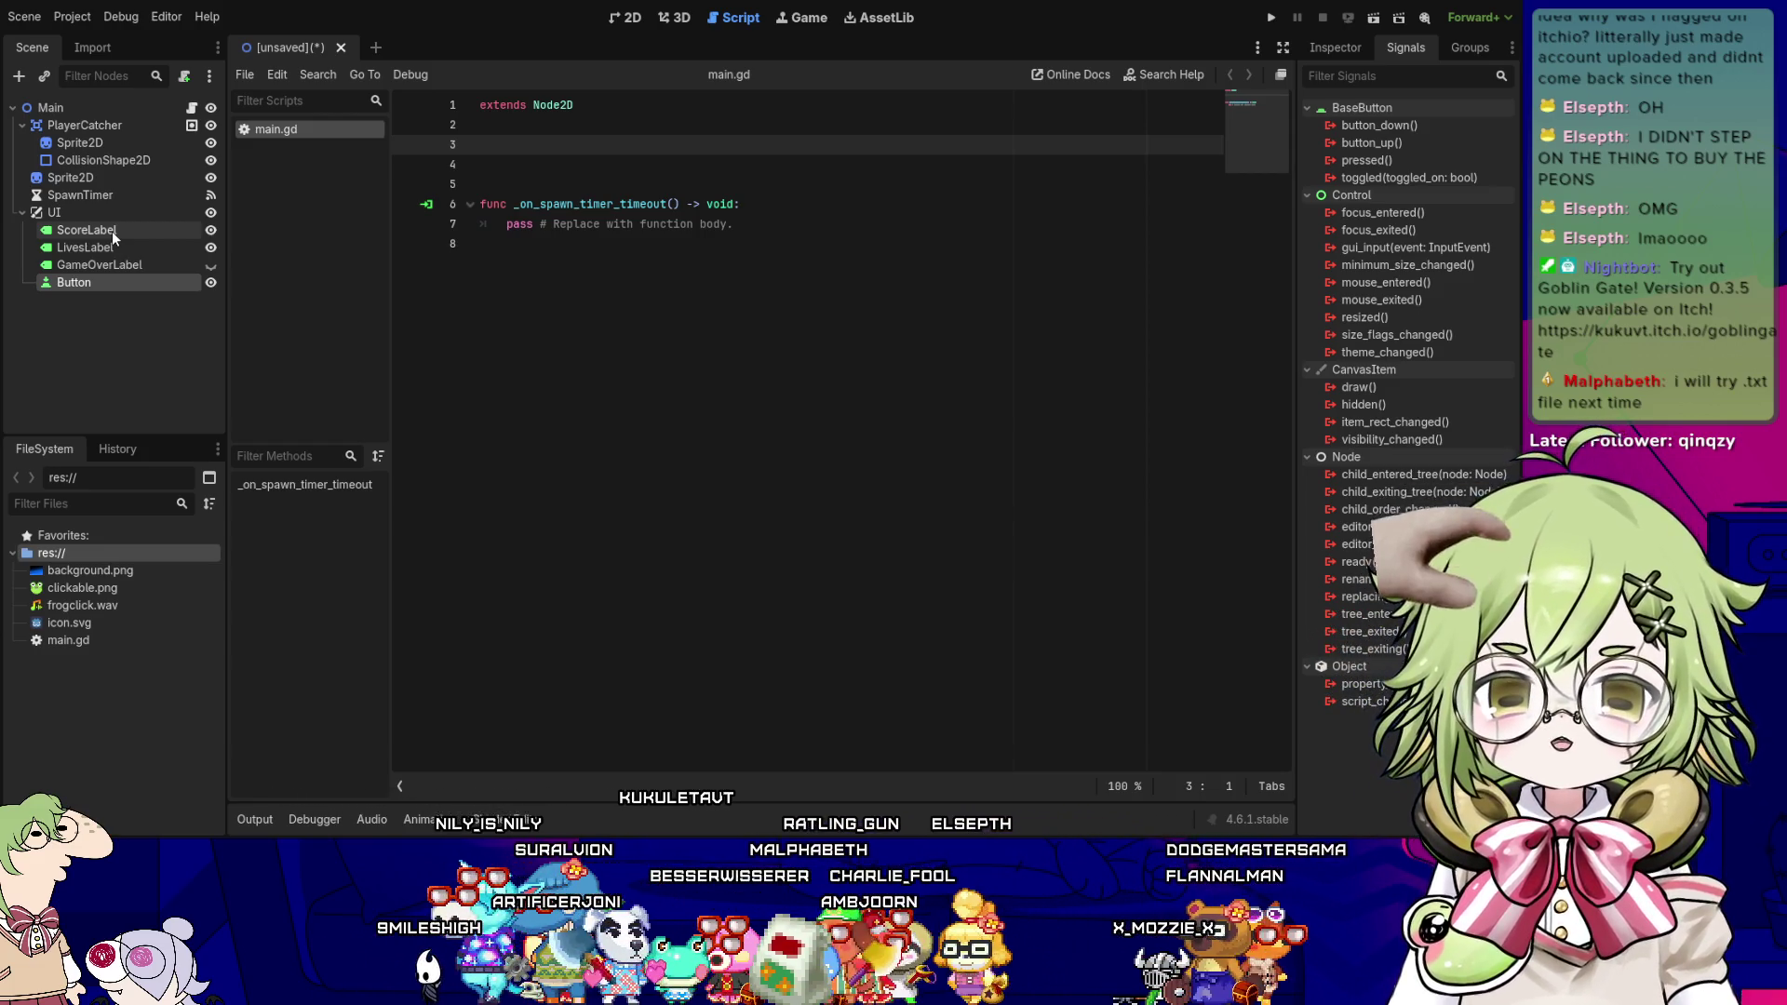
pyautogui.click(211, 284)
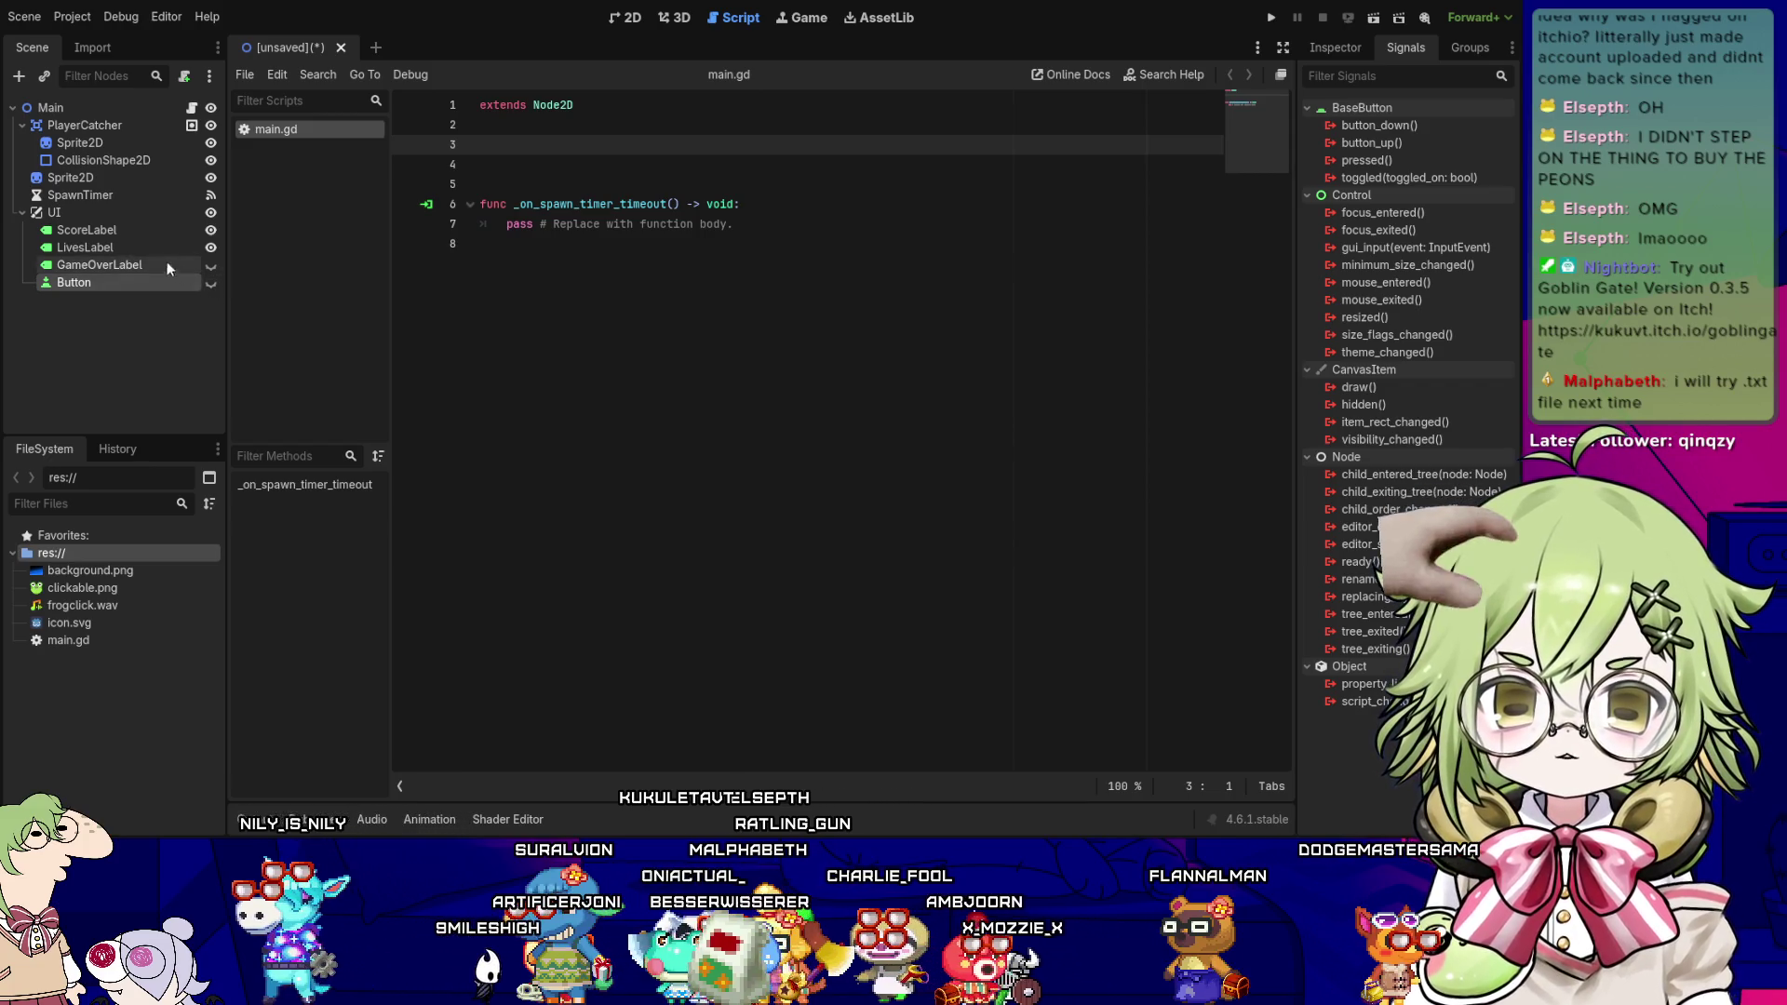
pyautogui.click(642, 16)
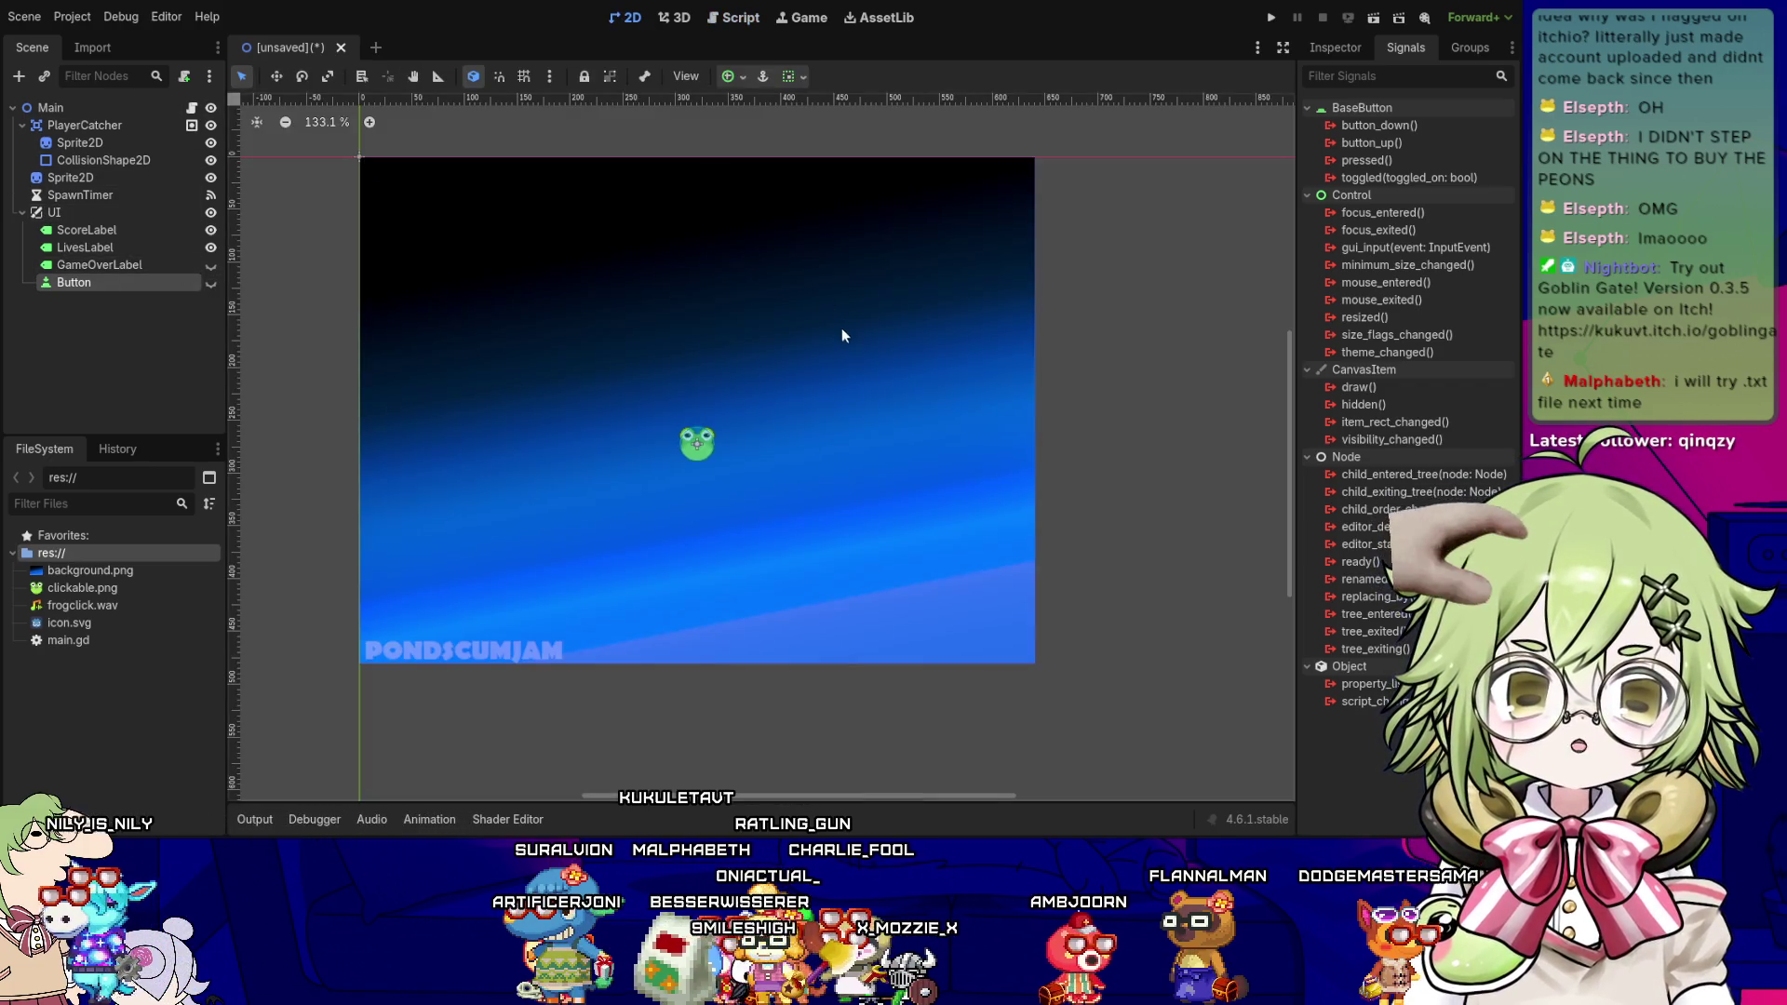
# - Set ScoreLabel's Text to 'SCORE: 0'
pyautogui.click(113, 229)
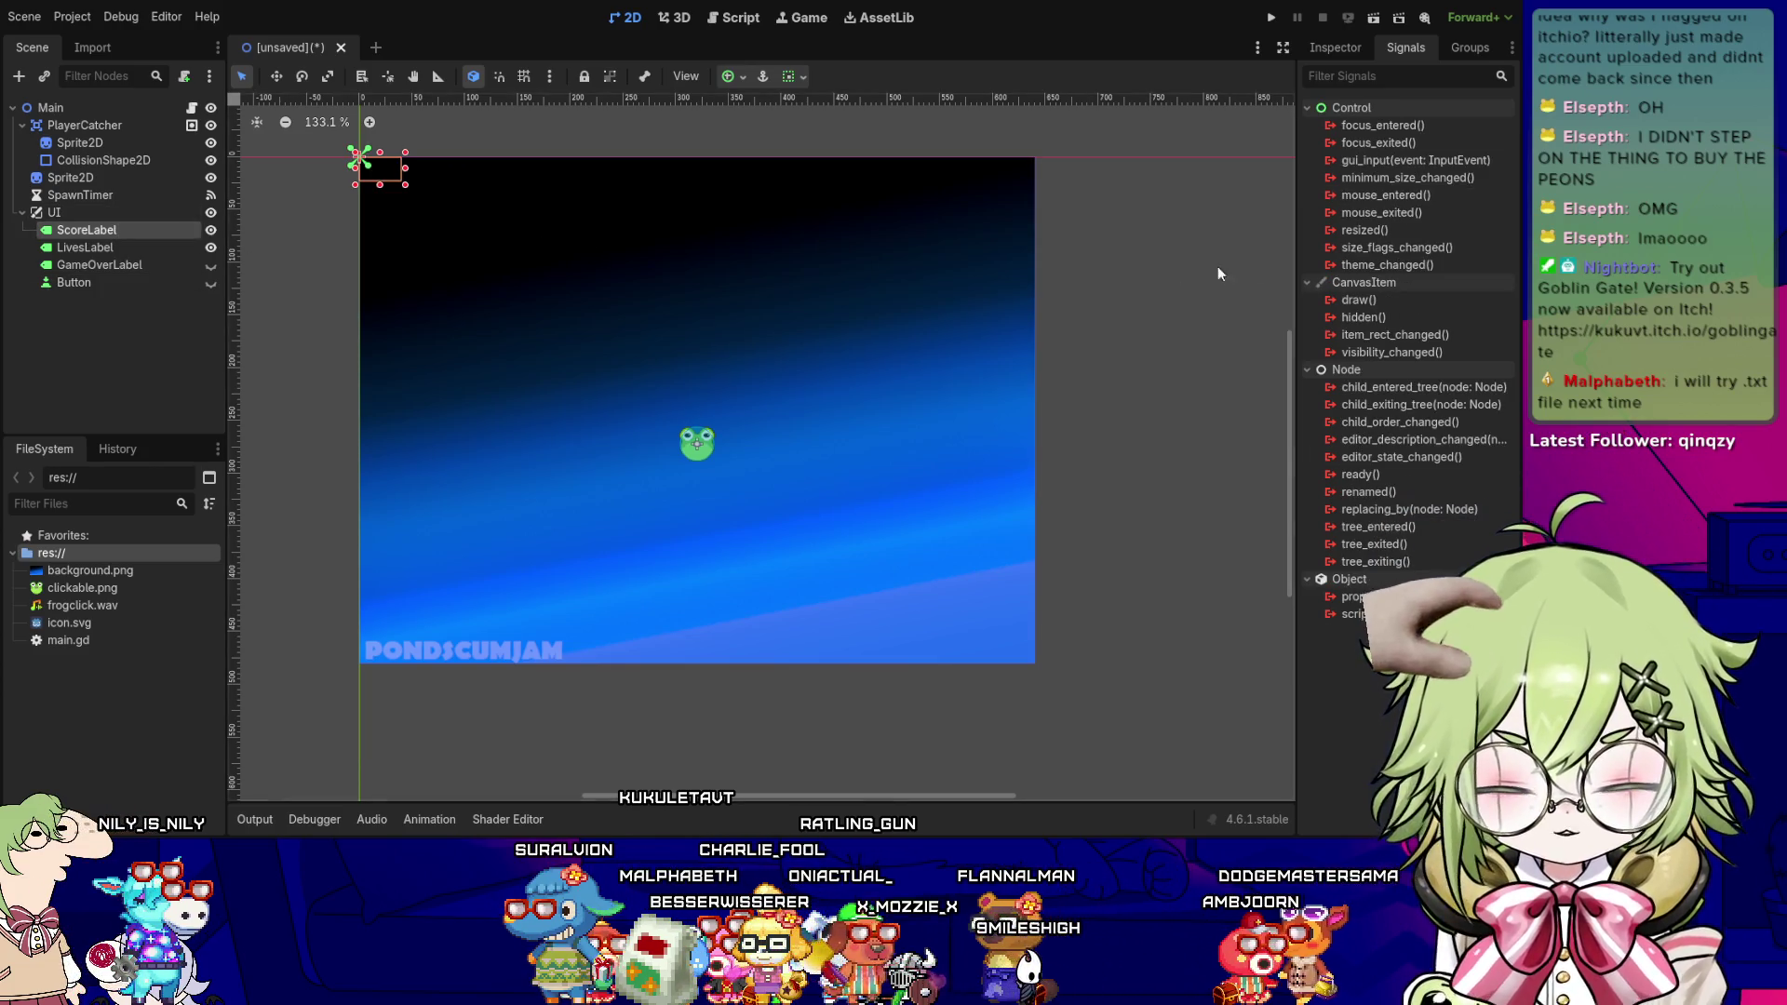
pyautogui.click(1338, 47)
pyautogui.click(1378, 216)
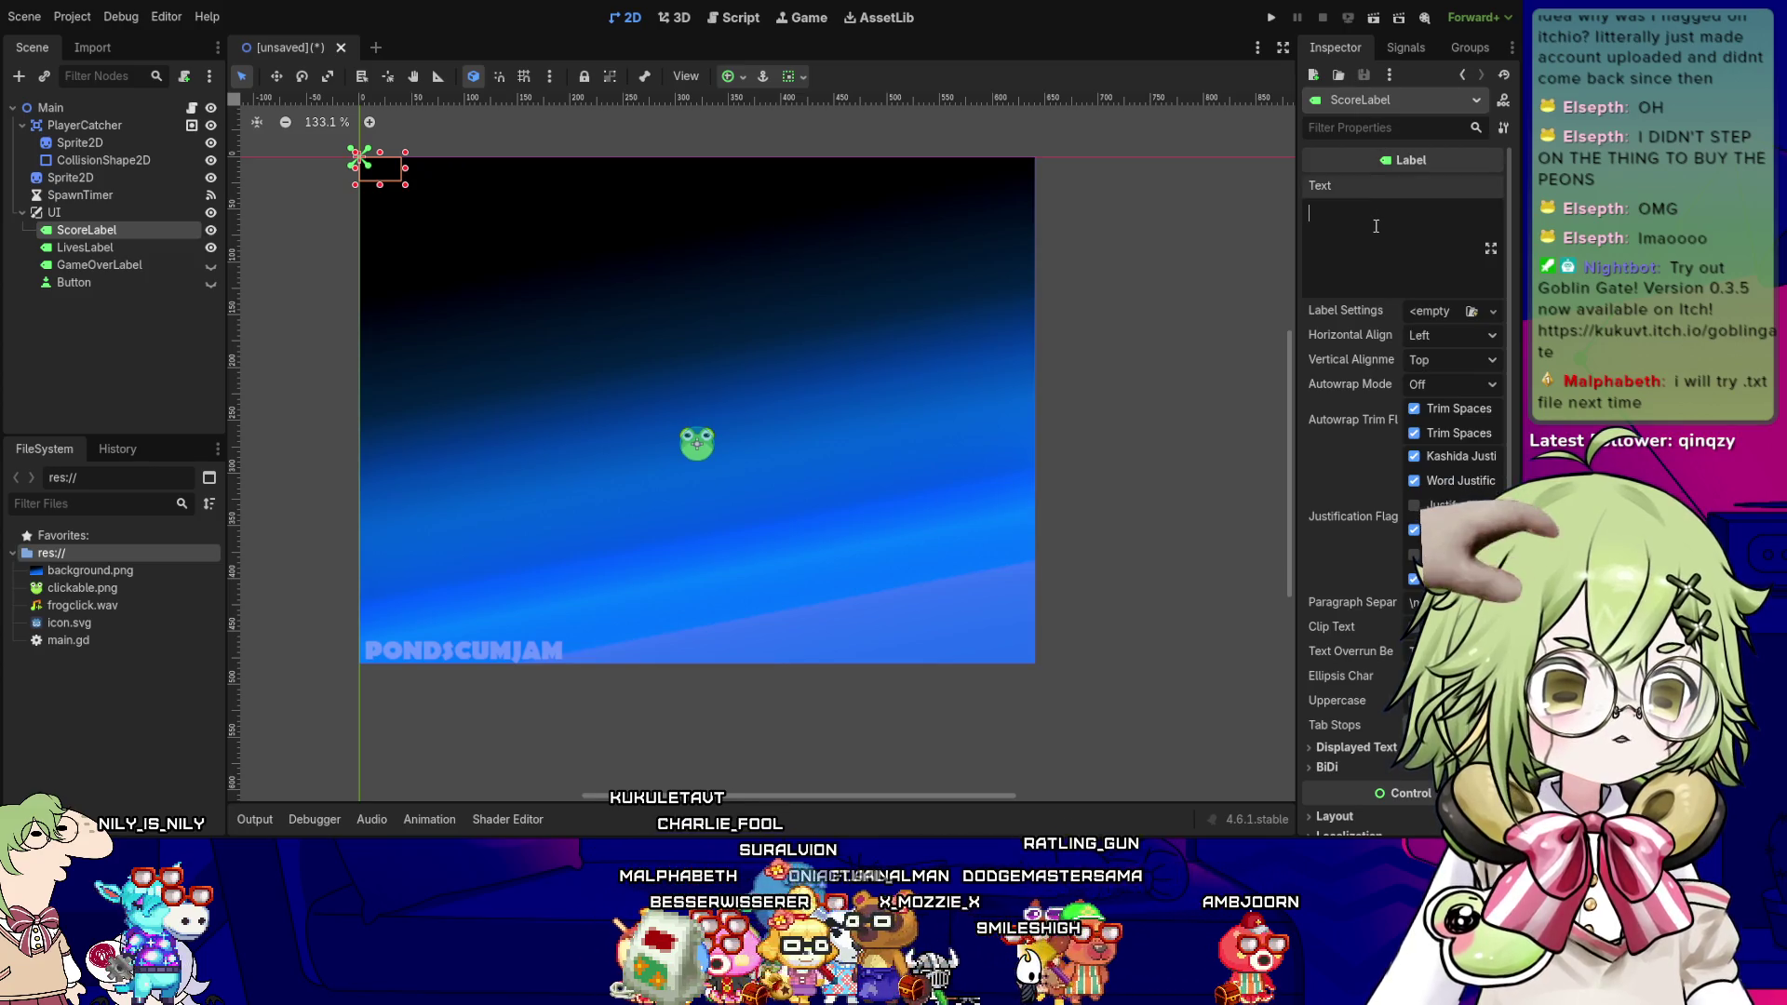
pyautogui.write('SCORE: 0')
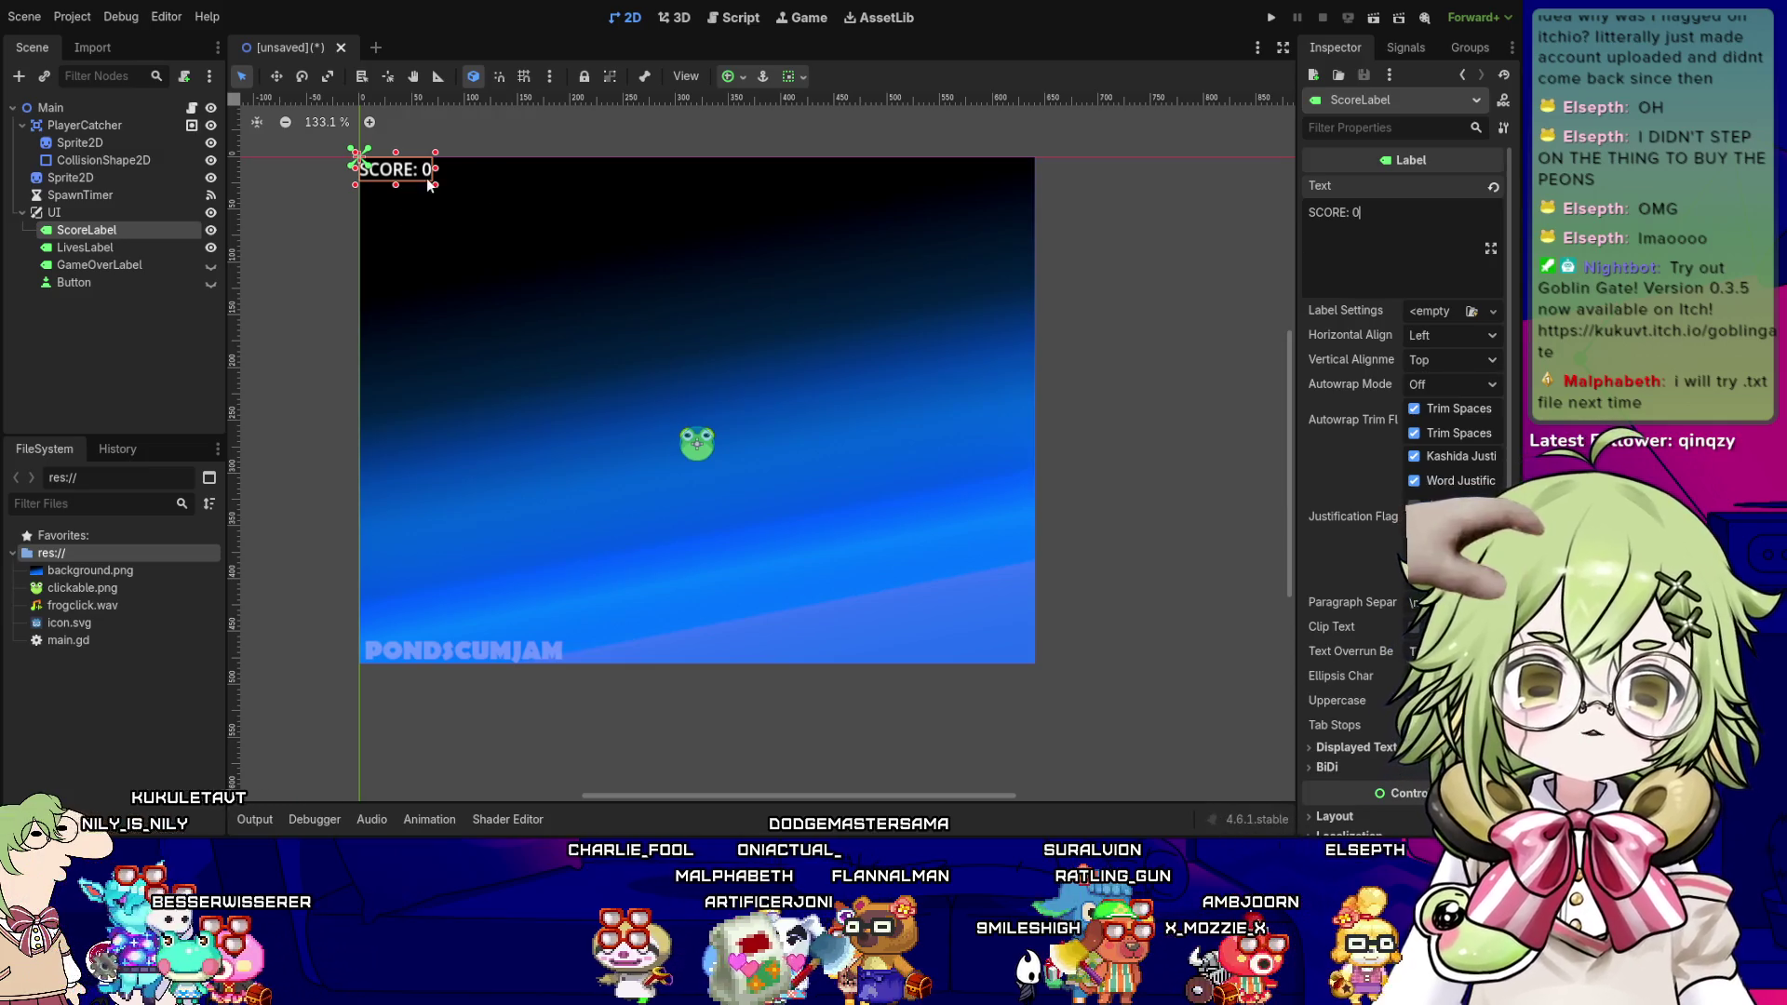
# - Anchor ScoreLabel to the top-right corner with the Top Right layout preset
pyautogui.click(85, 247)
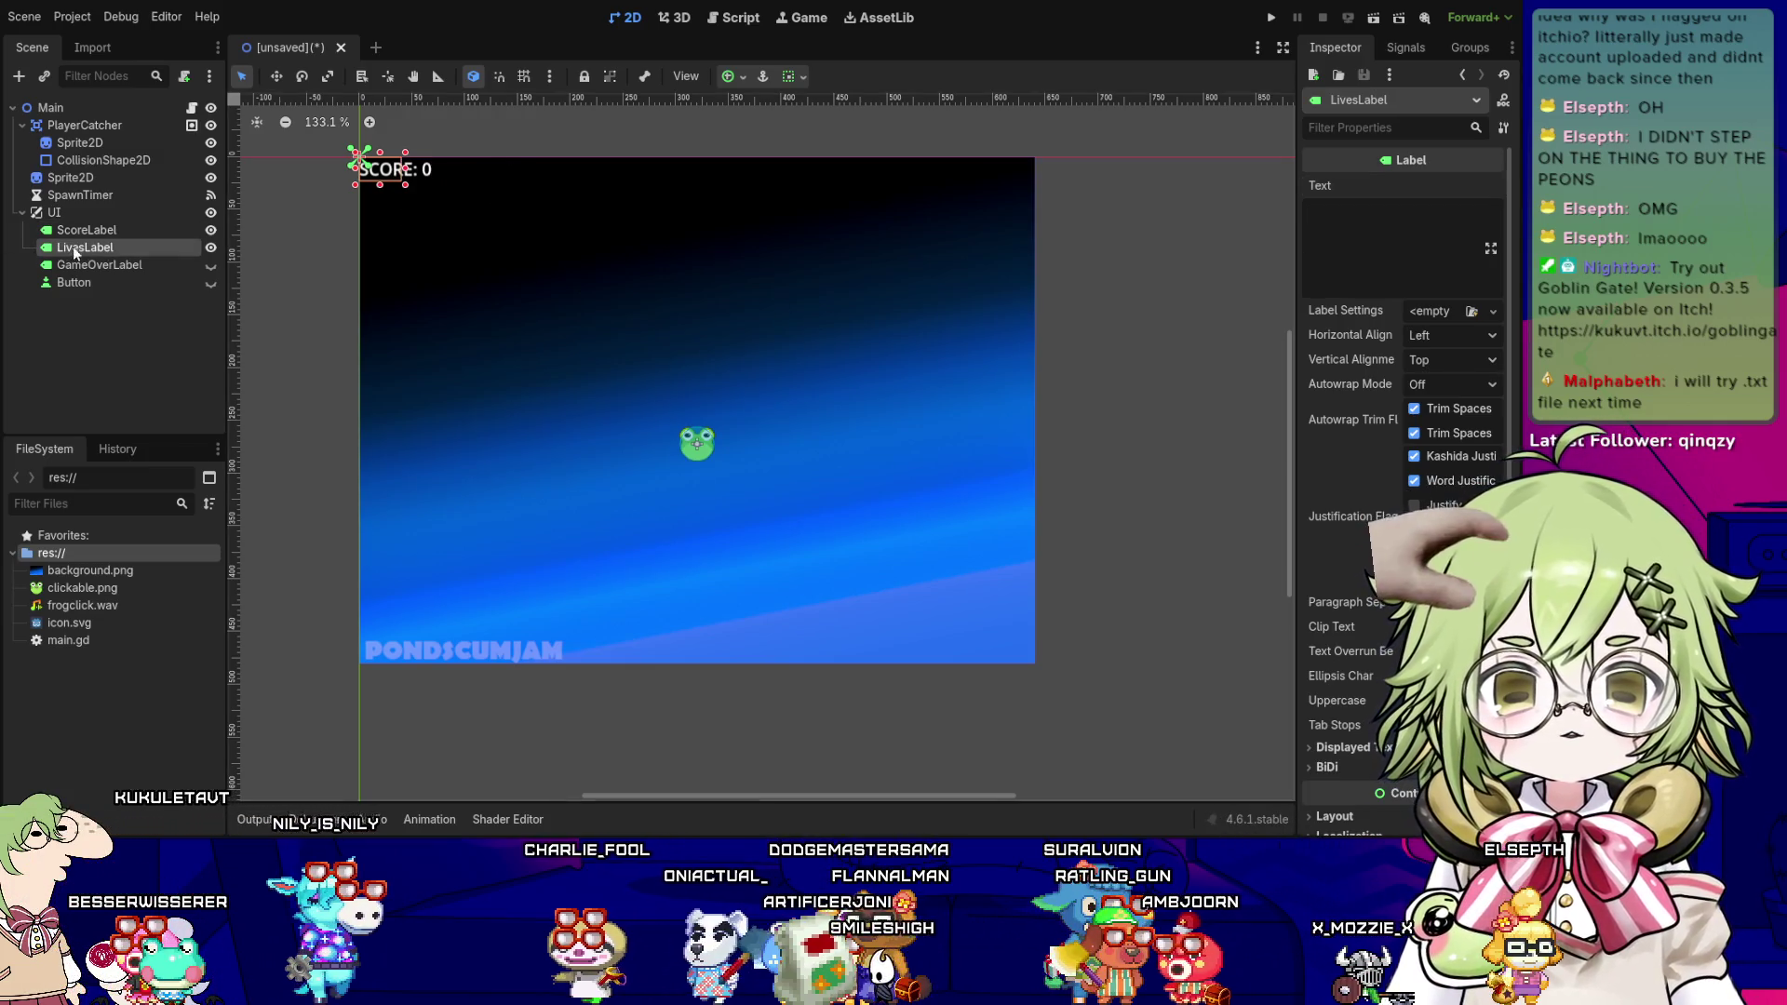
pyautogui.click(85, 230)
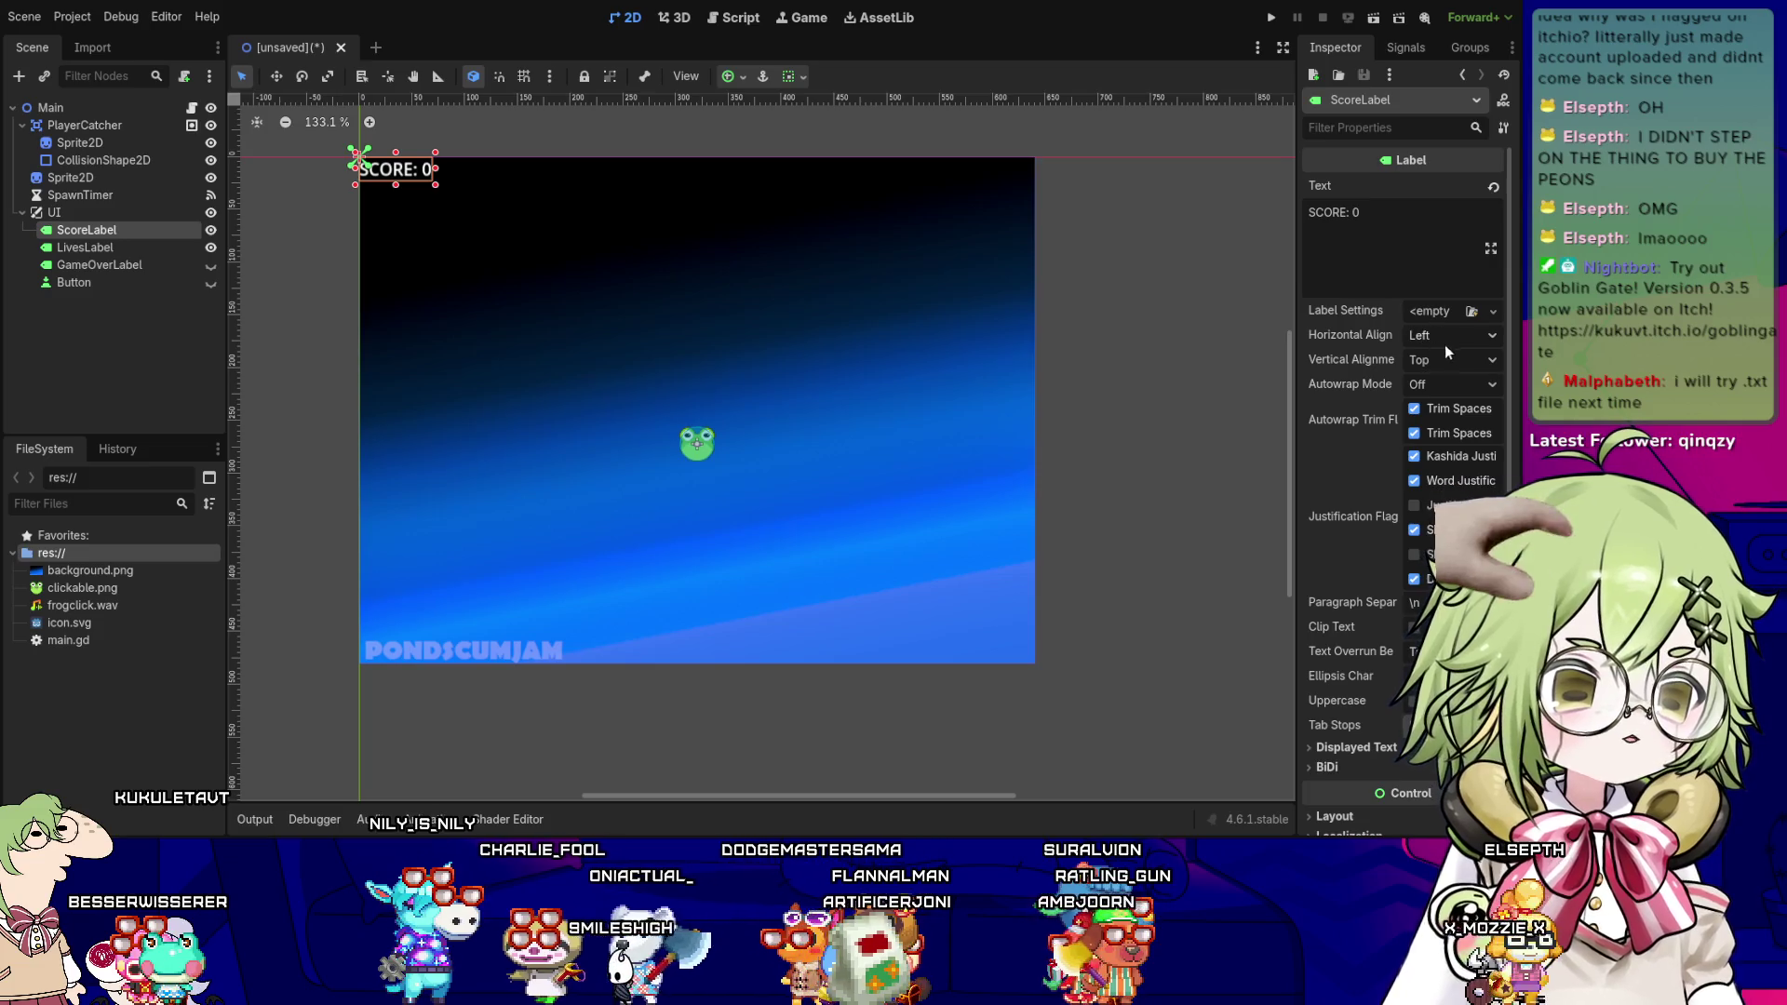
pyautogui.scroll(-2, 1433, 446)
pyautogui.scroll(-2, 1377, 628)
pyautogui.click(1360, 644)
pyautogui.scroll(-4, 1360, 644)
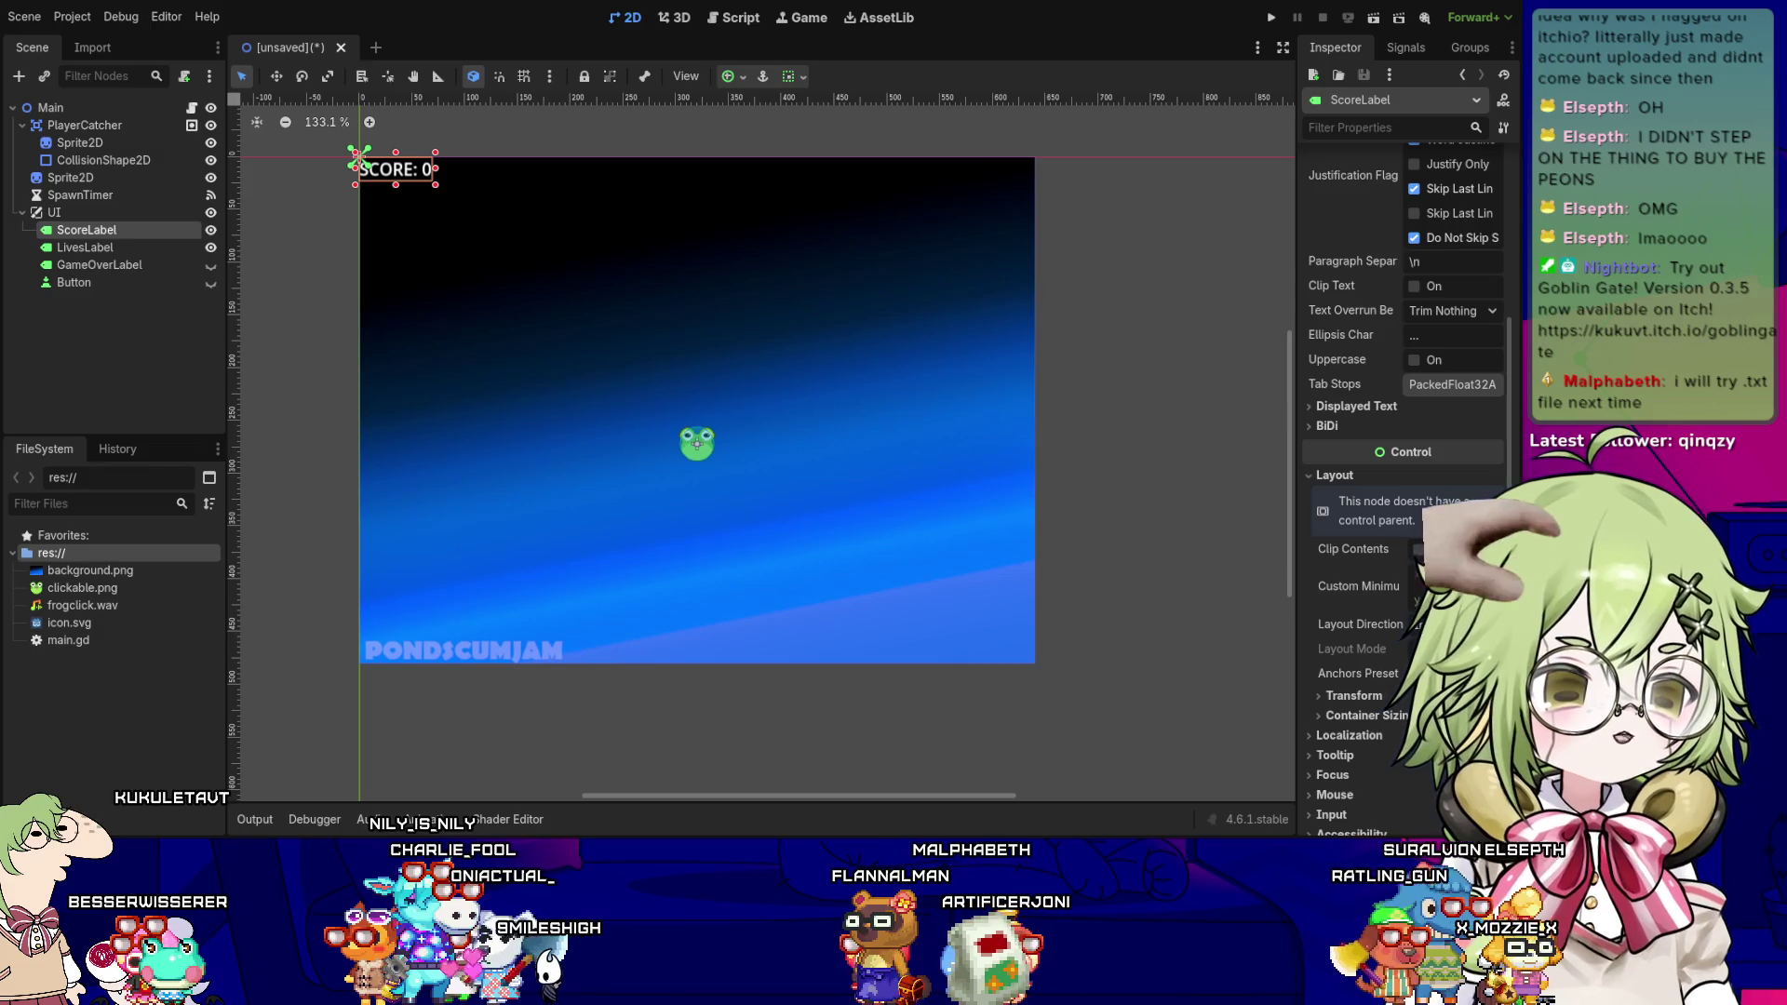
pyautogui.click(1452, 673)
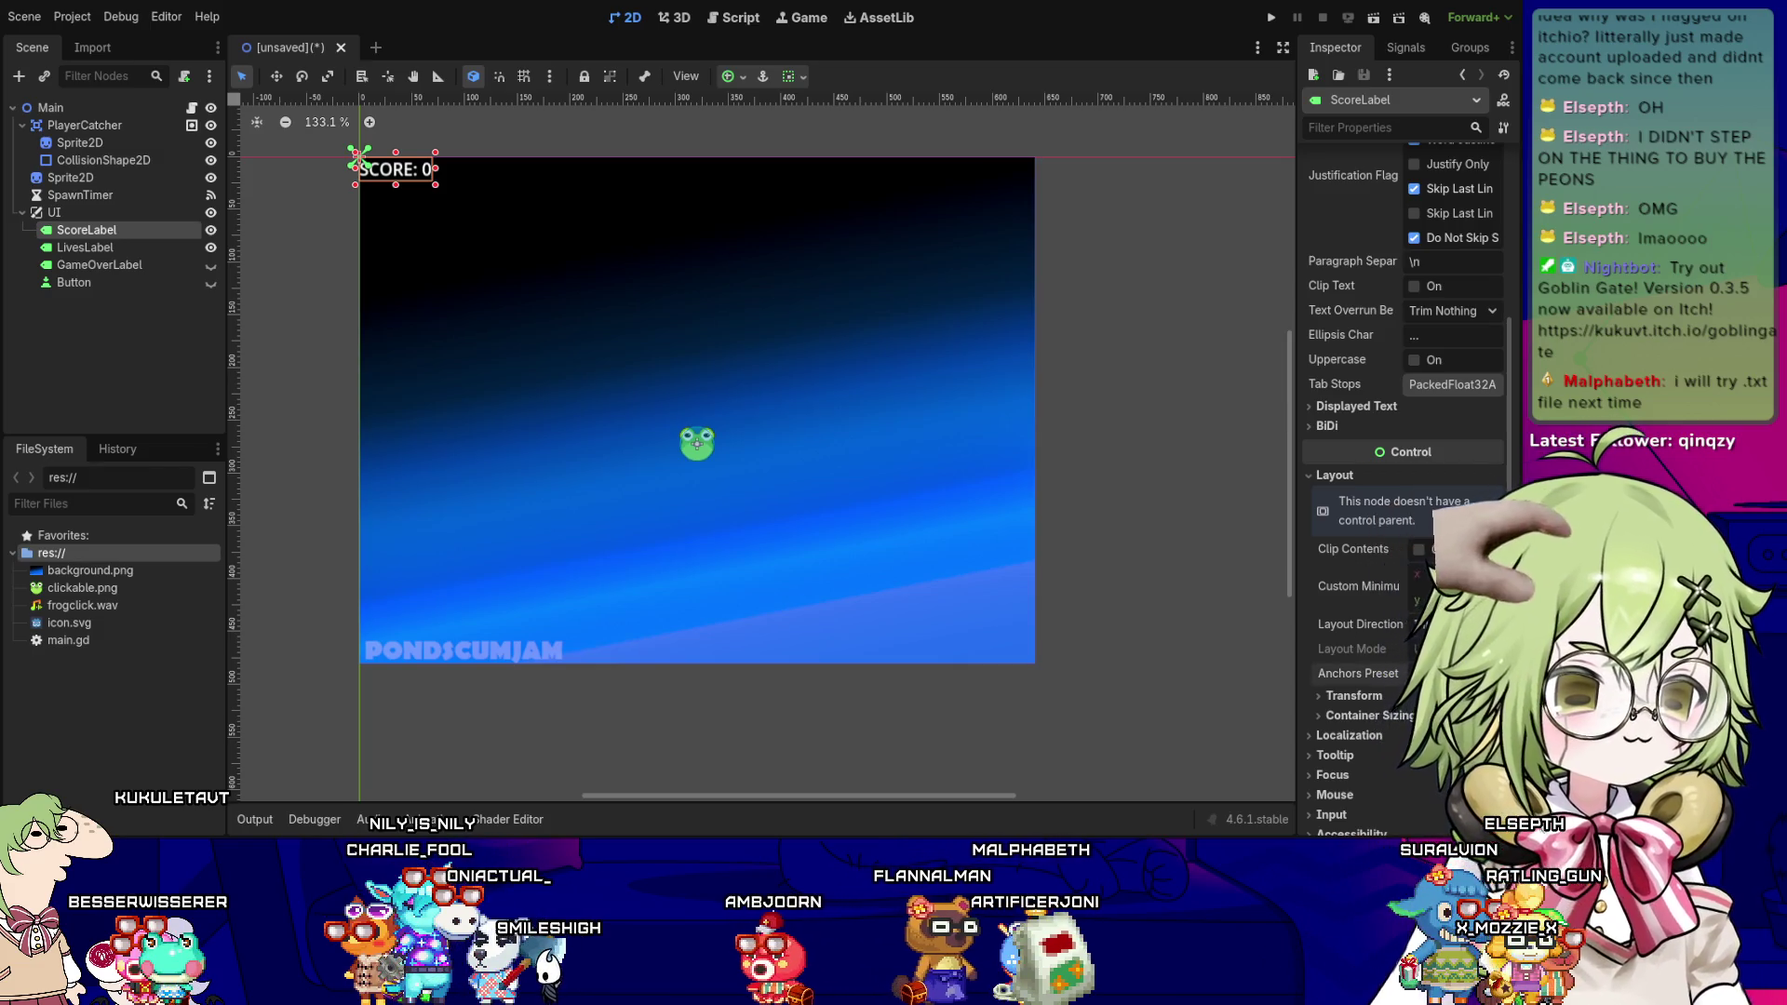
pyautogui.click(1452, 717)
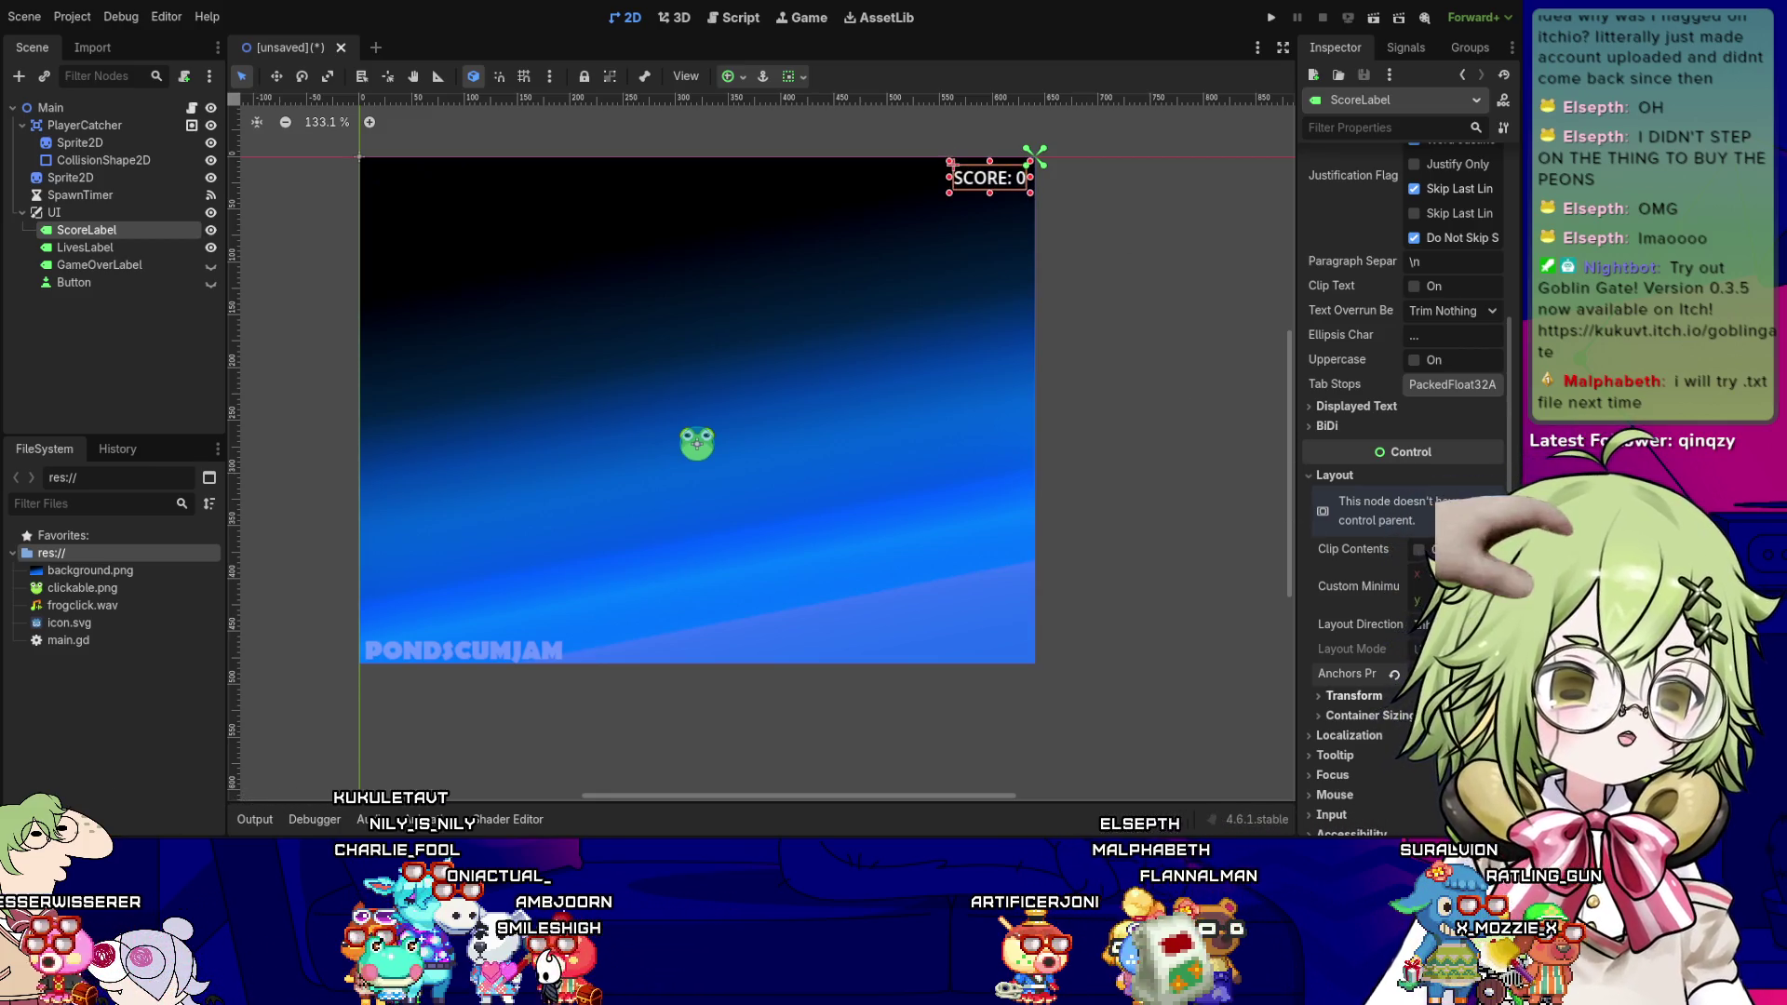
pyautogui.click(1354, 696)
pyautogui.scroll(-3, 1384, 571)
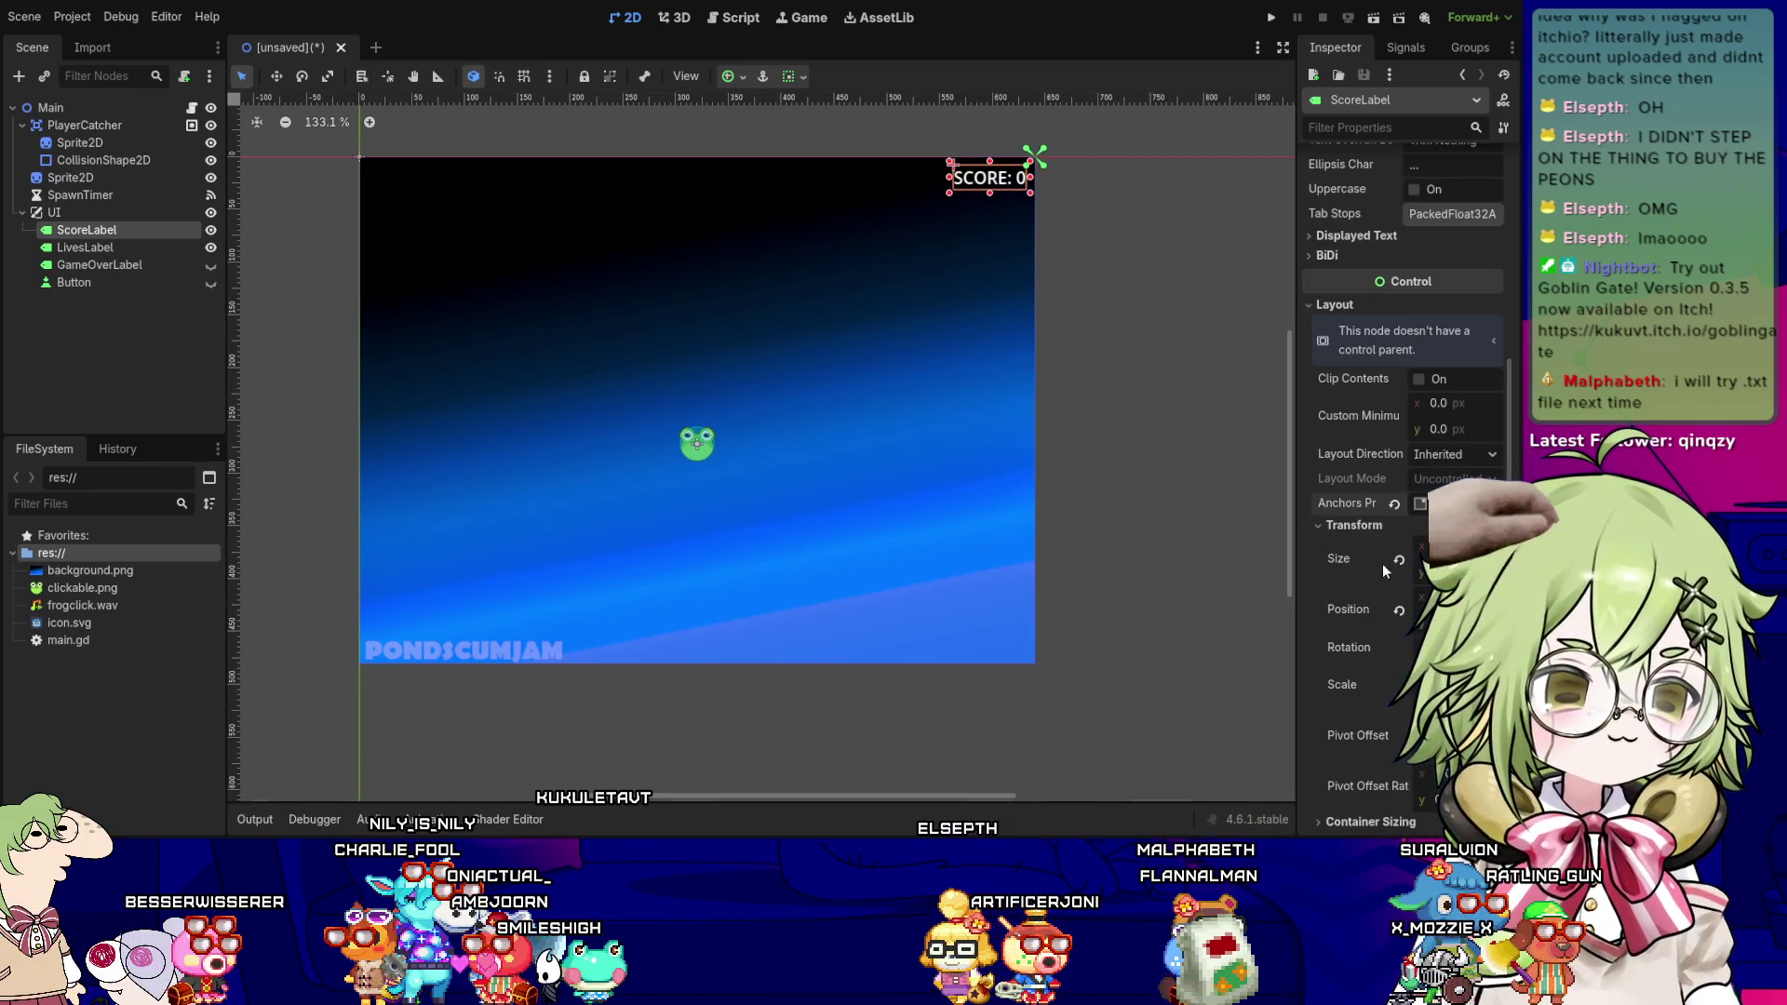
pyautogui.click(1351, 525)
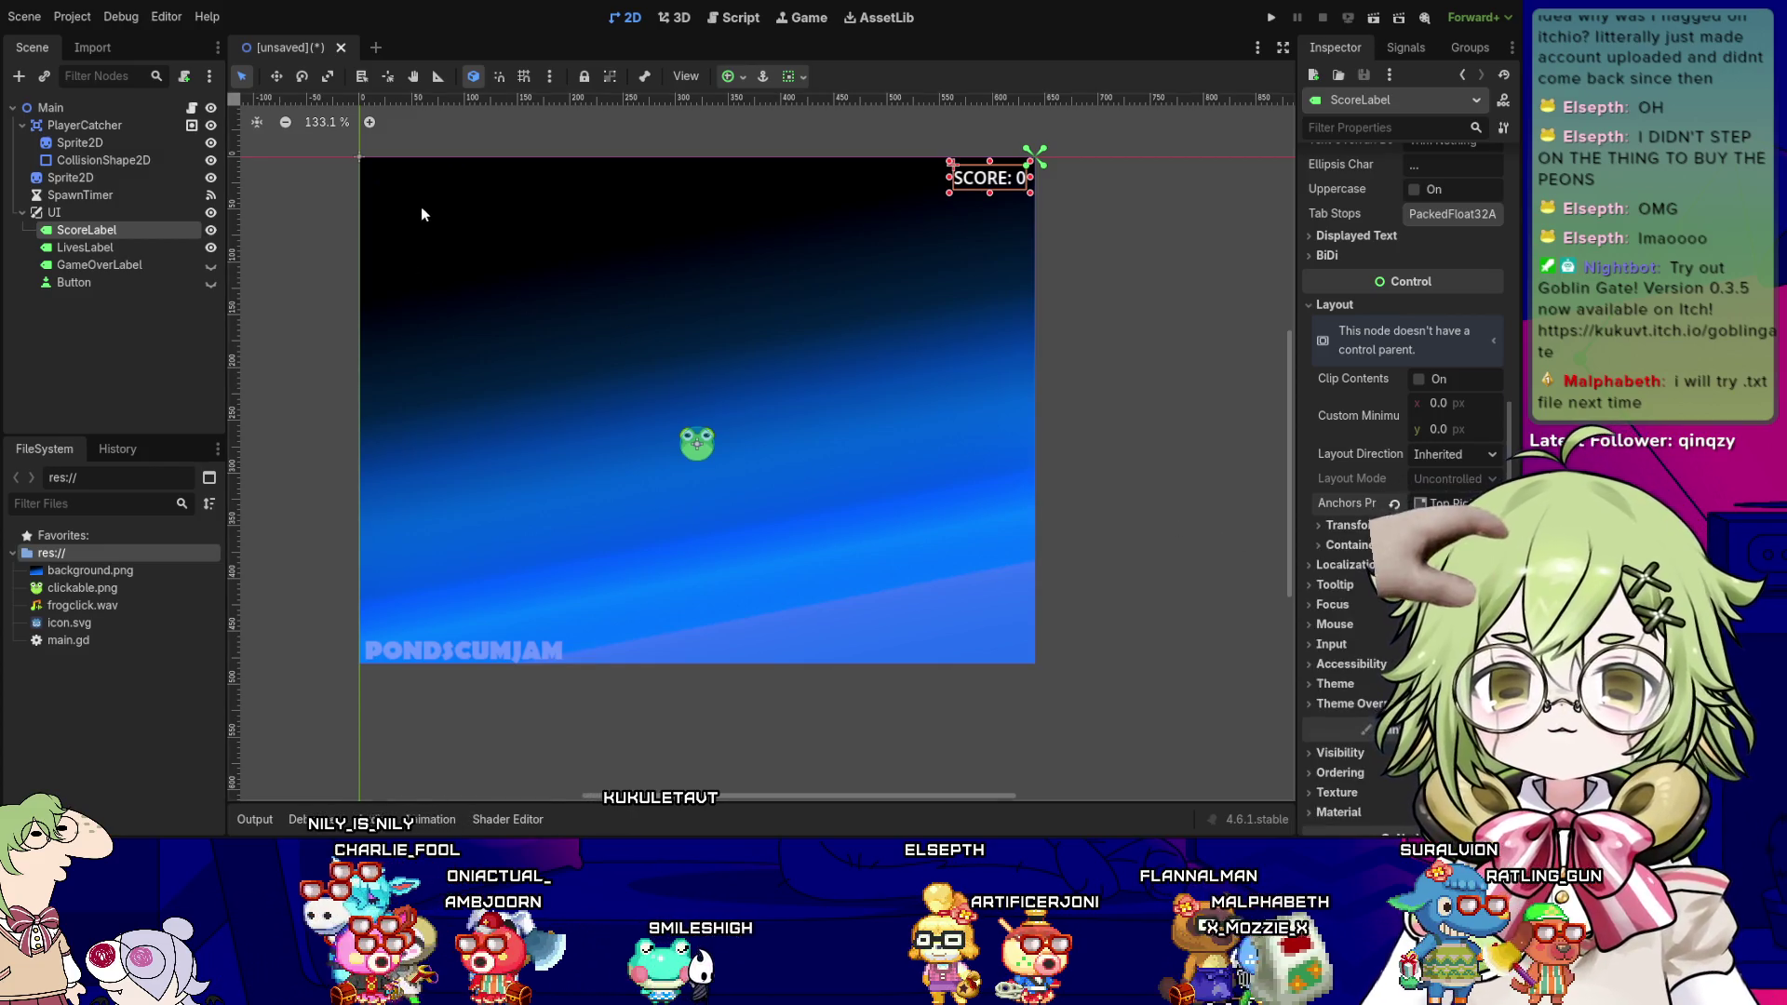
pyautogui.scroll(3, 1077, 311)
pyautogui.scroll(-3, 992, 420)
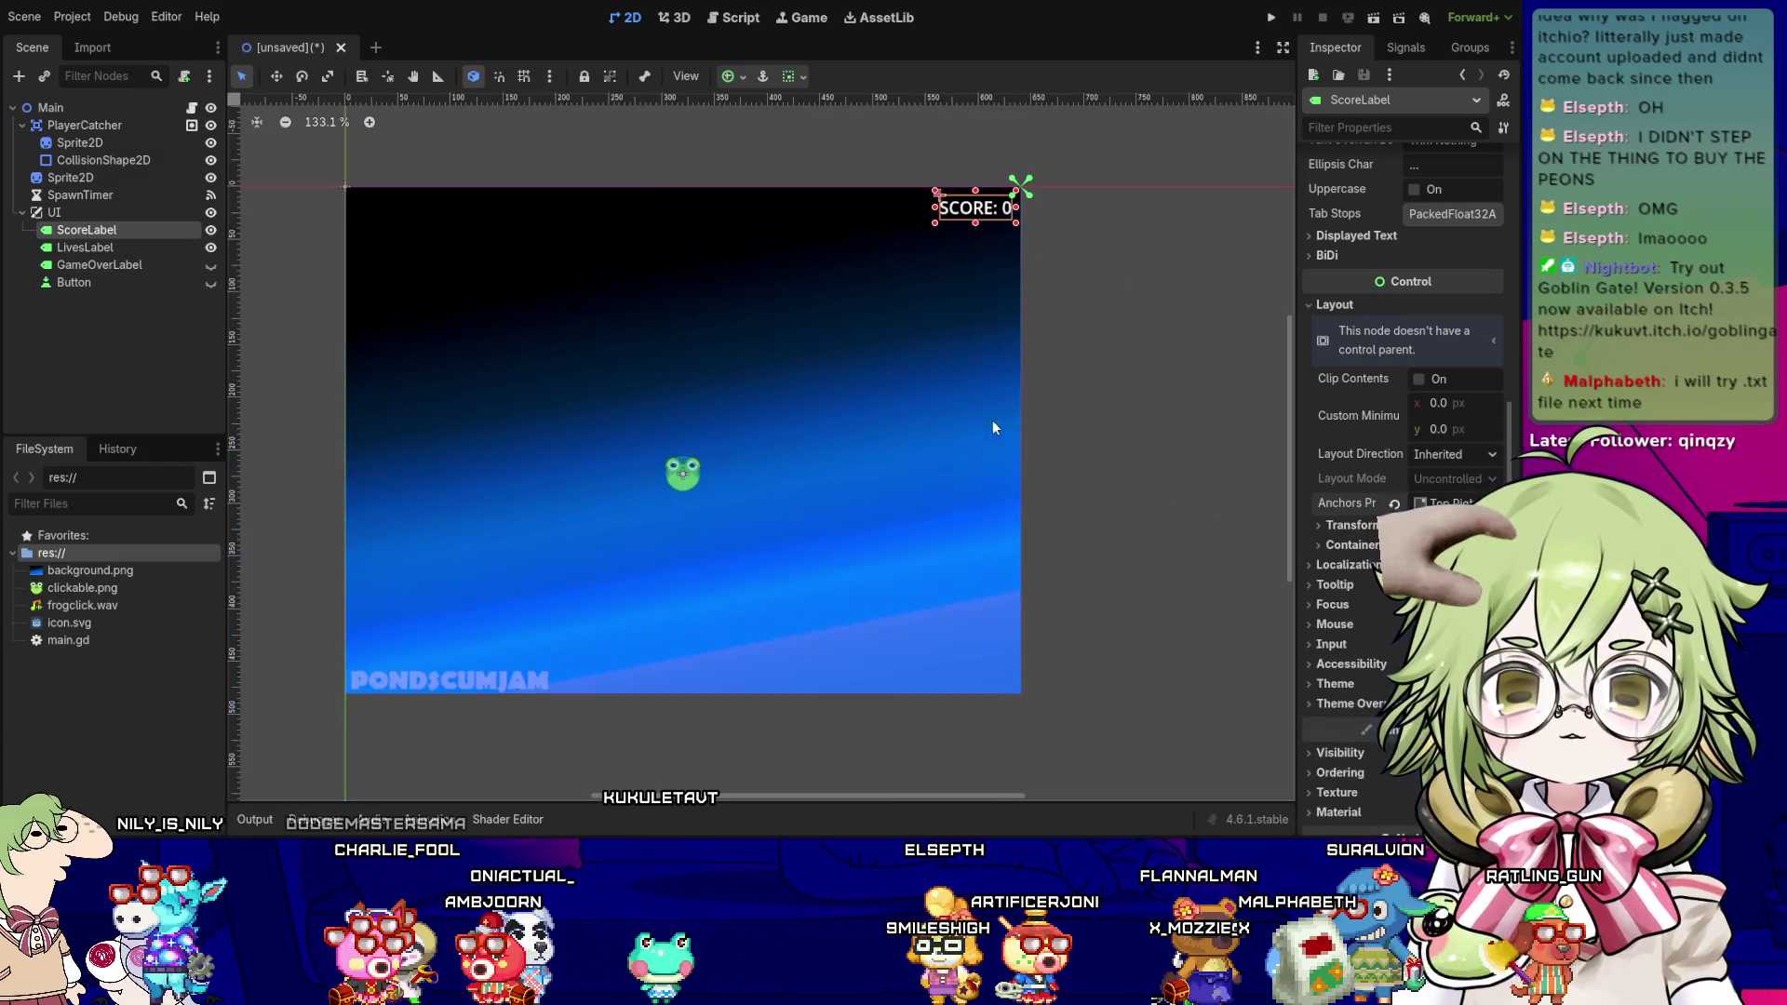
pyautogui.click(121, 247)
pyautogui.click(1360, 228)
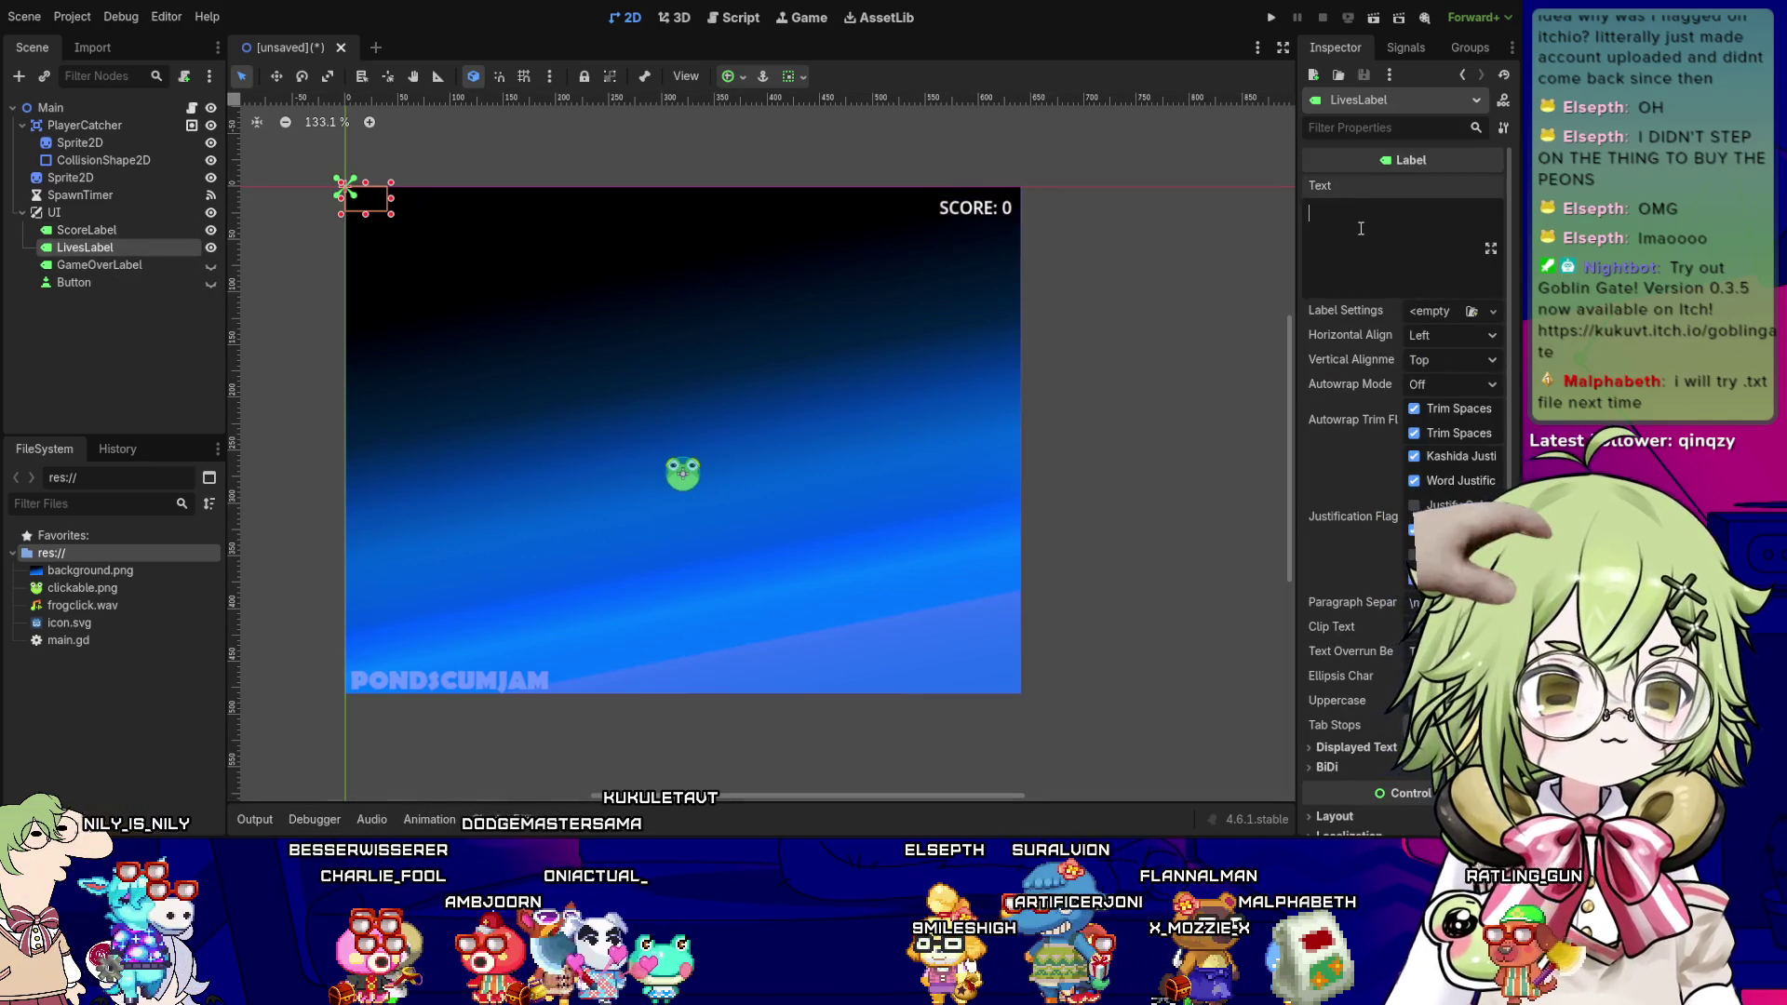
# - Enter 'LIVES: 0' as LivesLabel's Text, then deselect it
pyautogui.write('LIVES: 0')
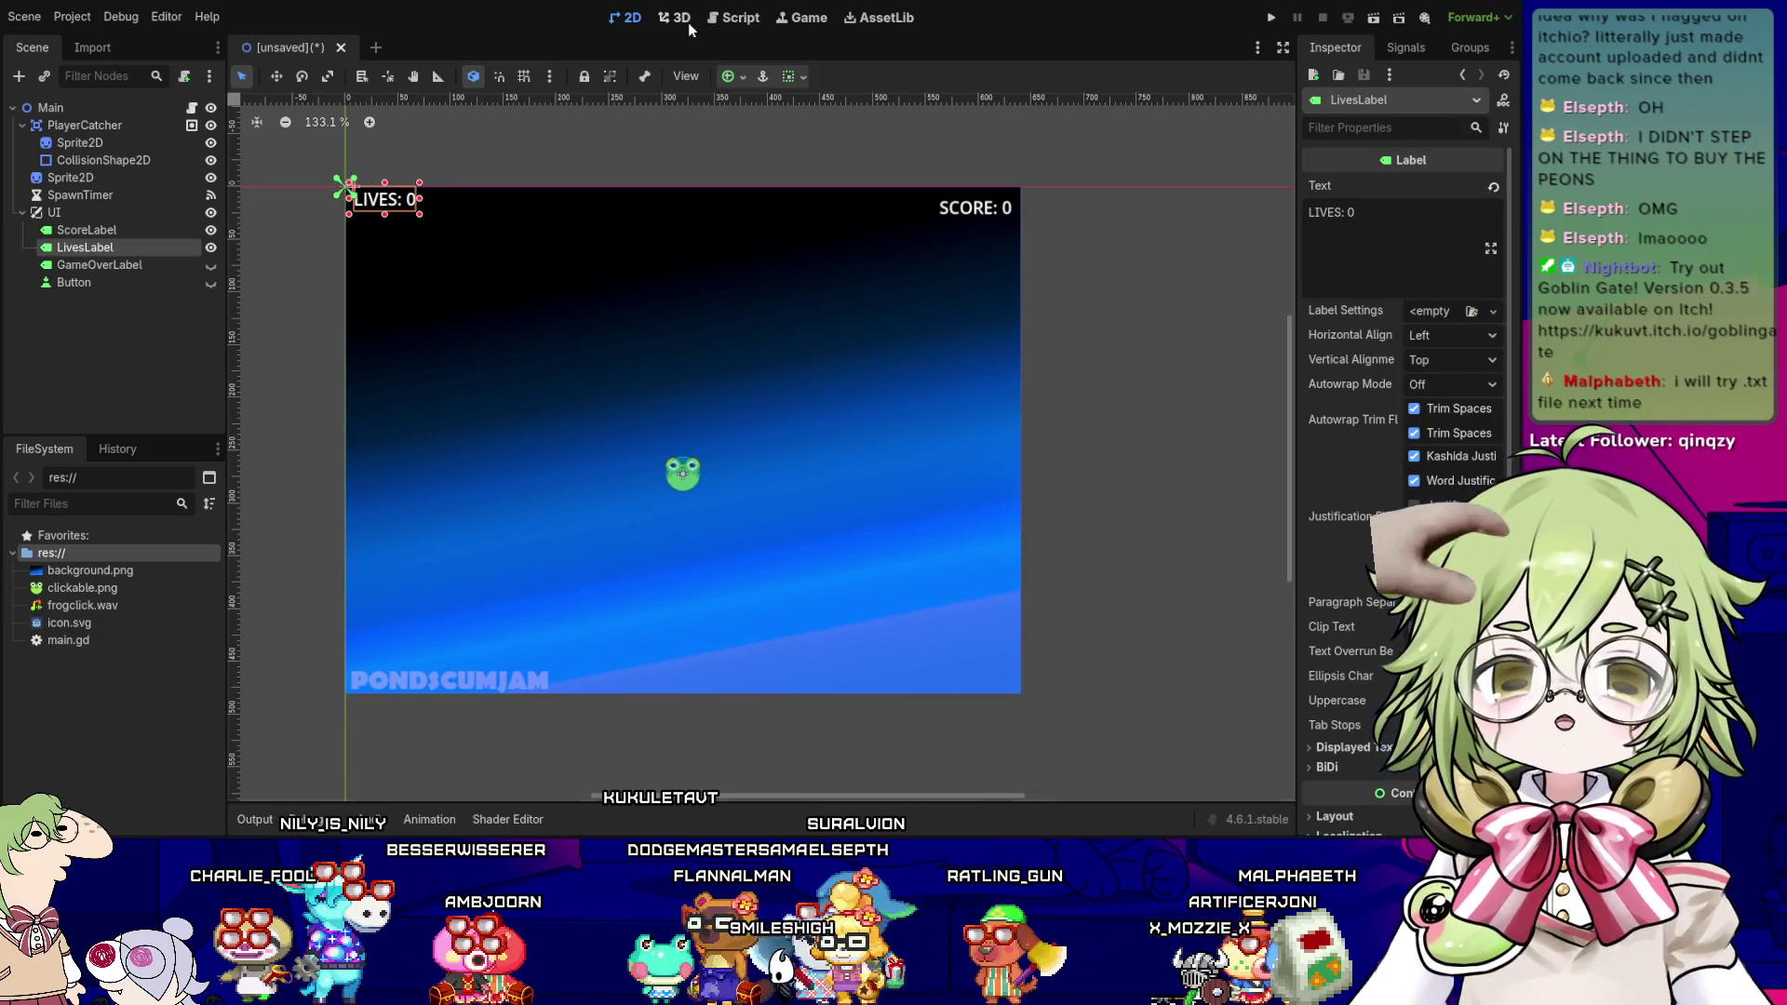
pyautogui.click(1169, 434)
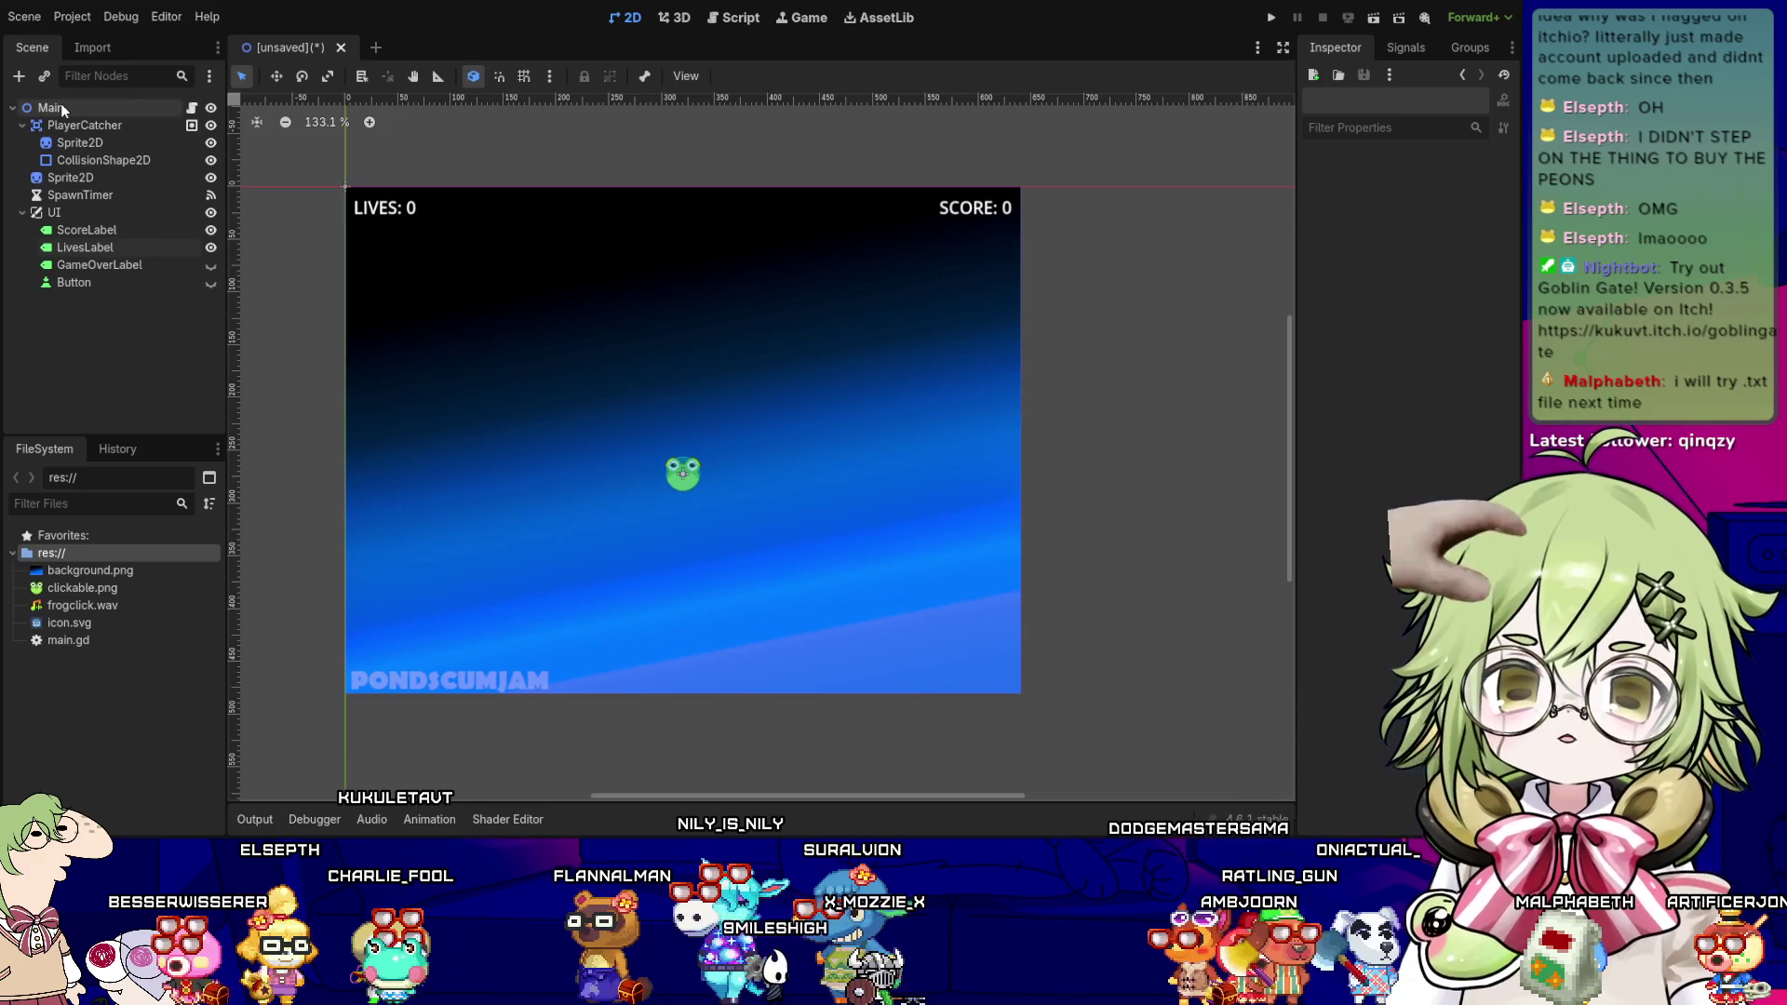
# - Add a plain Node under Main named FallingObject
pyautogui.click(60, 106)
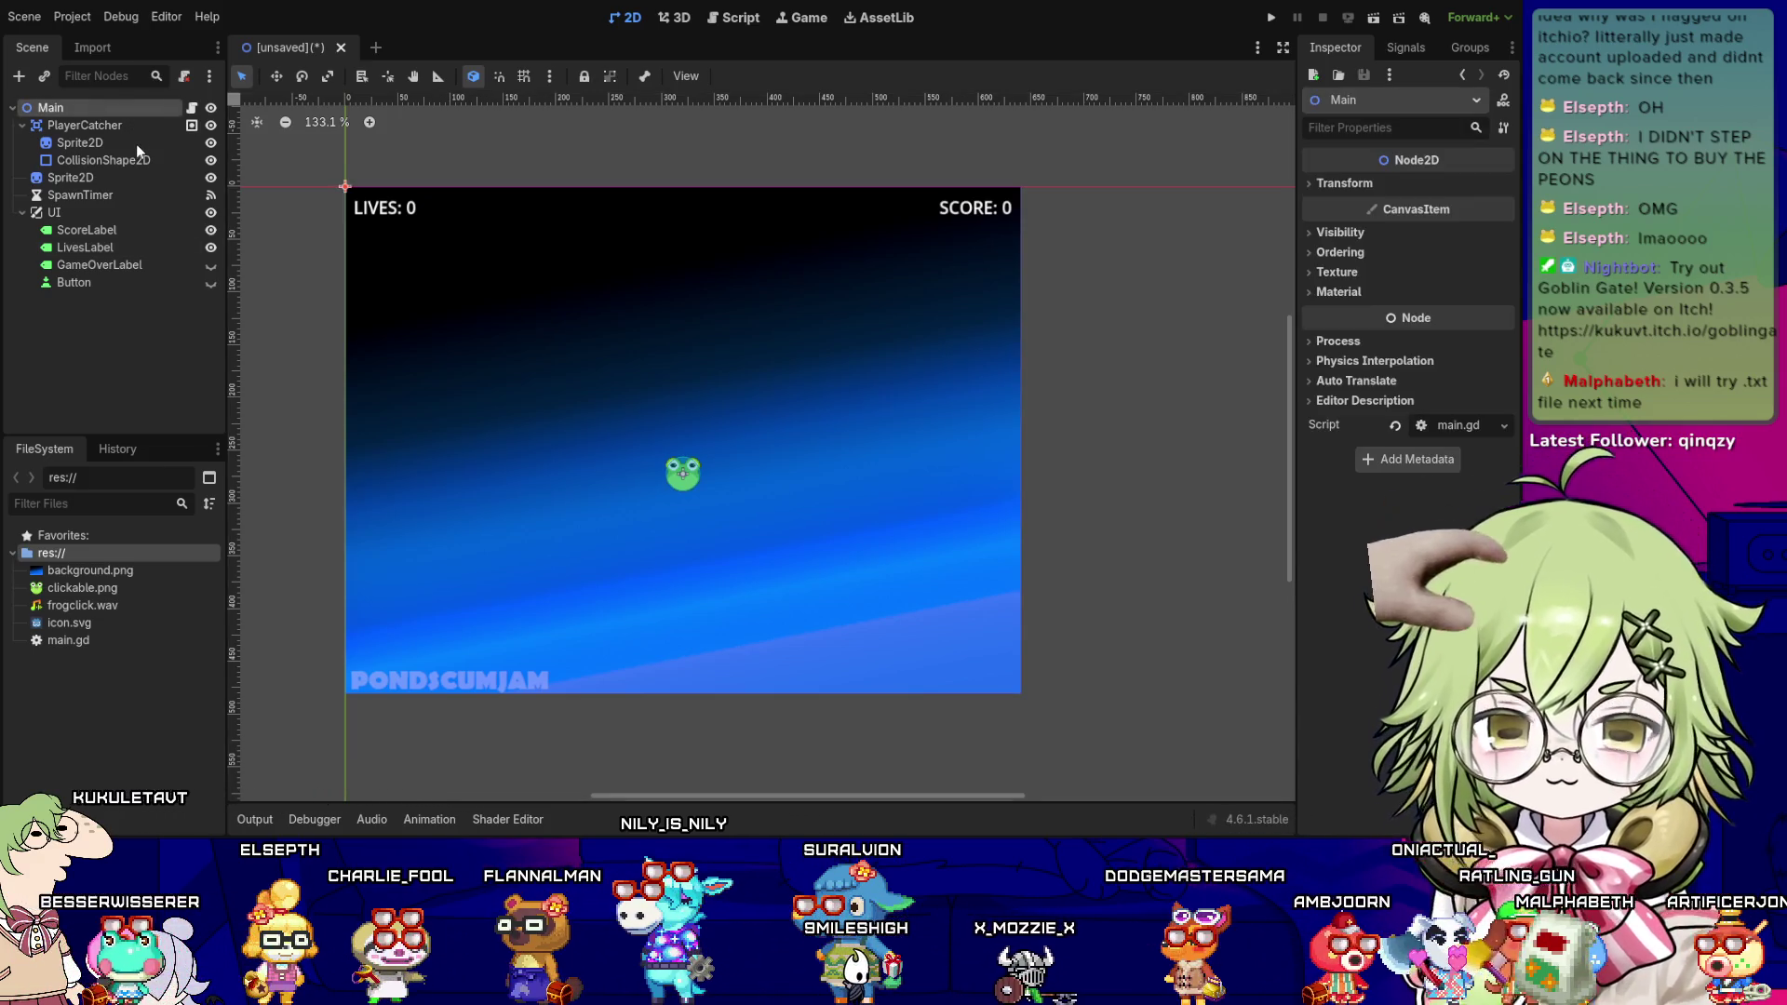
pyautogui.hotkey('ctrl', 'a')
pyautogui.press('Return')
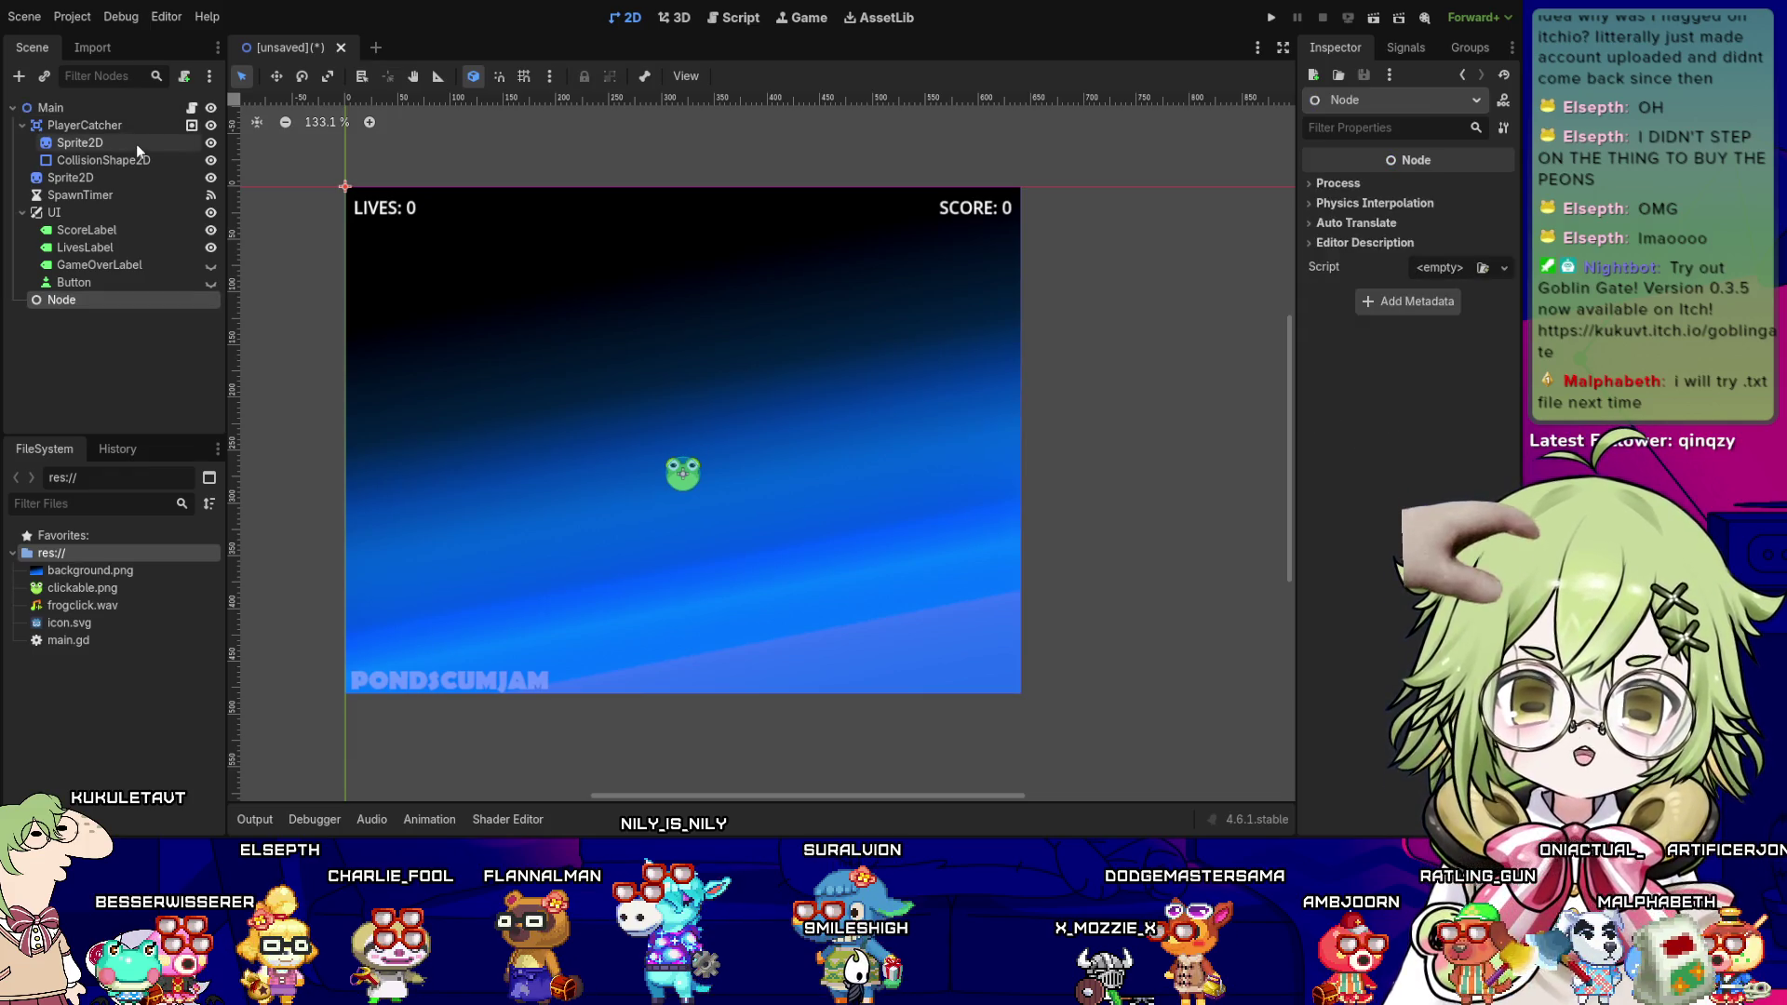
pyautogui.press('F2')
pyautogui.write('FallingObject')
pyautogui.press('Return')
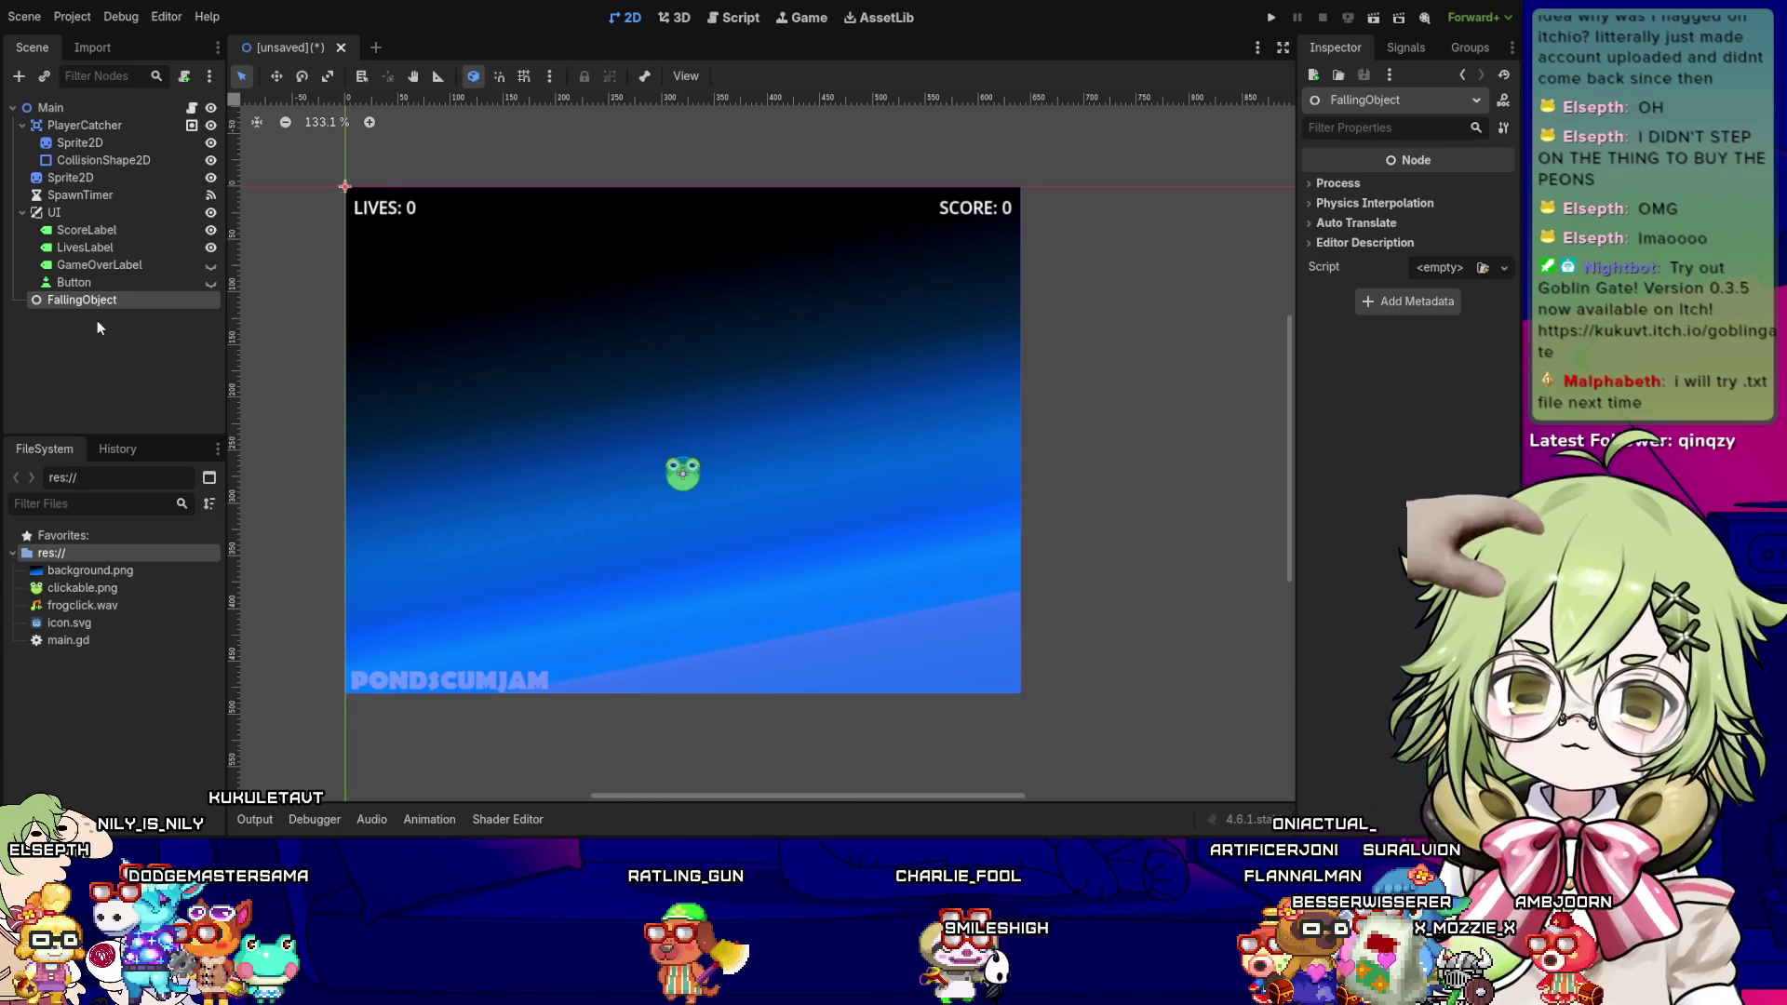
# - Inspect FallingObject, SpawnTimer, the background sprite and the catcher's nodes, then clear the selection
pyautogui.click(100, 317)
pyautogui.click(80, 302)
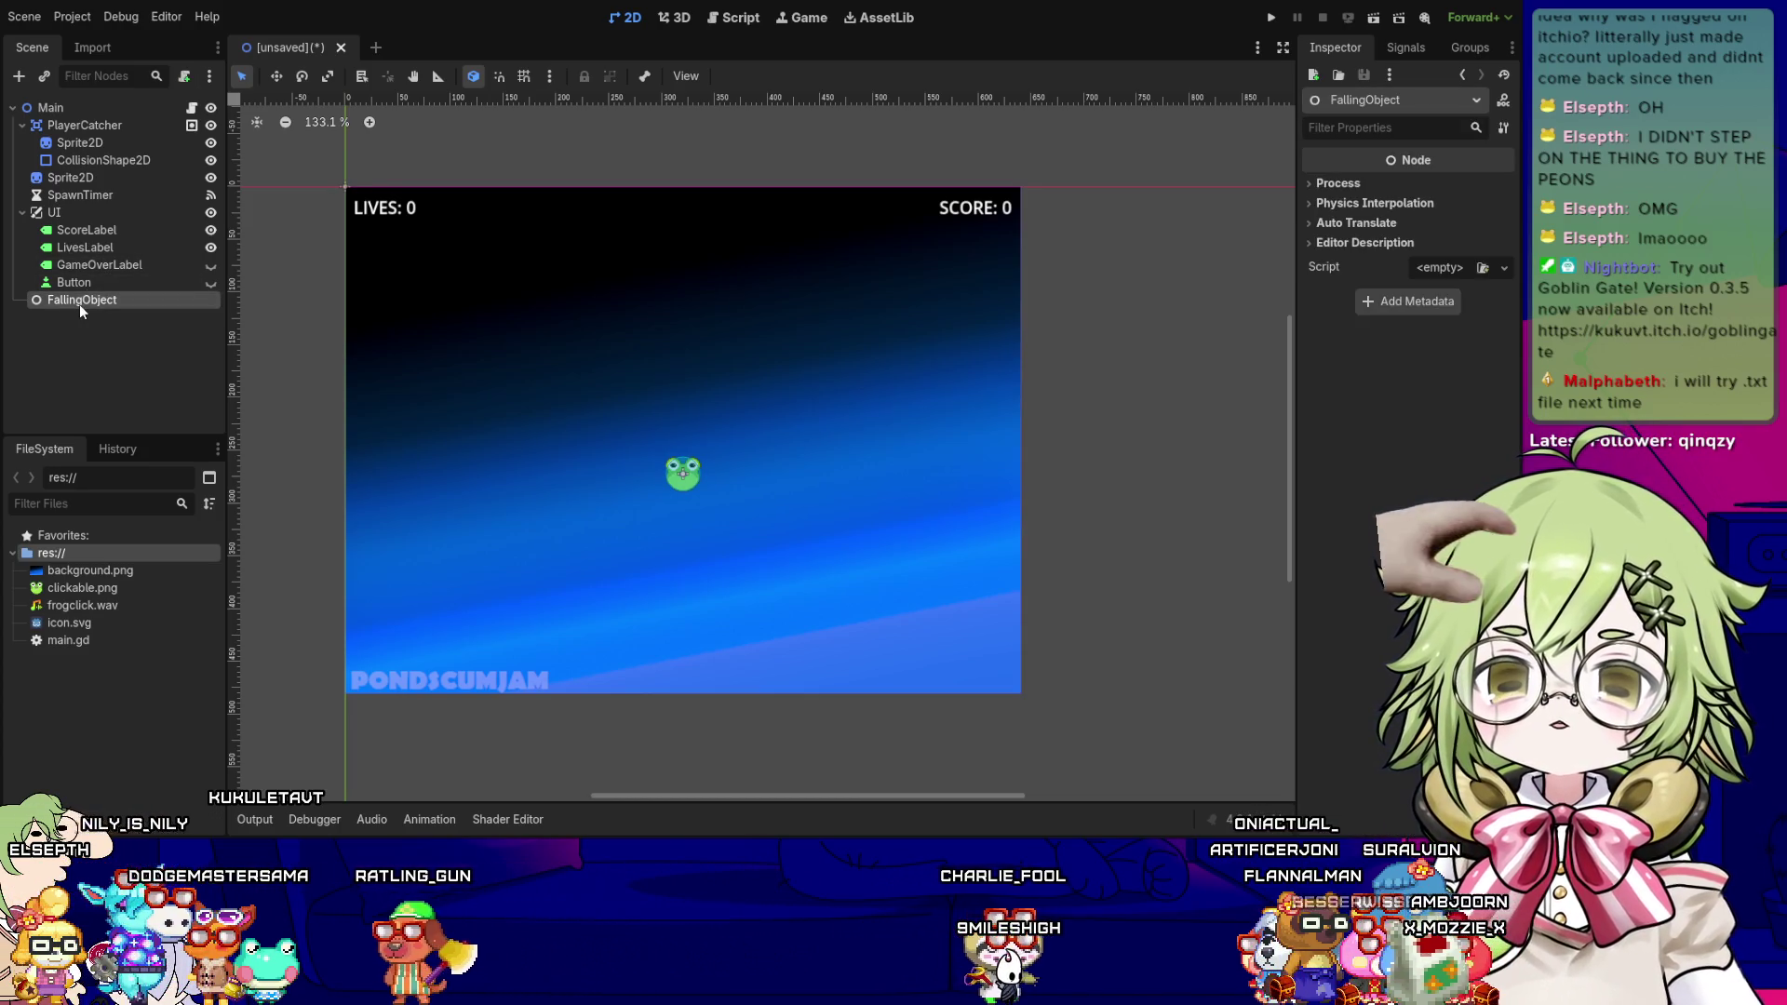
pyautogui.click(102, 196)
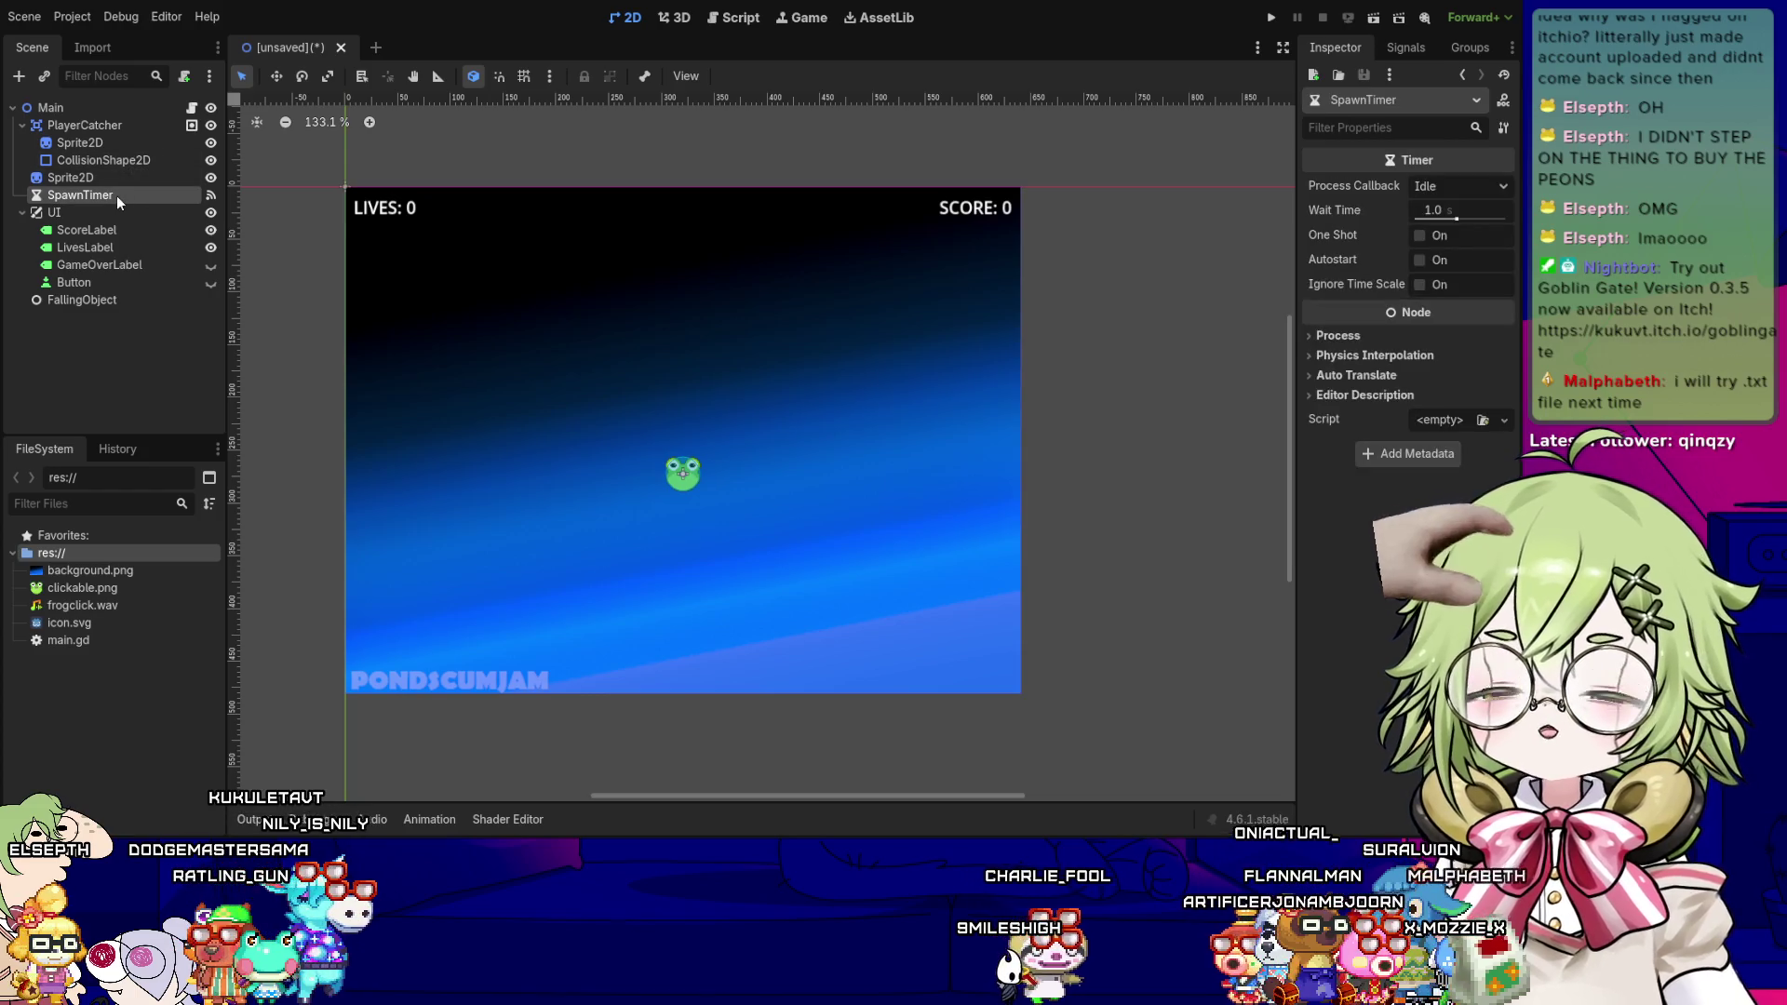
pyautogui.click(59, 178)
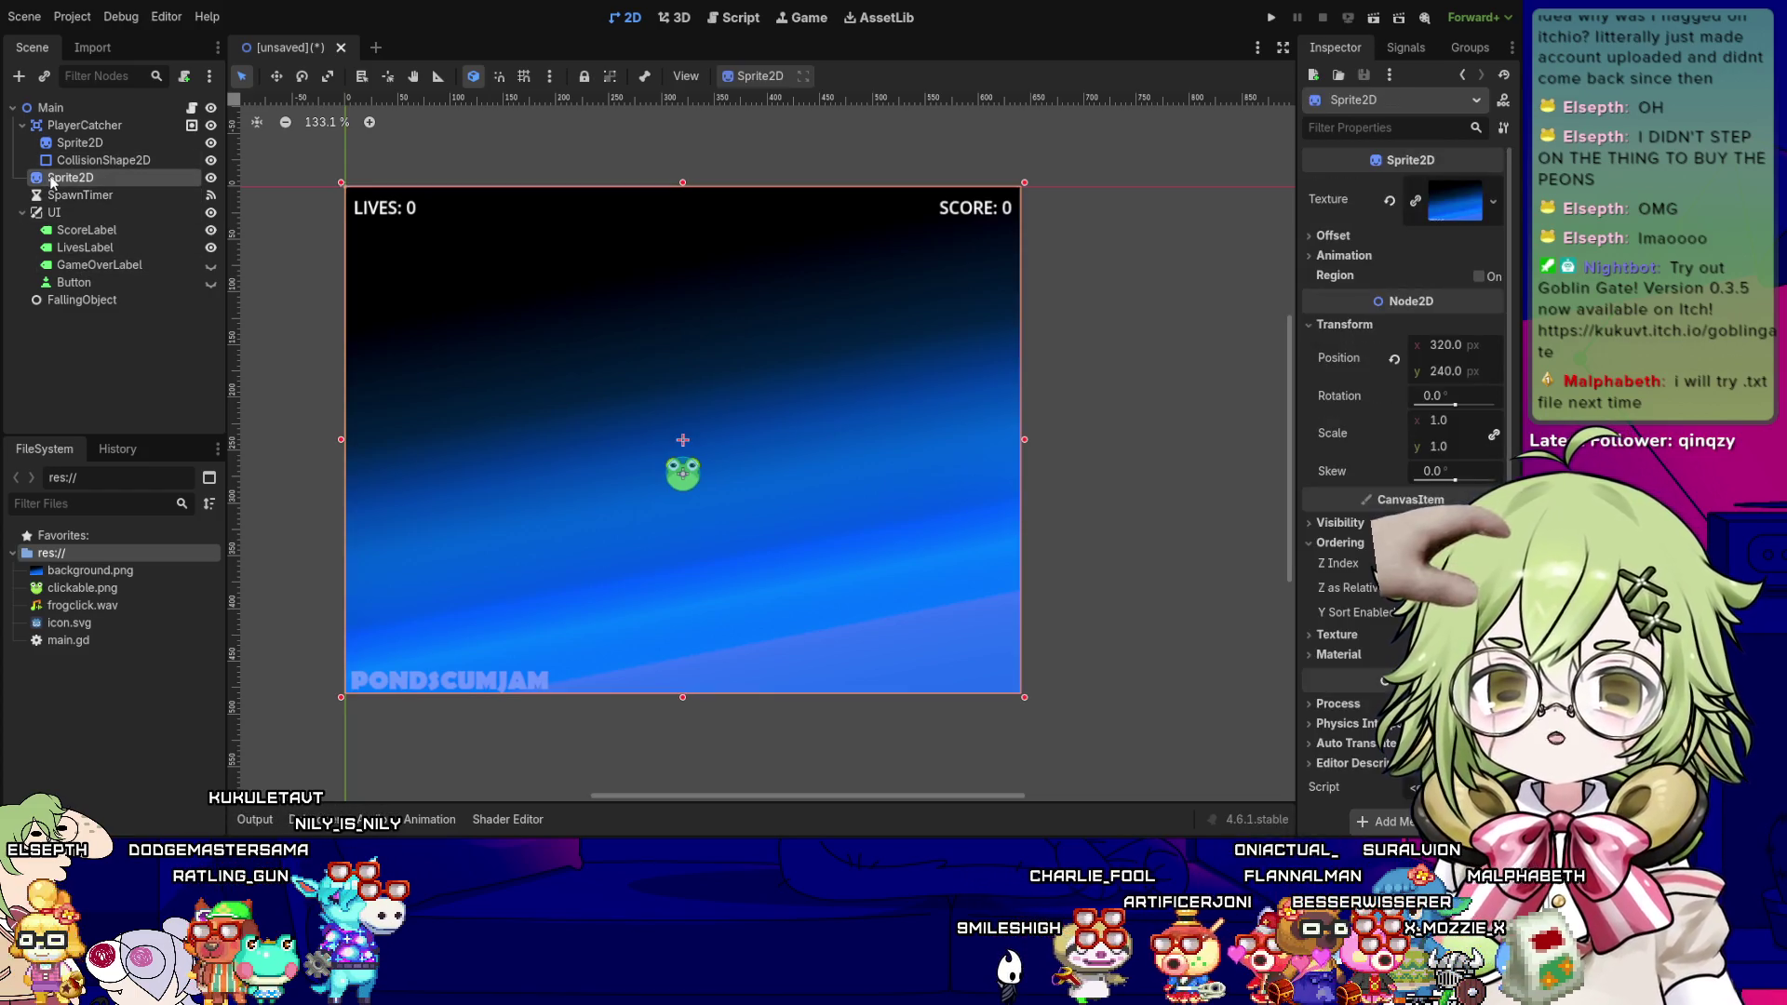
pyautogui.click(67, 160)
pyautogui.click(72, 149)
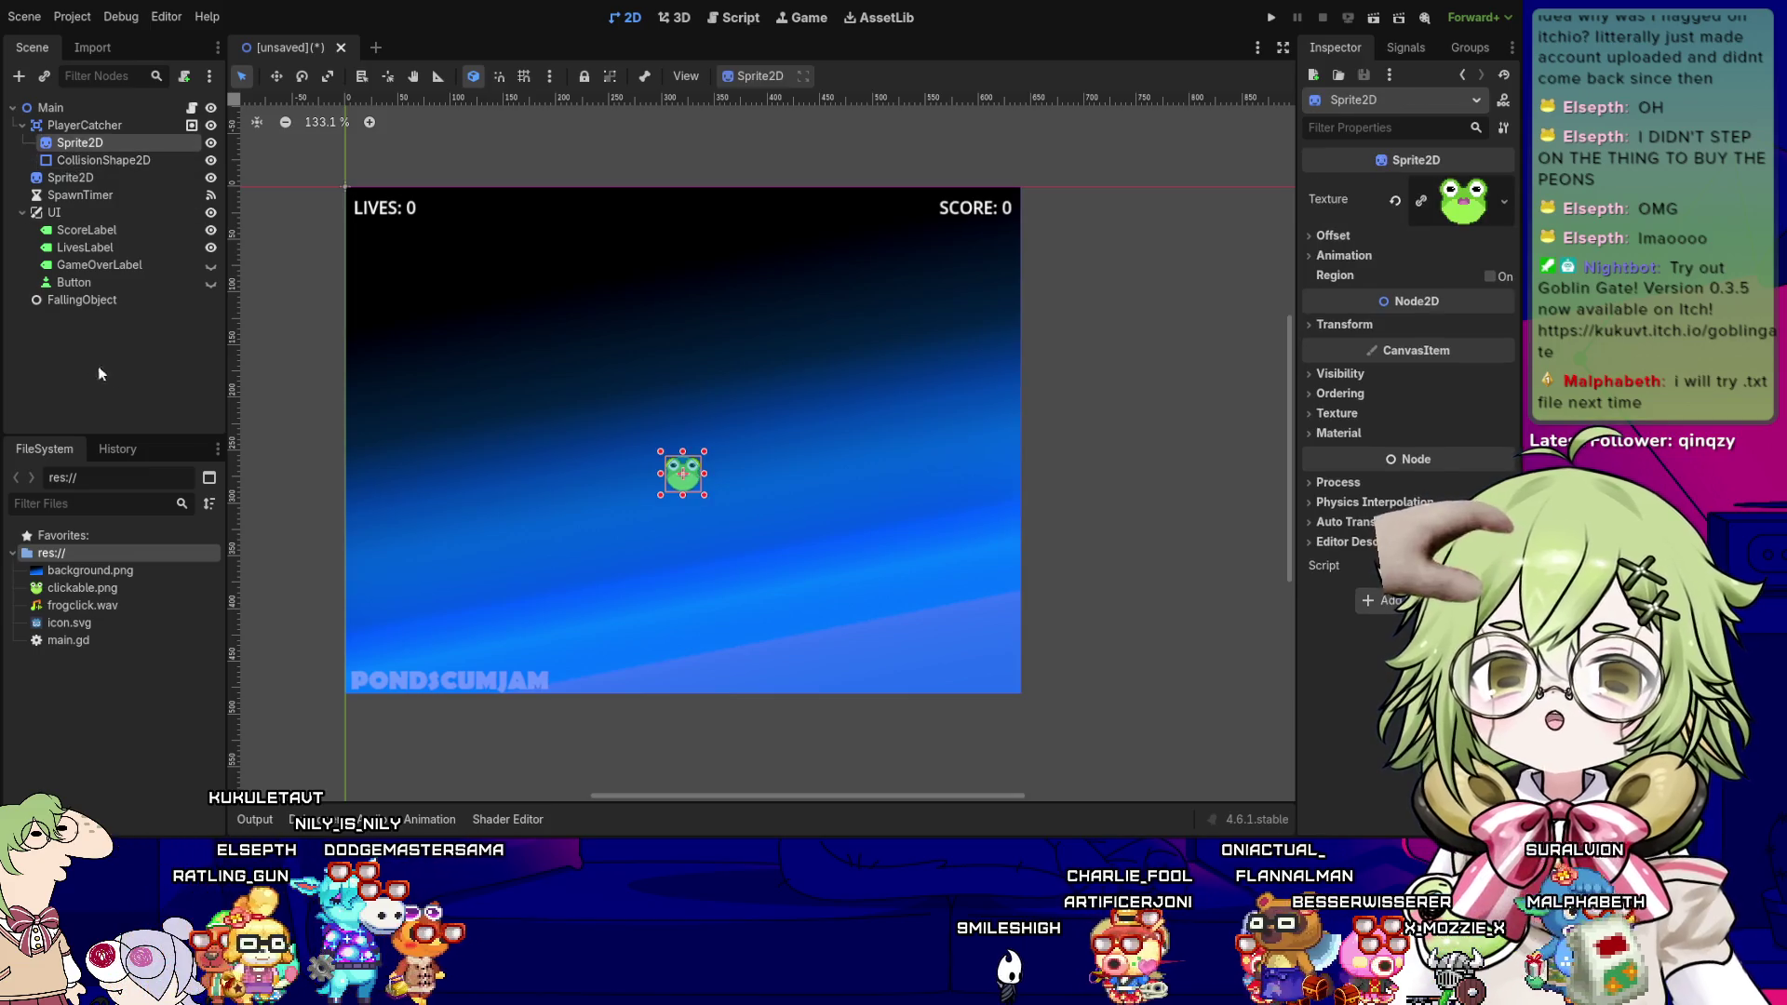
pyautogui.click(98, 365)
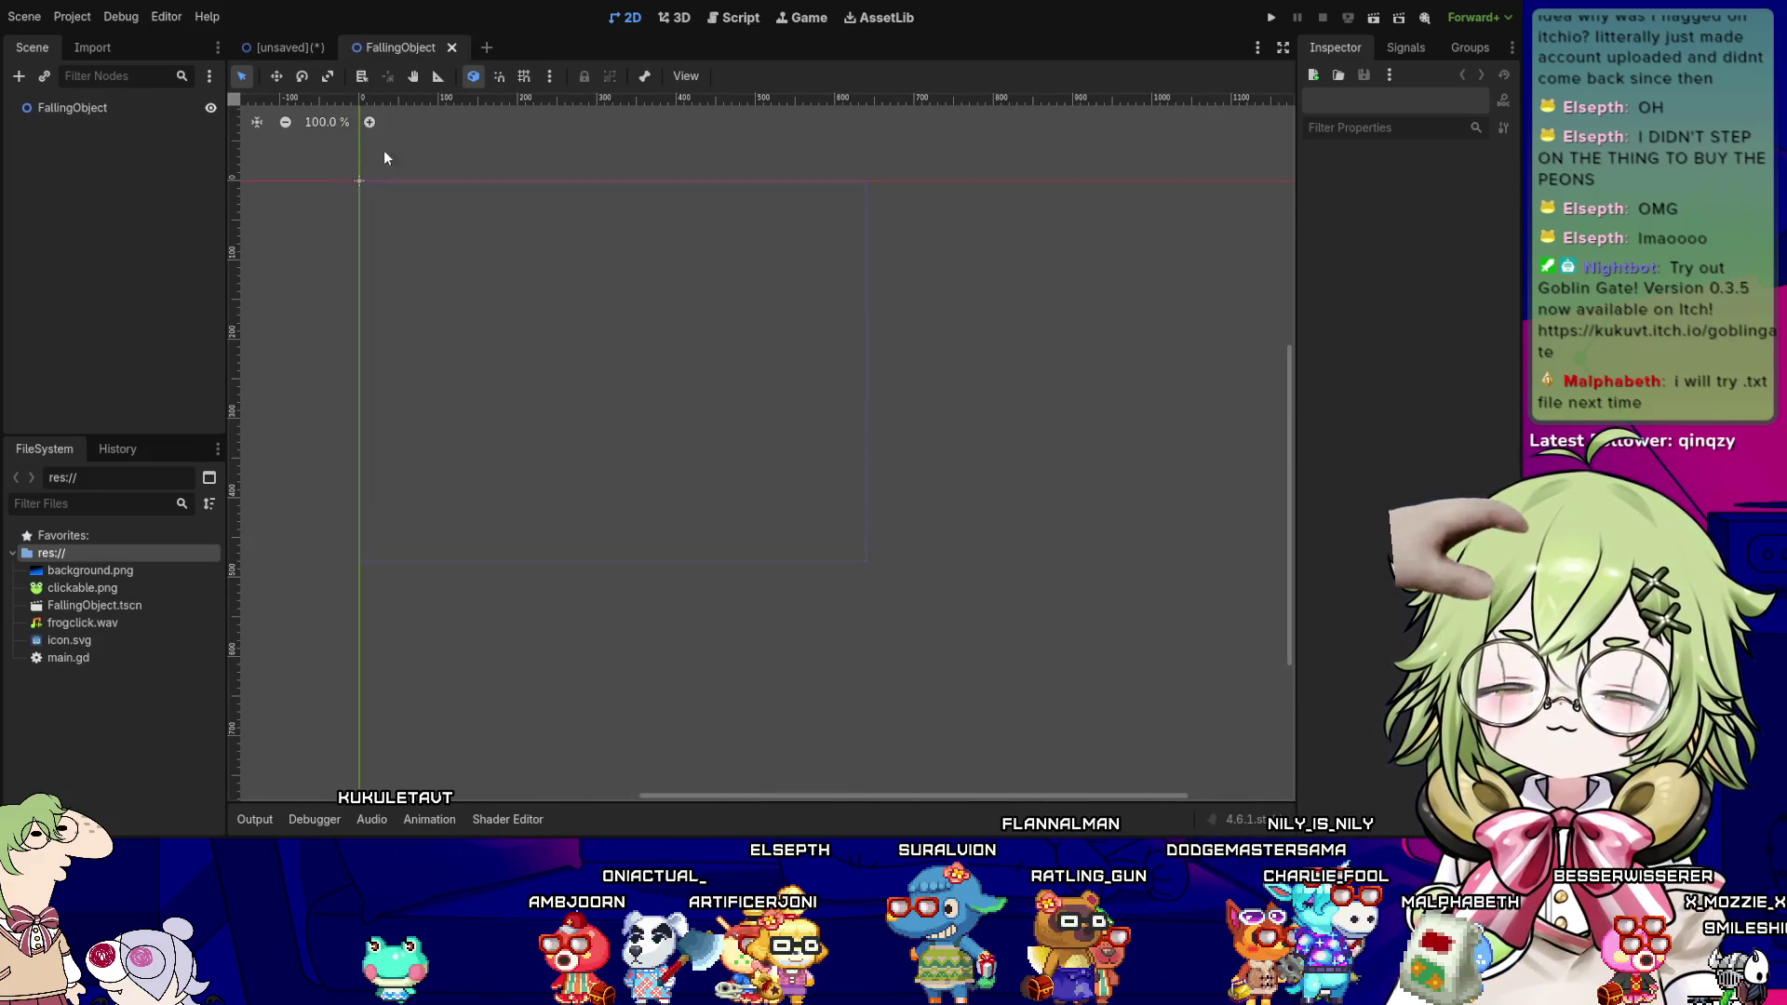
# - Save the Main scene as main.tscn, then open FallingObject and add a Sprite2D child
pyautogui.click(83, 112)
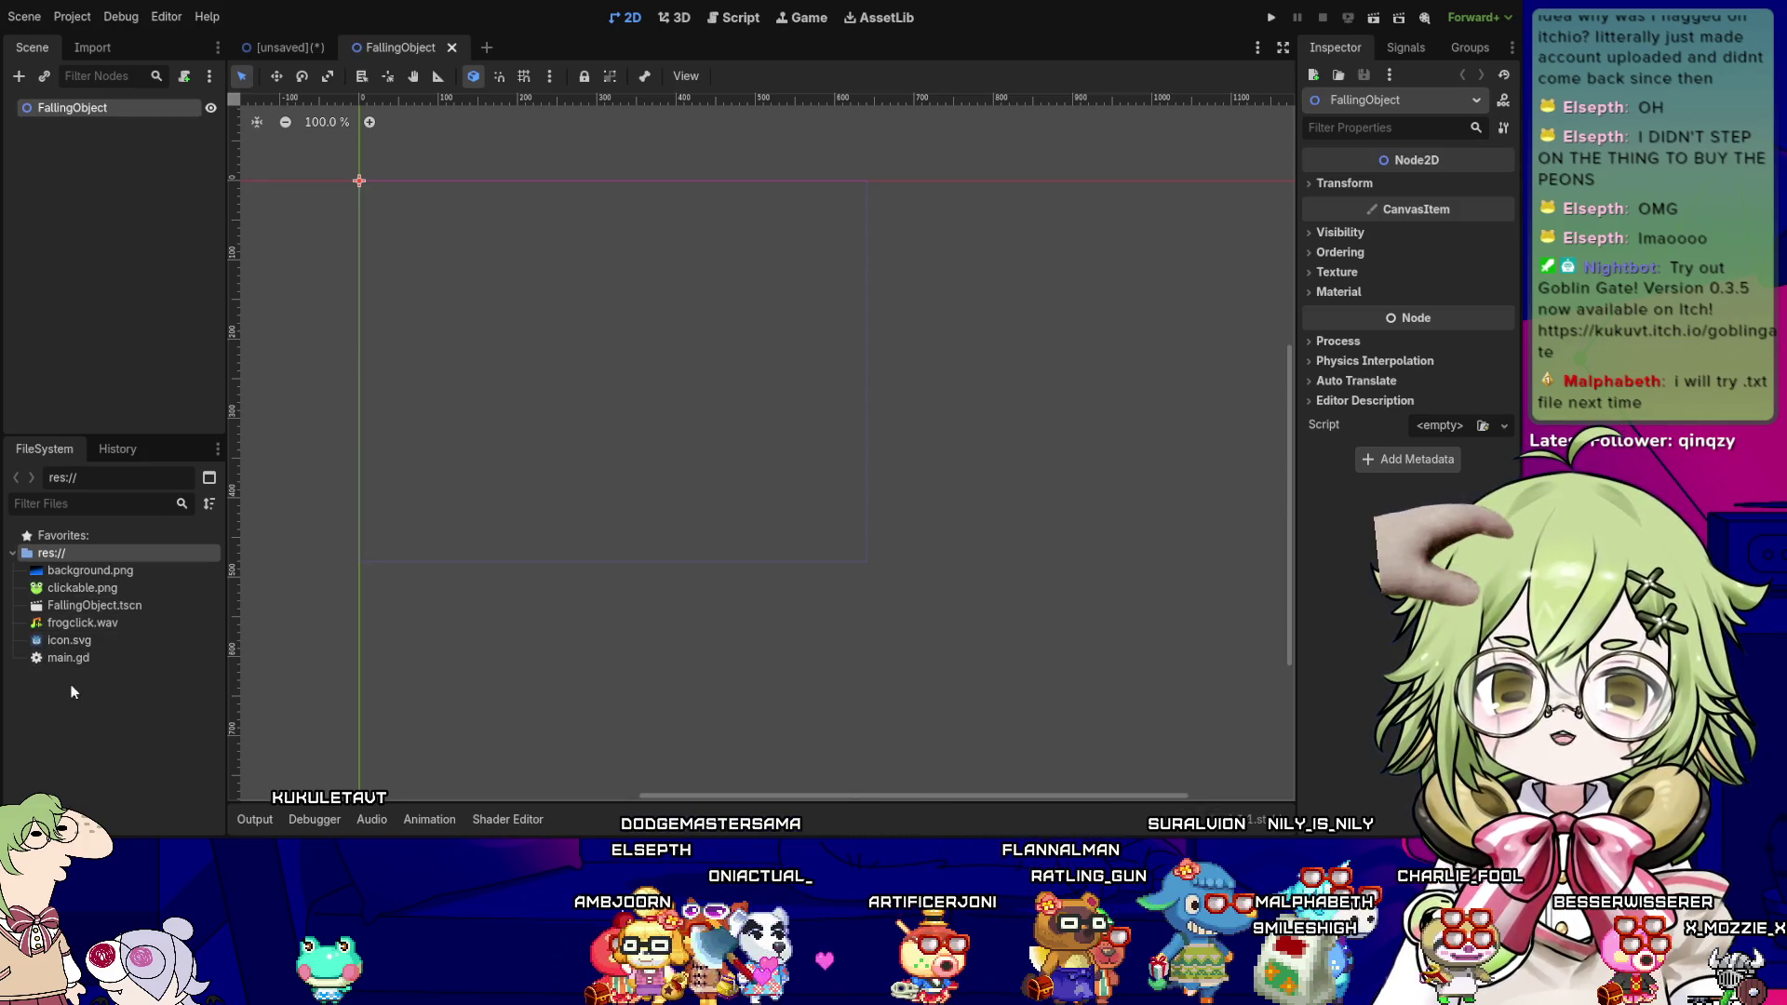
pyautogui.click(289, 47)
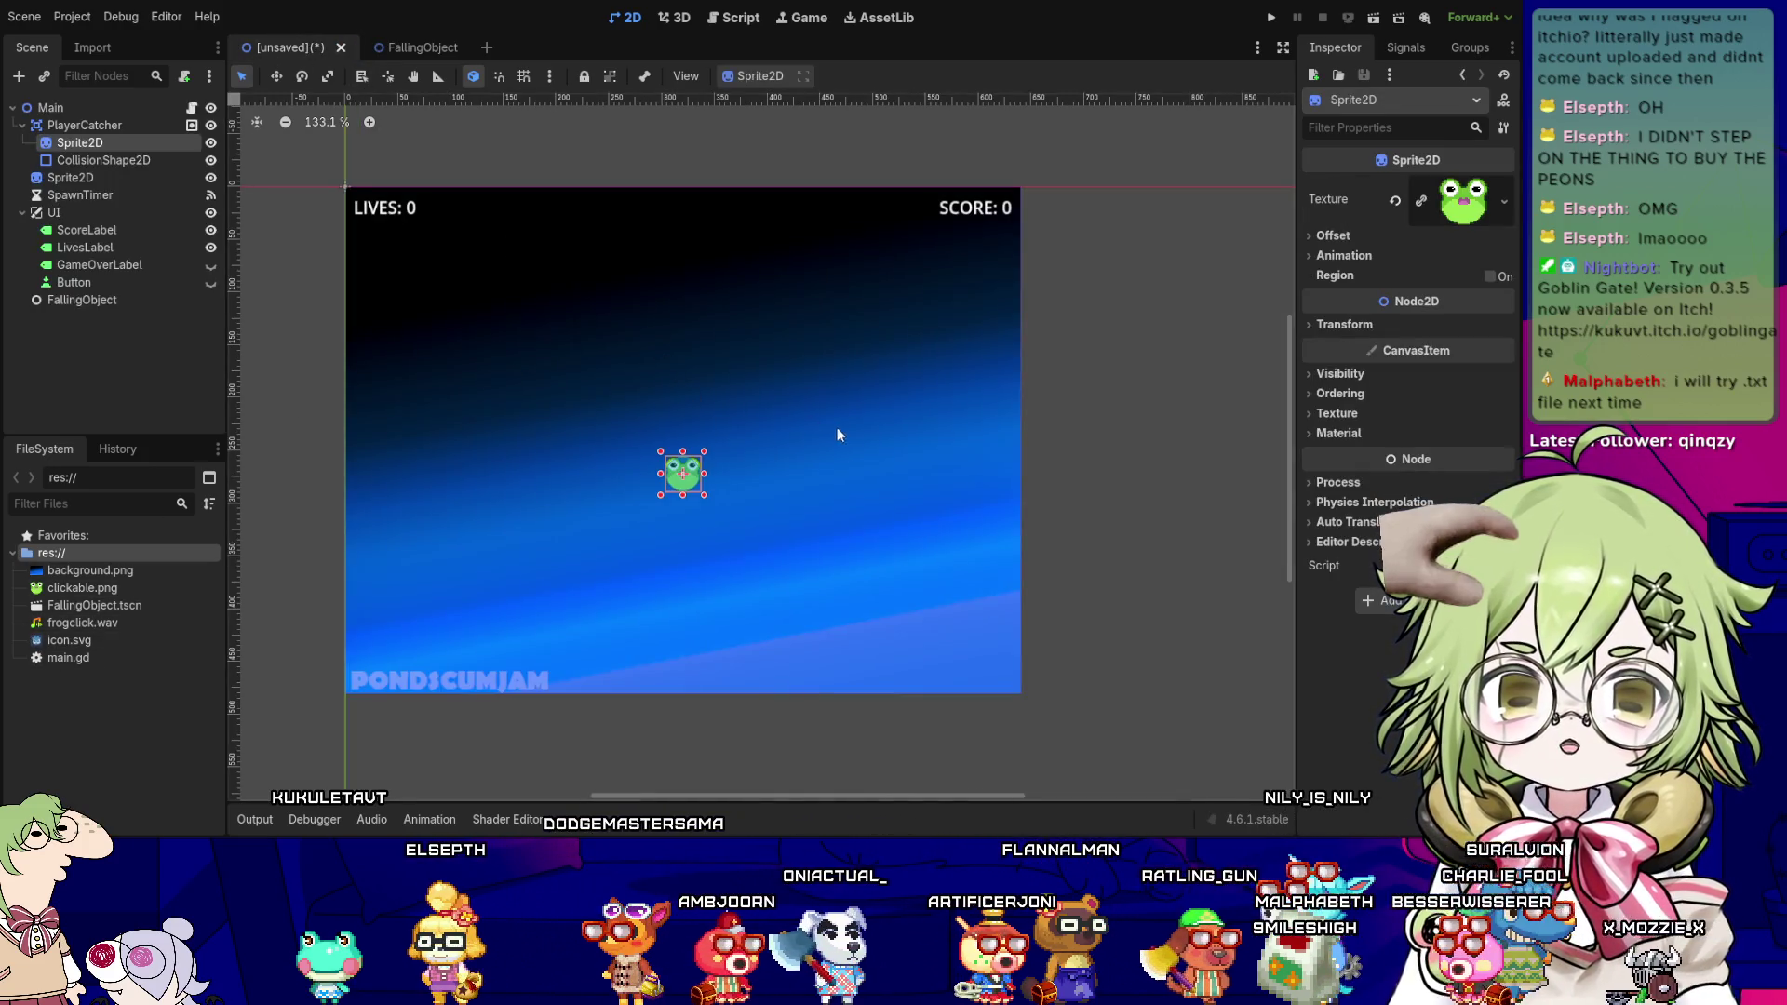
pyautogui.hotkey('ctrl', 's')
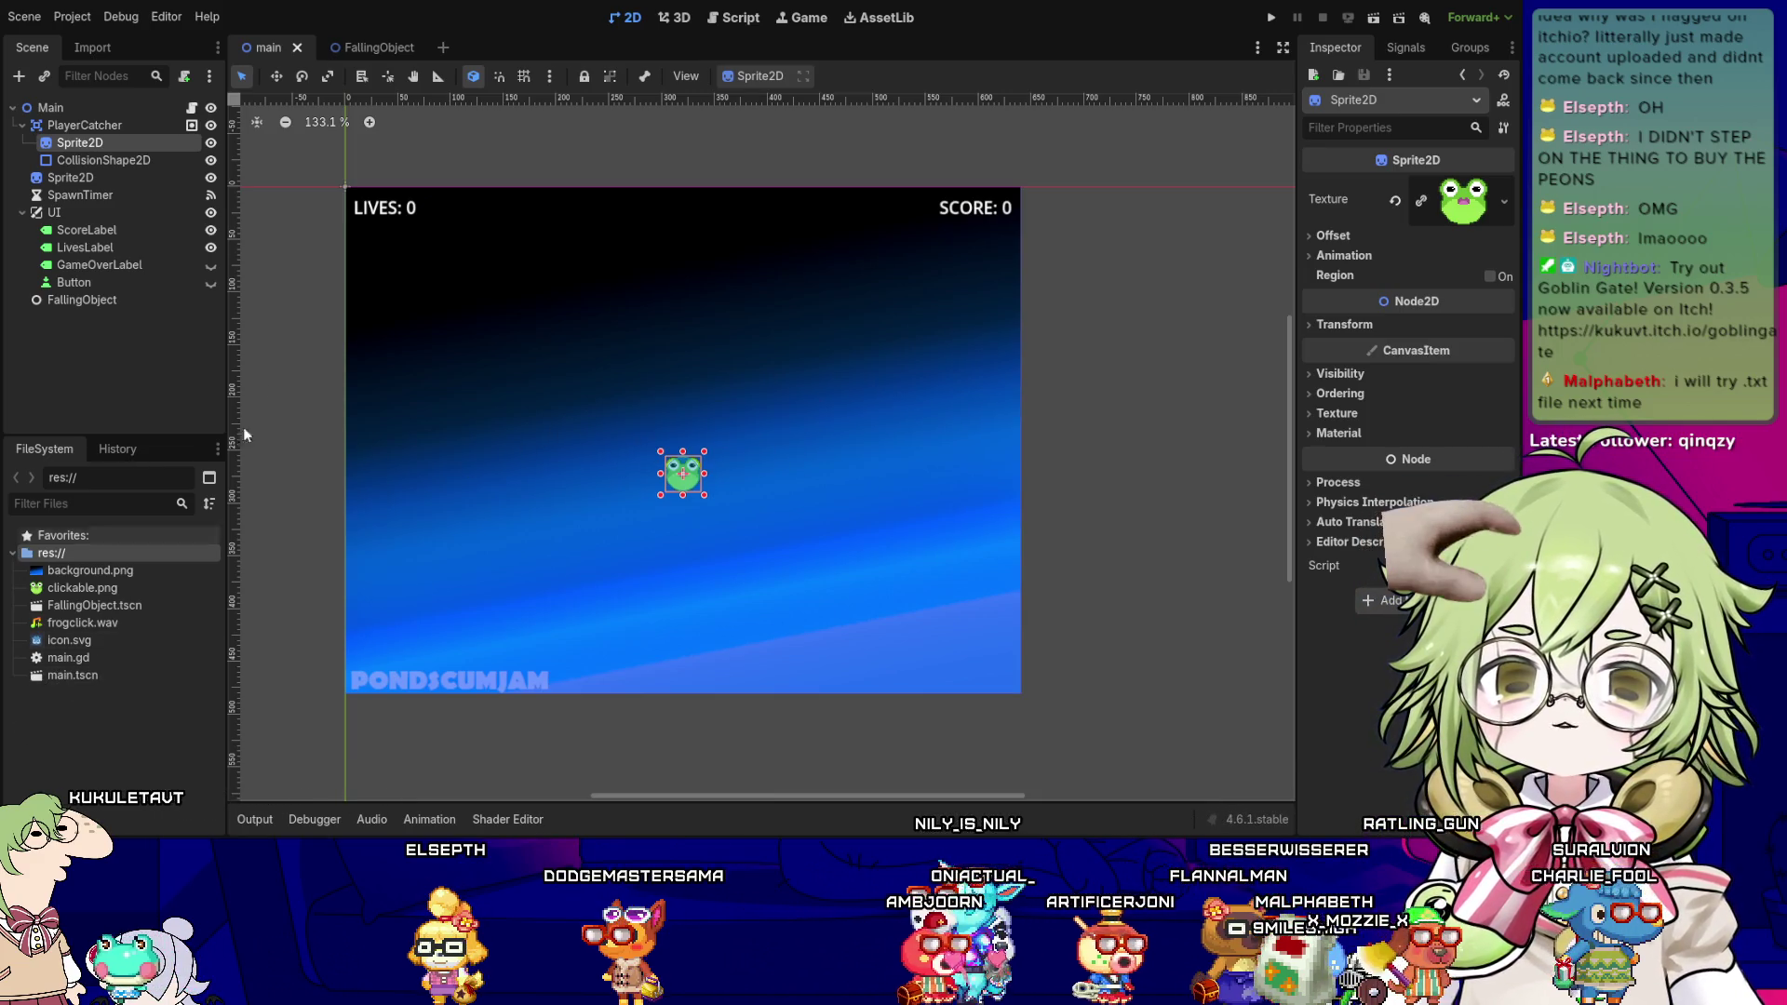
pyautogui.click(339, 47)
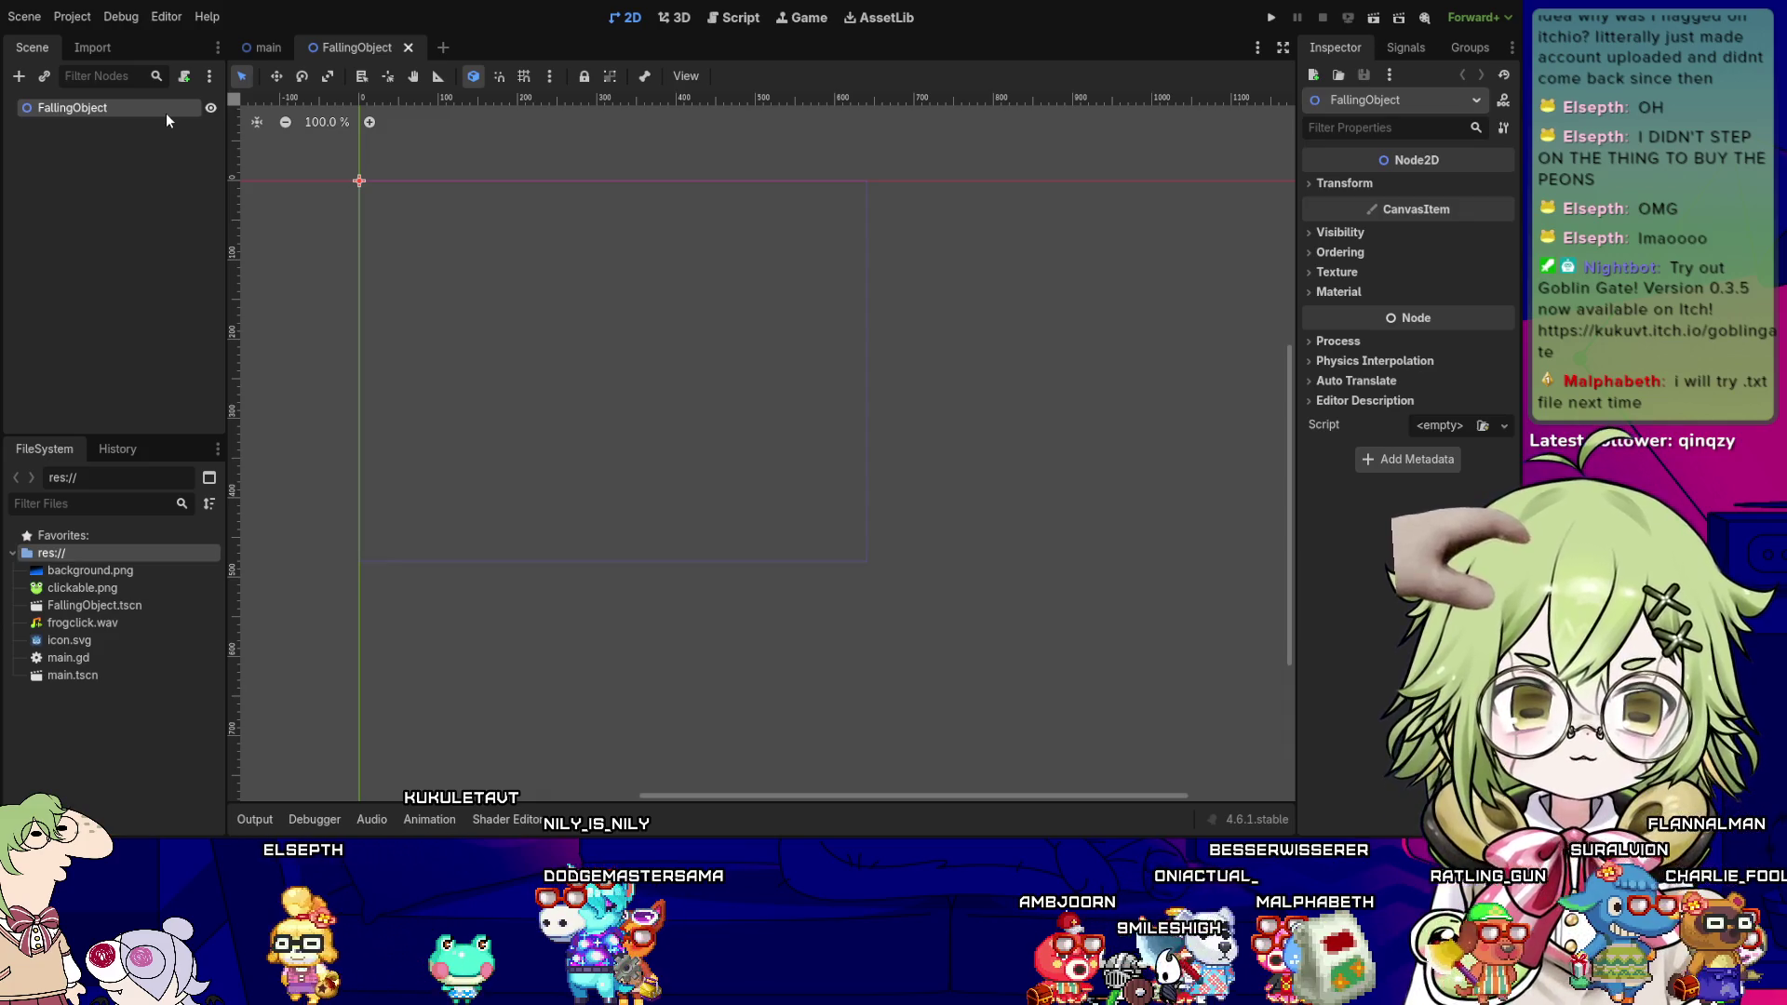
pyautogui.hotkey('ctrl', 'v')
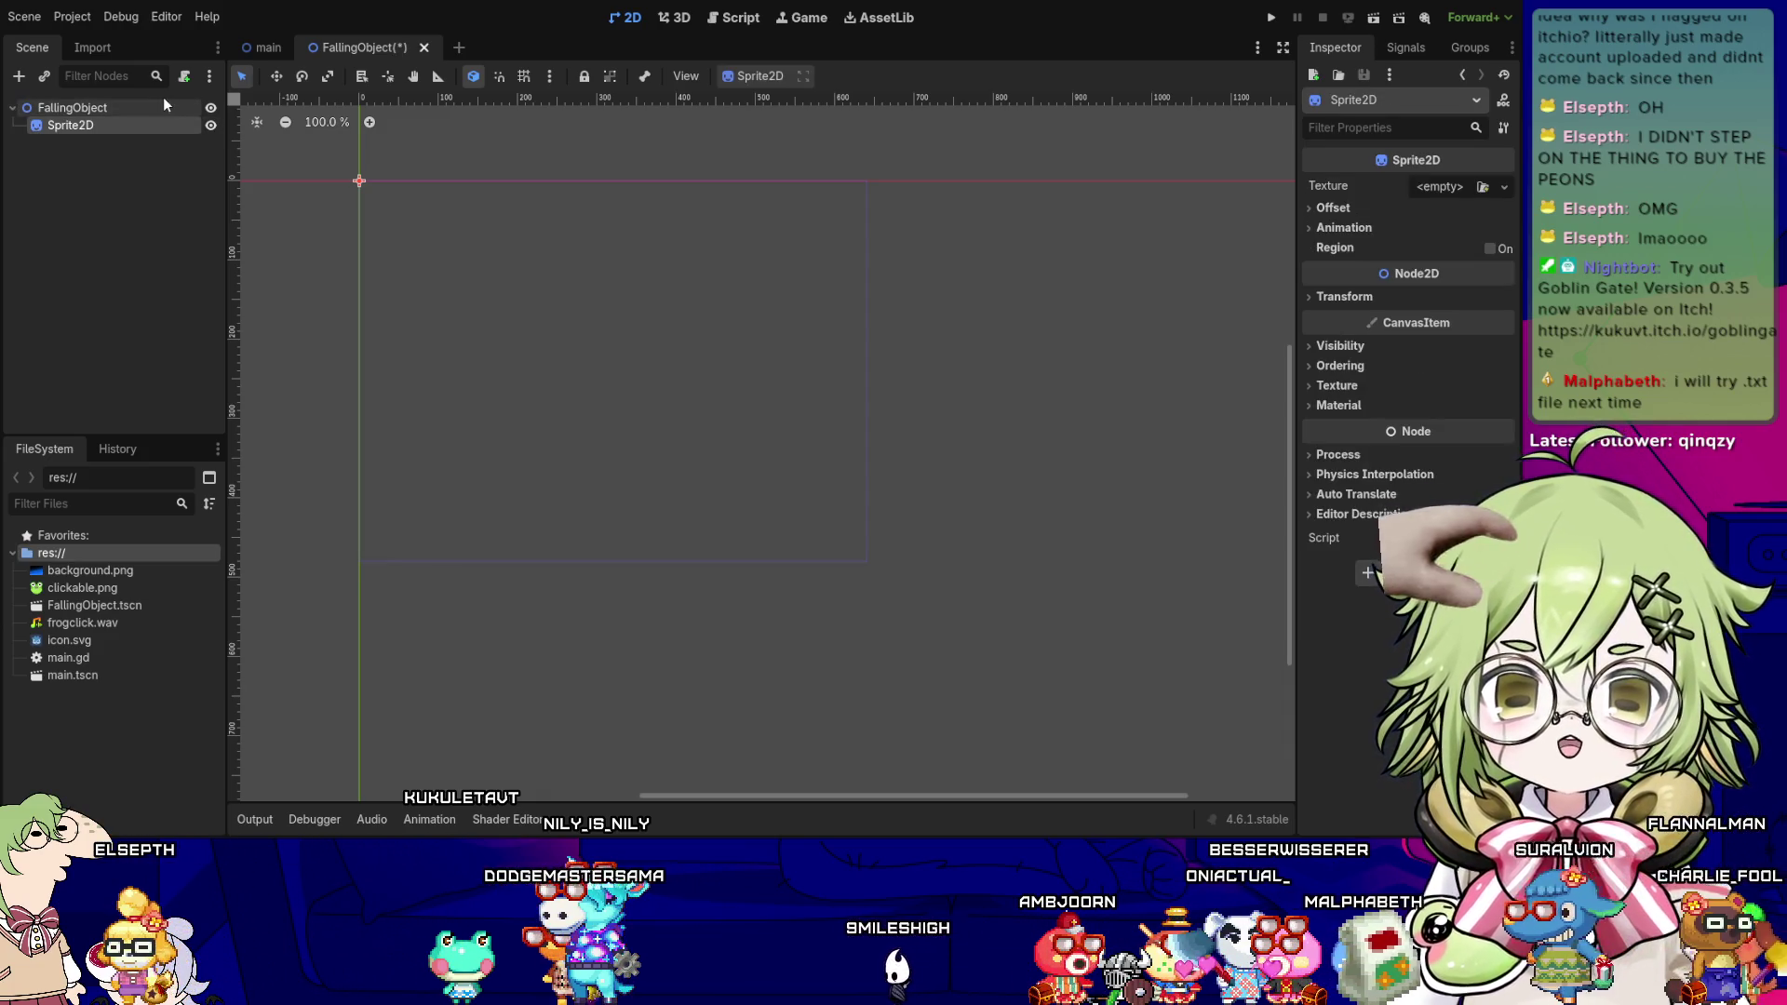
# - Add a CollisionShape2D to FallingObject and give the Sprite2D the icon.svg texture
pyautogui.click(164, 107)
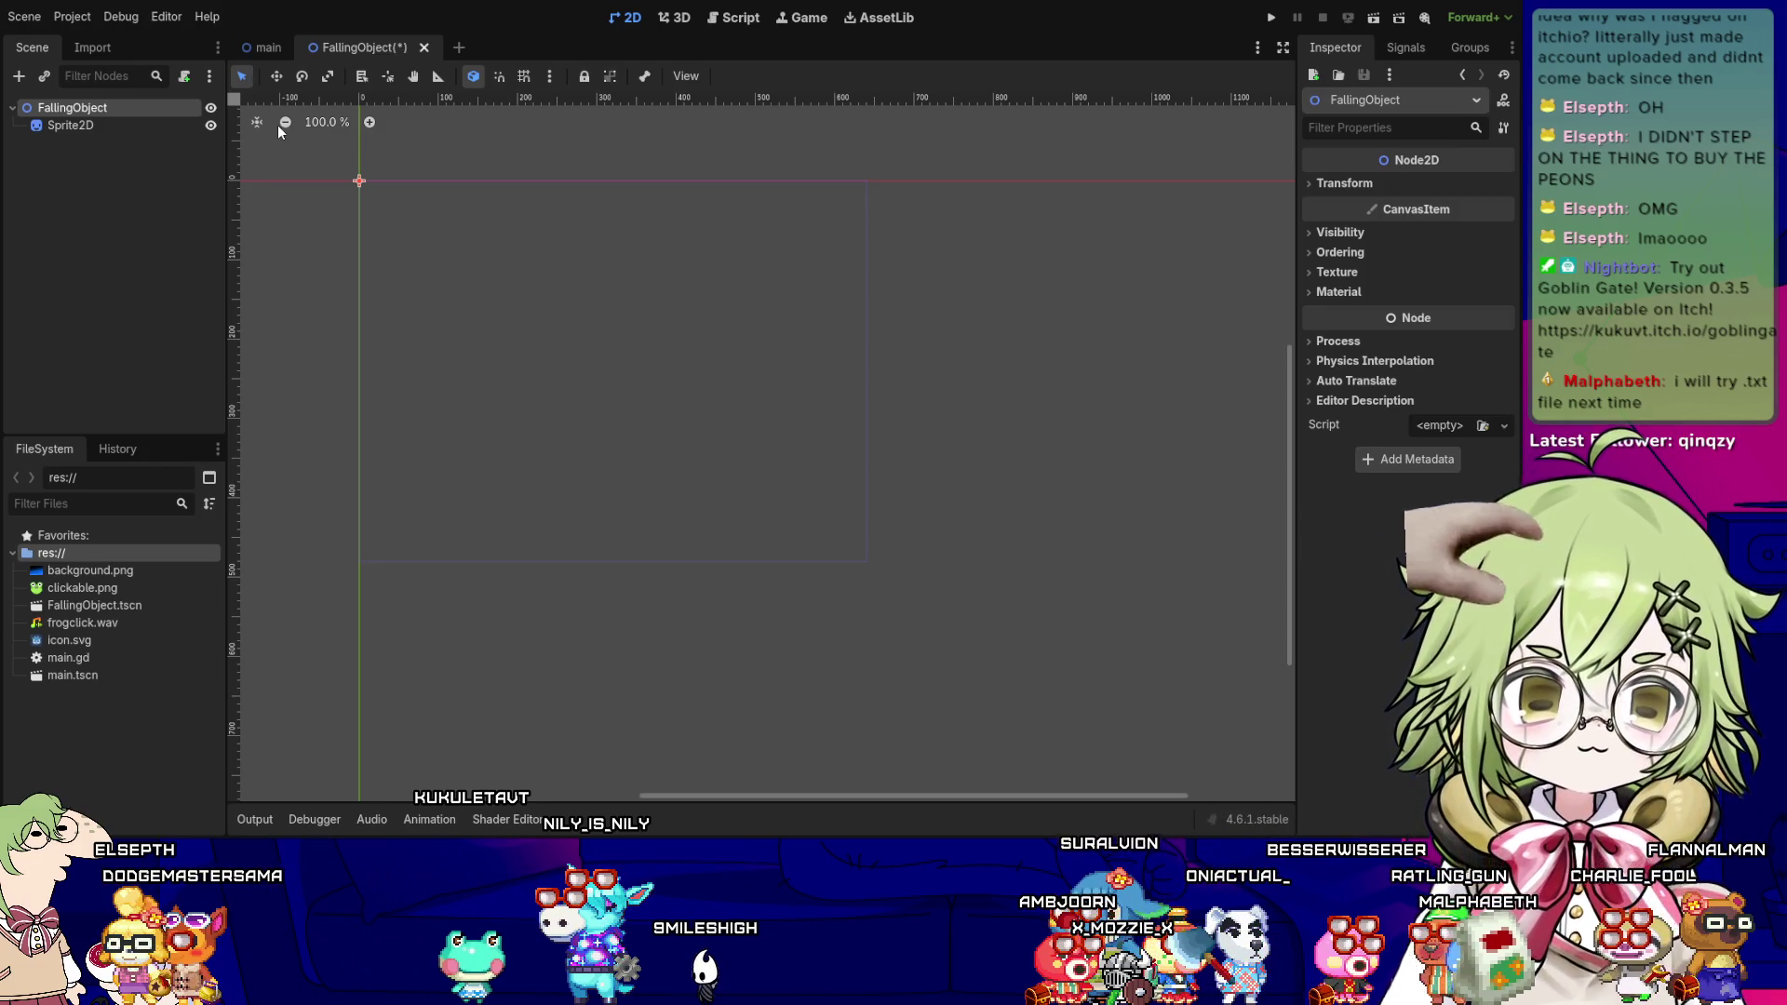
pyautogui.hotkey('ctrl', 'v')
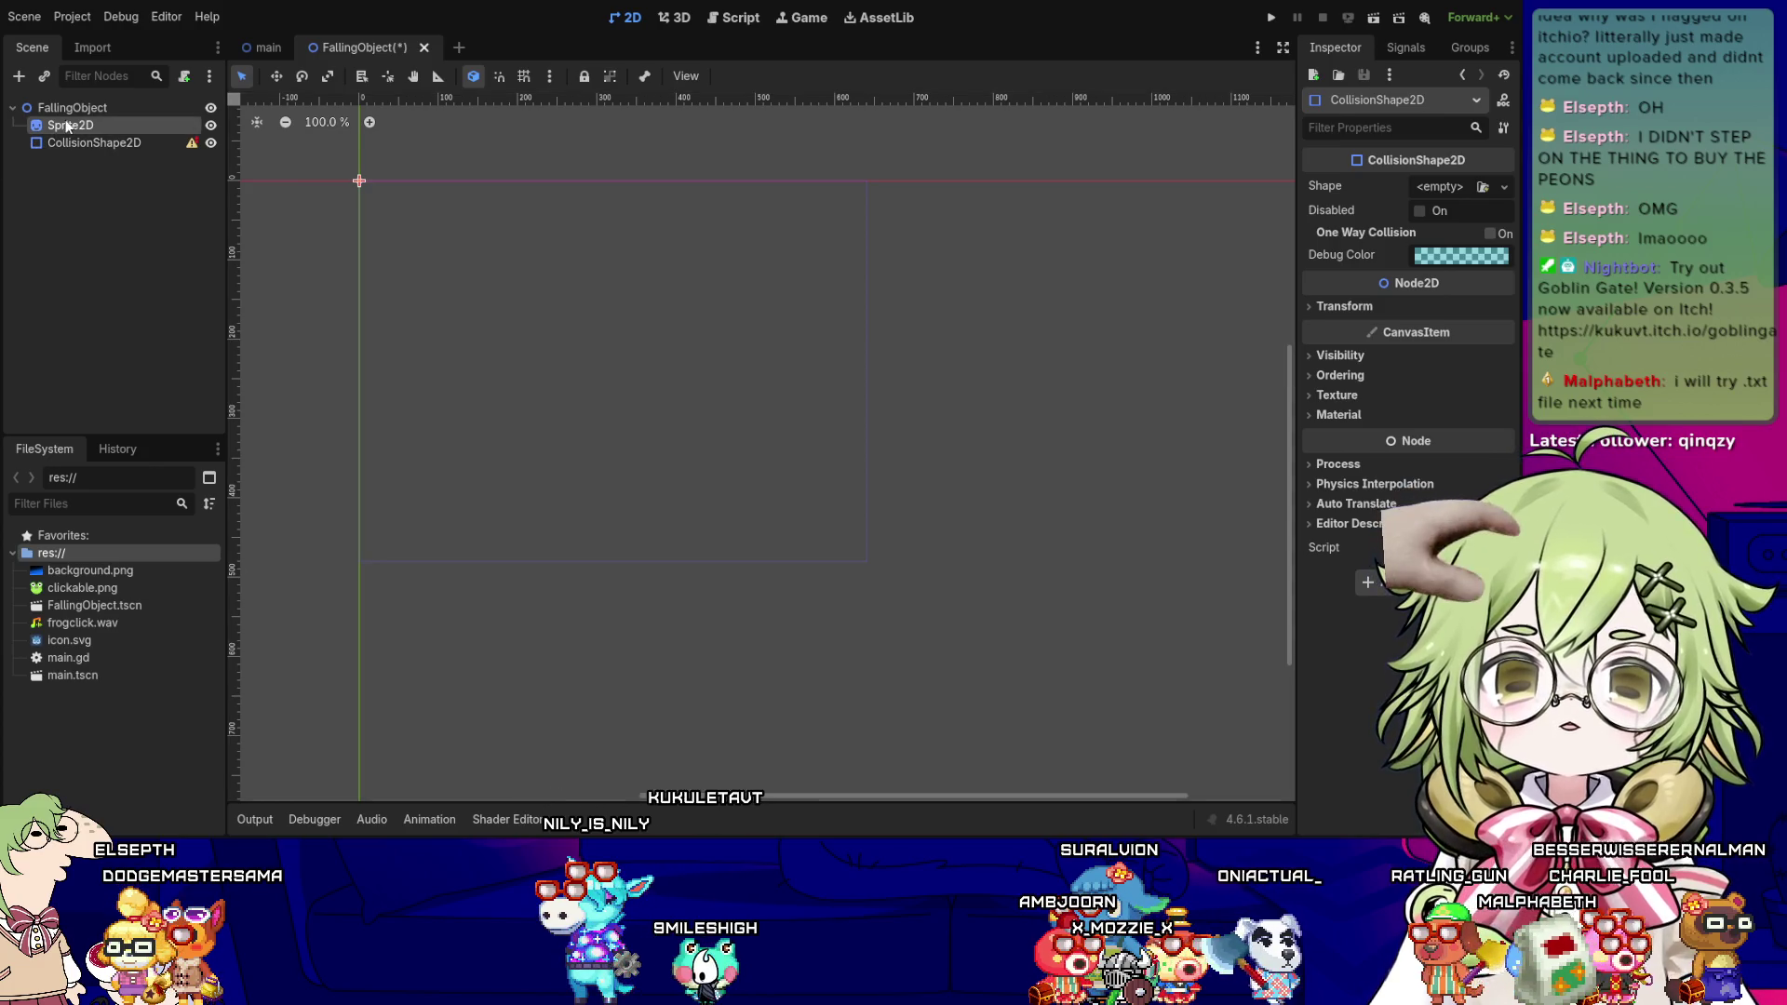
pyautogui.click(69, 124)
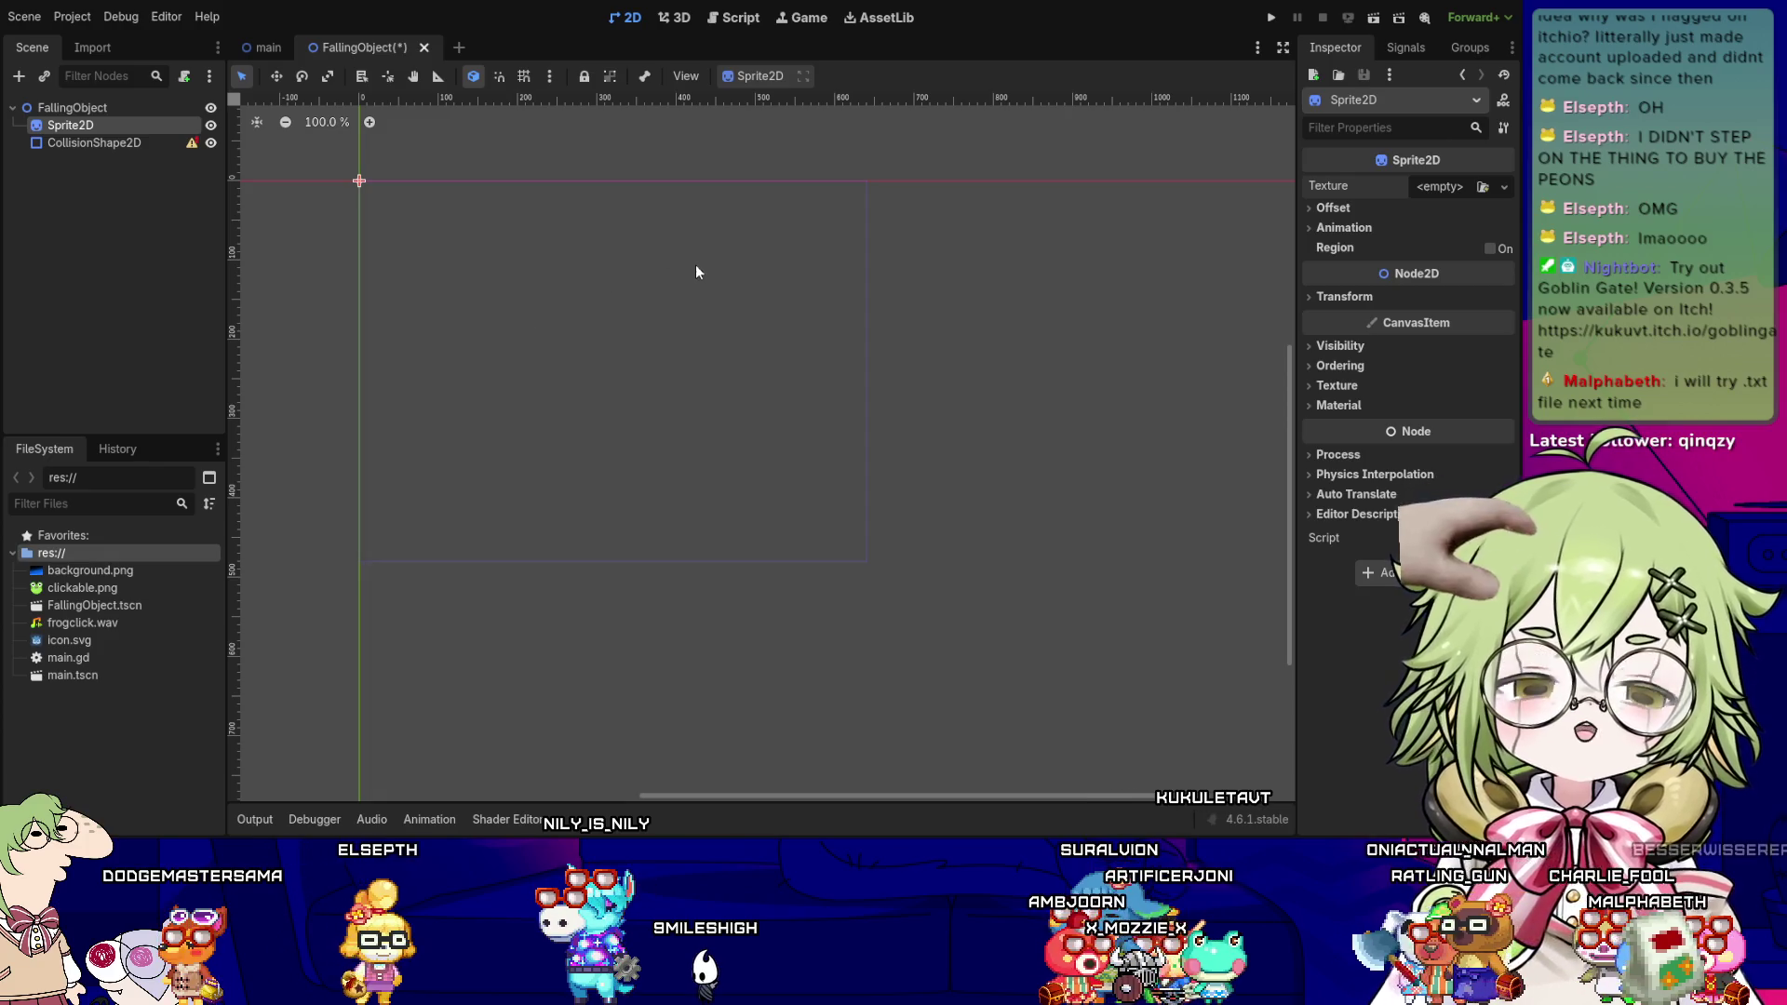
pyautogui.hotkey('ctrl', 'z')
pyautogui.hscroll(-3, 571, 372)
pyautogui.scroll(2, 571, 373)
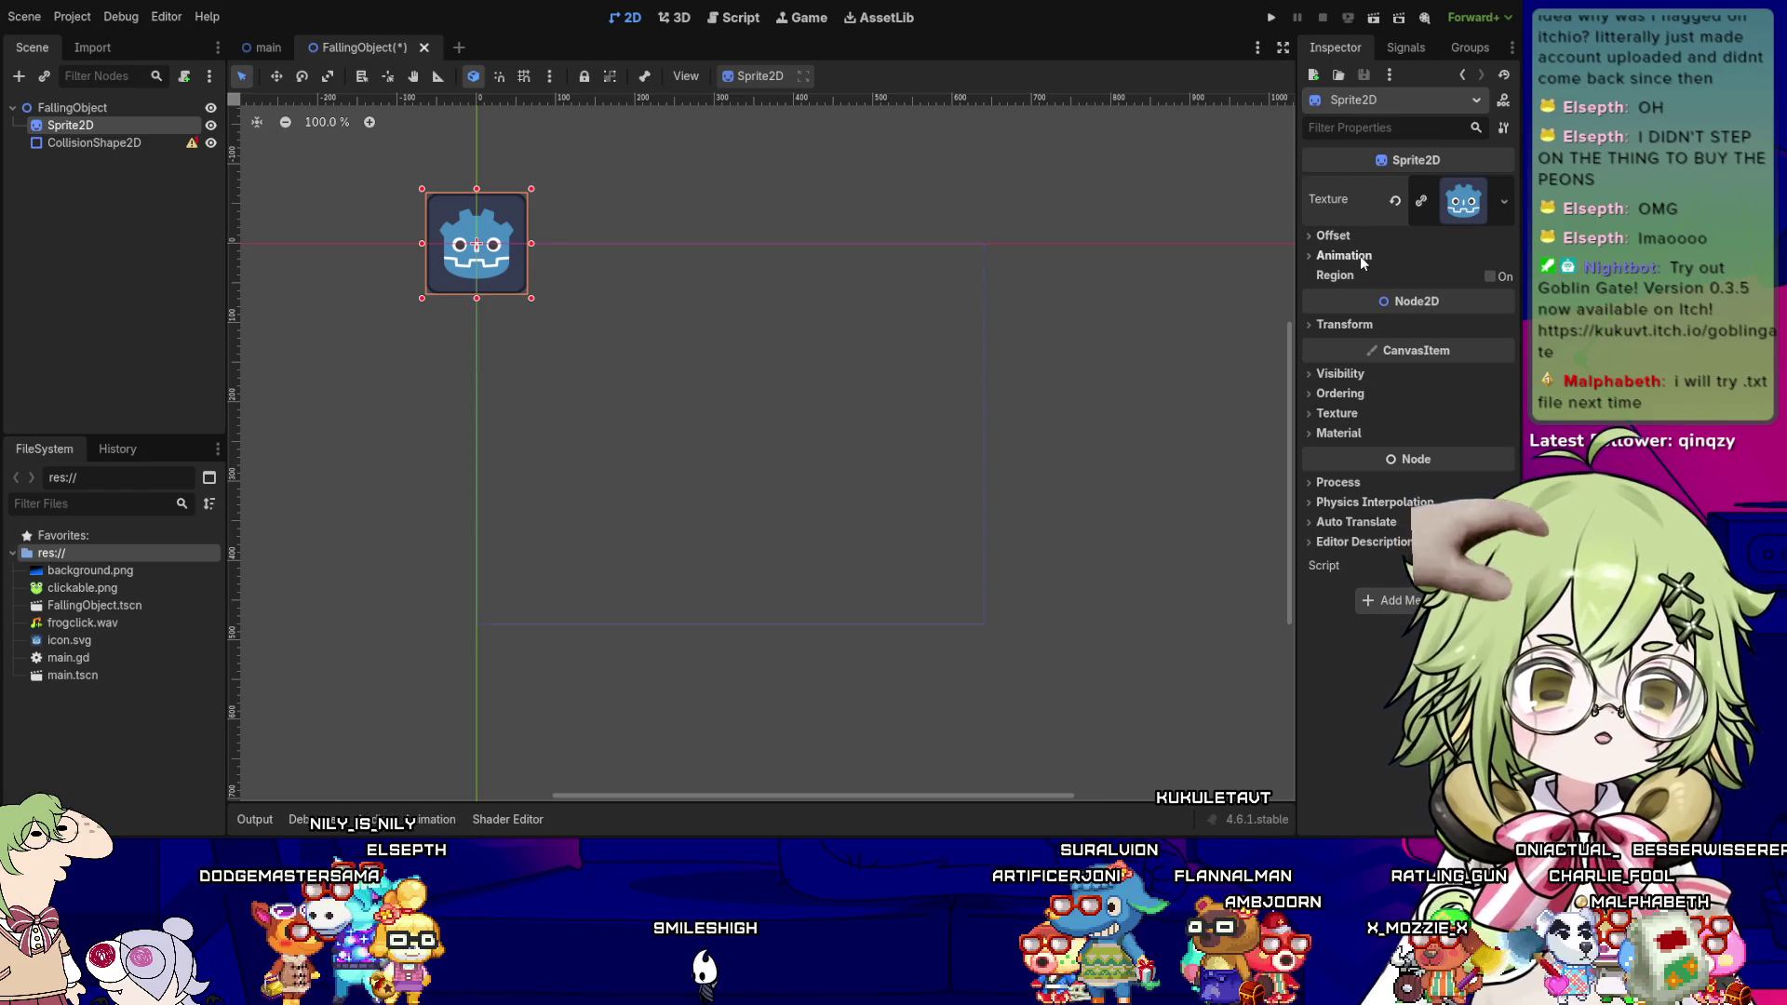
pyautogui.click(1447, 210)
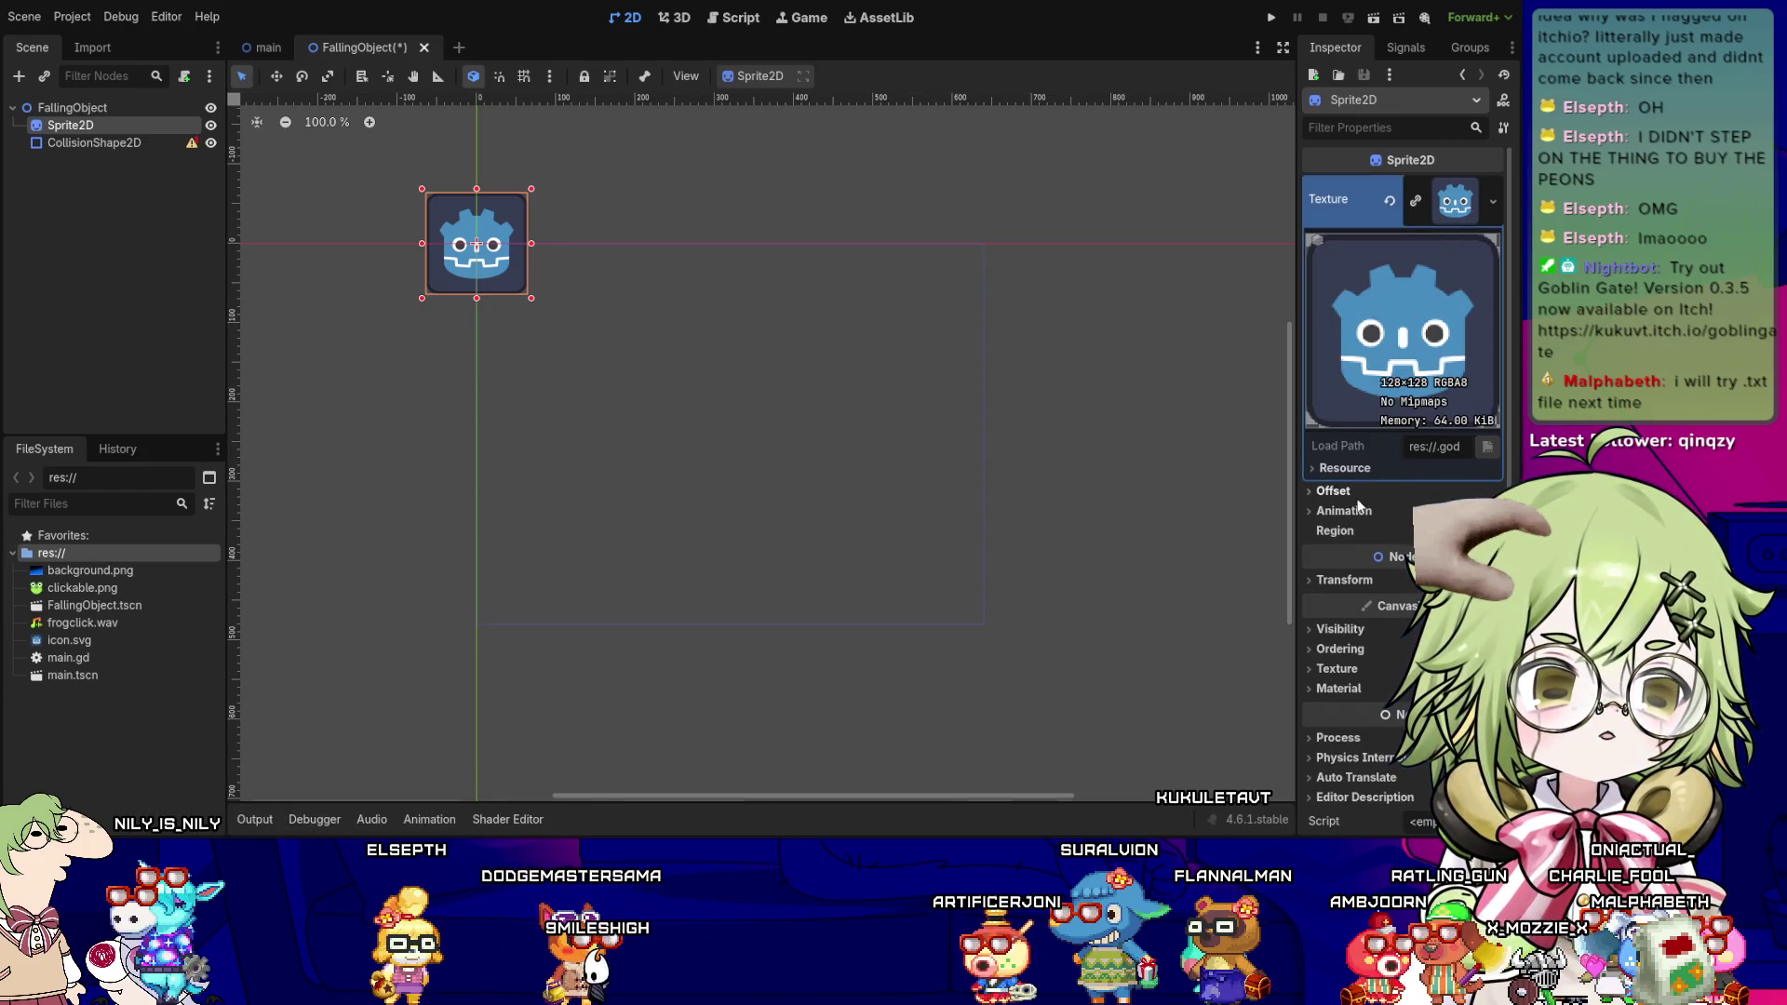
pyautogui.click(1448, 208)
# - Set the sprite's Scale to 0.5
pyautogui.click(1344, 324)
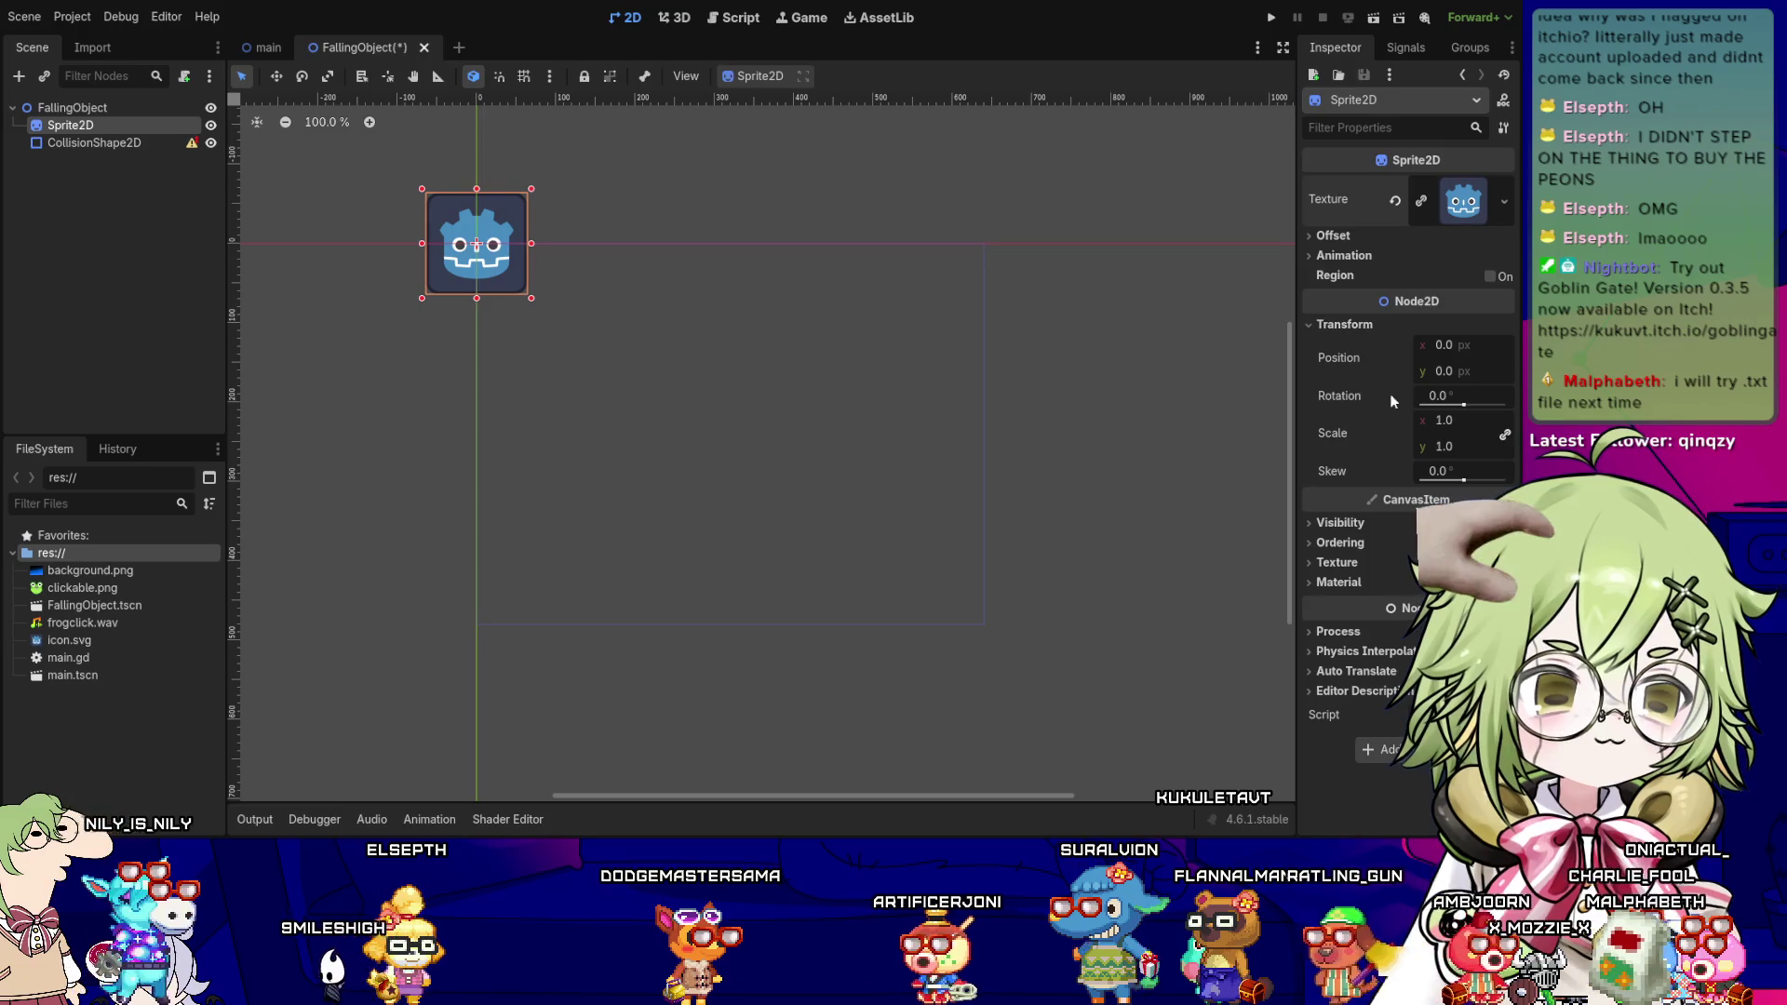
pyautogui.click(1443, 345)
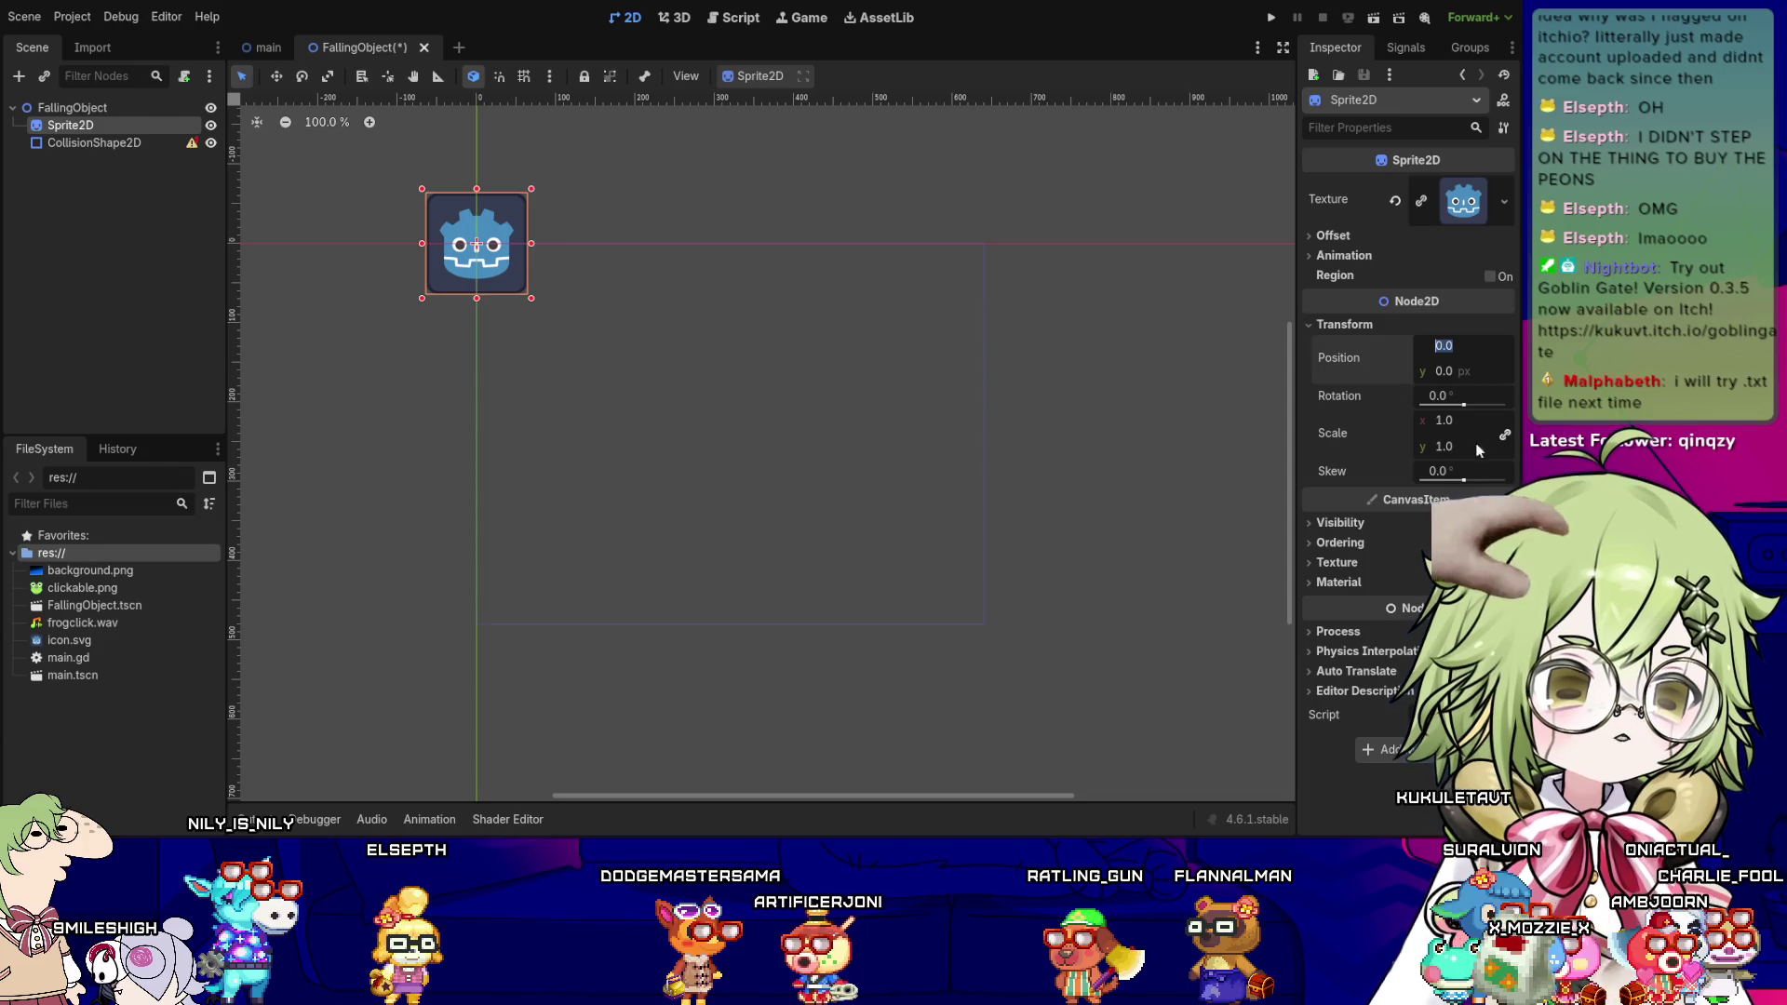
pyautogui.click(1443, 421)
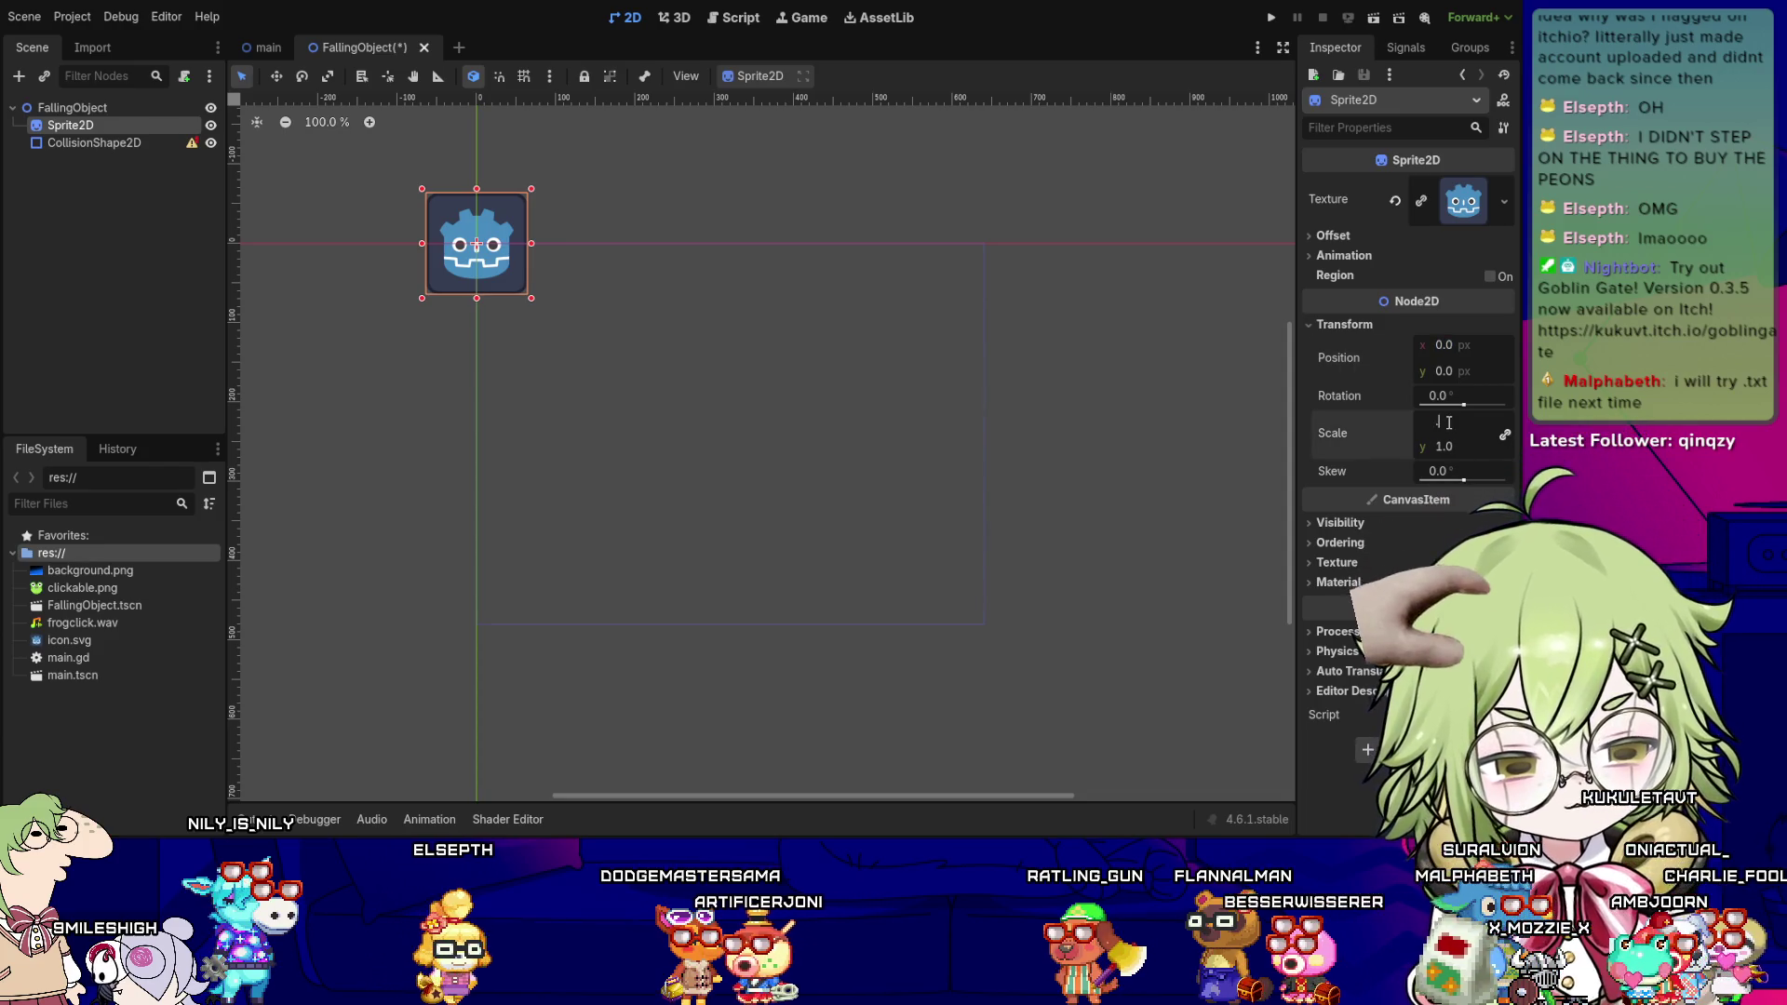
pyautogui.write('0.5')
pyautogui.press('Tab')
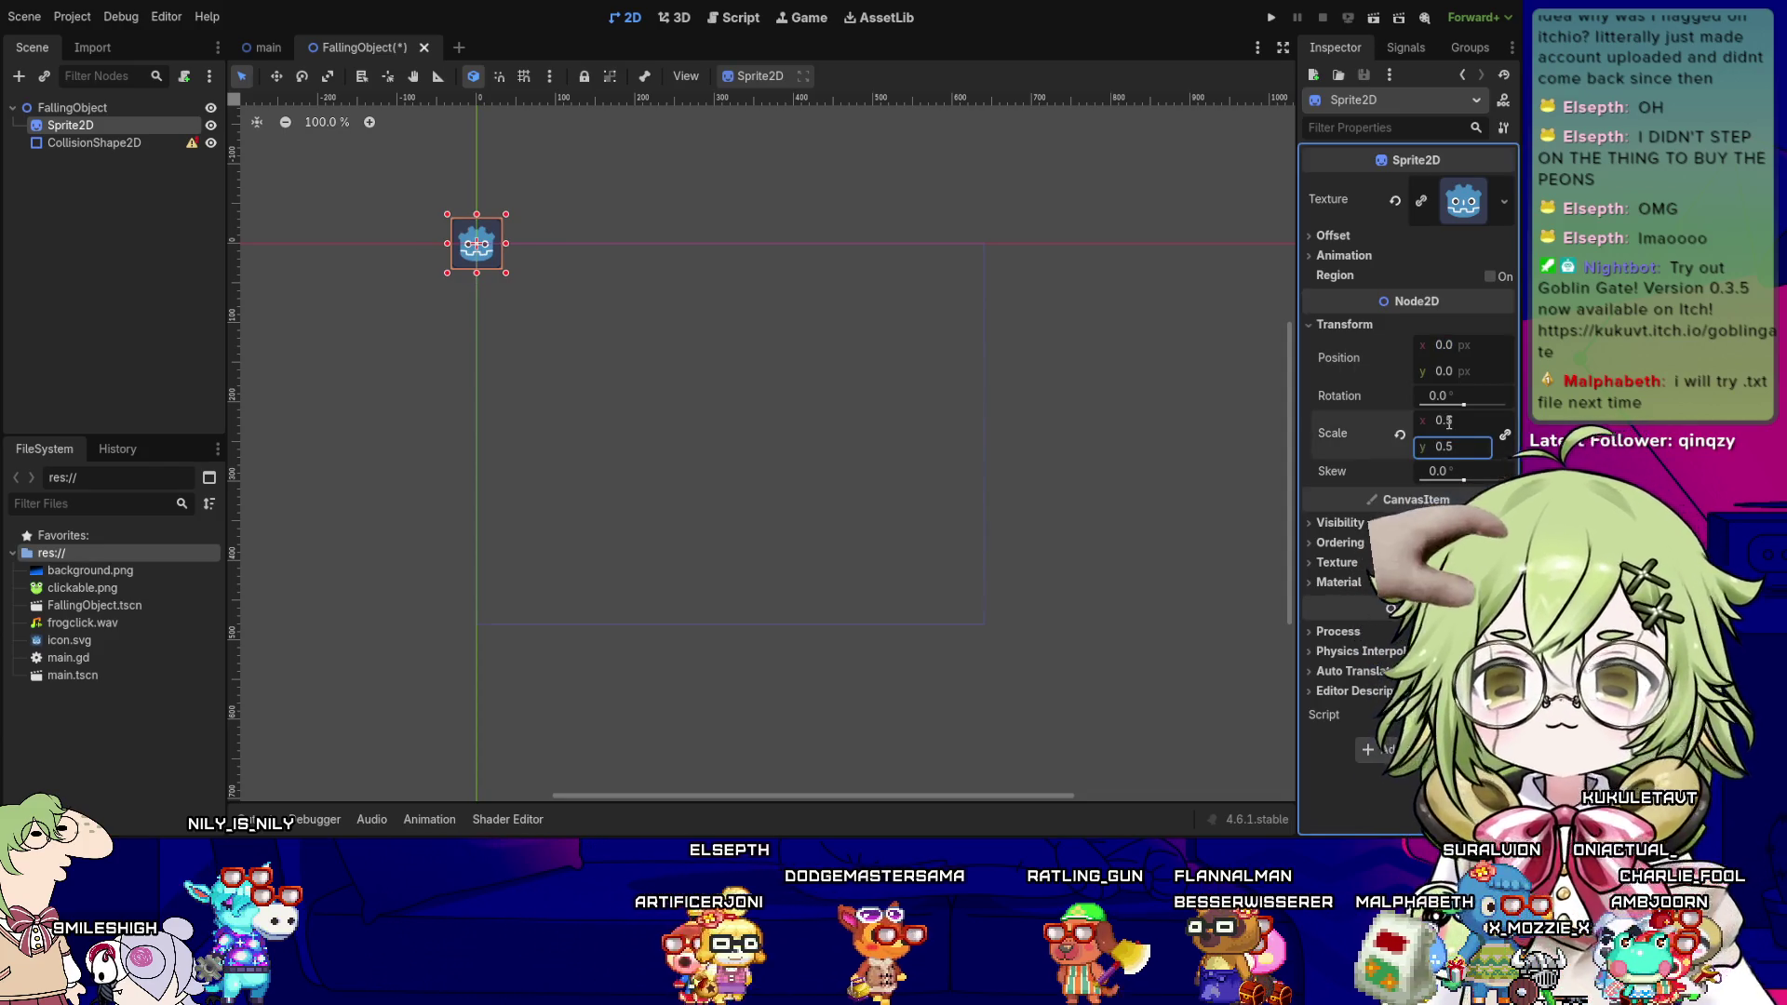
pyautogui.click(722, 350)
# - Give CollisionShape2D a New RectangleShape2D and stretch it over the whole Godot icon
pyautogui.moveTo(527, 293)
pyautogui.mouseDown()
pyautogui.moveTo(638, 307)
pyautogui.moveTo(581, 282)
pyautogui.mouseUp()
pyautogui.click(581, 283)
pyautogui.click(82, 141)
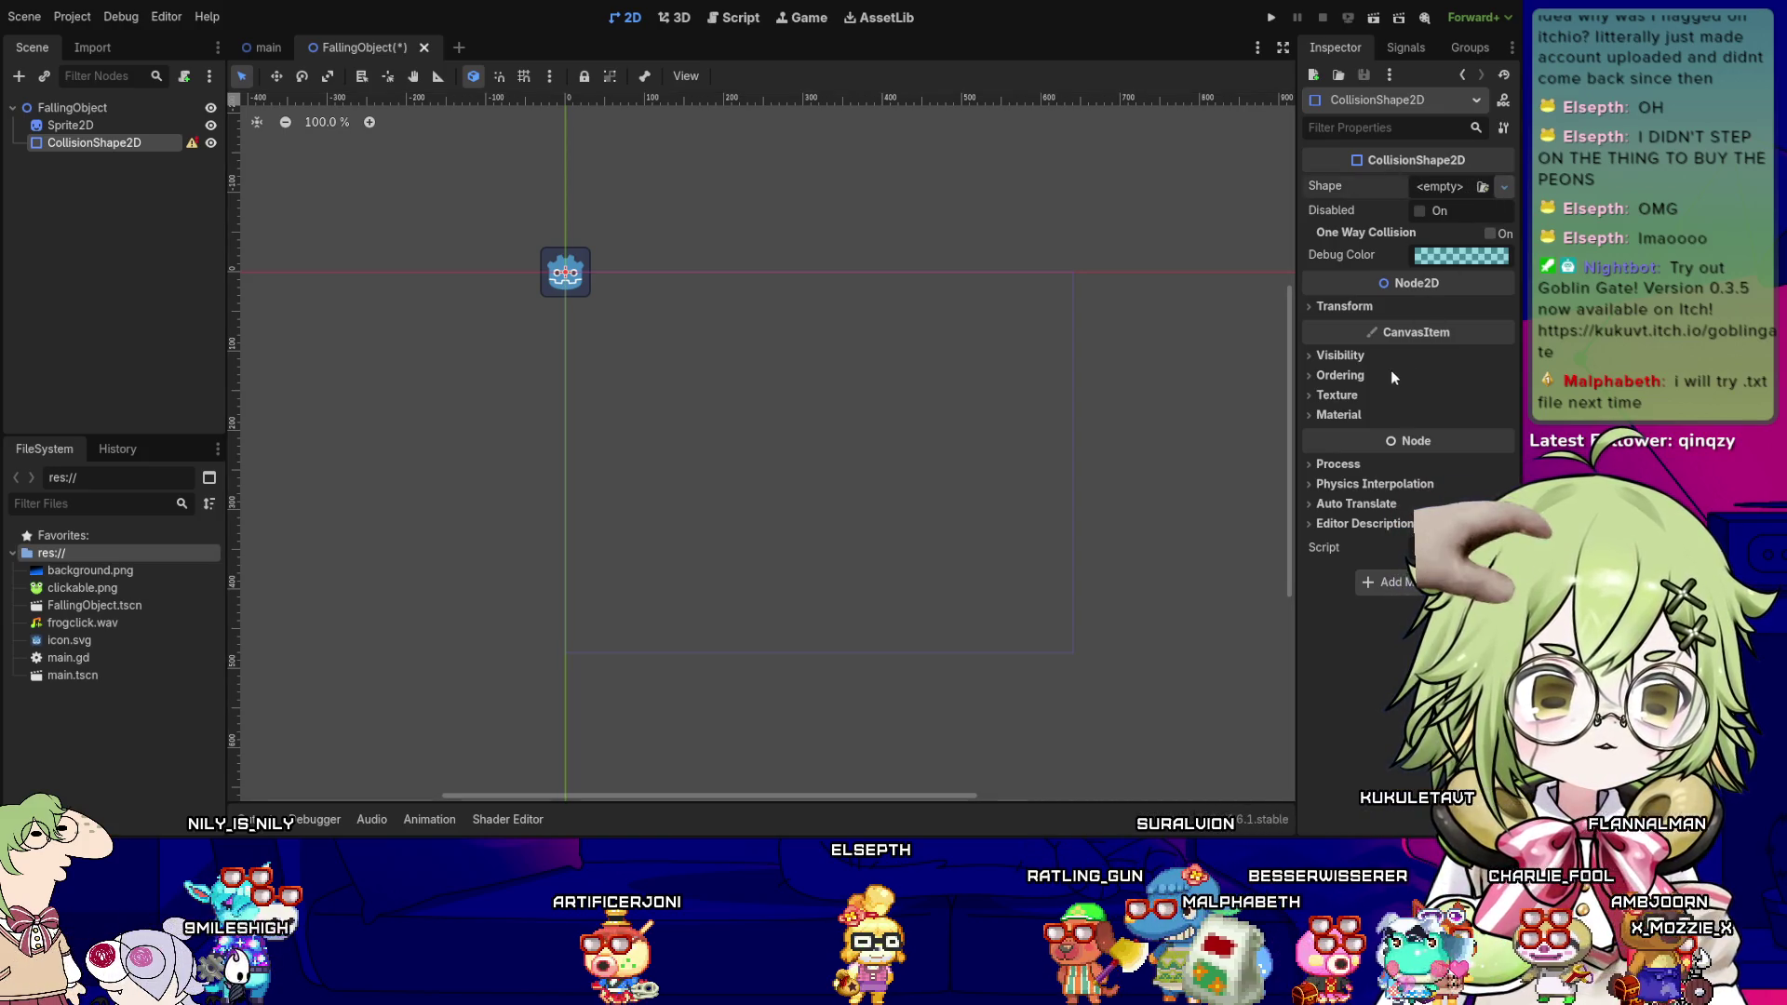
pyautogui.click(1390, 307)
pyautogui.scroll(8, 632, 176)
pyautogui.scroll(11, 516, 366)
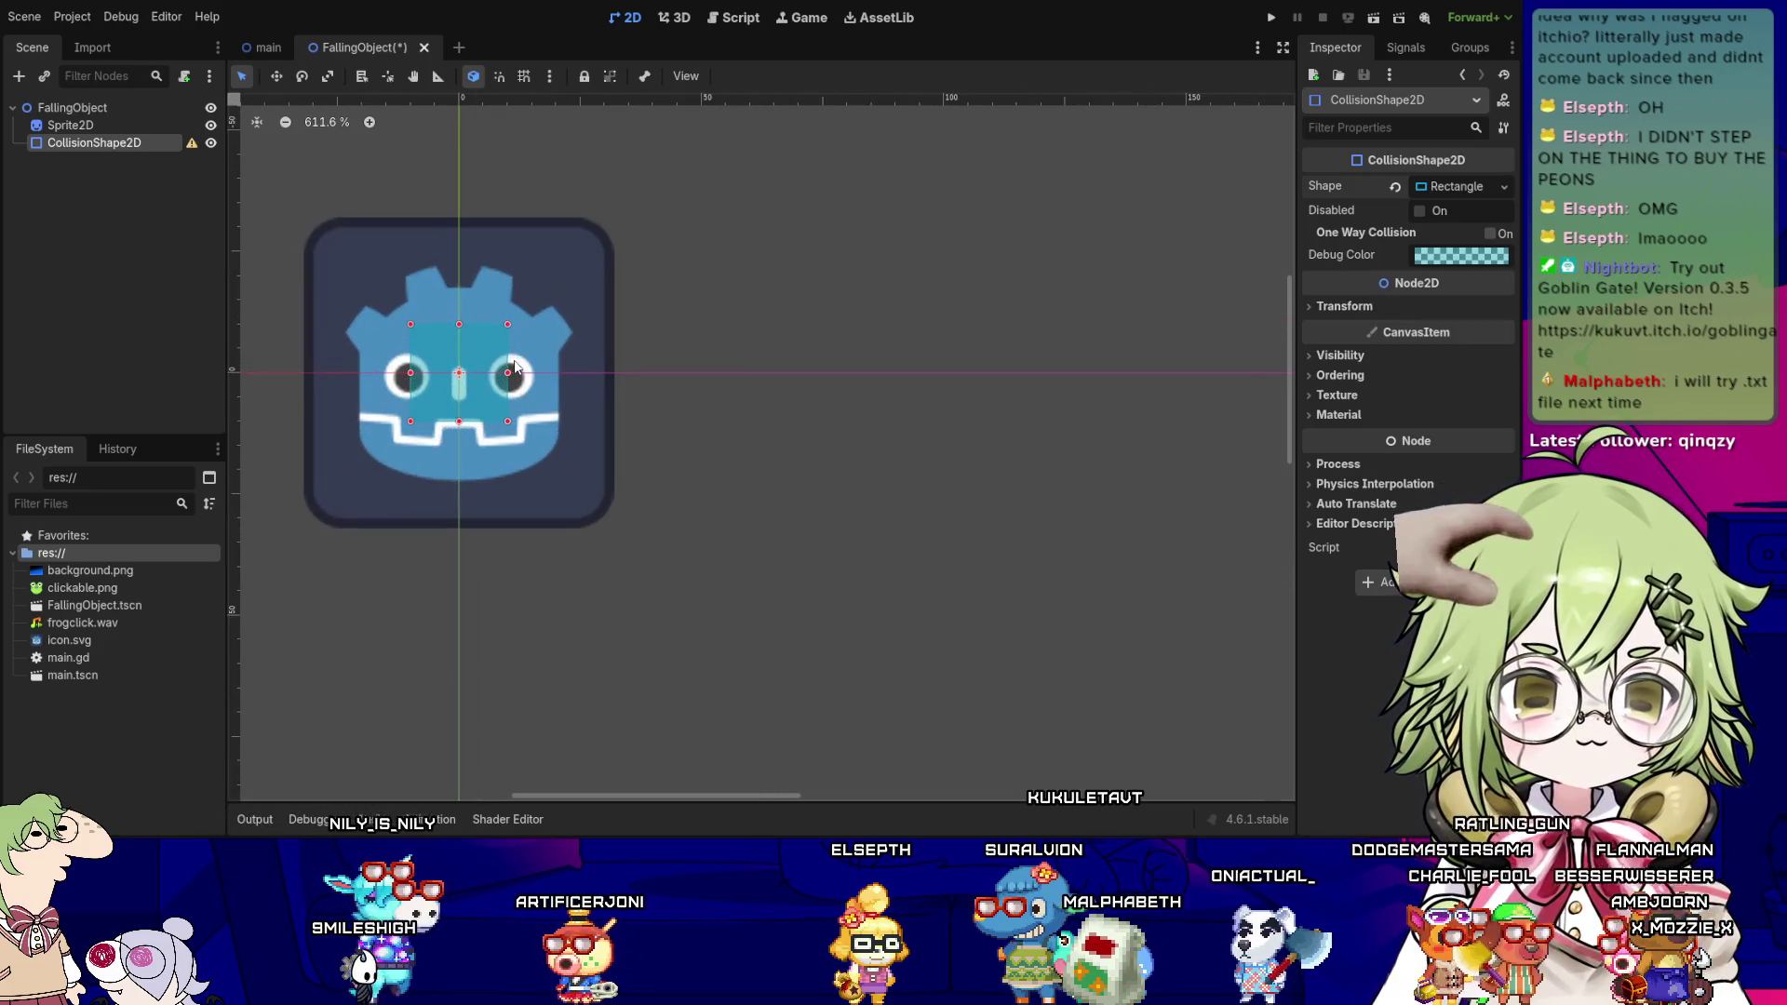
pyautogui.moveTo(519, 325); pyautogui.dragTo(614, 216)
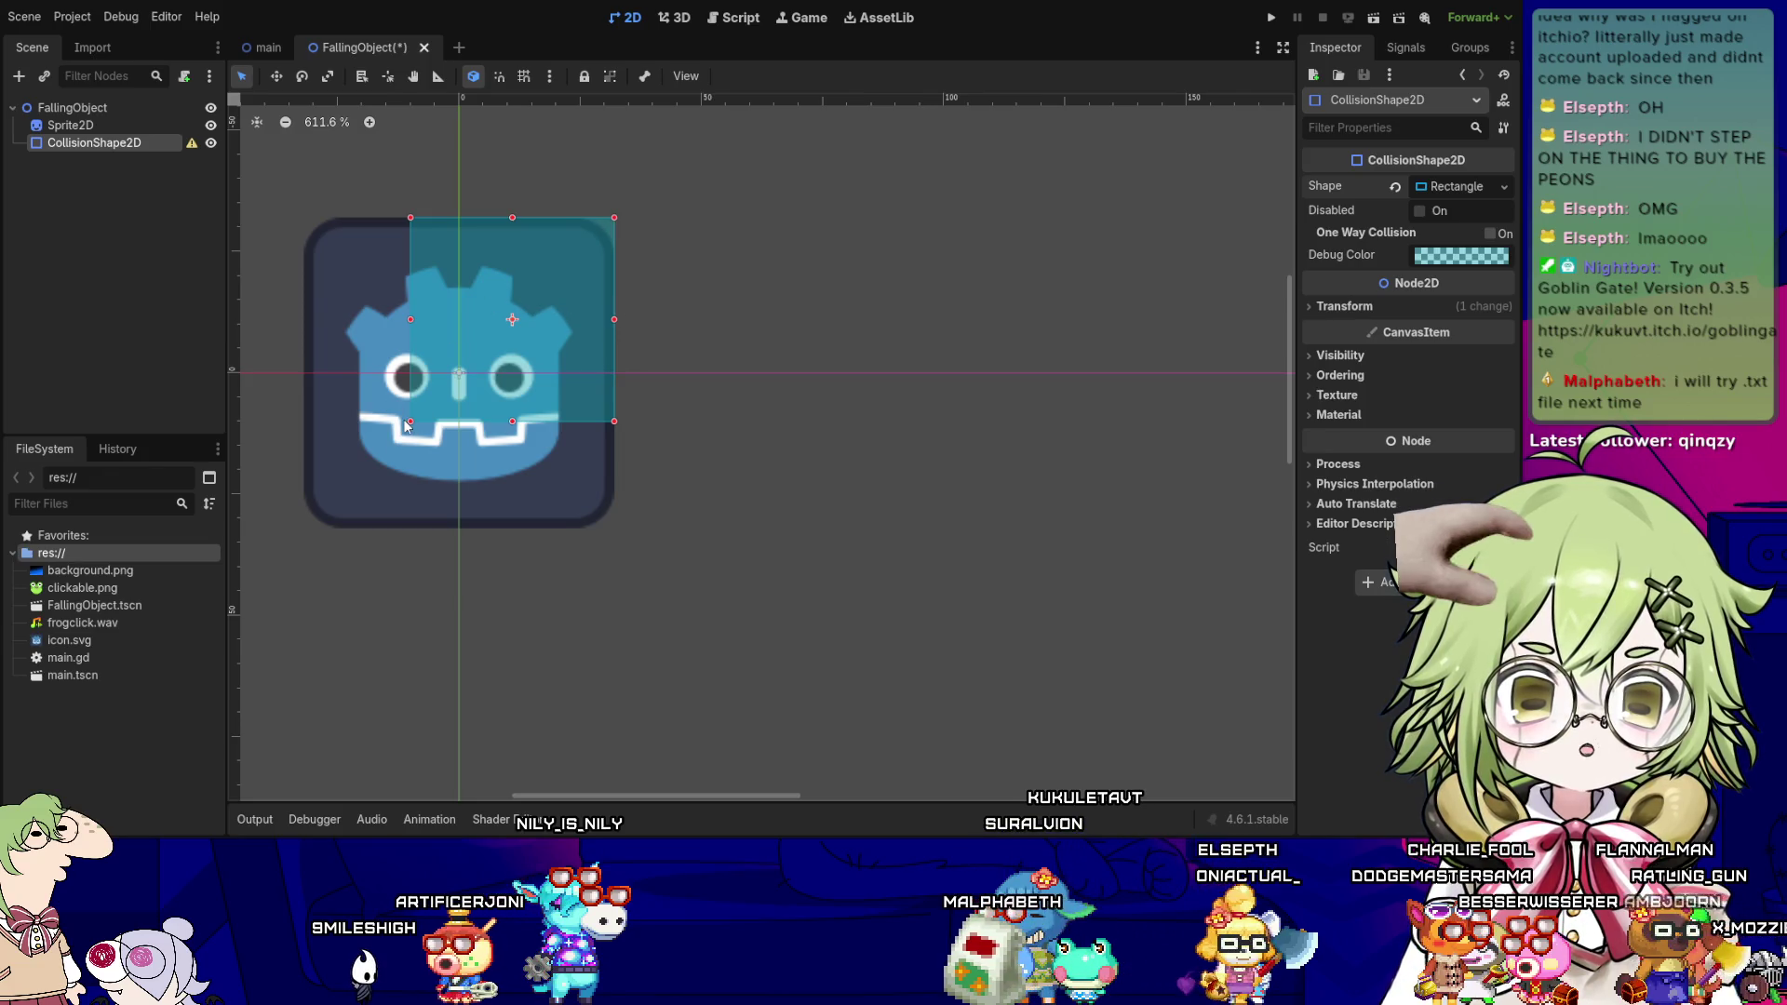
pyautogui.moveTo(409, 419)
pyautogui.mouseDown()
pyautogui.moveTo(283, 528)
pyautogui.moveTo(304, 528)
pyautogui.mouseUp()
pyautogui.click(655, 392)
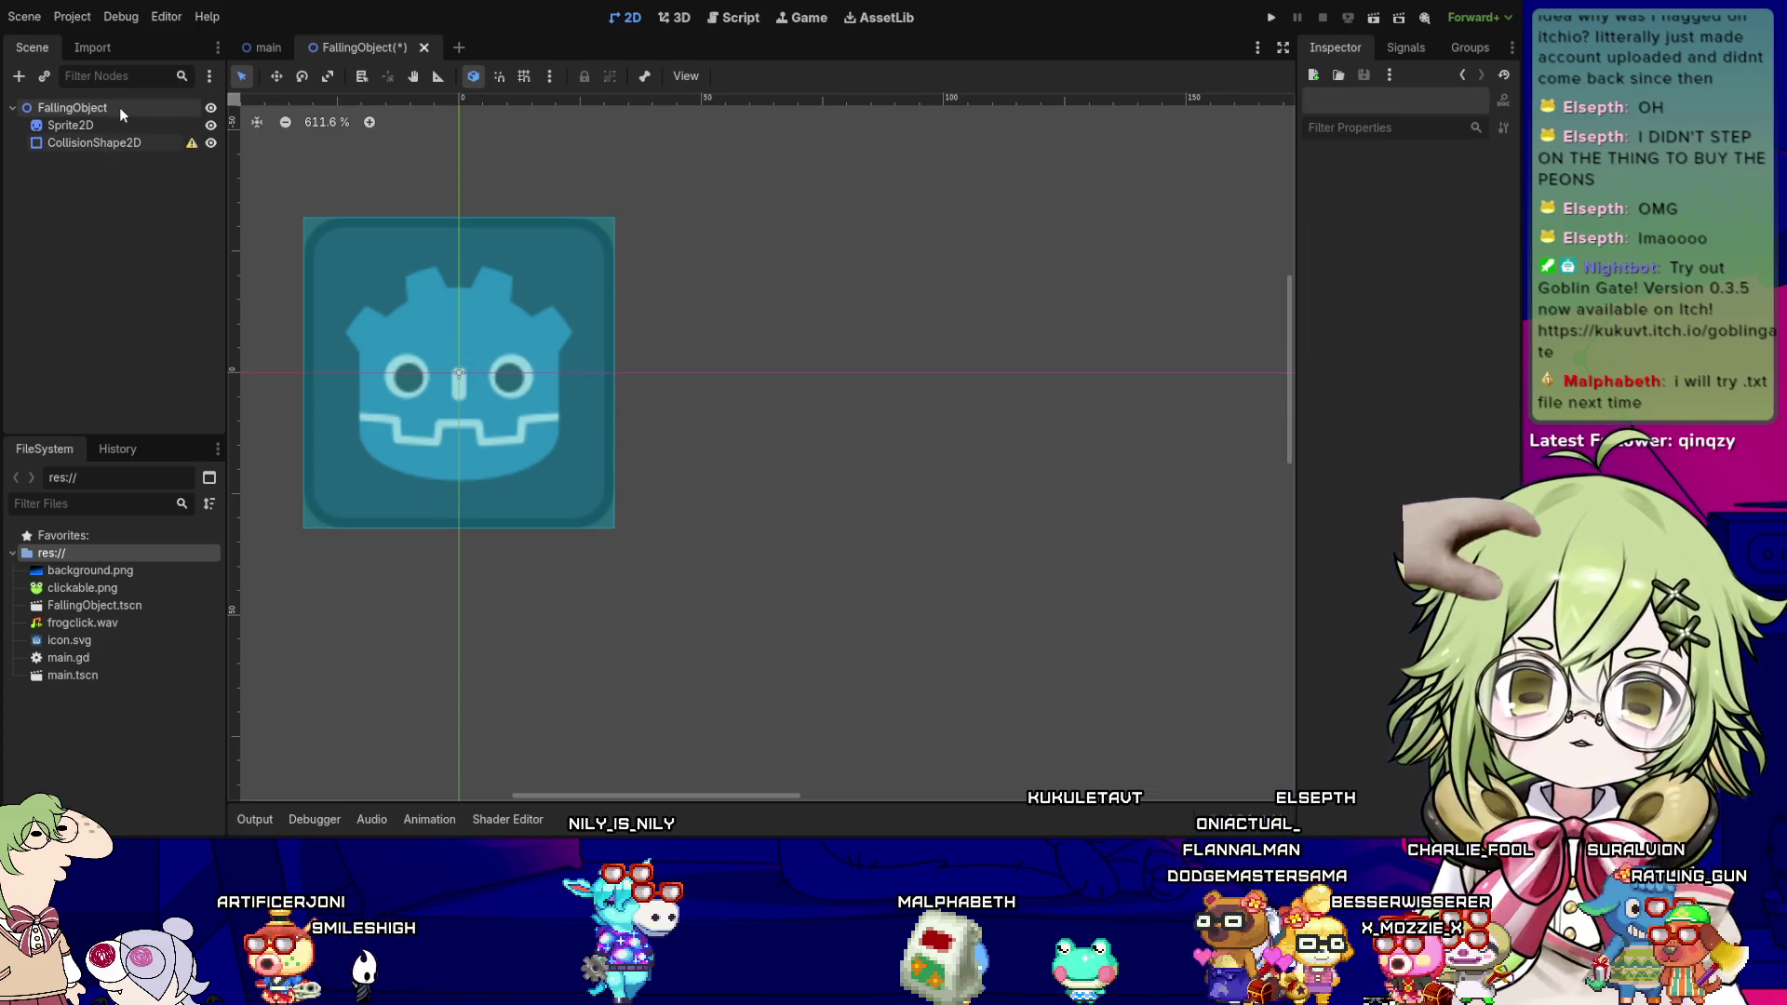
pyautogui.click(119, 107)
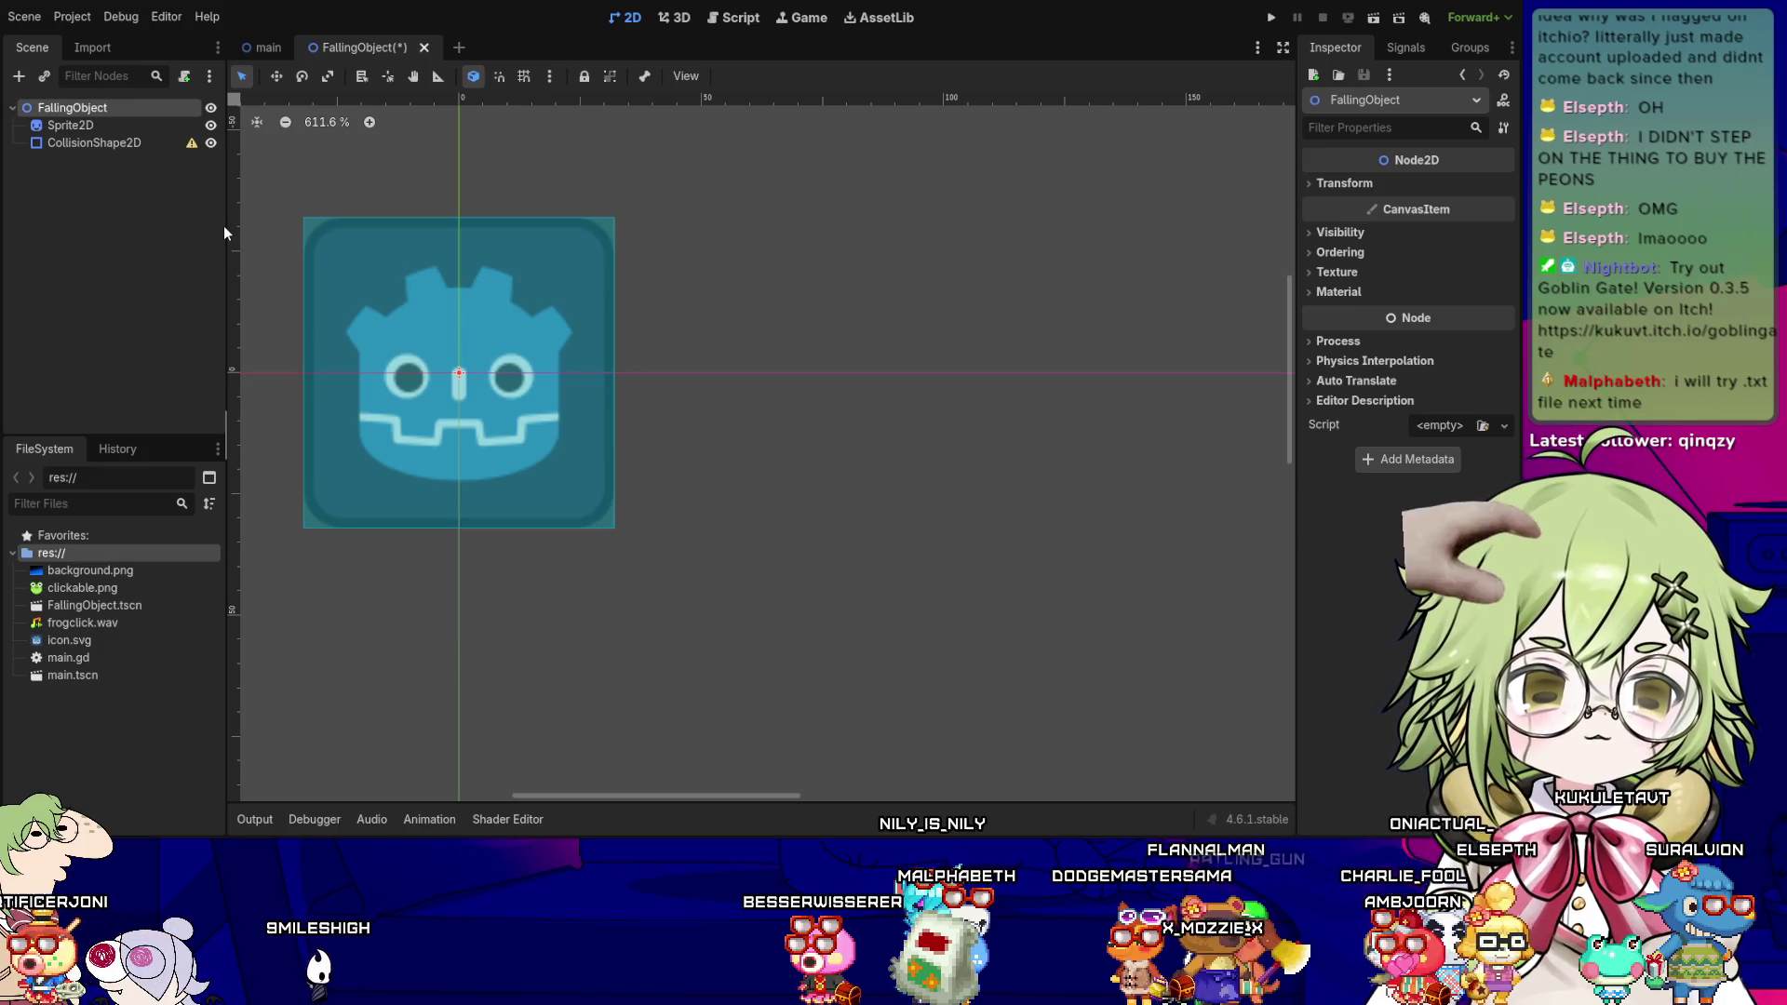
# - Attach a new falling_object.gd script to FallingObject and open it in the script editor
pyautogui.press('Return')
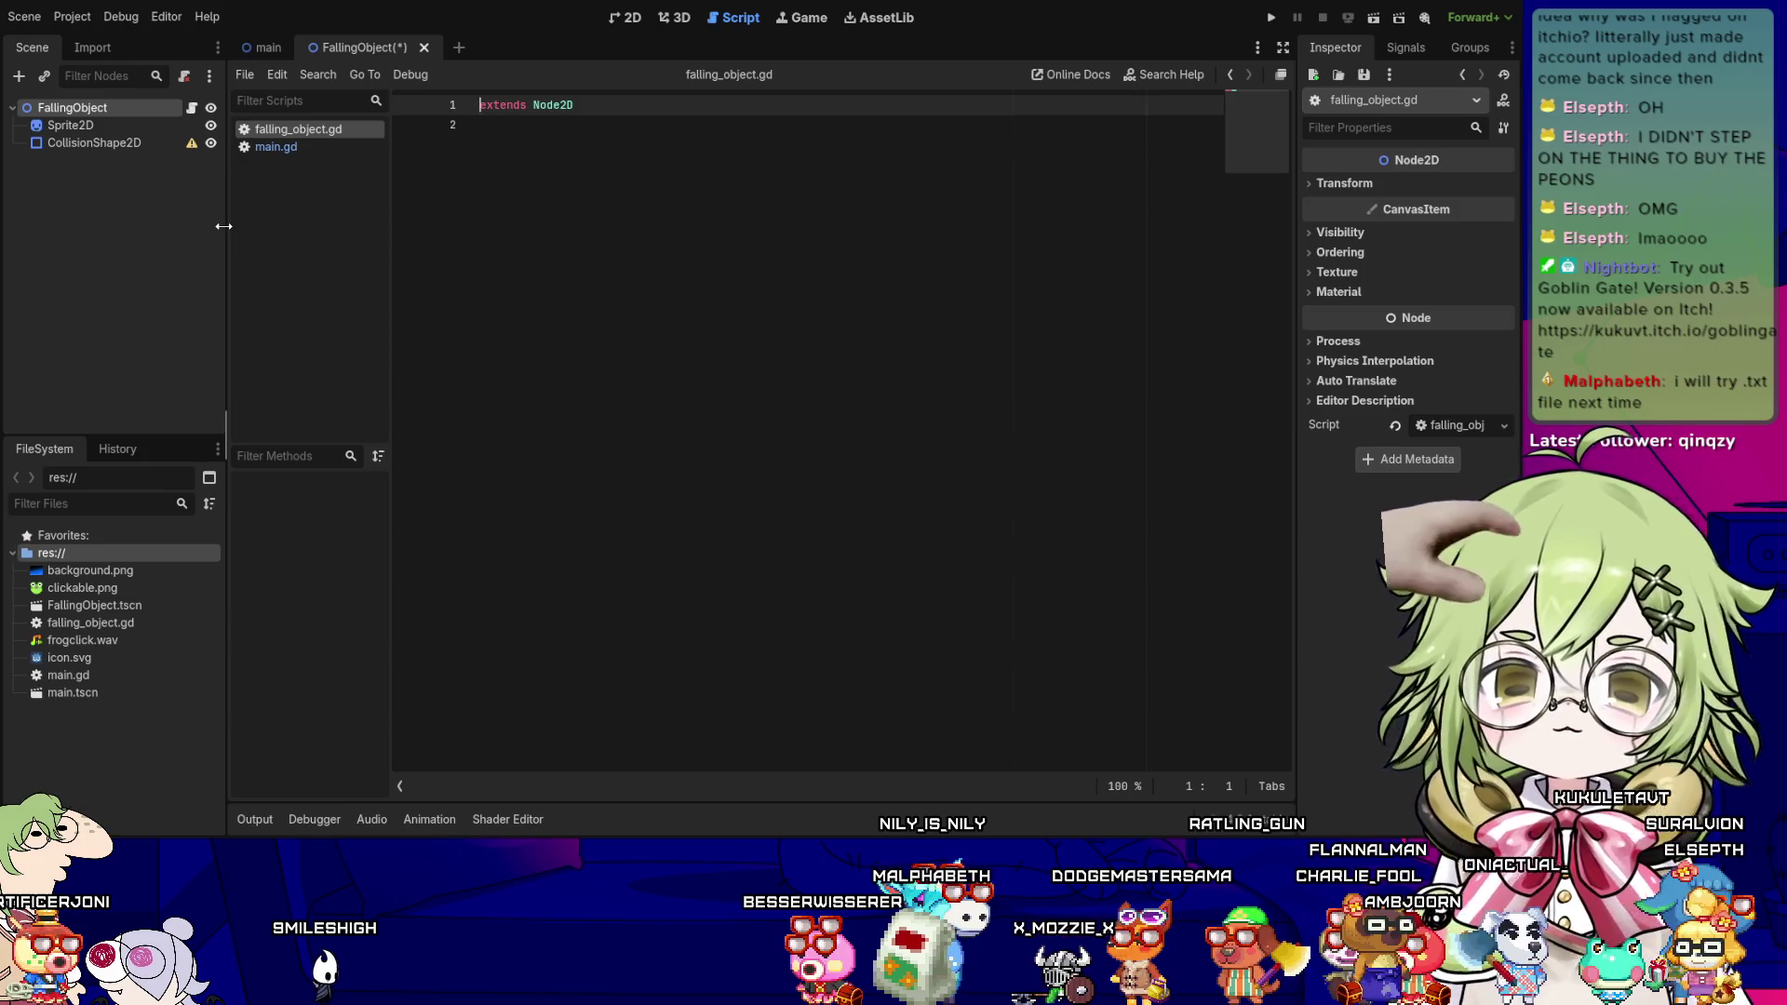
pyautogui.click(272, 147)
pyautogui.click(294, 129)
pyautogui.click(294, 143)
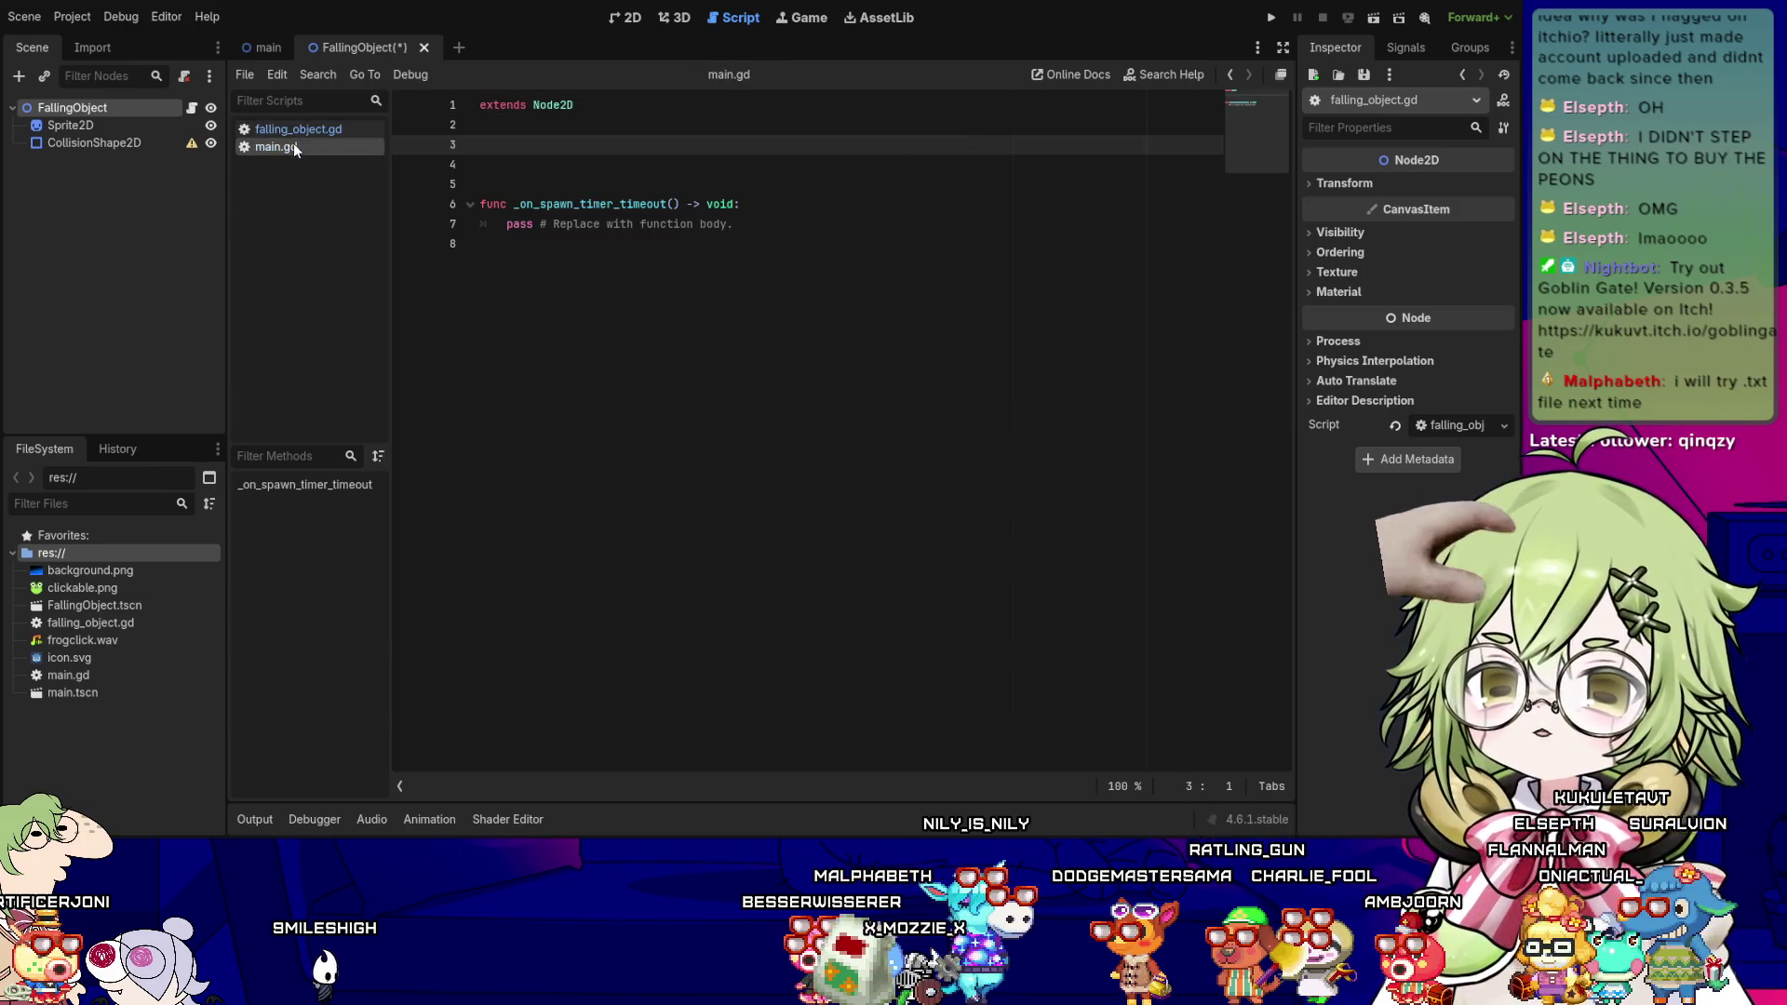
pyautogui.click(296, 133)
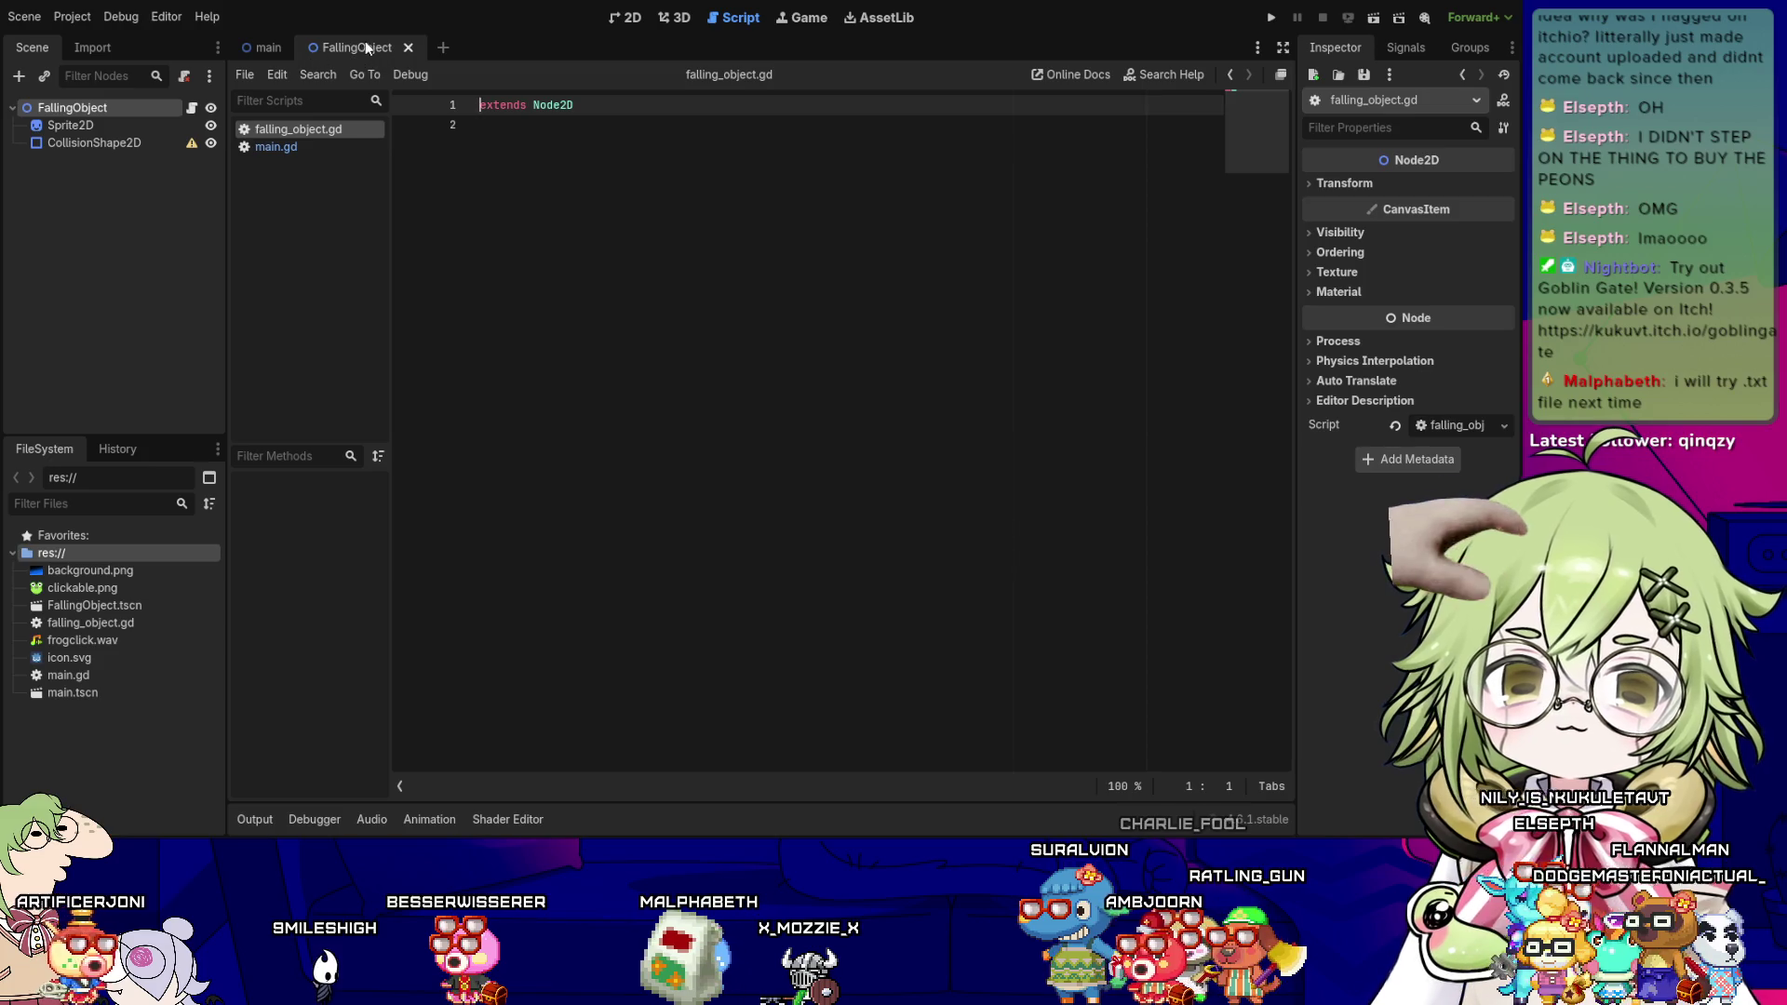
# - Return to the Main scene and select its FallingObject node
pyautogui.click(249, 50)
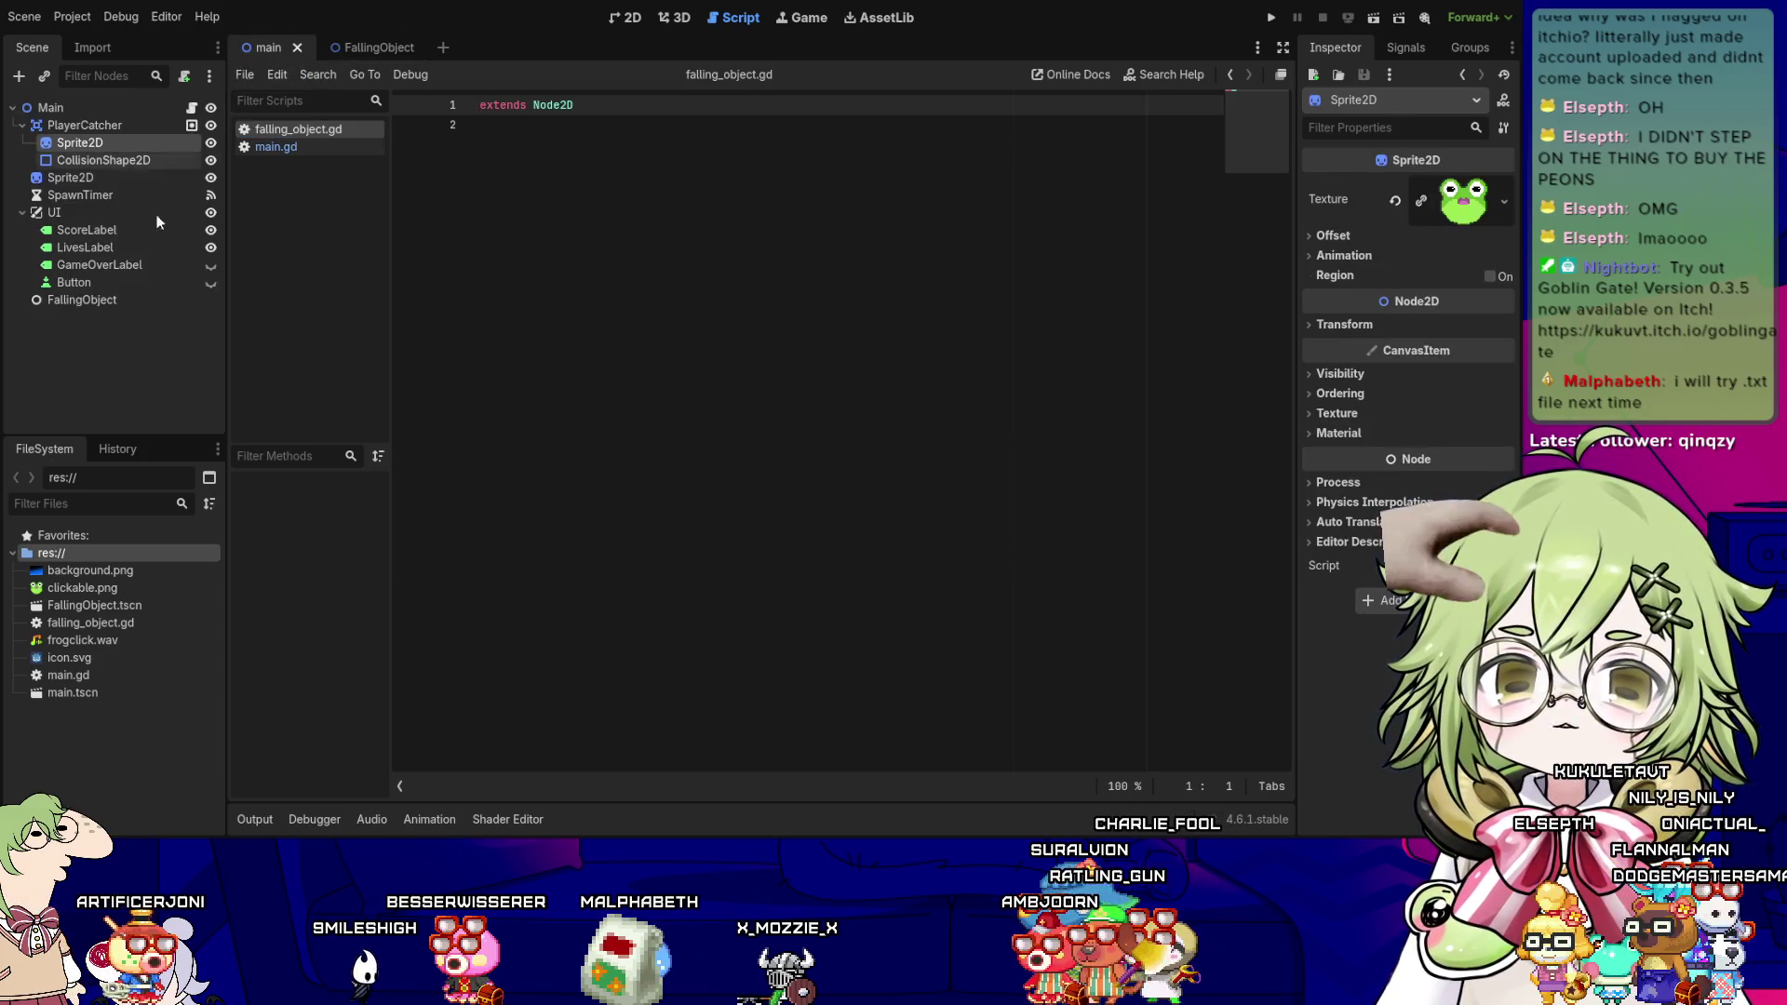
pyautogui.click(83, 301)
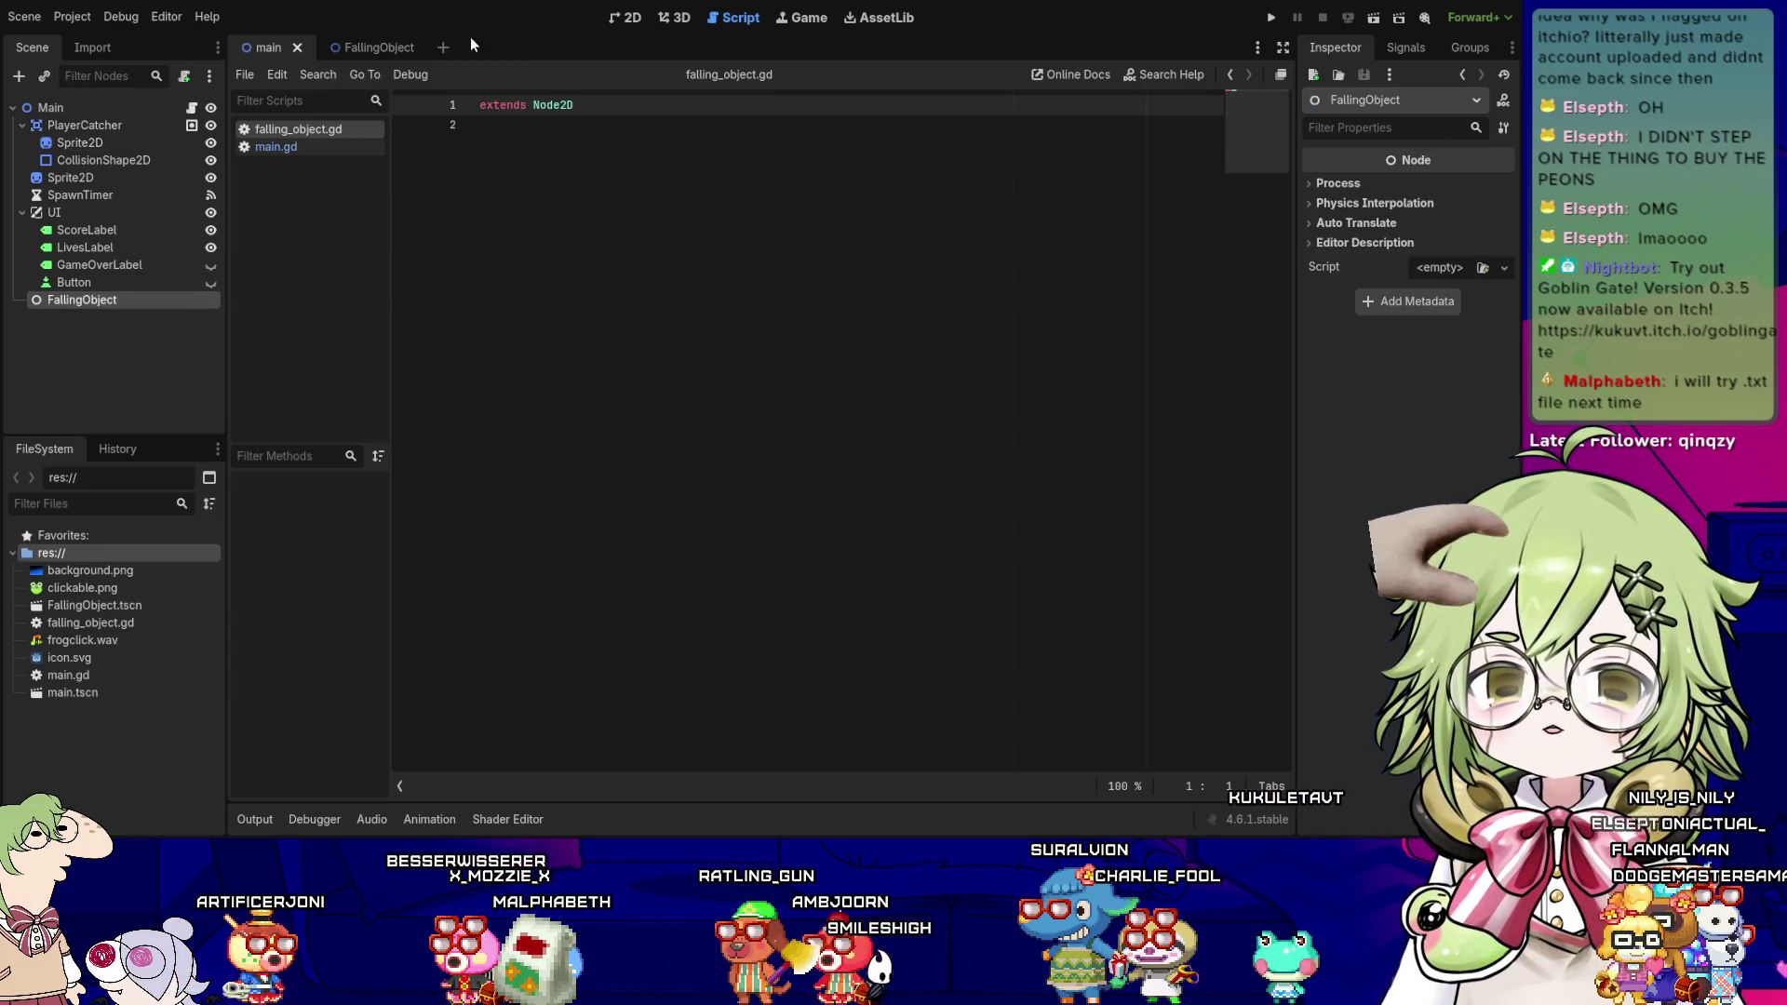
pyautogui.click(587, 254)
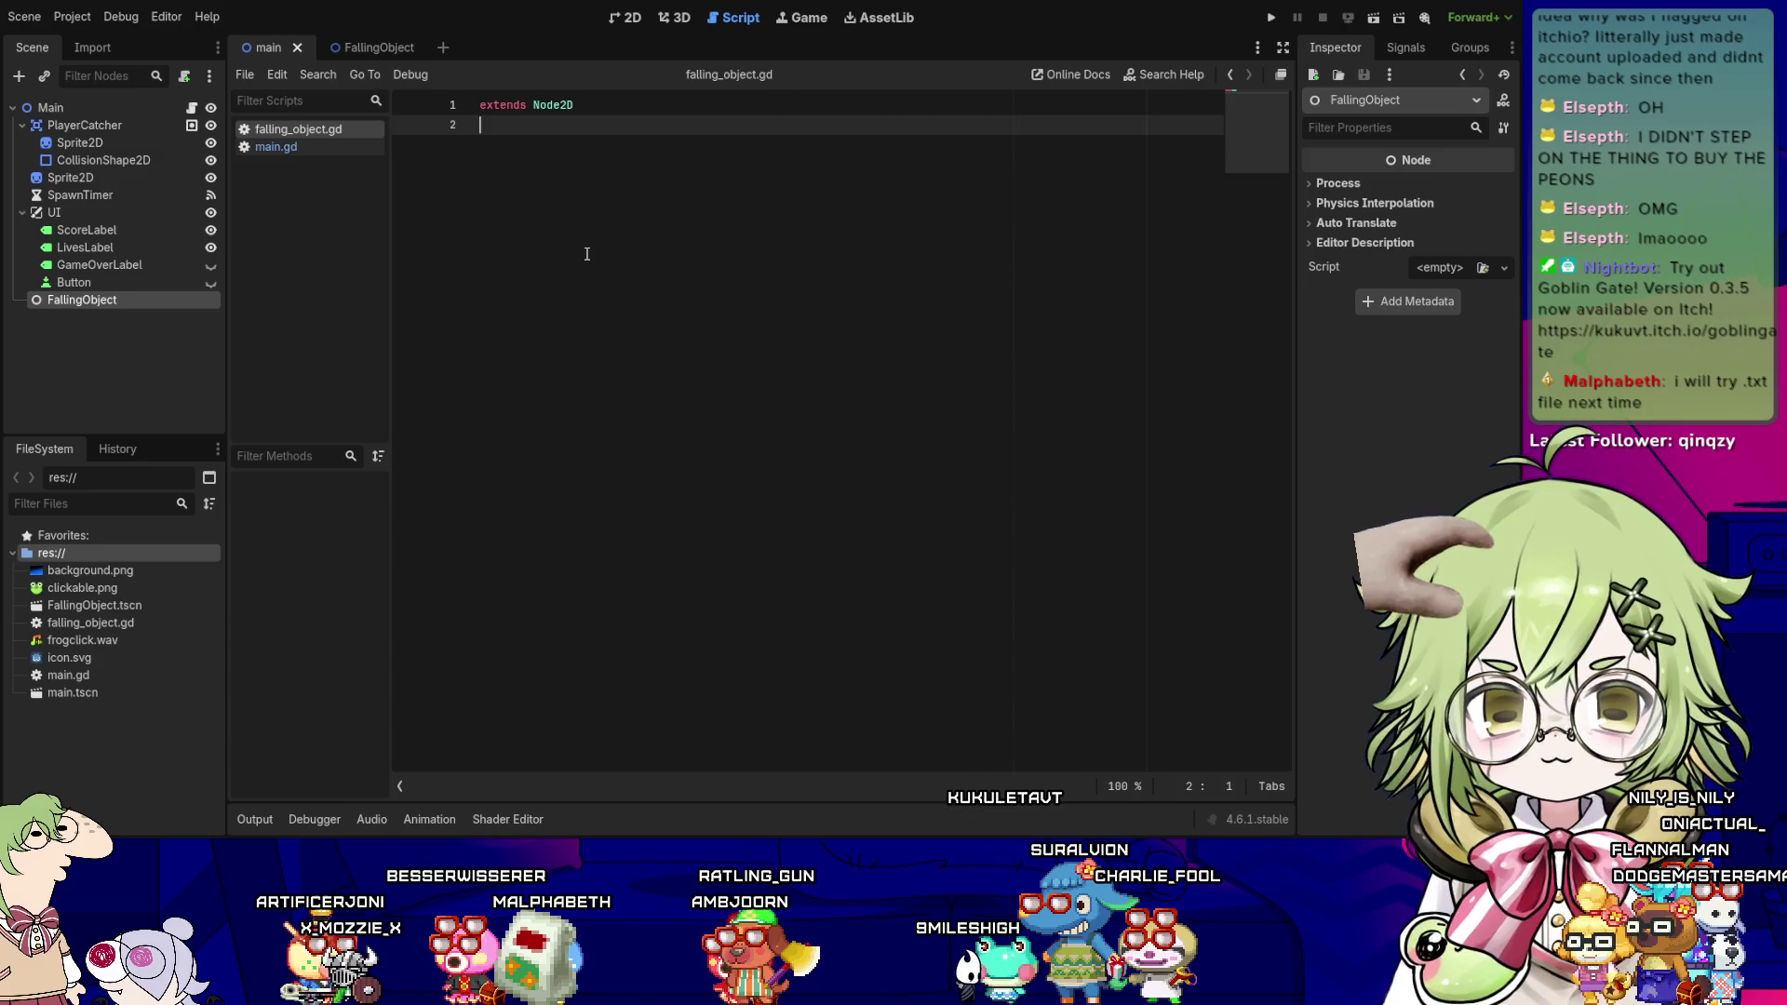
# - In main.gd, declare margin = 20 and var lives: int = 3 below score
pyautogui.click(303, 148)
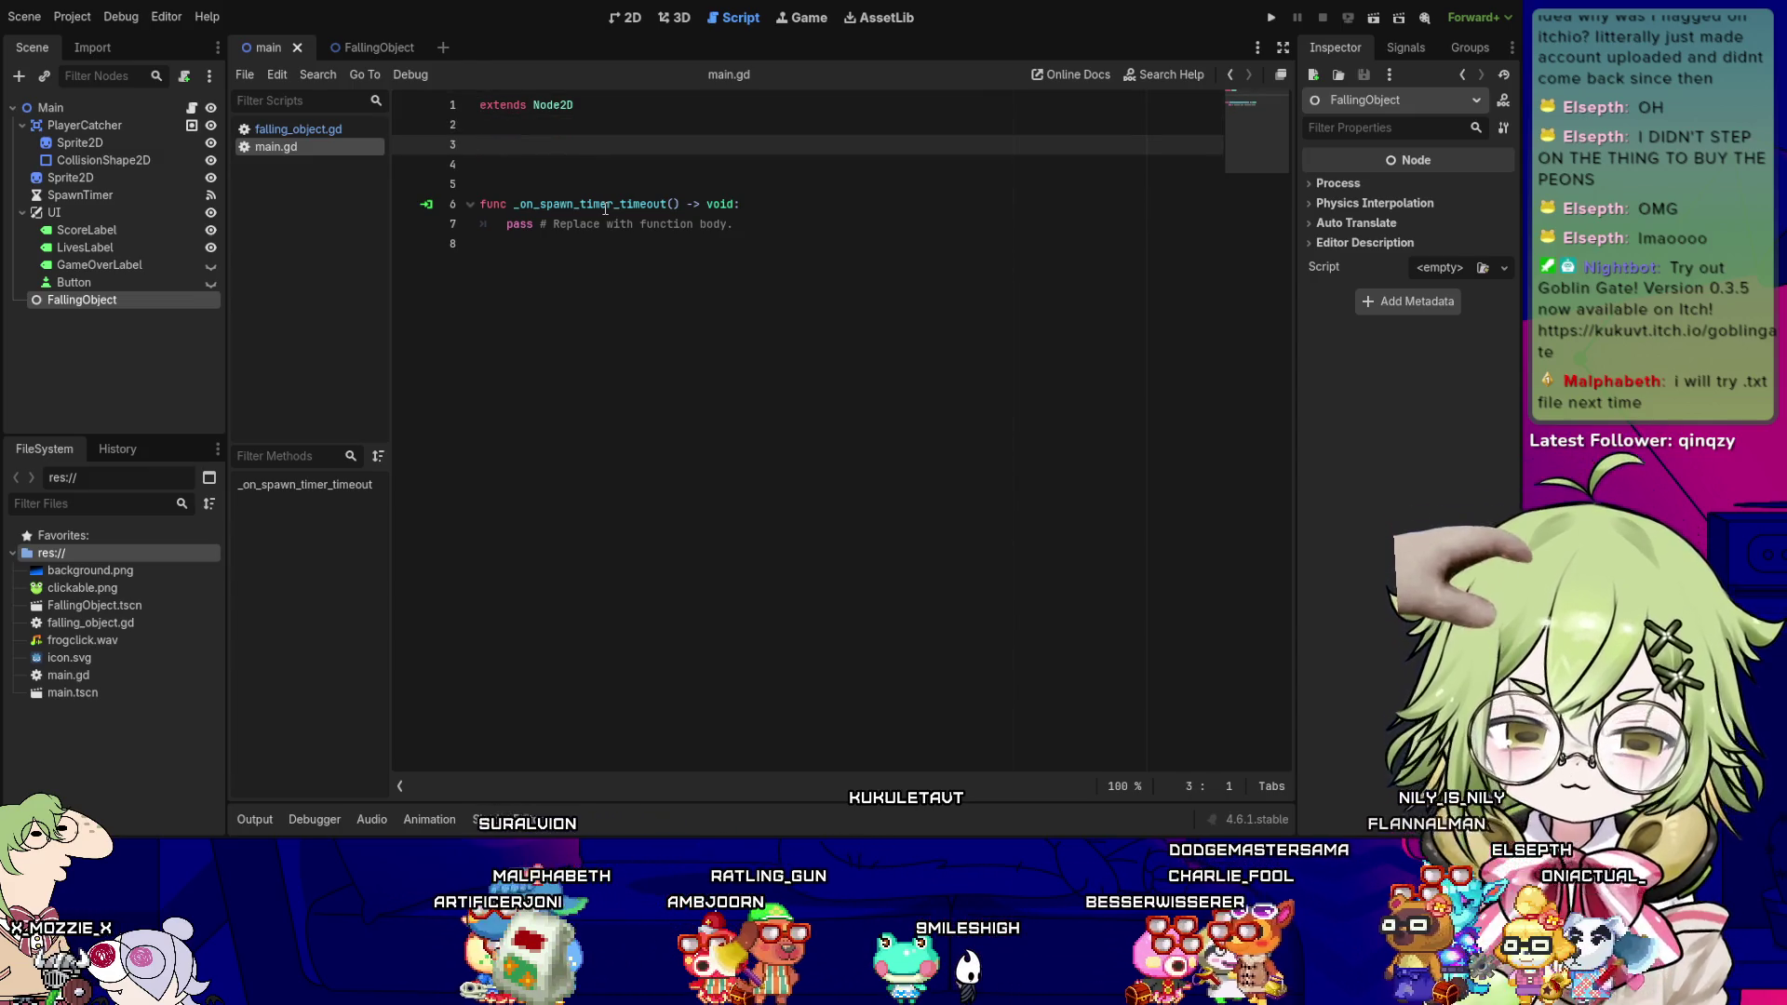
pyautogui.write('varscore: int = 0')
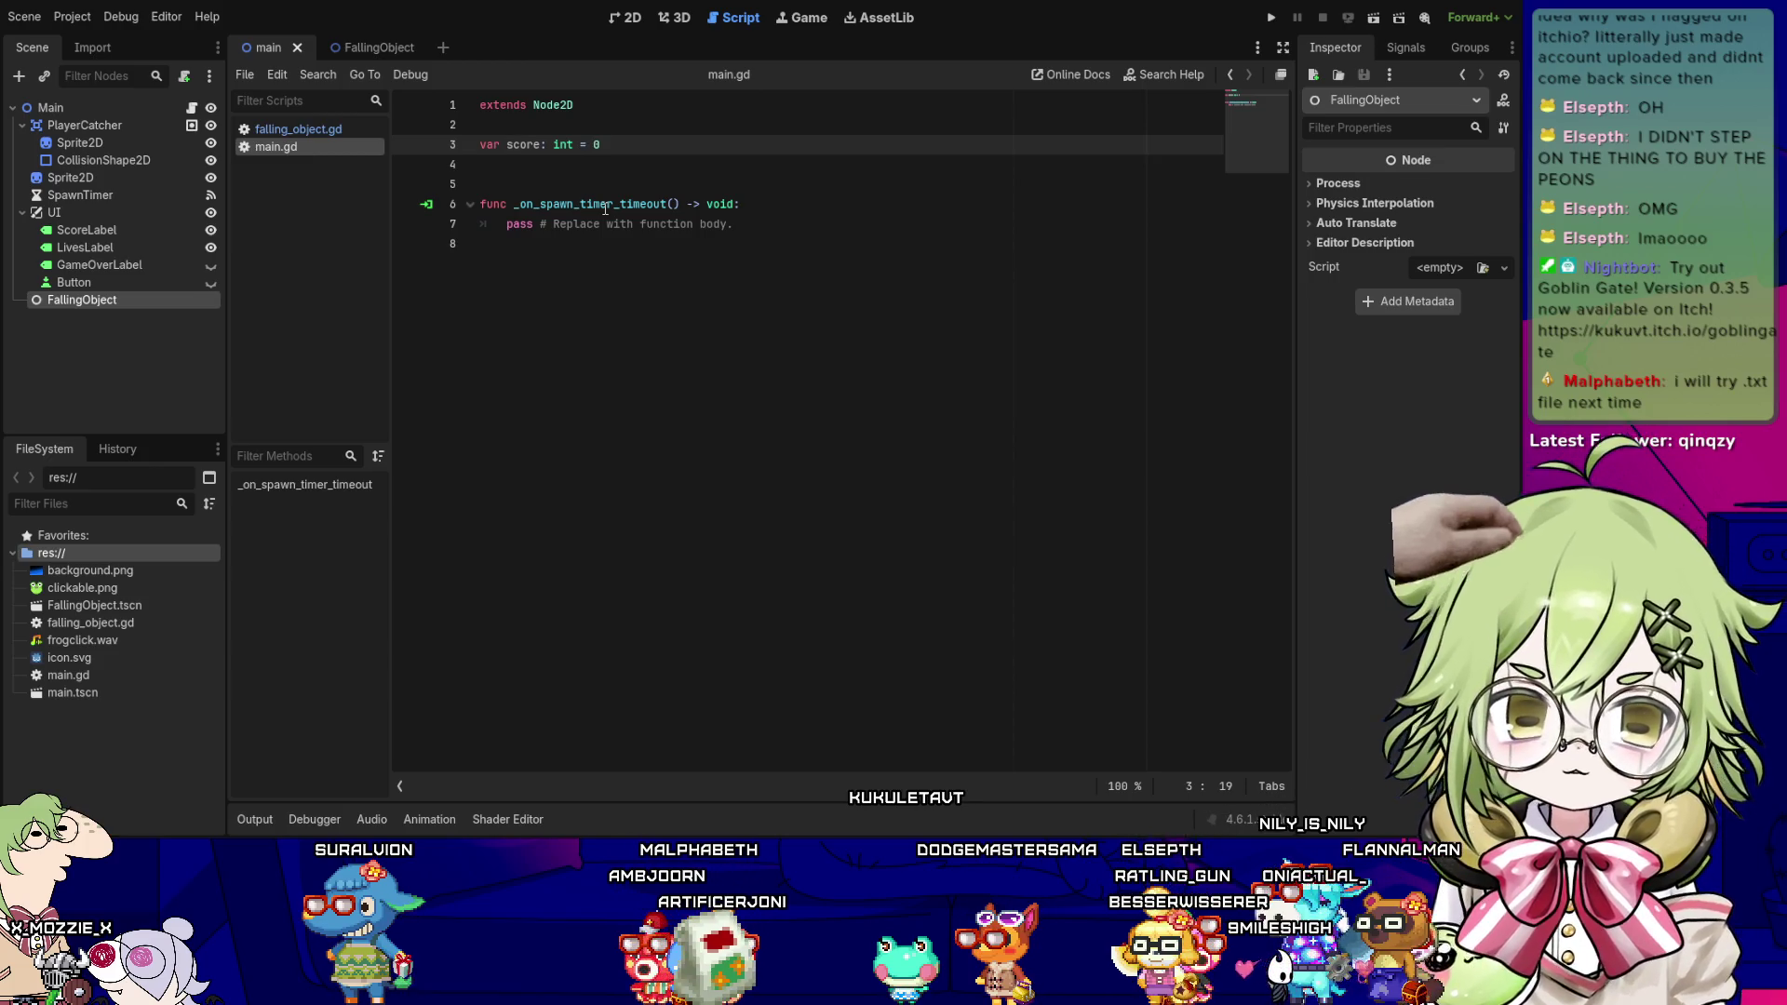
pyautogui.press('Return')
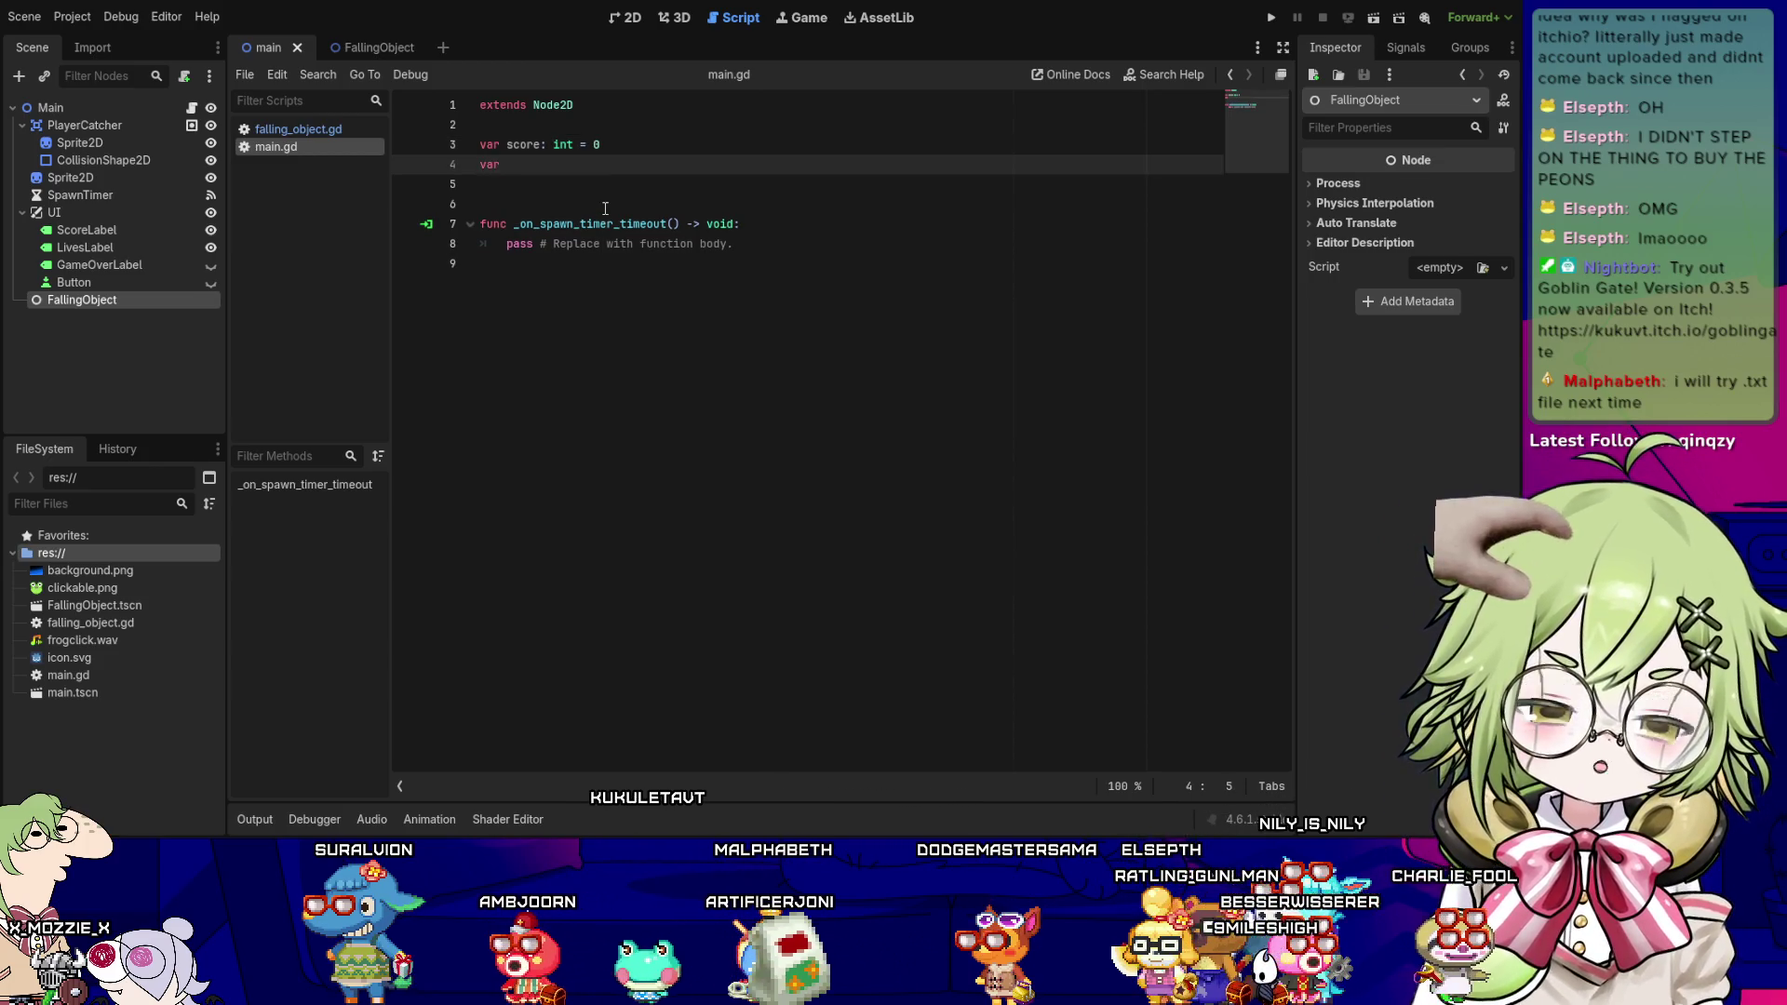
pyautogui.write('marin')
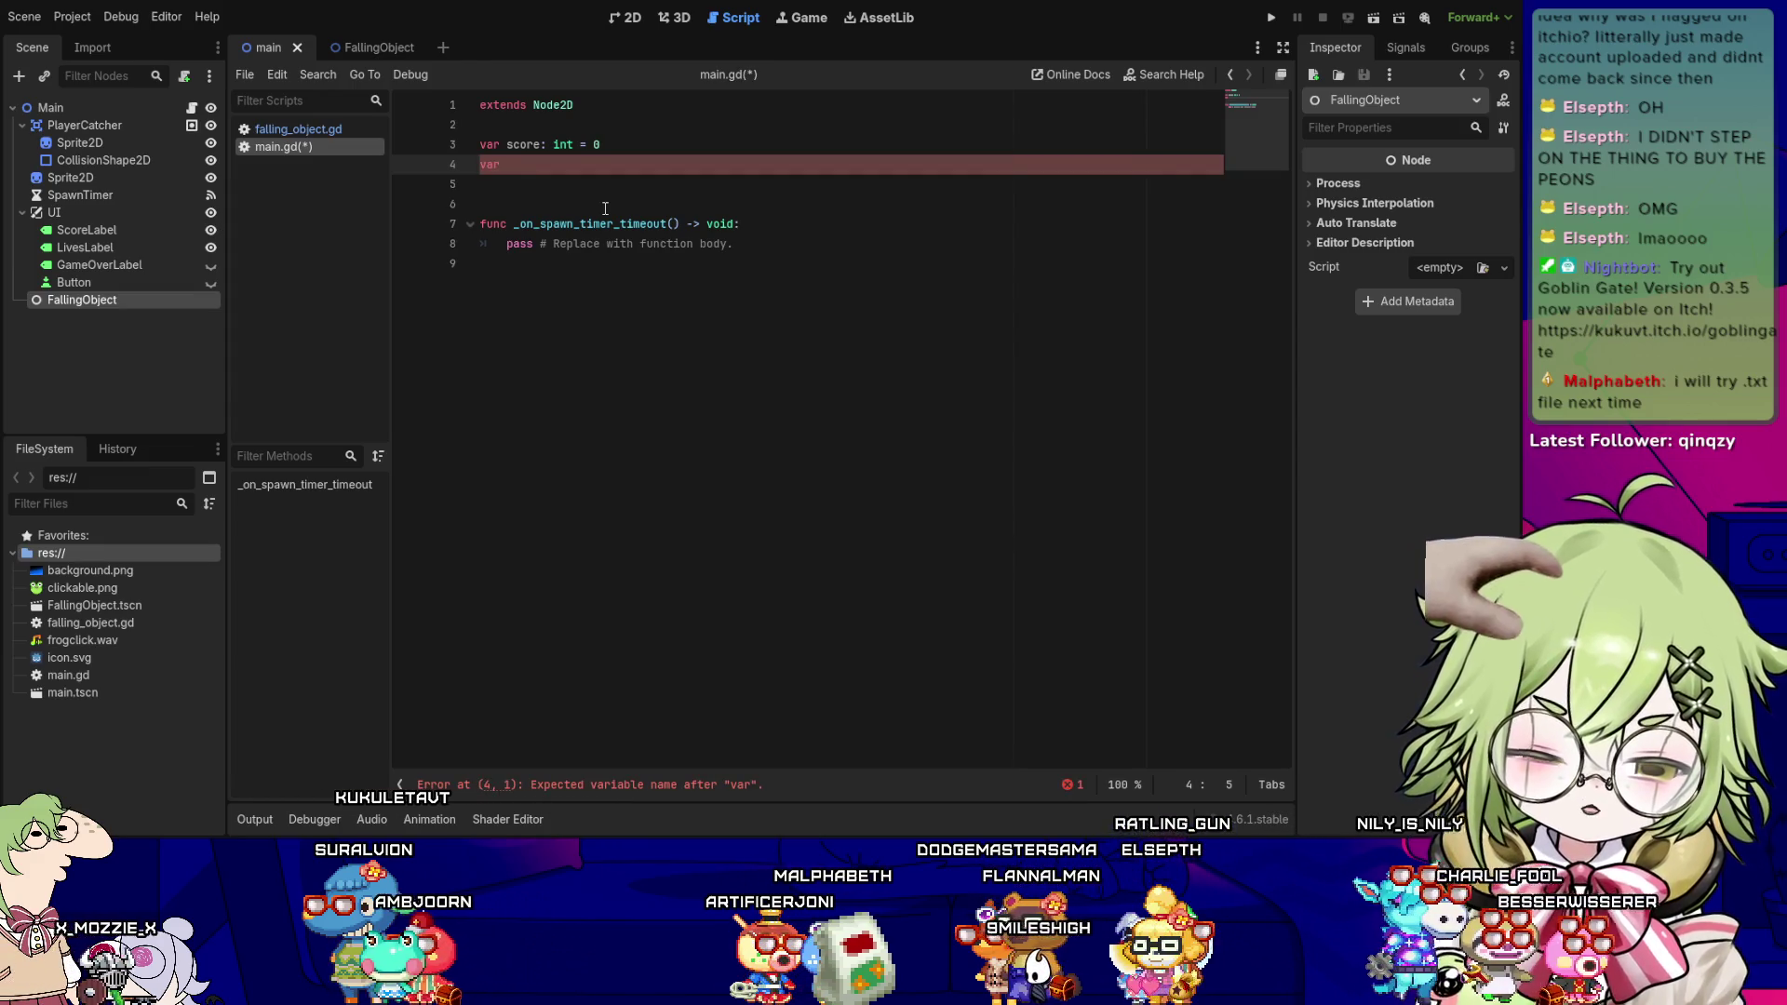
pyautogui.press('BackSpace')
pyautogui.press('BackSpace')
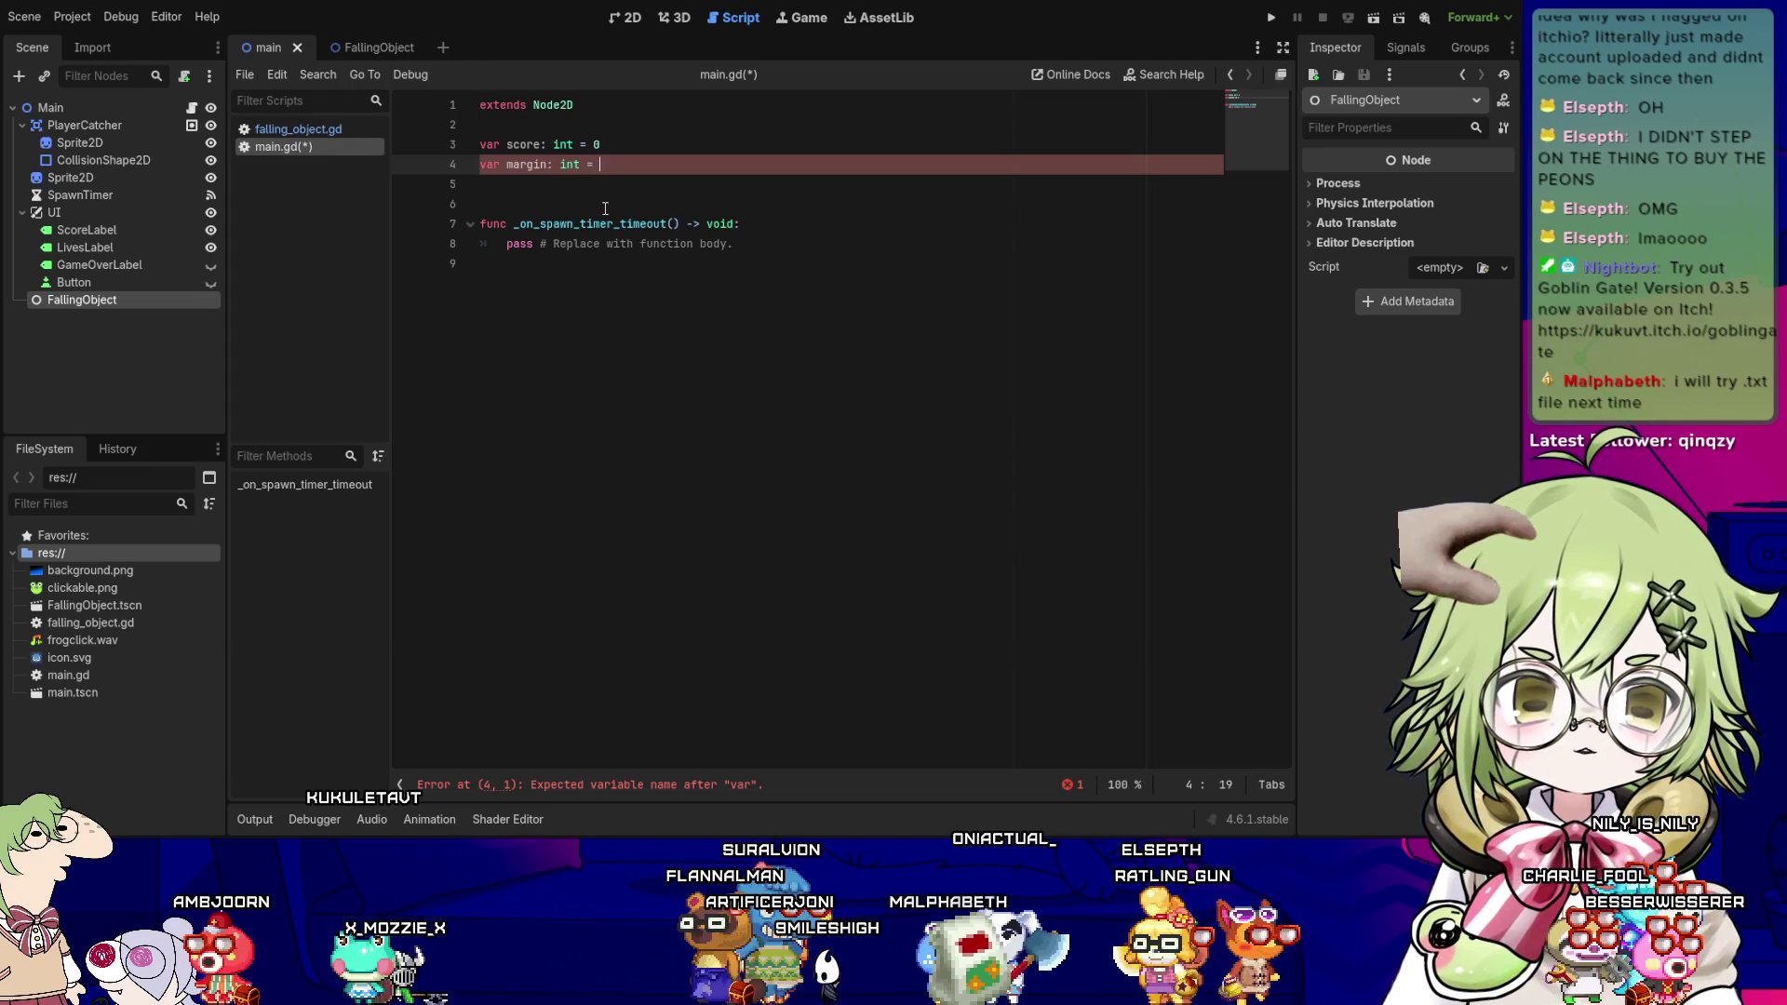
pyautogui.write('= 20')
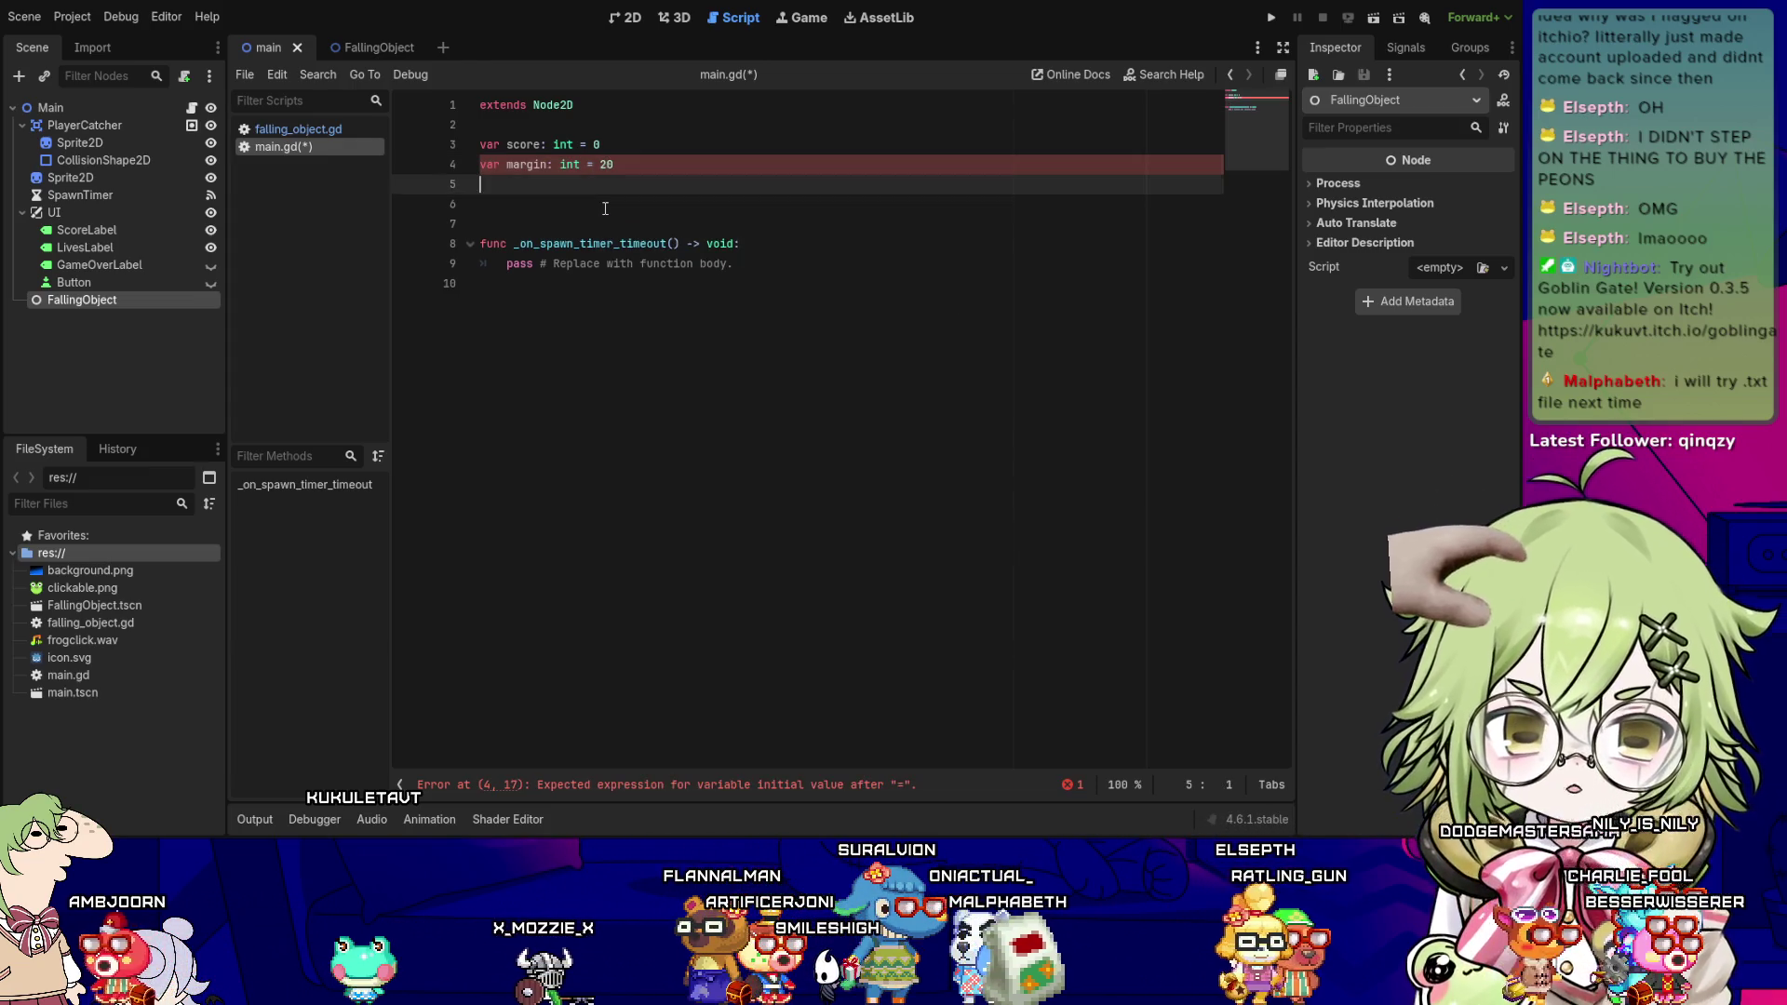
pyautogui.press('Return')
pyautogui.write('var lives: inr')
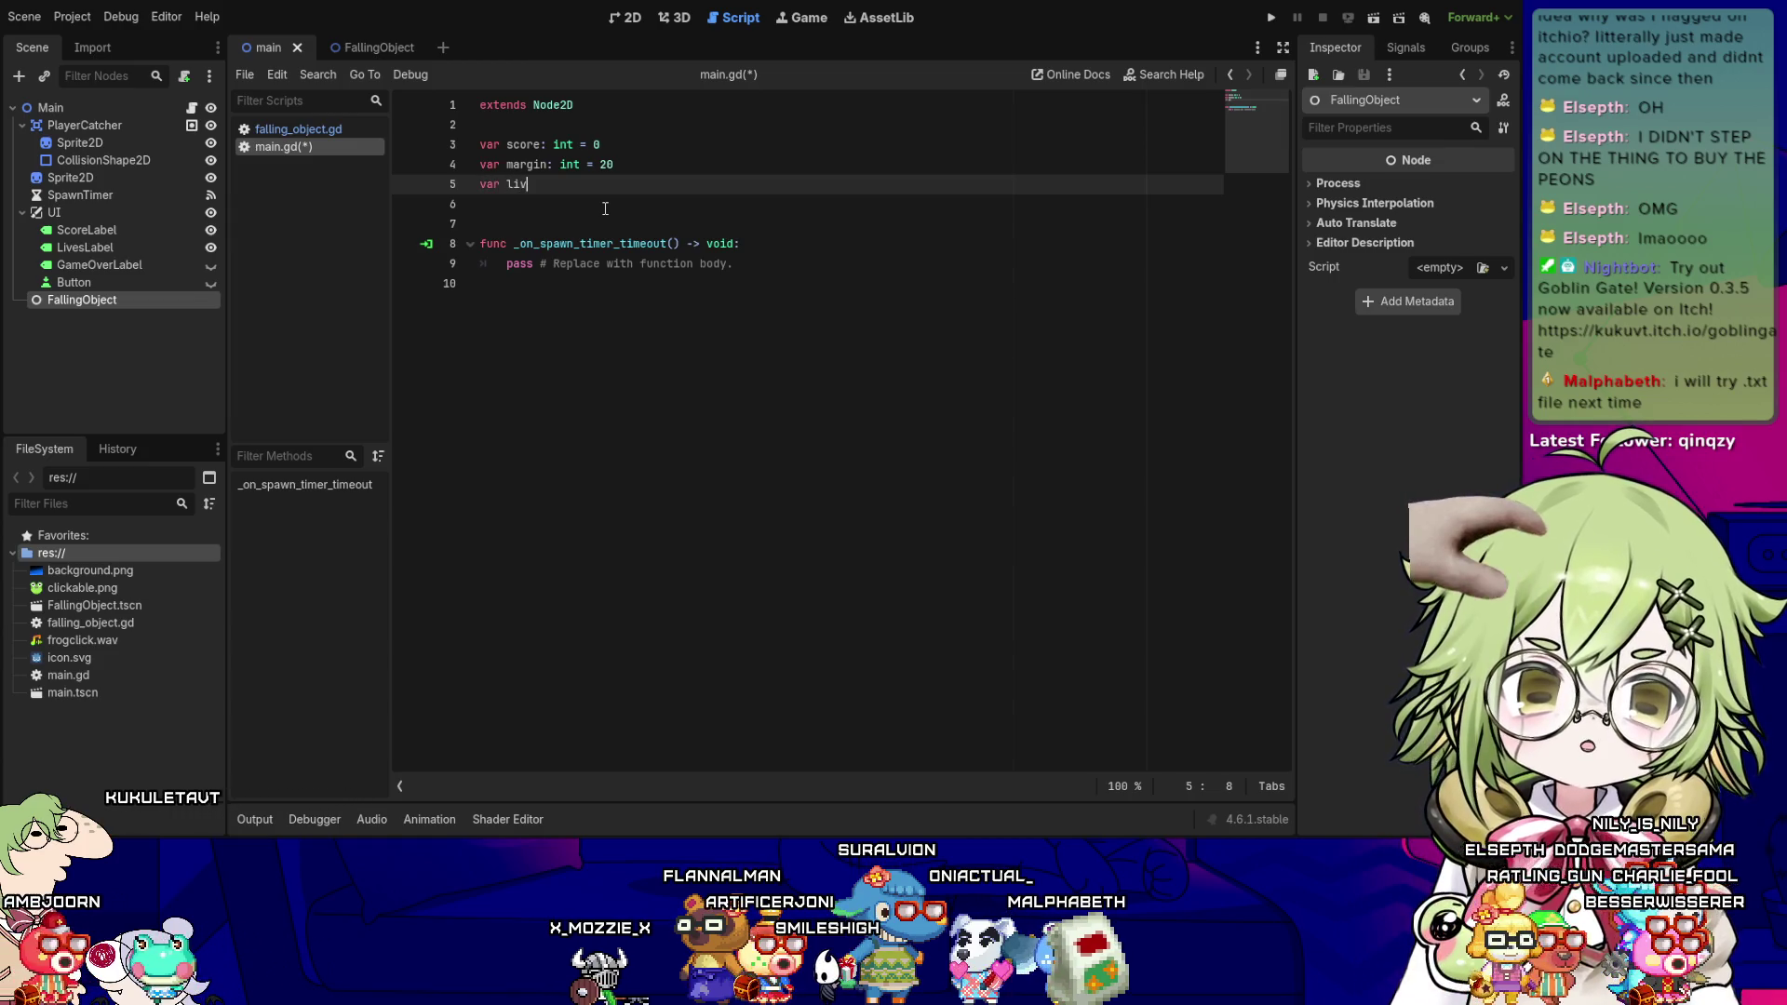
pyautogui.press('BackSpace')
pyautogui.write('t = 3')
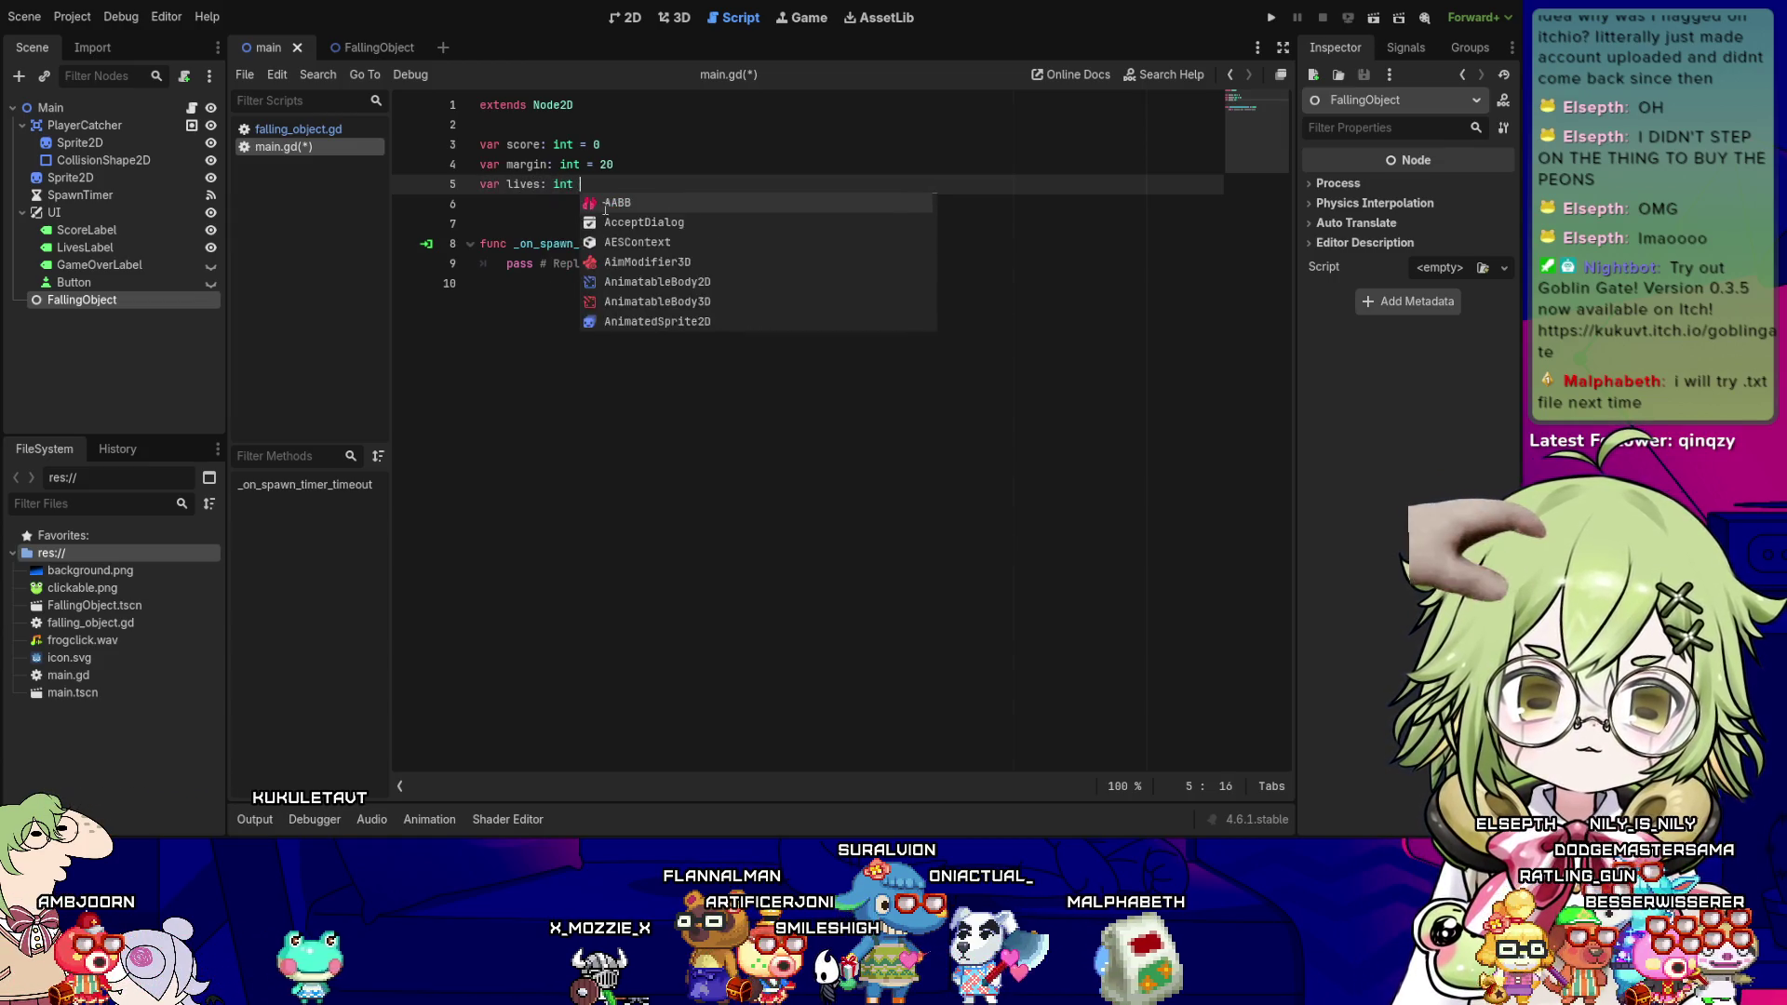
pyautogui.press('Return')
pyautogui.write('var s_w')
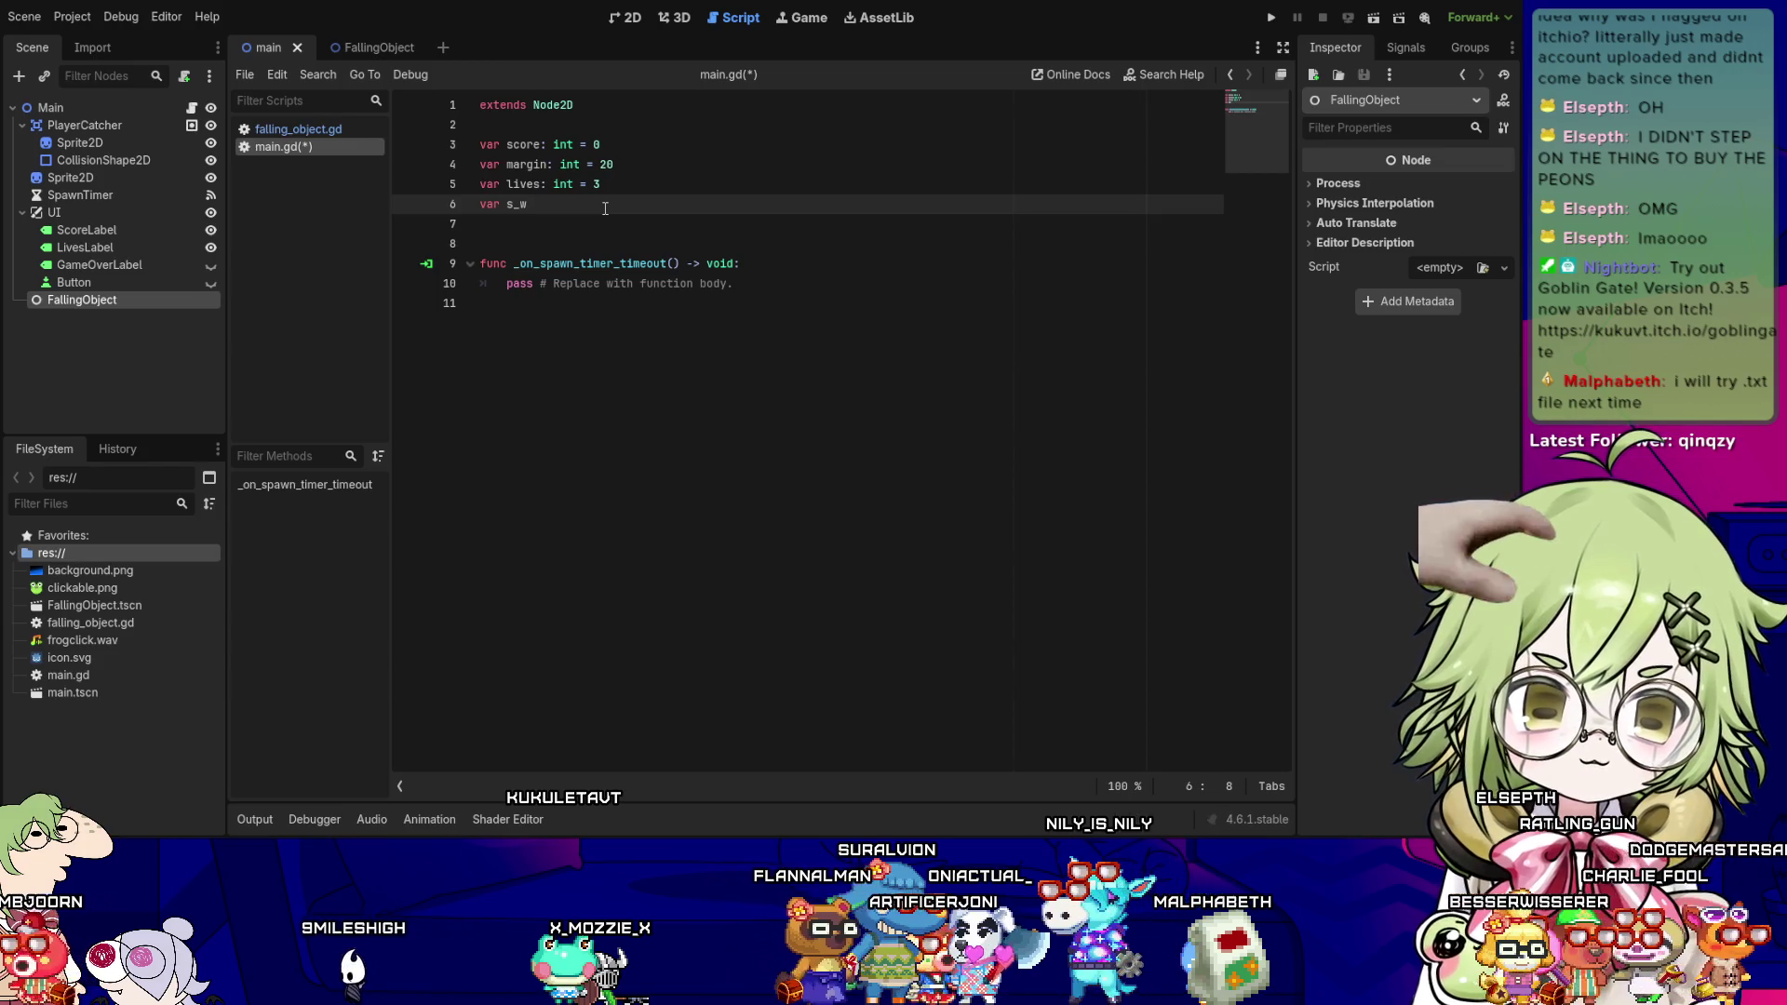
# - Declare s_w and s_h as int 0 and game_over: bool = false, separated by blank lines
pyautogui.write(': int =')
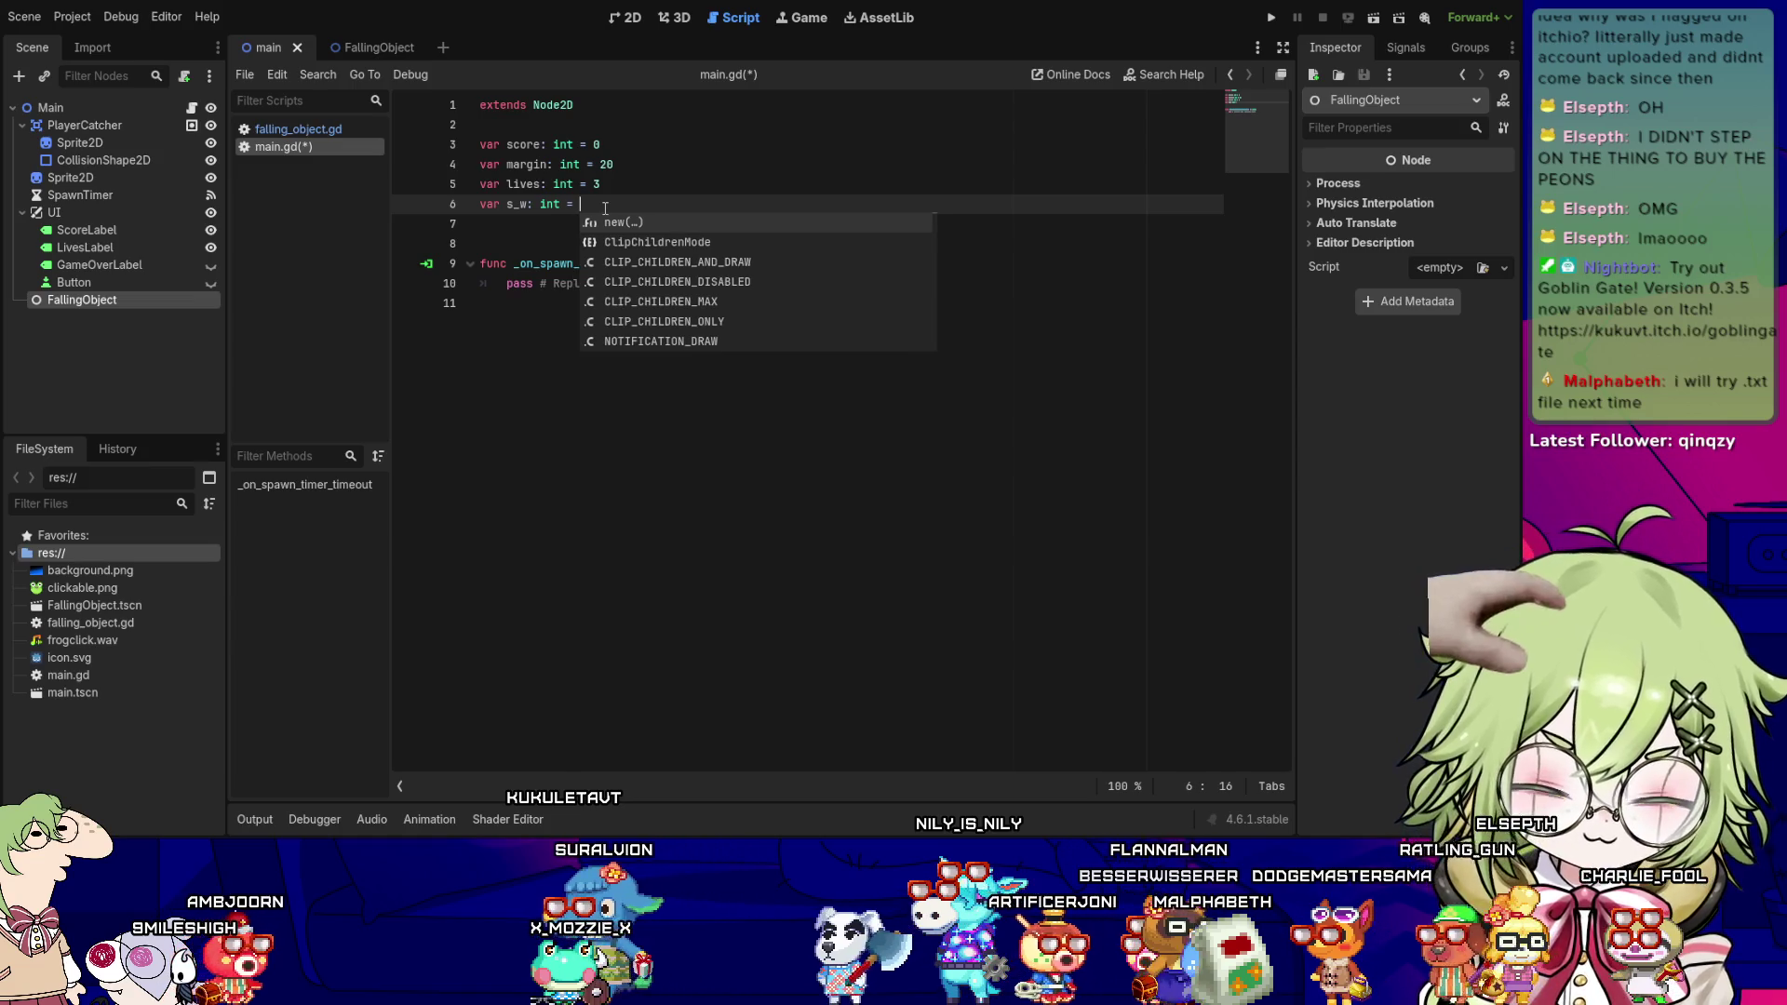
pyautogui.write(' 0')
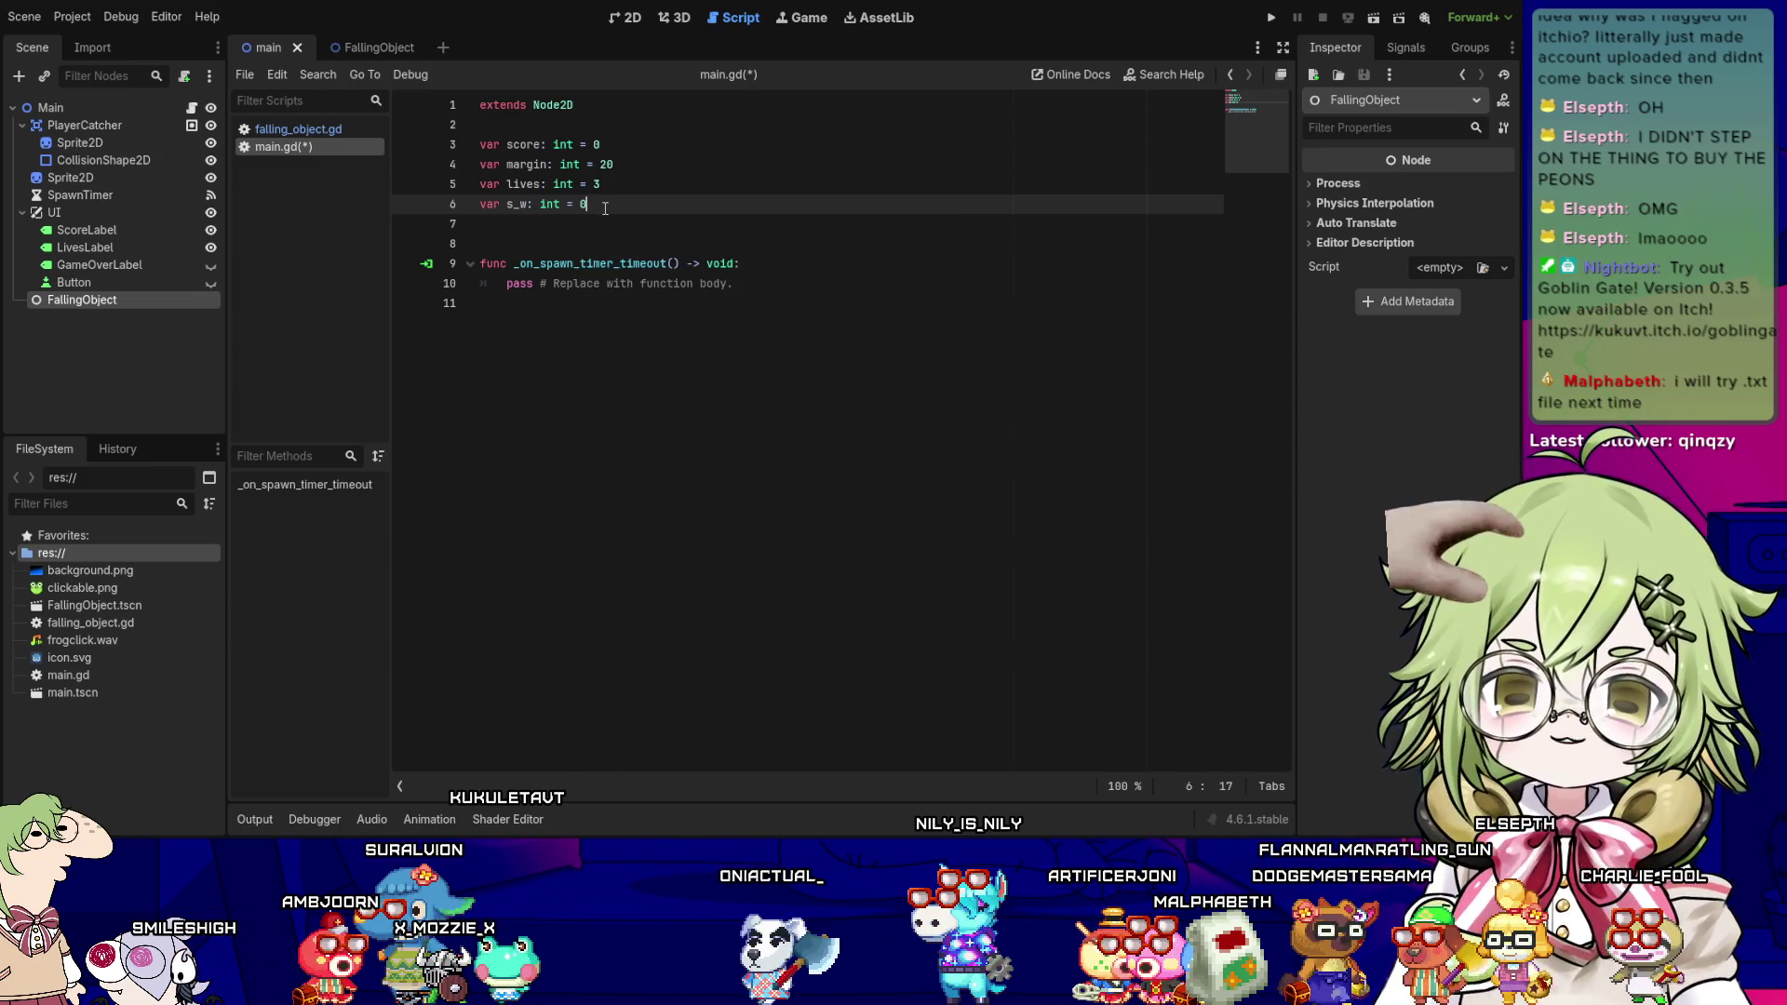
pyautogui.press('Return')
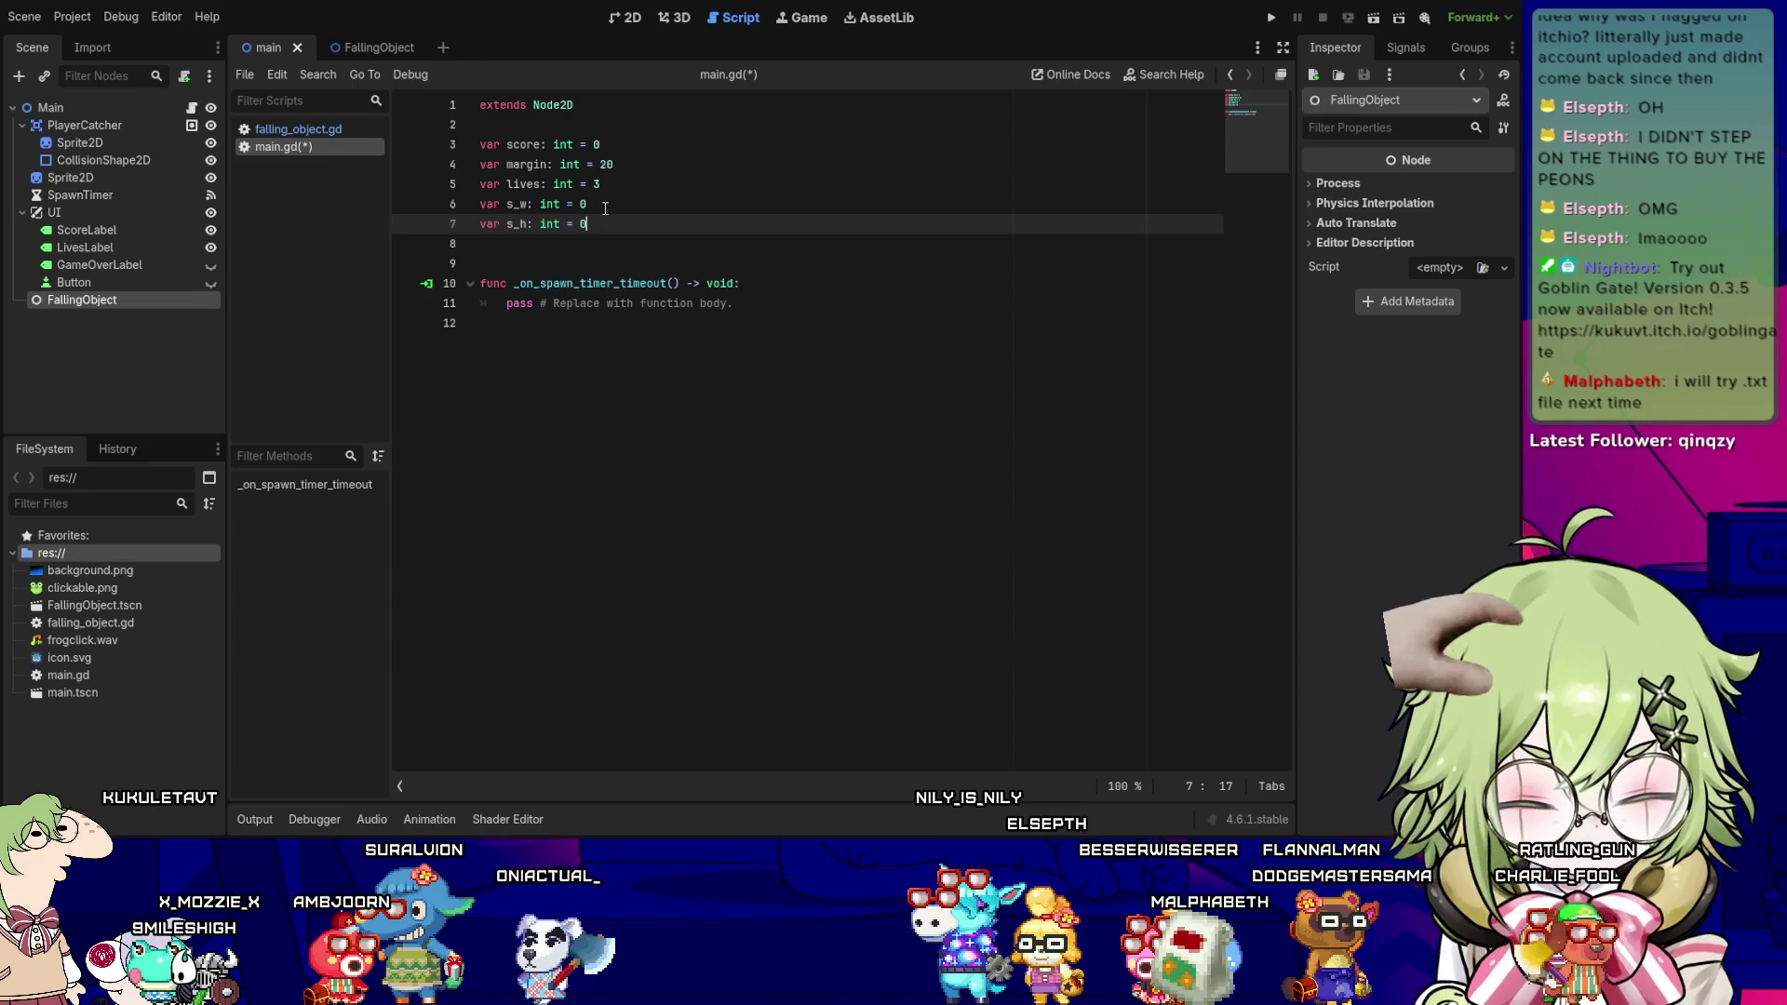
pyautogui.write('var s_h: int = 0')
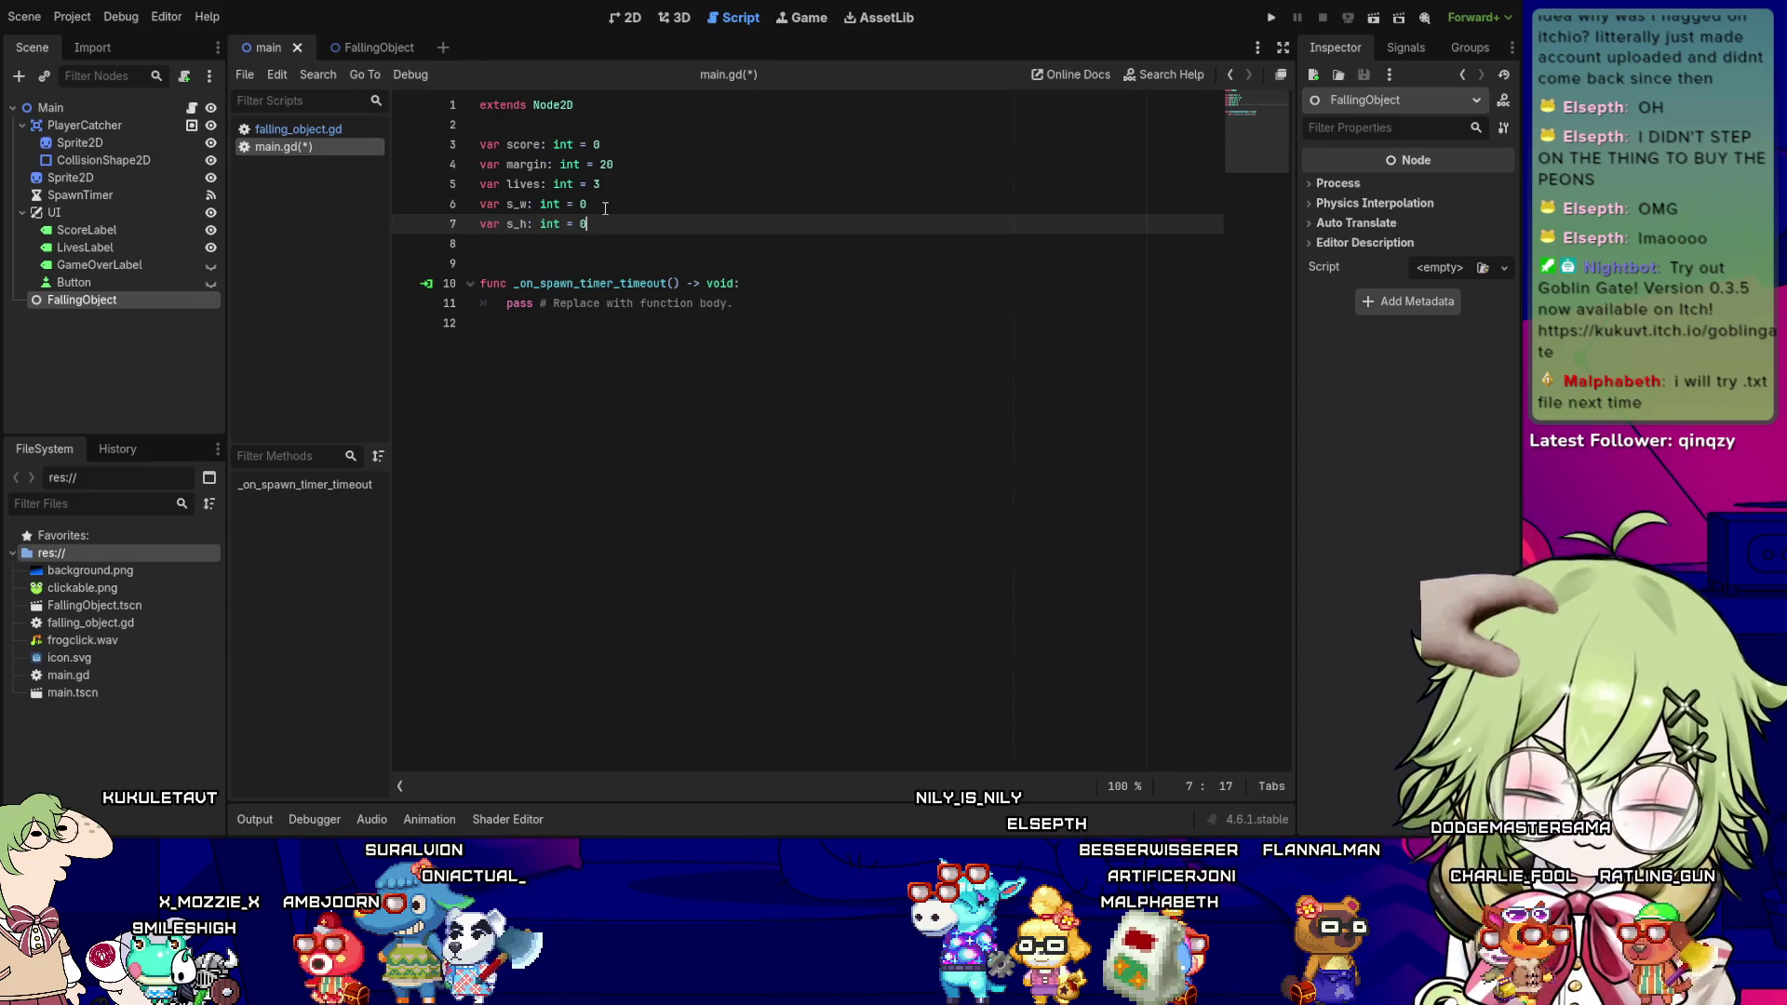
pyautogui.press('Return')
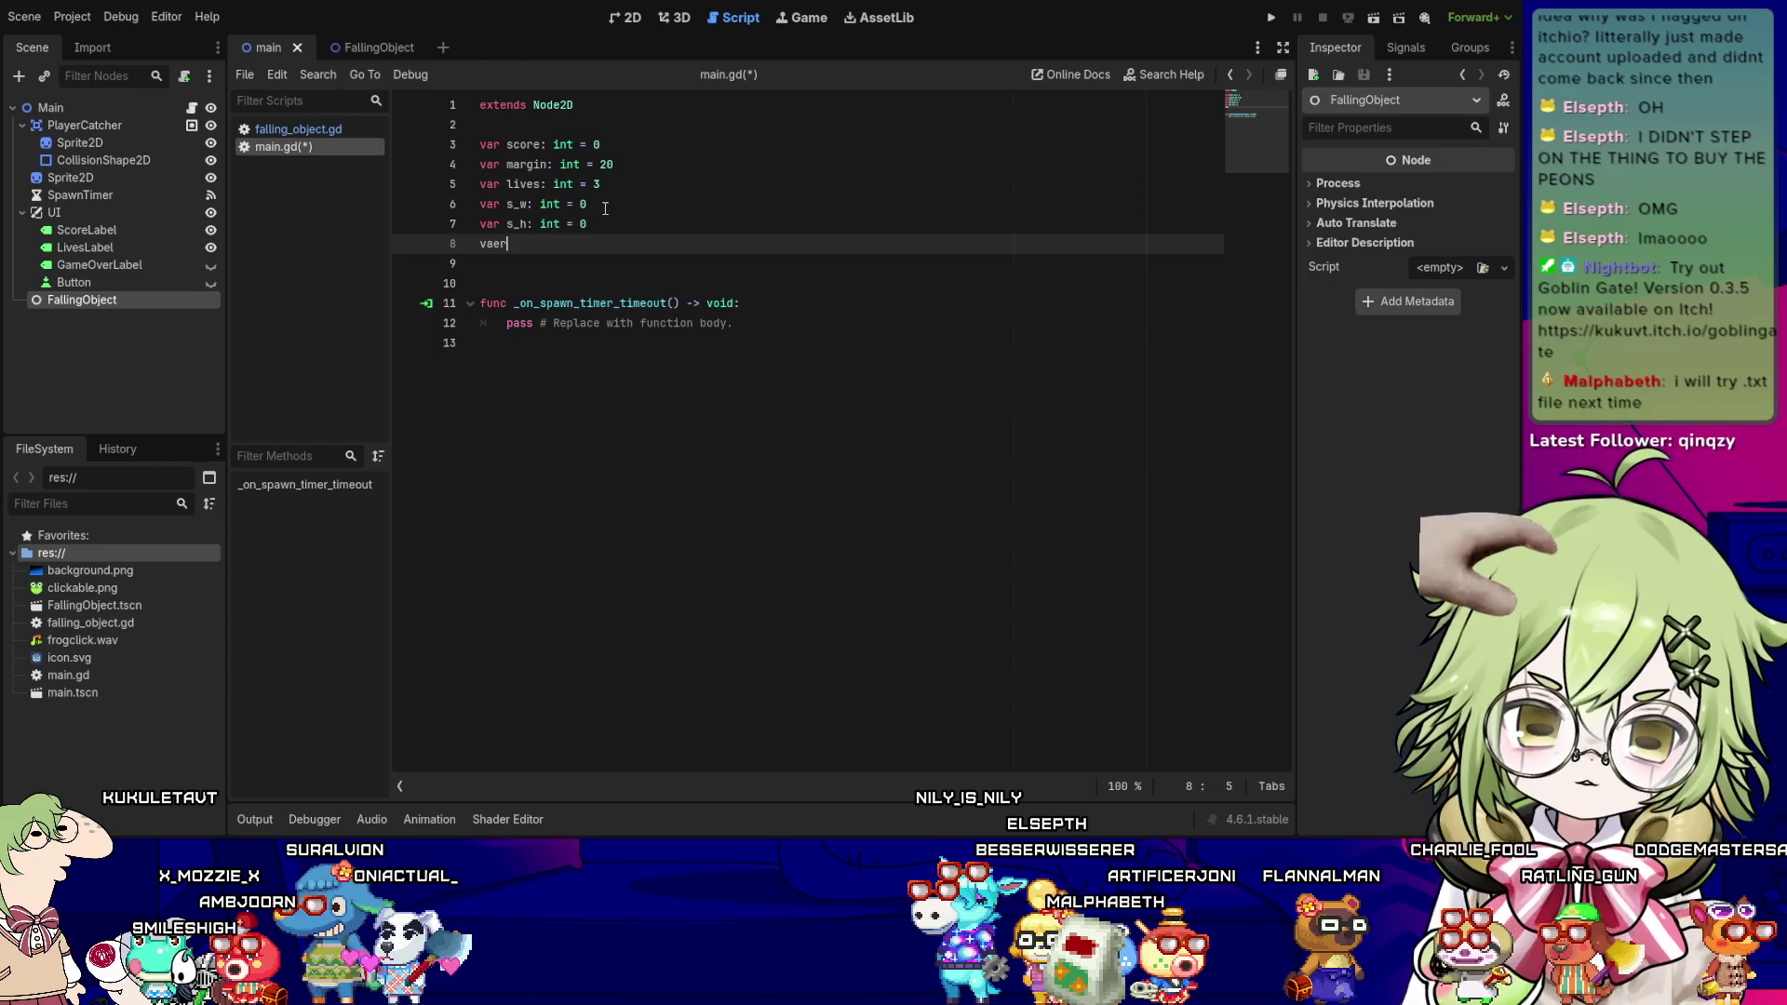
pyautogui.press('BackSpace')
pyautogui.press('BackSpace')
pyautogui.write('r game_over: bool = false')
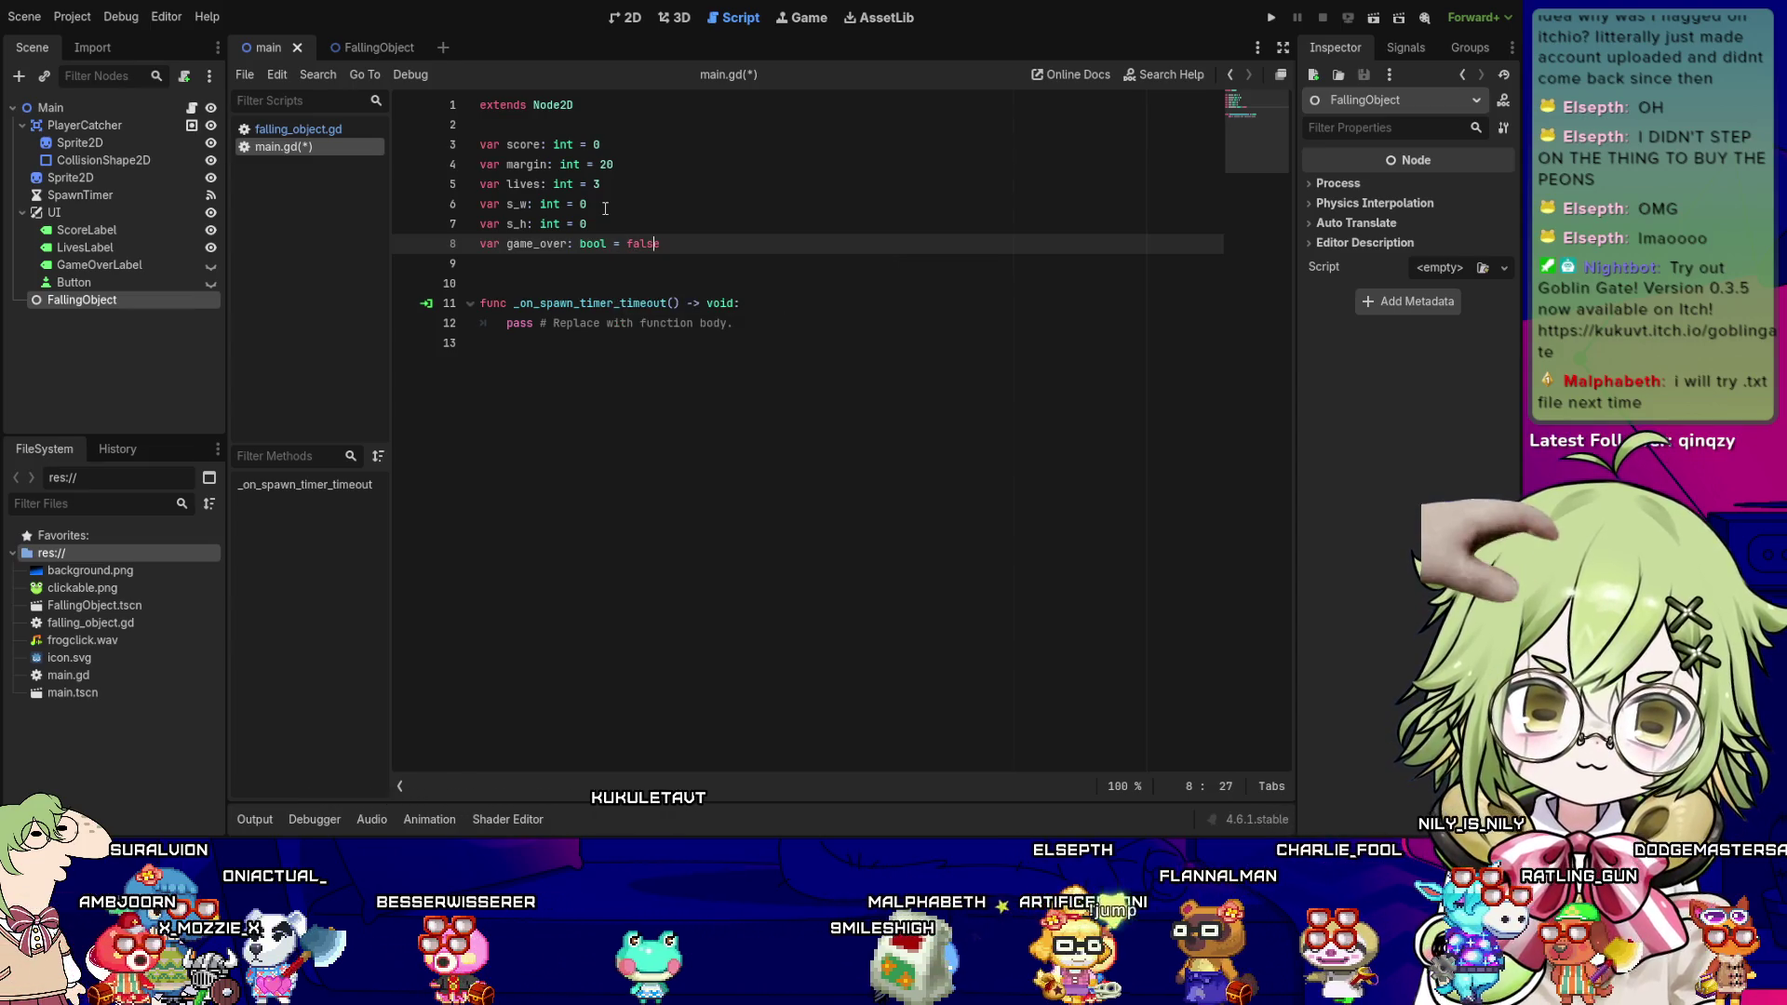
pyautogui.press('Home')
pyautogui.press('Return')
pyautogui.press('End')
pyautogui.press('Return')
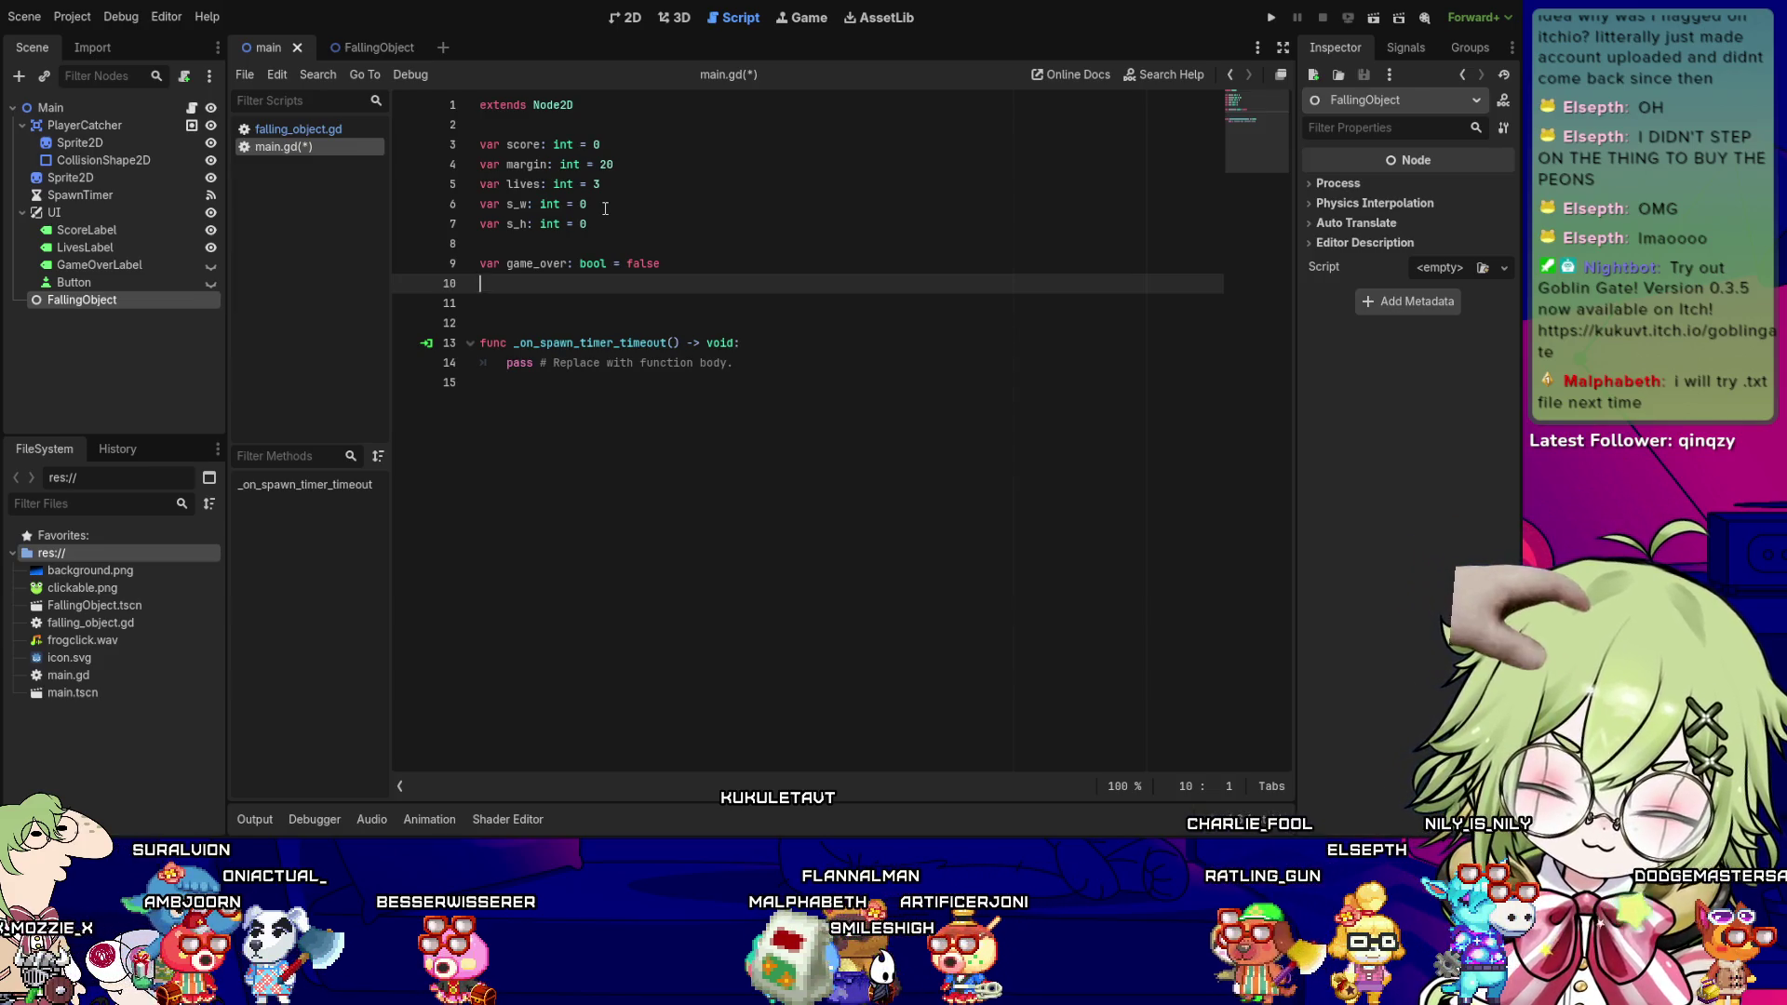
# - Declare player_speed as a float set to 120.0
pyautogui.write('var ')
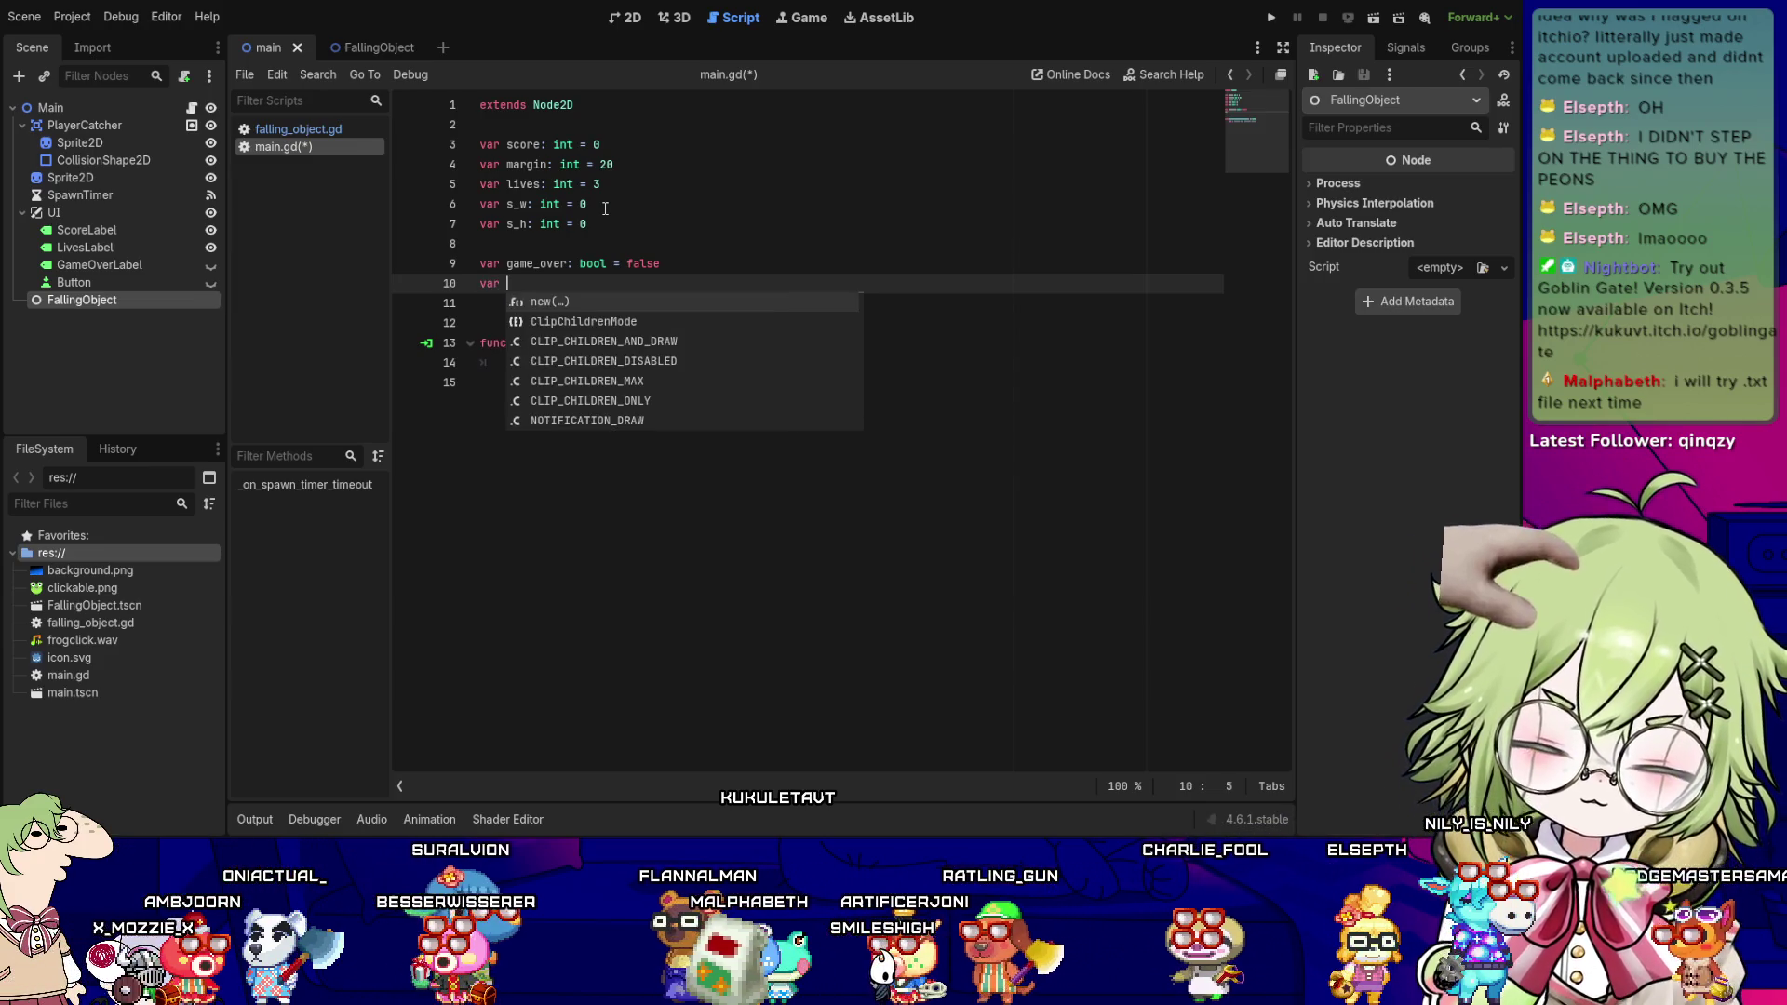
pyautogui.write('ore:')
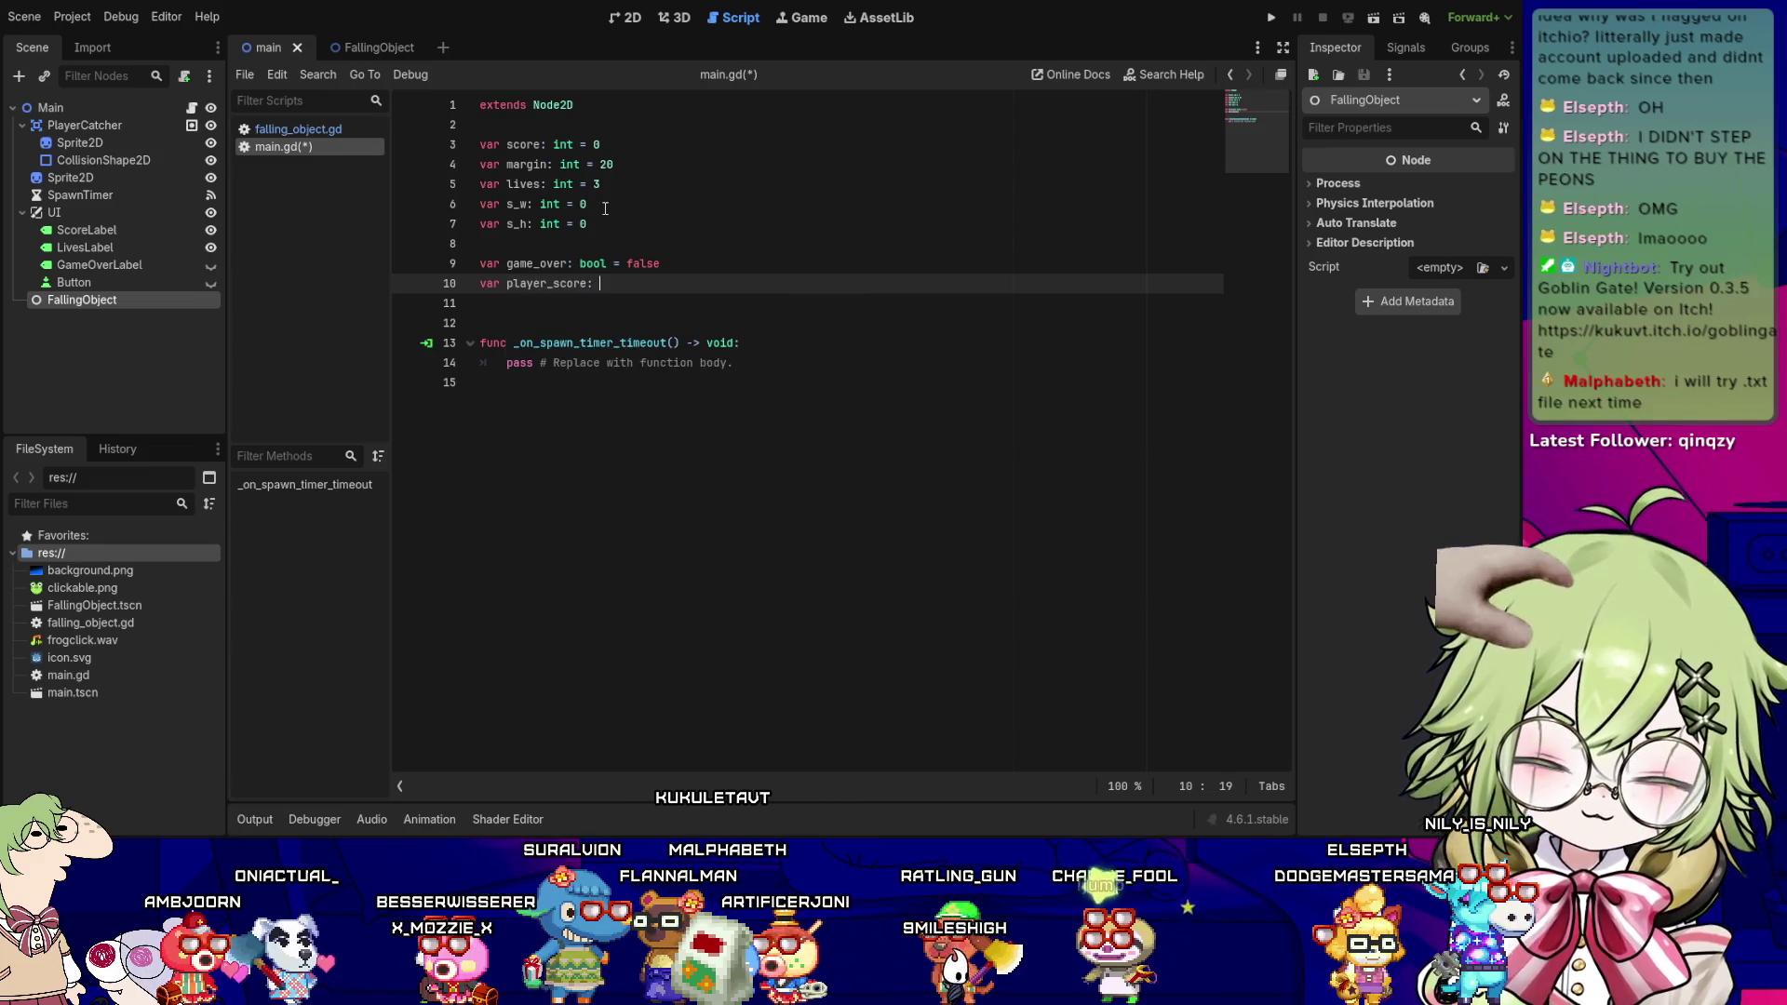
pyautogui.write('f')
pyautogui.press('BackSpace')
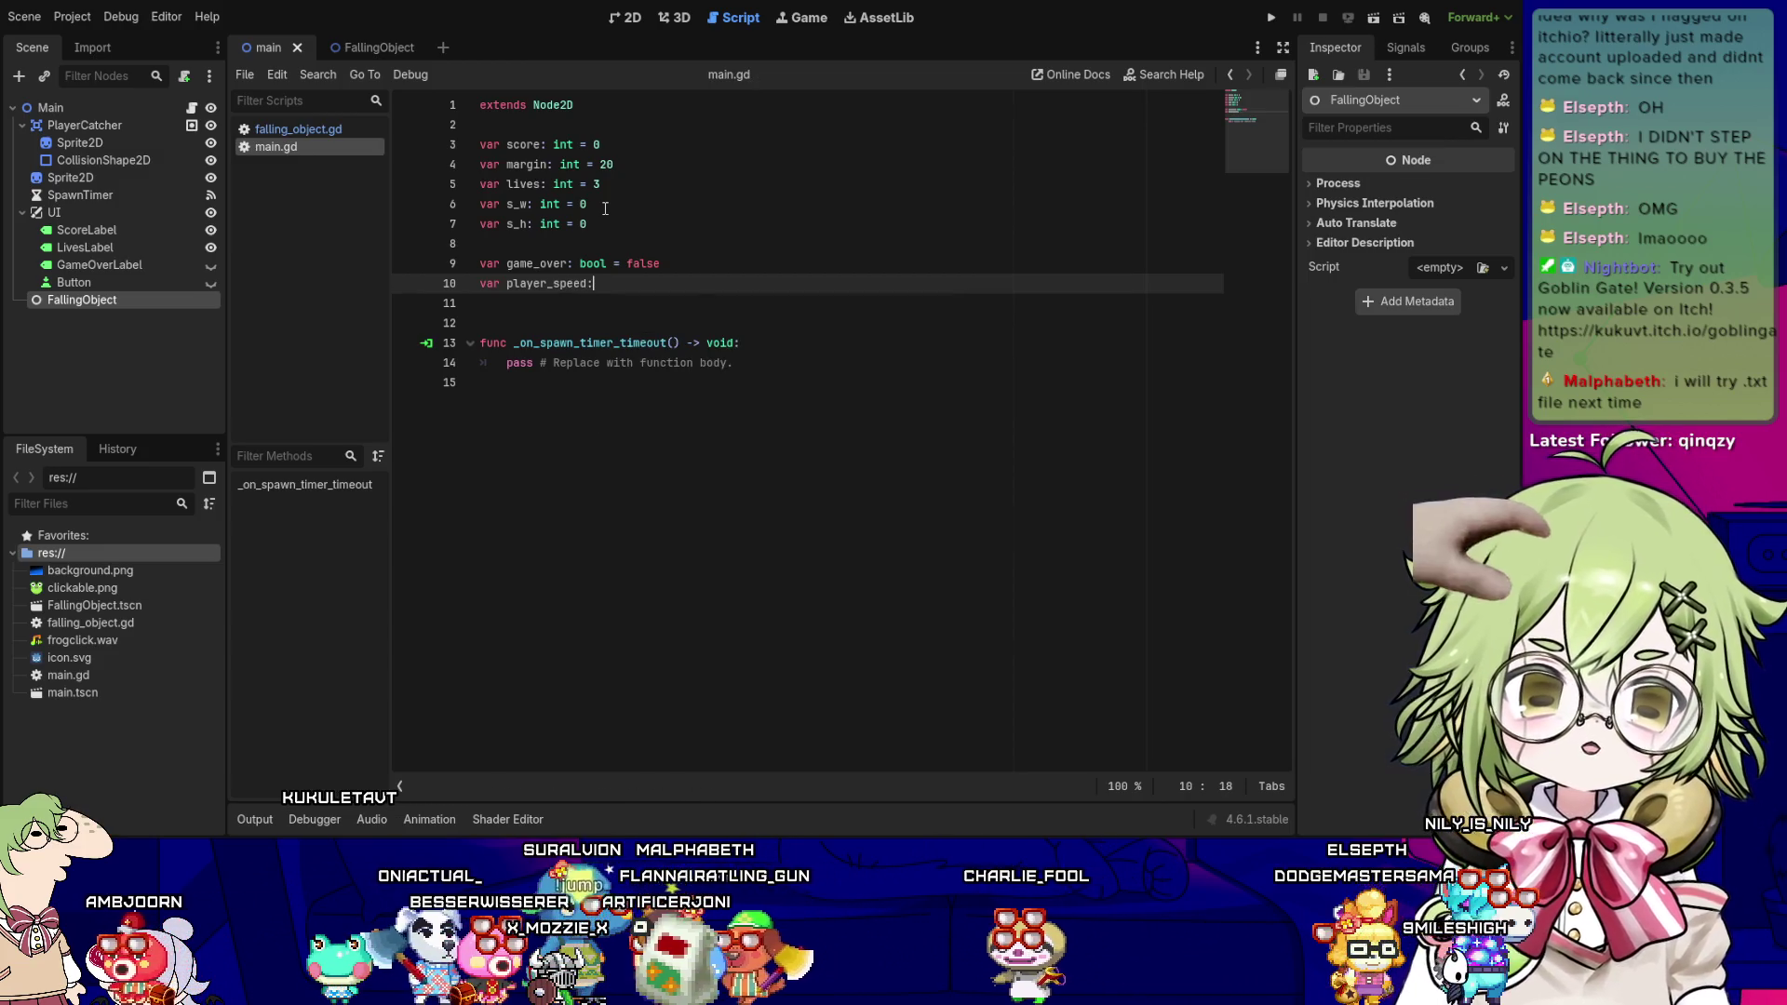
pyautogui.write('loat = 0')
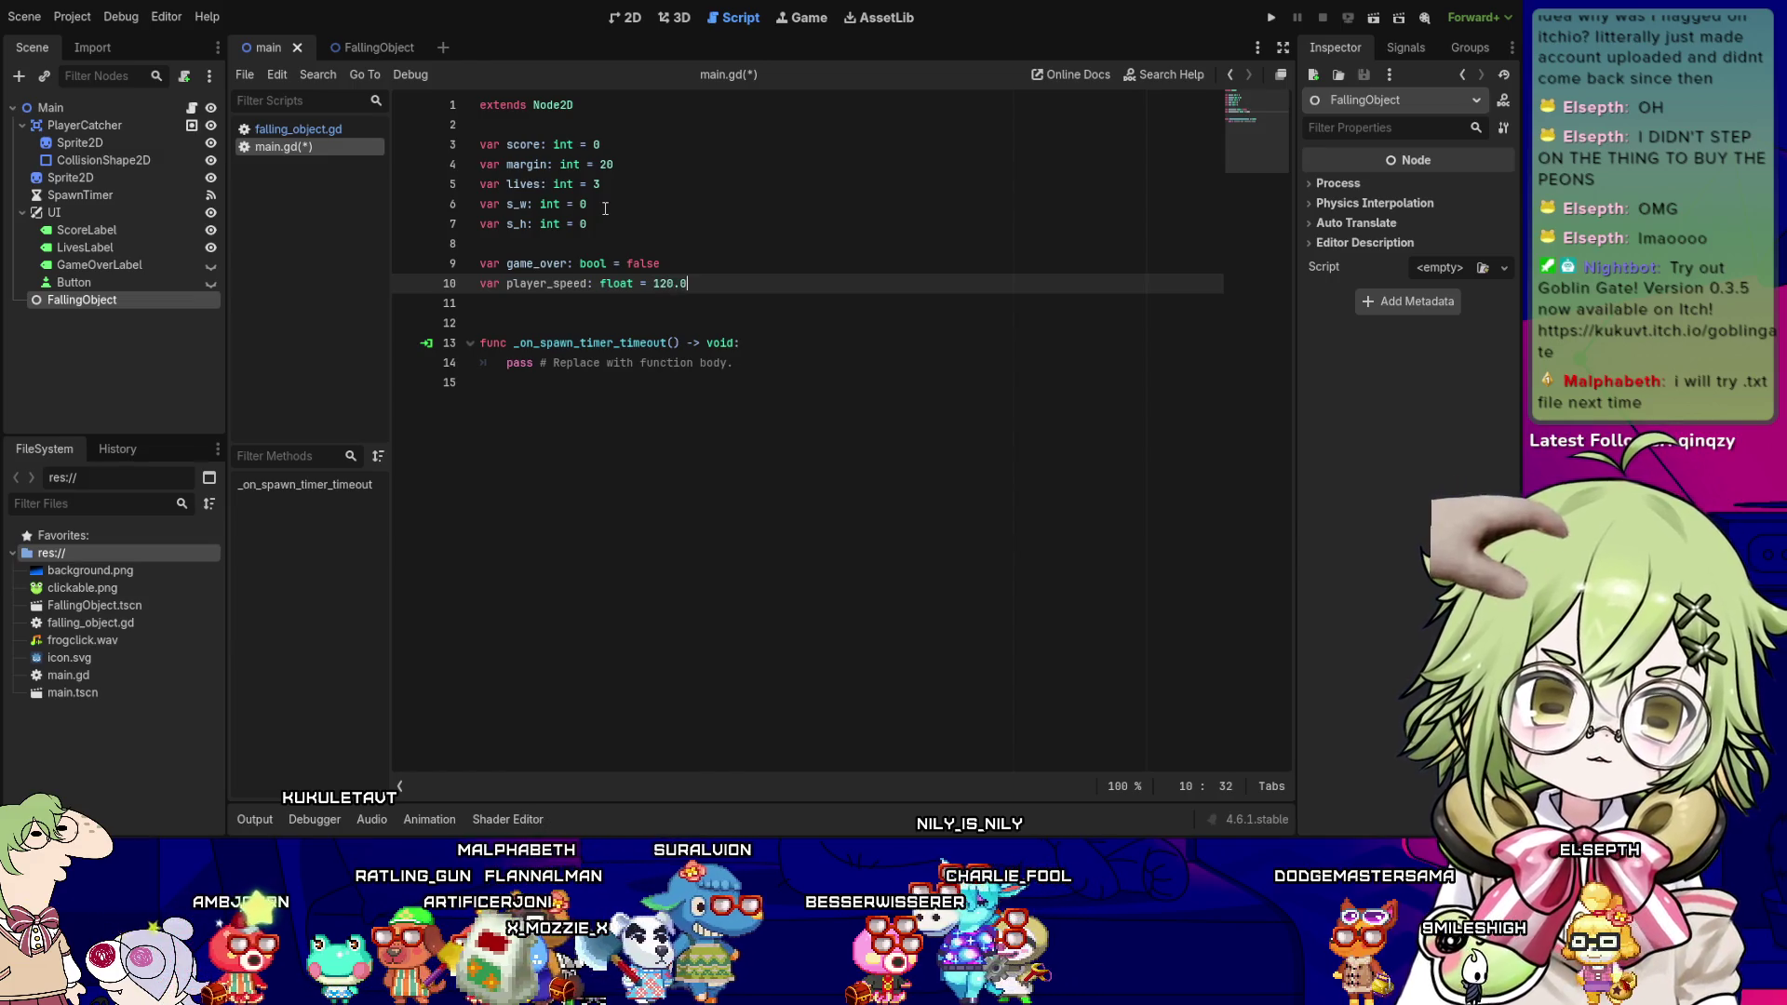
pyautogui.press('Return')
pyautogui.write('var child: P')
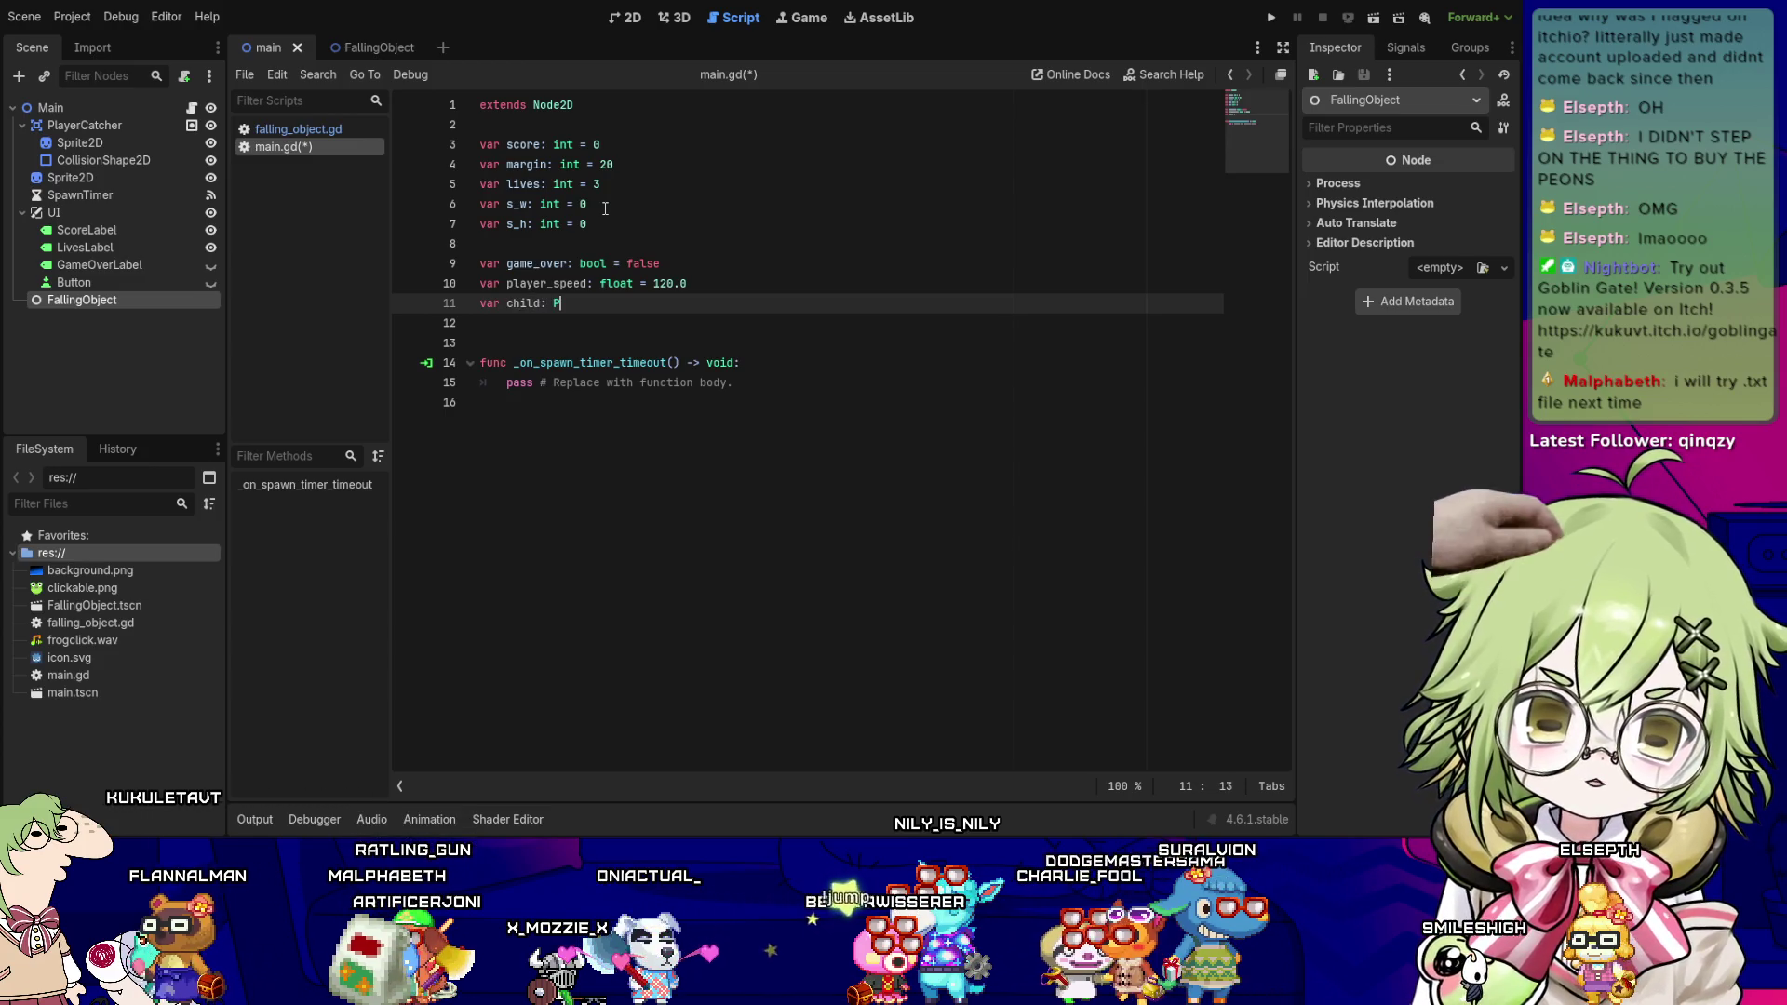
# - Declare child as a PackedScene preloading res://FallingObject.tscn, picked from the path suggestions
pyautogui.press('BackSpace')
pyautogui.write('ackedScene =')
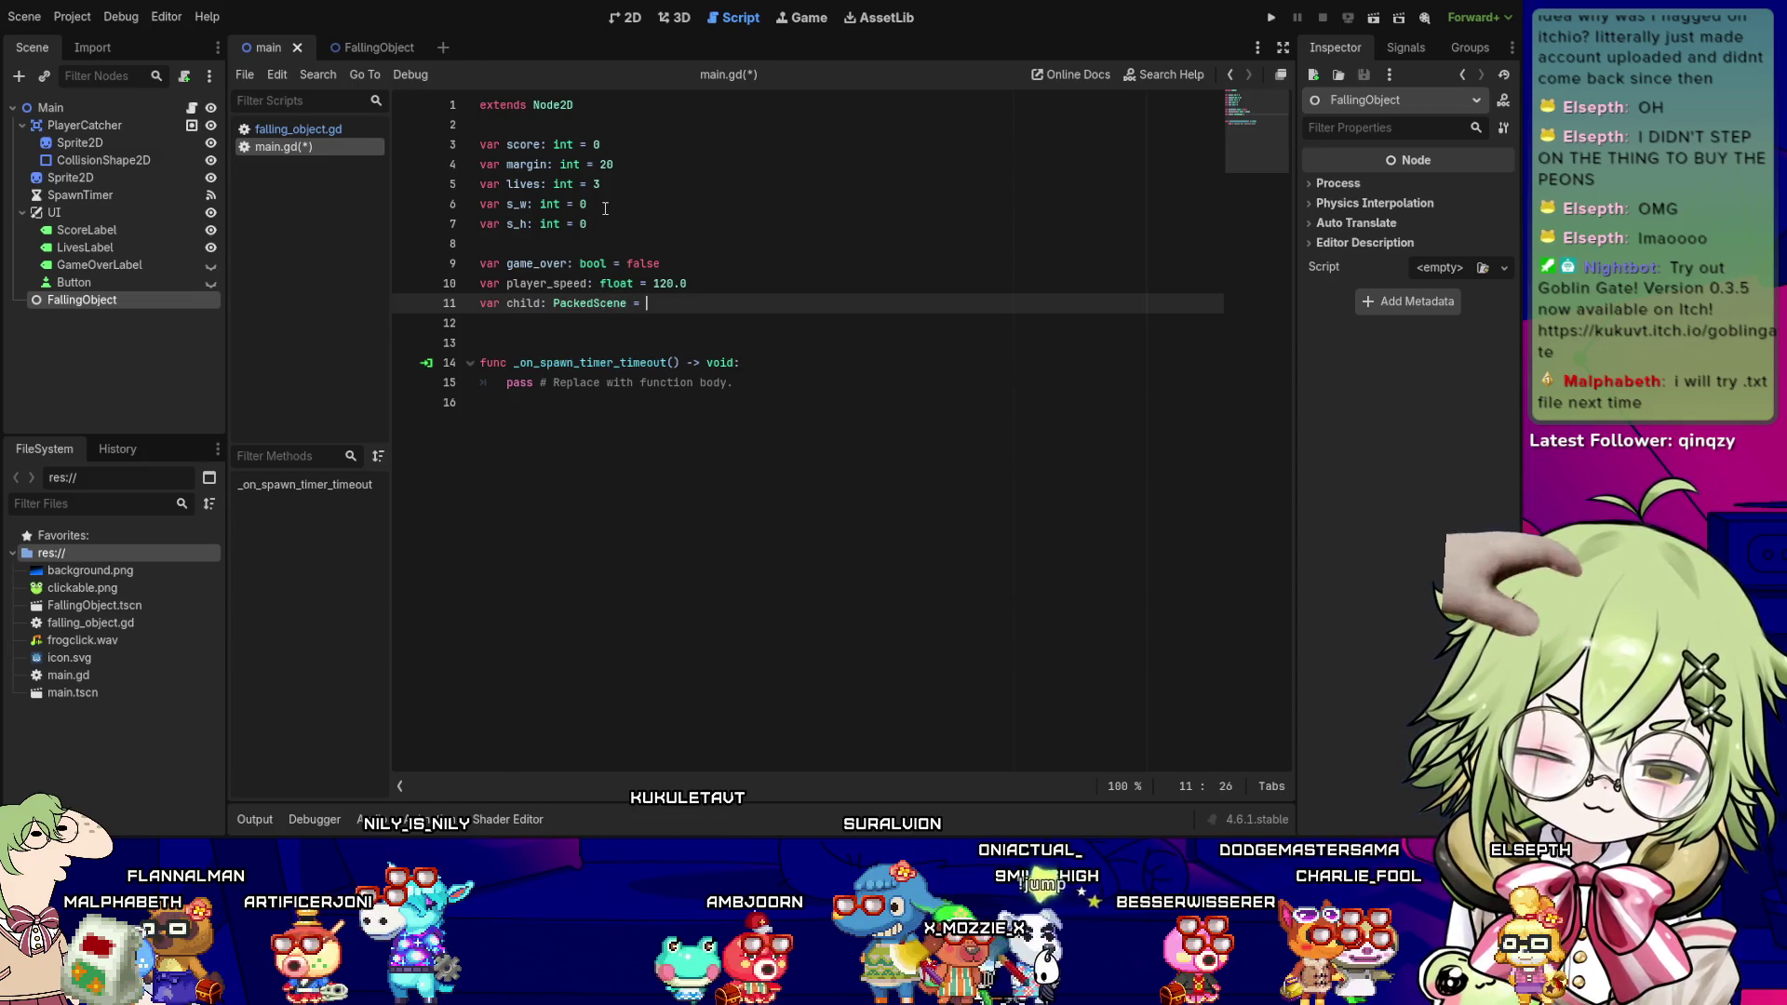
pyautogui.write('preload(')
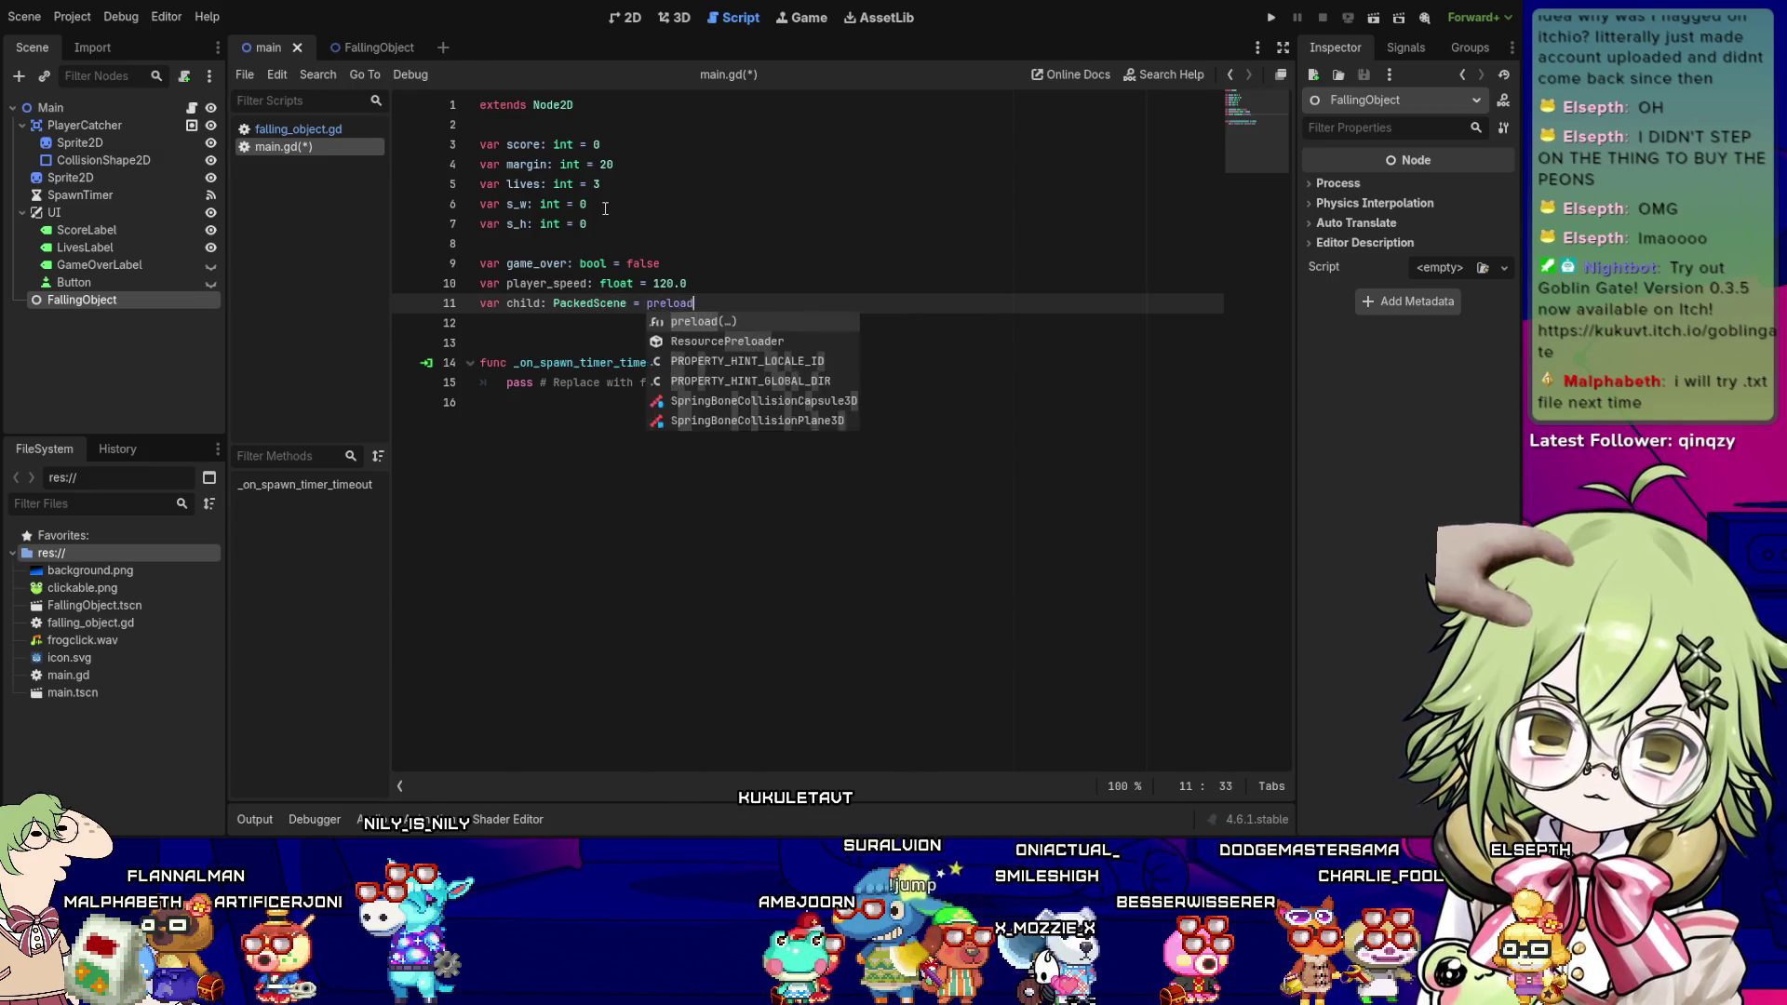
pyautogui.press('Down')
pyautogui.press('Down')
pyautogui.press('Down')
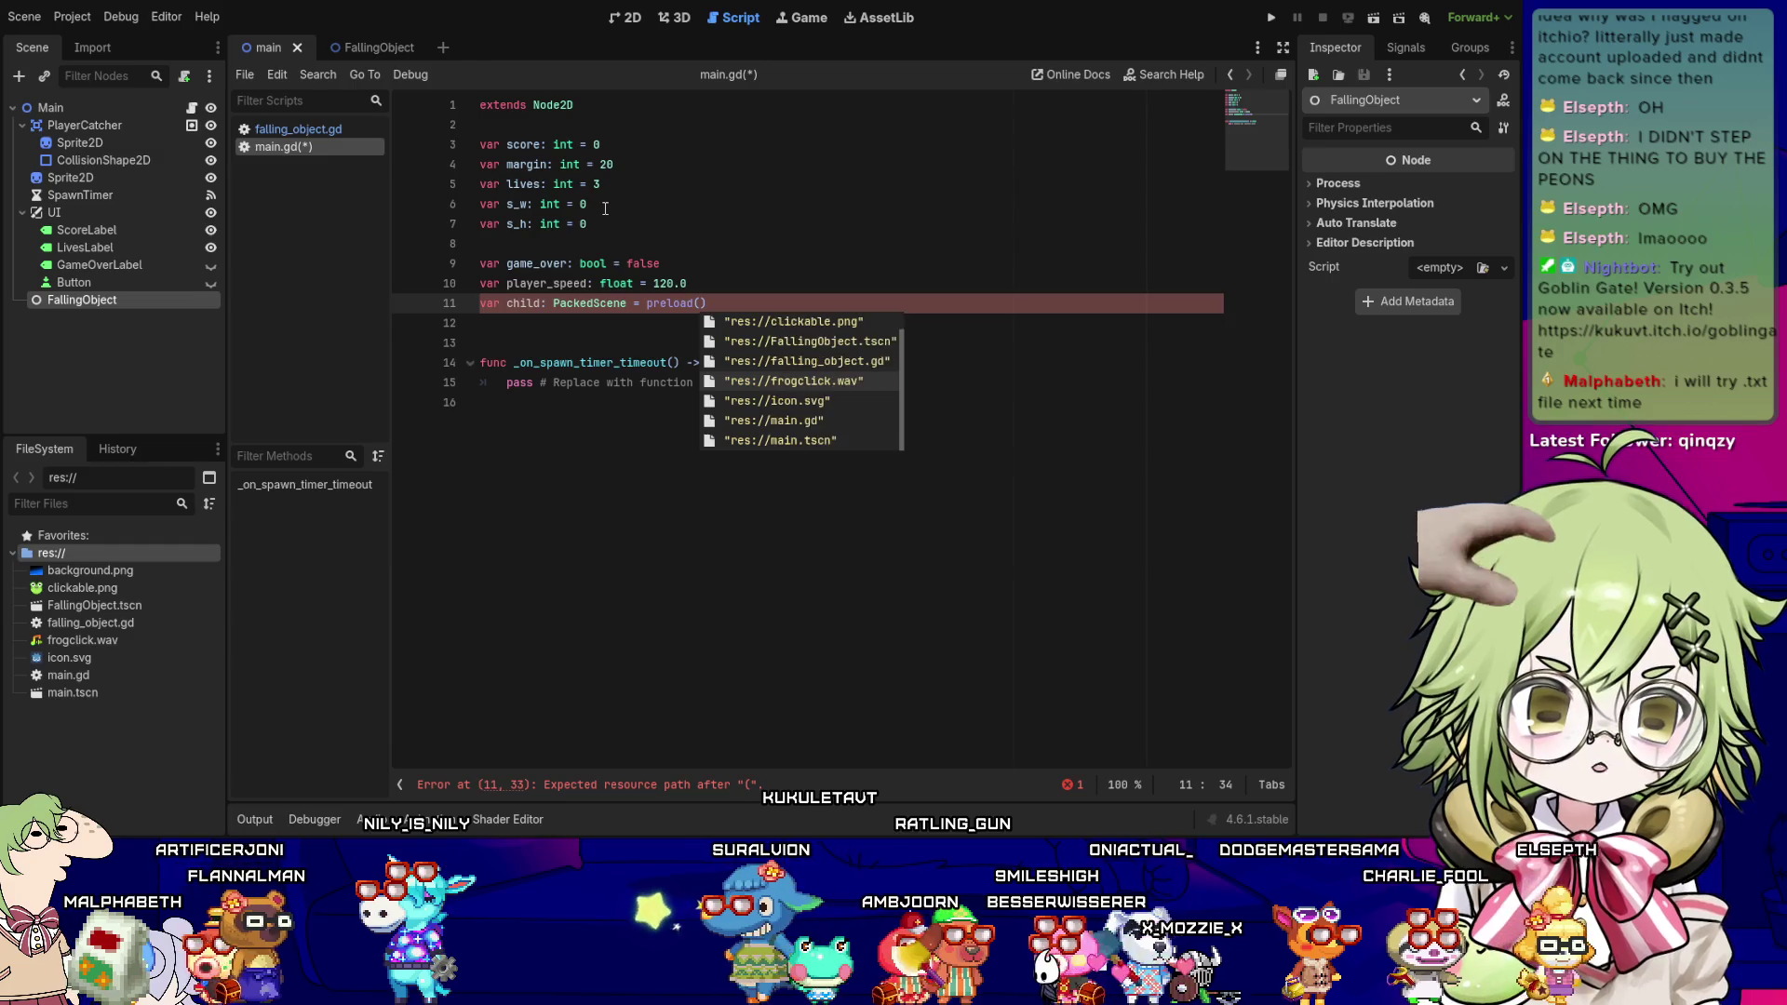
pyautogui.press('Up')
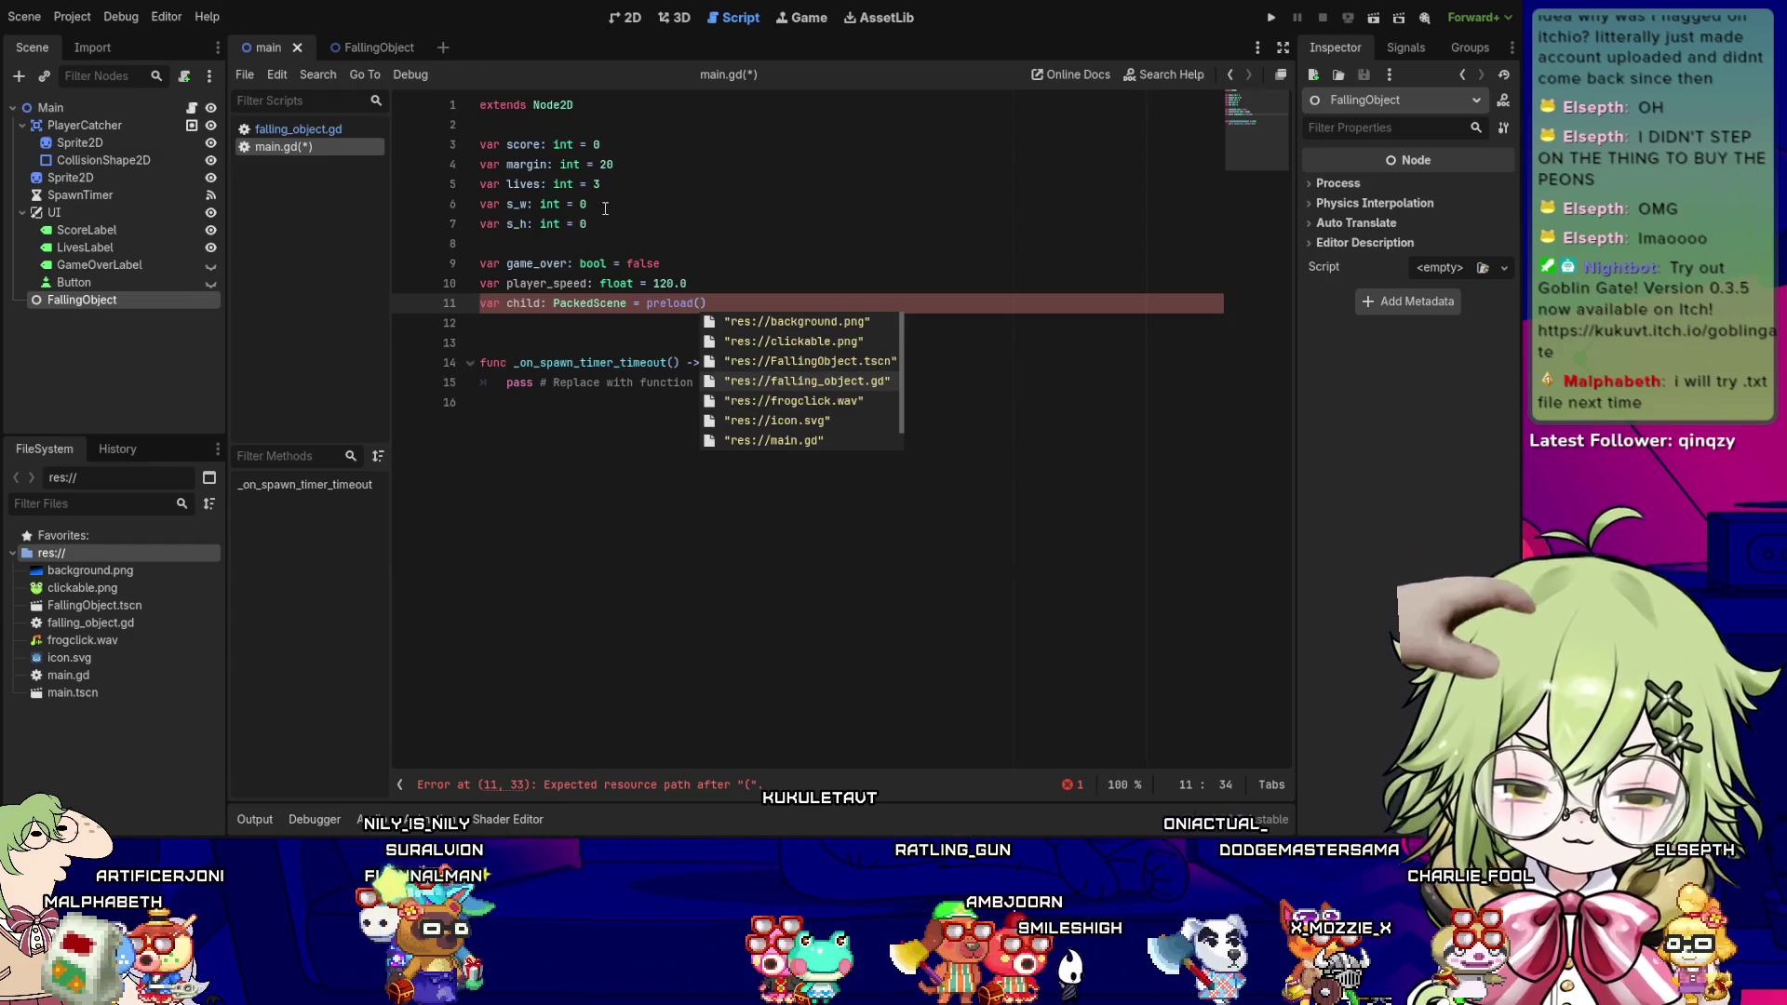
pyautogui.press('Up')
pyautogui.press('Return')
pyautogui.press('Down')
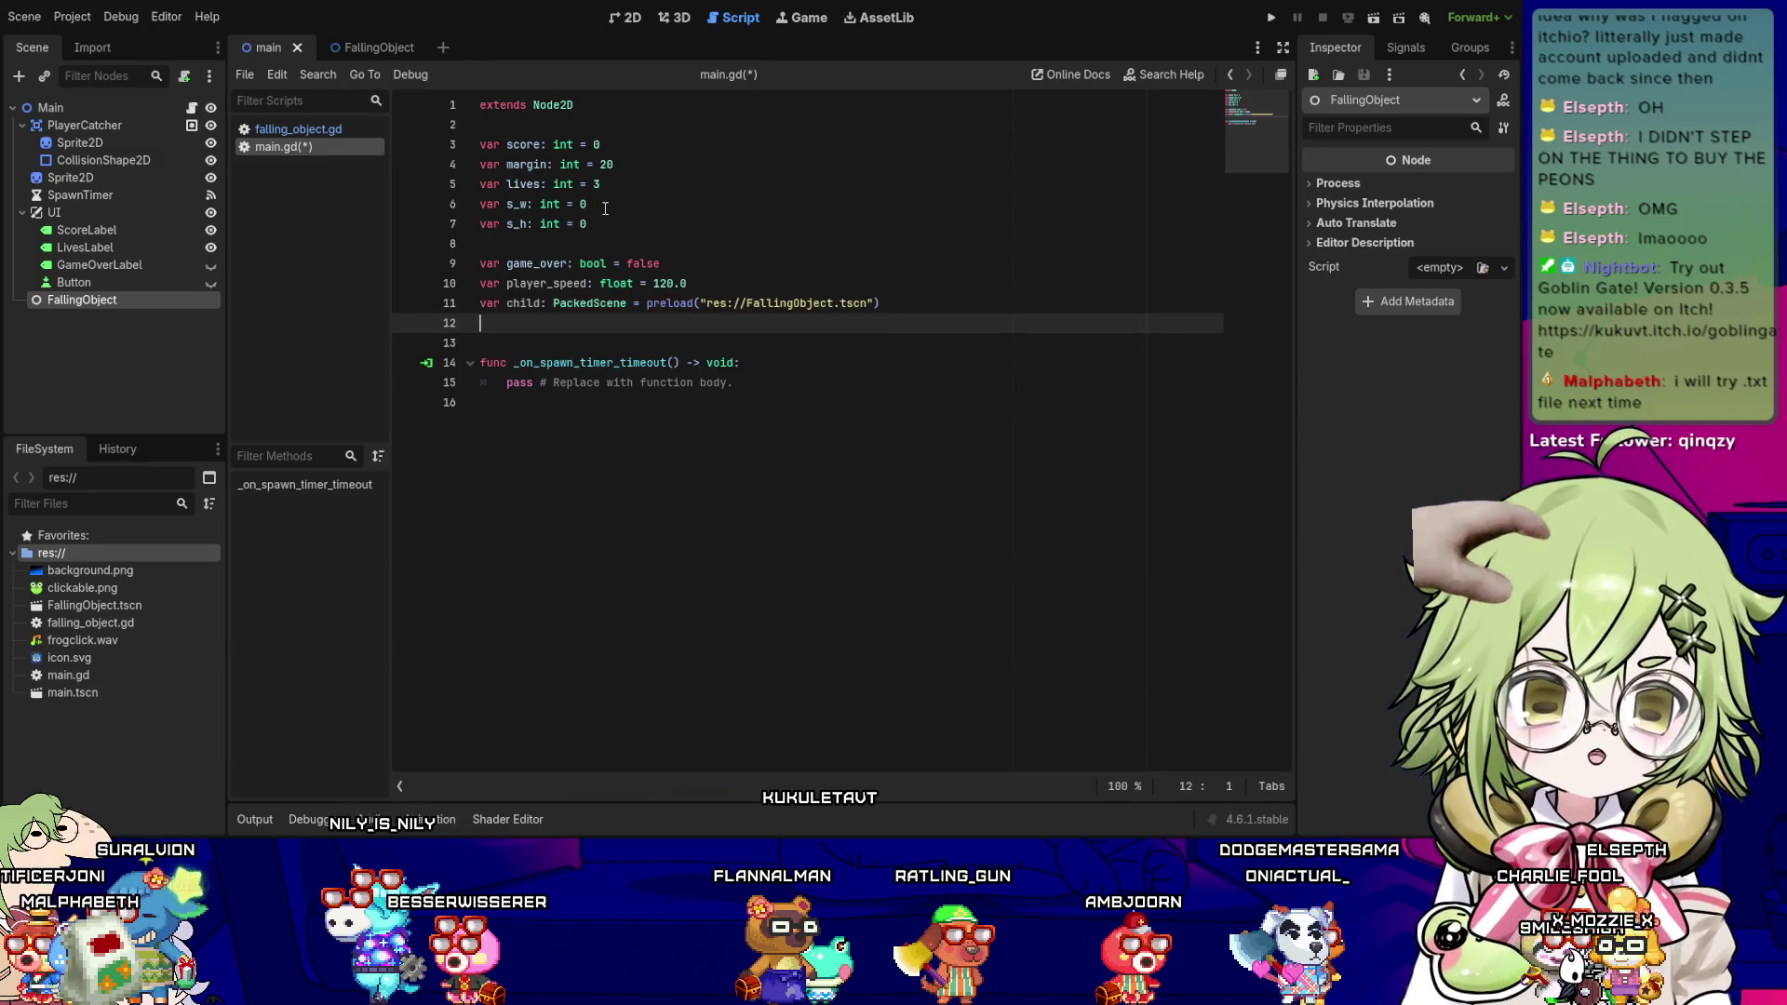
# - Declare pos as a Vector2 initialised to Vector2.ZERO
pyautogui.press('Return')
pyautogui.press('Up')
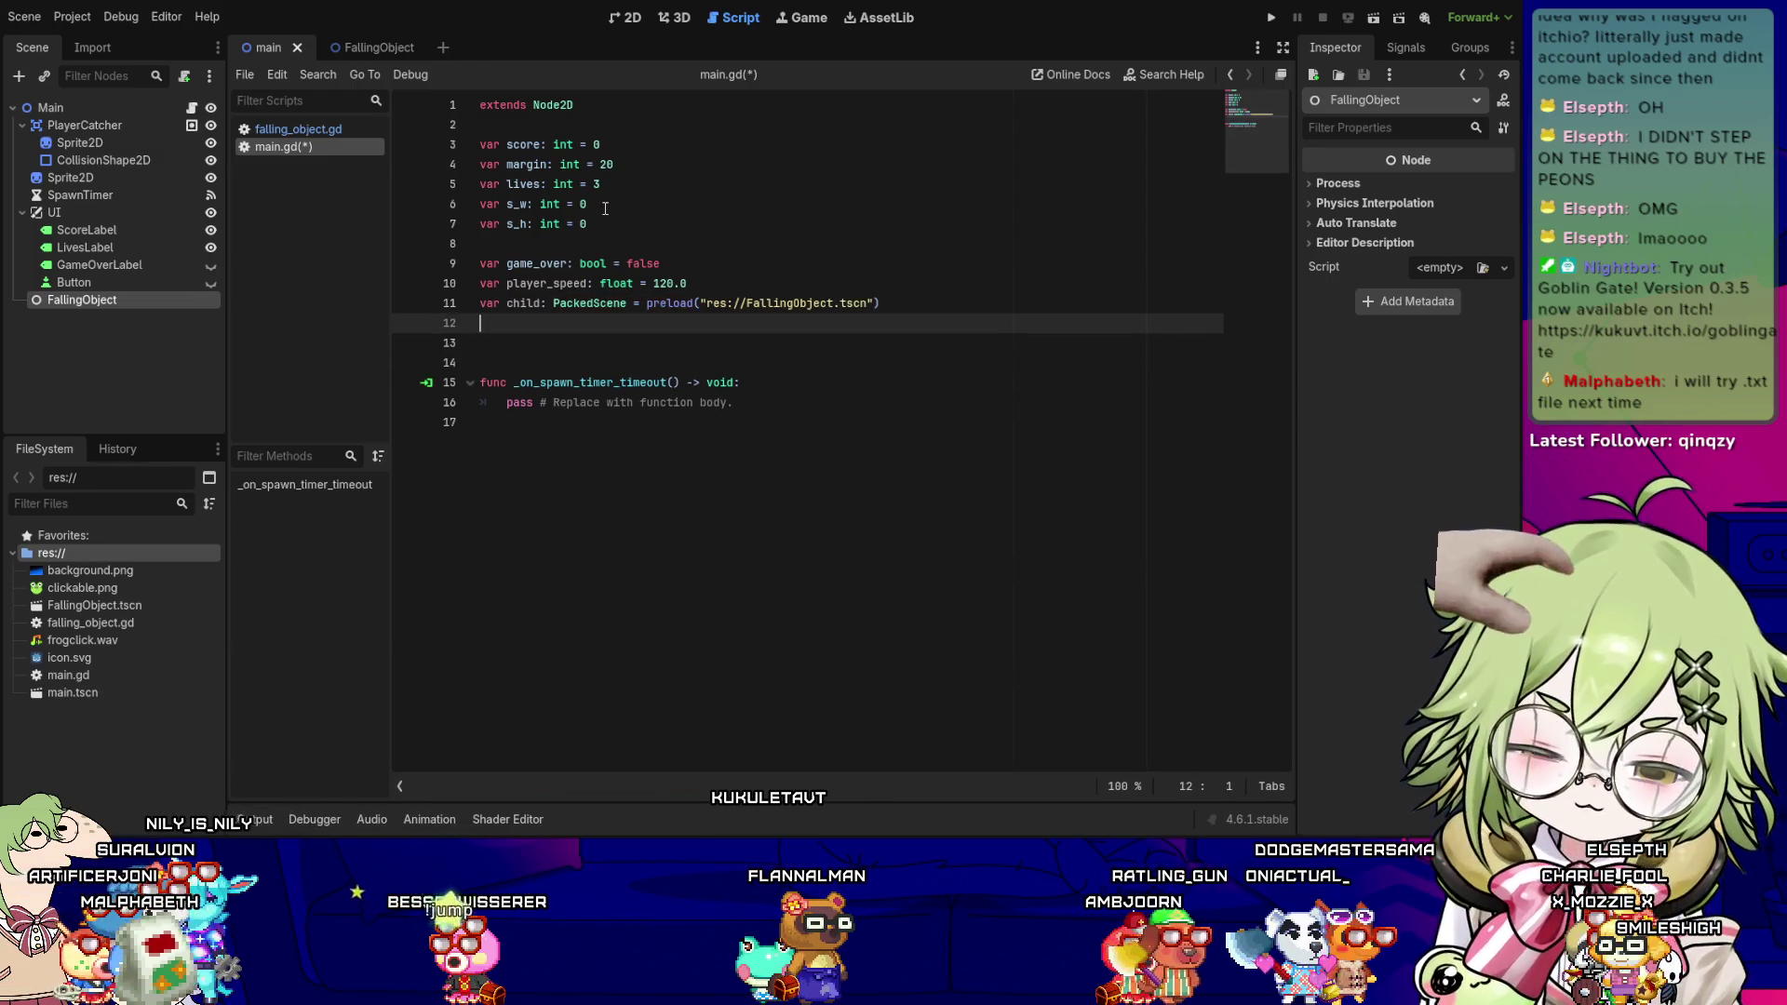
pyautogui.write('var pos: Vector2')
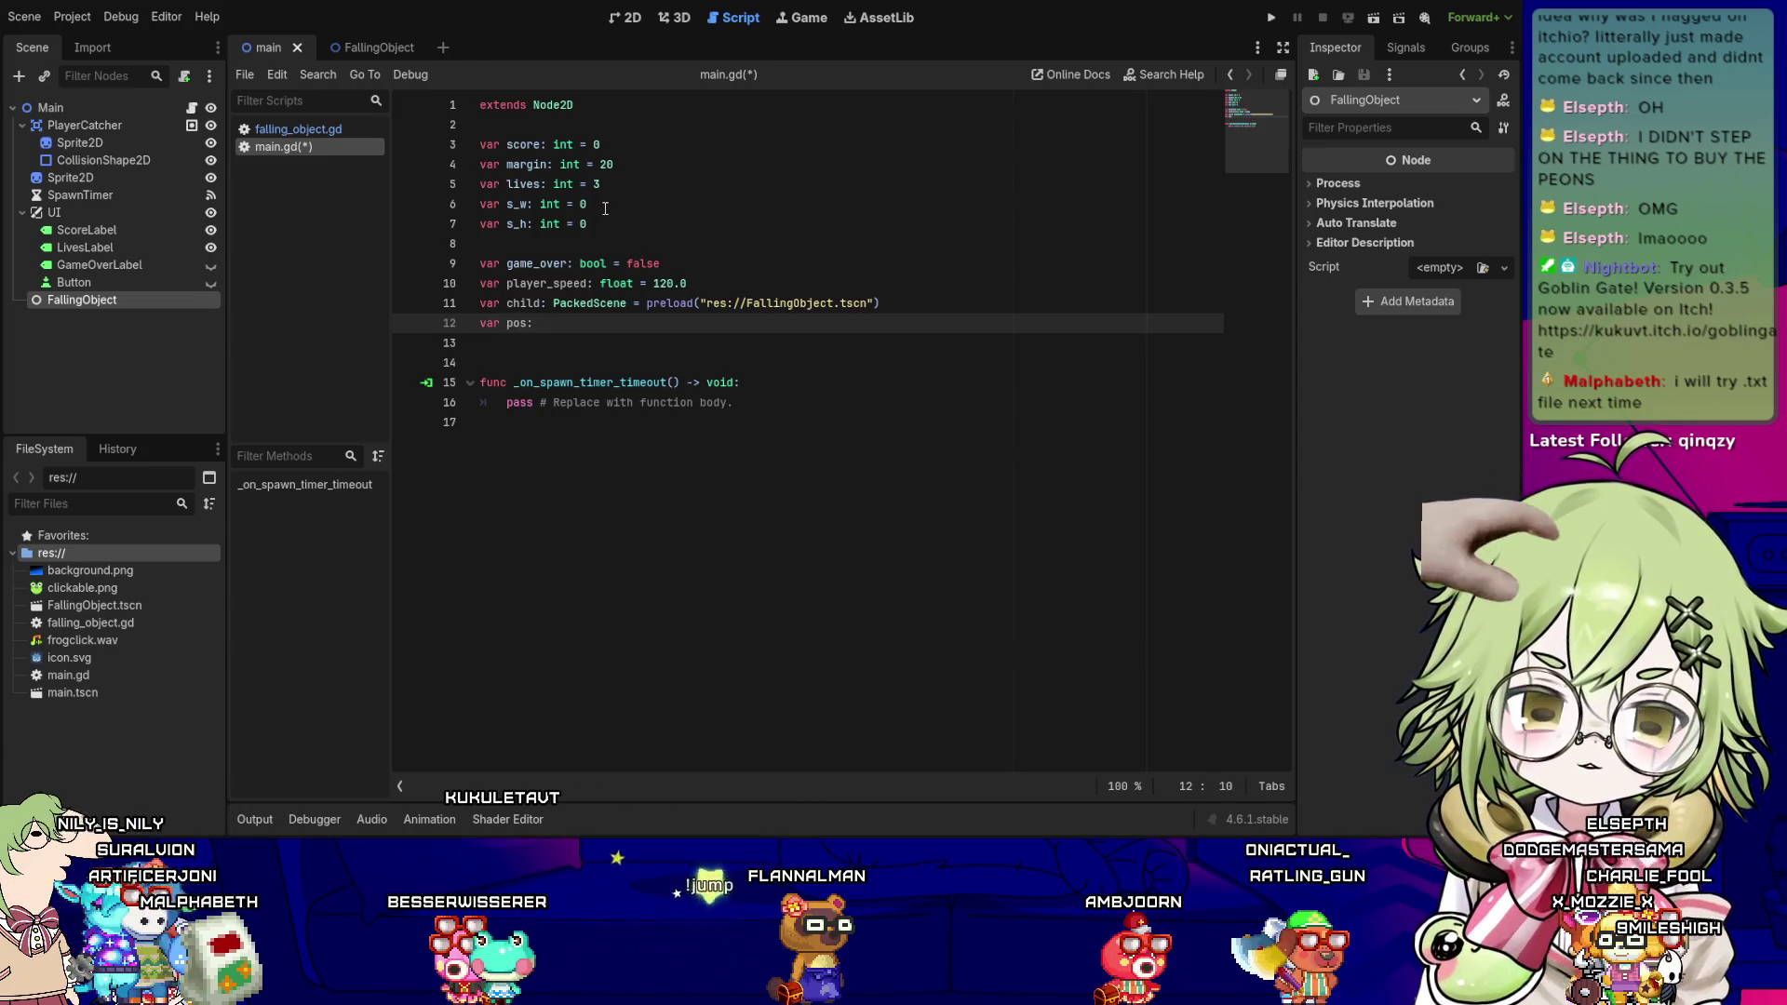
pyautogui.write(' = Vector2')
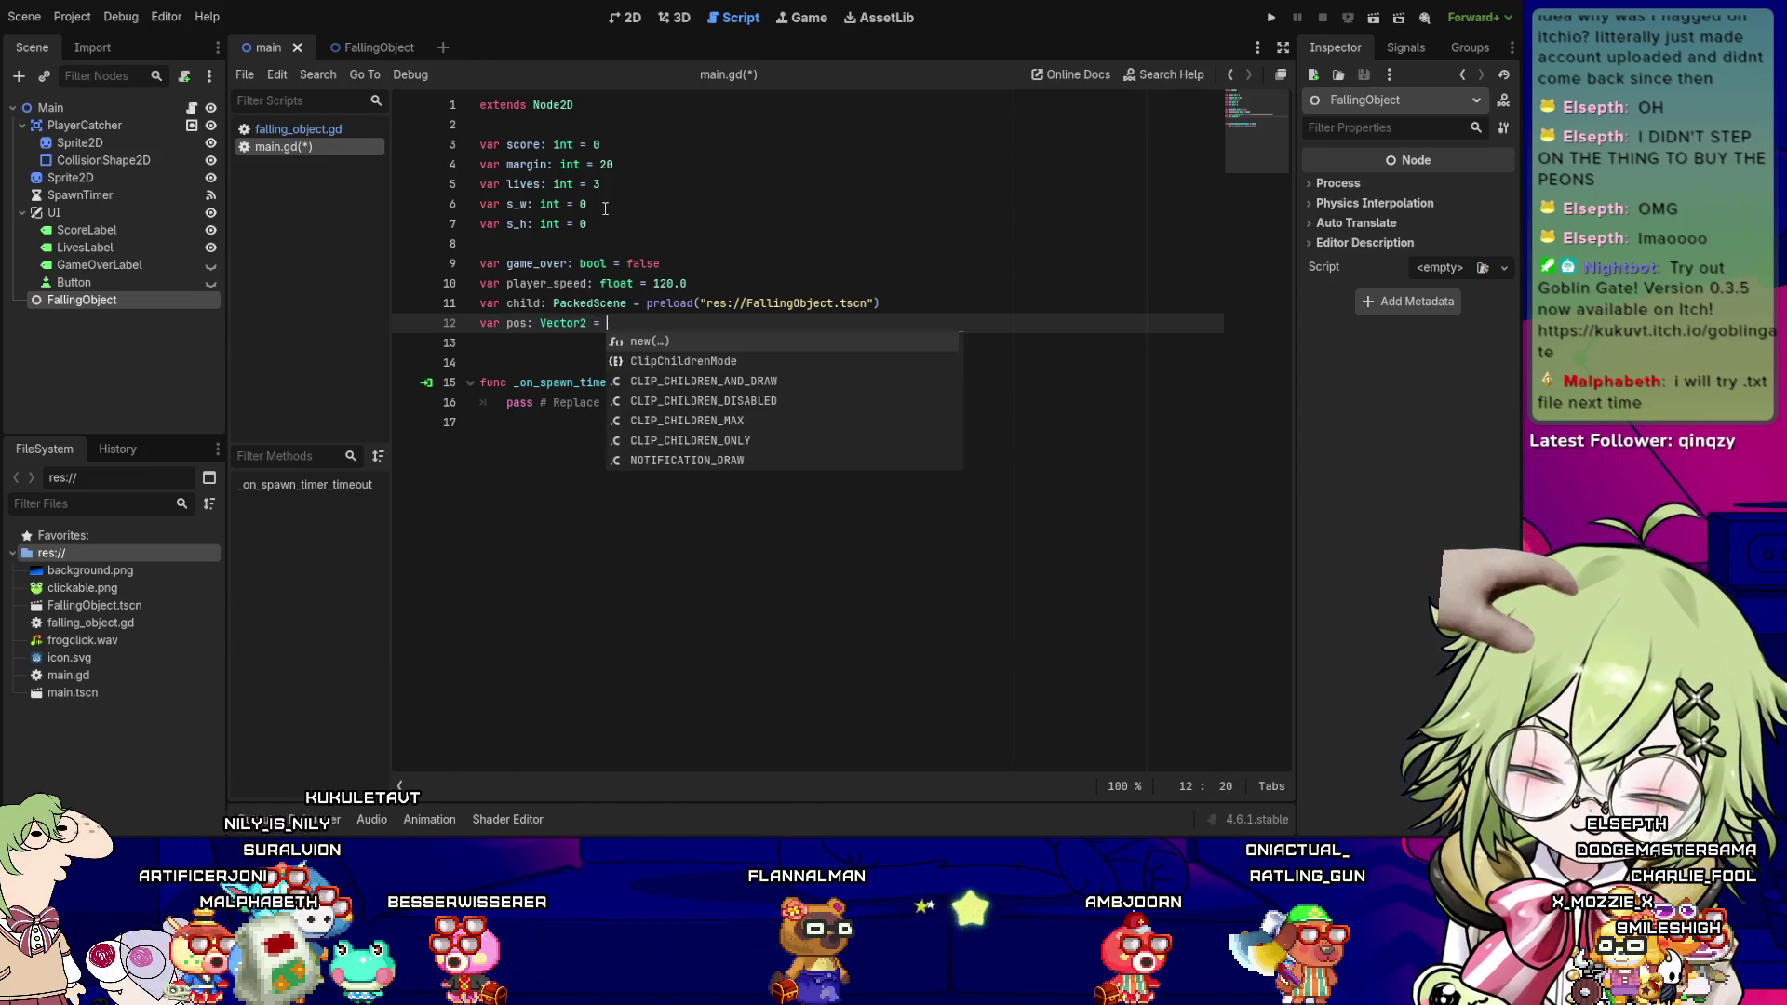
pyautogui.write('.ZERO')
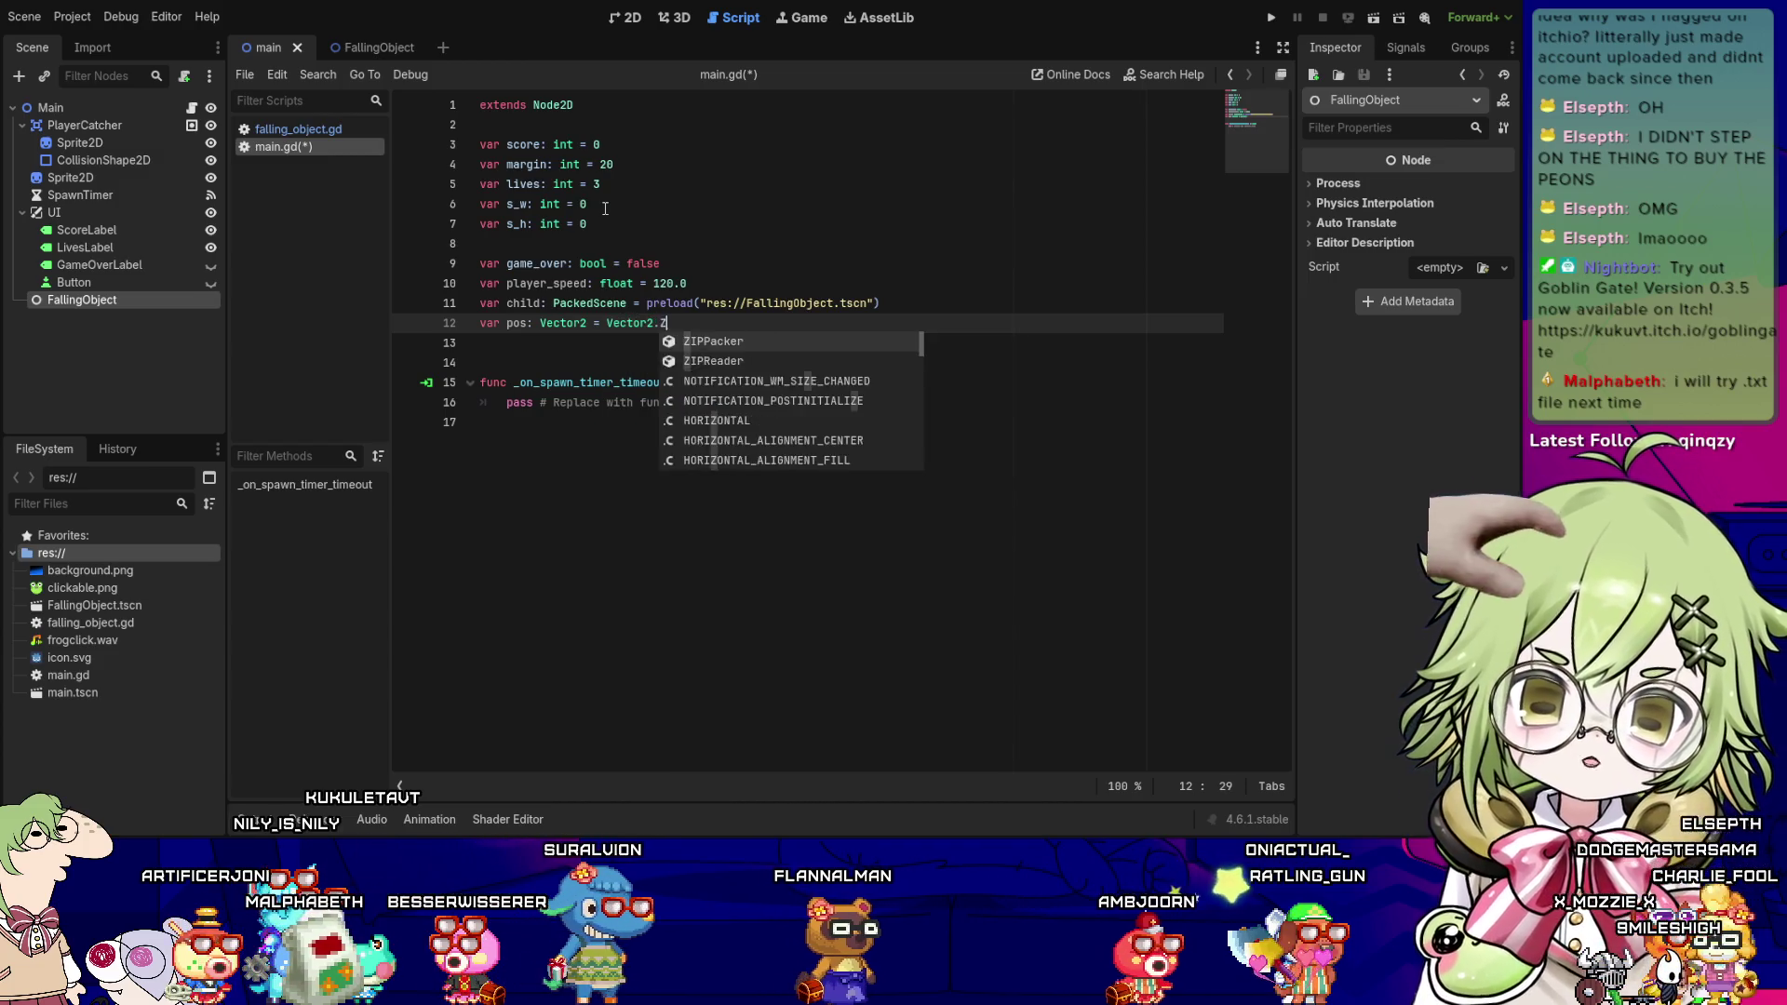
pyautogui.press('Down')
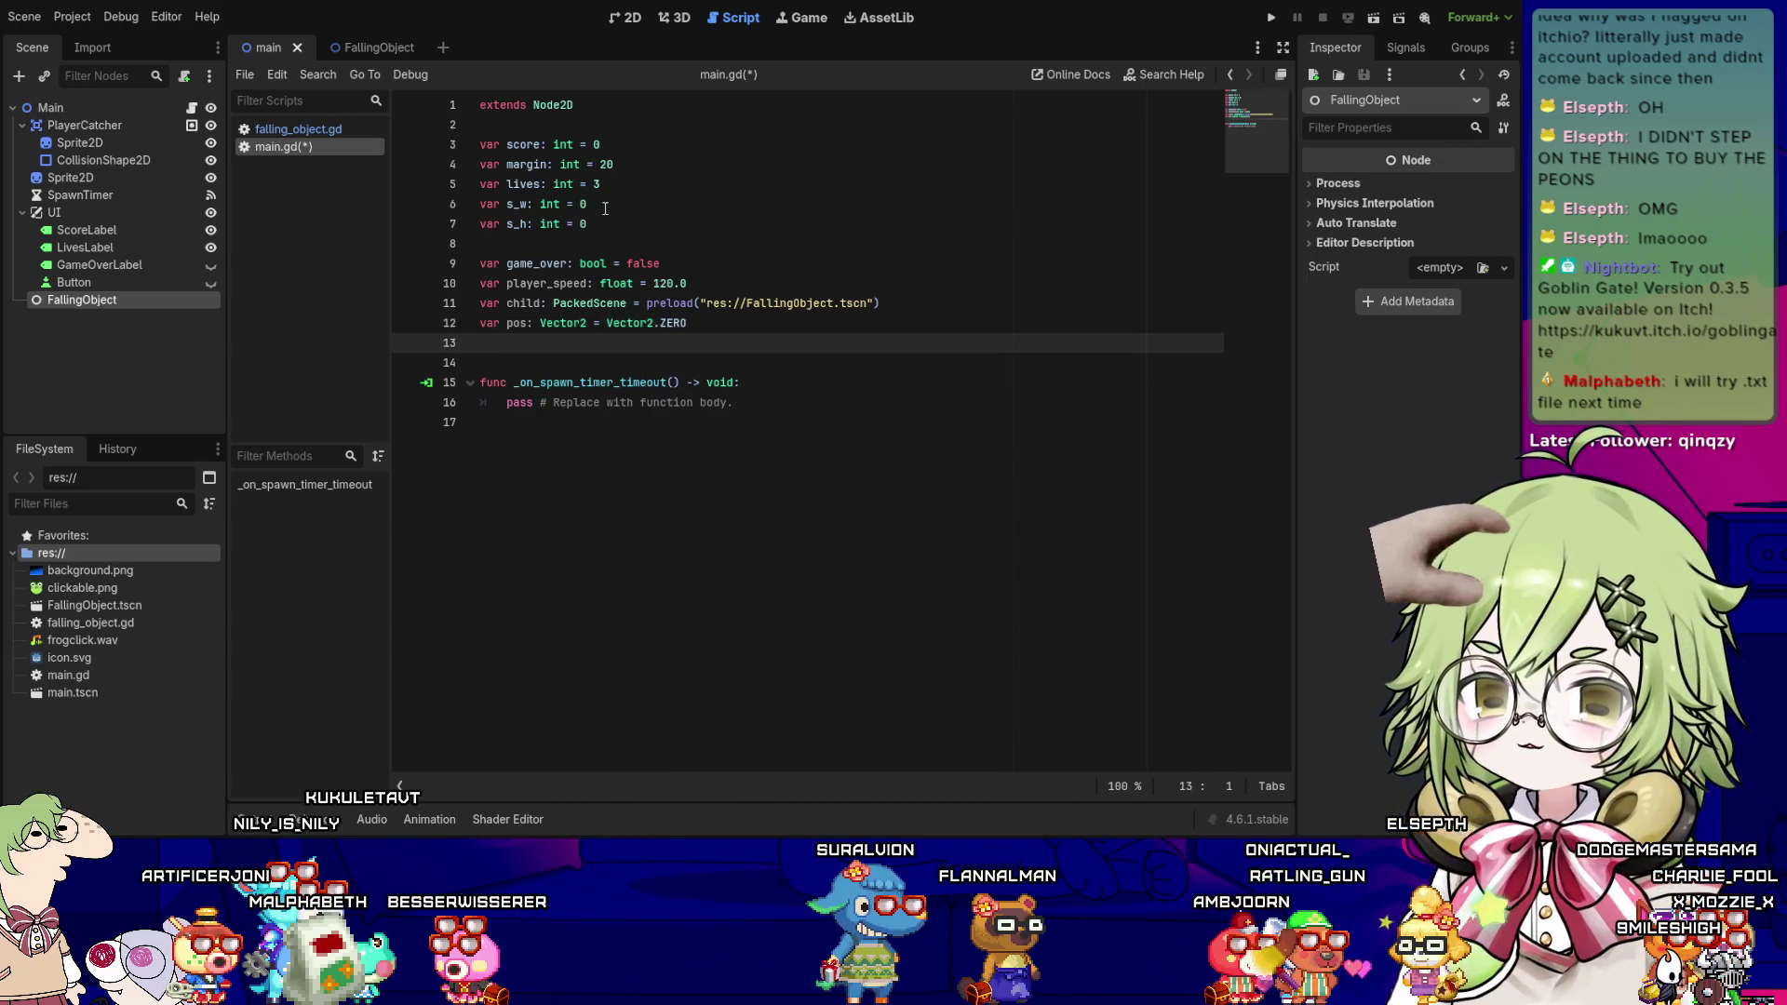
pyautogui.press('Up')
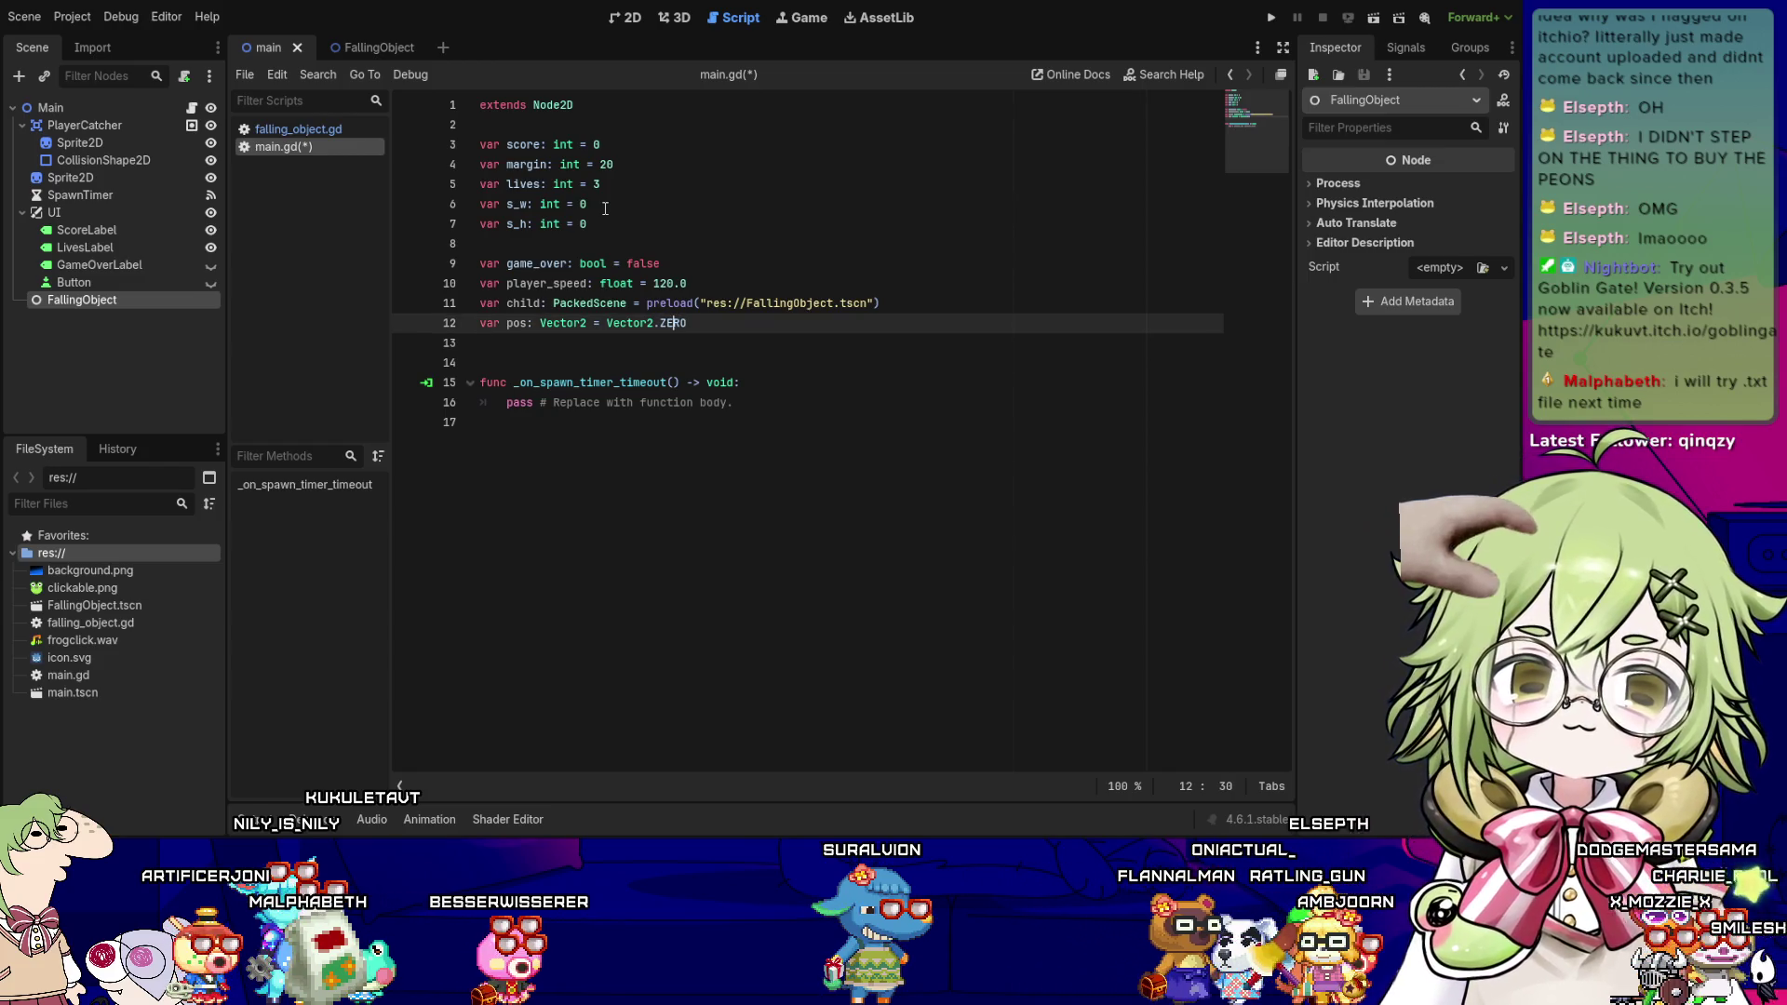
pyautogui.press('Left')
pyautogui.press('Left')
pyautogui.press('Left')
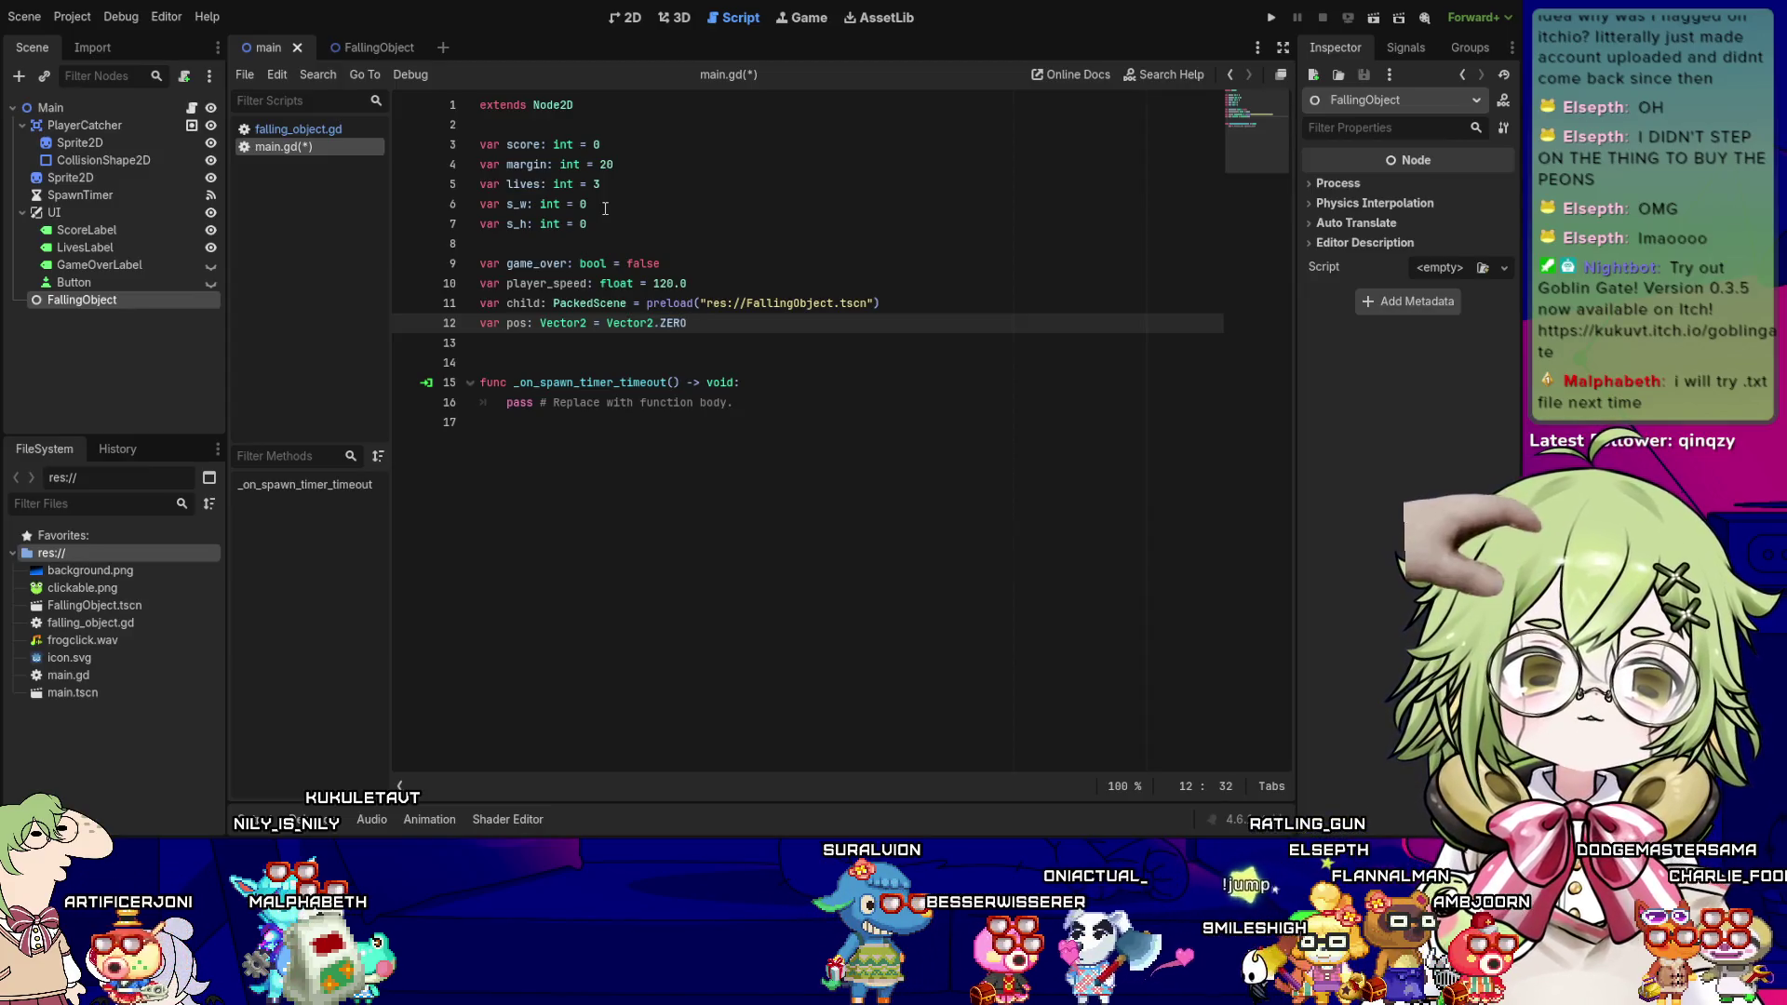
pyautogui.click(680, 20)
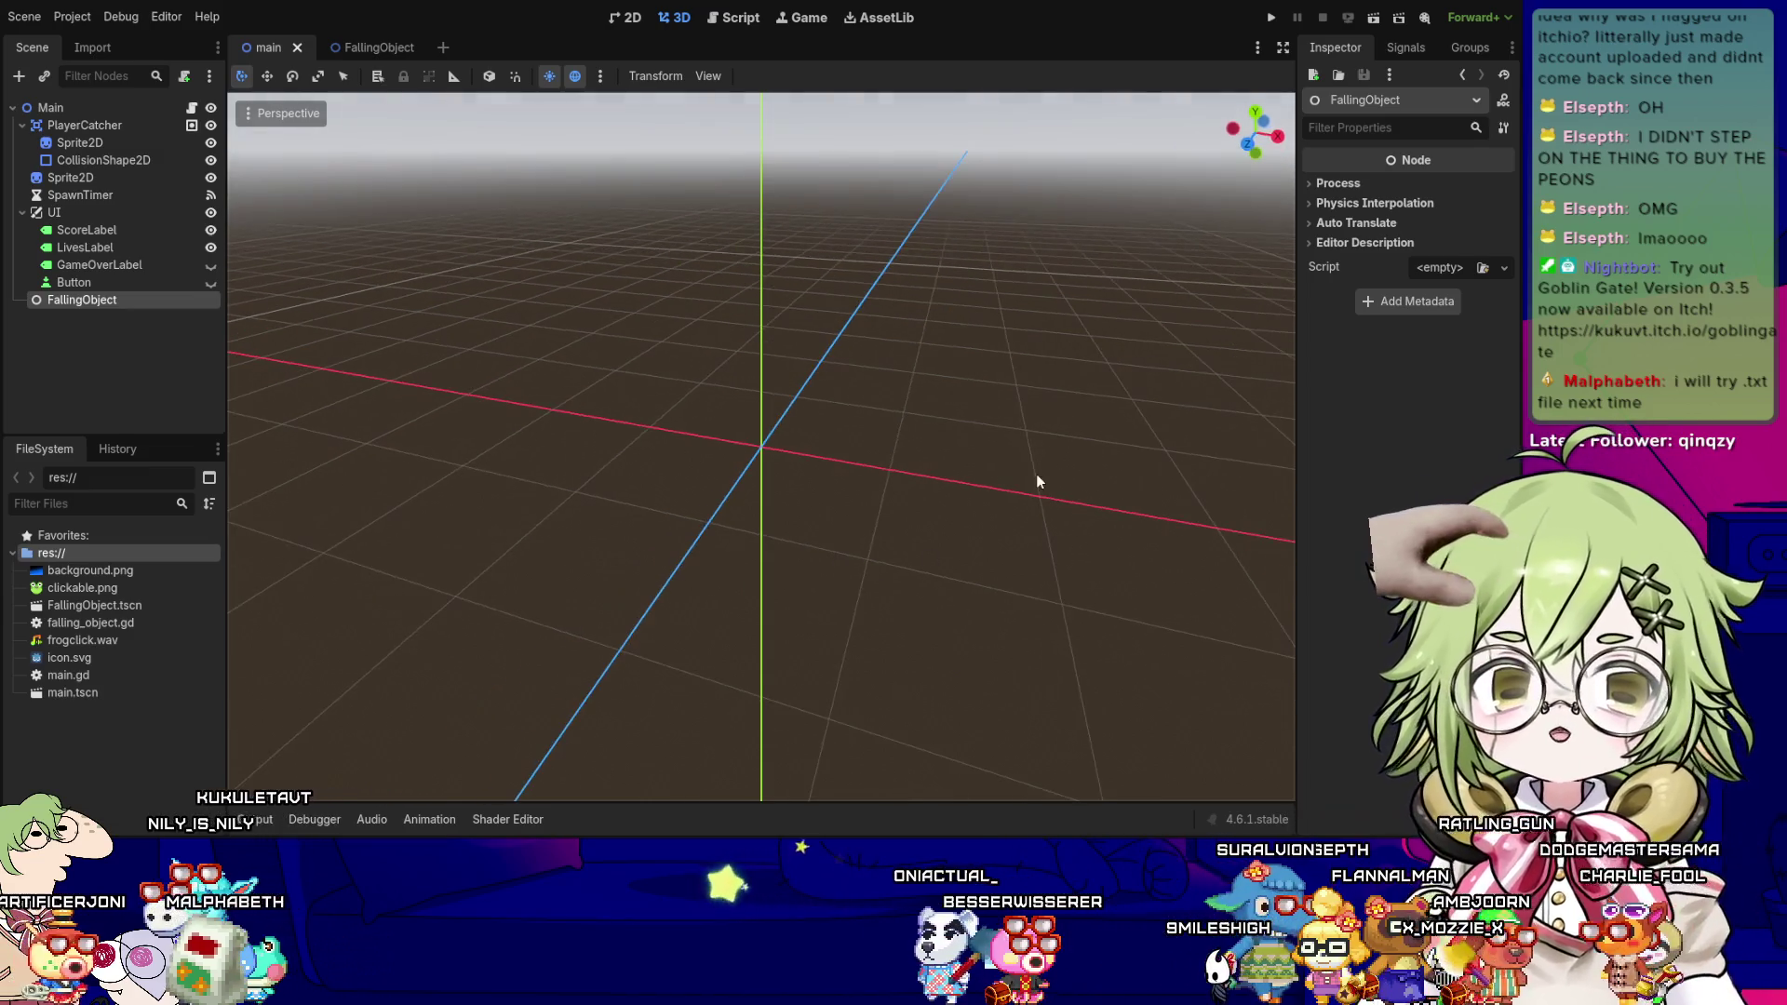
pyautogui.click(1276, 139)
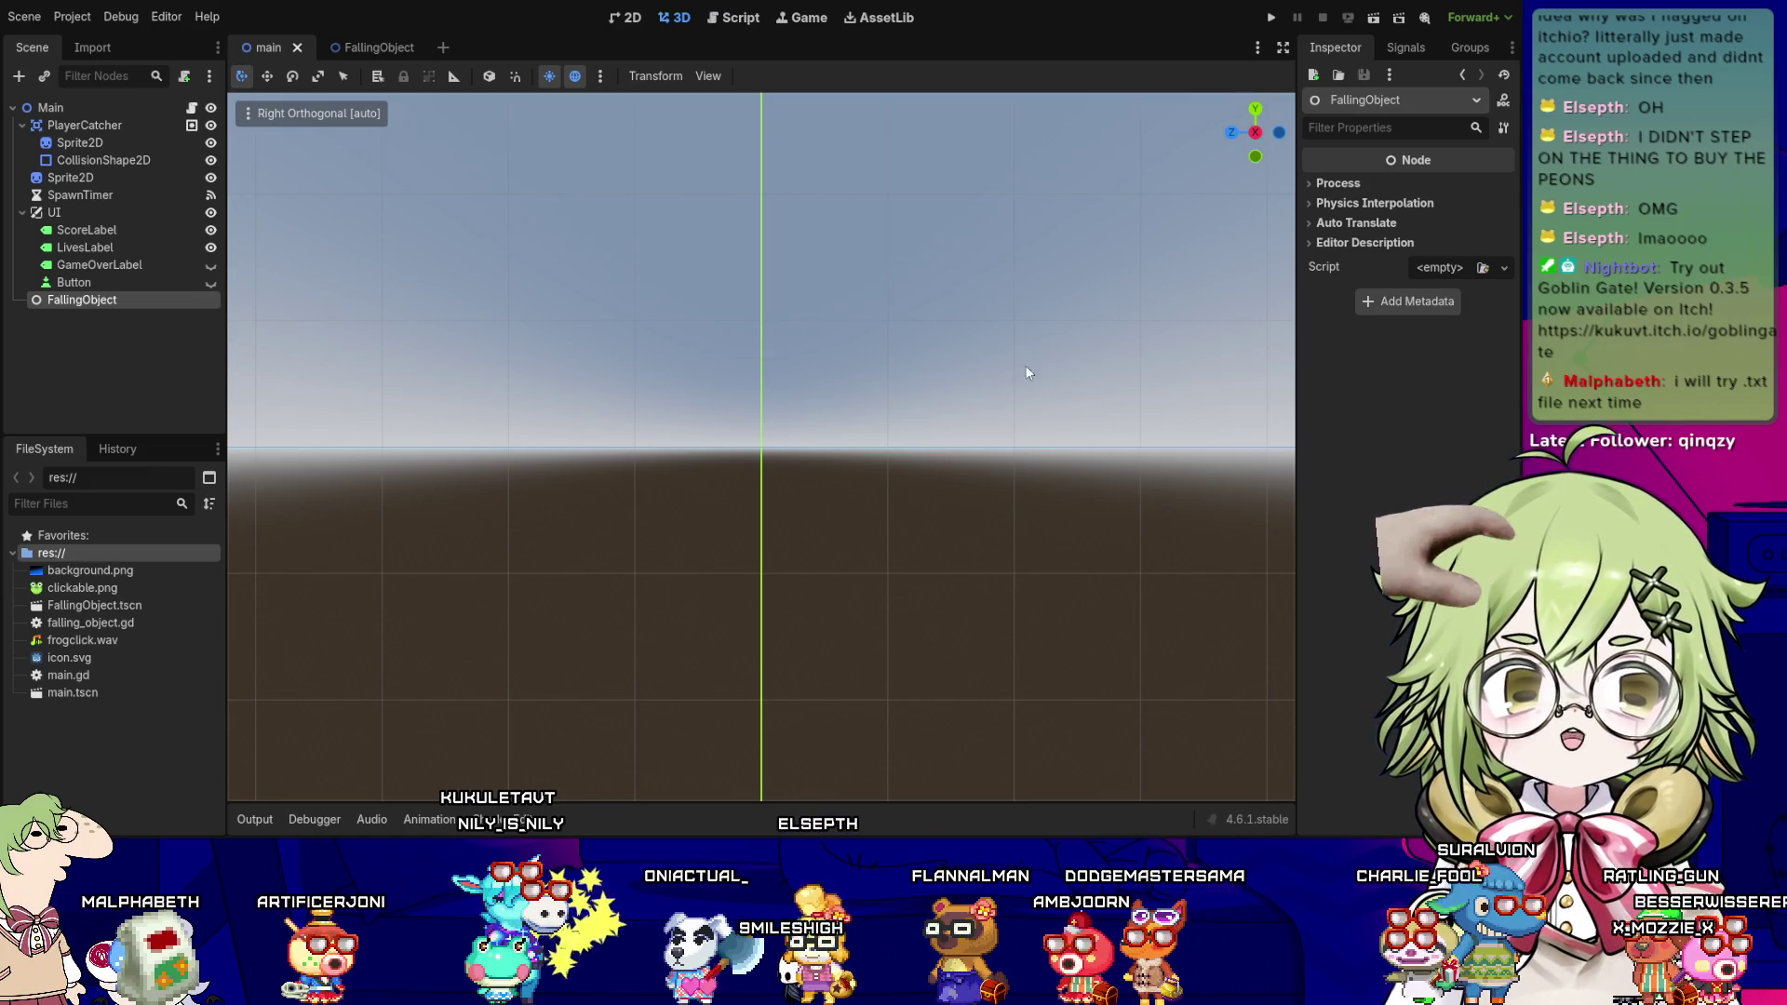
pyautogui.moveTo(673, 481)
pyautogui.mouseDown()
pyautogui.moveTo(909, 426)
pyautogui.moveTo(1175, 449)
pyautogui.moveTo(1080, 473)
pyautogui.mouseUp()
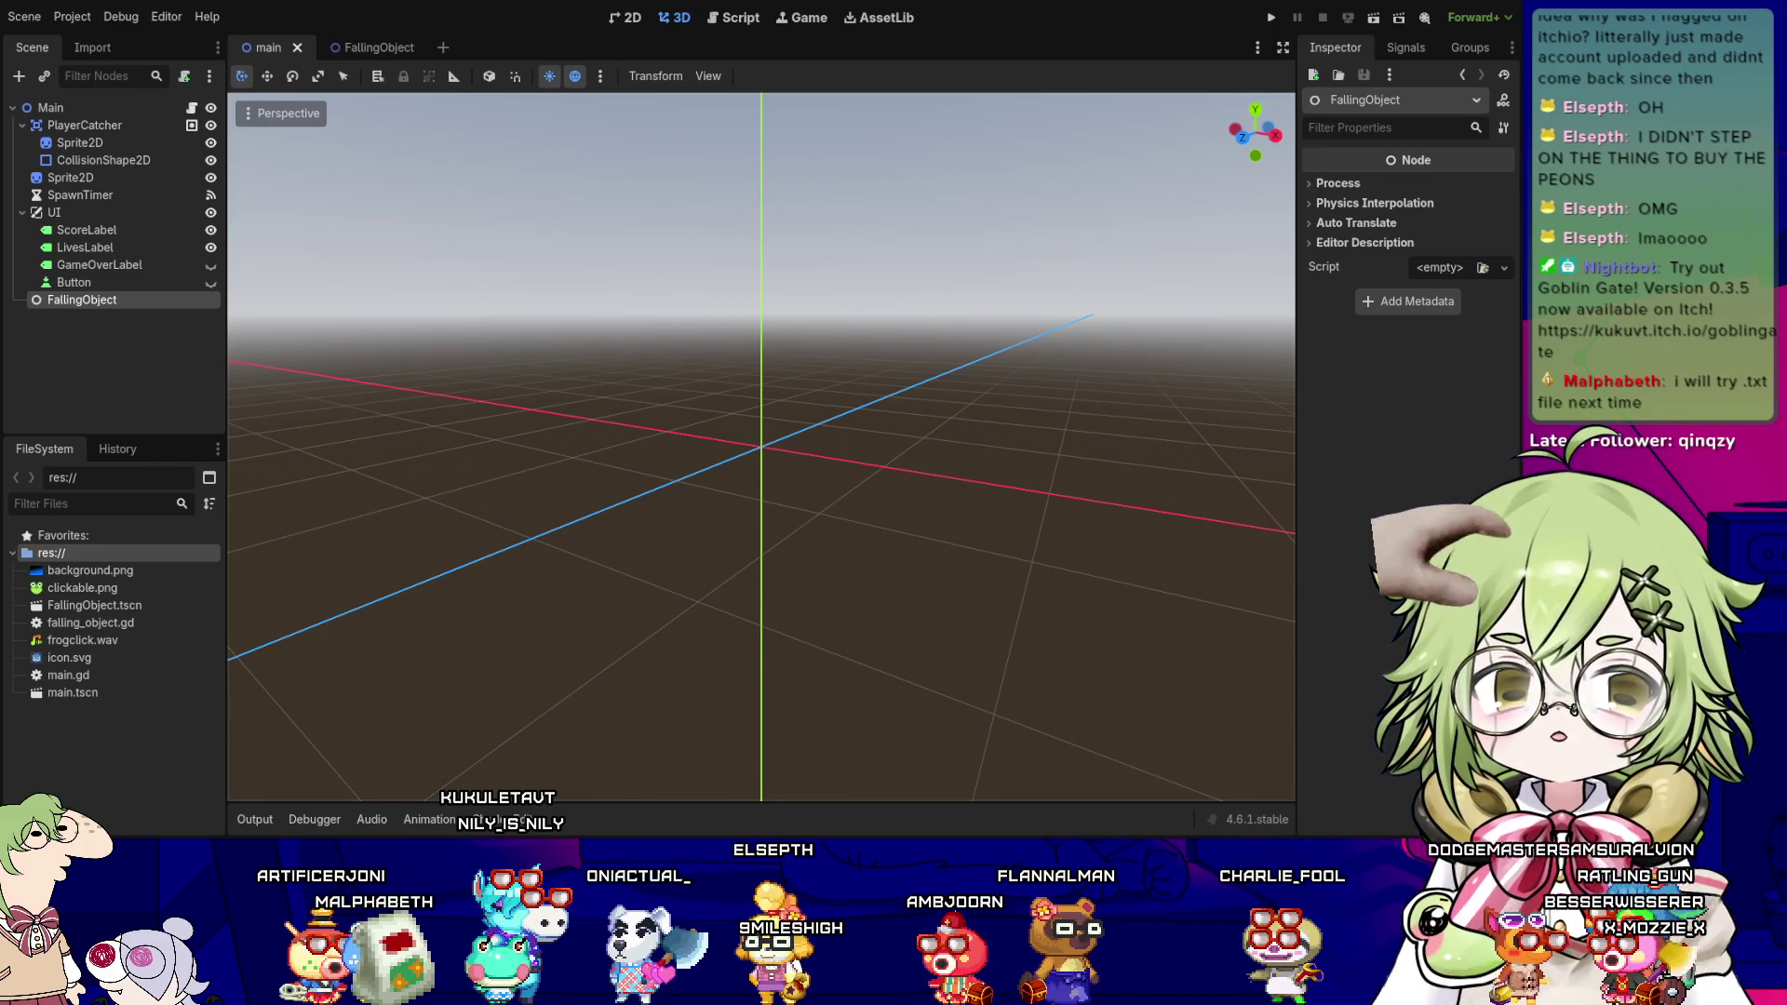
pyautogui.moveTo(711, 337)
pyautogui.mouseDown()
pyautogui.moveTo(754, 518)
pyautogui.moveTo(1025, 335)
pyautogui.mouseUp()
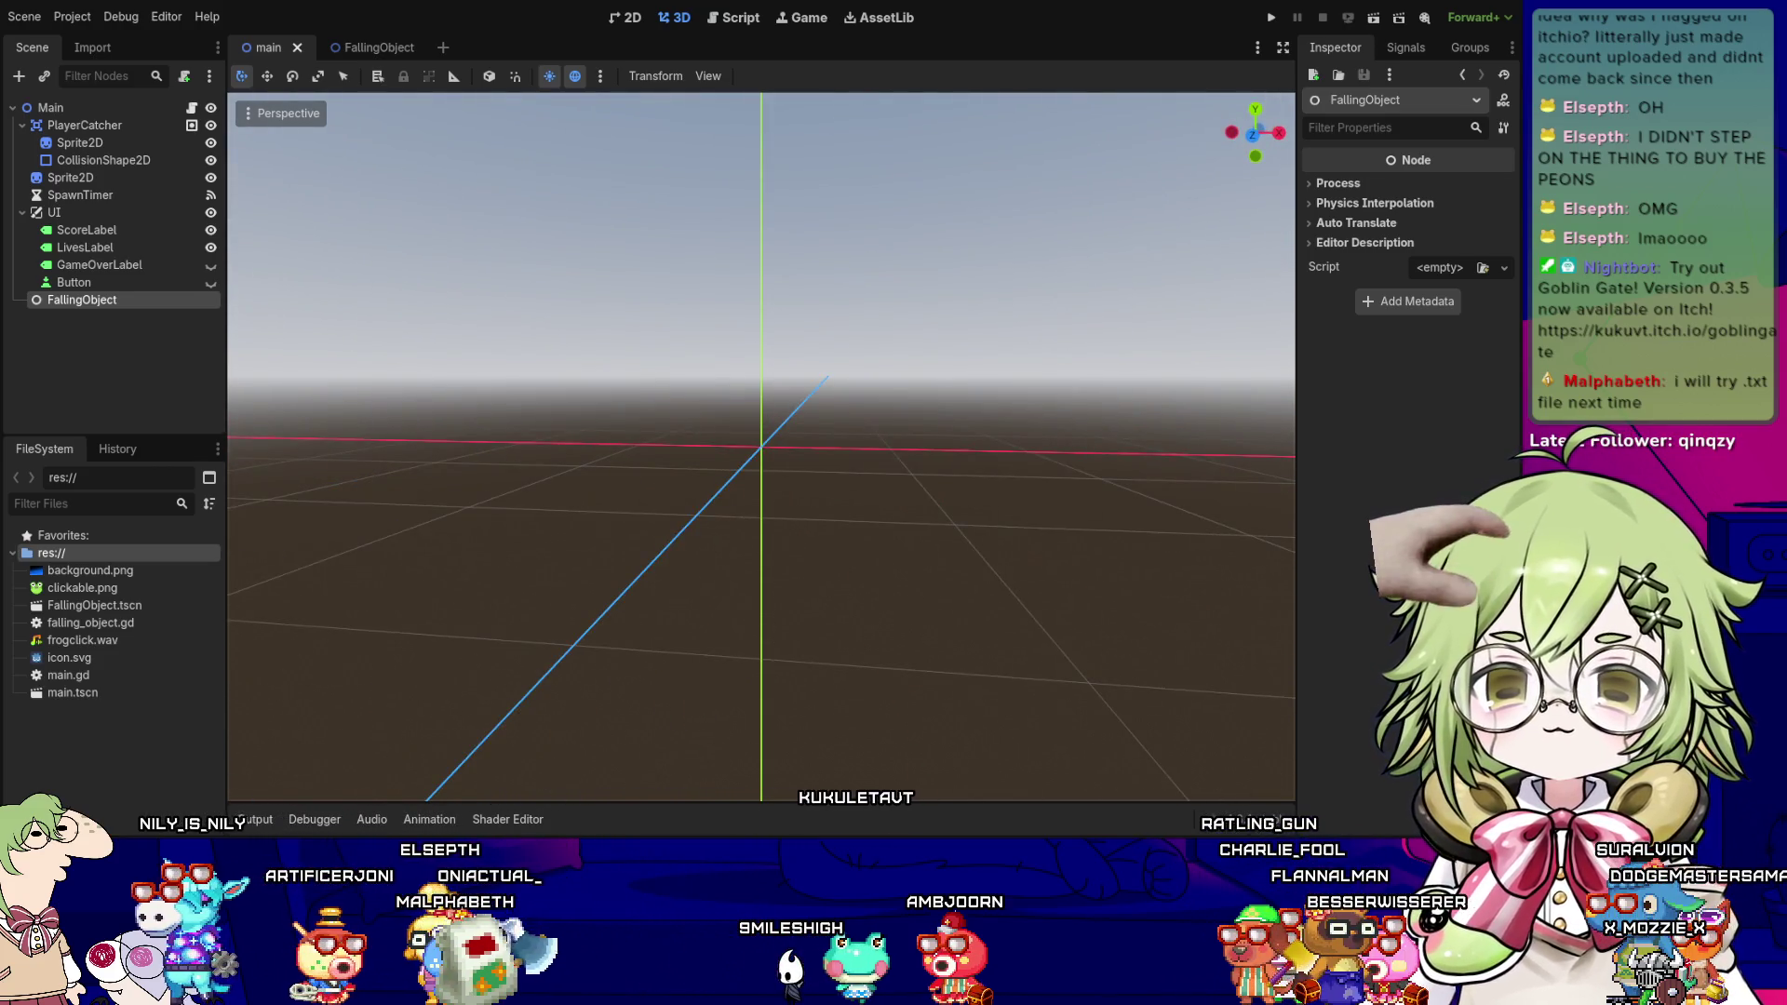
pyautogui.moveTo(651, 538); pyautogui.dragTo(800, 535)
pyautogui.moveTo(873, 430)
pyautogui.mouseDown()
pyautogui.moveTo(581, 432)
pyautogui.moveTo(900, 435)
pyautogui.moveTo(853, 484)
pyautogui.moveTo(636, 469)
pyautogui.moveTo(953, 483)
pyautogui.moveTo(743, 488)
pyautogui.moveTo(801, 494)
pyautogui.moveTo(829, 475)
pyautogui.moveTo(785, 466)
pyautogui.moveTo(944, 432)
pyautogui.moveTo(946, 471)
pyautogui.moveTo(1086, 480)
pyautogui.moveTo(1009, 502)
pyautogui.moveTo(736, 230)
pyautogui.mouseUp()
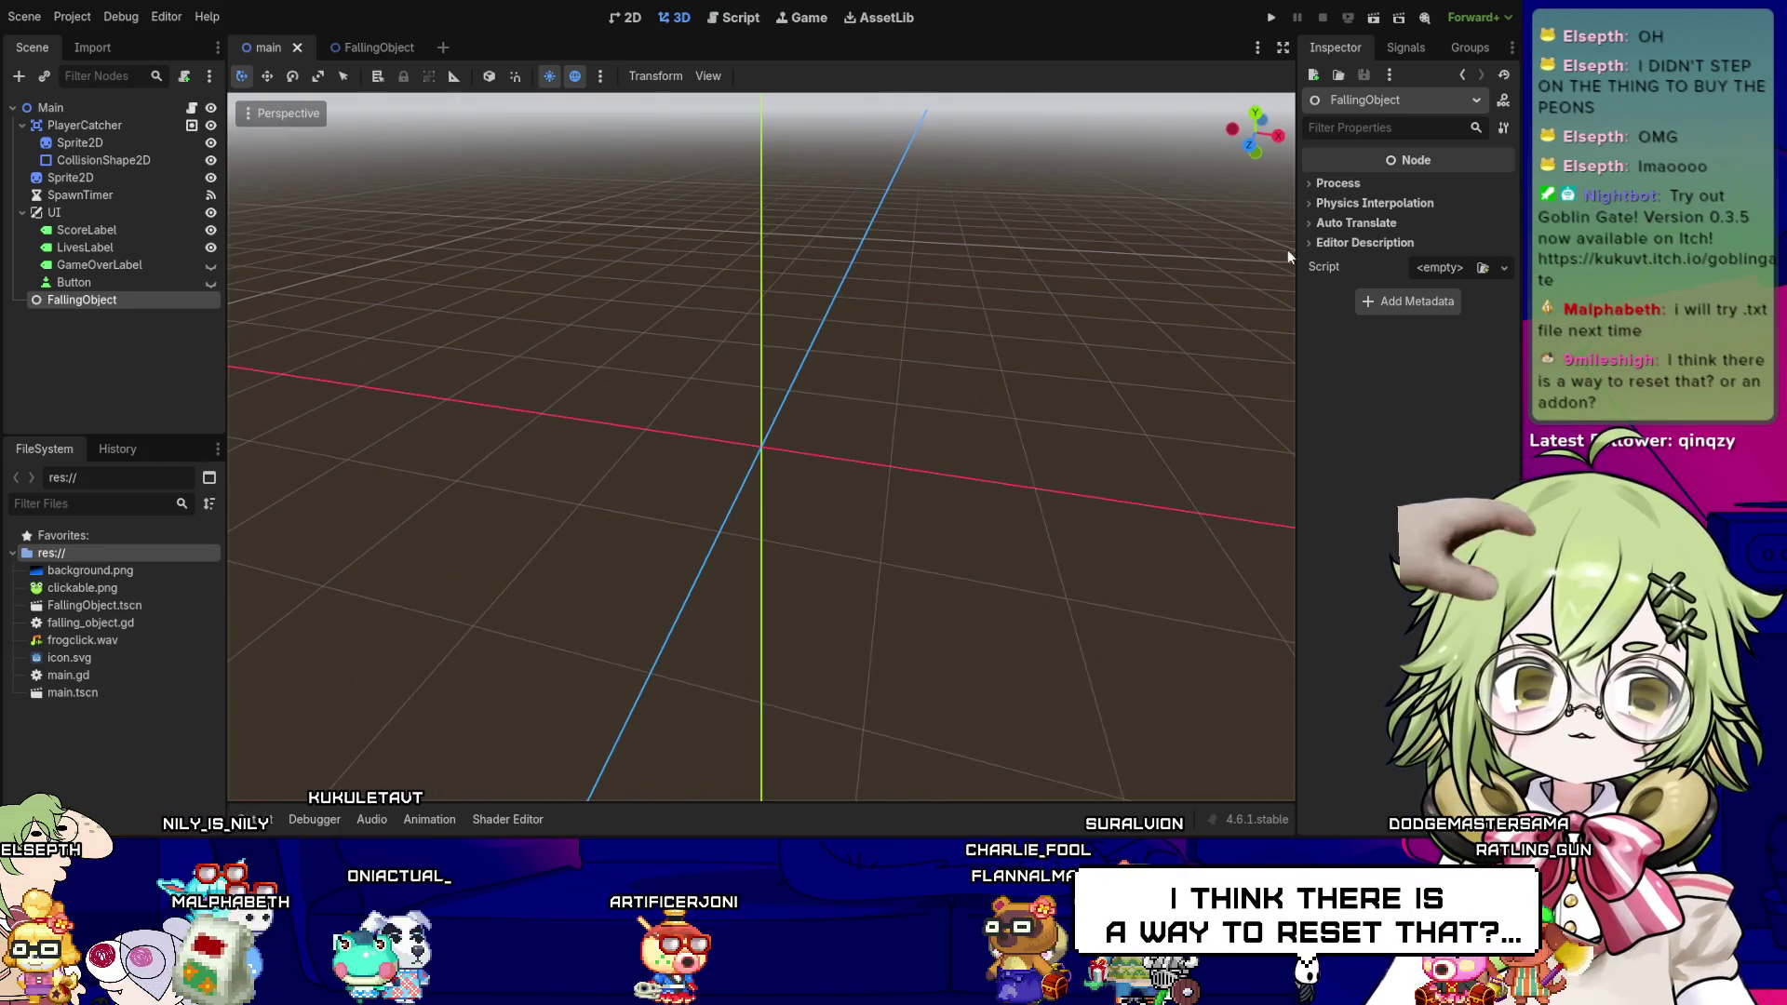
pyautogui.moveTo(1085, 394)
pyautogui.mouseDown()
pyautogui.moveTo(996, 369)
pyautogui.moveTo(1192, 258)
pyautogui.mouseUp()
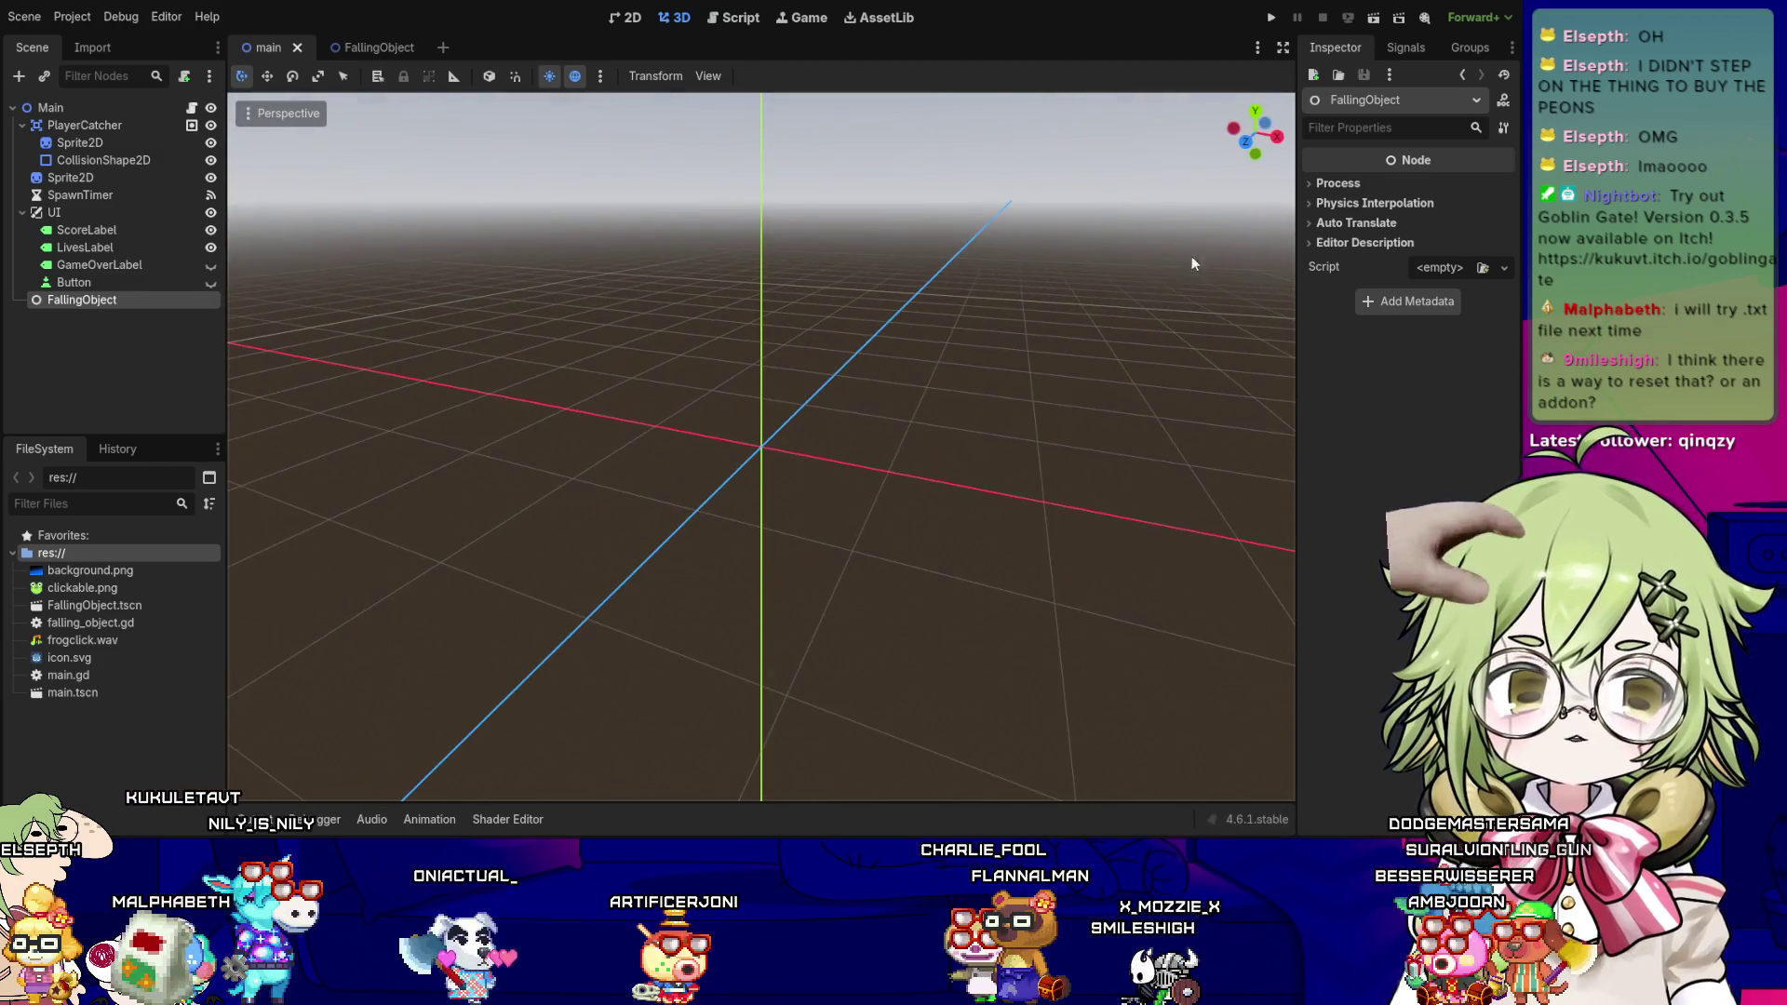
pyautogui.click(1245, 143)
pyautogui.moveTo(618, 686); pyautogui.dragTo(587, 749)
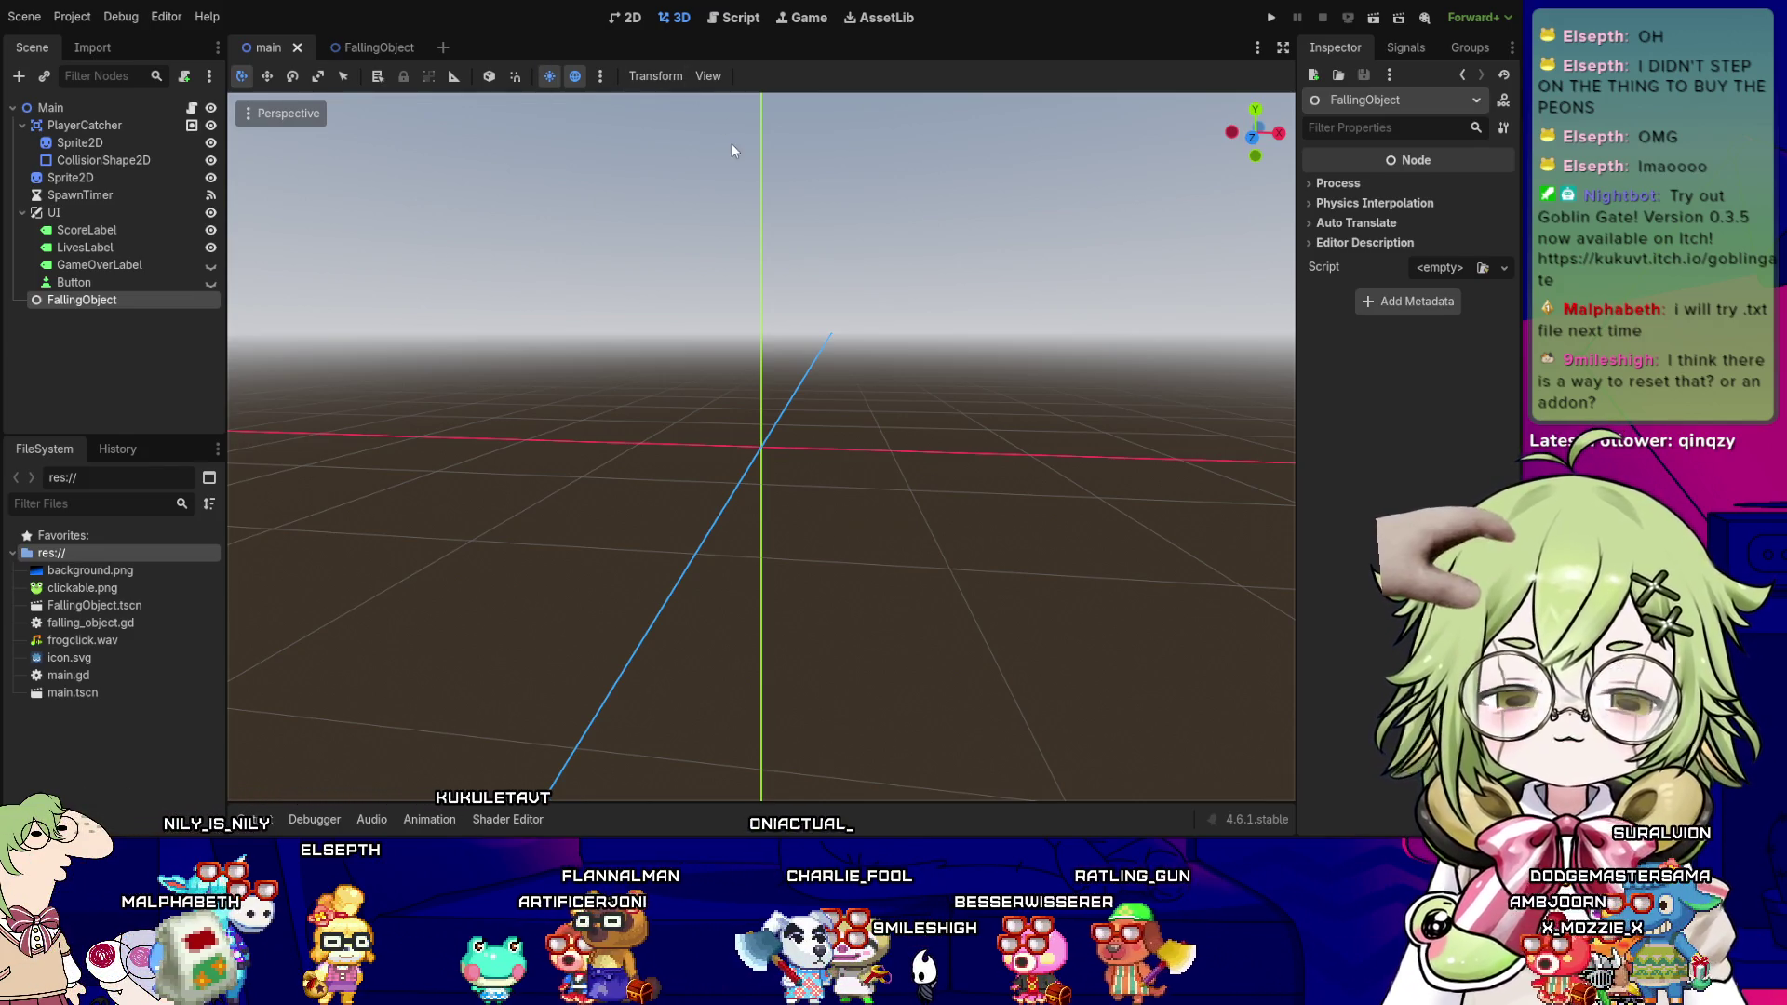
pyautogui.click(726, 20)
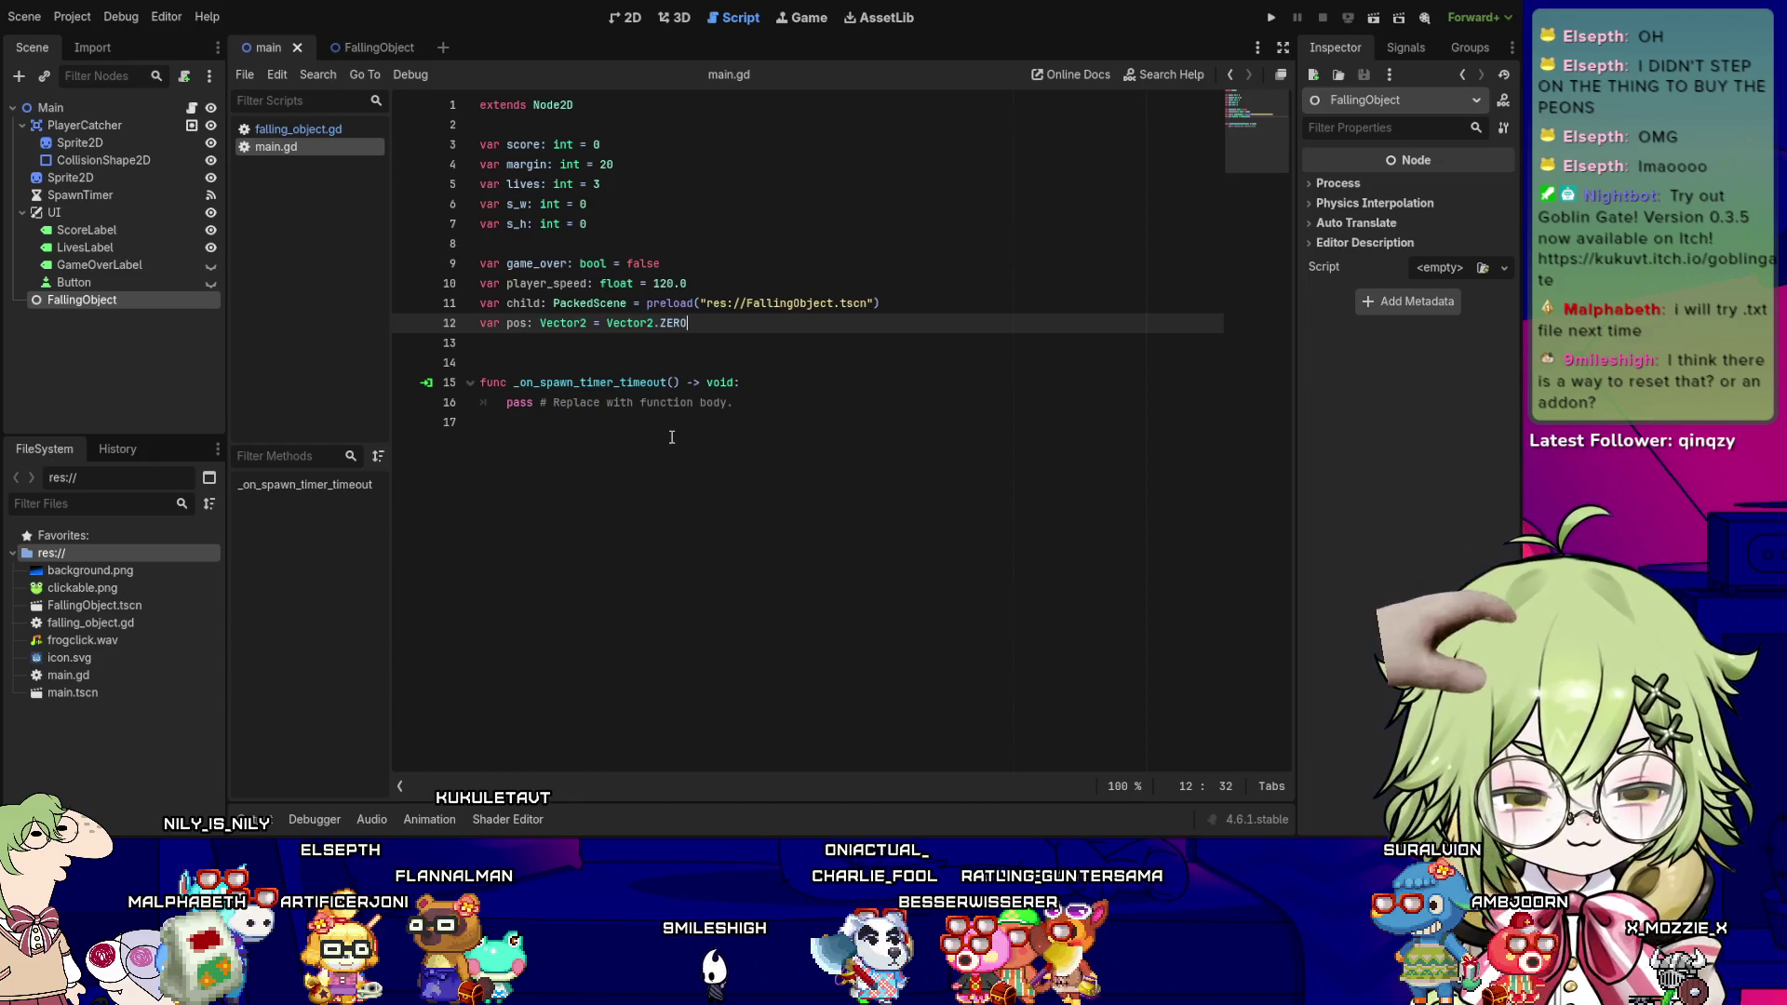
# - Add a func _ready() -> void: below the variable declarations
pyautogui.press('Return')
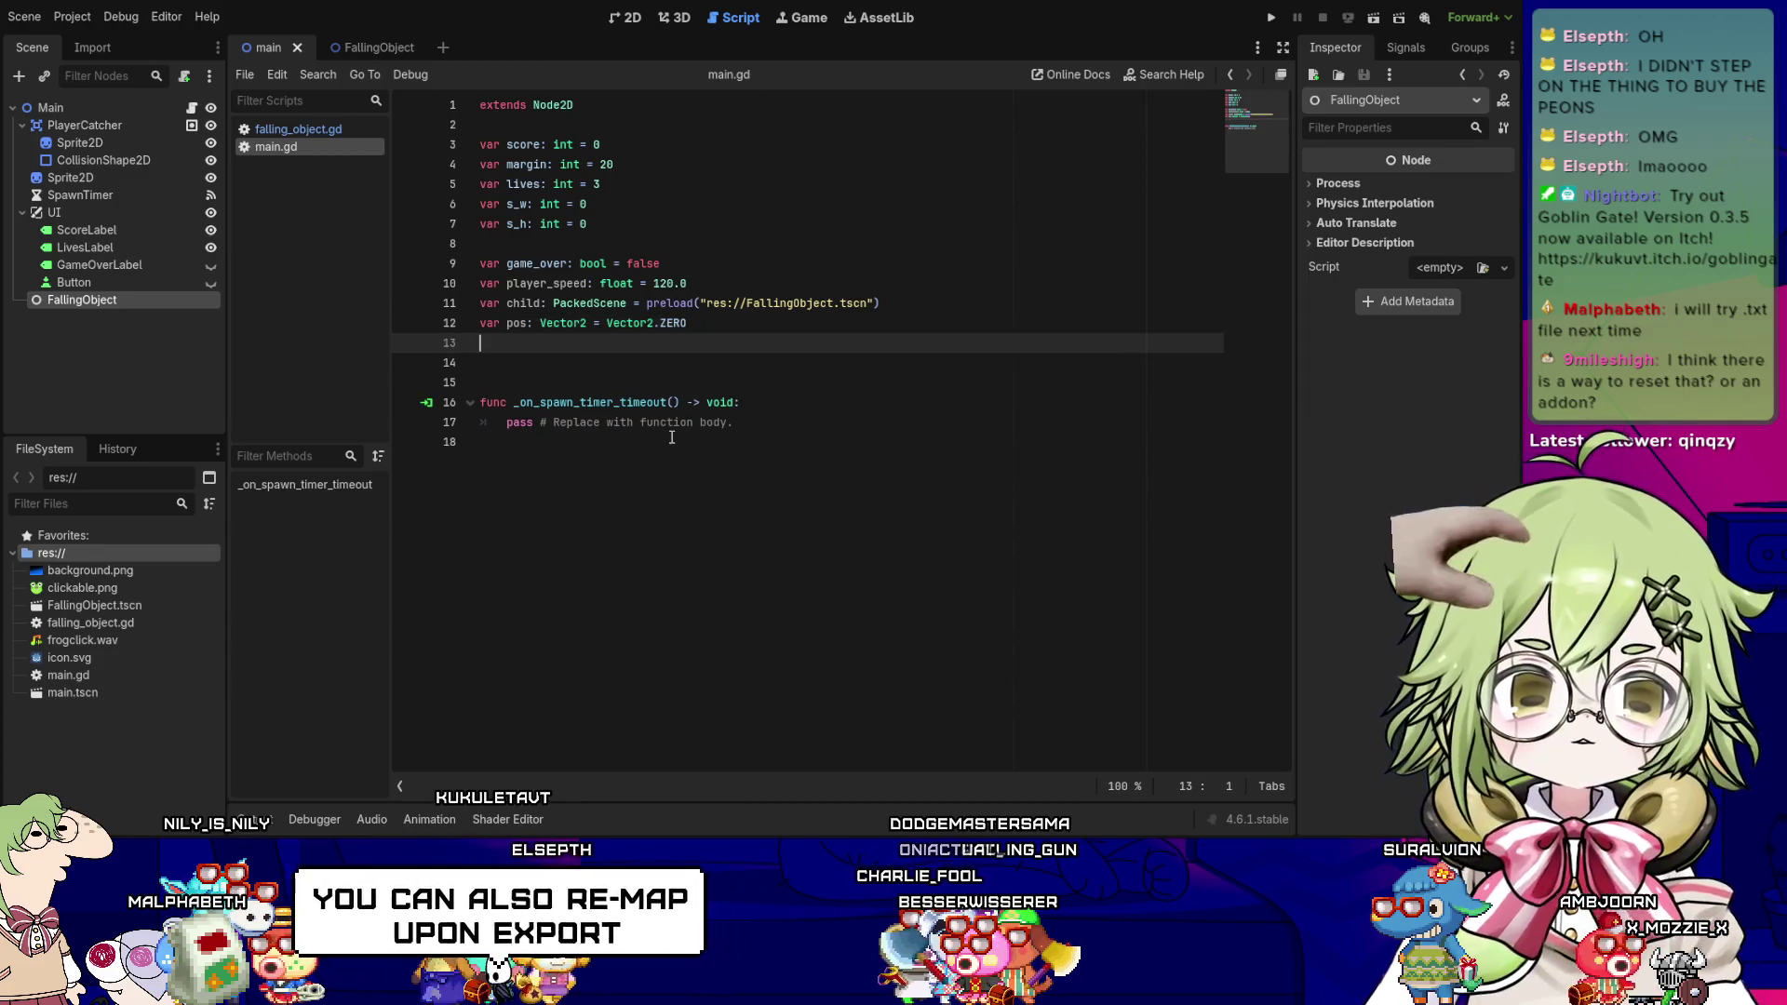
pyautogui.press('Return')
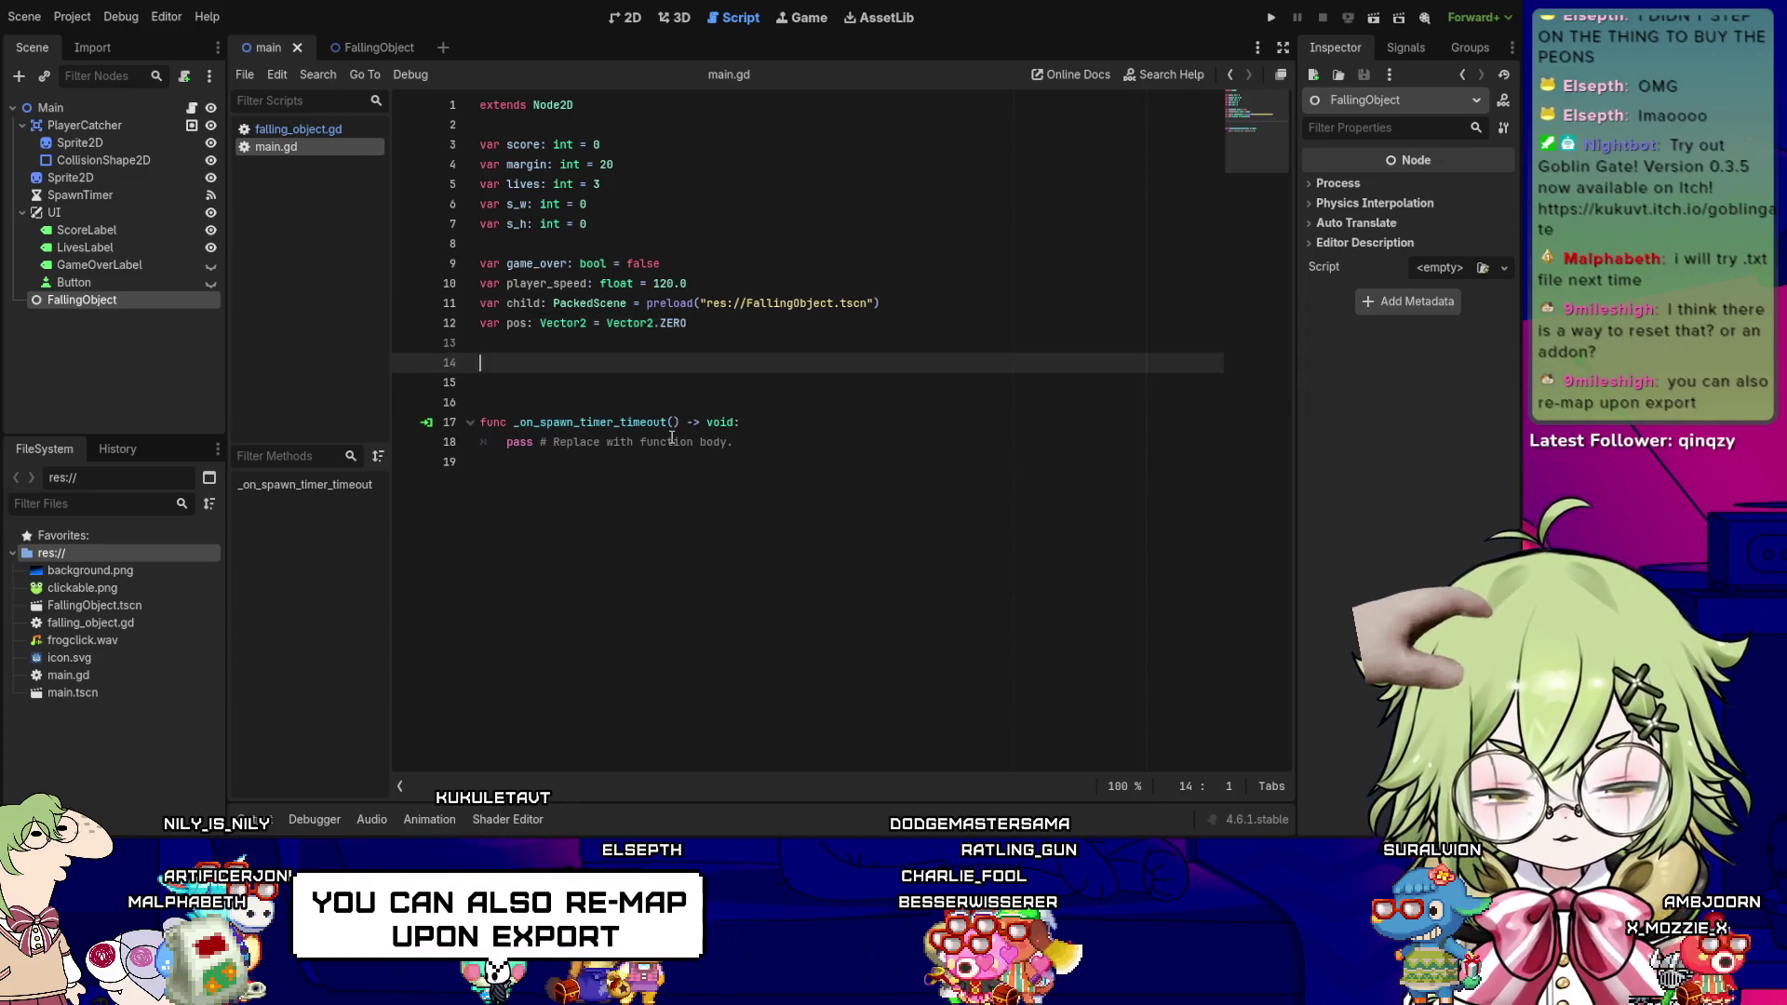
pyautogui.write('func _ready(')
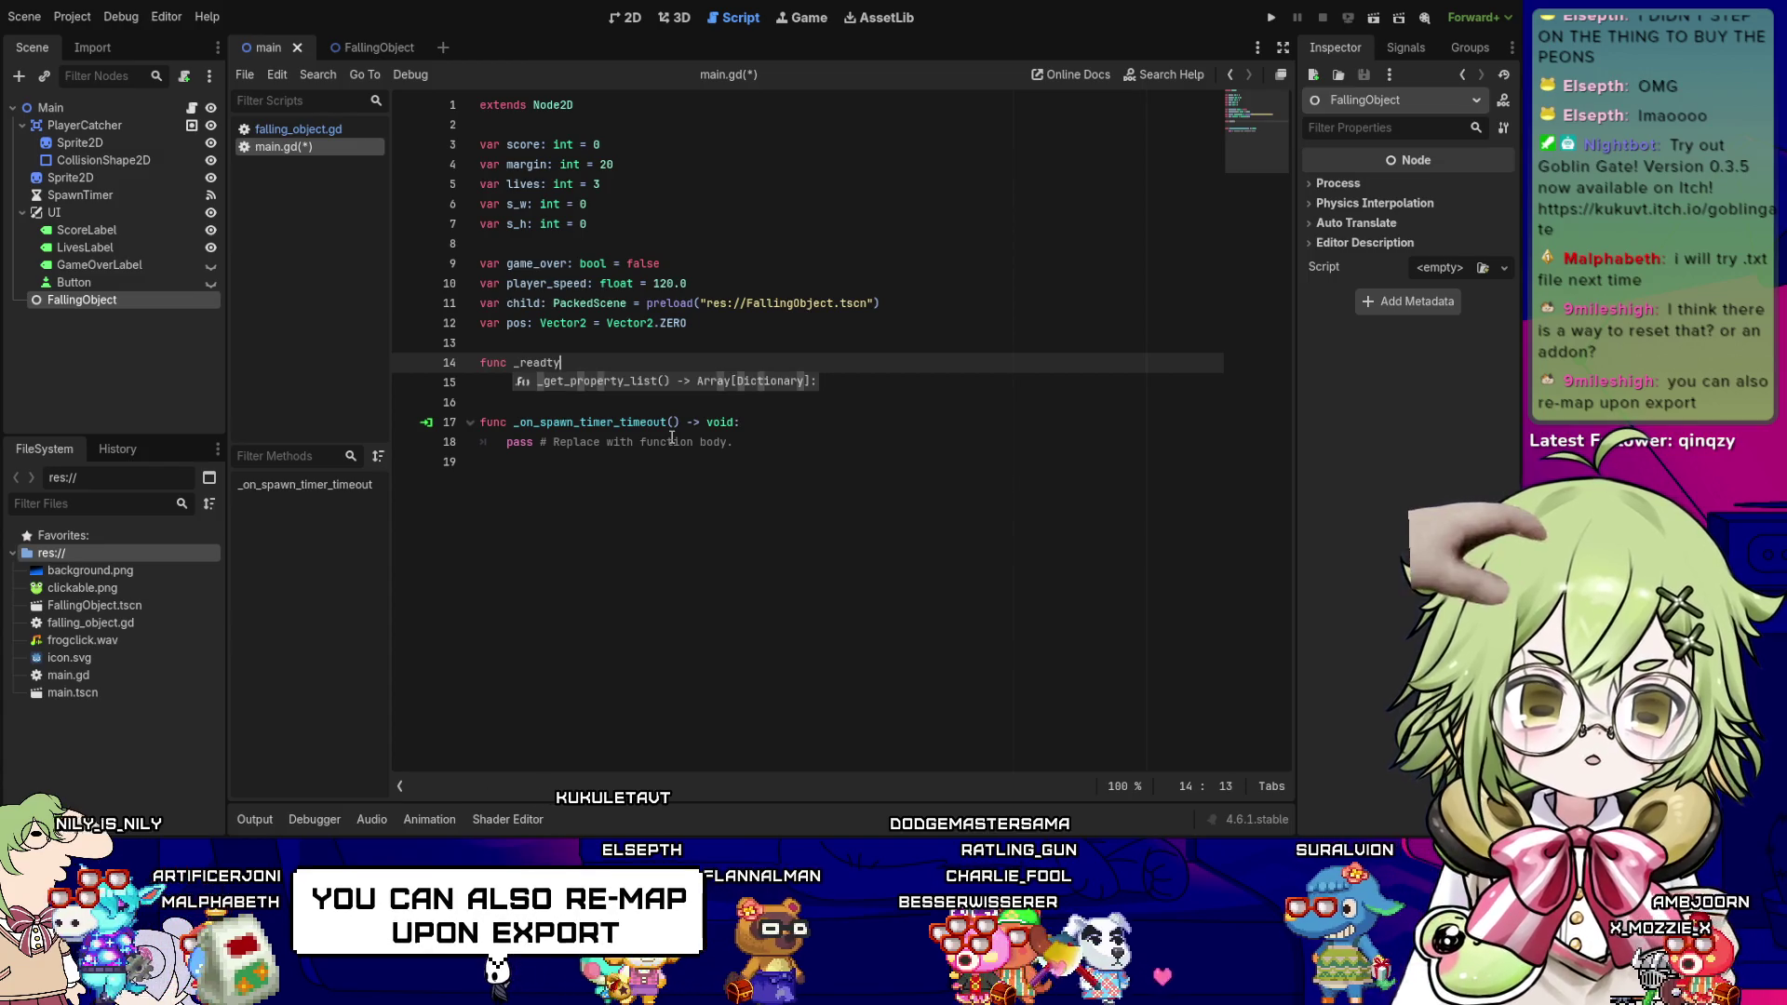
pyautogui.hotkey('ctrl', 's')
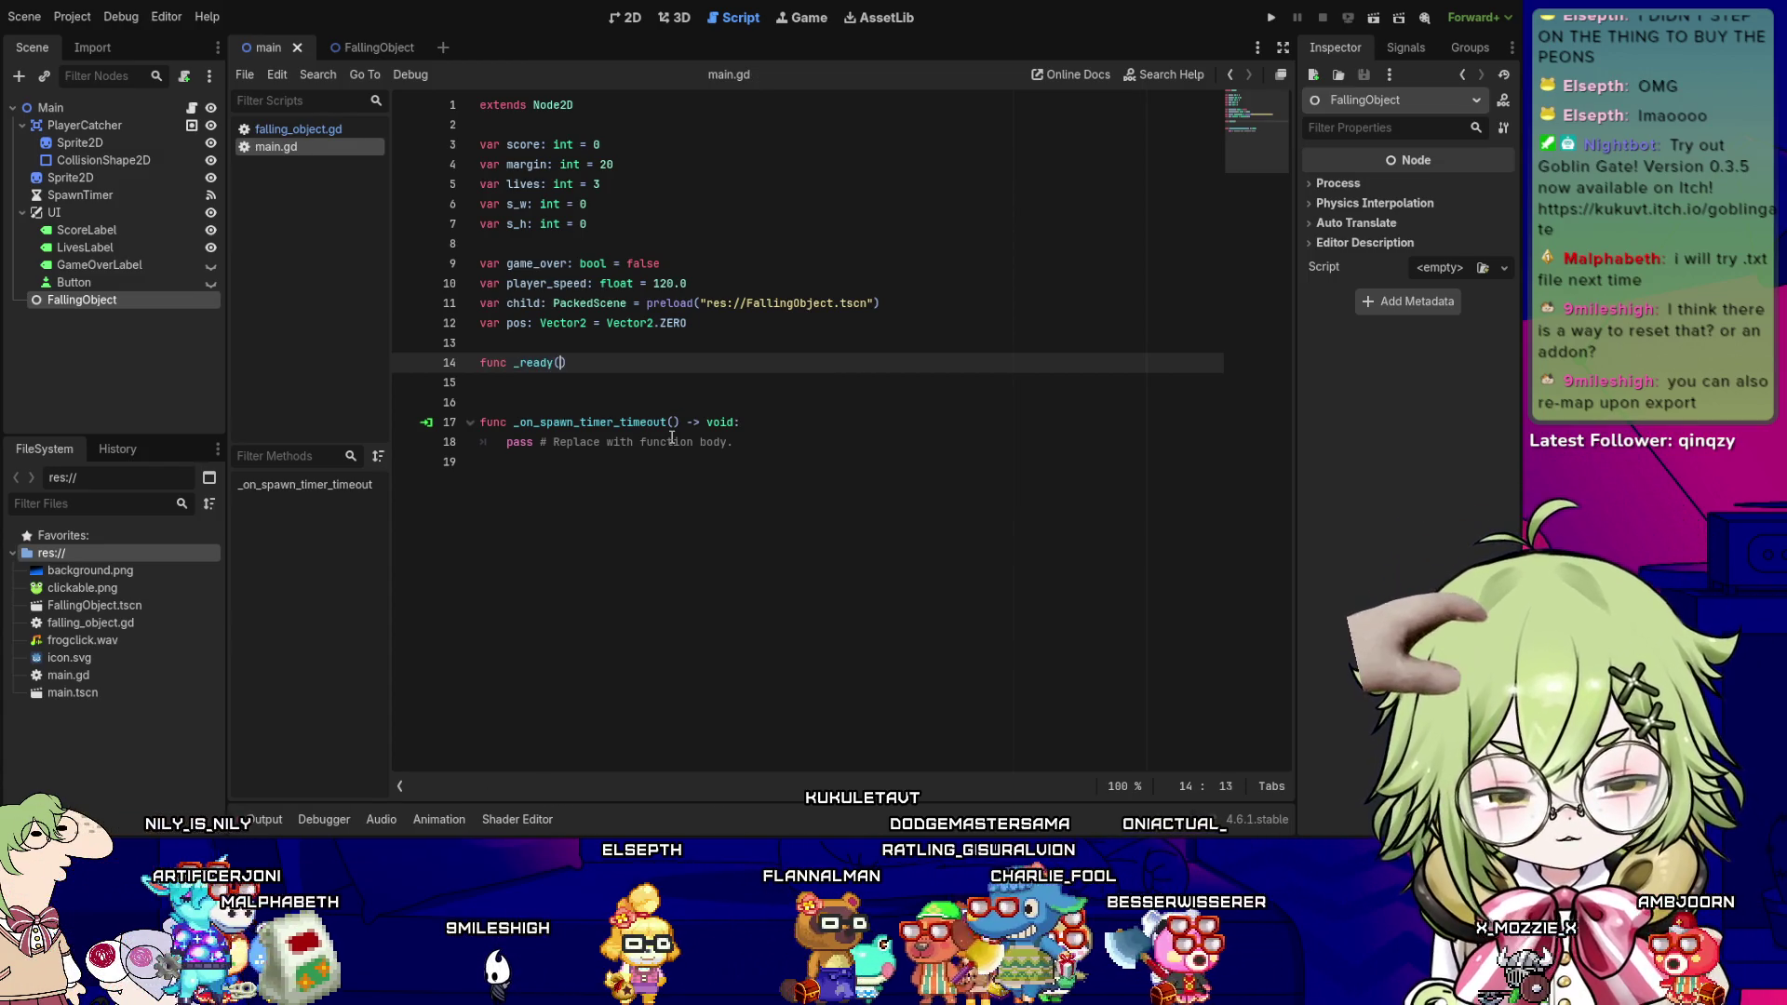
pyautogui.write('-> void:')
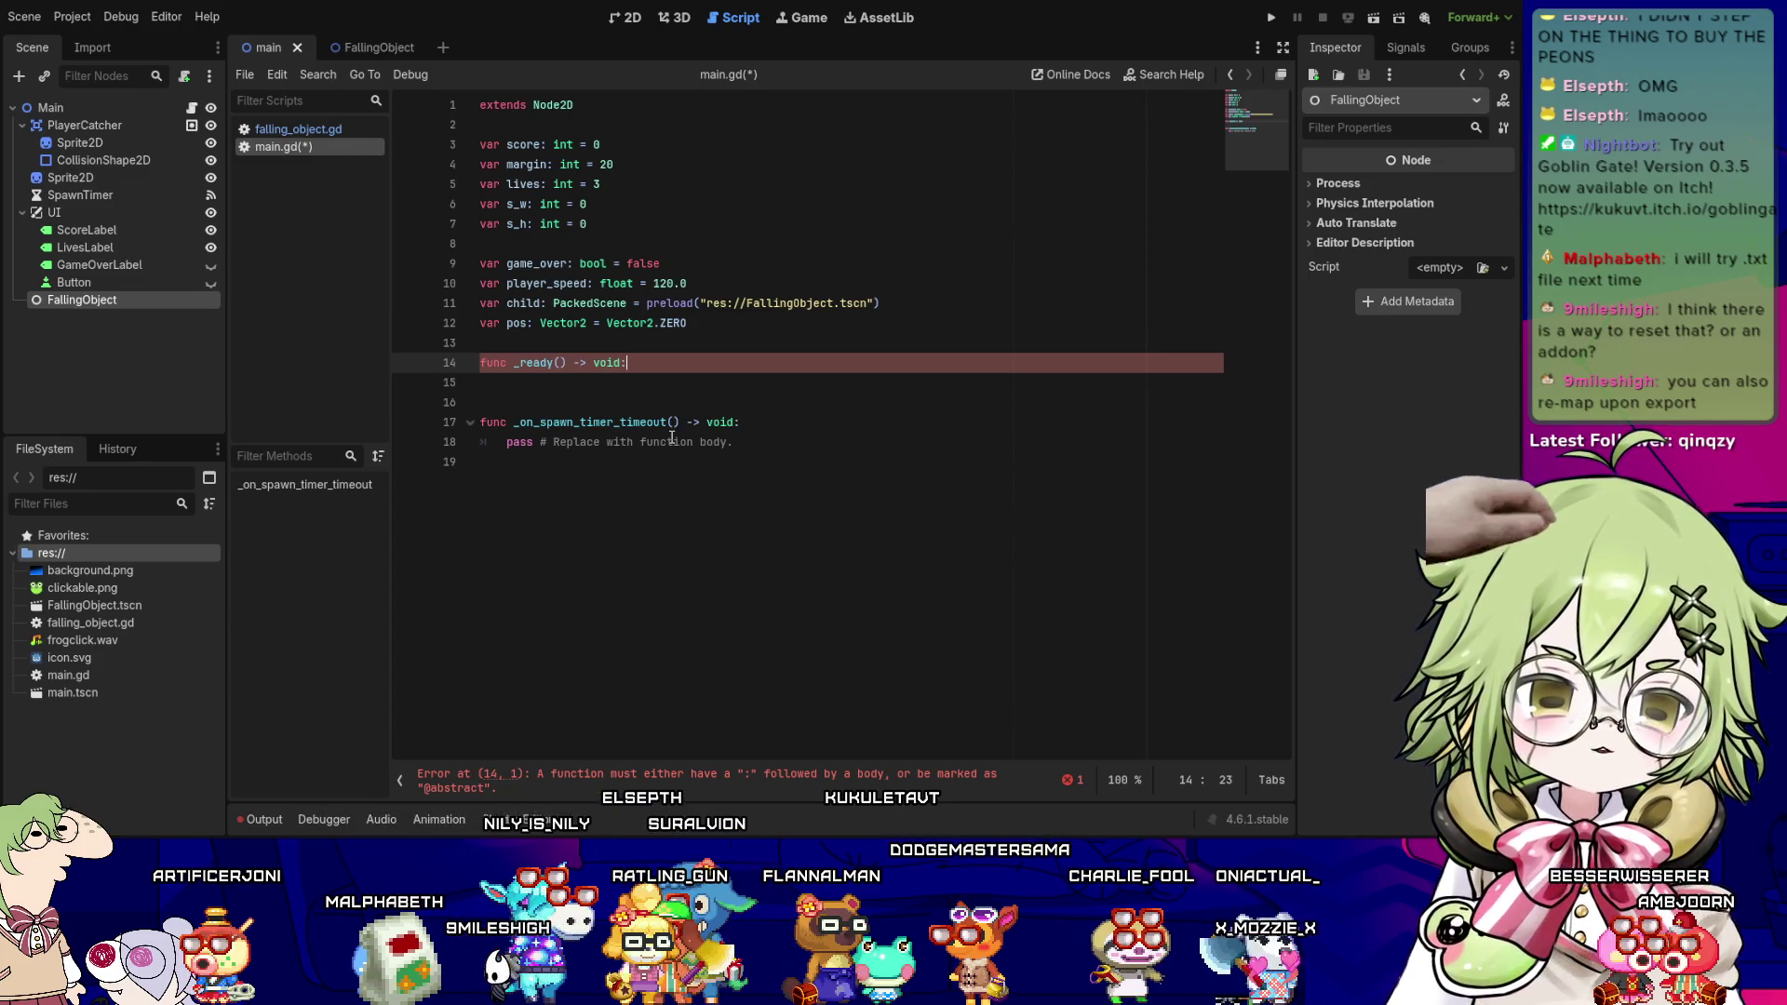
pyautogui.press('Return')
pyautogui.write('var v')
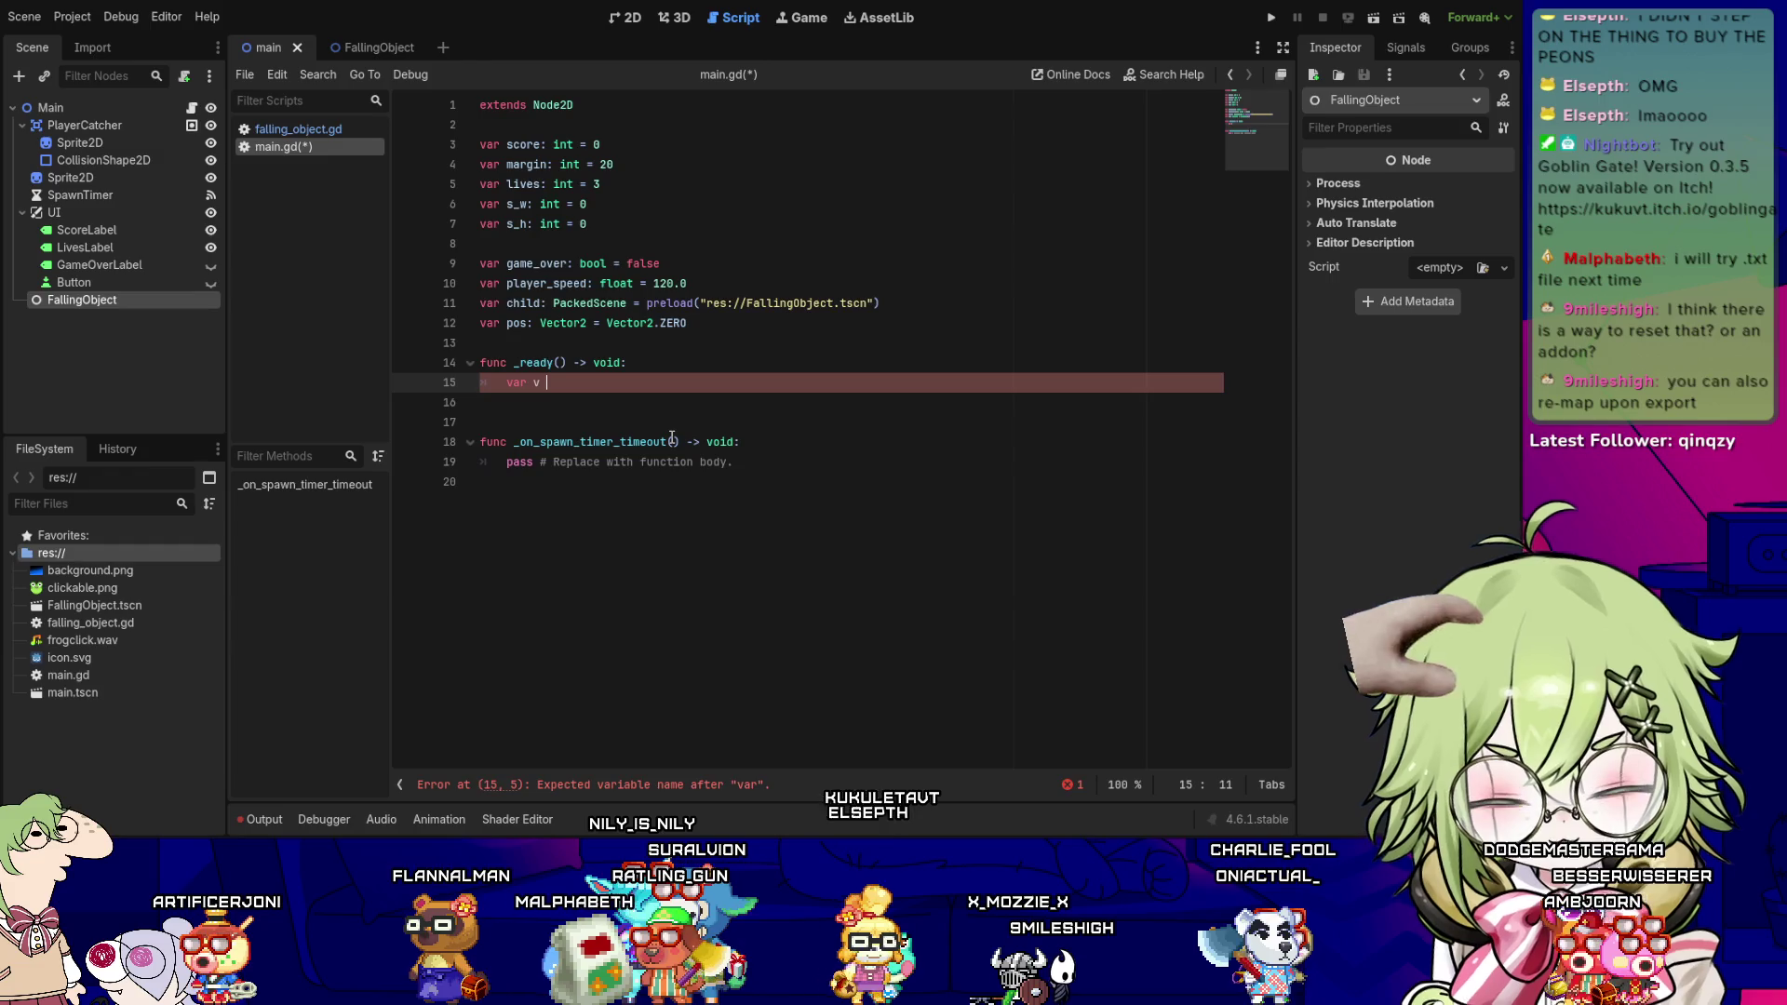
# - Write var v = get_viewport_rect() as its first line, correcting get.viewport to get_viewport
pyautogui.write('= get.viewp')
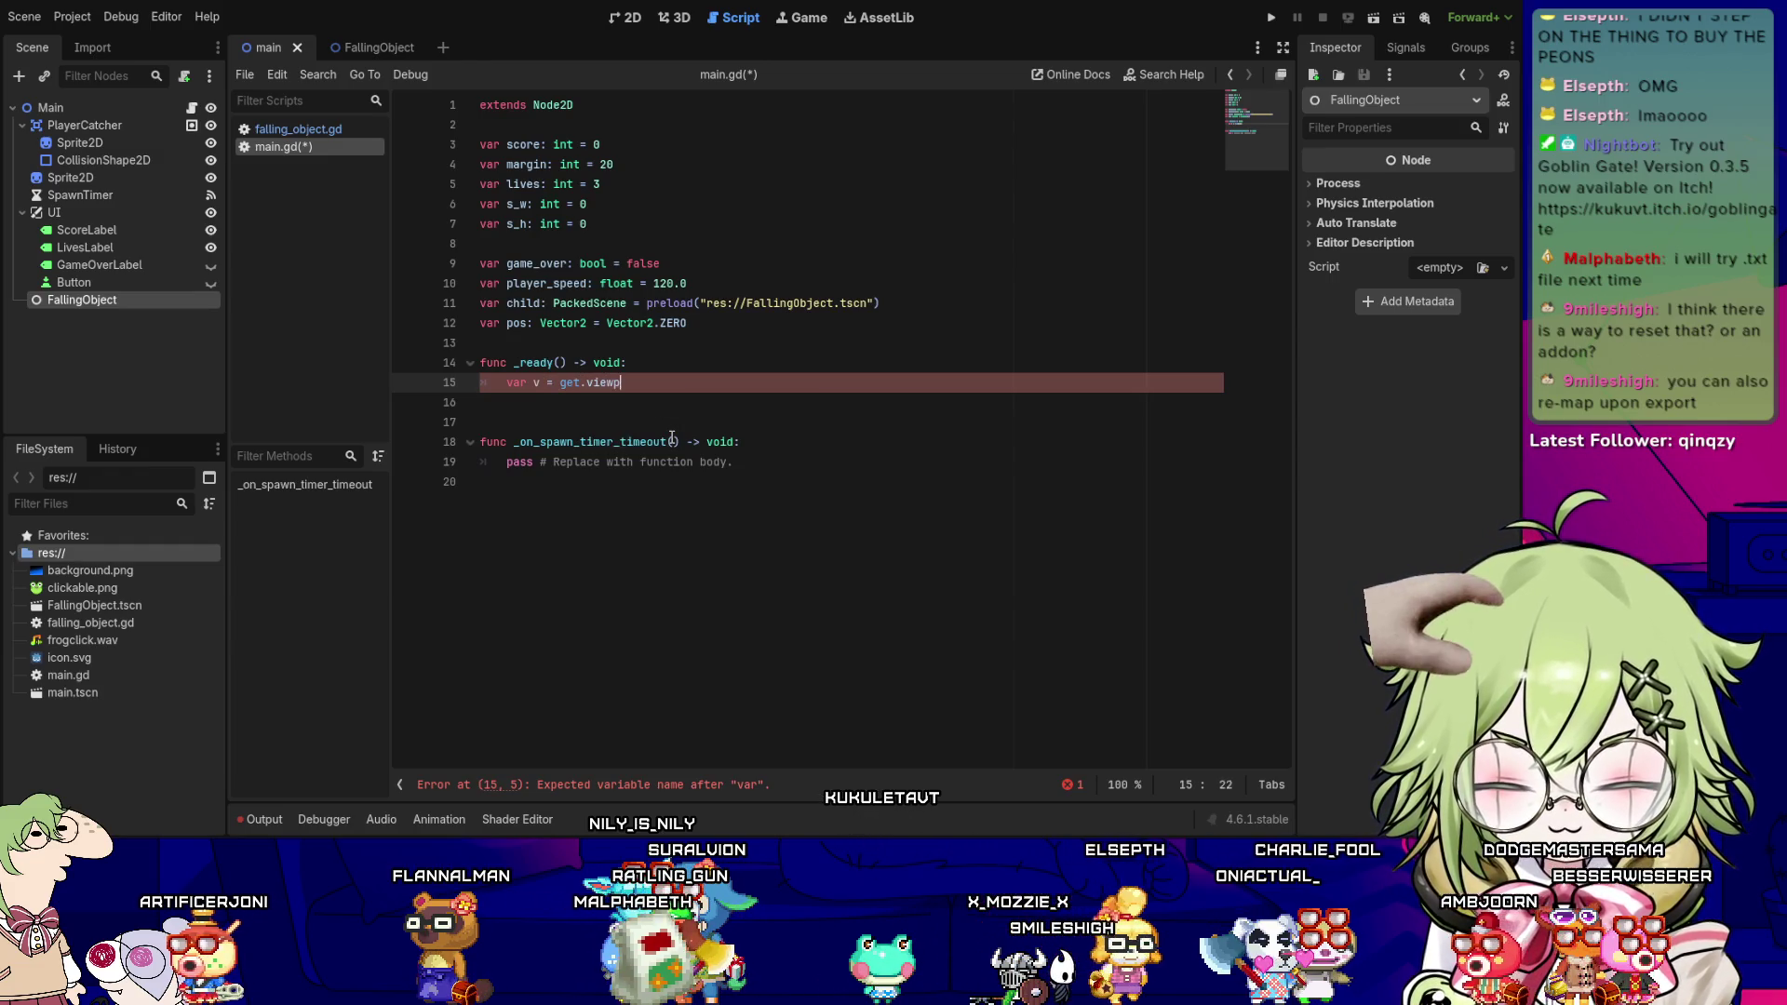
pyautogui.write('ort_port')
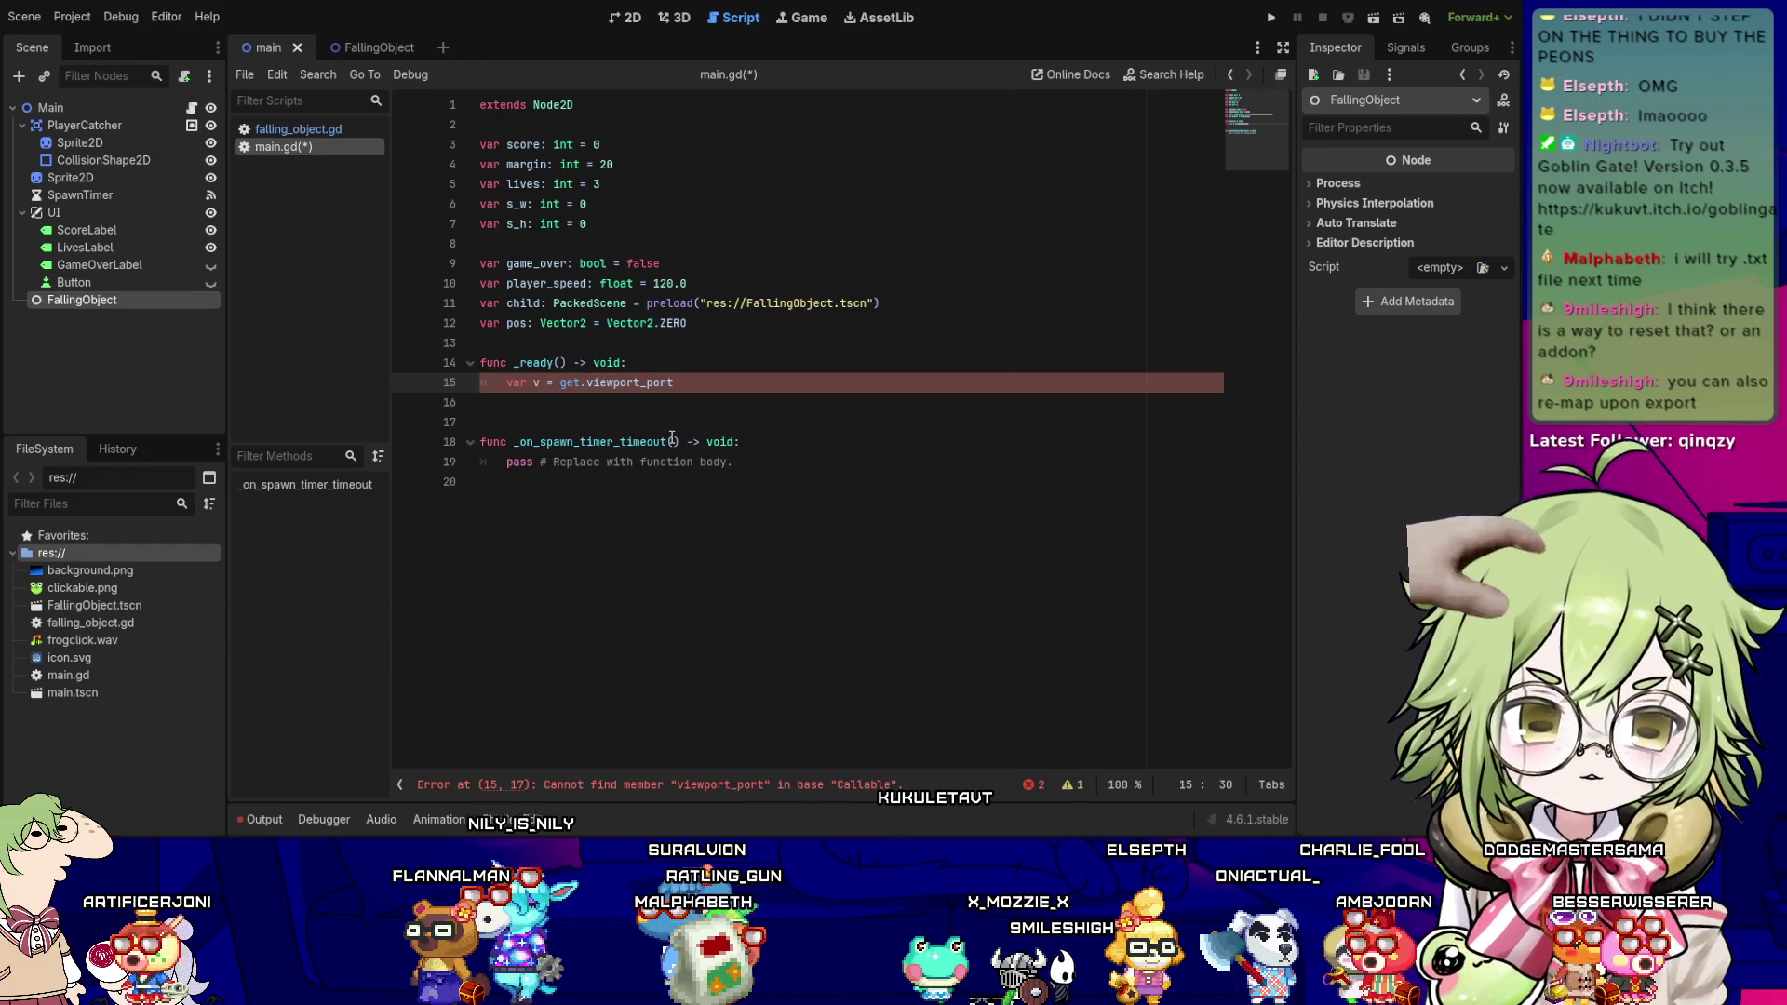
pyautogui.press('BackSpace')
pyautogui.press('BackSpace')
pyautogui.press('BackSpace')
pyautogui.write('rect()')
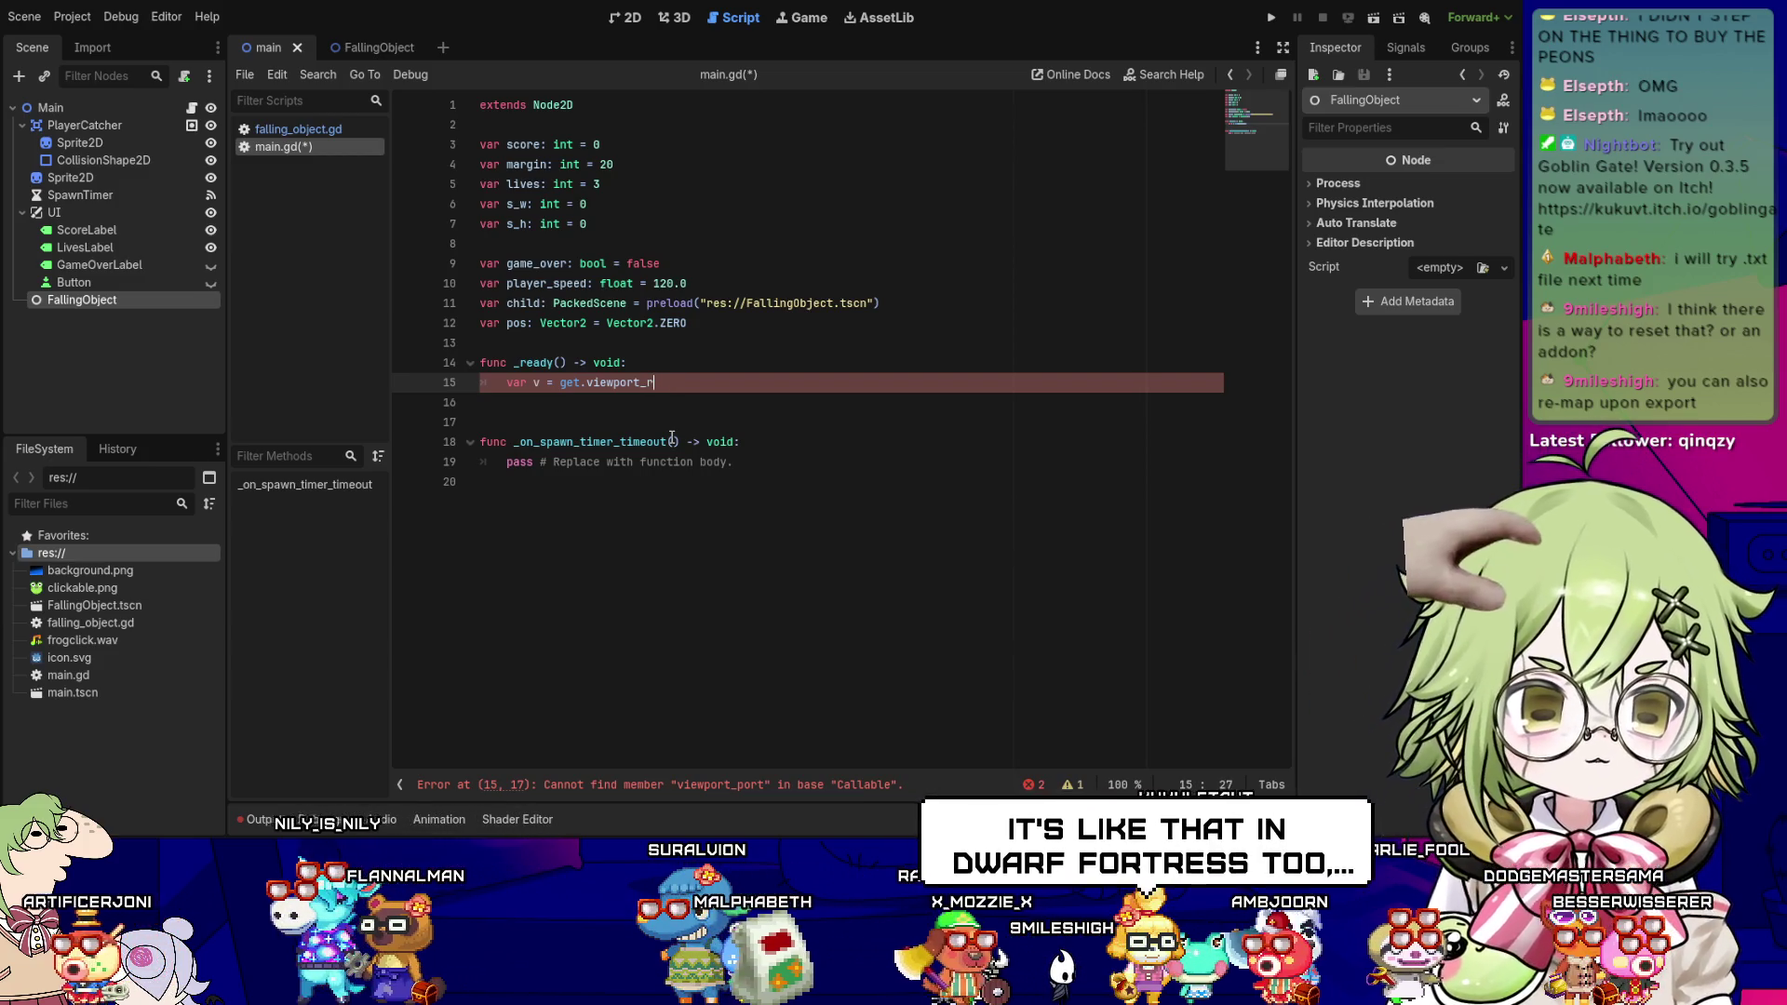
pyautogui.press('Return')
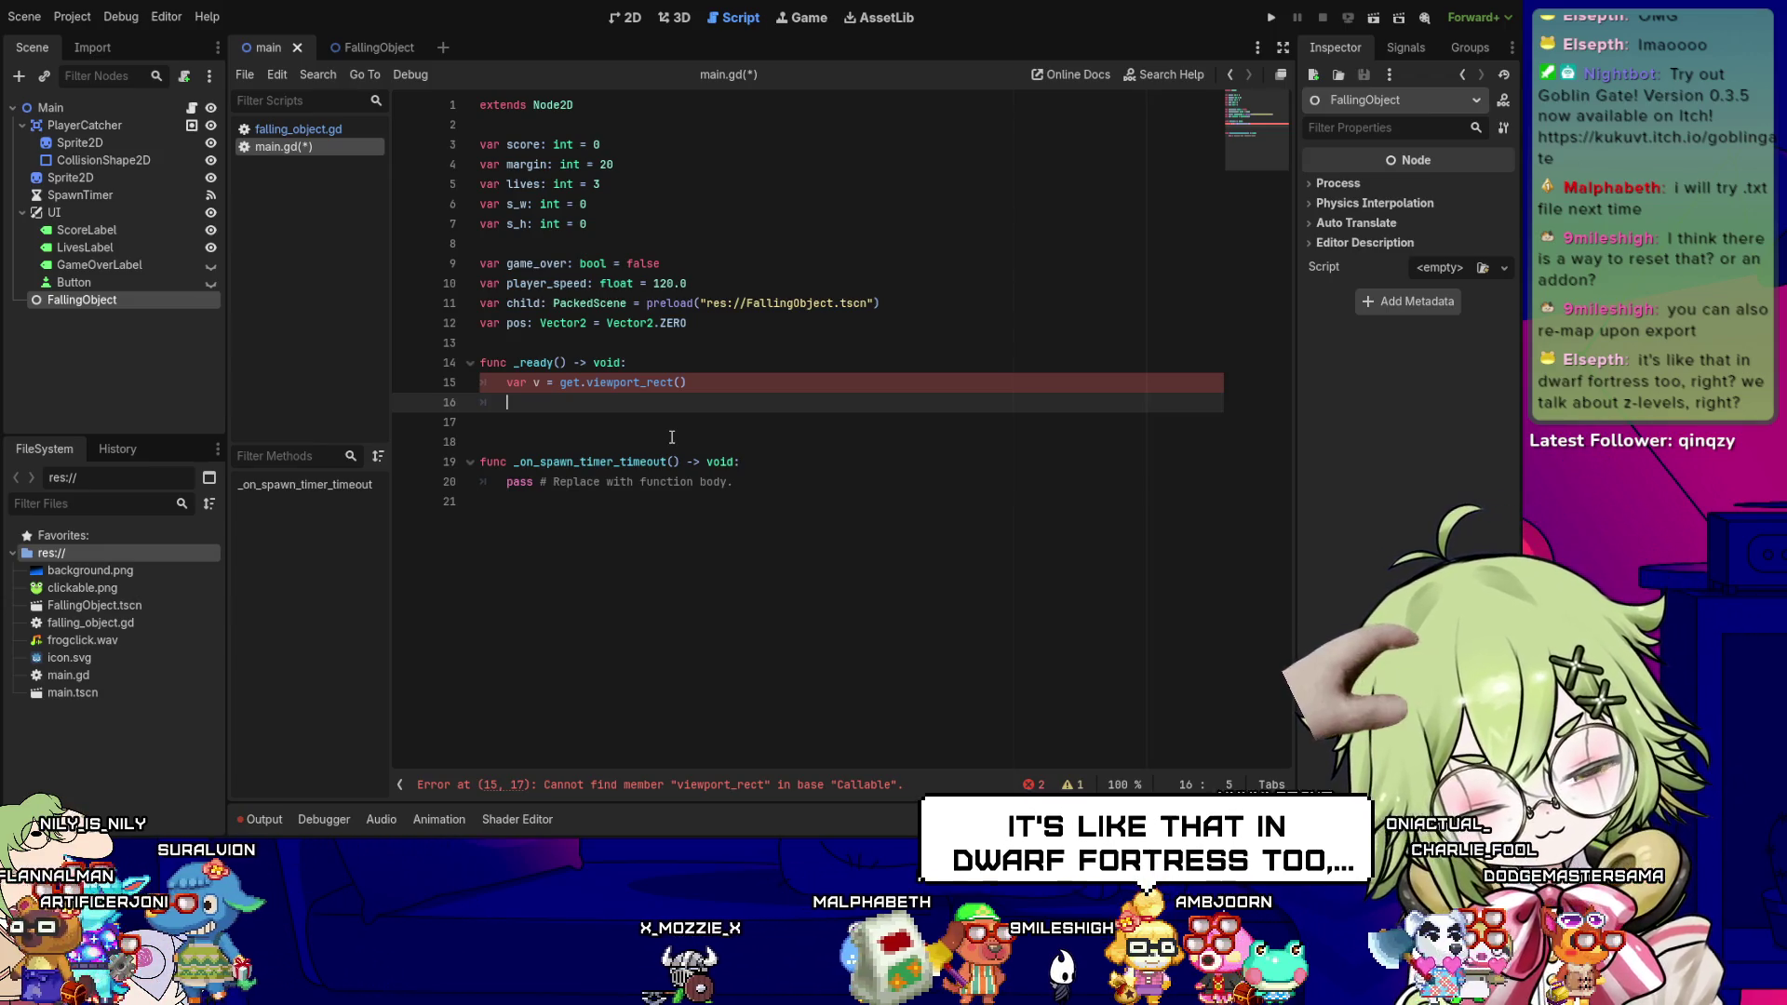
pyautogui.press('Up')
pyautogui.press('End')
pyautogui.press('Left')
pyautogui.press('Left')
pyautogui.press('Left')
pyautogui.press('Left')
pyautogui.press('Left')
pyautogui.press('Left')
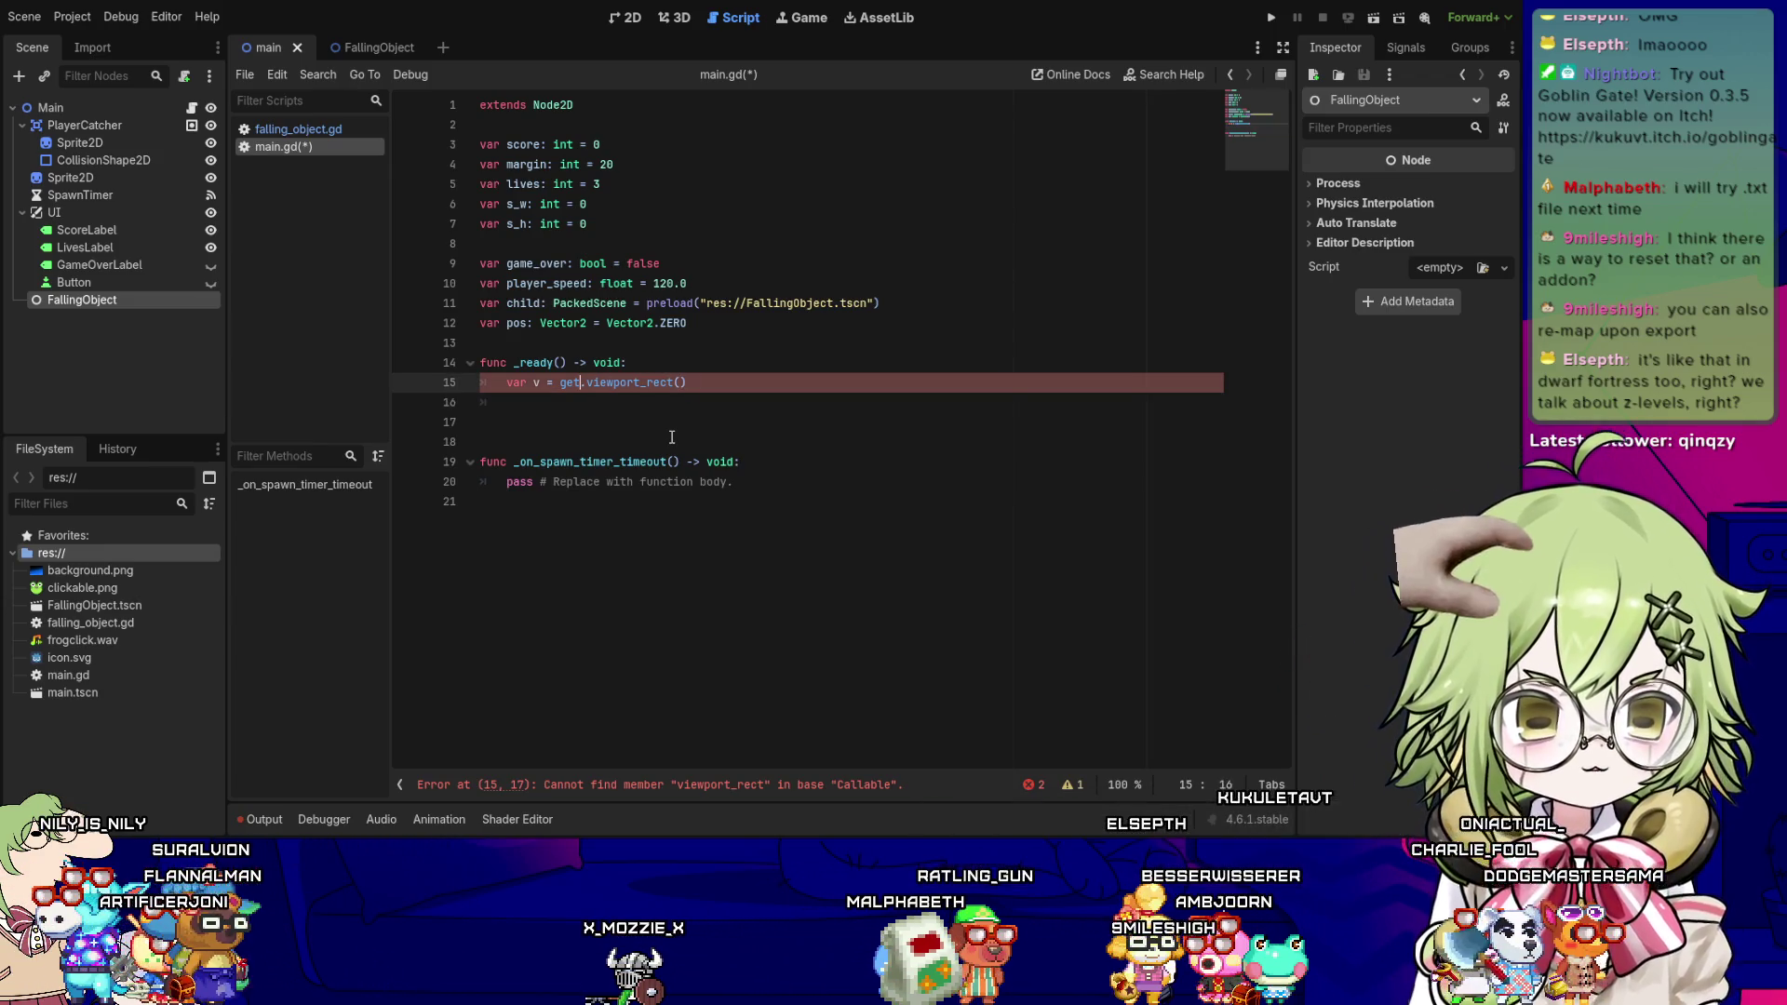
pyautogui.press('Delete')
pyautogui.write('_')
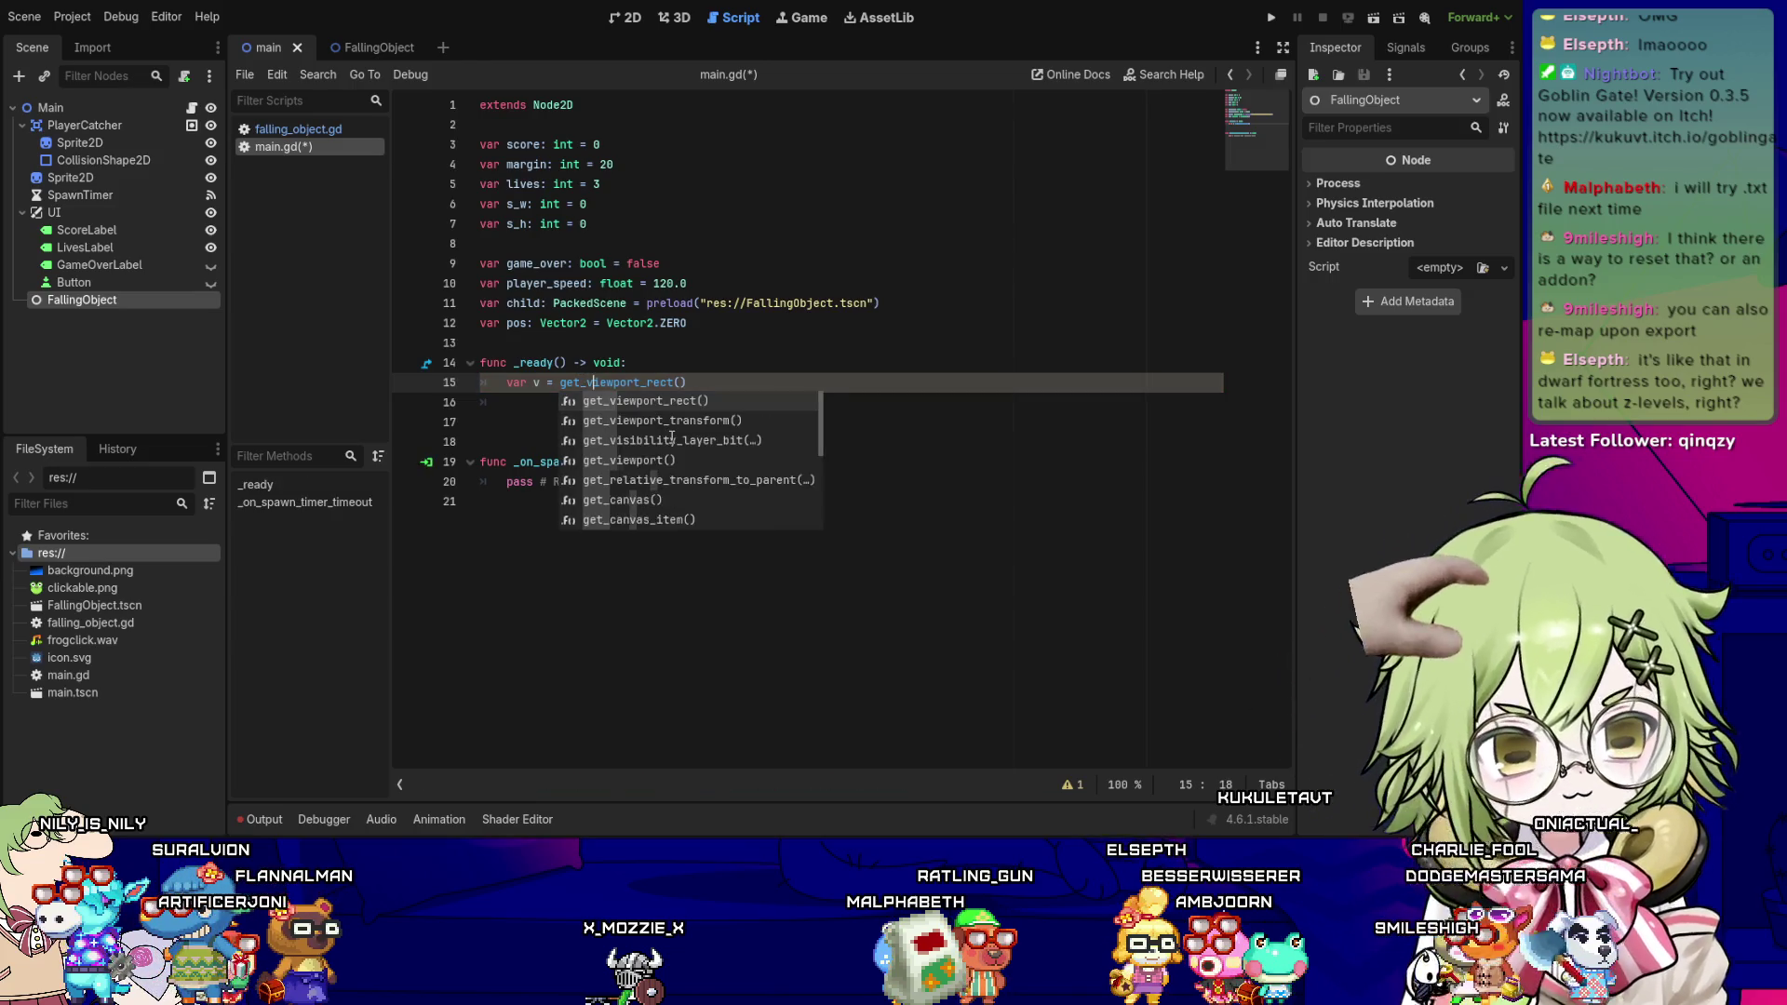
pyautogui.press('Right')
pyautogui.press('Right')
pyautogui.press('Right')
pyautogui.press('End')
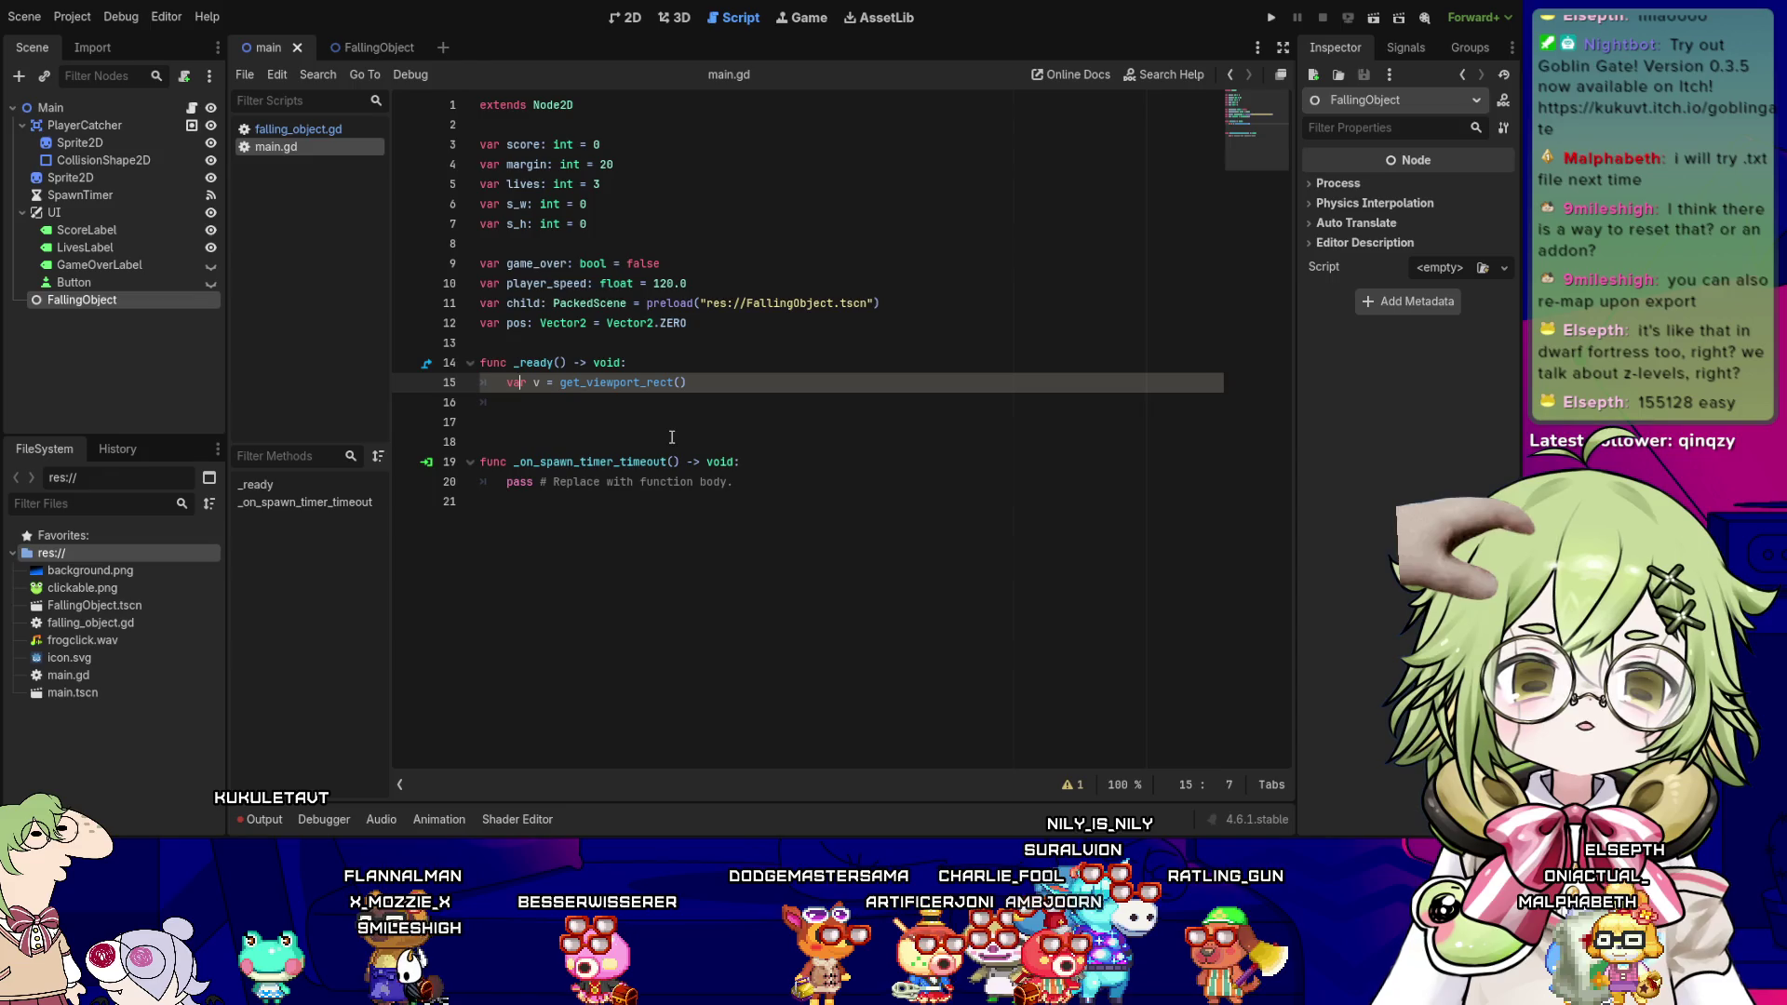
pyautogui.press('Right')
pyautogui.press('Right')
pyautogui.press('Right')
pyautogui.press('Right')
pyautogui.press('Right')
pyautogui.press('Right')
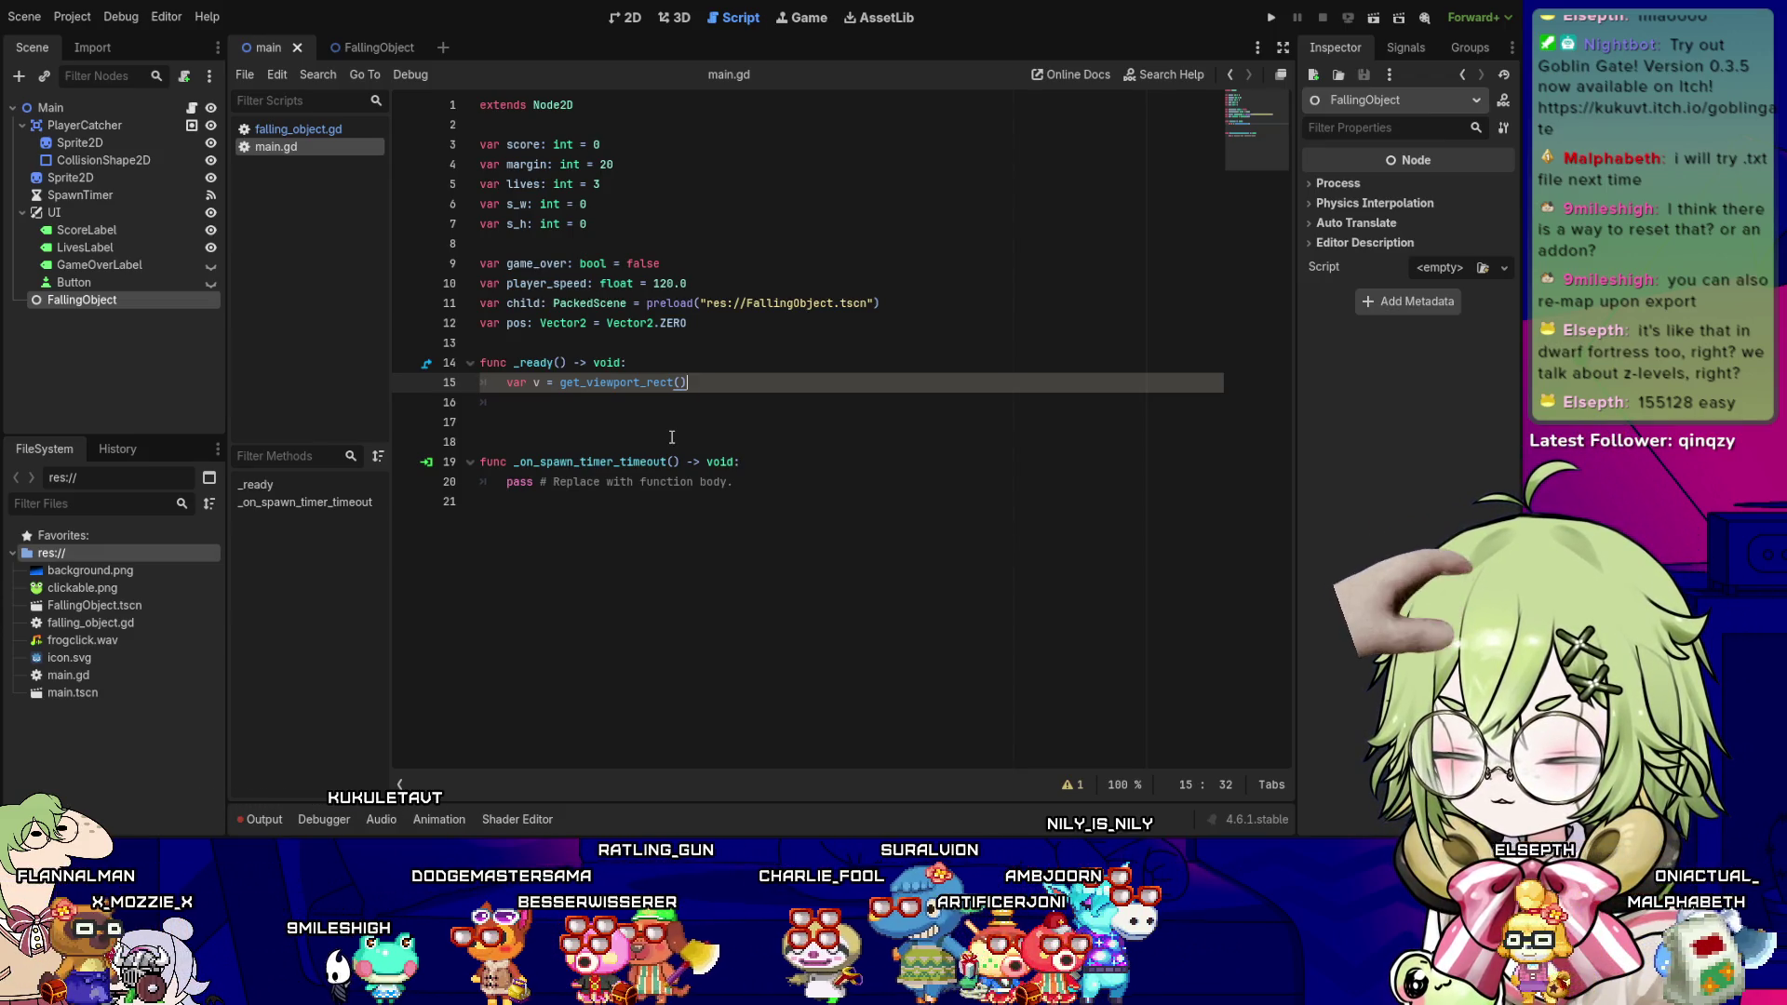
pyautogui.press('Return')
# - Add s_w = int(v.size.x); s_h = int(v.size.y) as one line in _ready
pyautogui.write('s_w')
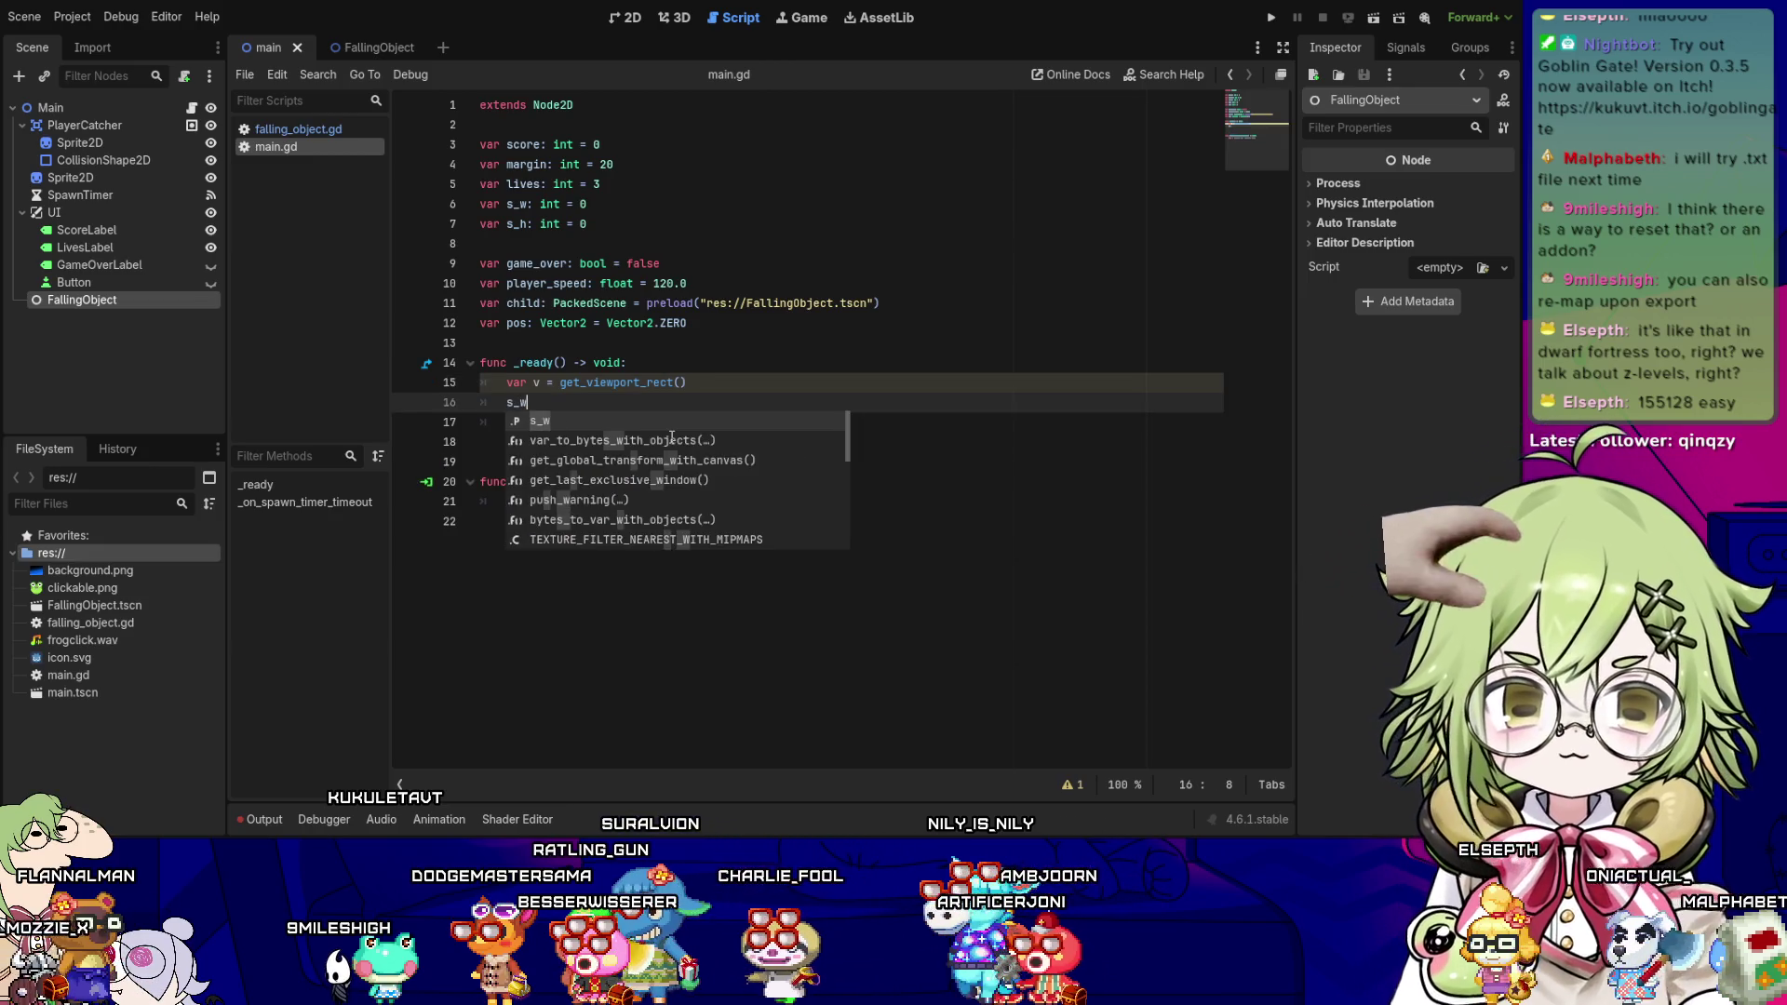
pyautogui.write(' = ')
pyautogui.write('int(v.size.x')
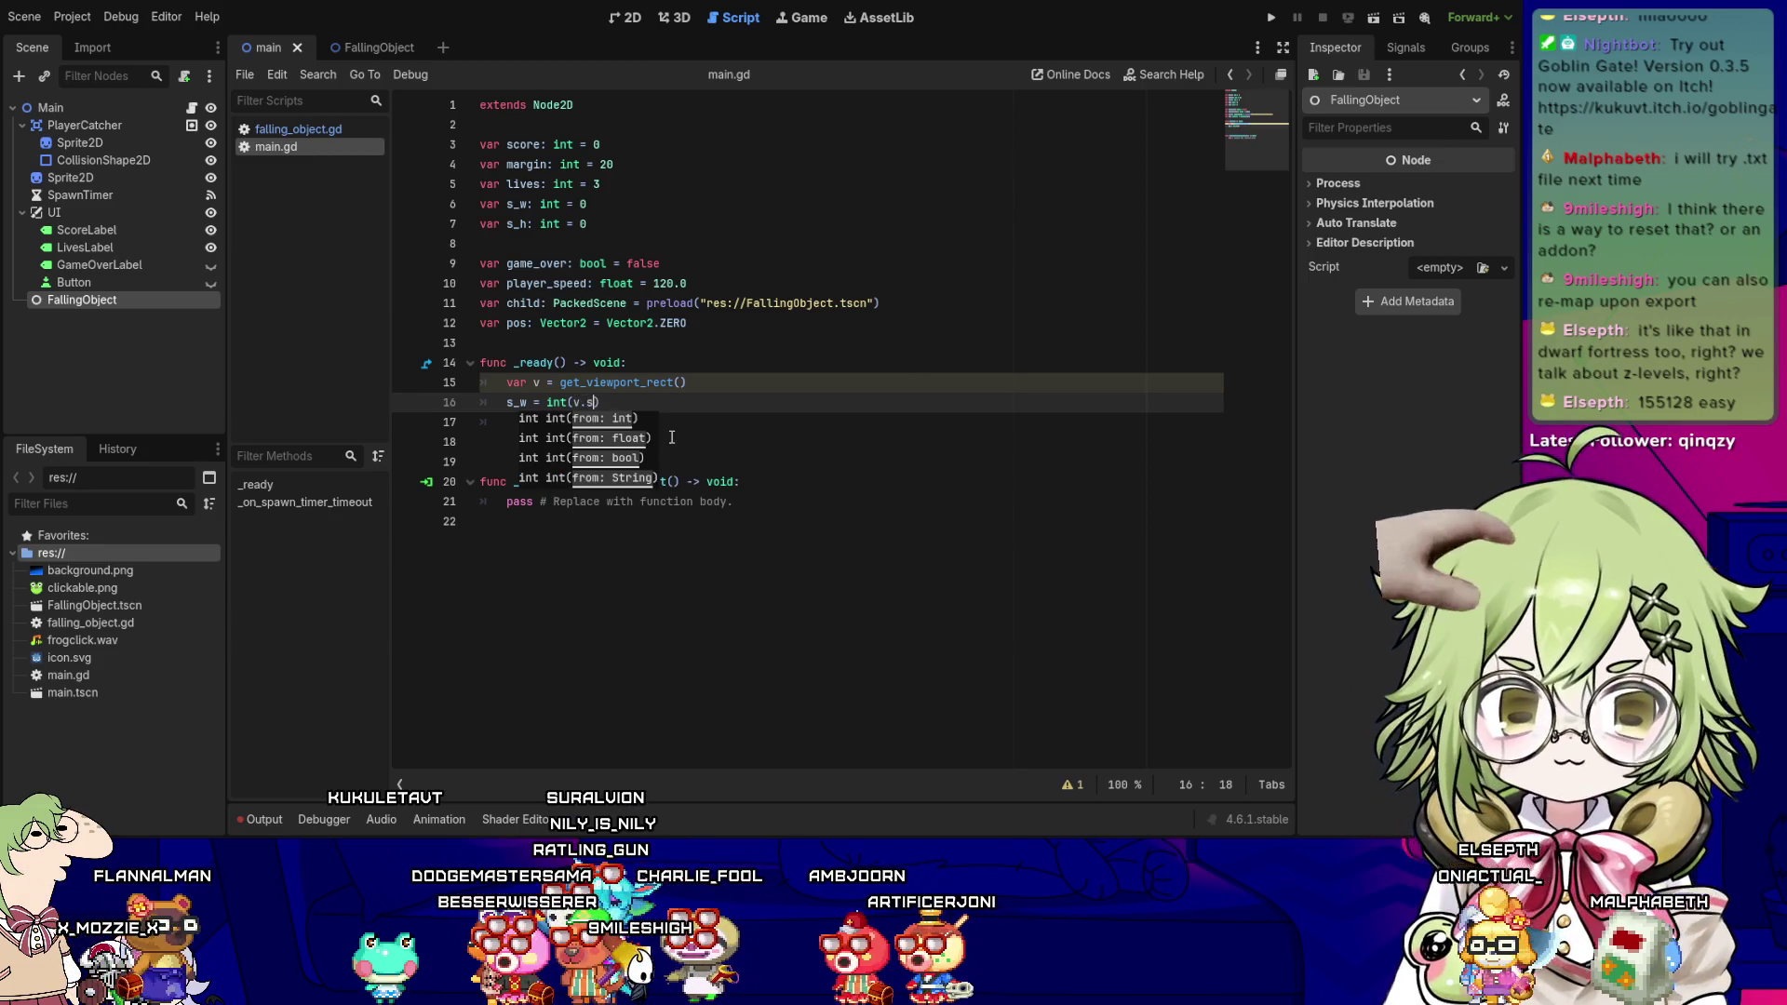
pyautogui.write(')')
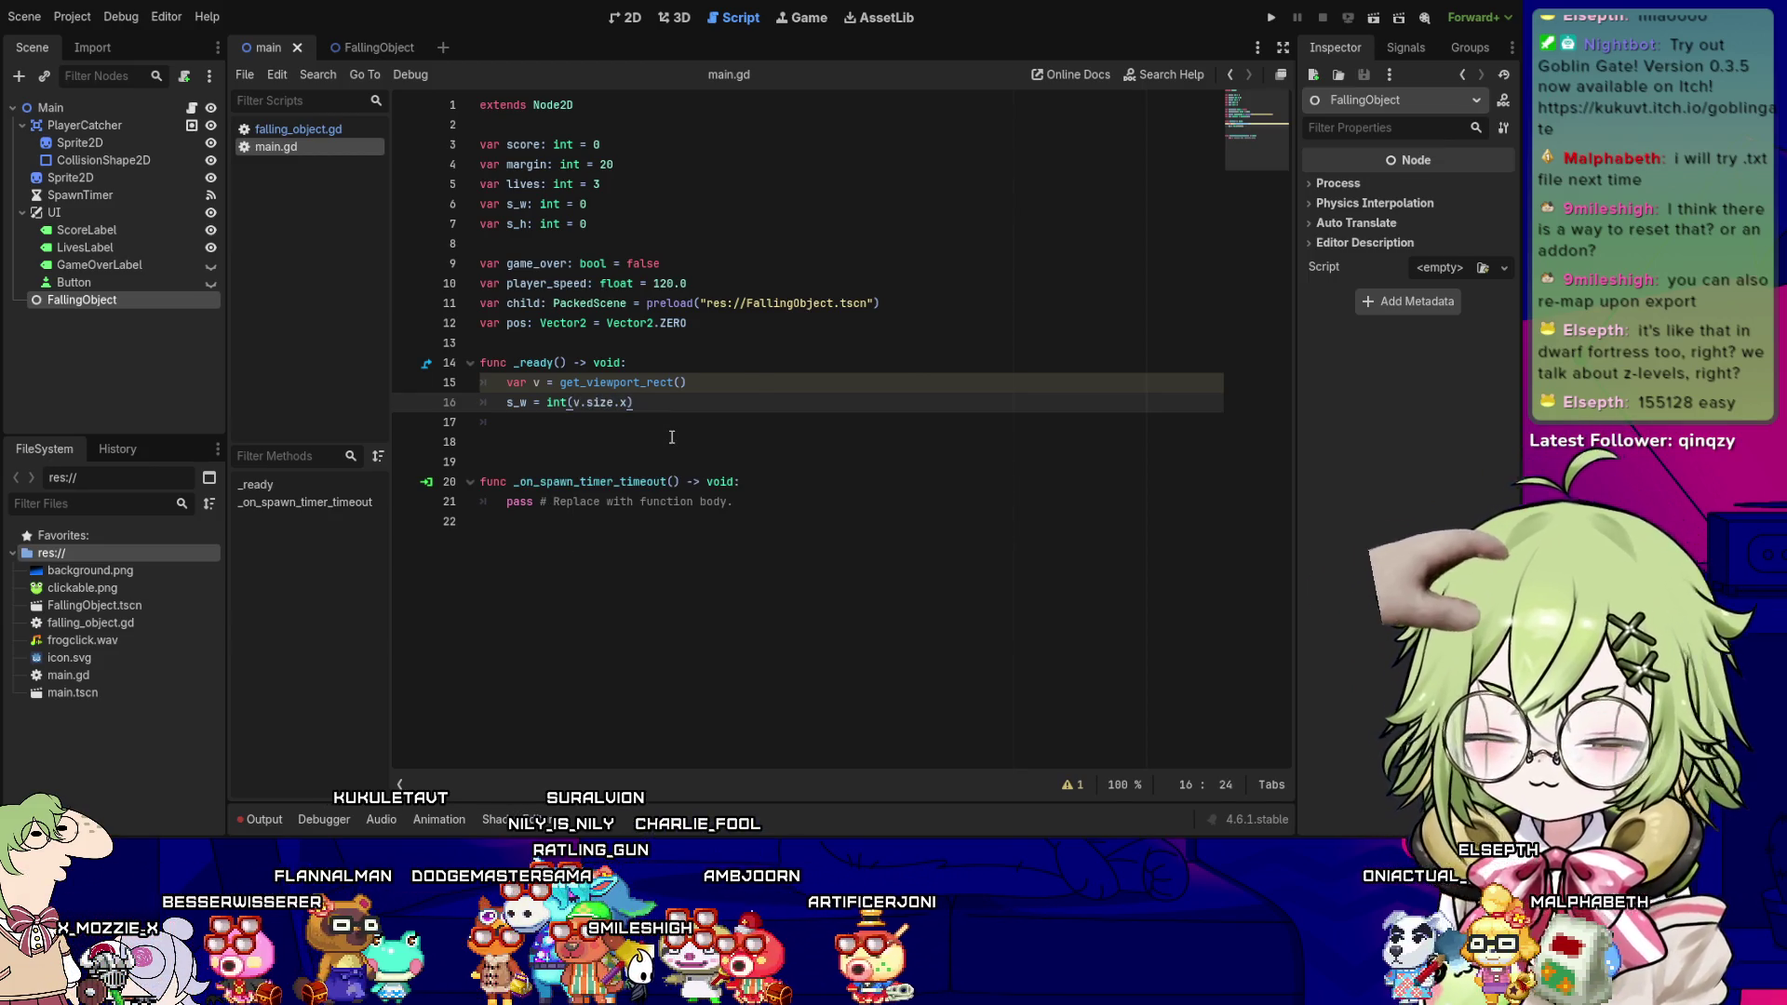
pyautogui.write('; s')
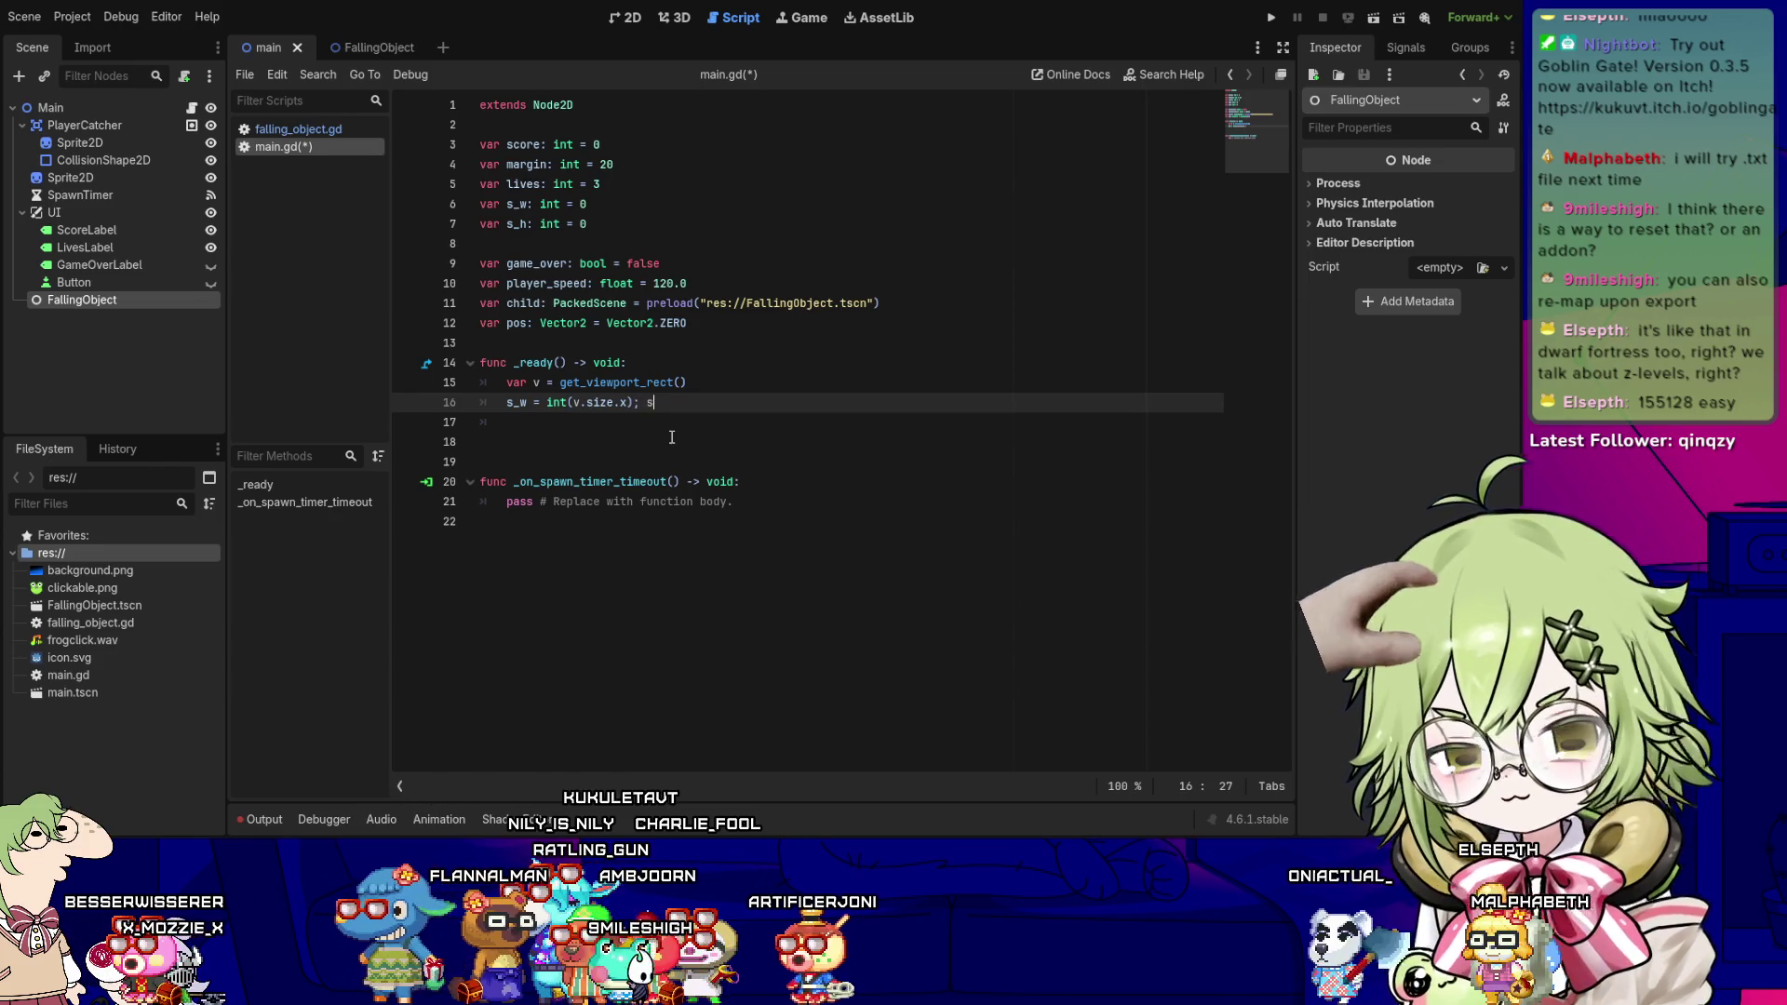
pyautogui.write('_h = int')
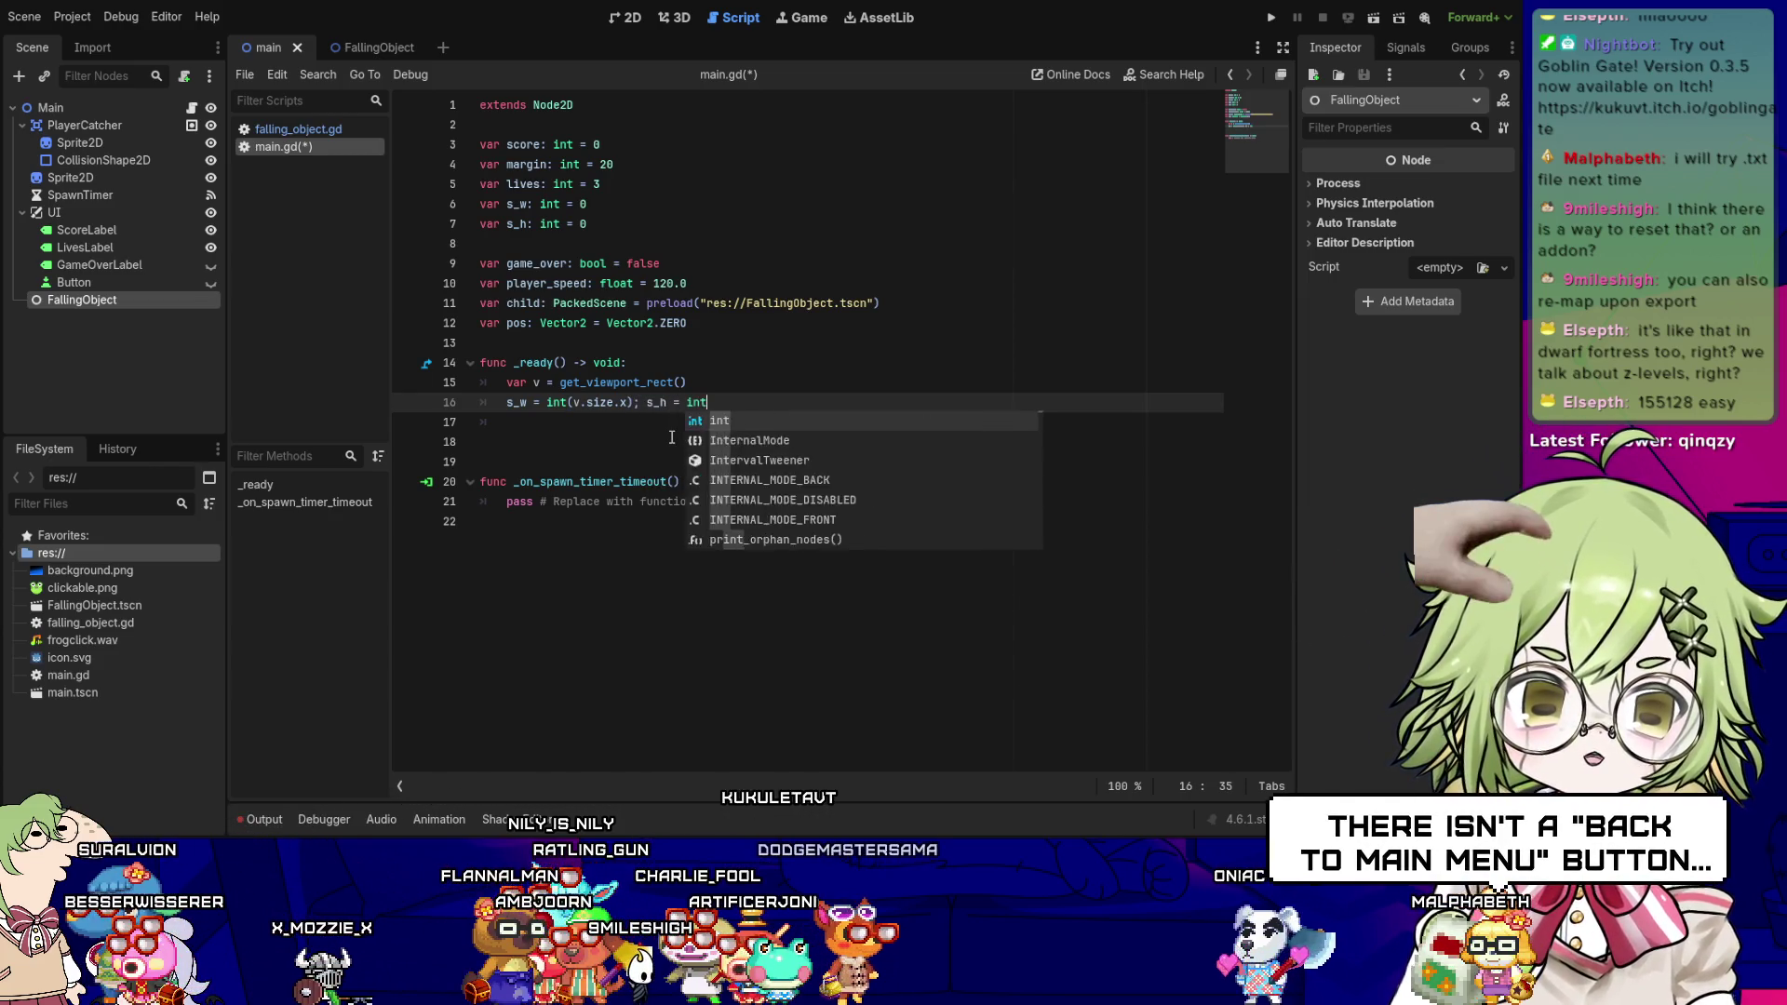
pyautogui.write('(v.size.')
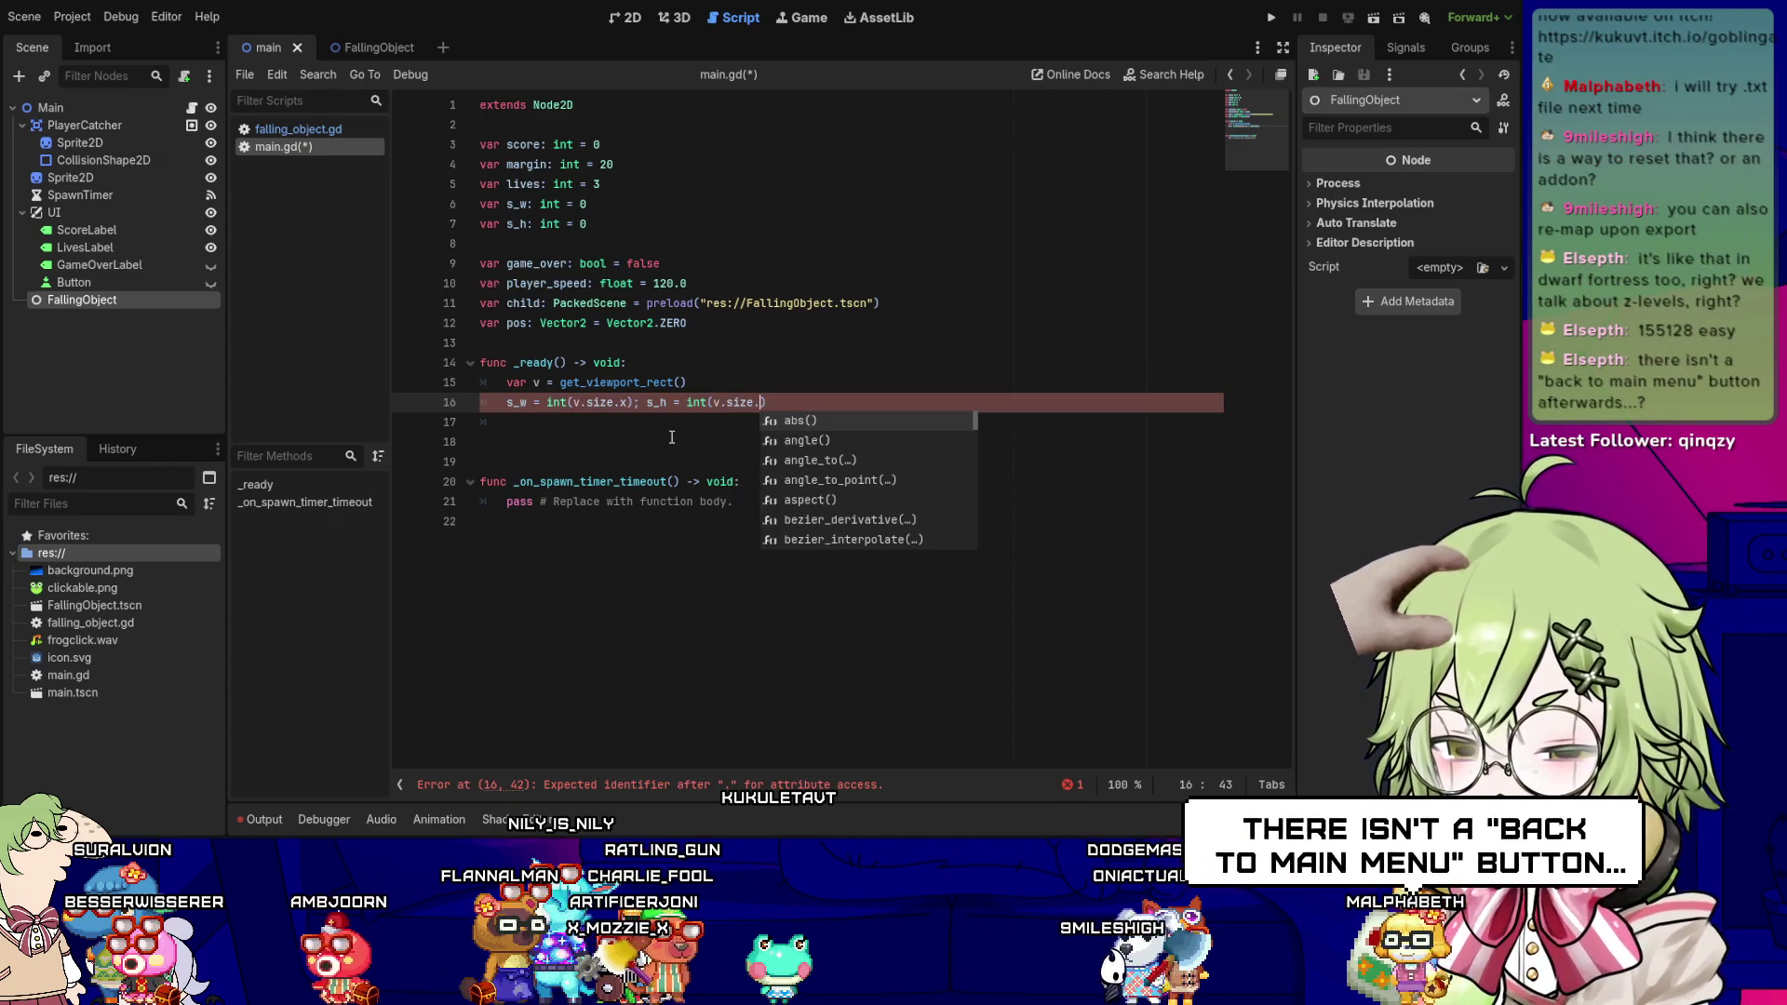
pyautogui.write('y)')
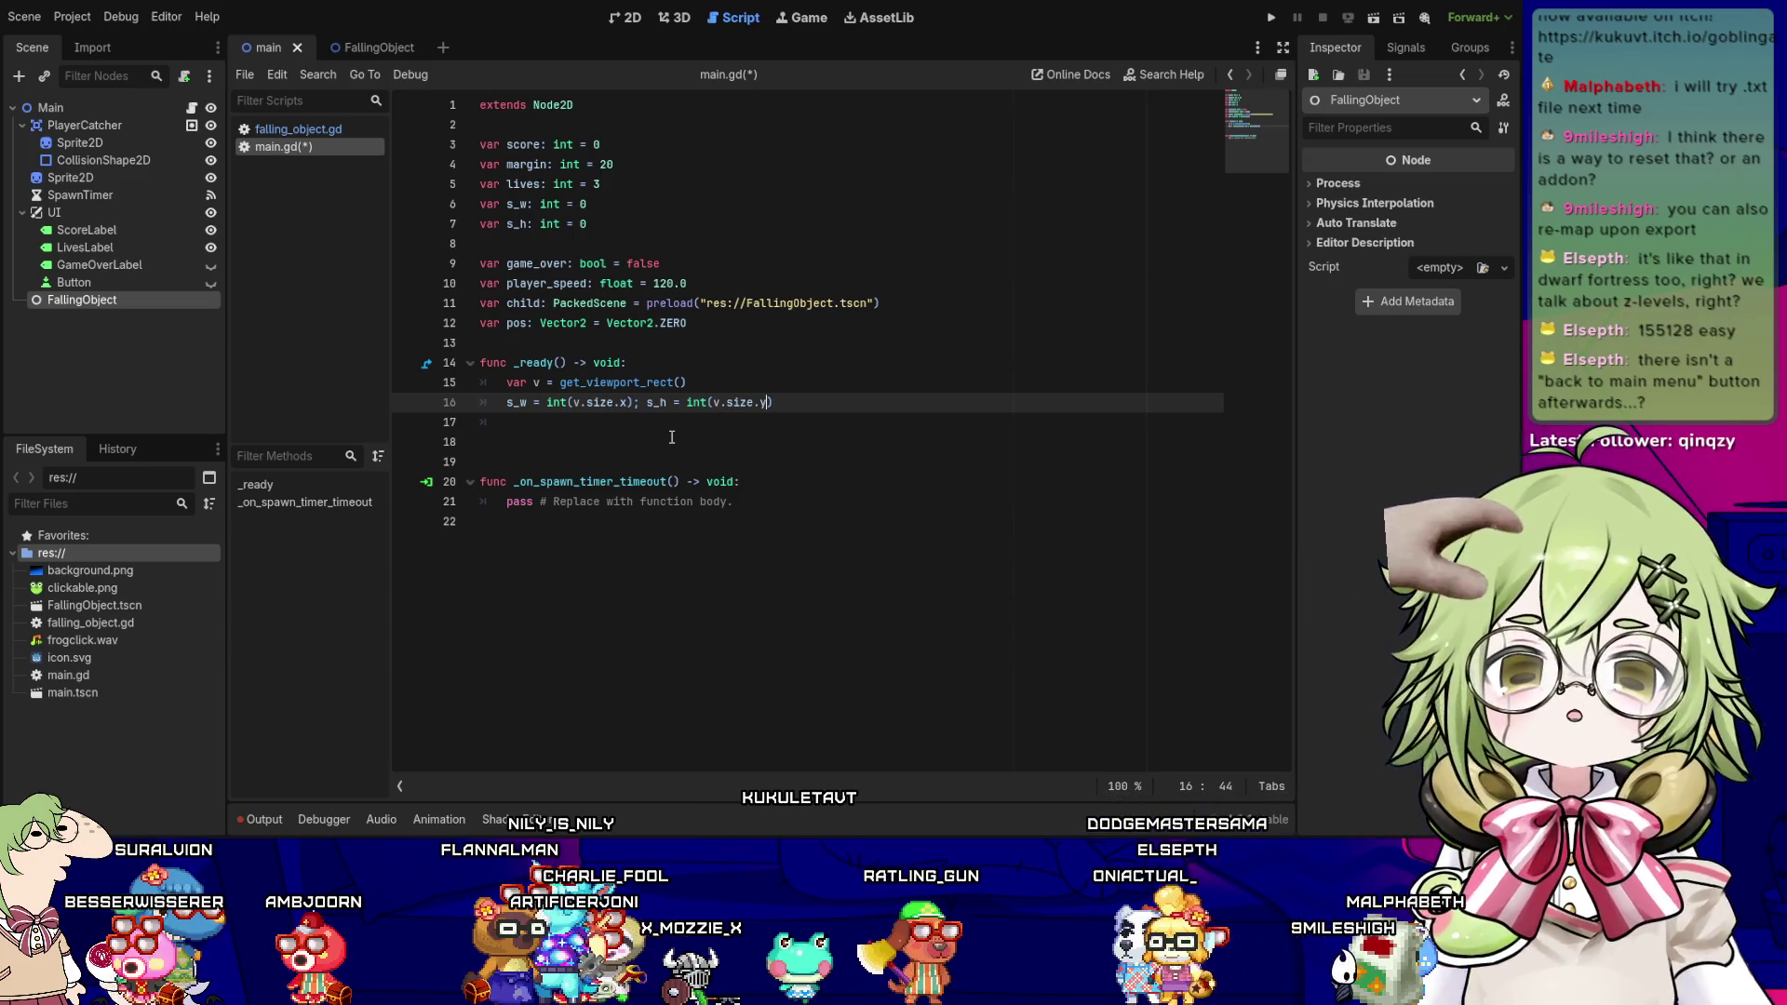
pyautogui.press('Left')
pyautogui.press('Left')
pyautogui.press('Left')
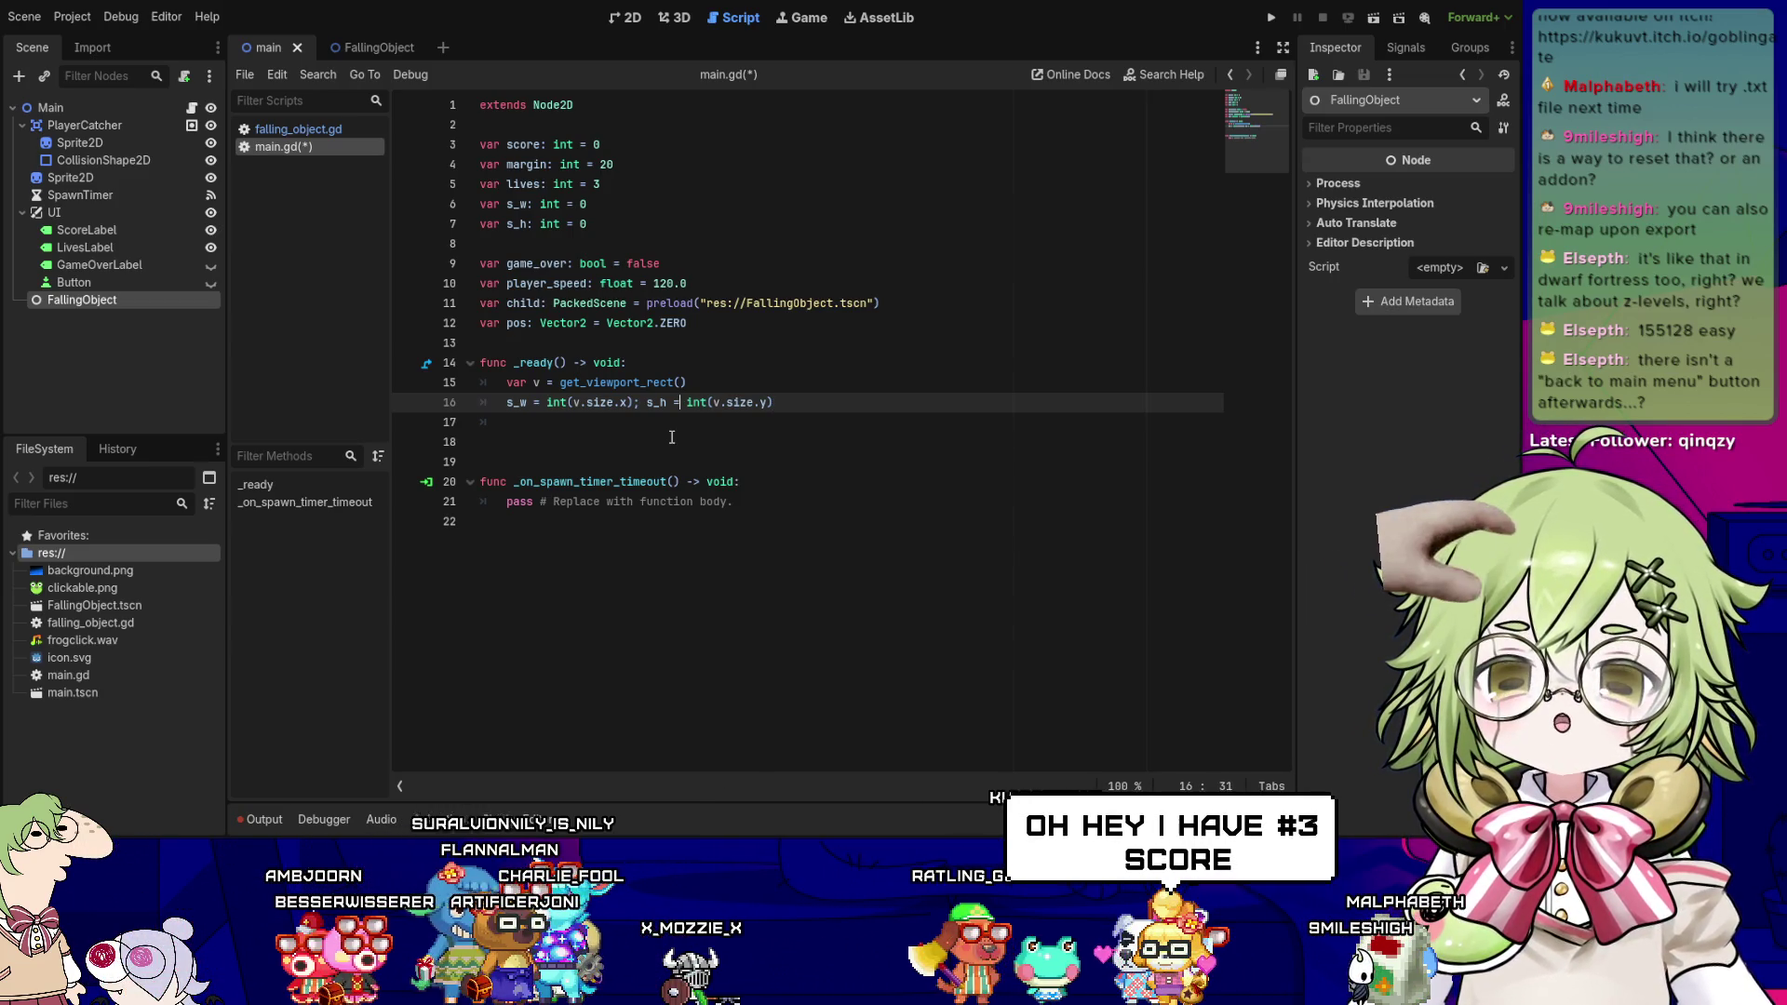
pyautogui.press('Left')
pyautogui.press('Left')
pyautogui.press('Left')
pyautogui.press('Home')
pyautogui.press('Right')
pyautogui.press('Right')
pyautogui.press('Right')
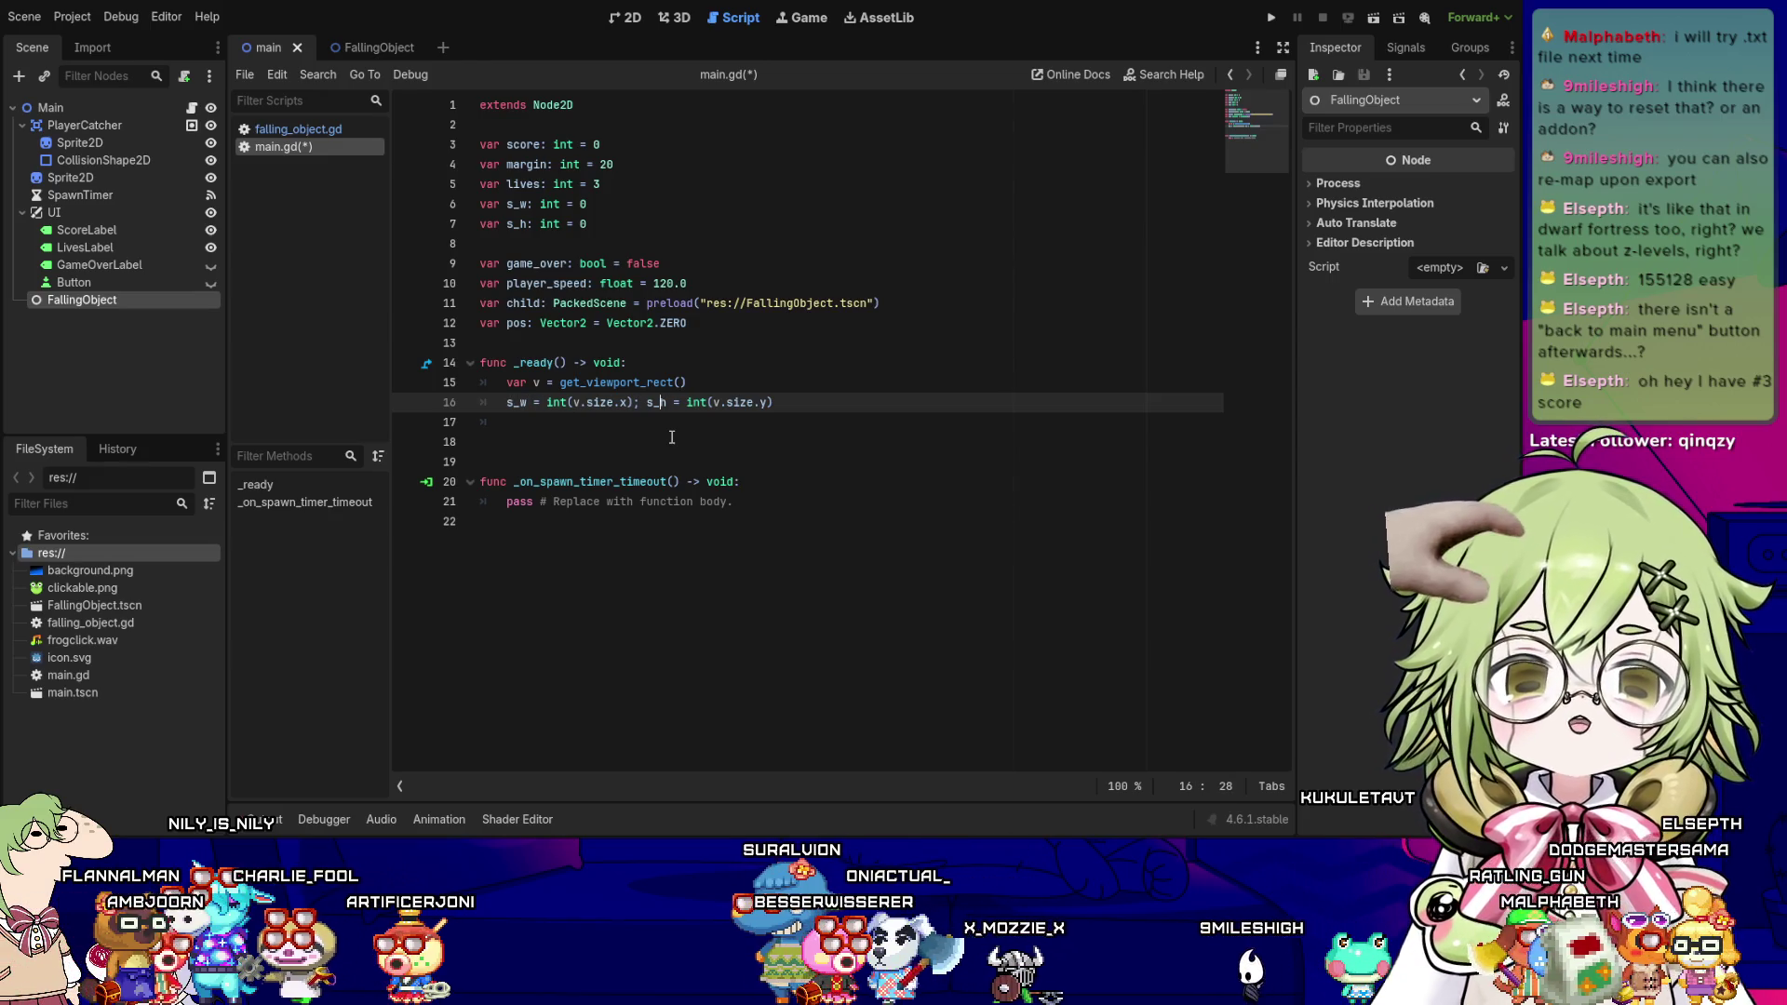
pyautogui.press('Left')
pyautogui.press('Left')
pyautogui.press('Left')
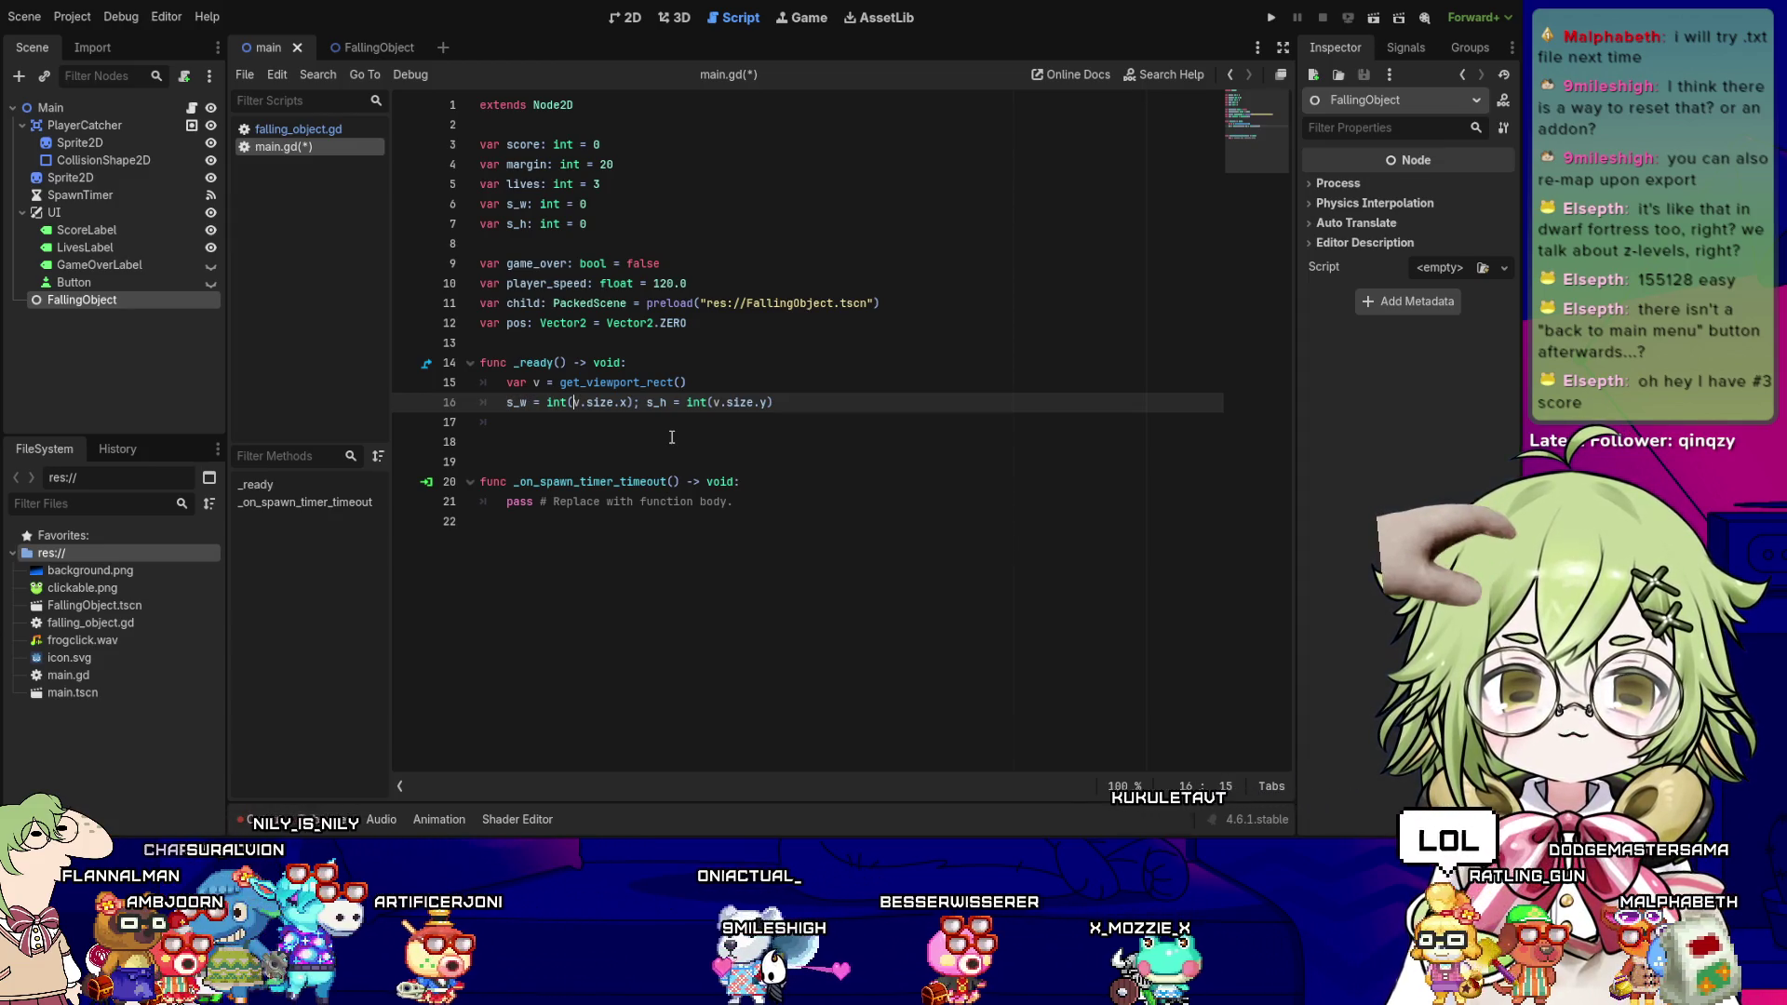
# - Review the viewport and size lines, save main.gd, and open a new line
pyautogui.press('Up')
pyautogui.press('Up')
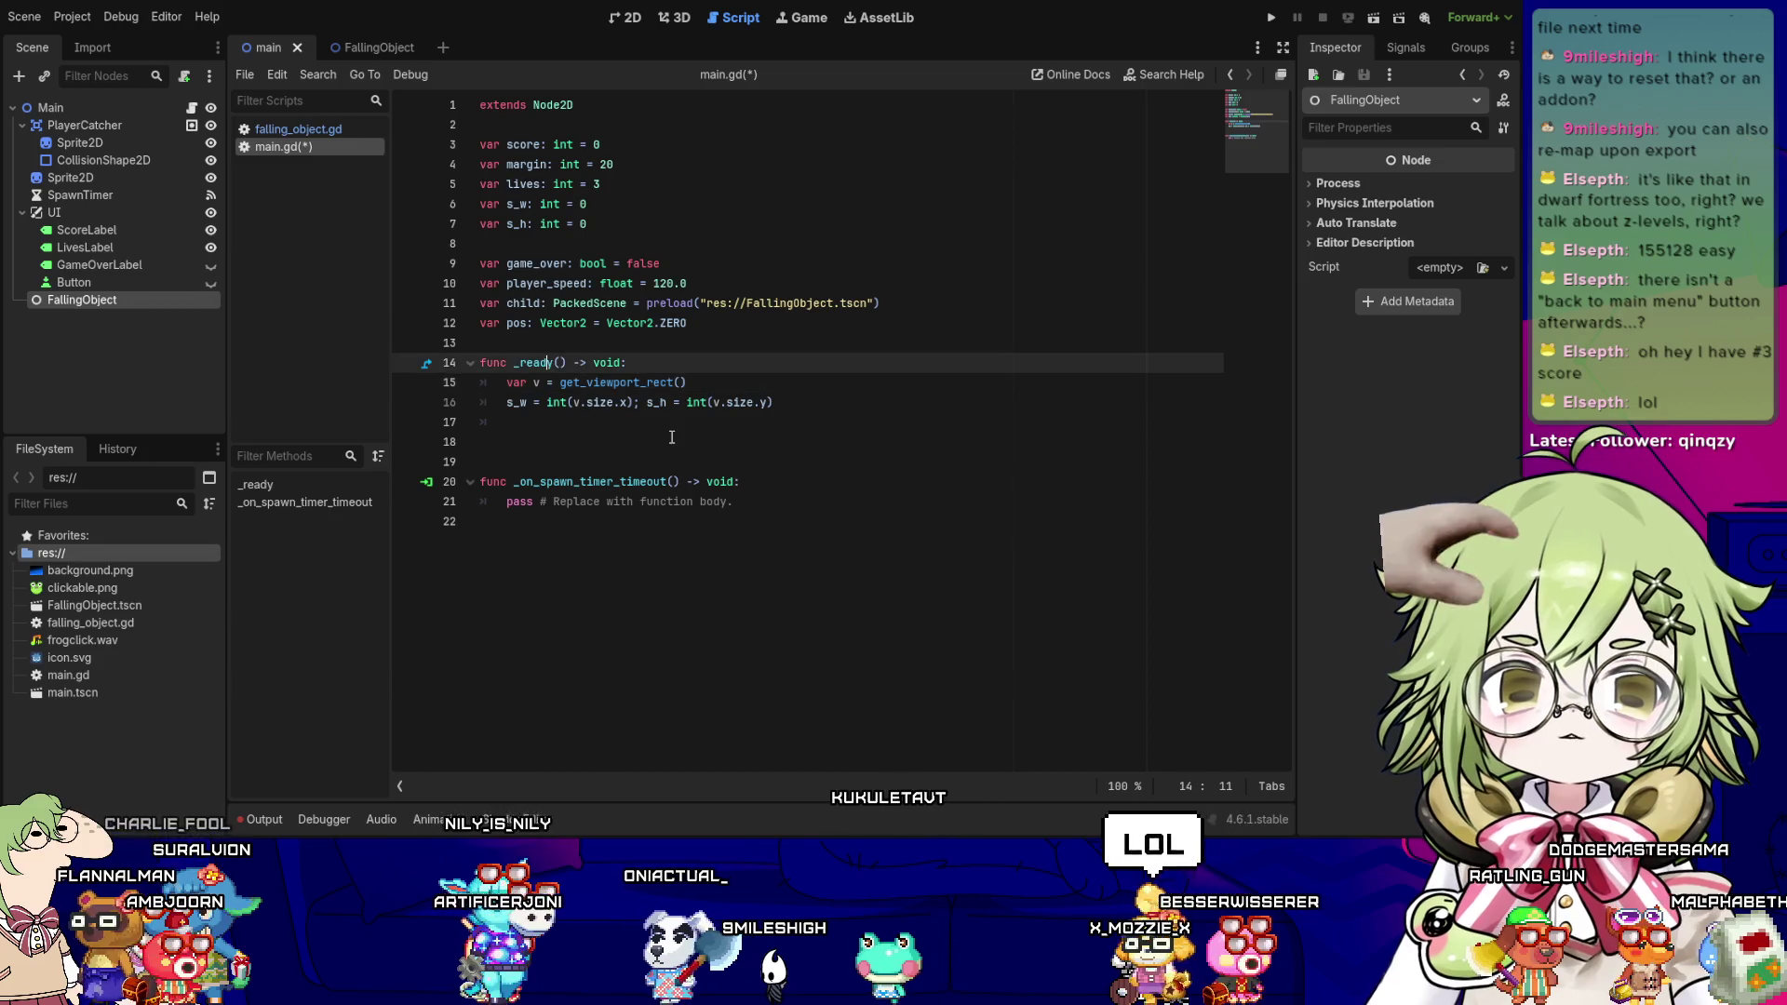
pyautogui.press('Up')
pyautogui.press('Up')
pyautogui.press('Up')
pyautogui.press('Down')
pyautogui.press('Down')
pyautogui.press('Down')
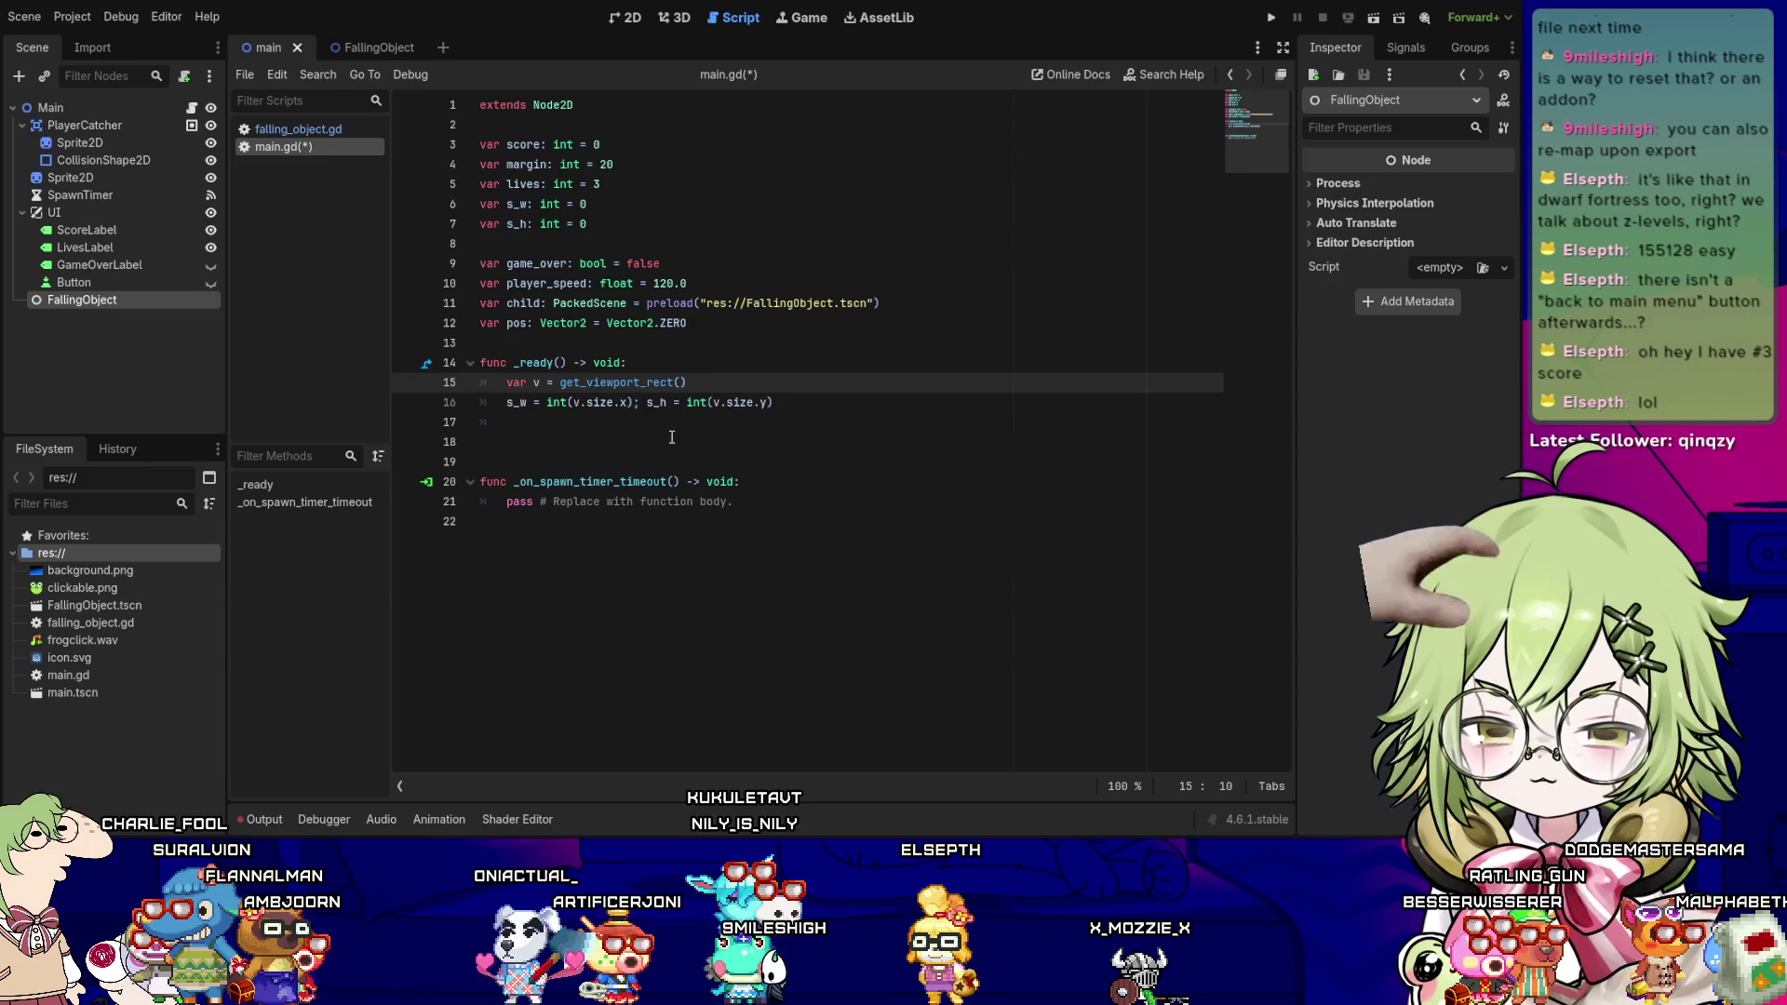
pyautogui.press('Up')
pyautogui.press('Up')
pyautogui.press('Up')
pyautogui.press('Down')
pyautogui.press('Down')
pyautogui.press('Down')
pyautogui.press('Right')
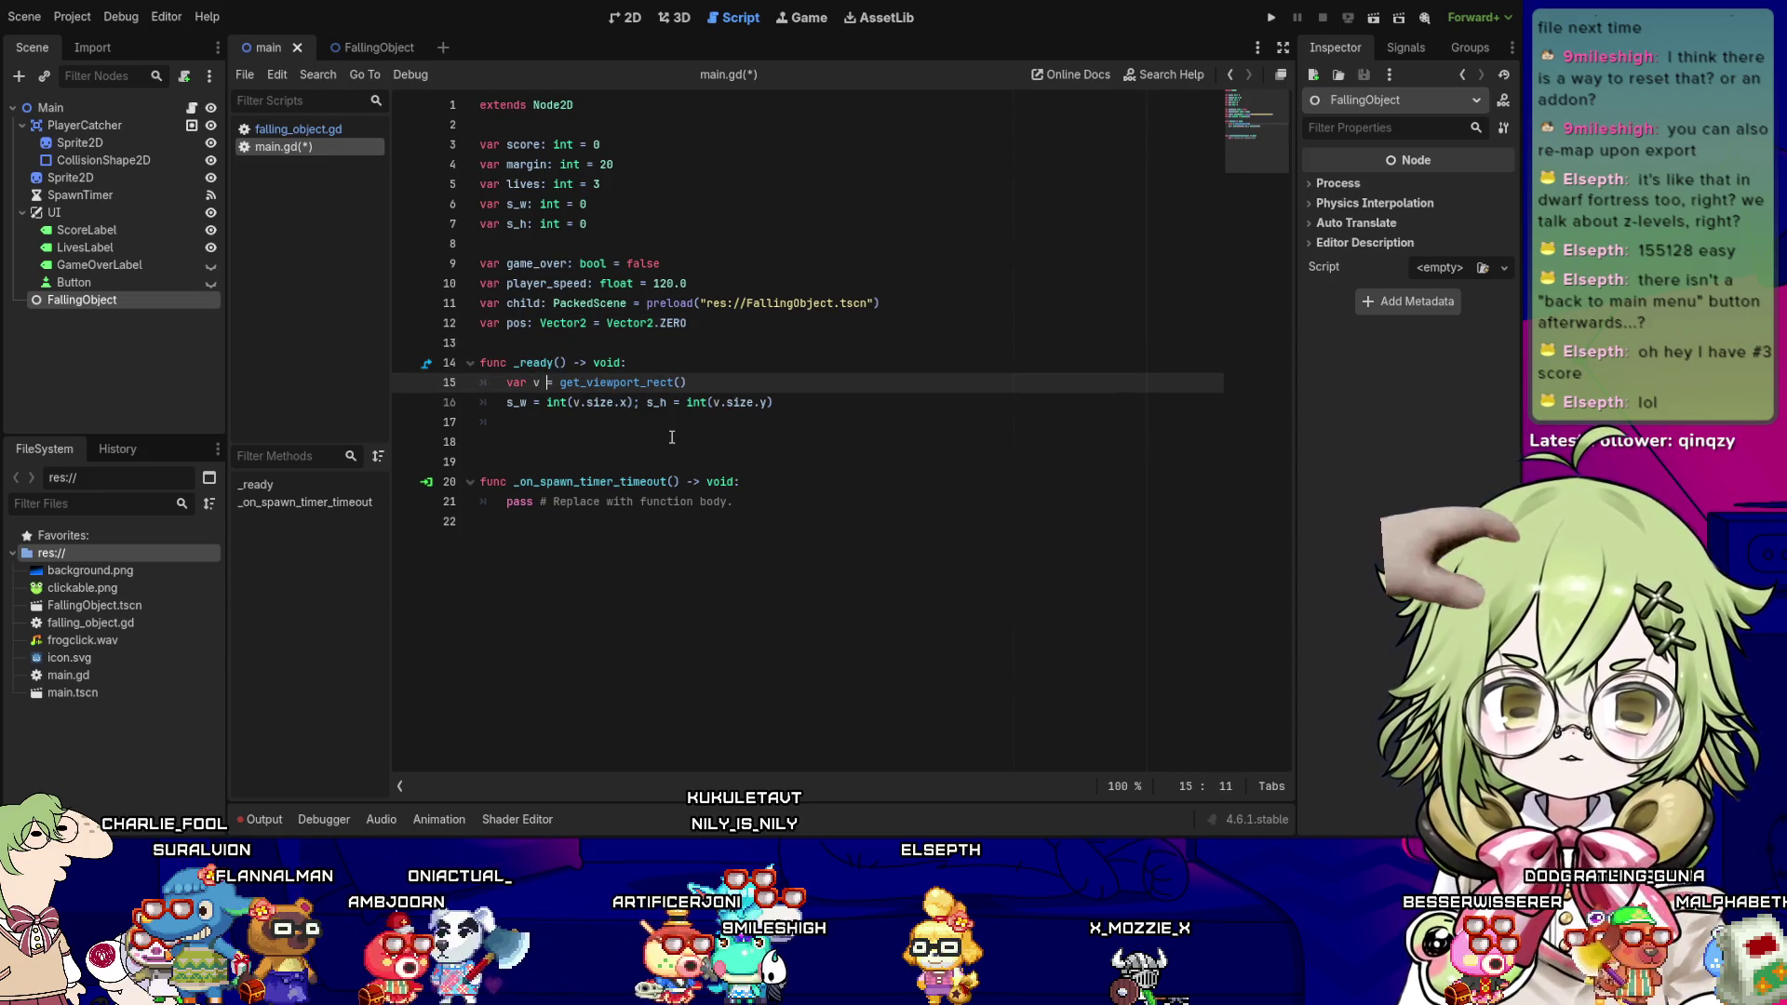
pyautogui.press('Right')
pyautogui.press('Right')
pyautogui.press('Right')
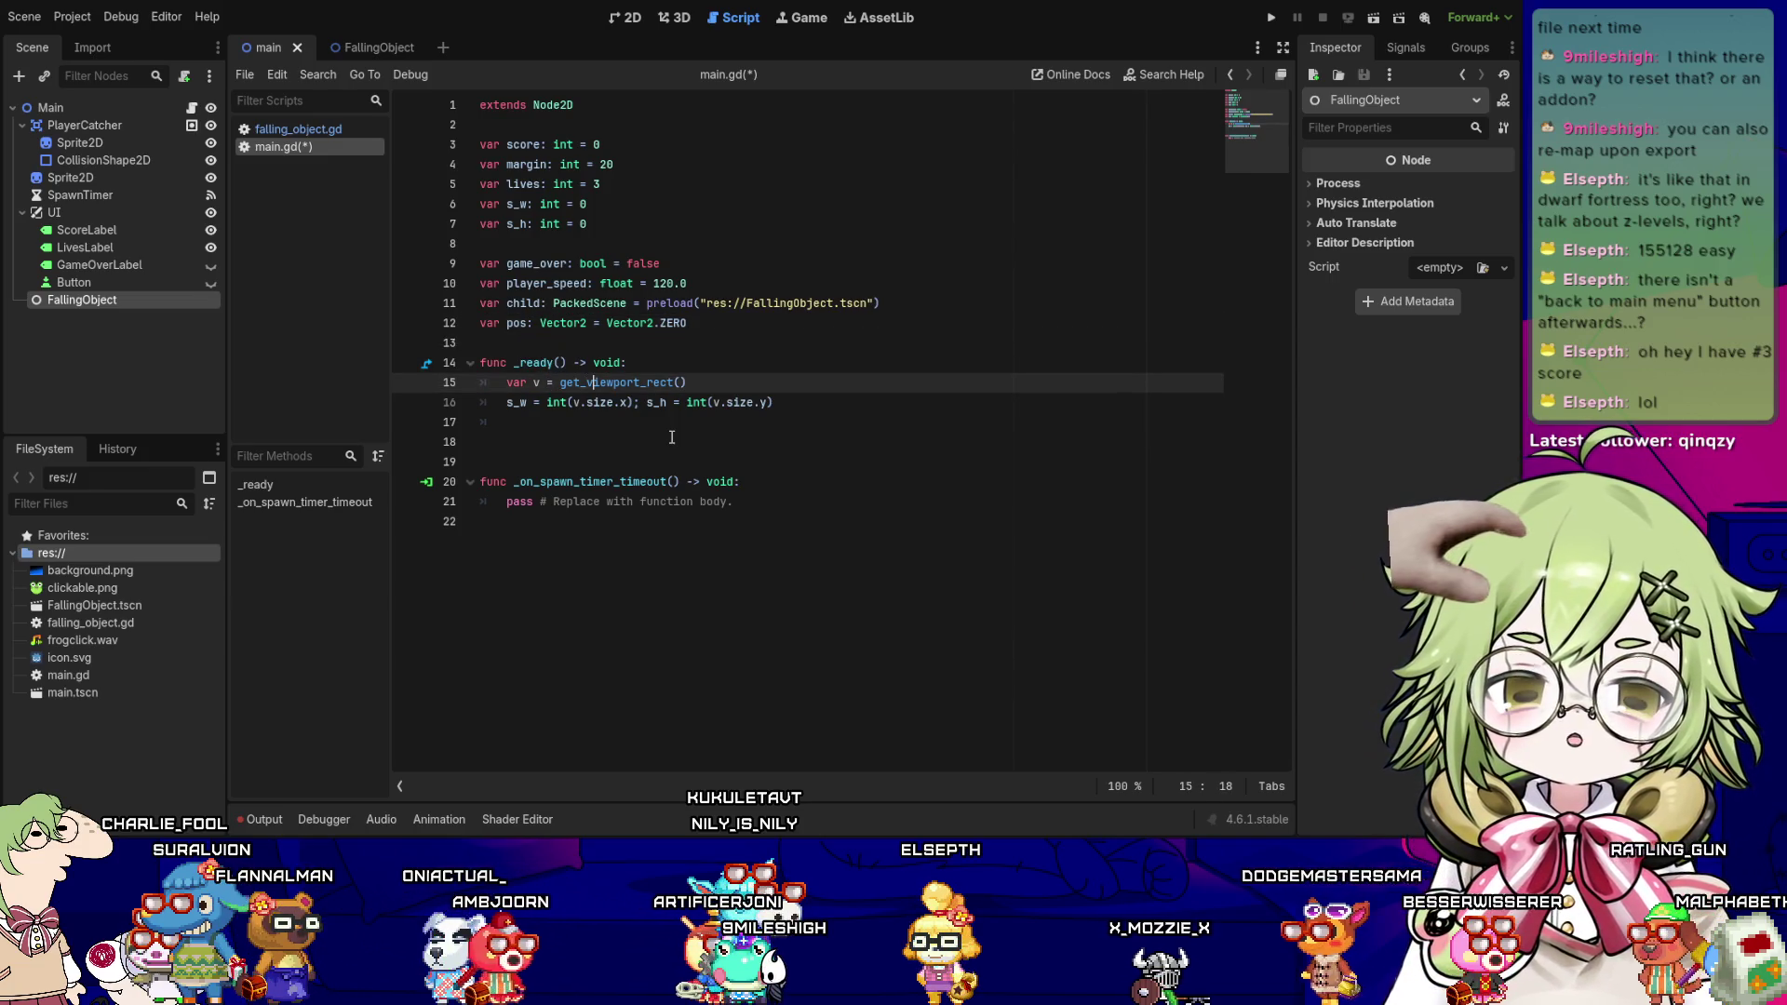
pyautogui.press('Right')
pyautogui.press('Right')
pyautogui.press('Right')
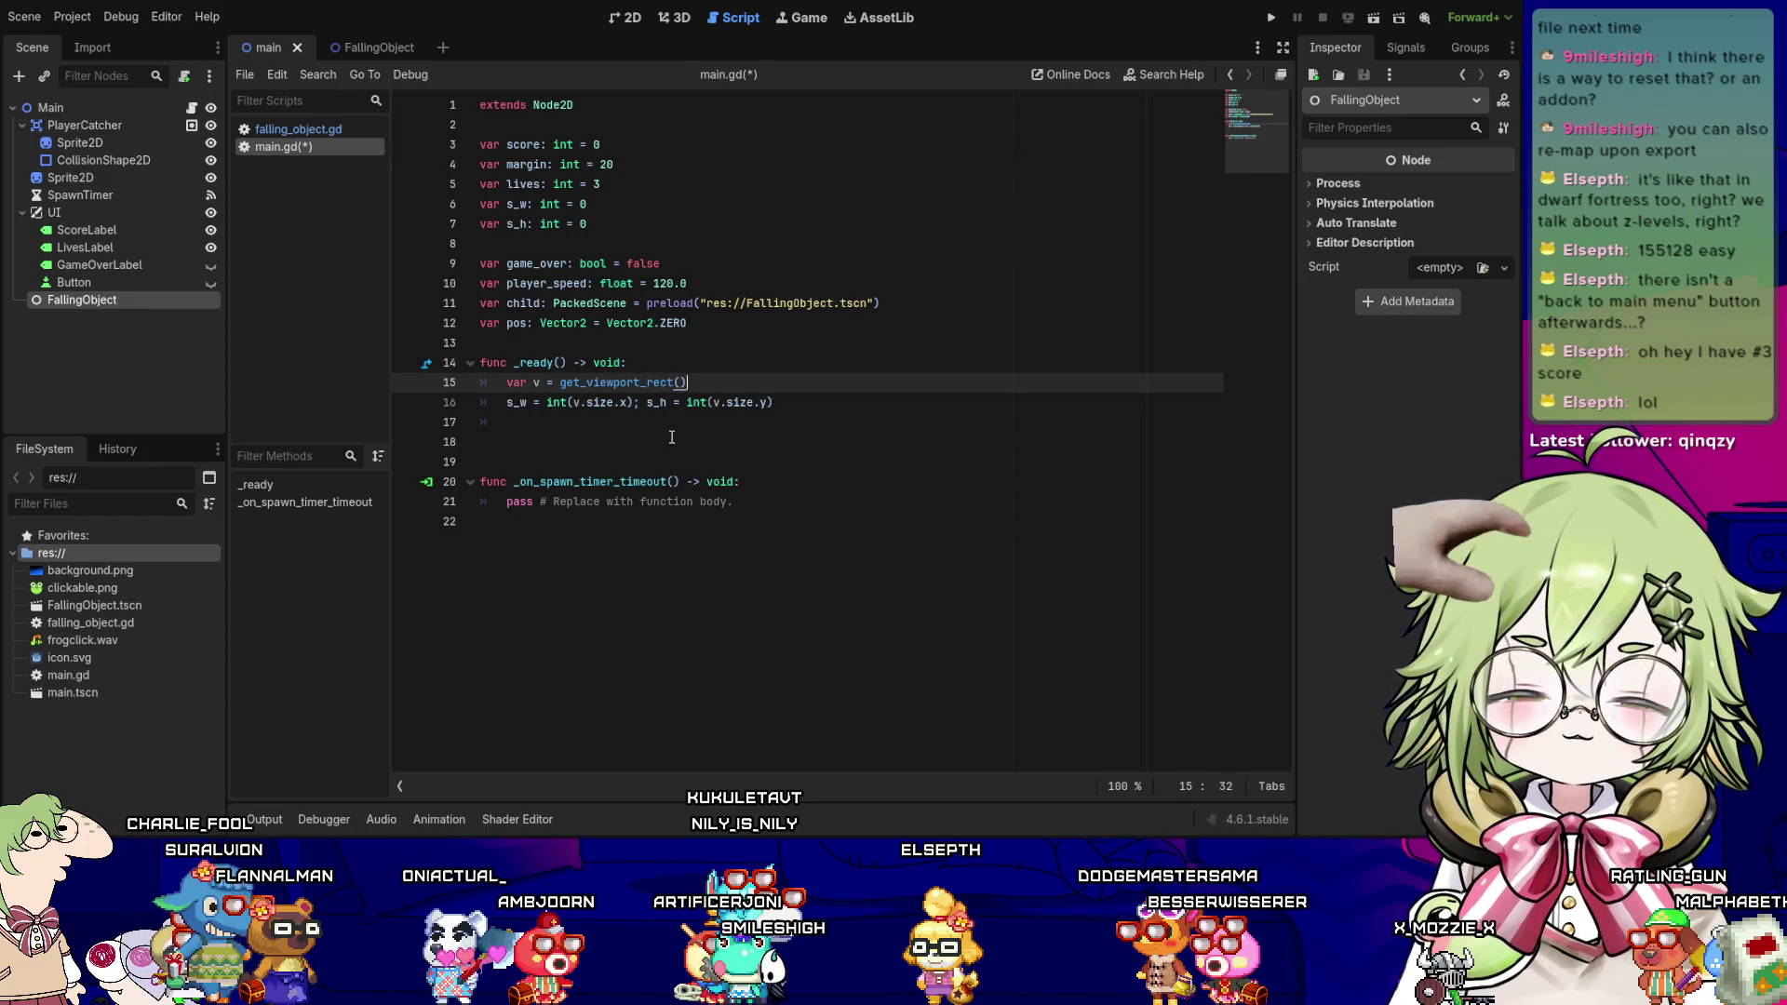
pyautogui.hotkey('ctrl', 's')
pyautogui.press('Right')
pyautogui.press('Right')
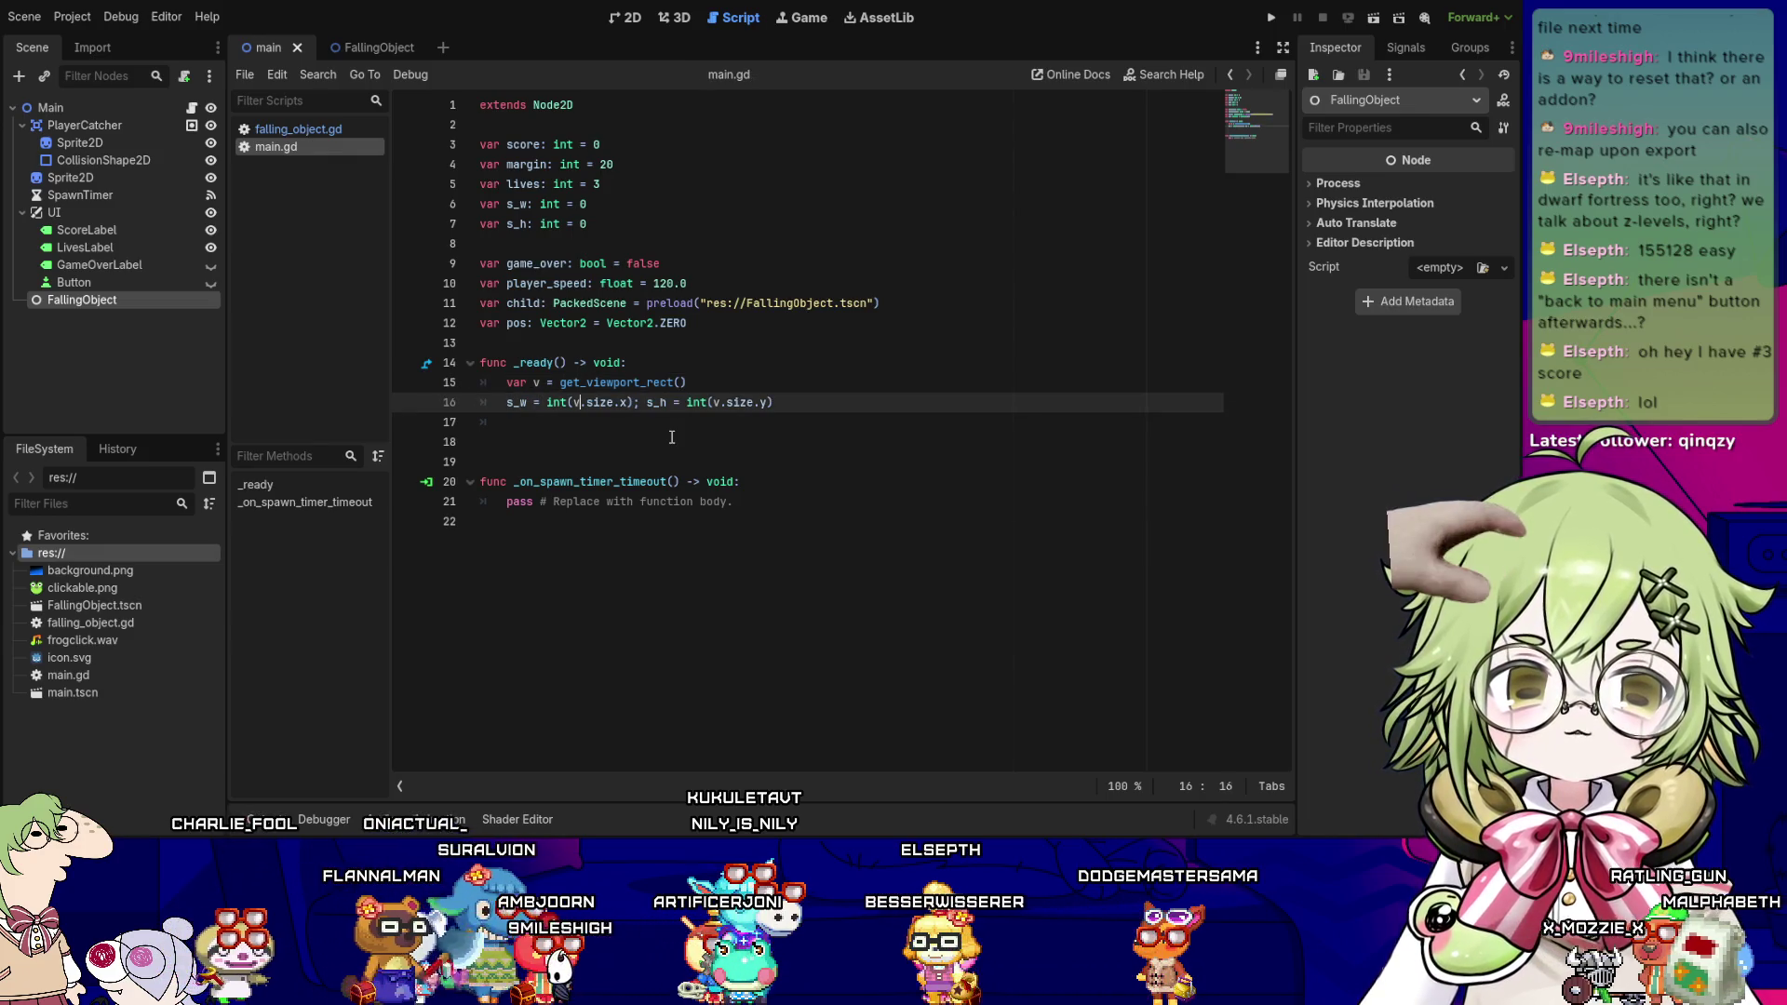
pyautogui.press('Left')
pyautogui.press('Left')
pyautogui.press('Left')
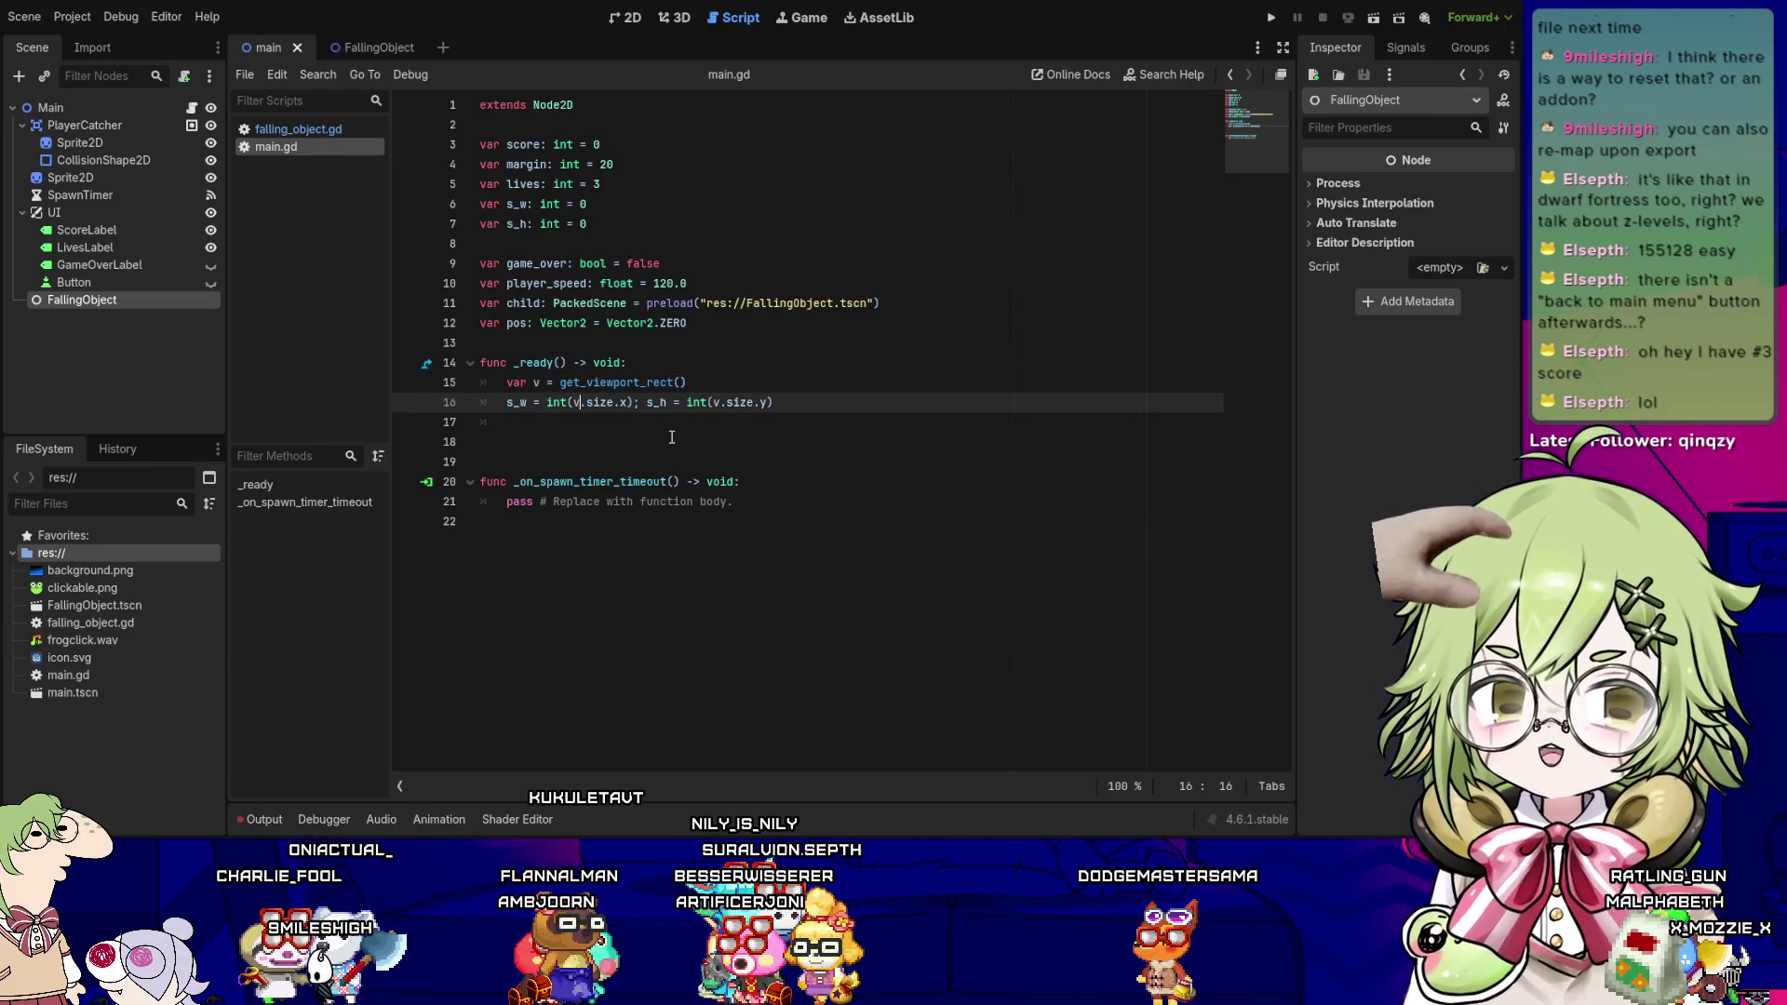
pyautogui.press('Right')
pyautogui.press('Right')
pyautogui.press('Right')
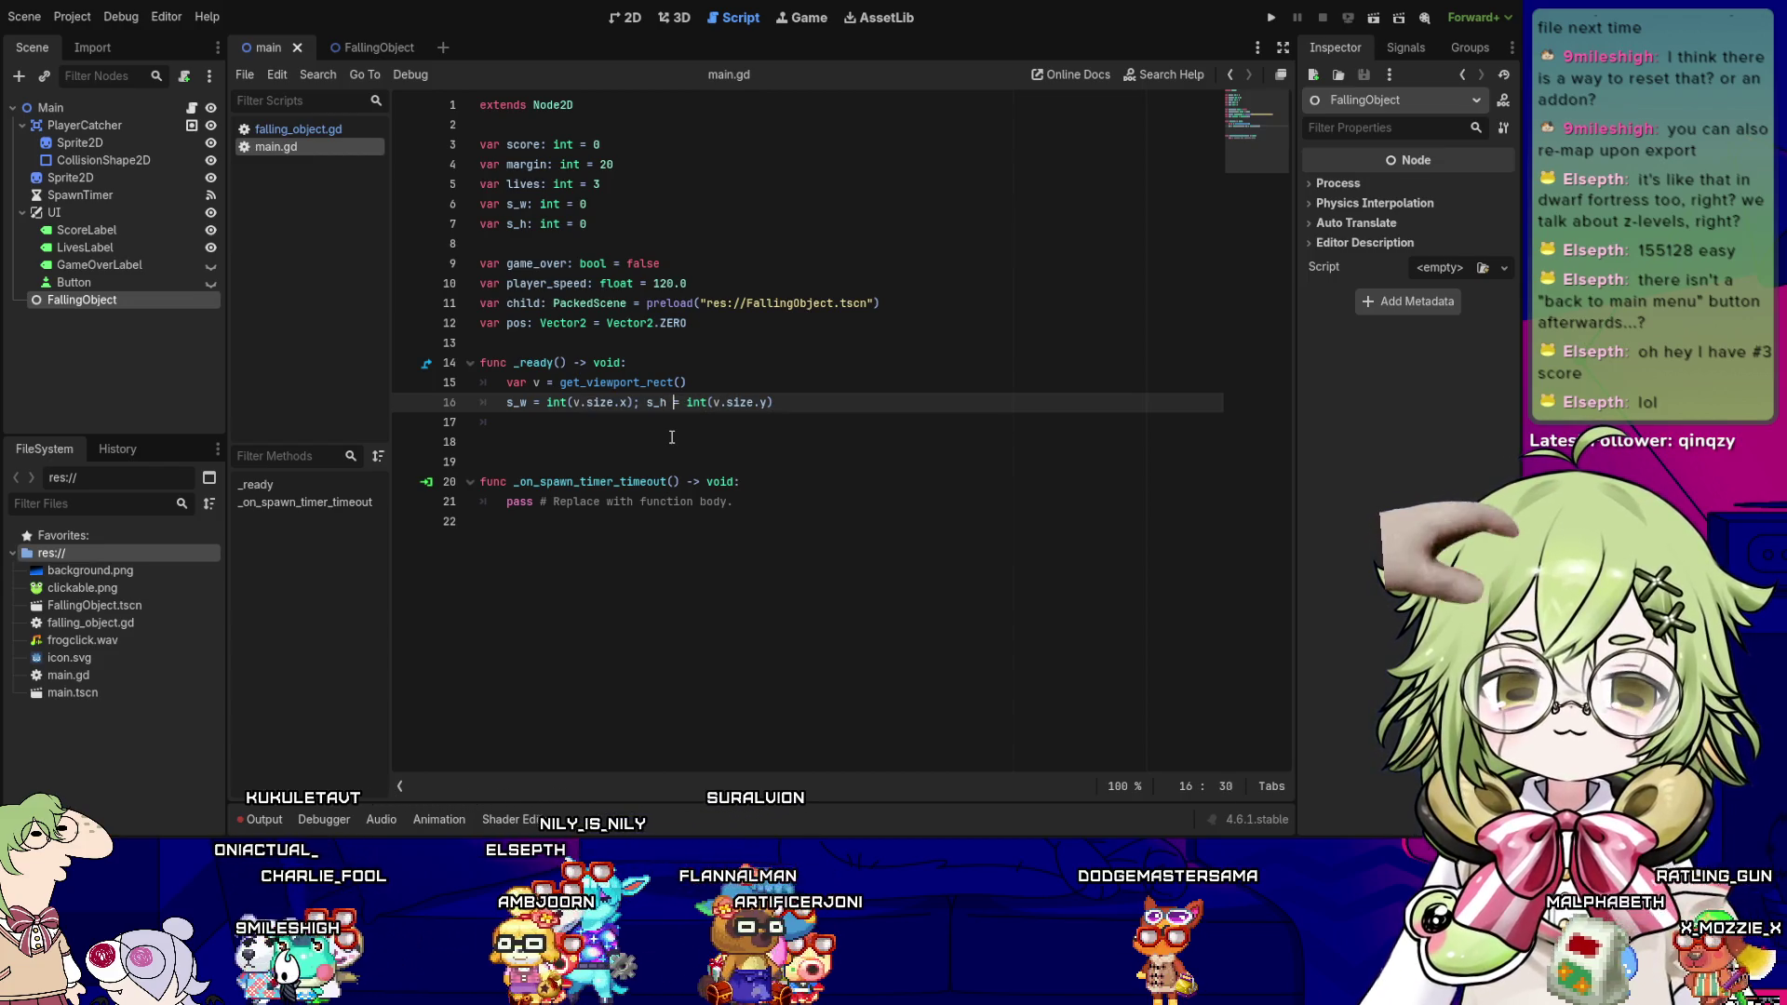
pyautogui.press('Left')
pyautogui.press('Left')
pyautogui.press('Left')
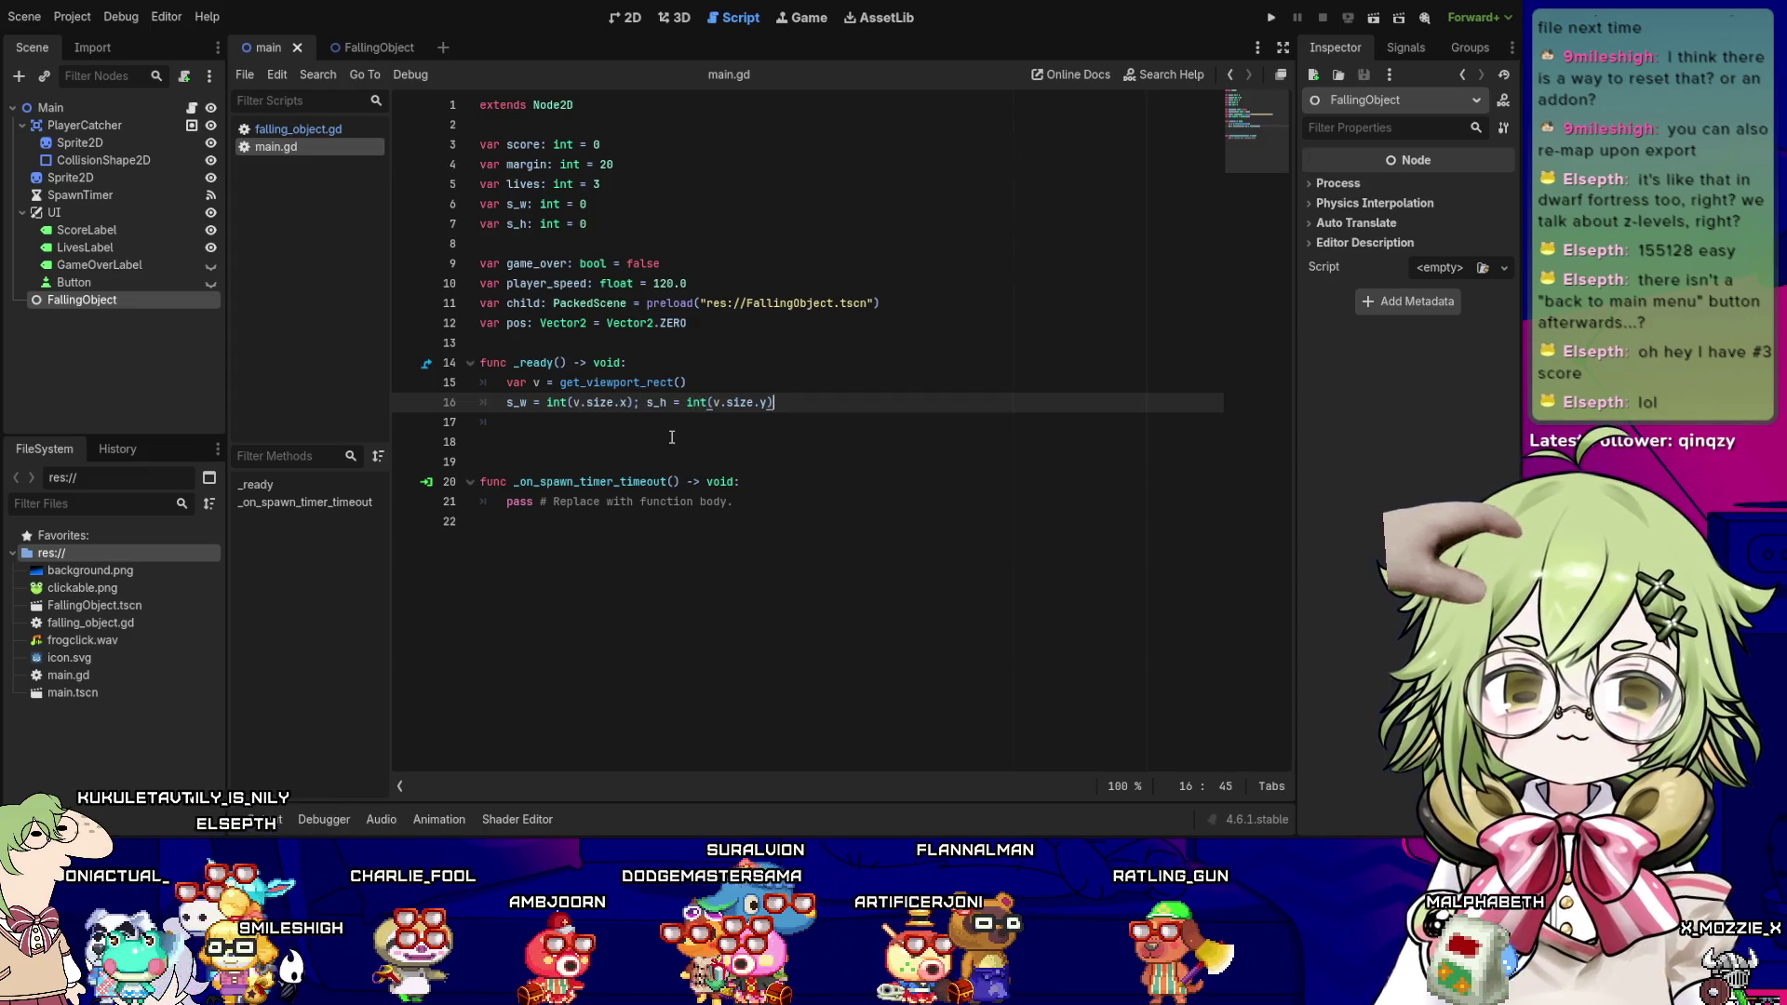
pyautogui.press('Return')
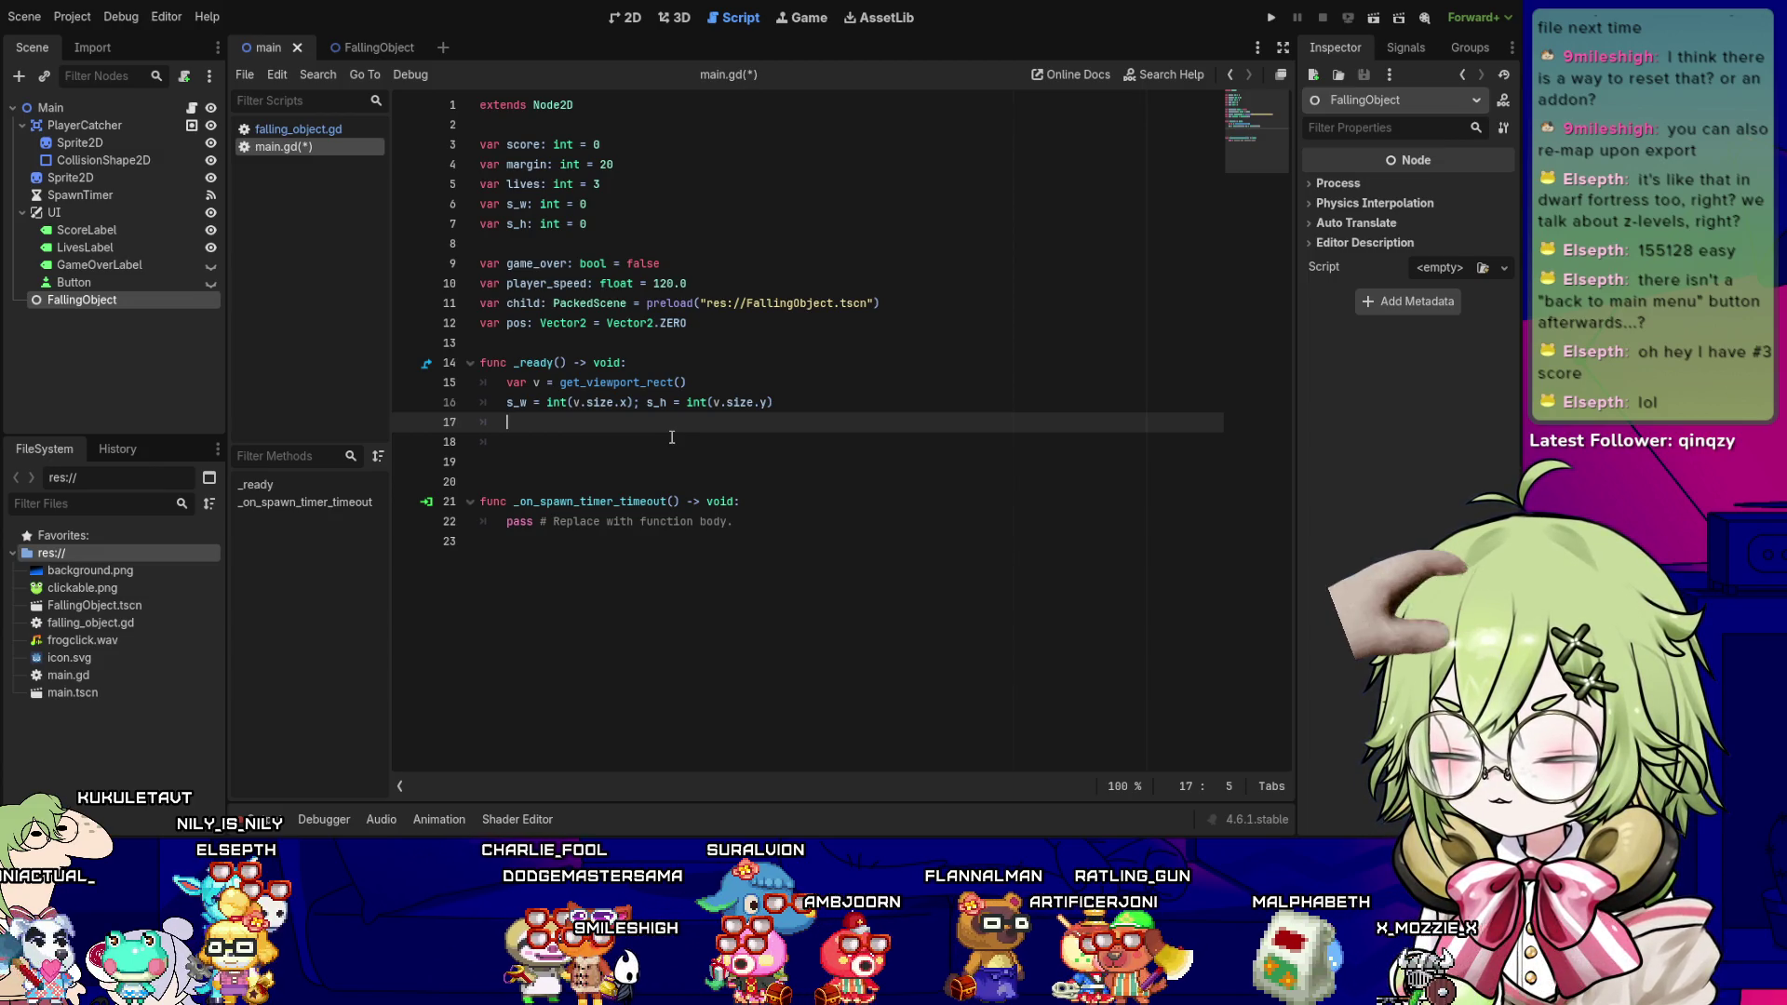
# - Set $UI/LivesLabel.text to "LIVES: " + str(int(lives)), fixing the misspelled lives
pyautogui.write('$UI')
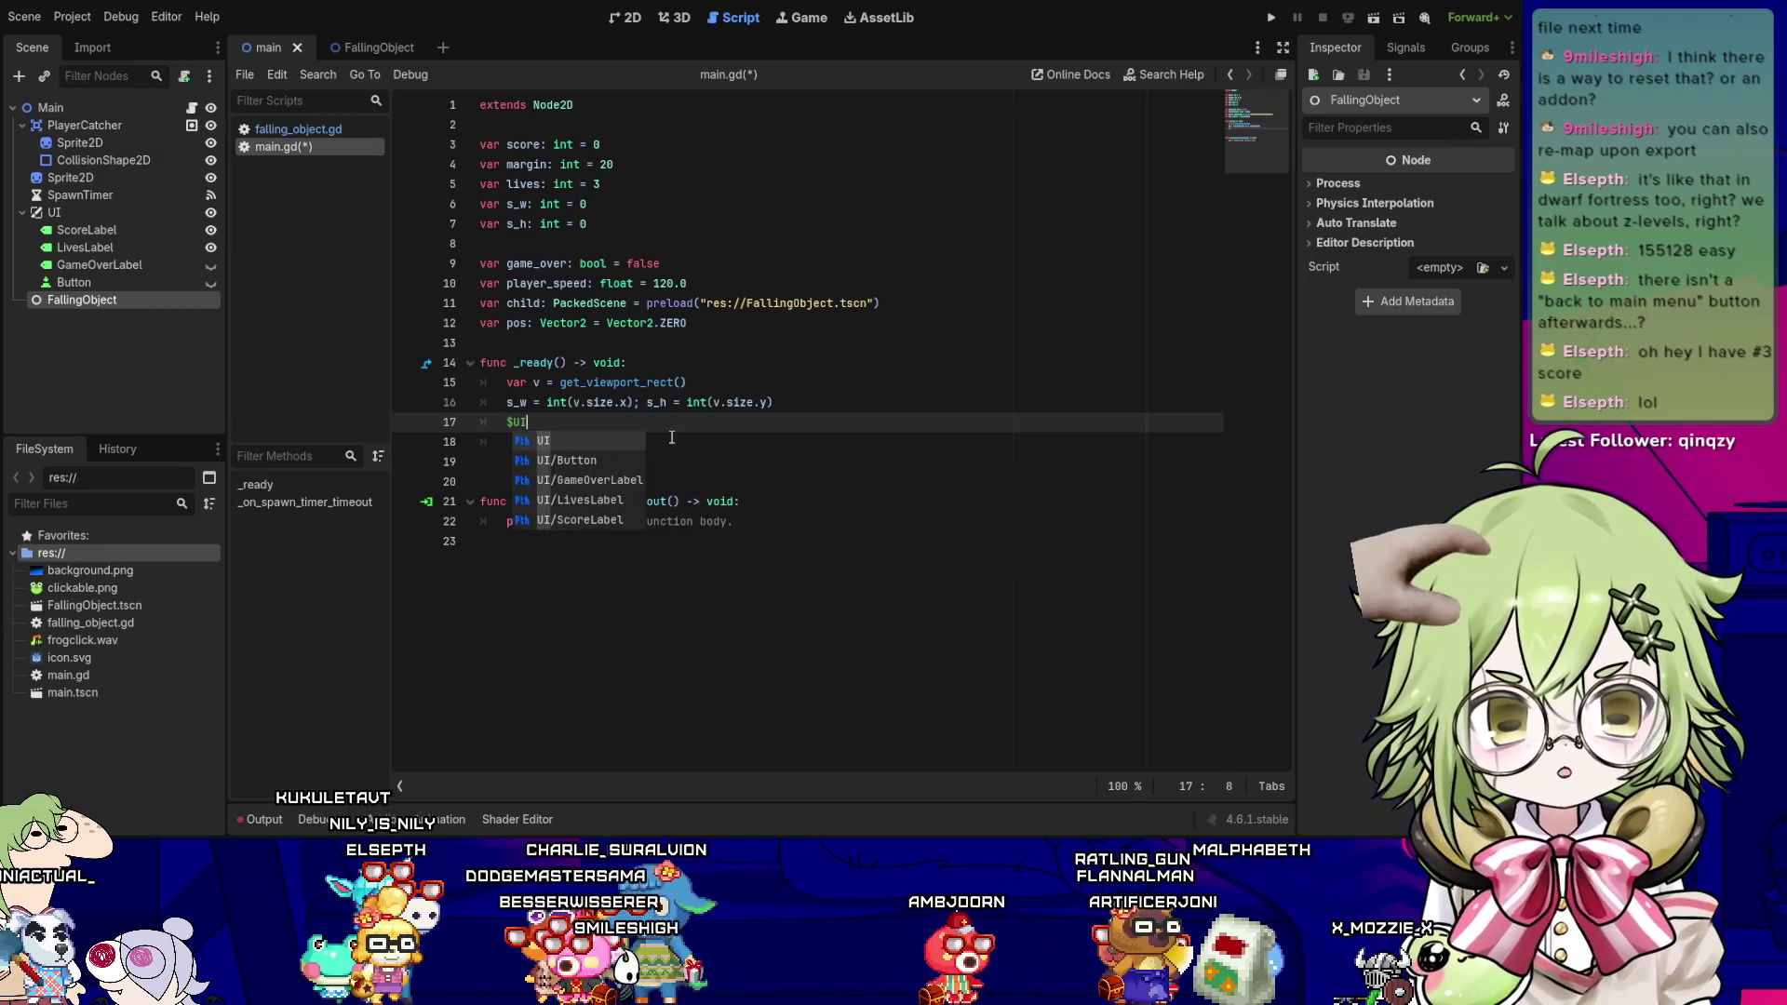
pyautogui.write('/')
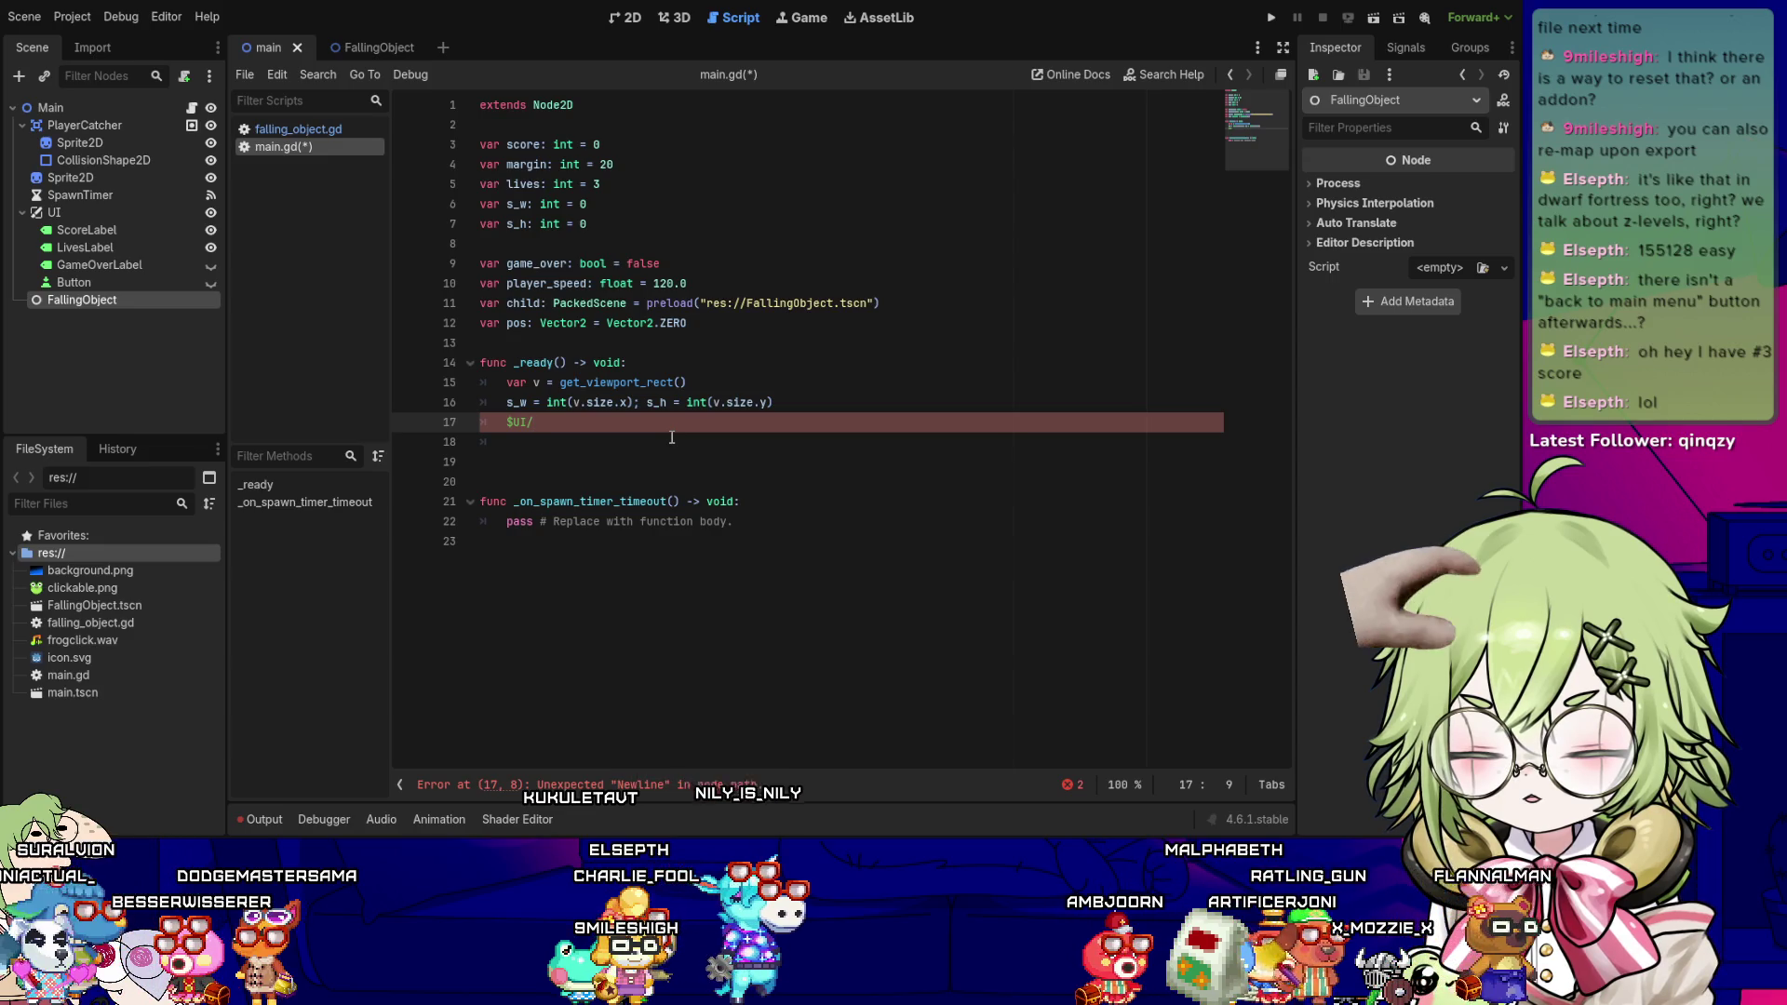
pyautogui.write('LivesL')
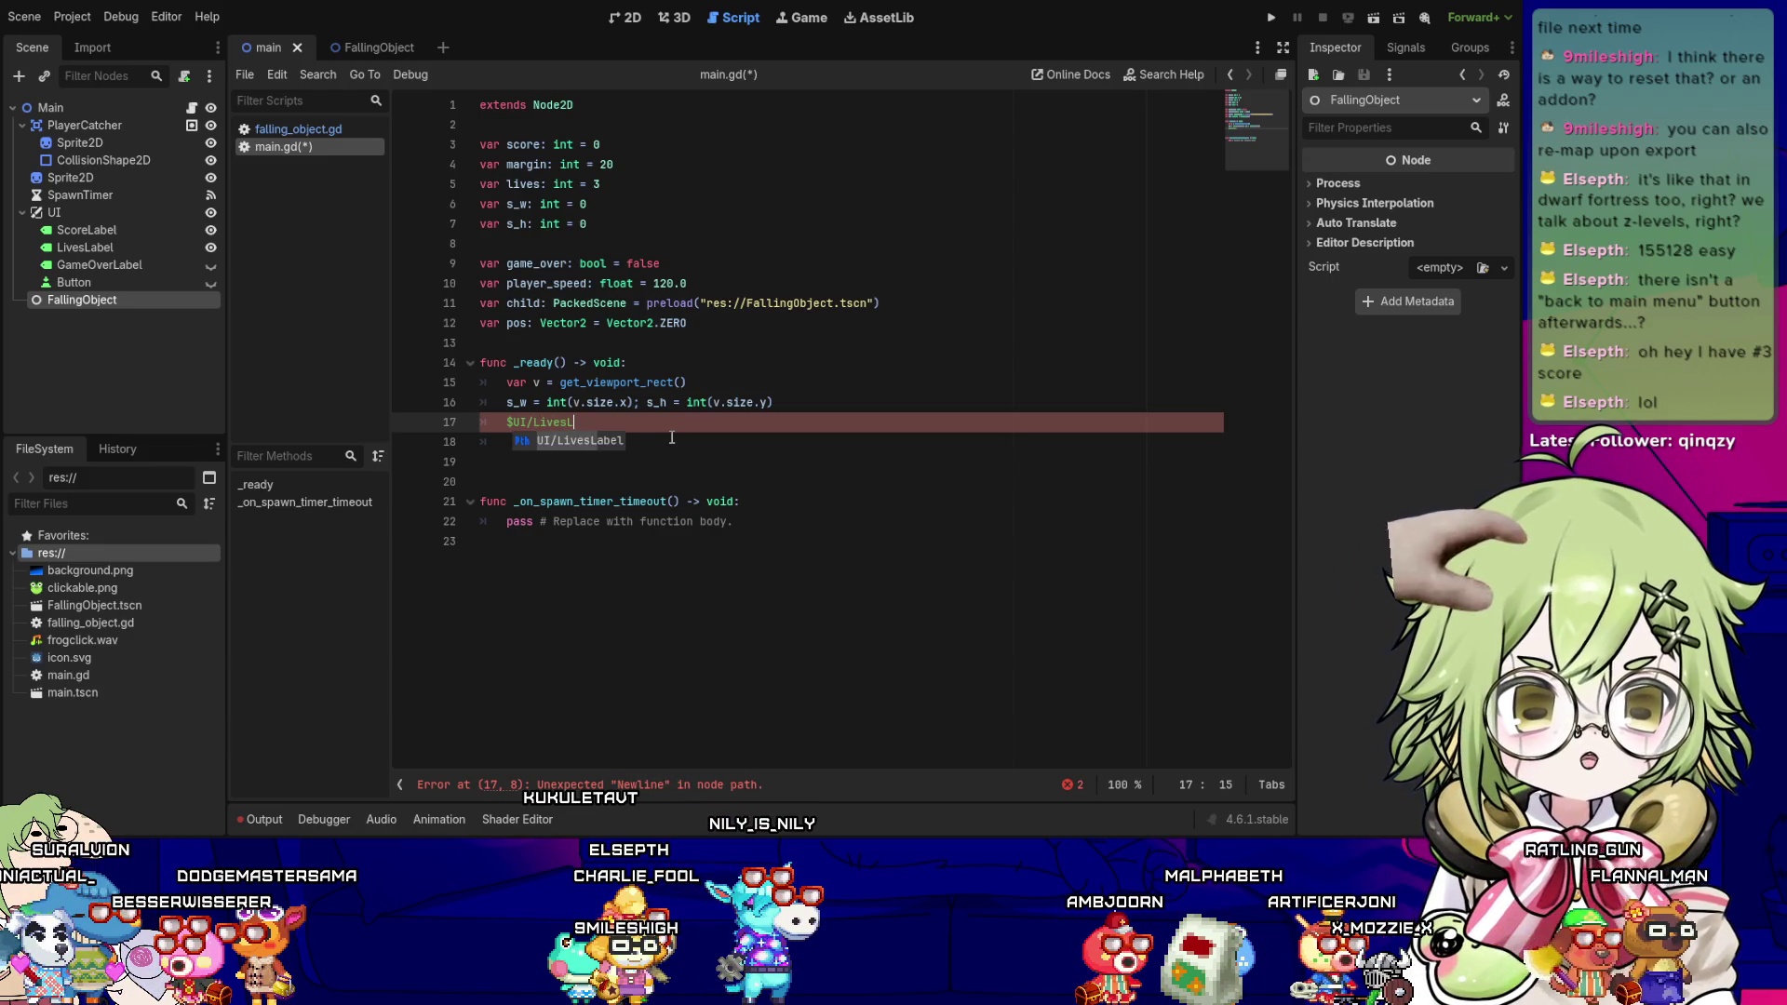
pyautogui.press('Return')
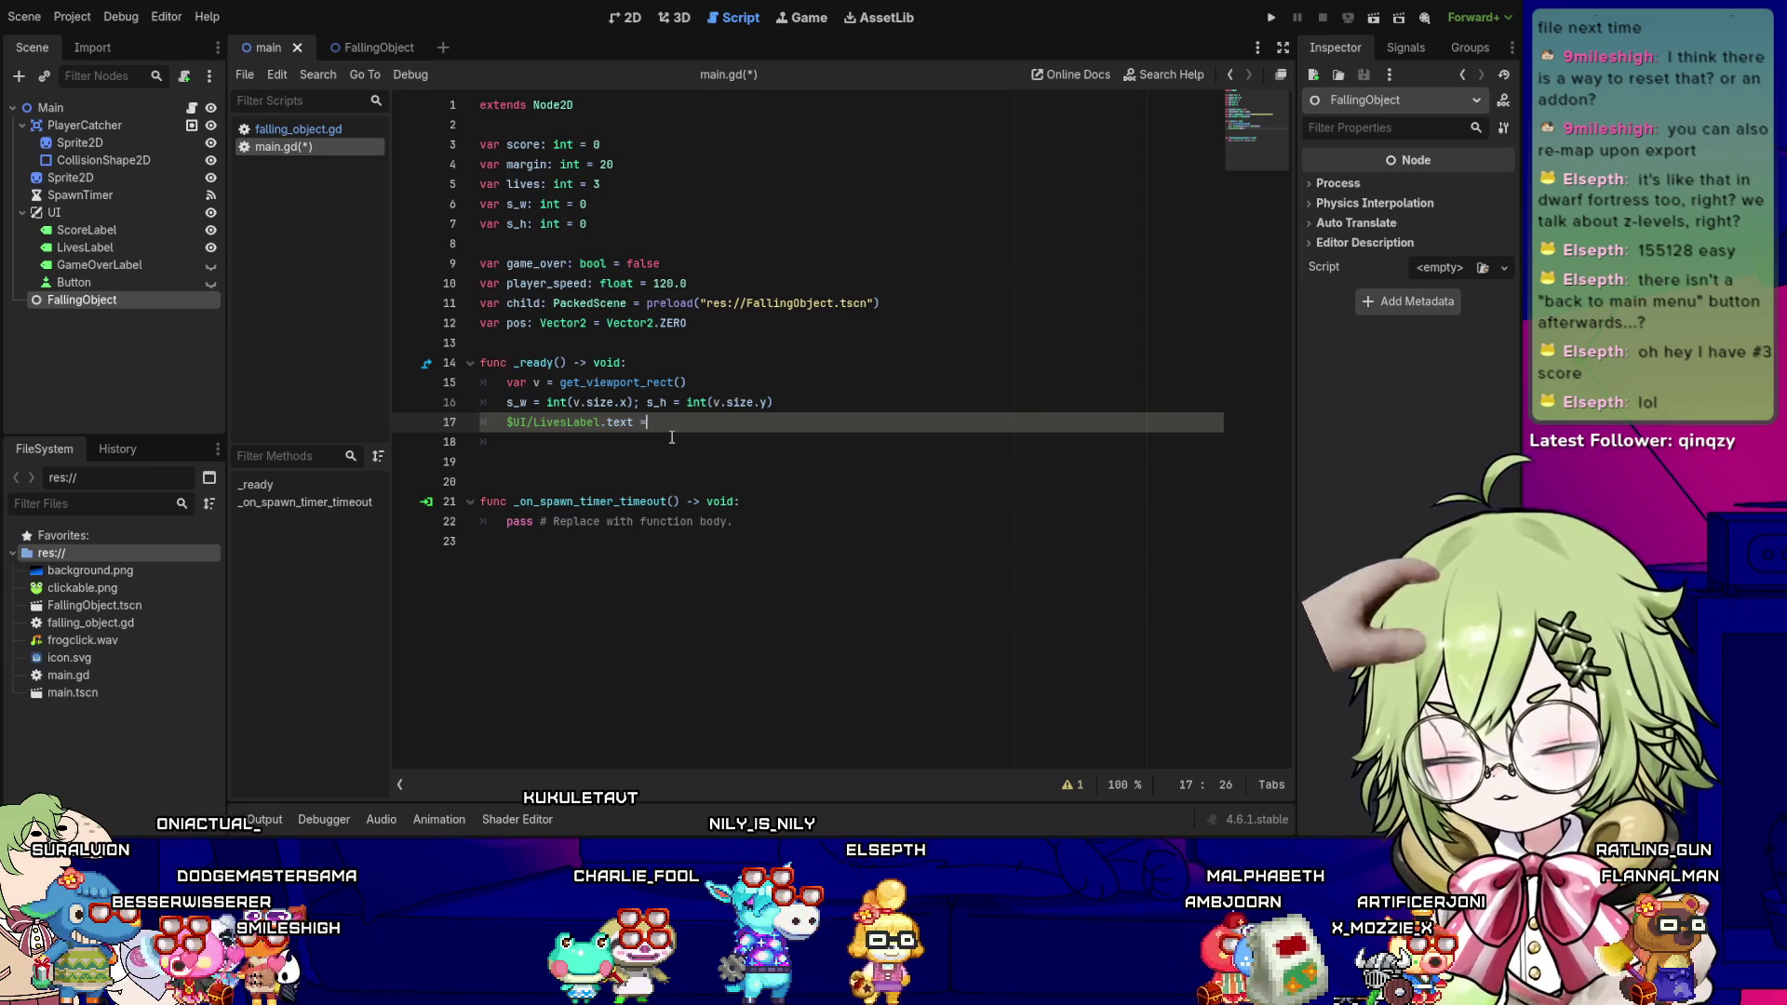
pyautogui.write('= "')
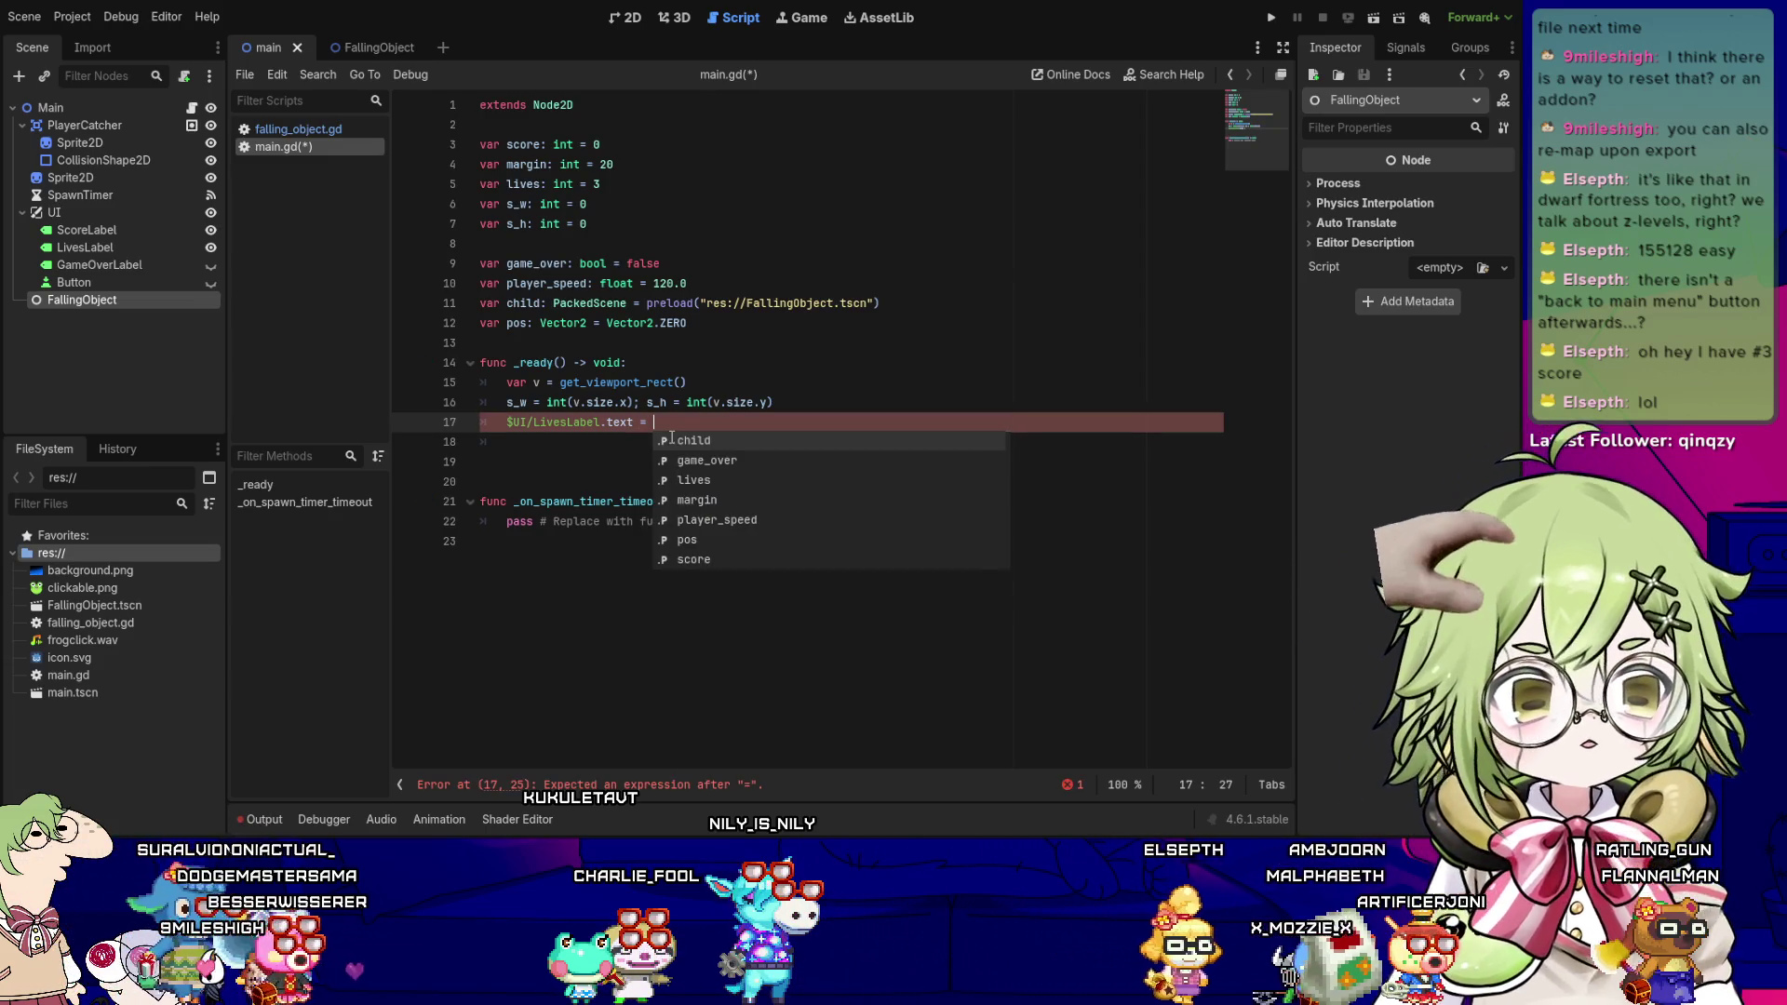
pyautogui.write('LIVES:')
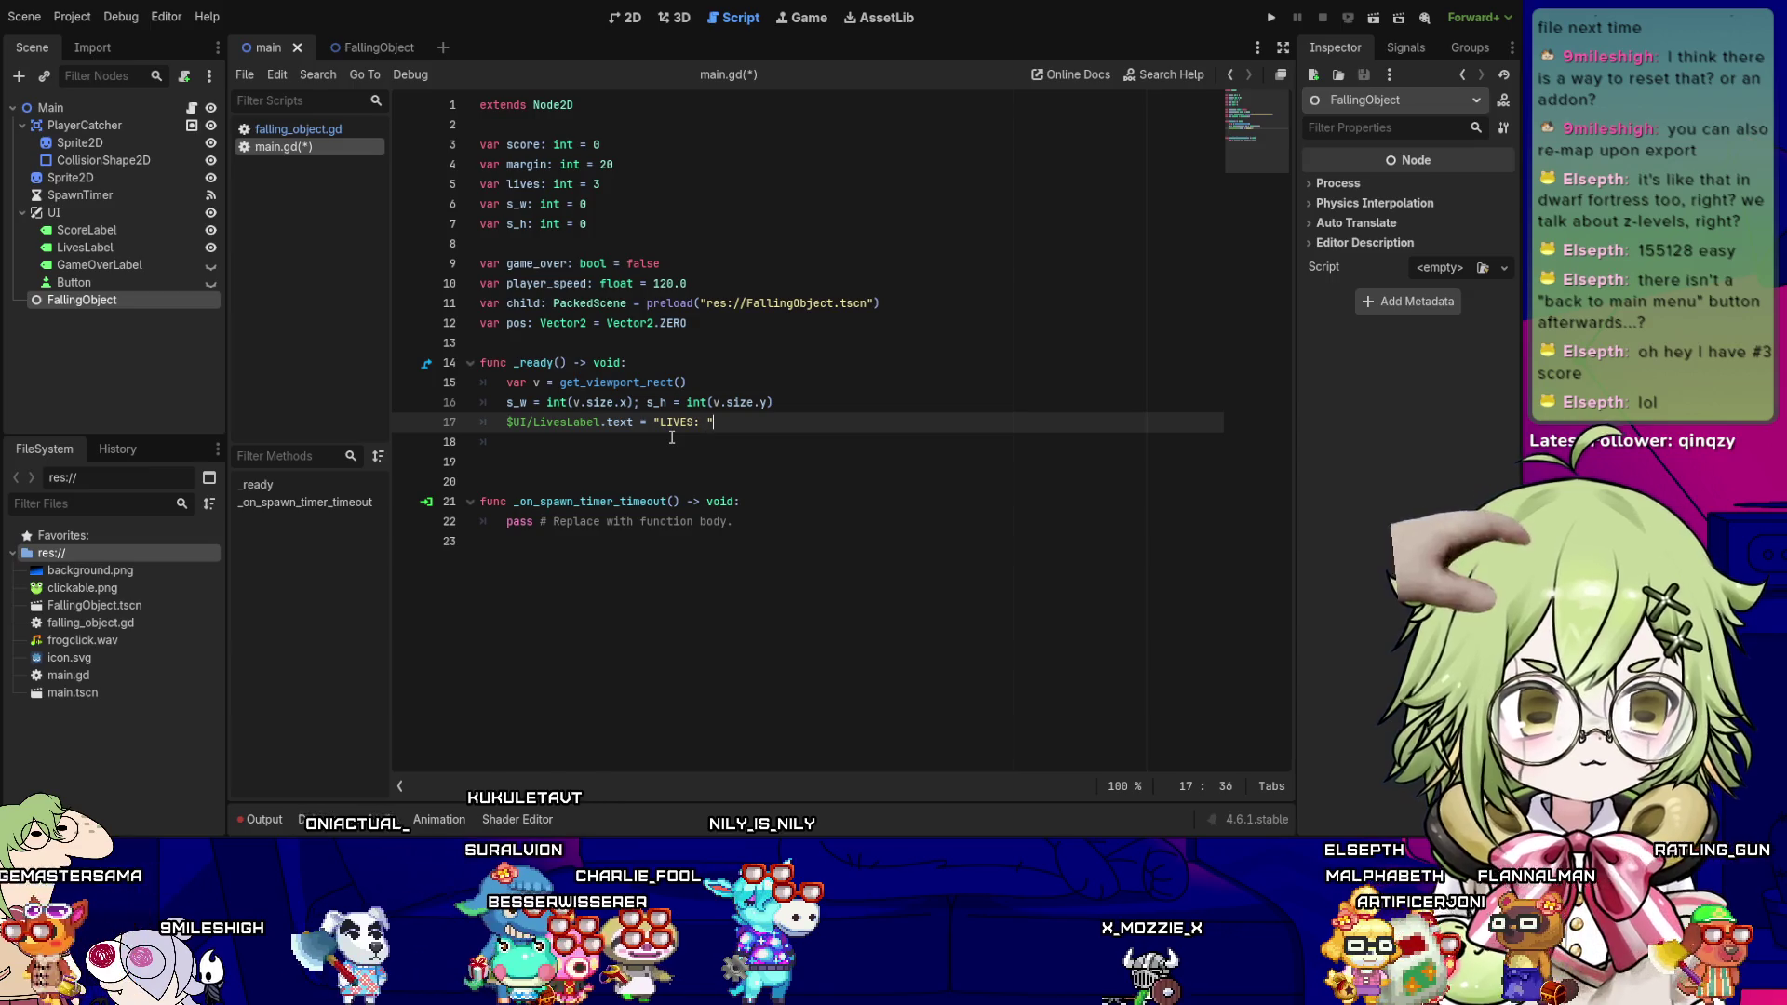
pyautogui.write('"')
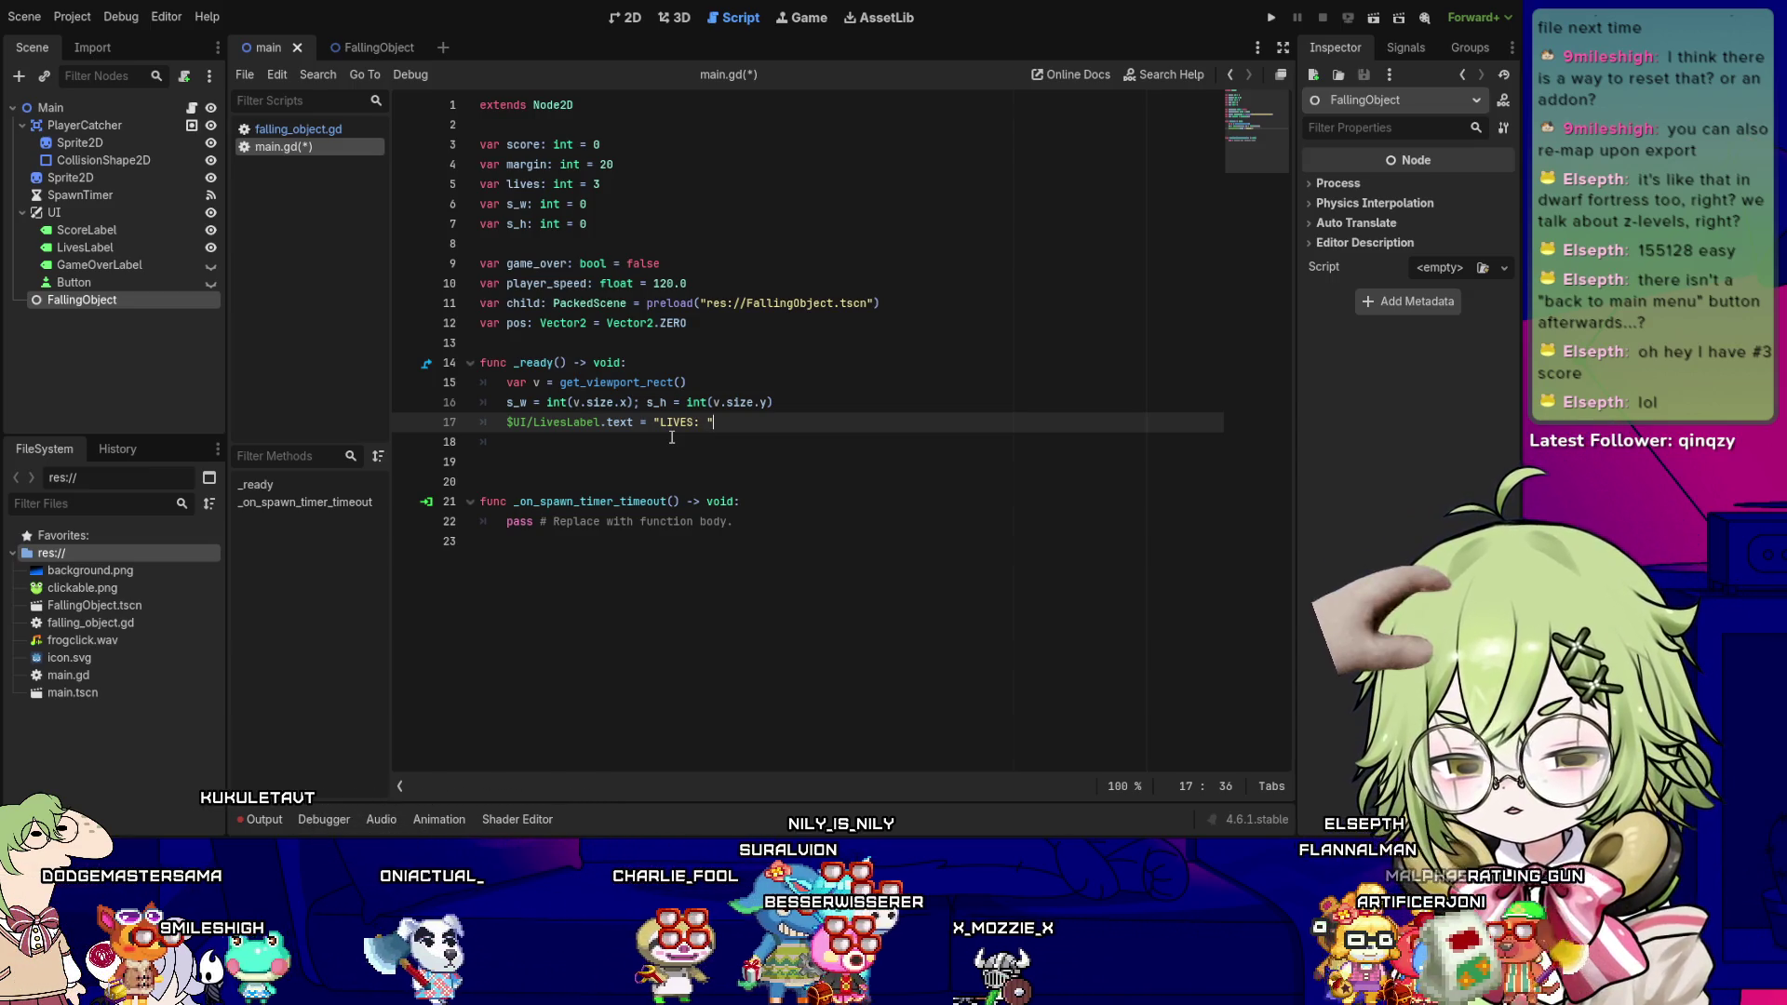
pyautogui.write(' `+')
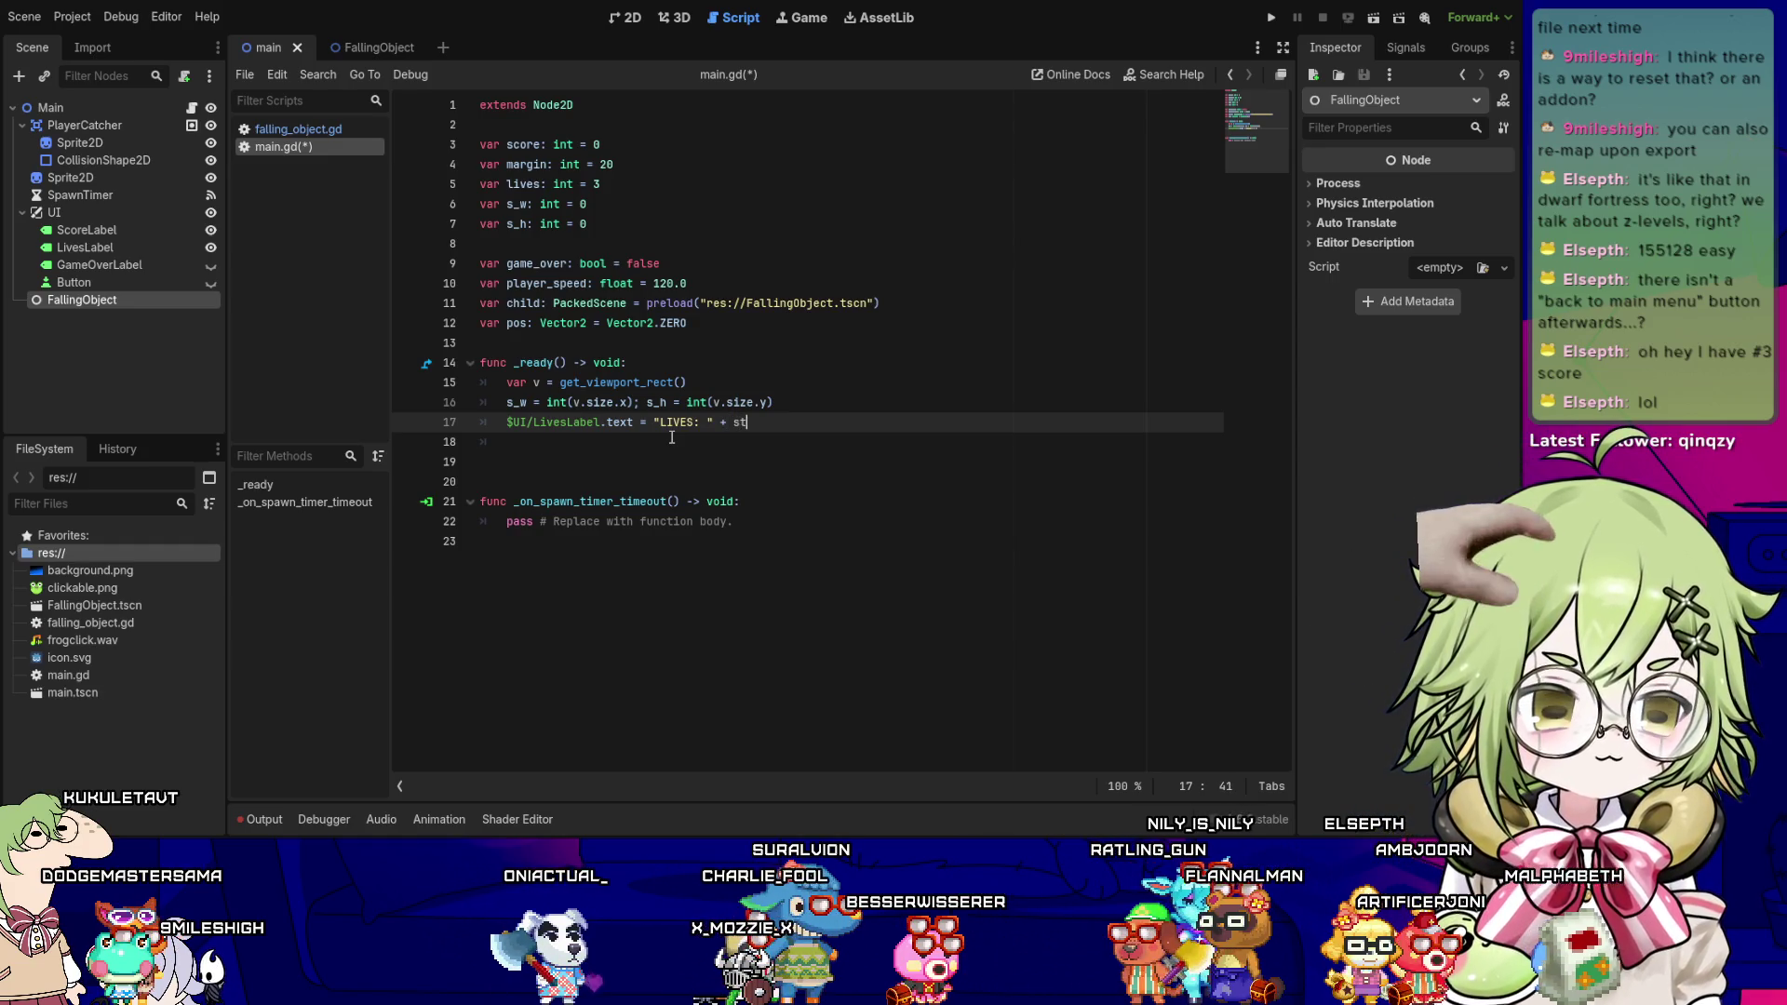
pyautogui.write('int(')
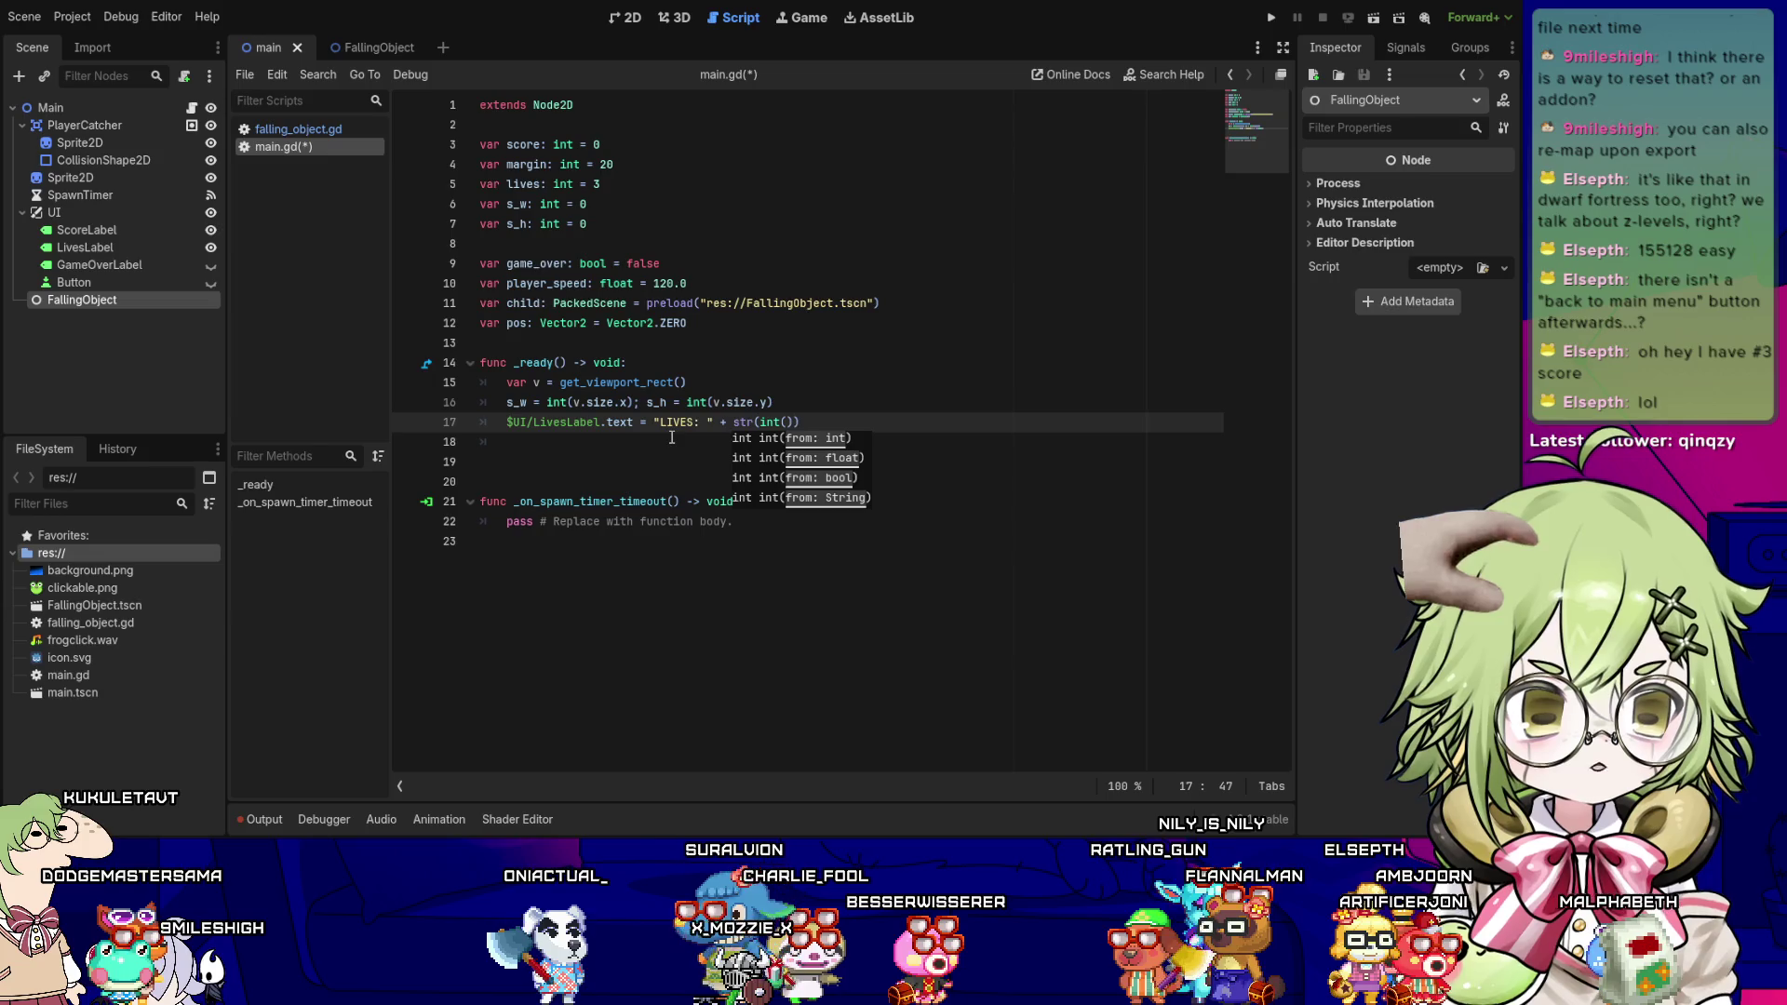
pyautogui.write('s))')
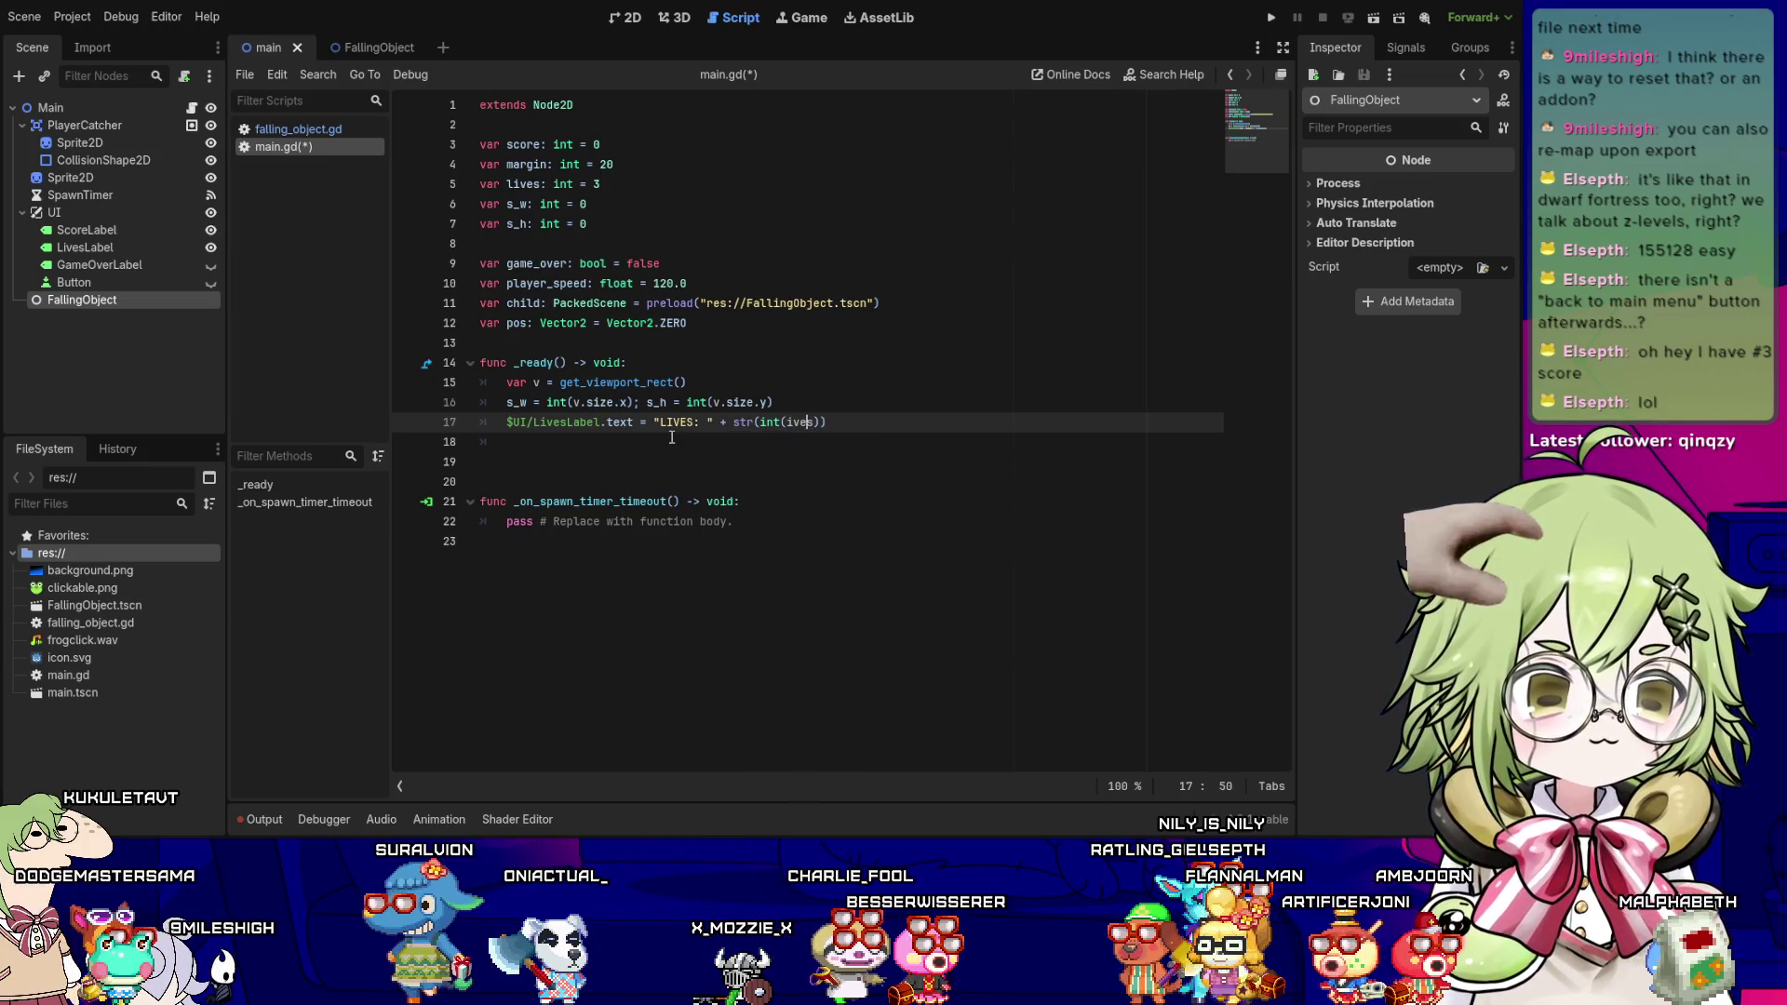
pyautogui.press('Left')
pyautogui.press('Left')
pyautogui.press('Left')
pyautogui.write('l')
pyautogui.press('End')
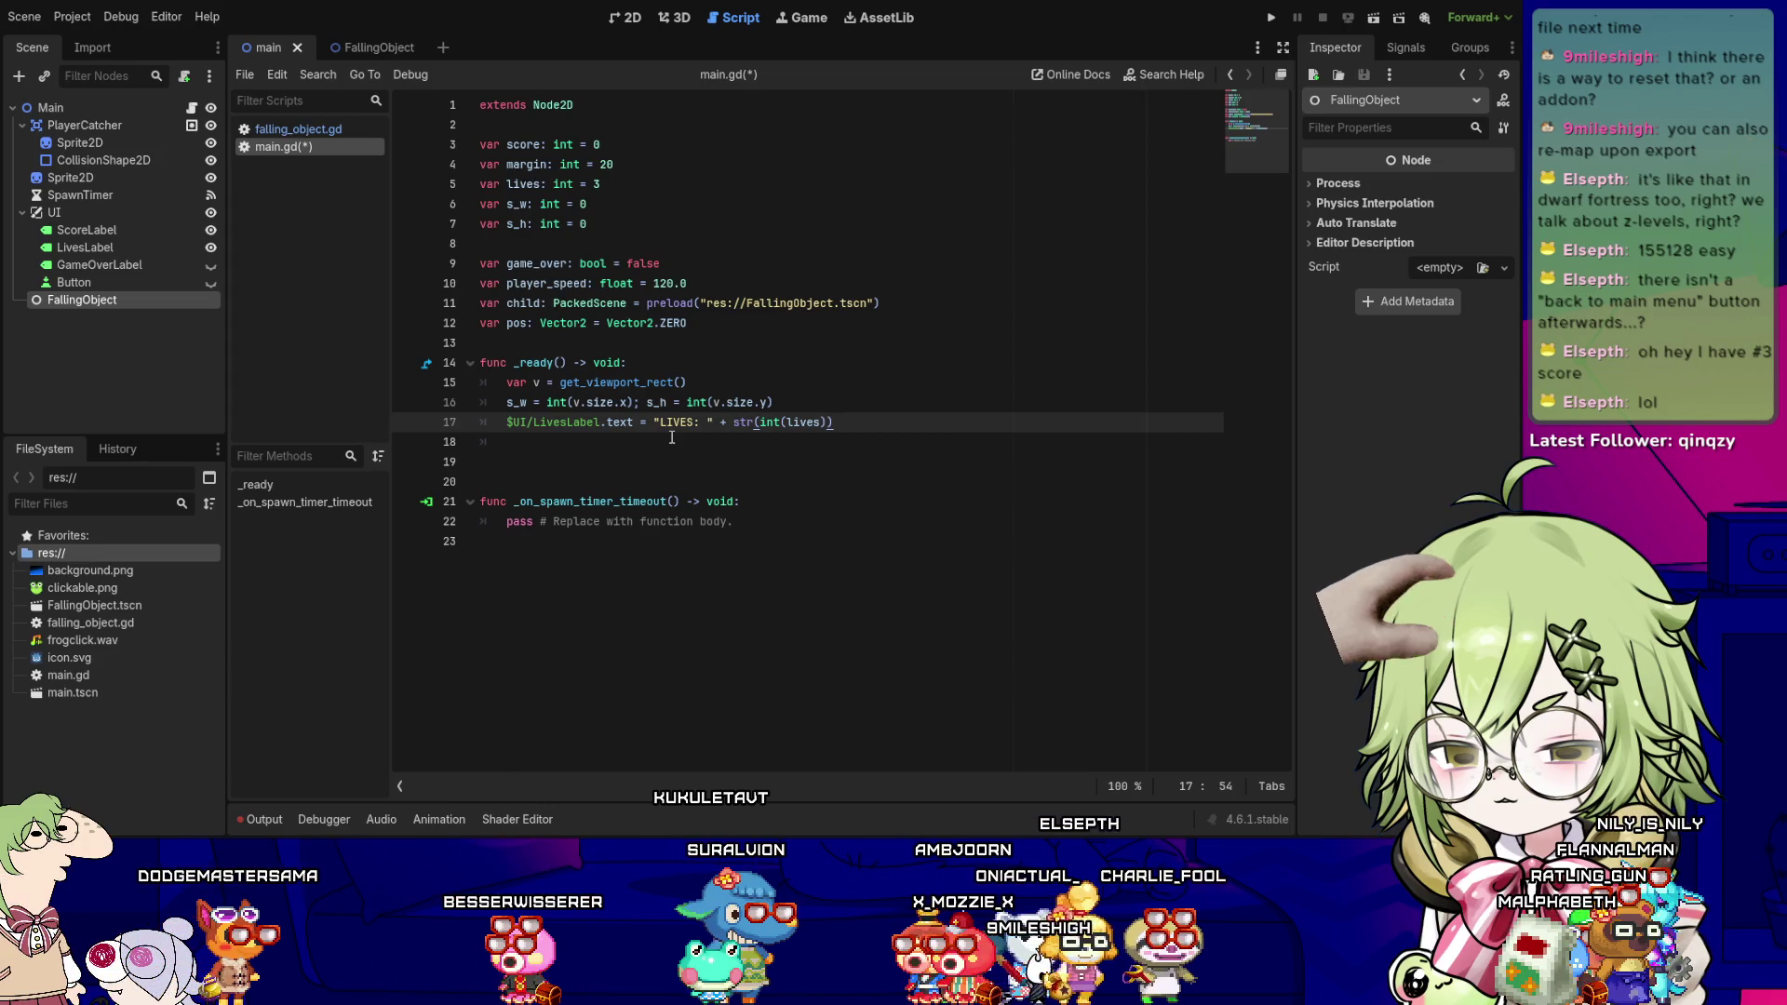
# - Save main.gd and review the LivesLabel line before returning to line 17
pyautogui.hotkey('ctrl', 's')
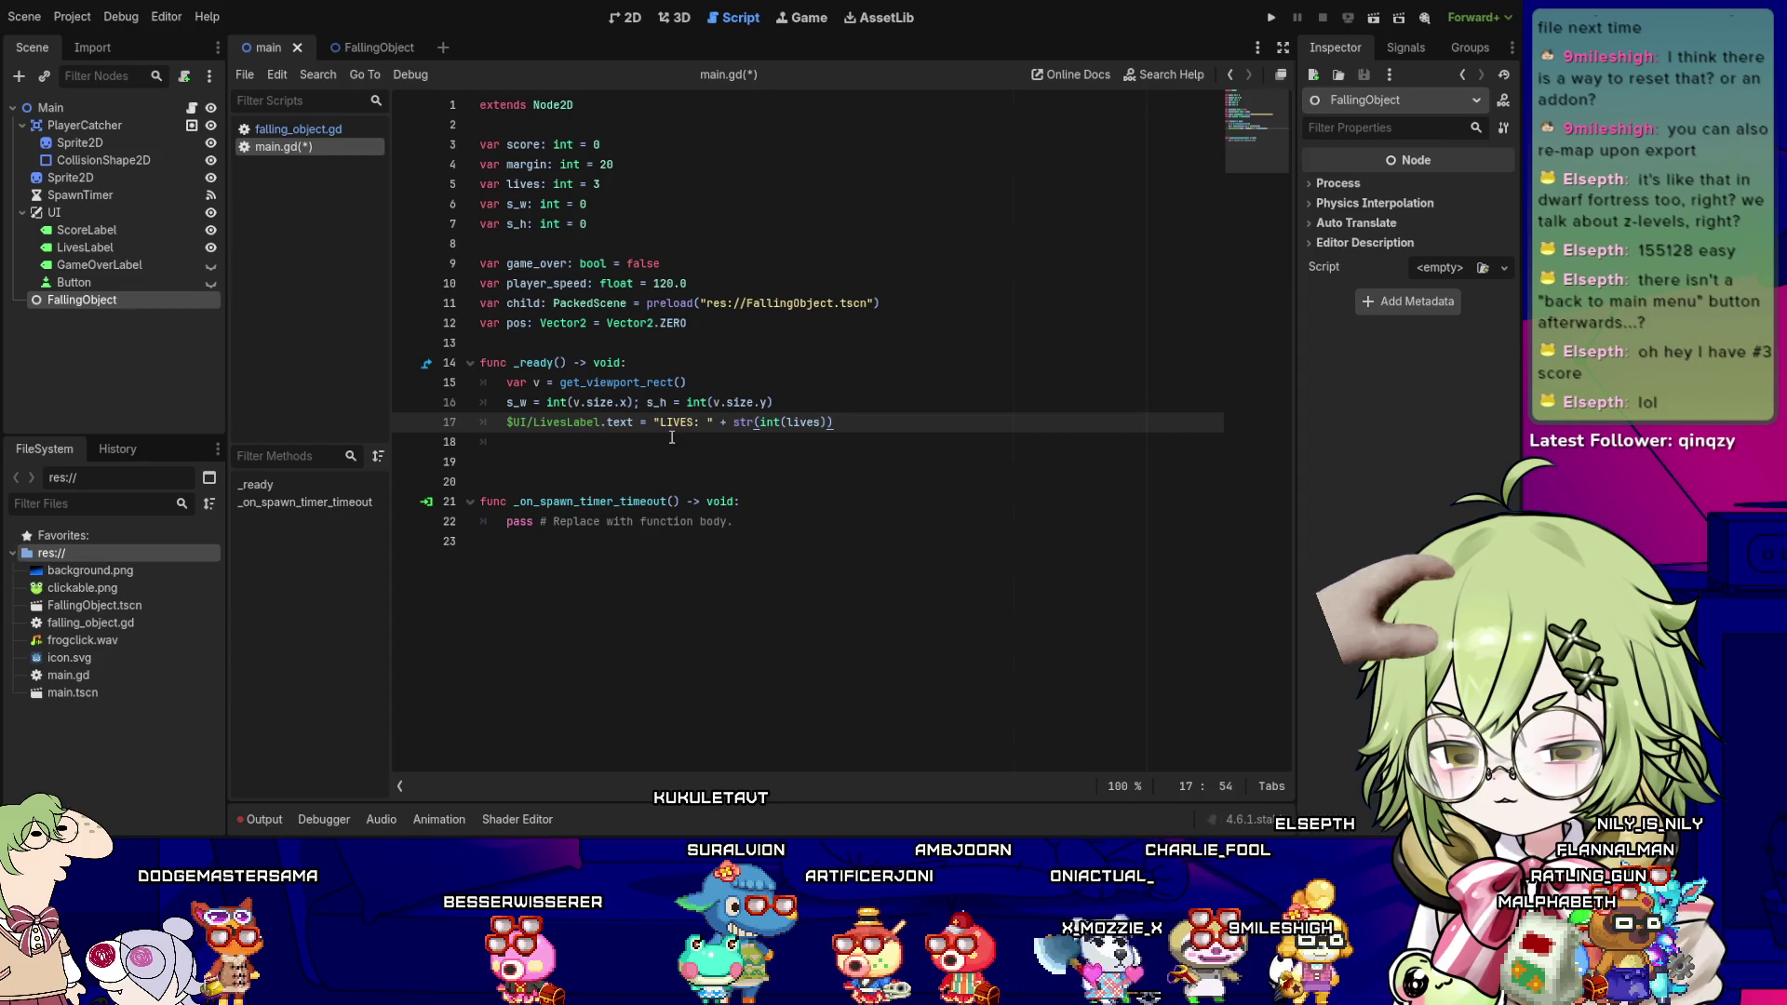
pyautogui.press('Left')
pyautogui.press('Left')
pyautogui.press('Left')
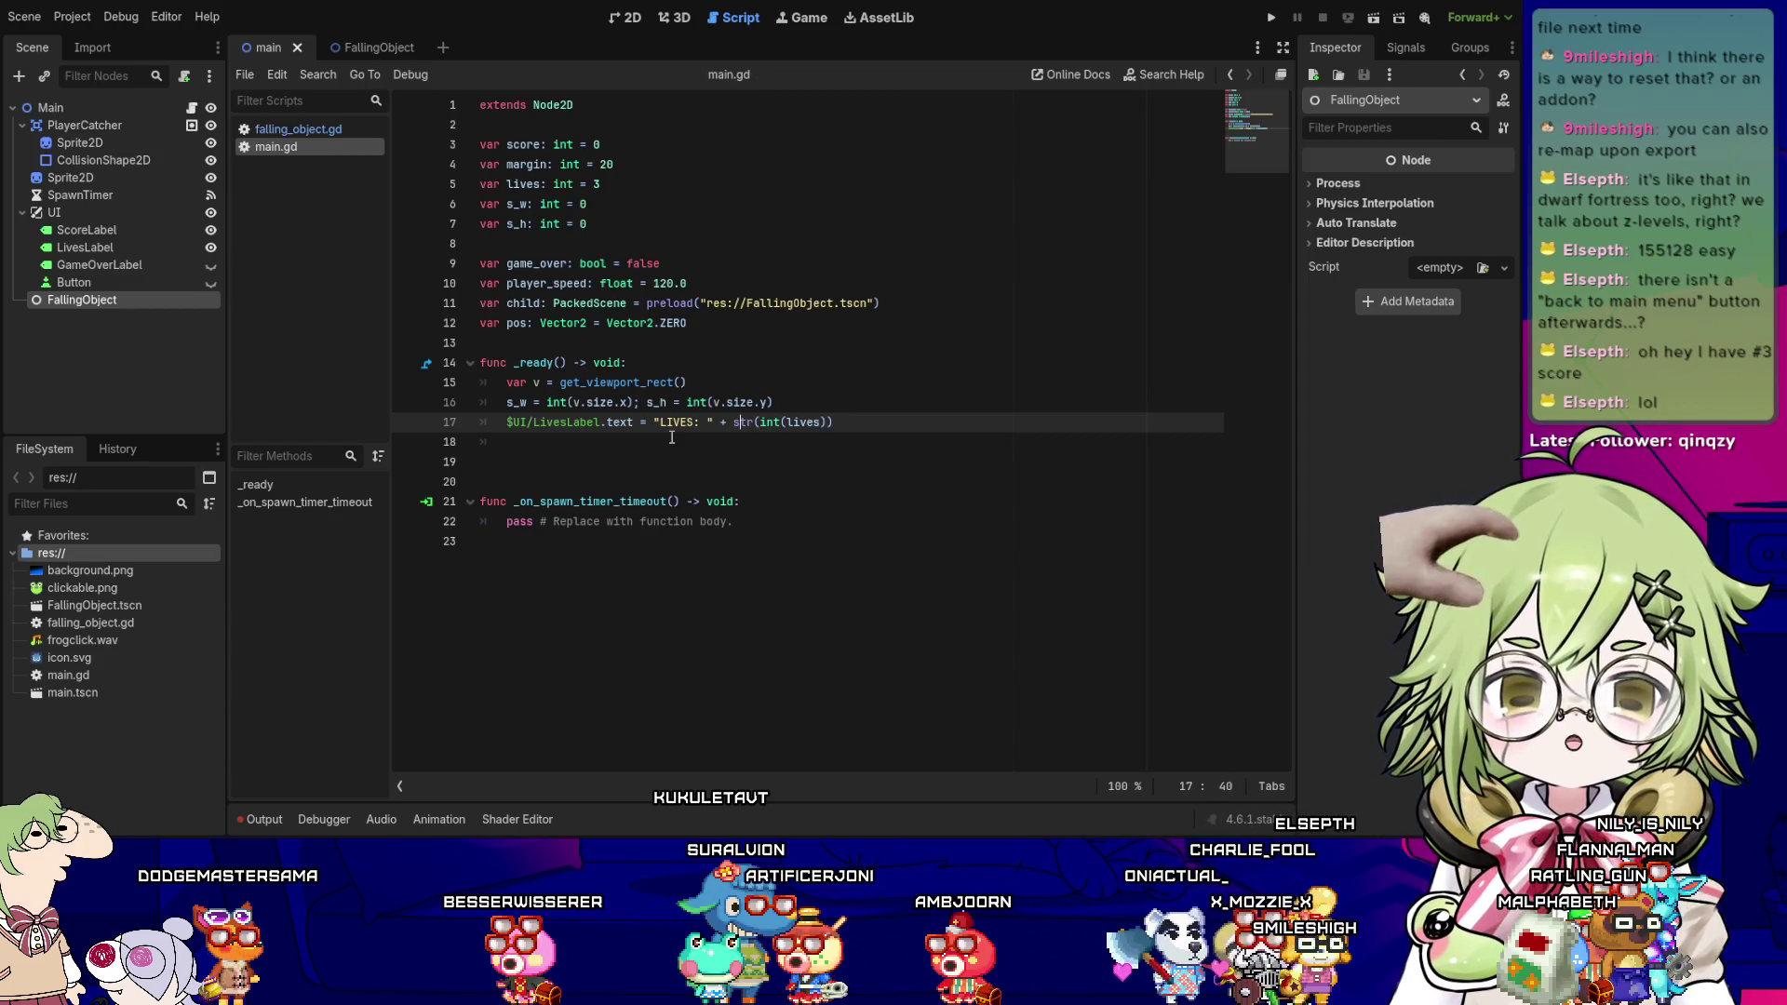
pyautogui.press('Left')
pyautogui.press('Left')
pyautogui.press('Left')
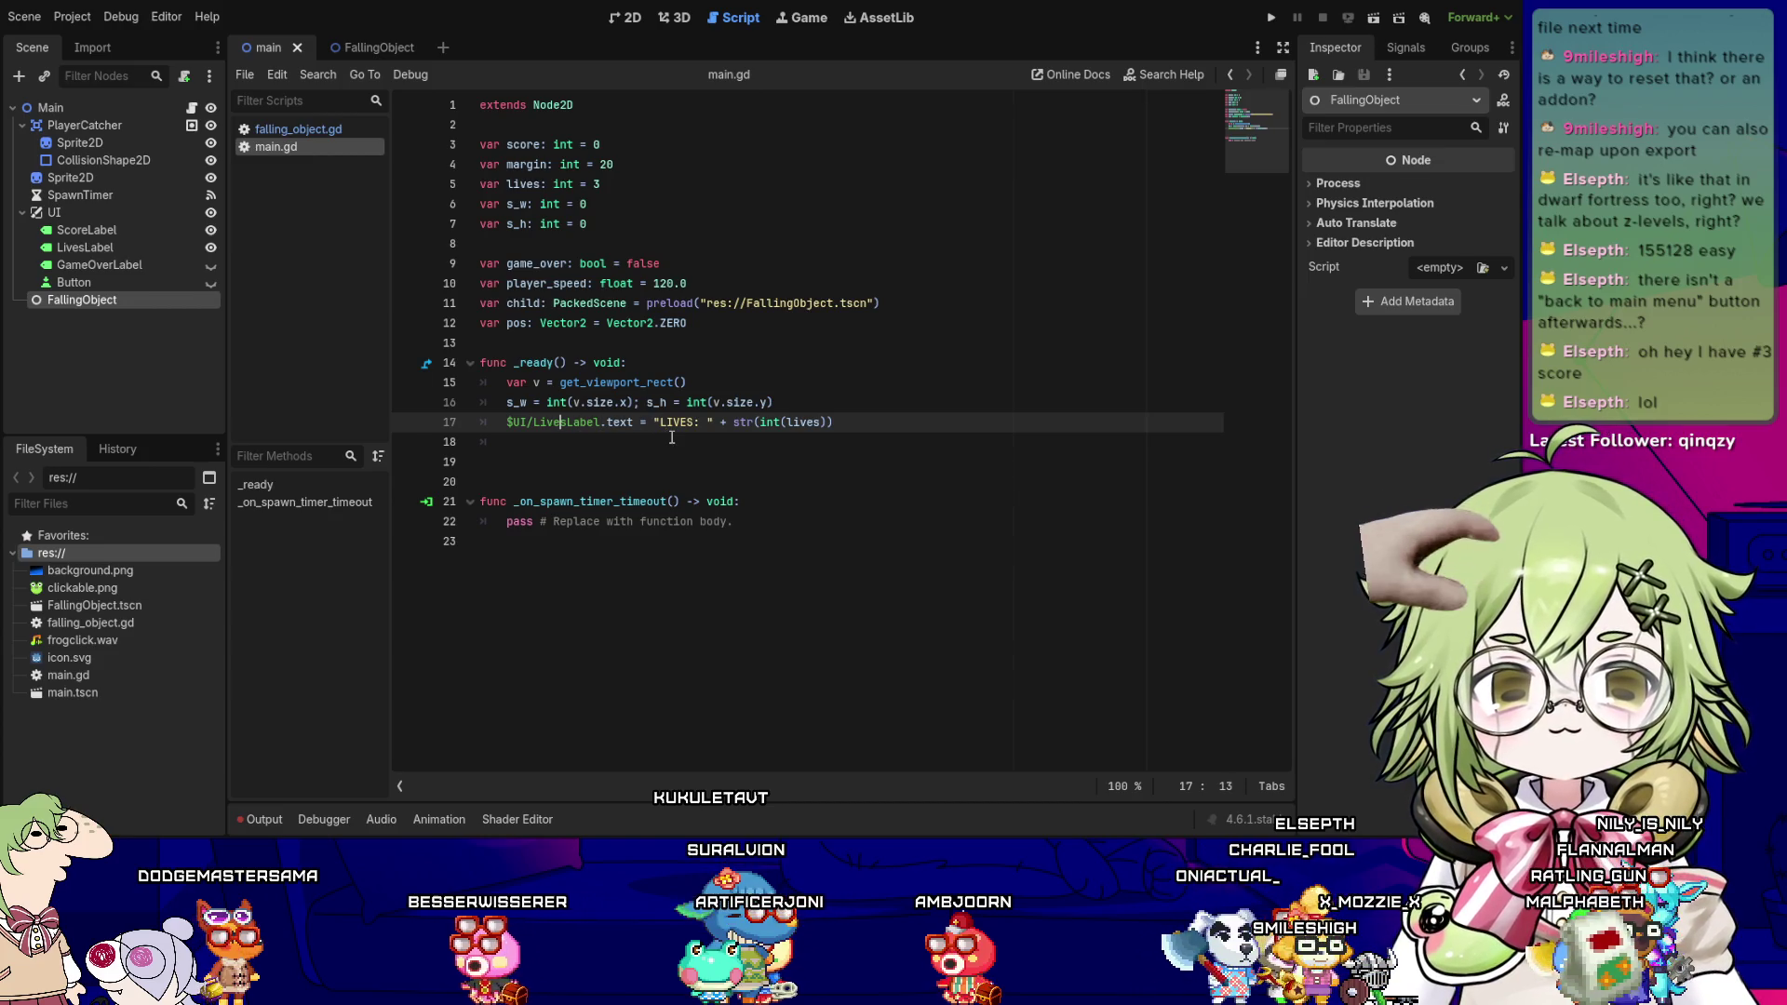
pyautogui.press('Right')
pyautogui.press('Right')
pyautogui.press('Right')
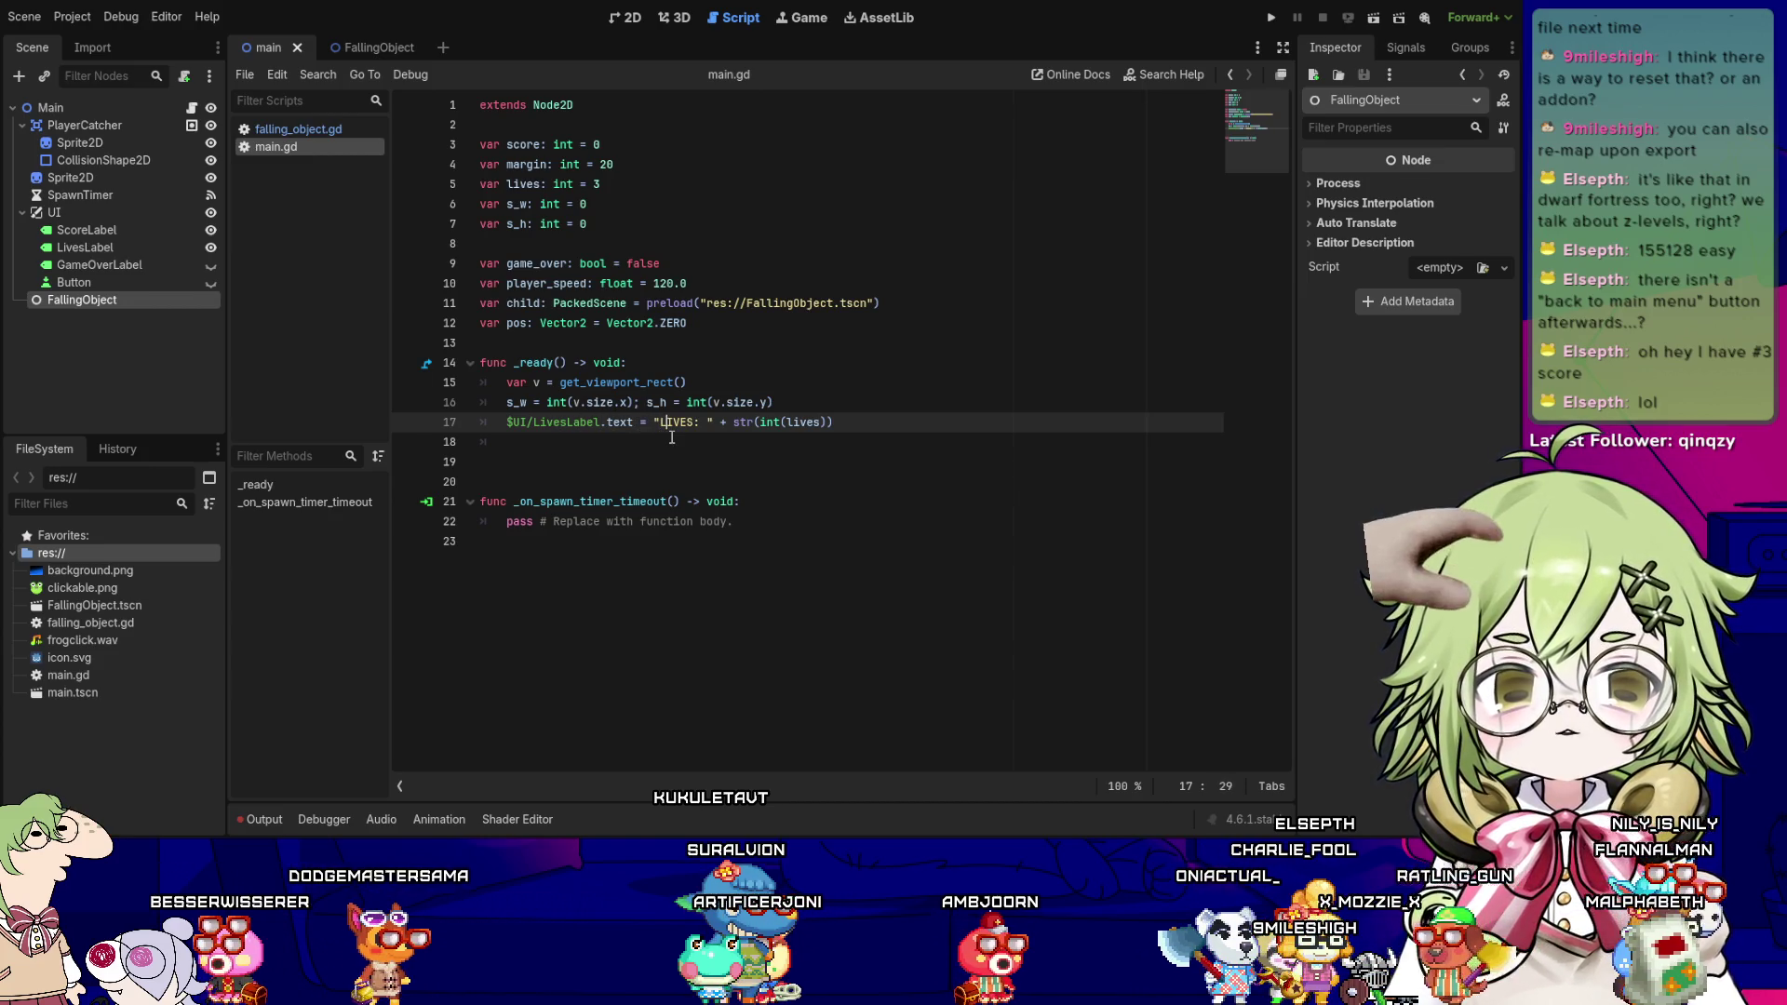
pyautogui.press('Left')
pyautogui.press('Left')
pyautogui.press('Left')
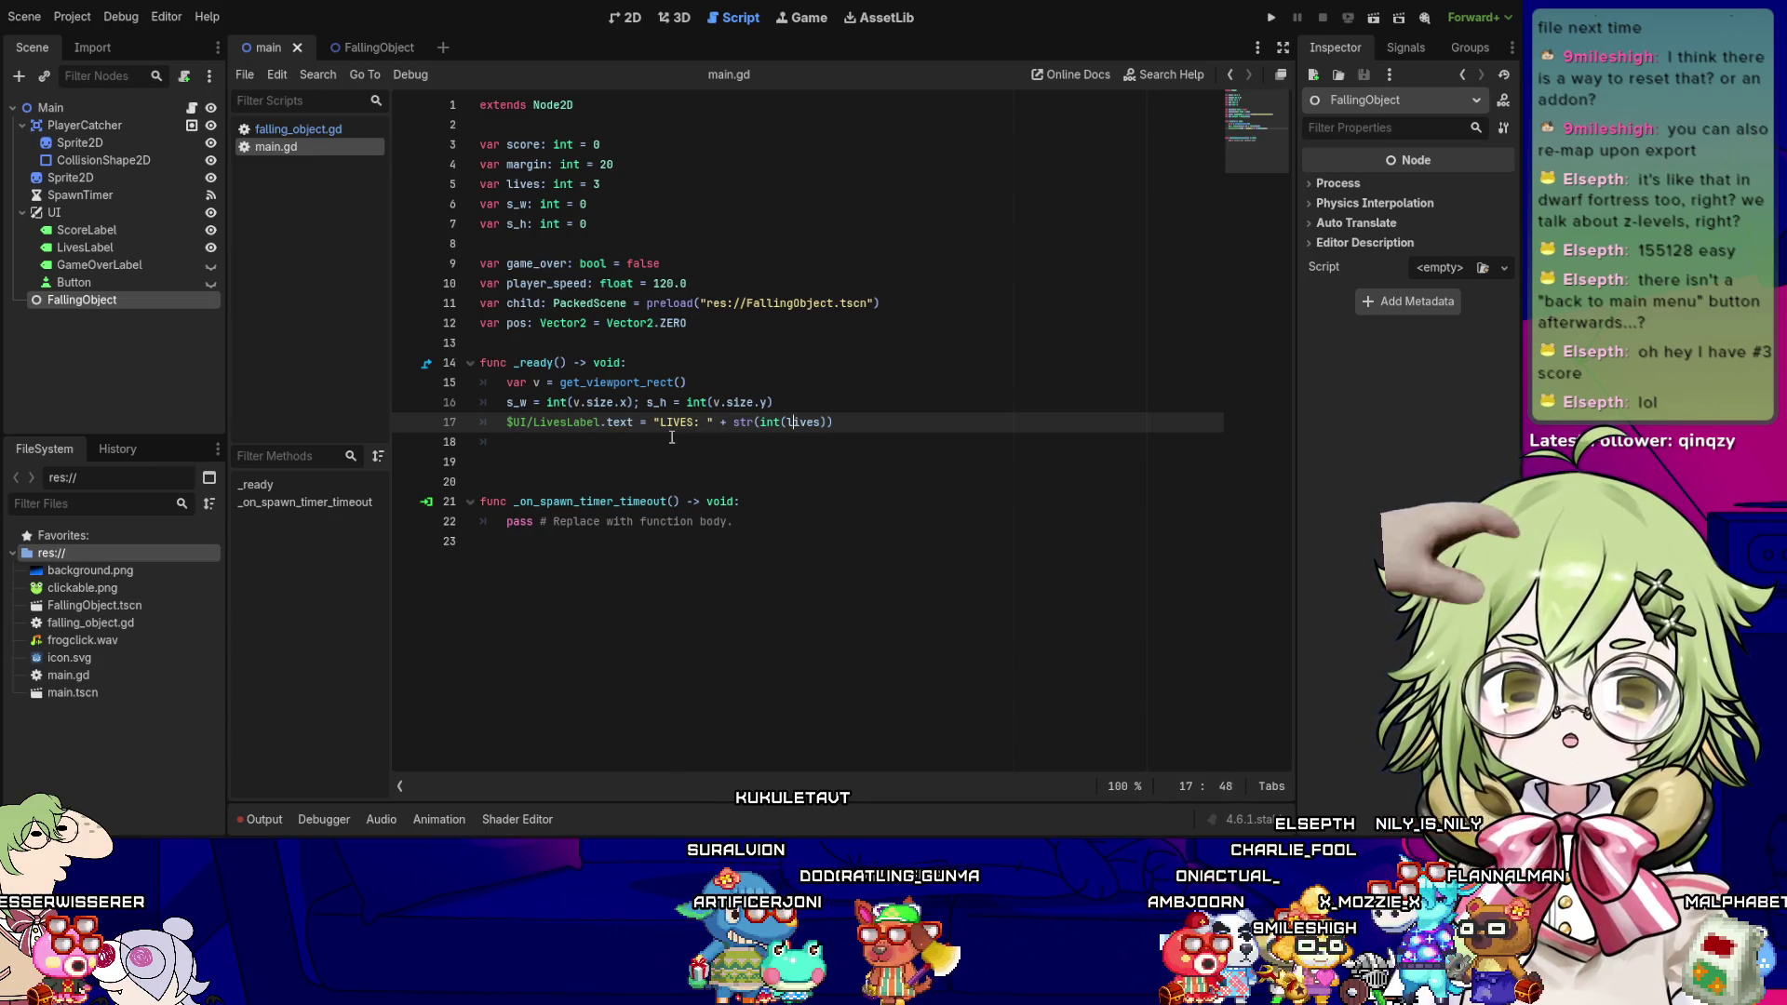
pyautogui.press('Down')
pyautogui.press('End')
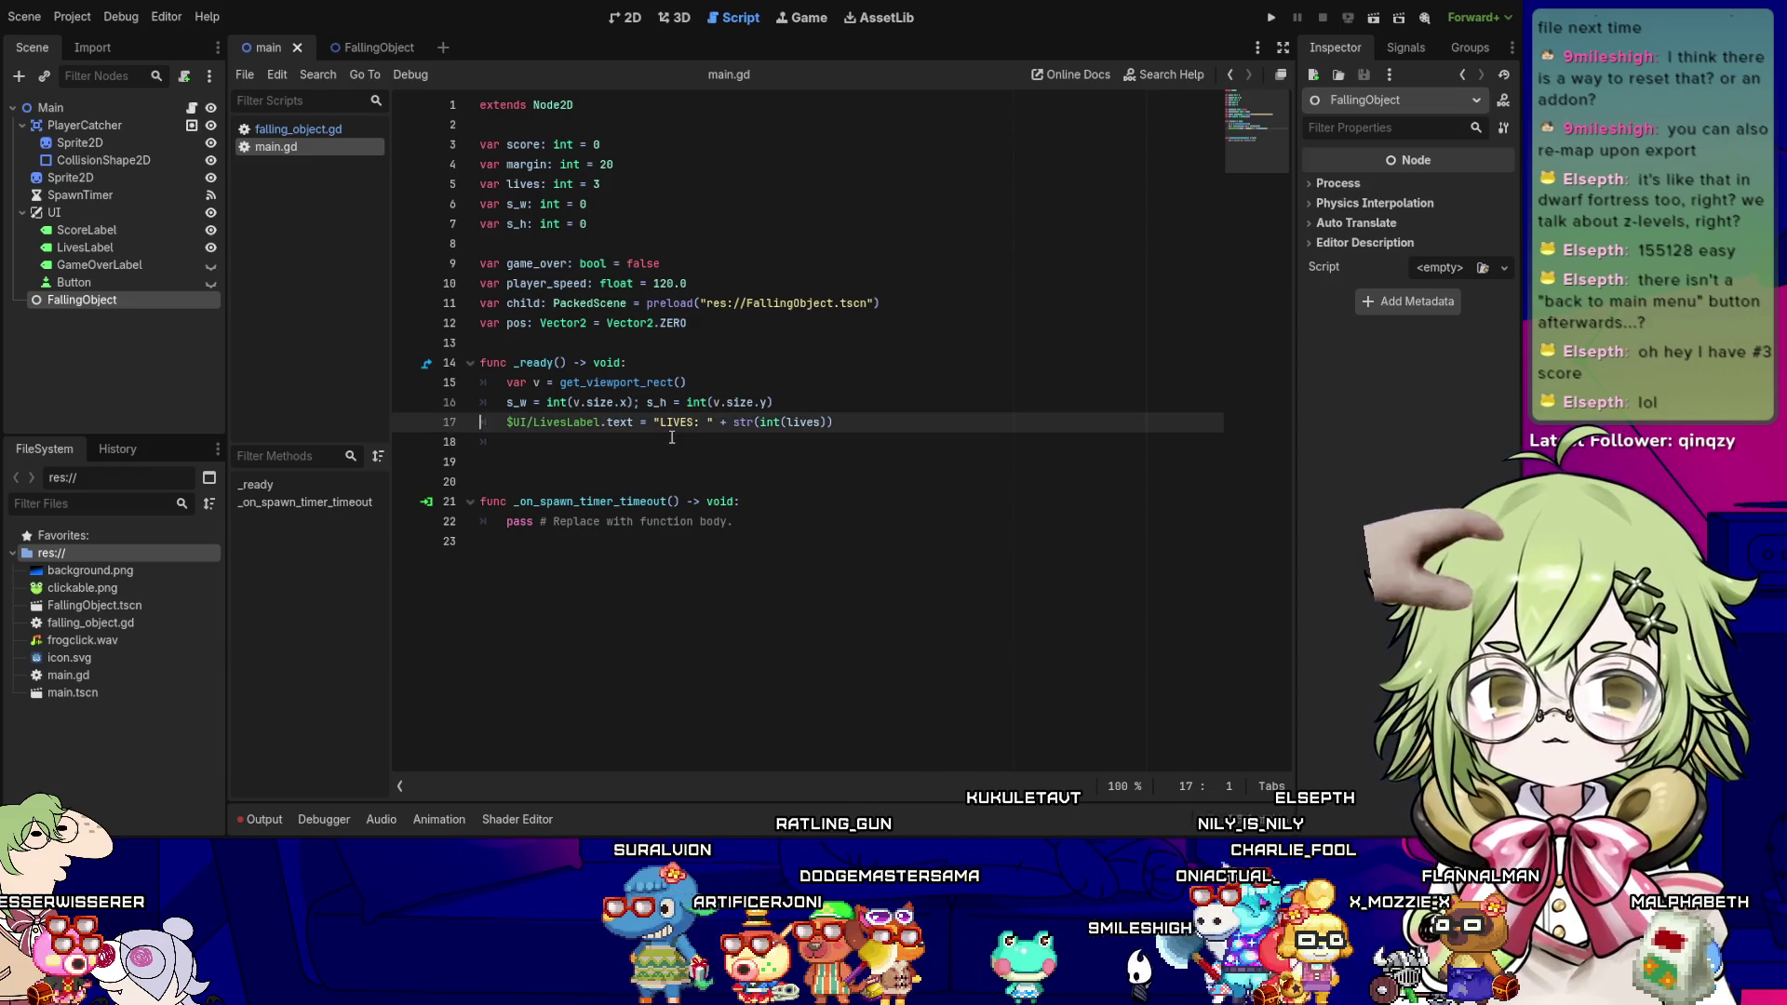
pyautogui.press('Up')
pyautogui.press('Right')
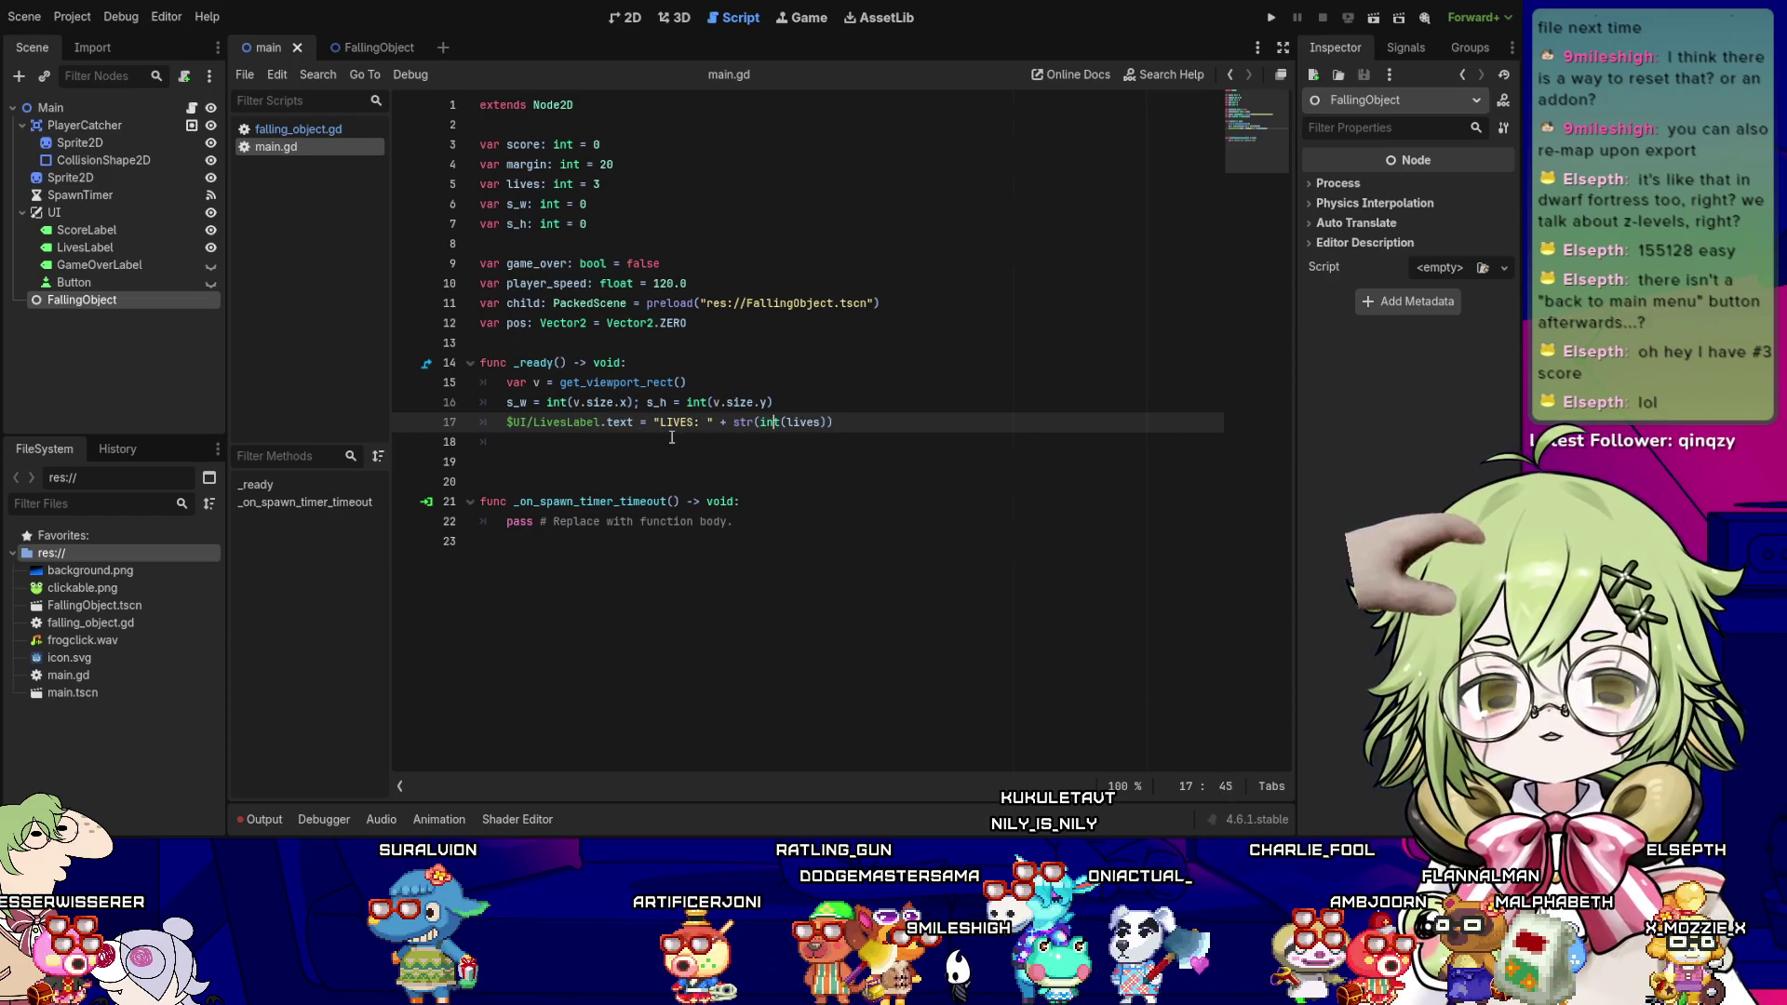
# - Write pos = $PlayerCatcher.position on line 18, completing position via autocomplete
pyautogui.press('Down')
pyautogui.press('Down')
pyautogui.press('Down')
pyautogui.press('Up')
pyautogui.press('Up')
pyautogui.press('Up')
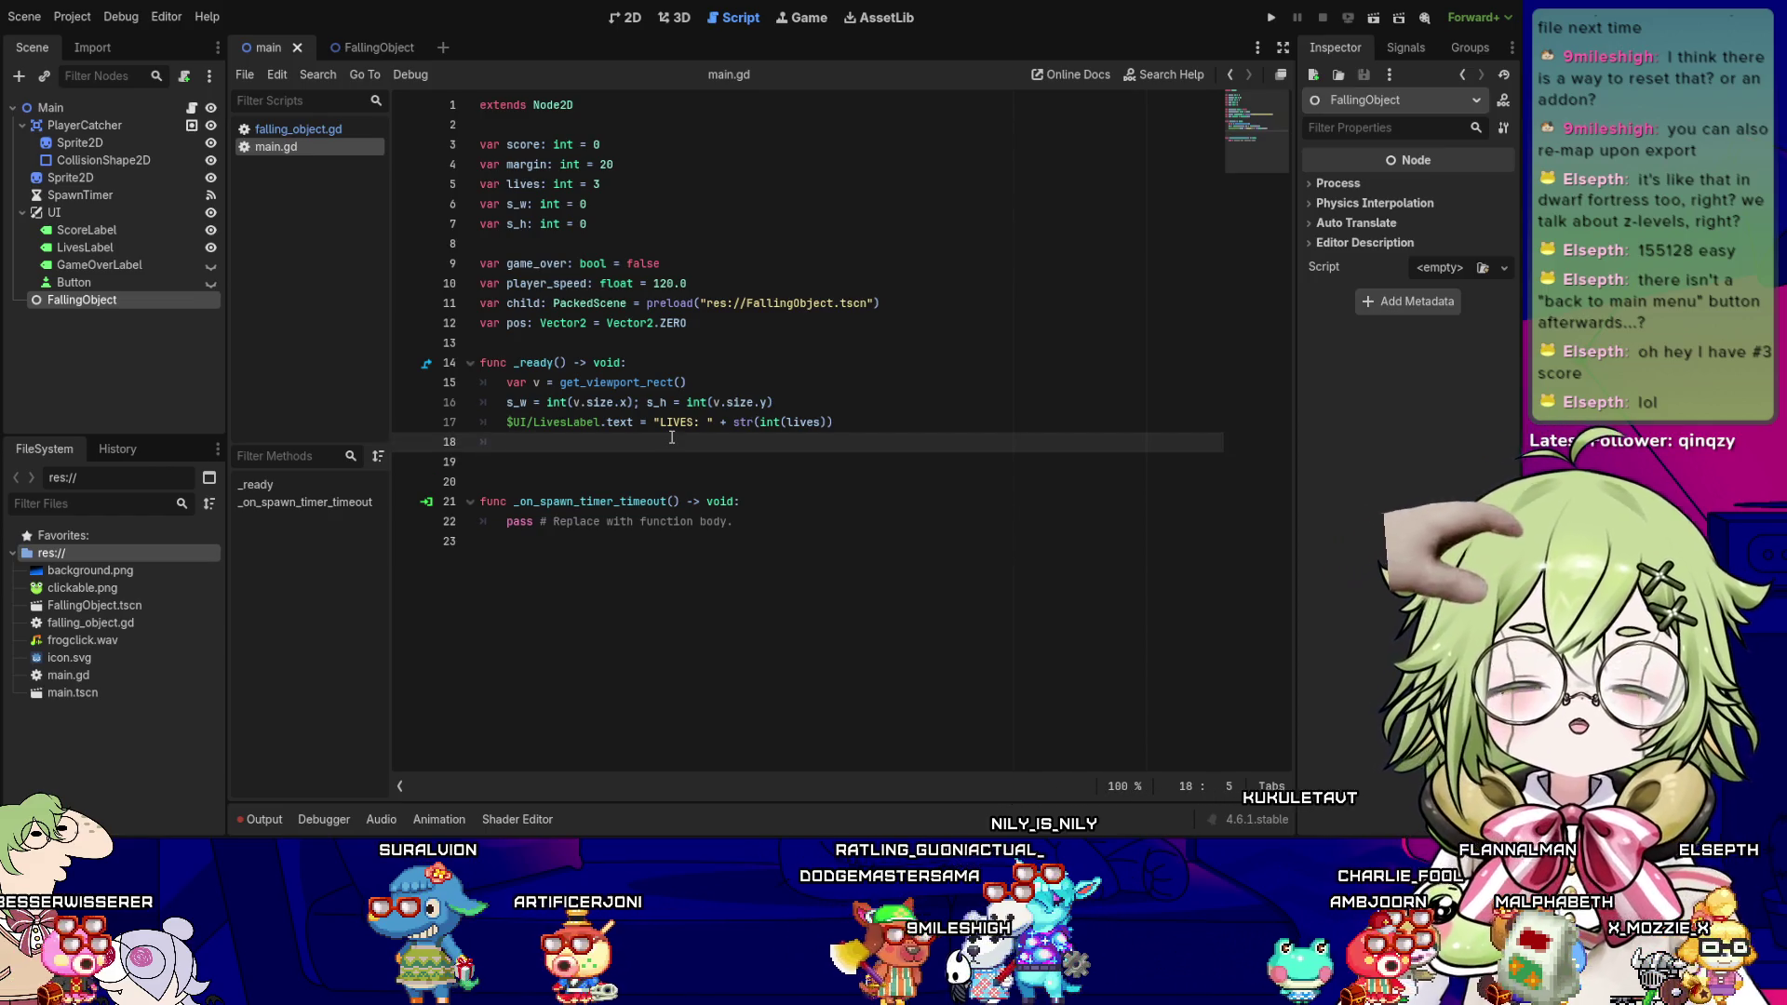
pyautogui.press('Down')
pyautogui.press('Up')
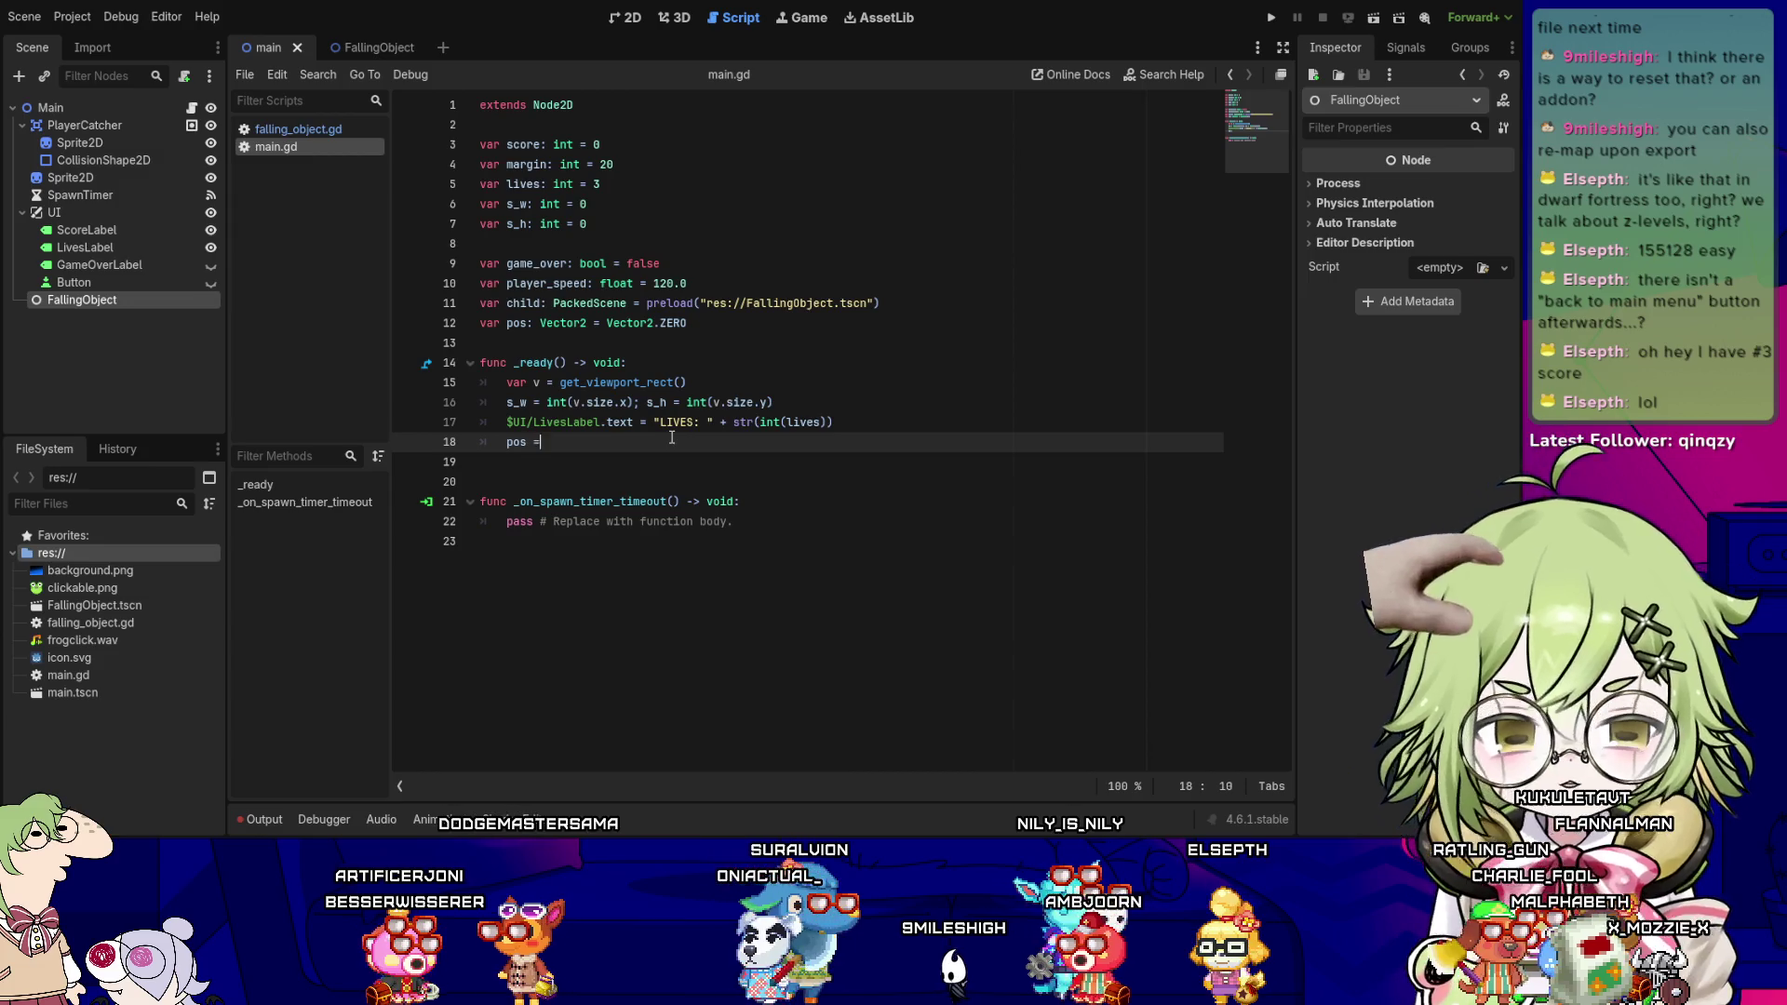
pyautogui.write('= EOP')
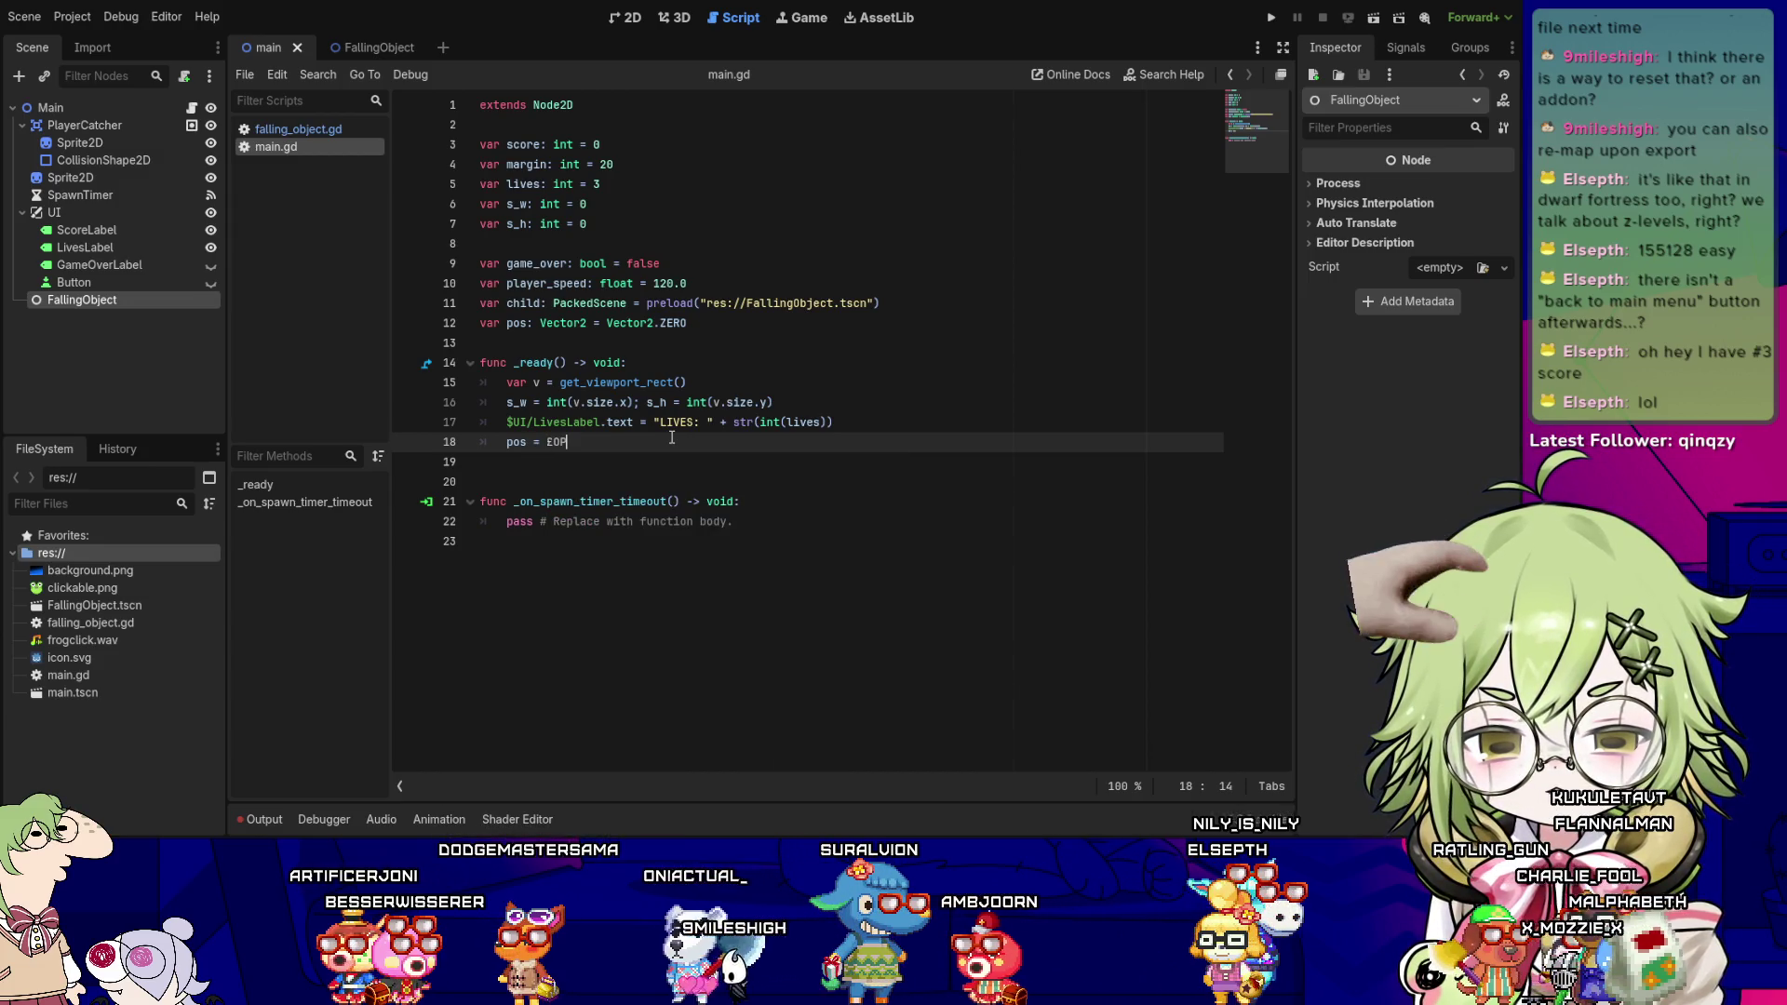
pyautogui.write('uyrCatcher.p')
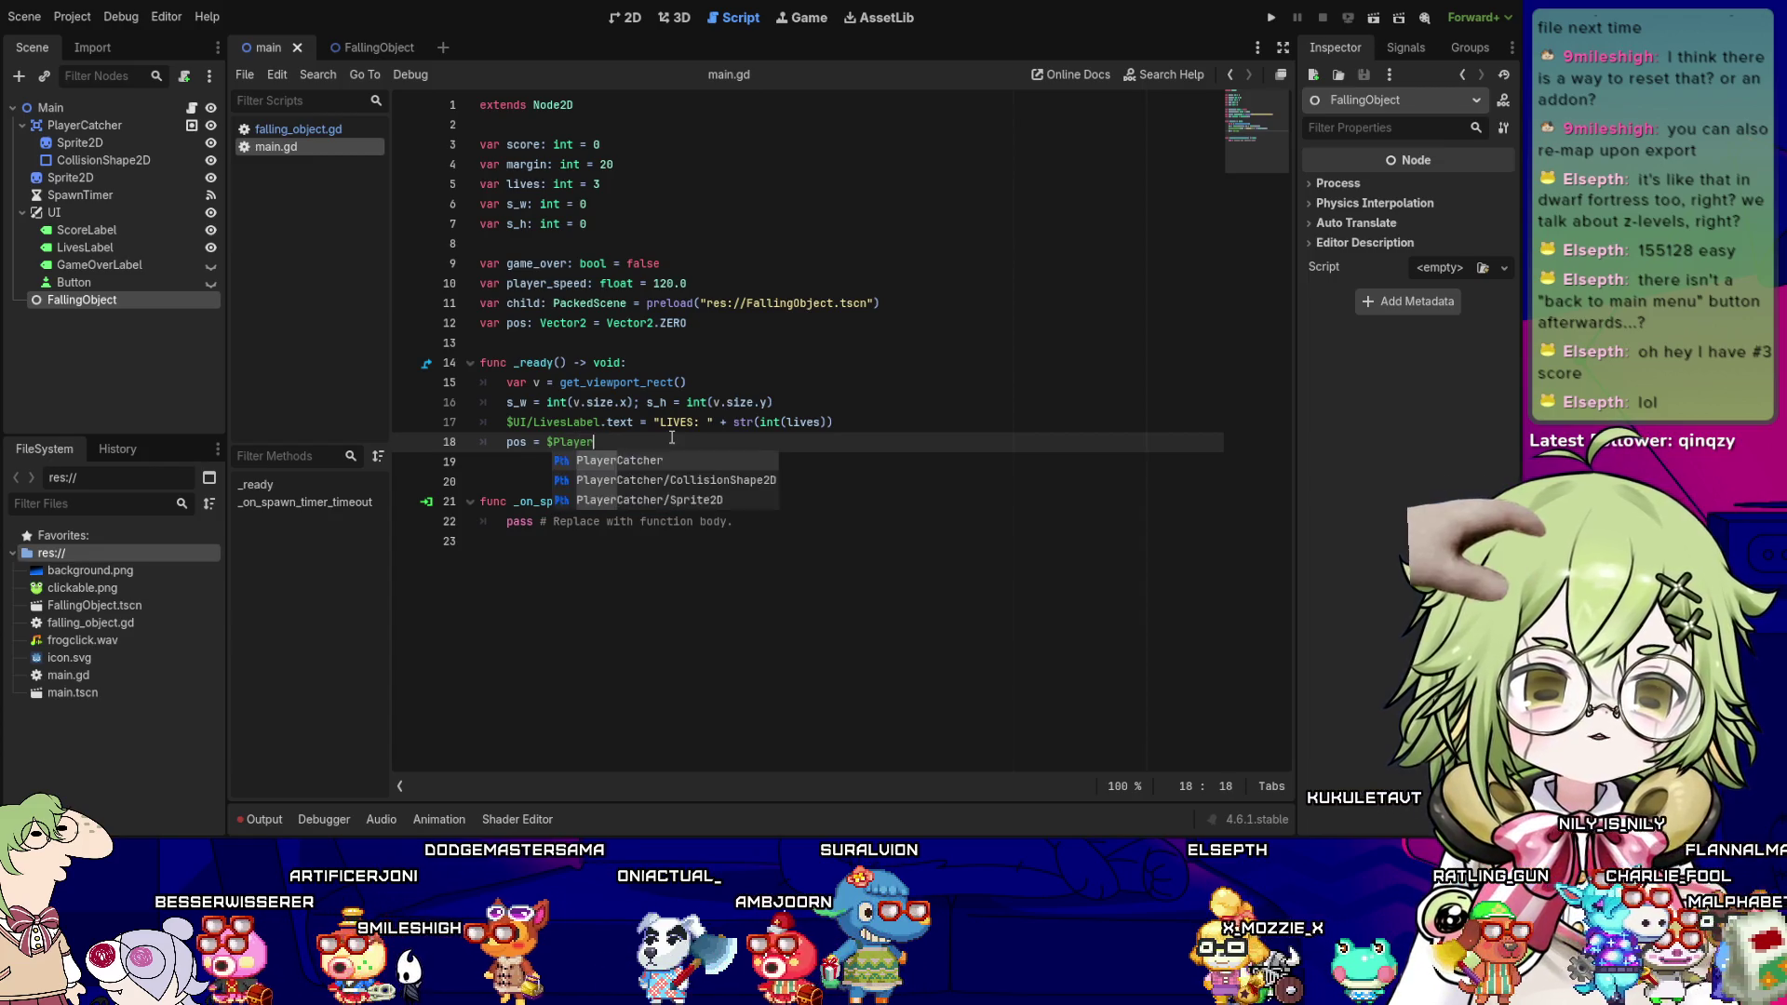
pyautogui.write('osi')
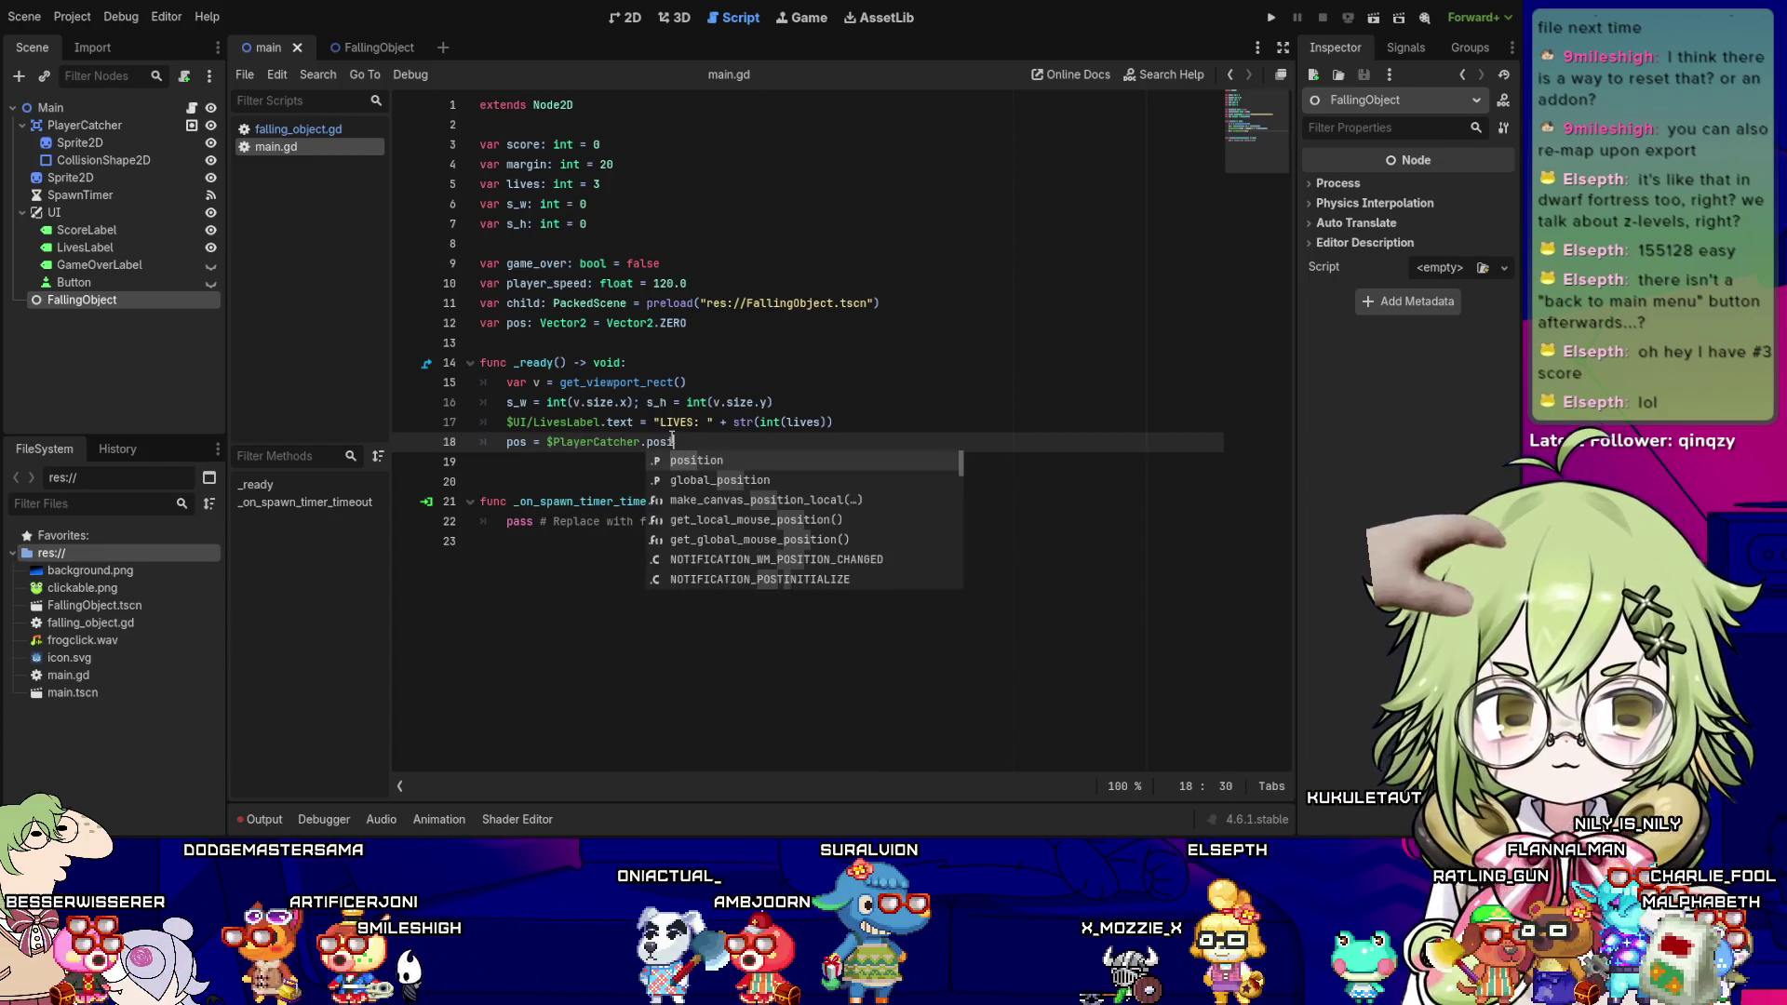
pyautogui.press('Return')
pyautogui.press('Left')
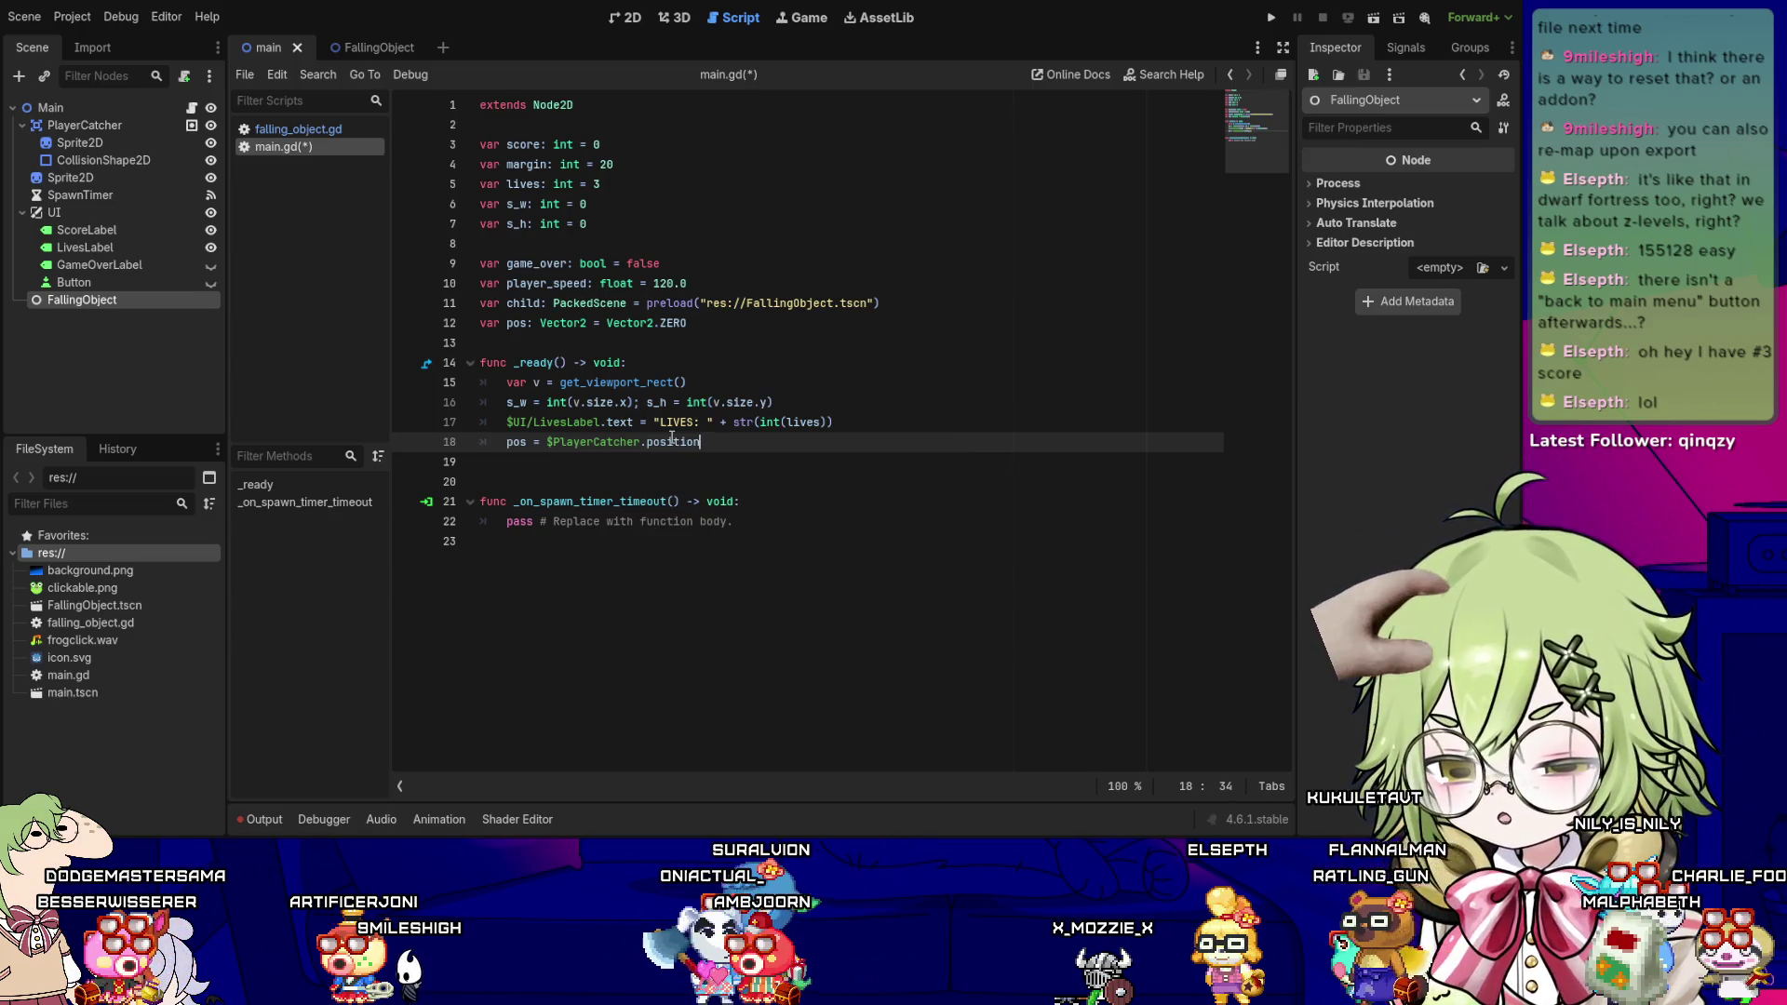
pyautogui.press('Home')
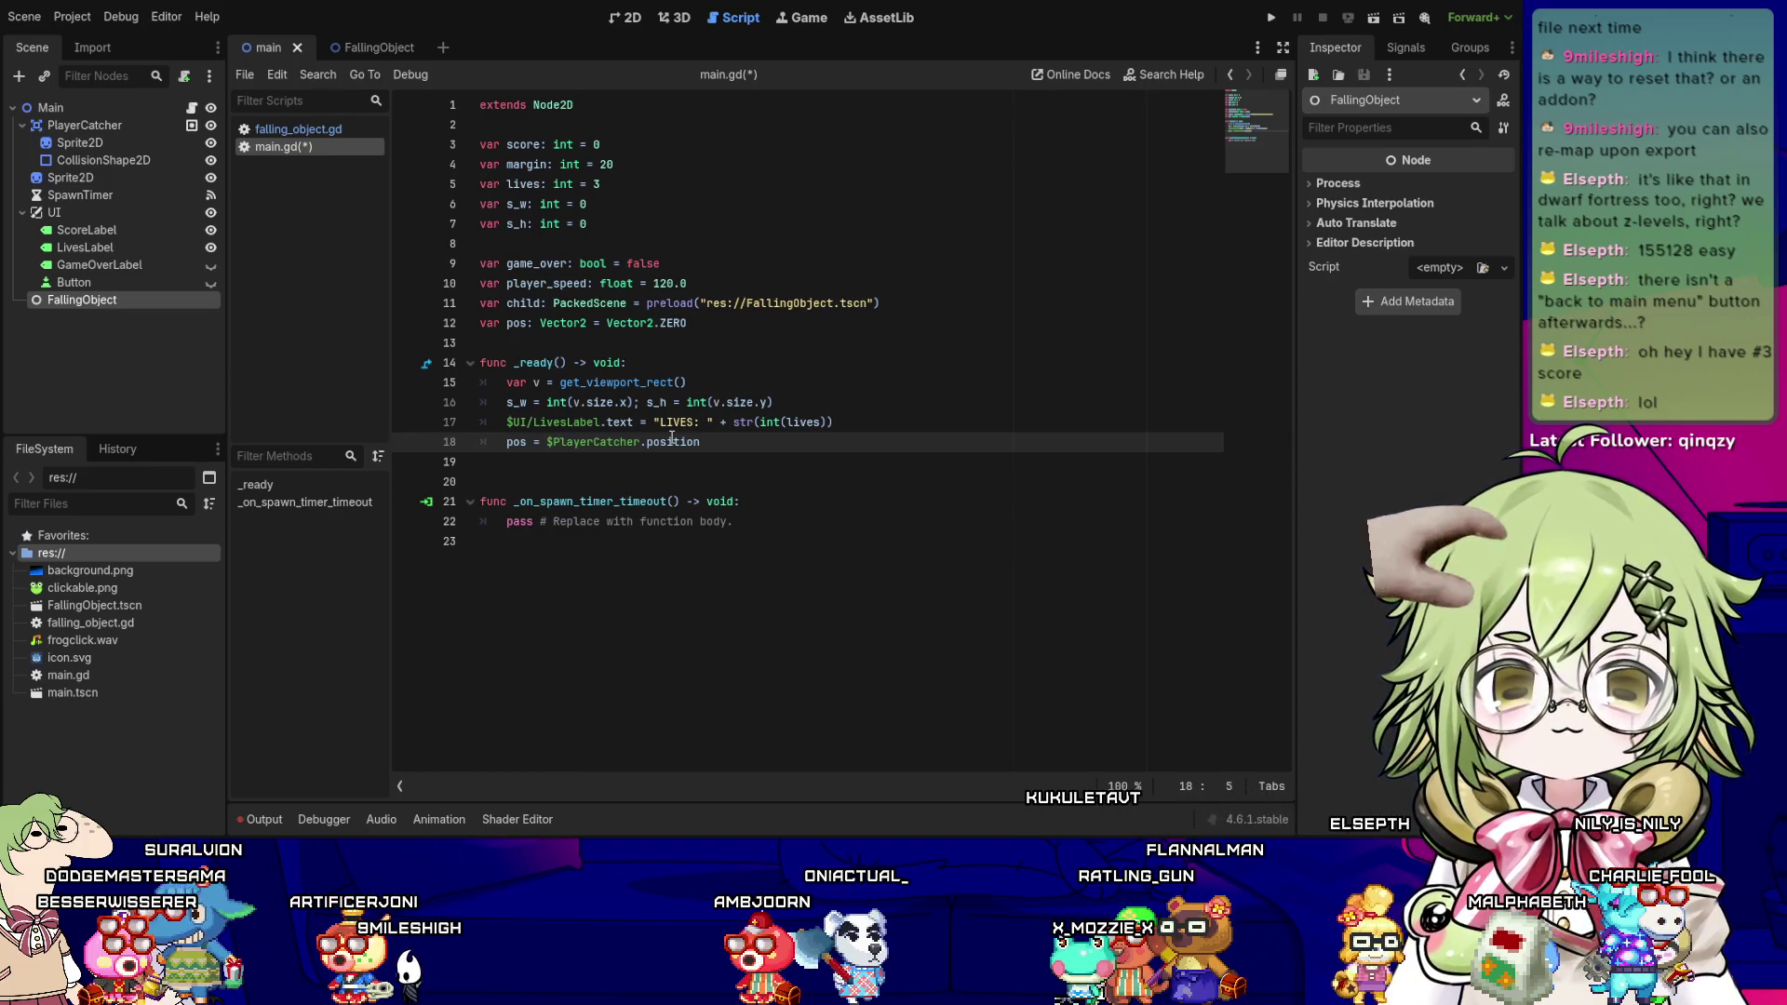
pyautogui.click(642, 18)
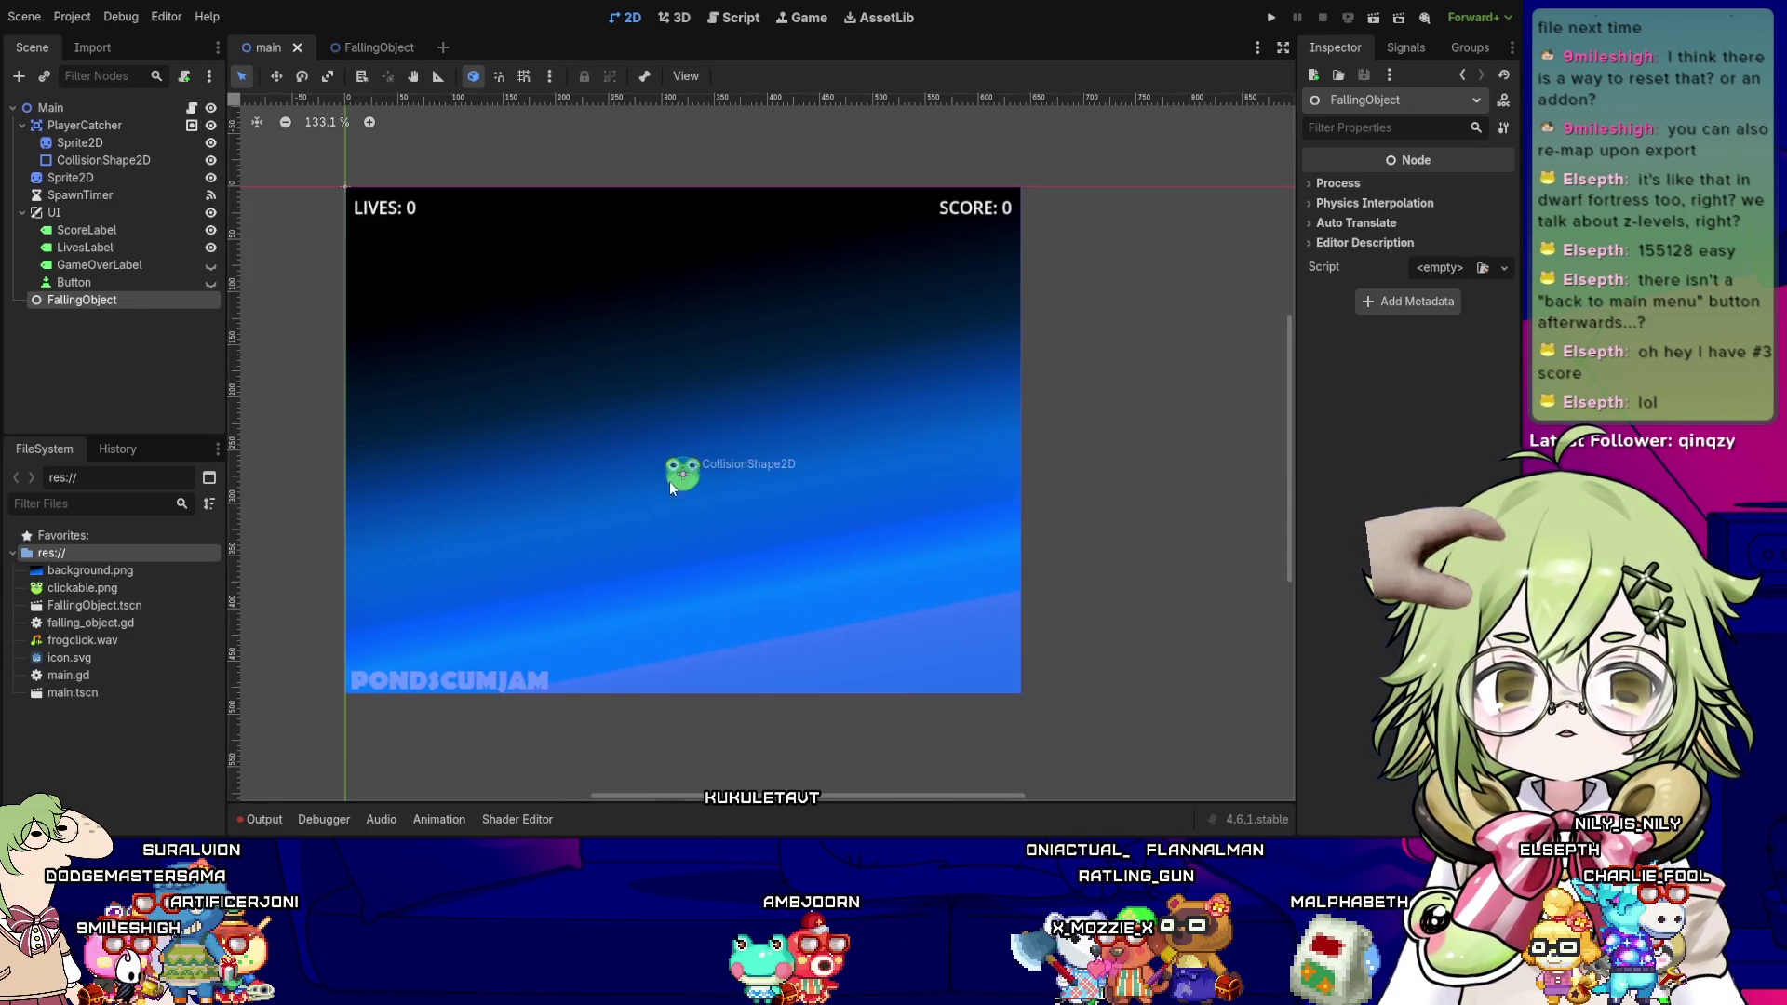
pyautogui.click(735, 17)
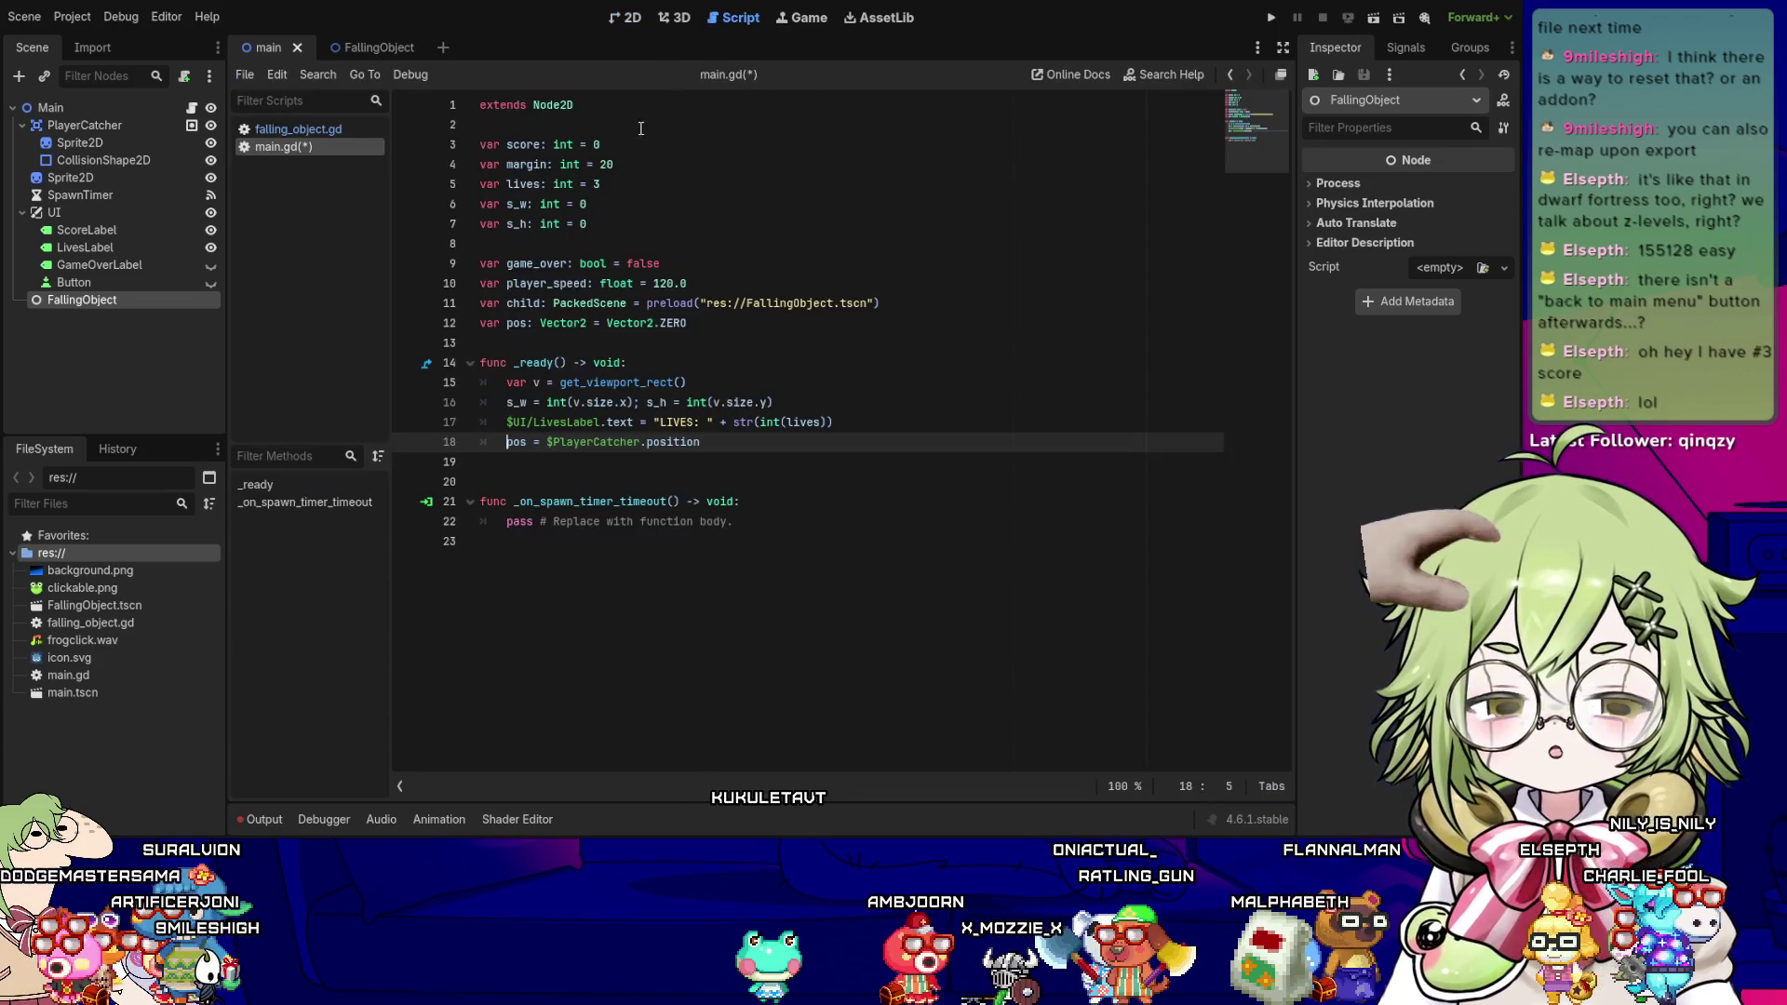
pyautogui.click(754, 443)
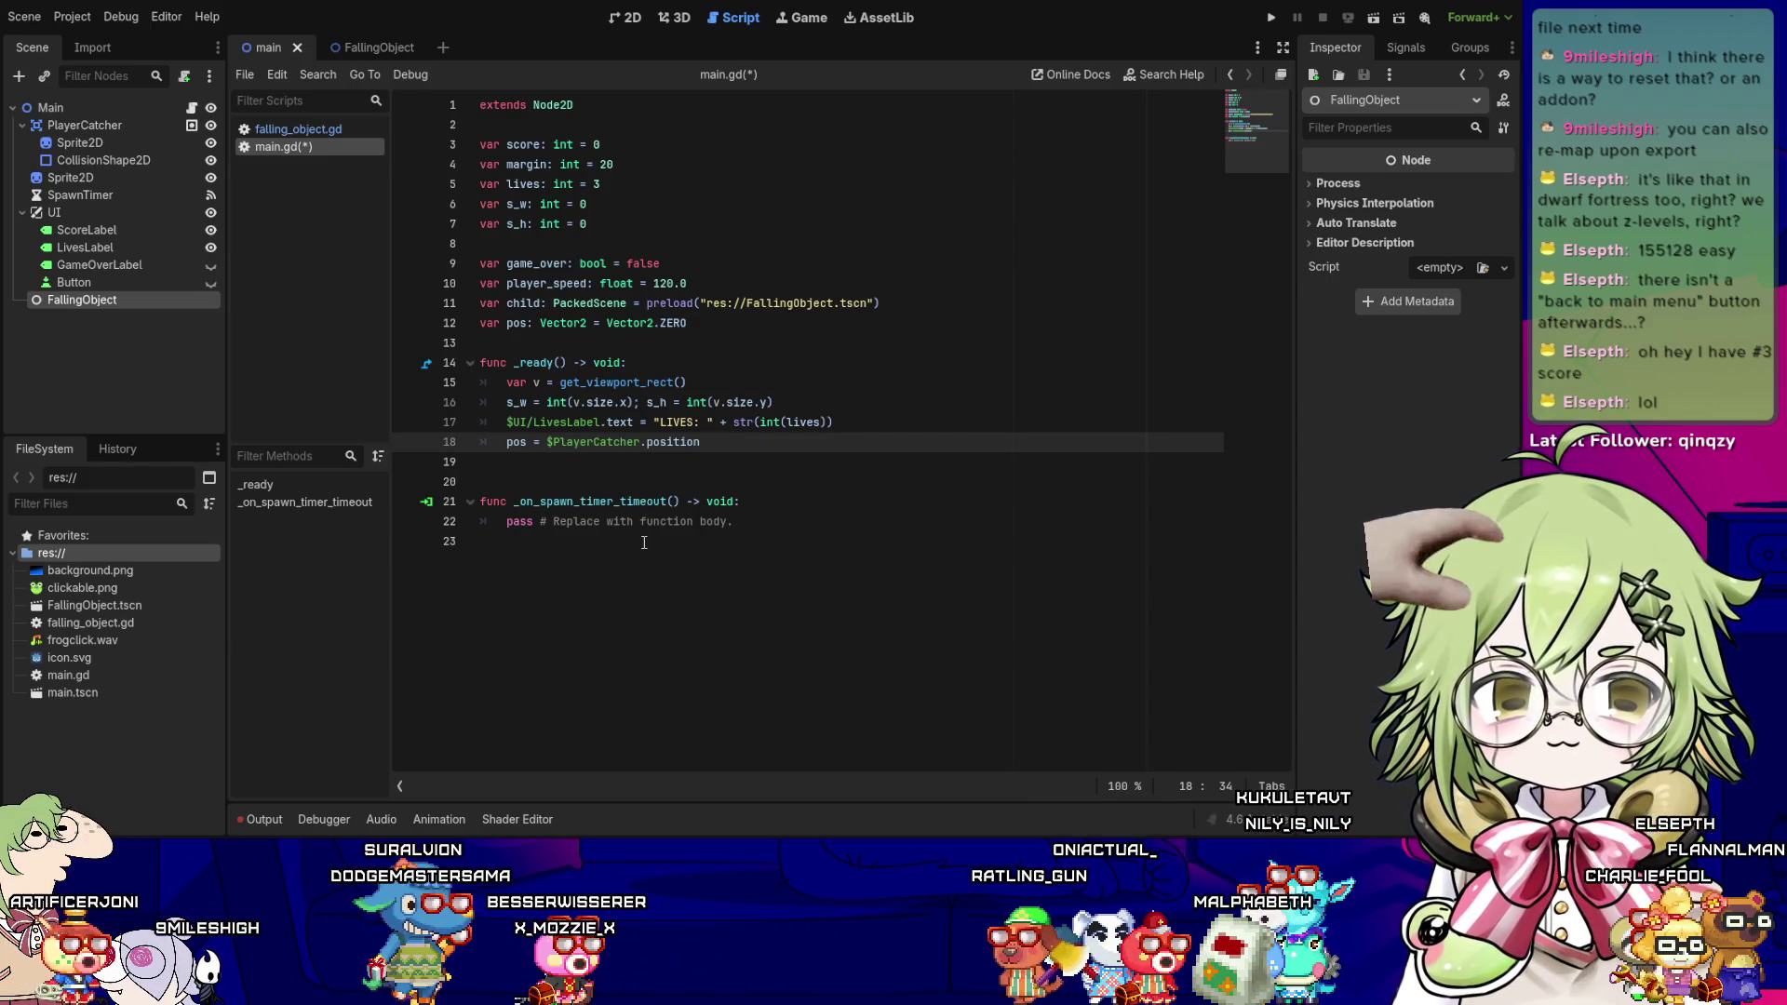
pyautogui.click(642, 542)
pyautogui.click(649, 484)
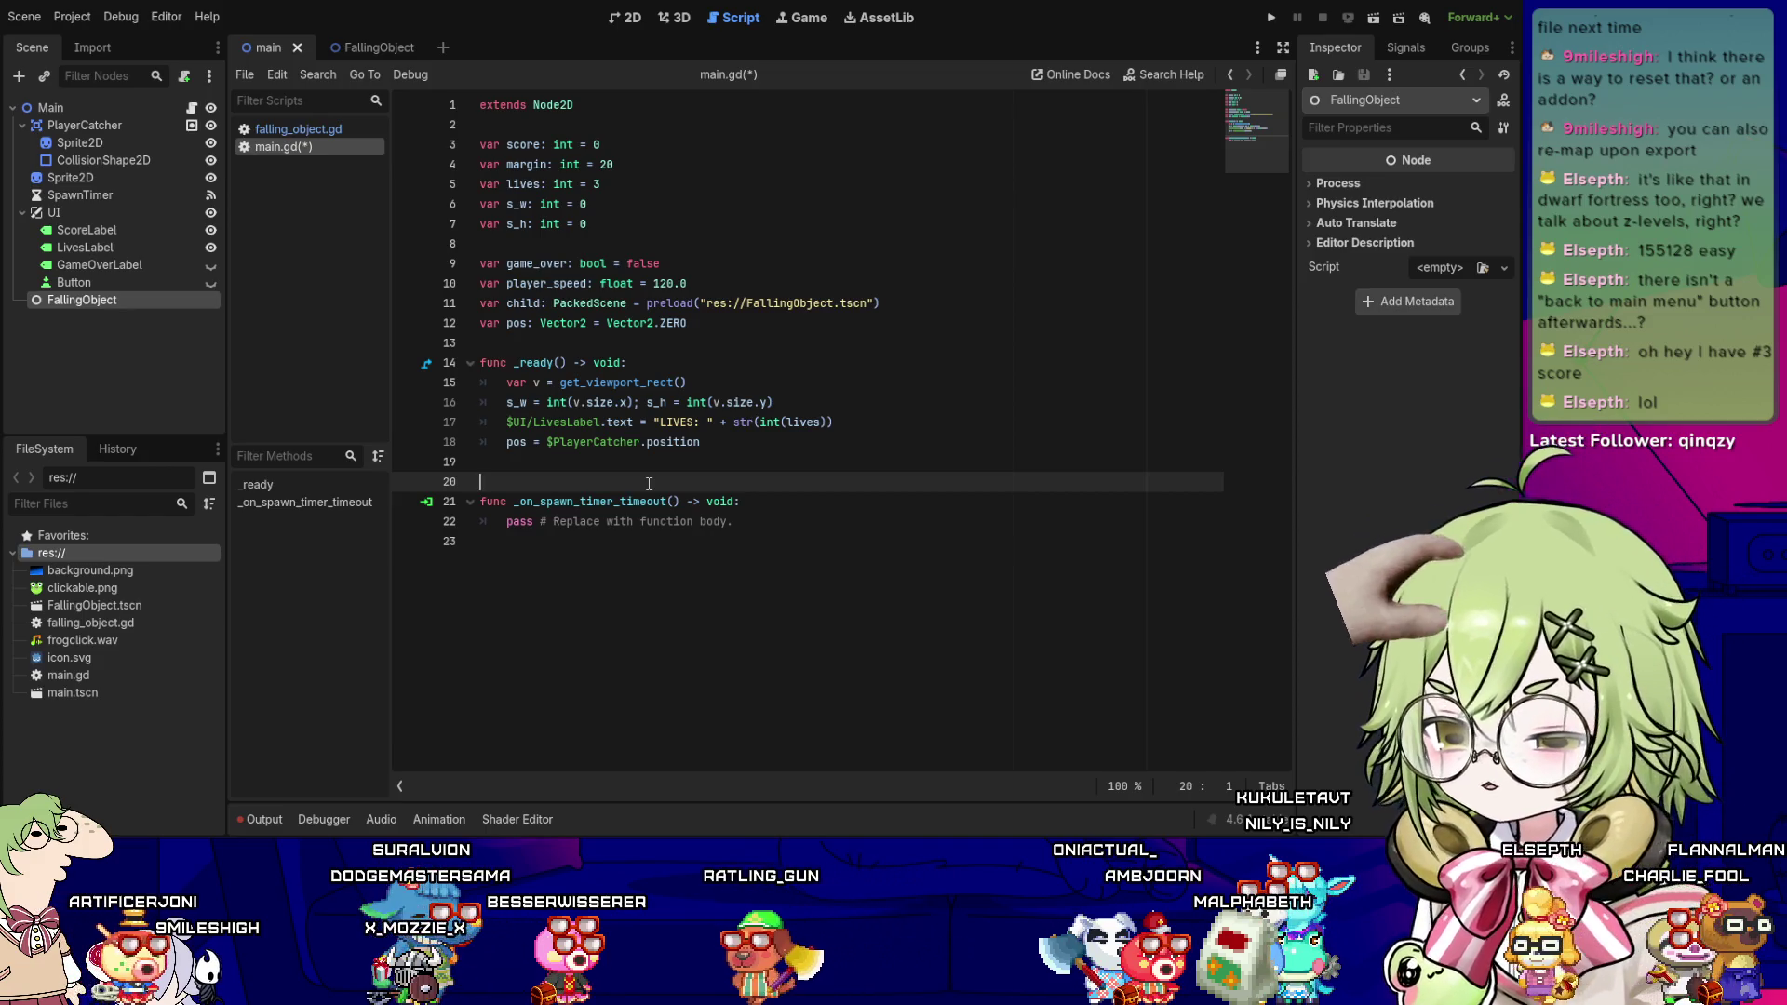
# - Declare func _process(delta: float) -> void: on line 20, fixing the funnc typo
pyautogui.press('Return')
pyautogui.press('Up')
pyautogui.write('funnc _p')
pyautogui.hotkey('ctrl', 's')
pyautogui.press('BackSpace')
pyautogui.press('BackSpace')
pyautogui.press('BackSpace')
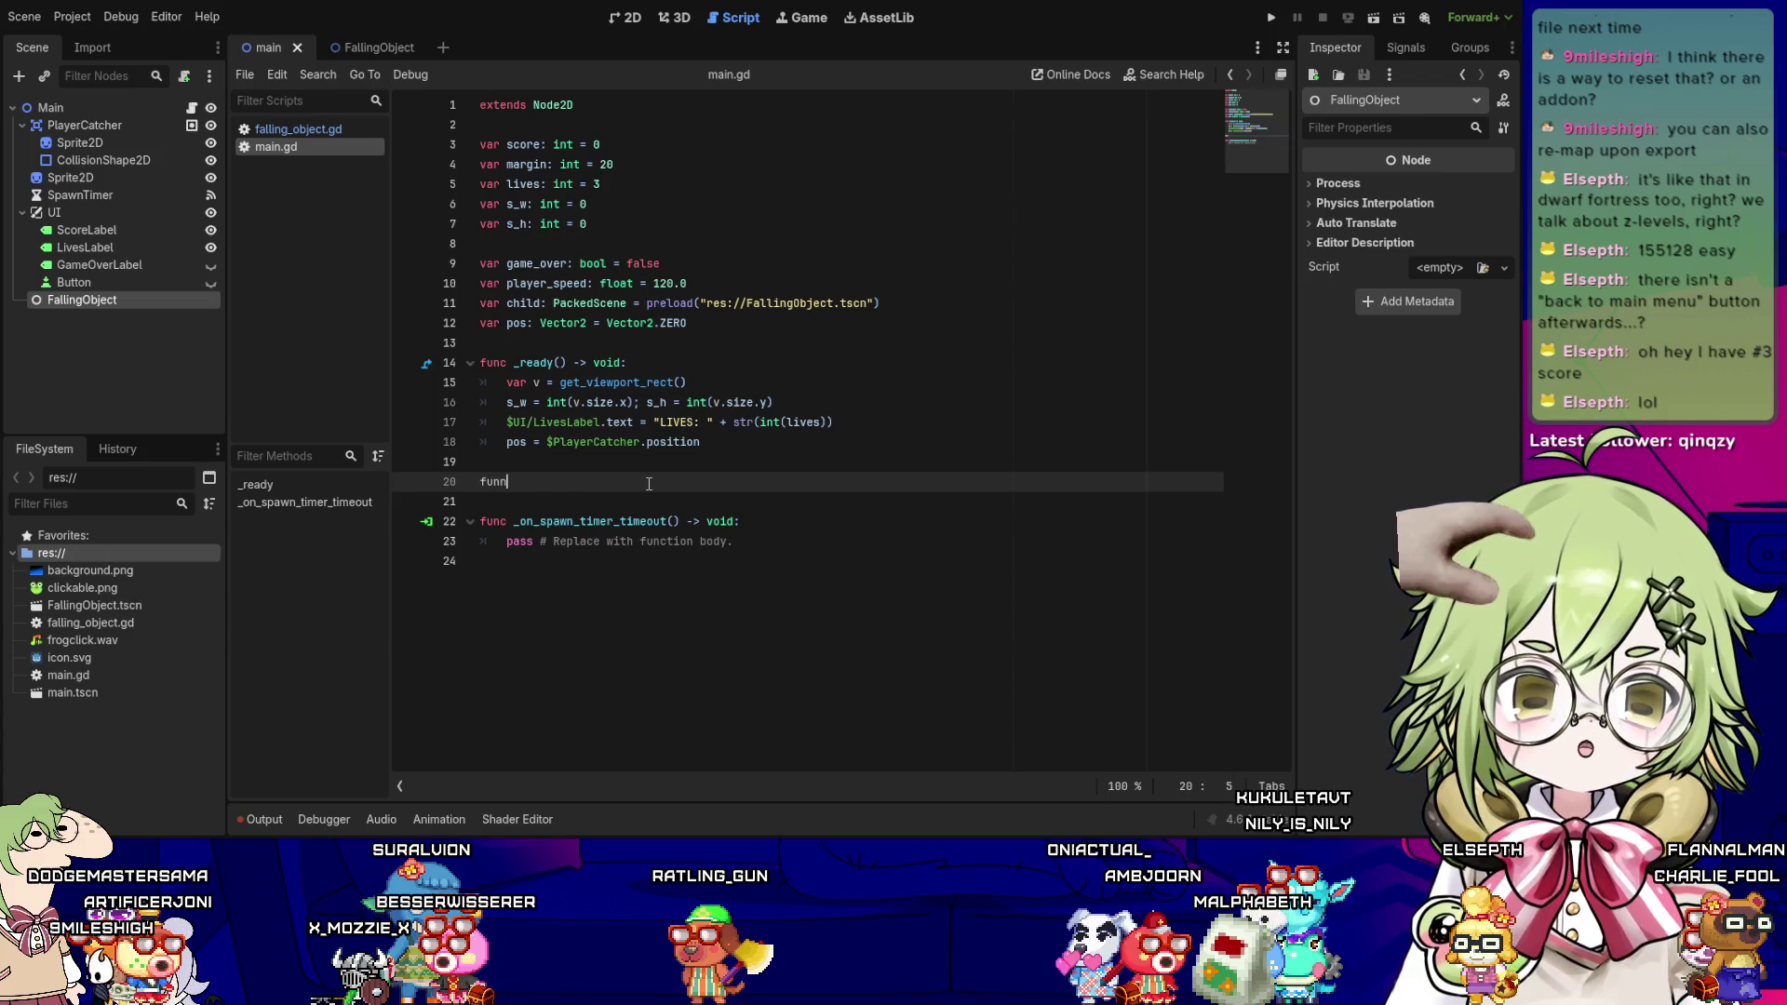
pyautogui.write('c _proces')
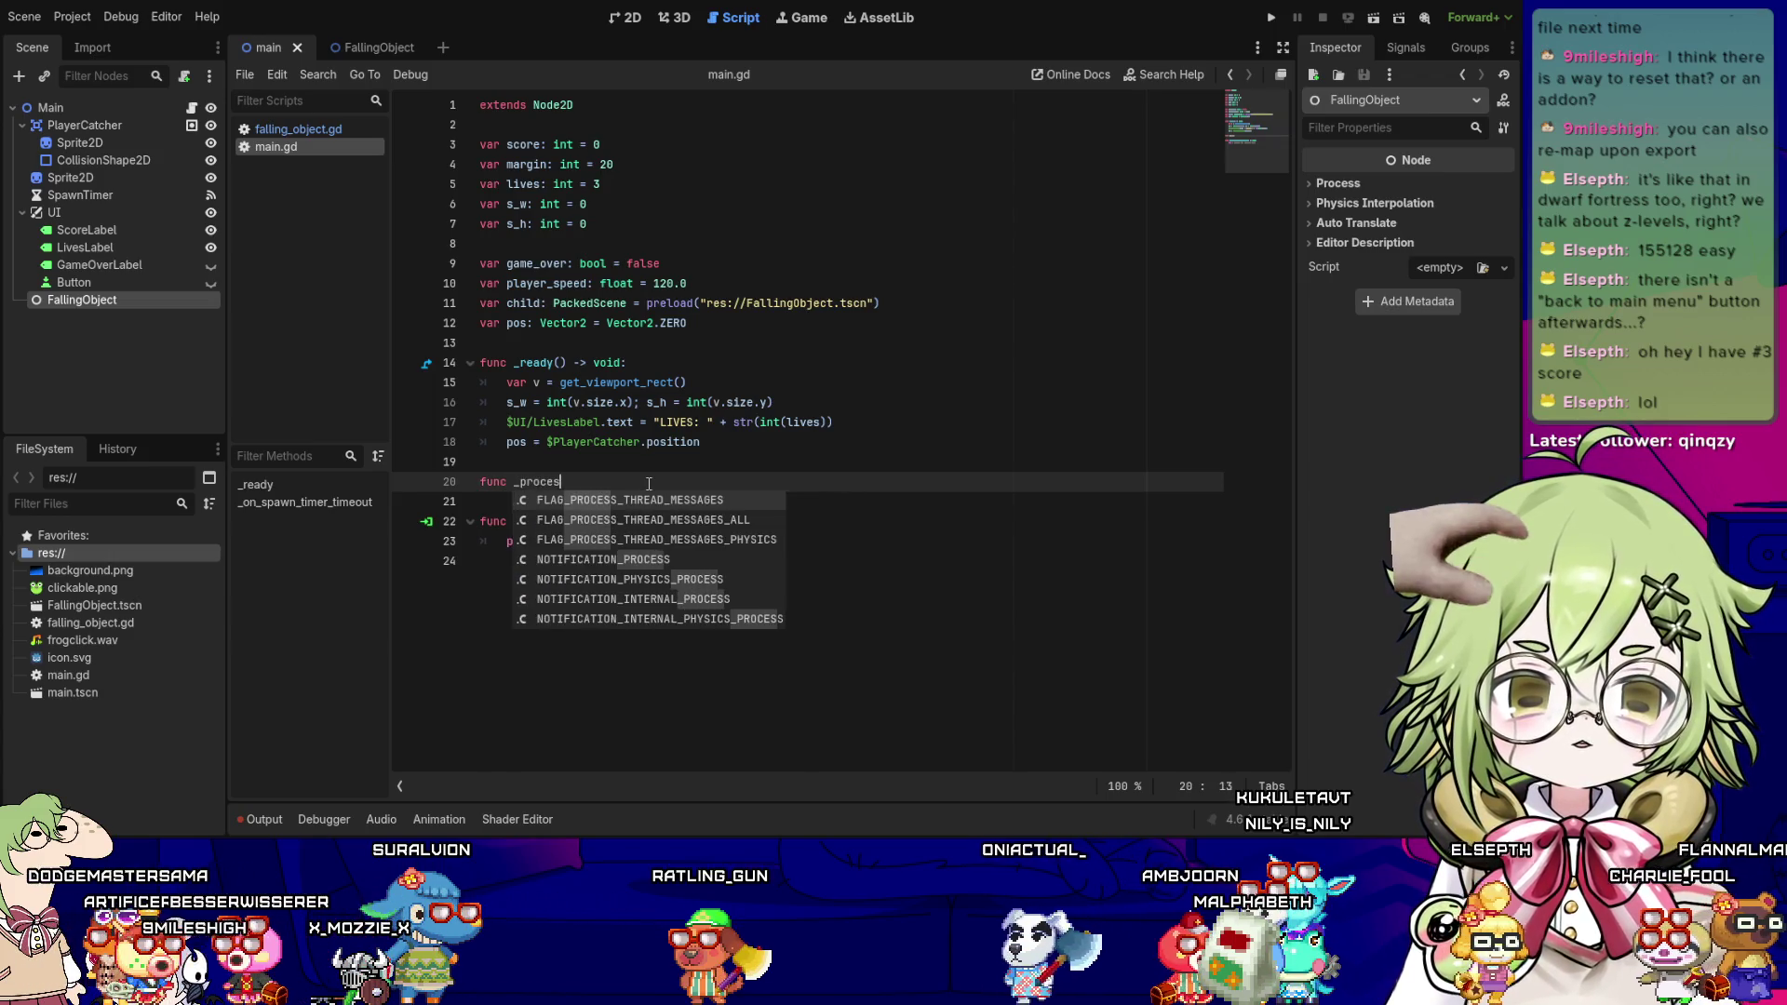
pyautogui.press('Return')
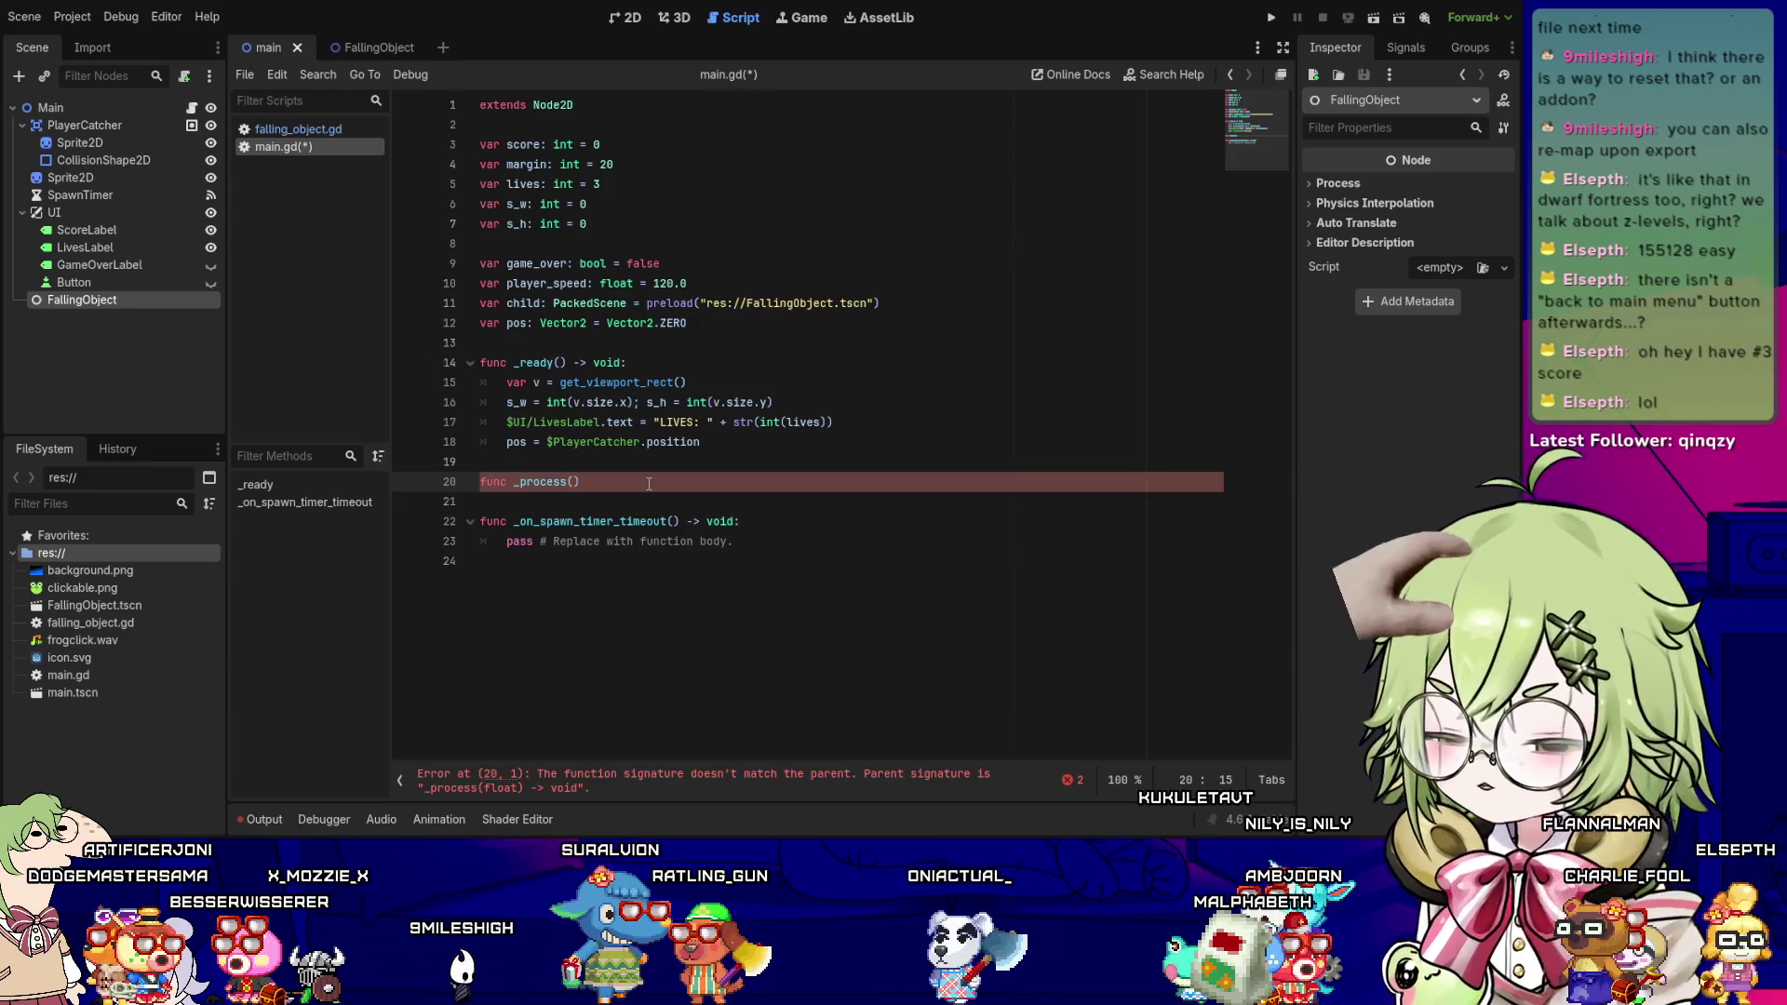
pyautogui.write('delta:float)')
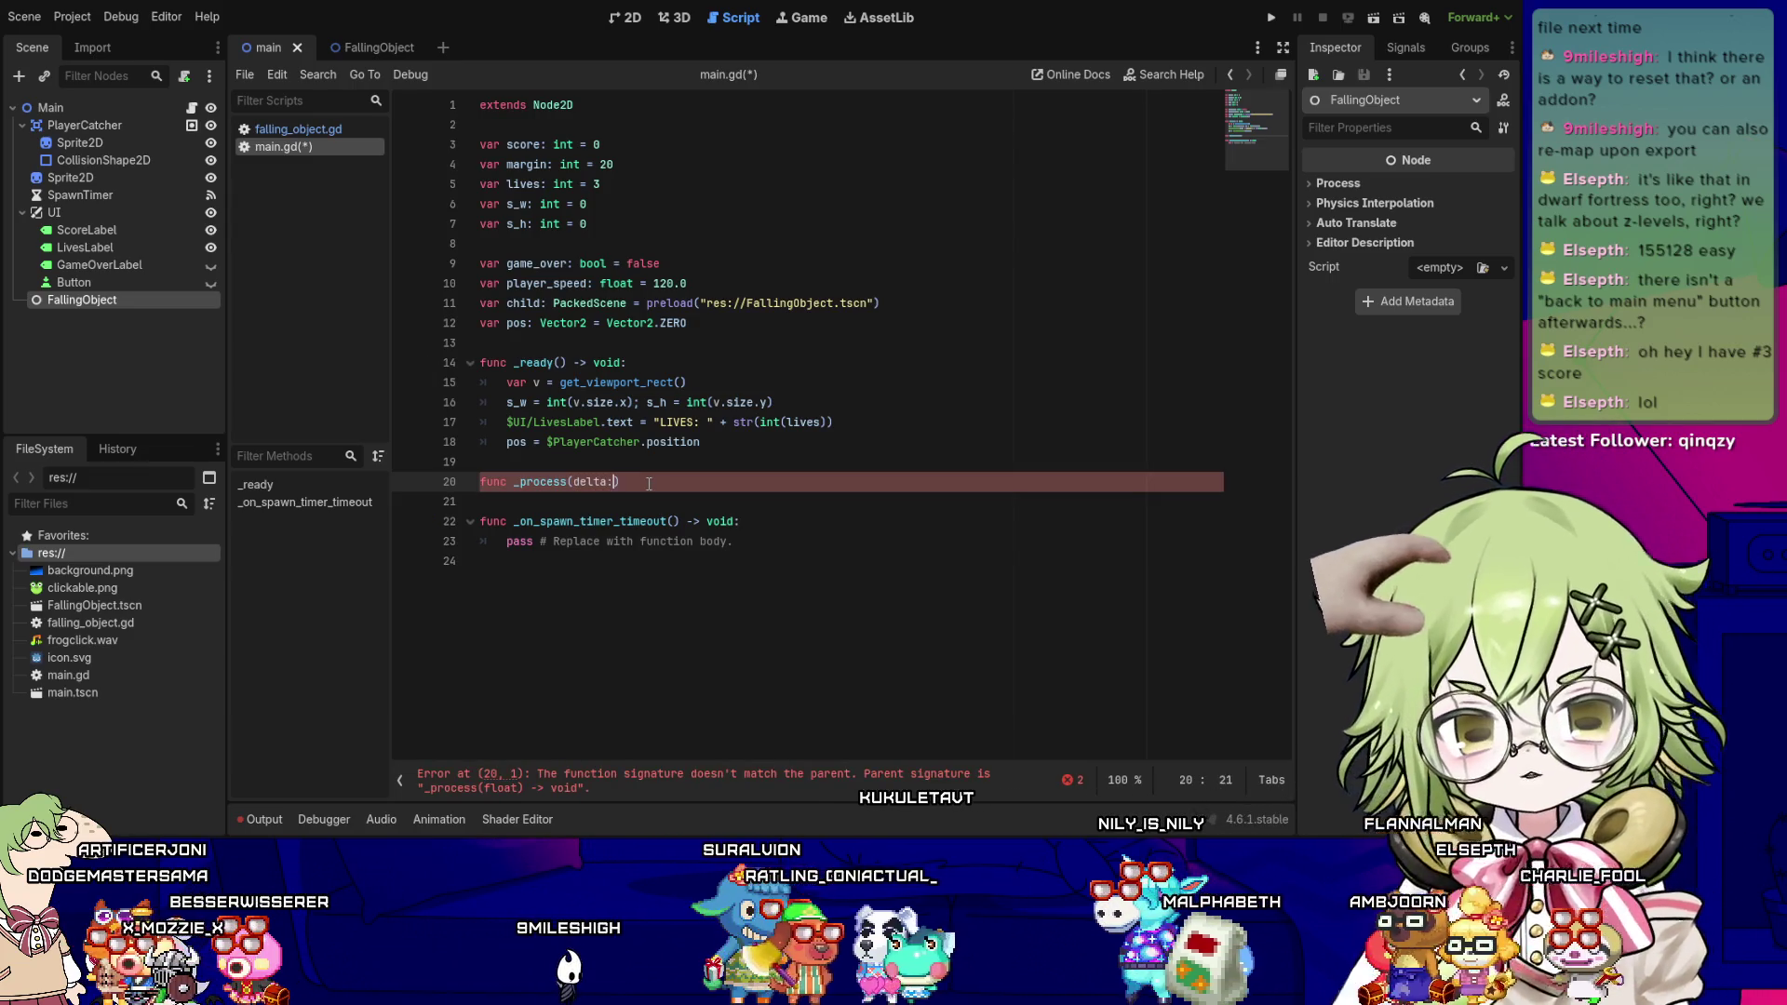
pyautogui.write(' -> void:')
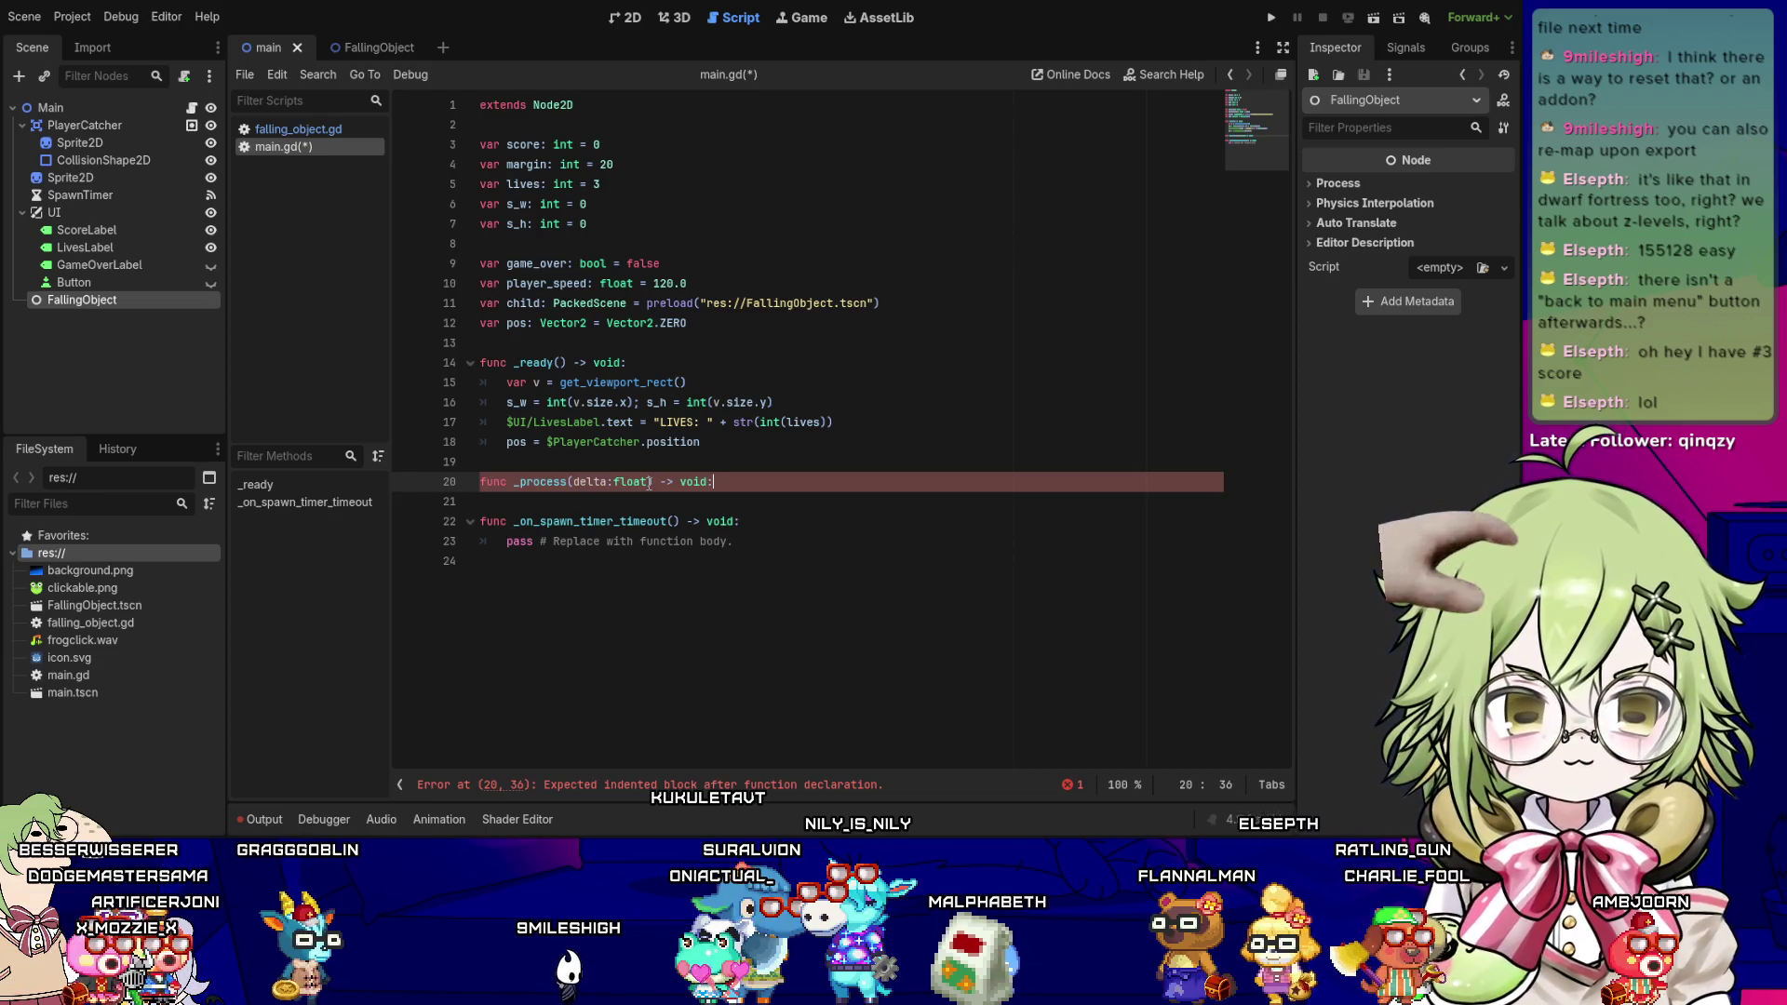
pyautogui.press('Return')
# - Make _process start with if game_over: return, followed by a new indented line
pyautogui.write('retu')
pyautogui.press('Return')
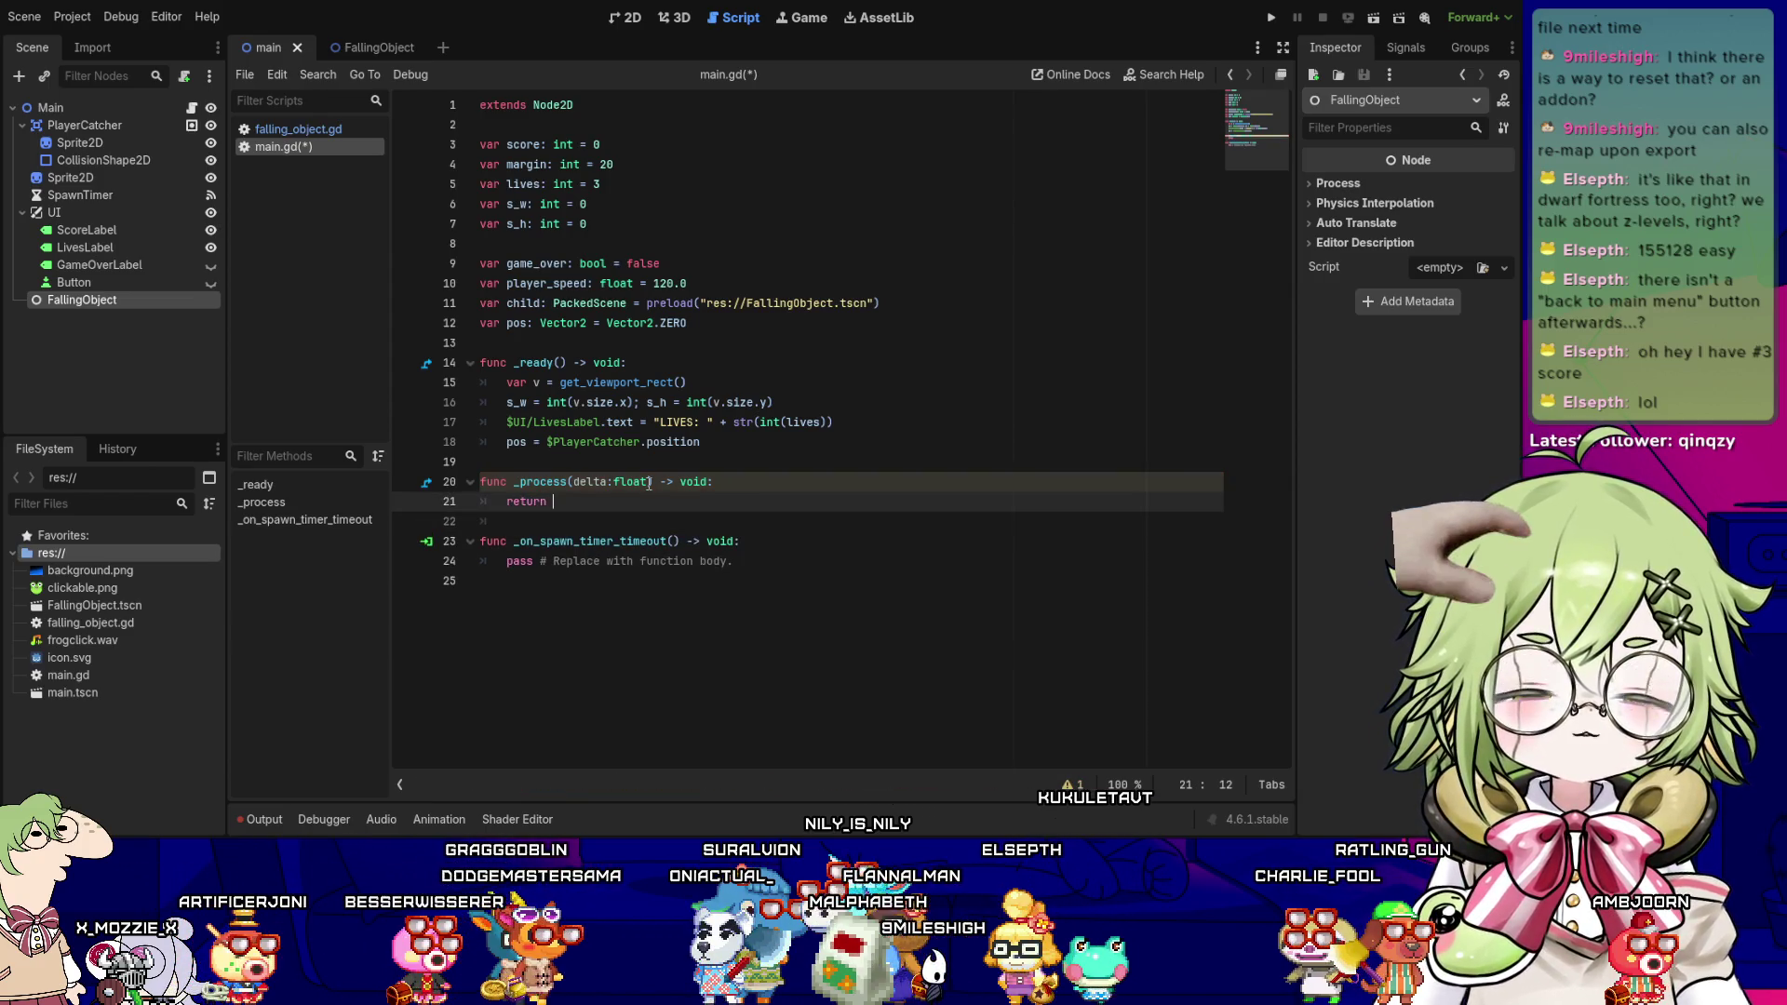
pyautogui.hotkey('shift', 'Left')
pyautogui.hotkey('shift', 'Left')
pyautogui.hotkey('shift', 'Left')
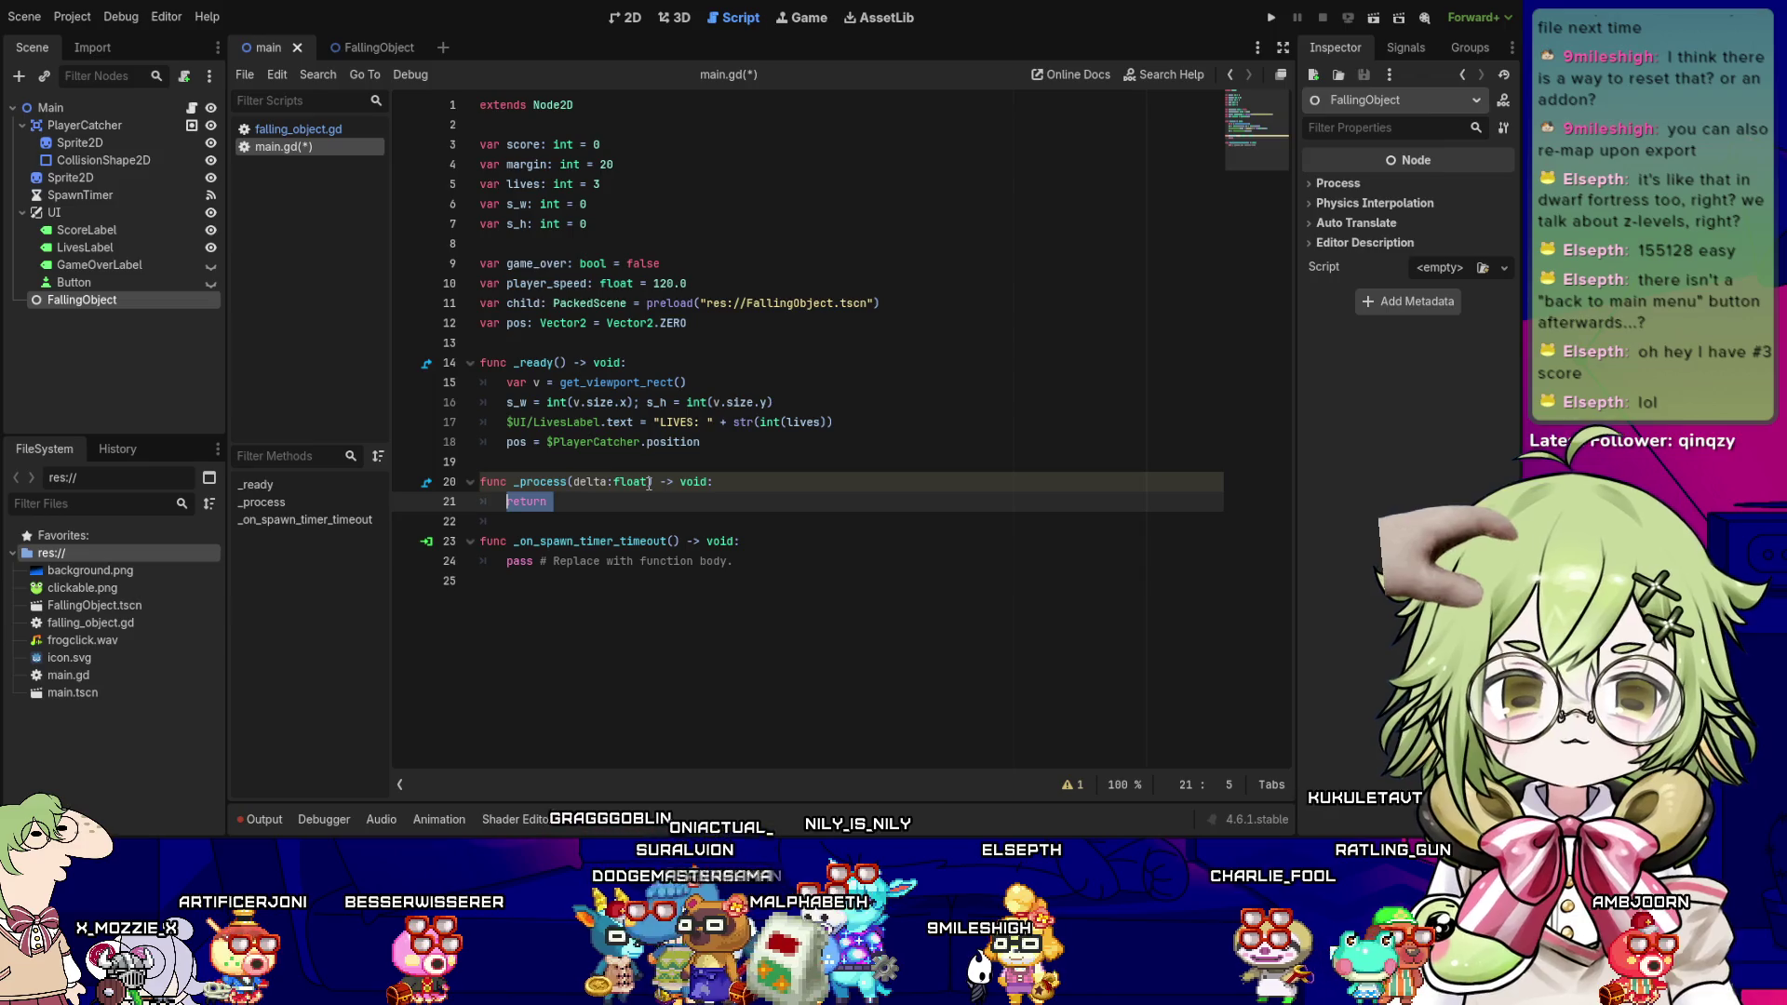
pyautogui.write('pass')
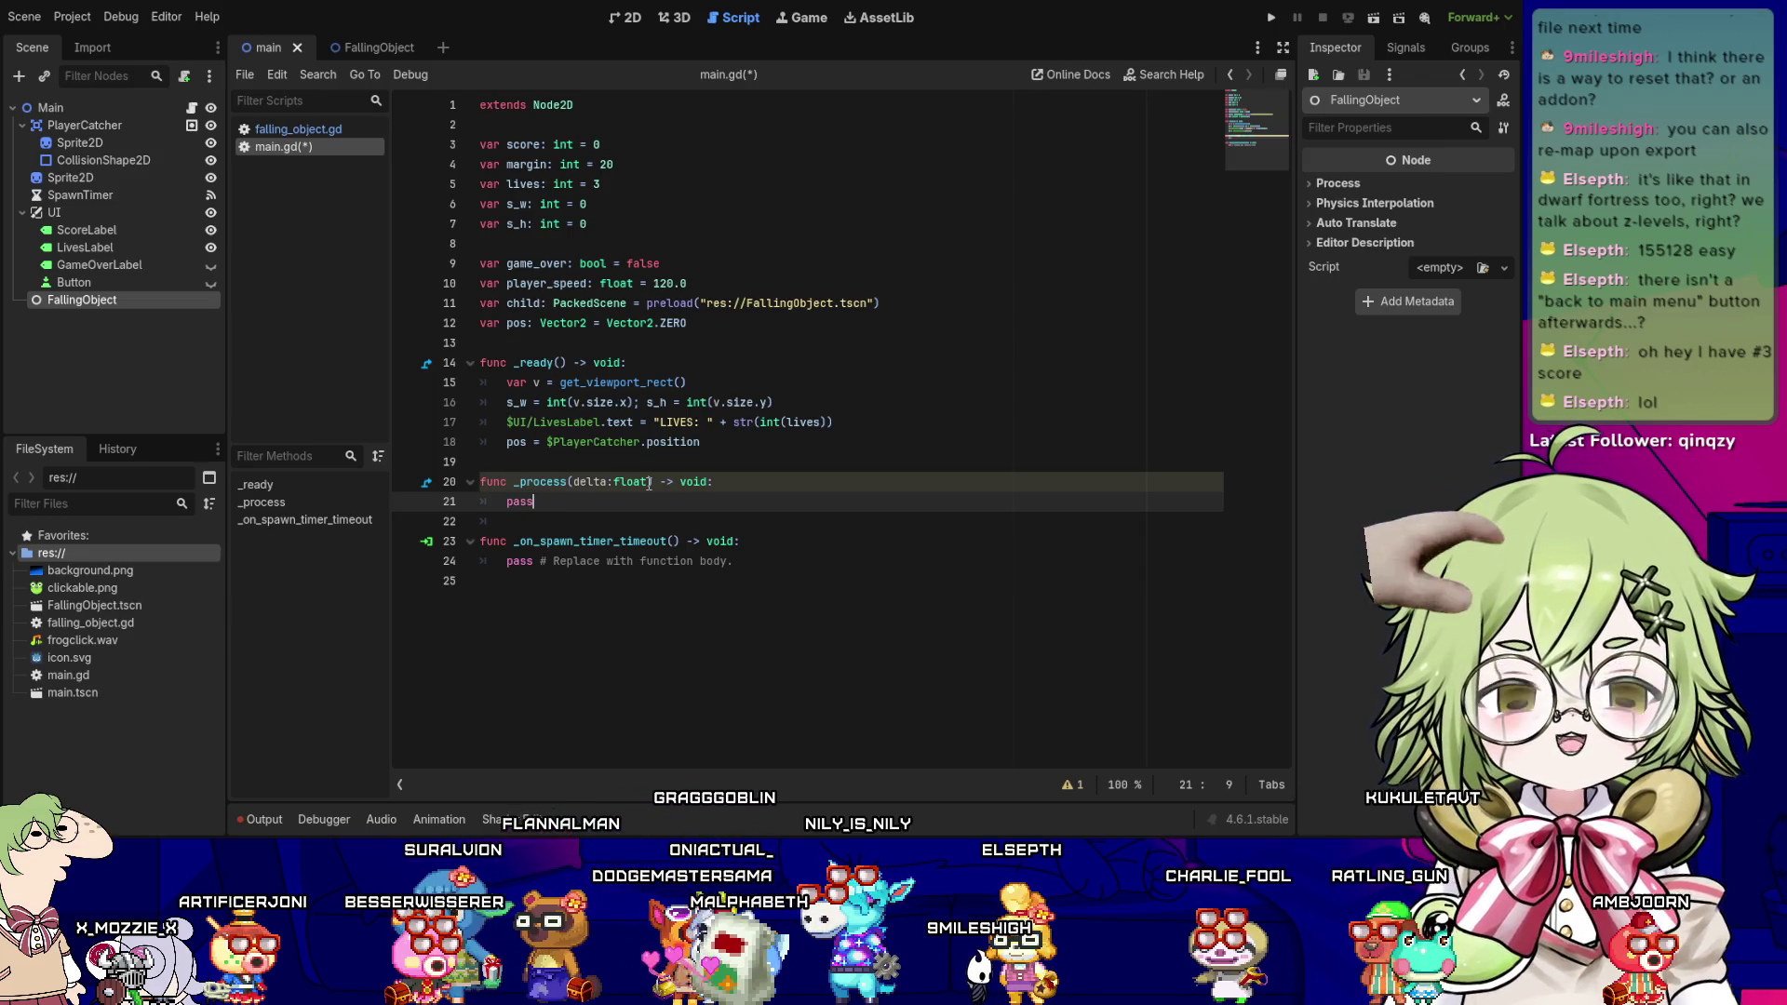
pyautogui.hotkey('shift', 'Left')
pyautogui.hotkey('shift', 'Left')
pyautogui.hotkey('shift', 'Left')
pyautogui.press('BackSpace')
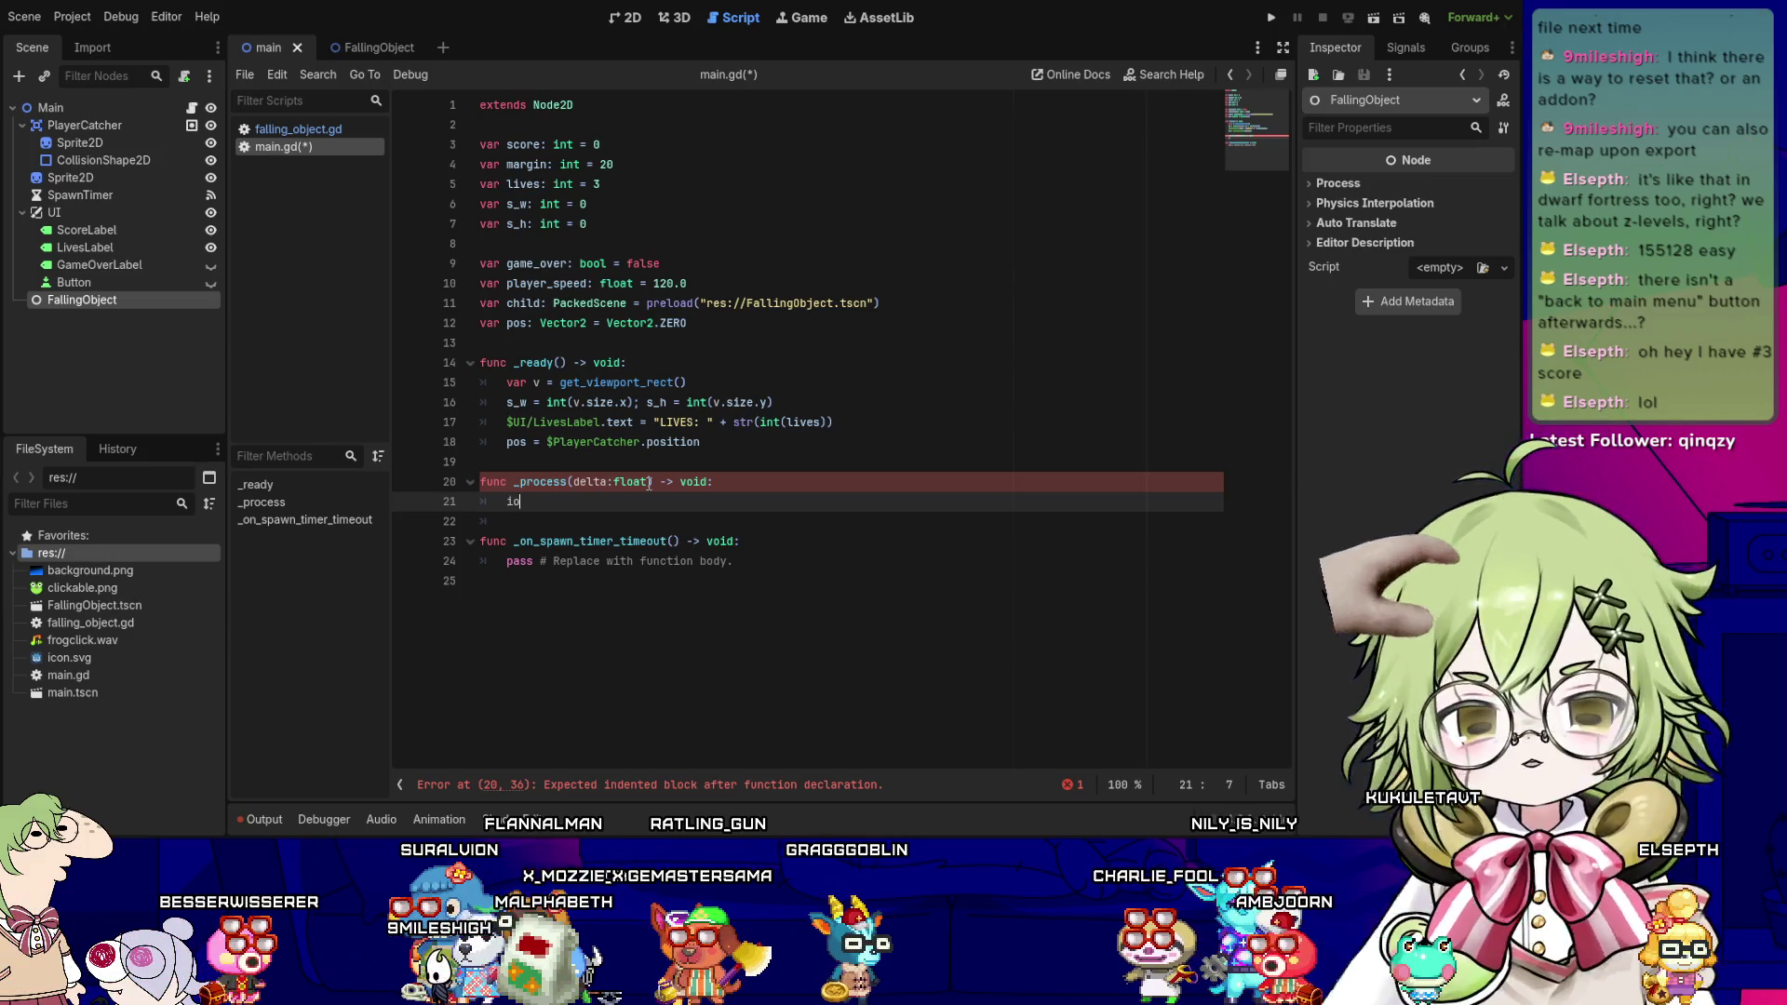
pyautogui.press('BackSpace')
pyautogui.write('f game_over: return')
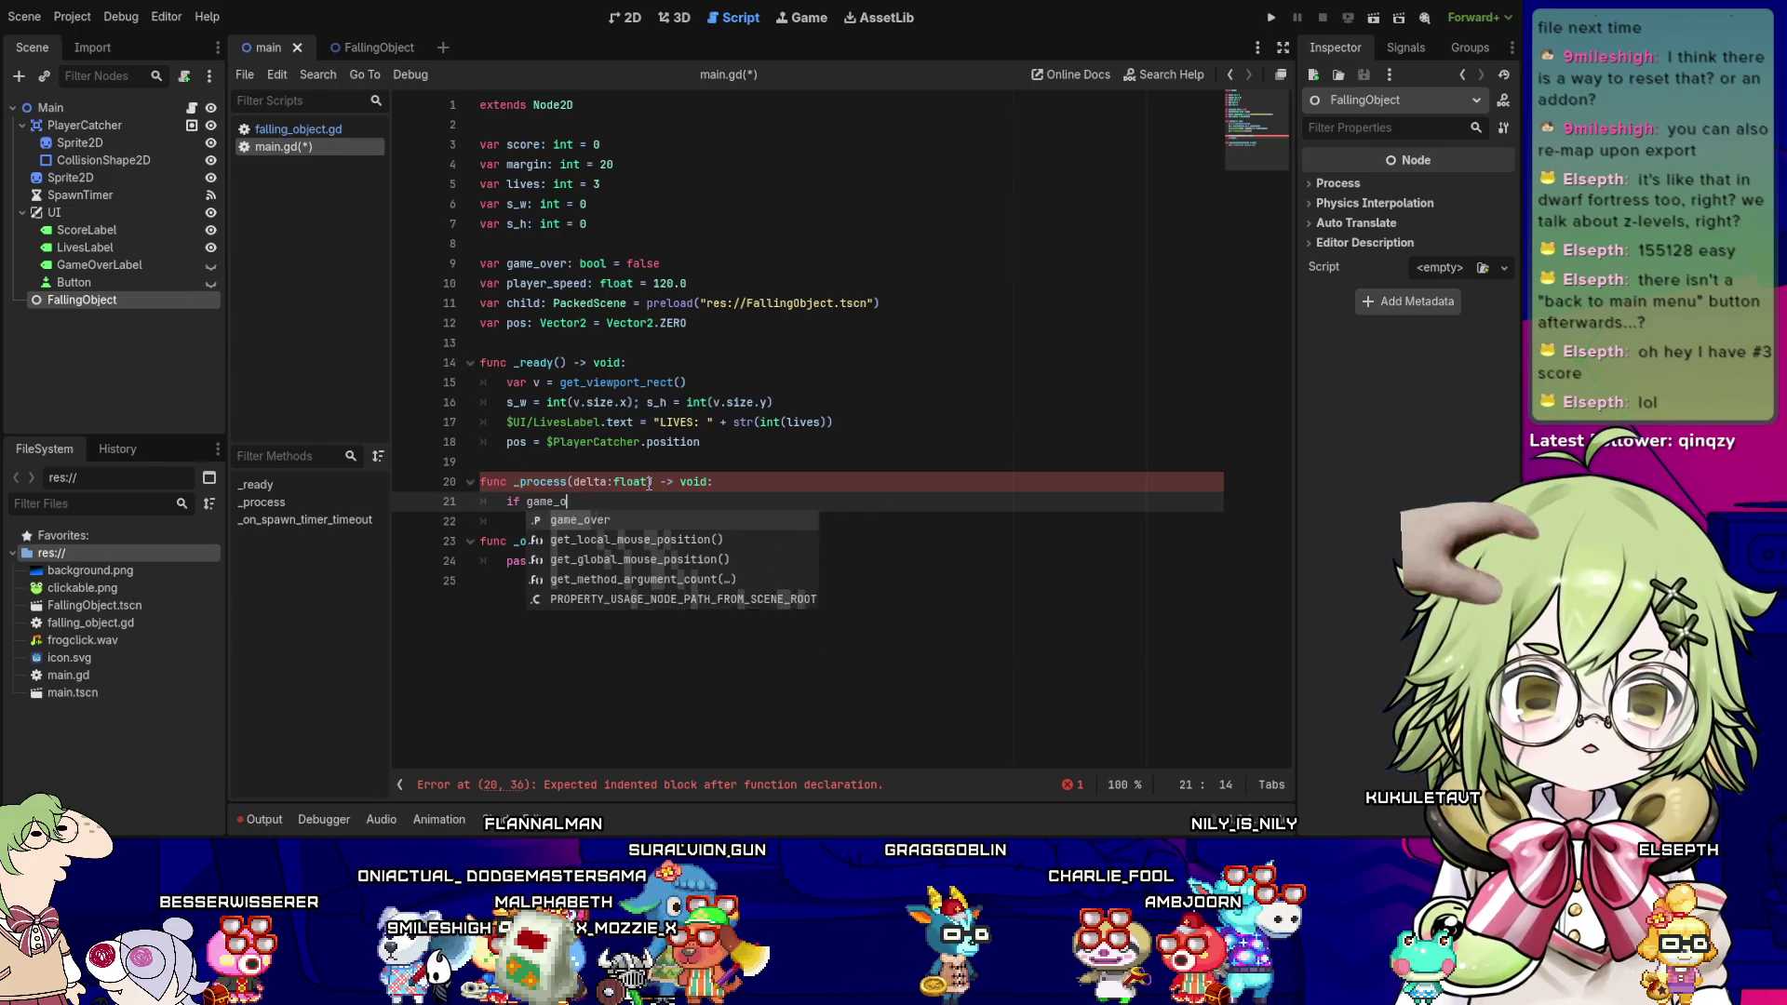
pyautogui.press('Return')
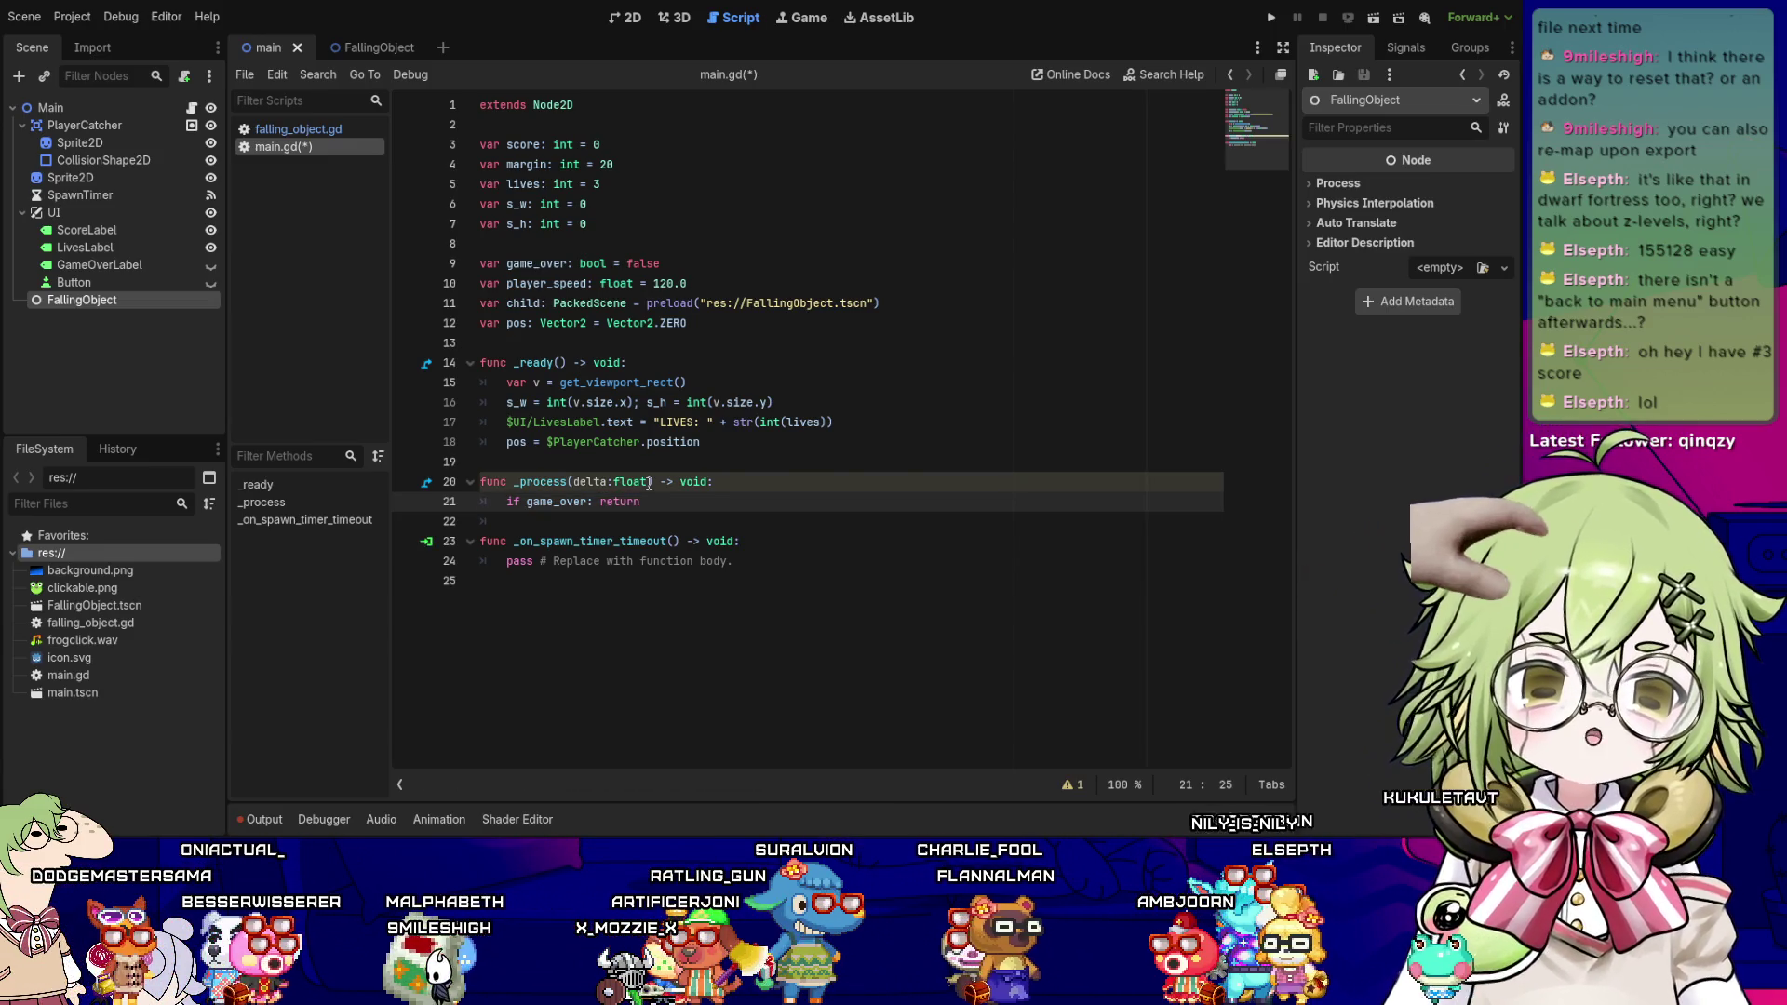
pyautogui.press('Return')
pyautogui.press('Up')
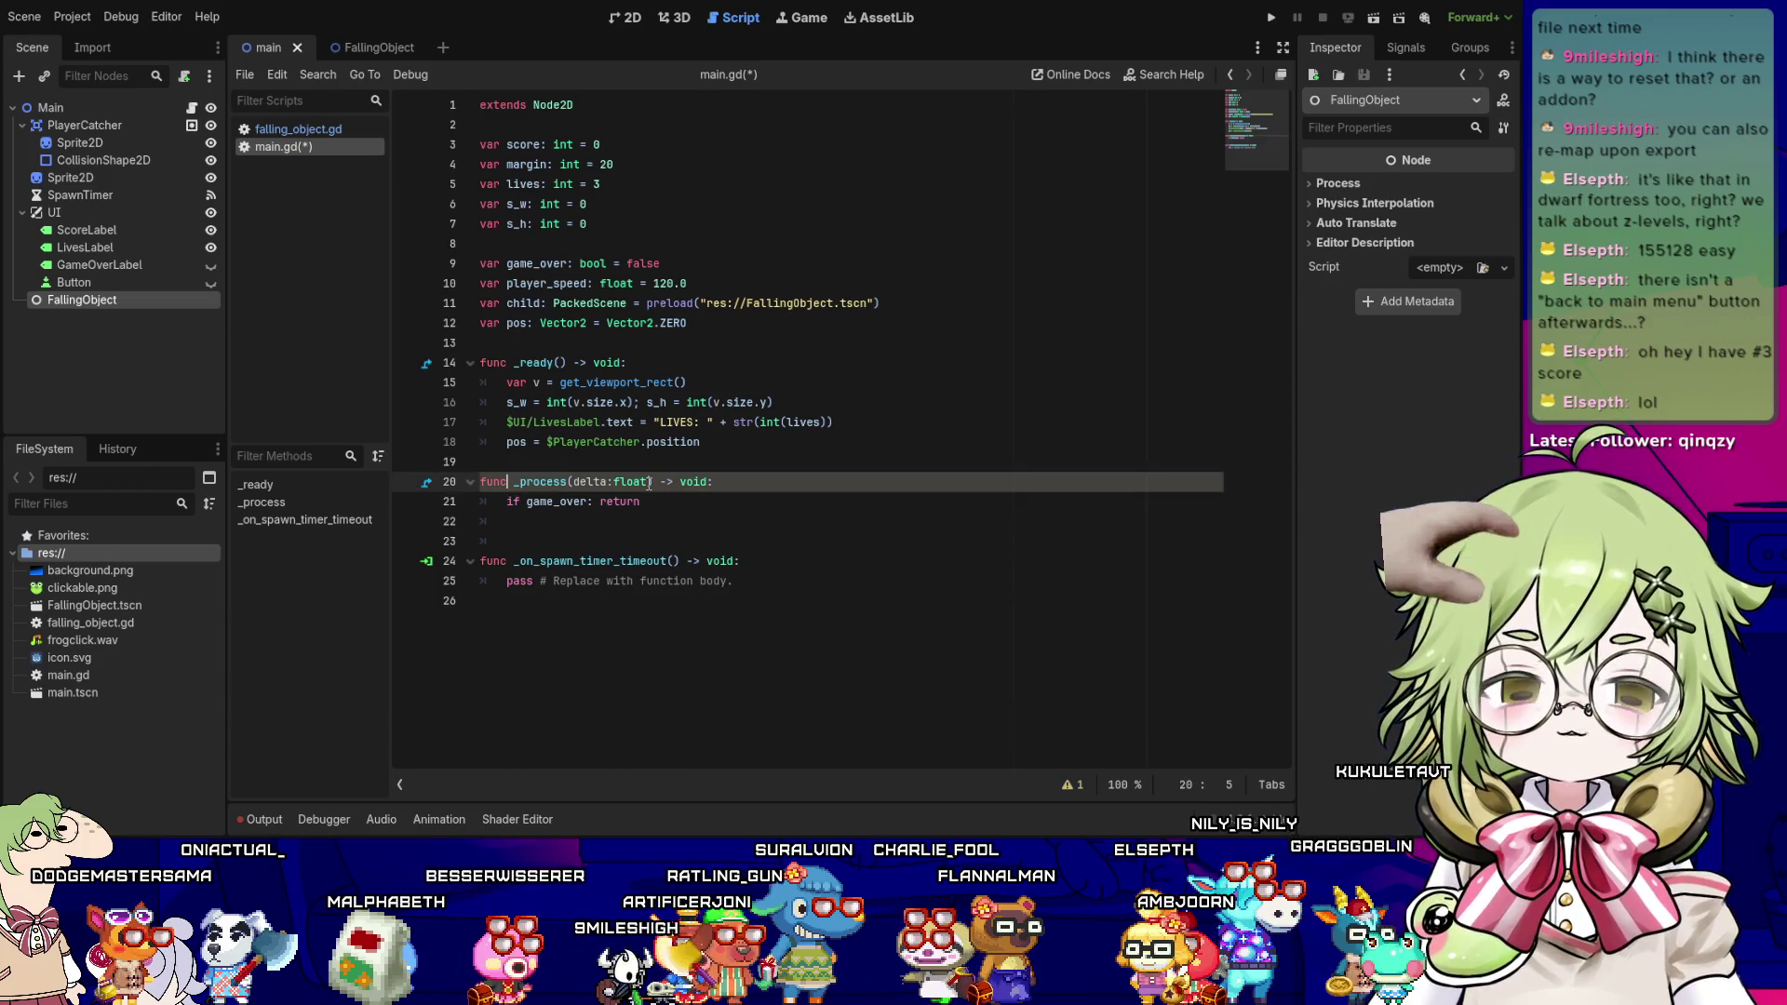
pyautogui.press('Down')
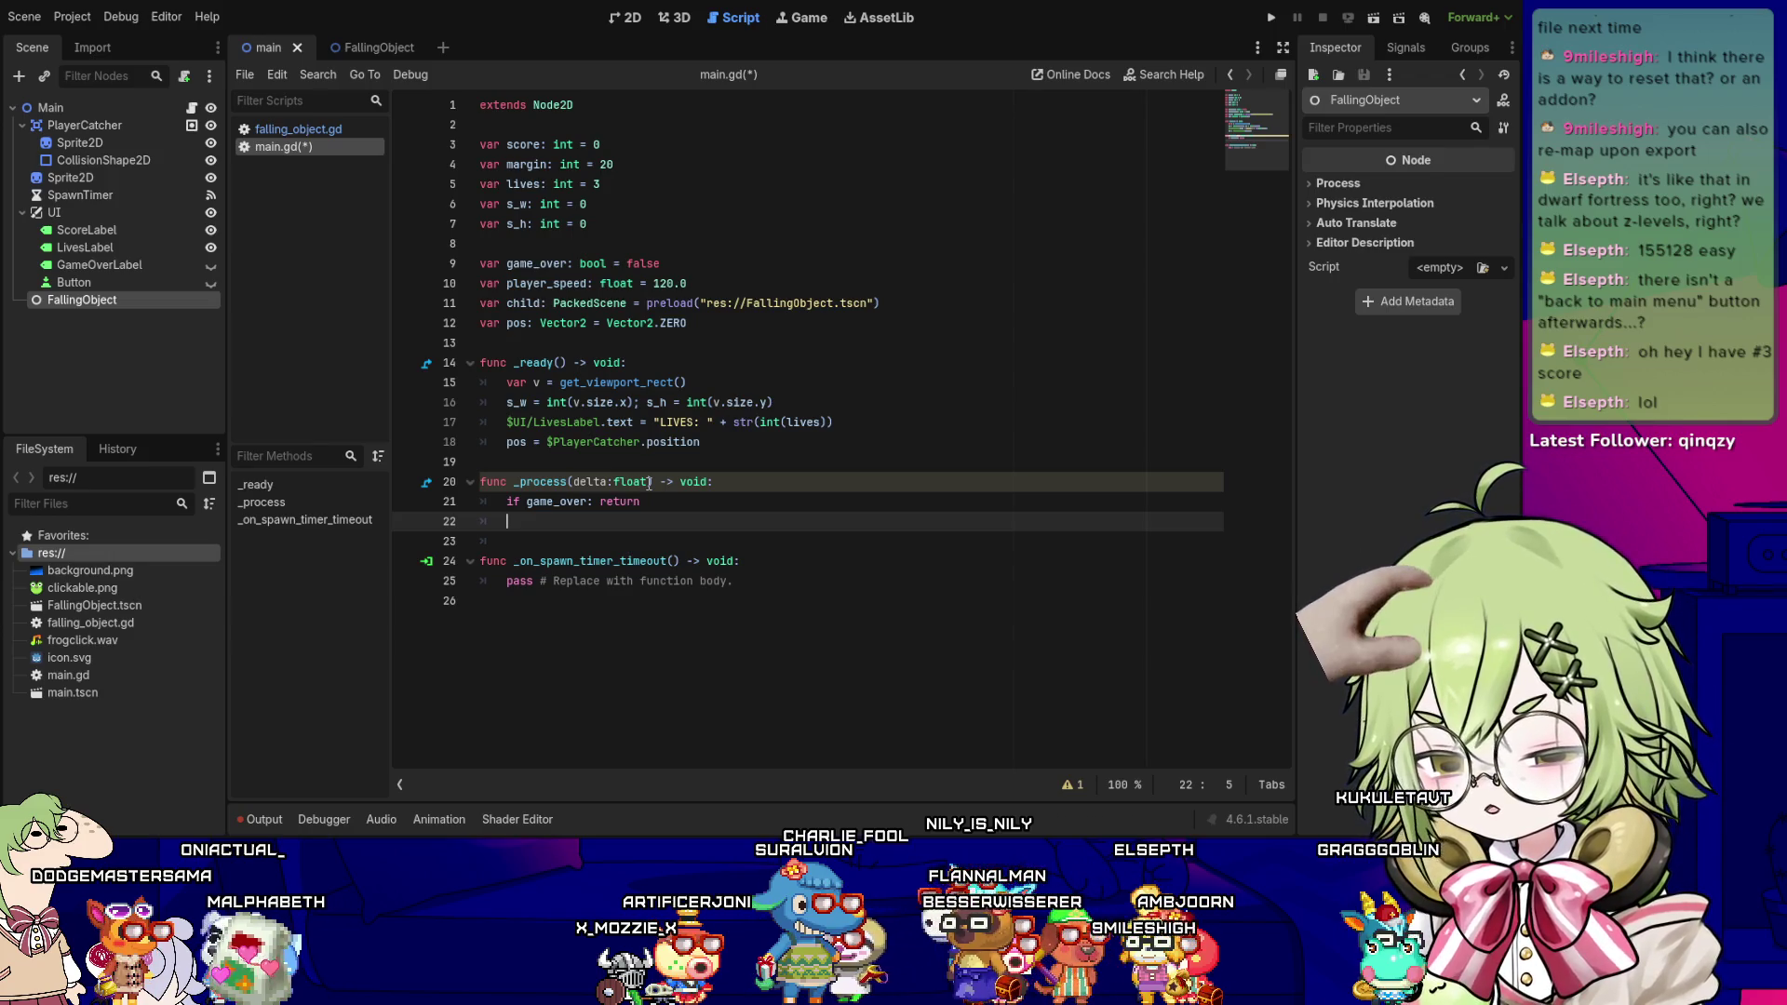
# - Set $PlayerCatcher.position.x = player_speed * delta when "ui_left" is pressed
pyautogui.write('if Input')
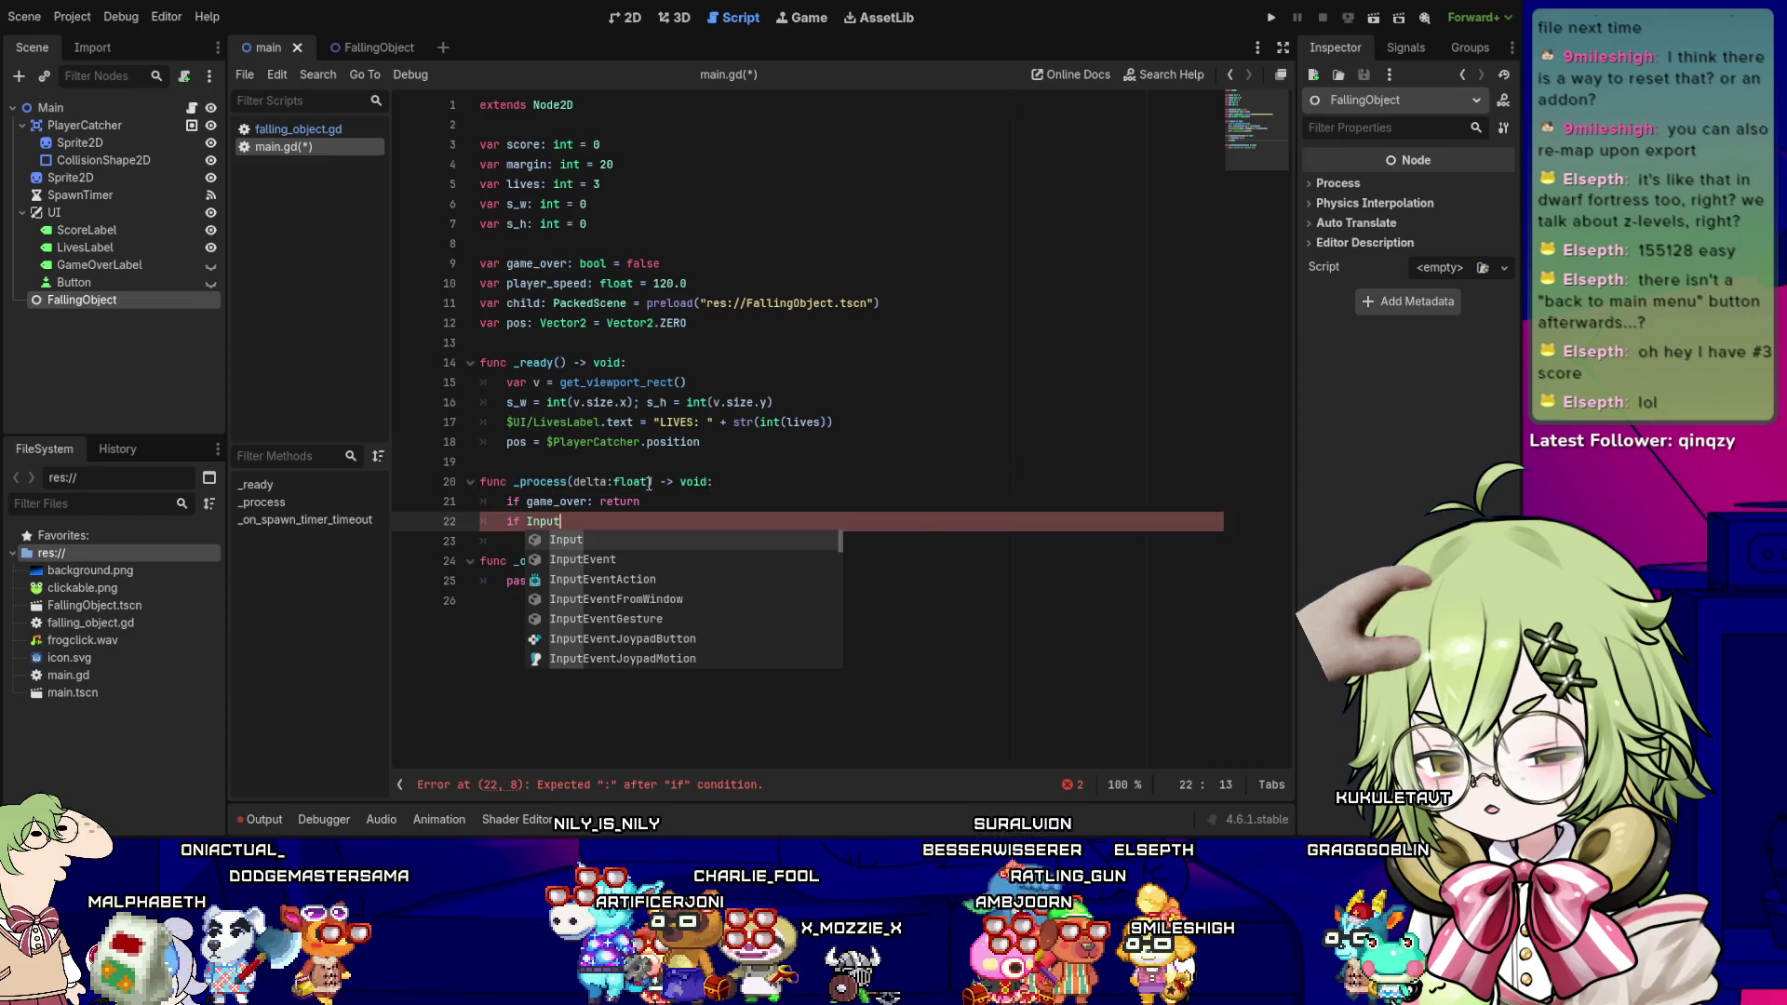
pyautogui.write('.is_act')
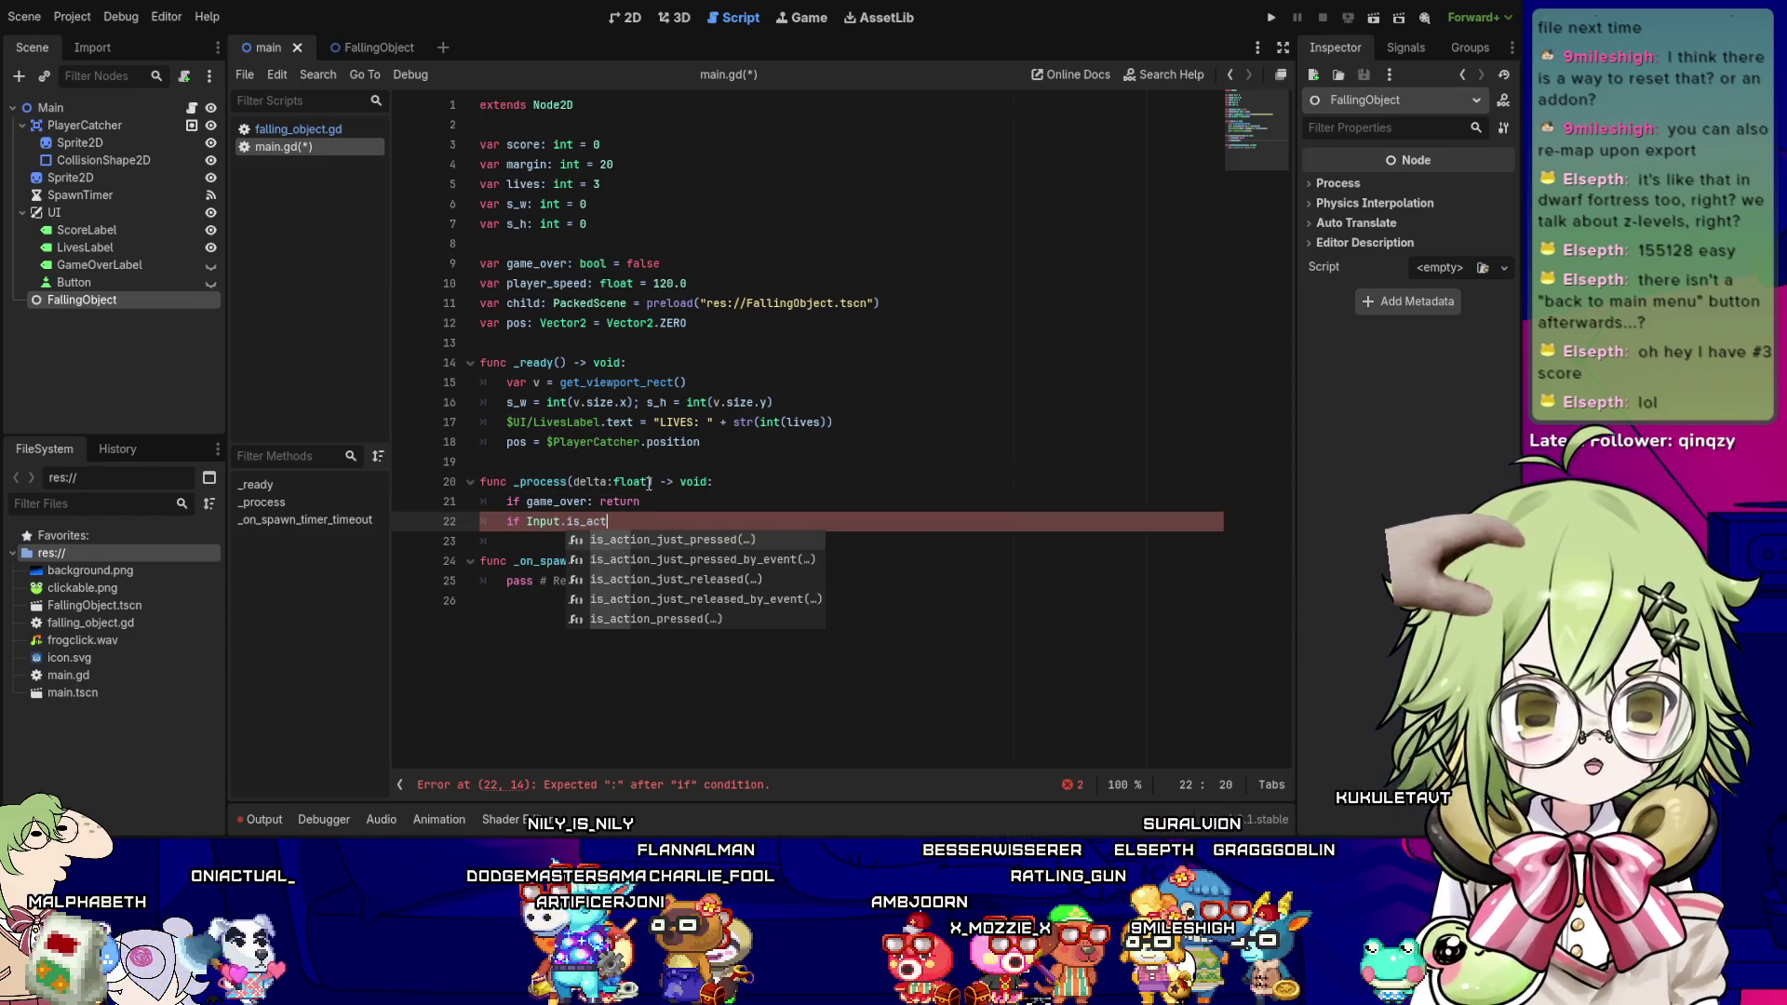
pyautogui.write('ion_pressed')
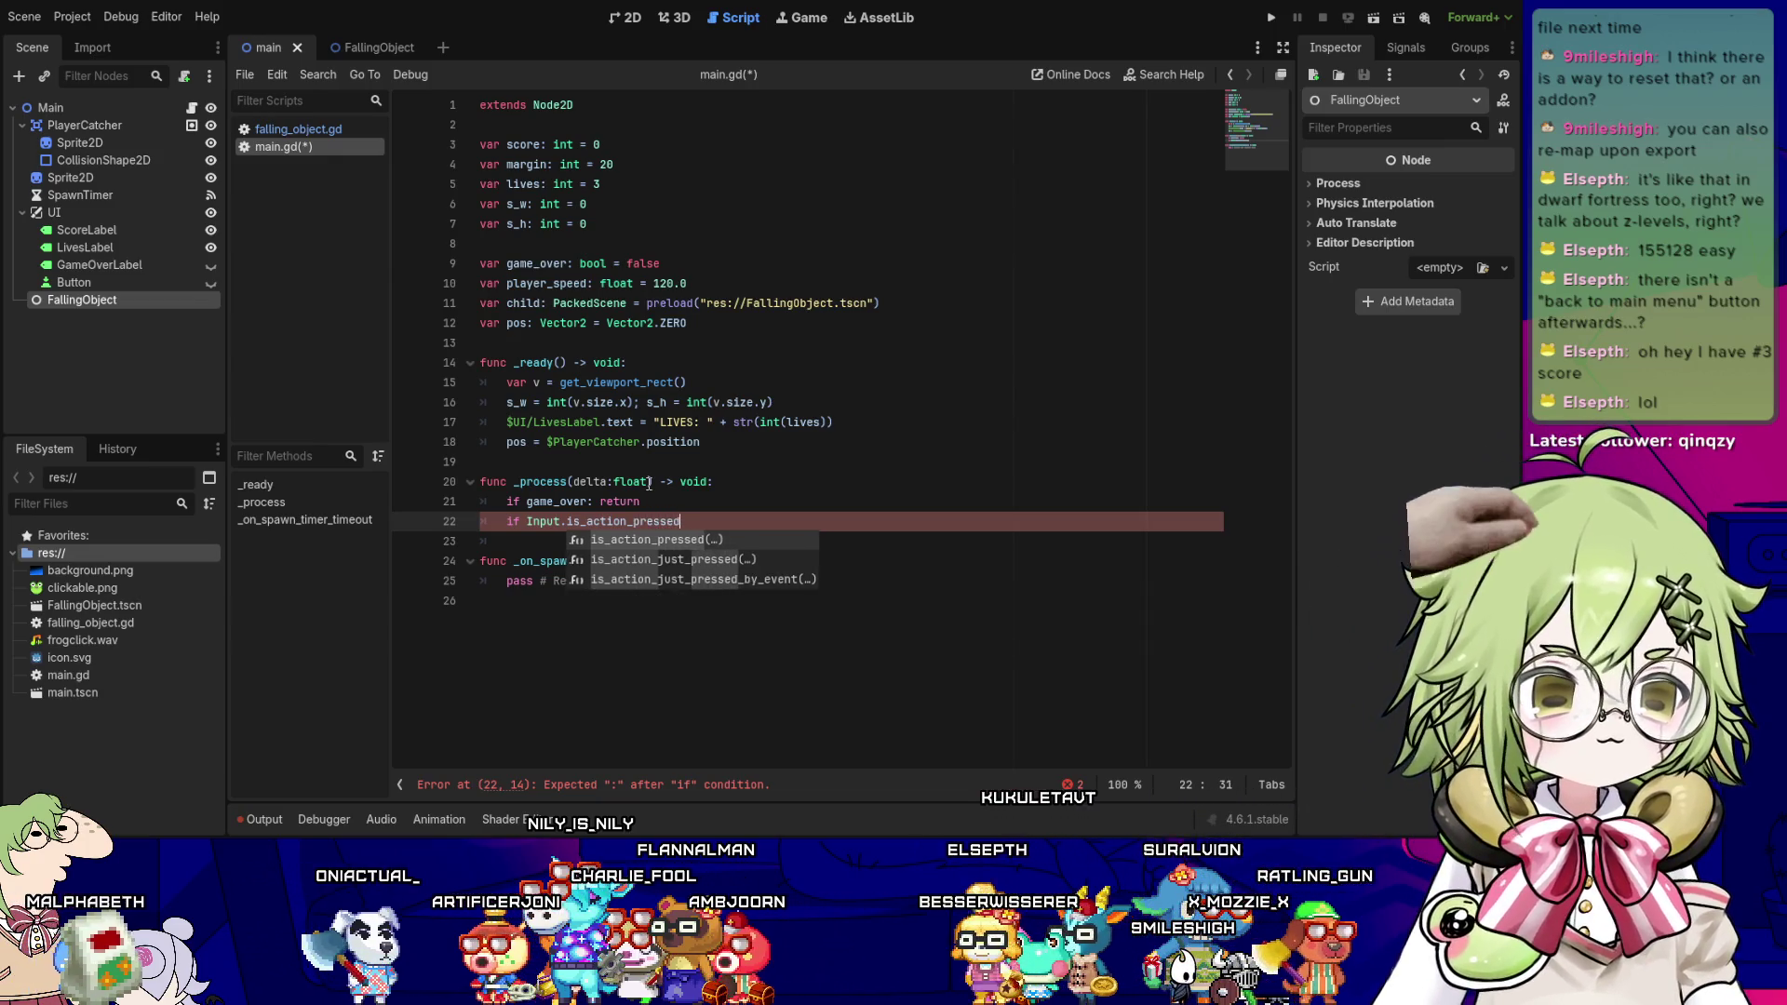
pyautogui.press('Return')
pyautogui.write('"ui')
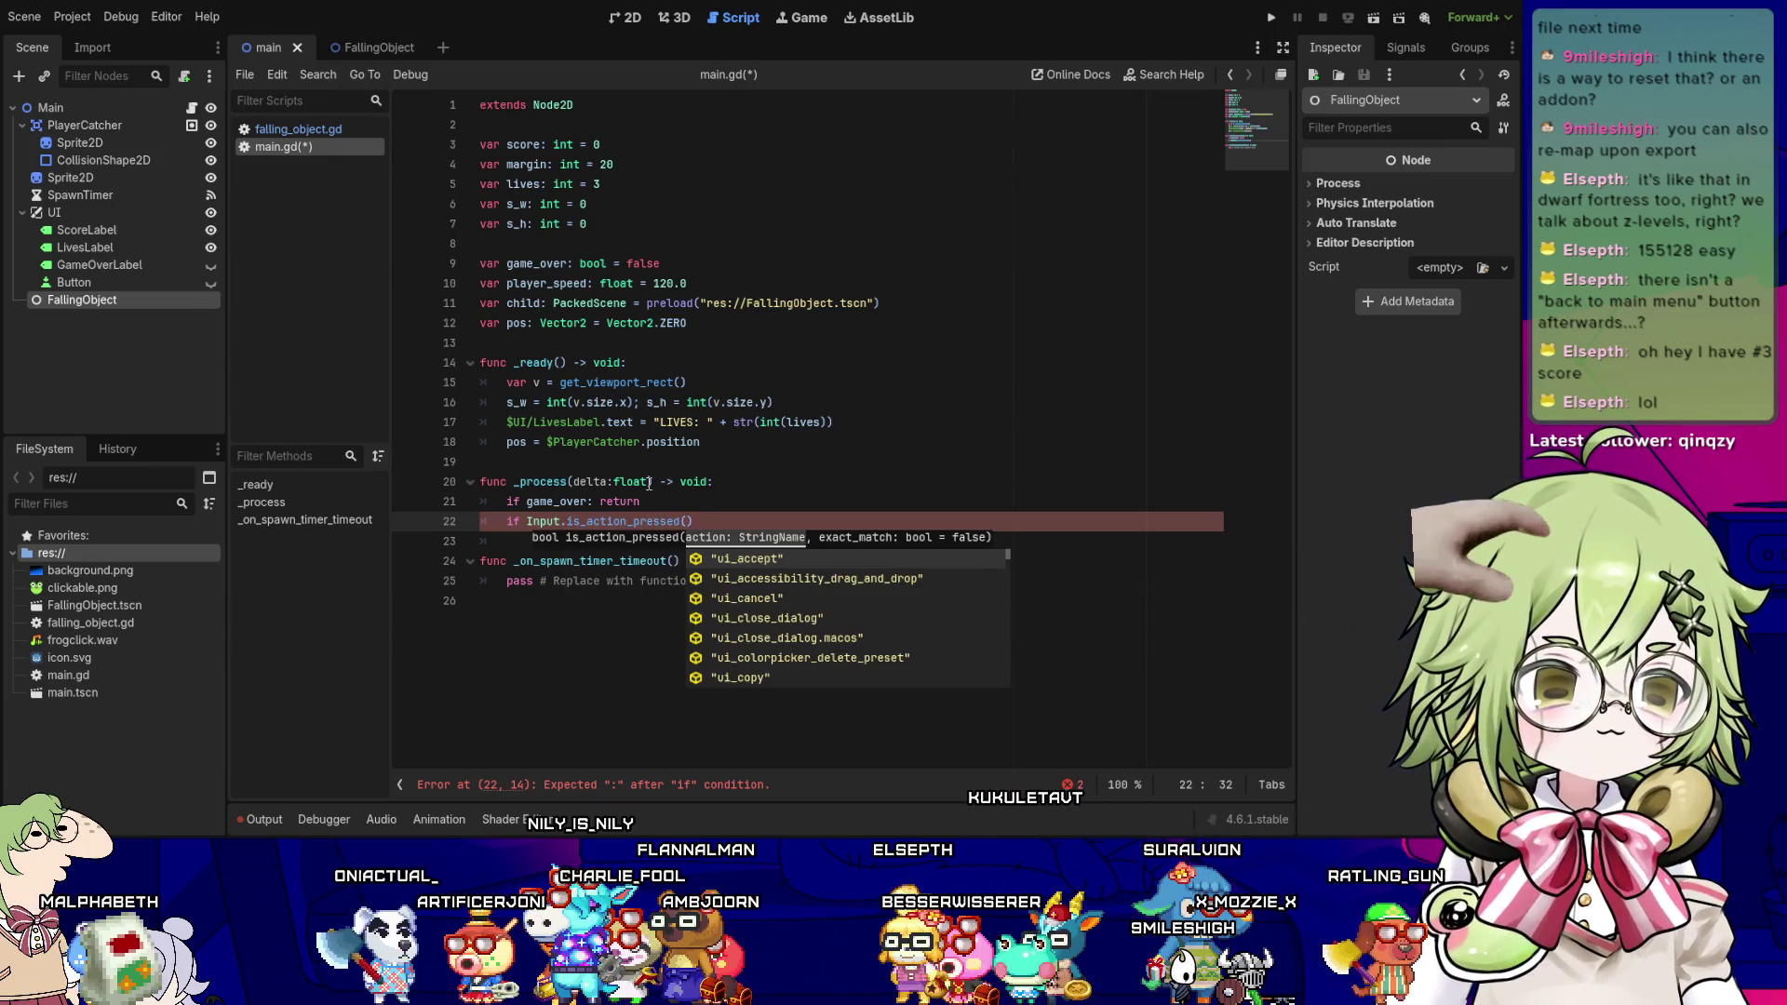
pyautogui.write('_left')
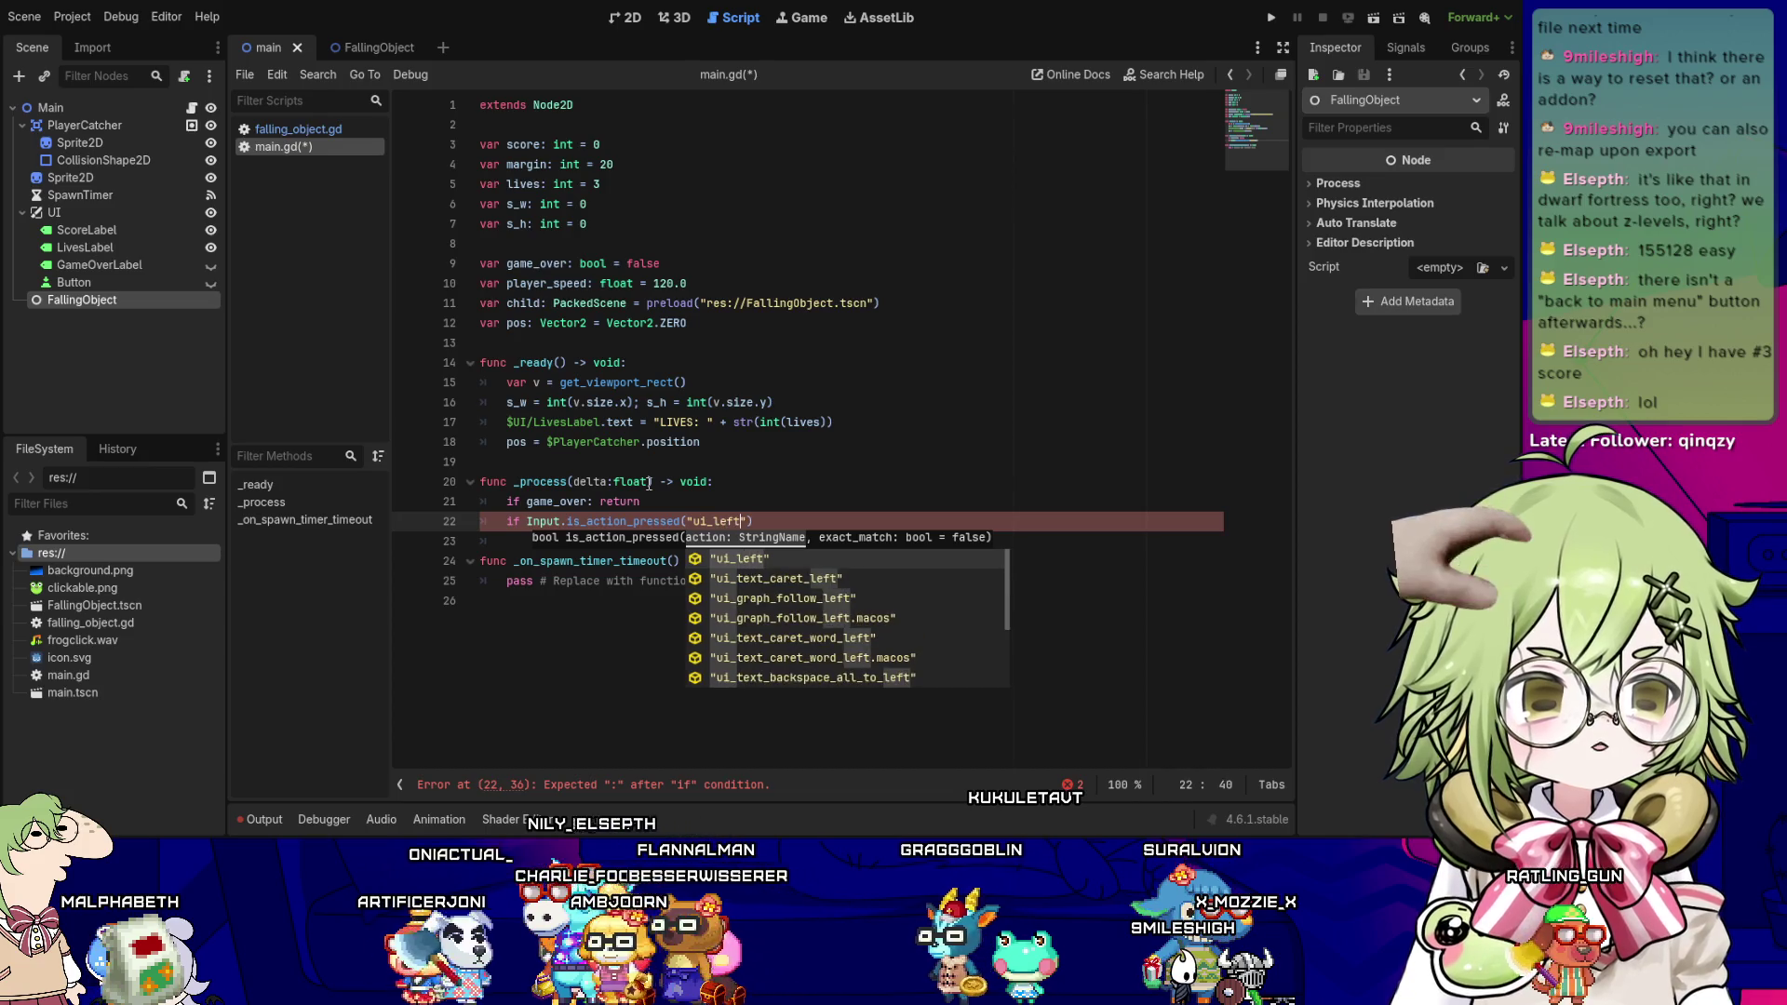
pyautogui.press('Return')
pyautogui.hotkey('ctrl', 's')
pyautogui.write('): $')
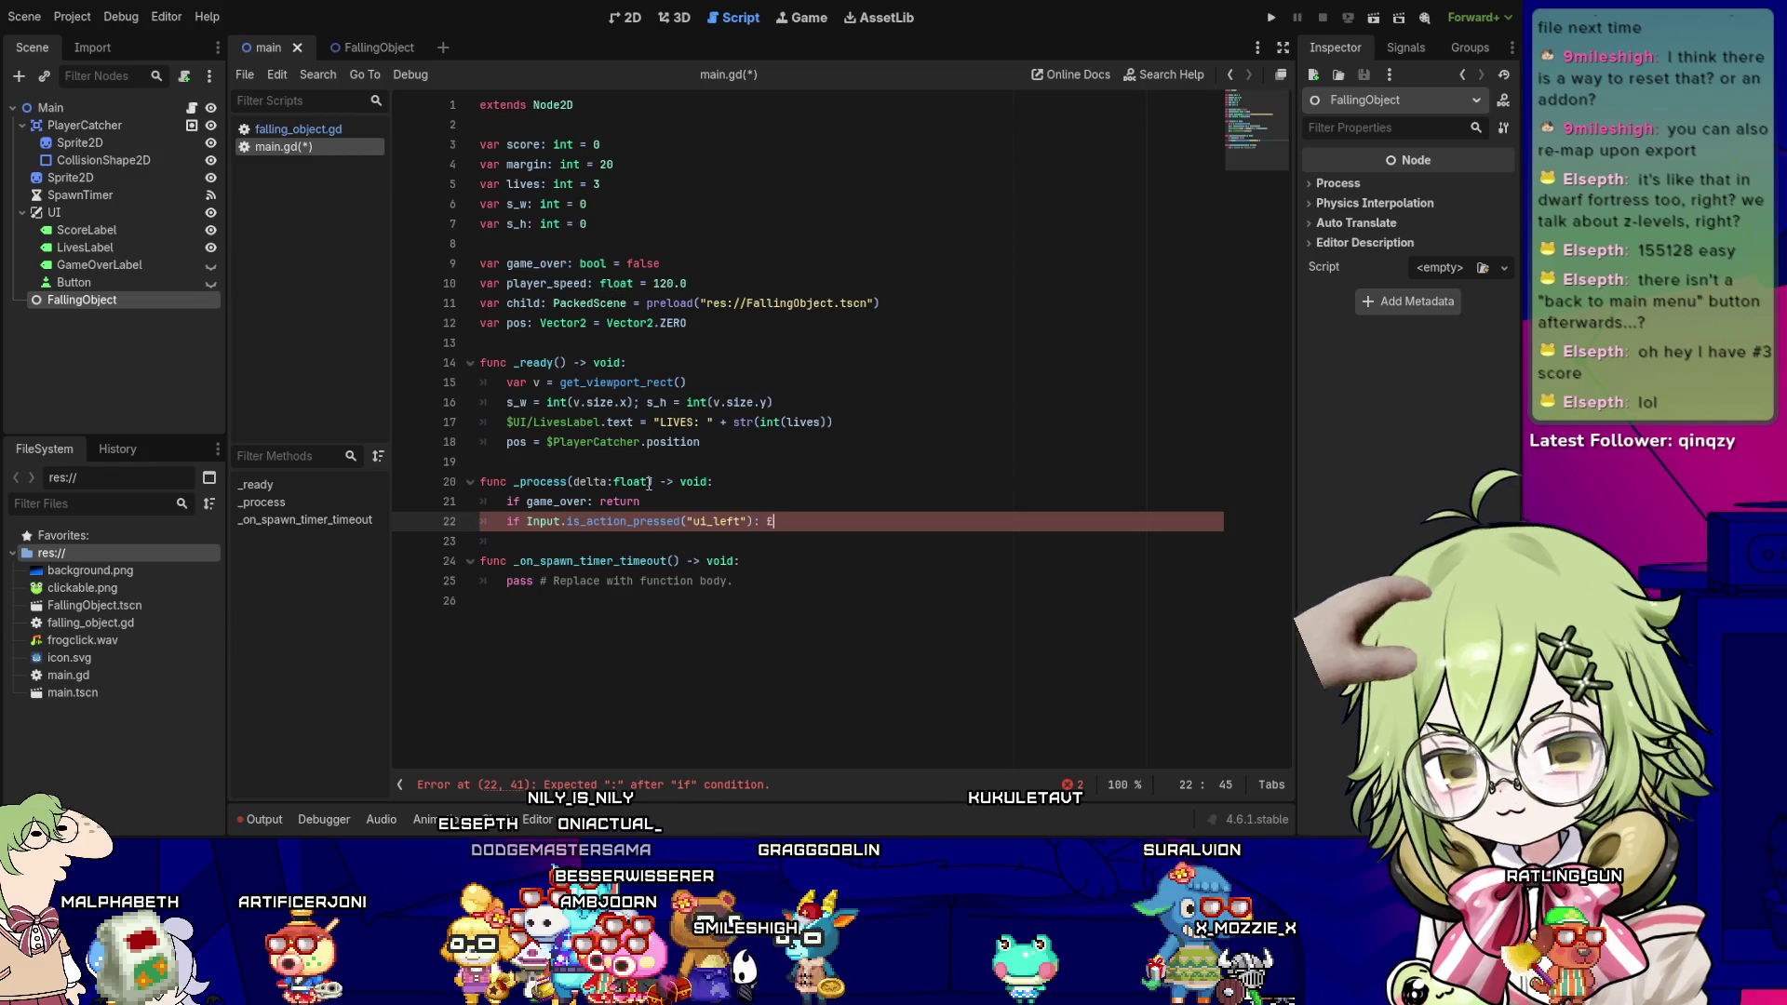
pyautogui.write('lauyer')
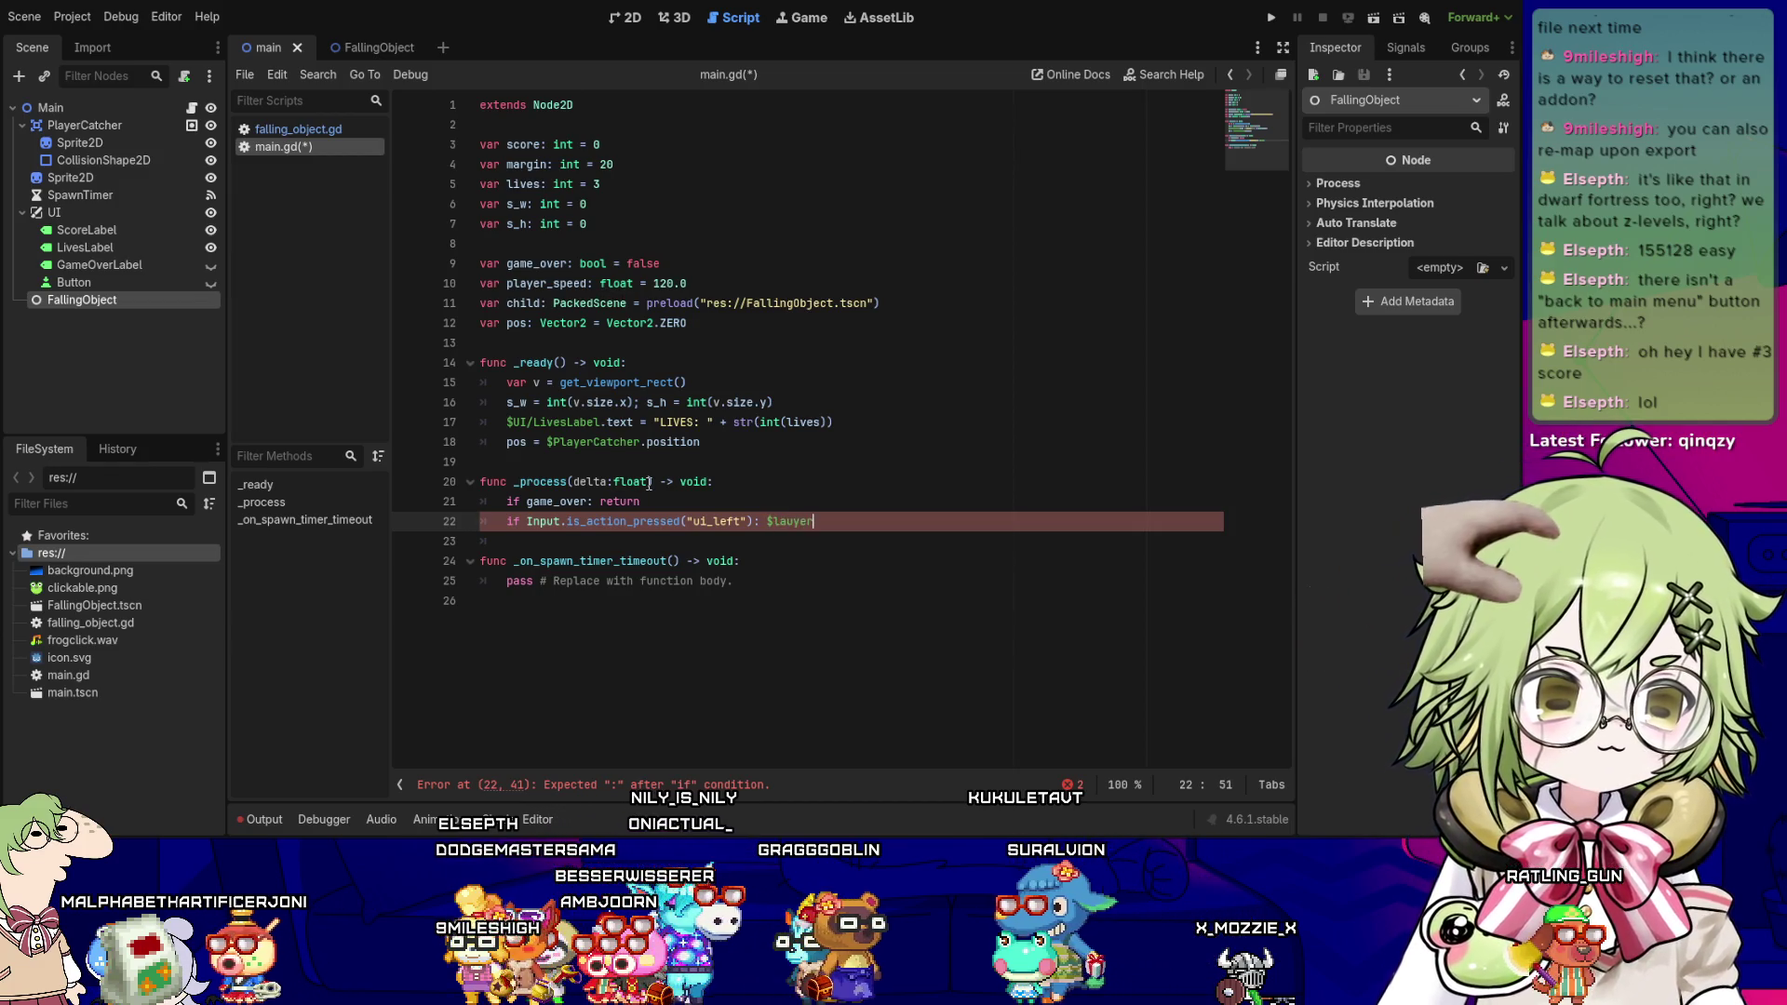
pyautogui.press('BackSpace')
pyautogui.write('Pl')
pyautogui.press('Return')
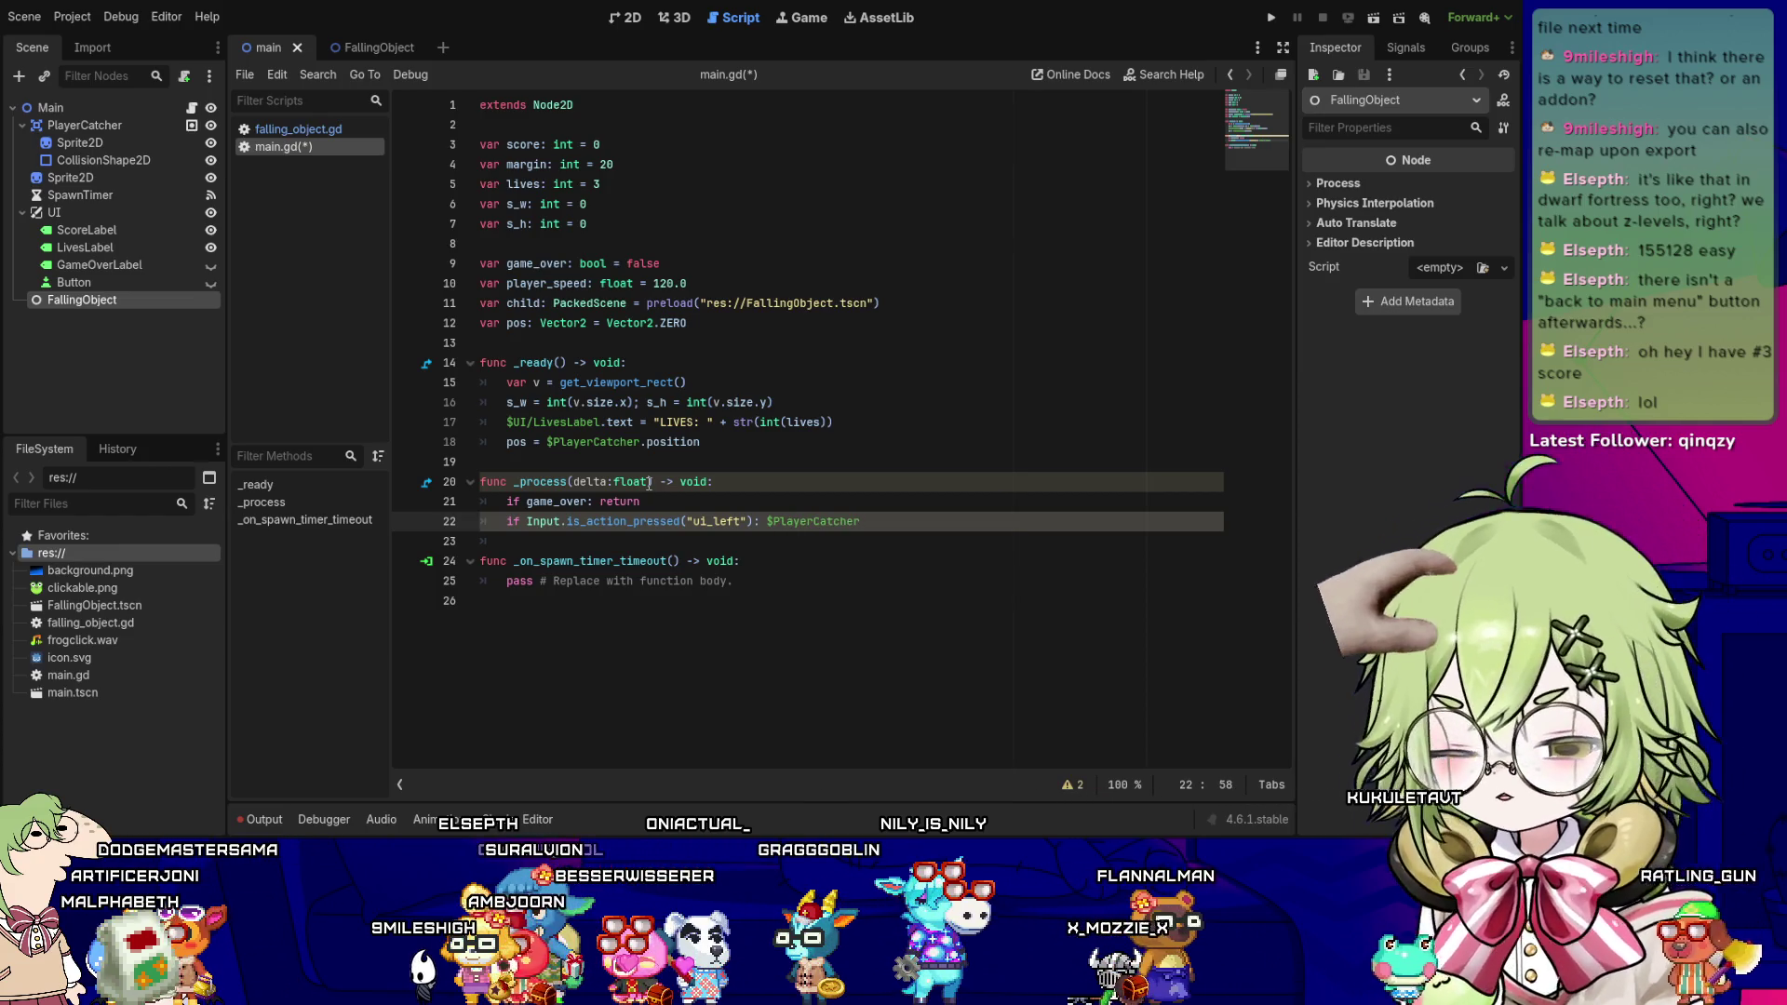
pyautogui.write('.position')
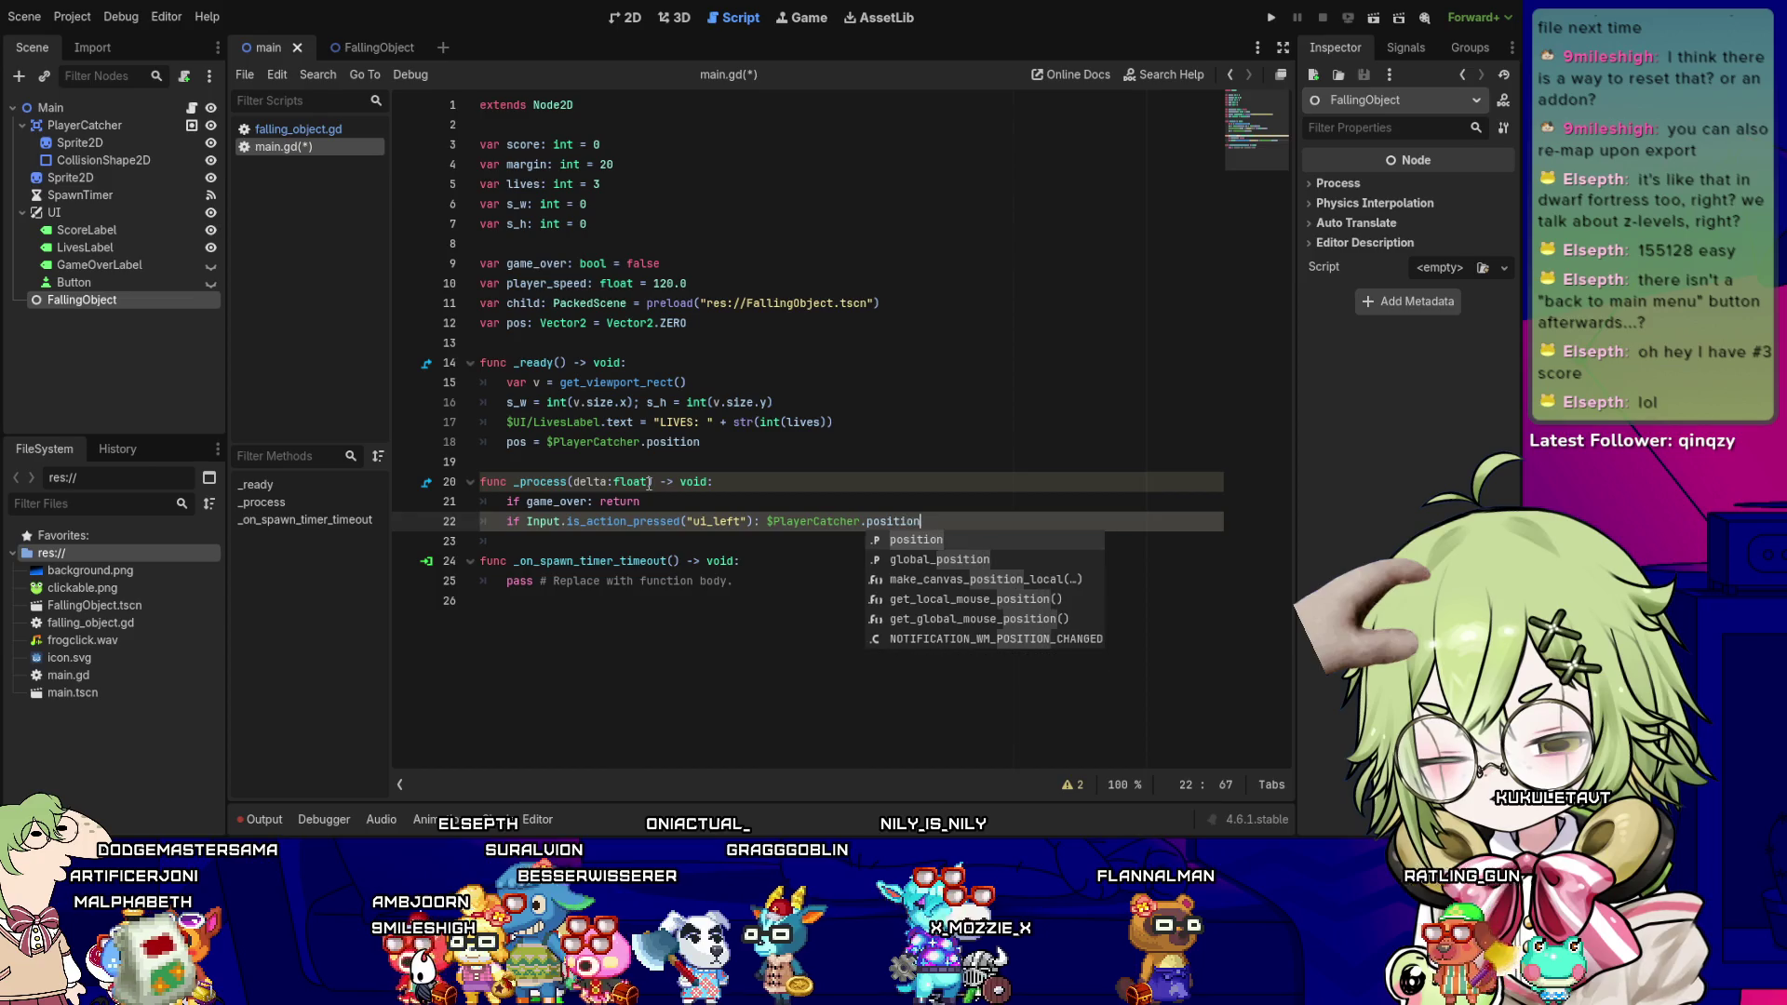
pyautogui.write('.x = ')
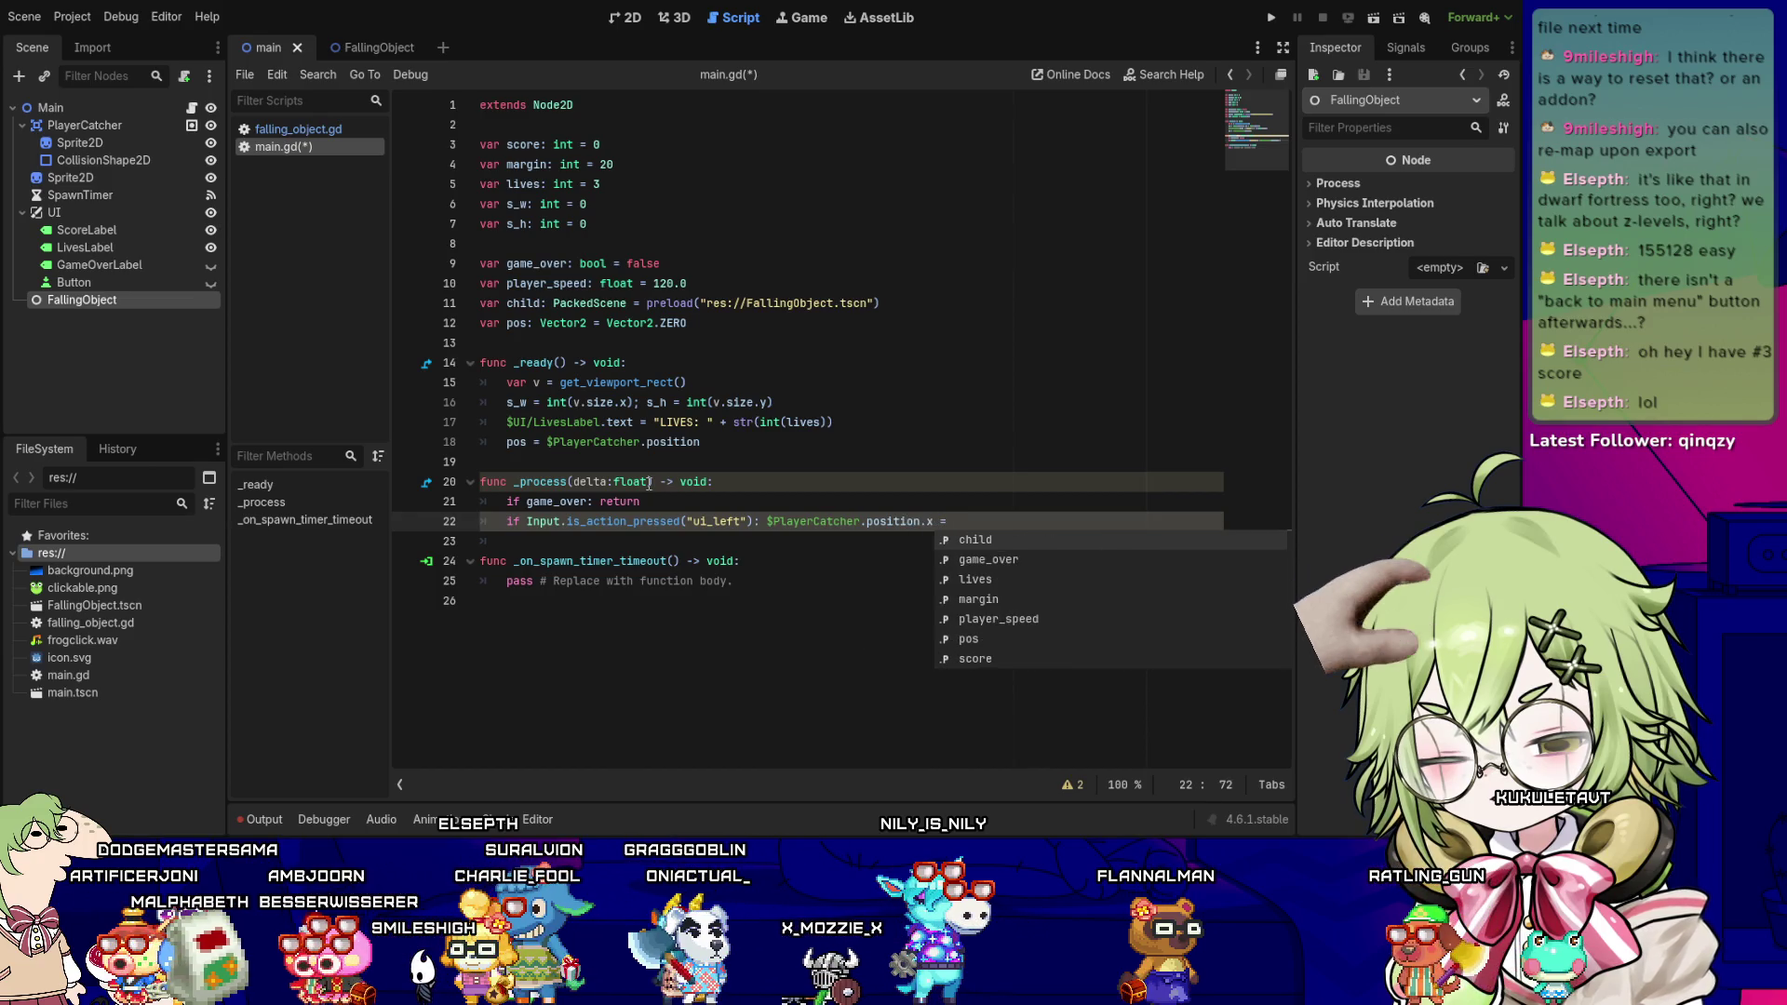
pyautogui.write('player_speed')
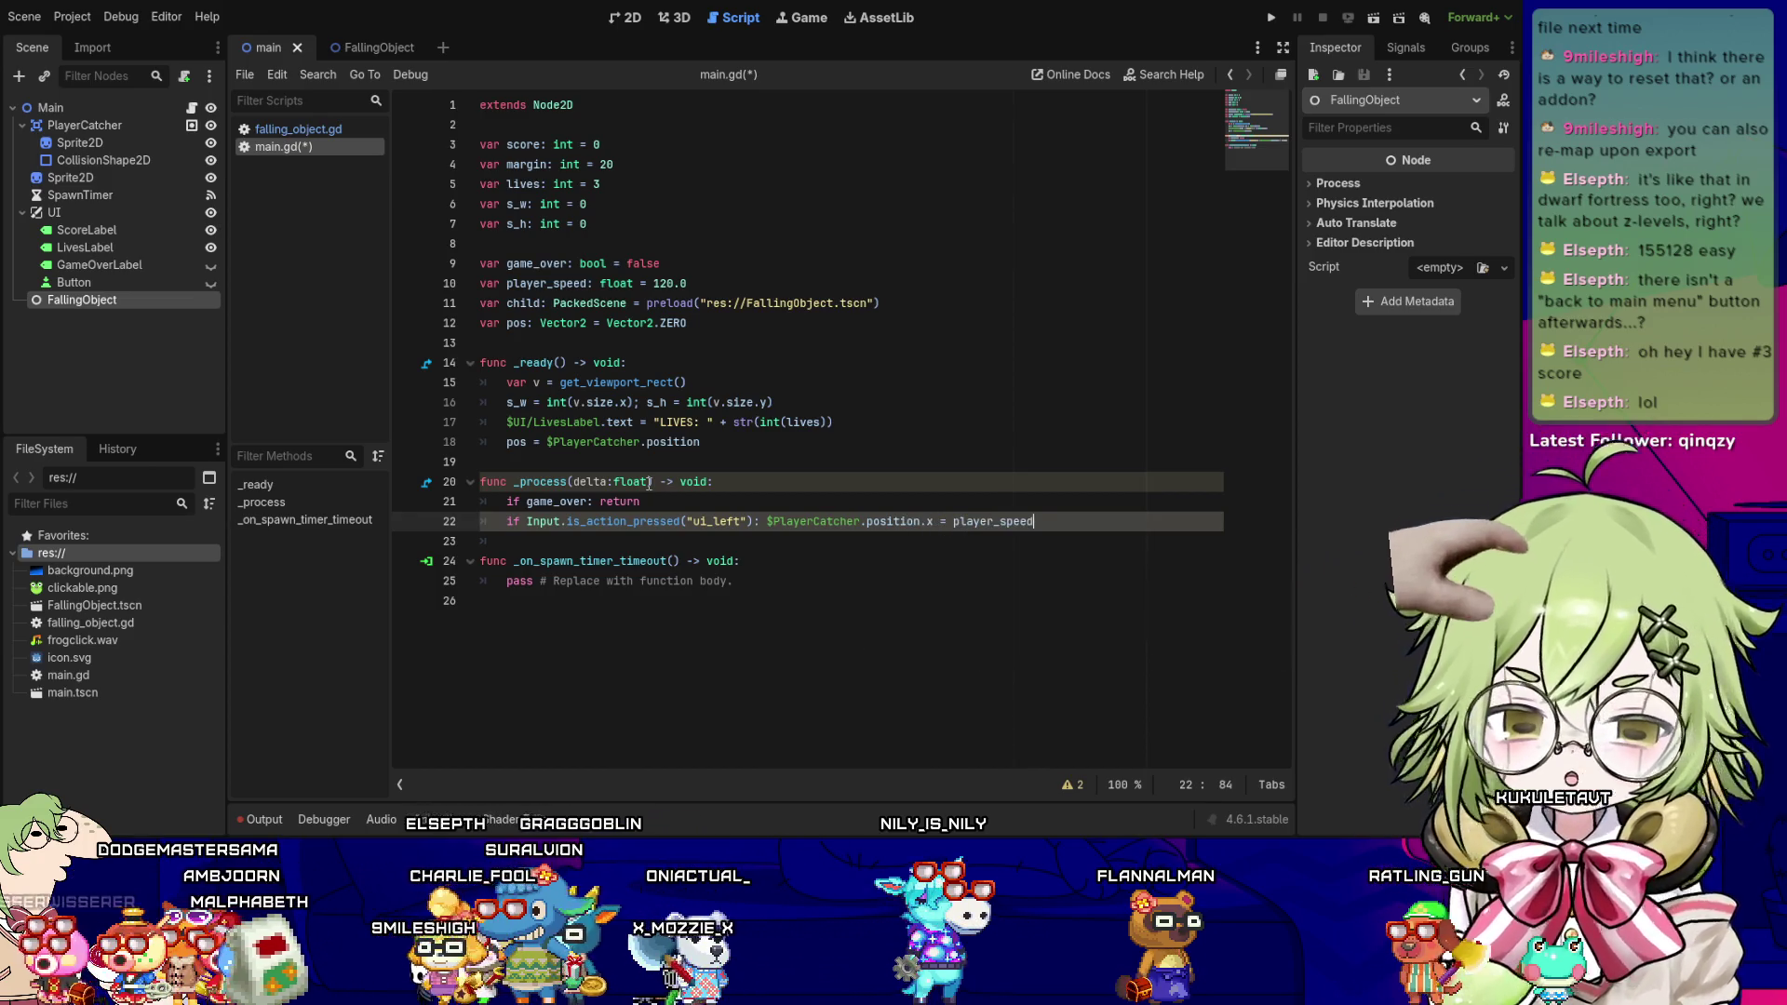
pyautogui.write(' * delta')
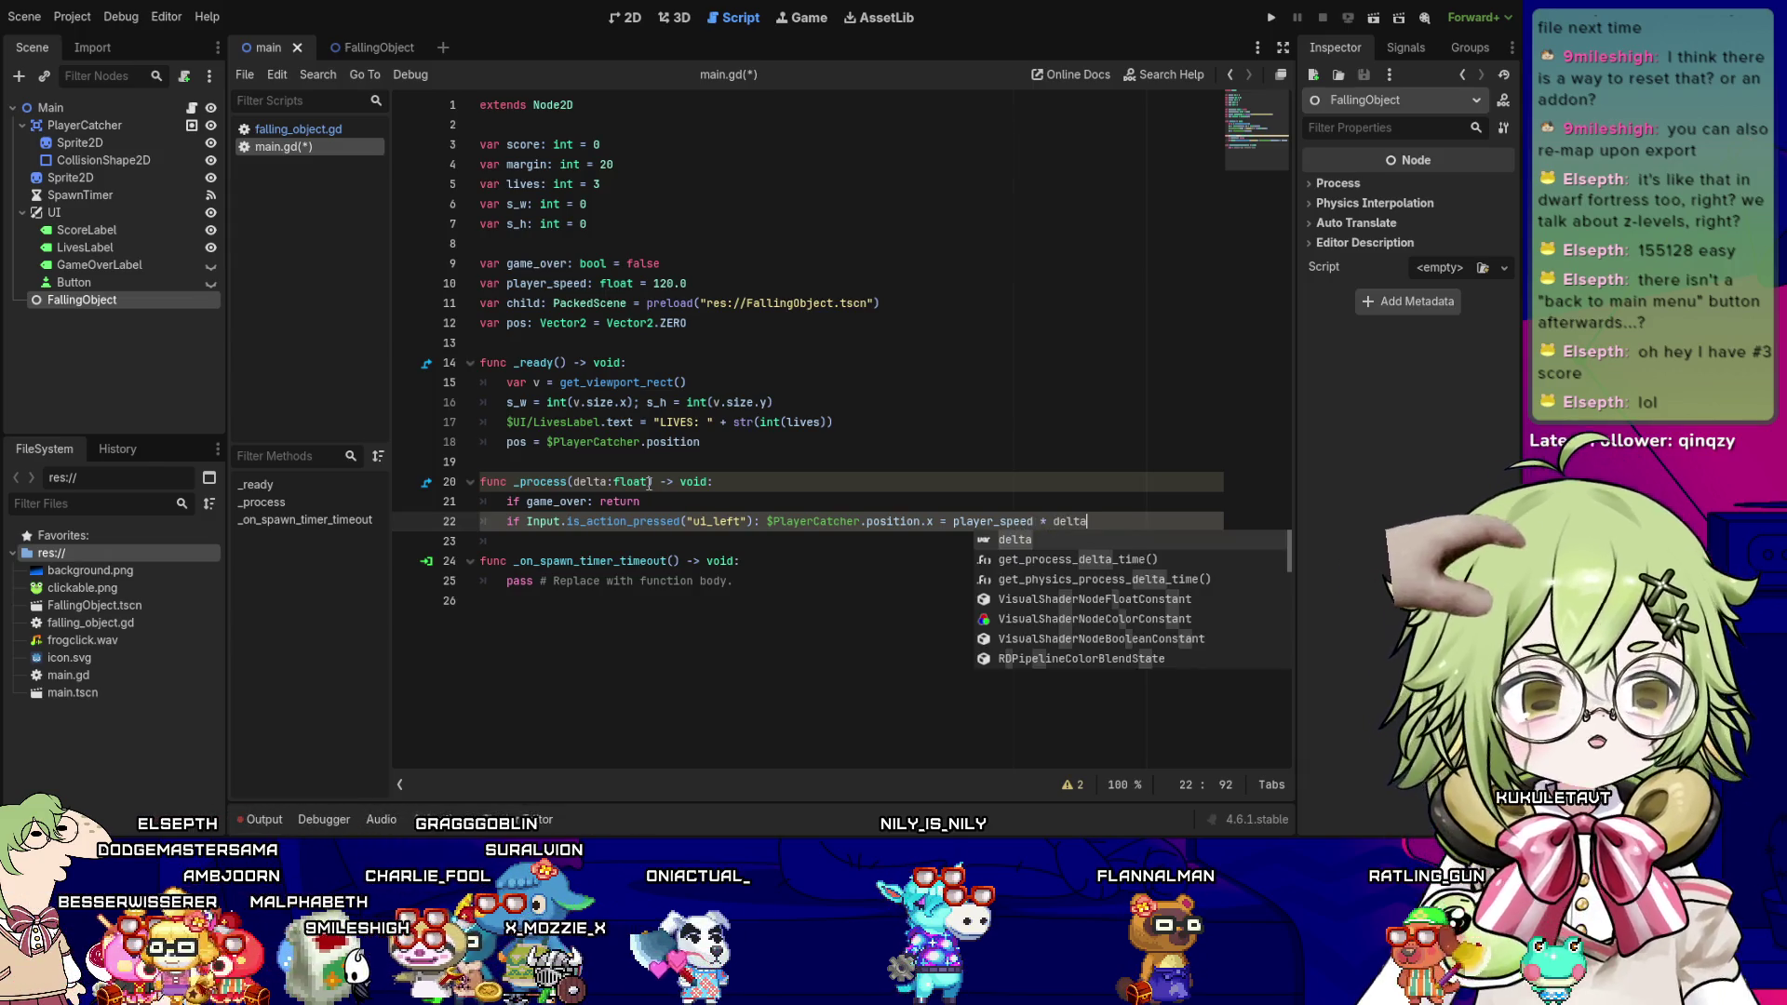
pyautogui.press('Escape')
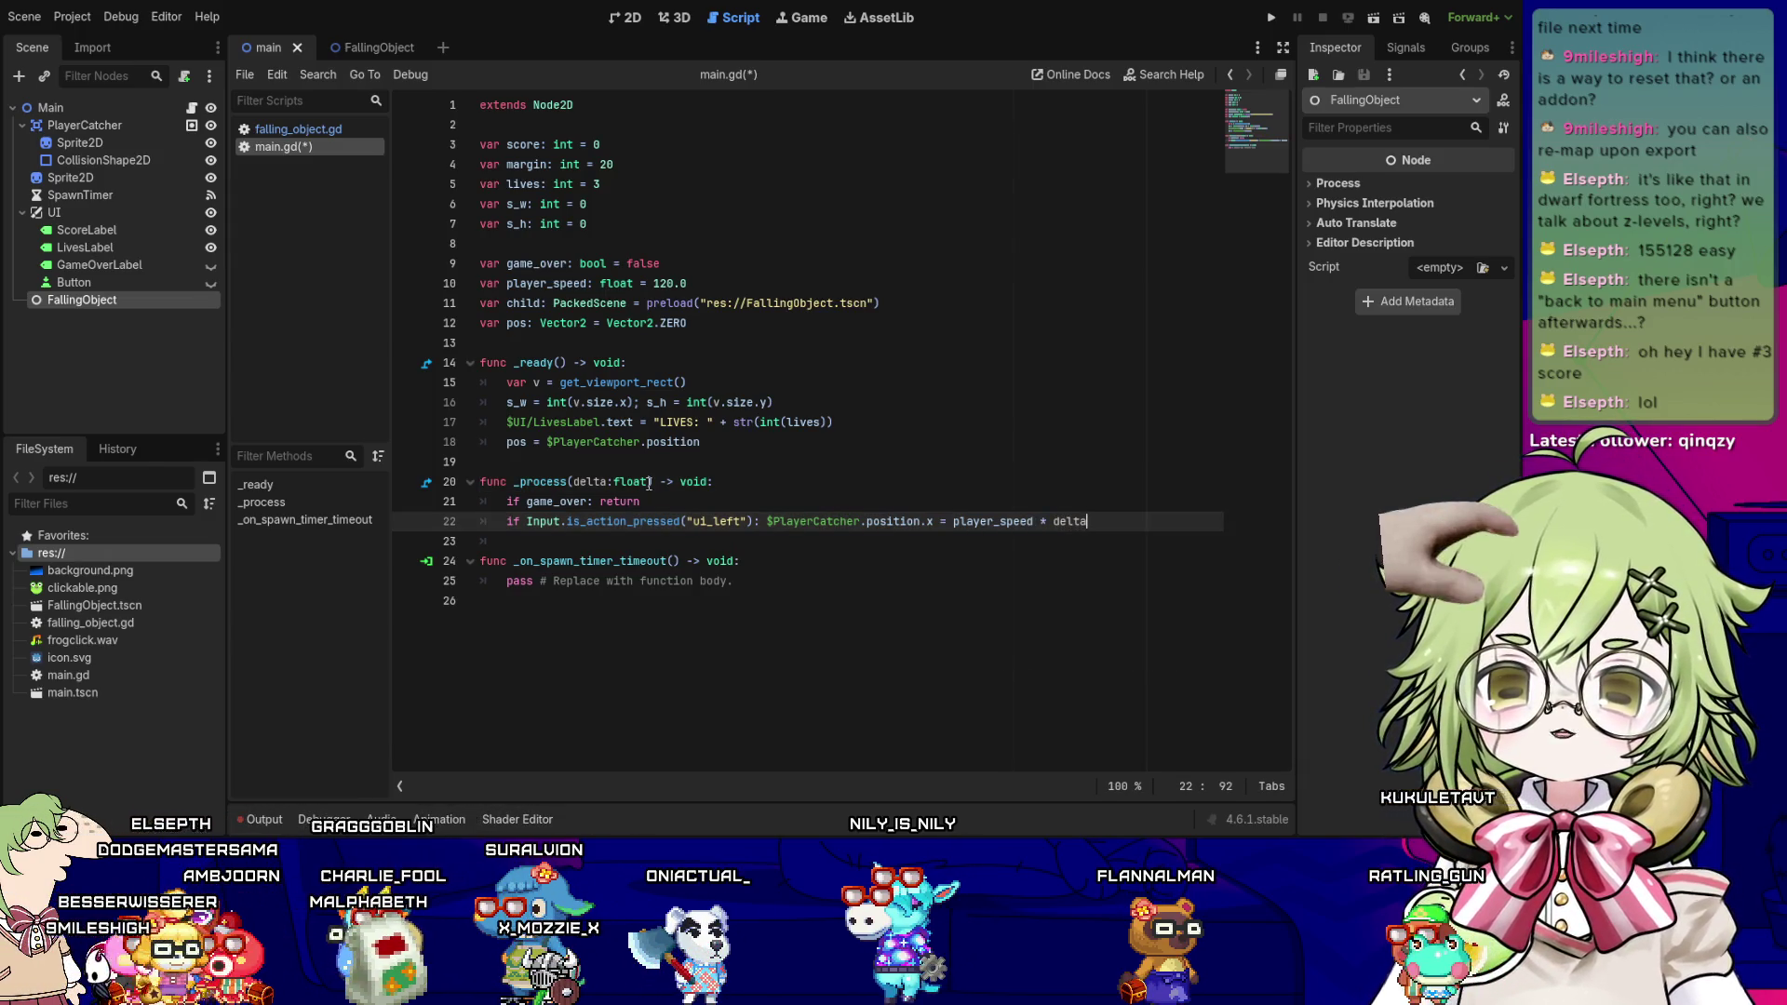
# - Copy that movement line below and change its action to "ui_right"
pyautogui.hotkey('shift', 'Home')
pyautogui.hotkey('ctrl', 'c')
pyautogui.press('End')
pyautogui.press('Return')
pyautogui.hotkey('ctrl', 'v')
pyautogui.press('Left')
pyautogui.press('Left')
pyautogui.press('Left')
pyautogui.press('Left')
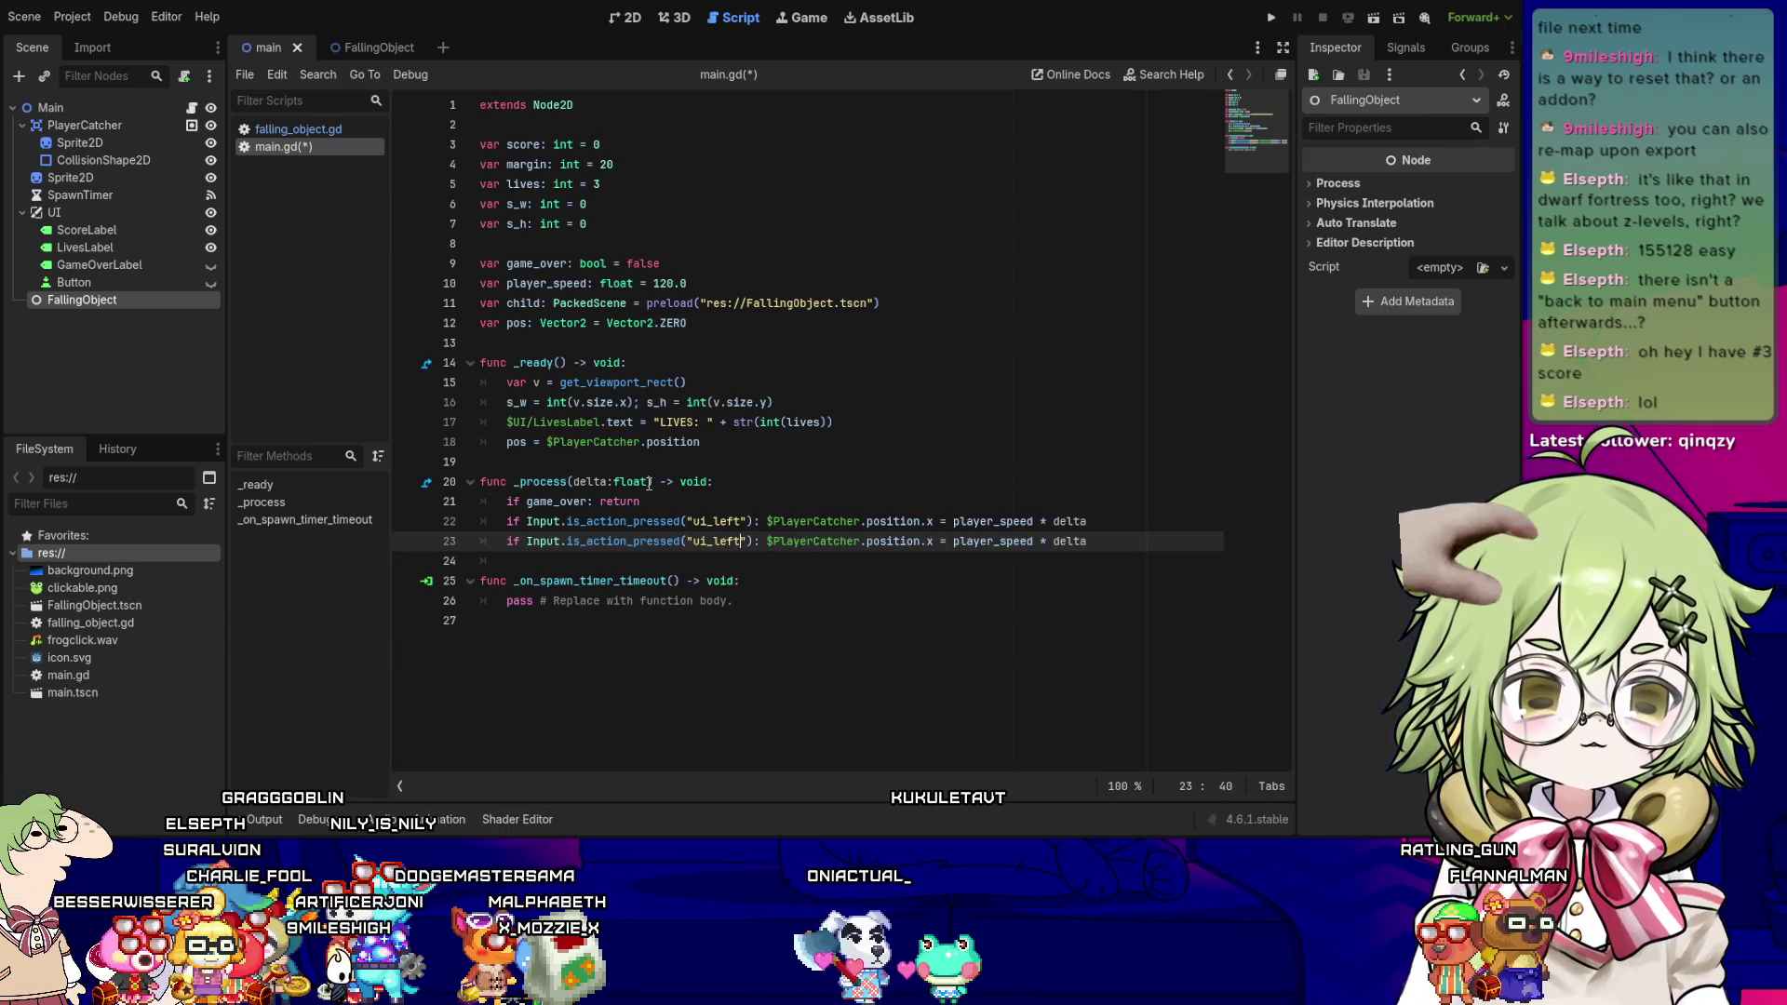
pyautogui.press('BackSpace')
pyautogui.press('BackSpace')
pyautogui.press('BackSpace')
pyautogui.write('right')
pyautogui.press('Return')
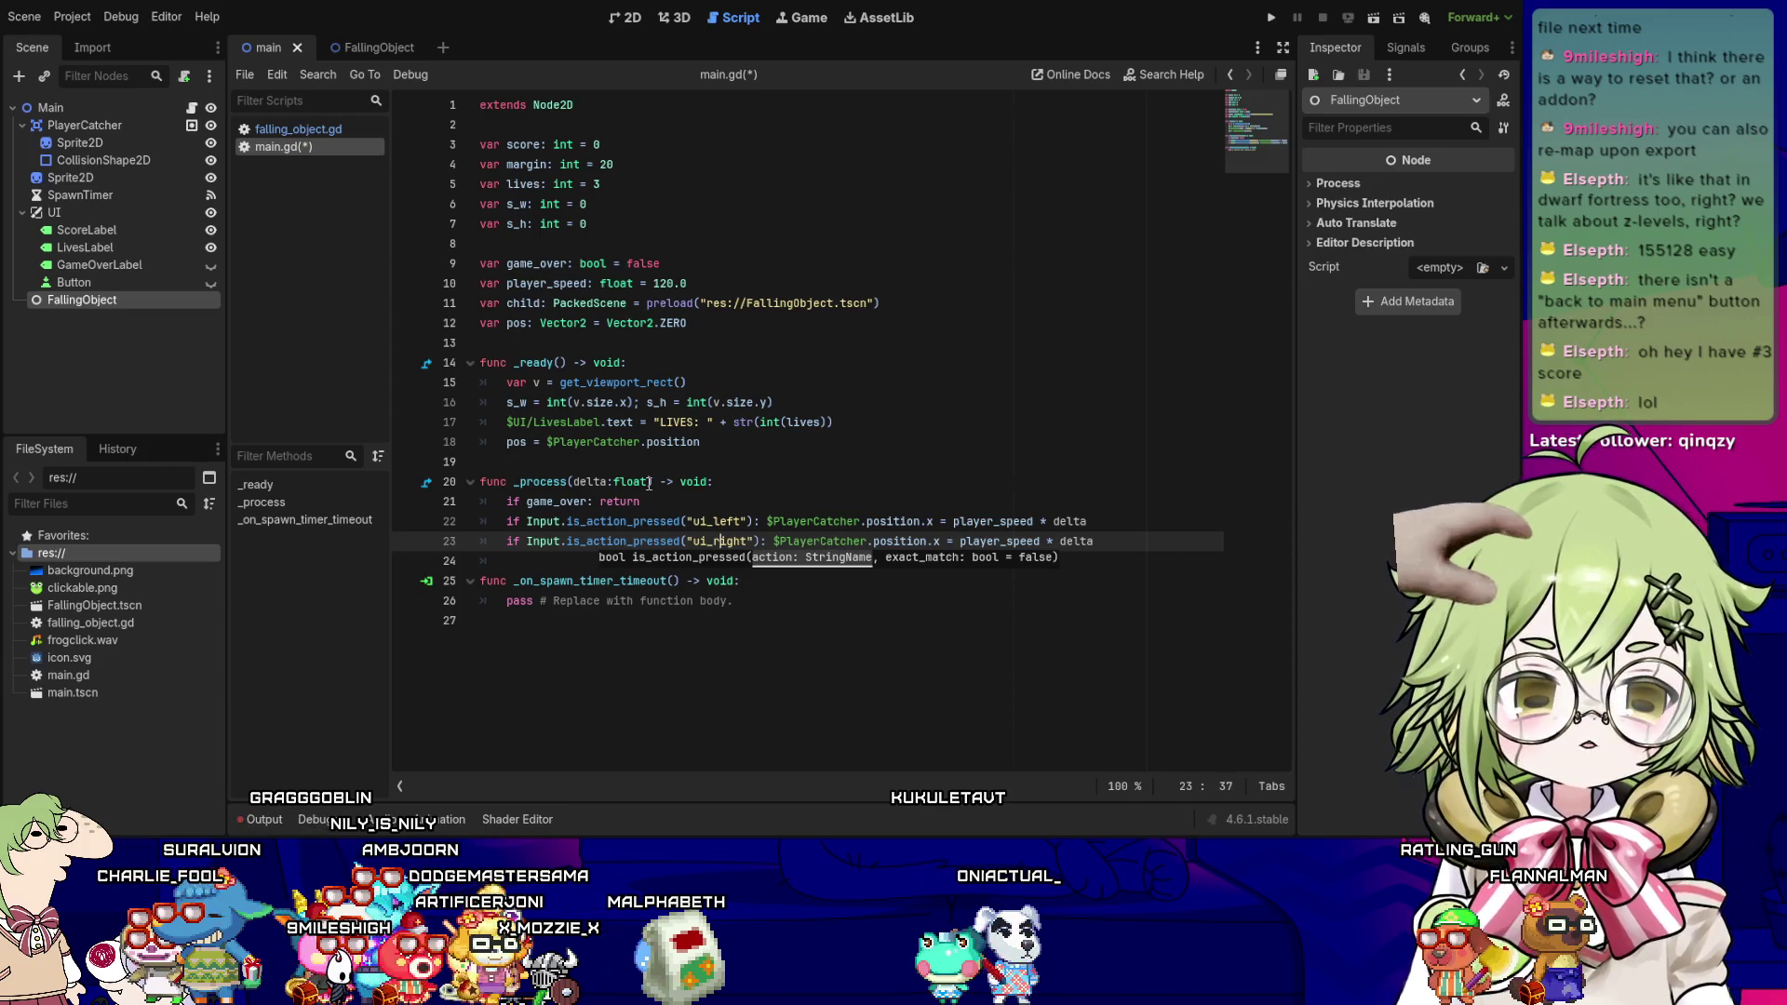
pyautogui.press('Right')
pyautogui.press('Right')
pyautogui.press('Right')
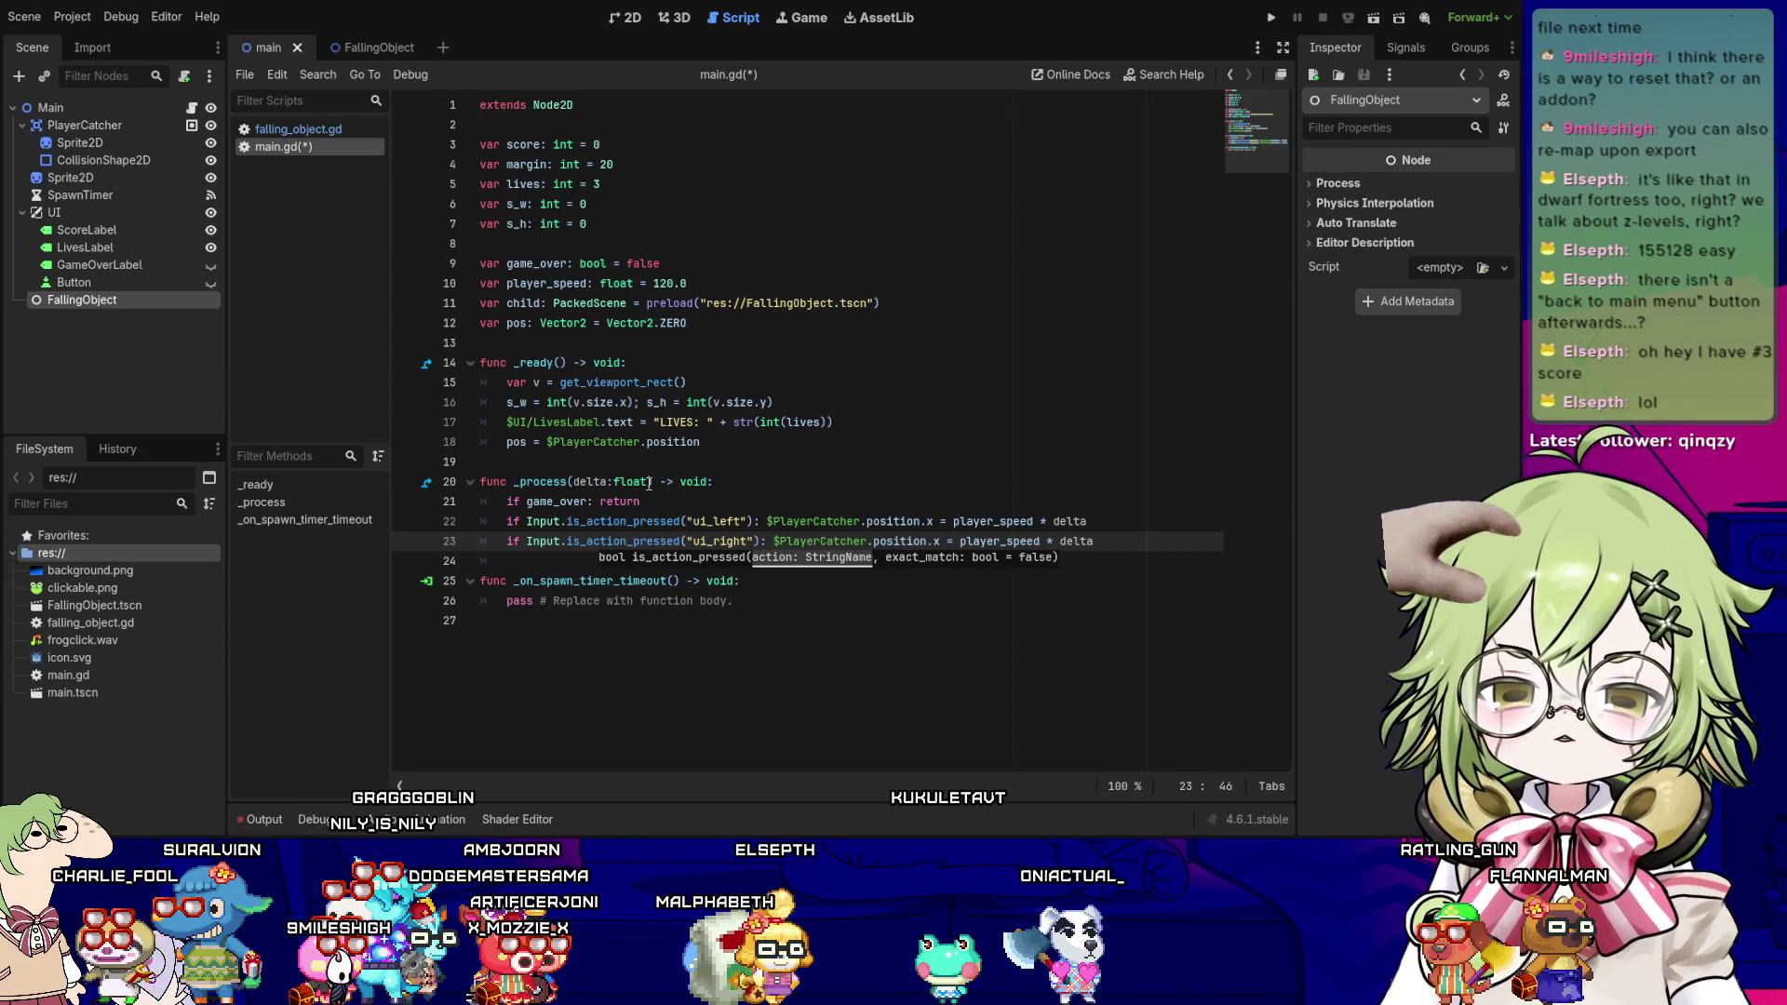
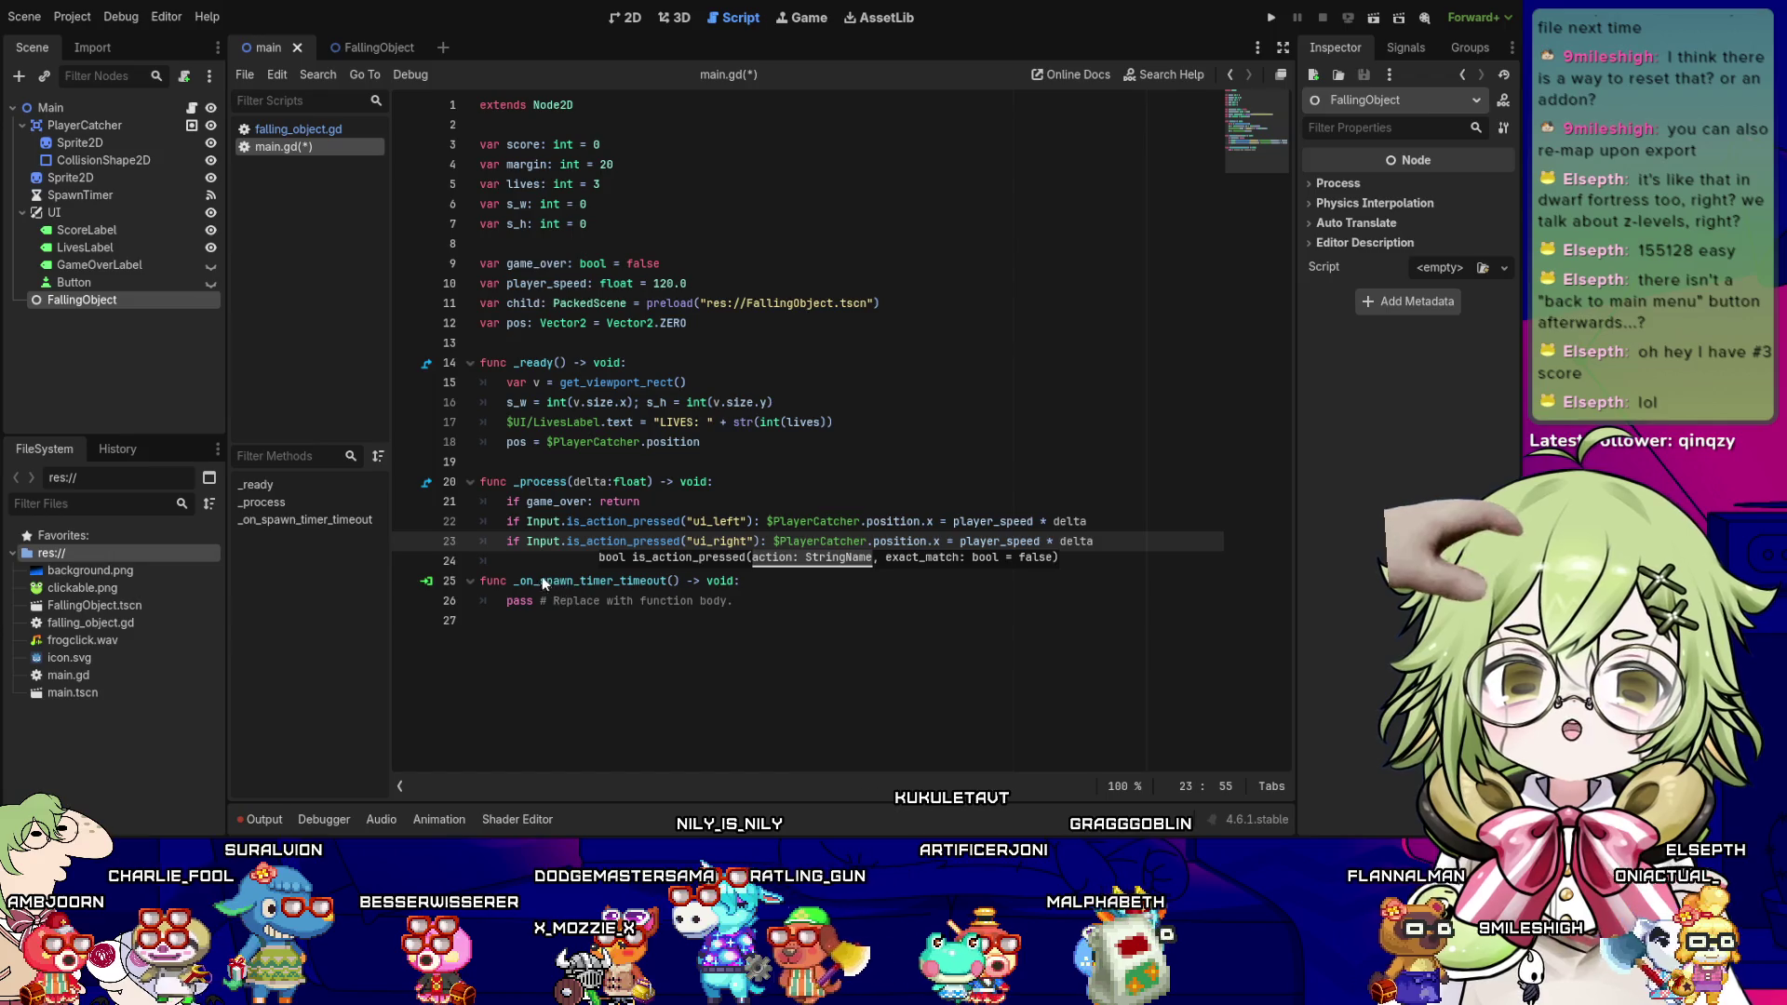
# - Save main.gd, then make line 22 use -= and line 23 use += on PlayerCatcher's x
pyautogui.hotkey('ctrl', 's')
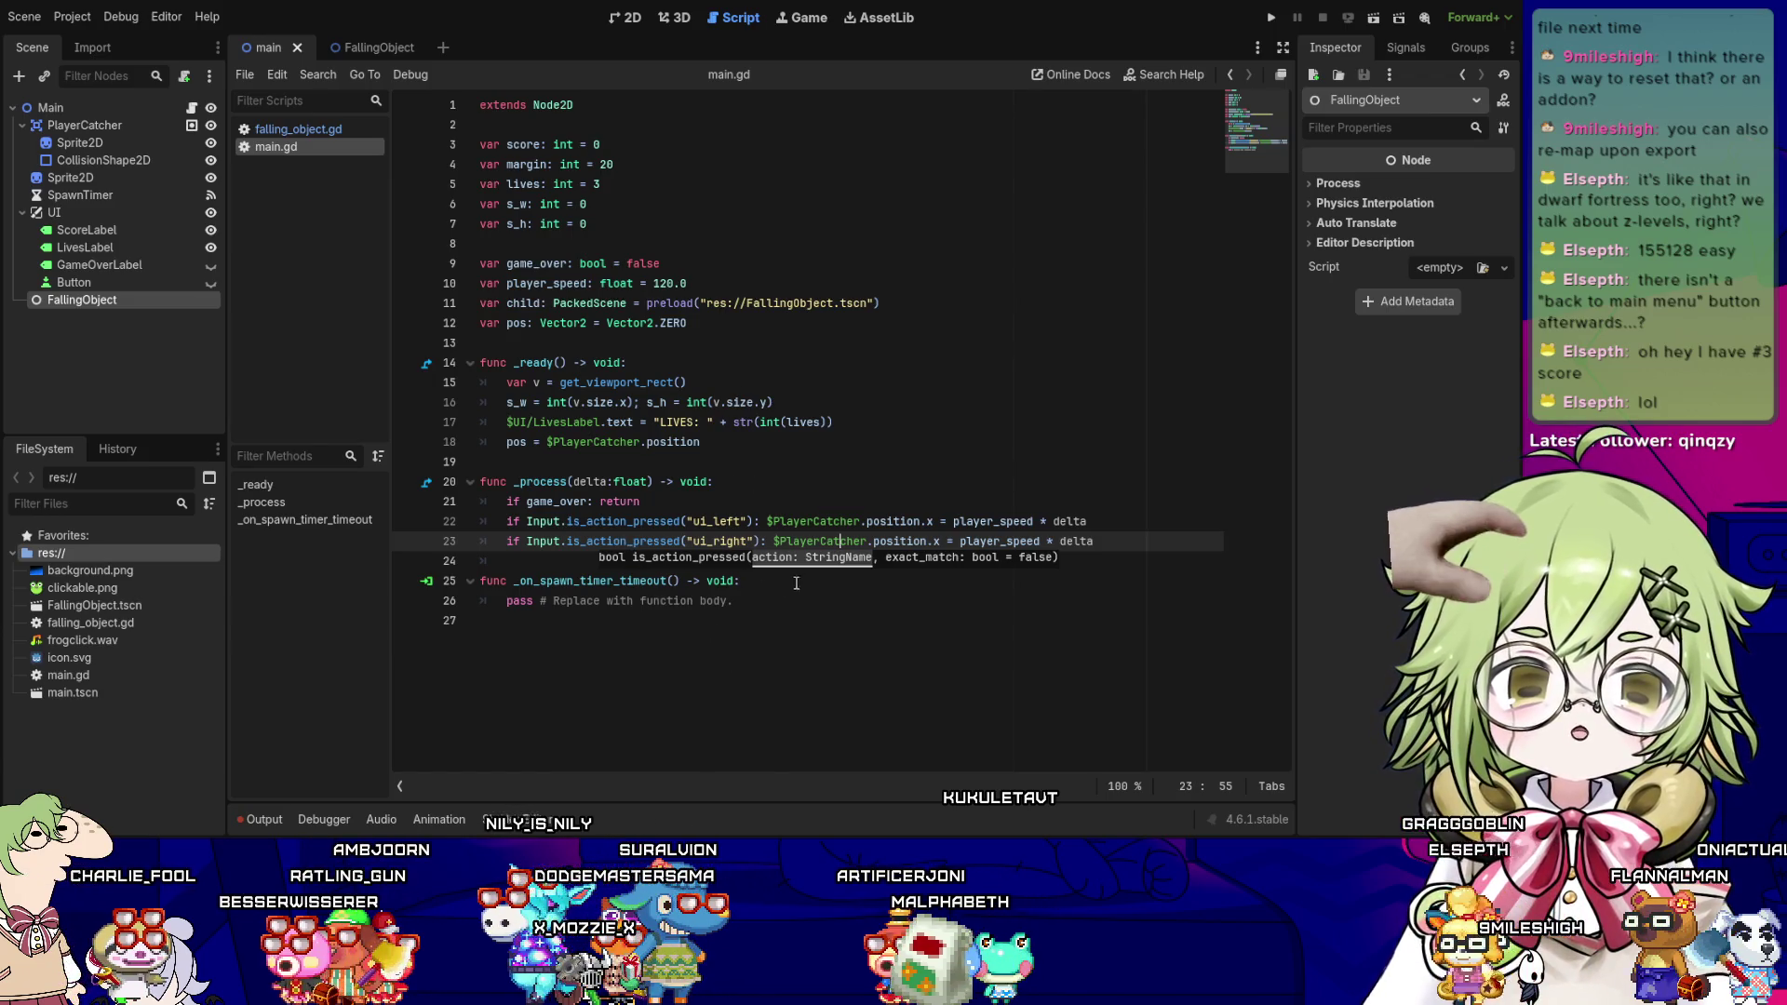
pyautogui.click(1116, 557)
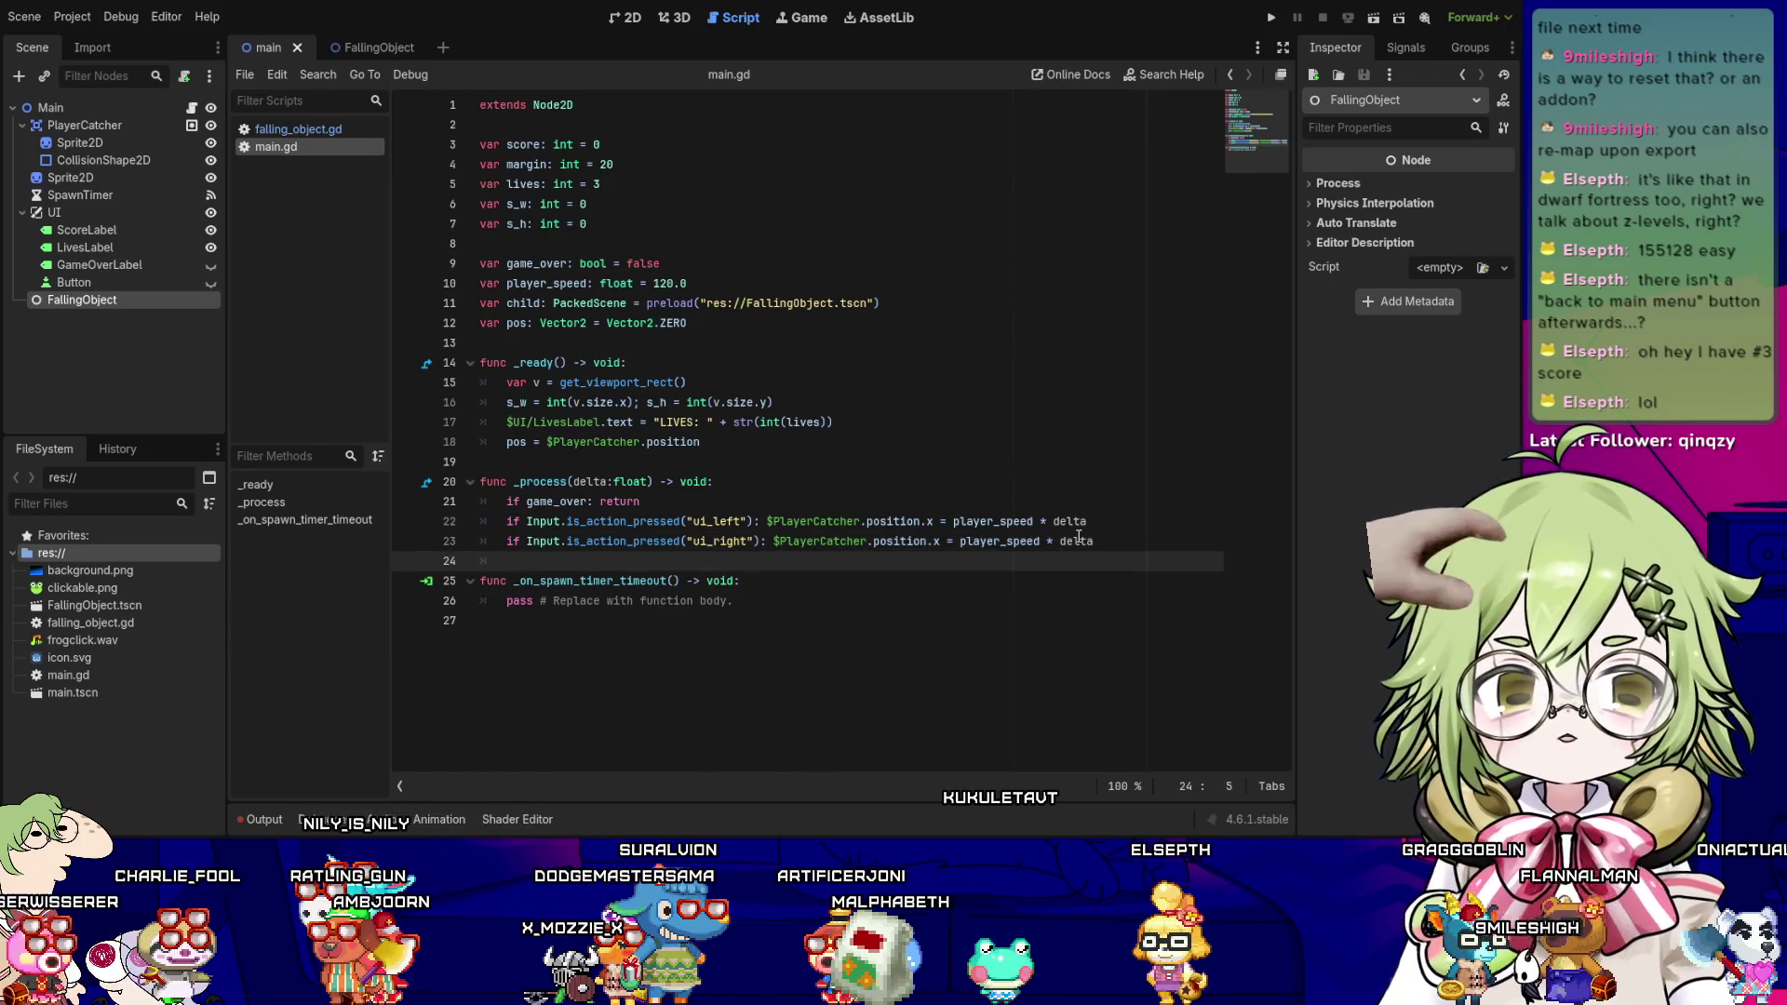
pyautogui.click(1094, 543)
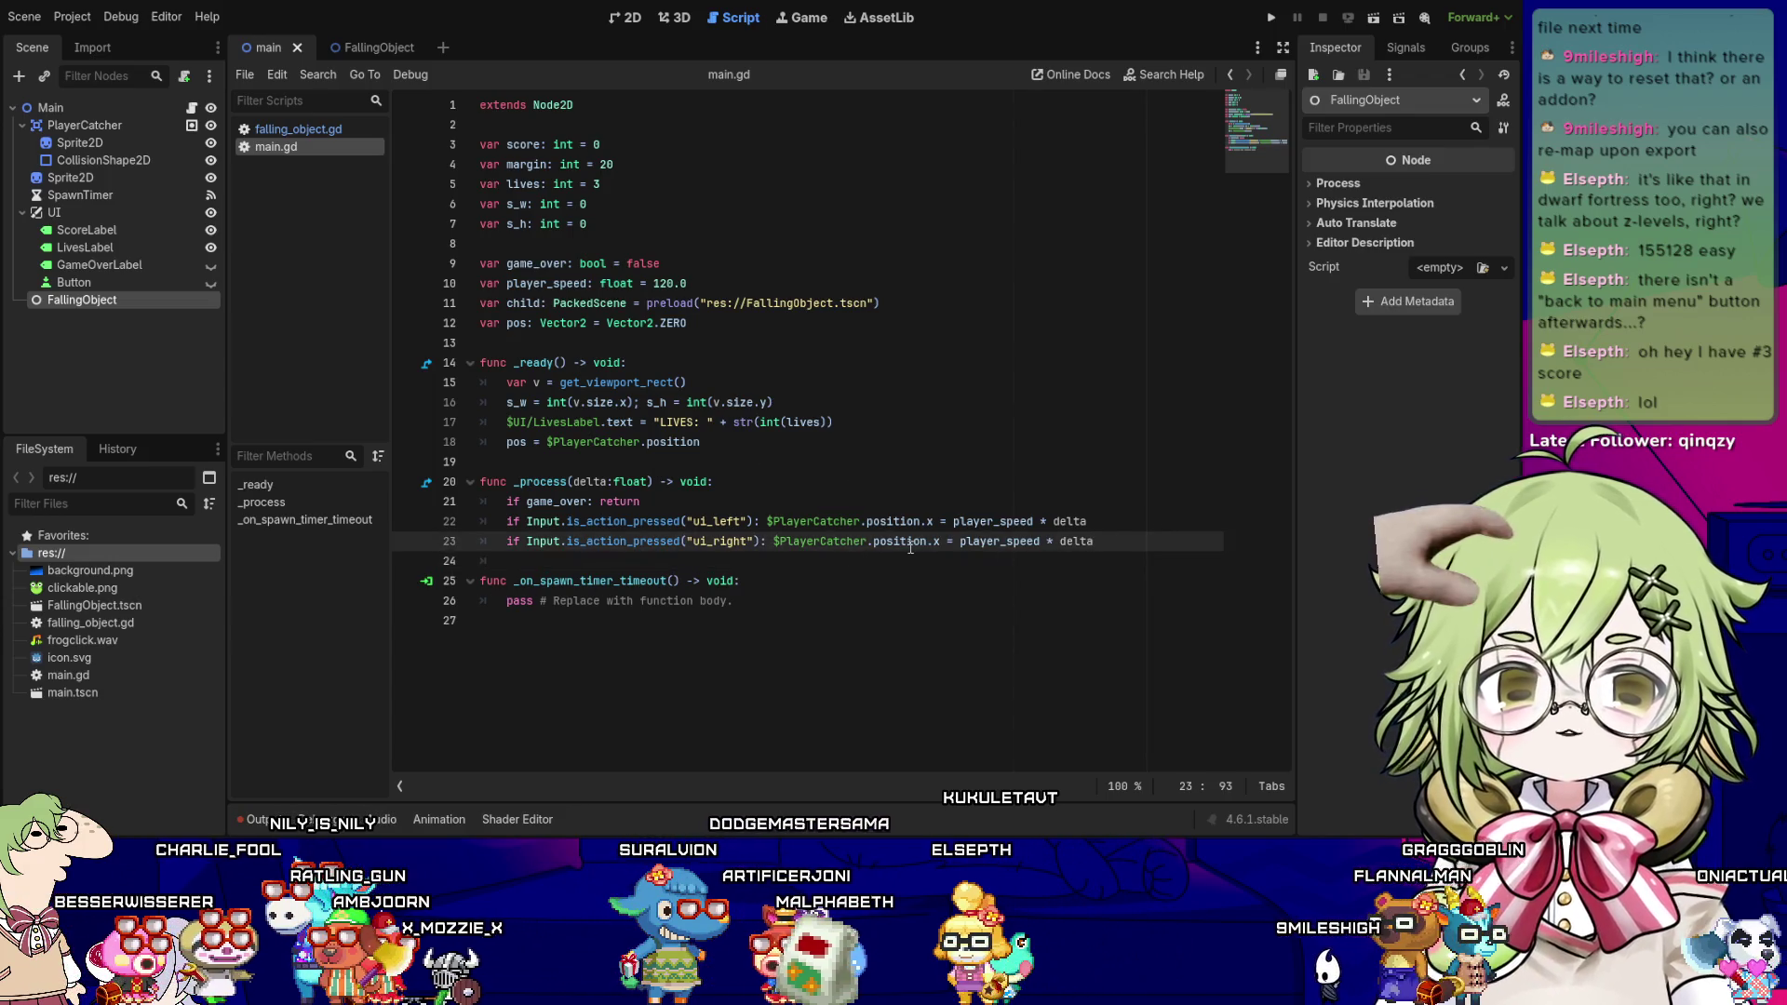
pyautogui.click(910, 548)
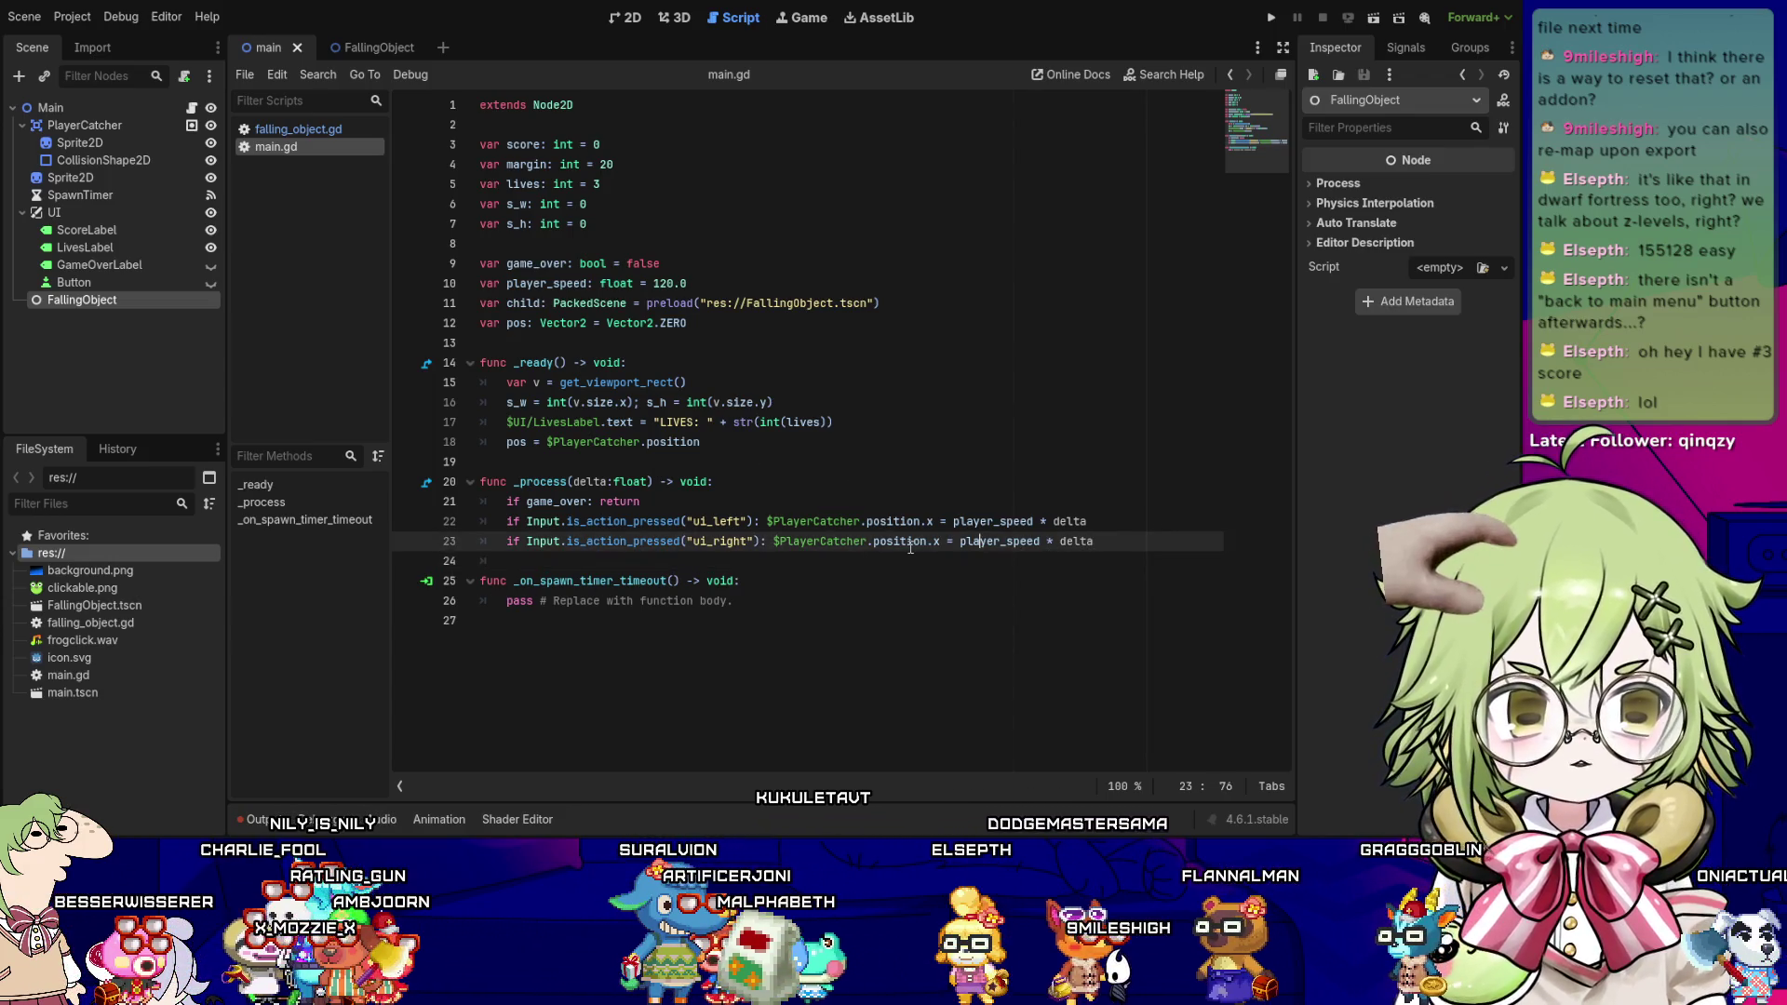
pyautogui.press('Right')
pyautogui.press('Left')
pyautogui.press('Left')
pyautogui.press('Left')
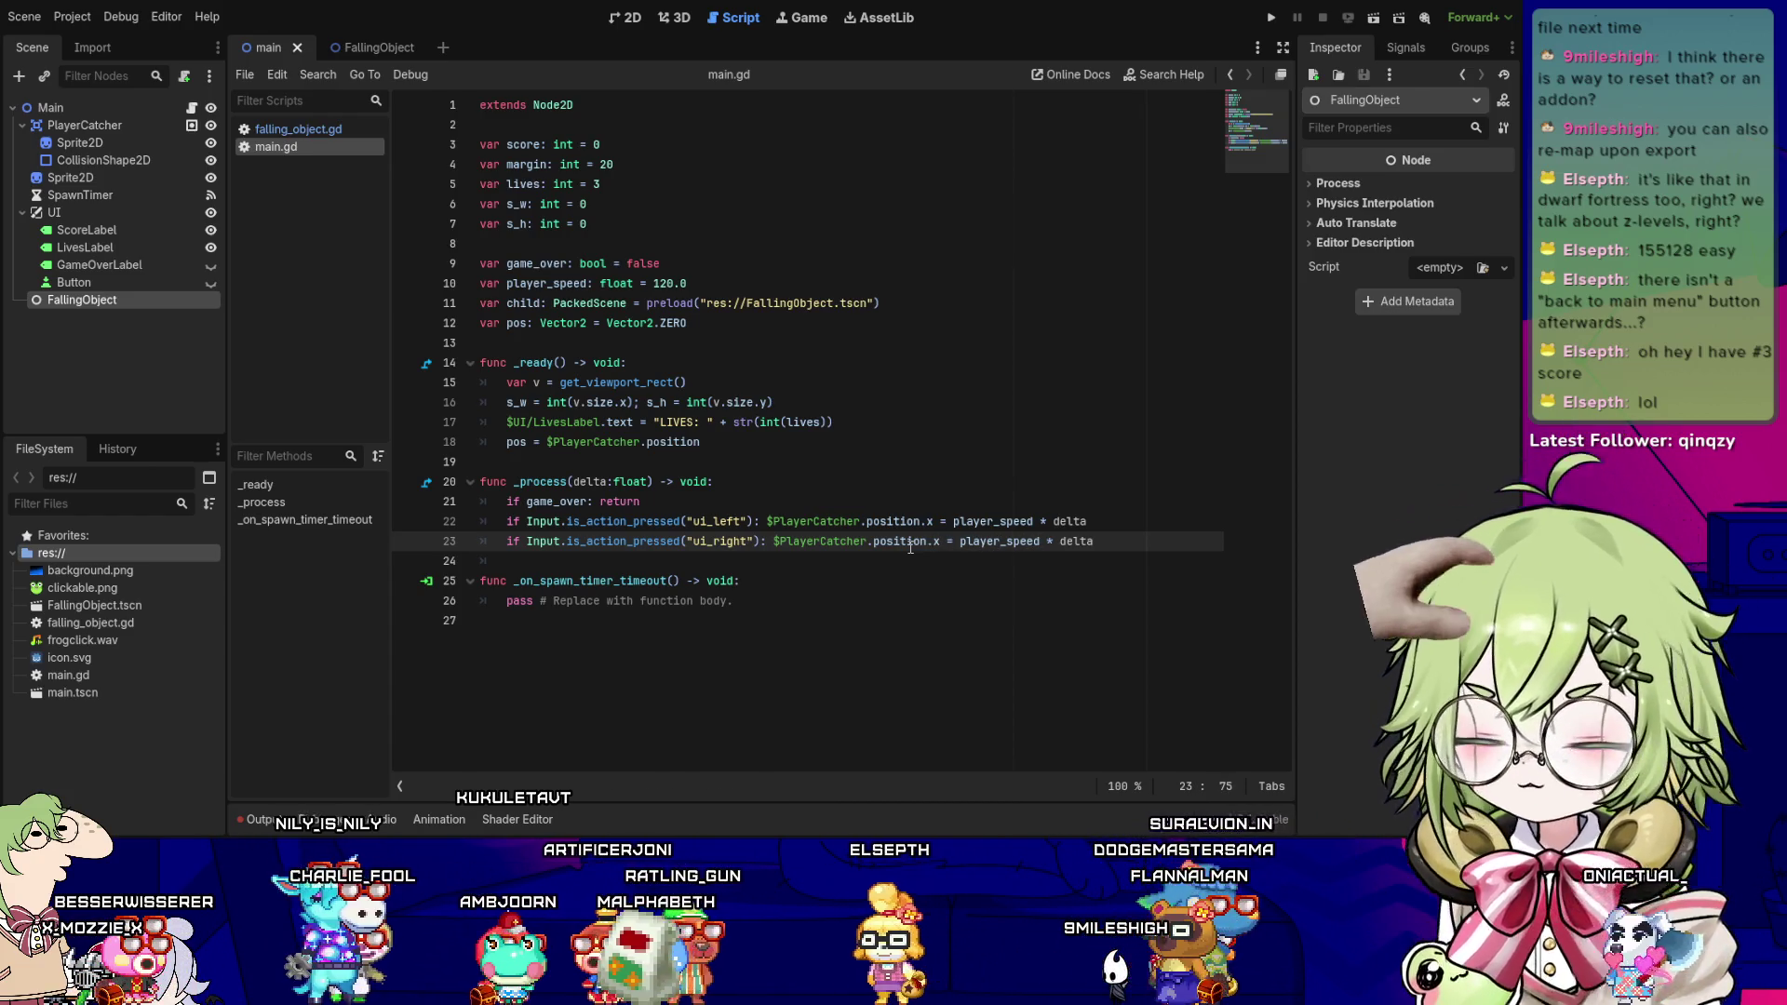
pyautogui.press('Left')
pyautogui.press('Left')
pyautogui.press('Left')
pyautogui.press('Left')
pyautogui.press('Left')
pyautogui.write('-')
pyautogui.press('Up')
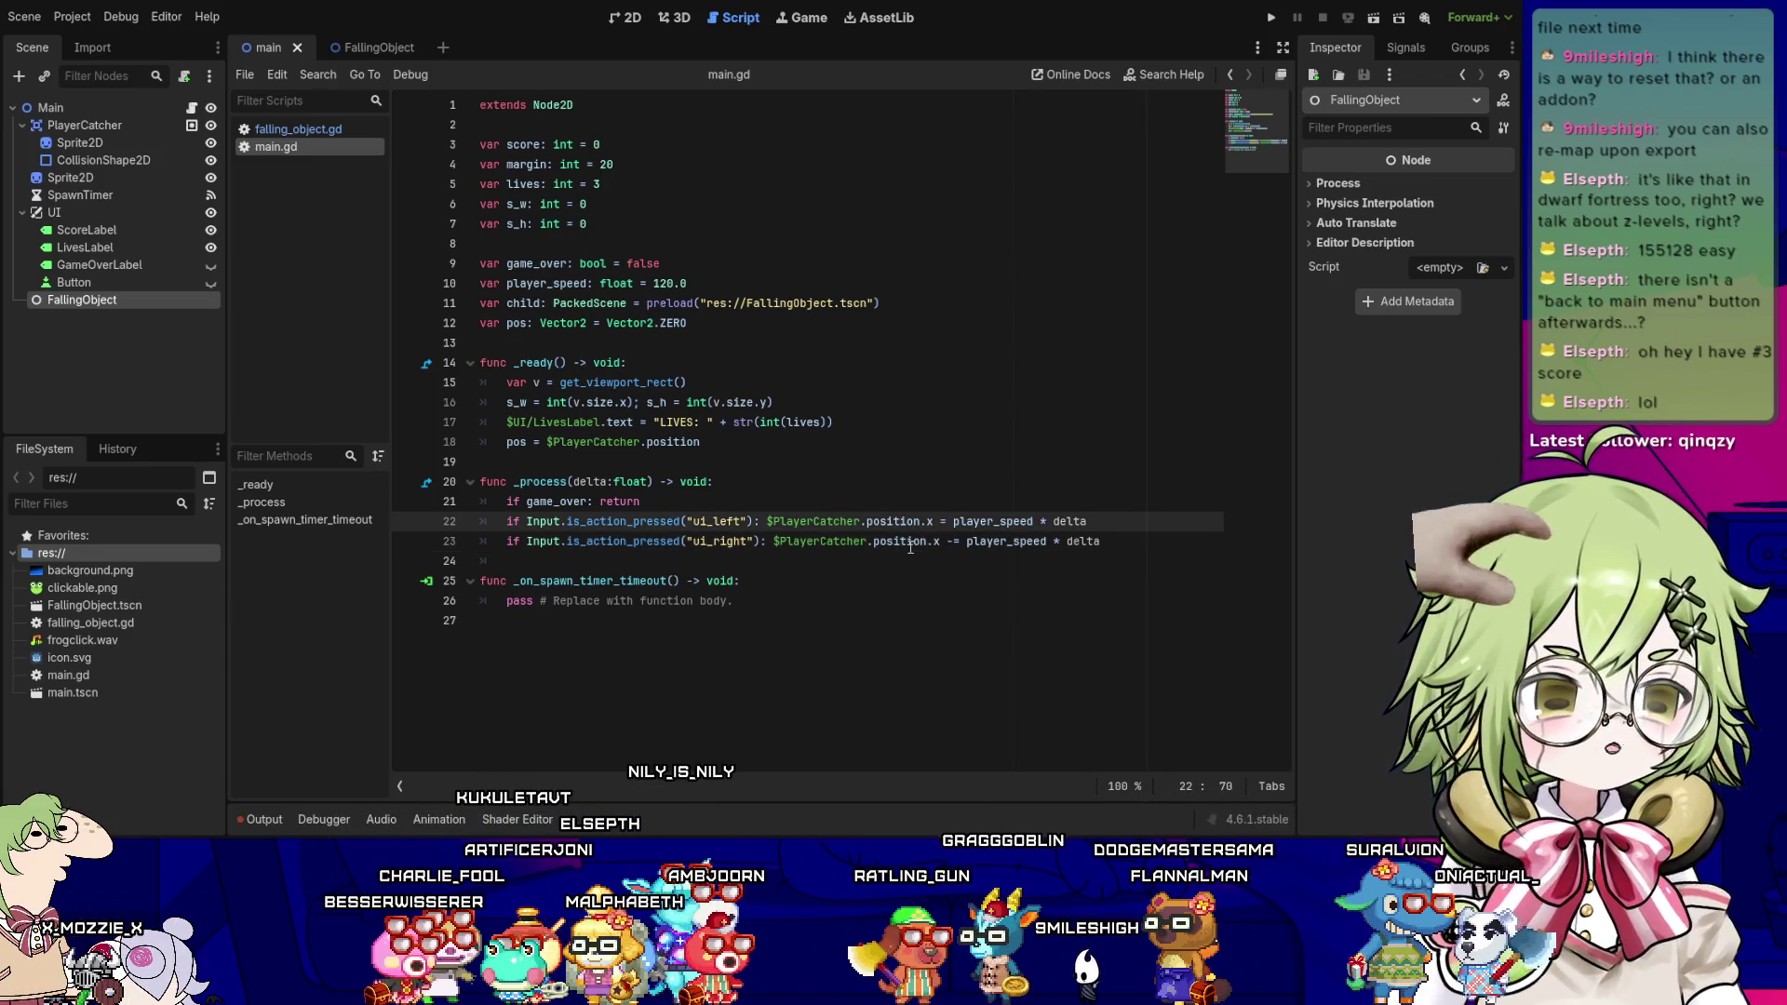
pyautogui.write('+')
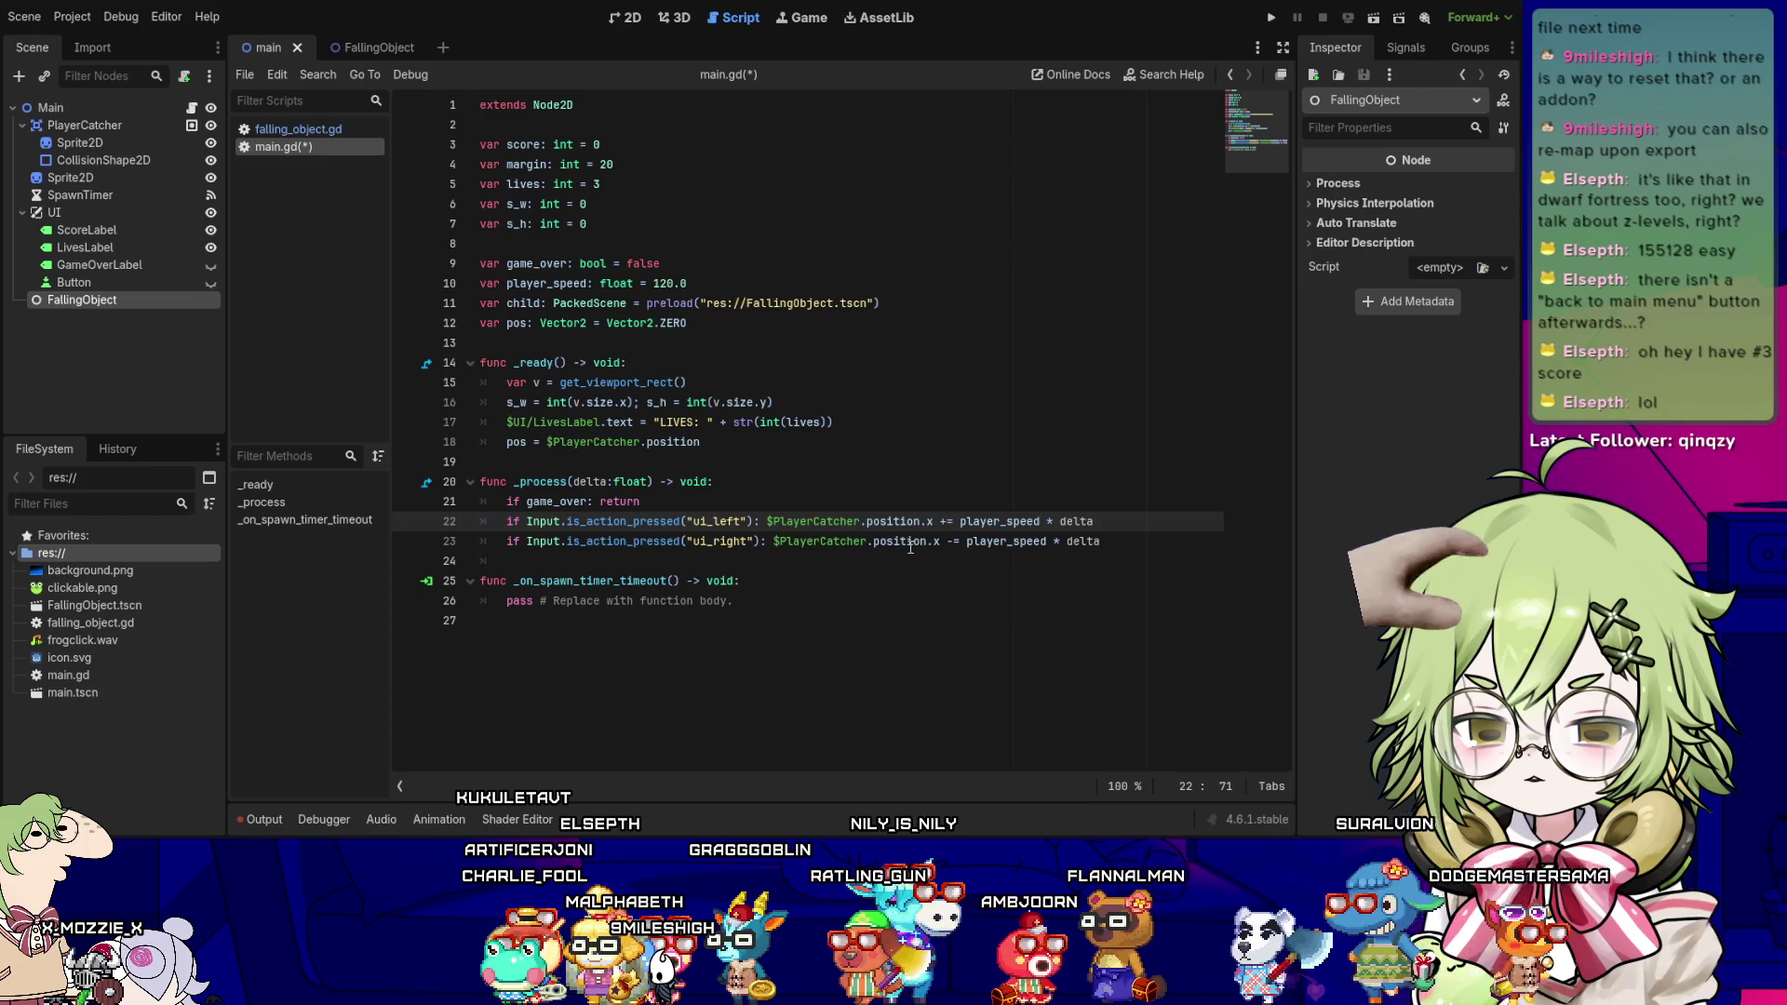
pyautogui.press('BackSpace')
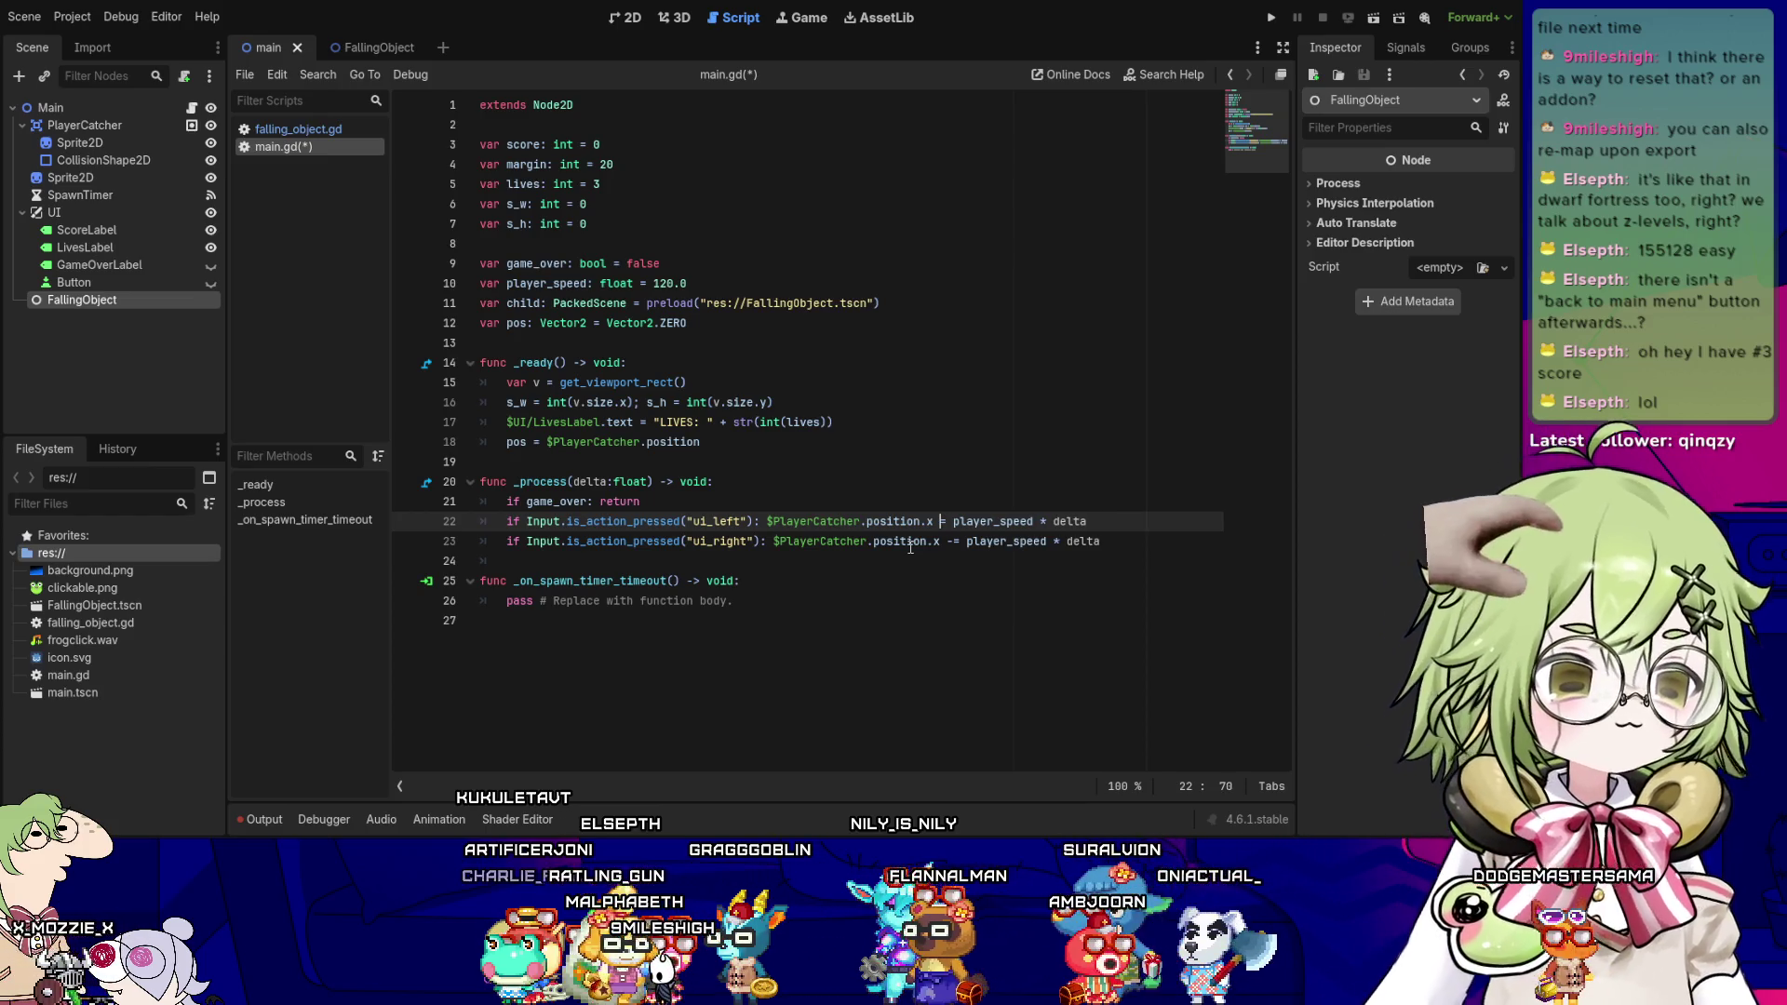
pyautogui.write('-')
pyautogui.press('Down')
pyautogui.press('Delete')
pyautogui.write('+')
pyautogui.press('Right')
pyautogui.press('Right')
pyautogui.press('Right')
pyautogui.press('Left')
pyautogui.press('Left')
pyautogui.press('Left')
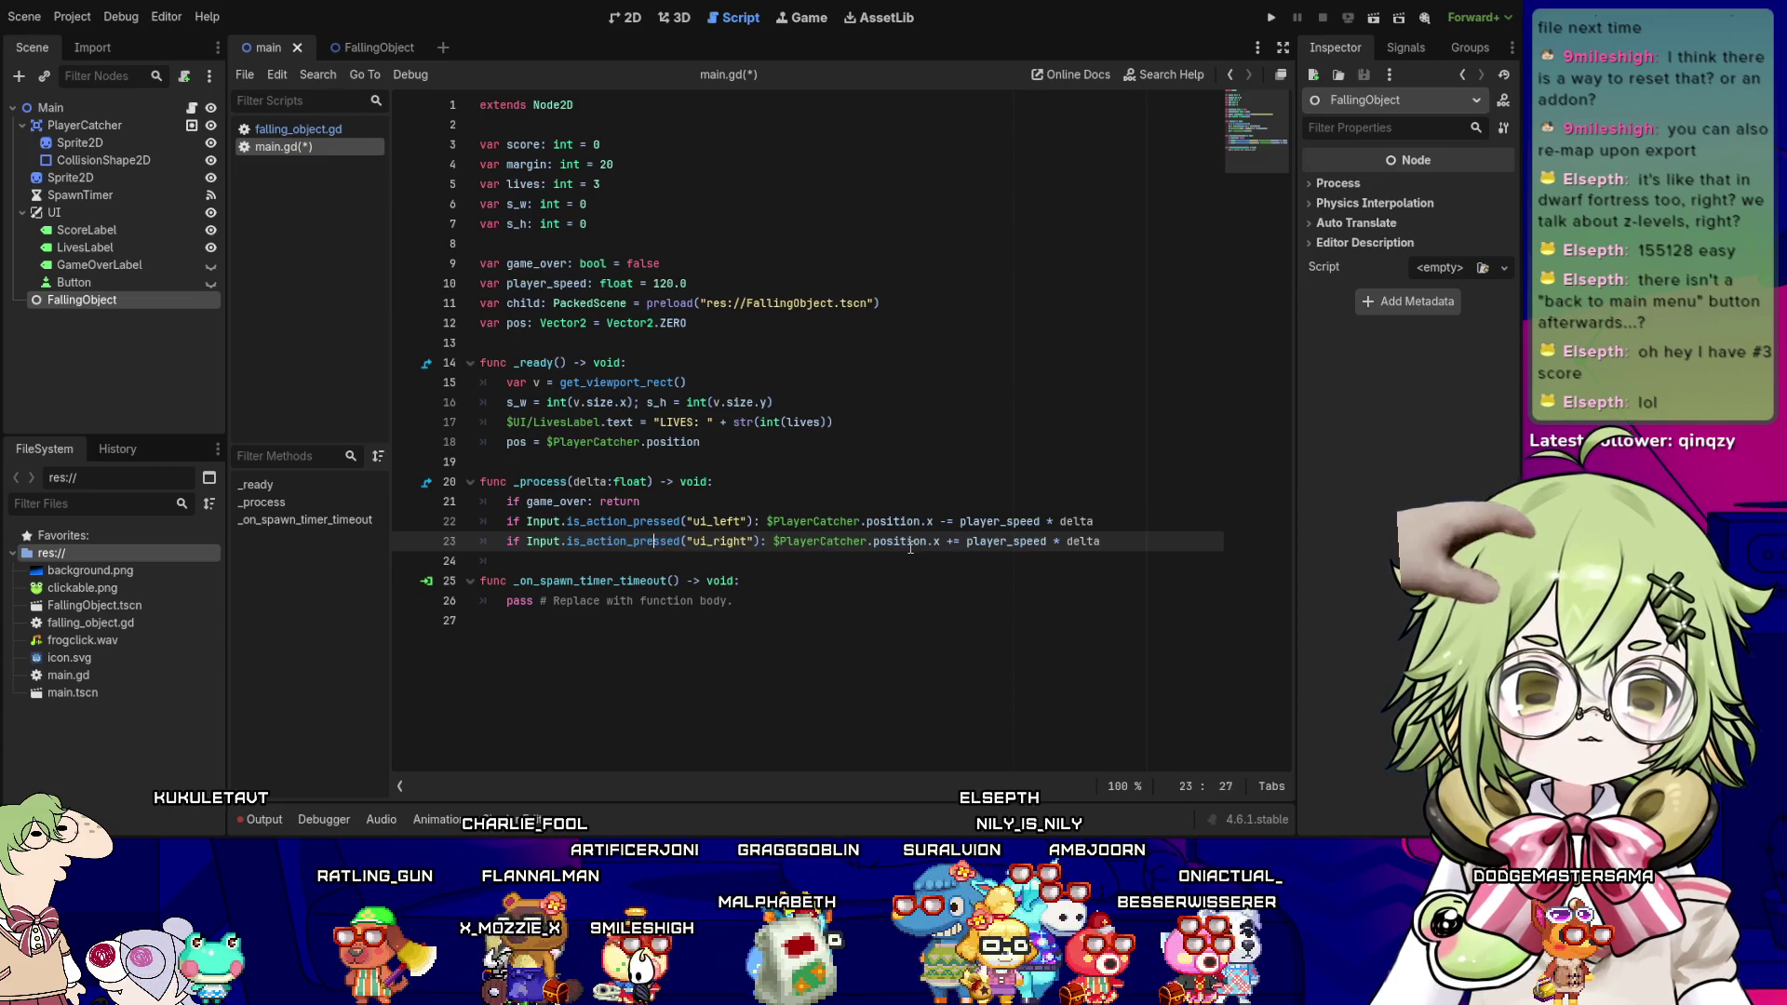
# - Turn the ui_right check into an elif and add blank lines below the movement code
pyautogui.press('Up')
pyautogui.press('Up')
pyautogui.press('Up')
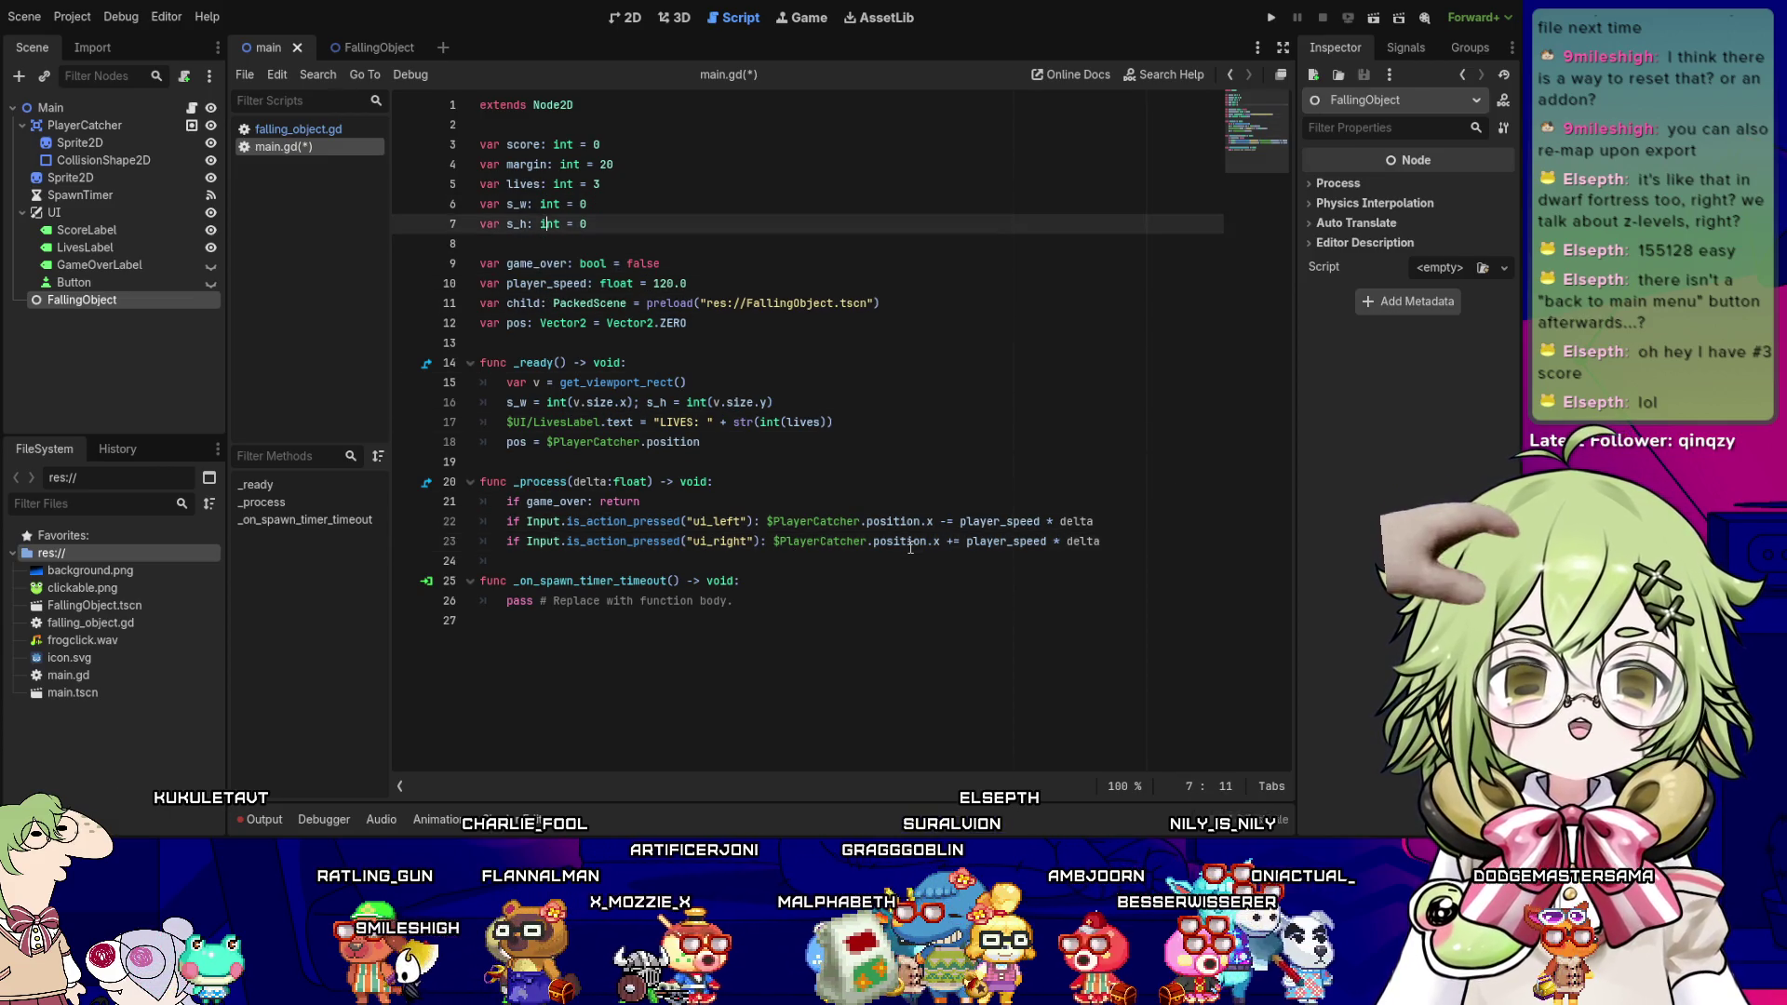
pyautogui.press('Left')
pyautogui.press('Left')
pyautogui.press('Left')
pyautogui.press('Down')
pyautogui.press('Down')
pyautogui.press('Down')
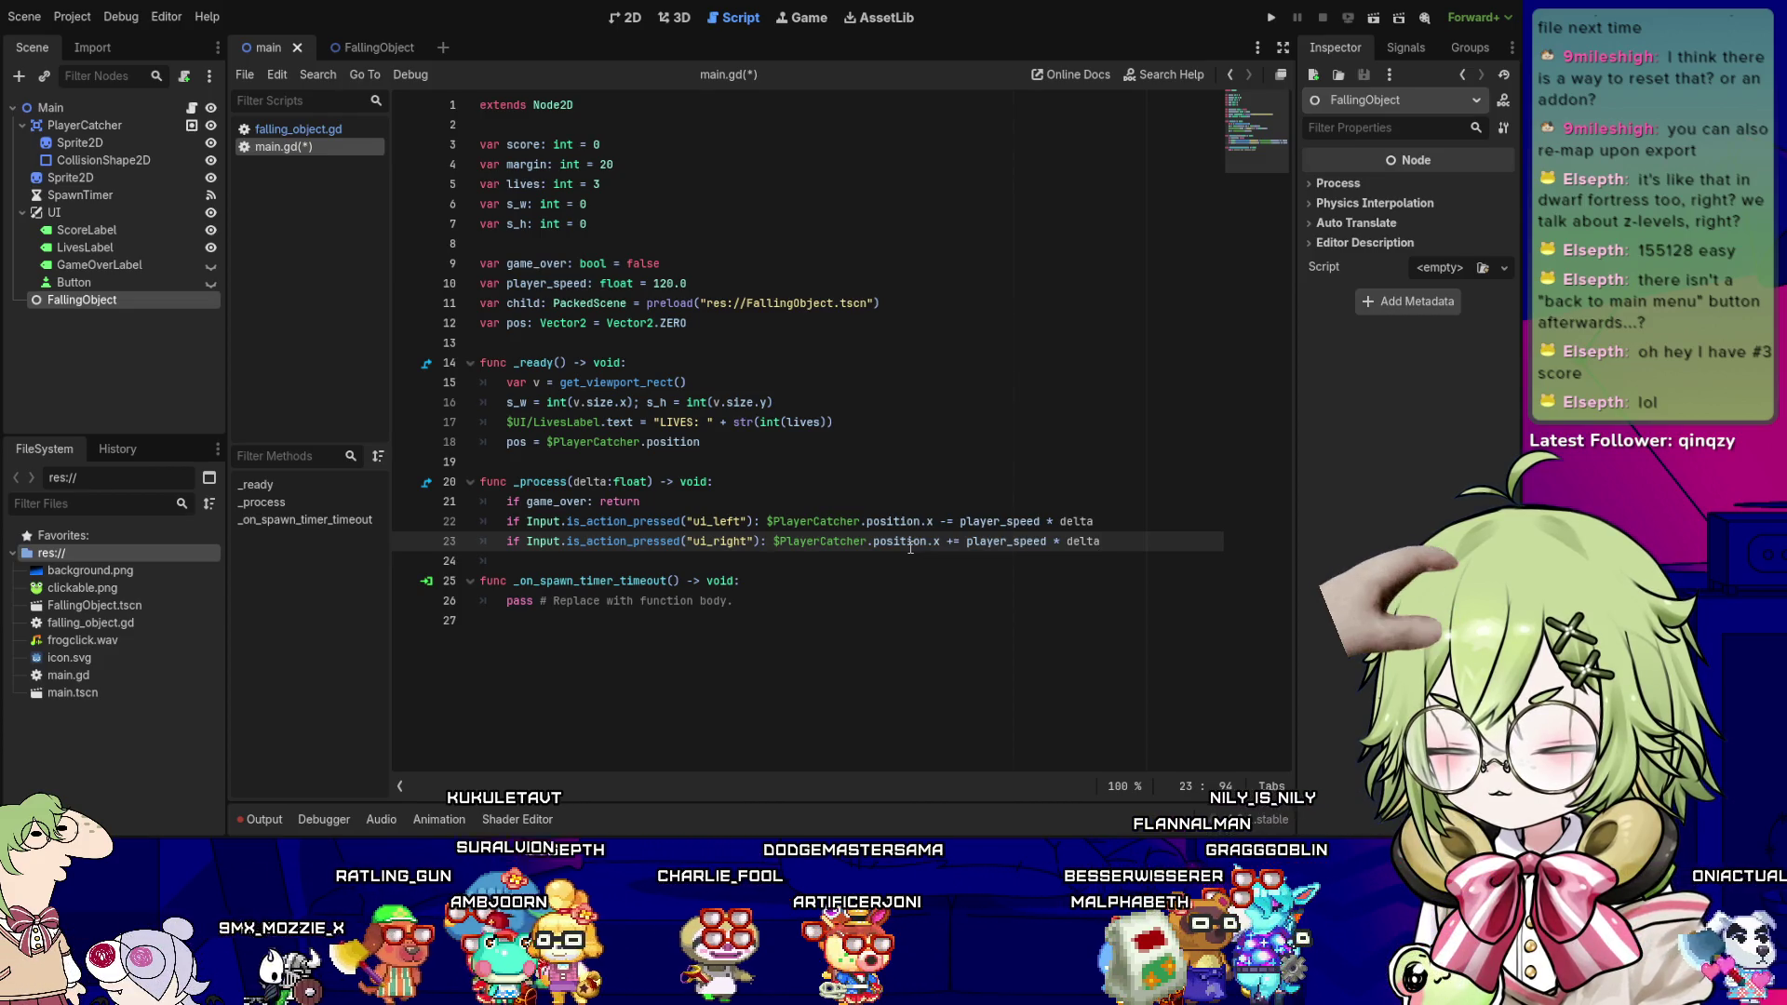
pyautogui.write('el')
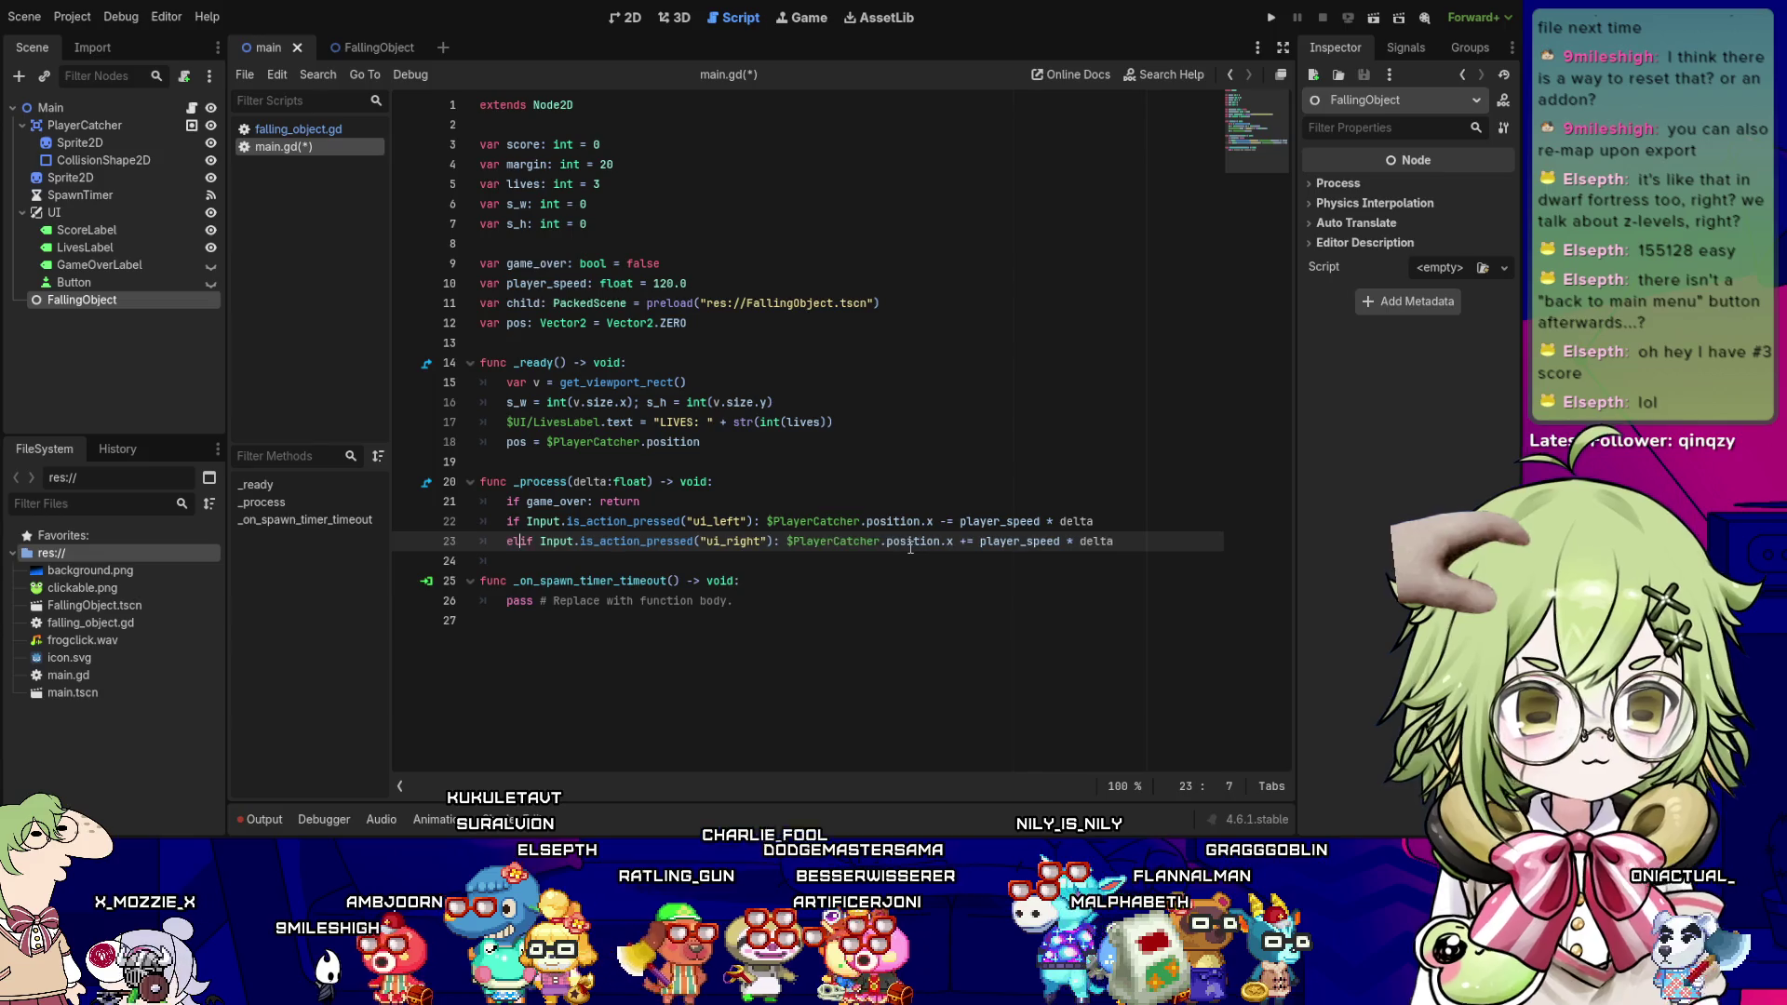
pyautogui.press('Escape')
pyautogui.press('Down')
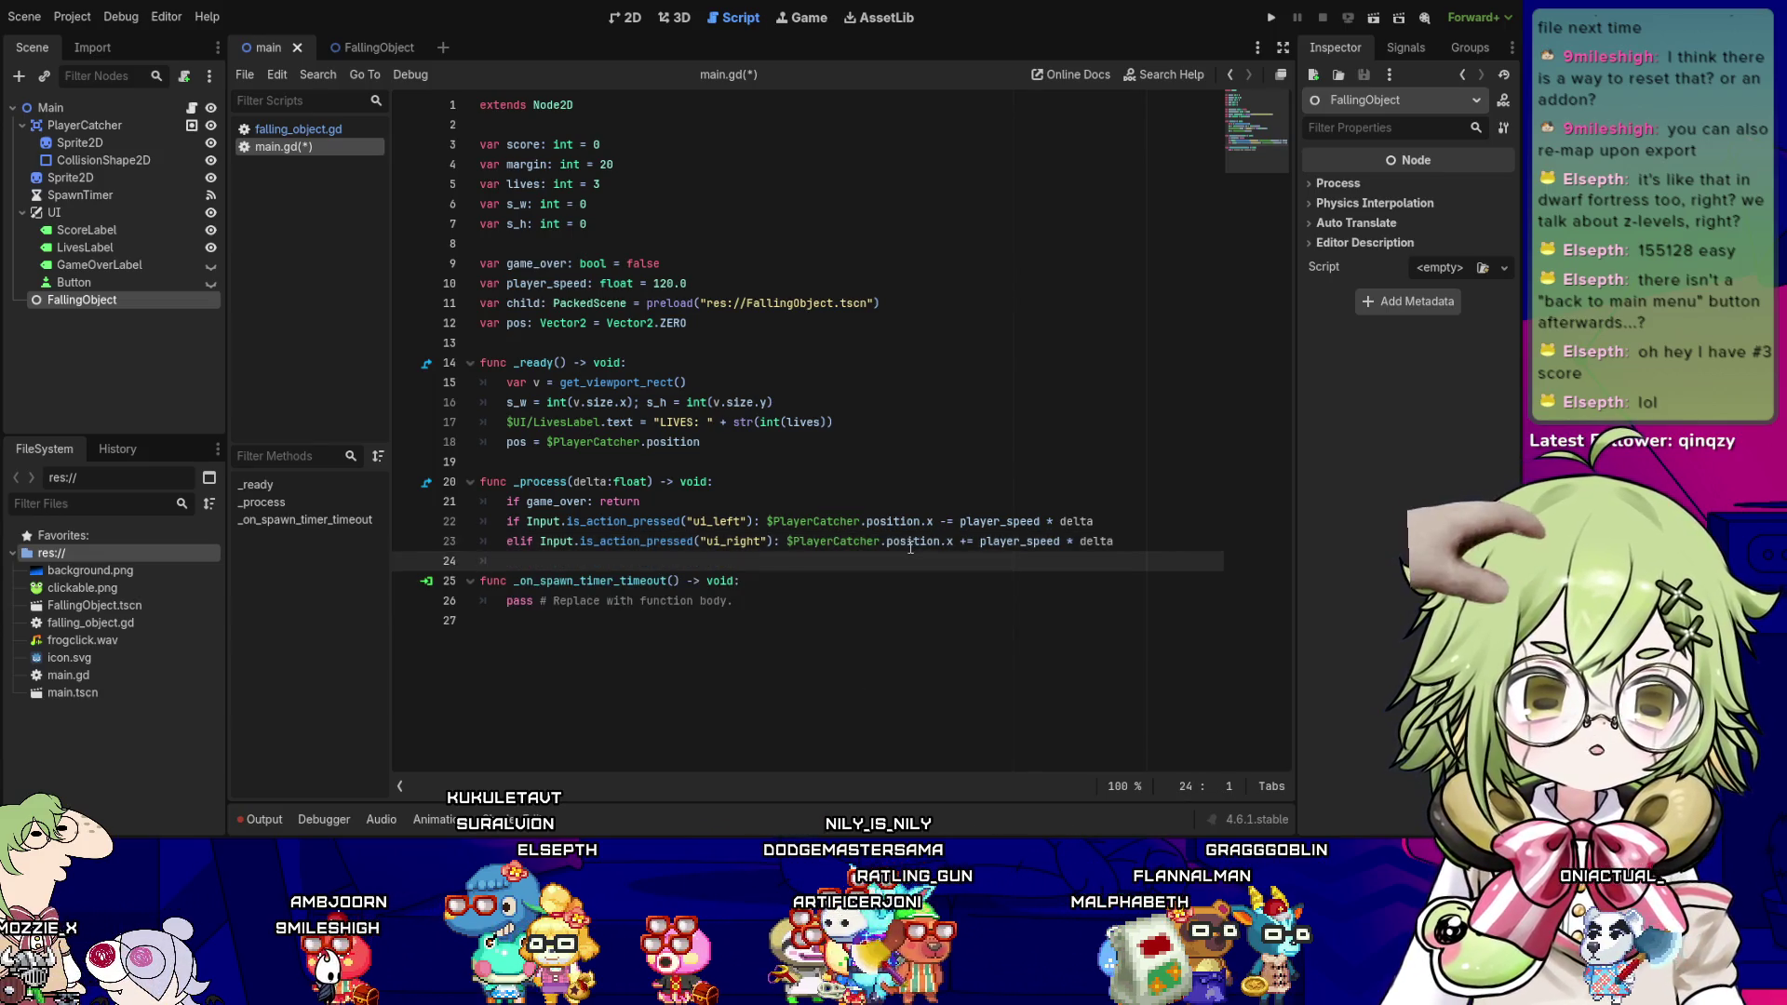
pyautogui.press('Return')
pyautogui.press('Return')
pyautogui.press('Up')
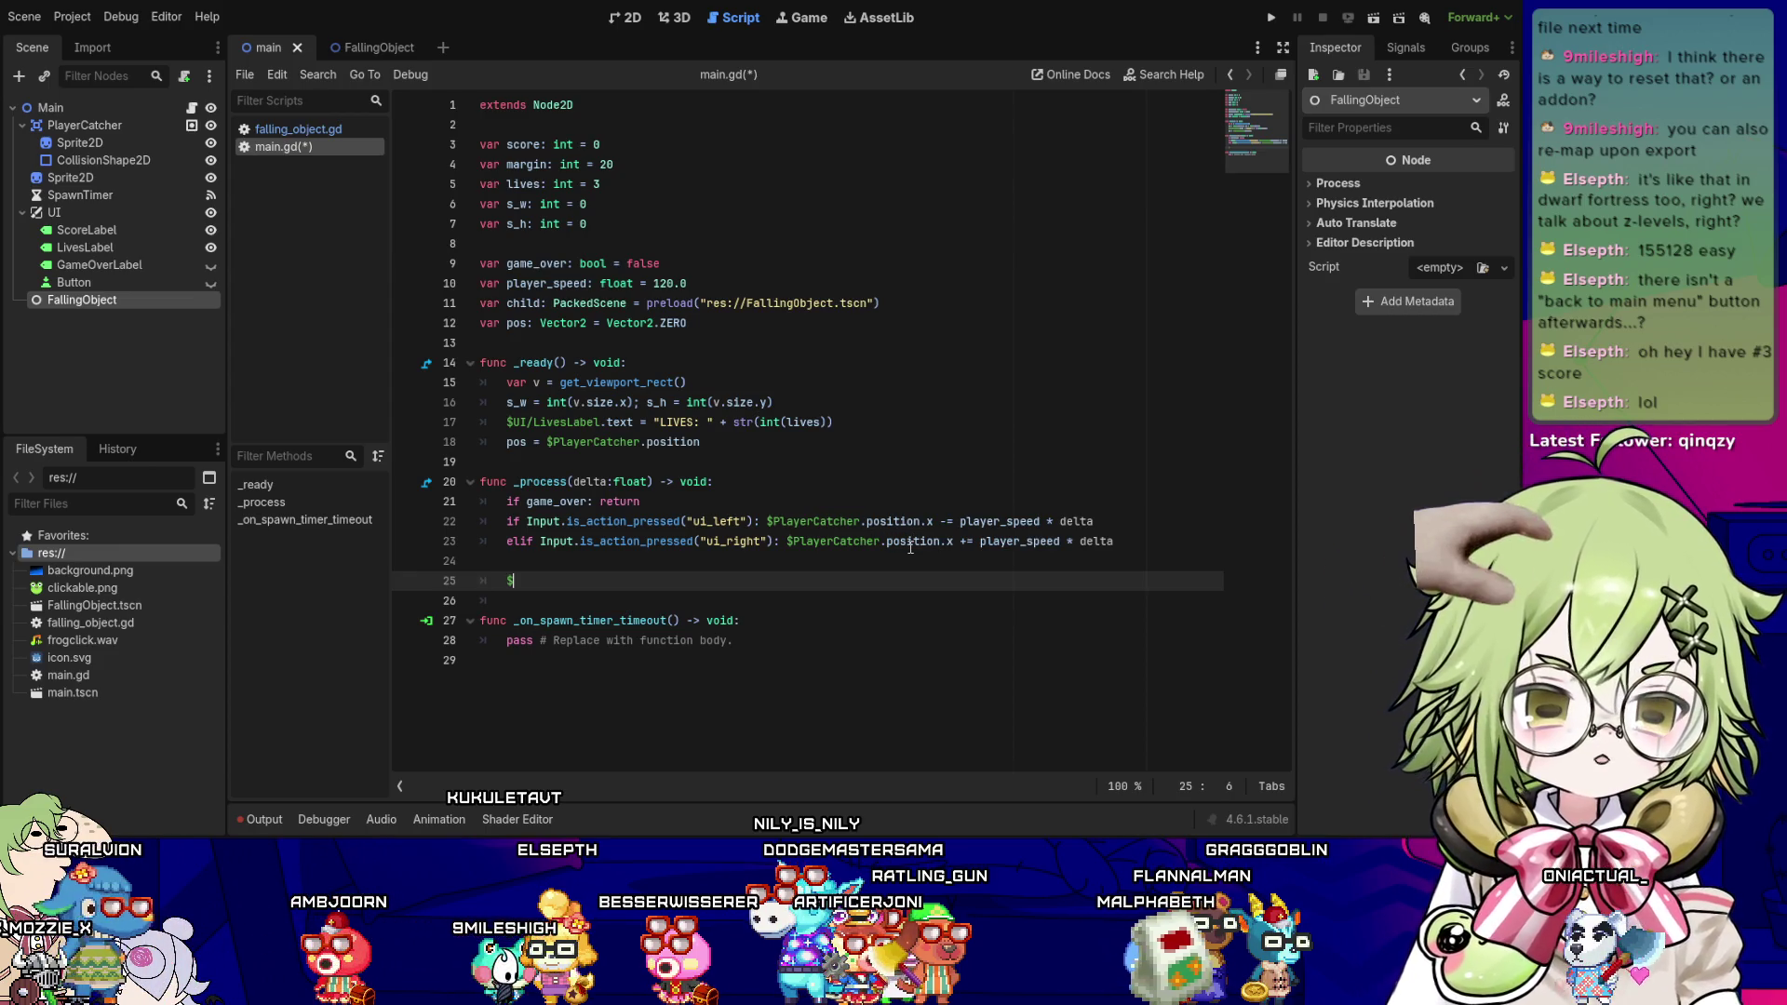
pyautogui.write('PlayerCatcher')
# - Write $PlayerCatcher.position.x = clamp($PlayerCatcher.position.x, float(margin) on line 25
pyautogui.press('Return')
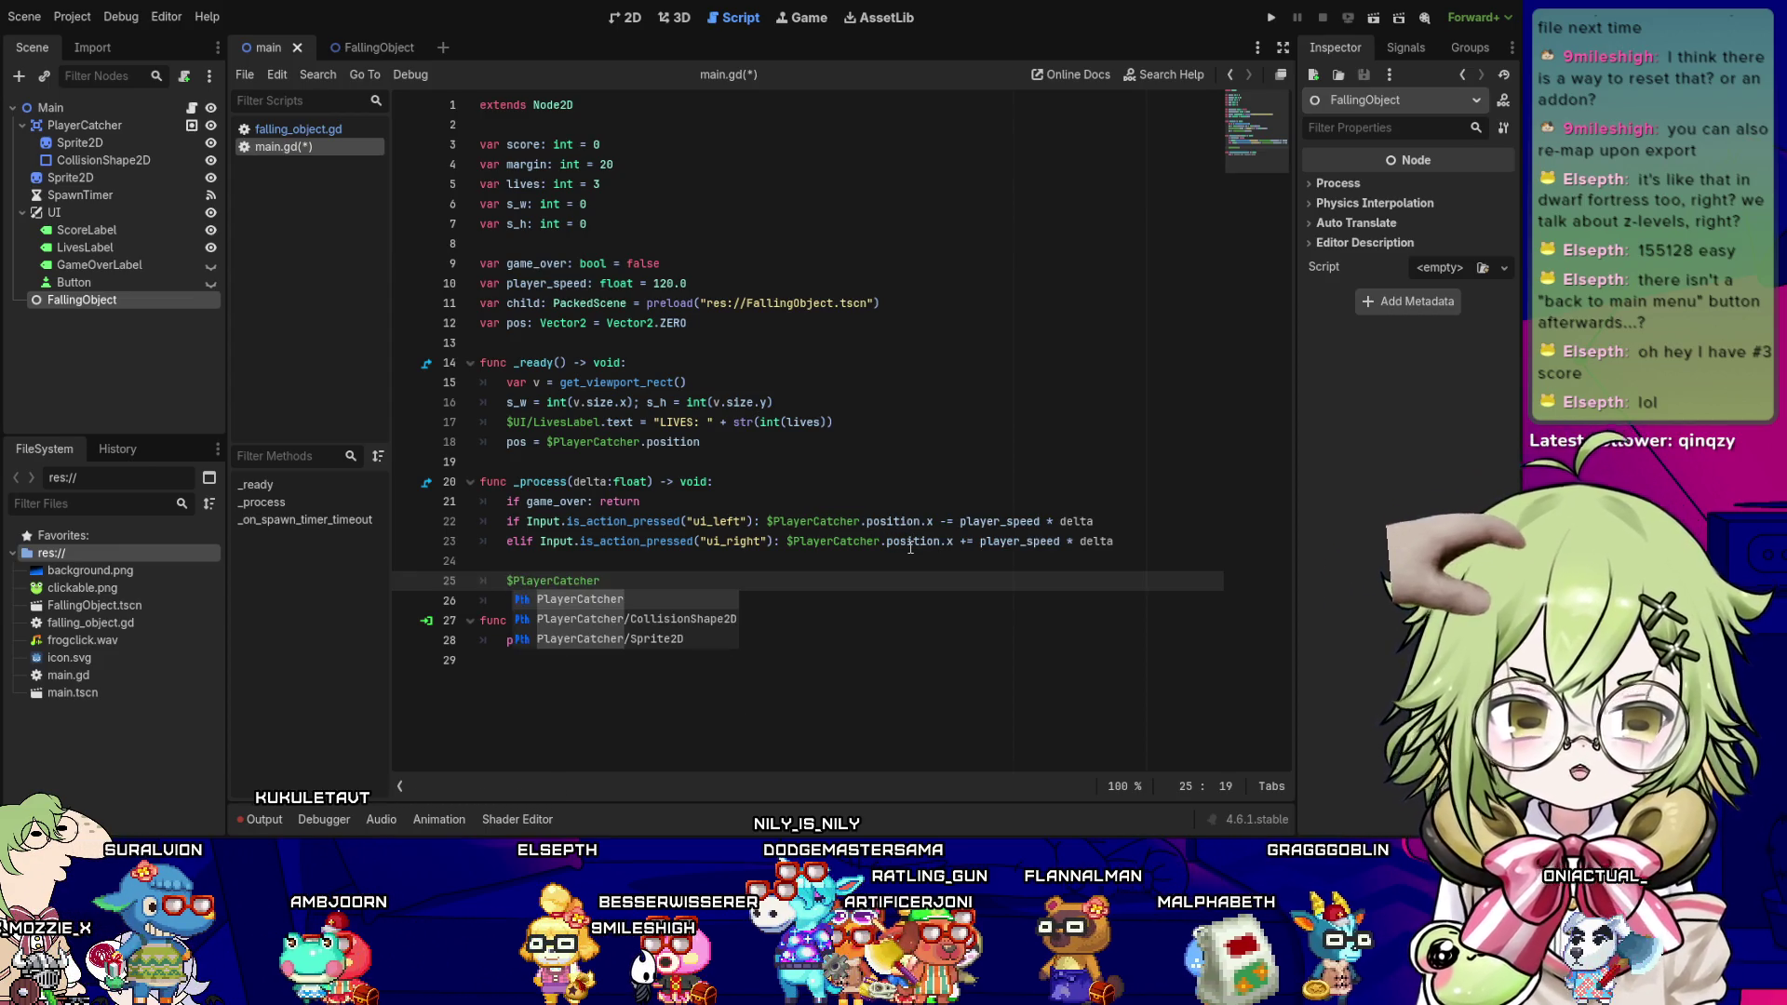
pyautogui.write('.posi')
pyautogui.press('Return')
pyautogui.write('.x = clamp ($')
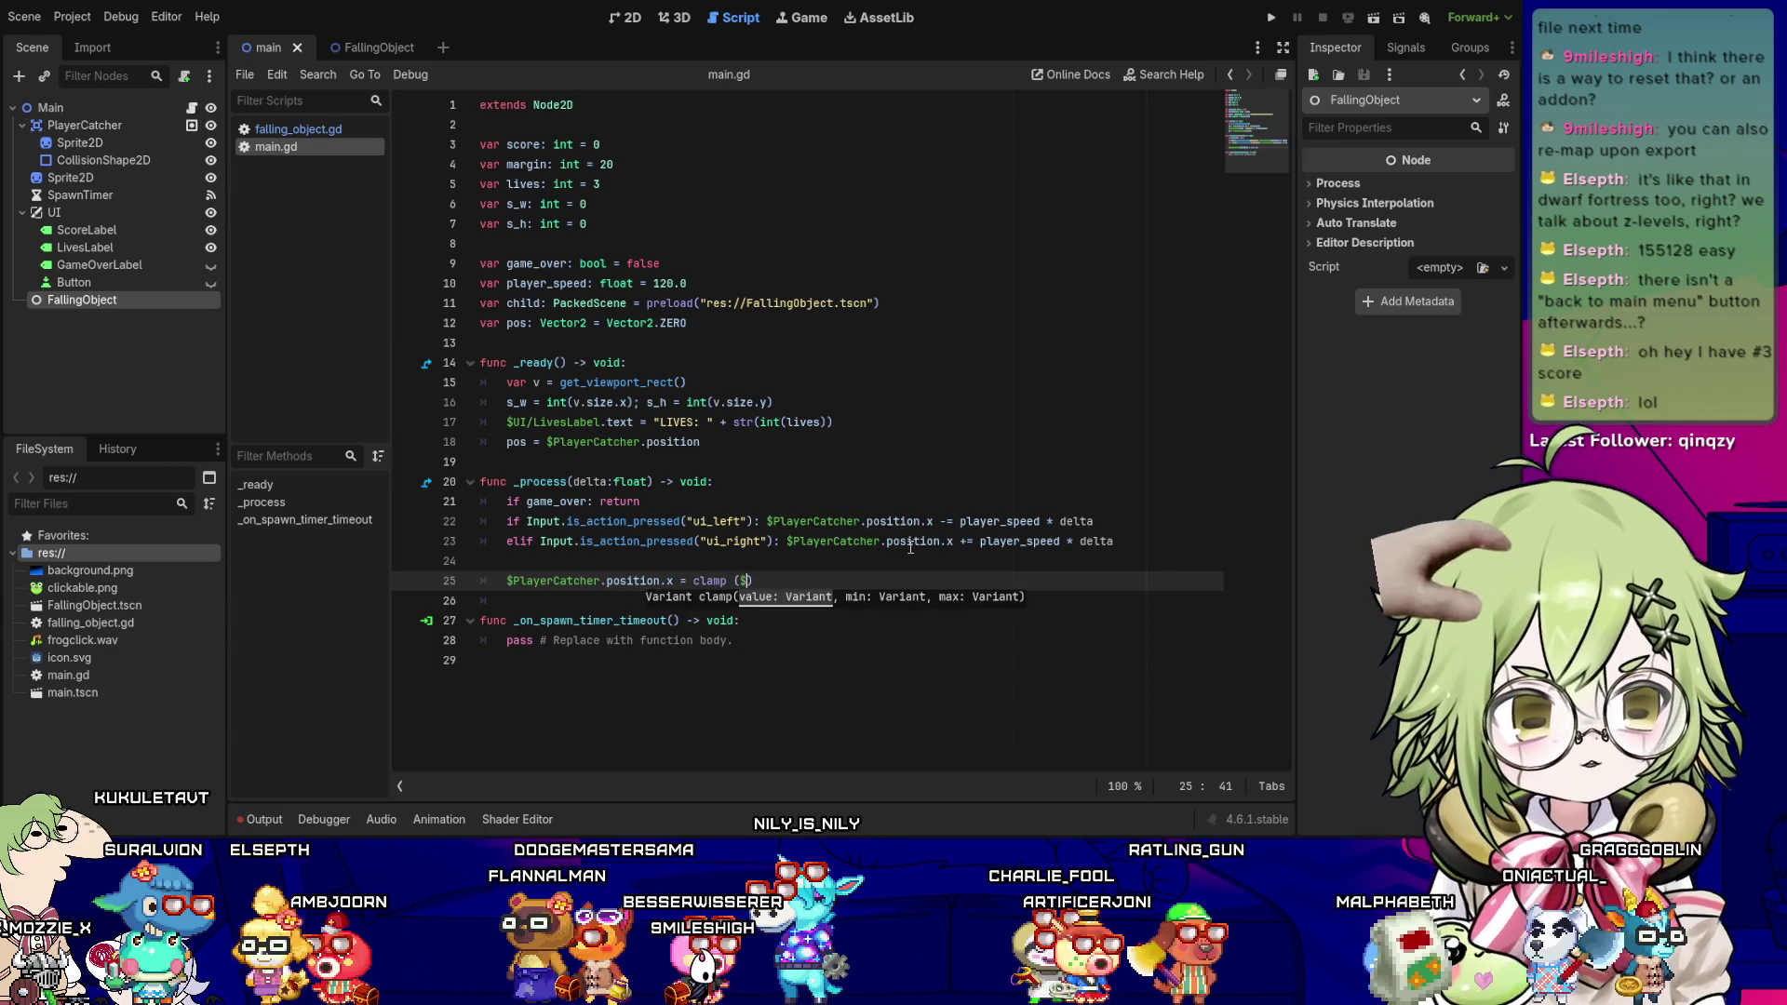
pyautogui.write('PlayerCat')
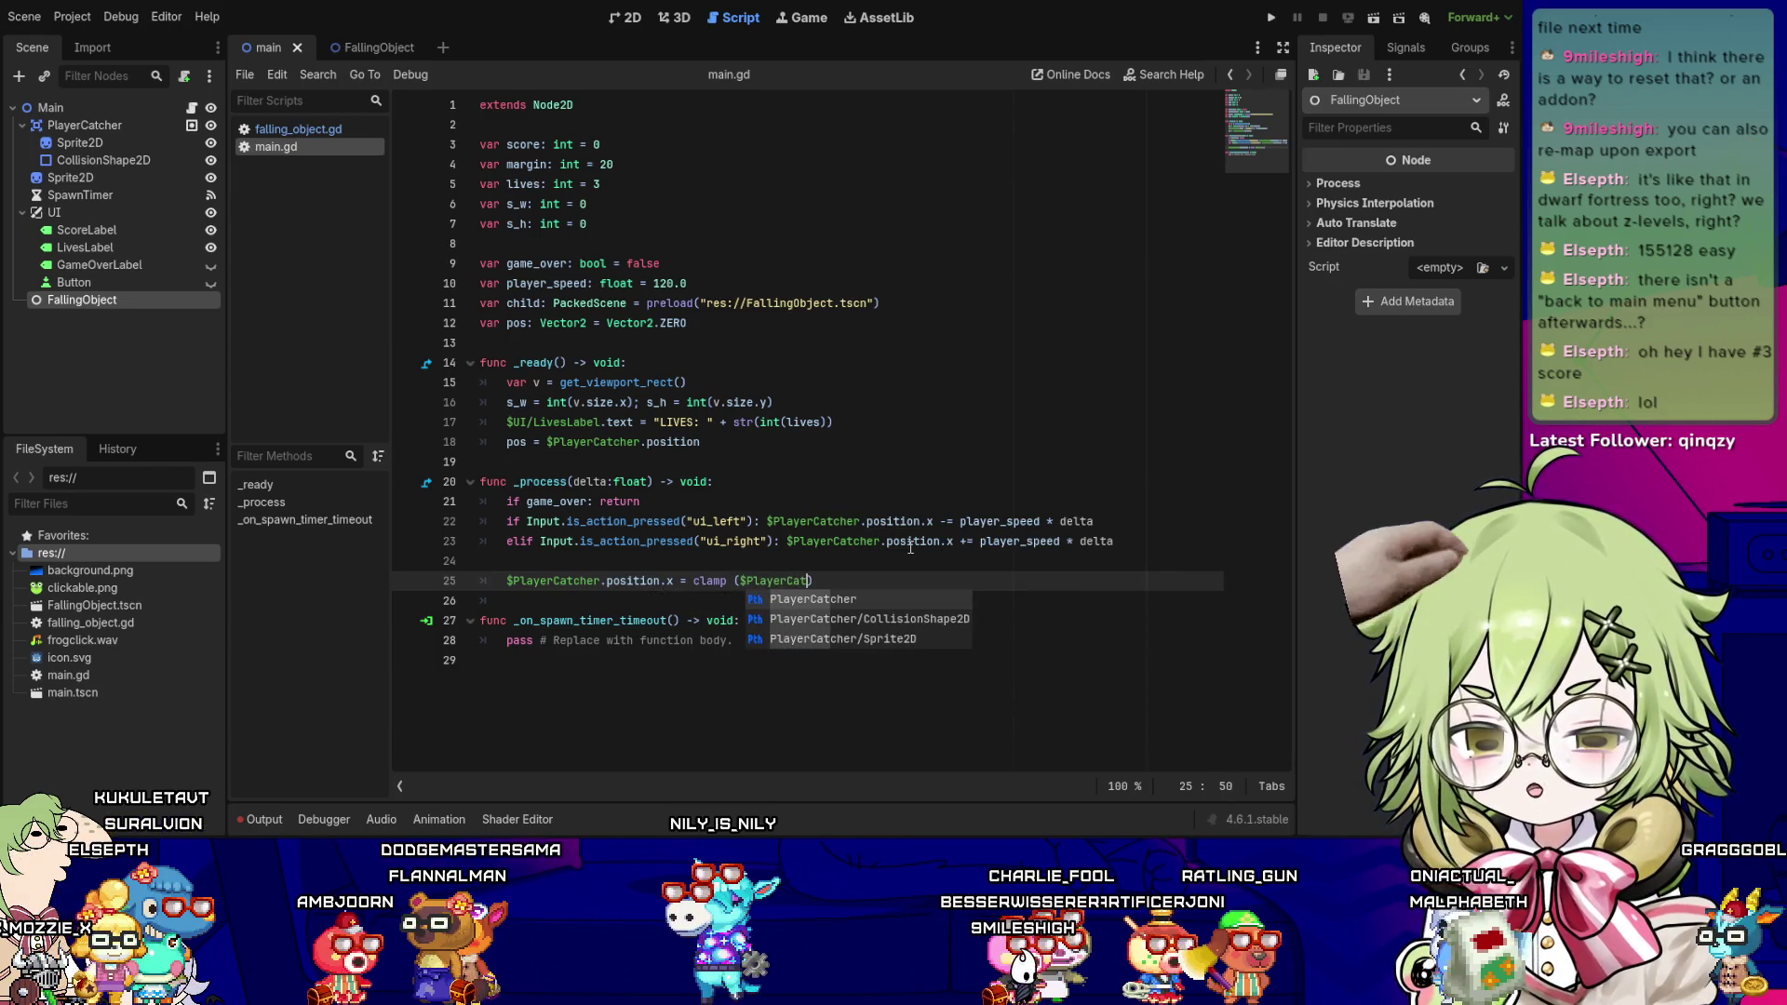
pyautogui.press('Return')
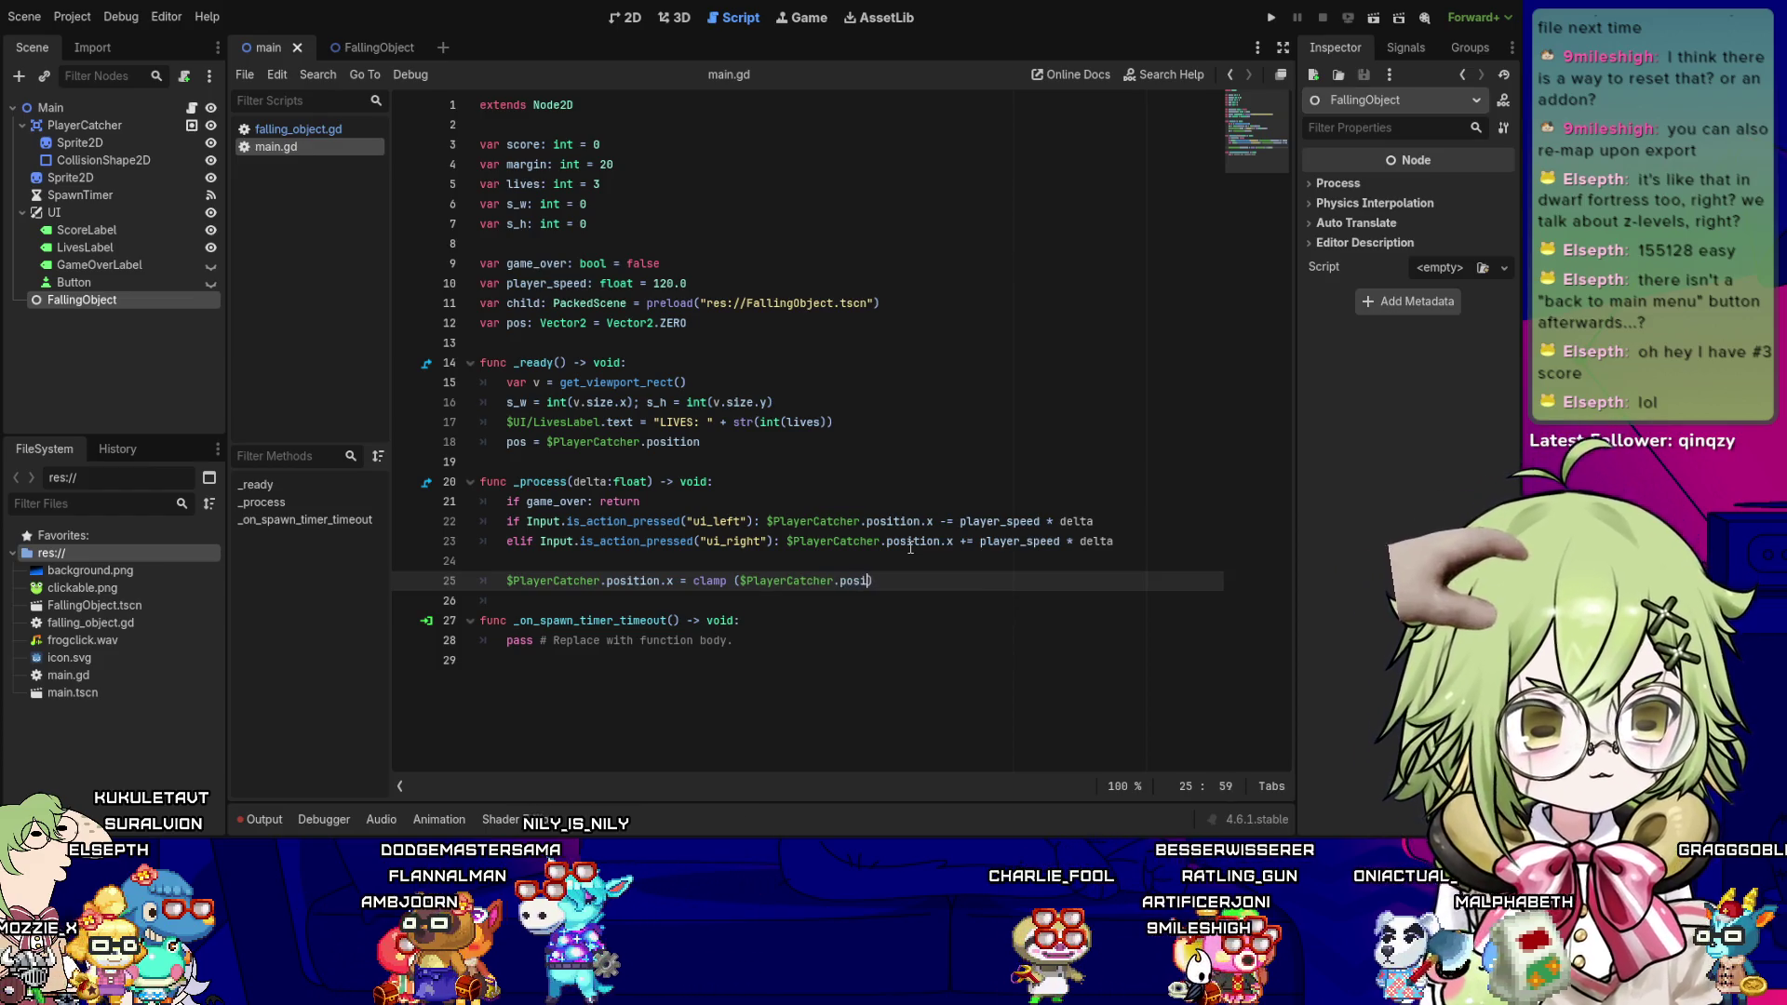
pyautogui.write(', float(')
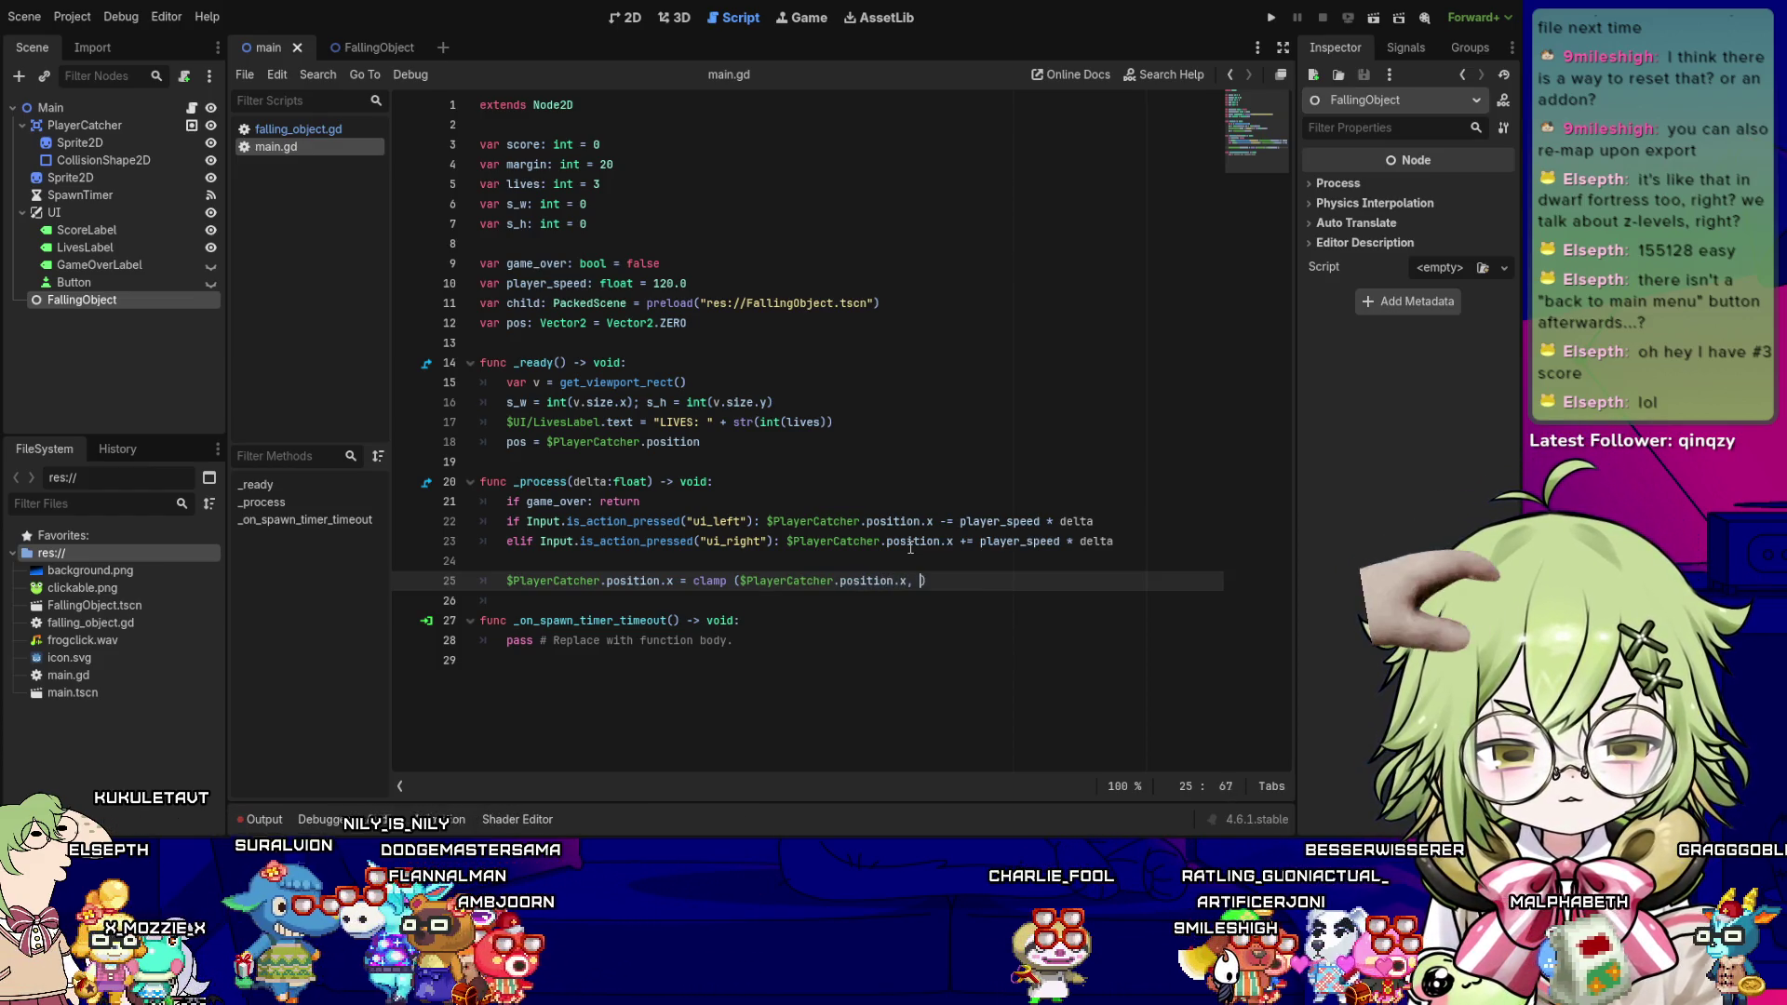
pyautogui.write('margin')
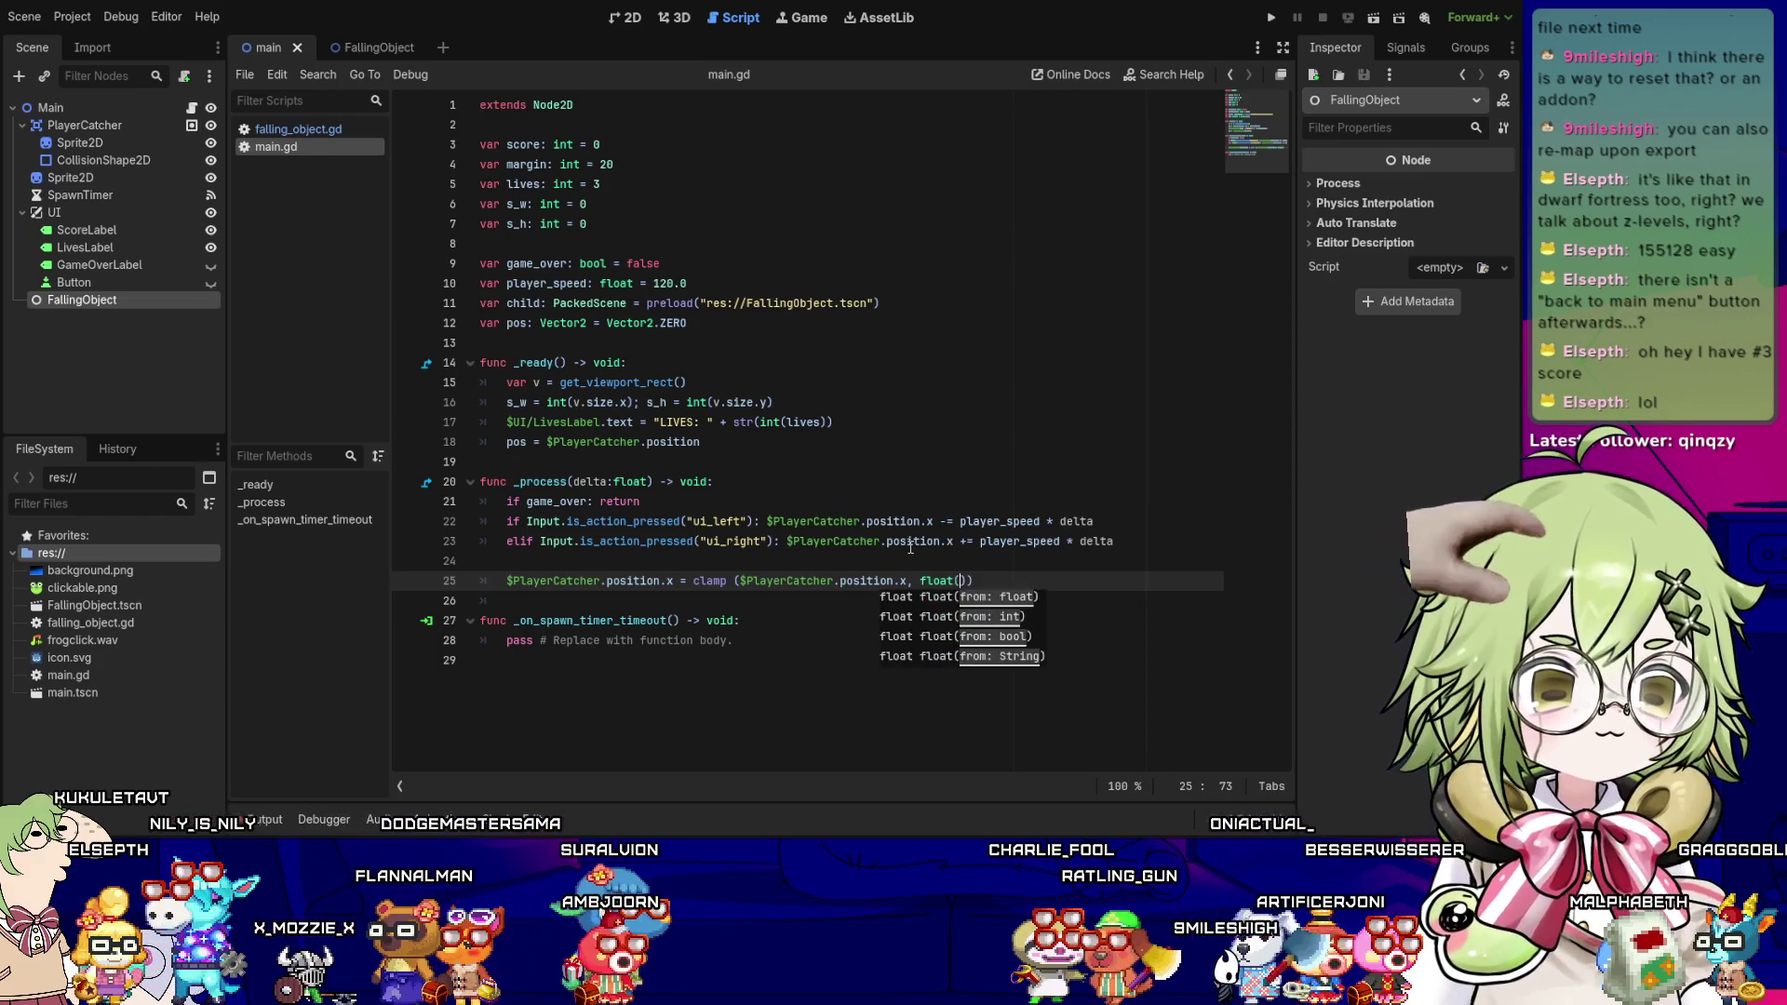
pyautogui.press('Left')
pyautogui.press('Left')
pyautogui.press('Left')
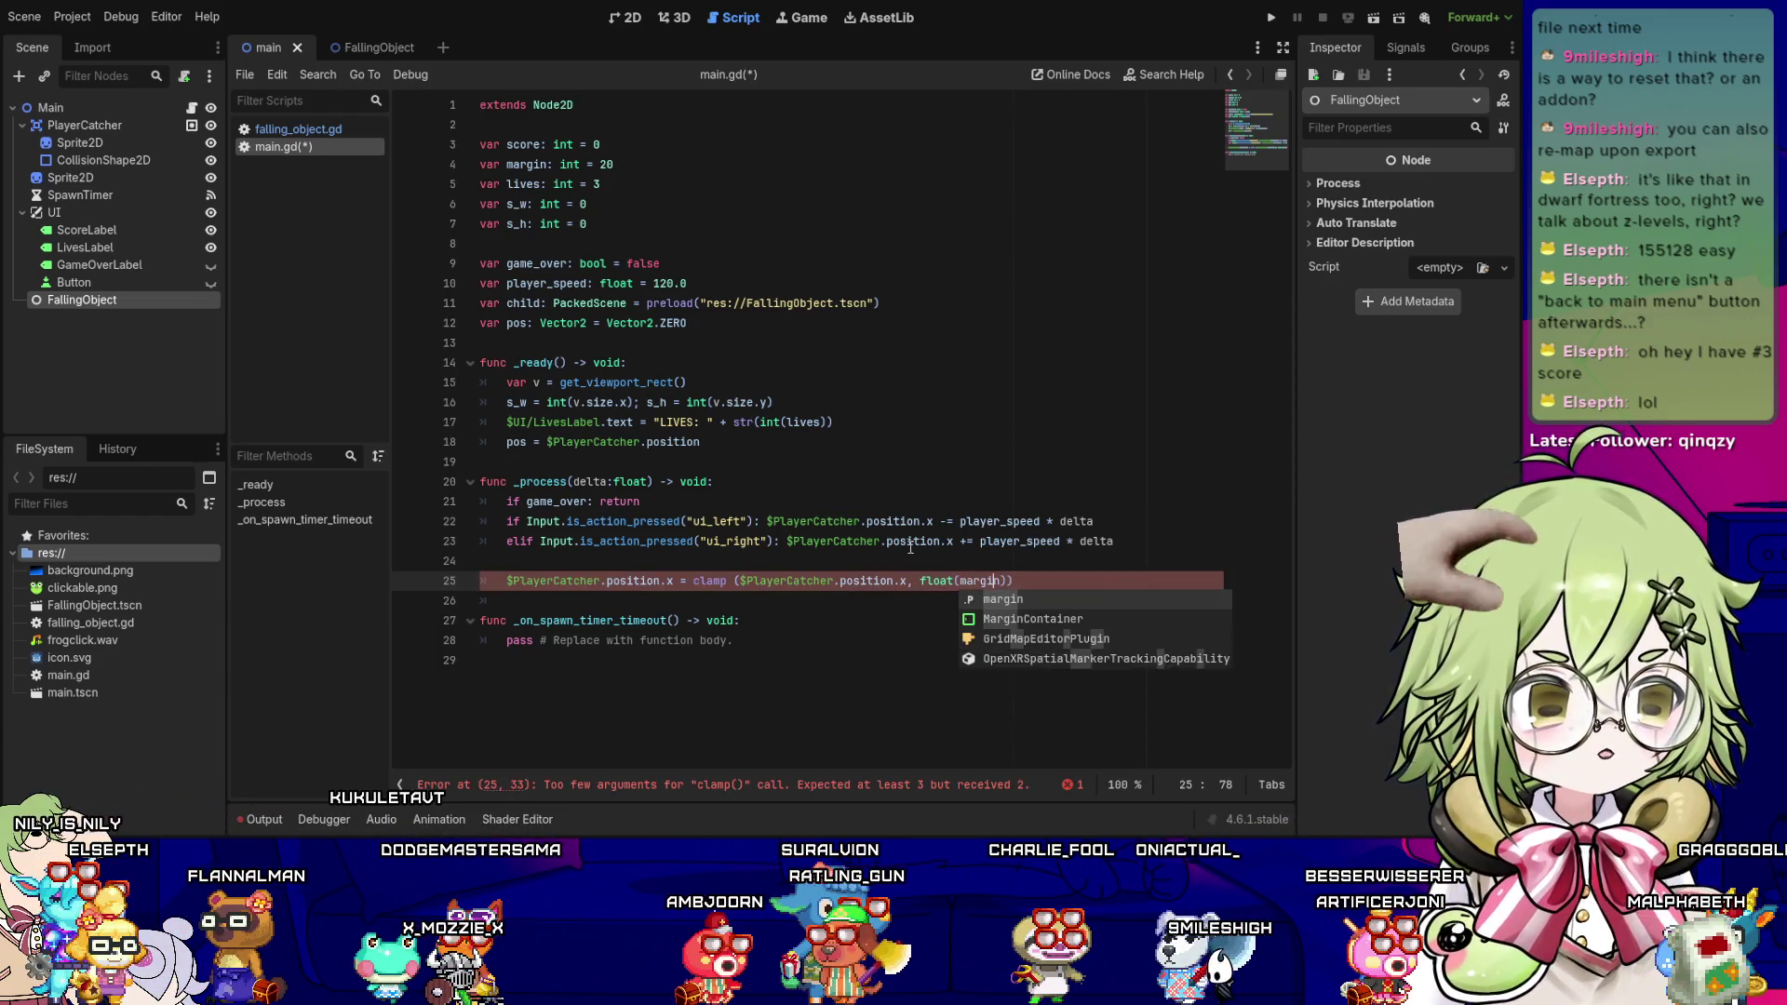
pyautogui.press('BackSpace')
pyautogui.press('BackSpace')
pyautogui.press('BackSpace')
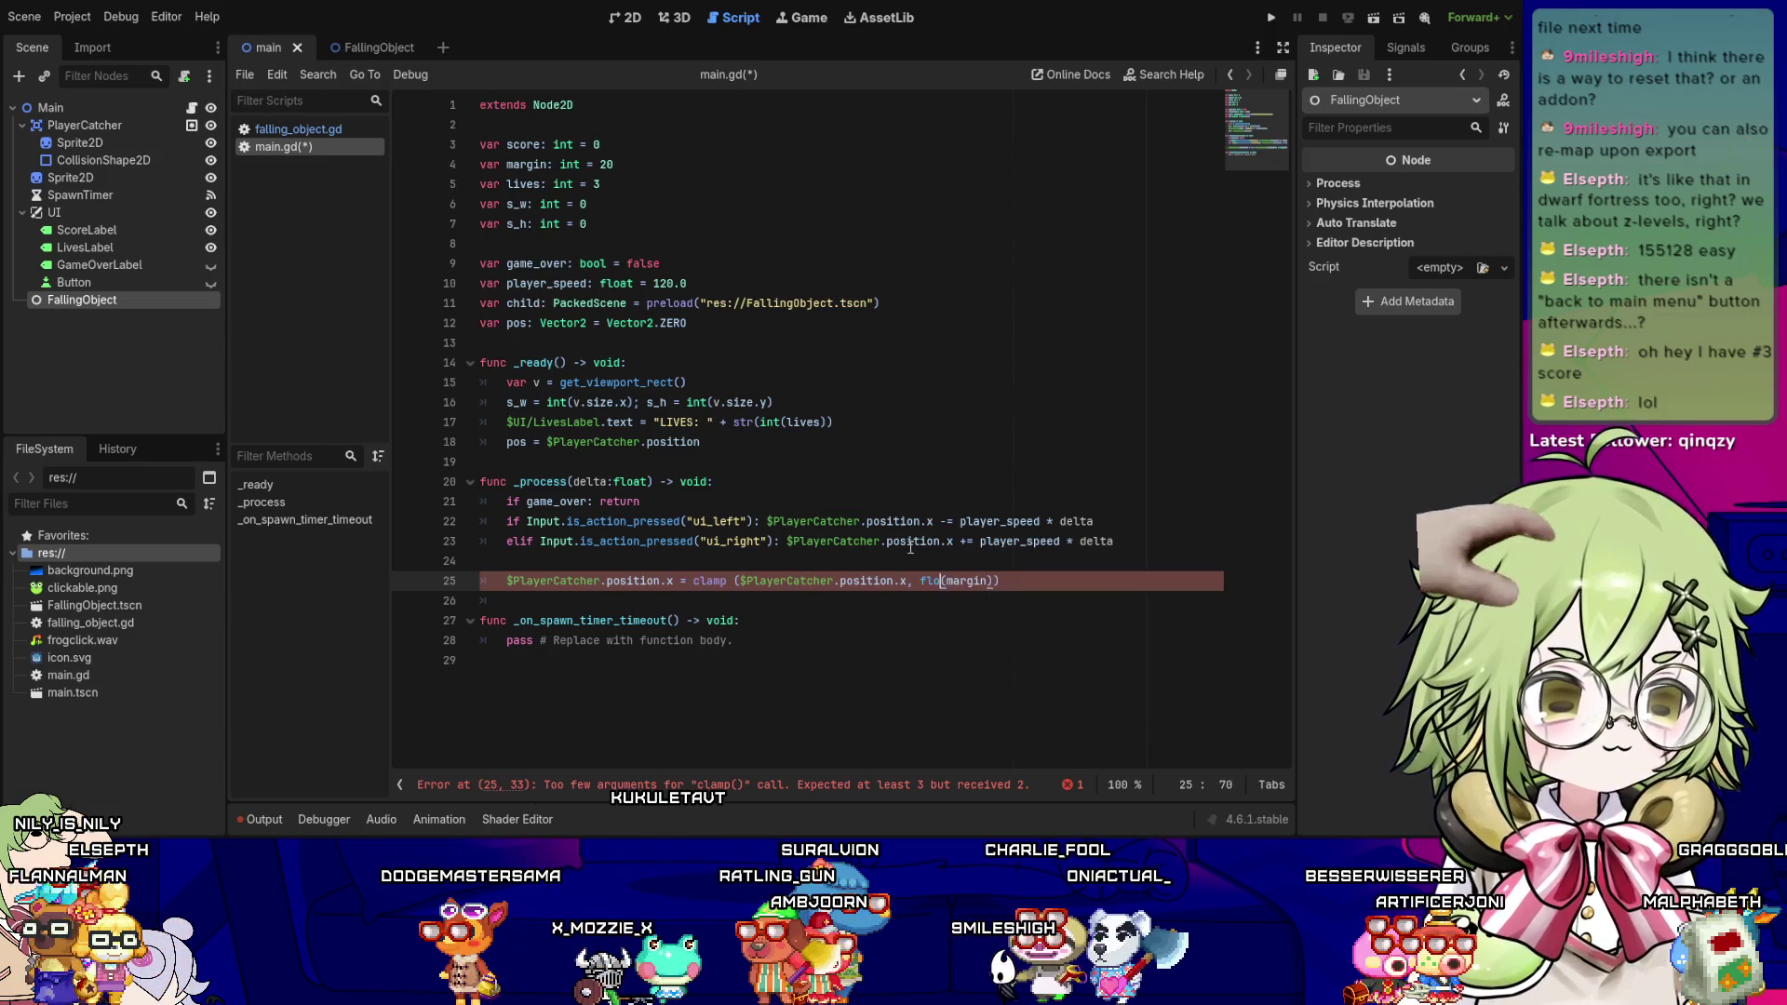
pyautogui.write('int')
pyautogui.press('End')
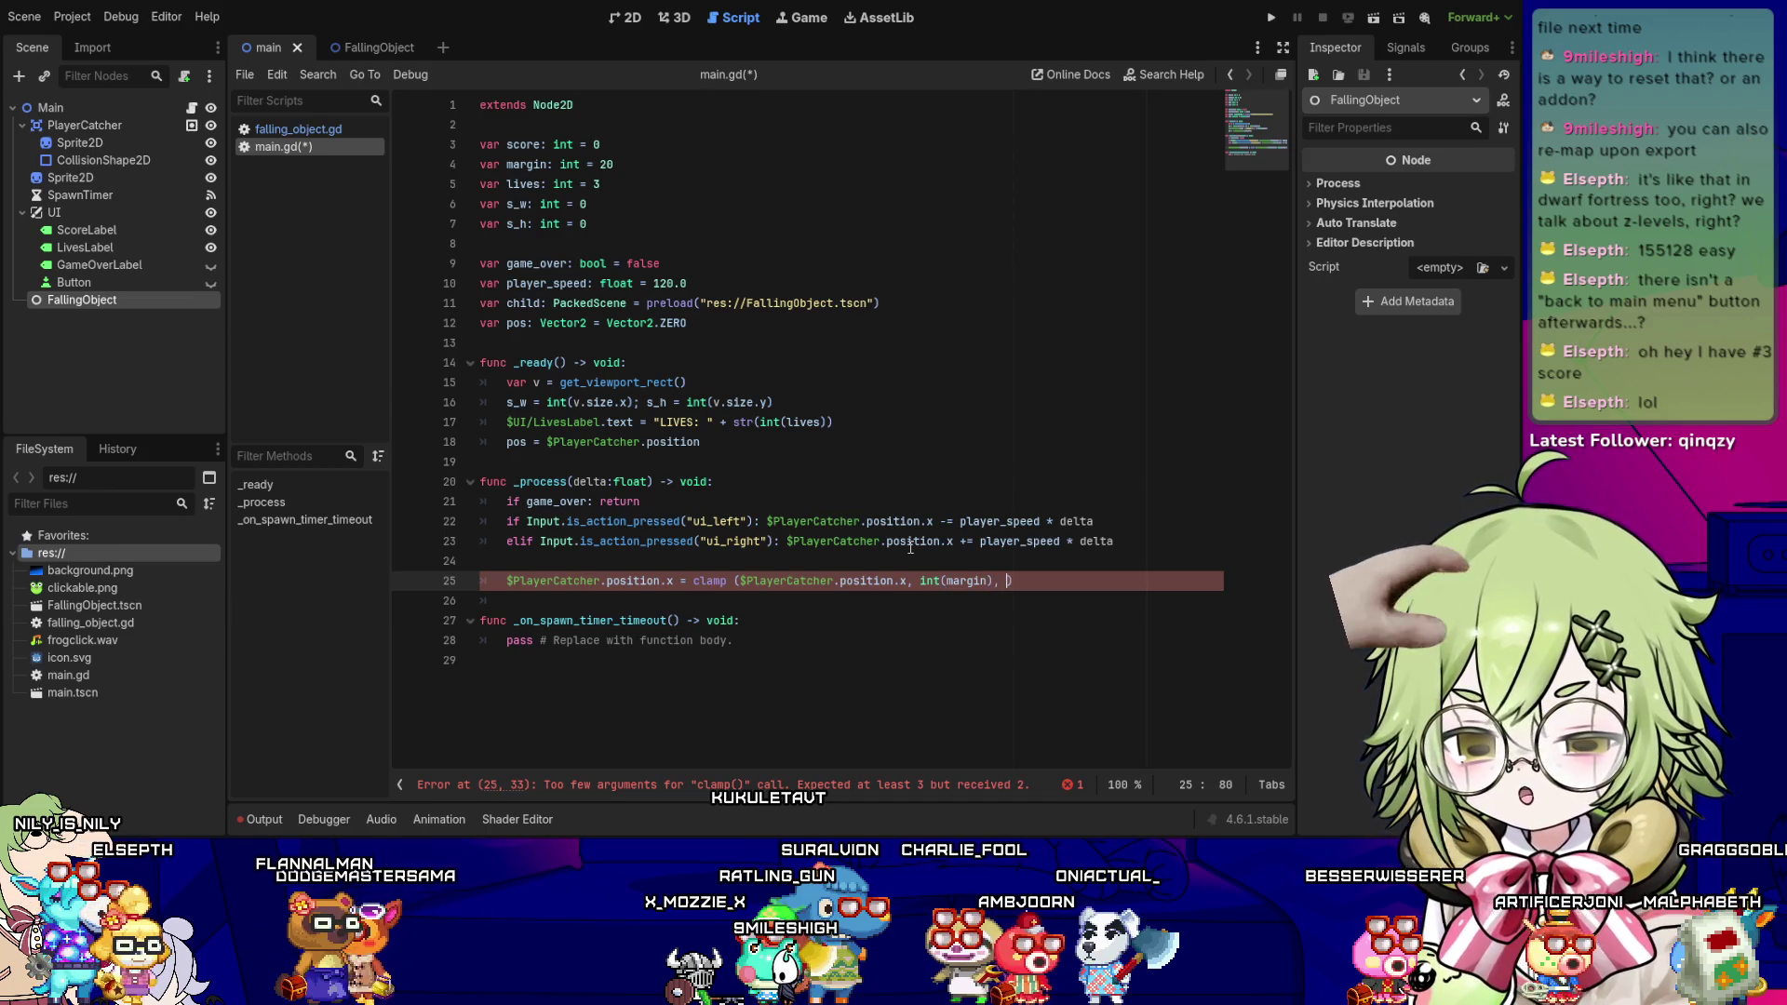
pyautogui.write('a')
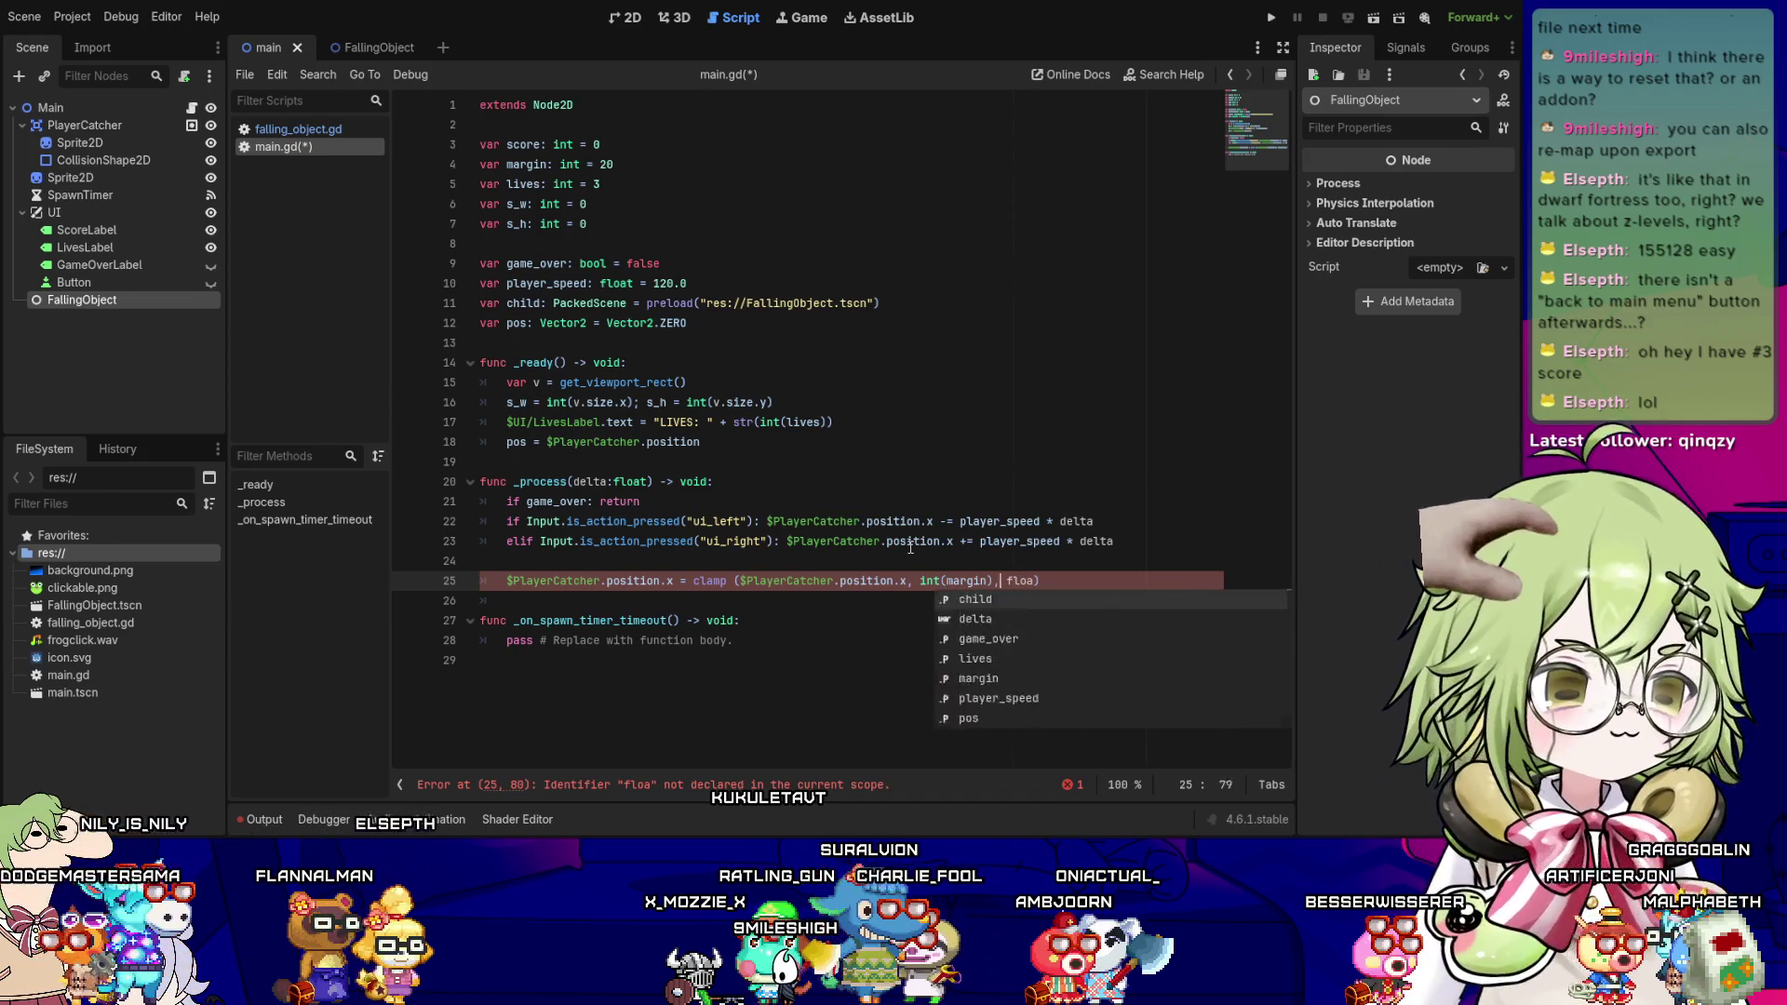
pyautogui.press('Left')
pyautogui.press('Left')
pyautogui.press('Left')
pyautogui.press('Left')
pyautogui.press('BackSpace')
pyautogui.press('BackSpace')
pyautogui.press('BackSpace')
pyautogui.write('float')
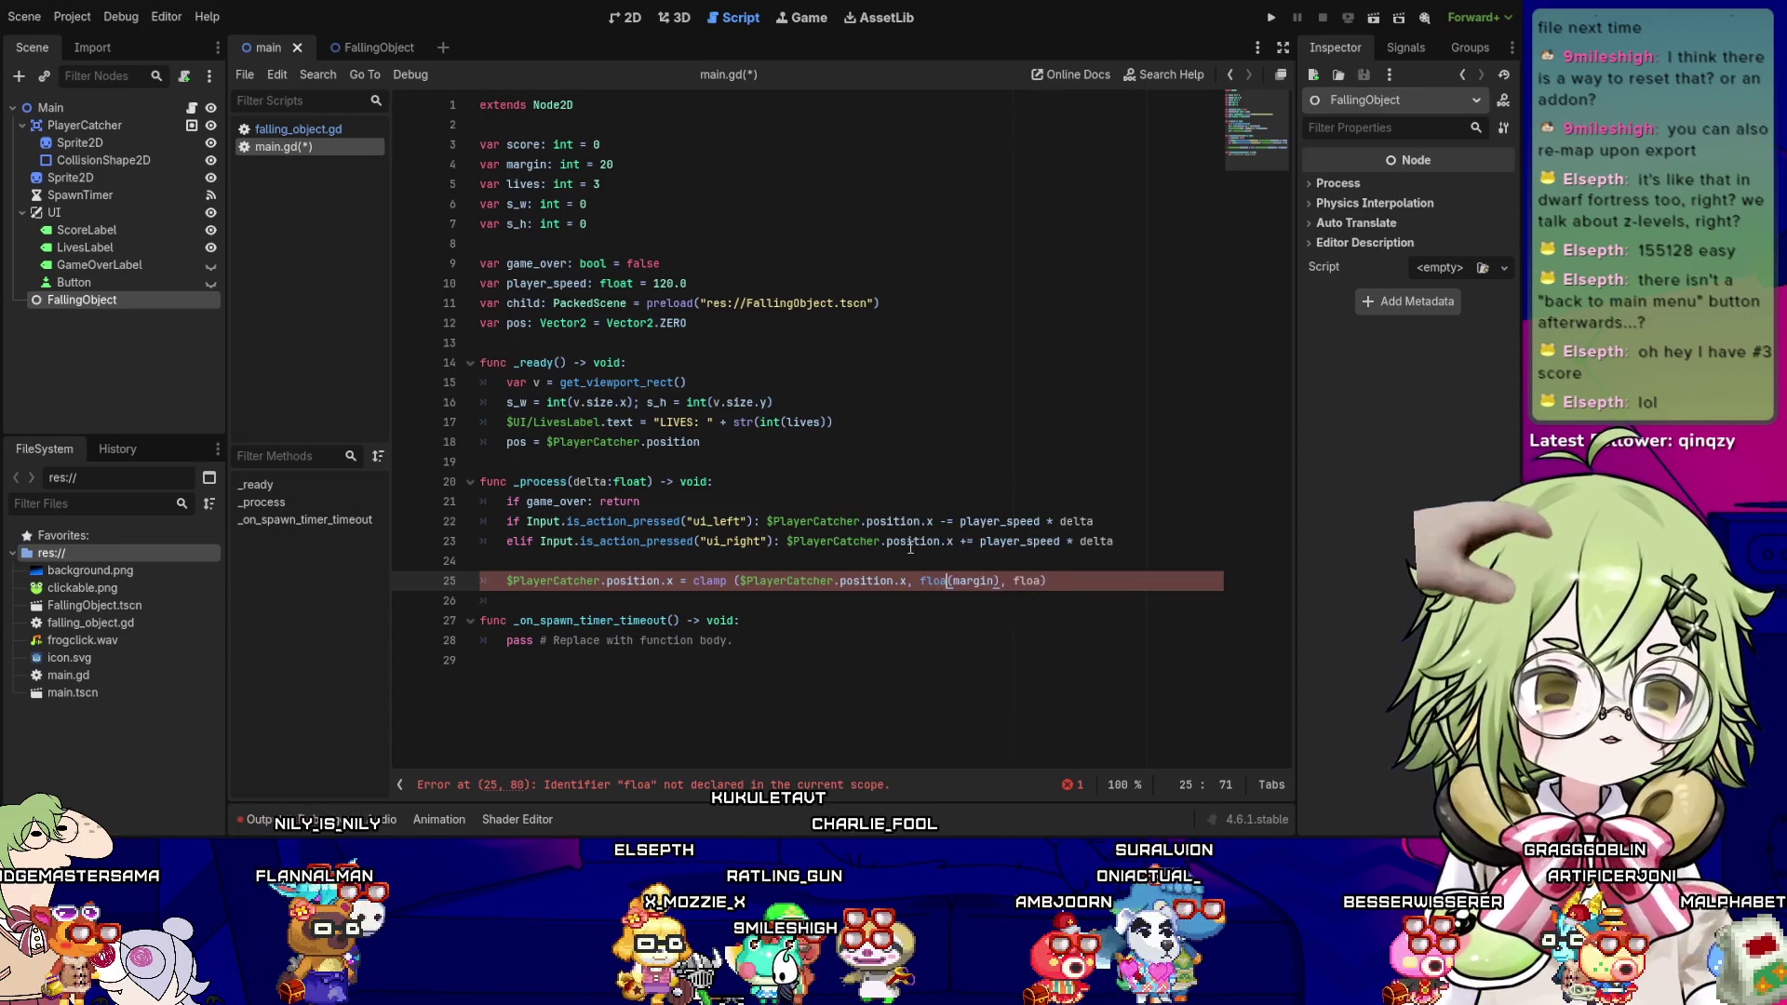
# - Add float(s_w - margin) as the clamp's upper bound and review the arguments
pyautogui.press('End')
pyautogui.press('Left')
pyautogui.write('t')
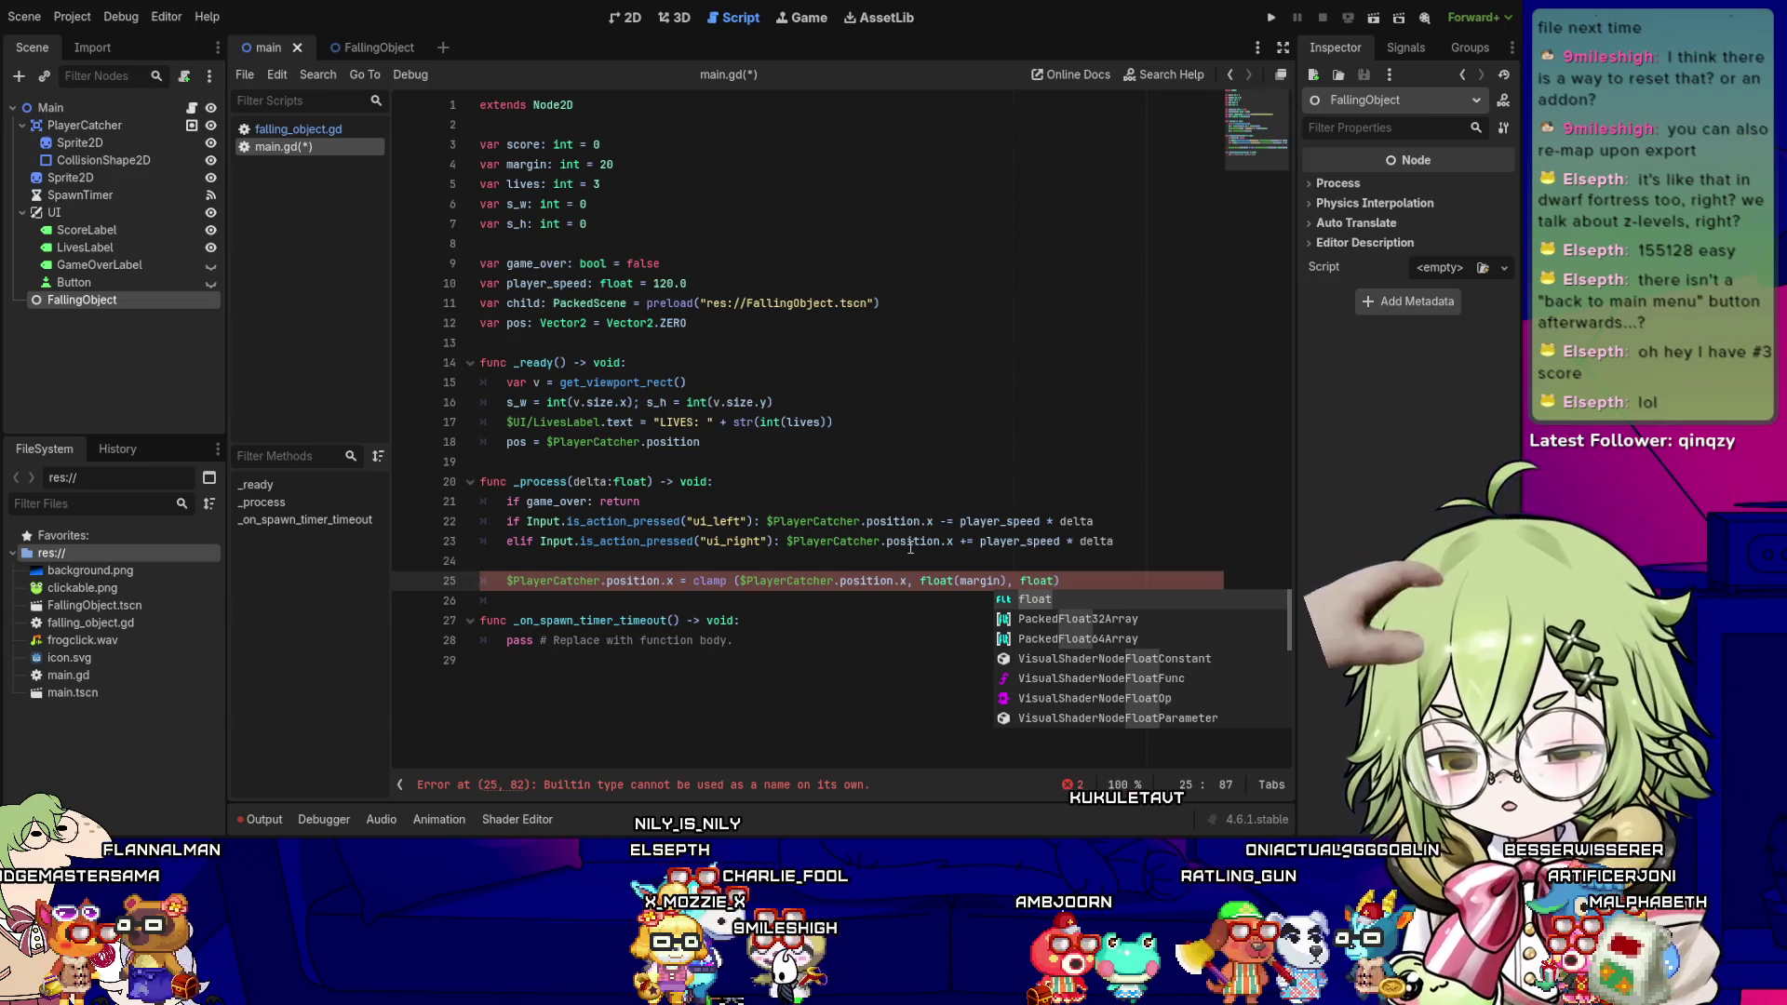
pyautogui.write('(')
pyautogui.press('Escape')
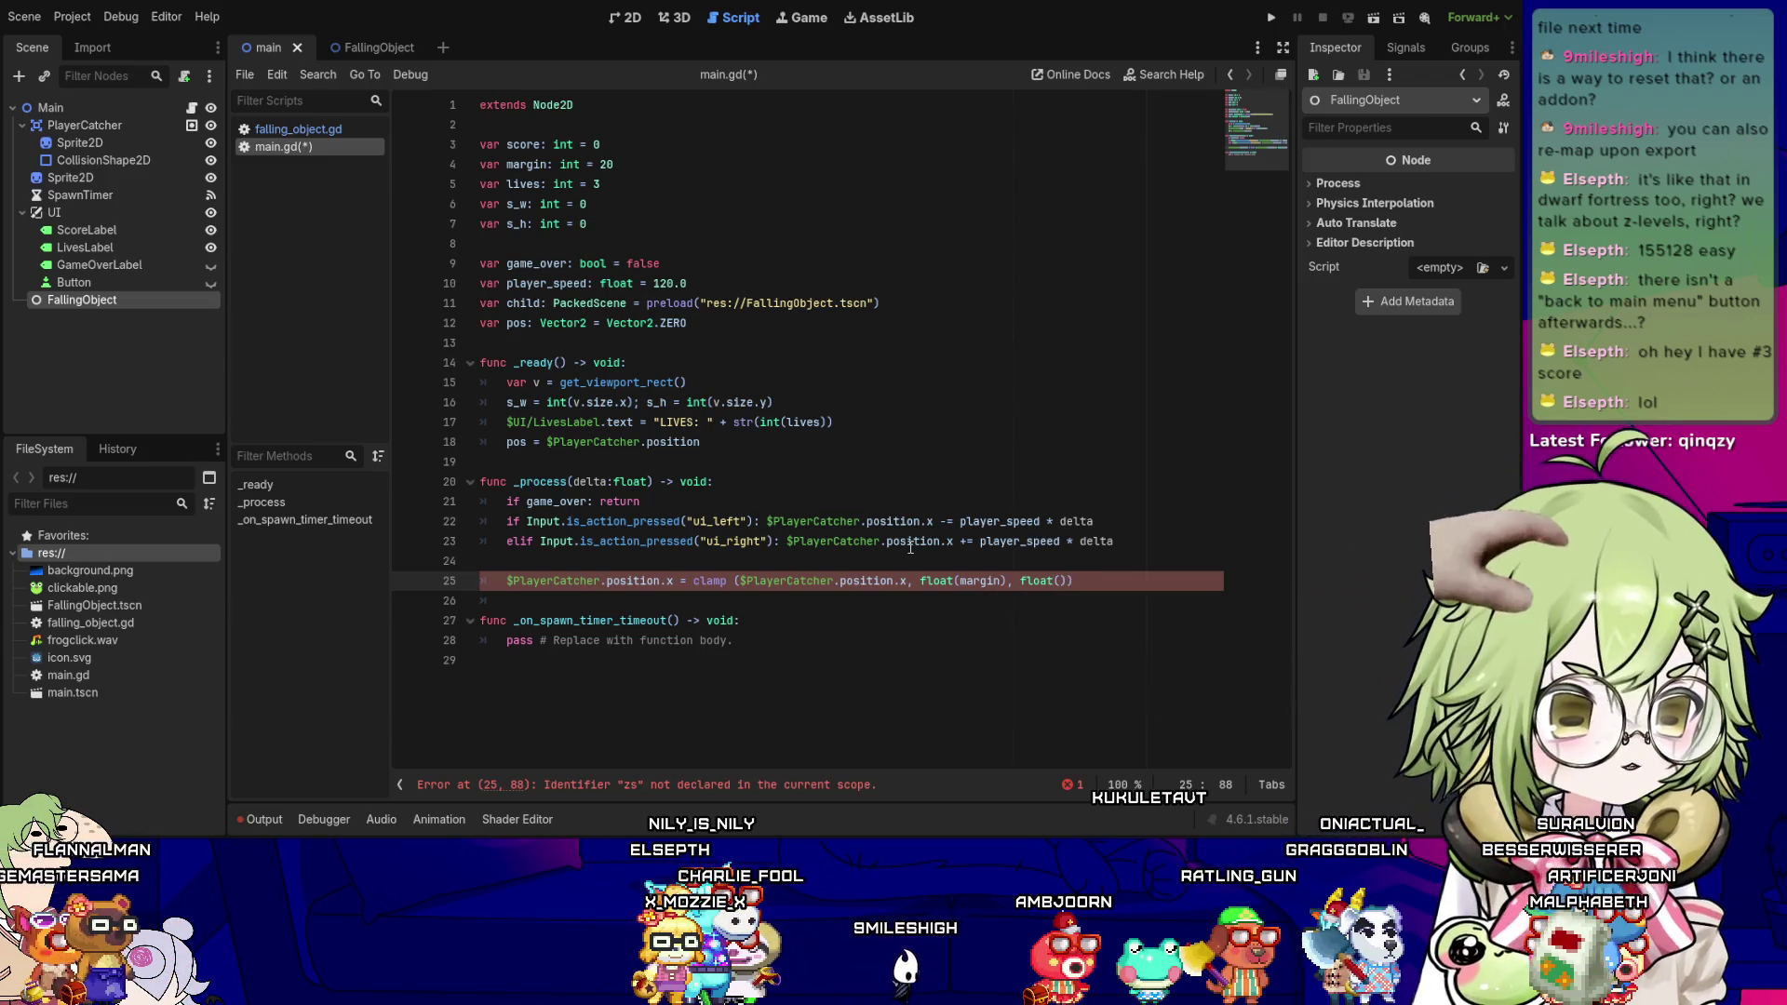
pyautogui.write('_w - margi')
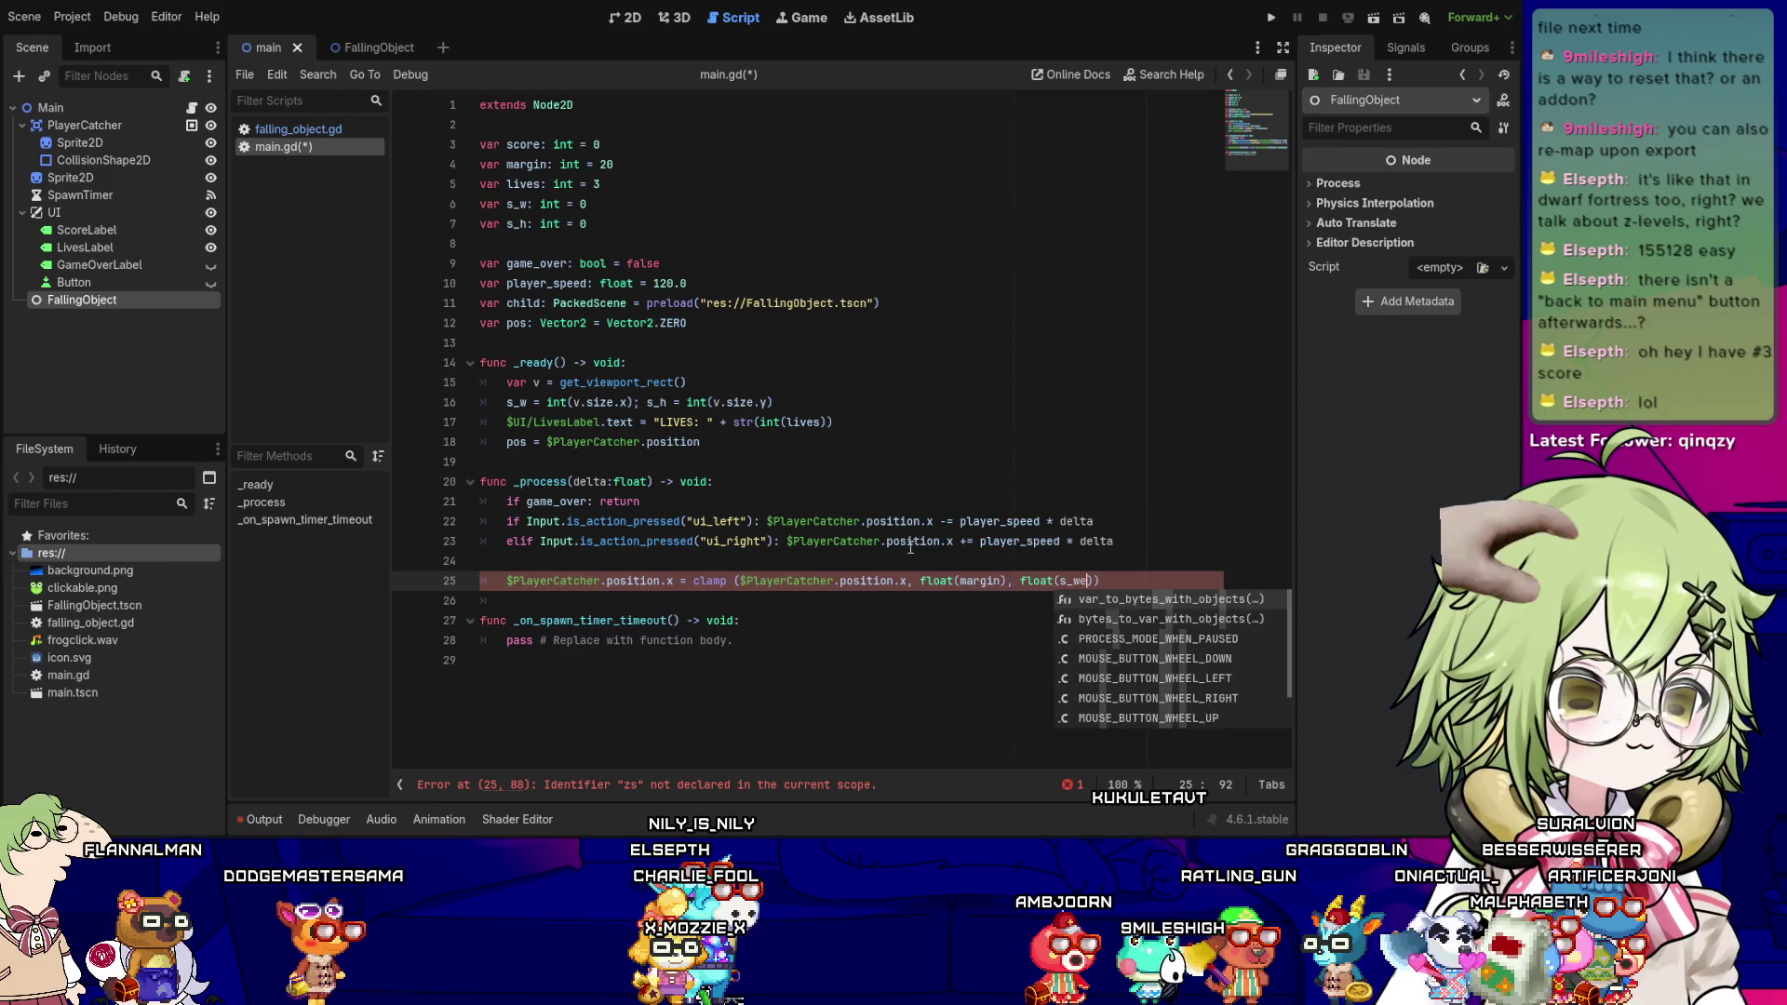
pyautogui.write('n)')
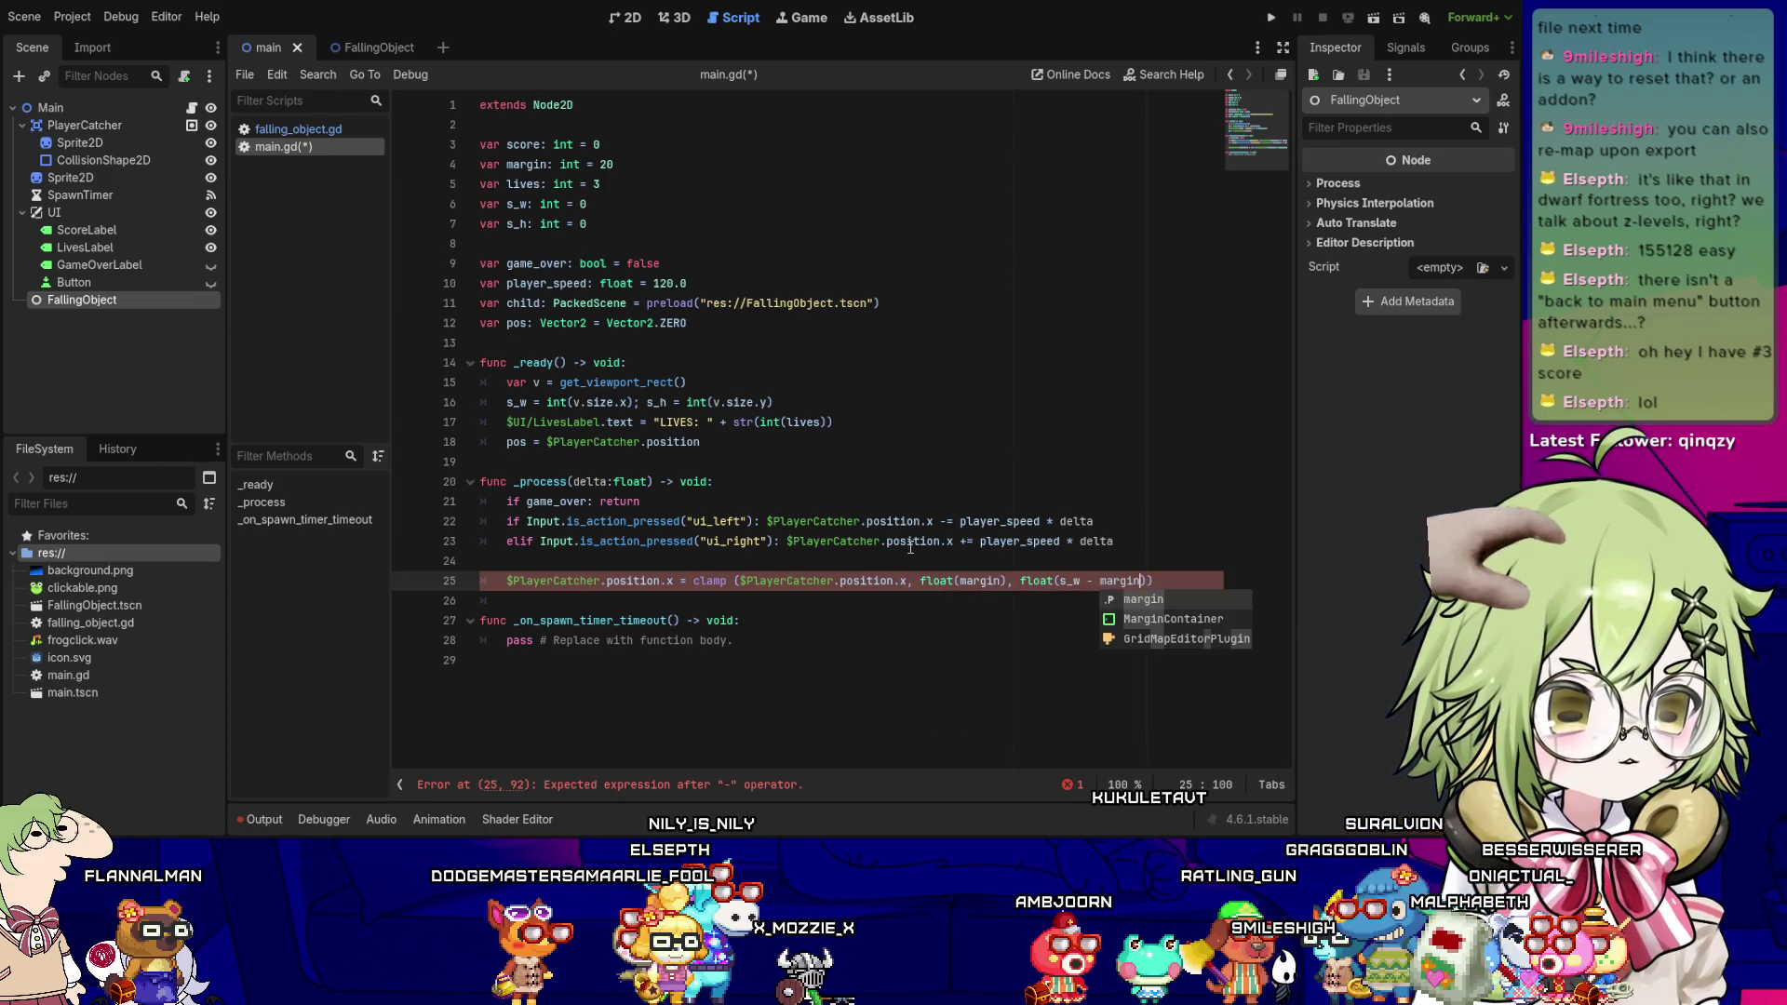
pyautogui.press('Left')
pyautogui.press('Left')
pyautogui.press('Left')
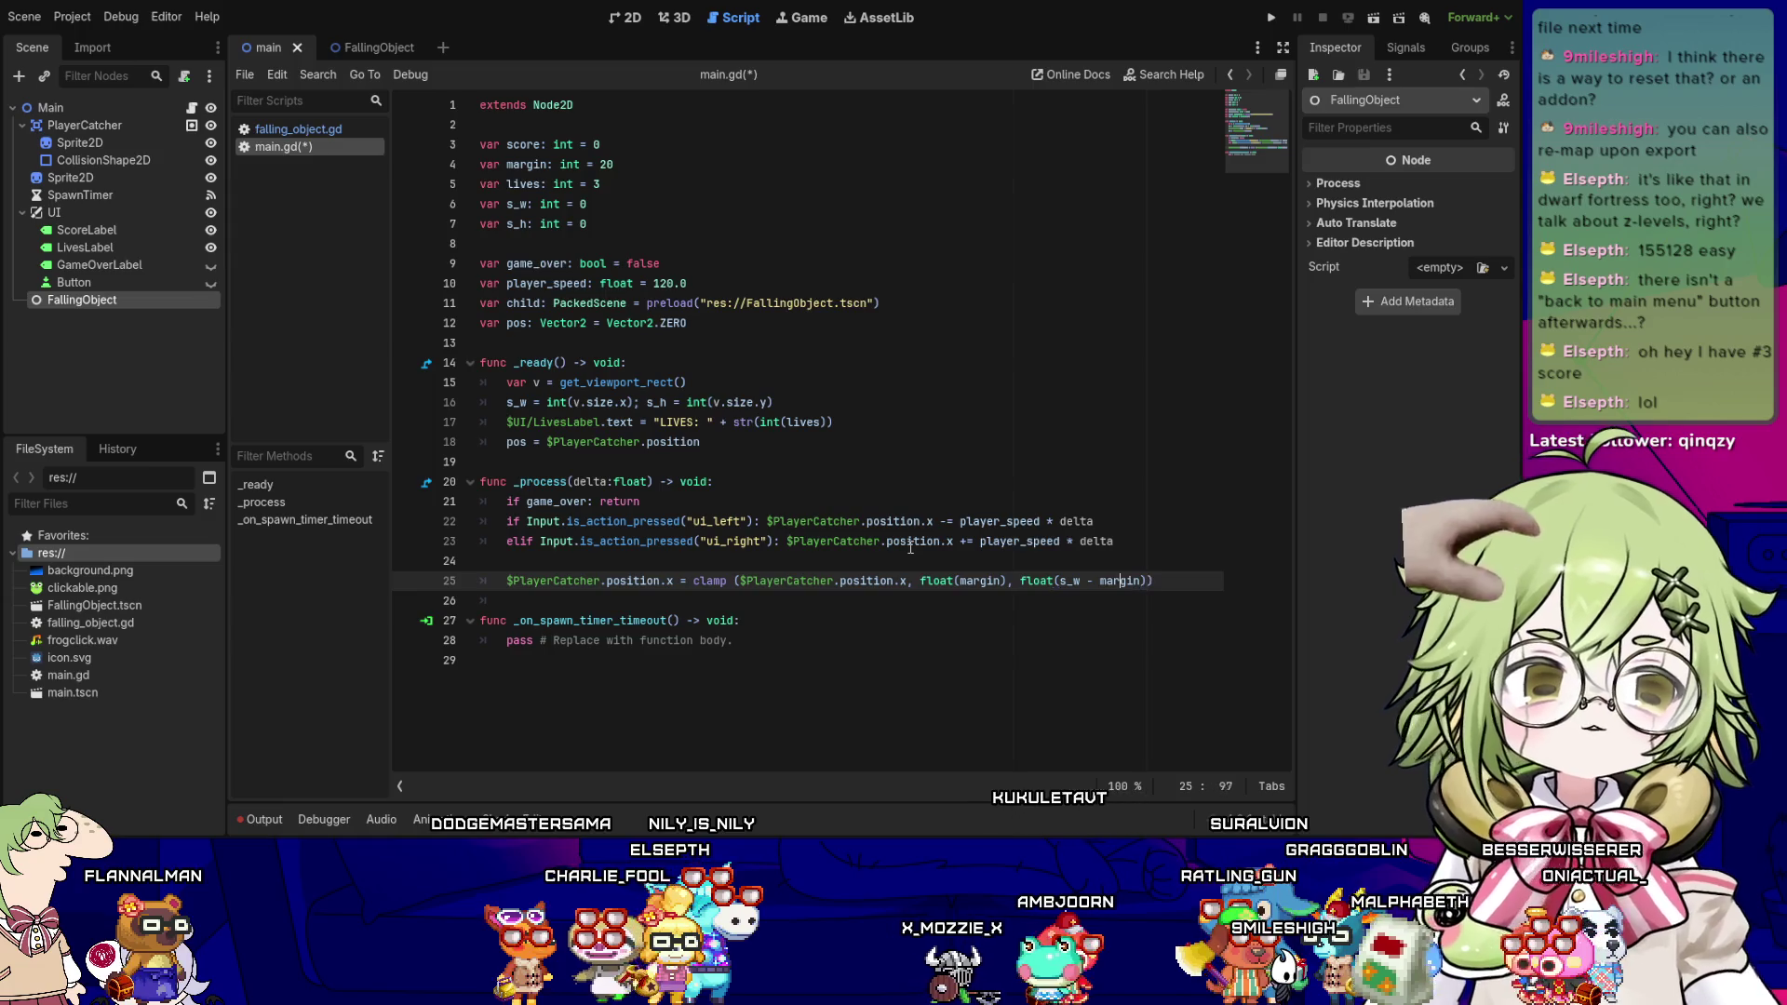
pyautogui.press('Left')
pyautogui.press('Left')
pyautogui.press('Left')
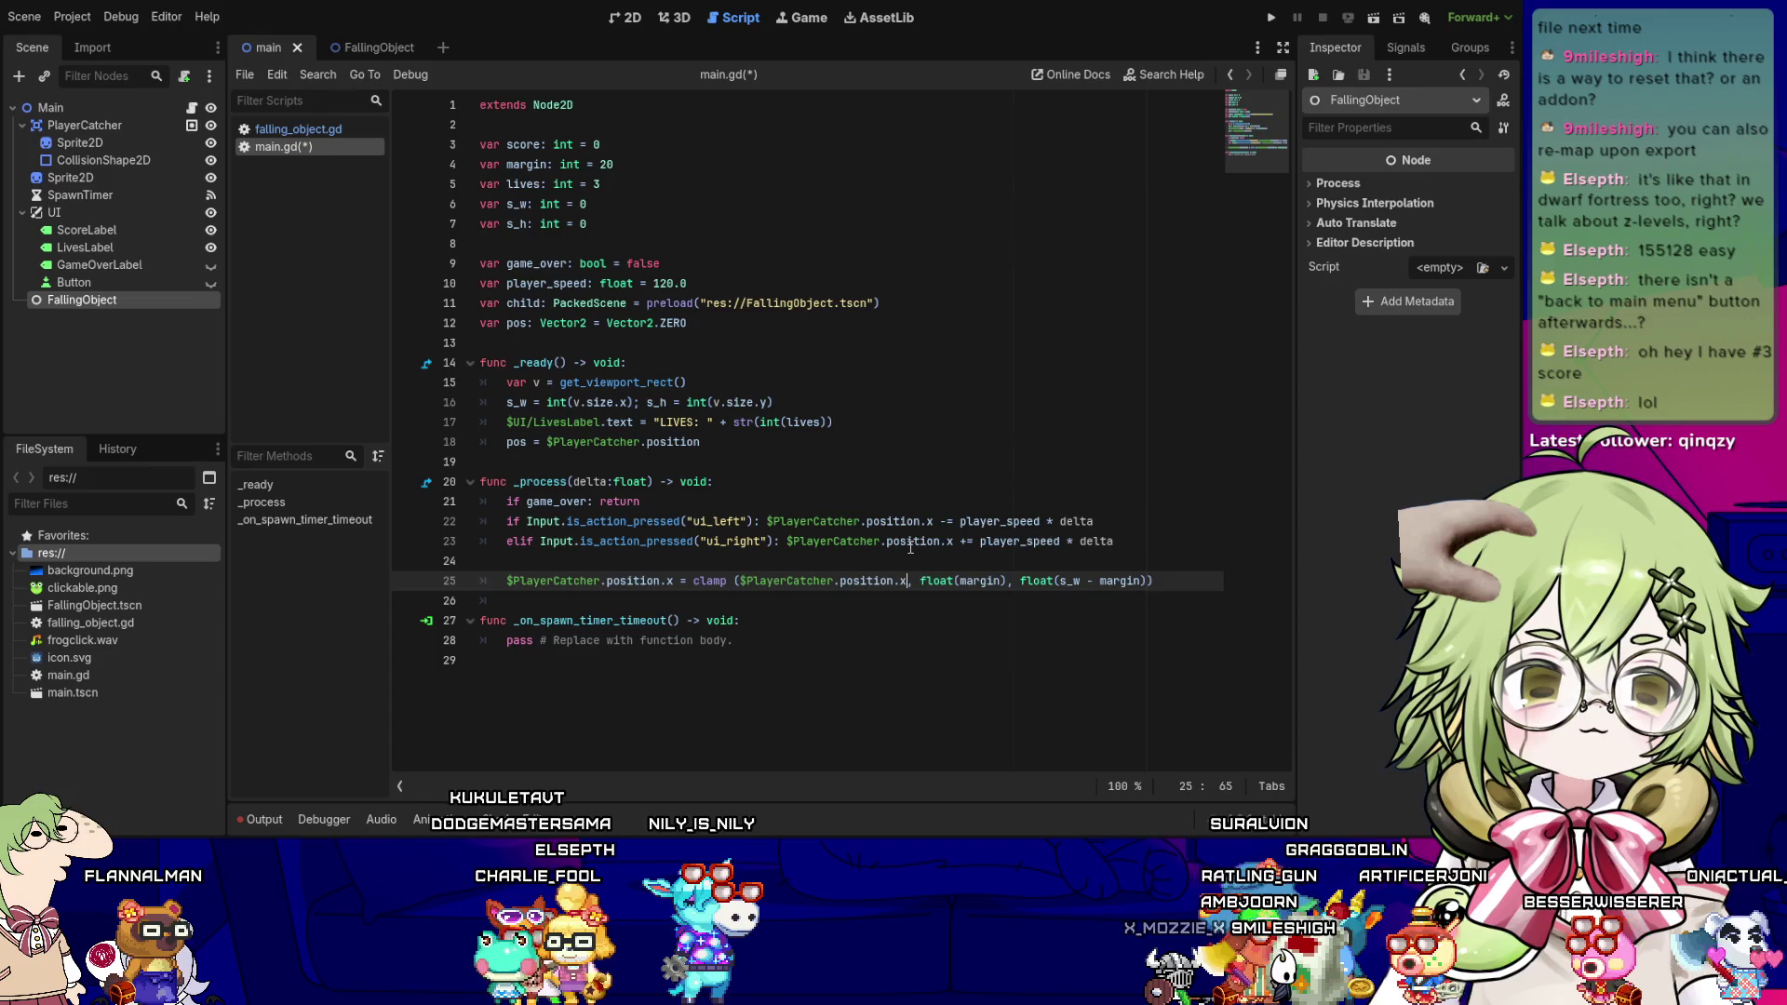
pyautogui.press('Right')
pyautogui.press('Right')
pyautogui.press('Right')
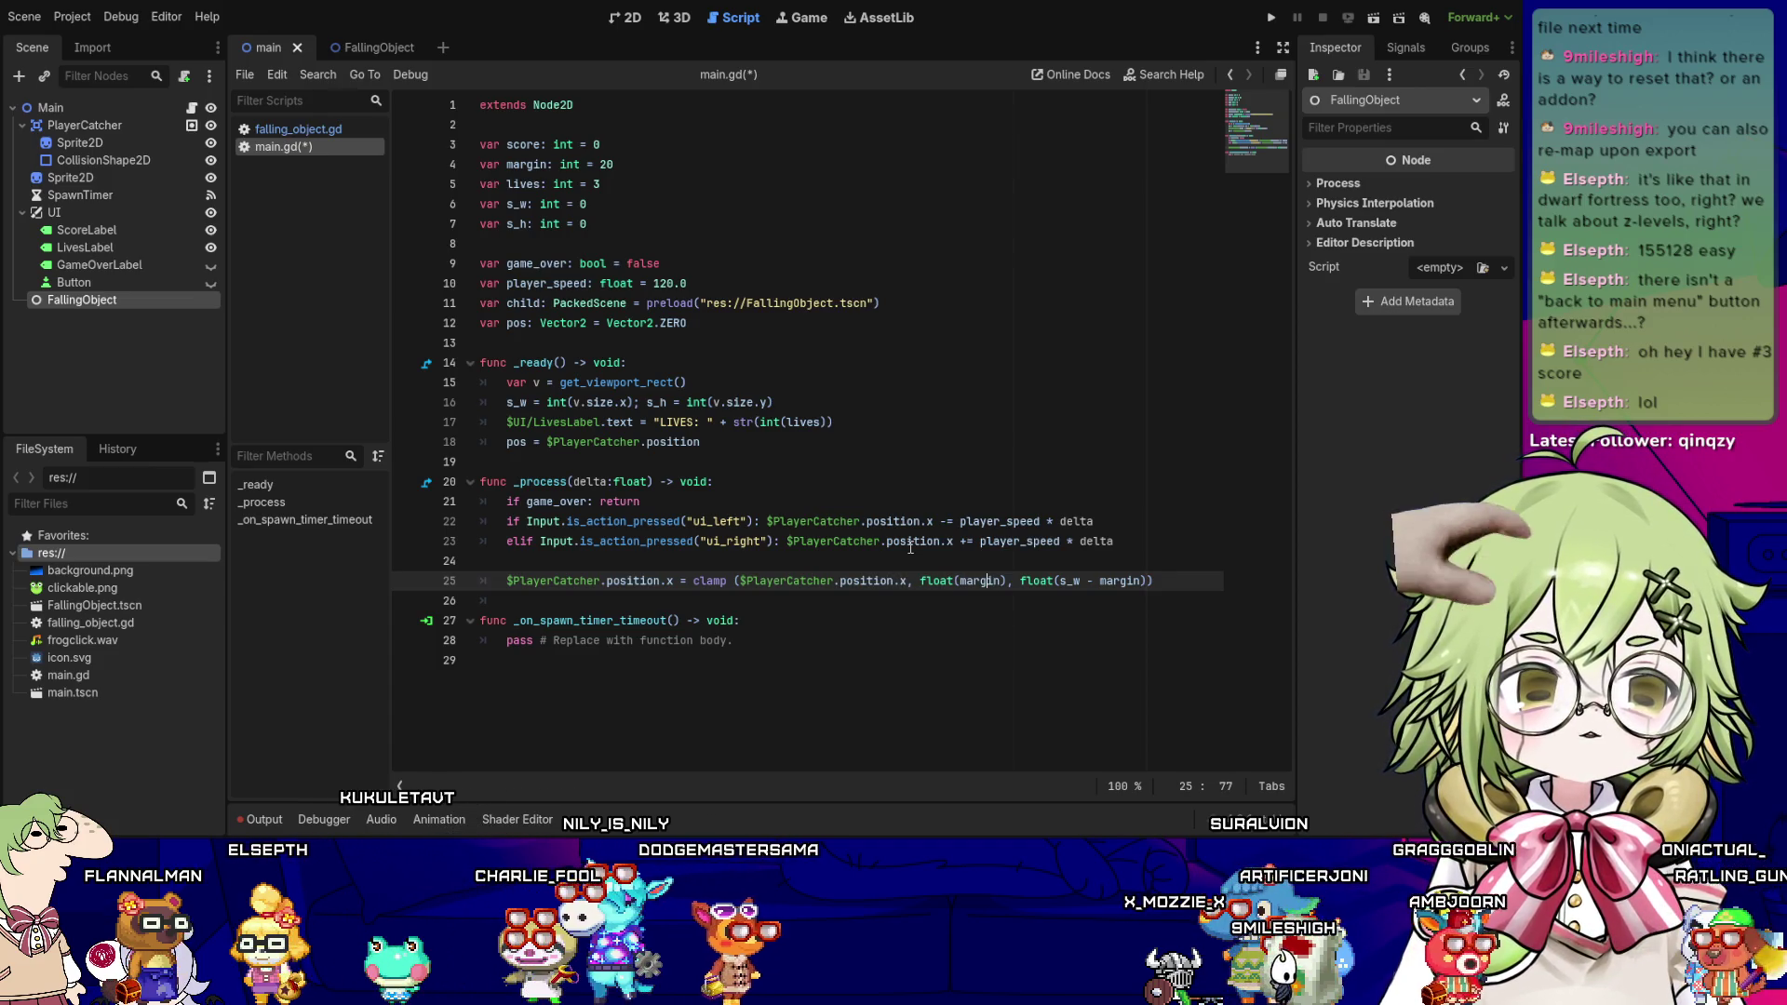
pyautogui.press('Right')
pyautogui.press('Right')
pyautogui.press('Right')
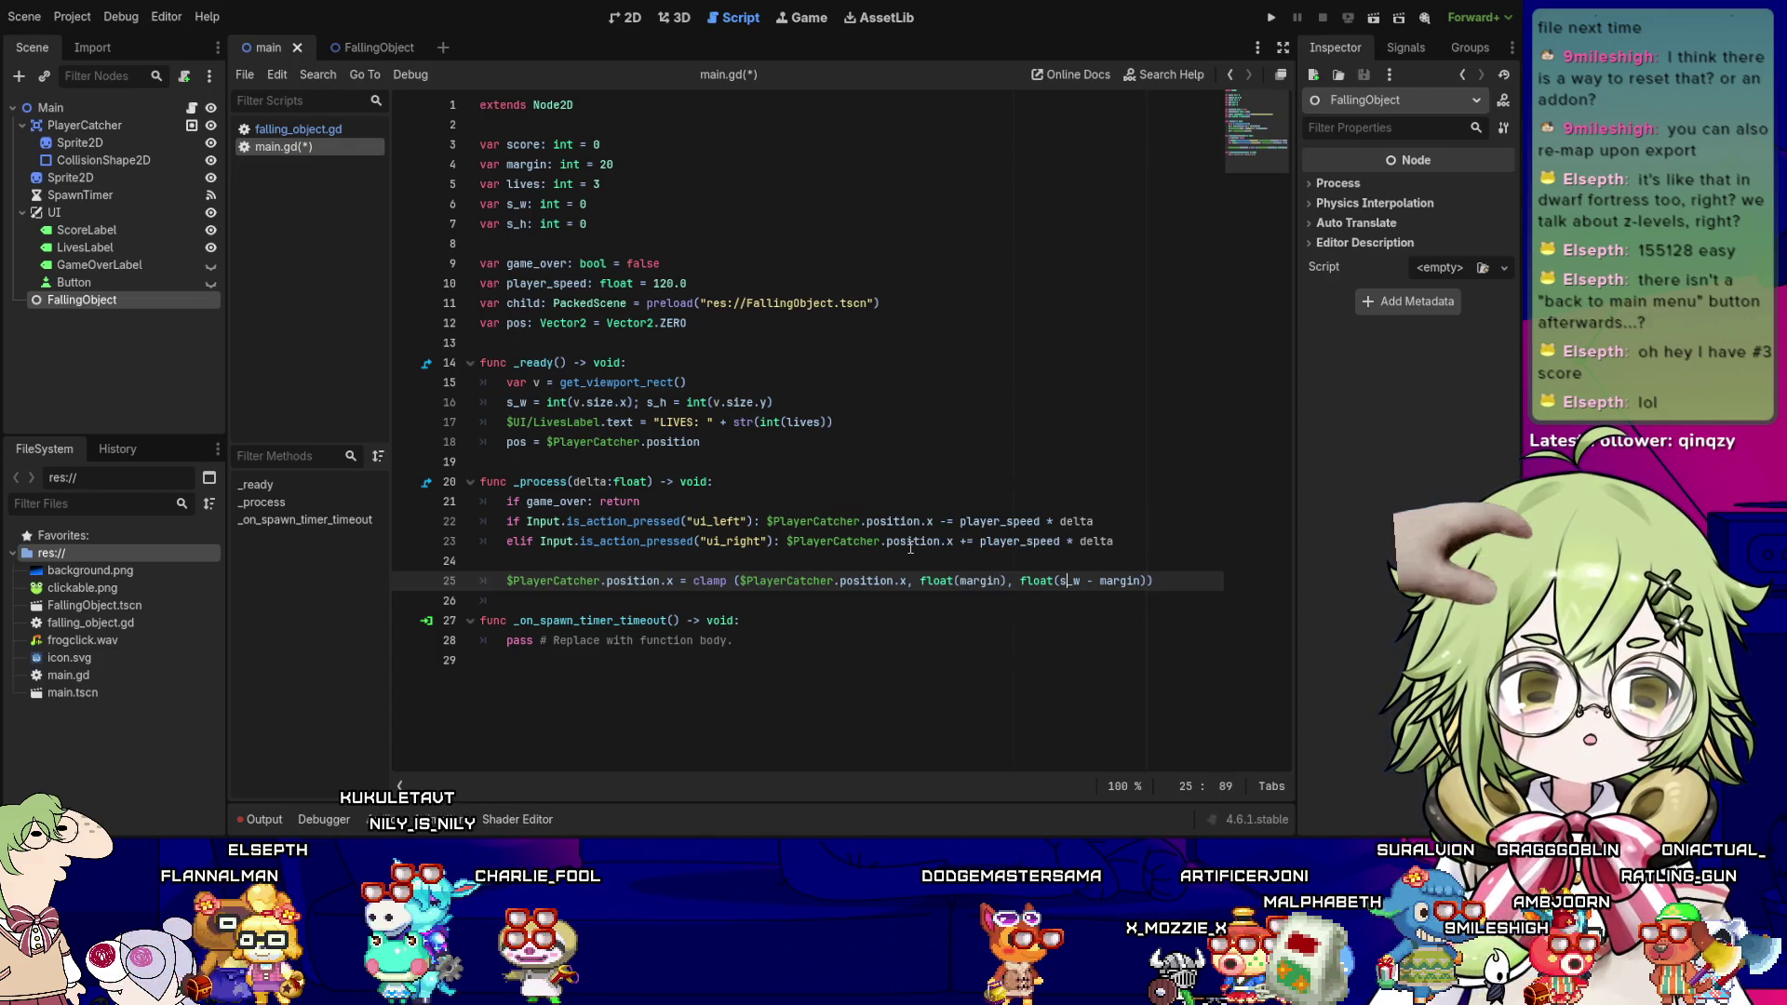
pyautogui.press('Left')
pyautogui.press('Left')
pyautogui.press('Left')
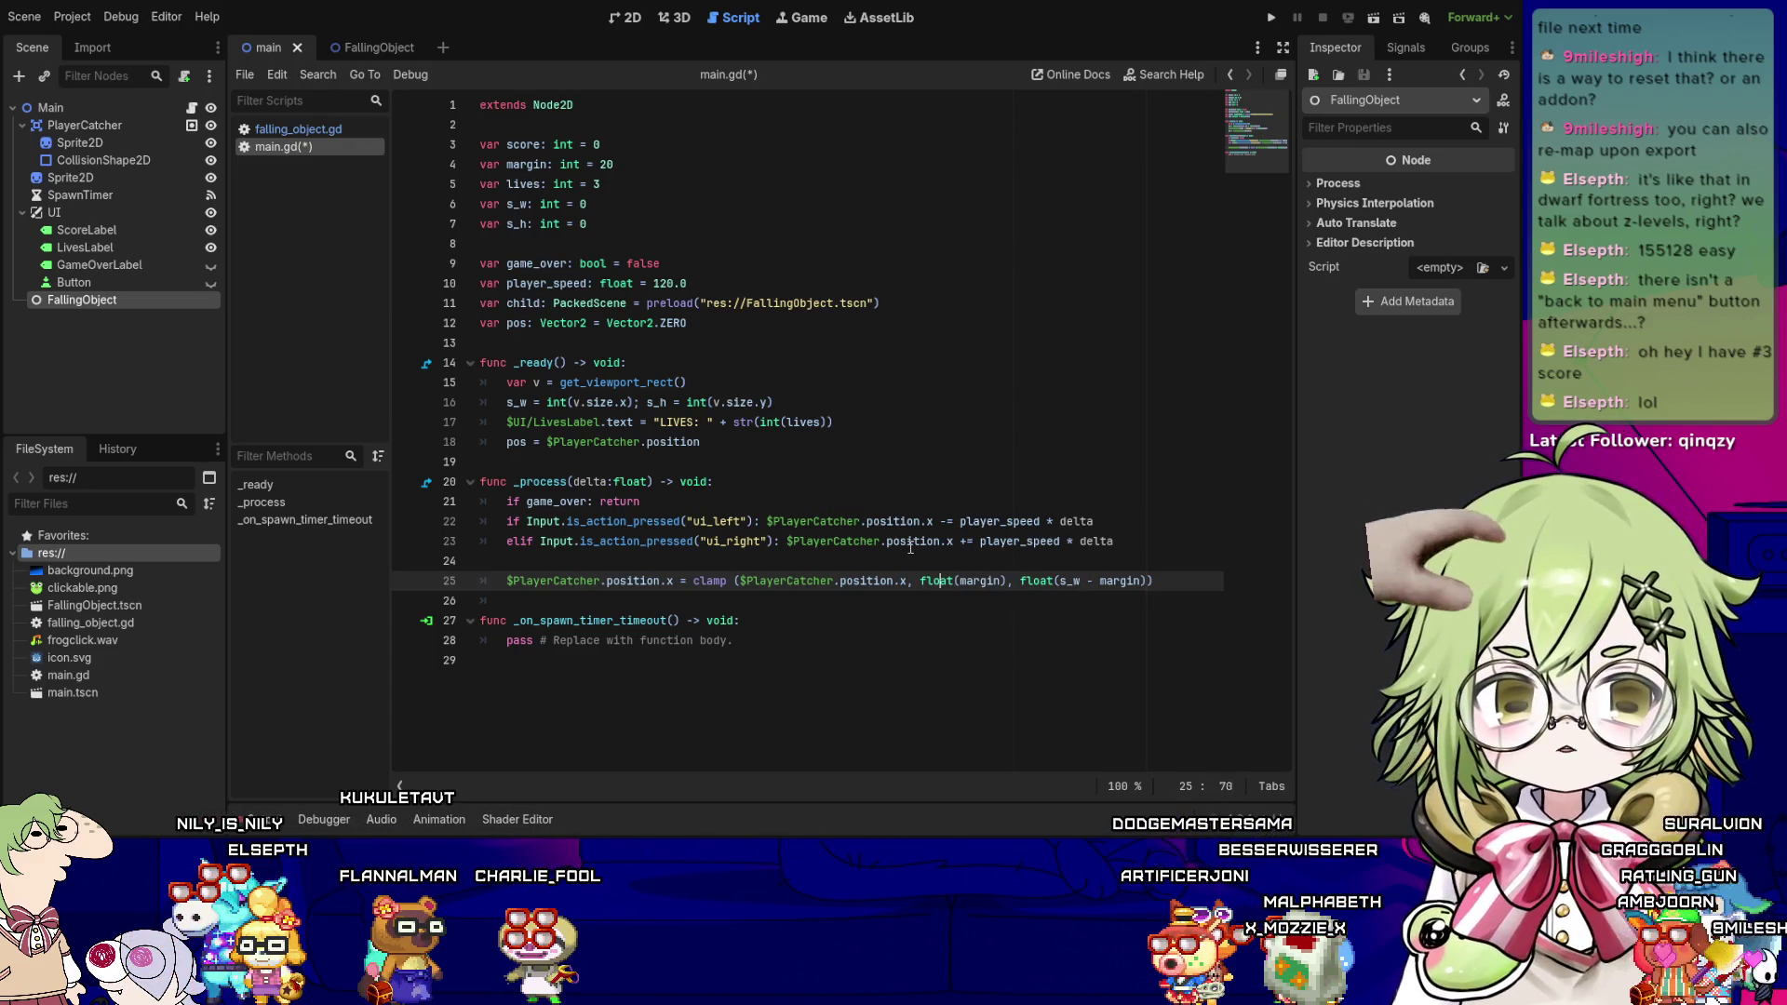
pyautogui.press('Right')
pyautogui.press('Right')
pyautogui.press('Right')
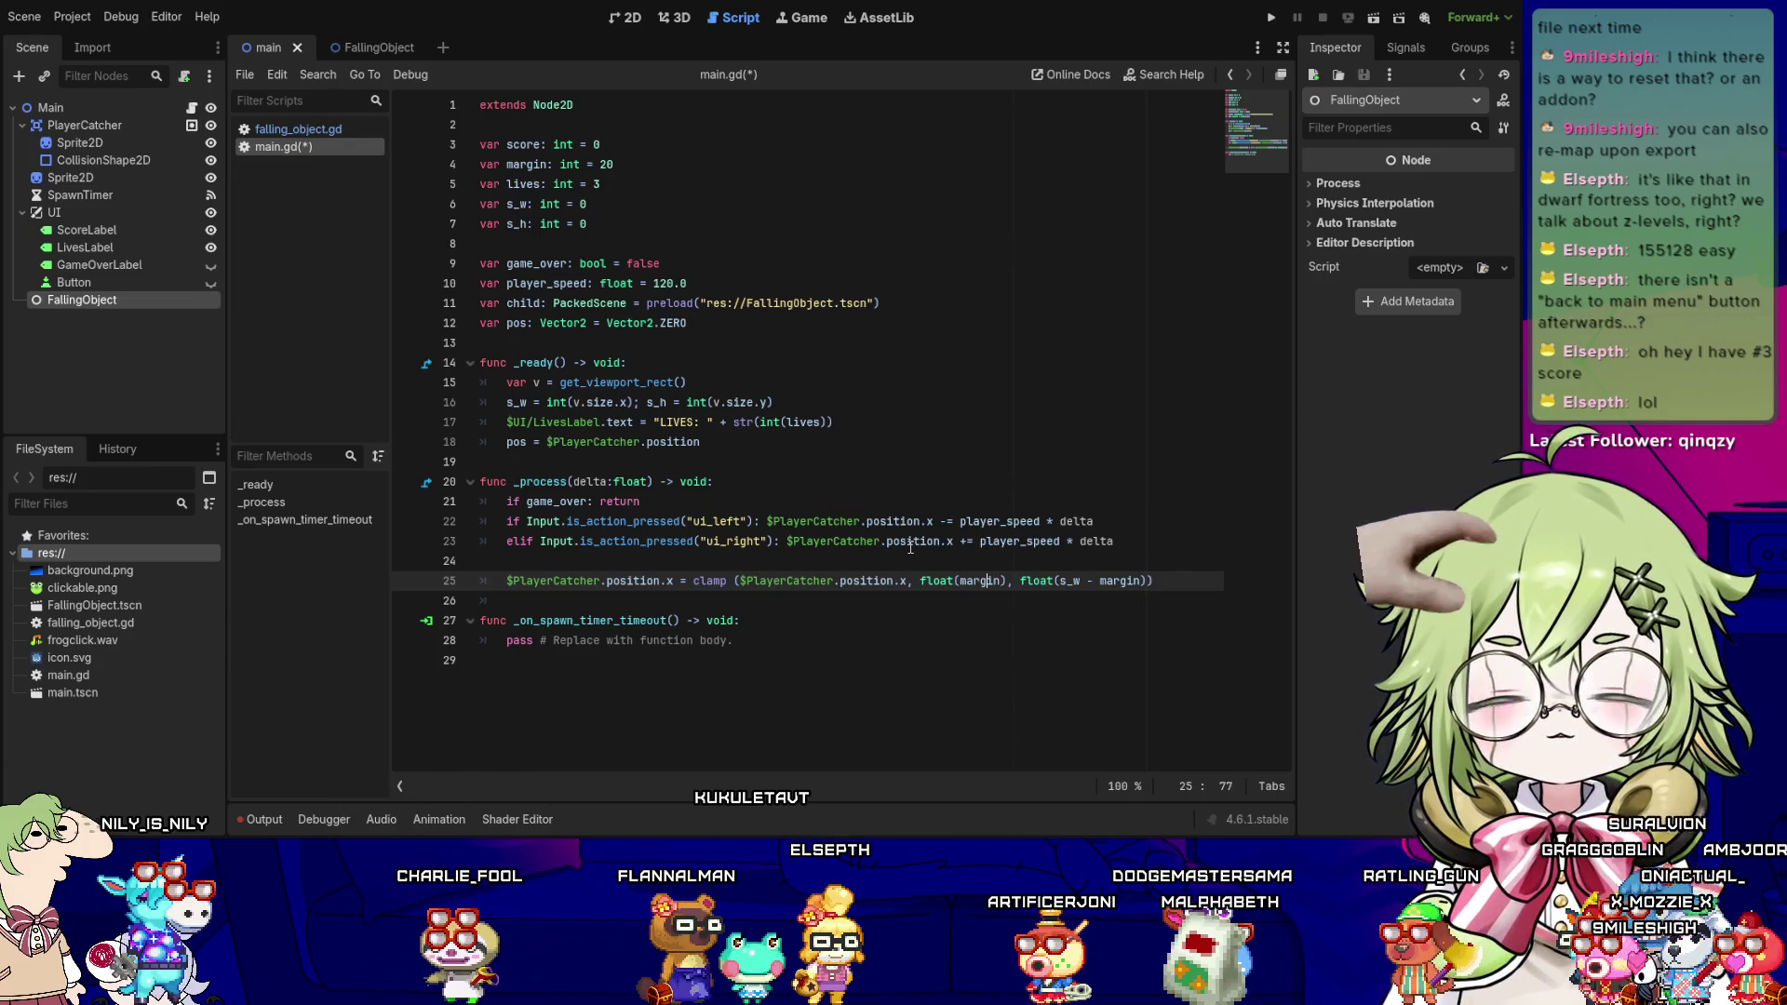
pyautogui.press('Up')
pyautogui.press('Up')
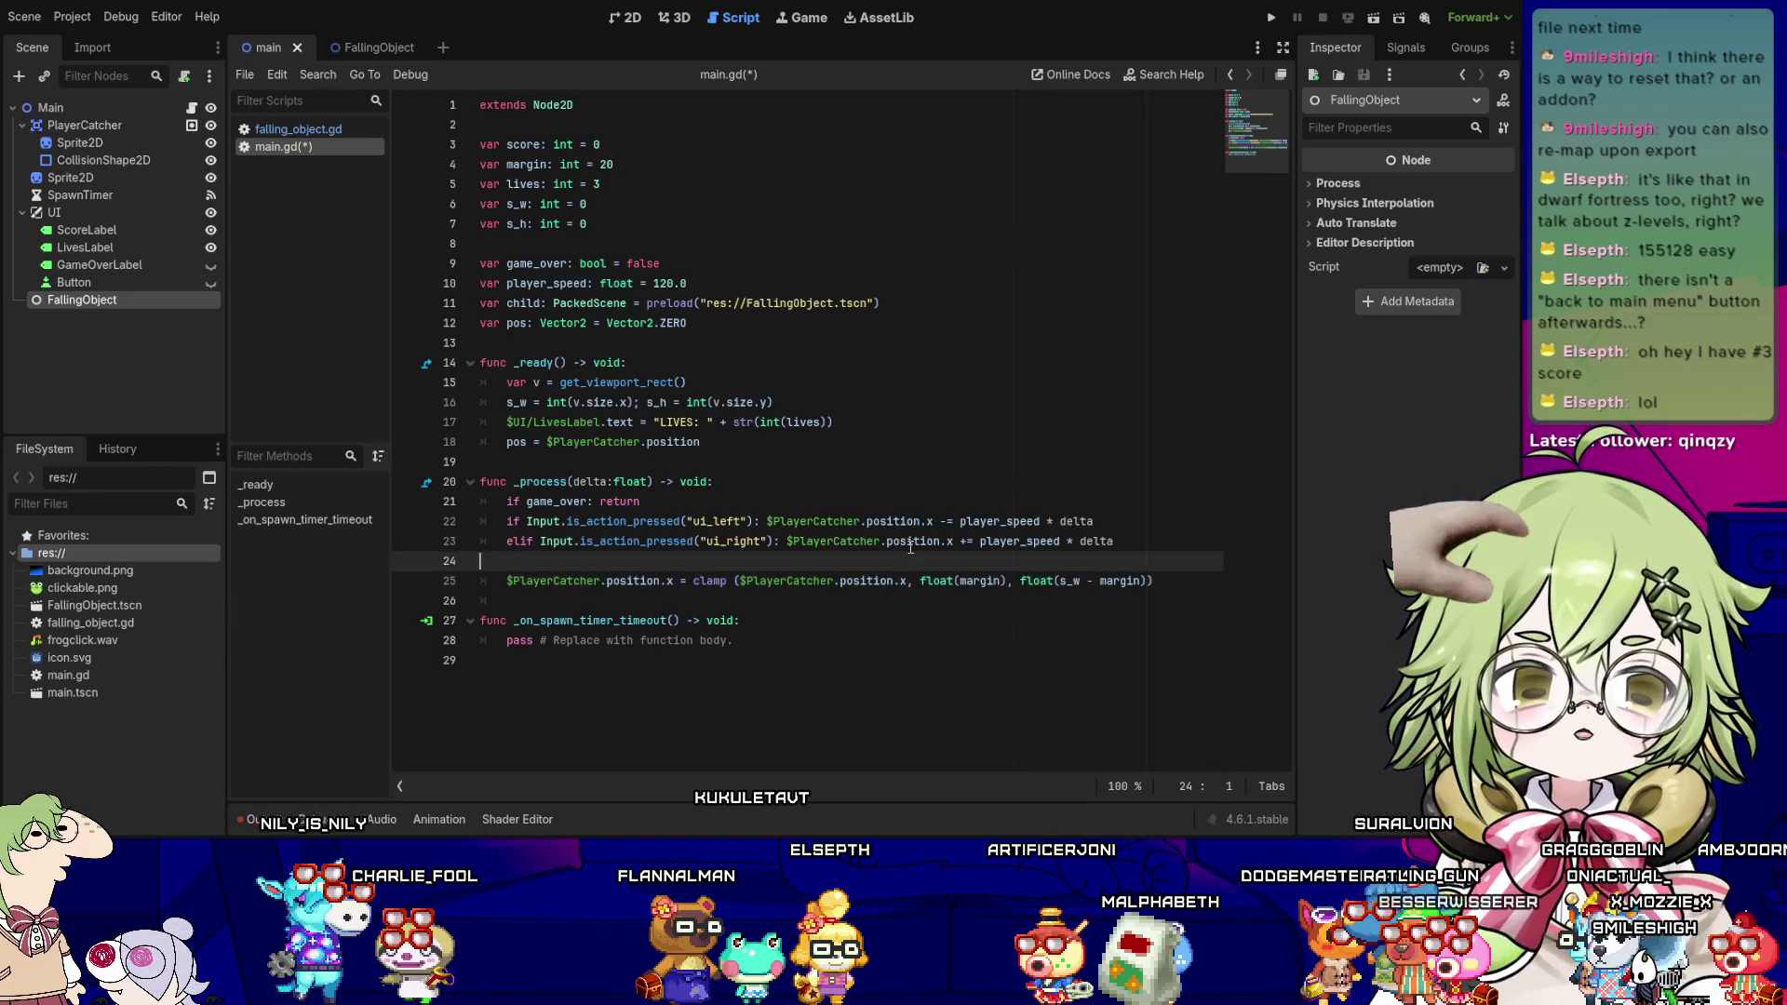
# - Save main.gd and look over the clamp line on line 25
pyautogui.press('End')
pyautogui.hotkey('ctrl', 's')
pyautogui.press('Up')
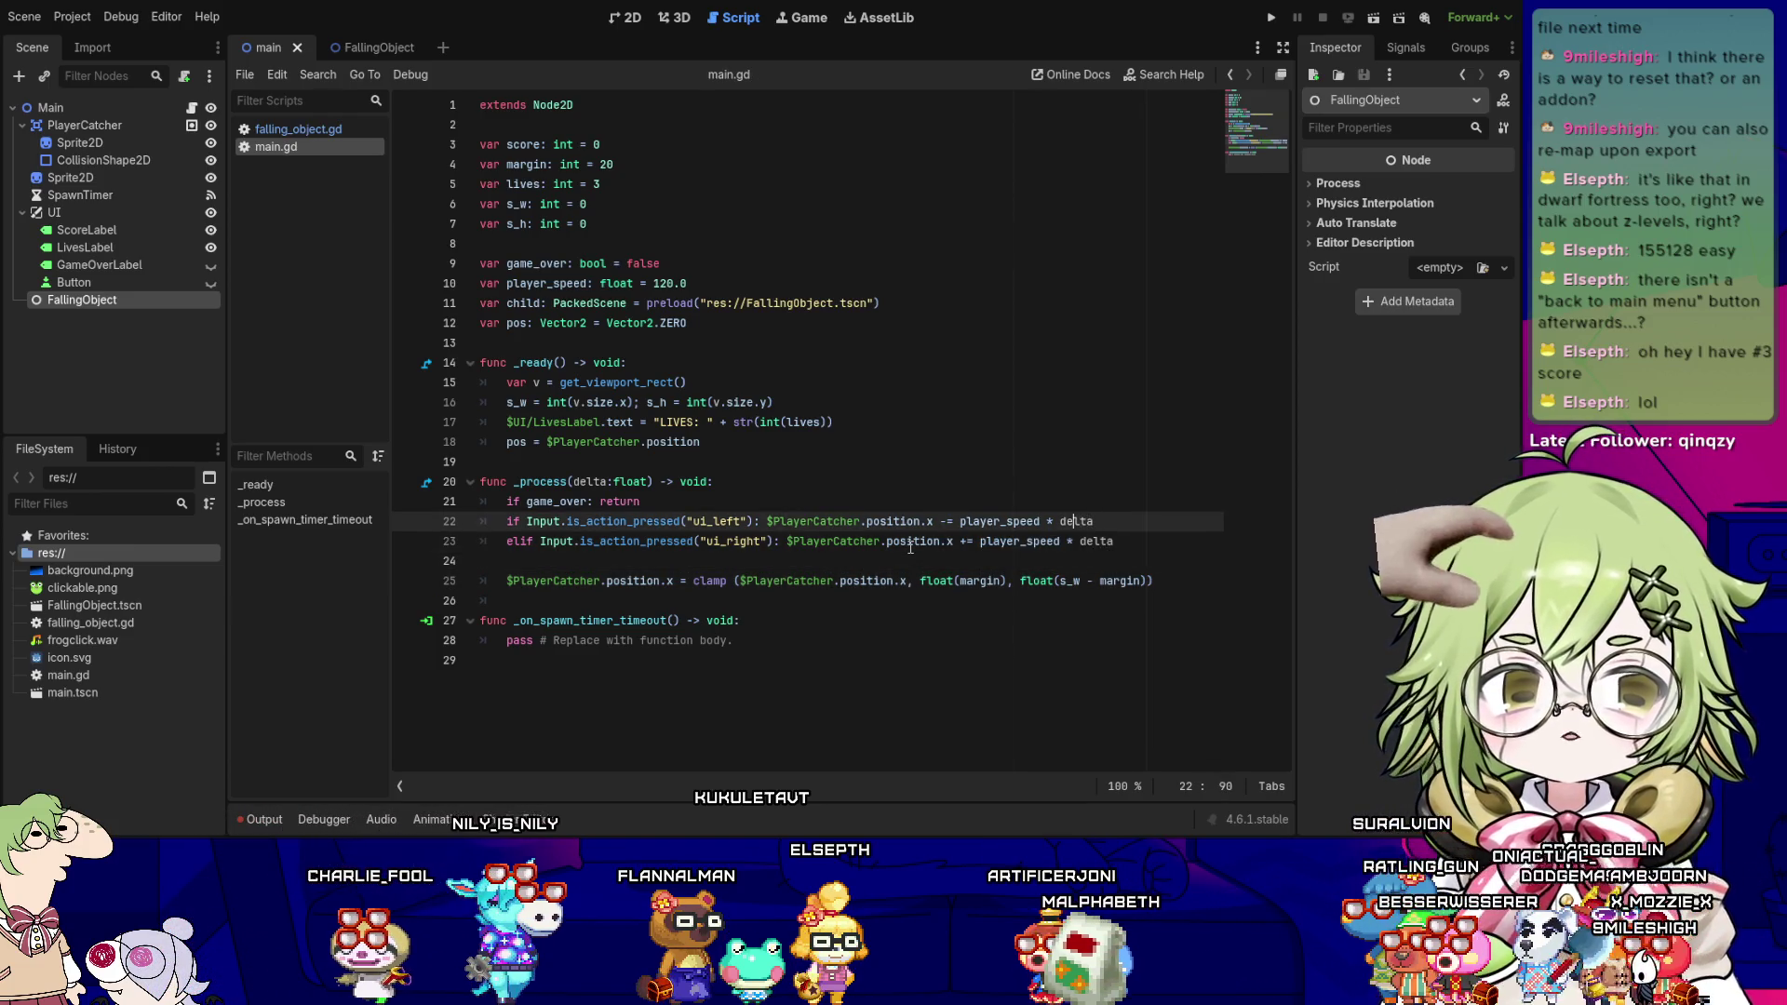
pyautogui.press('Down')
pyautogui.press('Down')
pyautogui.press('Down')
pyautogui.press('Left')
pyautogui.press('Left')
pyautogui.press('Left')
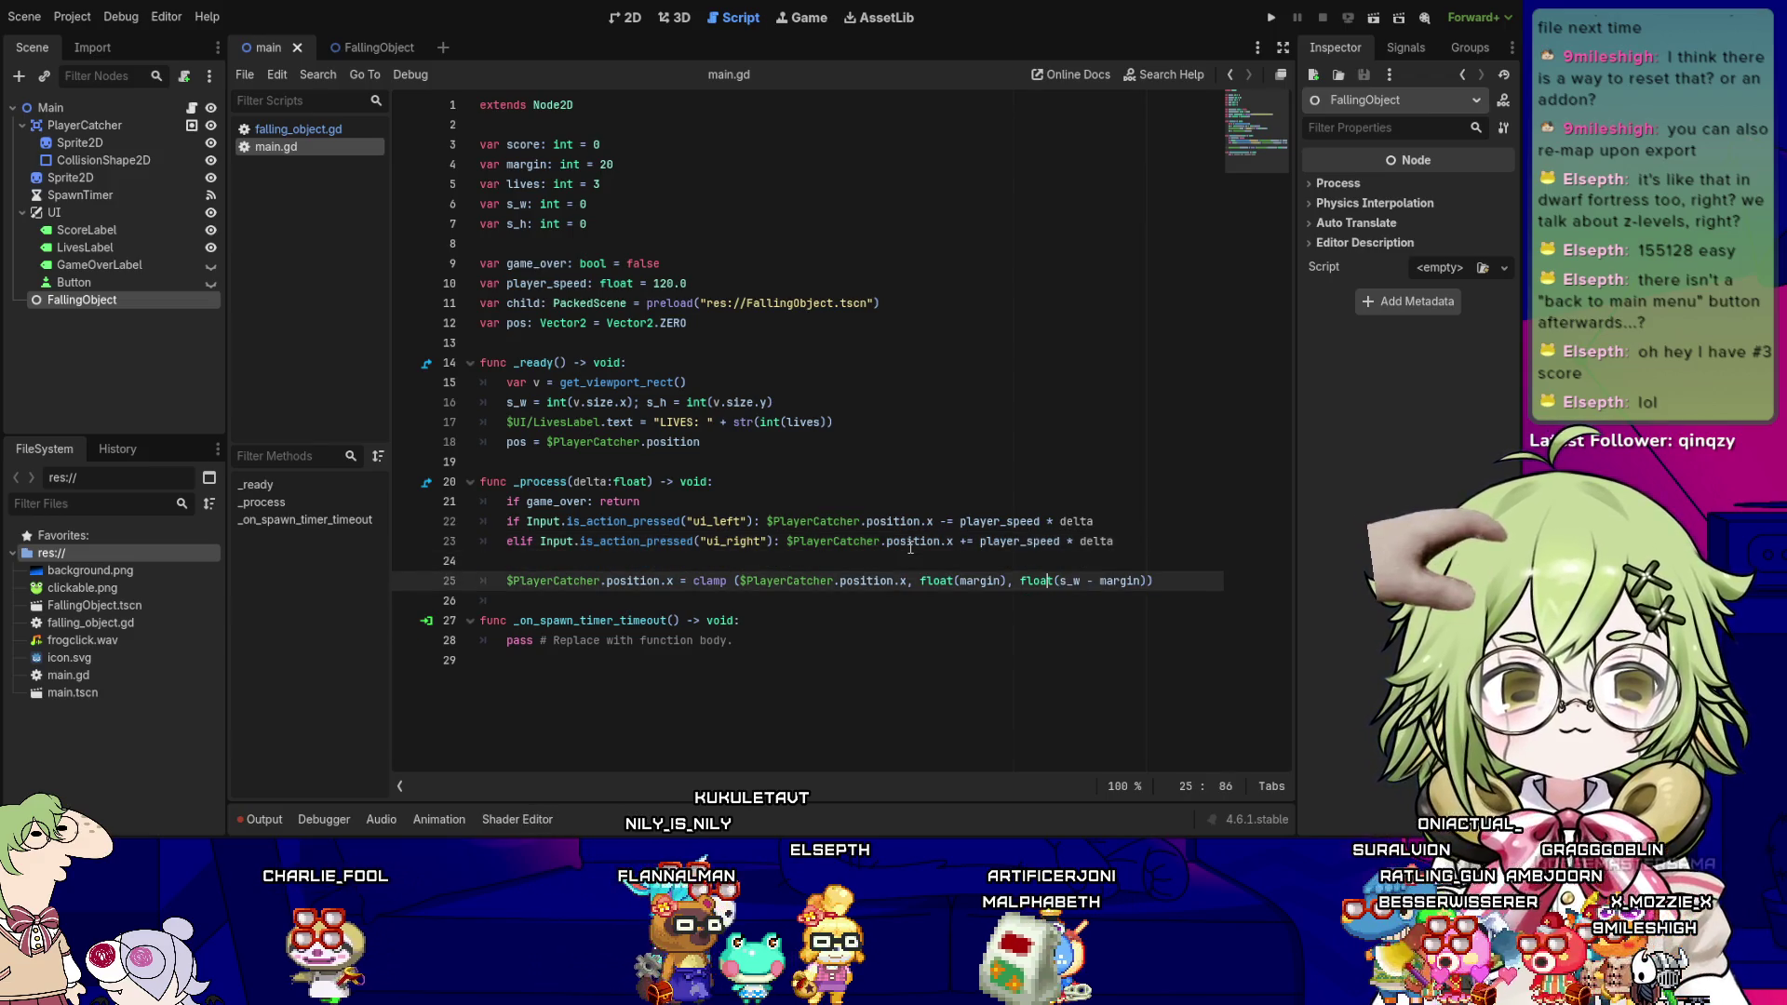
pyautogui.press('Right')
pyautogui.press('Right')
pyautogui.press('Right')
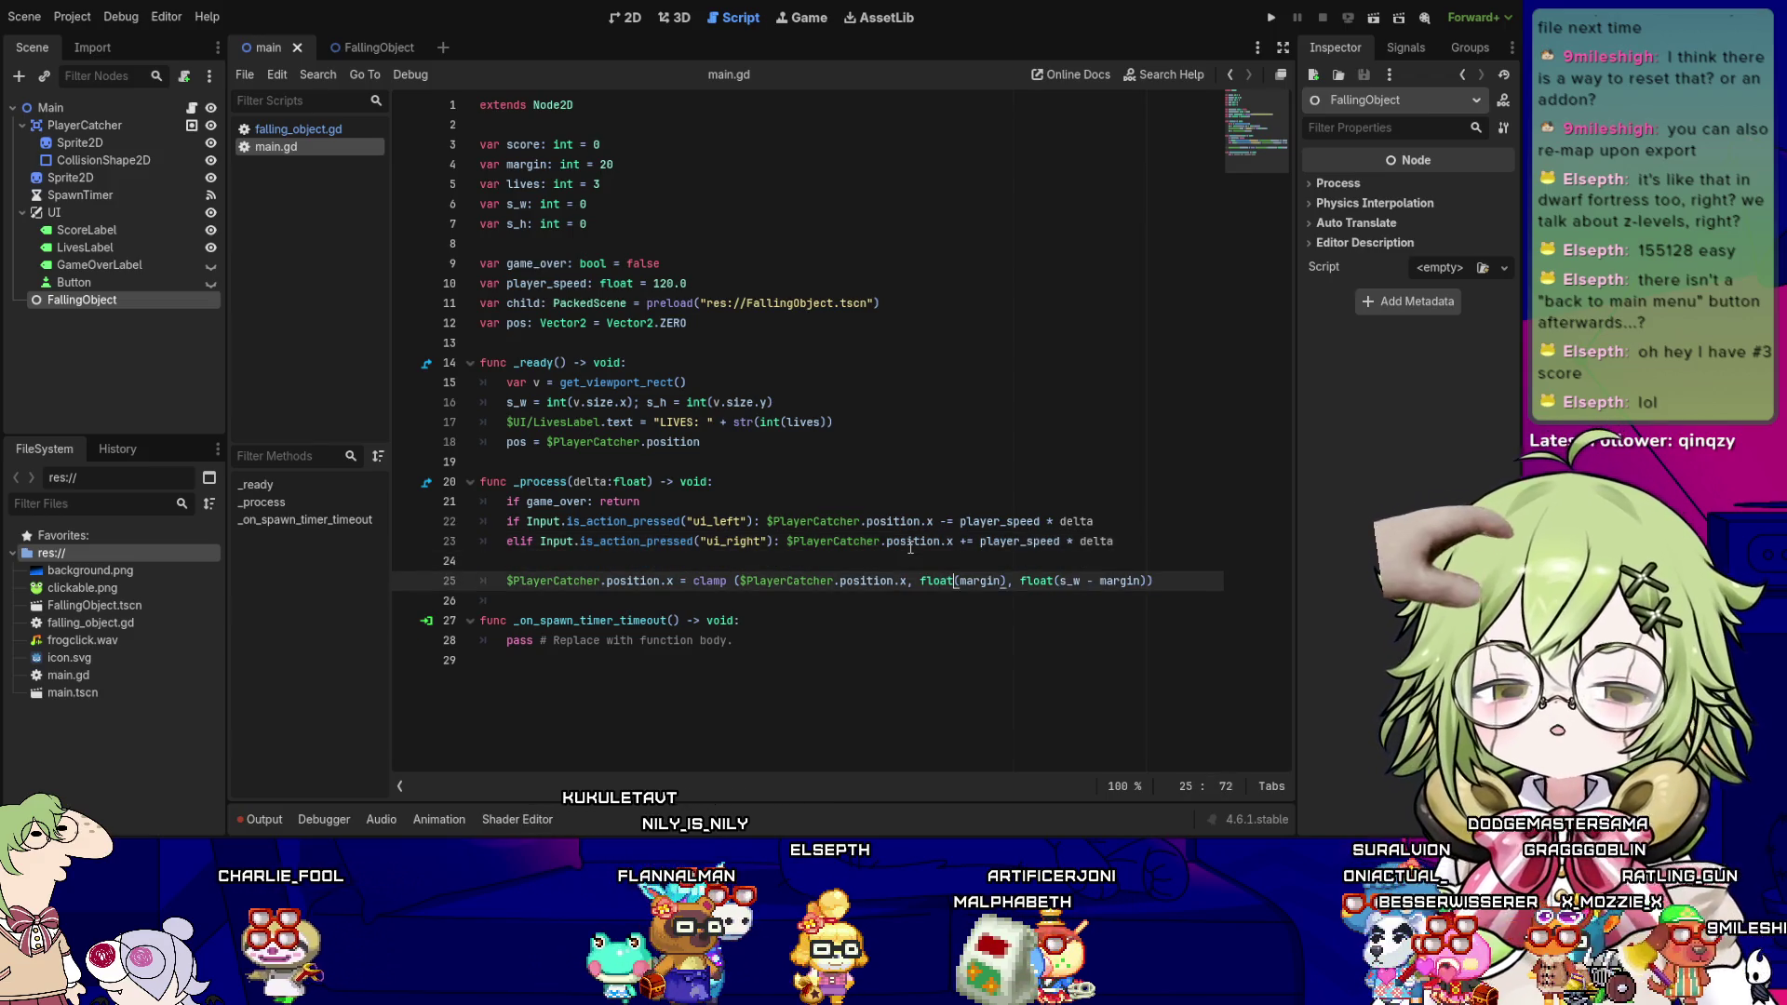
pyautogui.press('Left')
pyautogui.press('Left')
pyautogui.press('Left')
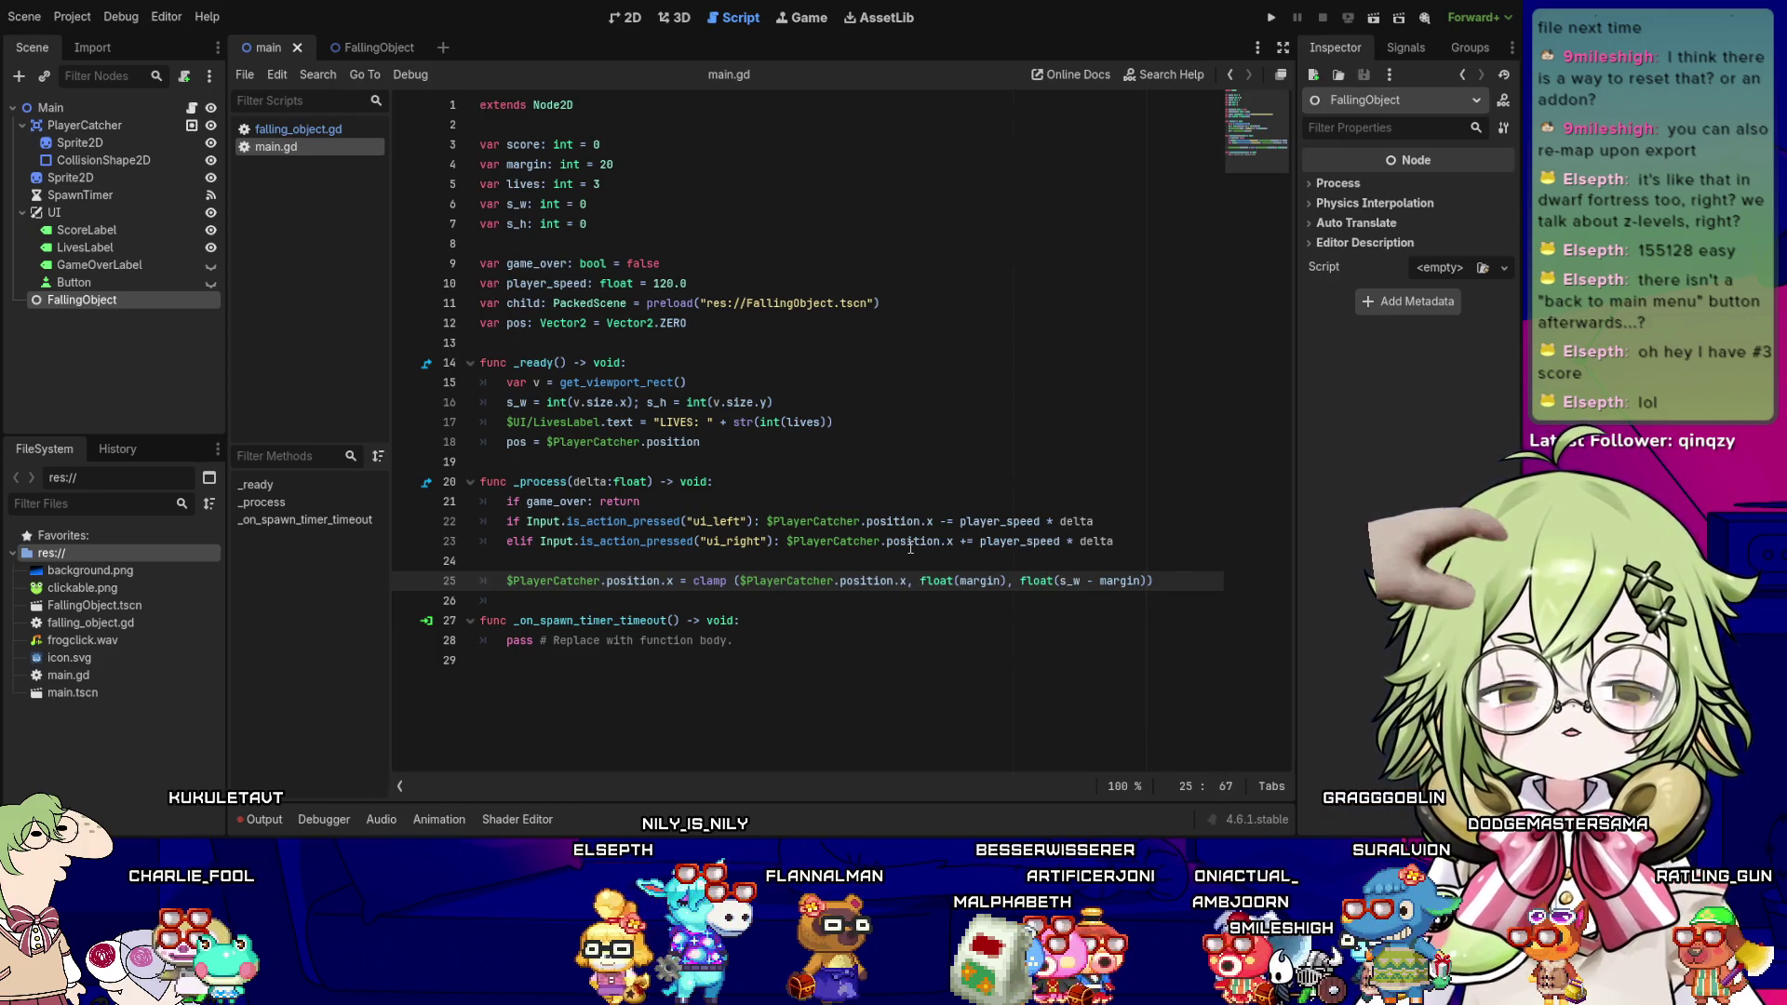
# - Add the missing closing parentheses at the end of the clamp line
pyautogui.press('Right')
pyautogui.press('Right')
pyautogui.press('Right')
pyautogui.press('Left')
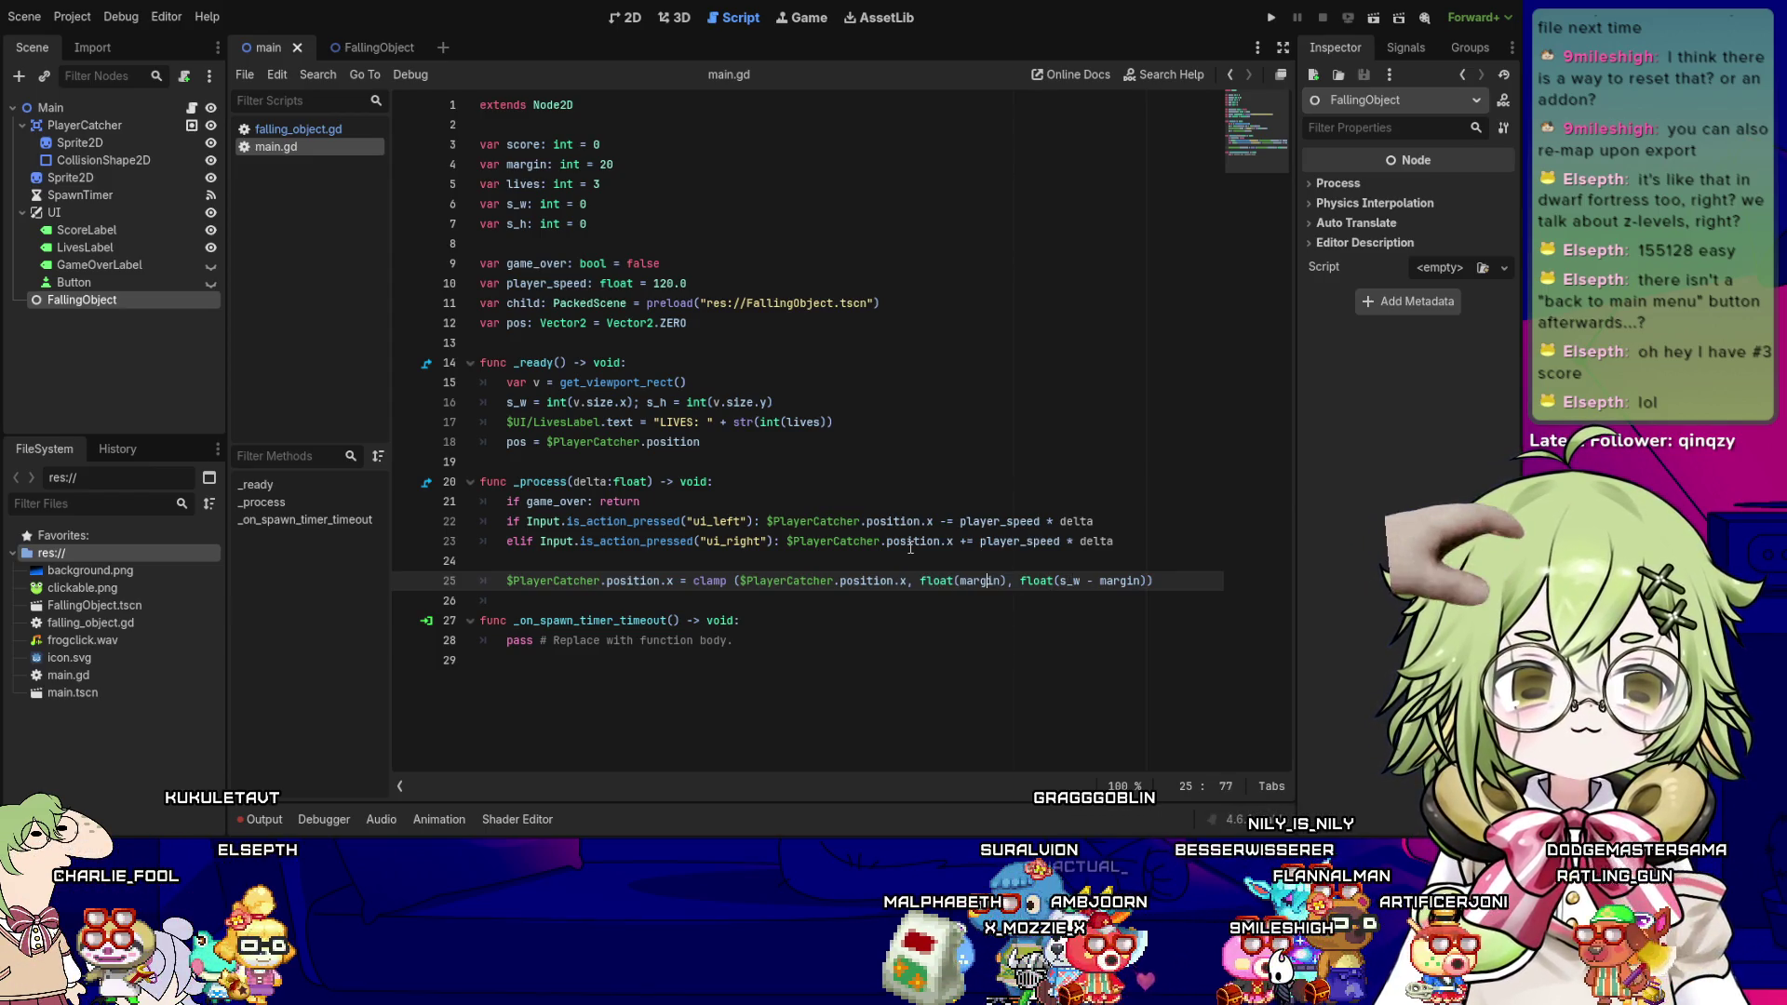
pyautogui.press('Left')
pyautogui.press('Left')
pyautogui.press('Left')
pyautogui.hotkey('shift', 'Right')
pyautogui.hotkey('shift', 'Right')
pyautogui.hotkey('shift', 'Right')
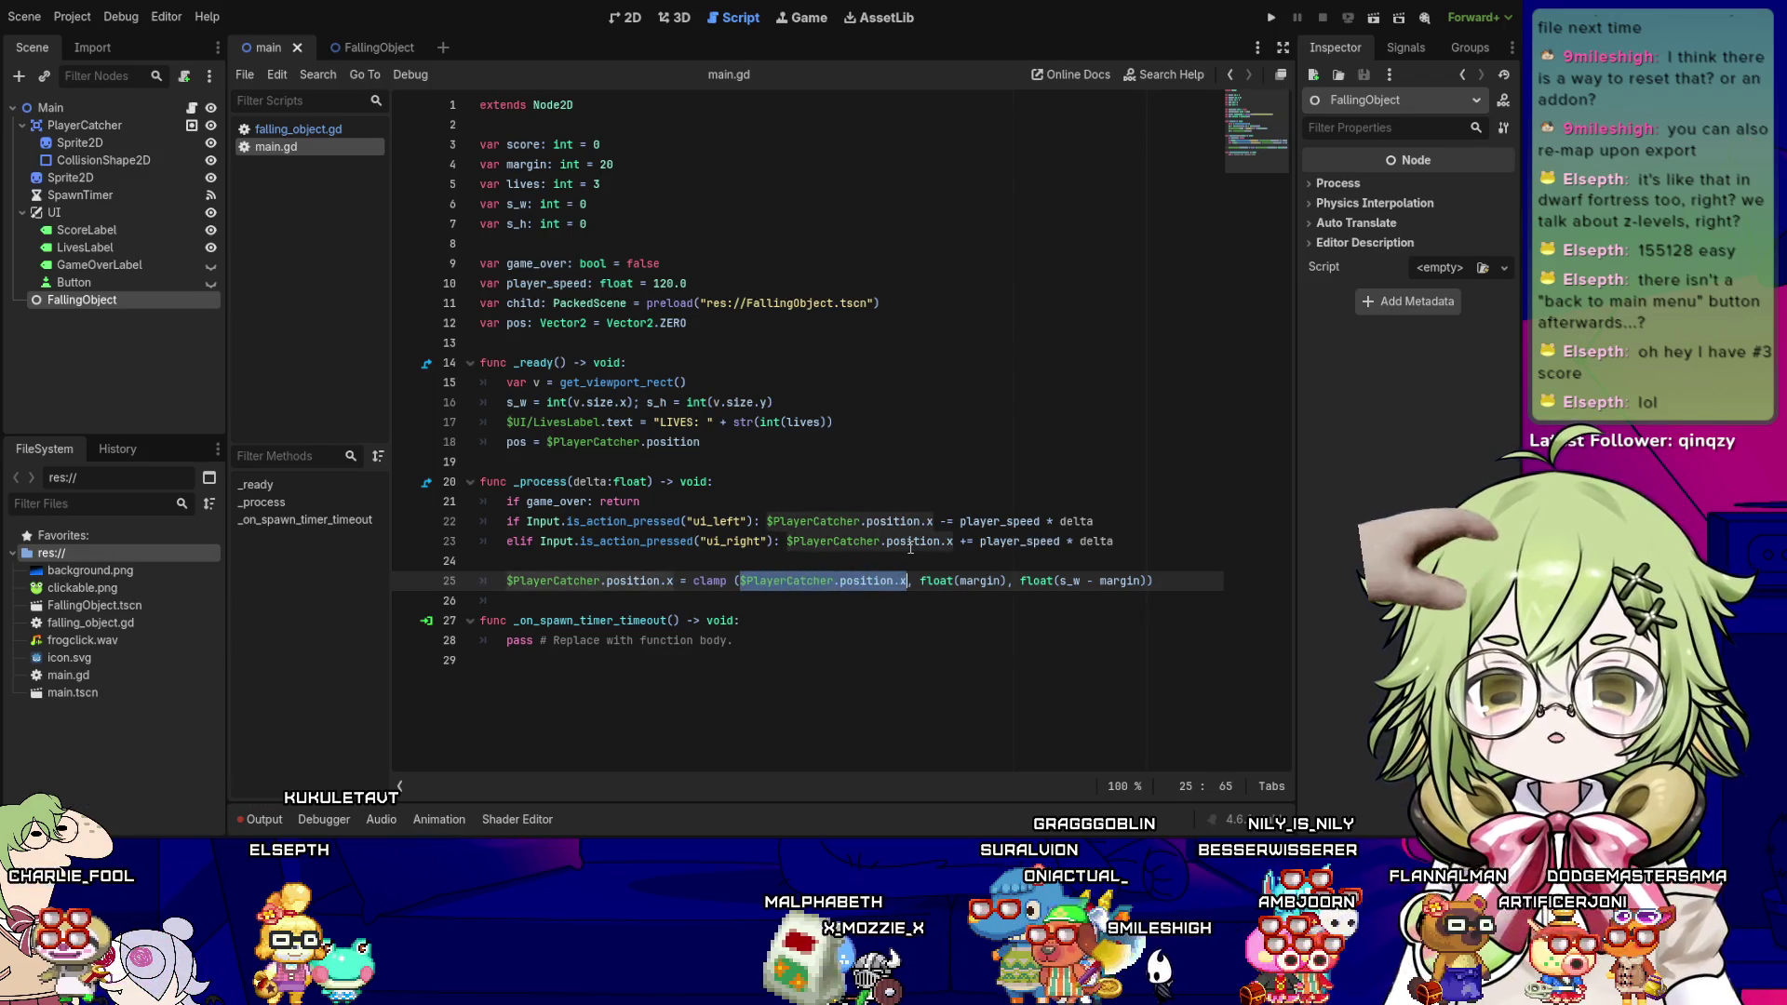
pyautogui.press('Right')
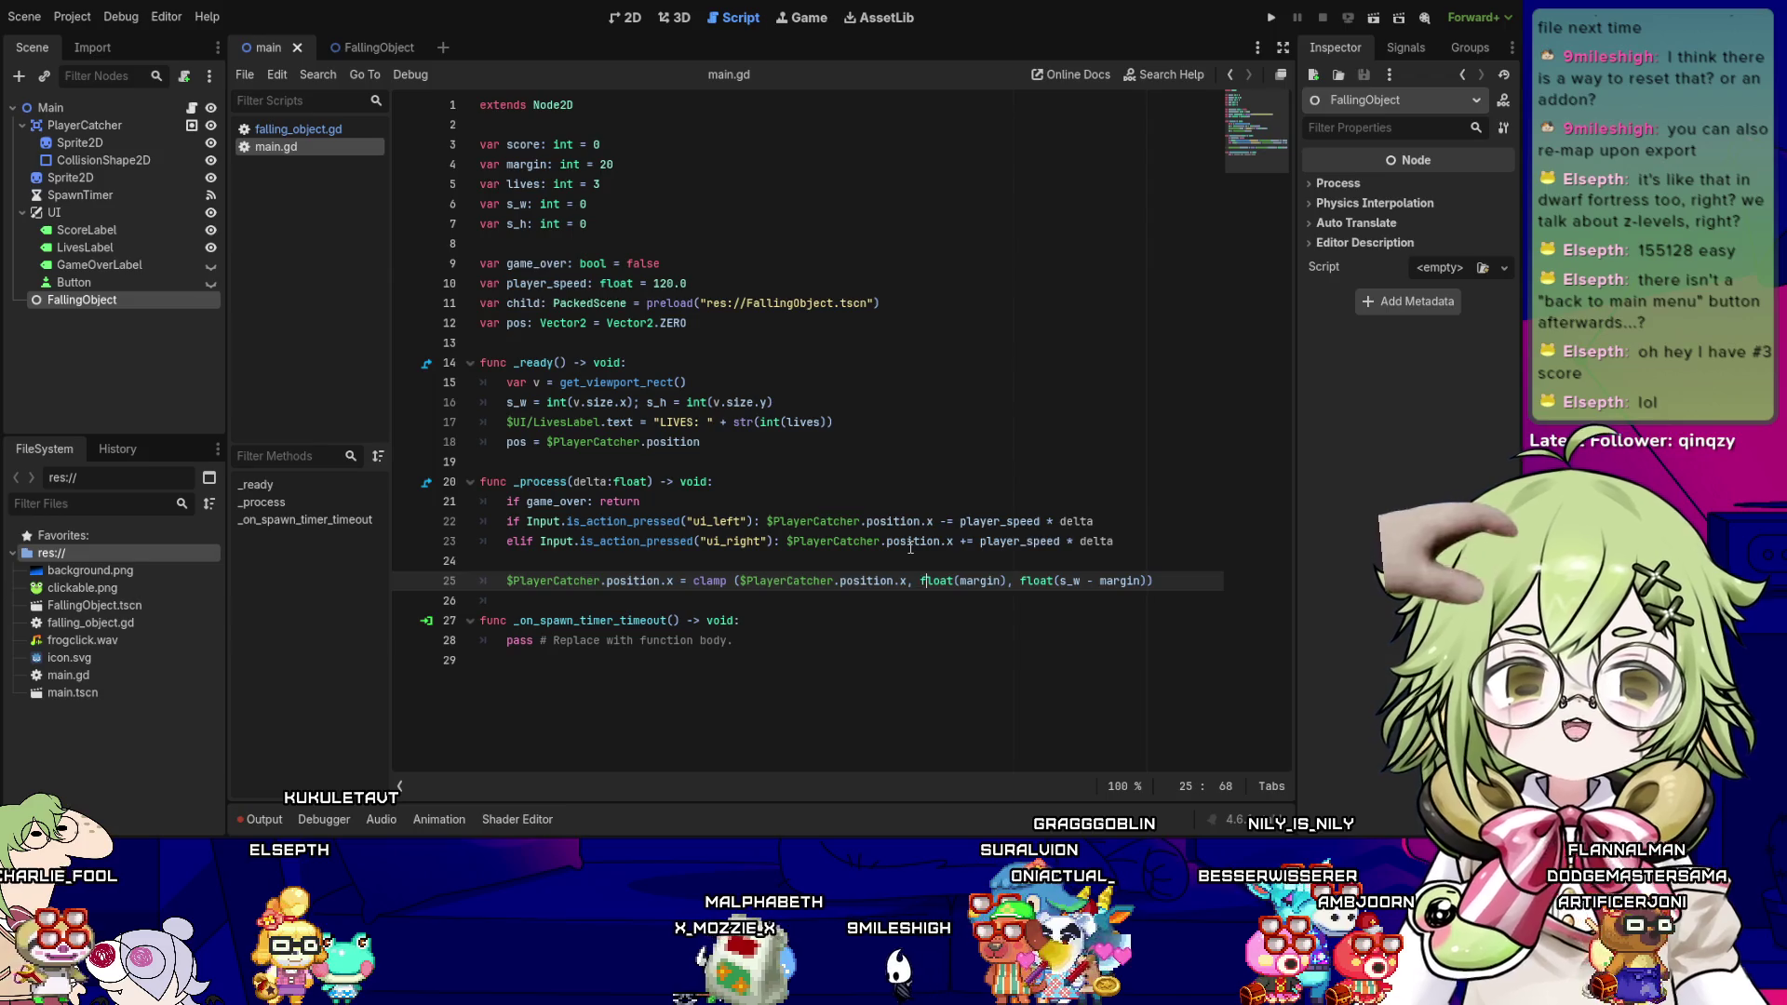
pyautogui.press('Right')
pyautogui.press('Right')
pyautogui.press('Right')
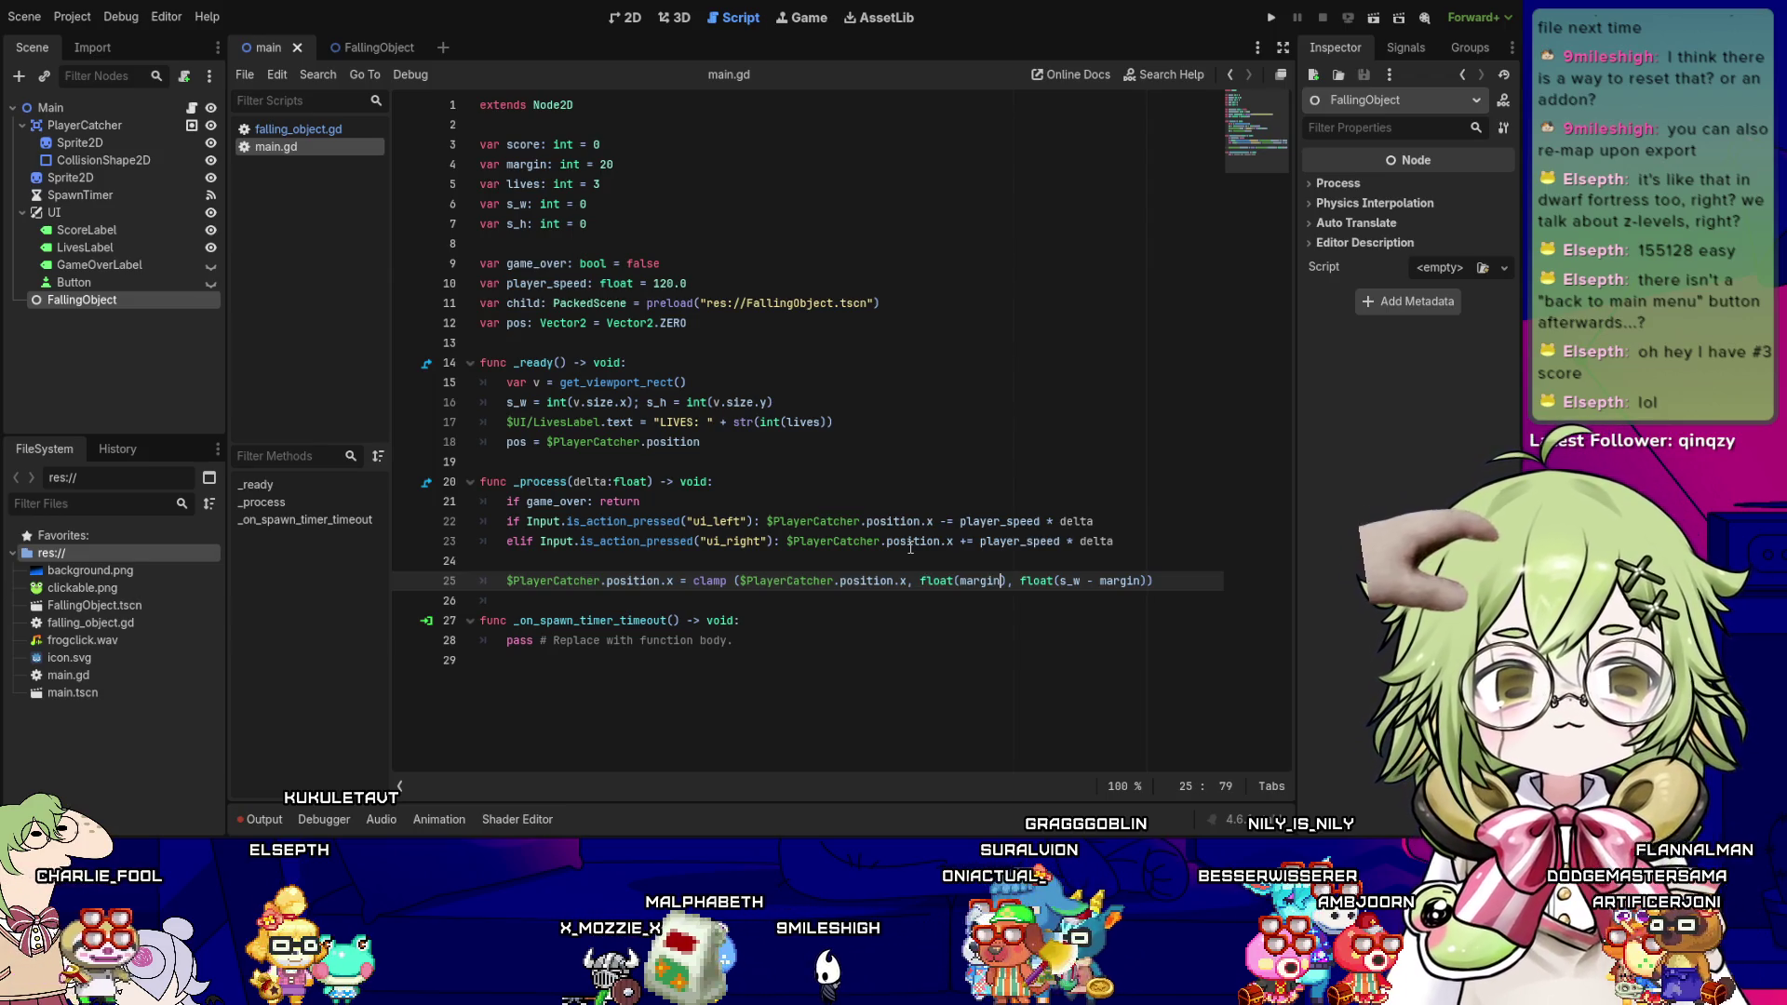
pyautogui.press('Right')
pyautogui.press('Right')
pyautogui.press('Right')
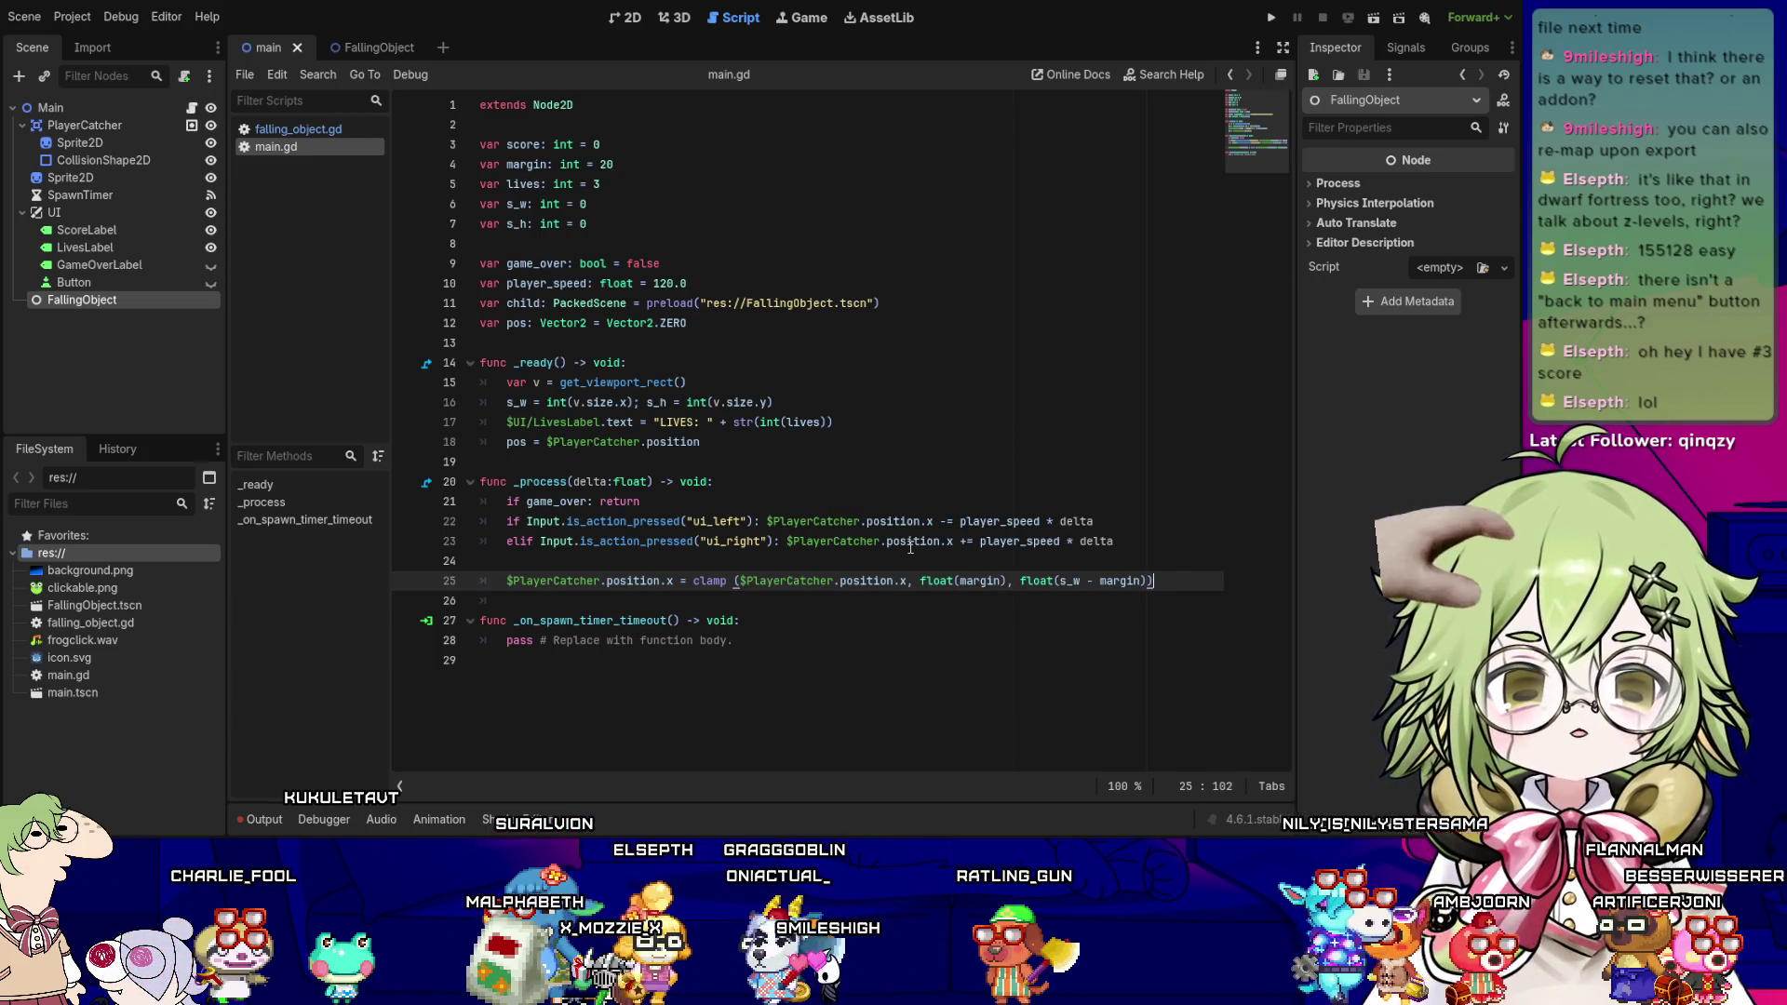
pyautogui.write(')')
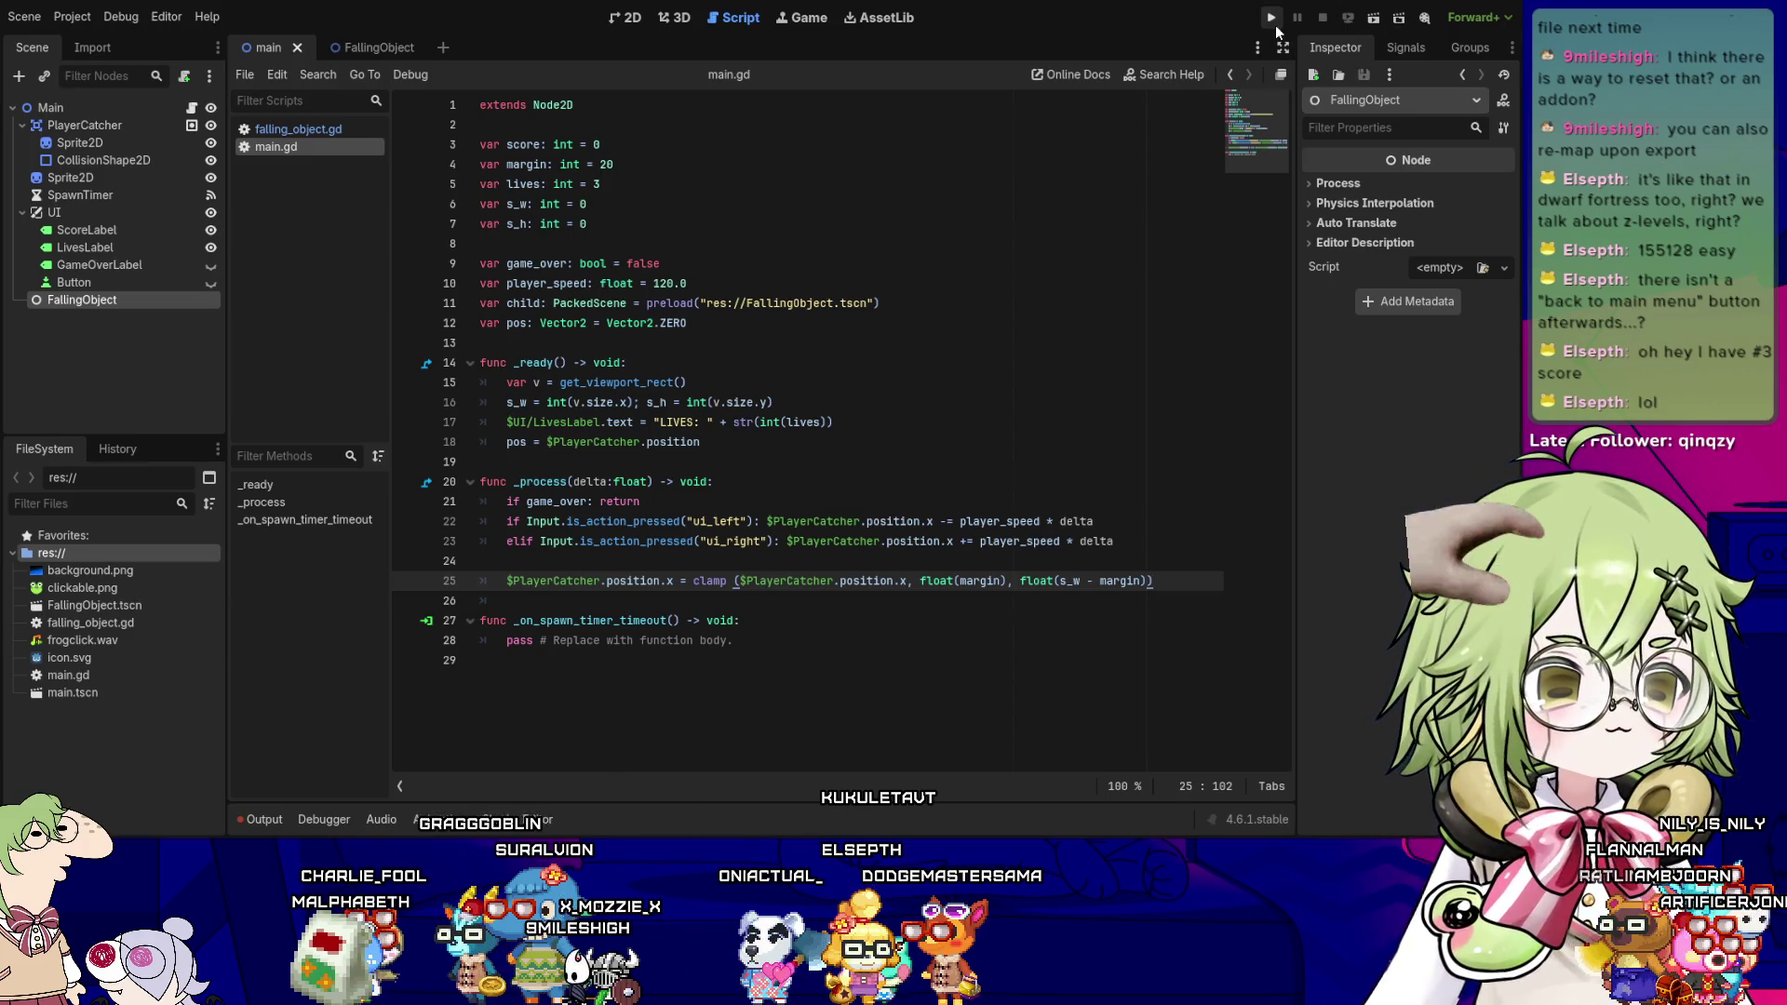
# - Launch the game with F5 and push the frog catcher against the left edge
pyautogui.press('F5')
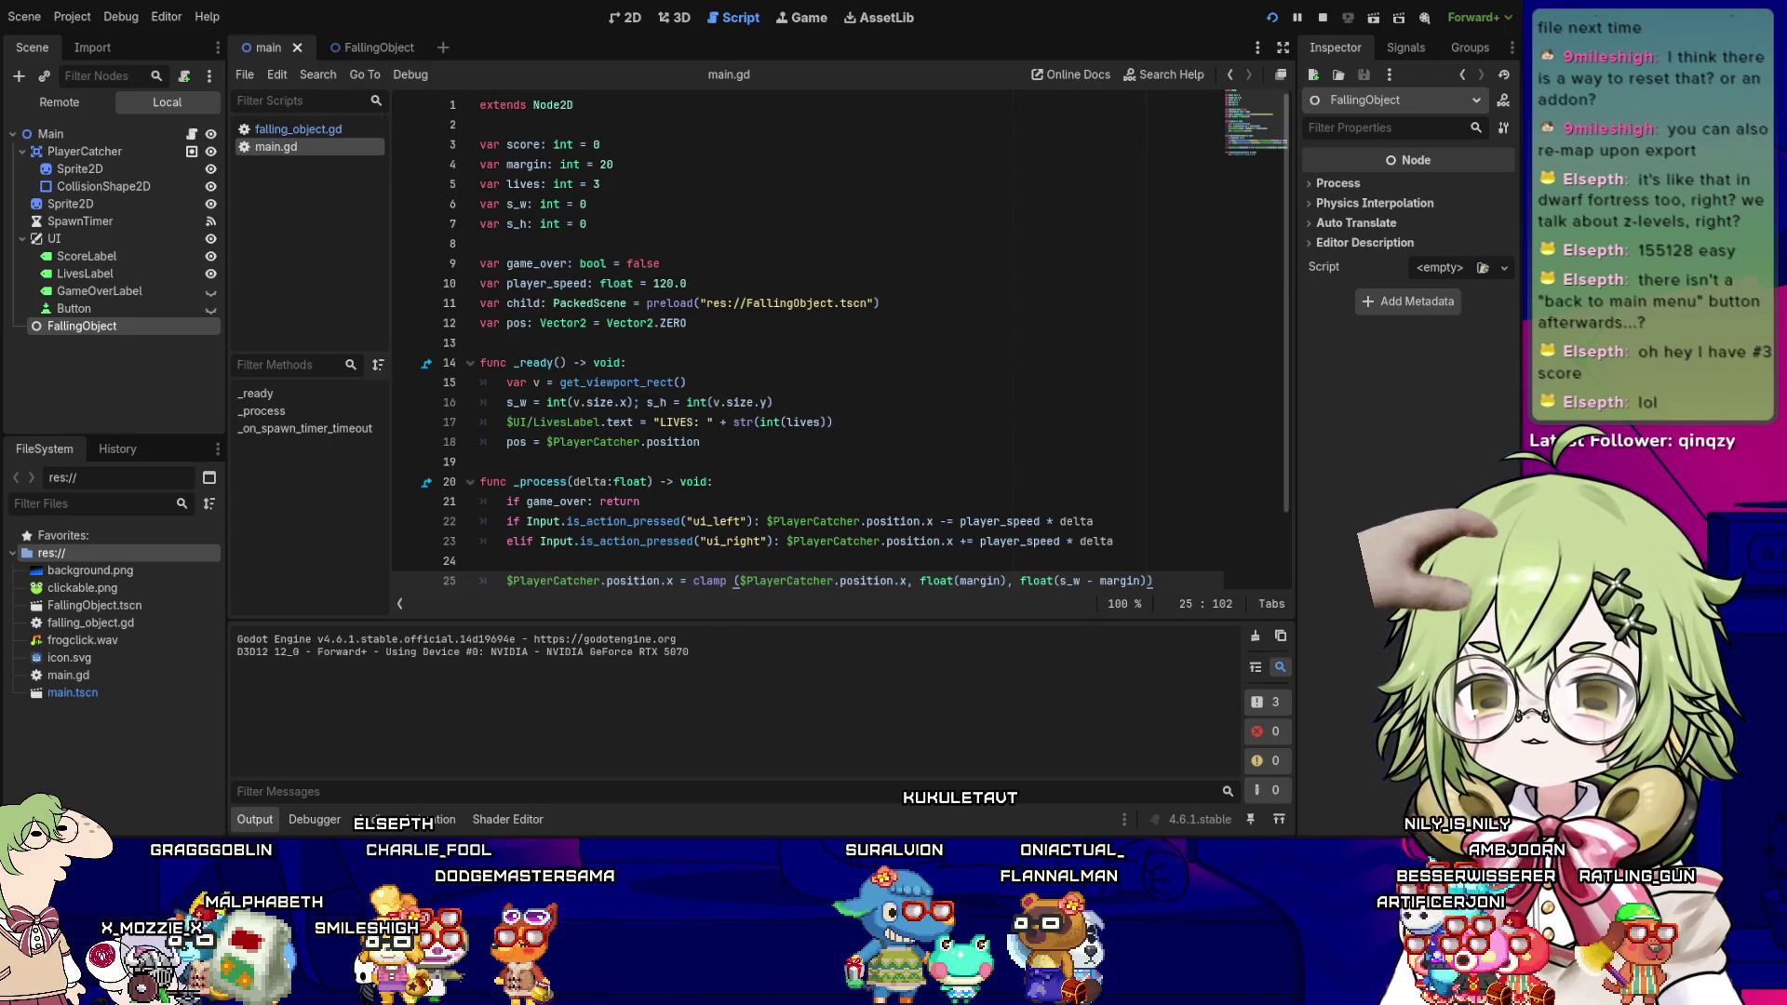
pyautogui.press('F5')
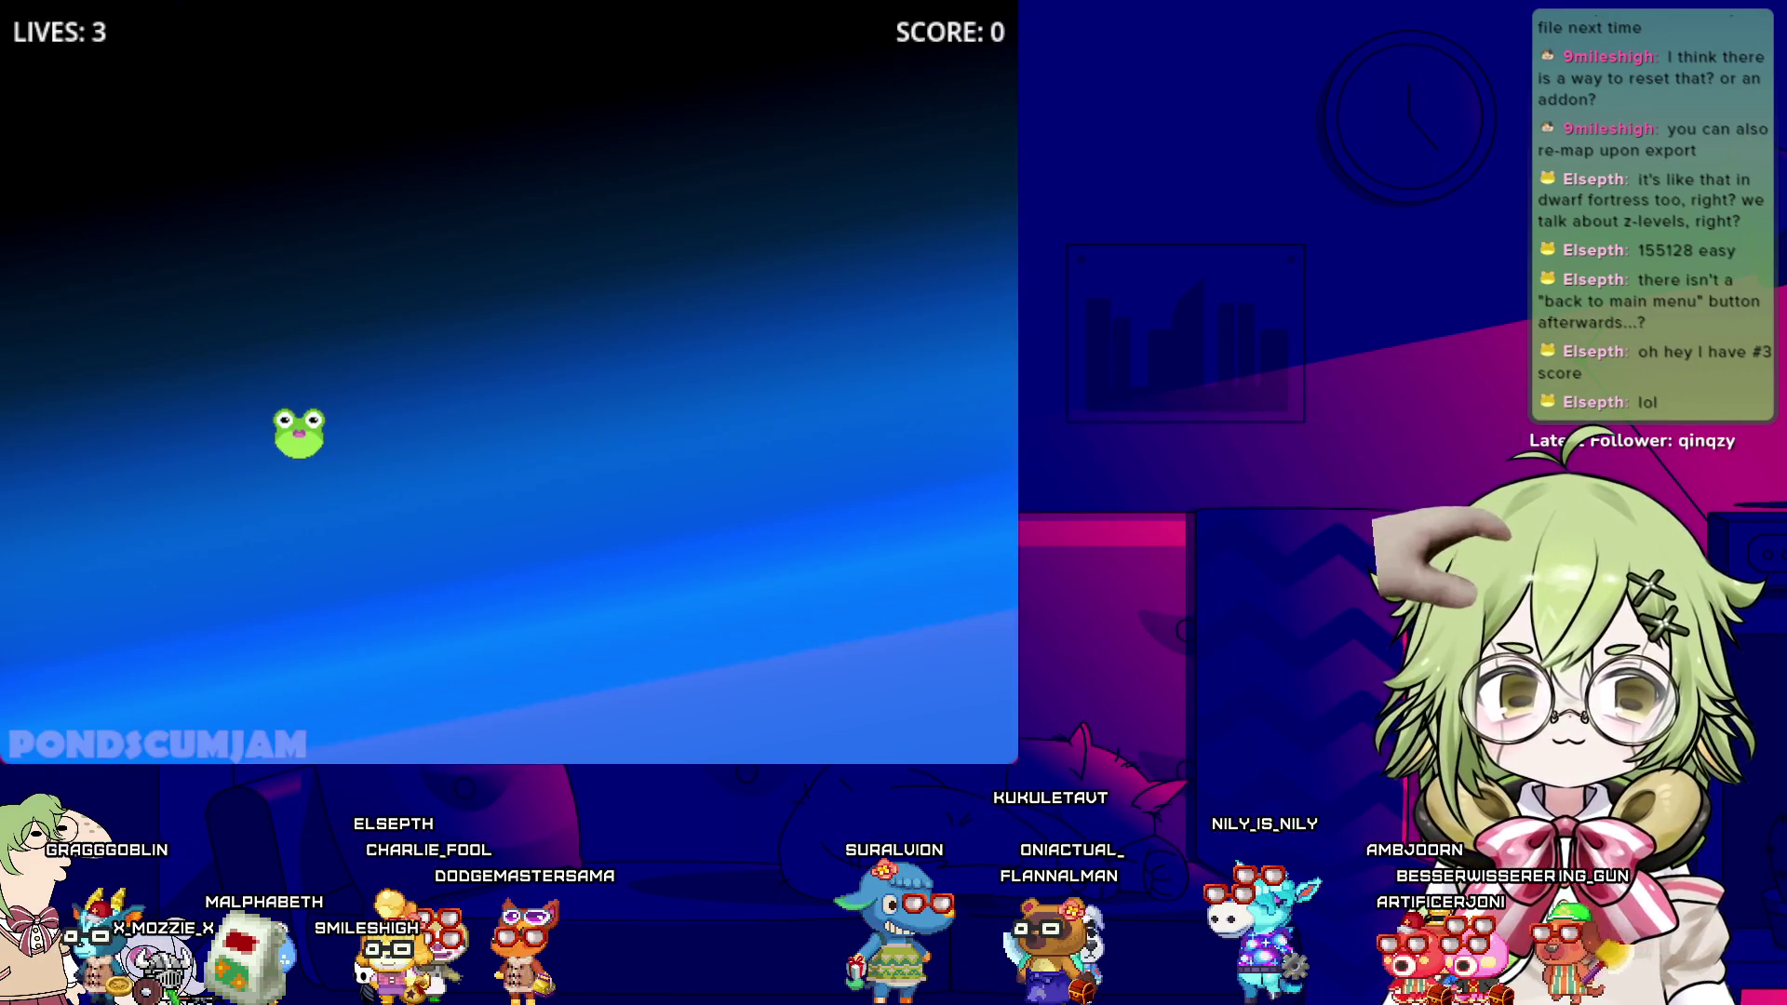
pyautogui.press('Left')
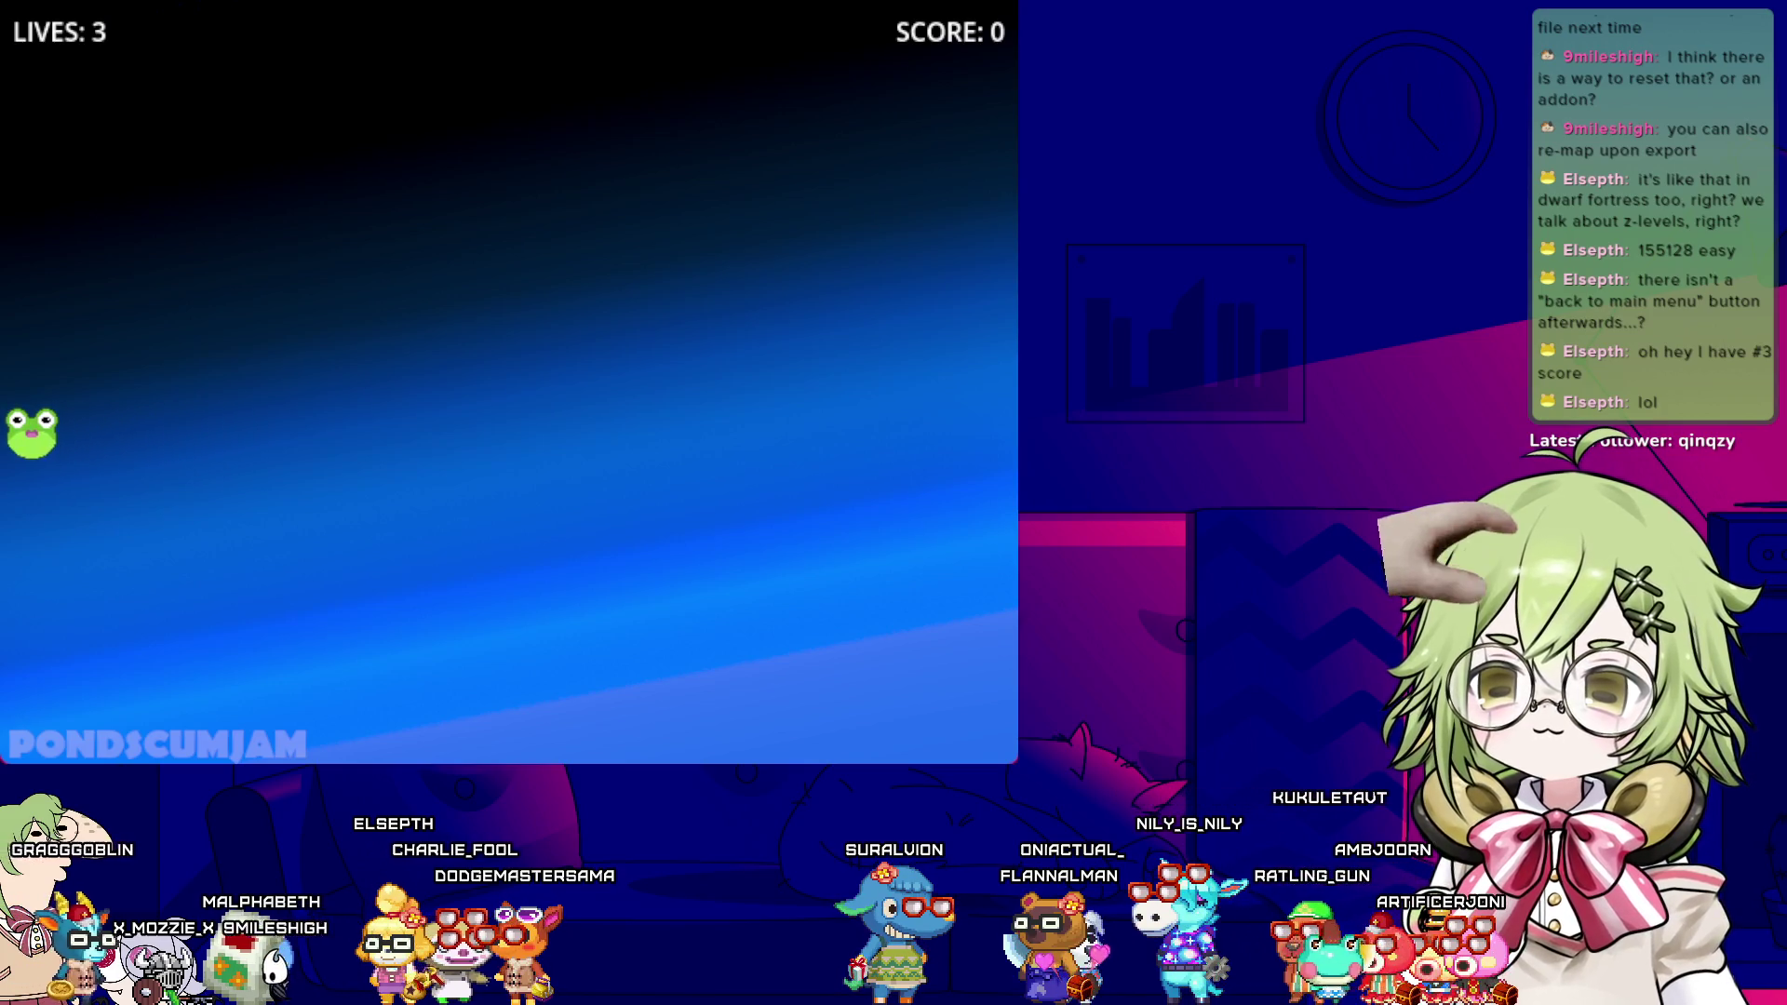
pyautogui.press('Right')
pyautogui.press('Left')
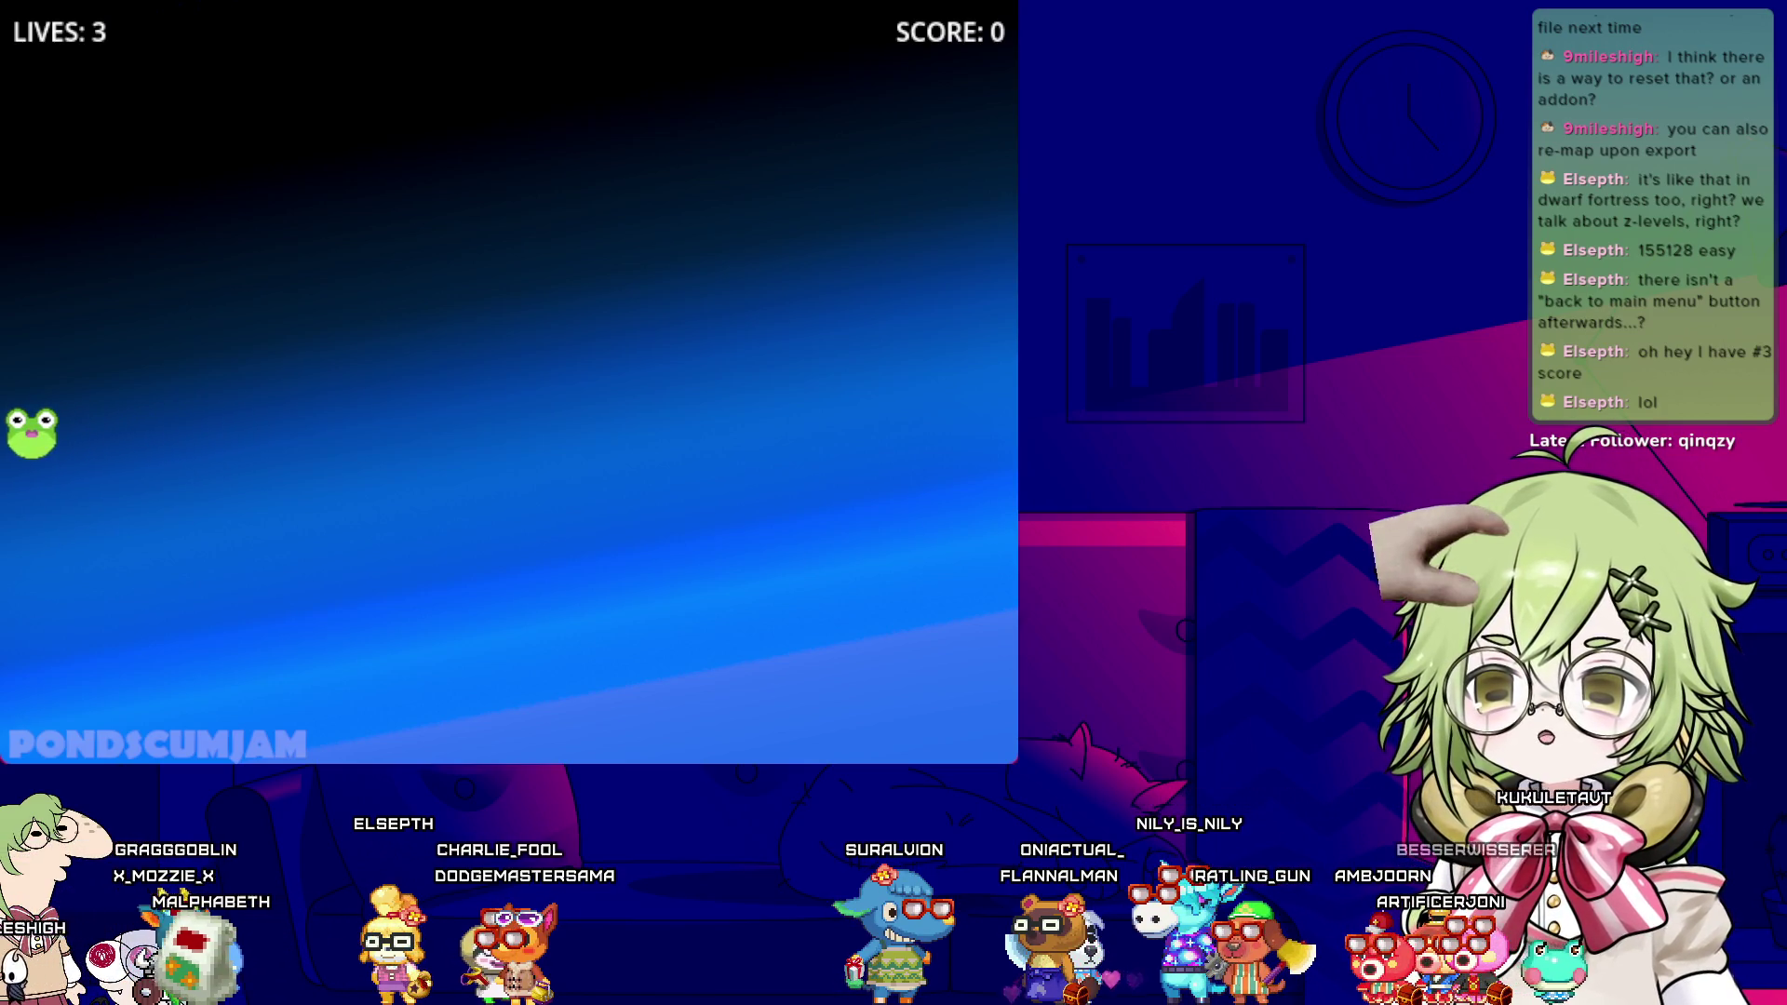
pyautogui.press('Right')
# - Drive the frog catcher to the right edge to confirm it stays on screen, then close the game
pyautogui.press('Left')
pyautogui.press('Right')
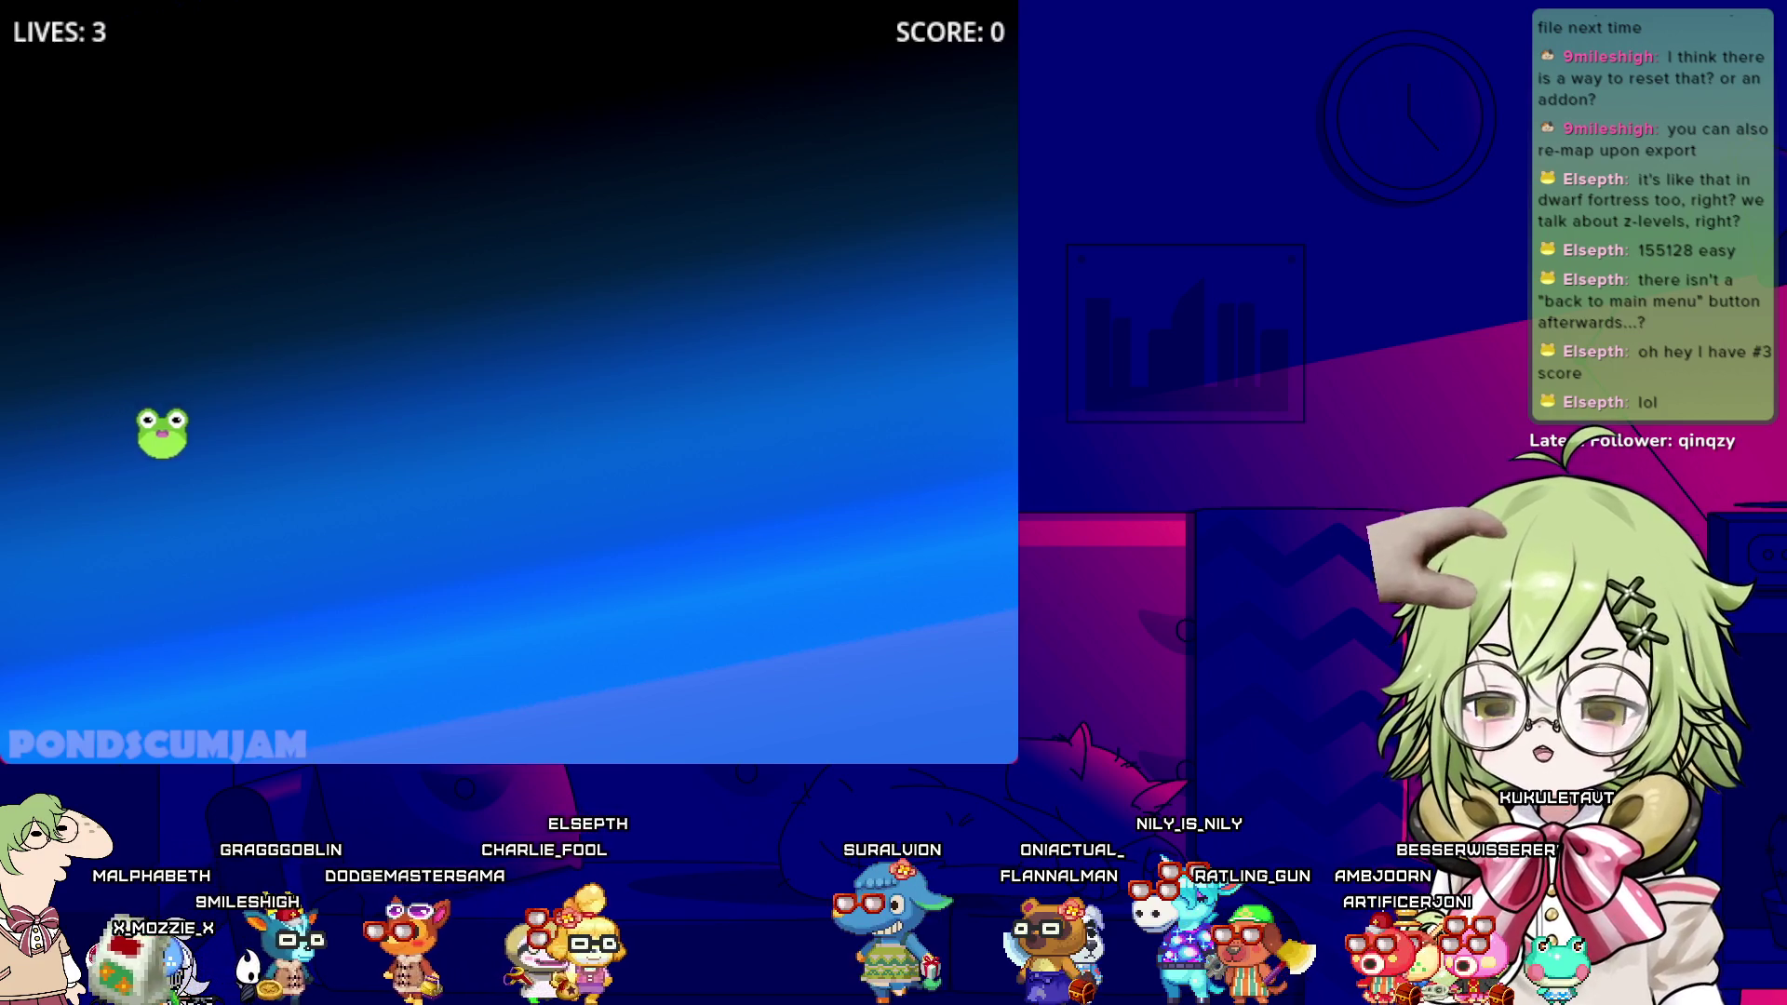
pyautogui.press('Right')
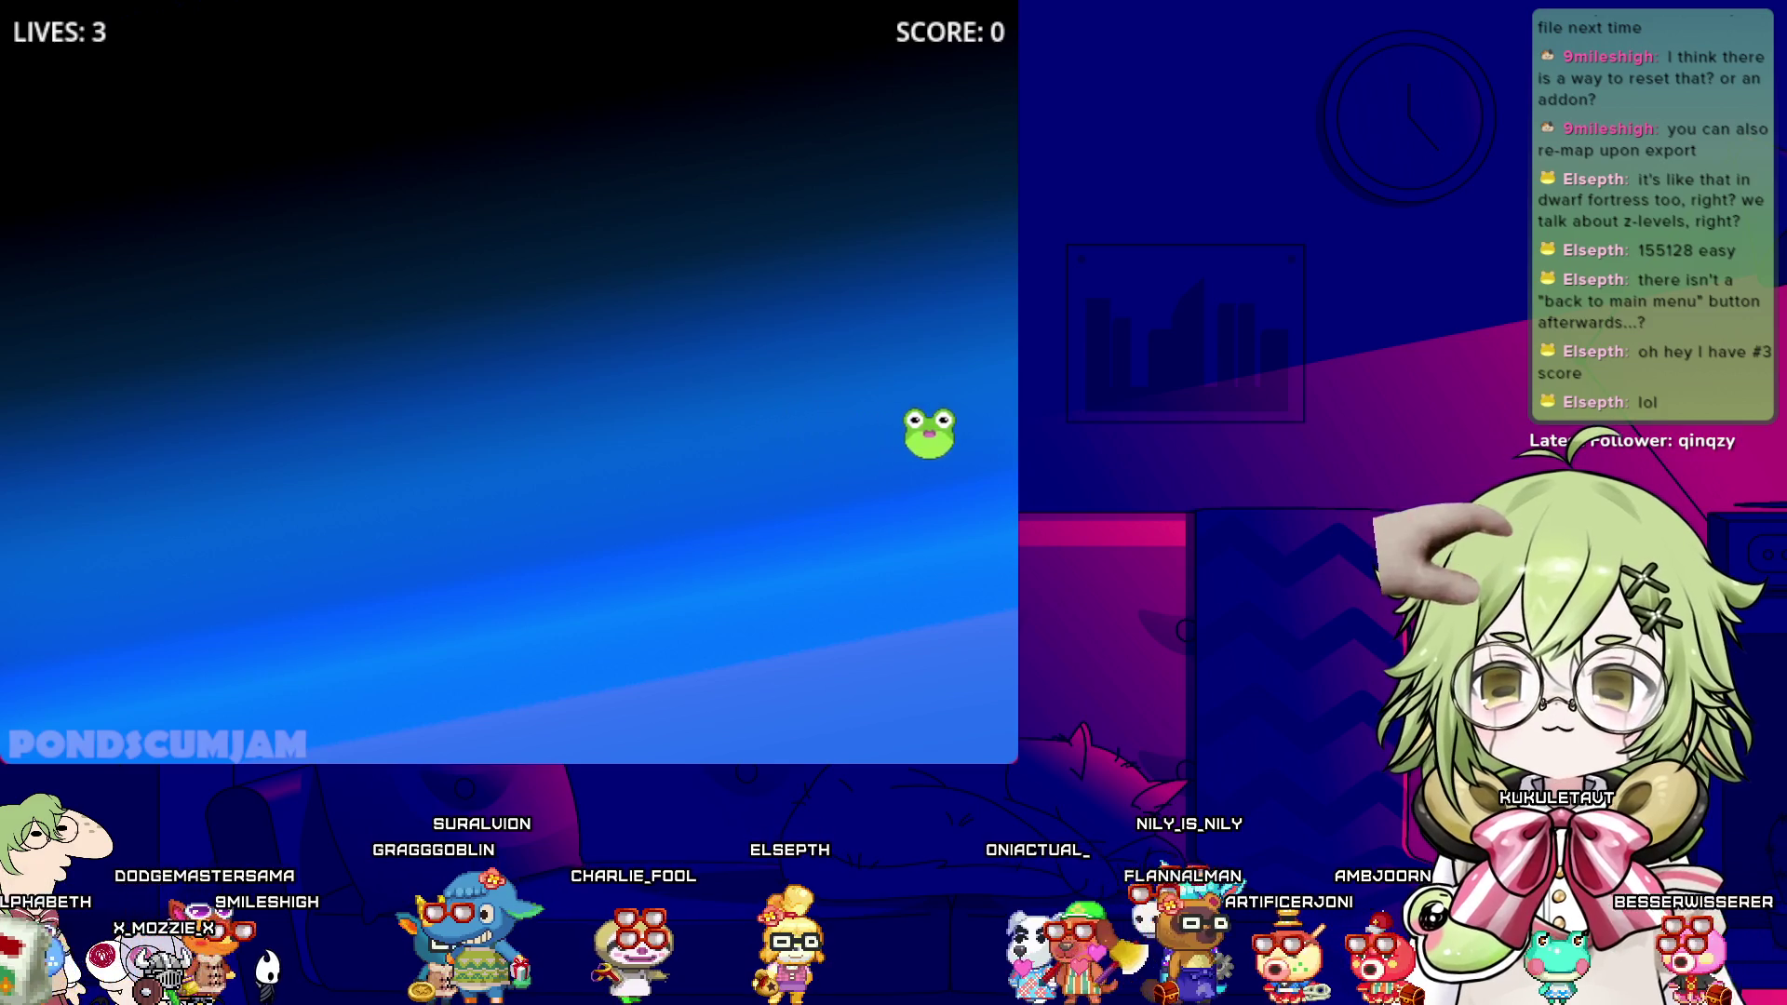
pyautogui.press('Left')
pyautogui.press('Right')
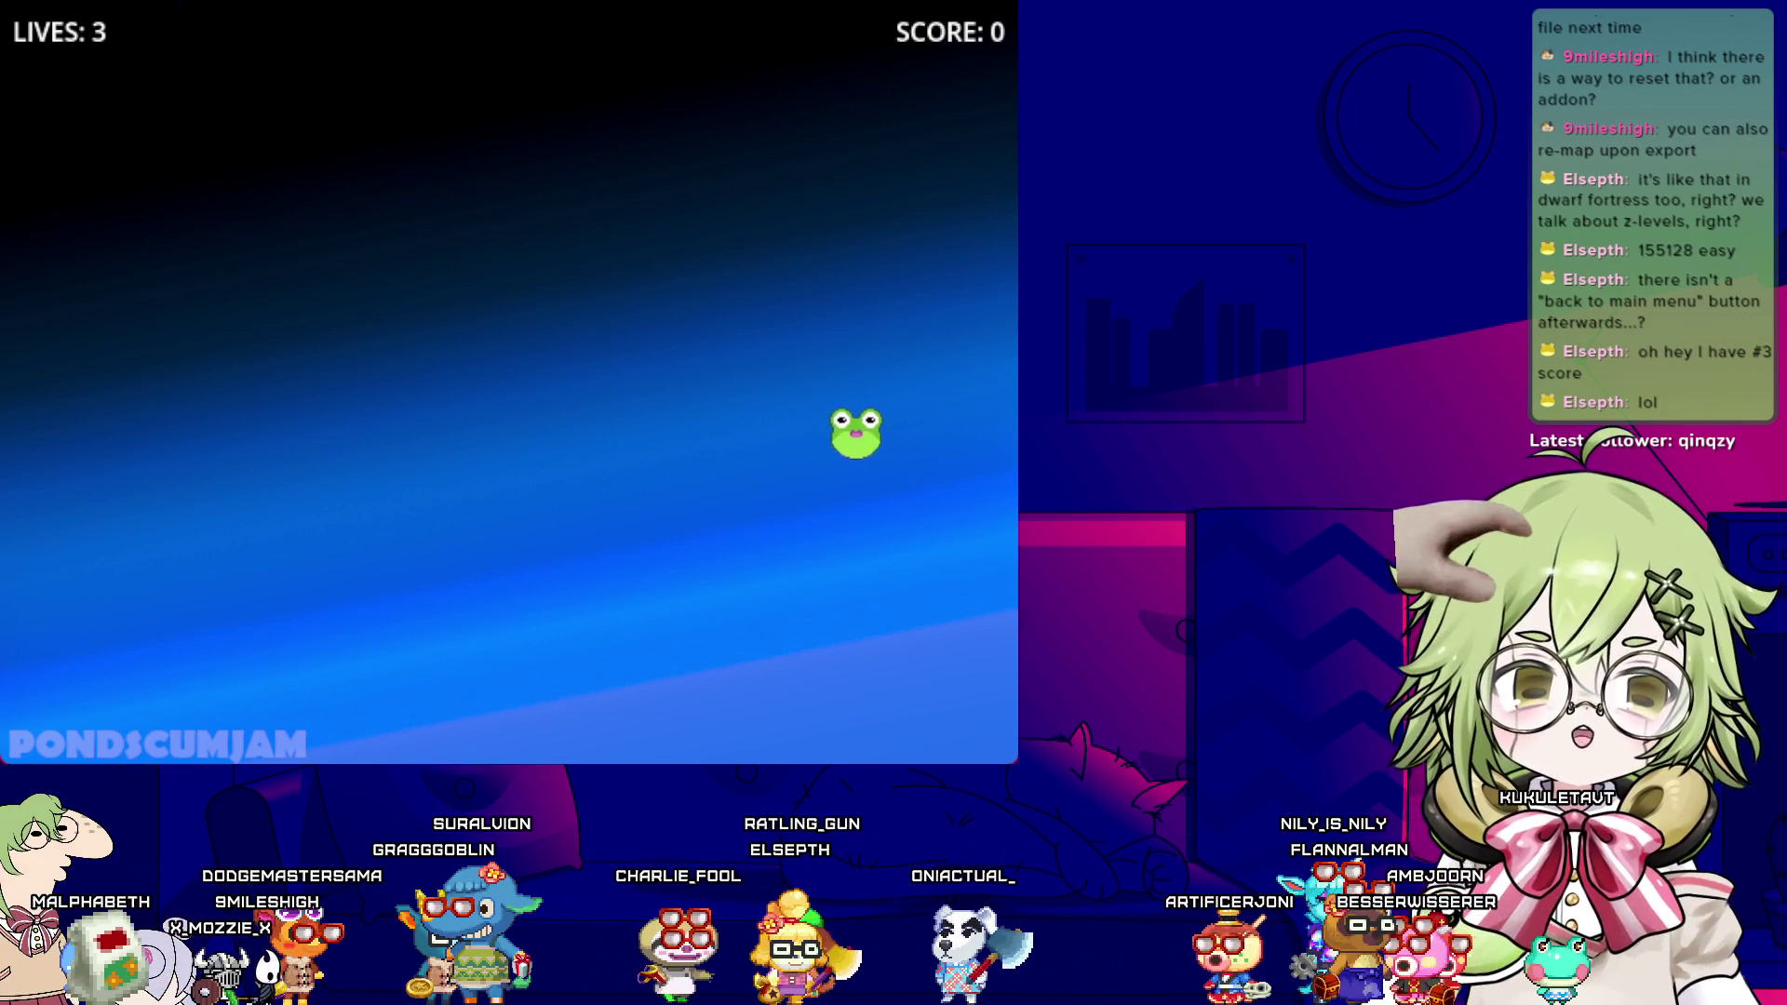
pyautogui.press('Left')
pyautogui.press('Right')
pyautogui.press('Left')
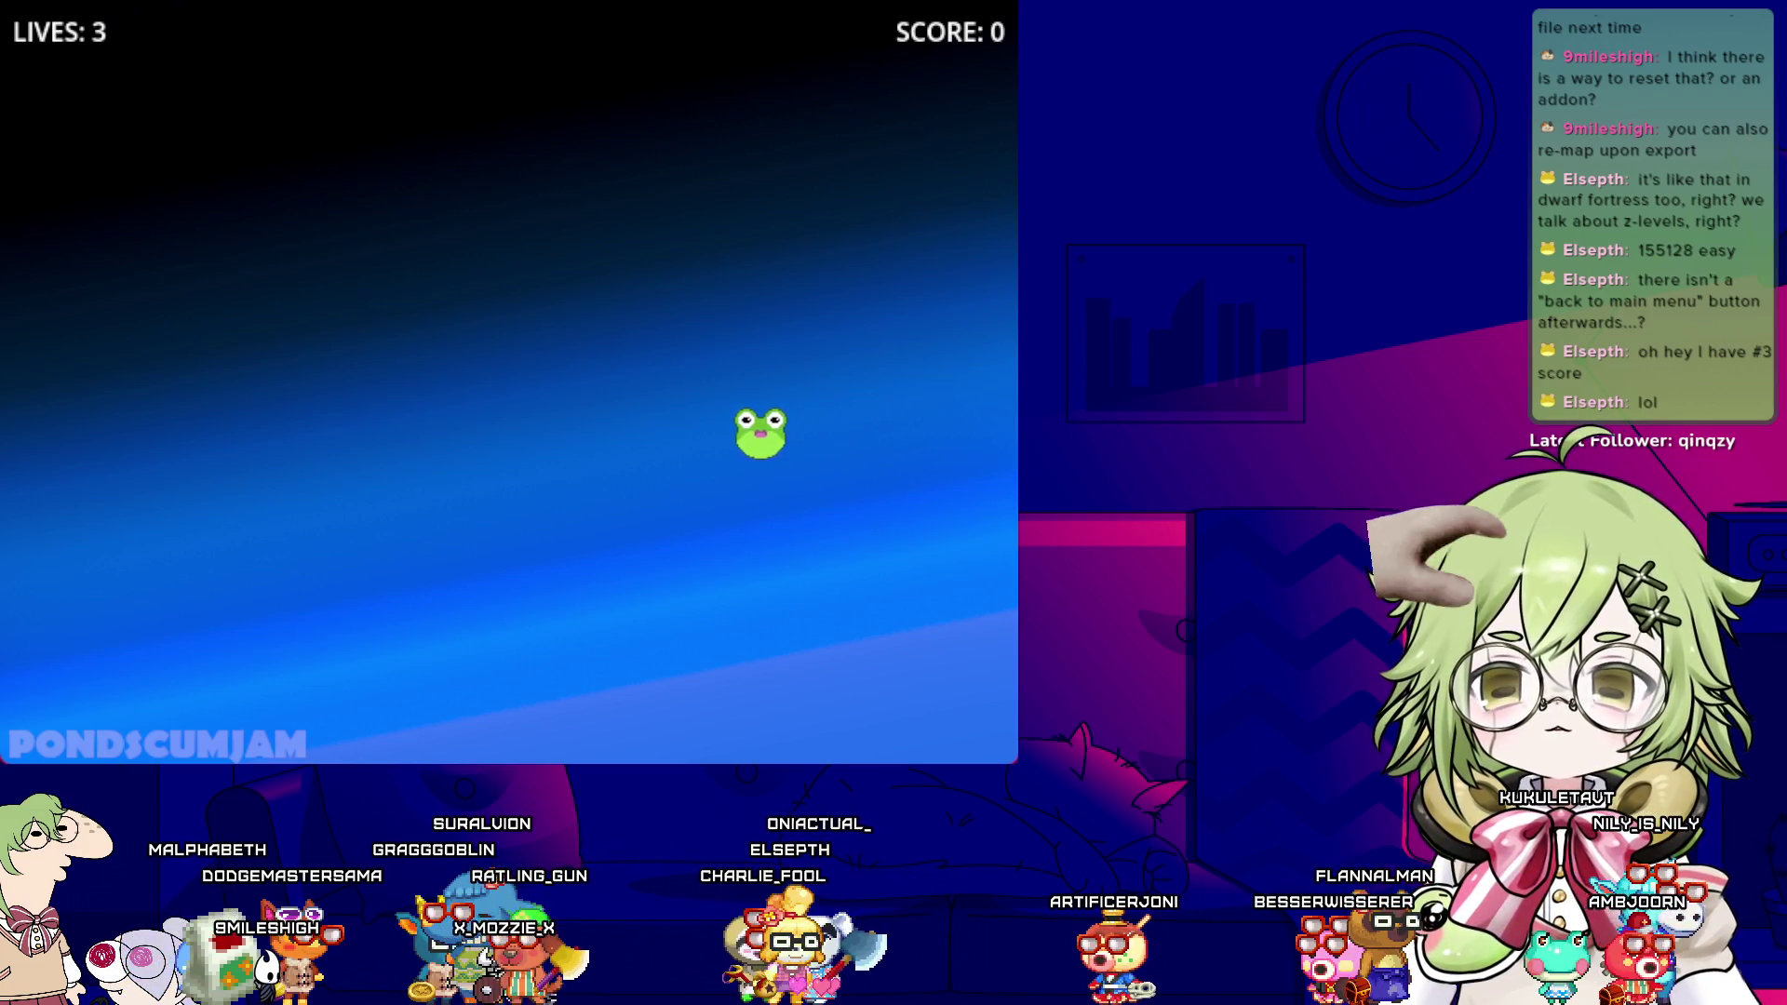
pyautogui.press('Left')
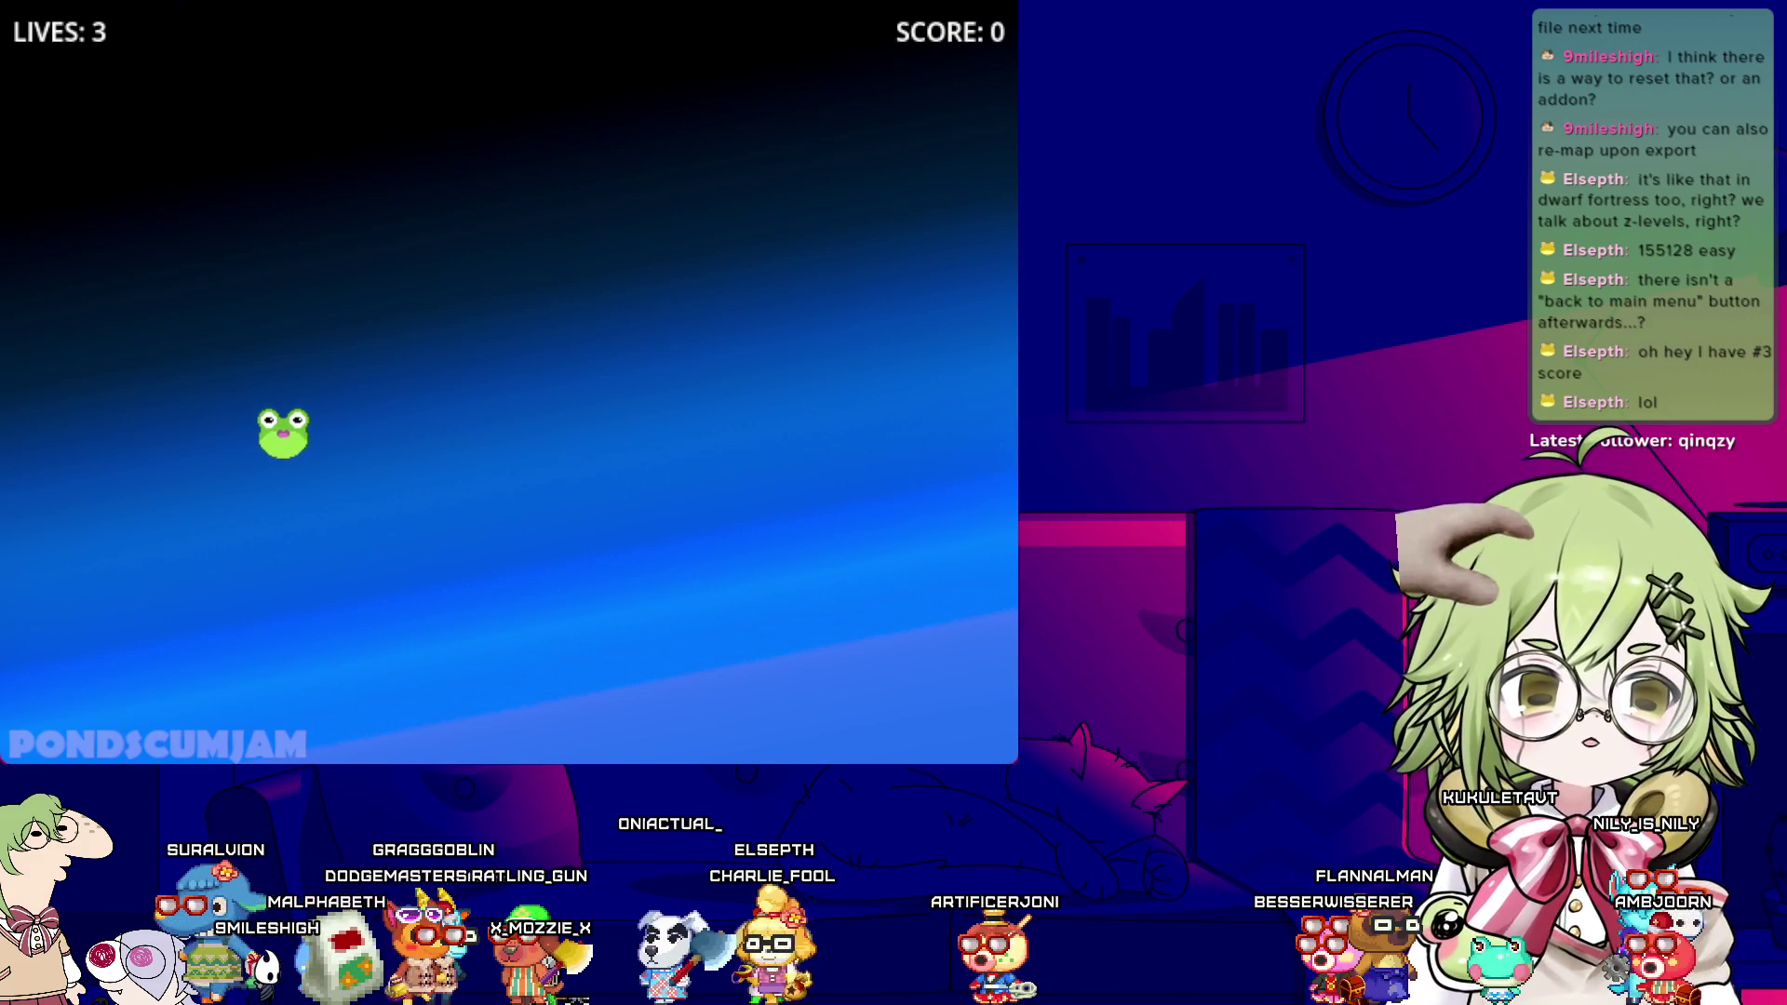
pyautogui.hotkey('alt', 'F4')
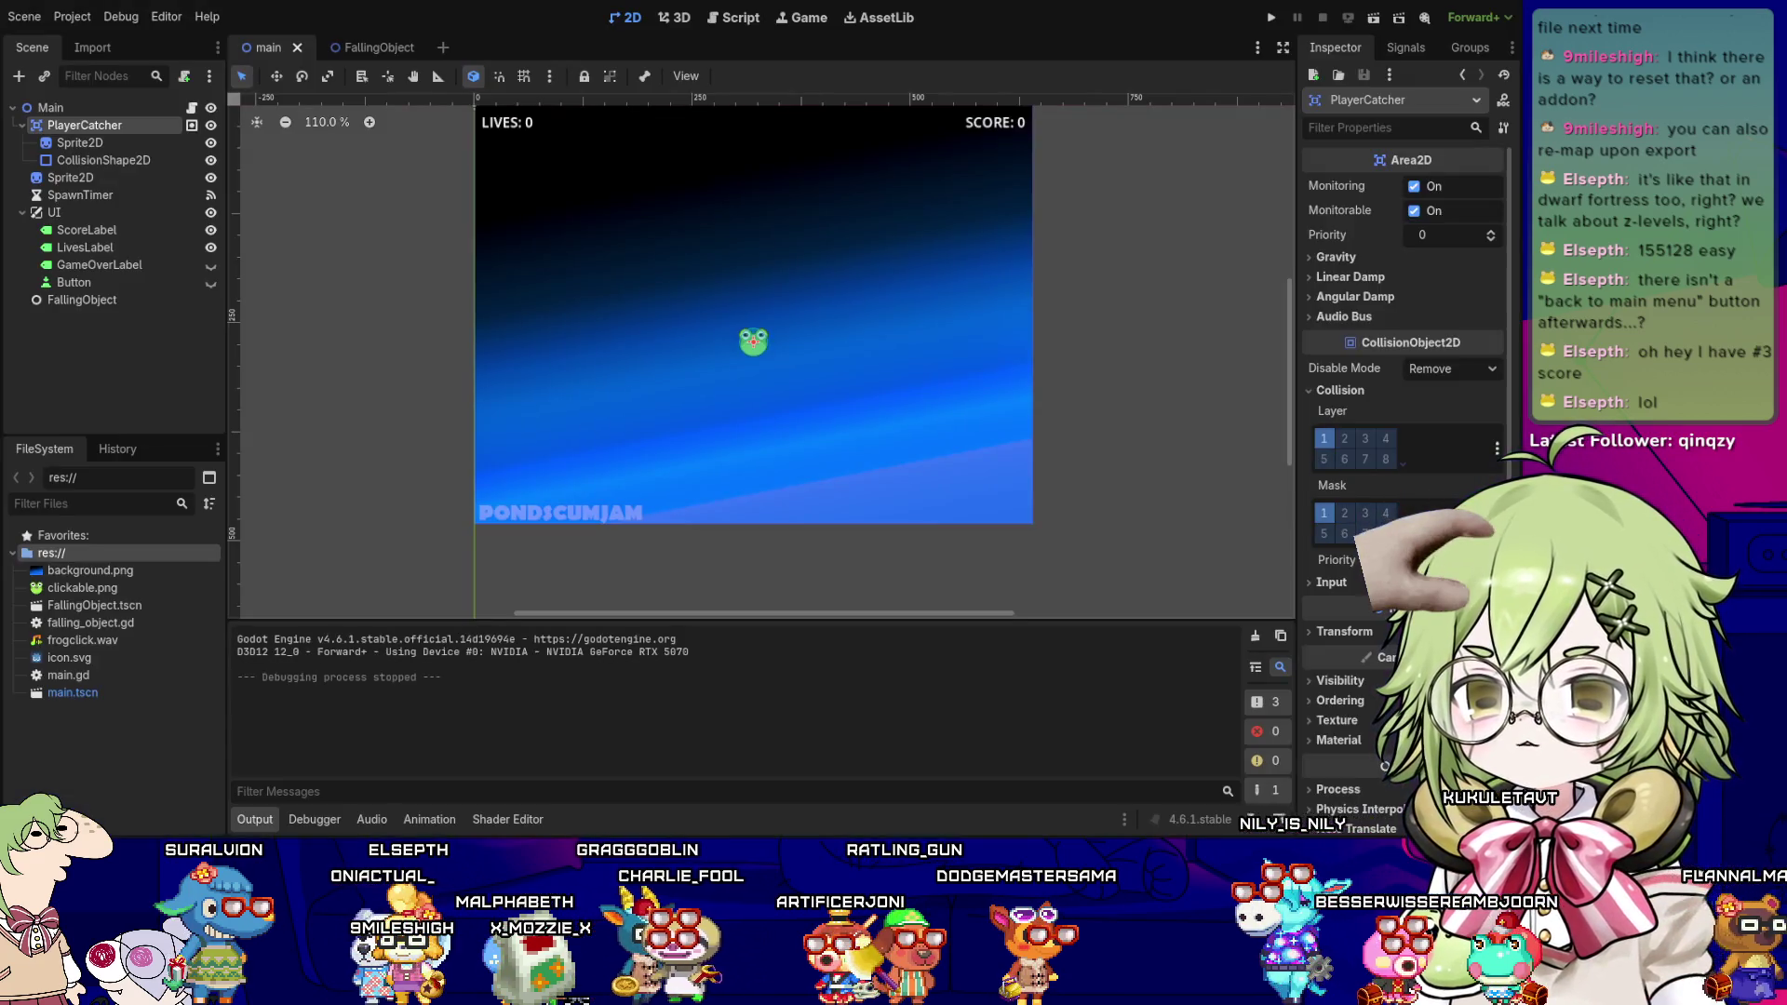
# - Rerun the game, move the frog catcher left and right, then close it and return to main.gd
pyautogui.press('Down')
pyautogui.press('Down')
pyautogui.press('Down')
pyautogui.press('Down')
pyautogui.press('Down')
pyautogui.press('Down')
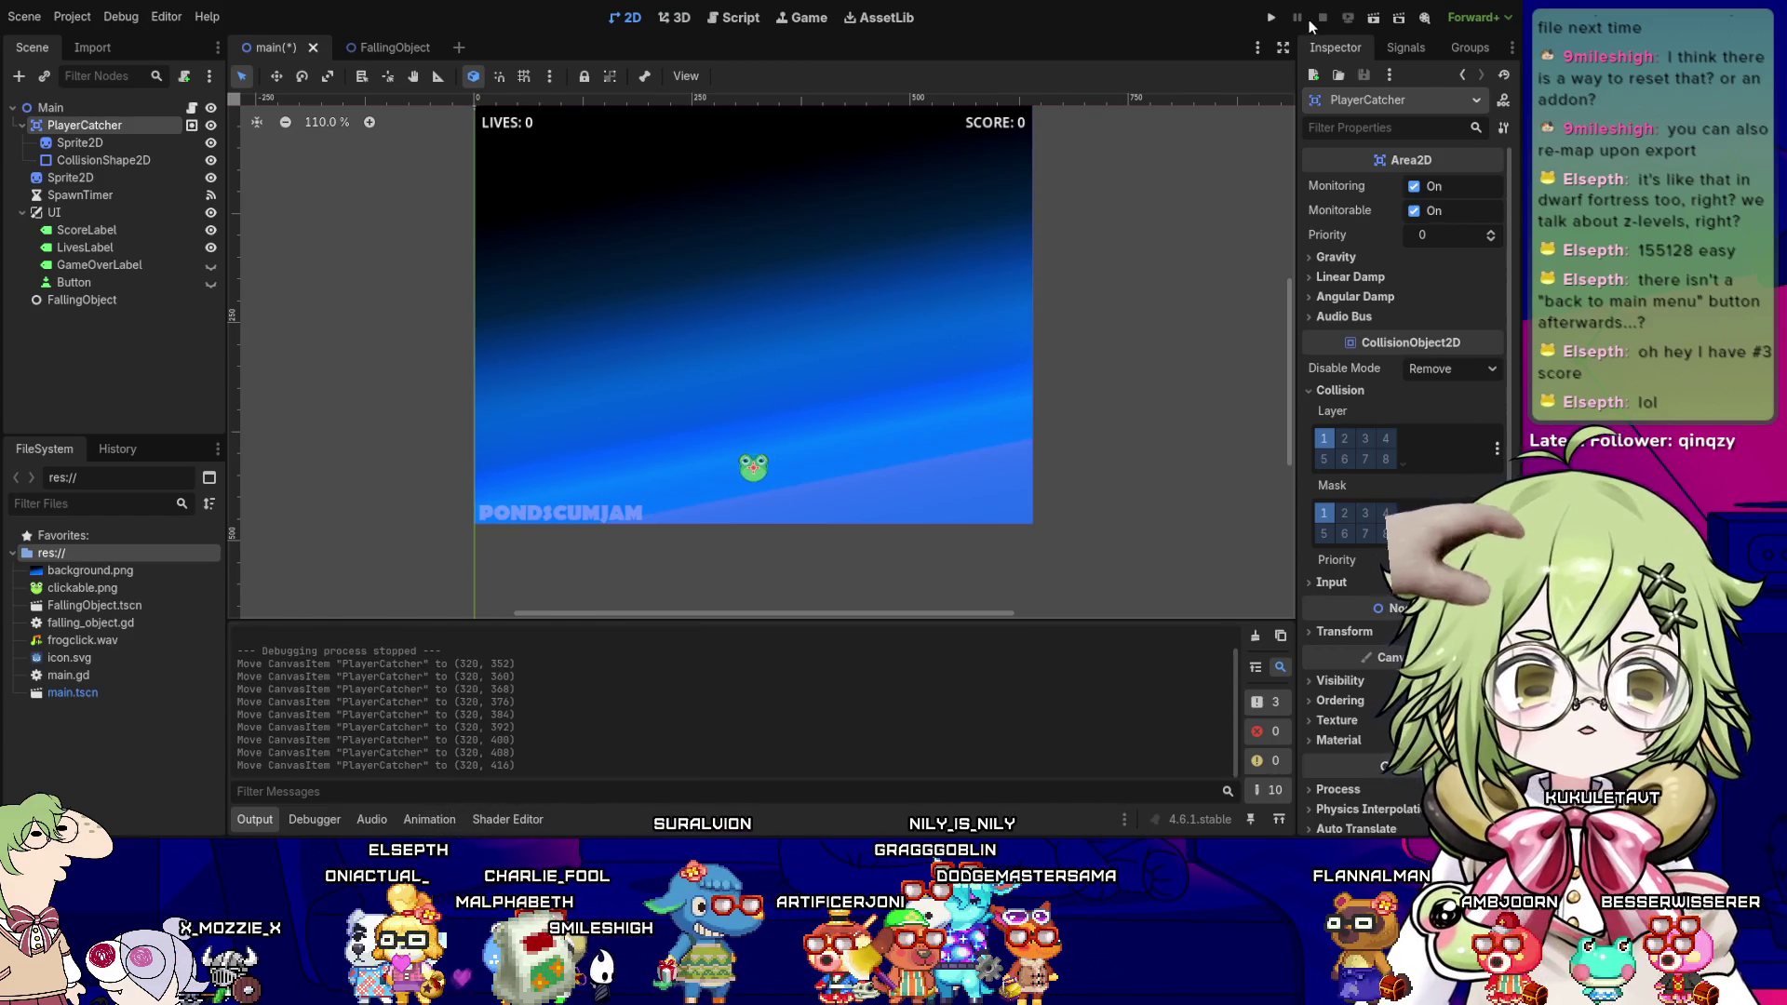
pyautogui.click(1269, 17)
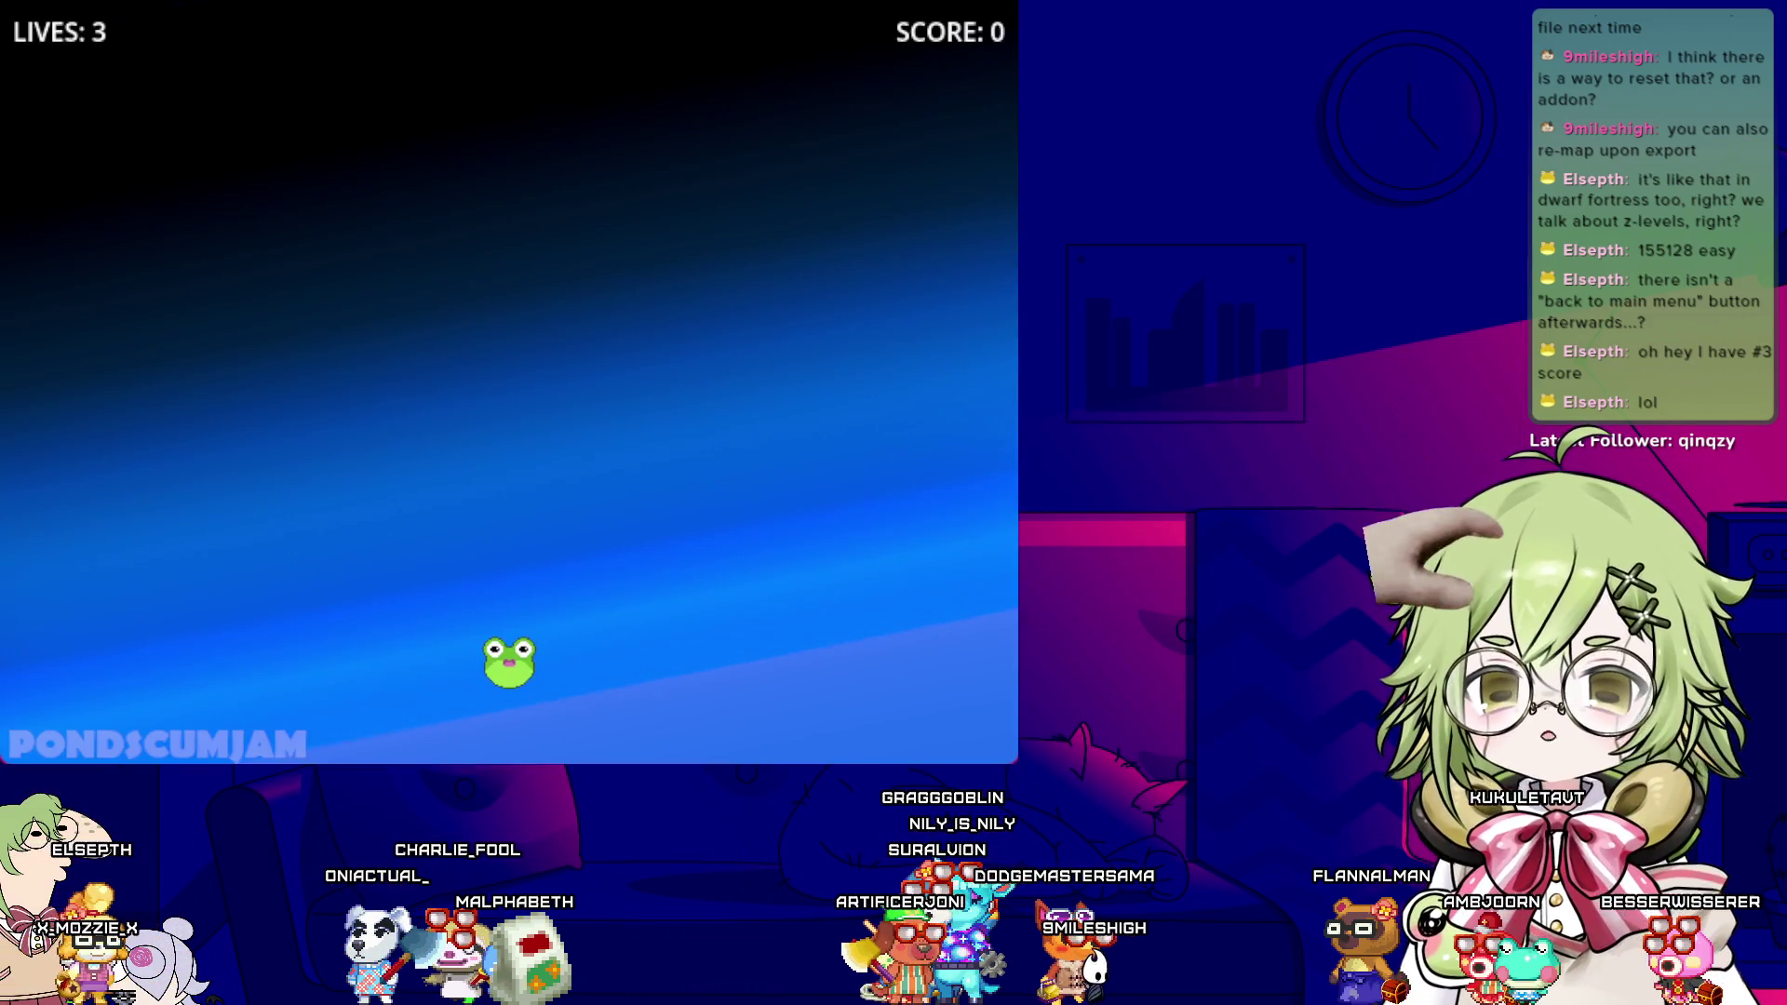
pyautogui.press('Left')
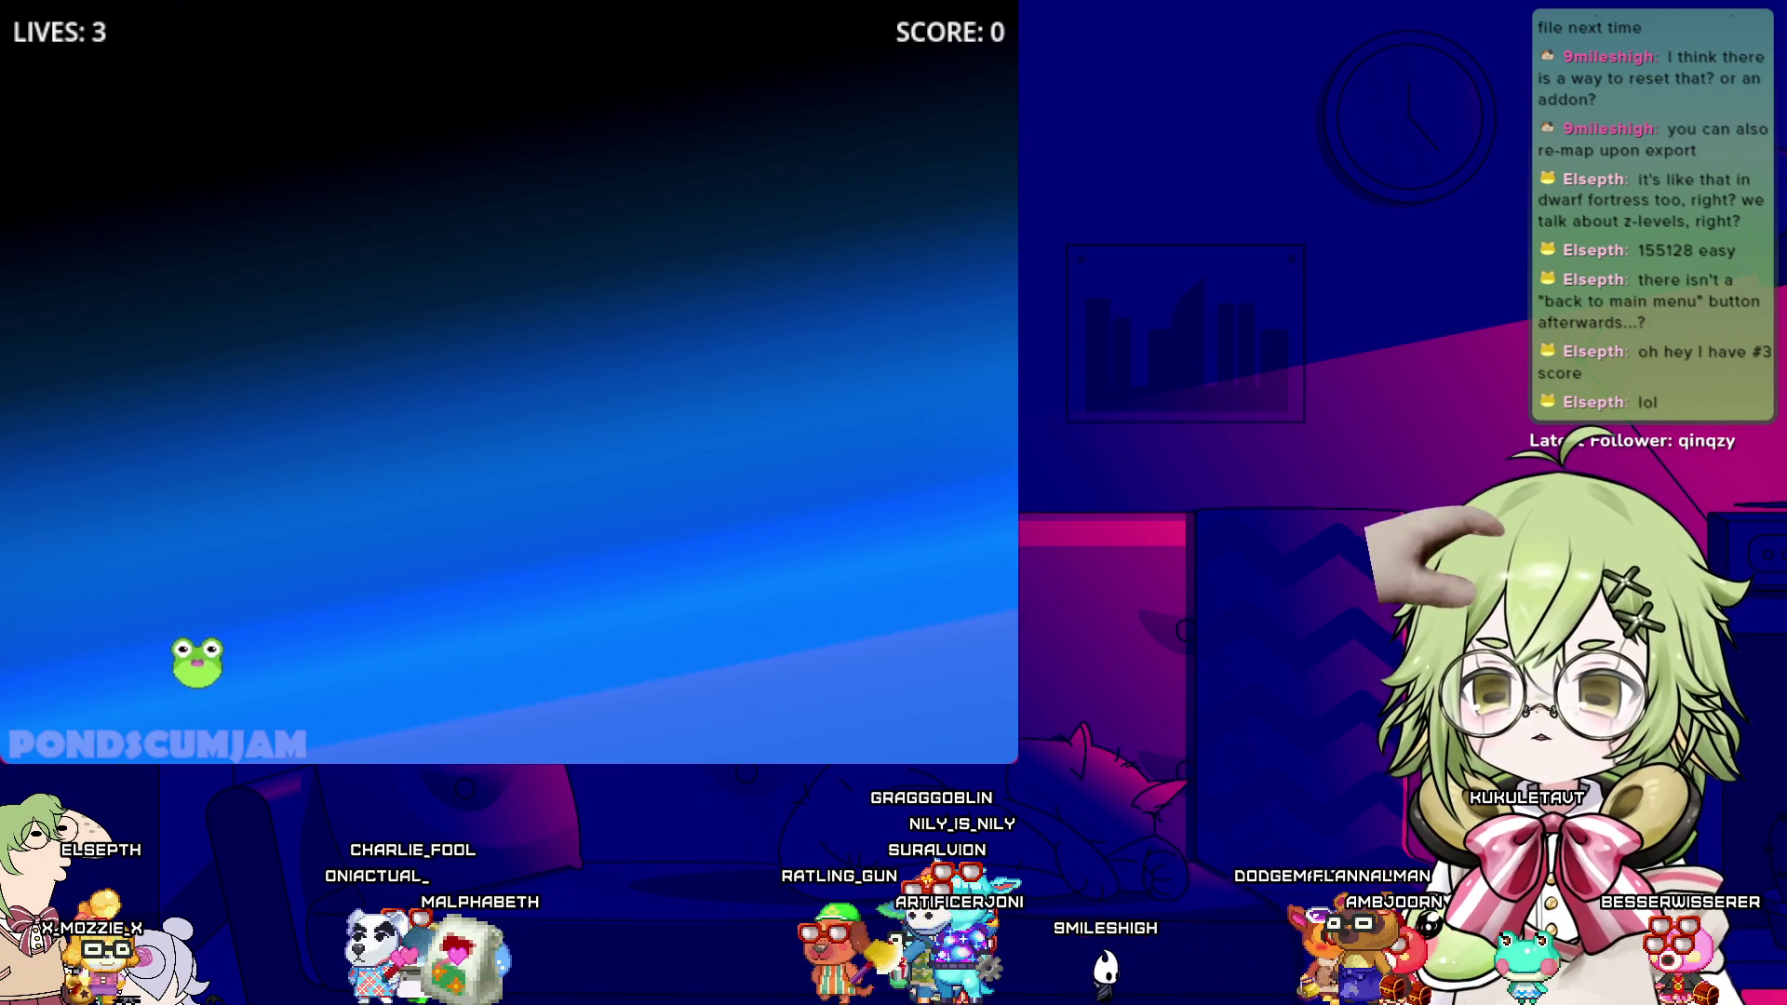
pyautogui.press('Right')
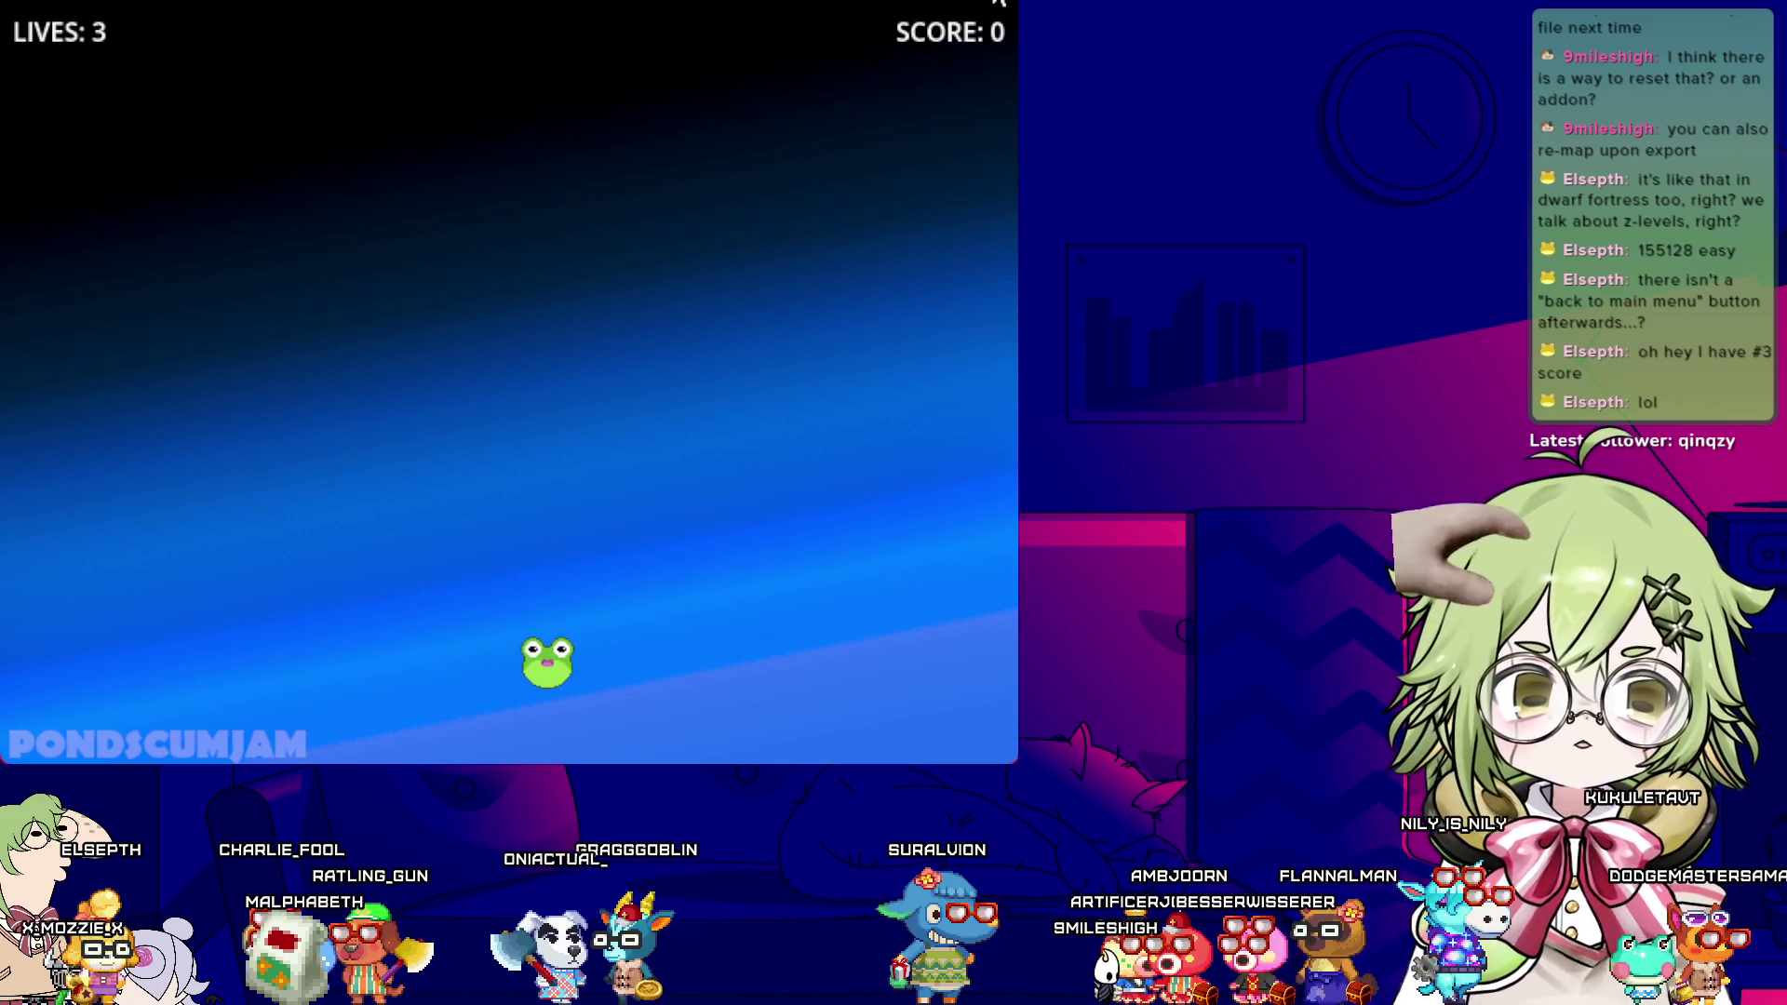
pyautogui.click(999, 1)
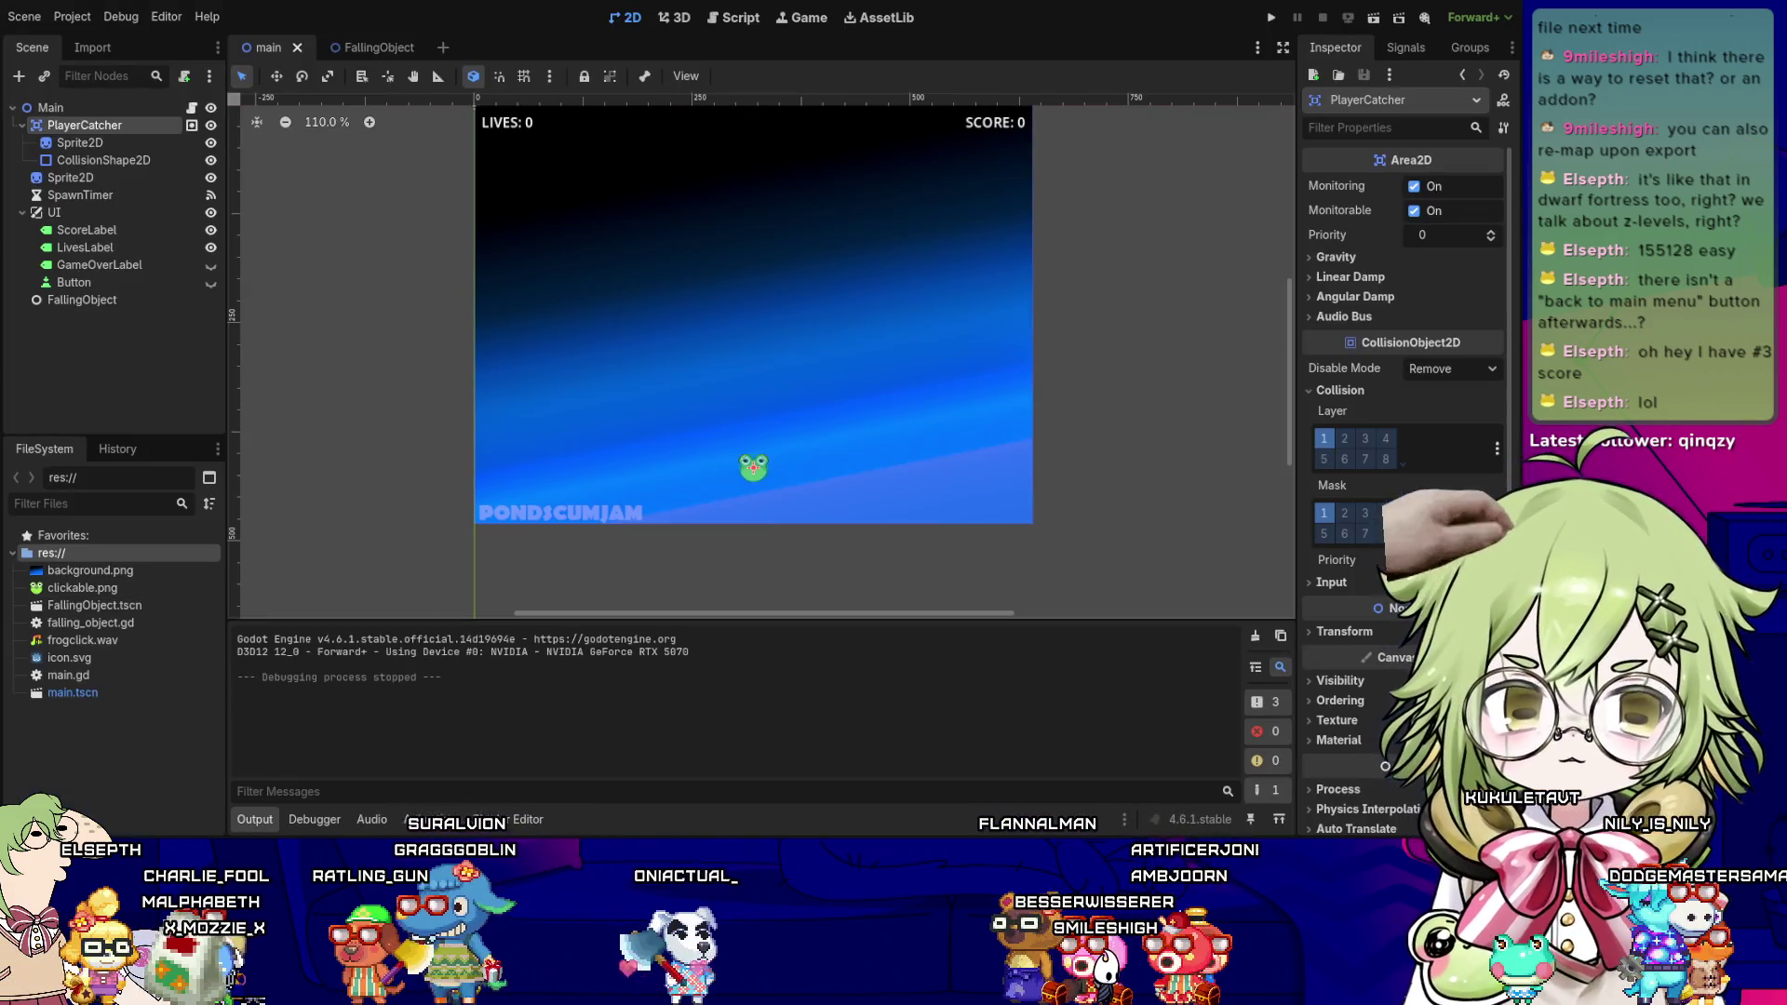
pyautogui.click(1116, 424)
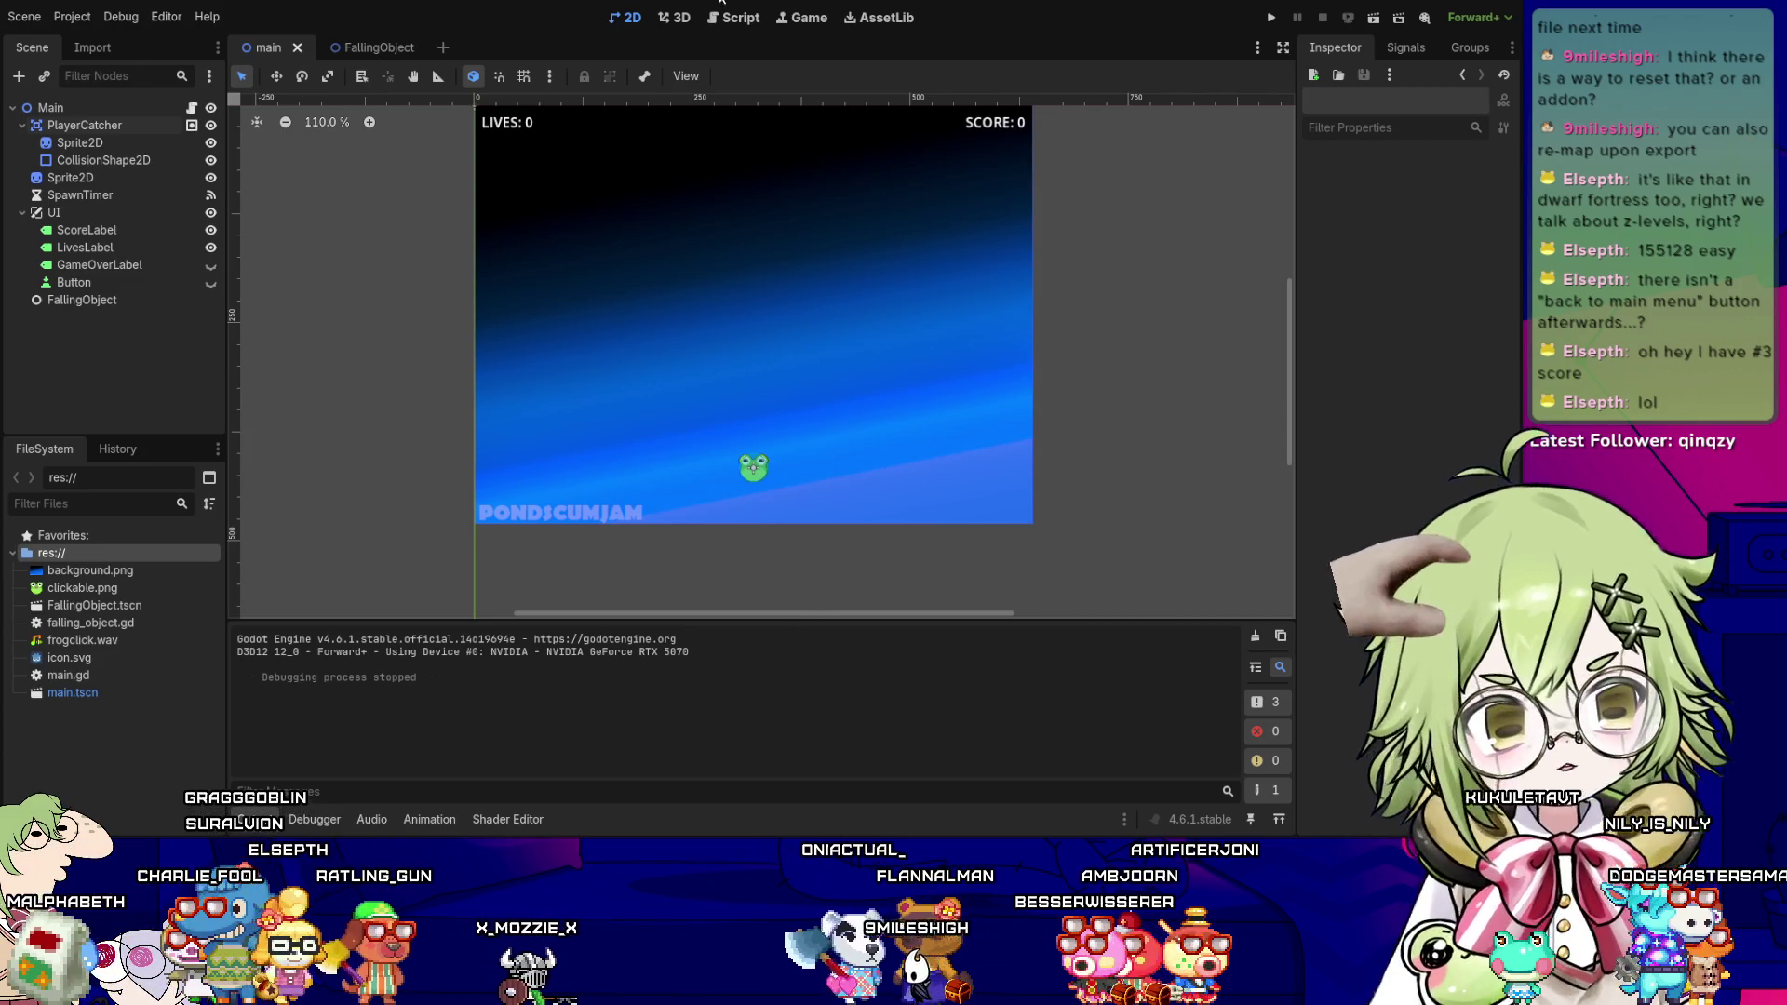
pyautogui.click(735, 18)
# - Add func _spawn_child() -> void: below _process with var new_child: Area2D = child.instantiate()
pyautogui.scroll(-2, 558, 466)
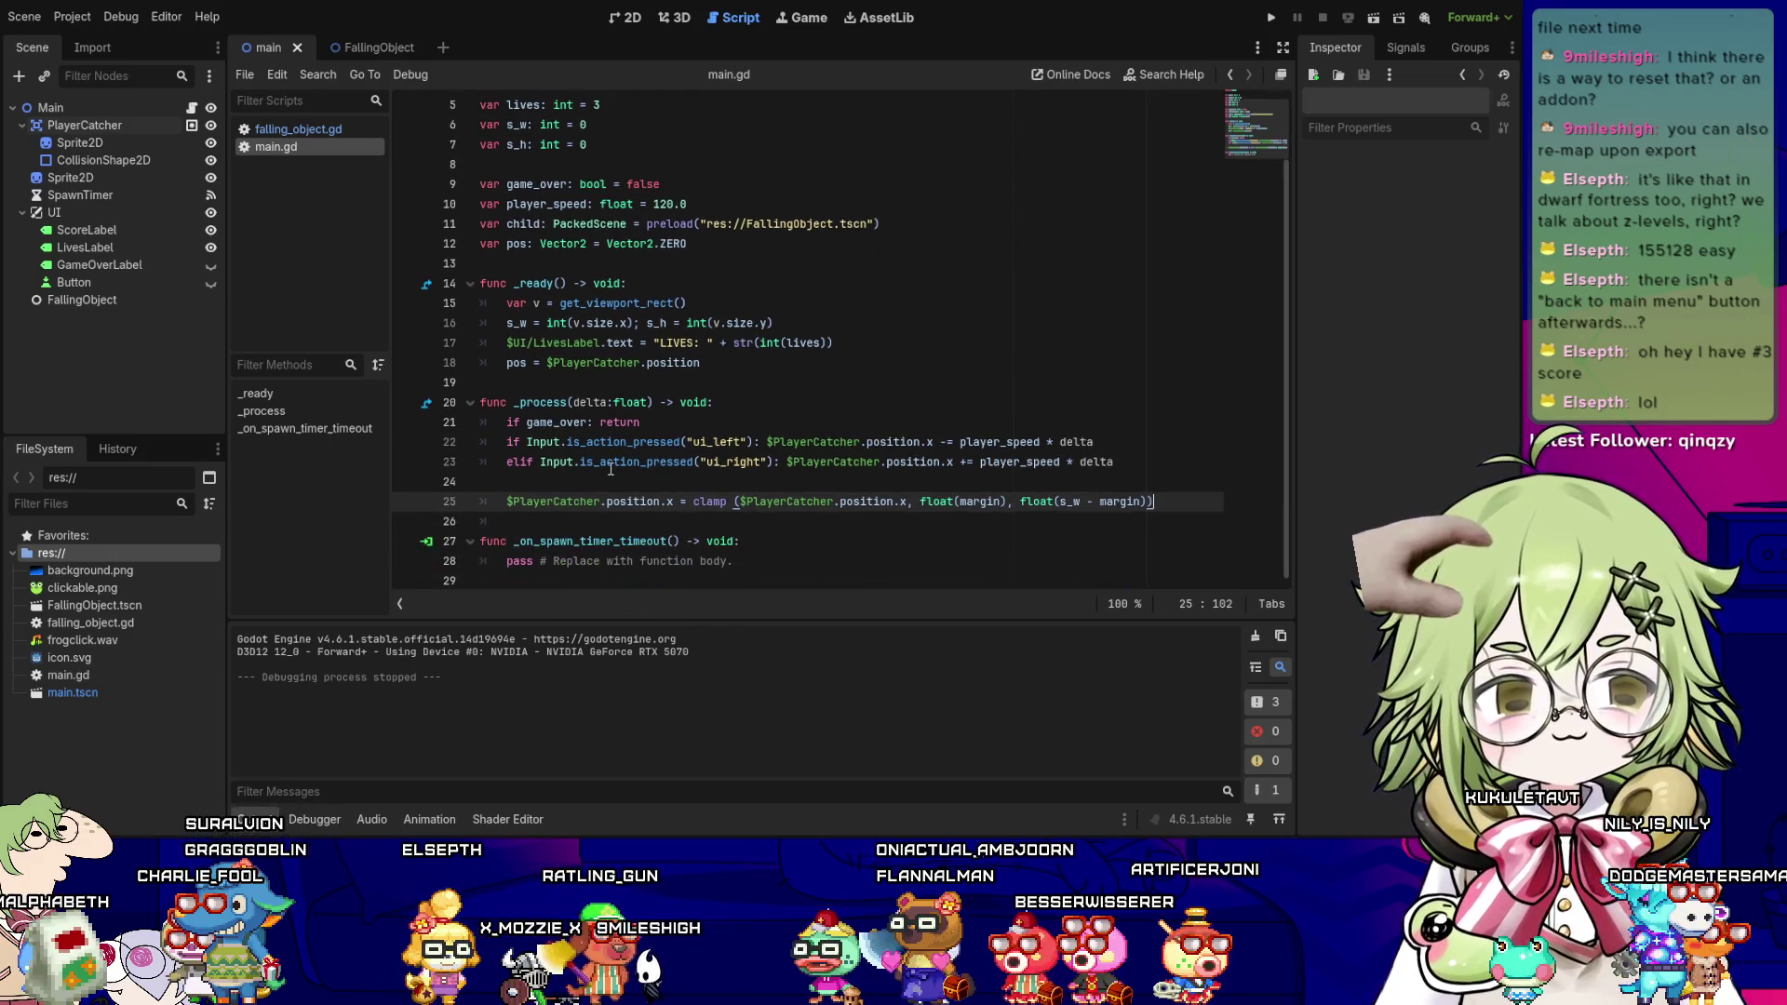
pyautogui.click(520, 562)
pyautogui.press('Up')
pyautogui.press('Up')
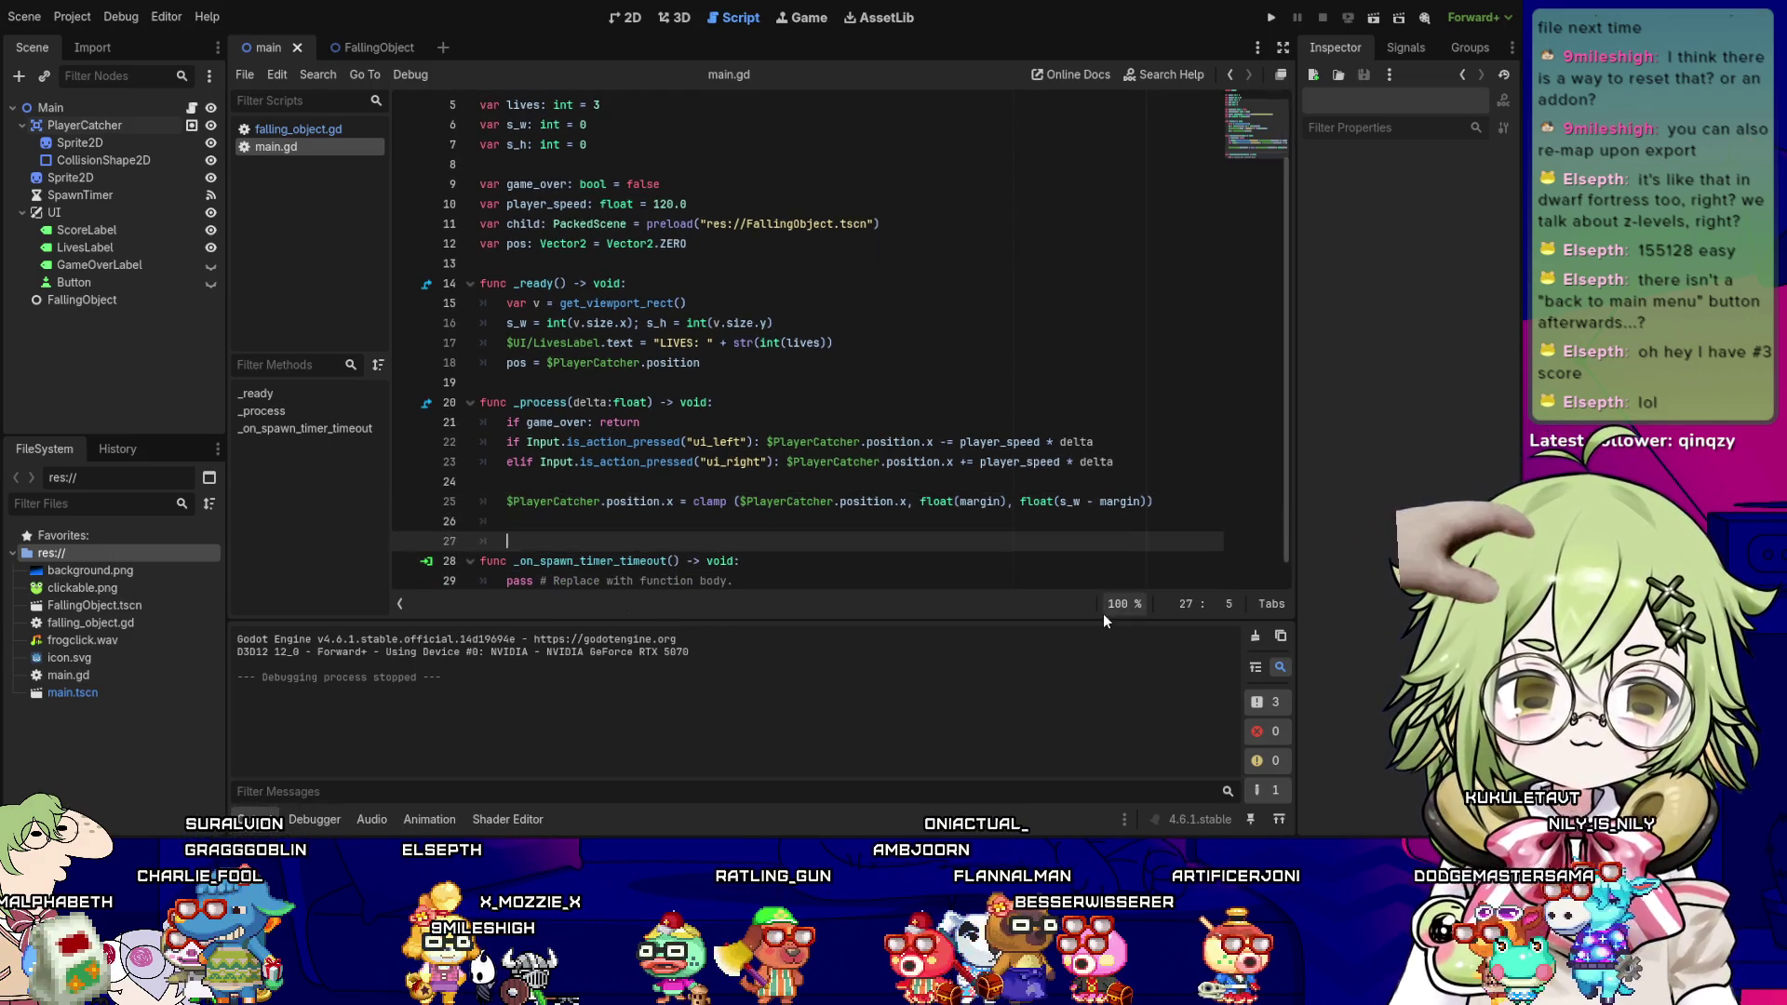
pyautogui.press('Return')
pyautogui.press('Return')
pyautogui.press('Up')
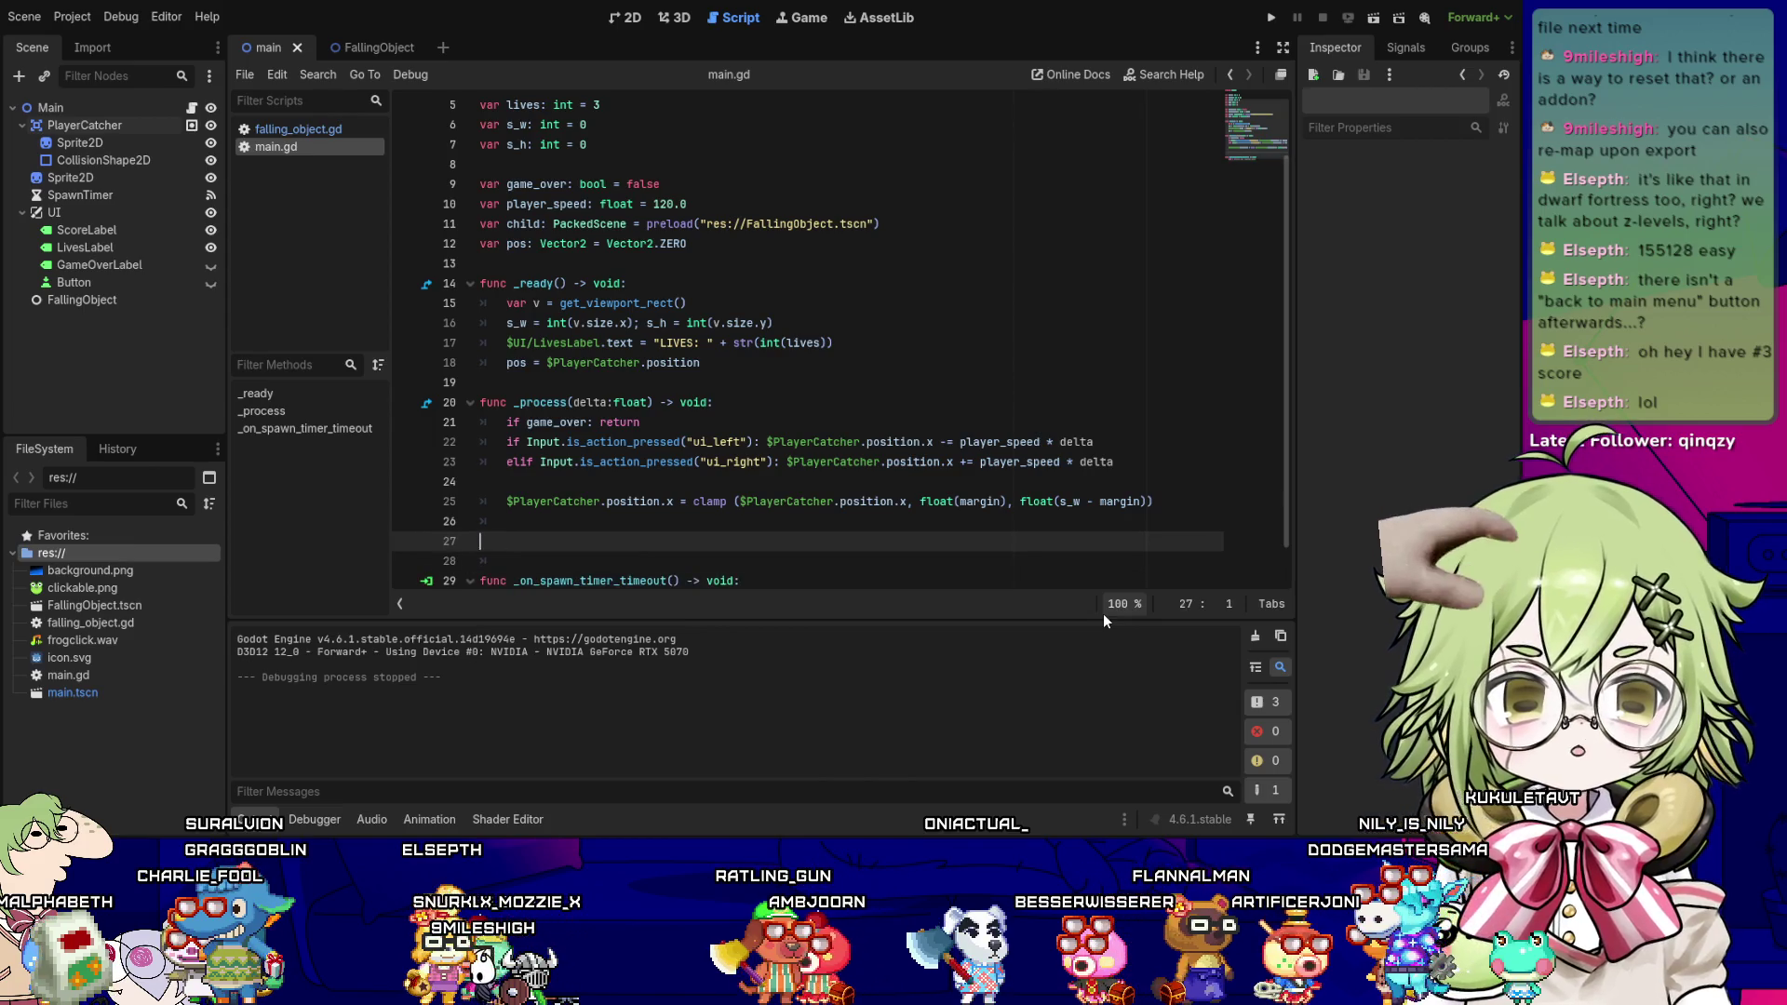
pyautogui.write('func _spaw')
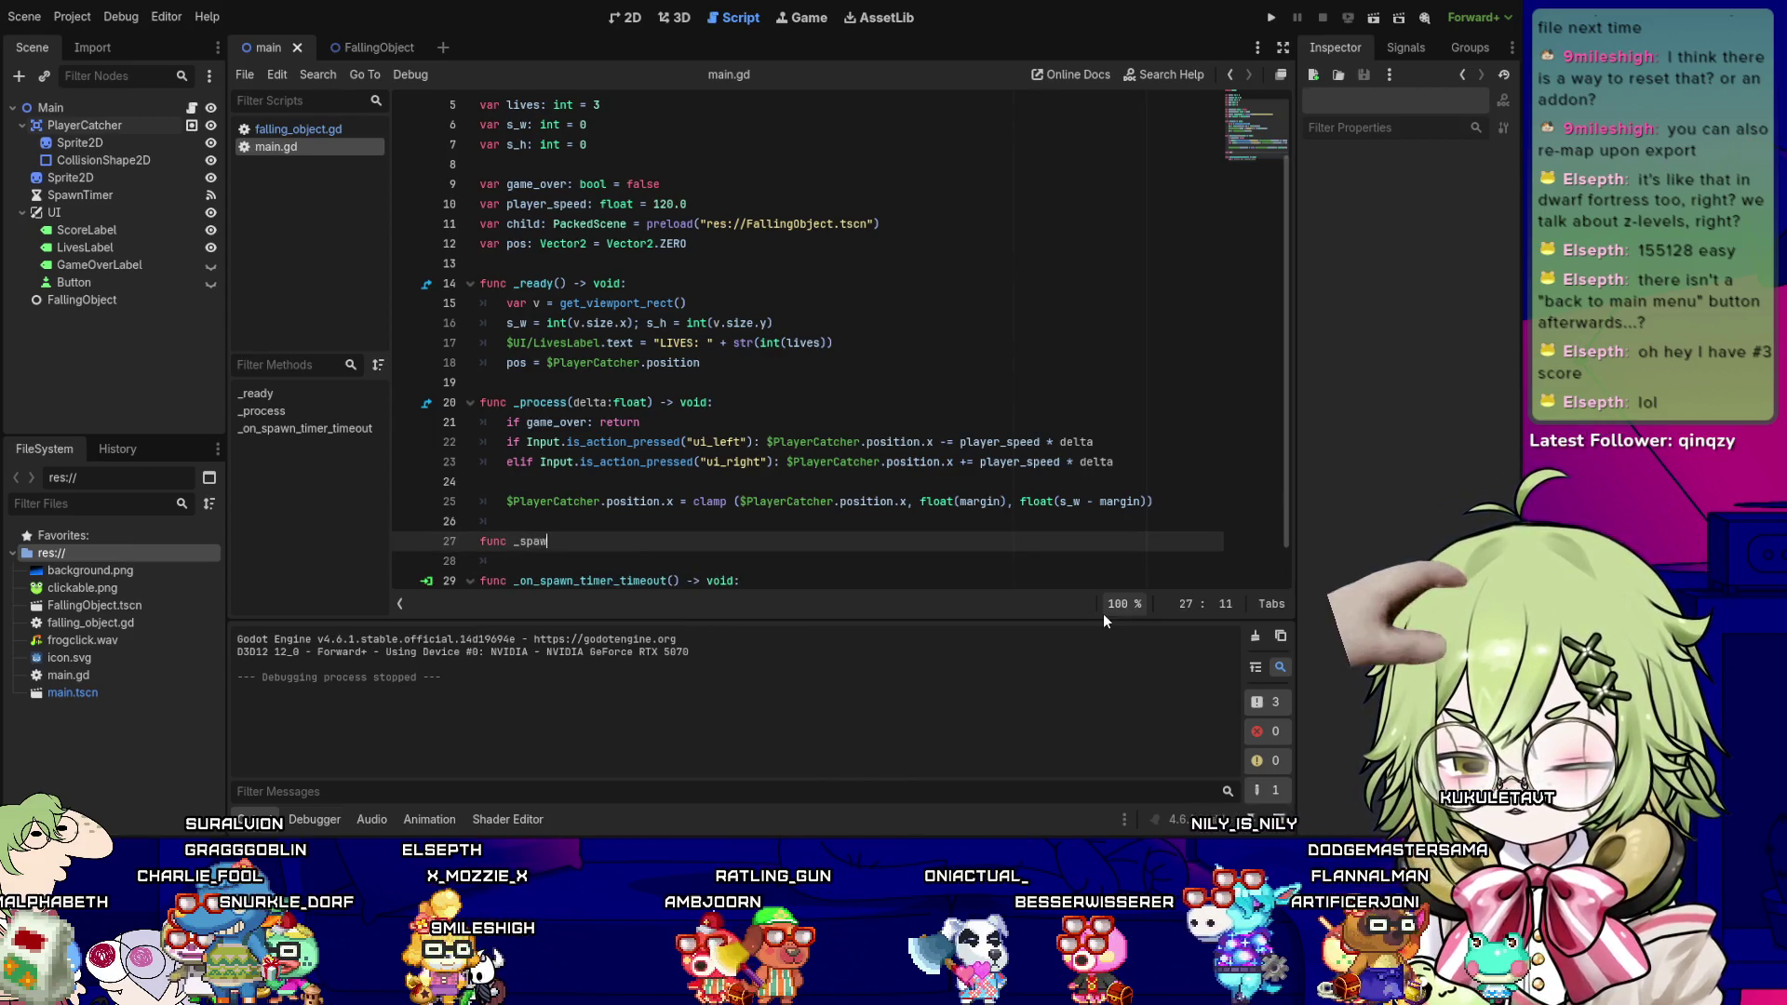
pyautogui.write('n_child() >-')
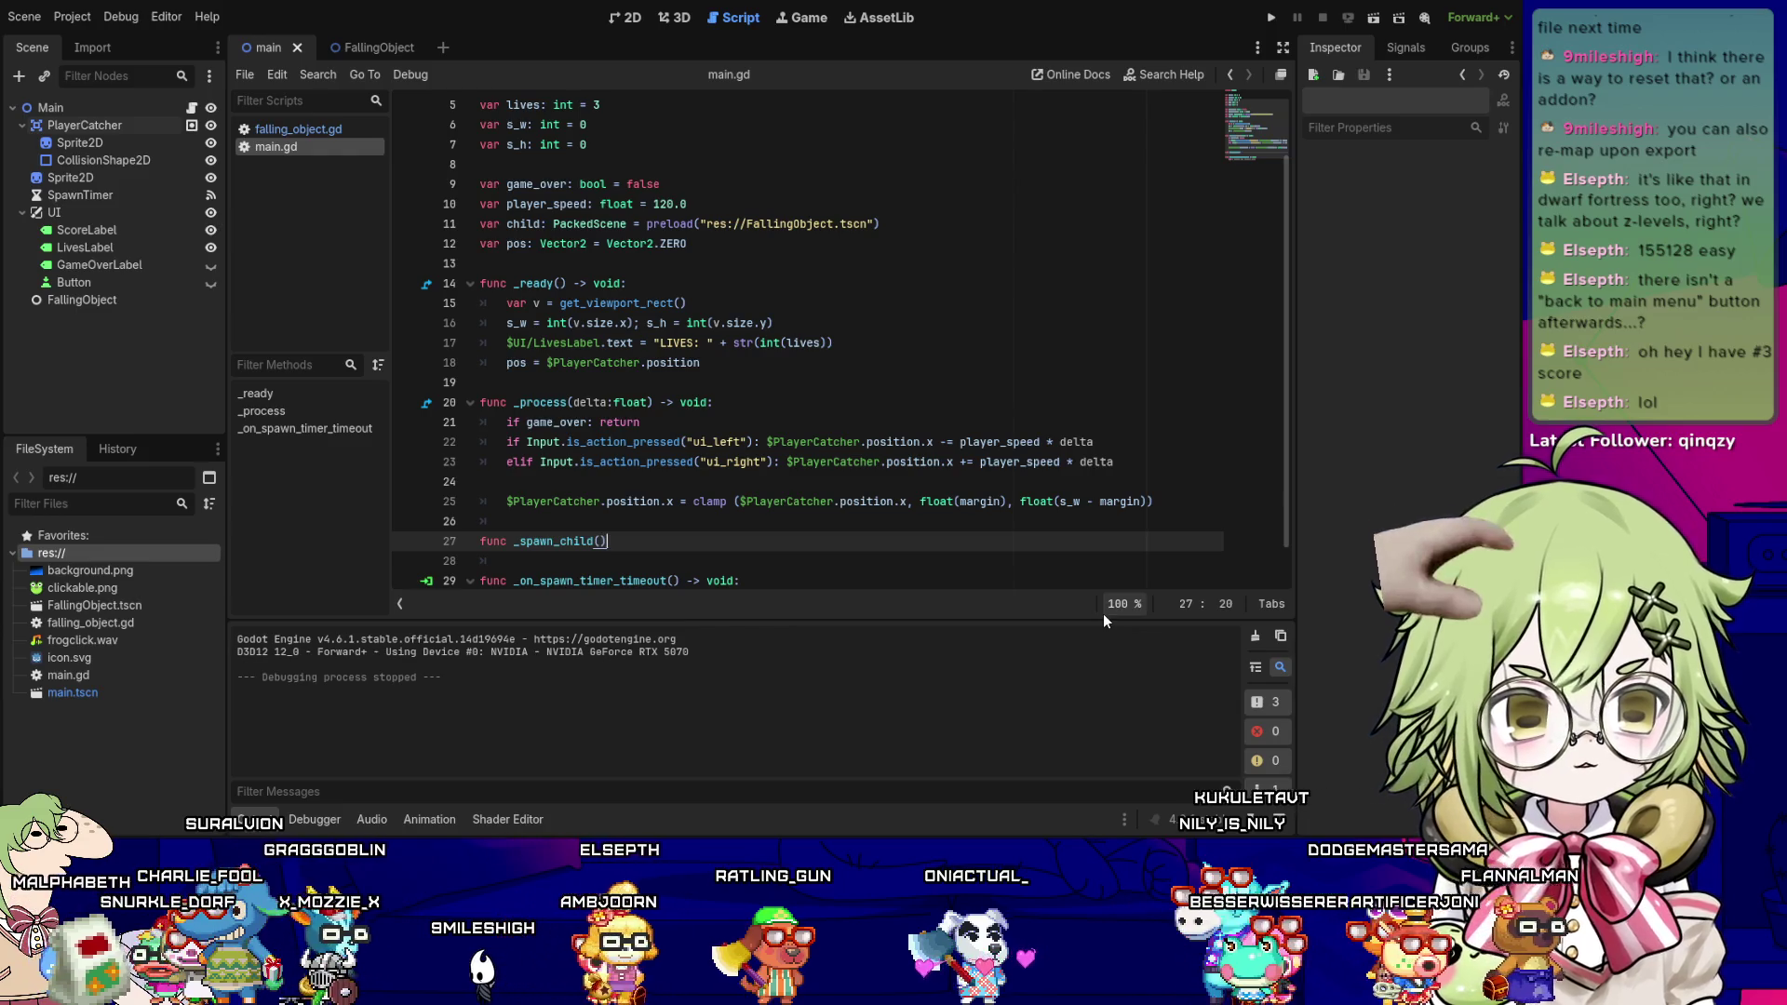
pyautogui.press('BackSpace')
pyautogui.press('BackSpace')
pyautogui.write('-')
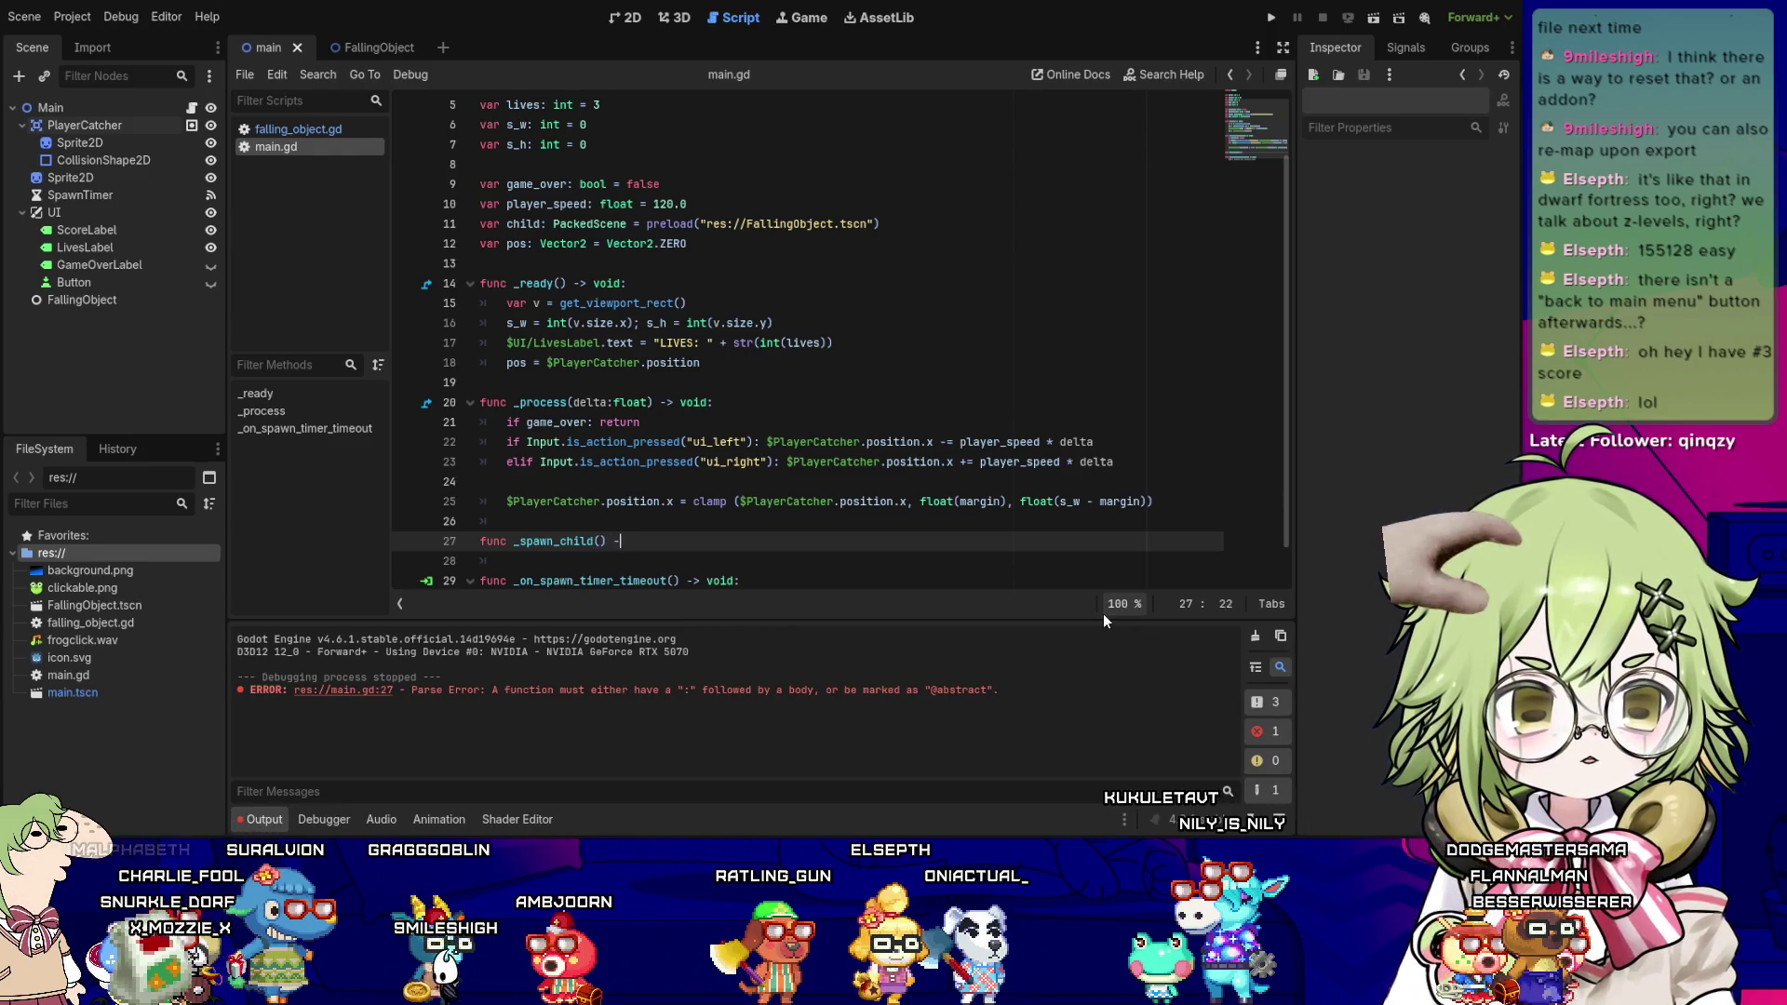
pyautogui.write('>: void')
pyautogui.press('Return')
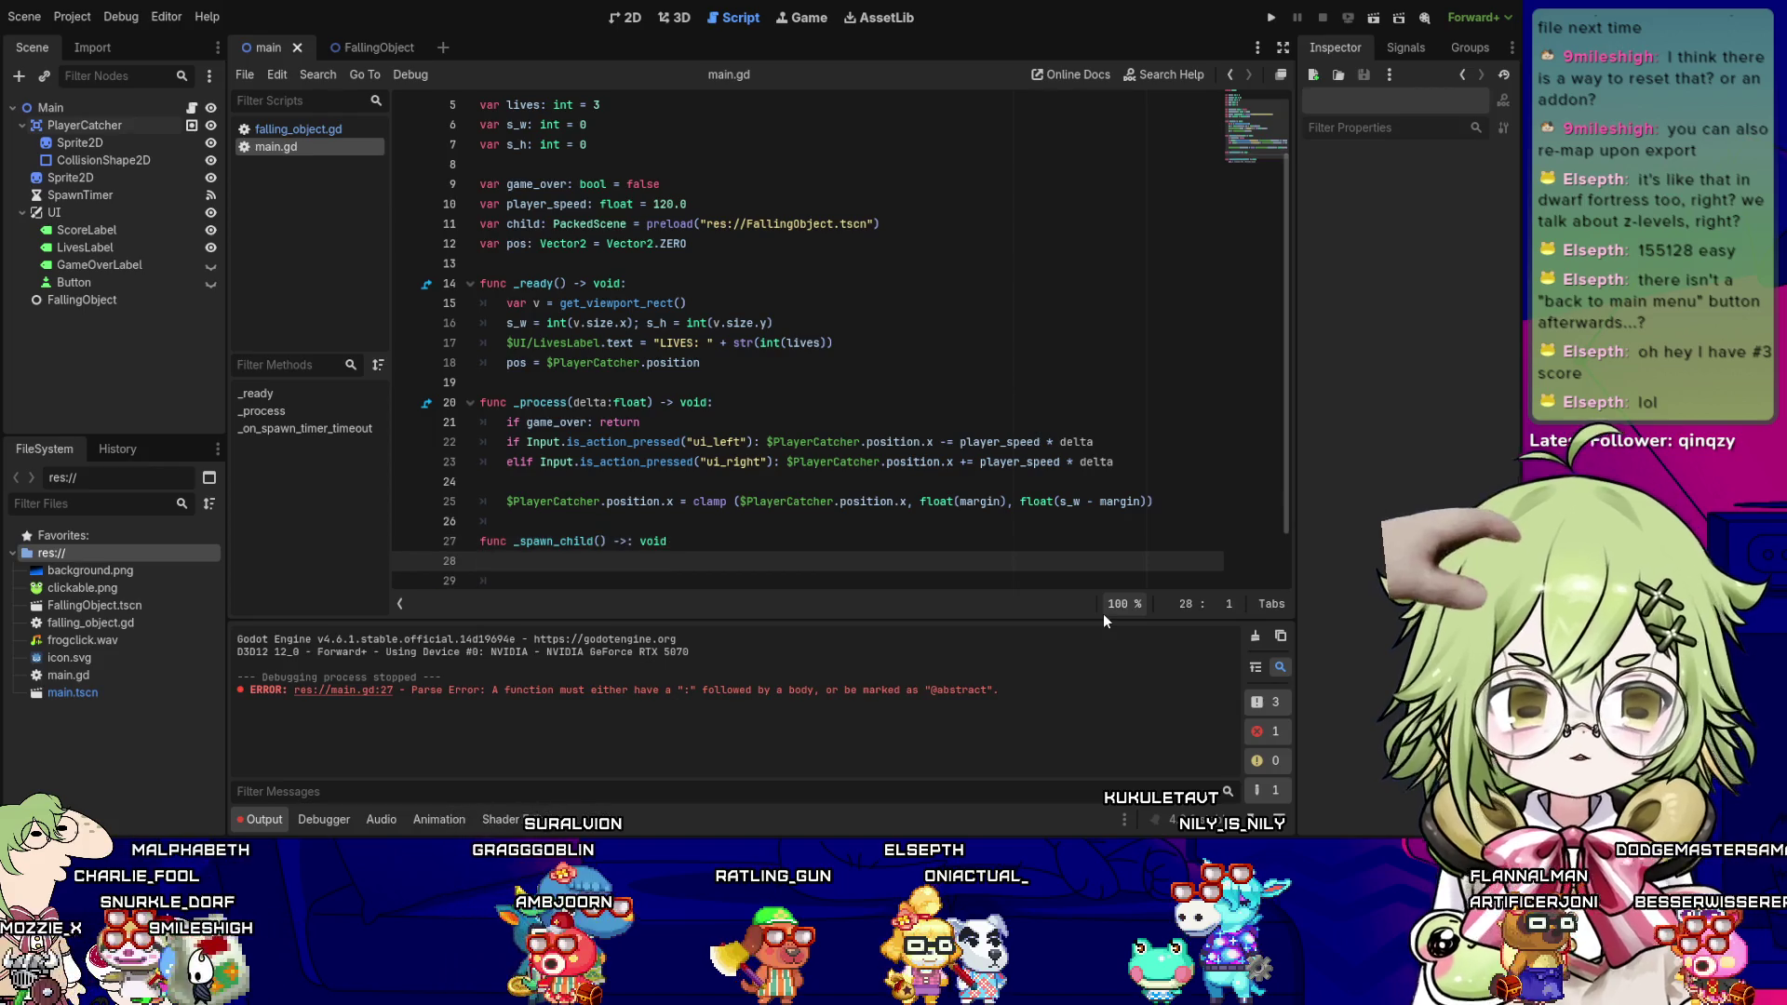
pyautogui.write('var new_child')
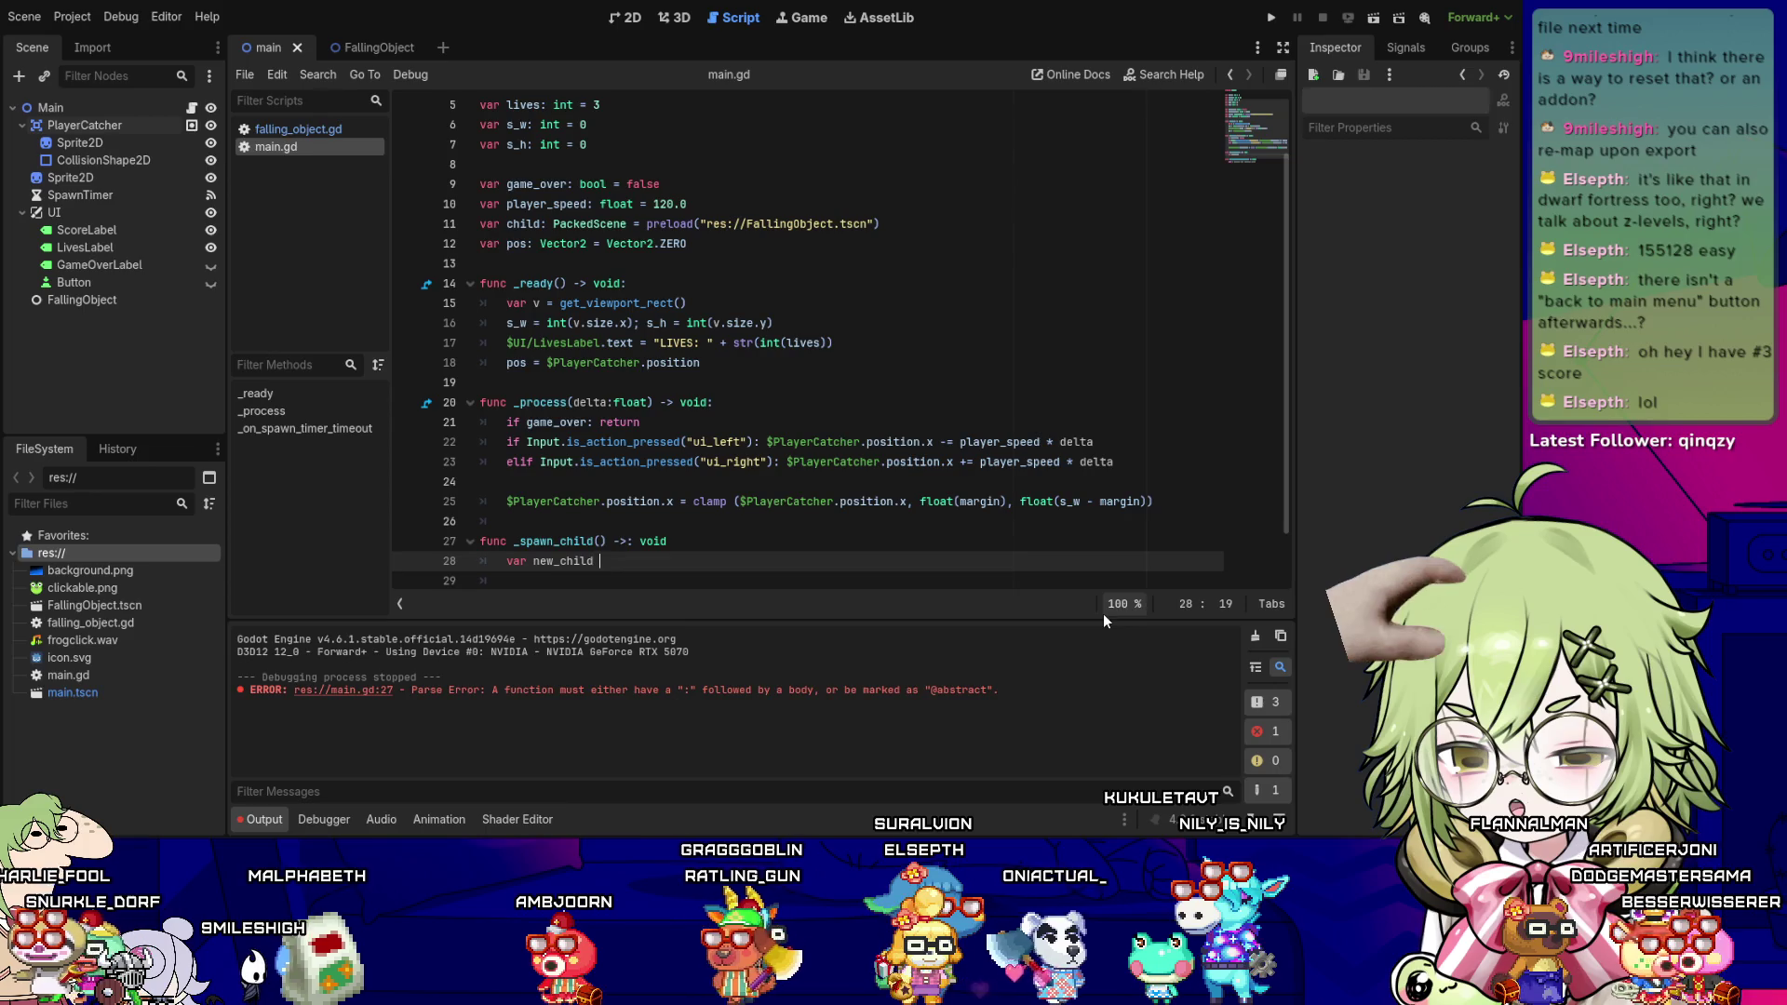
pyautogui.write(': Area2')
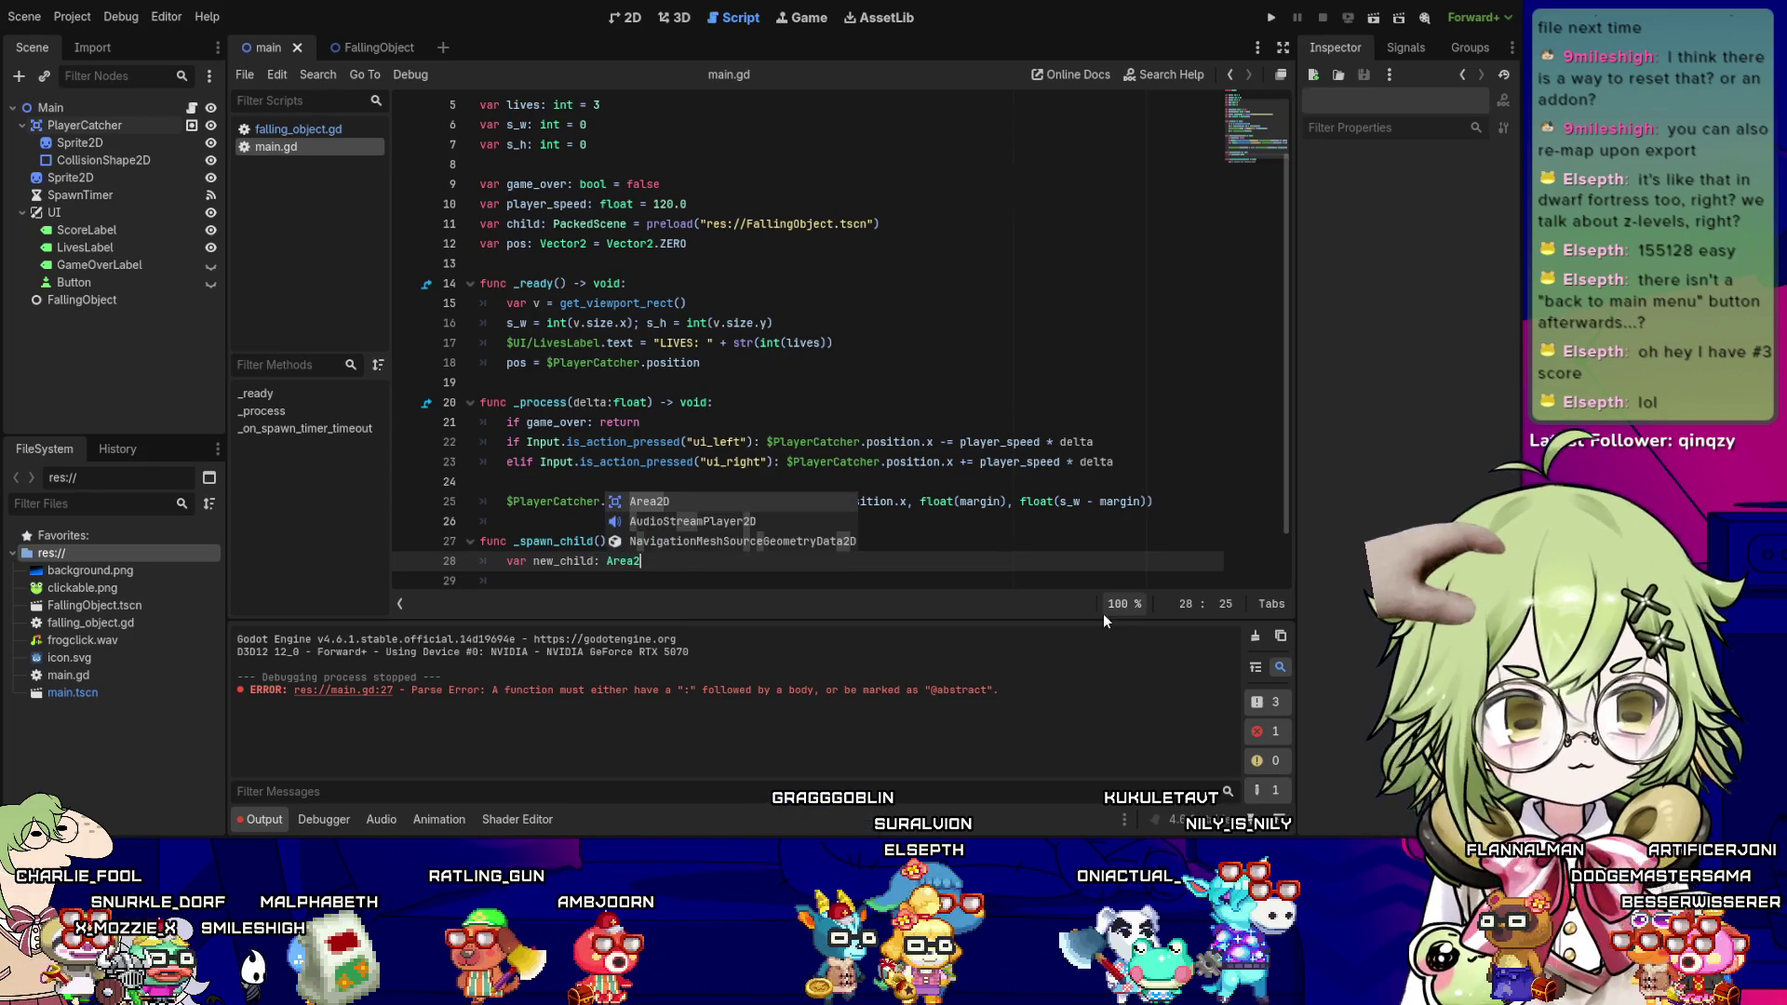
pyautogui.write('D ')
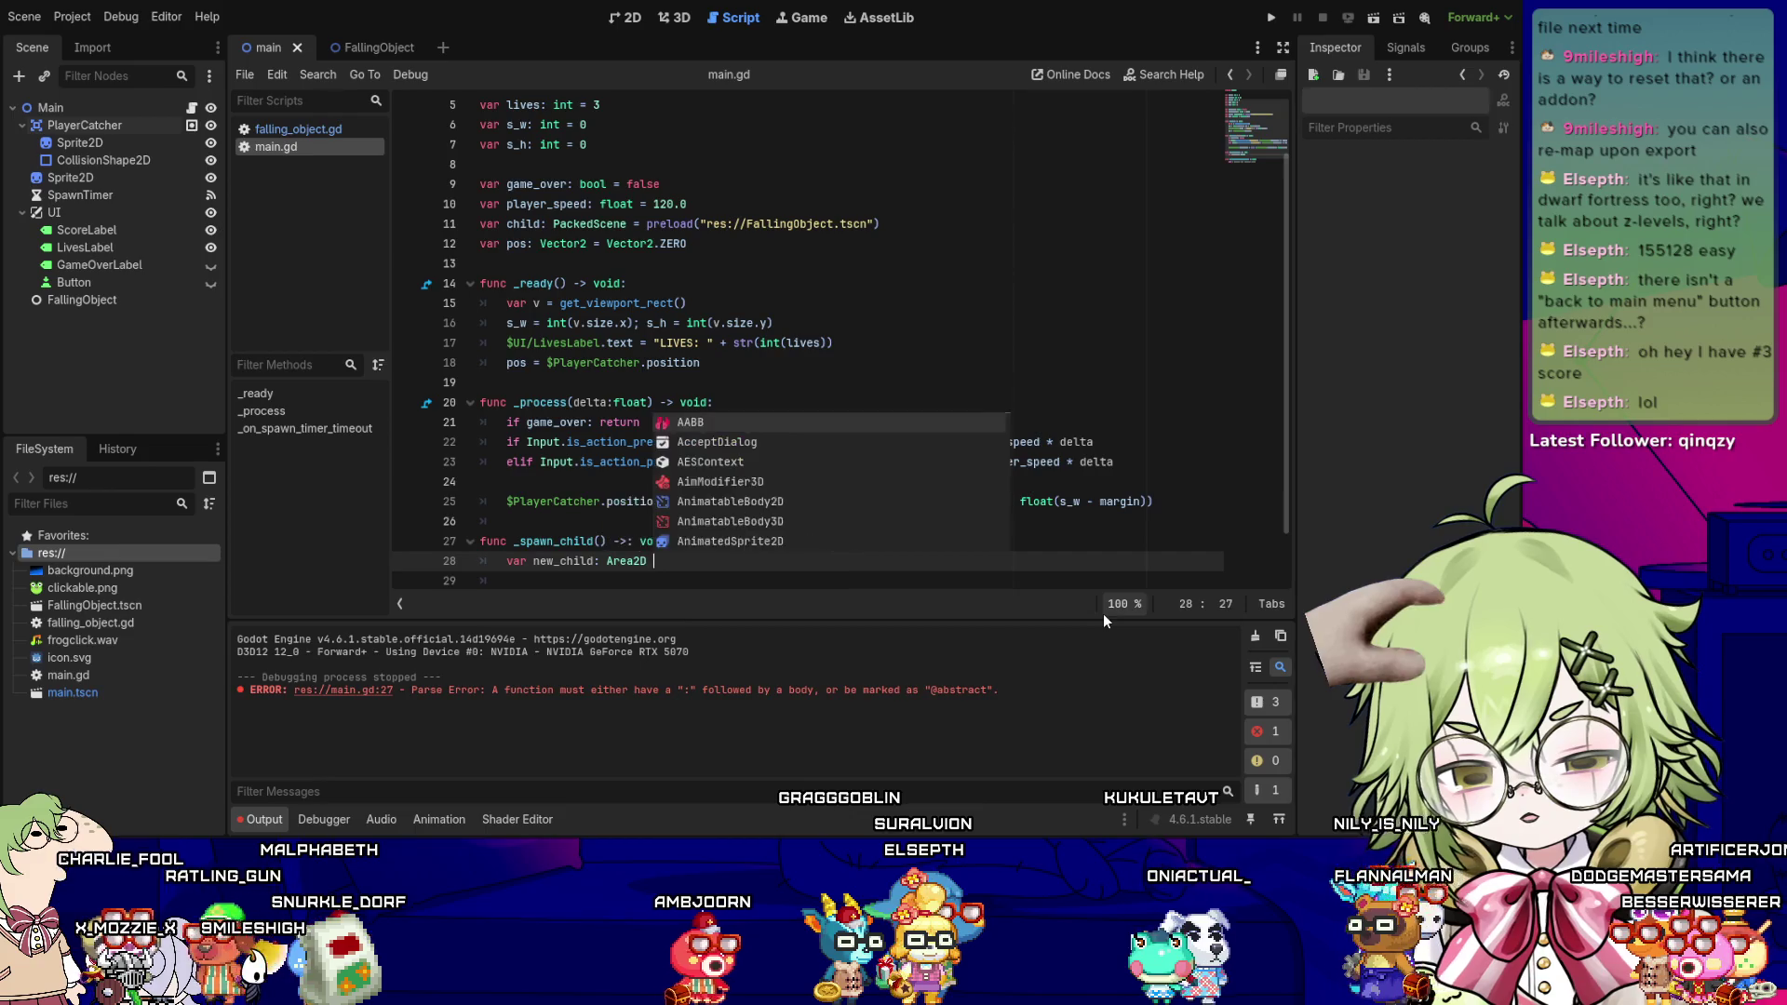
pyautogui.write('= child.instantiate')
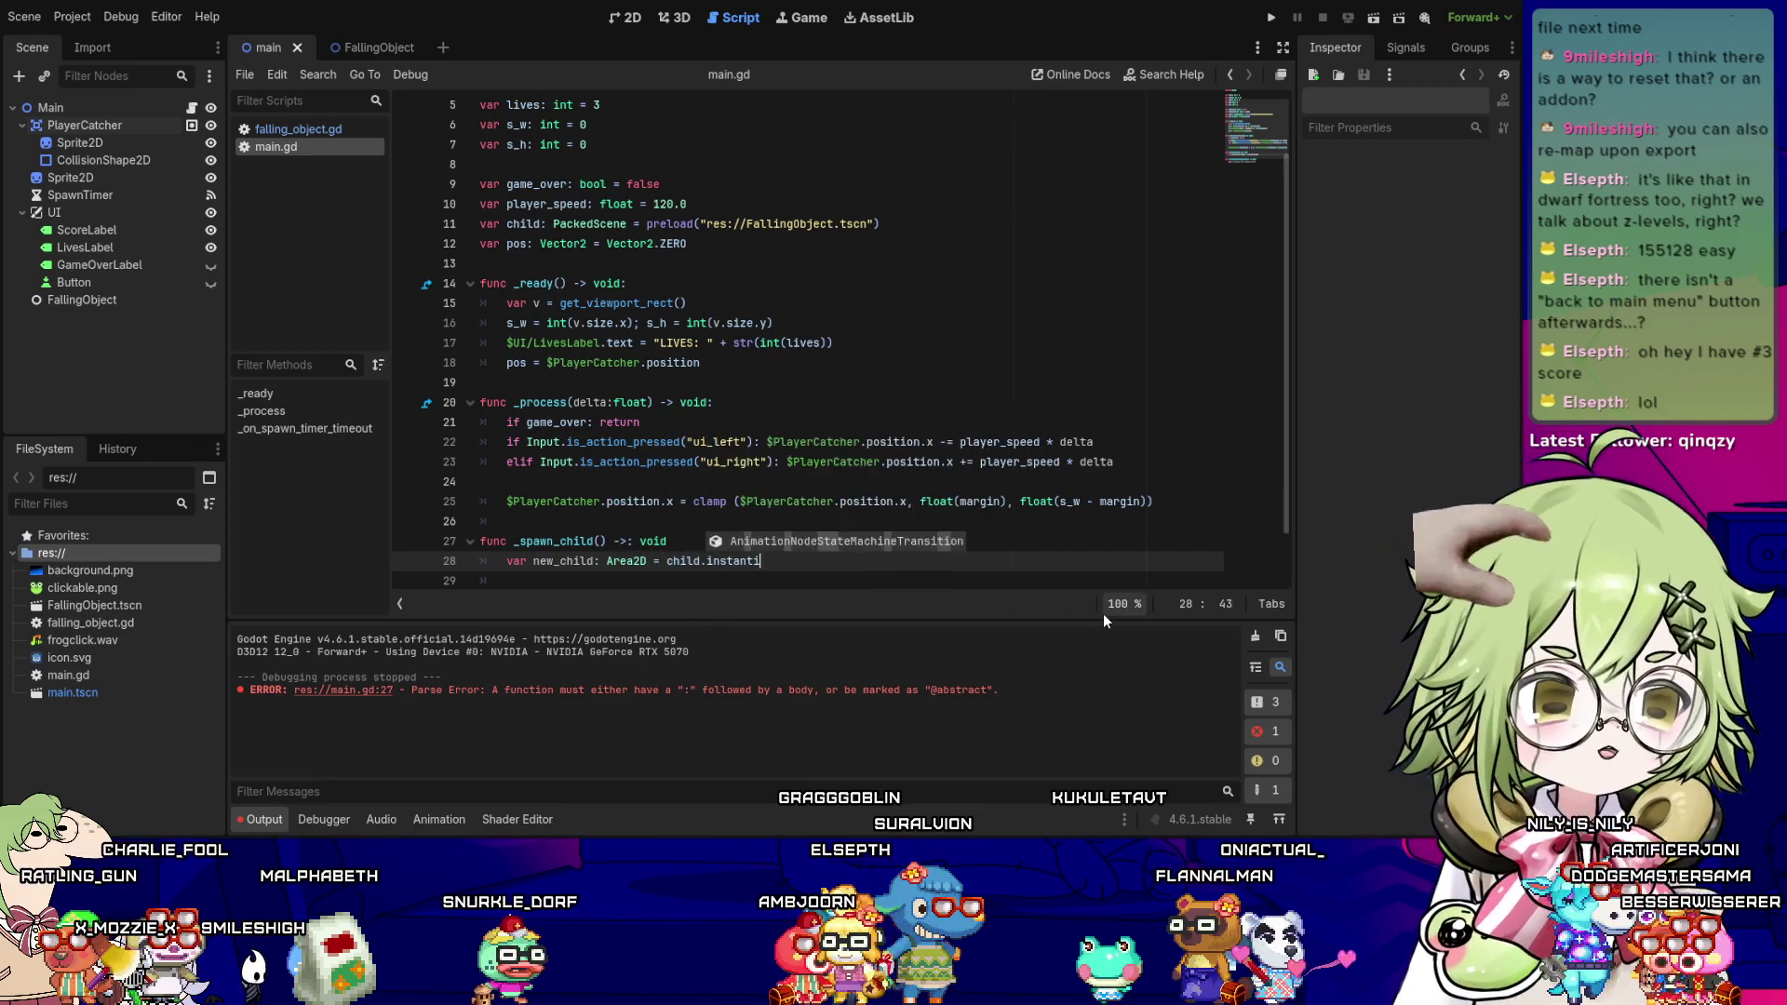
pyautogui.press('Return')
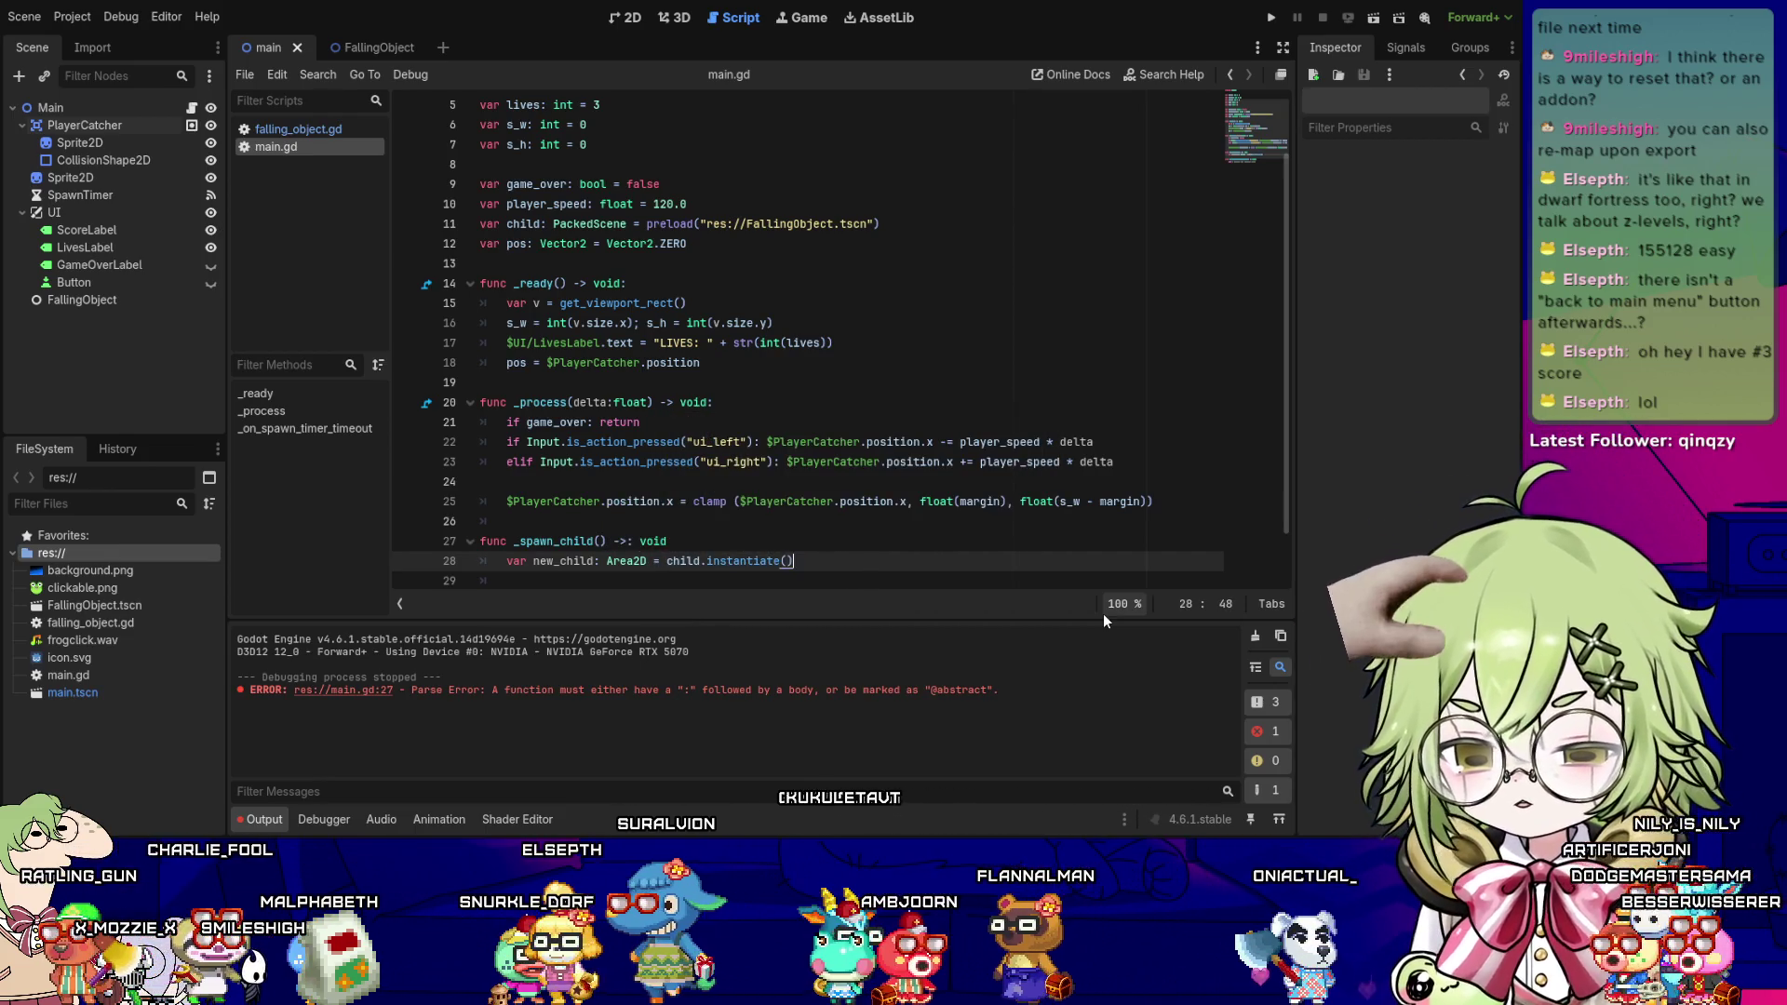
pyautogui.press('Left')
pyautogui.press('Left')
pyautogui.press('Left')
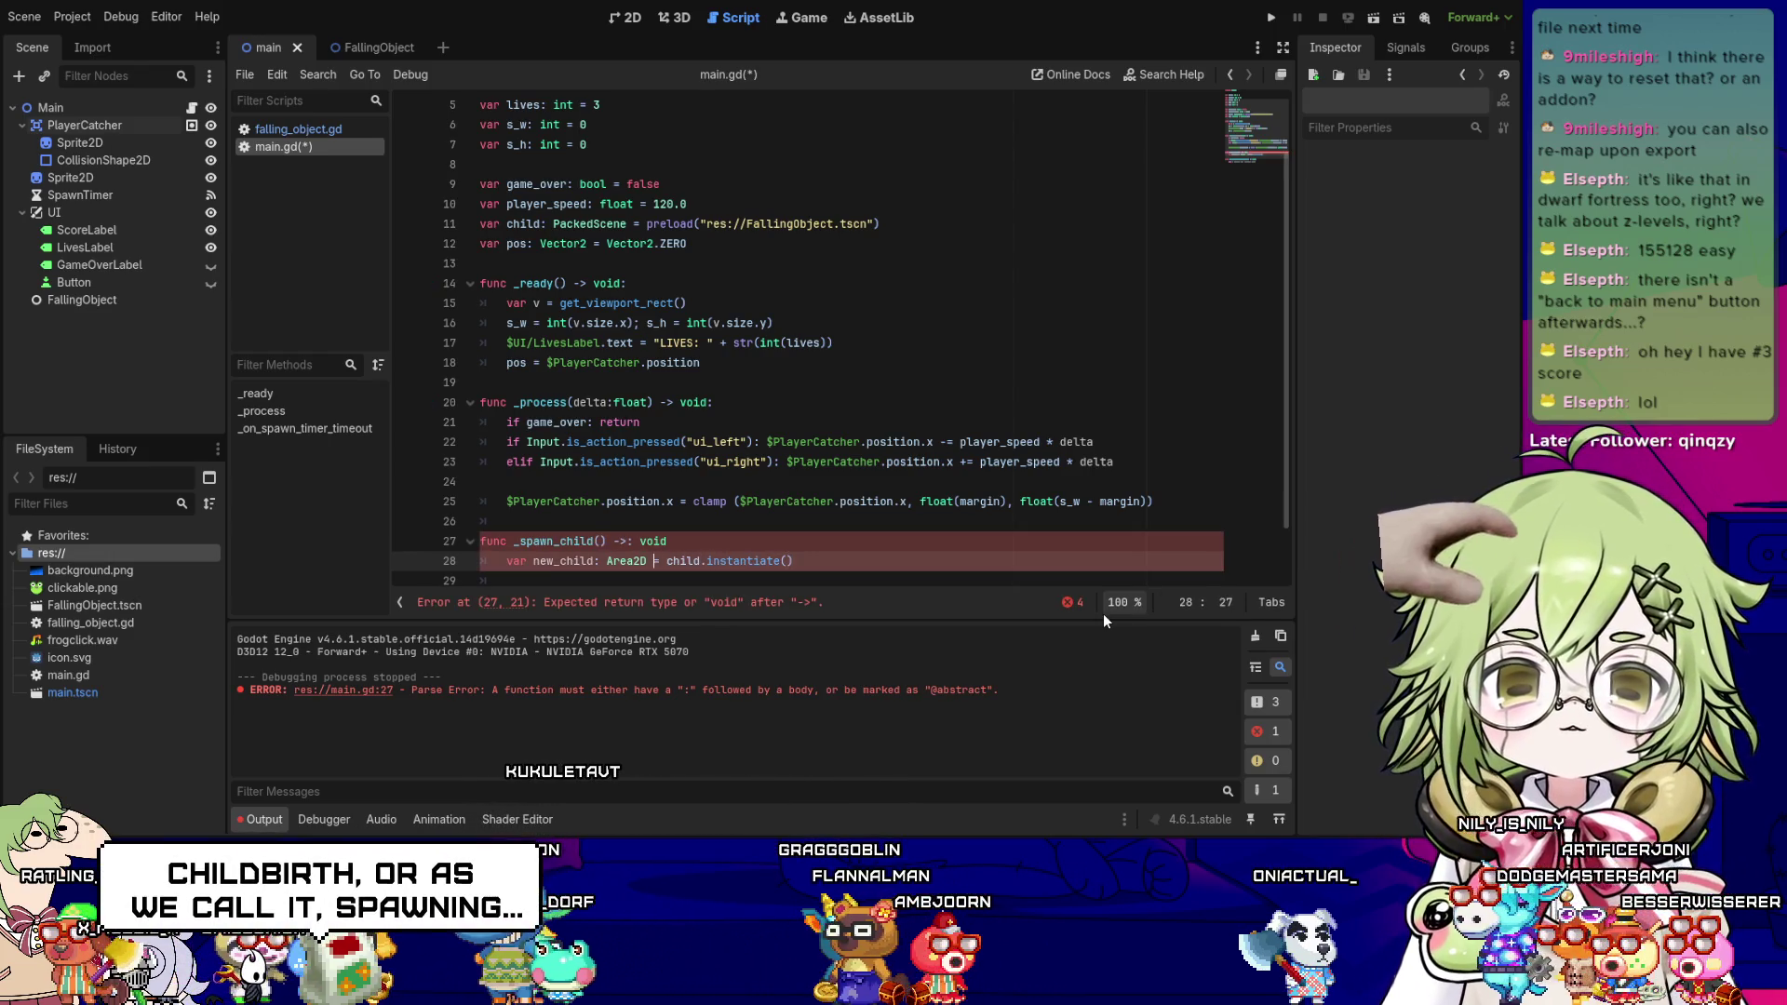
# - Fix the _spawn_child signature so it reads -> void: correctly
pyautogui.press('Left')
pyautogui.press('Left')
pyautogui.press('Left')
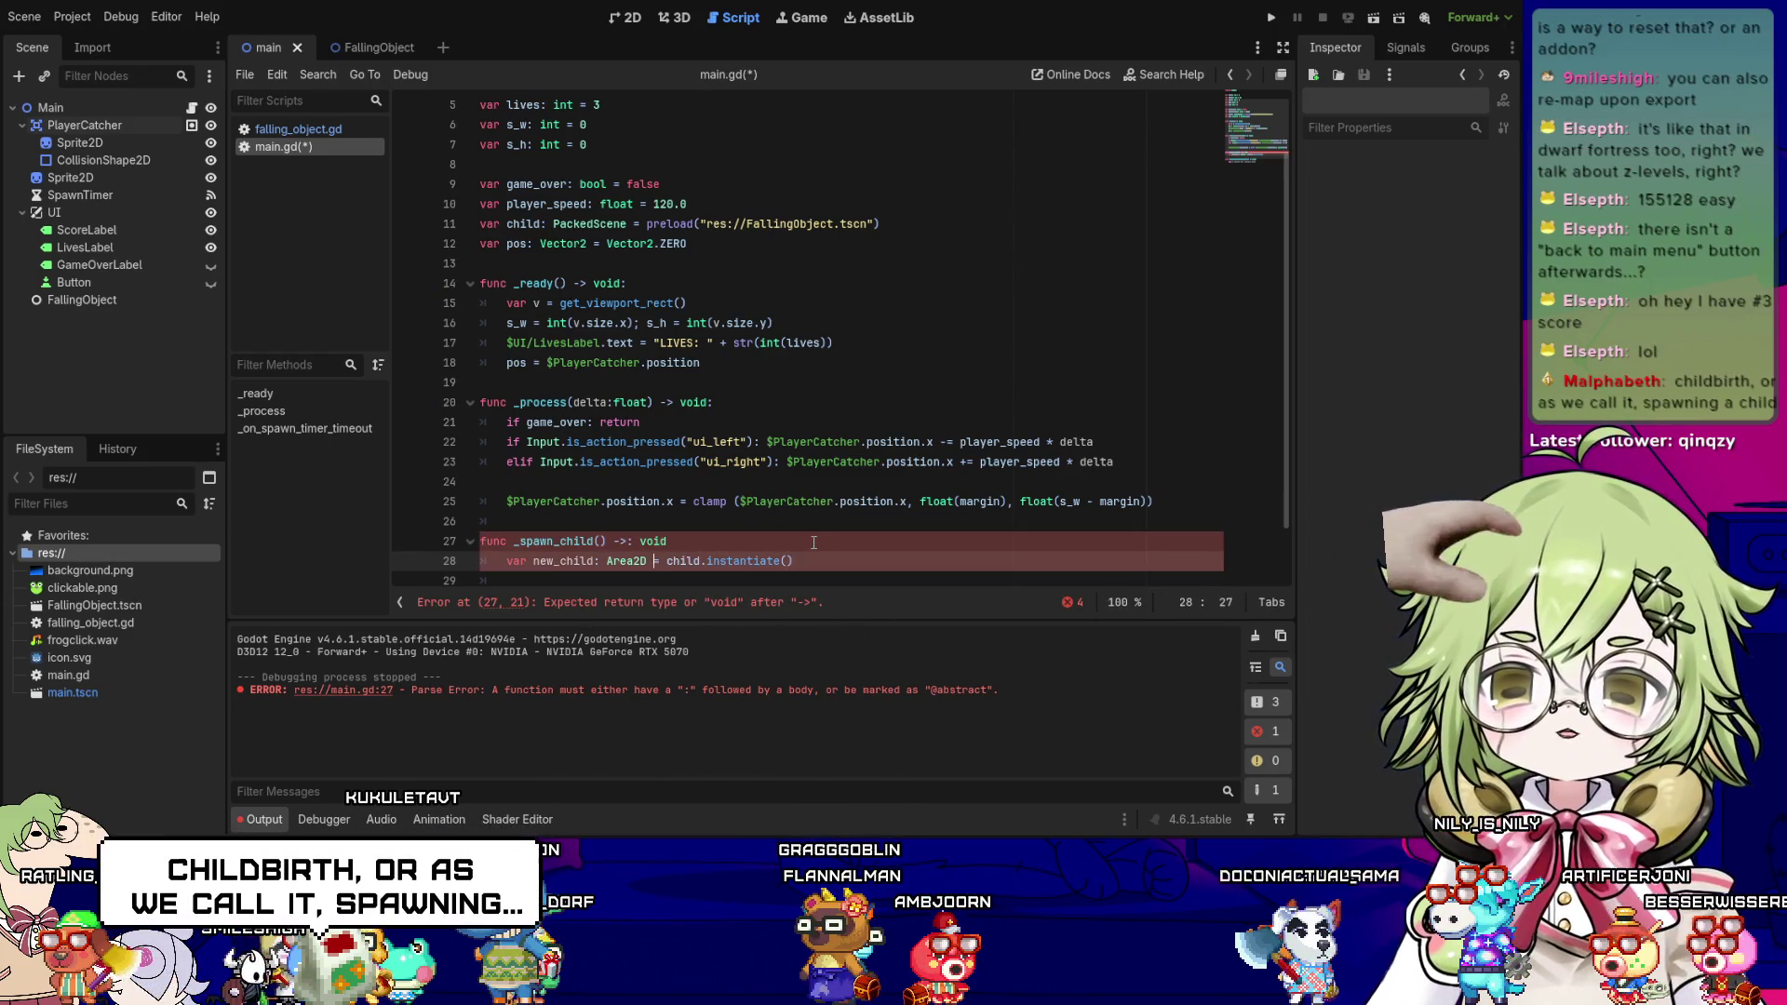
pyautogui.scroll(-1, 837, 542)
pyautogui.click(858, 511)
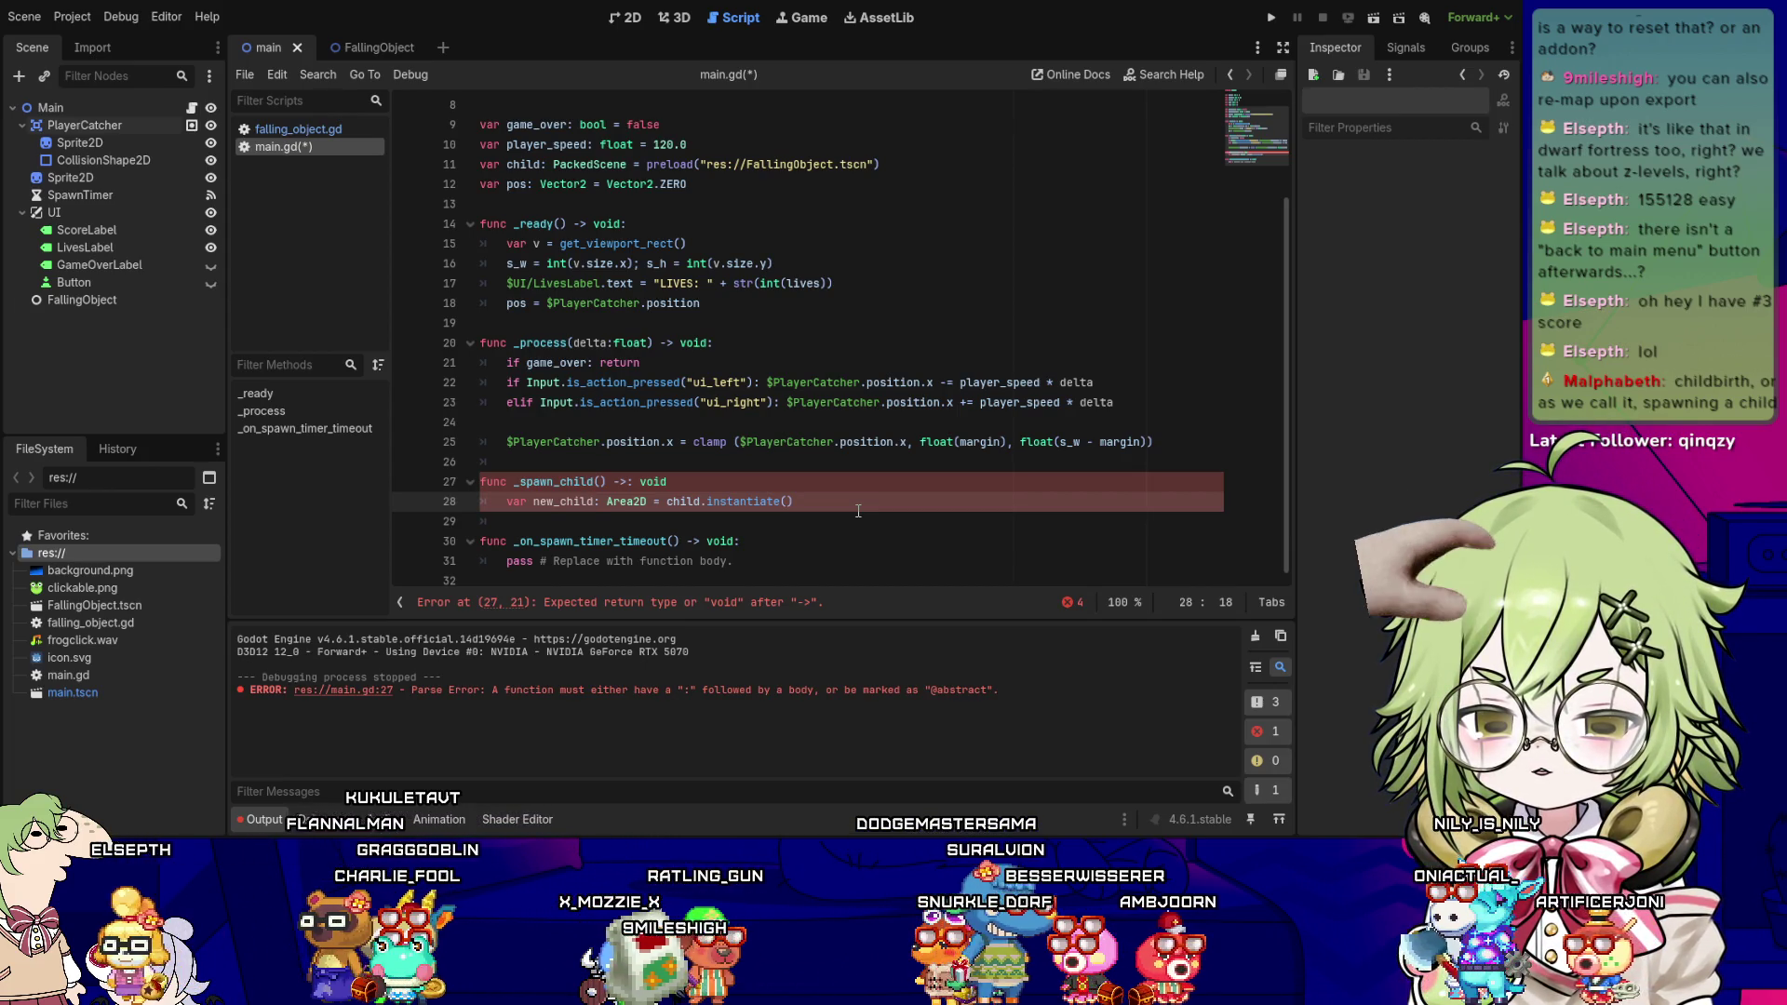
pyautogui.press('Right')
pyautogui.press('Right')
pyautogui.press('Right')
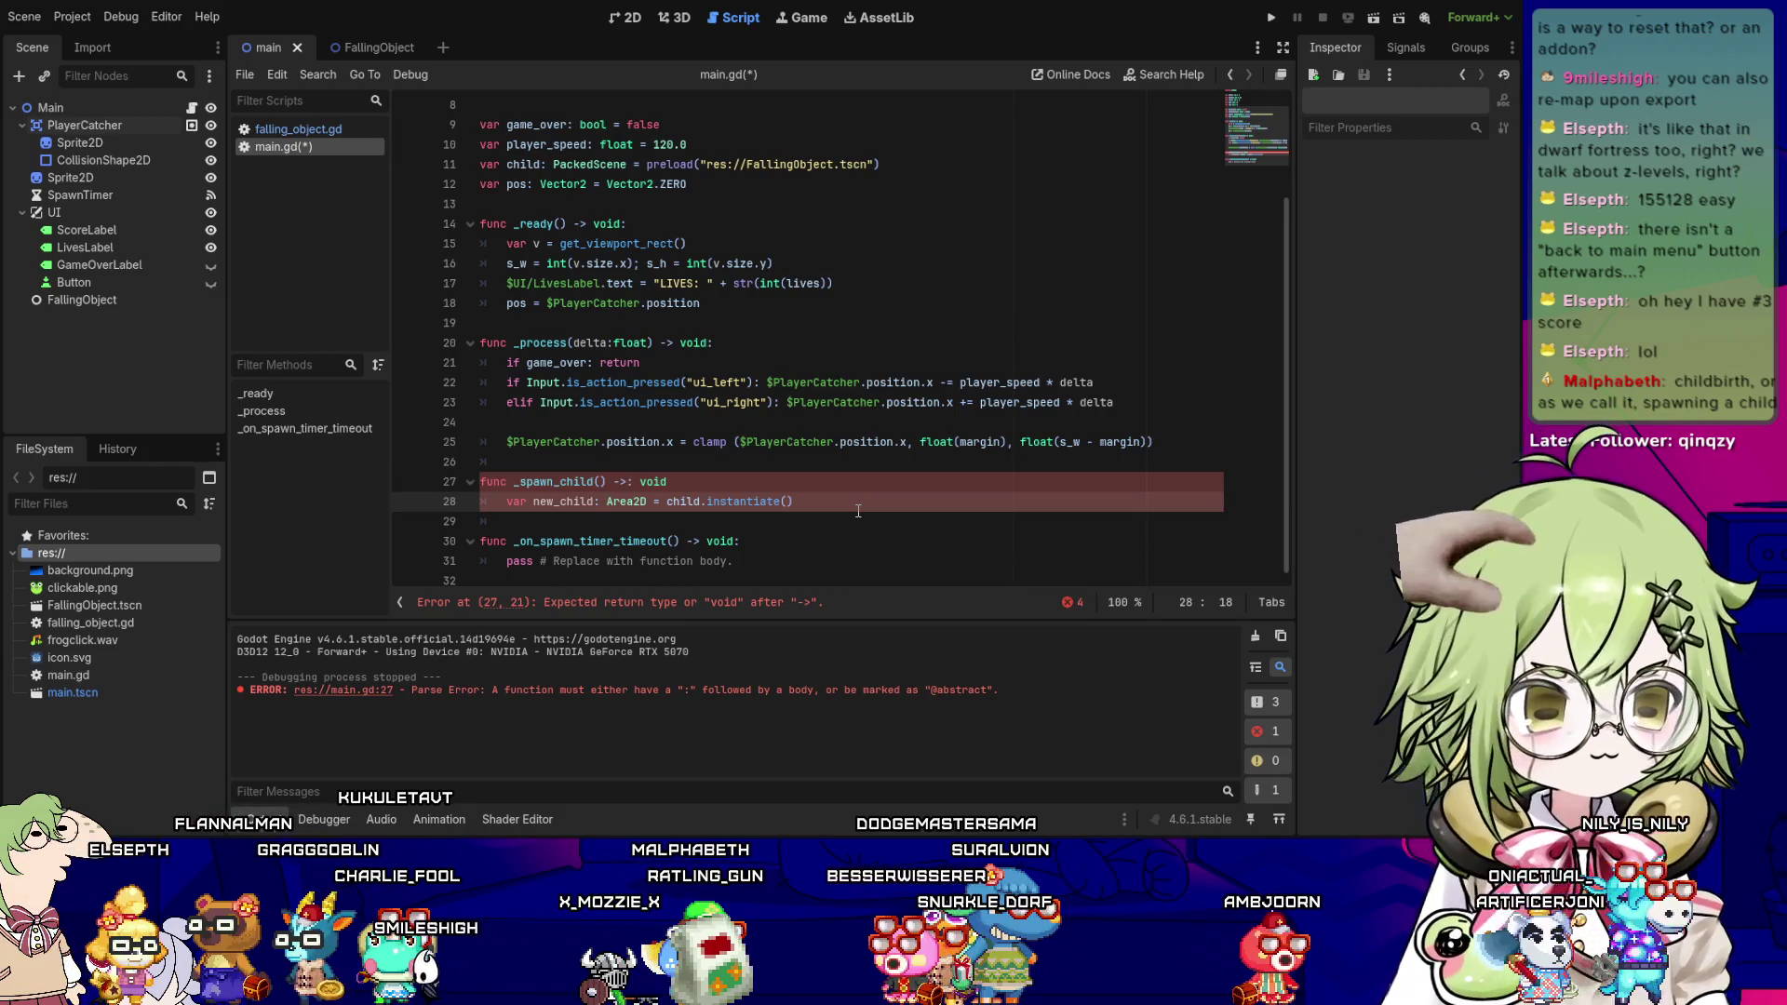
pyautogui.press('Right')
pyautogui.press('Right')
pyautogui.press('Right')
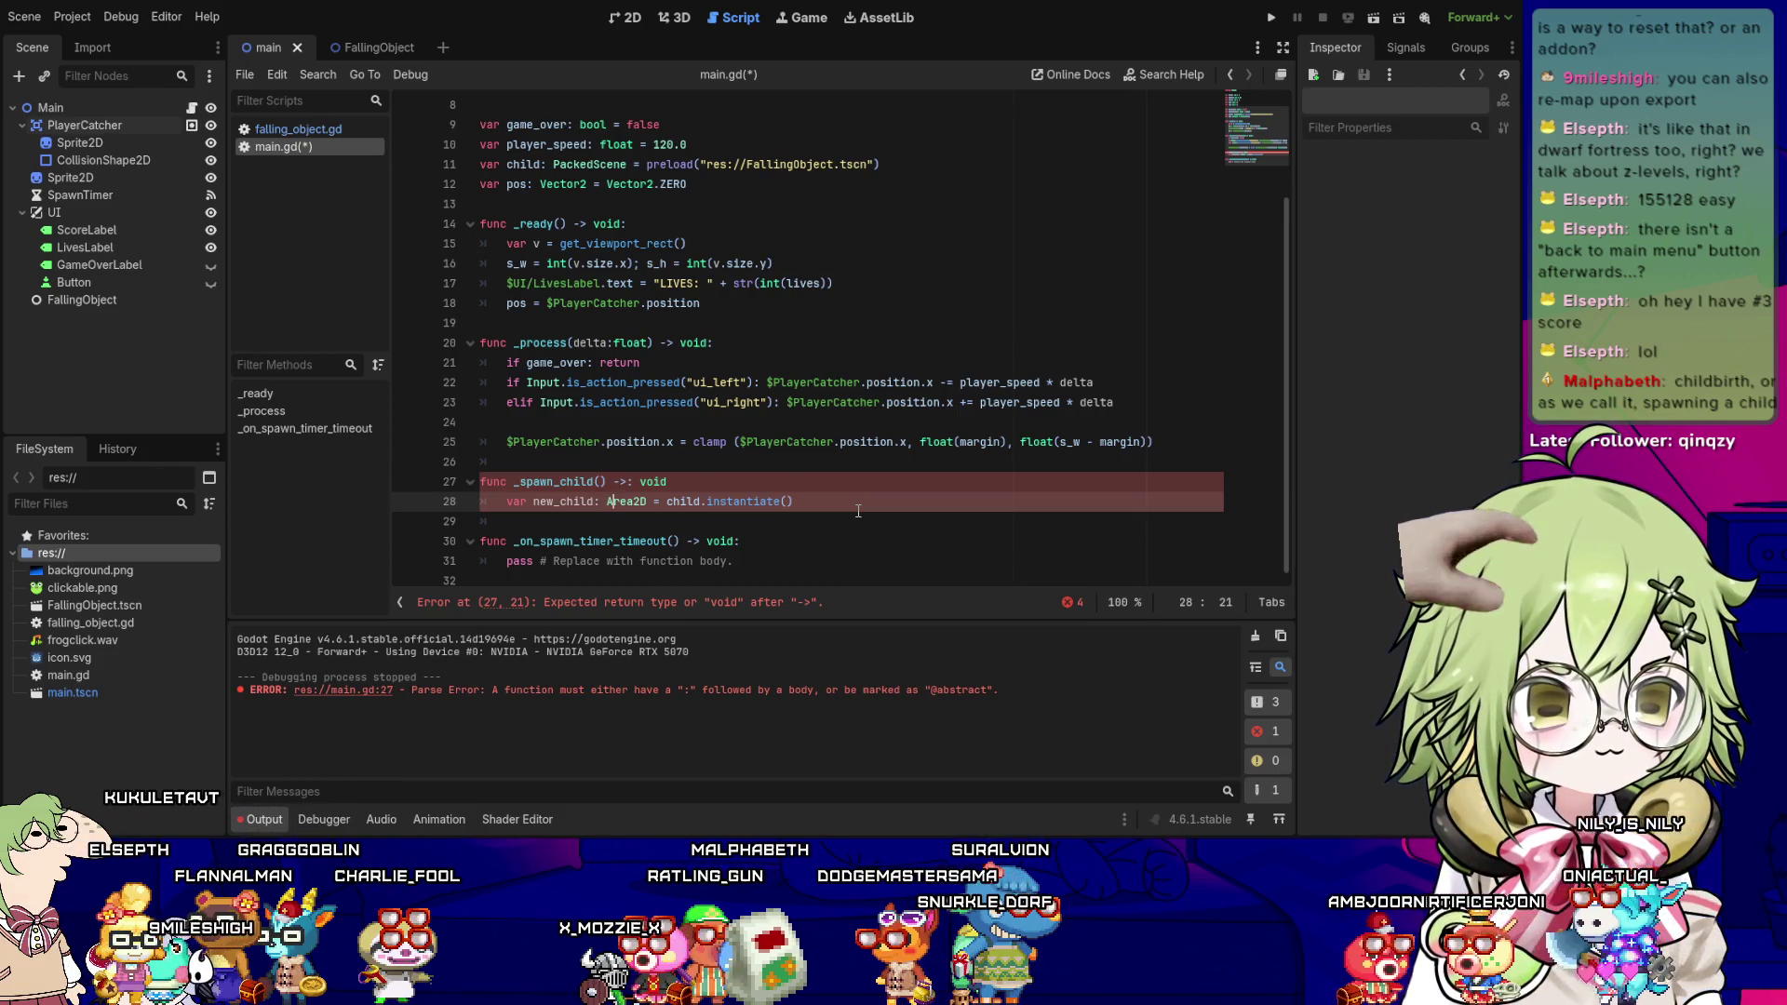
pyautogui.press('Right')
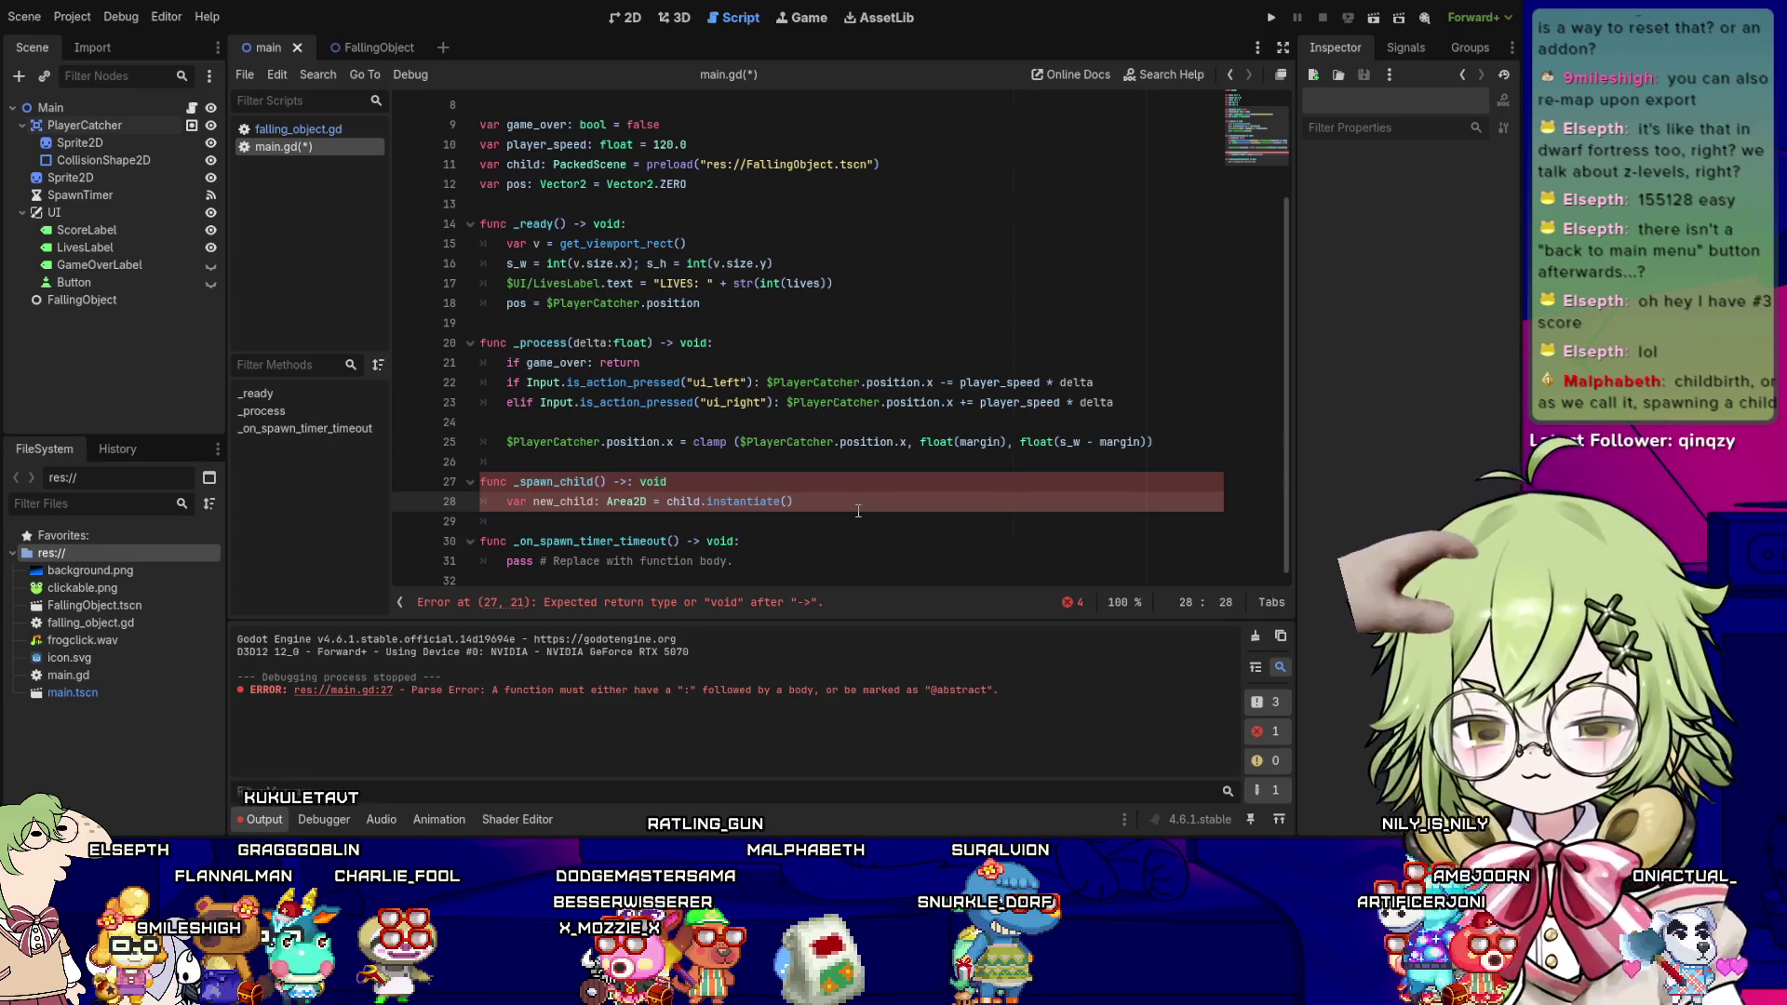
pyautogui.press('Right')
pyautogui.press('Right')
pyautogui.press('Right')
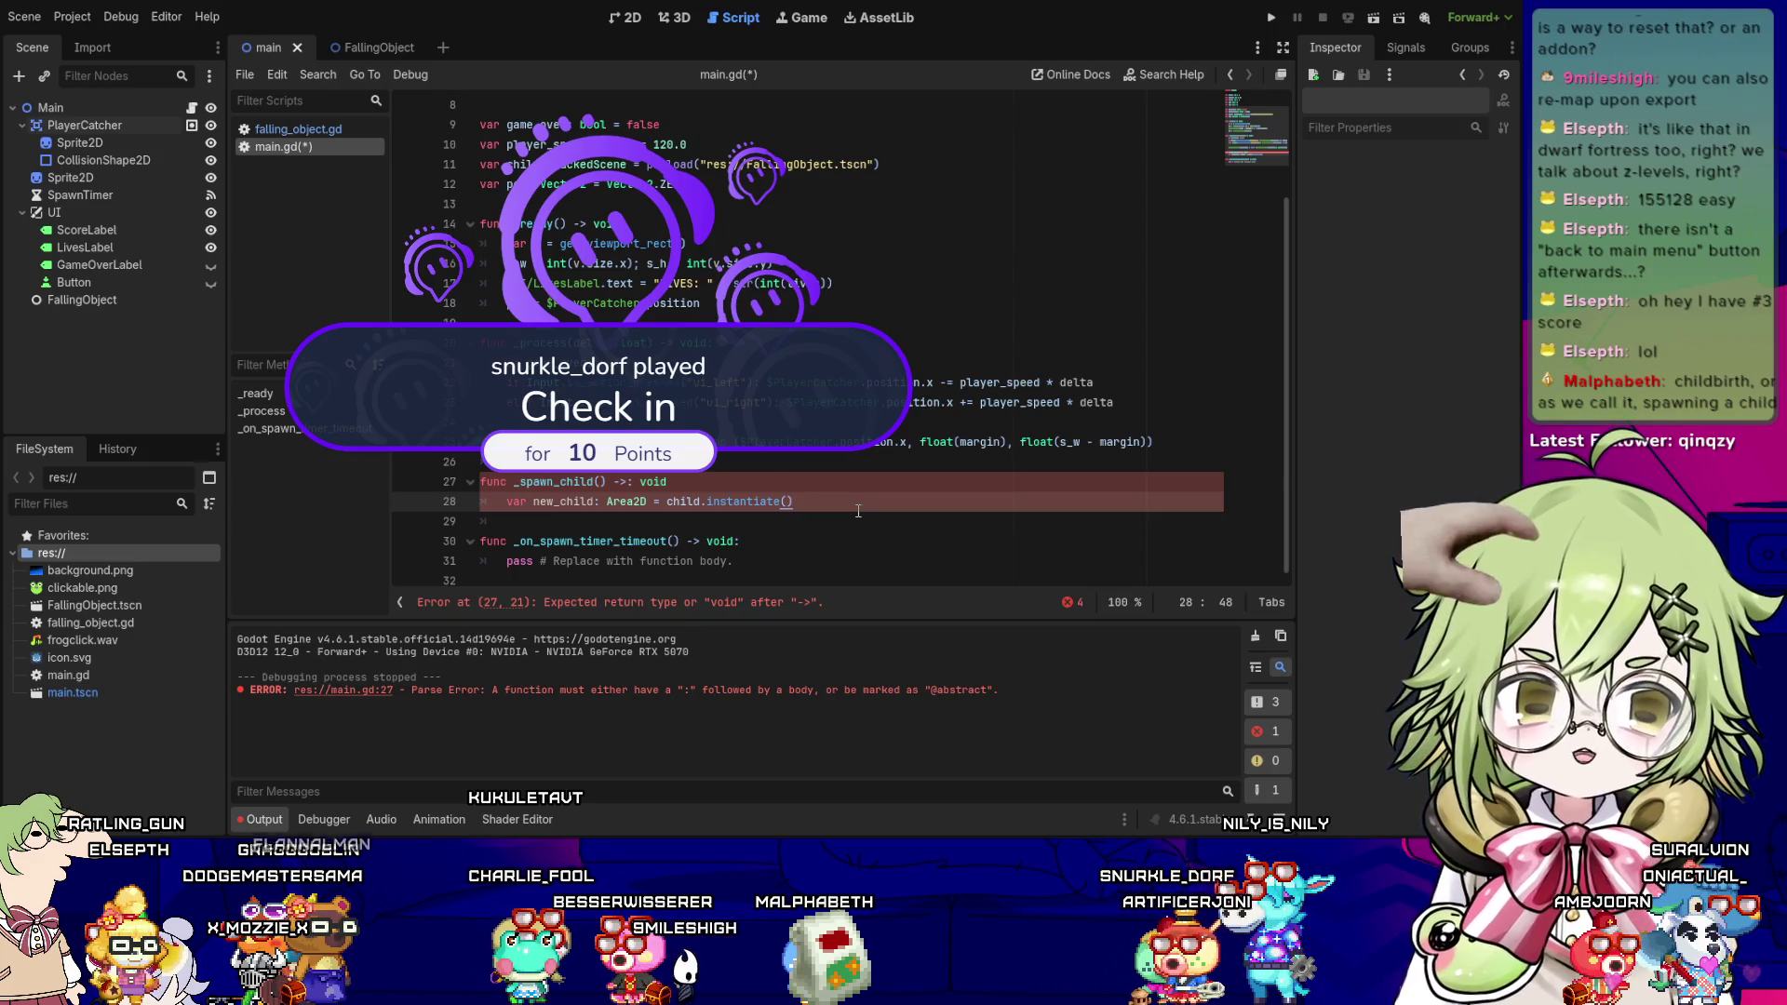
pyautogui.press('Left')
pyautogui.press('Left')
pyautogui.press('Left')
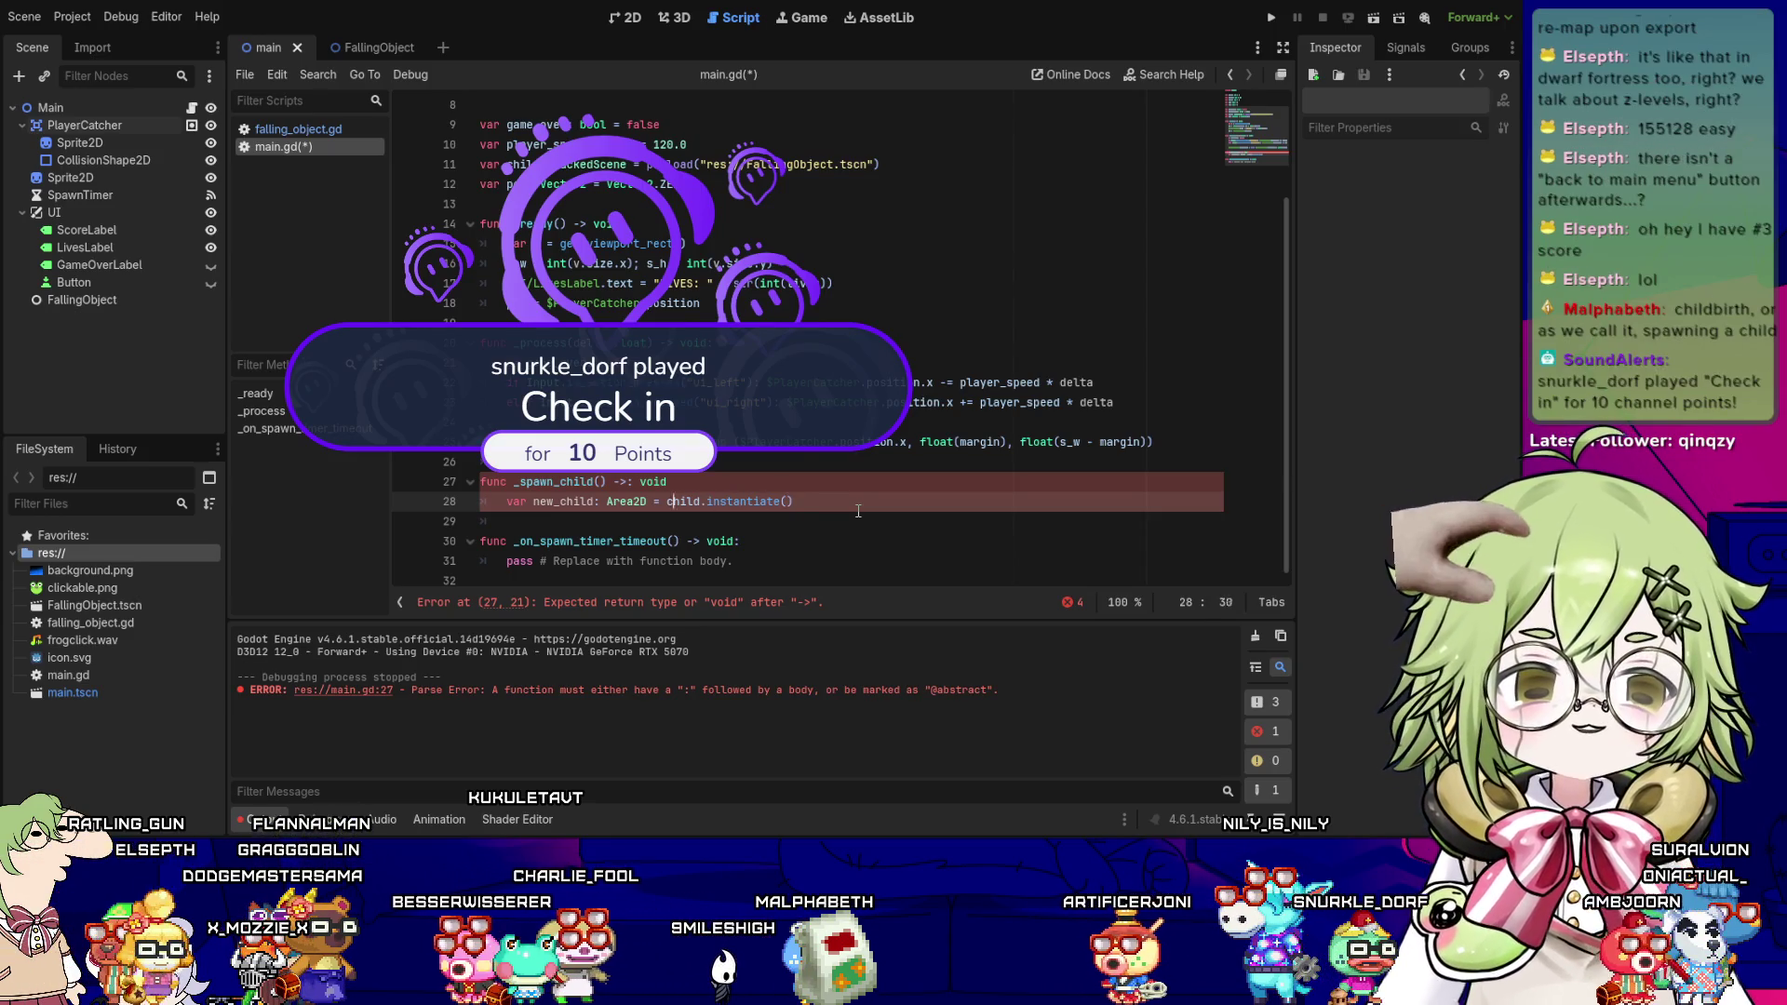
pyautogui.press('Up')
pyautogui.press('Left')
pyautogui.press('Left')
pyautogui.press('Left')
pyautogui.press('BackSpace')
pyautogui.press('BackSpace')
pyautogui.press('BackSpace')
pyautogui.press('BackSpace')
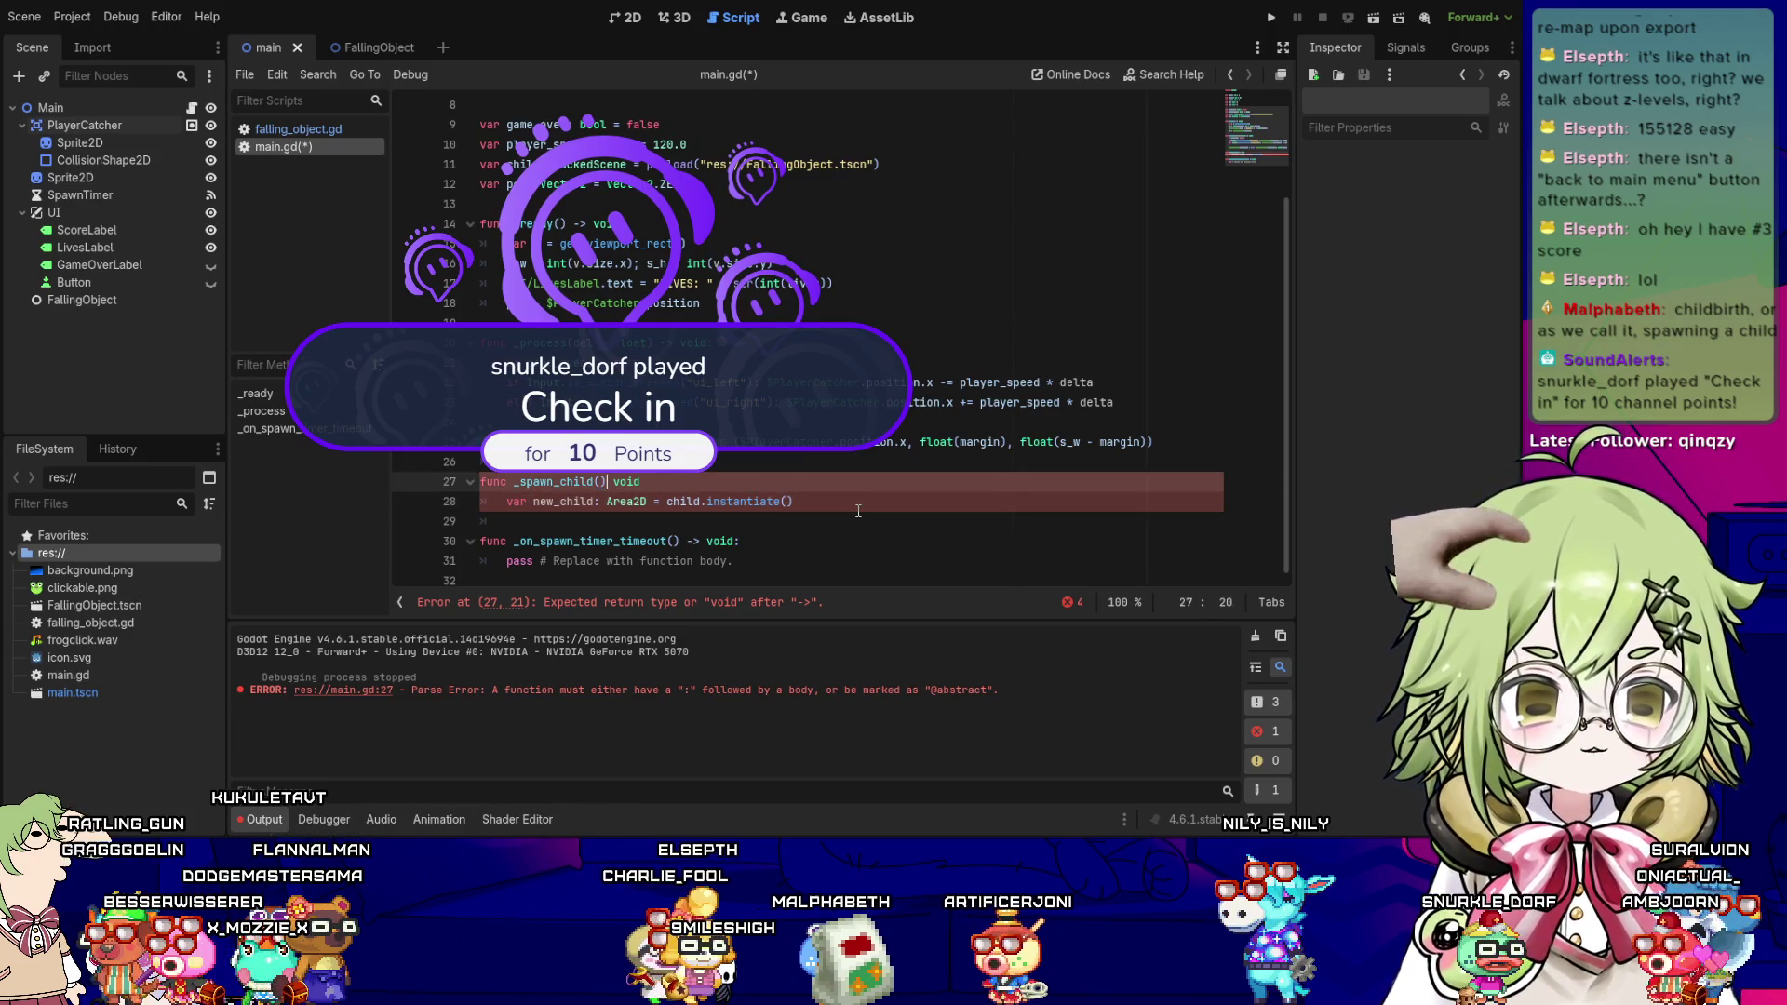
pyautogui.write('->')
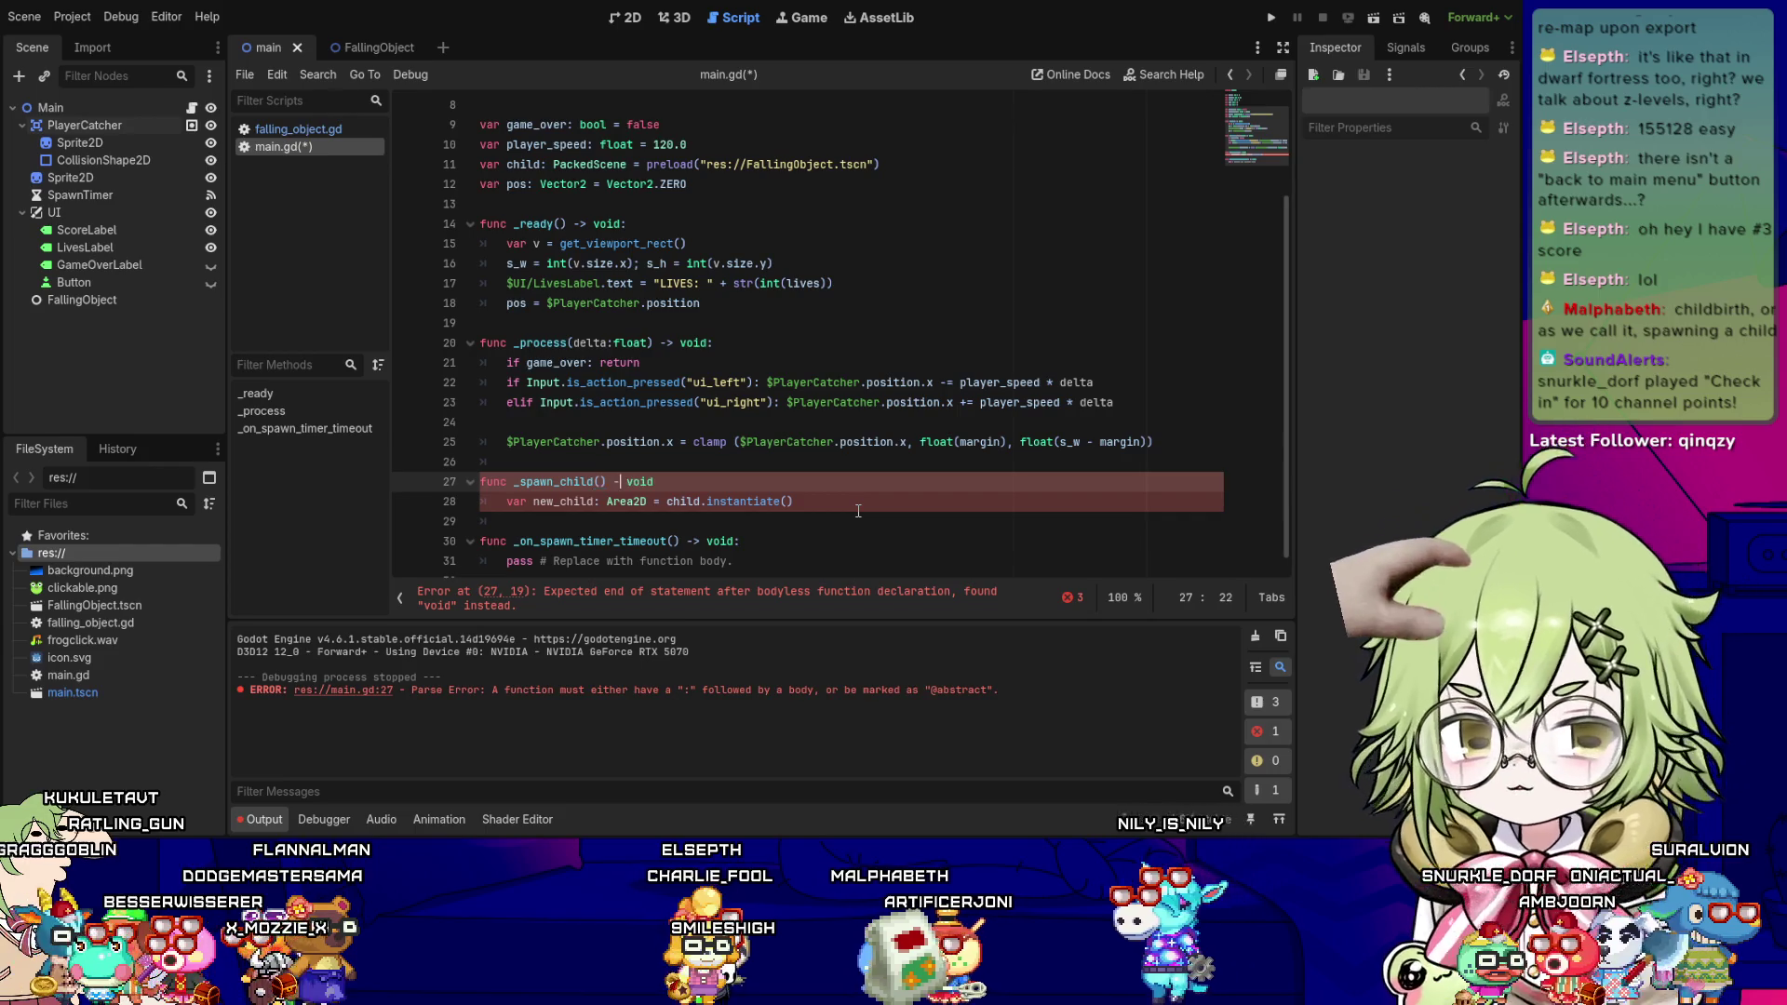
pyautogui.press('End')
pyautogui.write(':')
pyautogui.press('Down')
pyautogui.press('Home')
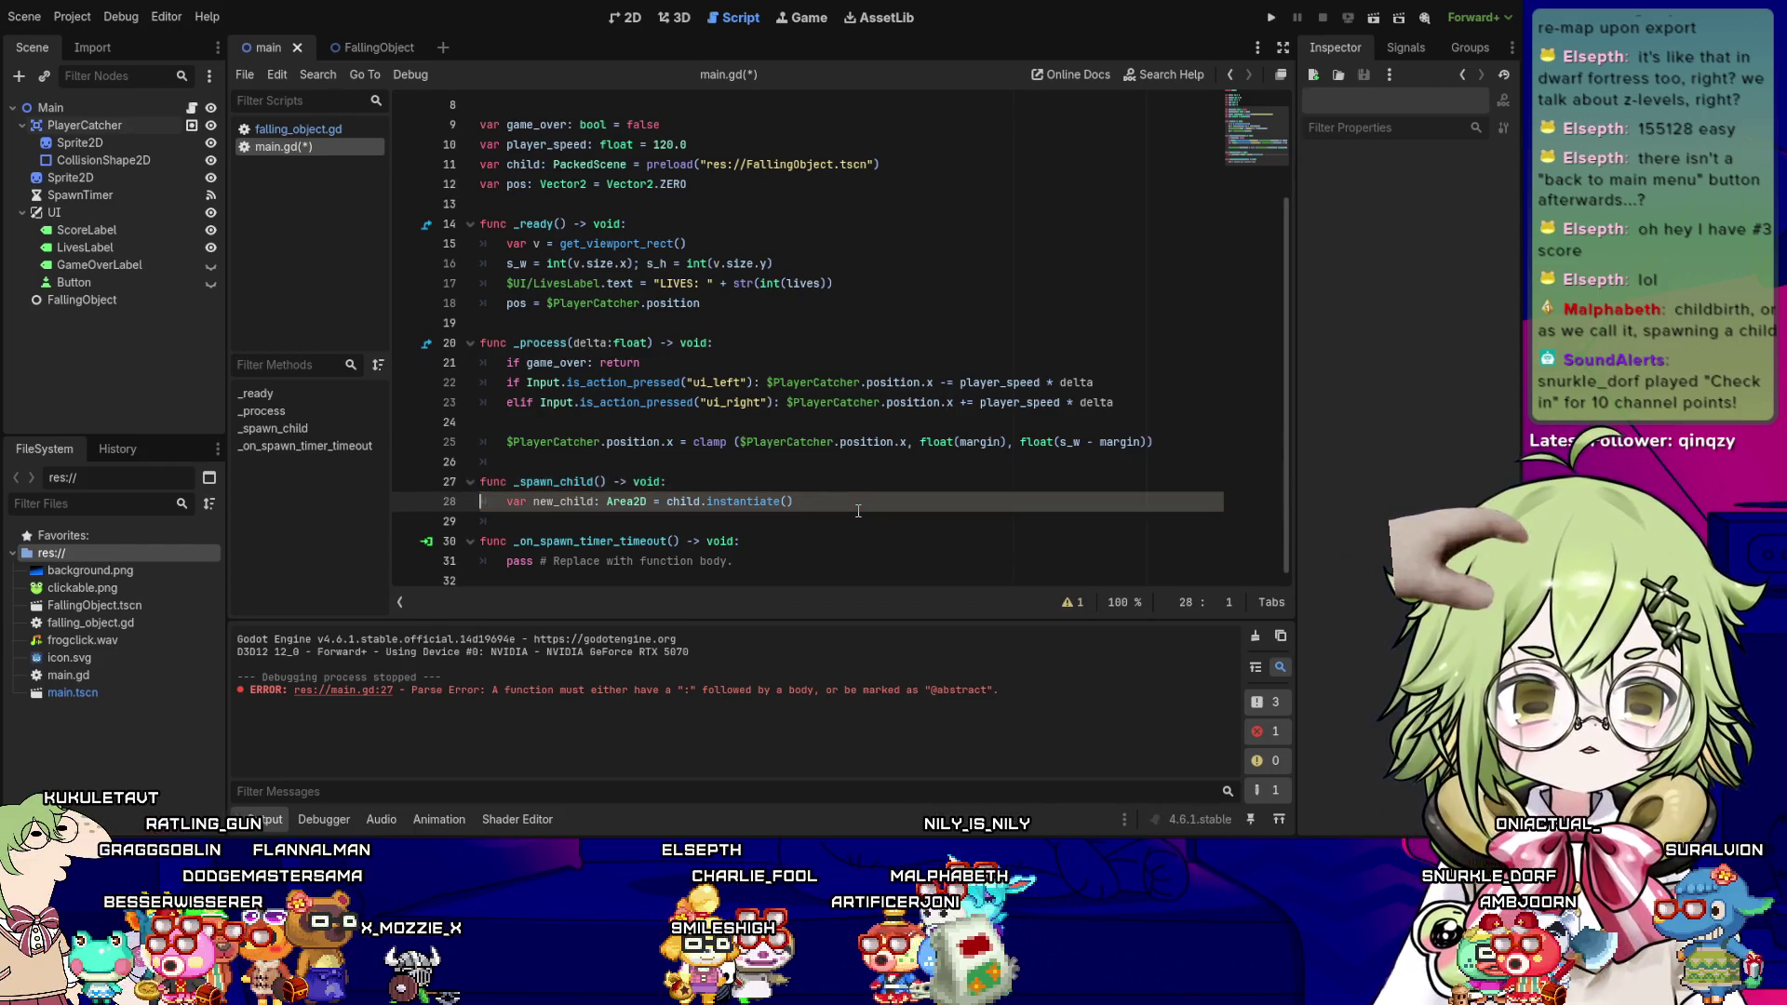
# - Add new_child.caught.connect(_on_baby_caught) to _spawn_child and save main.gd
pyautogui.press('End')
pyautogui.press('Return')
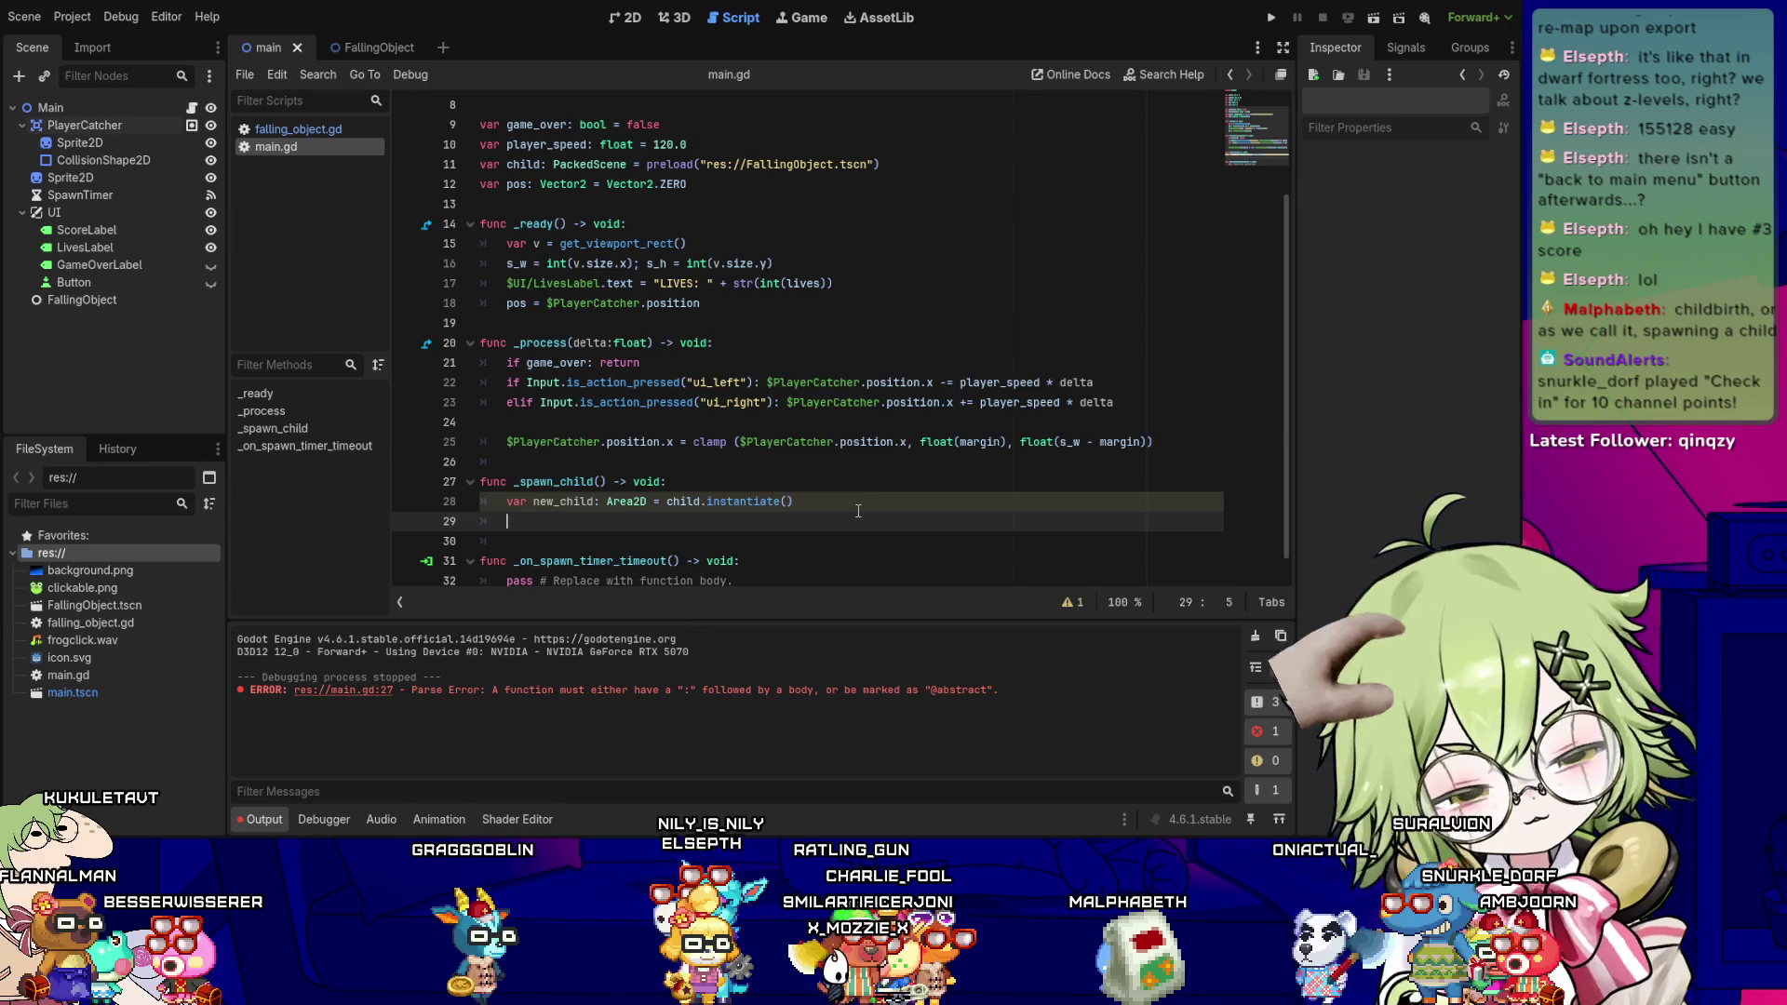
pyautogui.write('new_child.')
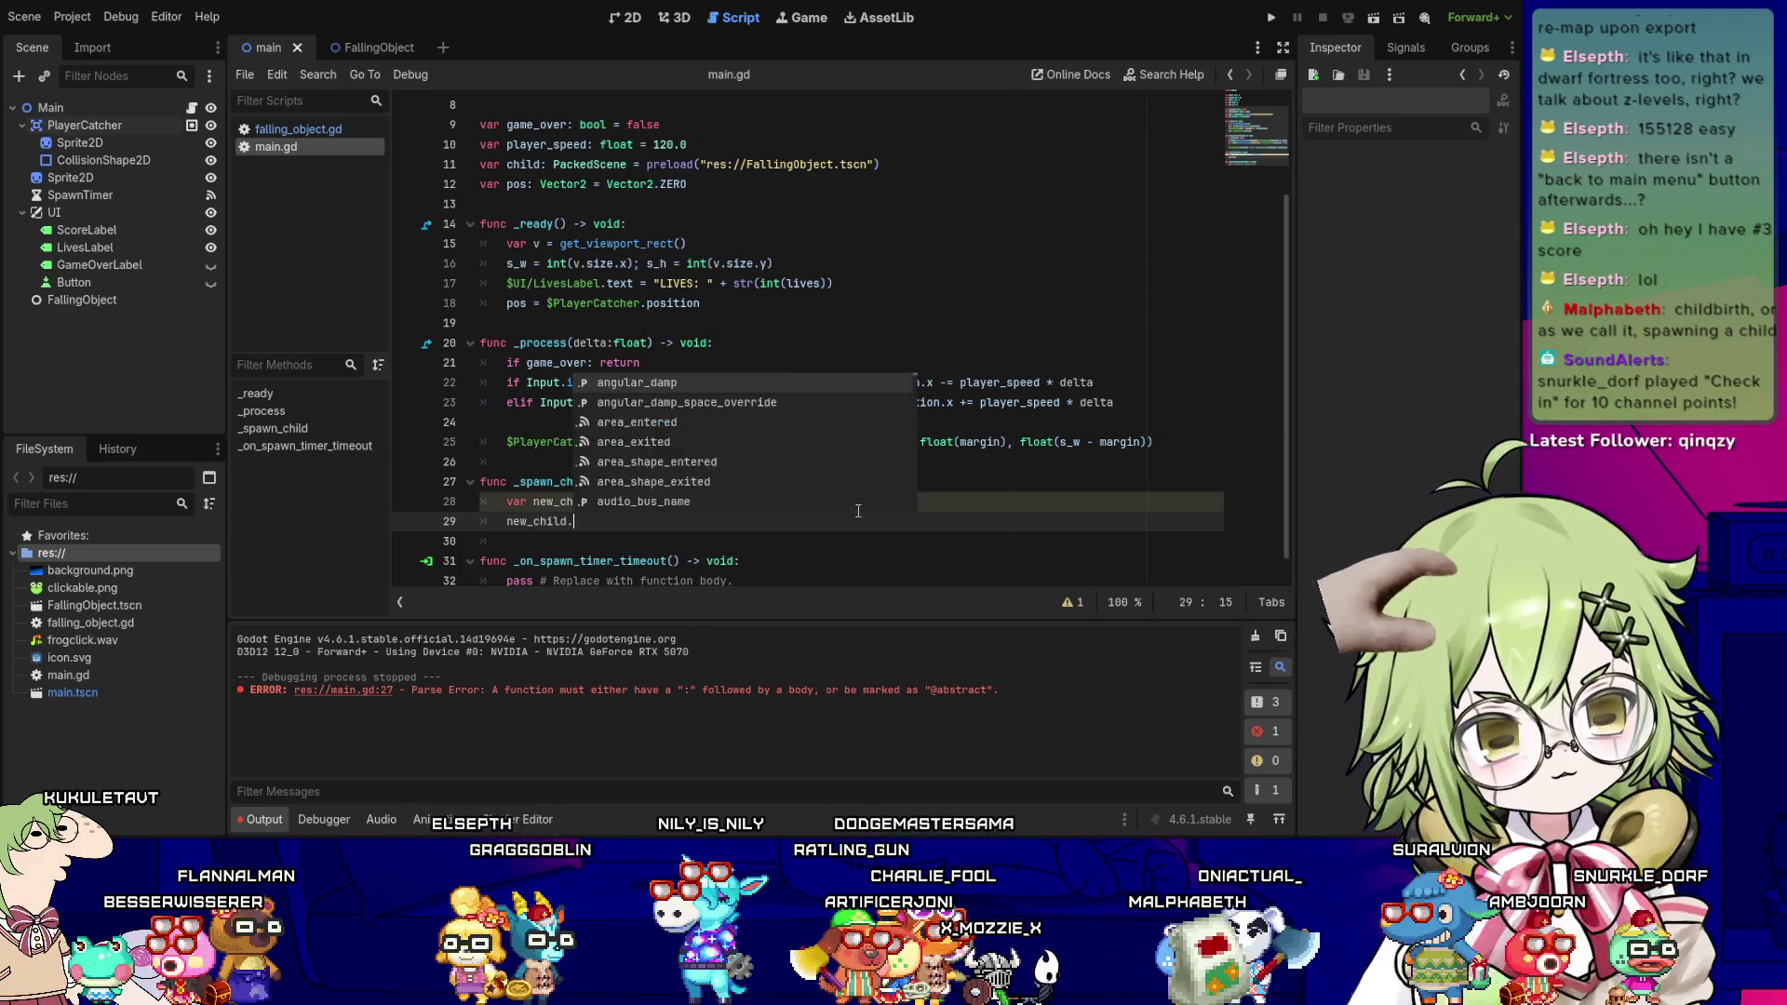
pyautogui.write('caught')
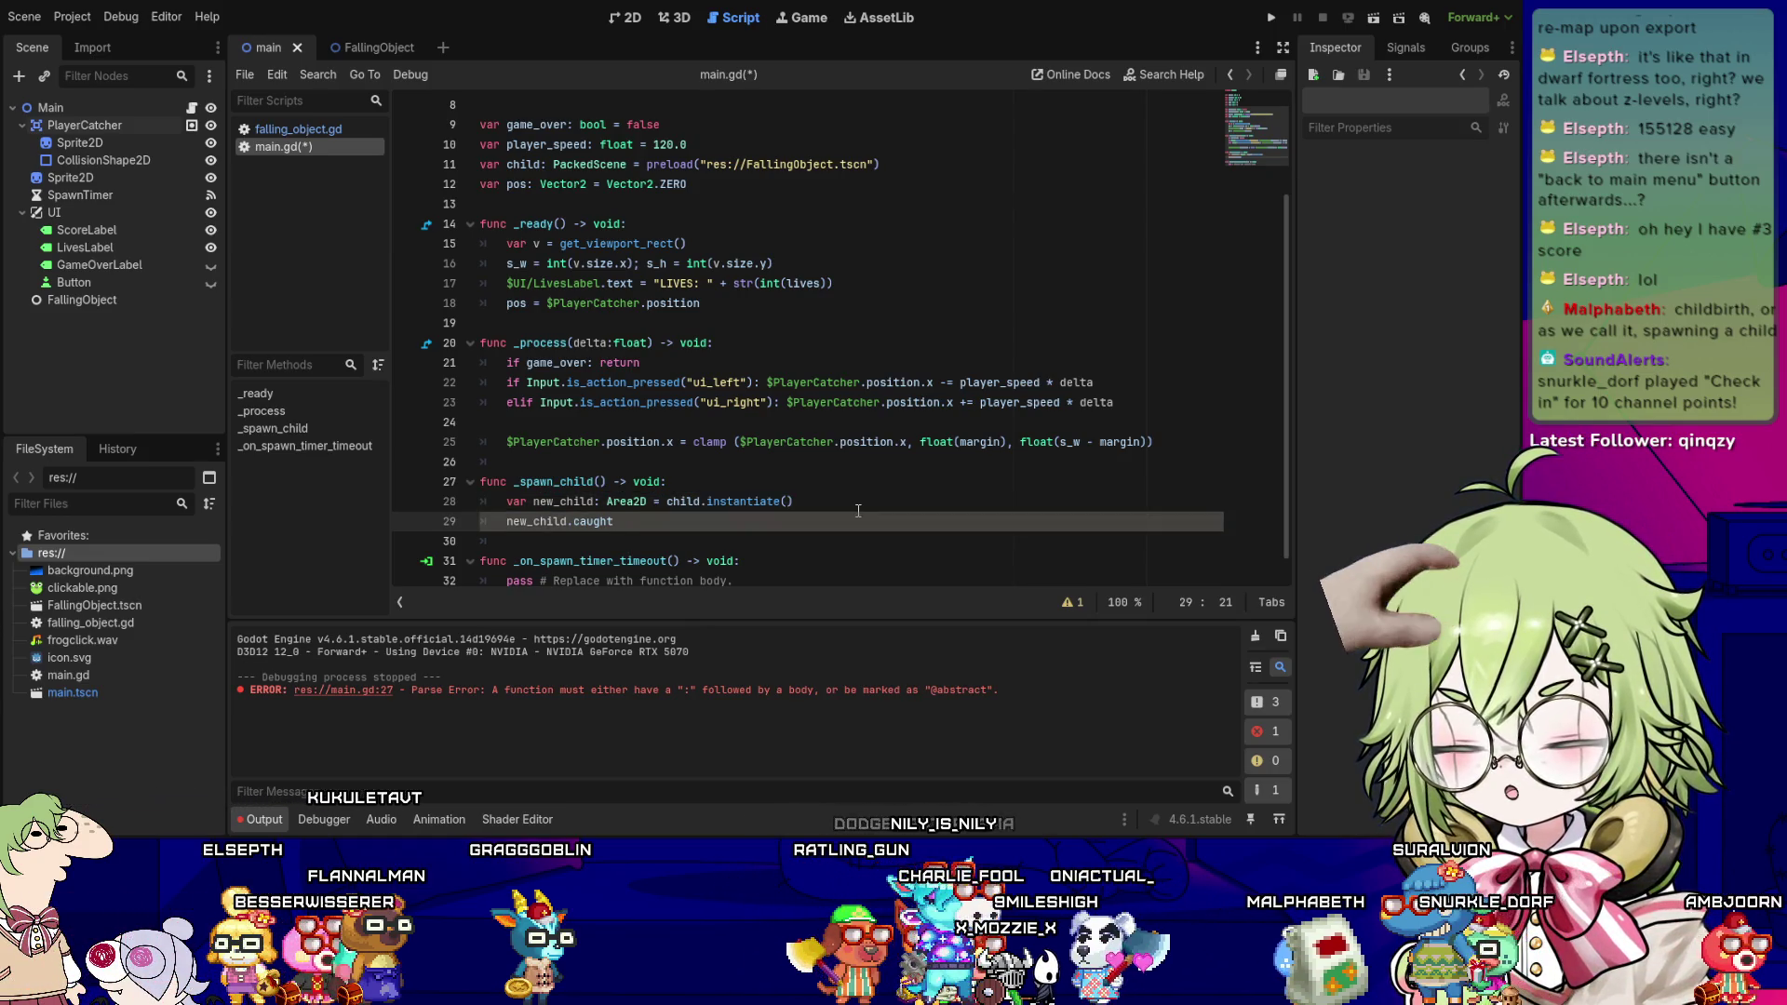
pyautogui.write('.connect(_on_')
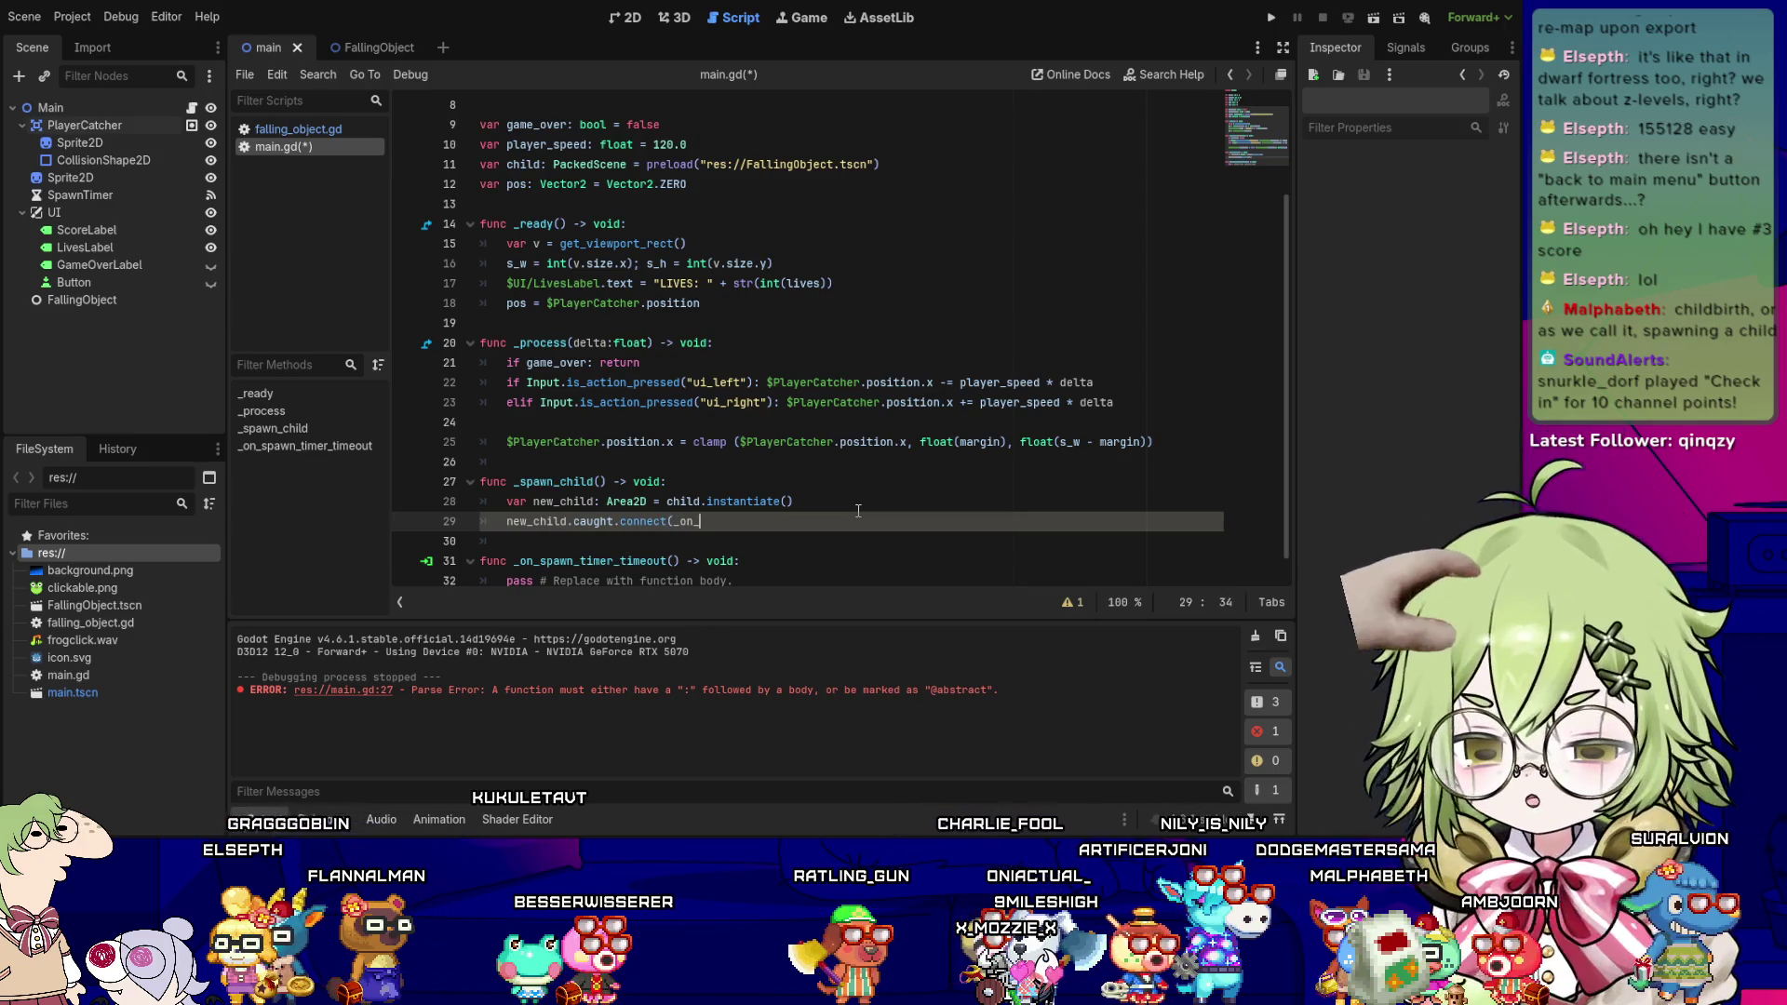
pyautogui.write('baby_caught')
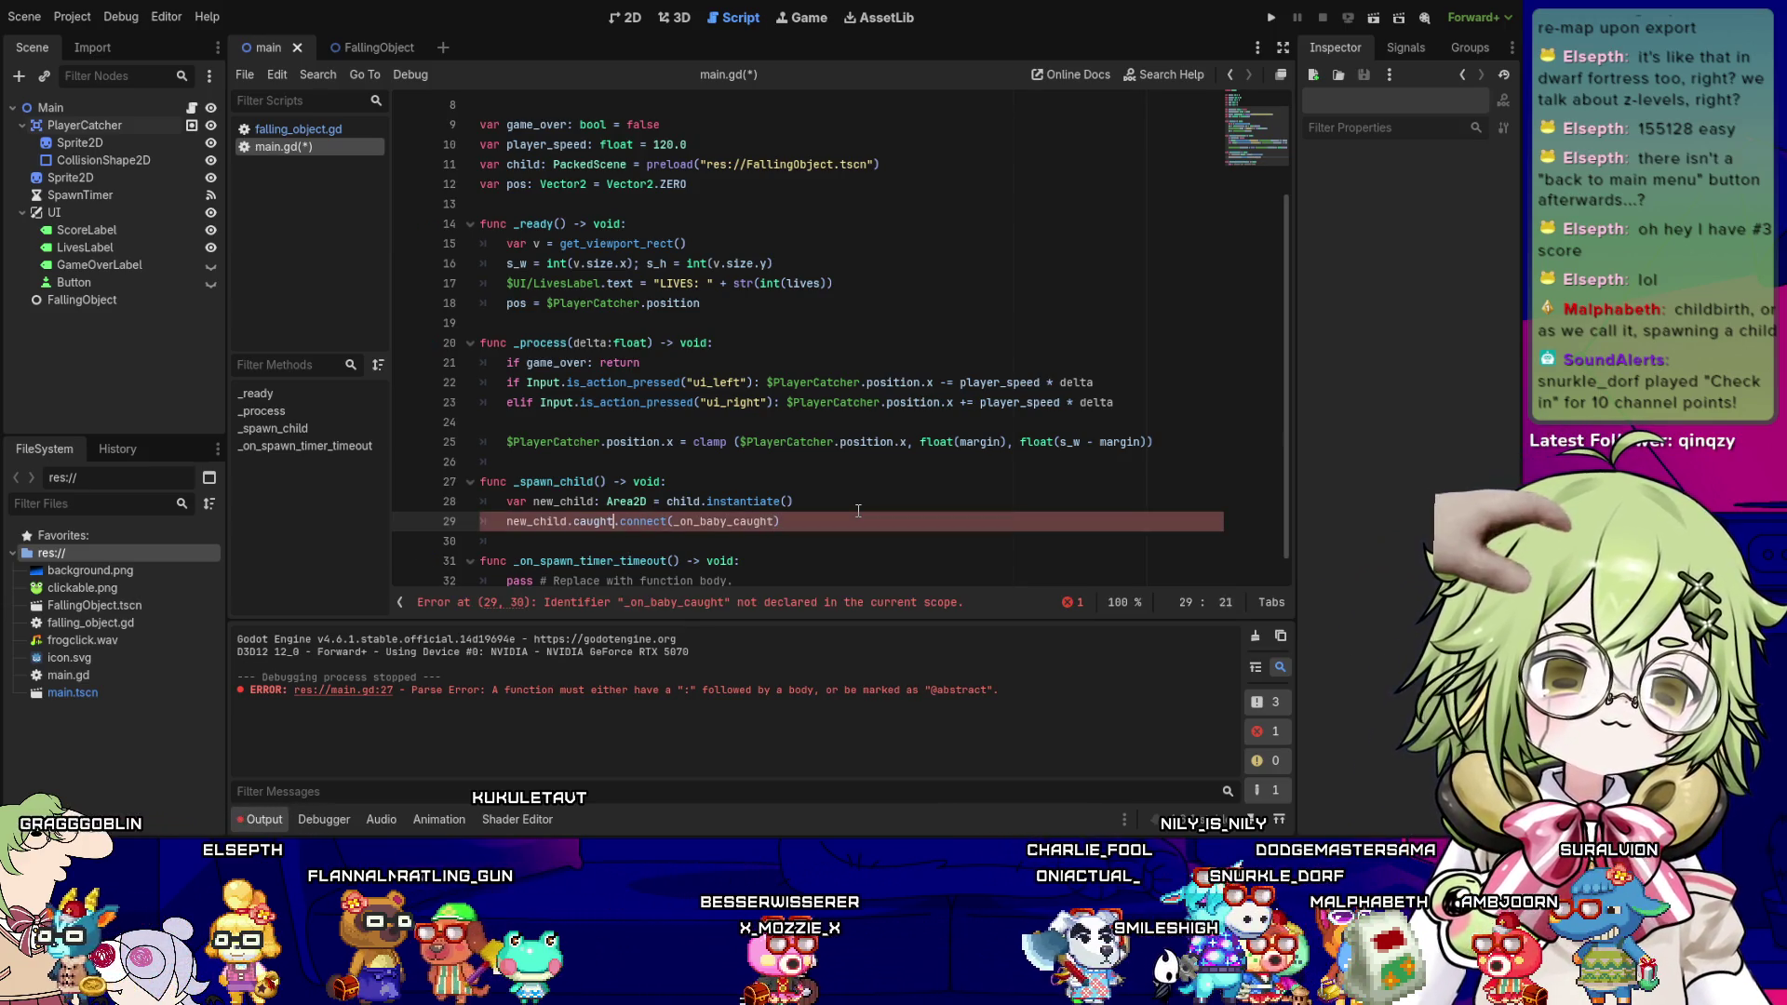
pyautogui.hotkey('ctrl', 's')
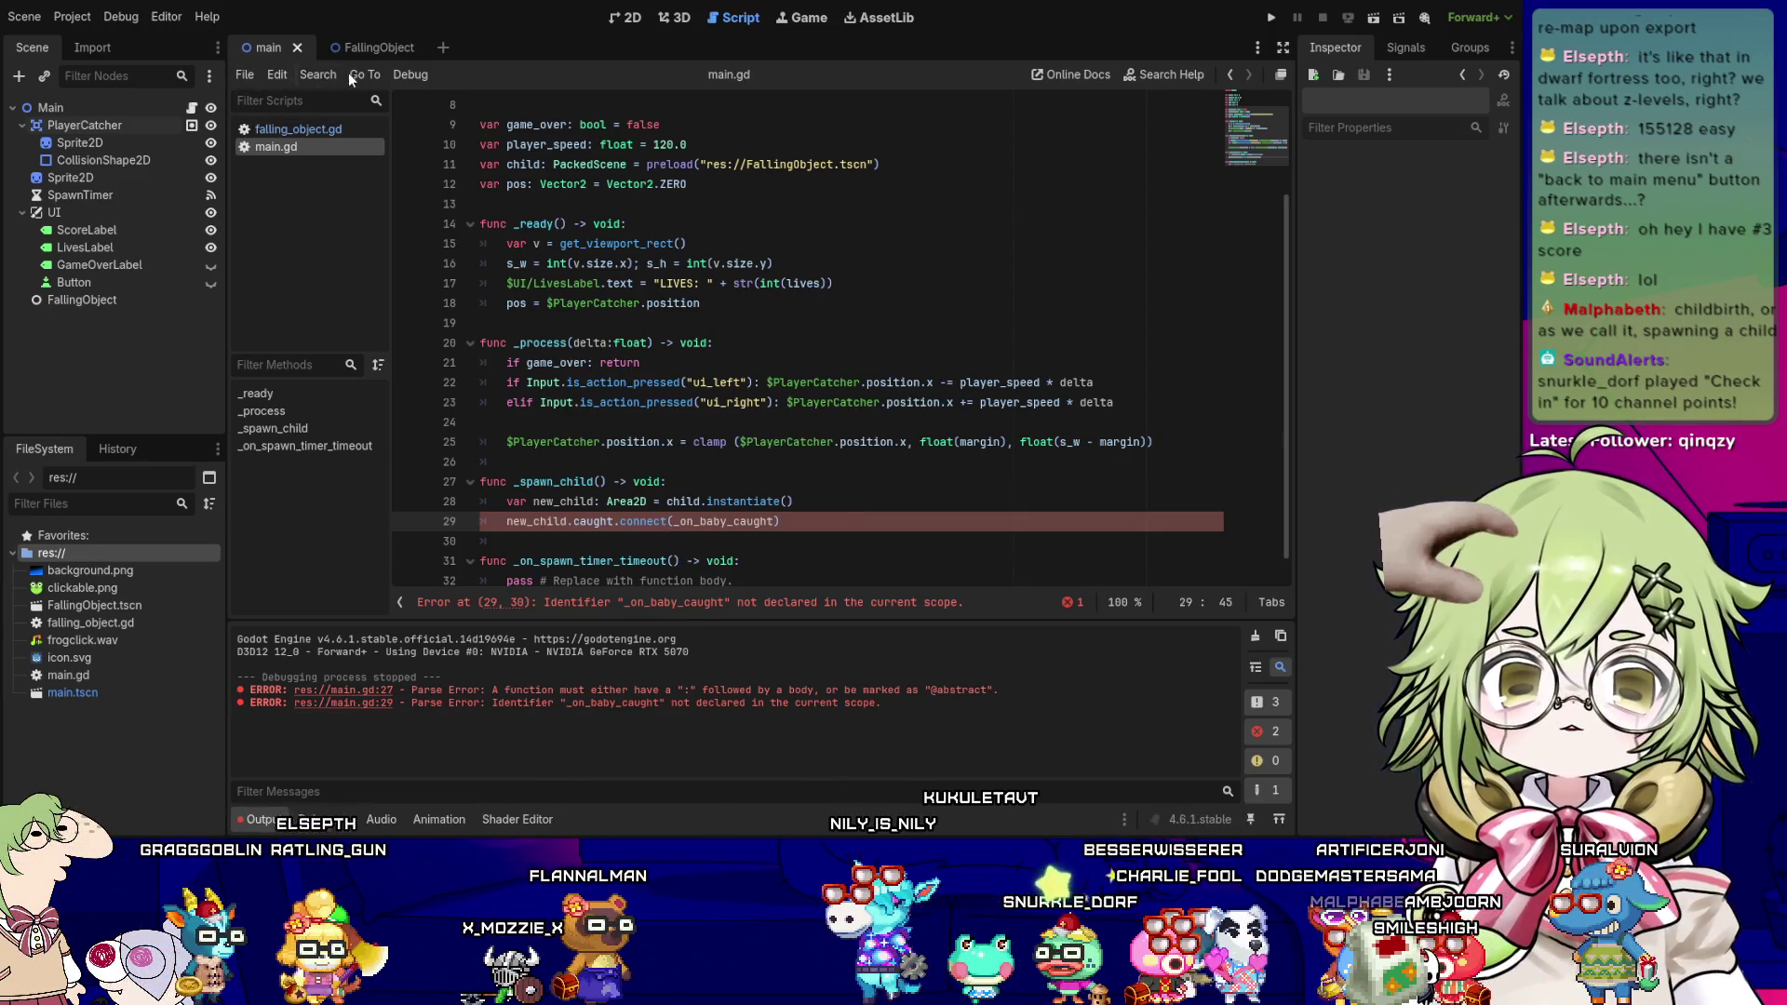
# - Switch to the FallingObject scene, show its Signals list, and open falling_object.gd
pyautogui.click(365, 52)
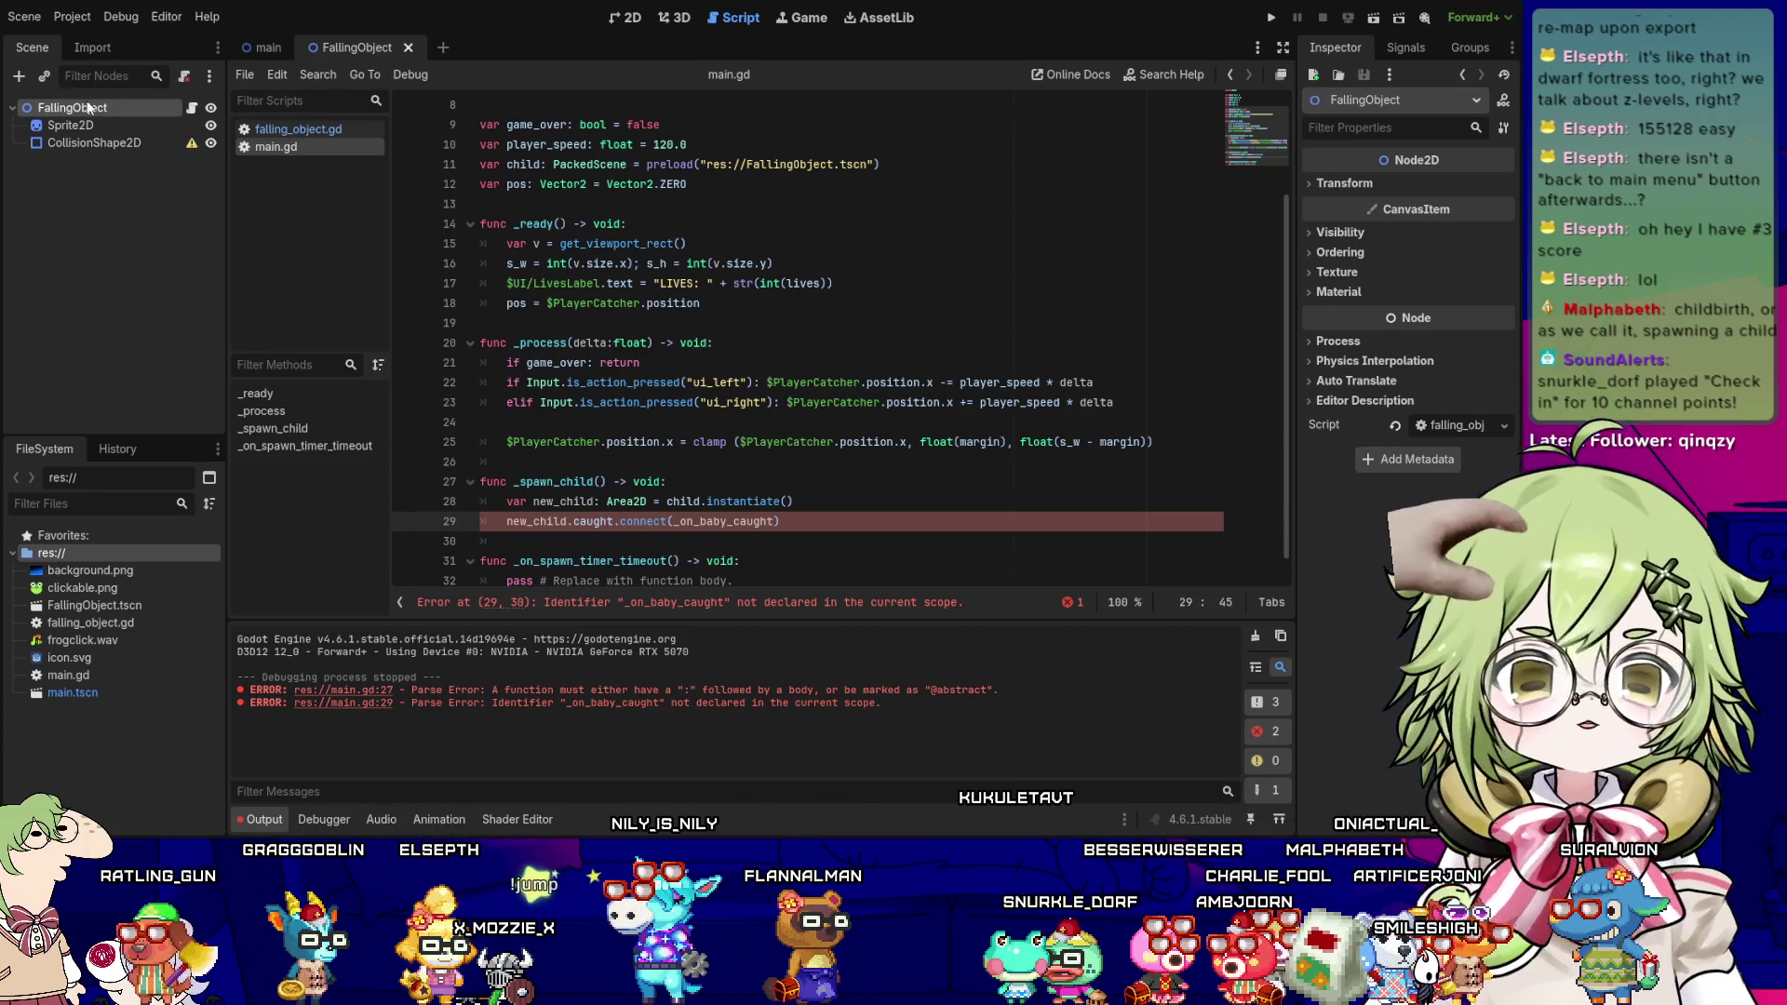
pyautogui.click(1403, 48)
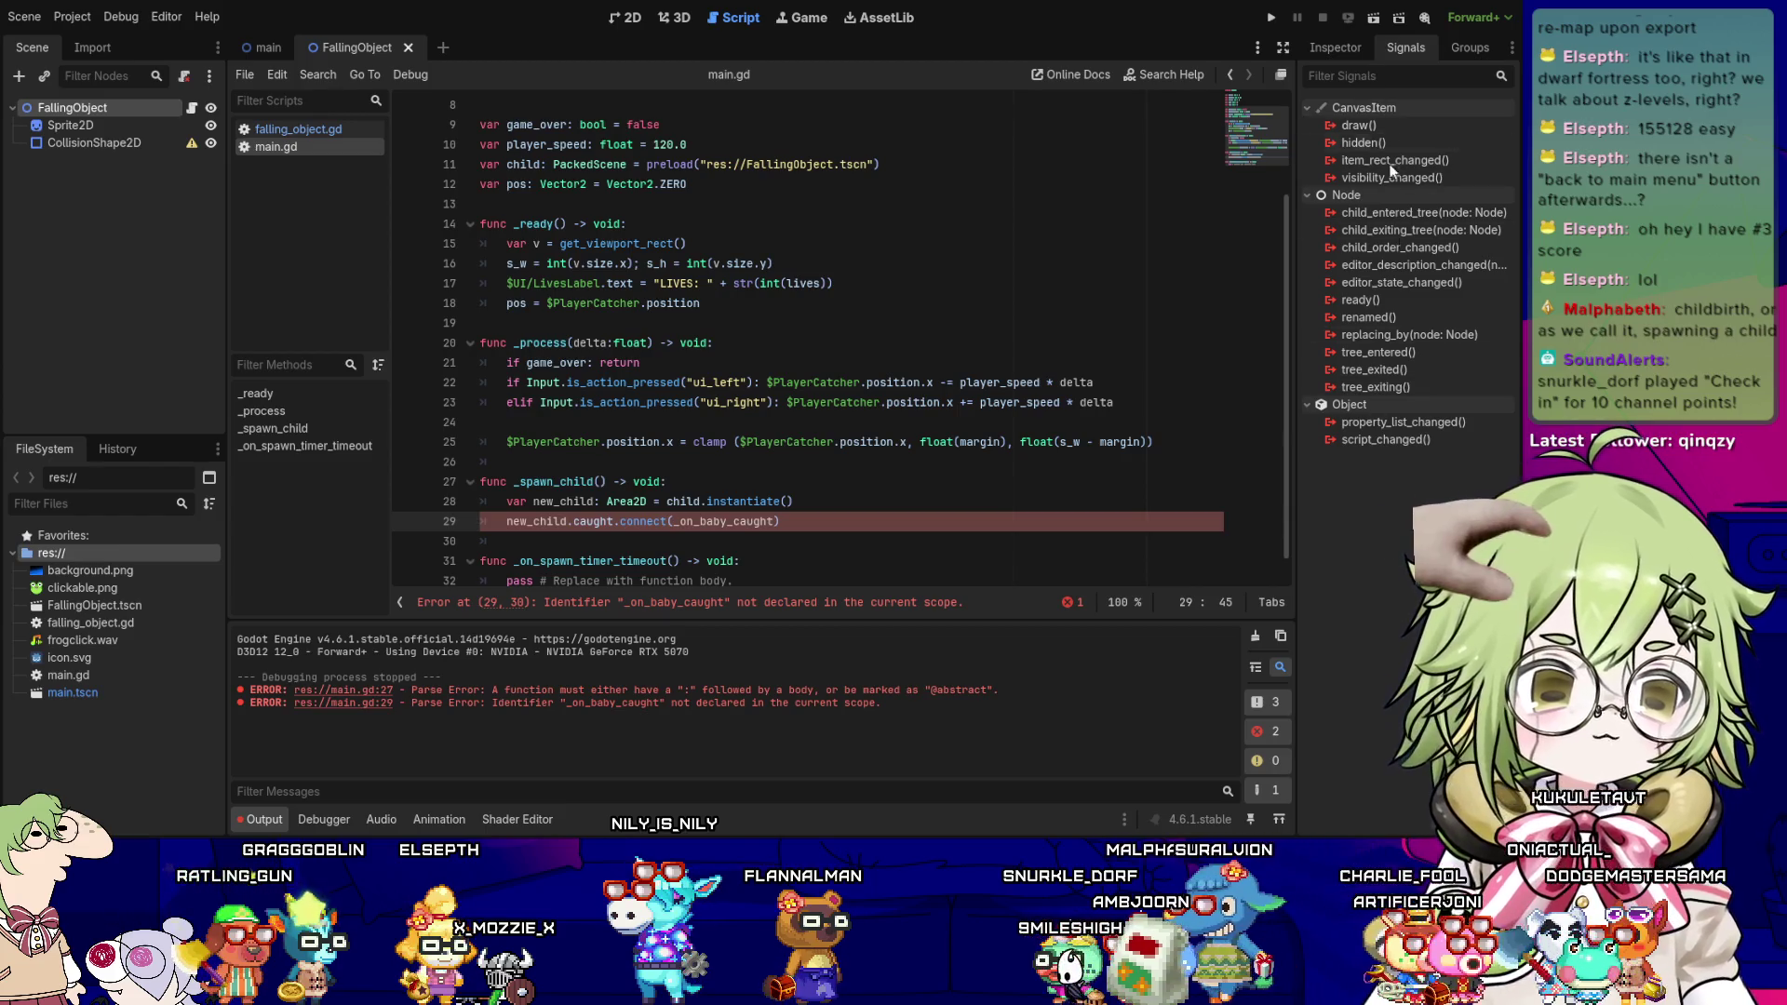
pyautogui.click(279, 130)
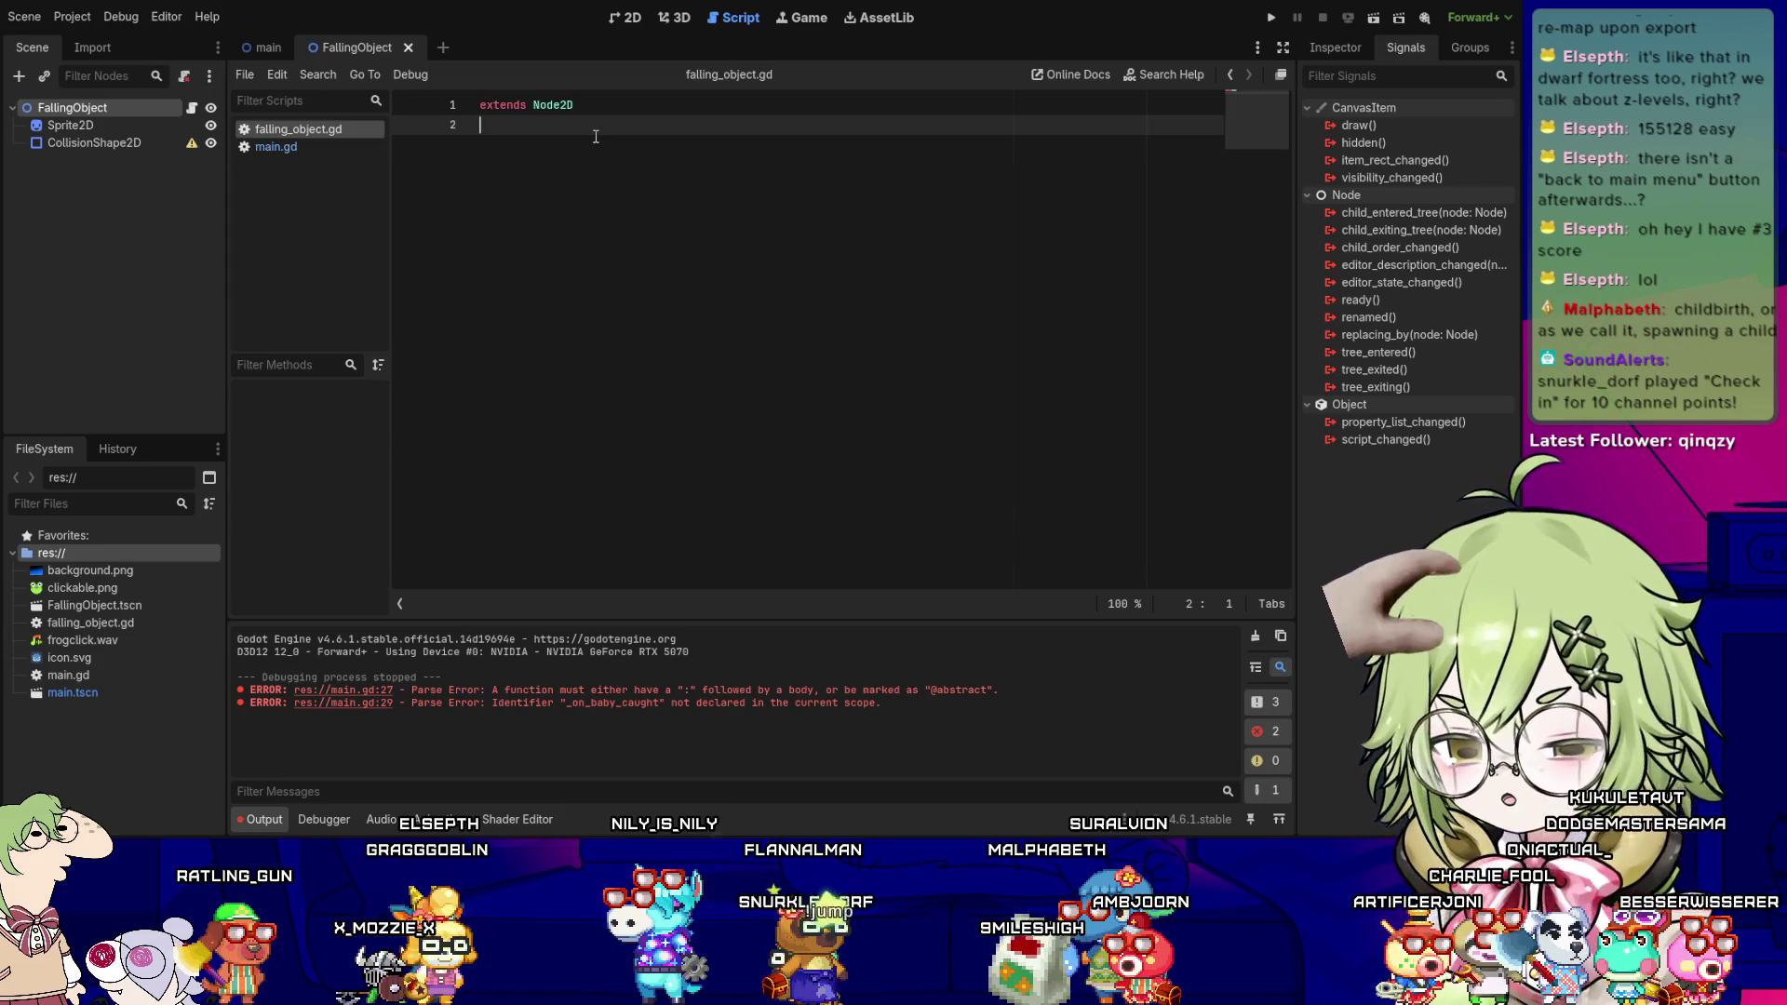
pyautogui.click(270, 147)
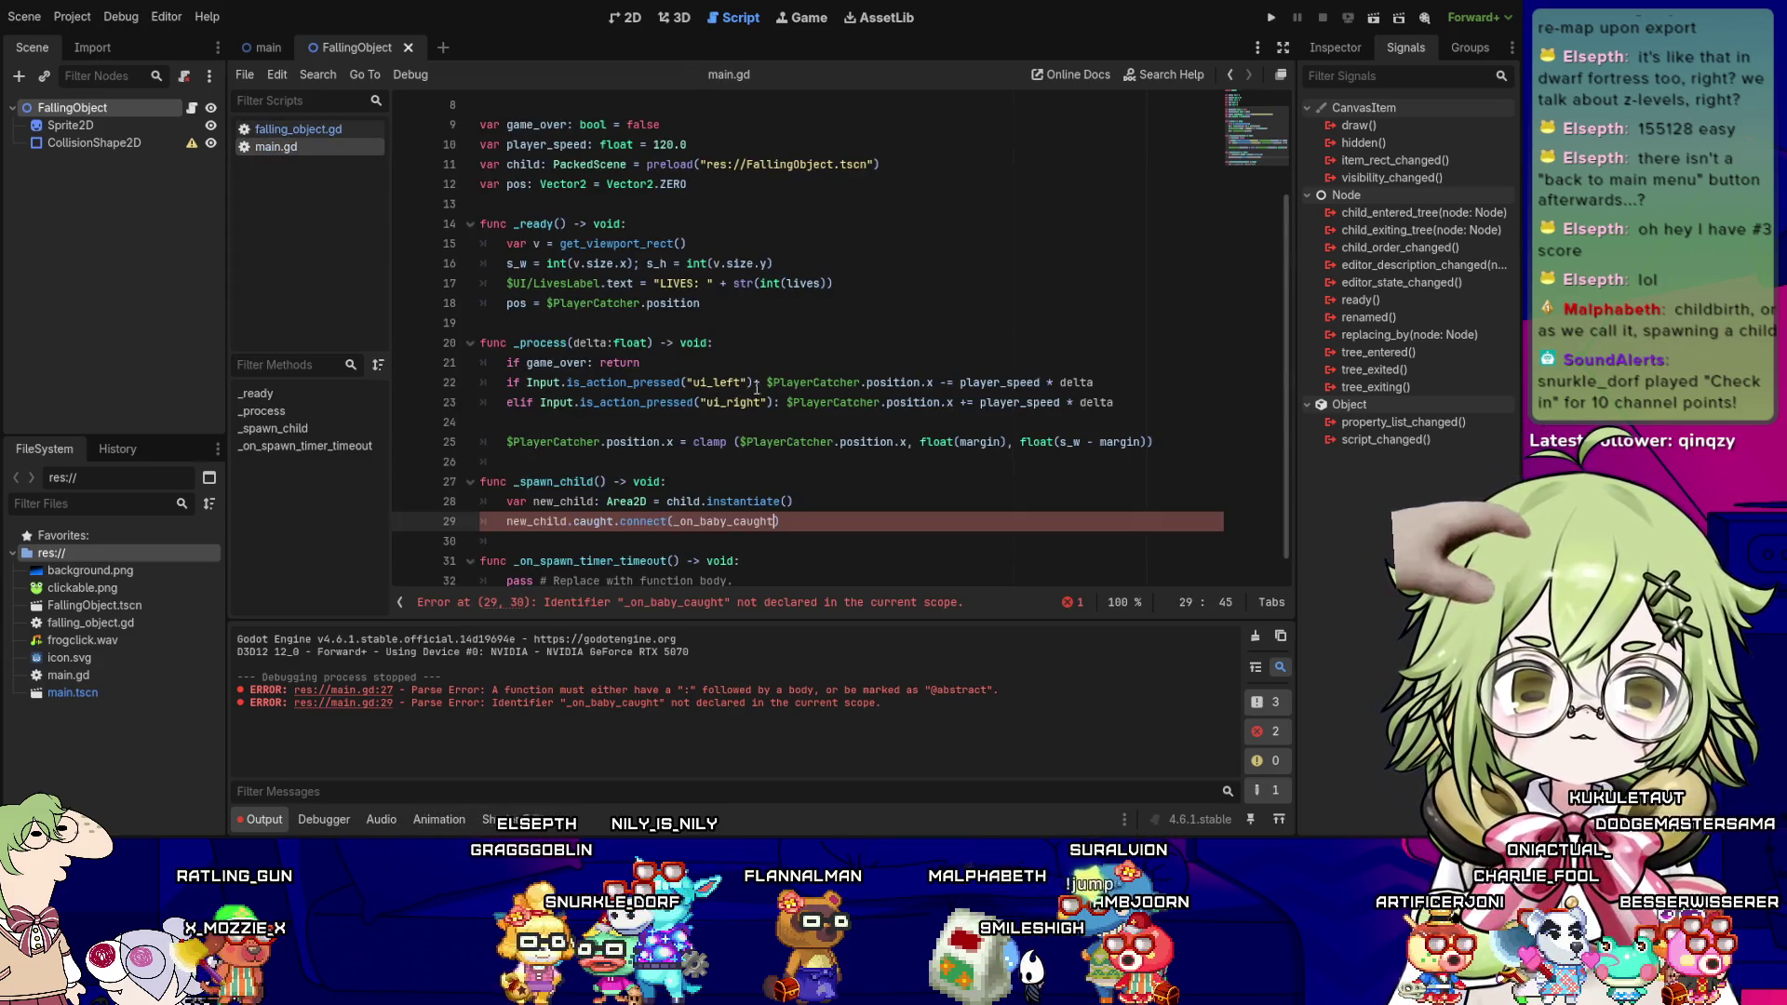
pyautogui.scroll(-1, 756, 387)
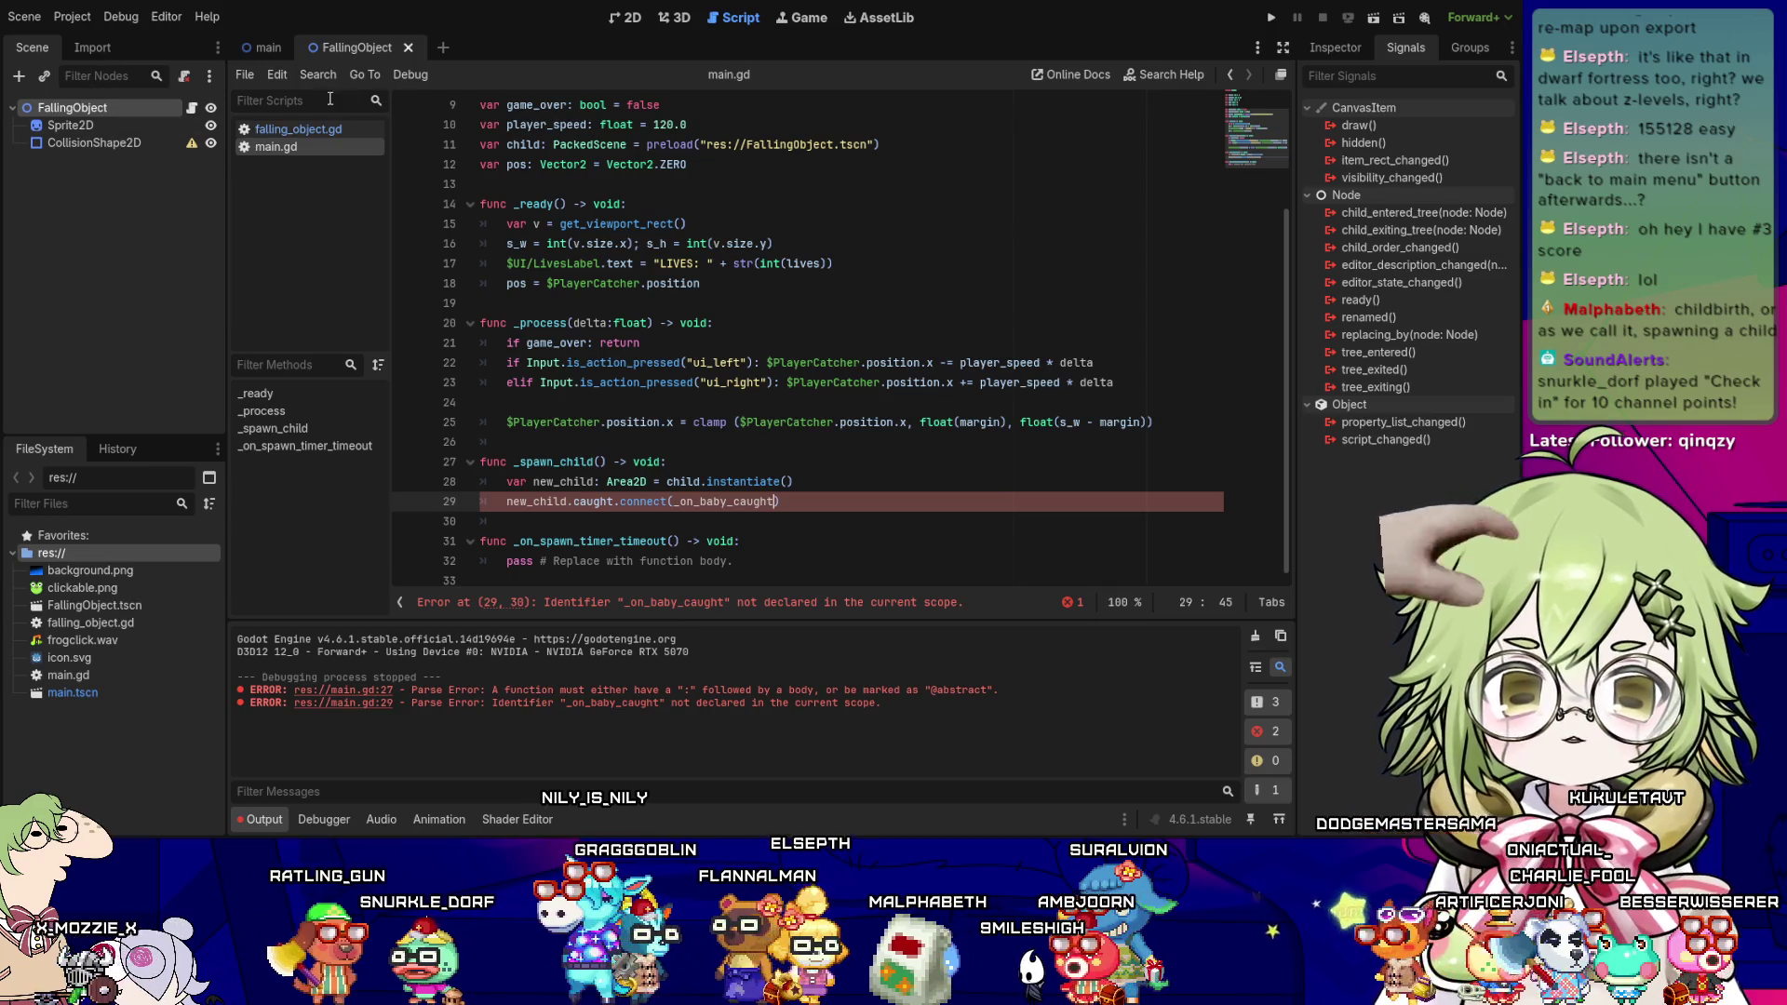
pyautogui.click(307, 129)
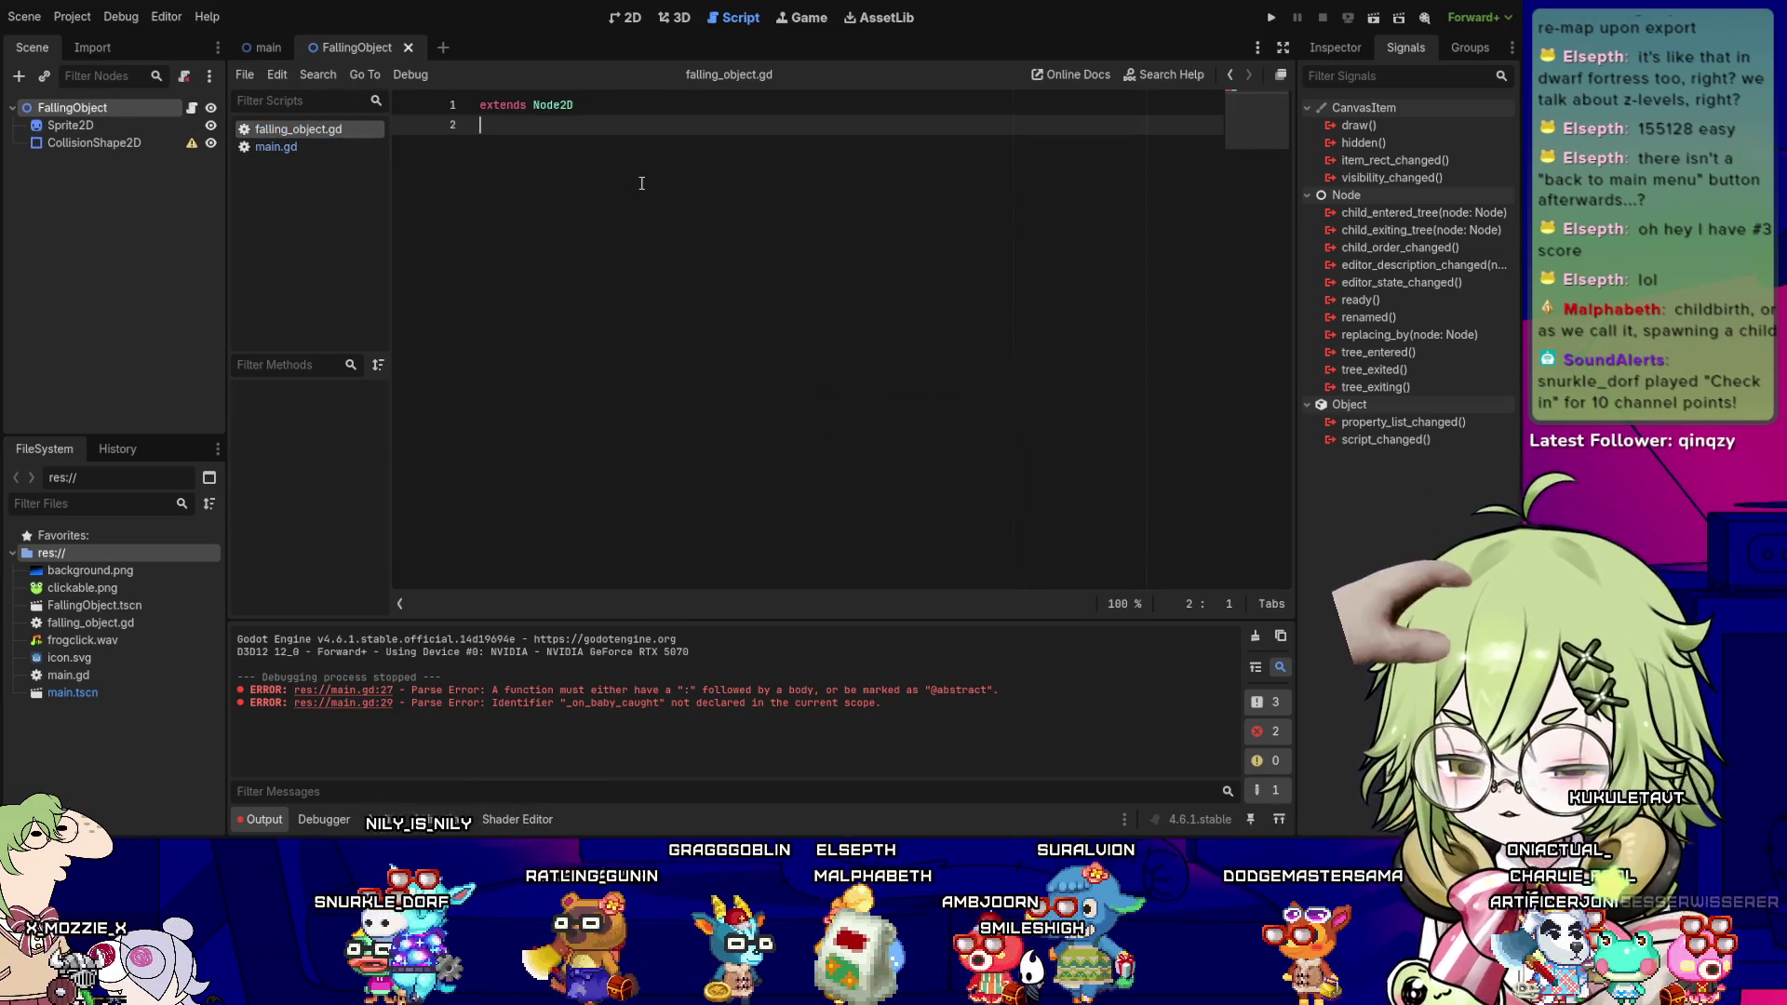
# - Declare var margin: int = 20, var s_w: int = 0 and var s_h: int below extends Node2D, and save
pyautogui.press('Return')
pyautogui.write('va')
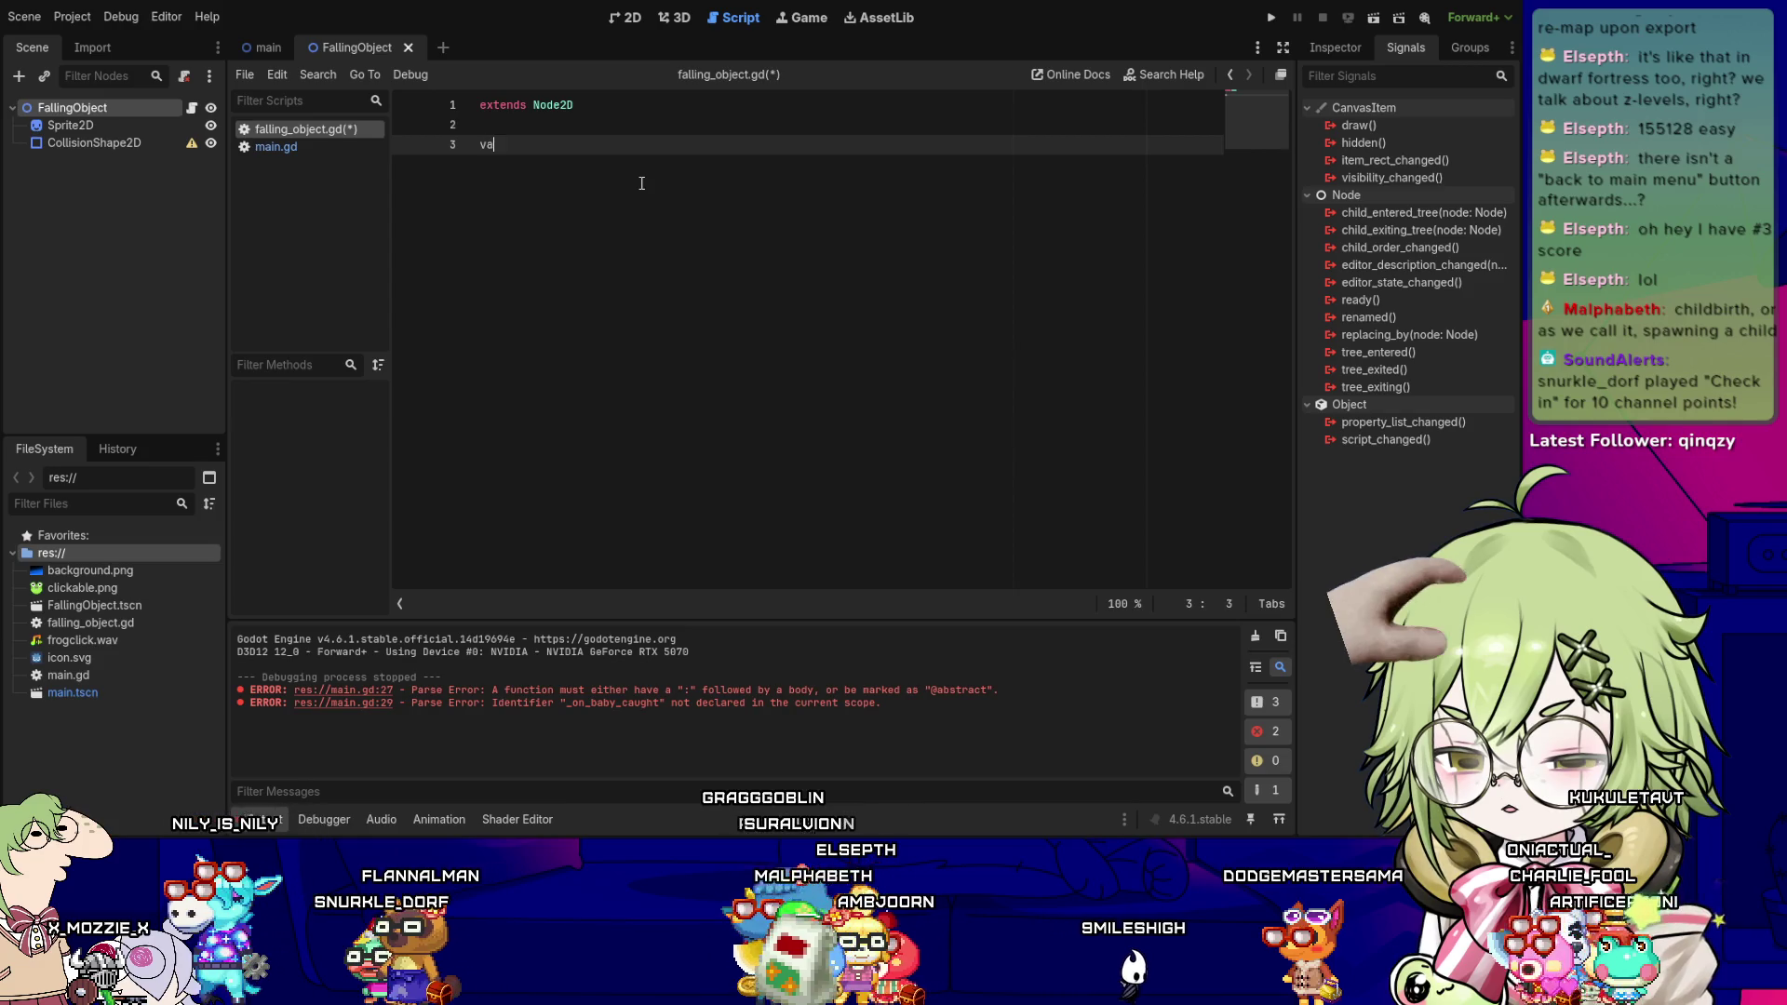
pyautogui.write('r margin')
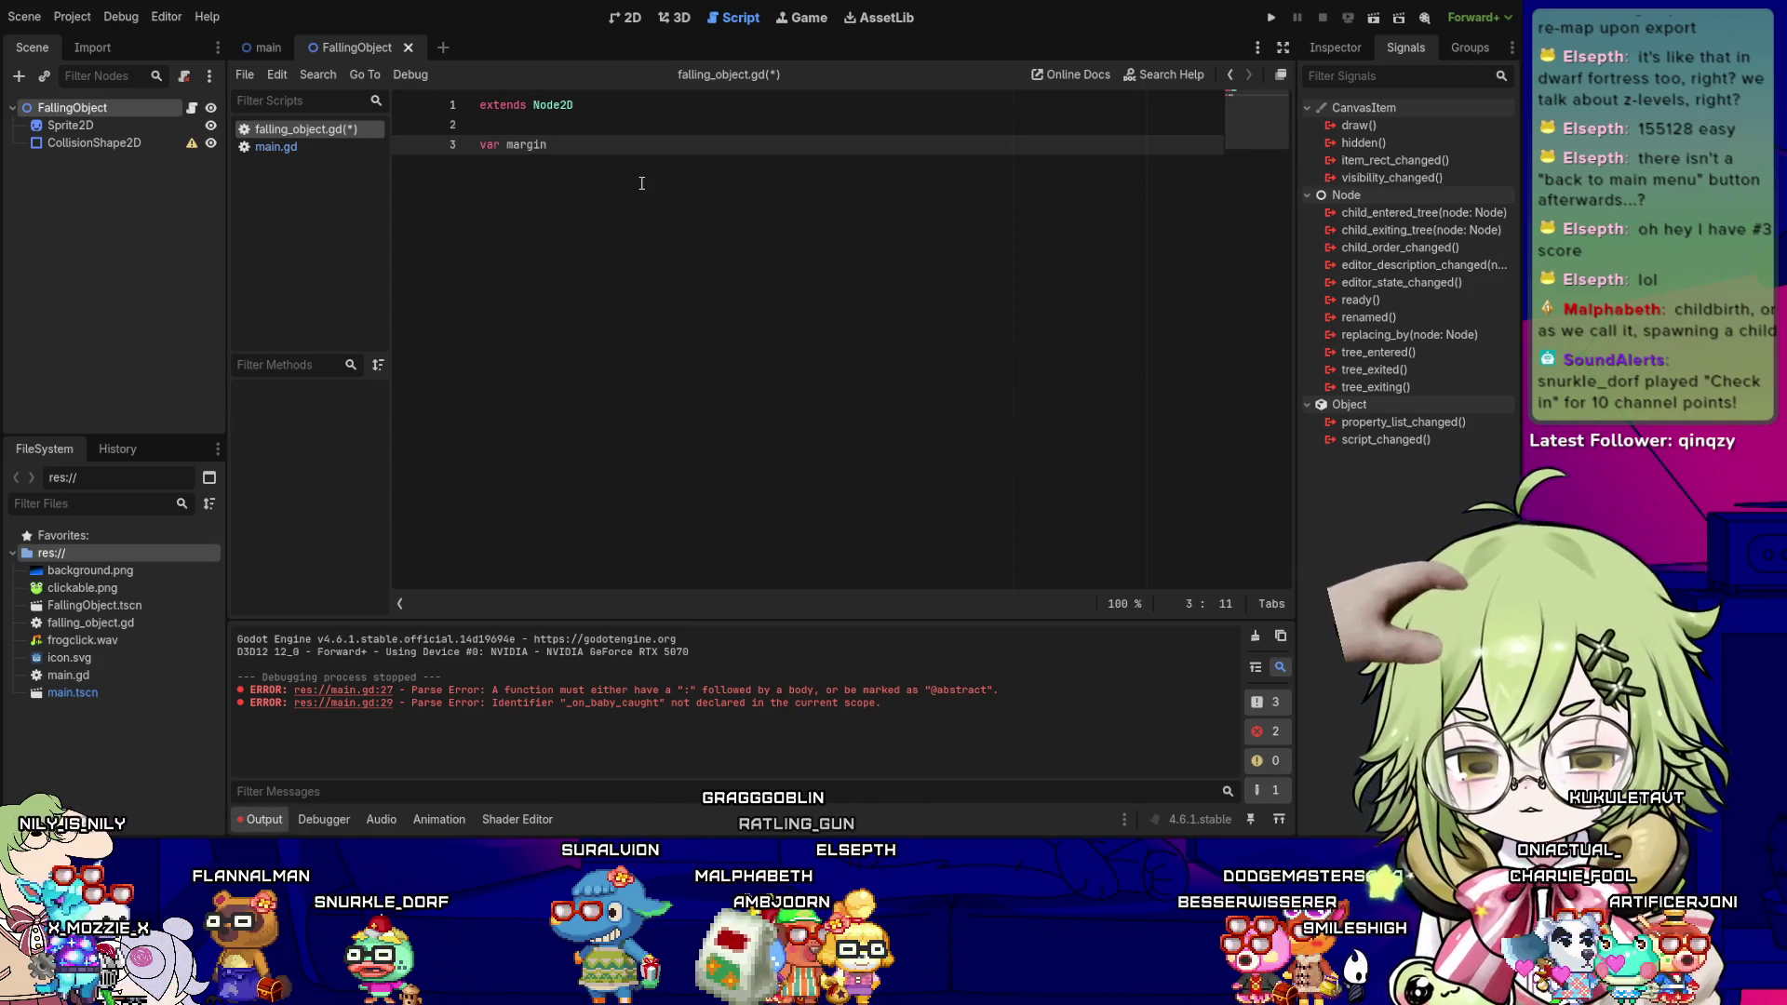
pyautogui.write(': int = 290')
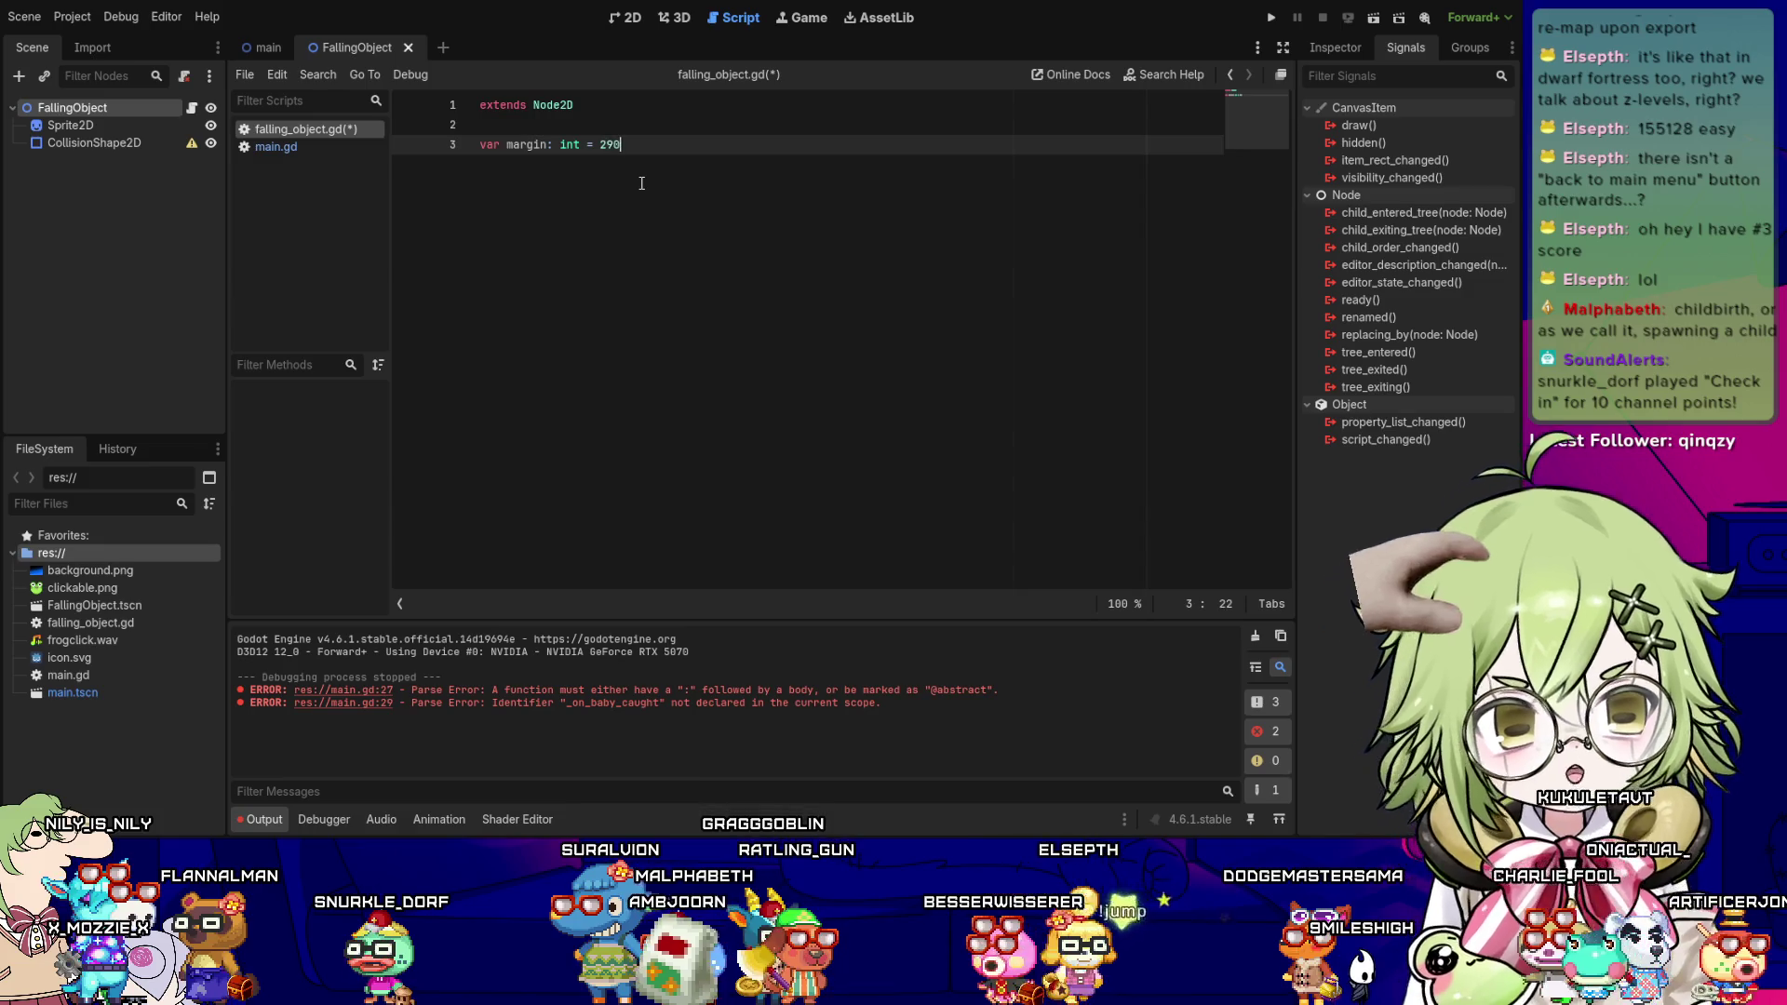
pyautogui.press('Return')
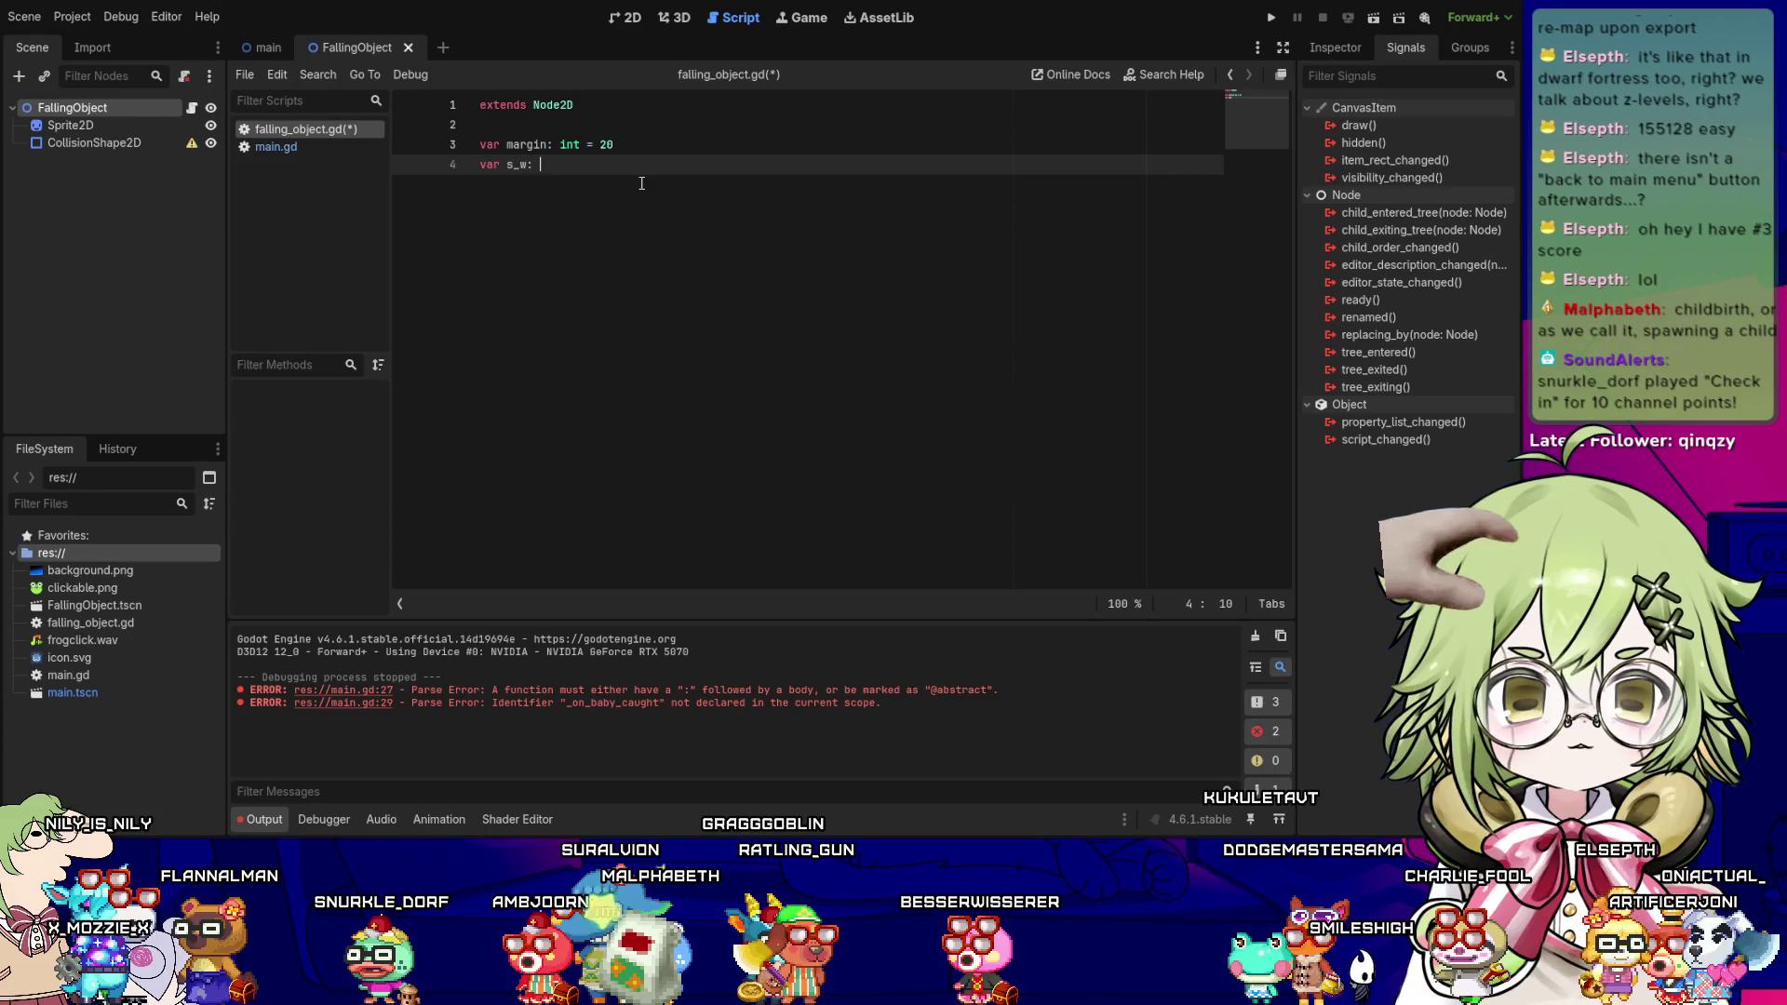
pyautogui.write('int = 0')
pyautogui.press('Return')
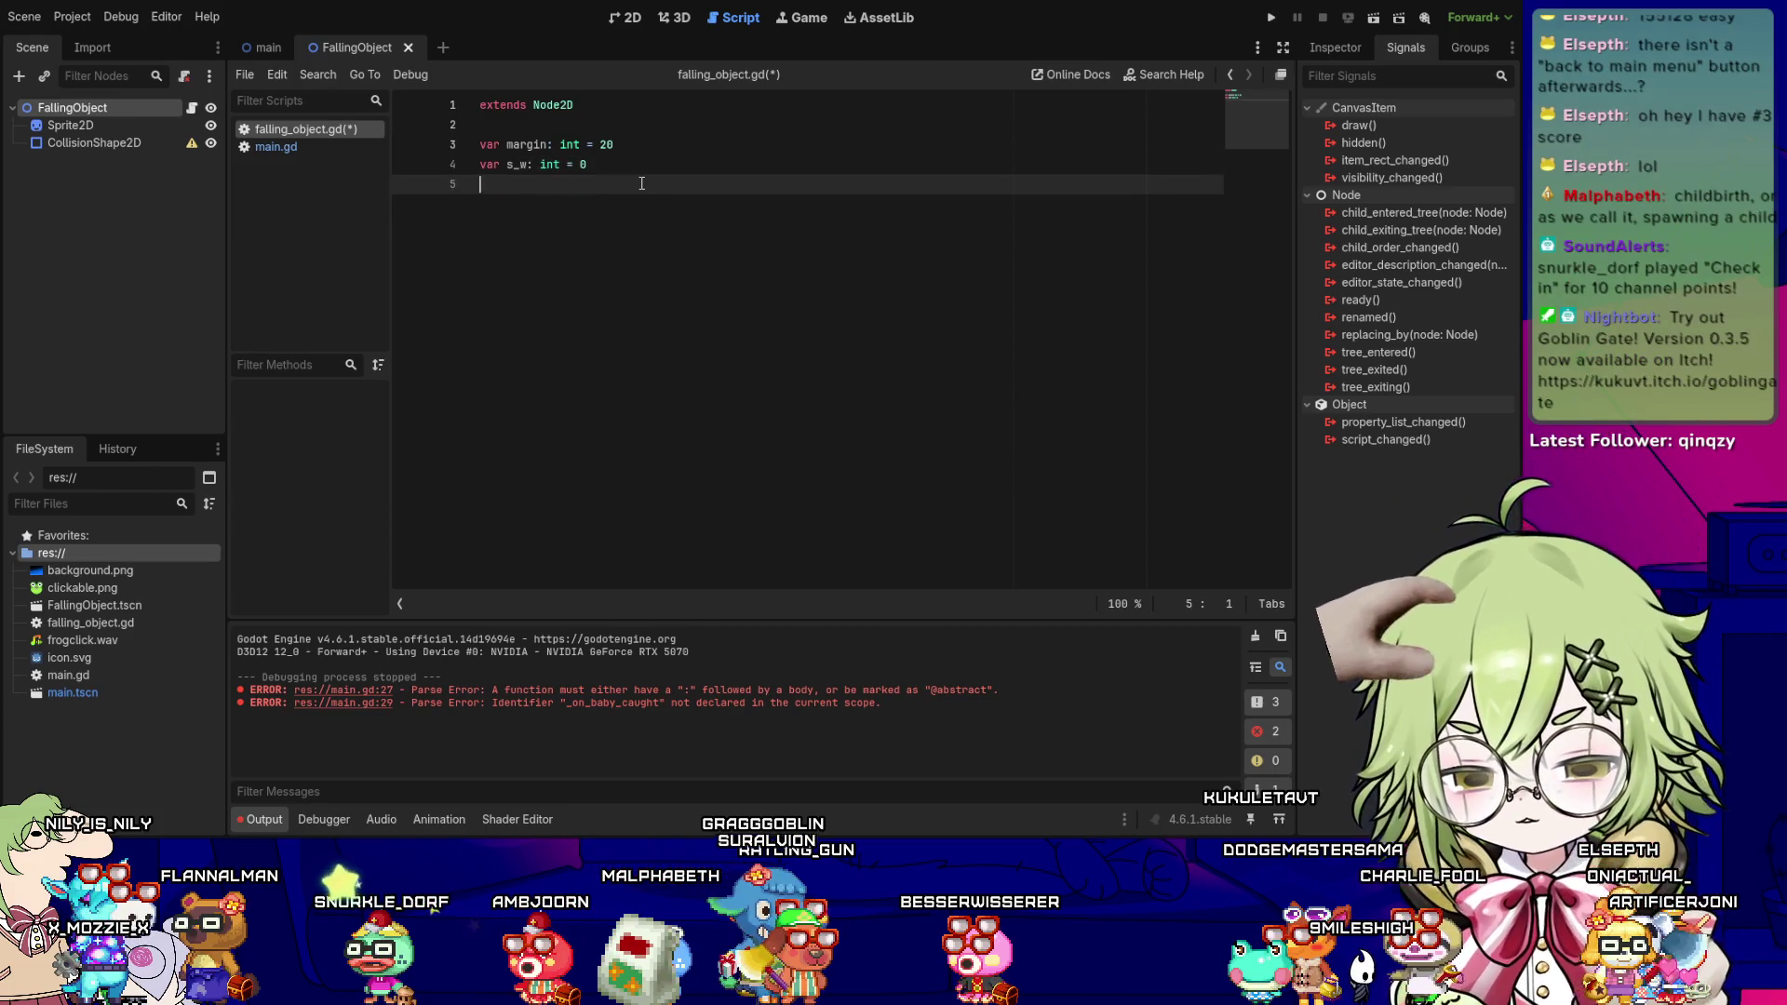
pyautogui.write('var')
pyautogui.press('BackSpace')
pyautogui.press('BackSpace')
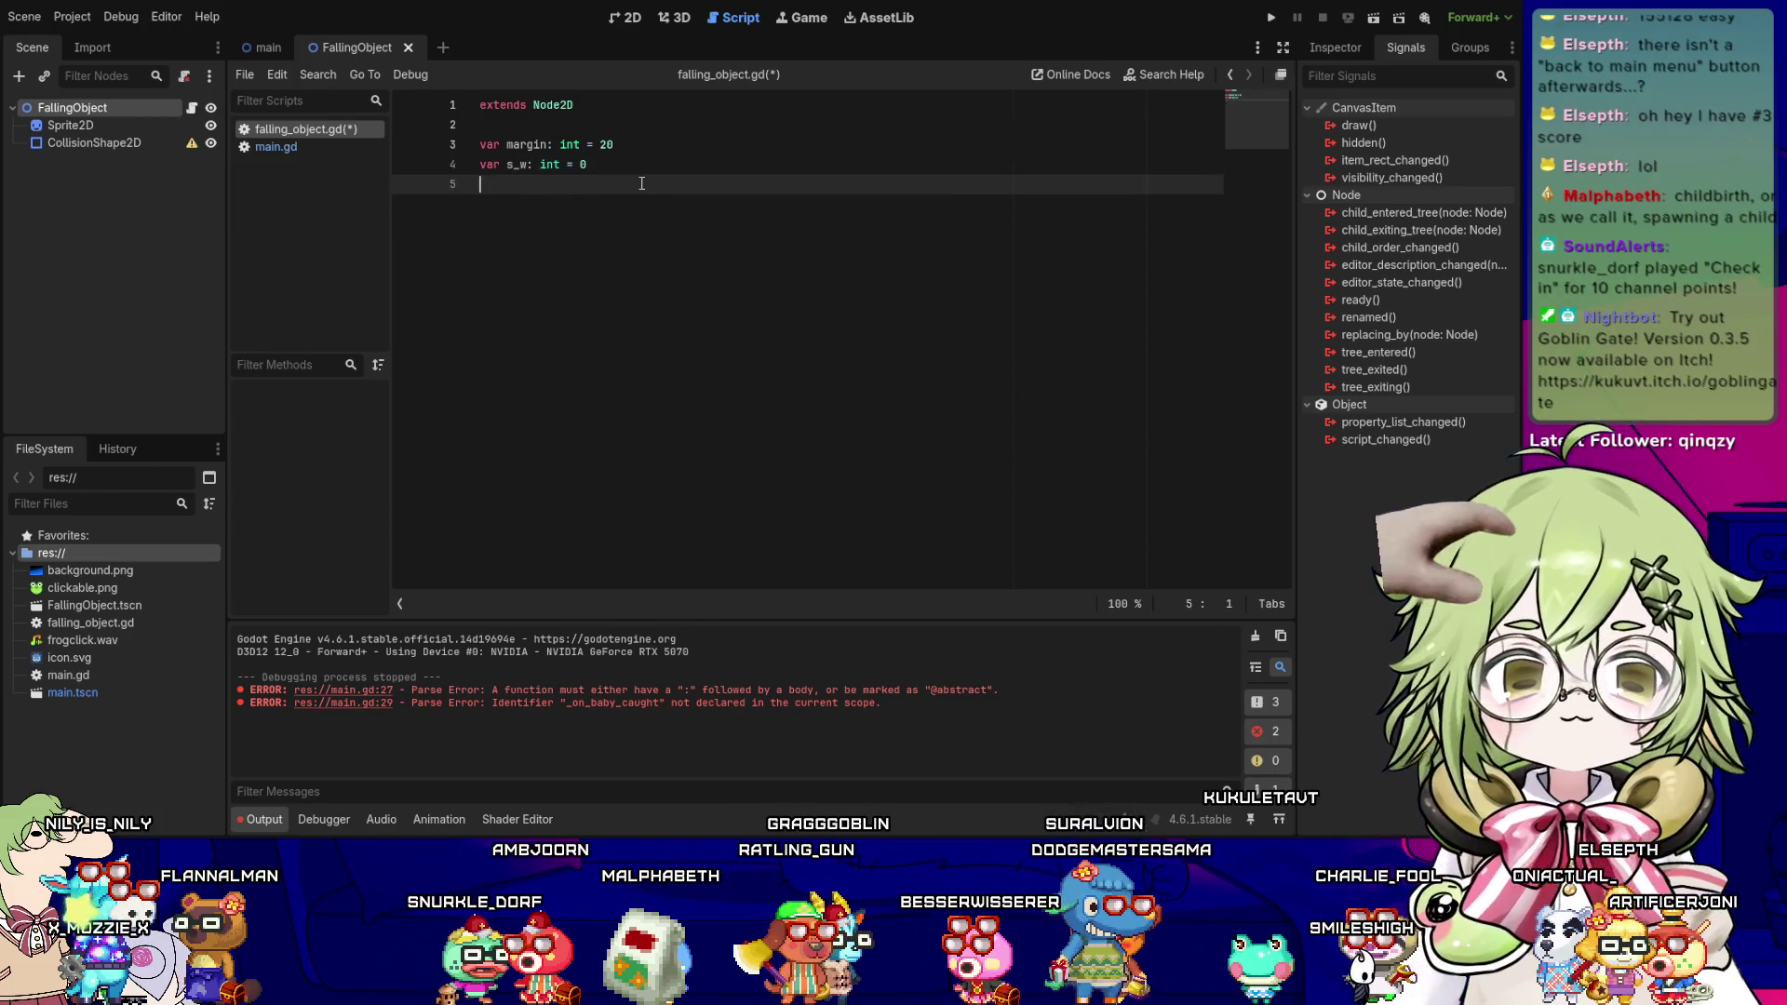
pyautogui.write('var s_')
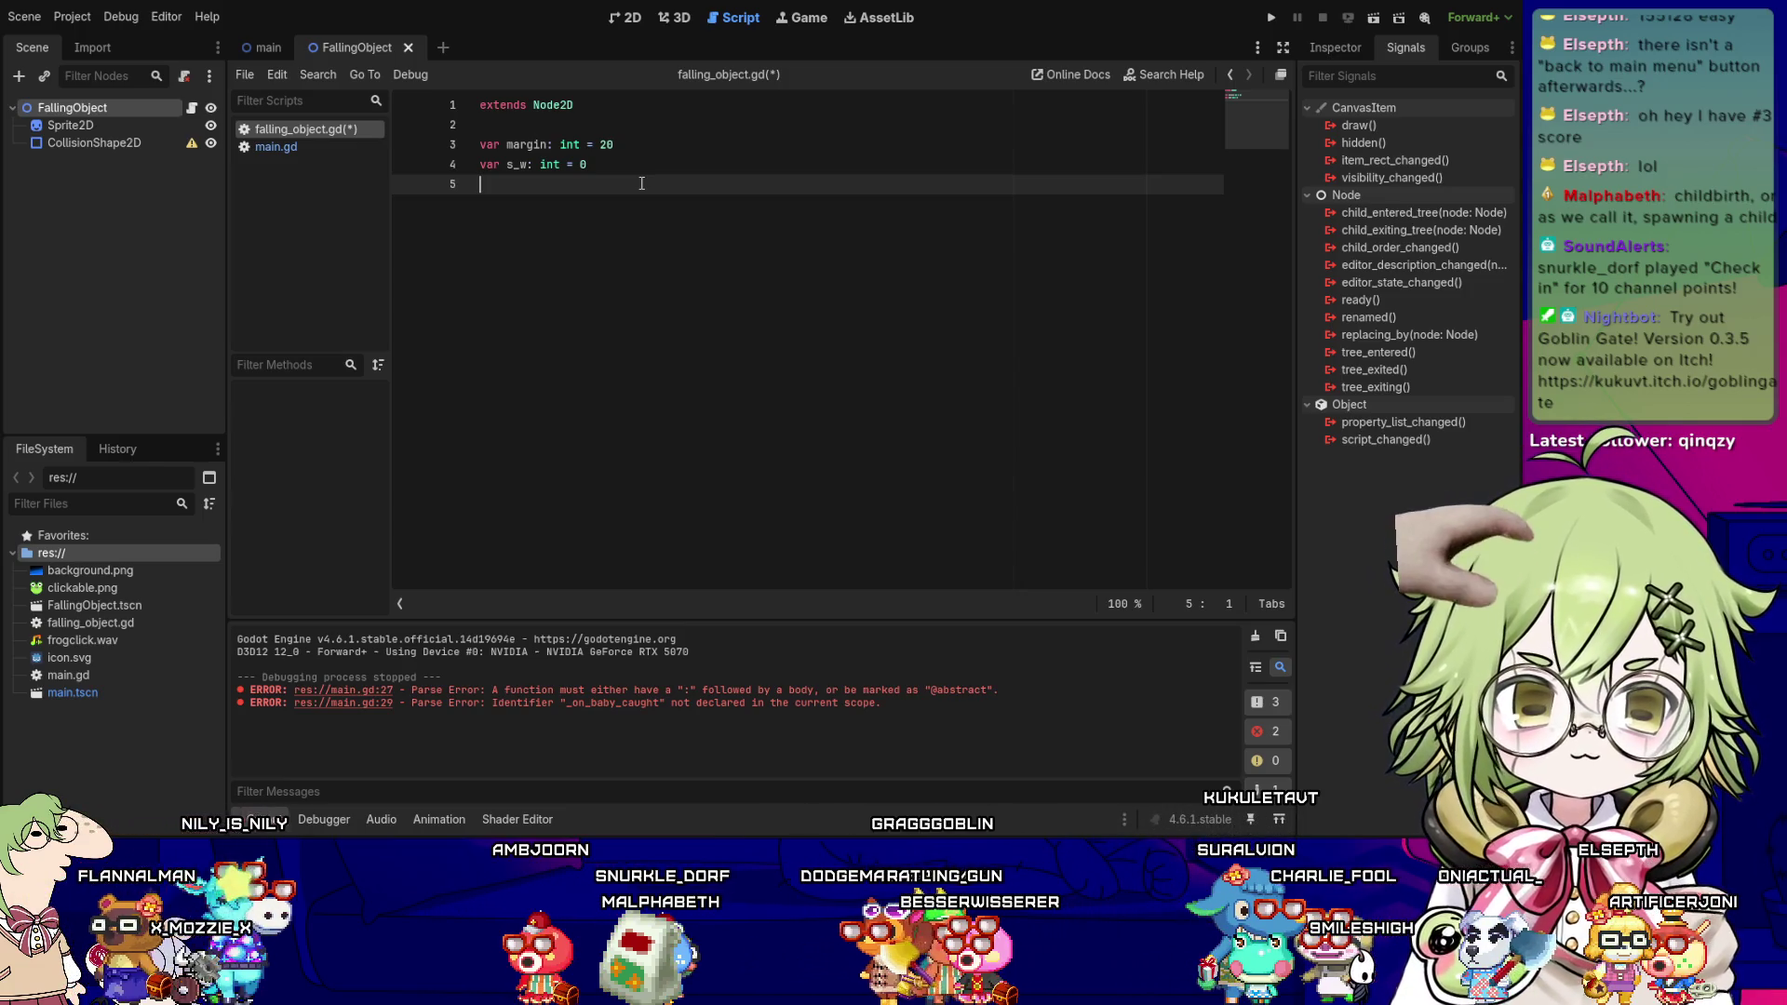
pyautogui.write('h:')
pyautogui.hotkey('ctrl', 's')
pyautogui.write('int = 0')
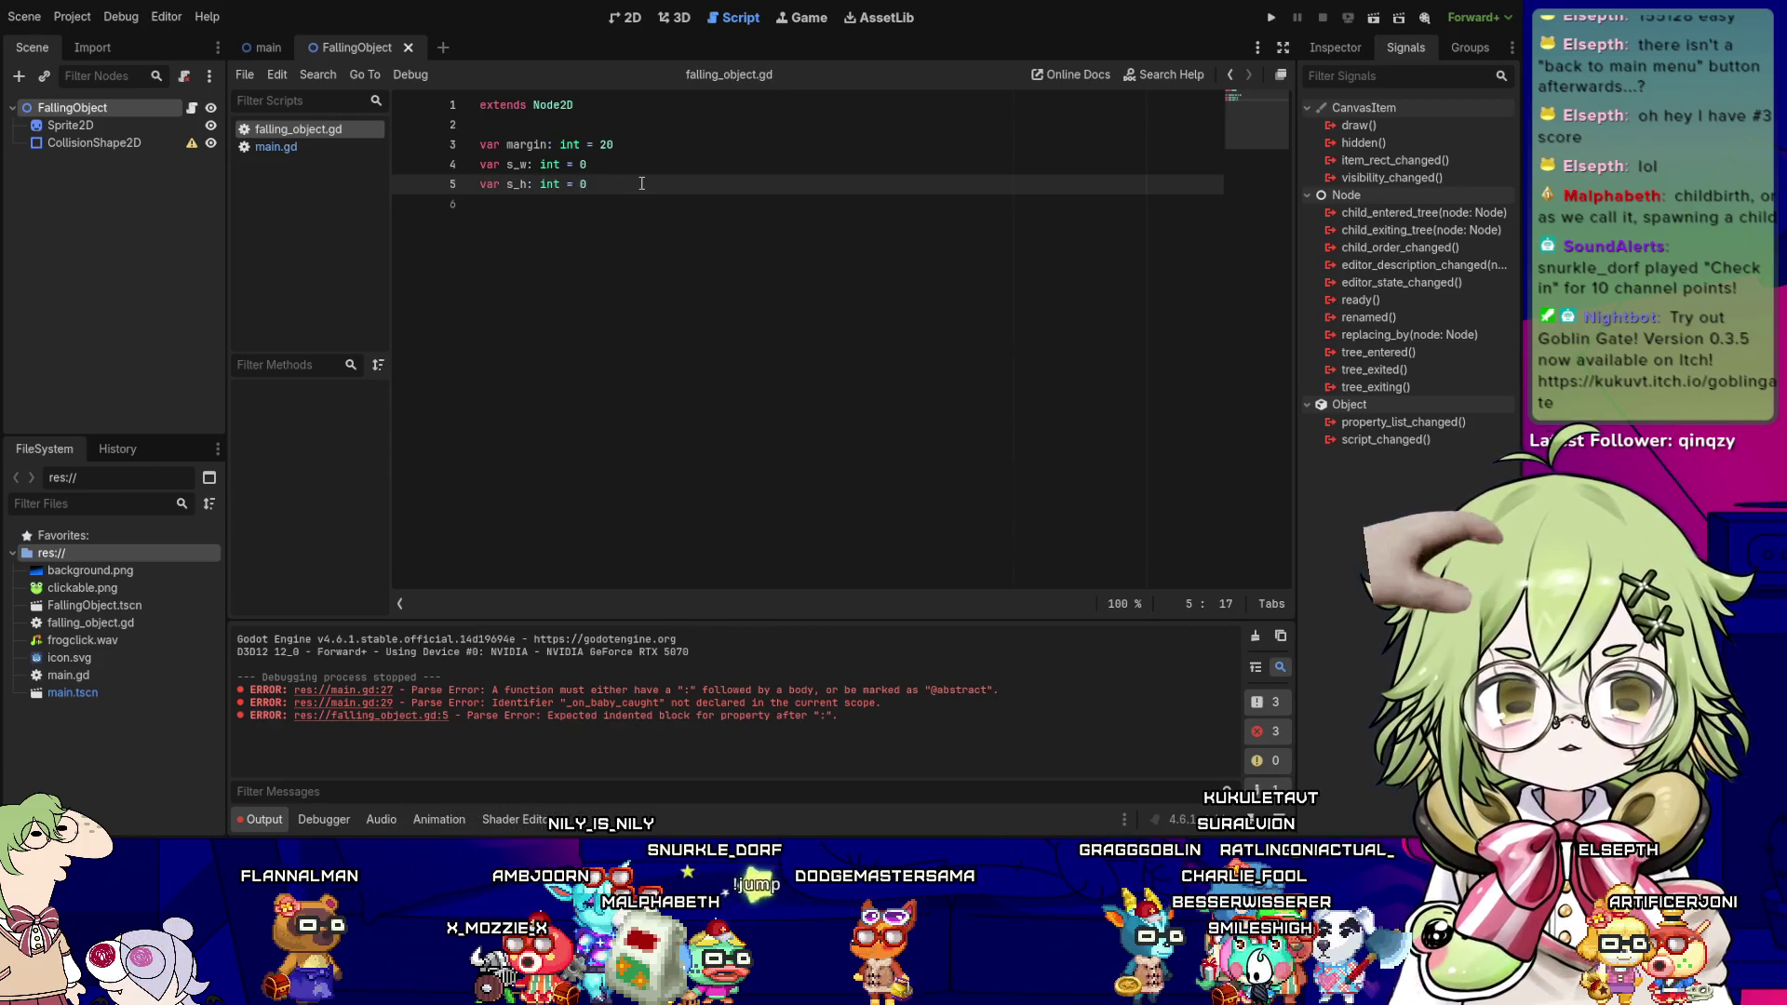
pyautogui.press('Return')
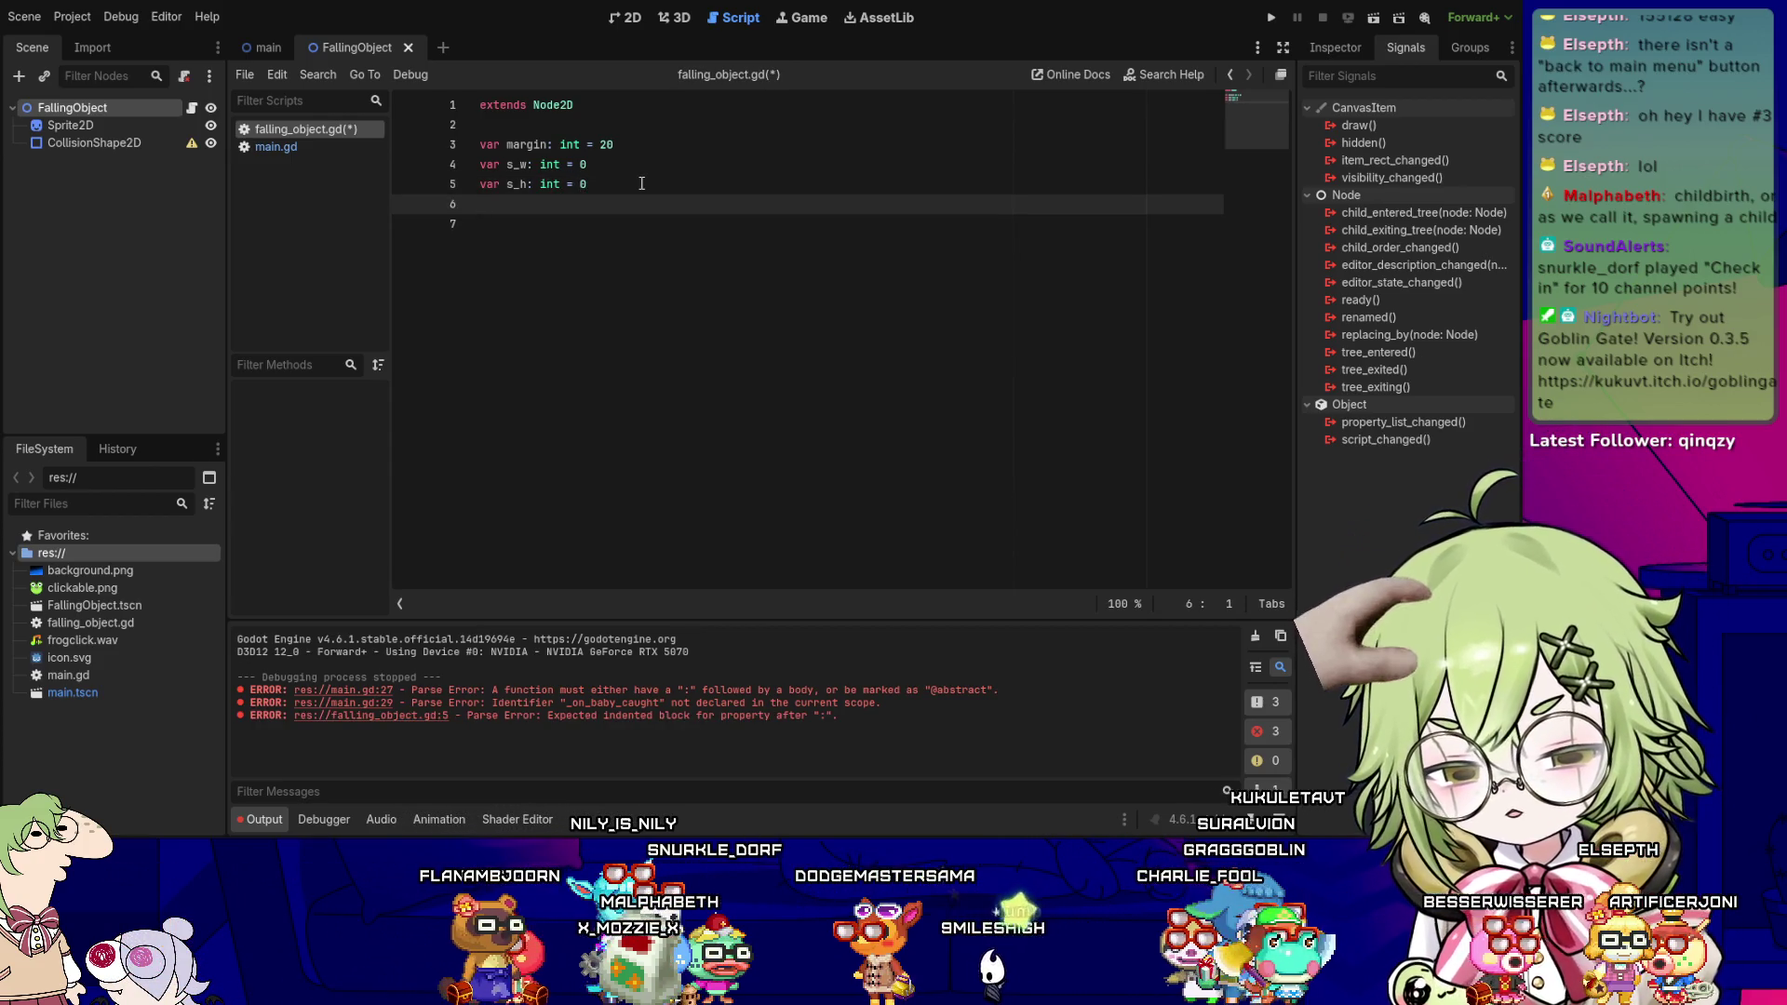
# - Put the margin, s_w and s_h declarations on separate lines, removing the stray space and extra blank line
pyautogui.press('Up')
pyautogui.press('Up')
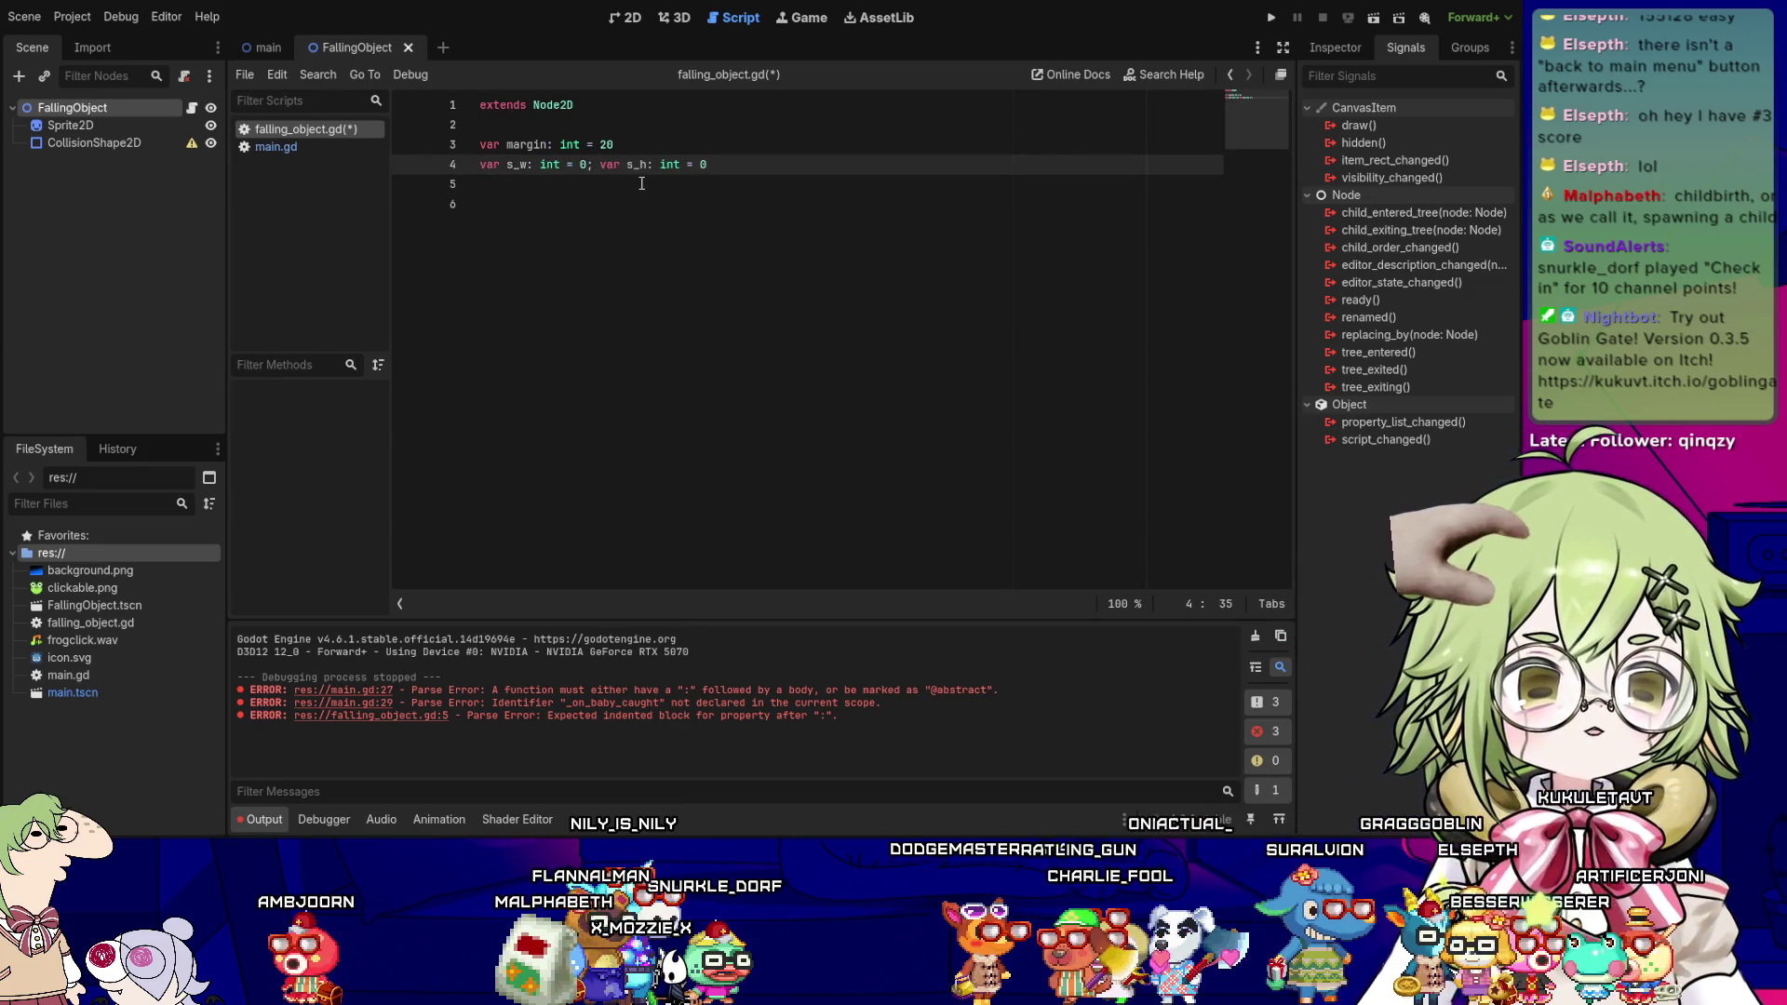
pyautogui.press('Up')
pyautogui.press('Delete')
pyautogui.press('End')
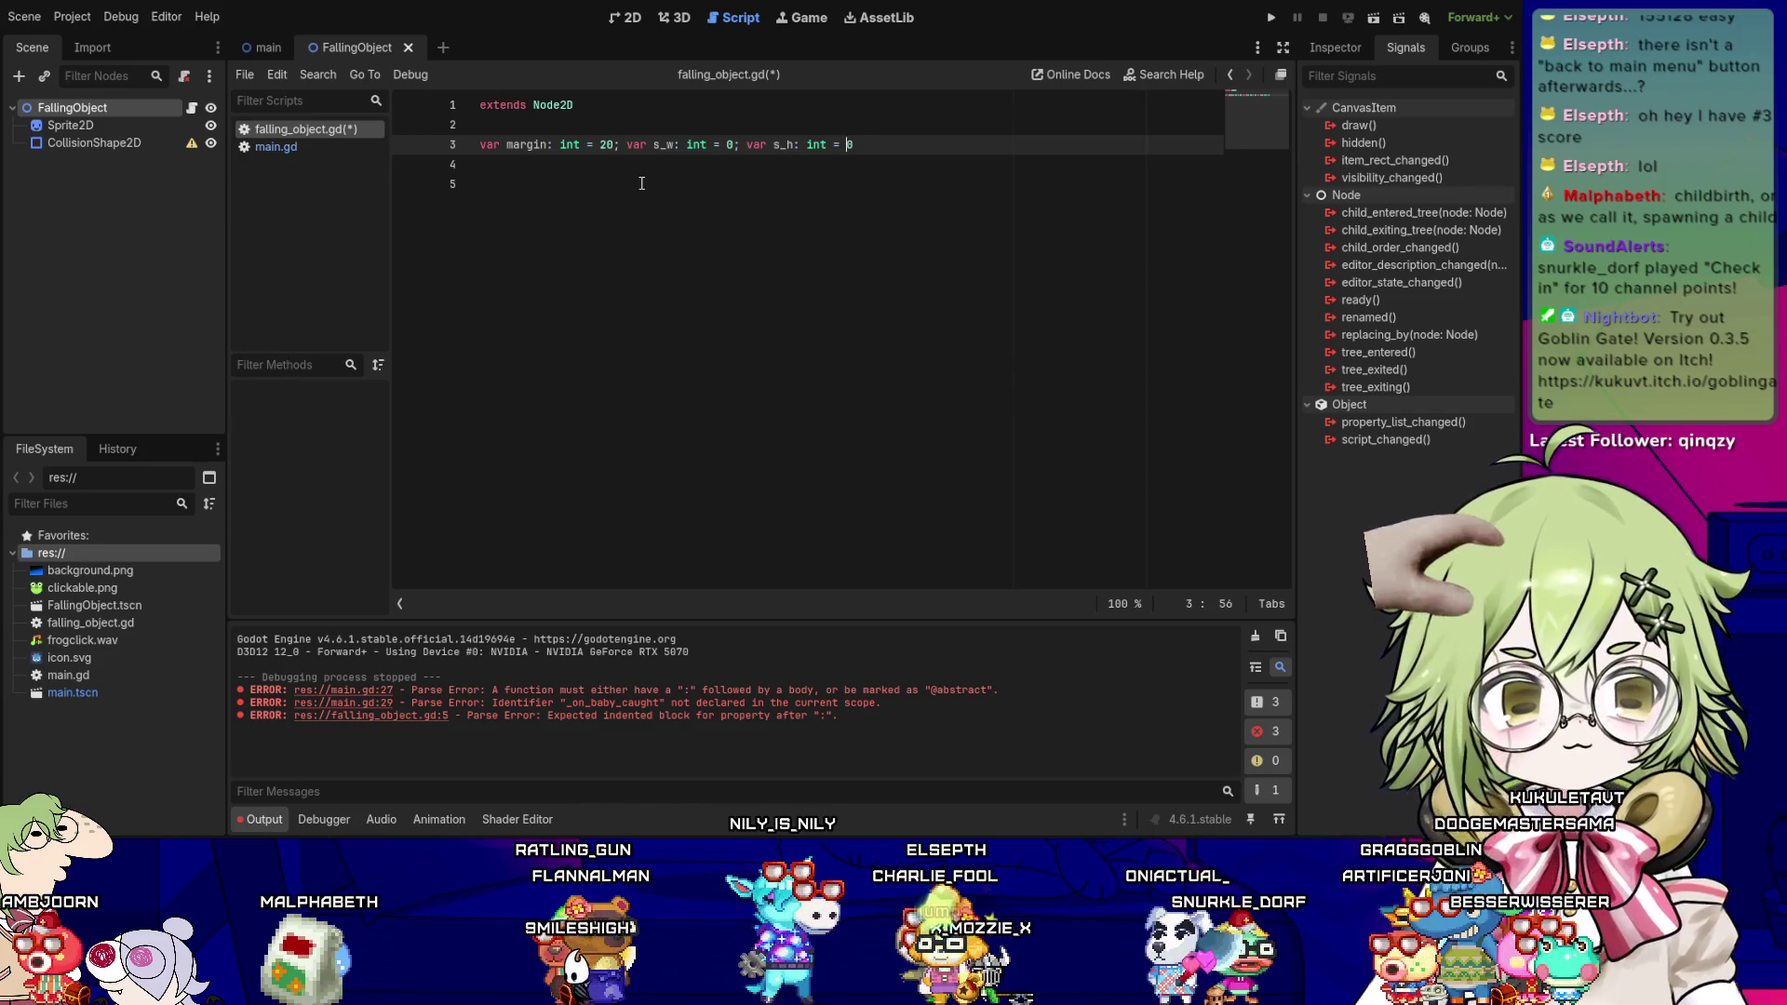
pyautogui.press('Left')
pyautogui.press('Left')
pyautogui.press('Left')
pyautogui.press('BackSpace')
pyautogui.press('Return')
pyautogui.press('Up')
pyautogui.press('End')
pyautogui.press('Down')
pyautogui.press('Home')
pyautogui.press('BackSpace')
pyautogui.press('Up')
pyautogui.press('End')
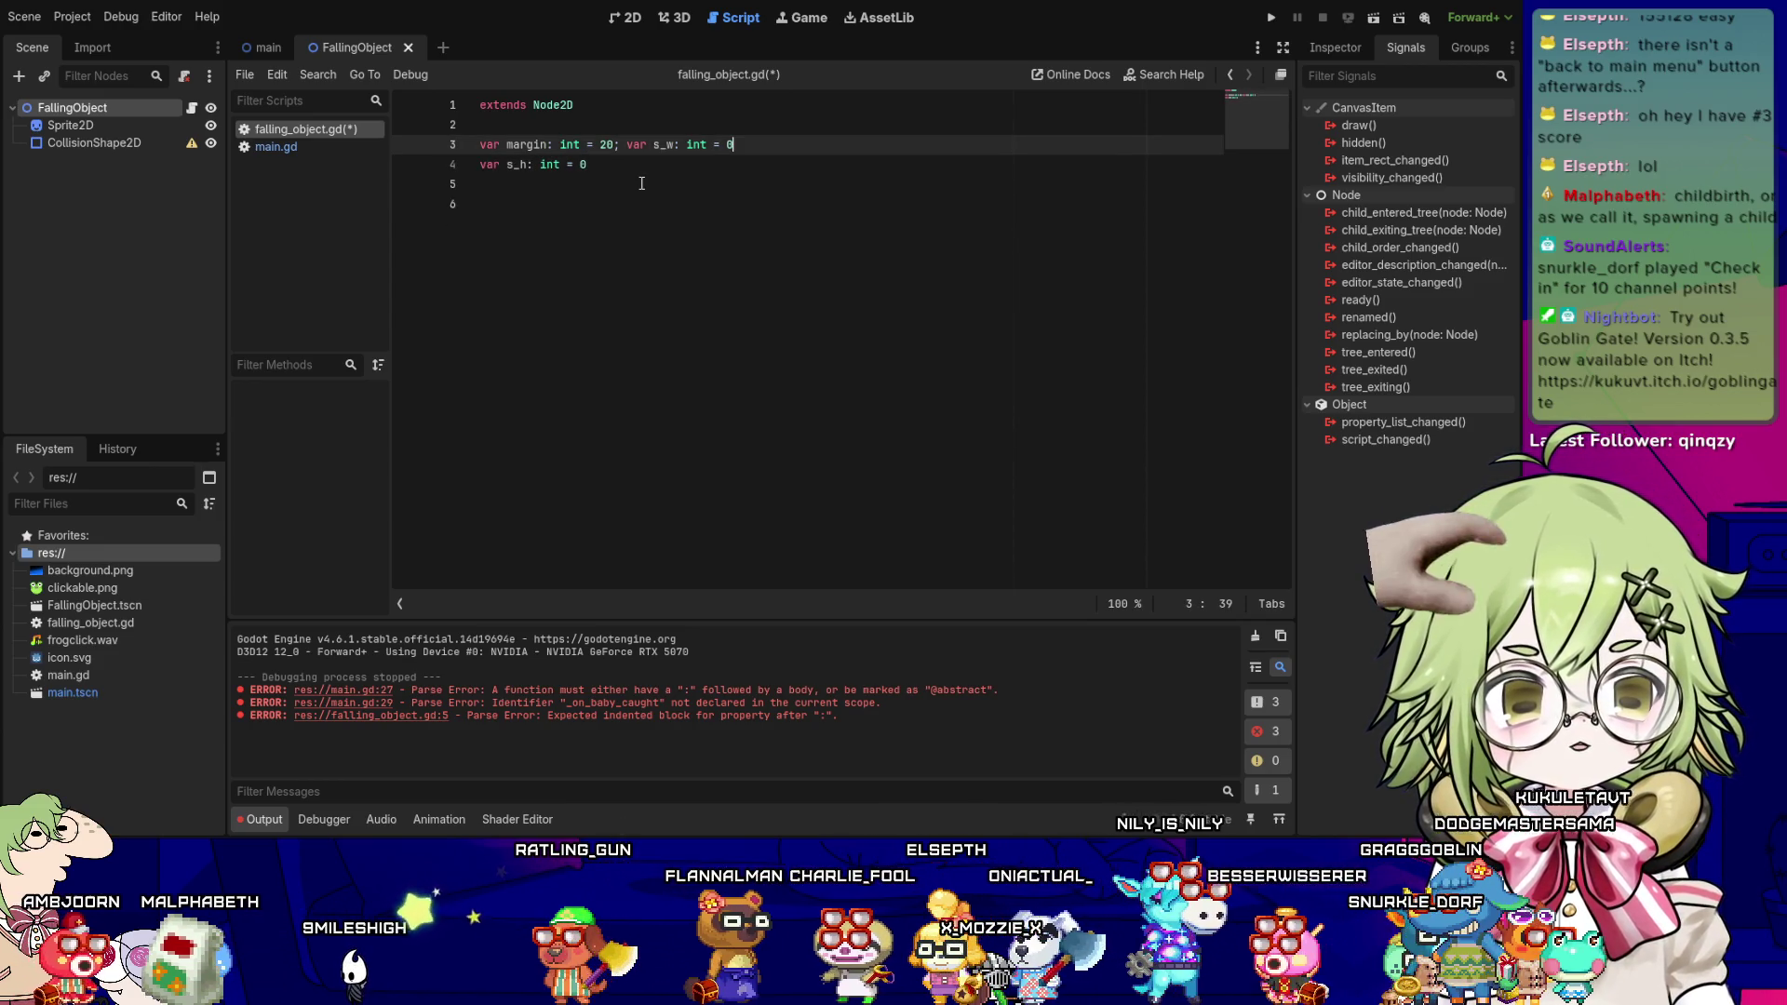
pyautogui.press('Left')
pyautogui.press('Left')
pyautogui.press('Left')
pyautogui.press('BackSpace')
pyautogui.press('Delete')
pyautogui.press('Return')
pyautogui.press('Down')
pyautogui.press('Down')
pyautogui.press('Down')
pyautogui.press('BackSpace')
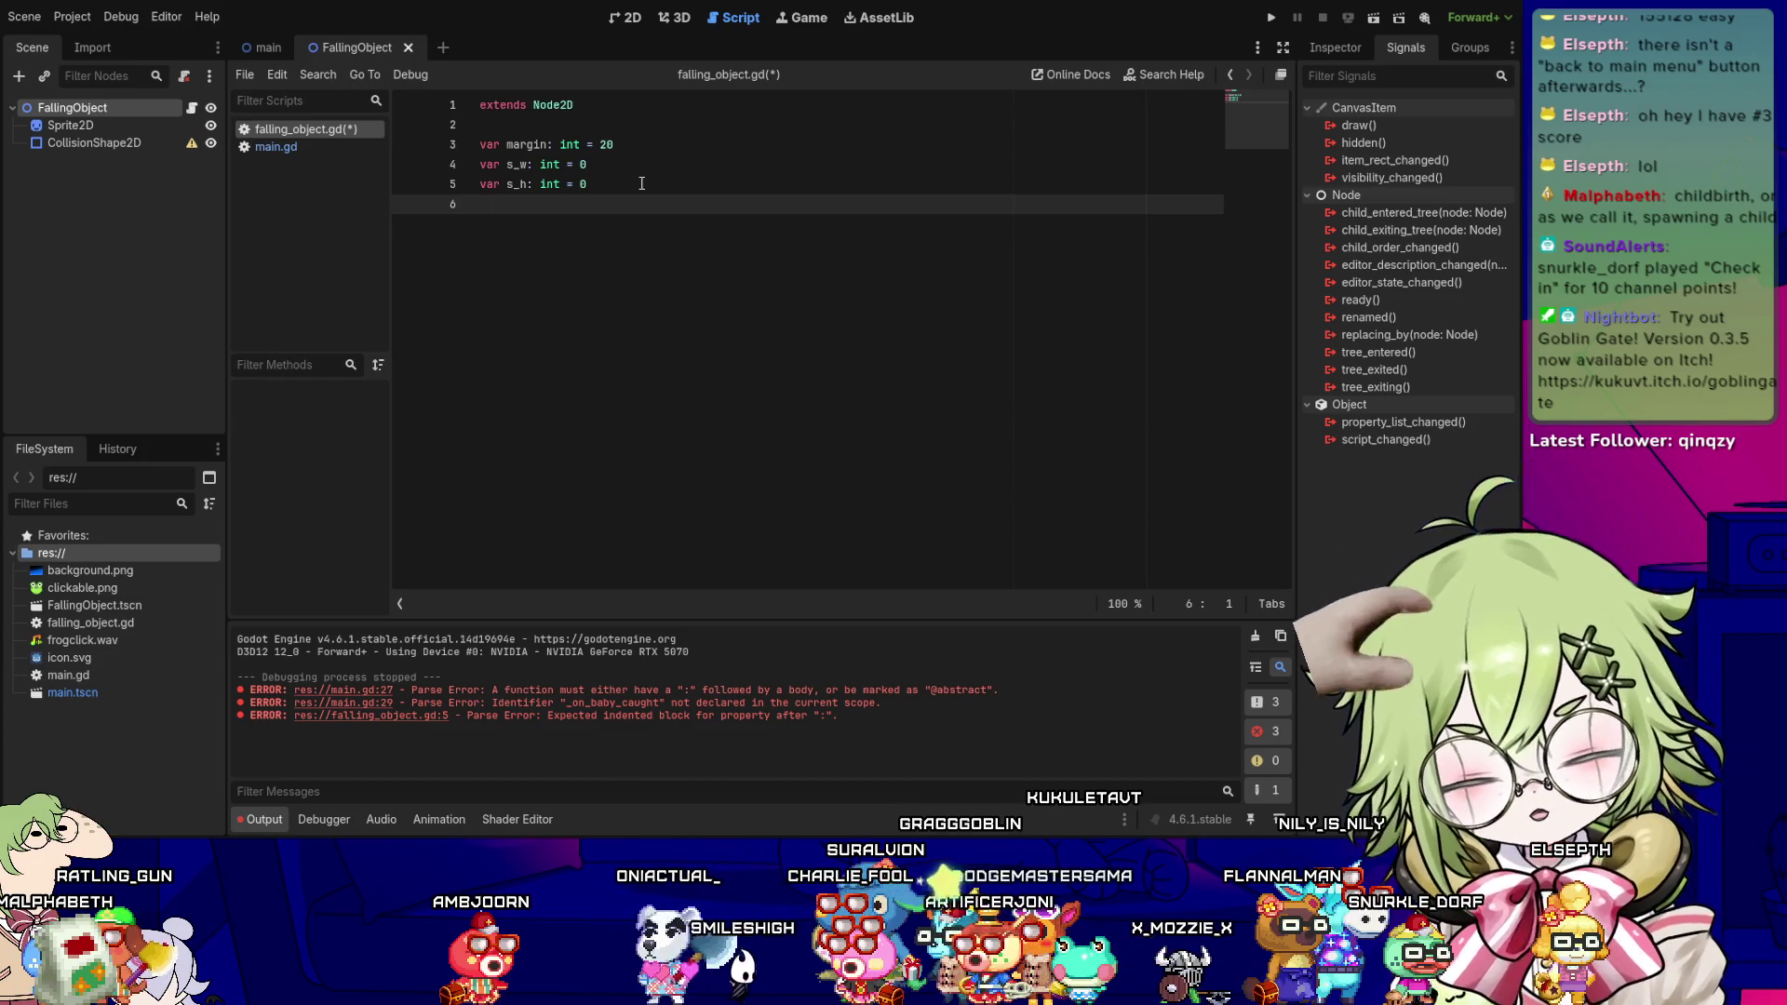
# - Add the declaration var fall_speed: float = 100.0 below the other variables
pyautogui.write('var fall_')
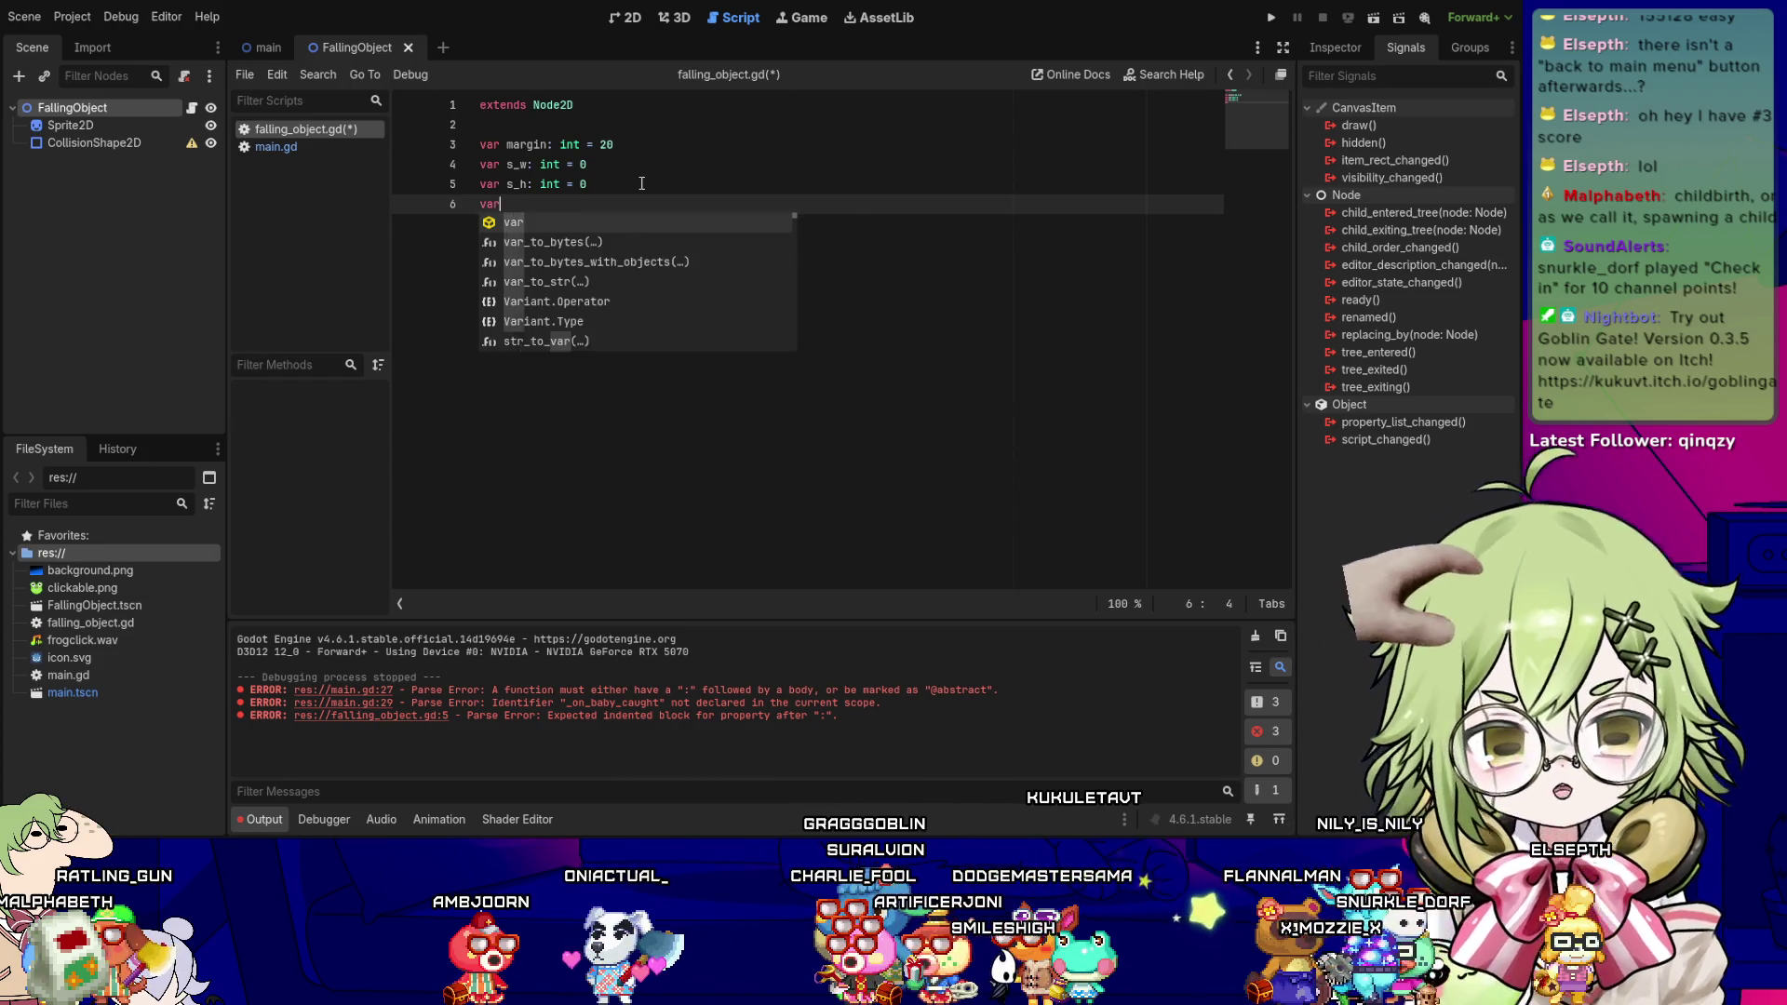
pyautogui.write('speed')
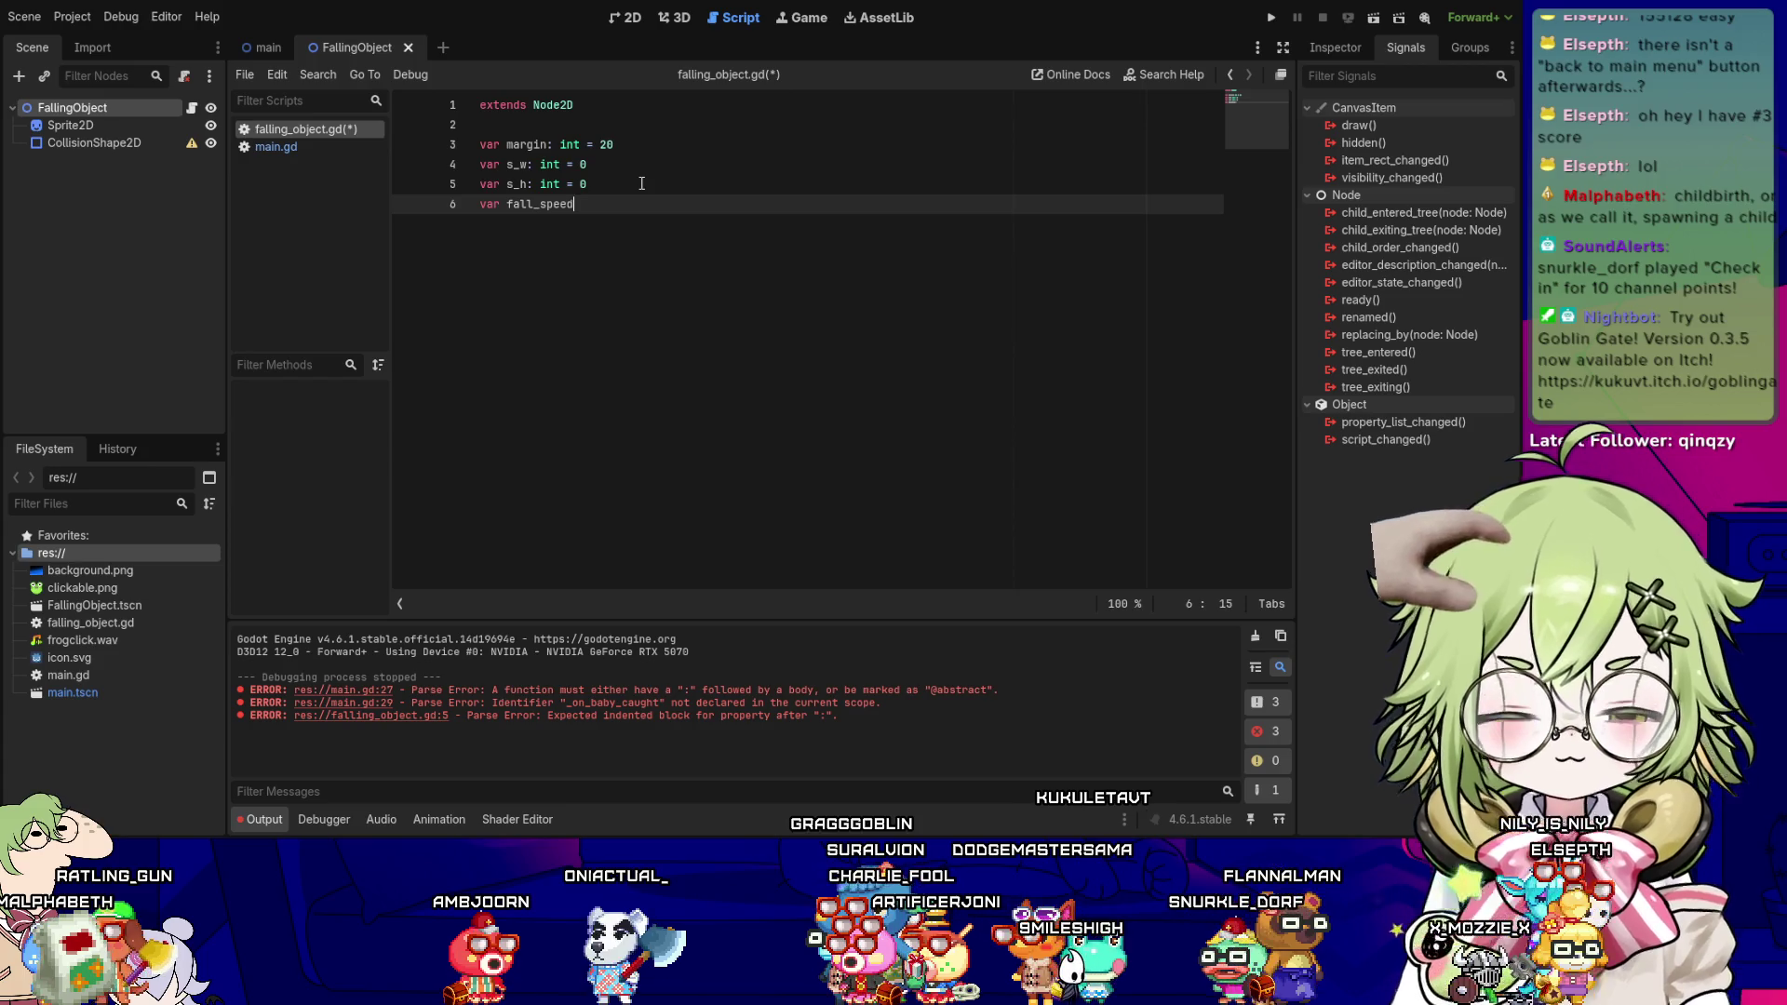
pyautogui.write(': float = 1790')
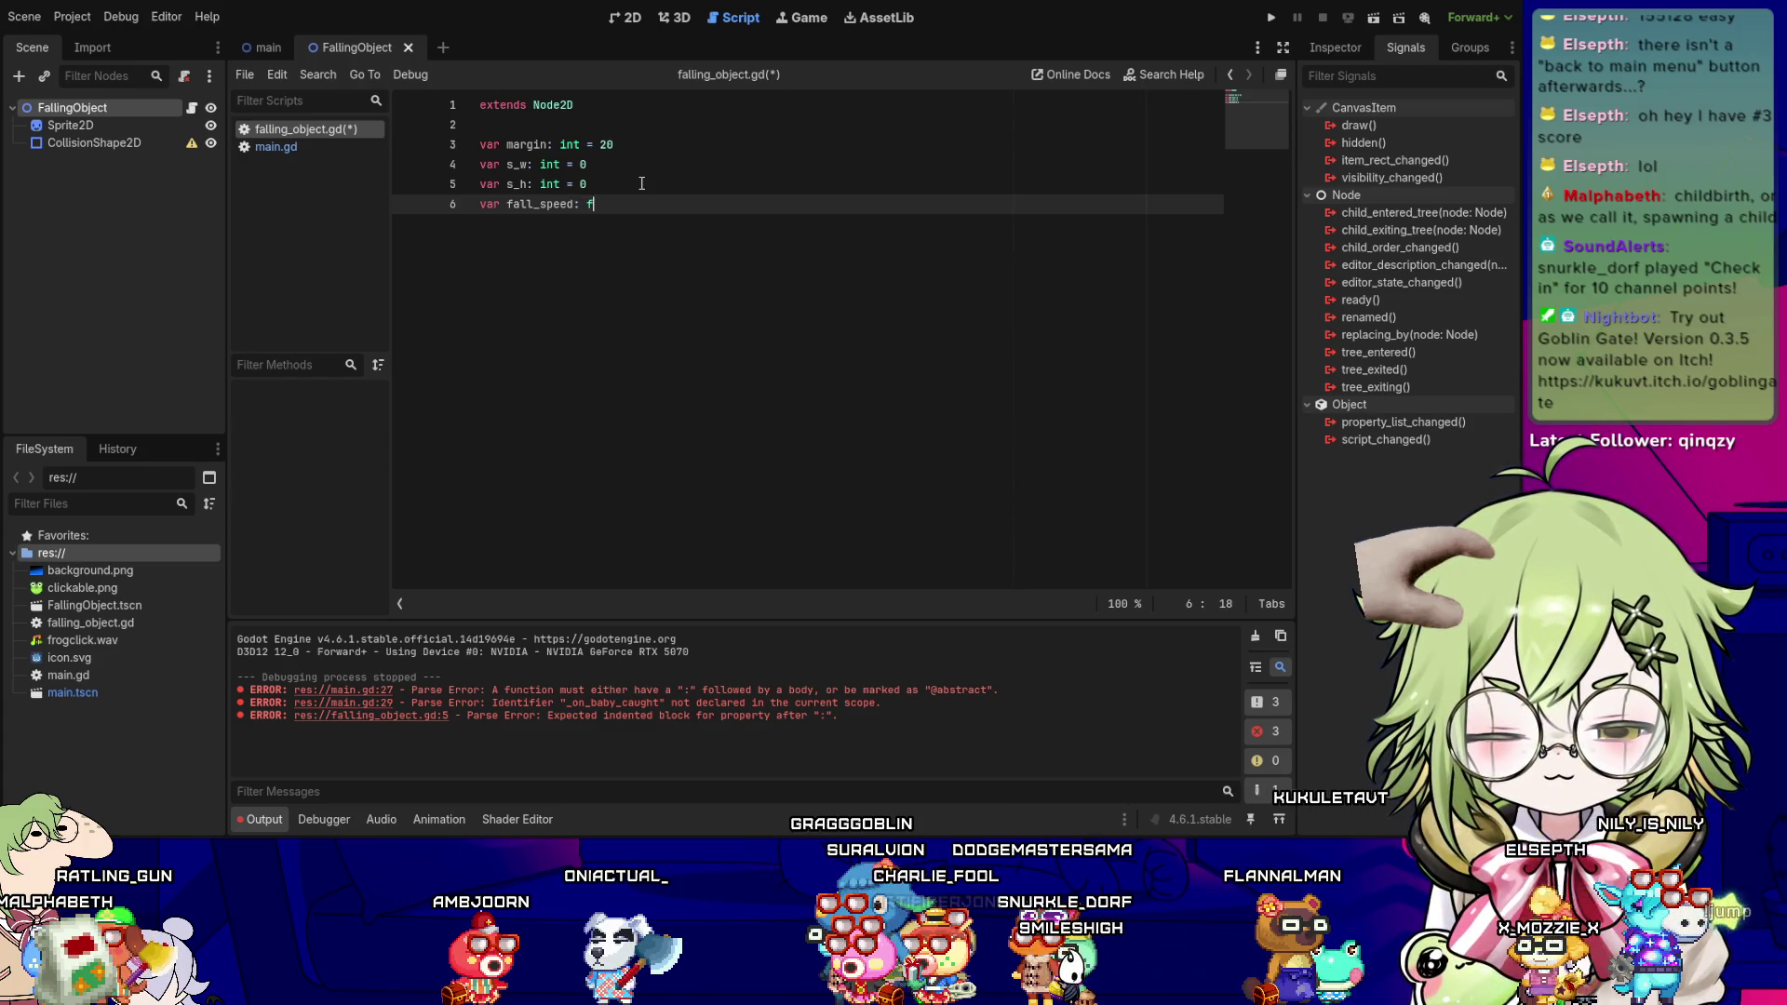
pyautogui.press('BackSpace')
pyautogui.press('BackSpace')
pyautogui.press('BackSpace')
pyautogui.write('80.0')
pyautogui.press('Return')
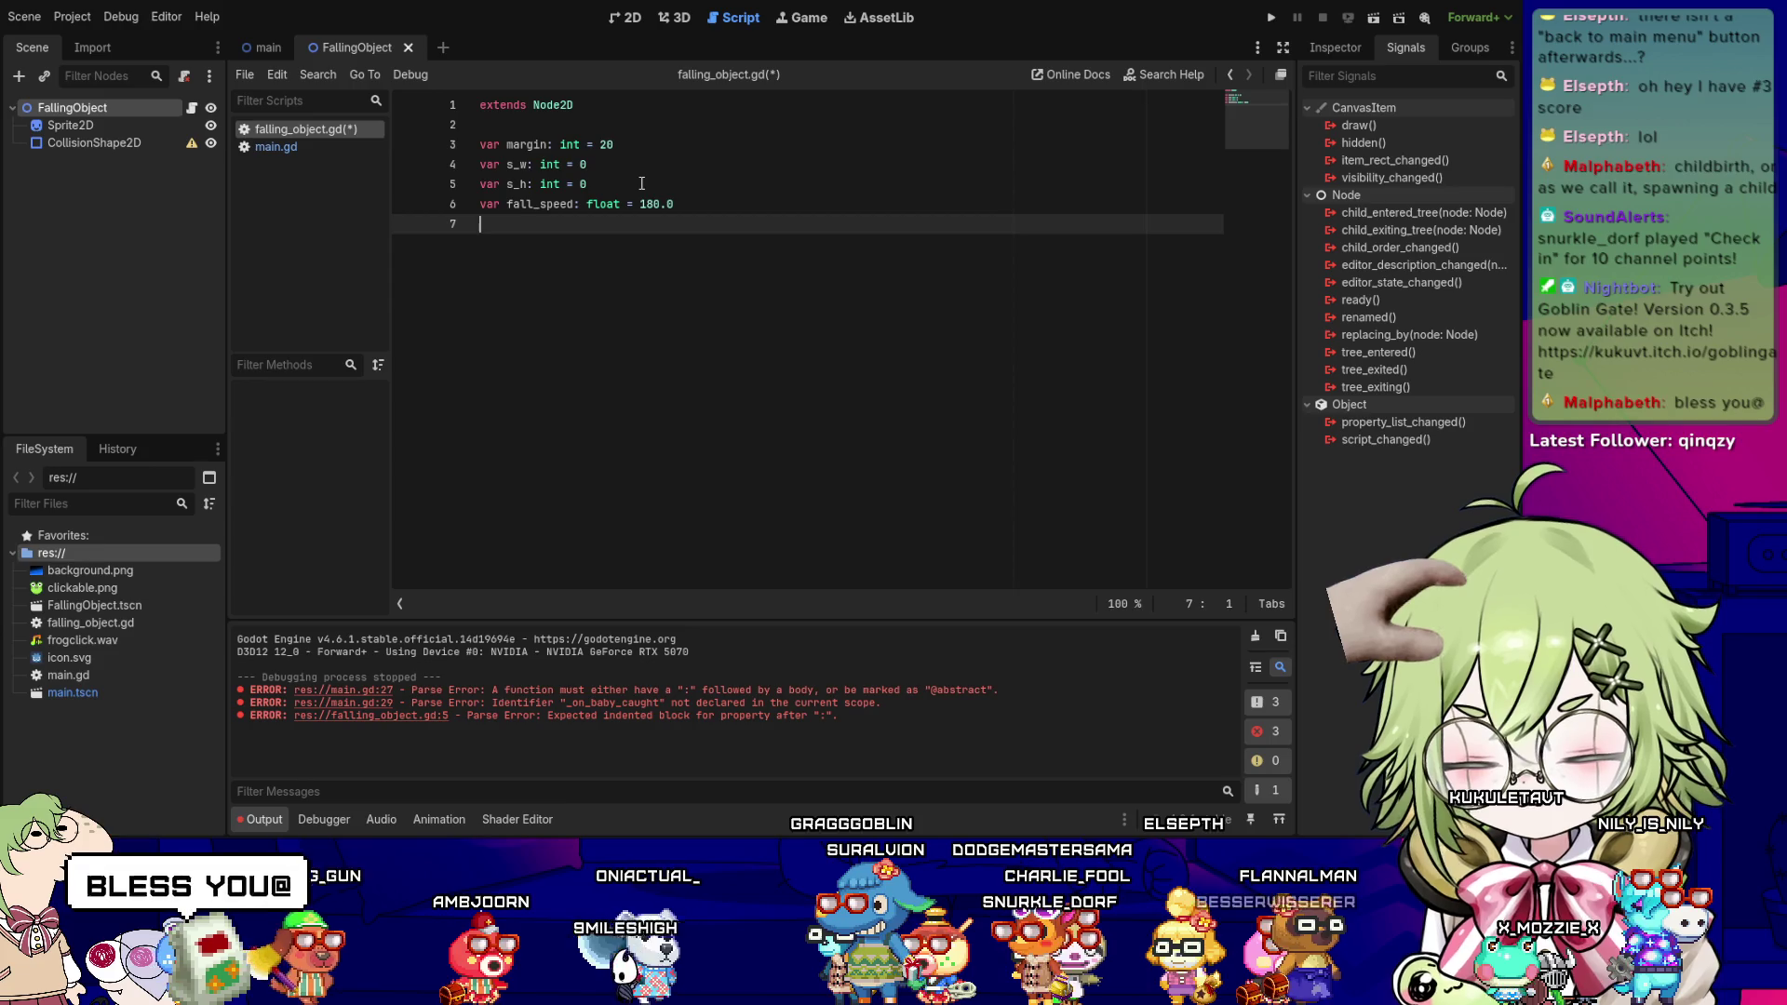
# - Declare signal caught and signal splatted, with blank lines separating them from the variables
pyautogui.write('signal caught')
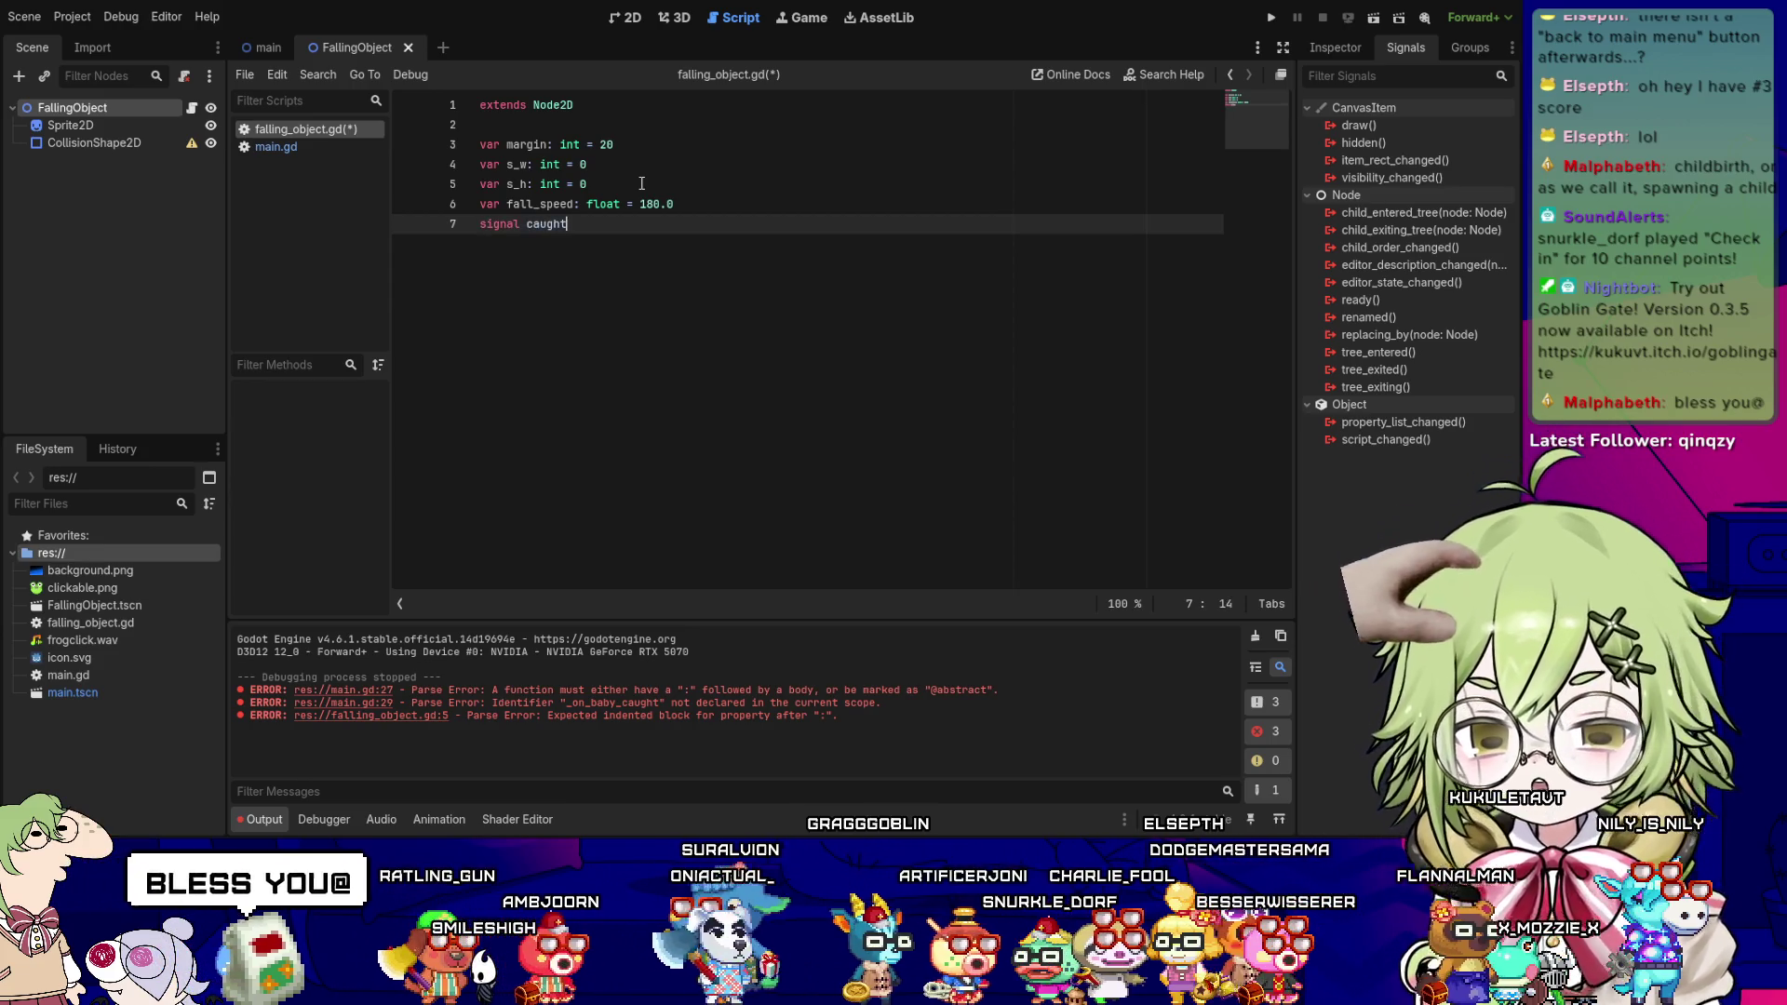
pyautogui.write(': signal')
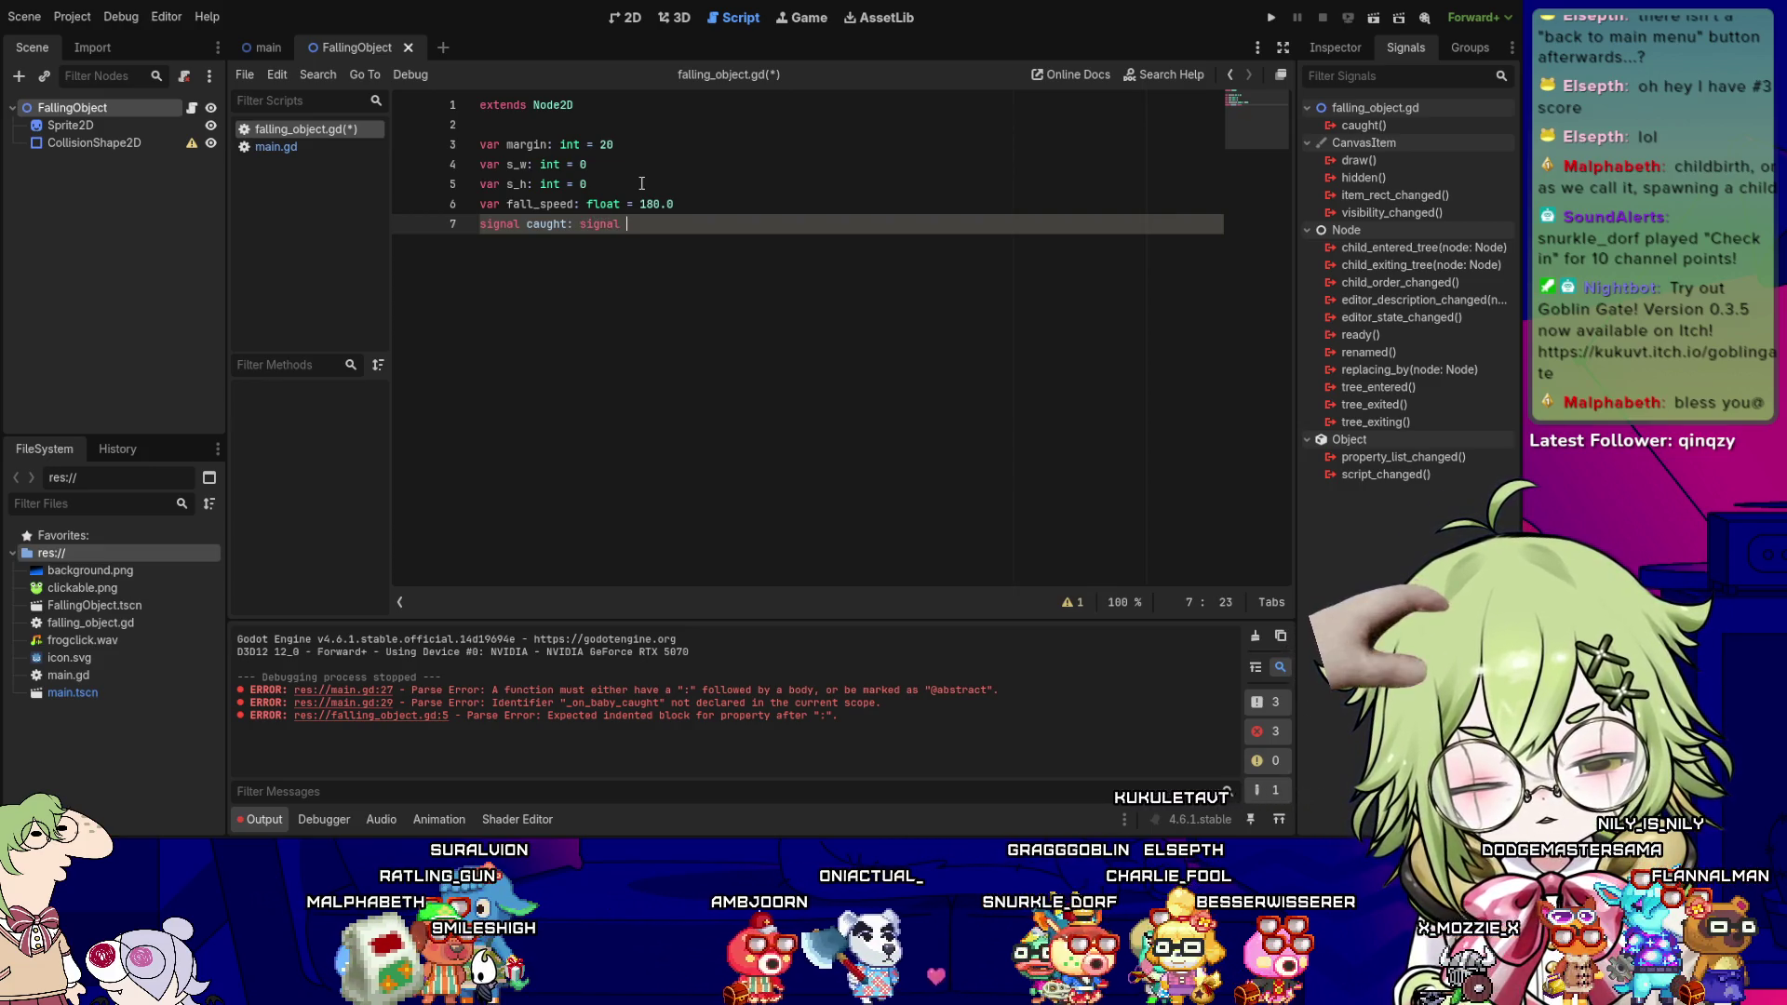
pyautogui.press('BackSpace')
pyautogui.press('BackSpace')
pyautogui.press('BackSpace')
pyautogui.press('Return')
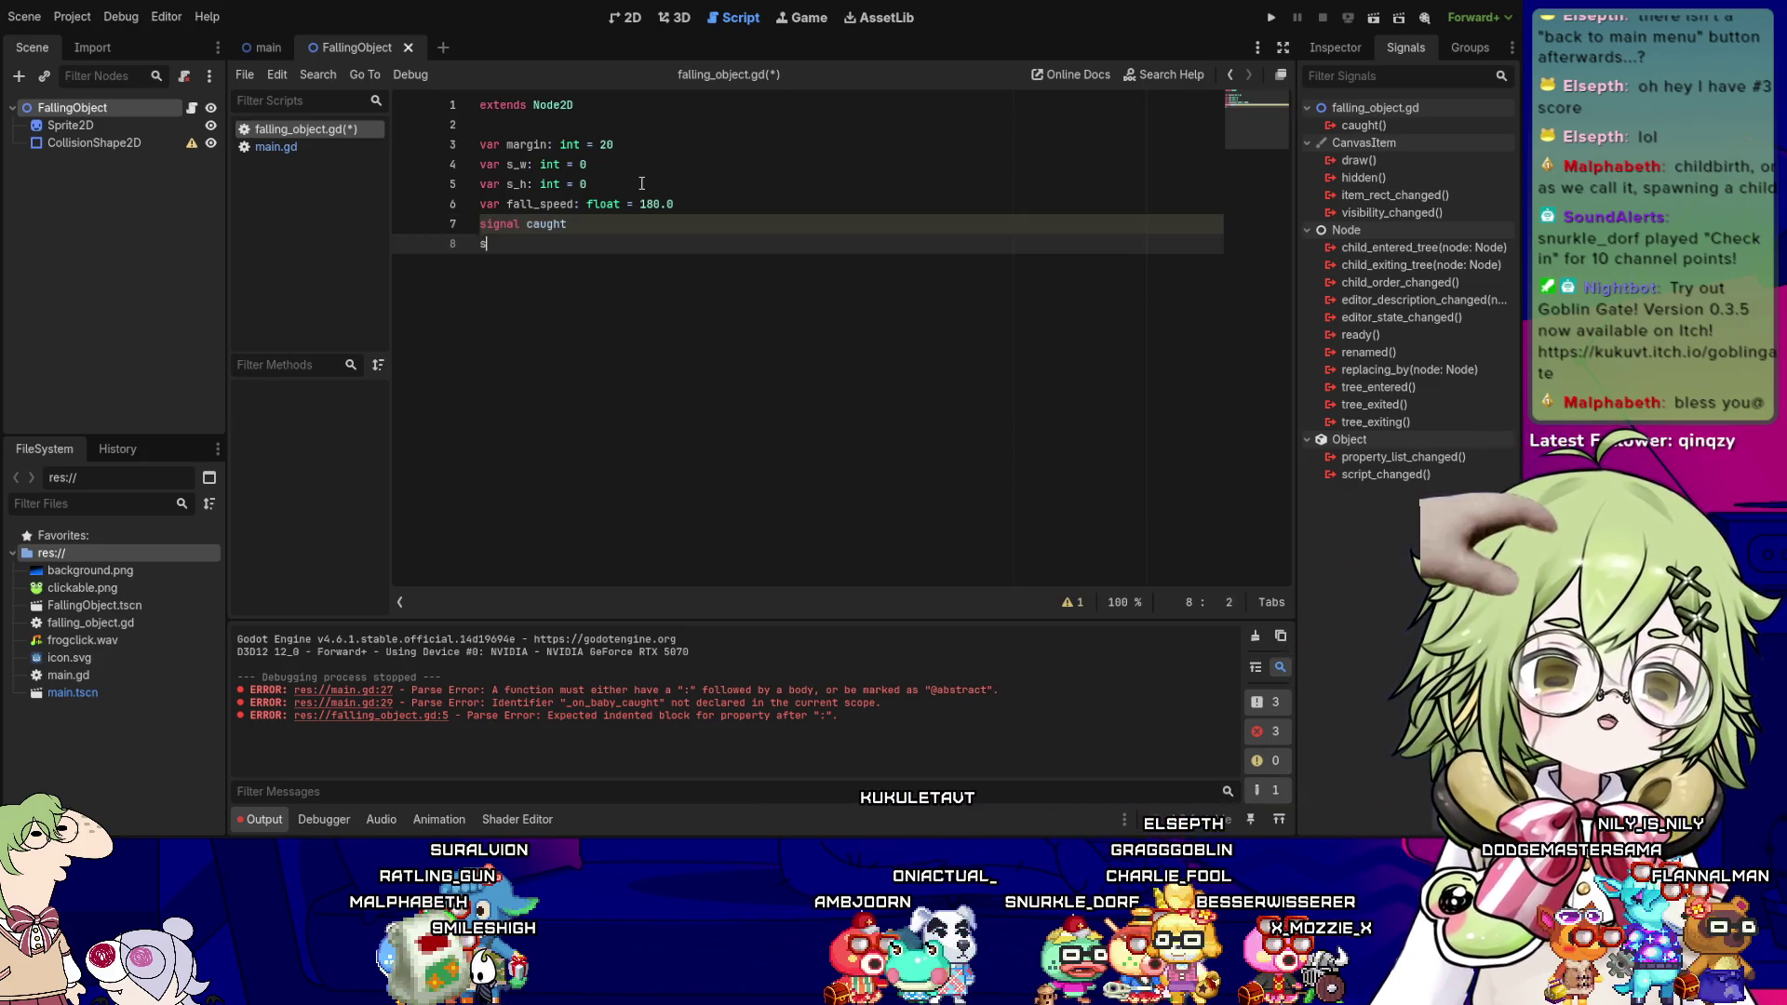
pyautogui.write('signal splatted')
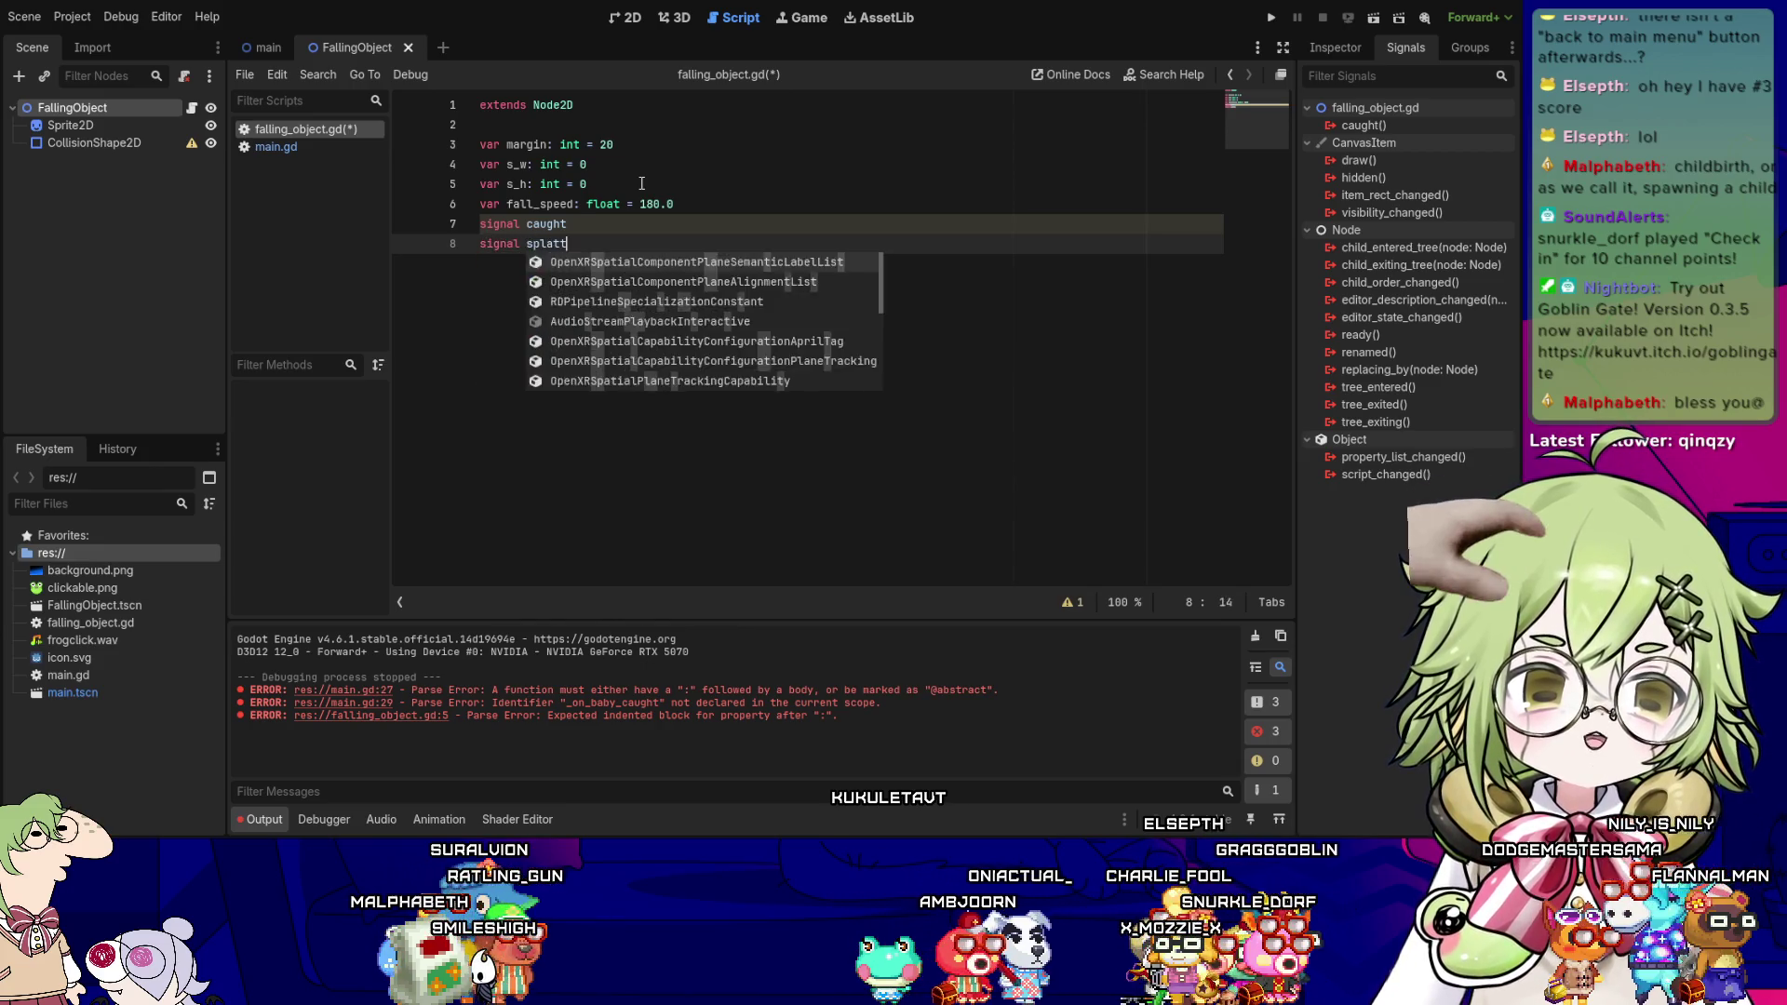
pyautogui.press('Escape')
pyautogui.press('Up')
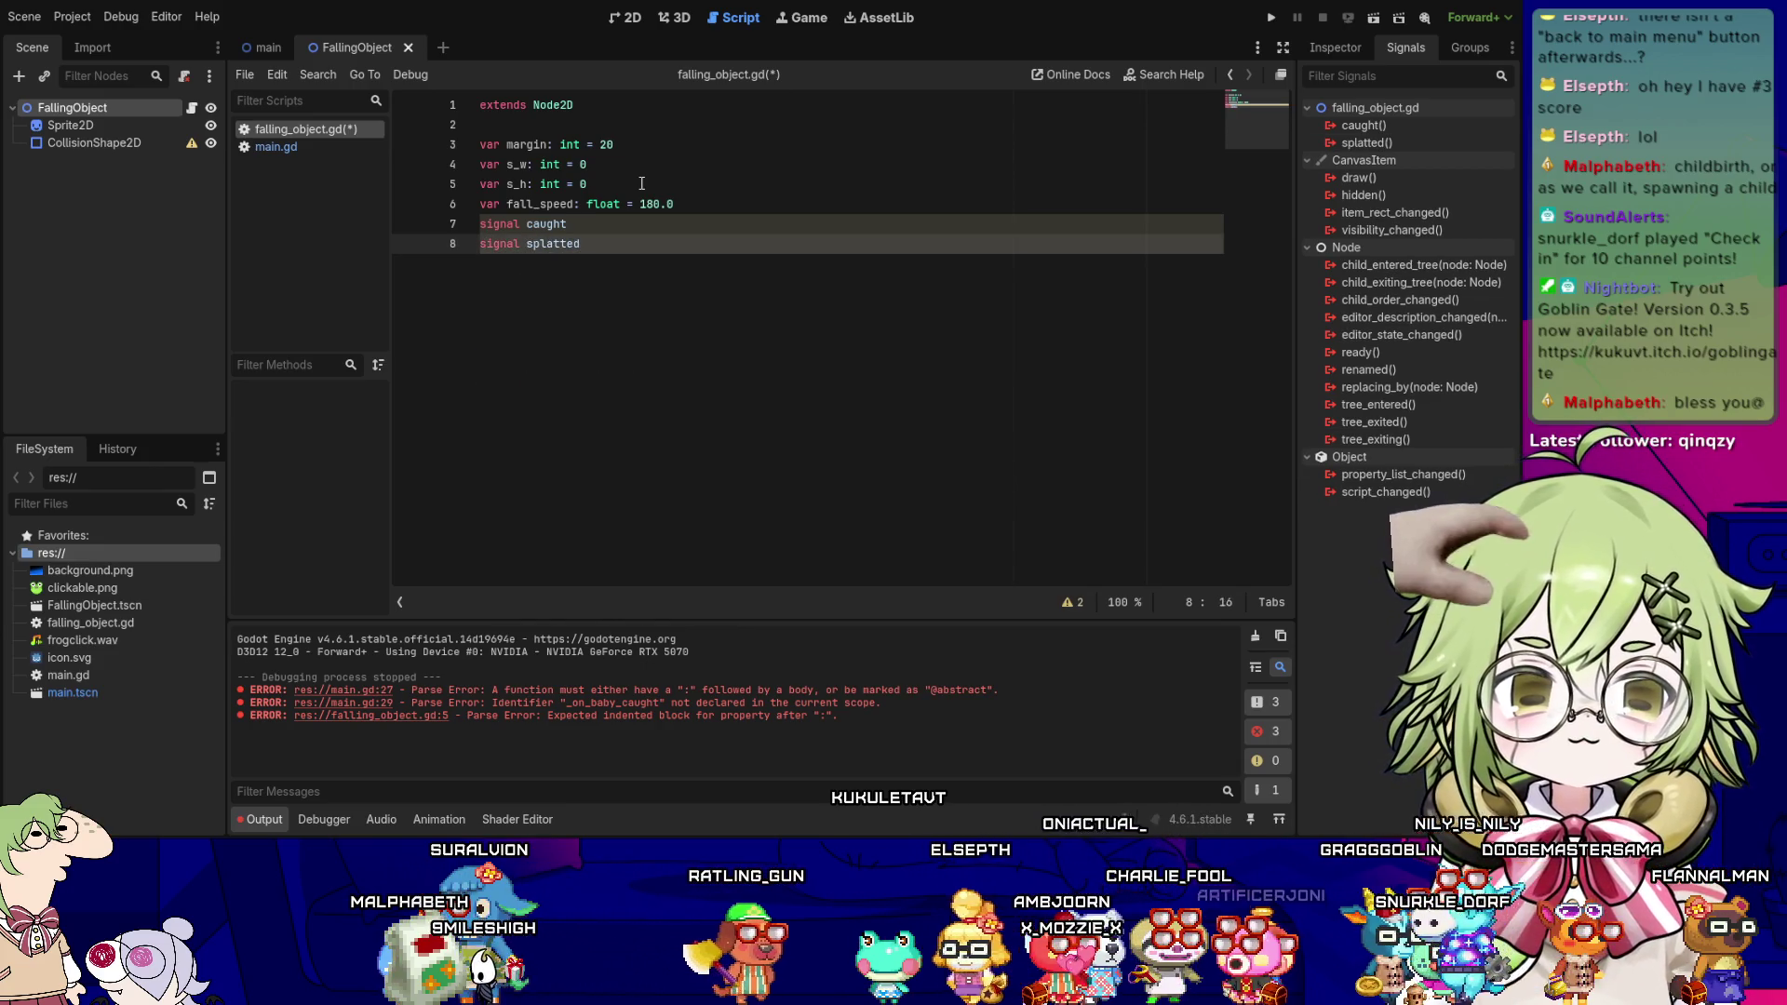
pyautogui.press('Home')
pyautogui.press('Return')
pyautogui.press('Down')
pyautogui.press('End')
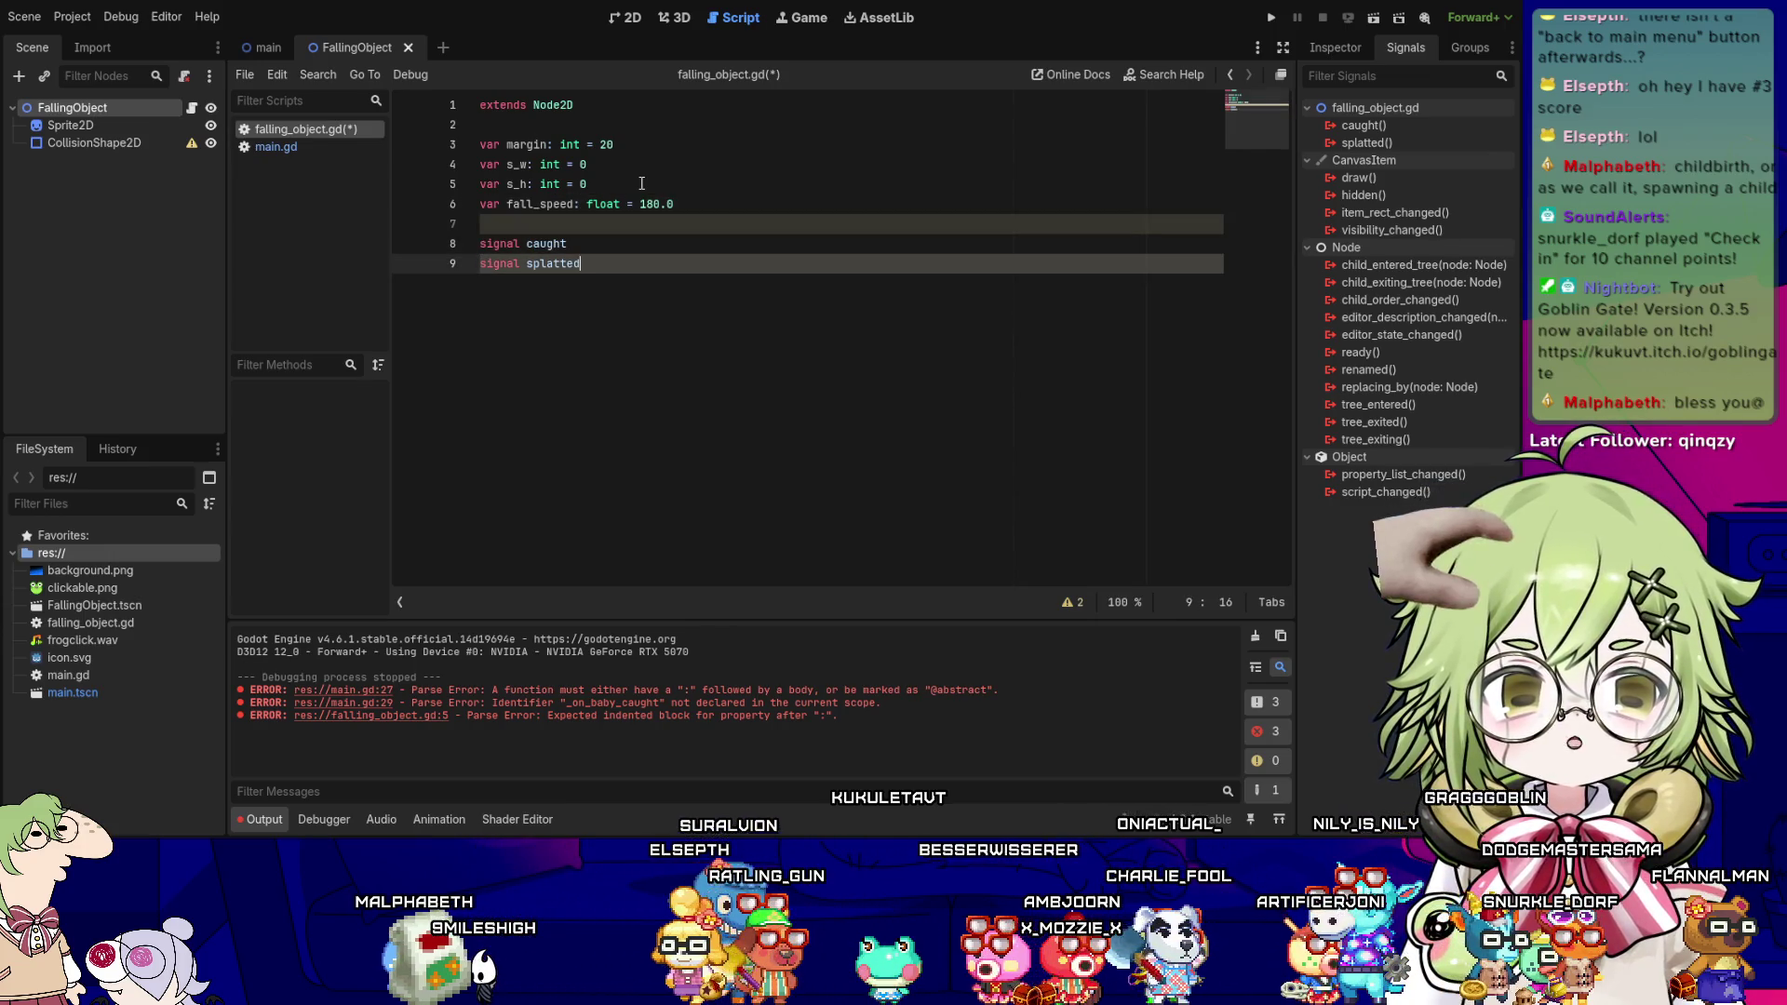
pyautogui.press('Return')
pyautogui.press('Return')
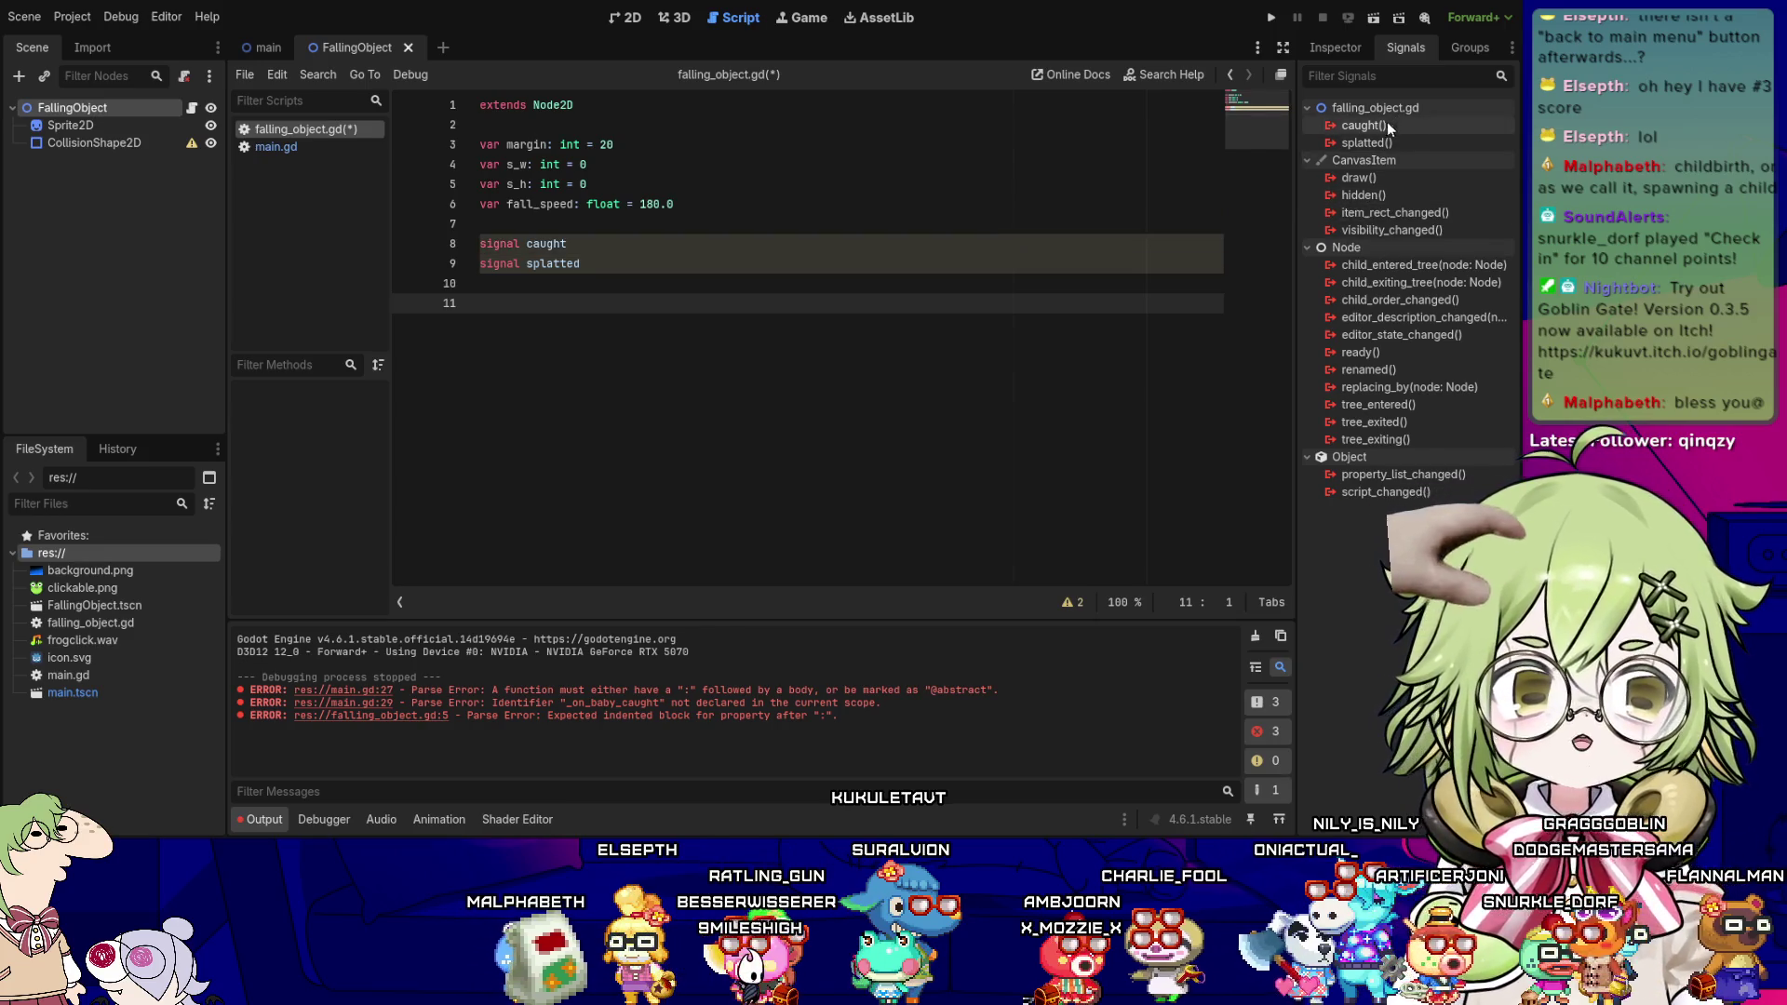
# - Remove the trial _on_caught stub and caught connection, then write func _ready() -> void: on line 11
pyautogui.hotkey('ctrl', 's')
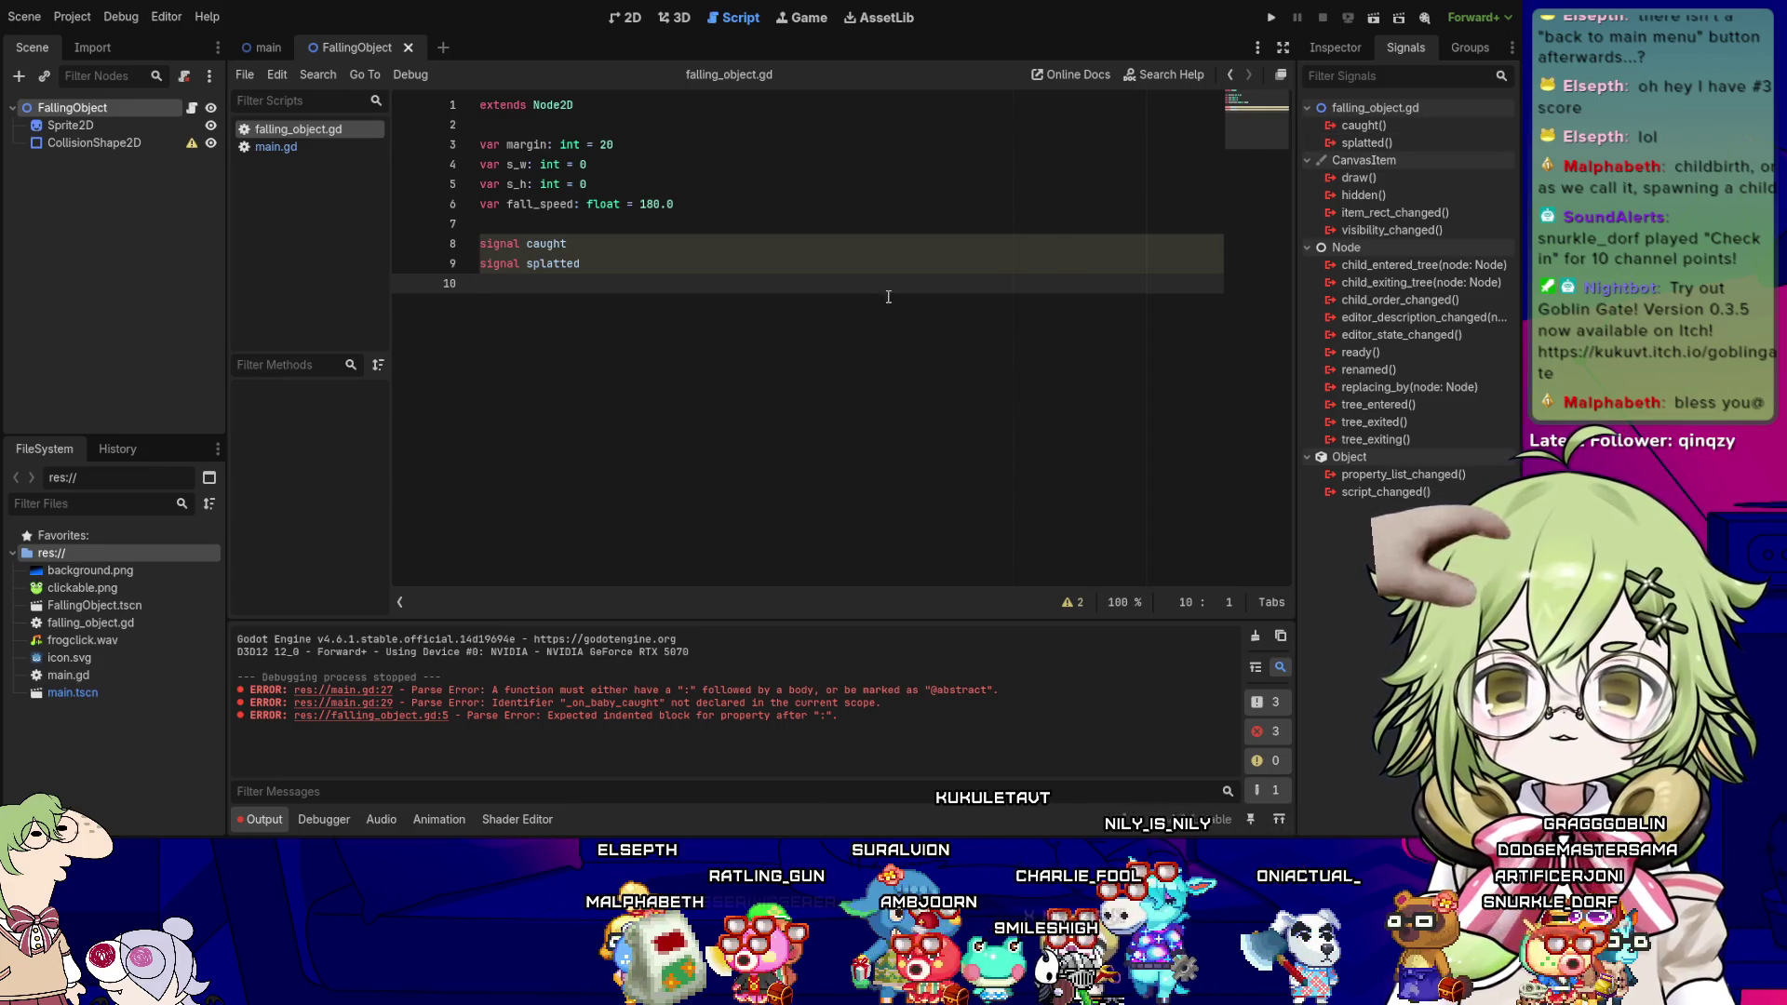
pyautogui.click(525, 270)
pyautogui.click(523, 297)
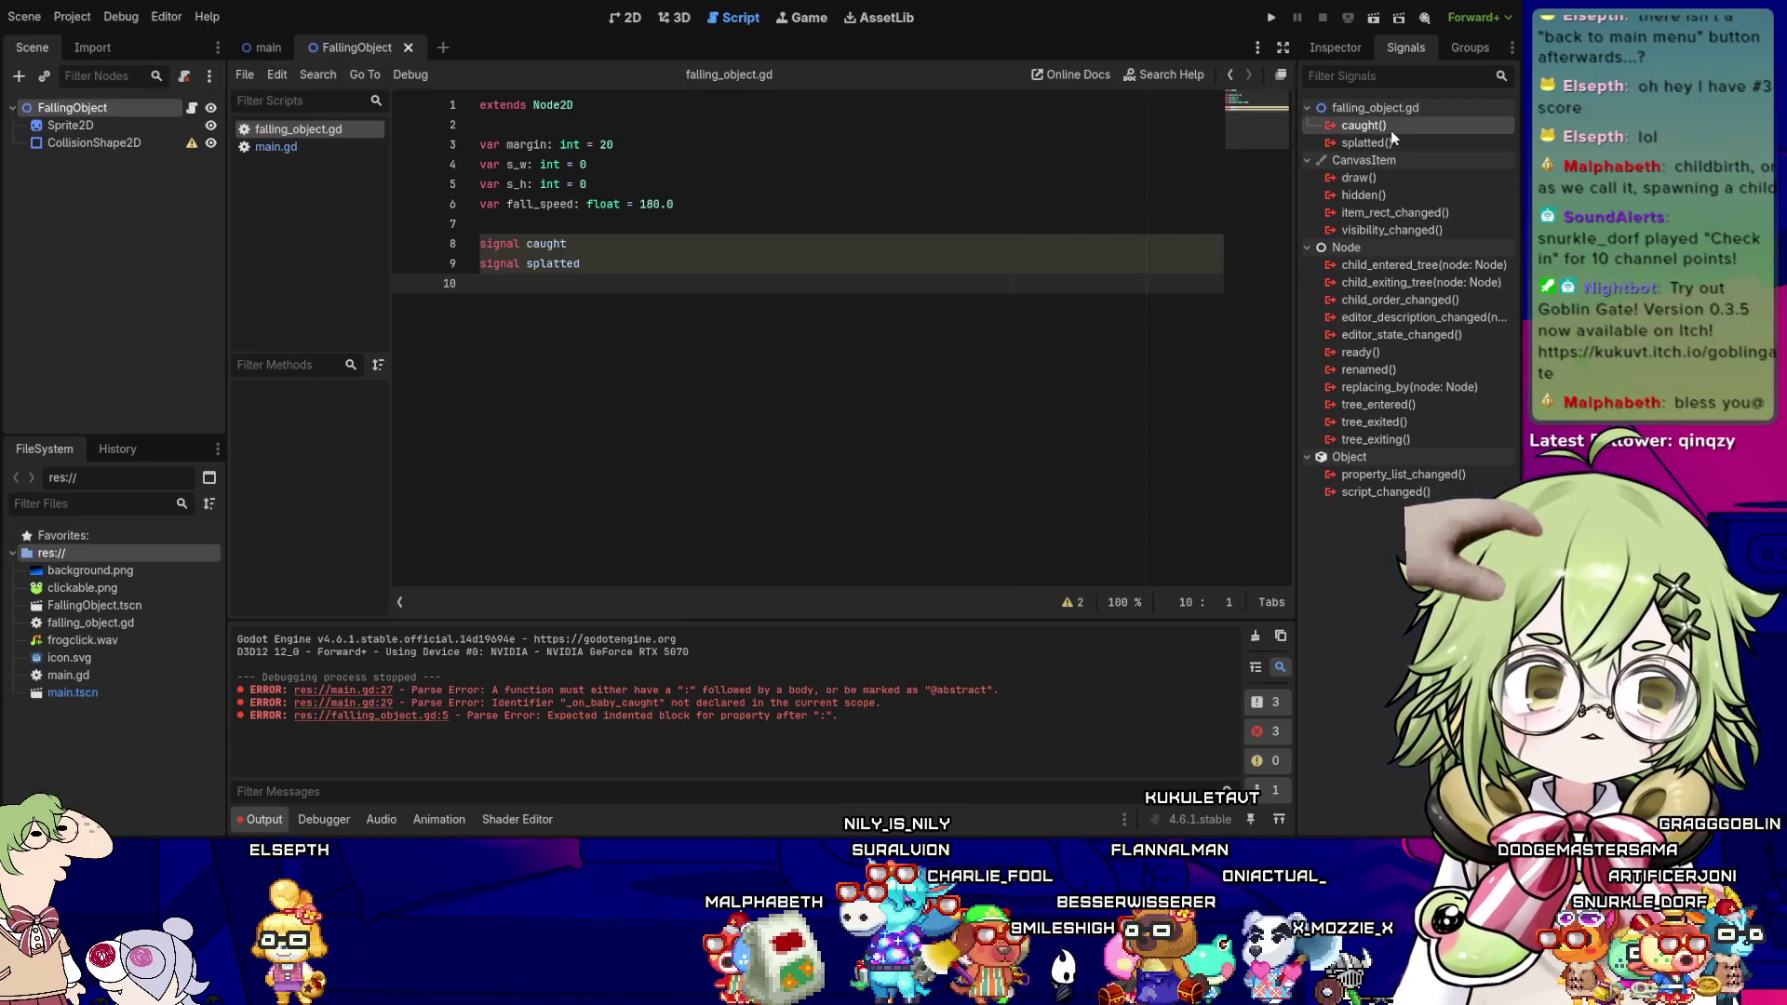
pyautogui.moveTo(695, 596); pyautogui.dragTo(695, 597)
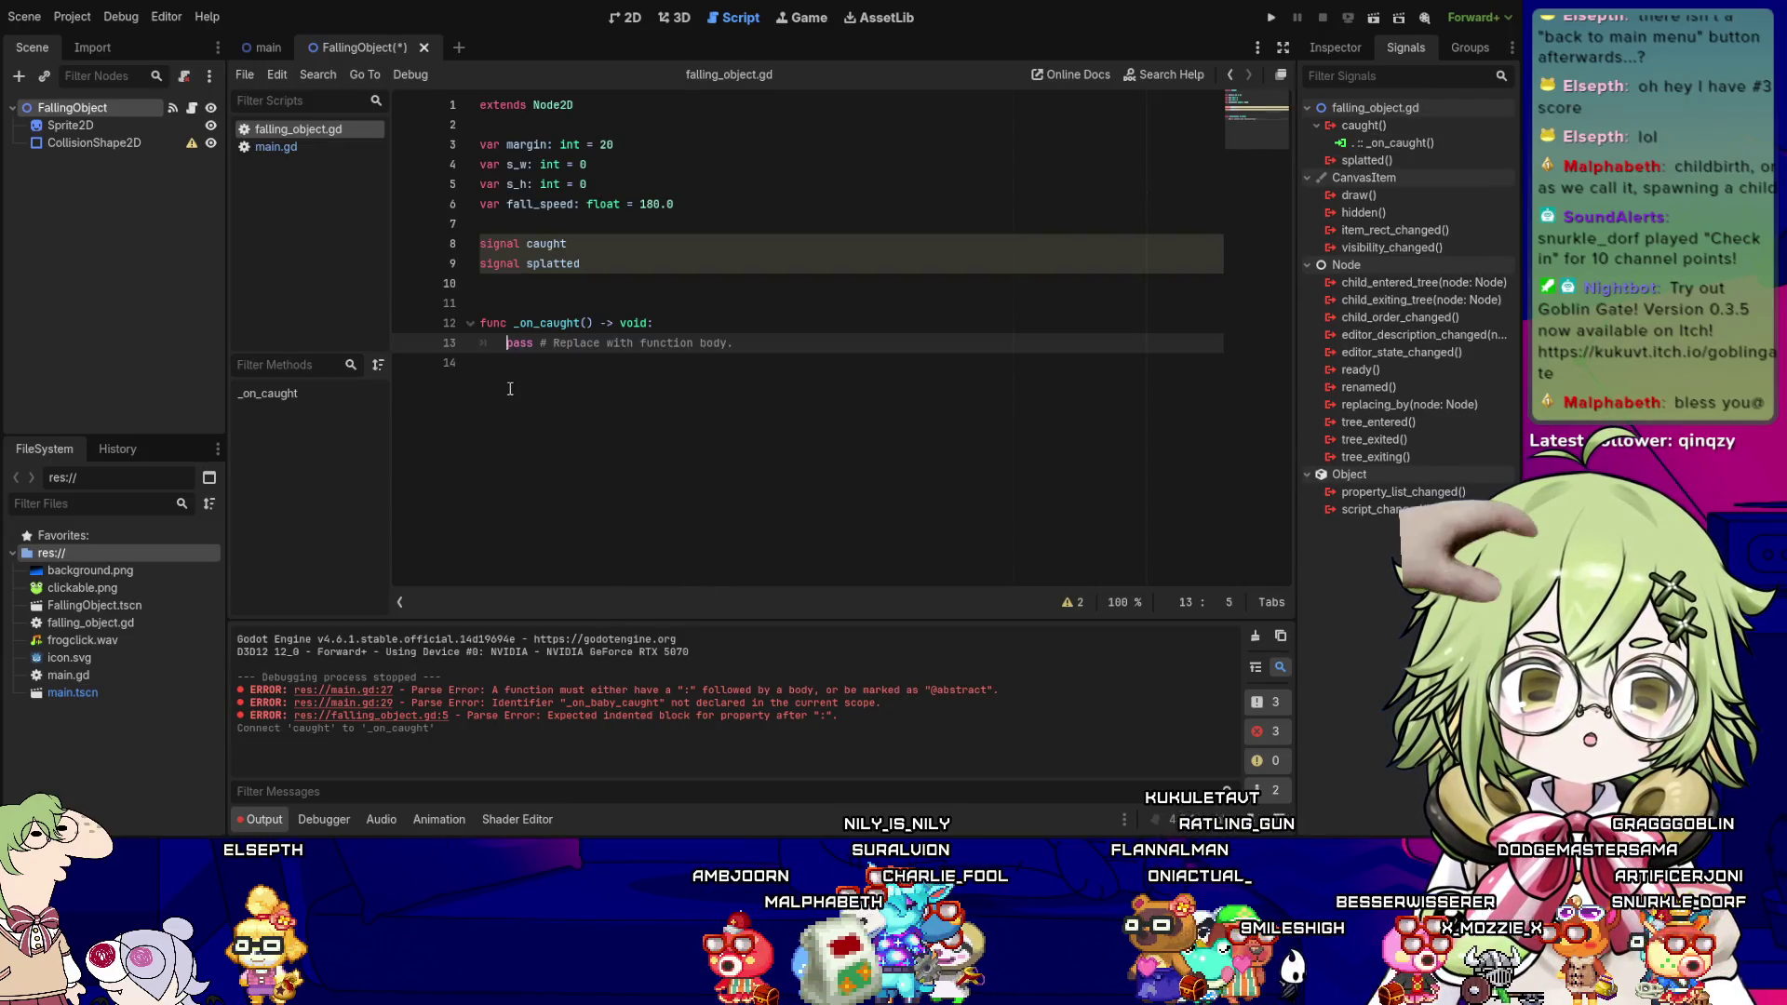
pyautogui.moveTo(636, 387); pyautogui.dragTo(481, 303)
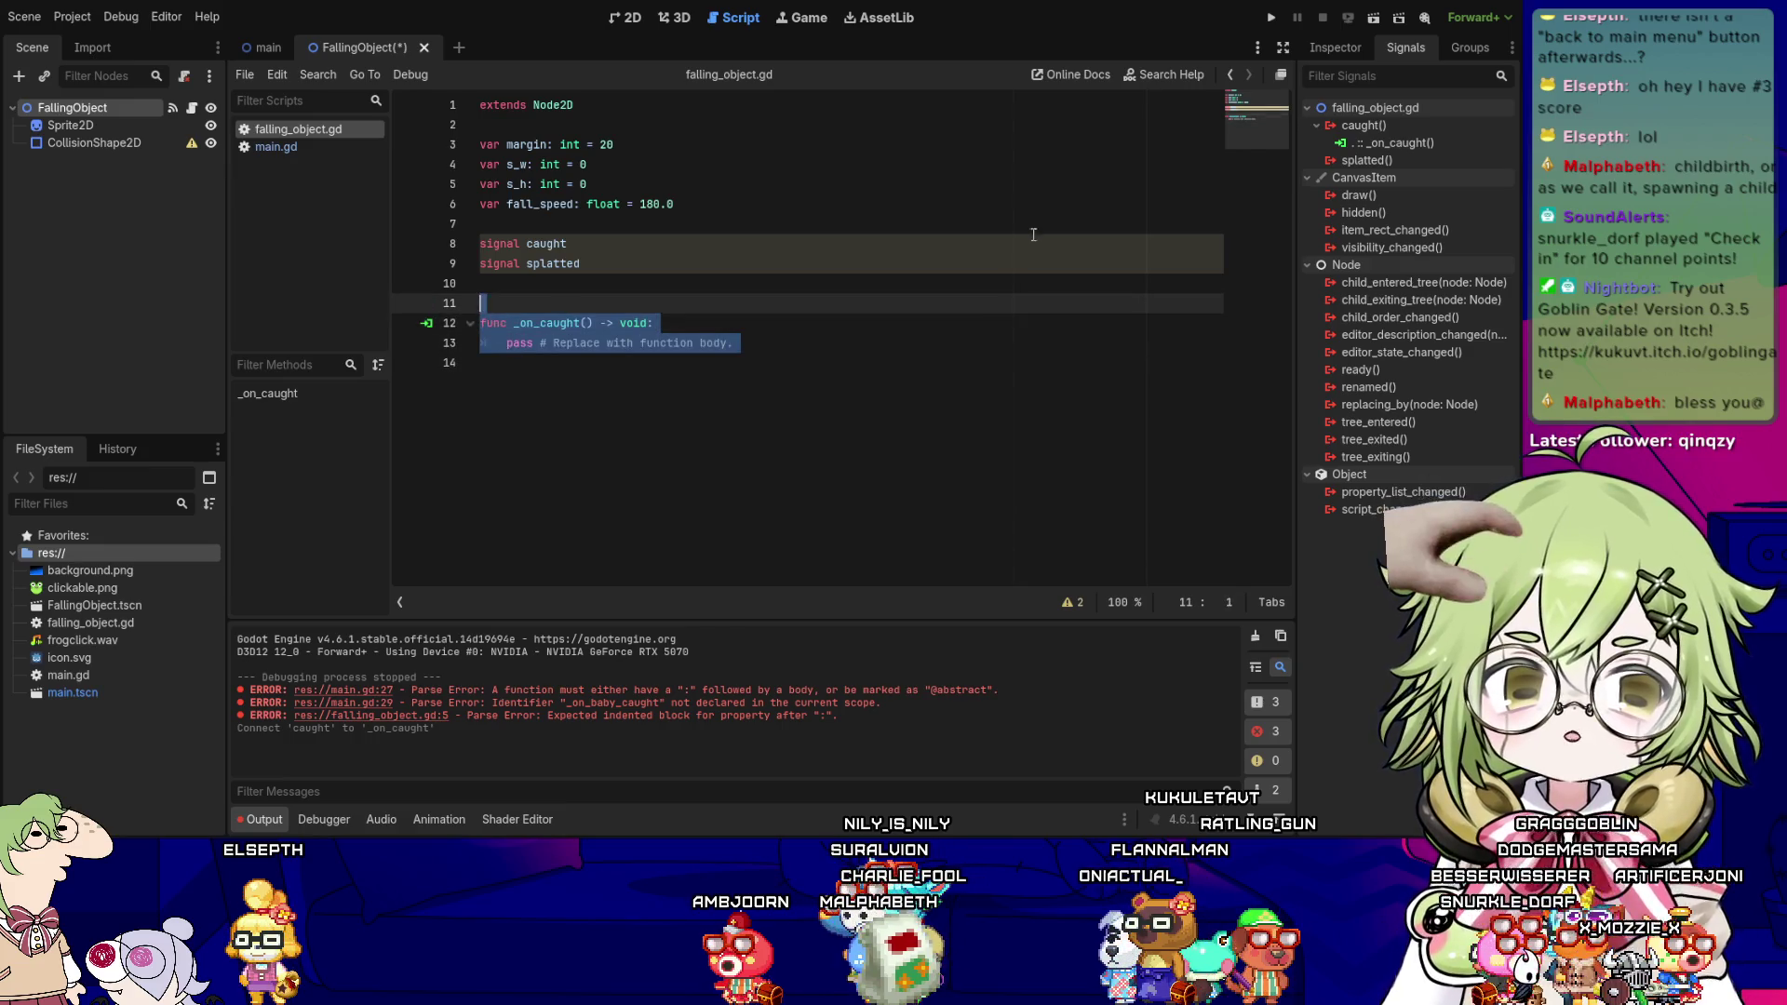
pyautogui.press('Delete')
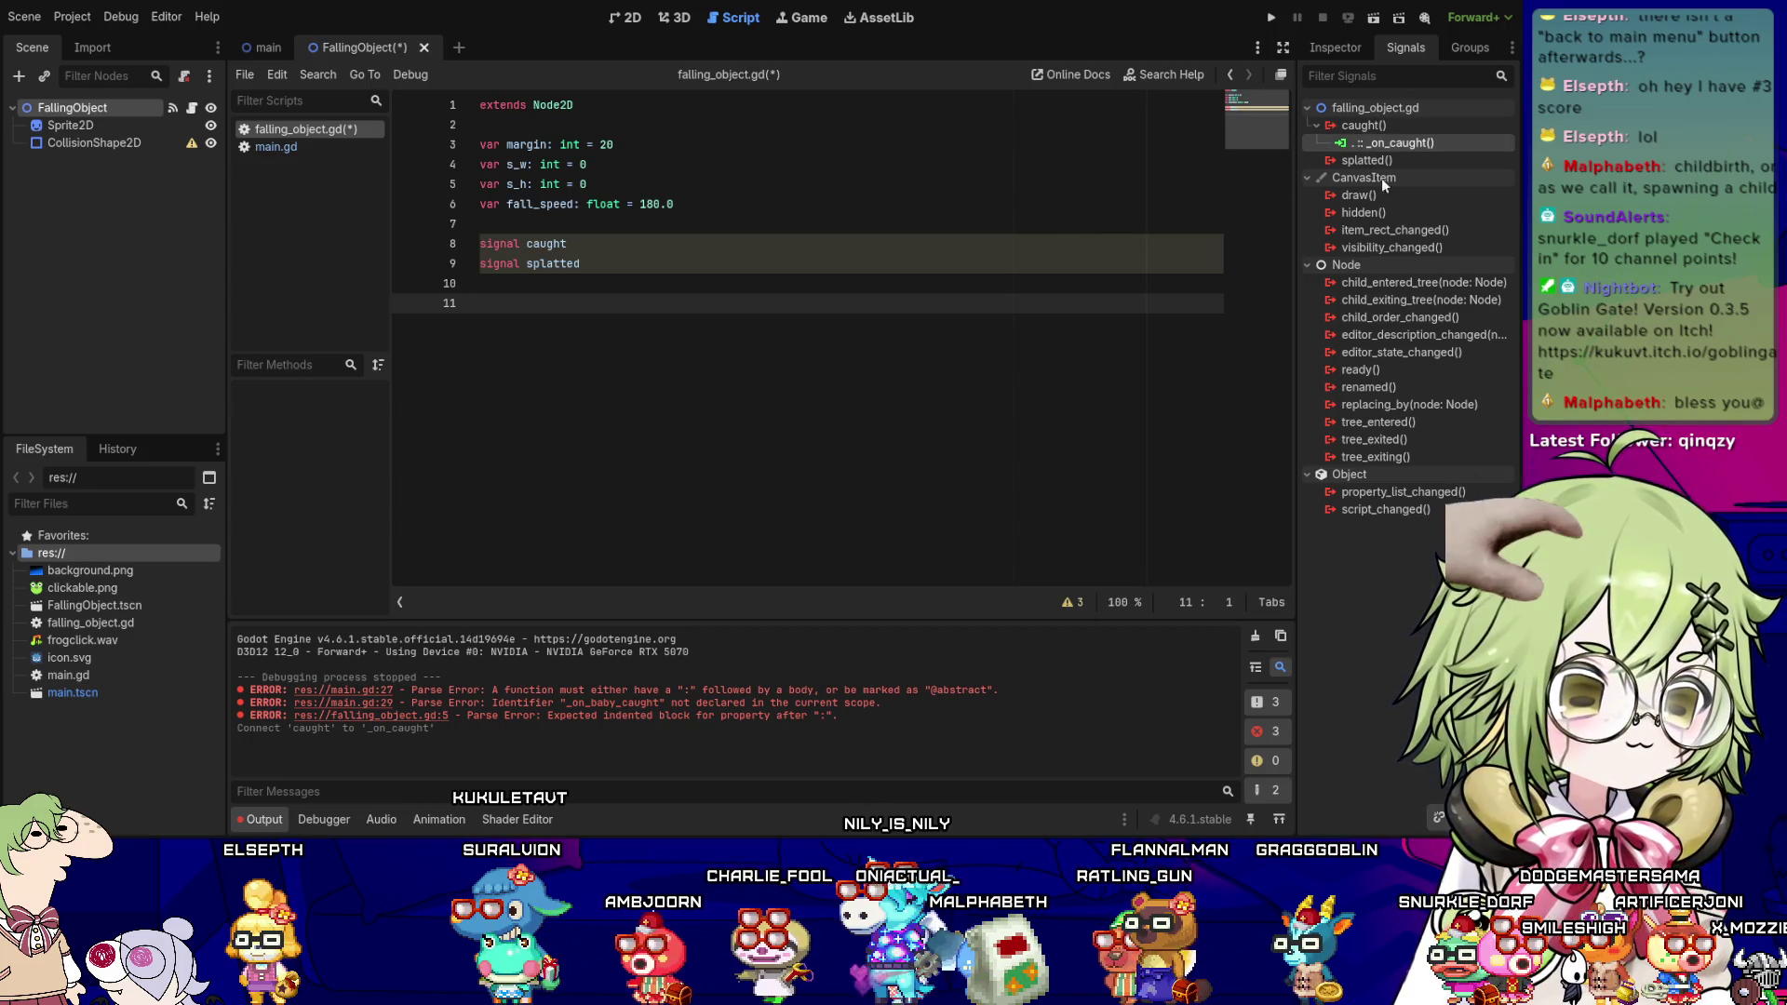
pyautogui.press('Delete')
pyautogui.click(580, 447)
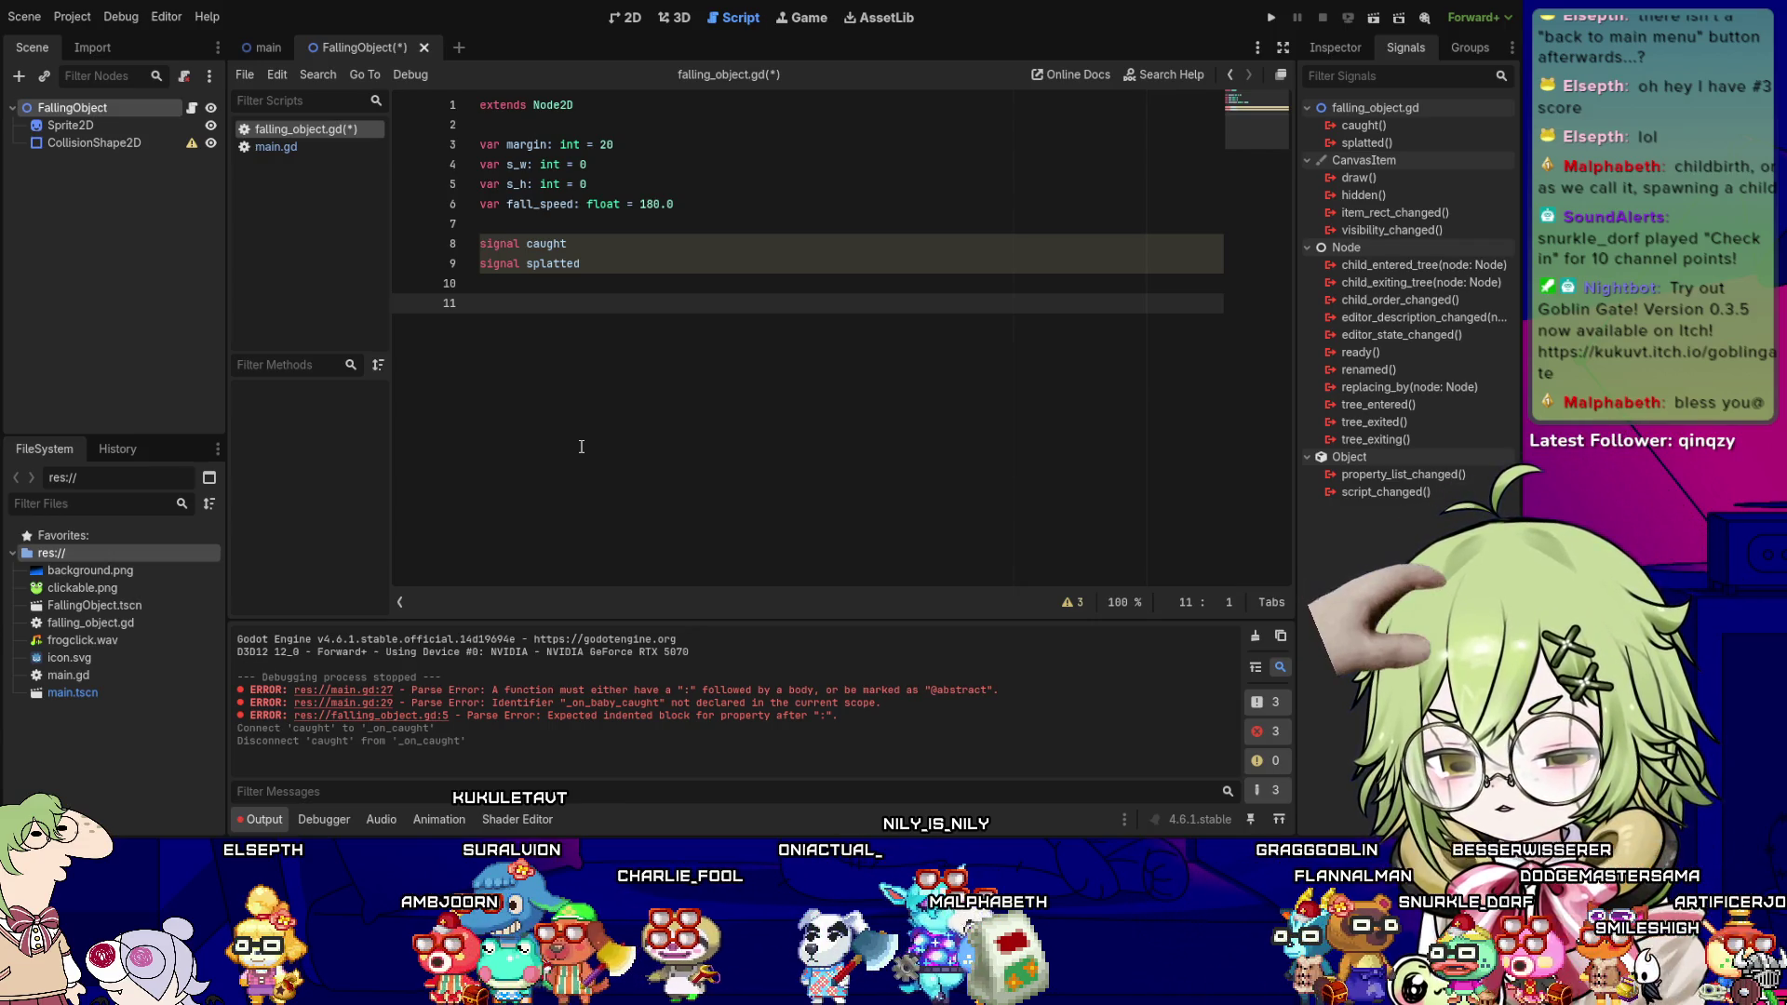
pyautogui.write('func')
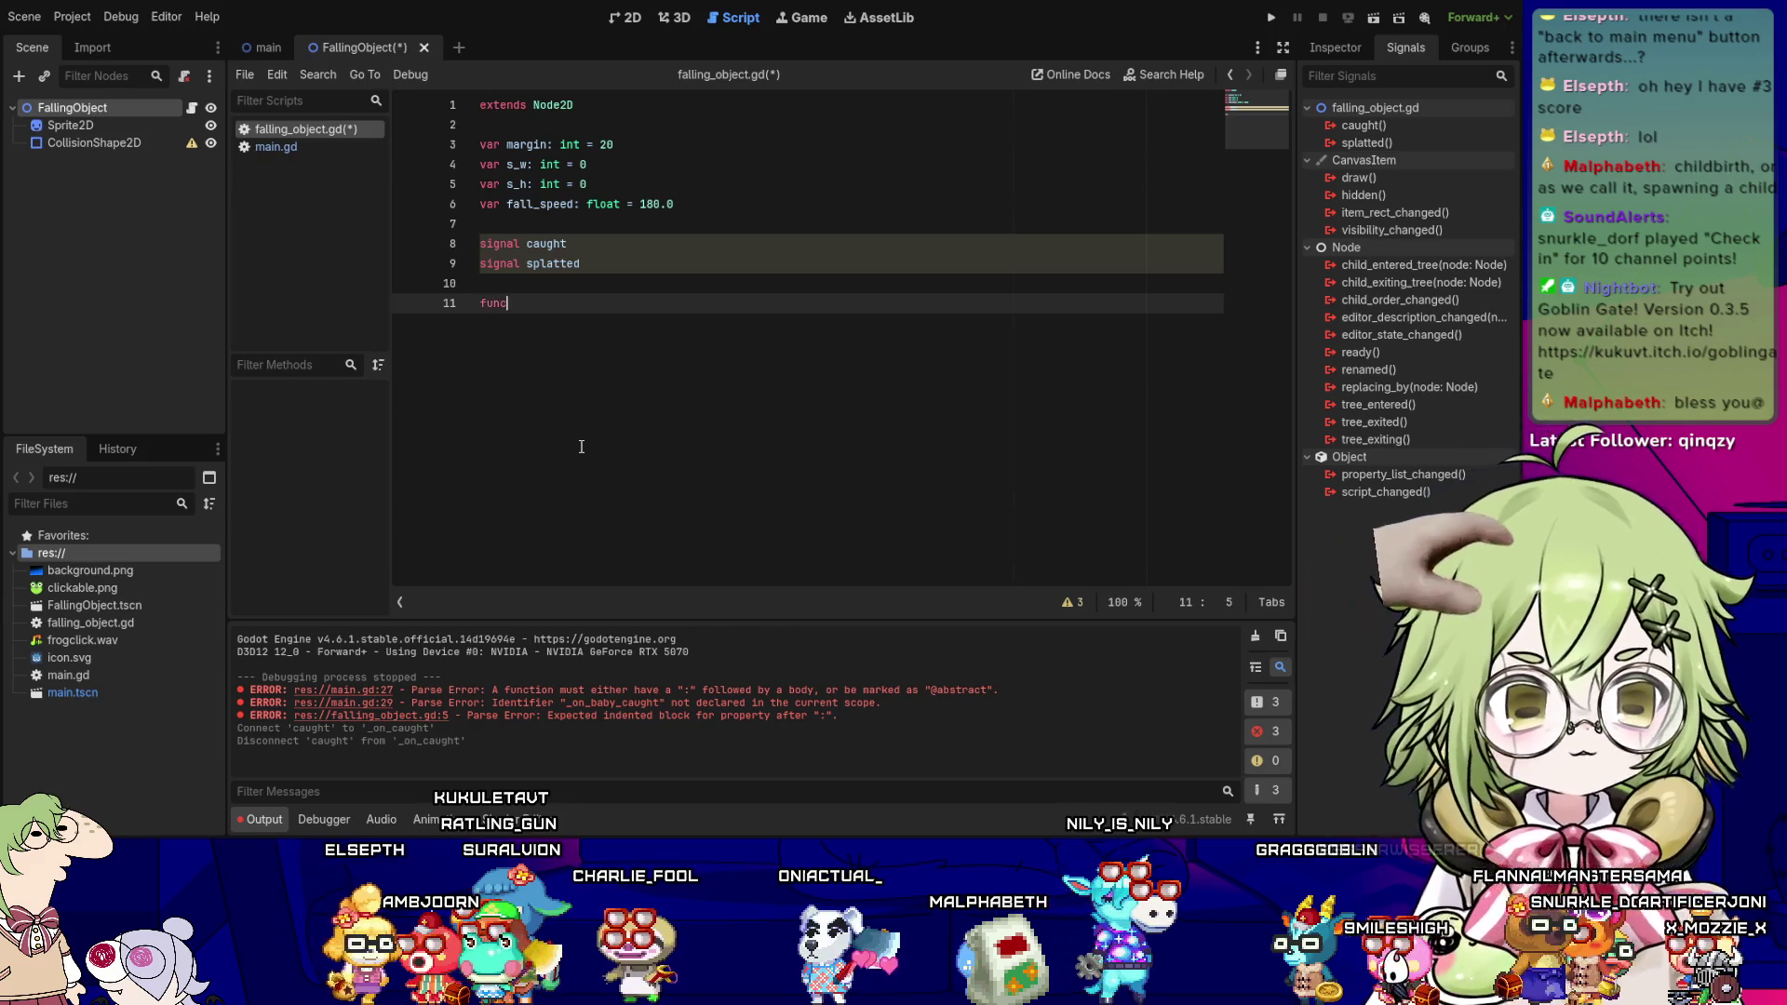
pyautogui.write(' _ready() -> void:')
# - Fill _ready with v = get_viewport_rect(), s_w = int(v.size.x), s_h = int(v.size.y), begin position = Vector2, and save
pyautogui.press('Return')
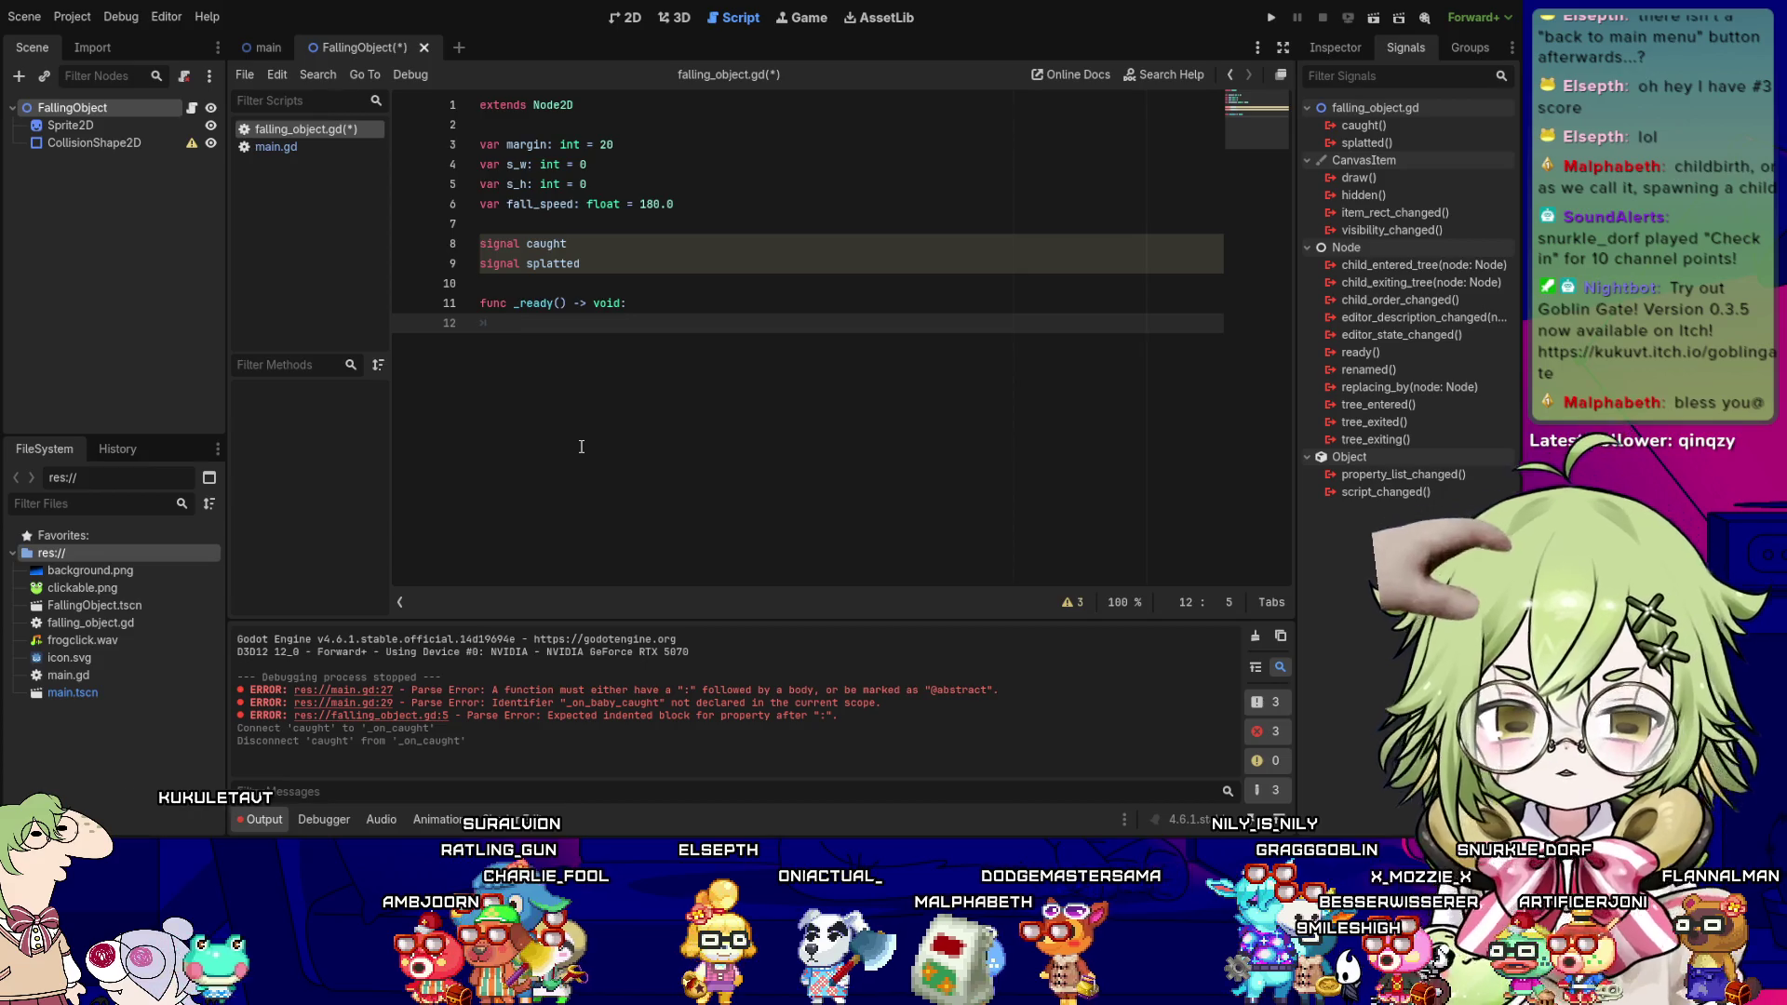
pyautogui.write('var v')
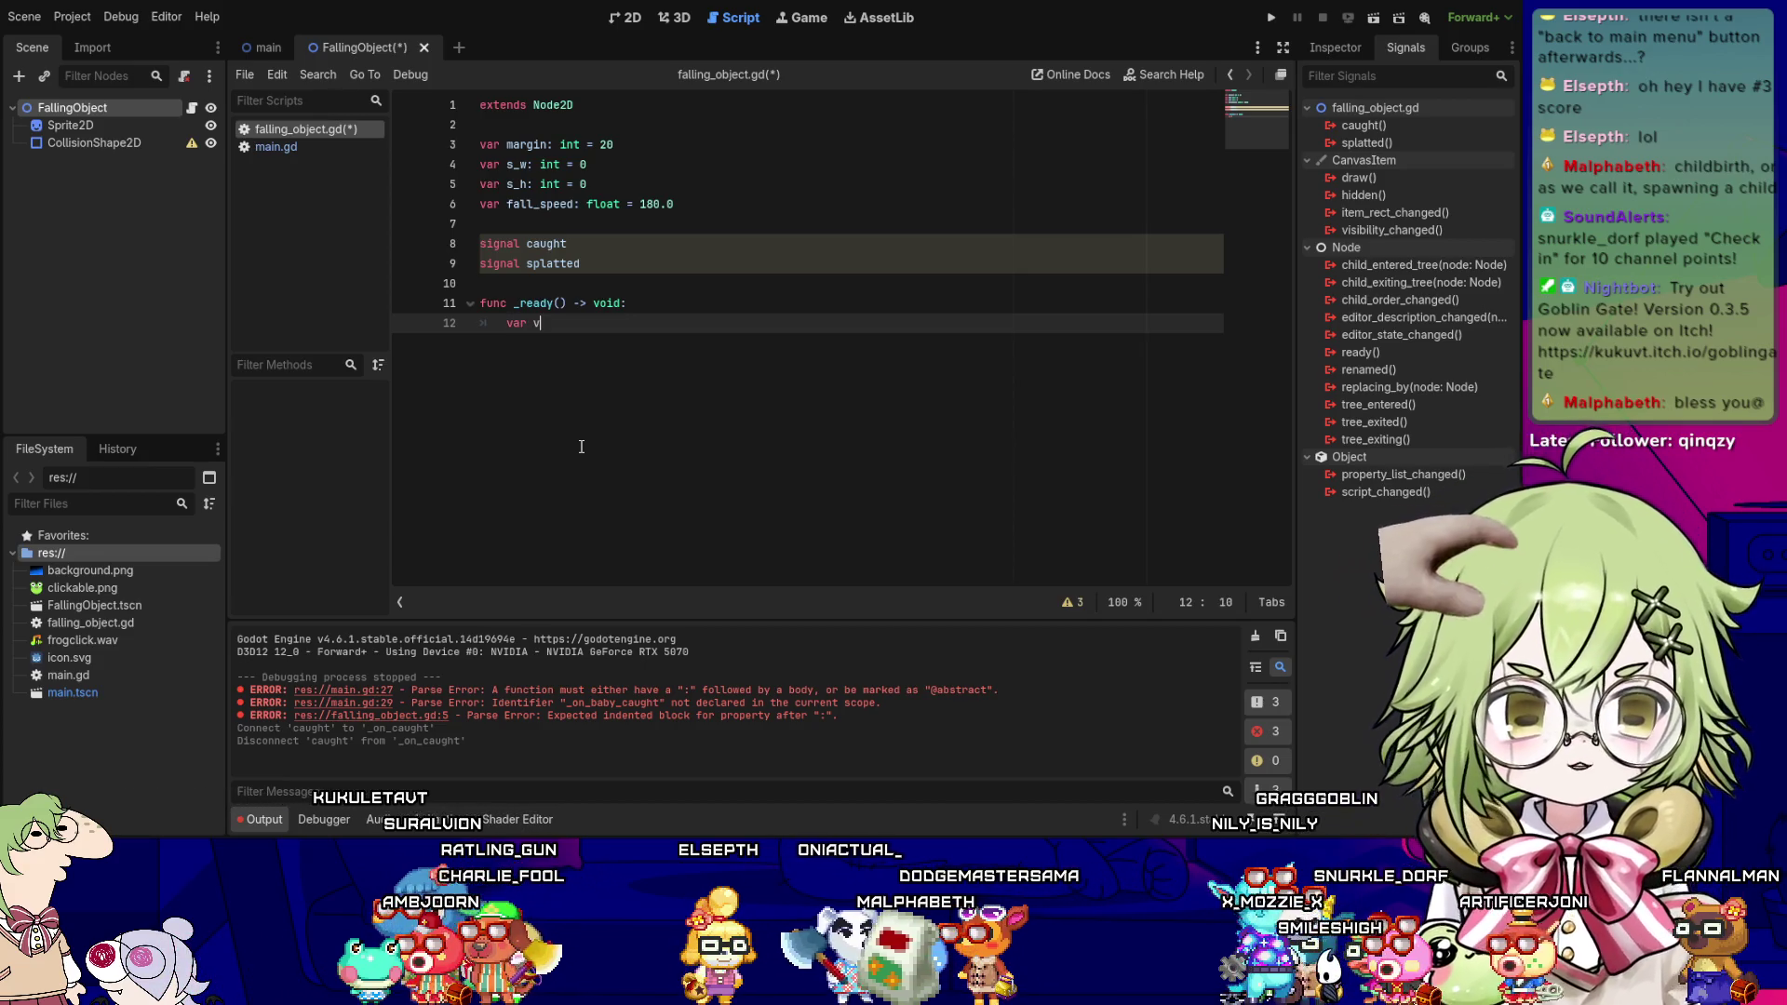
pyautogui.write(' = get_viewpor')
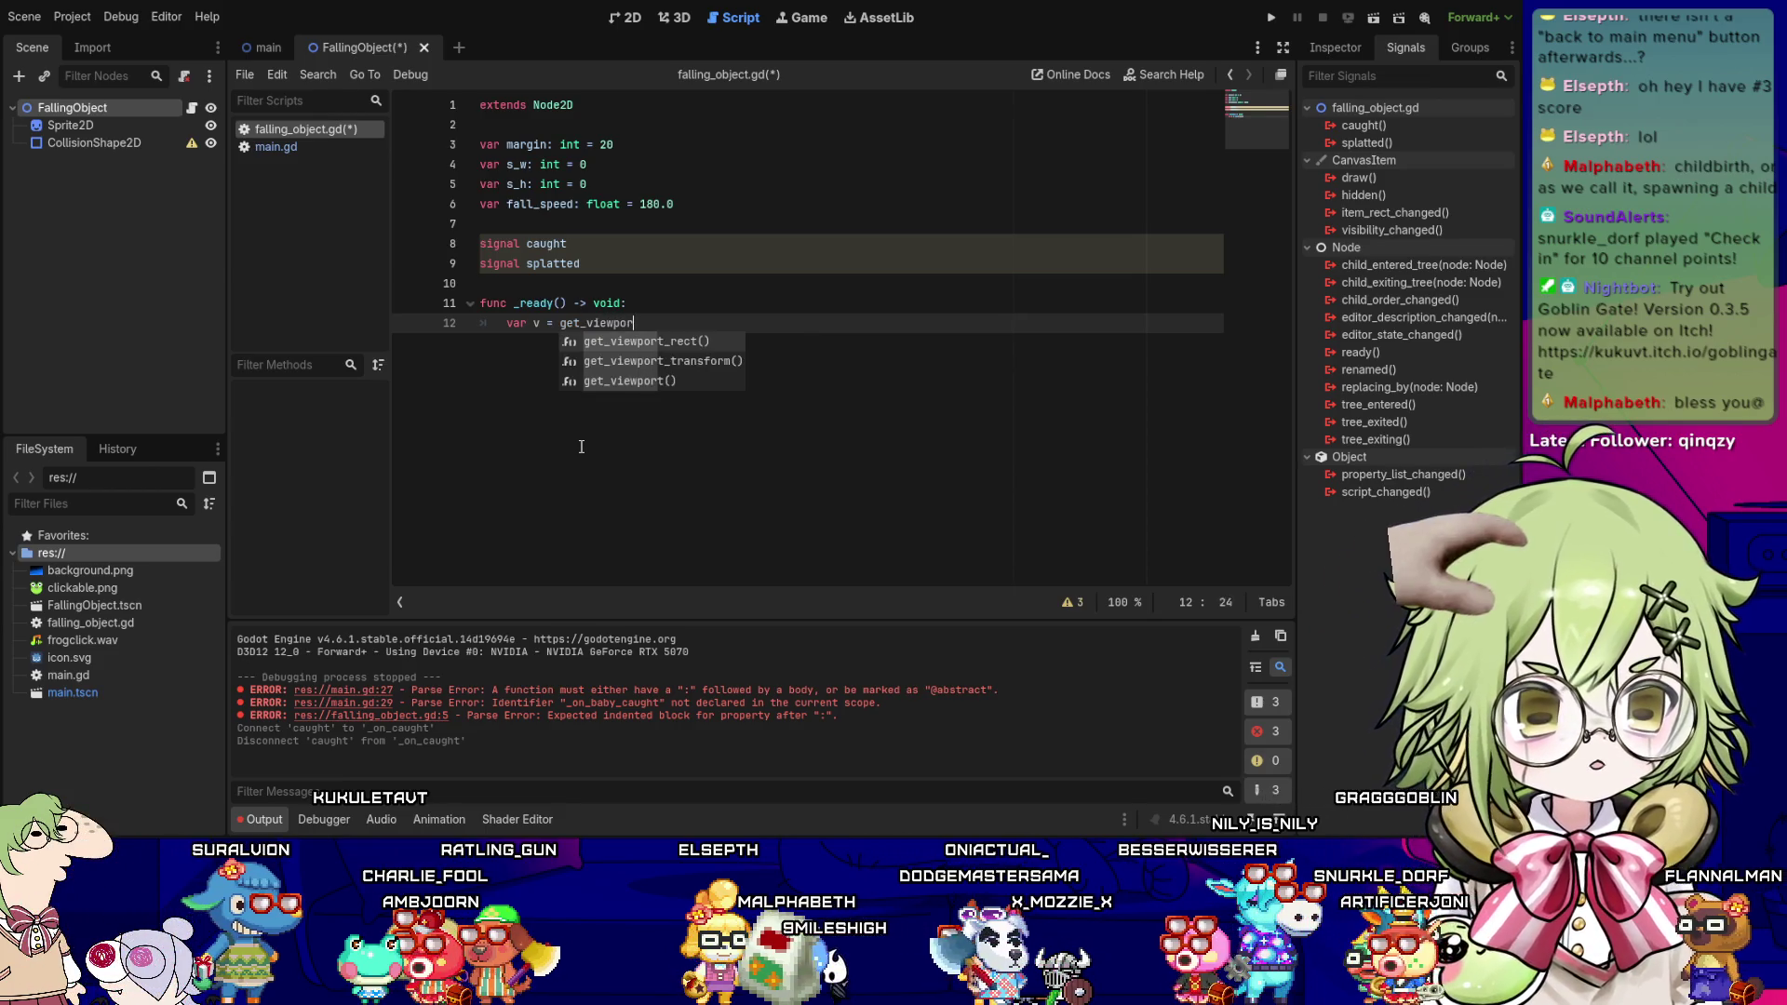
pyautogui.press('Return')
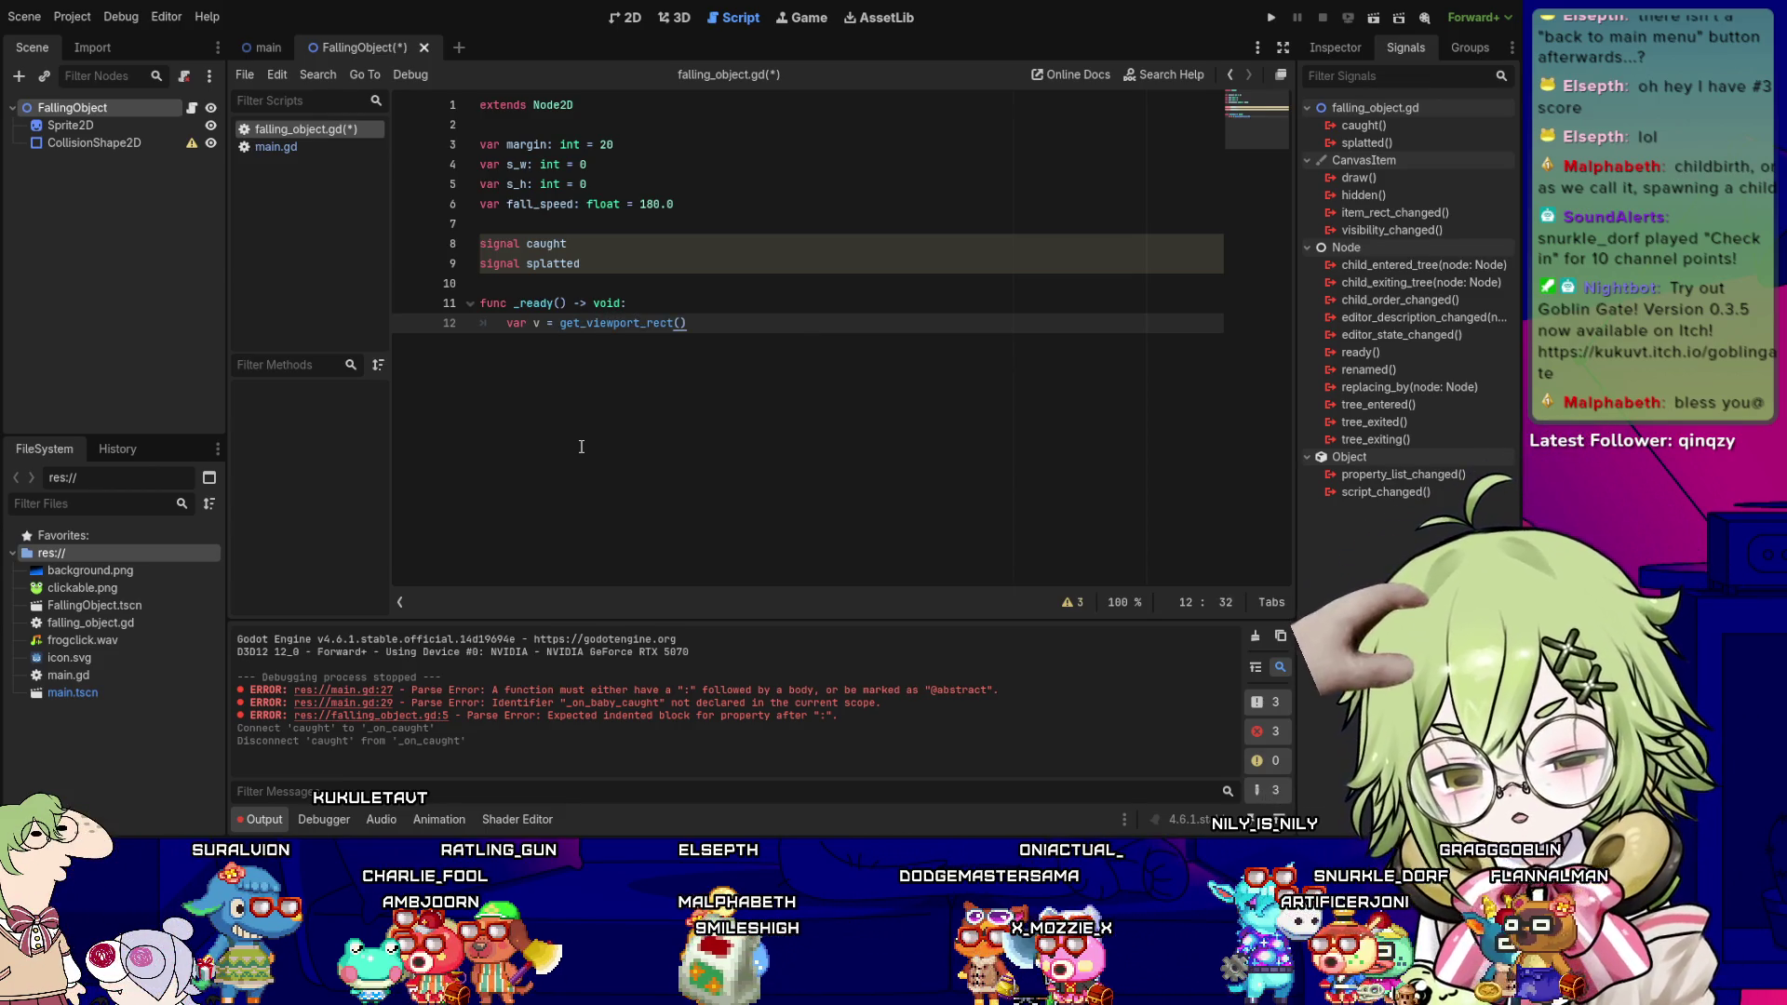
pyautogui.press('Return')
pyautogui.write('s_w')
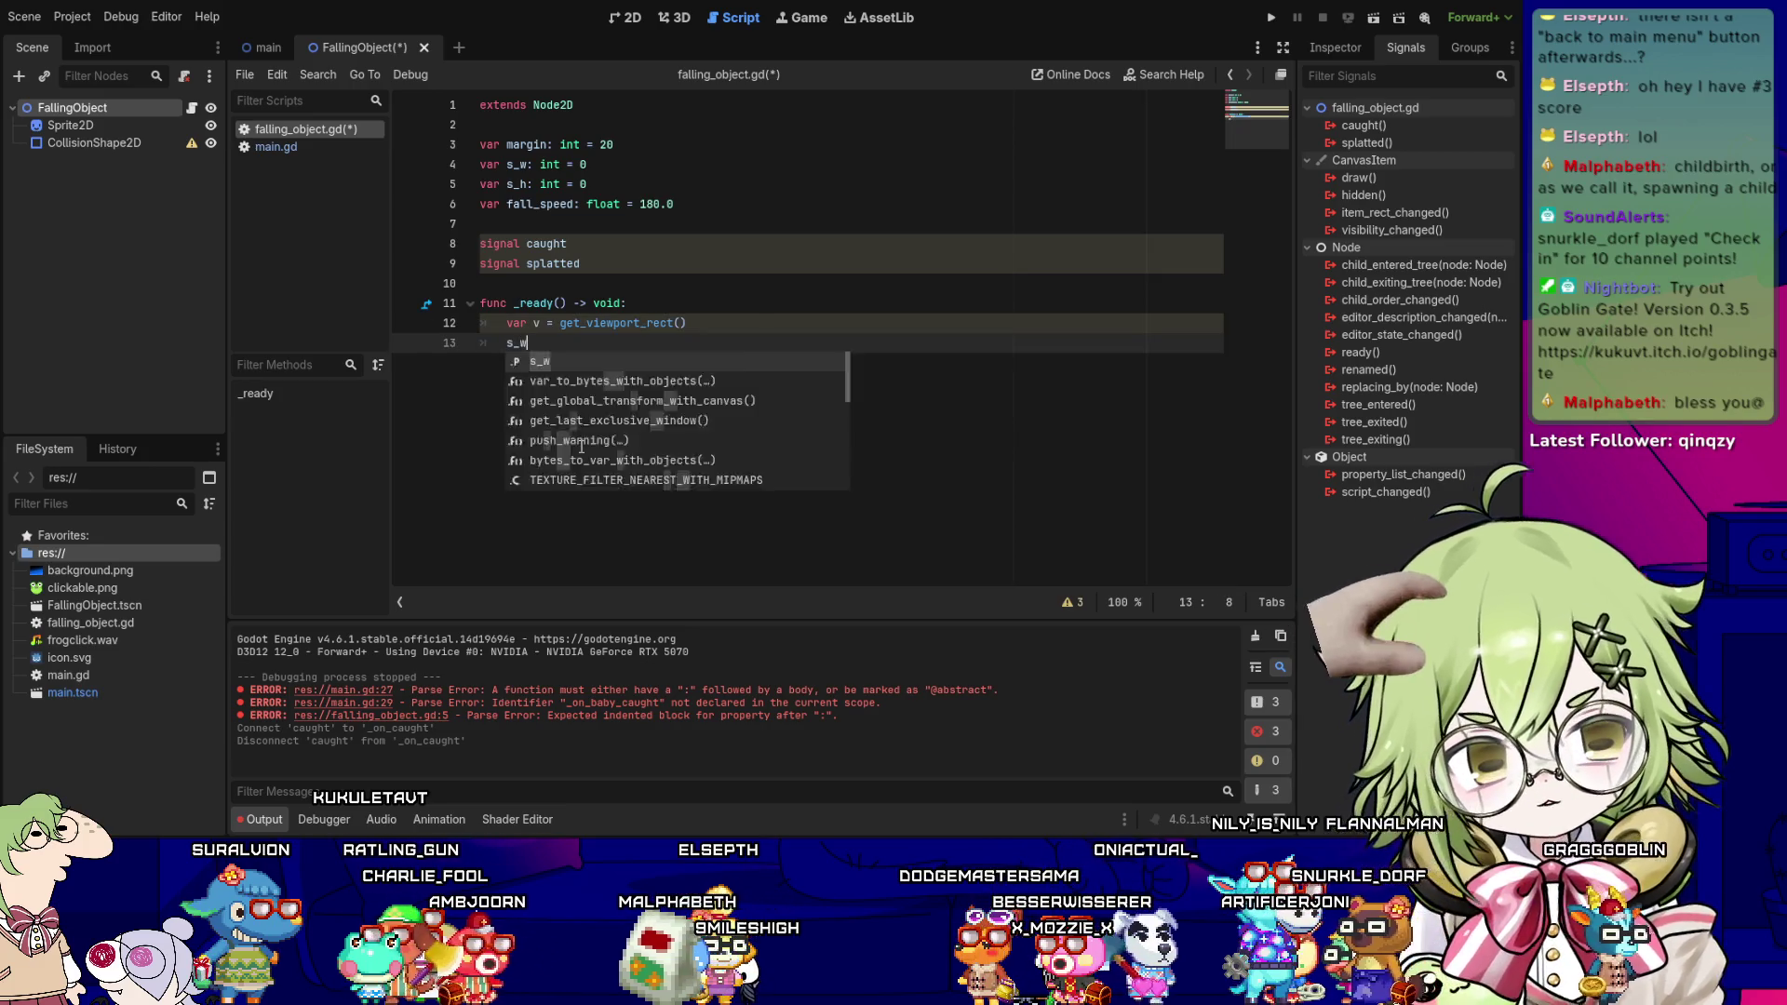
pyautogui.write(' = int')
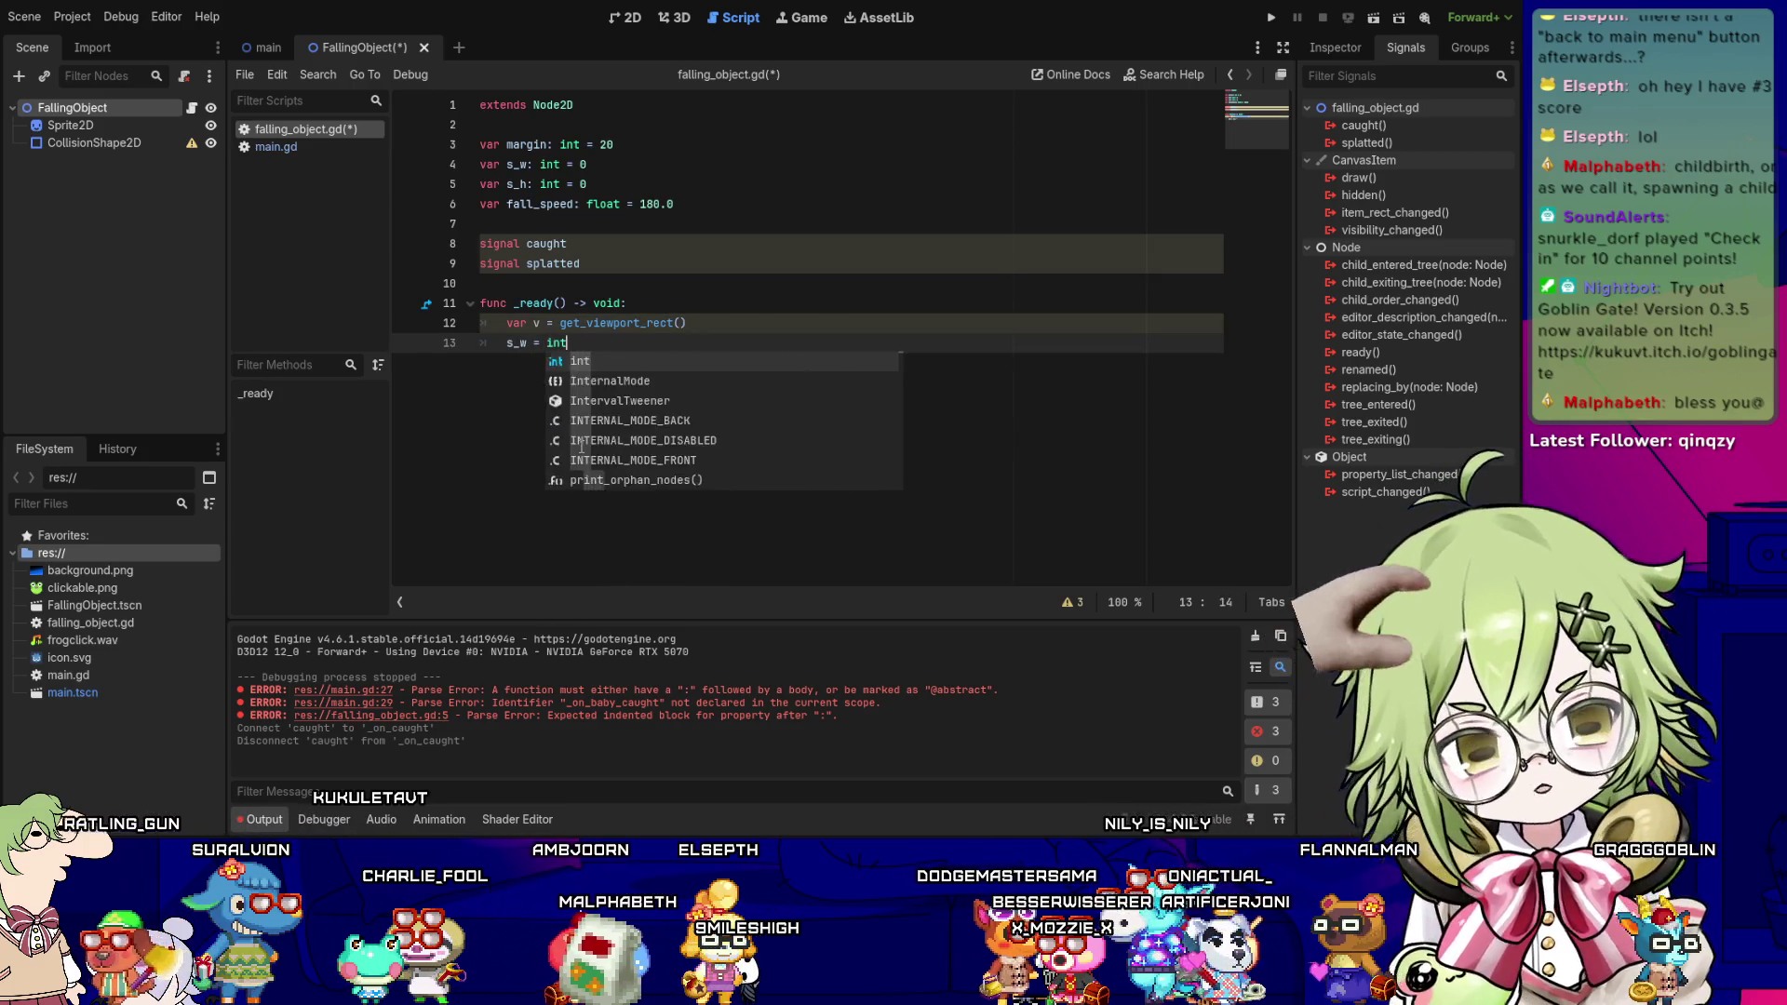
pyautogui.write('(v.size.x)')
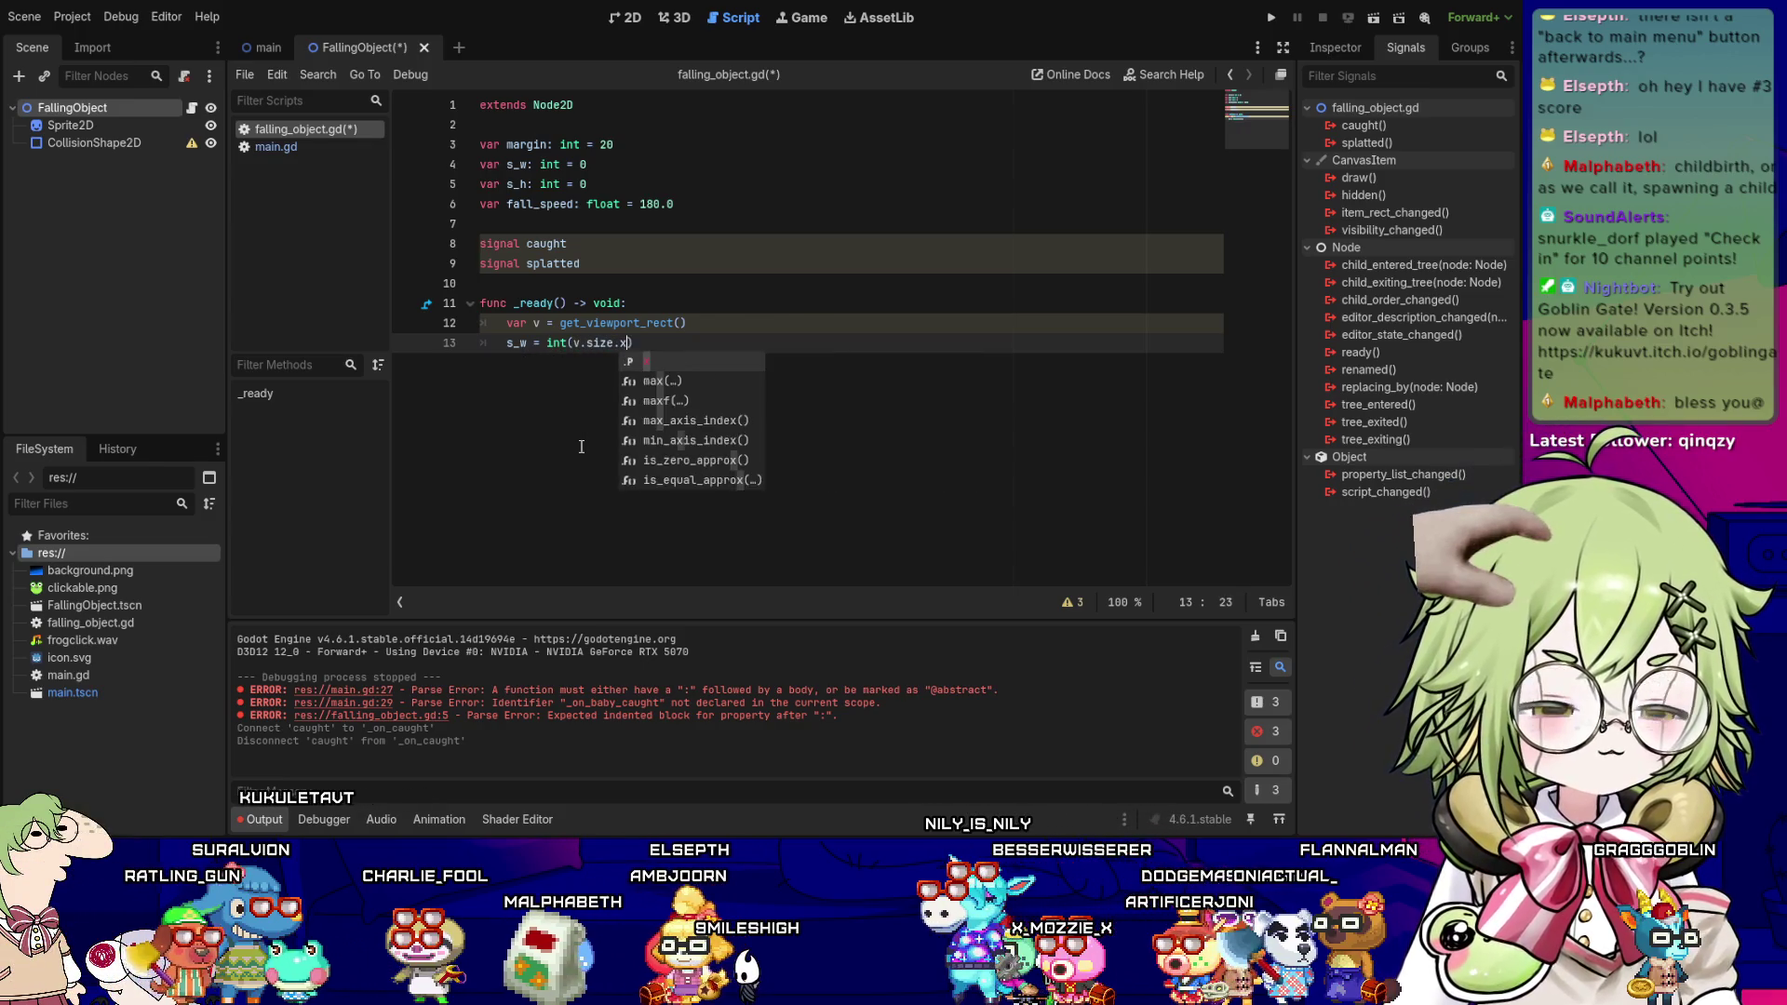
pyautogui.write('; s')
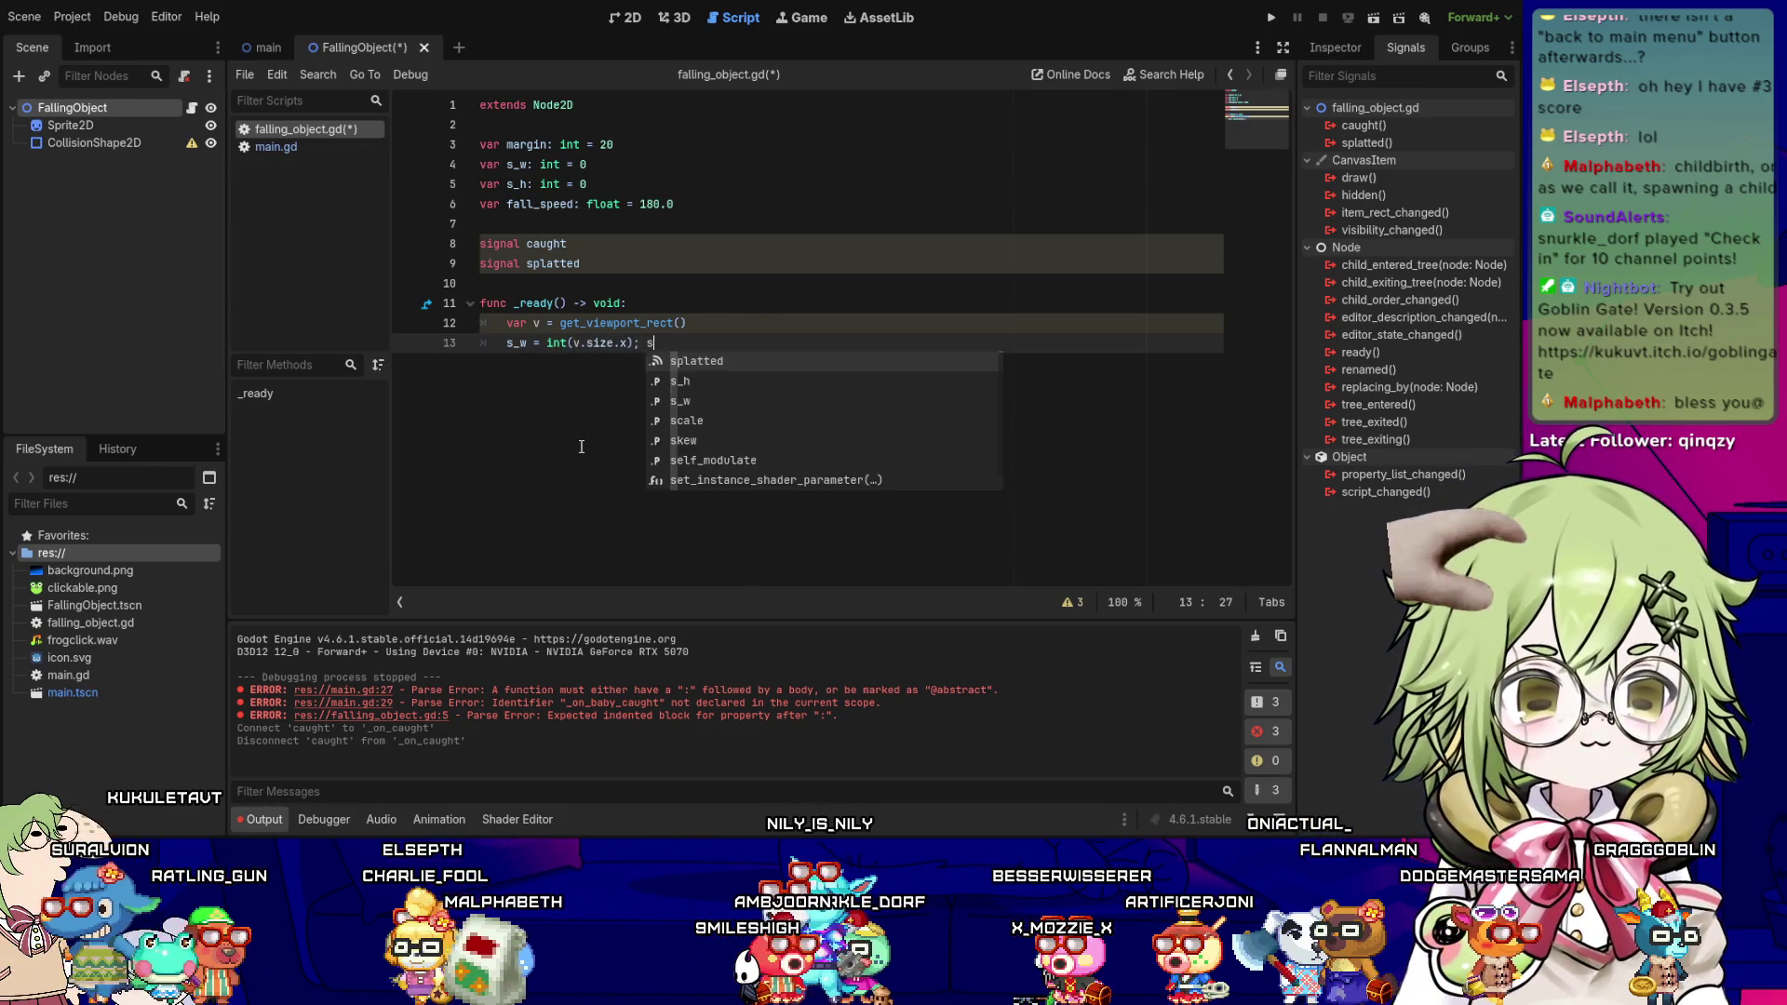
pyautogui.write('_h = int')
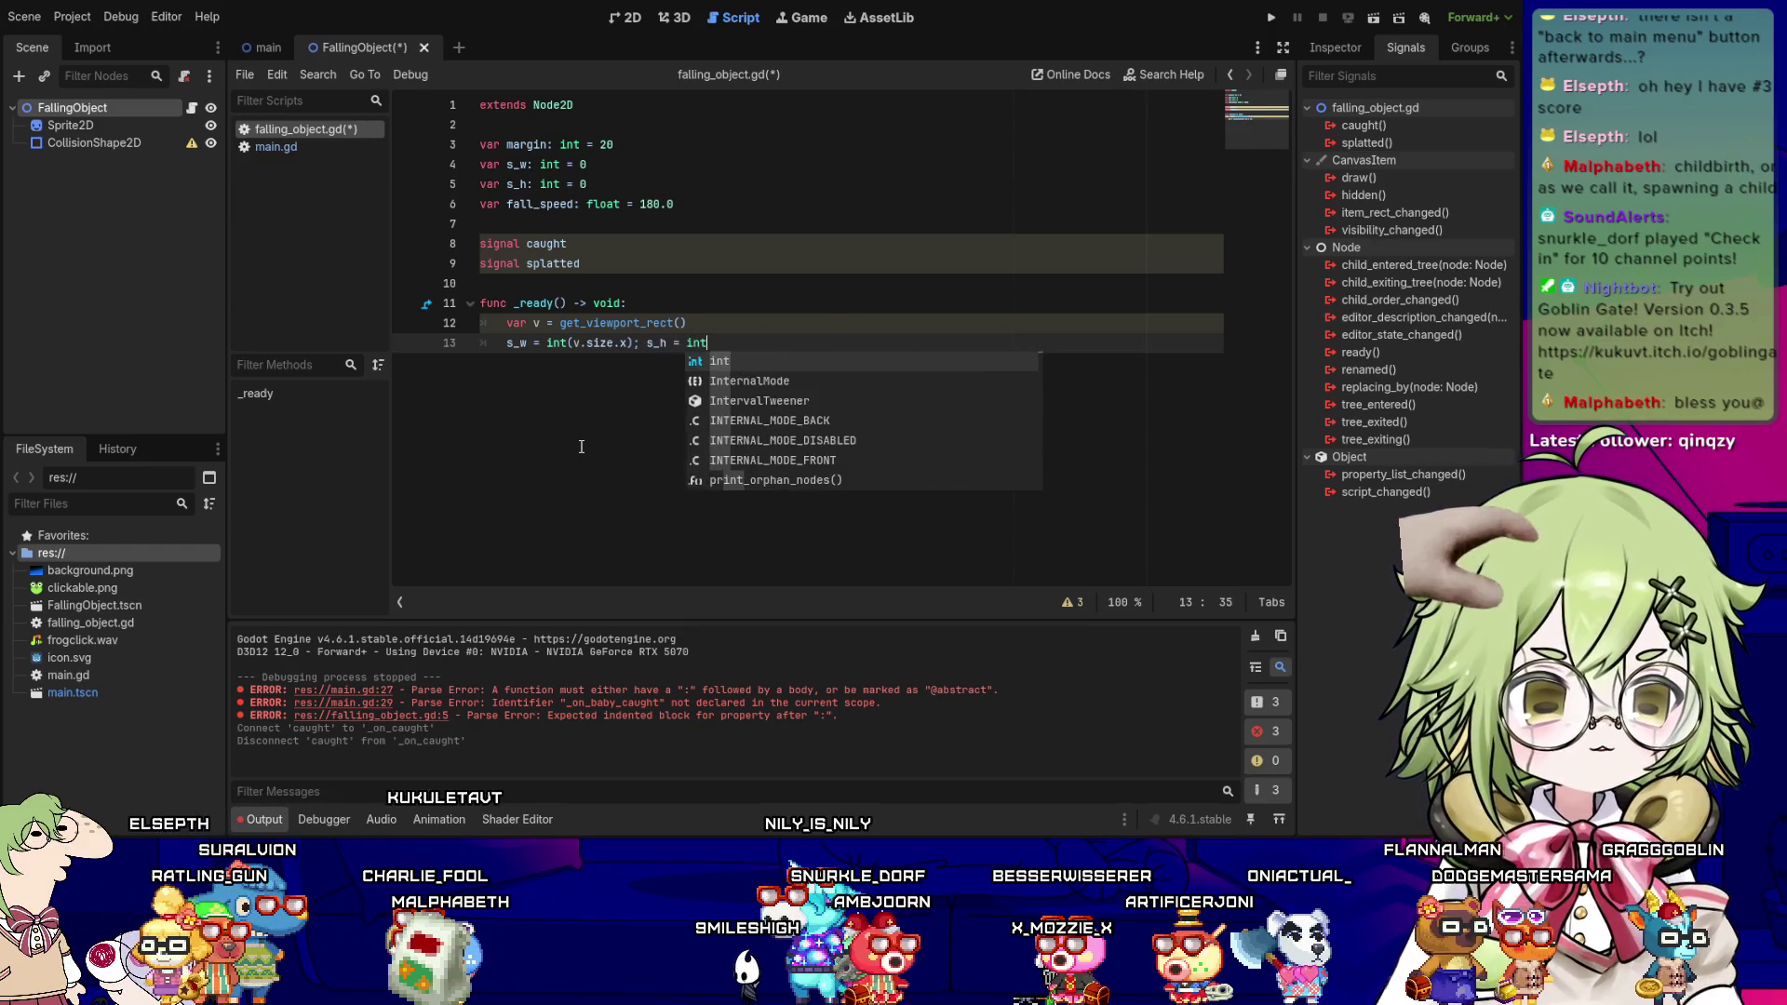
pyautogui.write('(v.size.y)')
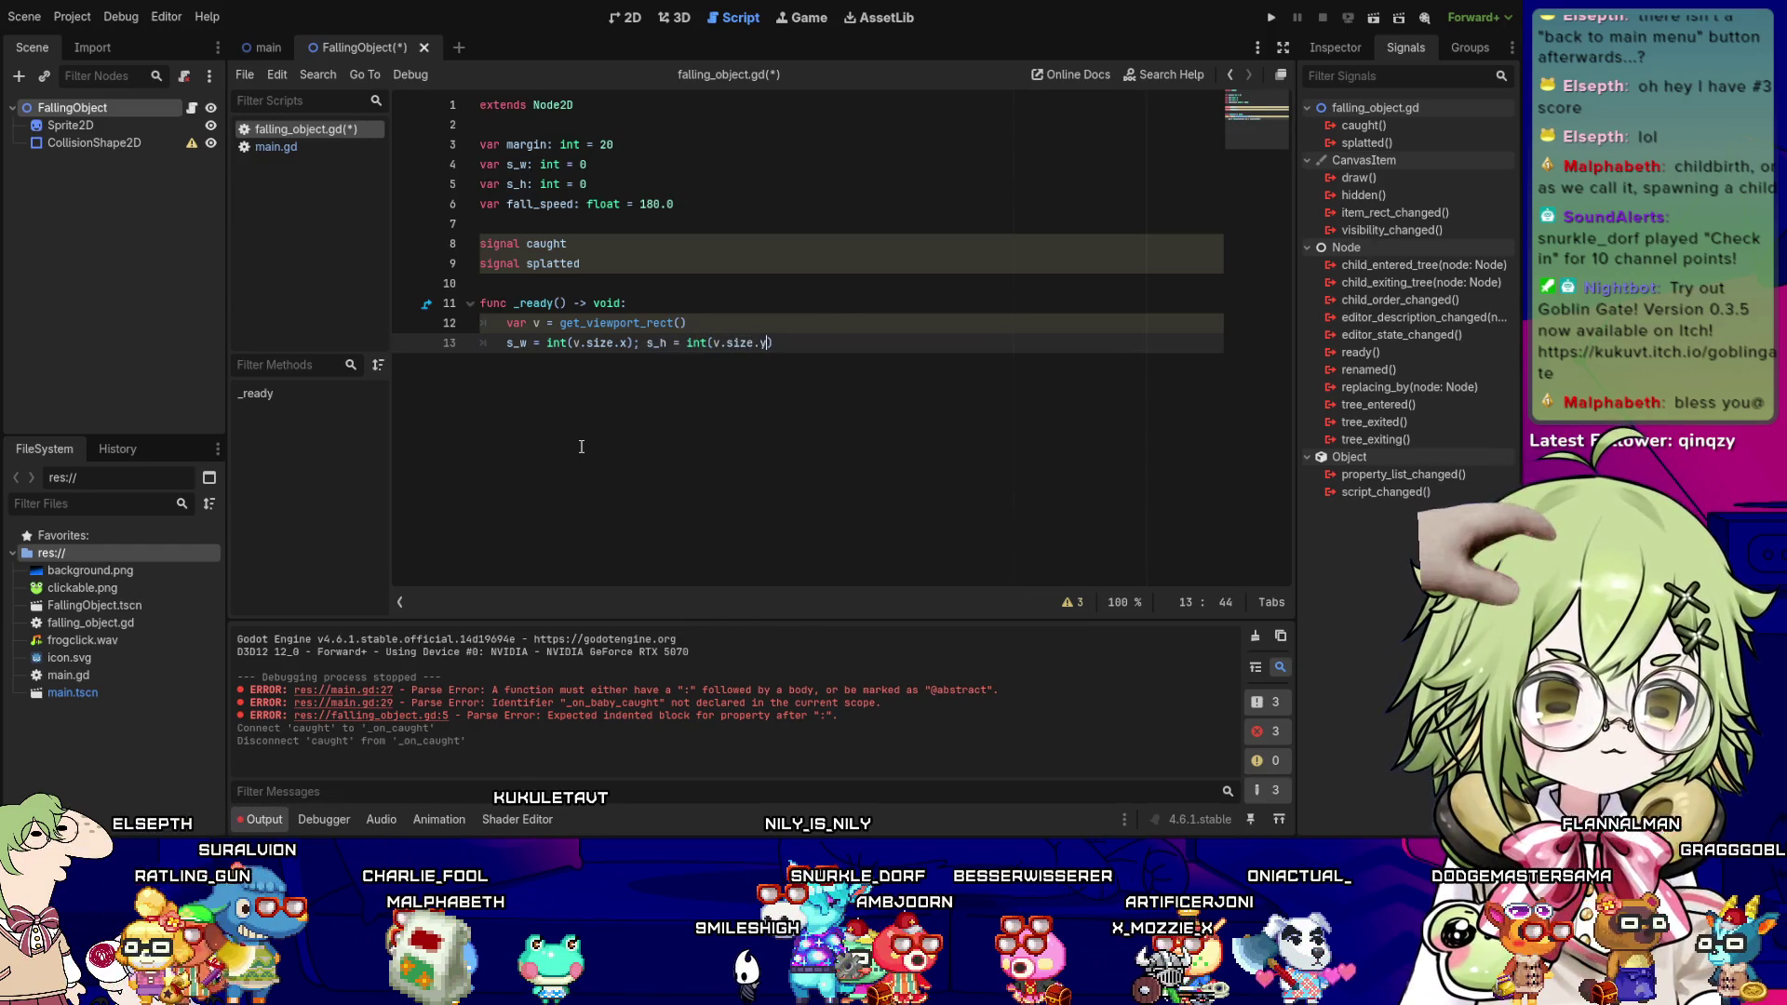
pyautogui.press('Return')
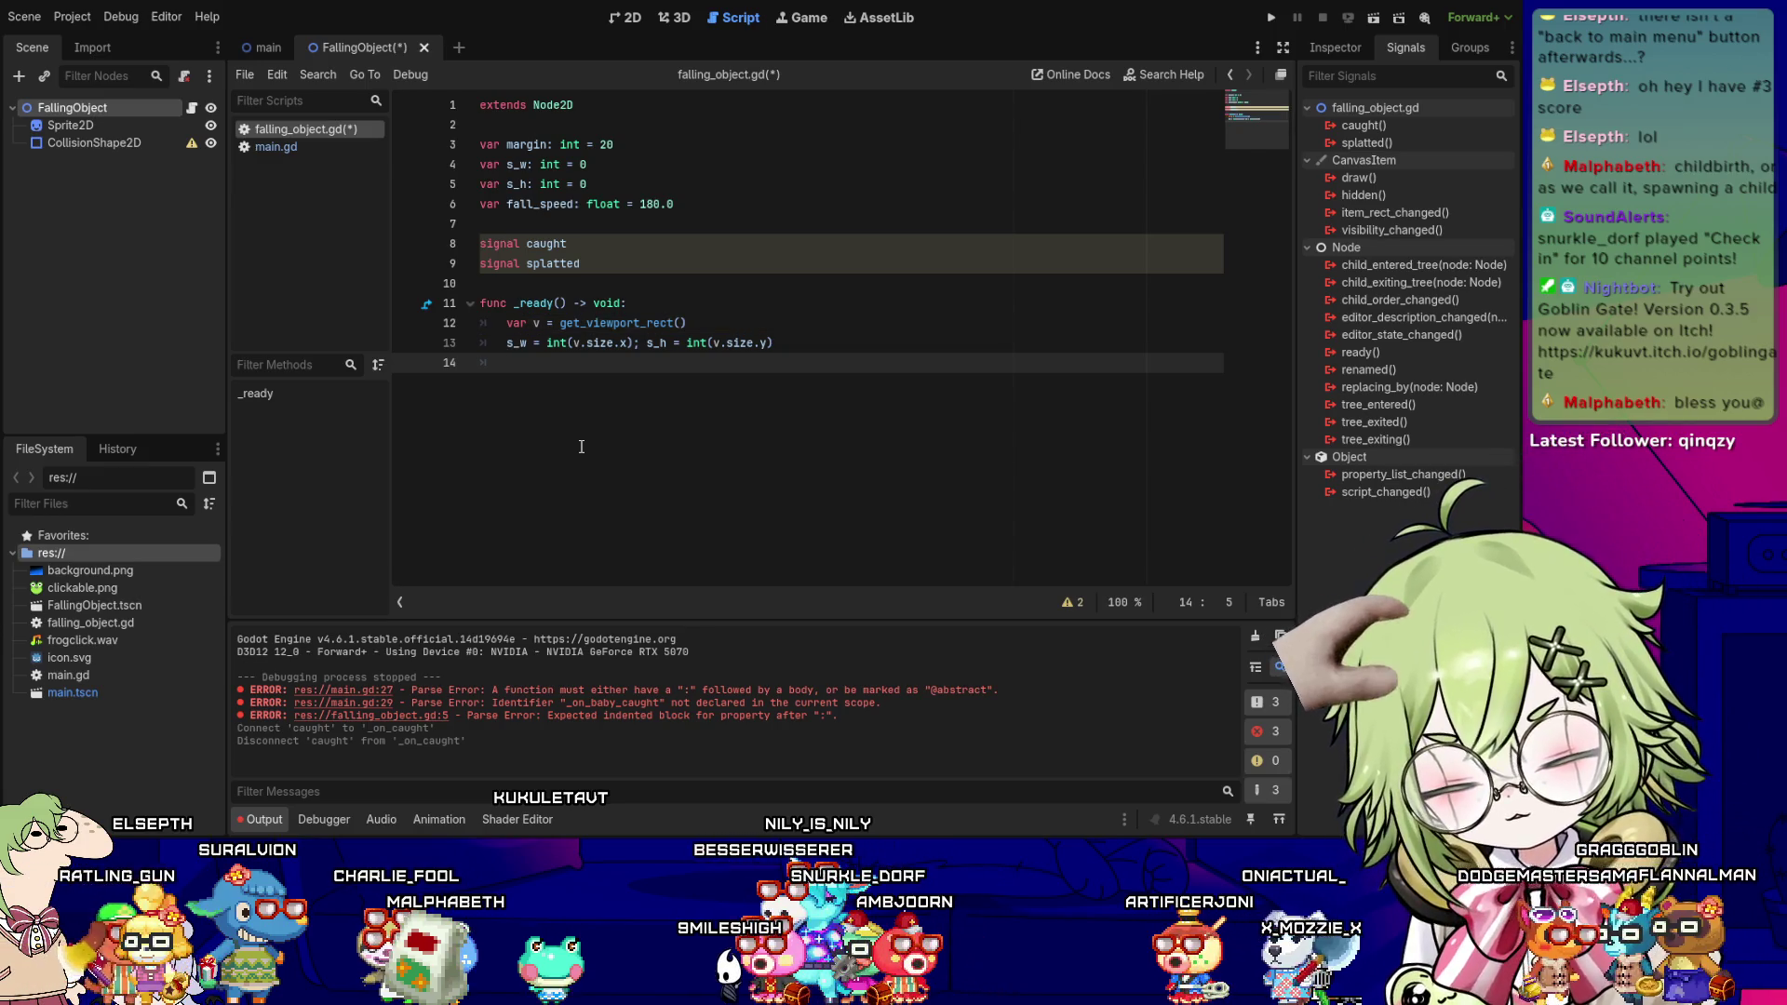
pyautogui.write('position ')
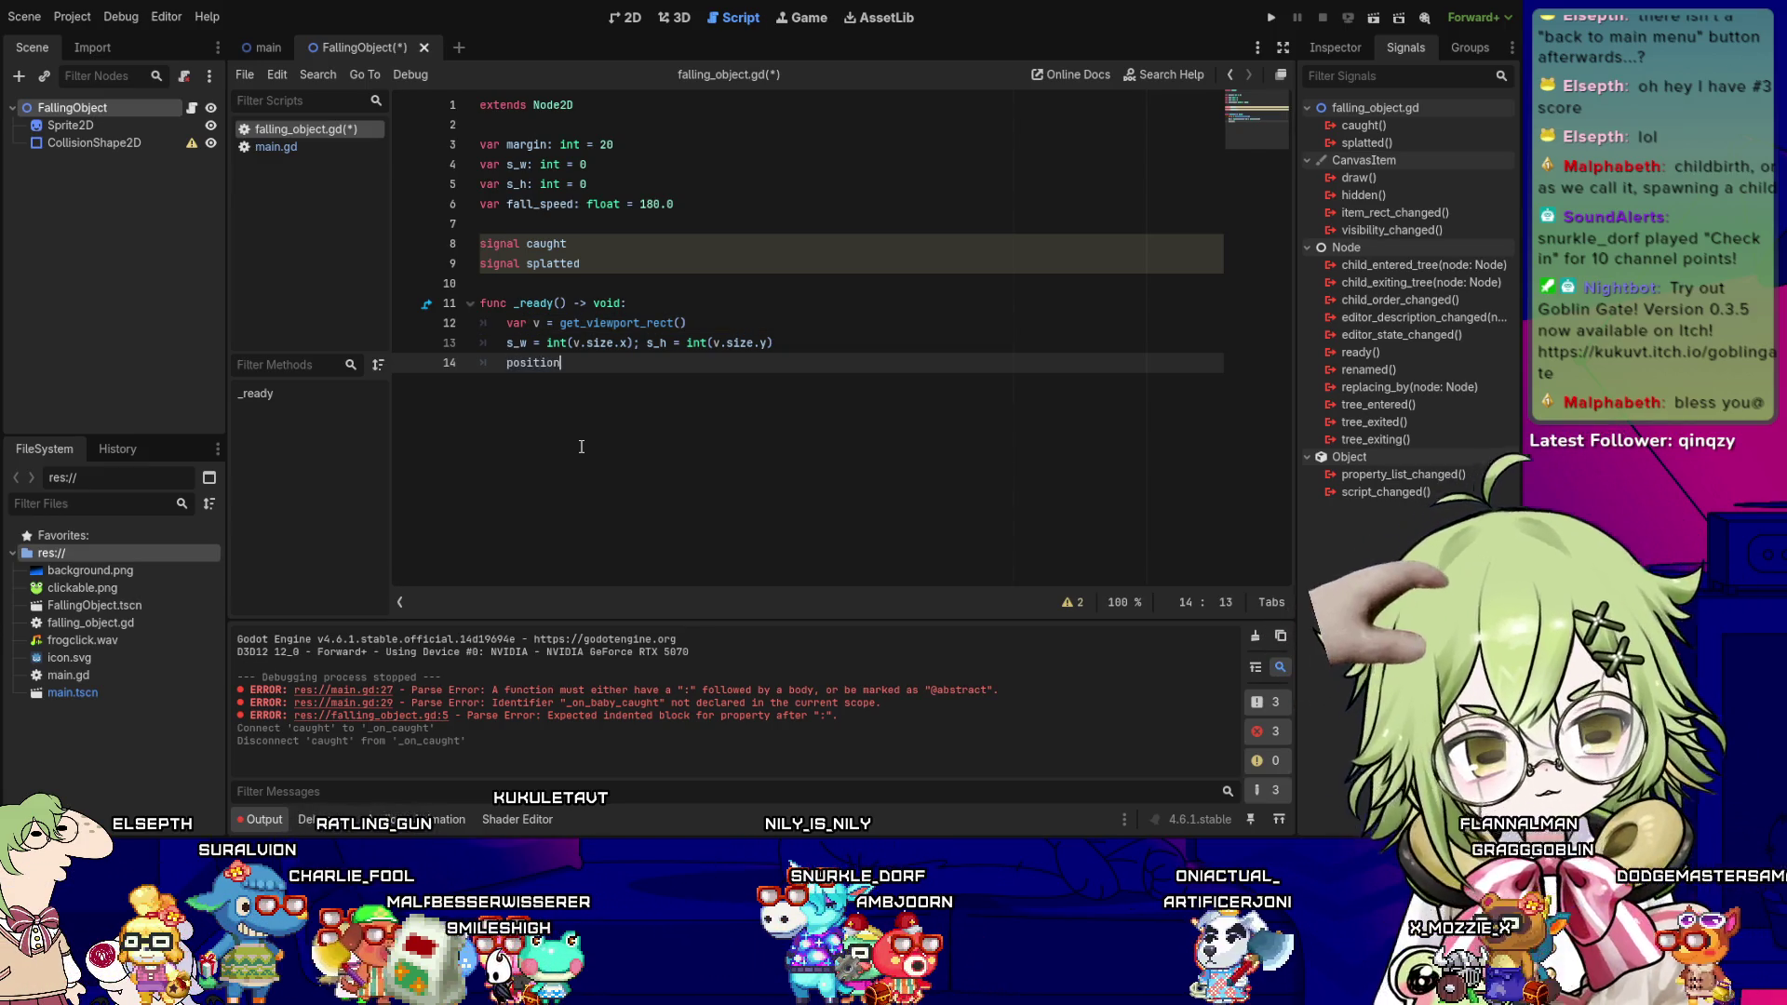
pyautogui.write('= Vector2')
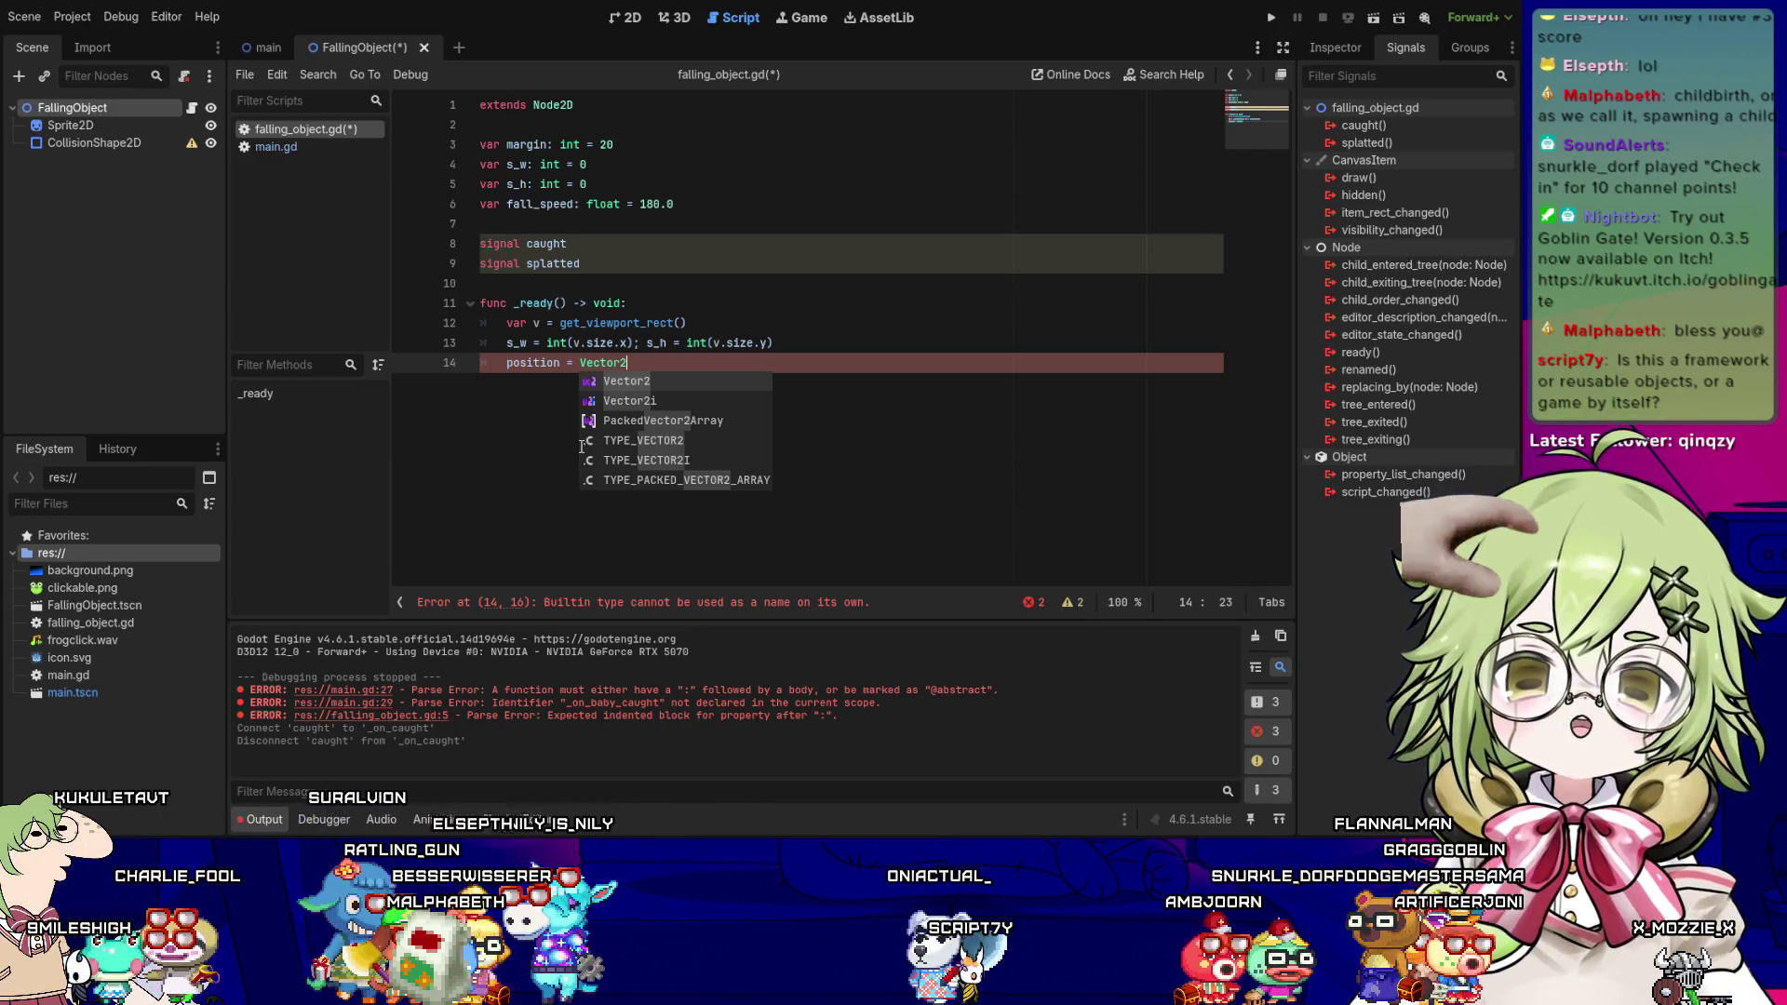
pyautogui.hotkey('ctrl', 's')
pyautogui.click(849, 314)
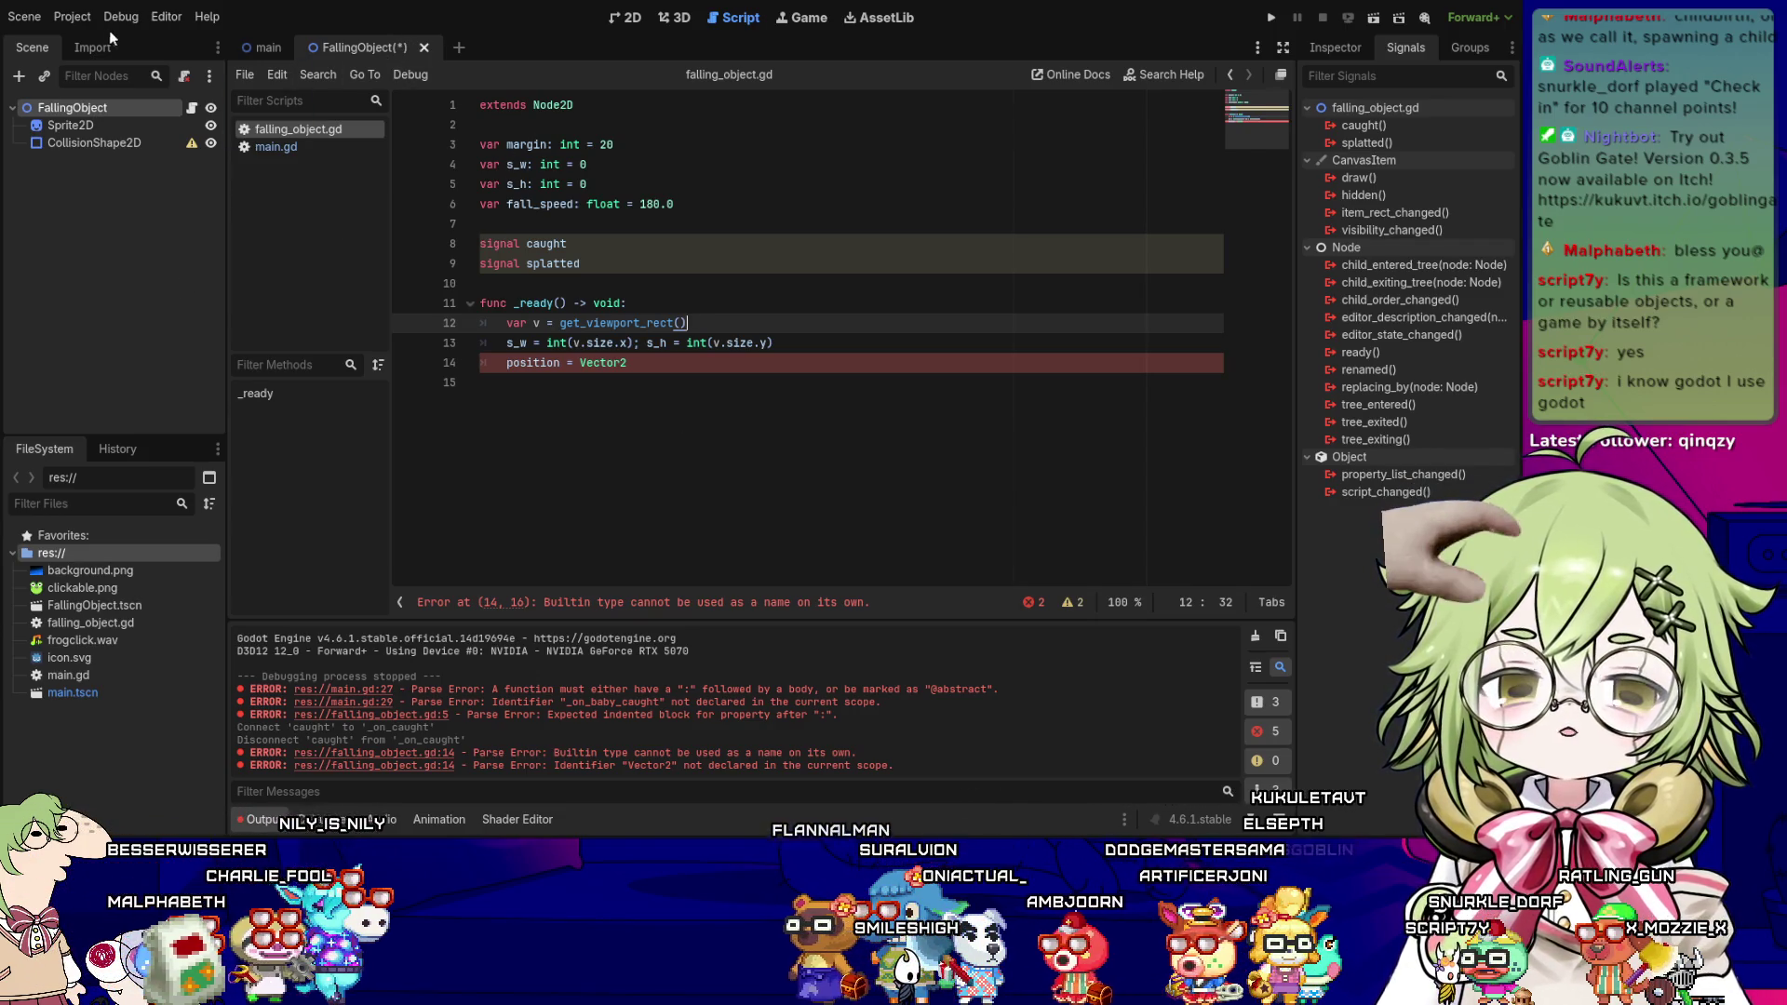
# - Complete the line as position = Vector2(randi_range(margin, s_w - margin), -10) and save the script
pyautogui.click(268, 47)
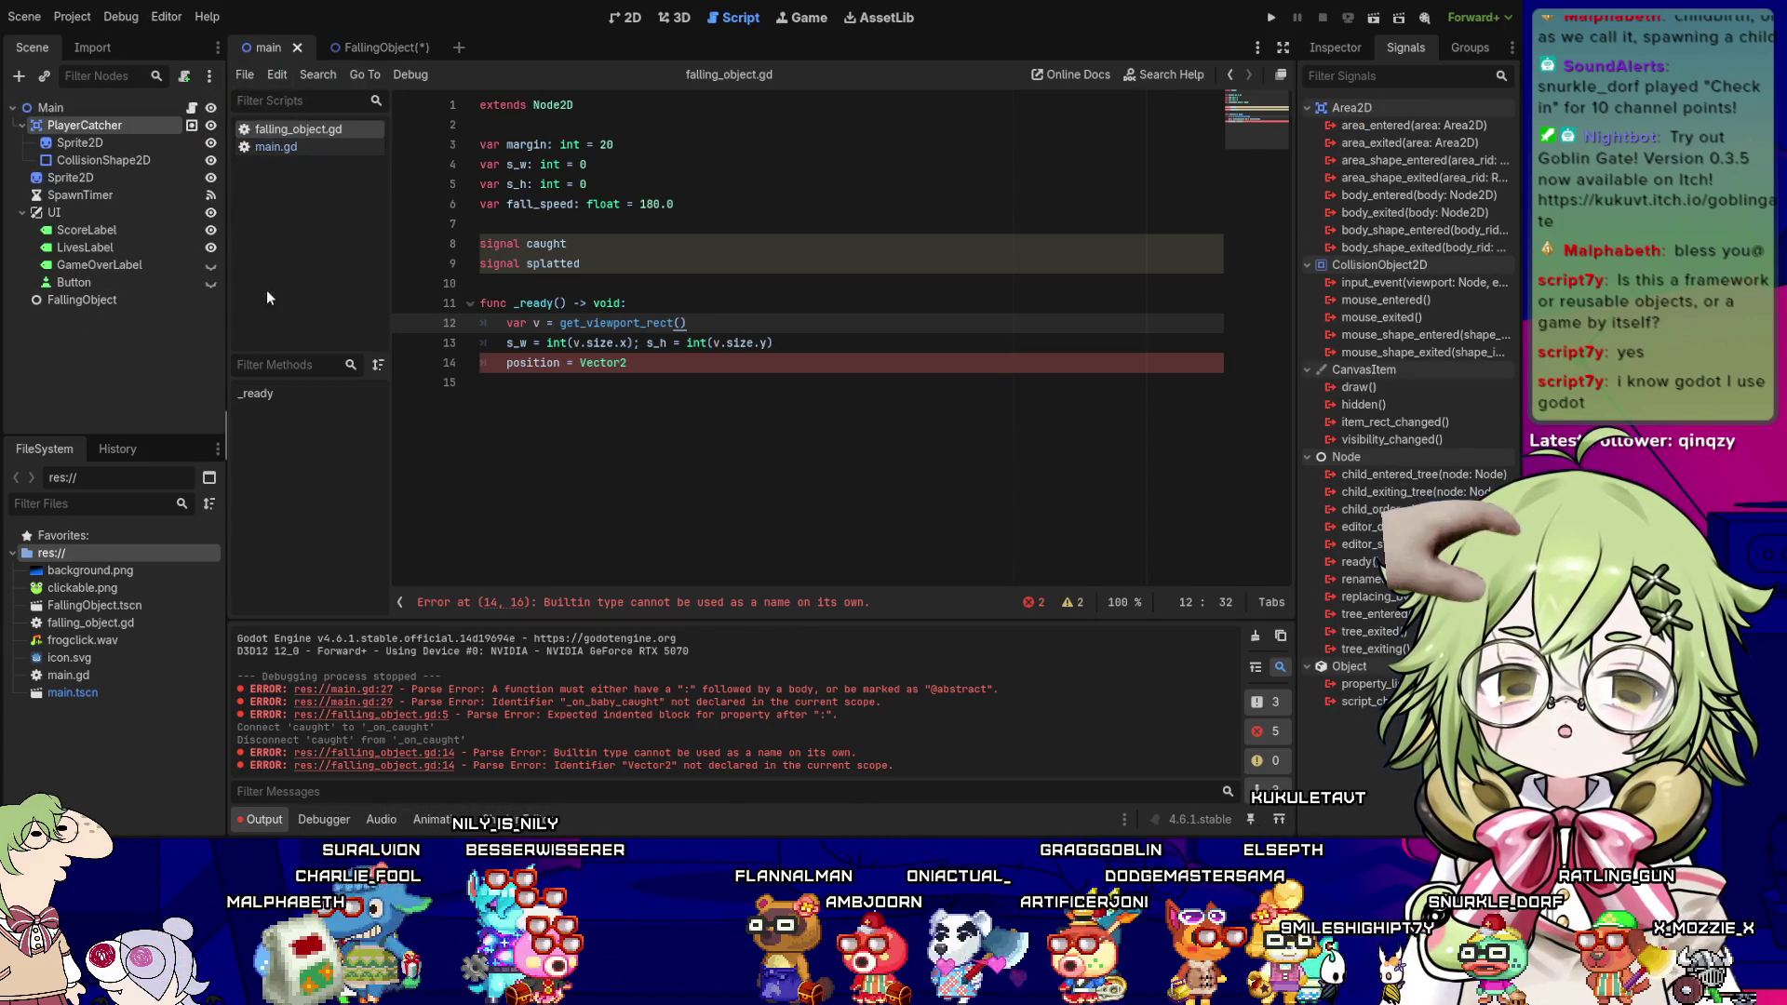
pyautogui.click(383, 46)
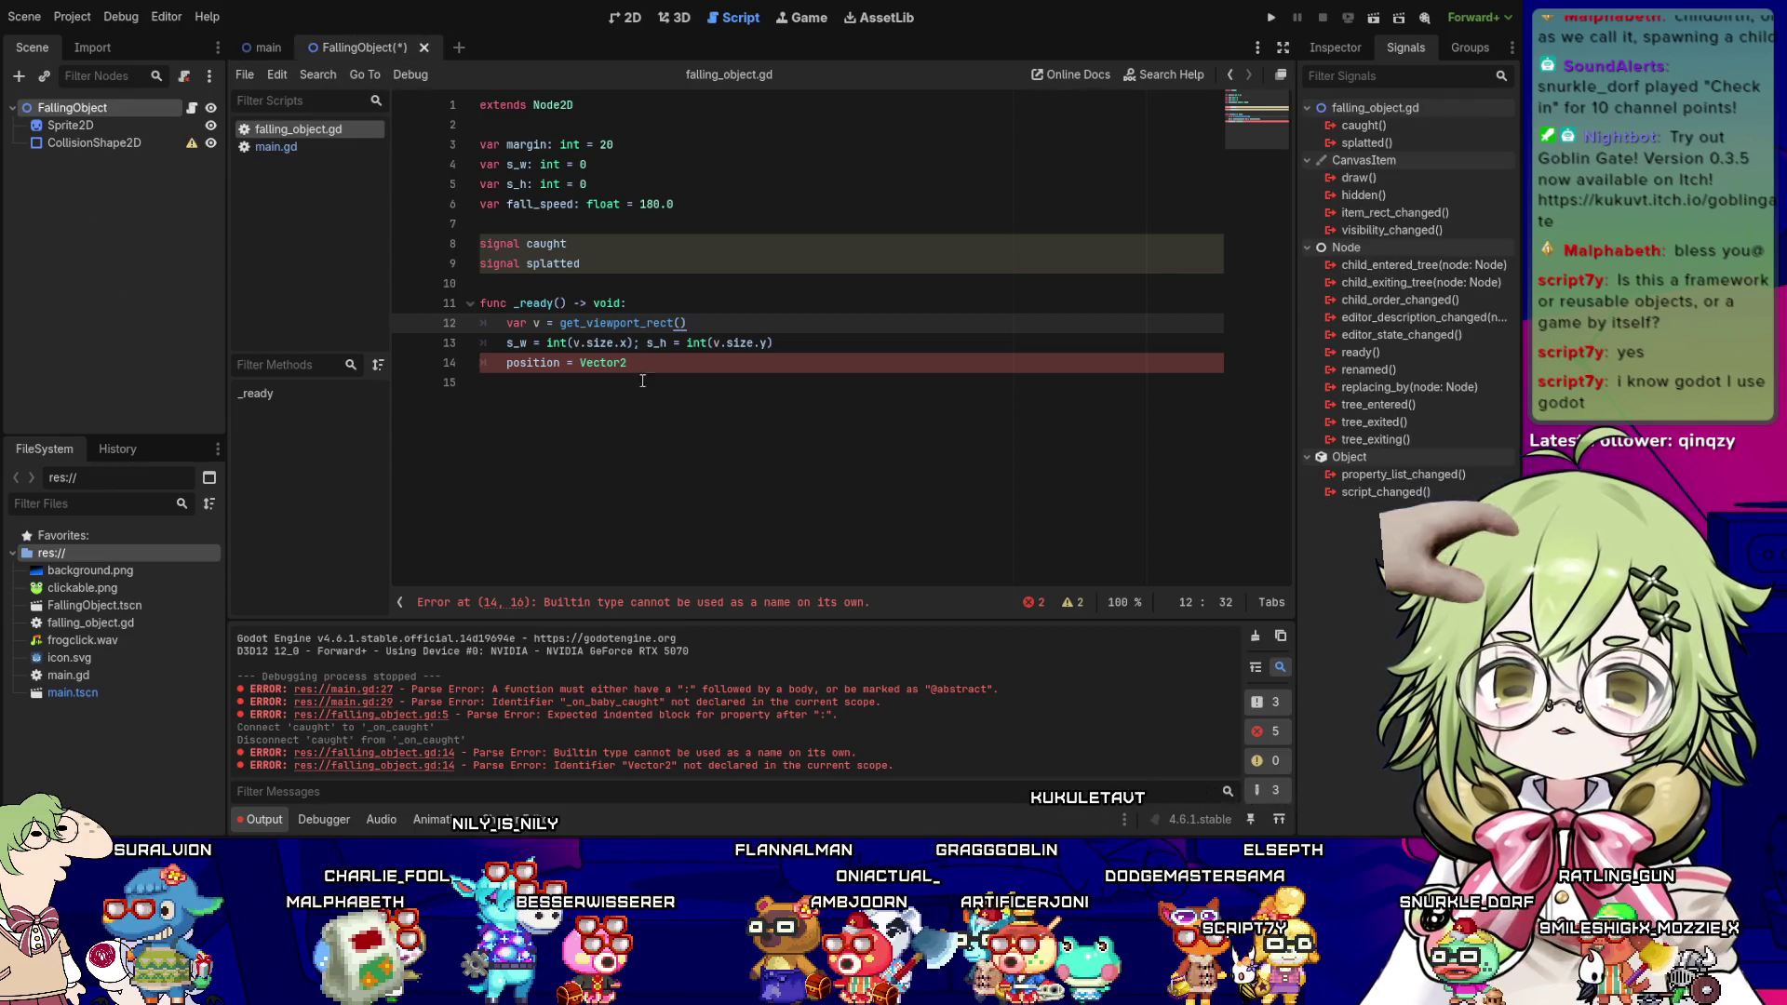
pyautogui.click(669, 363)
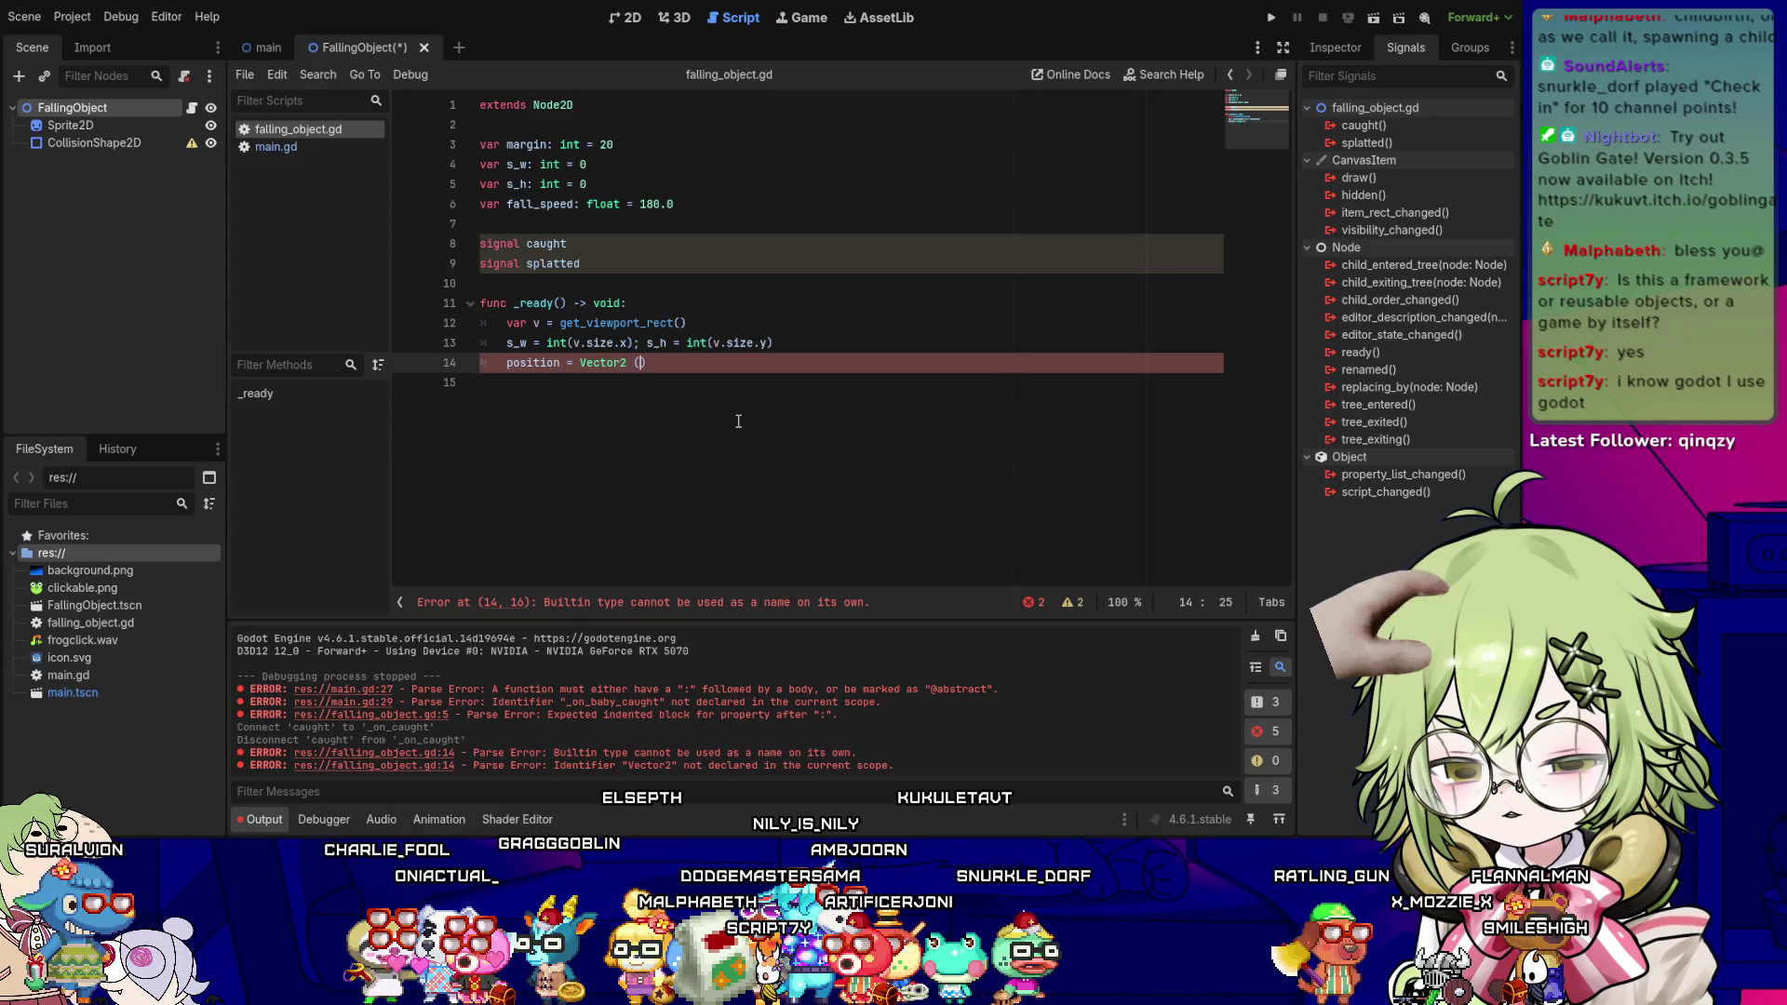
pyautogui.write('( ')
pyautogui.write('_range(')
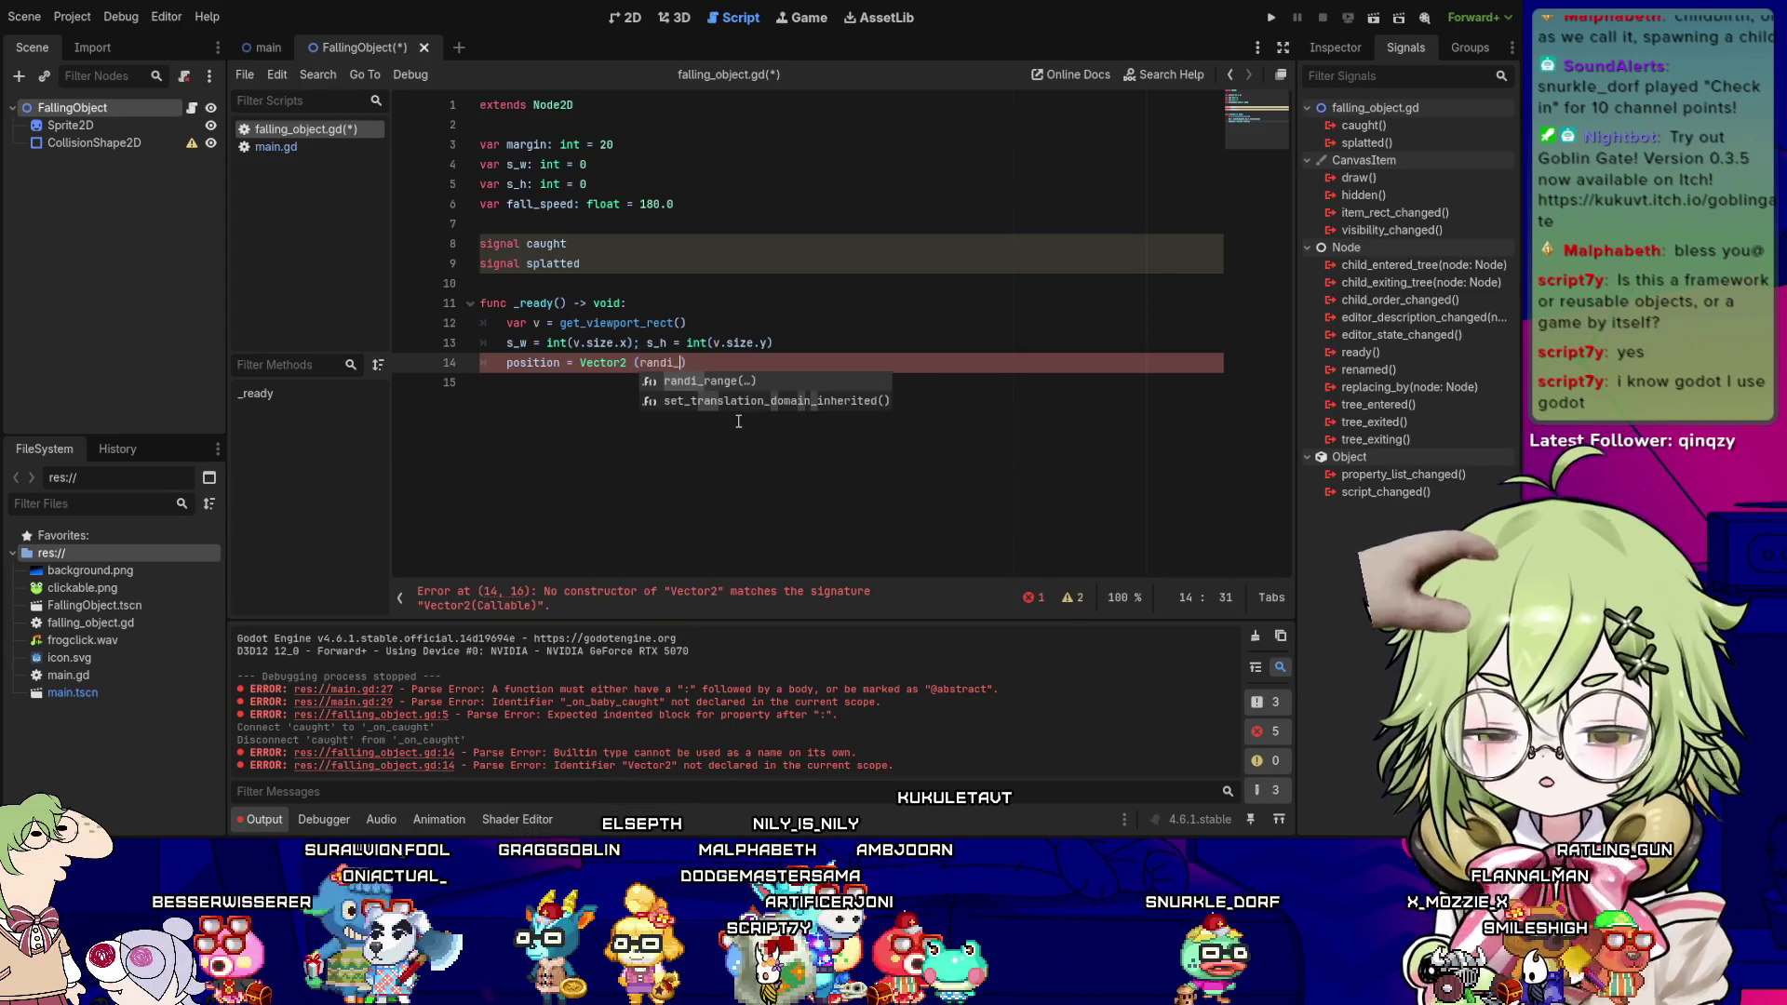
pyautogui.write('margin, s')
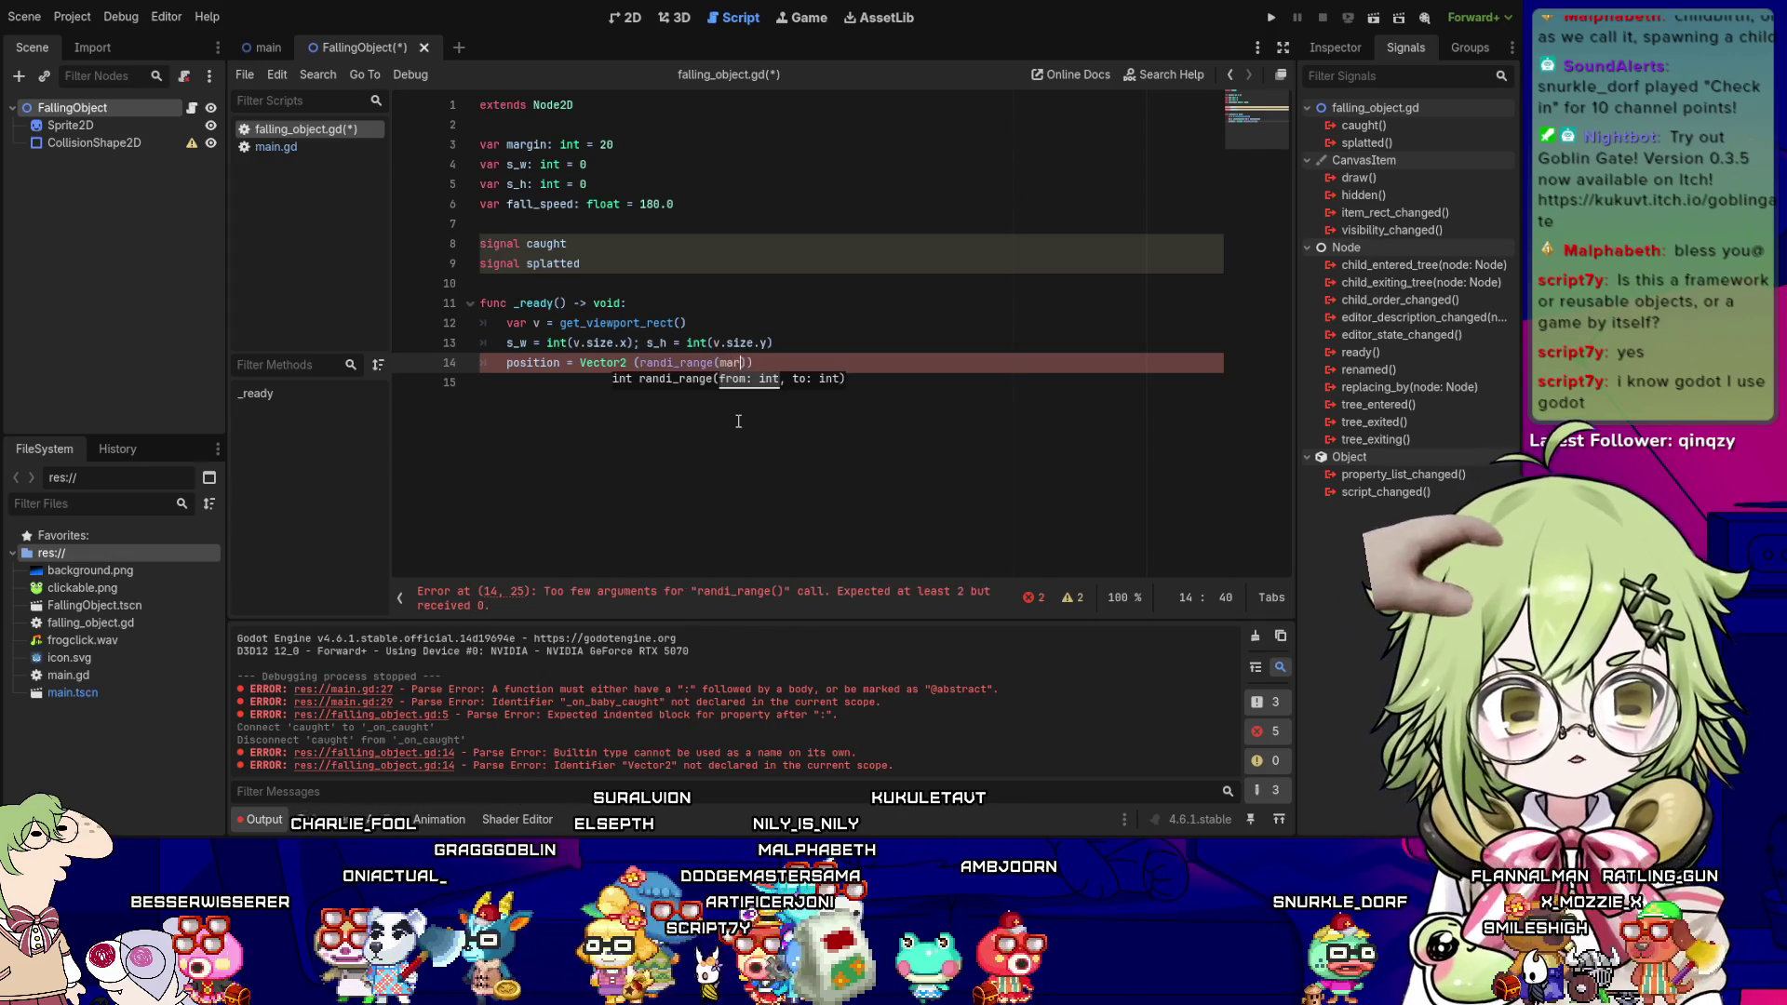
pyautogui.write('_w - ma')
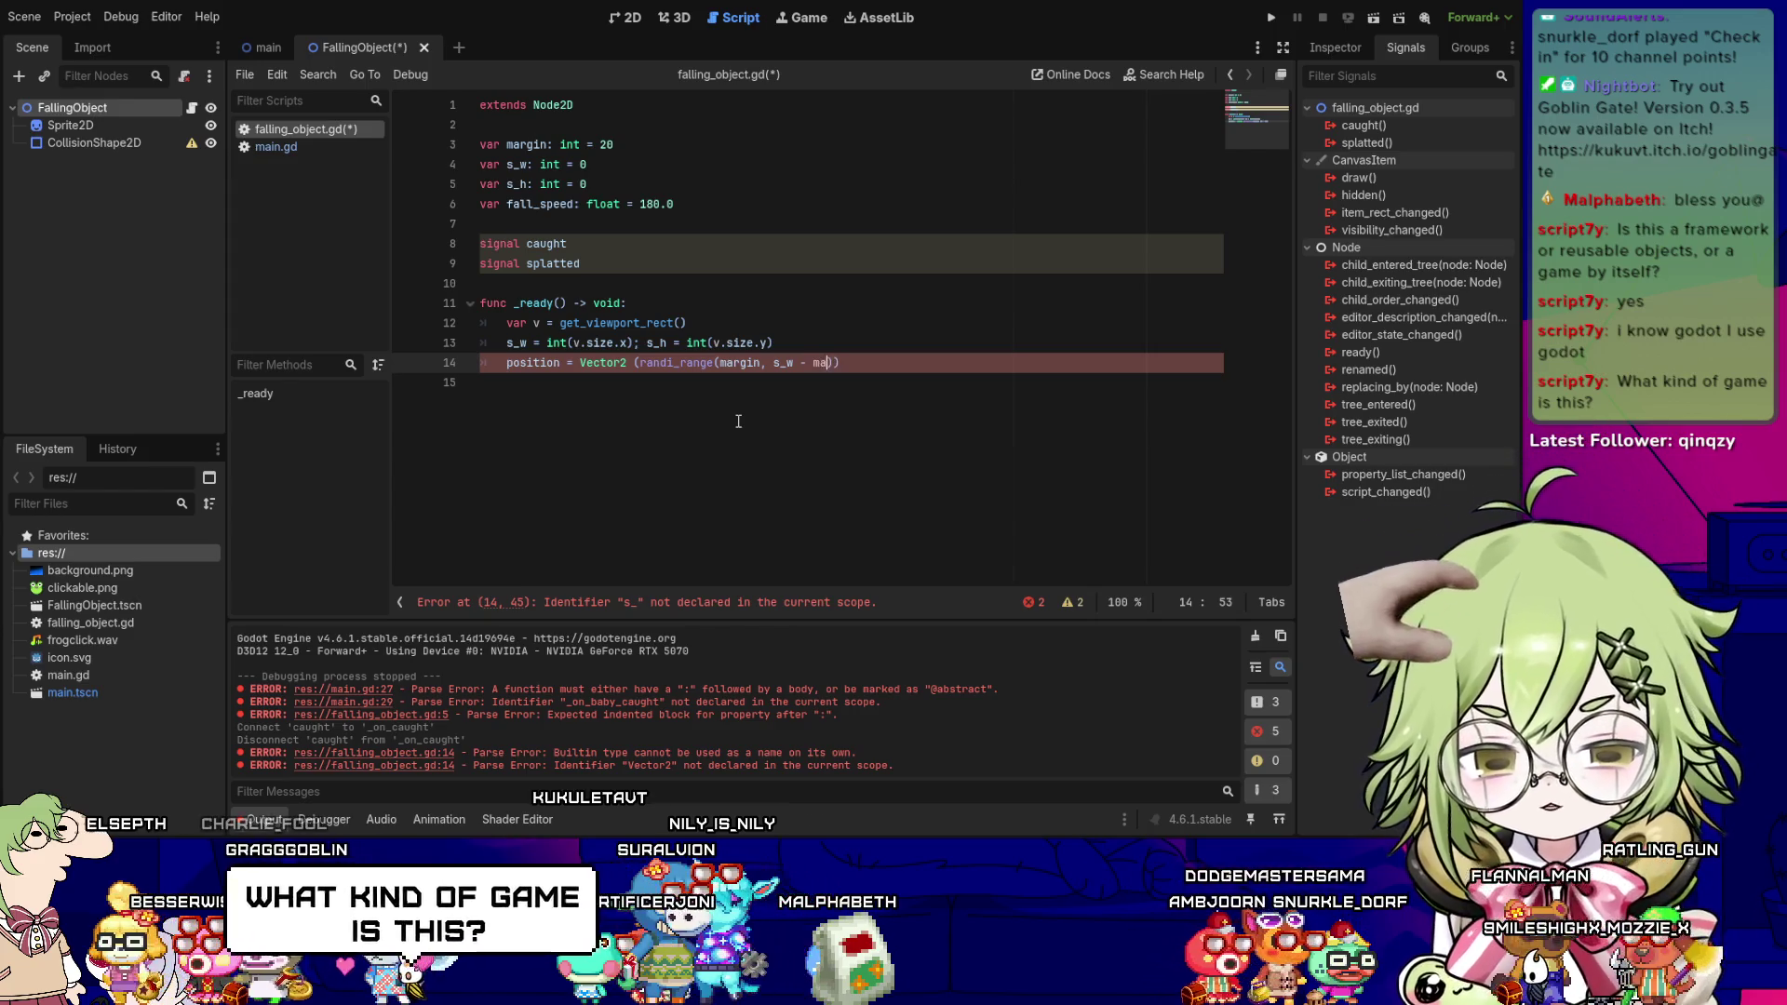
pyautogui.write('rgin')
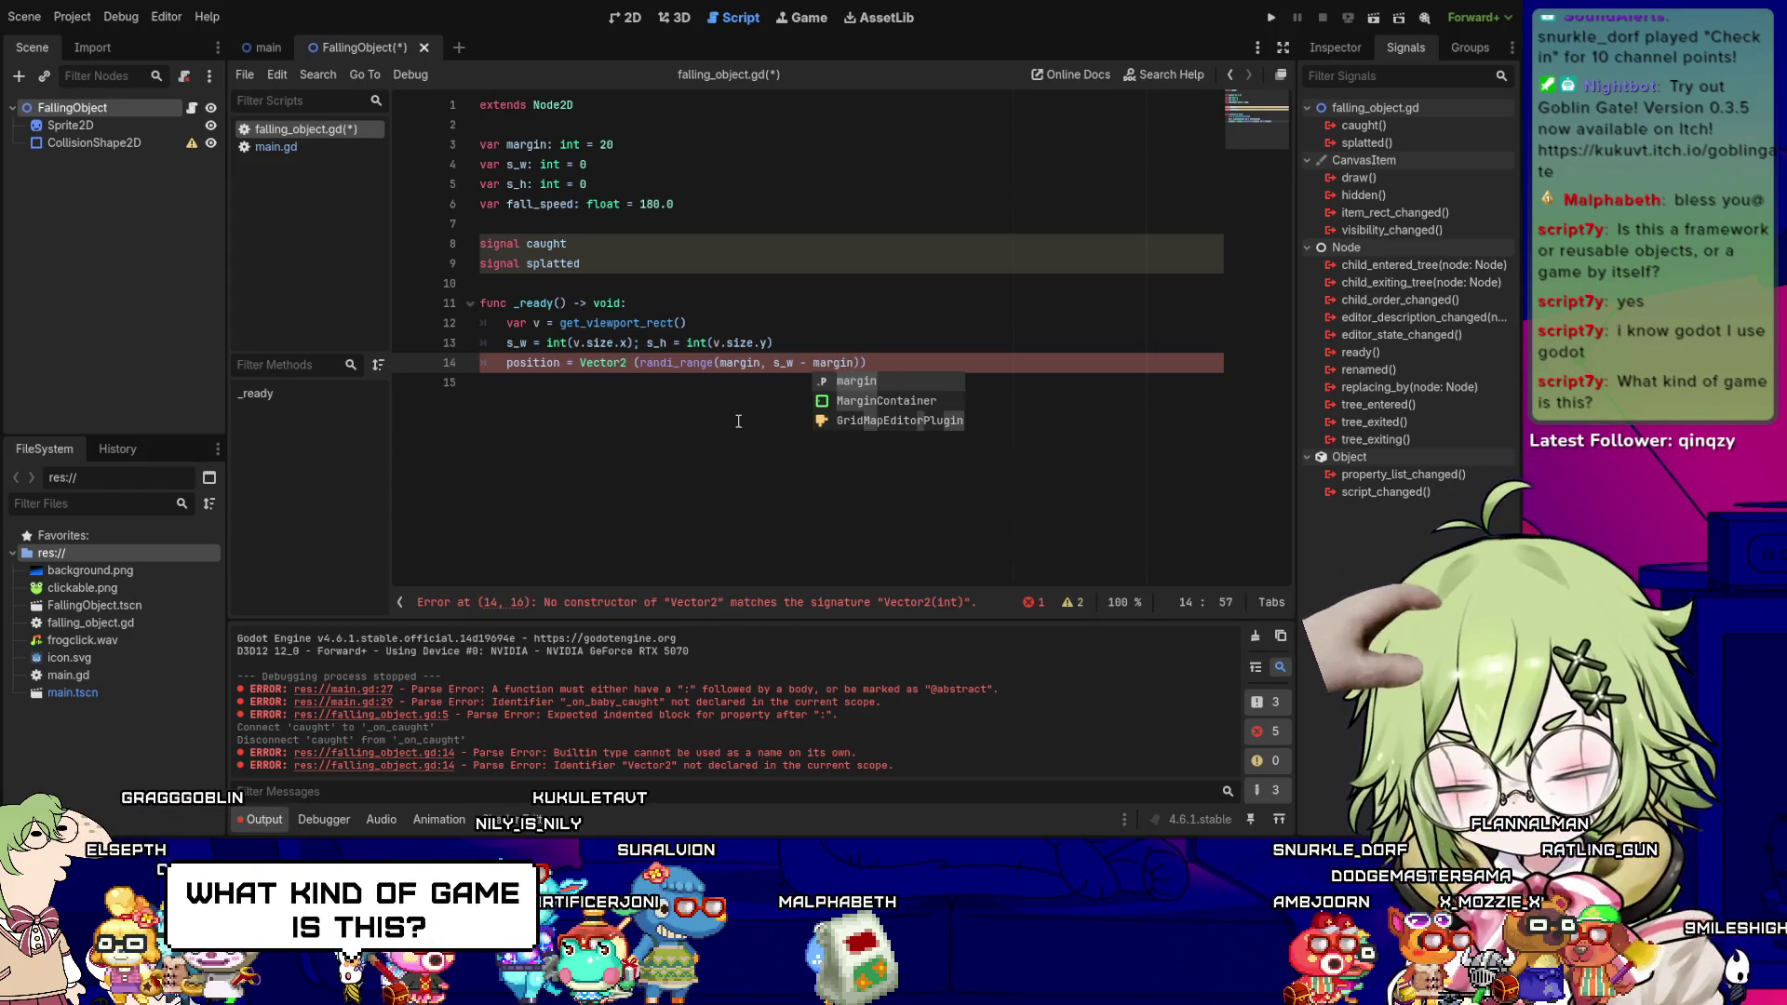
pyautogui.write('))')
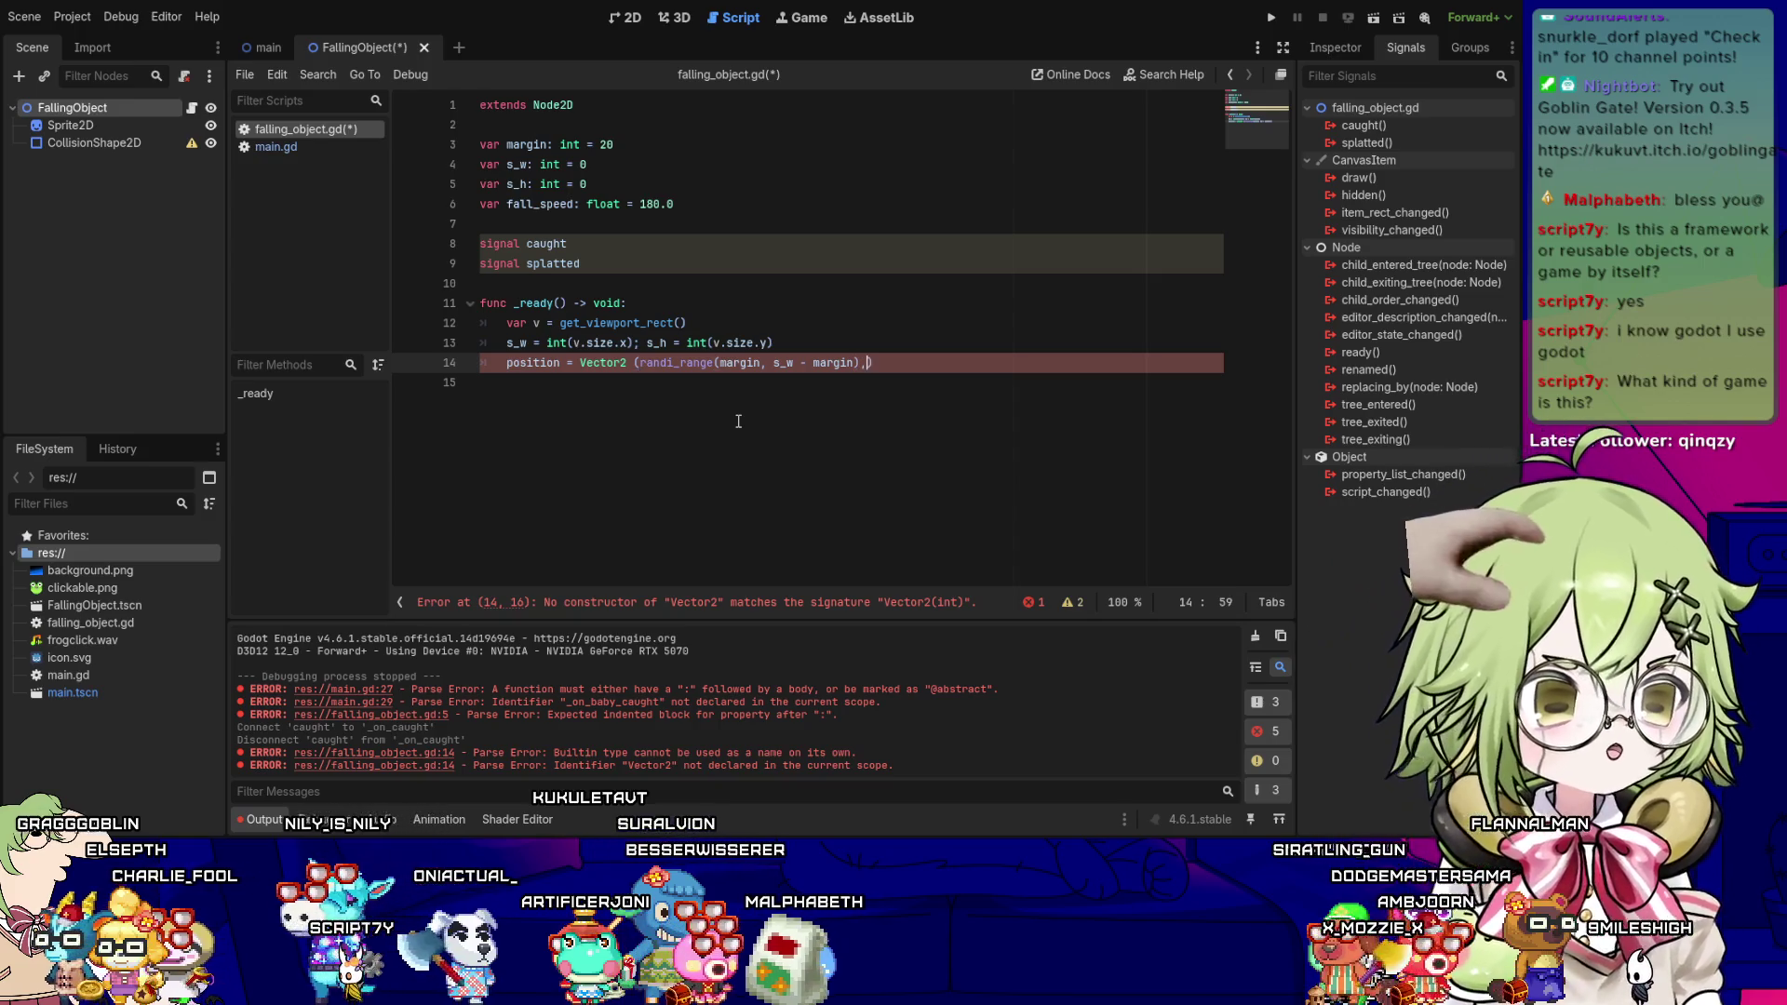
pyautogui.write(' -10')
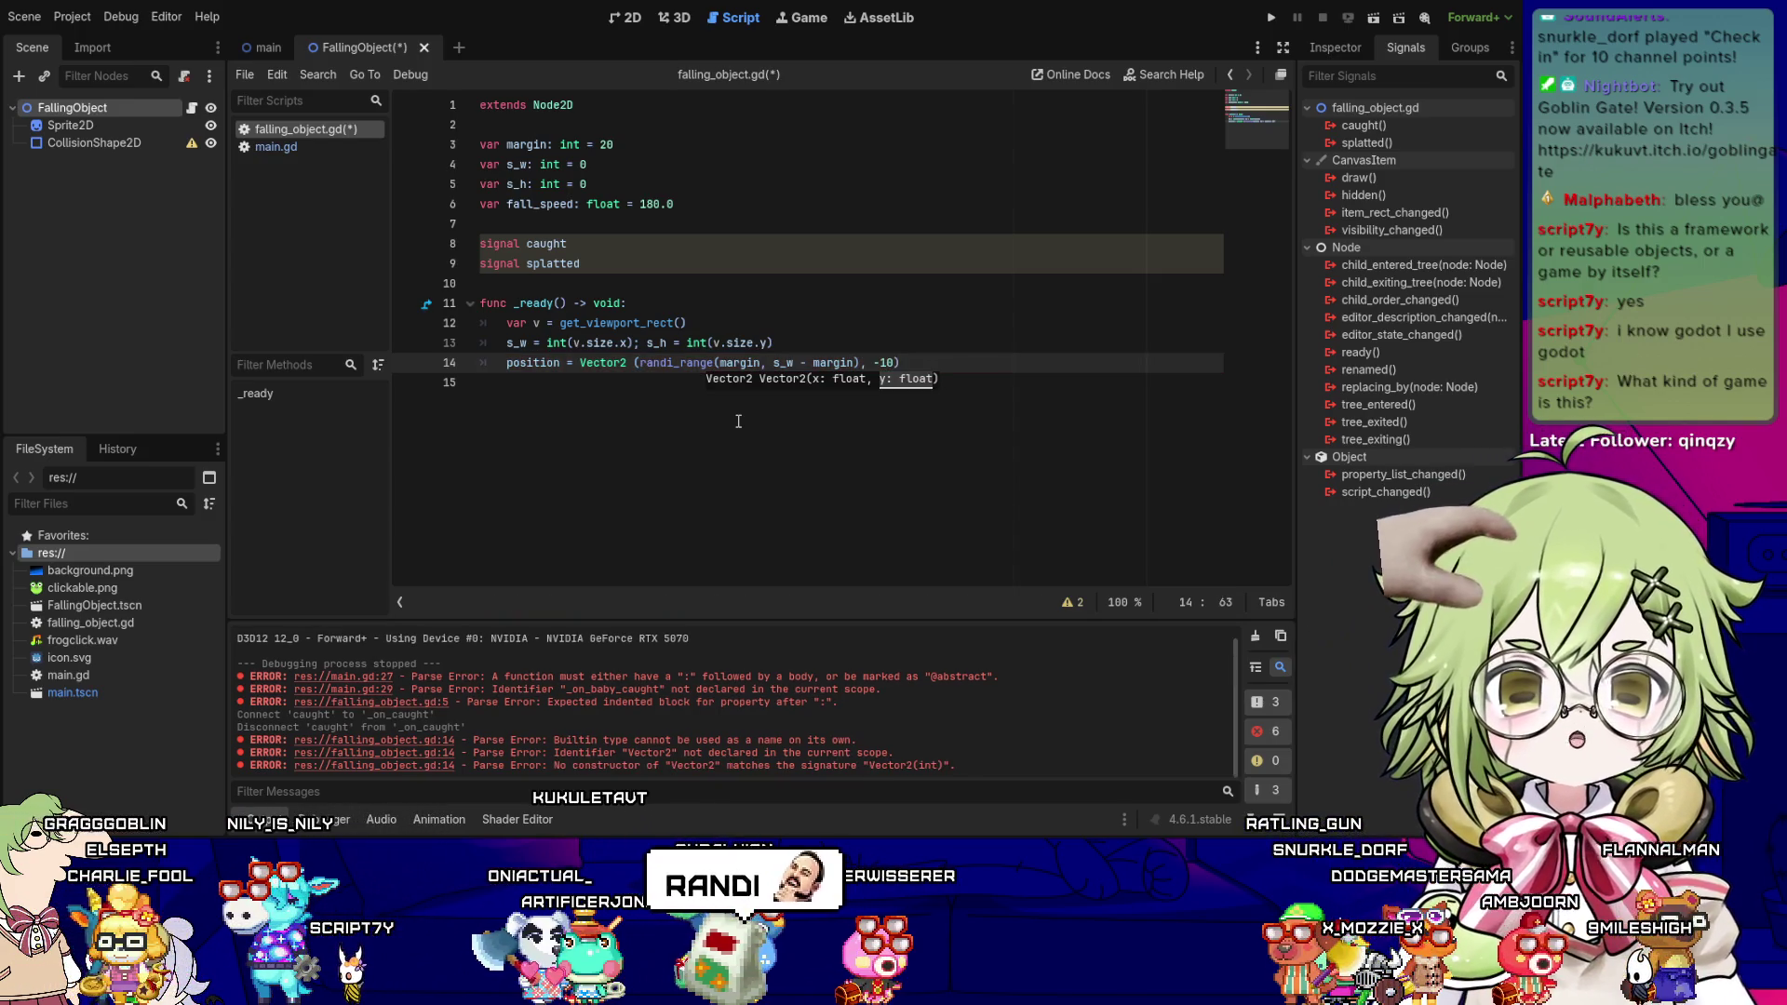
pyautogui.press('Left')
pyautogui.press('Left')
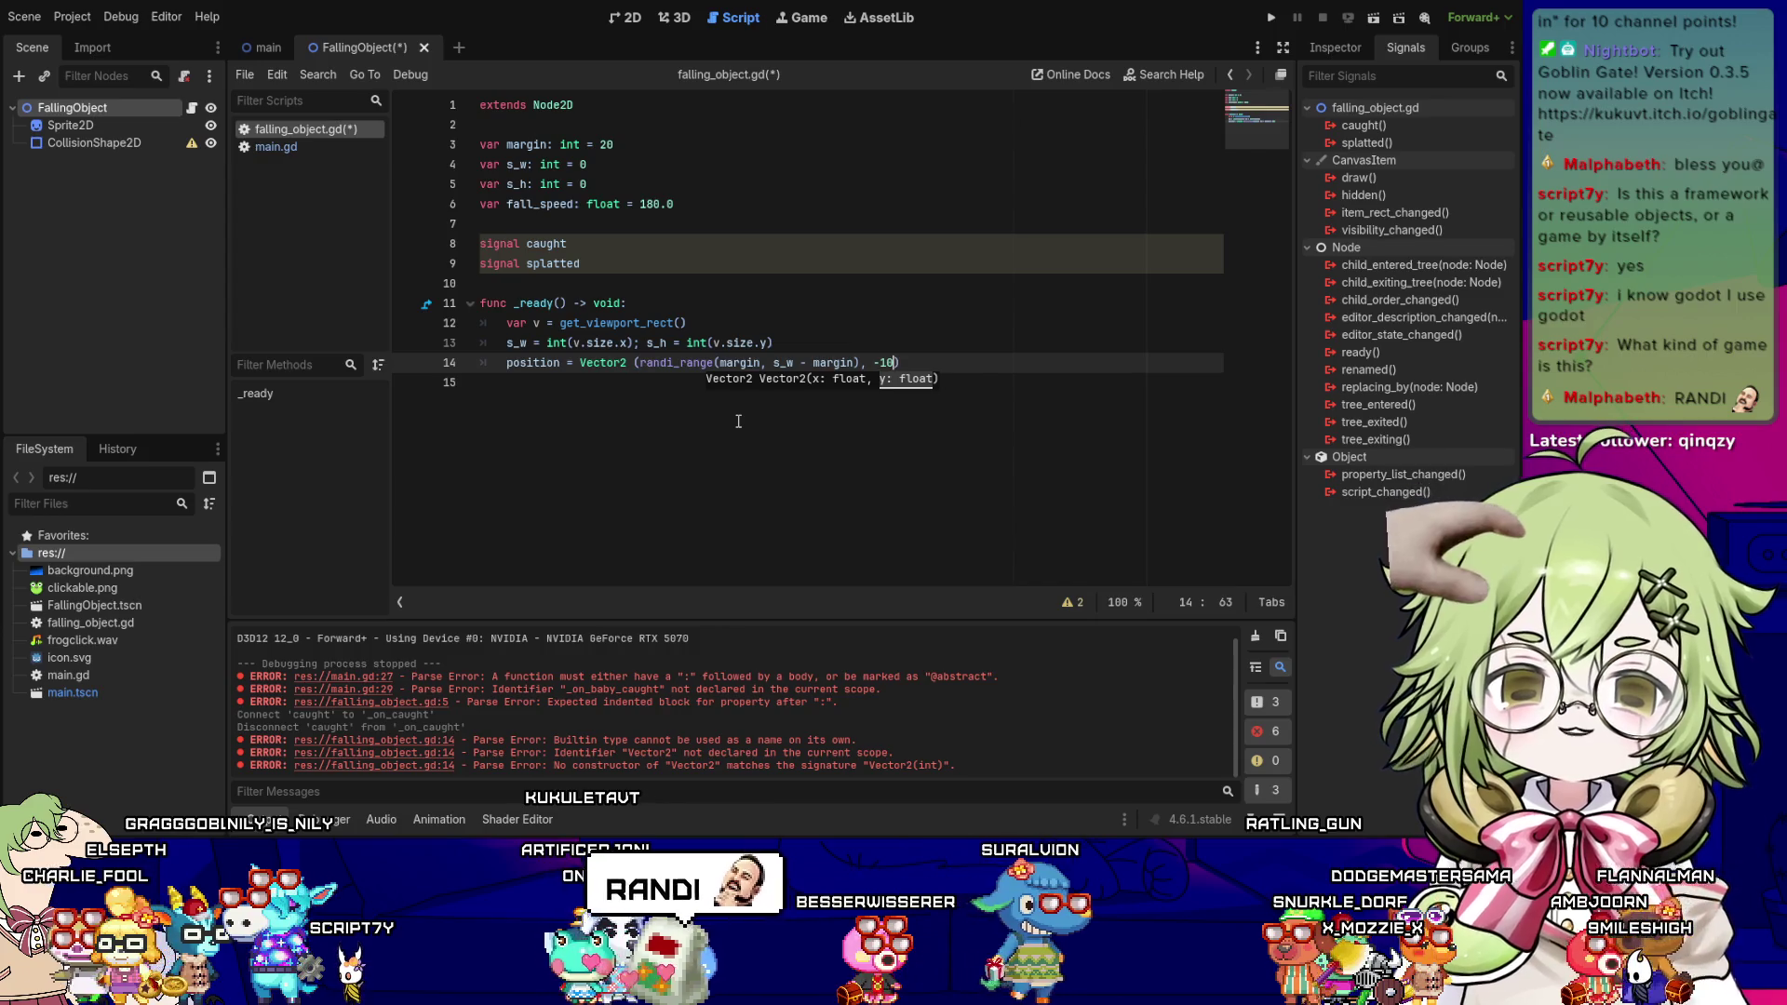
pyautogui.hotkey('ctrl', 's')
pyautogui.press('Left')
pyautogui.press('Left')
pyautogui.press('Left')
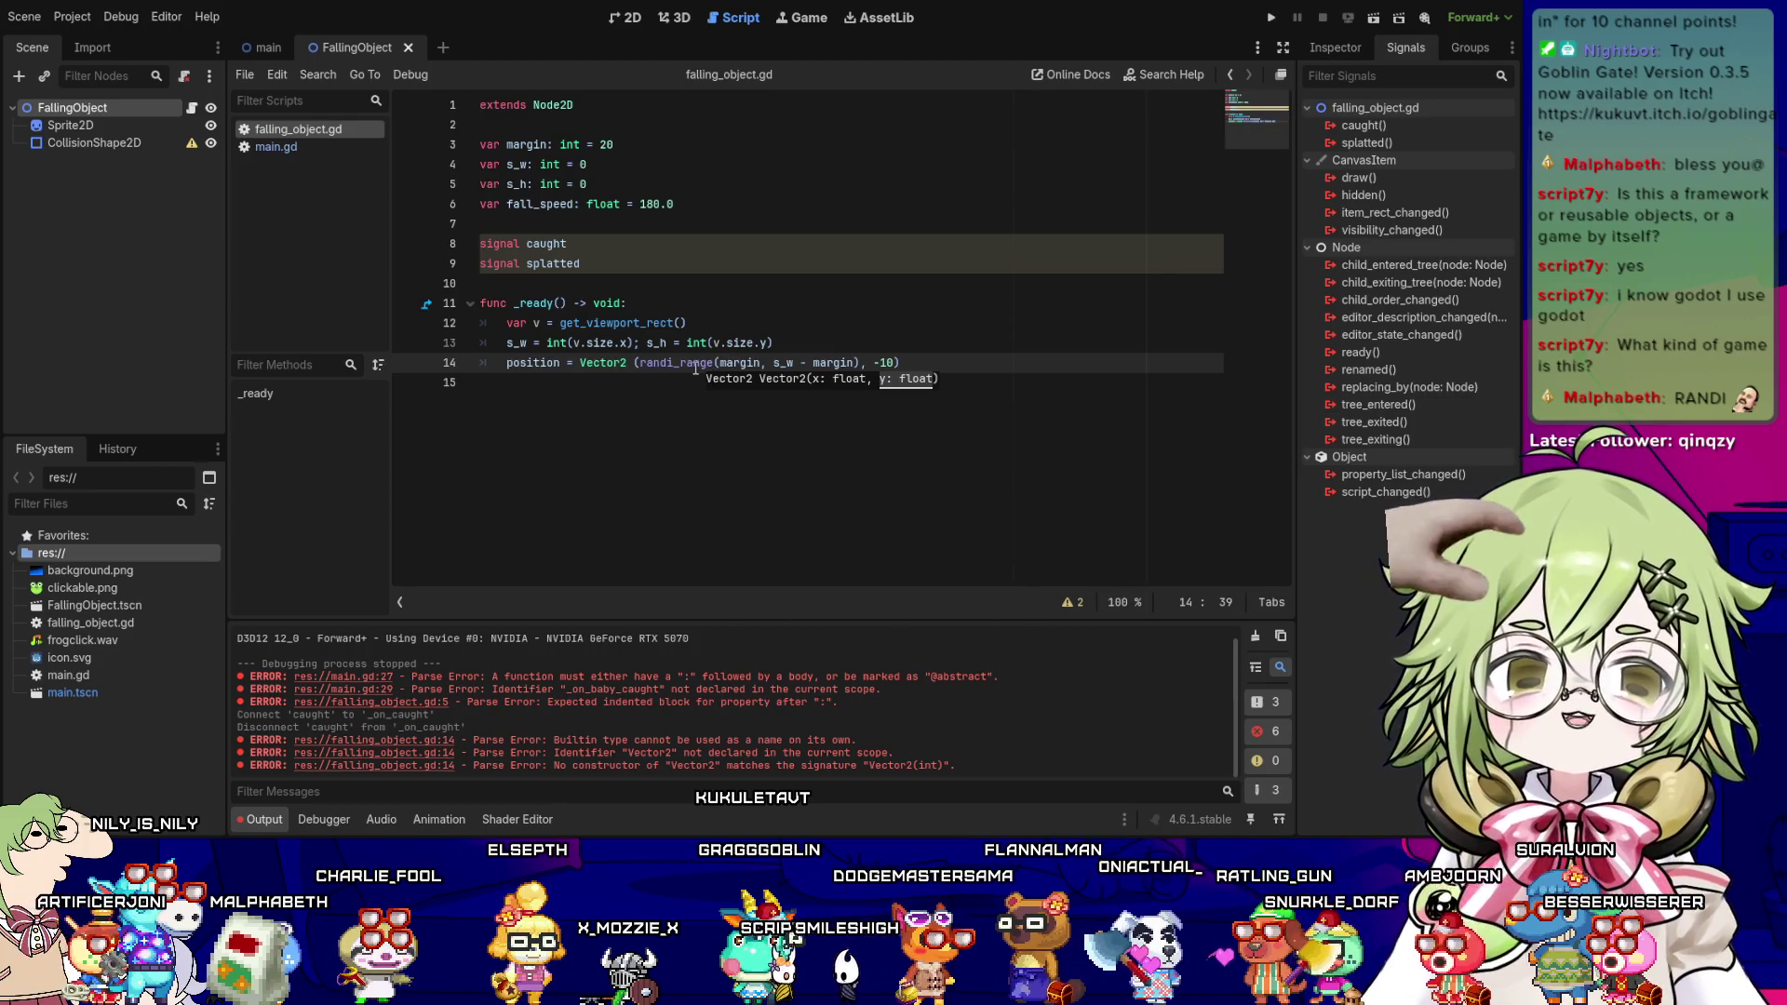
pyautogui.click(672, 343)
pyautogui.press('Down')
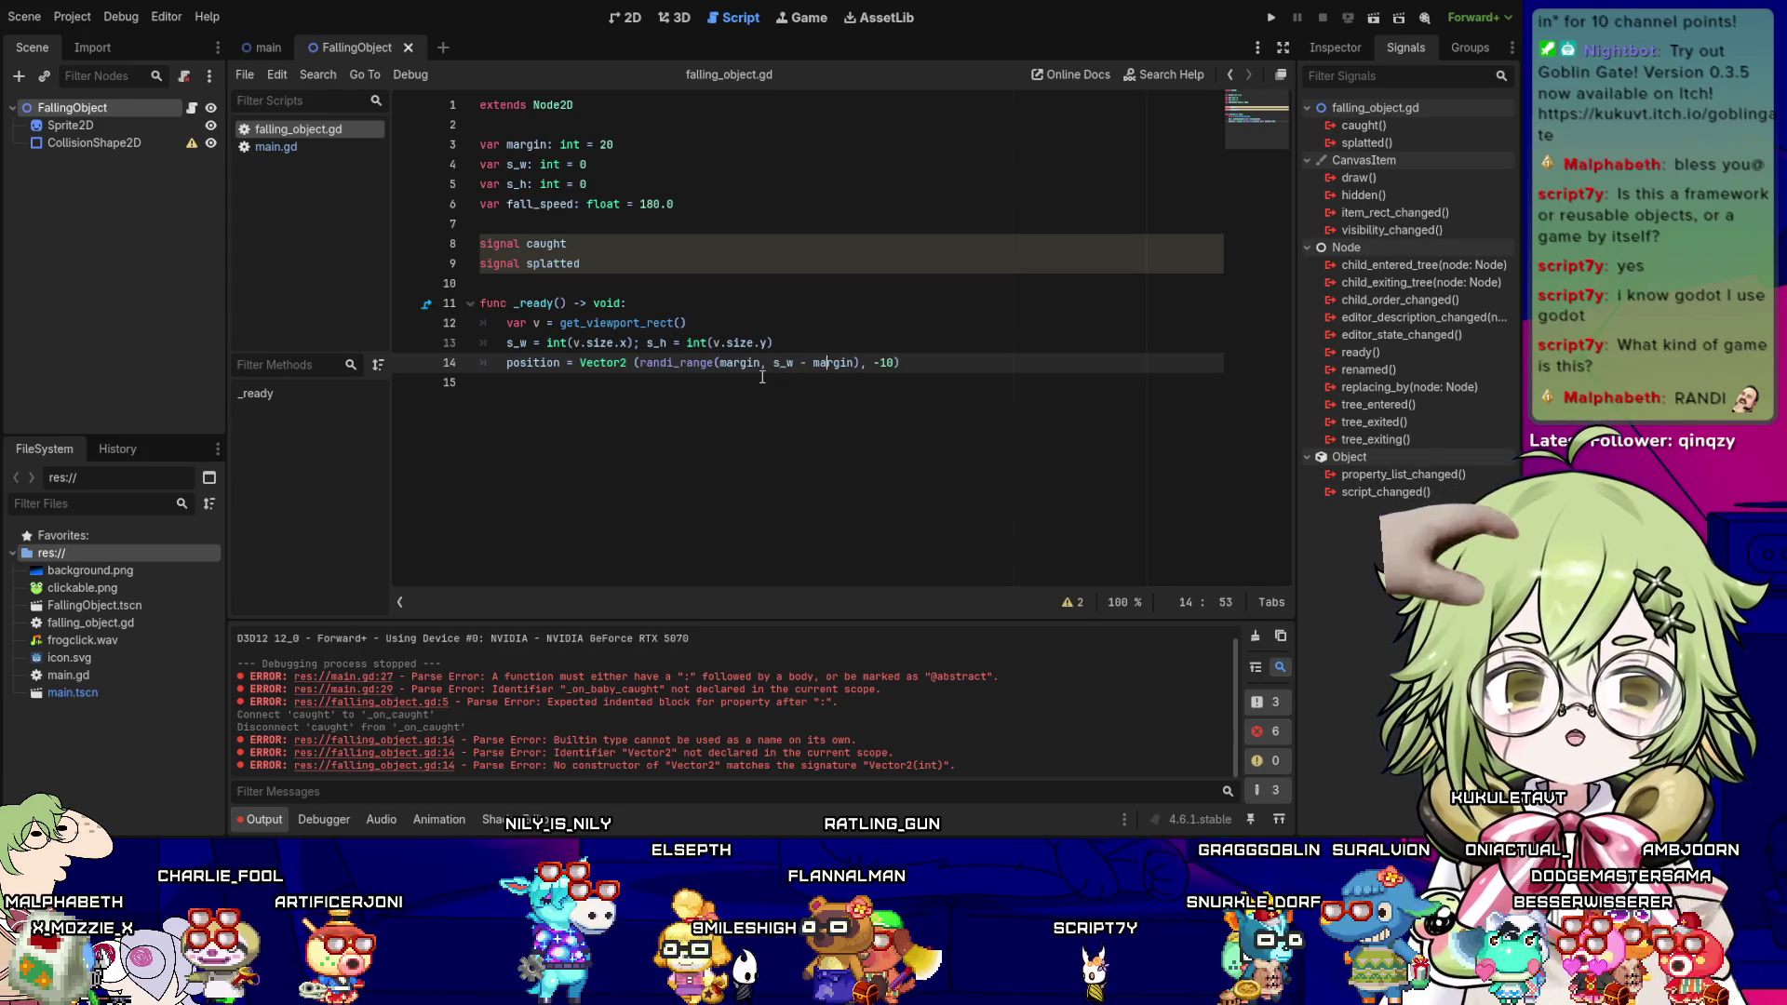
pyautogui.press('Left')
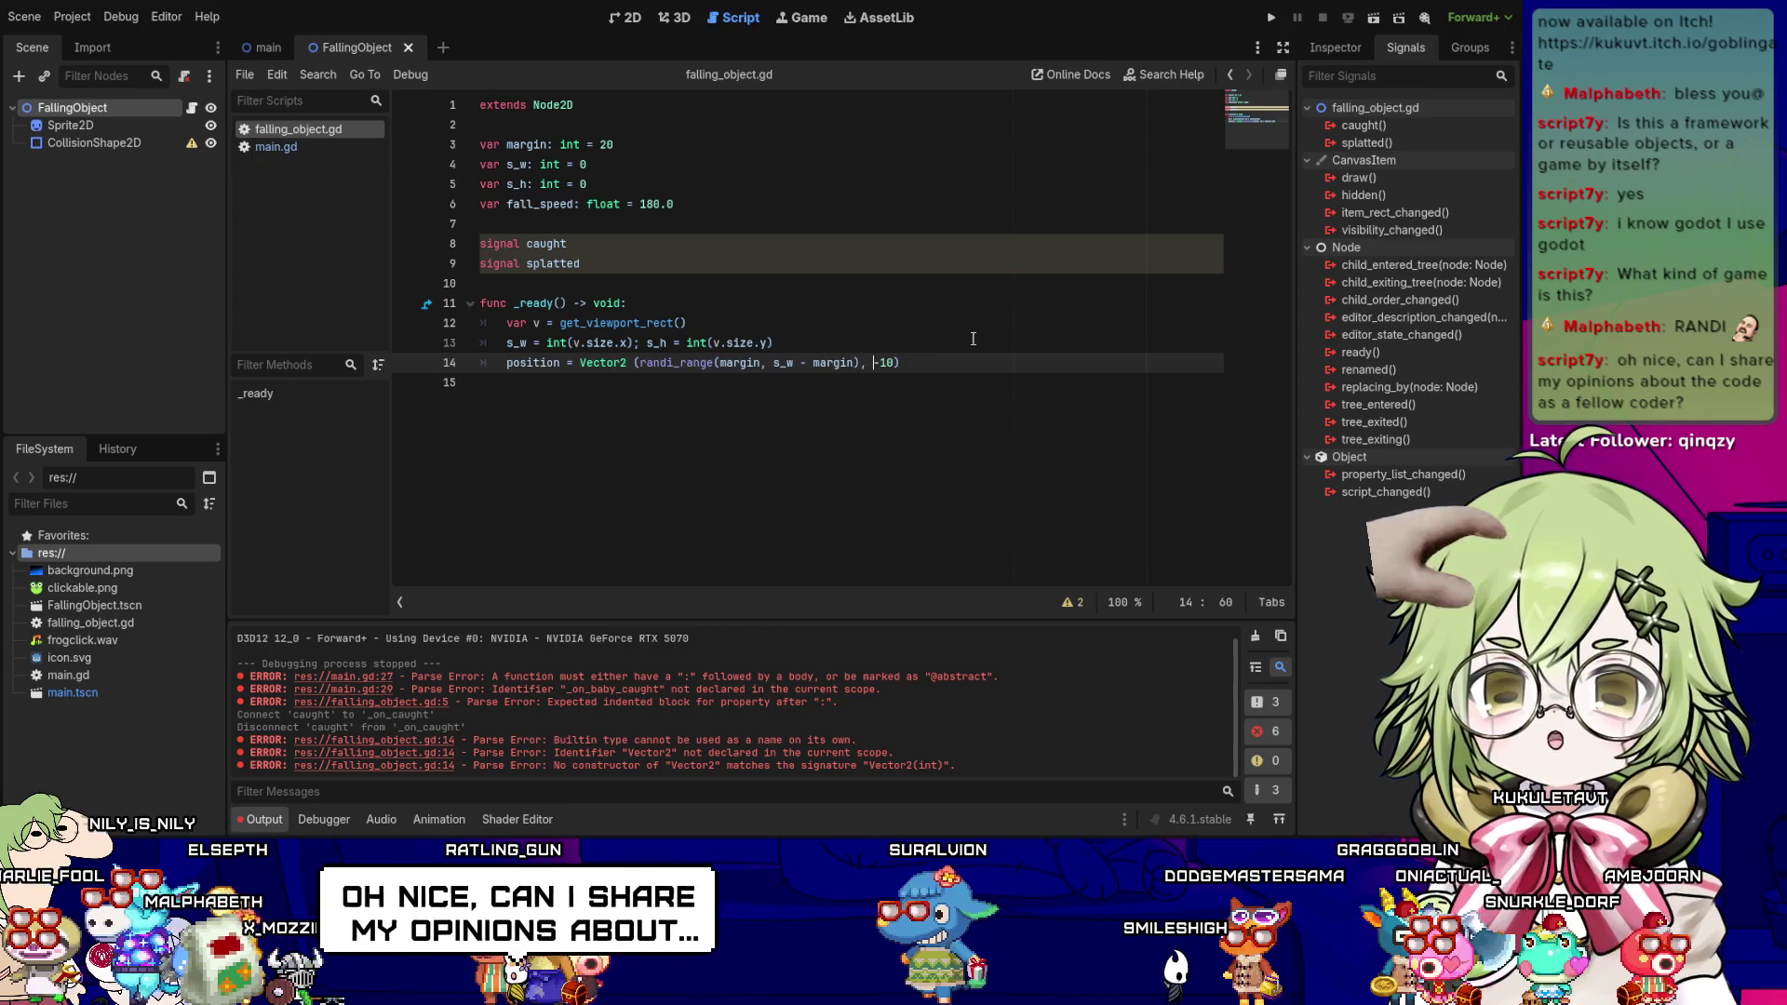
pyautogui.write('-')
pyautogui.click(969, 379)
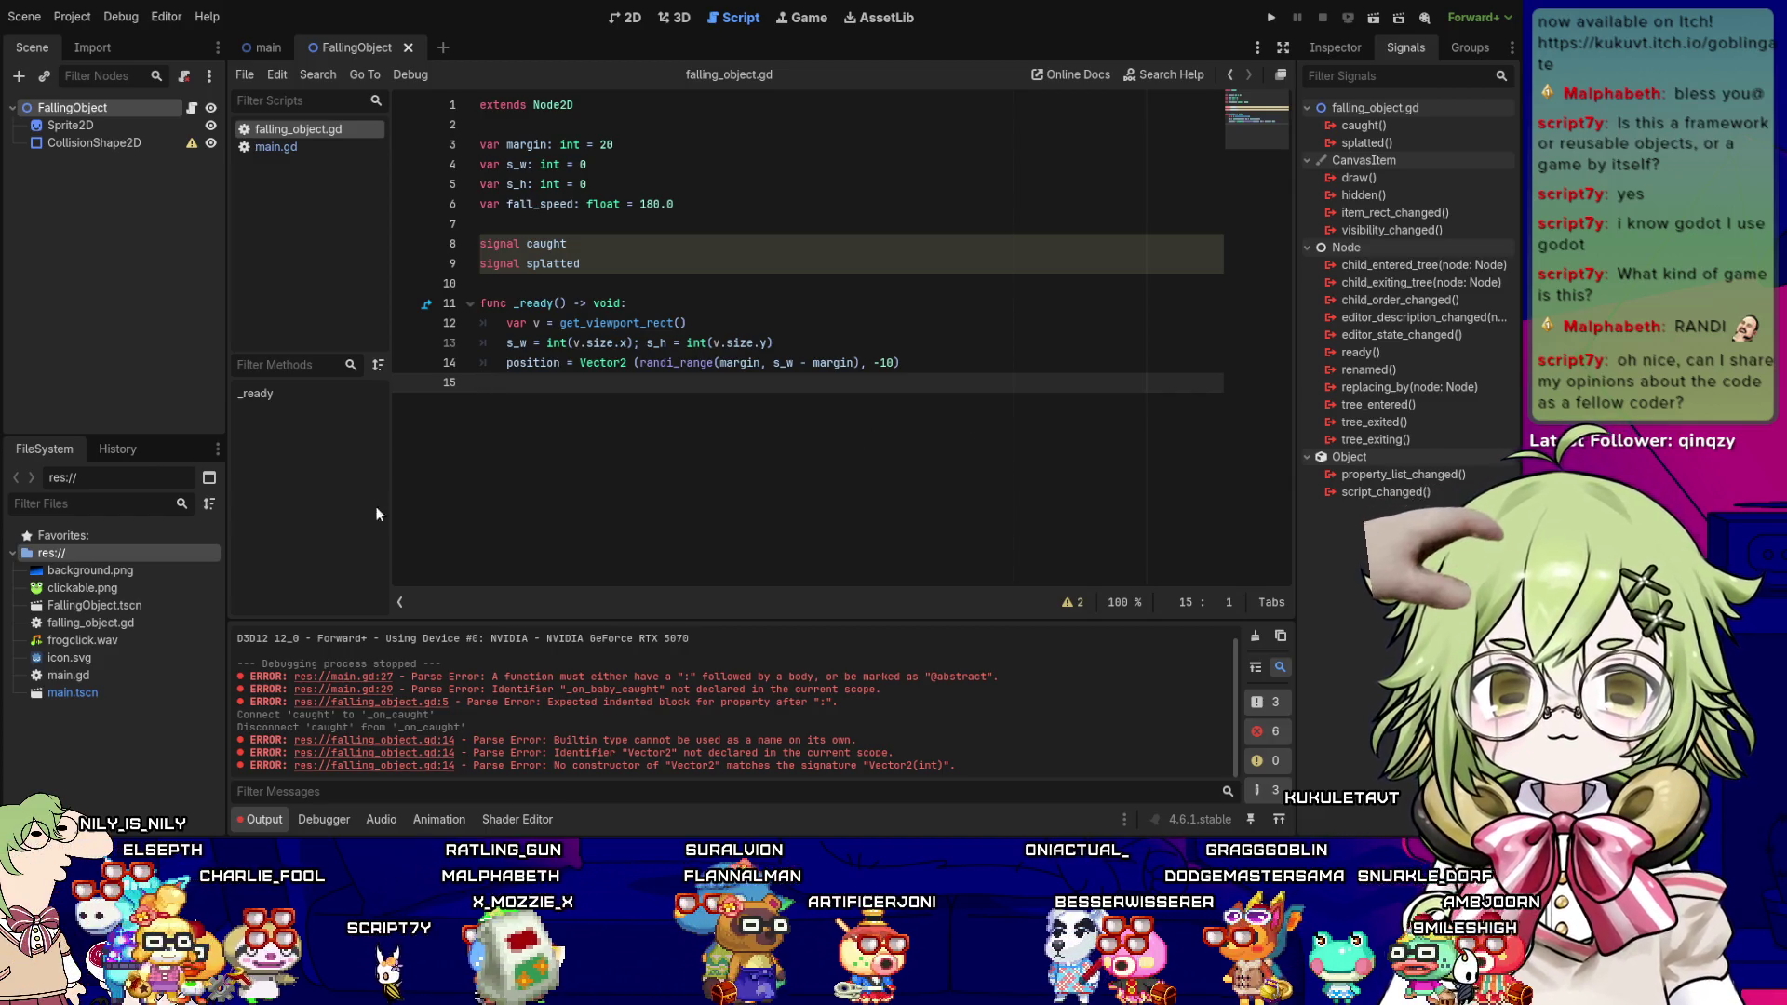
pyautogui.click(275, 147)
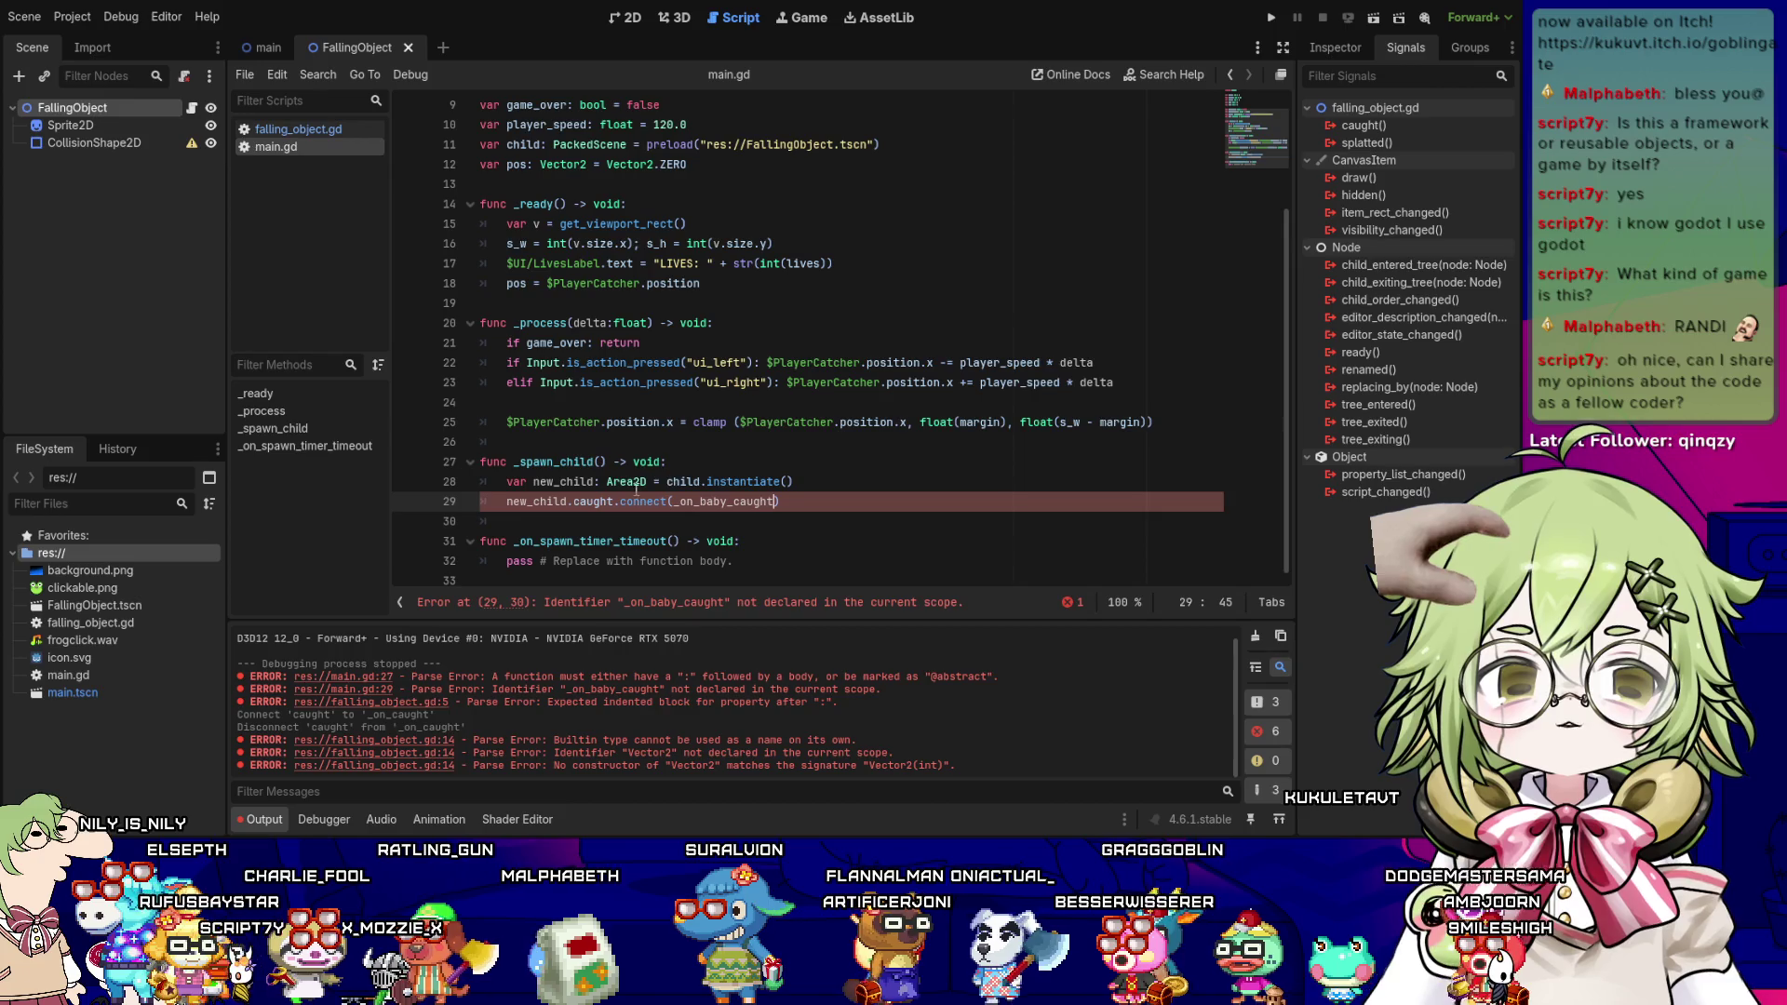
pyautogui.click(539, 421)
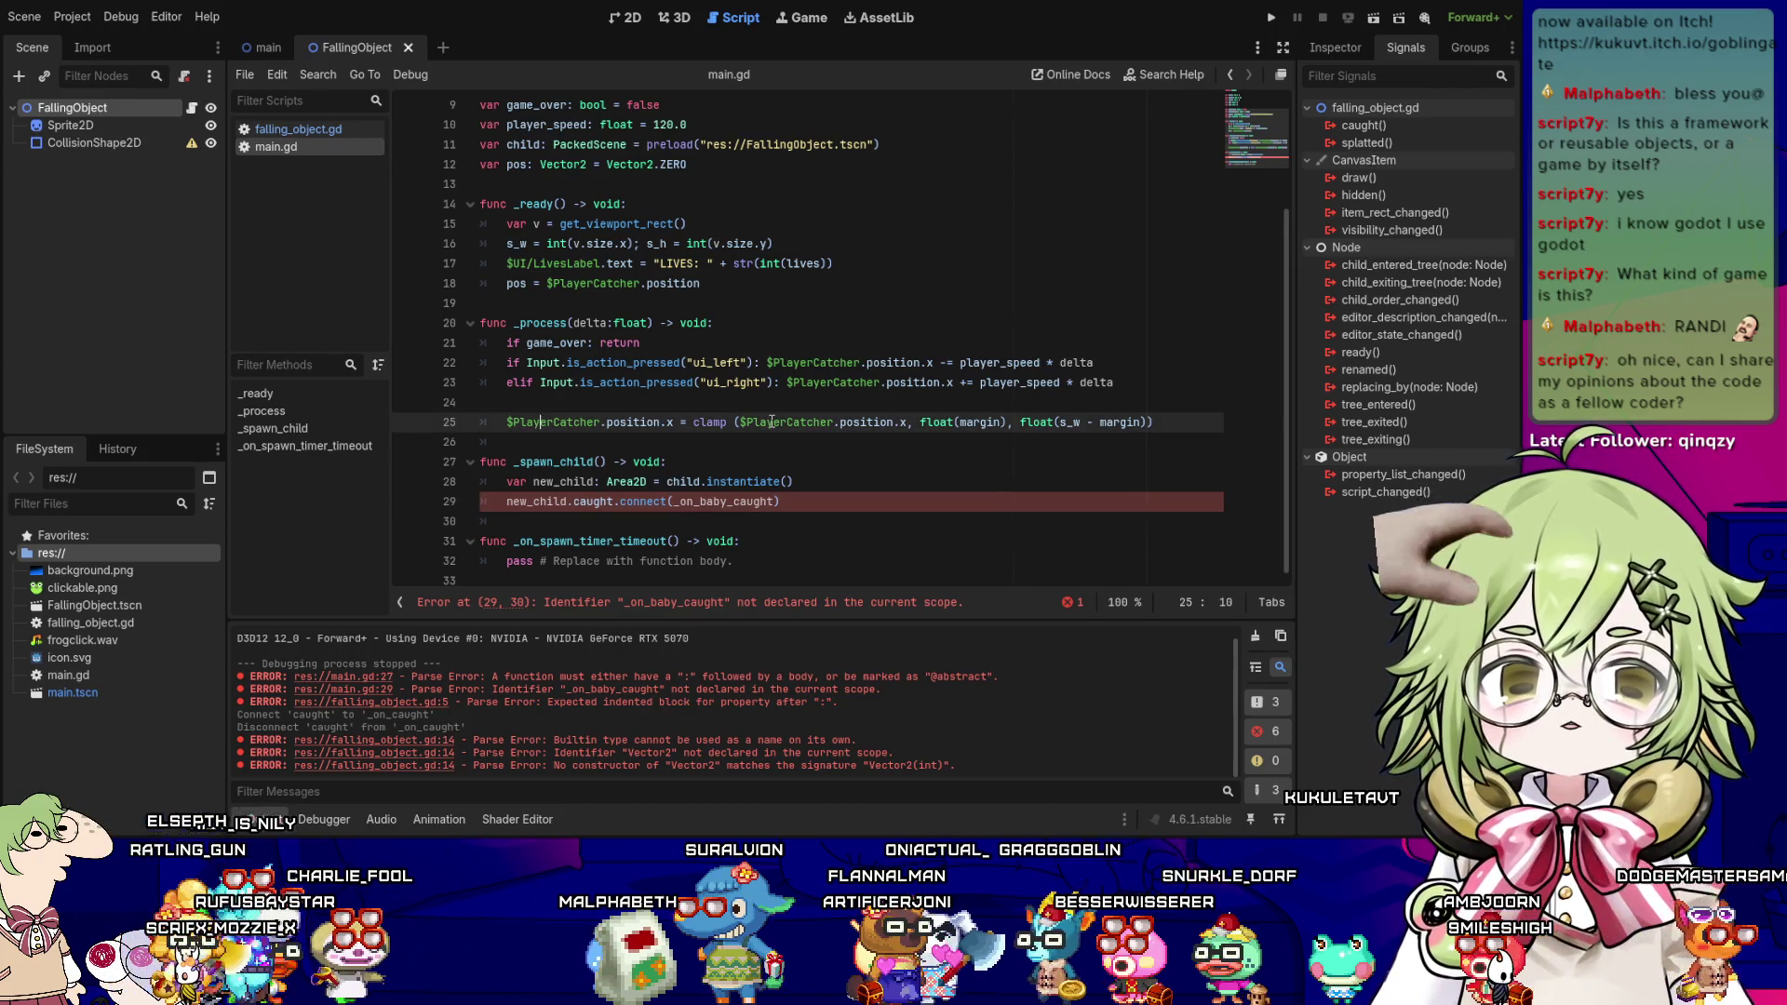
pyautogui.press('Up')
pyautogui.press('Up')
pyautogui.press('Up')
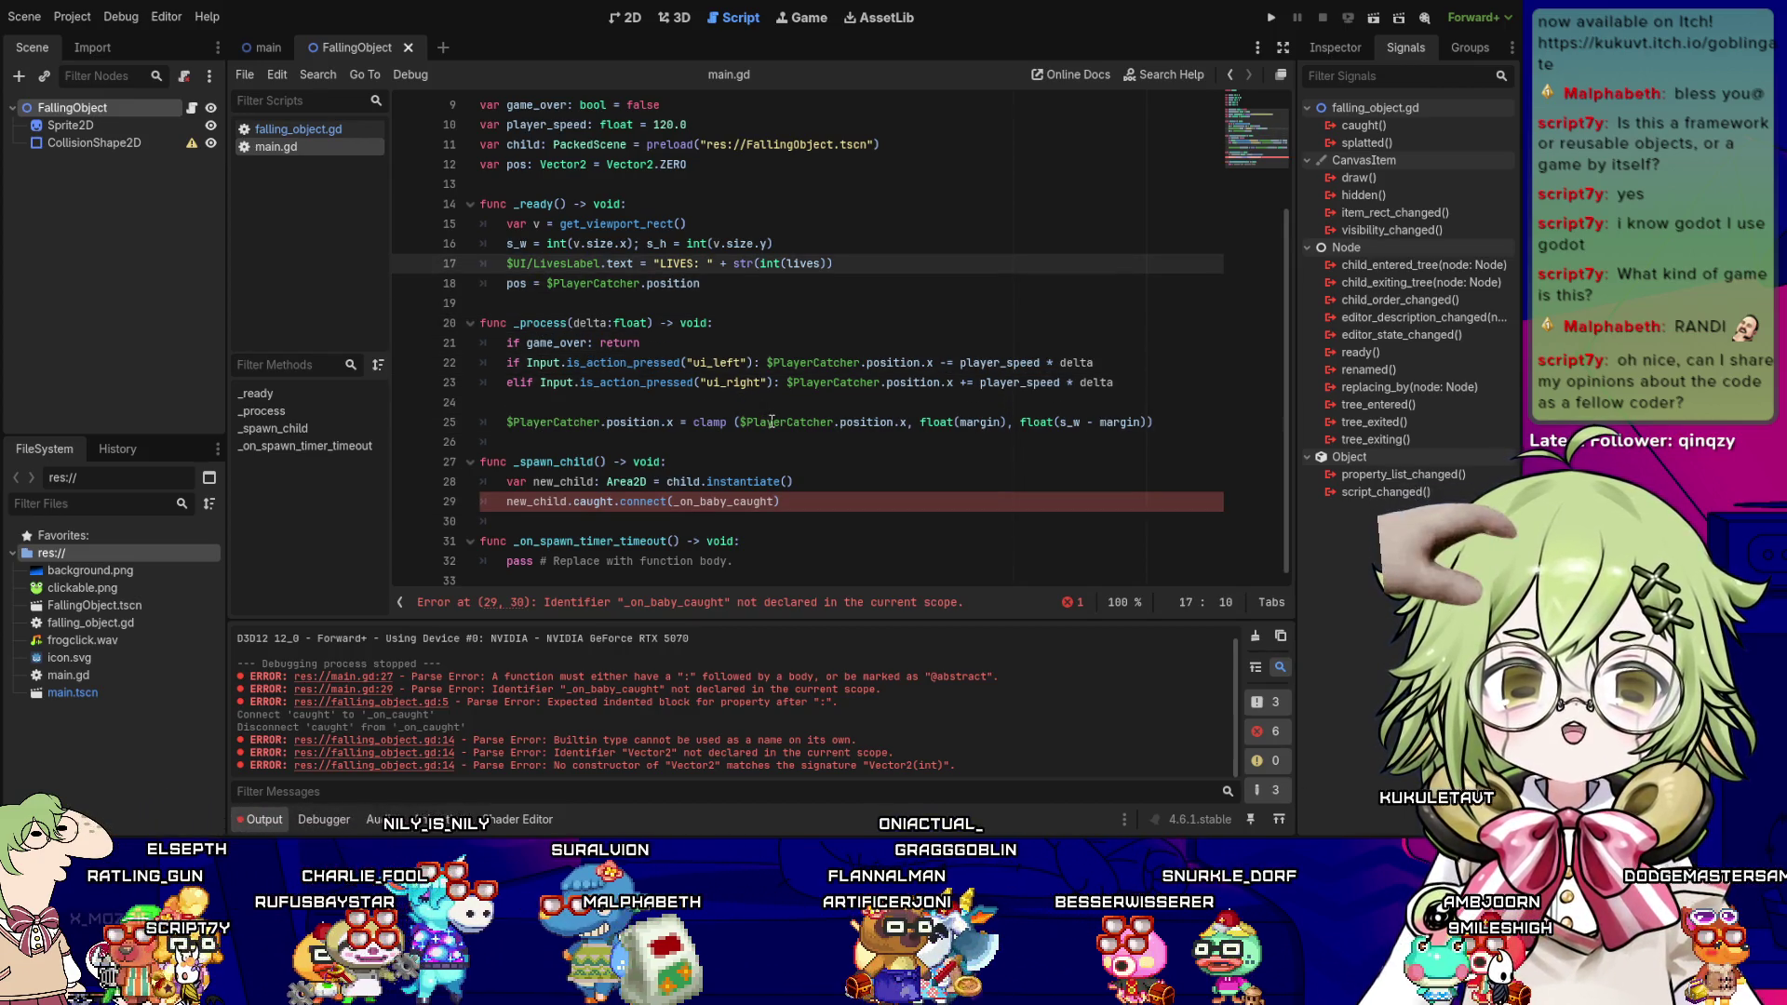
pyautogui.hotkey('ctrl', 'shift', 'Right')
pyautogui.hotkey('ctrl', 'shift', 'Right')
pyautogui.hotkey('ctrl', 'shift', 'Right')
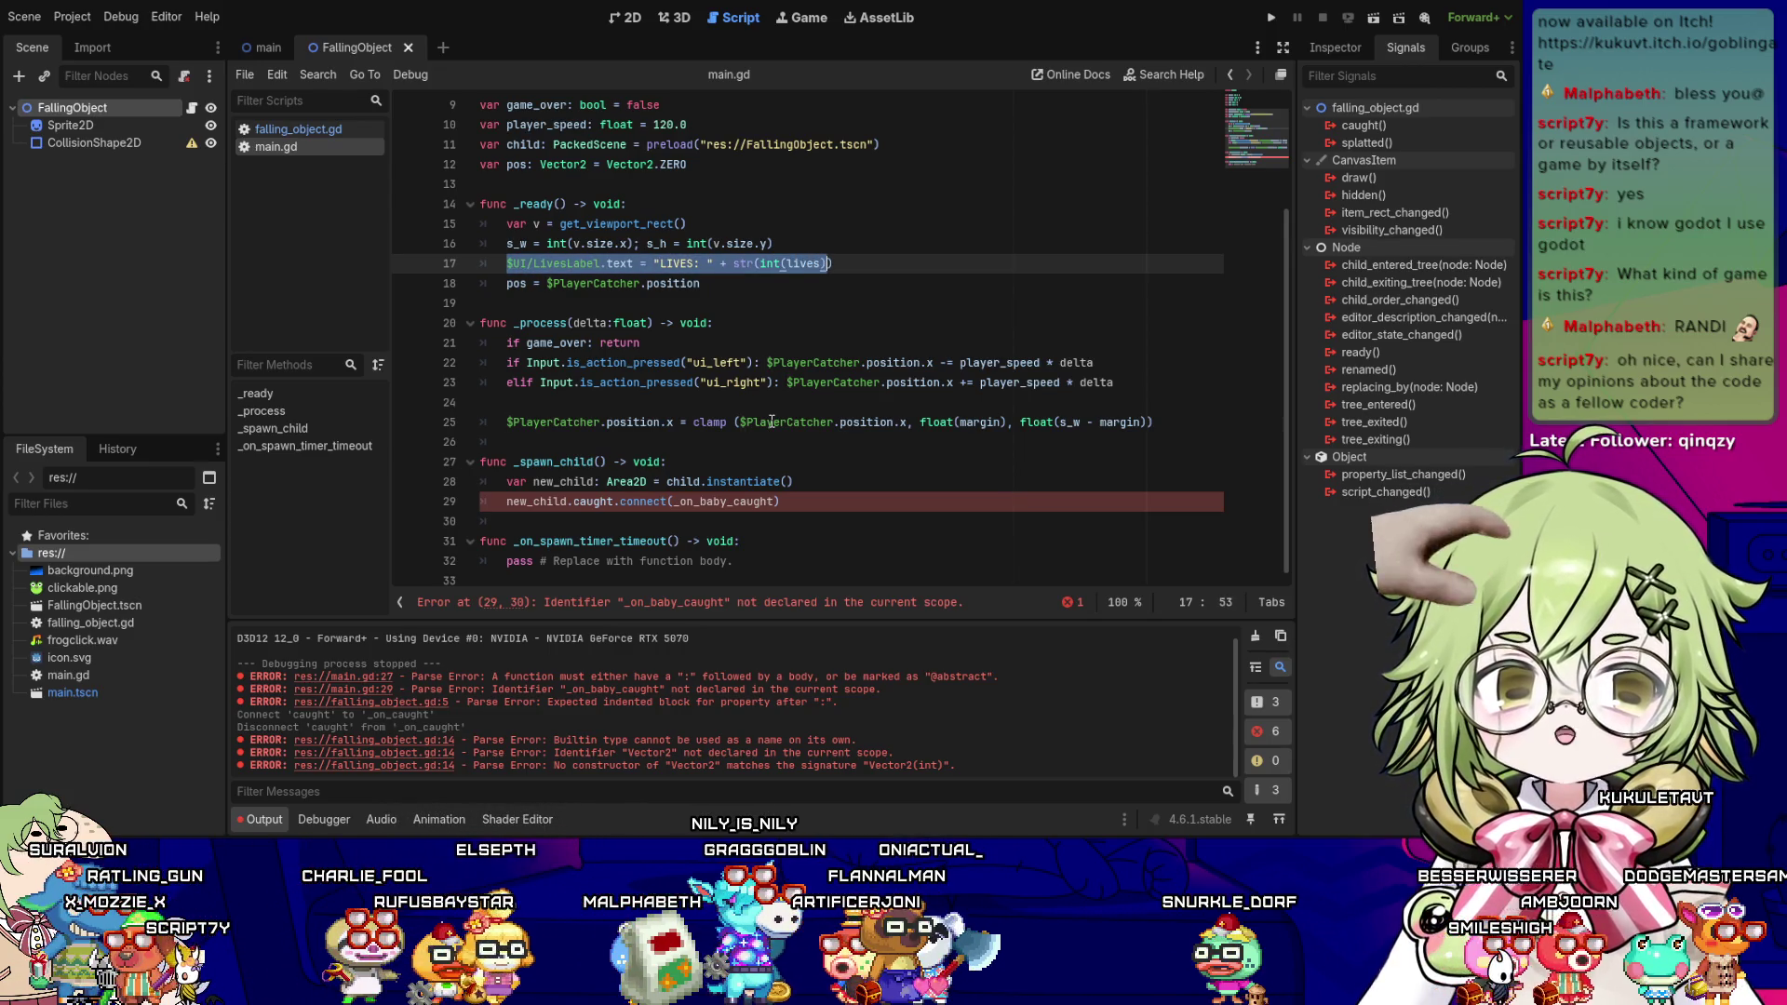
pyautogui.press('Home')
pyautogui.press('Down')
pyautogui.press('Down')
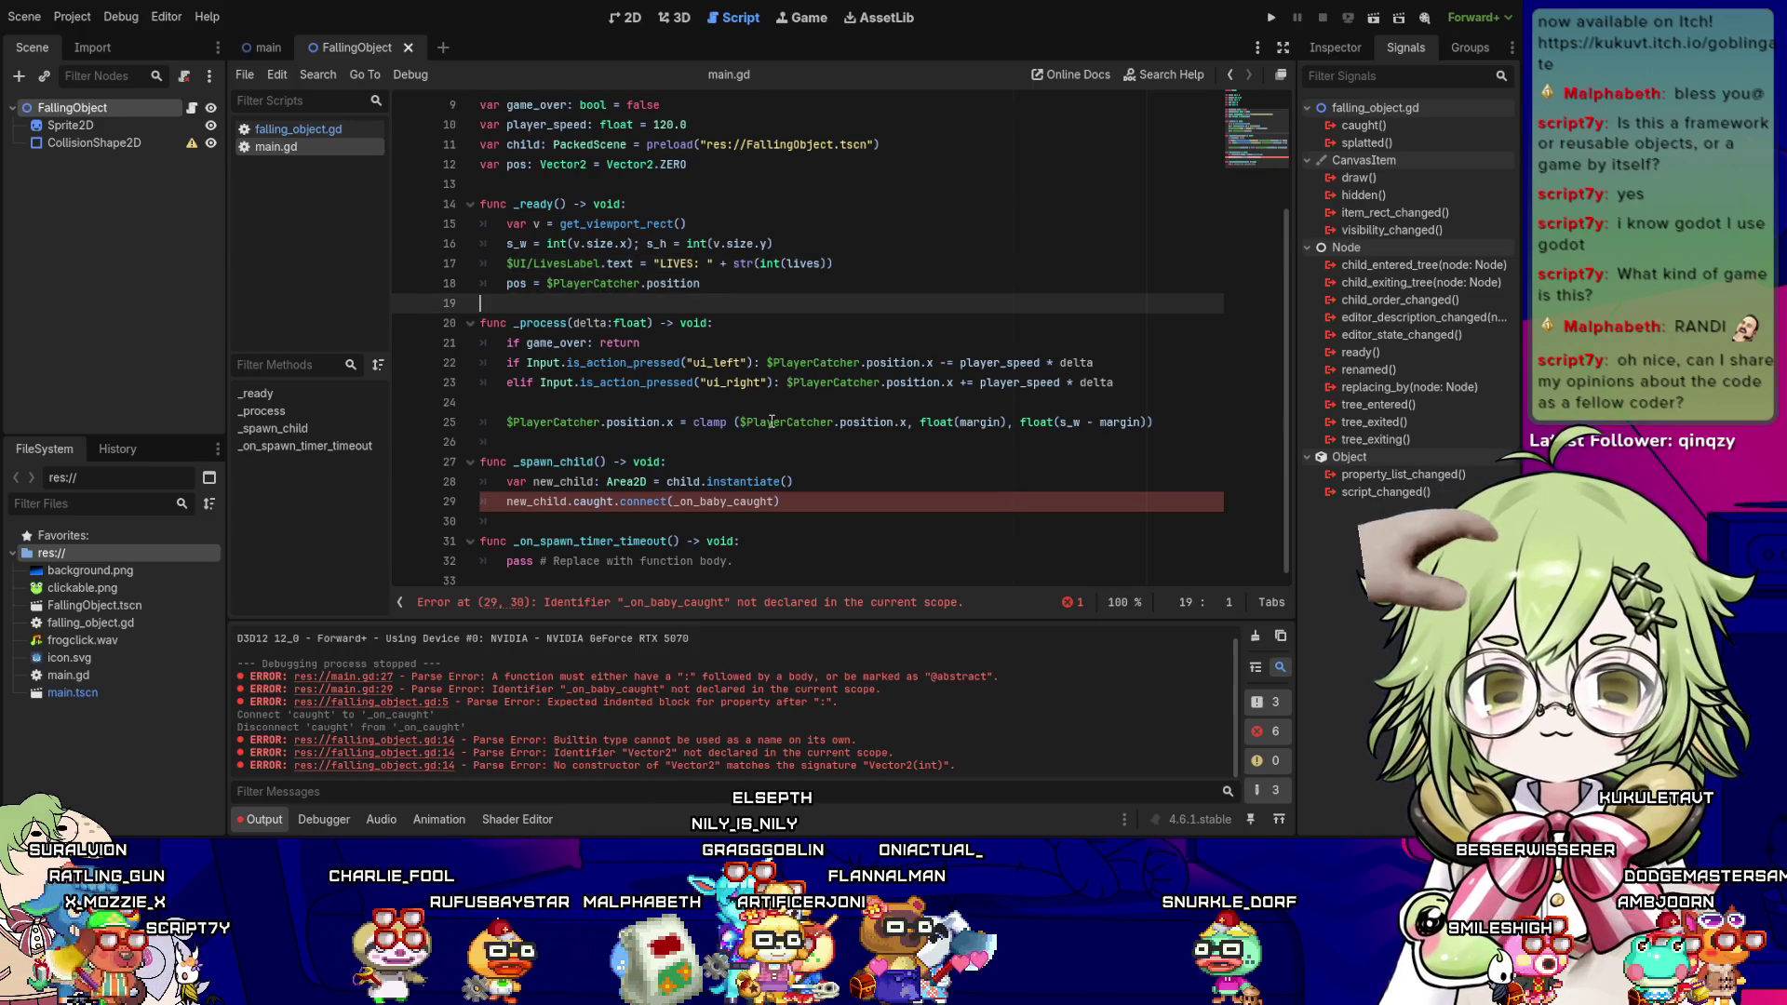
pyautogui.click(289, 128)
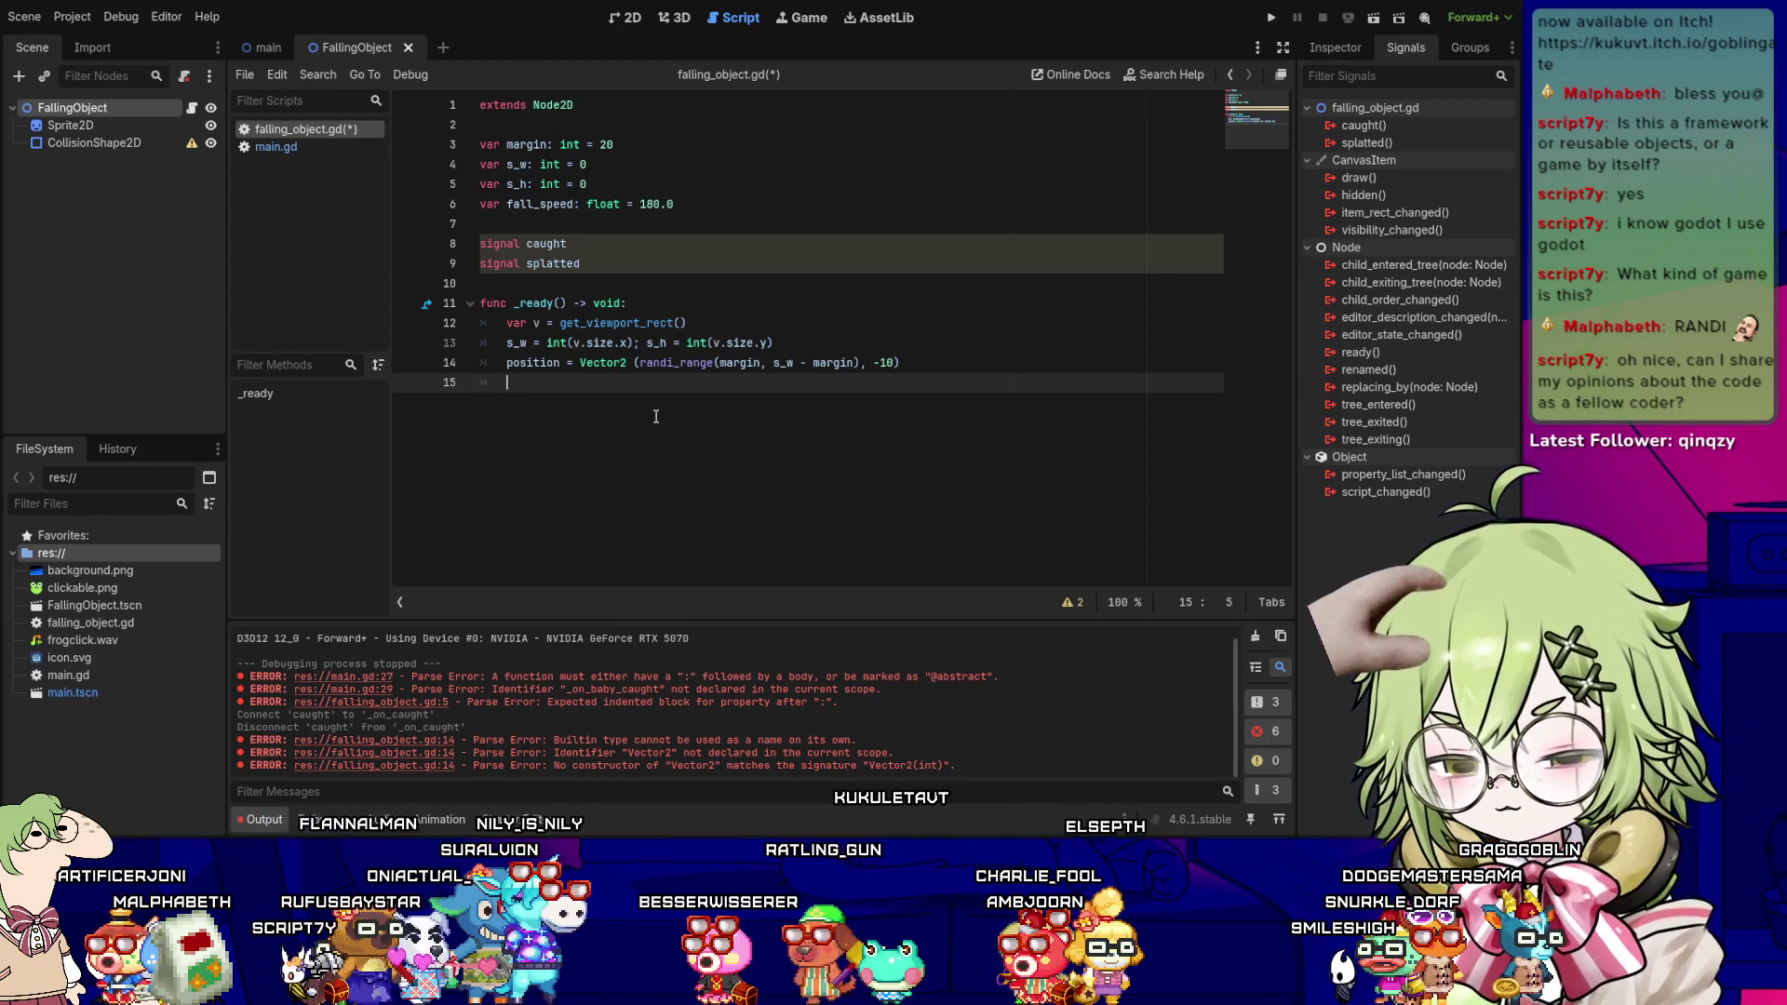
# - Start a _process(delta: float) -> void: function with a position.y line and save
pyautogui.press('Return')
pyautogui.write('func _pro')
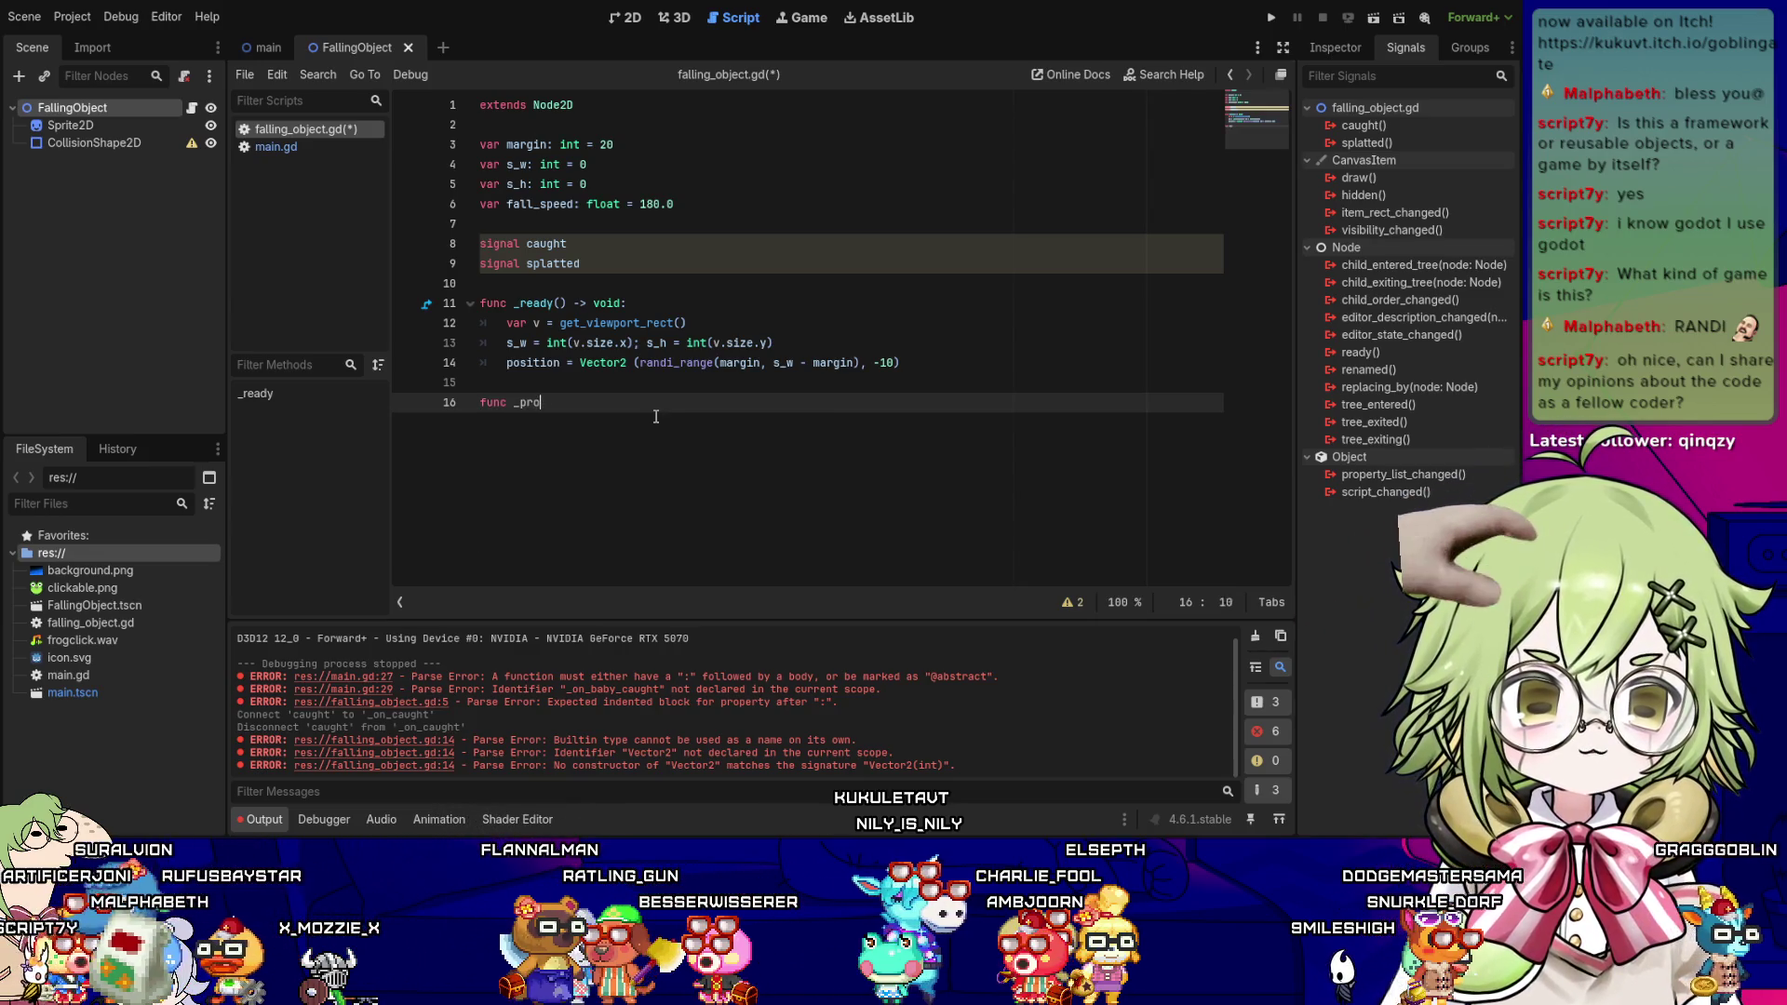
pyautogui.press('BackSpace')
pyautogui.press('BackSpace')
pyautogui.press('BackSpace')
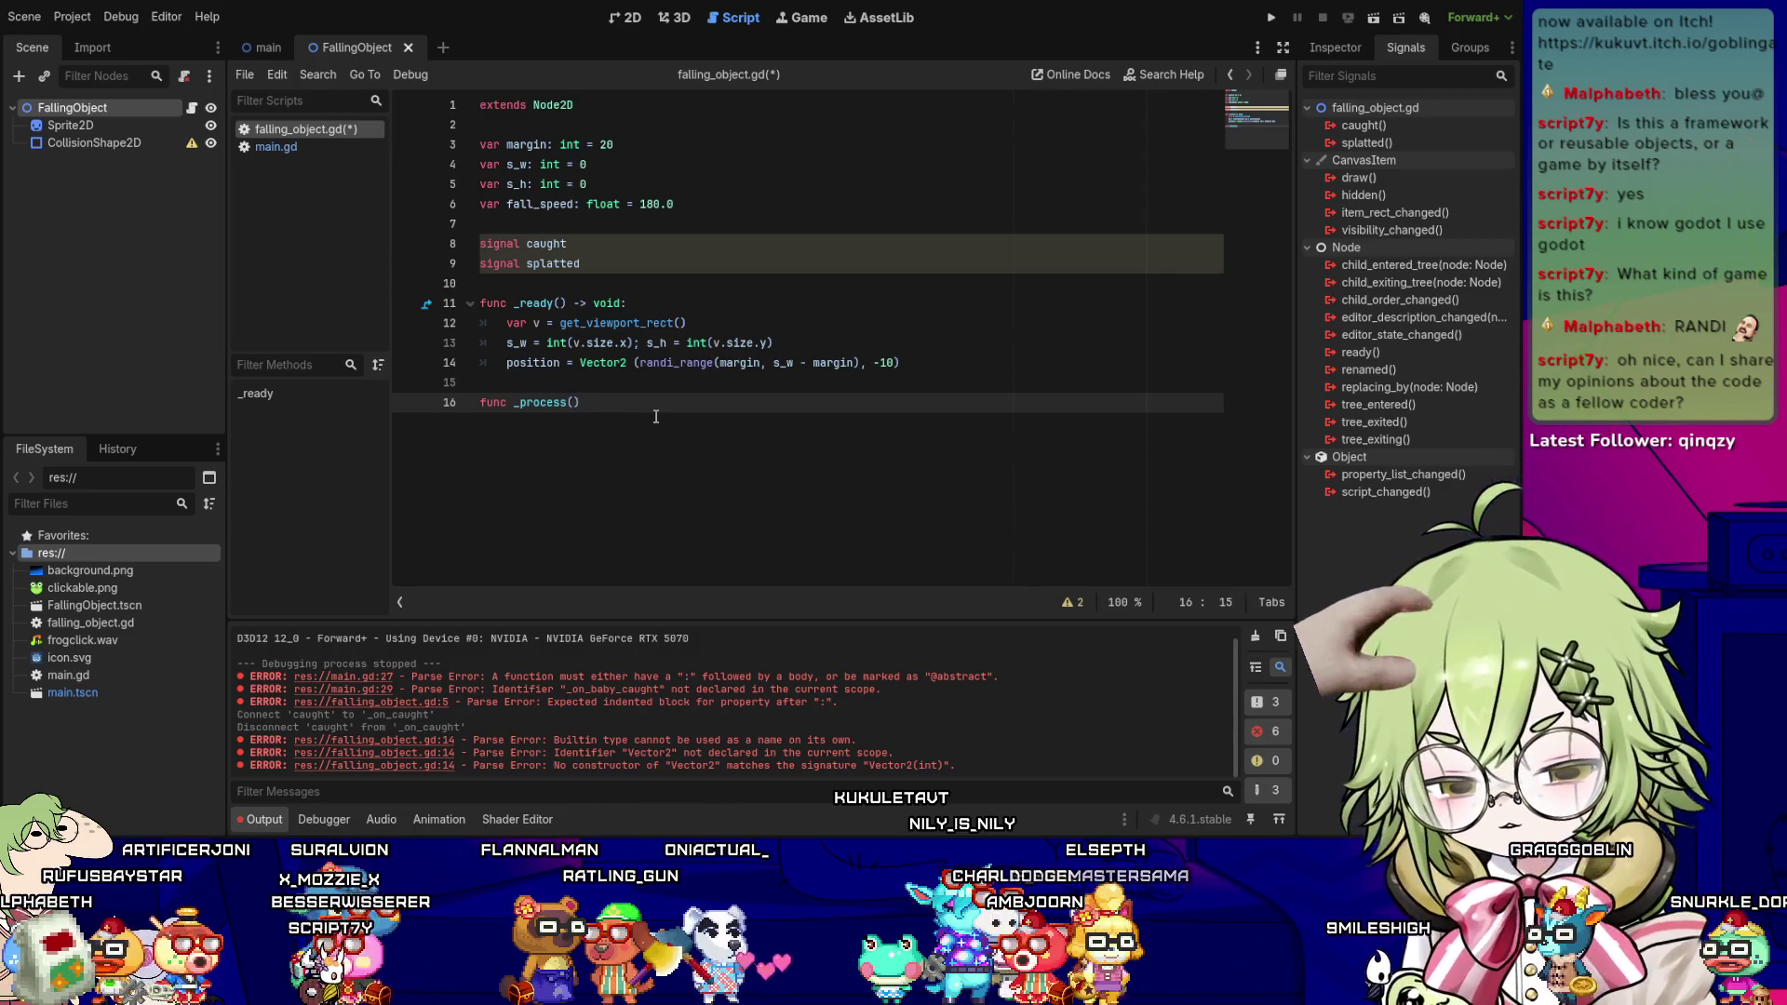
pyautogui.write('ta: float)')
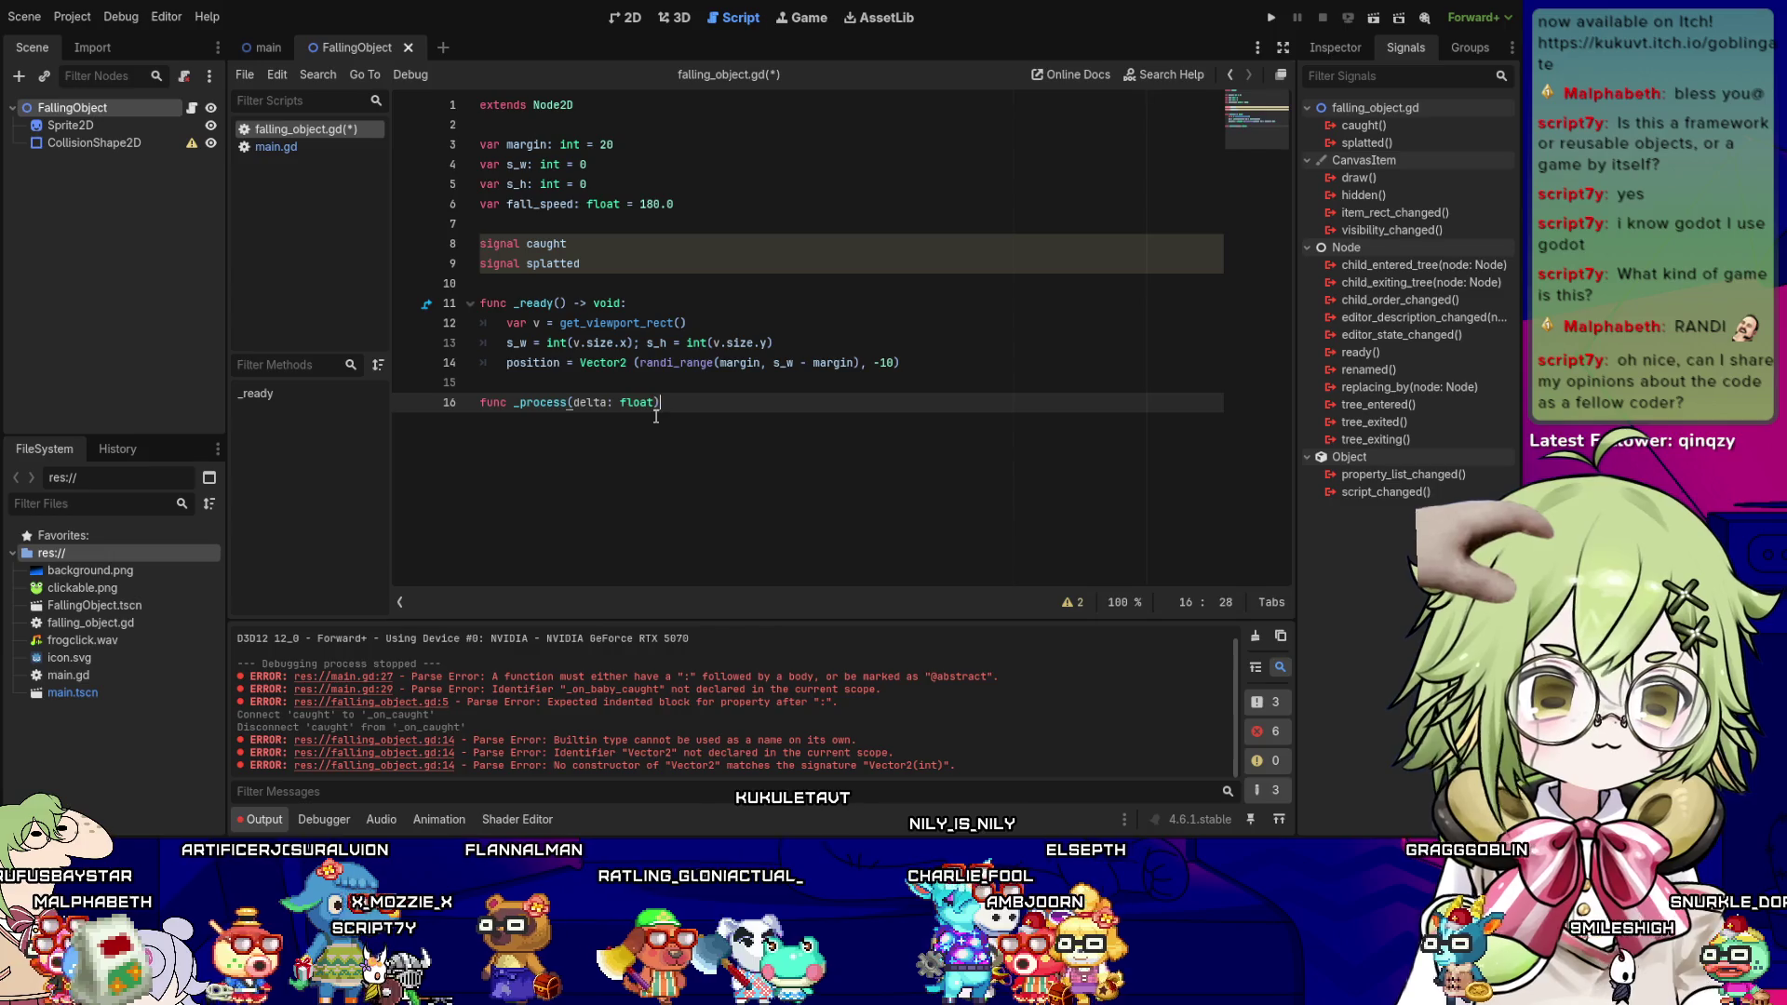
pyautogui.write(' -> void:')
pyautogui.press('Return')
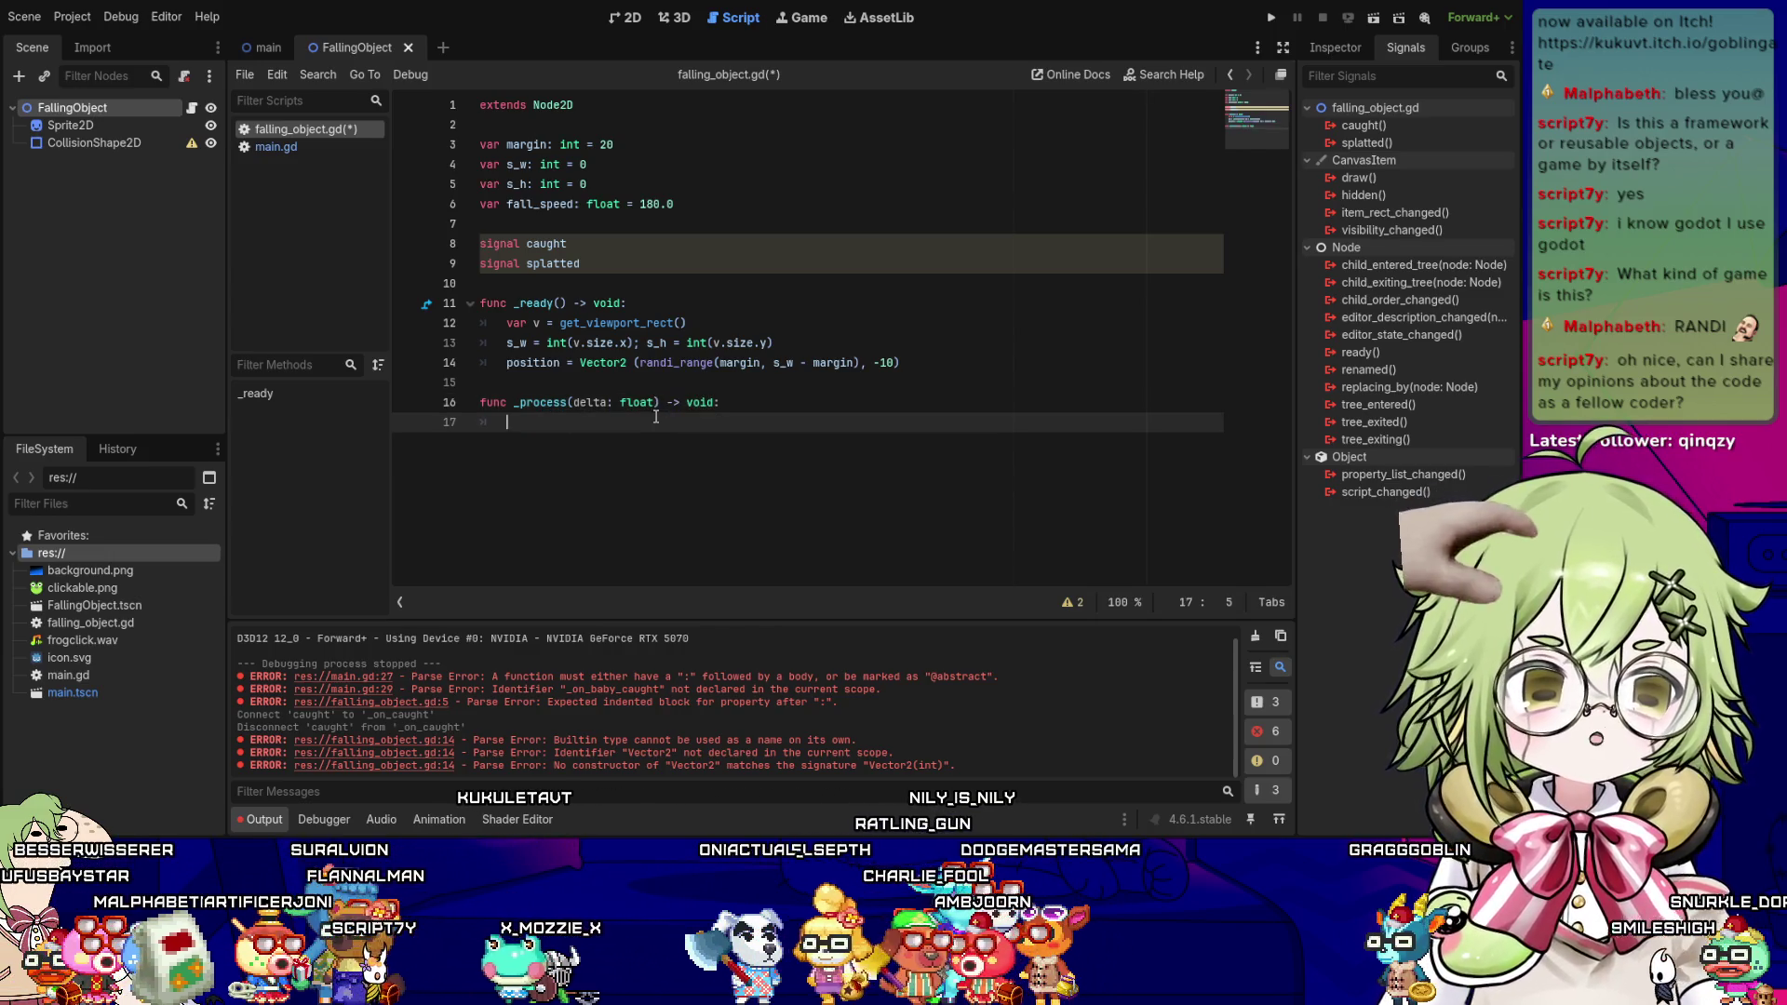
pyautogui.write('position.y')
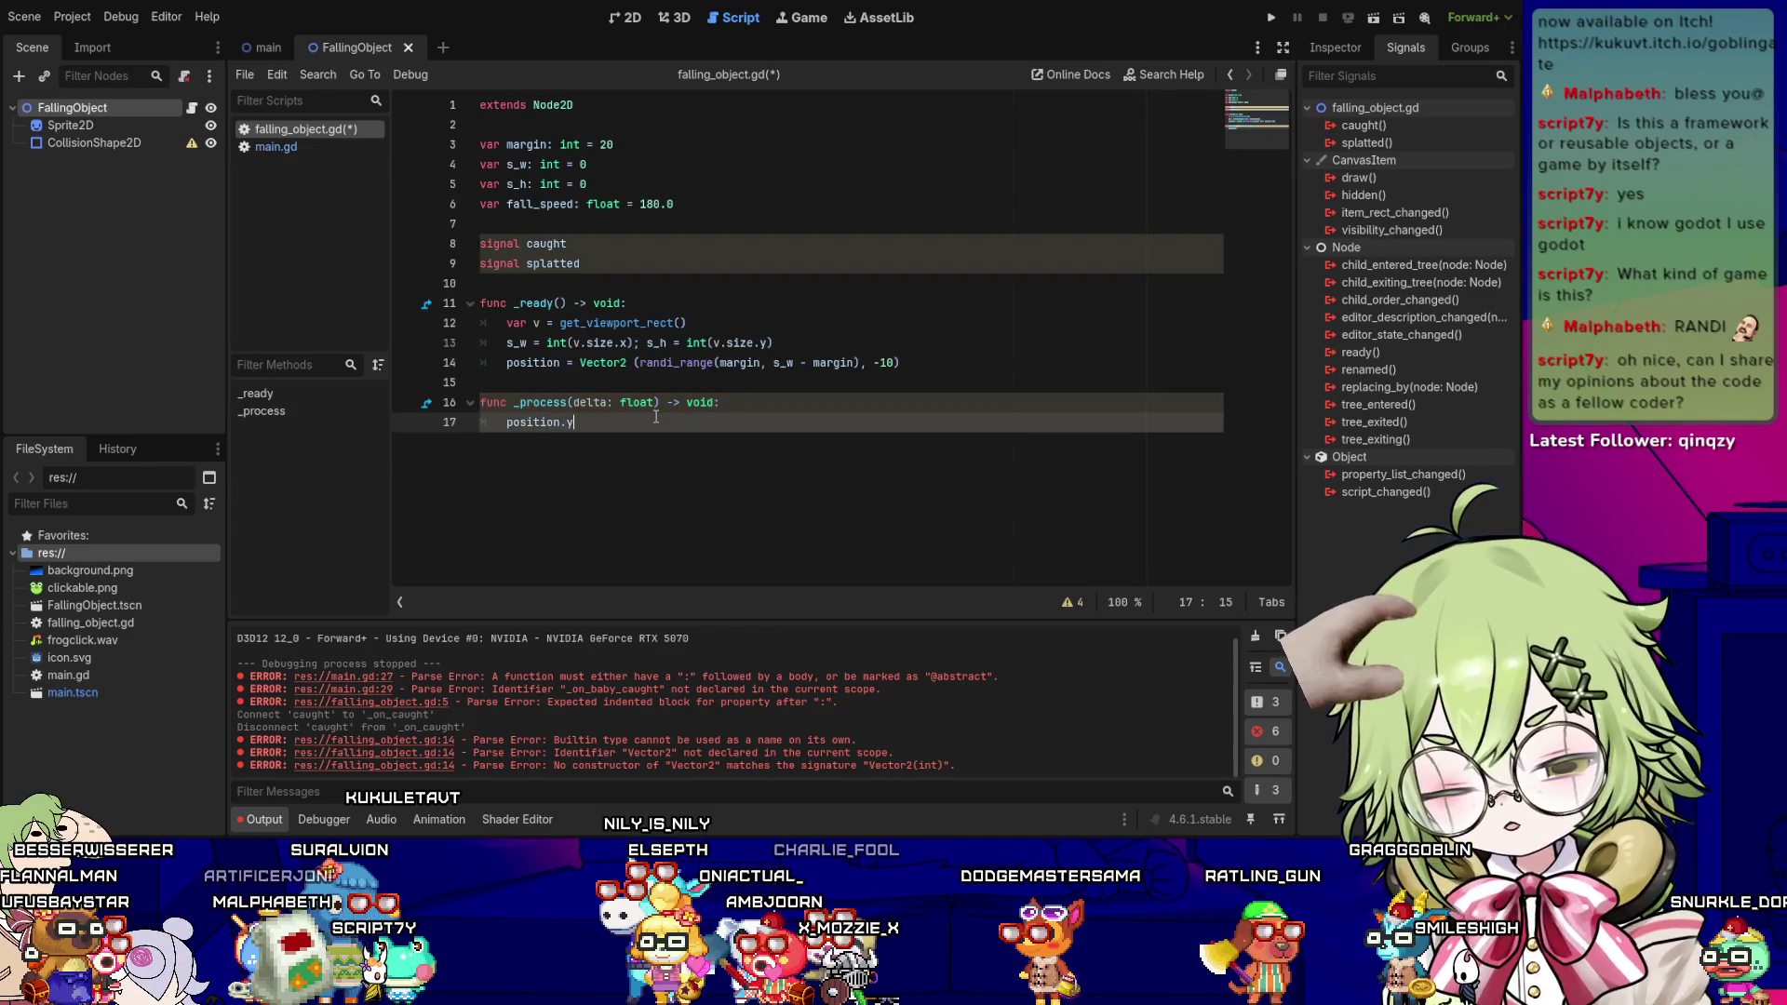
pyautogui.hotkey('ctrl', 's')
# - Finish the line as position.y += fall_speed * delta and change FallingObject into an Area2D
pyautogui.write('*= fall_sle')
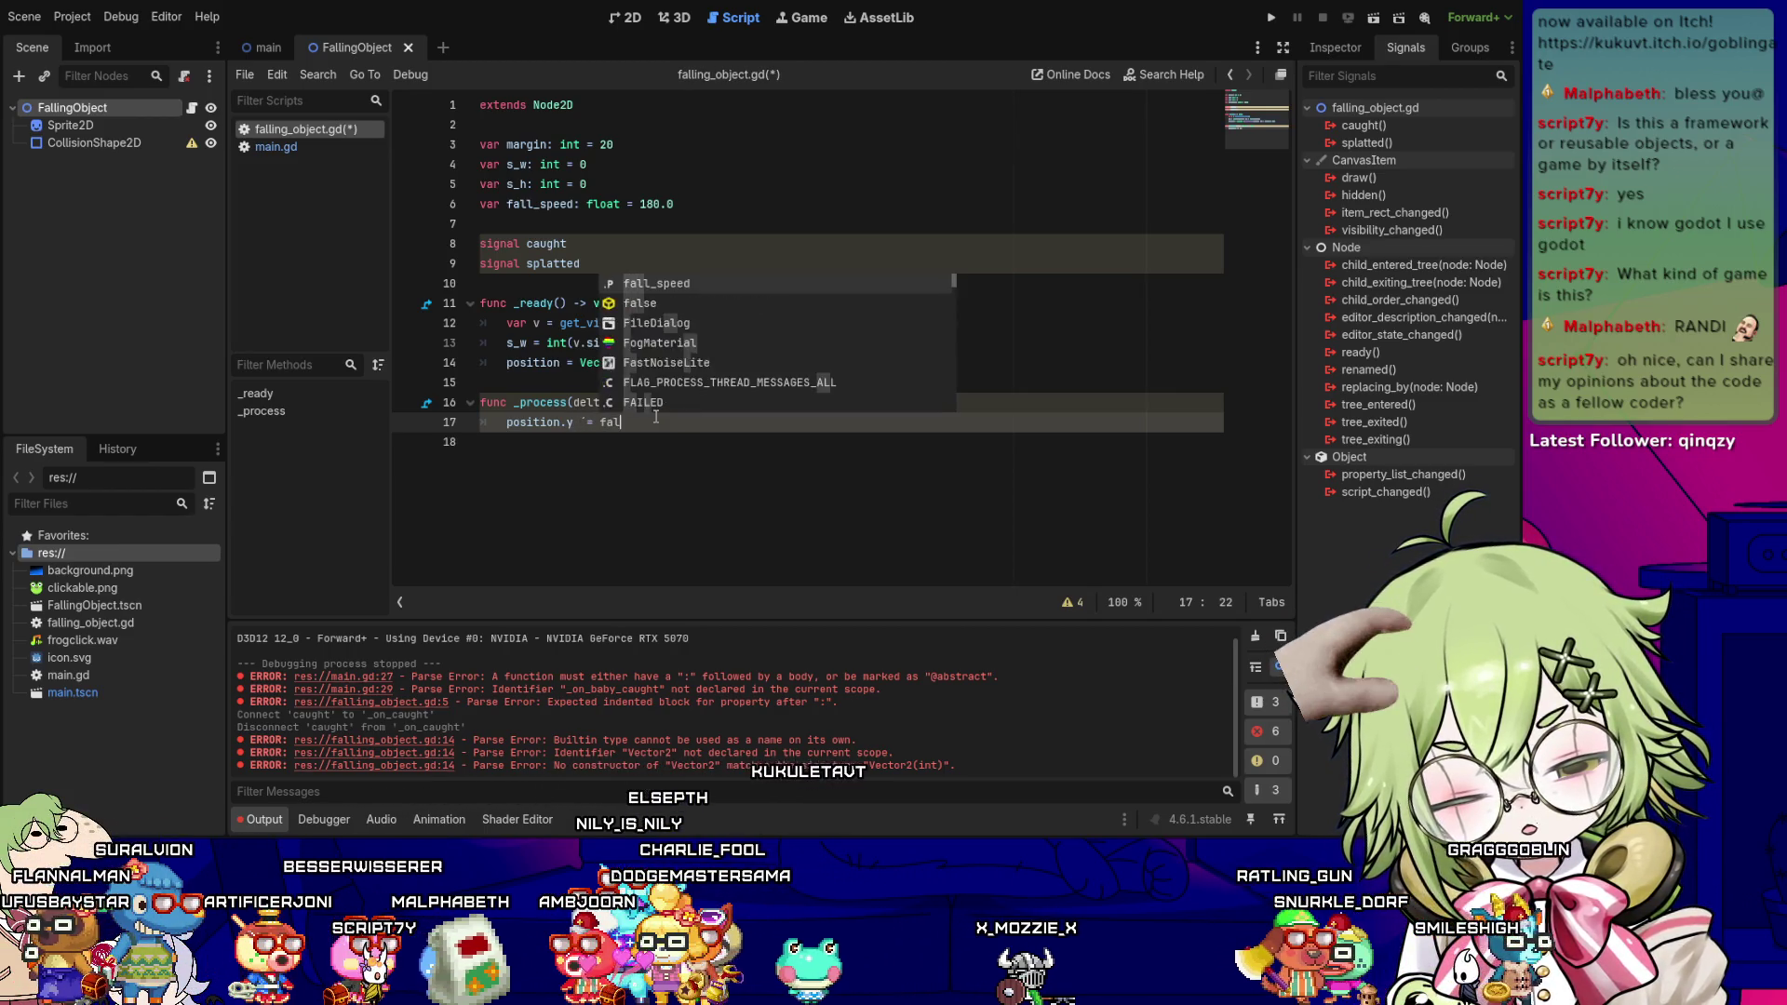
pyautogui.press('BackSpace')
pyautogui.press('BackSpace')
pyautogui.write('p')
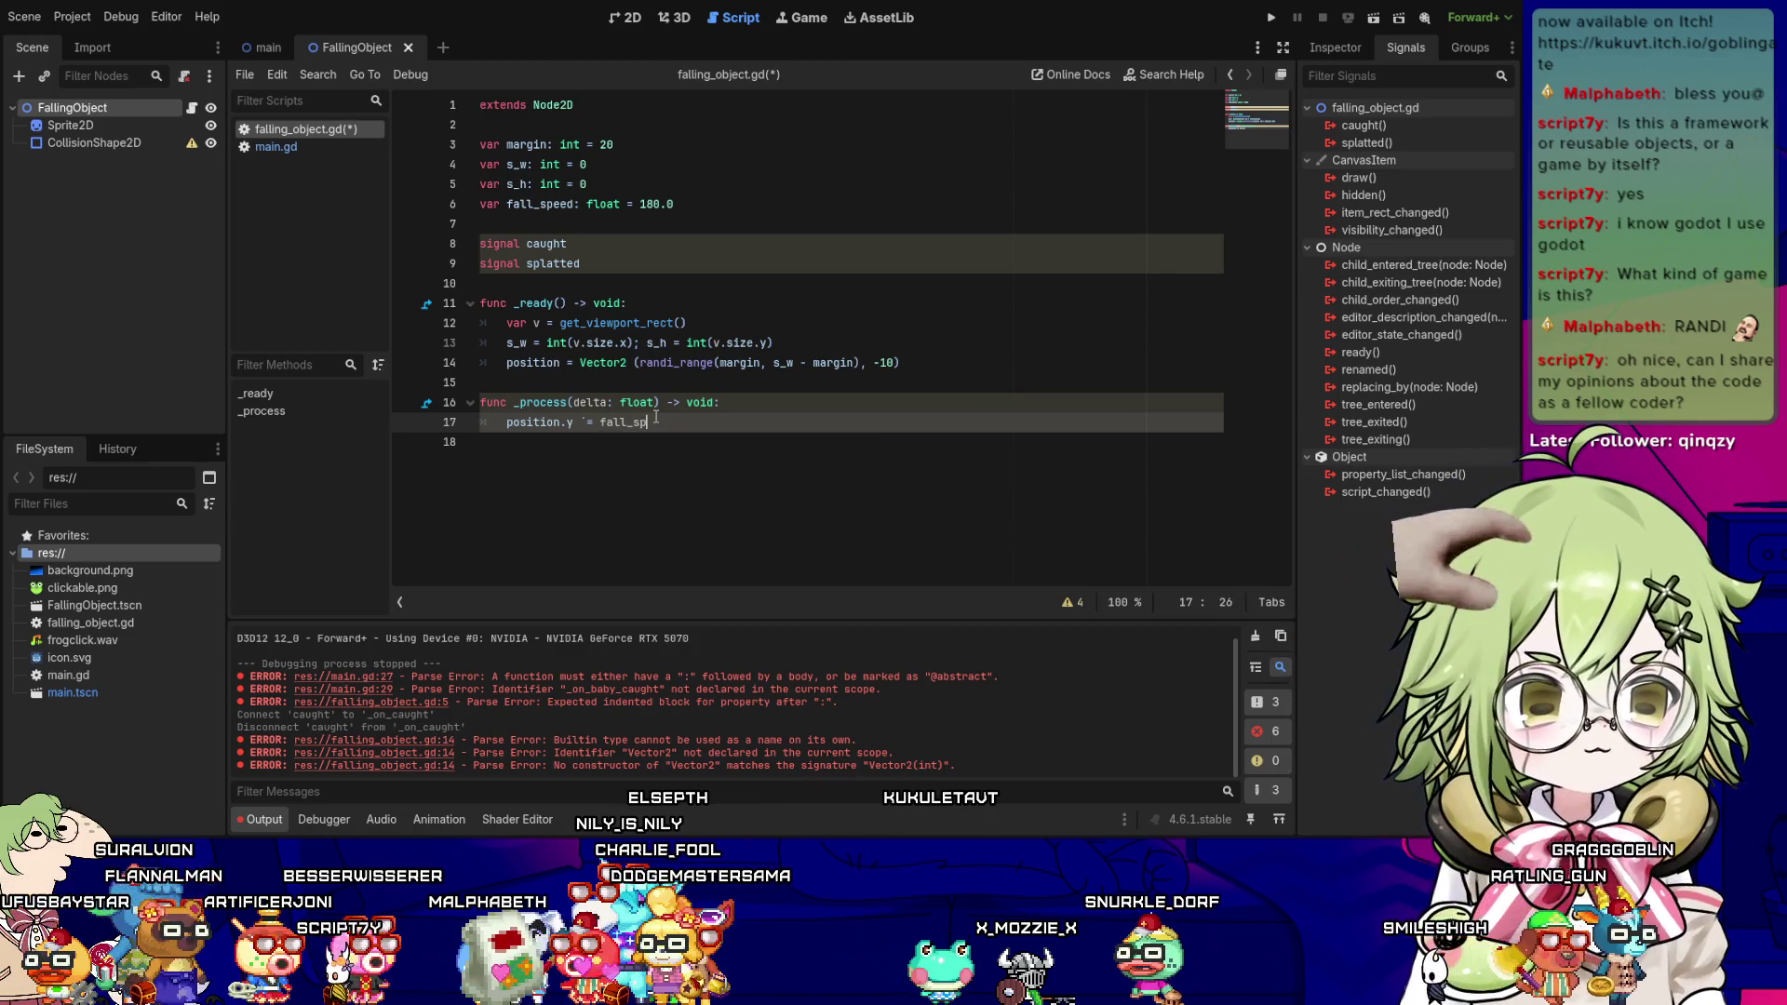
pyautogui.write('eed * delta')
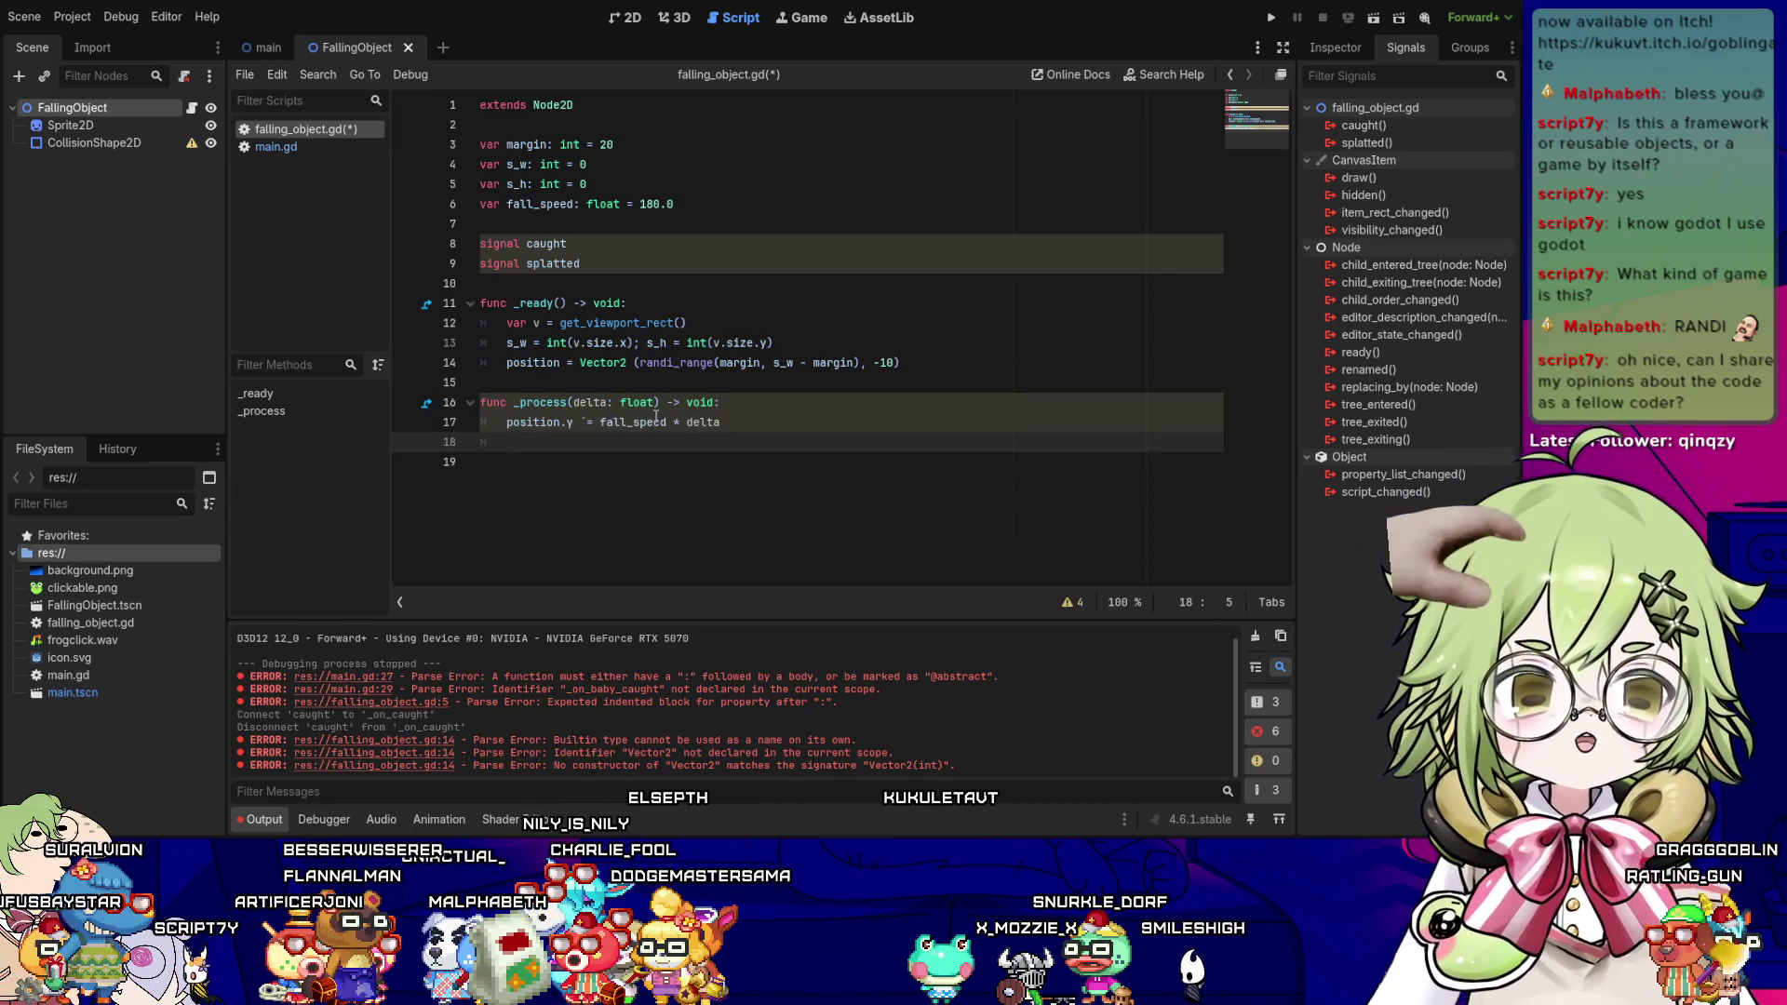
pyautogui.press('Return')
pyautogui.press('Up')
pyautogui.press('Up')
pyautogui.press('Down')
pyautogui.press('Right')
pyautogui.press('Right')
pyautogui.press('Right')
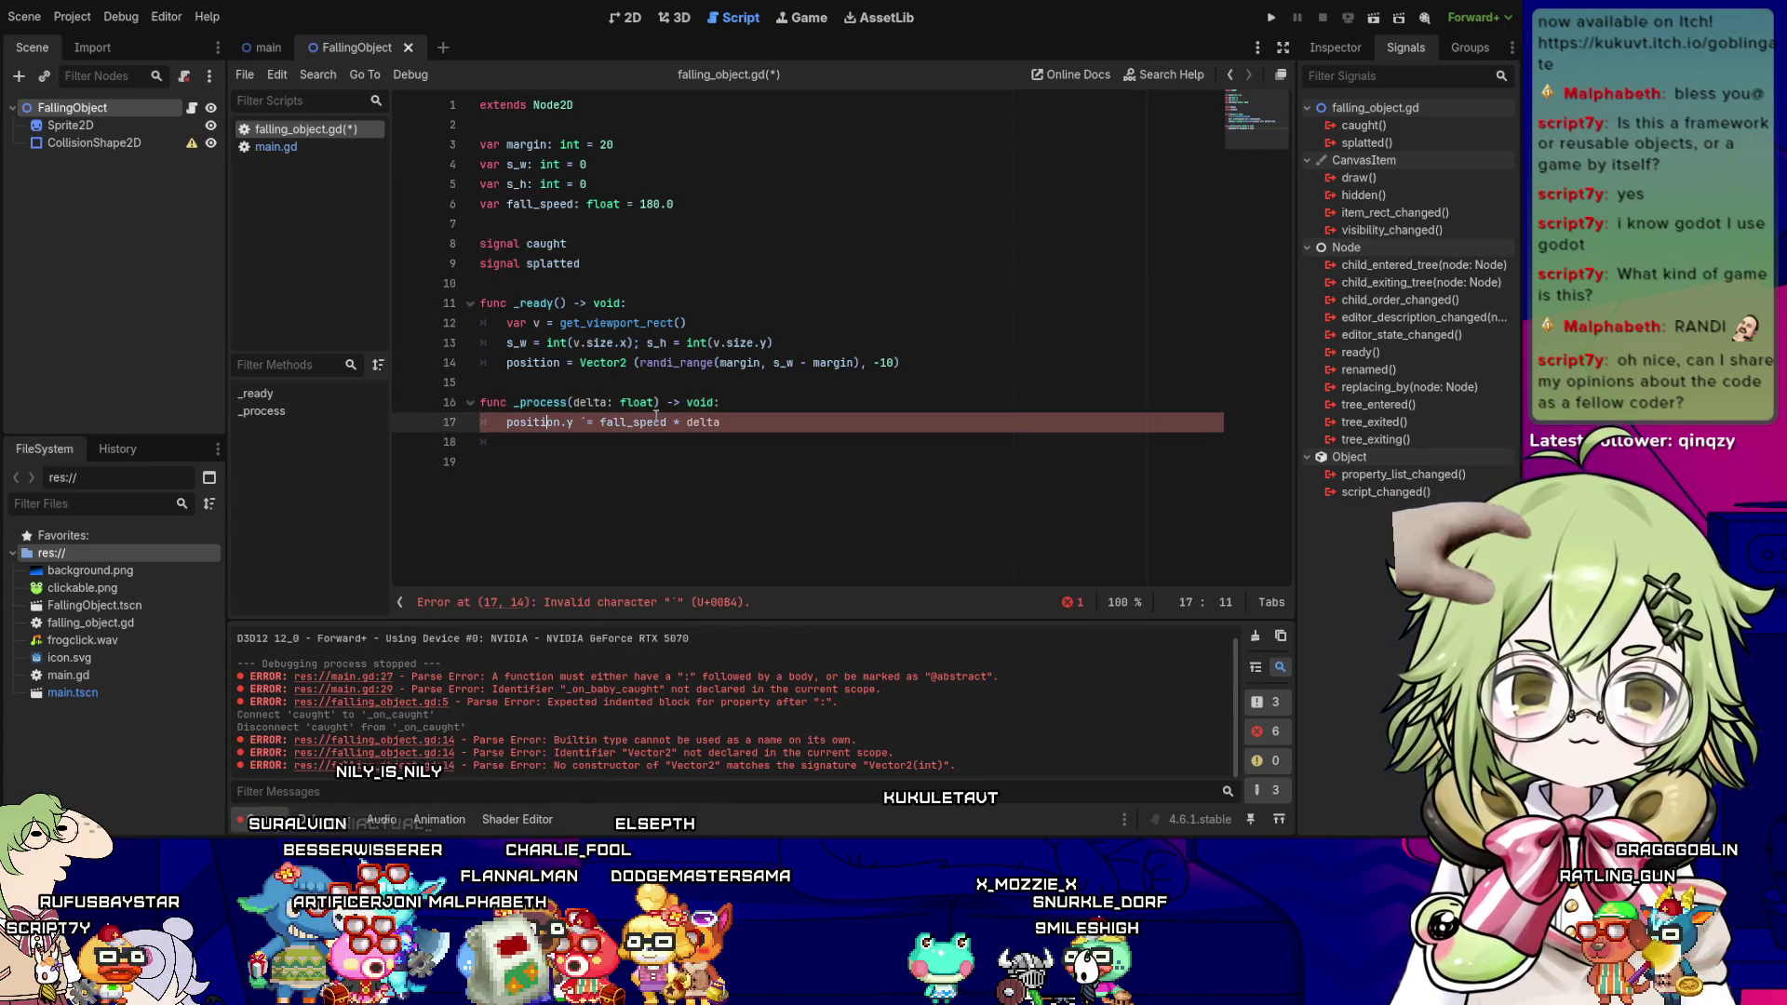
pyautogui.press('Delete')
pyautogui.press('Right')
pyautogui.press('Right')
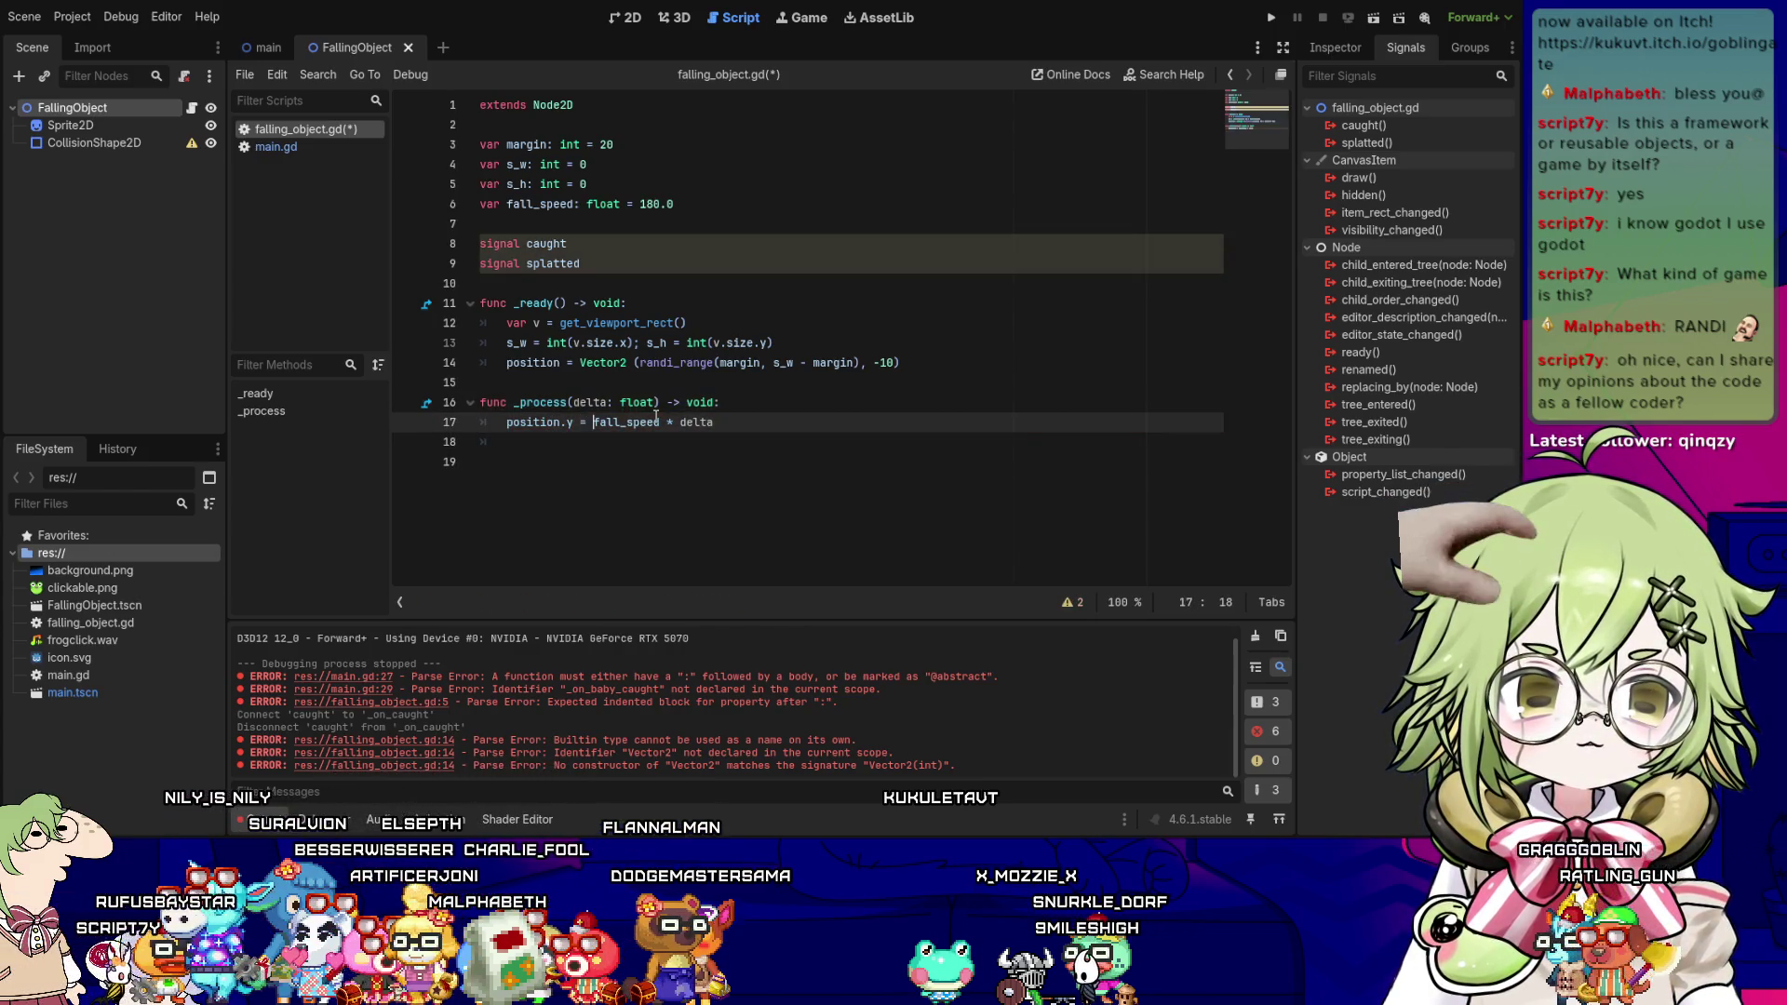
pyautogui.press('Left')
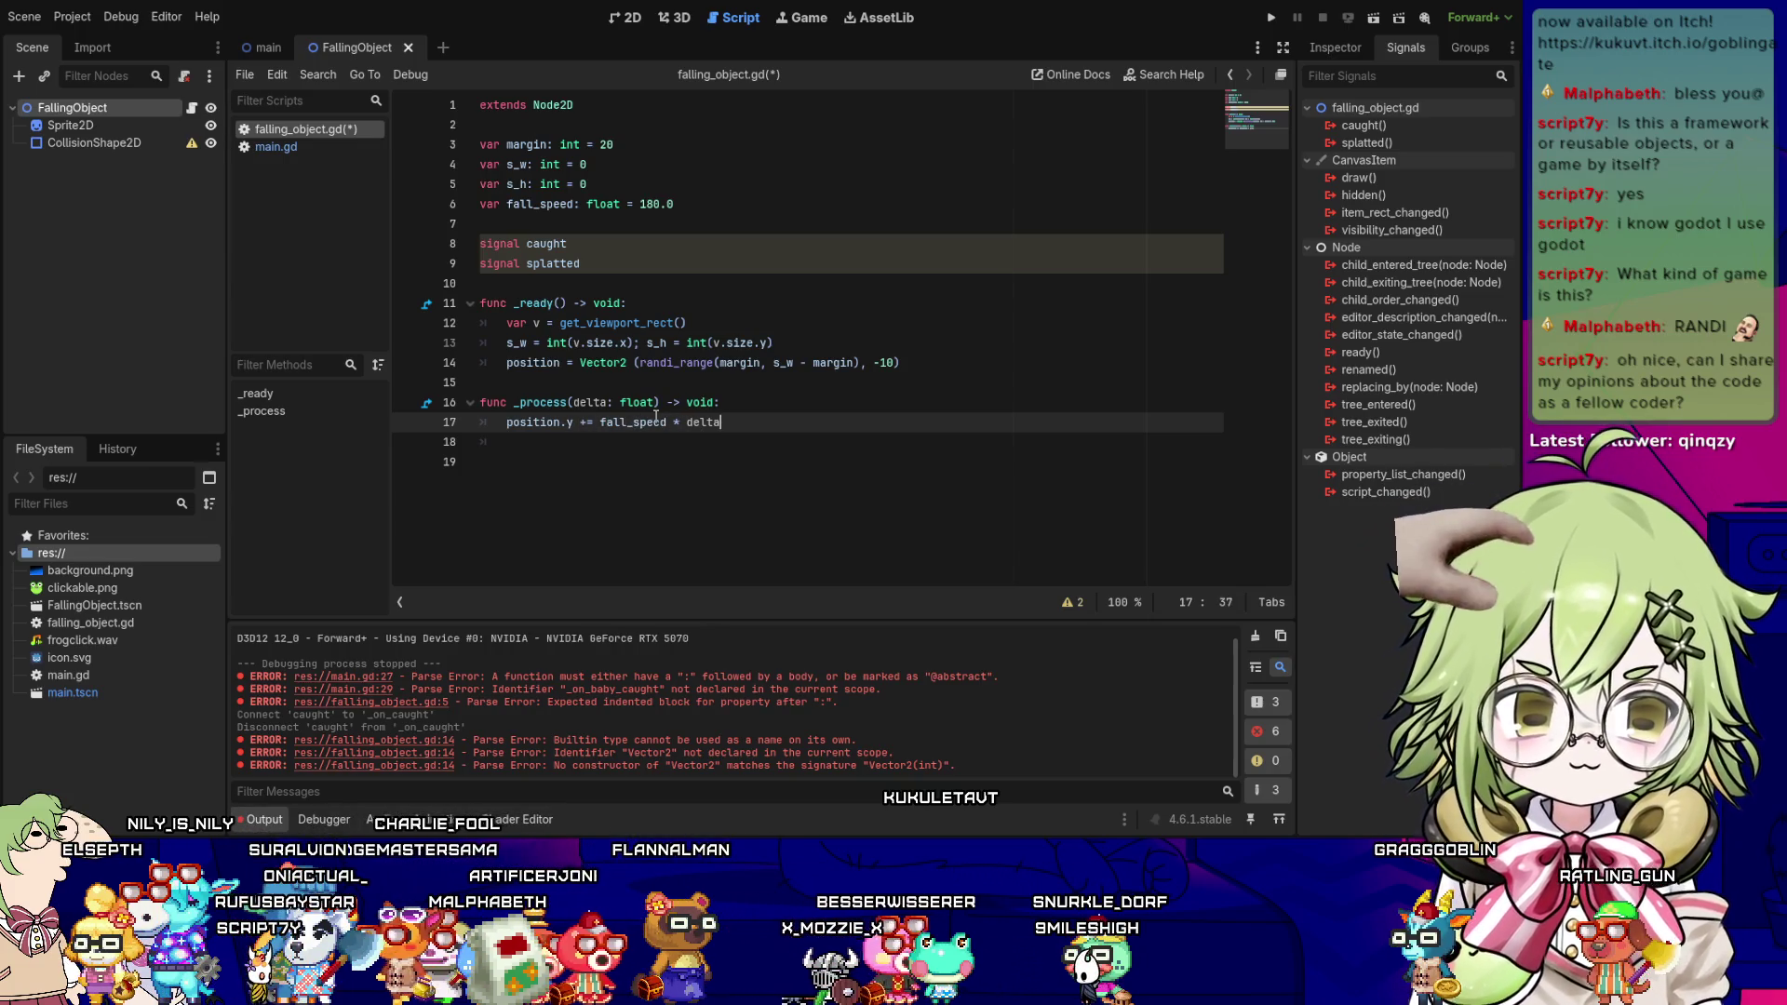
pyautogui.press('Down')
pyautogui.press('Delete')
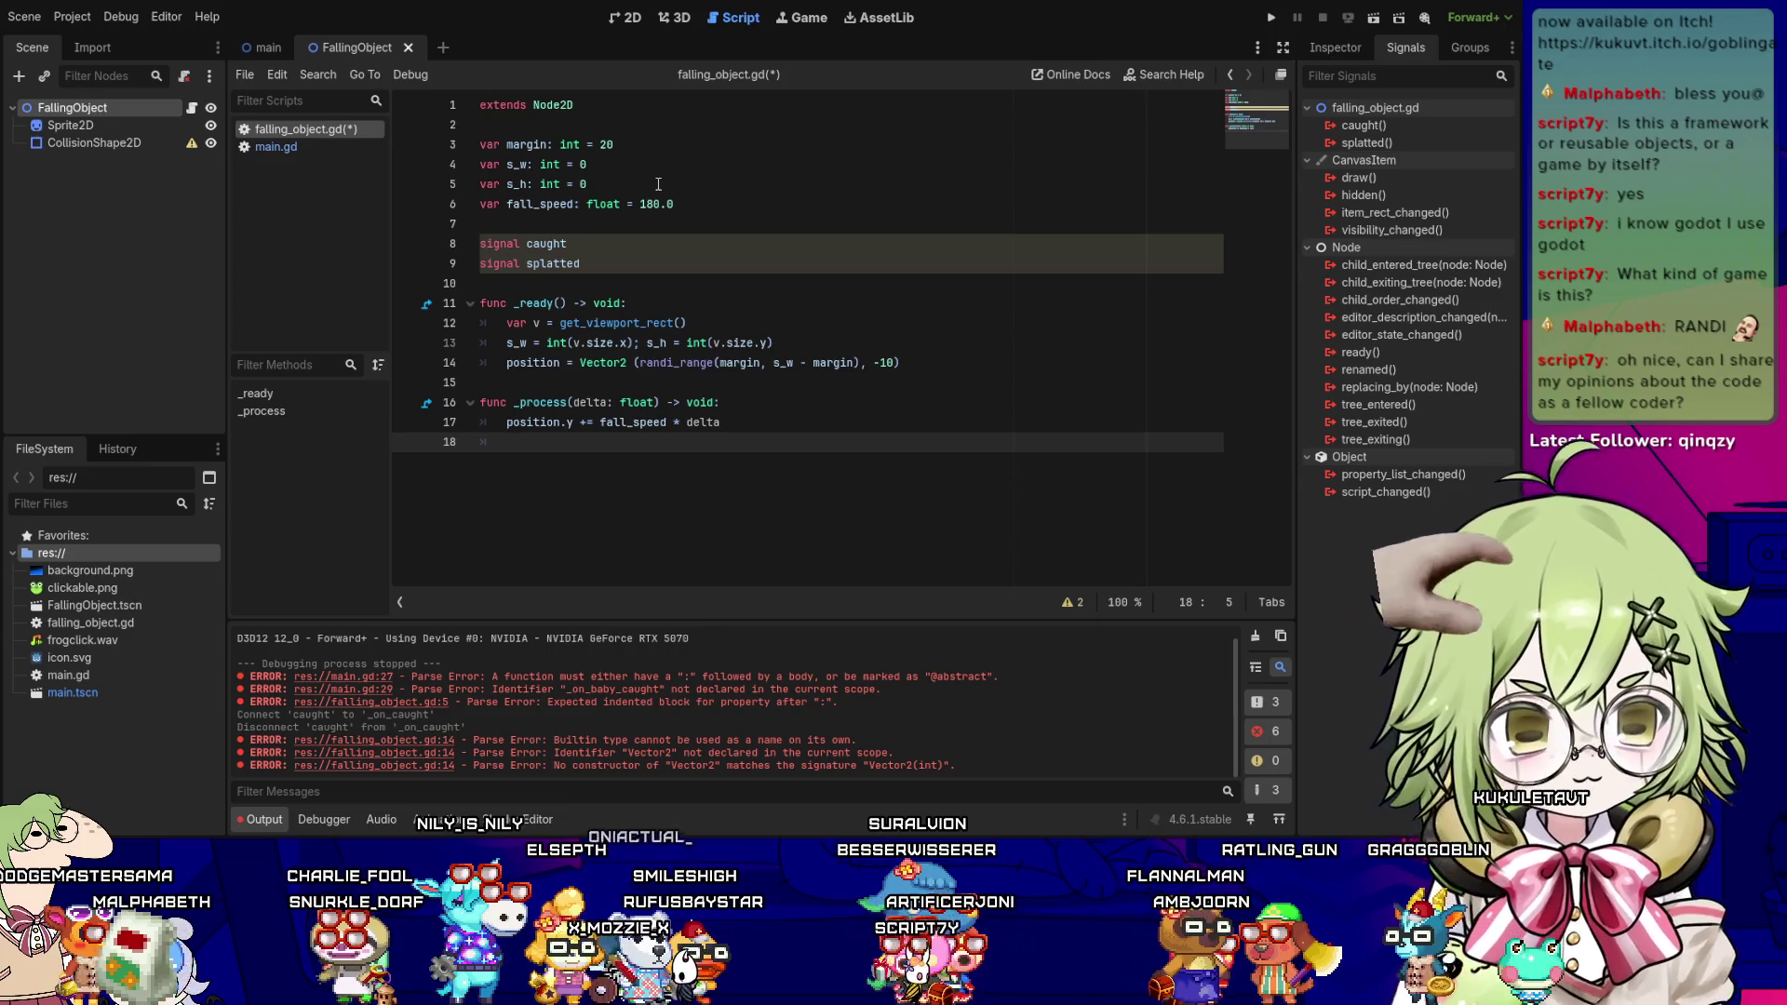
pyautogui.press('Return')
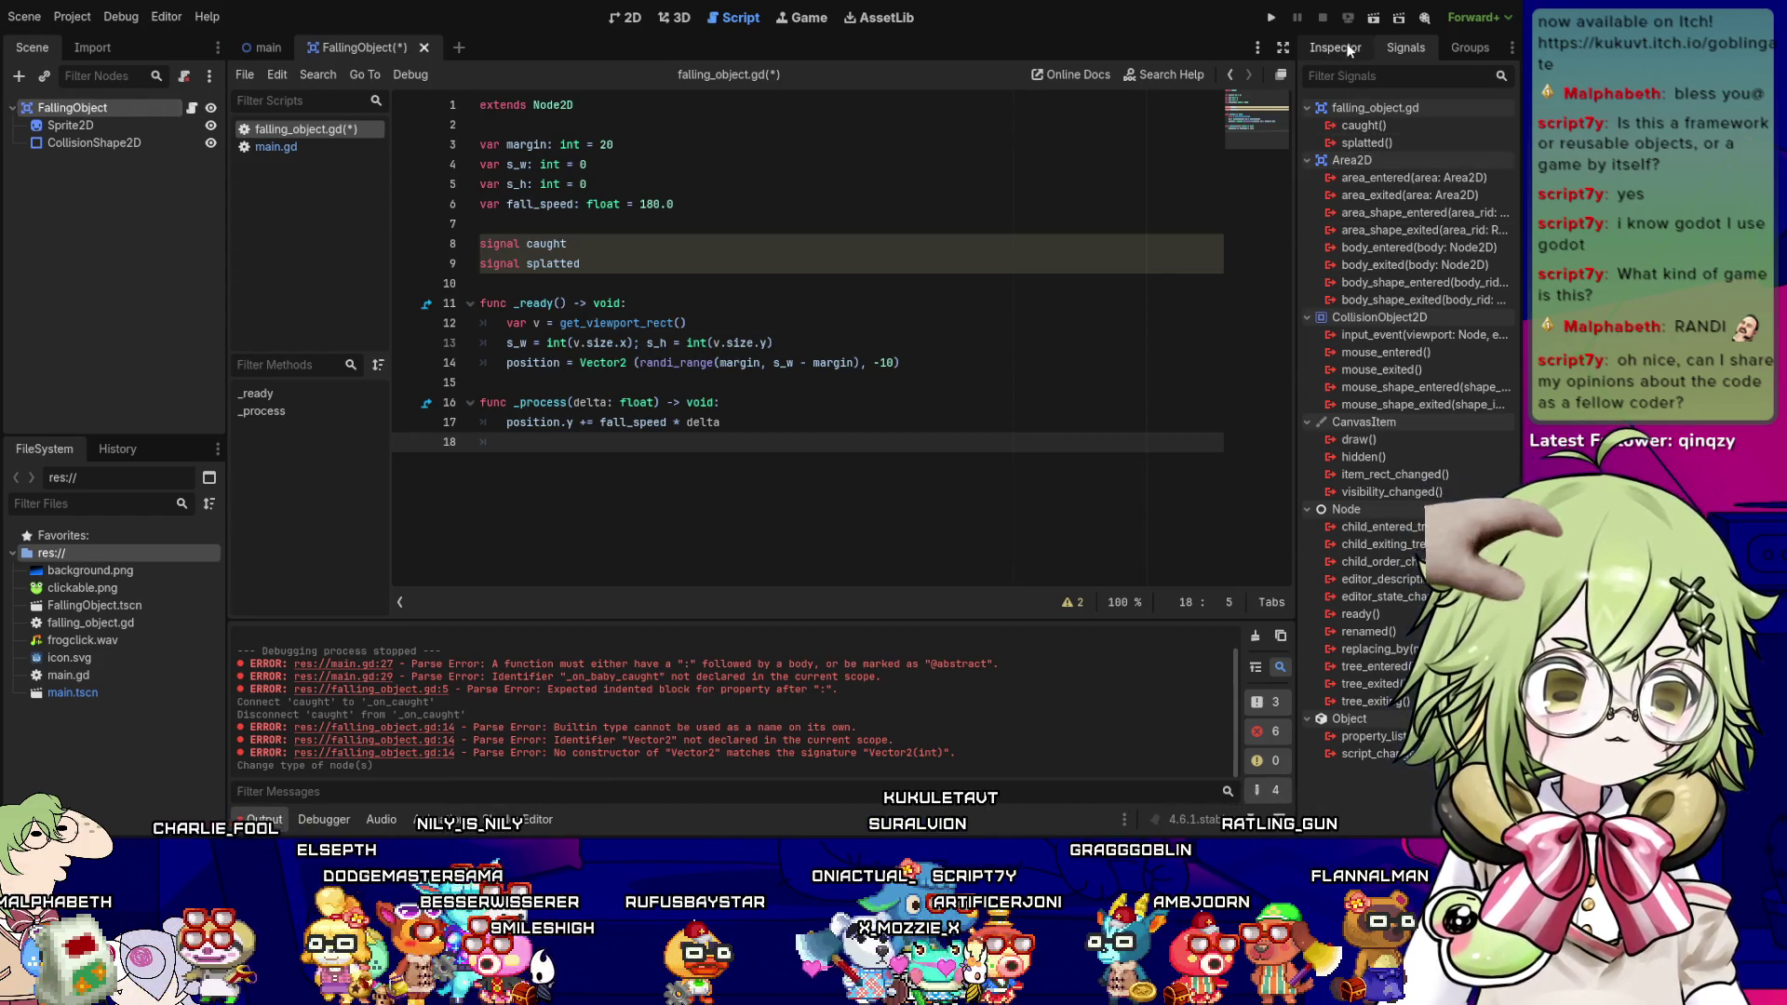
pyautogui.click(1340, 48)
pyautogui.click(1427, 52)
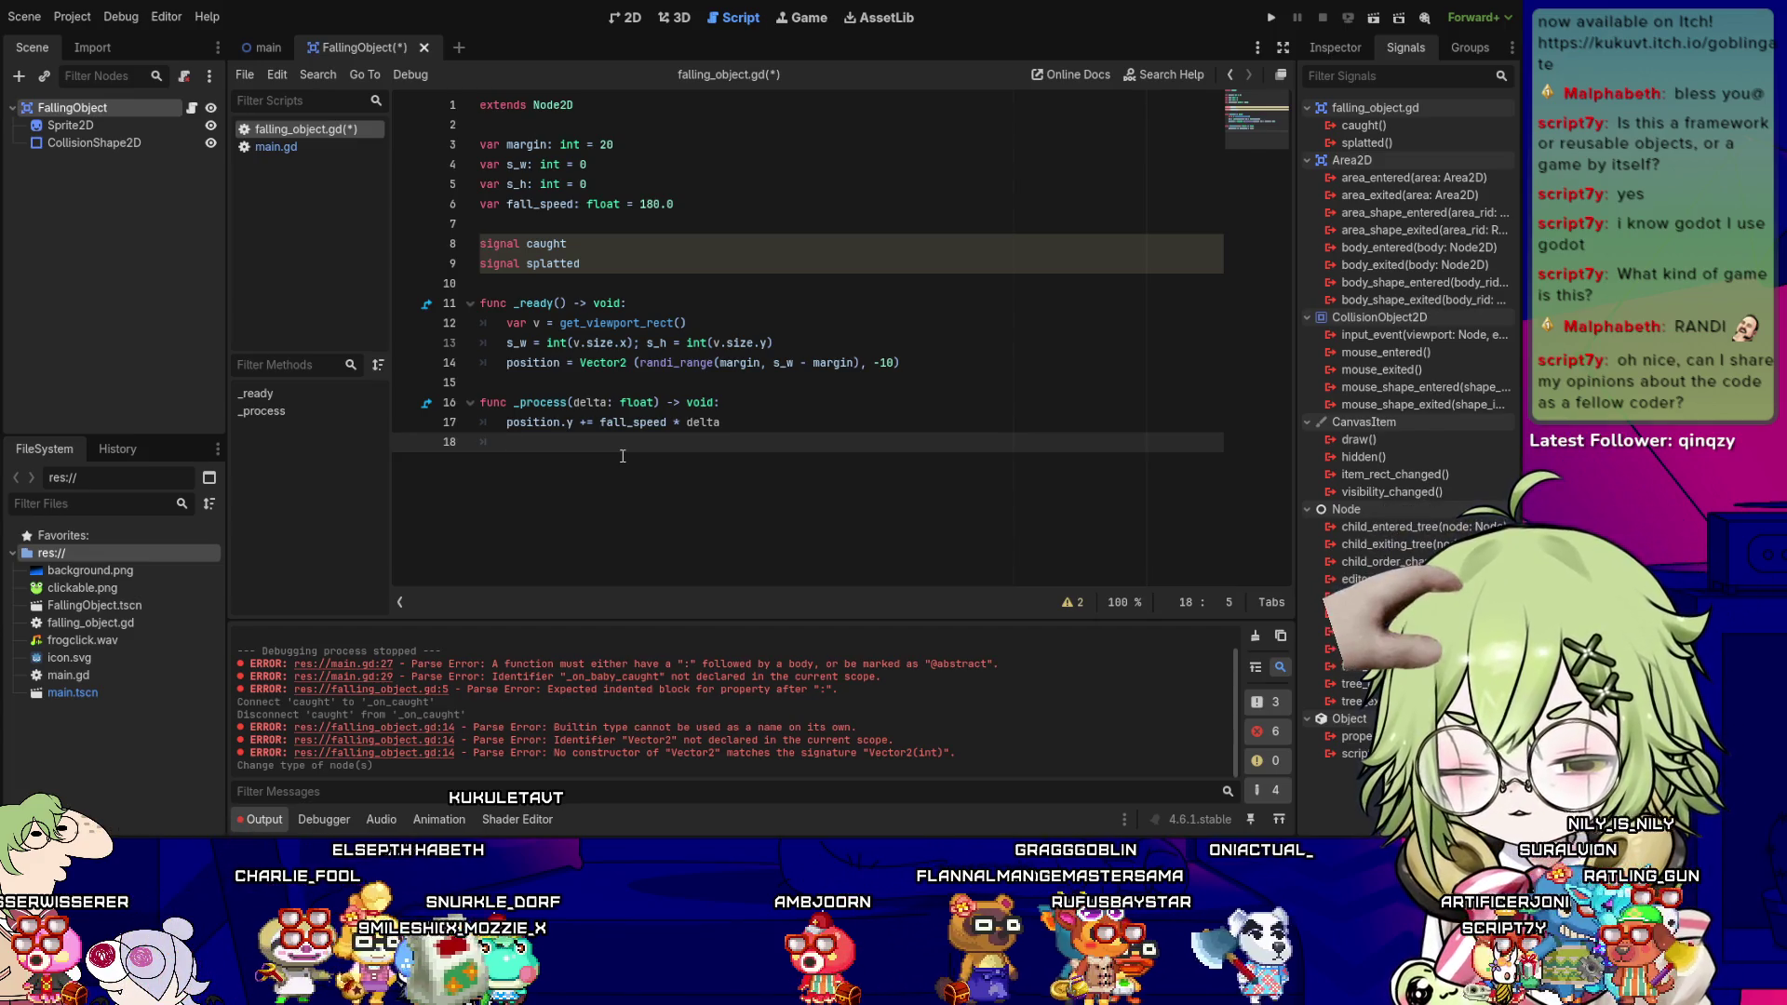
# - Add if position.y > (s_h + 20): followed by splatted.emit() in _process
pyautogui.press('Return')
pyautogui.write('if')
pyautogui.write('n.y >')
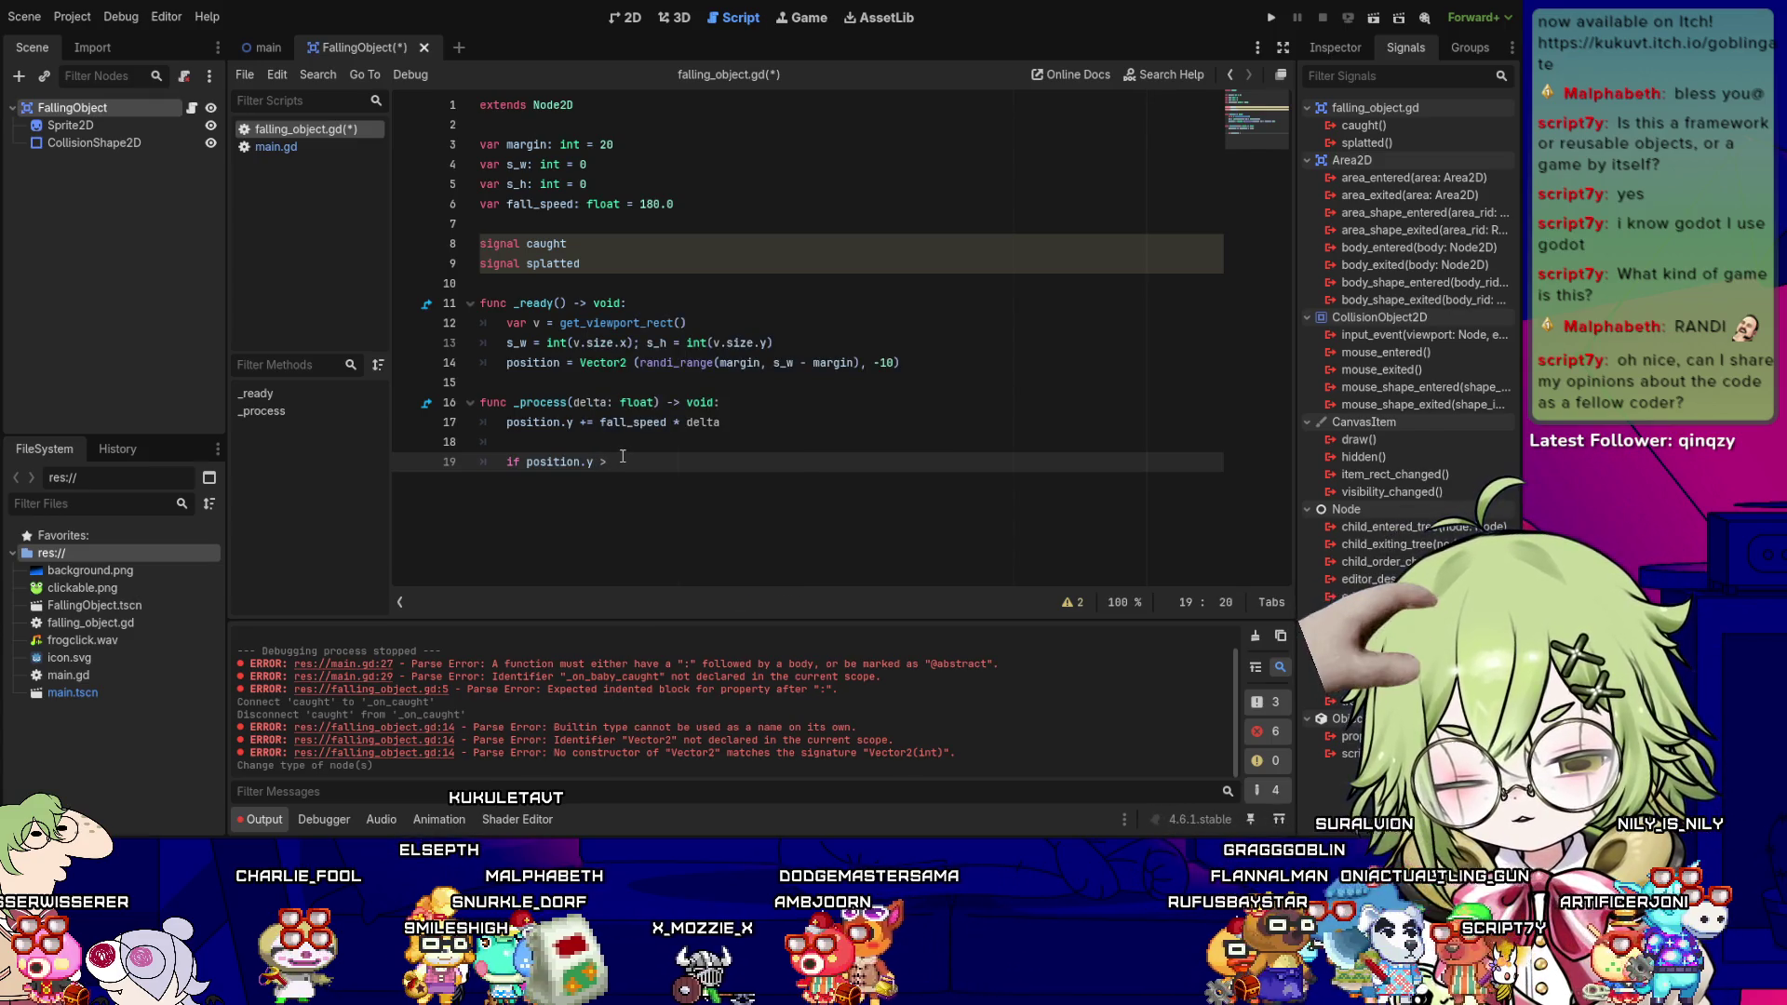
pyautogui.hotkey('ctrl', 's')
pyautogui.write('(s_h')
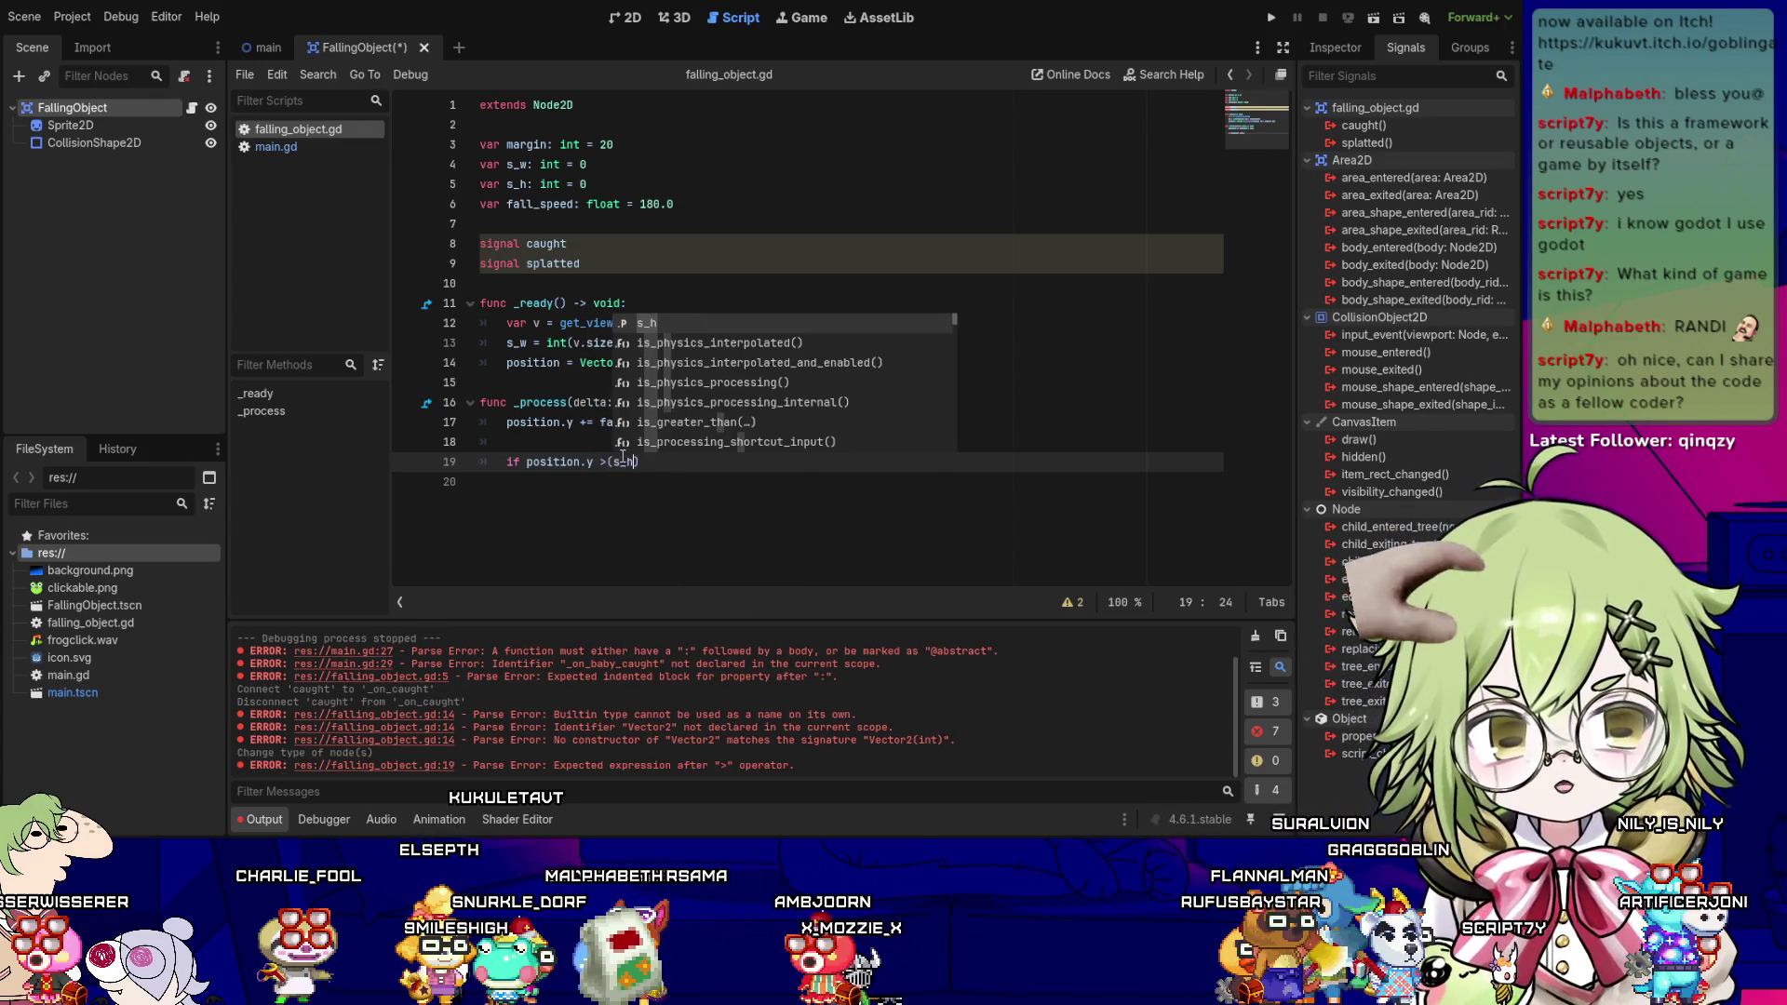
pyautogui.write(' + 20)')
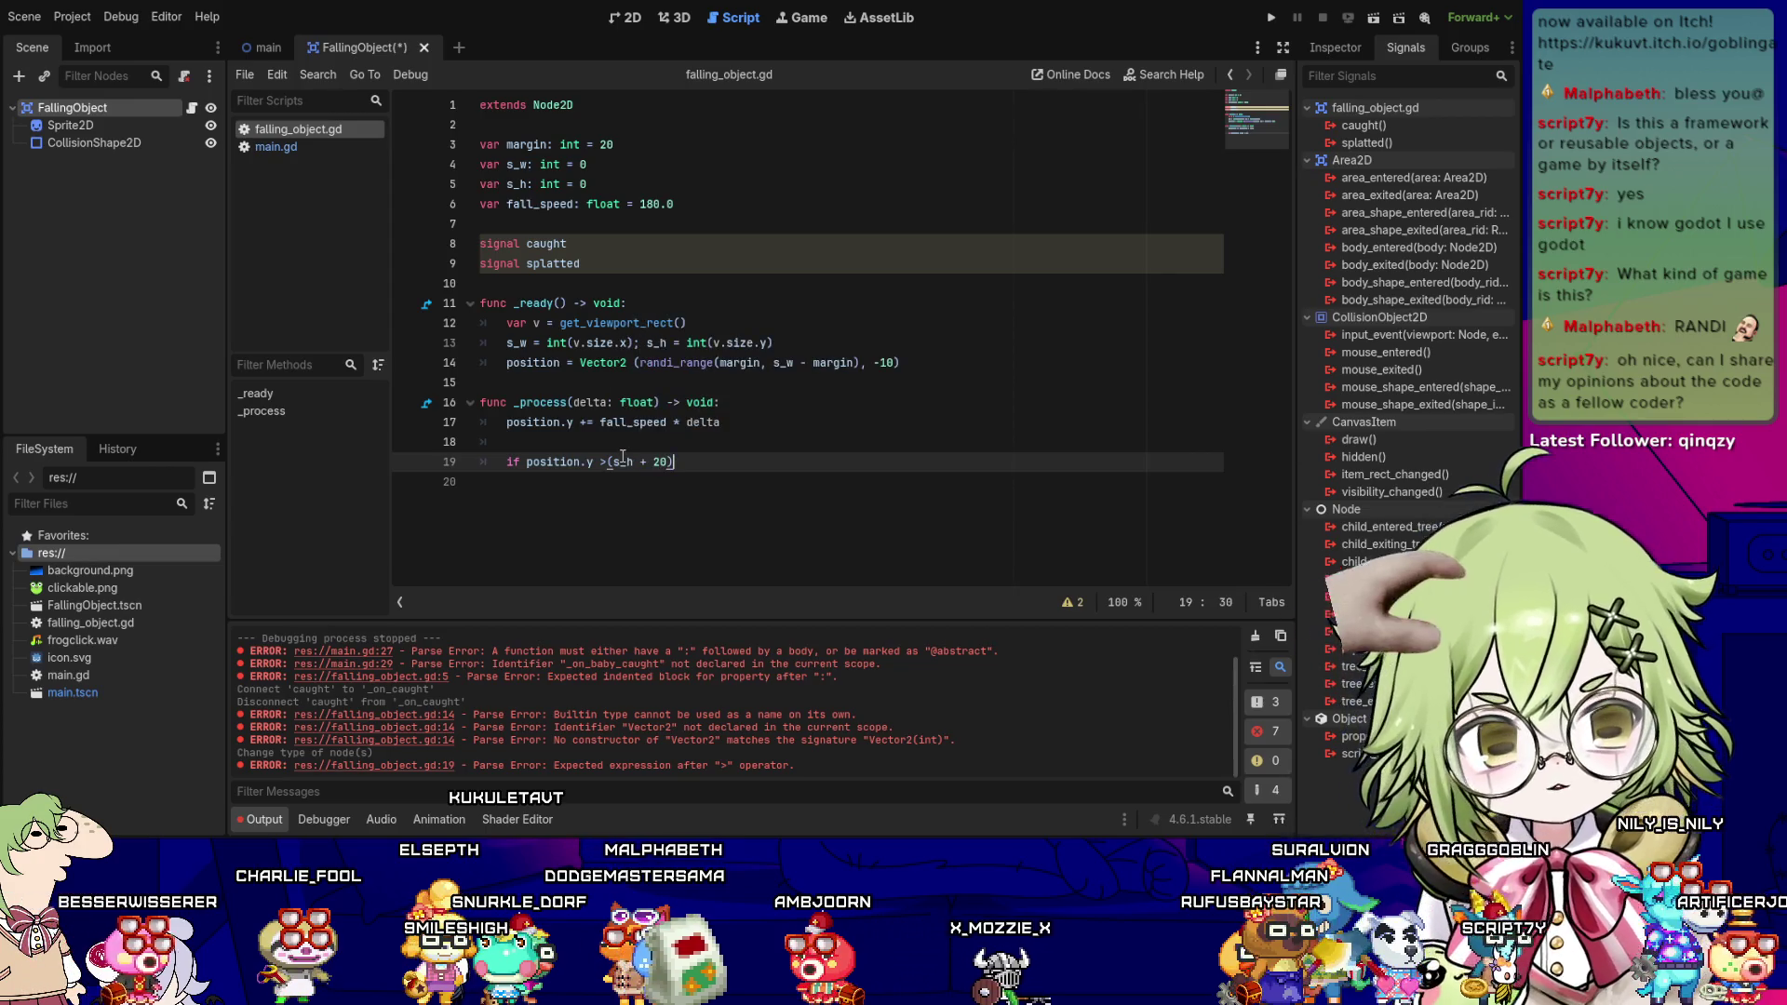
pyautogui.write(': spla')
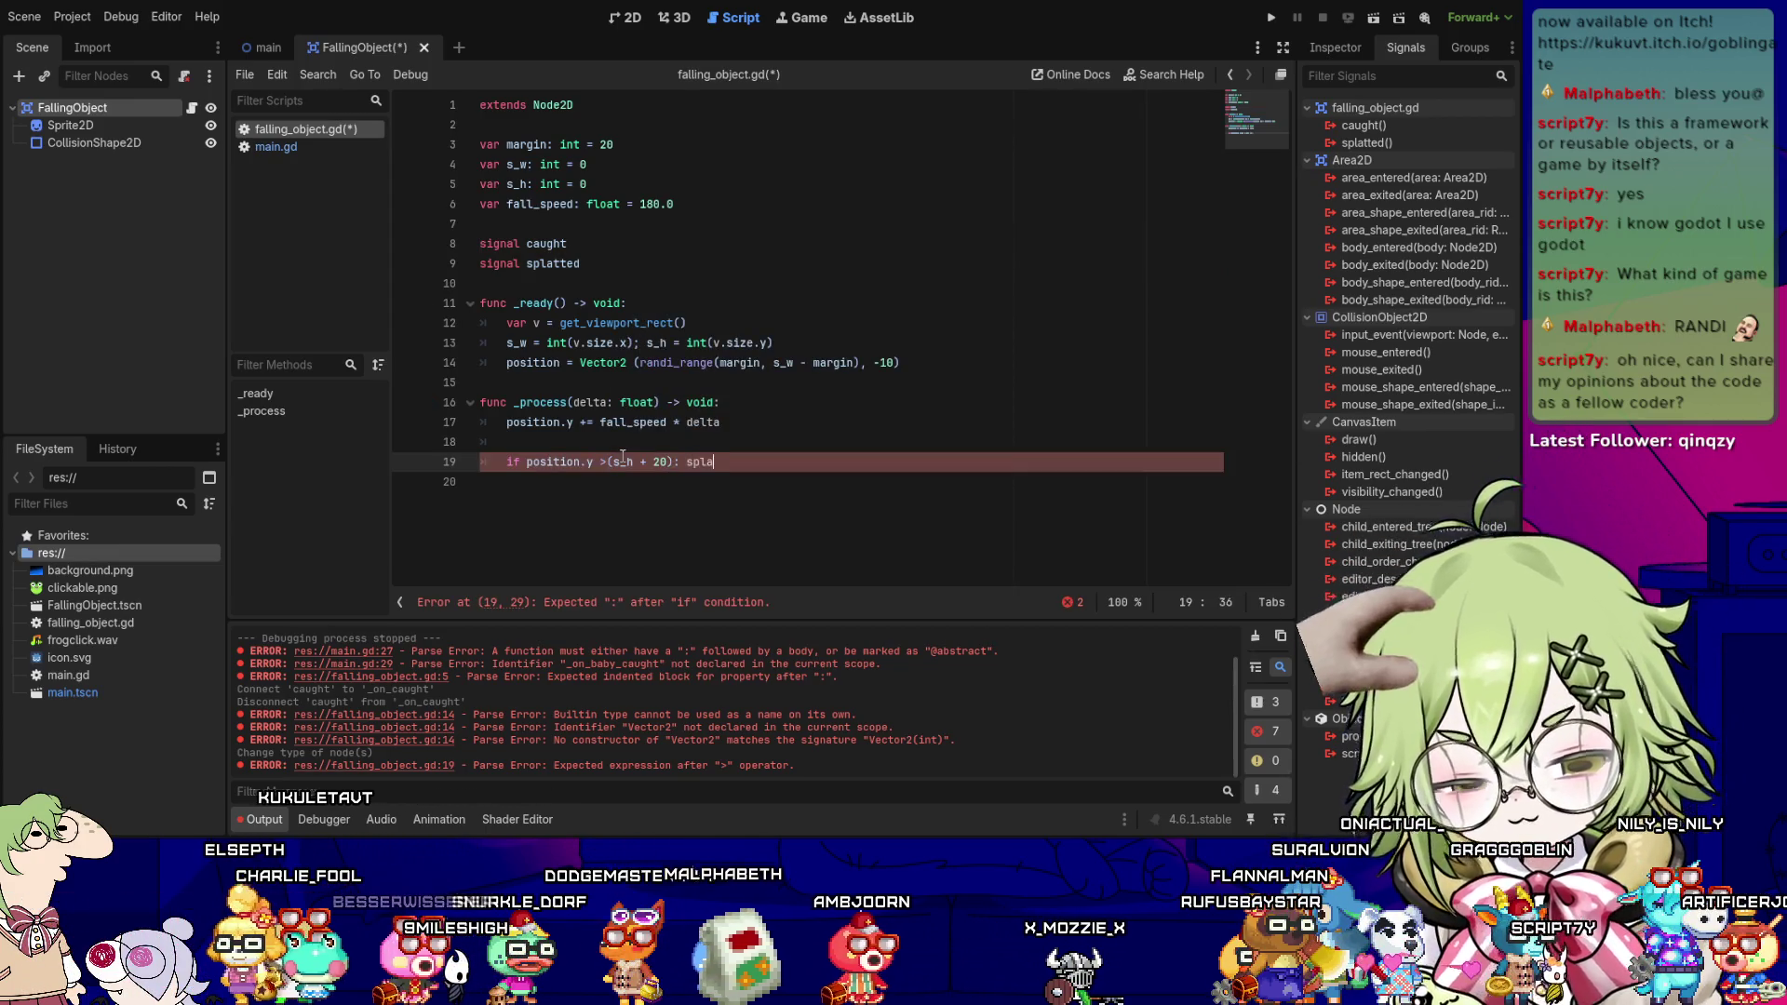
pyautogui.write('tted')
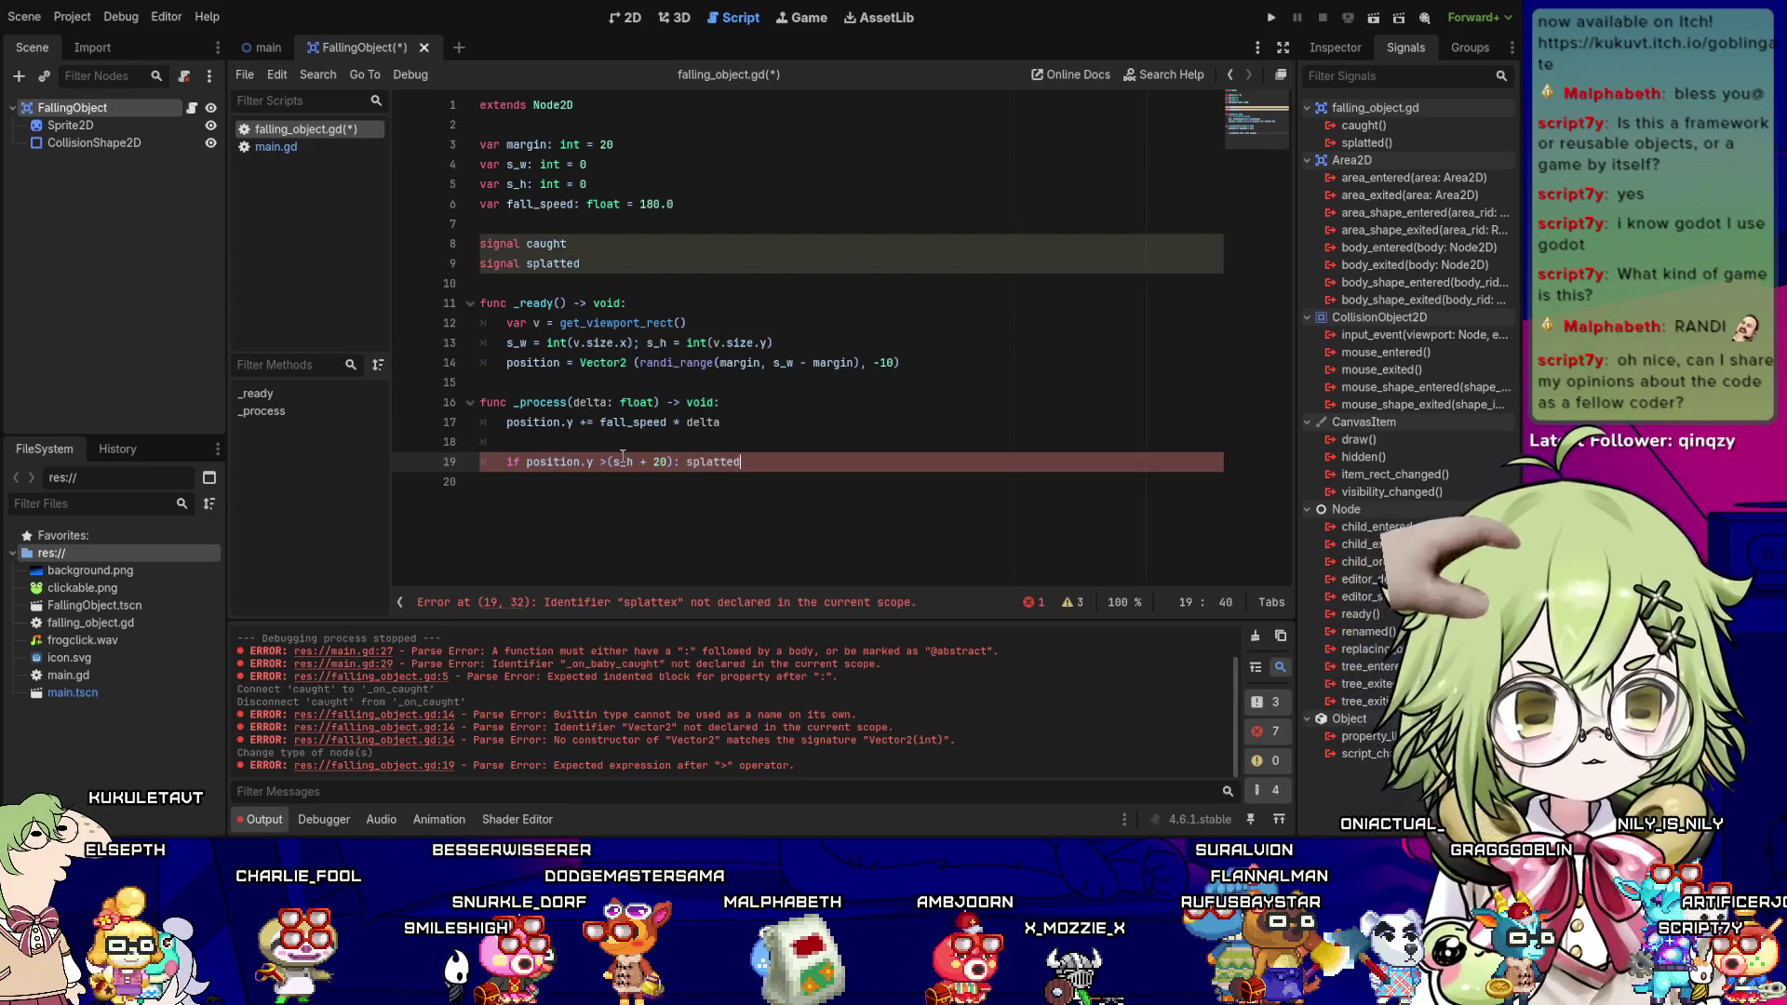
pyautogui.write('.emit(); queue_free')
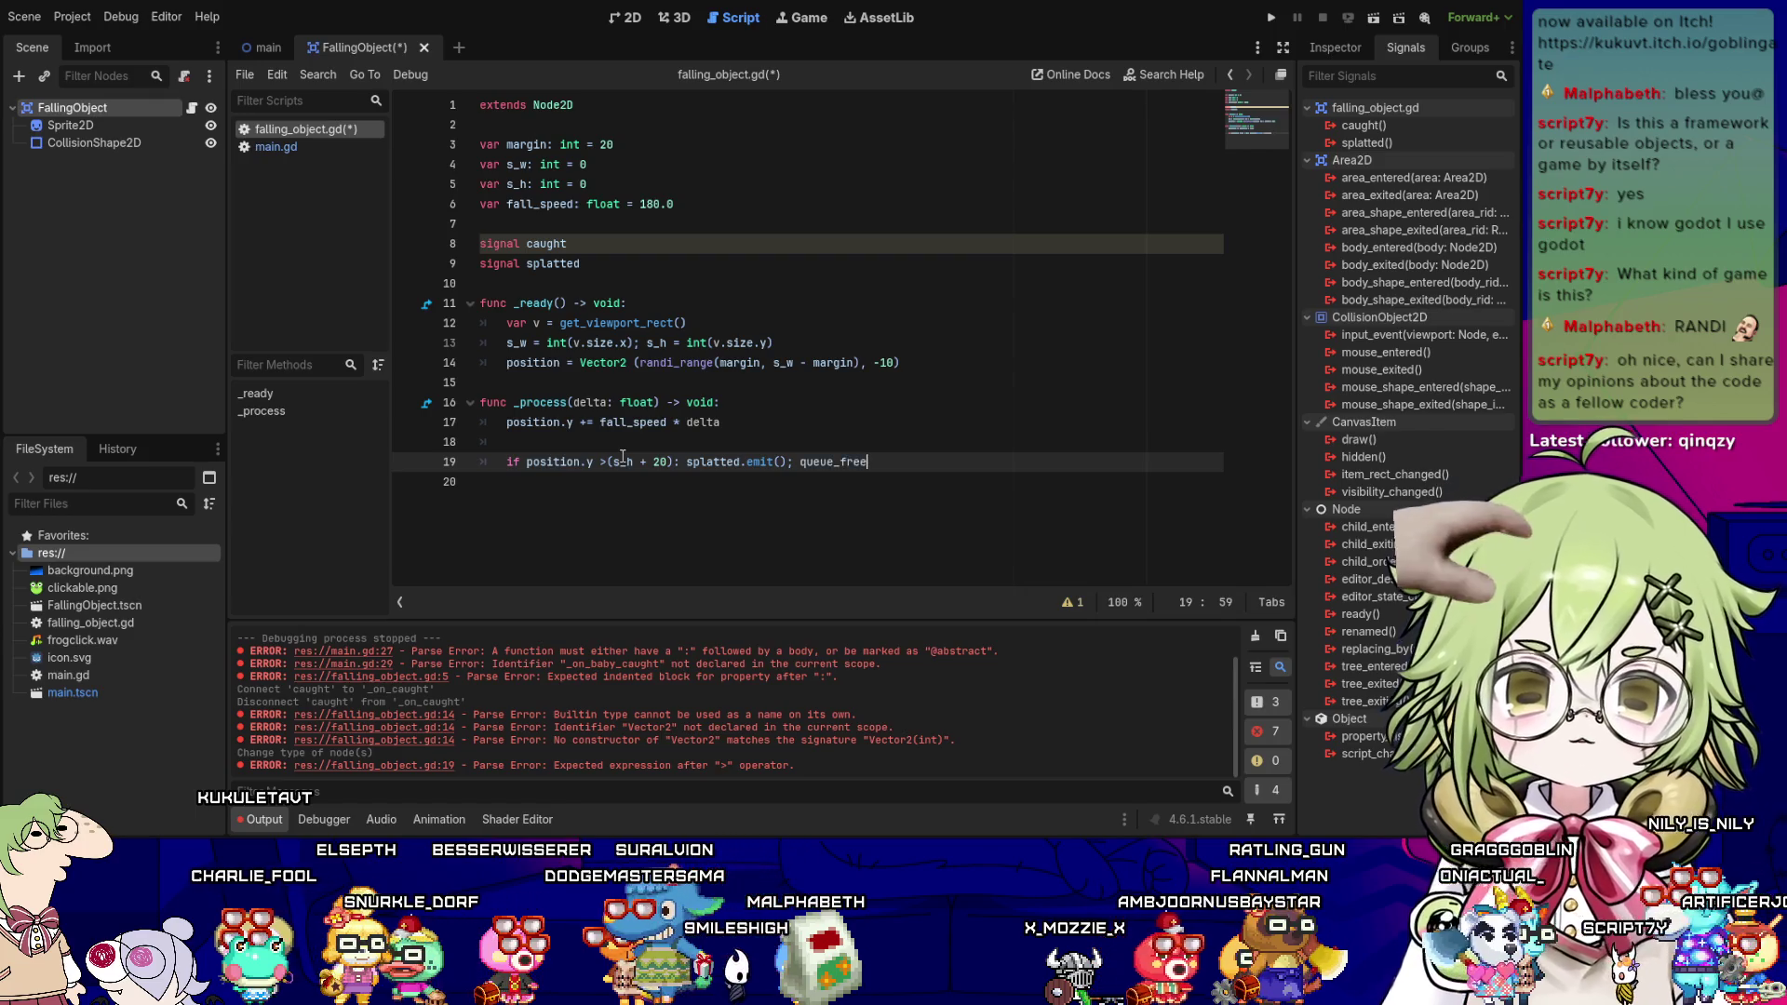
# - Place splatted.emit() and queue_free on separate lines indented under the if statement
pyautogui.hotkey('ctrl', 'Left')
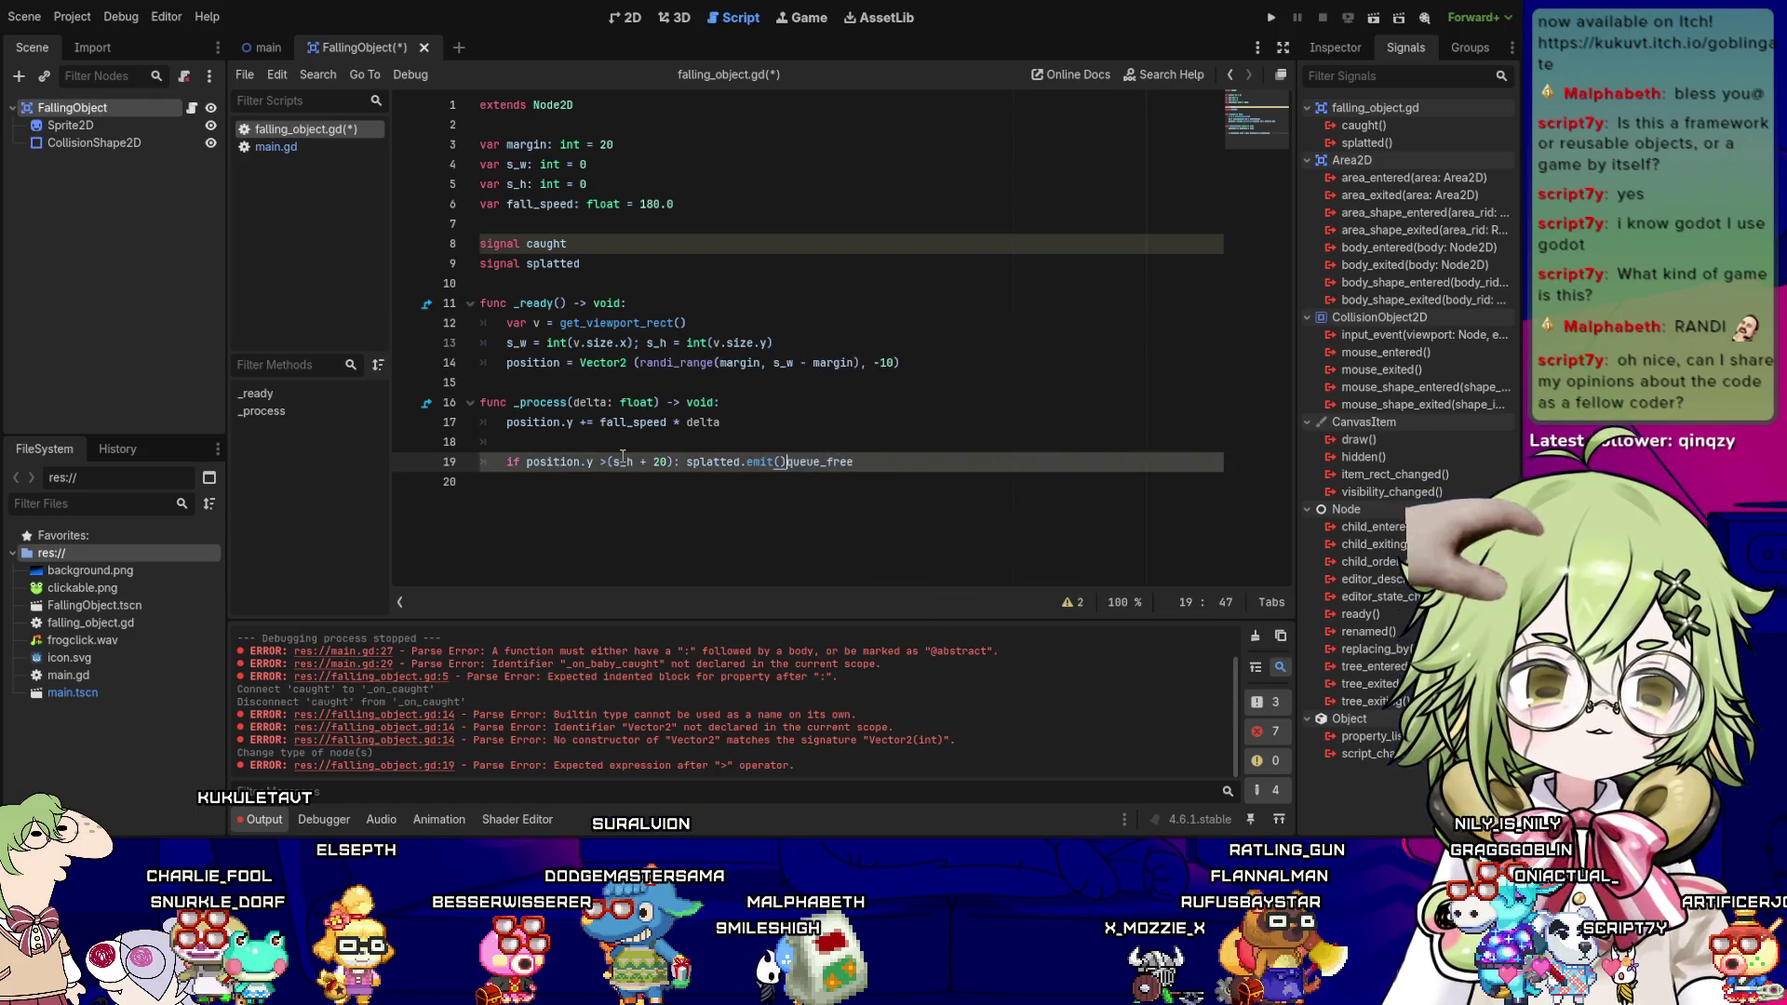
pyautogui.press('Return')
pyautogui.press('Up')
pyautogui.hotkey('ctrl', 'Right')
pyautogui.hotkey('ctrl', 'Right')
pyautogui.hotkey('ctrl', 'Right')
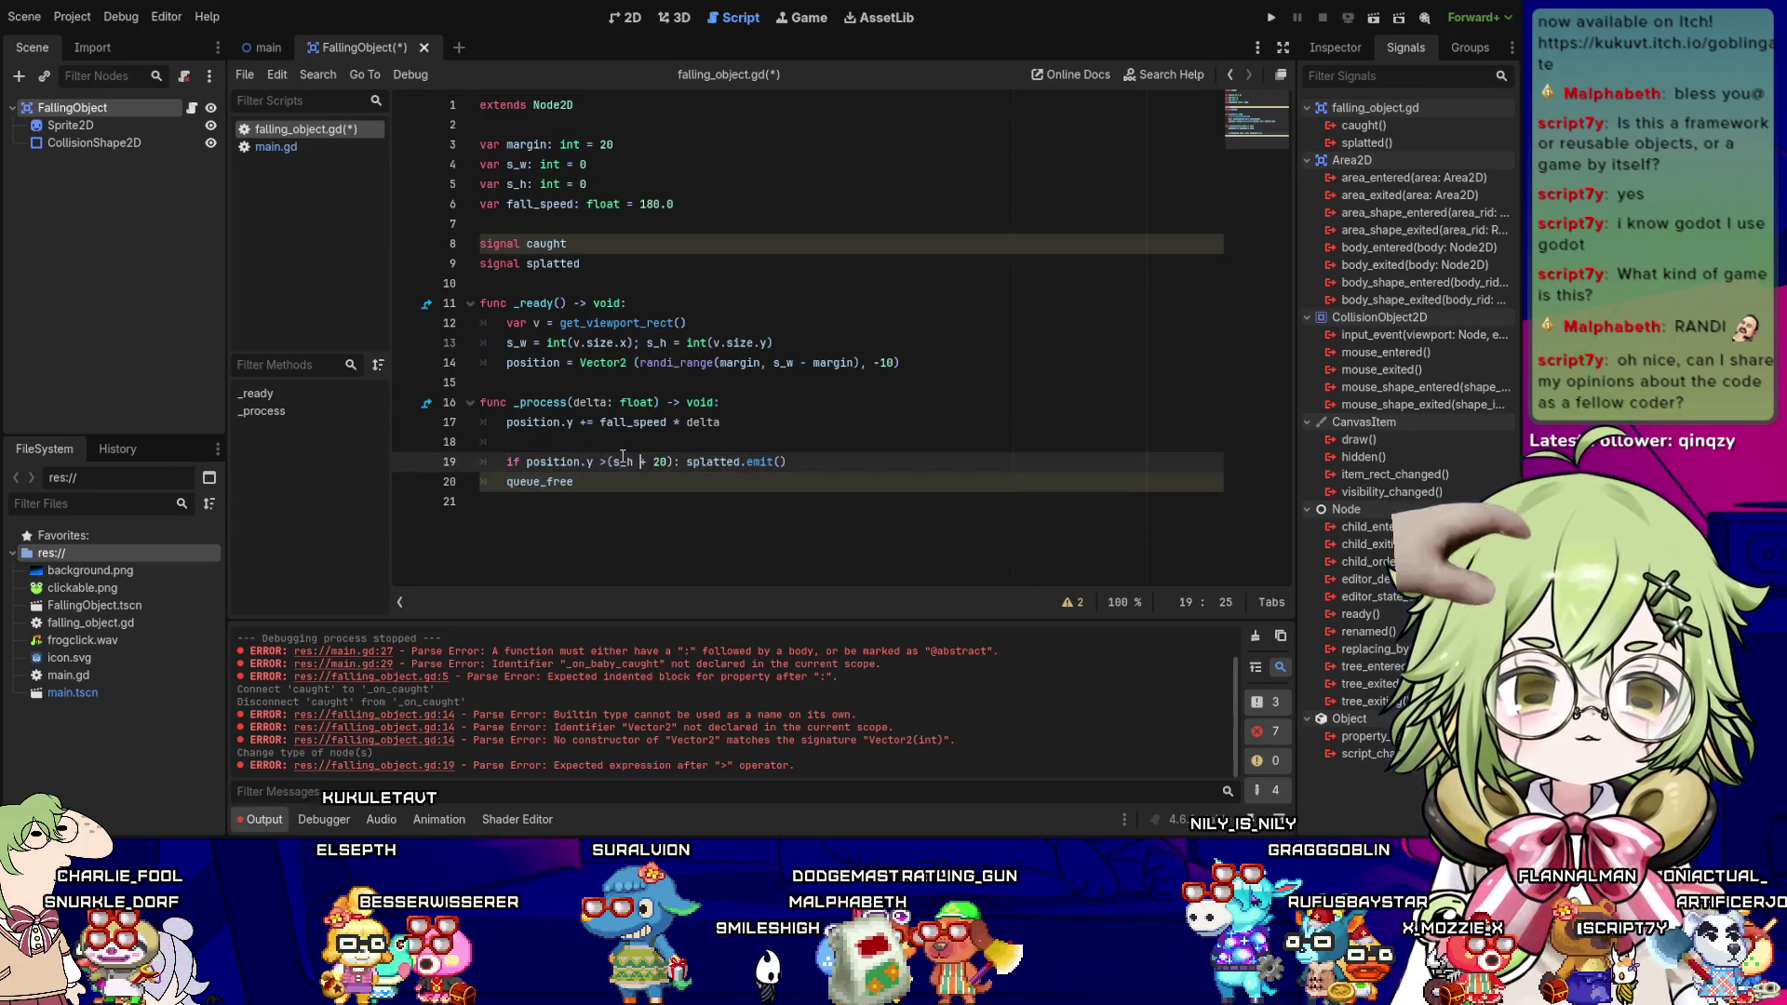
pyautogui.press('Home')
pyautogui.press('Right')
pyautogui.press('Down')
pyautogui.press('Home')
pyautogui.press('Tab')
pyautogui.press('Up')
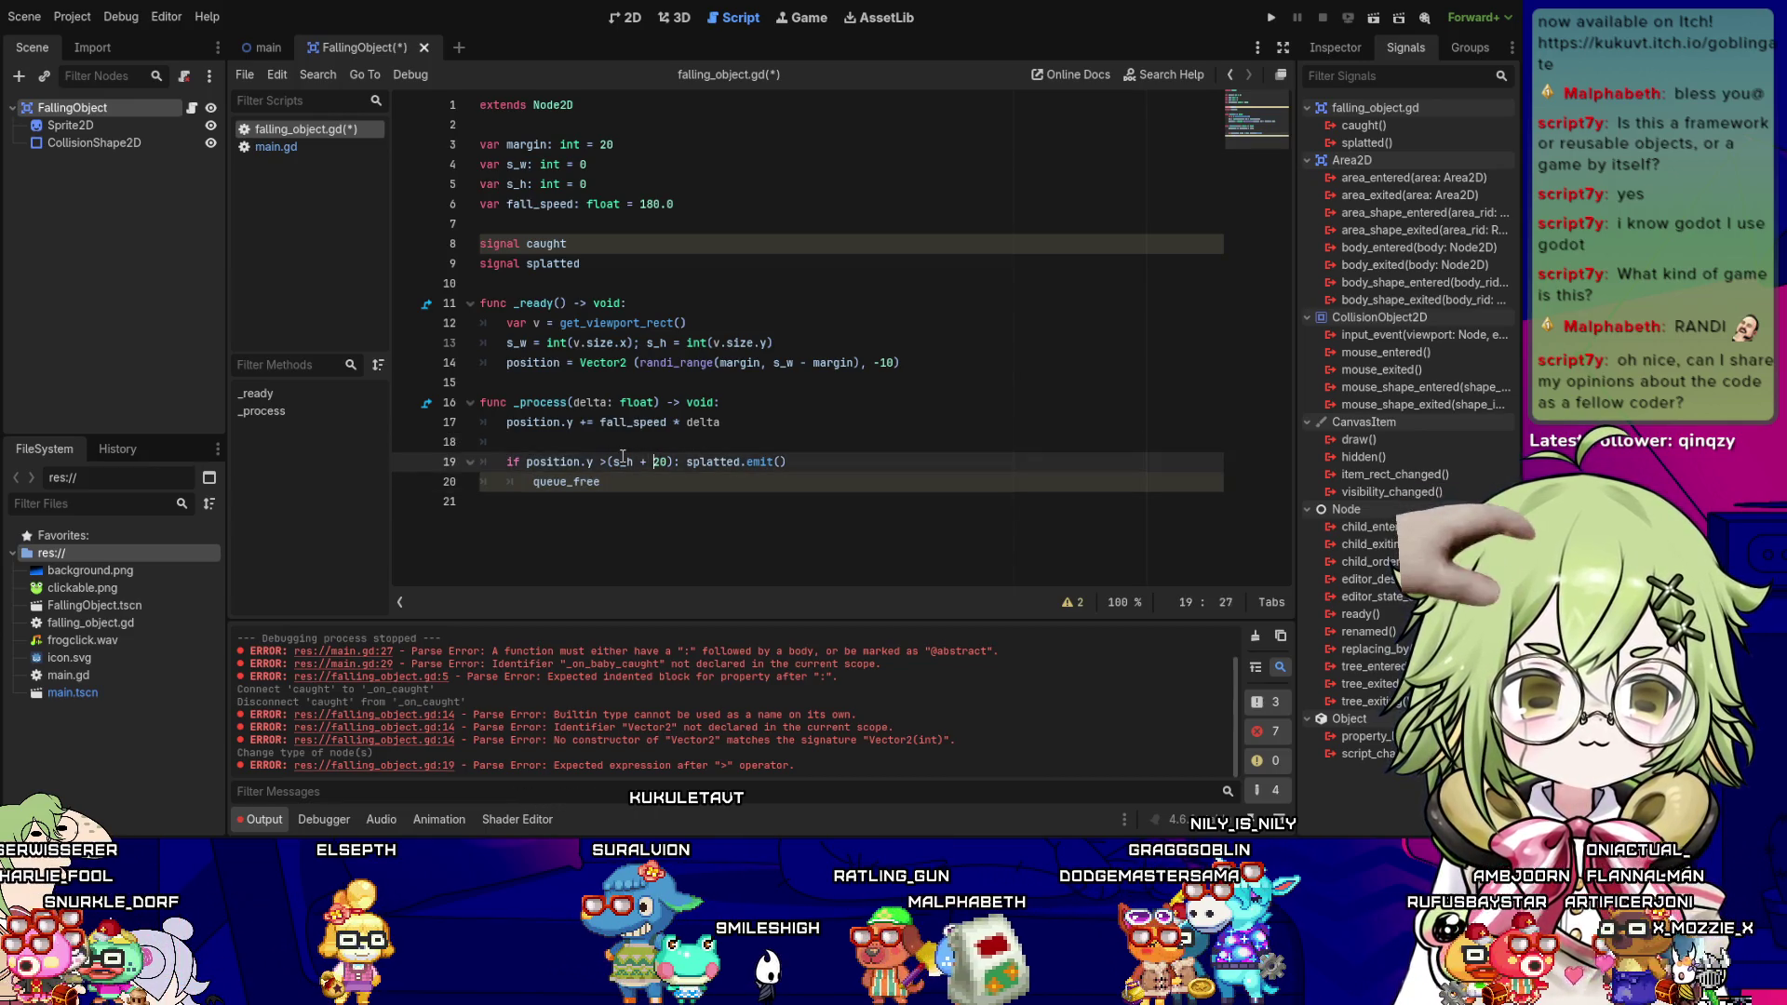
pyautogui.press('Right')
pyautogui.press('Right')
pyautogui.press('Right')
pyautogui.press('Return')
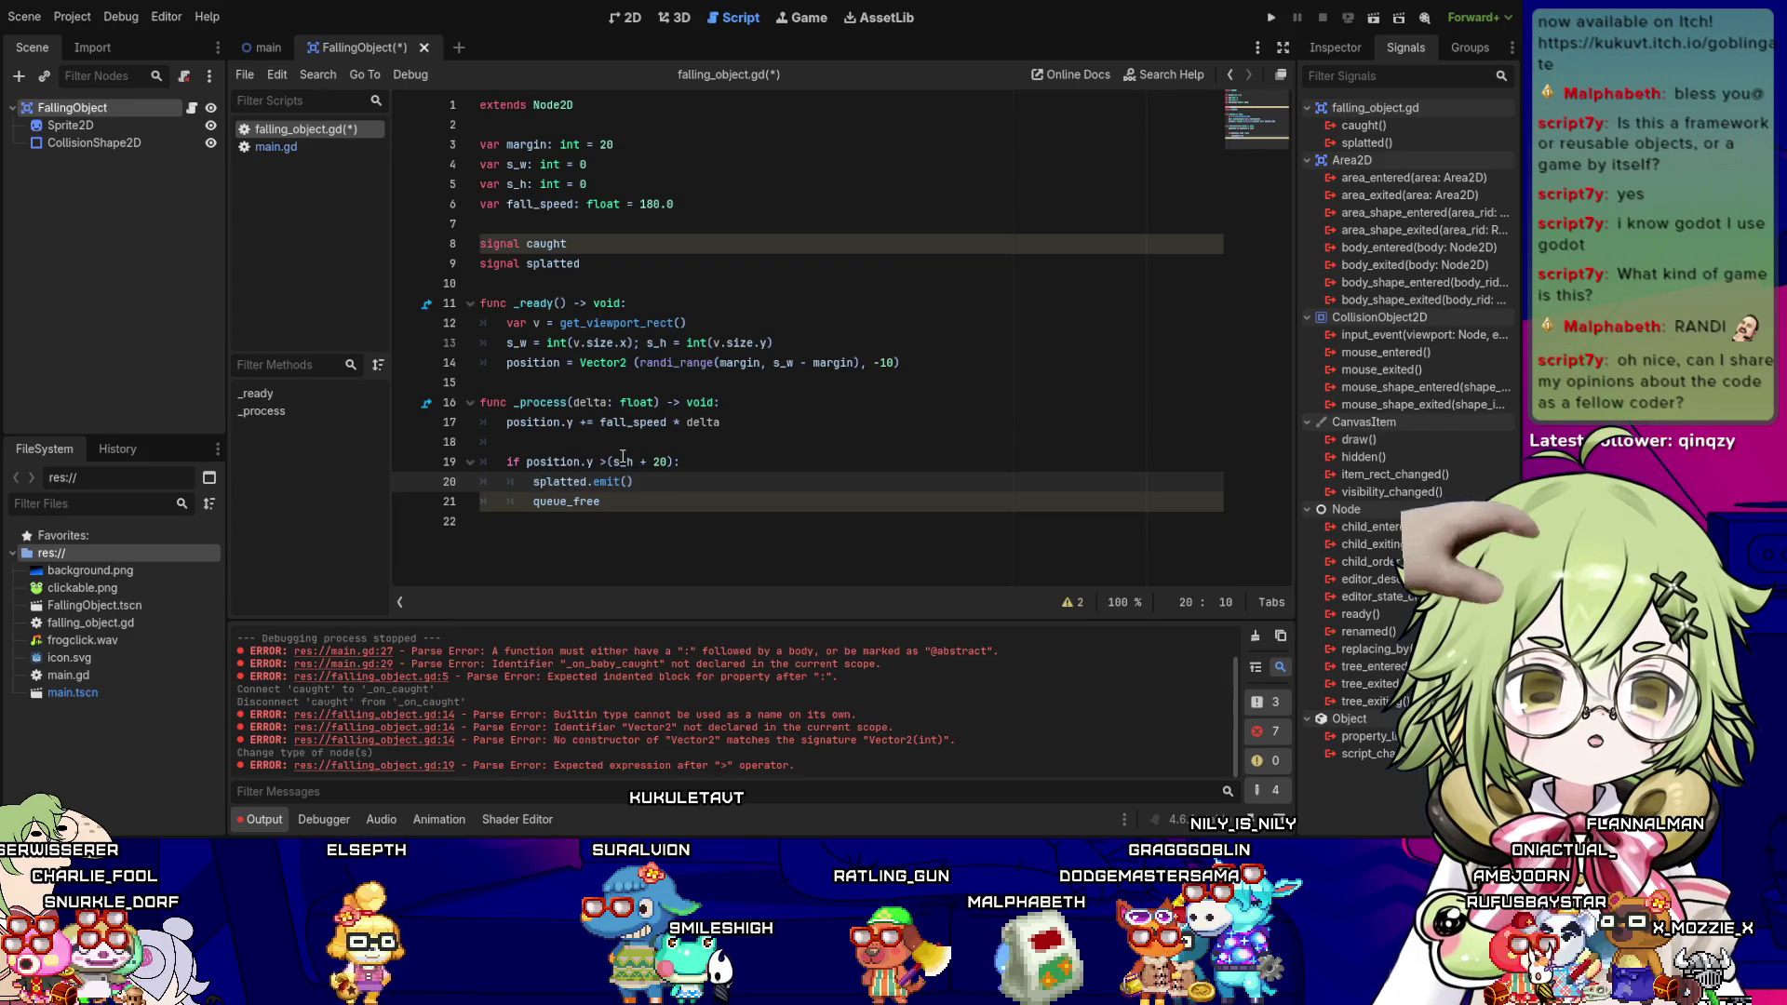
pyautogui.press('Up')
pyautogui.press('End')
pyautogui.press('Left')
pyautogui.press('Left')
pyautogui.press('Left')
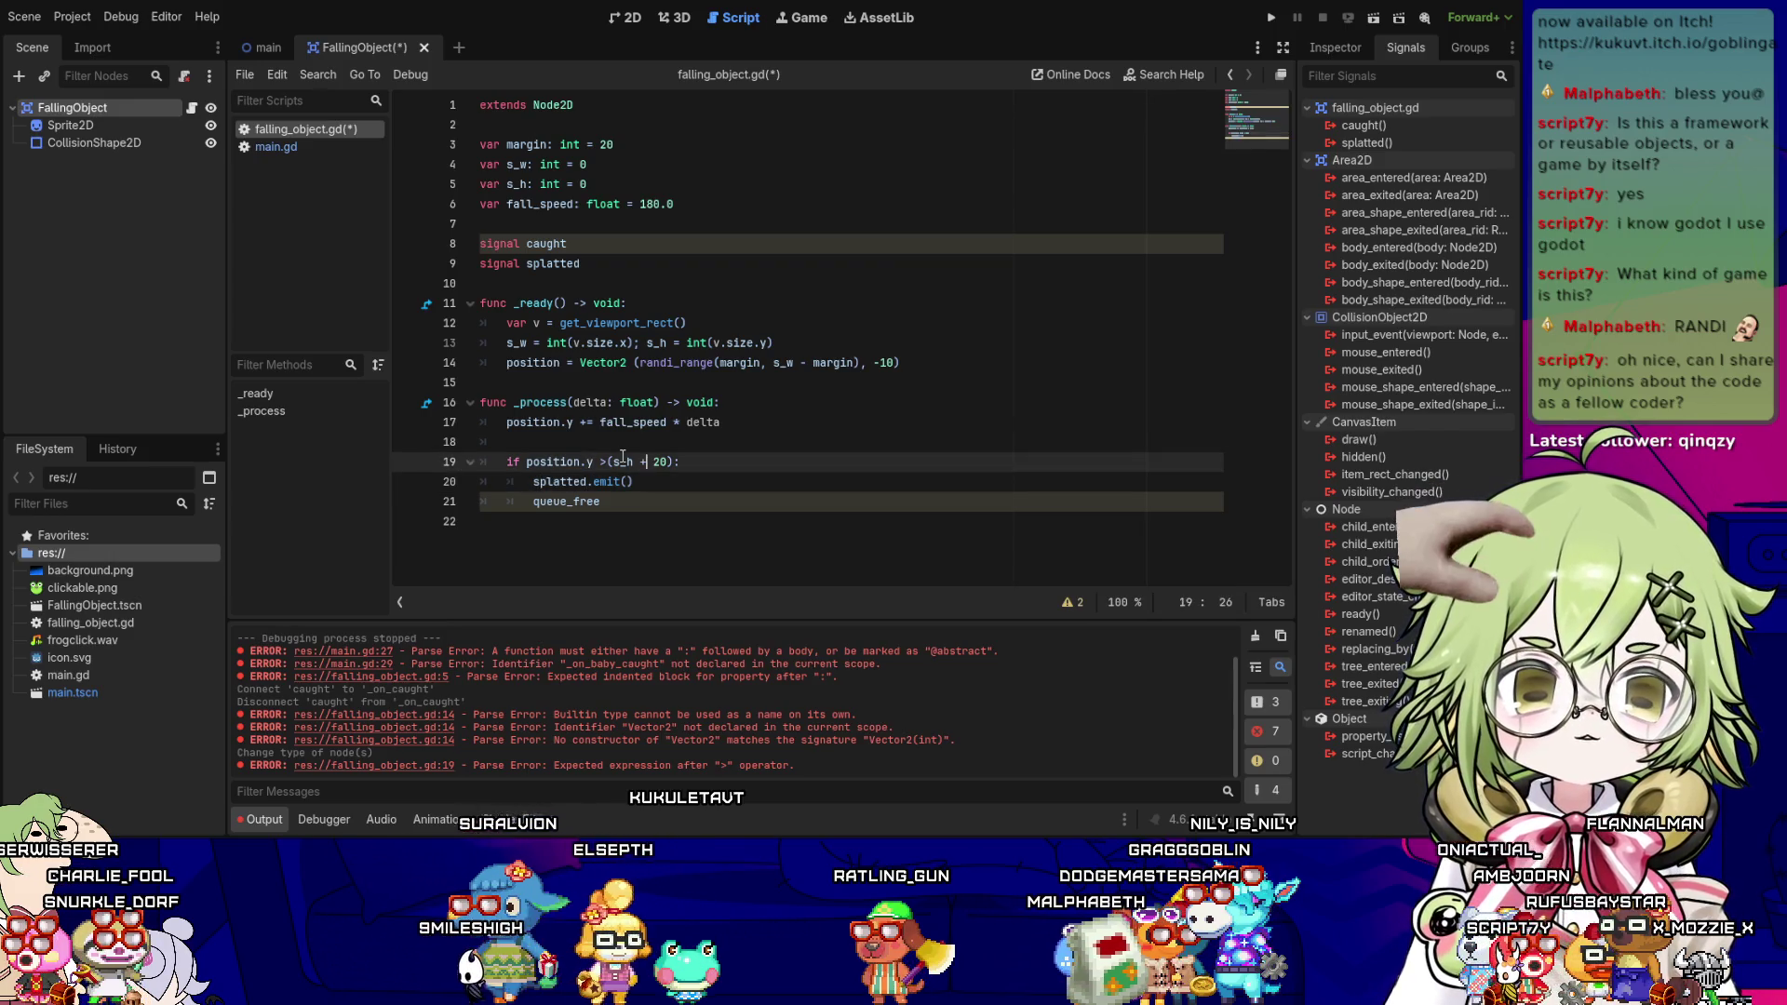
# - Save the scene and script, then review the if condition on line 19
pyautogui.hotkey('ctrl', 's')
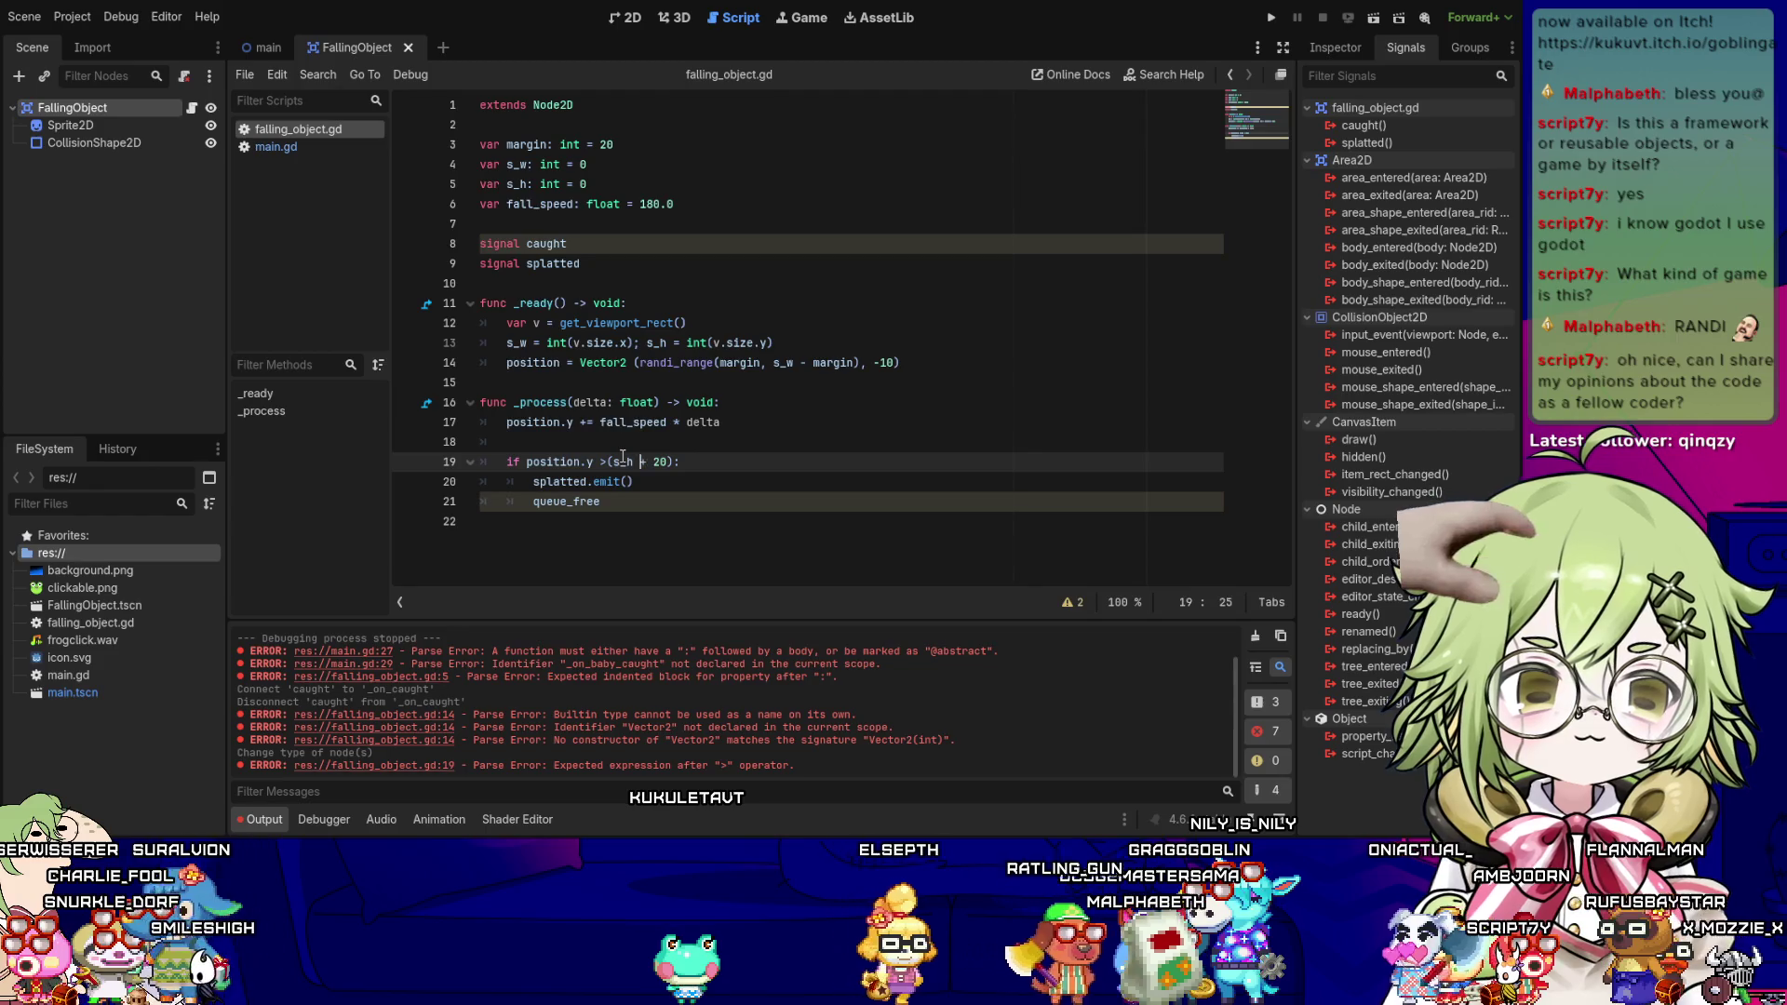
pyautogui.press('Right')
pyautogui.press('Right')
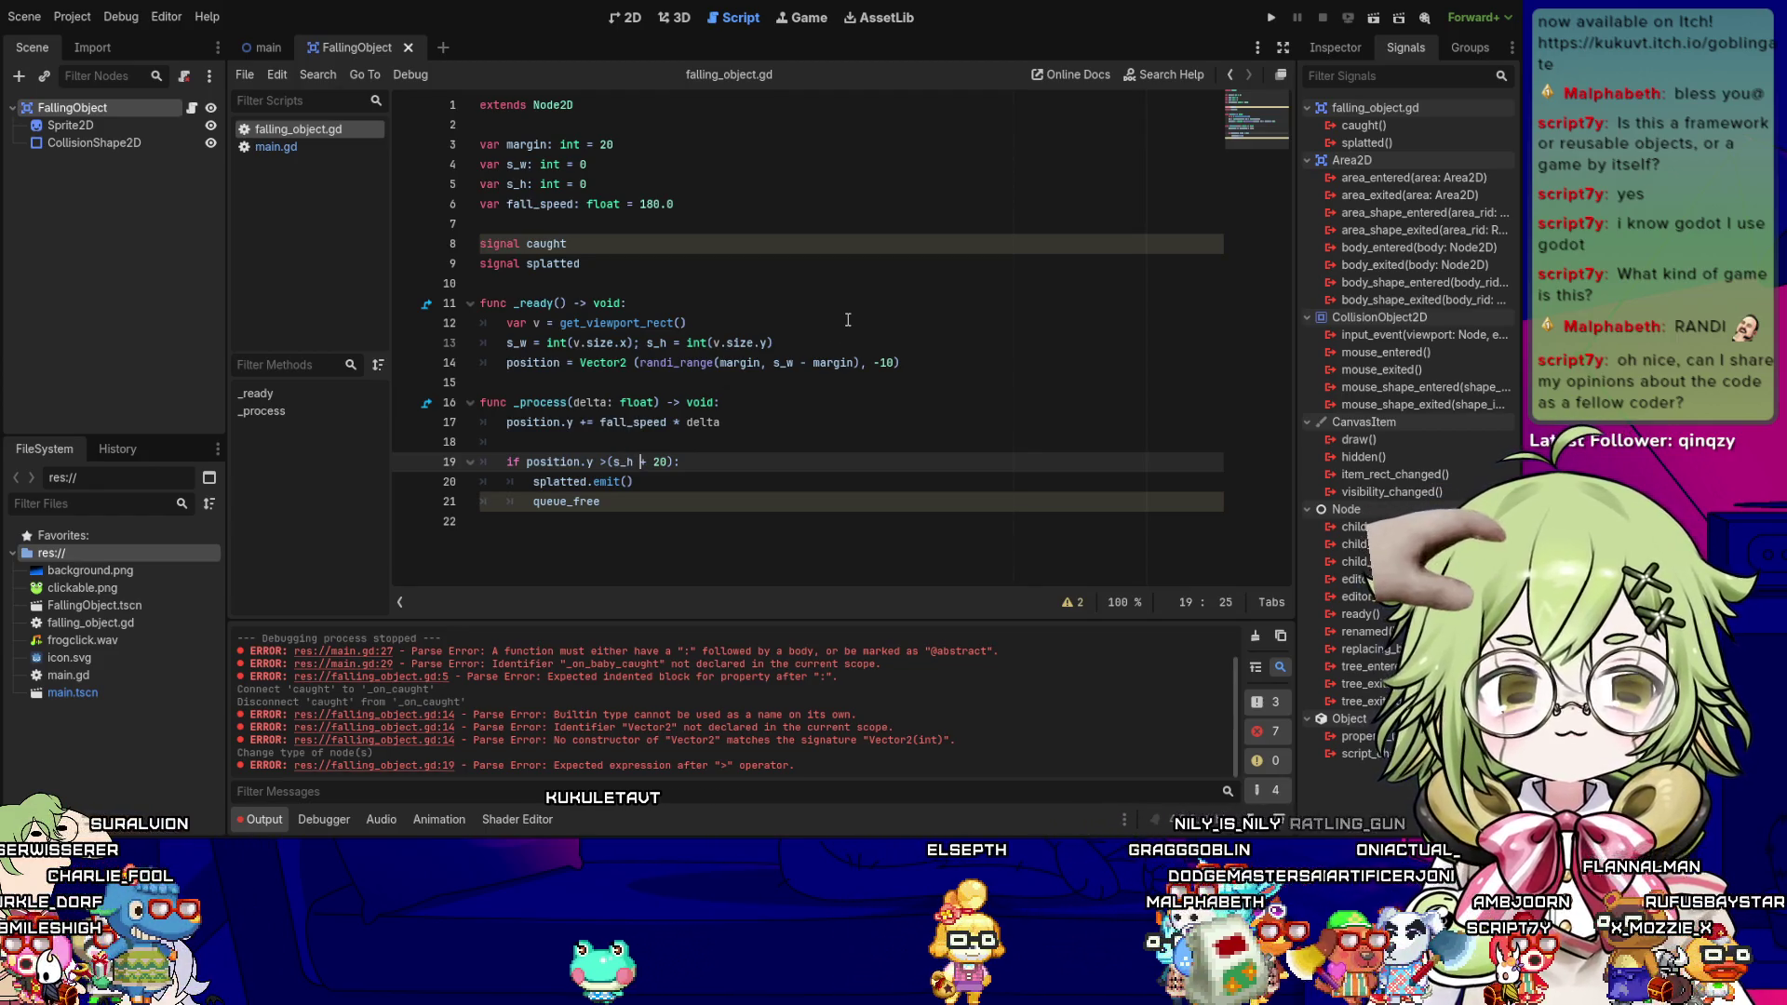
pyautogui.press('Left')
pyautogui.press('Left')
pyautogui.press('Left')
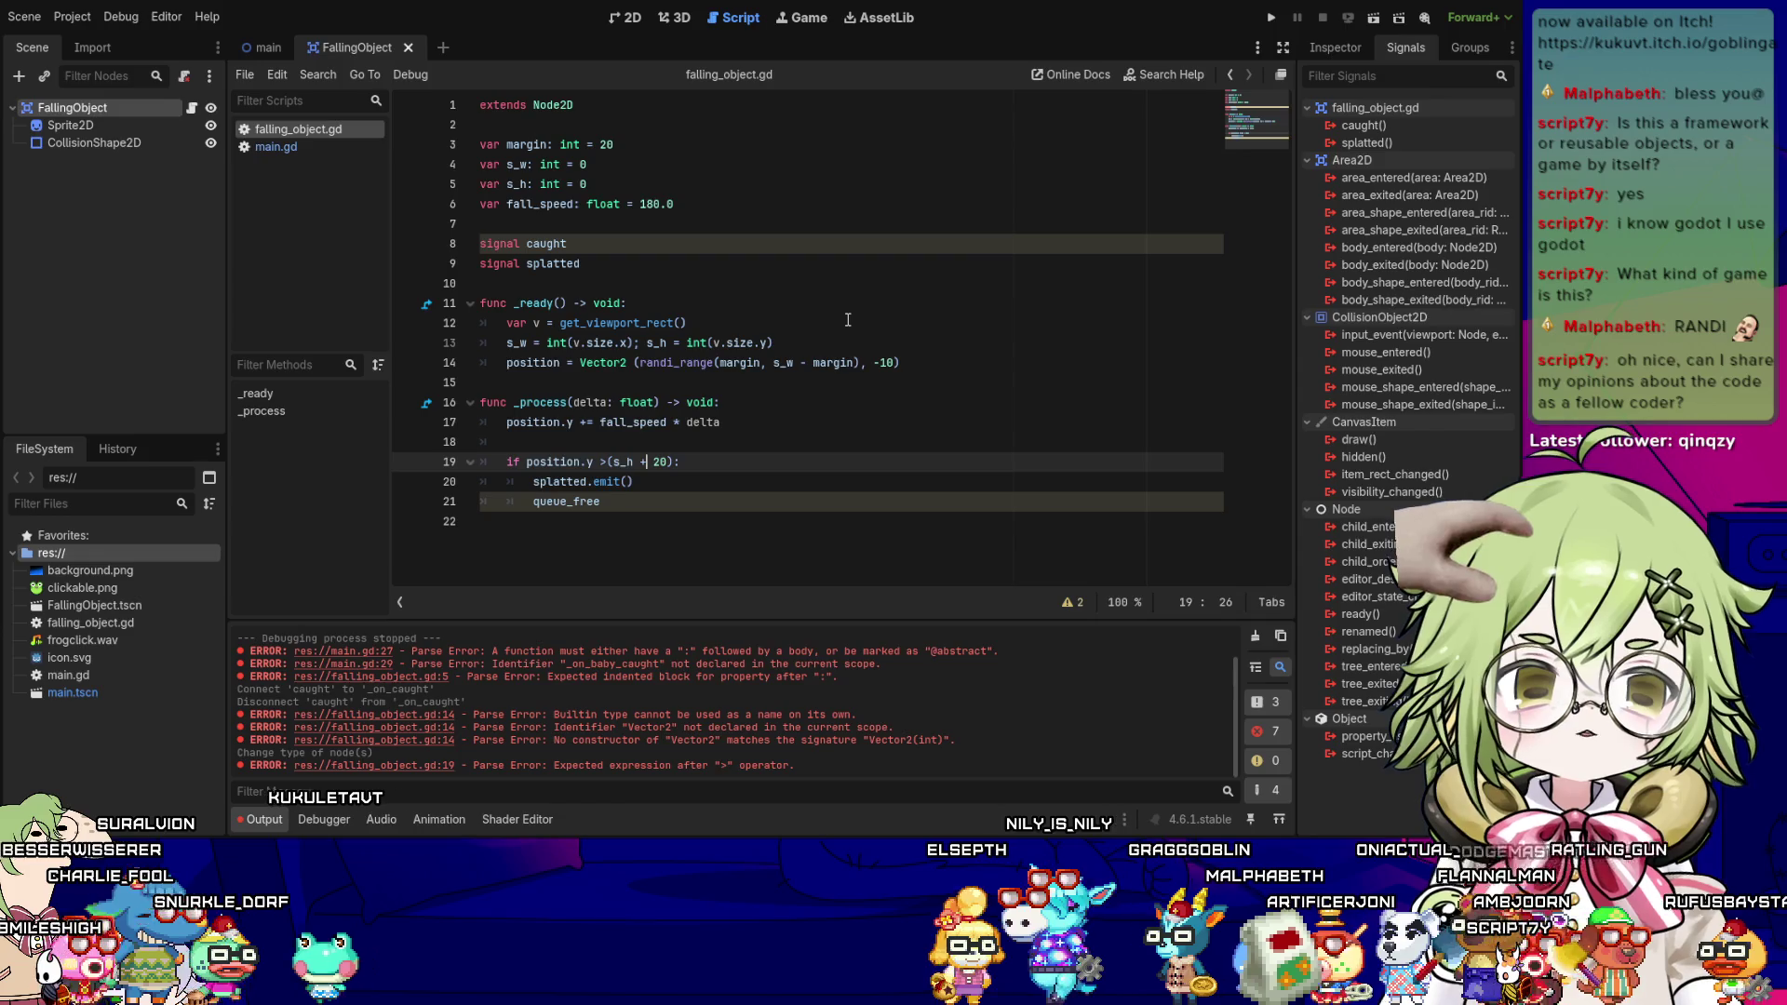
pyautogui.press('Right')
pyautogui.press('Right')
pyautogui.press('Right')
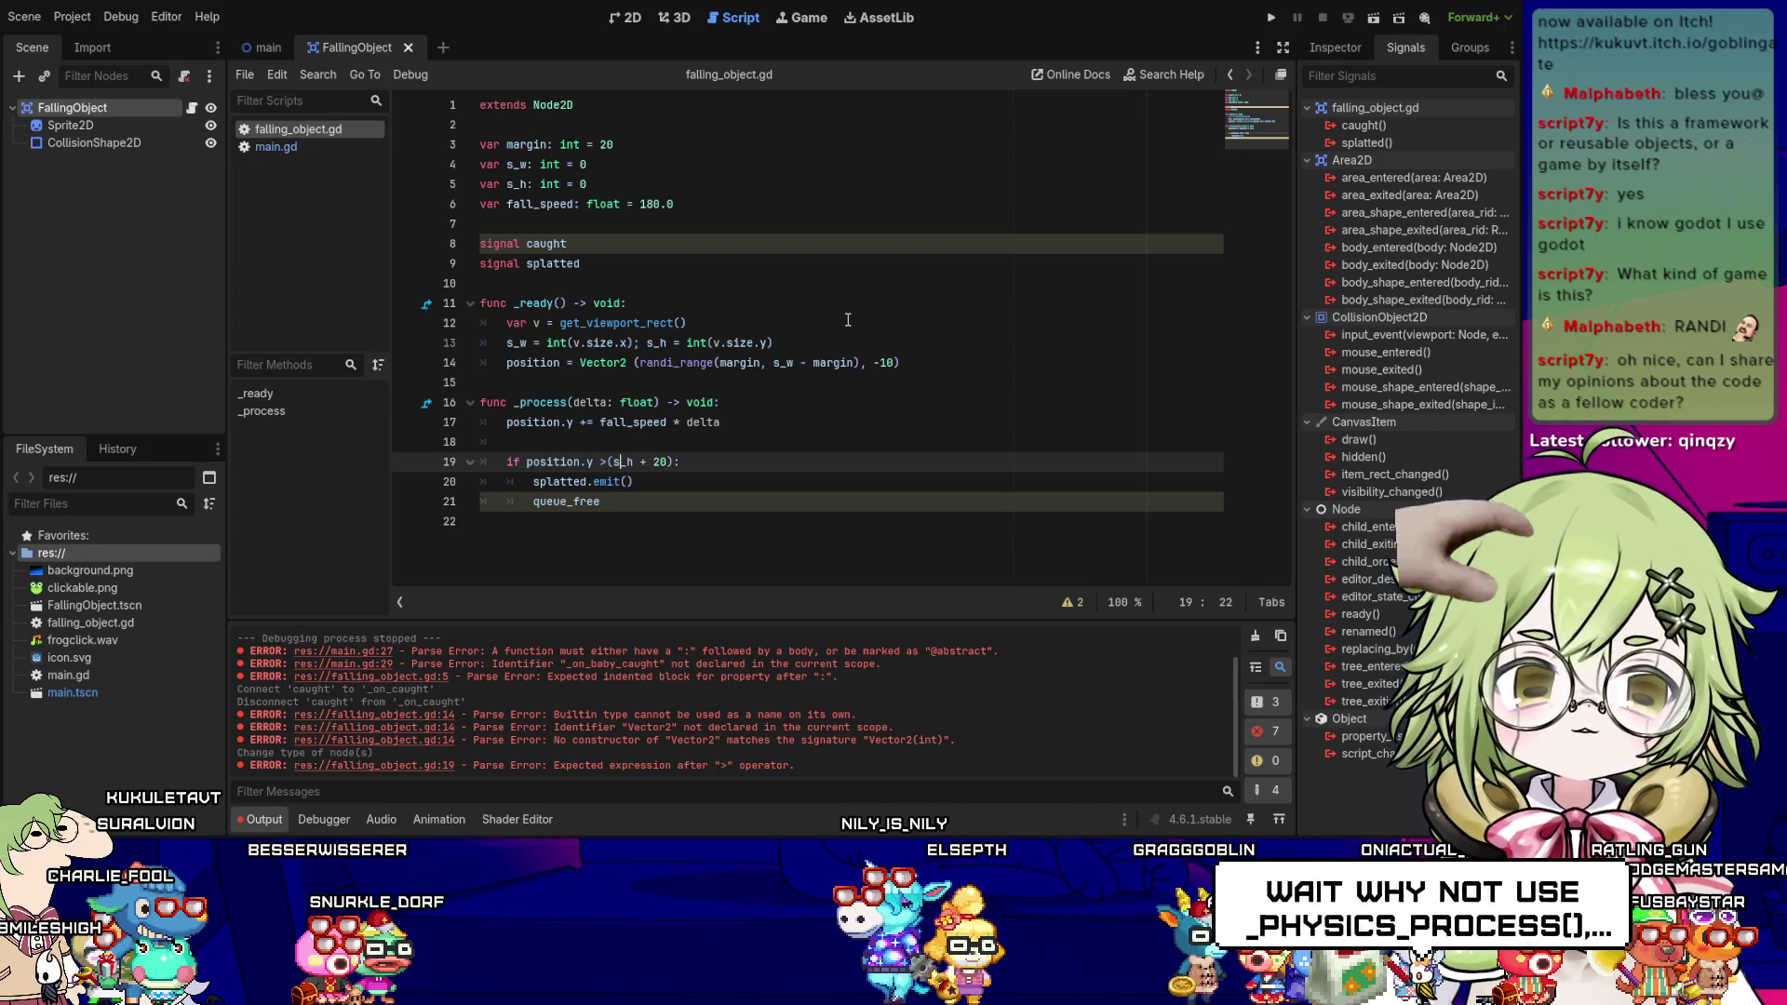
pyautogui.press('Left')
pyautogui.press('Left')
pyautogui.press('Left')
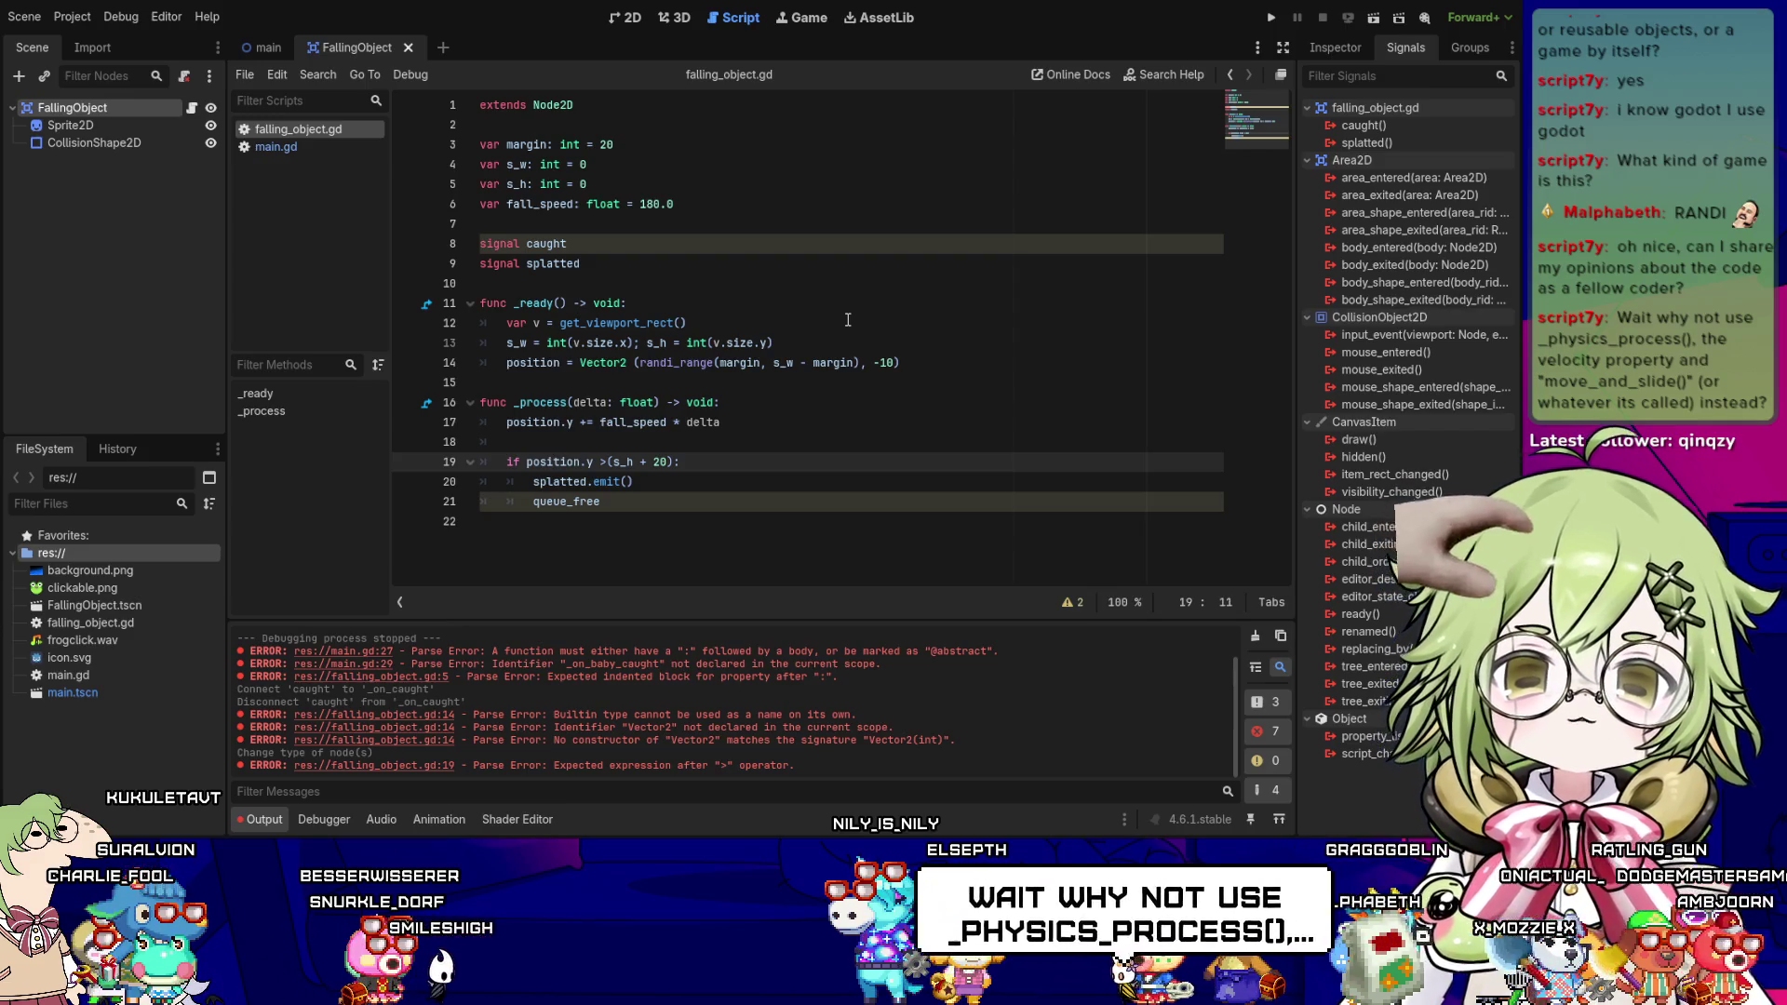
pyautogui.press('Left')
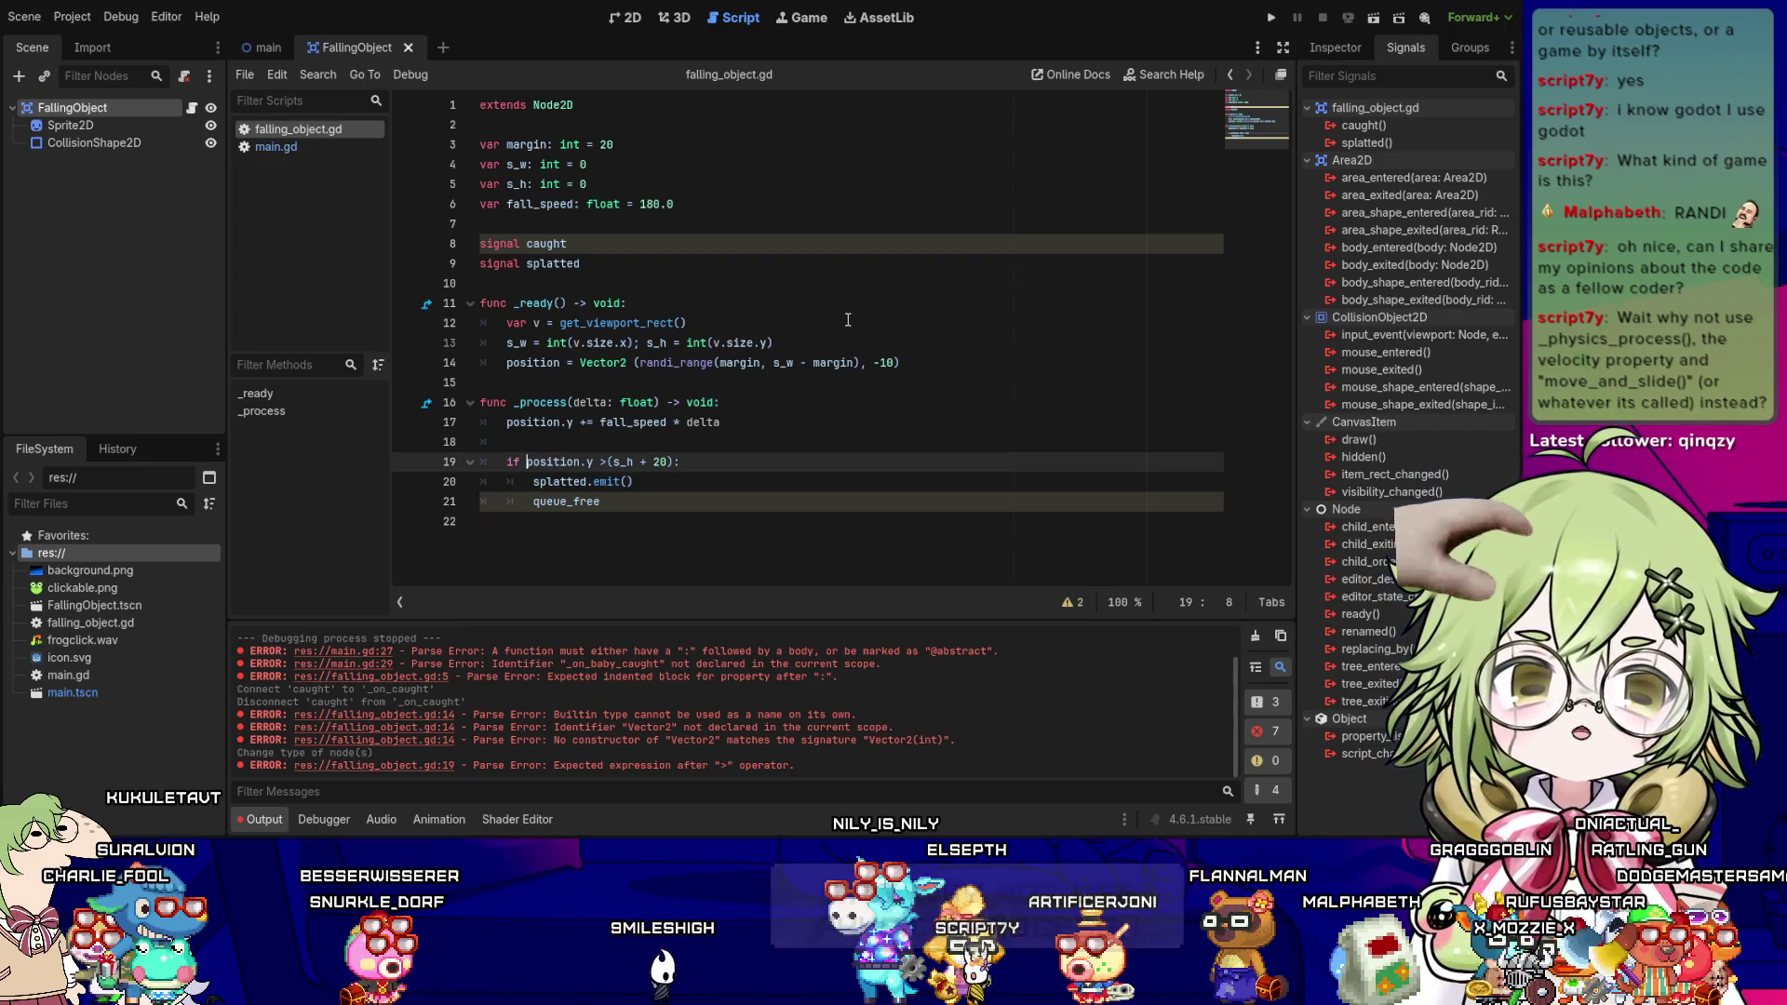
pyautogui.press('Right')
pyautogui.press('Right')
pyautogui.press('Right')
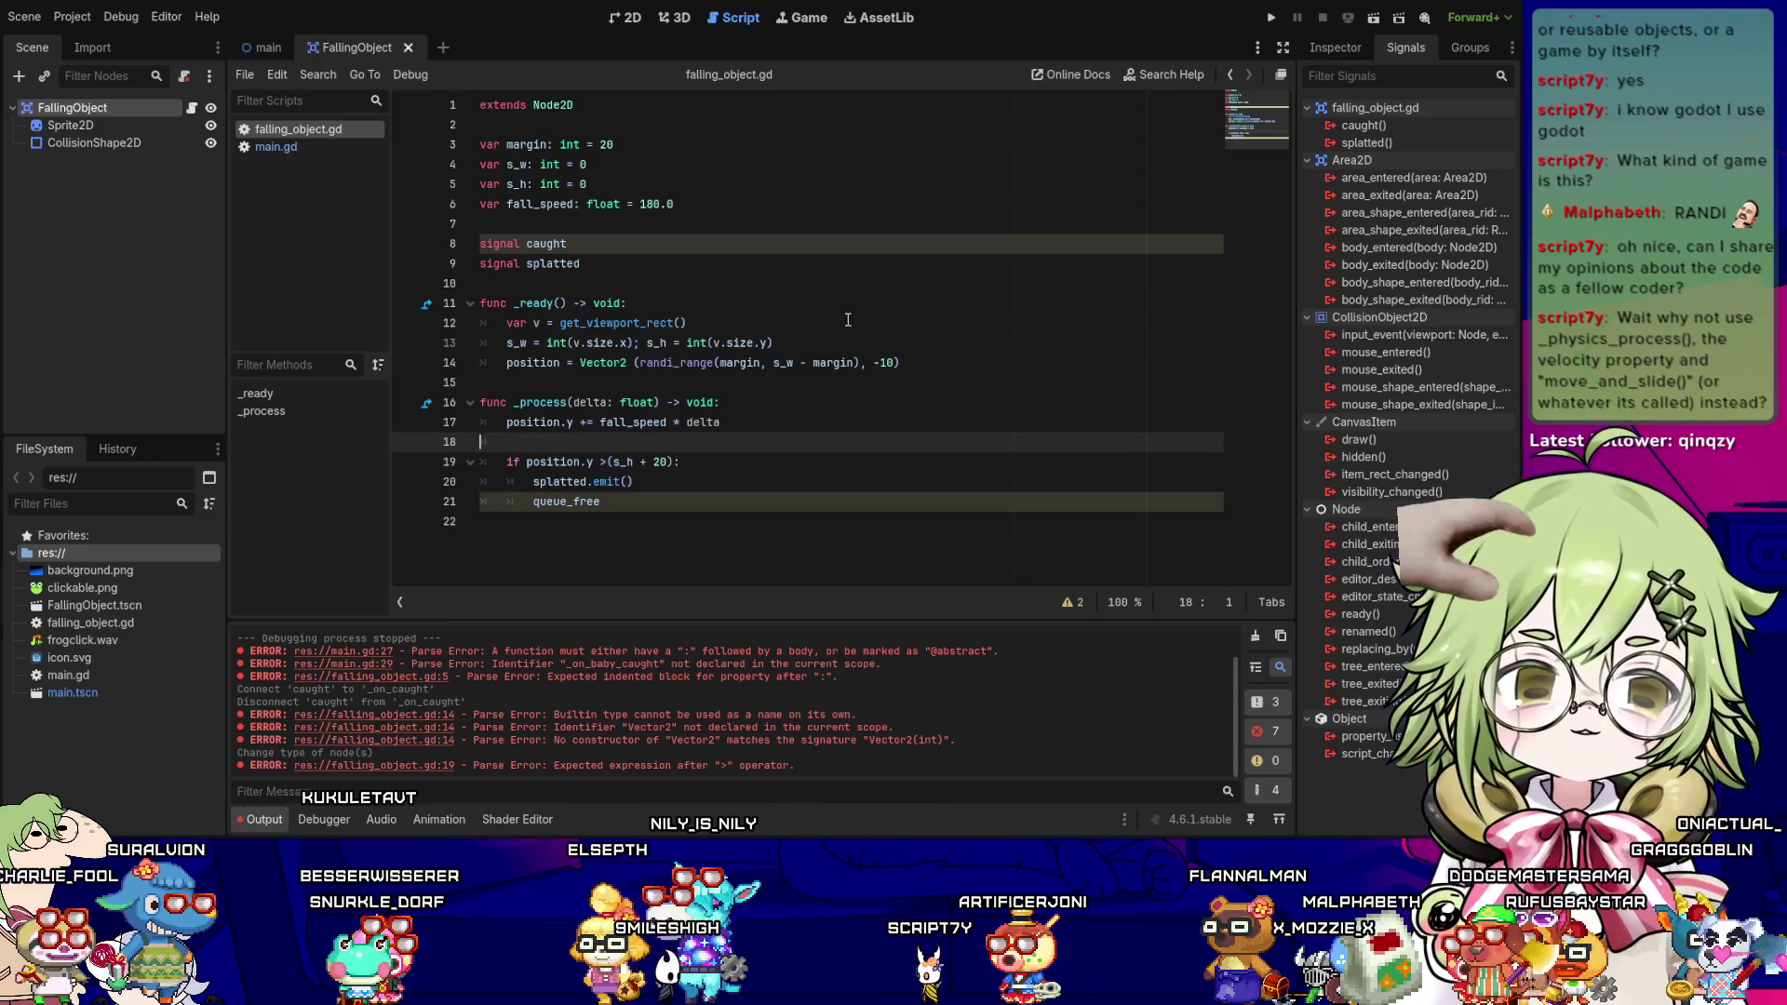
pyautogui.press('Down')
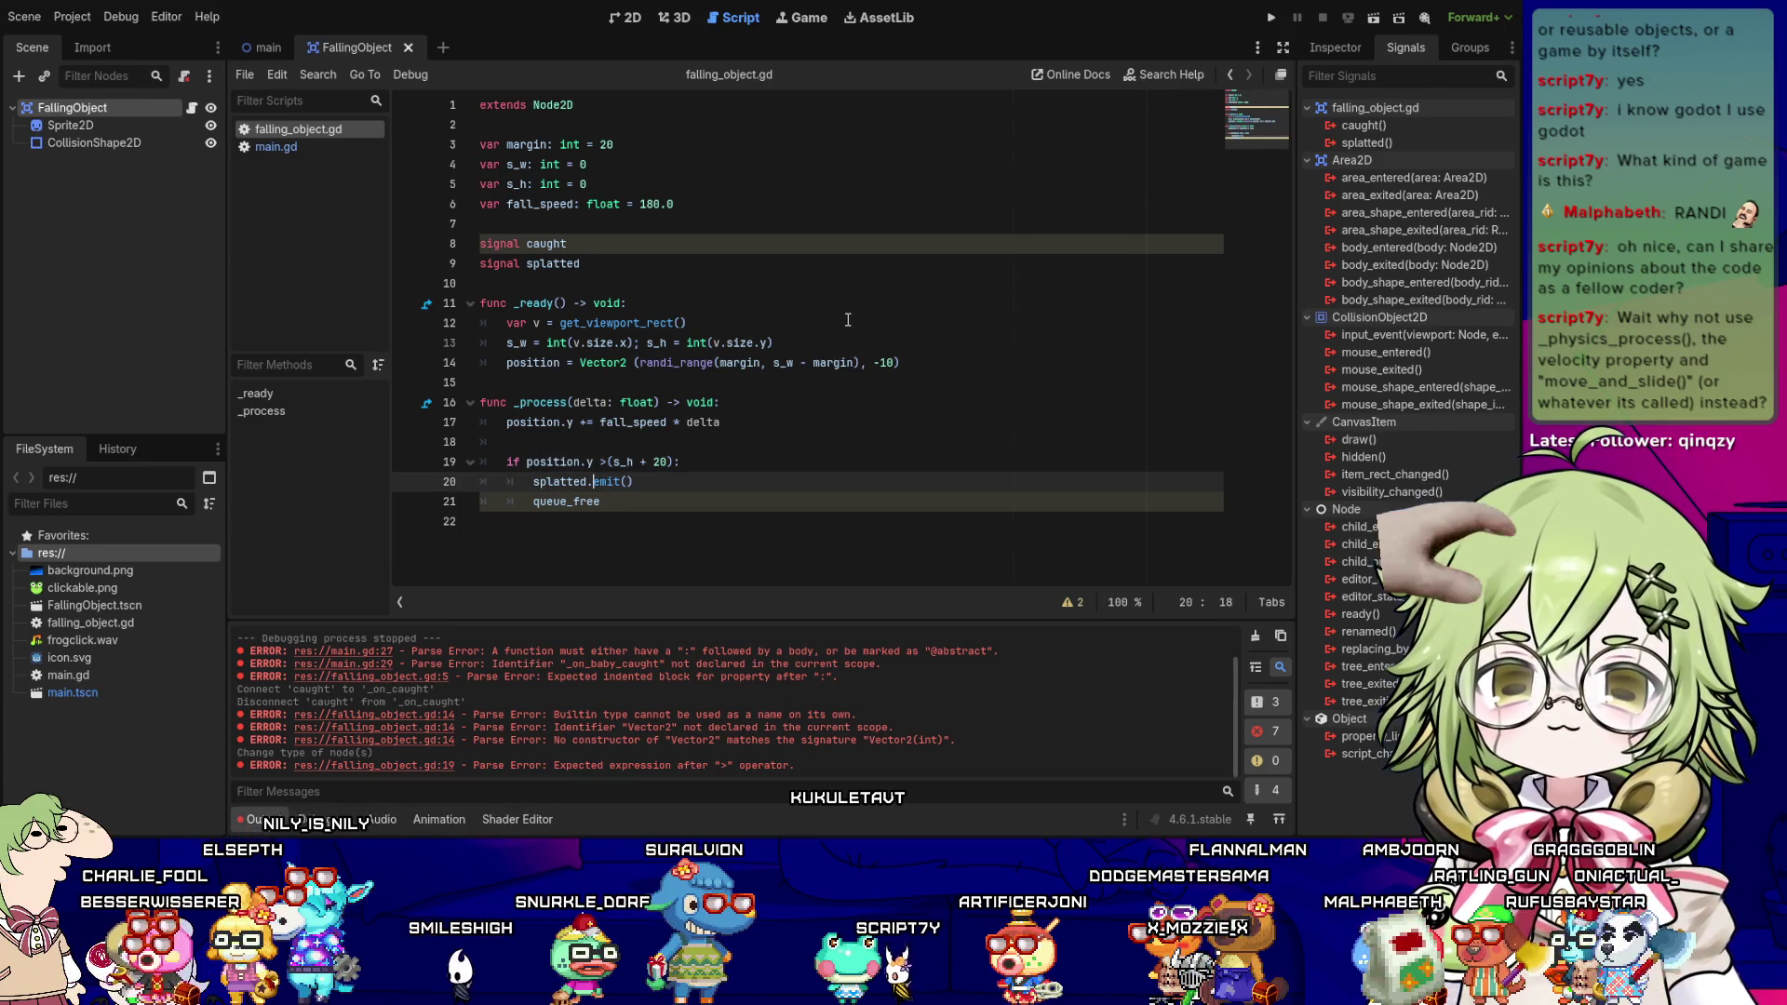
pyautogui.press('Up')
pyautogui.press('Up')
pyautogui.press('Up')
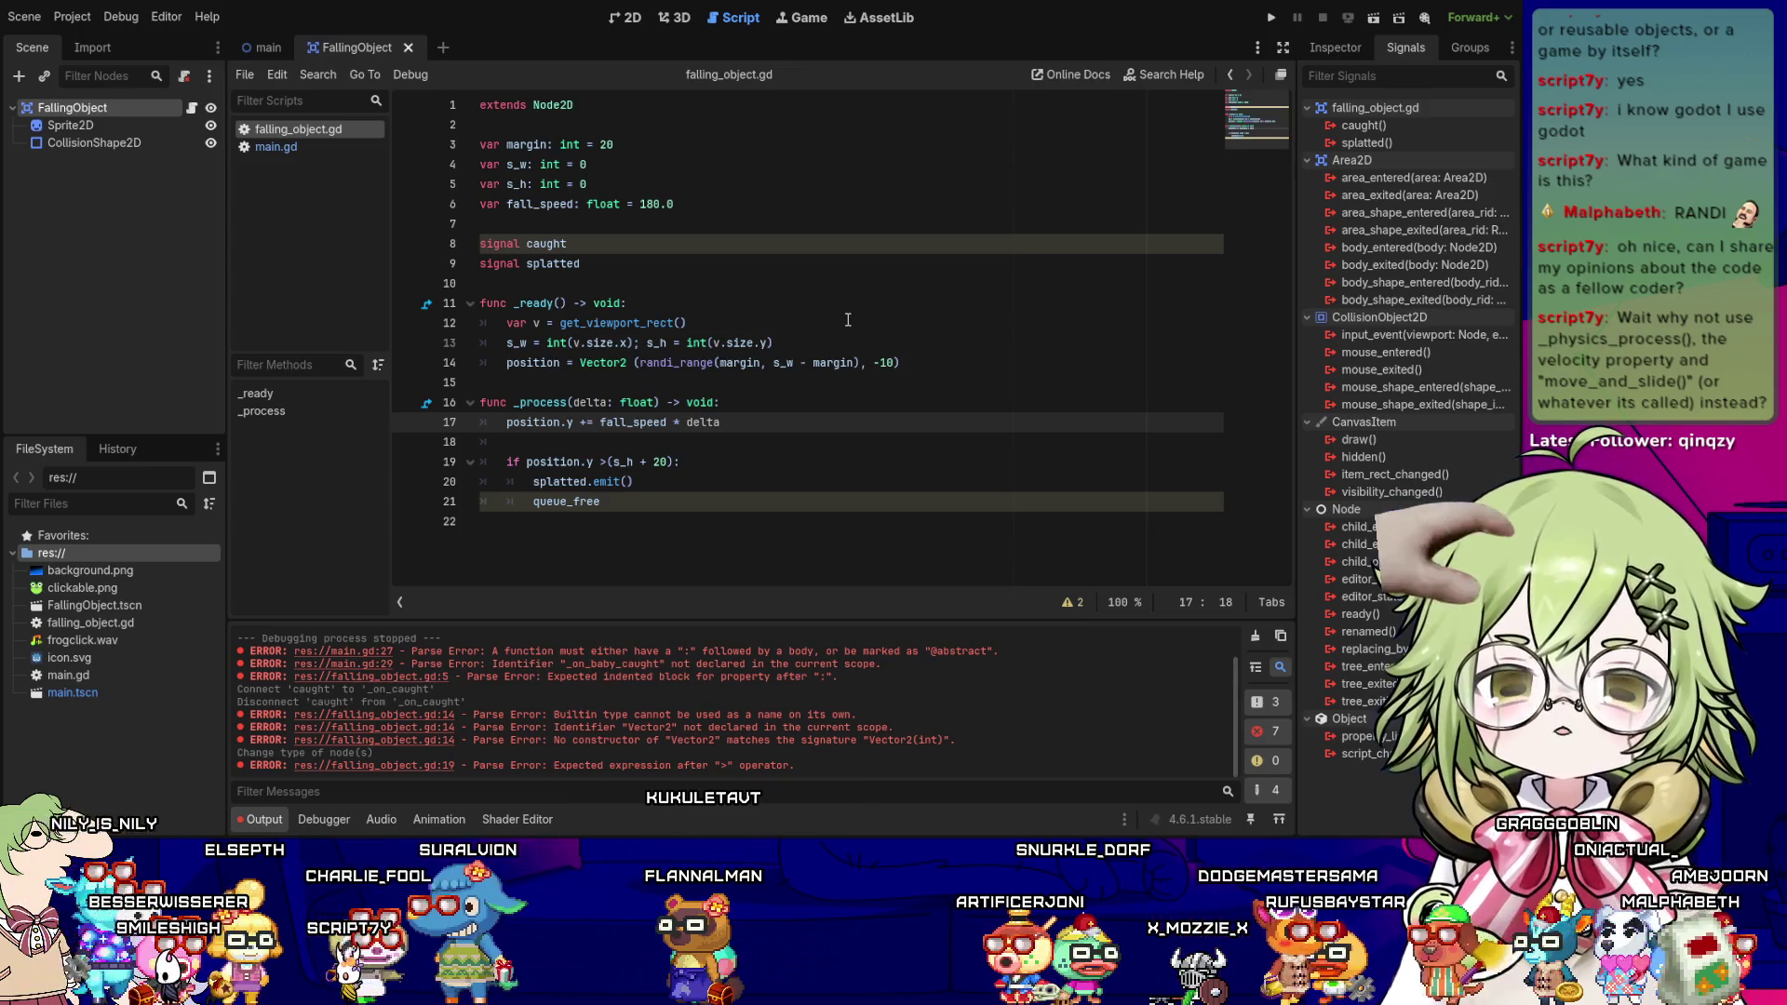
pyautogui.press('Up')
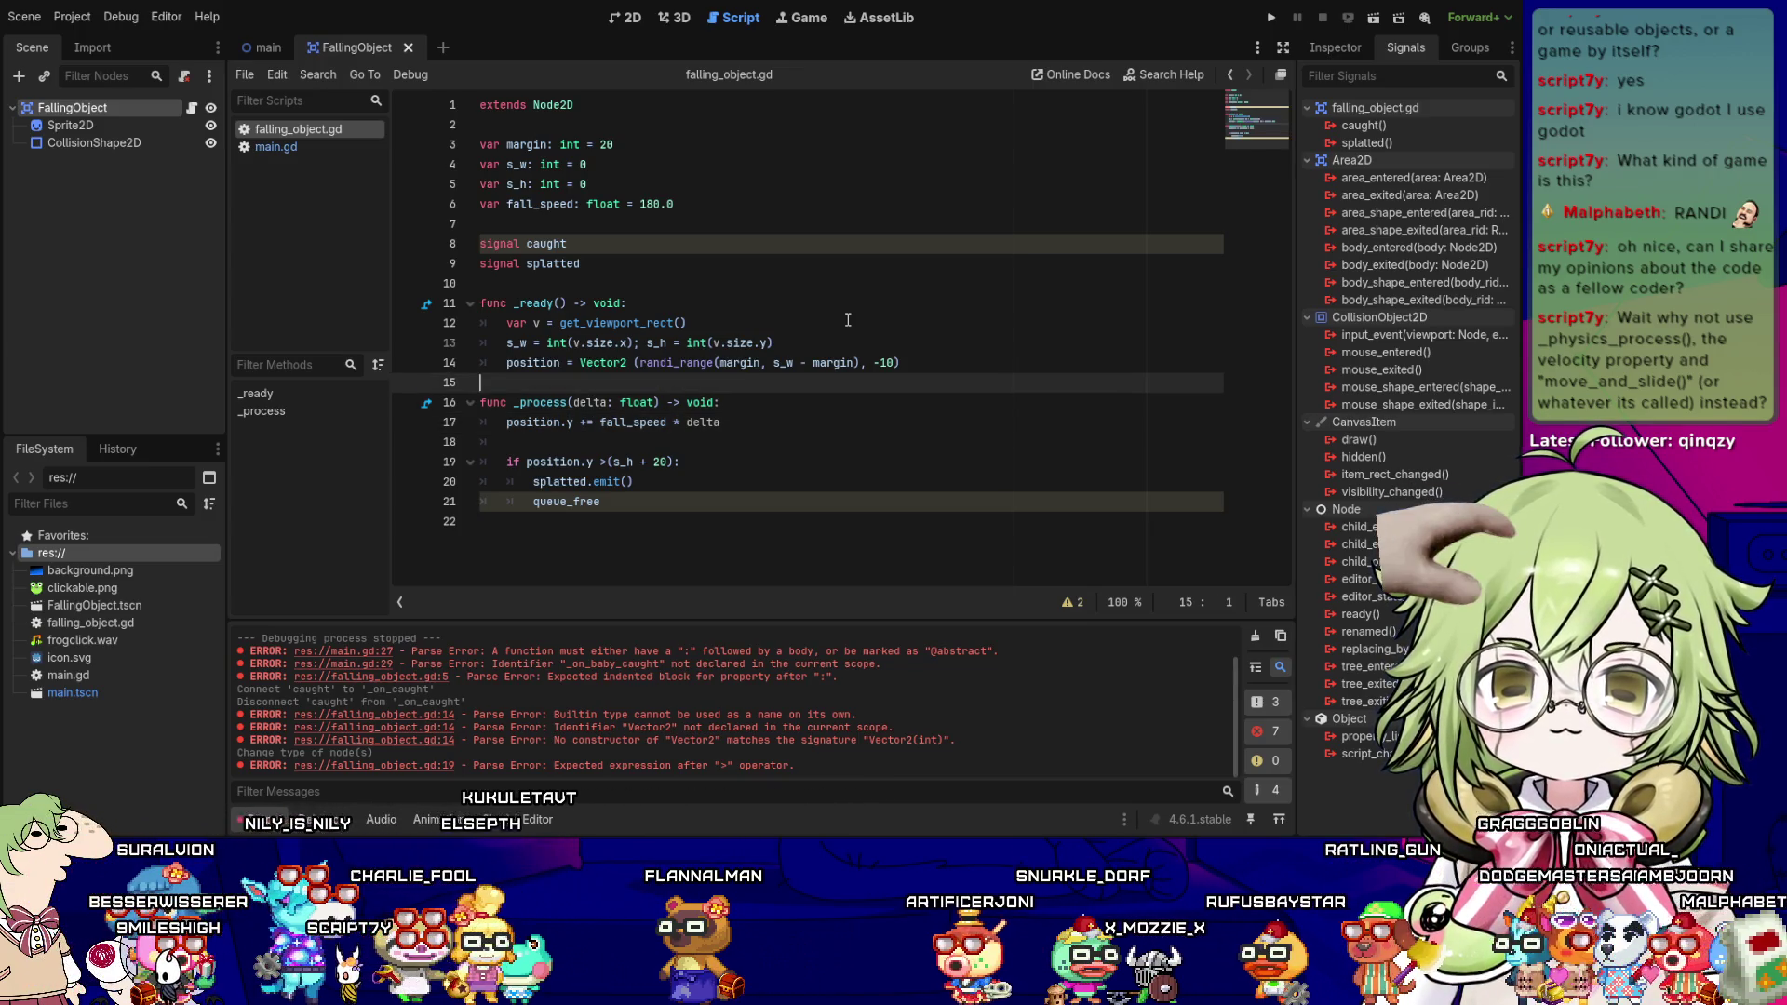
pyautogui.press('Down')
pyautogui.press('Down')
pyautogui.press('Down')
pyautogui.press('Up')
pyautogui.press('Up')
pyautogui.press('Up')
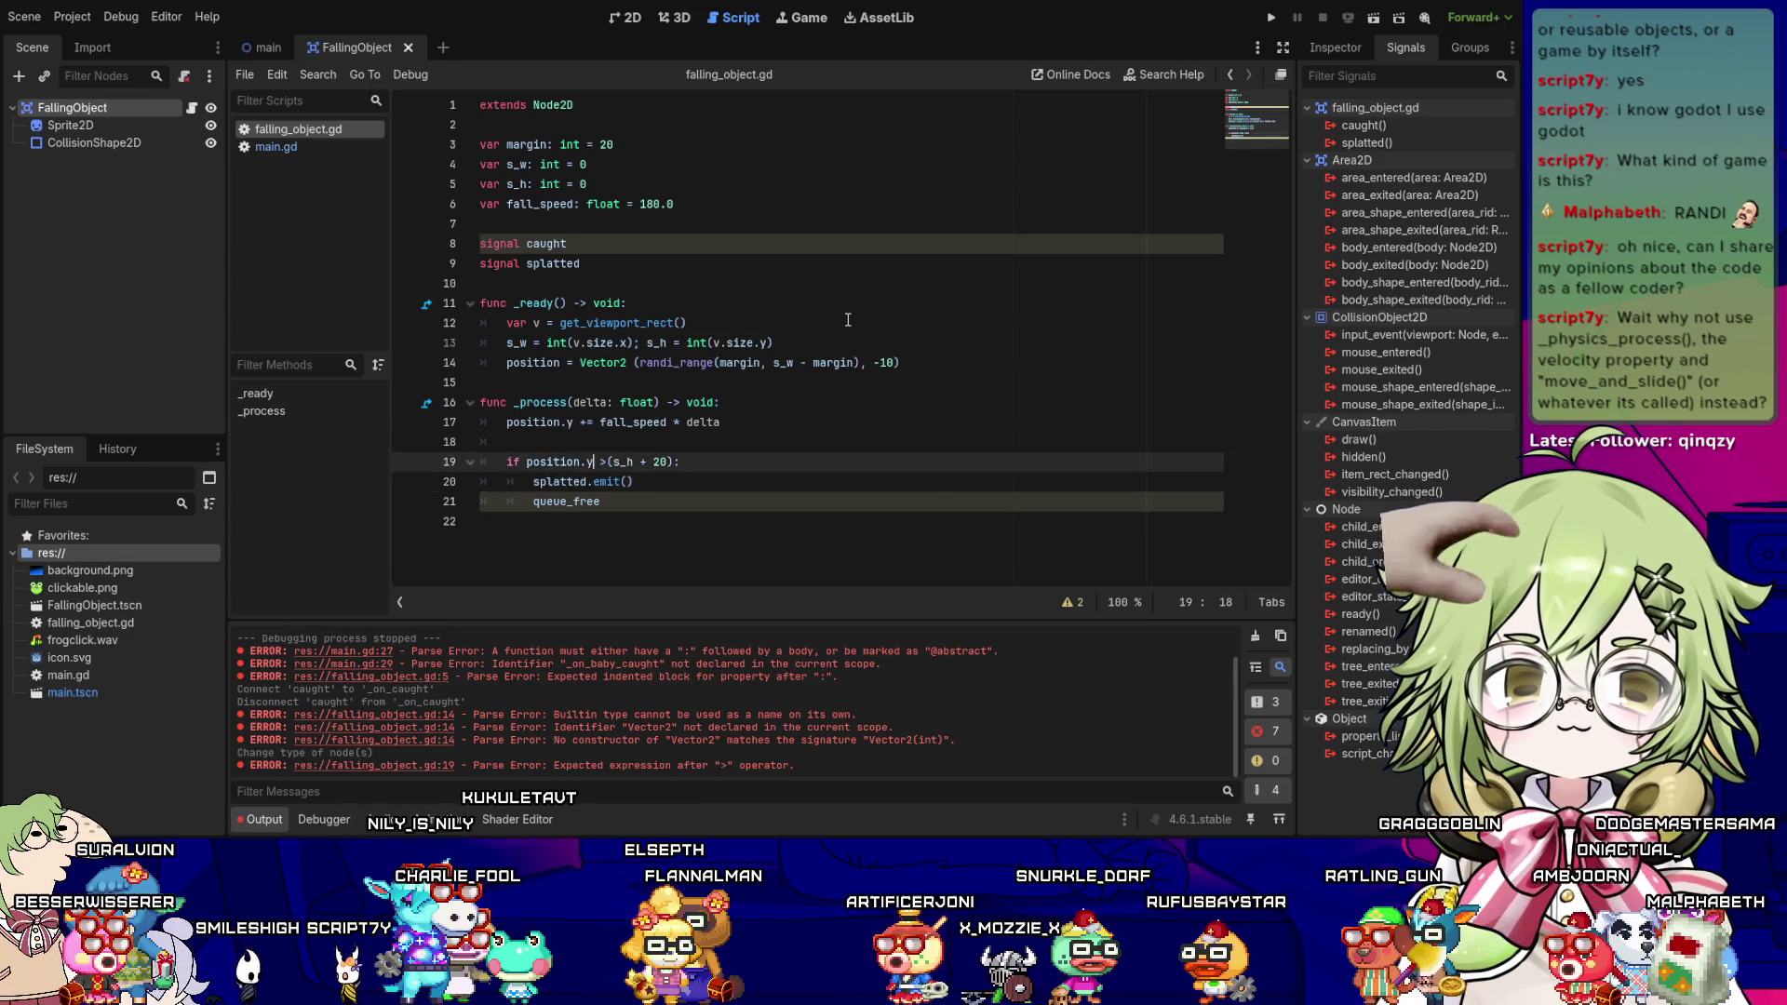
pyautogui.press('Down')
pyautogui.press('Down')
pyautogui.press('Down')
pyautogui.press('Up')
pyautogui.press('Up')
pyautogui.press('Up')
pyautogui.press('Down')
pyautogui.press('Down')
pyautogui.press('Down')
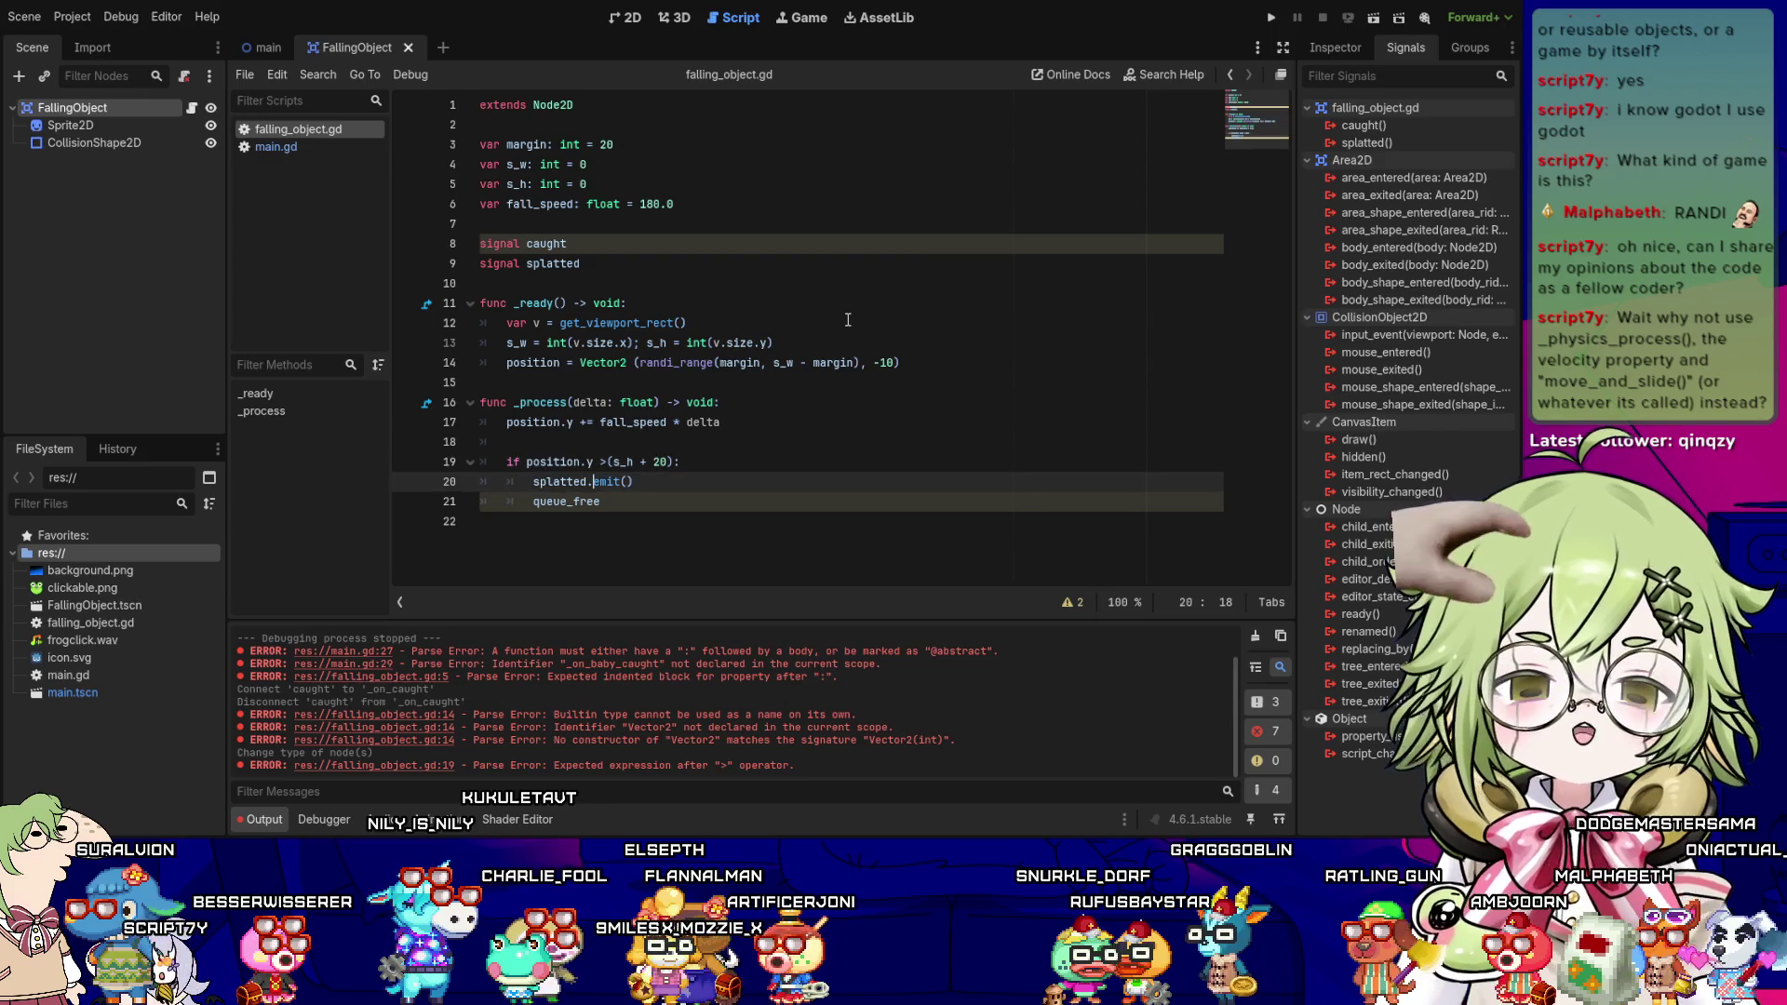
pyautogui.press('Down')
pyautogui.press('Down')
pyautogui.press('Up')
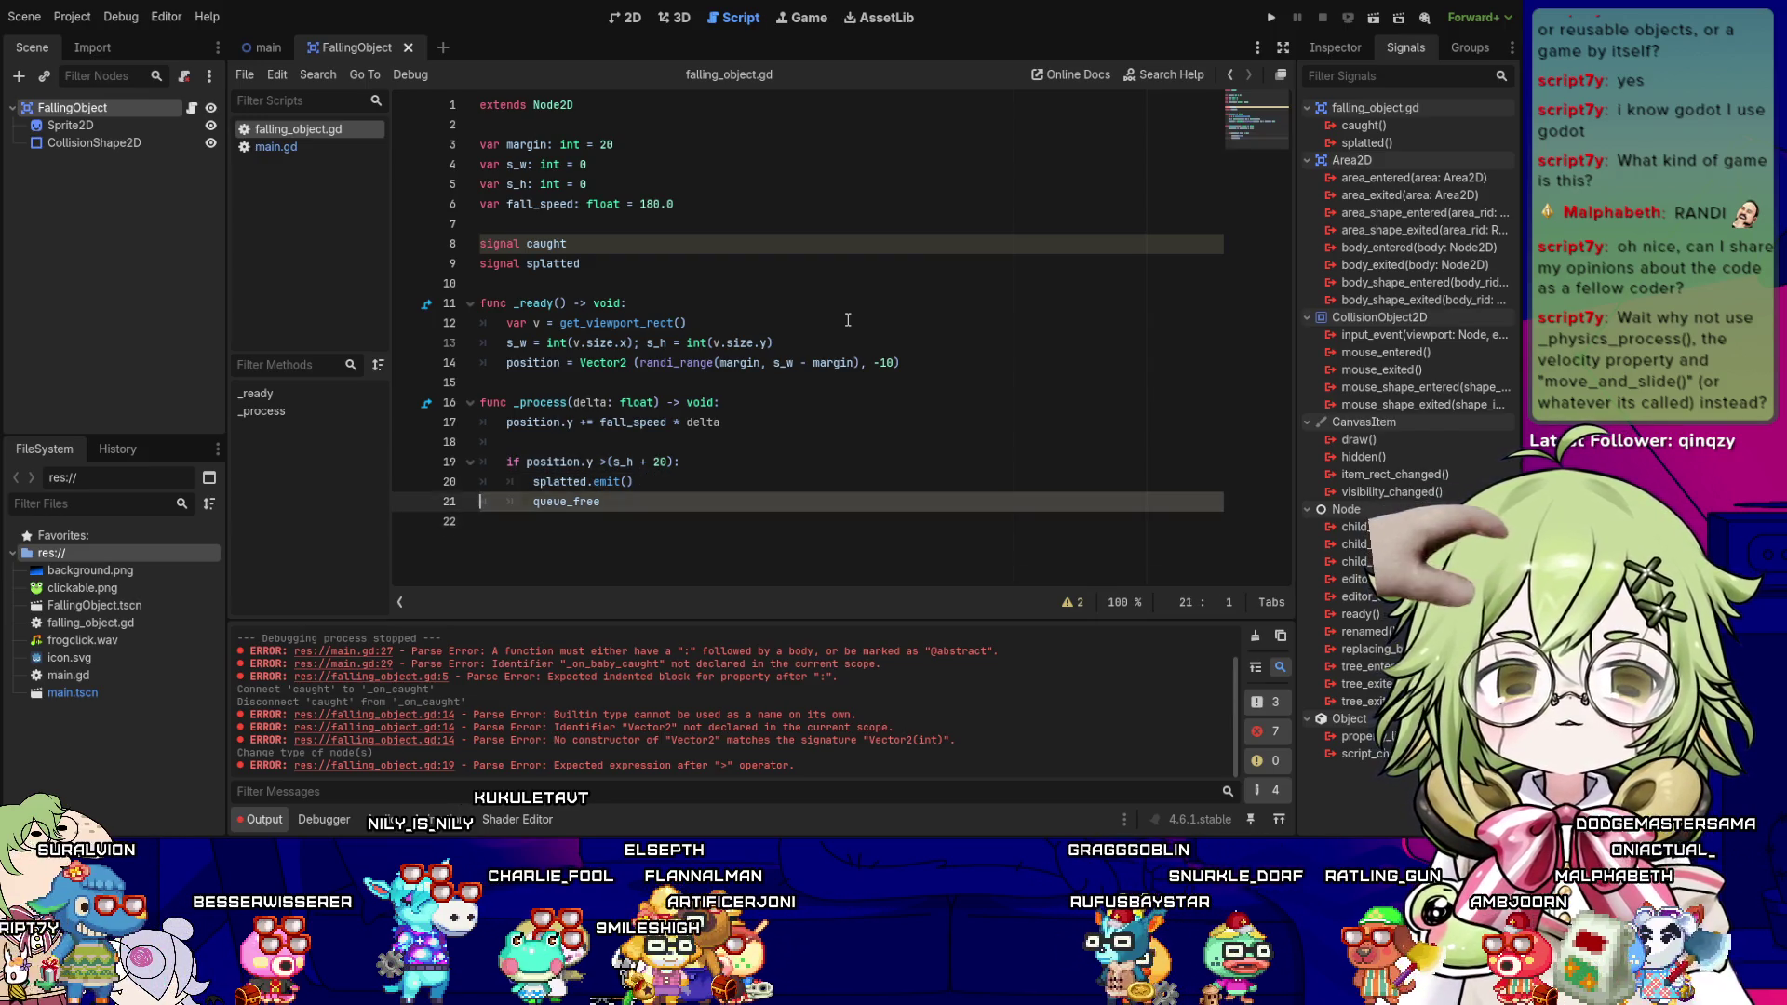
pyautogui.press('End')
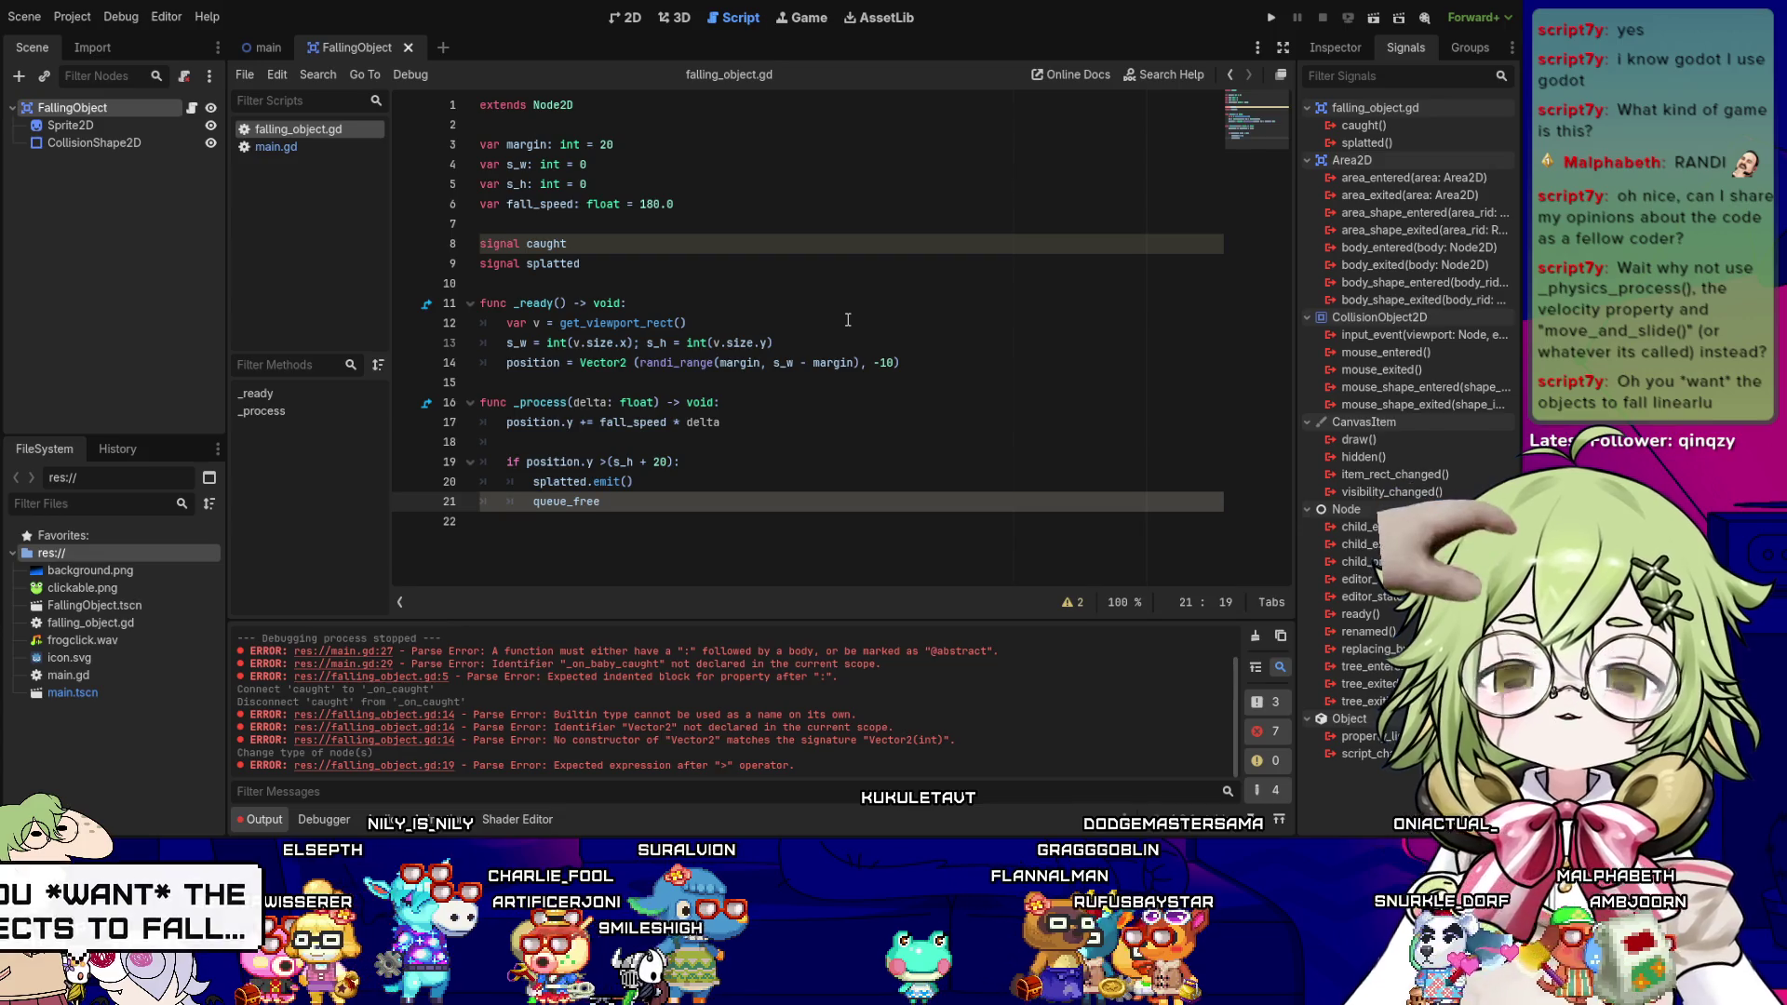
pyautogui.press('Left')
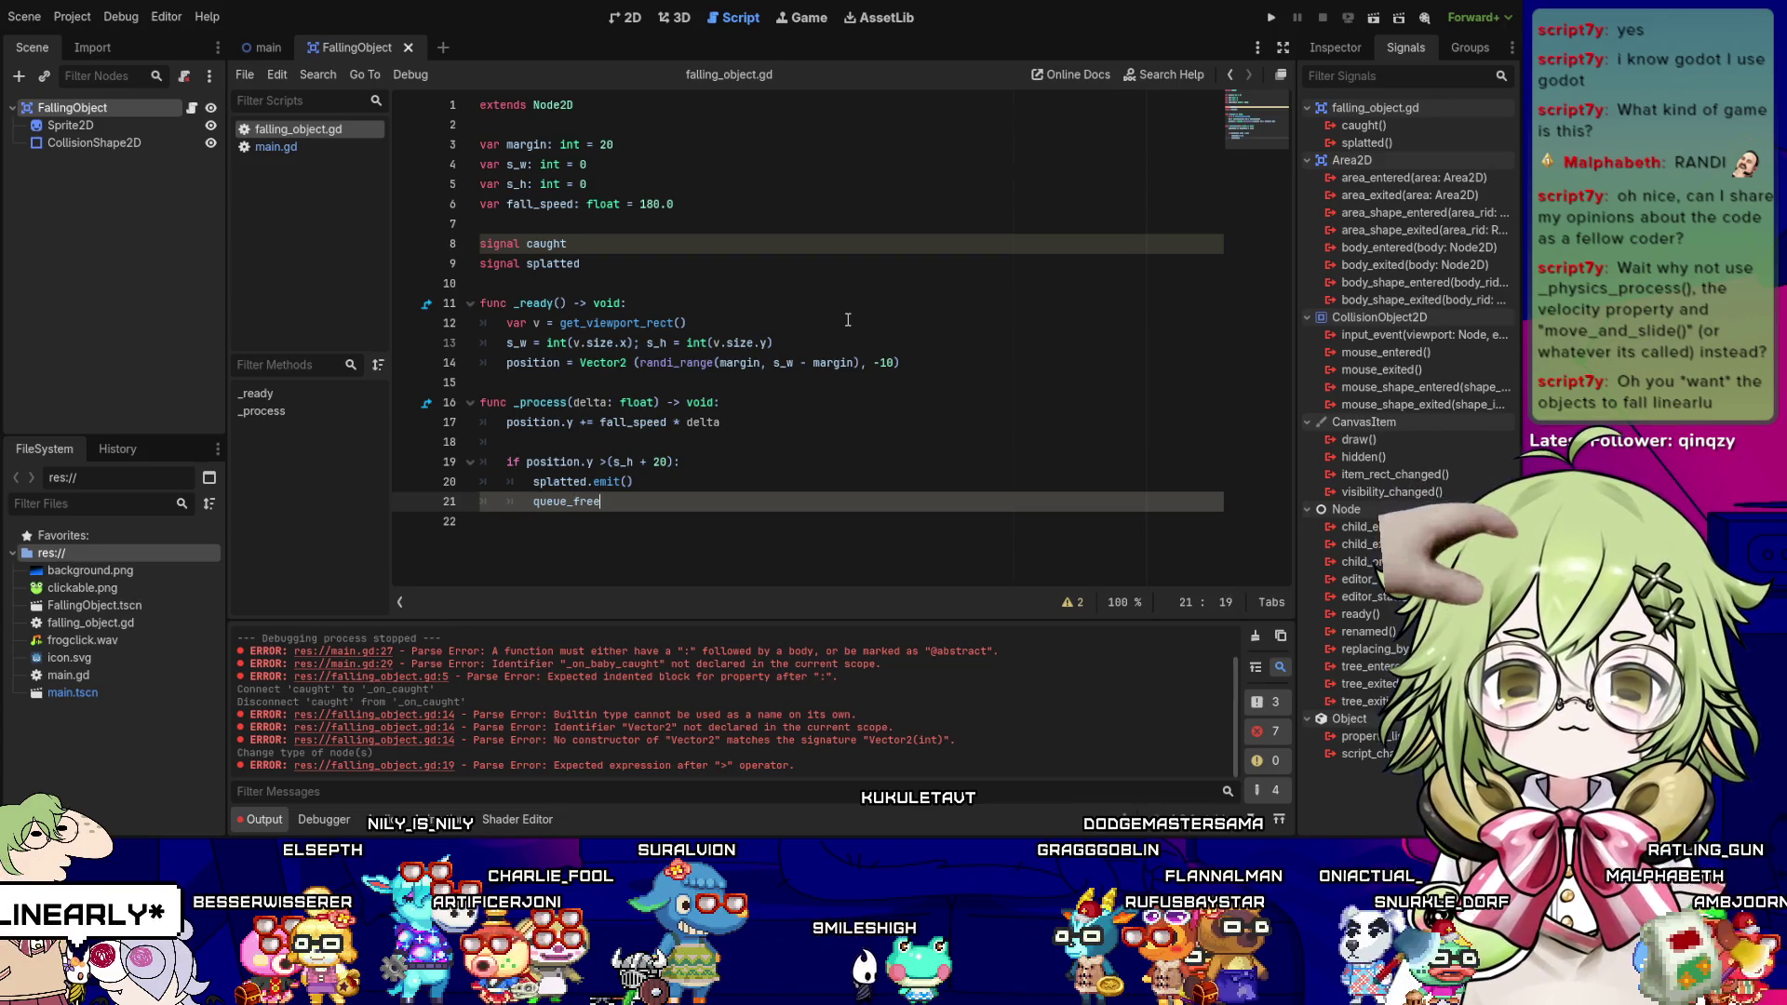
pyautogui.press('Up')
pyautogui.press('Up')
pyautogui.press('Down')
pyautogui.press('Down')
pyautogui.press('Right')
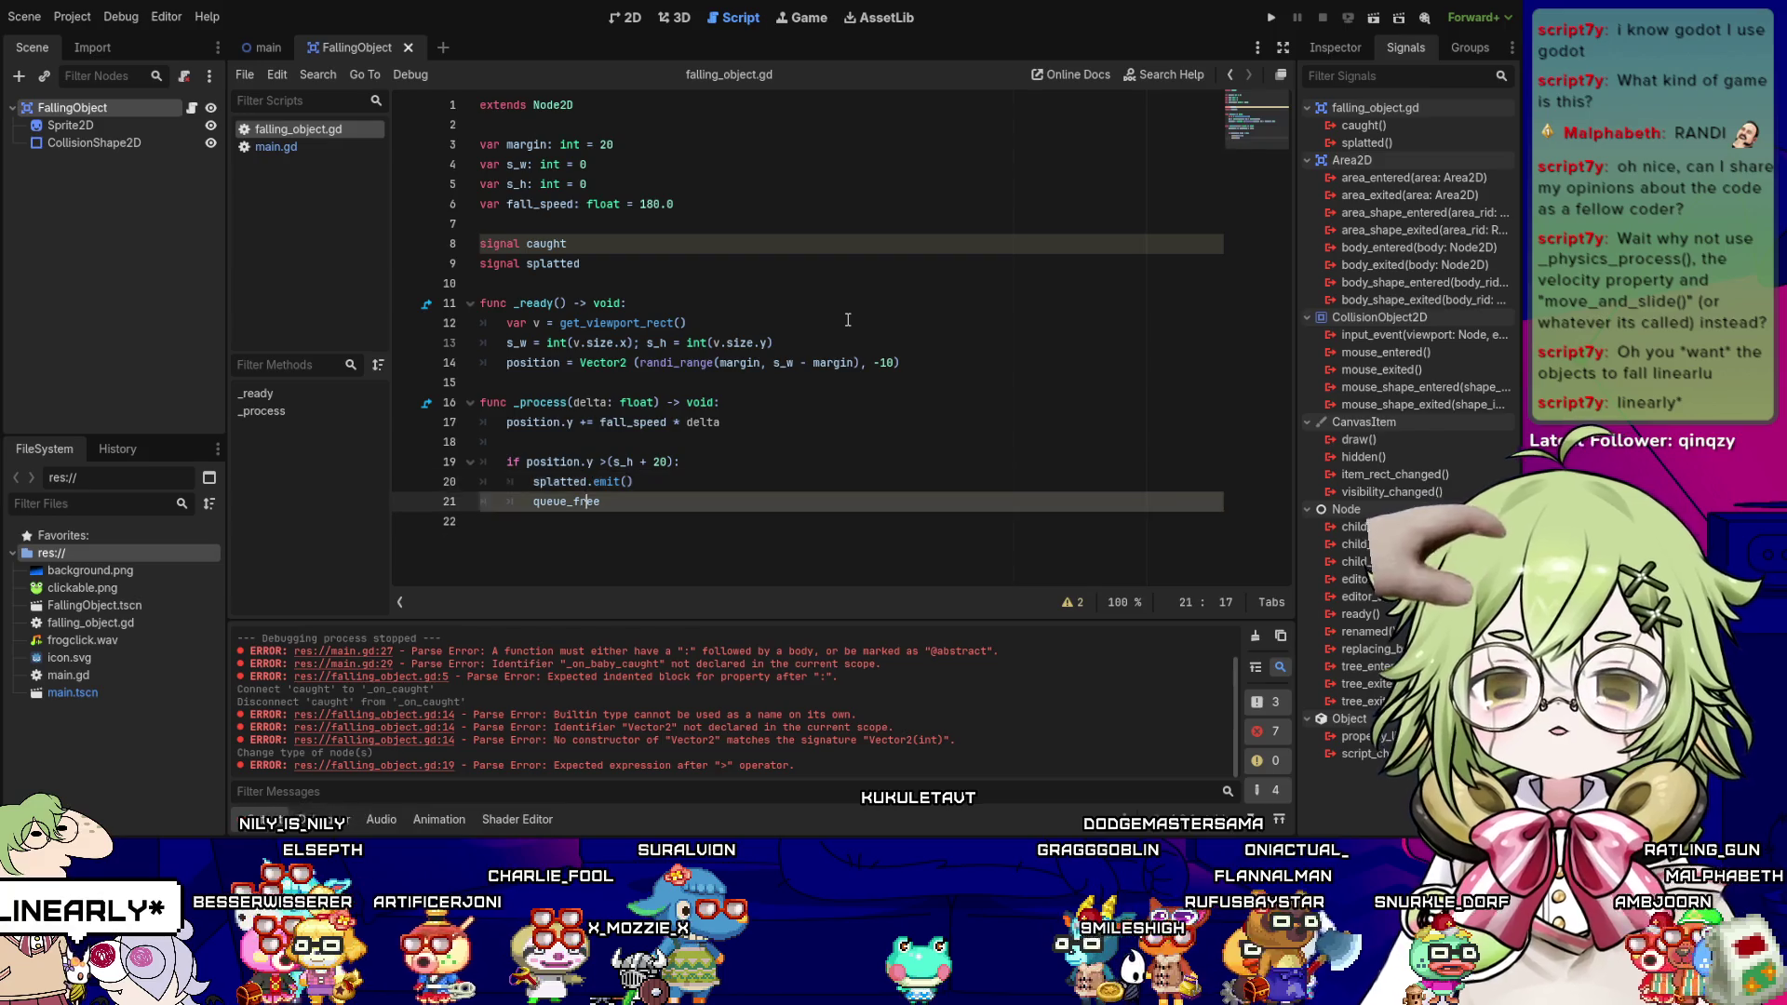
pyautogui.press('Up')
pyautogui.press('Up')
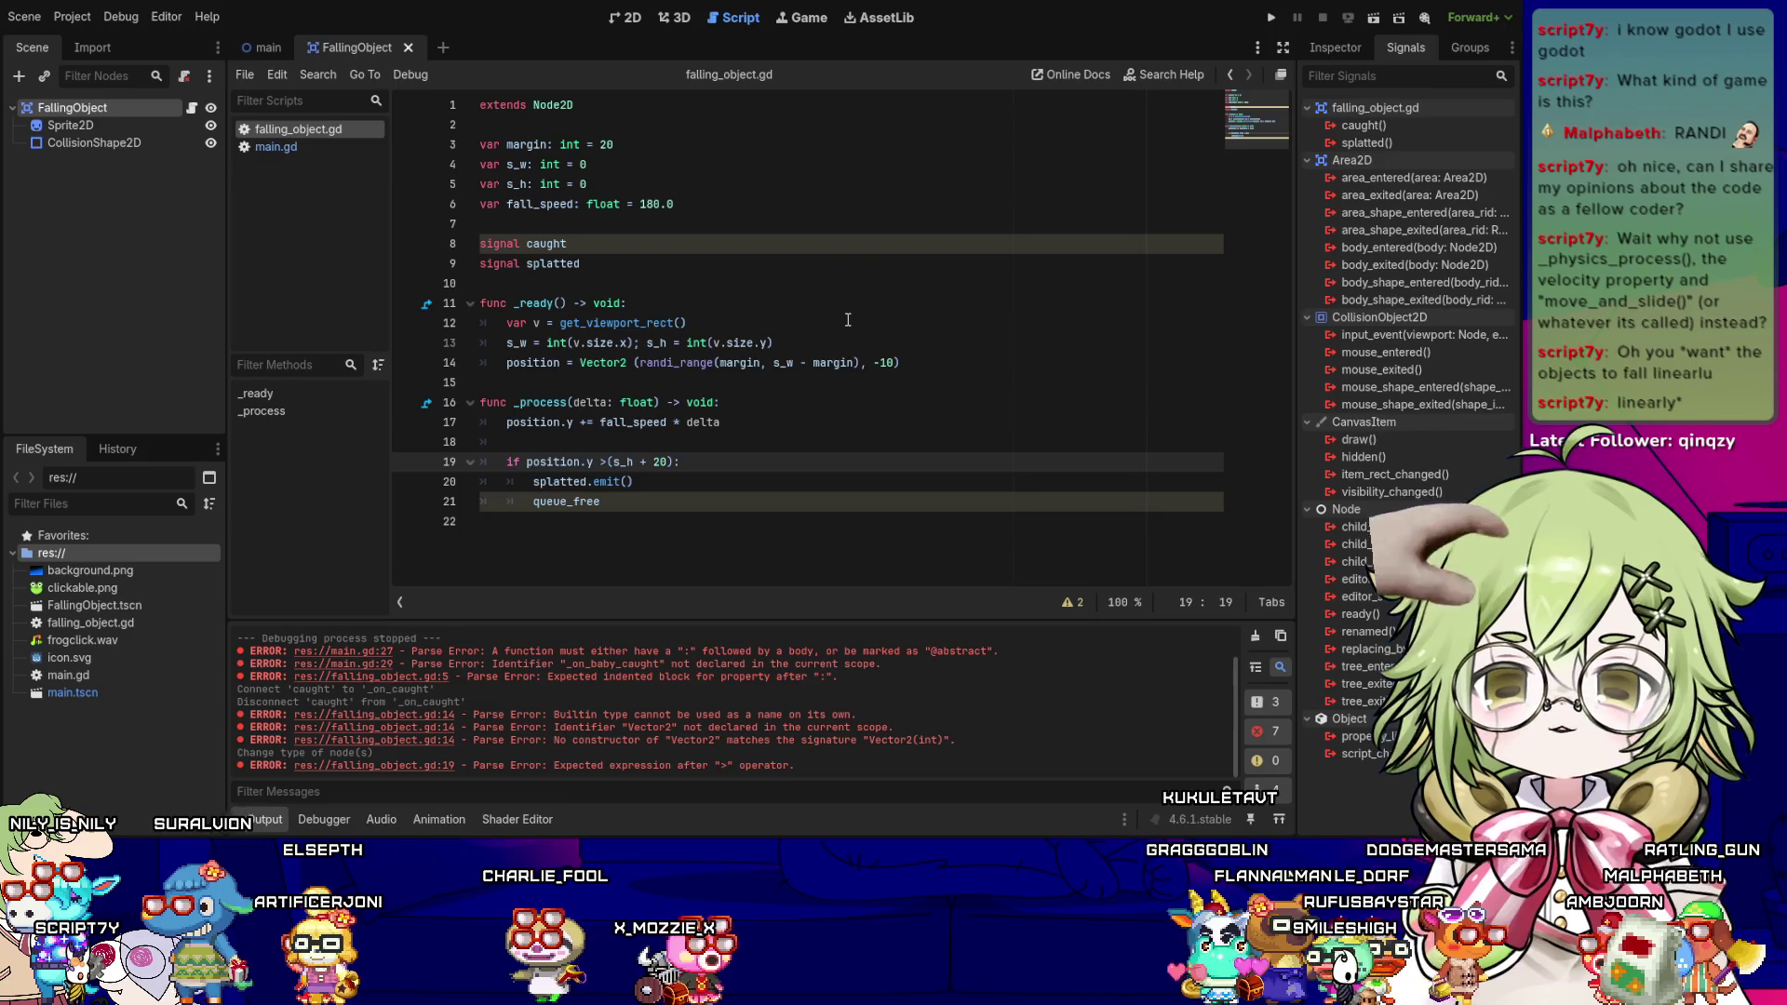
pyautogui.press('Down')
pyautogui.press('Down')
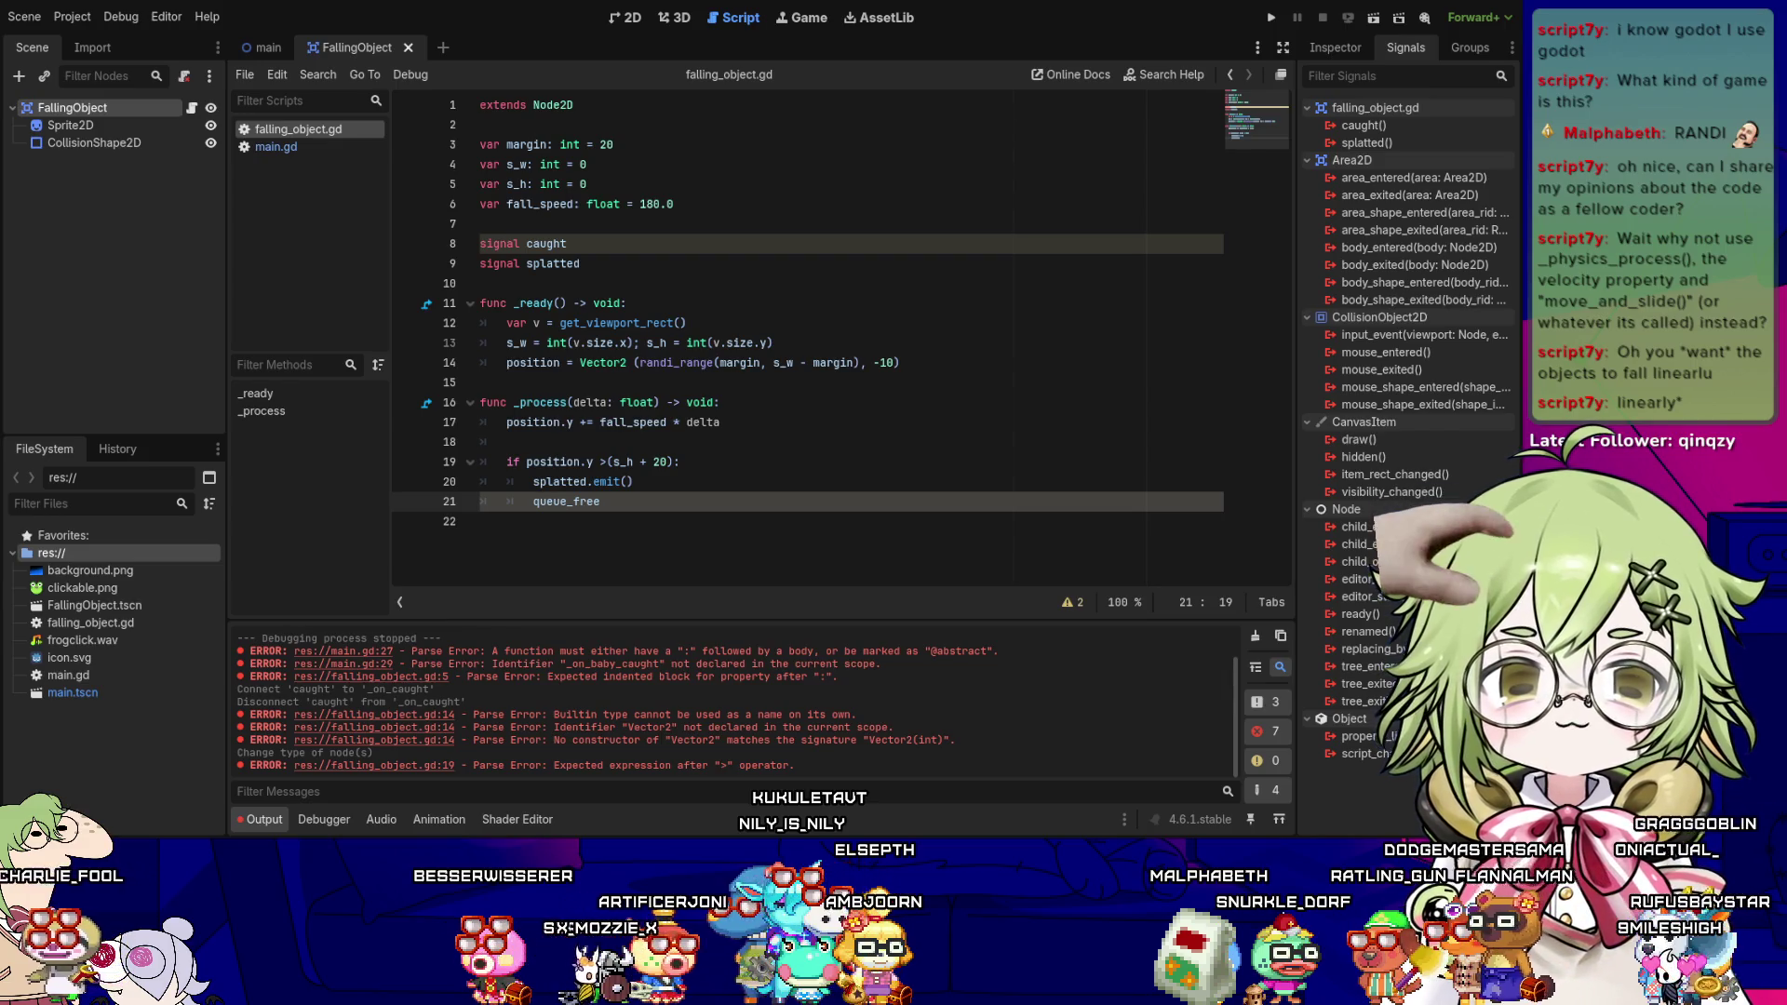
pyautogui.click(604, 549)
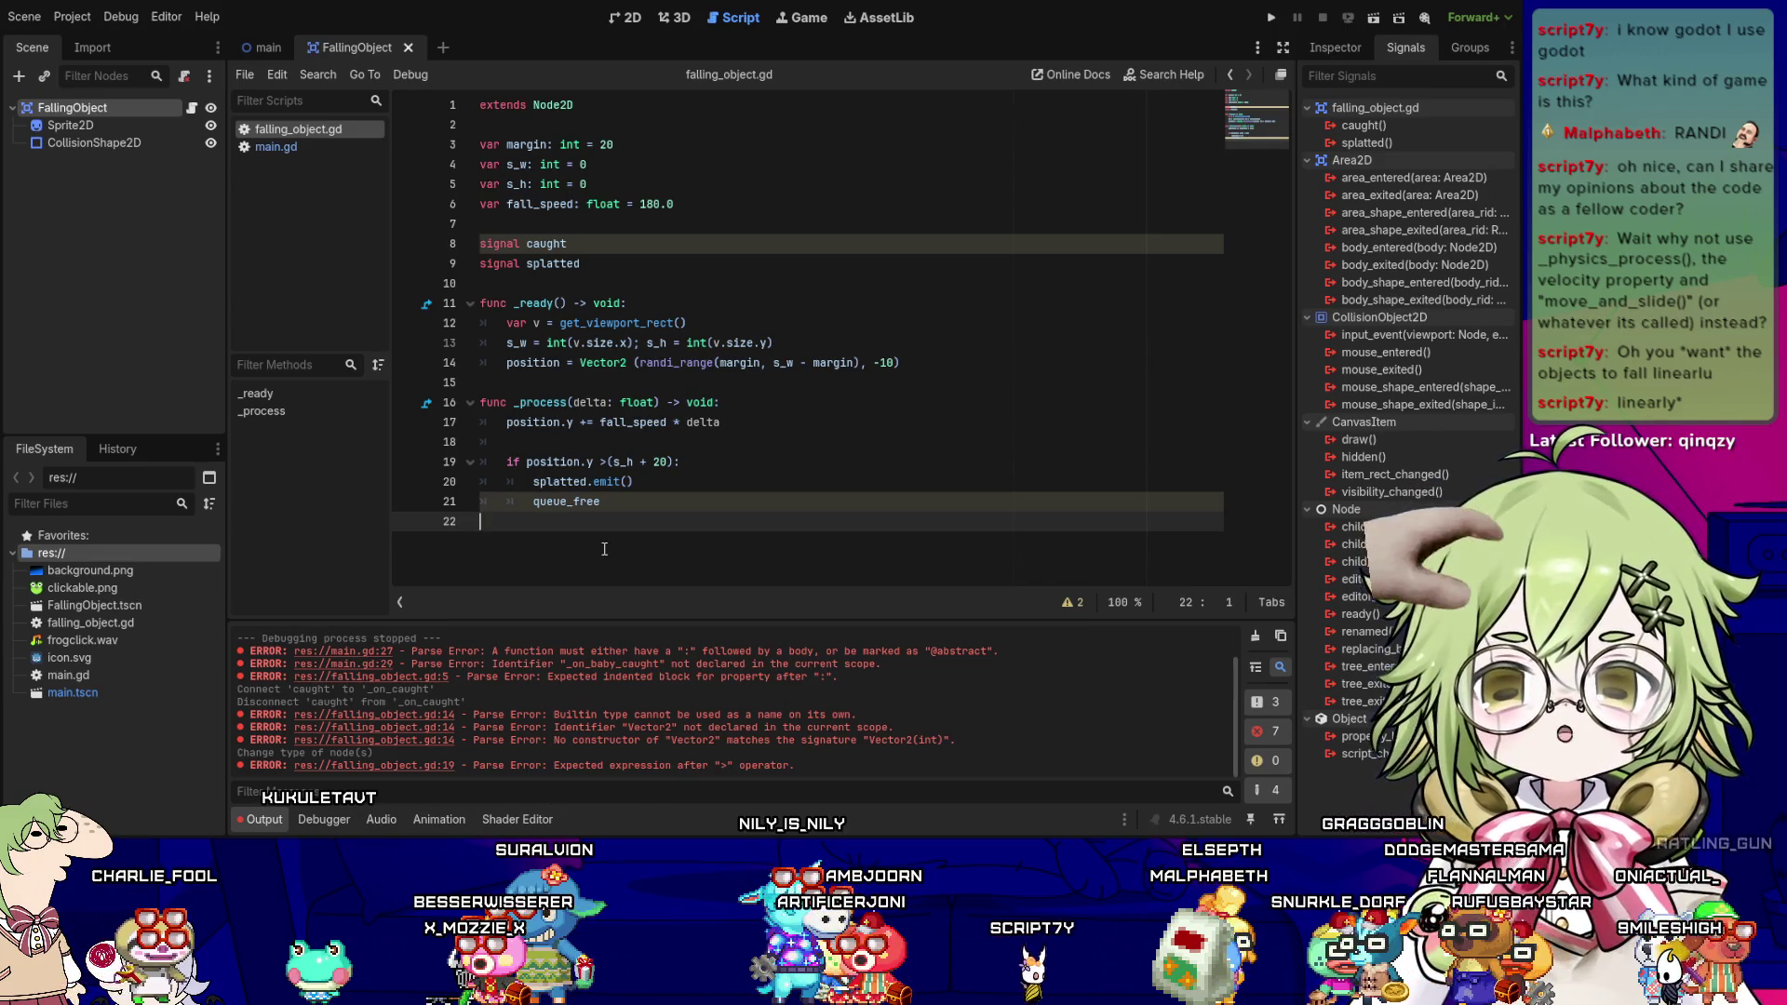
# - Add the missing () to queue_free and save the falling_object.gd script
pyautogui.press('Return')
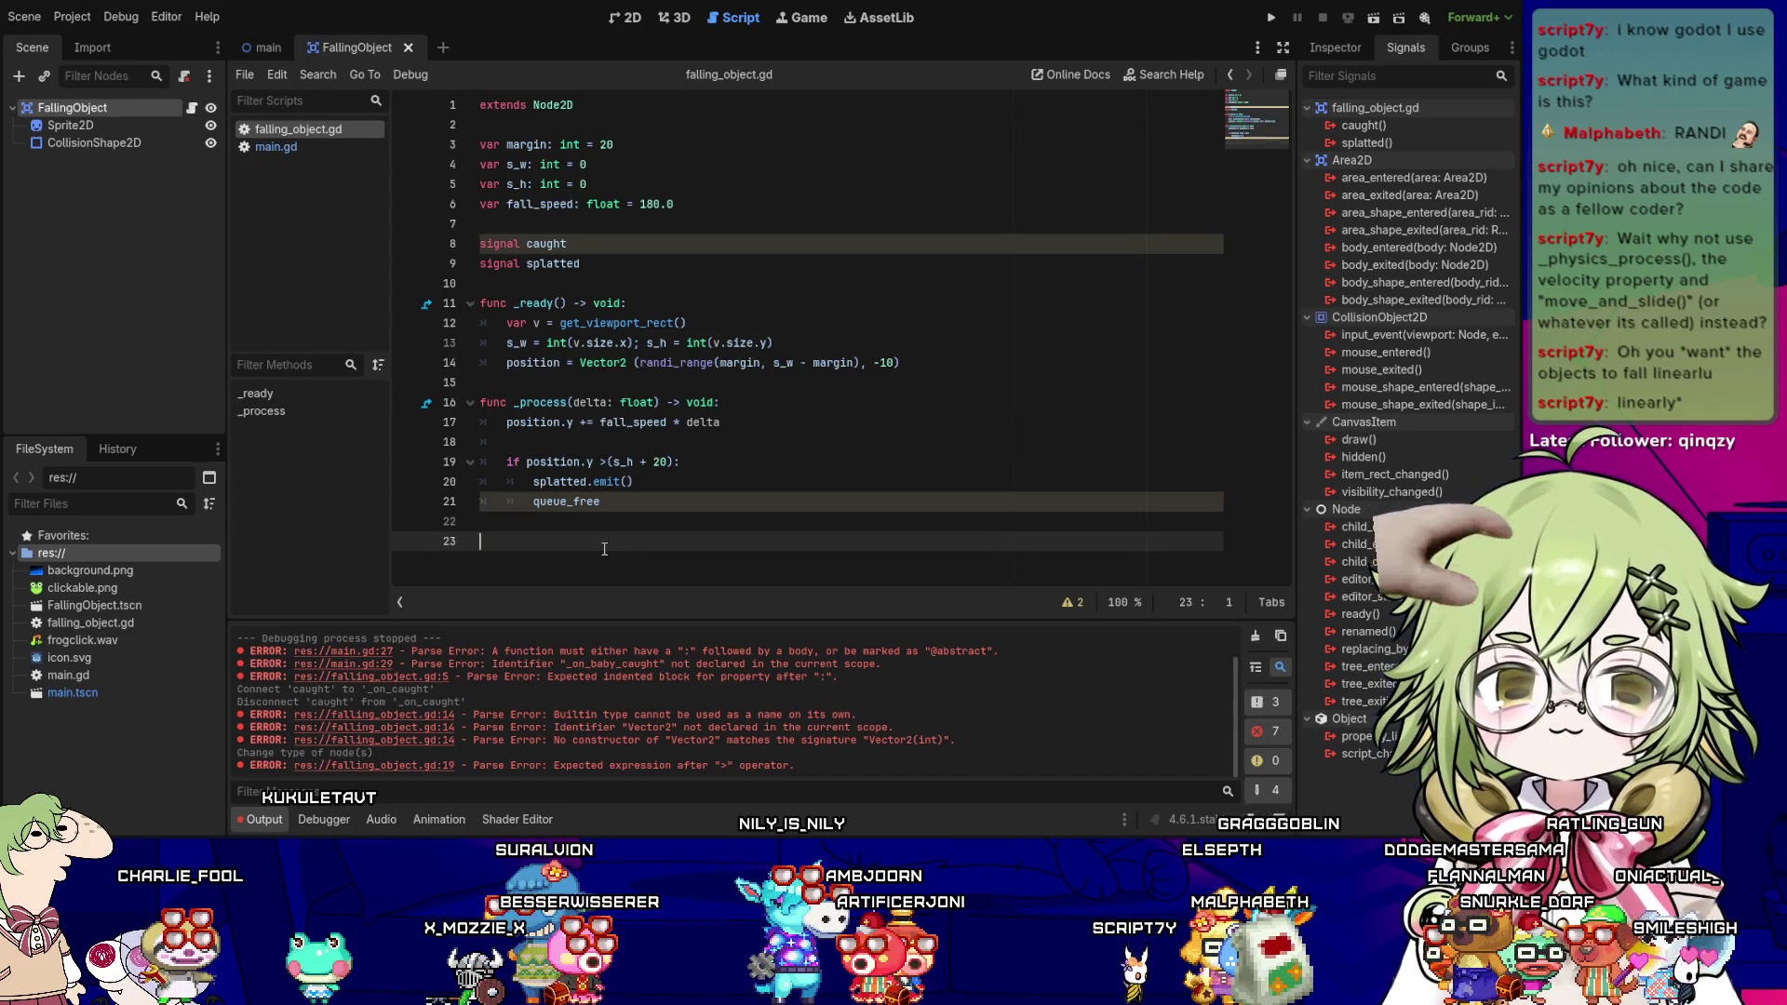
pyautogui.press('Up')
pyautogui.press('Up')
pyautogui.press('End')
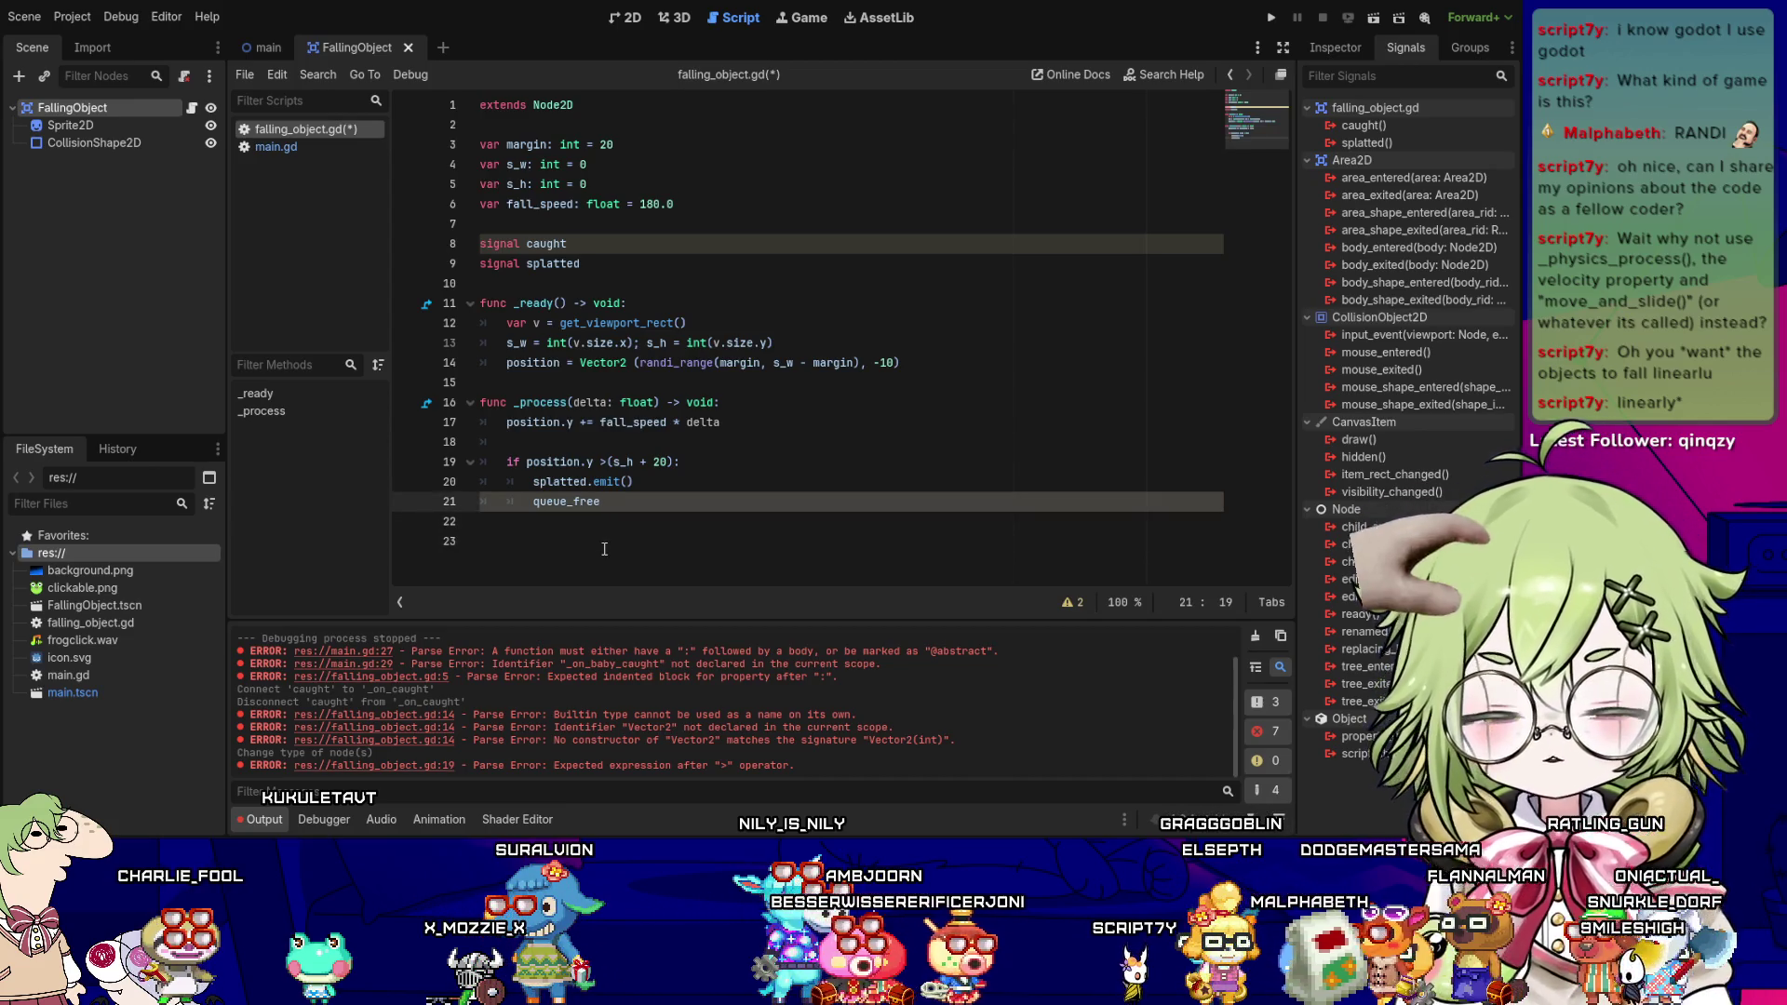
pyautogui.write('()')
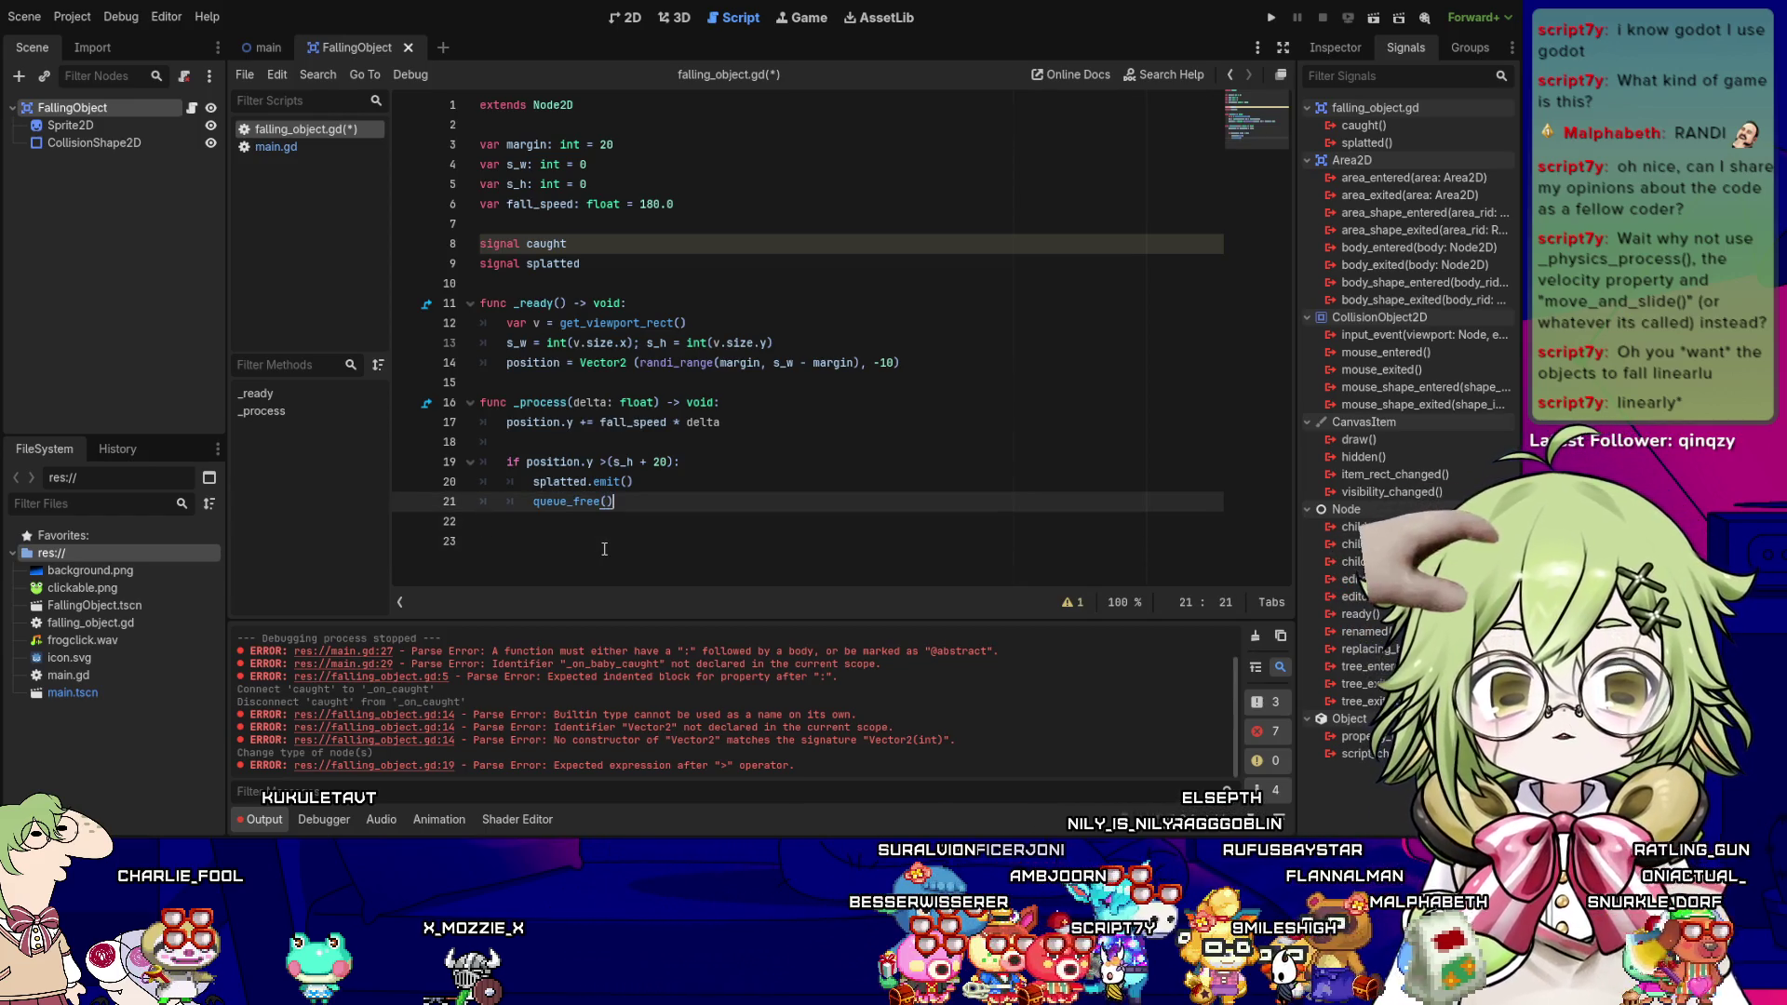
pyautogui.press('Up')
pyautogui.press('Up')
pyautogui.press('Left')
pyautogui.press('Left')
pyautogui.press('Left')
pyautogui.press('Up')
pyautogui.hotkey('ctrl', 's')
pyautogui.press('Up')
pyautogui.press('Up')
pyautogui.press('Down')
pyautogui.press('Down')
pyautogui.press('Down')
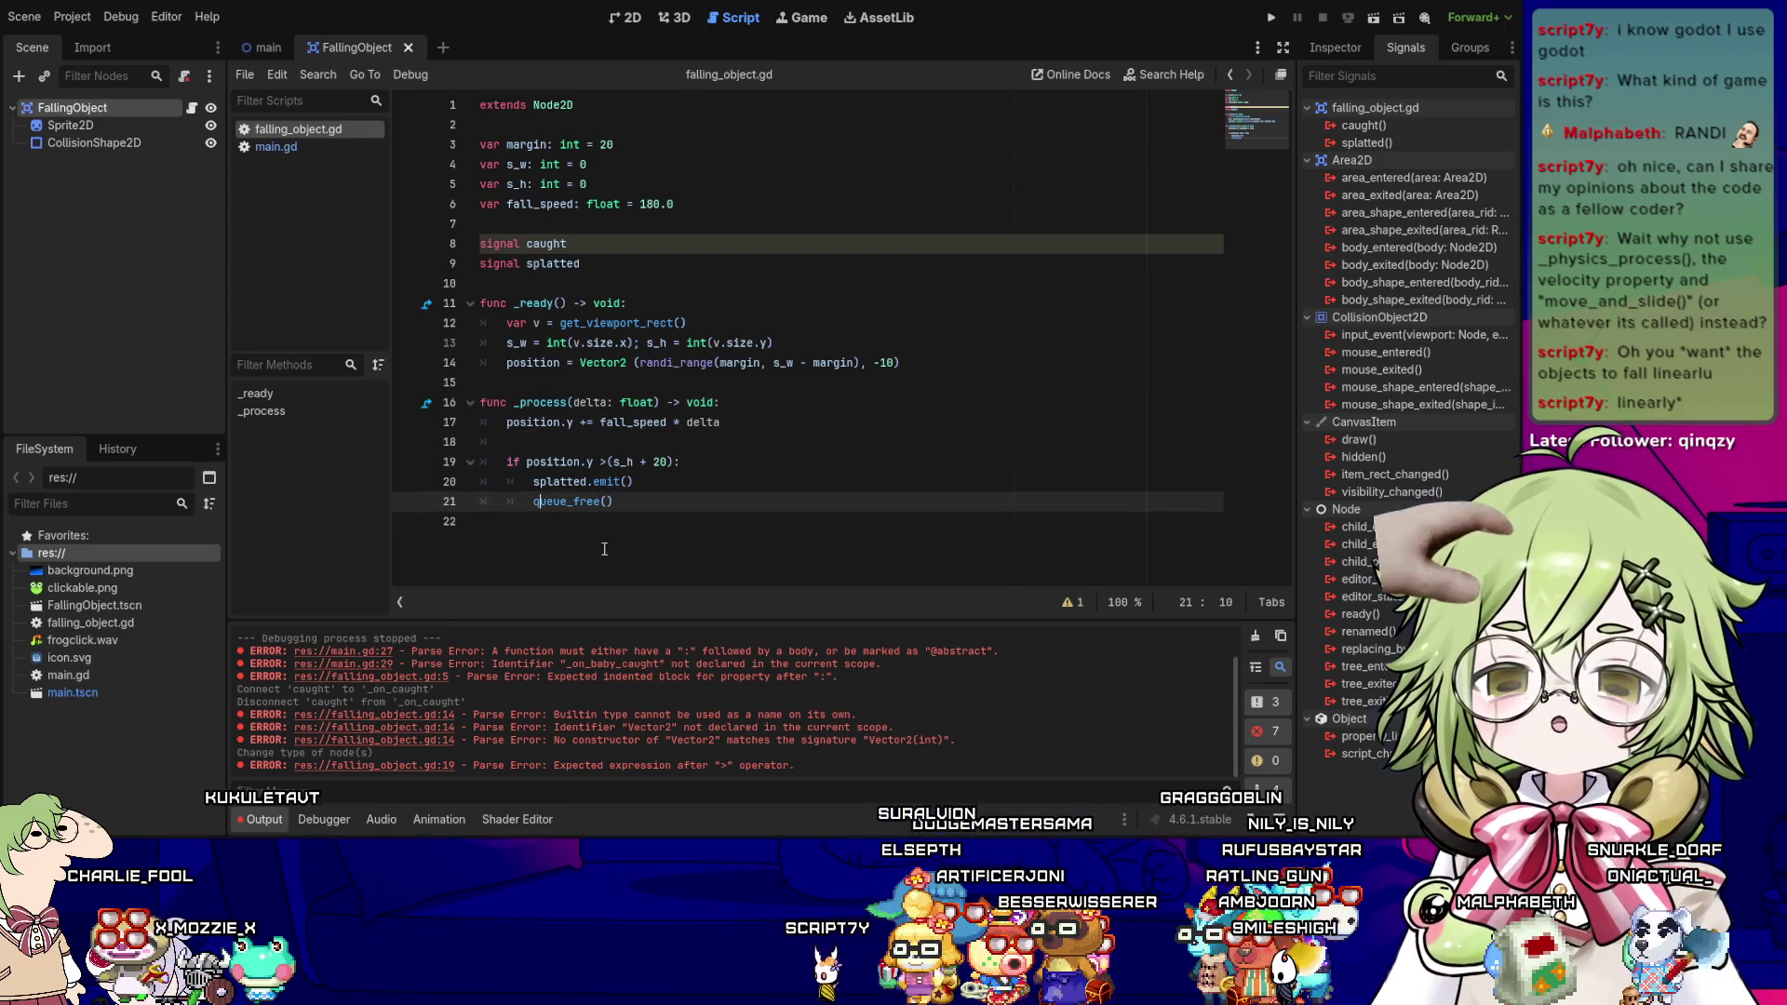
# - Delete the trailing empty line and check the if condition, splatted.emit() and queue_free() lines
pyautogui.press('Down')
pyautogui.press('BackSpace')
pyautogui.press('Up')
pyautogui.press('Up')
pyautogui.press('Up')
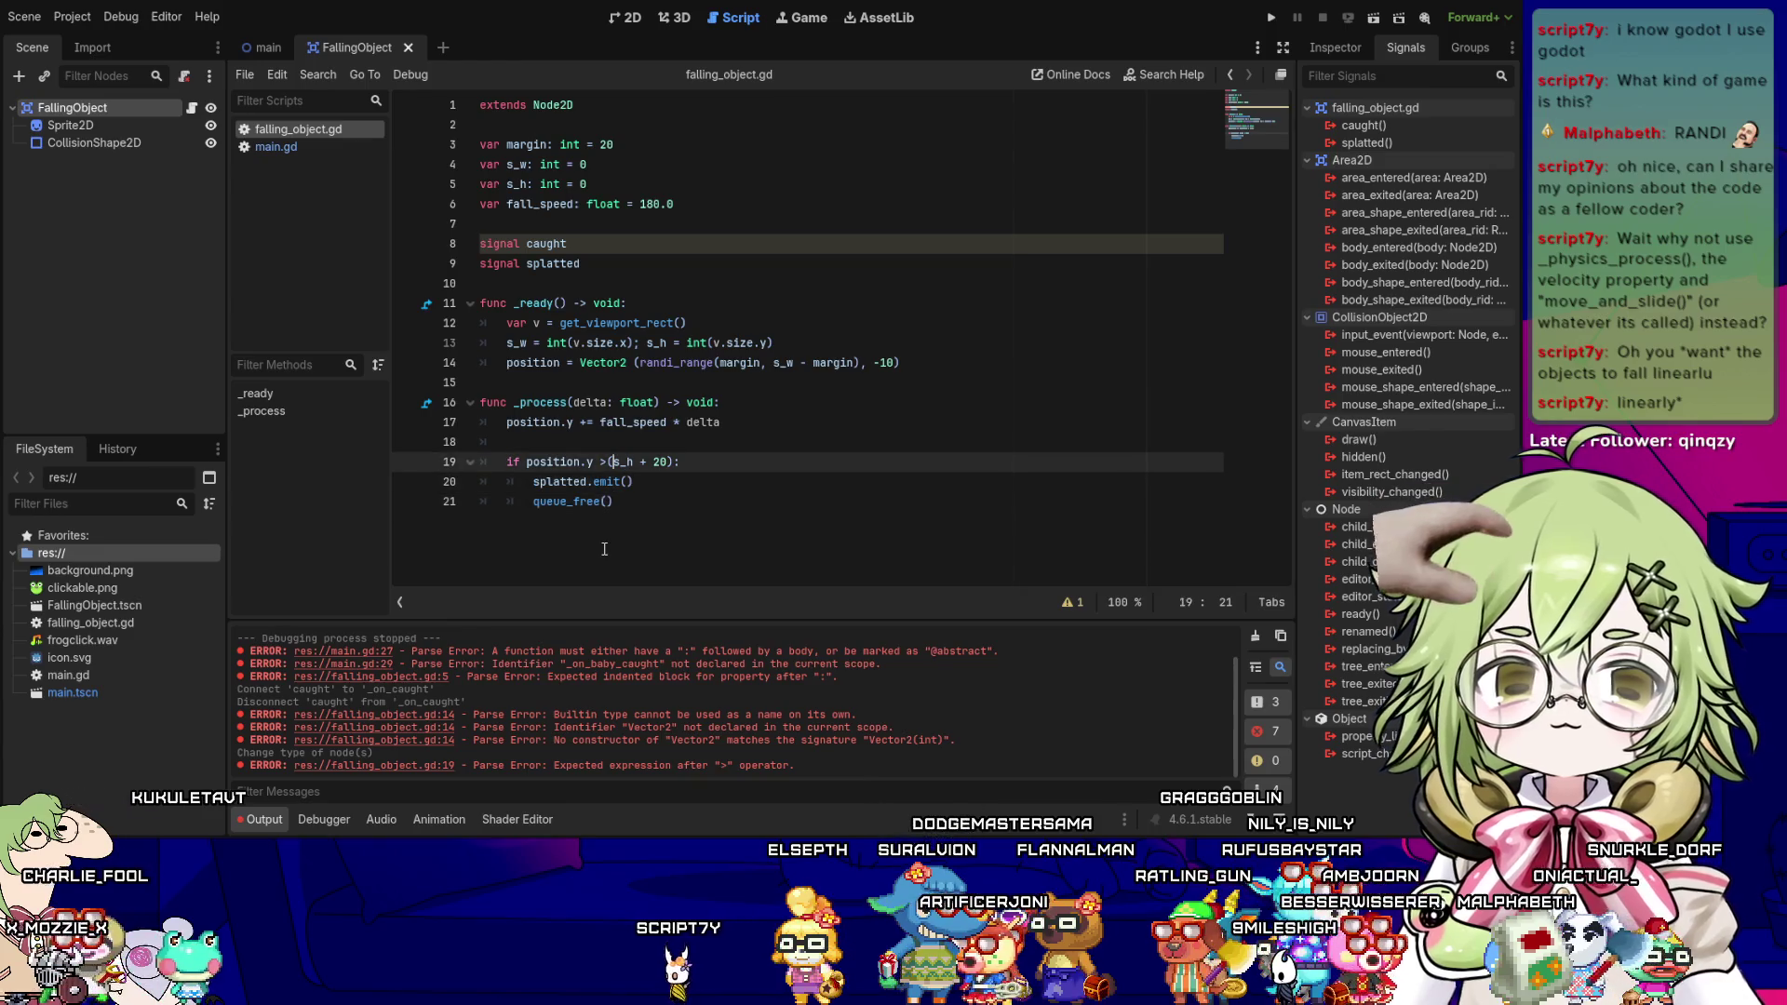
pyautogui.press('Down')
pyautogui.press('Down')
pyautogui.press('Down')
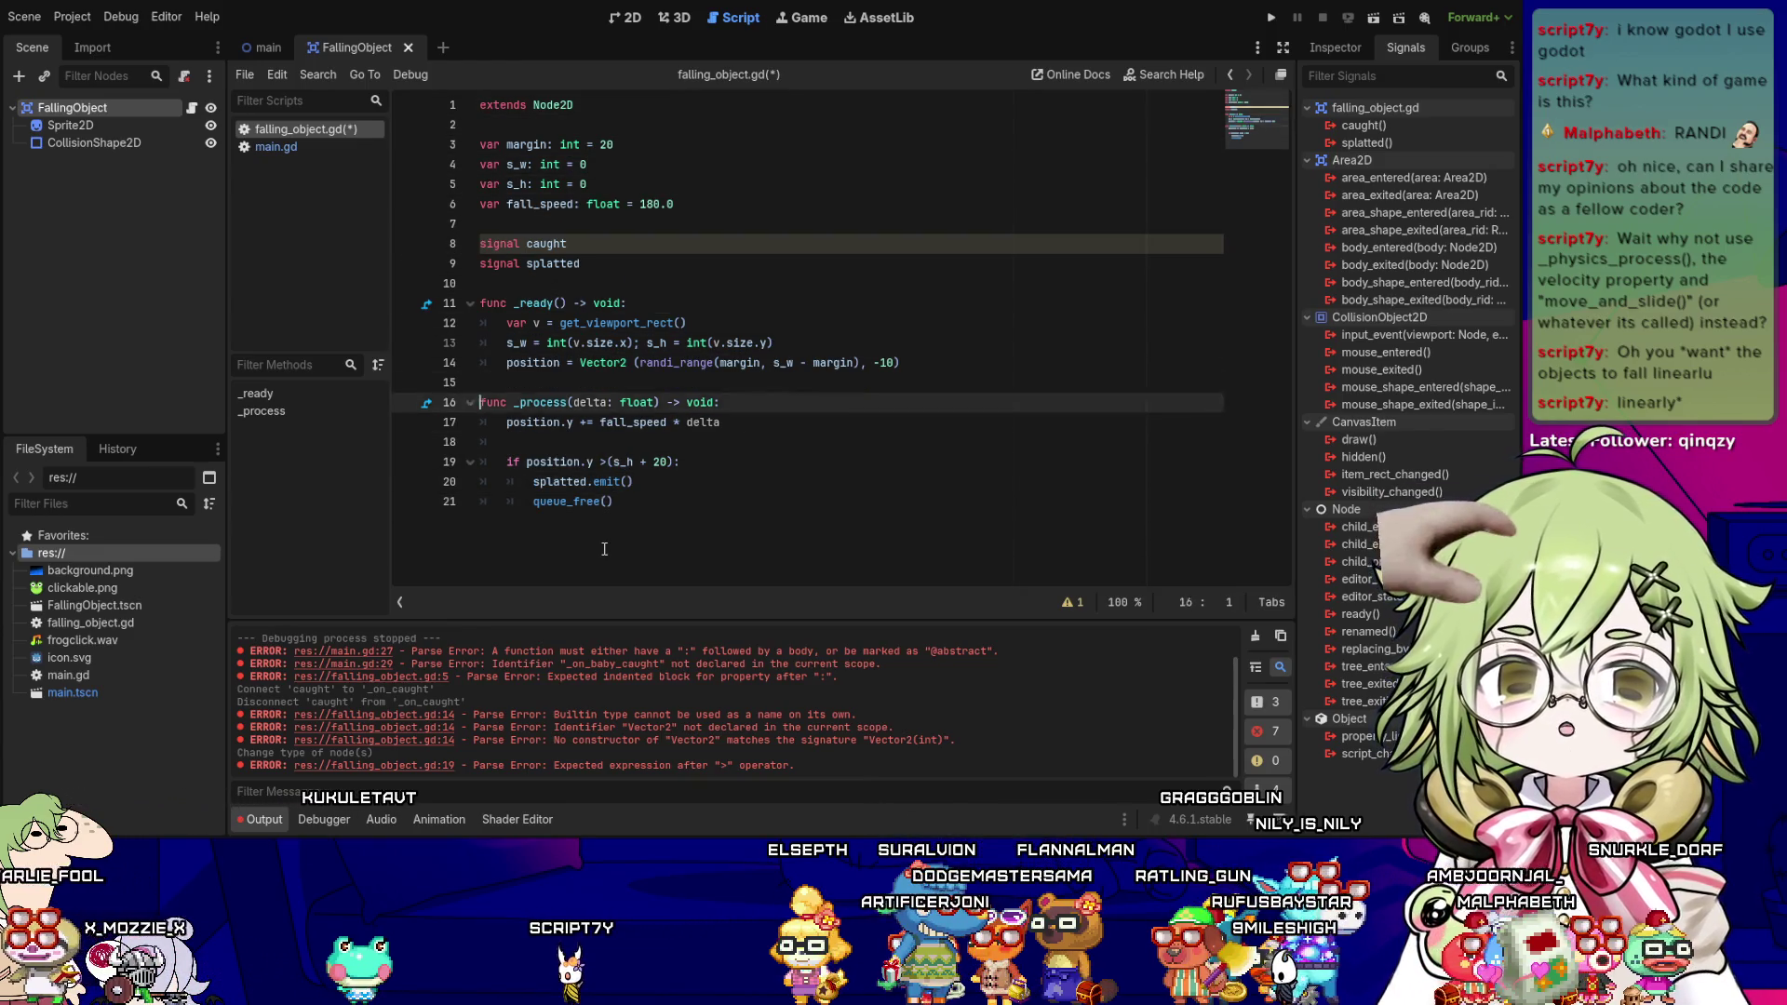
pyautogui.press('Up')
pyautogui.press('Home')
pyautogui.press('End')
pyautogui.press('Left')
pyautogui.press('Left')
pyautogui.press('Left')
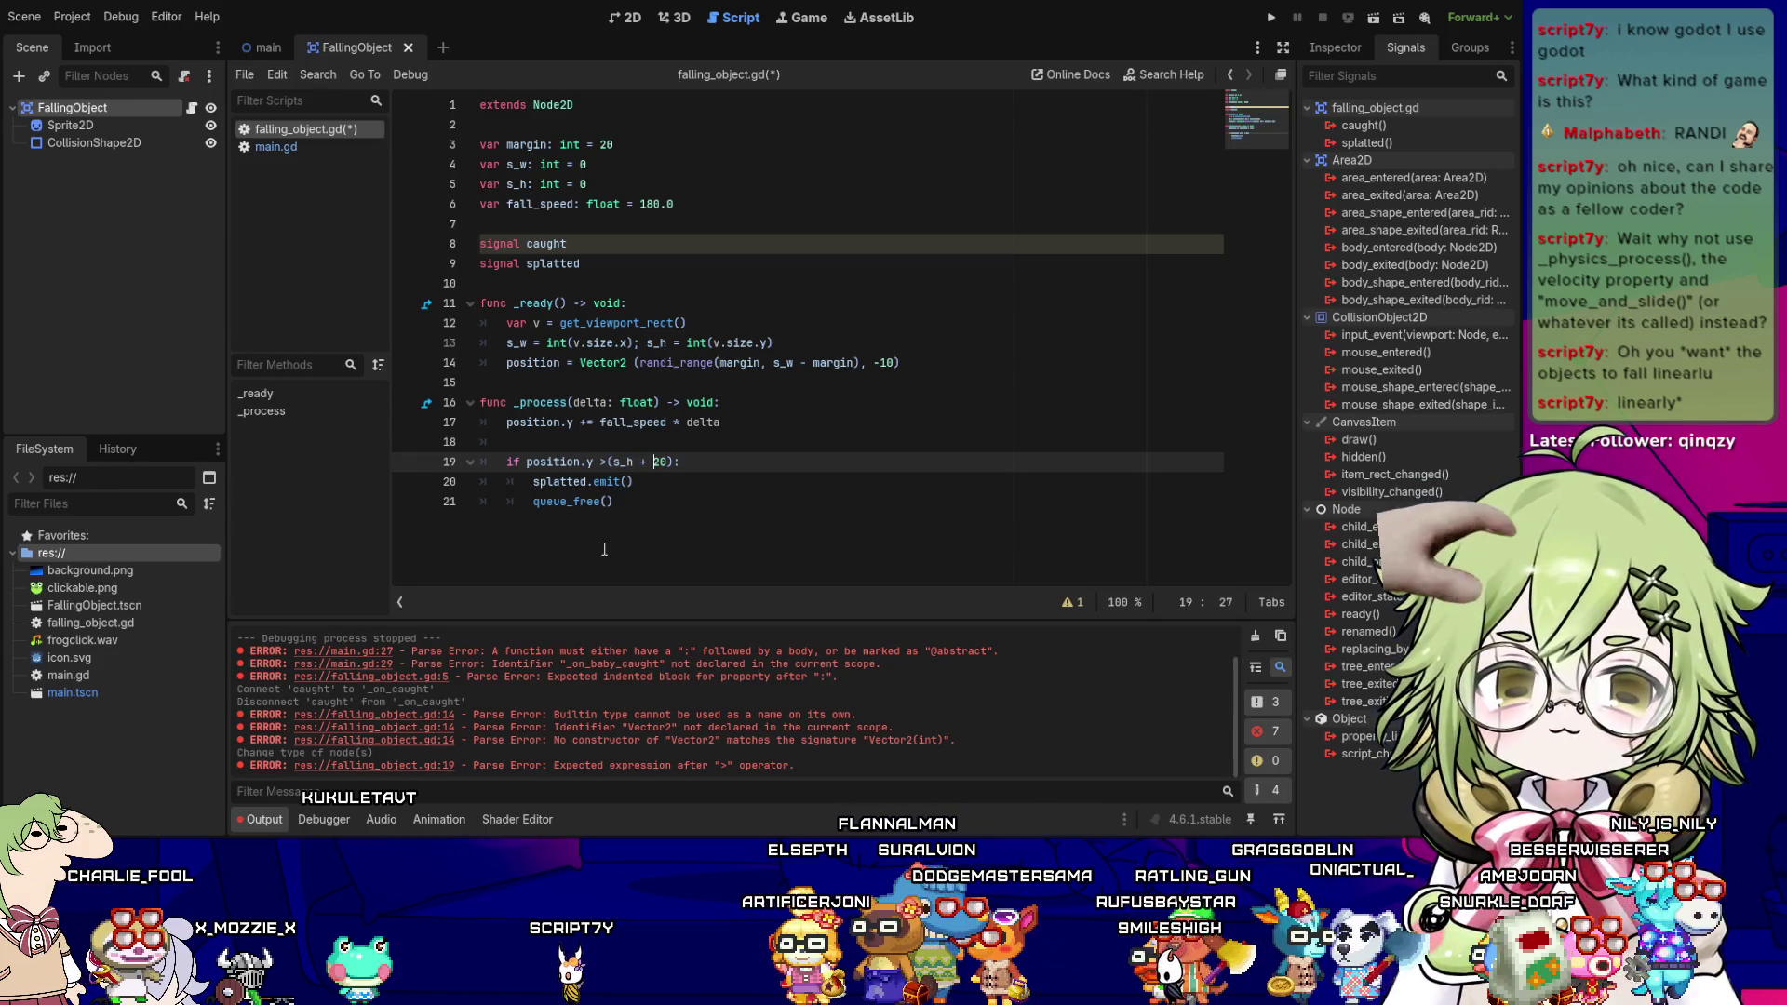
pyautogui.press('Down')
pyautogui.press('Home')
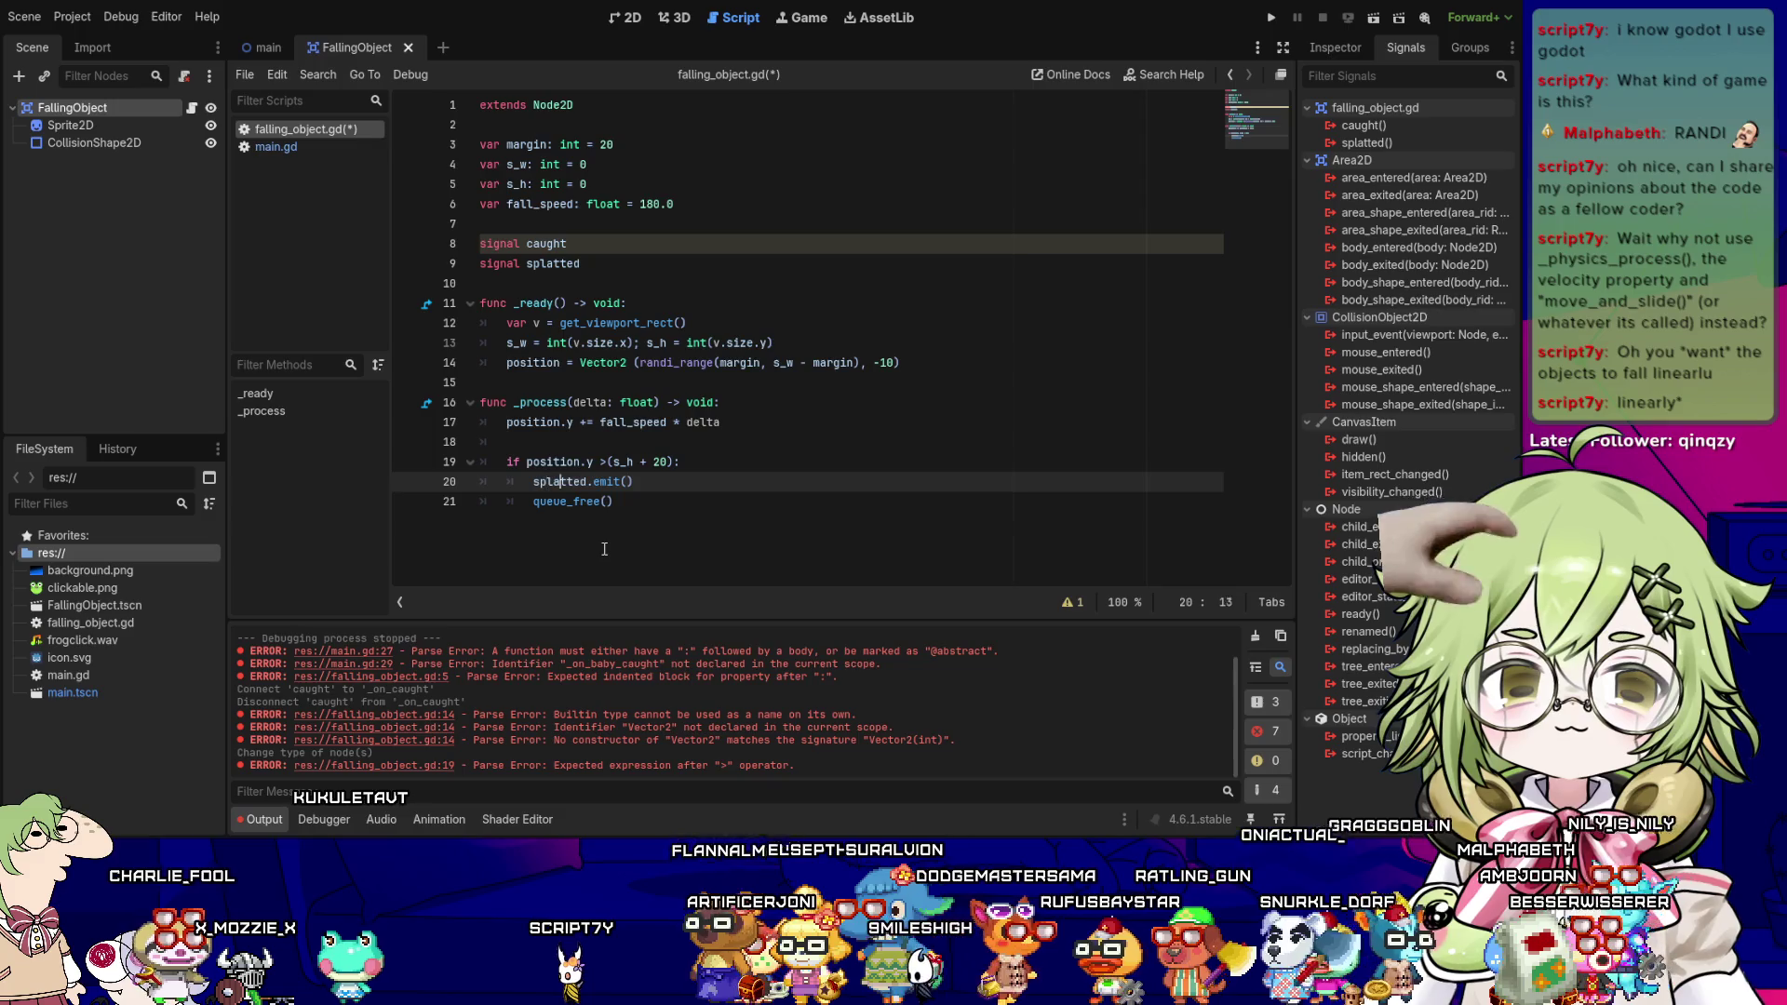
pyautogui.press('Down')
pyautogui.press('End')
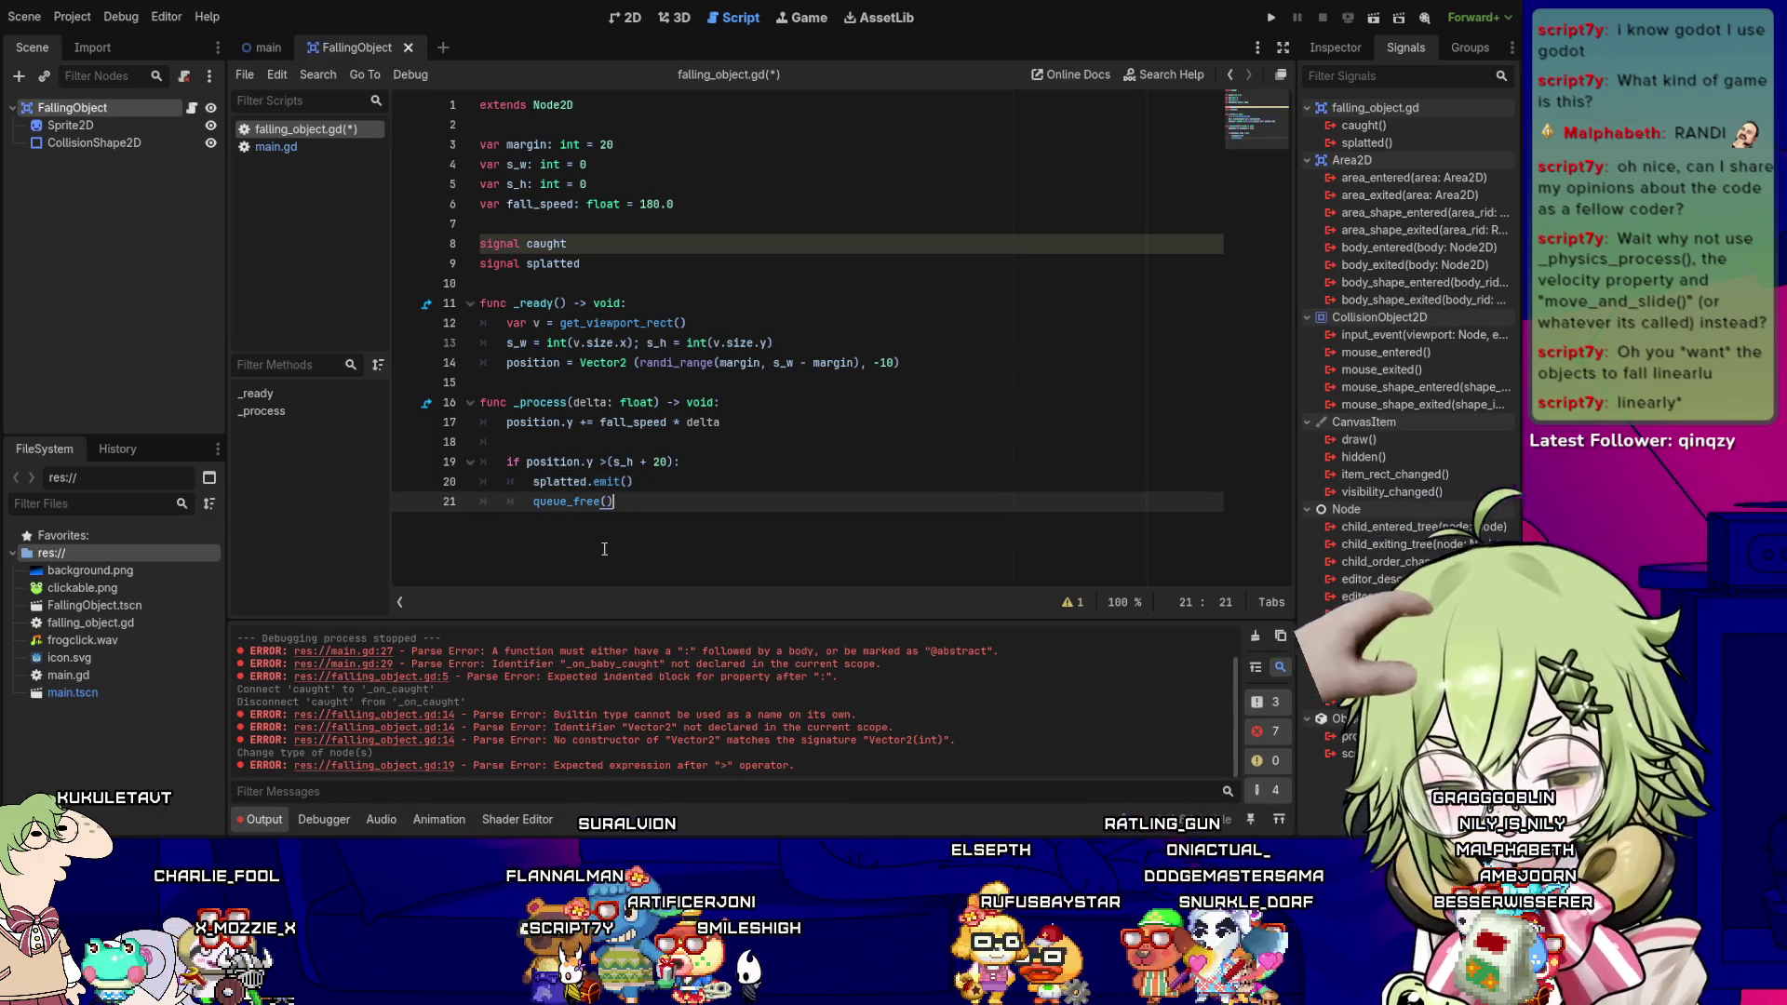
# - Add the signature func _on_area_entered(area: Area2D) -> void: after queue_free()
pyautogui.press('Return')
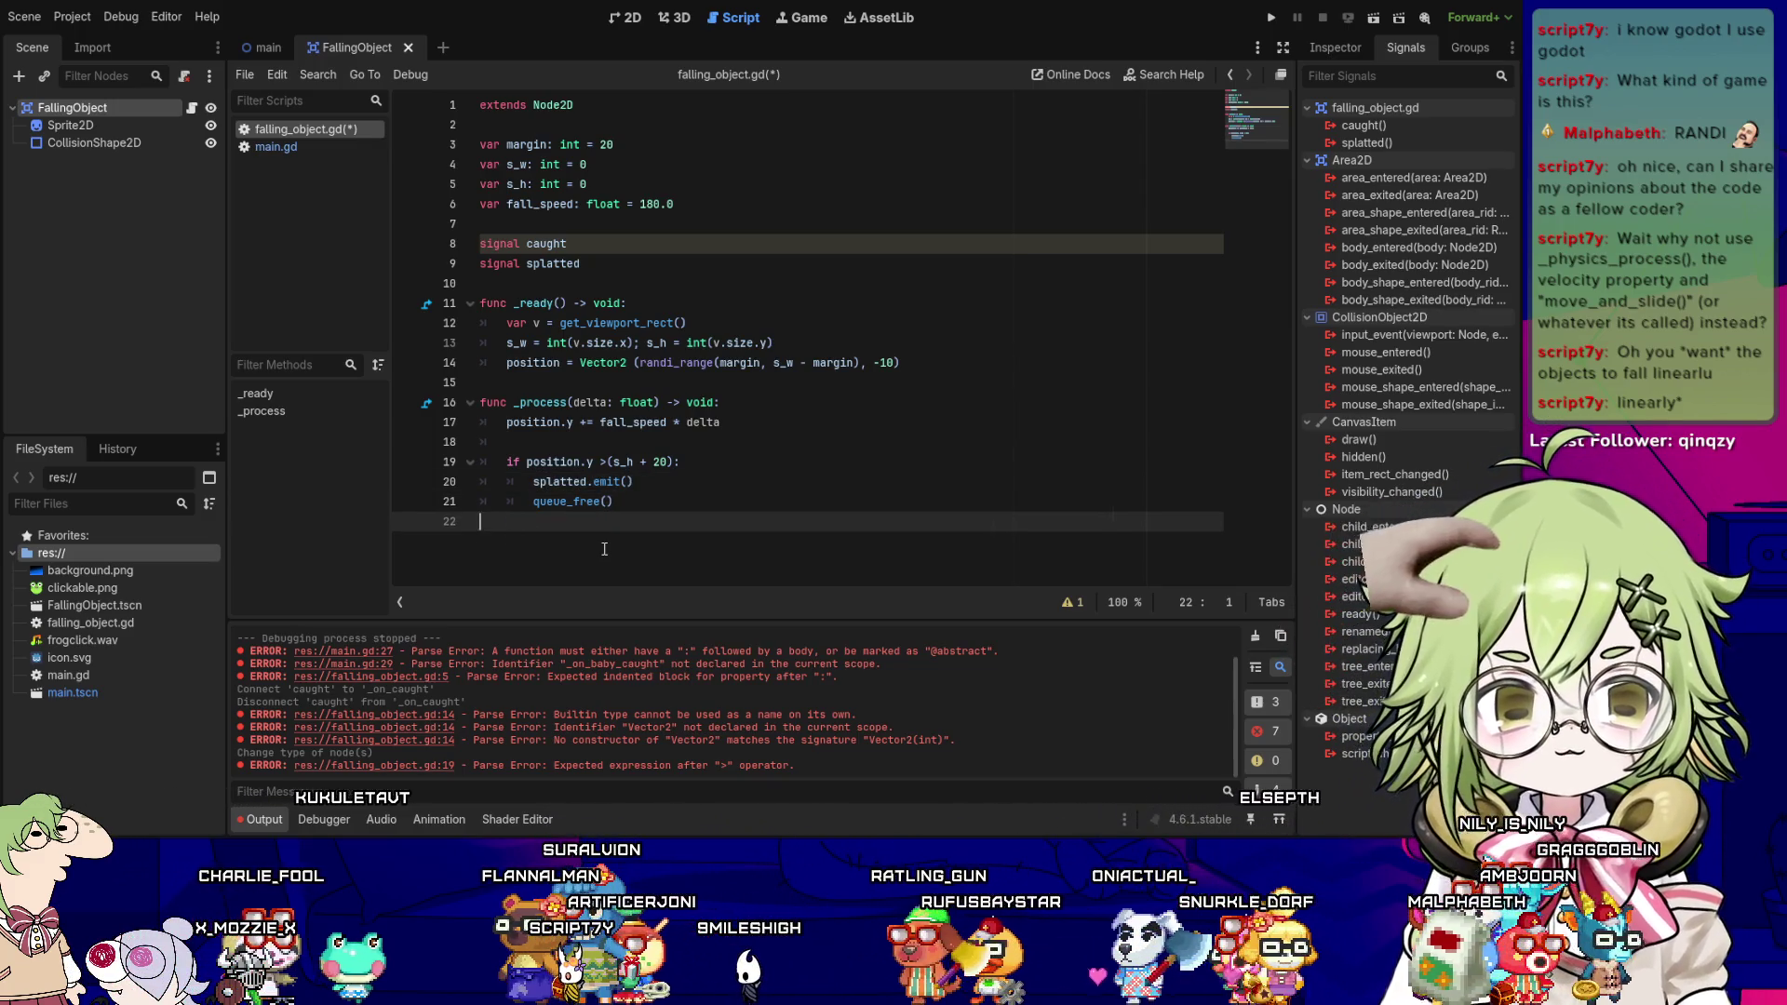
pyautogui.press('Return')
pyautogui.press('BackSpace')
pyautogui.press('BackSpace')
pyautogui.write('f')
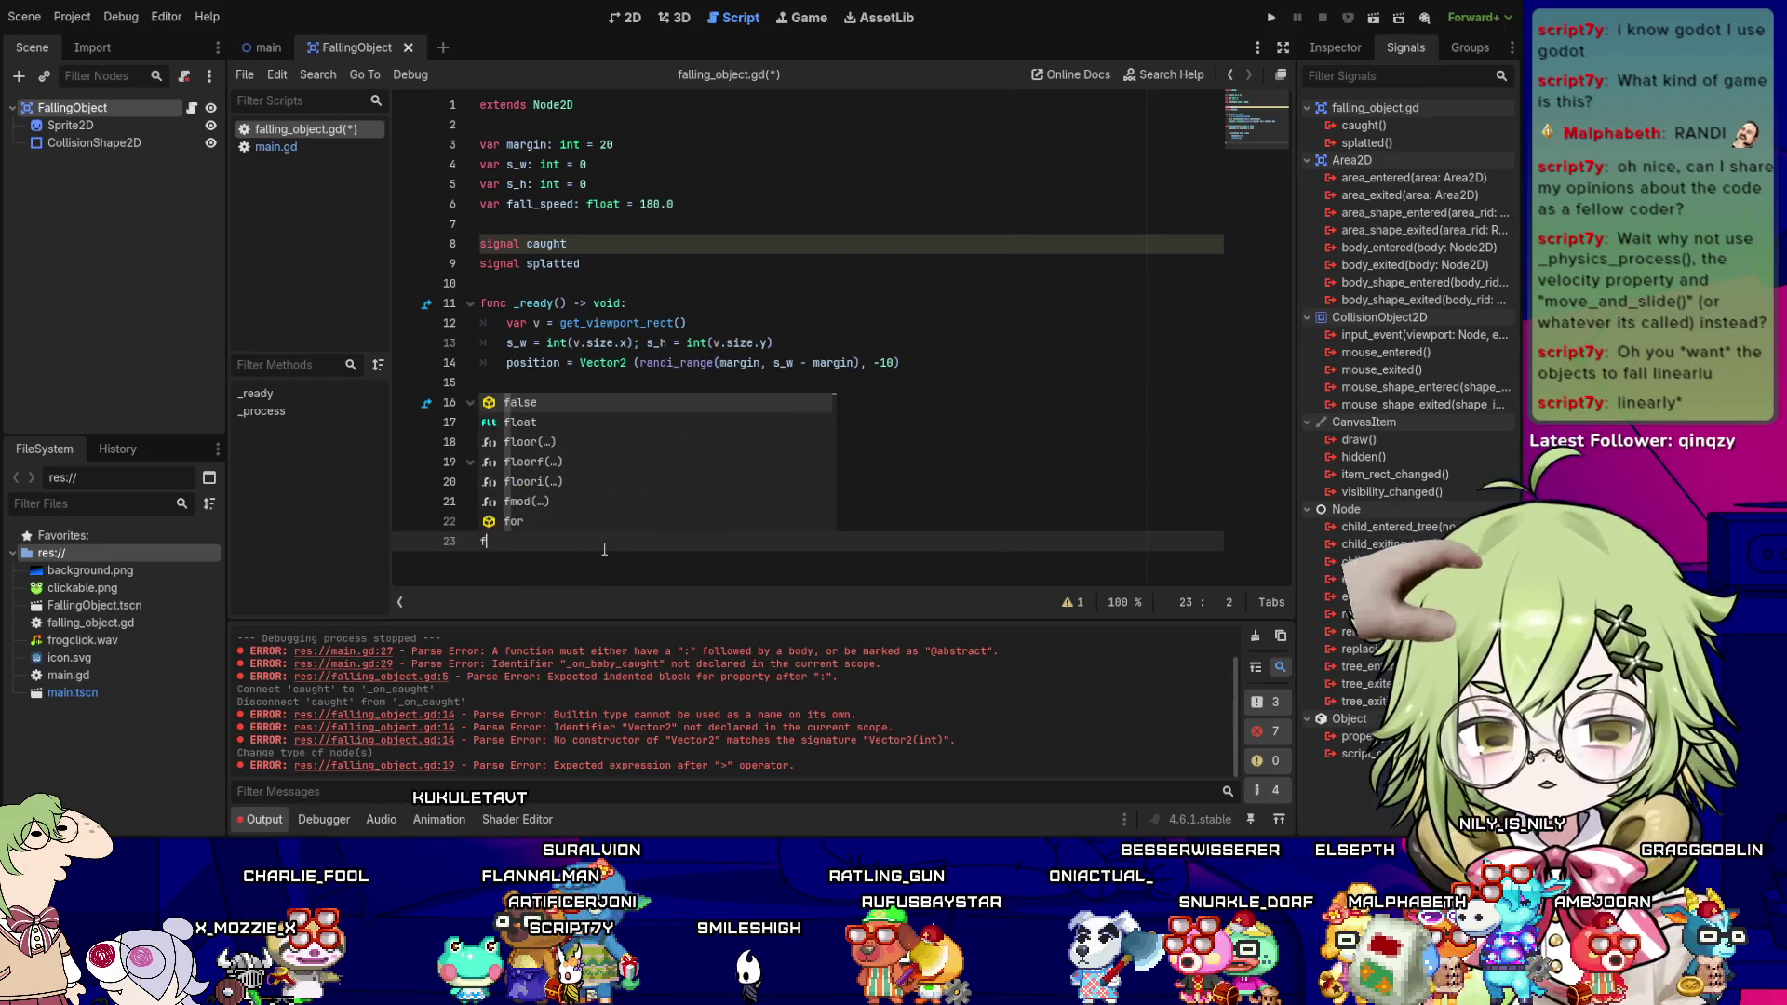
pyautogui.write('unc _')
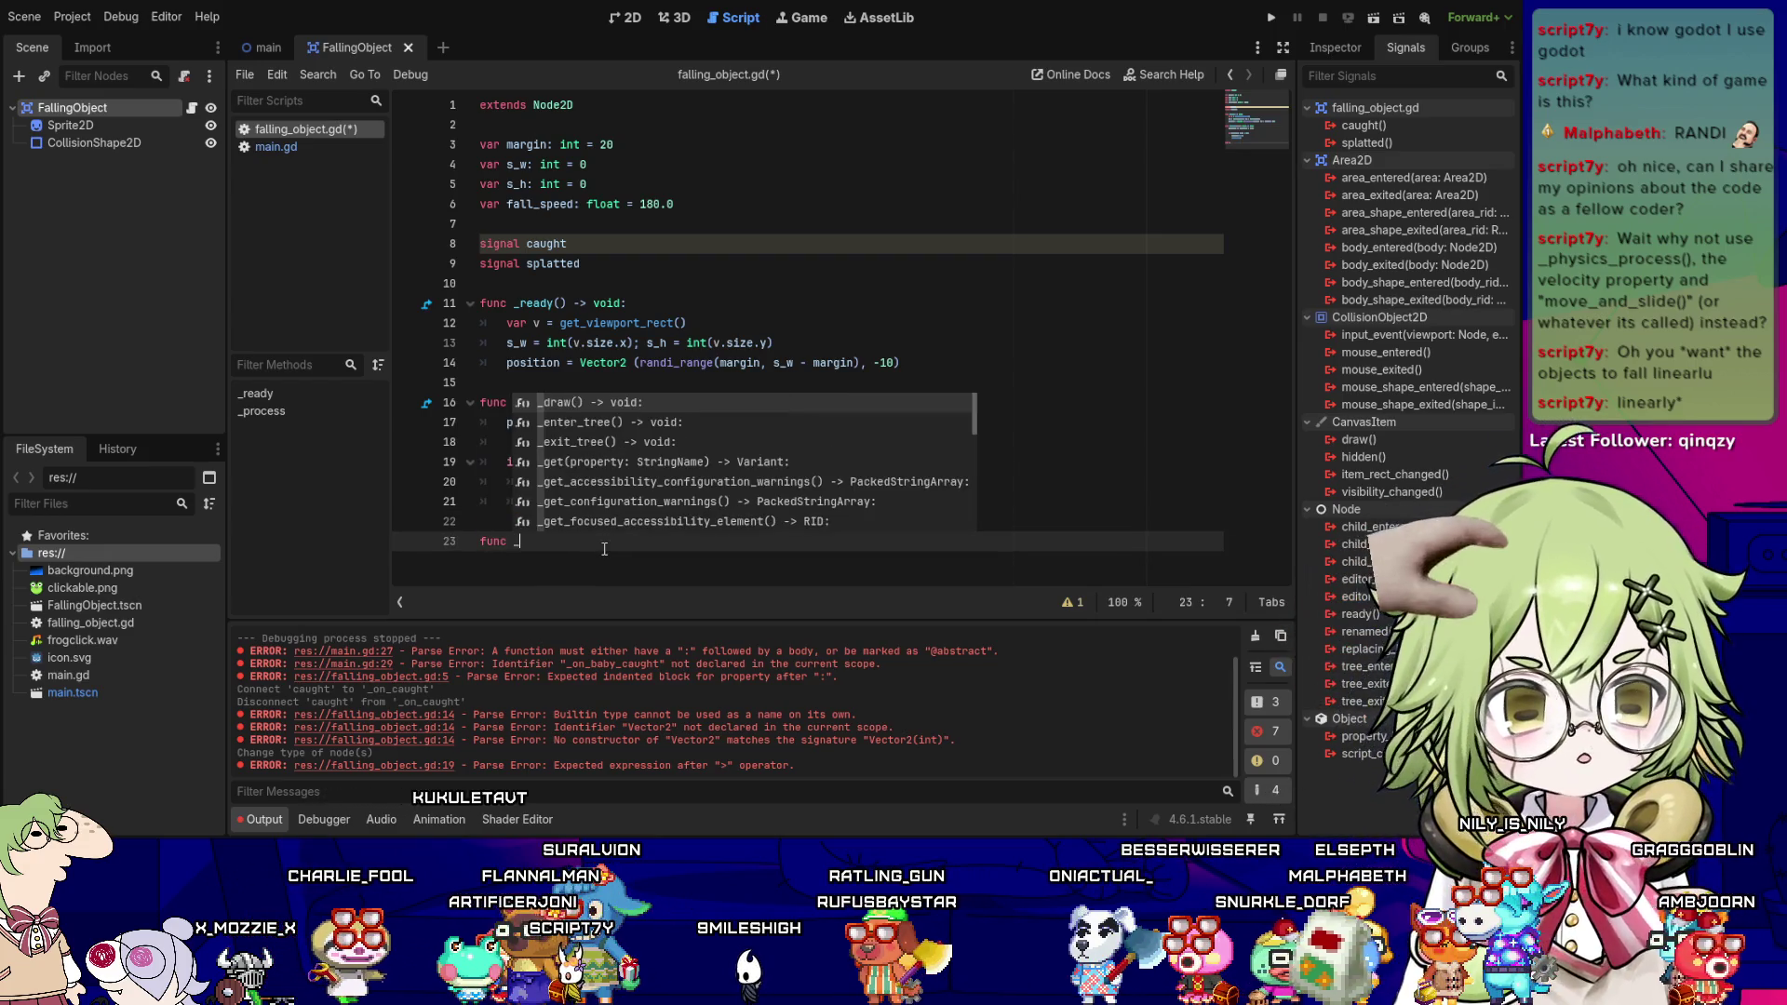
pyautogui.write('on_area_entered(area: A')
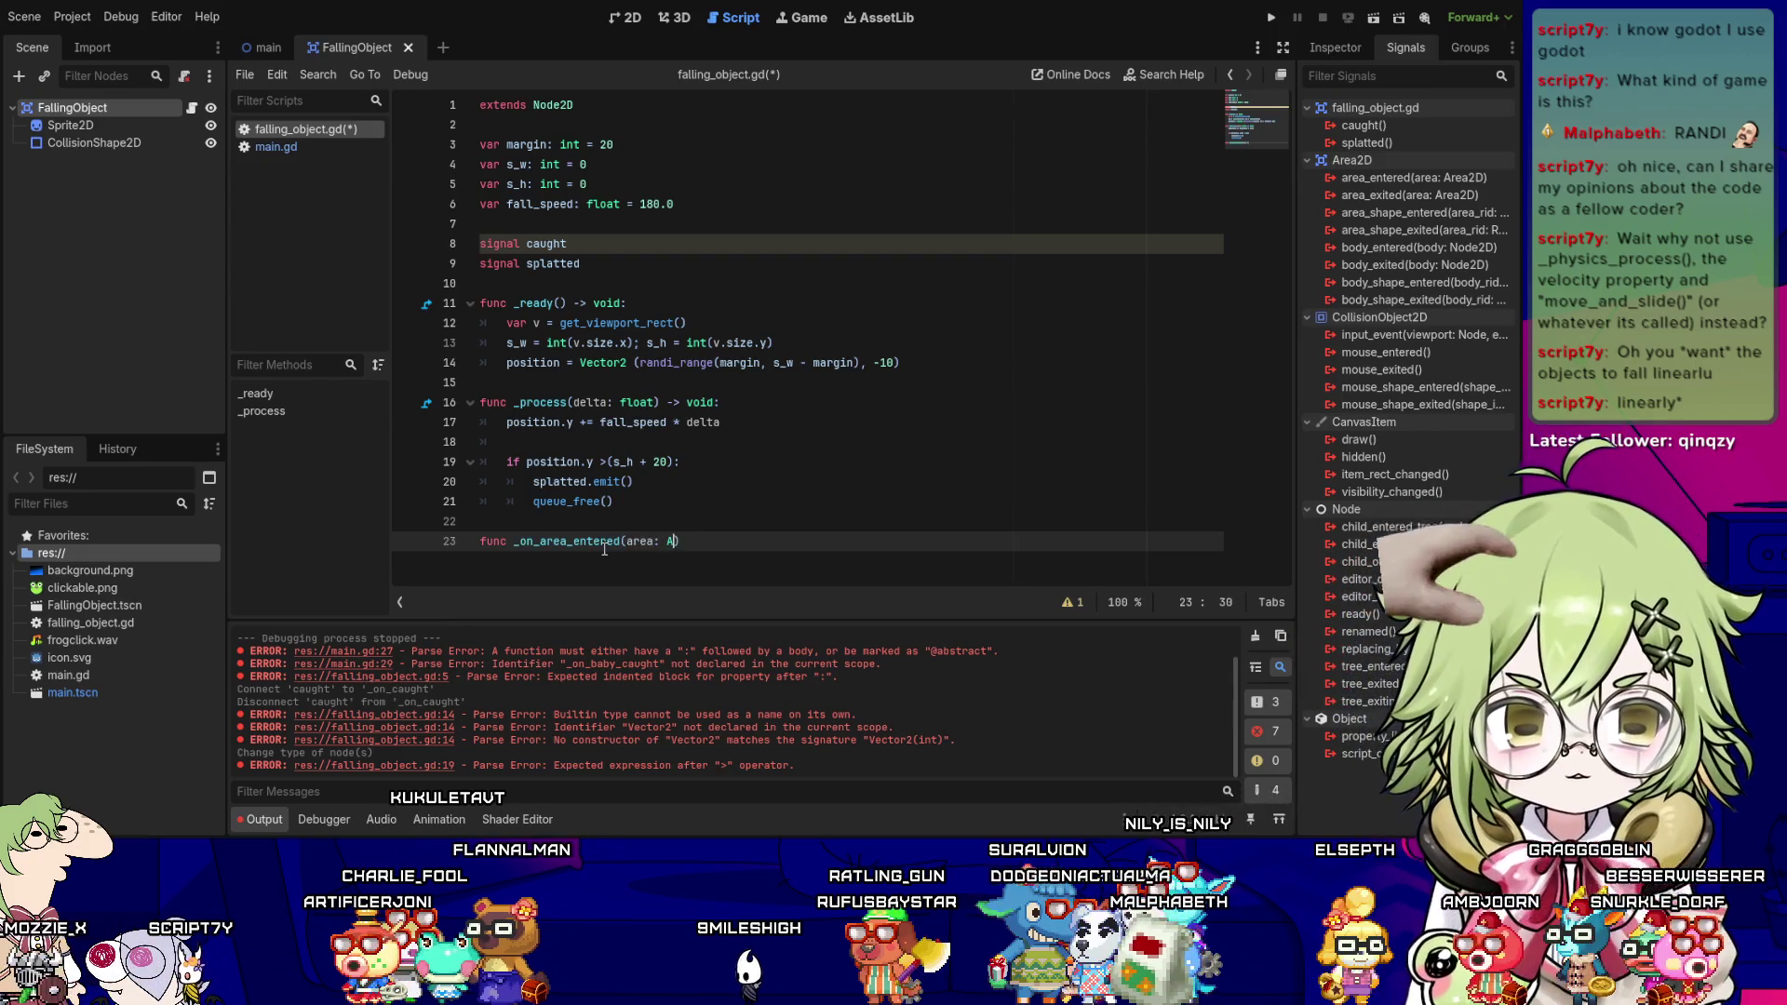
pyautogui.write(': Area2D) -')
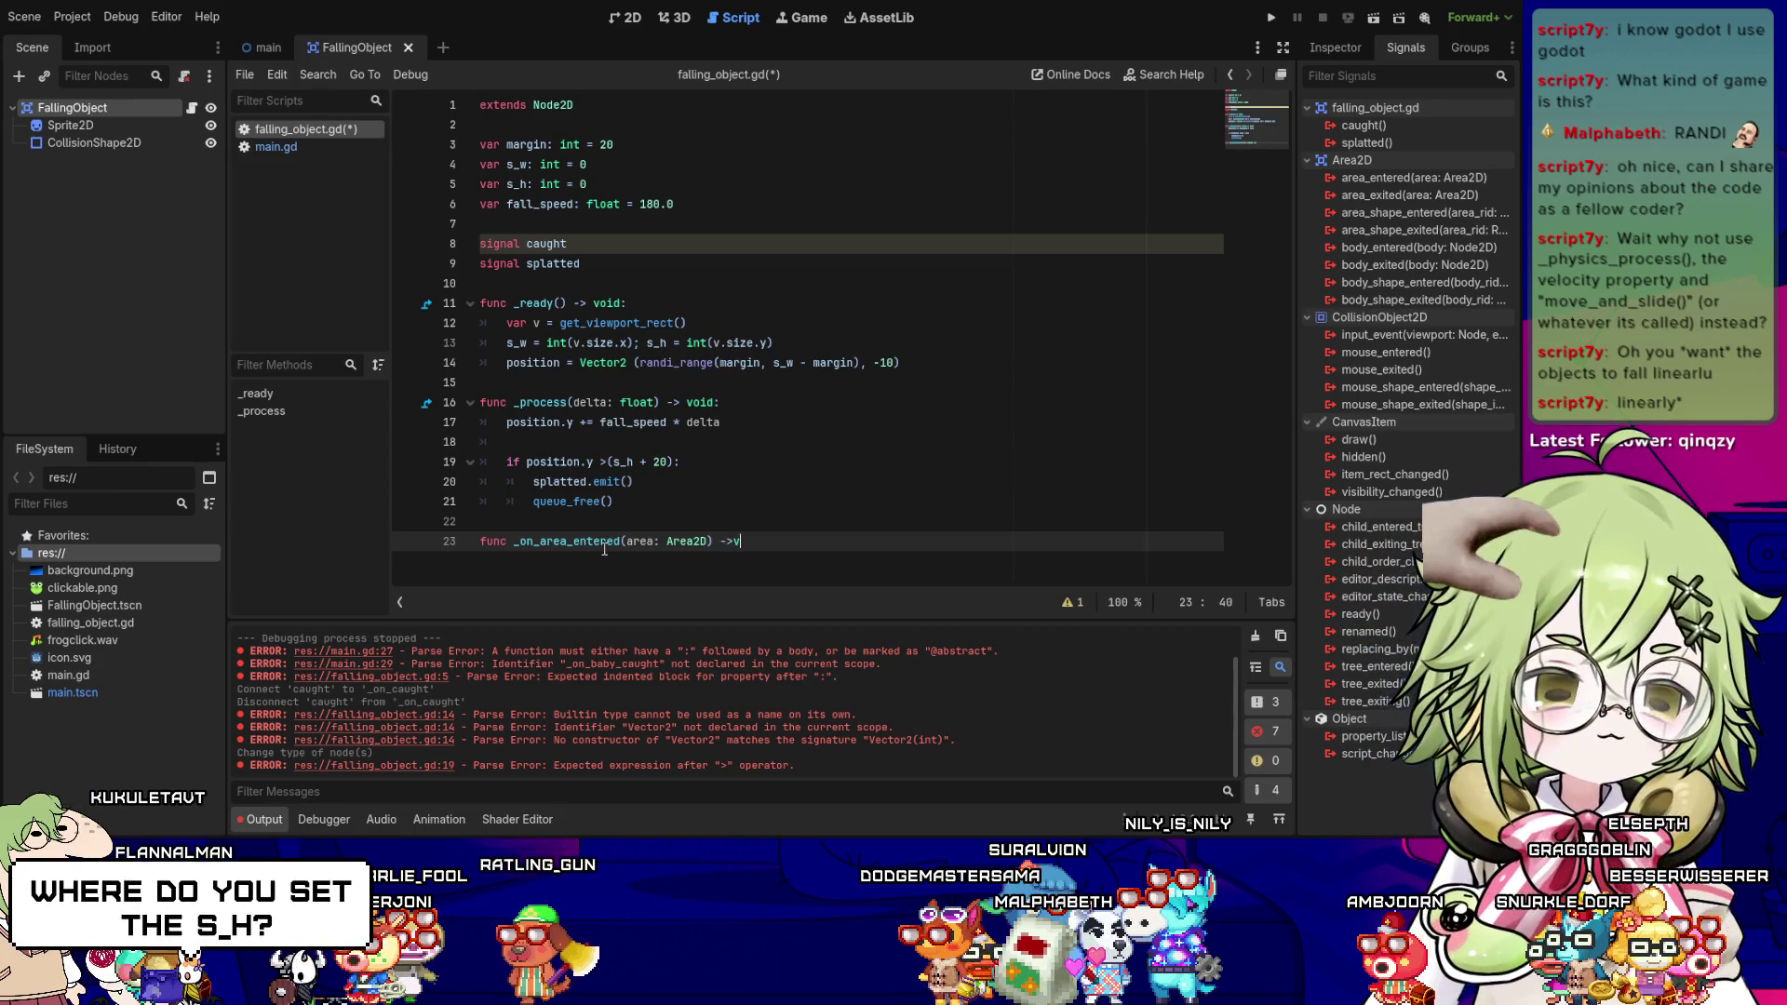
pyautogui.write('> void:')
# - Split line 13 at the semicolon so s_w and s_h sit on separate lines
pyautogui.press('Up')
pyautogui.press('Up')
pyautogui.press('Up')
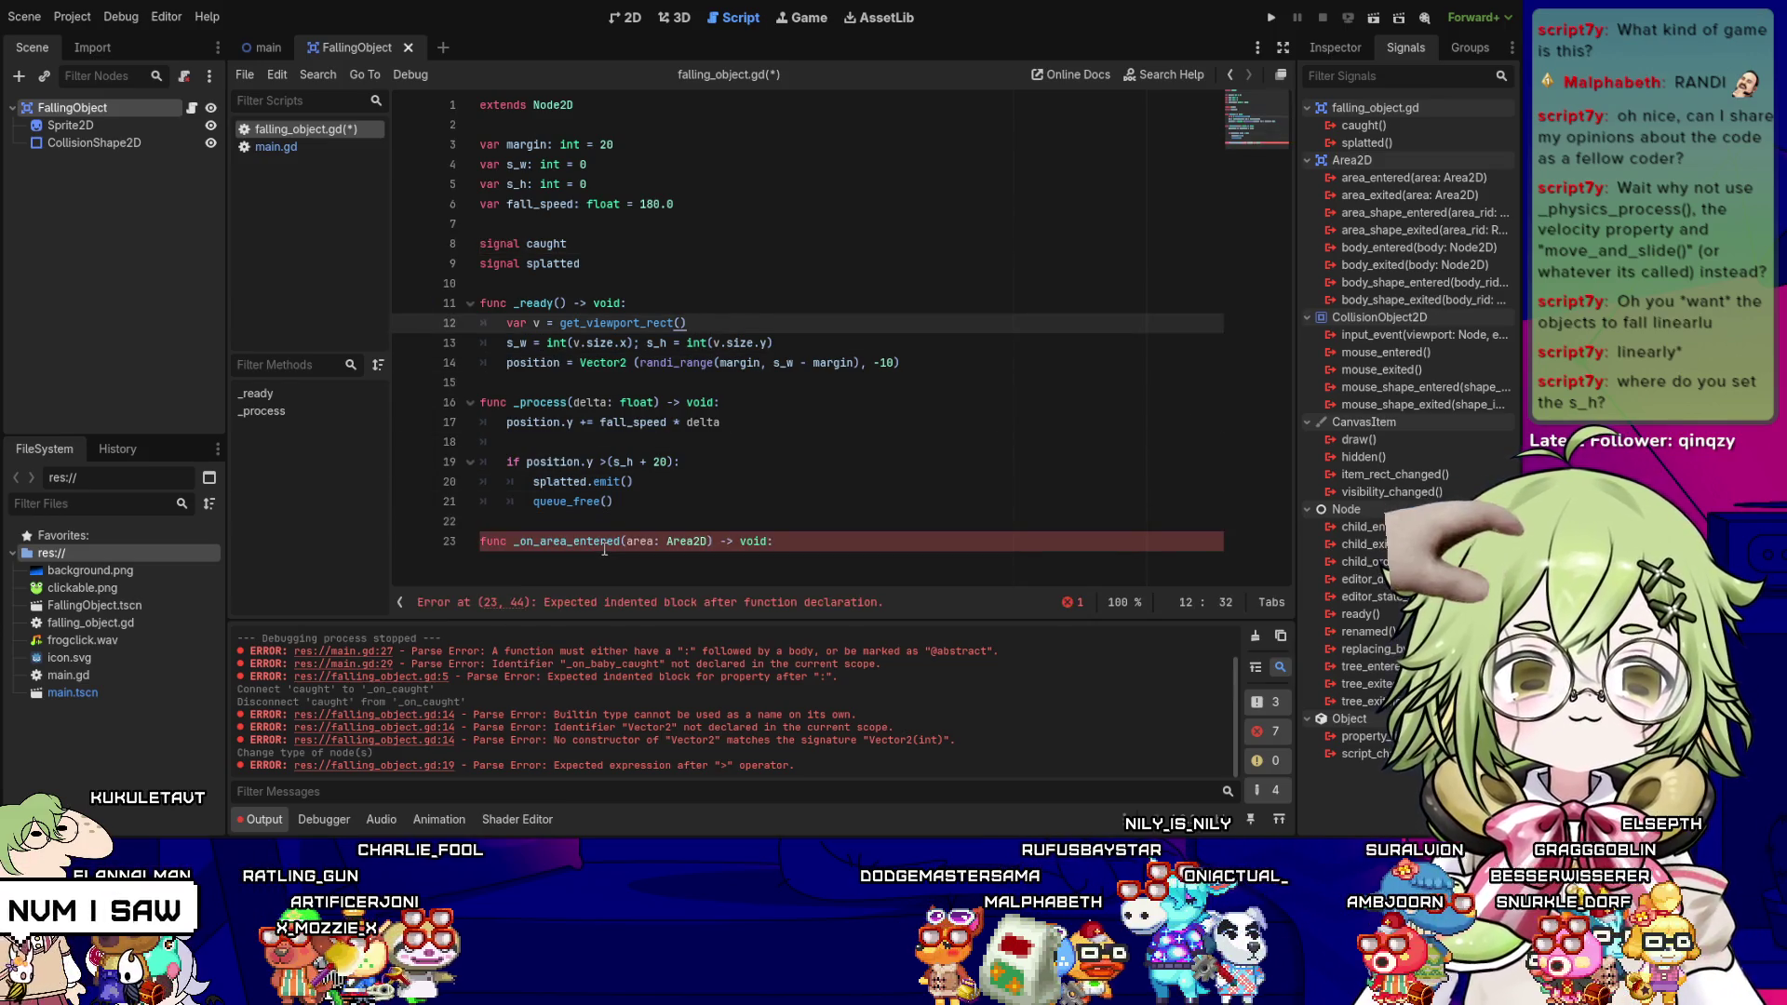
pyautogui.click(572, 342)
pyautogui.click(649, 343)
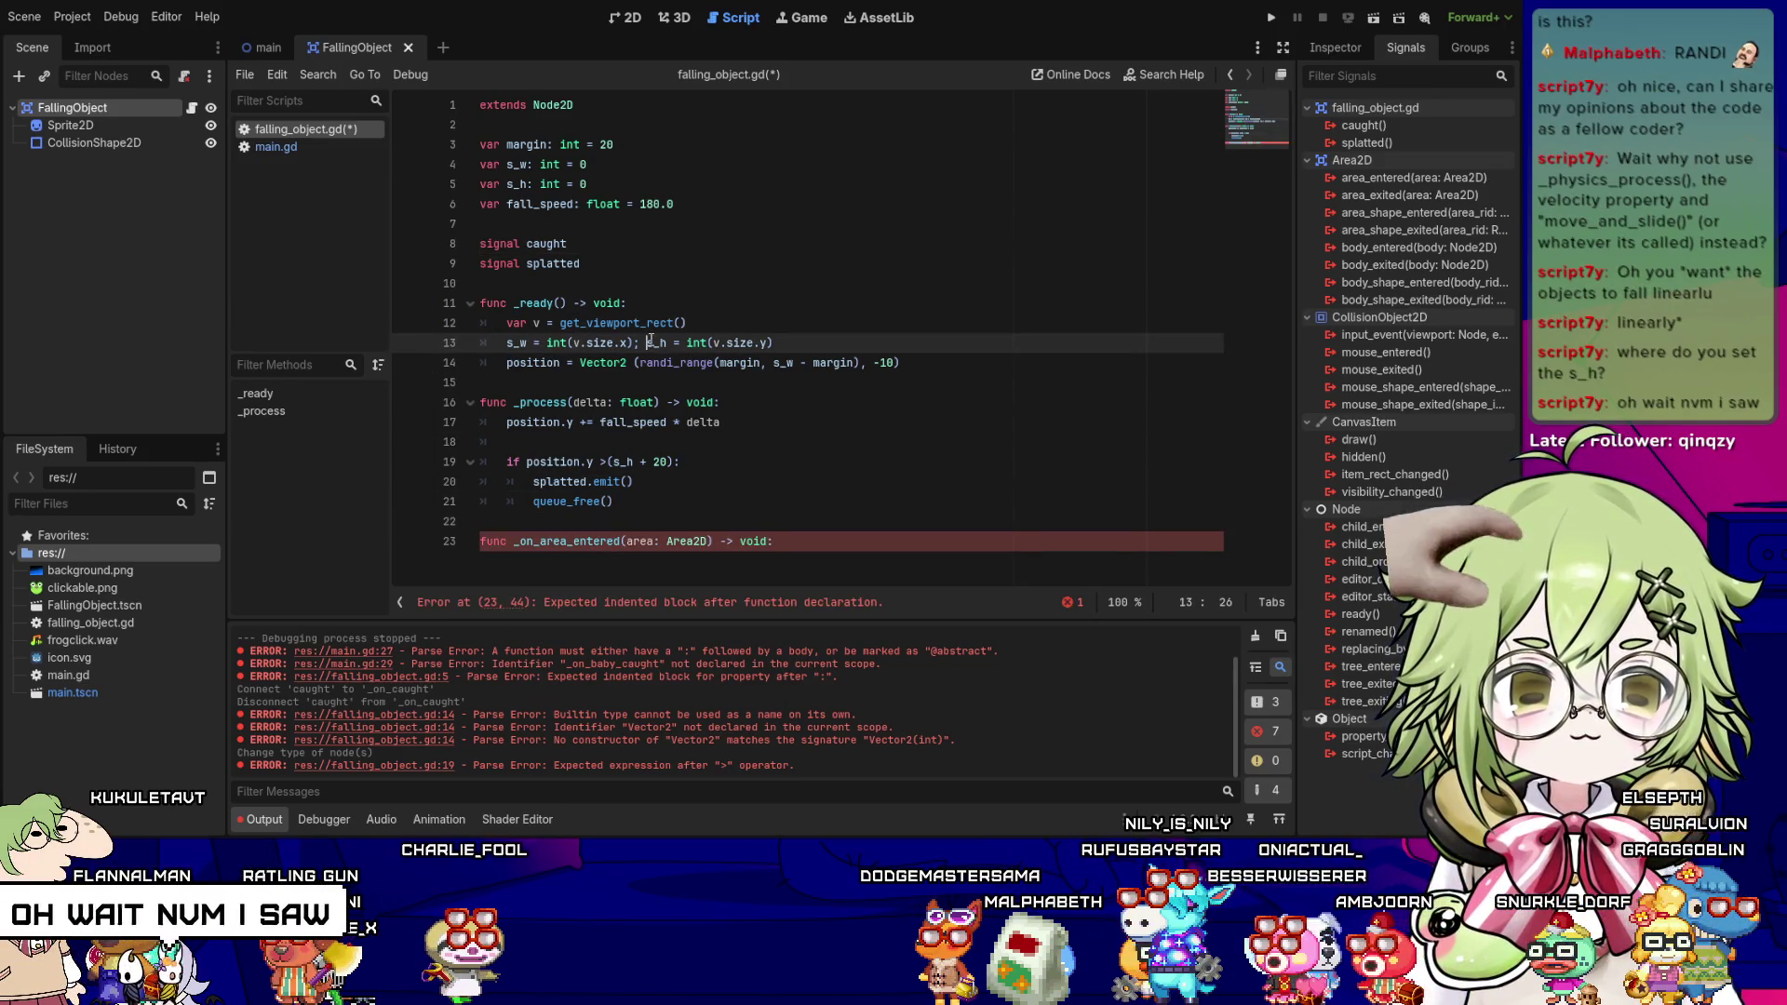
pyautogui.press('BackSpace')
pyautogui.press('BackSpace')
pyautogui.press('Return')
# - Start an indented body line under _on_area_entered
pyautogui.press('Down')
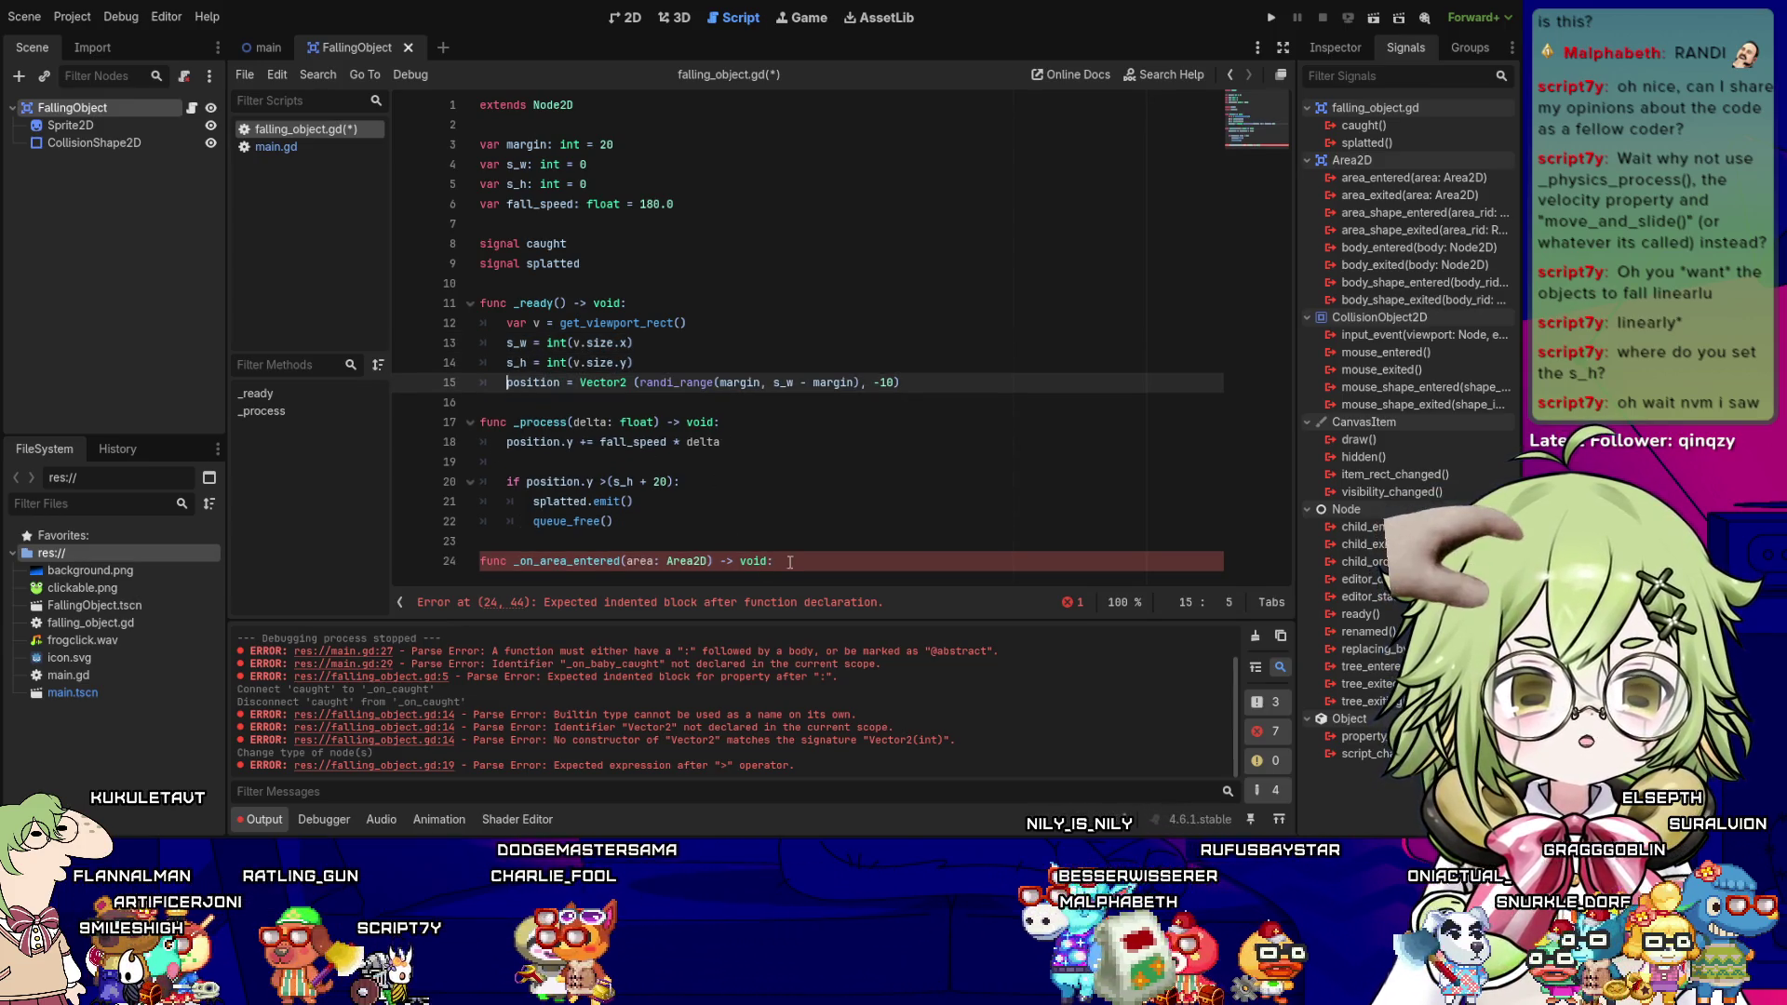
pyautogui.click(606, 363)
pyautogui.press('Up')
pyautogui.press('Up')
pyautogui.press('Down')
pyautogui.press('Down')
pyautogui.press('Down')
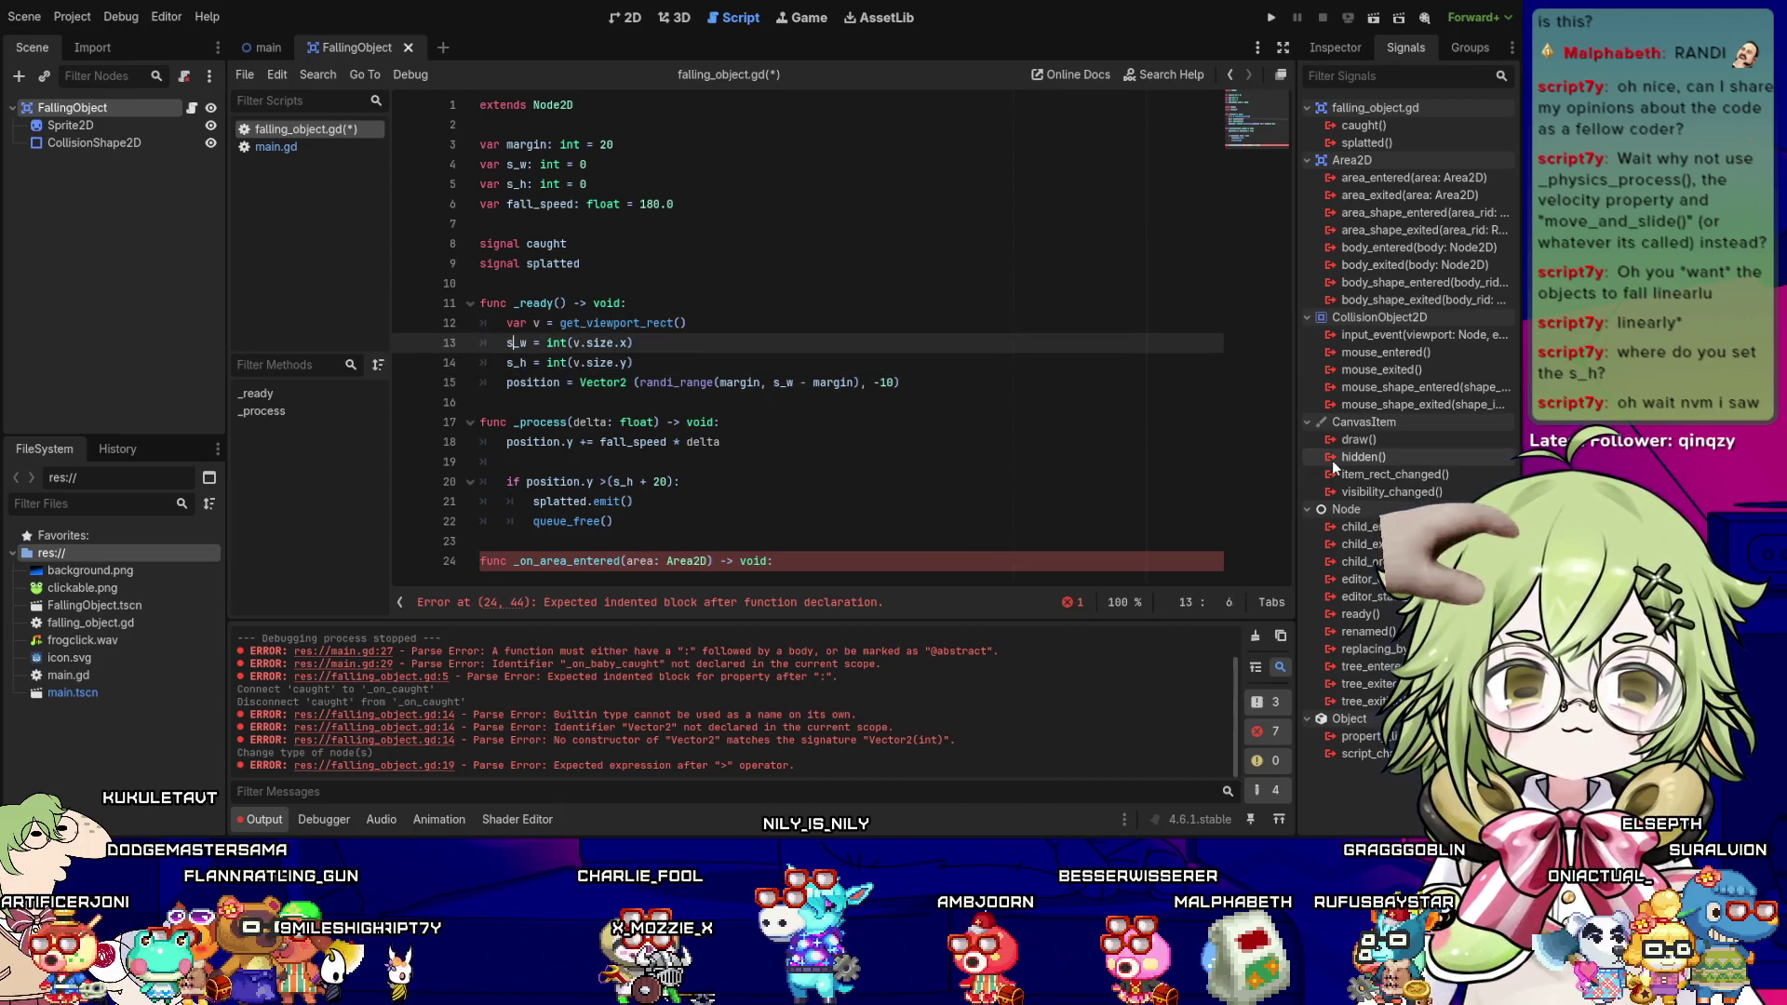
pyautogui.press('Up')
pyautogui.press('Up')
pyautogui.press('Up')
pyautogui.press('Down')
pyautogui.press('Down')
pyautogui.press('Down')
pyautogui.press('Return')
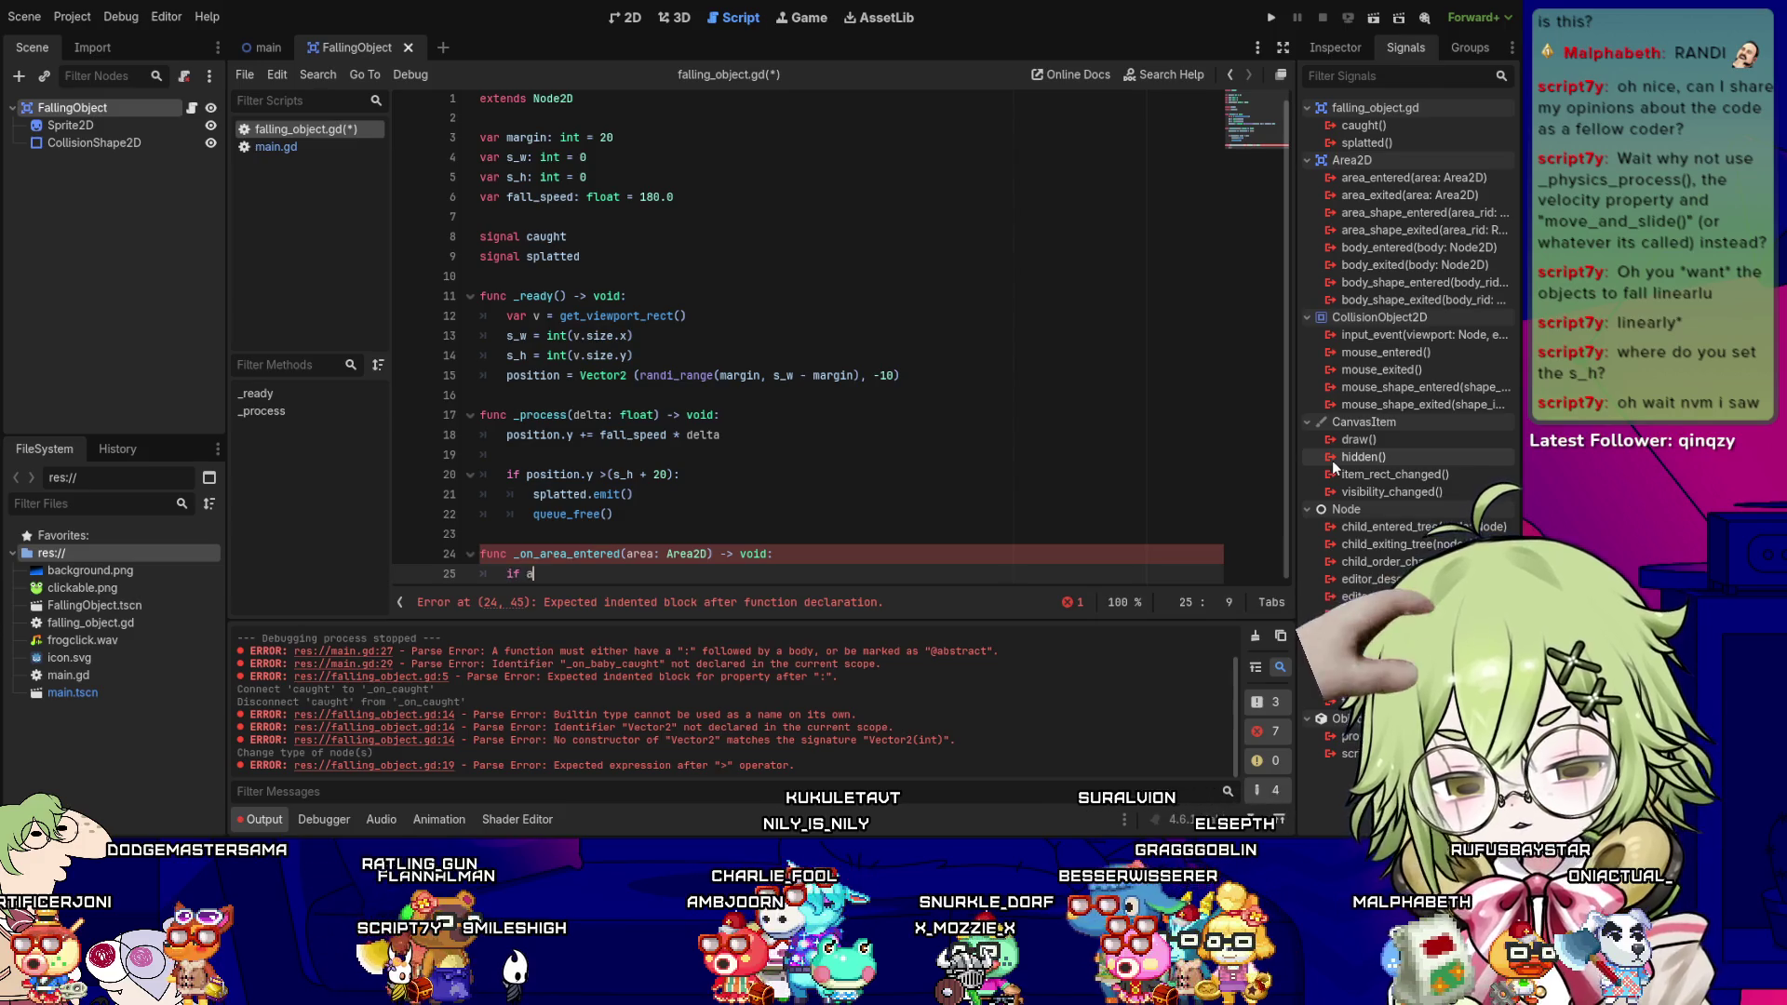
# - Write the condition if area.is_in_group("catcher") and save falling_object.gd
pyautogui.write('if area.is_in_gr')
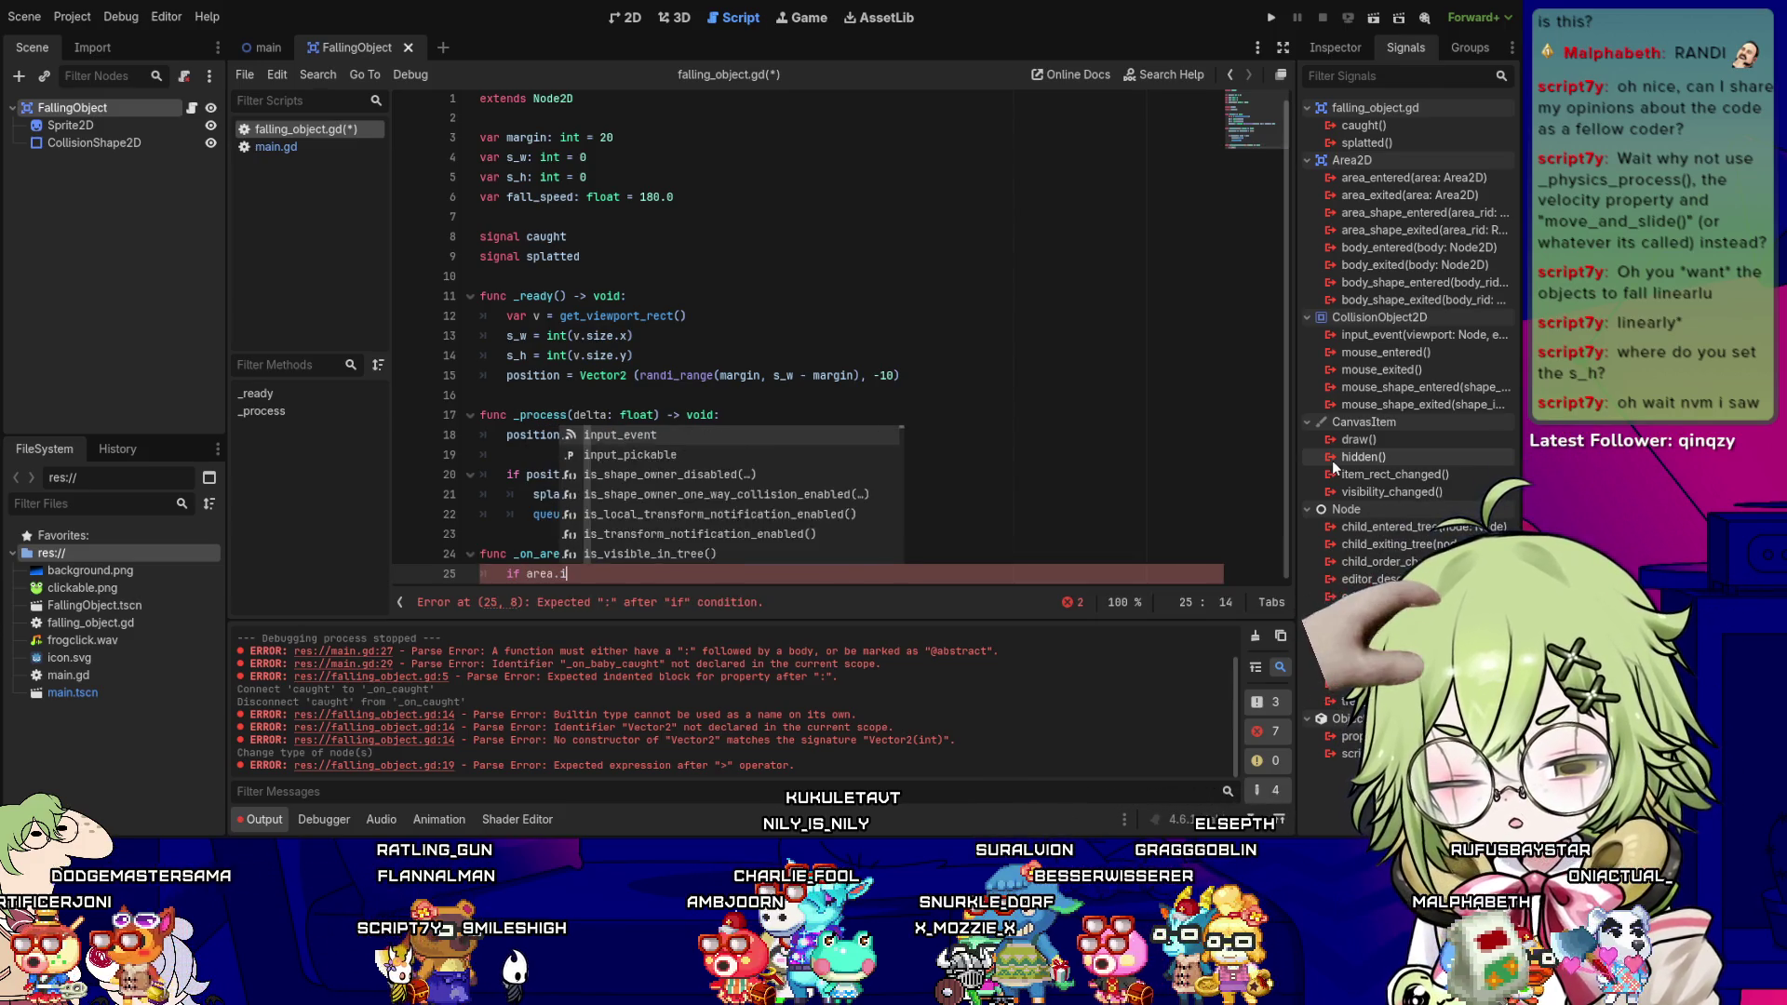
pyautogui.press('Return')
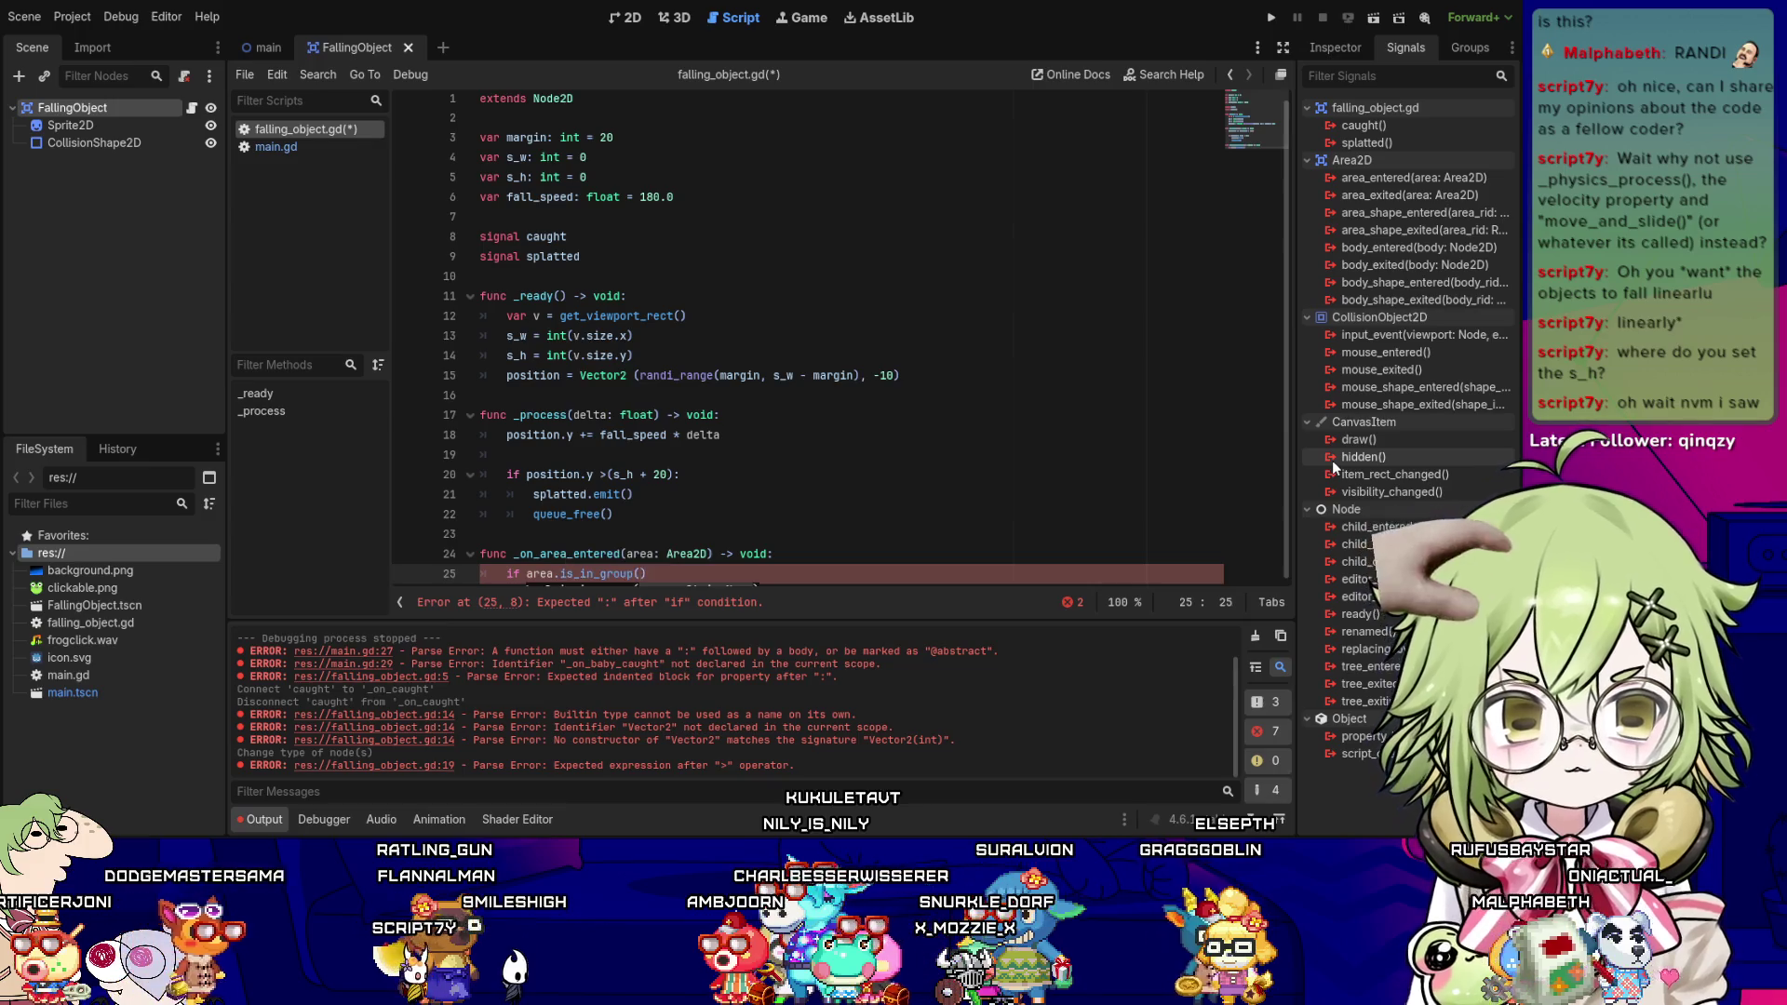
pyautogui.write('"catcher")')
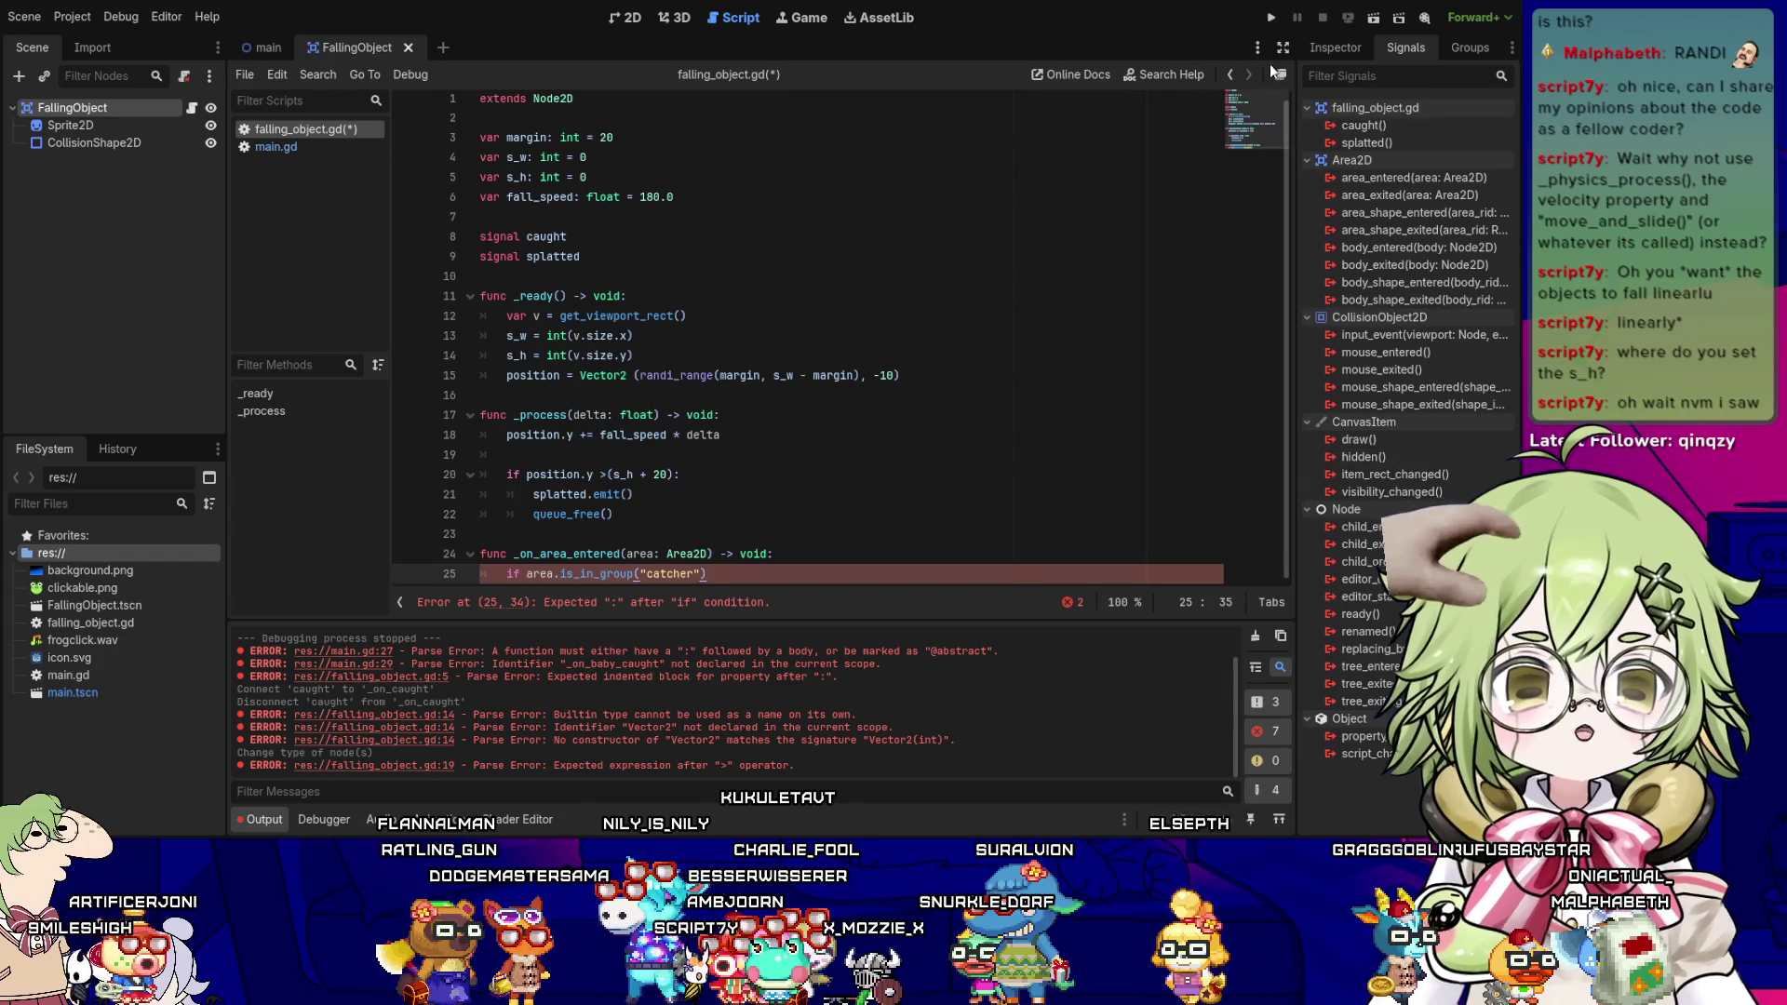
pyautogui.click(268, 46)
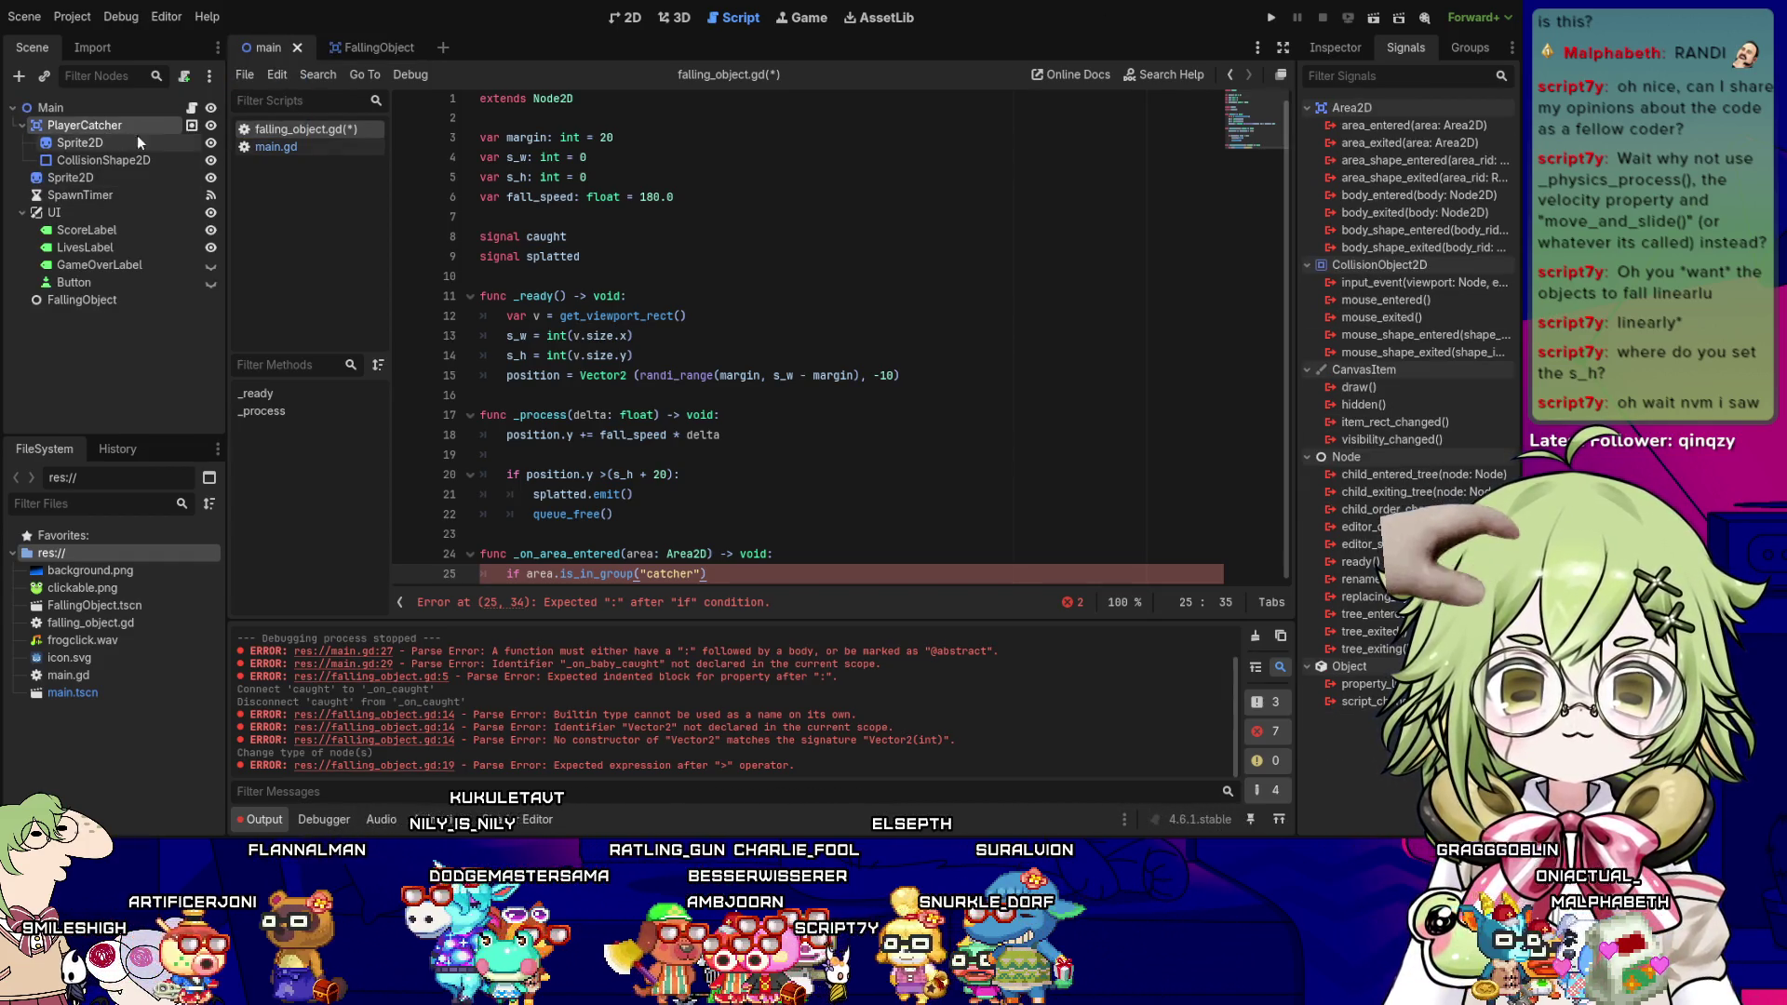
pyautogui.hotkey('ctrl', 's')
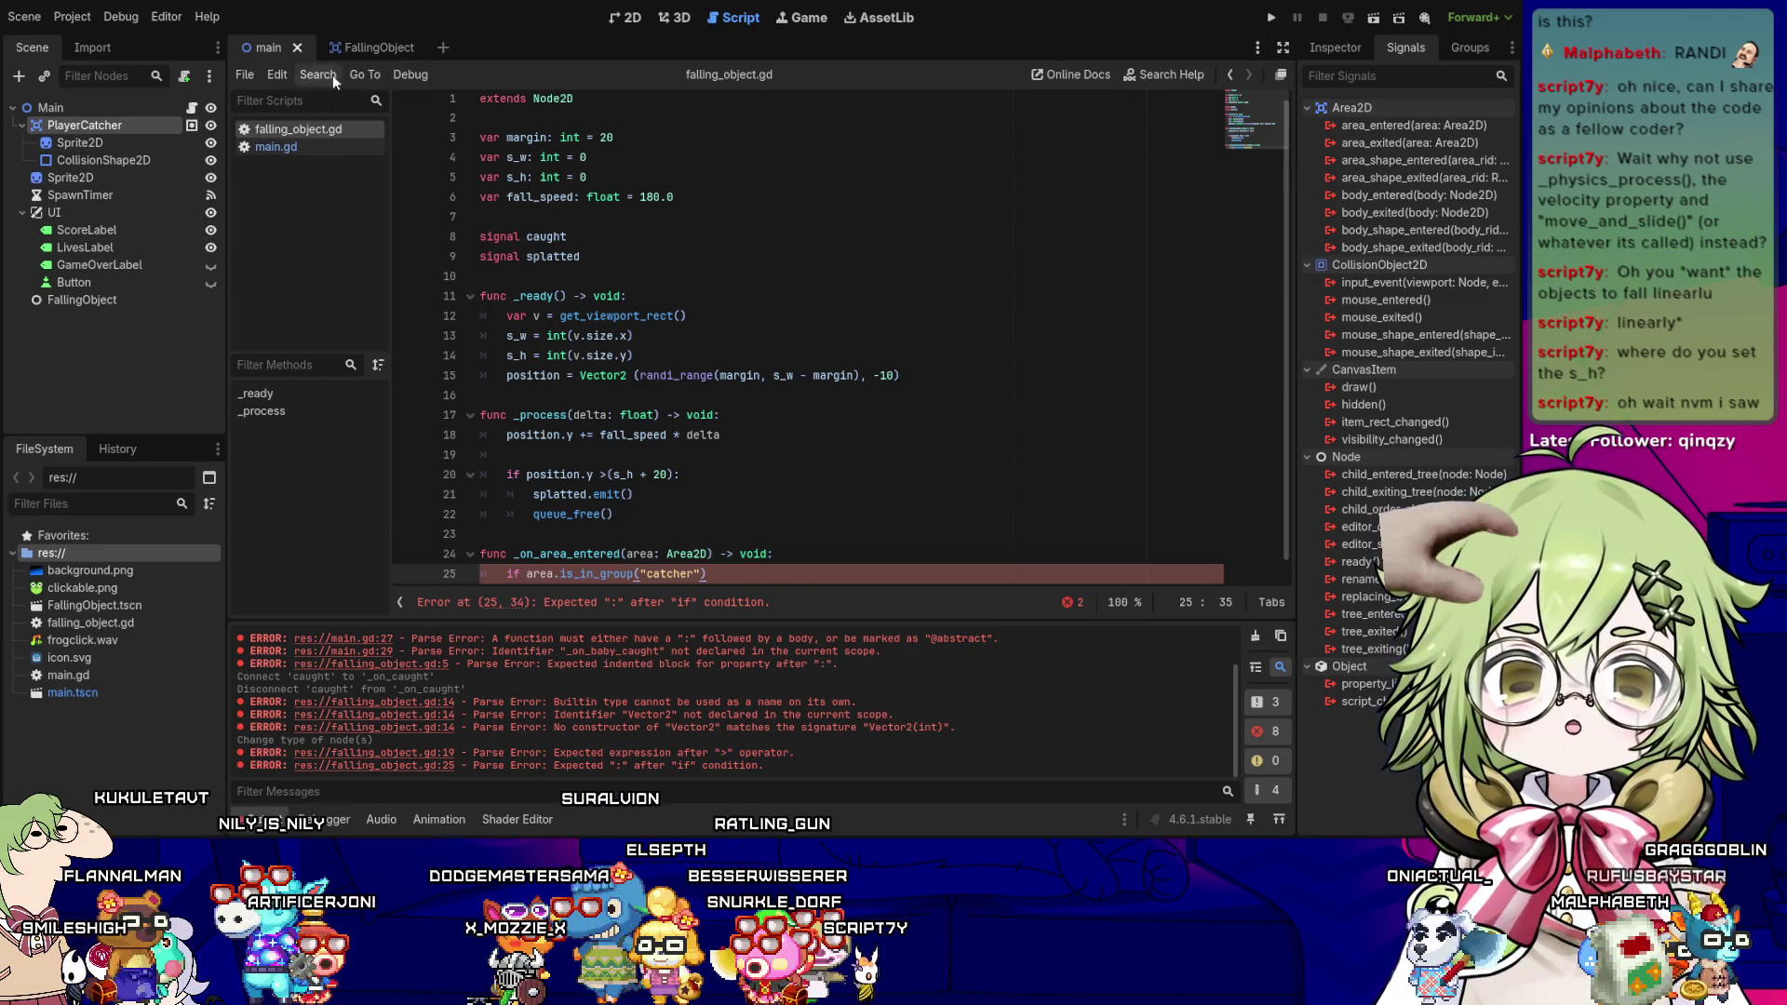
pyautogui.click(339, 48)
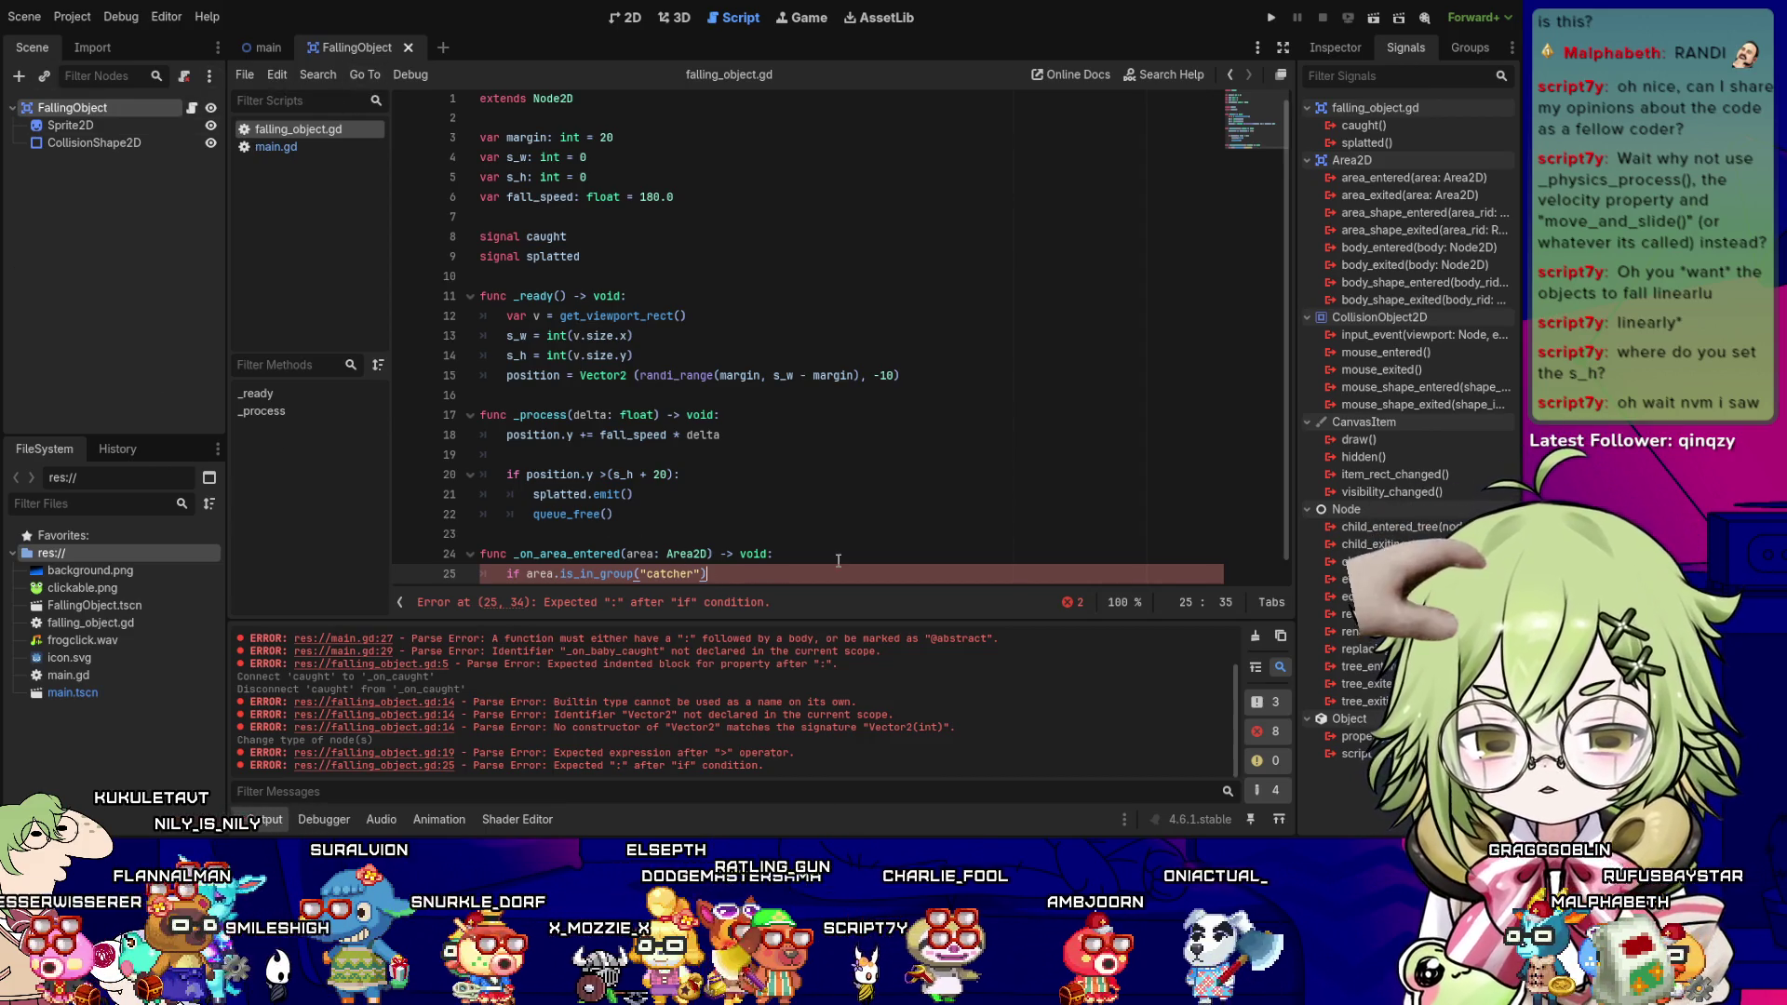
# - End the if line with a colon, add caught.emit() and queue_free() beneath it, and save
pyautogui.press('Return')
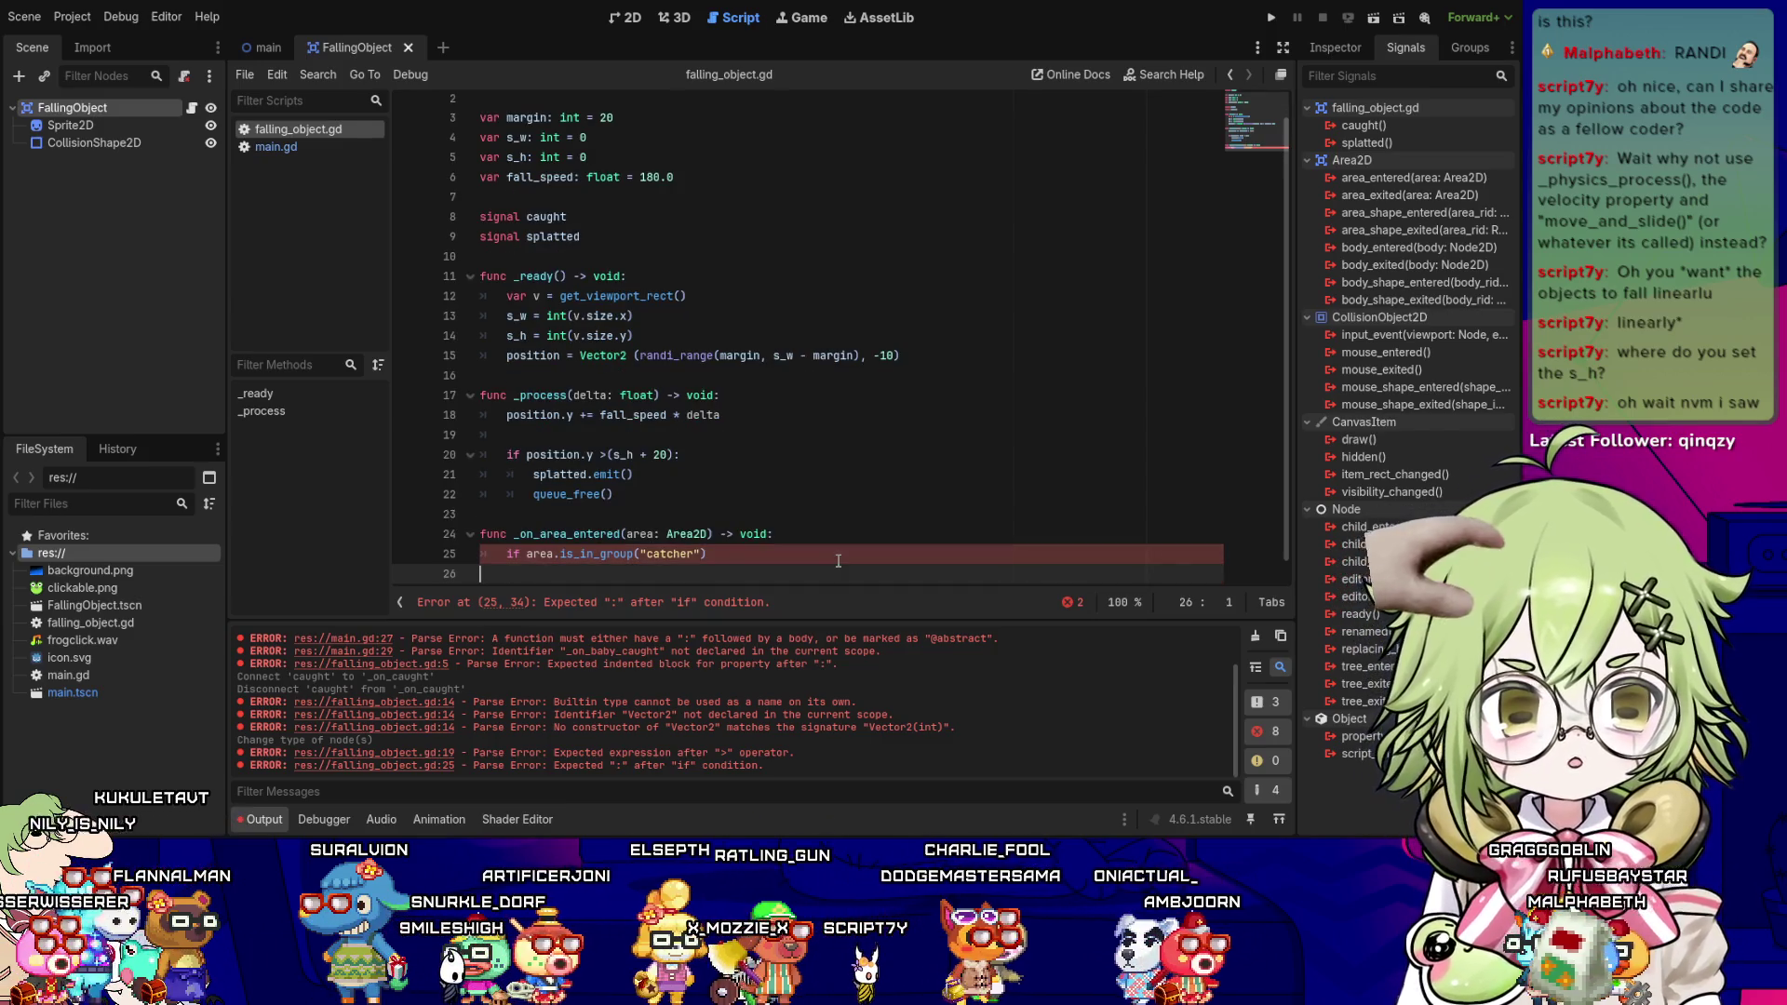
pyautogui.press('BackSpace')
pyautogui.press('BackSpace')
pyautogui.write(':')
pyautogui.press('Return')
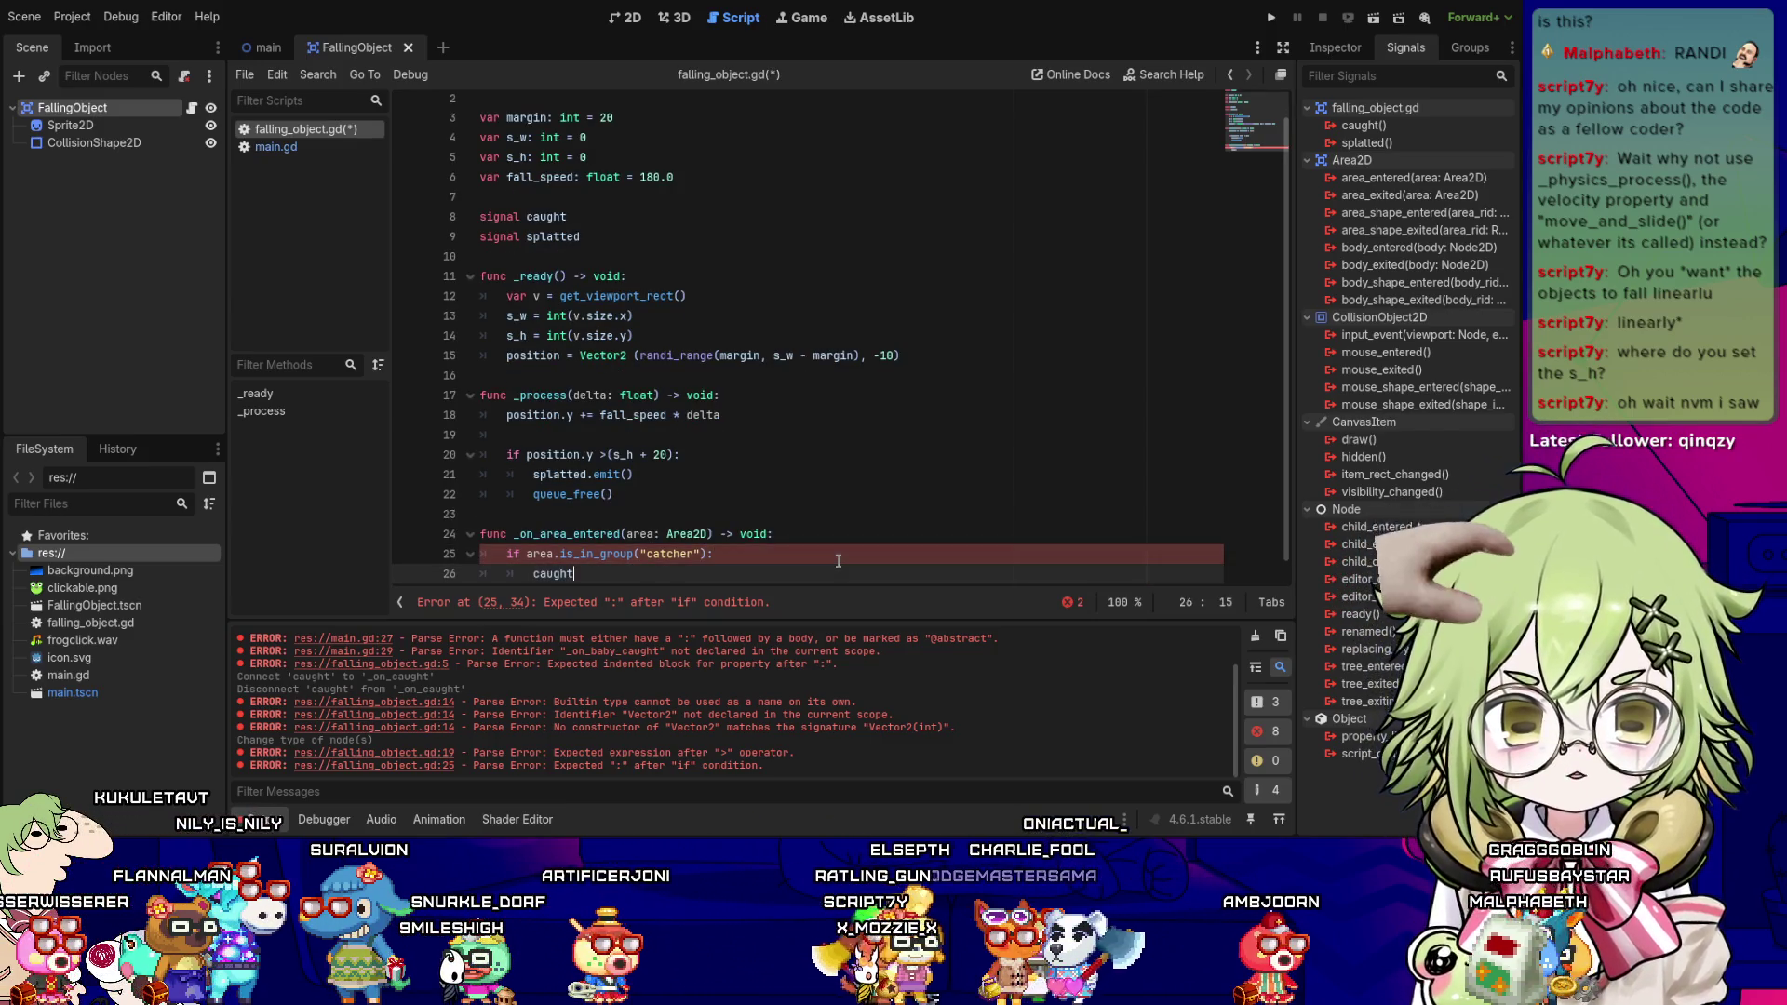
pyautogui.write('caught.emit')
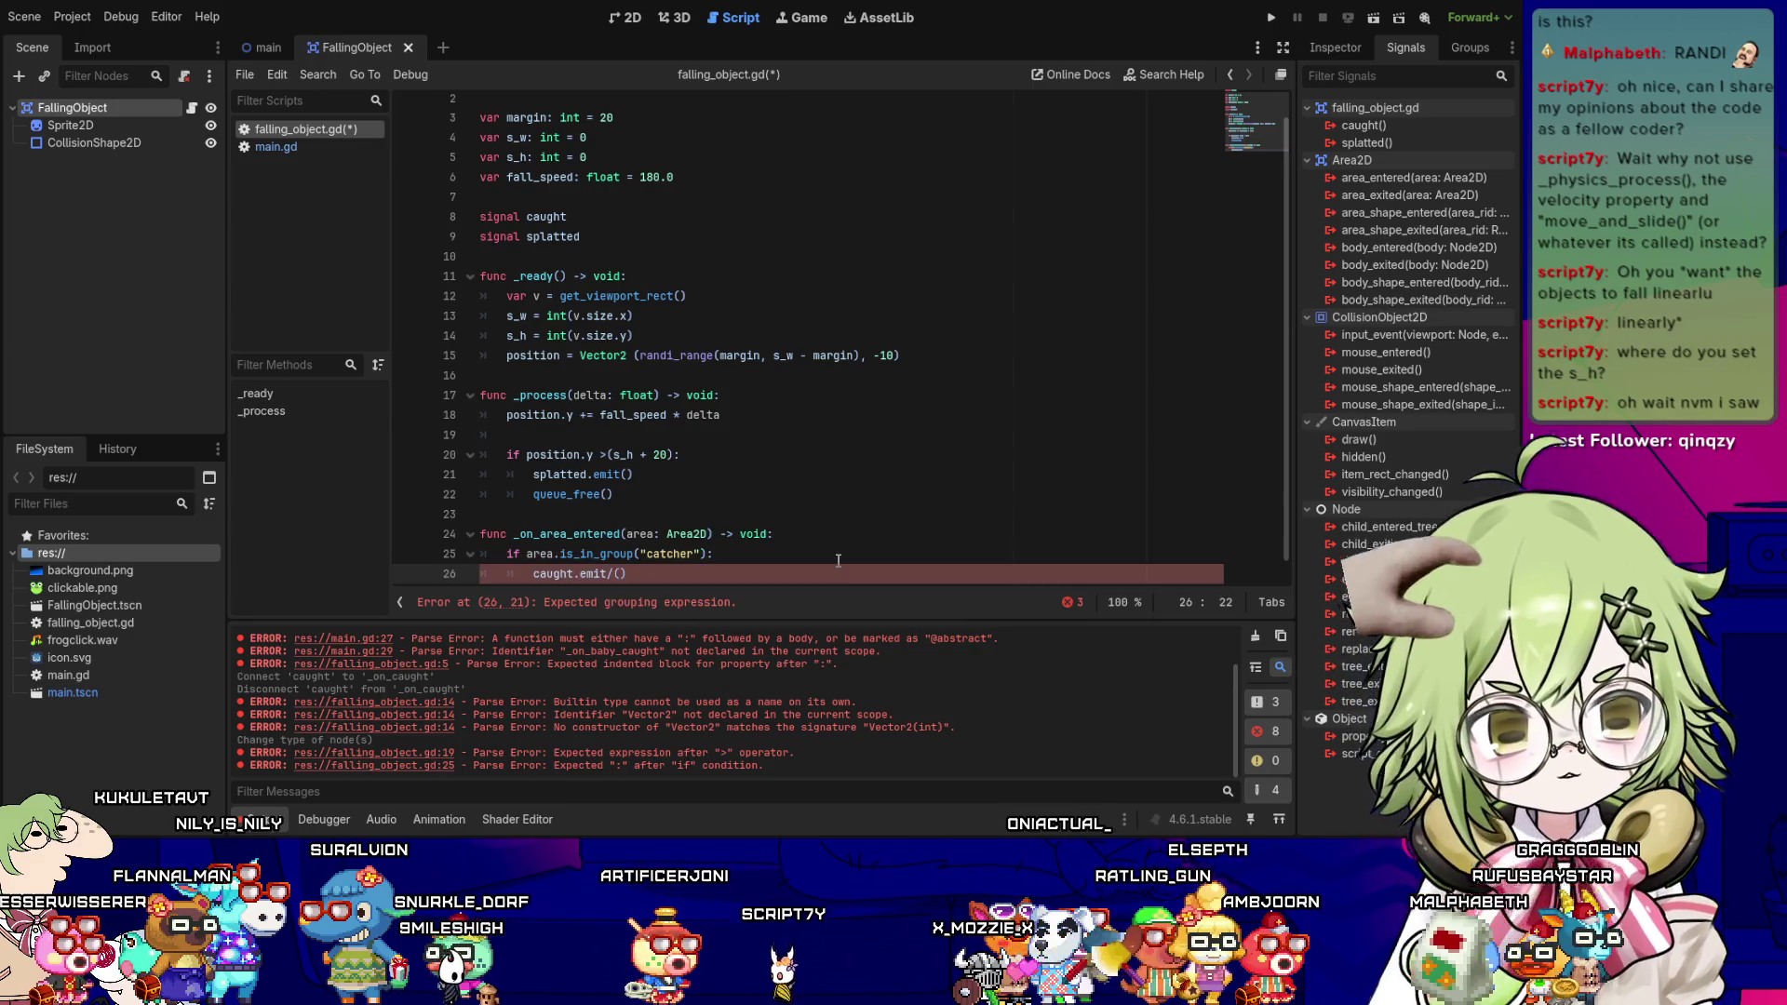
pyautogui.write('();')
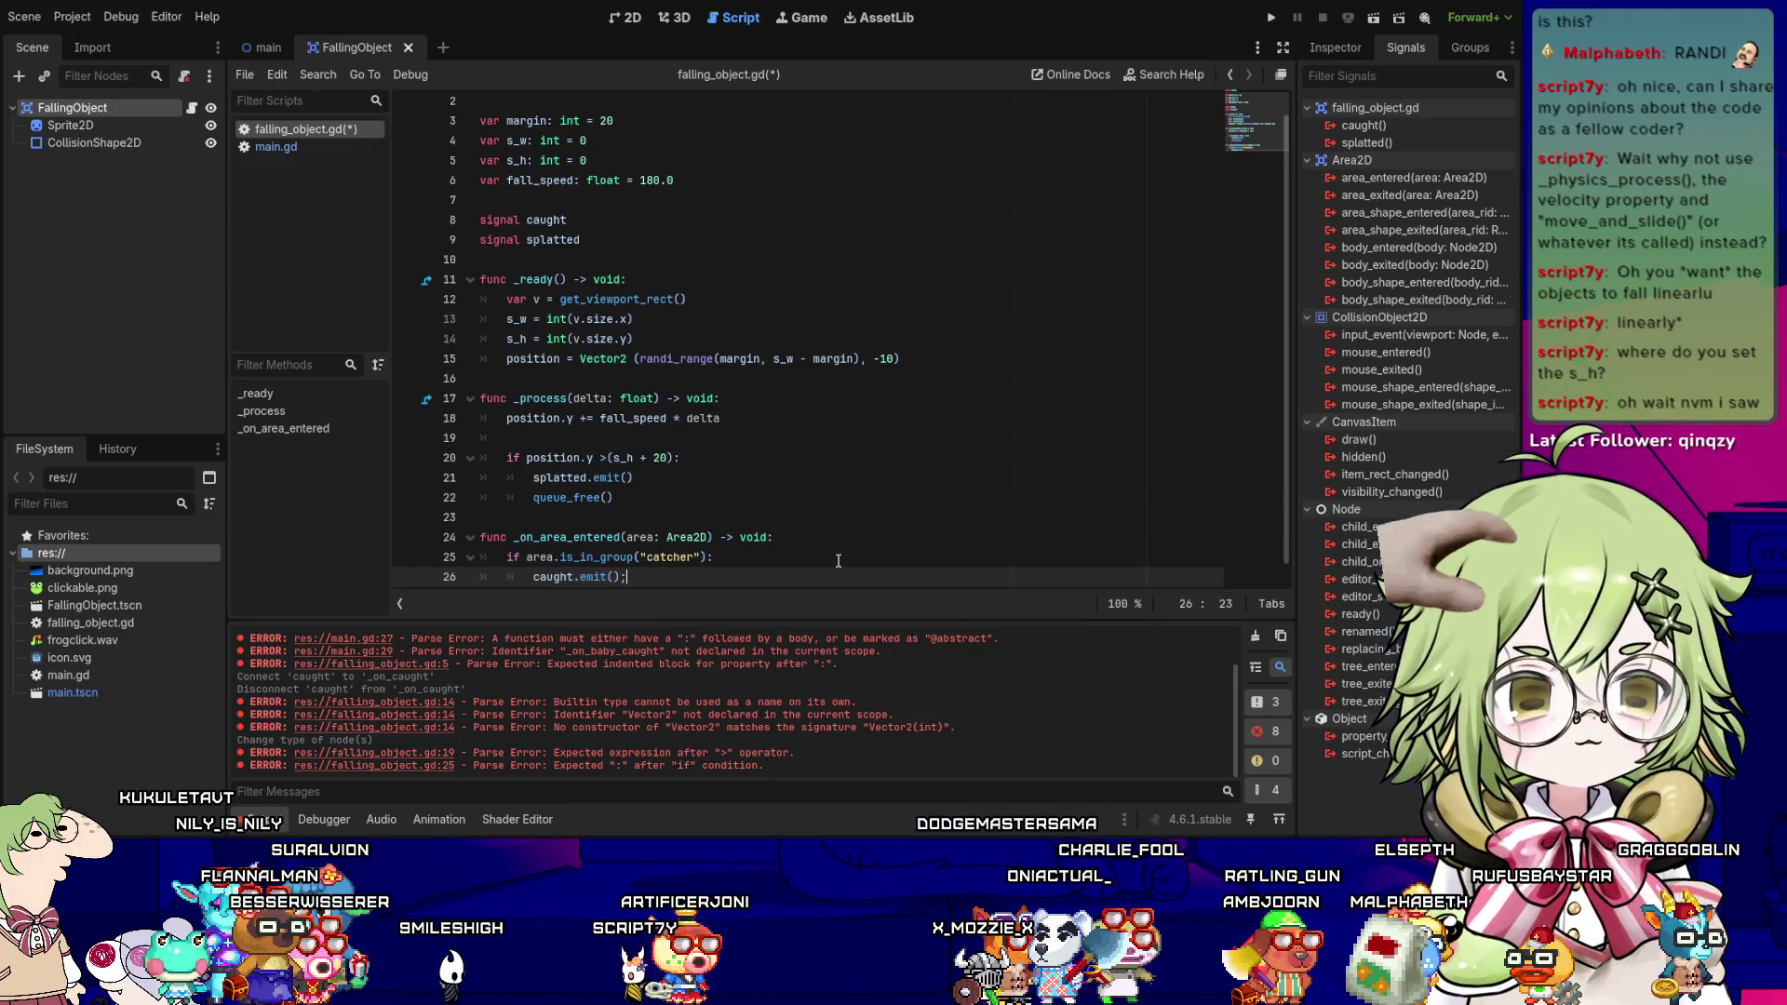
pyautogui.press('BackSpace')
pyautogui.press('BackSpace')
pyautogui.press('Return')
pyautogui.write('queue_free()')
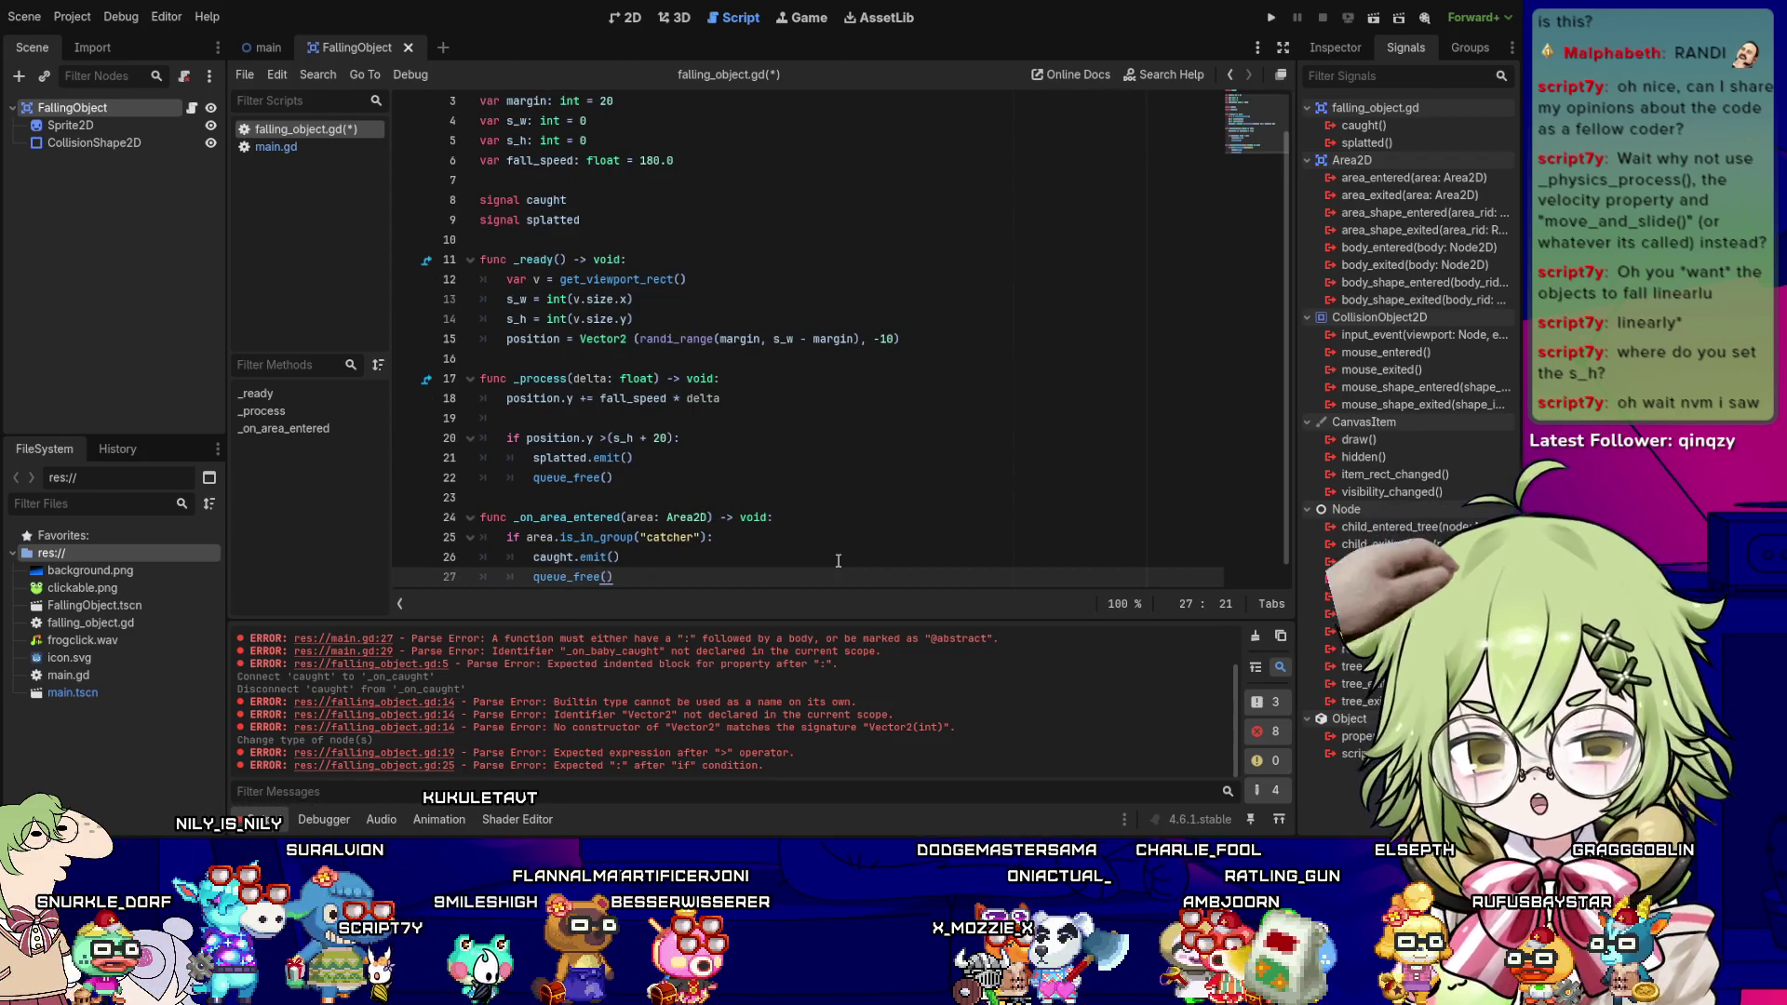
pyautogui.hotkey('ctrl', 's')
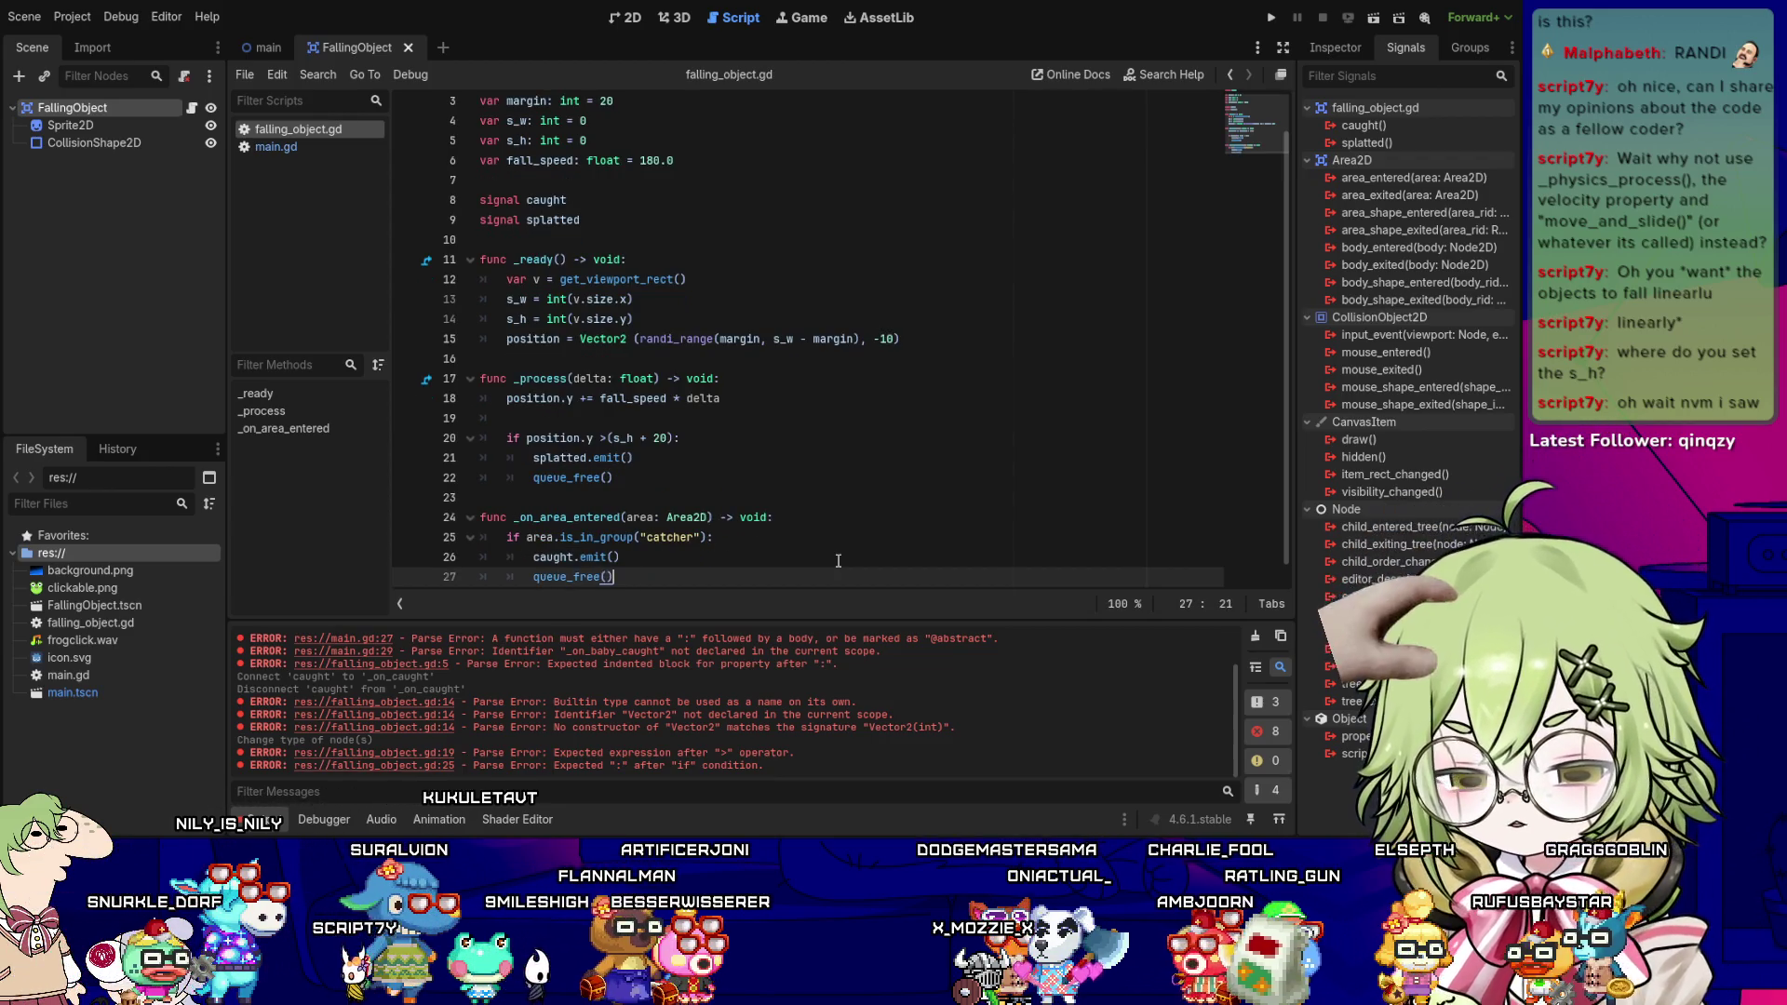
# - Delete the extra blank line after queue_free() at the end of the script
pyautogui.press('Up')
pyautogui.press('Up')
pyautogui.press('Up')
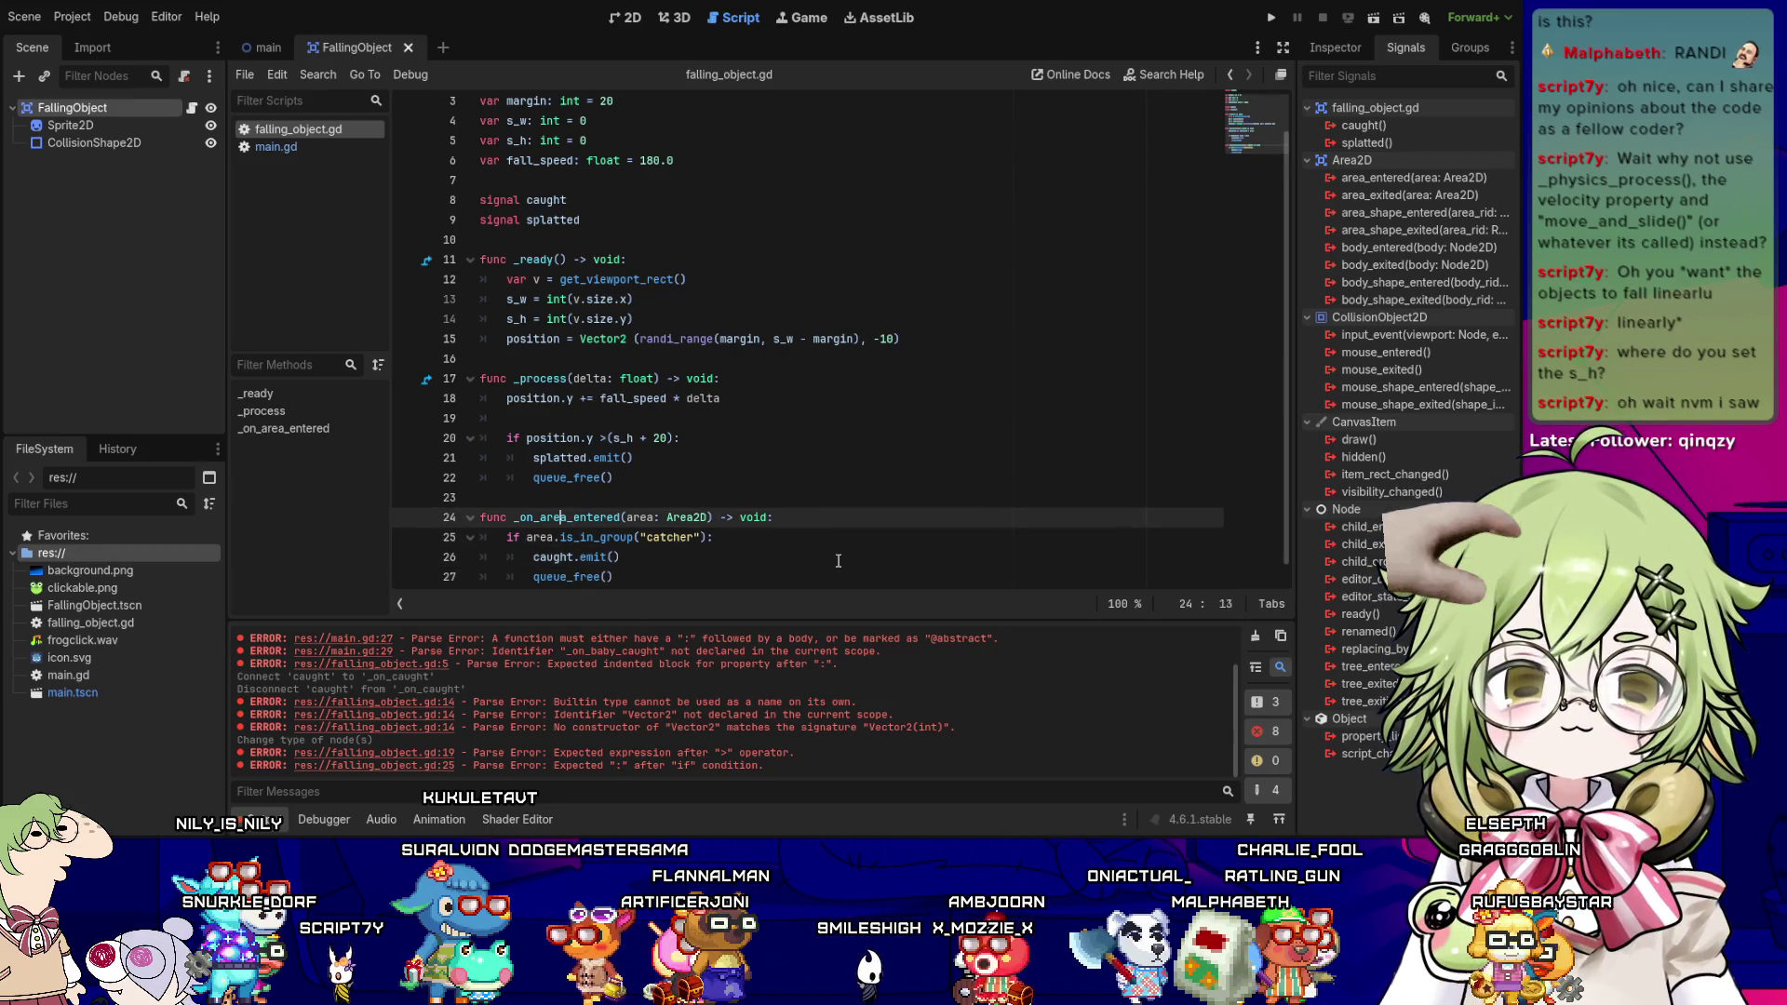
pyautogui.press('Down')
pyautogui.press('Home')
pyautogui.press('Right')
pyautogui.press('Right')
pyautogui.press('Right')
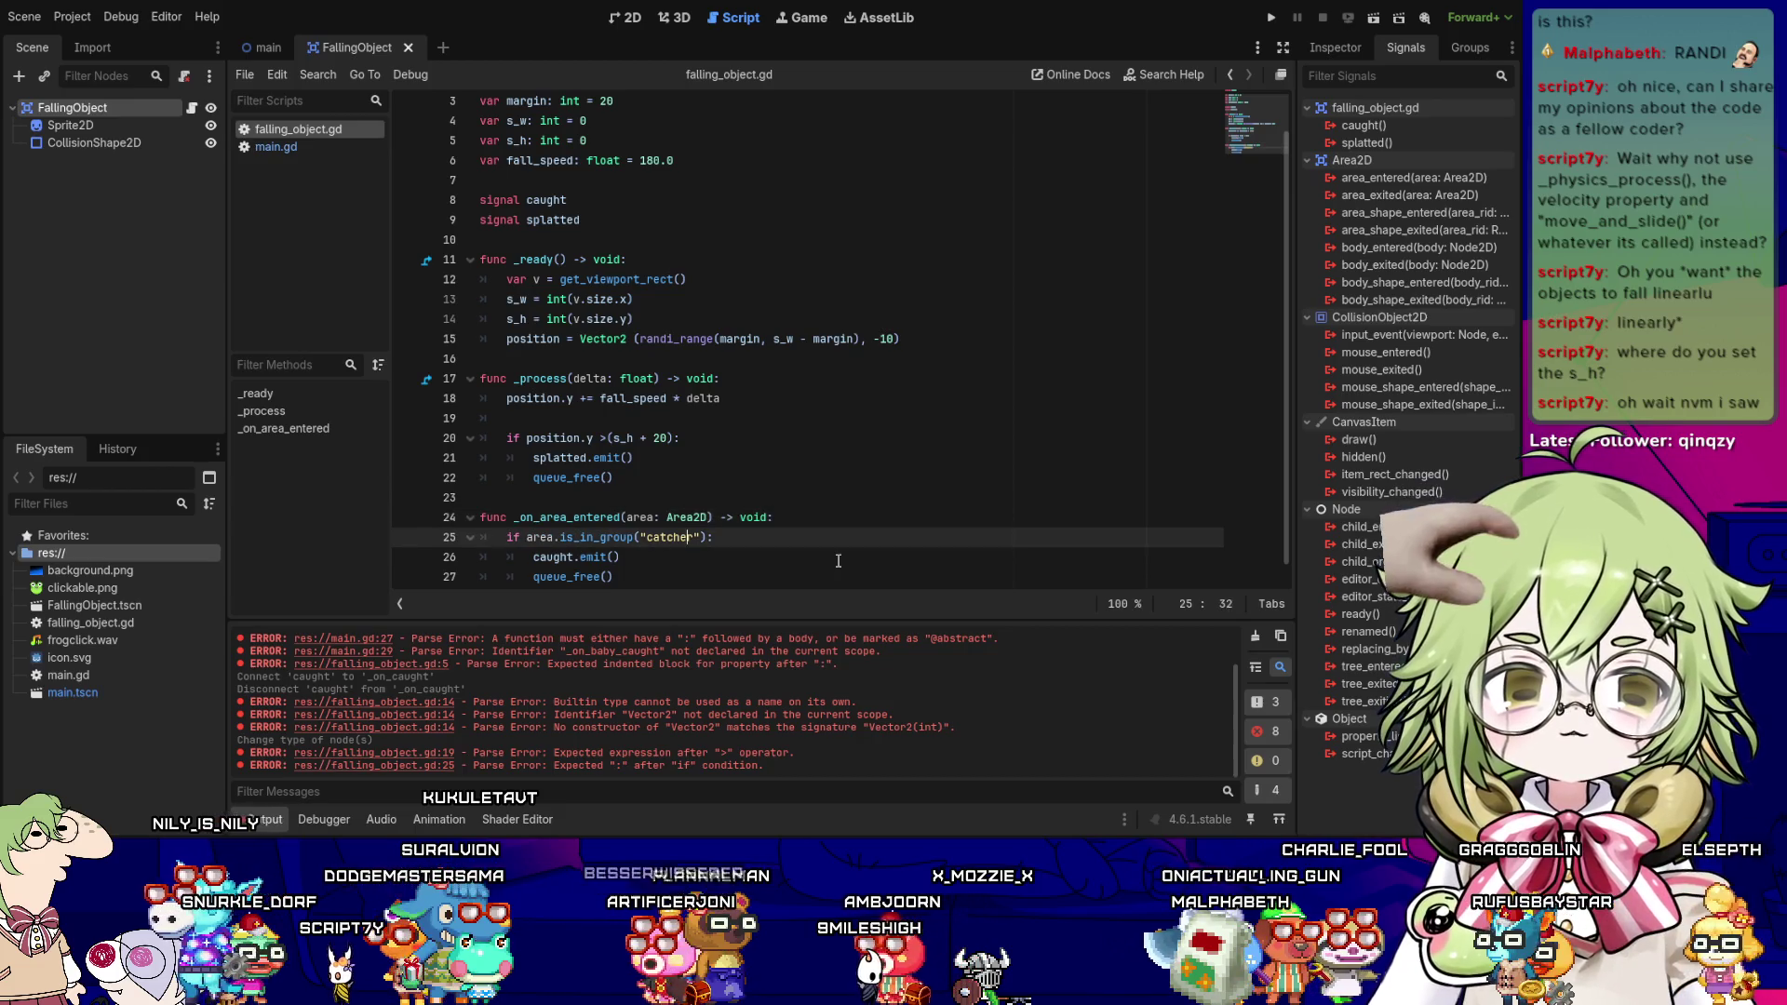
pyautogui.press('Down')
pyautogui.press('Left')
pyautogui.press('Left')
pyautogui.press('Left')
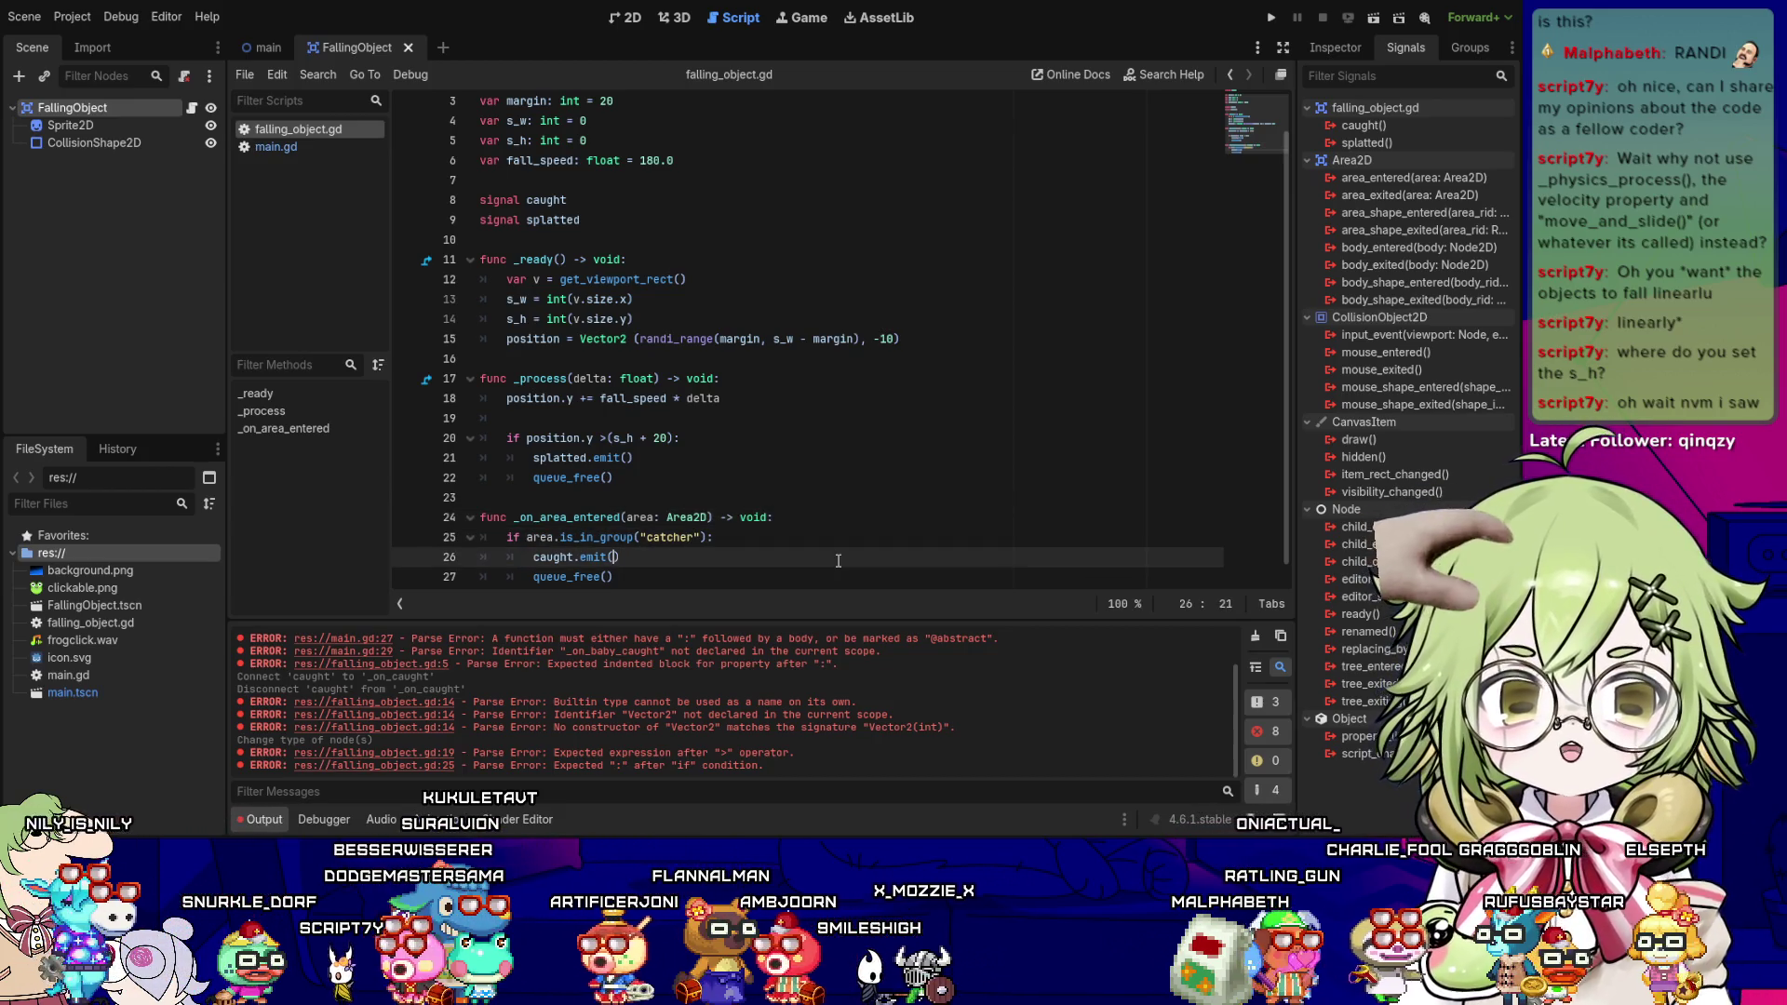
pyautogui.press('Down')
pyautogui.press('Down')
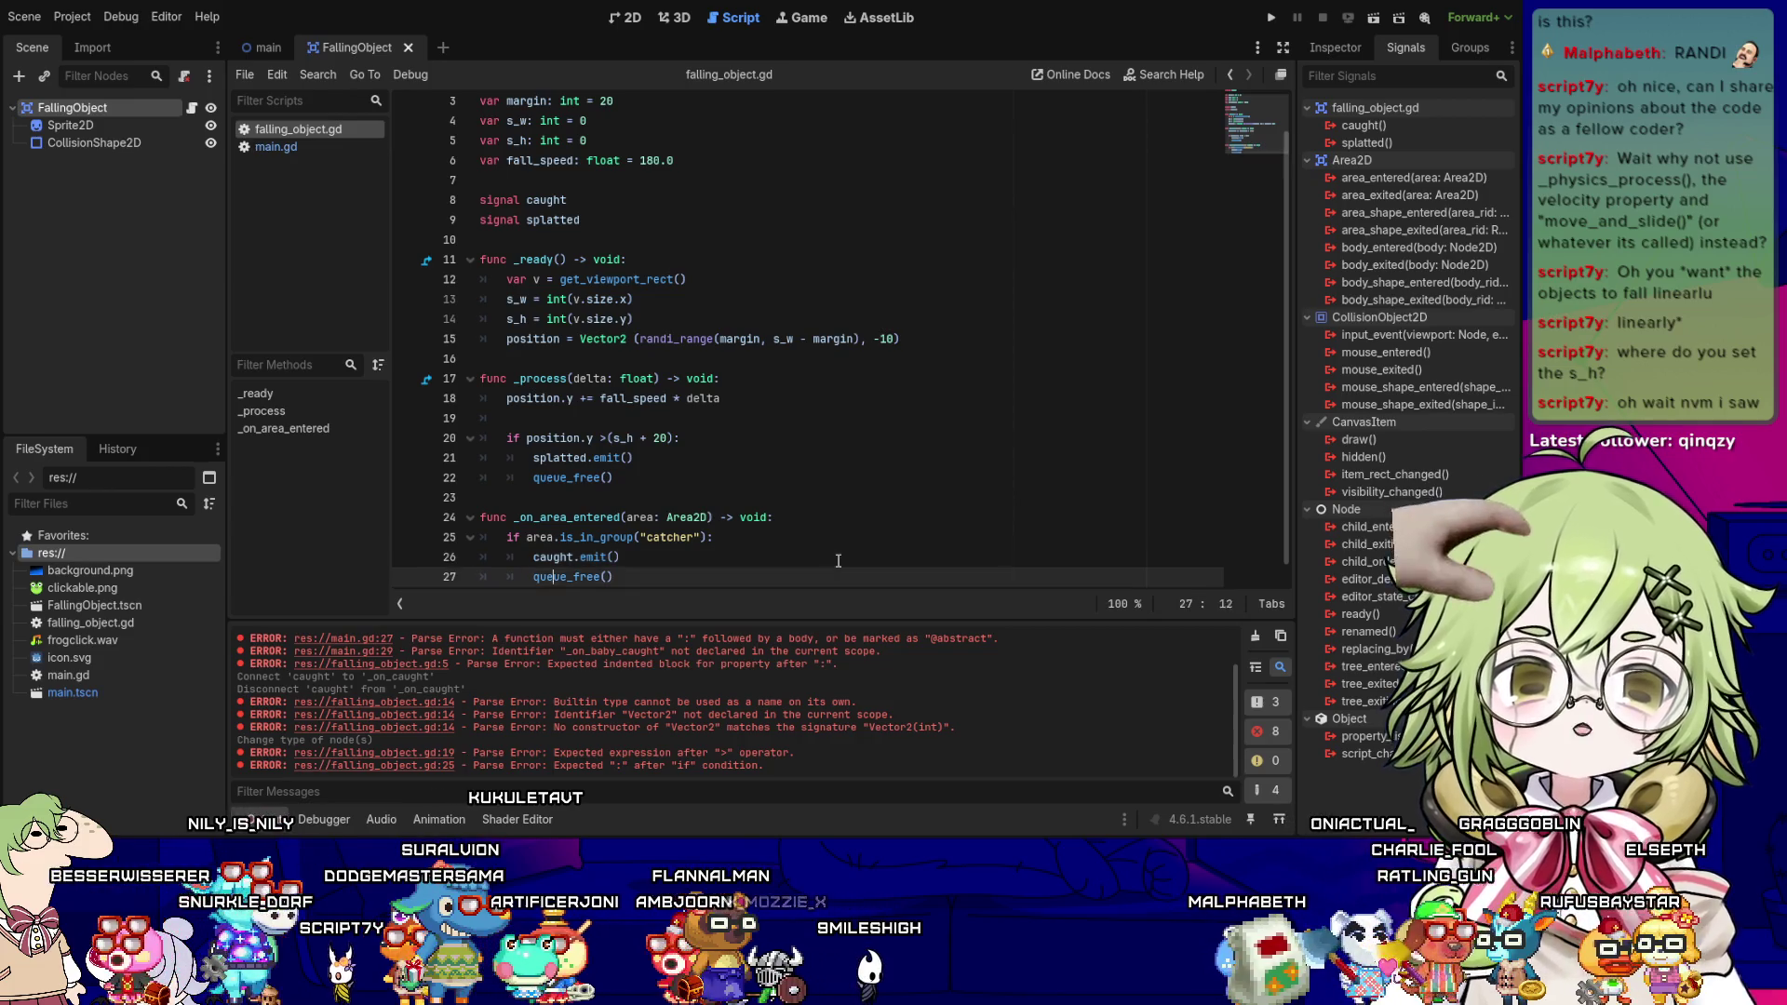
pyautogui.press('BackSpace')
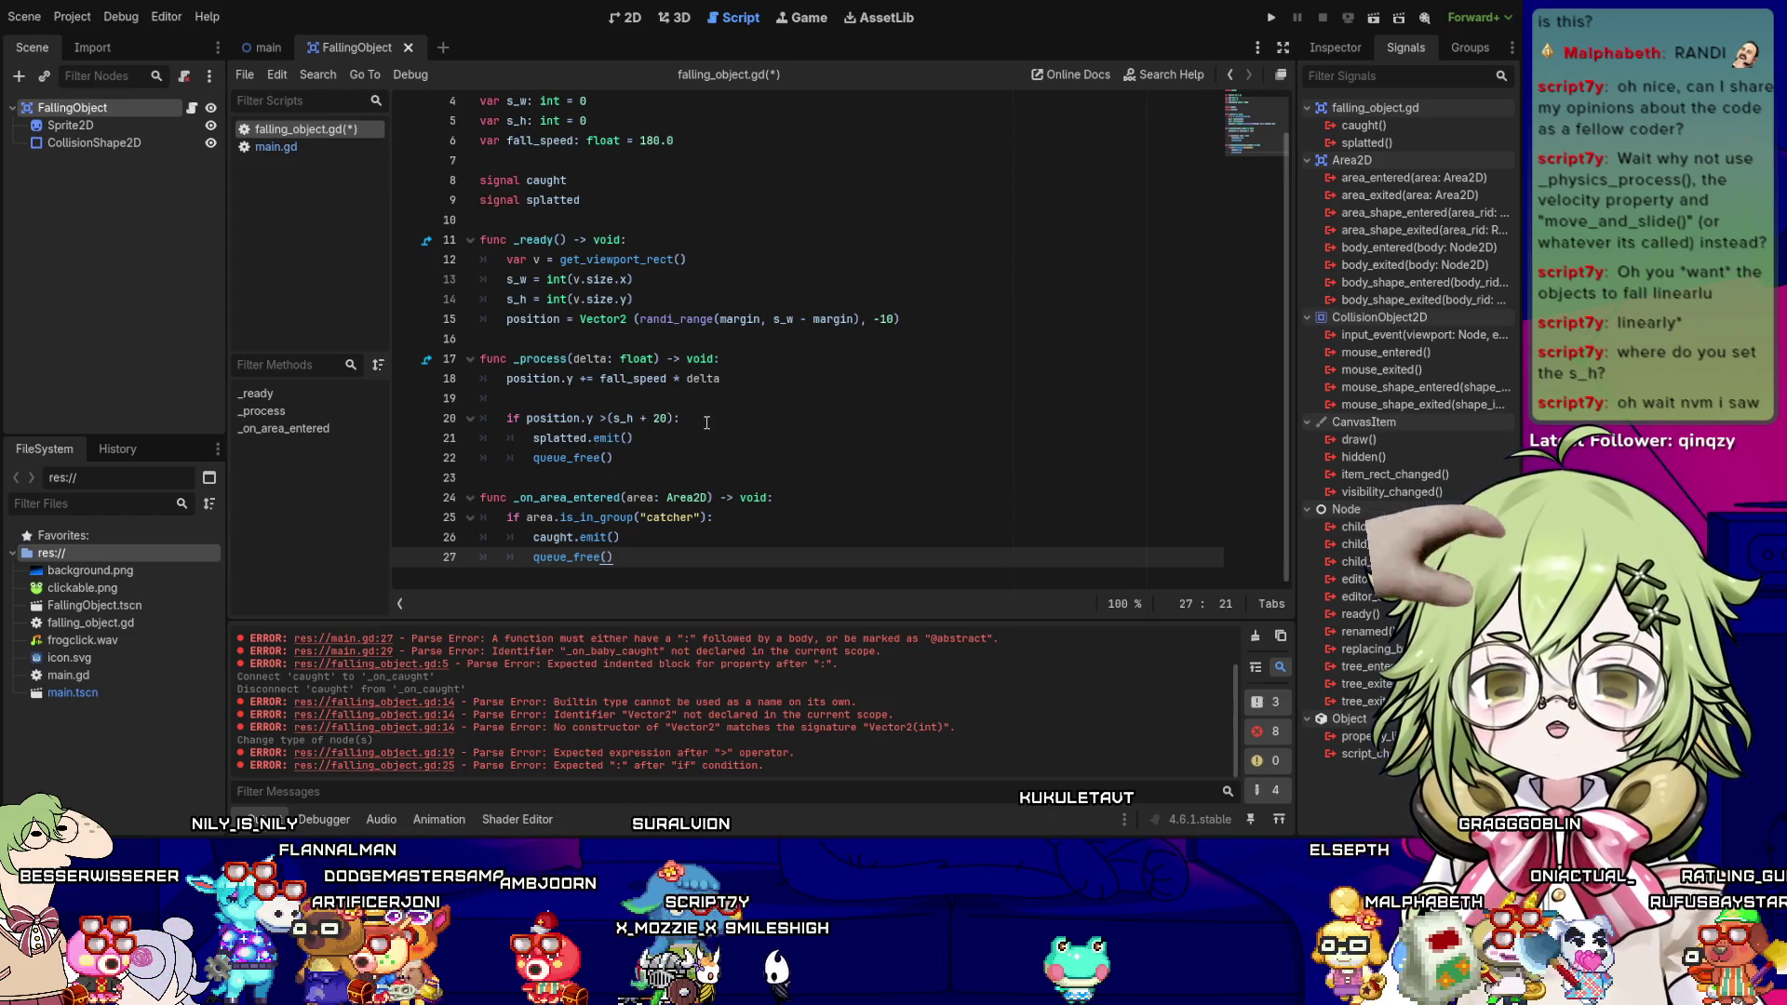
# - Review the off-screen check and its queue_free() call, then save falling_object.gd
pyautogui.click(665, 419)
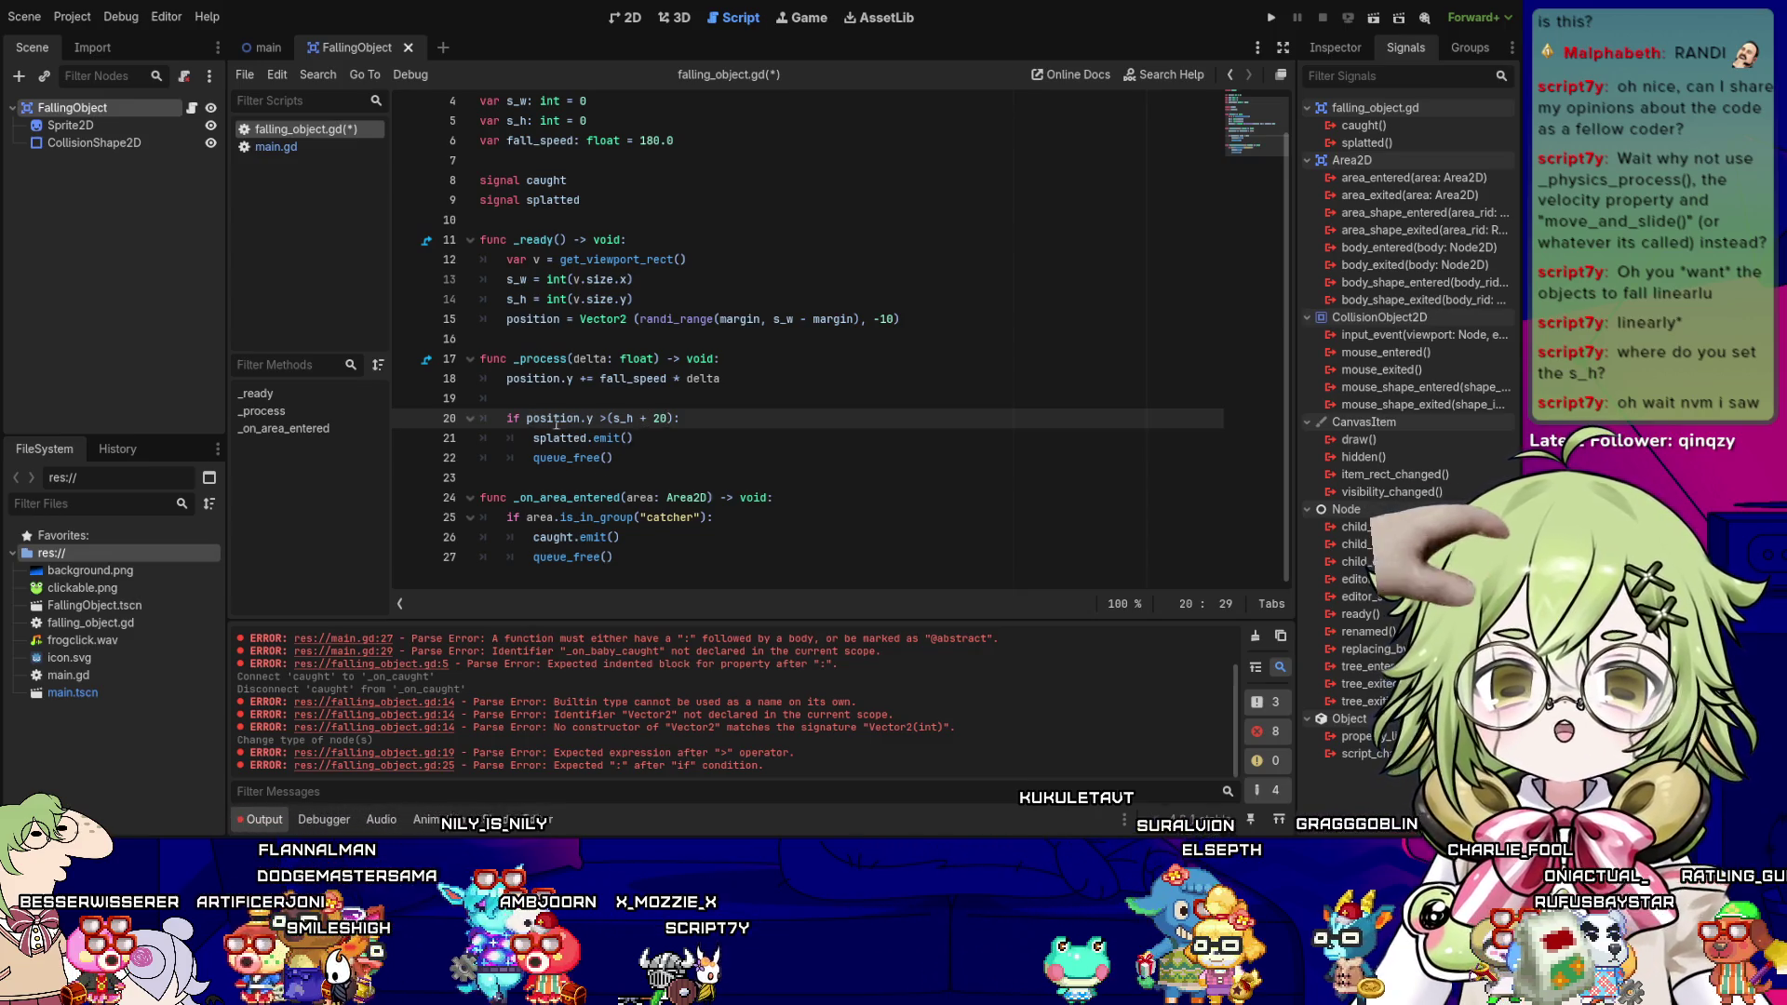
pyautogui.press('Down')
pyautogui.press('Down')
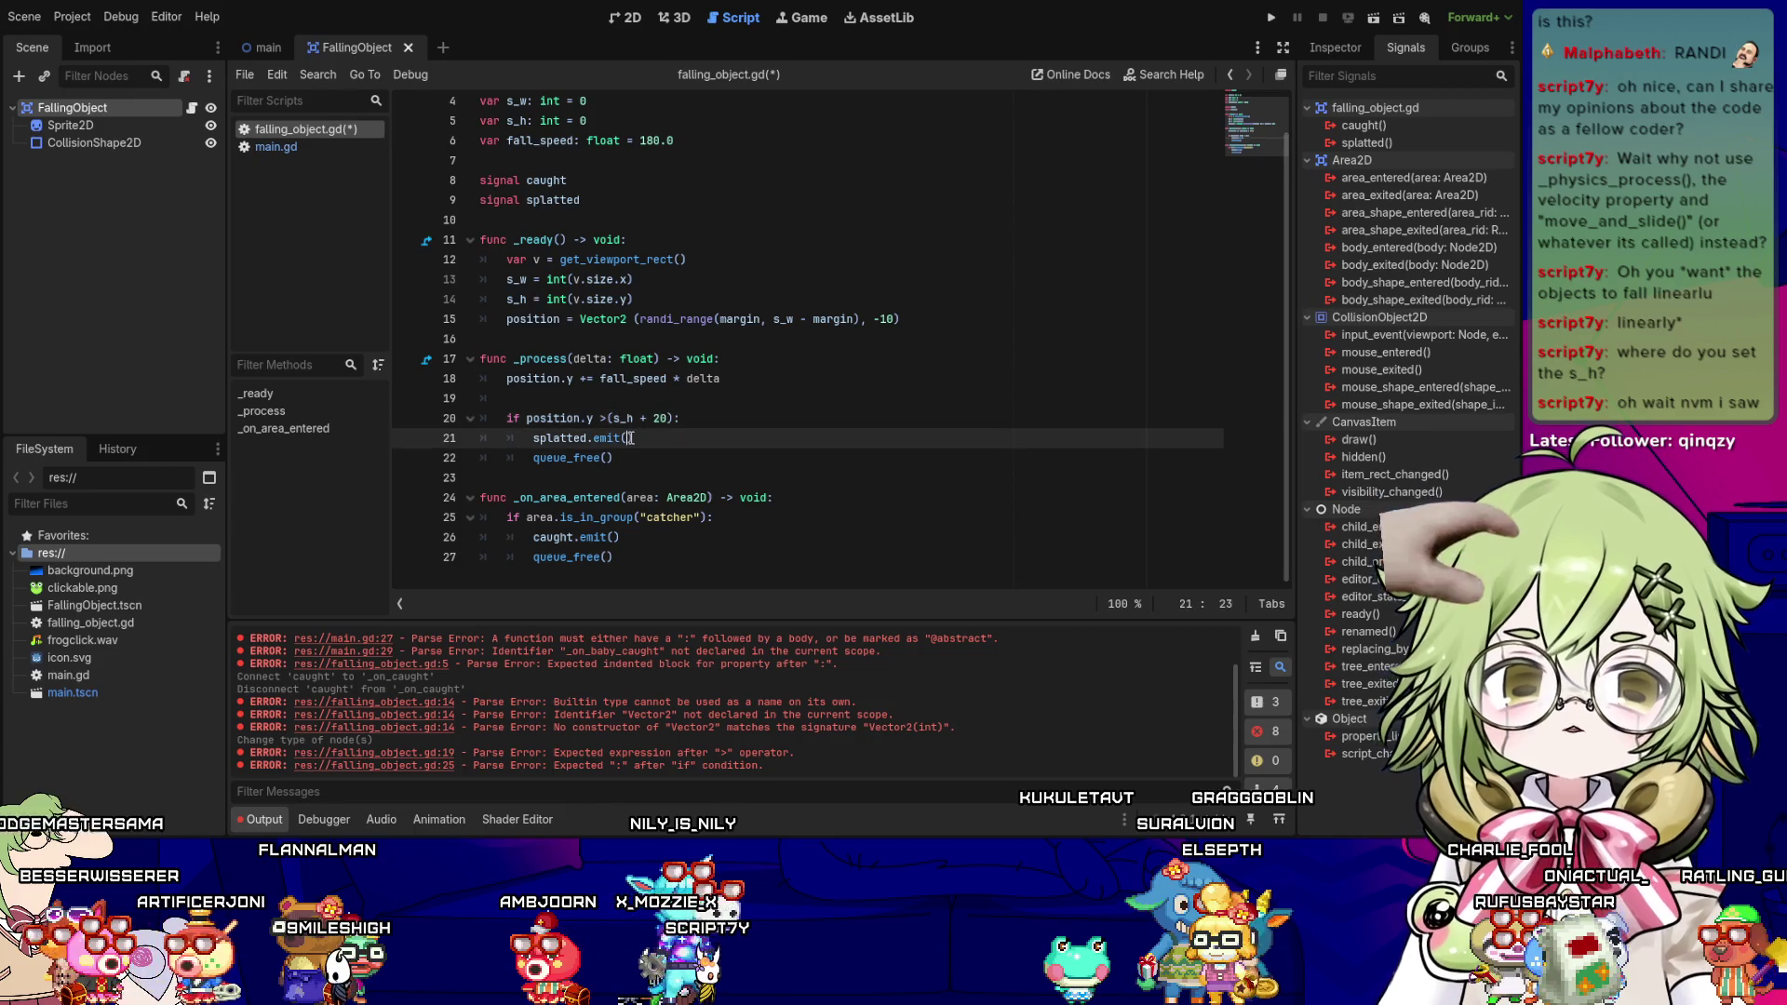
pyautogui.press('Up')
pyautogui.press('Down')
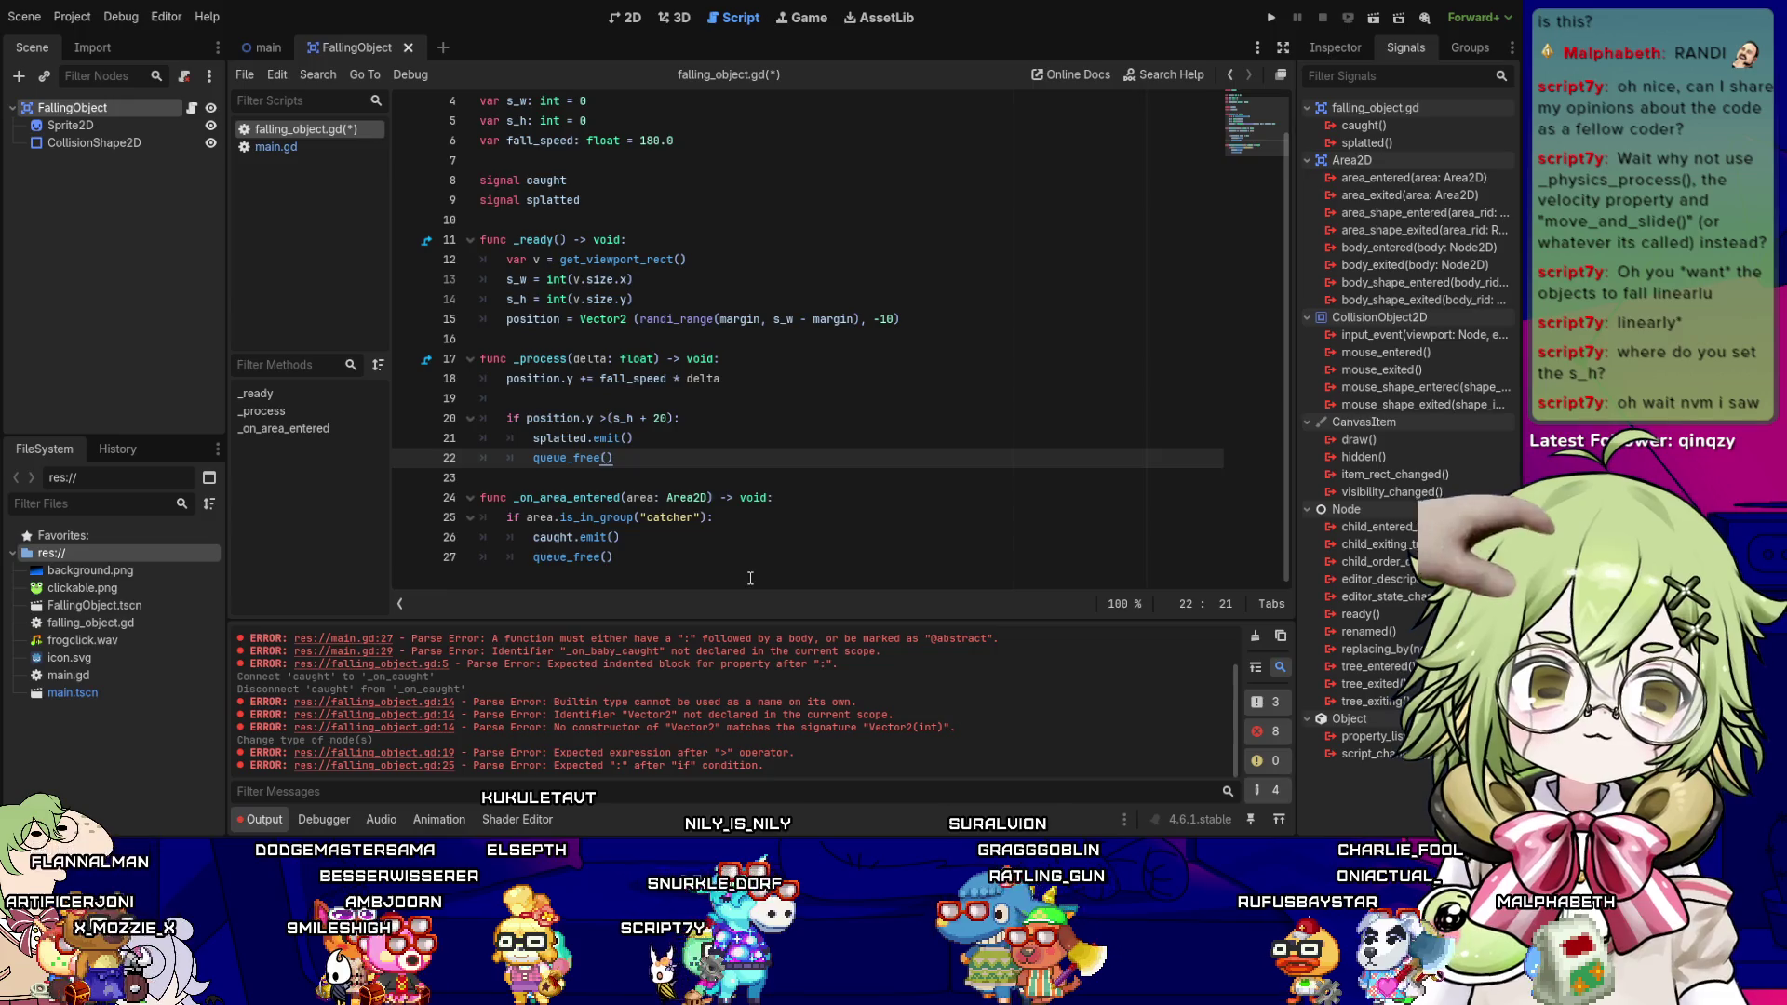
pyautogui.scroll(1, 645, 155)
pyautogui.hotkey('ctrl', 's')
# - In main.gd, add func _on_baby_caught() -> void: with pass as its body
pyautogui.click(298, 146)
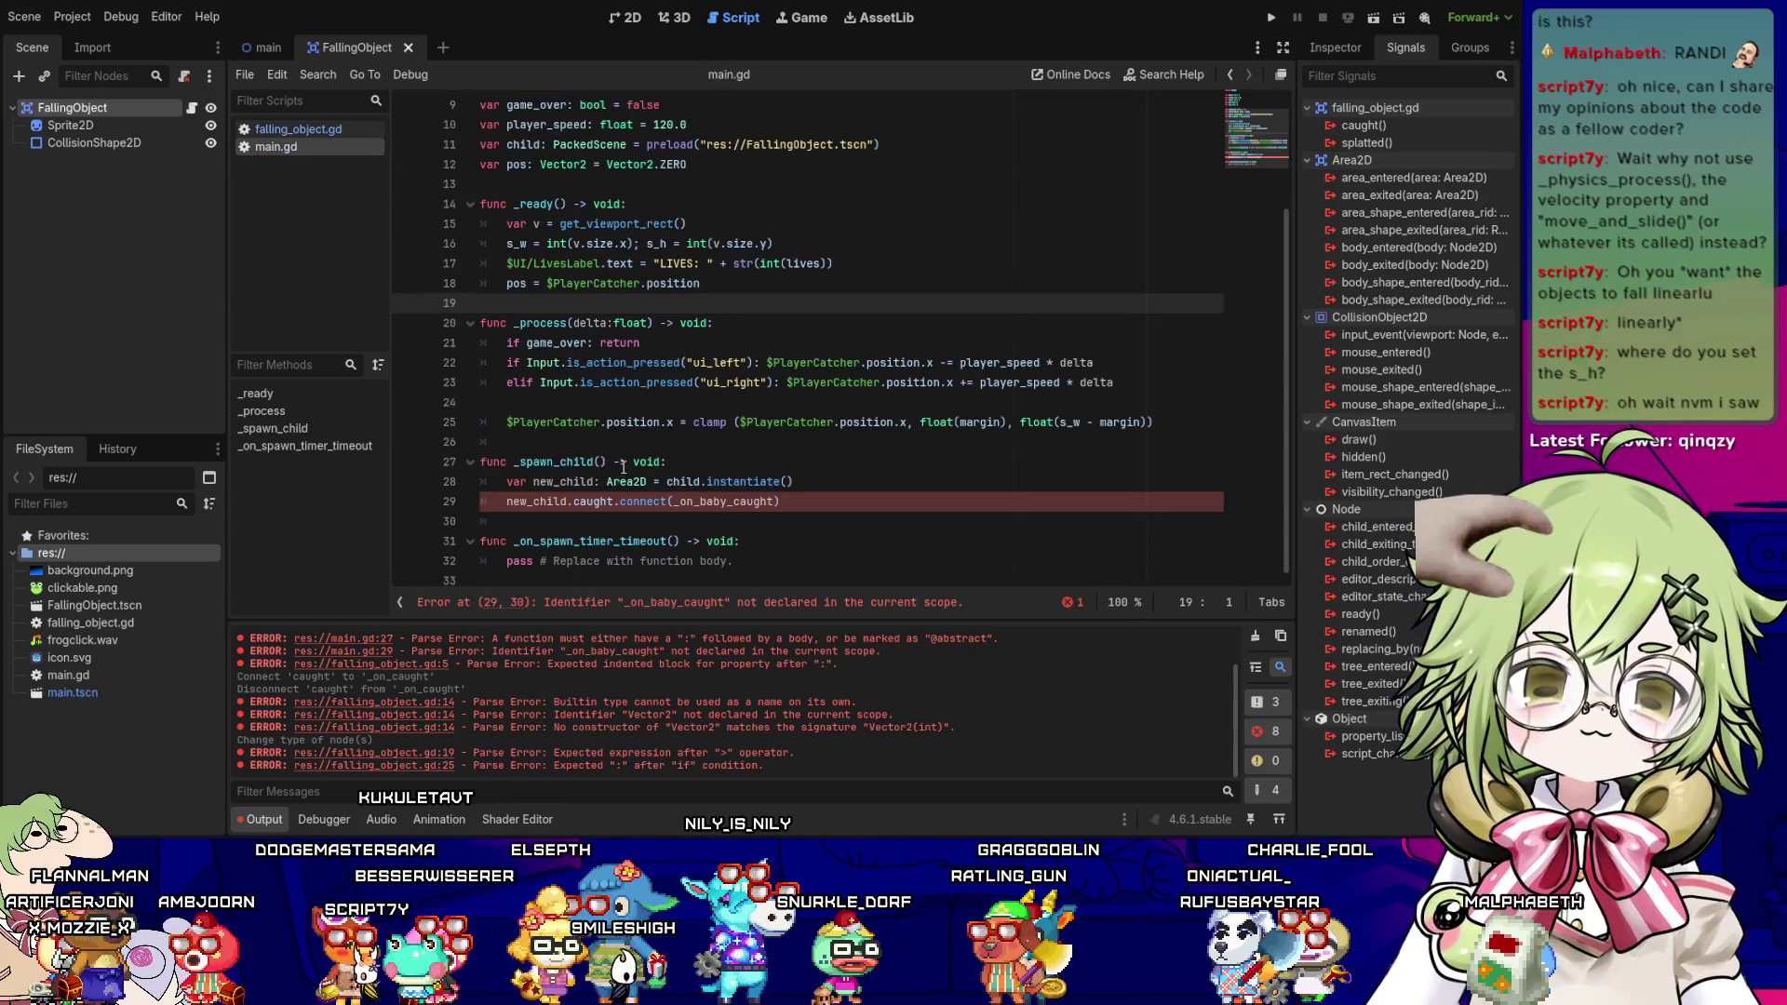
pyautogui.click(621, 502)
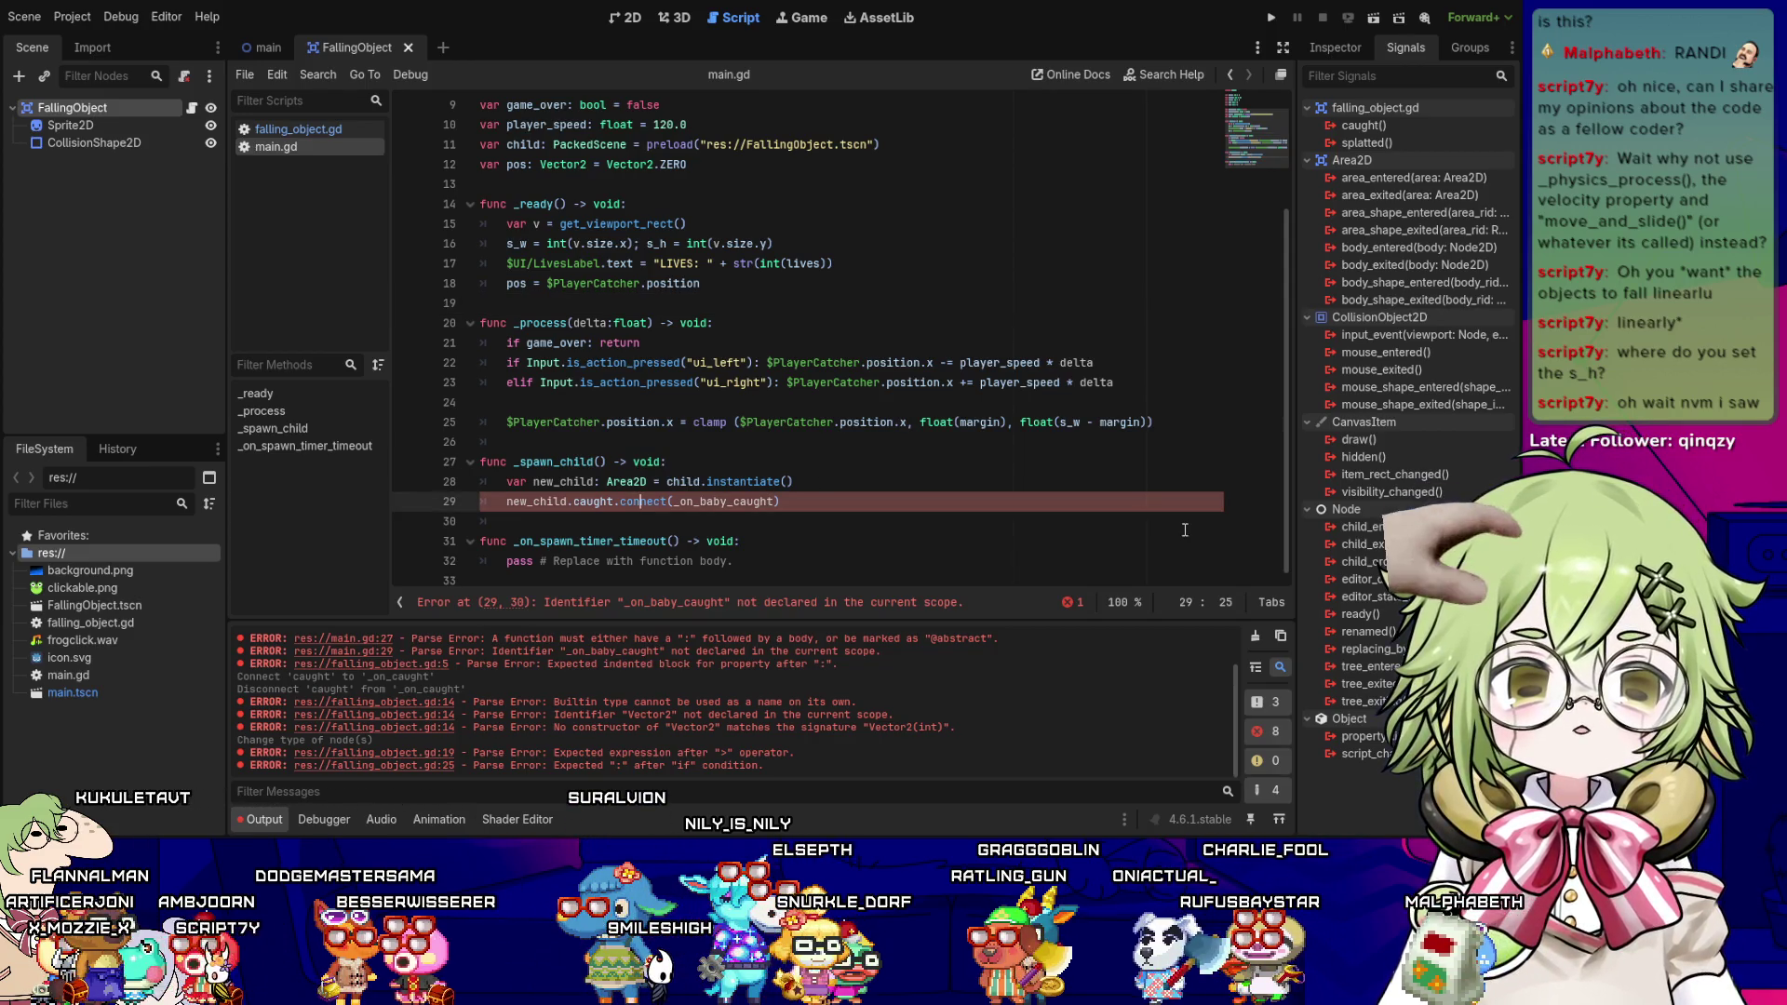
pyautogui.press('Down')
pyautogui.press('Down')
pyautogui.press('Down')
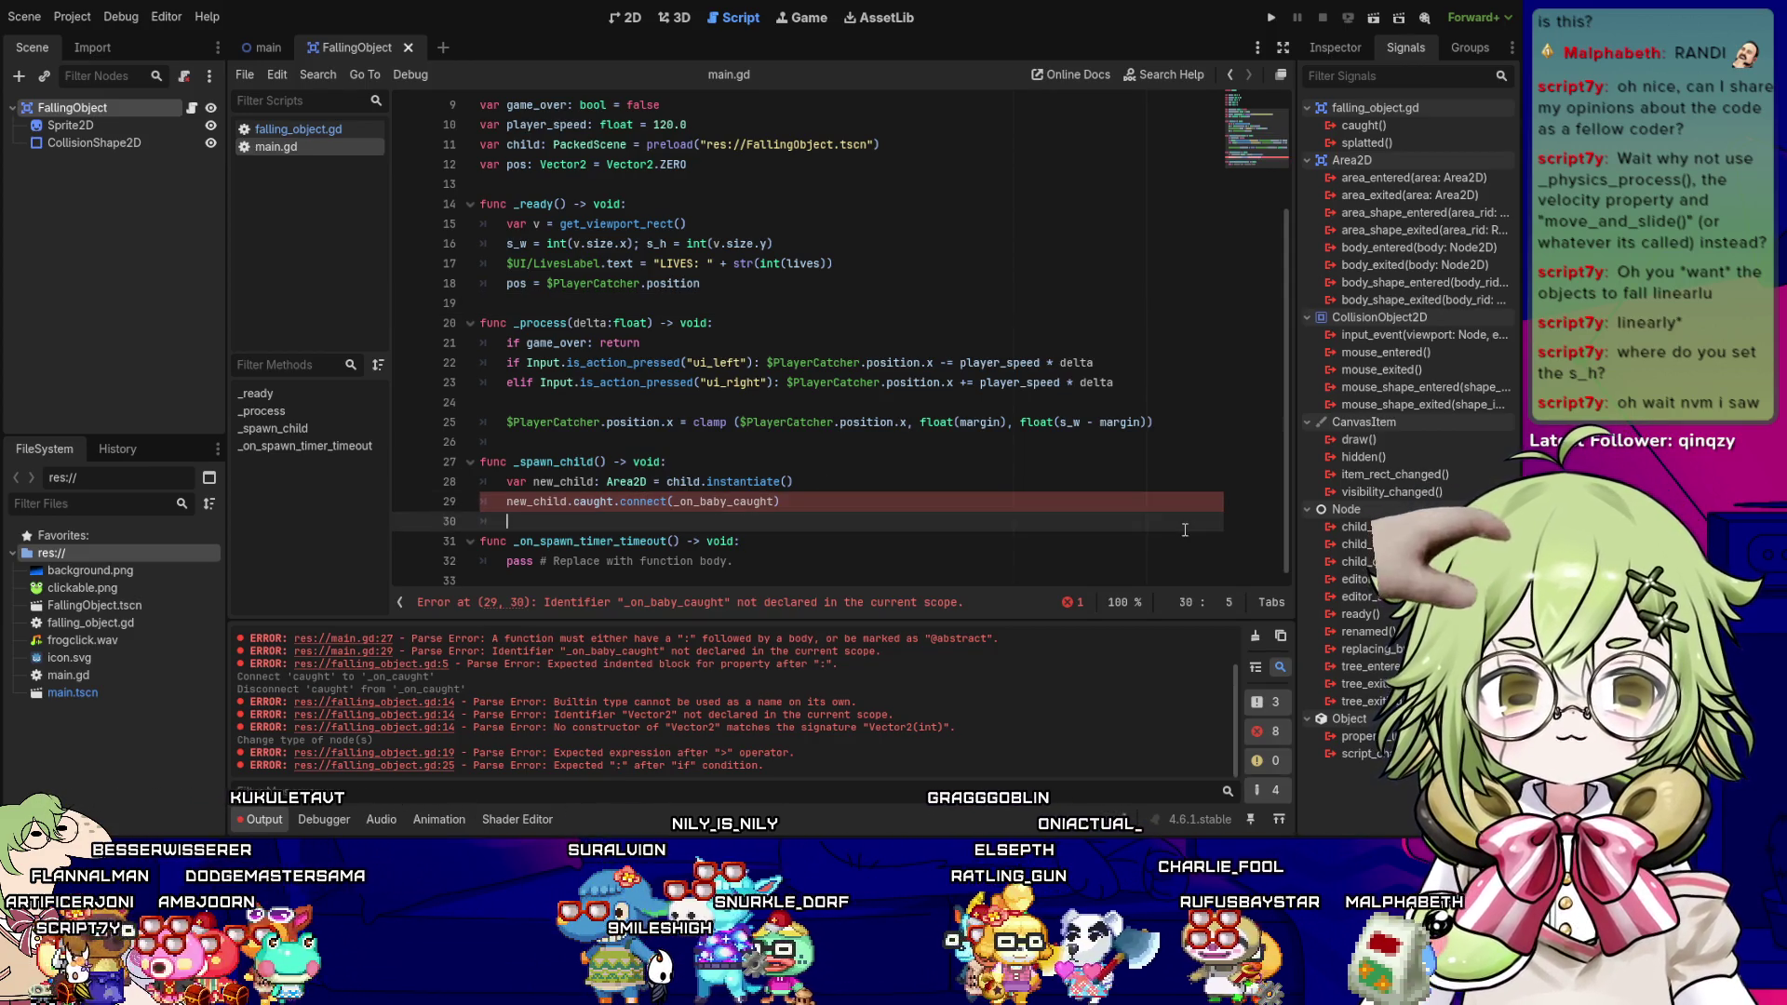
pyautogui.press('Return')
pyautogui.write('func _')
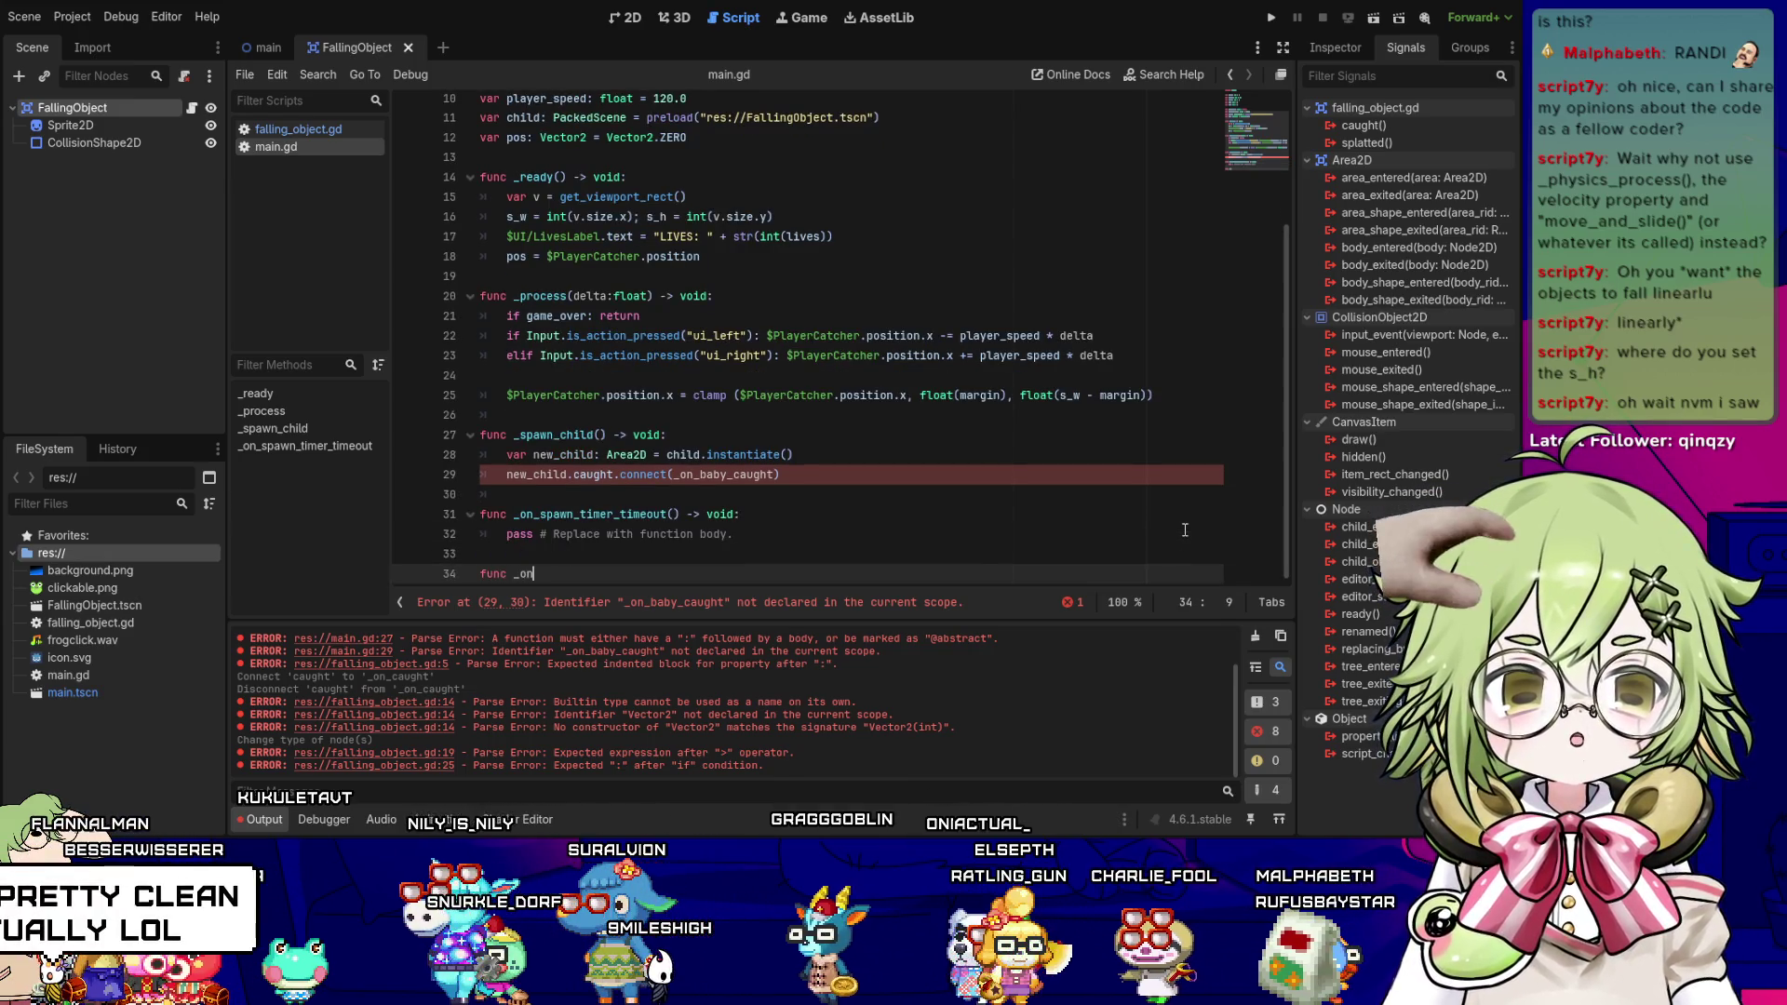
pyautogui.write('on_baby_c')
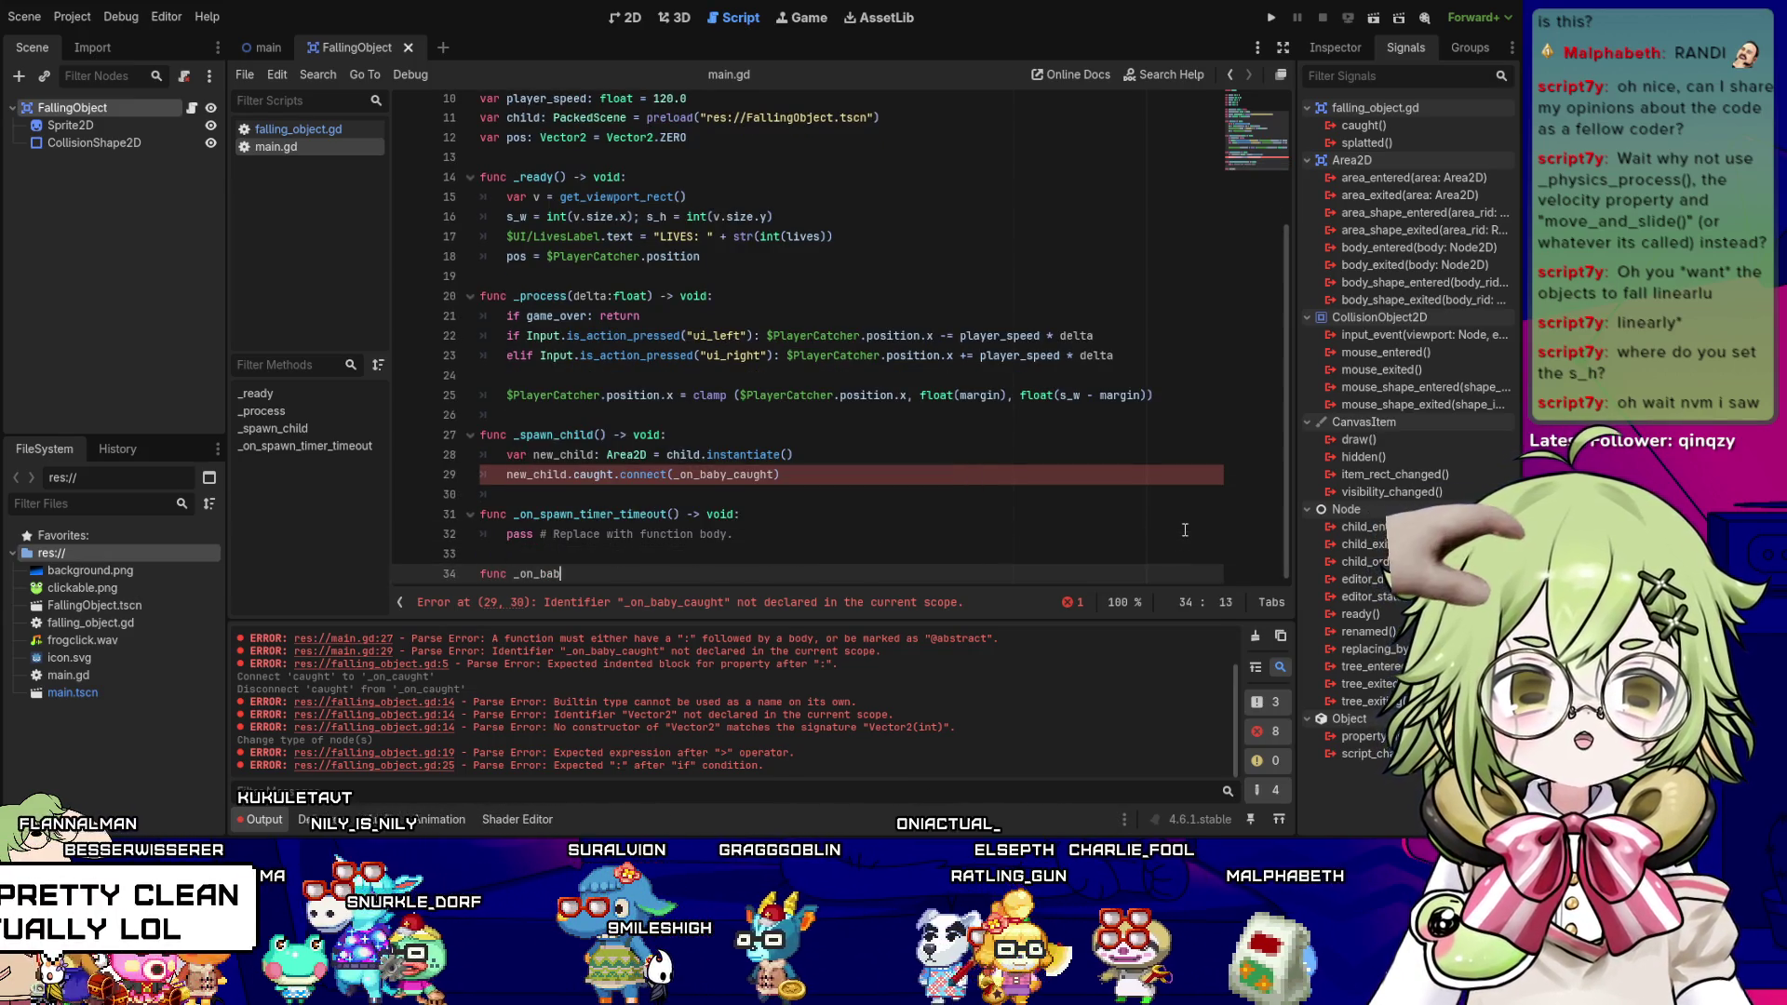
pyautogui.write('aught() ')
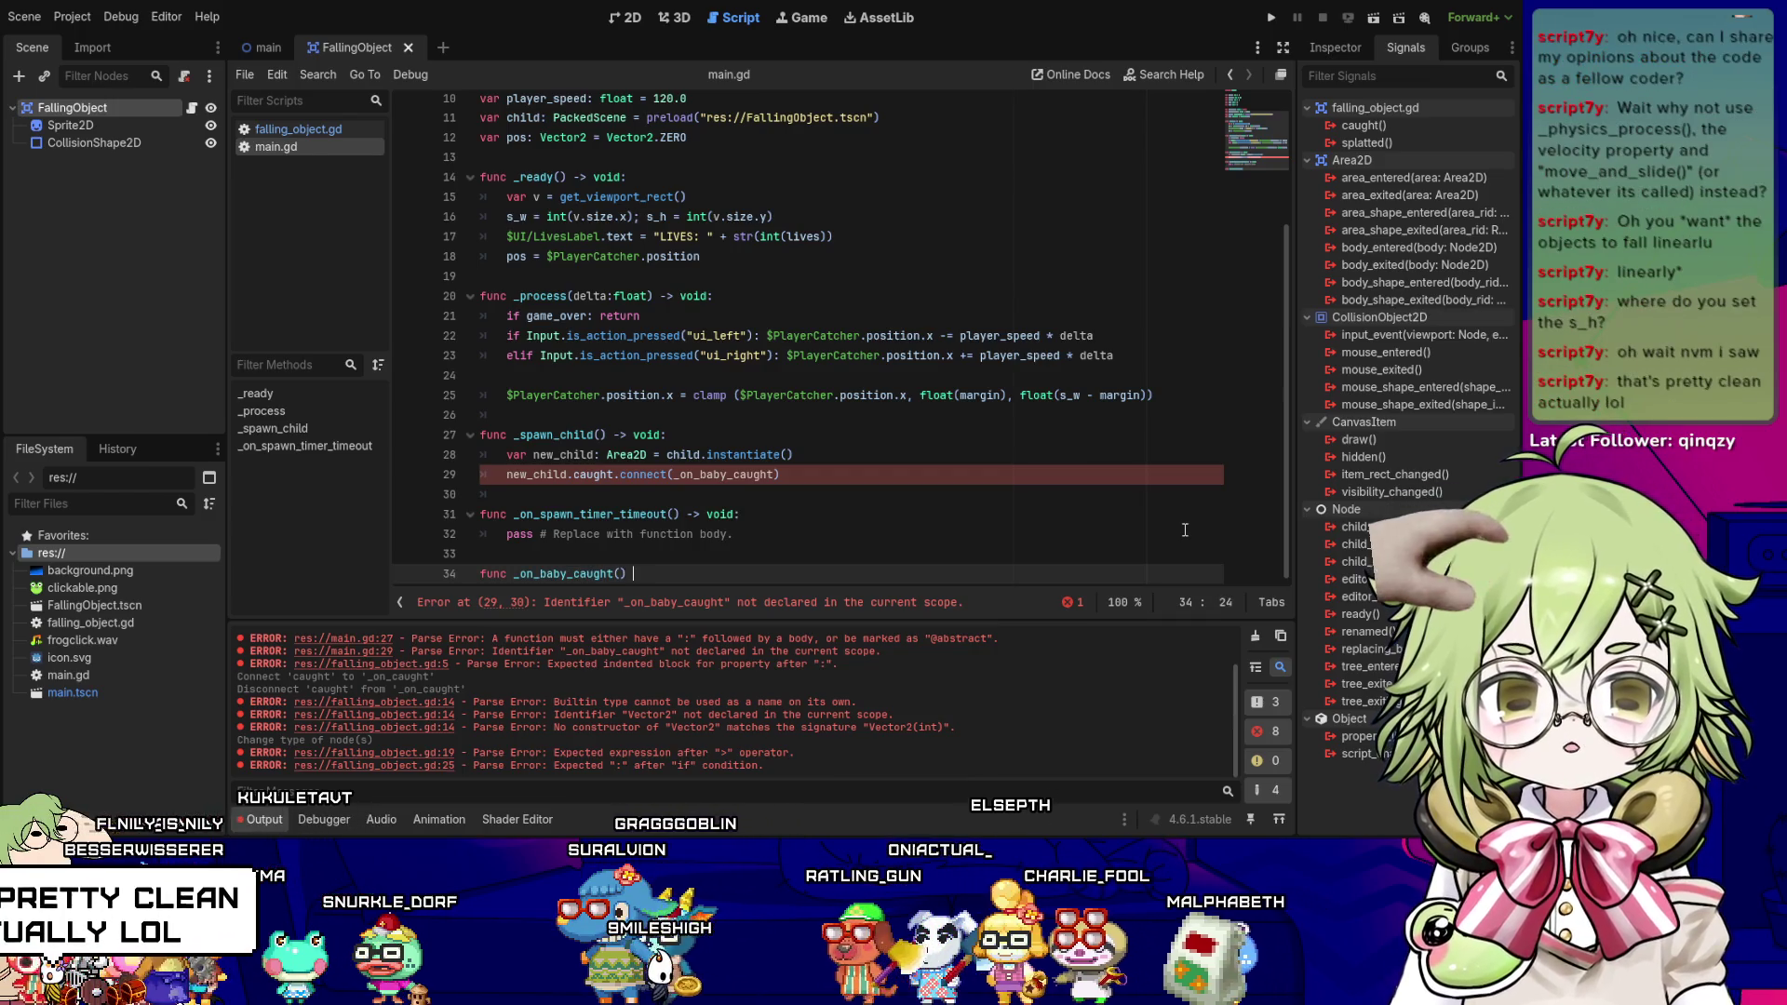
pyautogui.write('->void:')
pyautogui.press('Return')
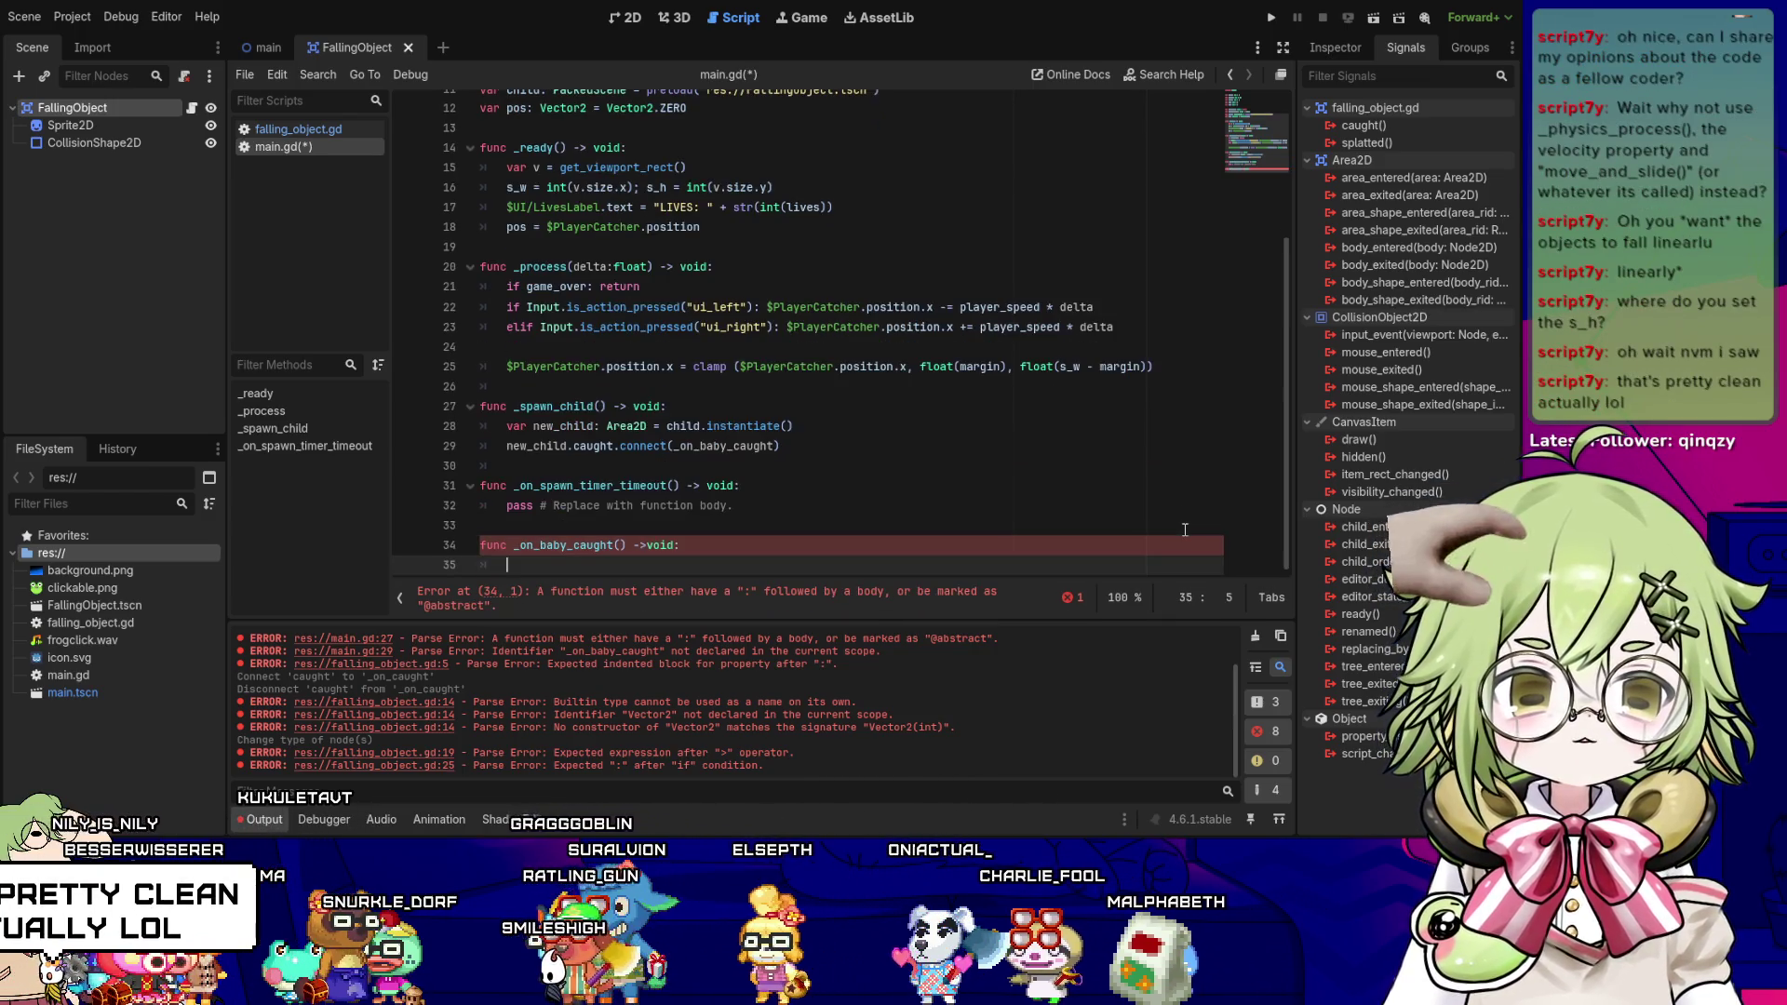
pyautogui.write('pass')
# - Check the caught connect line and the spawn timer function's pass line
pyautogui.press('Up')
pyautogui.press('Up')
pyautogui.press('Up')
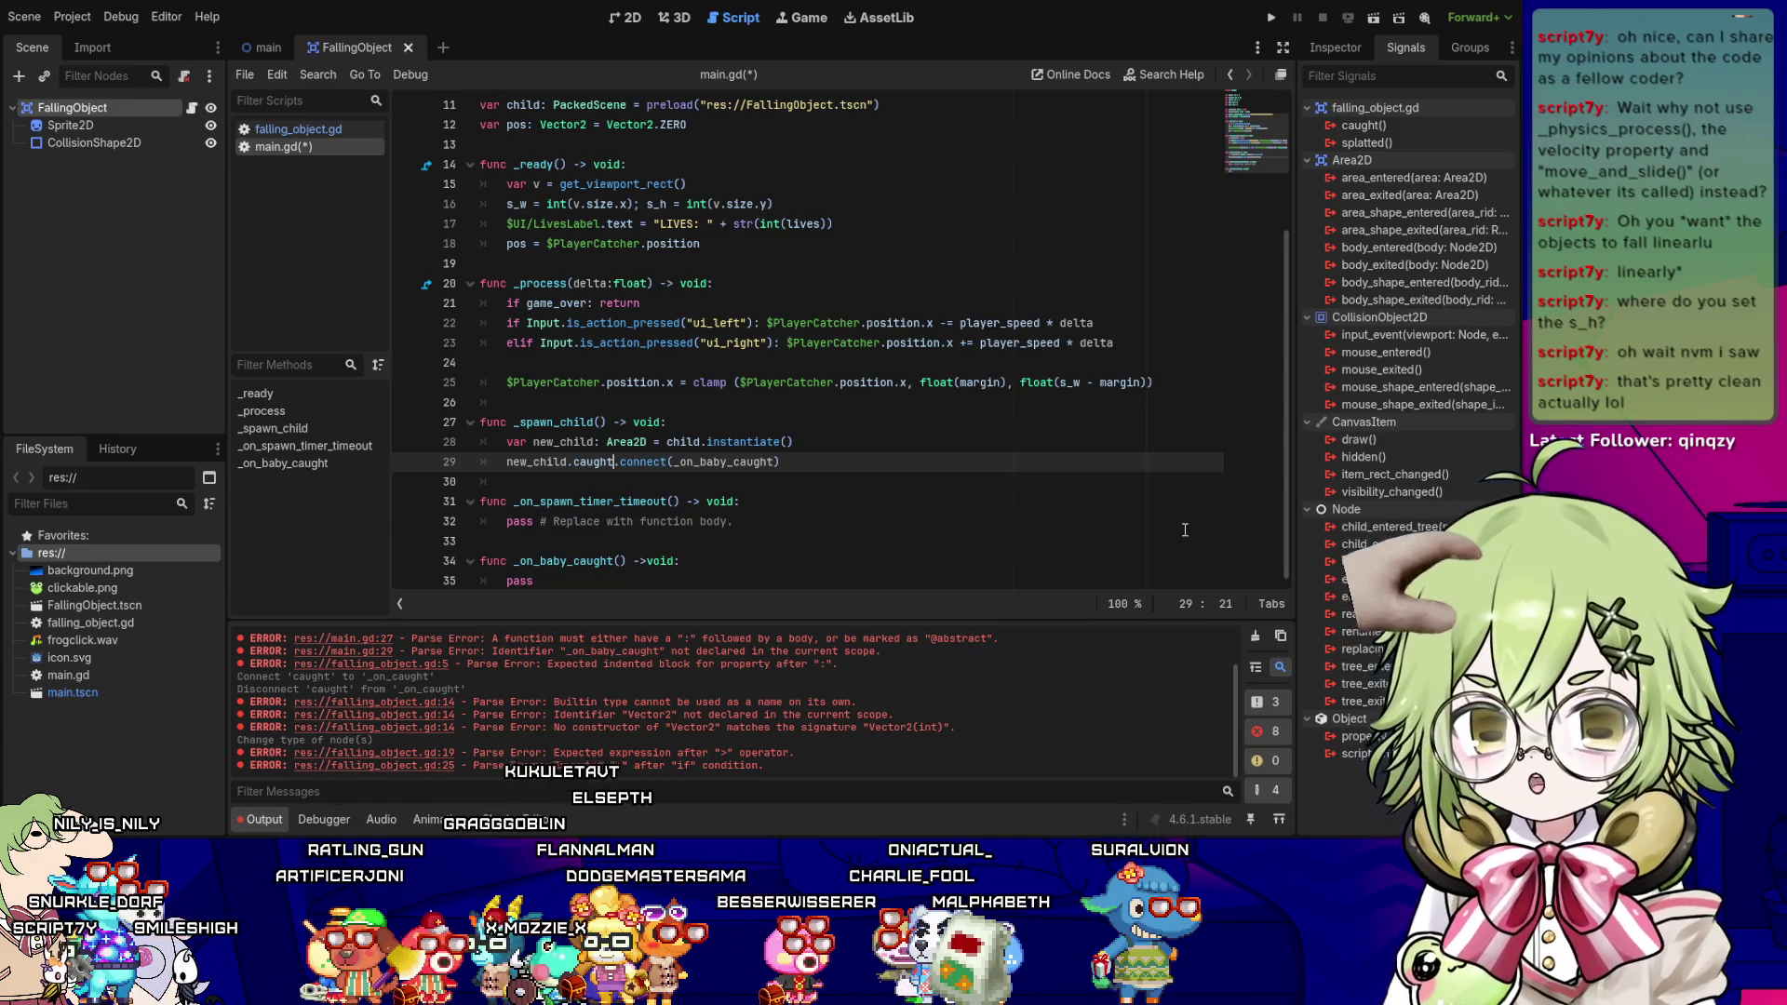
pyautogui.press('Left')
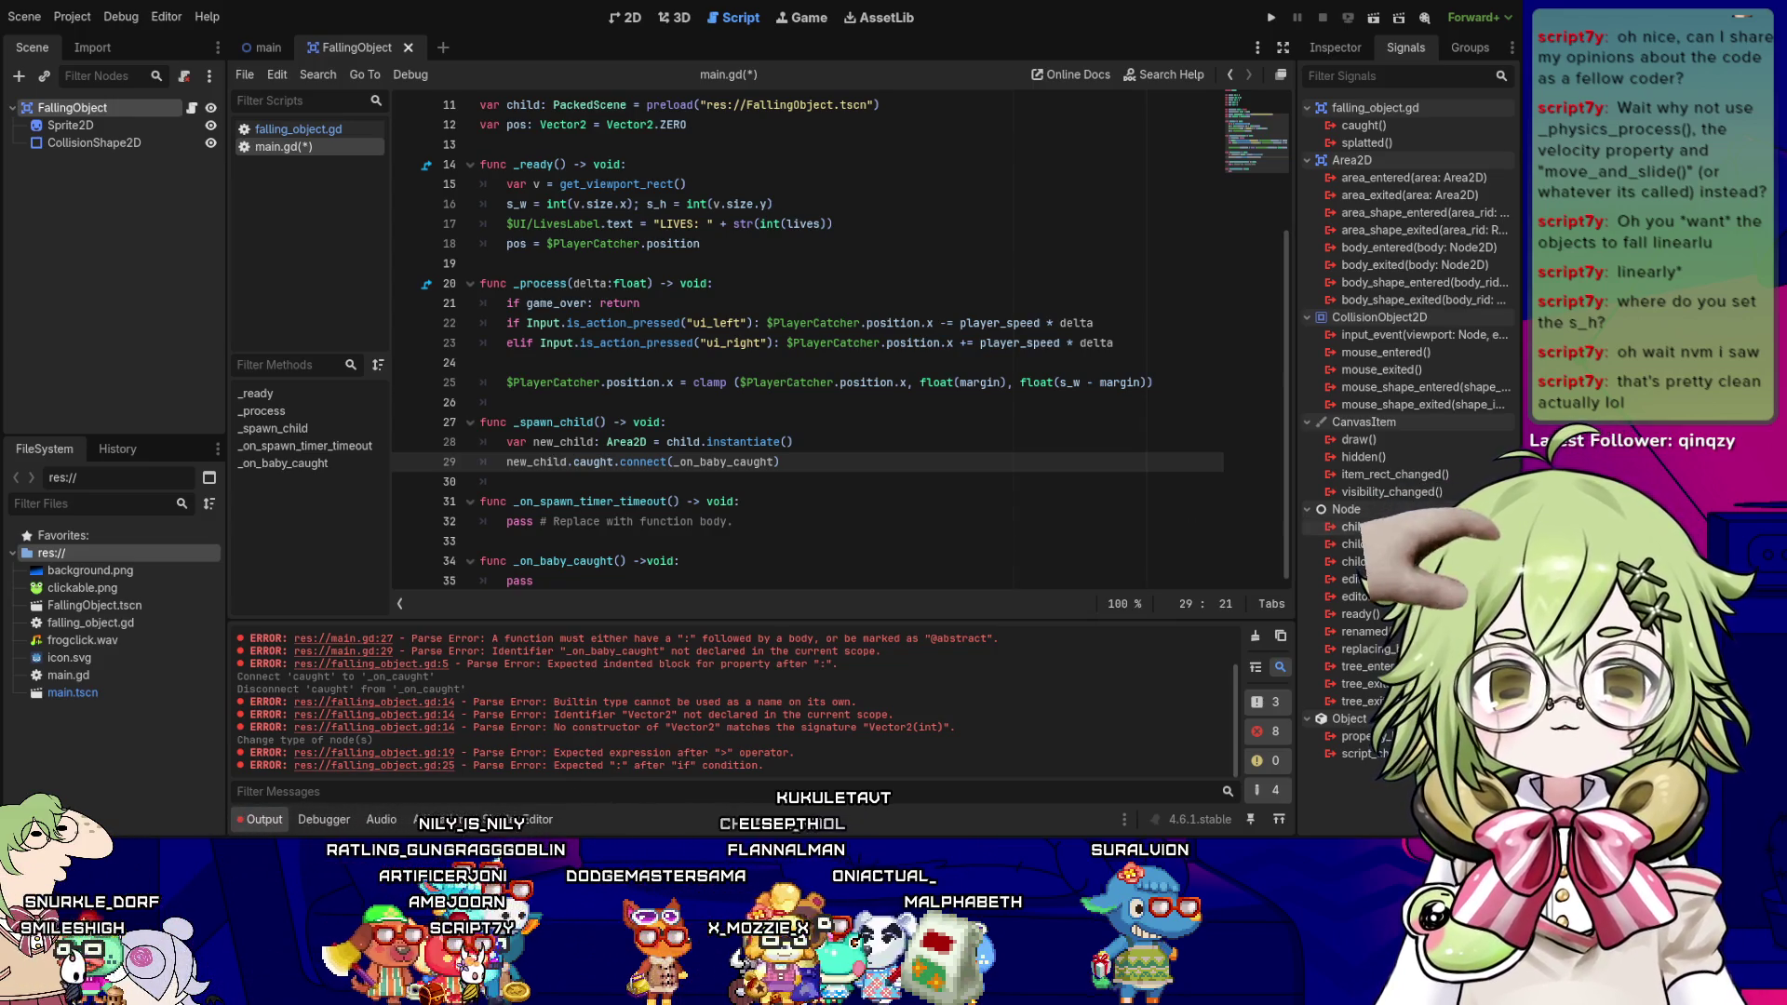
pyautogui.scroll(3, 1050, 453)
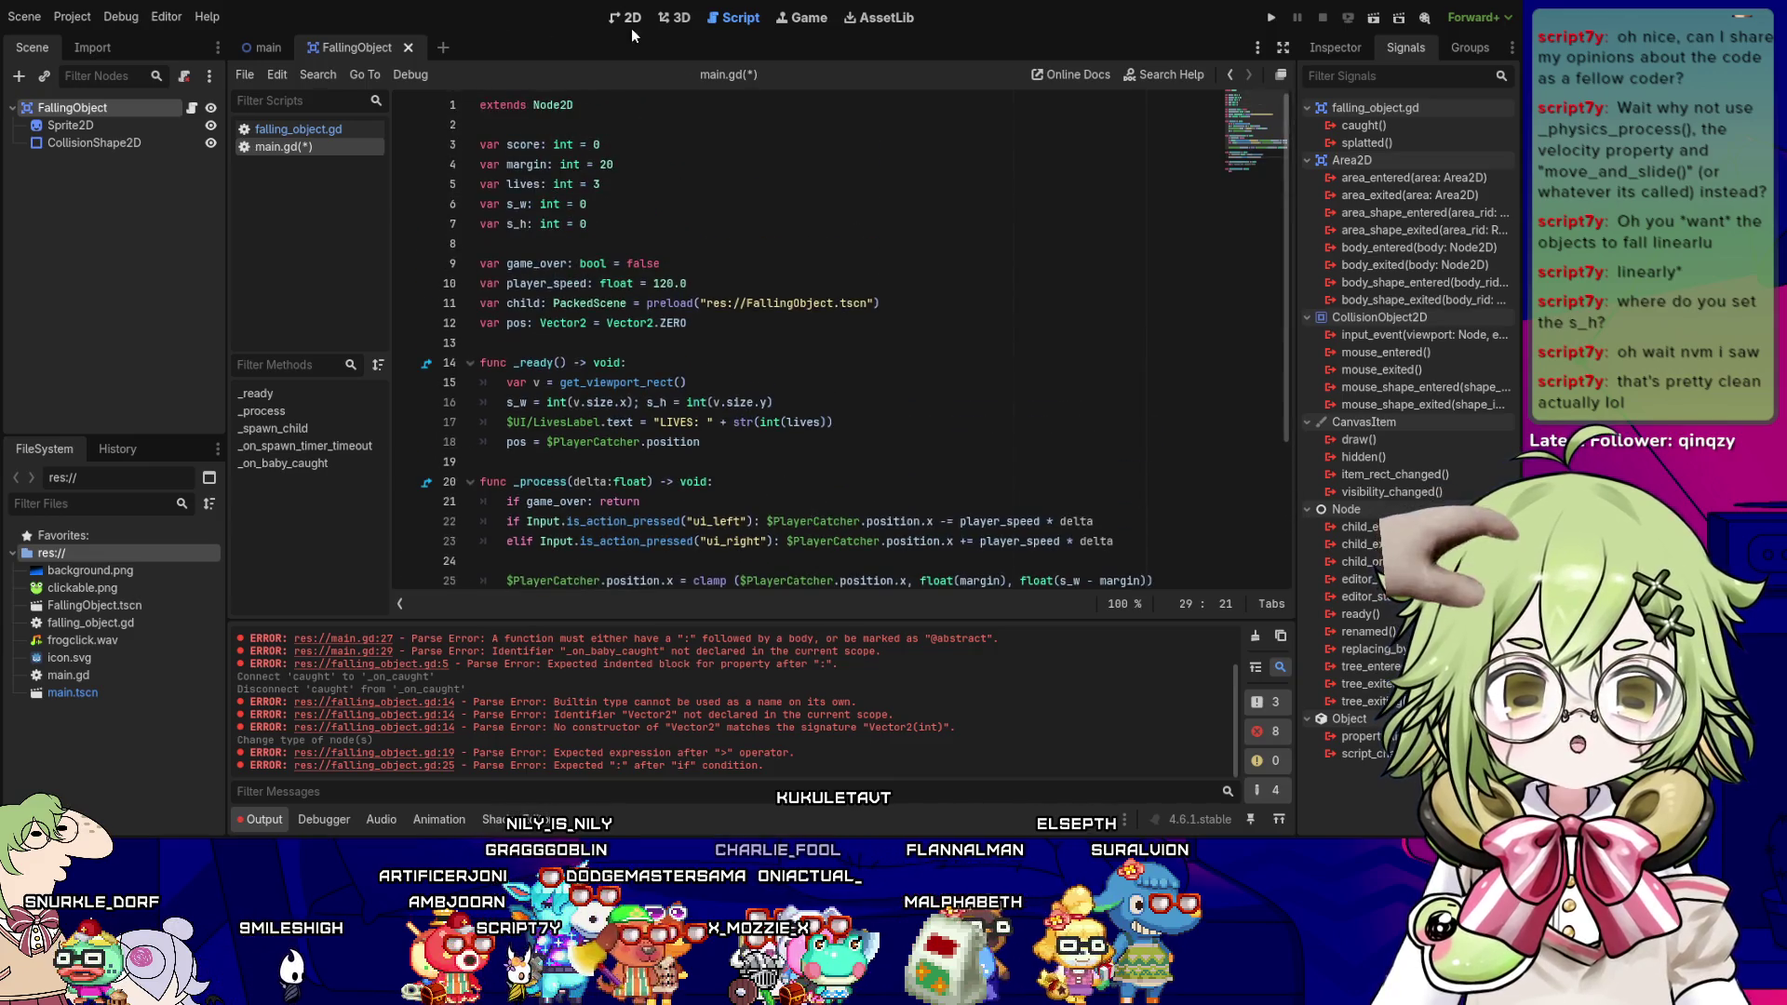
pyautogui.scroll(-3, 622, 210)
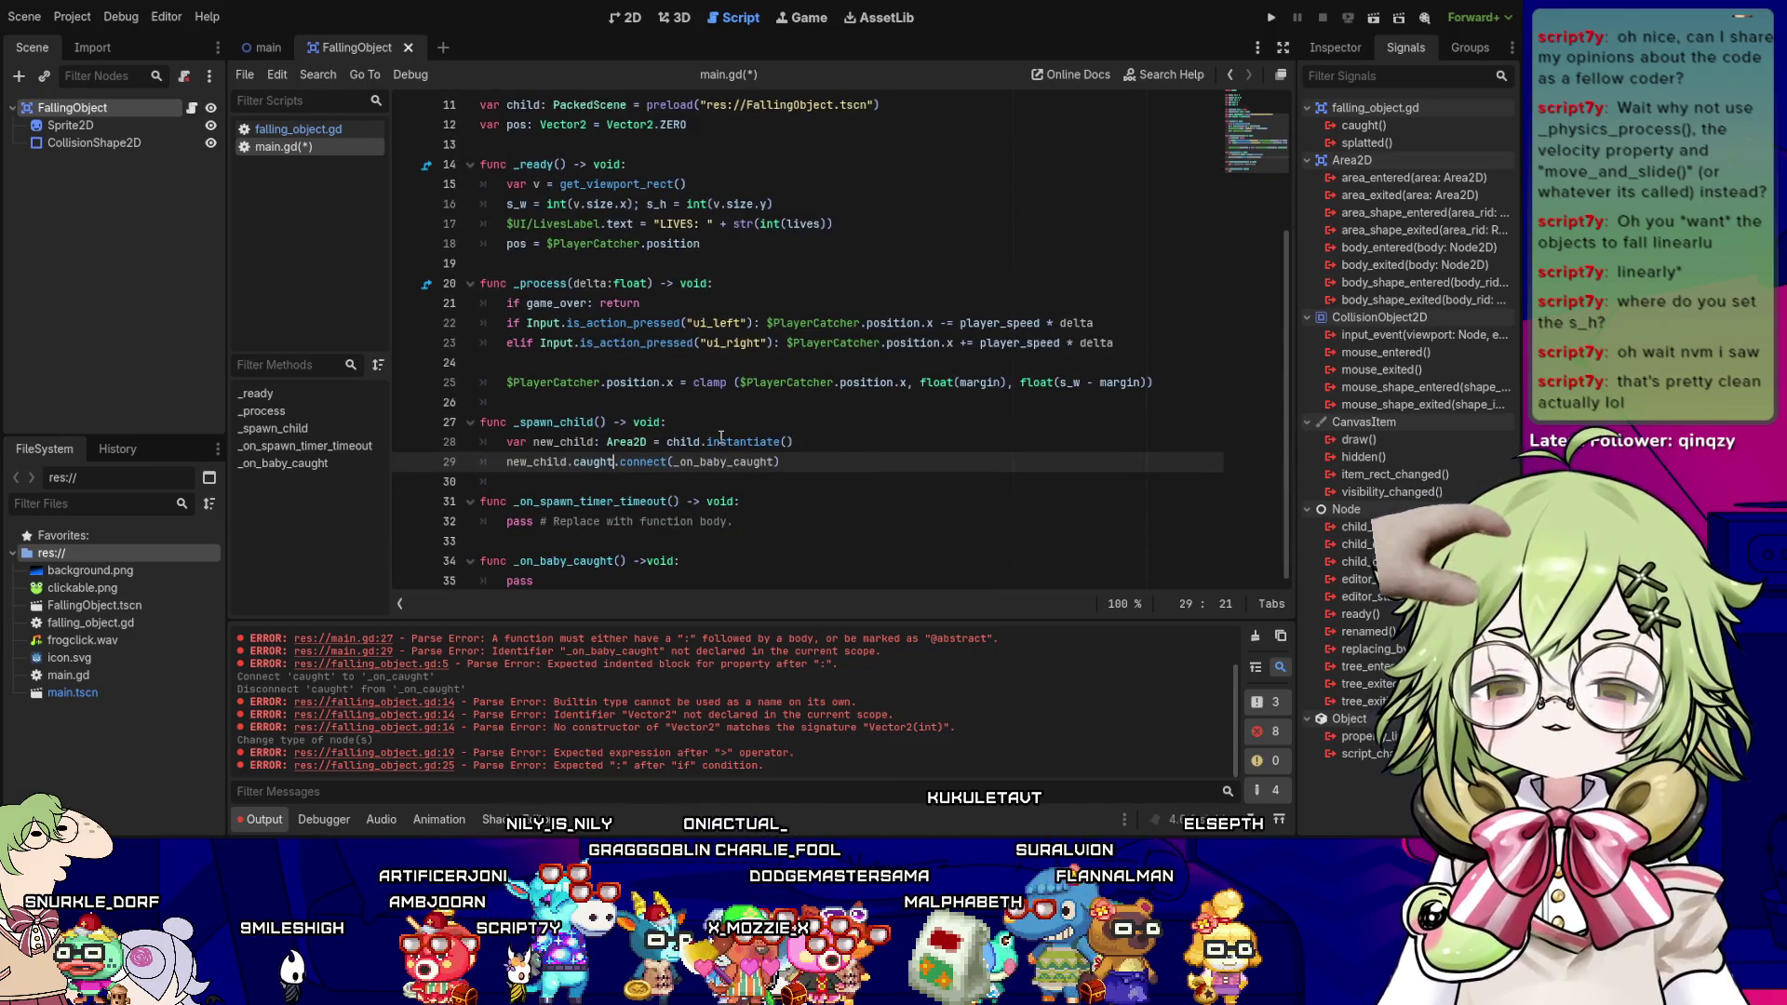
pyautogui.click(831, 508)
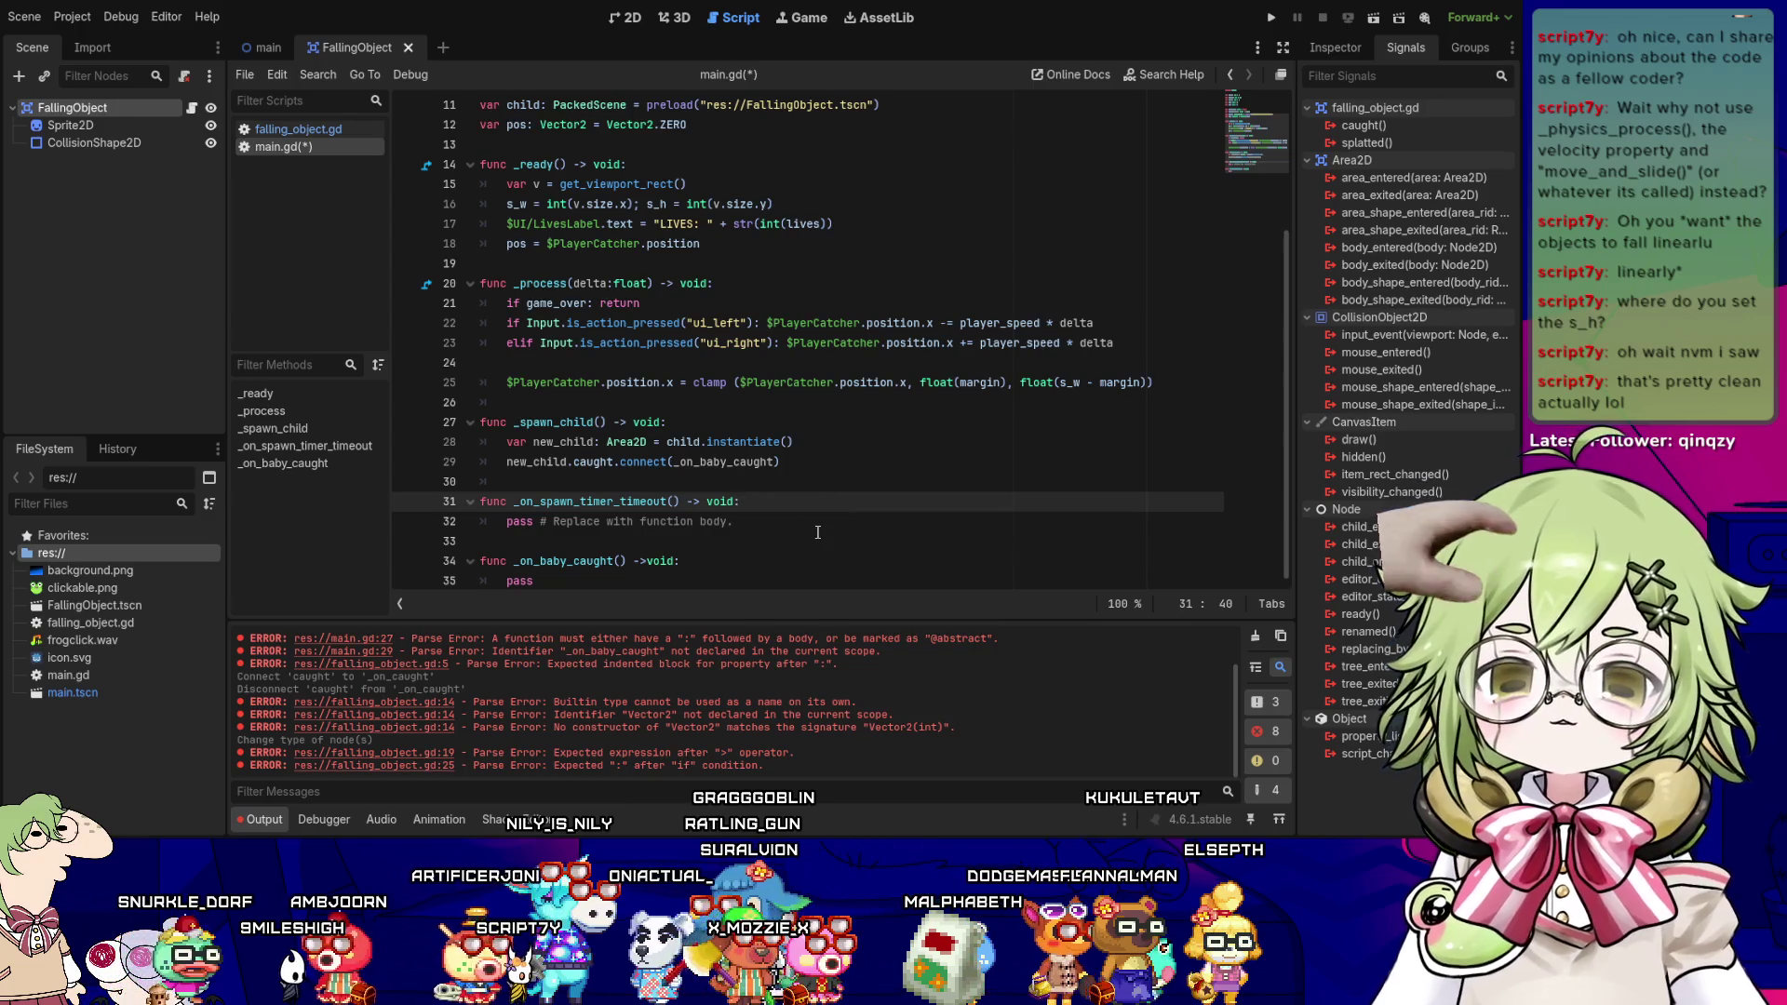
pyautogui.click(824, 517)
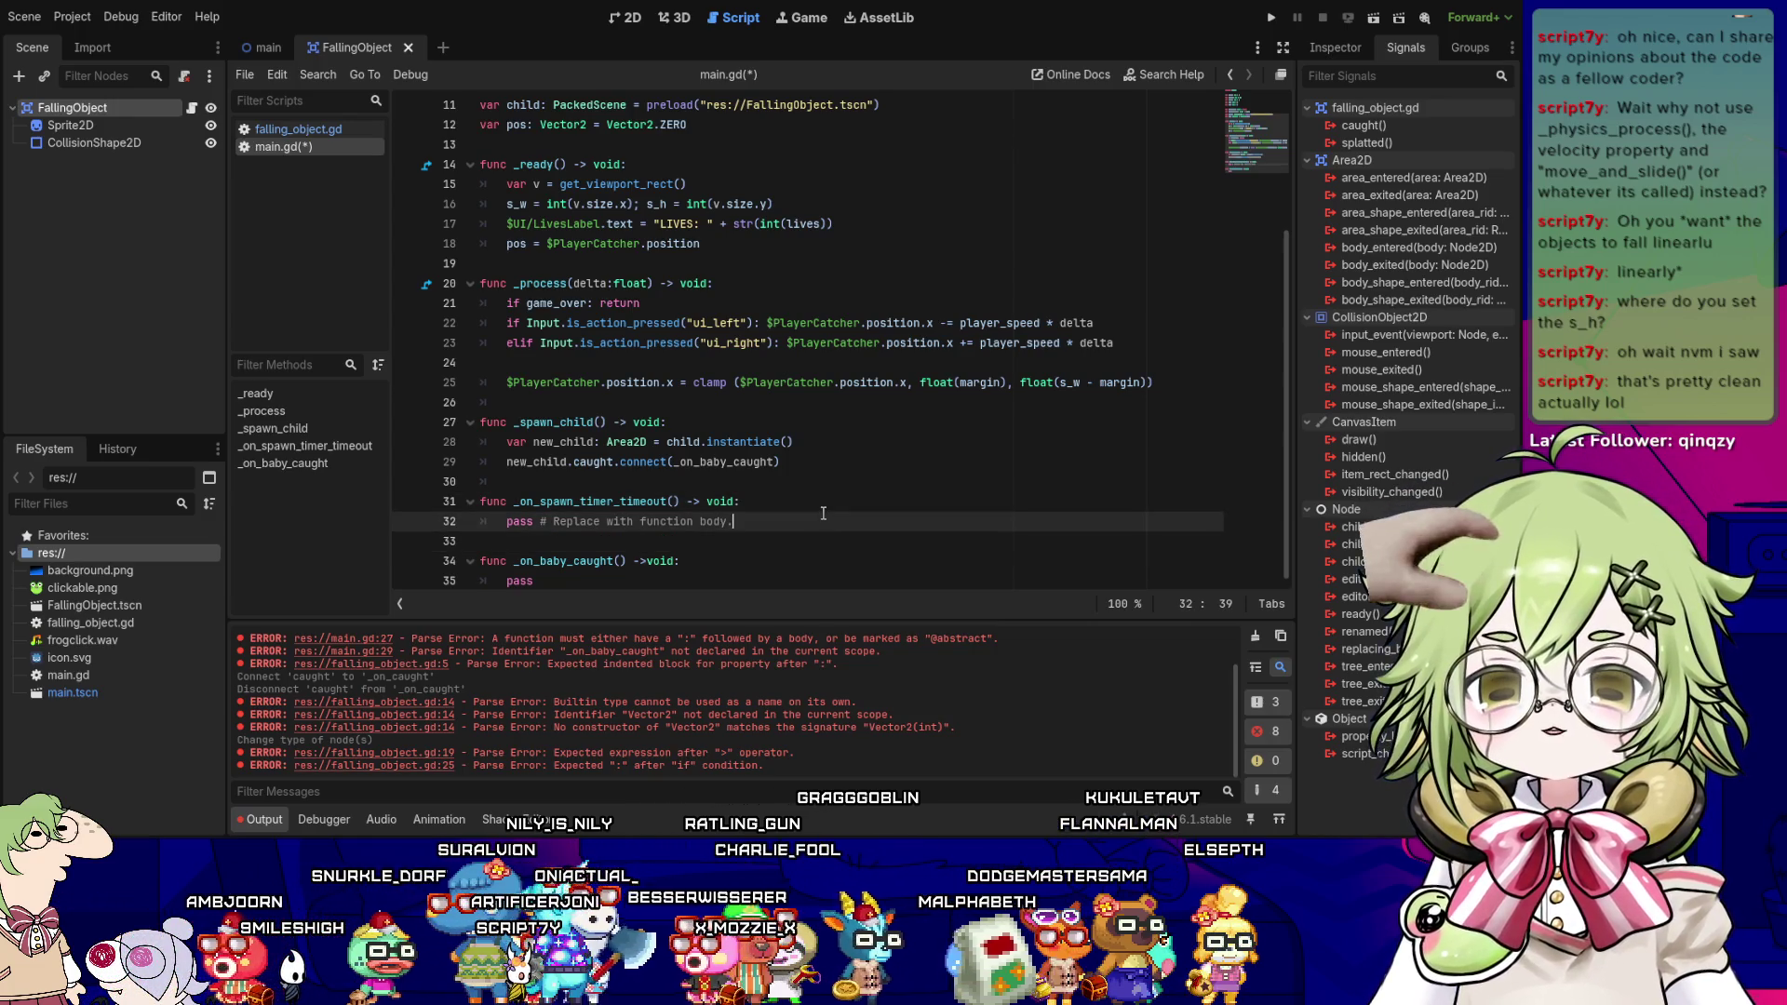
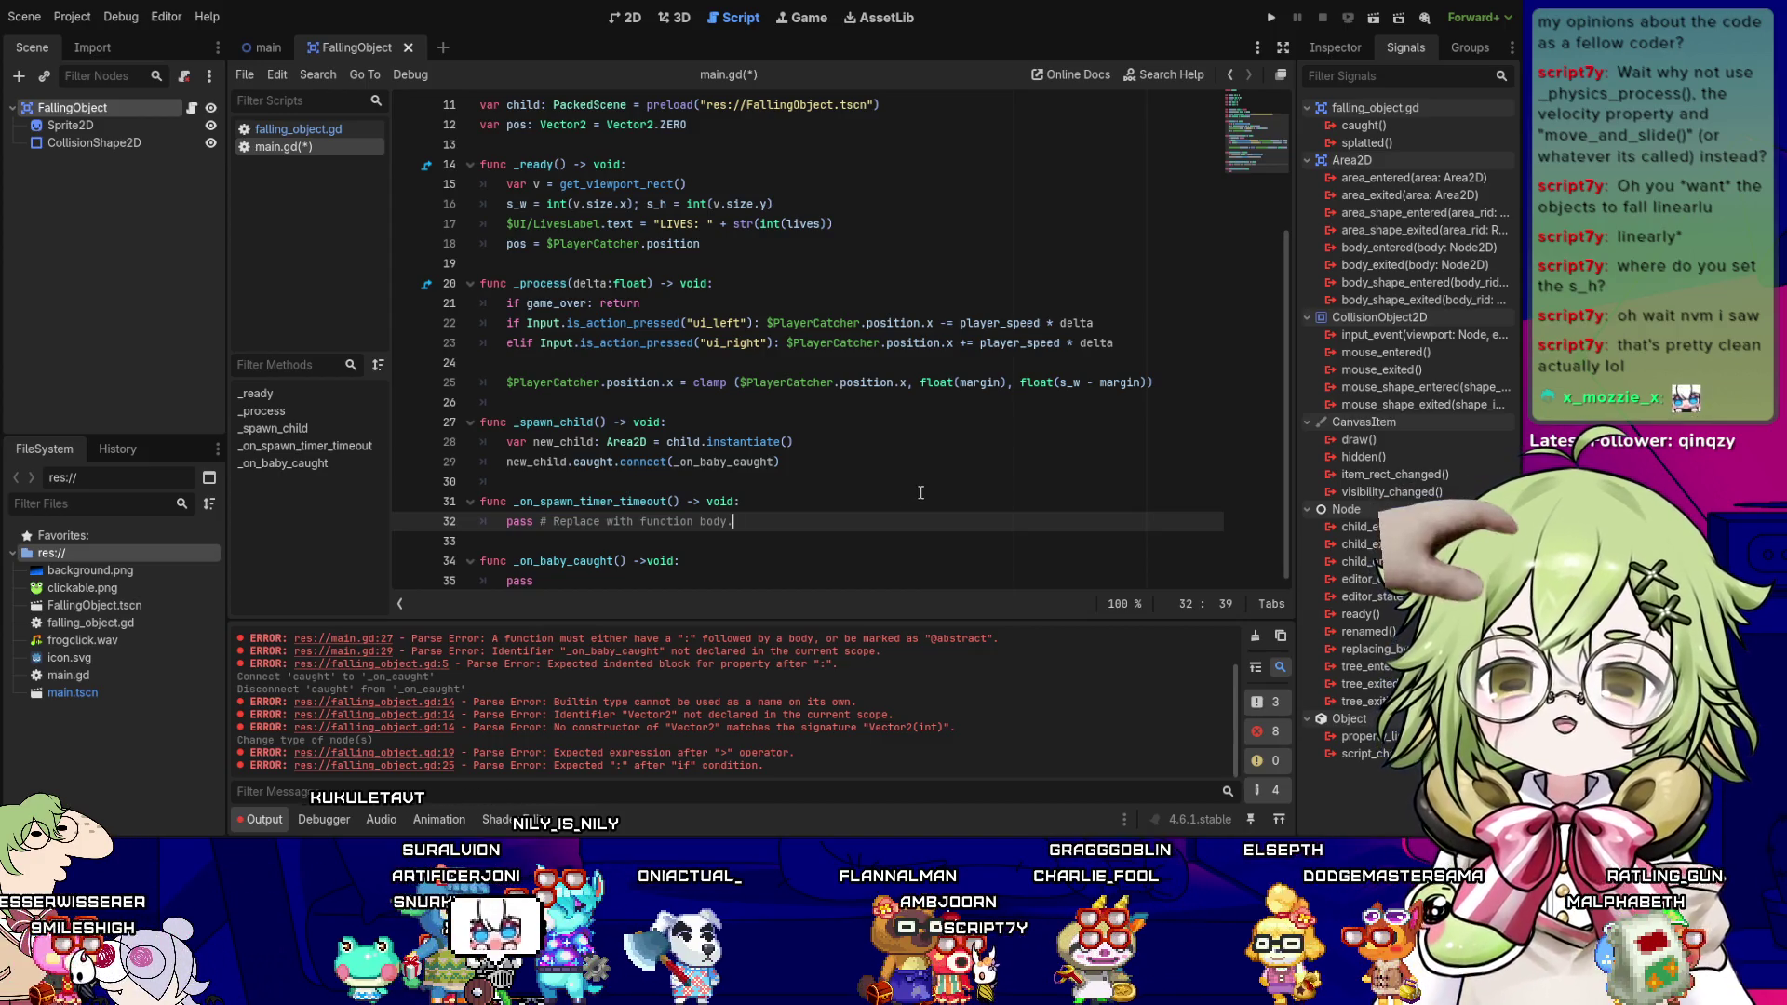
# - Save main.gd and place the caret at the end of line 29's caught connection
pyautogui.hotkey('ctrl', 's')
pyautogui.click(900, 462)
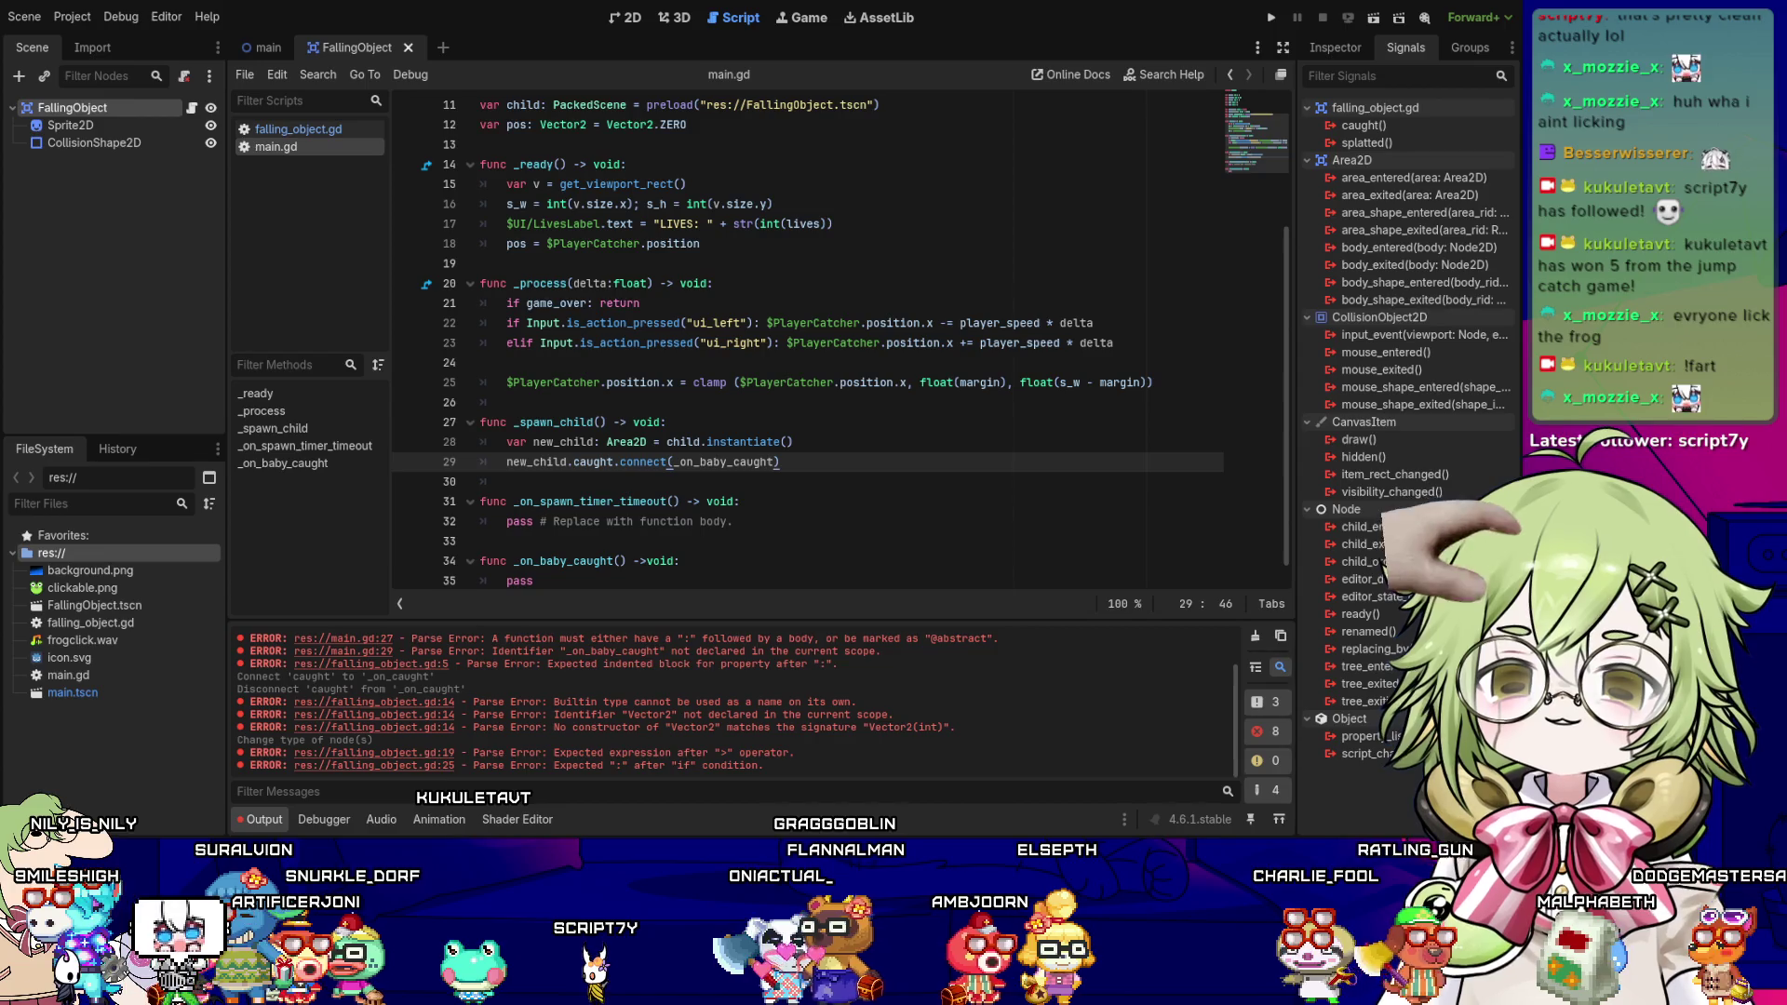
pyautogui.scroll(-1, 838, 345)
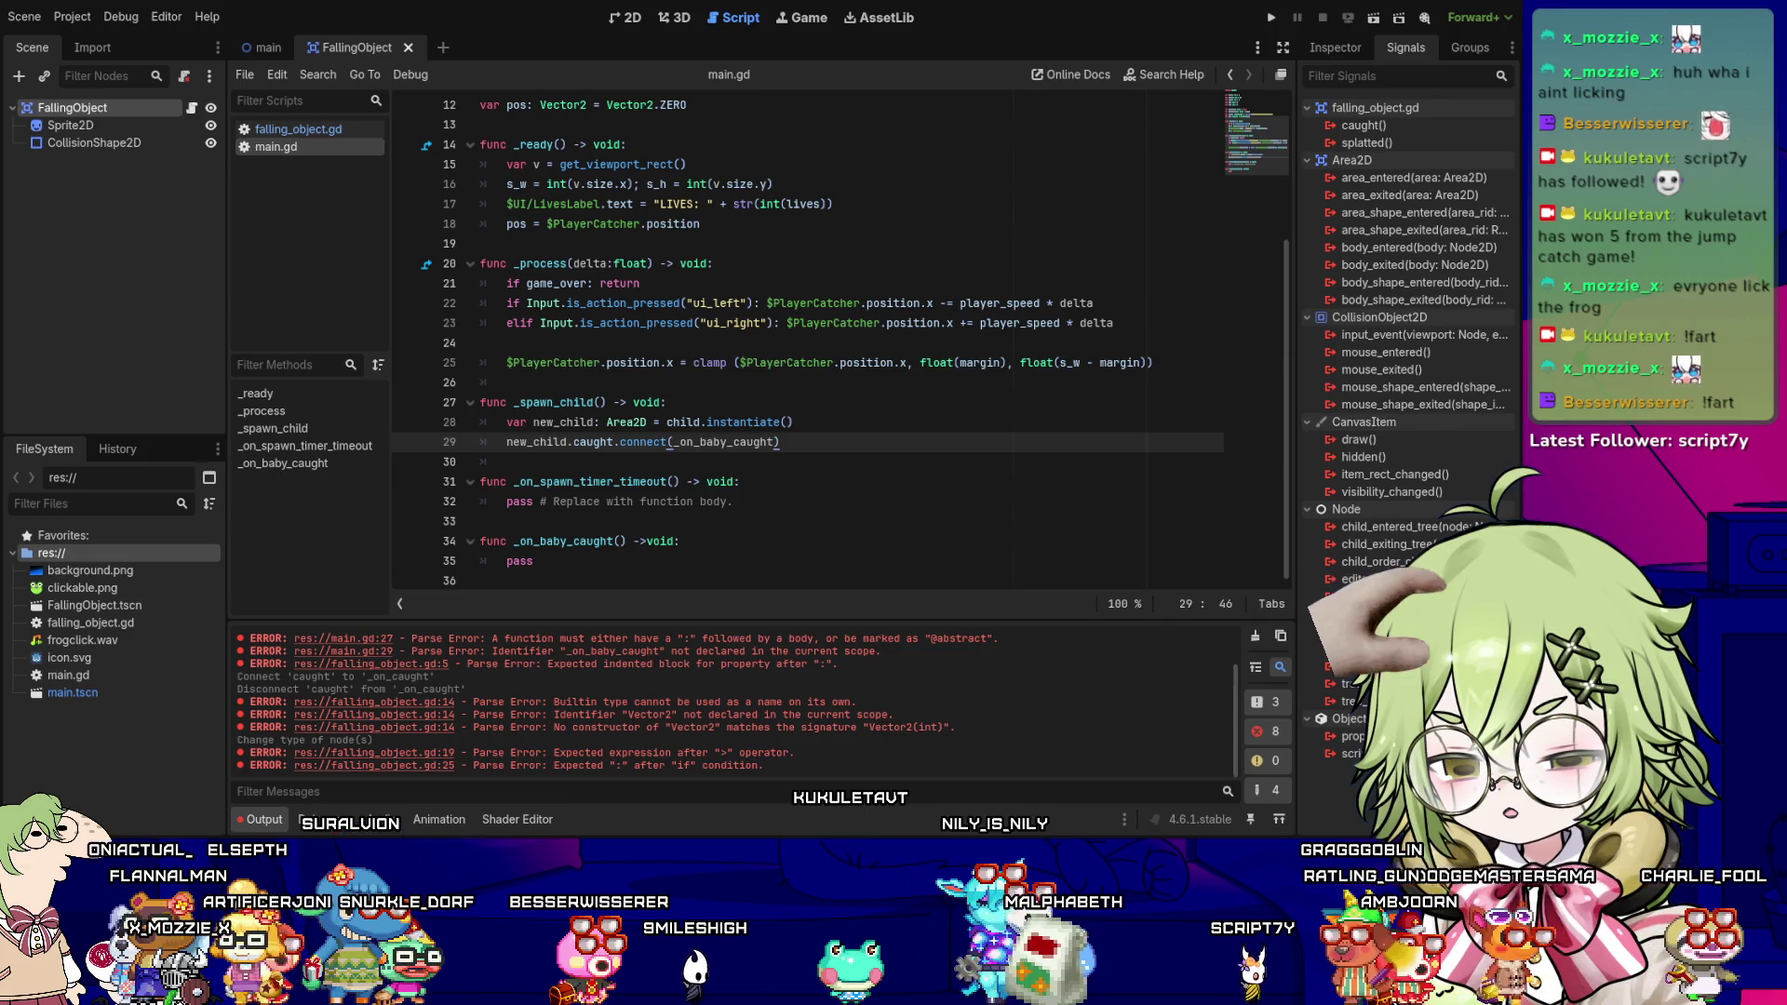
# - Add new_child.splatted.connect(_on_baby_splatted) on a new line after the caught connection
pyautogui.click(645, 442)
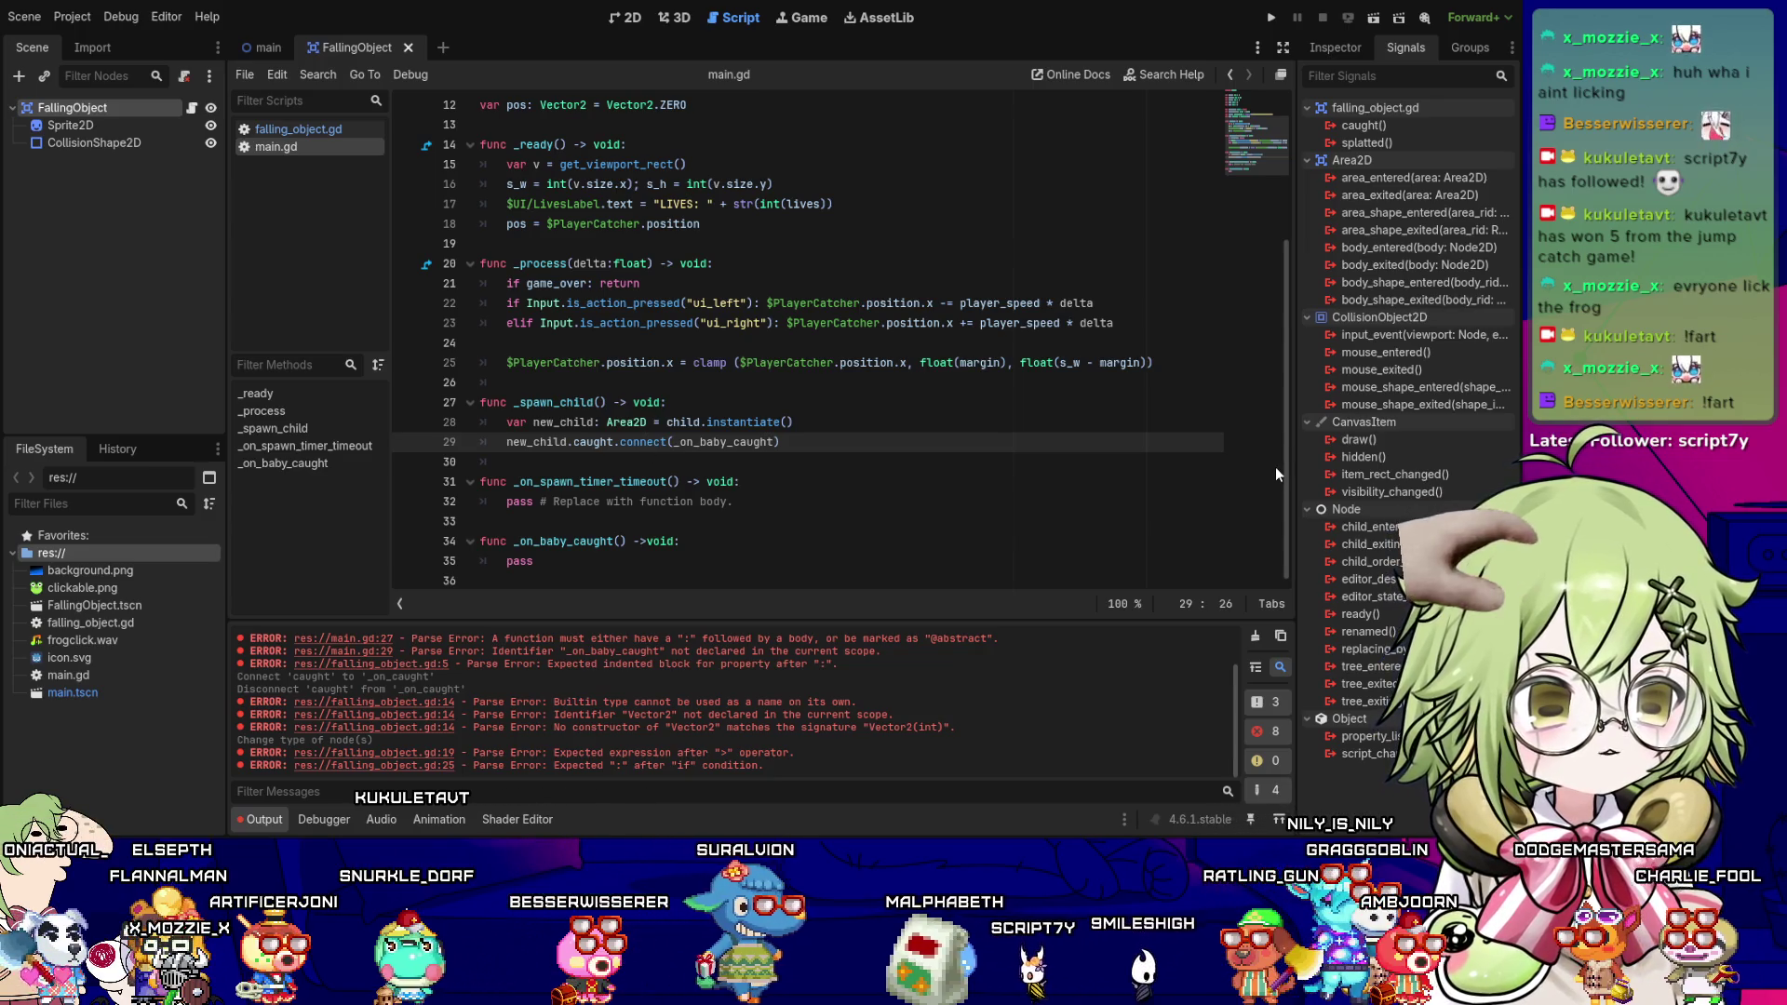
pyautogui.press('End')
pyautogui.press('Return')
pyautogui.write('new_child.splatted.co')
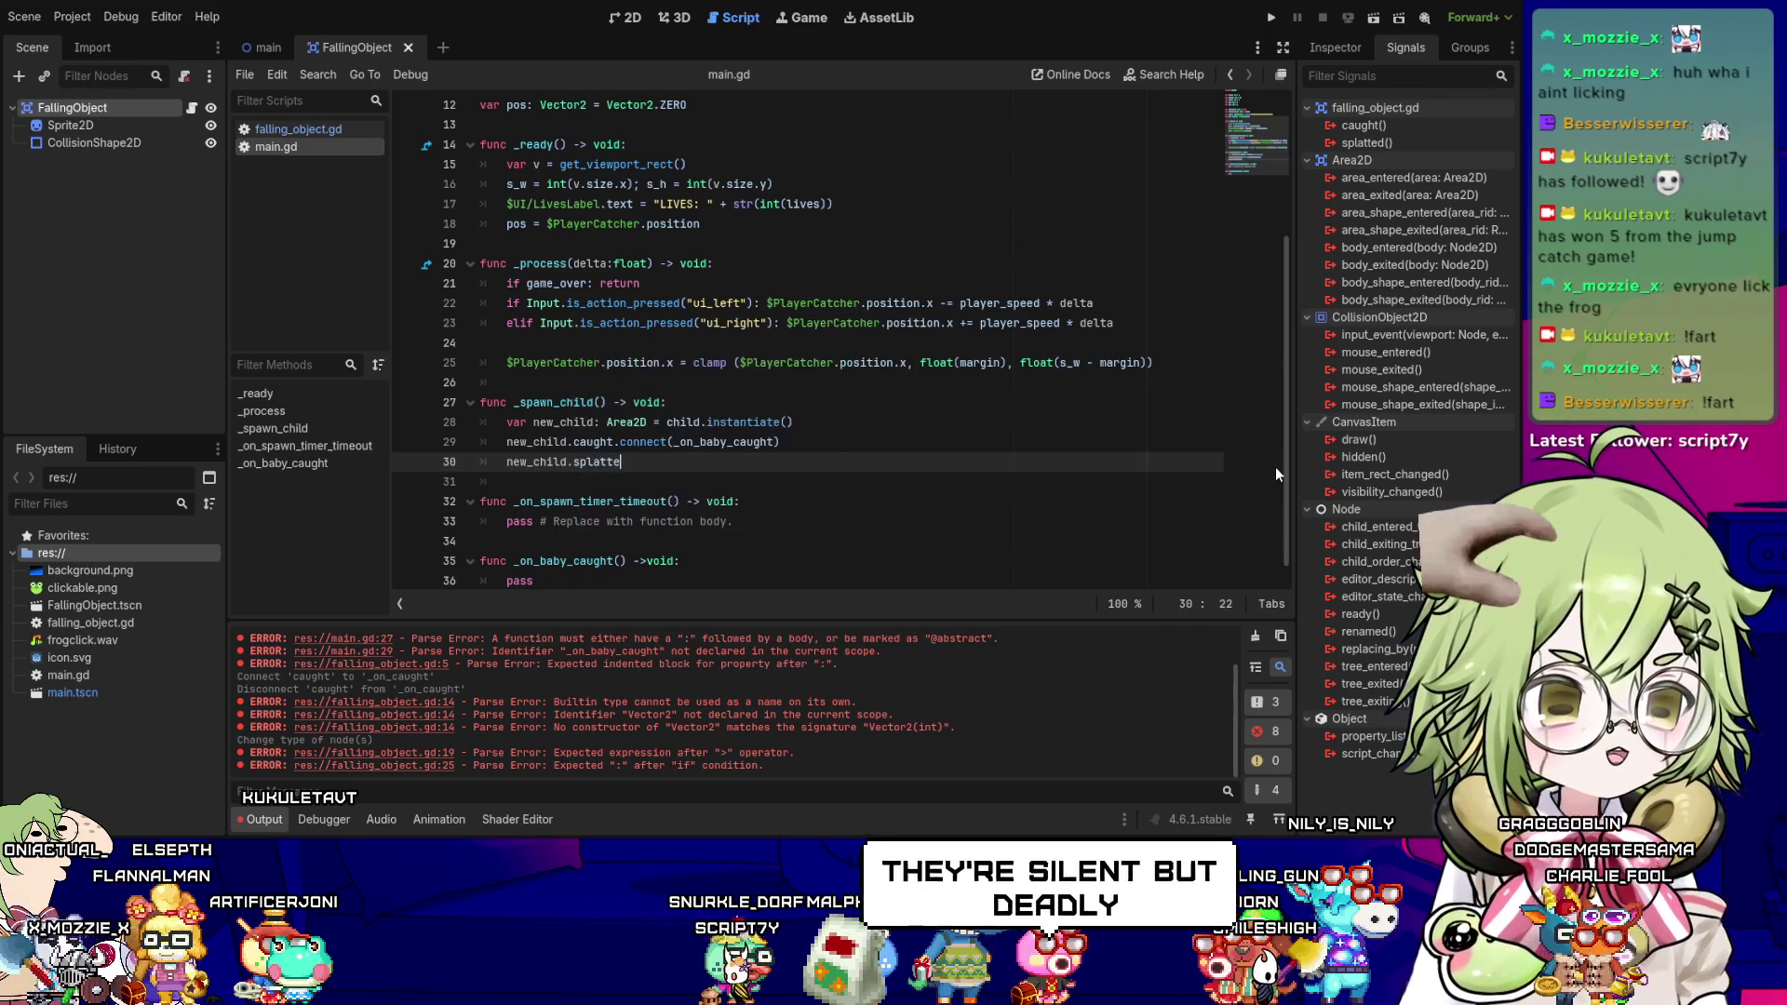
pyautogui.write('nnect(_on')
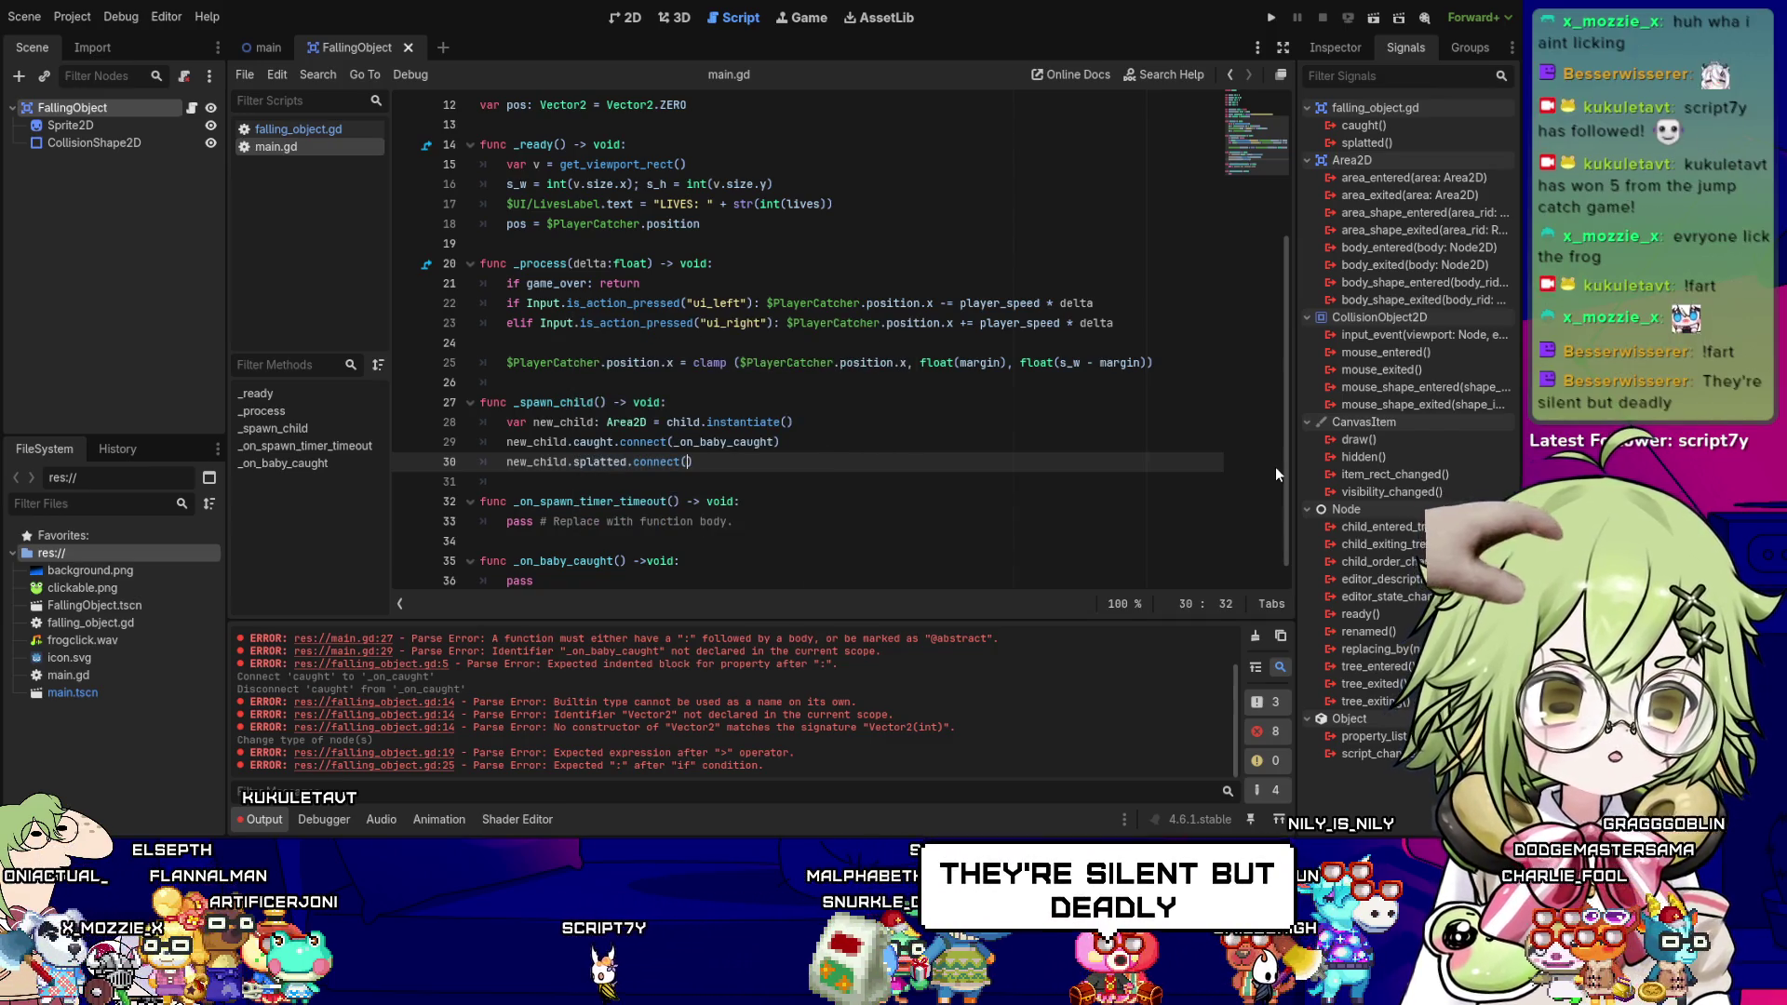
pyautogui.write('_baby_spla')
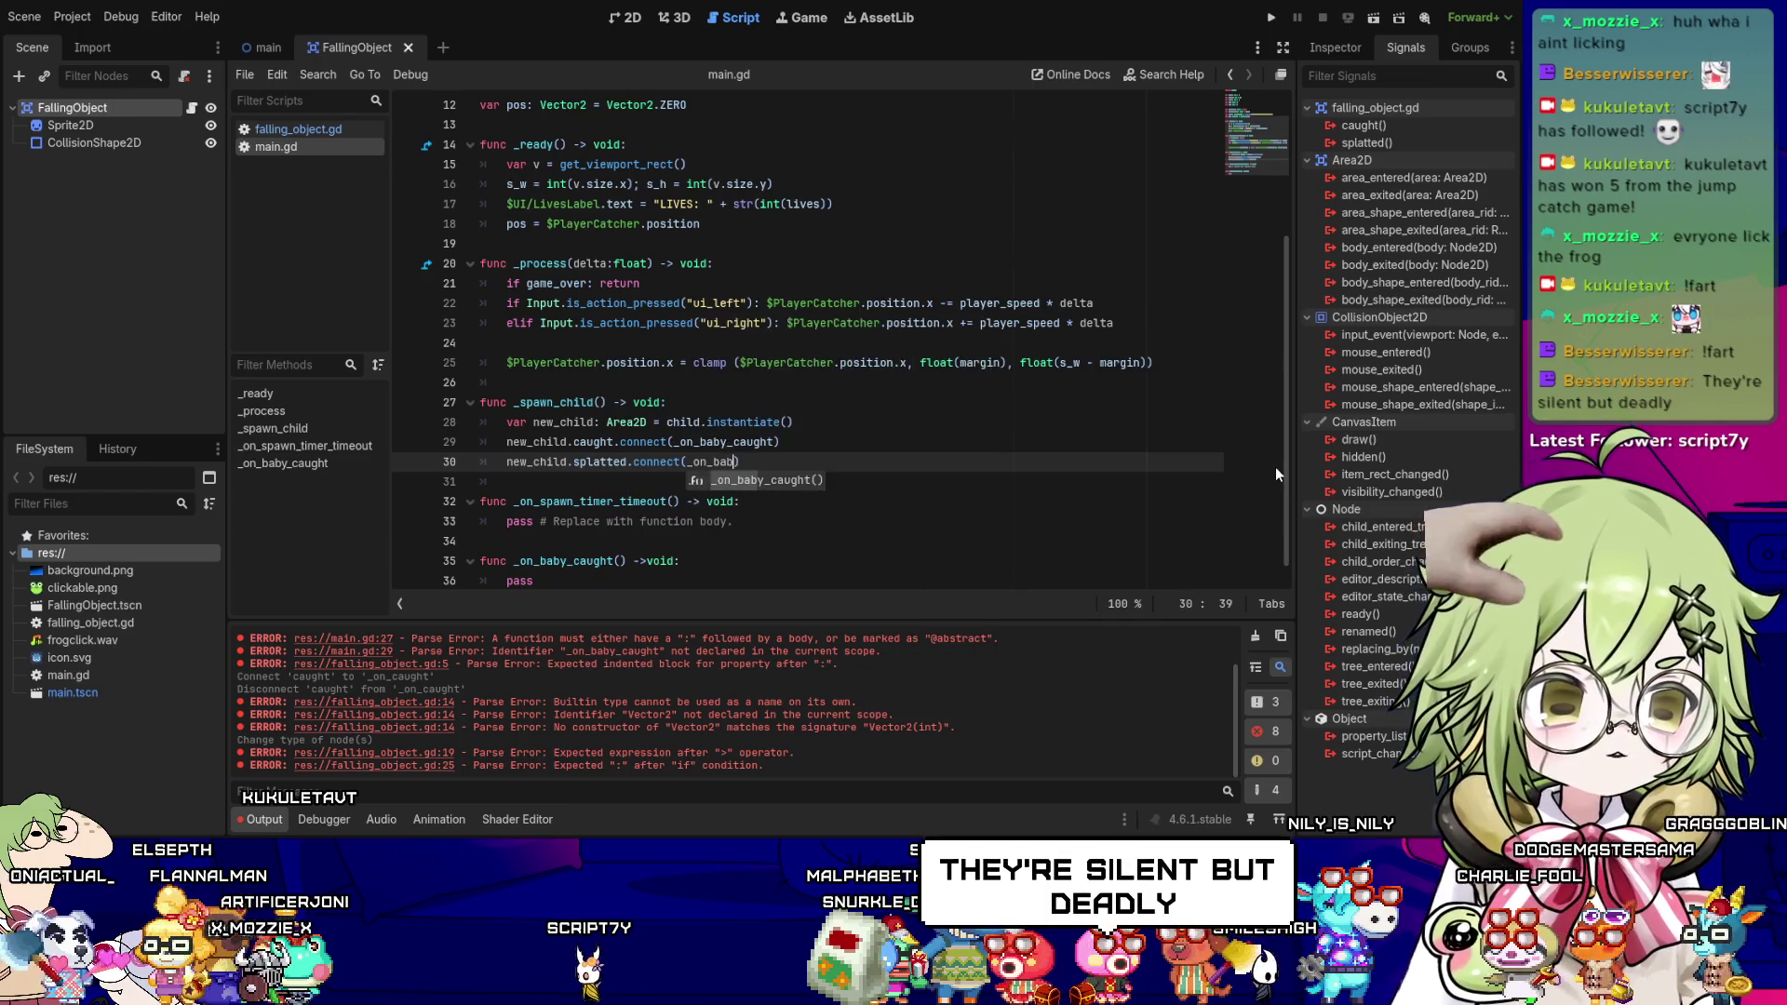
pyautogui.write('tted')
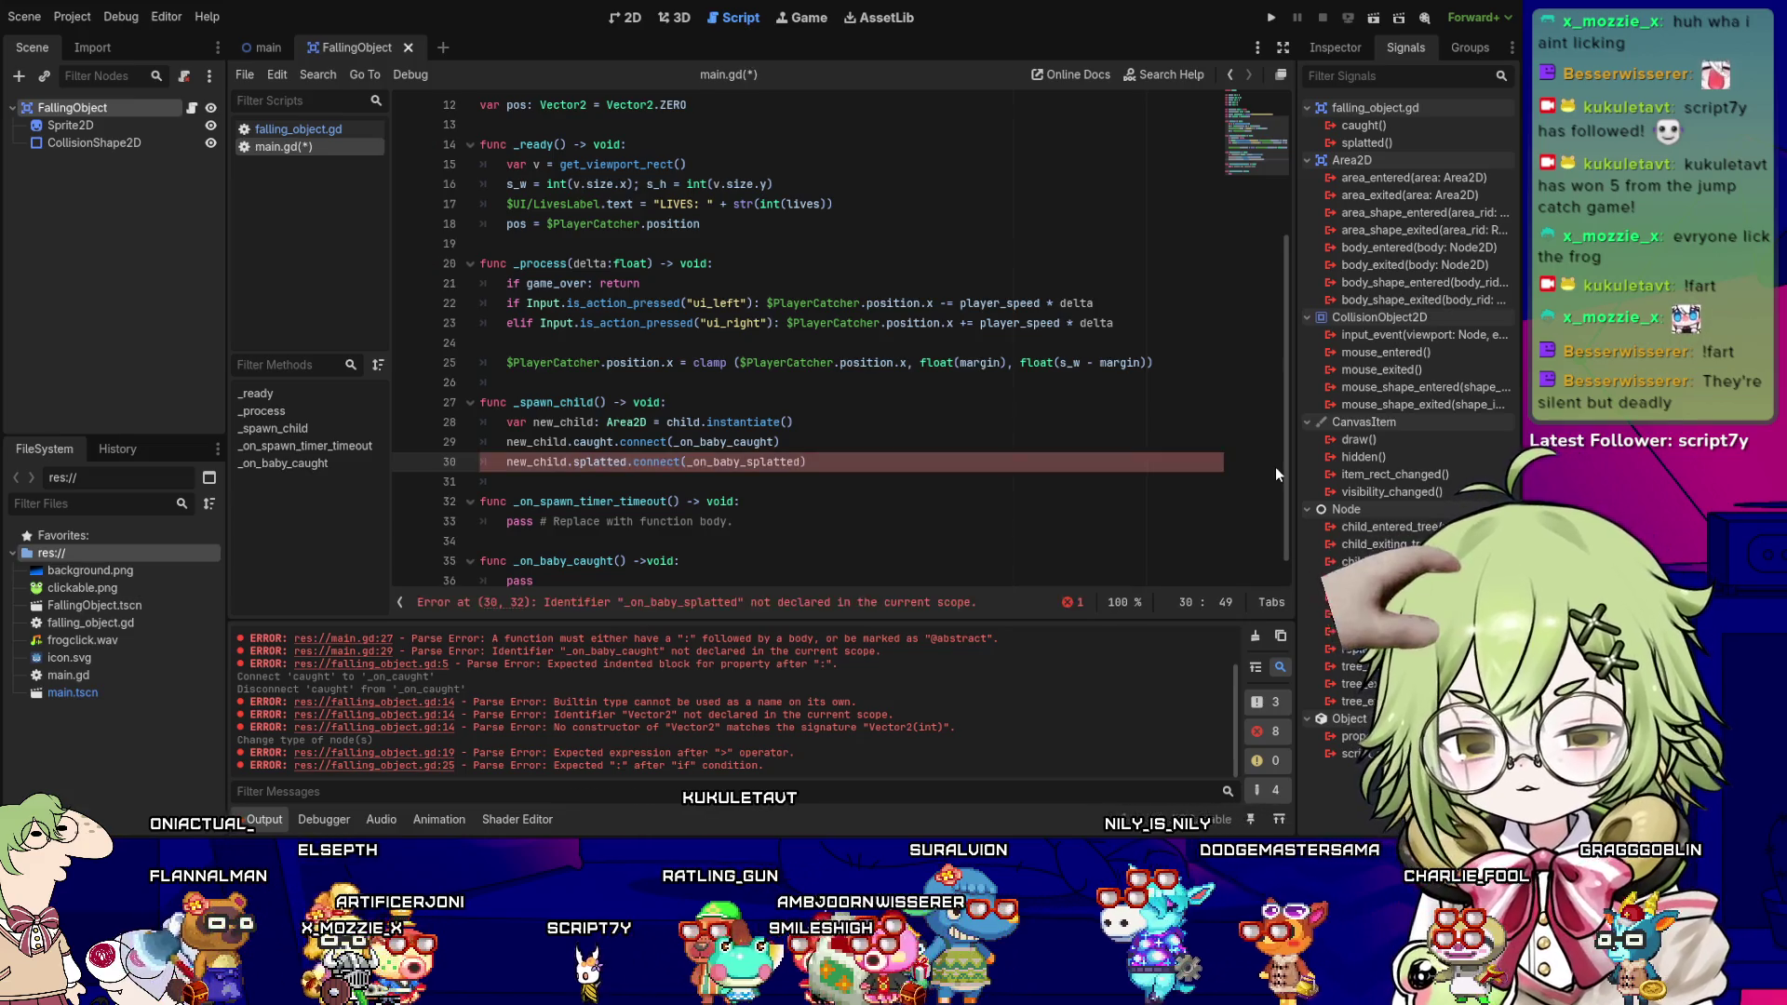
# - Append an _on_baby_splatted() -> void handler whose body is pass
pyautogui.press('Down')
pyautogui.press('Down')
pyautogui.press('Down')
pyautogui.press('Down')
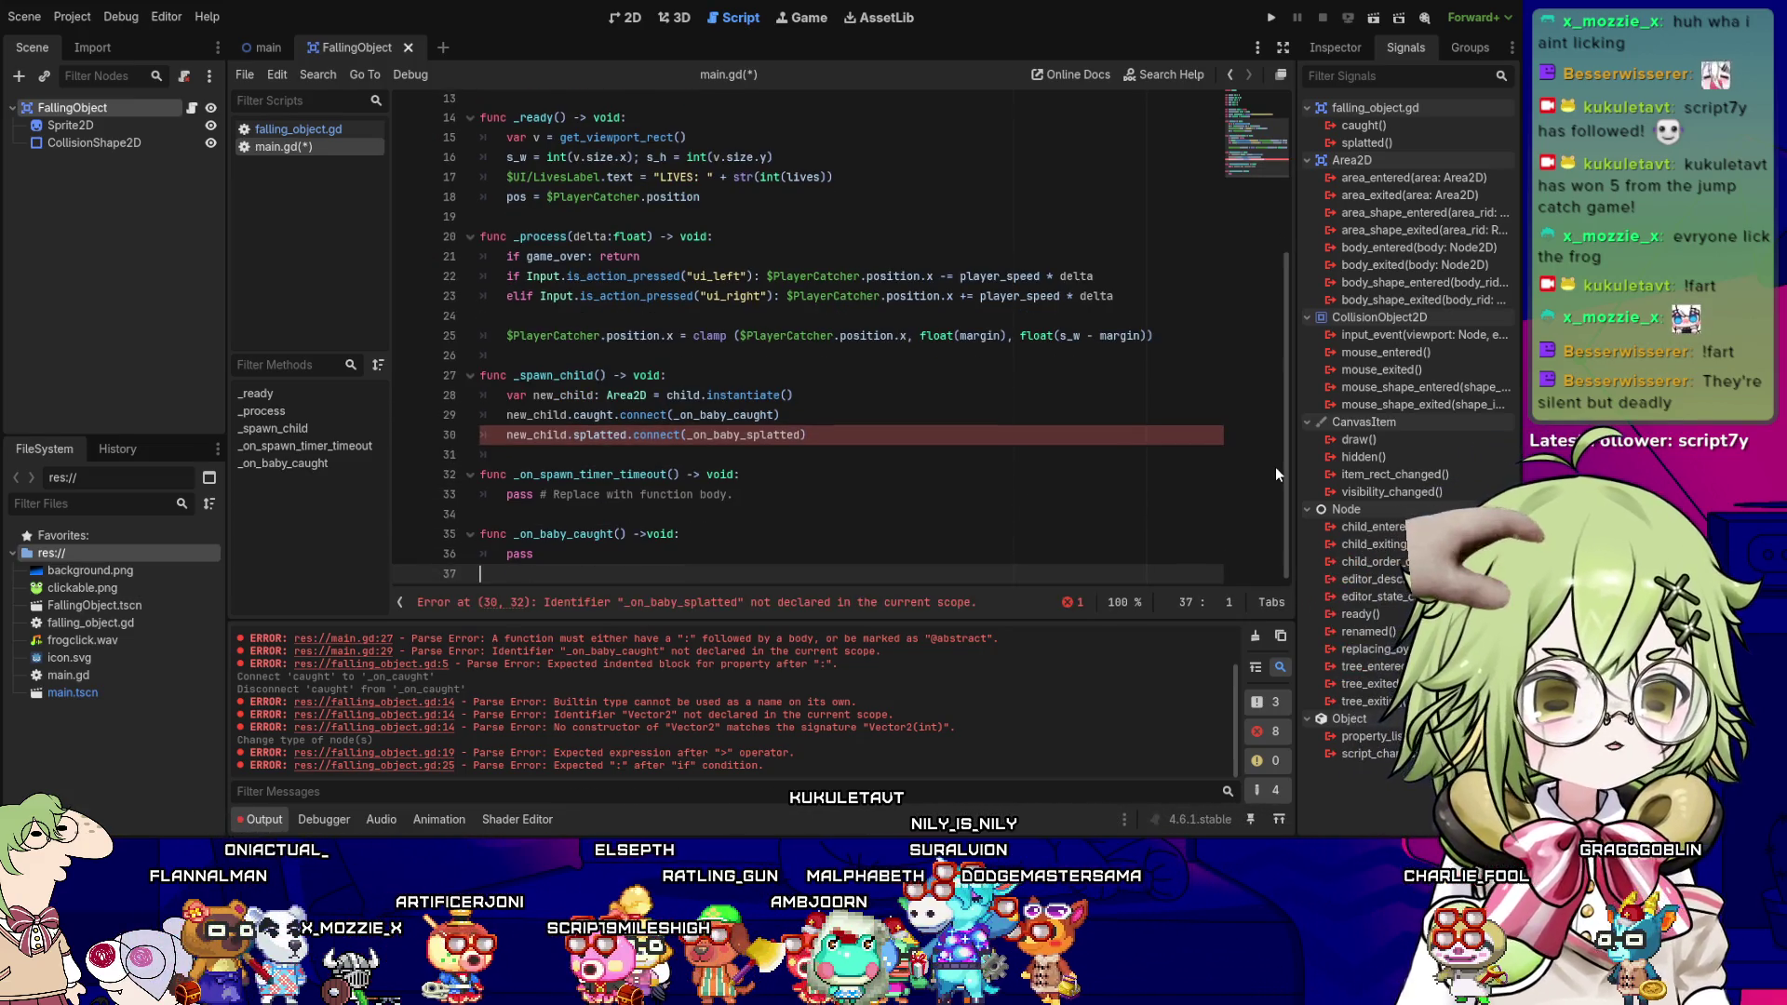
pyautogui.write('func _on_baby_splatted/(')
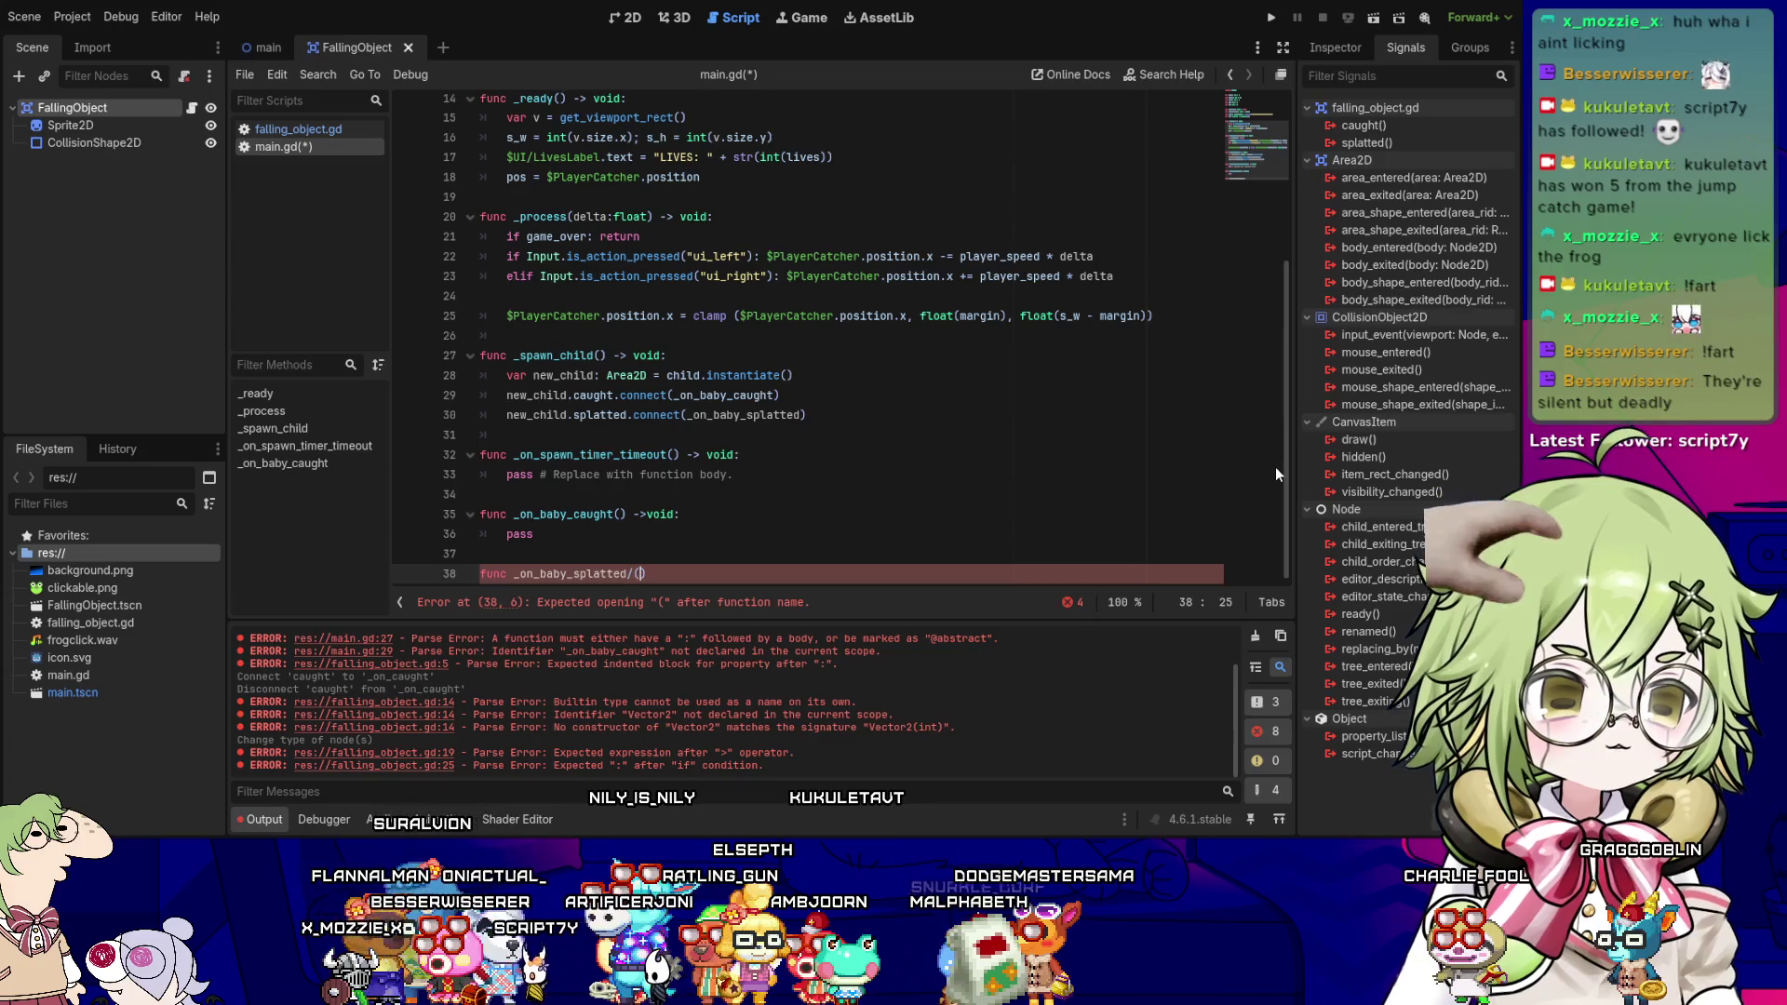
pyautogui.write(') ')
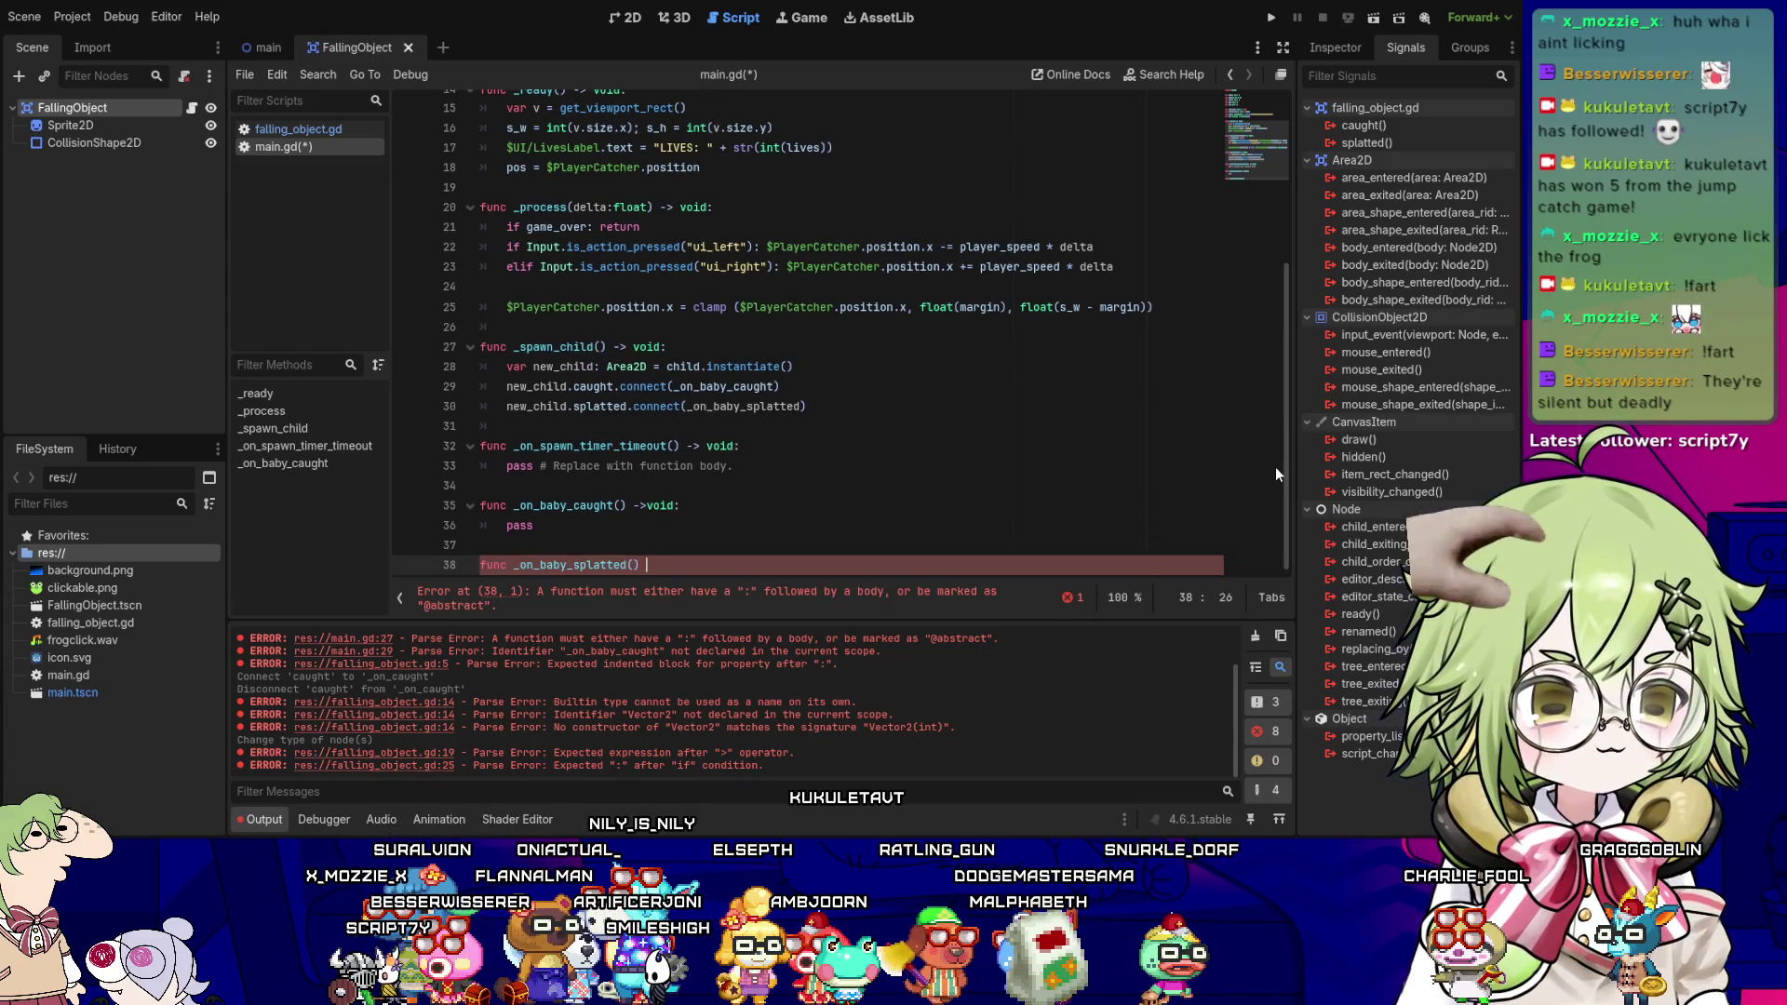
pyautogui.write('void:')
pyautogui.press('Return')
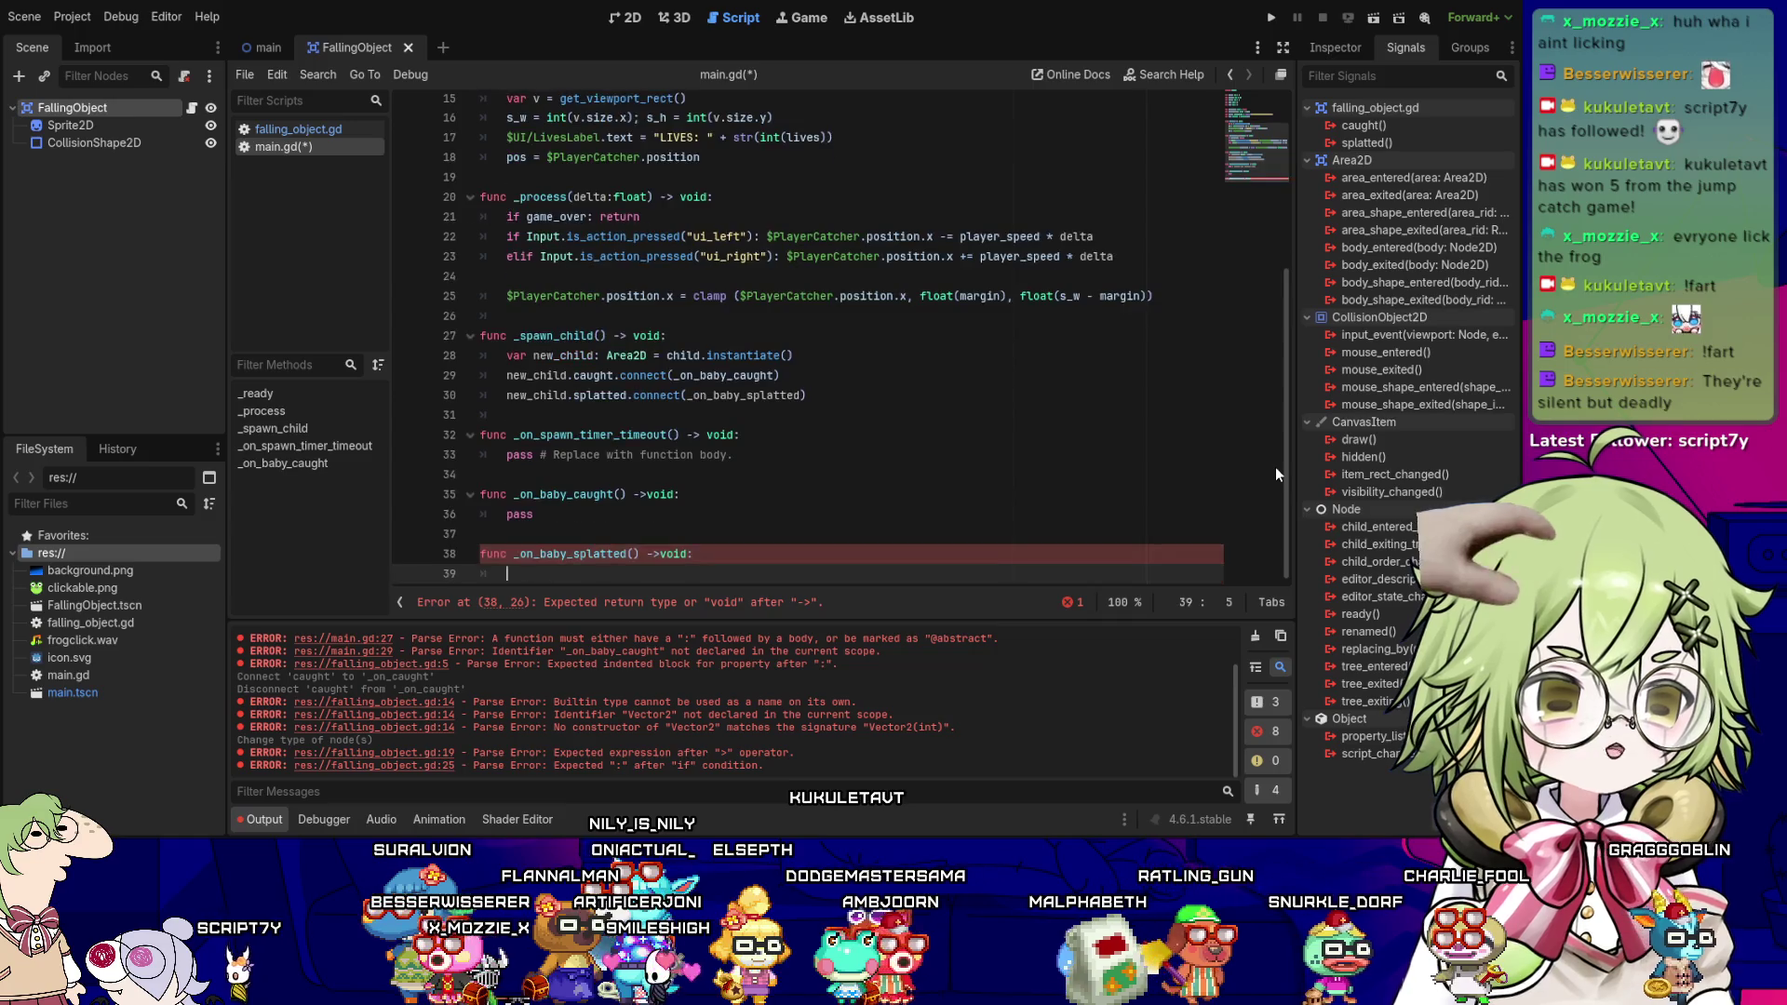
pyautogui.write('pas')
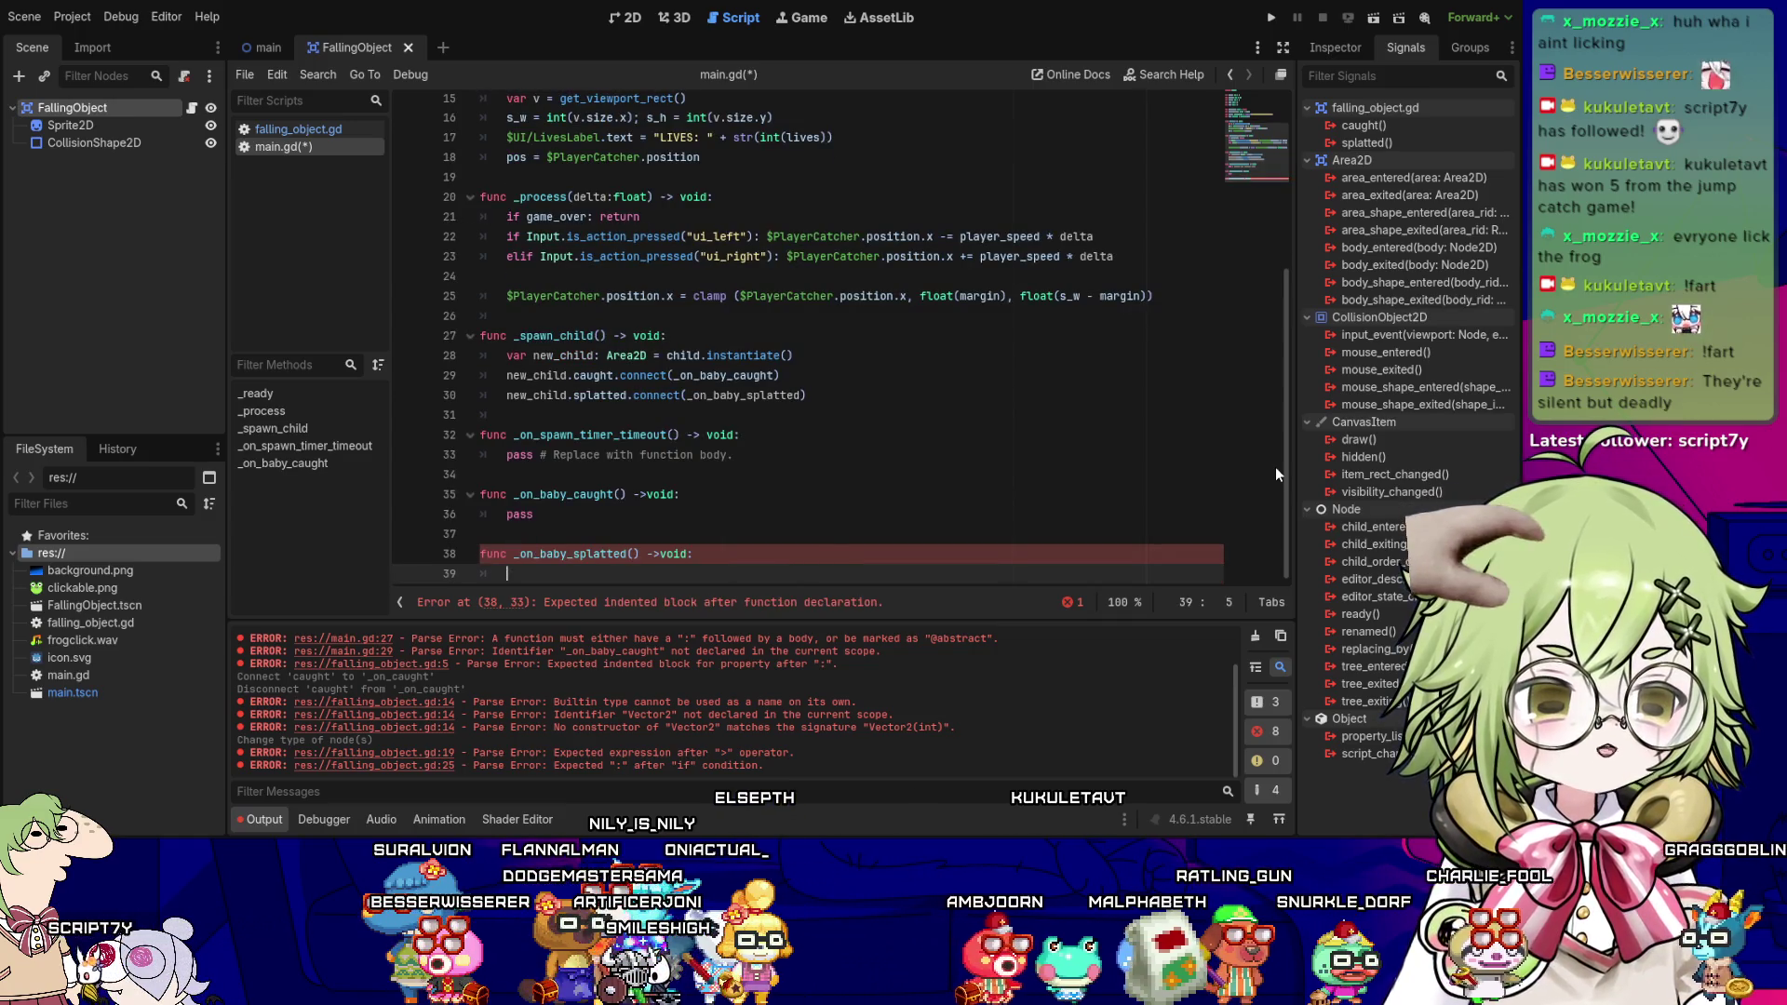
pyautogui.write('s')
pyautogui.press('Up')
pyautogui.press('Up')
pyautogui.press('Up')
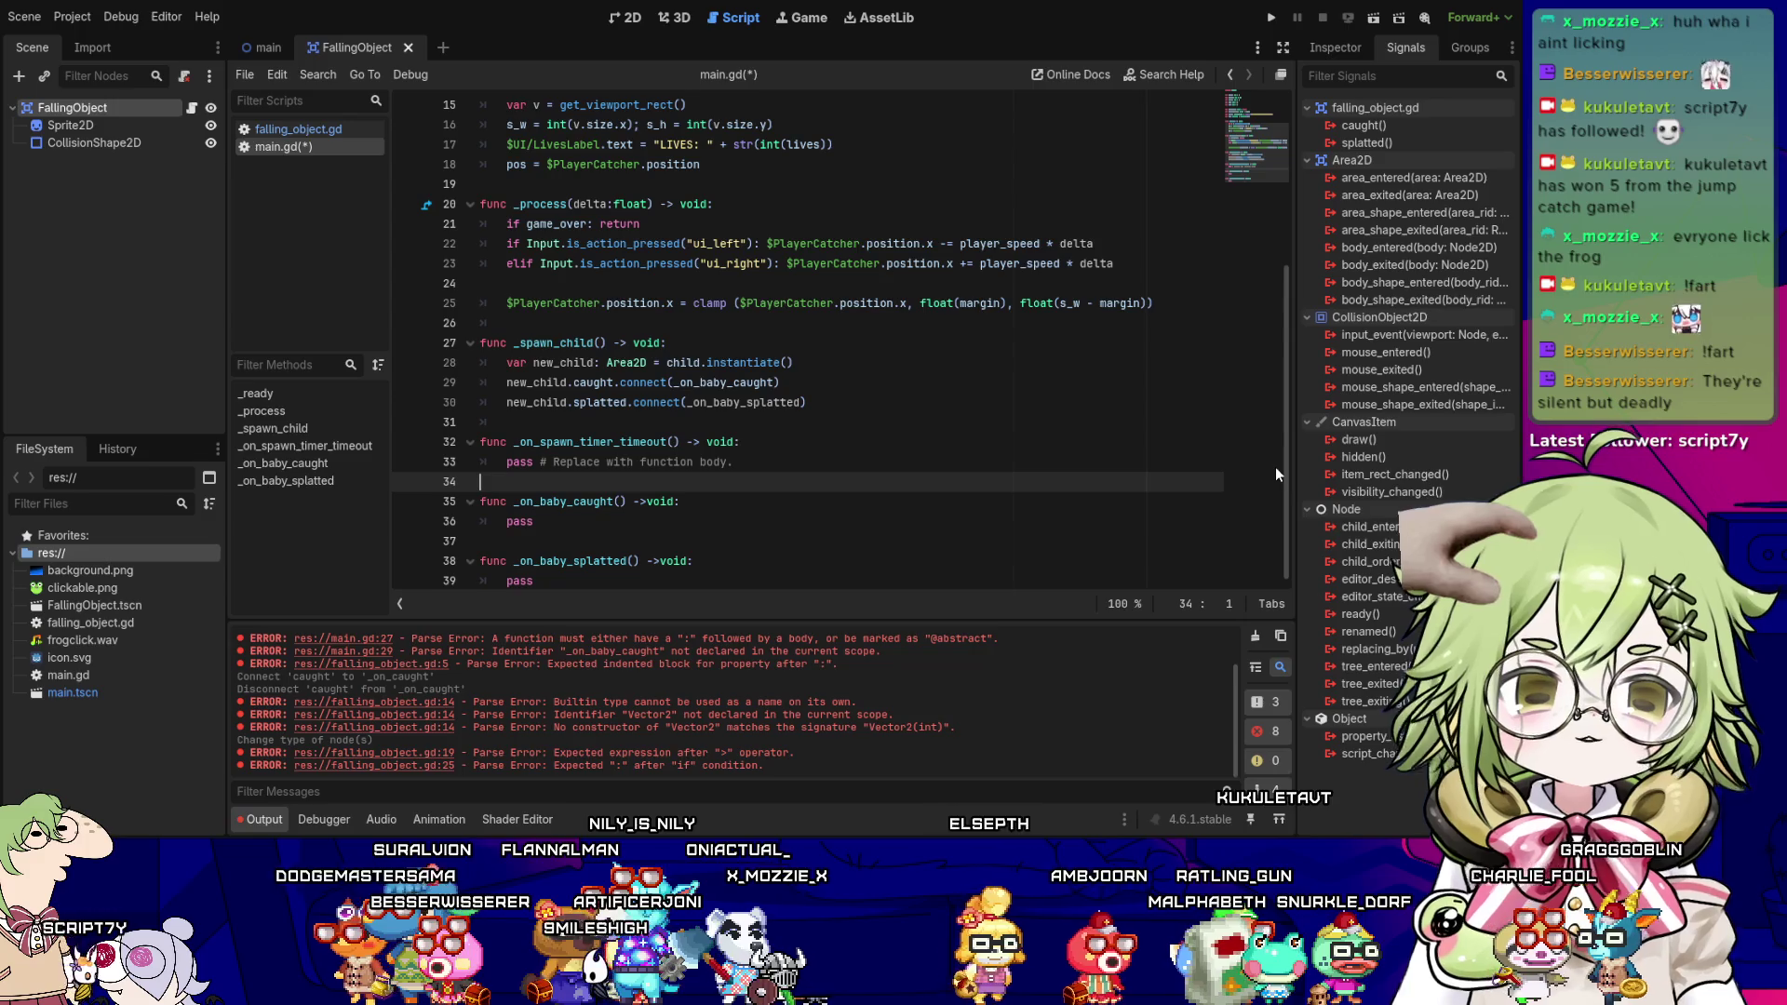
# - Add $FallingObject.add_child(new_child) at the end of _spawn_child and save main.gd
pyautogui.press('Up')
pyautogui.press('Right')
pyautogui.press('Right')
pyautogui.press('Right')
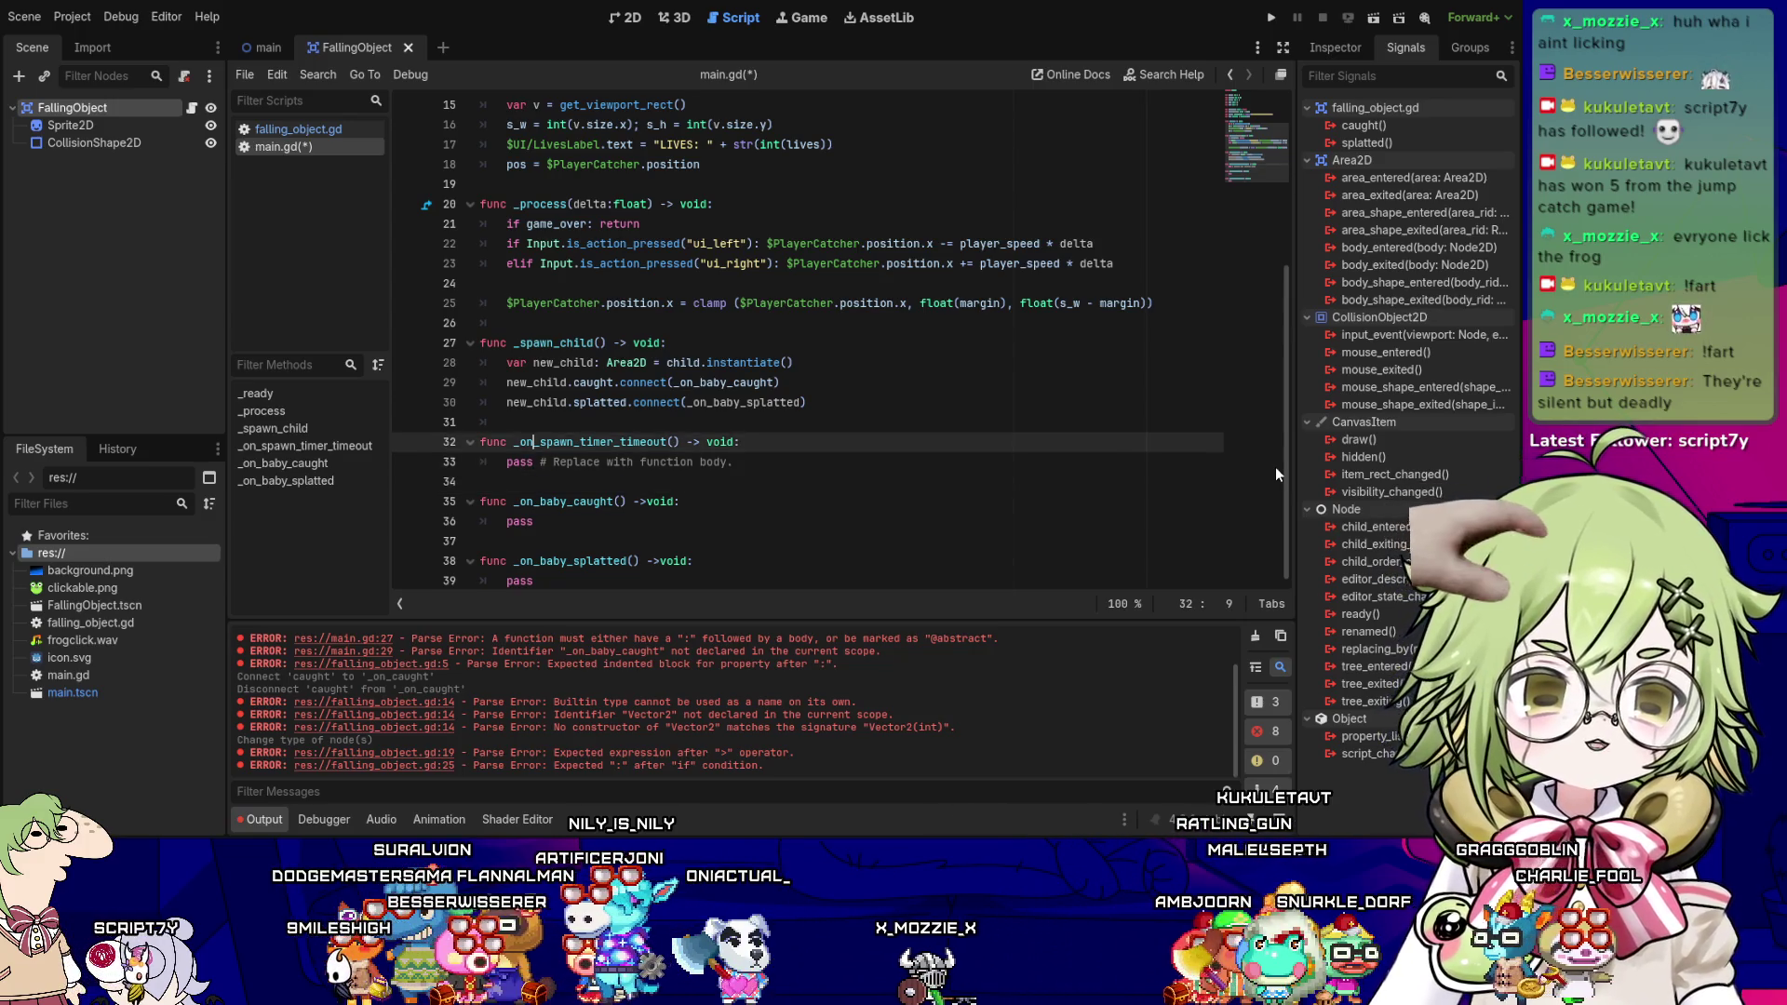
pyautogui.press('Down')
pyautogui.press('Up')
pyautogui.press('Up')
pyautogui.press('Up')
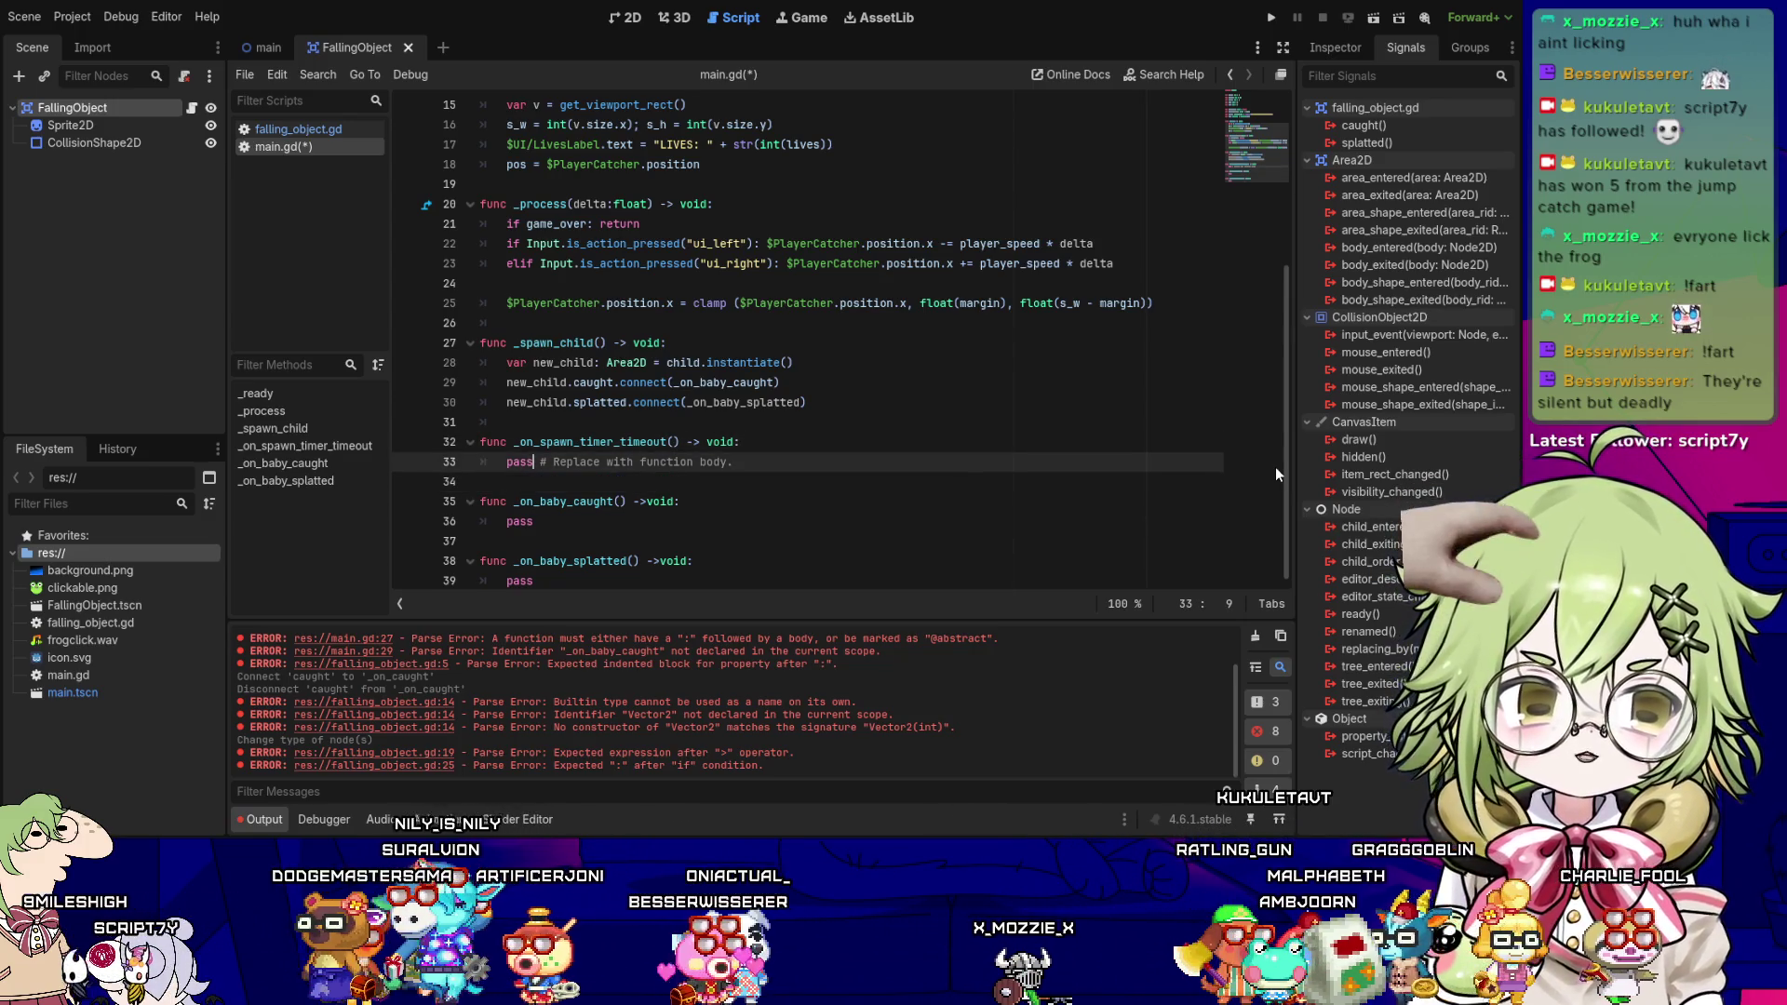
pyautogui.press('Return')
pyautogui.press('Up')
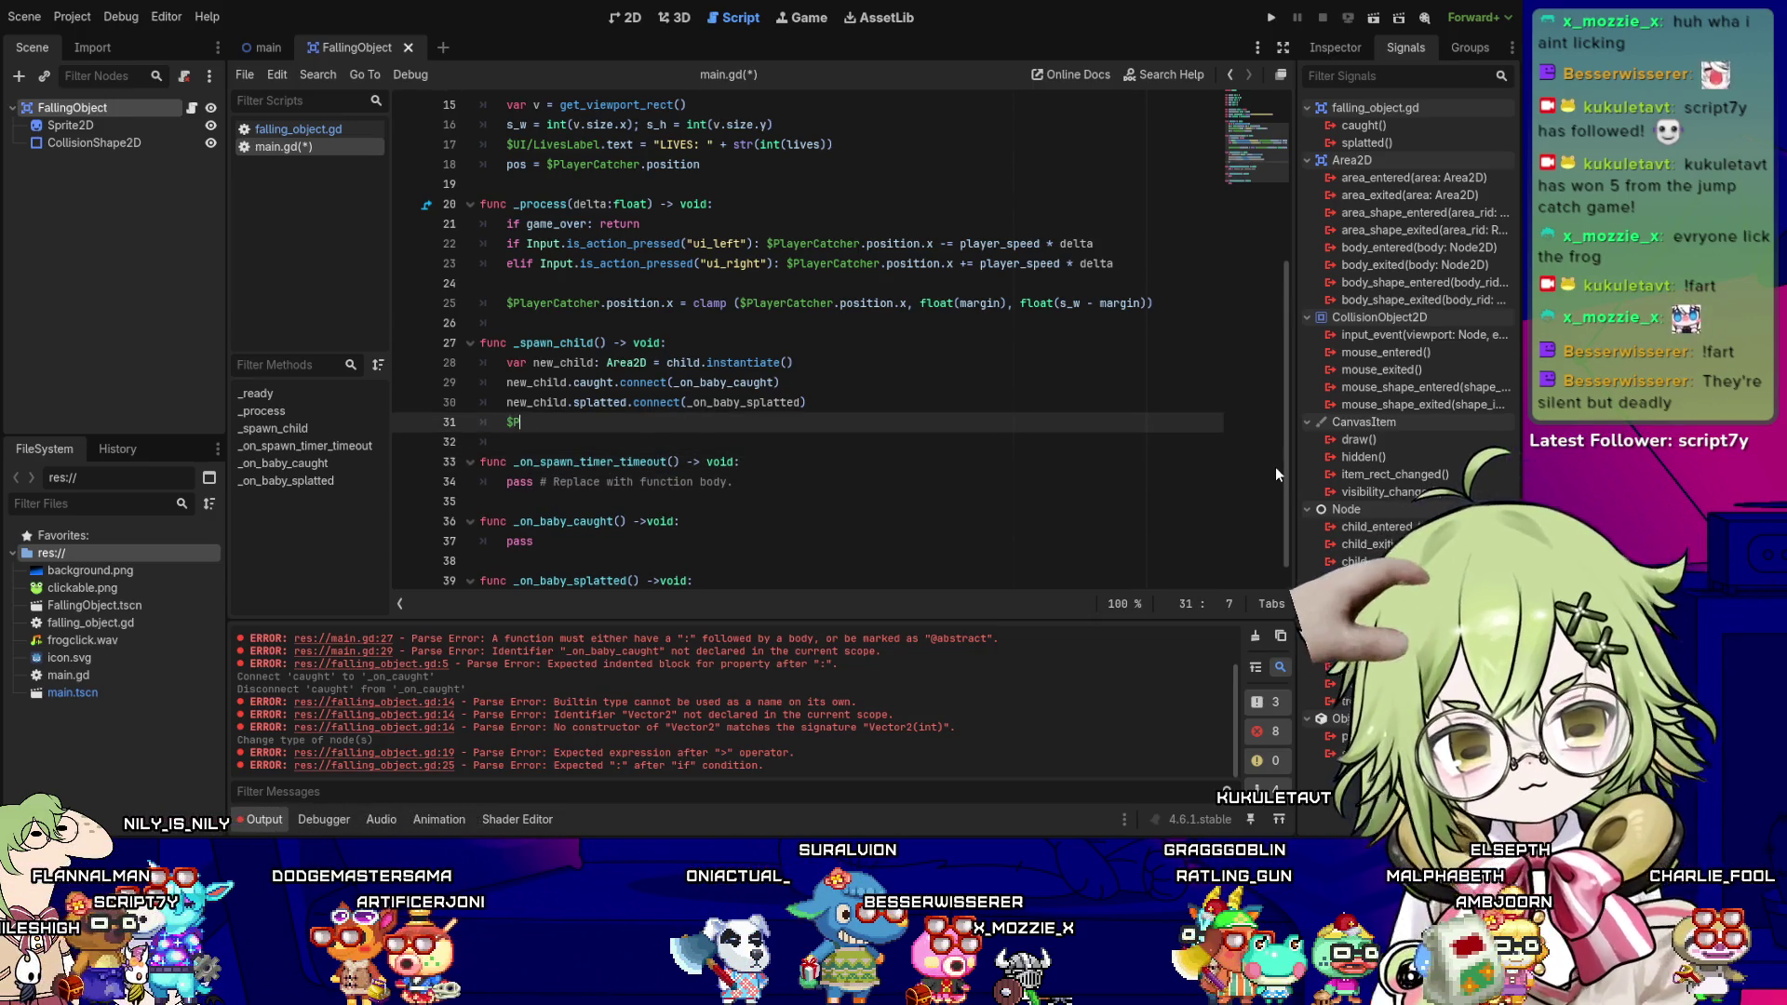
pyautogui.write('$FallingObje')
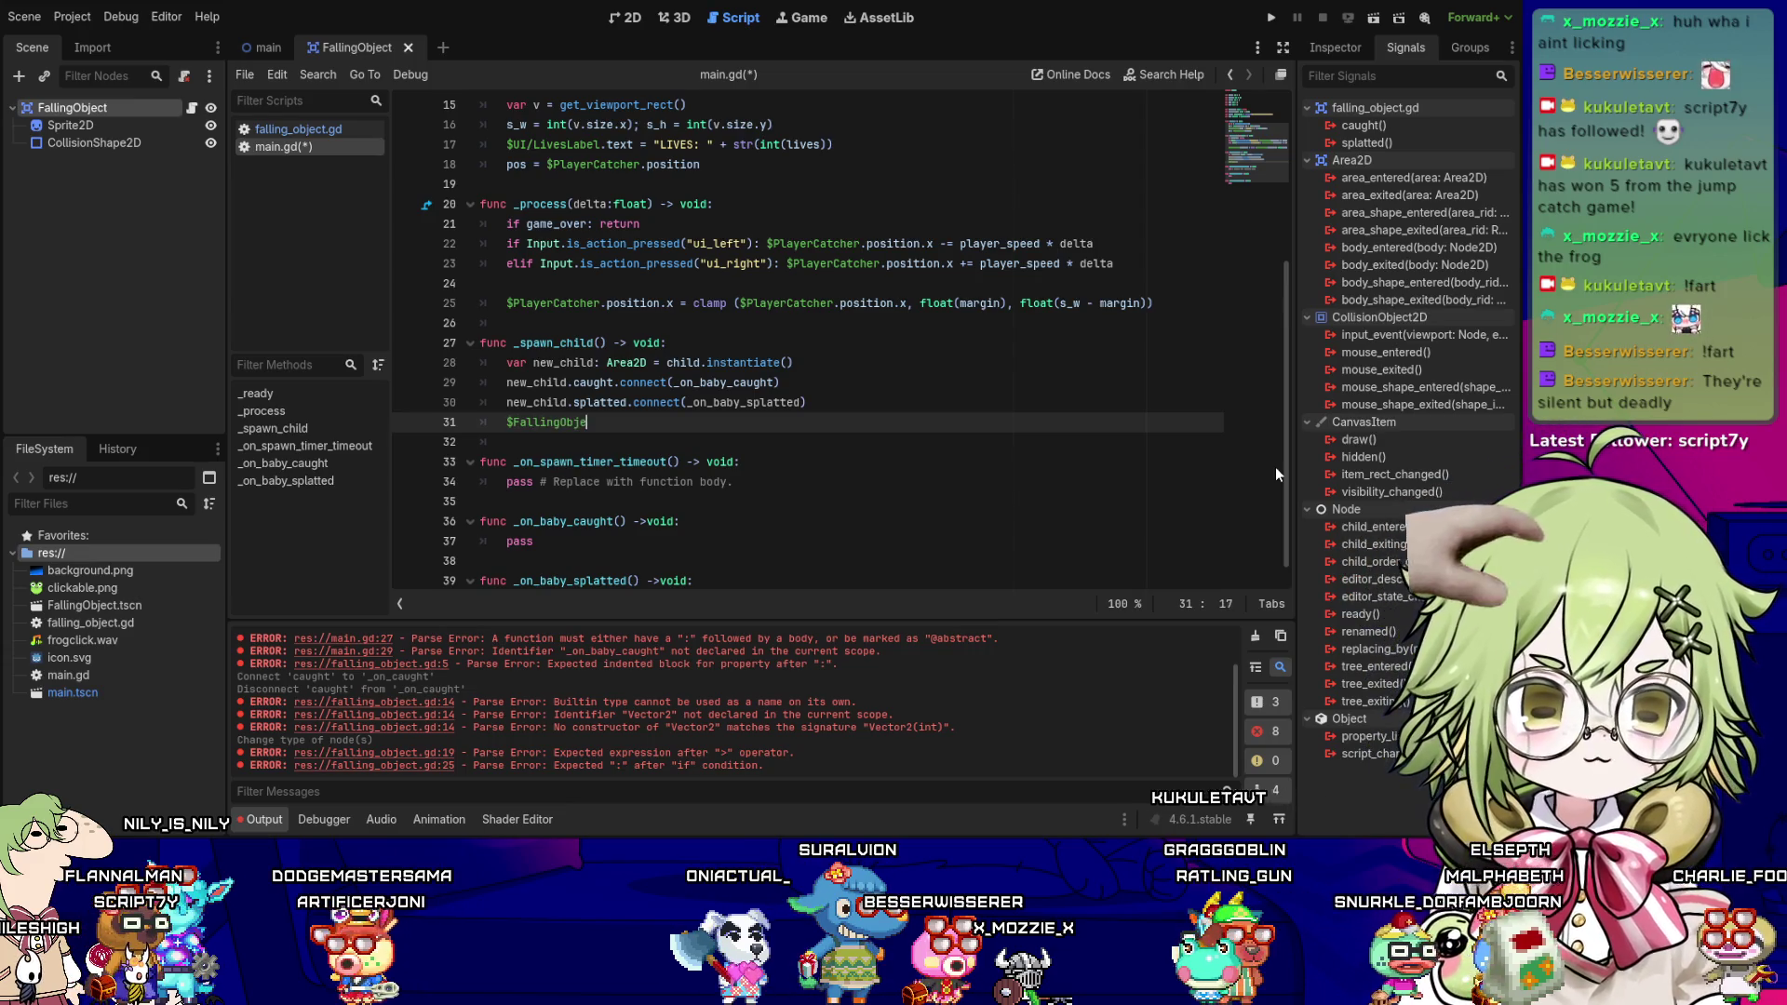
pyautogui.write('ct.')
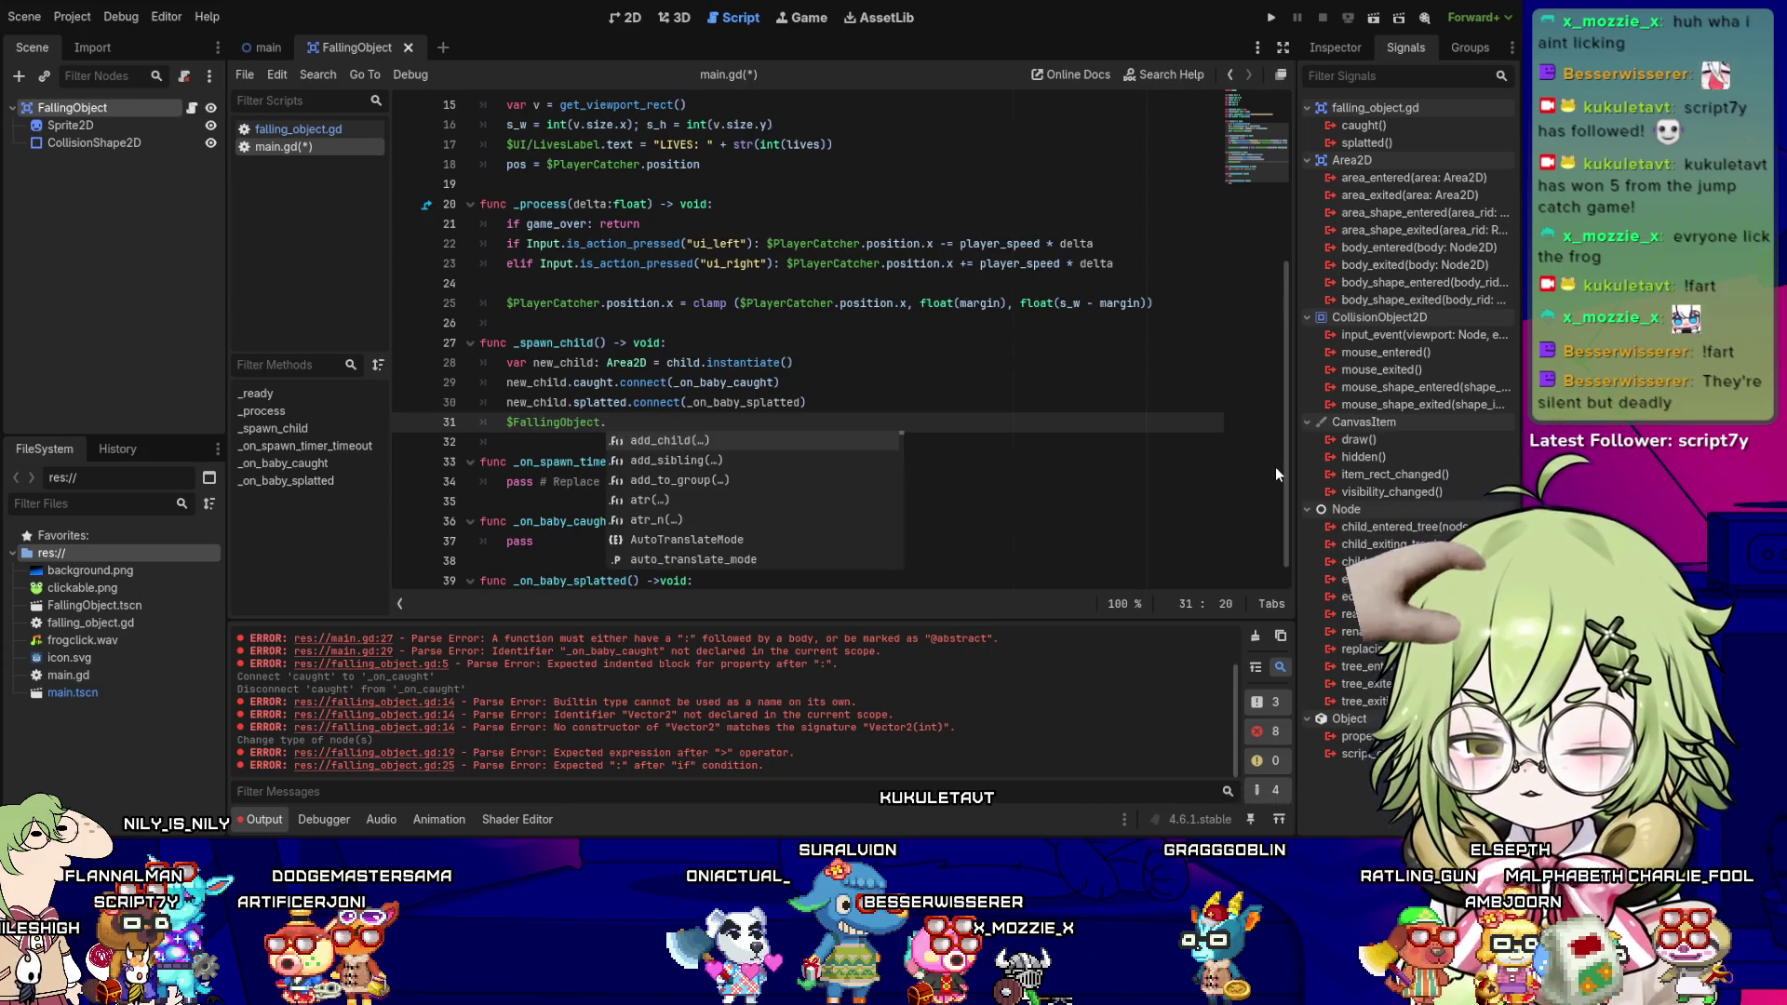
pyautogui.write('add_child')
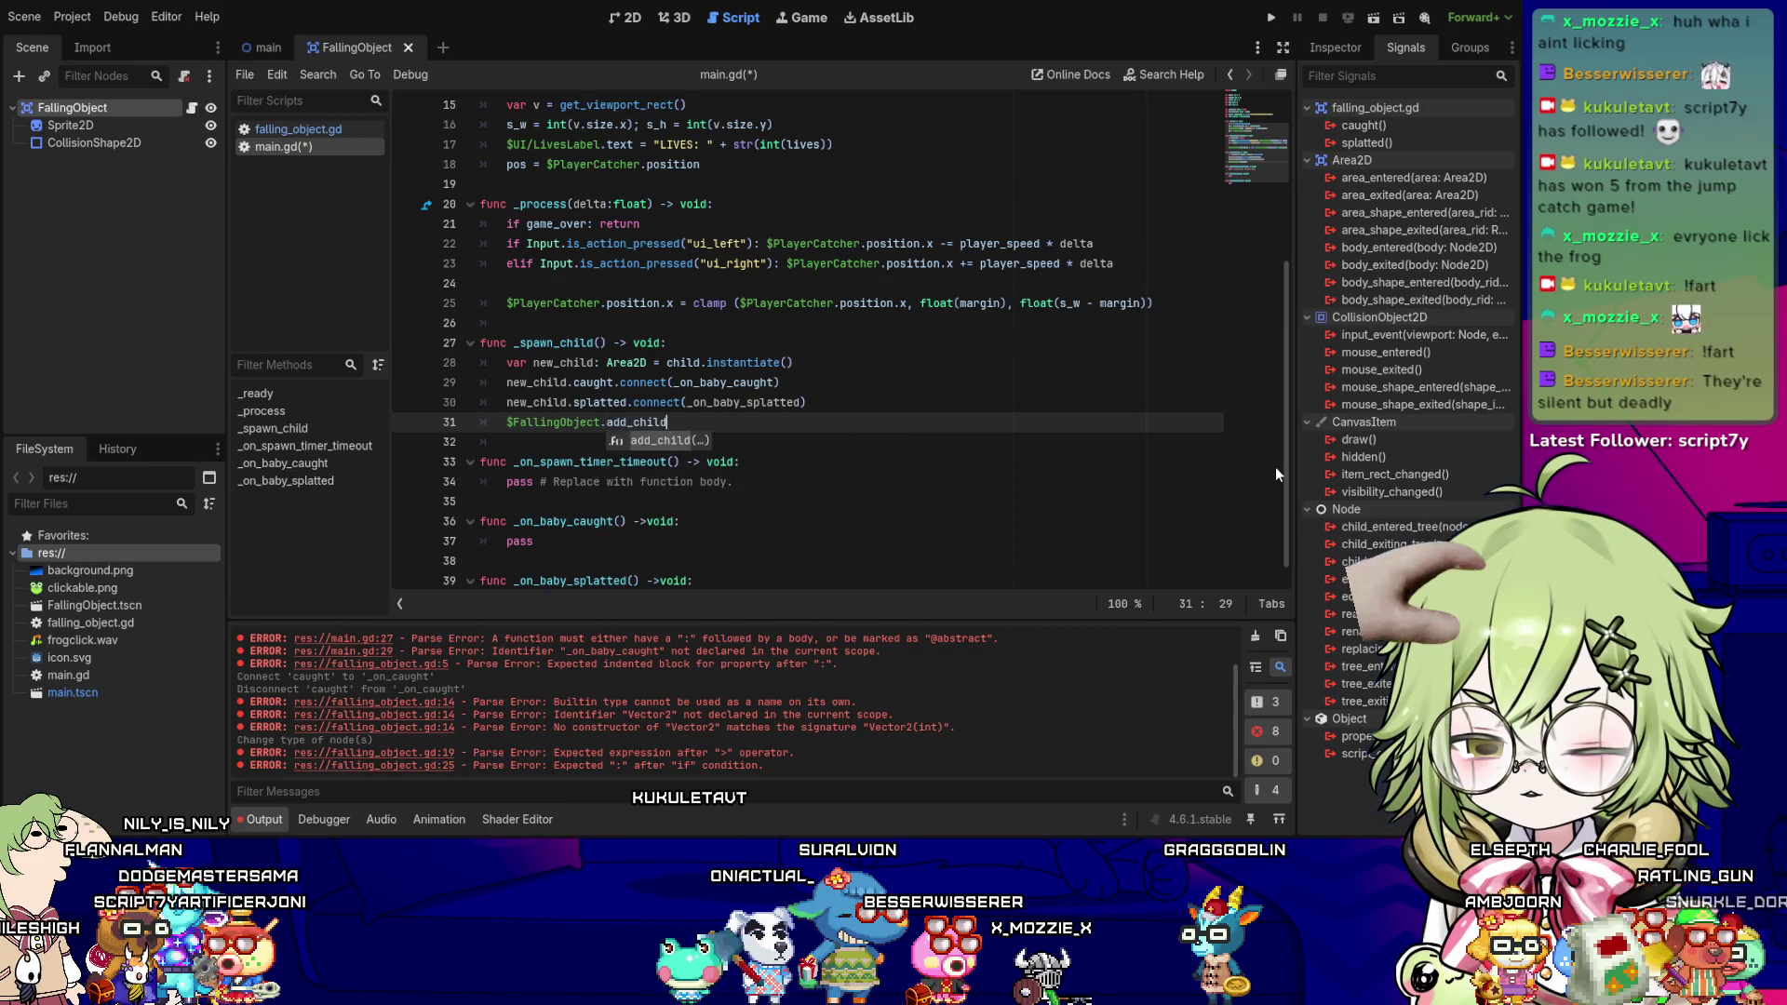
pyautogui.write('(new_child)')
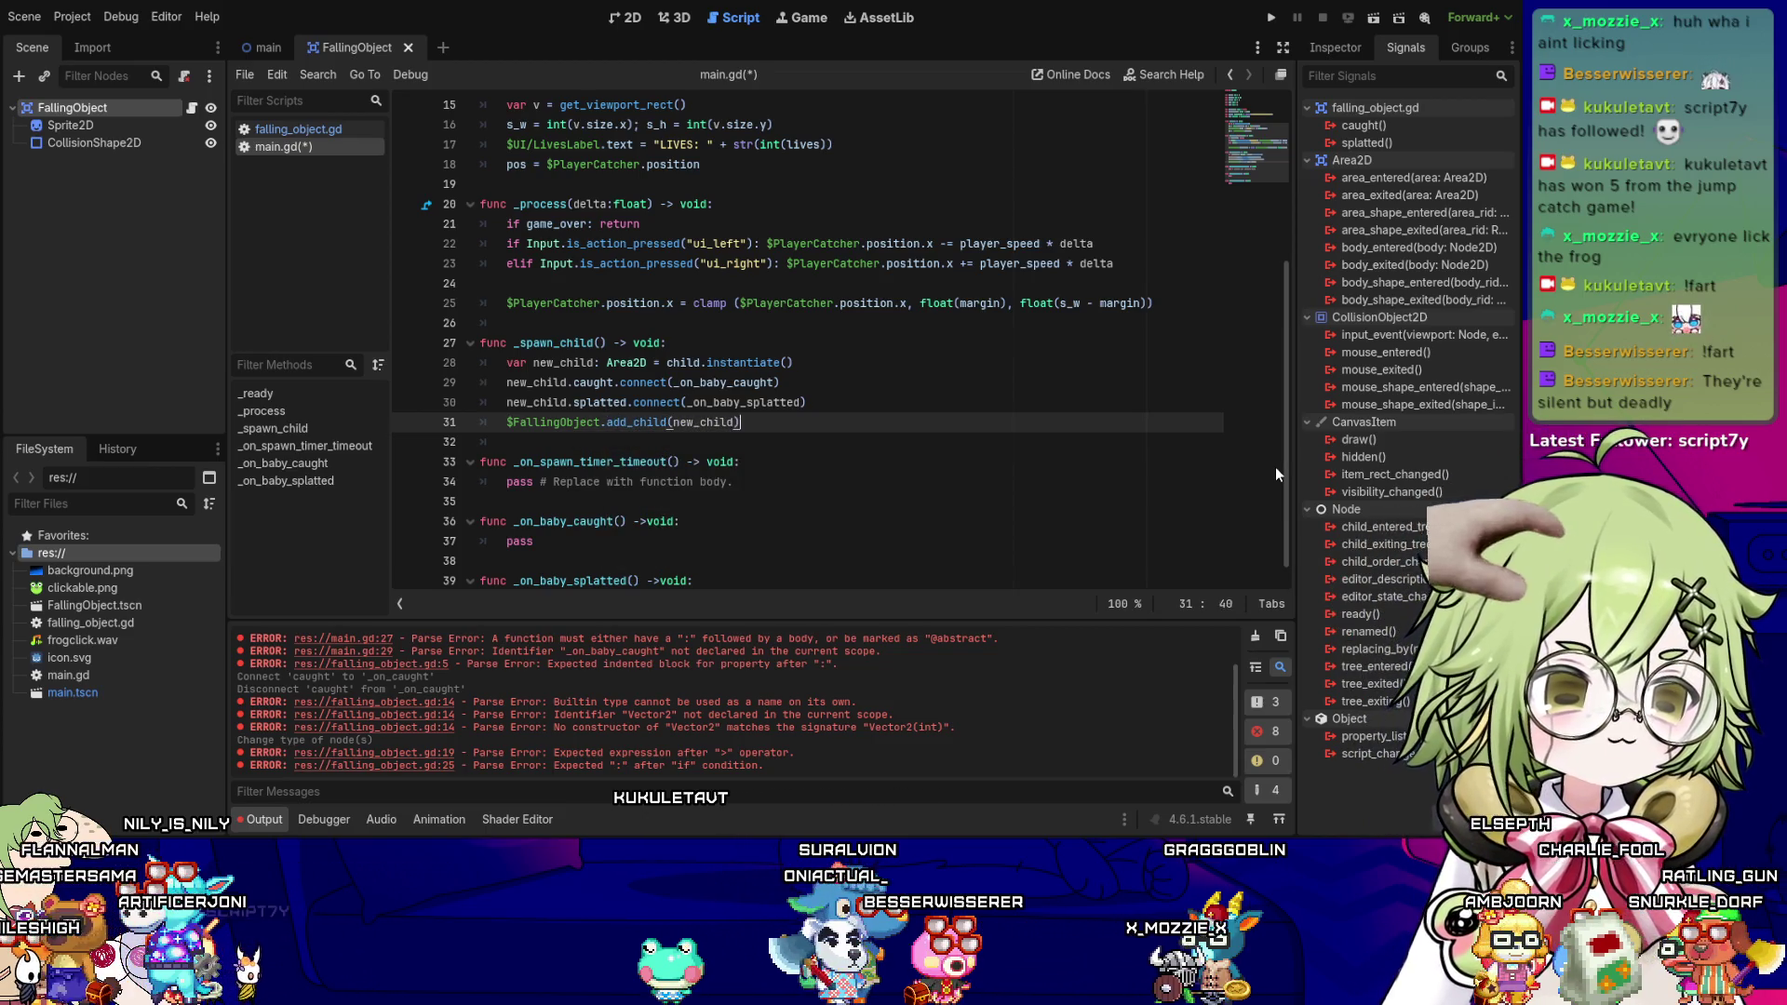
pyautogui.press('Return')
pyautogui.hotkey('ctrl', 's')
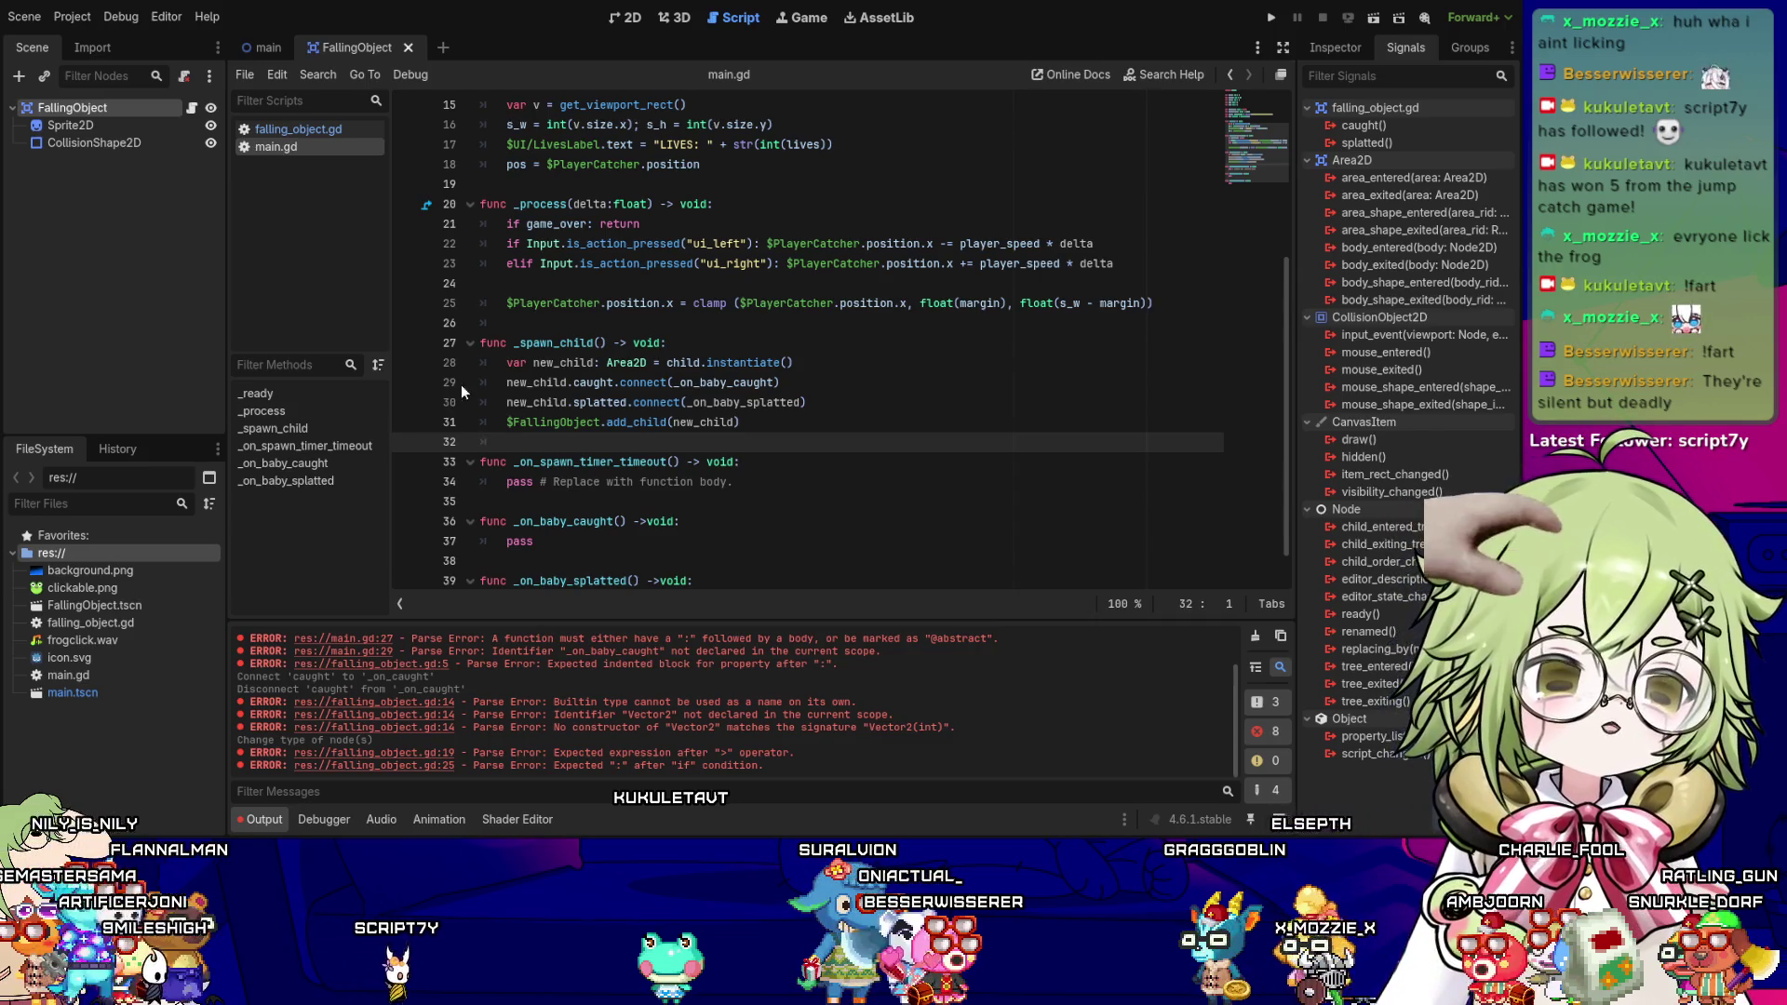
# - Inspect the new_child Area2D declaration on line 28
pyautogui.click(542, 362)
pyautogui.click(626, 362)
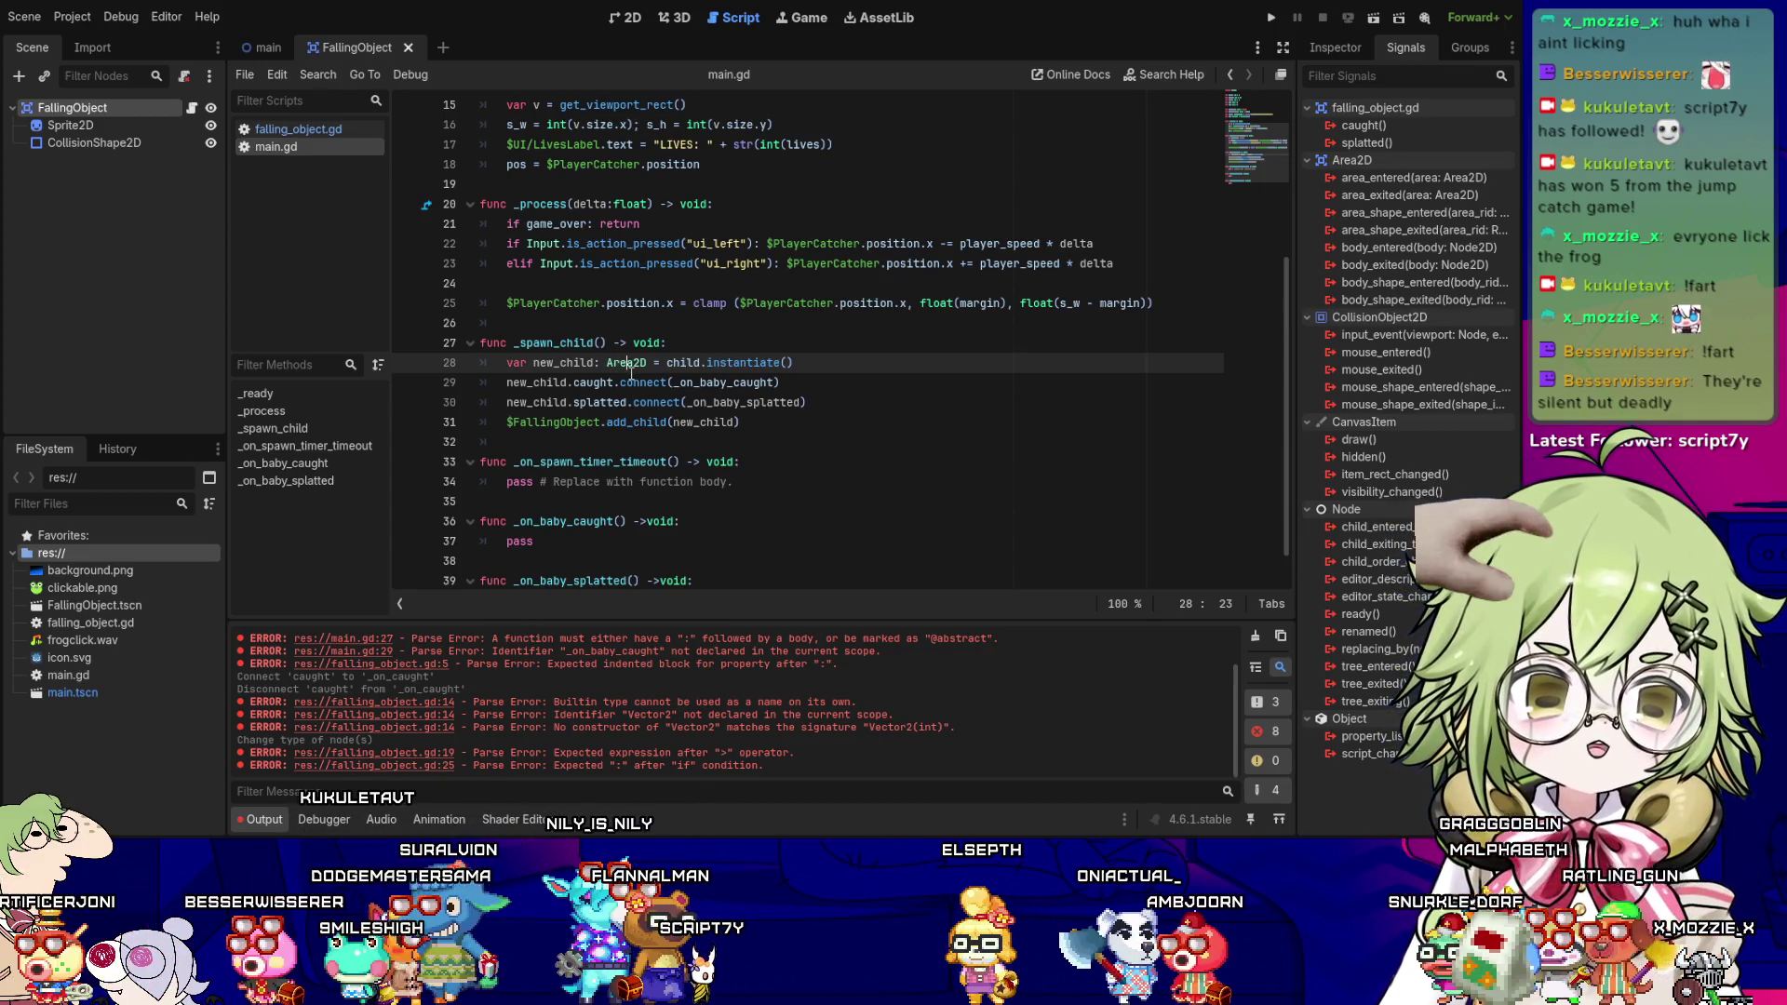
pyautogui.scroll(5, 553, 295)
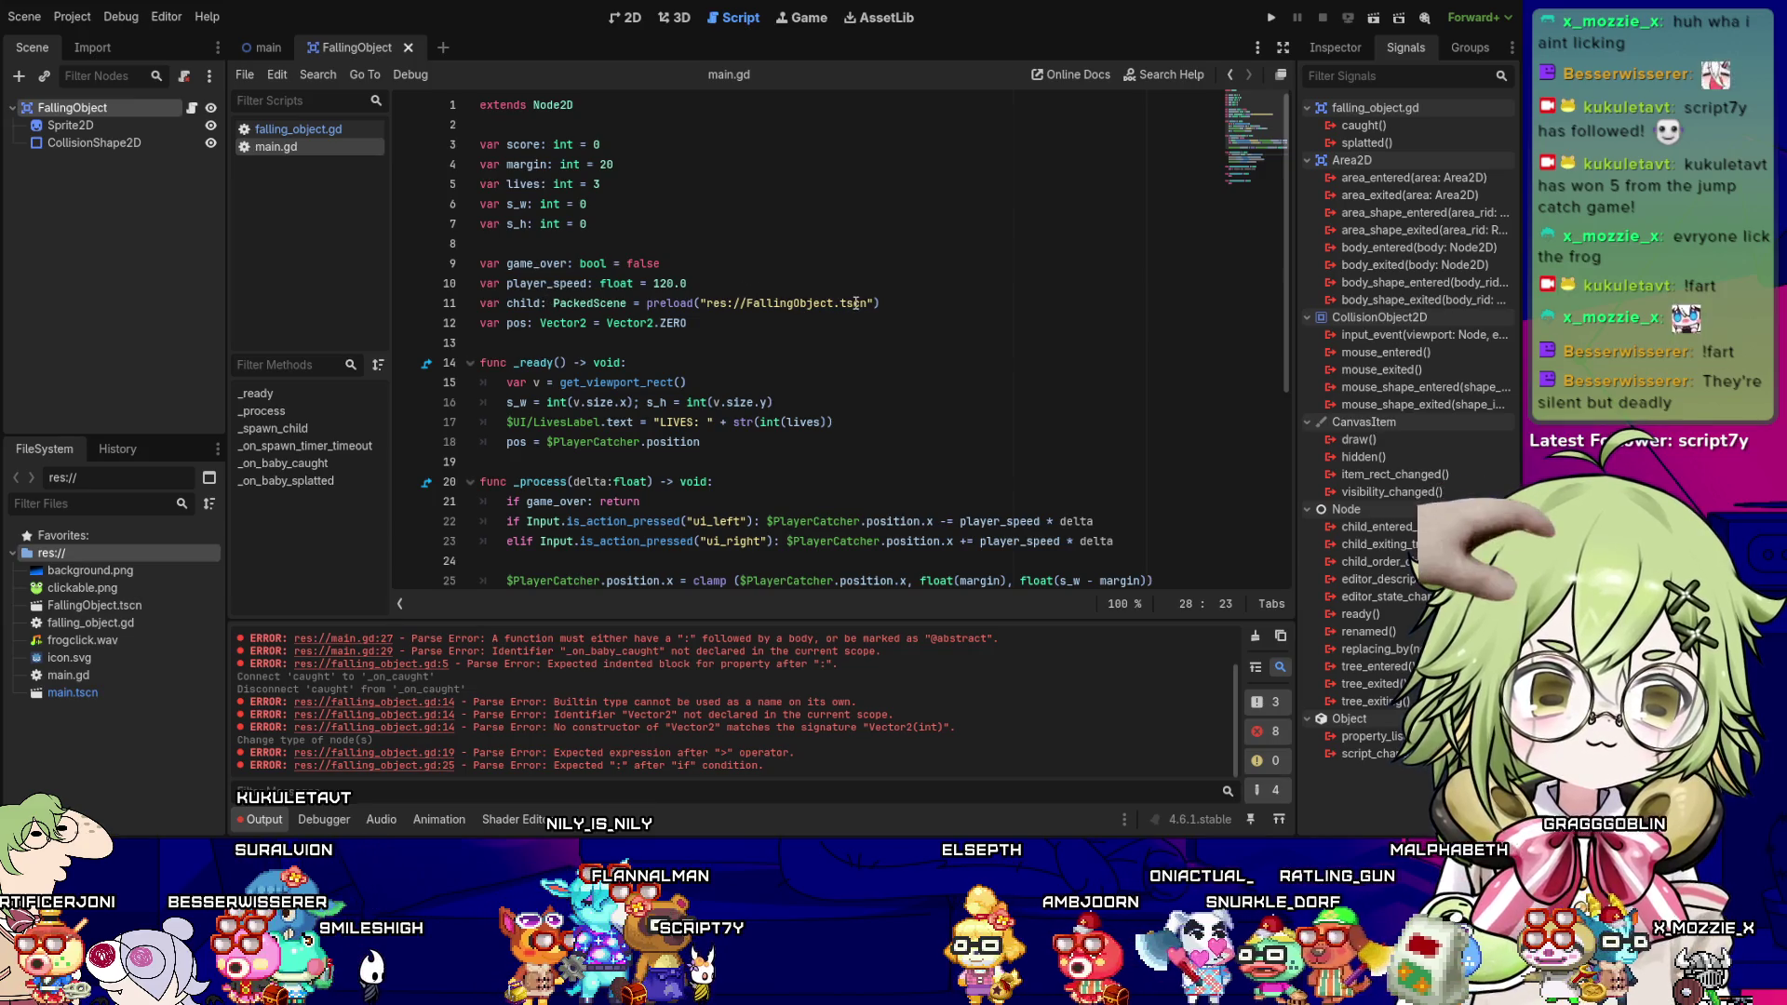
pyautogui.click(627, 16)
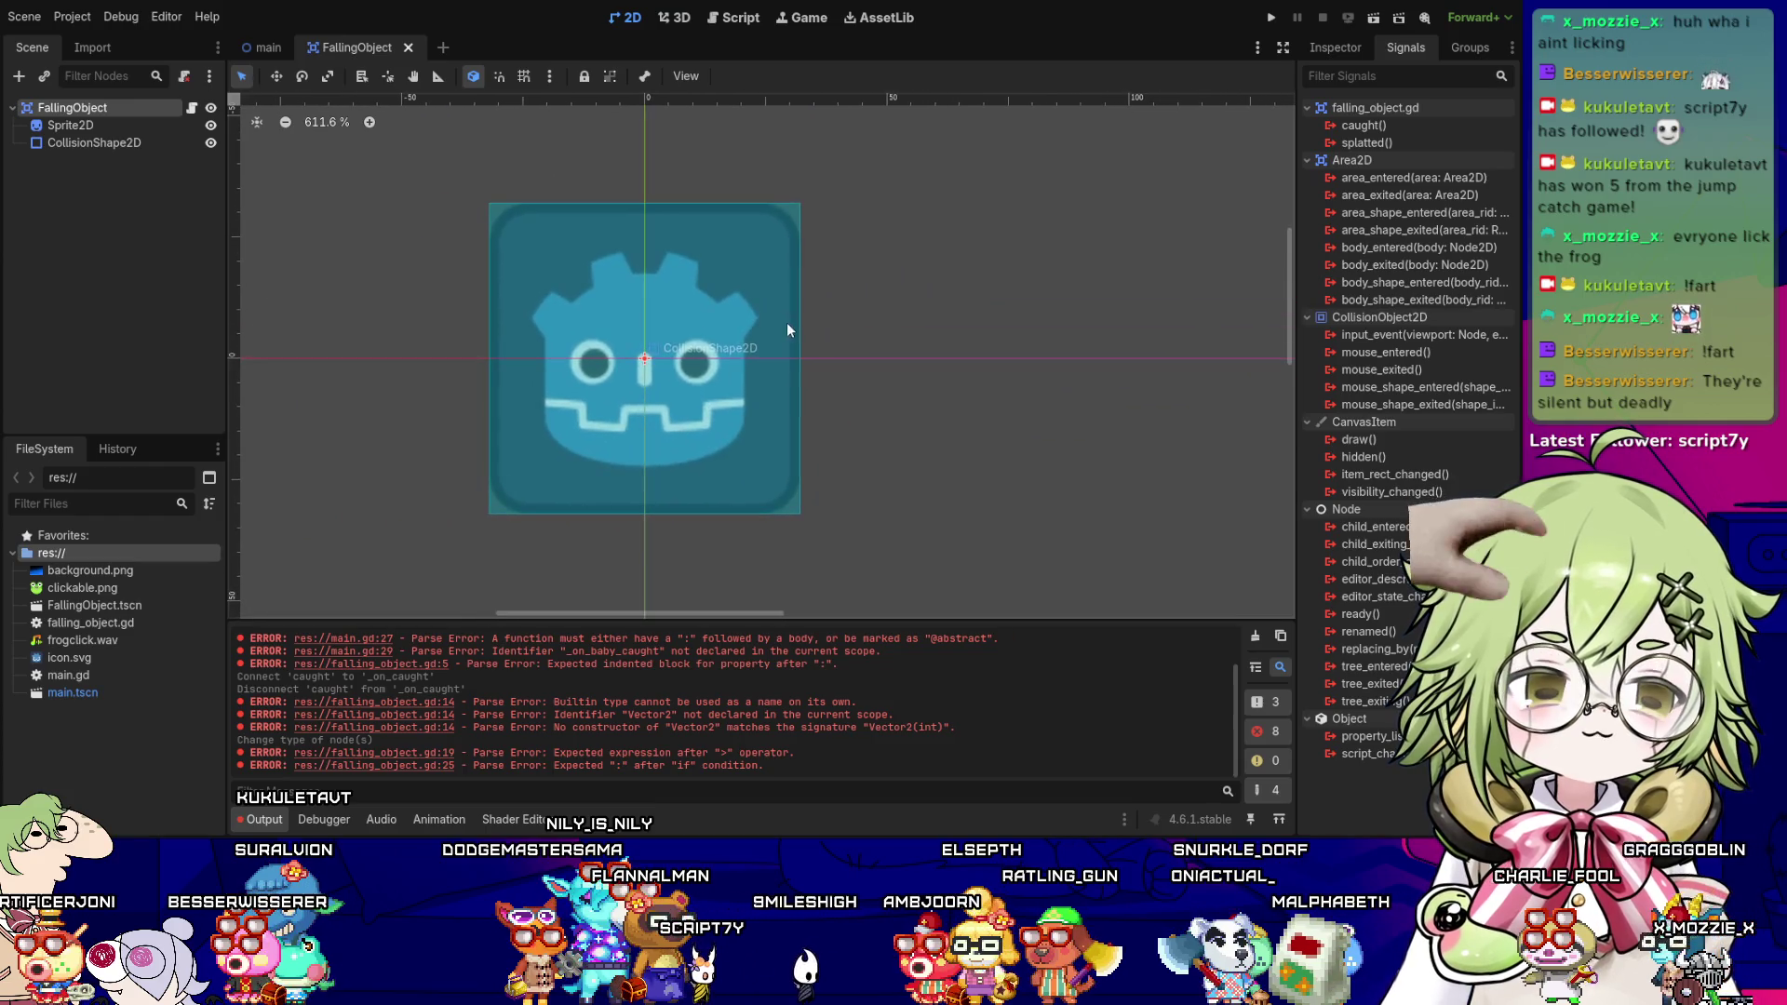
pyautogui.click(739, 18)
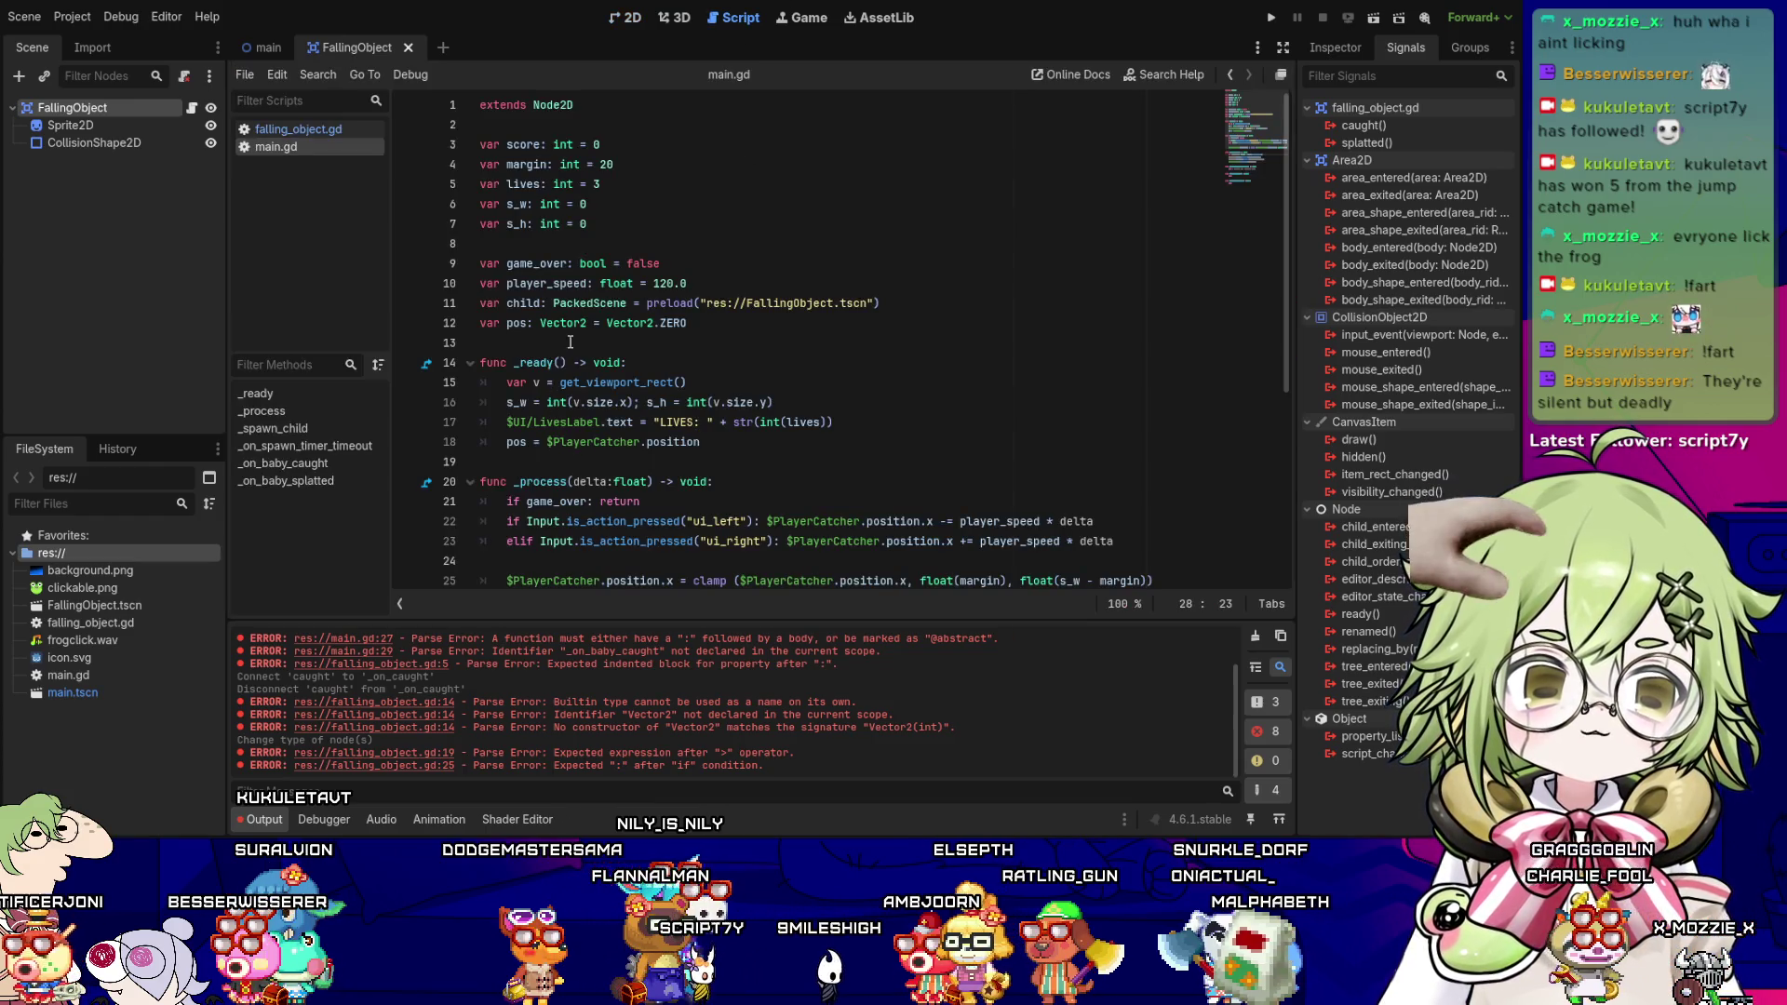
pyautogui.click(532, 305)
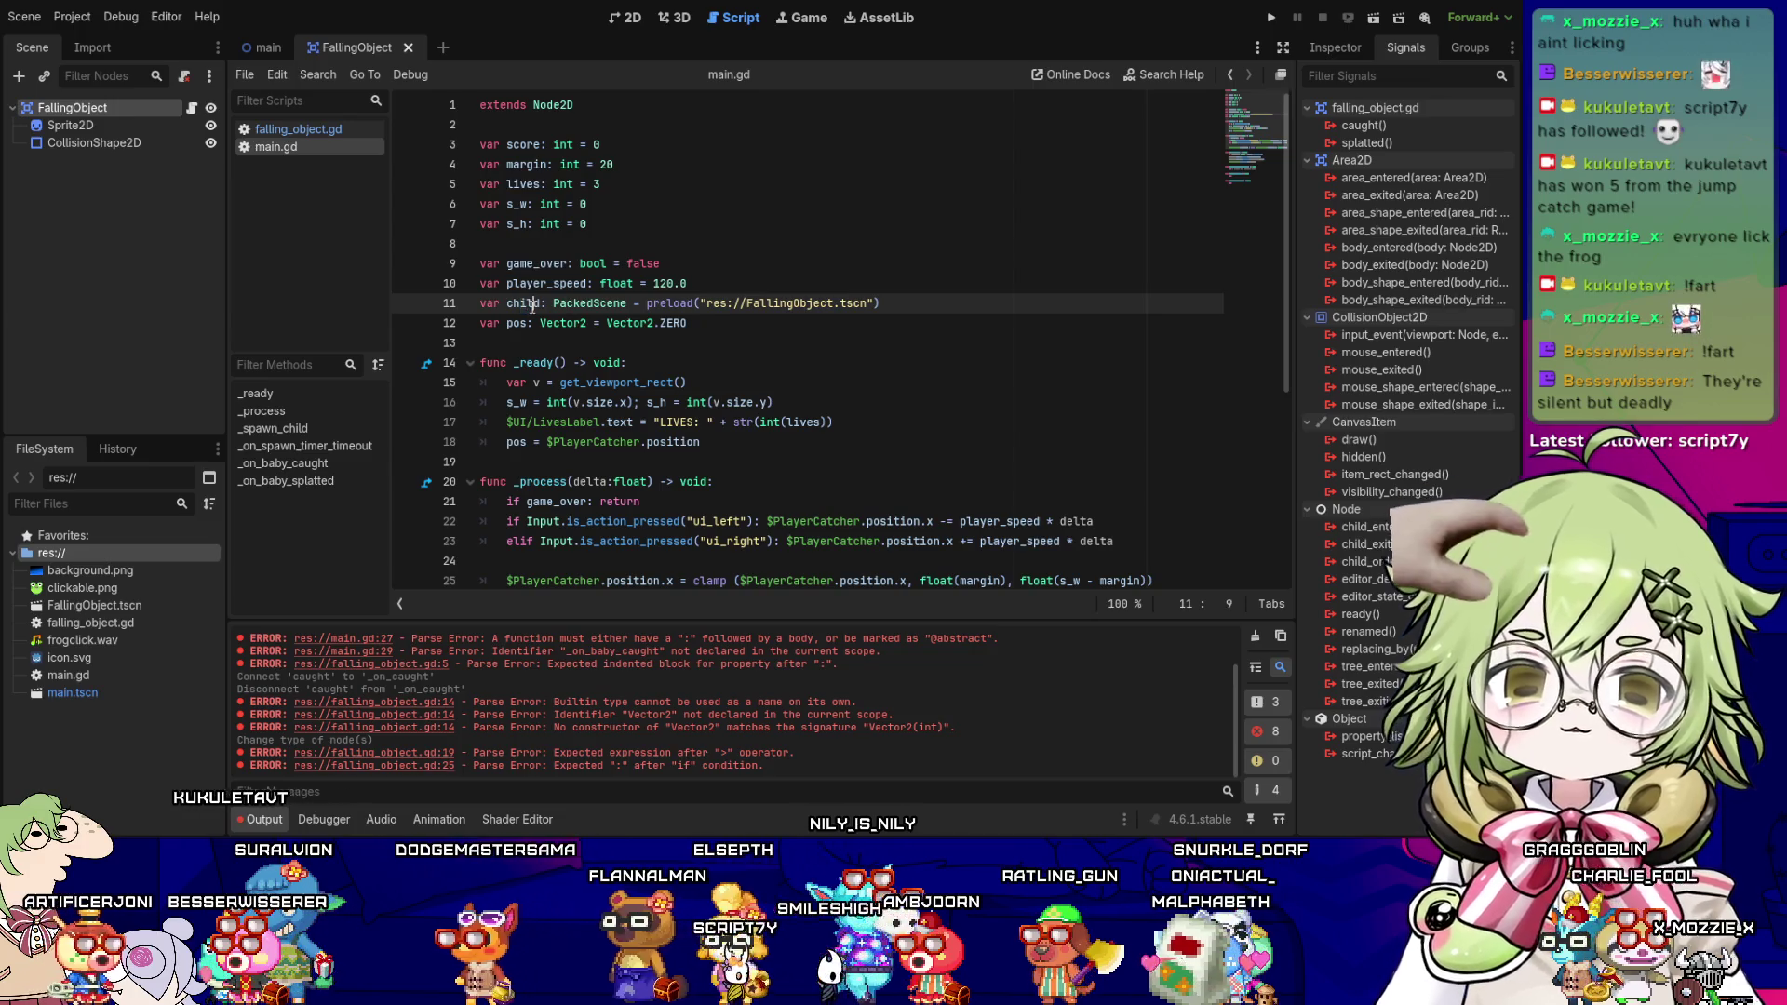
pyautogui.scroll(-4, 542, 404)
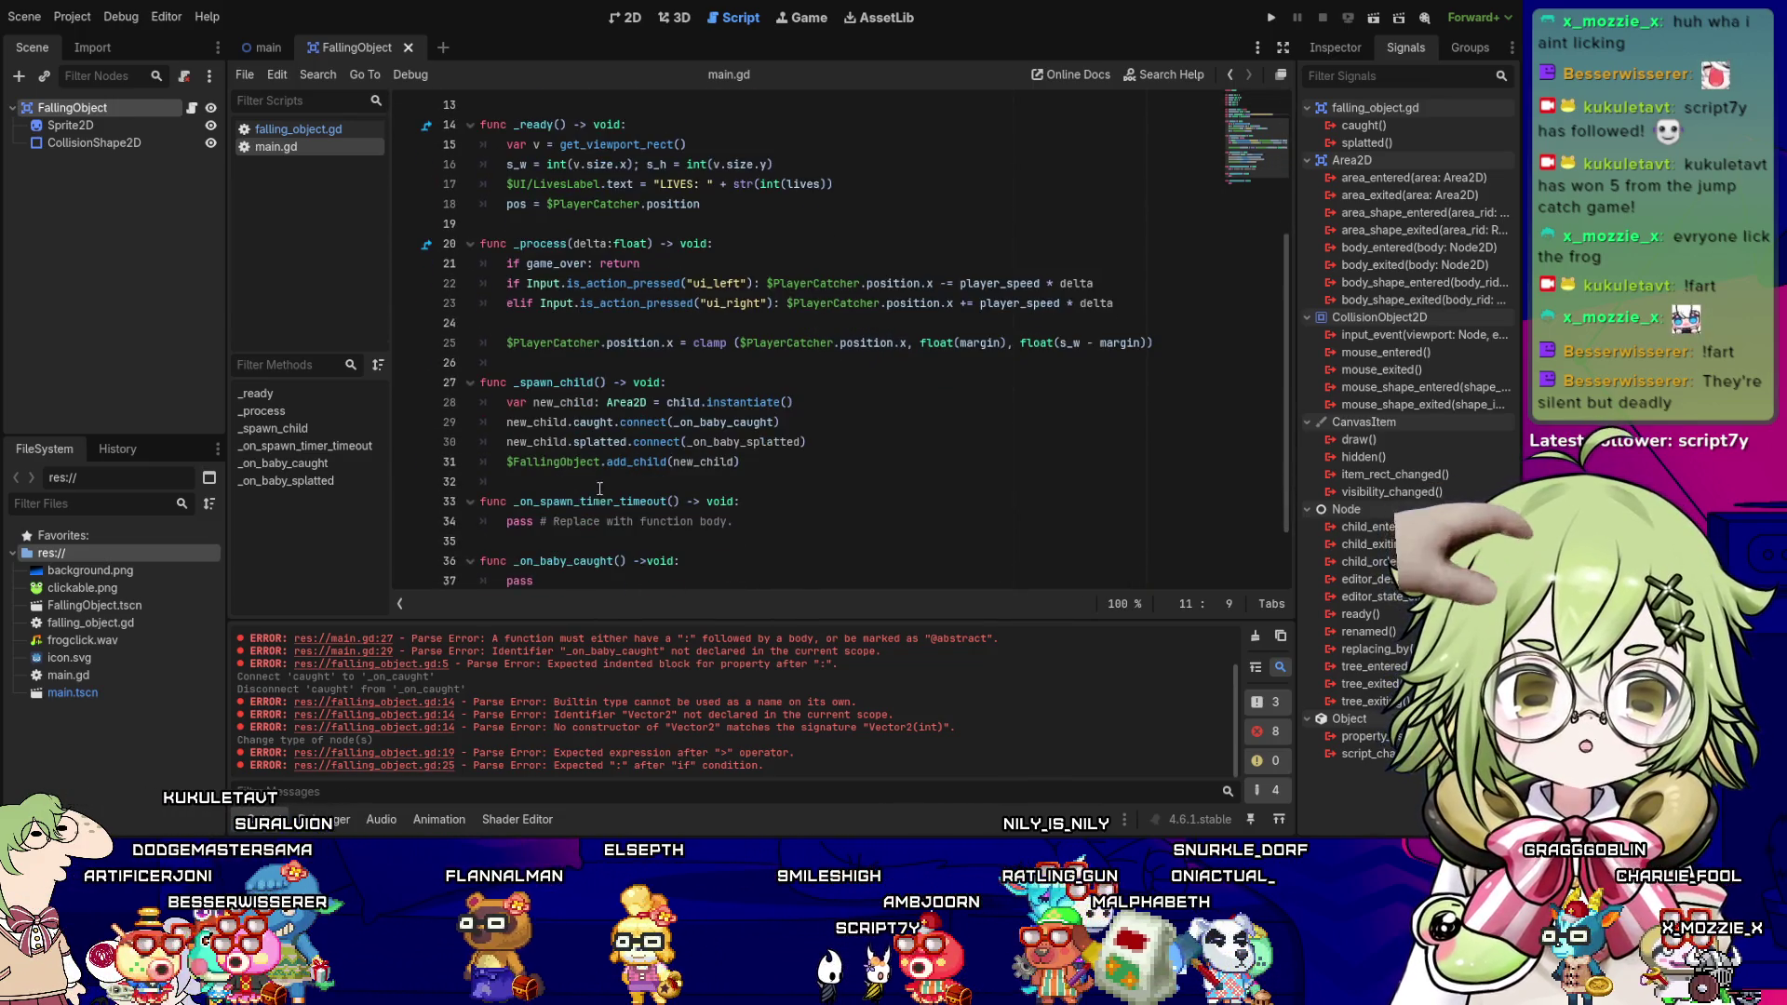
pyautogui.click(541, 404)
pyautogui.scroll(-1, 559, 452)
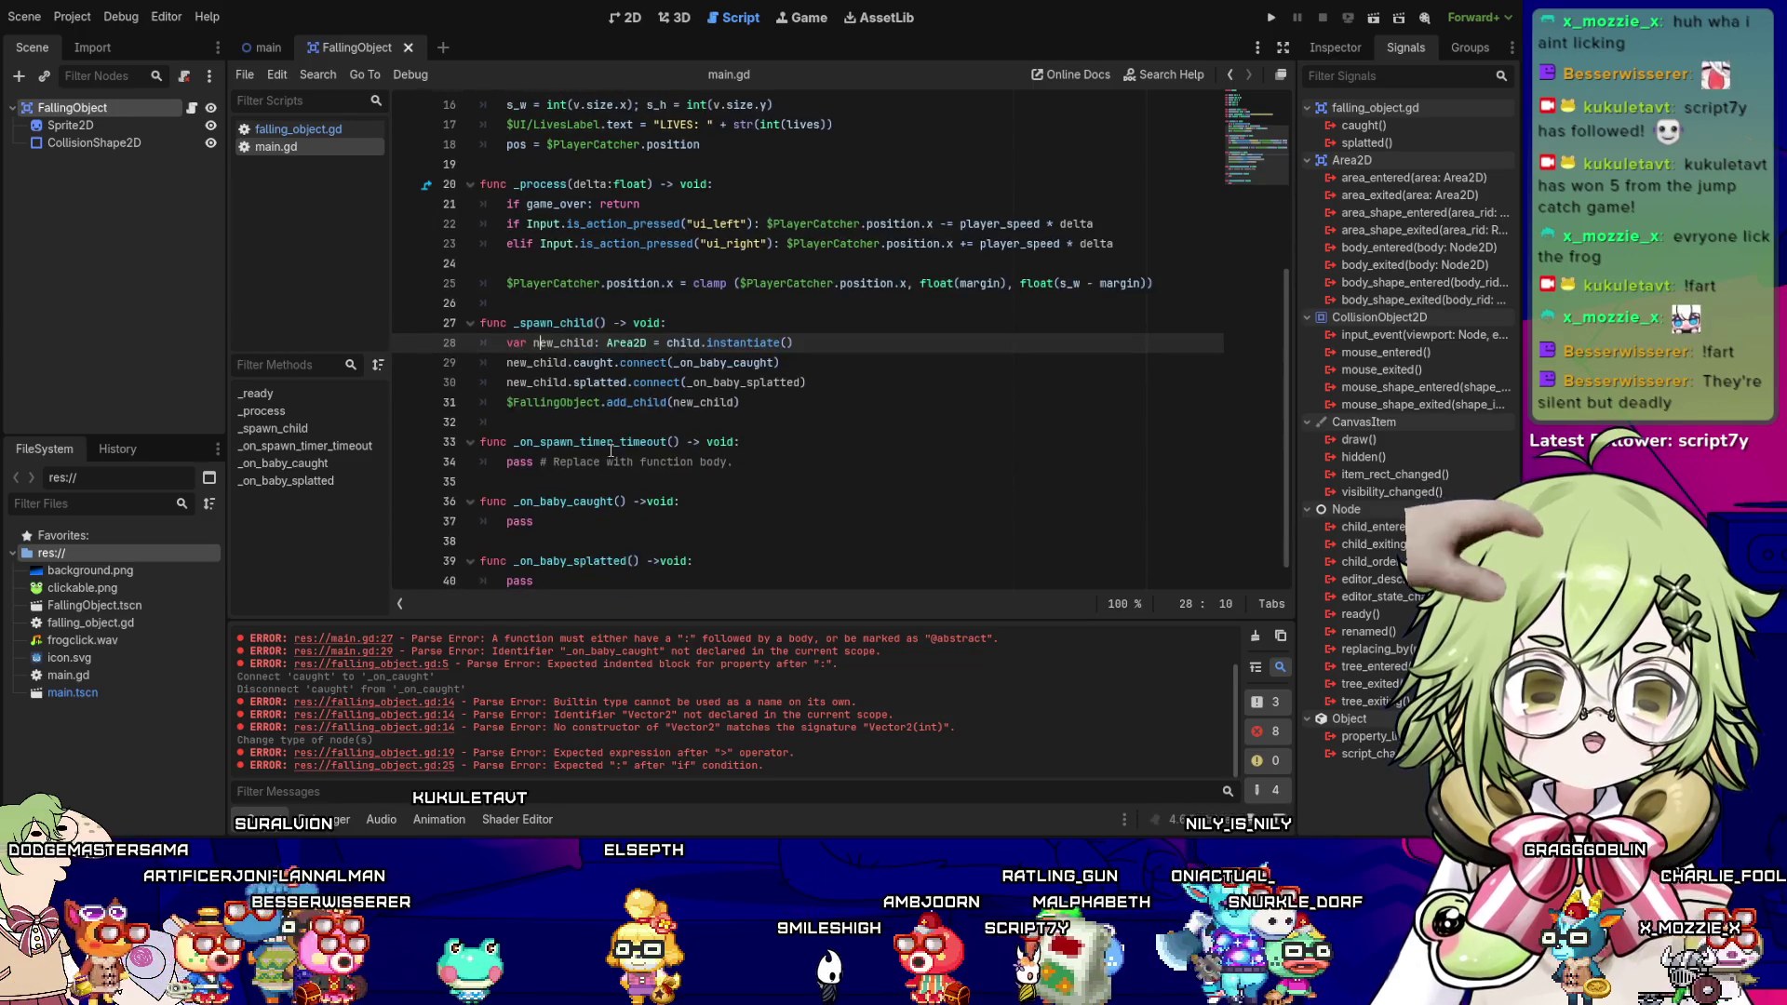
pyautogui.click(627, 461)
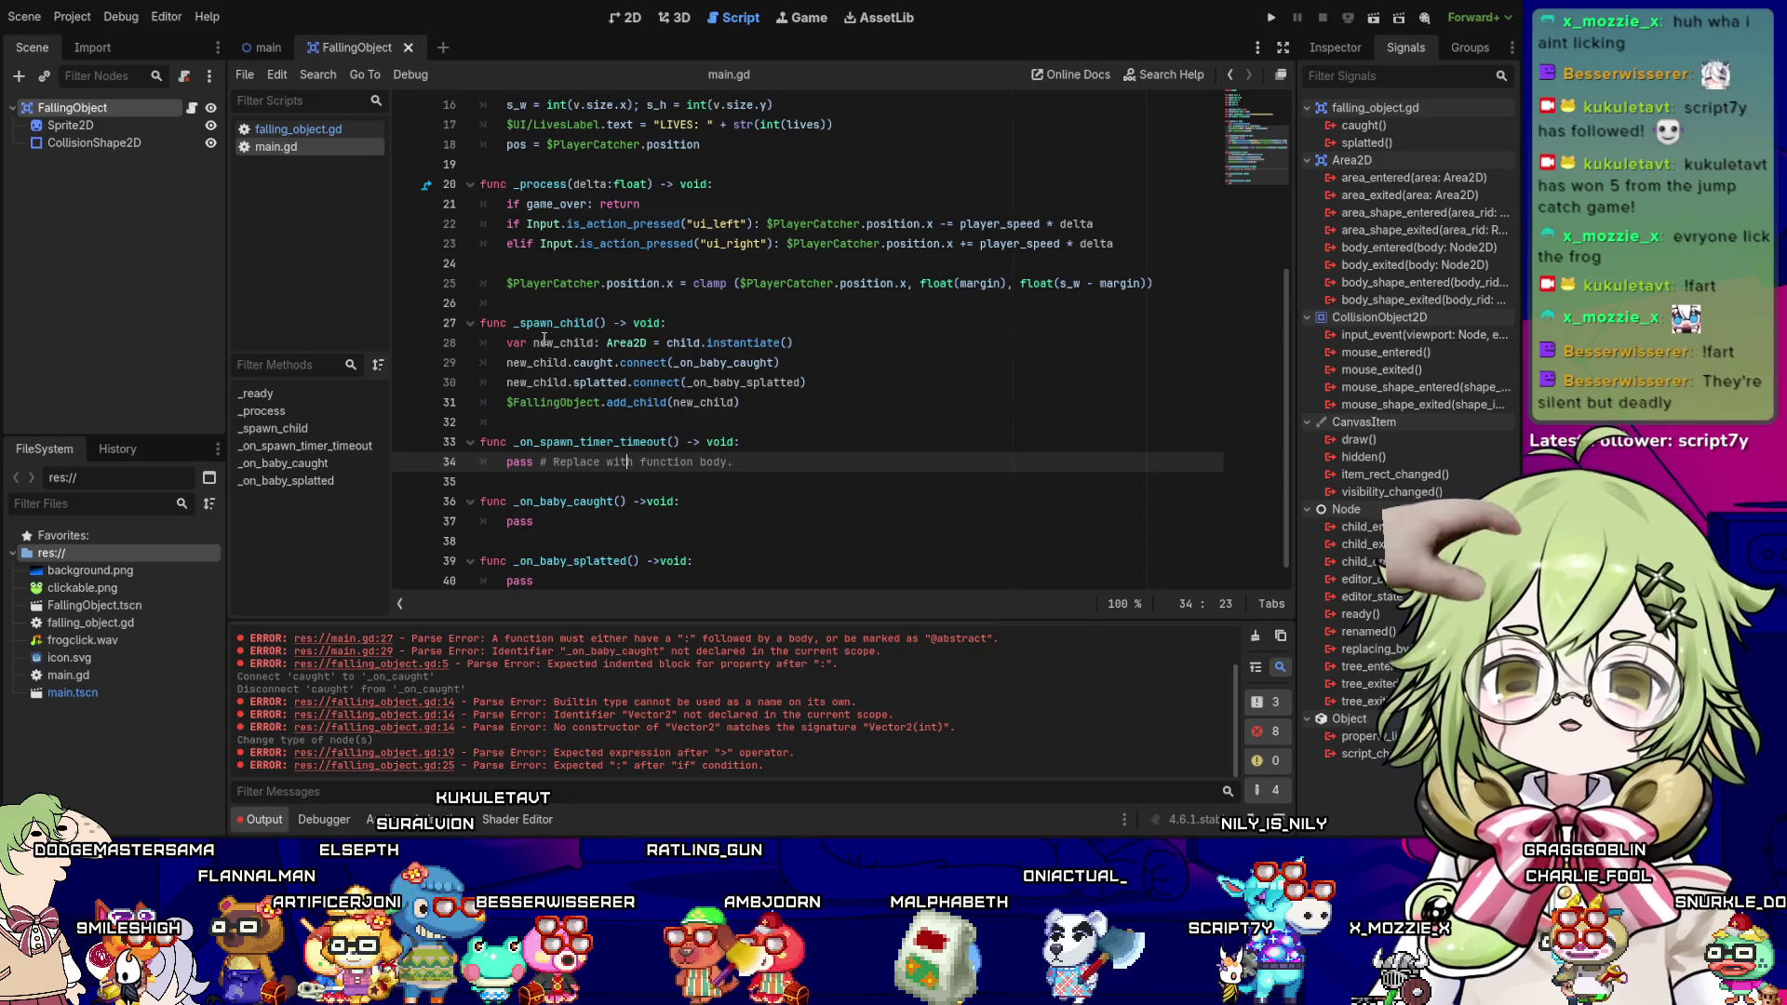
# - Review falling_object.gd's randi_range position line, then switch to the main scene
pyautogui.click(315, 134)
pyautogui.scroll(-1, 589, 437)
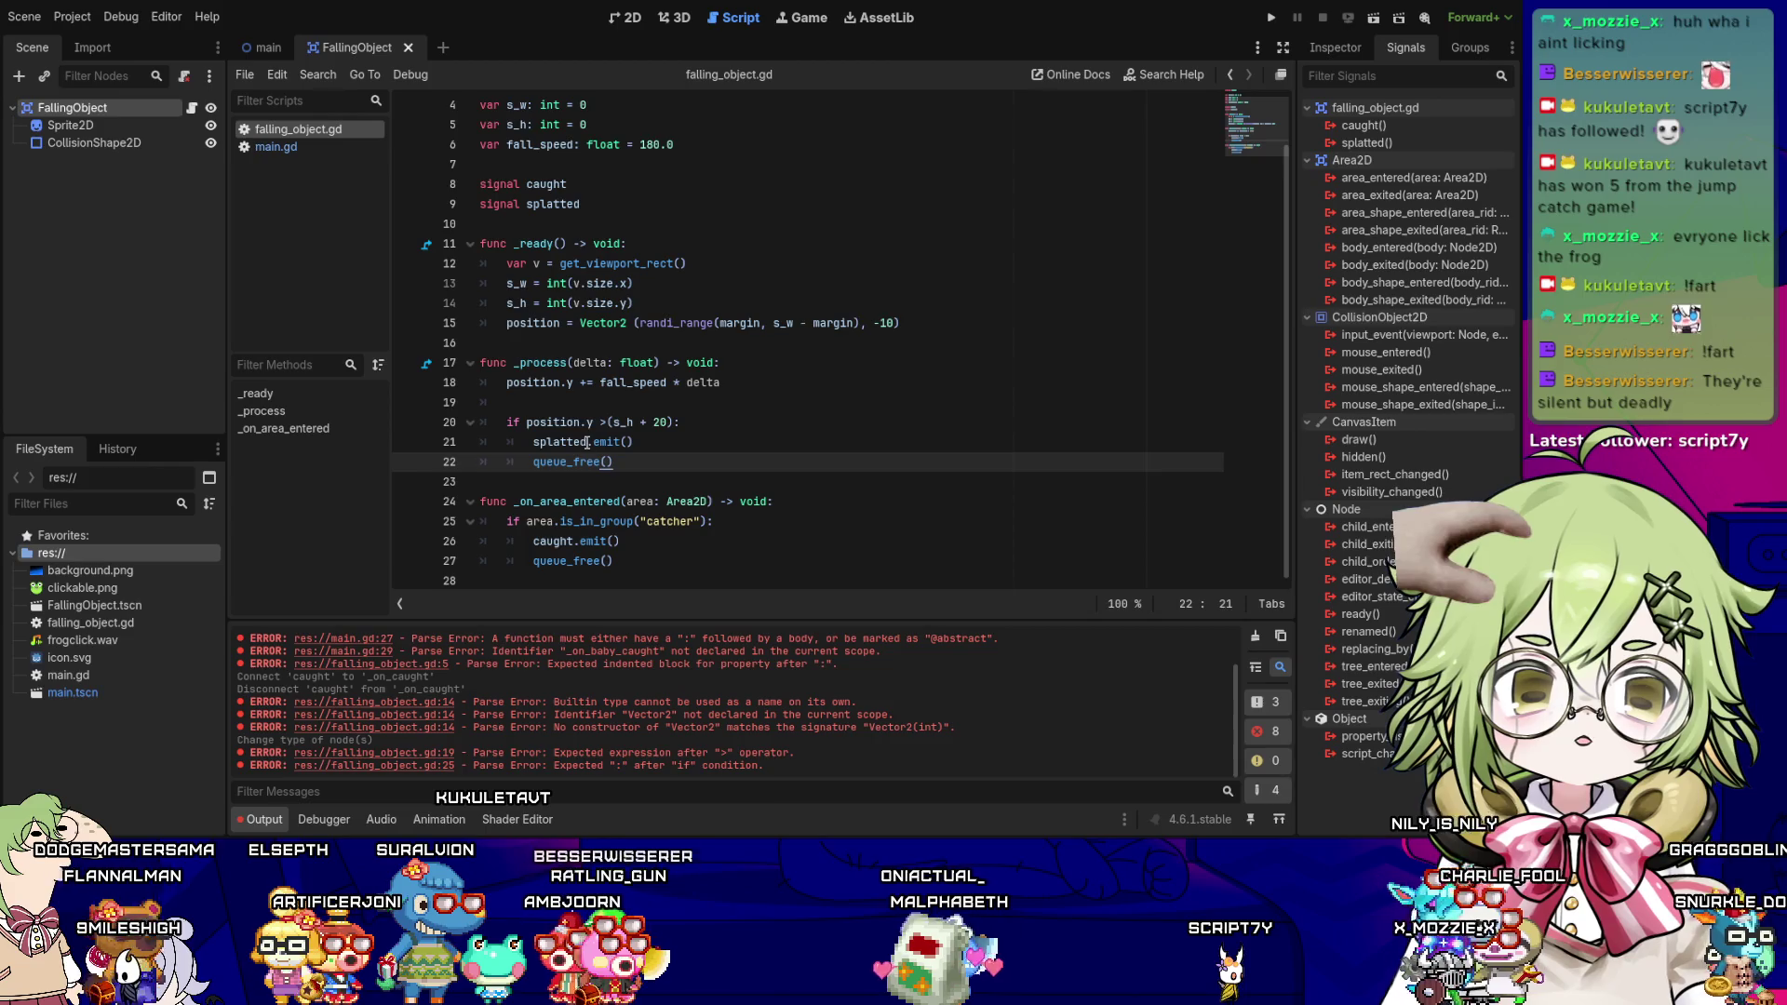
pyautogui.moveTo(644, 325); pyautogui.dragTo(903, 324)
pyautogui.click(905, 323)
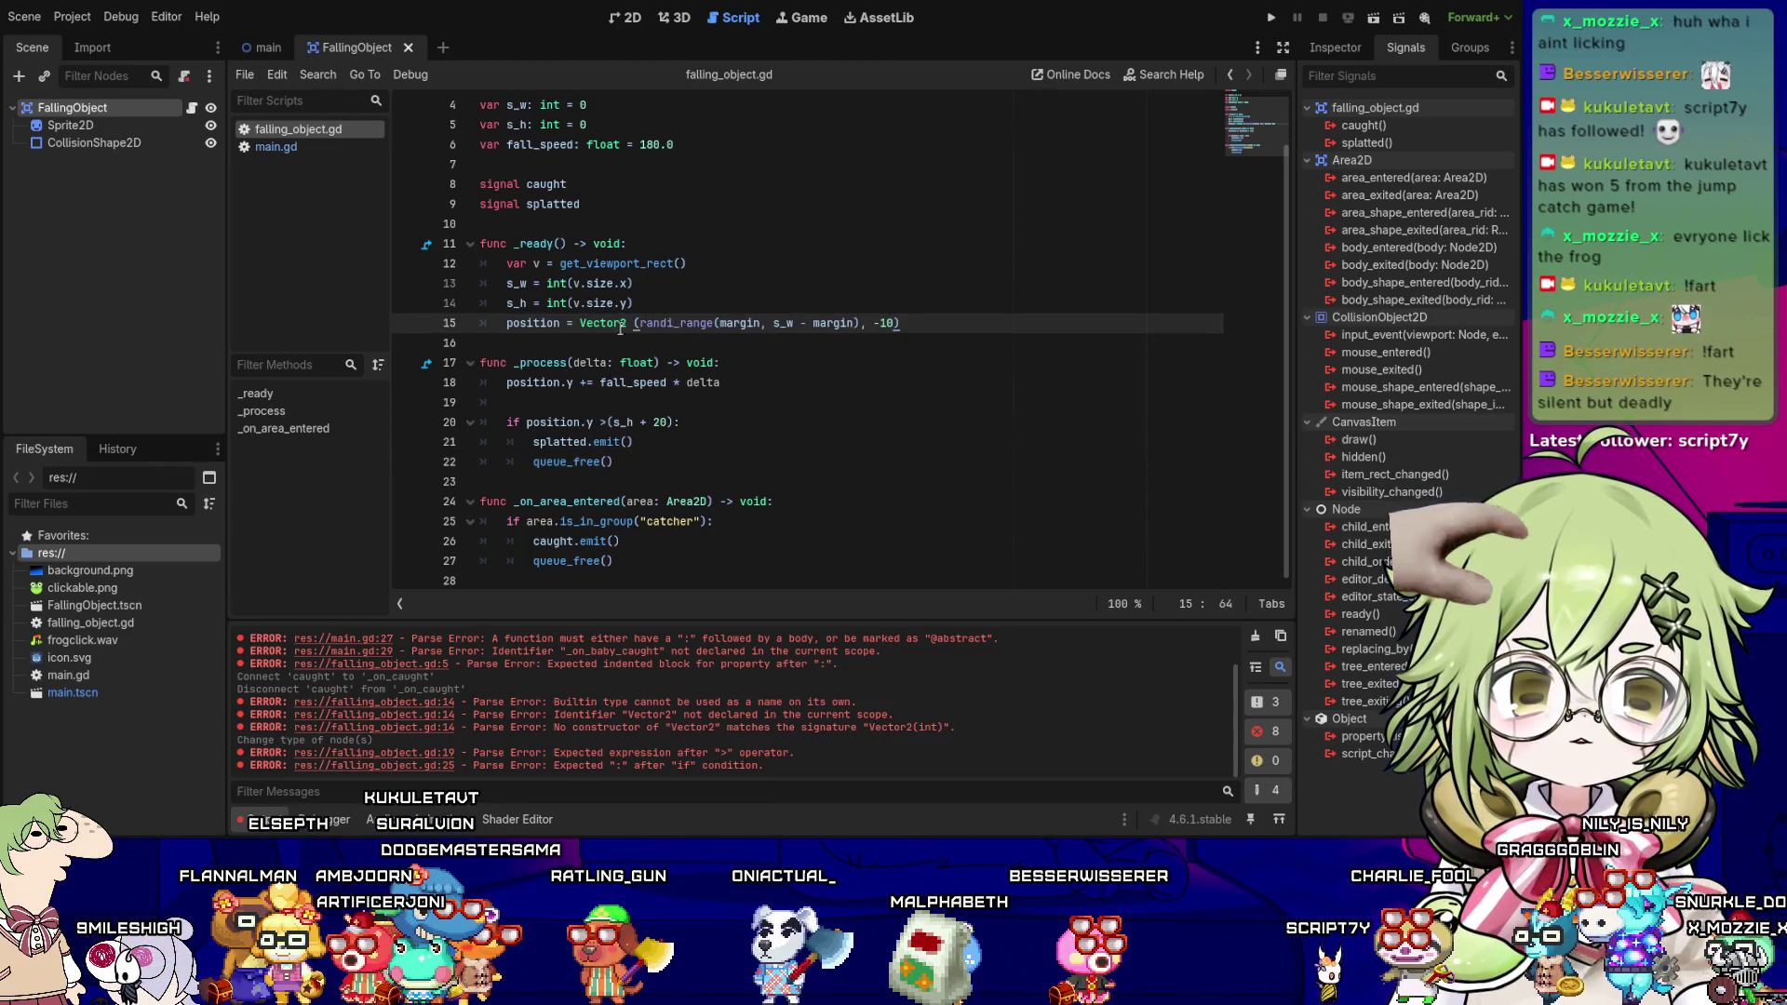
pyautogui.moveTo(633, 326); pyautogui.dragTo(726, 326)
pyautogui.click(787, 326)
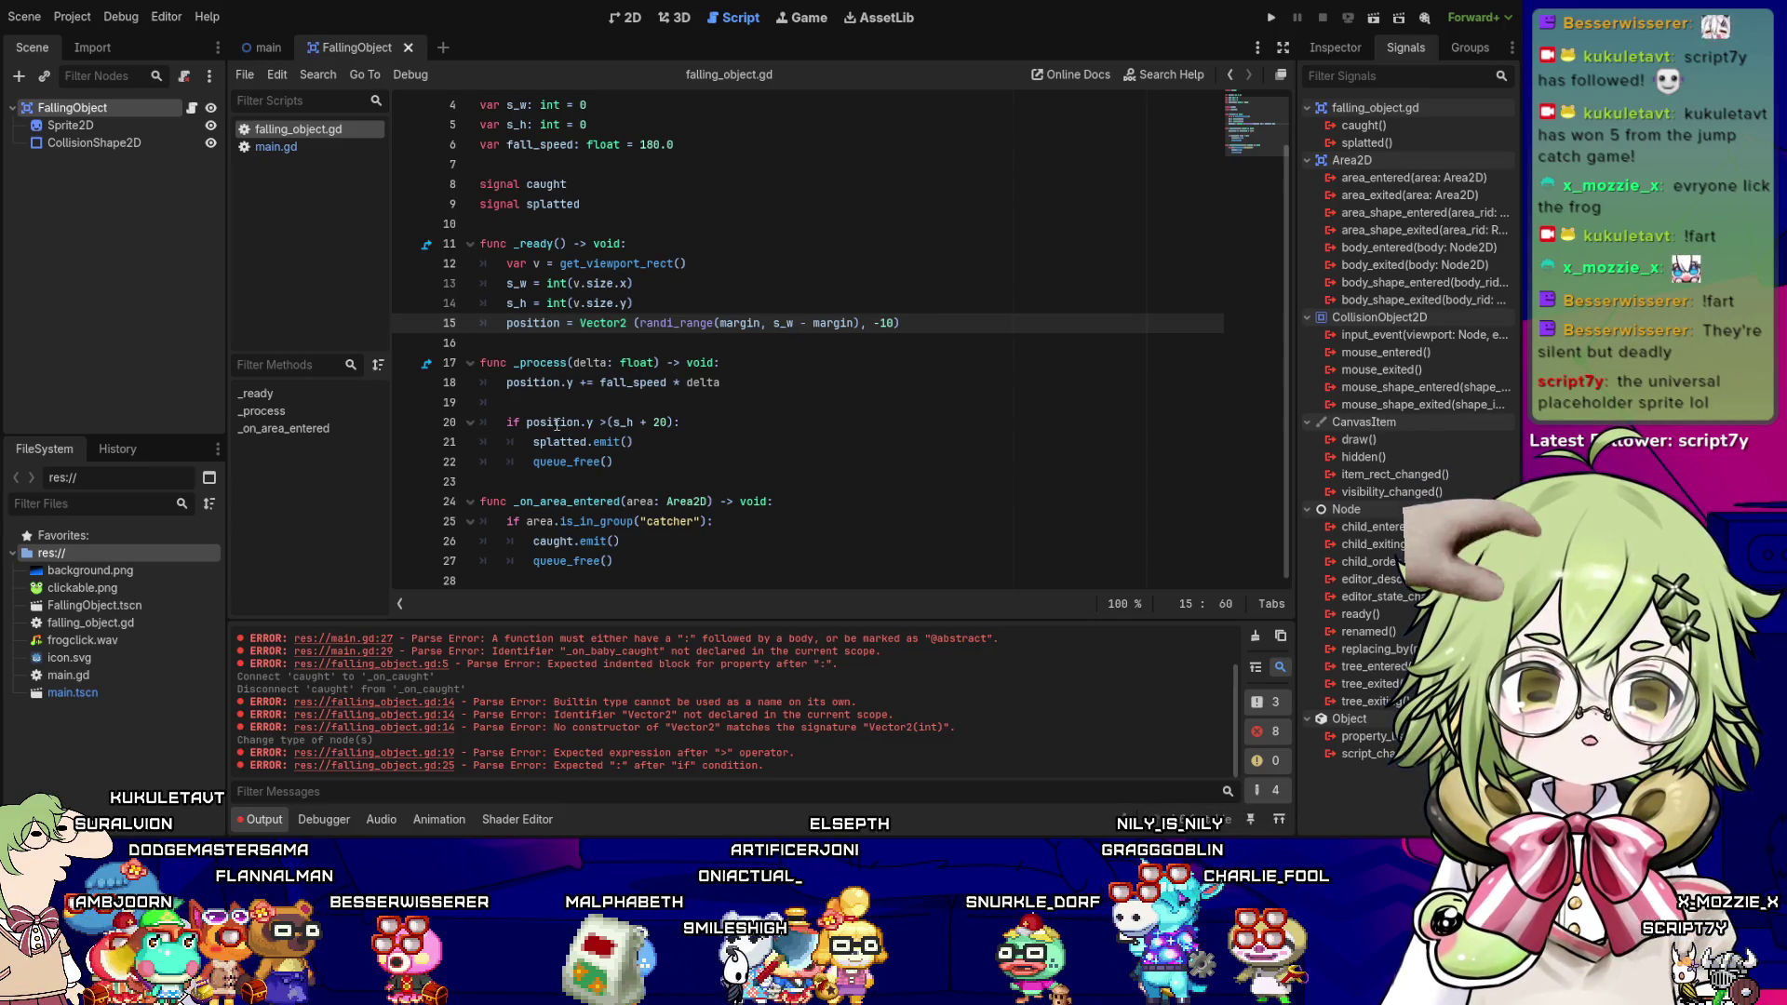
pyautogui.click(268, 47)
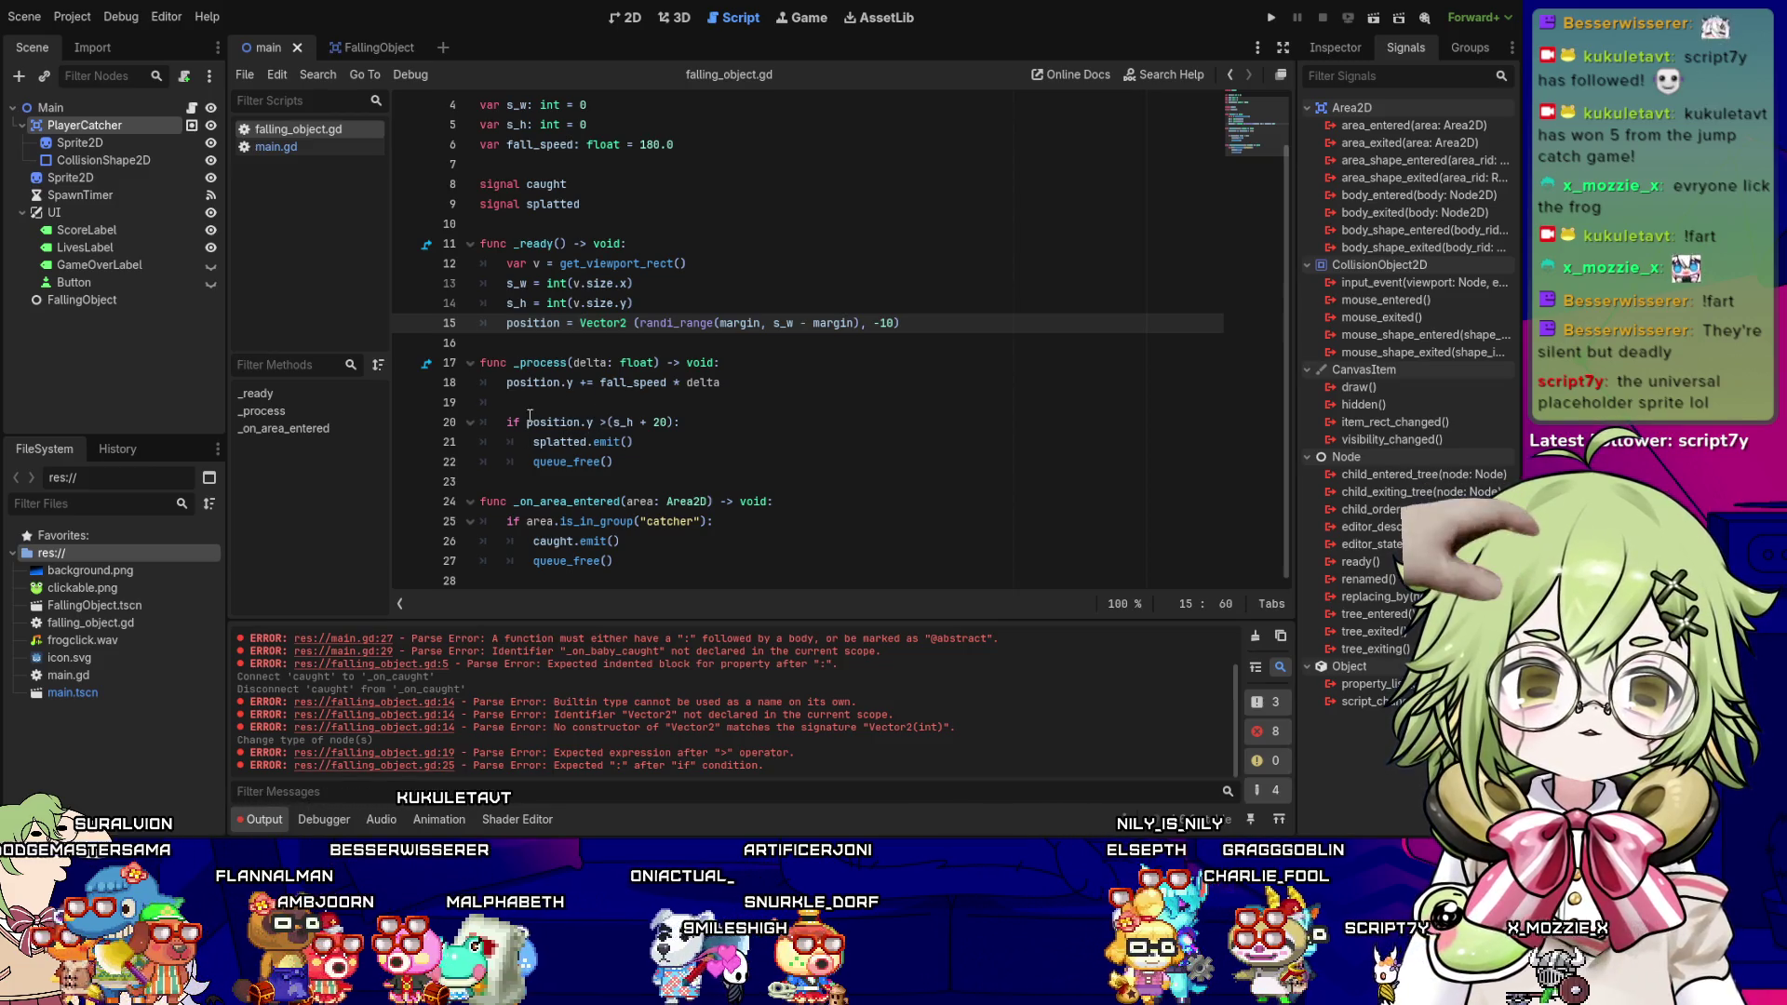
# - Open main.gd and review the _on_baby_caught and _on_baby_splatted connections and add_child call
pyautogui.click(614, 323)
pyautogui.click(275, 146)
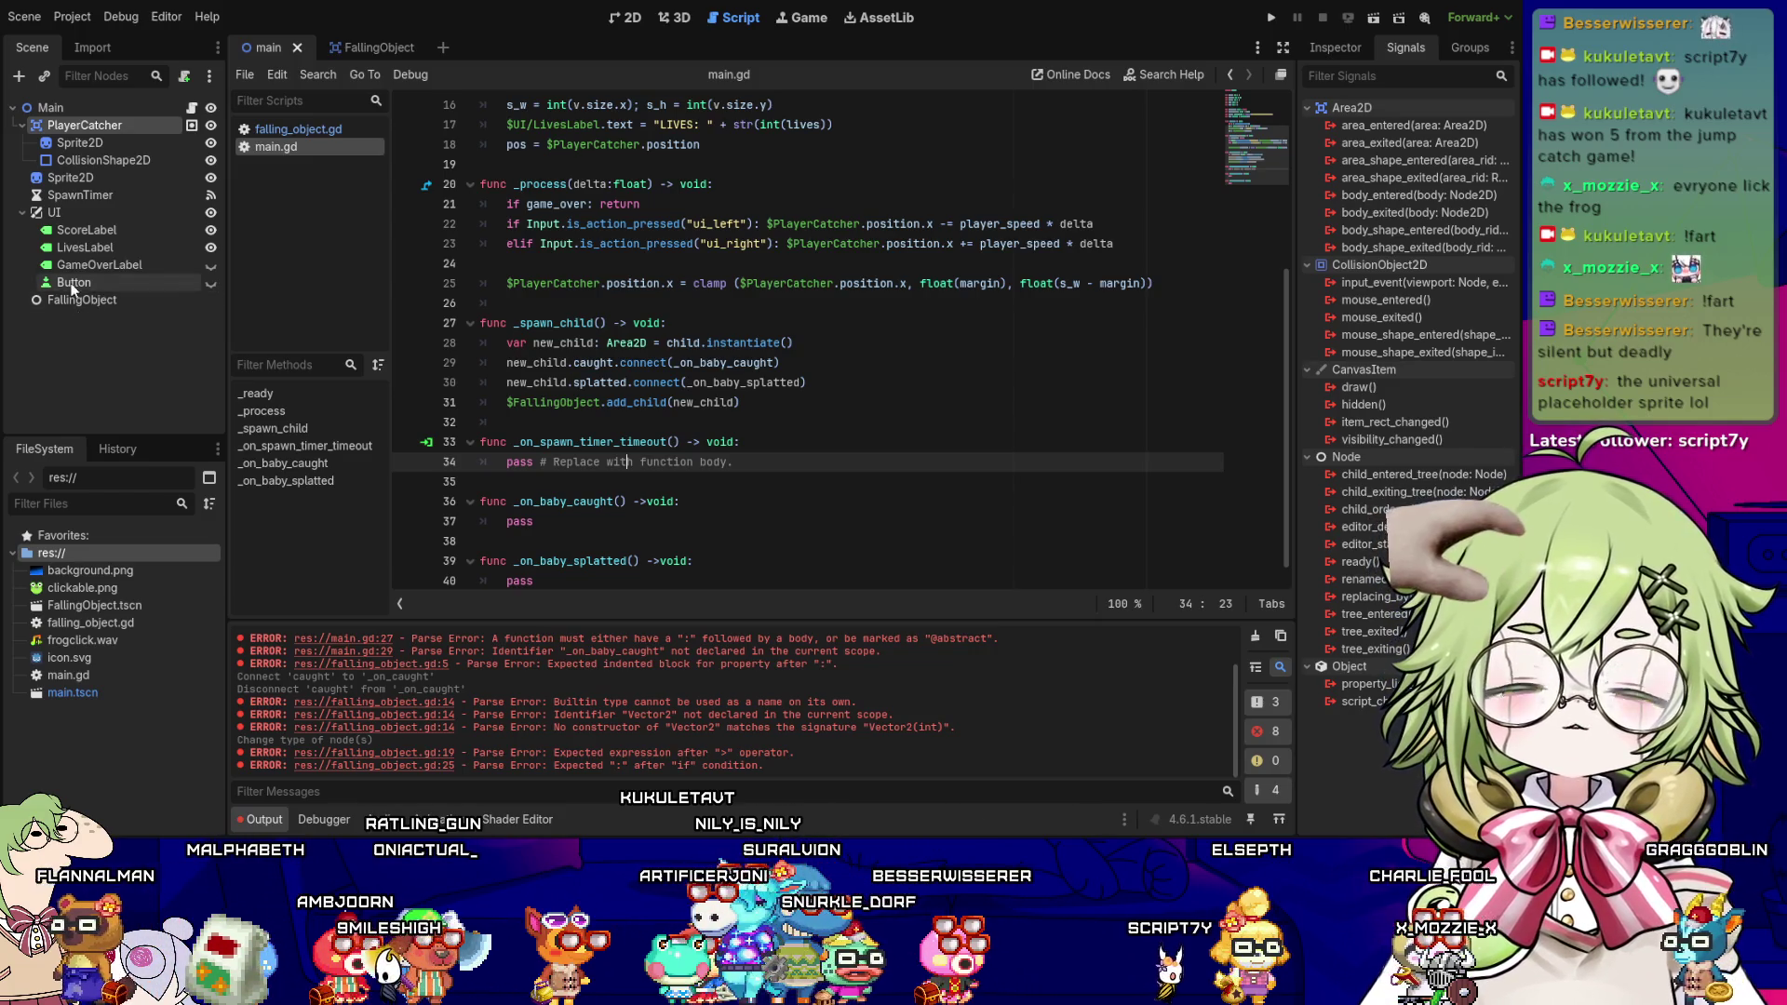
pyautogui.moveTo(618, 402)
pyautogui.mouseDown()
pyautogui.moveTo(743, 402)
pyautogui.moveTo(600, 396)
pyautogui.mouseUp()
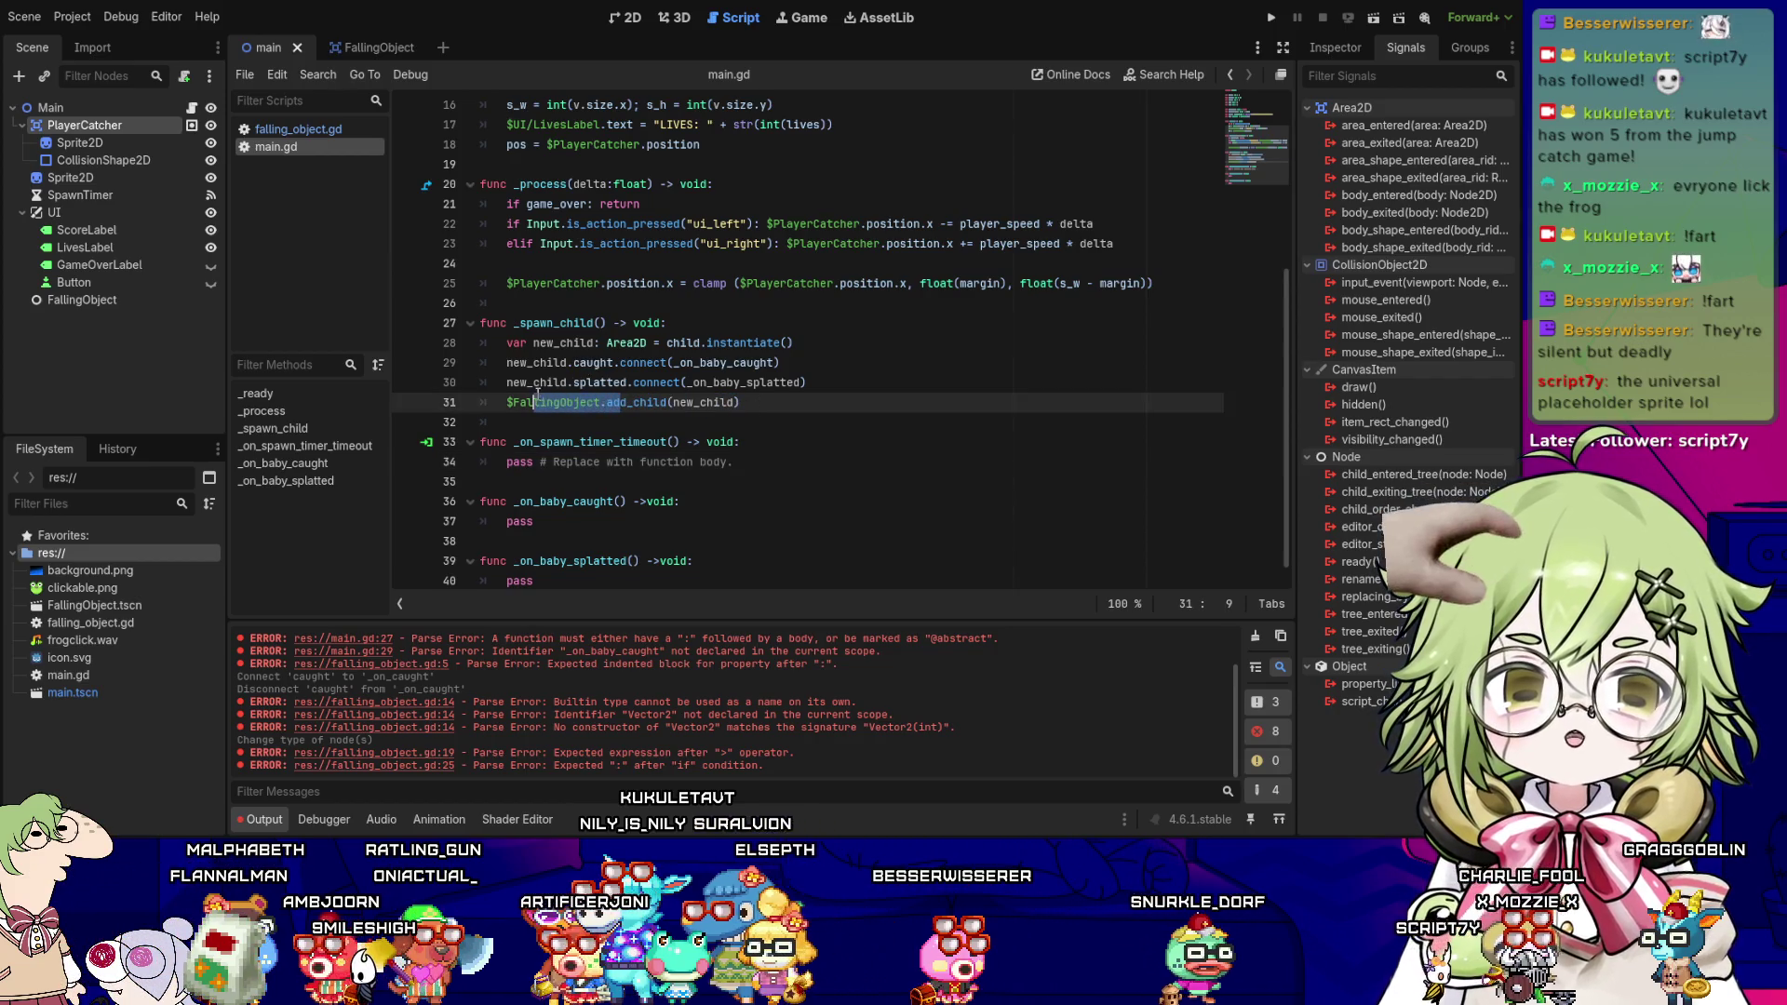
pyautogui.click(566, 402)
pyautogui.moveTo(496, 362); pyautogui.dragTo(806, 382)
pyautogui.click(806, 381)
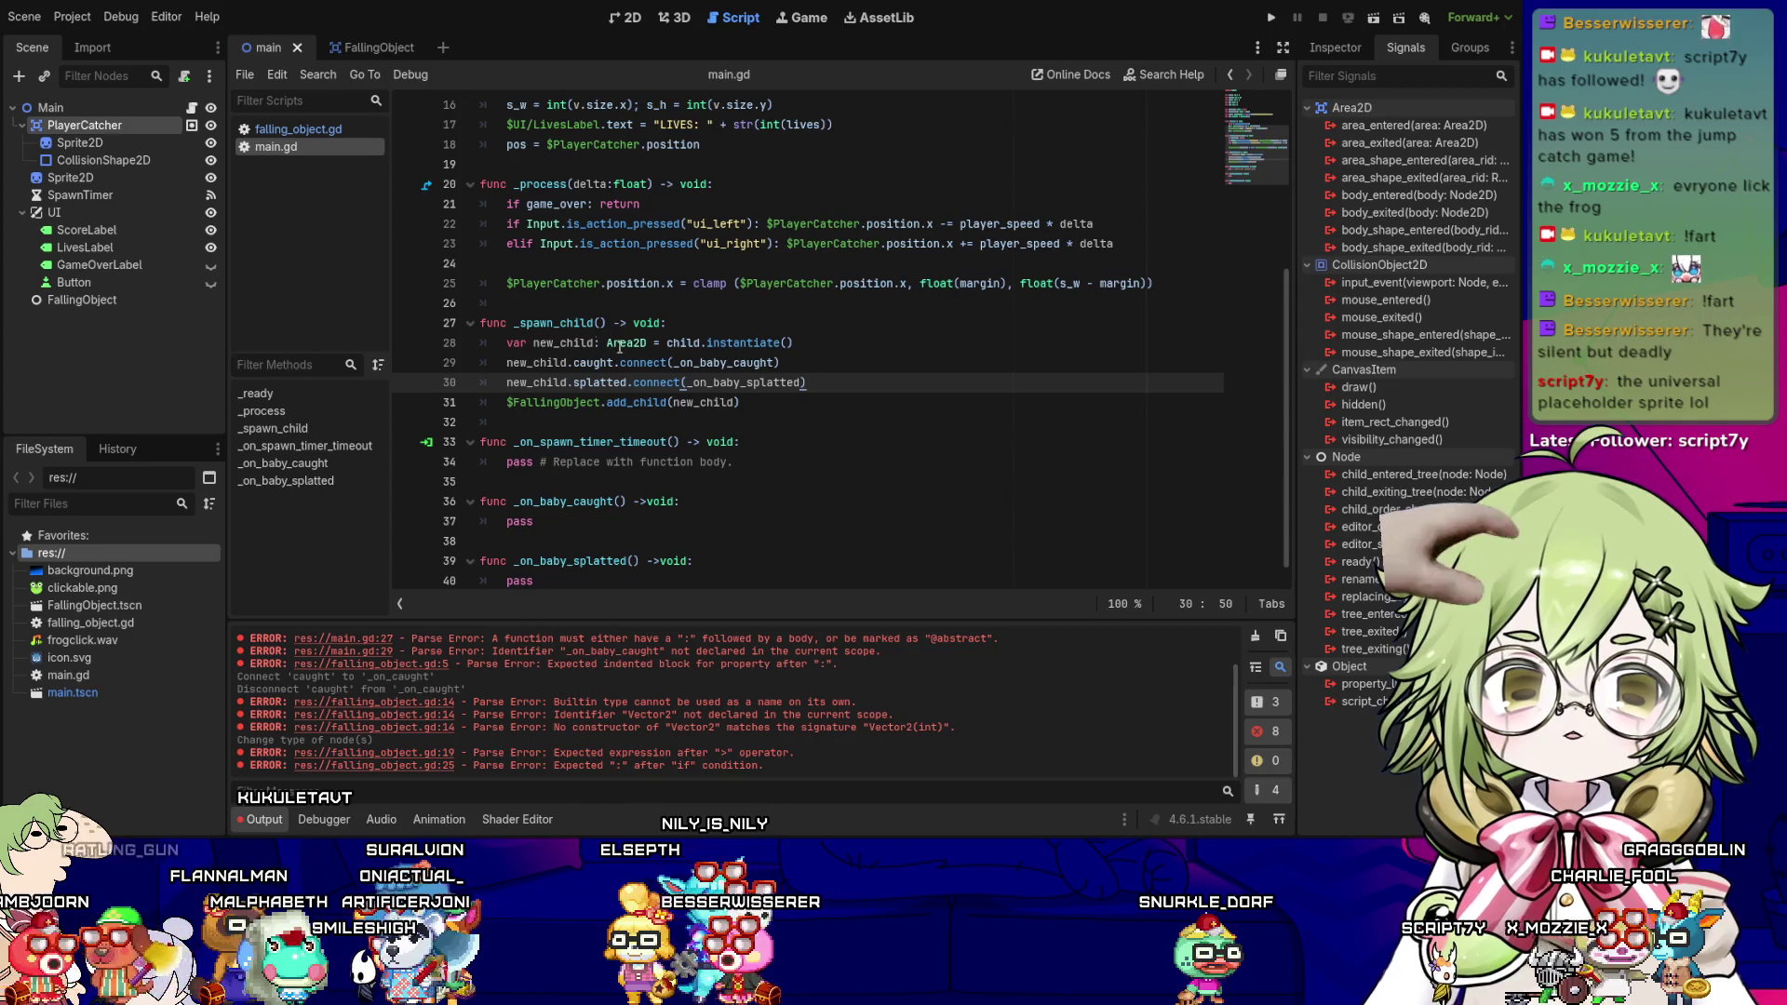
pyautogui.moveTo(680, 363); pyautogui.dragTo(776, 363)
pyautogui.click(776, 363)
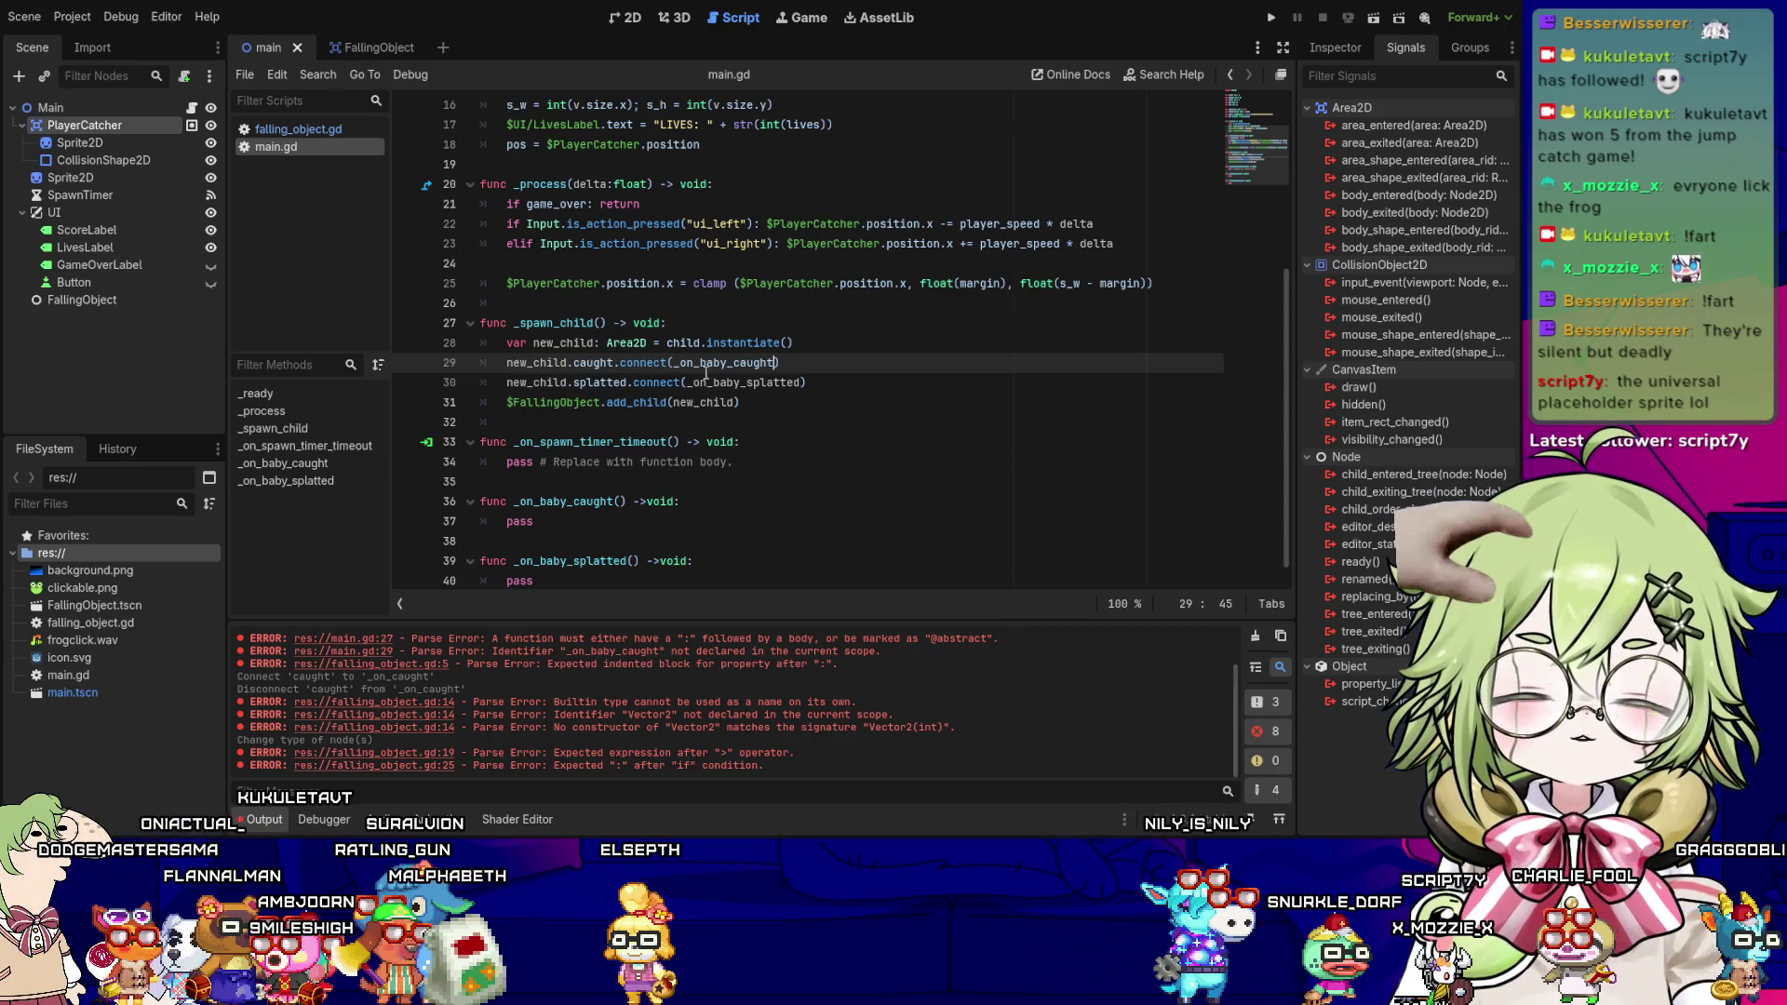
pyautogui.click(802, 381)
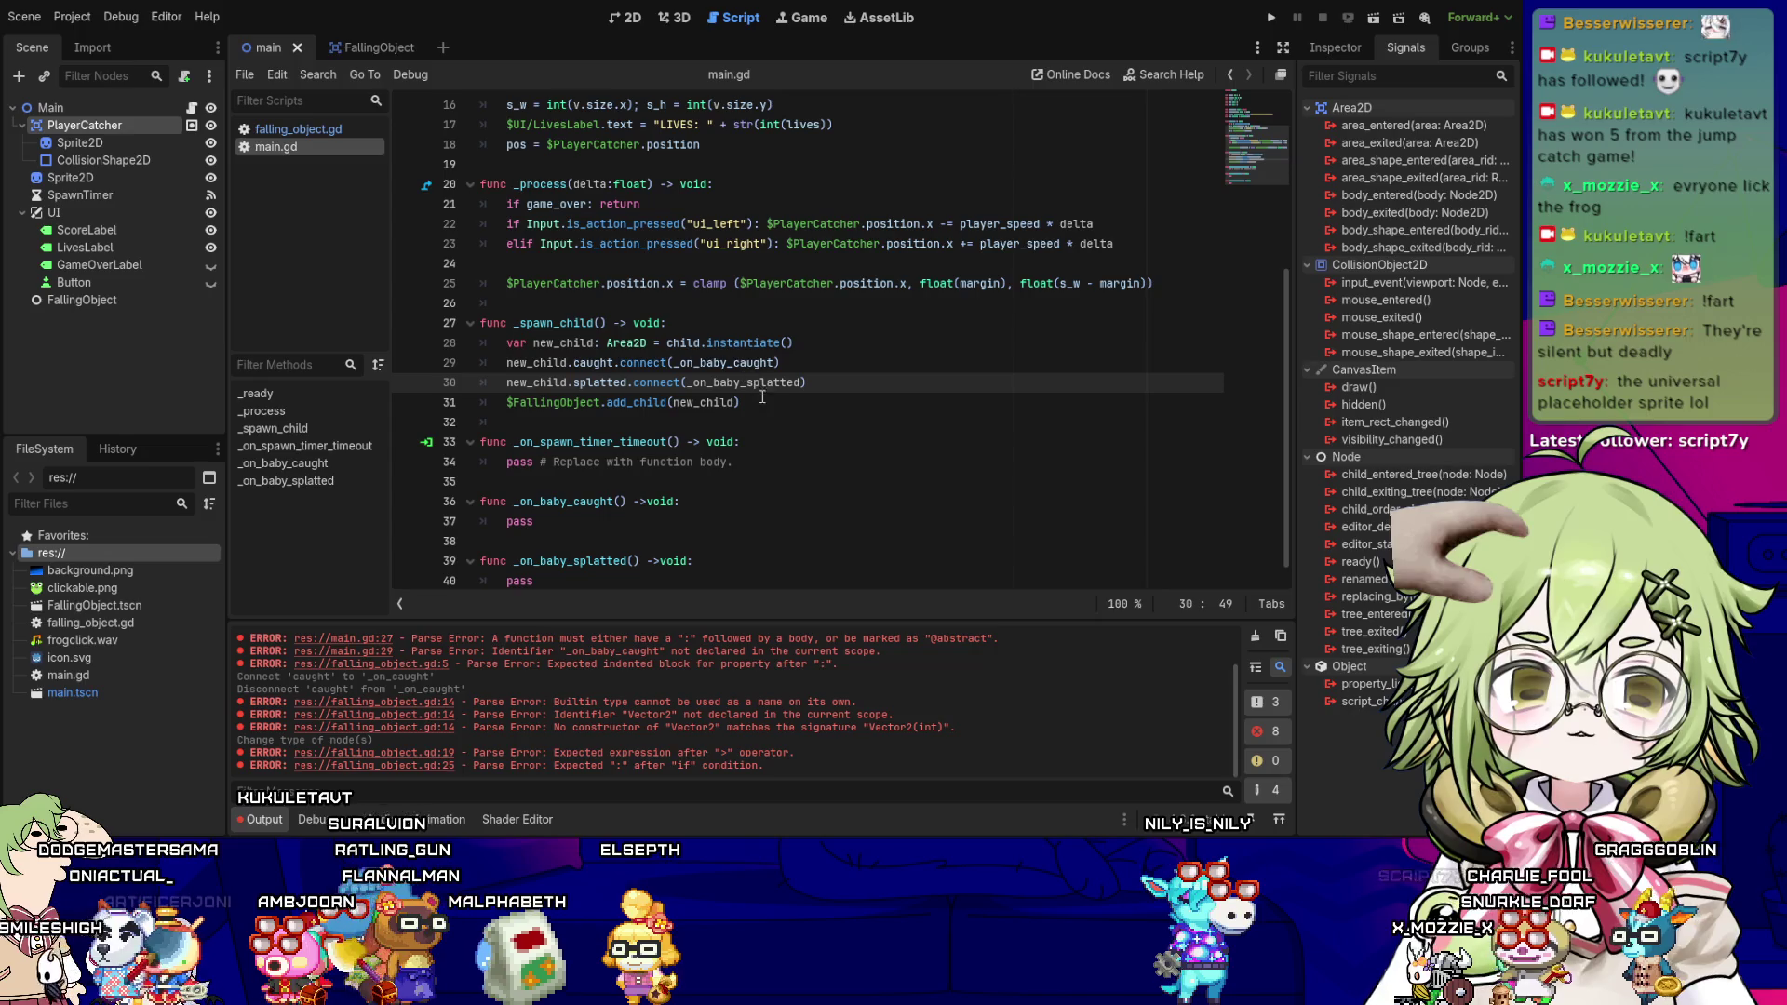
pyautogui.scroll(-1, 792, 402)
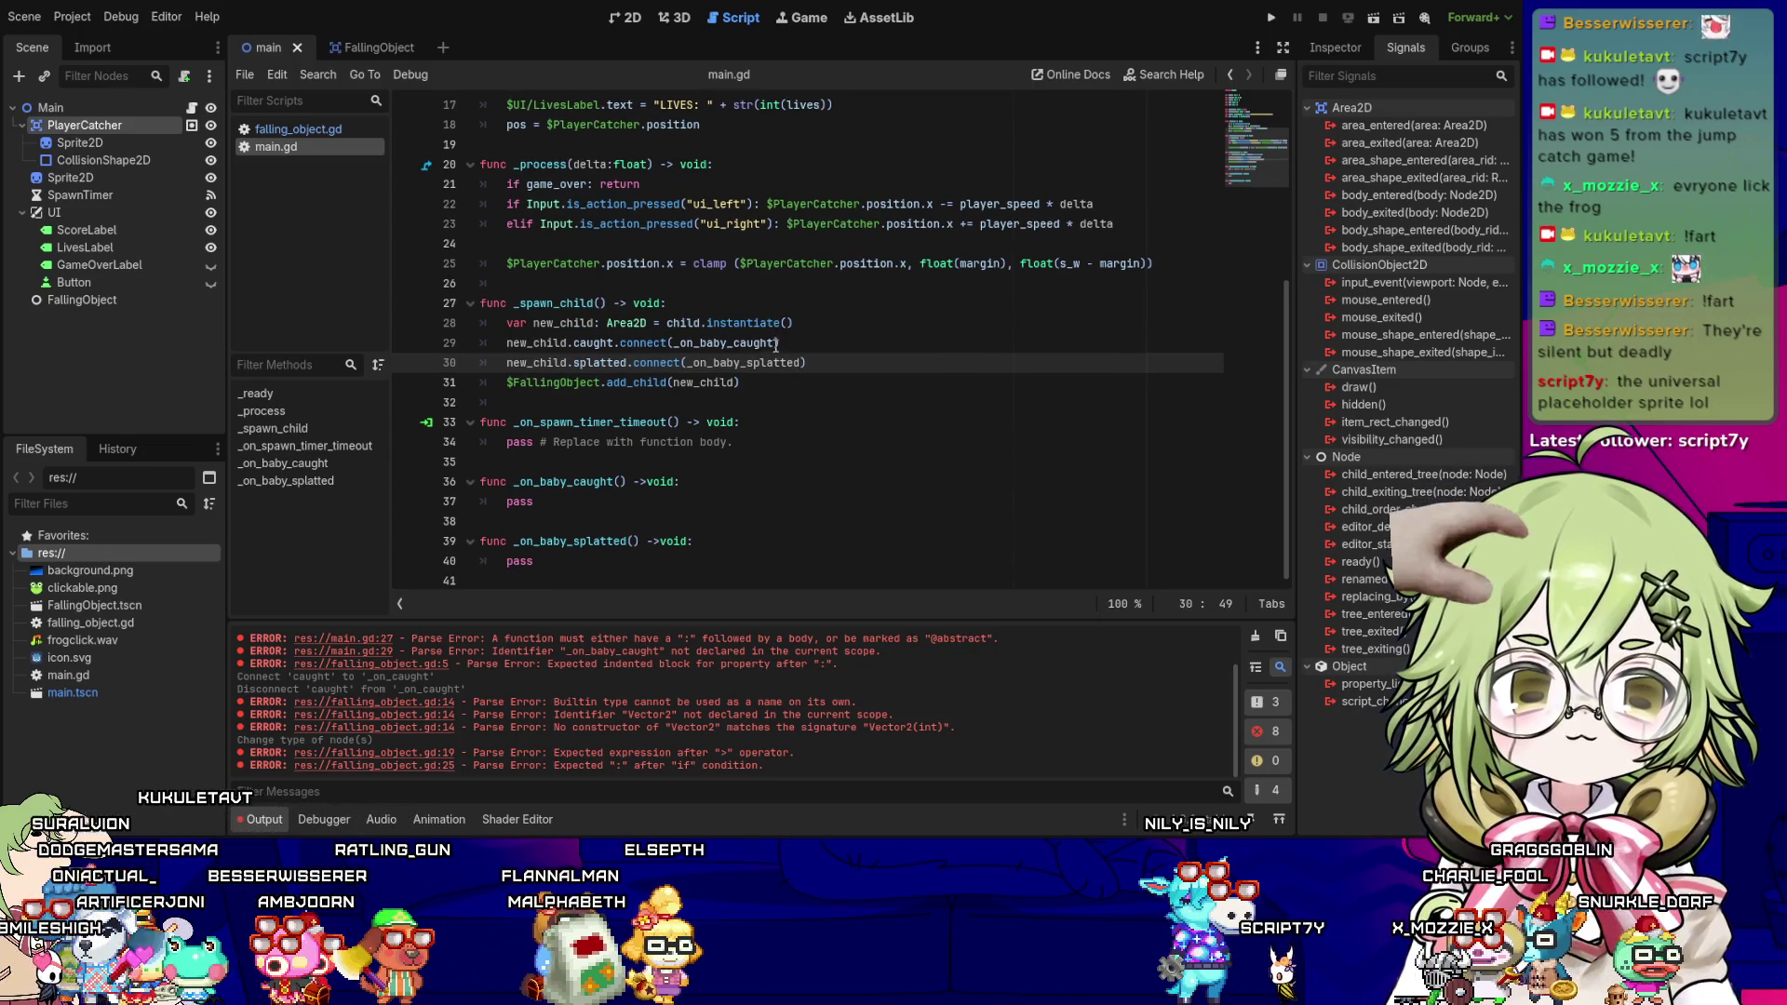
pyautogui.click(550, 573)
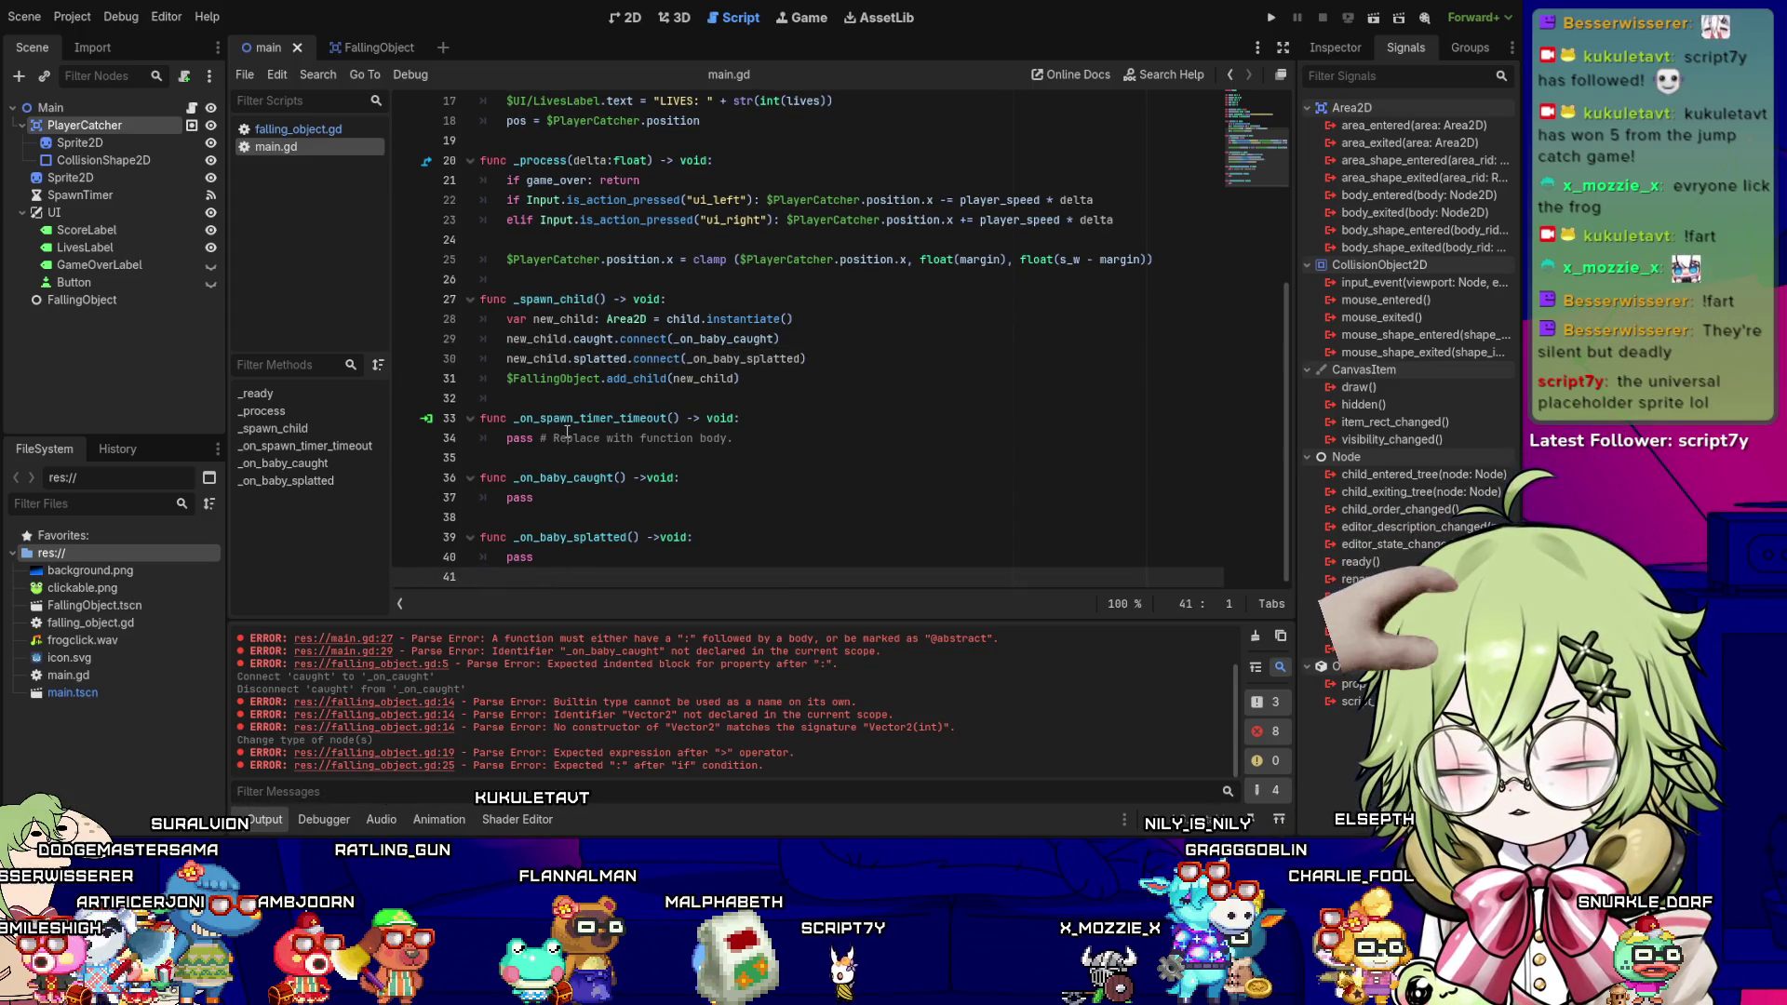
# - Replace pass in _on_spawn_timer_timeout with if !game_over: _spawn_child(), removing the stray '='
pyautogui.click(567, 436)
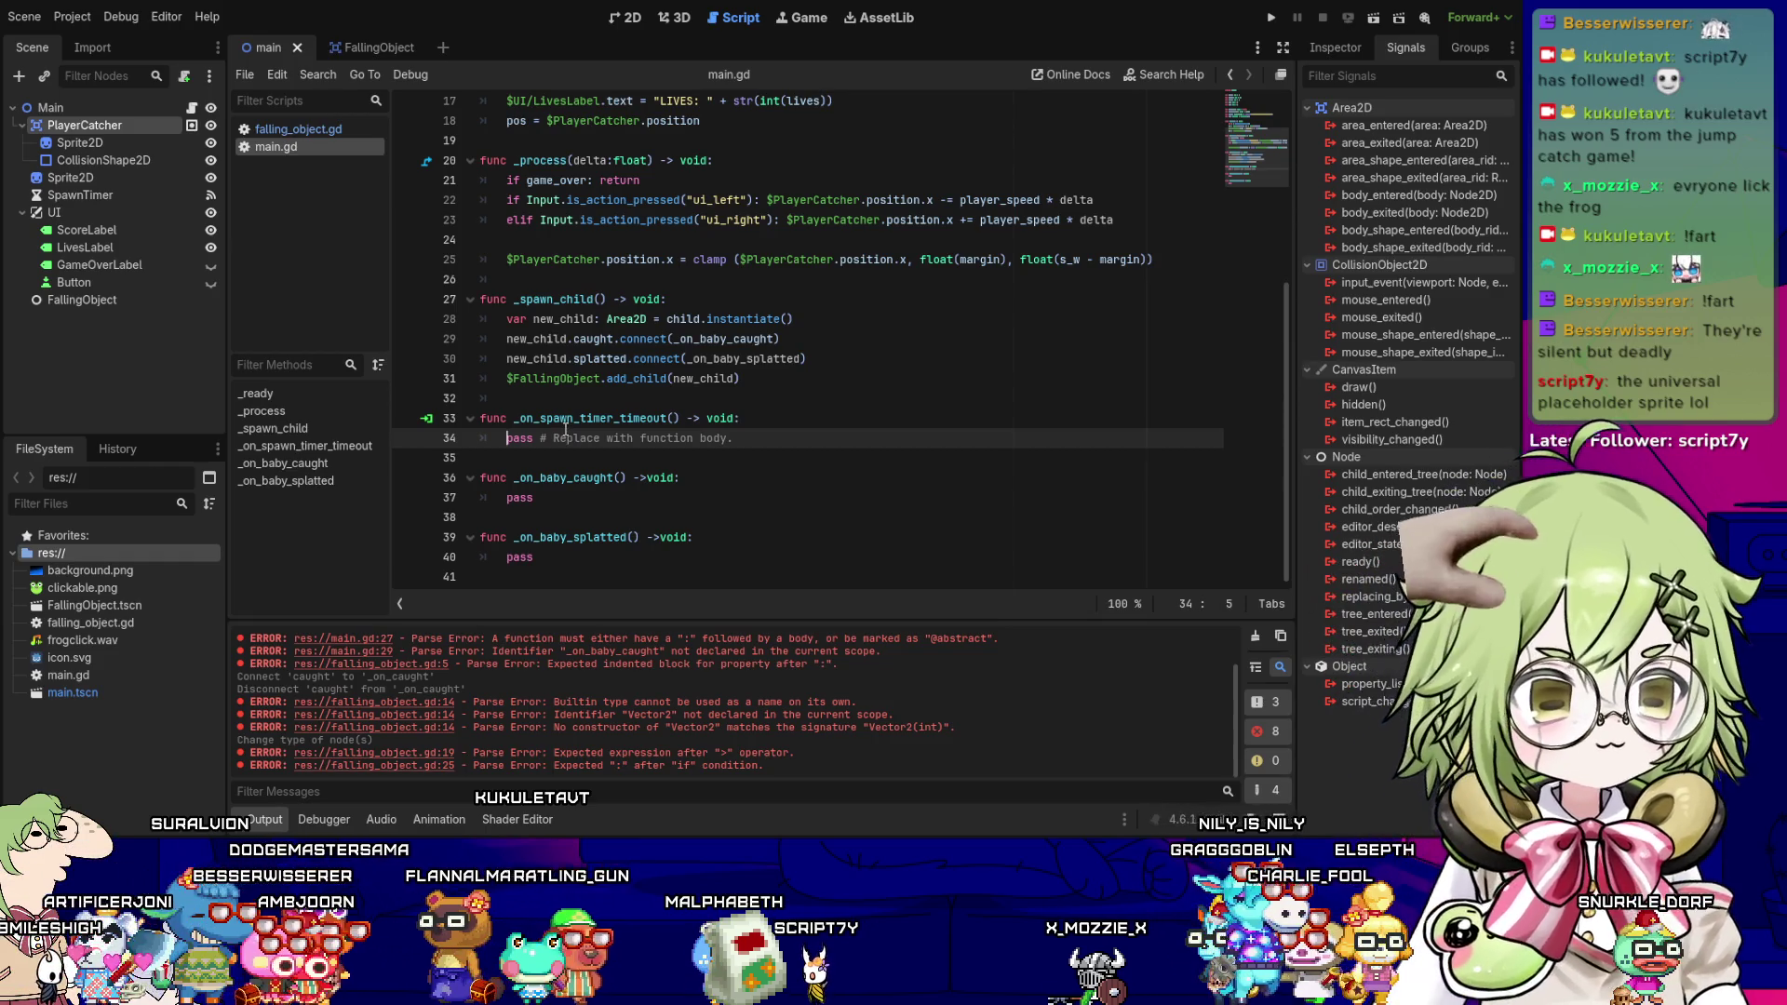
pyautogui.hotkey('shift', 'End')
pyautogui.write('if !g')
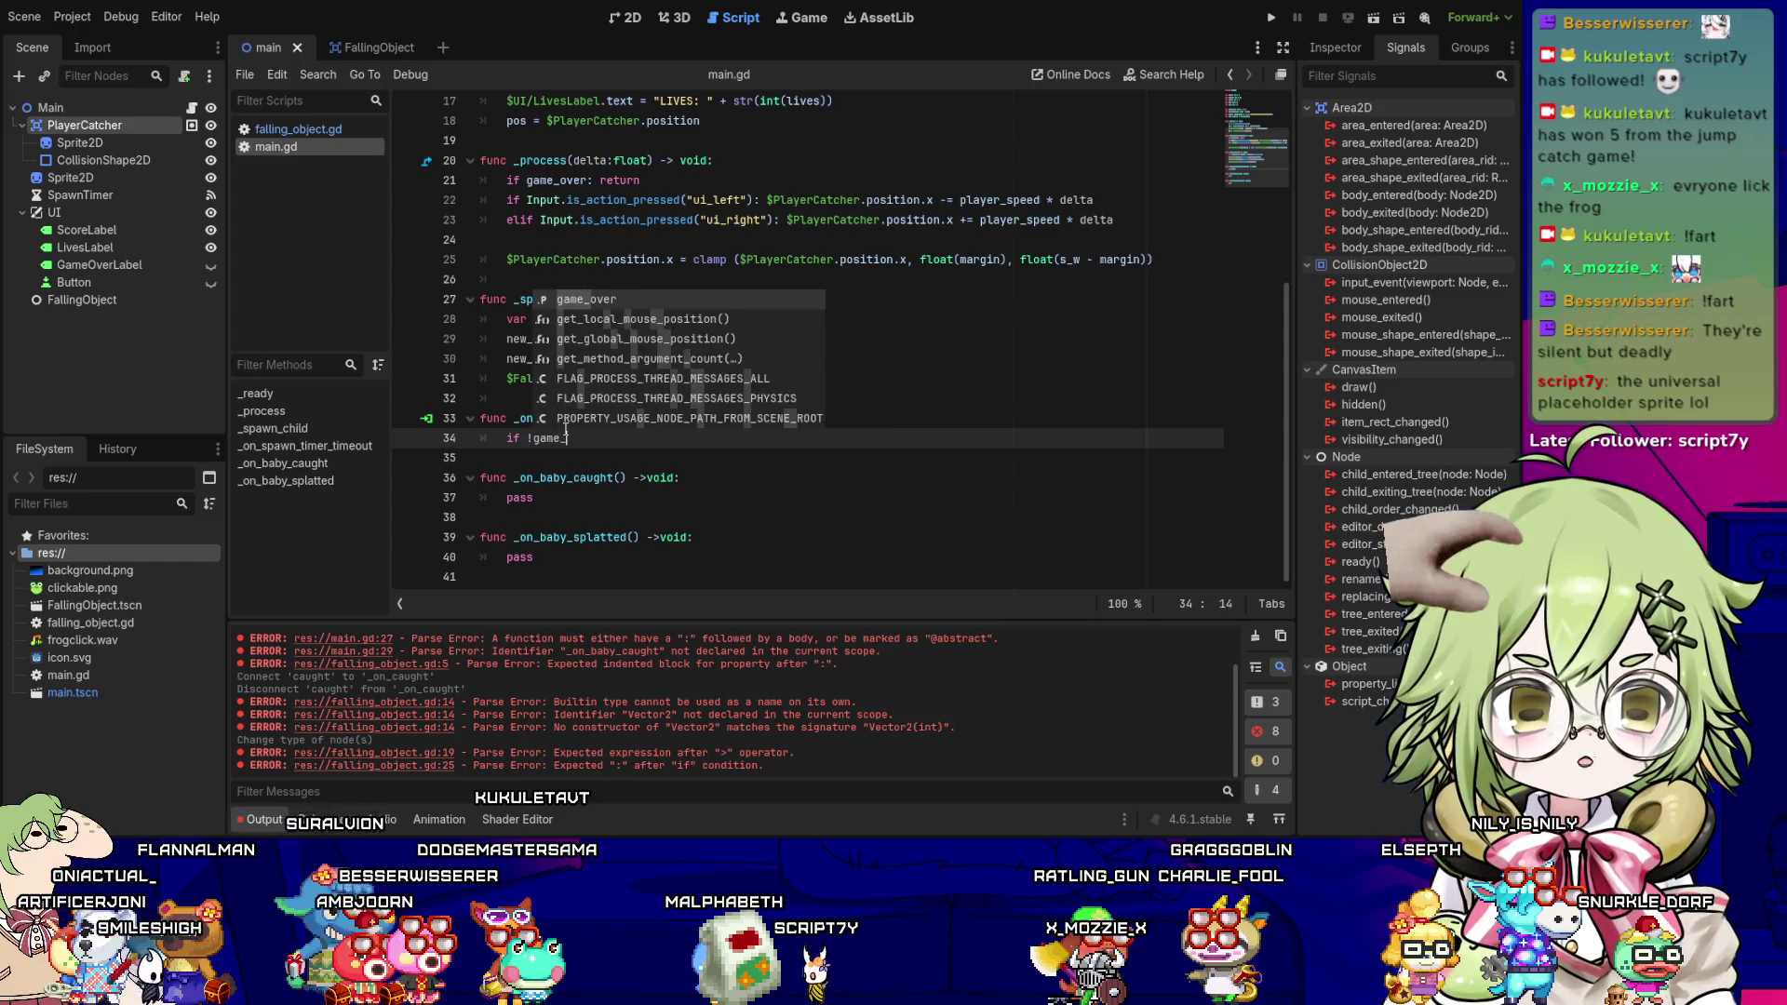
pyautogui.press('Return')
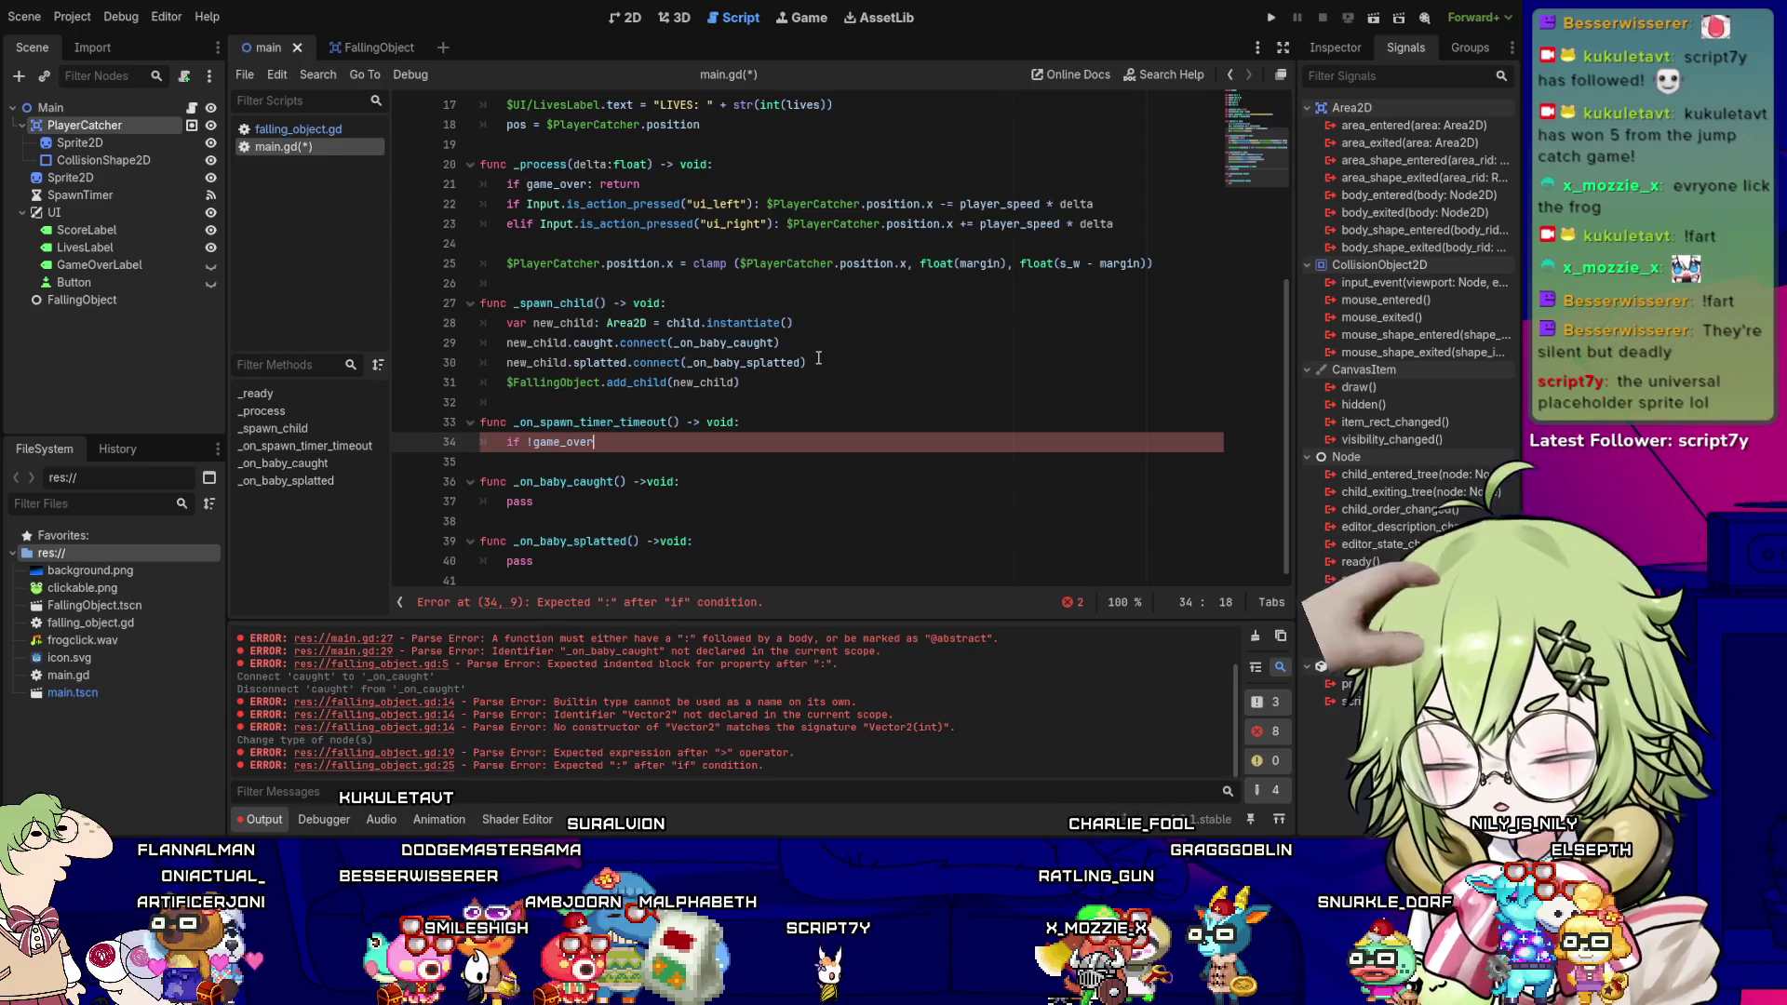
pyautogui.write('= s')
pyautogui.press('BackSpace')
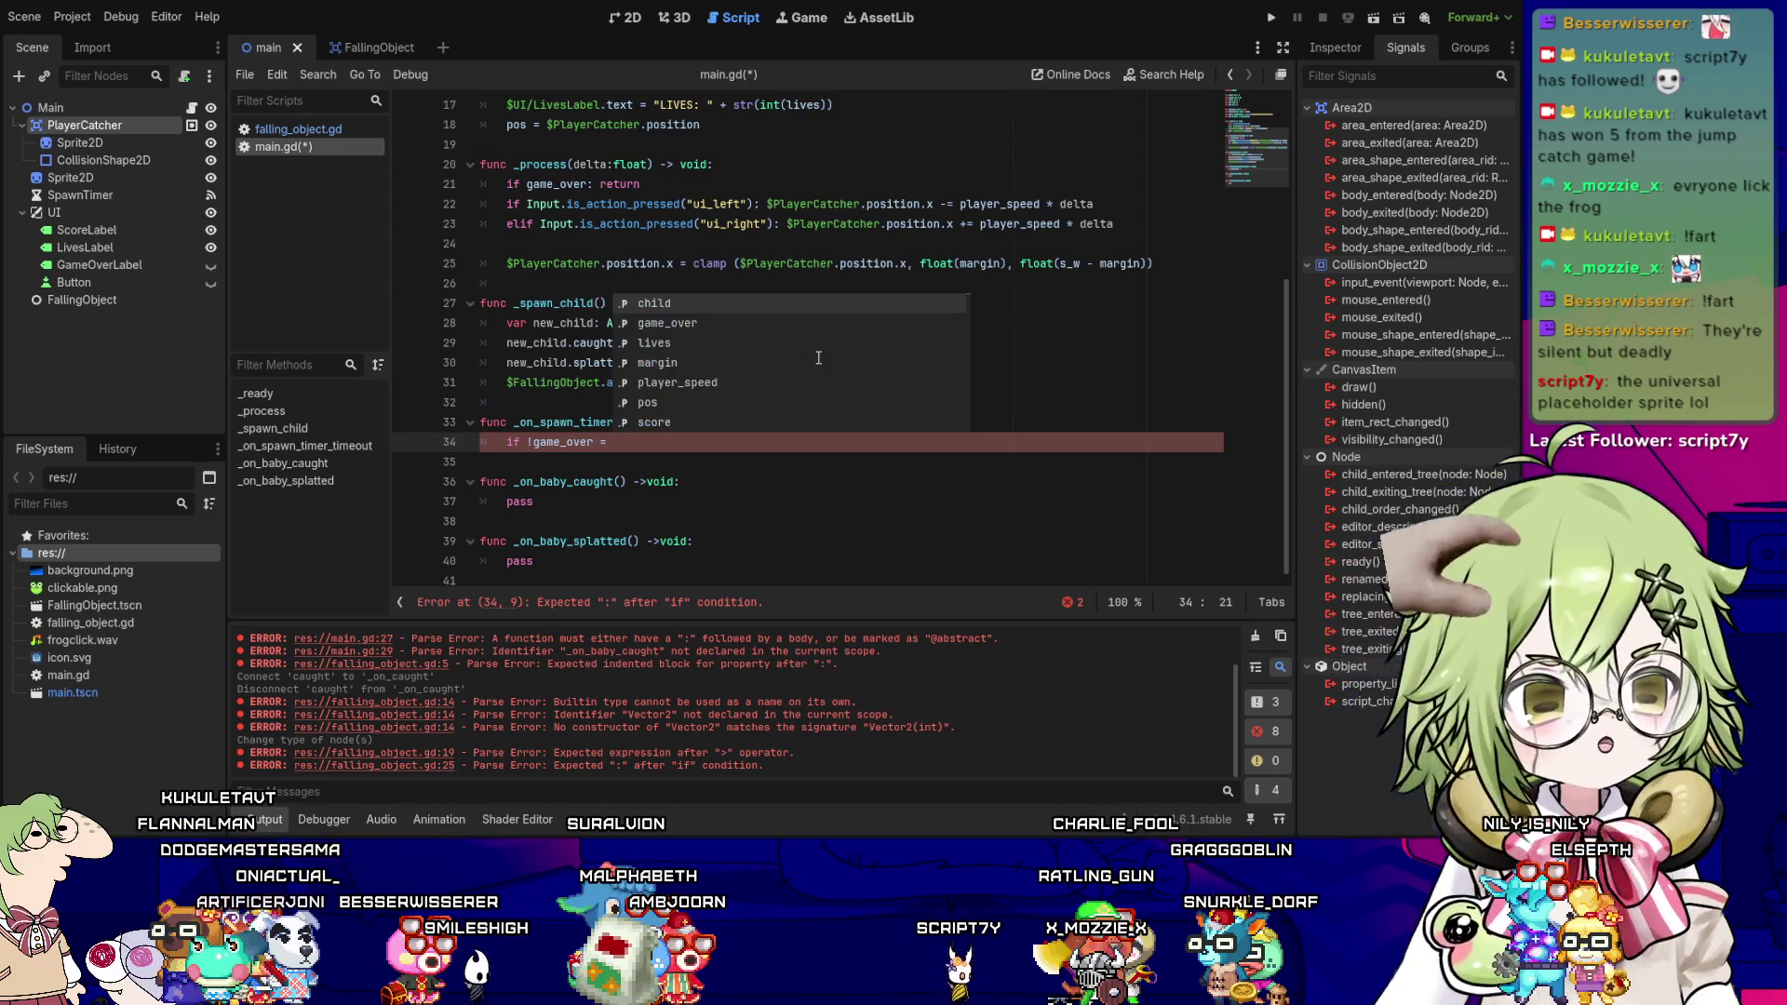
pyautogui.write('_spawn_child')
pyautogui.press('Return')
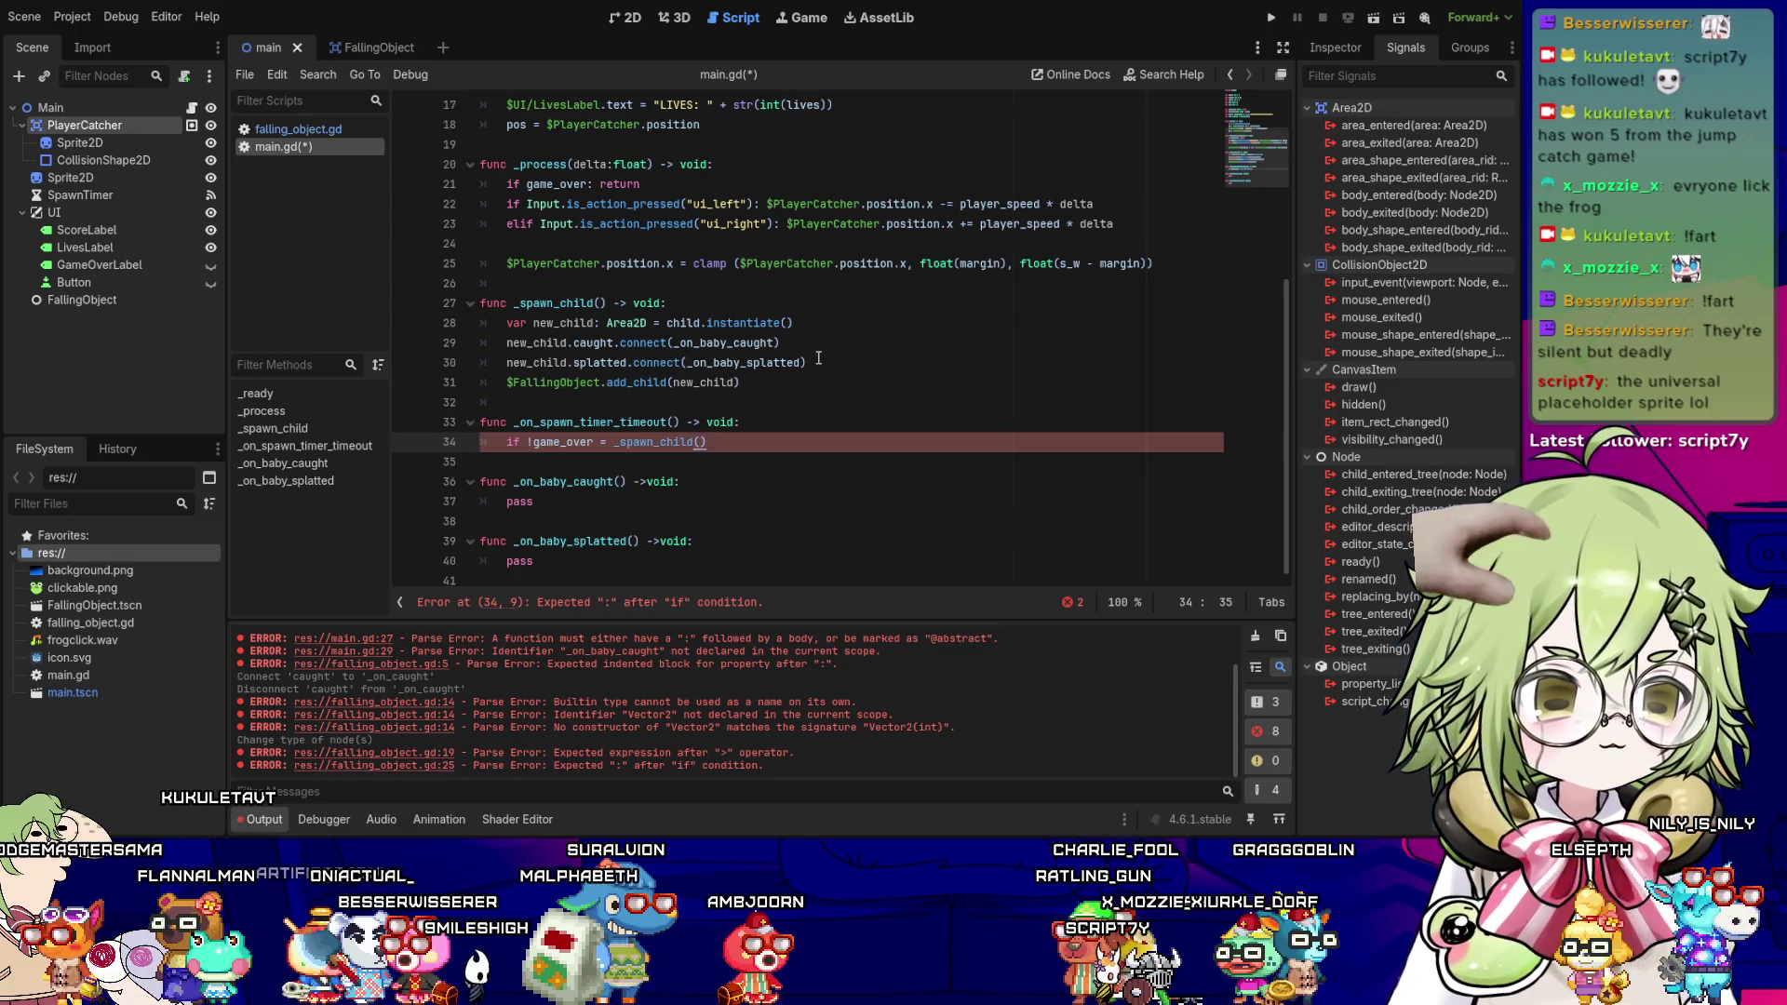
pyautogui.press('Down')
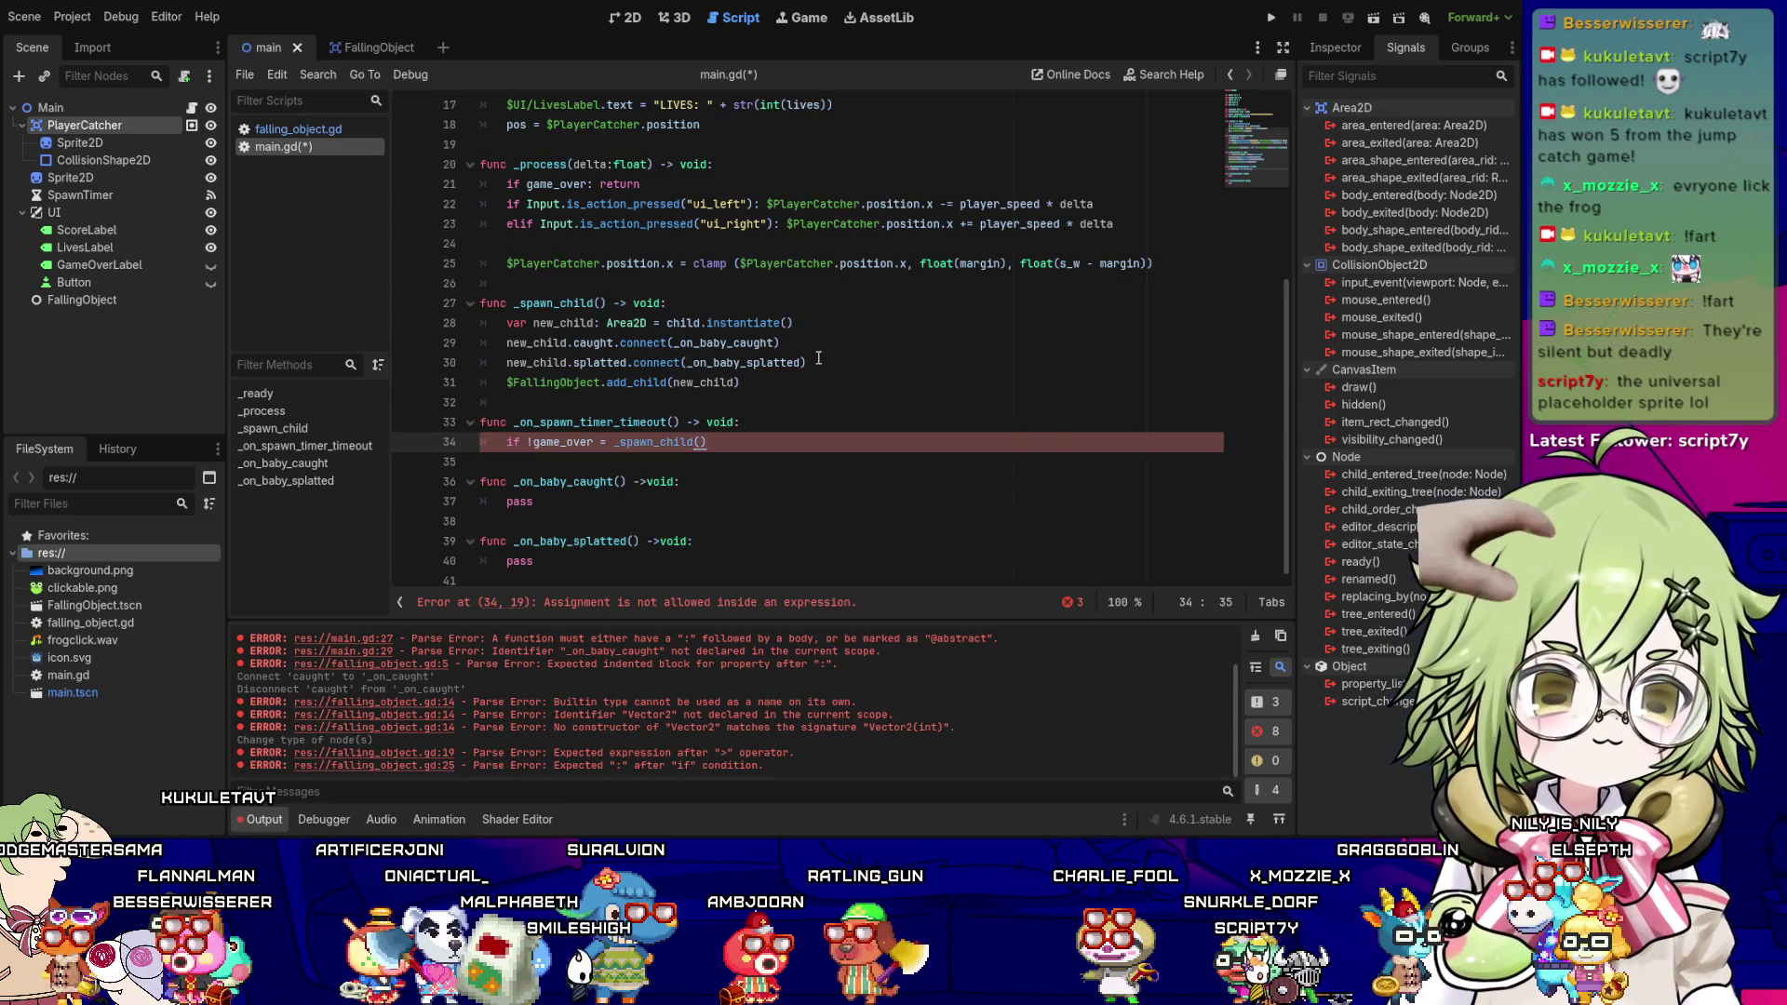
pyautogui.press('Down')
pyautogui.press('Up')
pyautogui.press('Up')
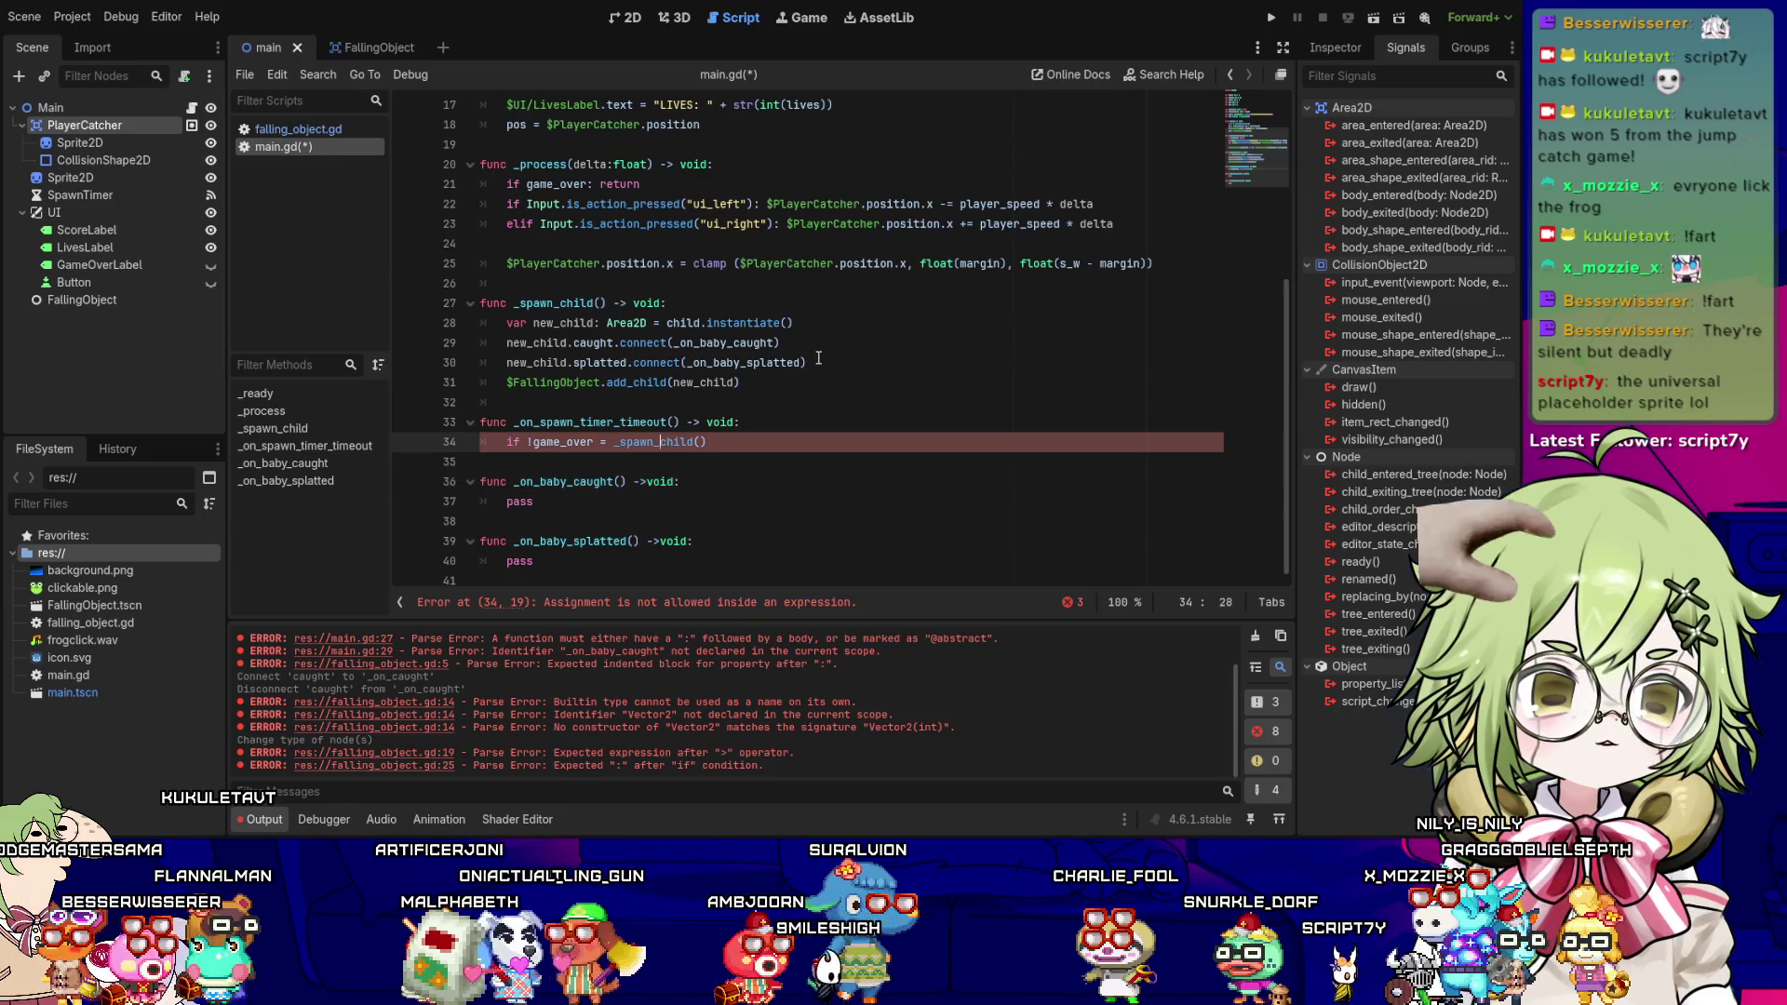
pyautogui.press('BackSpace')
pyautogui.press('BackSpace')
pyautogui.write(':')
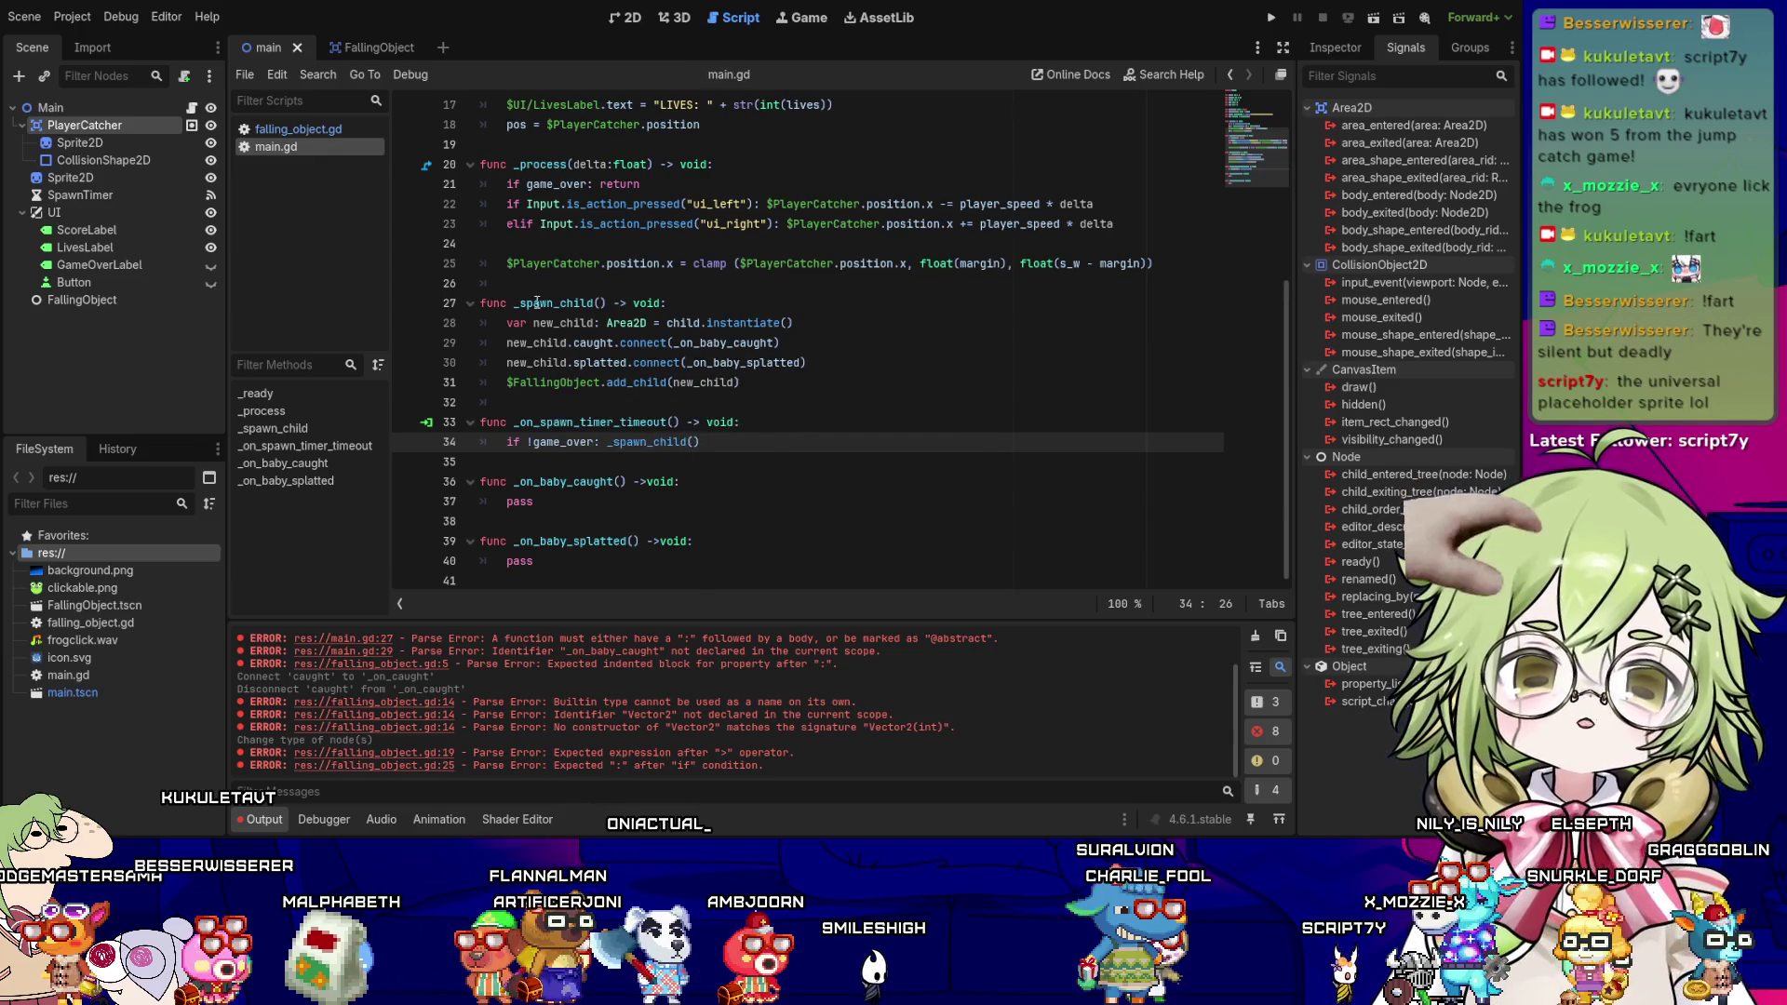
# - Check the game_over declaration on line 9 and select the SpawnTimer node
pyautogui.scroll(5, 536, 302)
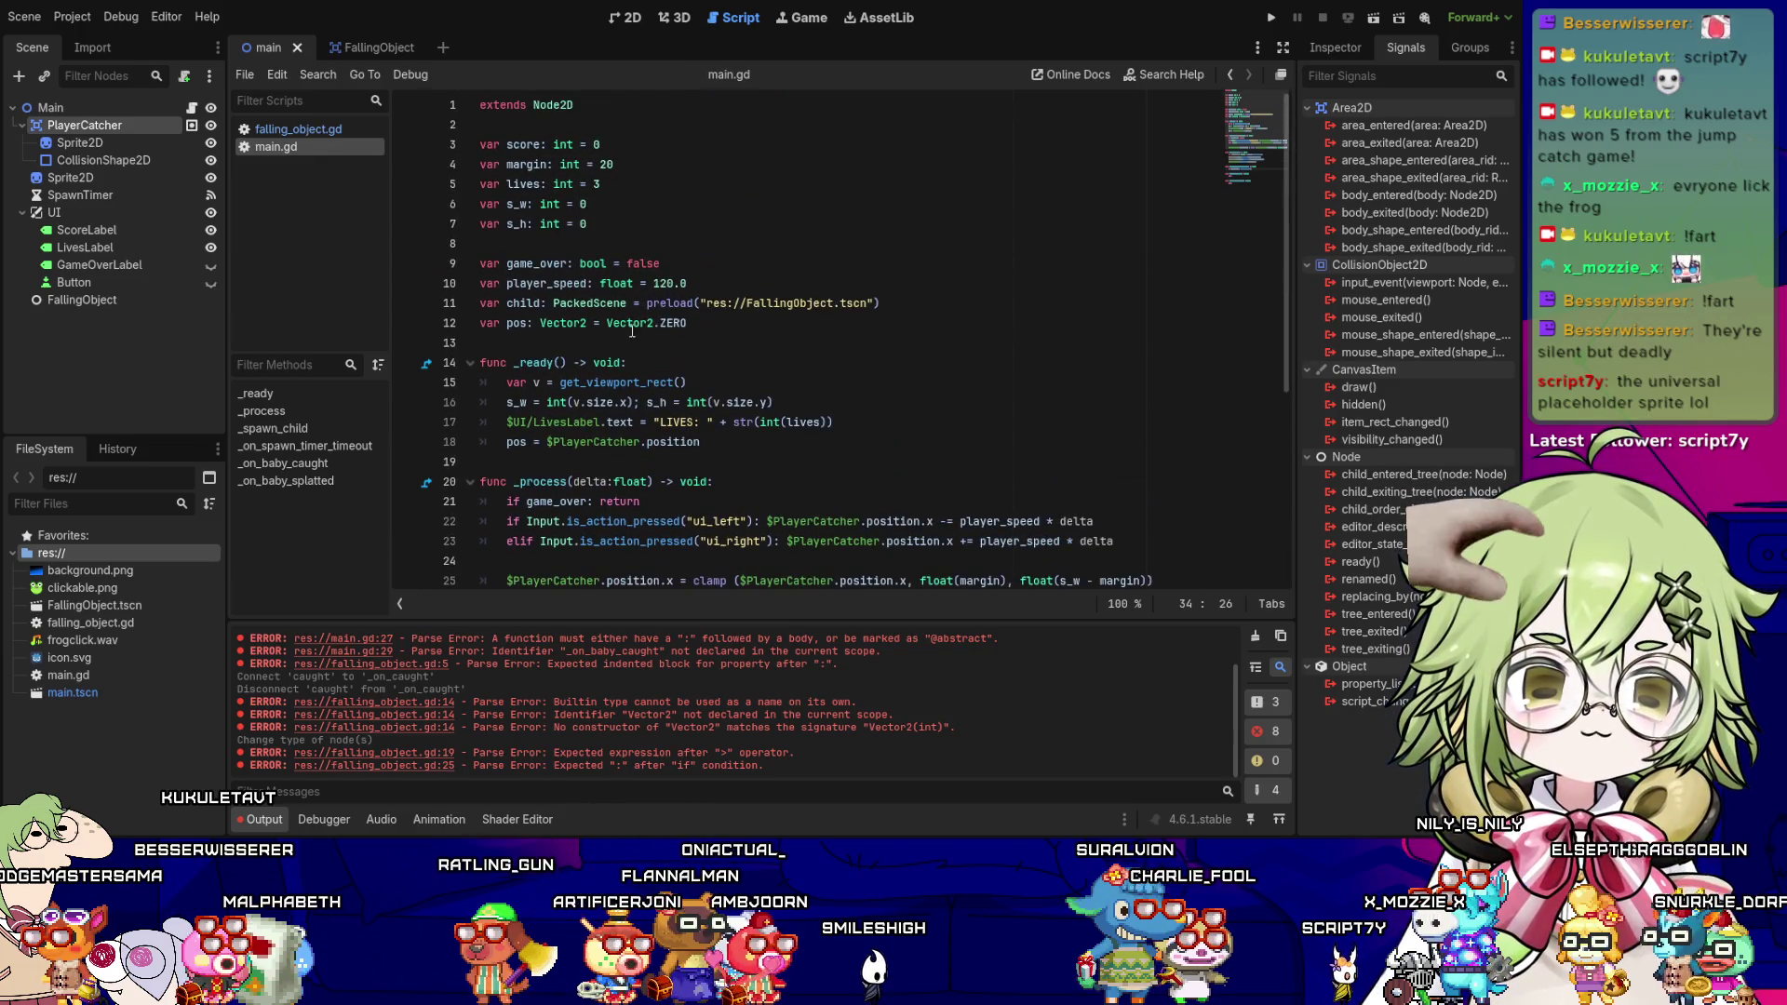
pyautogui.click(575, 263)
pyautogui.scroll(-5, 575, 279)
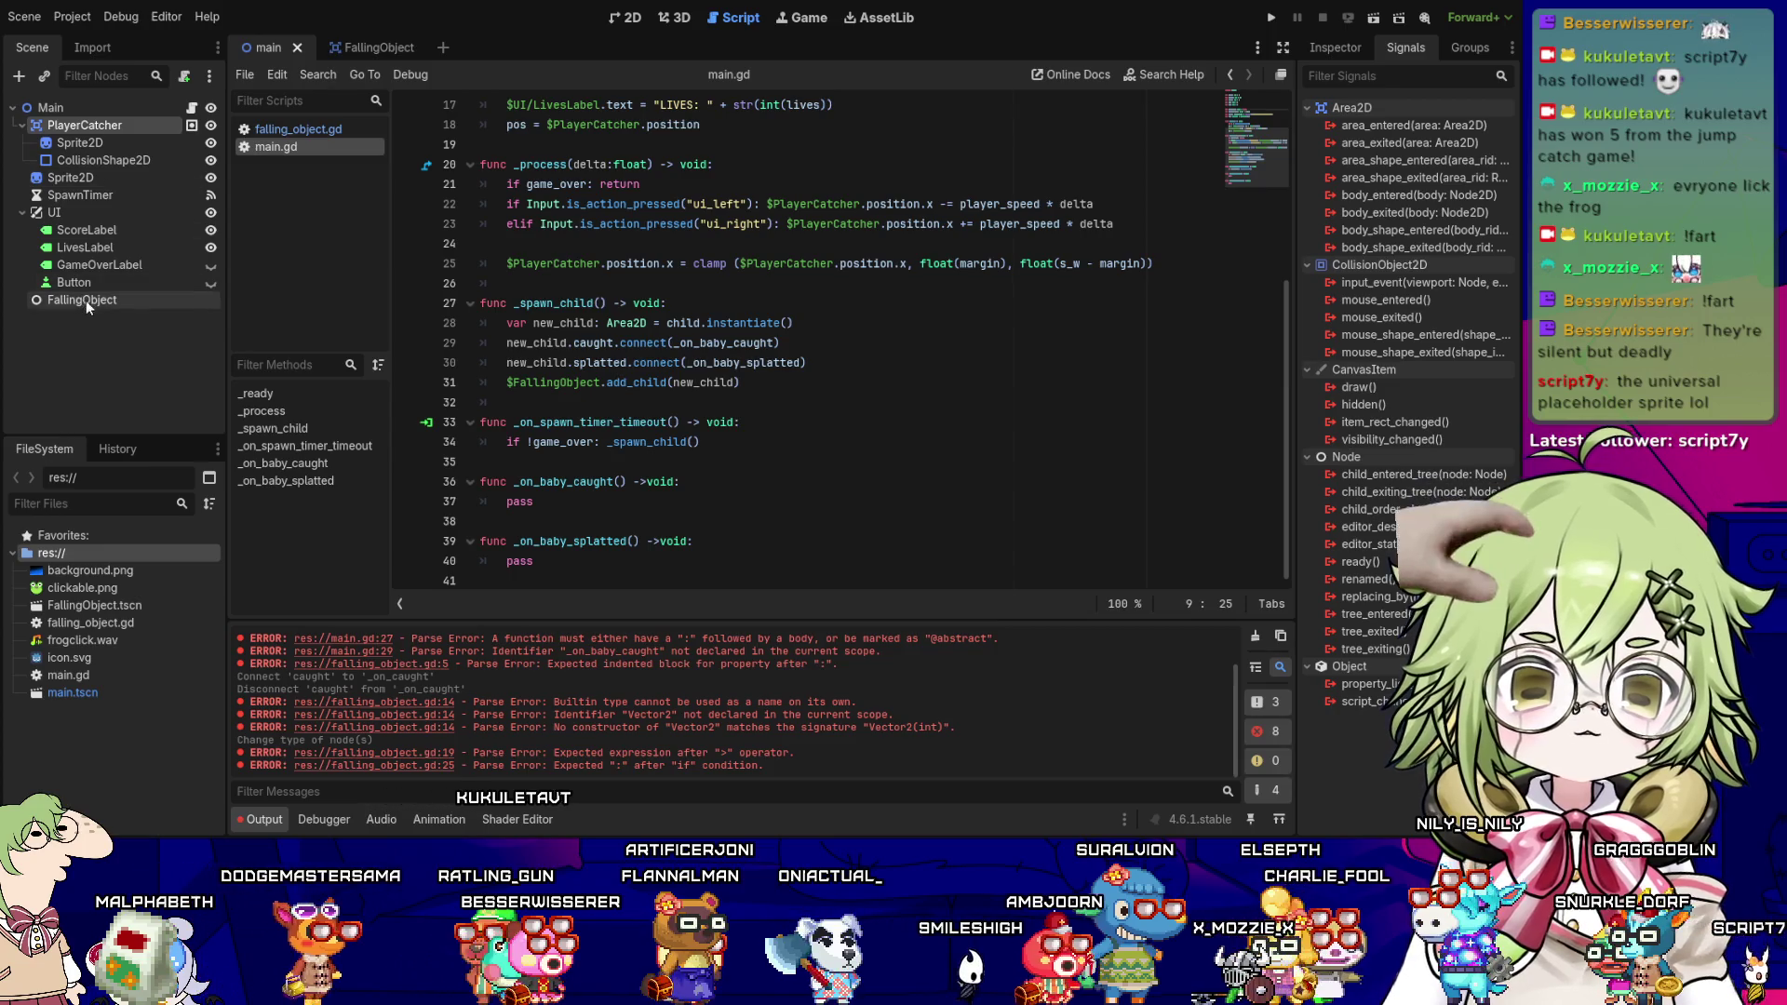
pyautogui.click(100, 195)
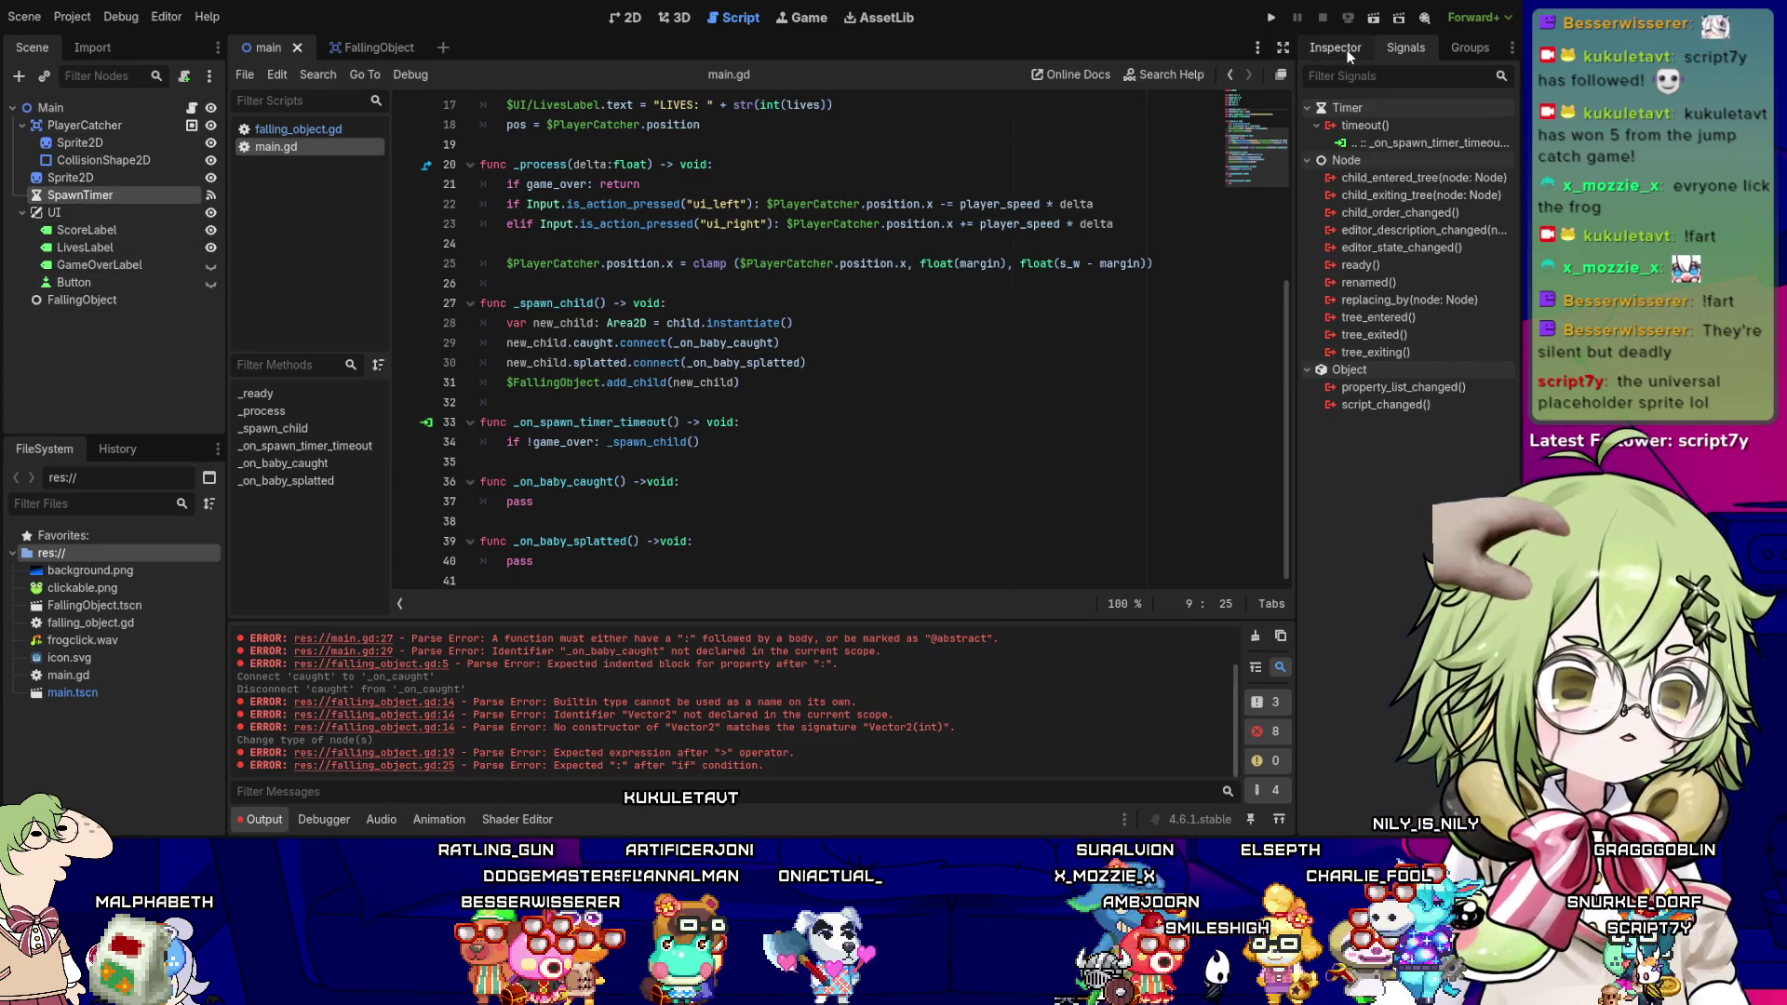
# - Give SpawnTimer a 3-second Wait Time and enable Autostart in the Inspector
pyautogui.click(1347, 48)
pyautogui.click(1441, 210)
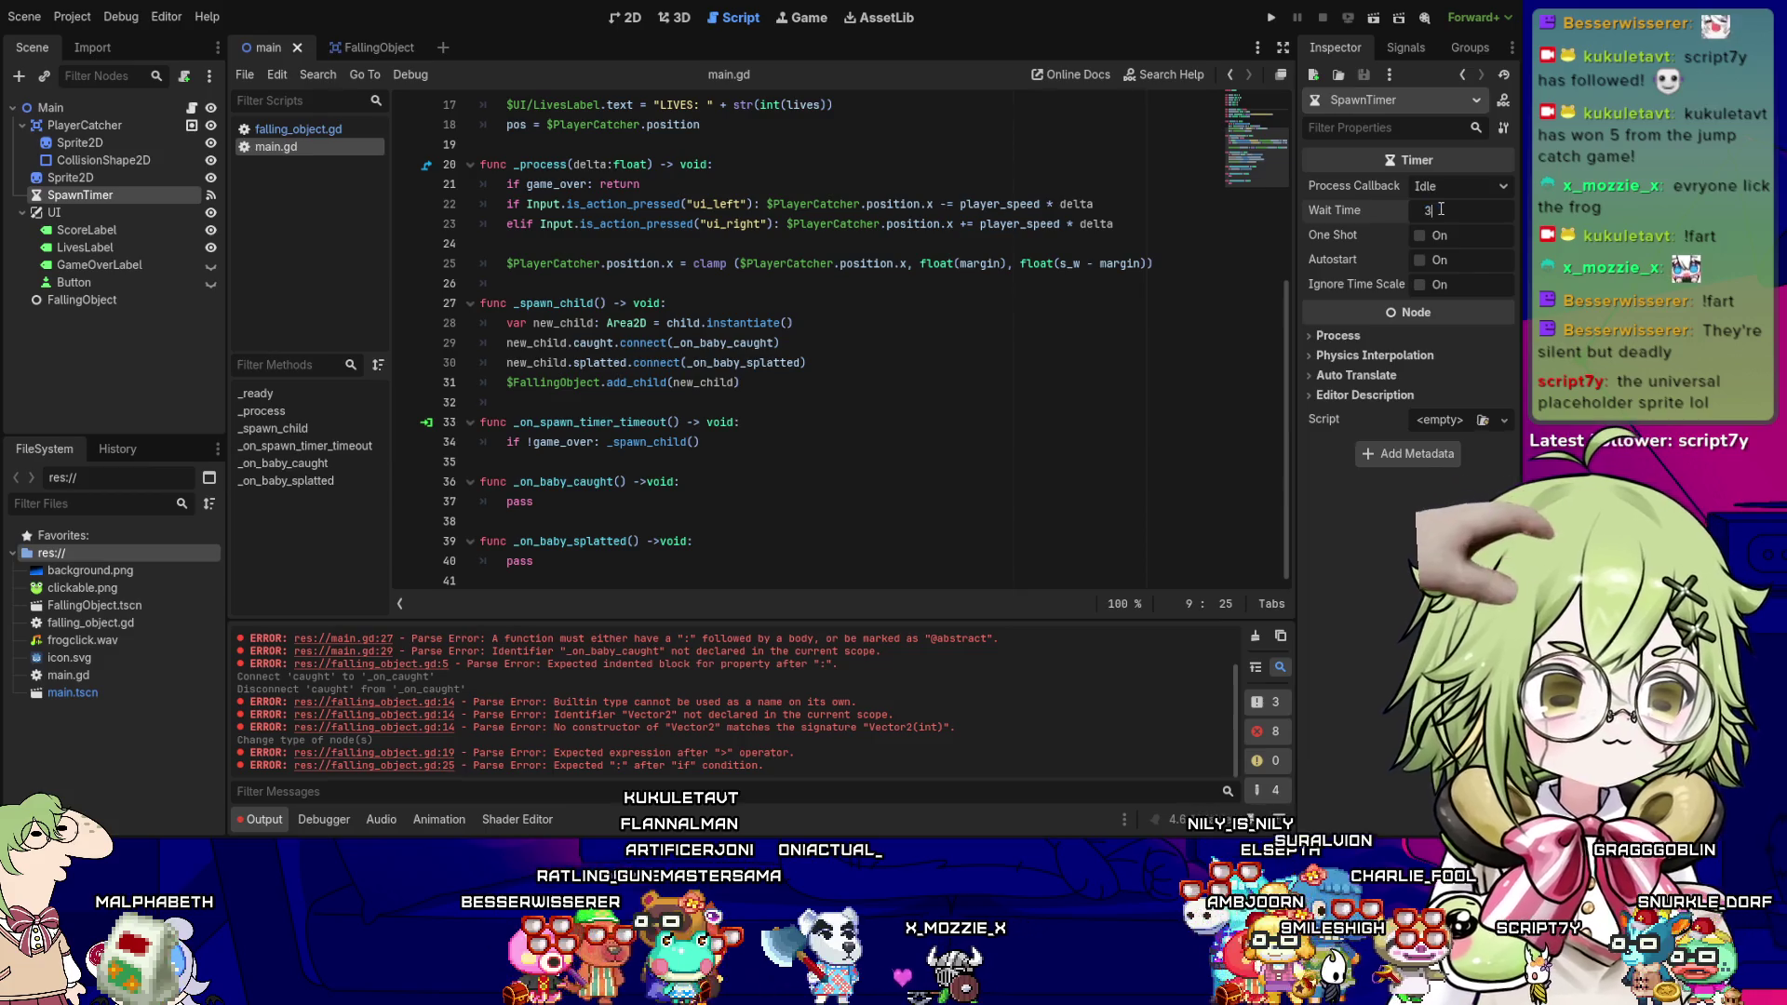
pyautogui.press('Return')
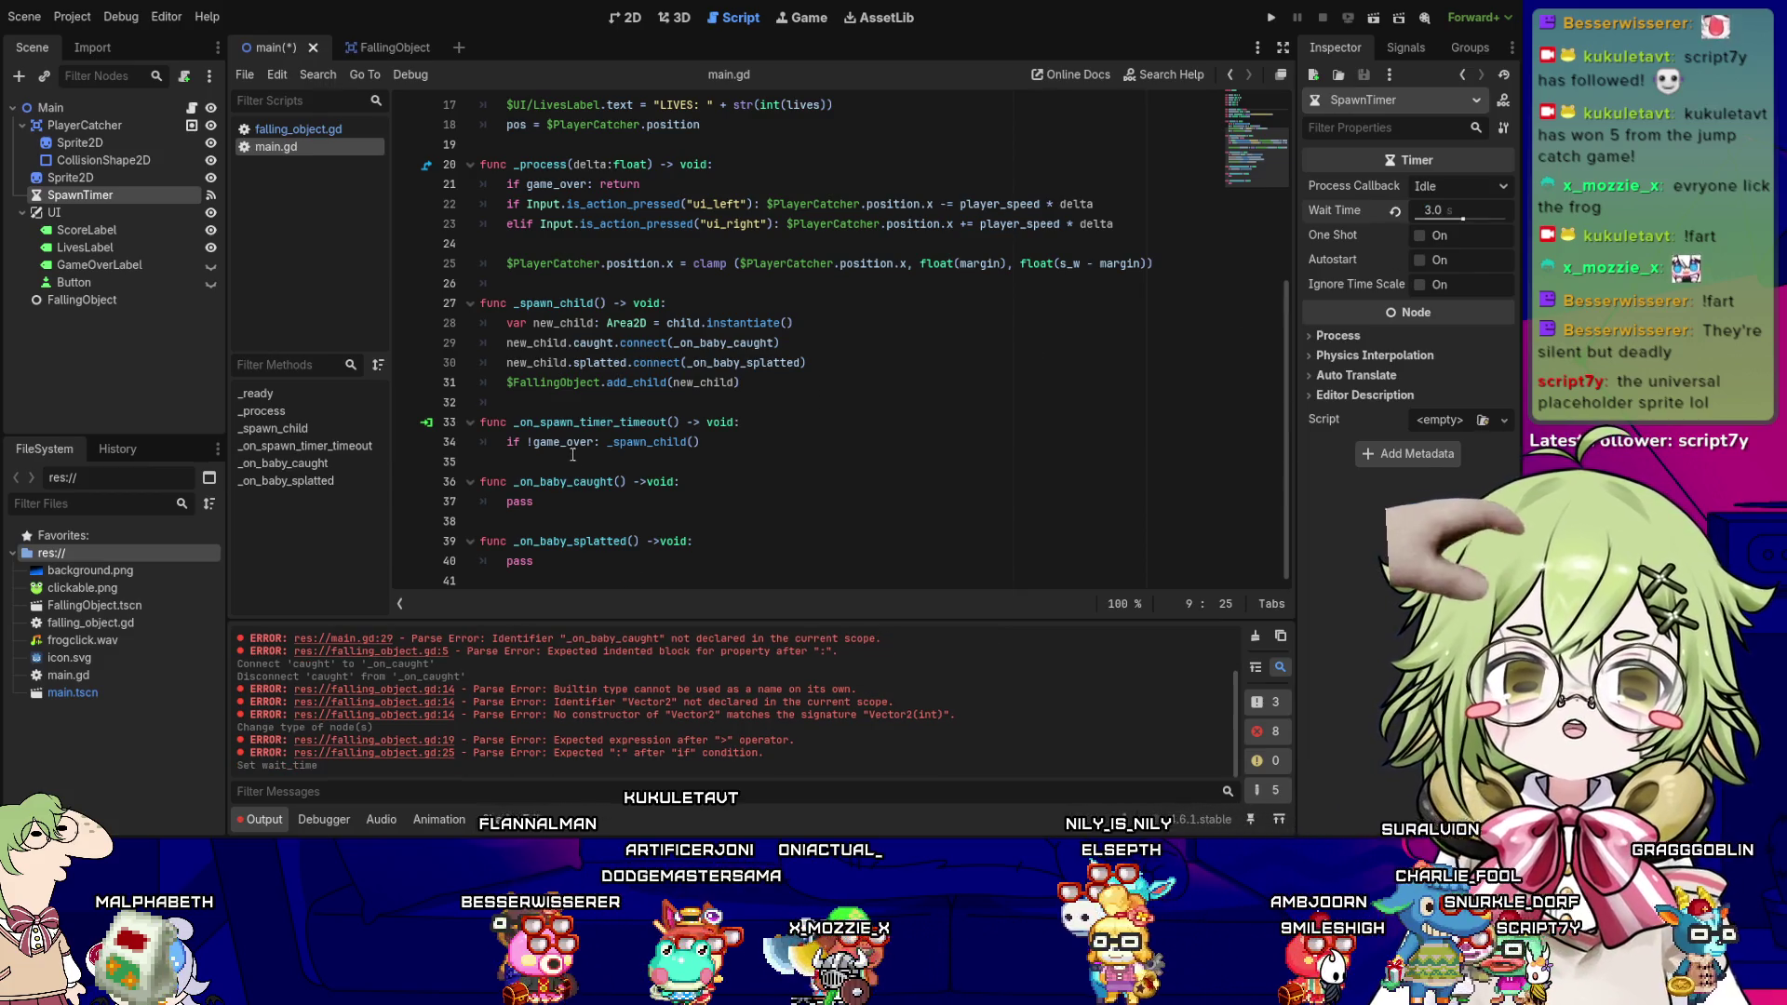
pyautogui.click(748, 442)
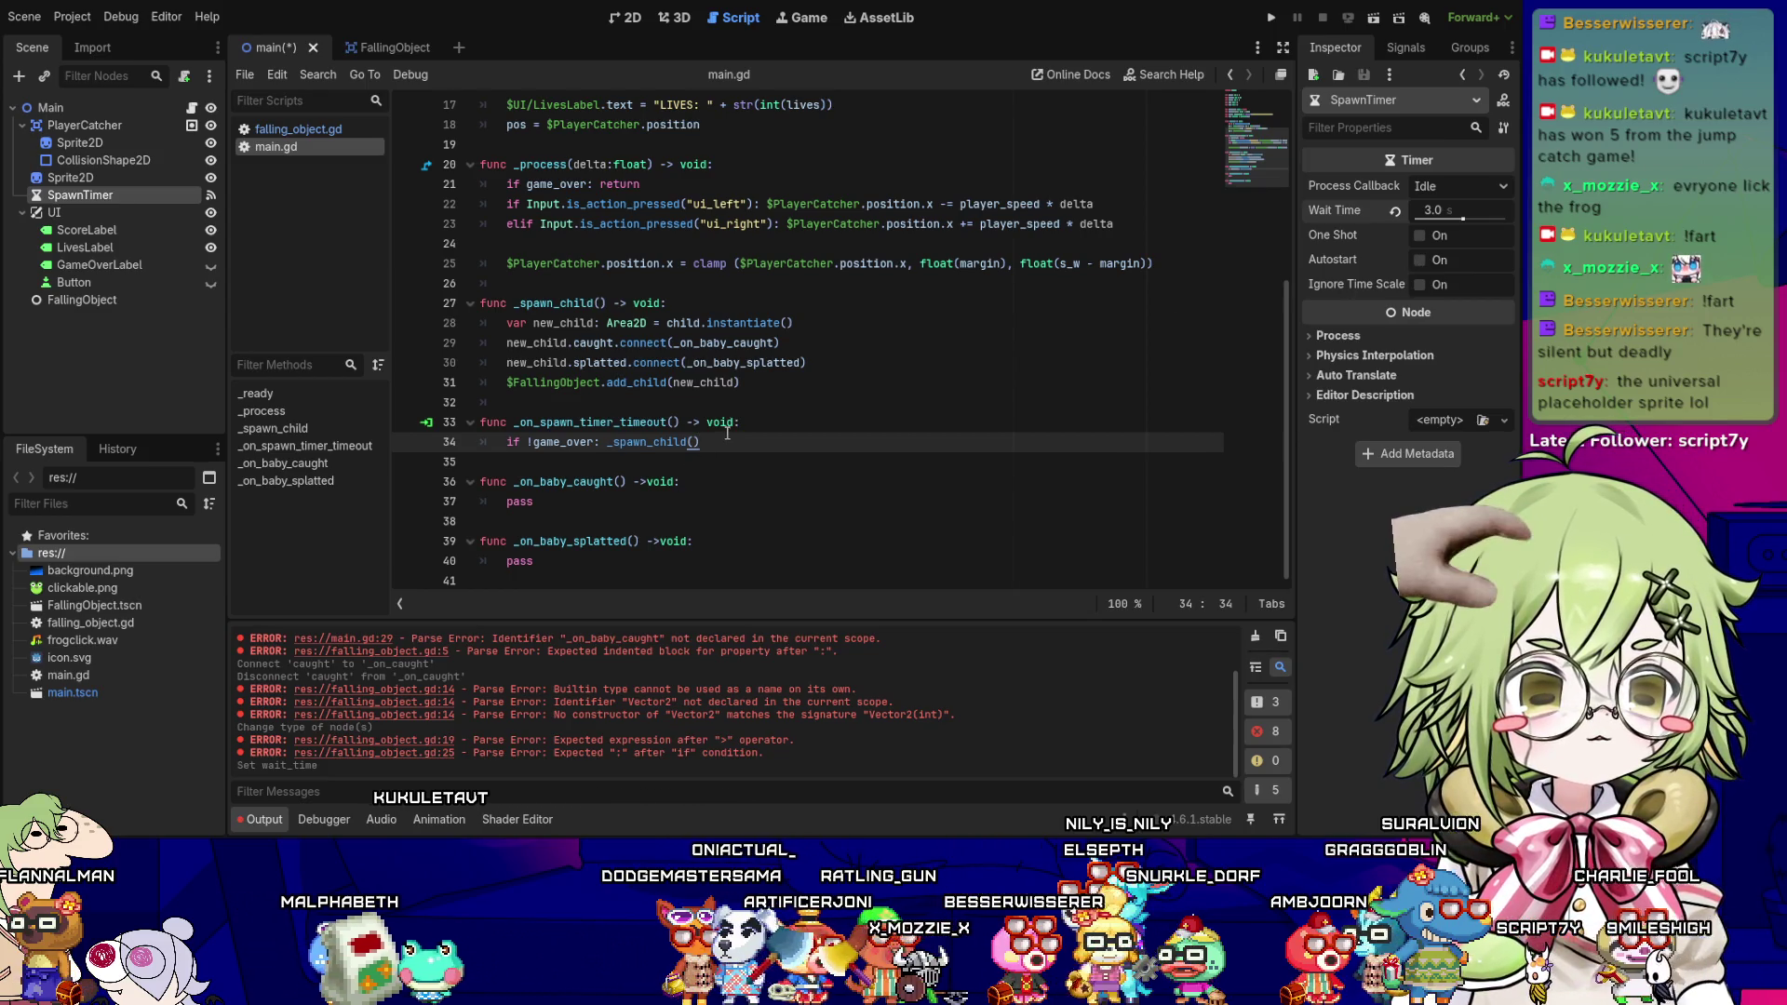
pyautogui.scroll(2, 516, 286)
pyautogui.scroll(1, 791, 306)
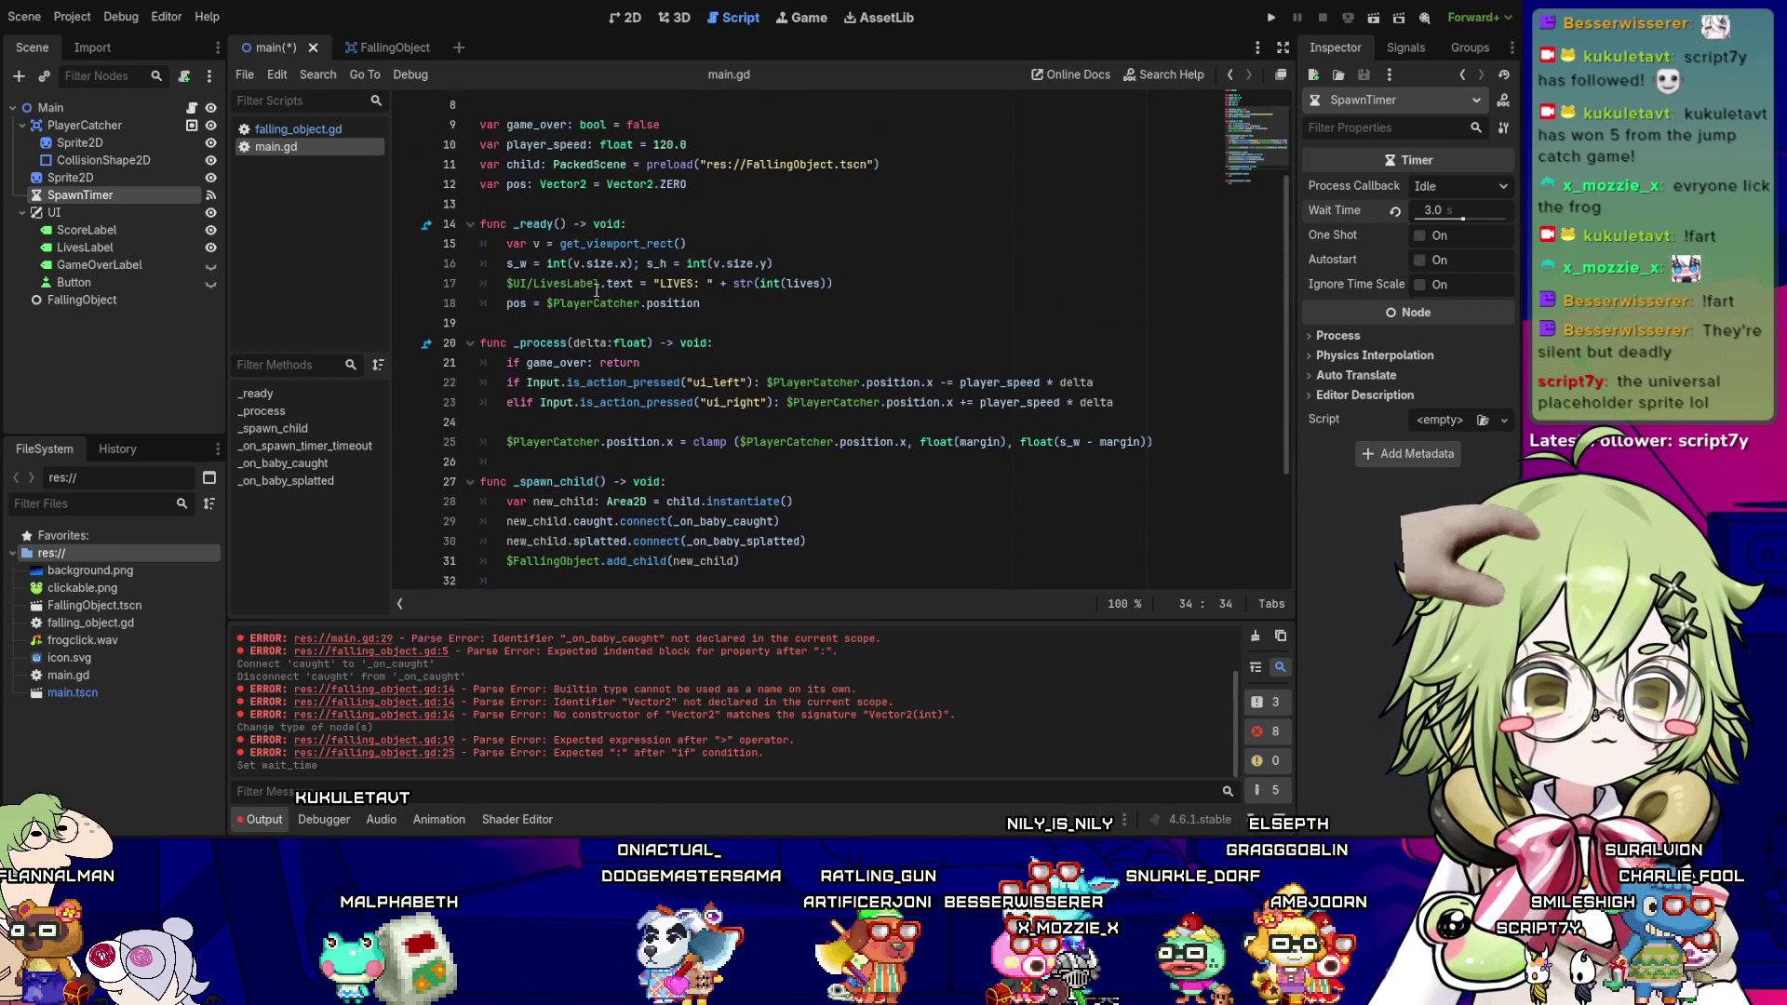
pyautogui.click(791, 306)
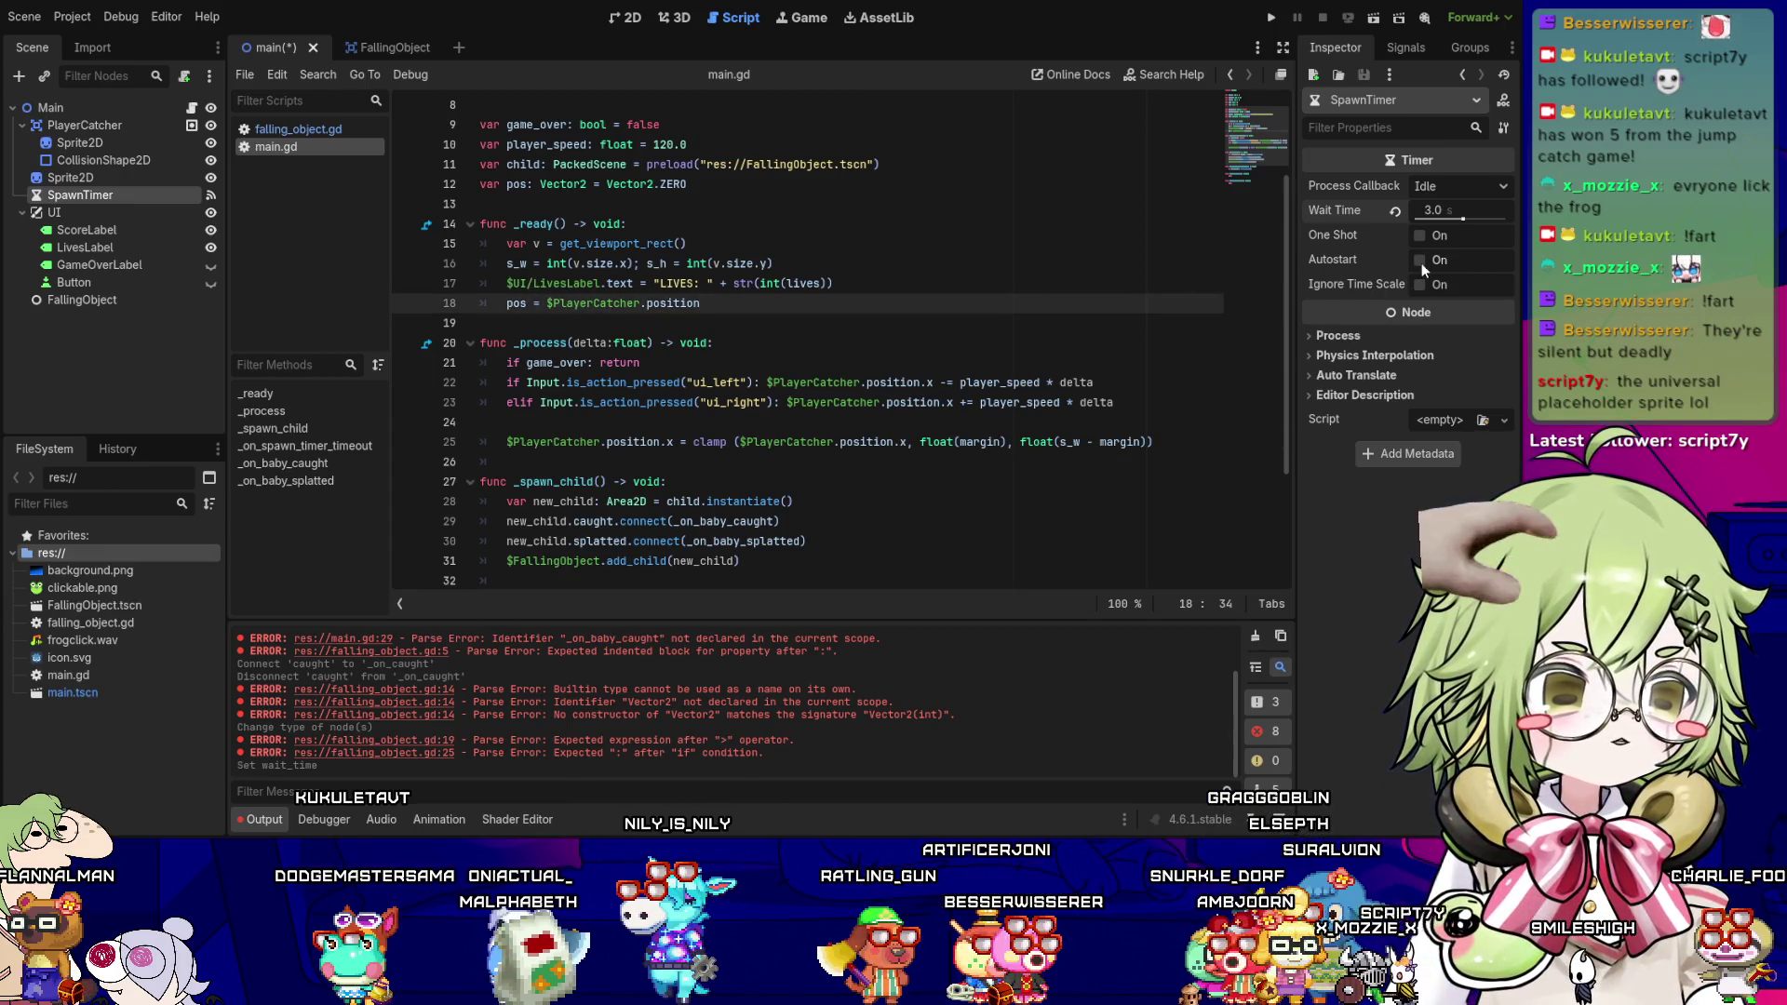
pyautogui.click(1420, 260)
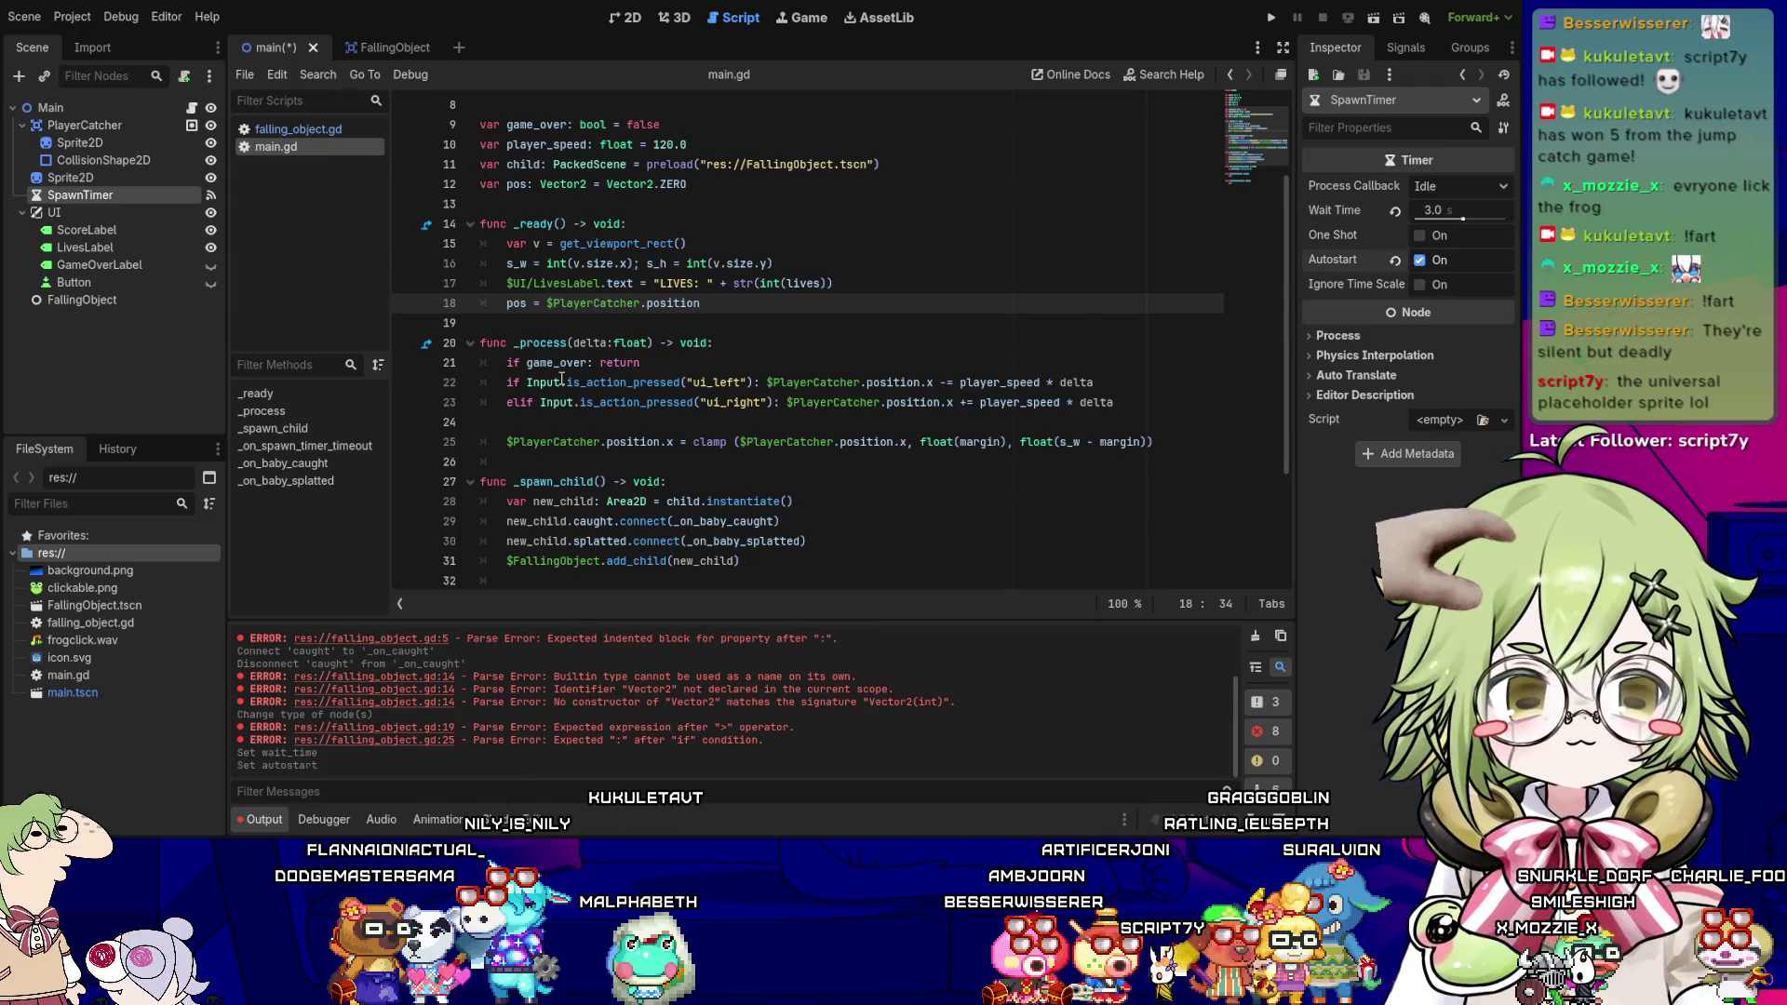
pyautogui.scroll(-3, 567, 485)
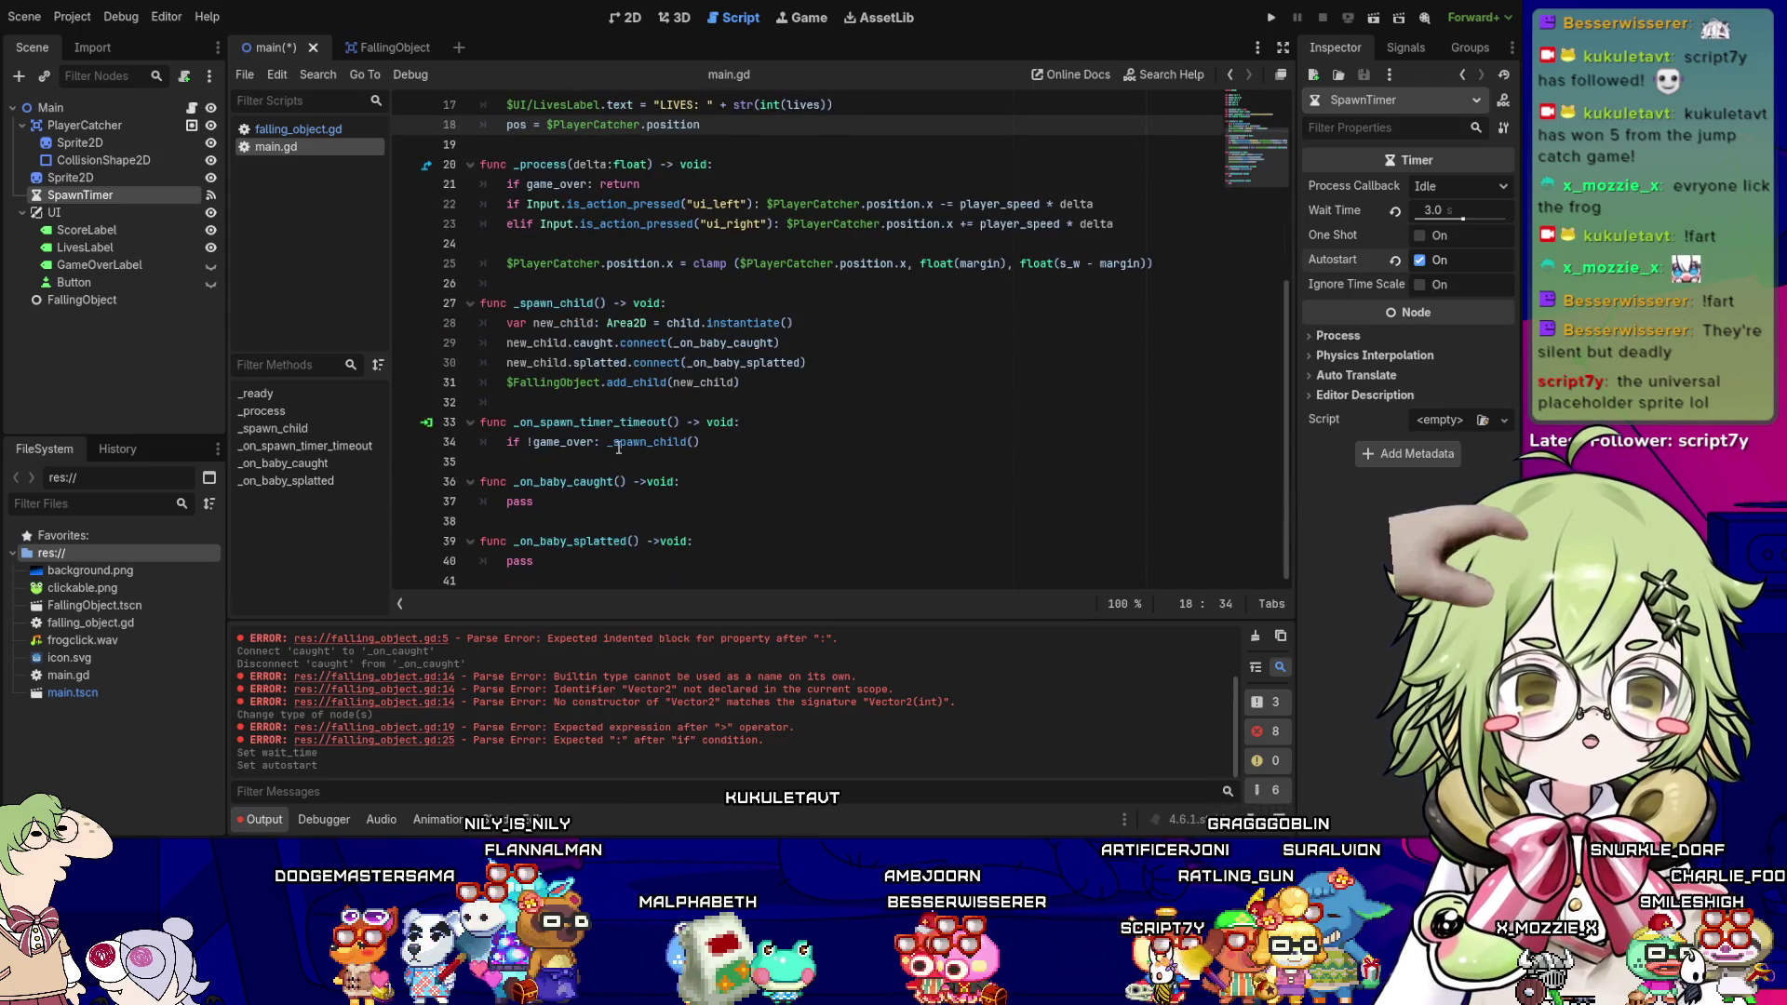
pyautogui.click(619, 455)
pyautogui.press('Down')
pyautogui.press('Down')
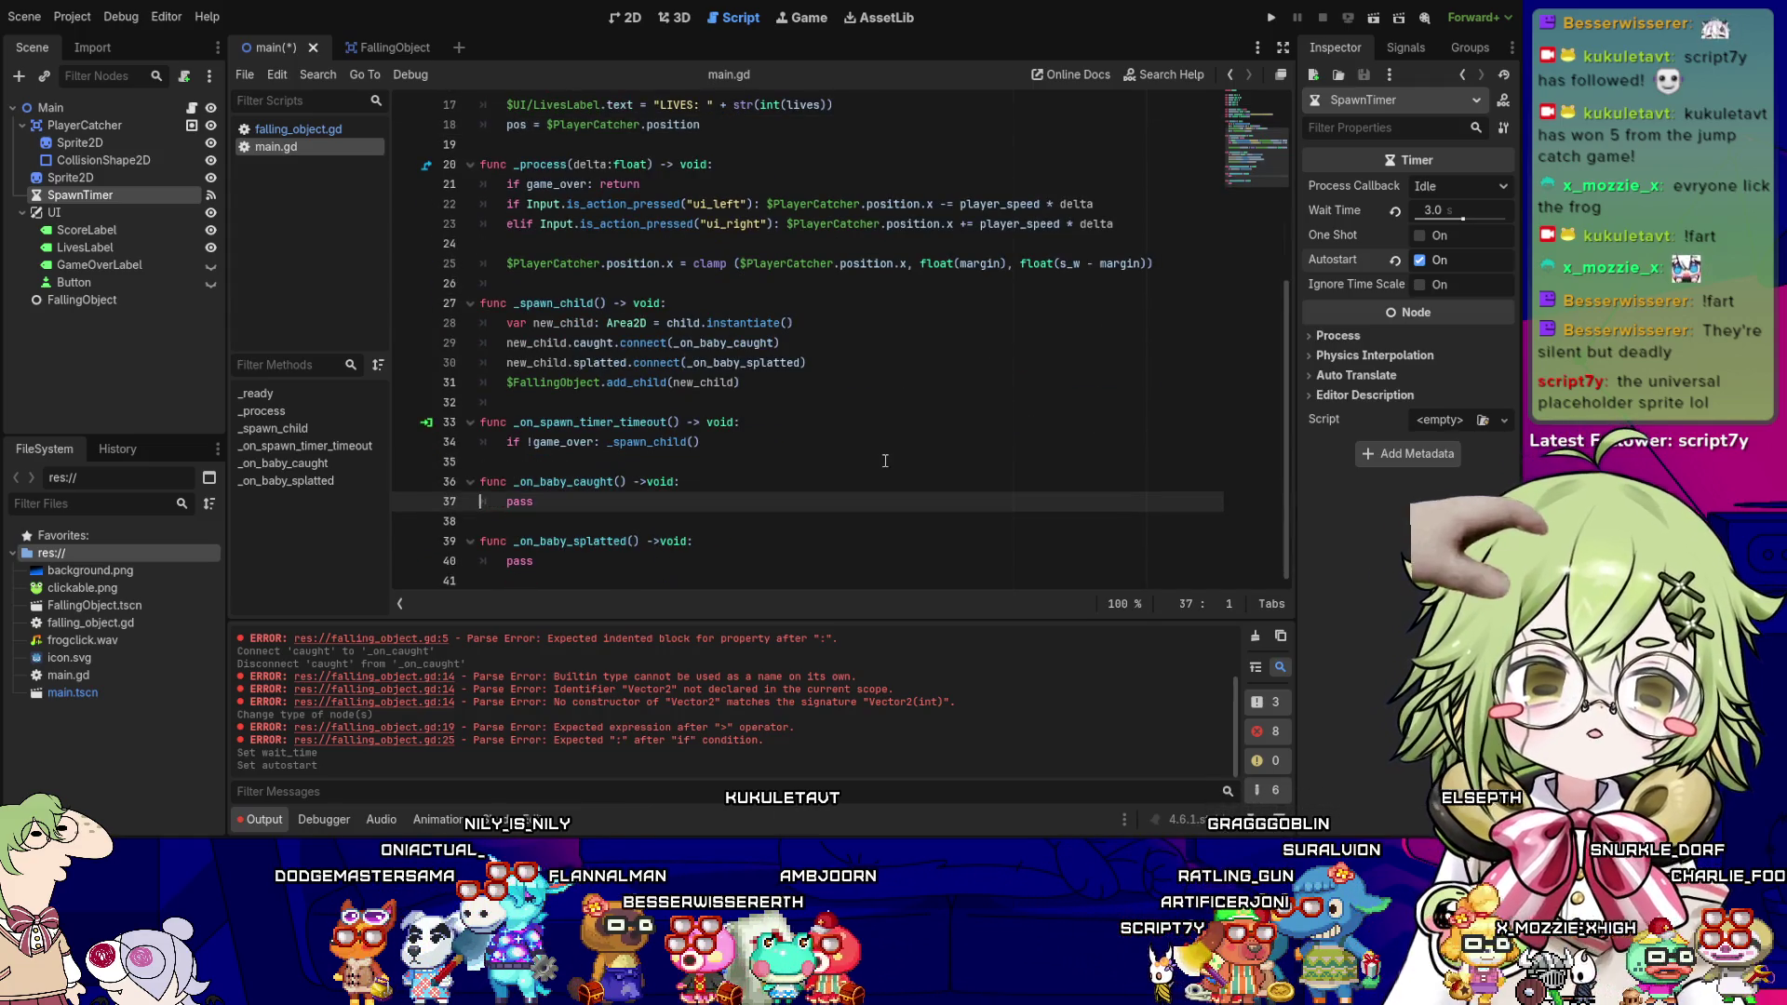
# - Replace the pass in _on_baby_caught with Score += 1
pyautogui.press('Up')
pyautogui.press('Up')
pyautogui.press('Up')
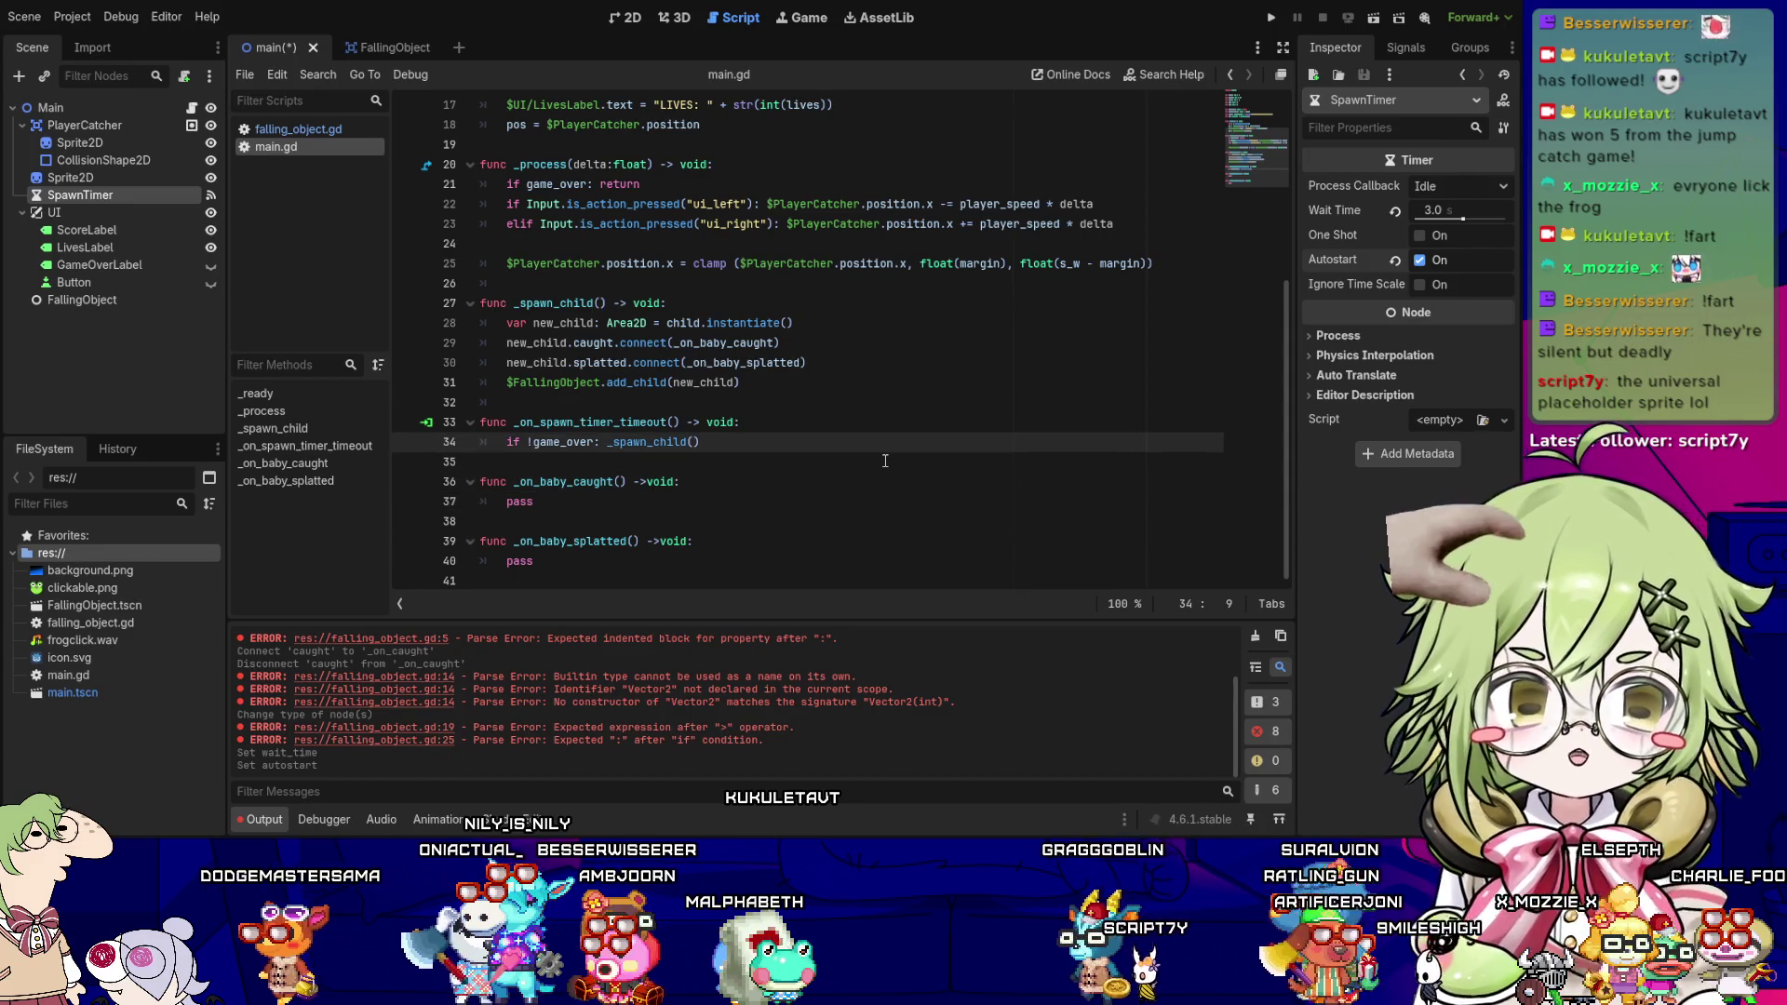
pyautogui.press('Down')
pyautogui.press('Down')
pyautogui.press('Down')
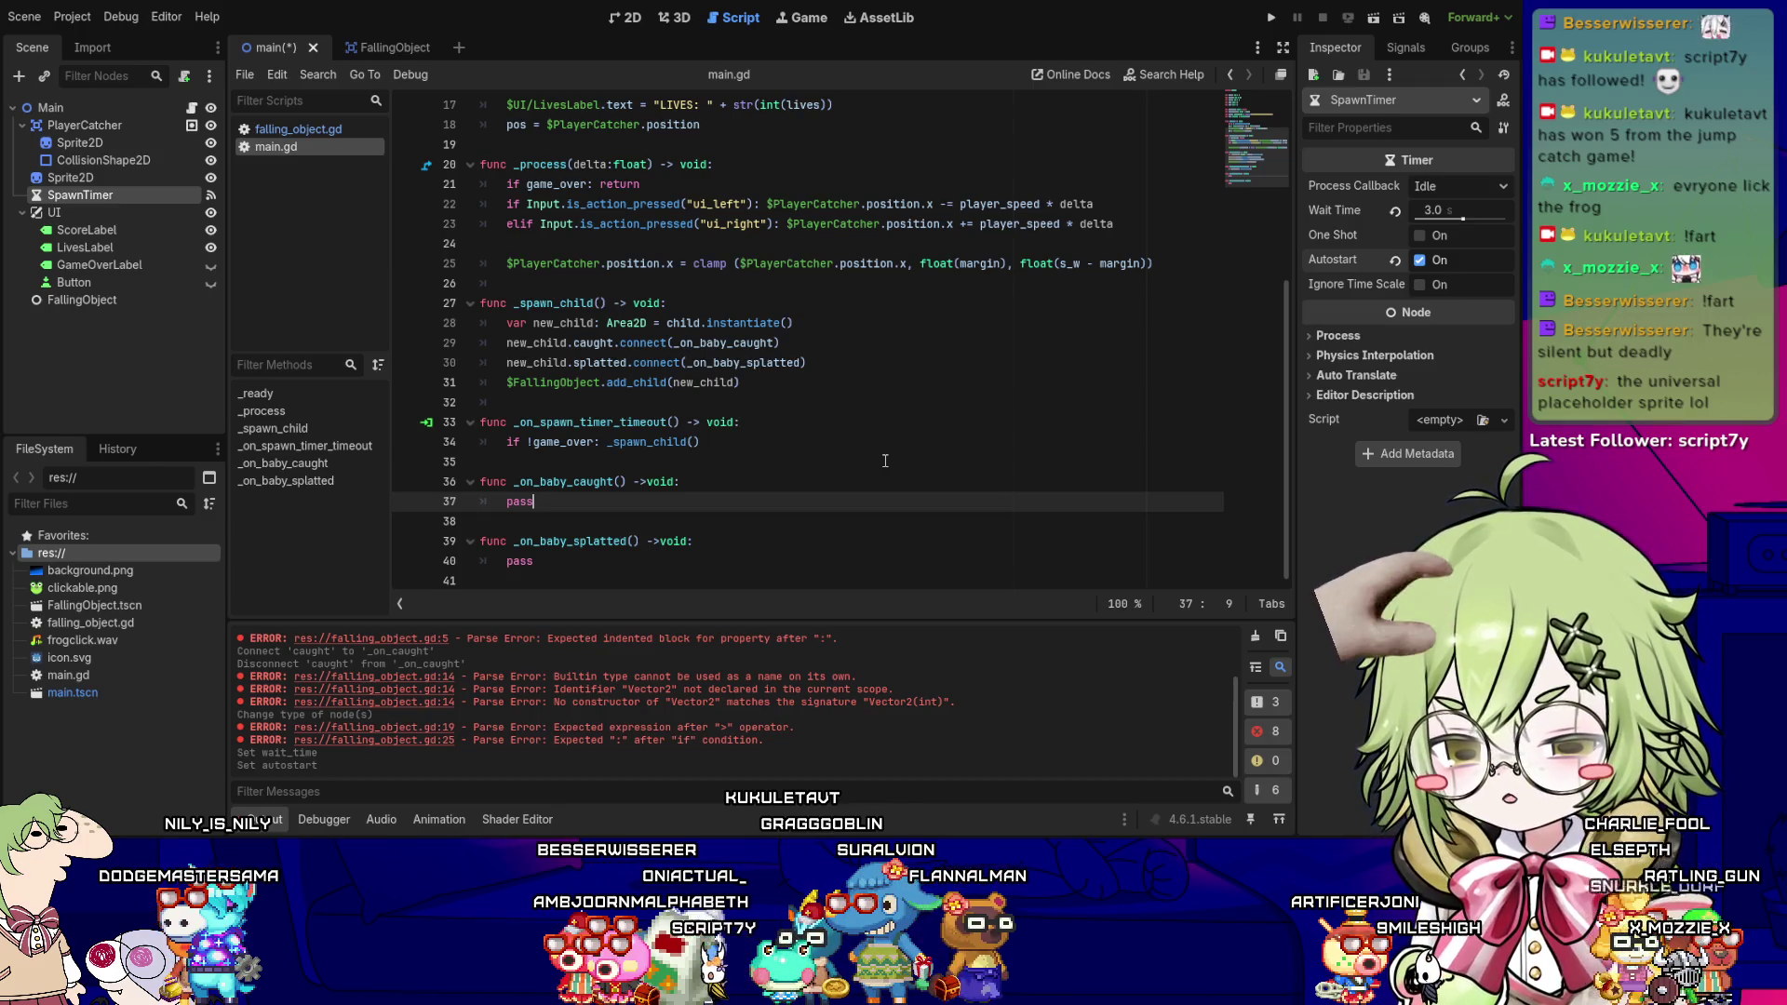
pyautogui.hotkey('ctrl', 'shift', 'Left')
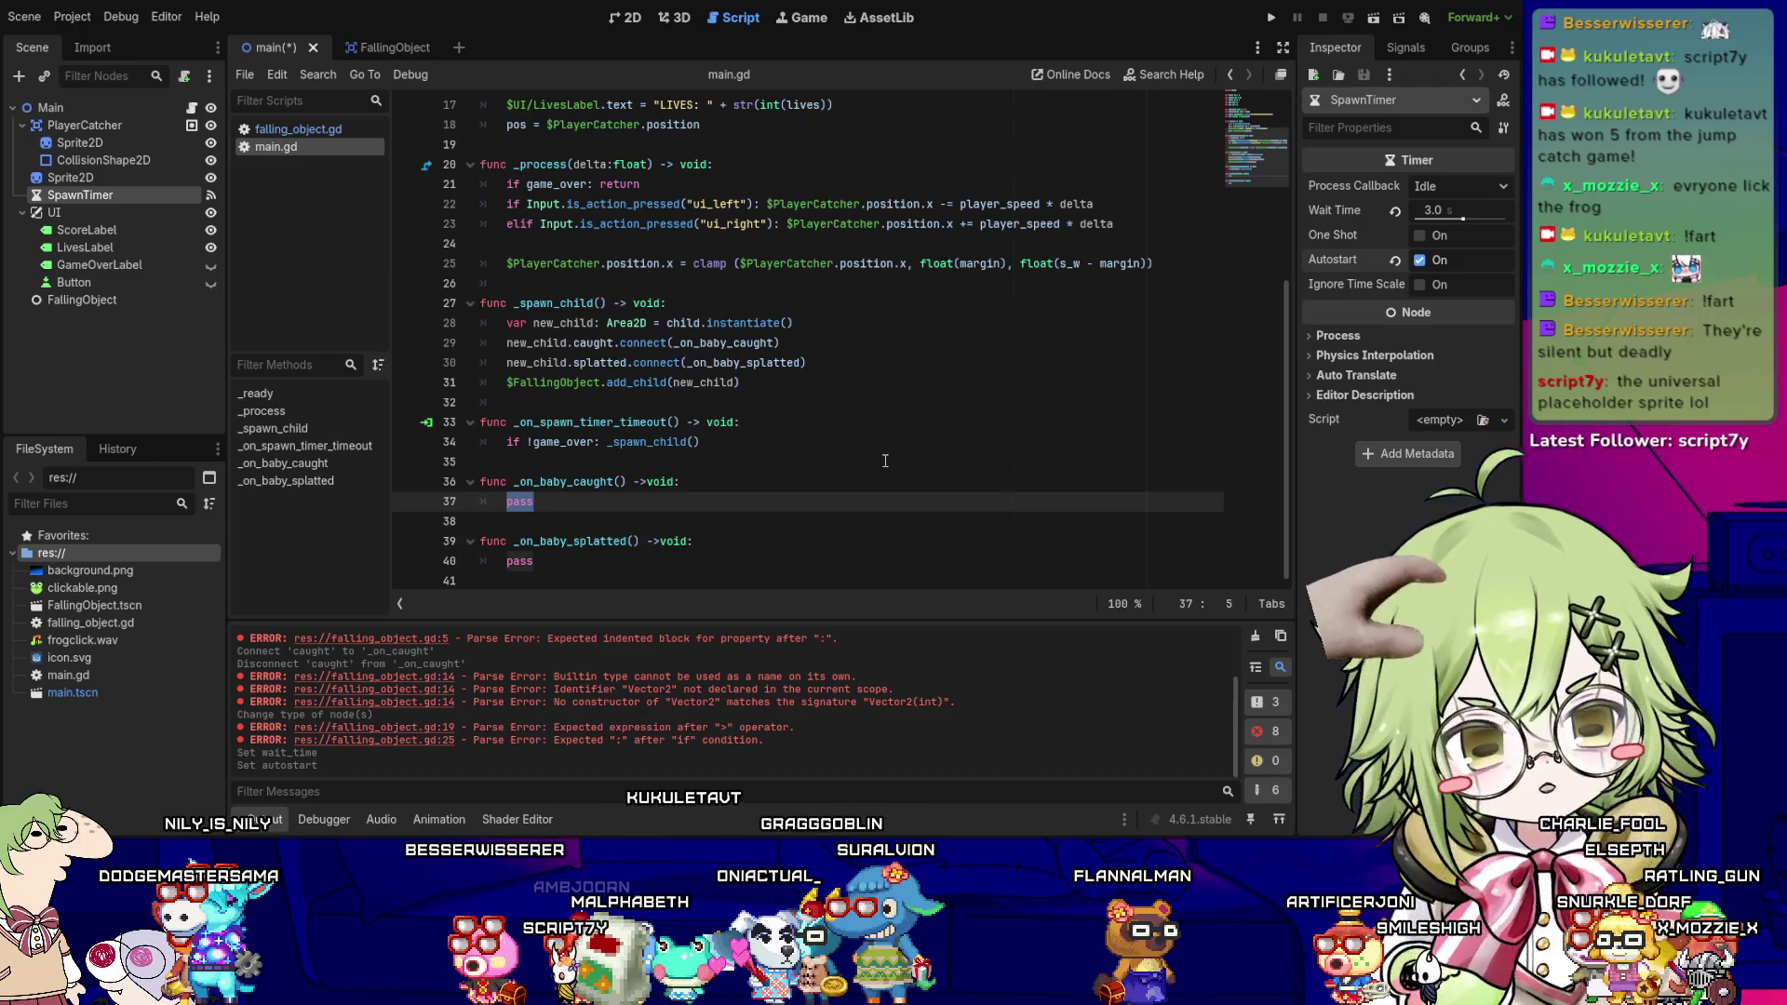
pyautogui.press('BackSpace')
pyautogui.write('Score+')
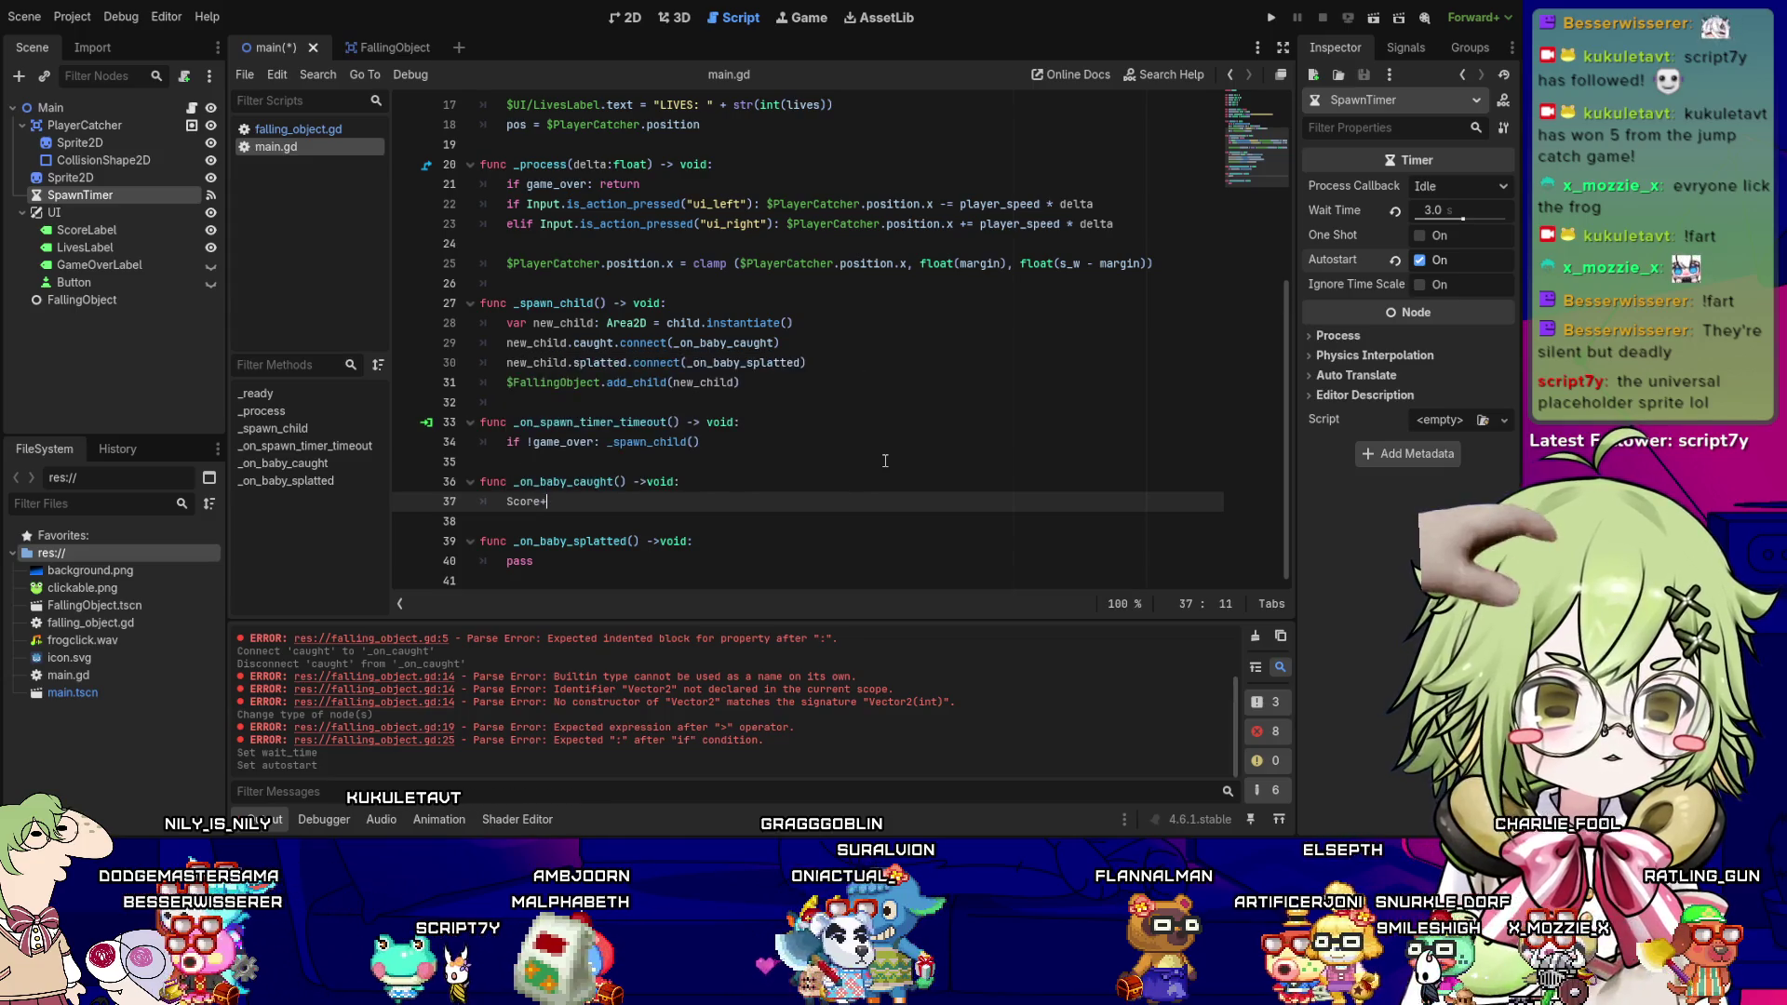
pyautogui.press('BackSpace')
pyautogui.write(' += 1')
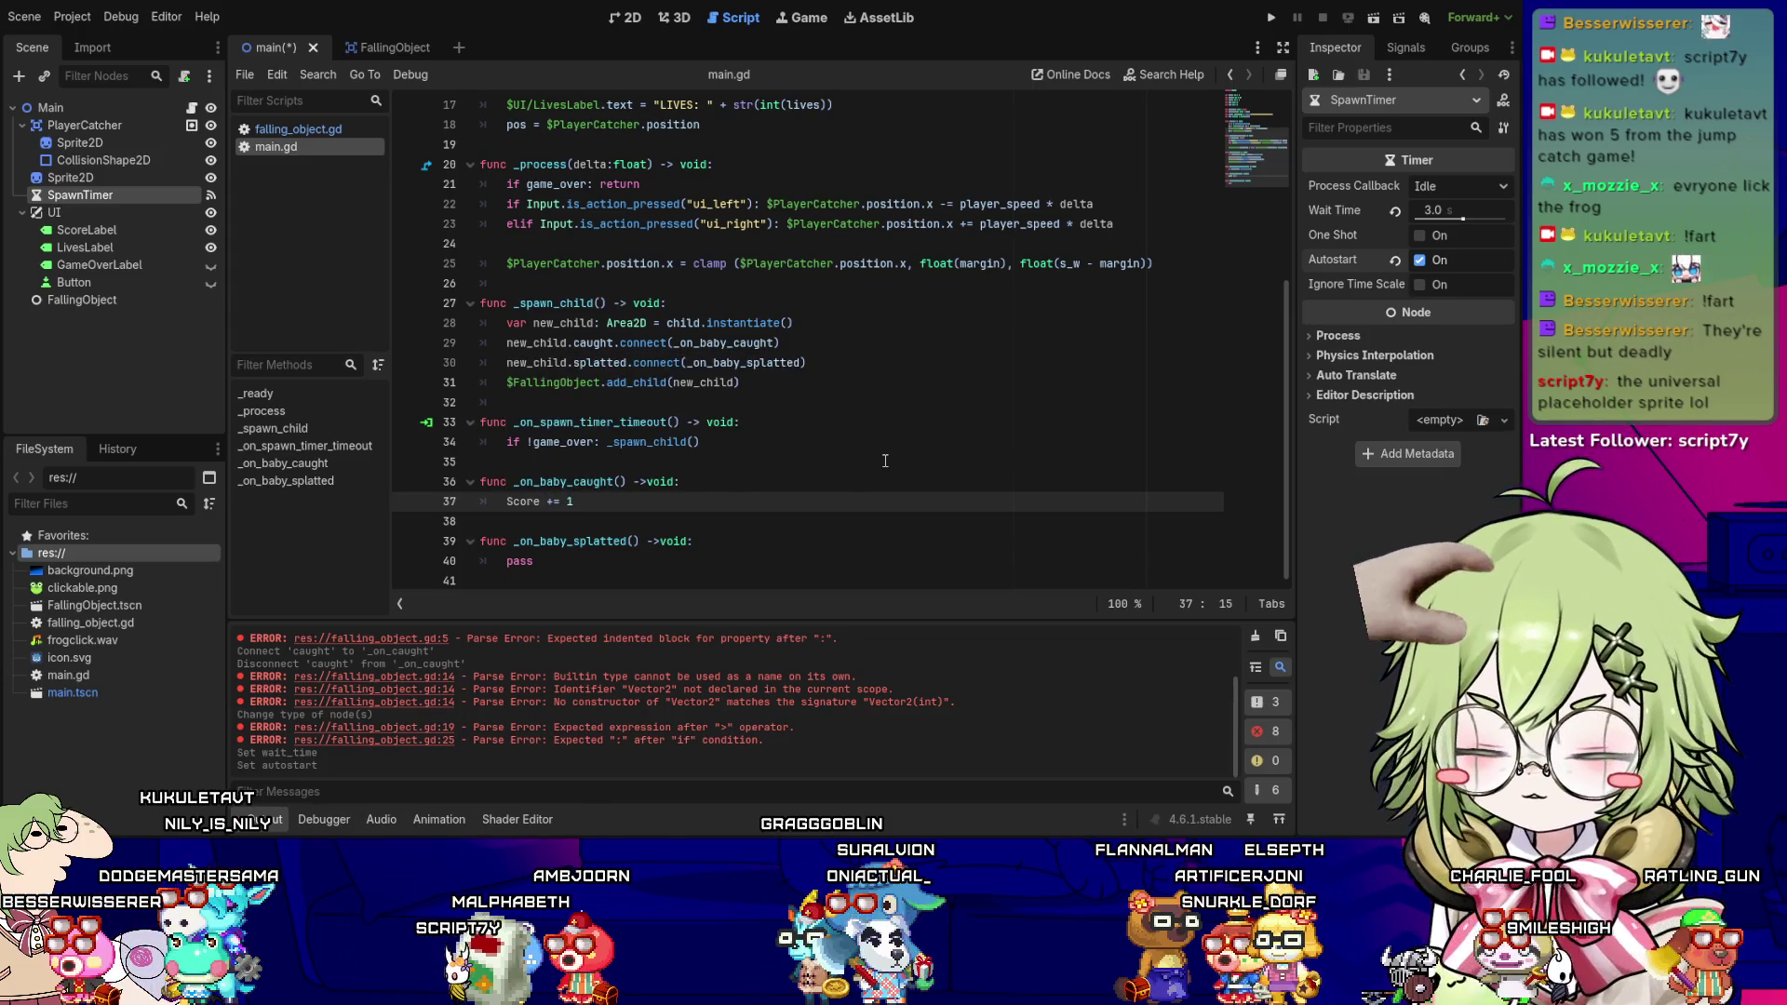
pyautogui.press('Return')
# - Add a $UI/ScoreLabel.text line below the increment and save main.gd
pyautogui.write('$')
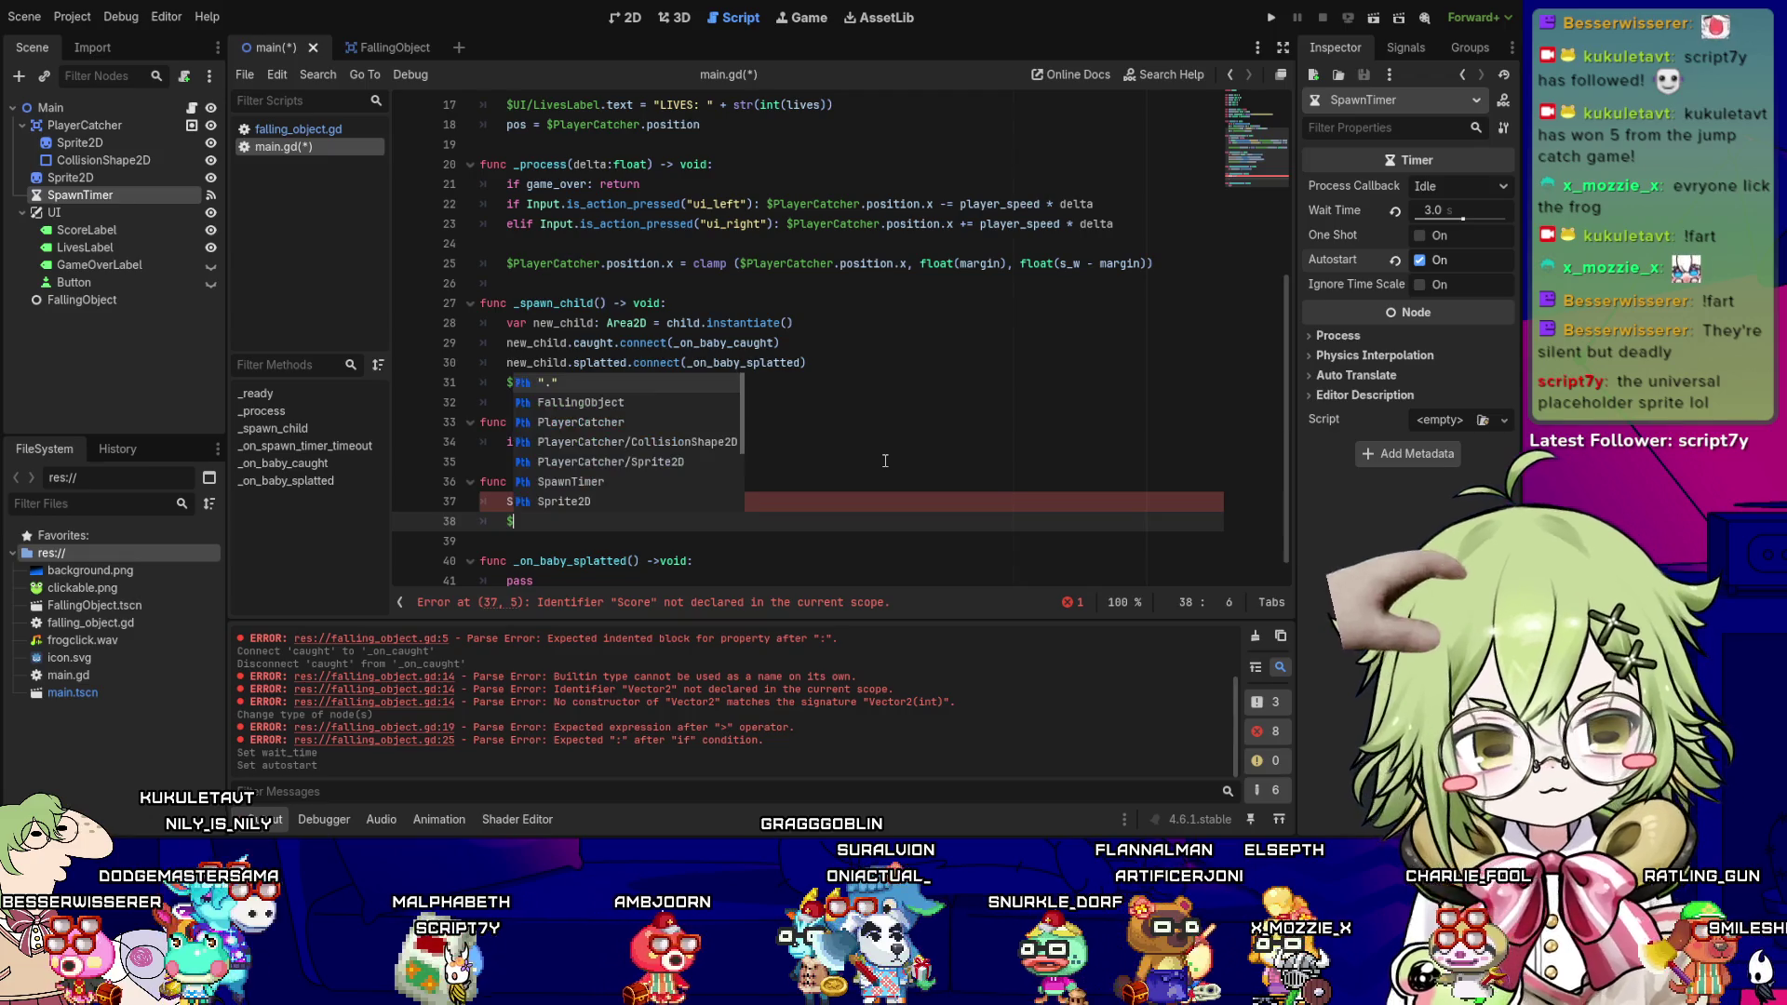
pyautogui.write('UI/S')
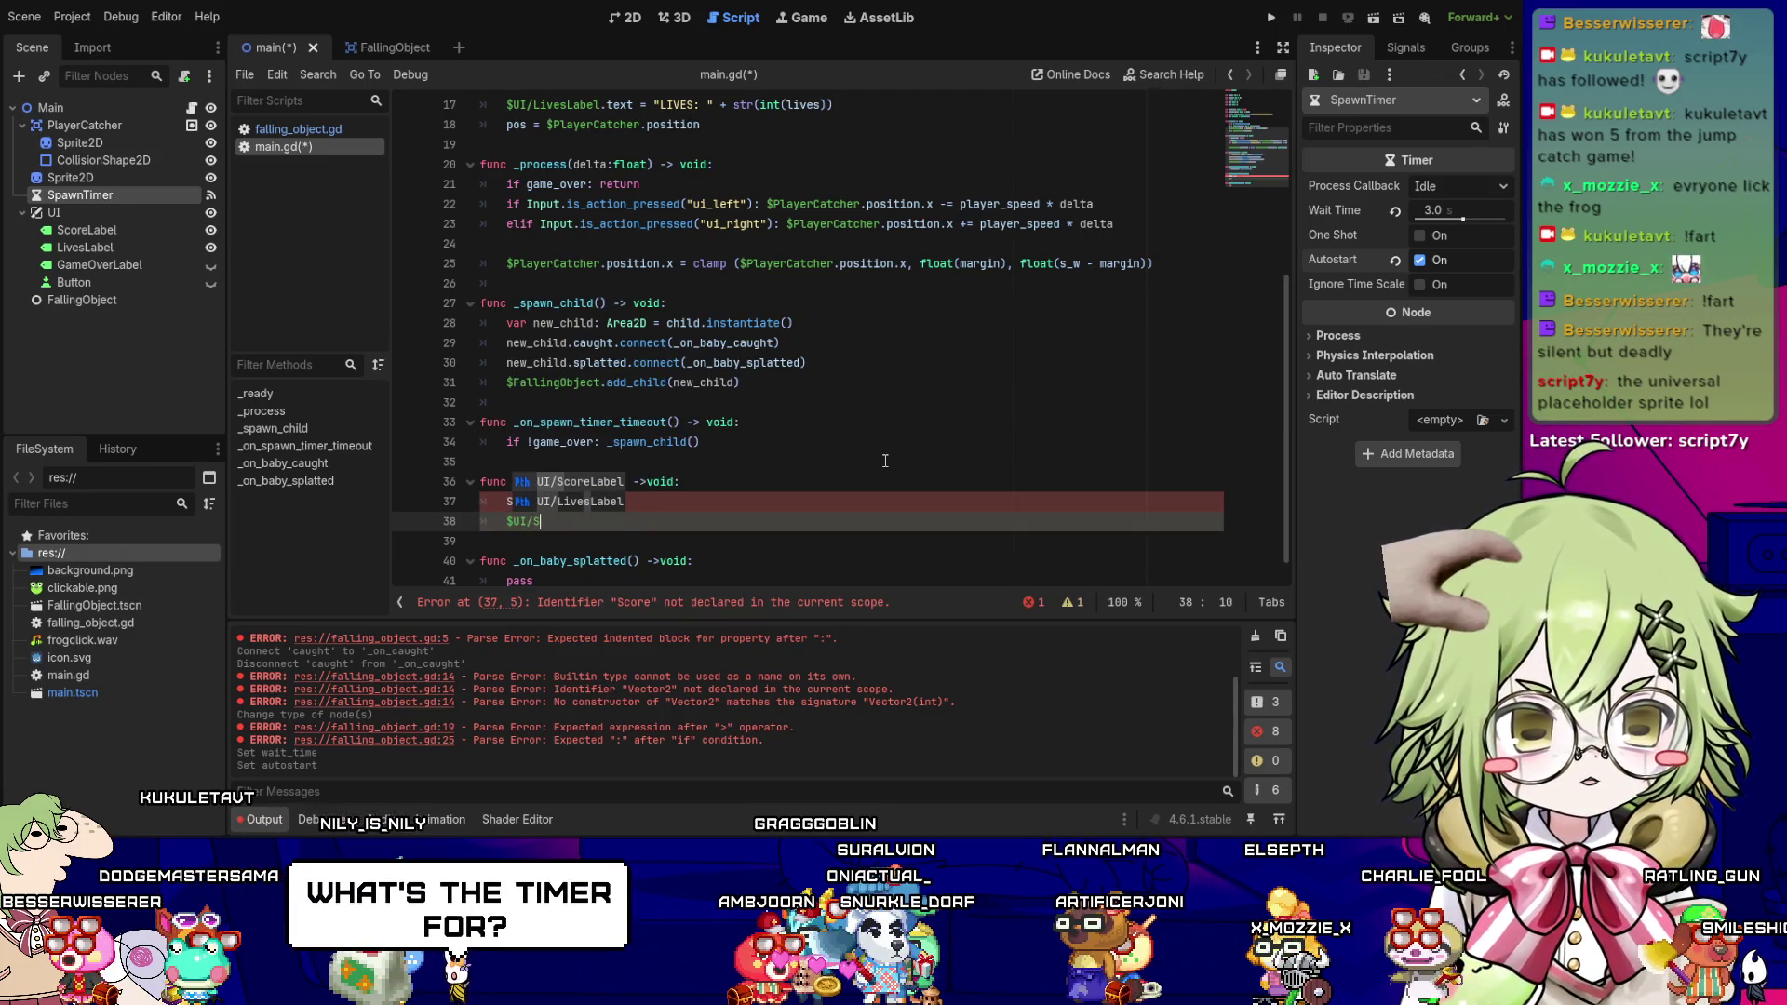
pyautogui.press('Return')
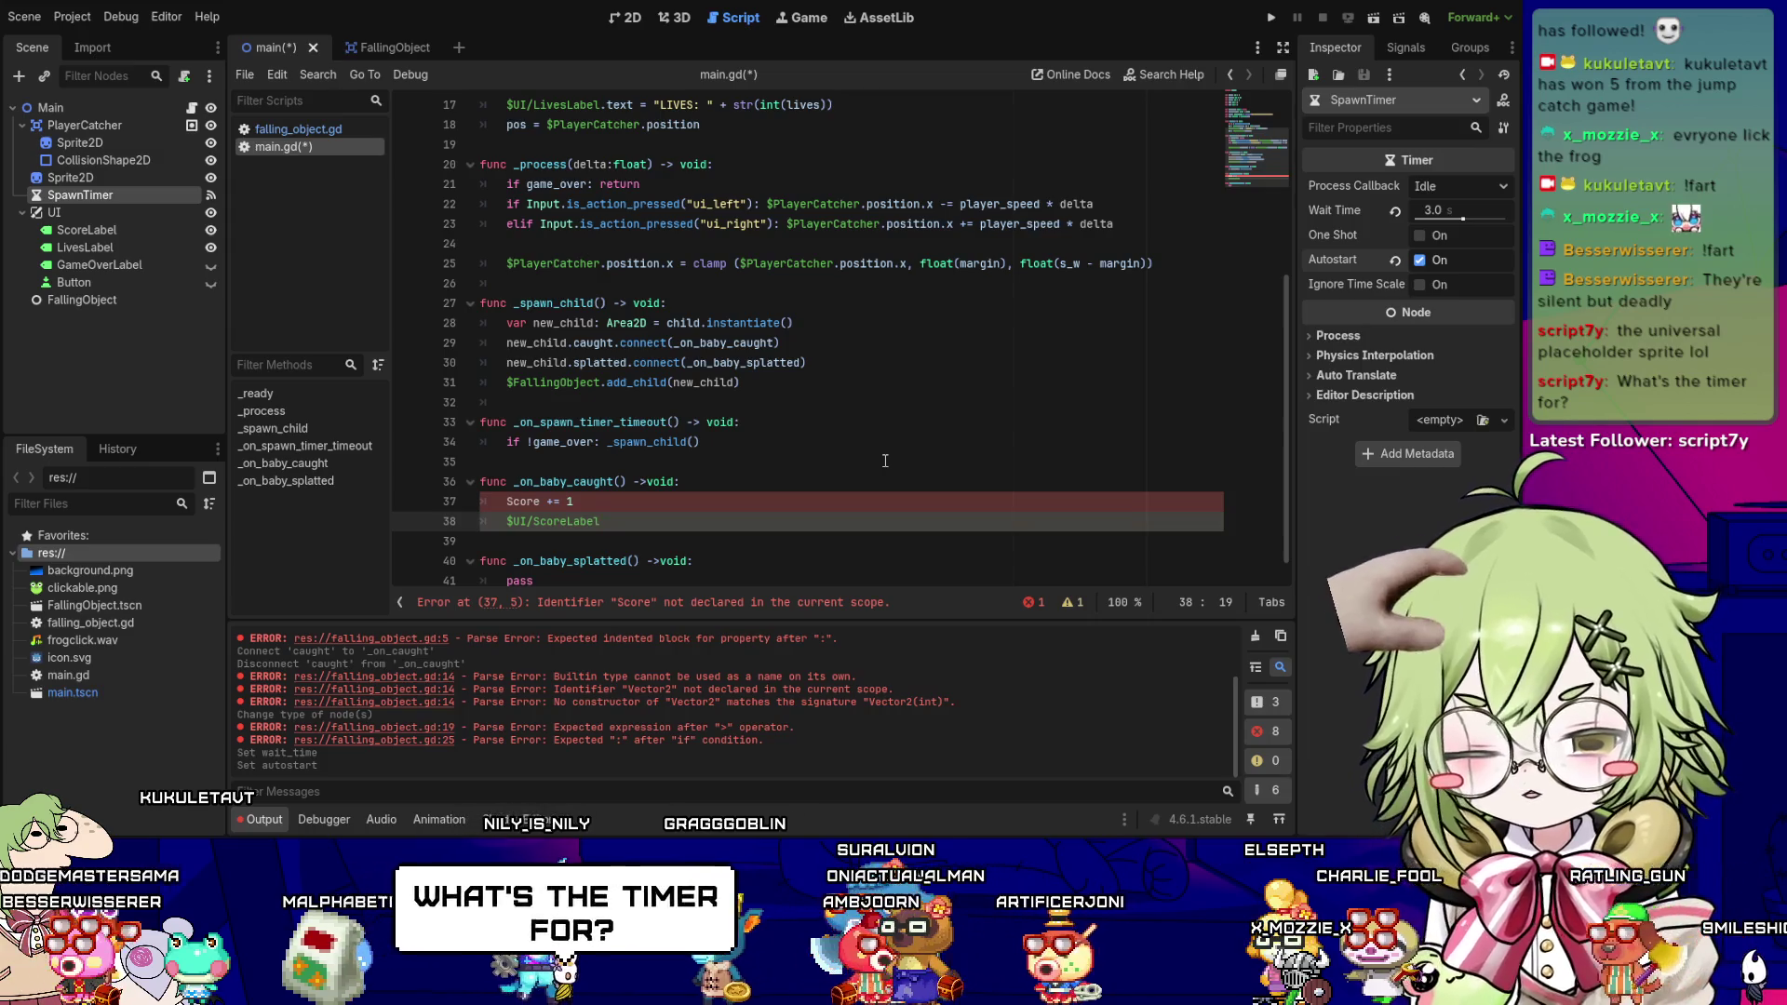
pyautogui.write('.text')
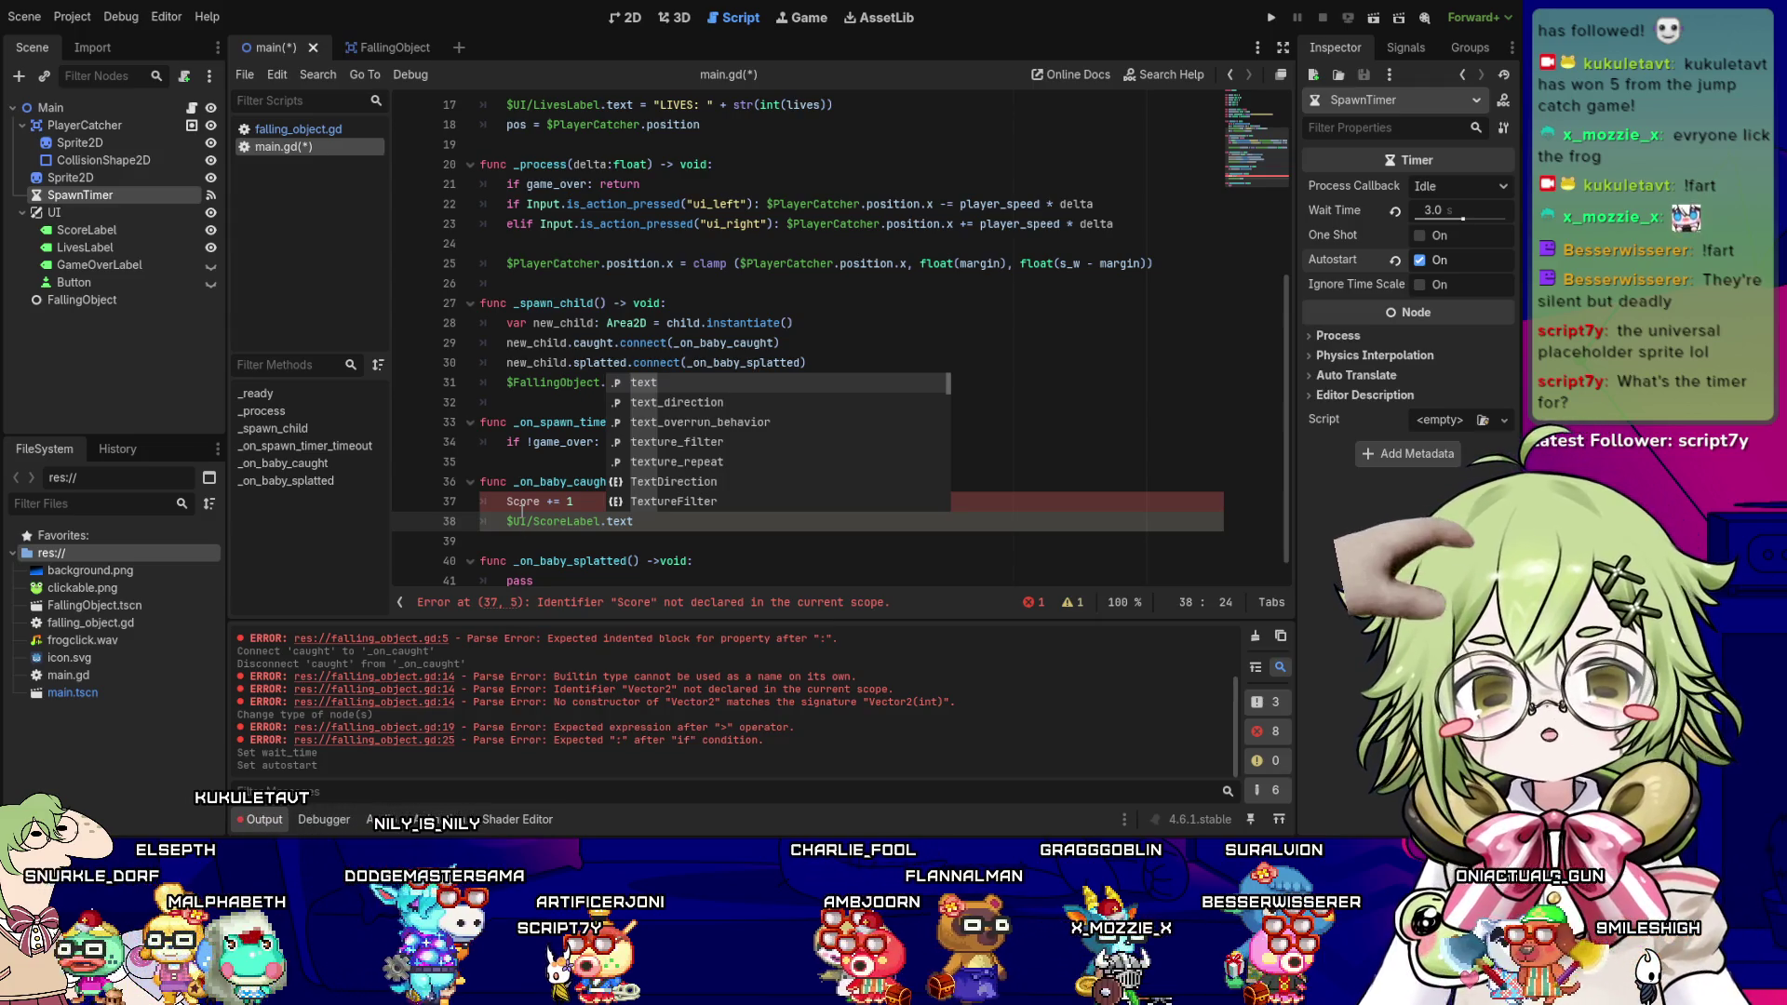
pyautogui.hotkey('ctrl', 's')
pyautogui.click(606, 481)
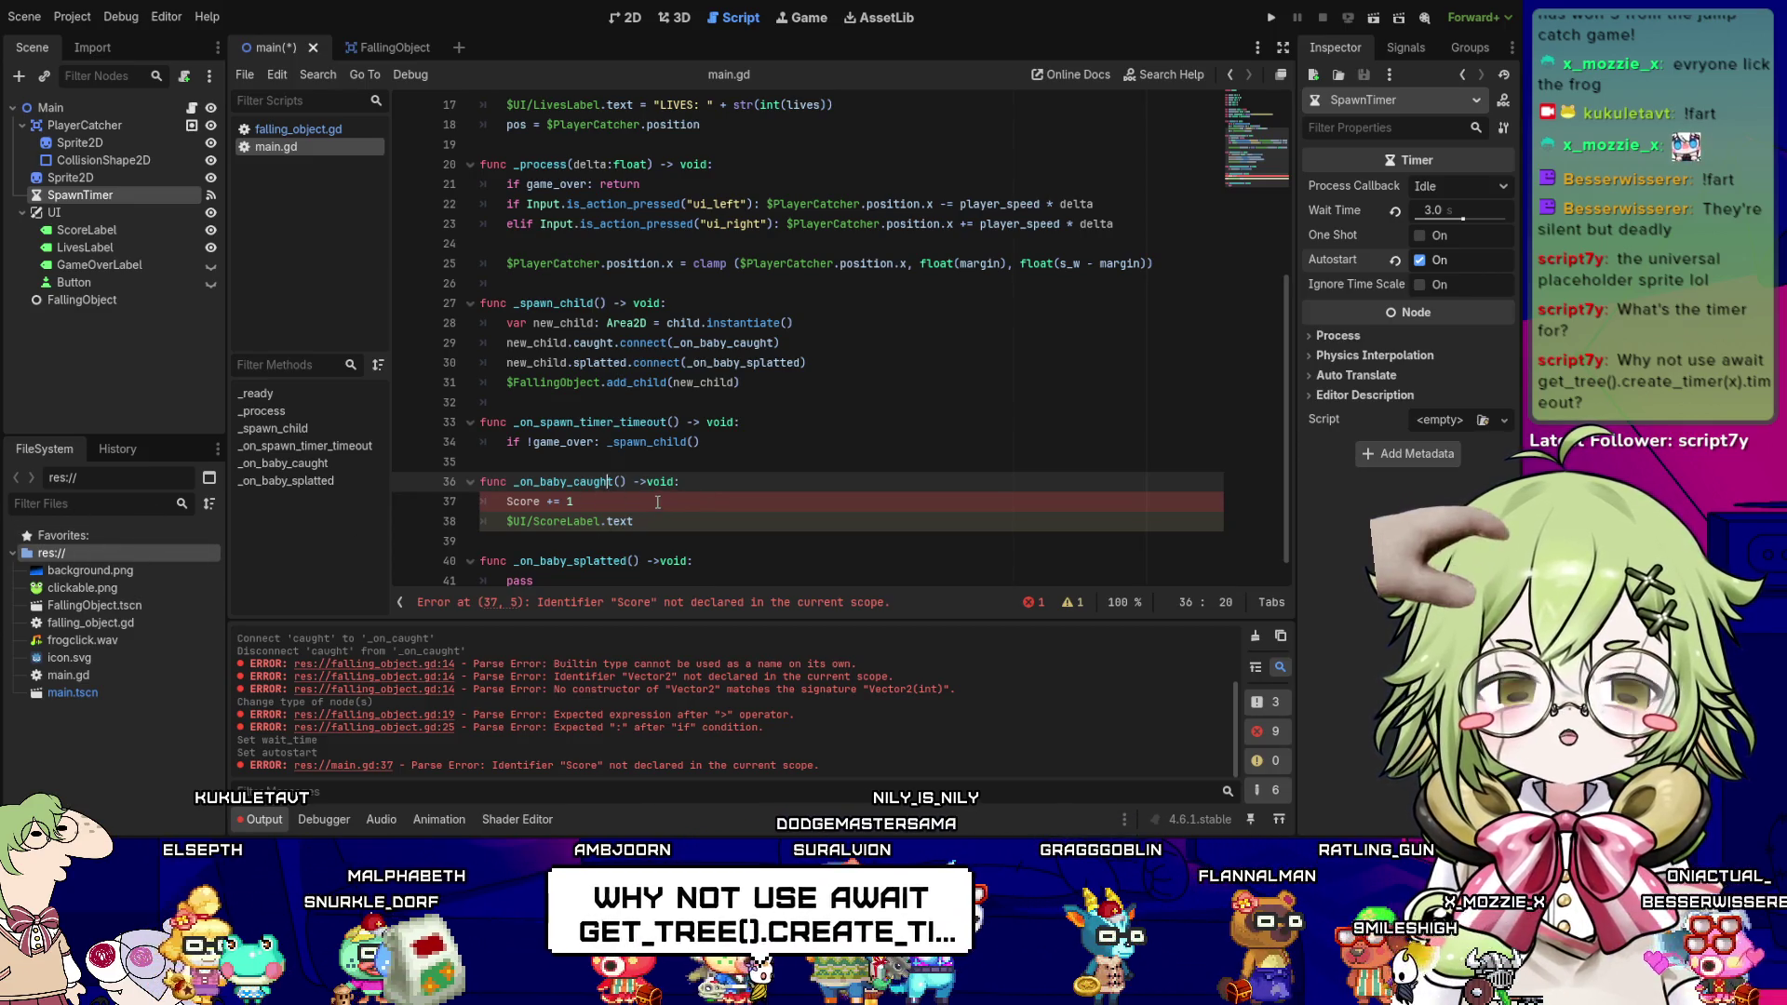
pyautogui.click(657, 503)
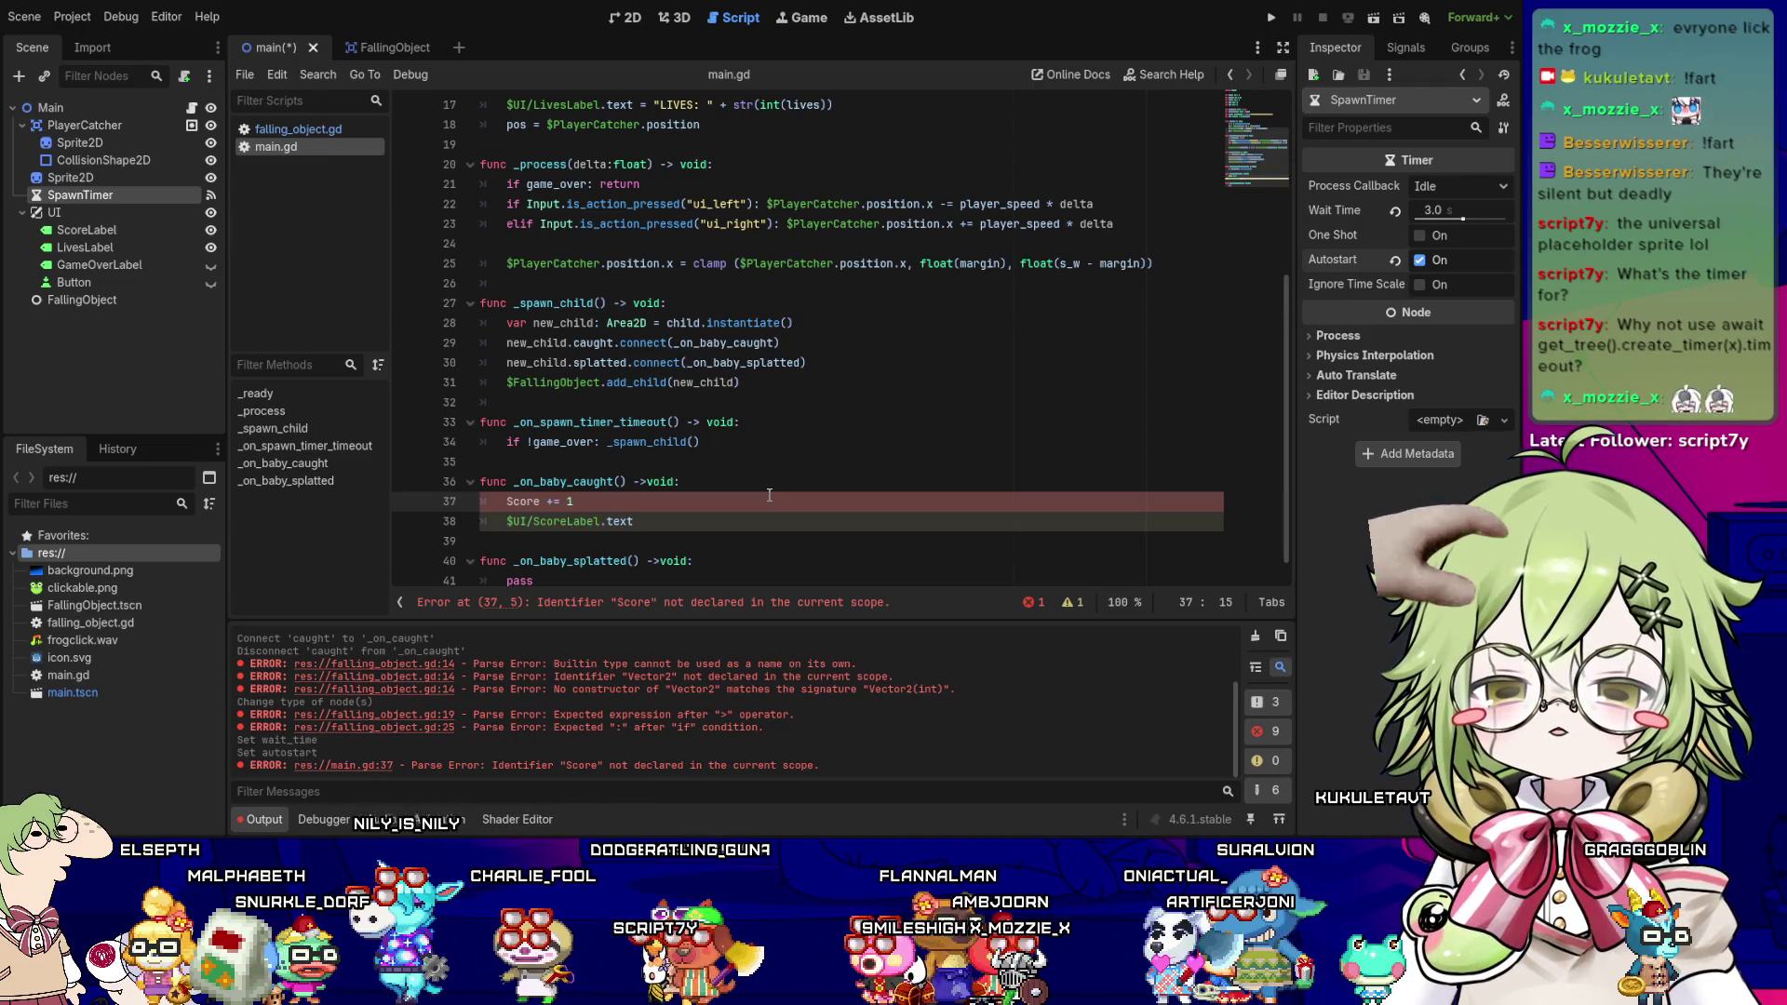
pyautogui.click(683, 520)
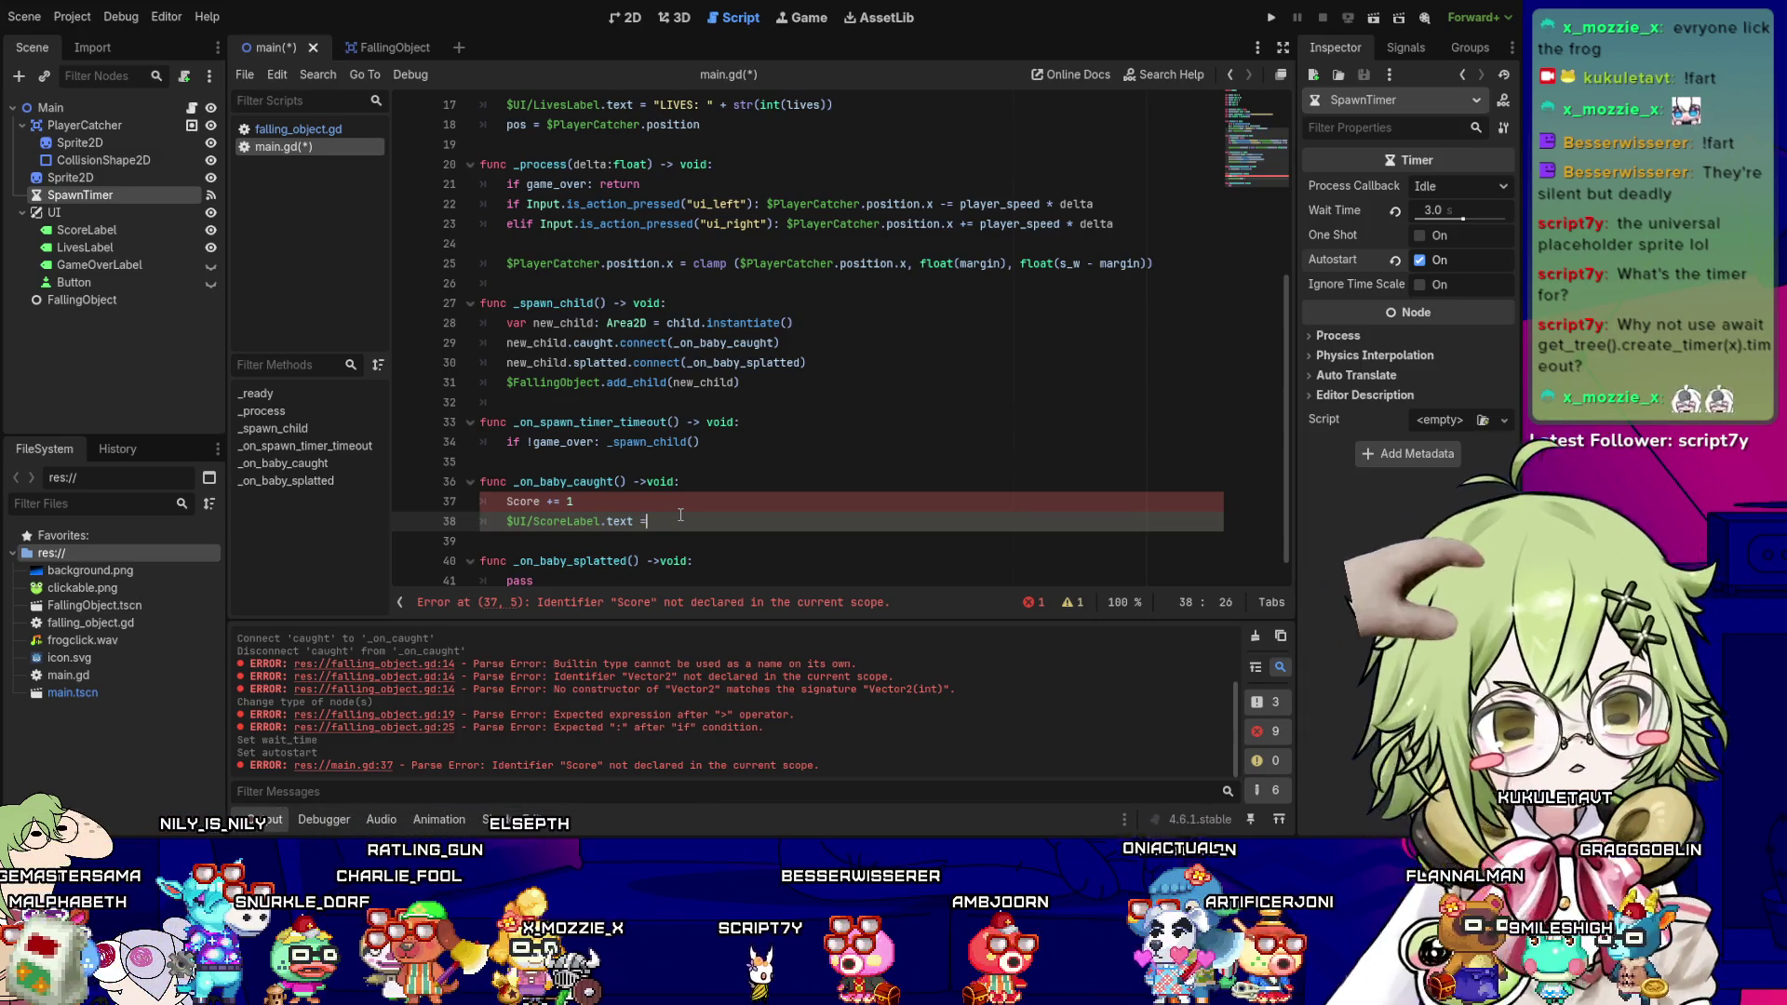
# - Finish line 38 as = "SCORE: " + str(int(score)), lowercase Score to score, and save
pyautogui.write('"LIVES: ')
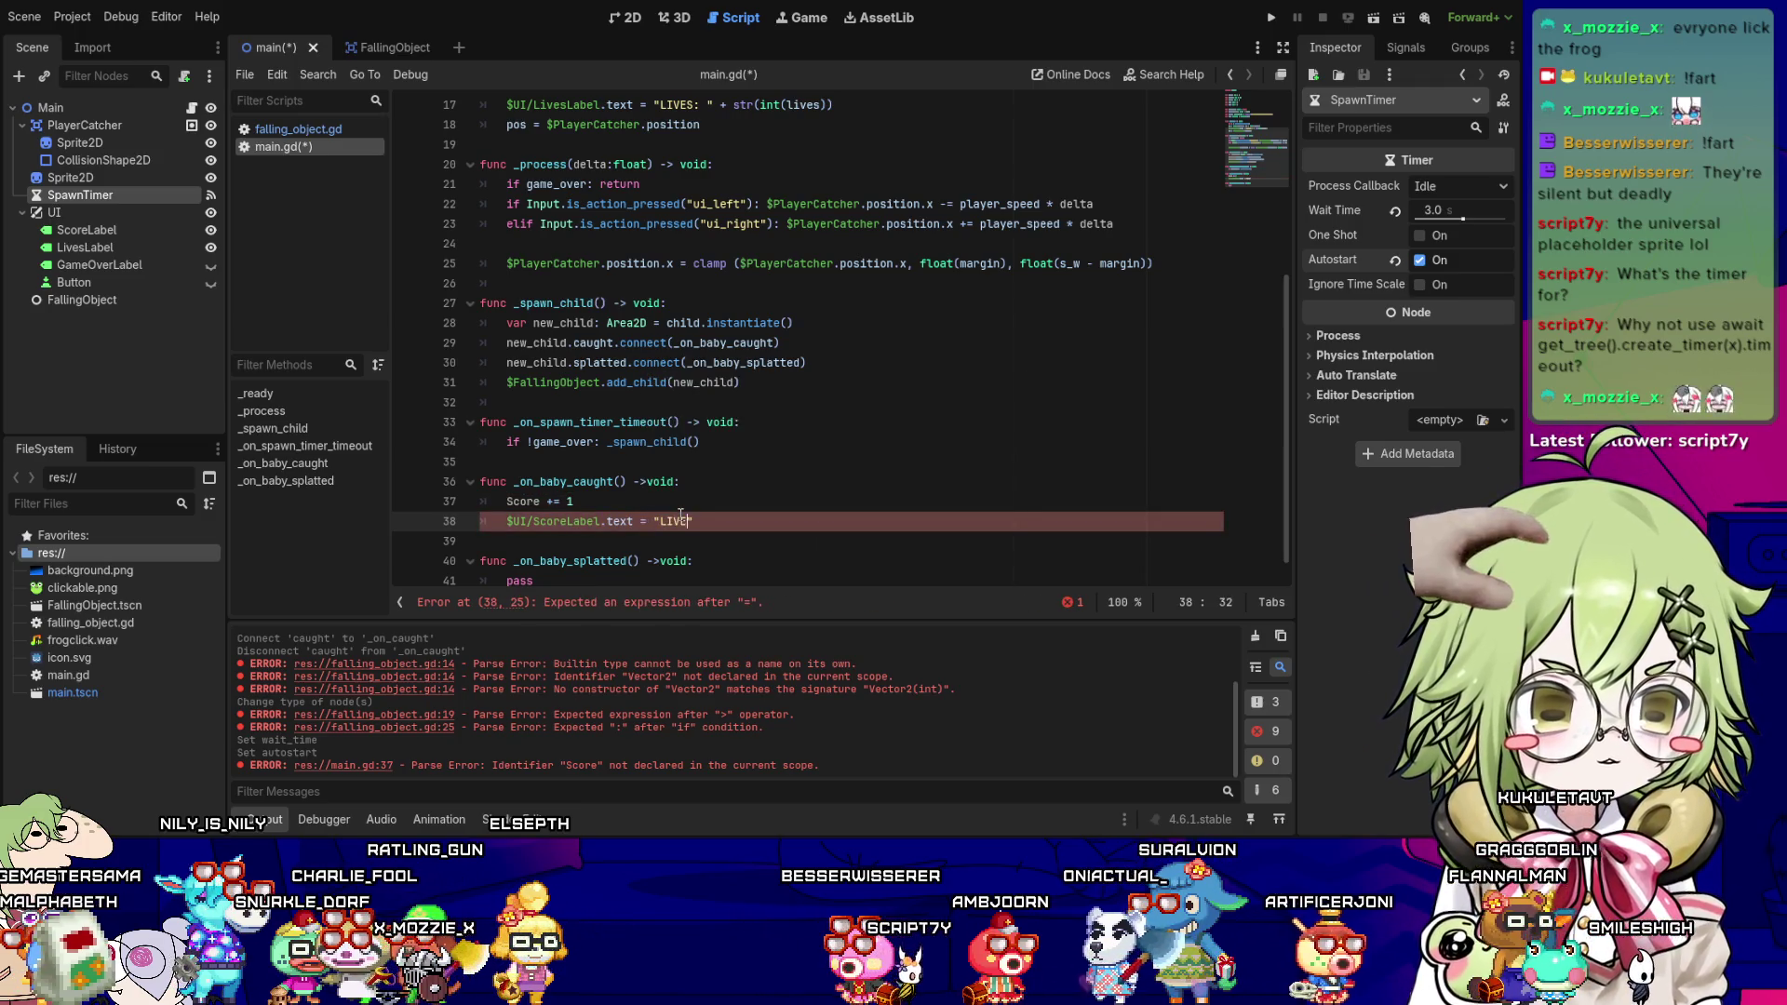
pyautogui.write('"')
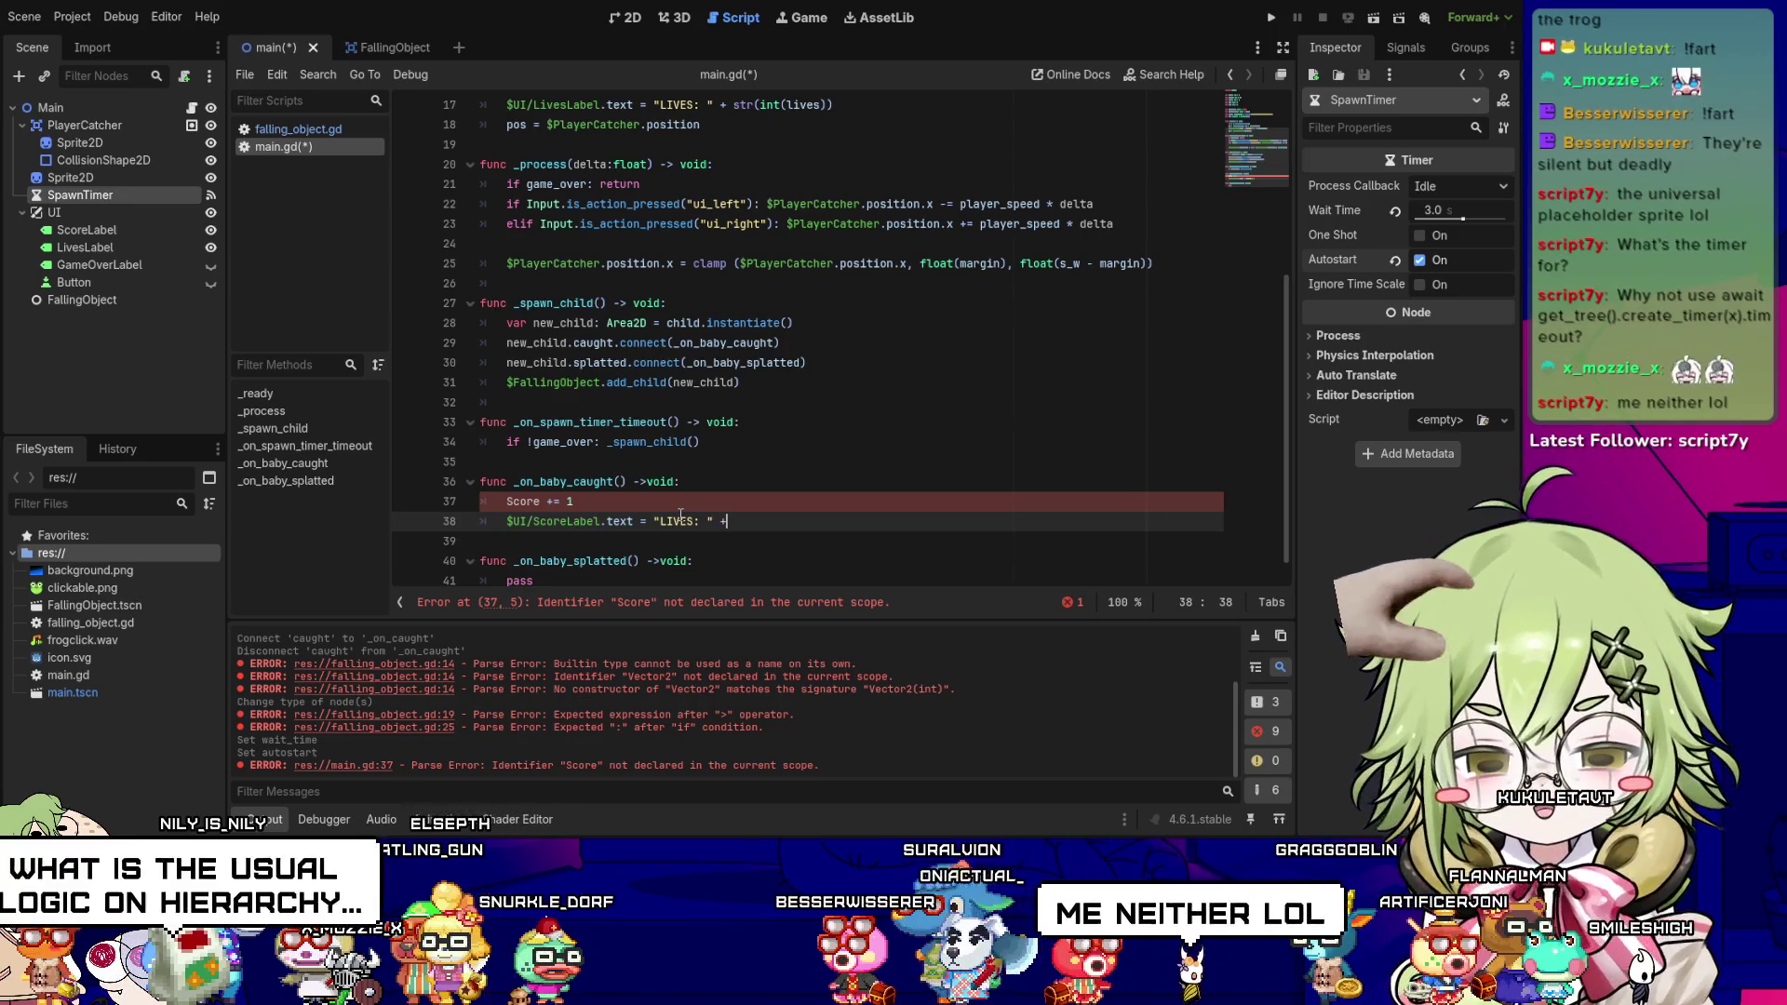
pyautogui.write(' + ')
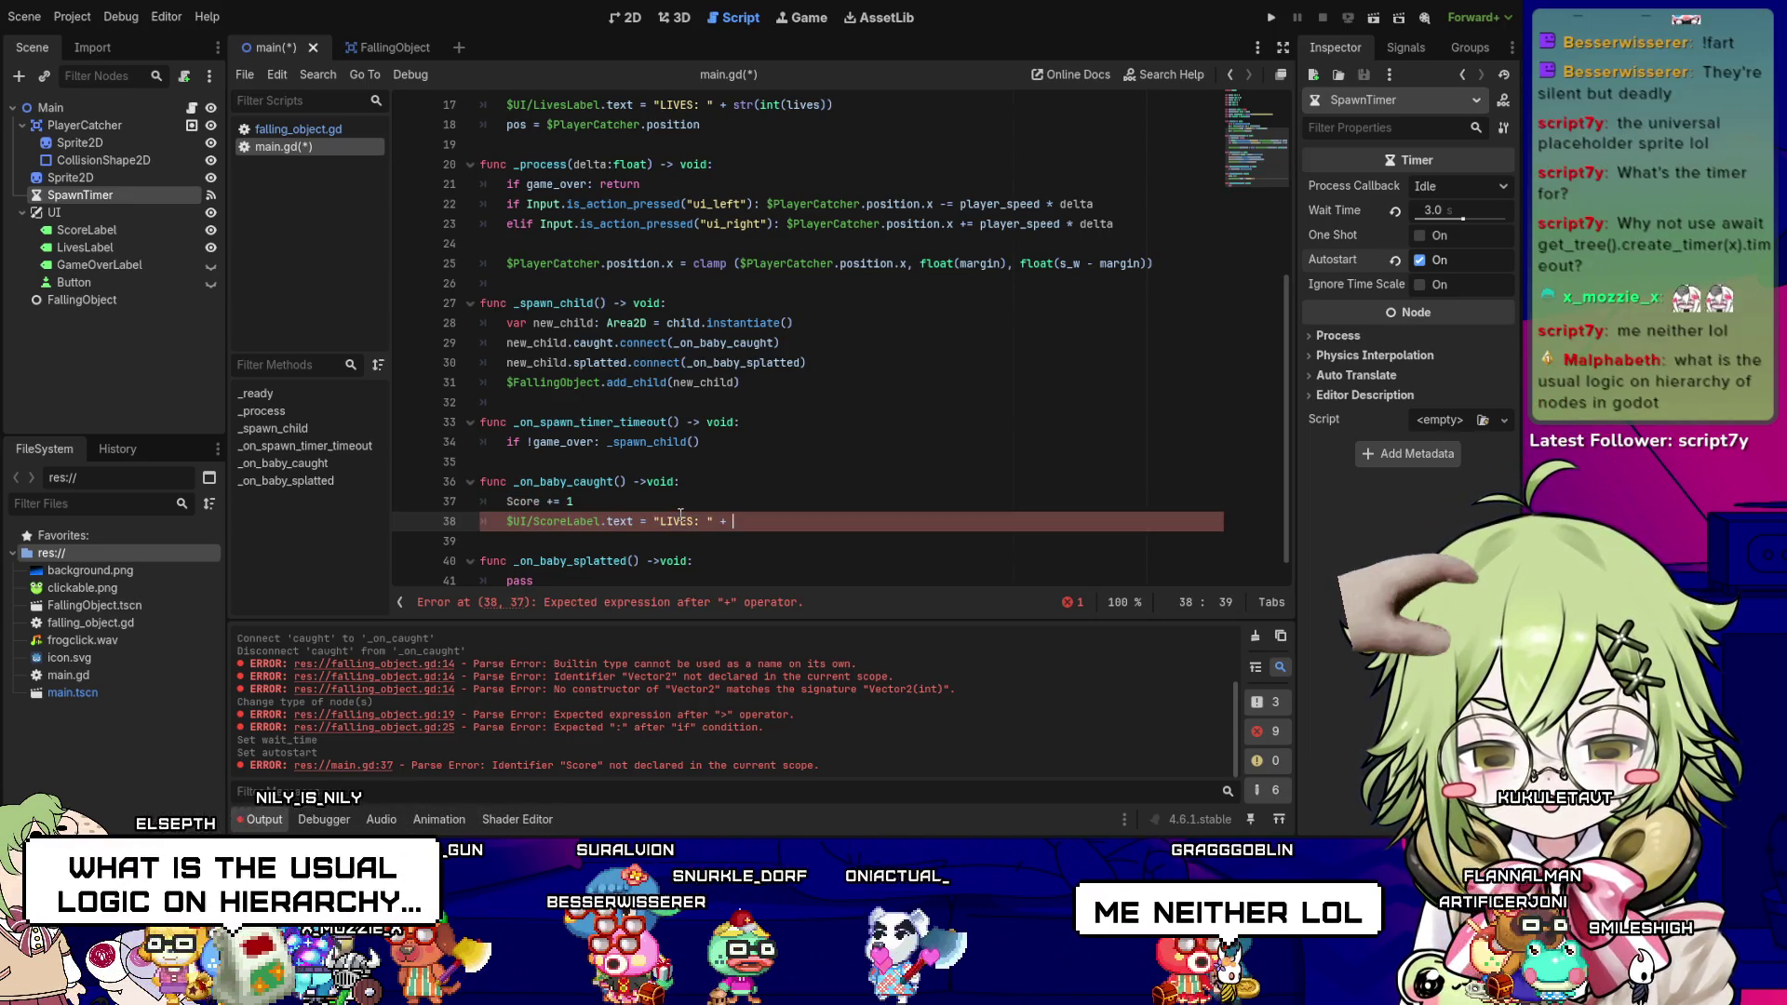
pyautogui.write('str(int(')
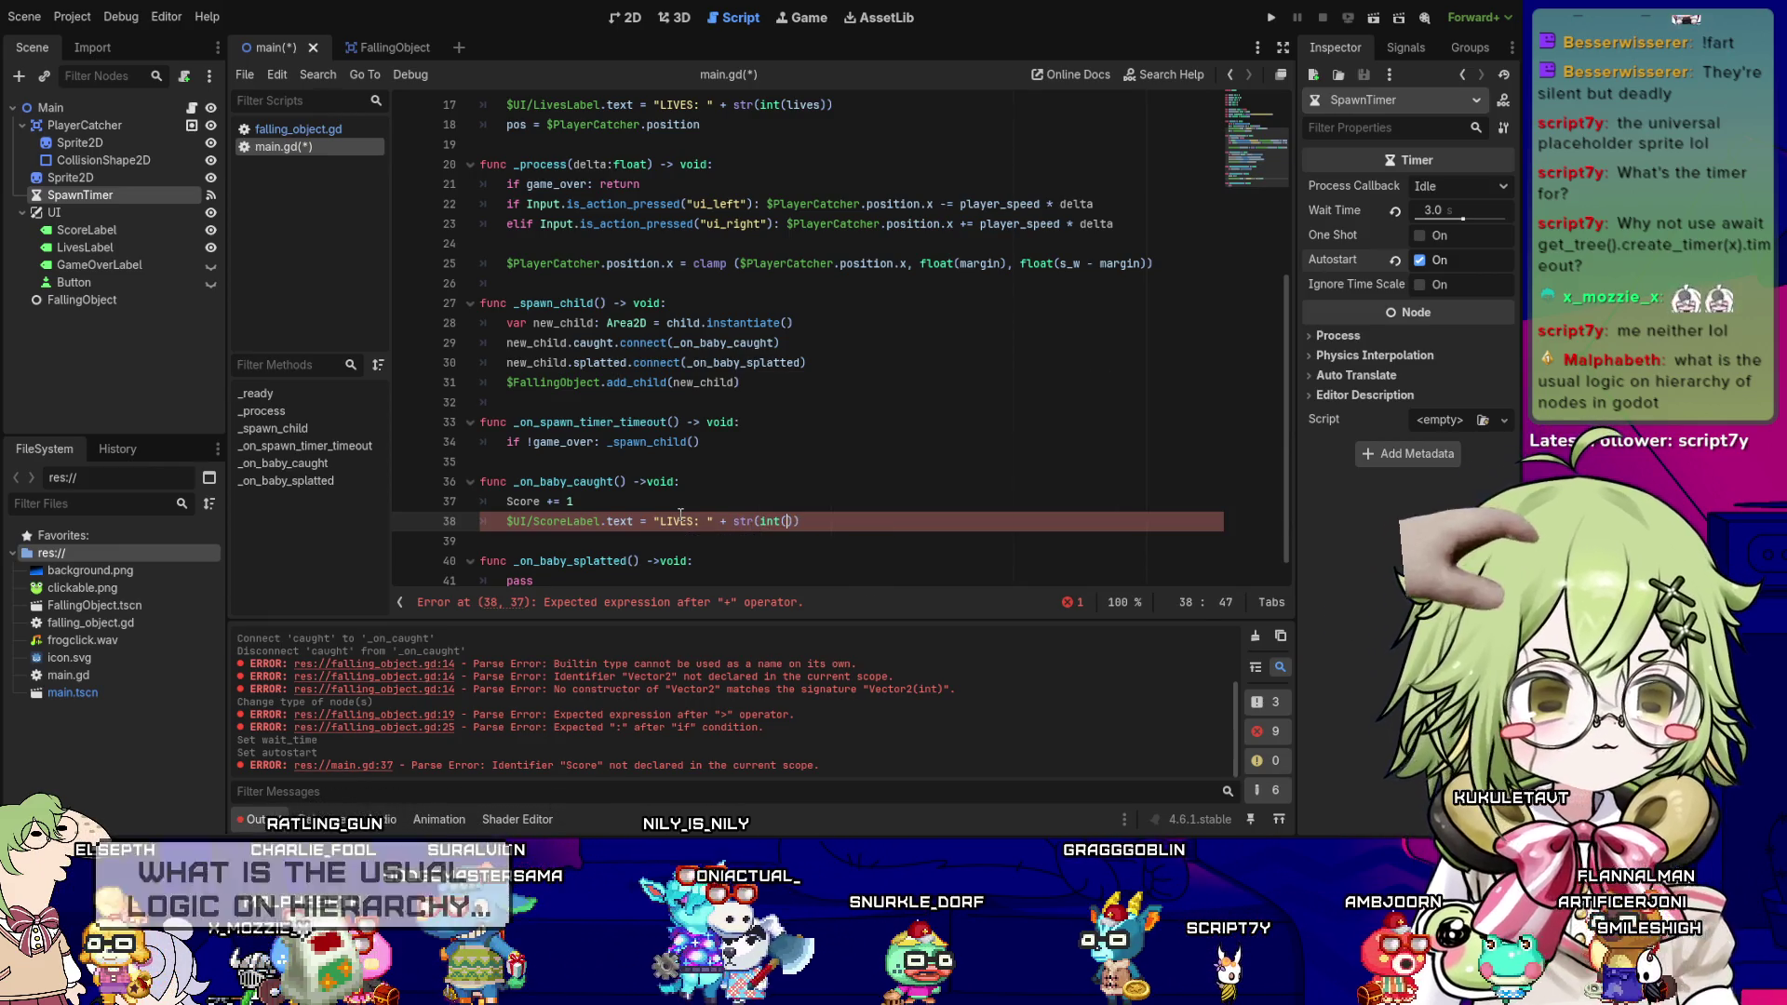
pyautogui.write('lives')
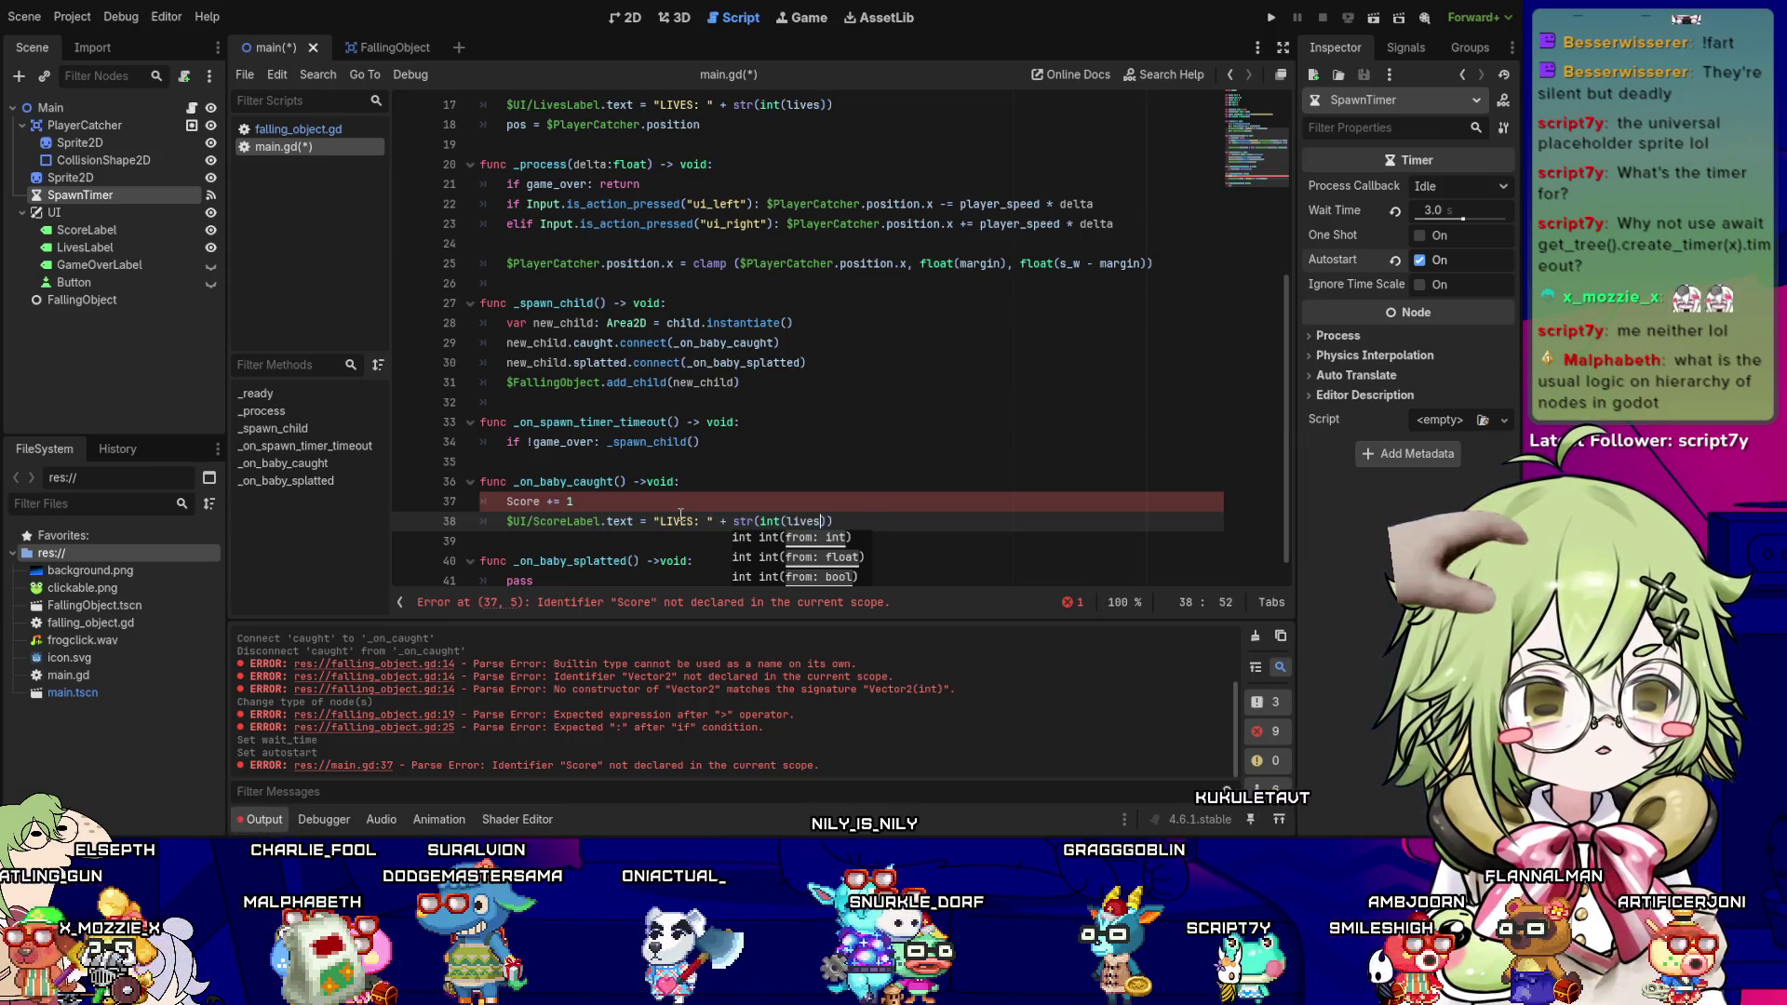
pyautogui.write('))')
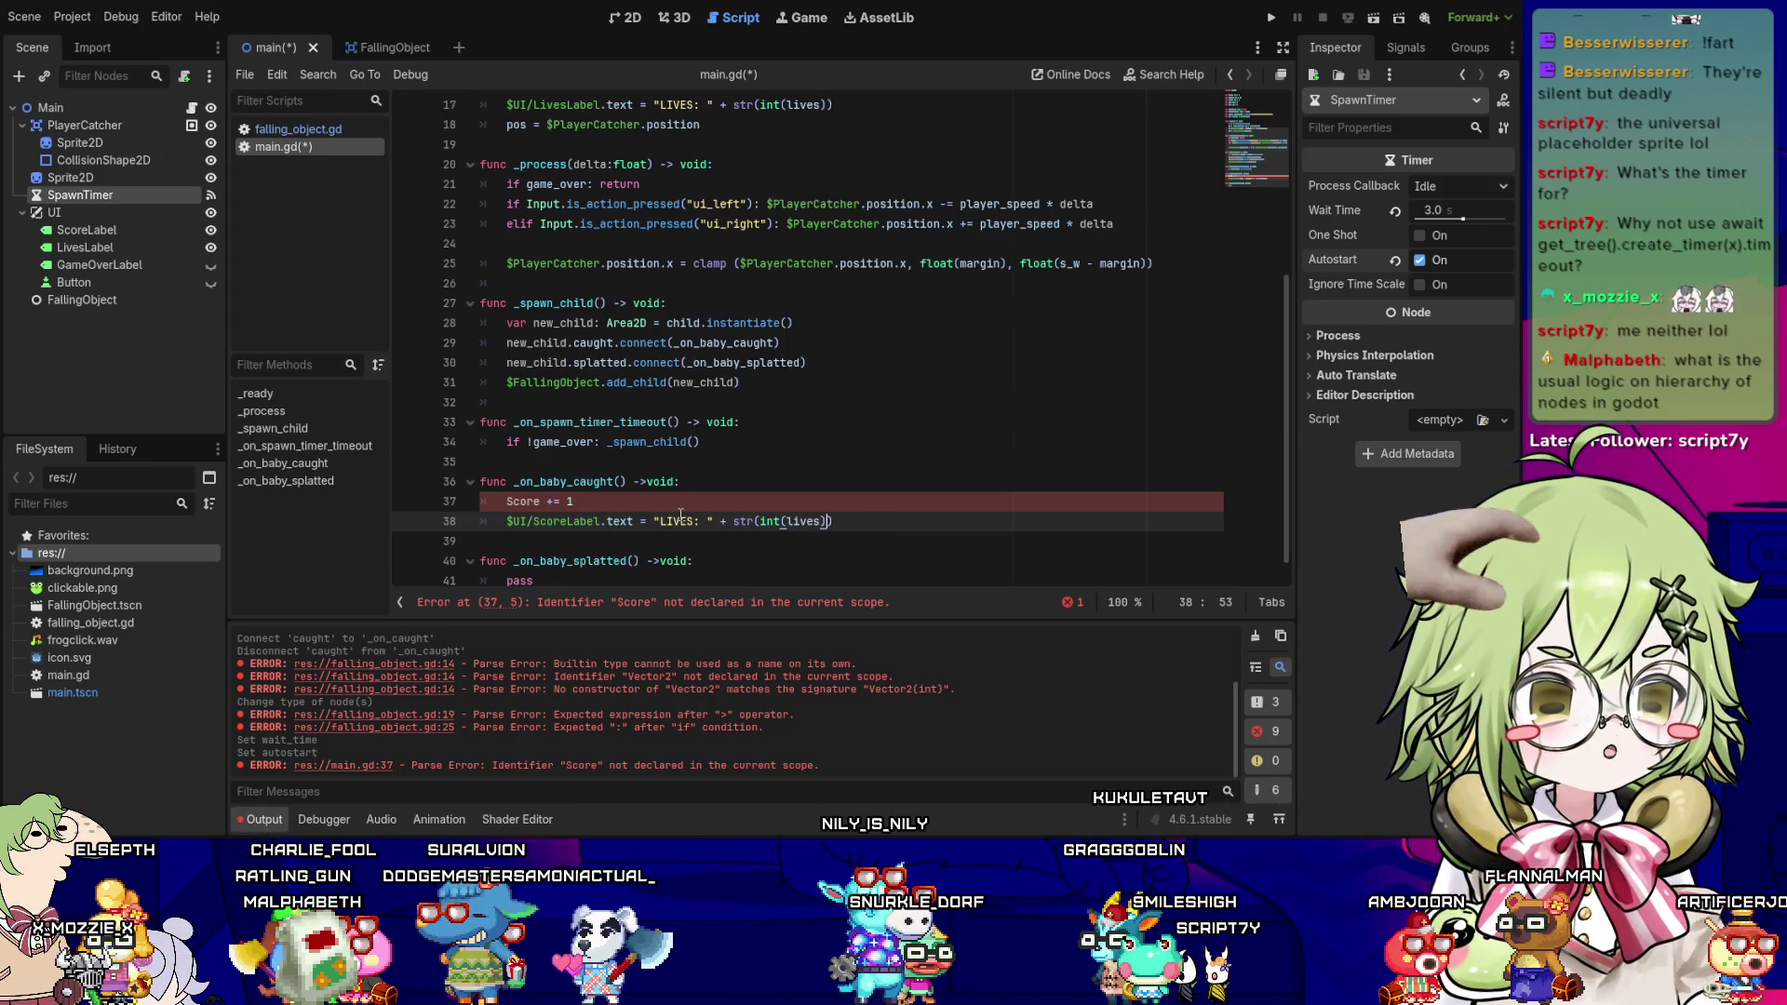
pyautogui.press('BackSpace')
pyautogui.press('BackSpace')
pyautogui.press('BackSpace')
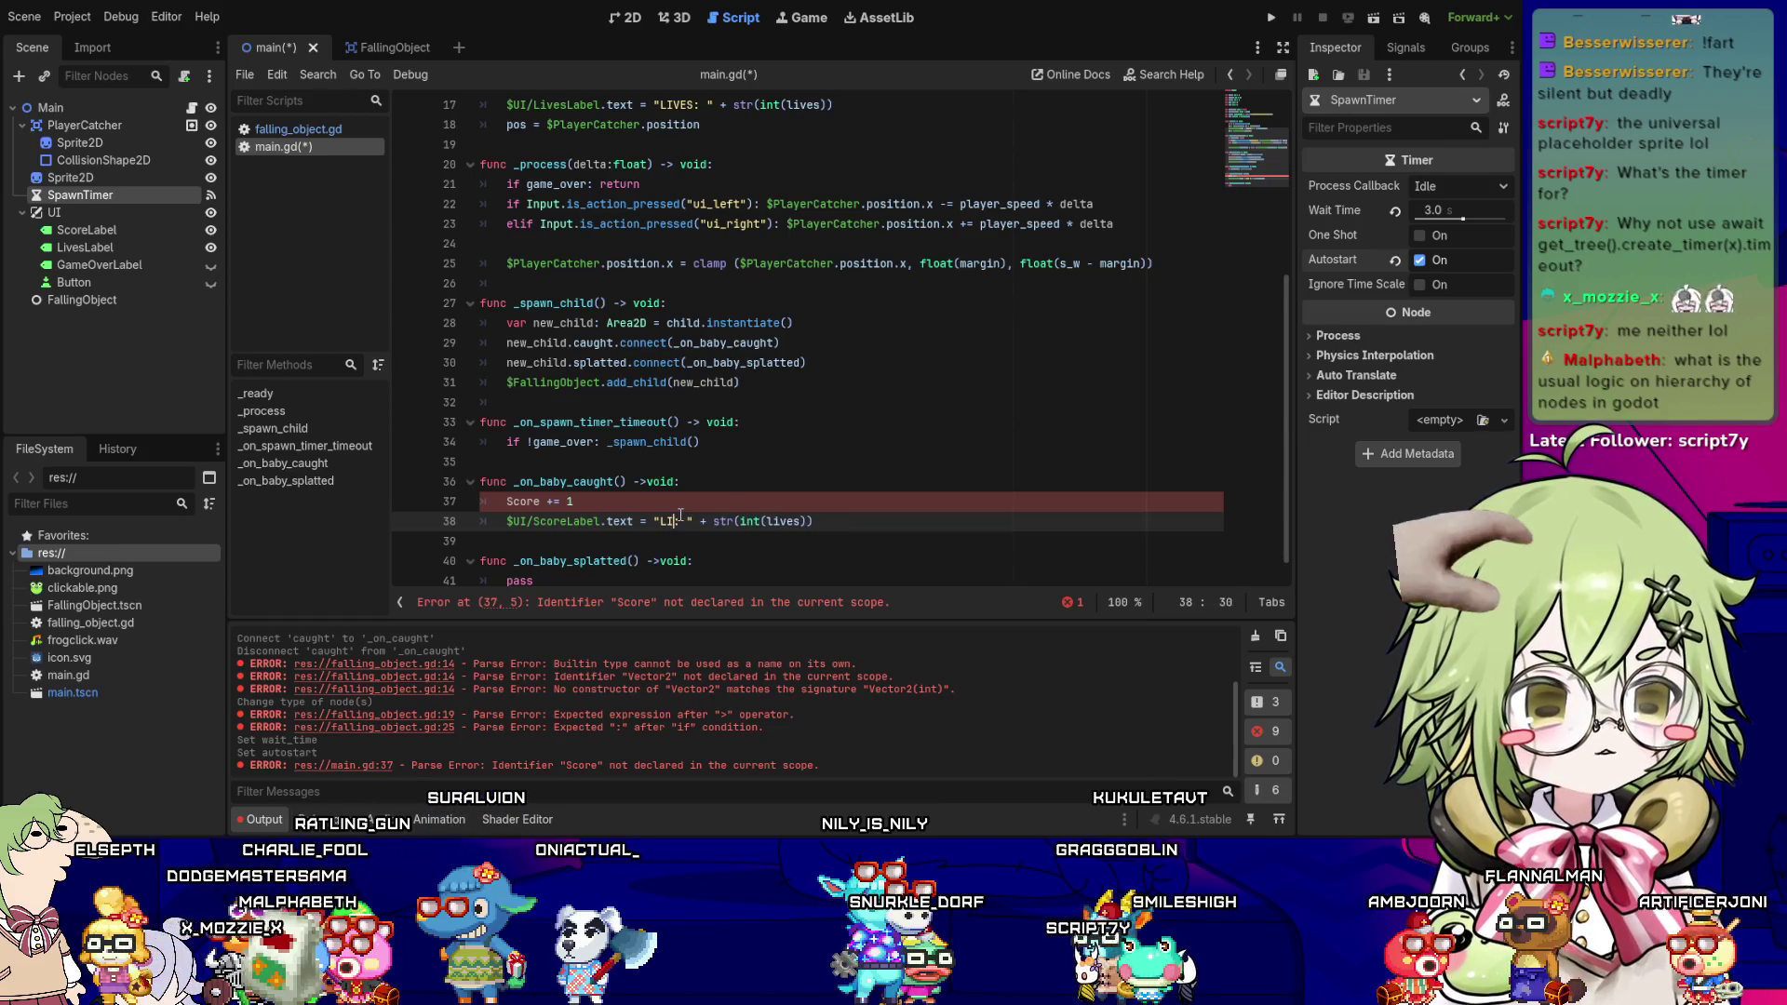
pyautogui.write('SCORE:')
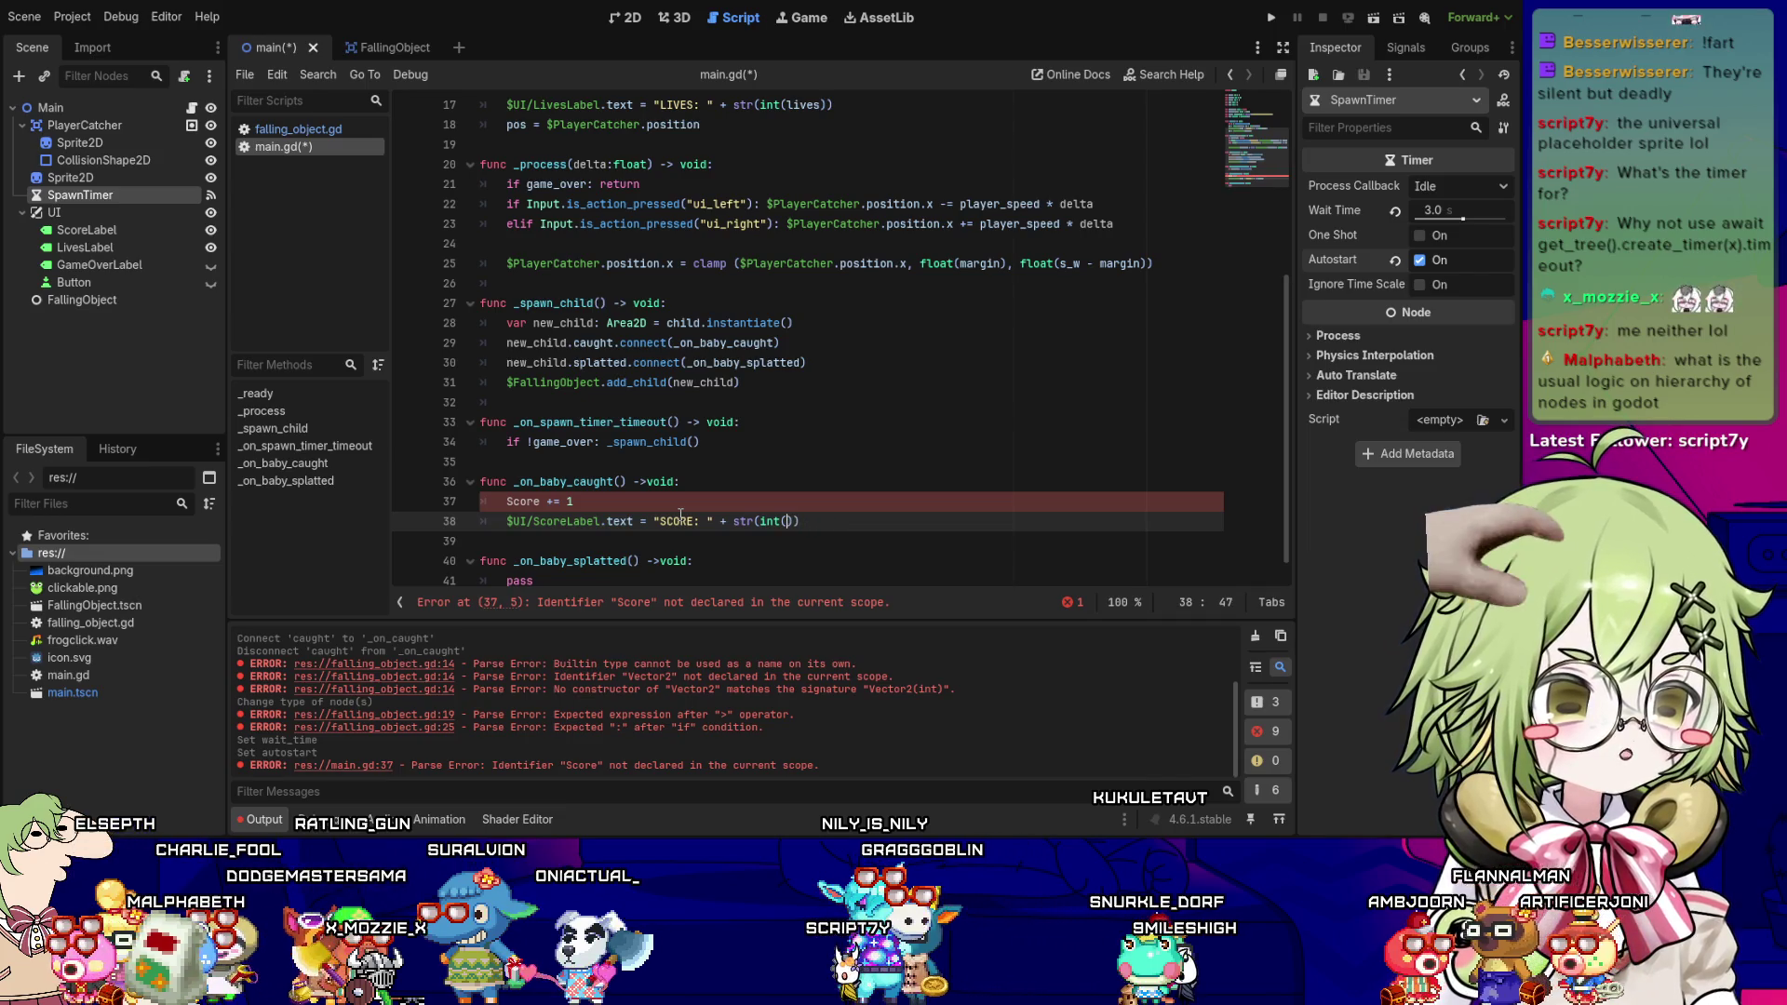
pyautogui.press('BackSpace')
pyautogui.press('BackSpace')
pyautogui.press('BackSpace')
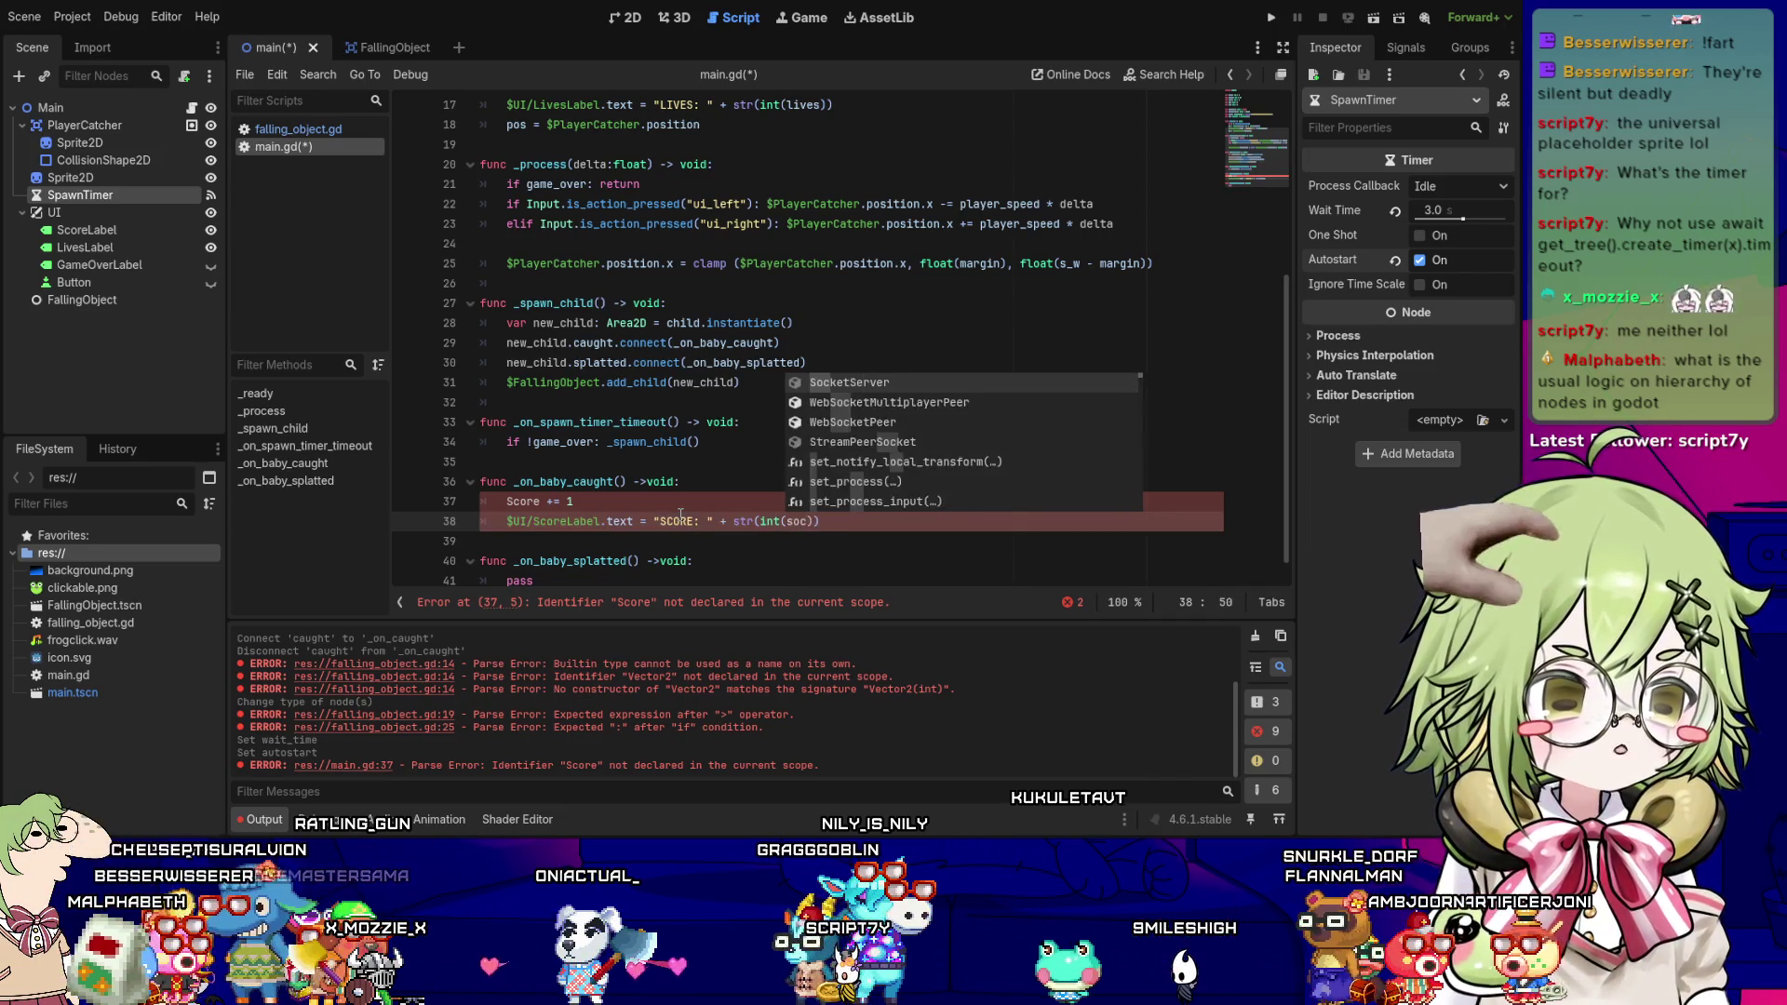
pyautogui.write('core')
pyautogui.press('Left')
pyautogui.press('Left')
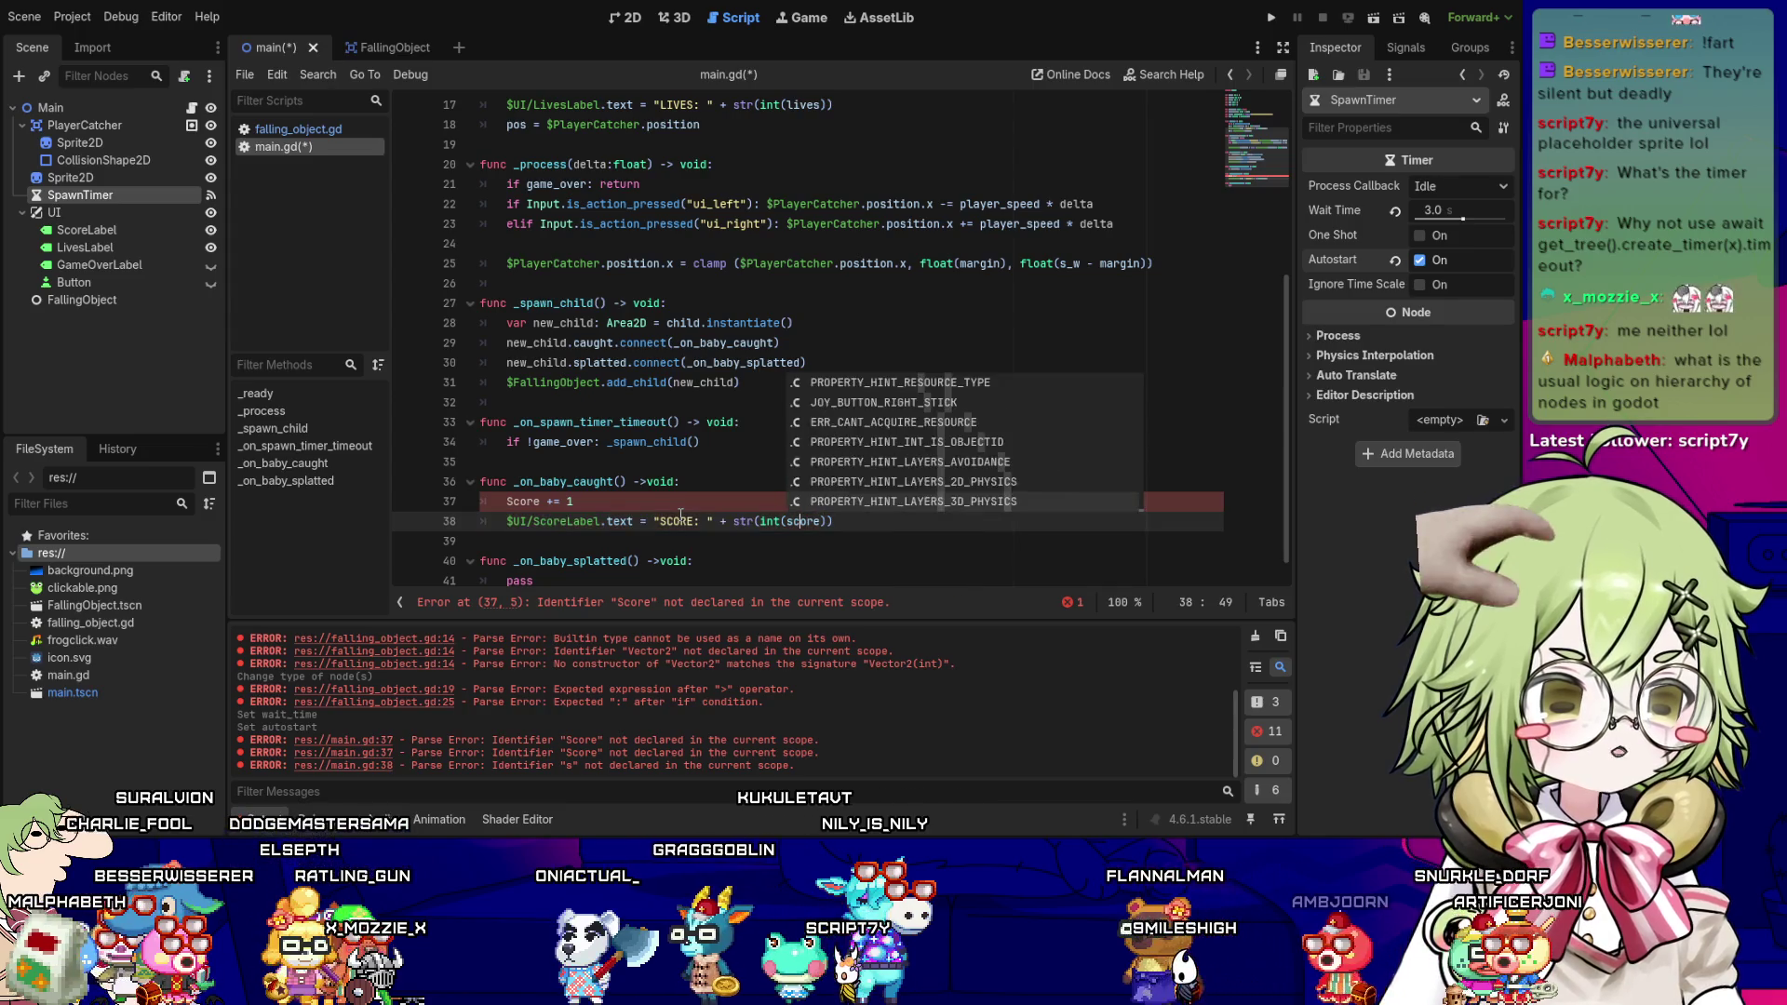
pyautogui.press('Escape')
pyautogui.press('Up')
pyautogui.press('Home')
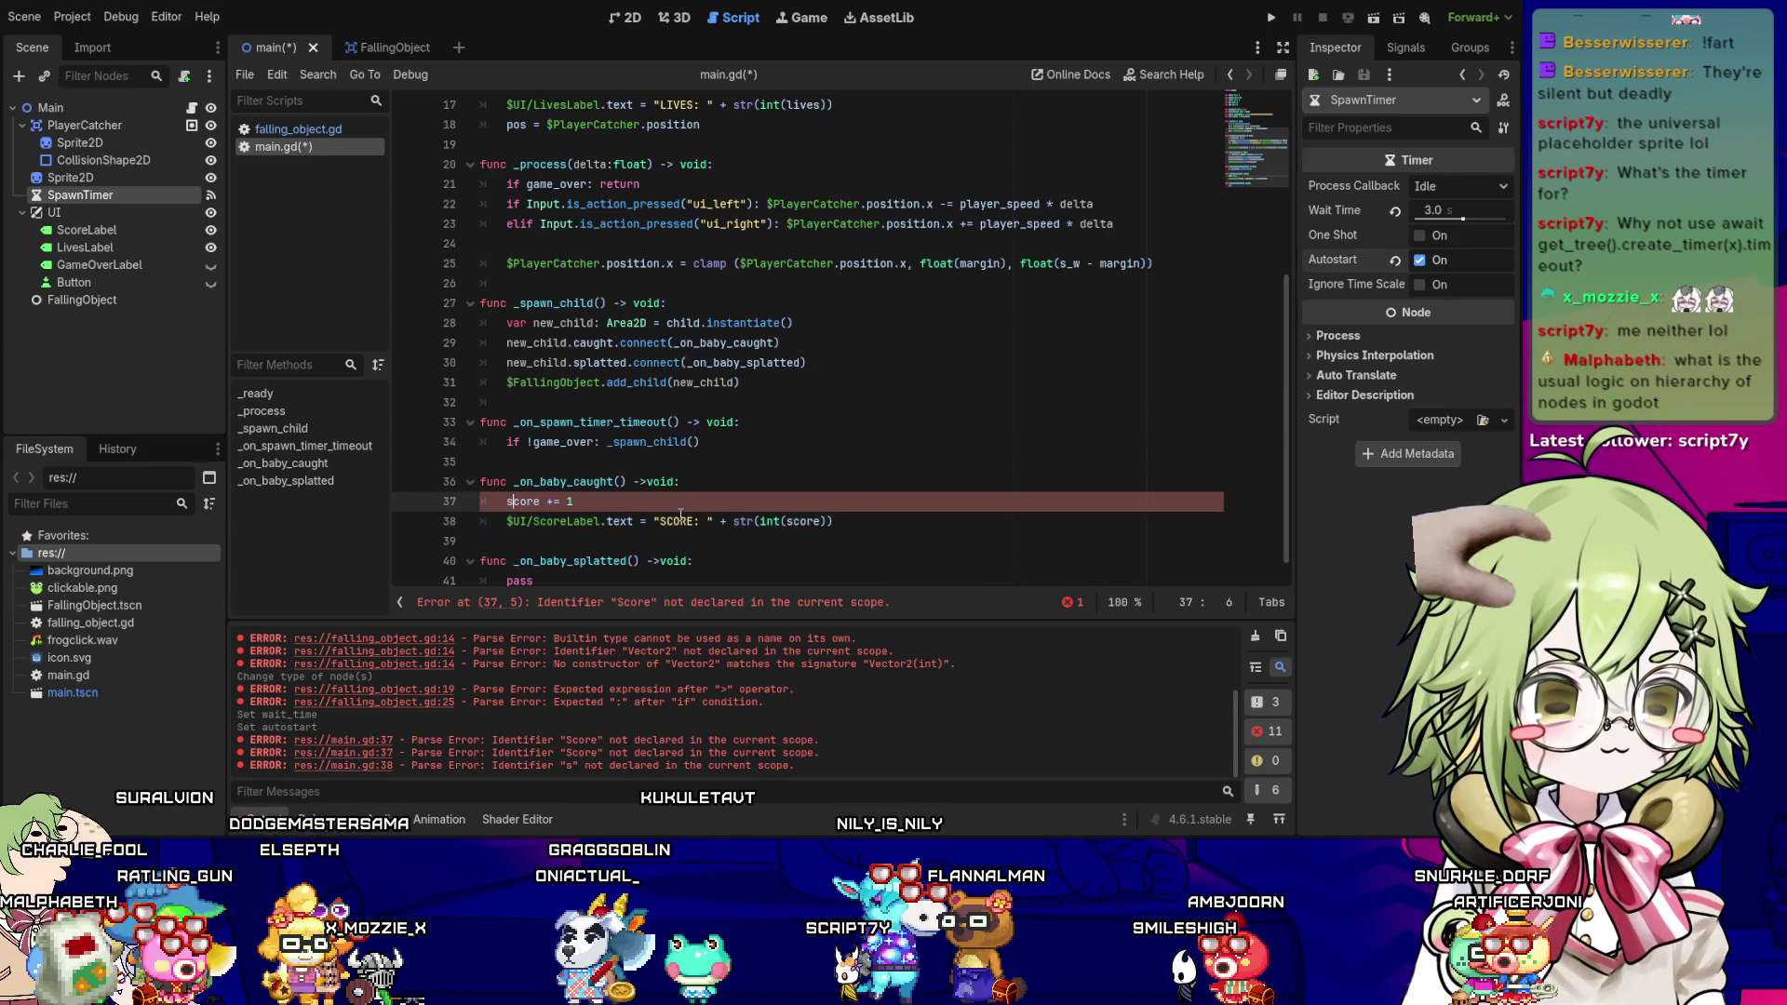
pyautogui.press('Left')
pyautogui.hotkey('ctrl', 's')
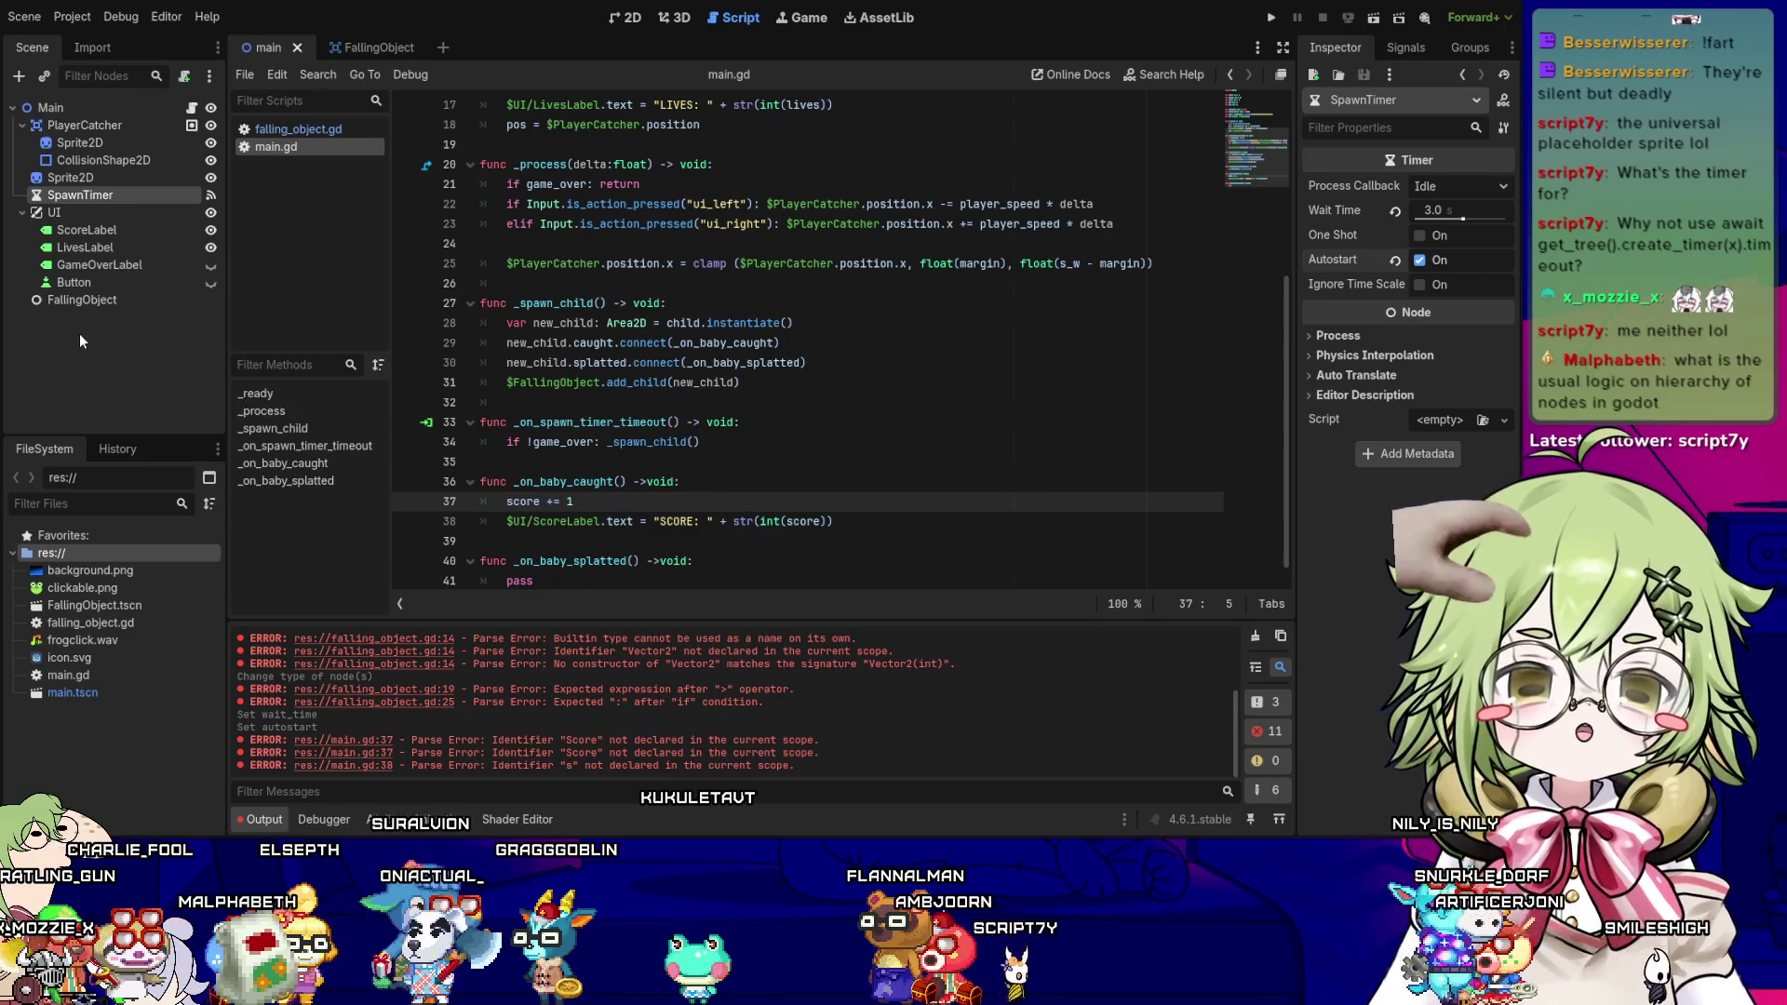
# - Inspect the PlayerCatcher node and its transform properties in the Scene tree
pyautogui.click(23, 126)
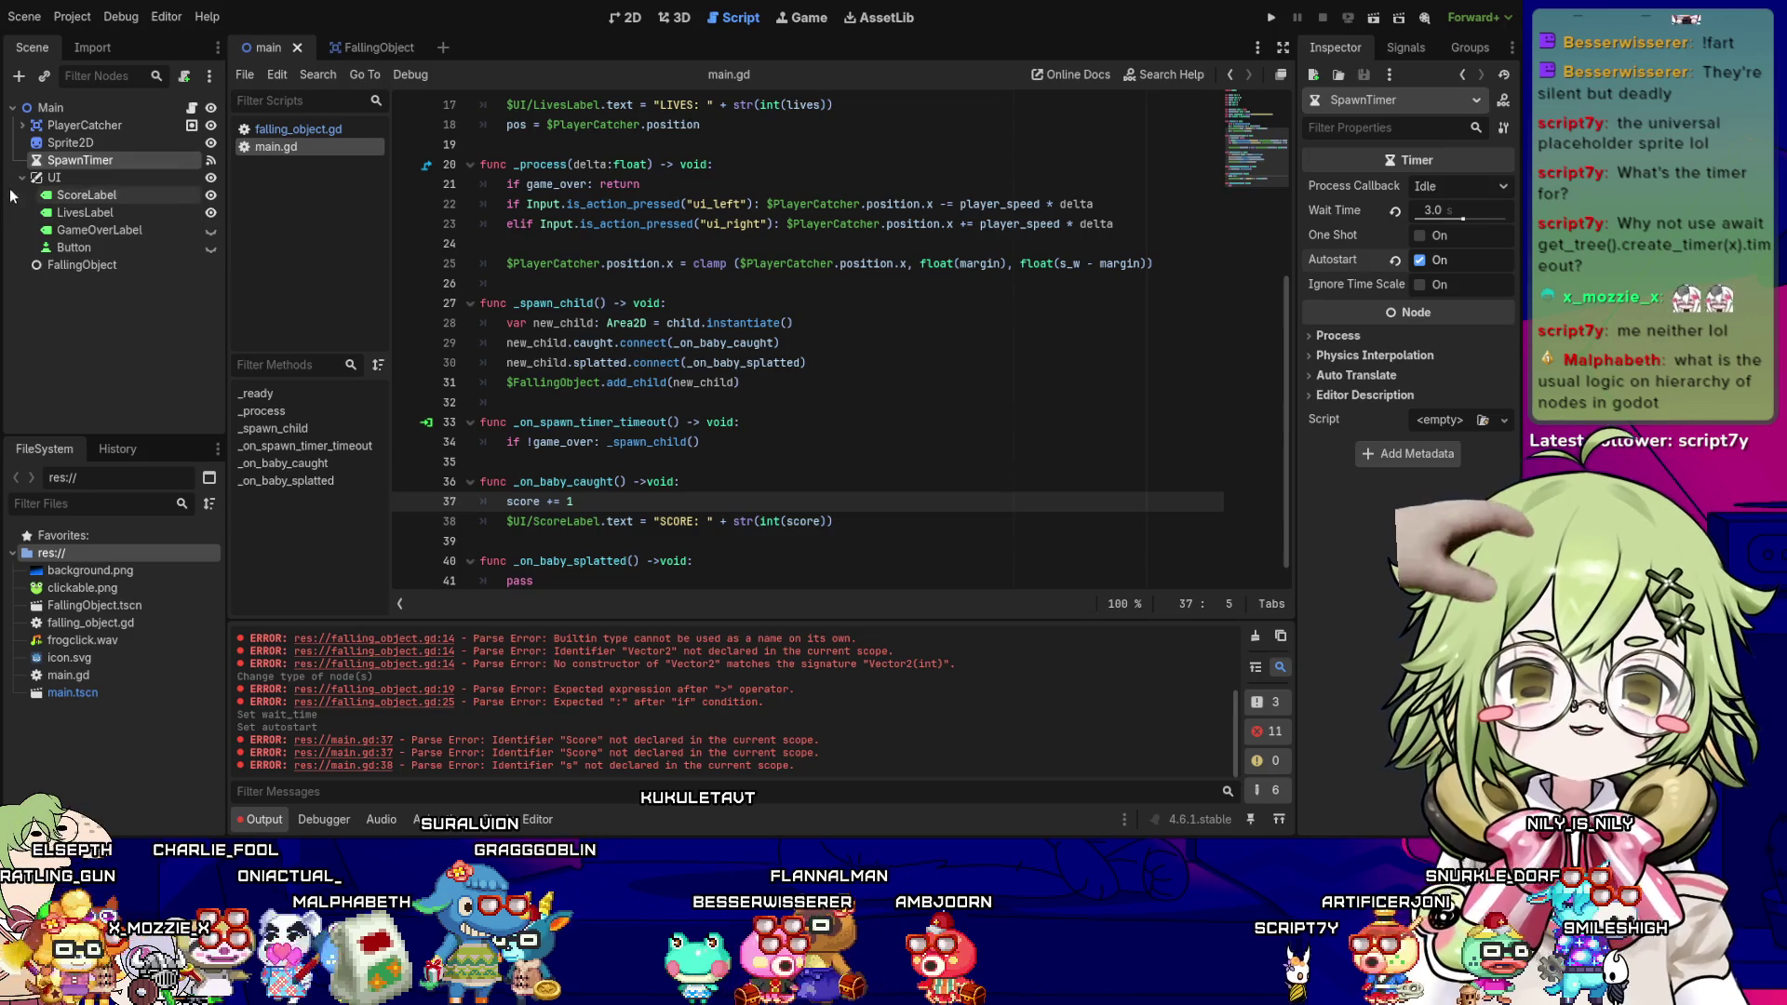
pyautogui.click(89, 130)
pyautogui.press('Up')
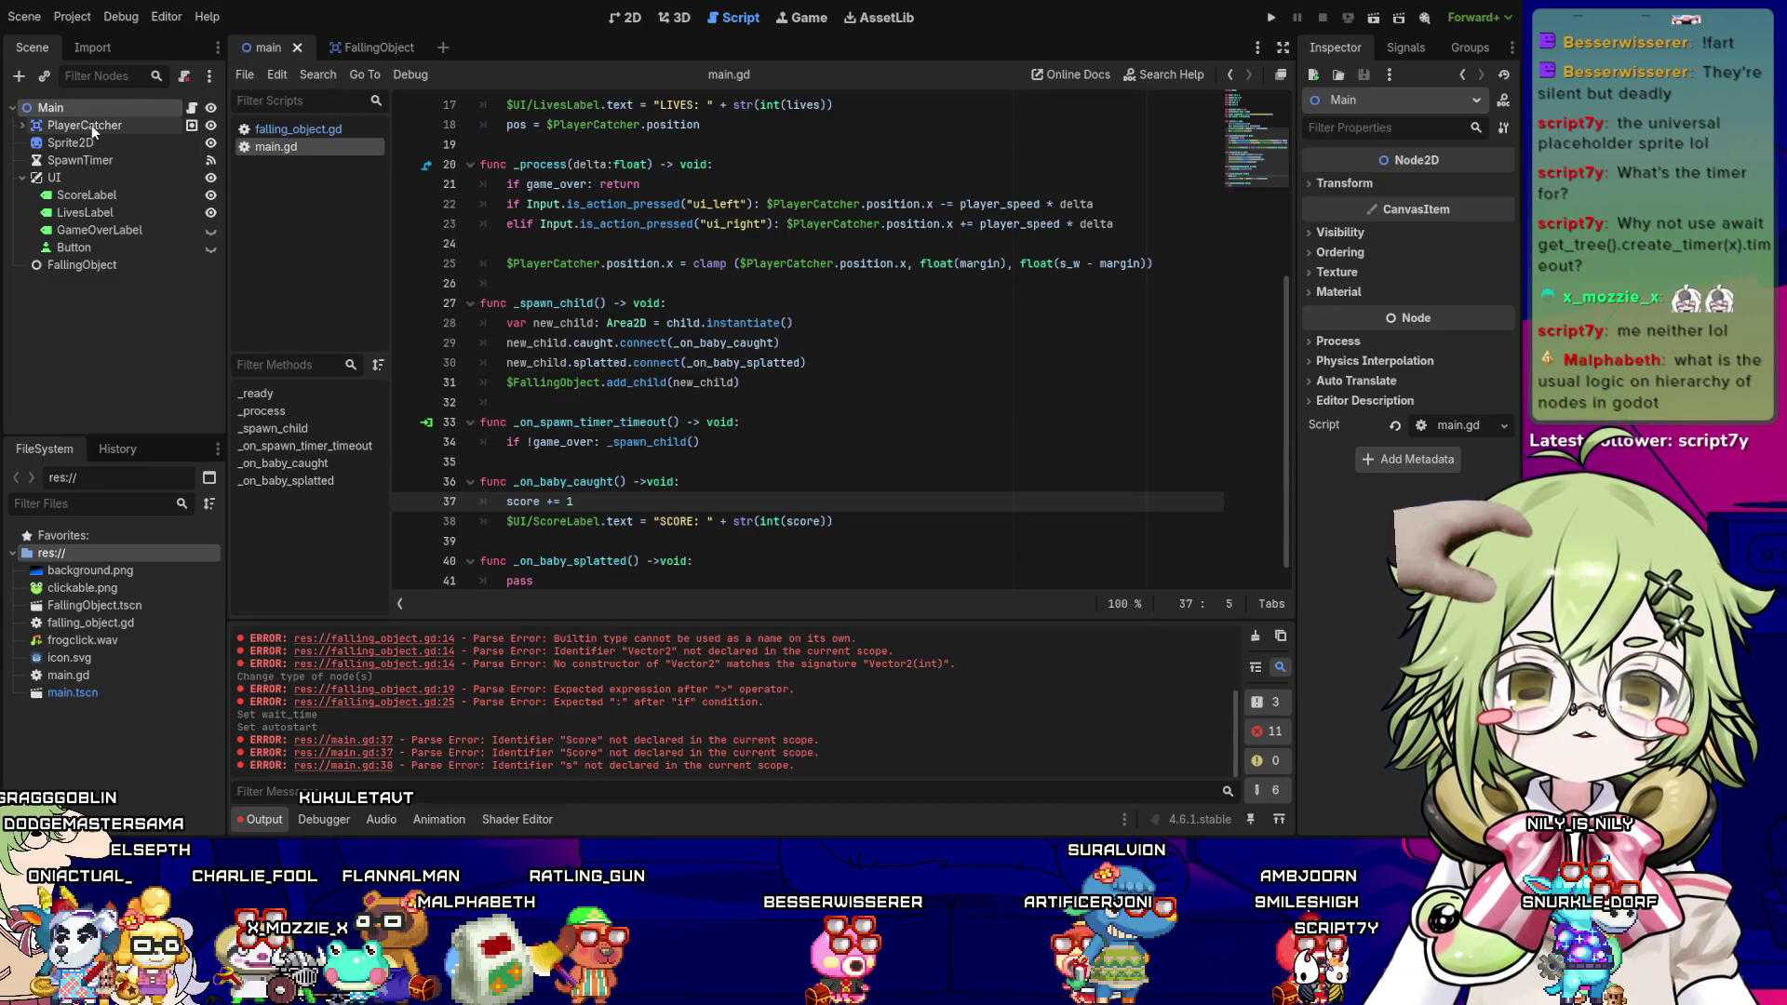
pyautogui.click(91, 124)
pyautogui.click(91, 109)
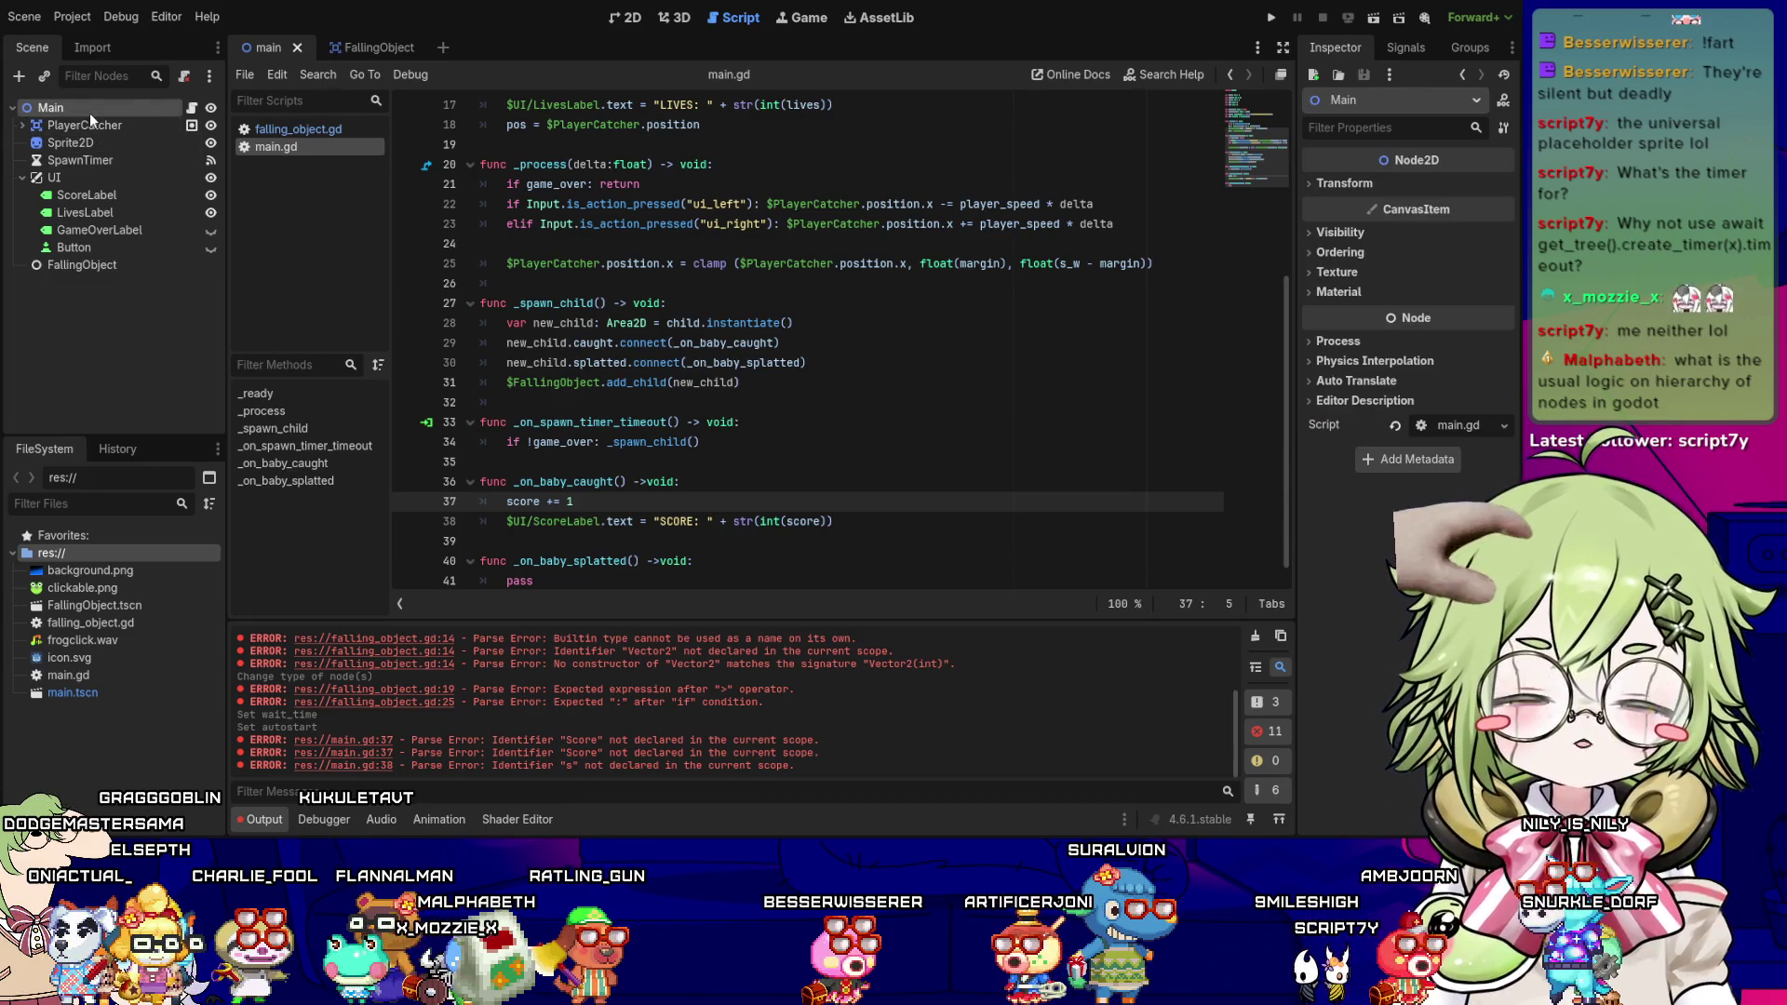
pyautogui.click(88, 121)
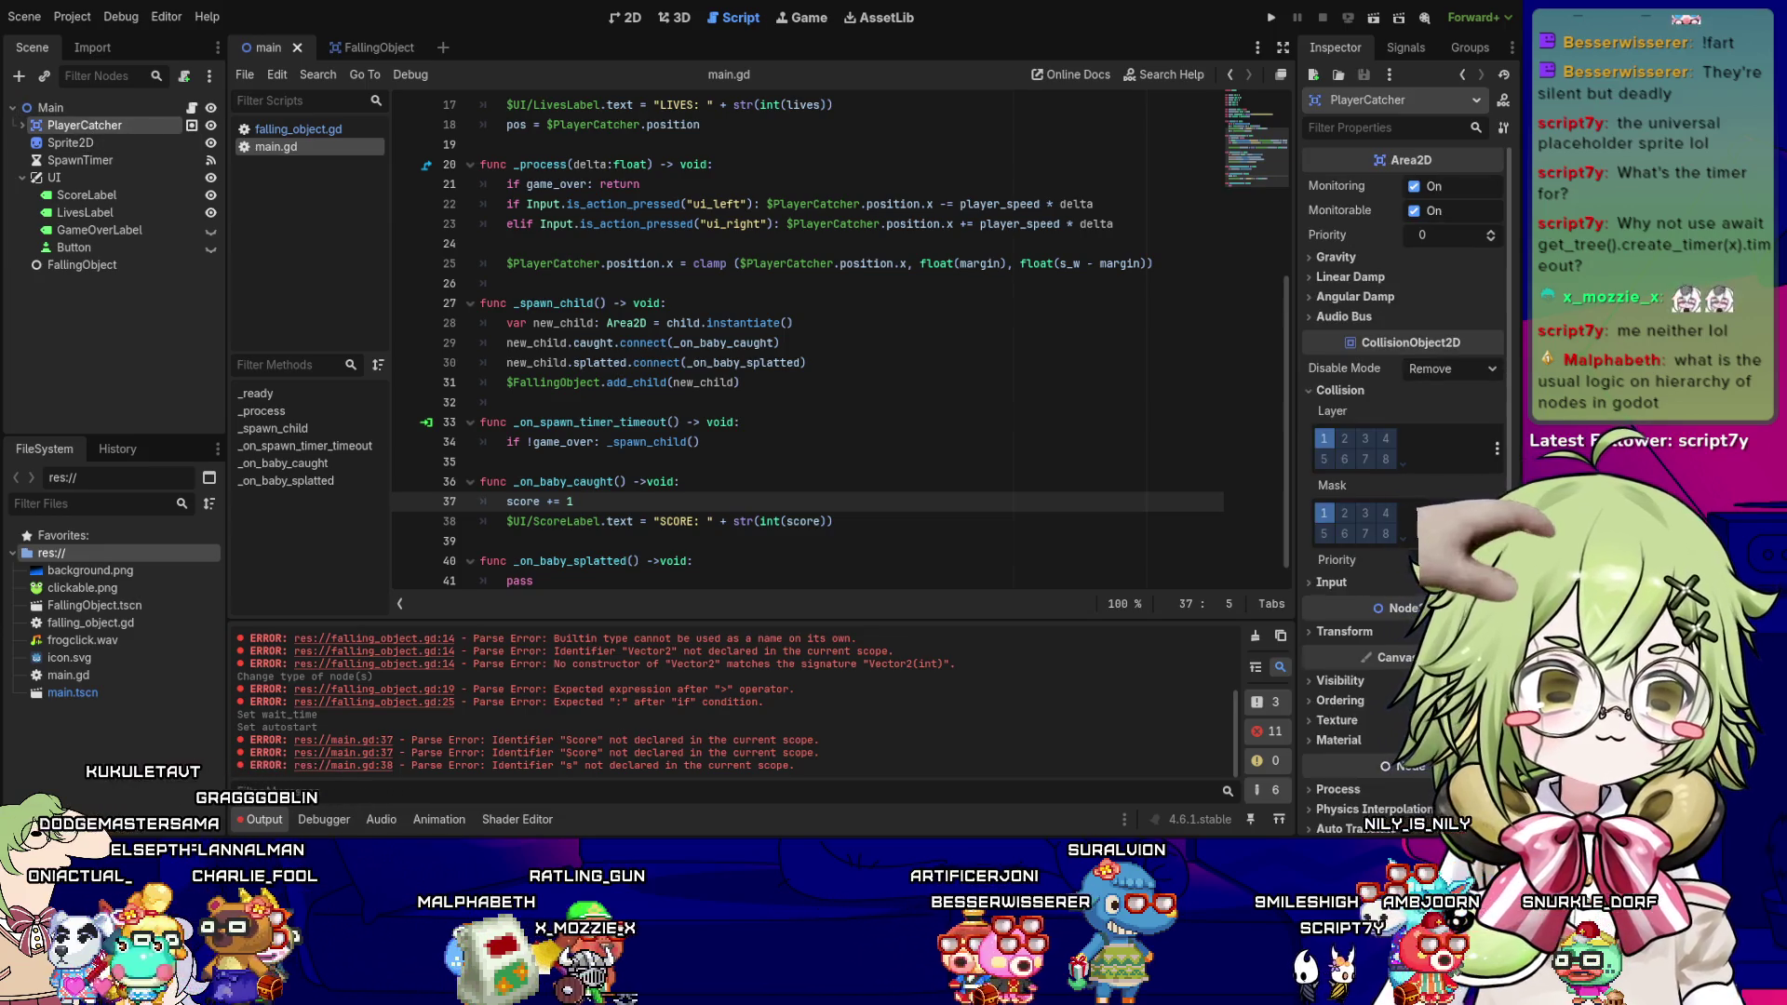
pyautogui.click(1391, 631)
pyautogui.click(1389, 630)
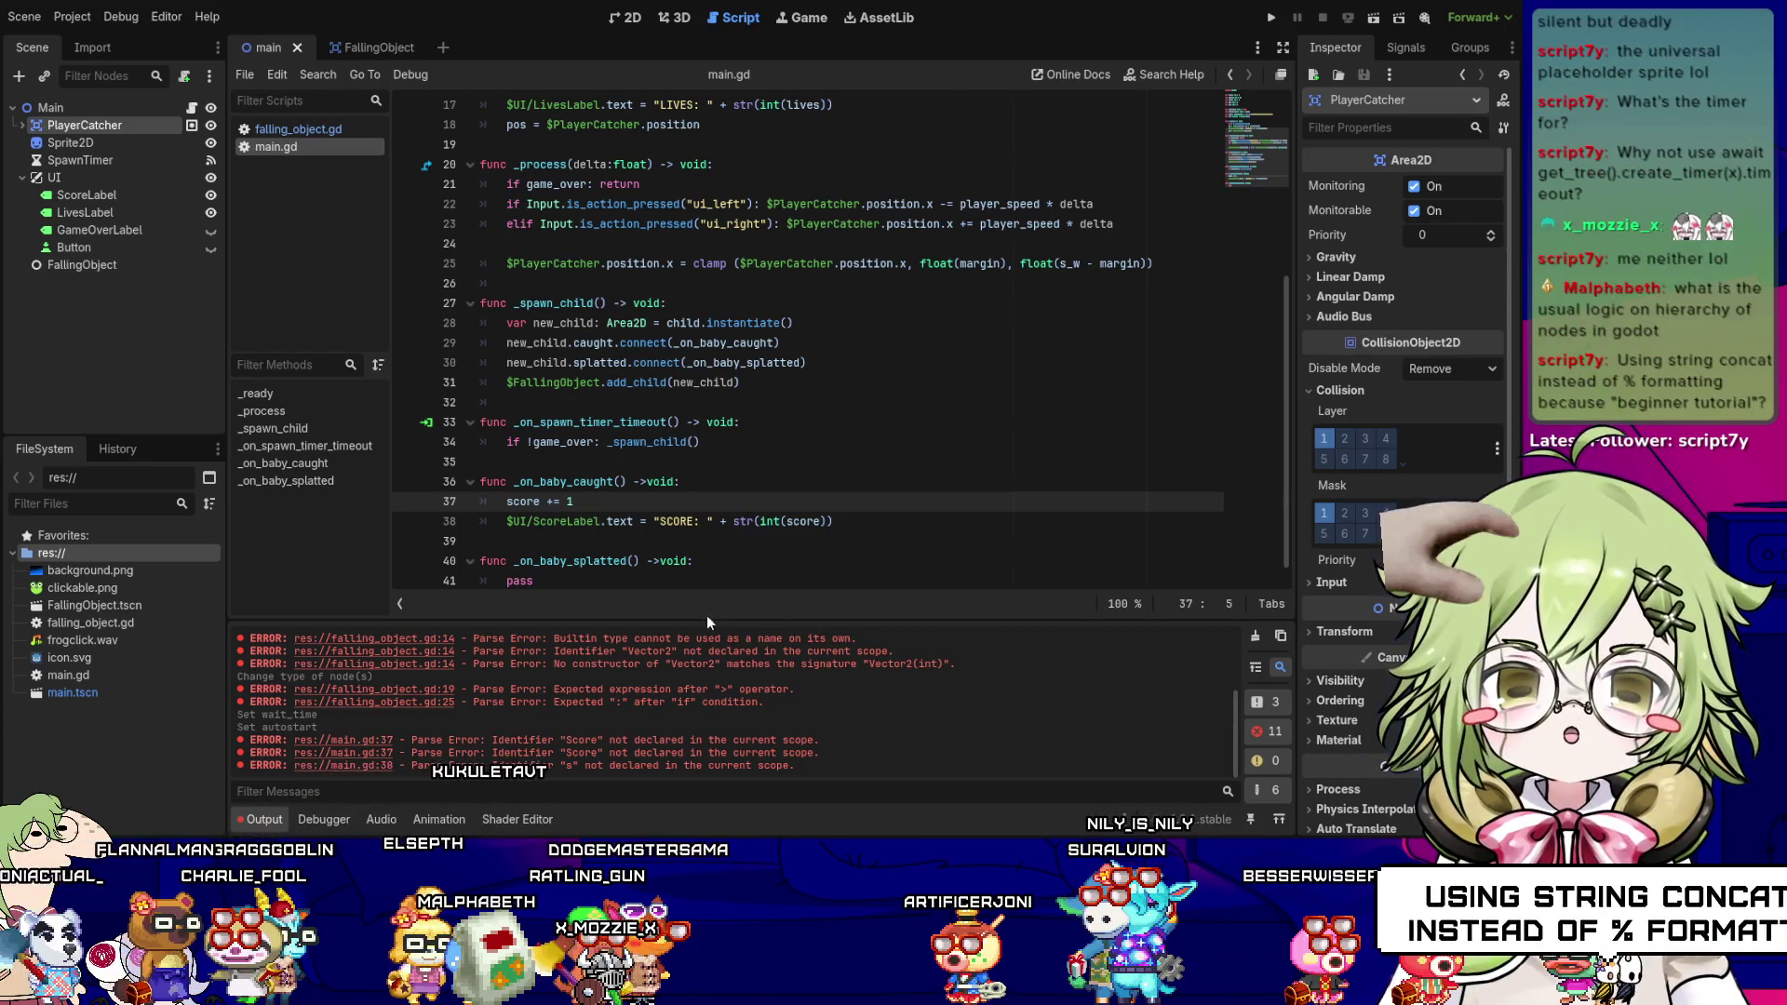
pyautogui.scroll(-1, 908, 538)
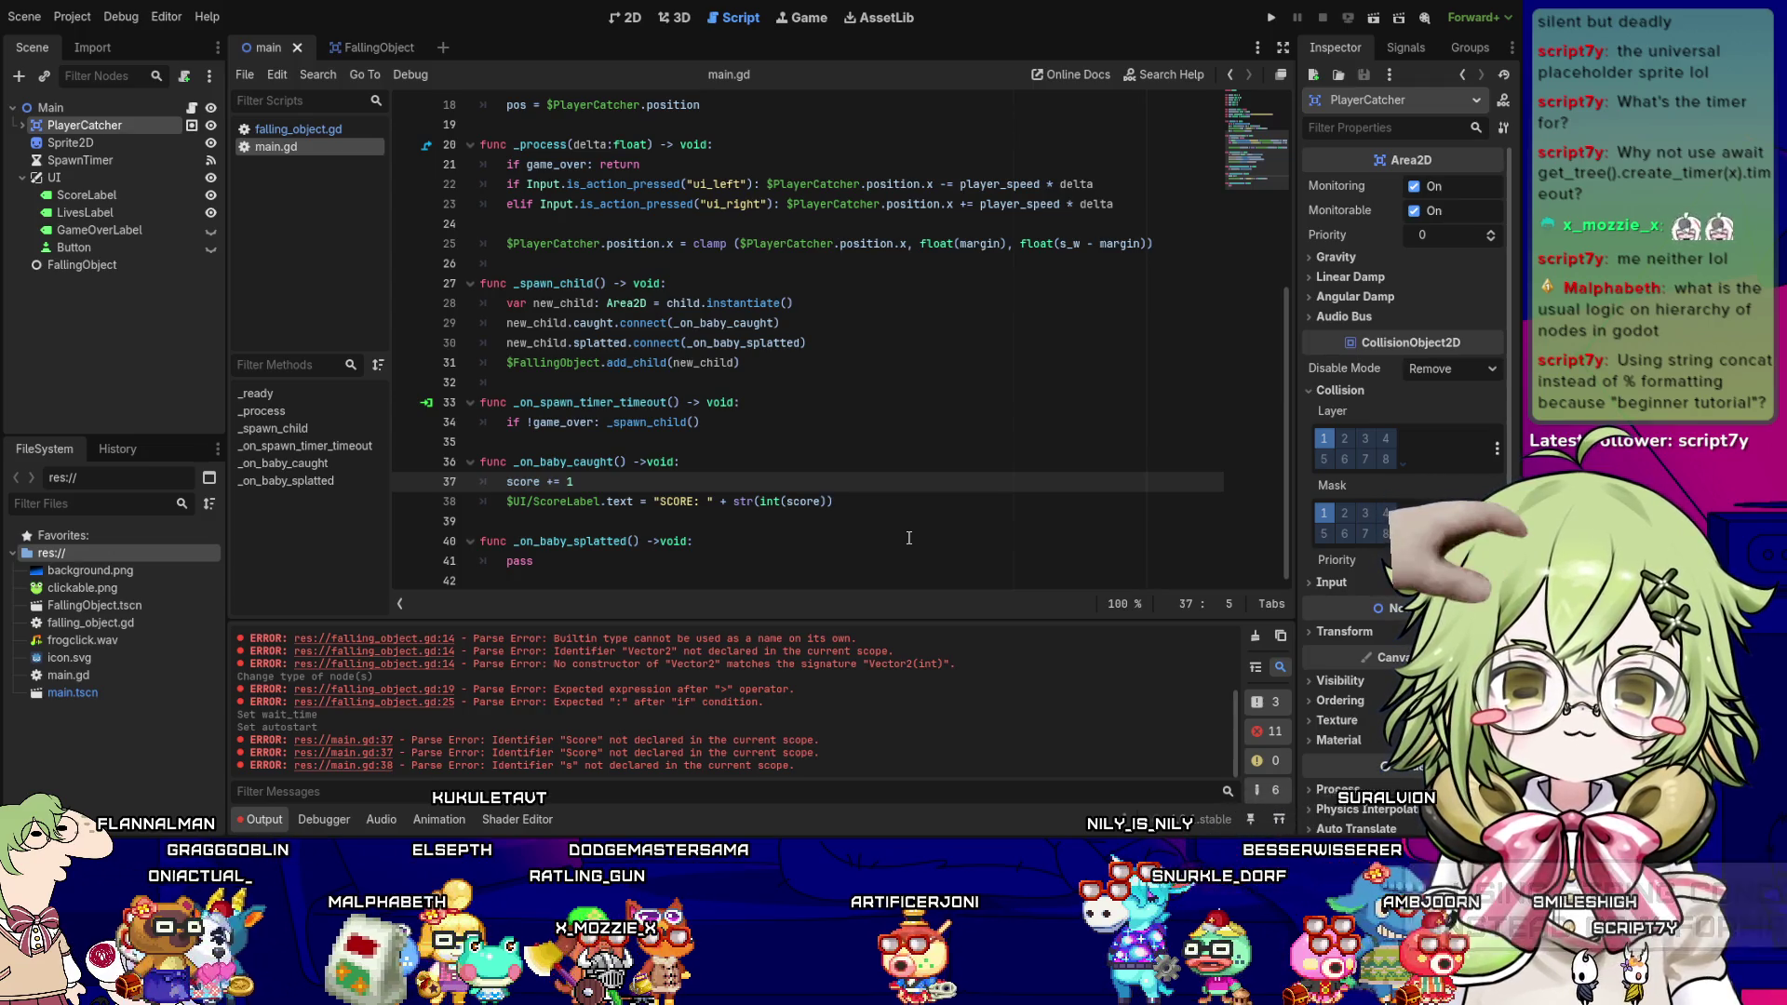
# - Review the ScoreLabel text assignment on line 38
pyautogui.click(797, 502)
pyautogui.click(869, 503)
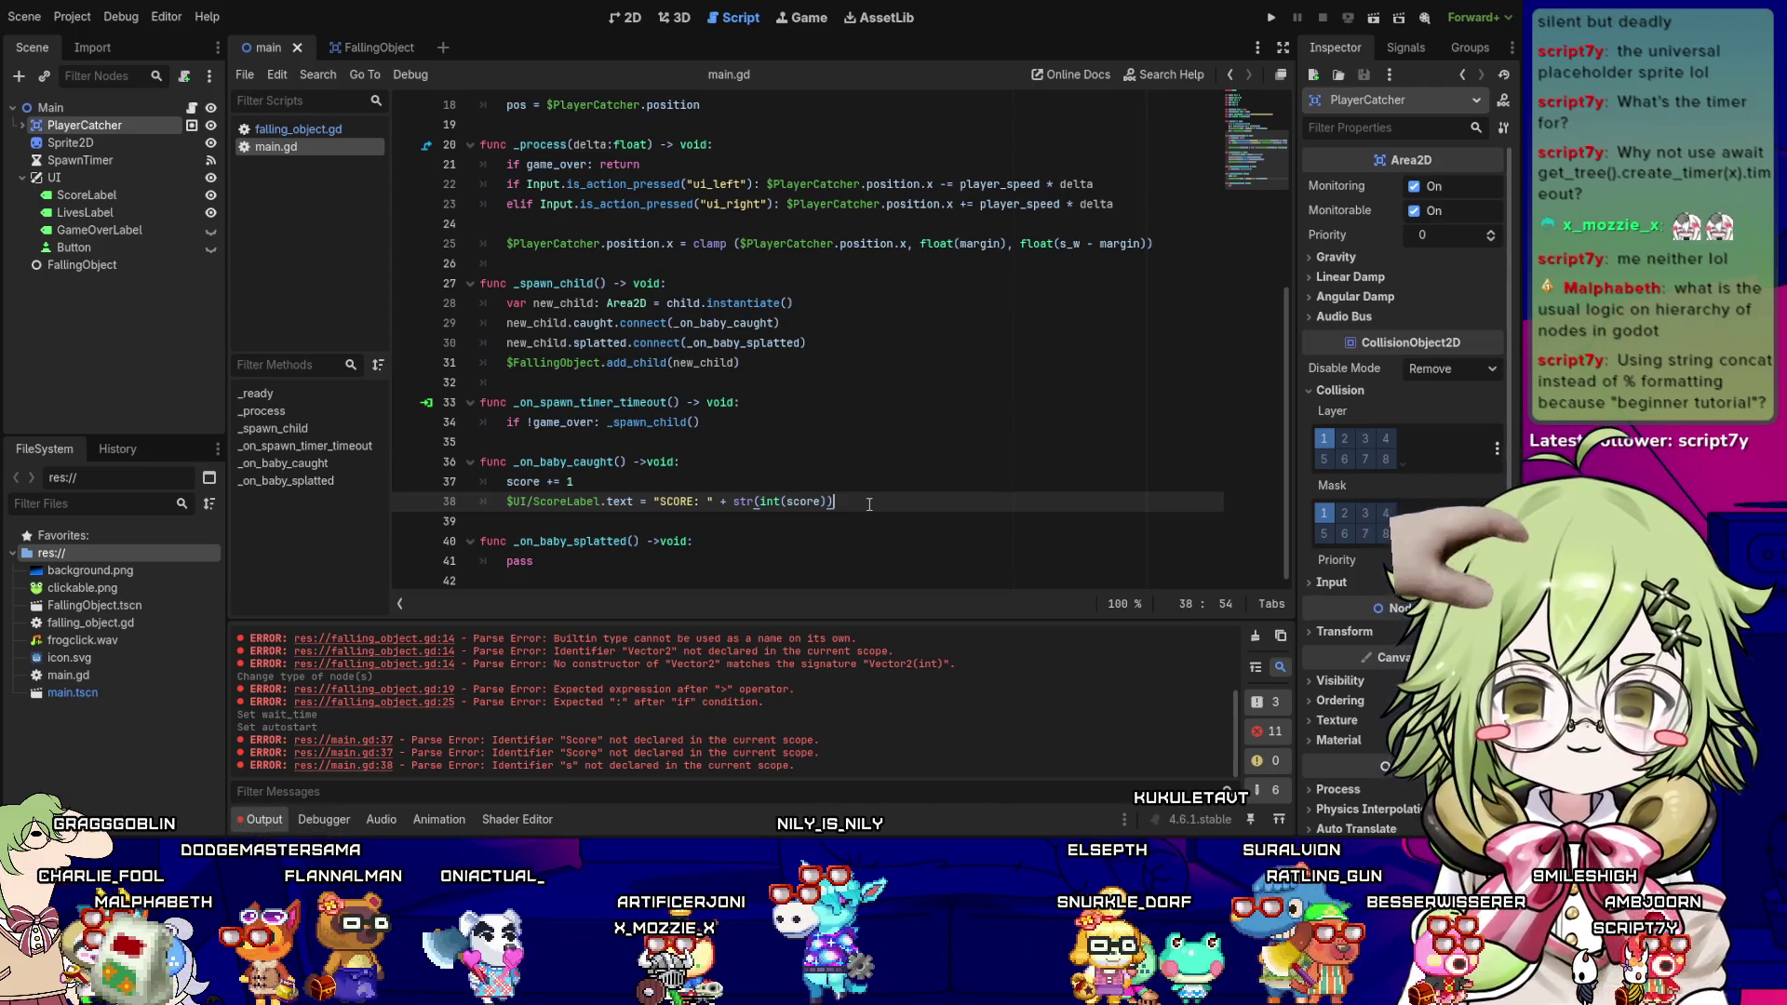
pyautogui.press('Left')
pyautogui.press('Left')
pyautogui.press('Left')
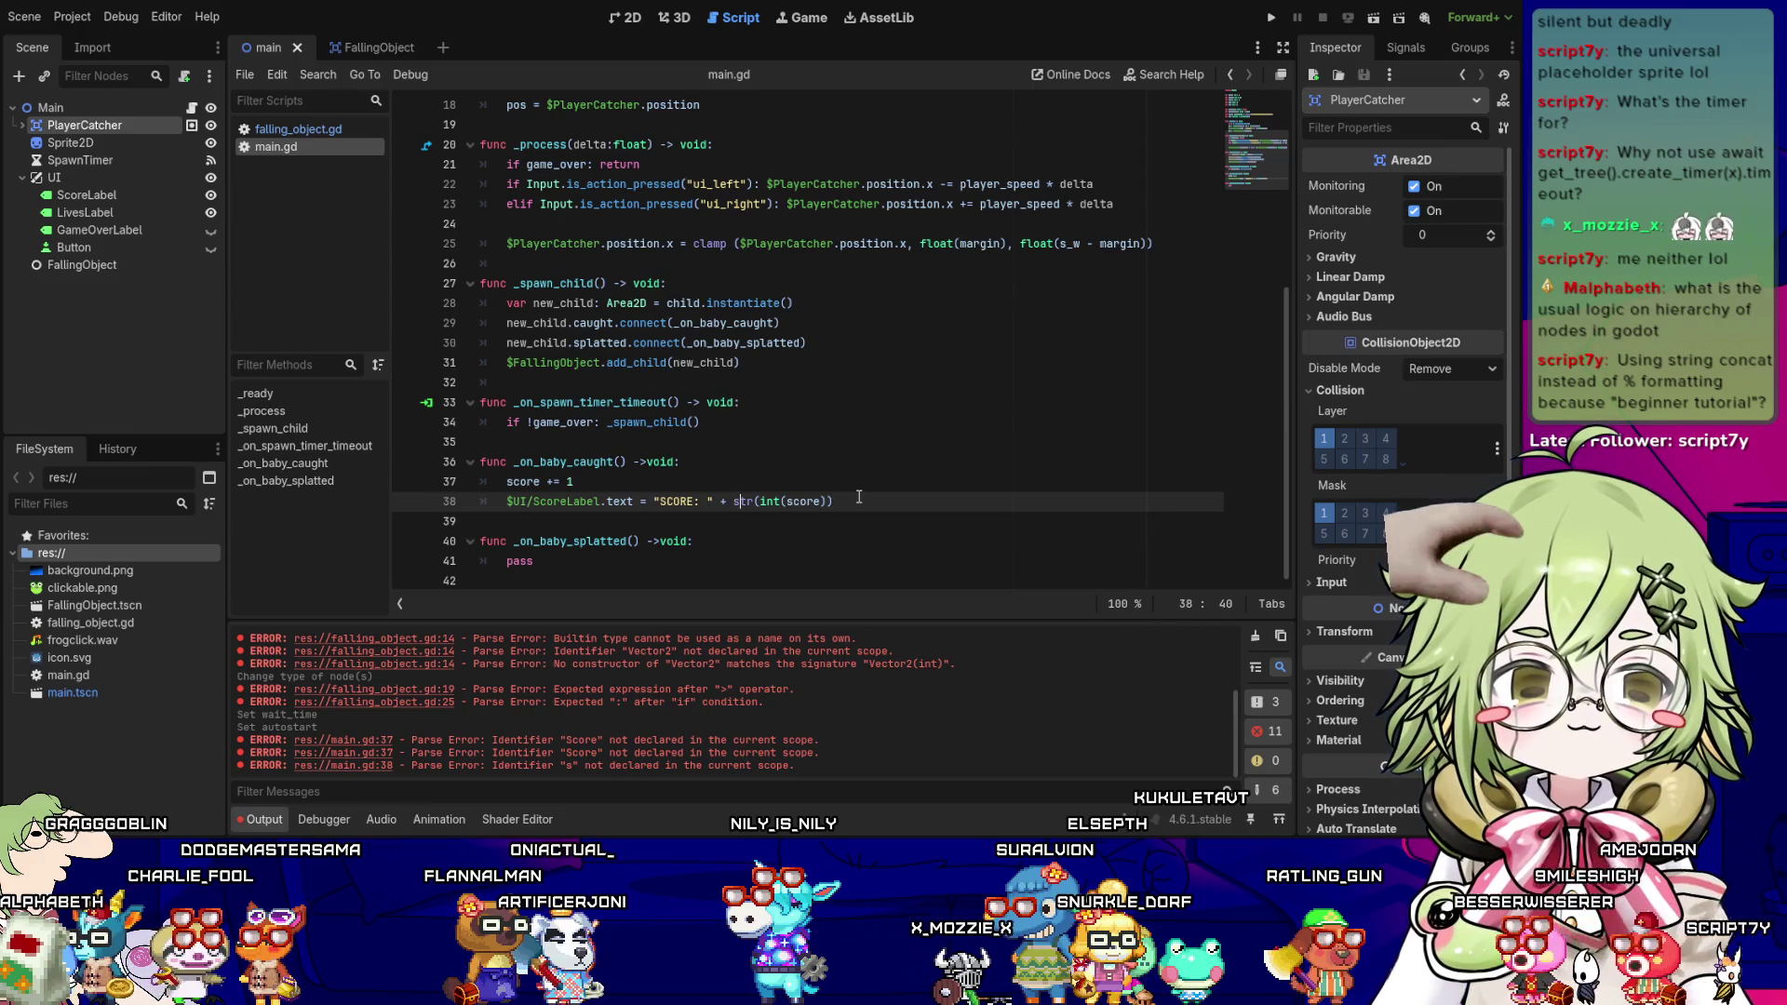
pyautogui.press('Left')
pyautogui.press('Left')
pyautogui.press('Left')
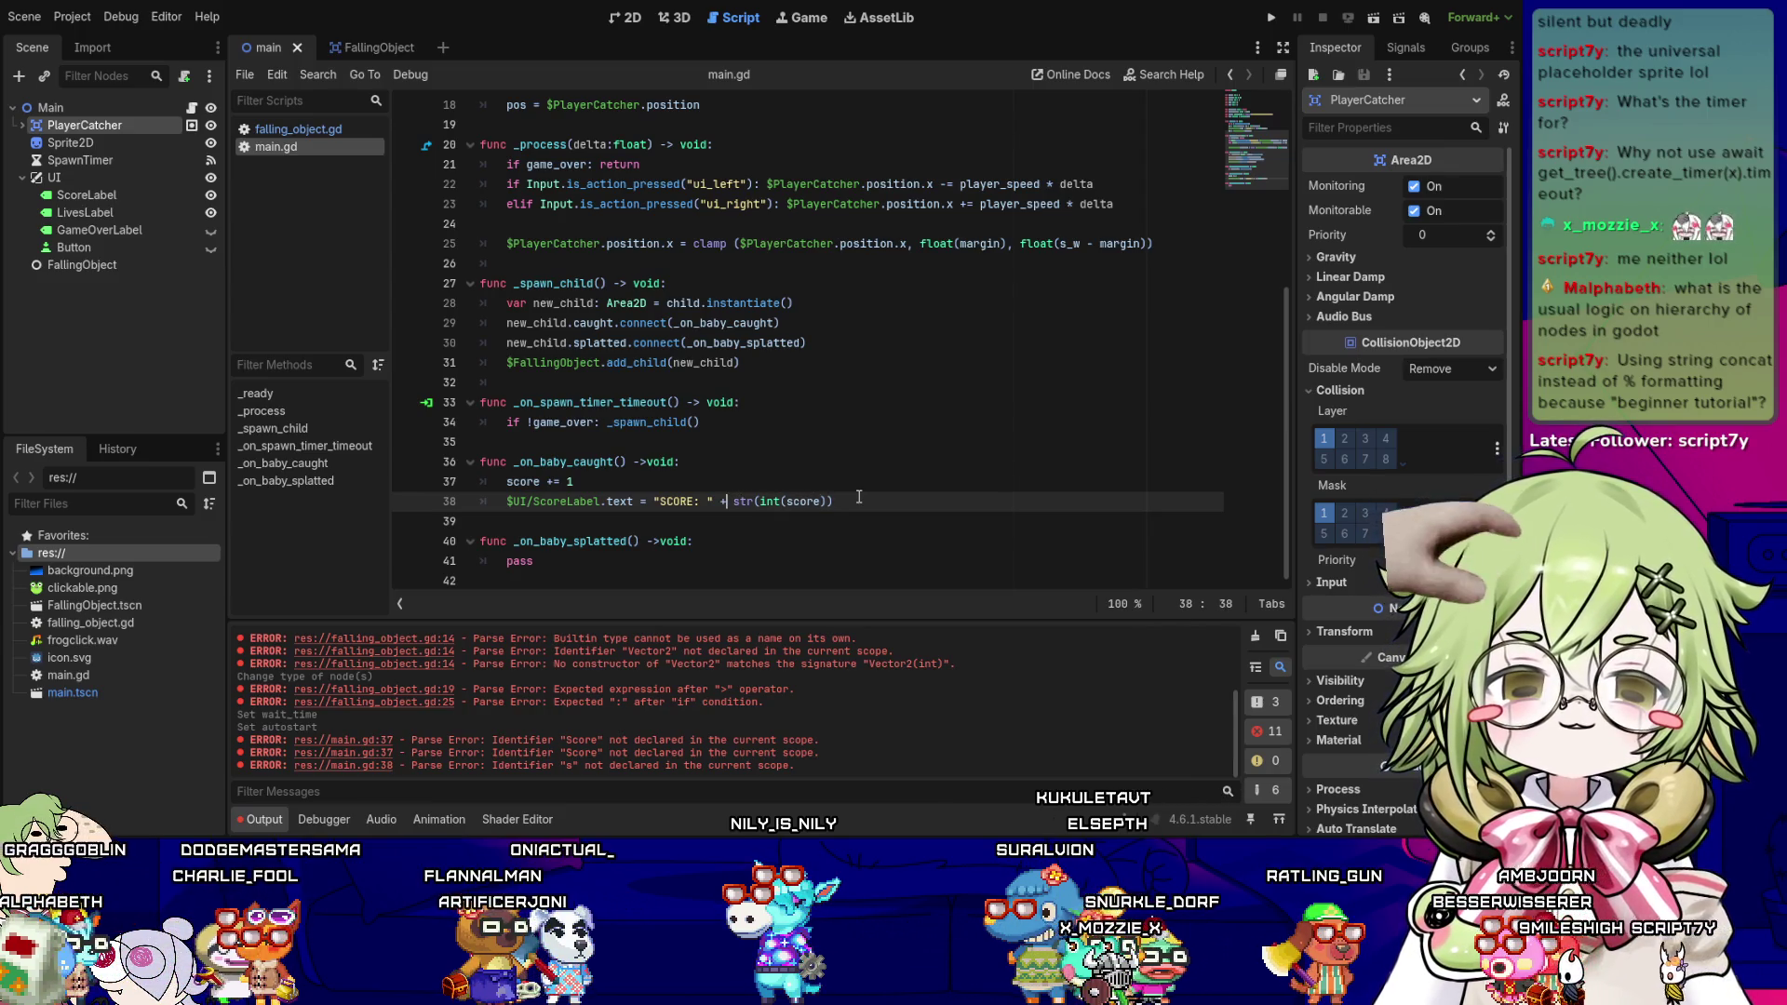
pyautogui.press('Left')
pyautogui.press('Left')
pyautogui.press('Left')
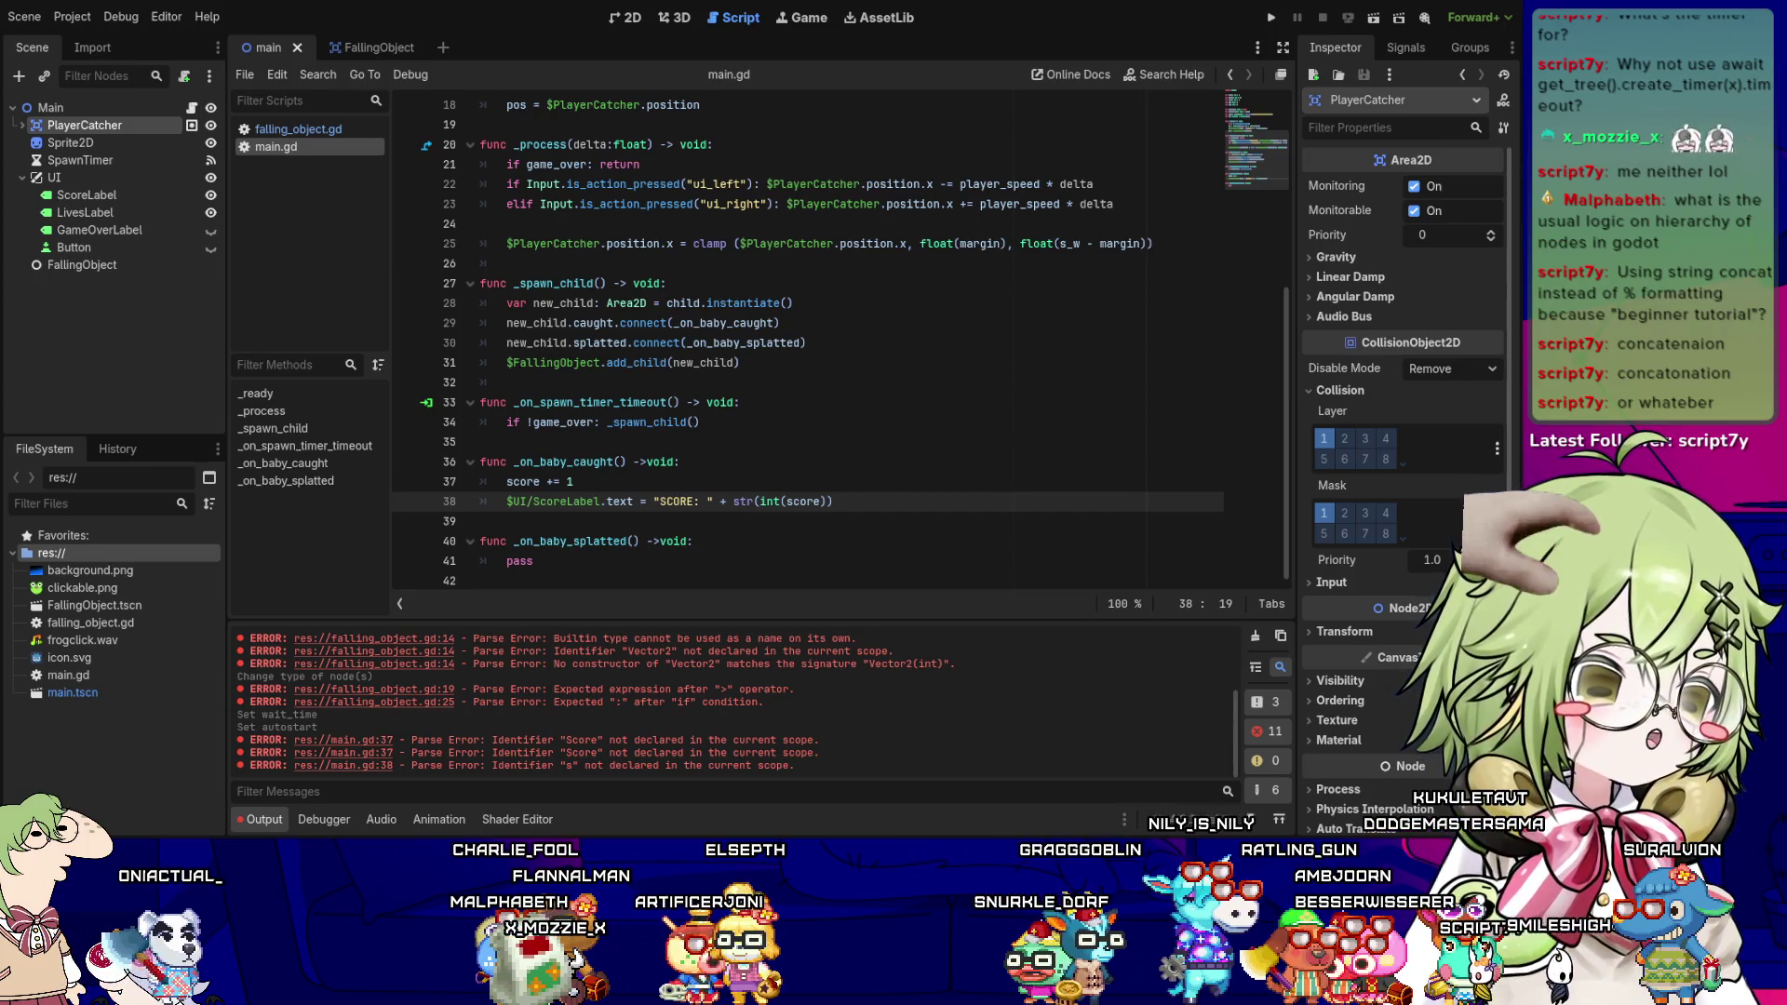
# - Review the pos and game_over declarations and inspect the LivesLabel node showing LIVES: 0
pyautogui.scroll(5, 809, 344)
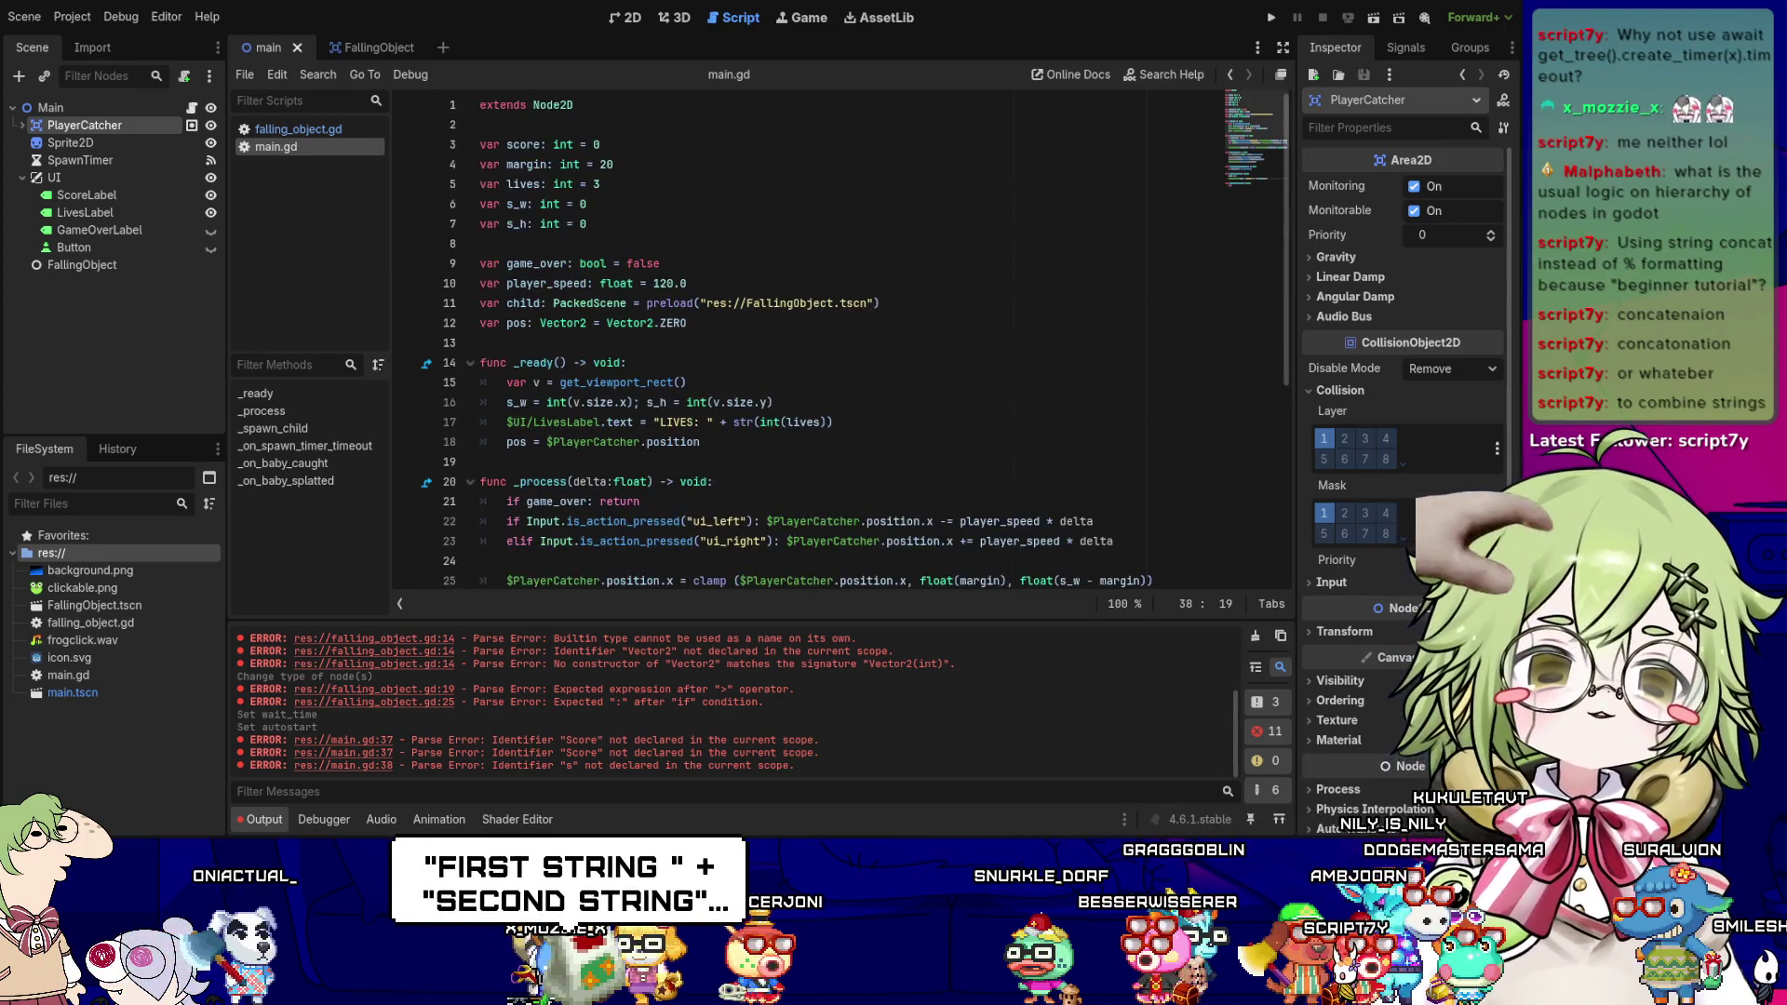
pyautogui.click(749, 326)
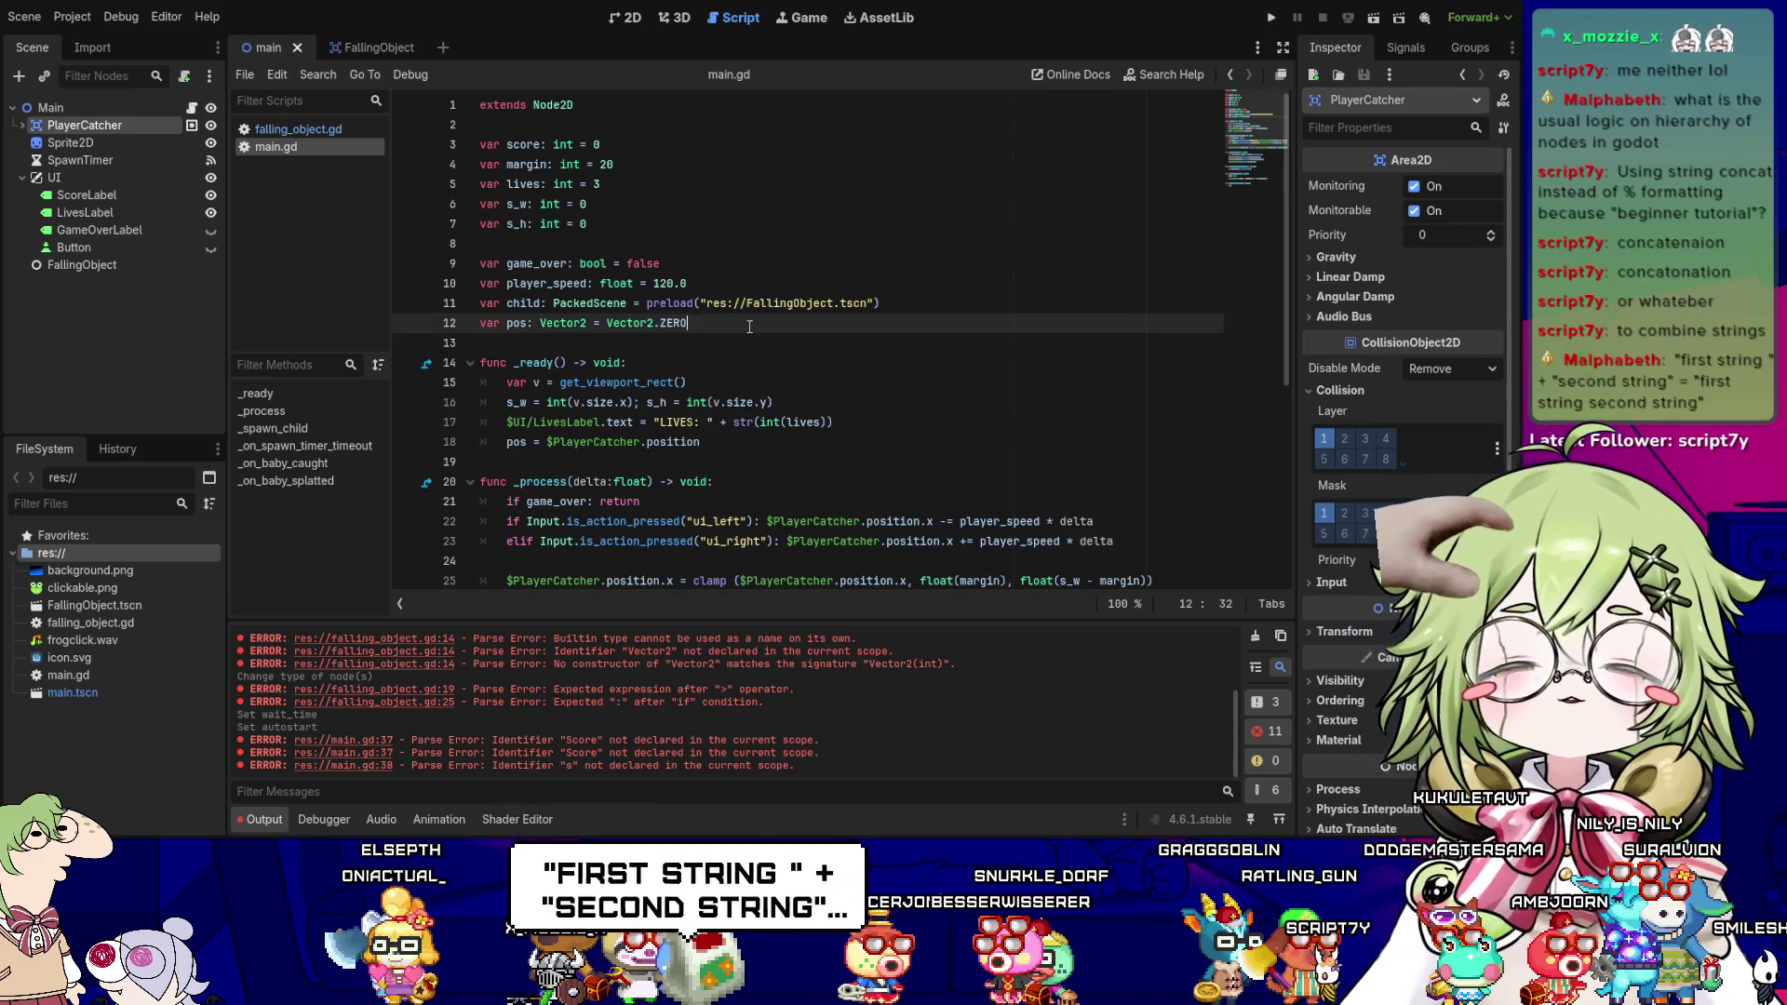
pyautogui.press('Up')
pyautogui.press('Up')
pyautogui.press('Up')
pyautogui.press('Down')
pyautogui.press('Down')
pyautogui.press('Down')
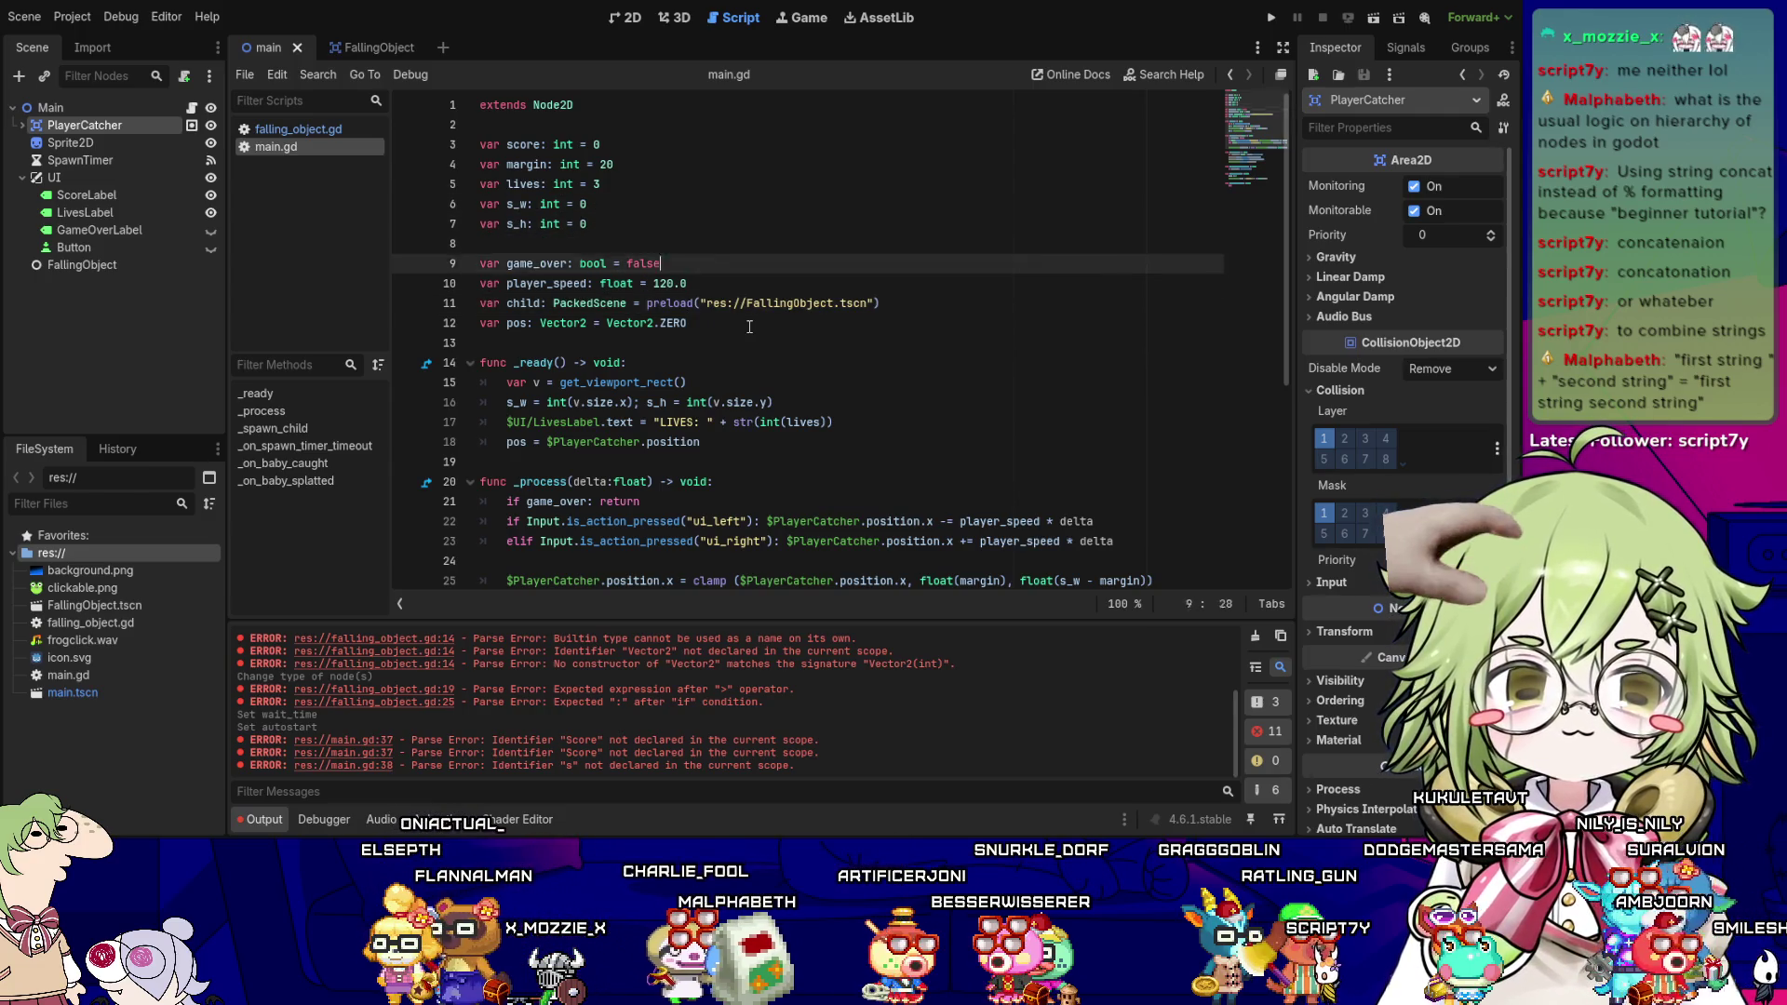
pyautogui.press('Down')
pyautogui.press('Down')
pyautogui.press('Down')
pyautogui.press('Up')
pyautogui.press('Up')
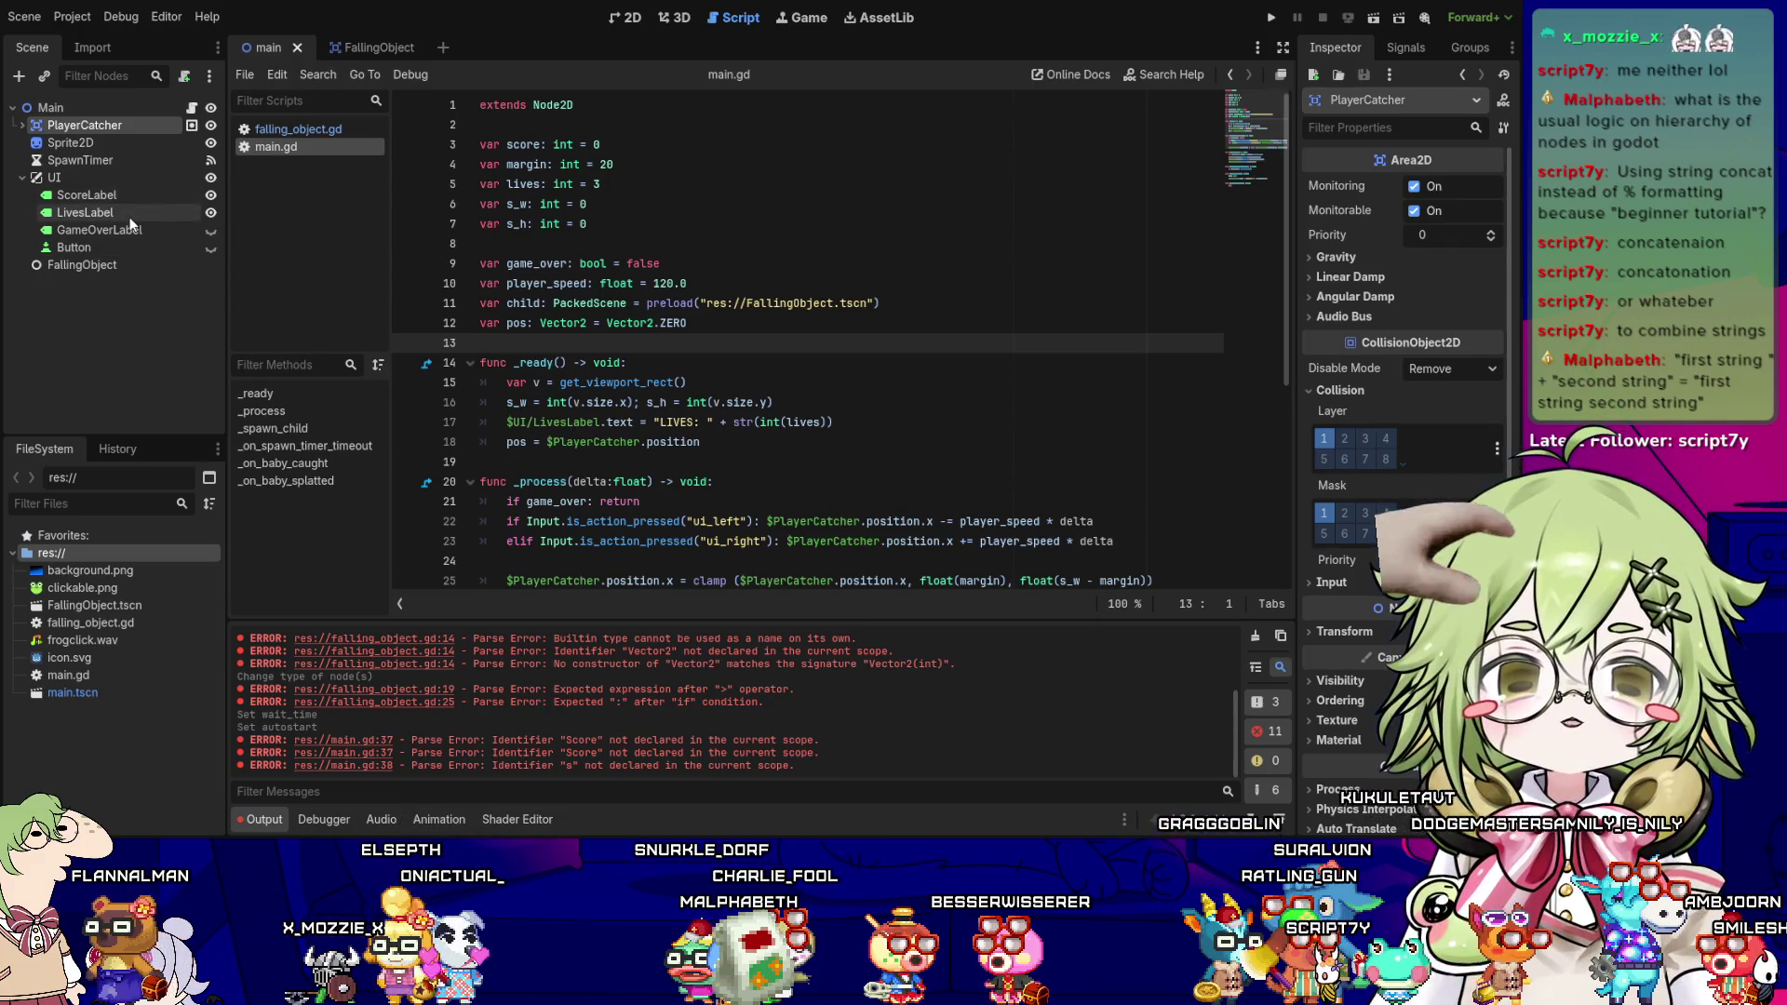
pyautogui.click(130, 216)
pyautogui.click(819, 402)
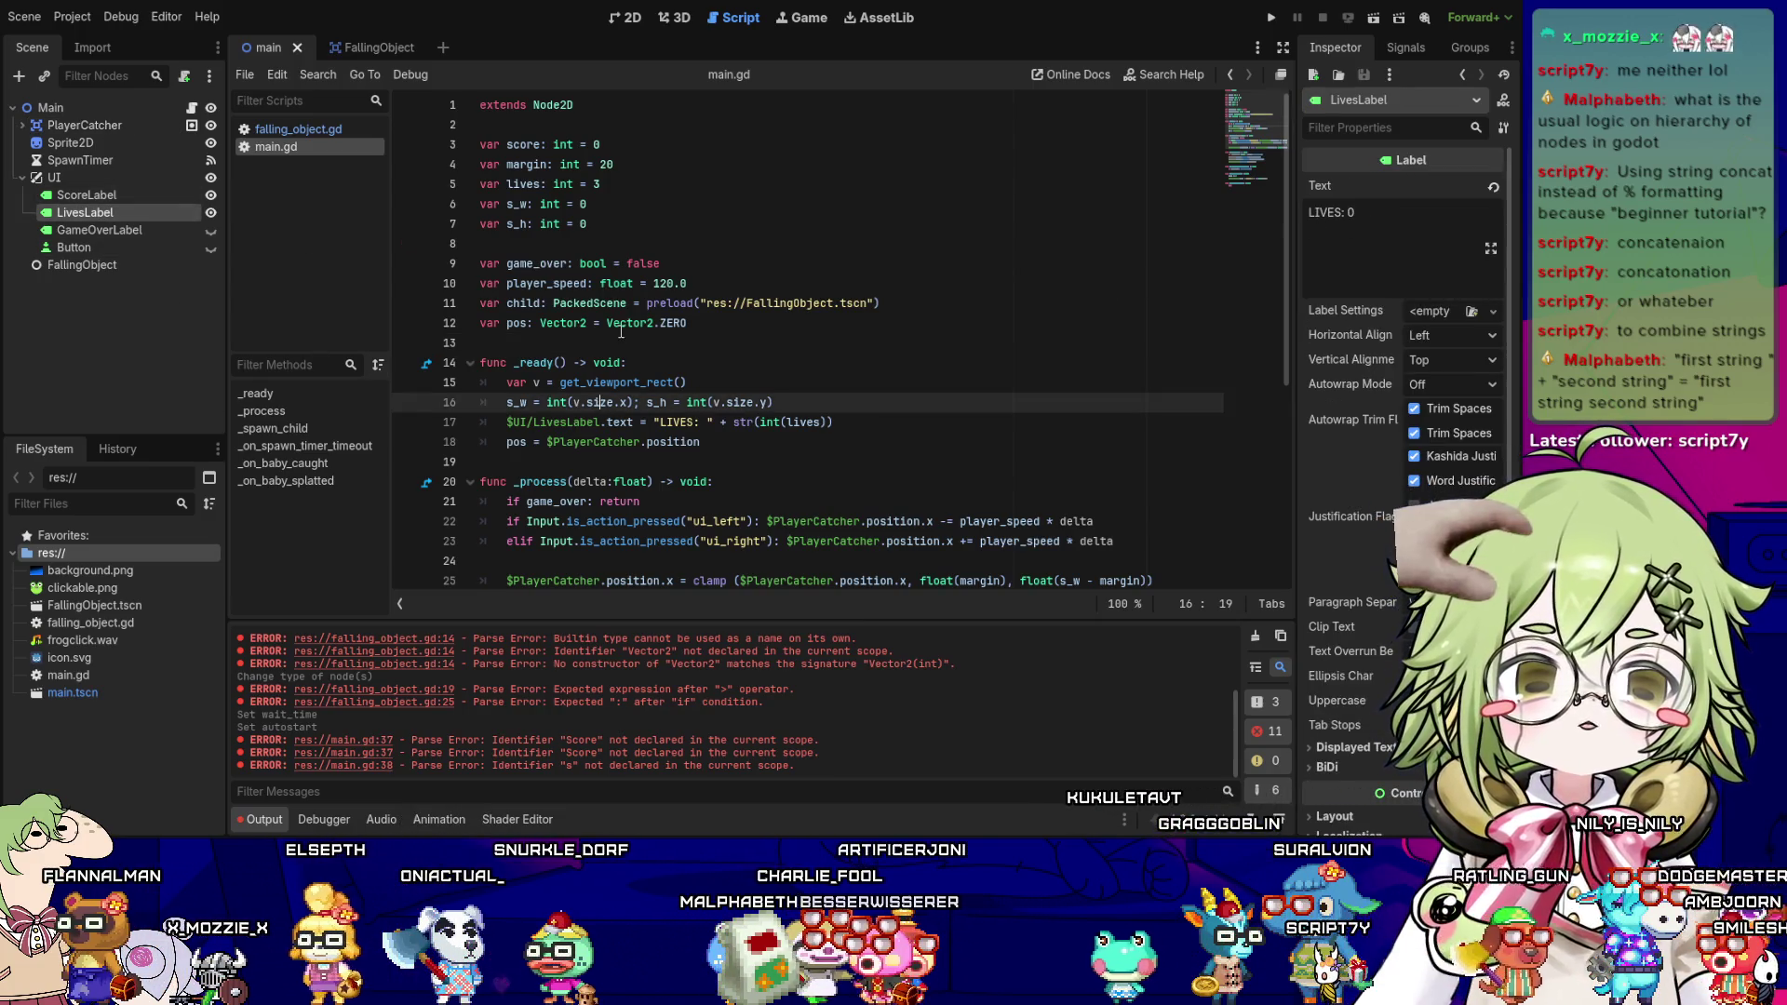
pyautogui.click(708, 320)
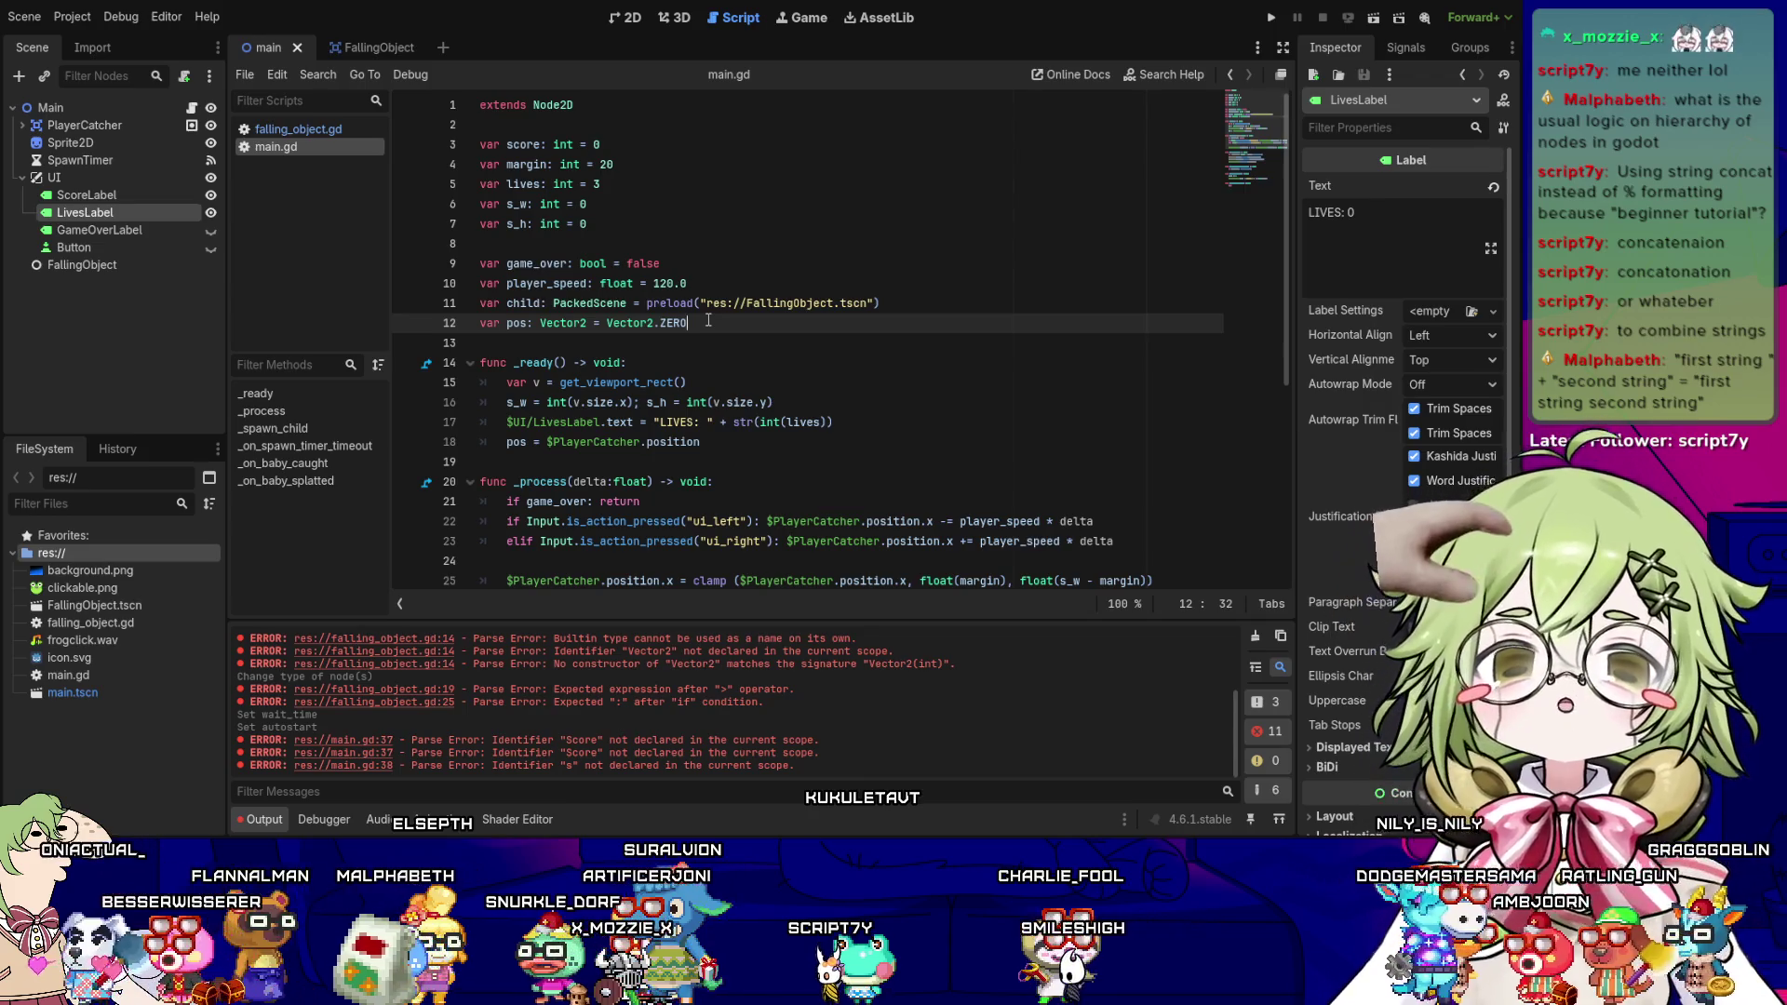
pyautogui.scroll(-6, 712, 305)
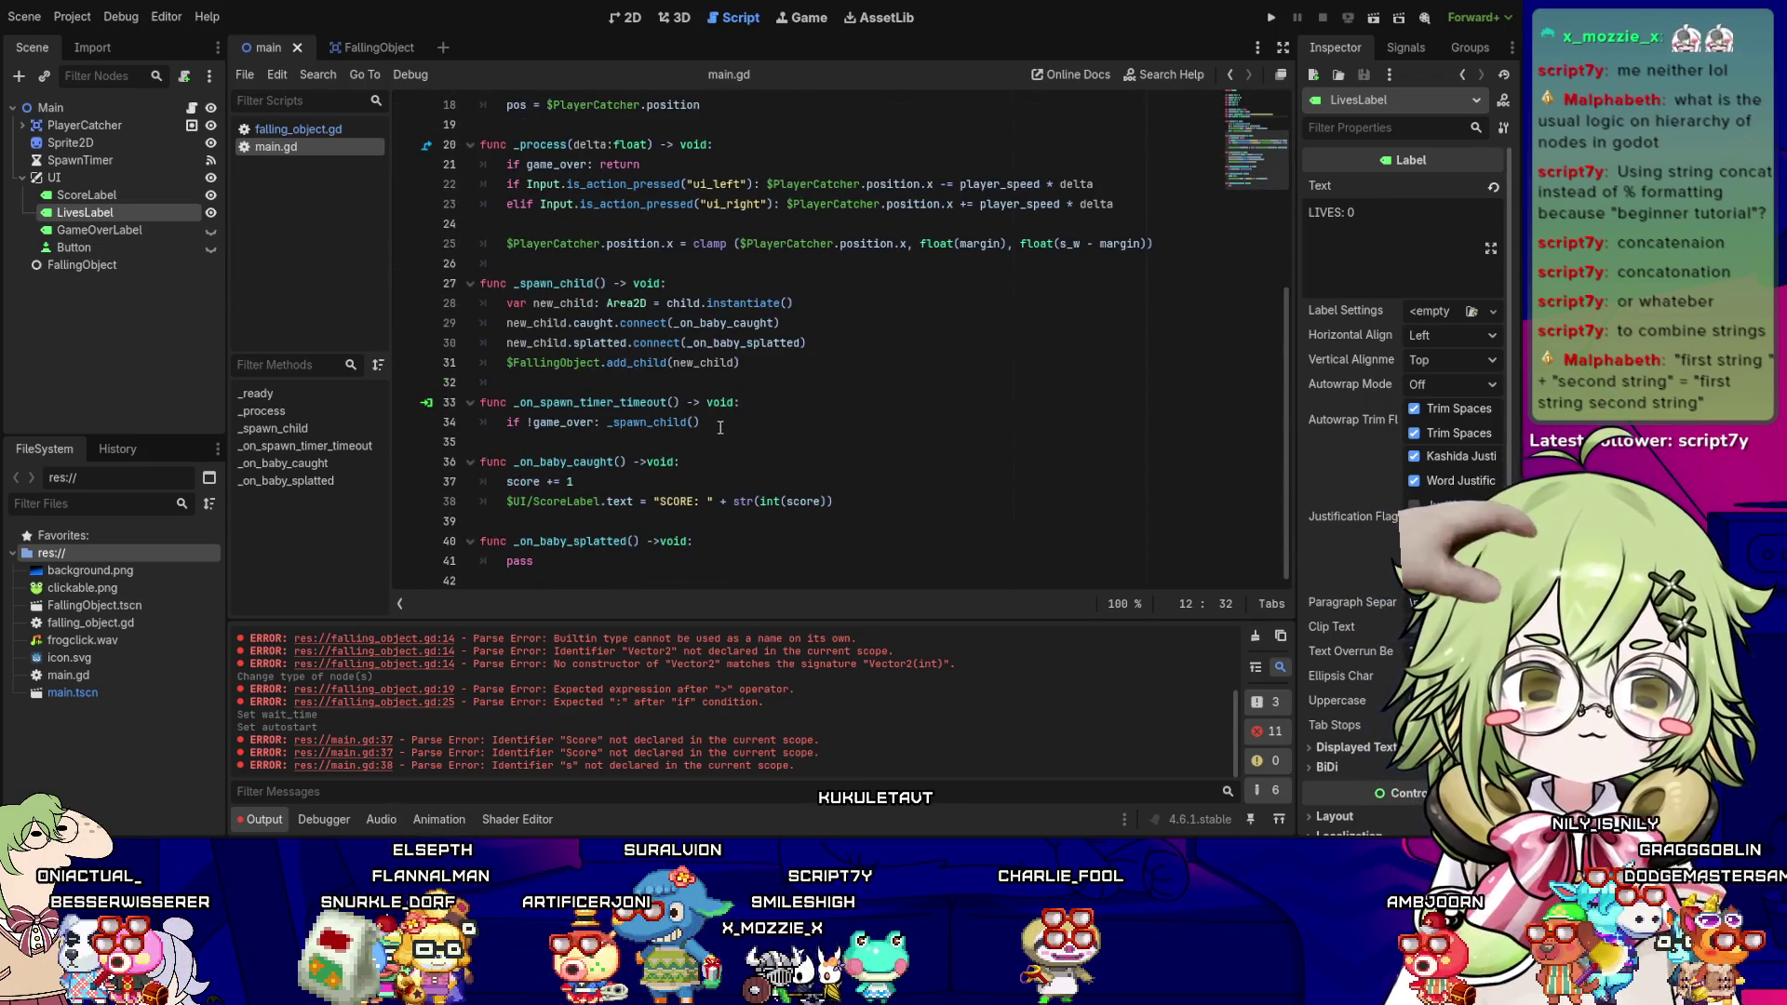
pyautogui.click(733, 503)
pyautogui.click(849, 503)
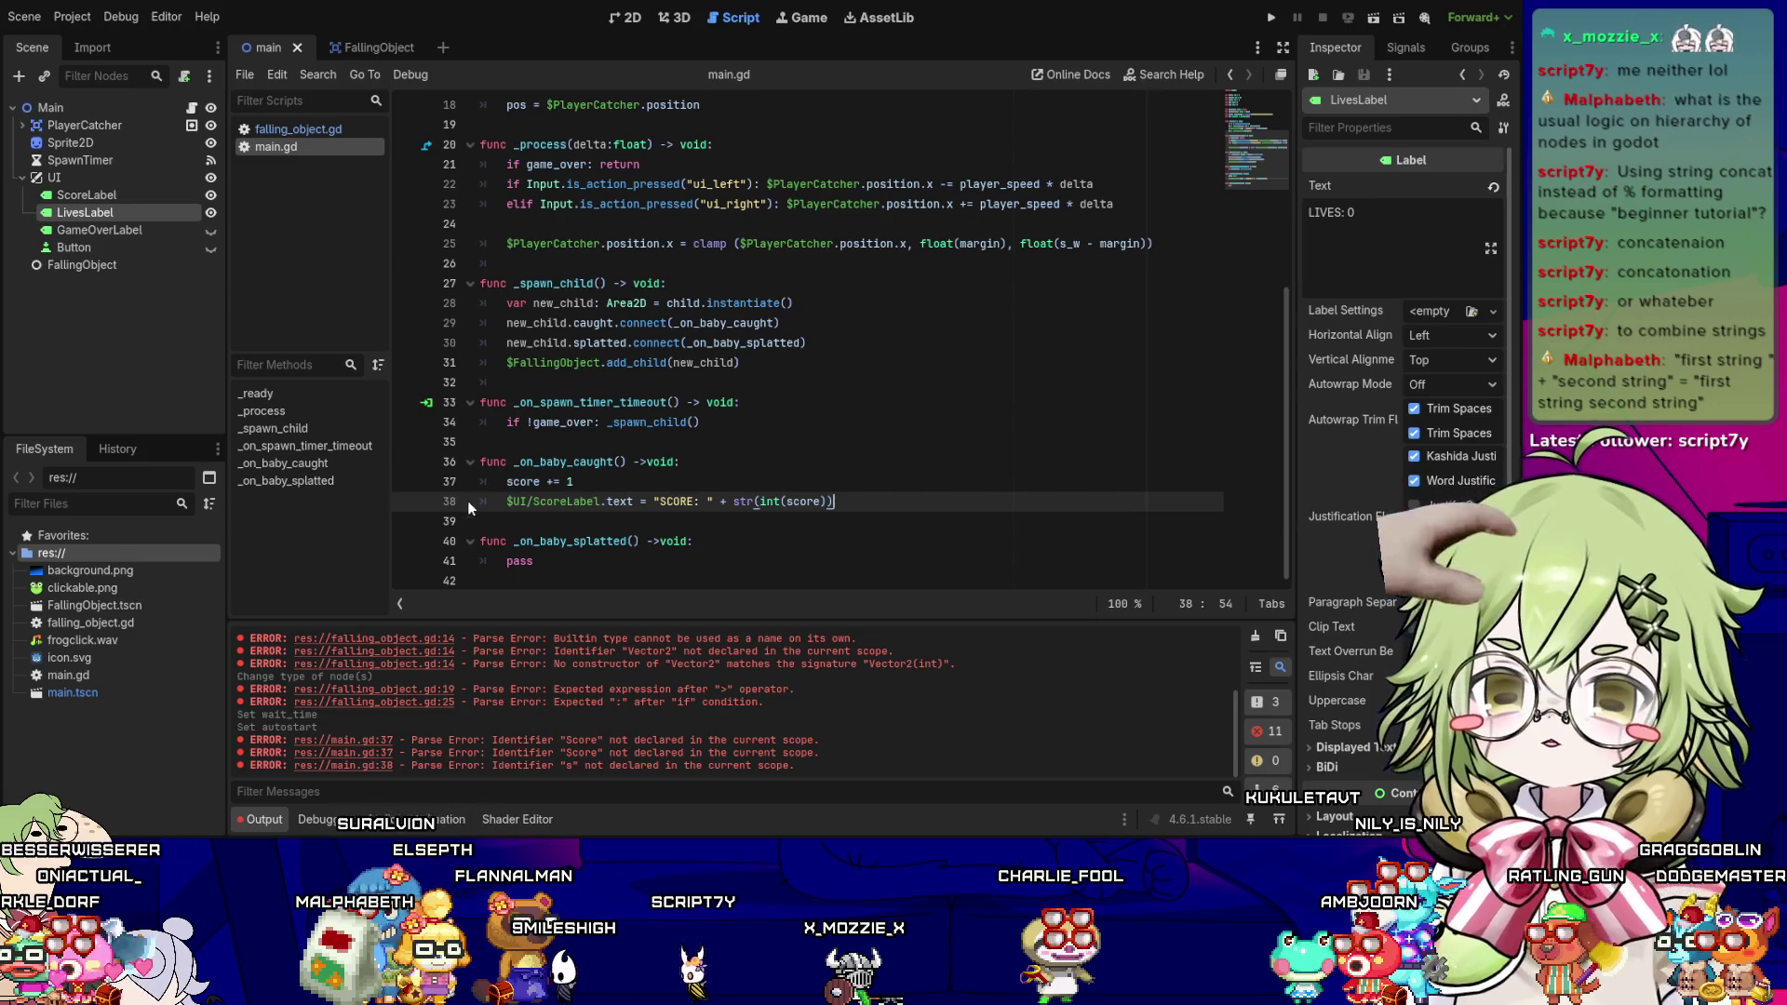
pyautogui.moveTo(528, 501); pyautogui.dragTo(840, 503)
pyautogui.click(843, 505)
pyautogui.click(846, 500)
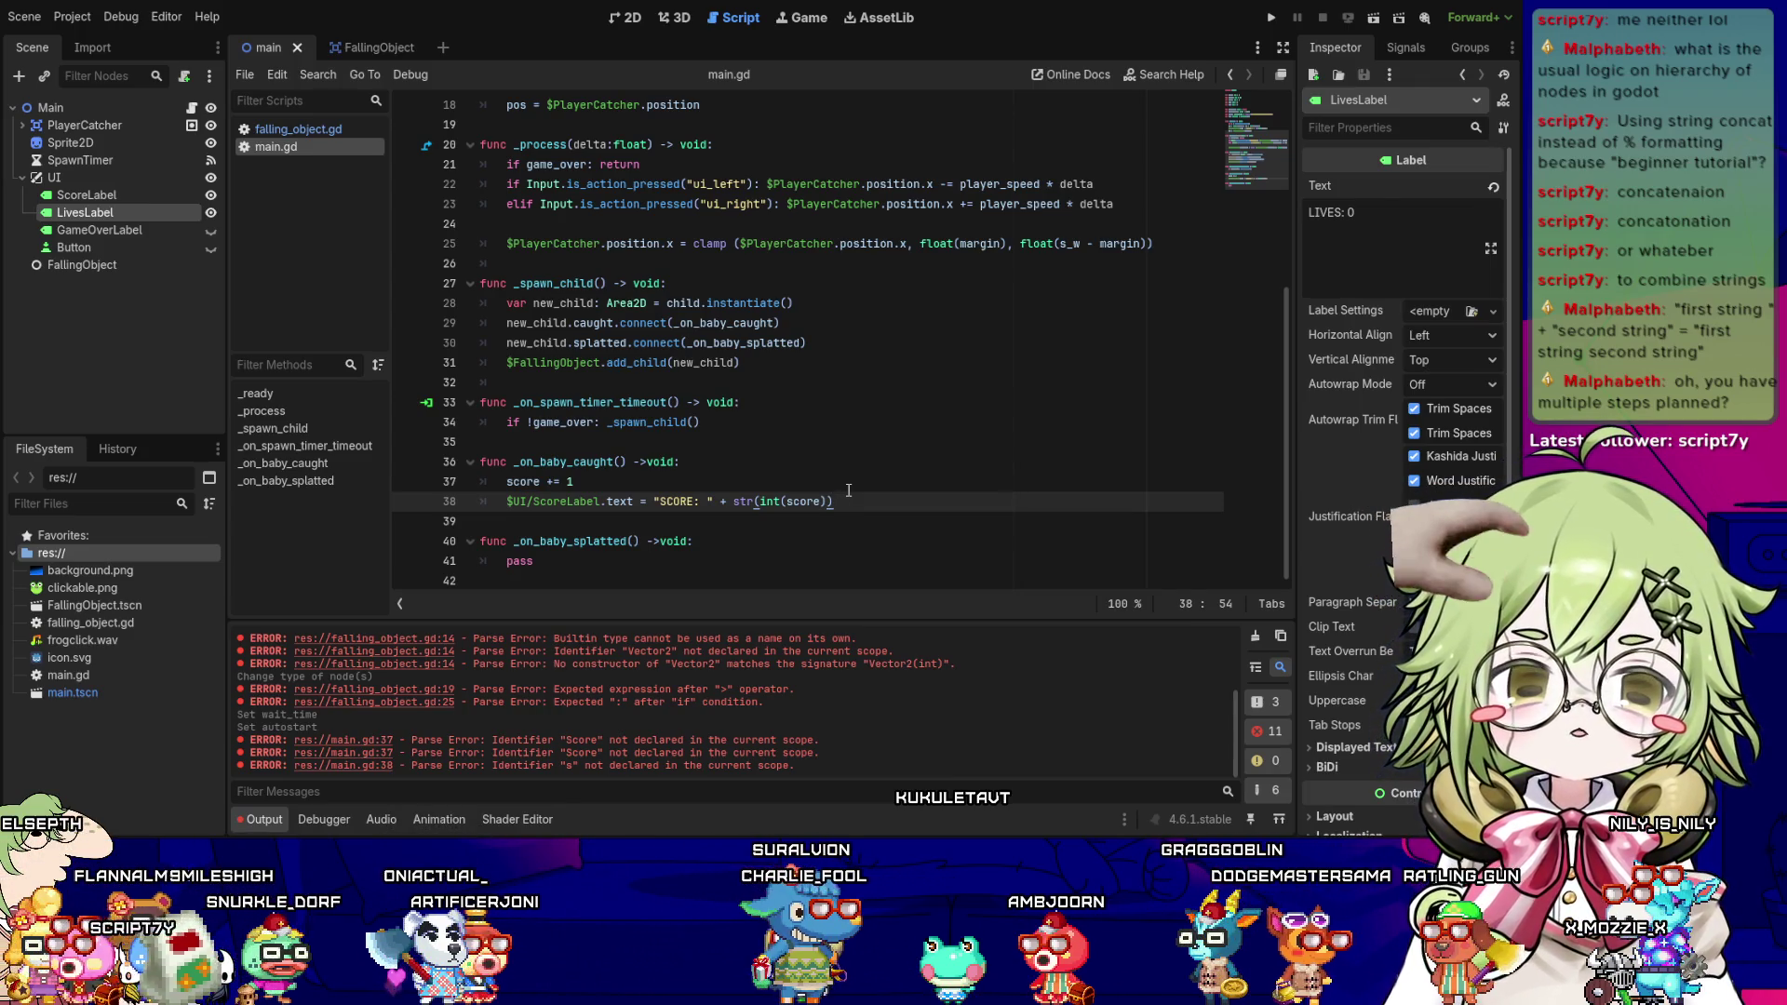
pyautogui.click(709, 541)
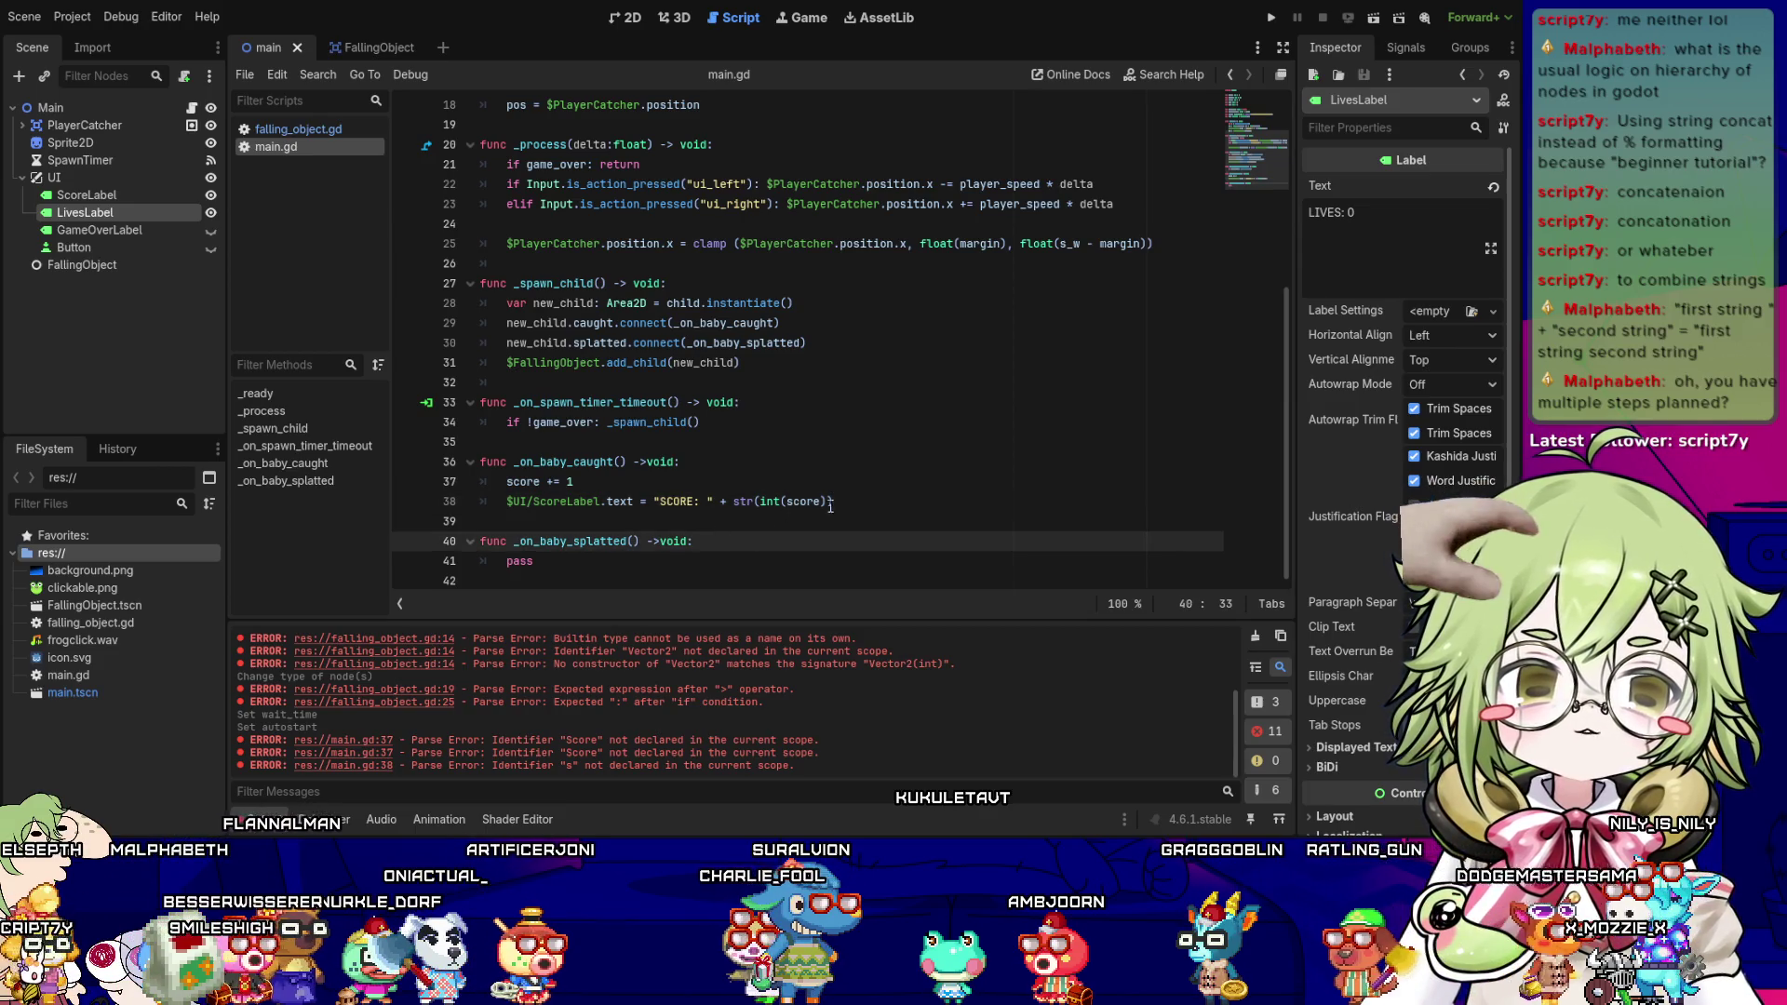
pyautogui.click(830, 503)
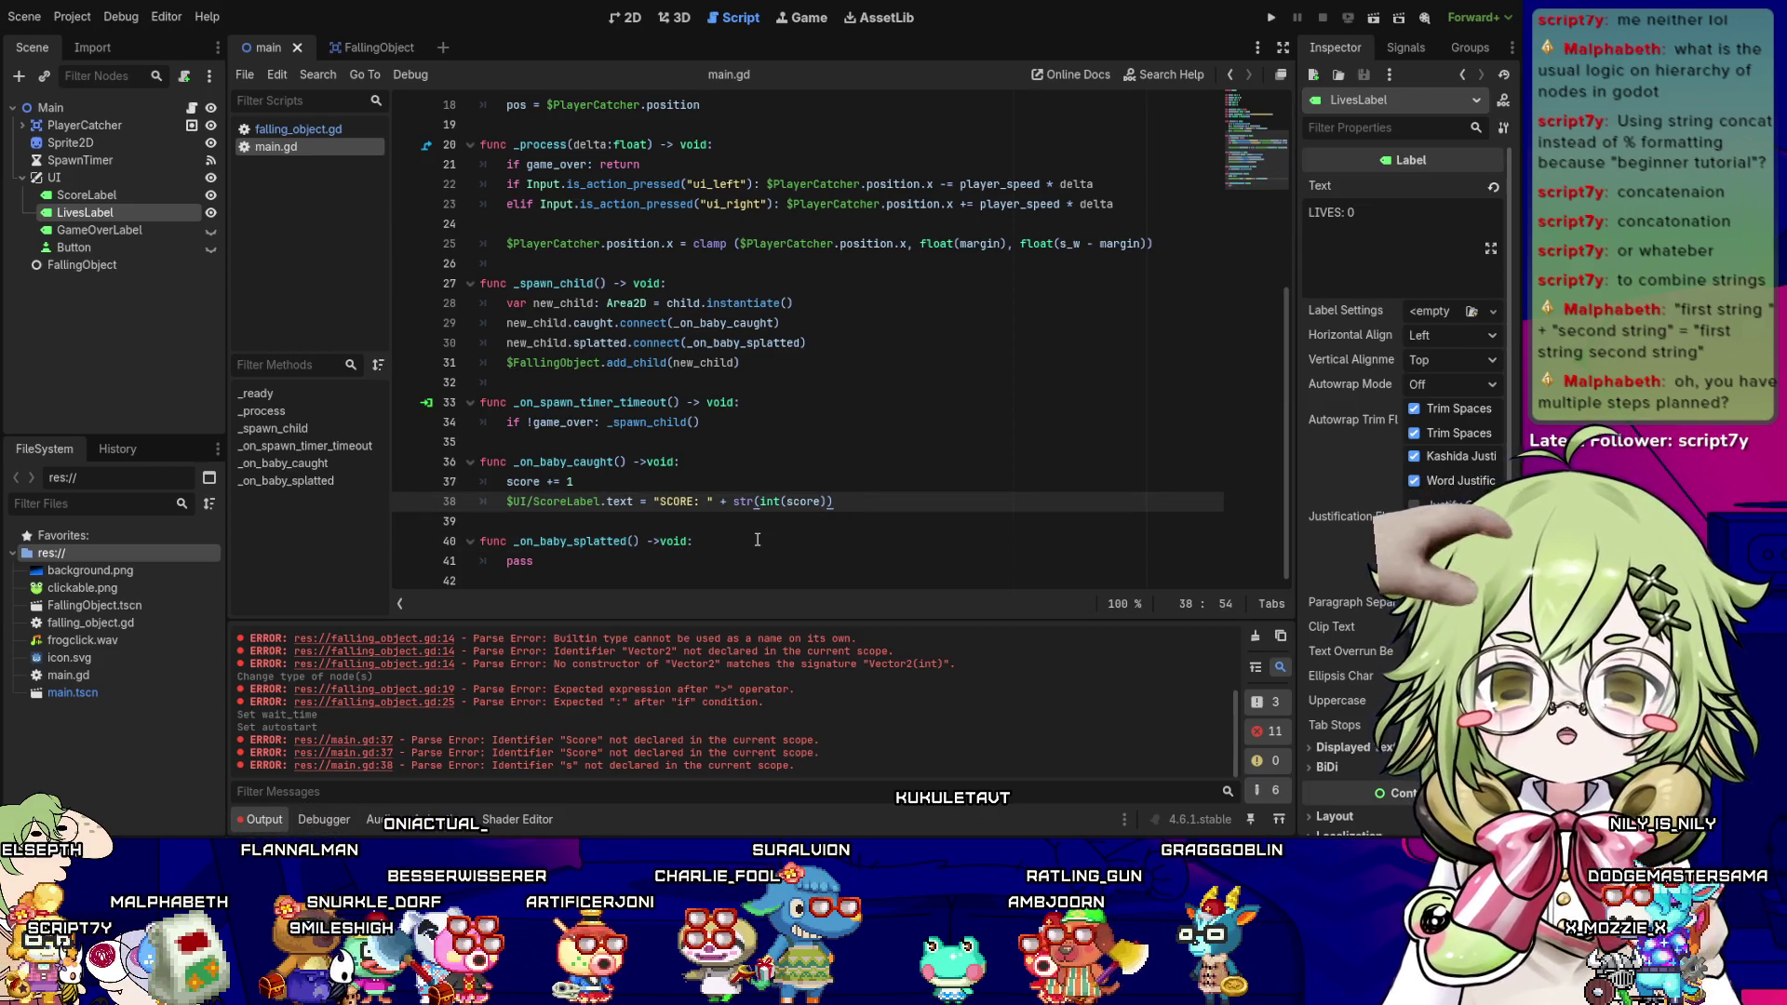
pyautogui.click(696, 540)
pyautogui.click(791, 481)
pyautogui.click(877, 502)
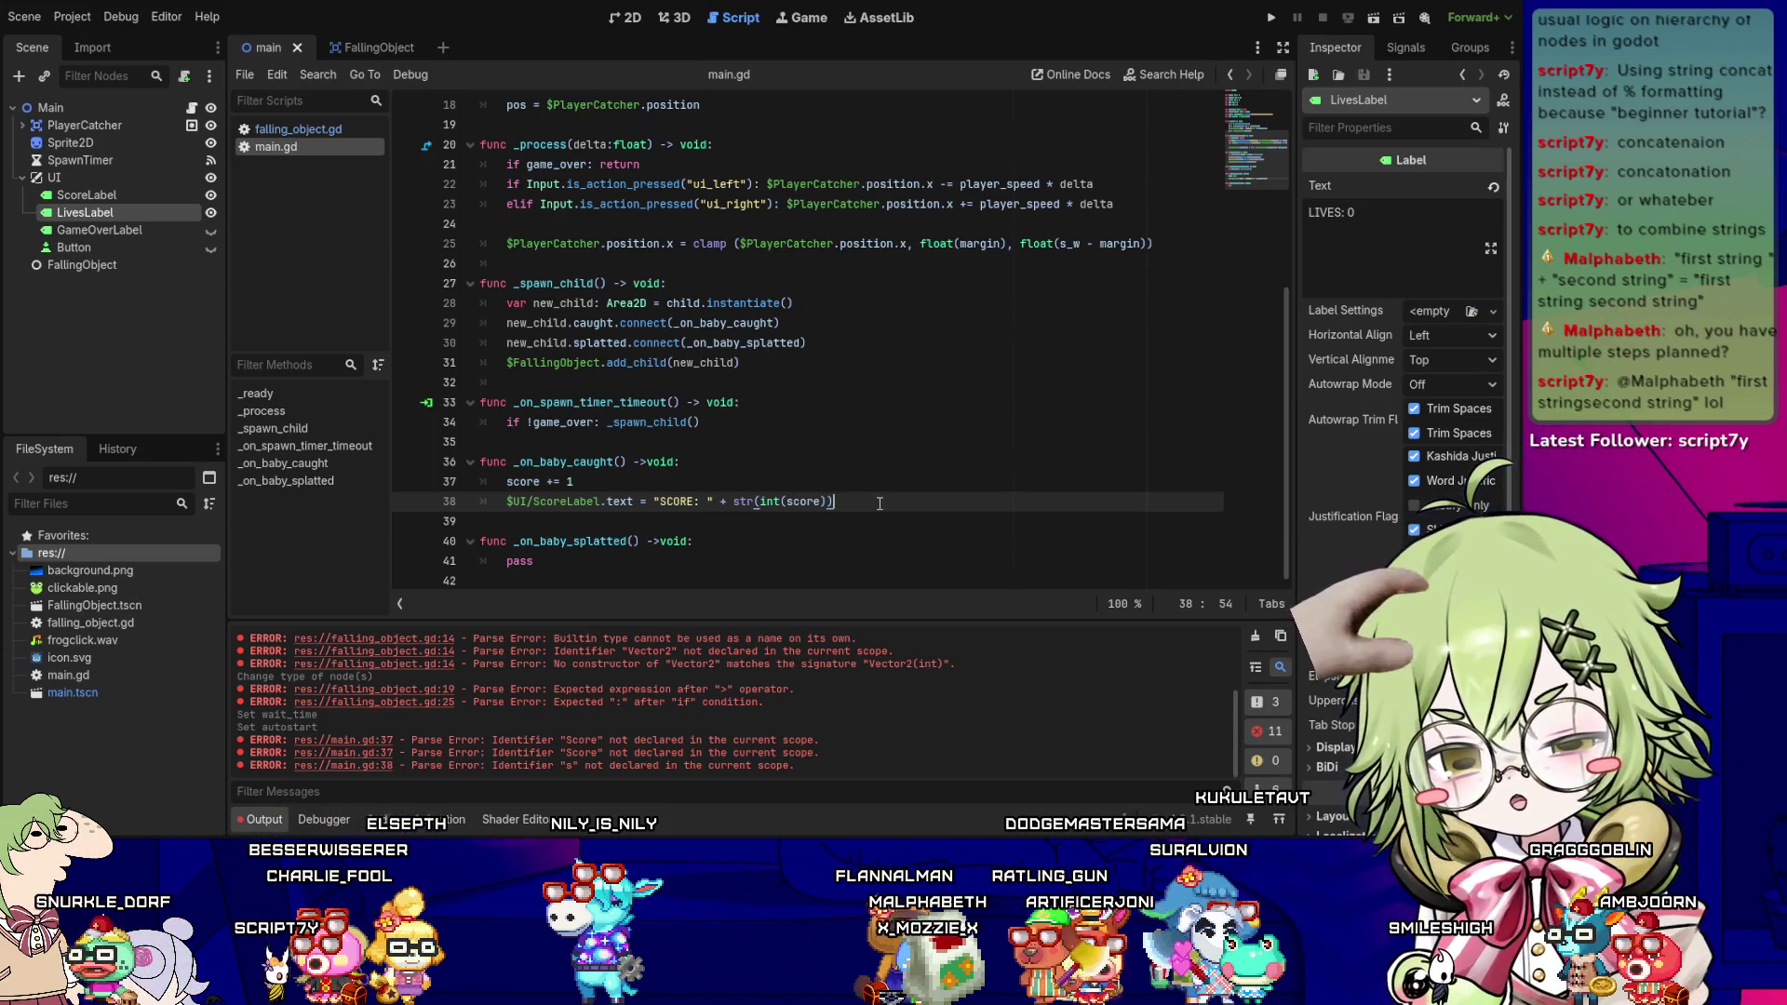
pyautogui.press('Down')
pyautogui.press('Down')
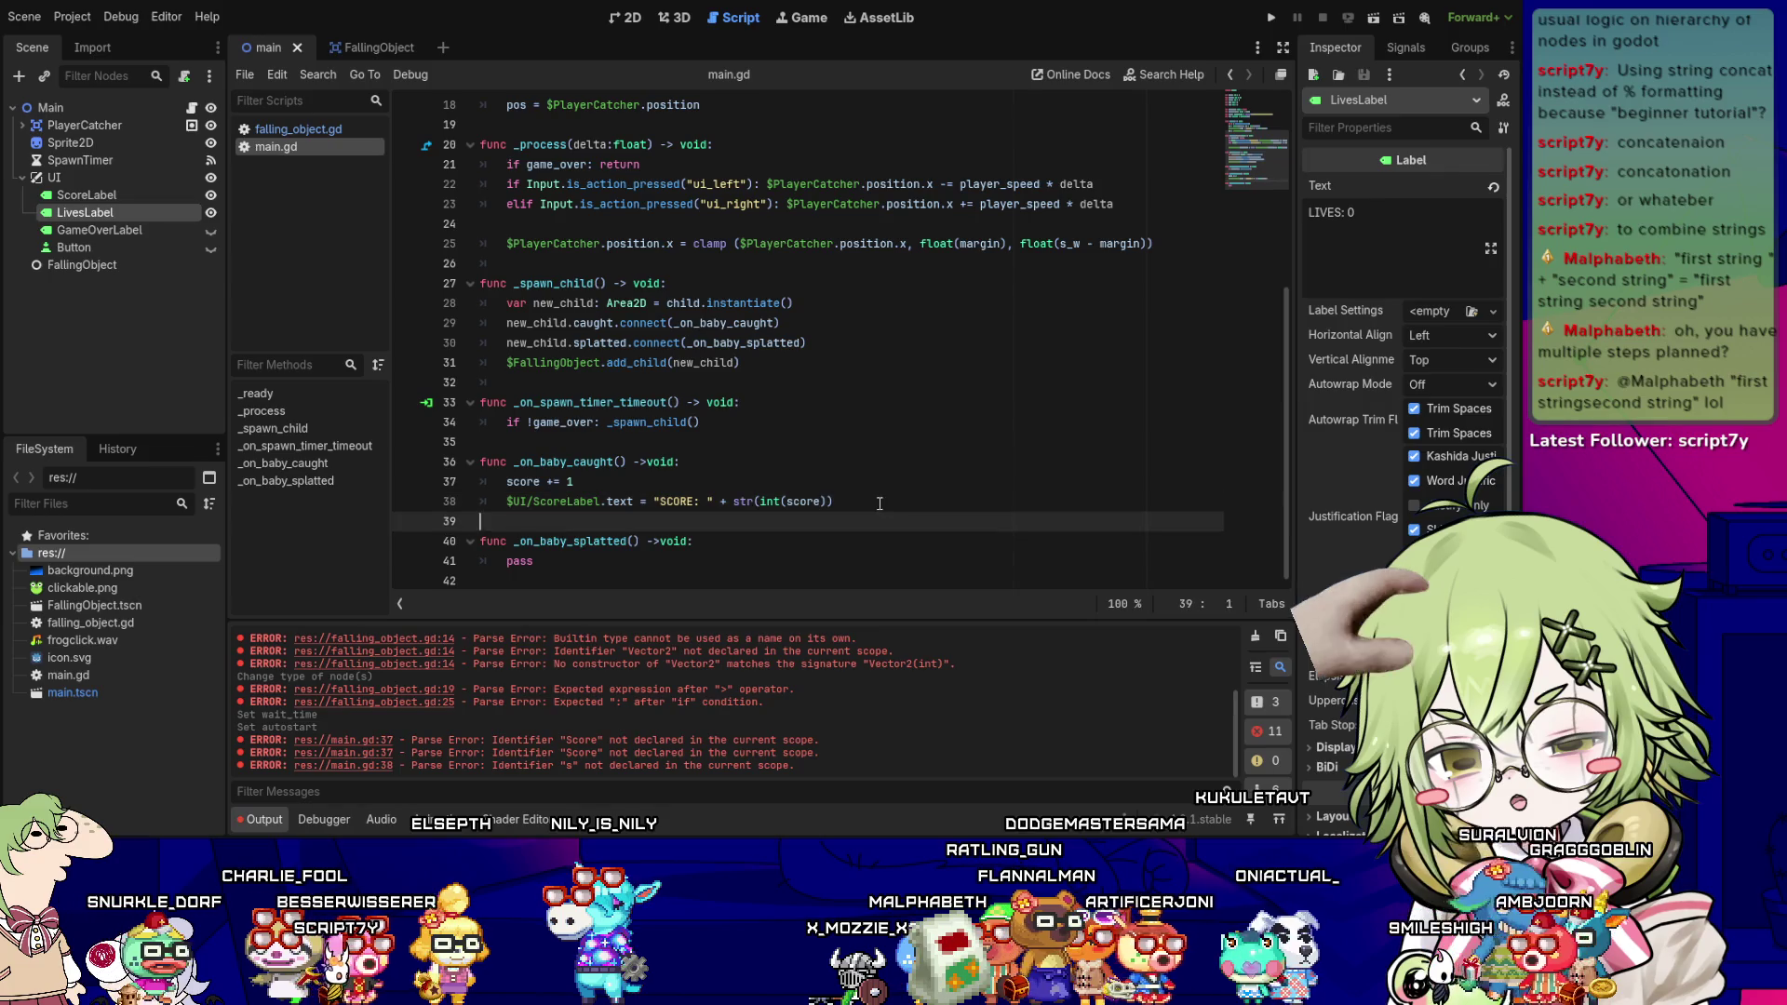
# - Replace pass with lives -= 1 and $UI/LivesLabel.text = "LIVES: " + str(int(lives)), then save
pyautogui.press('Down')
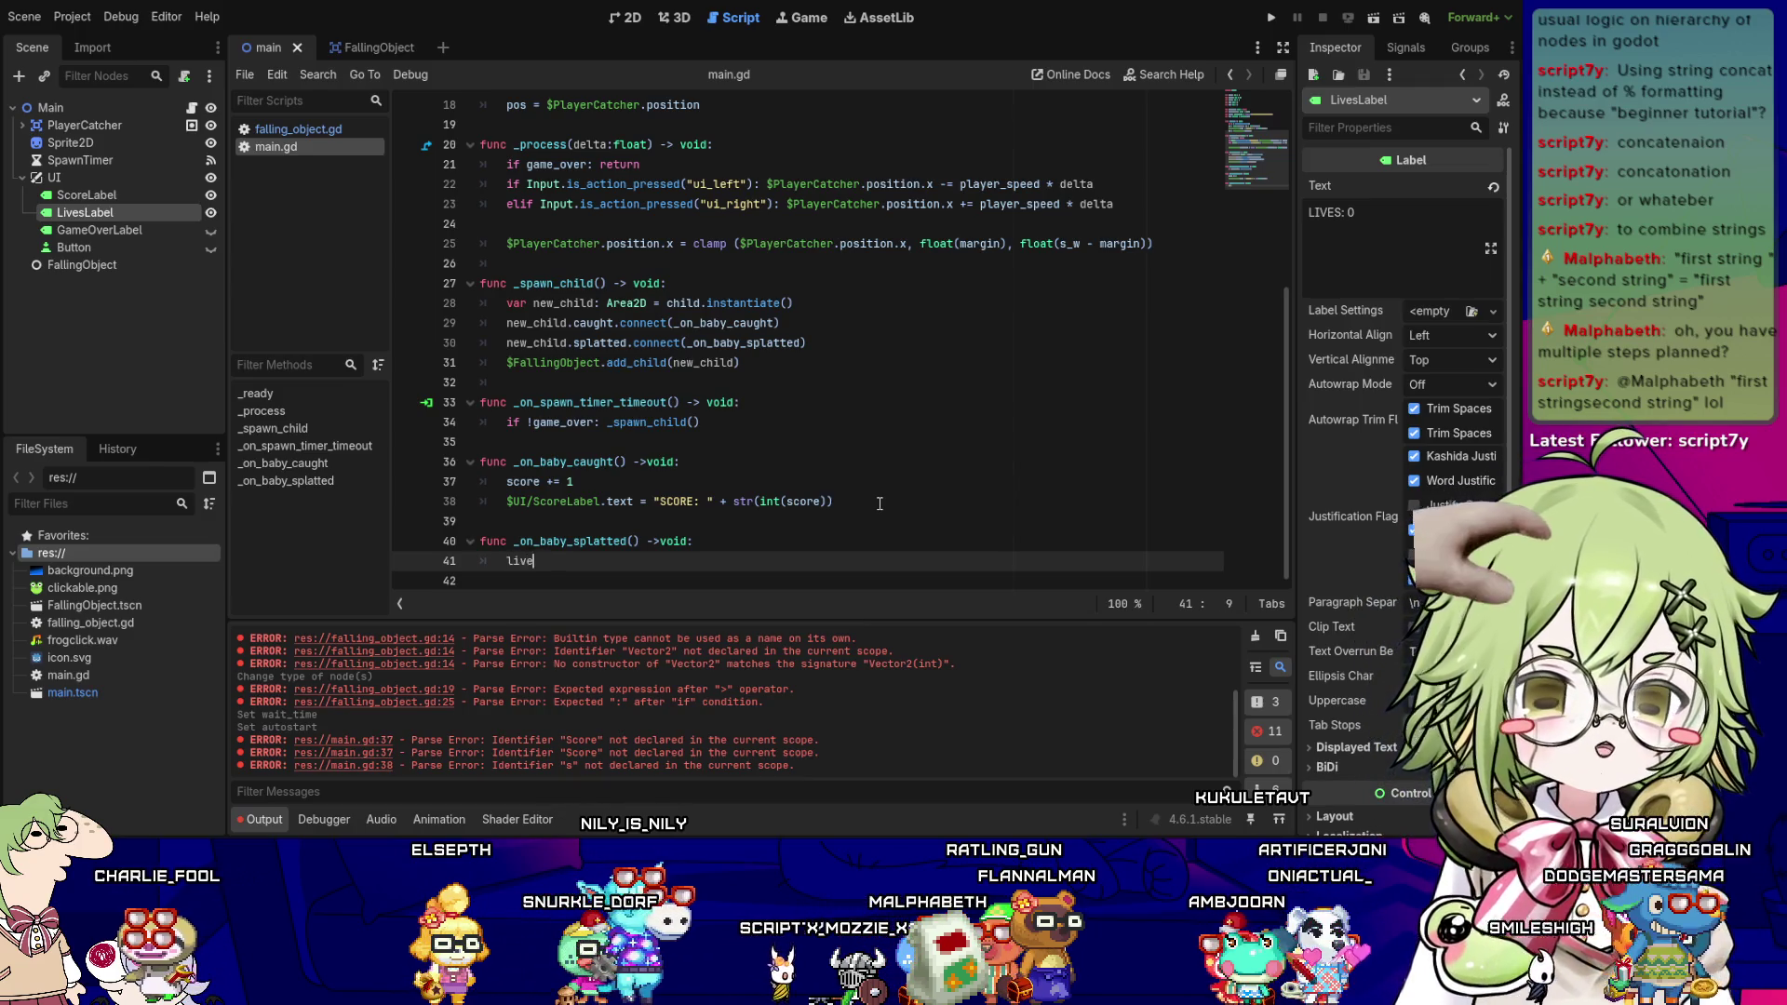
pyautogui.write('s -= 1')
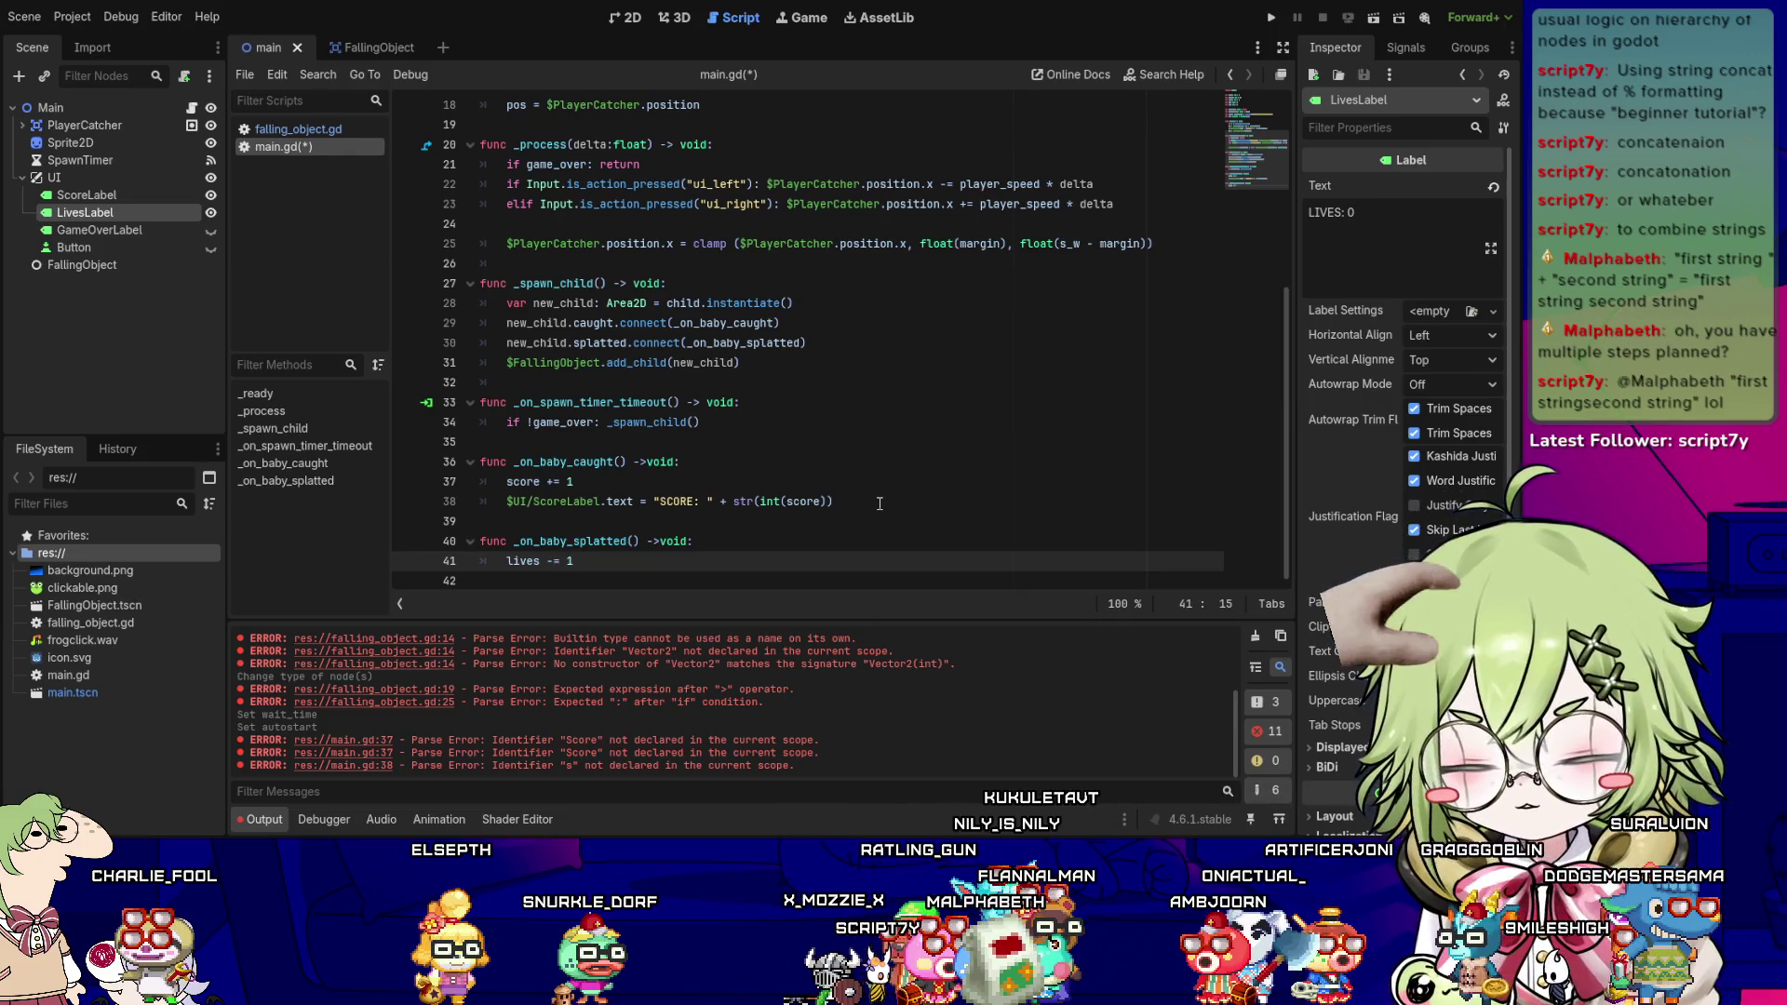
pyautogui.press('Return')
pyautogui.write('$UI/')
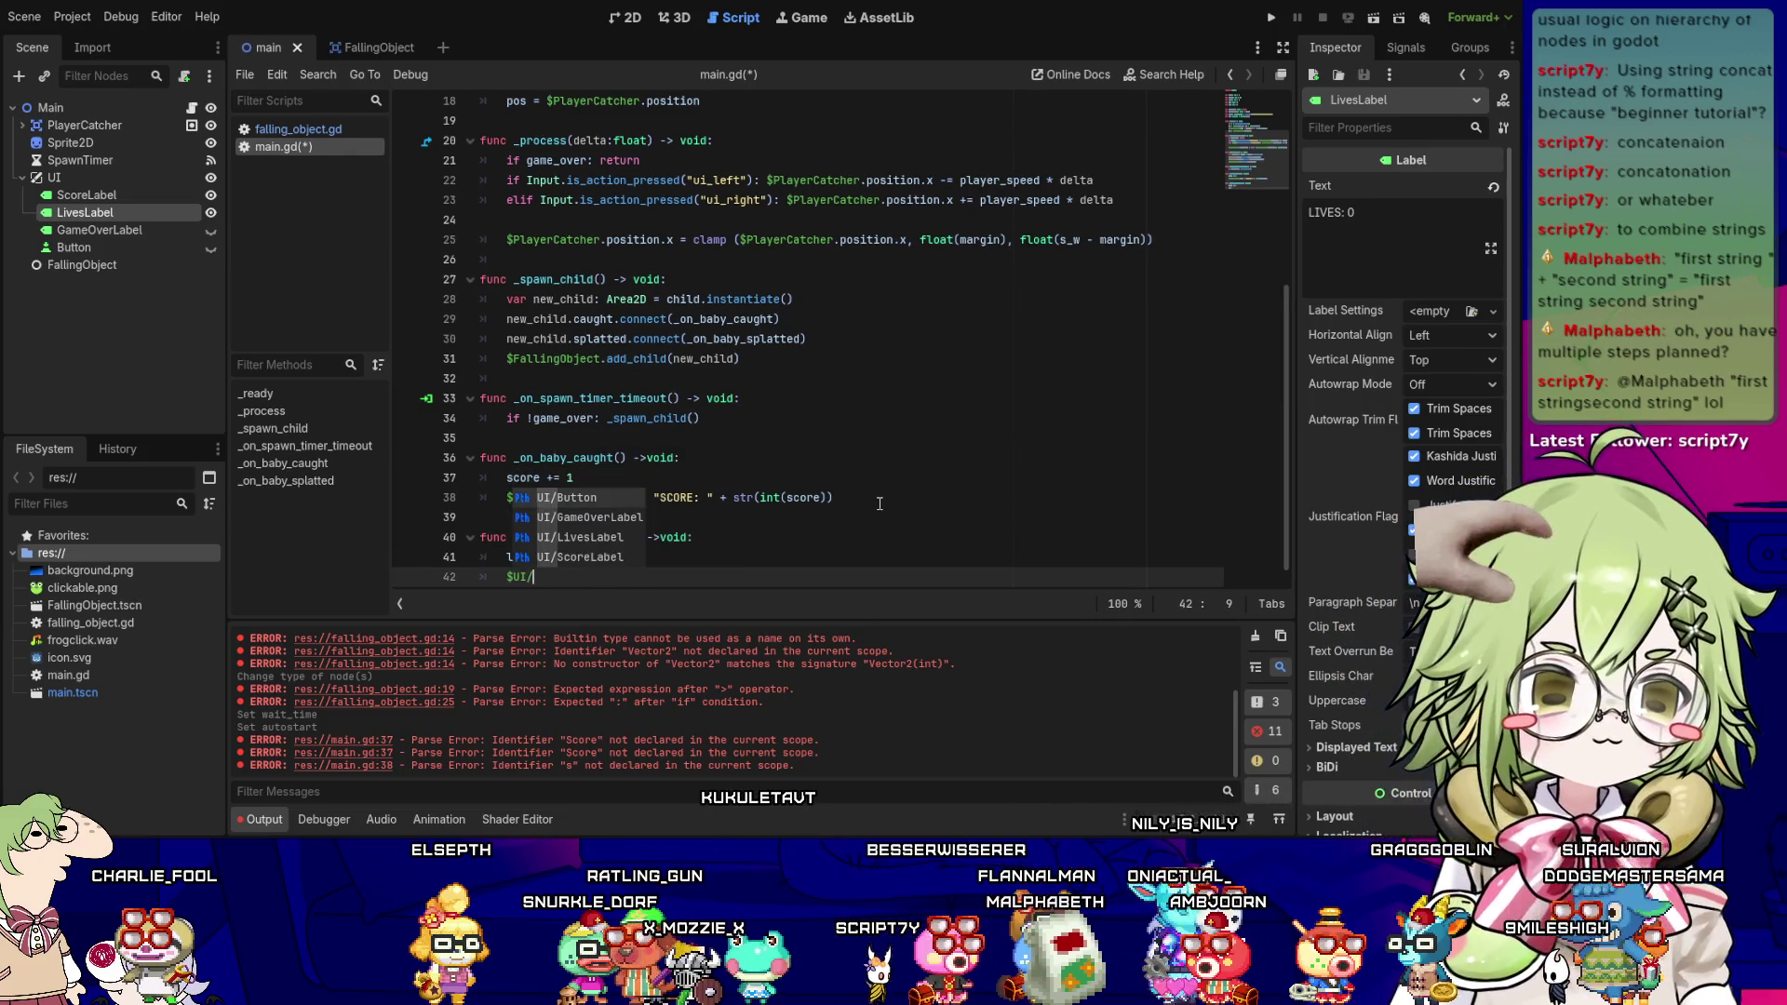
pyautogui.hotkey('ctrl', 's')
pyautogui.write('Li')
pyautogui.press('Return')
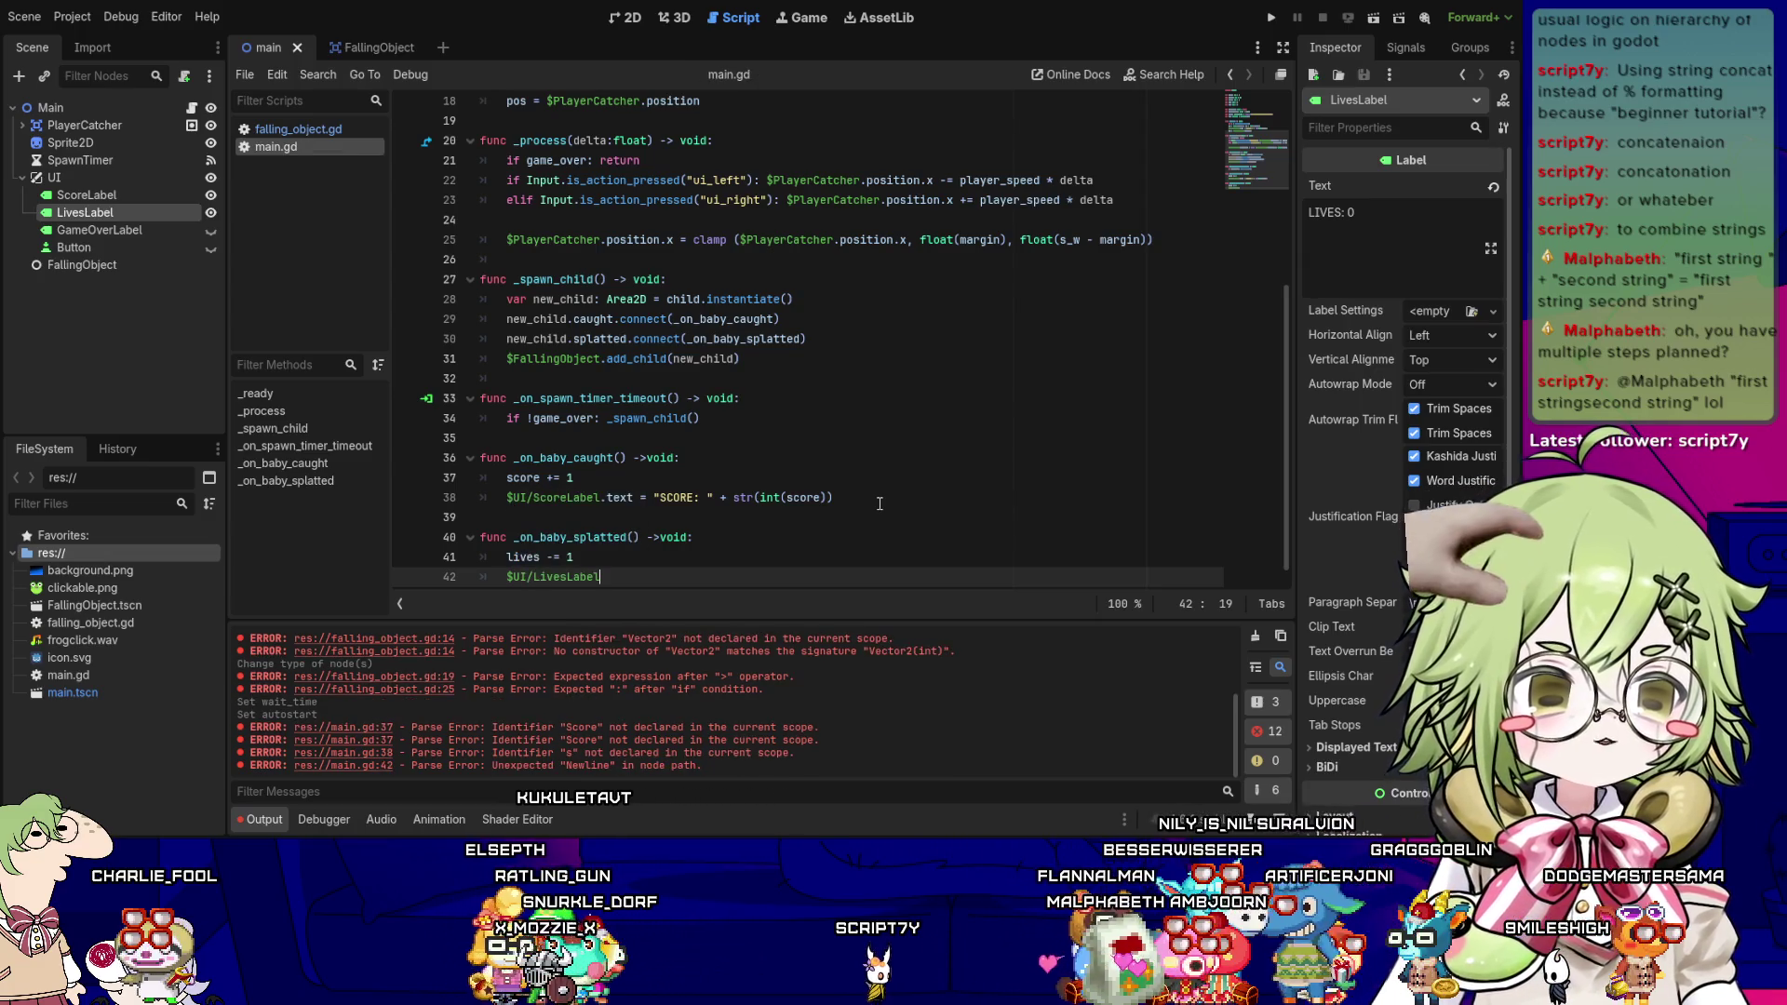
pyautogui.write('.text = "LIVES: " + str(in')
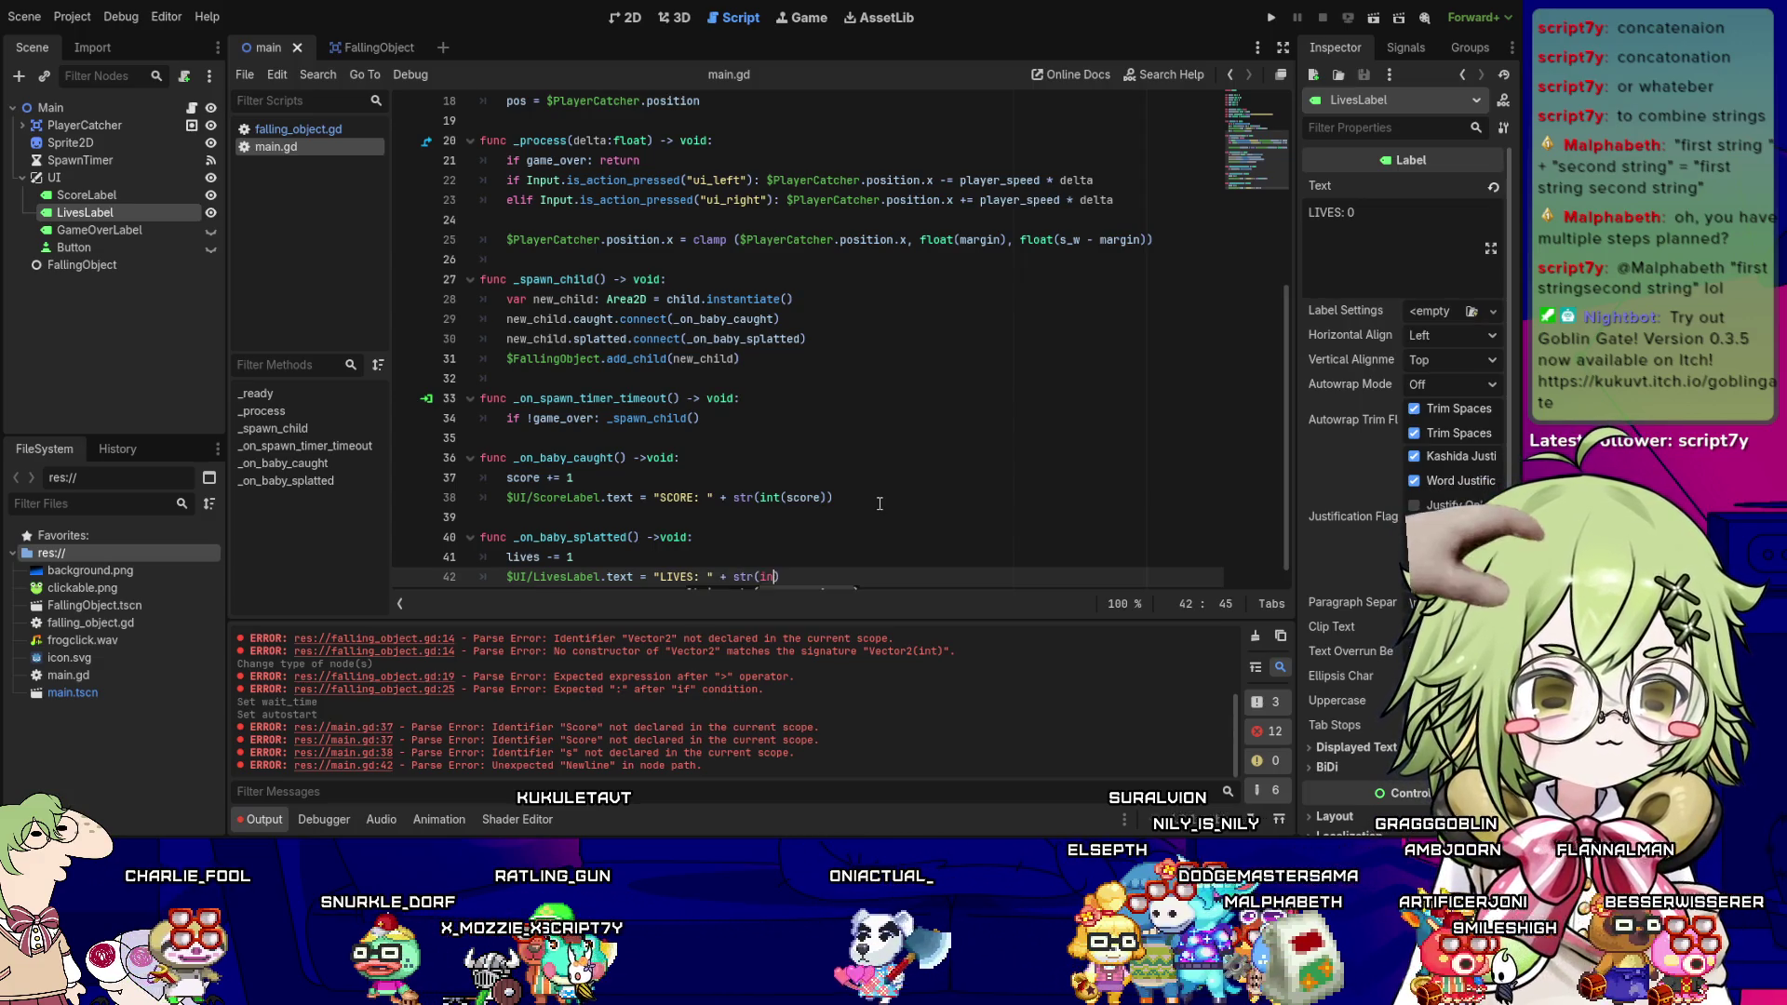
pyautogui.write('t(lives))')
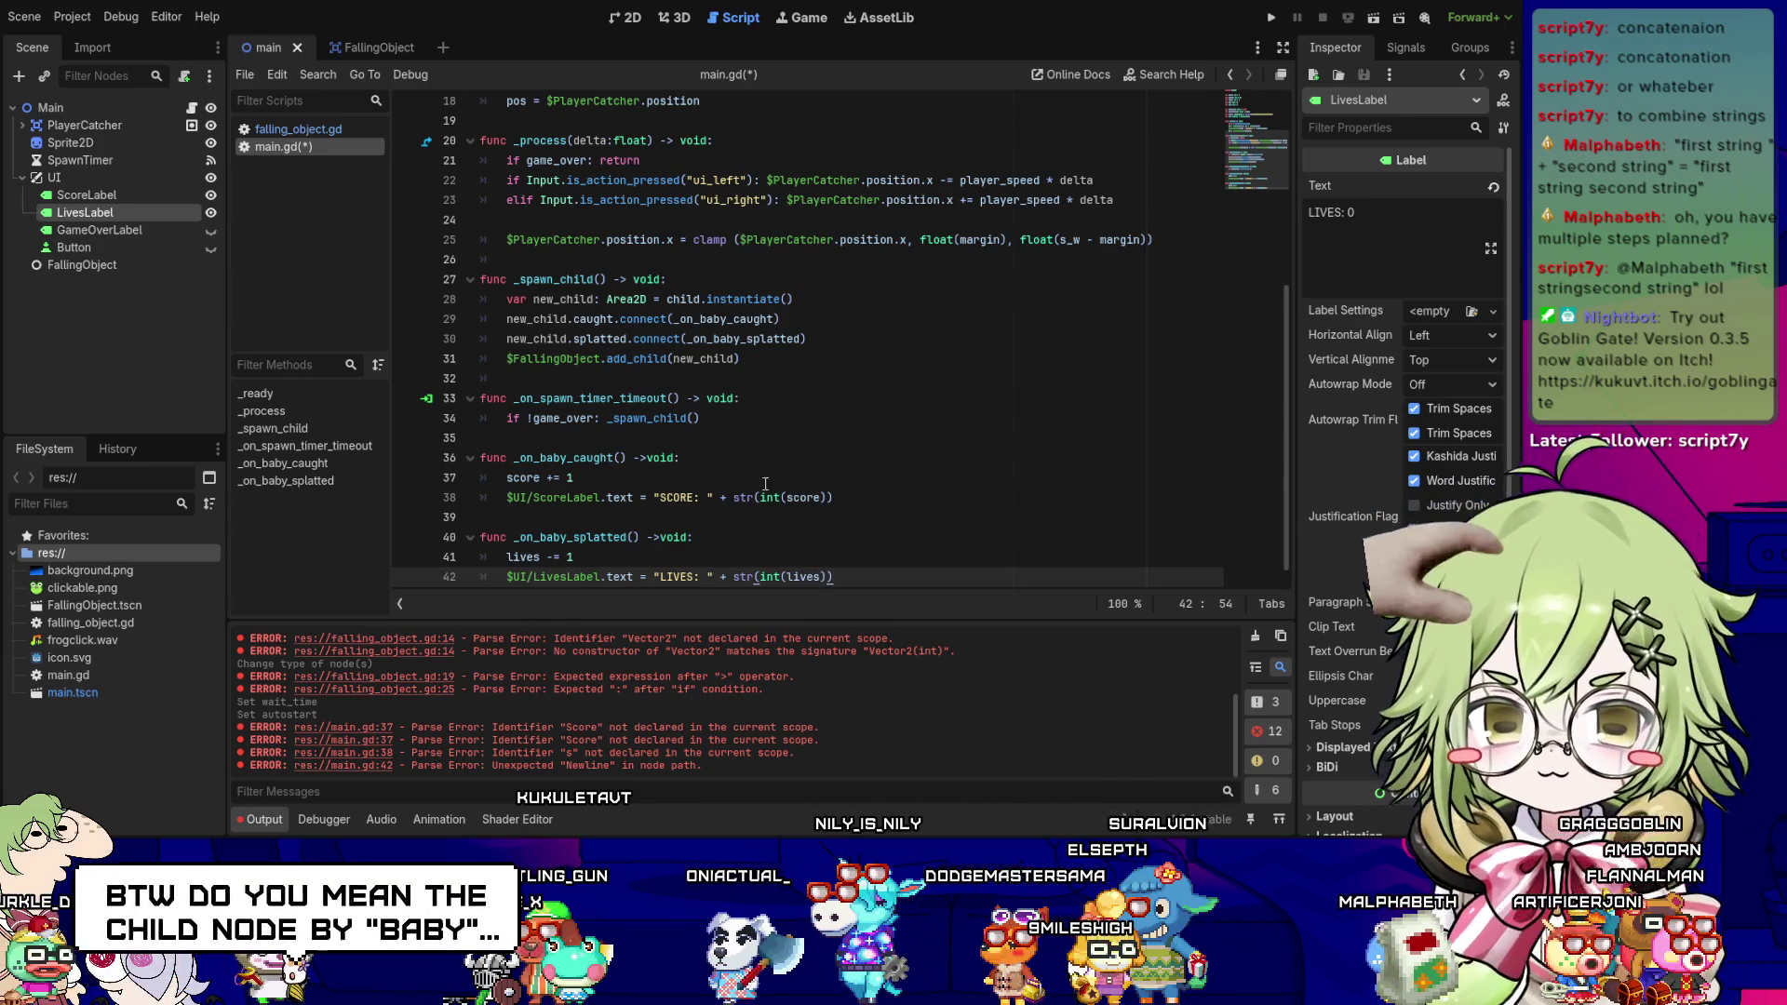
pyautogui.scroll(-1, 837, 482)
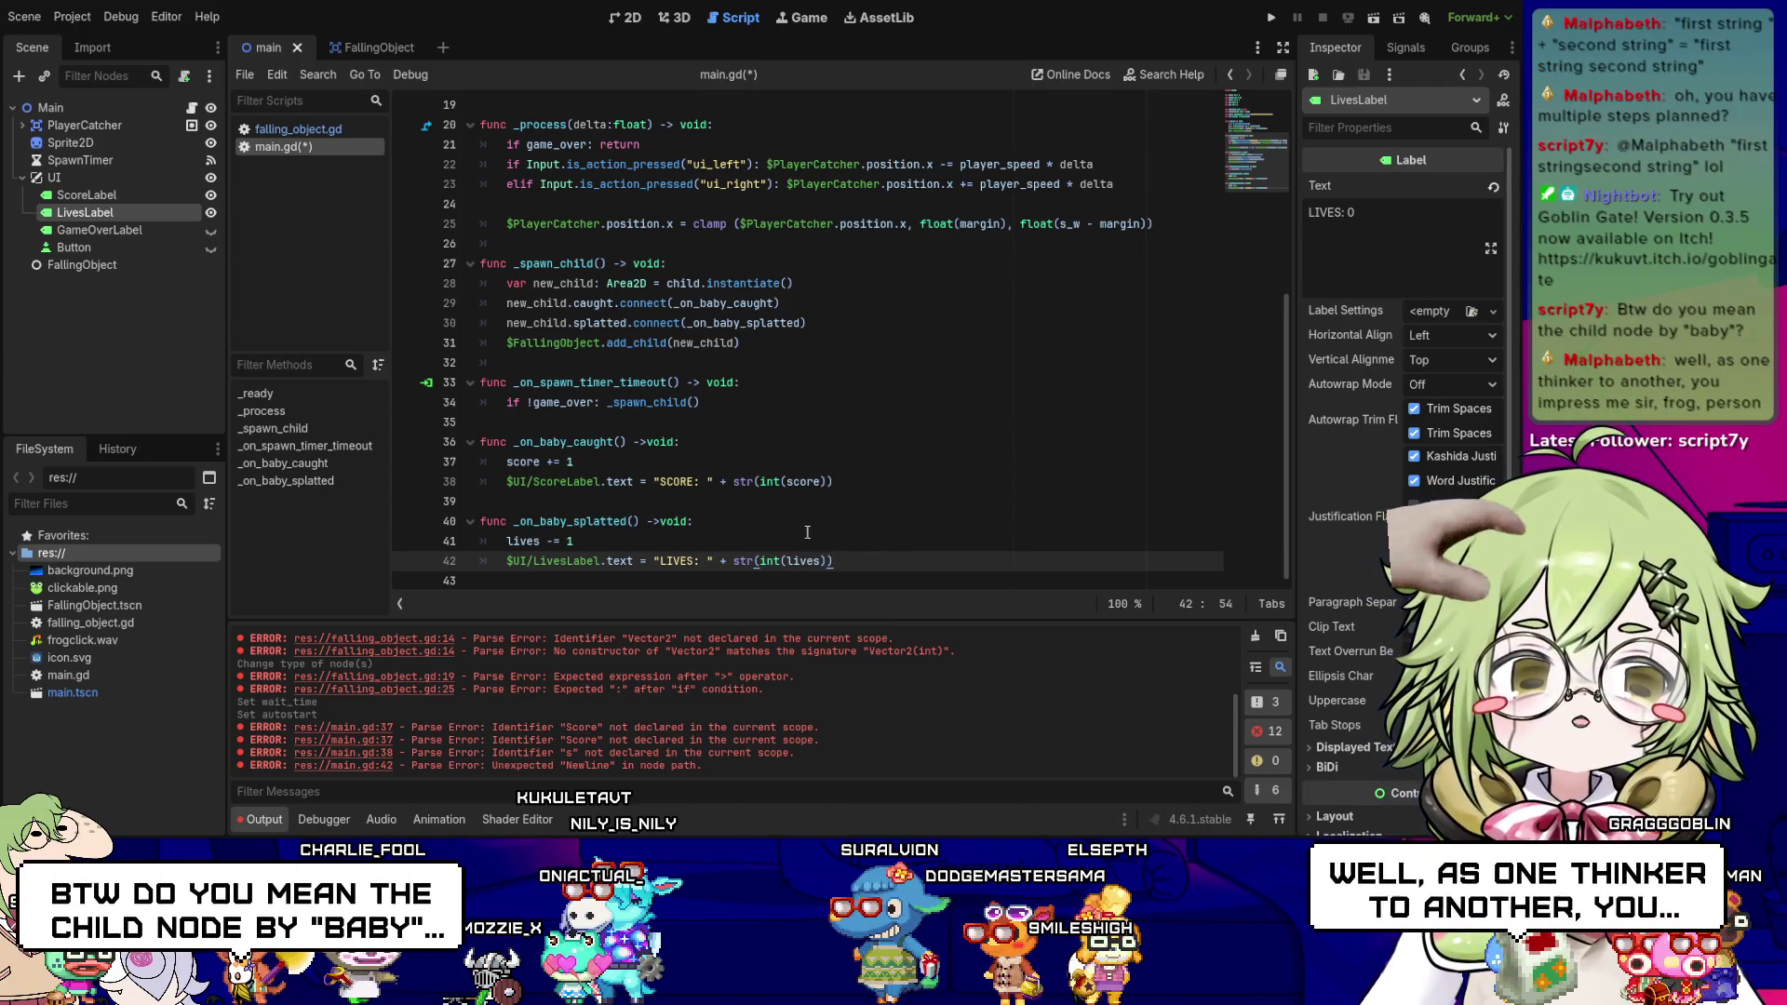
pyautogui.hotkey('ctrl', 's')
# - Add a blank line below the _on_baby_splatted handler
pyautogui.click(561, 521)
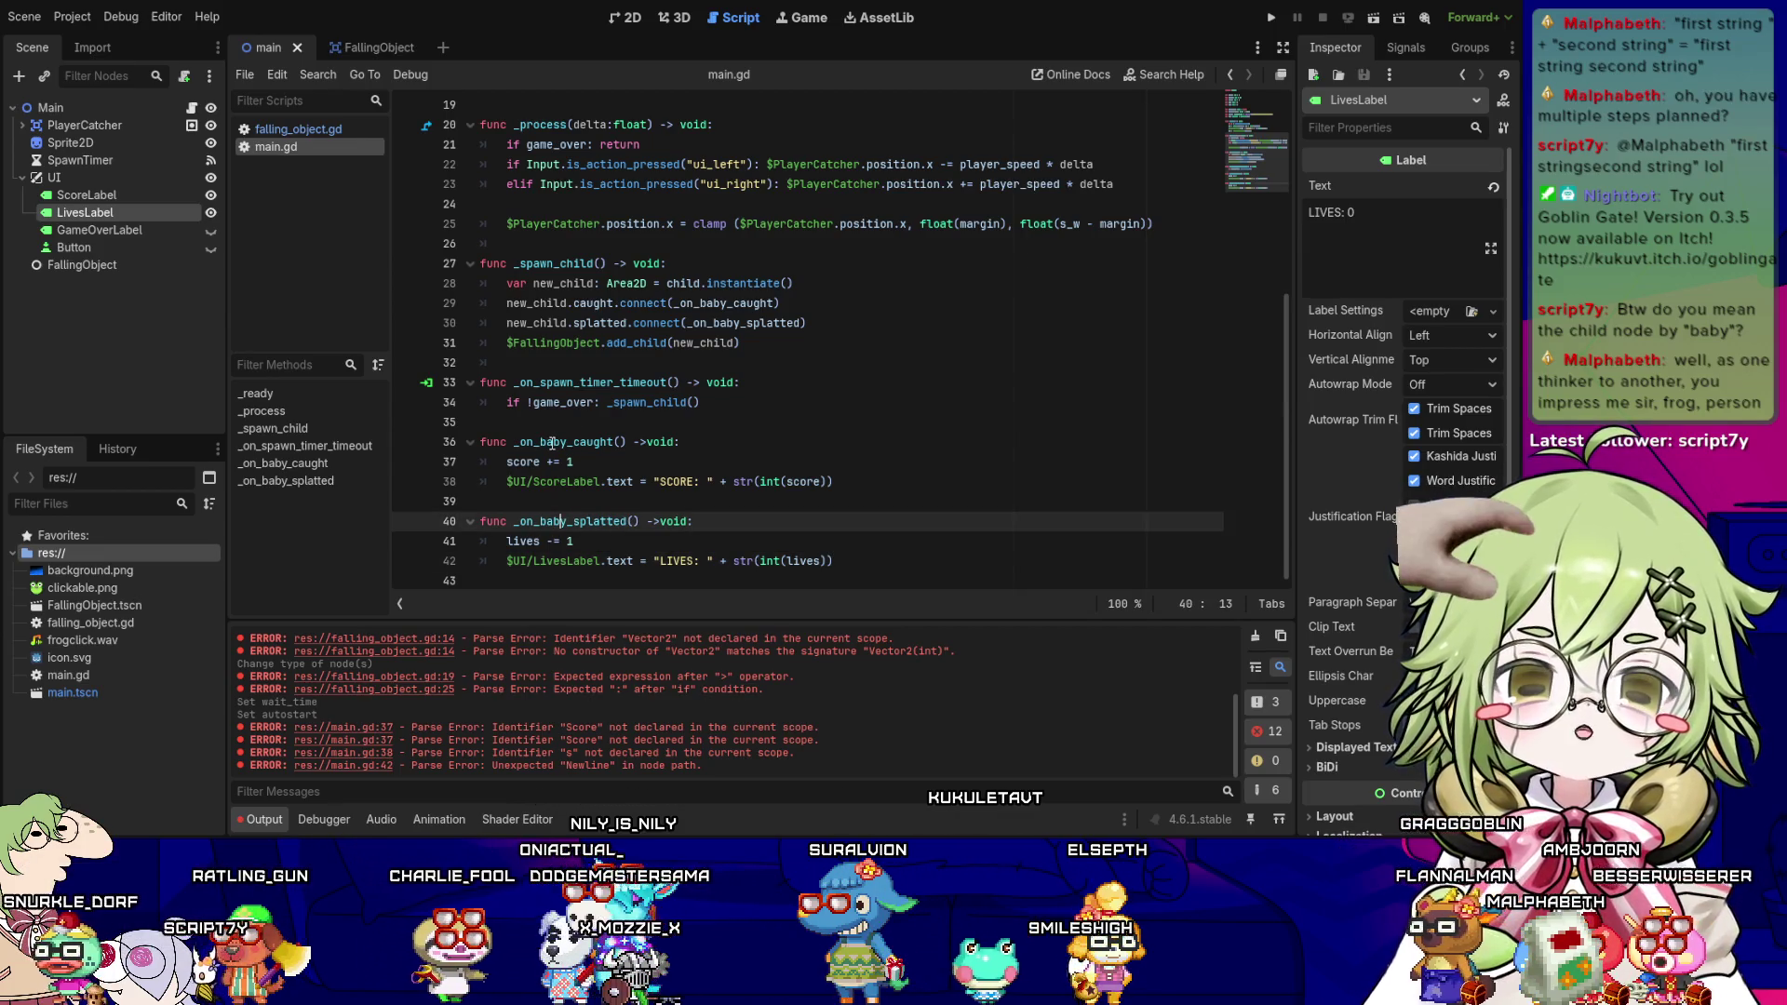
pyautogui.click(545, 441)
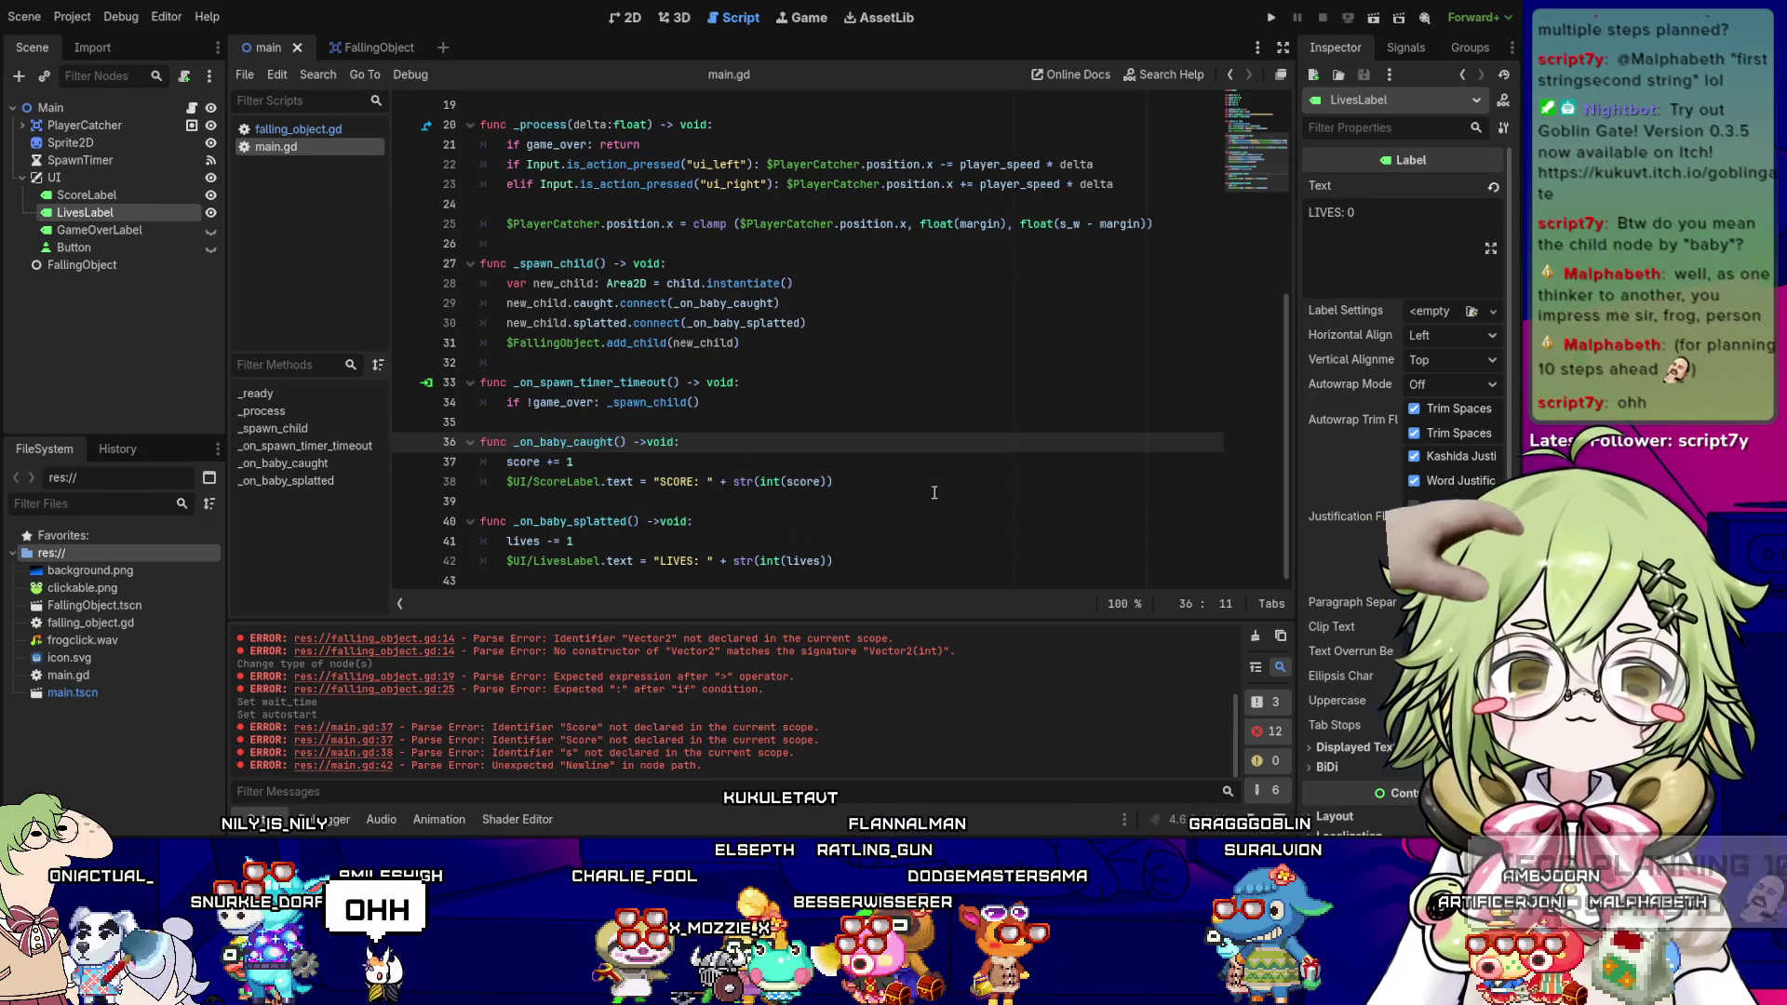
pyautogui.press('Down')
pyautogui.press('Down')
pyautogui.press('Down')
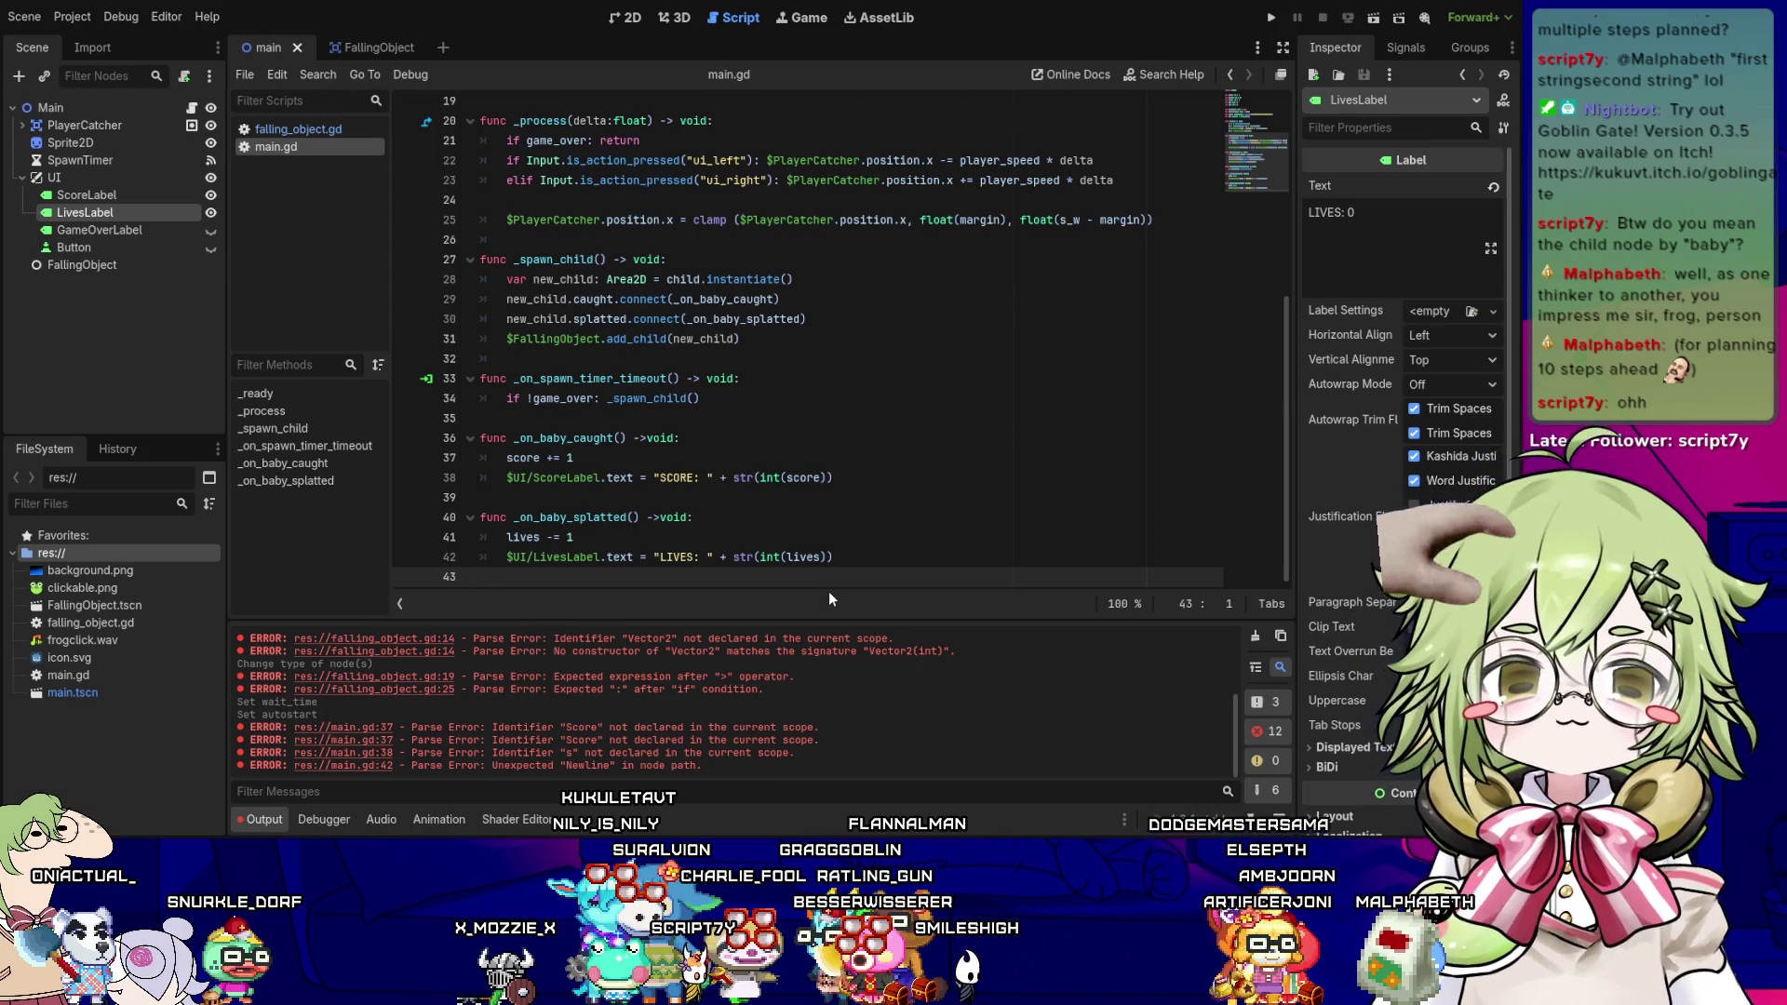
pyautogui.press('Return')
pyautogui.press('Up')
pyautogui.press('Up')
pyautogui.press('Up')
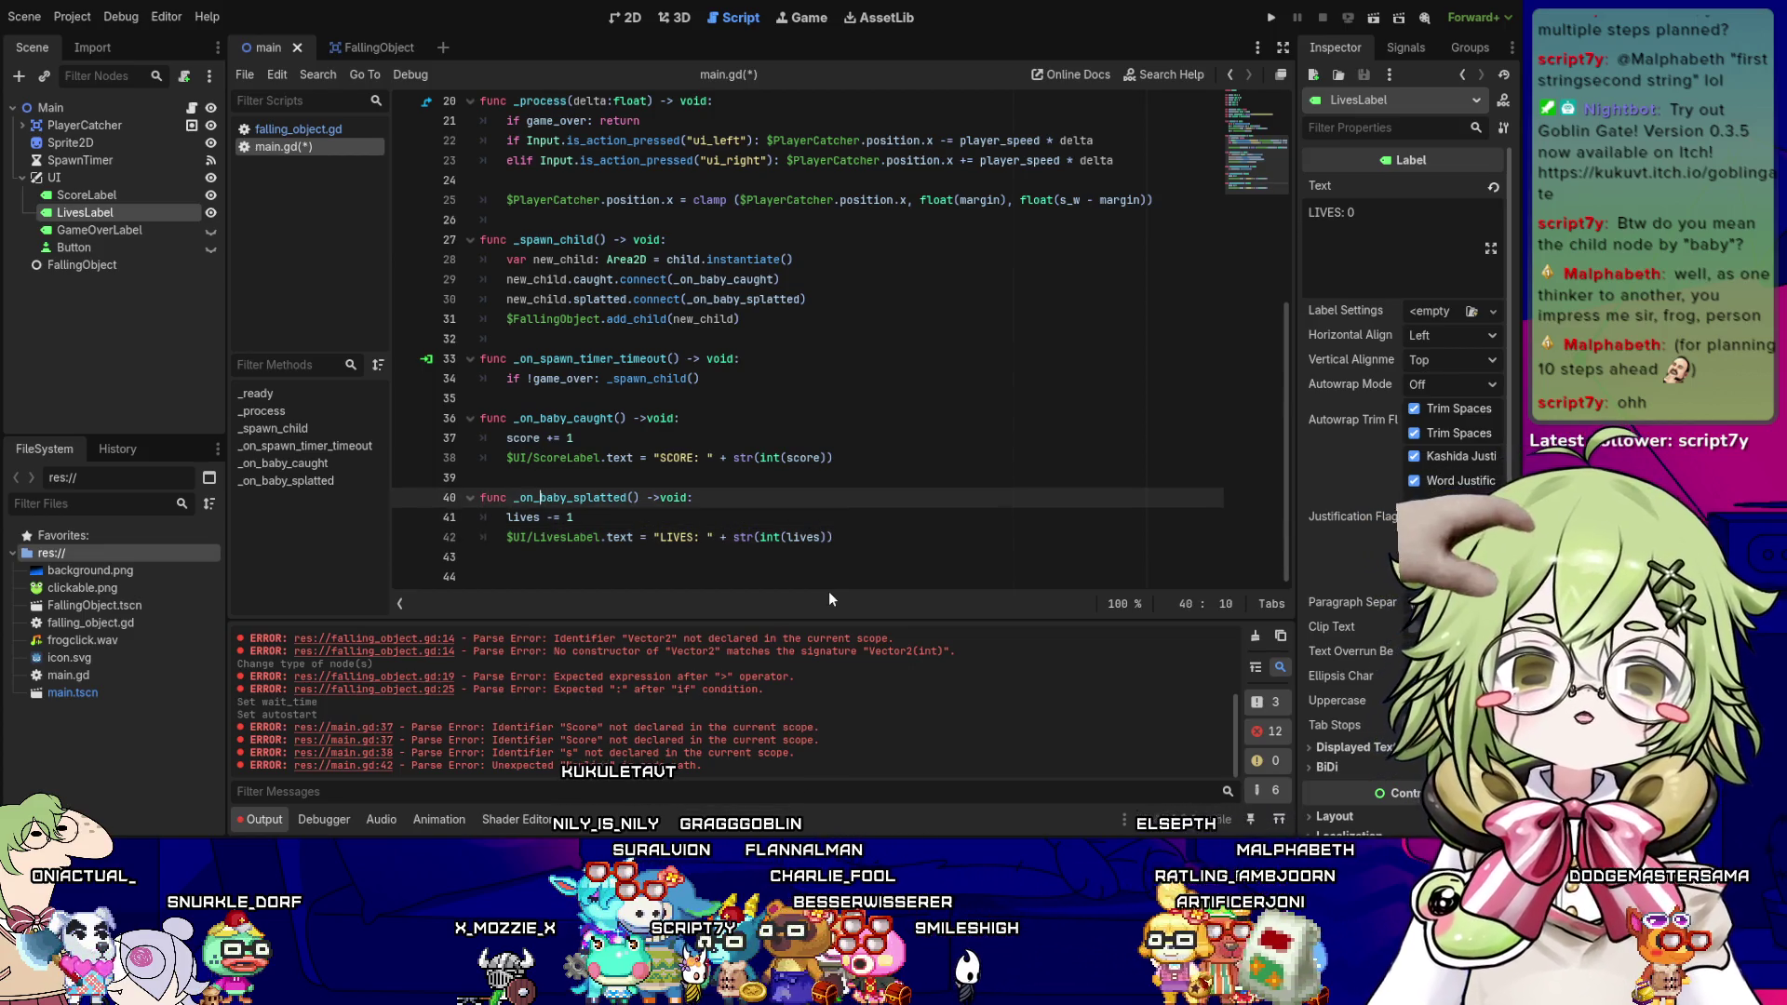
pyautogui.press('Down')
pyautogui.hotkey('ctrl', 'Right')
pyautogui.press('Down')
pyautogui.press('Down')
pyautogui.press('Down')
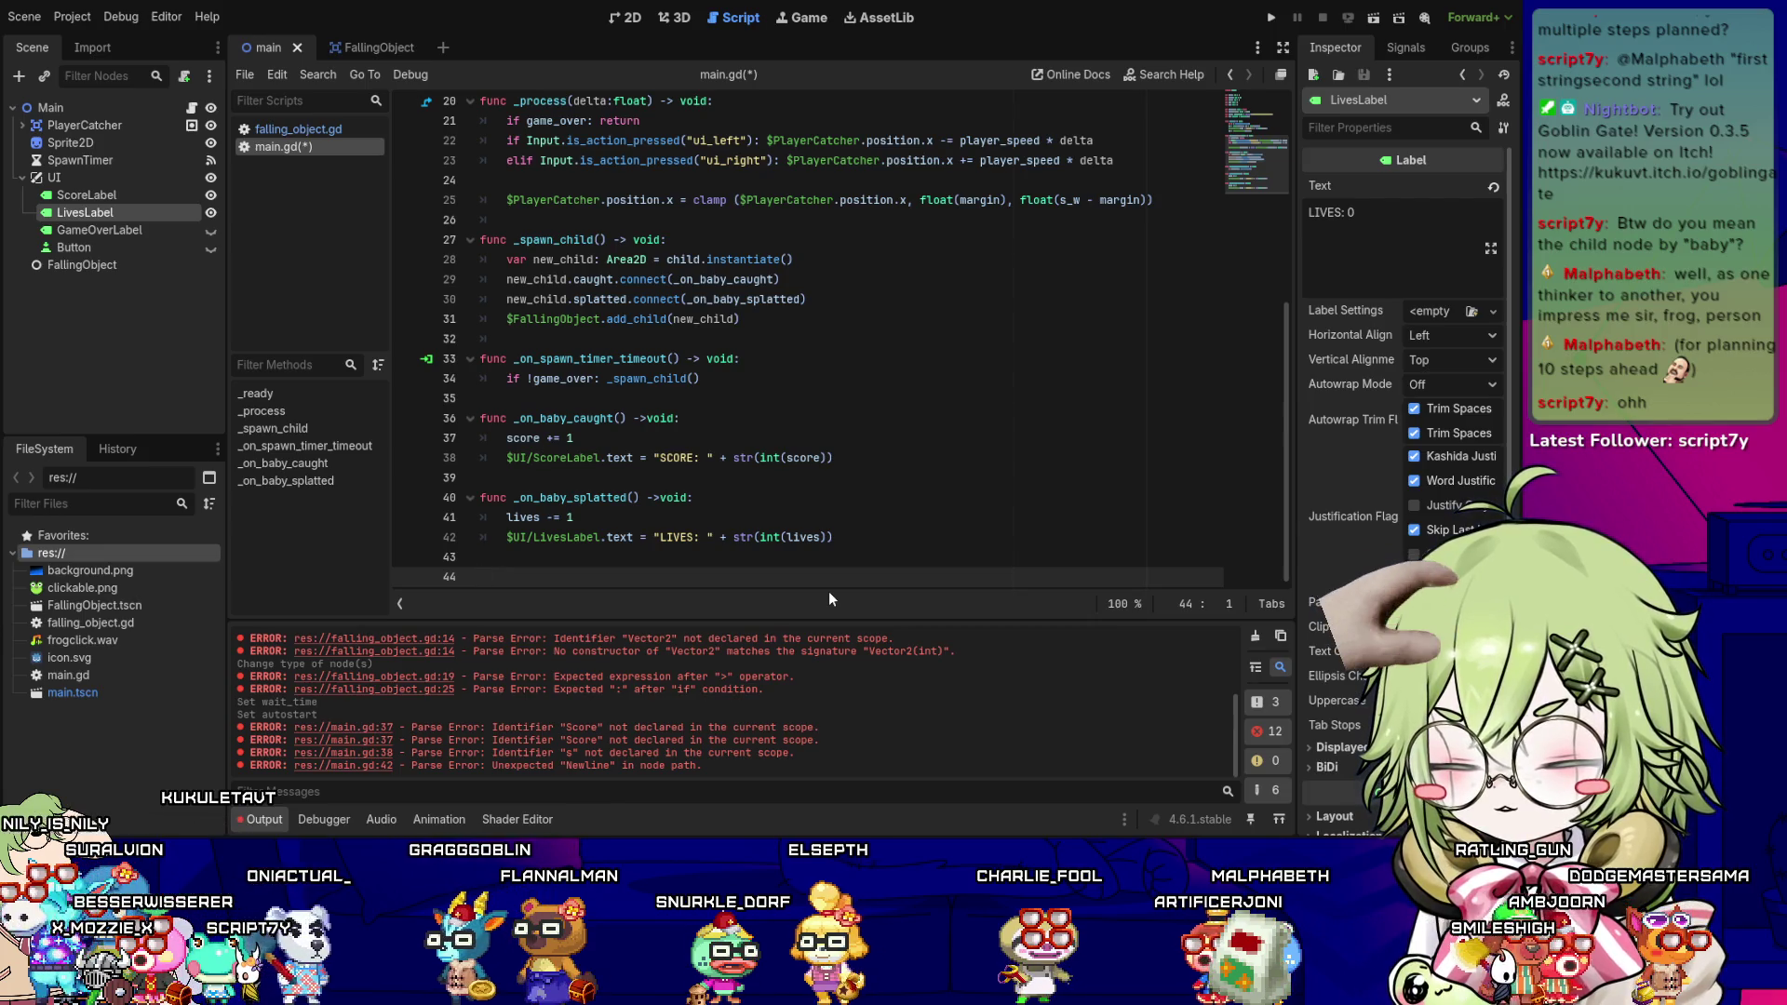
# - Add an if lives <= 0: block that sets game_over = true and calls _game_over()
pyautogui.press('BackSpace')
pyautogui.hotkey('ctrl', 's')
pyautogui.press('Return')
pyautogui.write('if lives <')
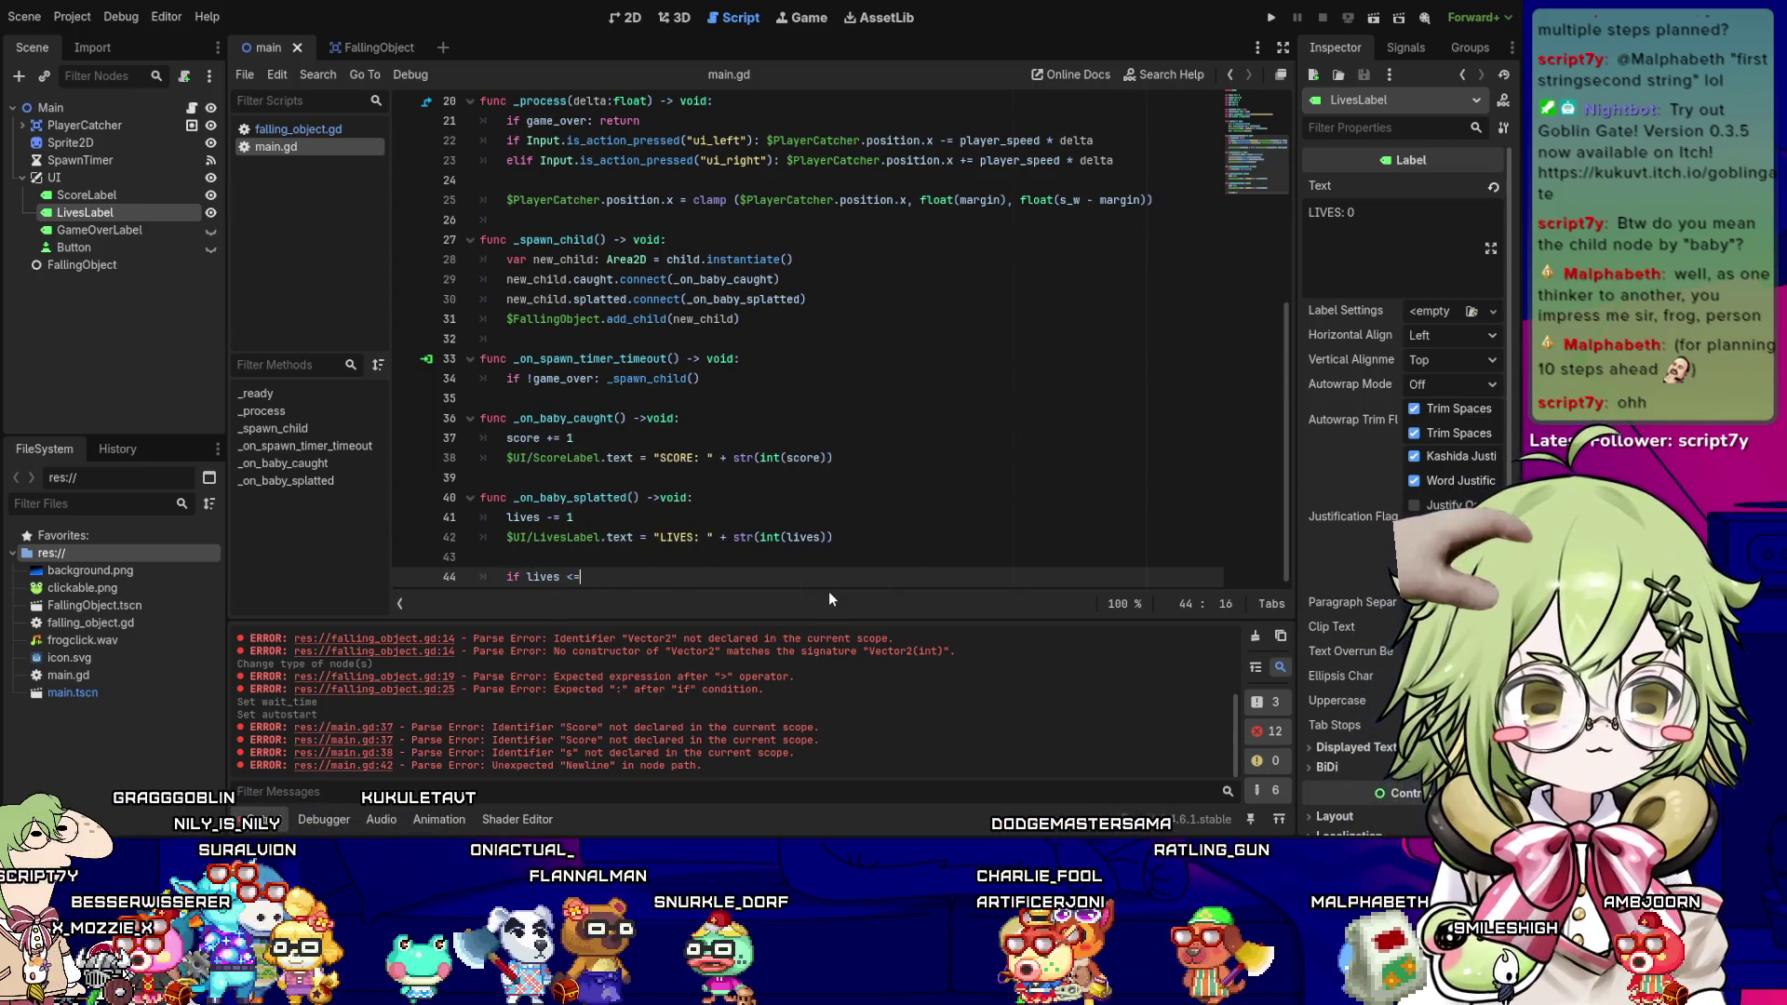
pyautogui.write('= 0')
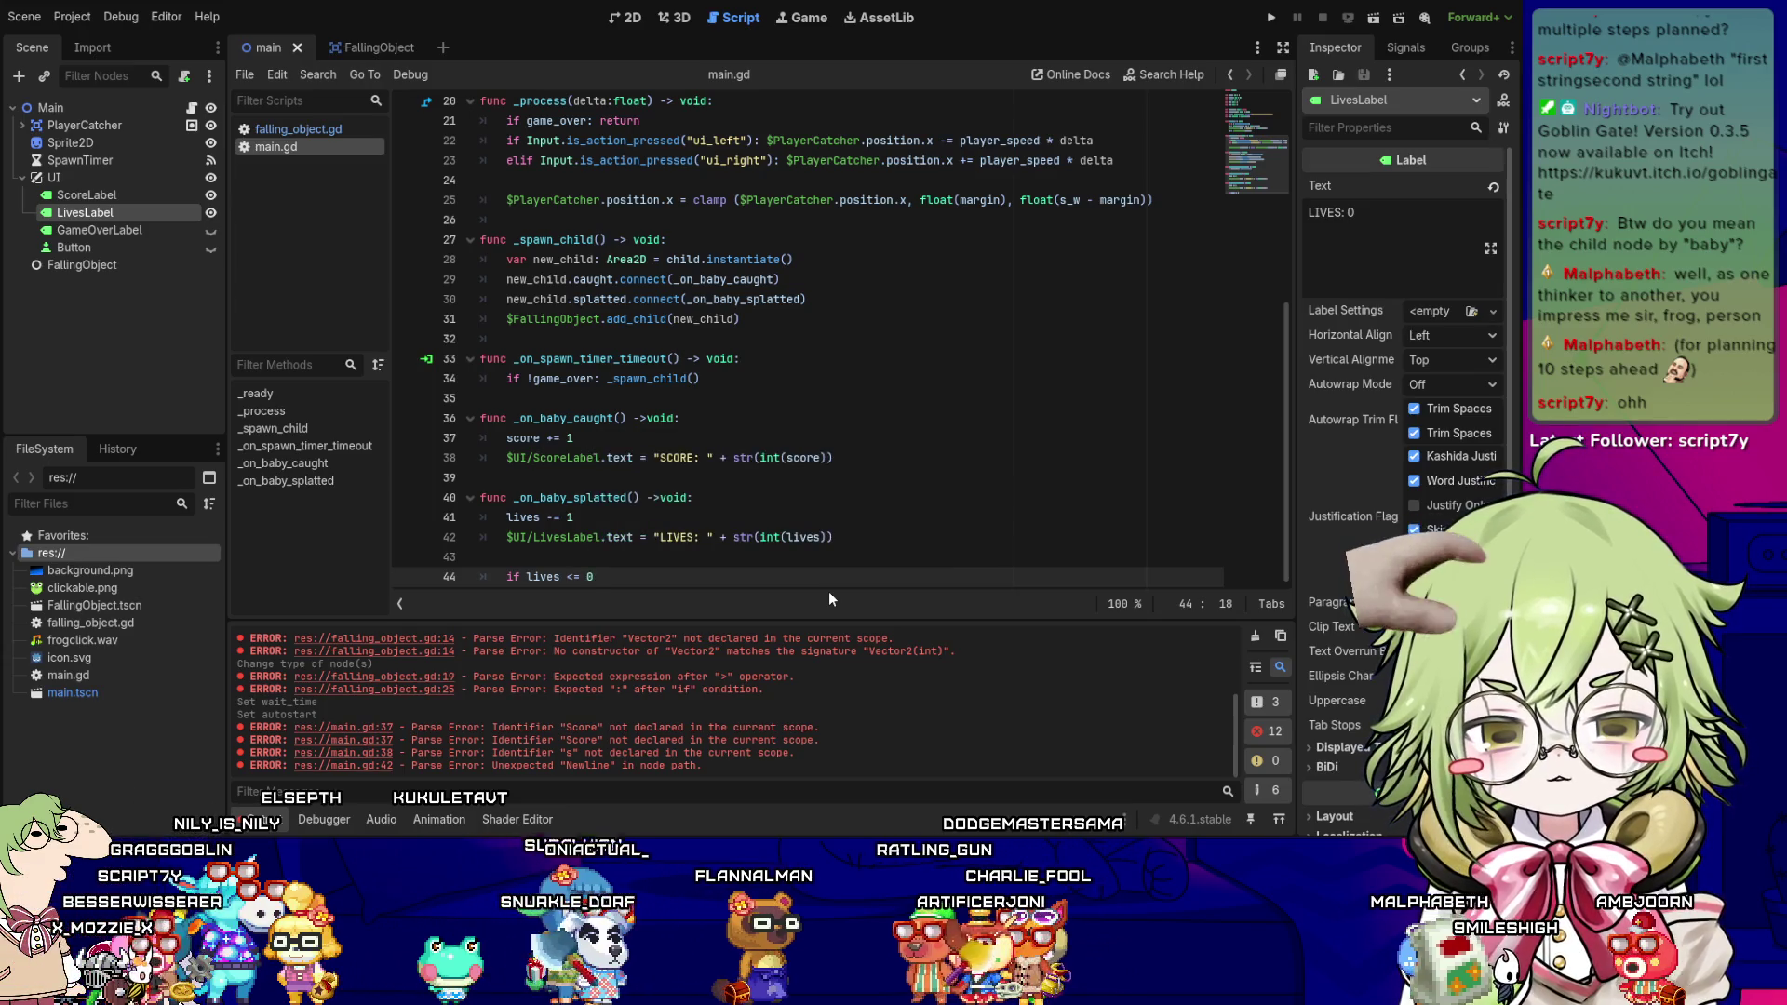
pyautogui.write(':')
pyautogui.press('Return')
pyautogui.write('game_over = tru')
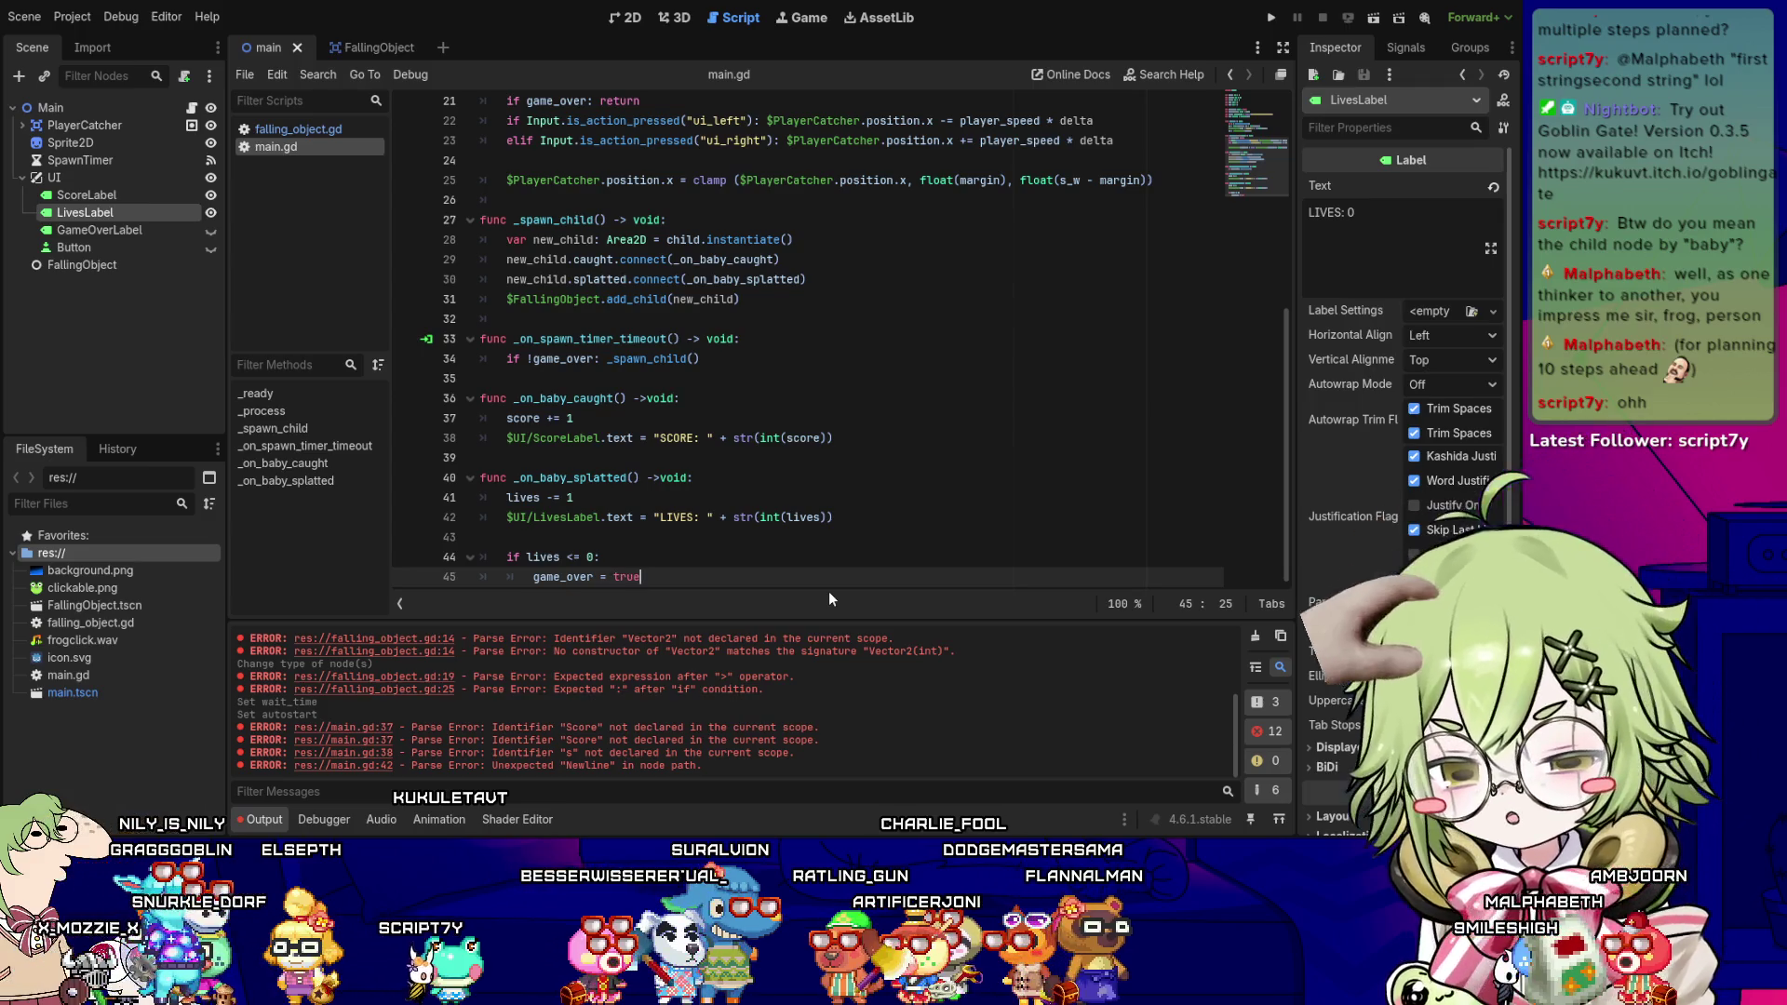
pyautogui.write('e')
pyautogui.press('Return')
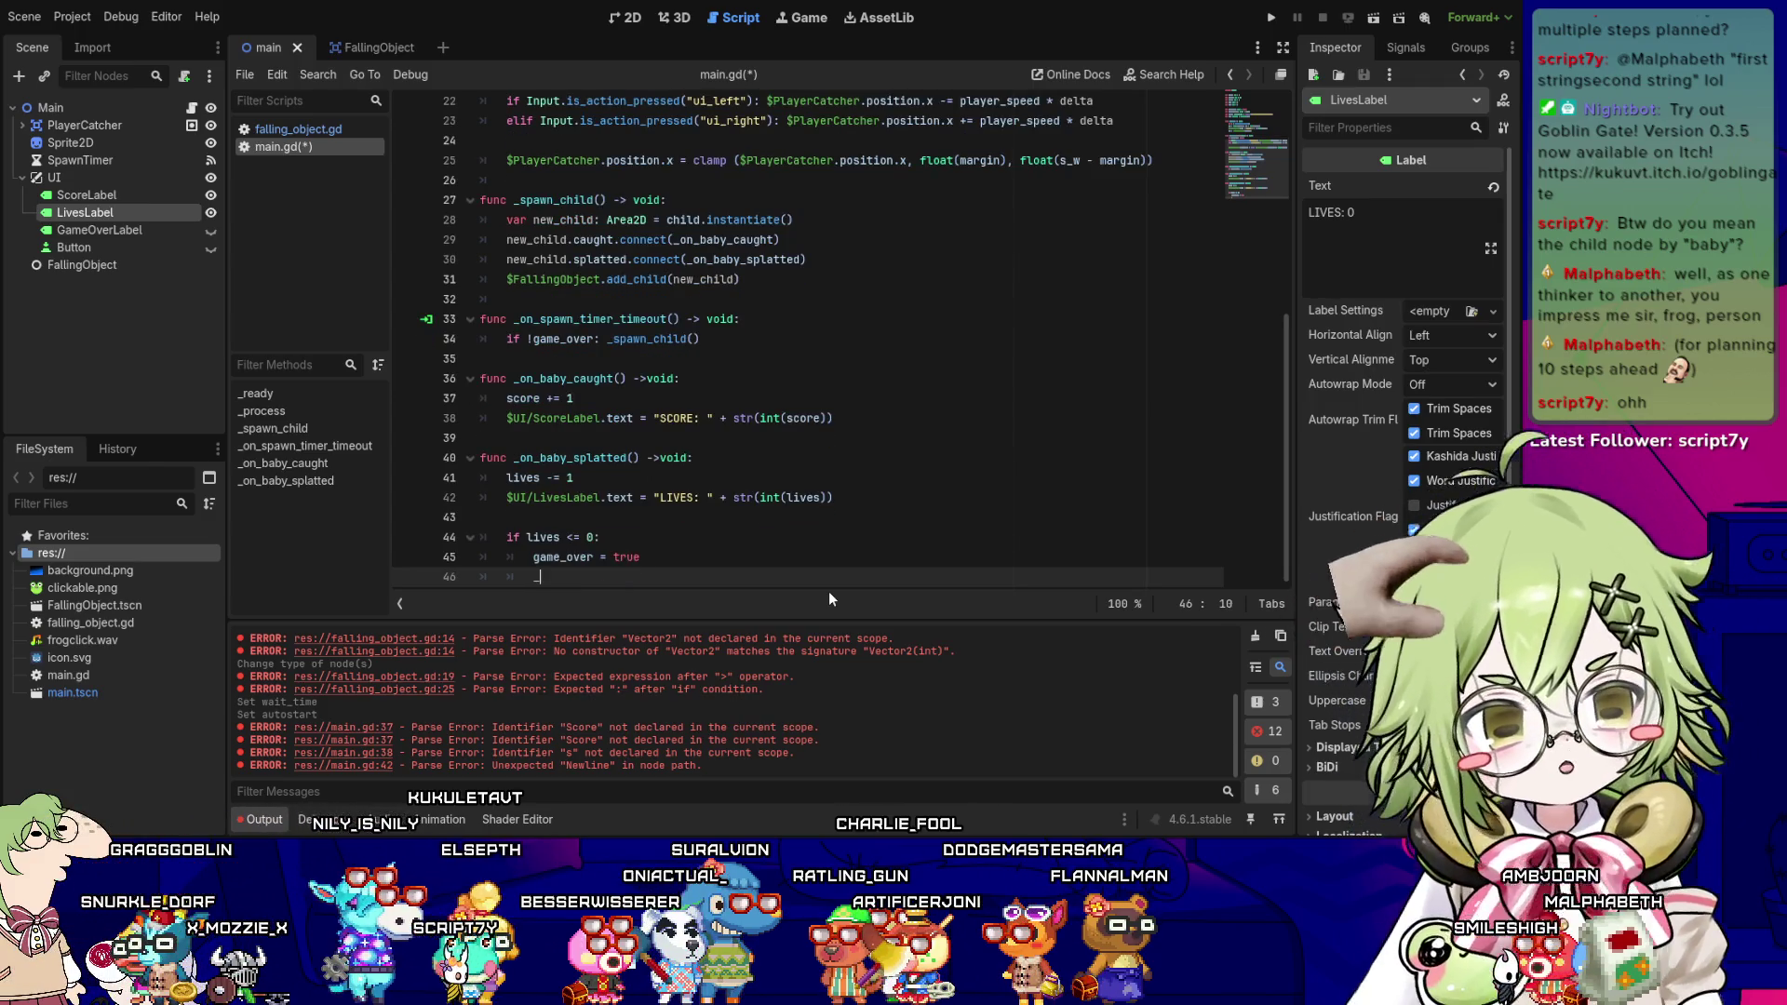
pyautogui.write('_game_over()')
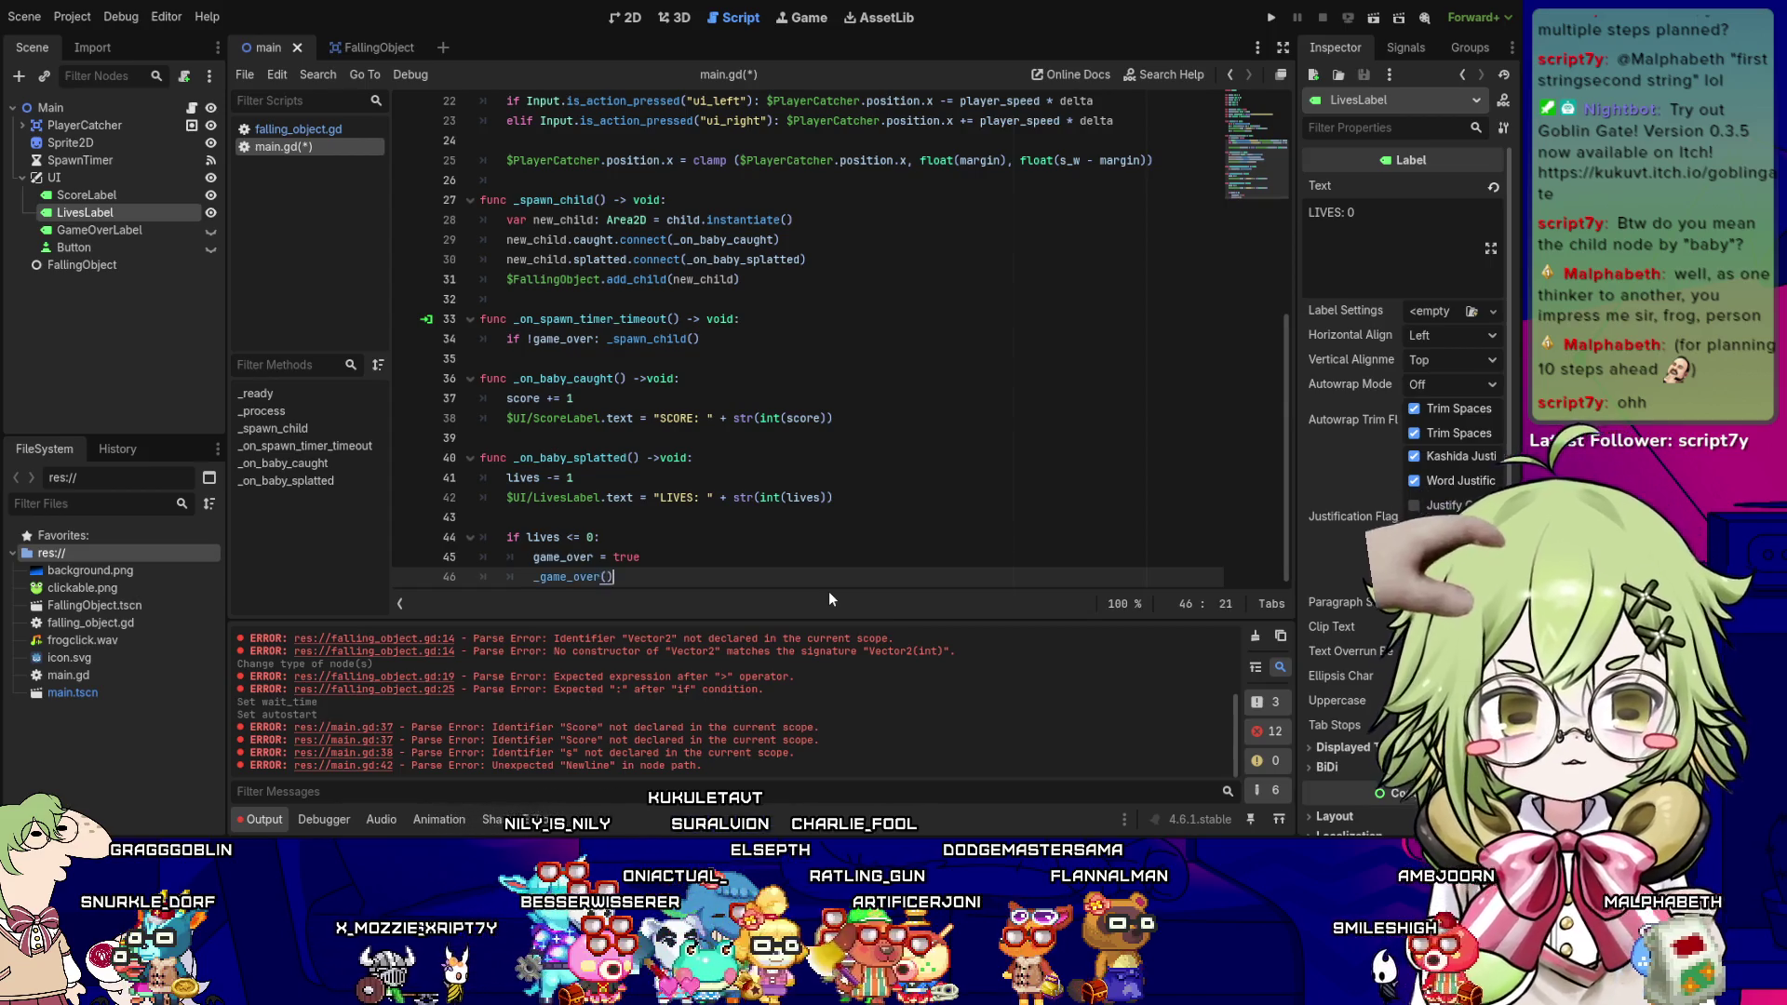
# - Begin a new top-level func _clear_babies declaration below the handler
pyautogui.press('Return')
pyautogui.press('Return')
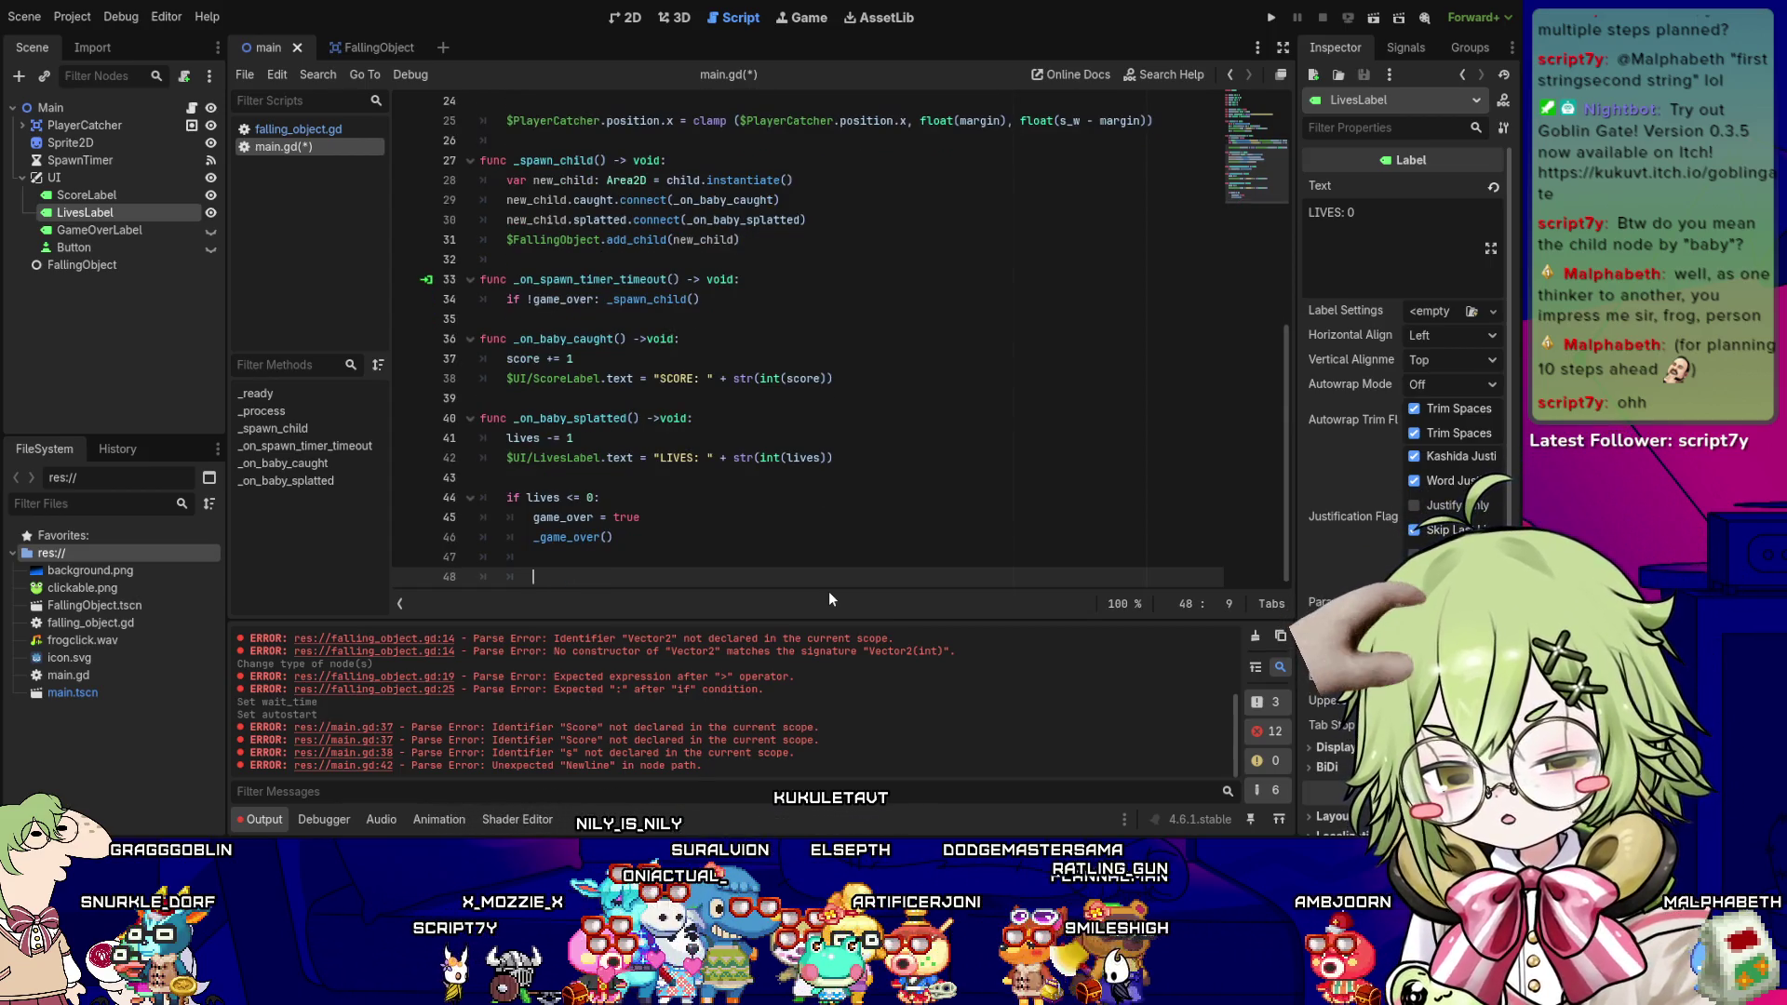
pyautogui.press('BackSpace')
pyautogui.write('func ')
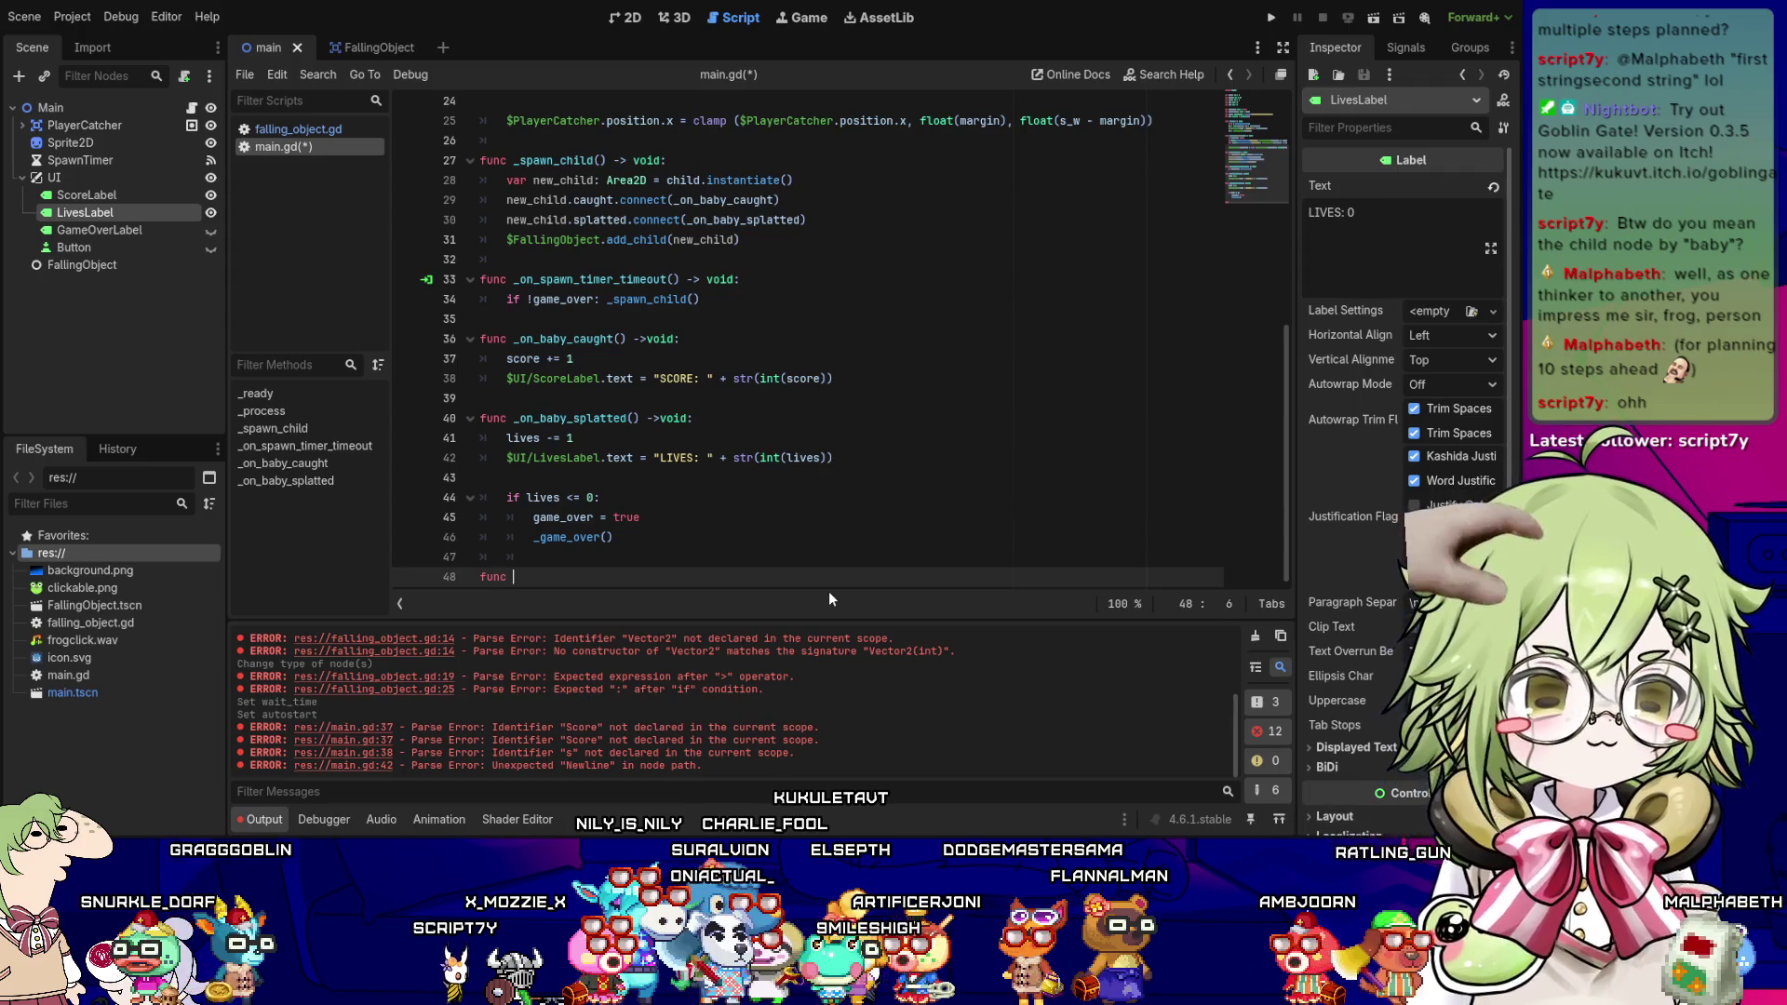
pyautogui.write('_')
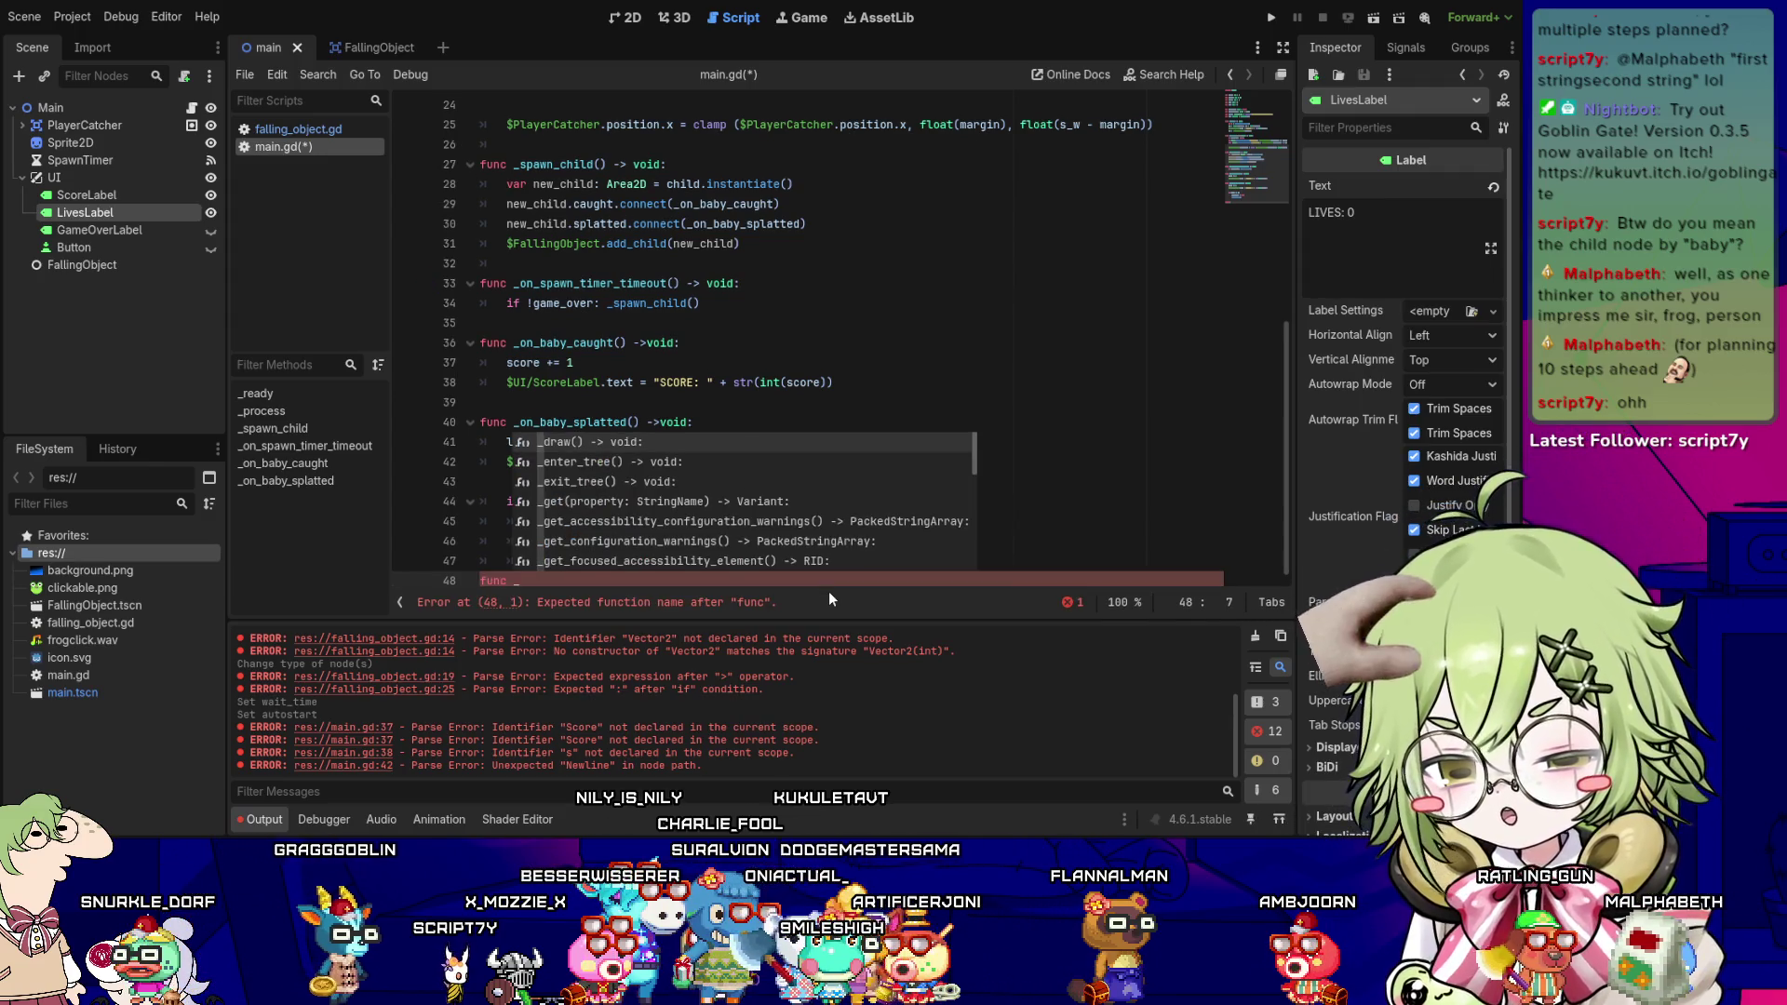
pyautogui.write('clear_babier')
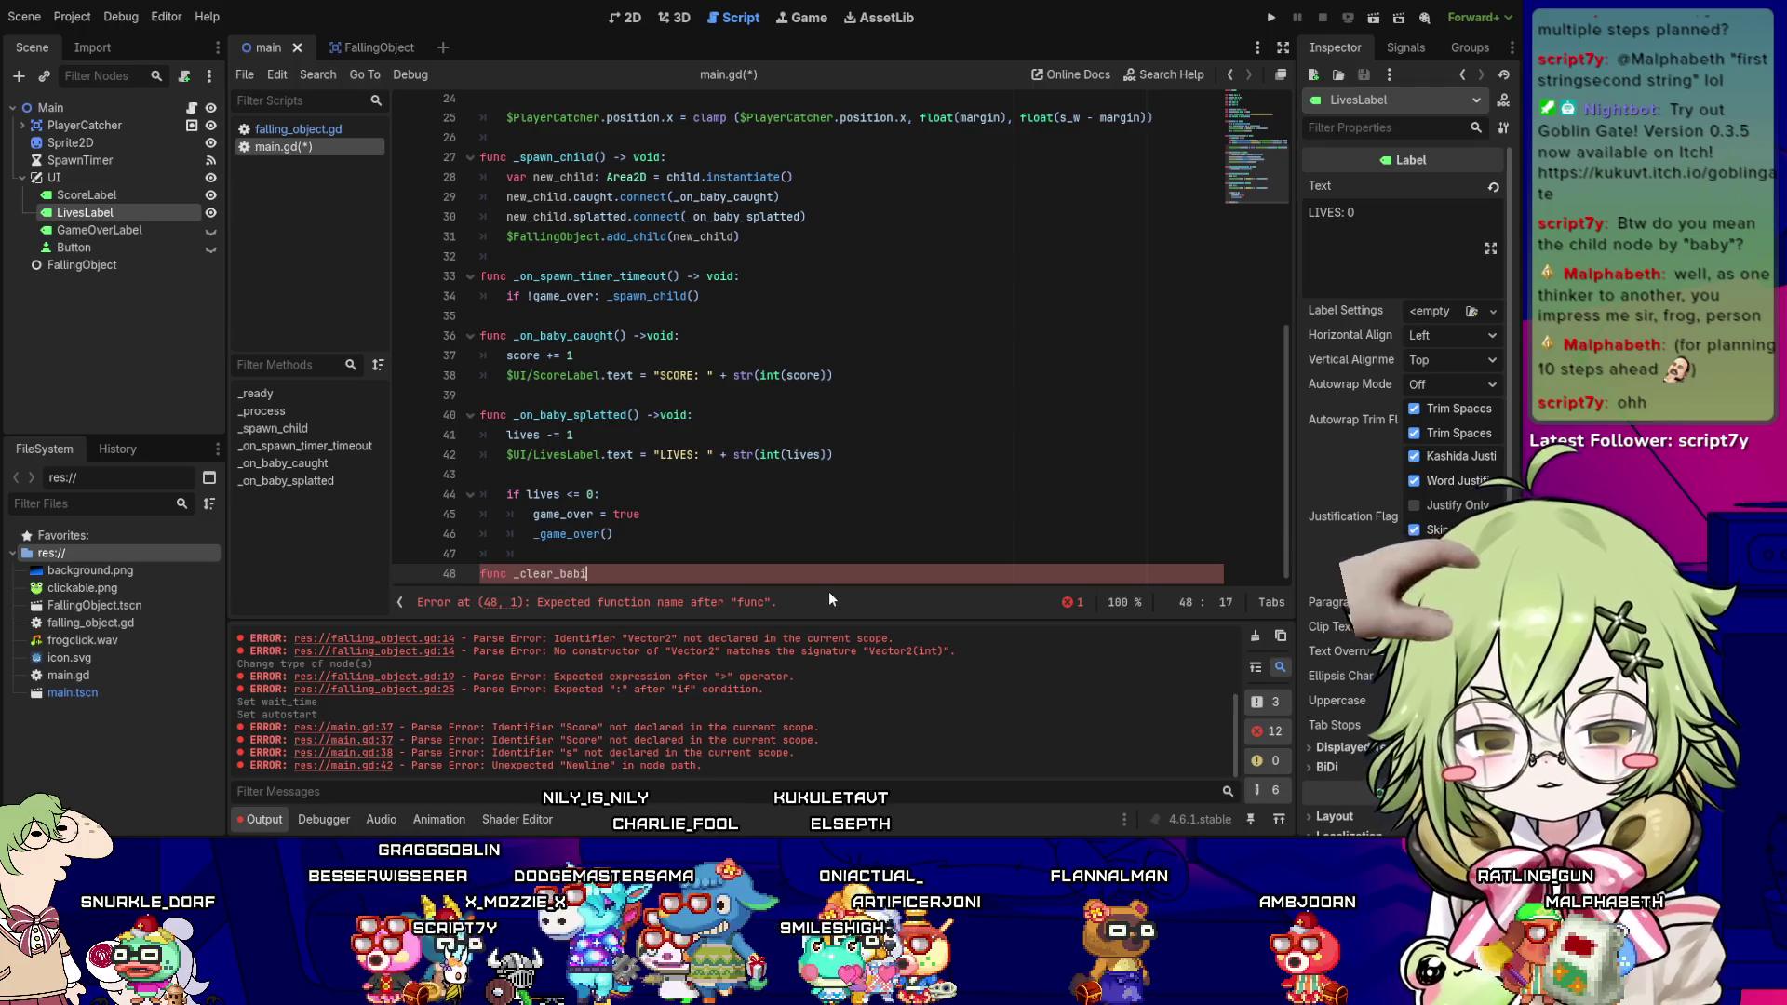
# - Complete the header as func _clear_babies() -> void:
pyautogui.press('BackSpace')
pyautogui.write('s ()')
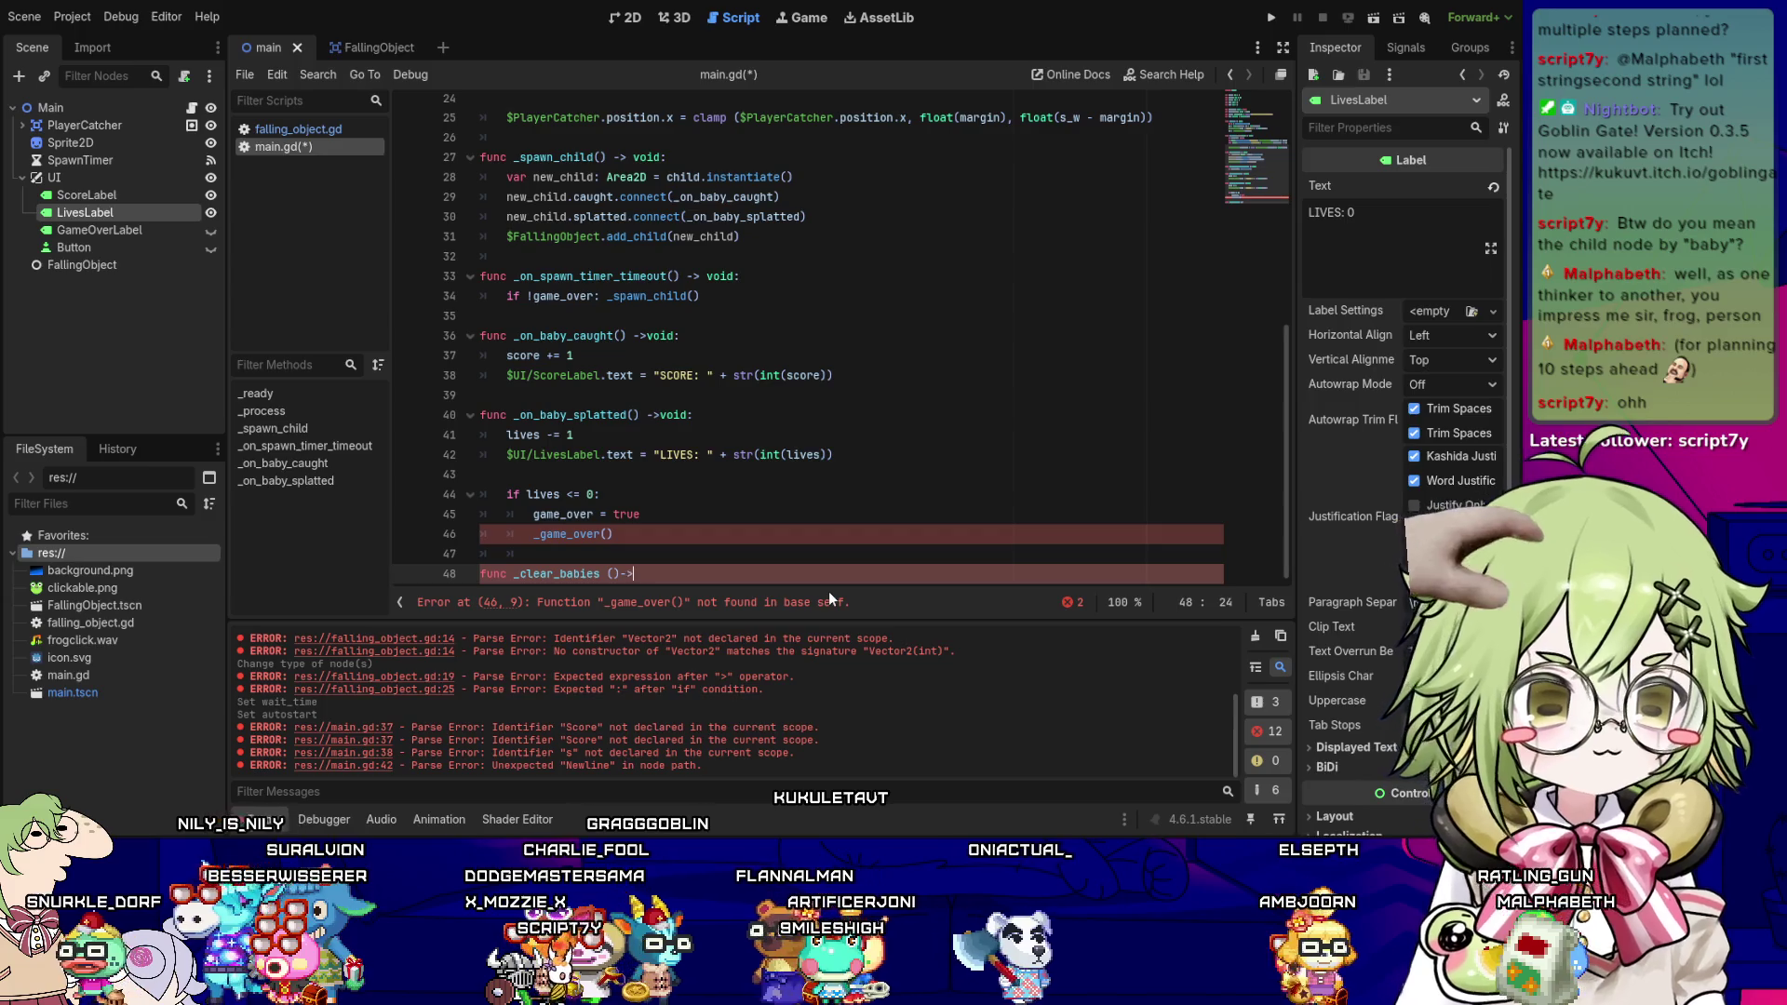
pyautogui.write('->')
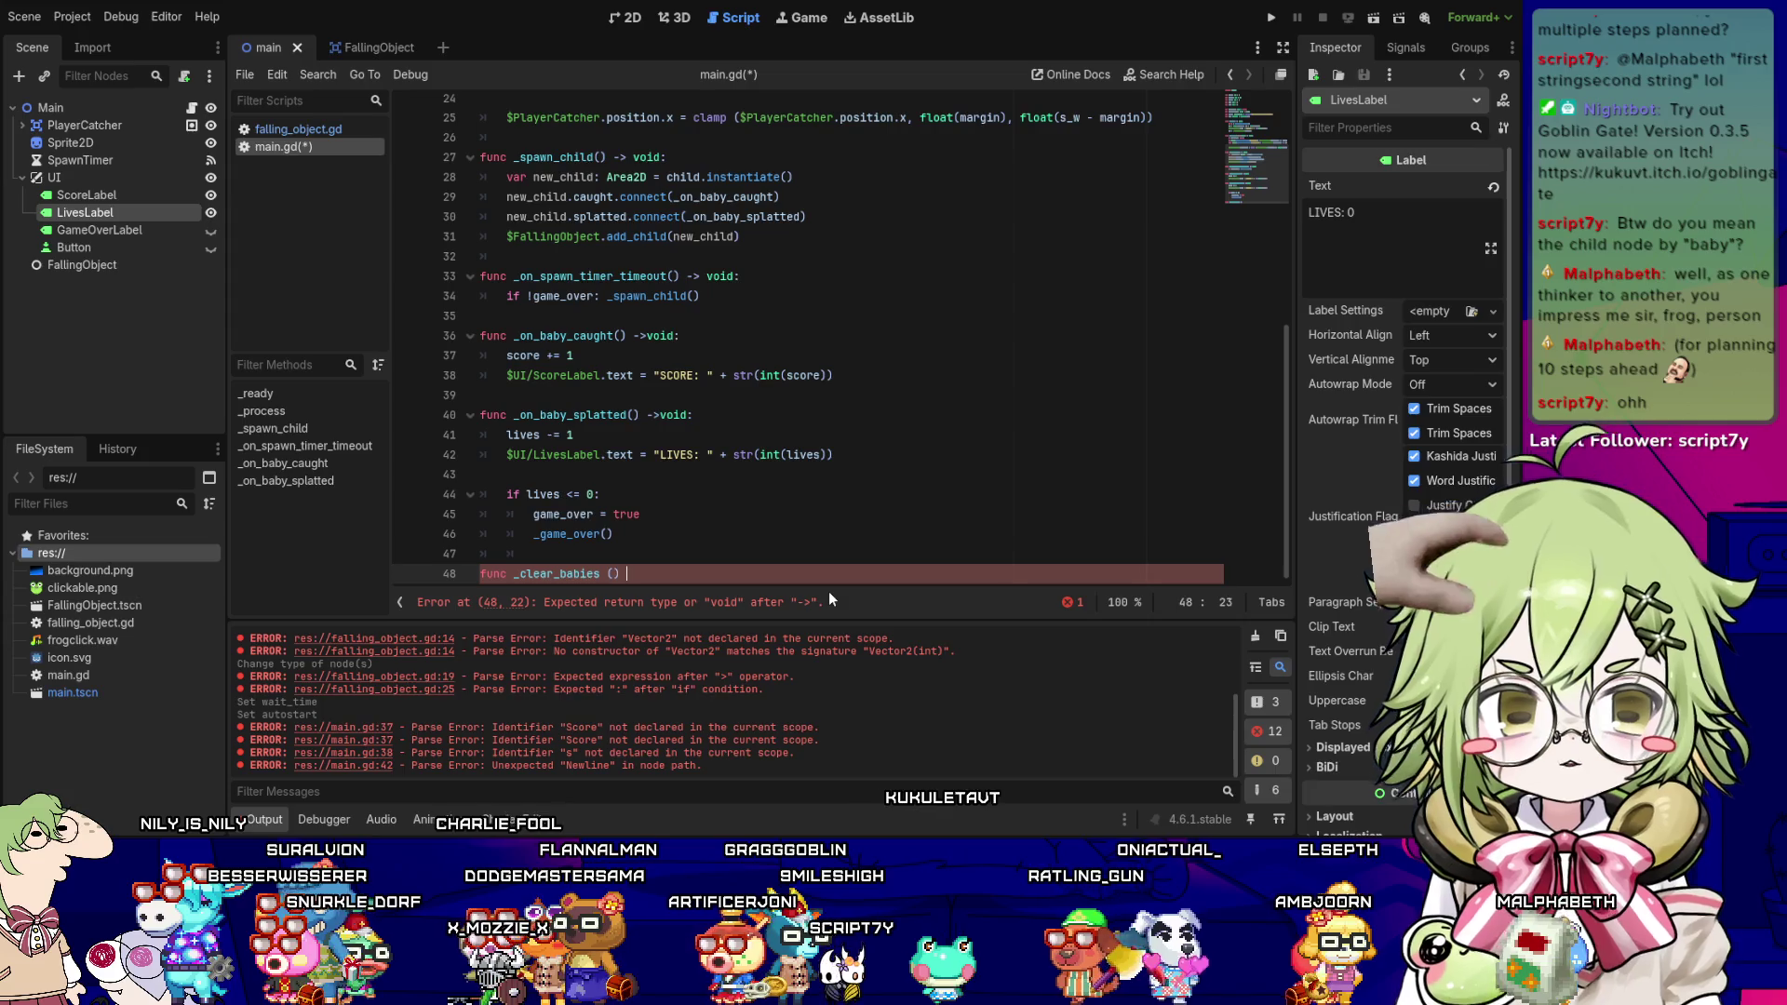
pyautogui.press('BackSpace')
pyautogui.press('BackSpace')
pyautogui.write('-> void')
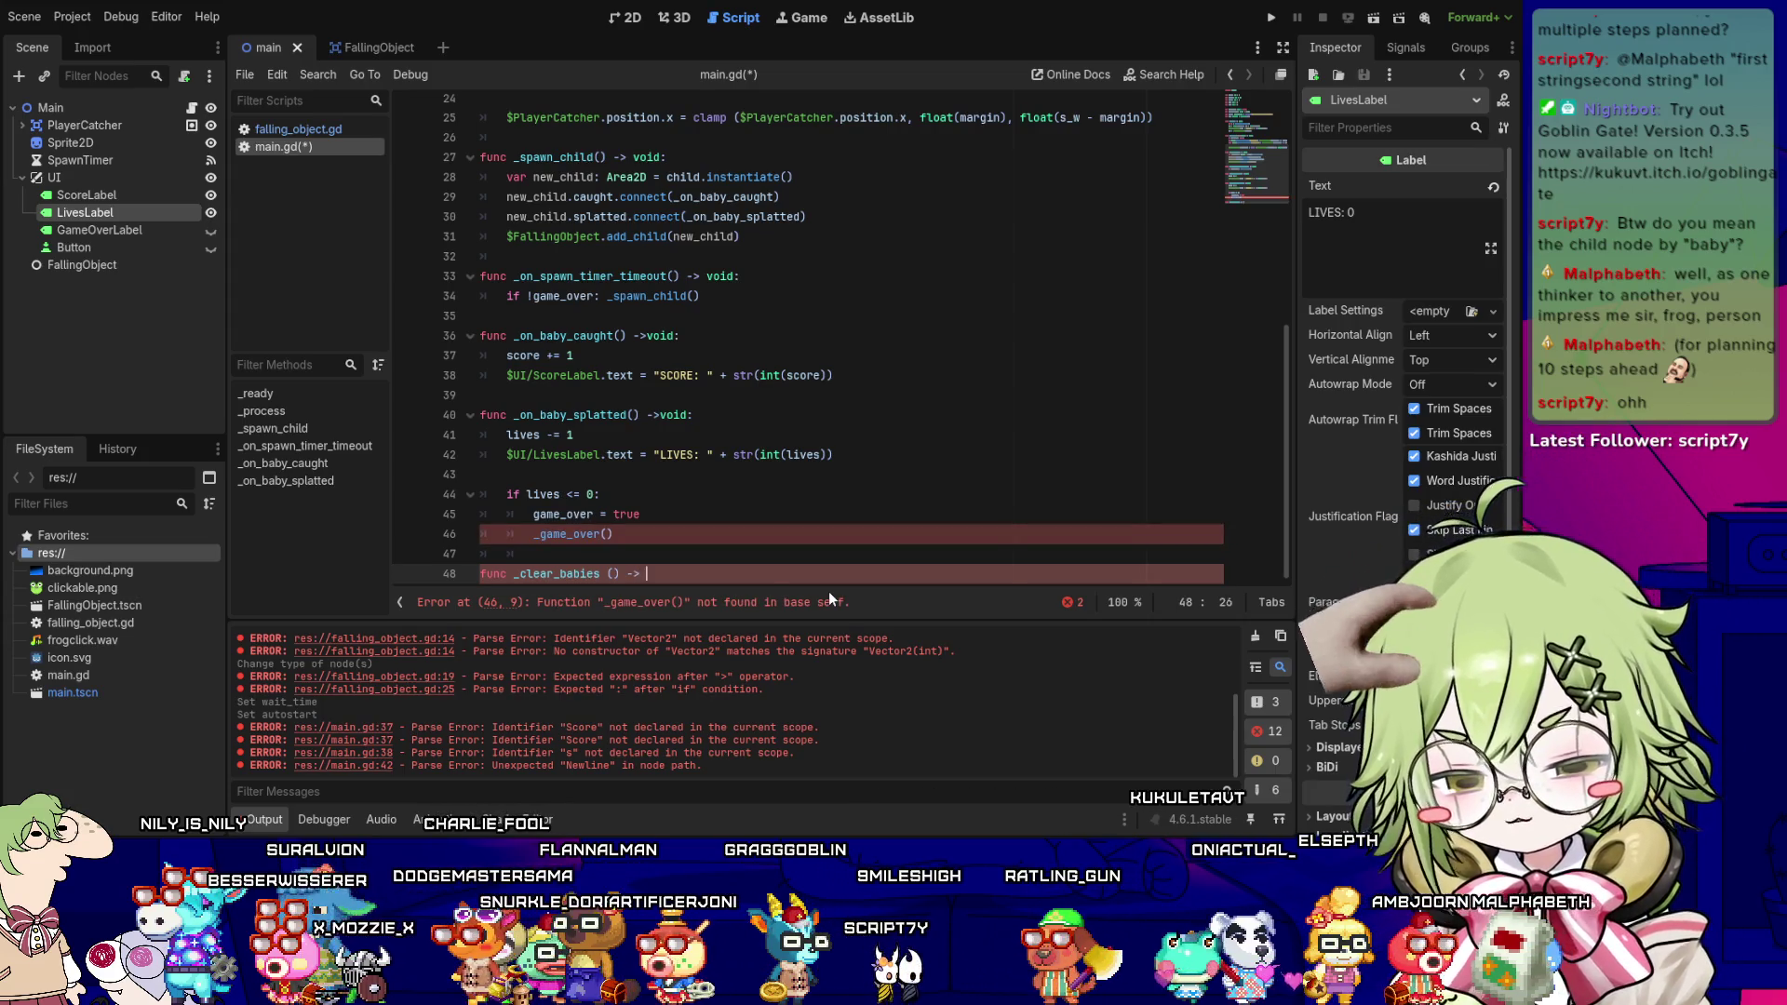
pyautogui.write(':')
pyautogui.press('Return')
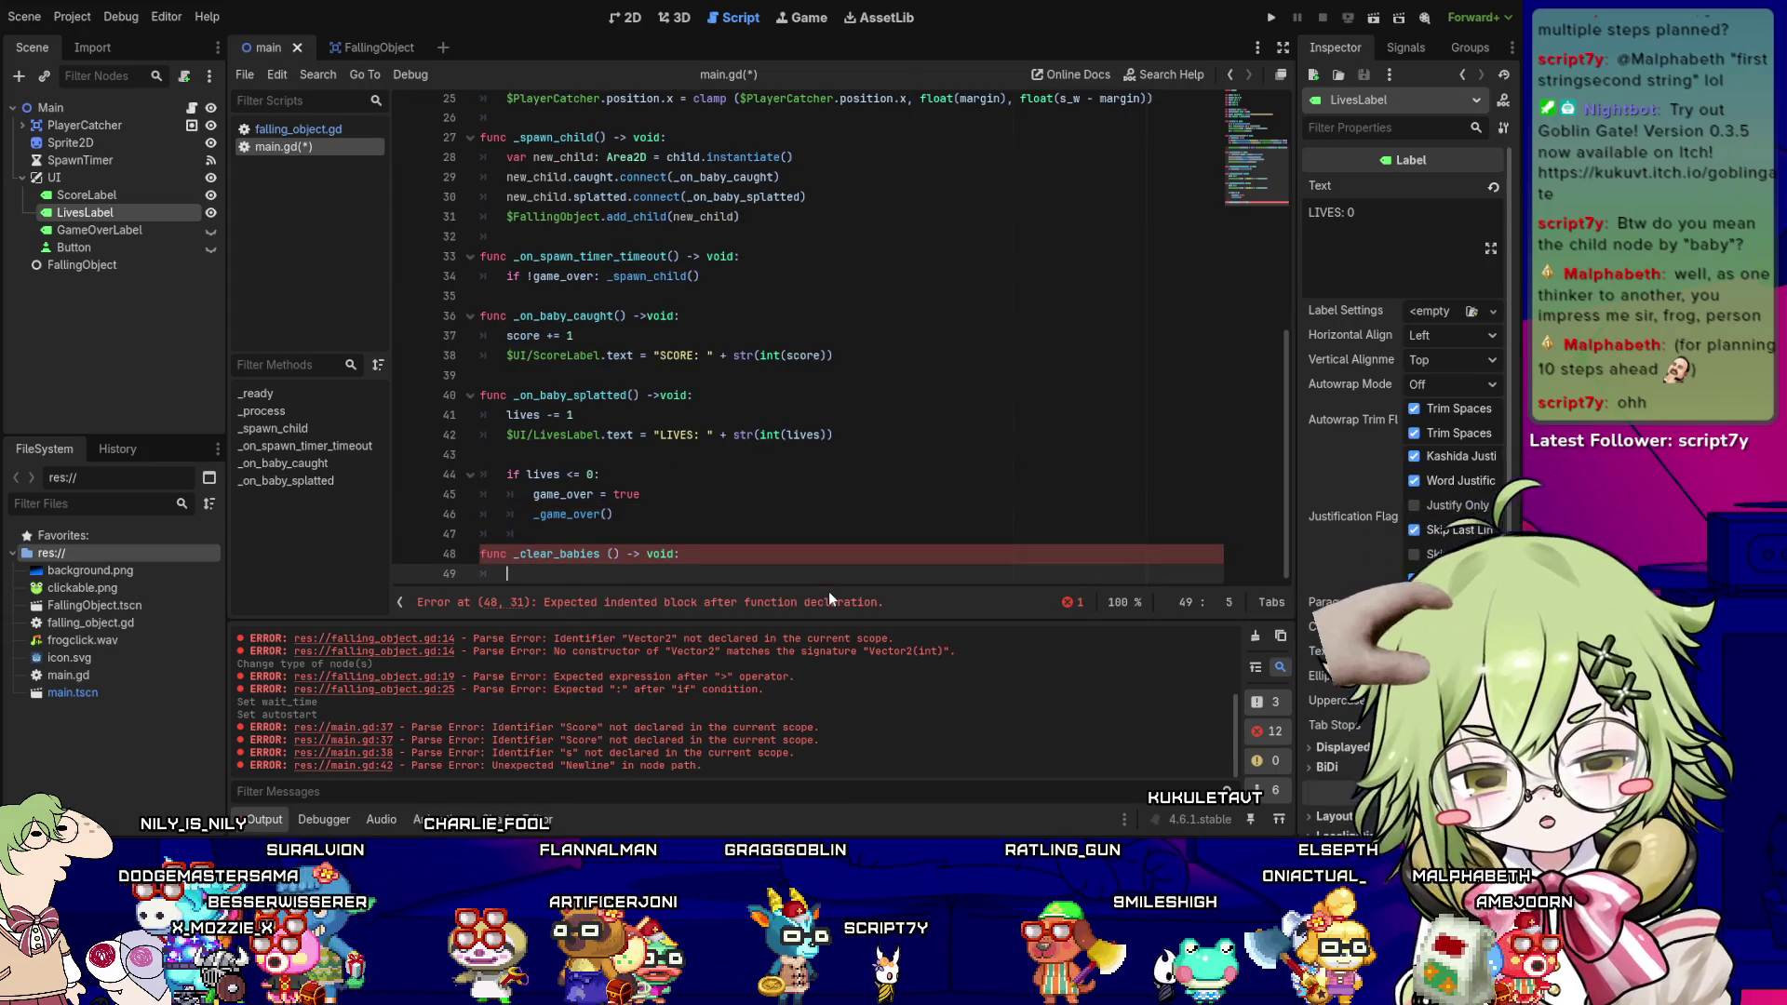
# - Write the loop for baby: Node in $FallingObject.get_children() and save the script
pyautogui.write('for baby:')
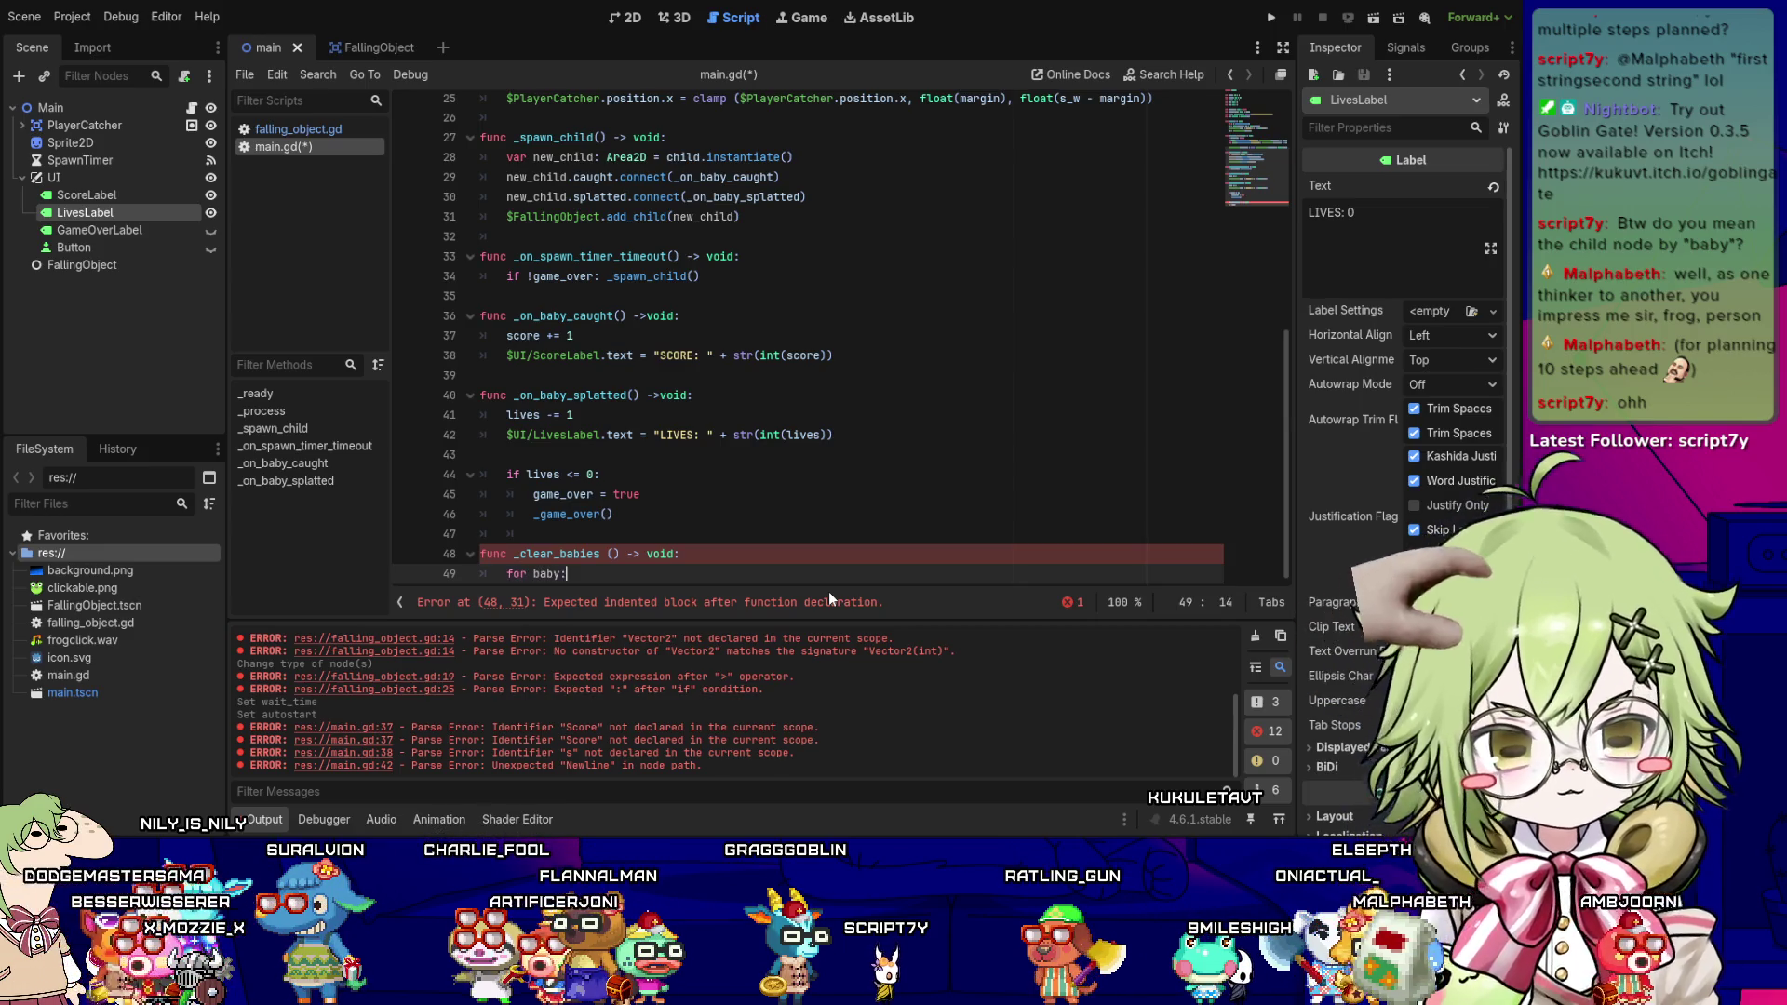
pyautogui.write('Node')
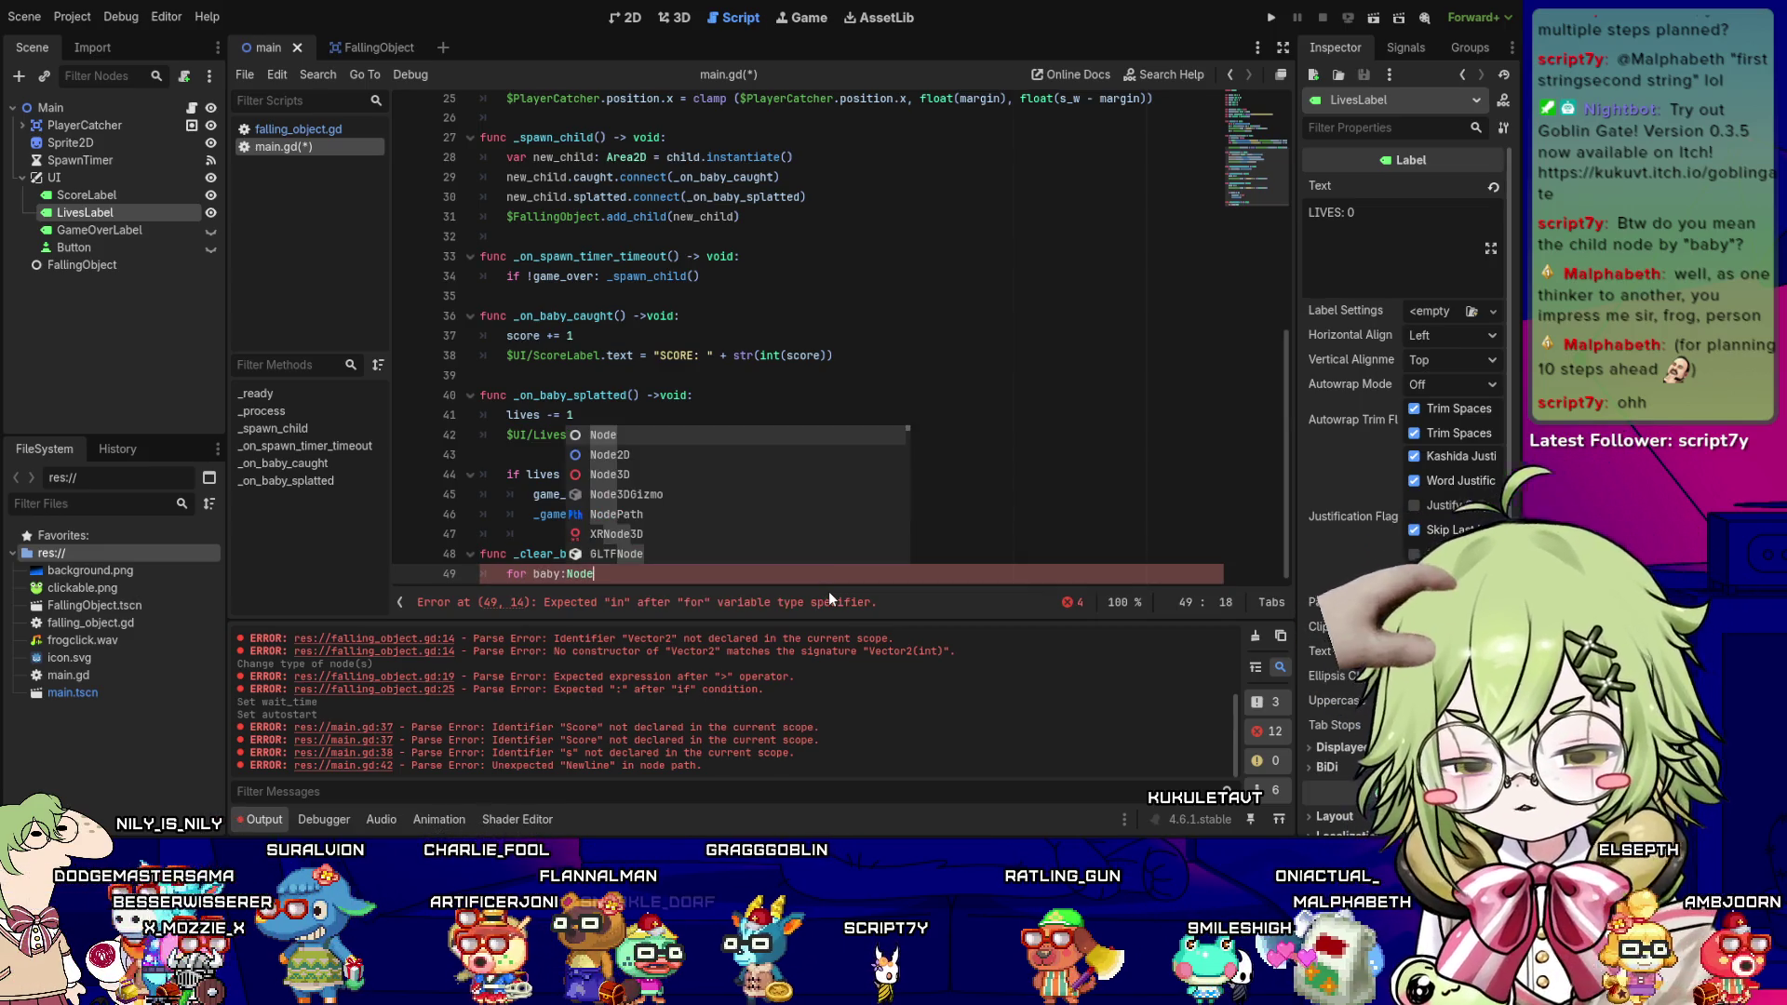
pyautogui.write(' in $F')
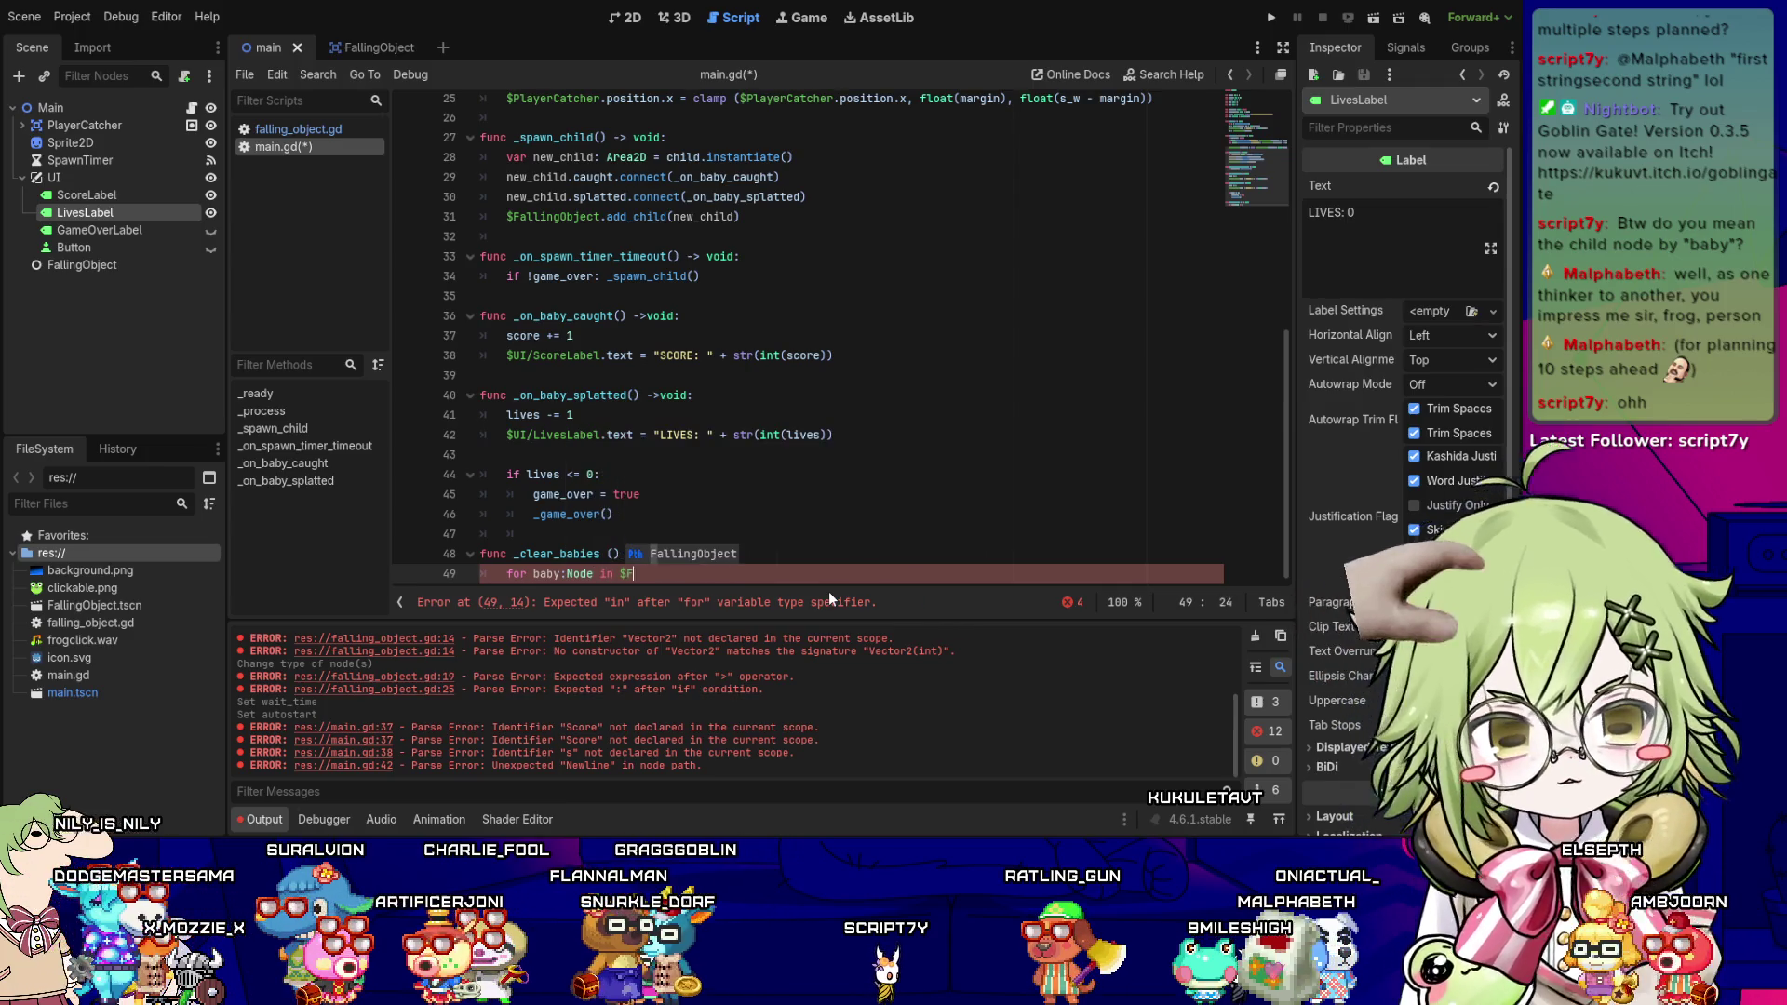
pyautogui.write('alling')
pyautogui.press('Return')
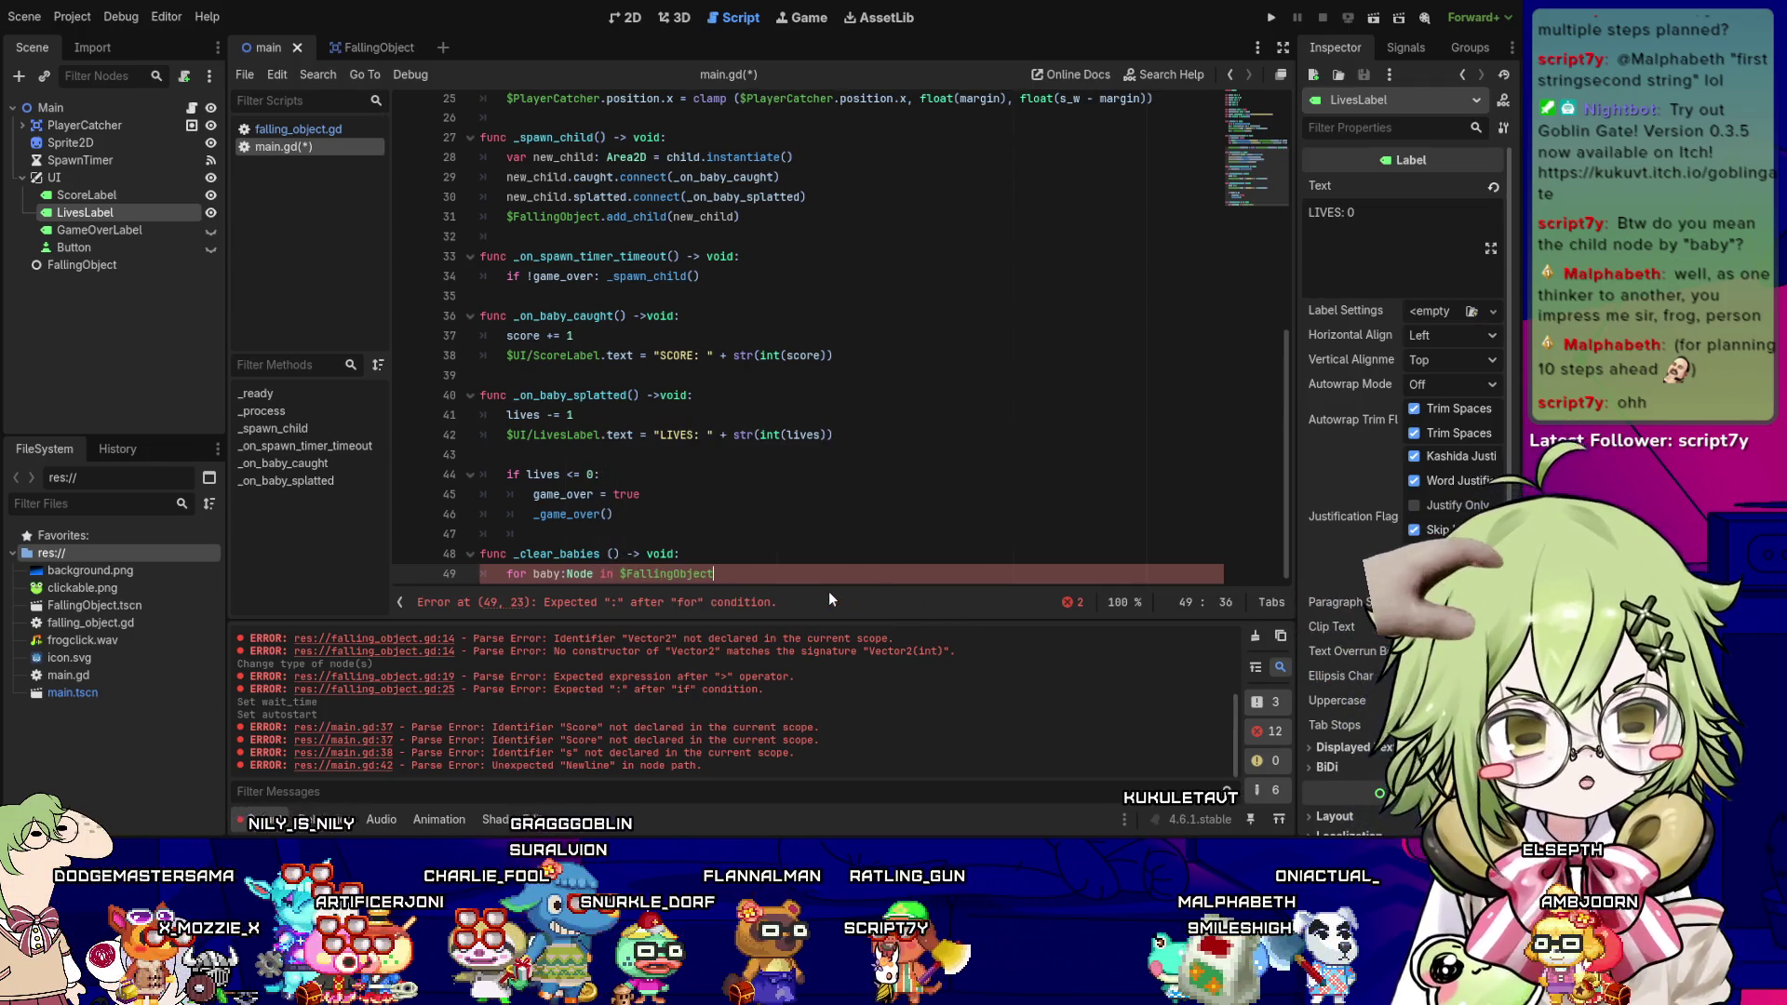
pyautogui.write('.get_child')
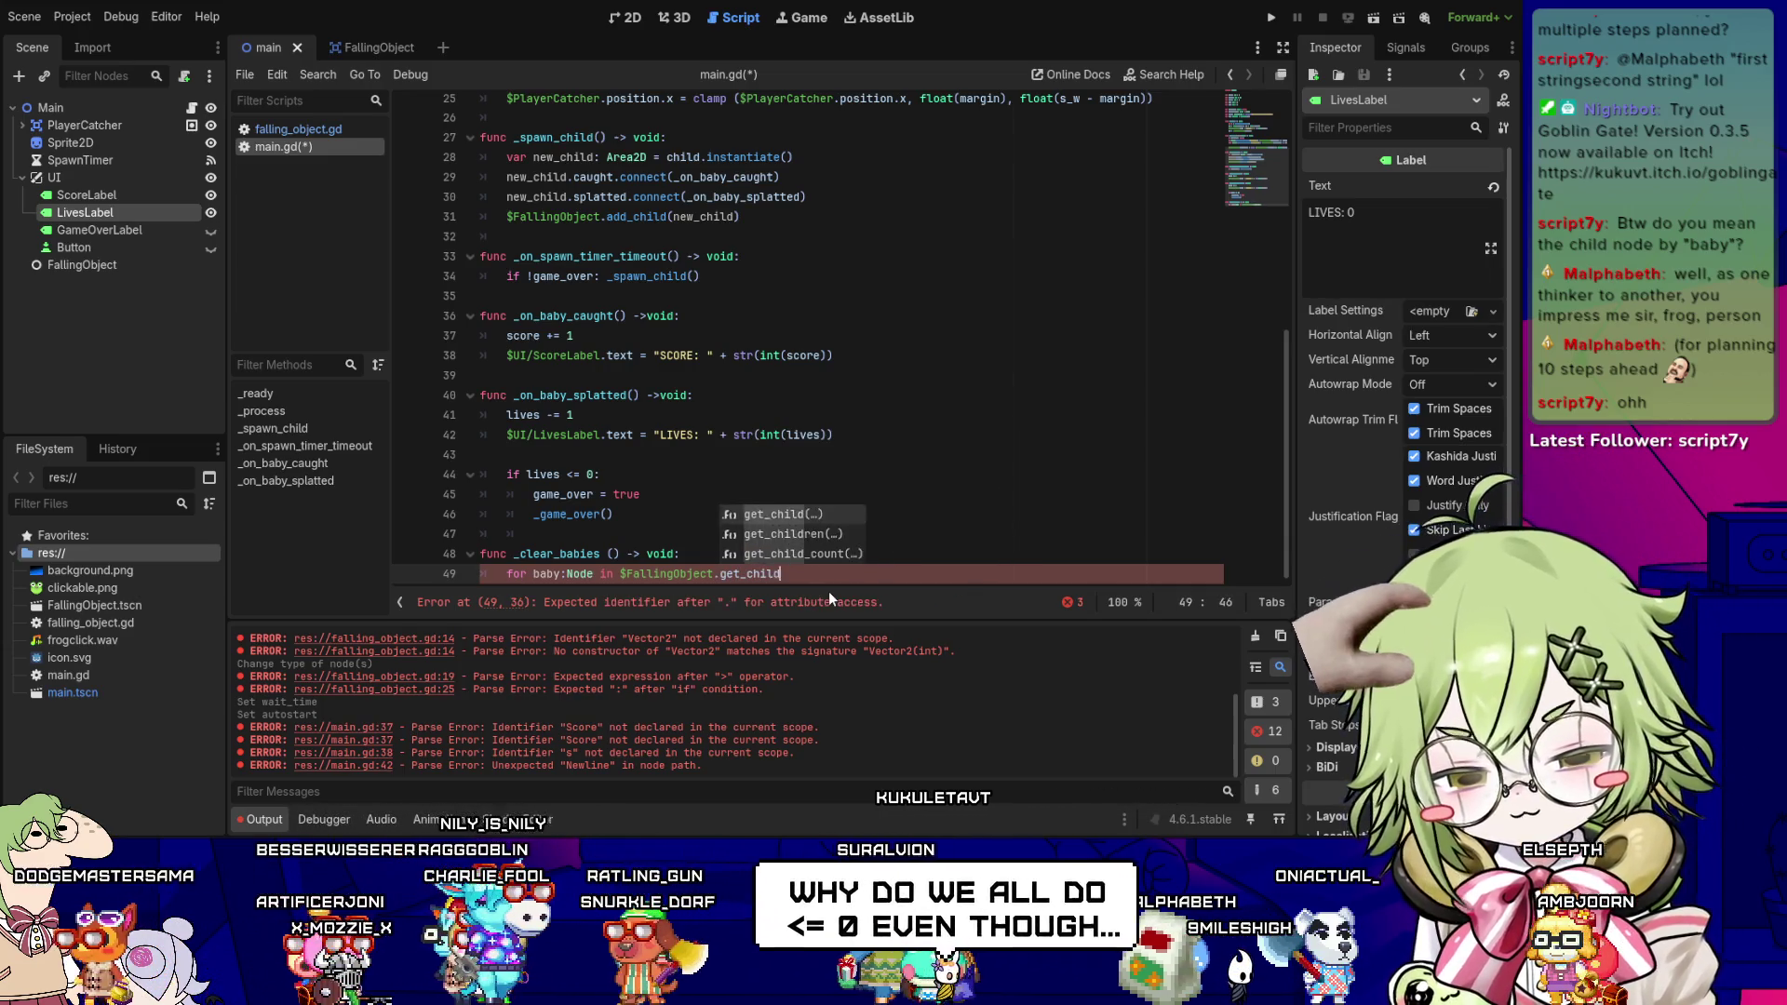
pyautogui.press('Down')
pyautogui.press('Return')
pyautogui.press('Return')
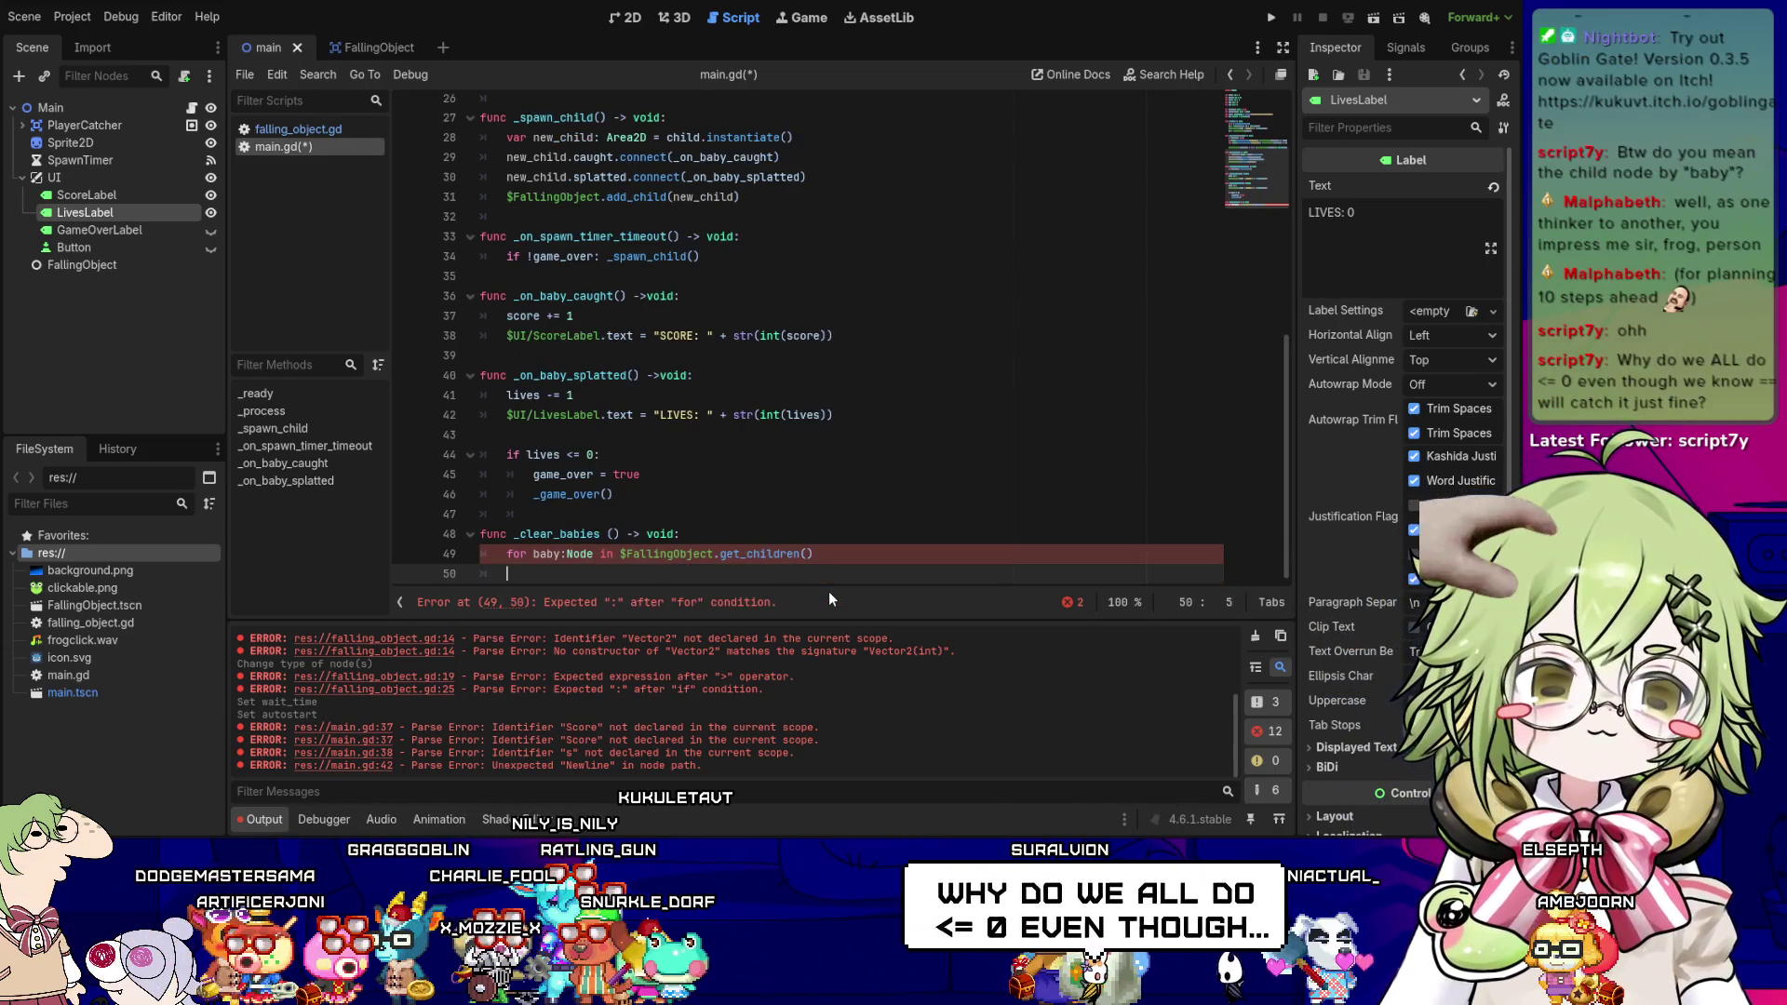
pyautogui.press('Up')
pyautogui.press('Up')
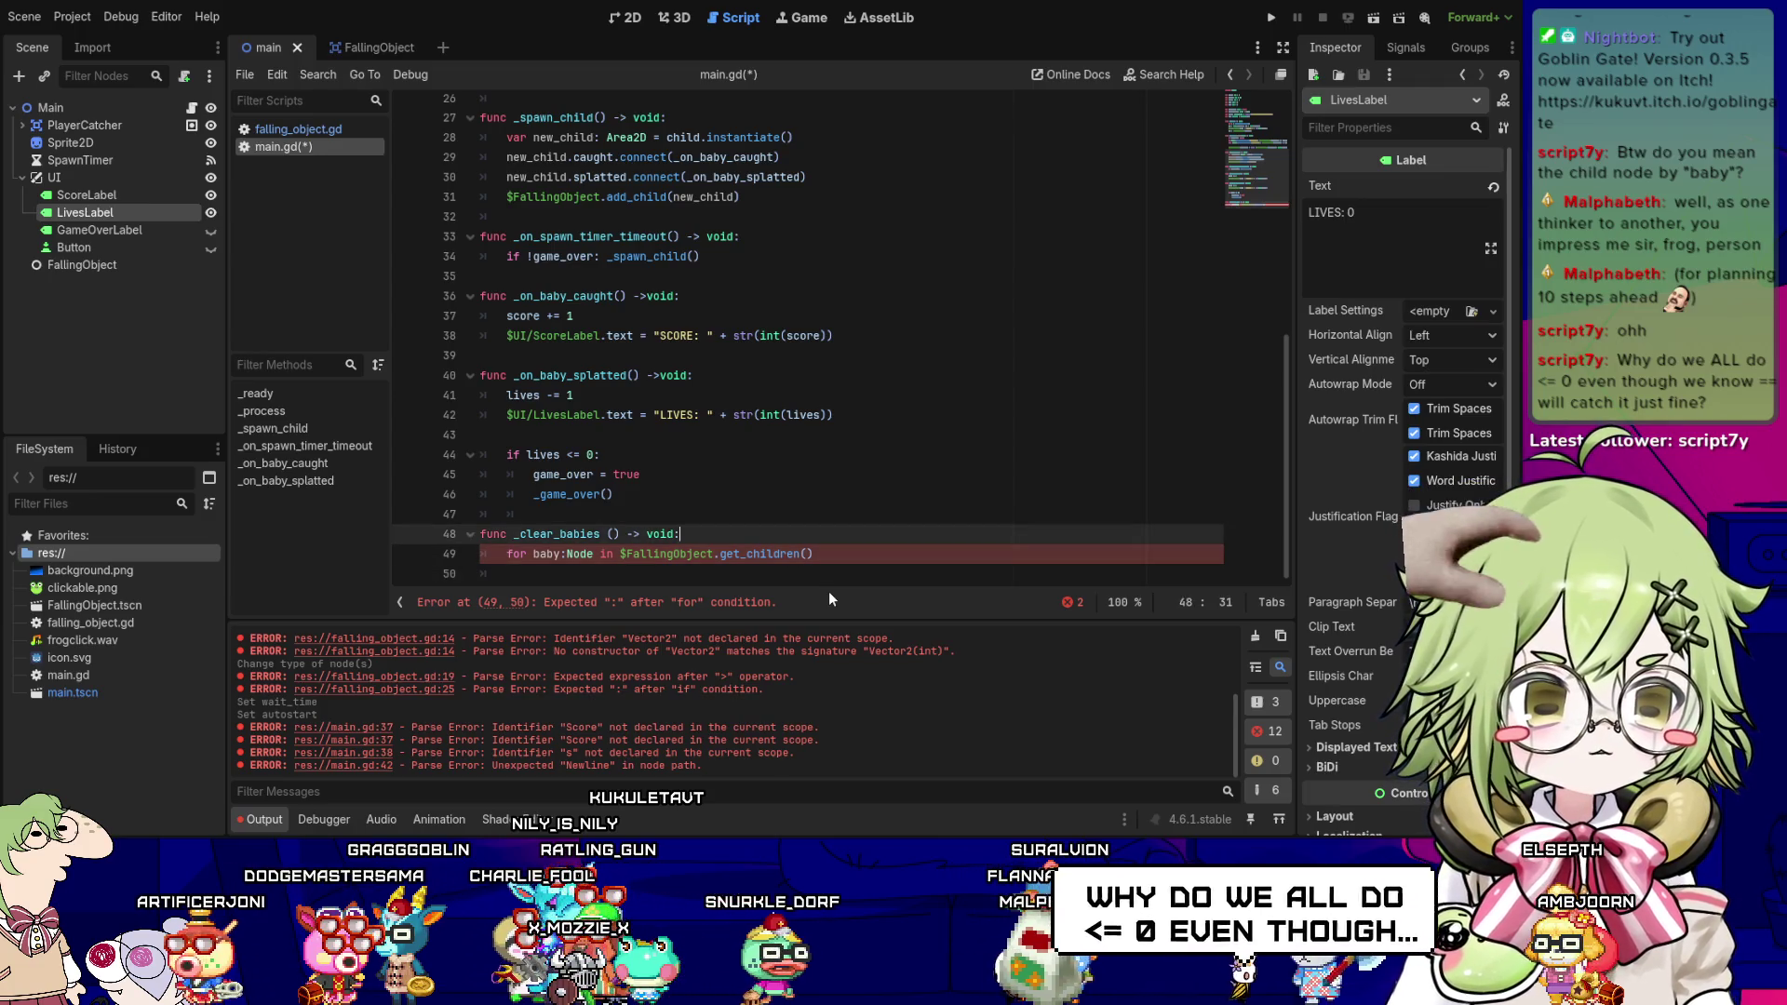
pyautogui.press('Down')
pyautogui.press('Home')
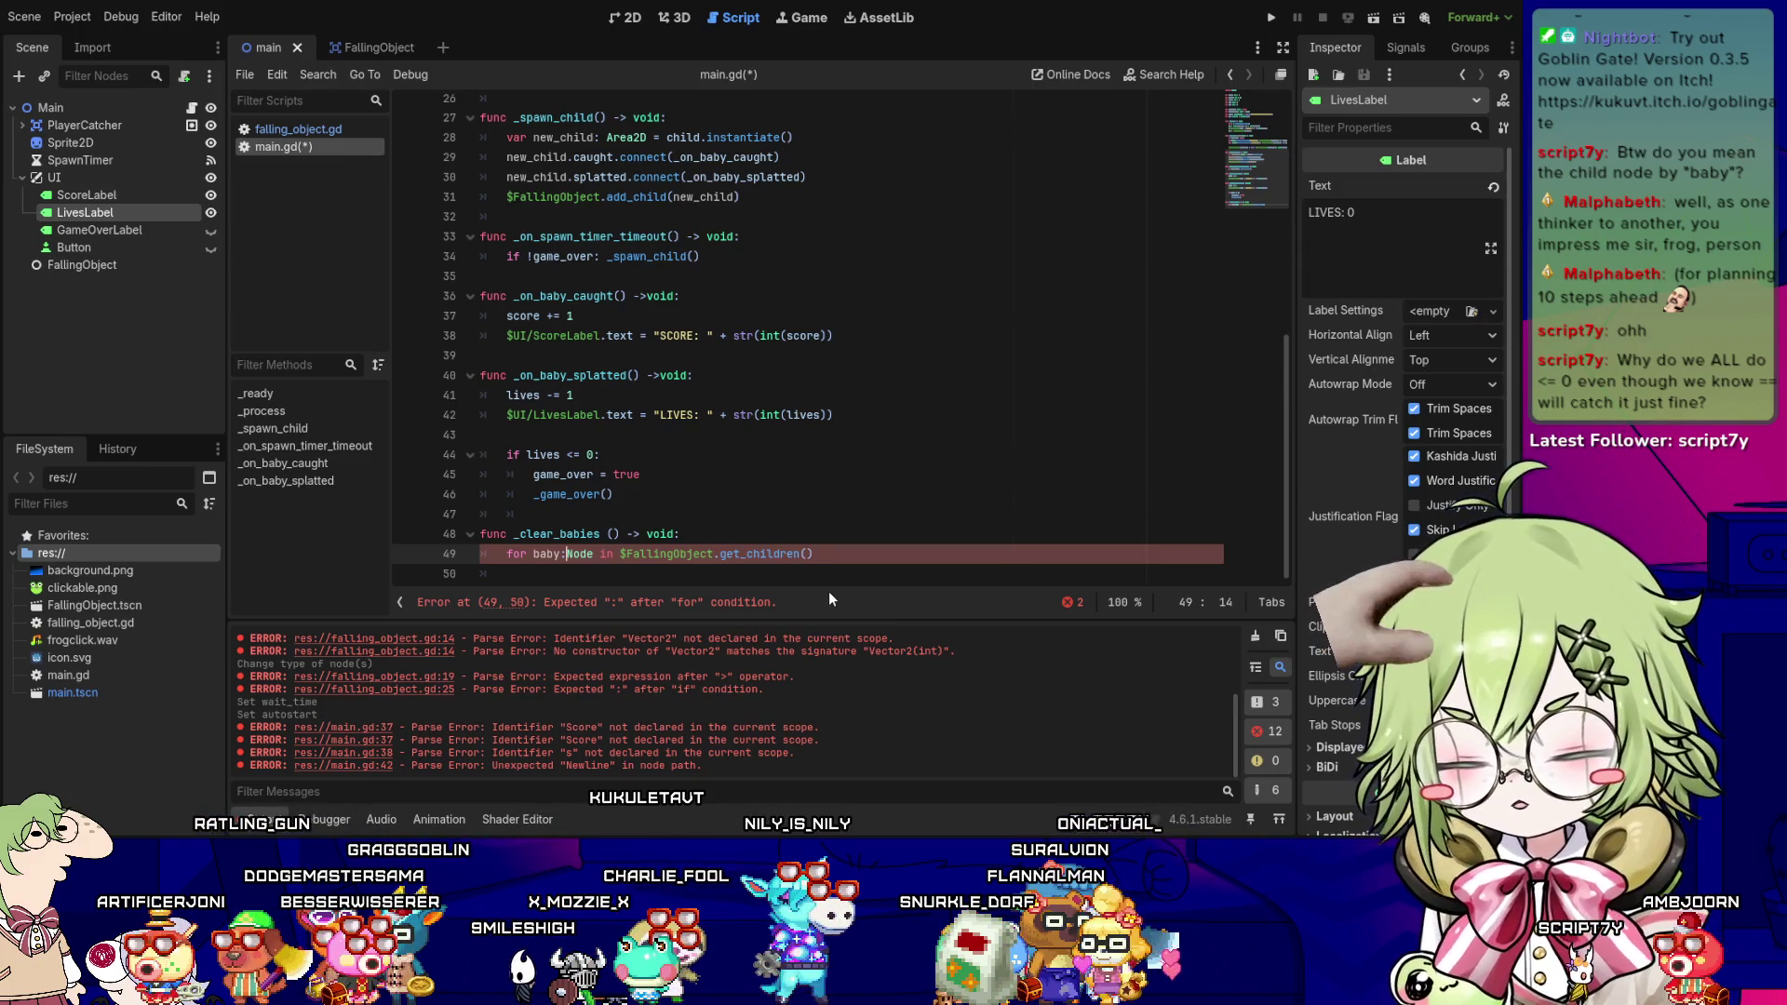
pyautogui.press('Right')
pyautogui.press('Right')
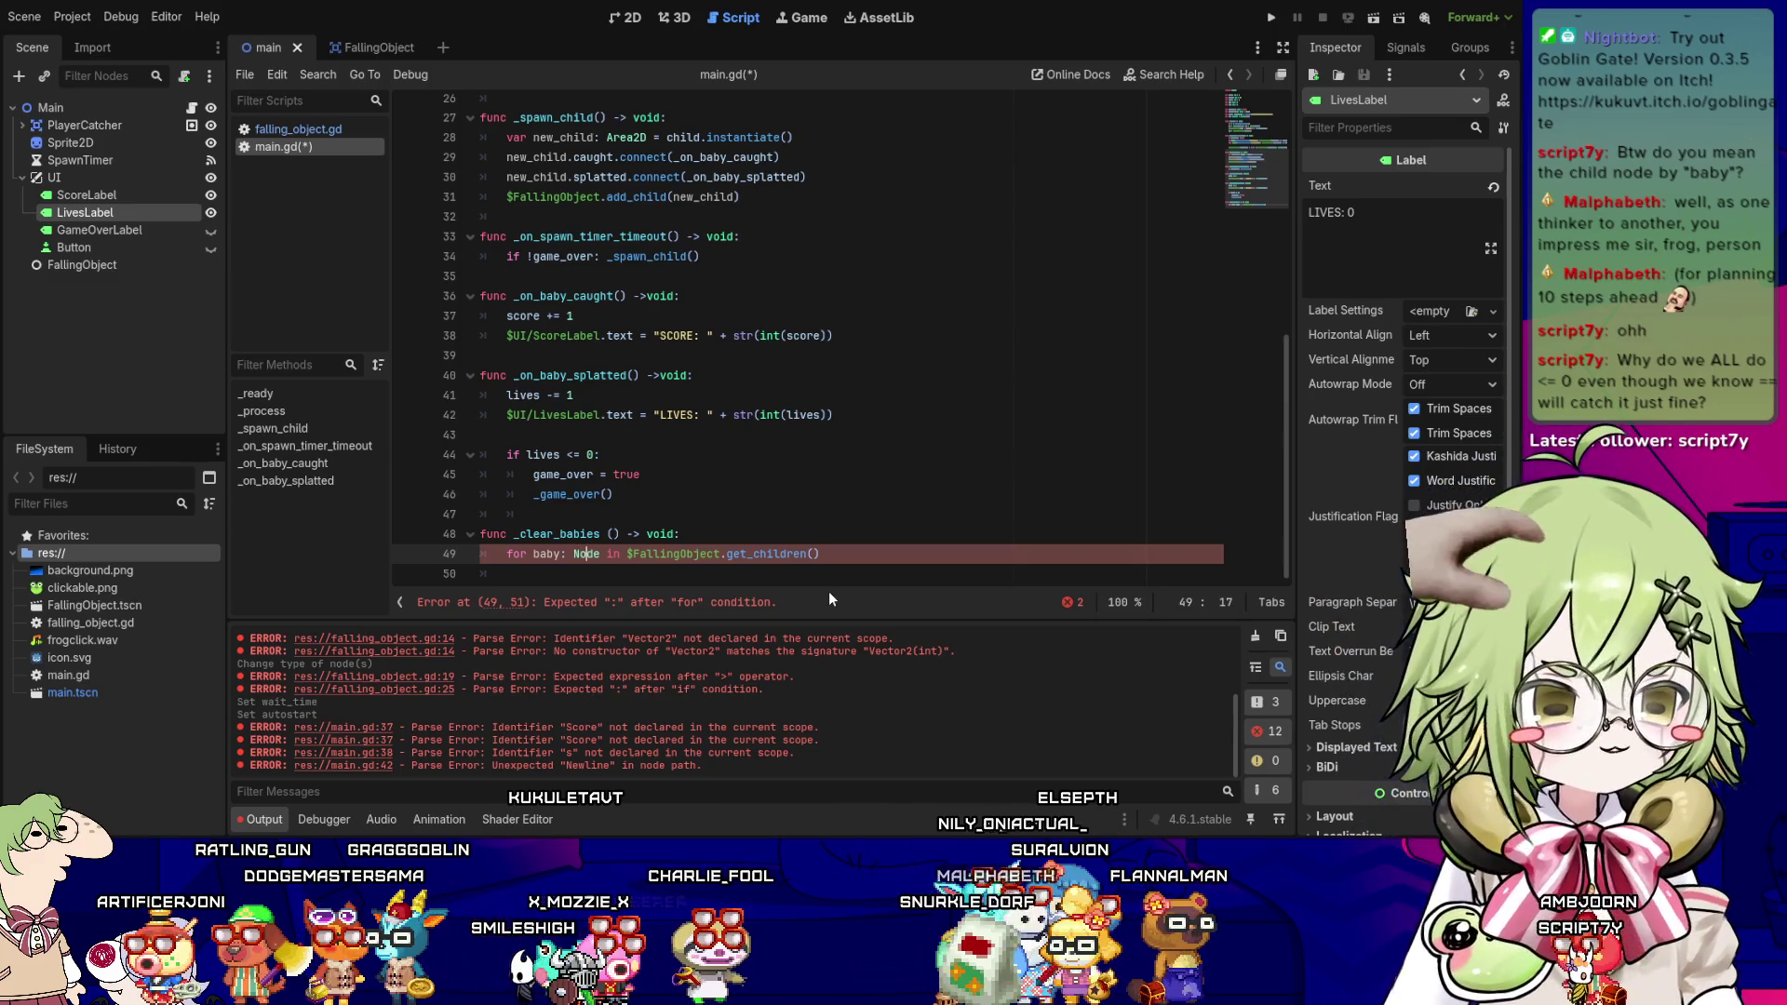
pyautogui.press('Left')
pyautogui.press('Left')
pyautogui.press('Left')
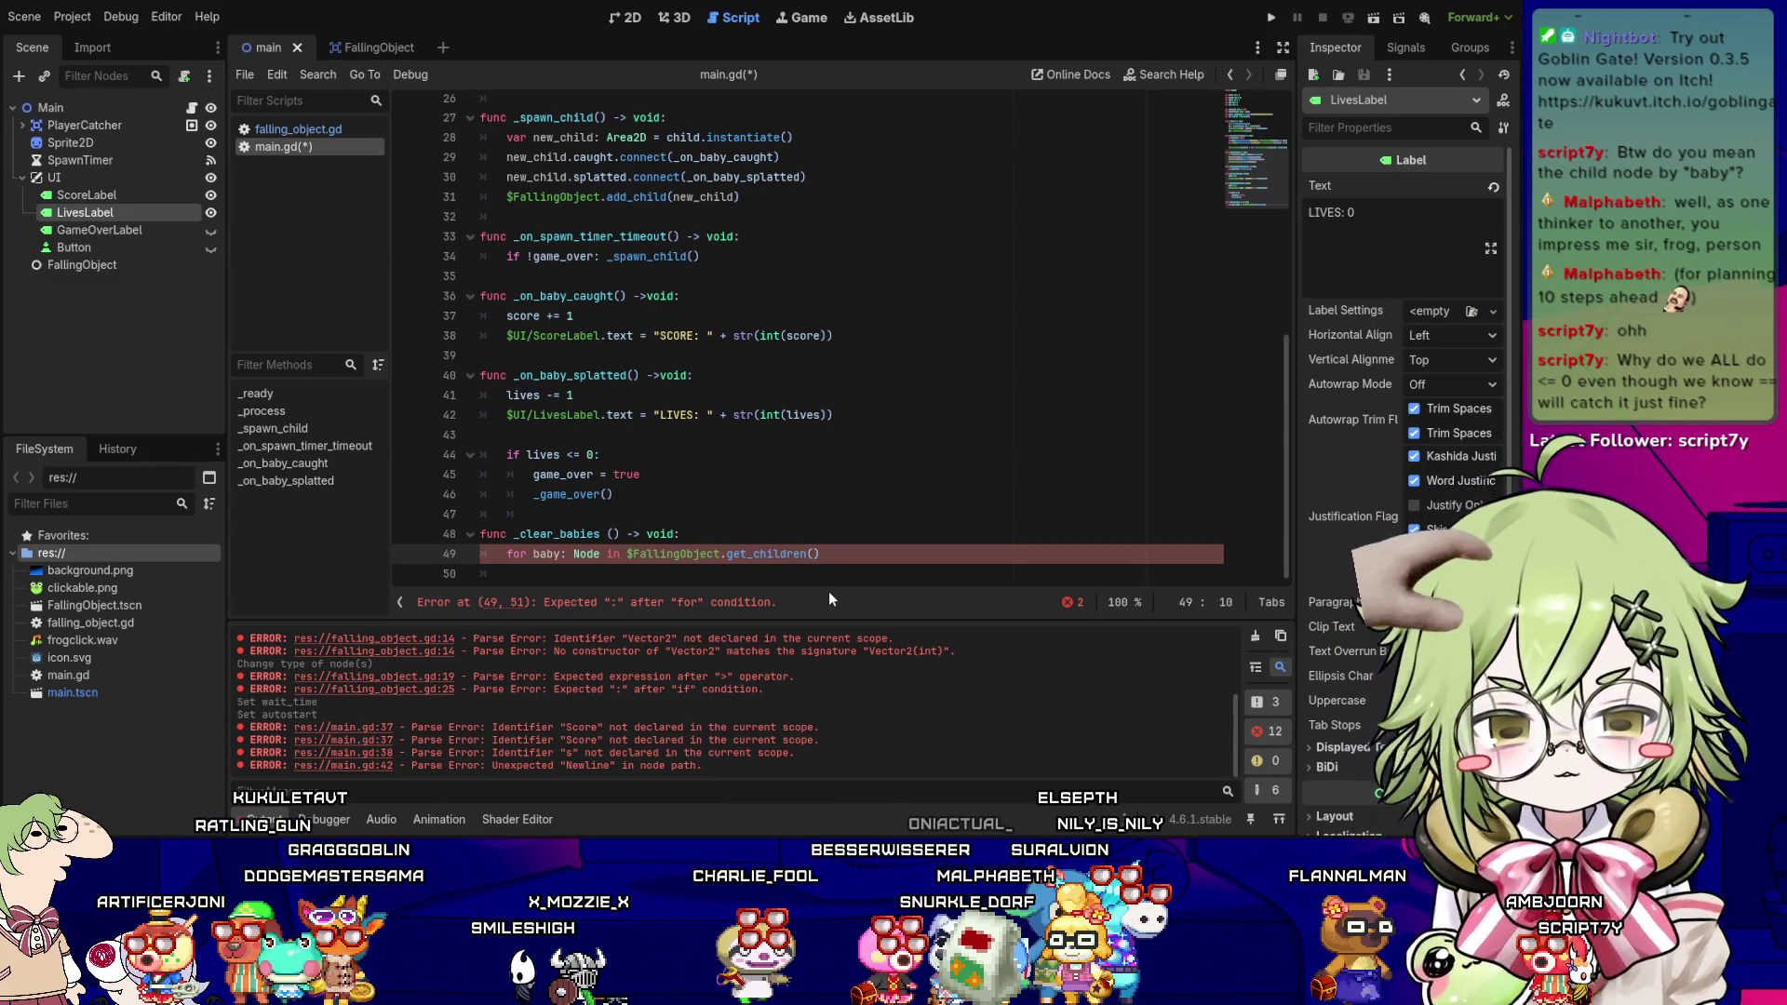
pyautogui.hotkey('ctrl', 's')
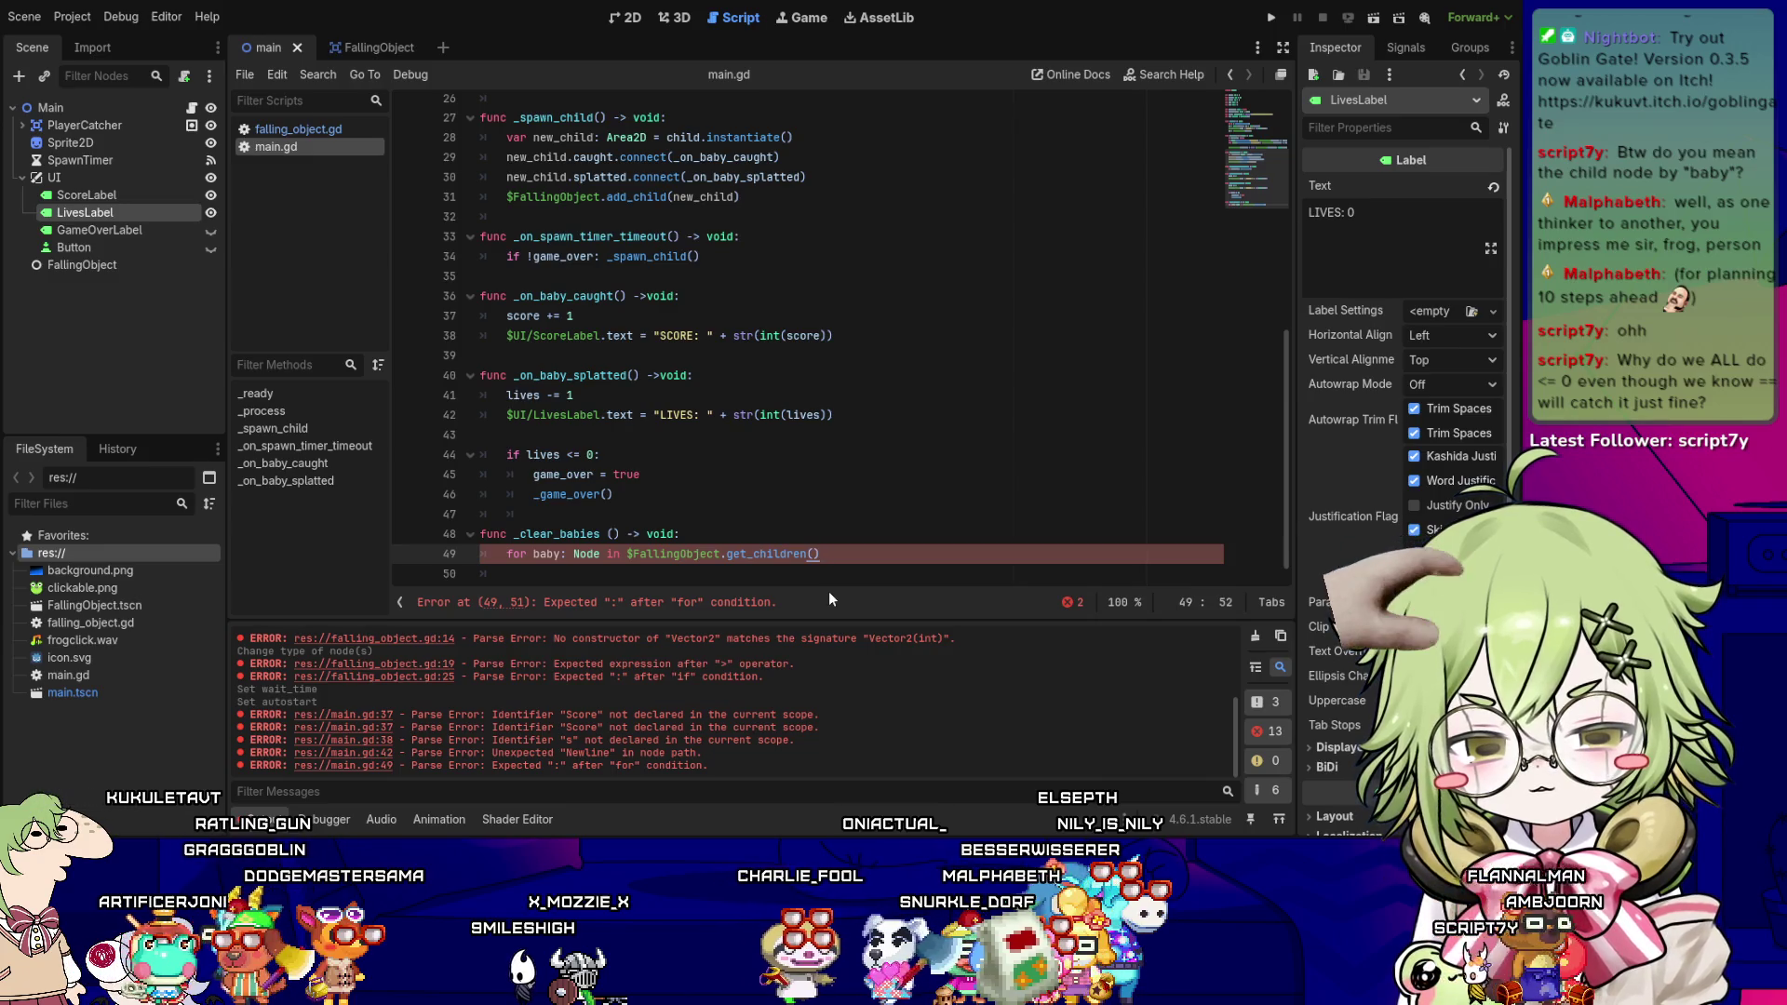
# - End the loop line with a colon and call baby.queue_accessibility_update() in its body
pyautogui.press('Down')
pyautogui.press('Up')
pyautogui.press('End')
pyautogui.write(':')
pyautogui.press('Return')
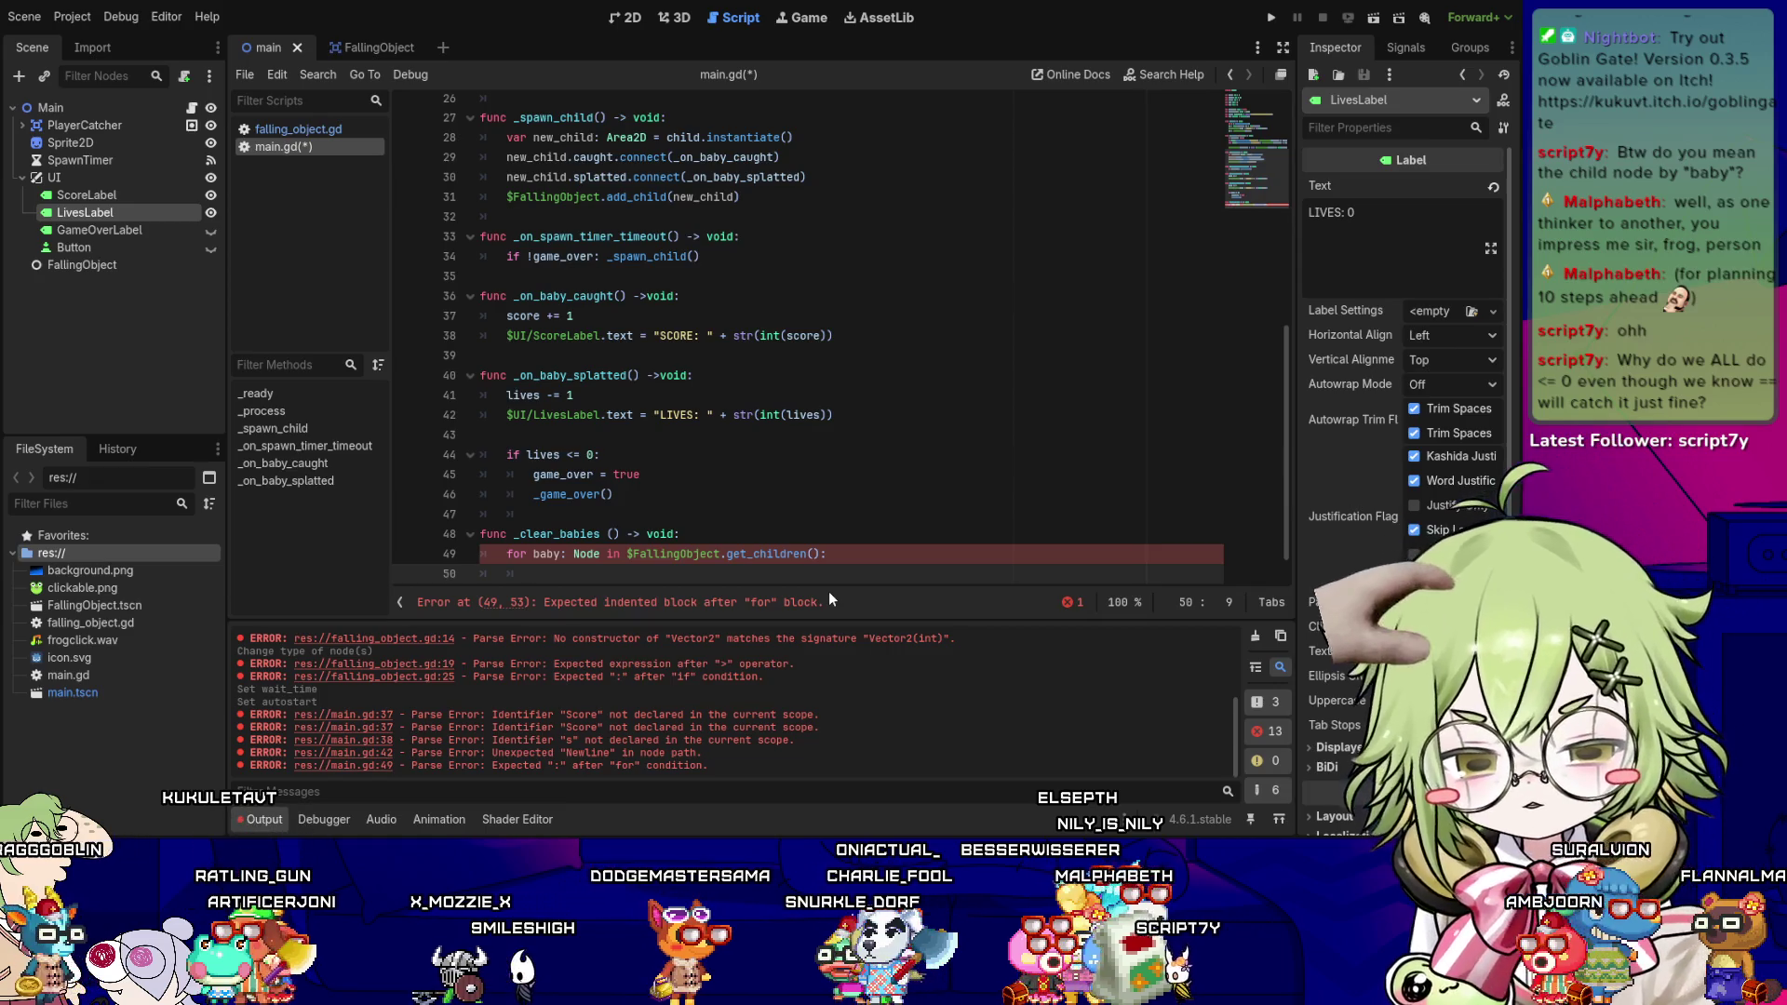
pyautogui.write('baby-')
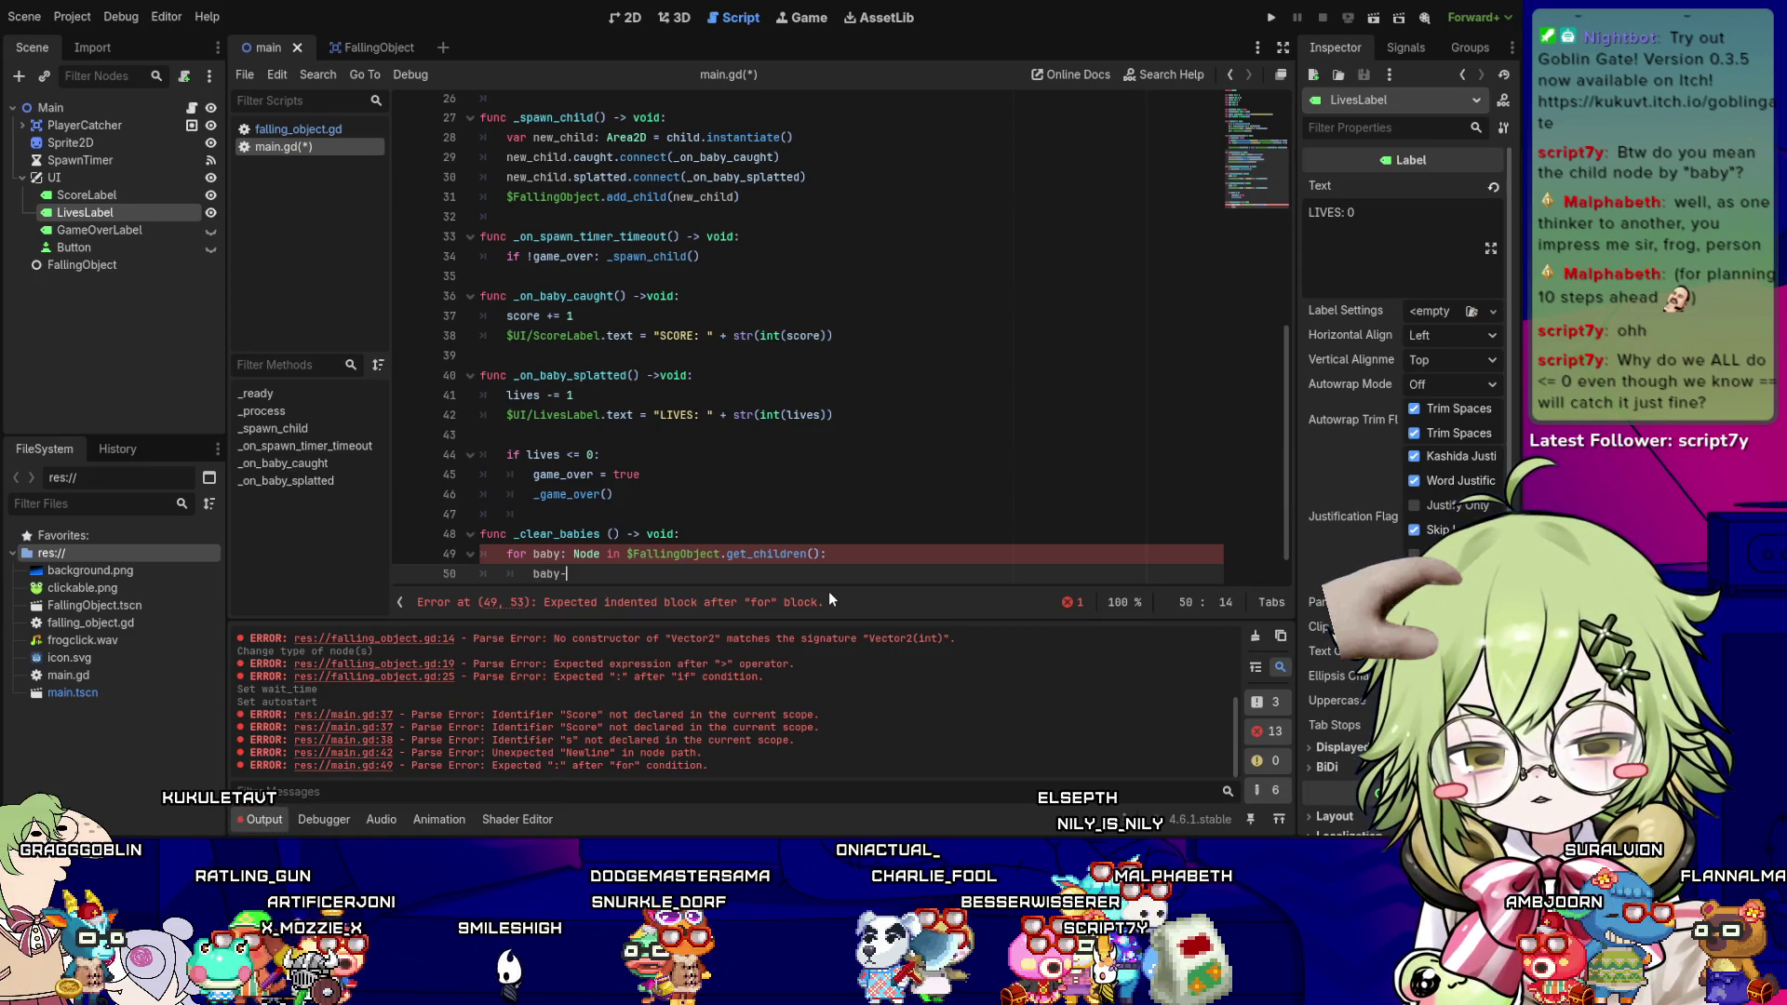
pyautogui.press('BackSpace')
pyautogui.write('.queue')
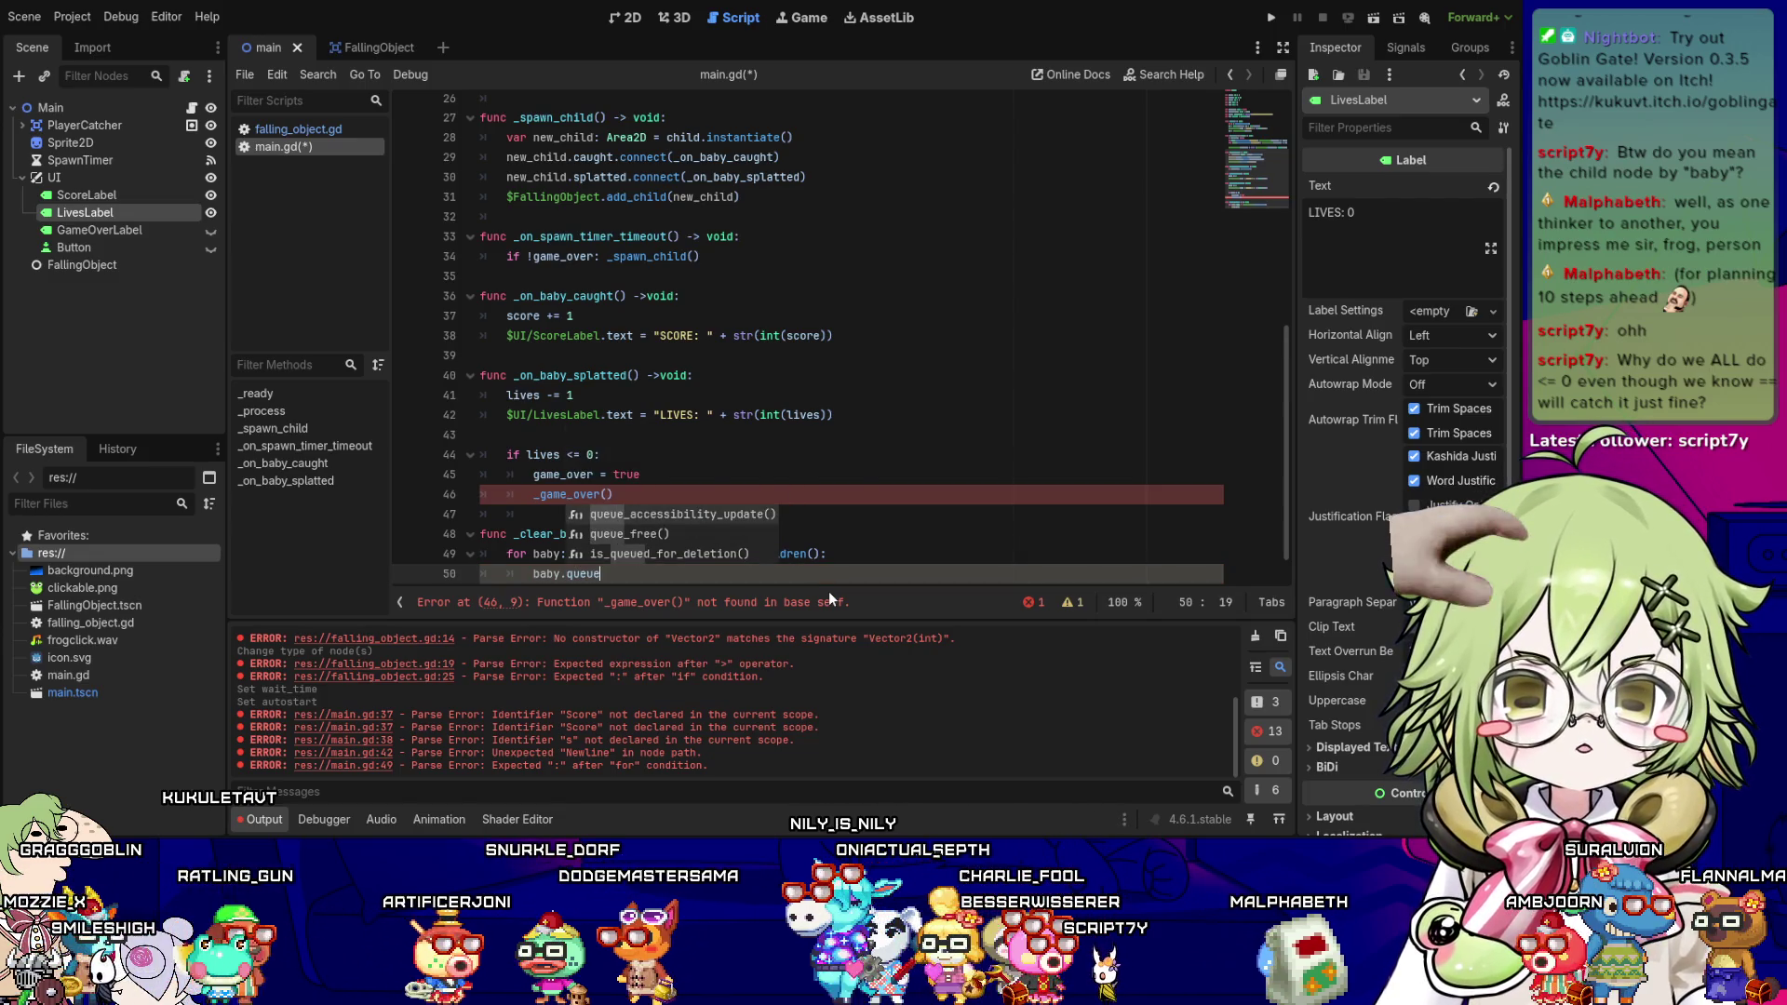
pyautogui.press('Return')
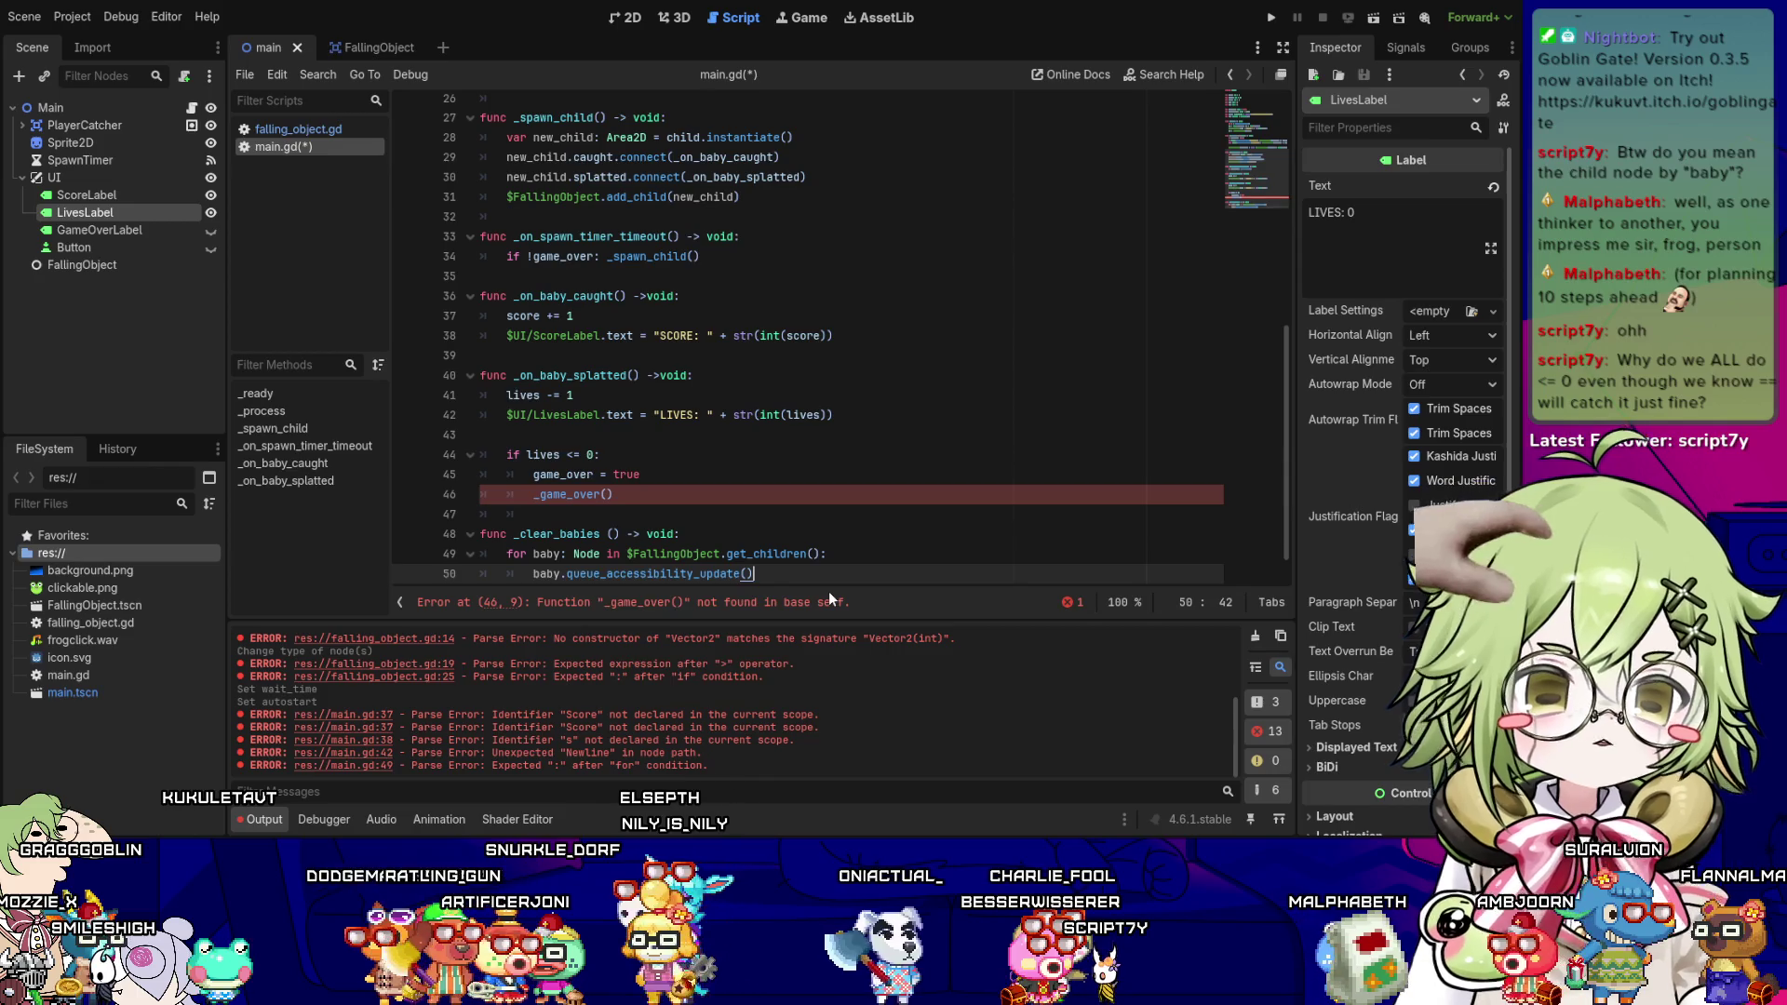
pyautogui.press('Left')
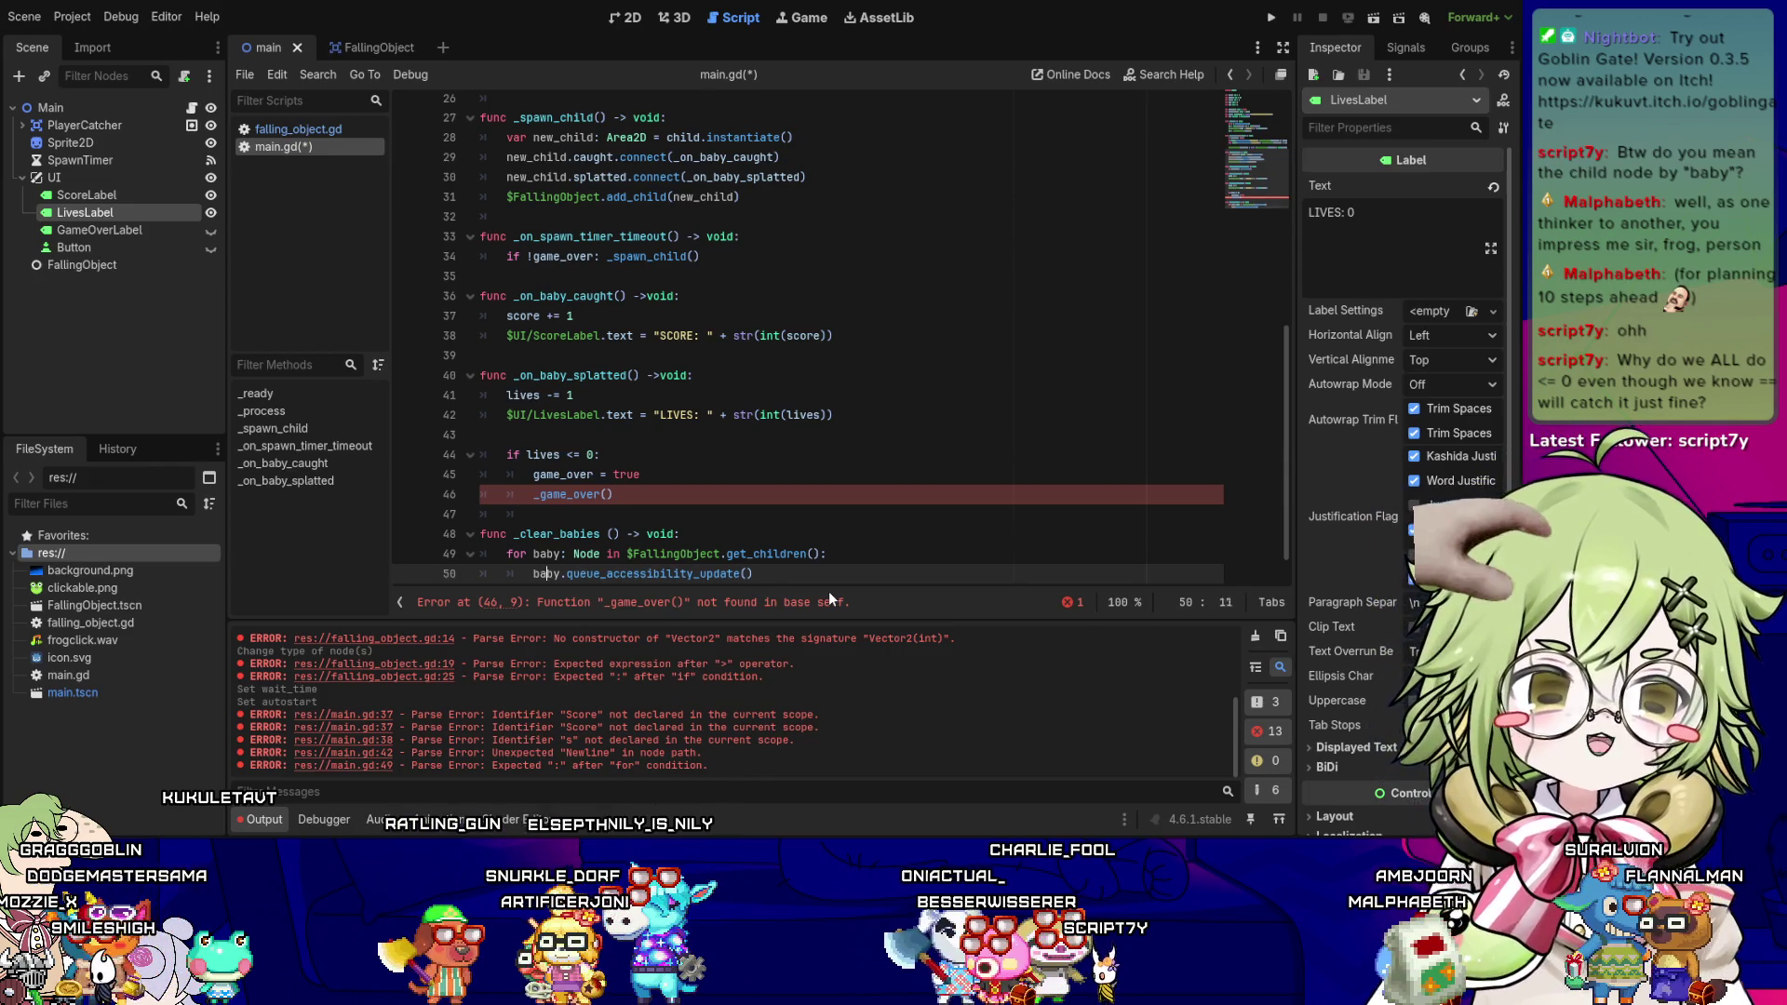
pyautogui.press('Up')
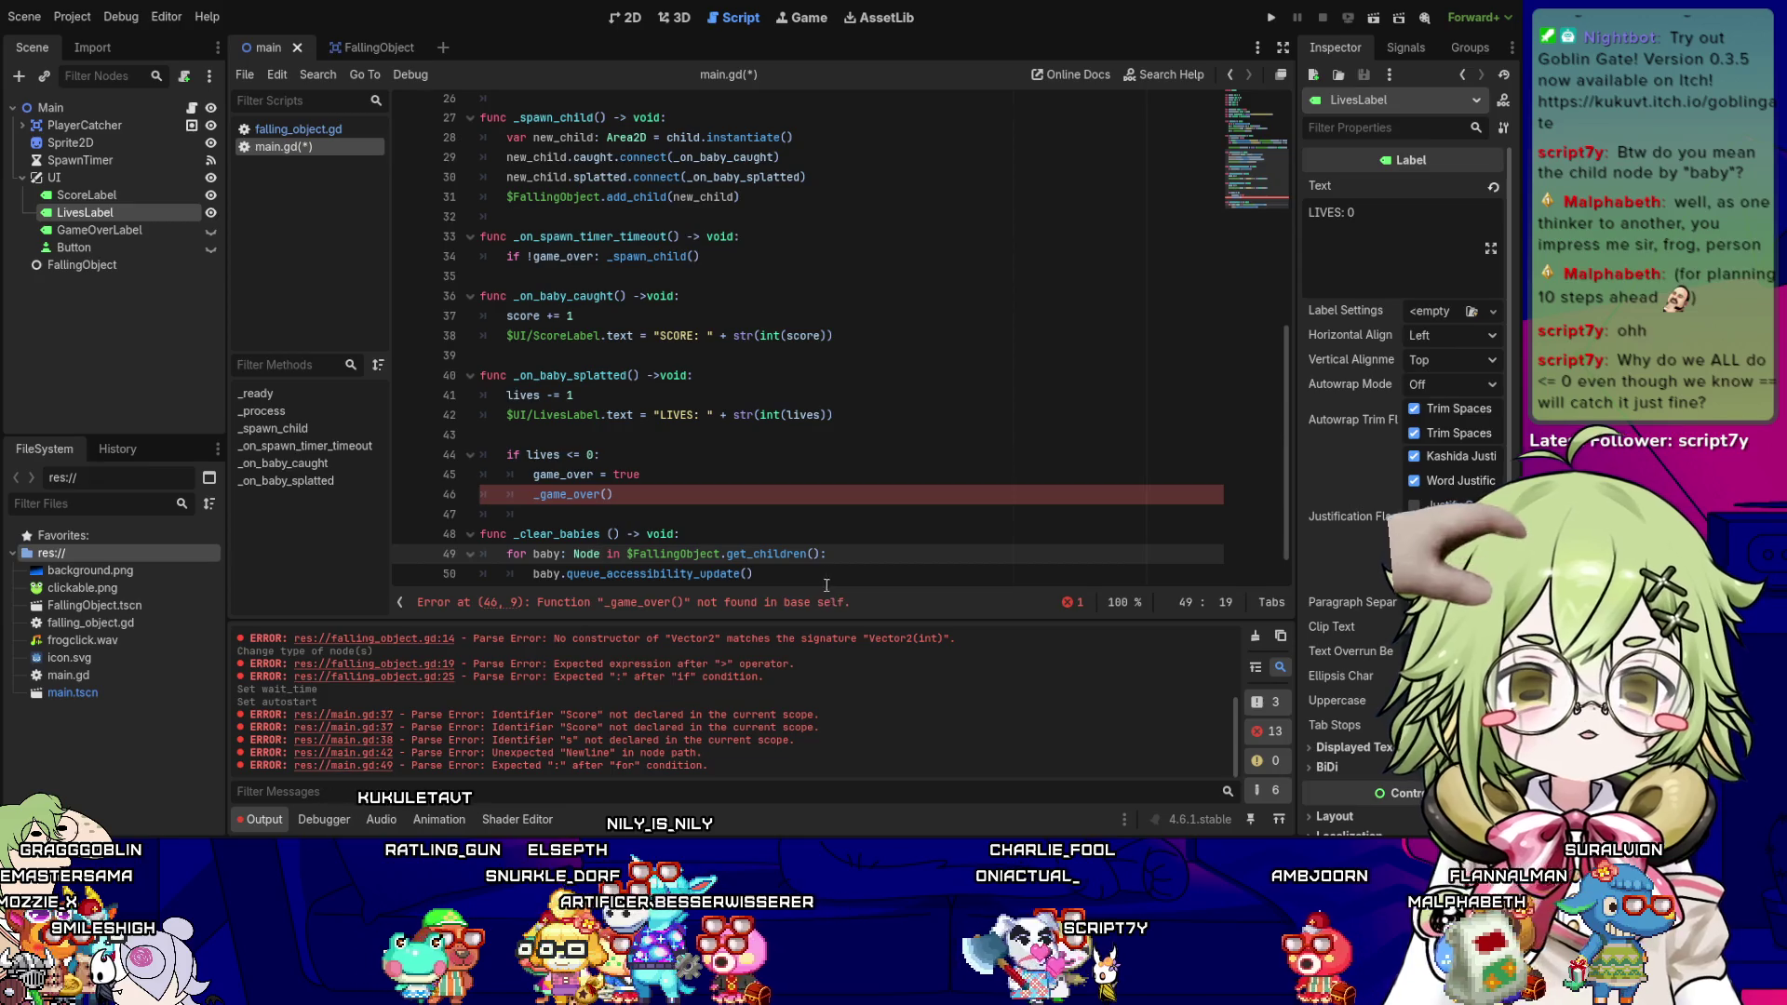
pyautogui.scroll(-1, 667, 529)
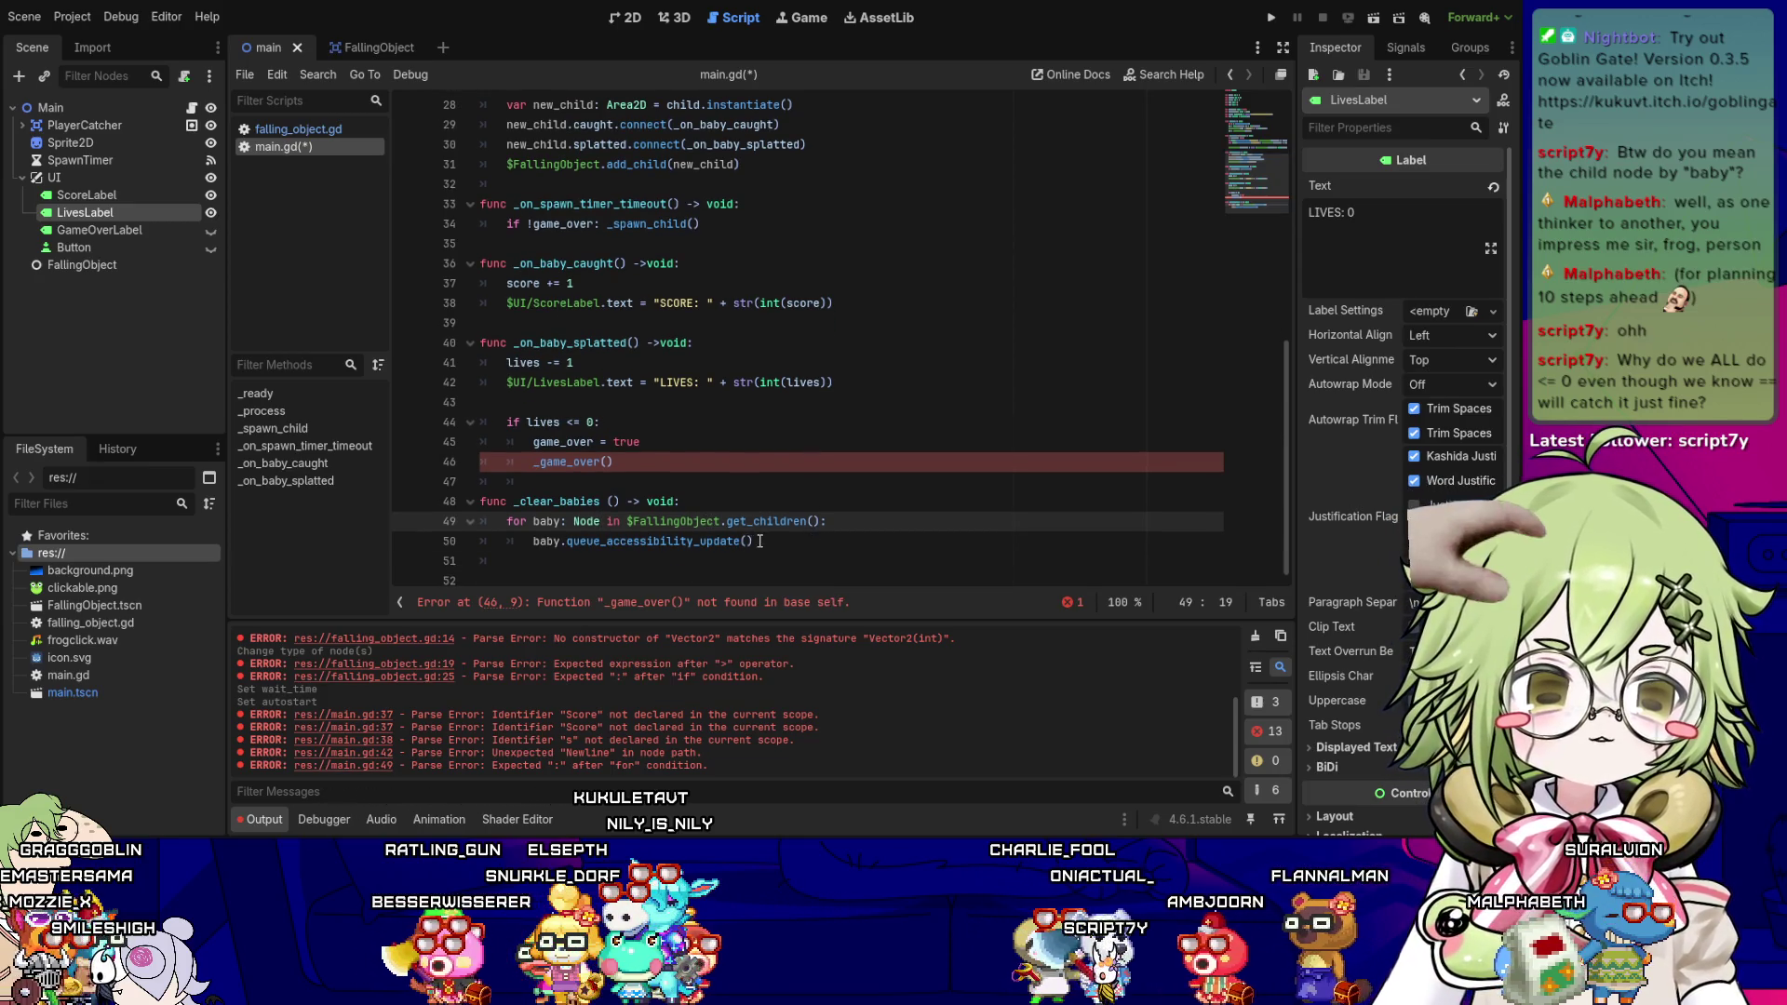
# - Review the lives <= 0 check and _game_over() call, then save the script
pyautogui.click(630, 468)
pyautogui.click(704, 573)
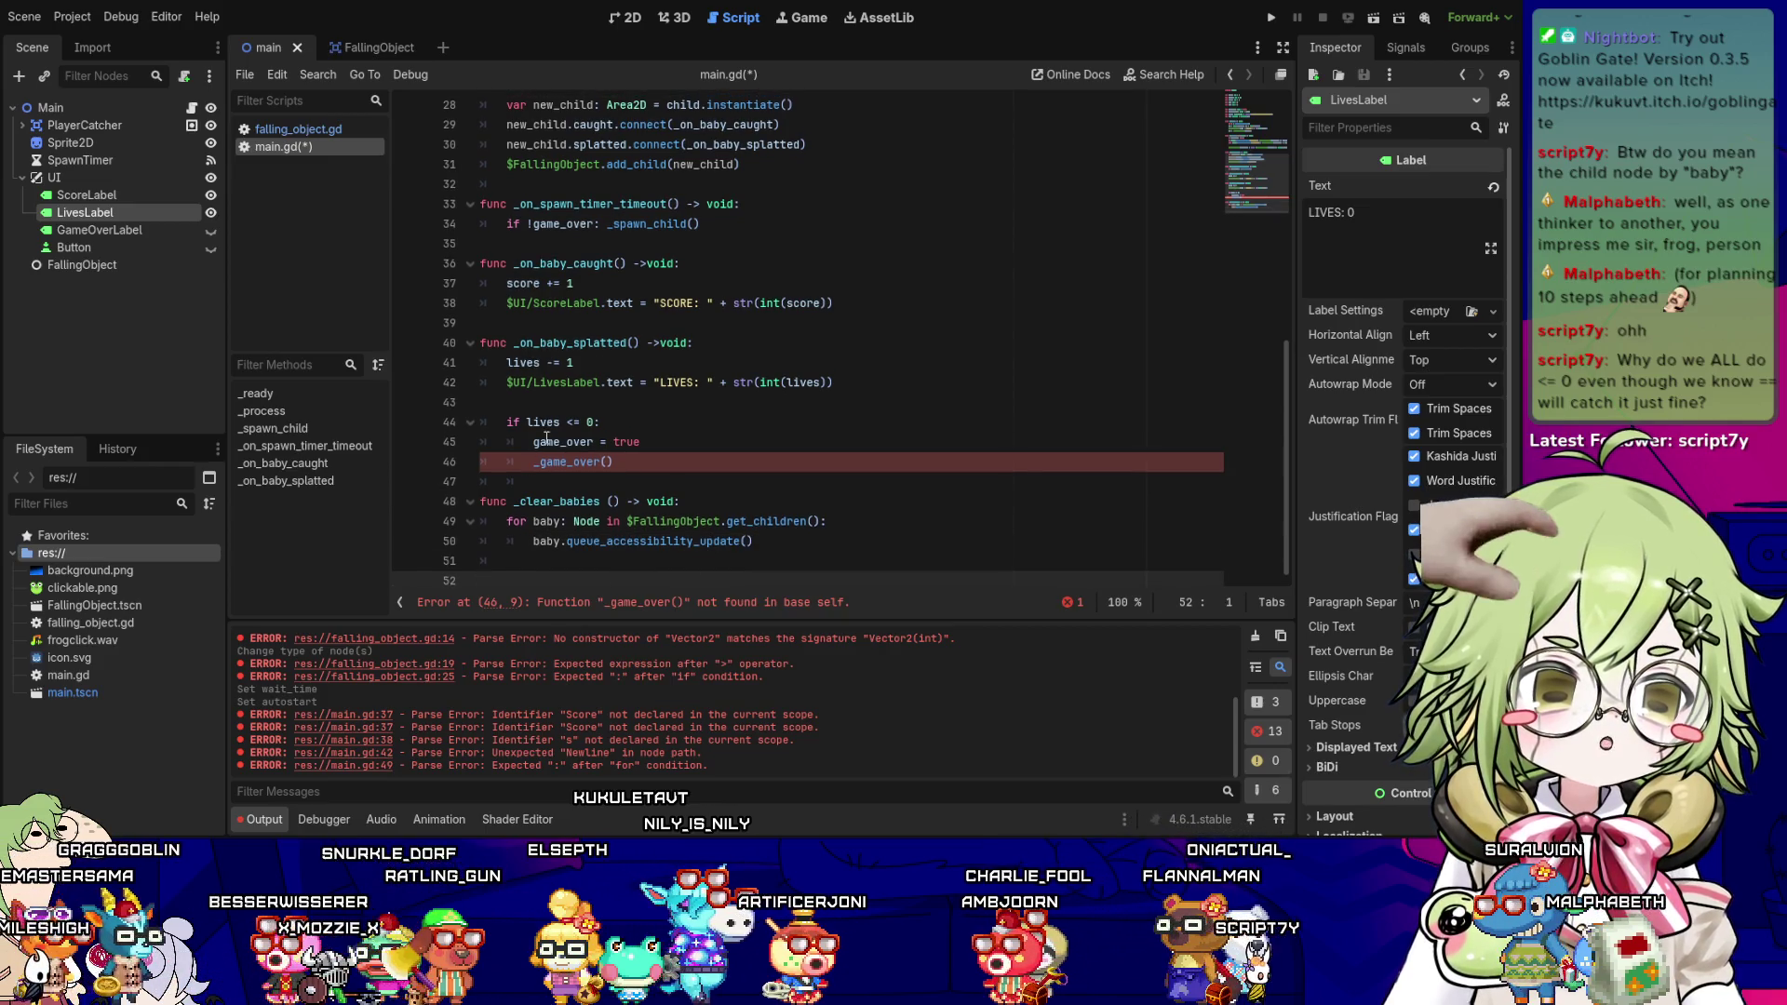
pyautogui.click(576, 422)
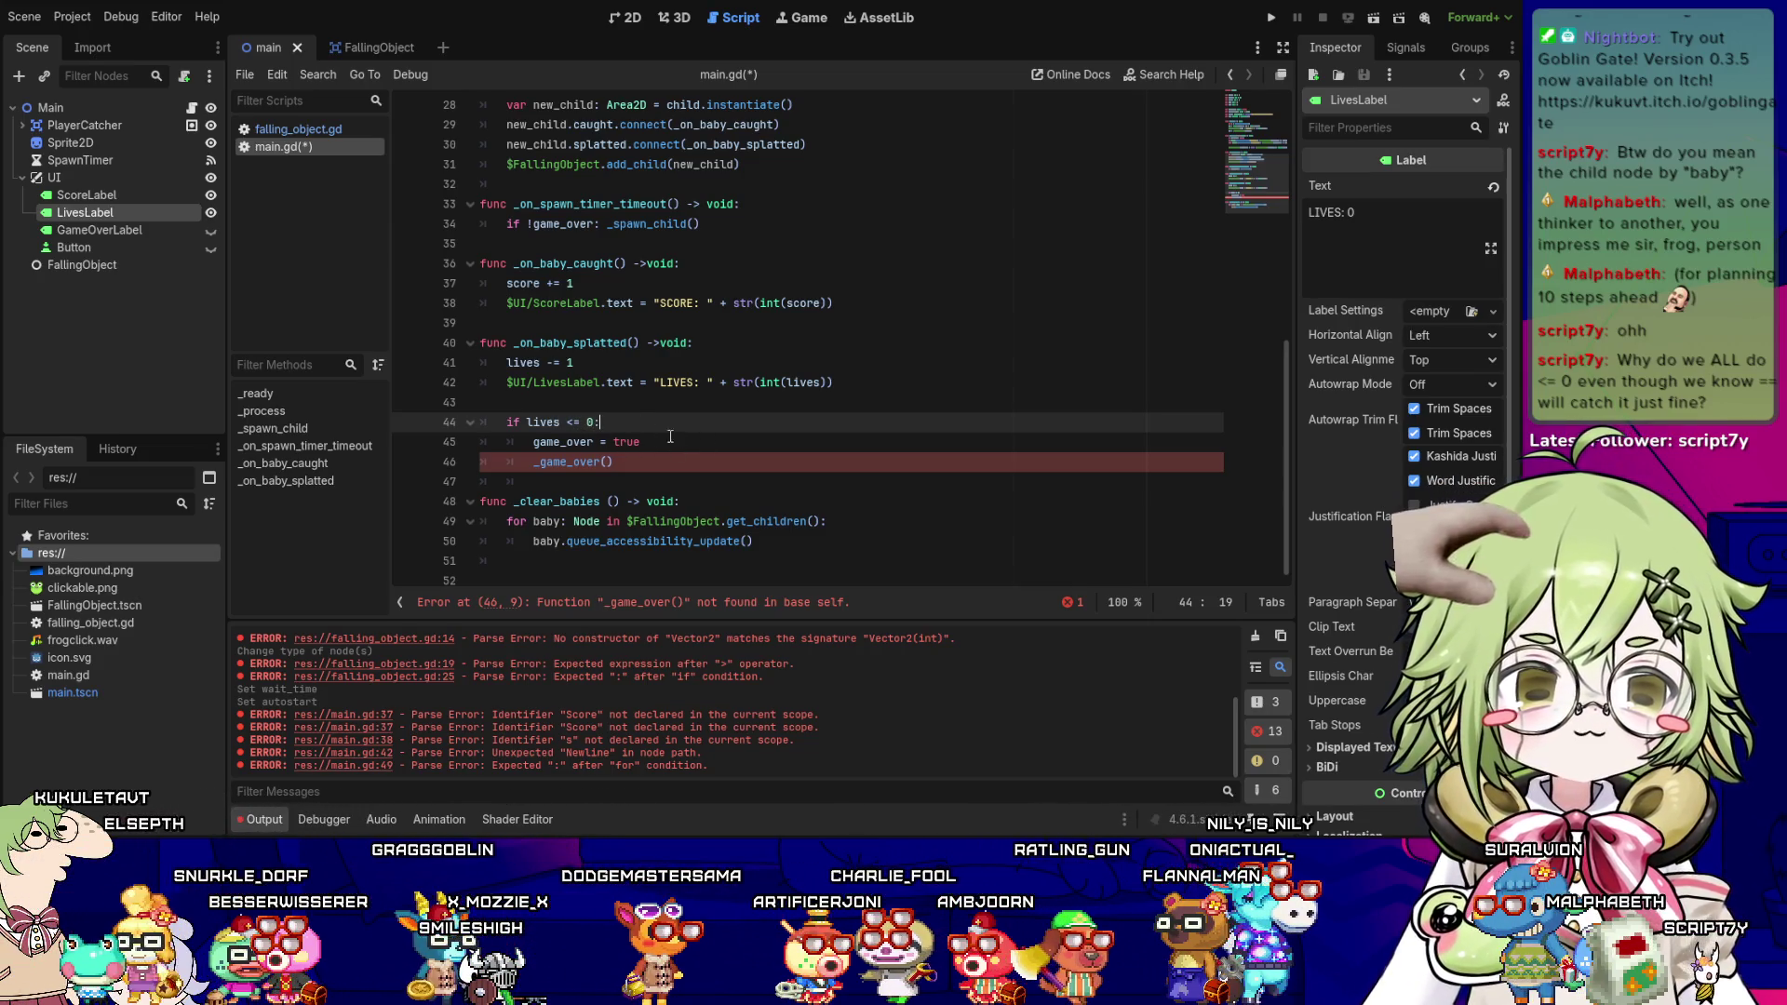
pyautogui.click(760, 460)
pyautogui.click(763, 445)
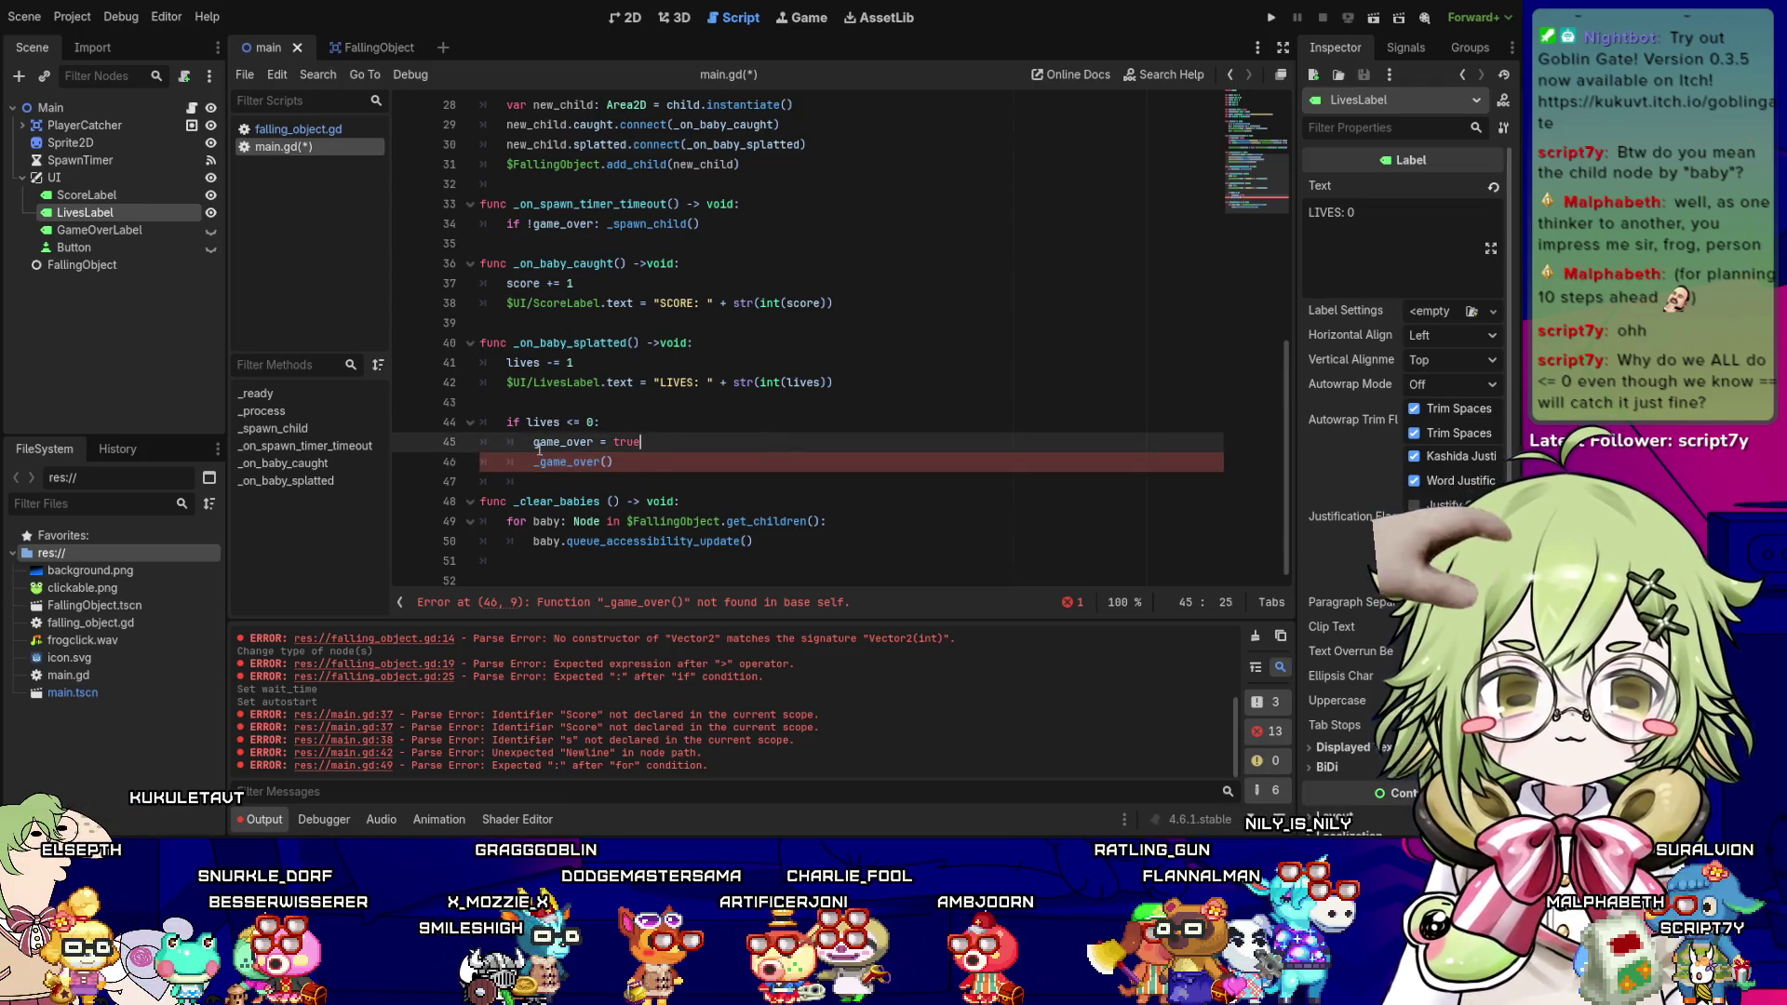
pyautogui.click(568, 422)
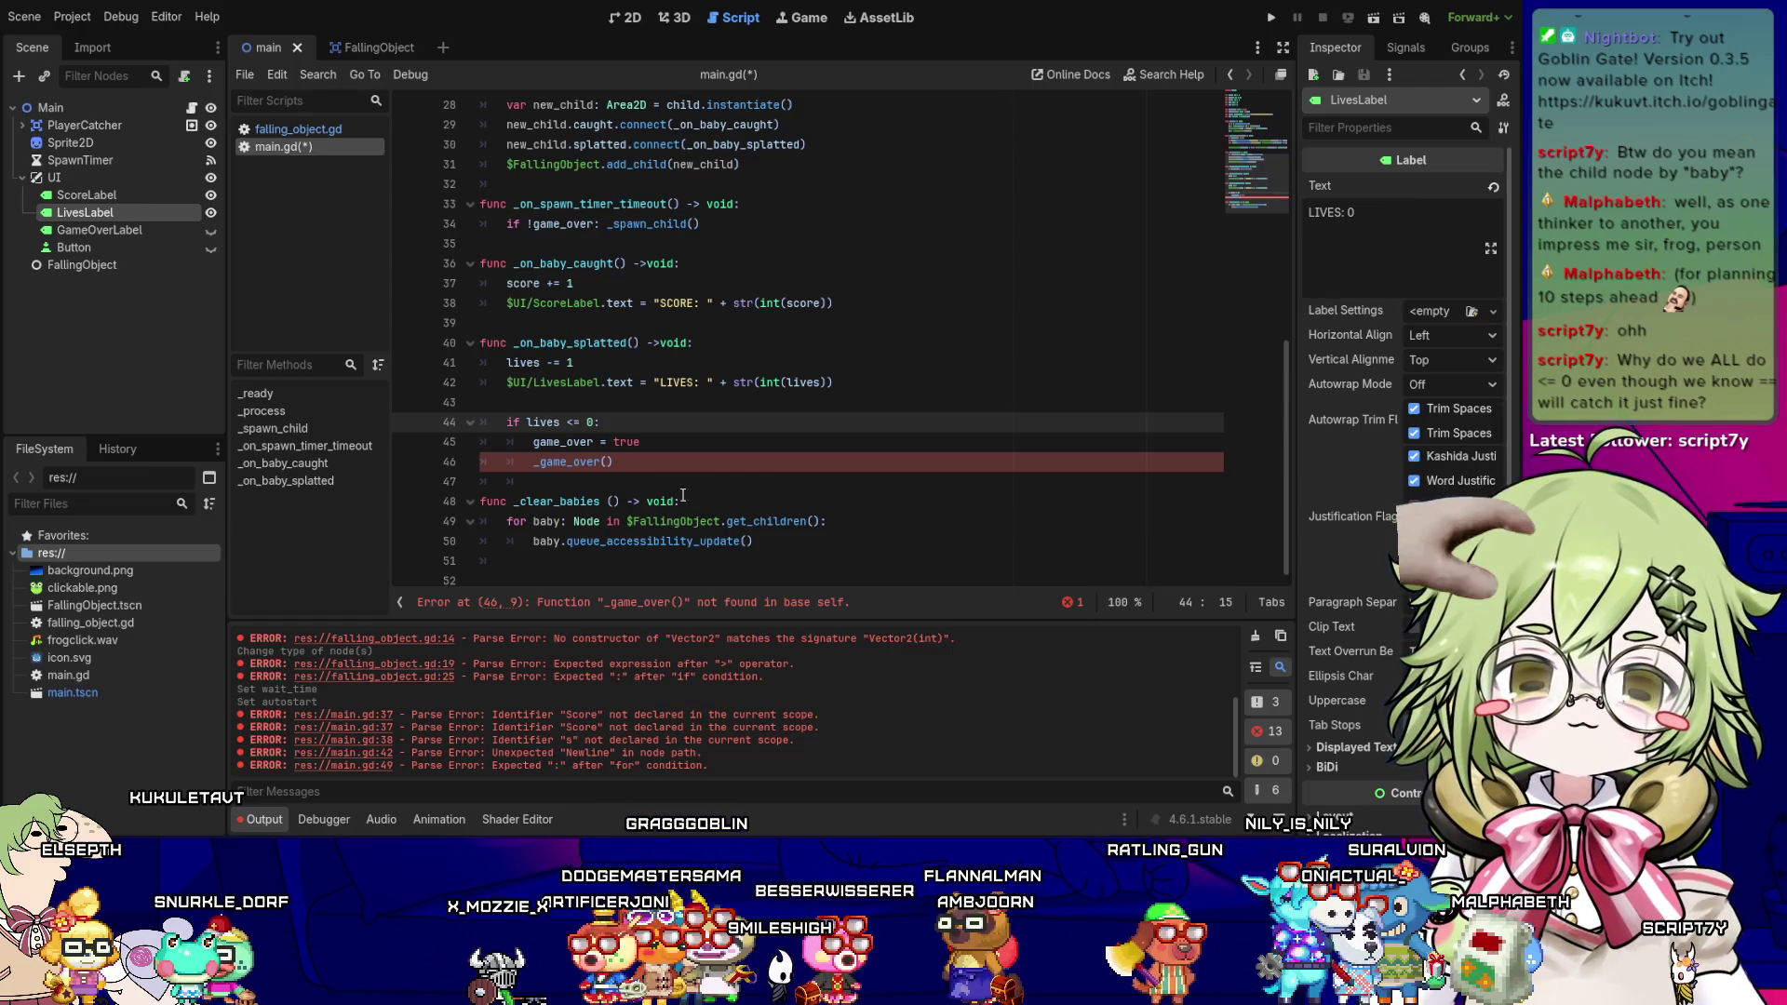
pyautogui.press('Right')
pyautogui.press('Right')
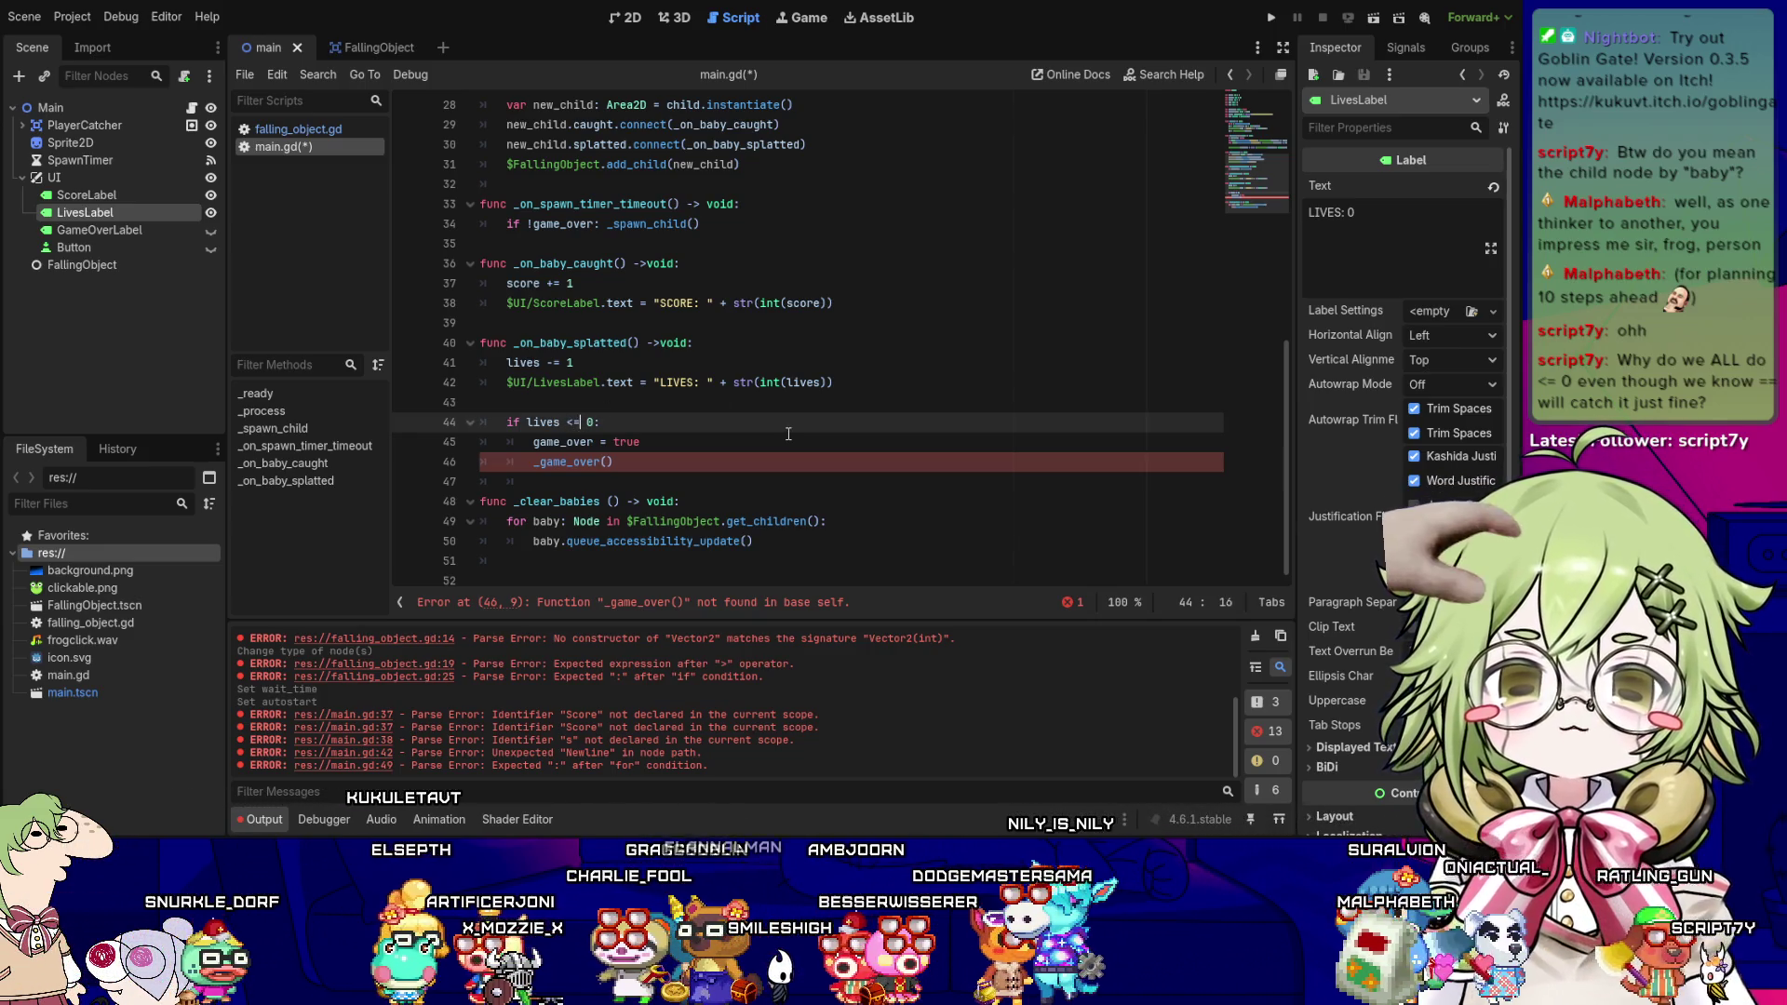
pyautogui.press('Right')
pyautogui.press('Right')
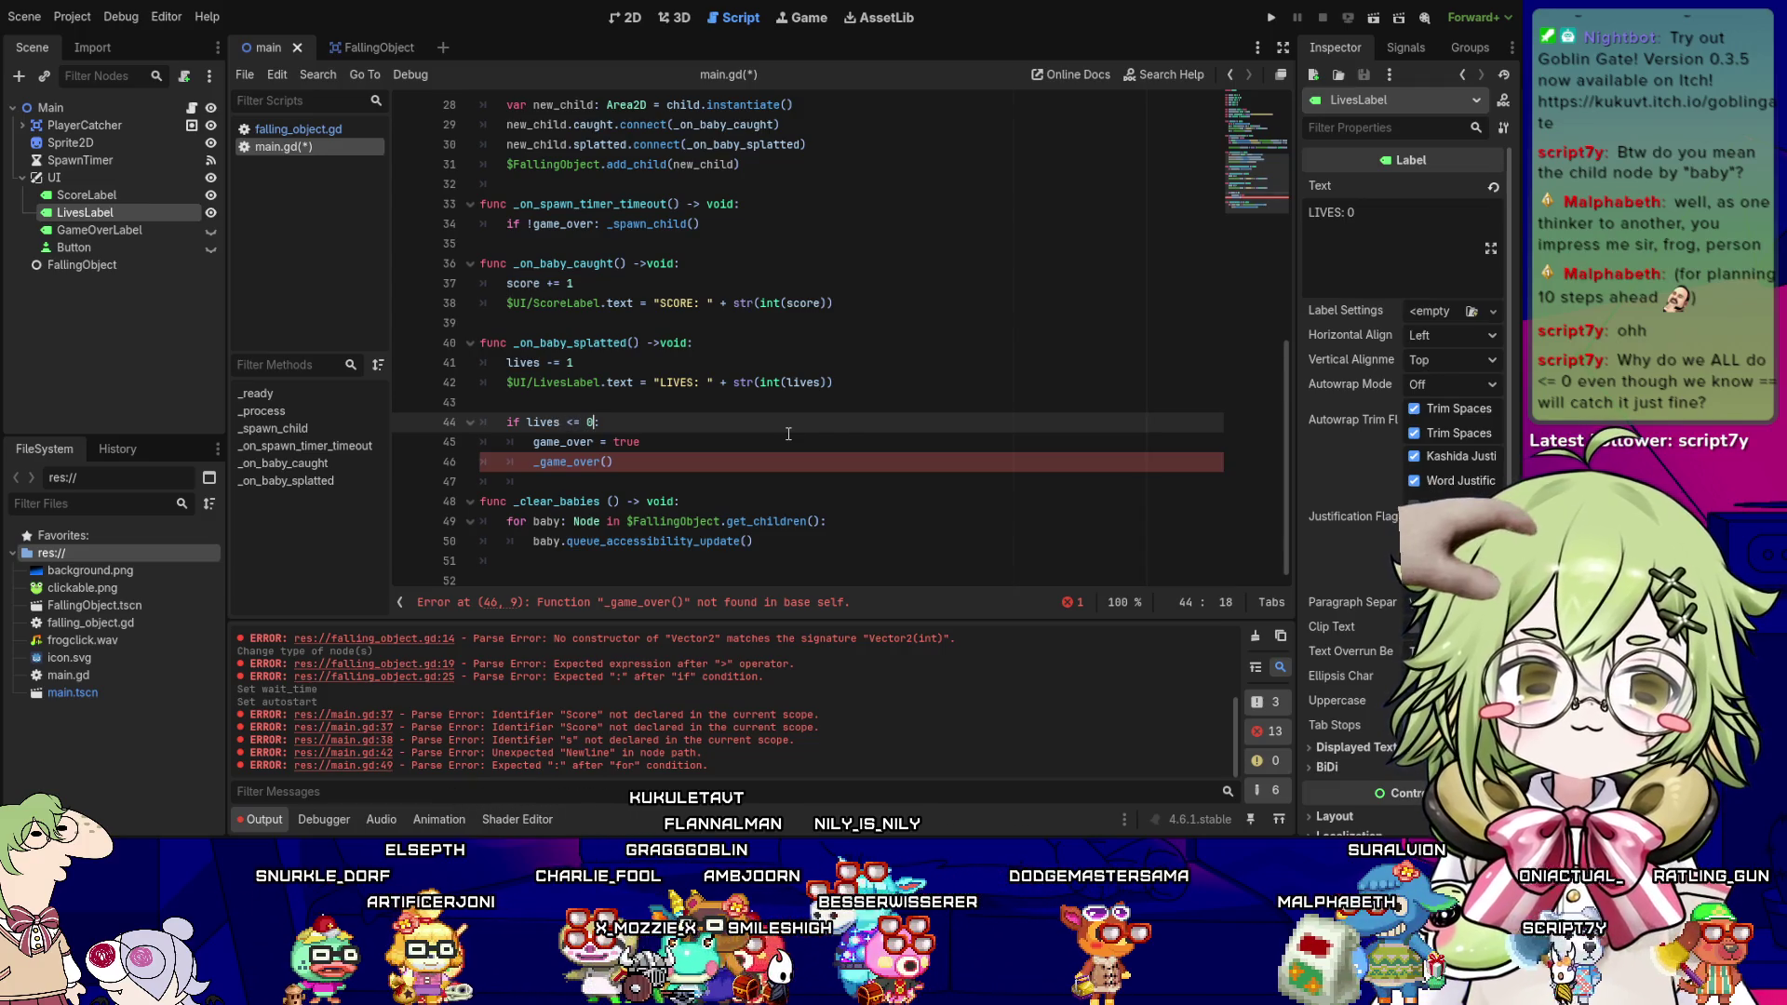
pyautogui.press('Left')
pyautogui.press('Left')
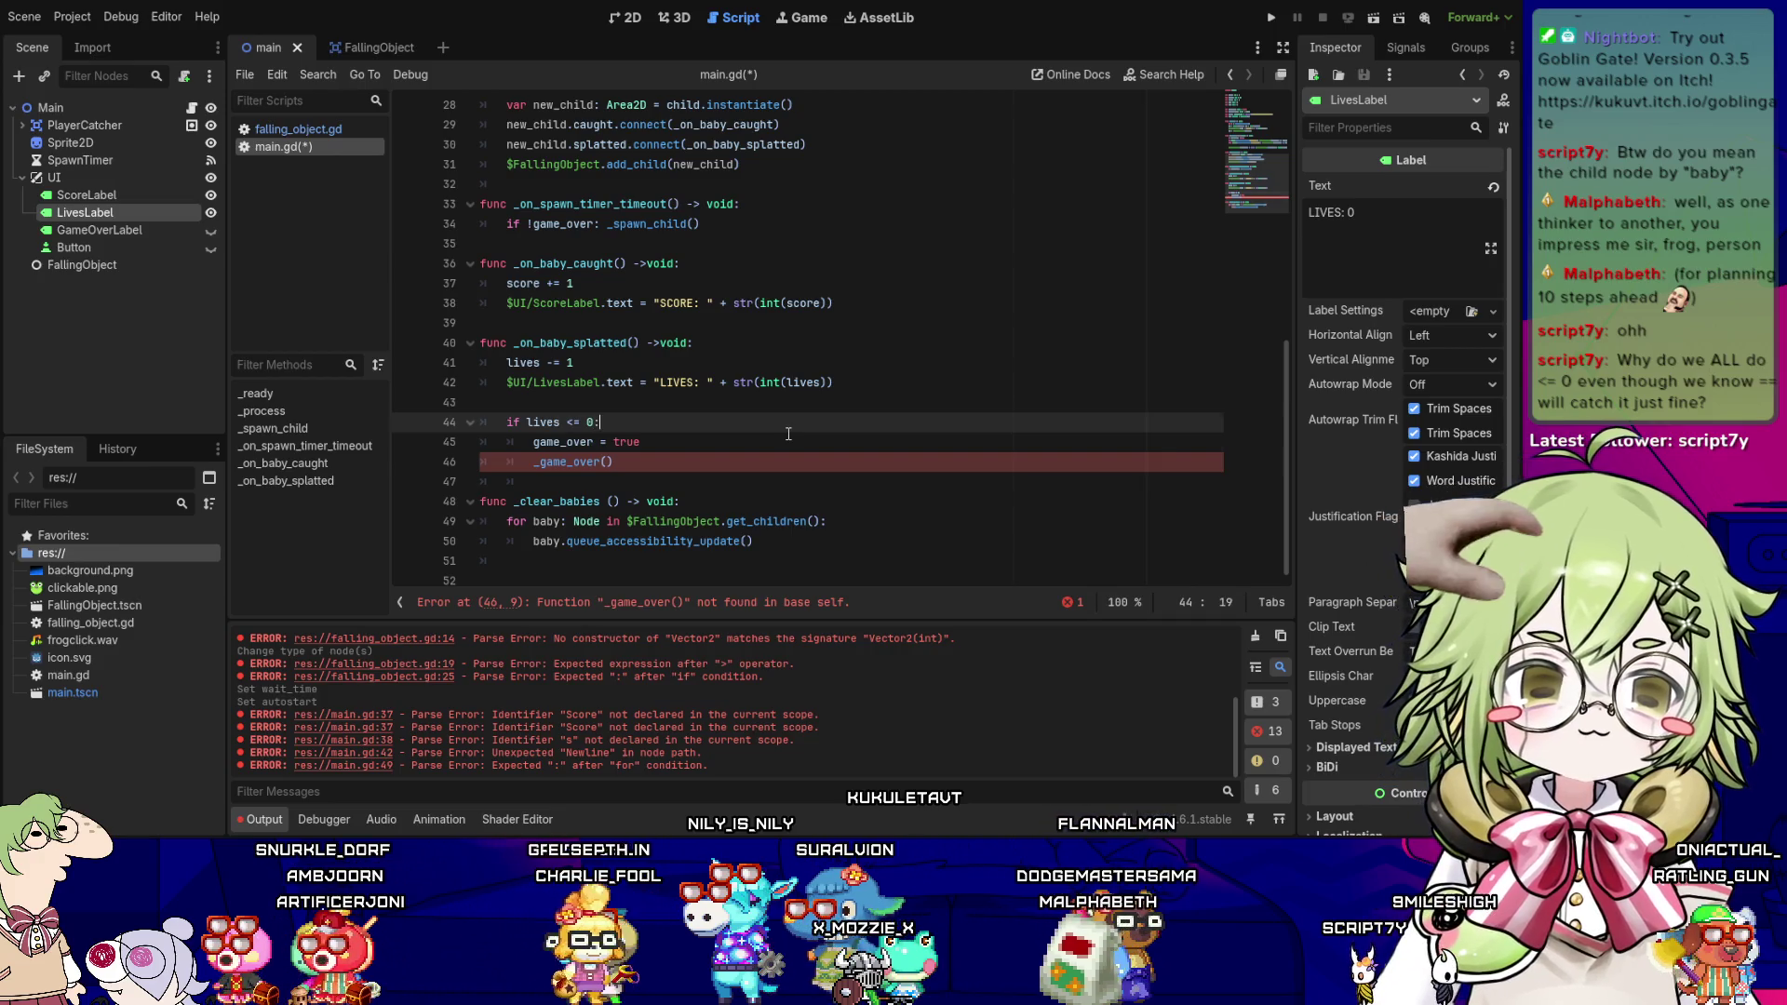
pyautogui.press('Right')
pyautogui.press('Right')
pyautogui.press('End')
pyautogui.press('Right')
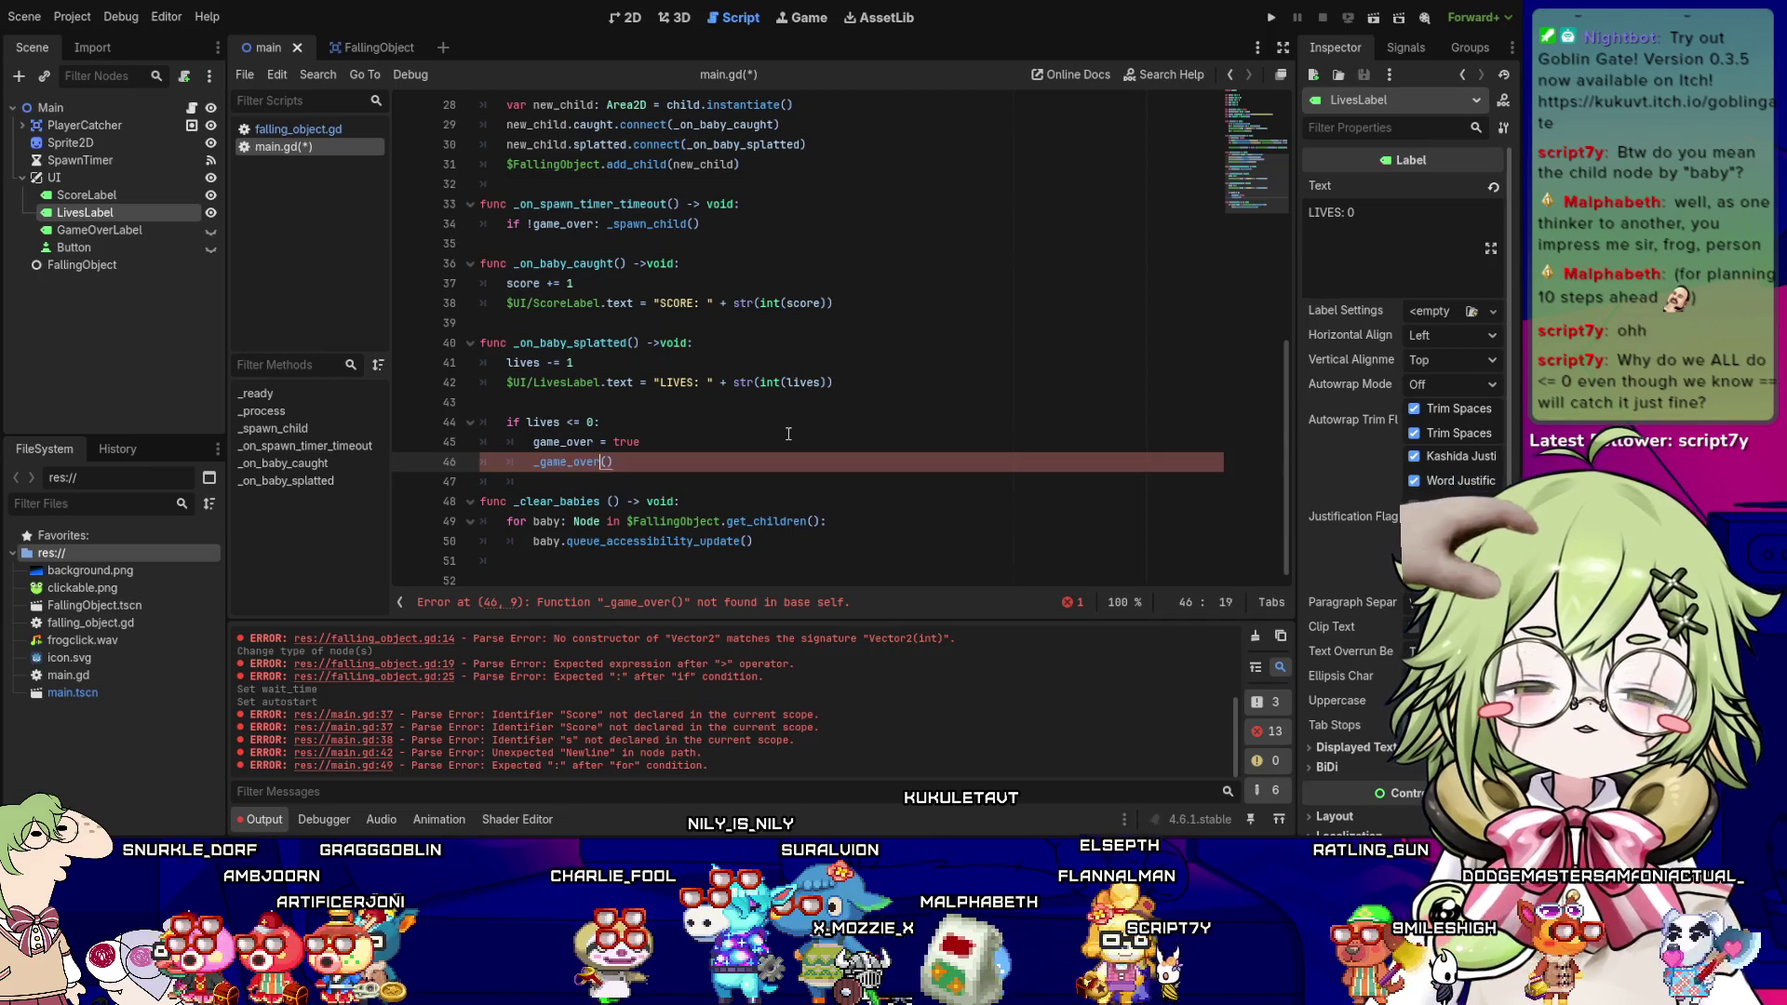
pyautogui.press('Down')
pyautogui.press('Down')
pyautogui.press('Down')
pyautogui.press('Down')
pyautogui.press('Down')
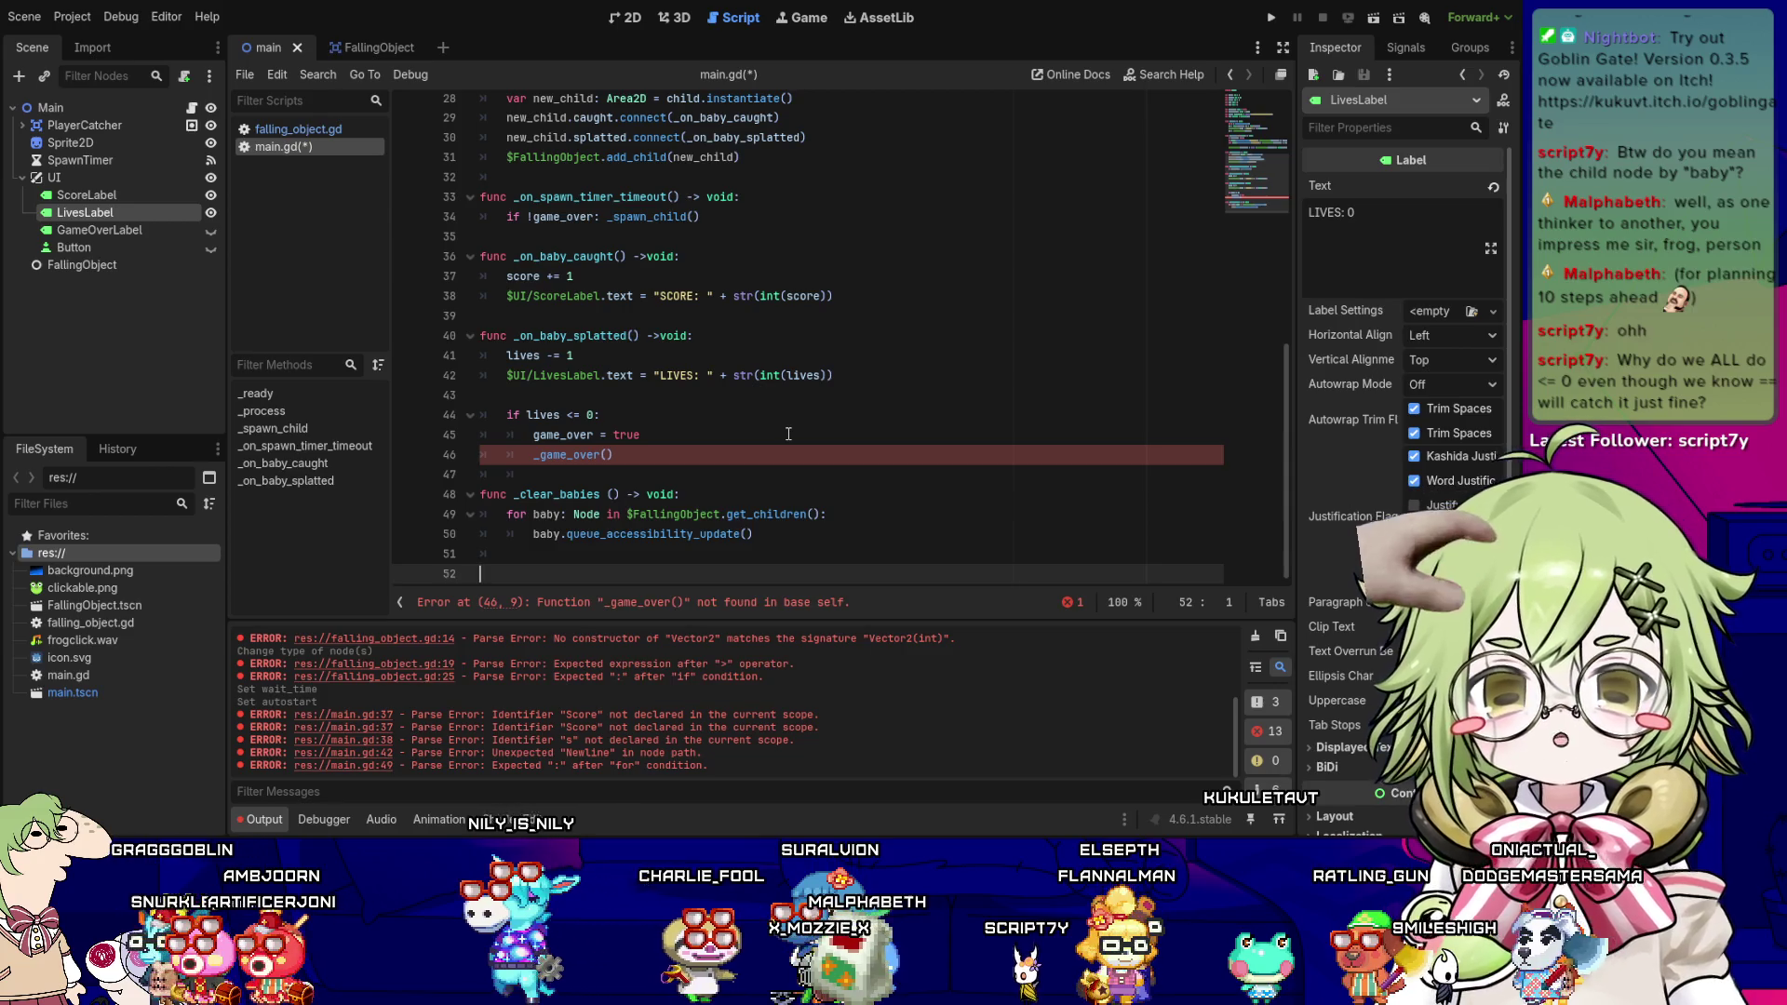
pyautogui.hotkey('ctrl', 's')
# - Add a line below the loop body and select the wrong call on line 50
pyautogui.press('BackSpace')
pyautogui.press('Return')
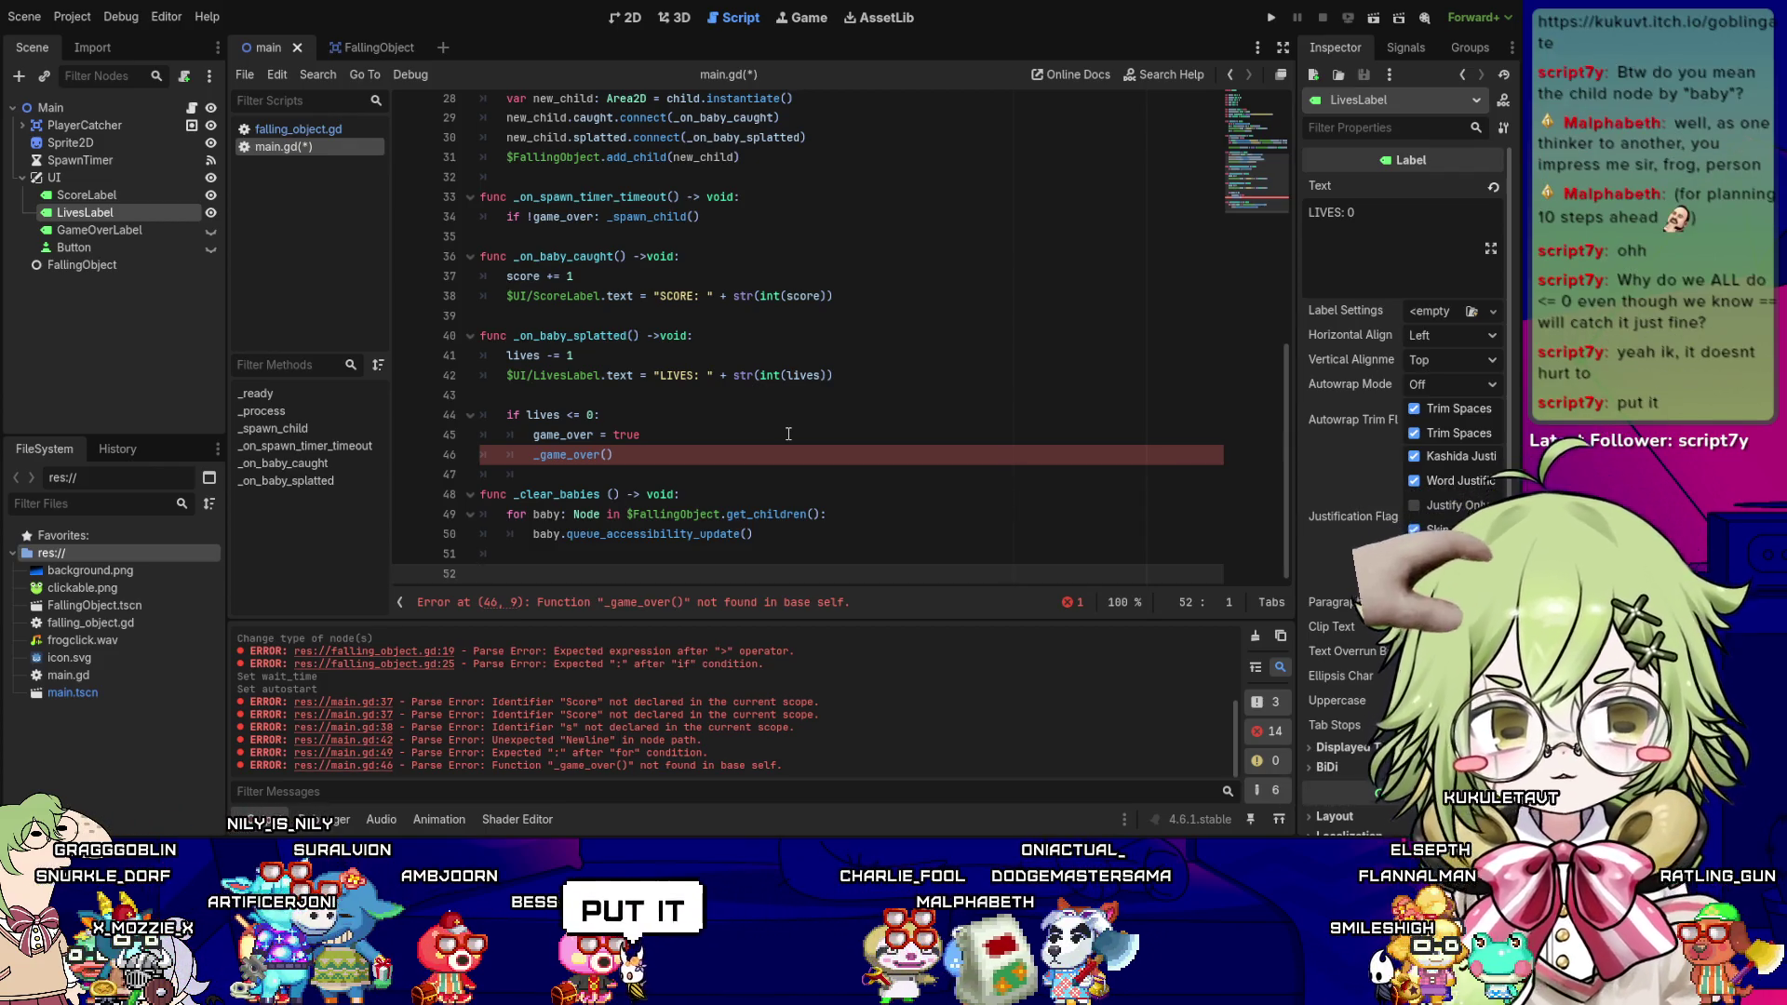
pyautogui.press('Up')
pyautogui.press('Up')
pyautogui.press('Up')
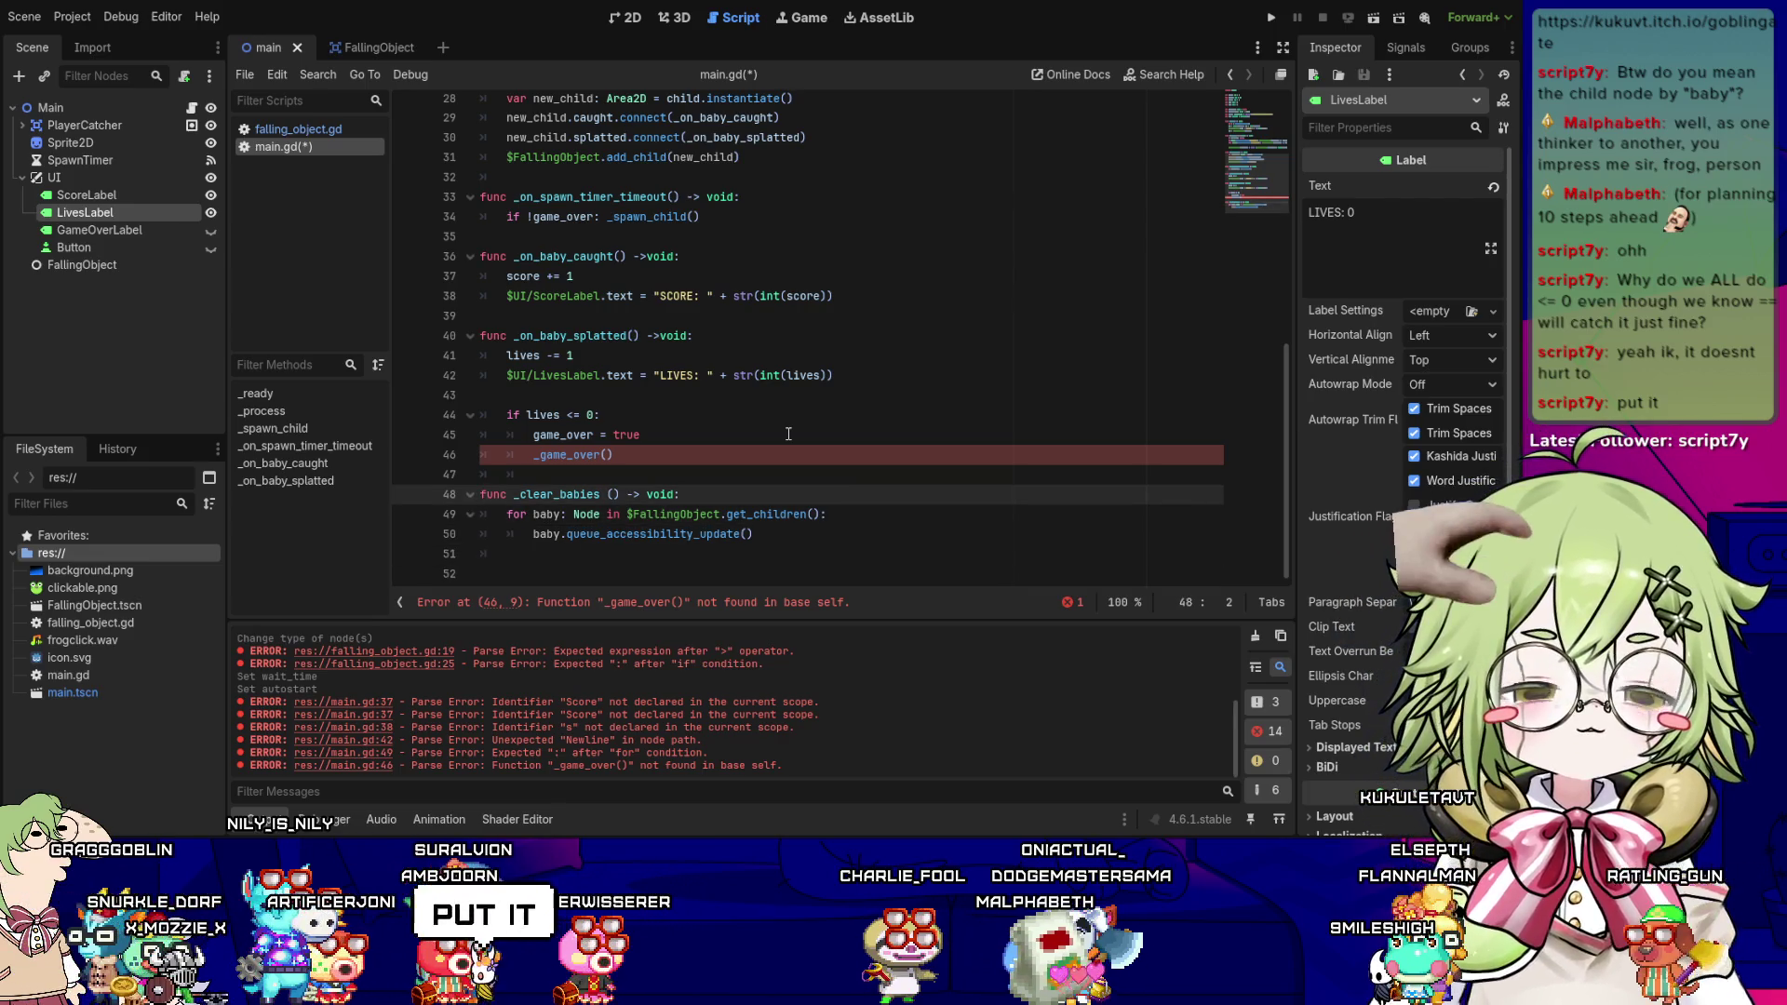
pyautogui.press('Down')
pyautogui.press('Right')
pyautogui.press('Right')
pyautogui.press('Right')
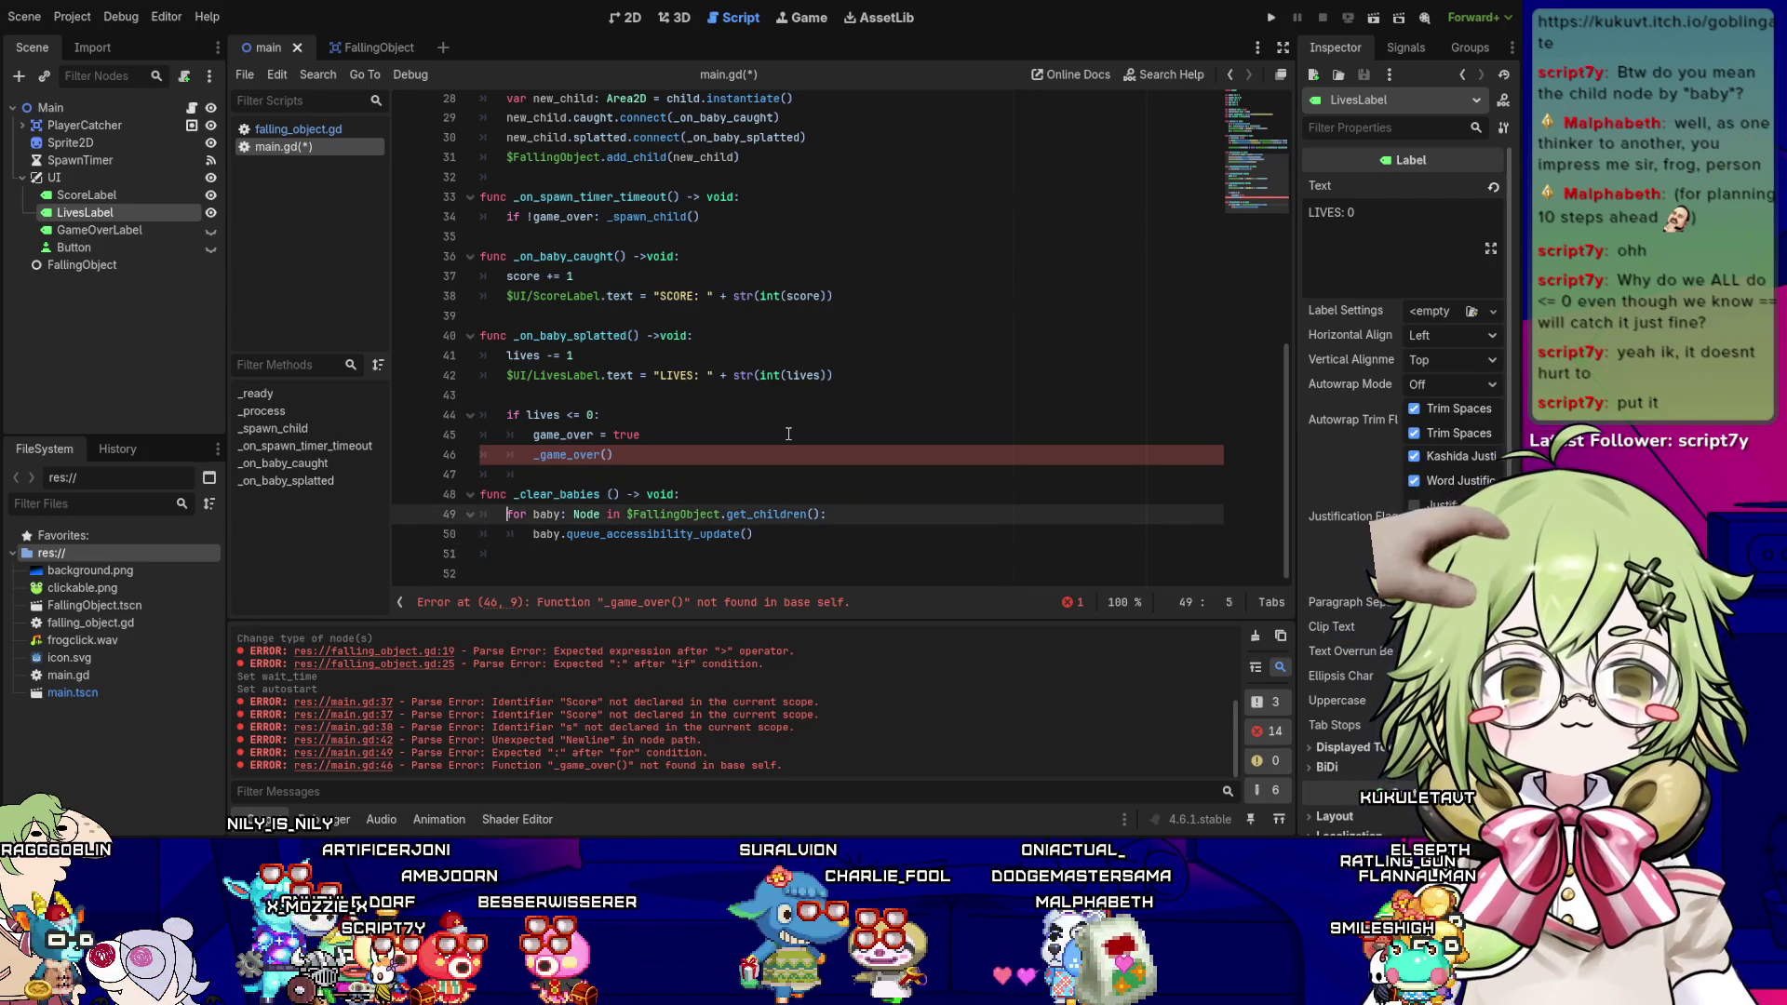
pyautogui.press('Left')
pyautogui.press('Left')
pyautogui.press('Left')
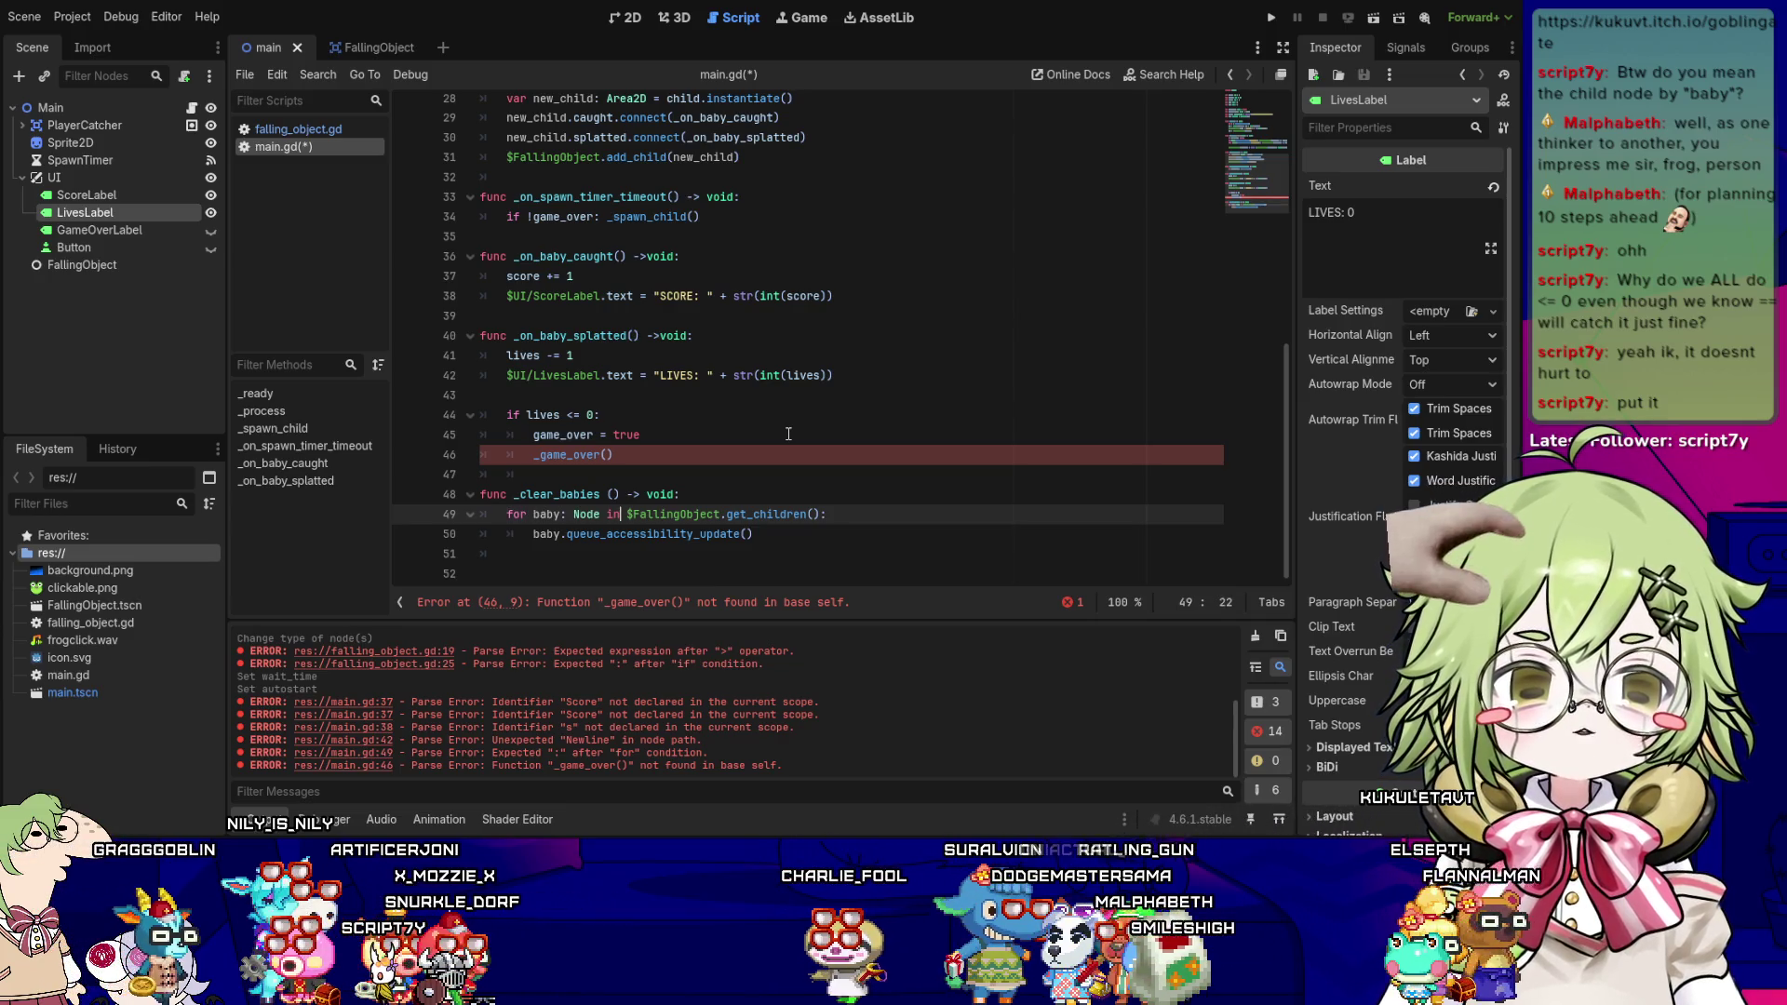
pyautogui.press('Right')
pyautogui.press('Right')
pyautogui.press('Right')
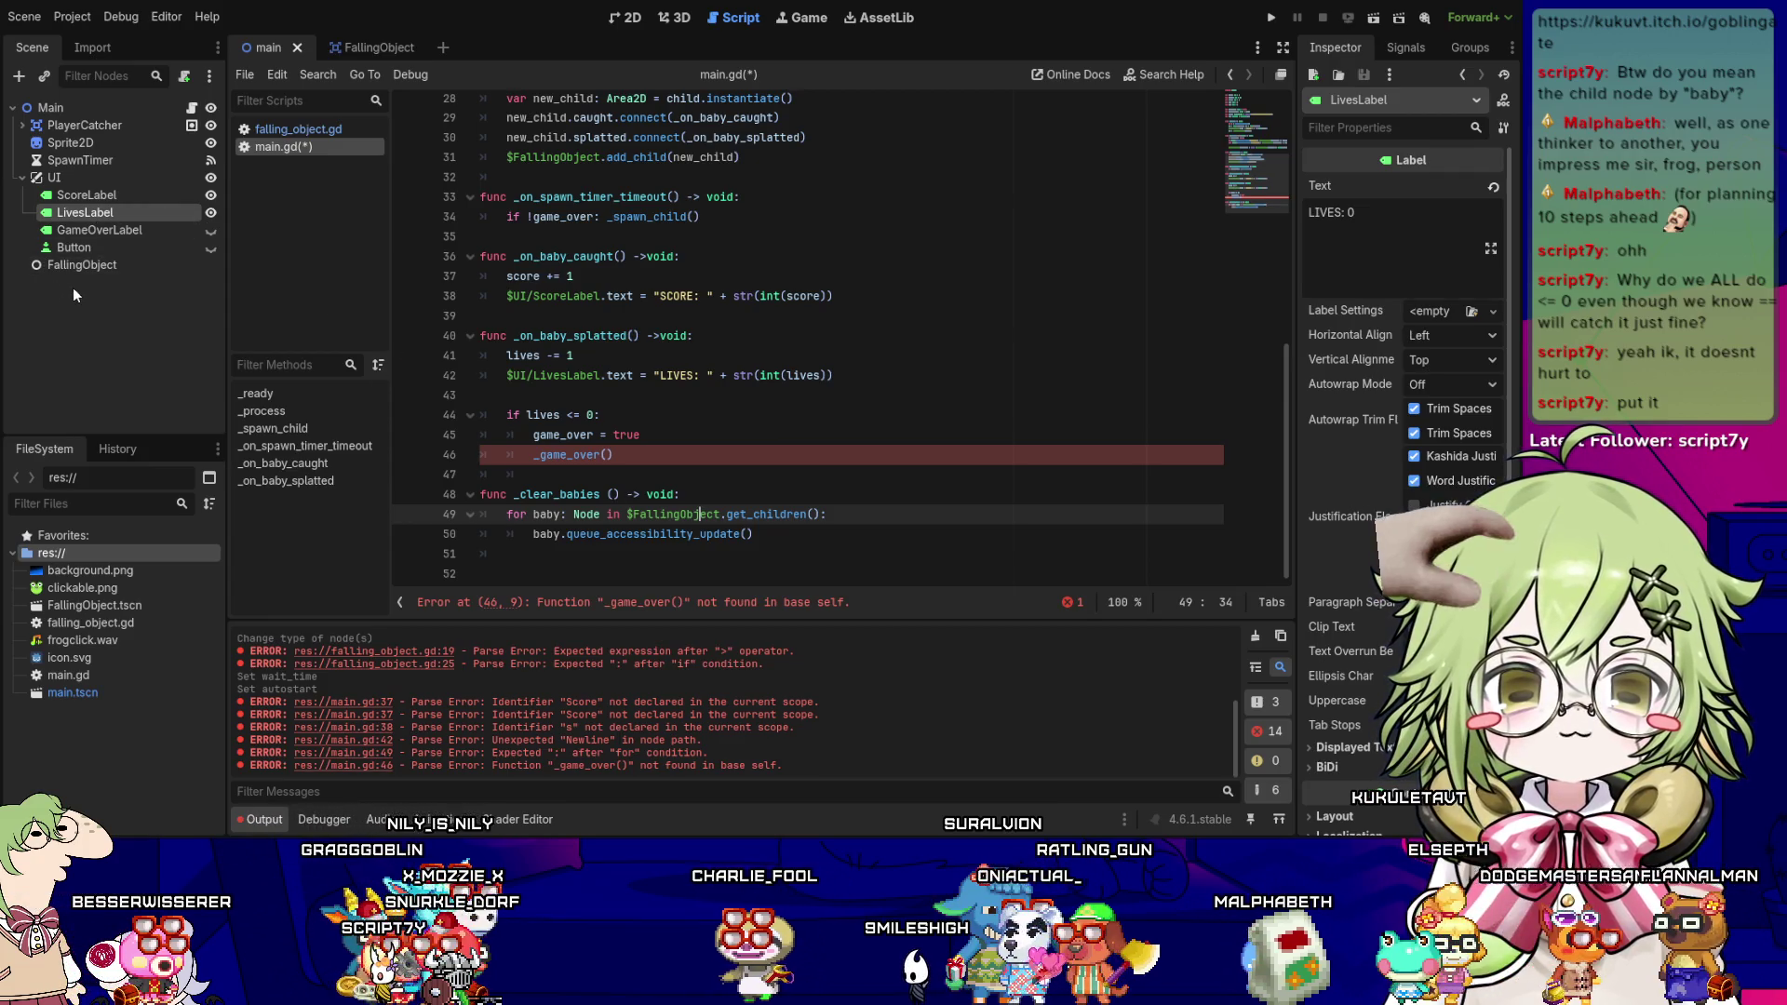
pyautogui.moveTo(533, 533); pyautogui.dragTo(781, 533)
pyautogui.click(781, 533)
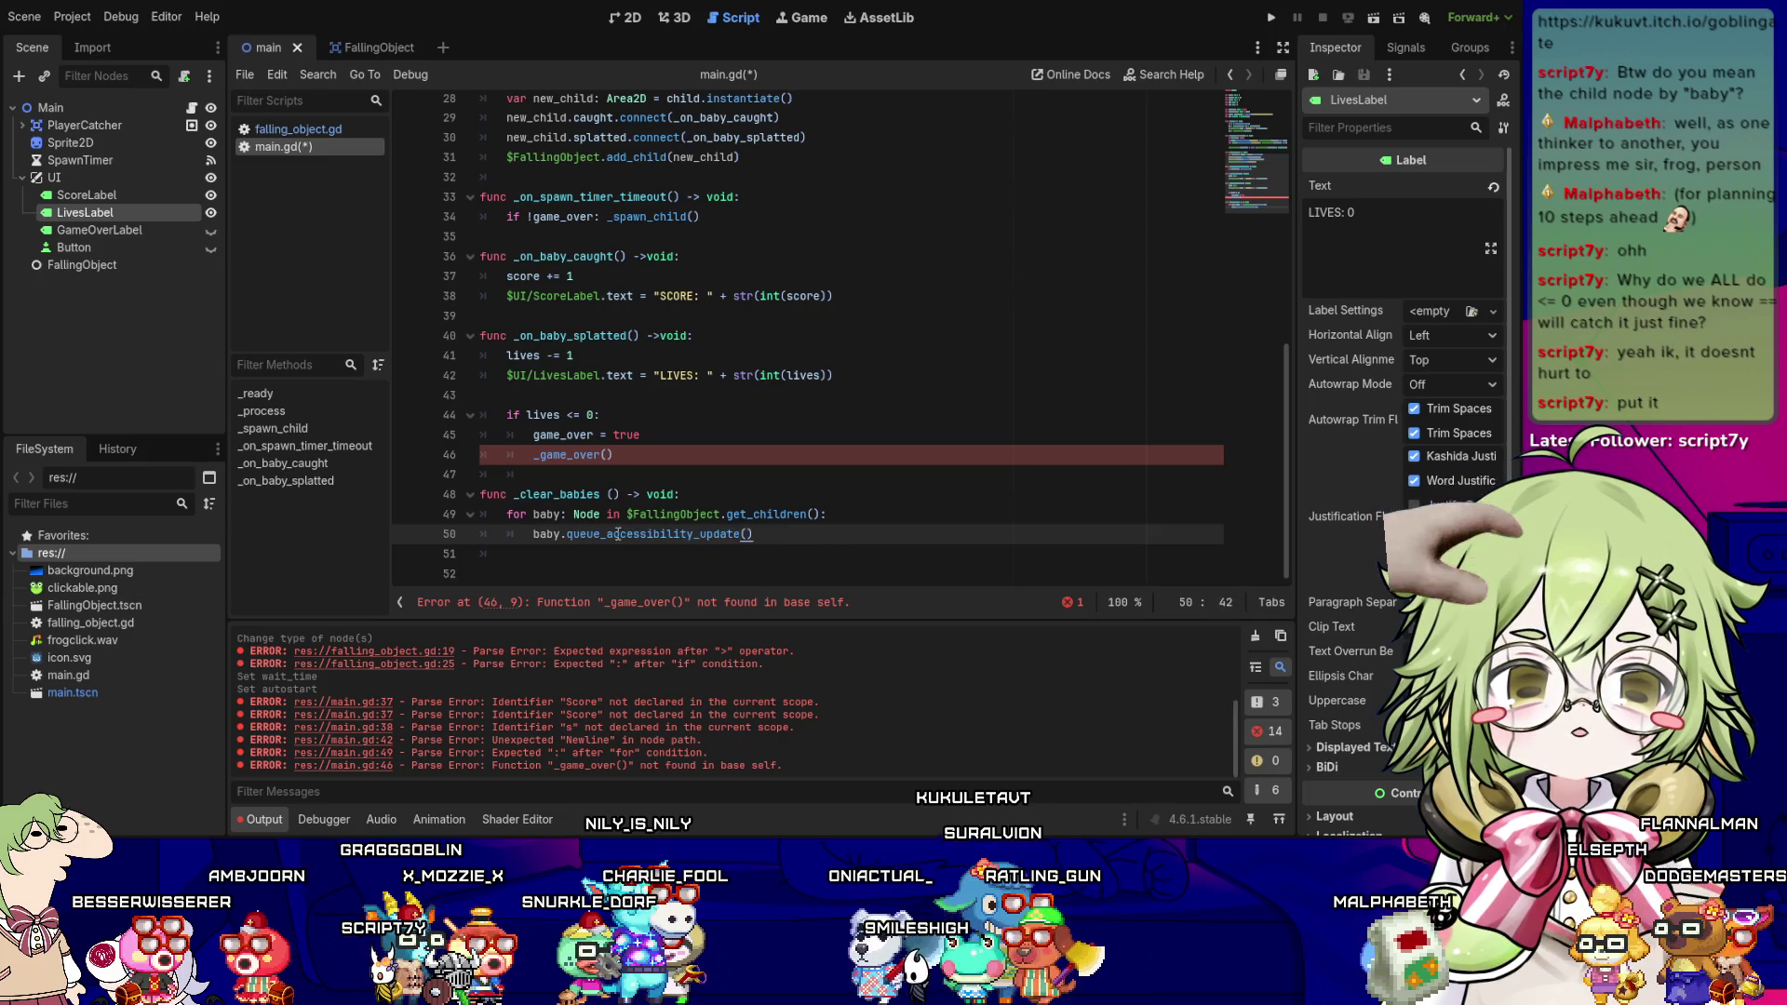
# - Replace the accessibility update call on line 50 with baby.queue_free()
pyautogui.hotkey('shift', 'End')
pyautogui.press('Delete')
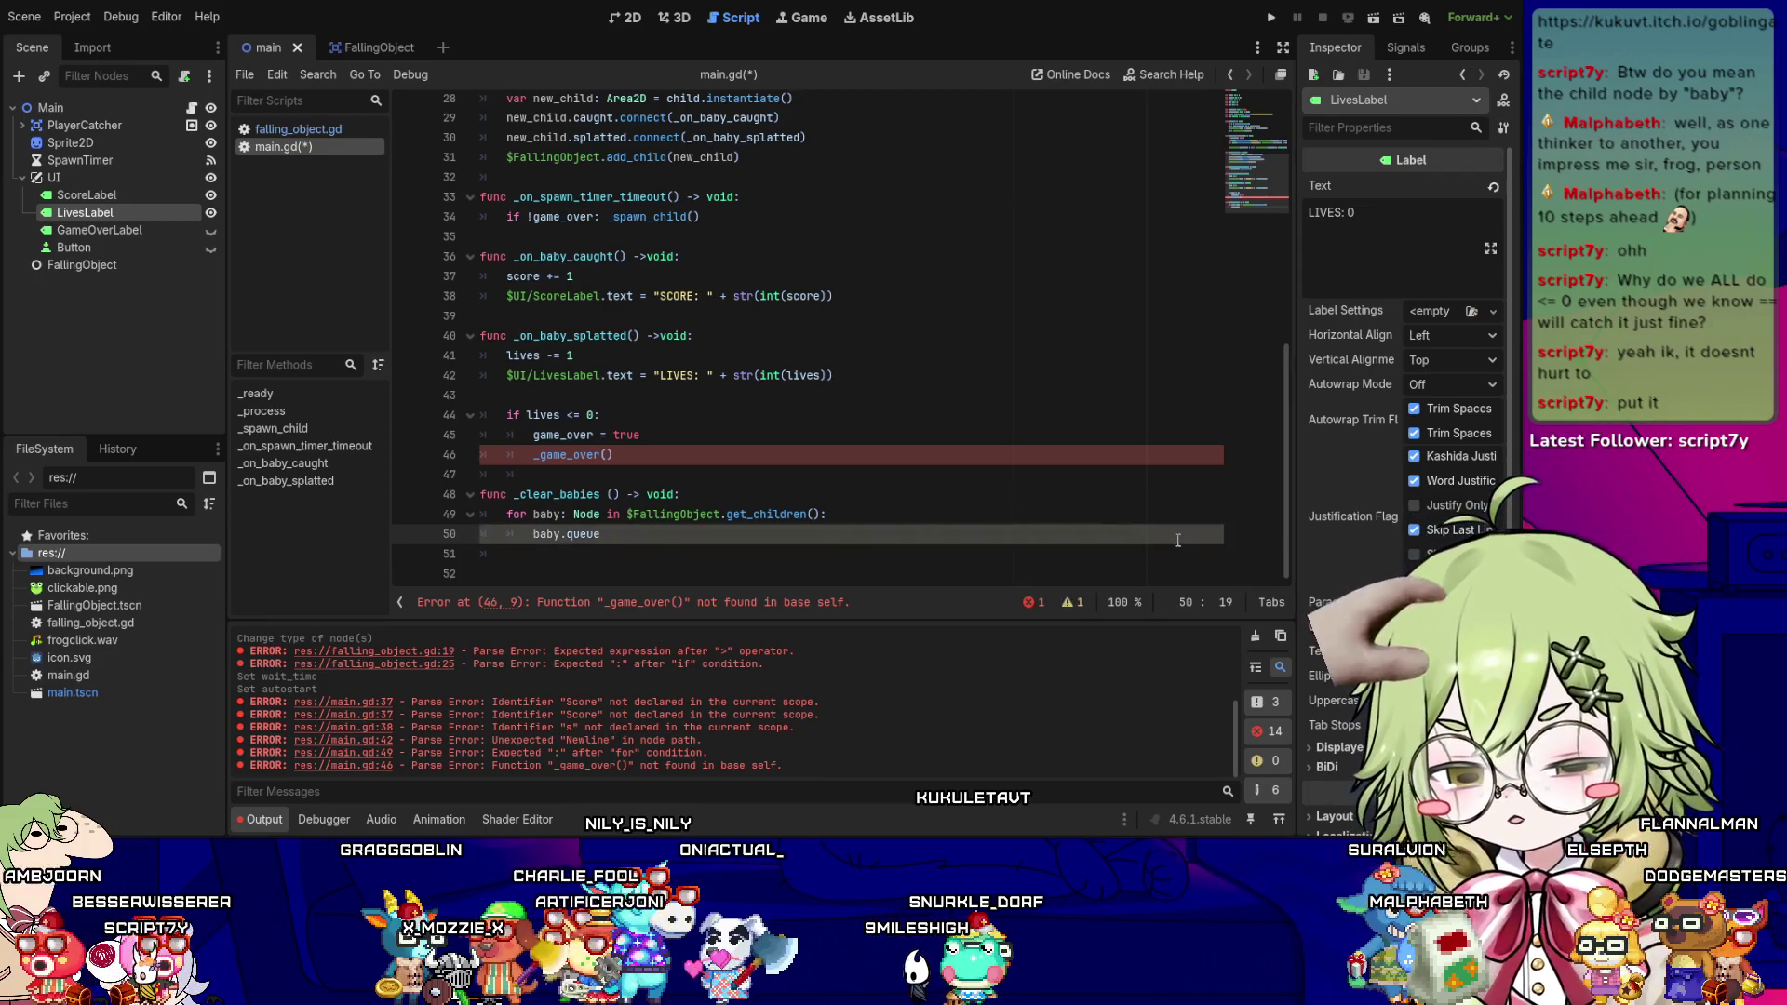
pyautogui.write('_free')
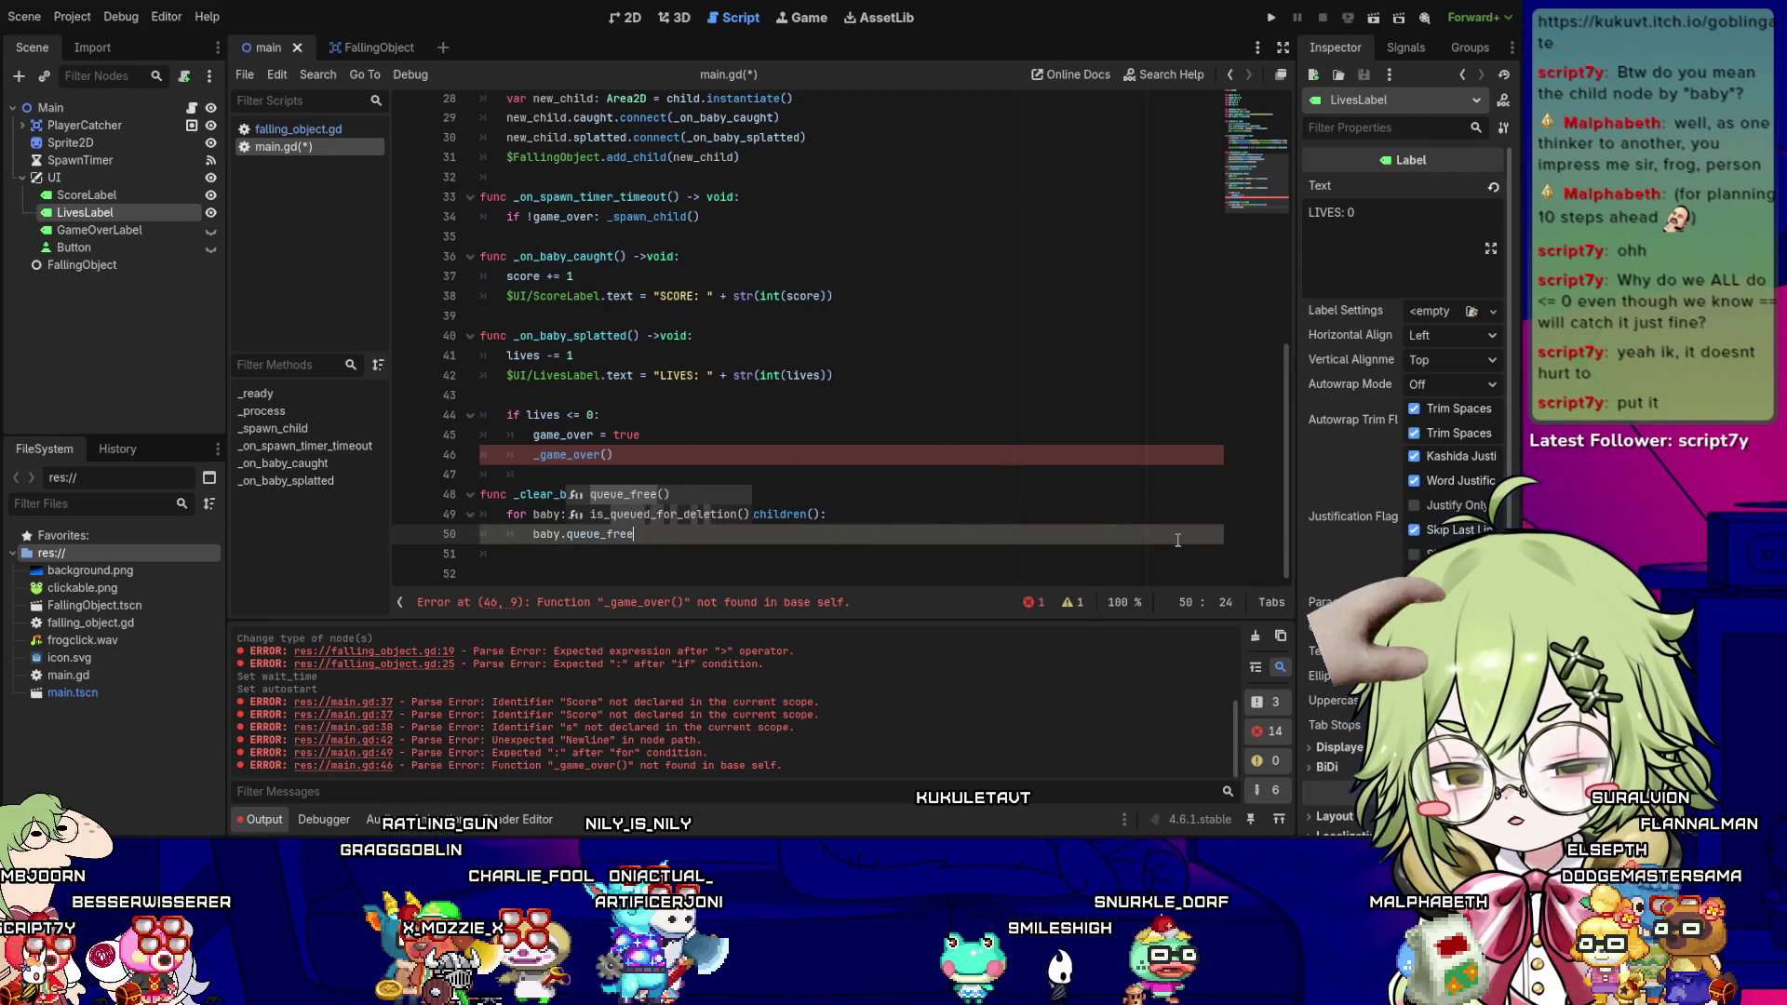
pyautogui.press('Return')
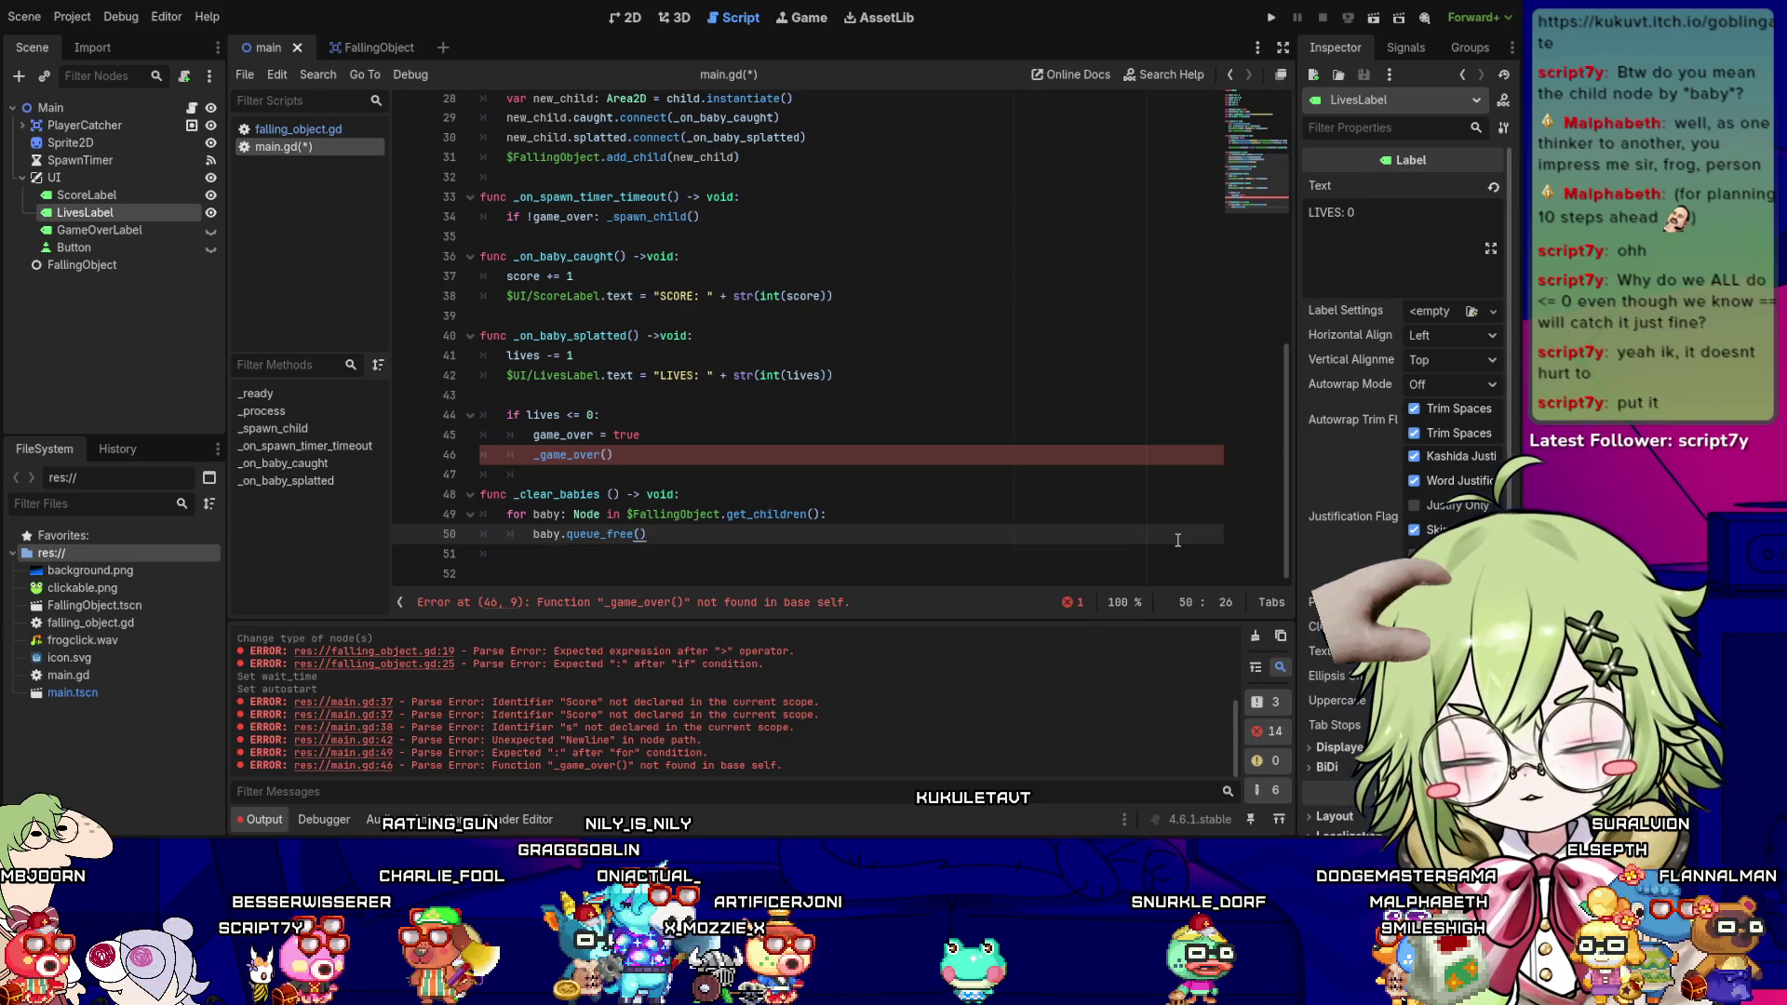
# - Add a blank line and begin the func _game_over() -> declaration
pyautogui.press('Down')
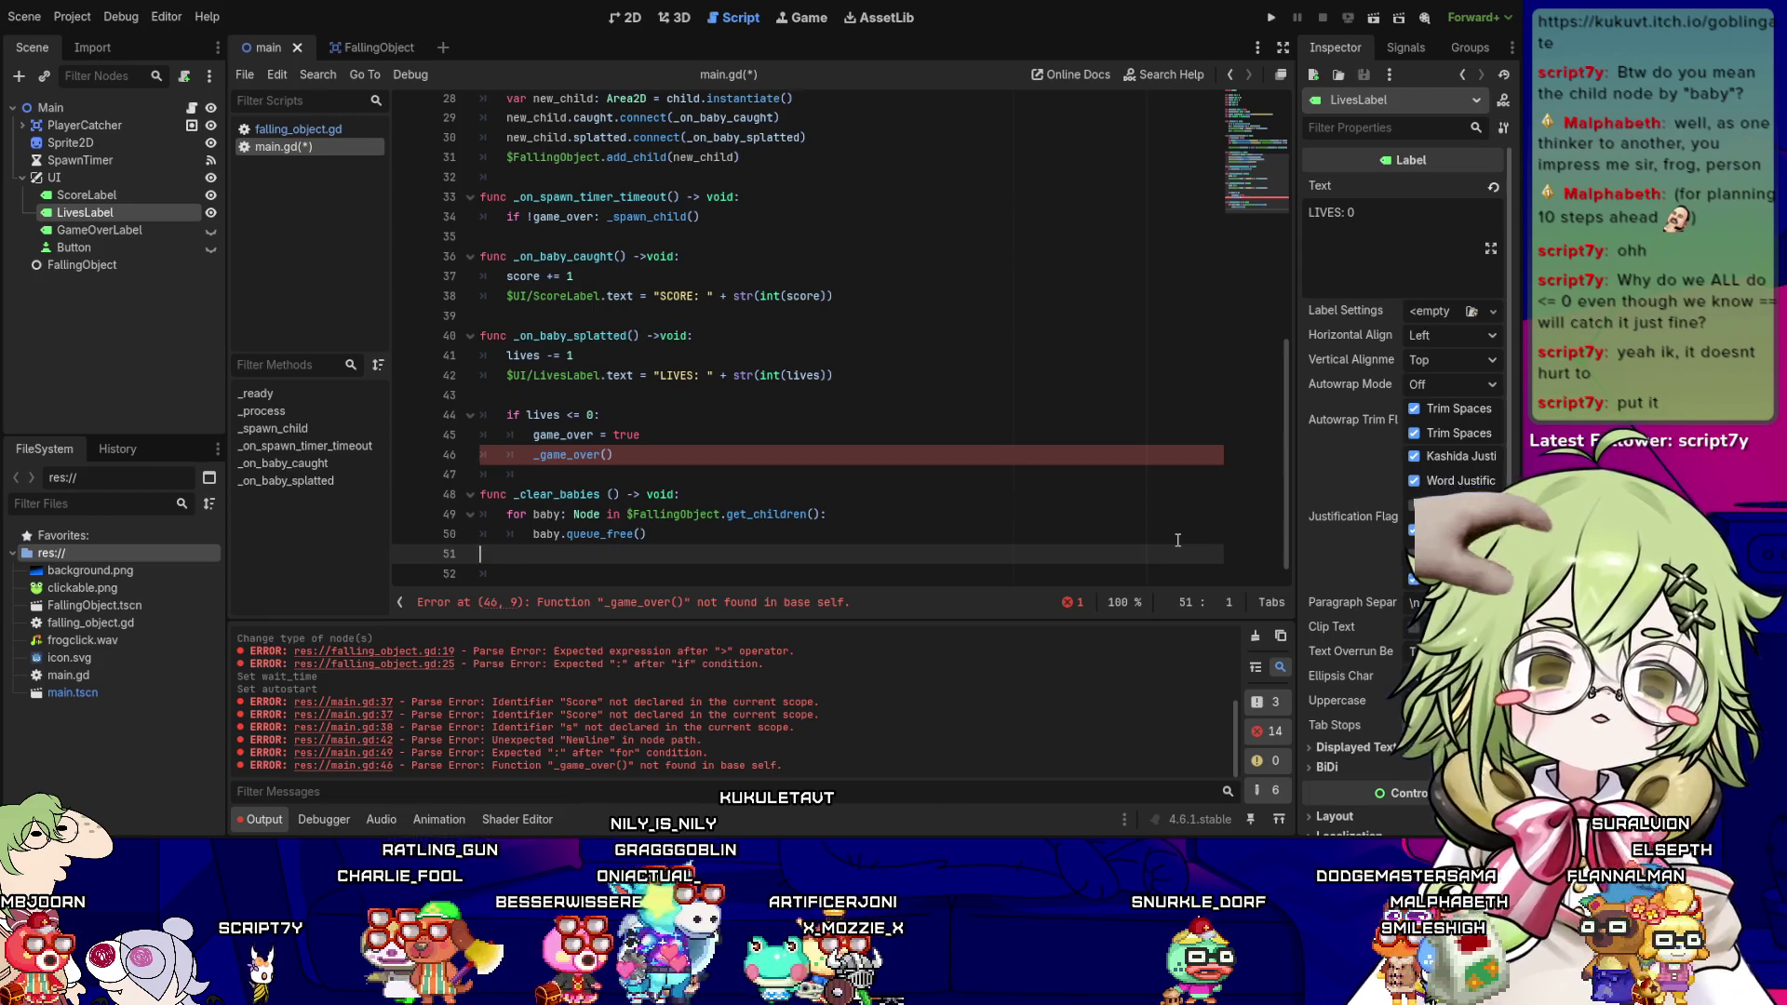
pyautogui.press('Return')
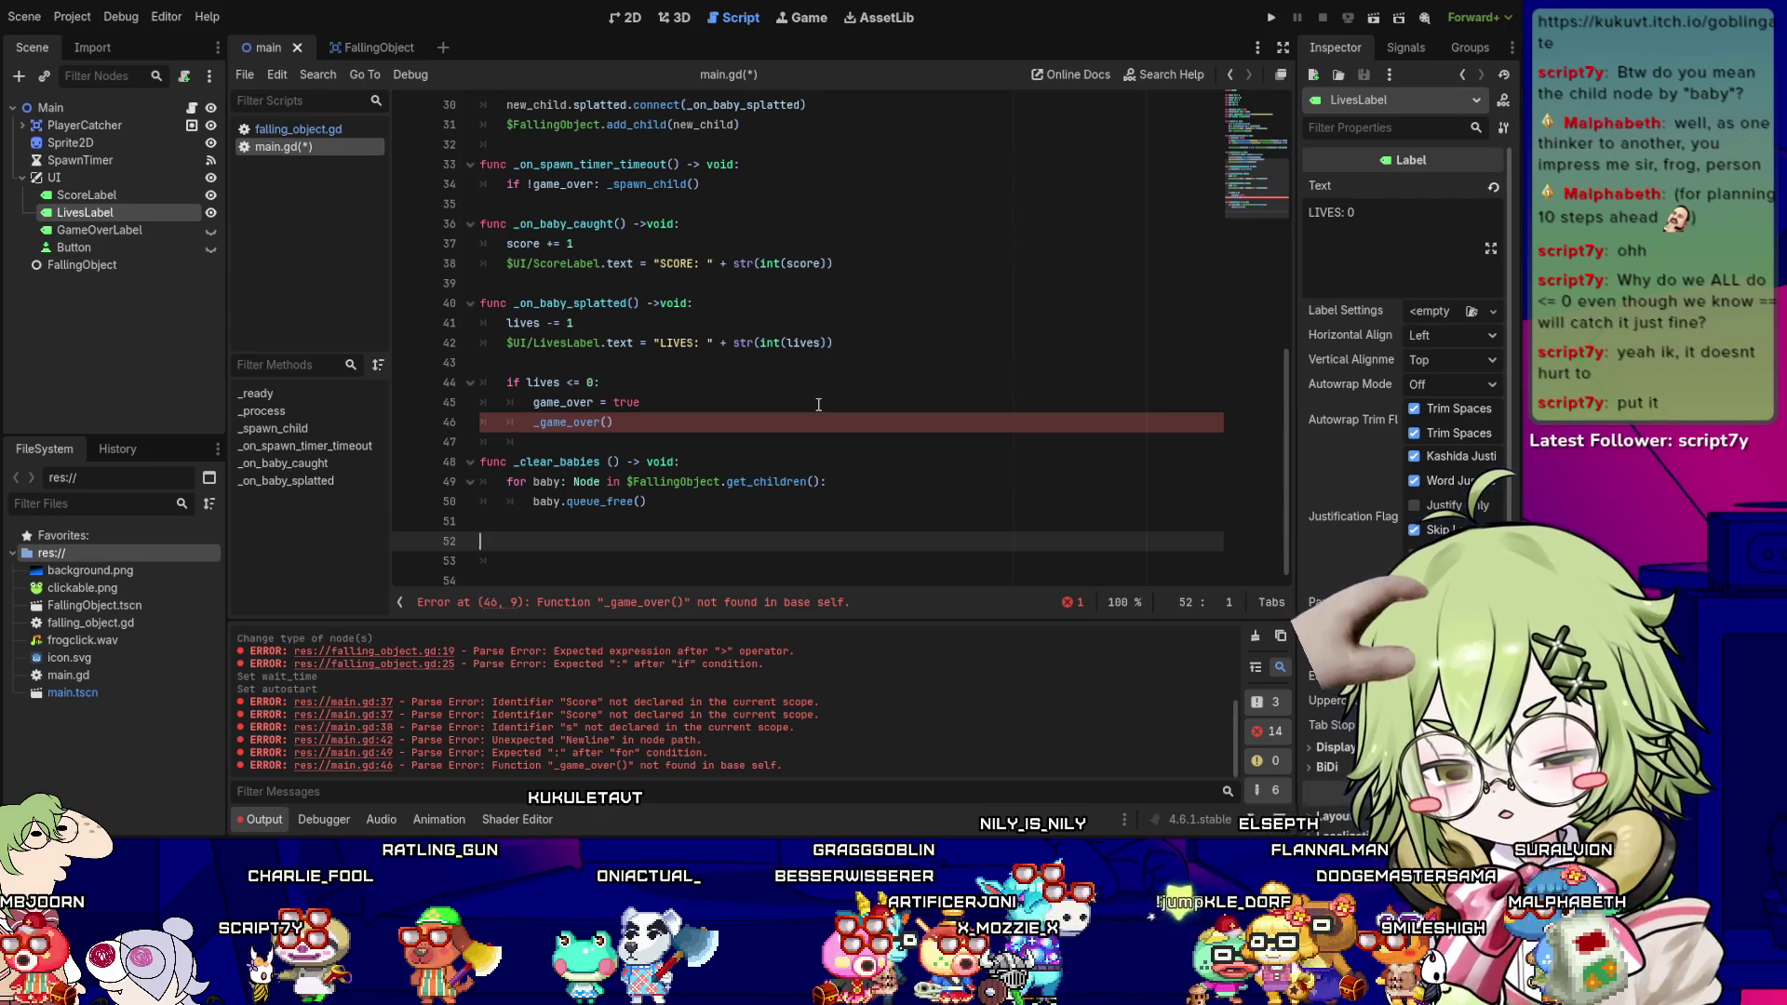
pyautogui.write('func _game_ov')
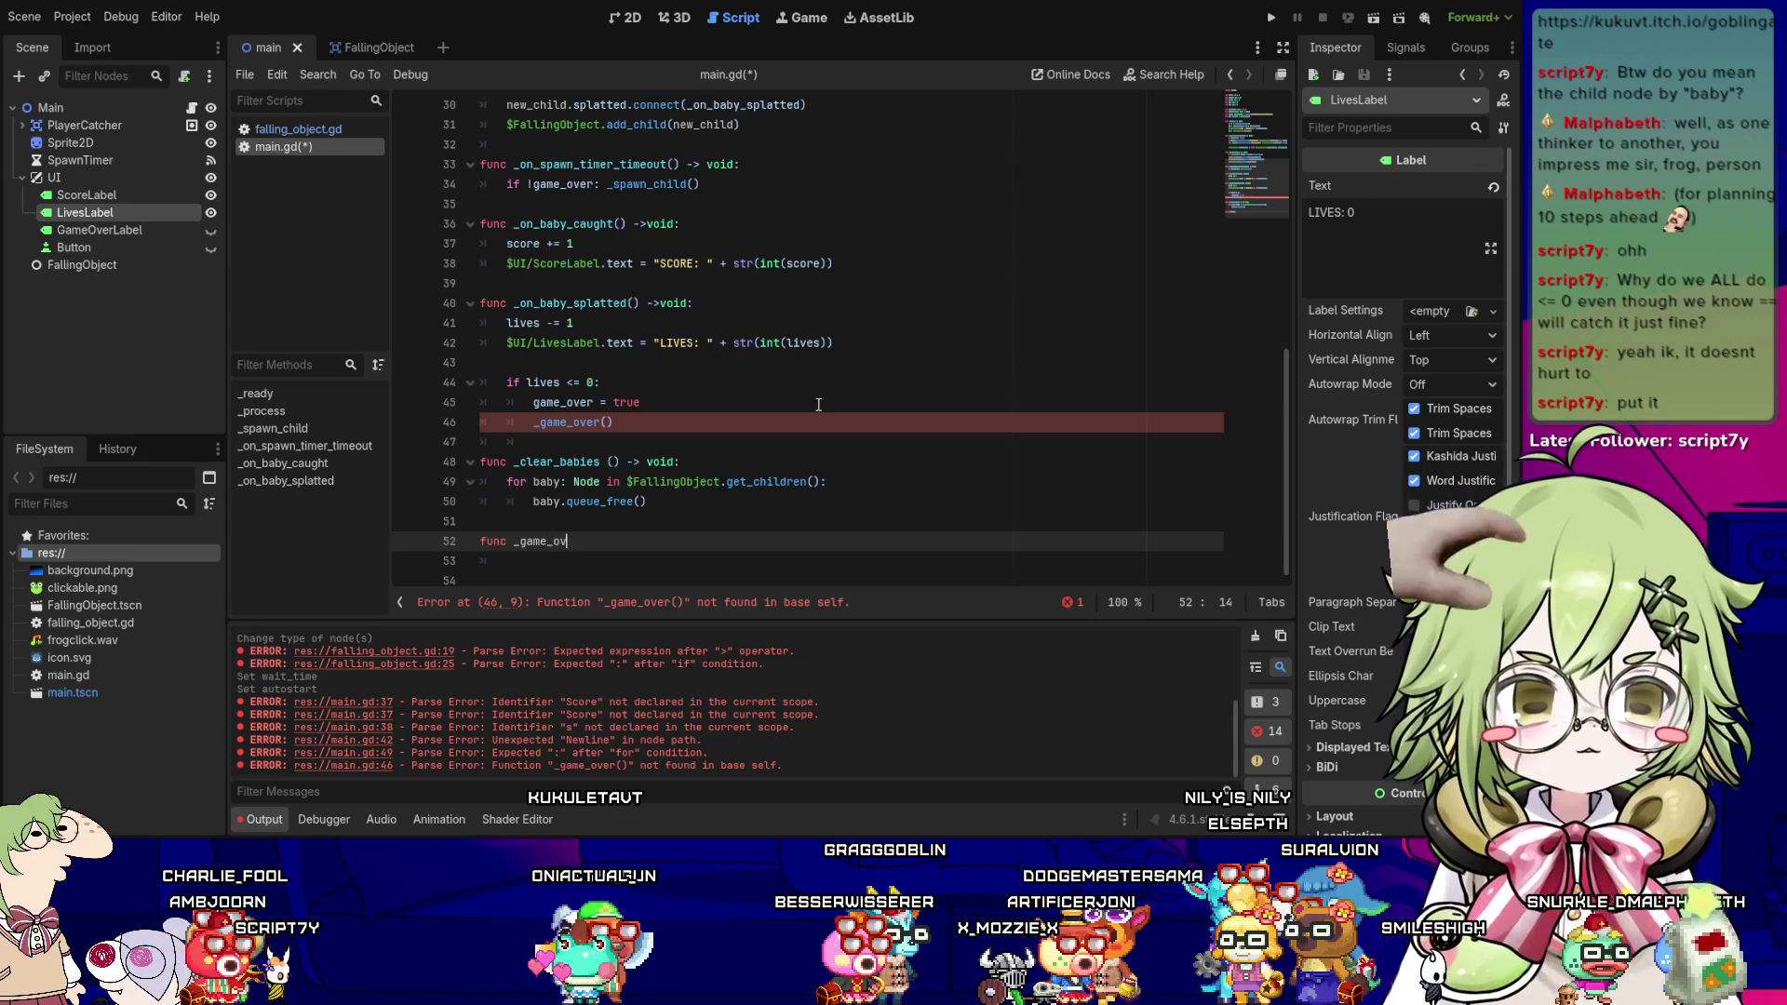
pyautogui.write('er() -')
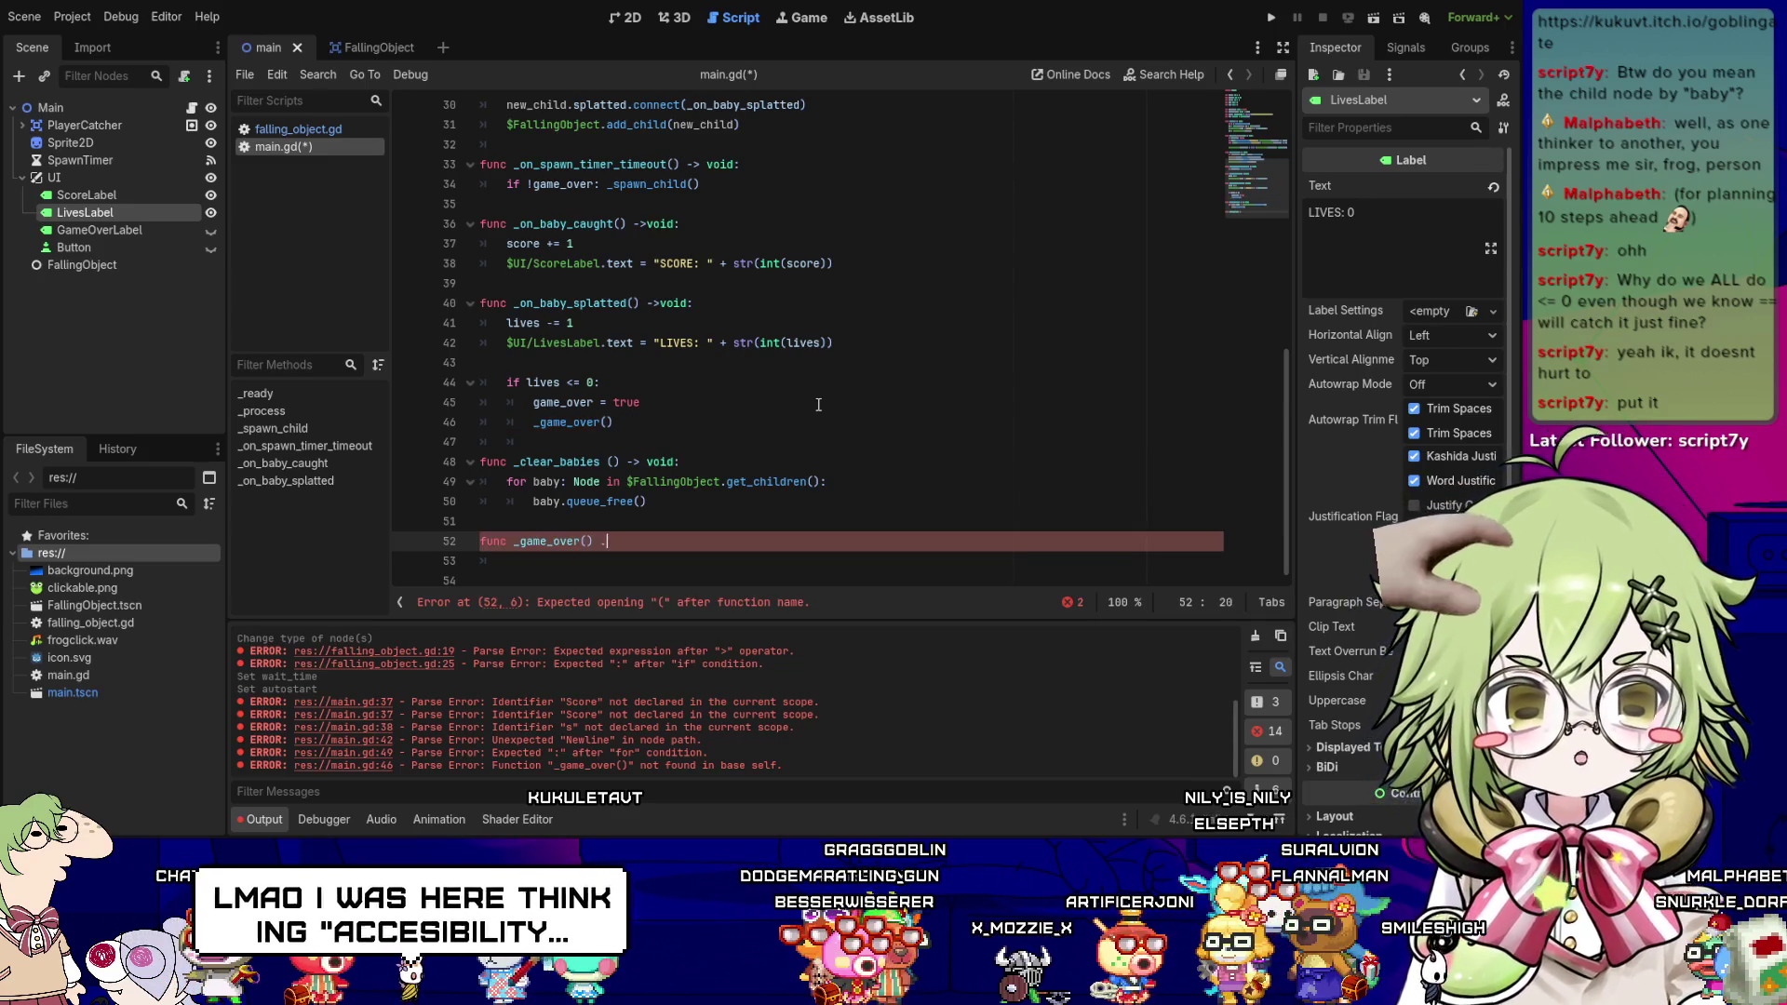
pyautogui.write('> void:')
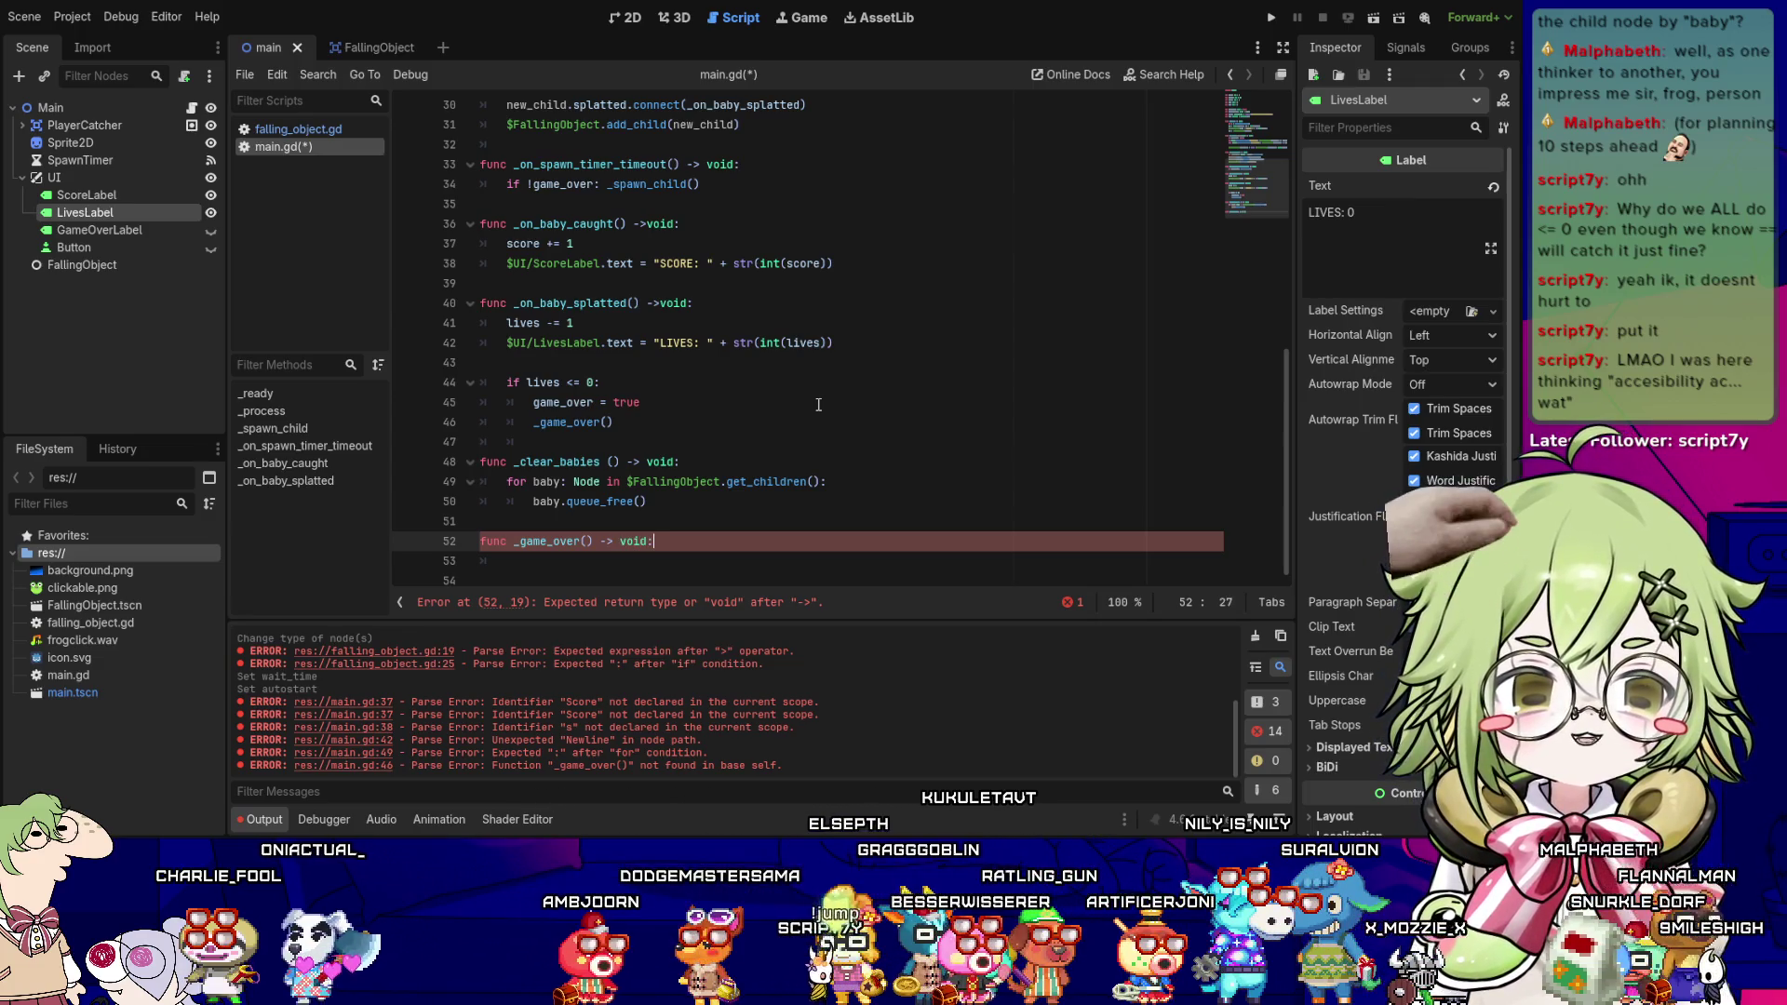
# - Paste the LivesLabel text update into the _game_over body
pyautogui.press('Return')
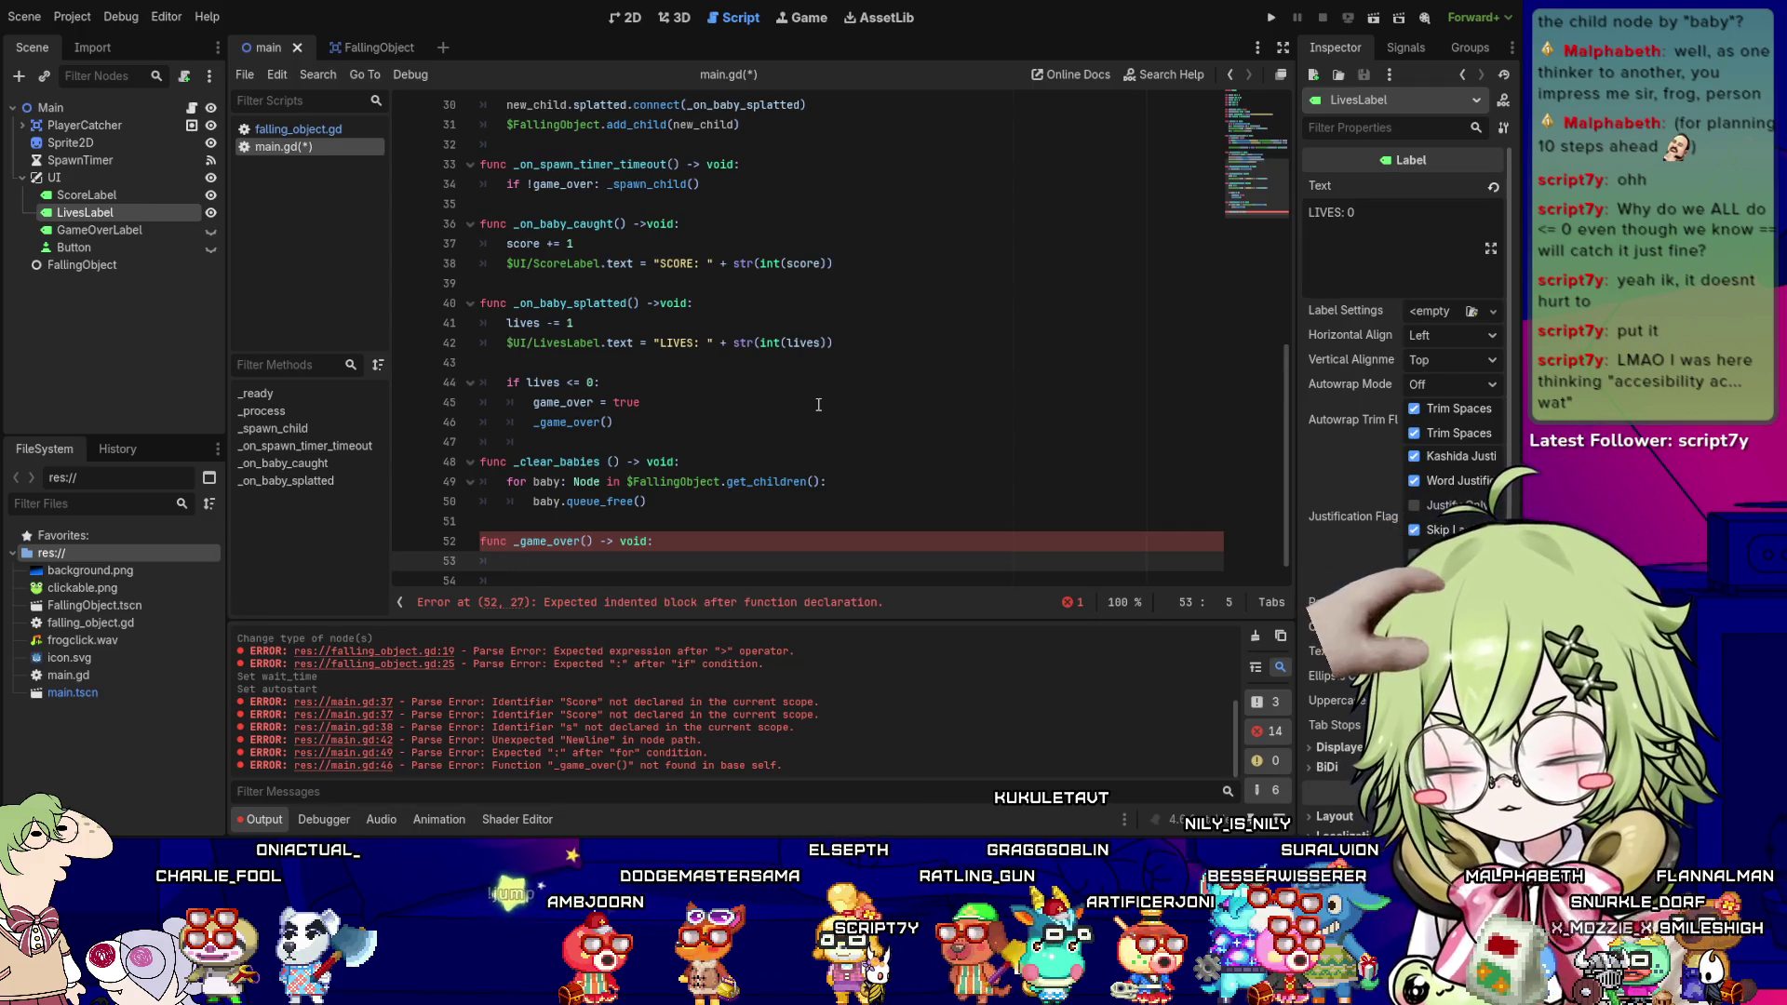
pyautogui.write('$UI')
pyautogui.press('Escape')
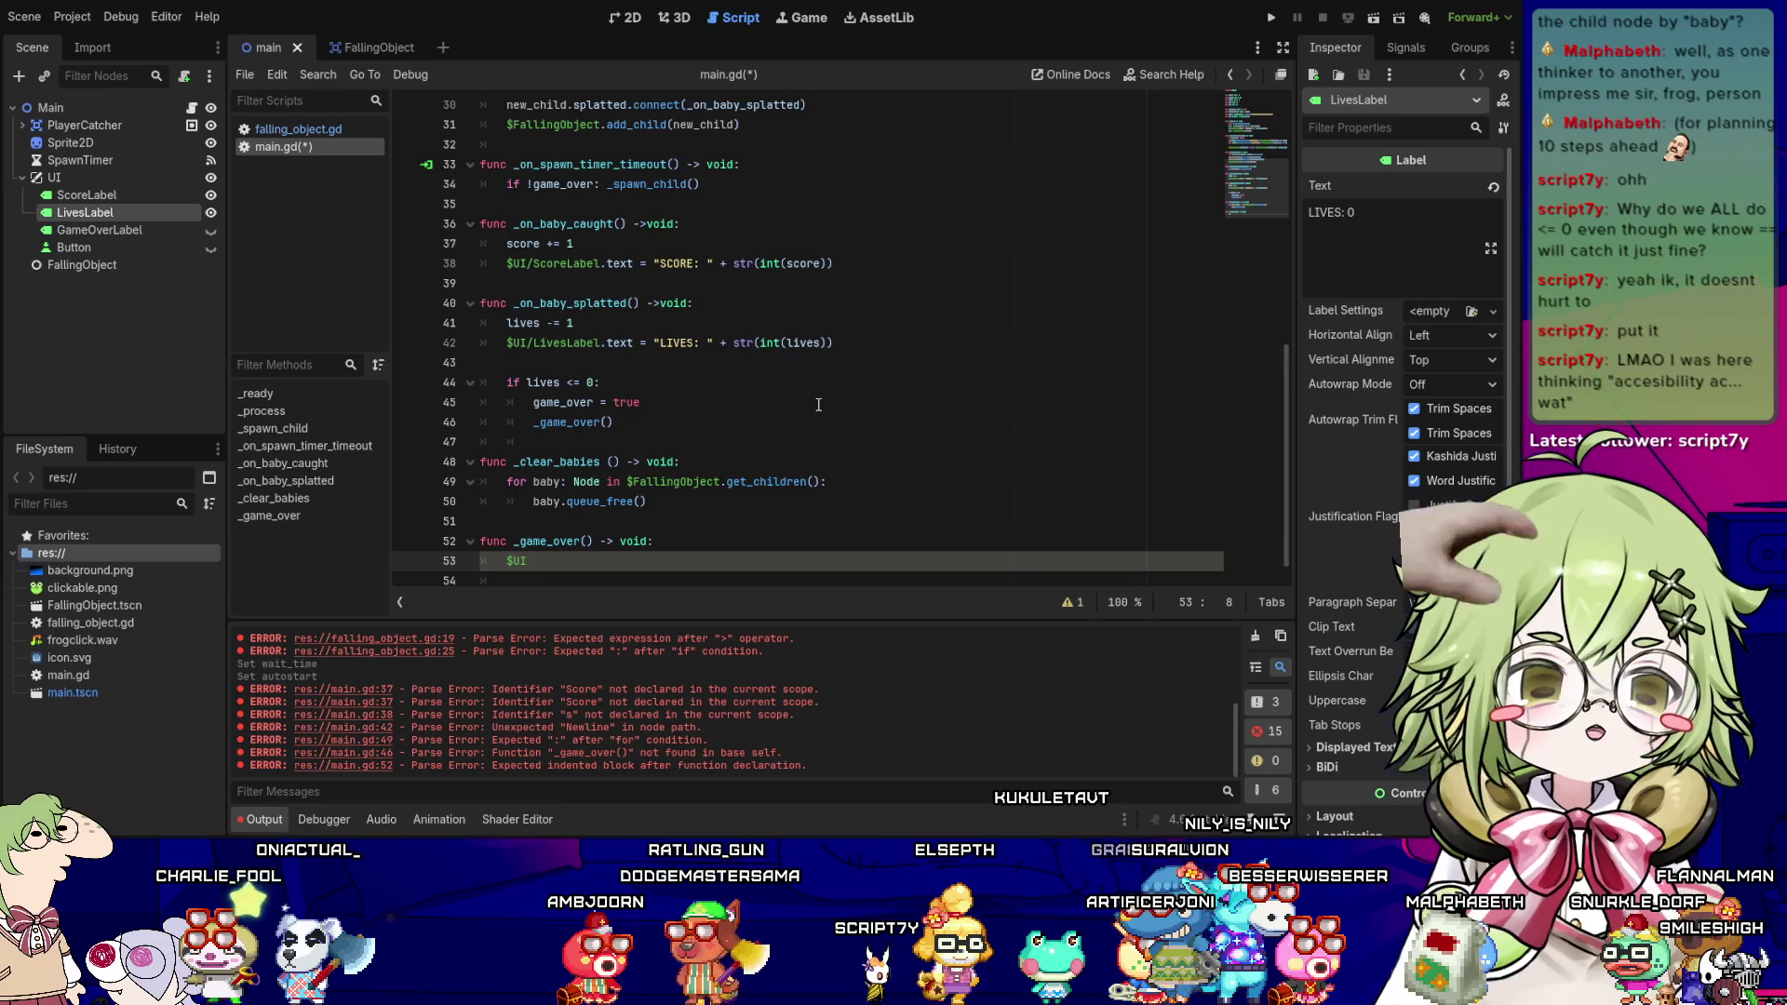
pyautogui.click(871, 342)
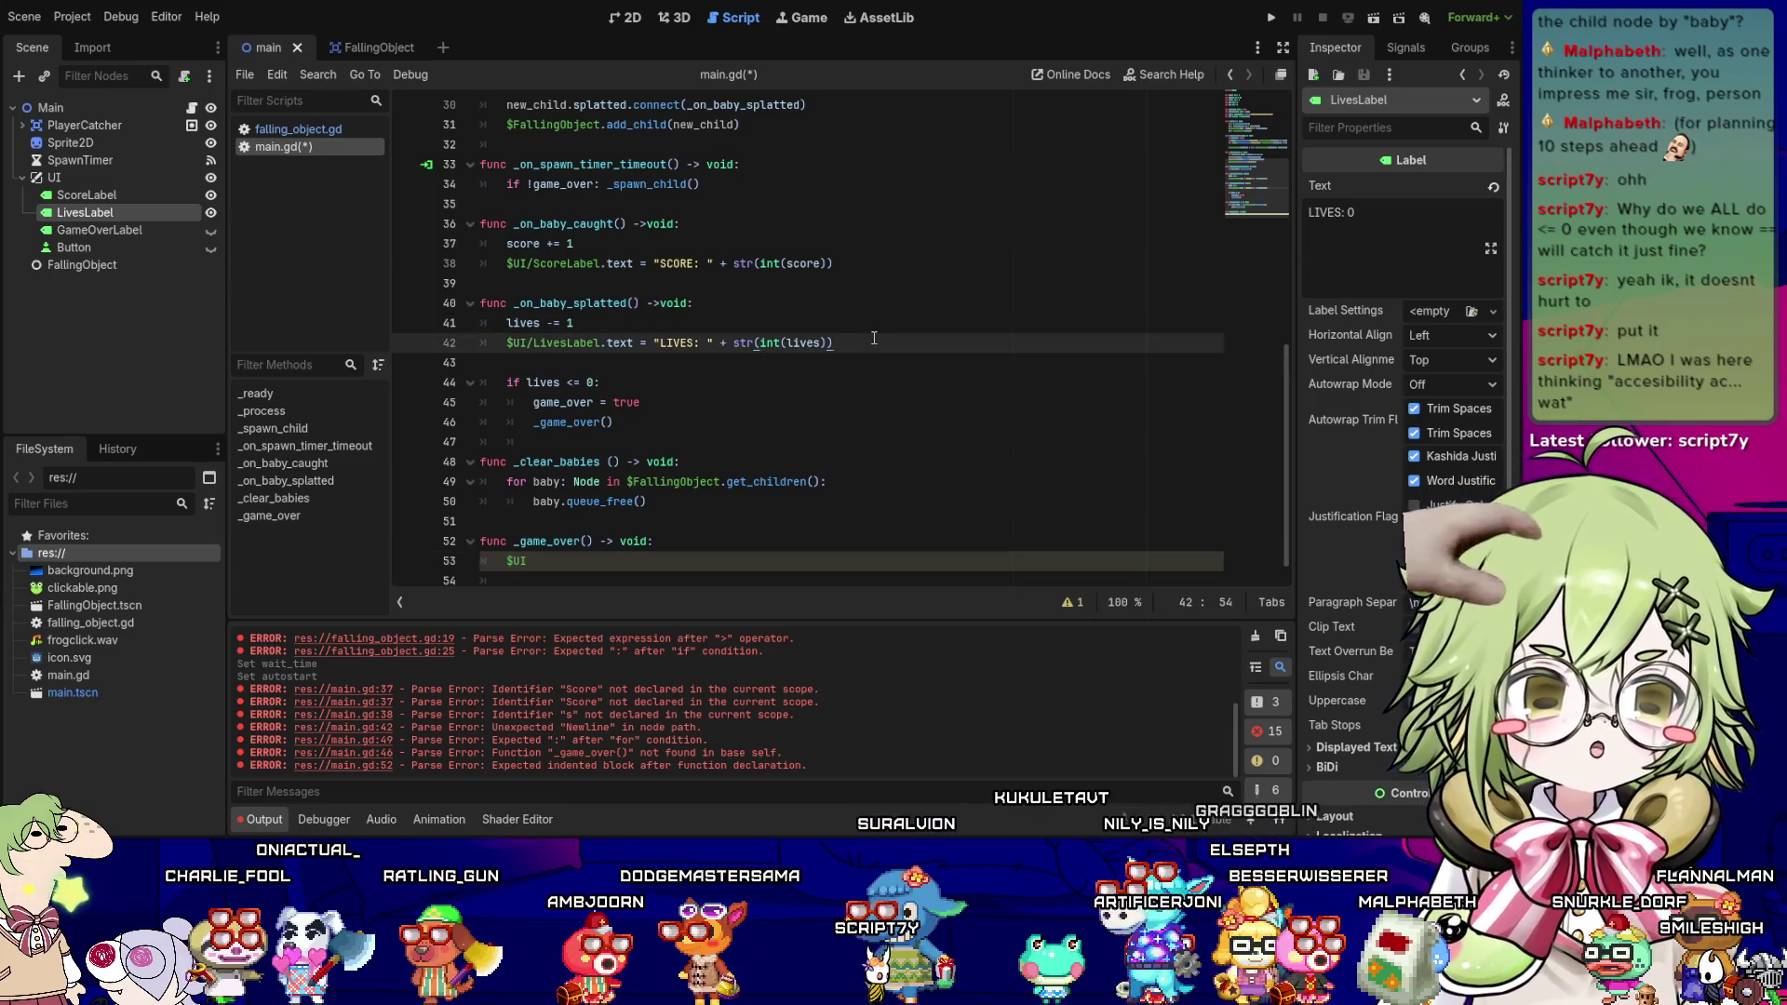
pyautogui.press('Down')
pyautogui.press('Down')
pyautogui.press('Down')
pyautogui.press('Home')
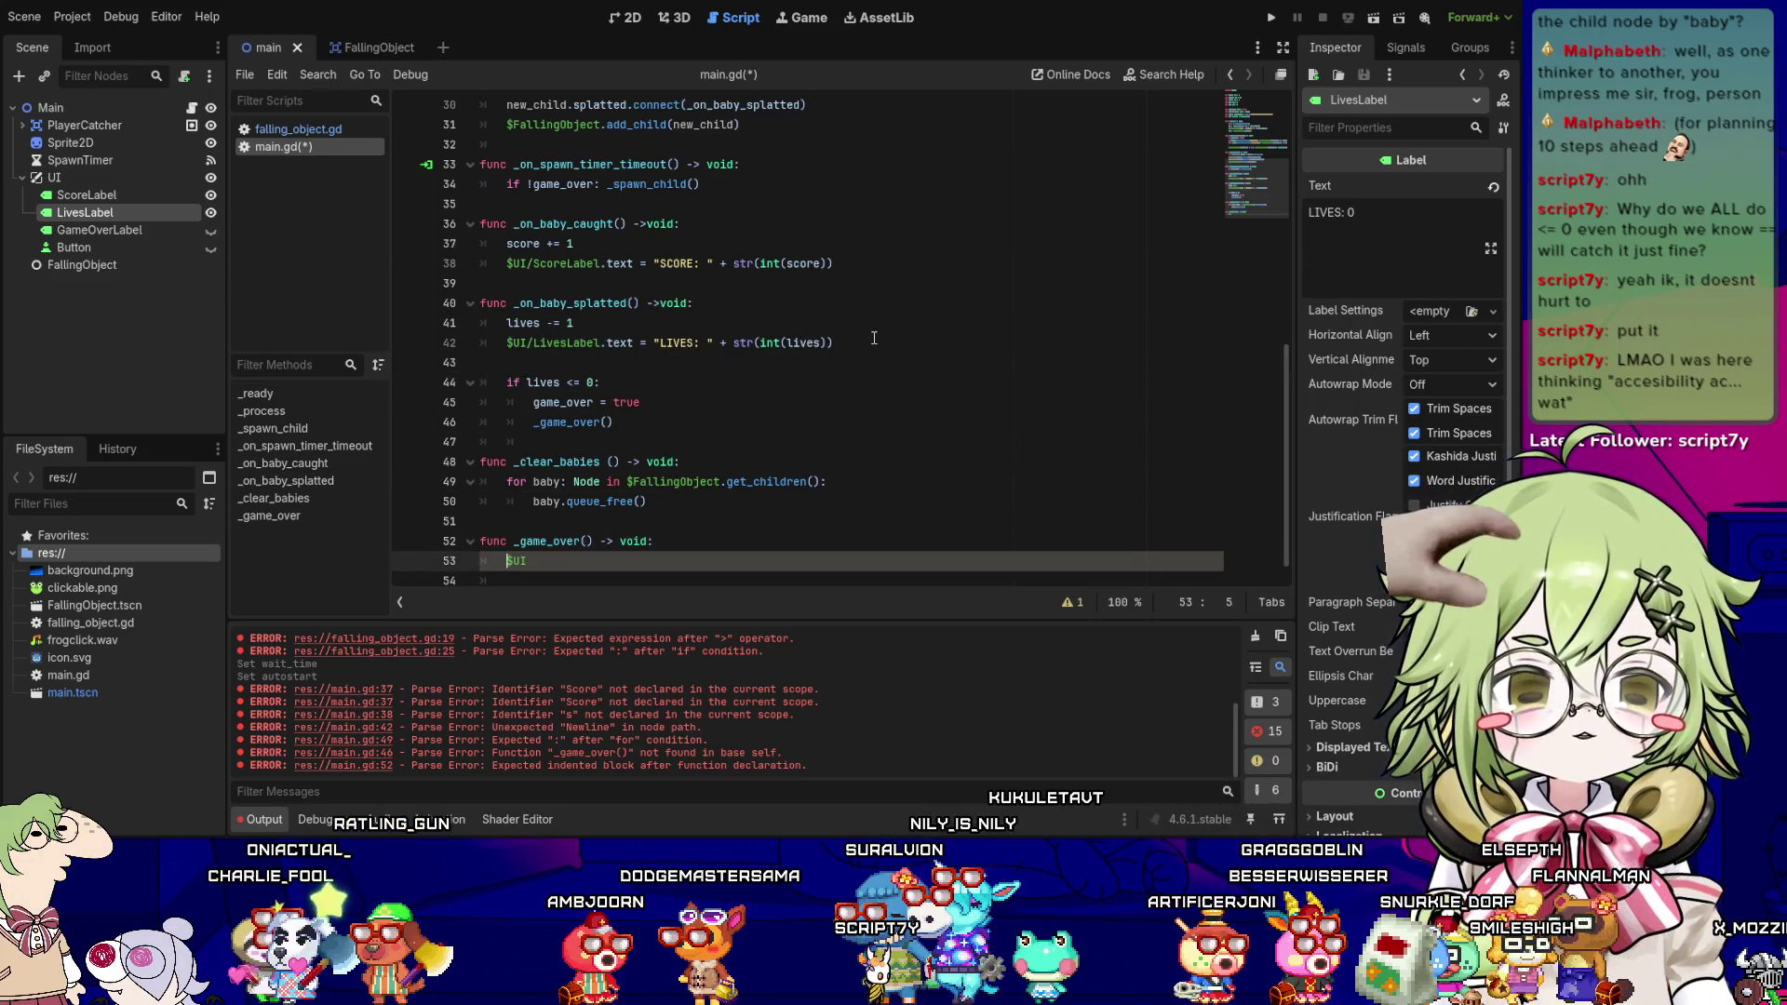
pyautogui.hotkey('shift', 'End')
pyautogui.write('$UI/LivesLabel.text = "LIVES: " + str(int(lives))')
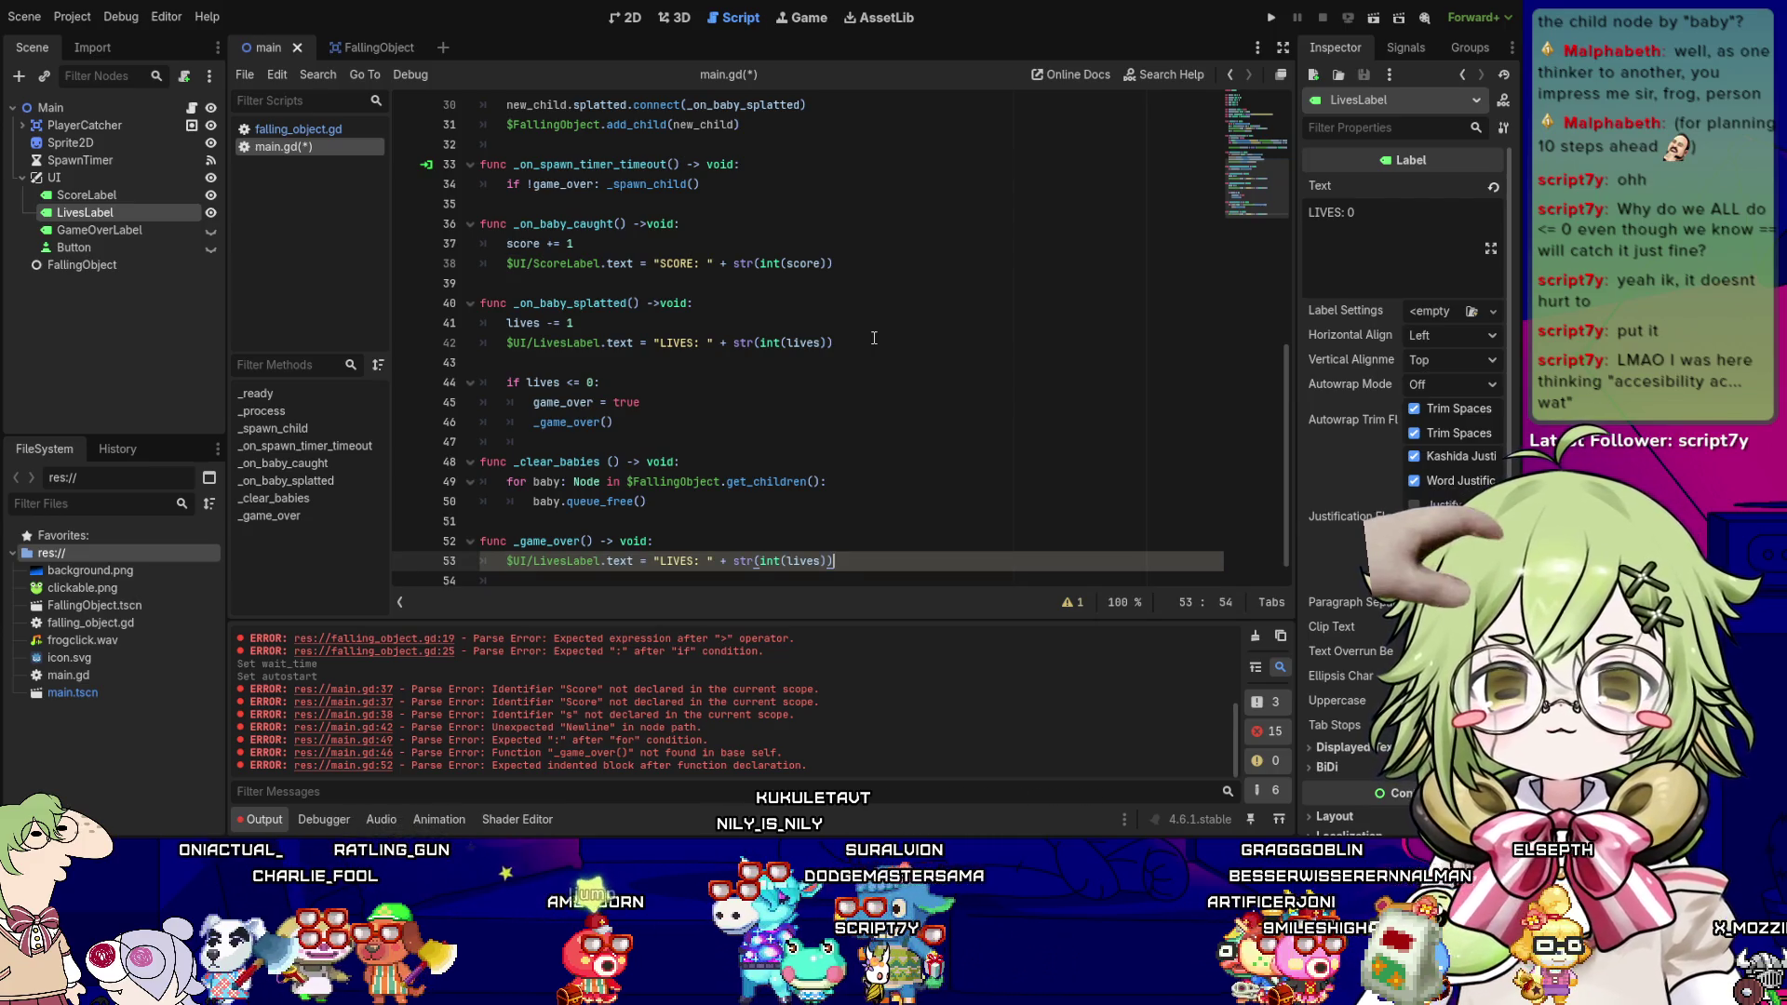
pyautogui.scroll(-1, 707, 521)
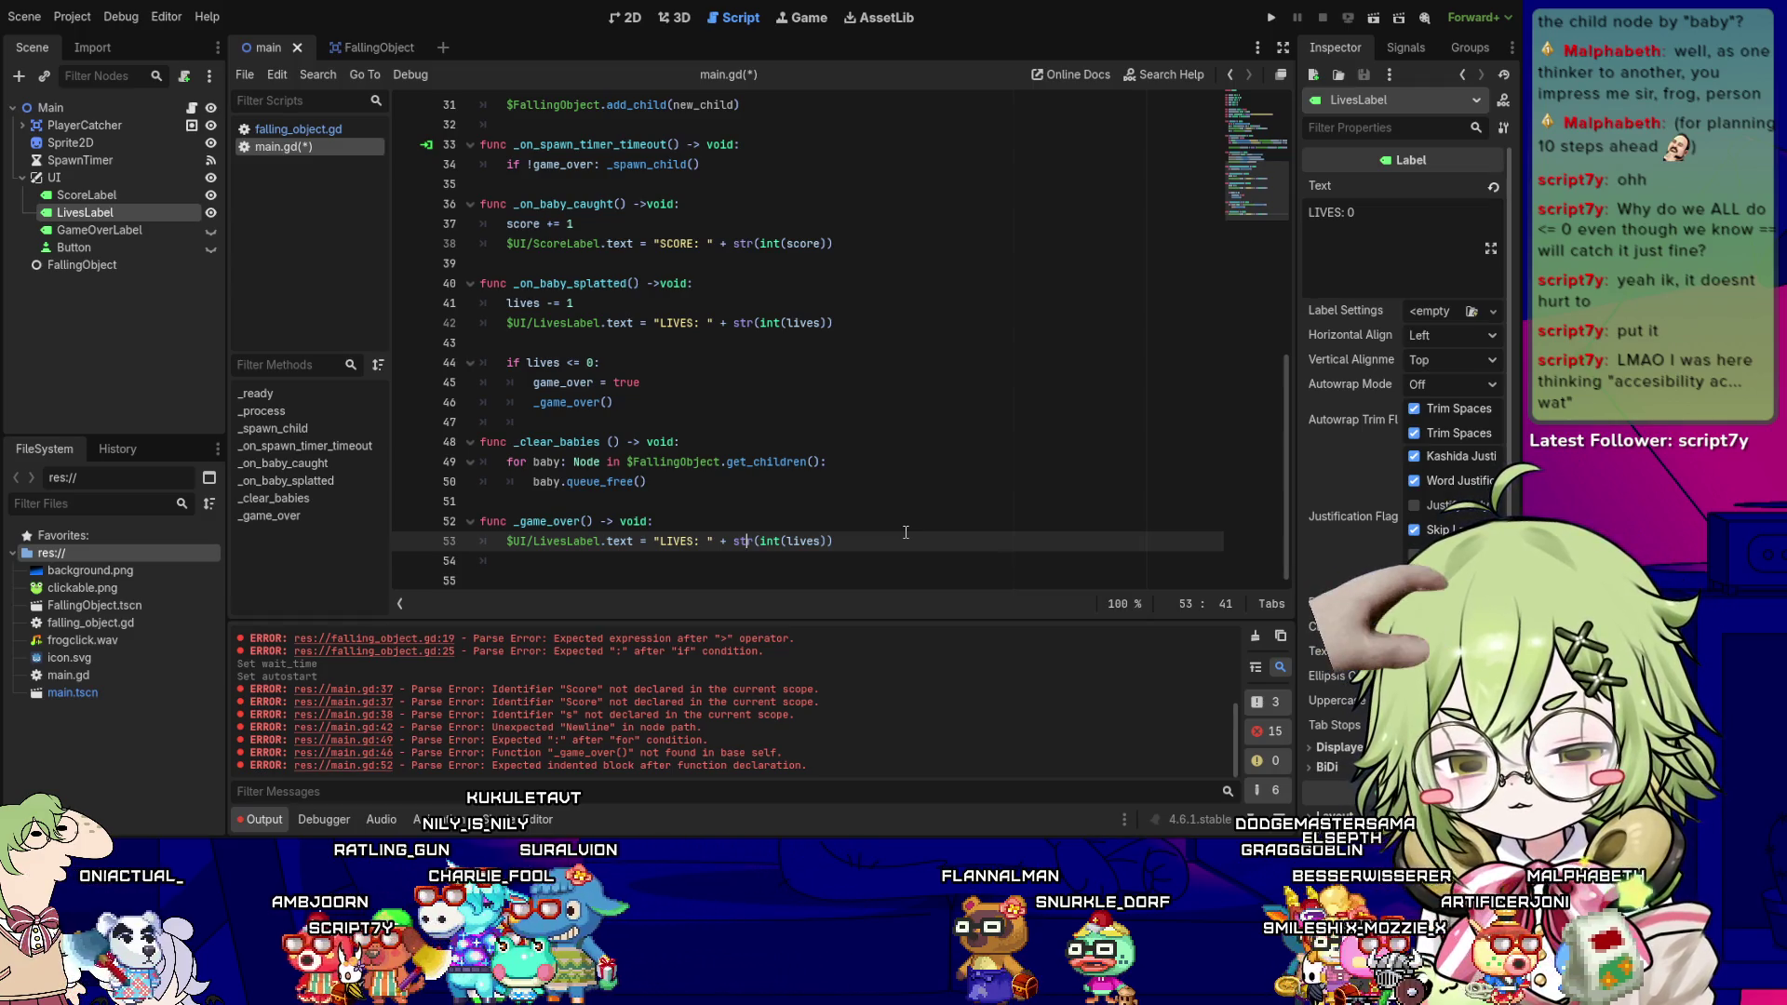
# - Replace the pasted score line with $SpawnTimer.stop() and put _clear_babies() on its own line
pyautogui.press('Down')
pyautogui.press('Up')
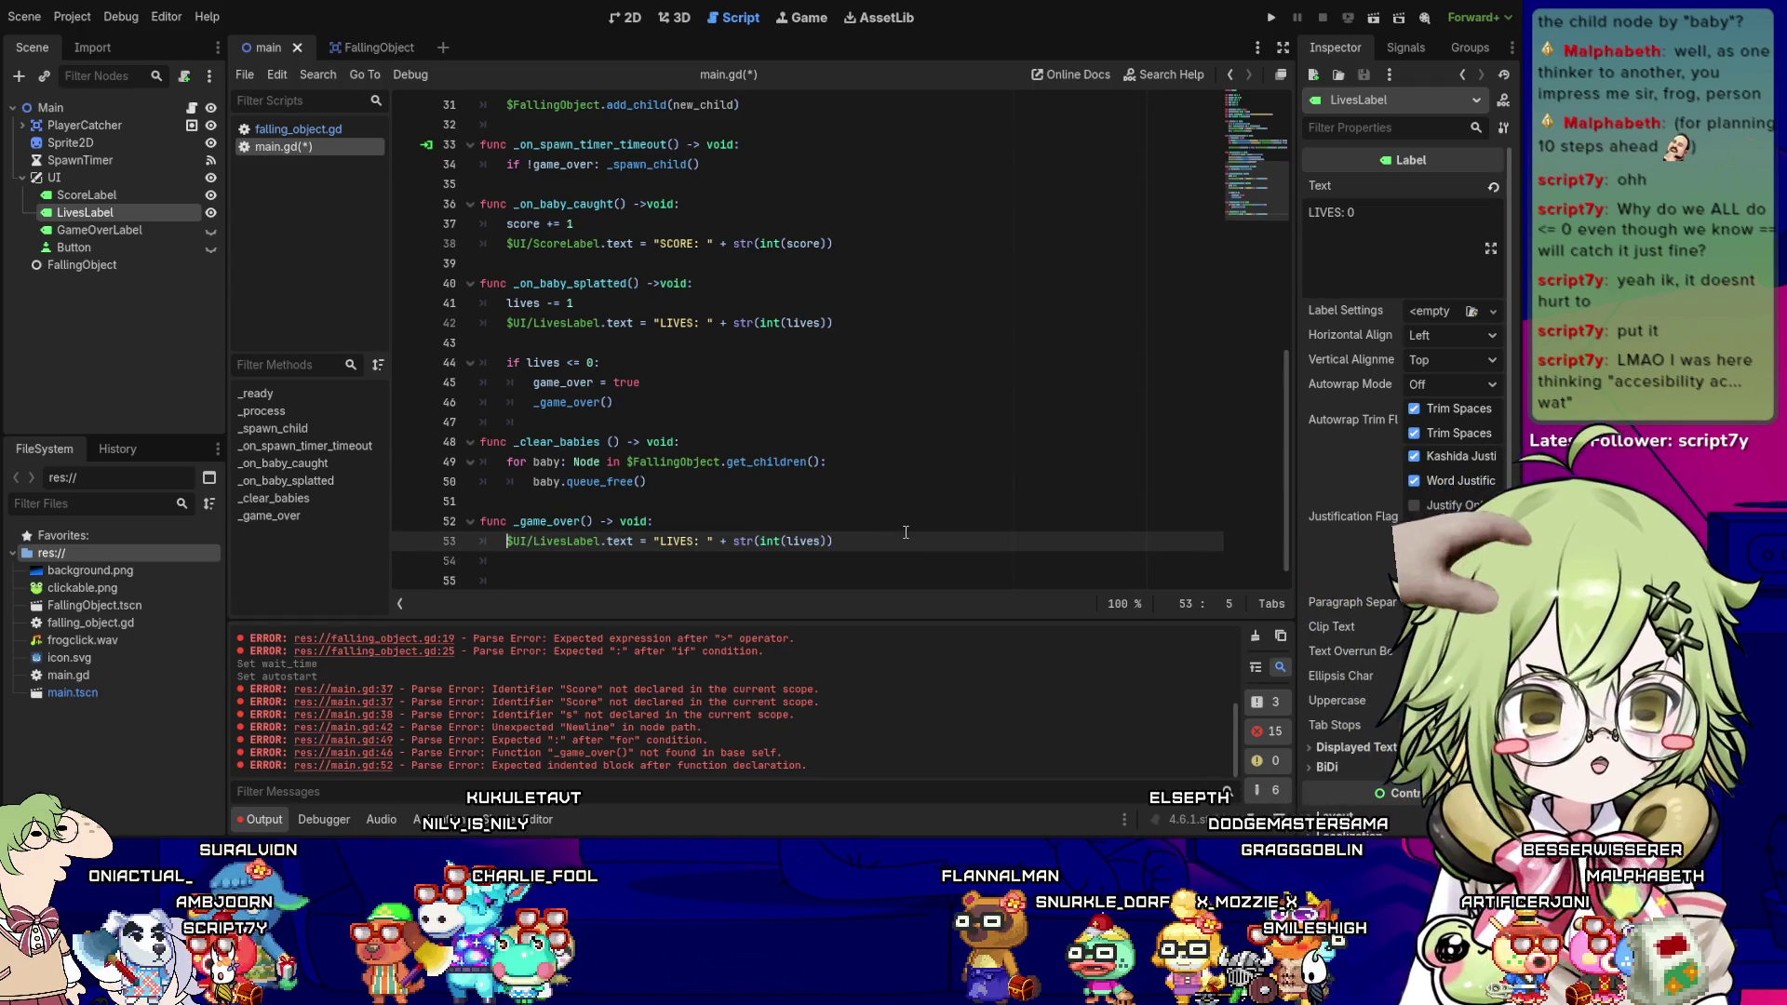
pyautogui.press('Up')
pyautogui.press('Up')
pyautogui.press('Up')
pyautogui.press('Up')
pyautogui.press('Up')
pyautogui.press('Up')
pyautogui.press('Up')
pyautogui.press('Up')
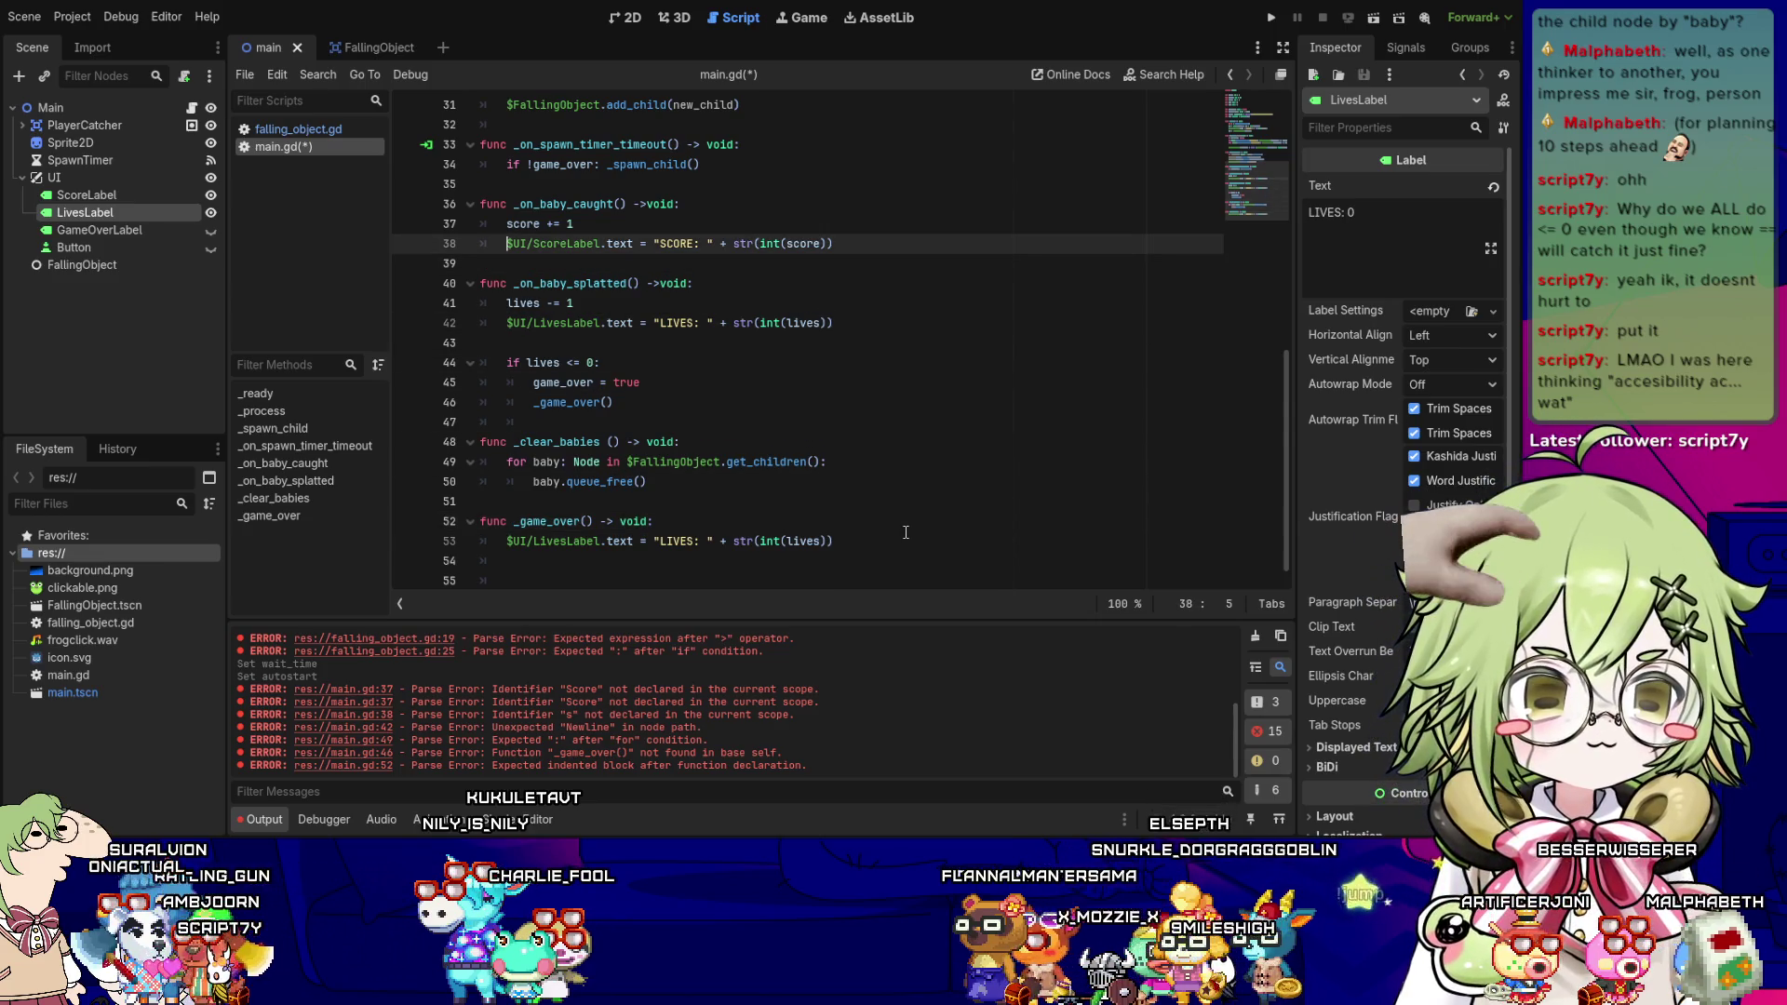
pyautogui.press('Down')
pyautogui.press('Down')
pyautogui.press('Down')
pyautogui.press('Down')
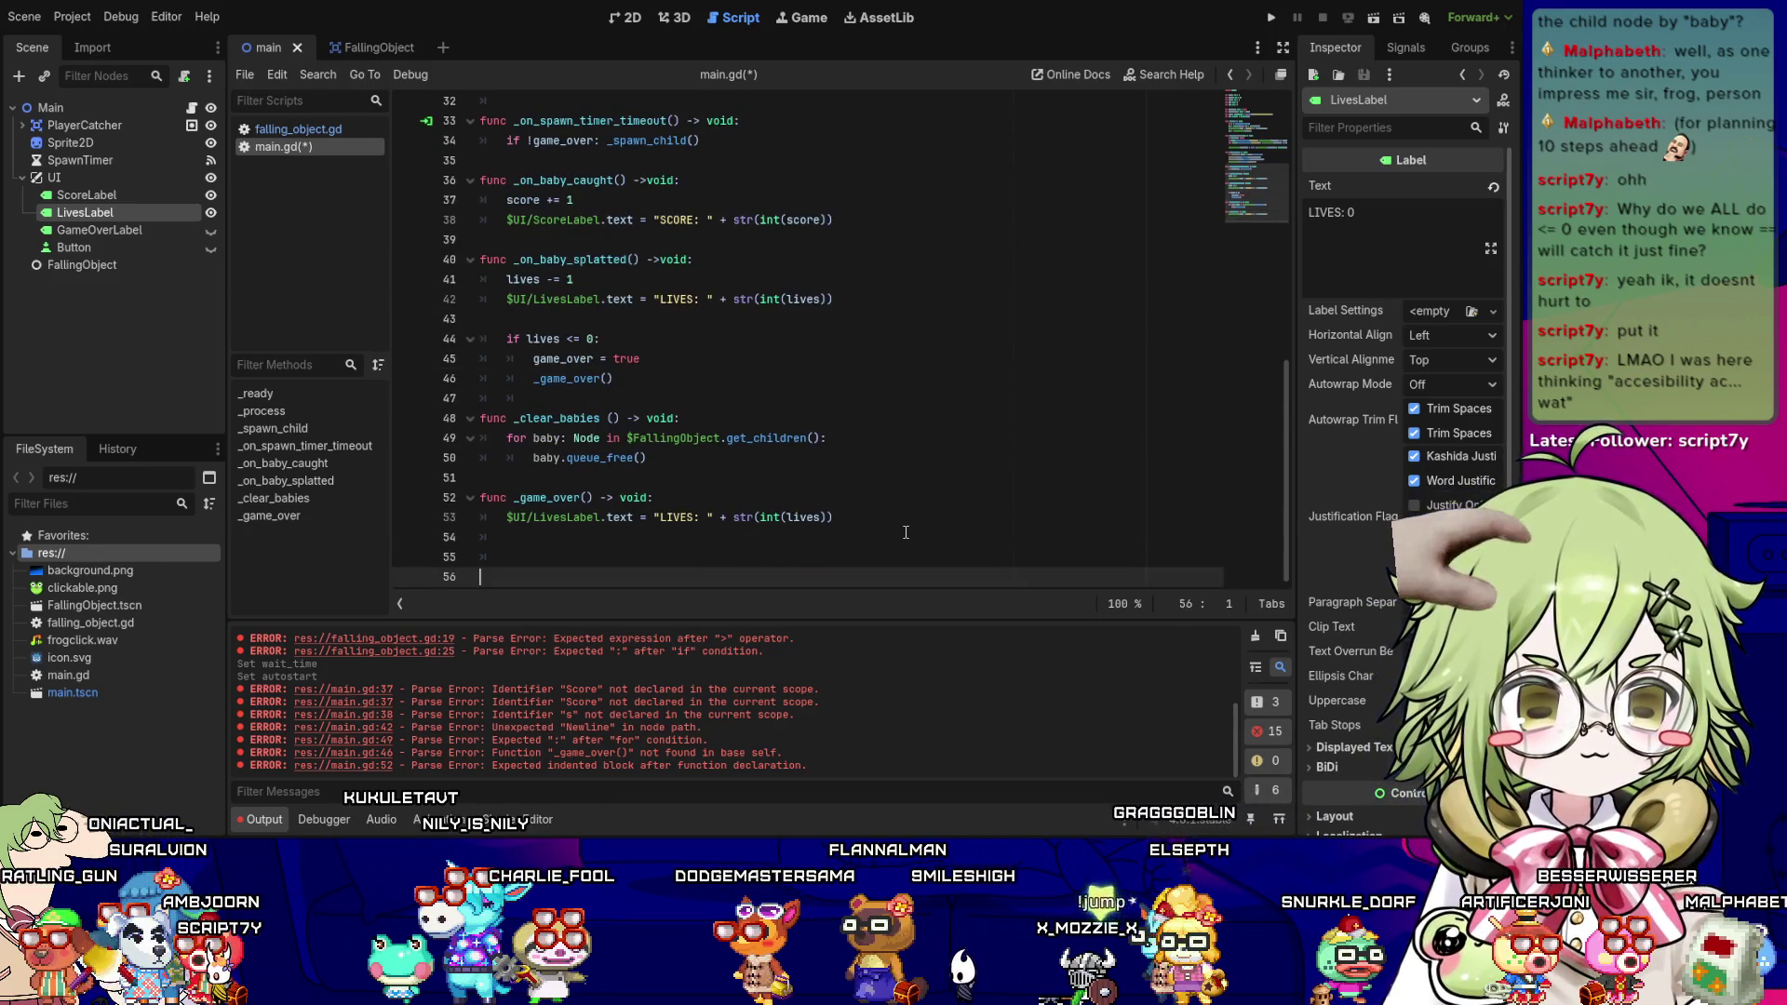
pyautogui.press('Up')
pyautogui.press('Up')
pyautogui.write('$UI/ScoreLabel.text = "SCORE: " + str(int(score))')
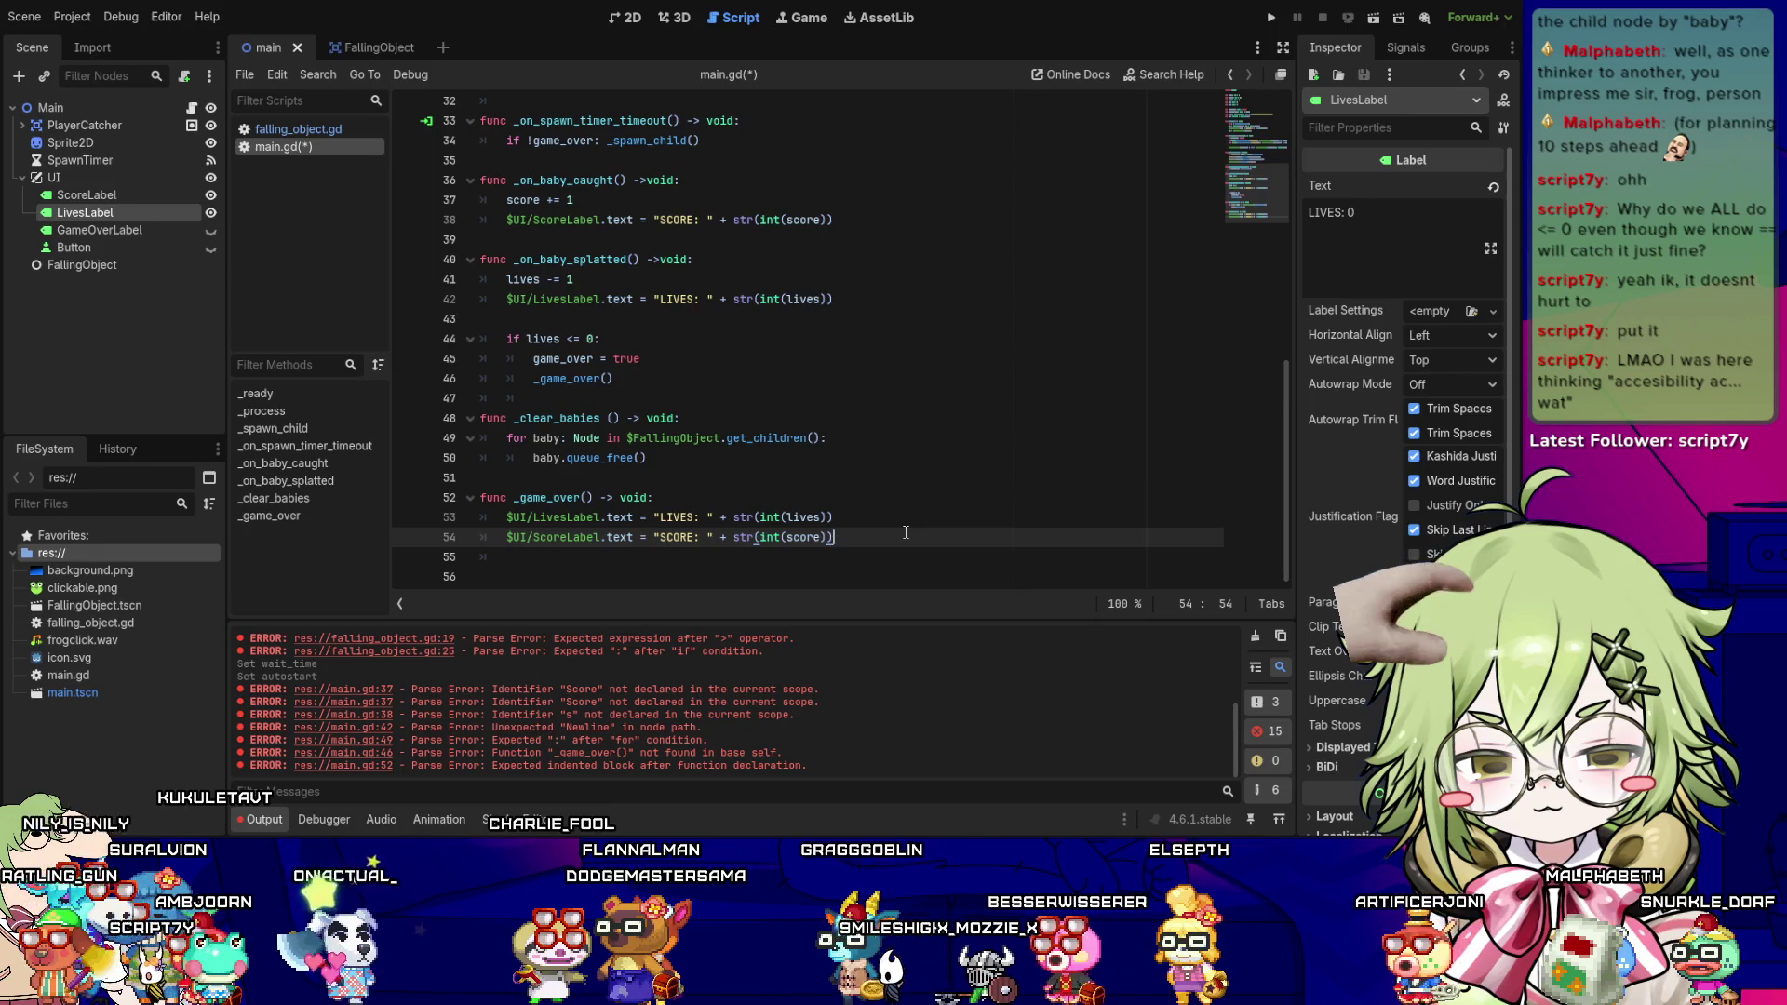
pyautogui.hotkey('shift', 'Home')
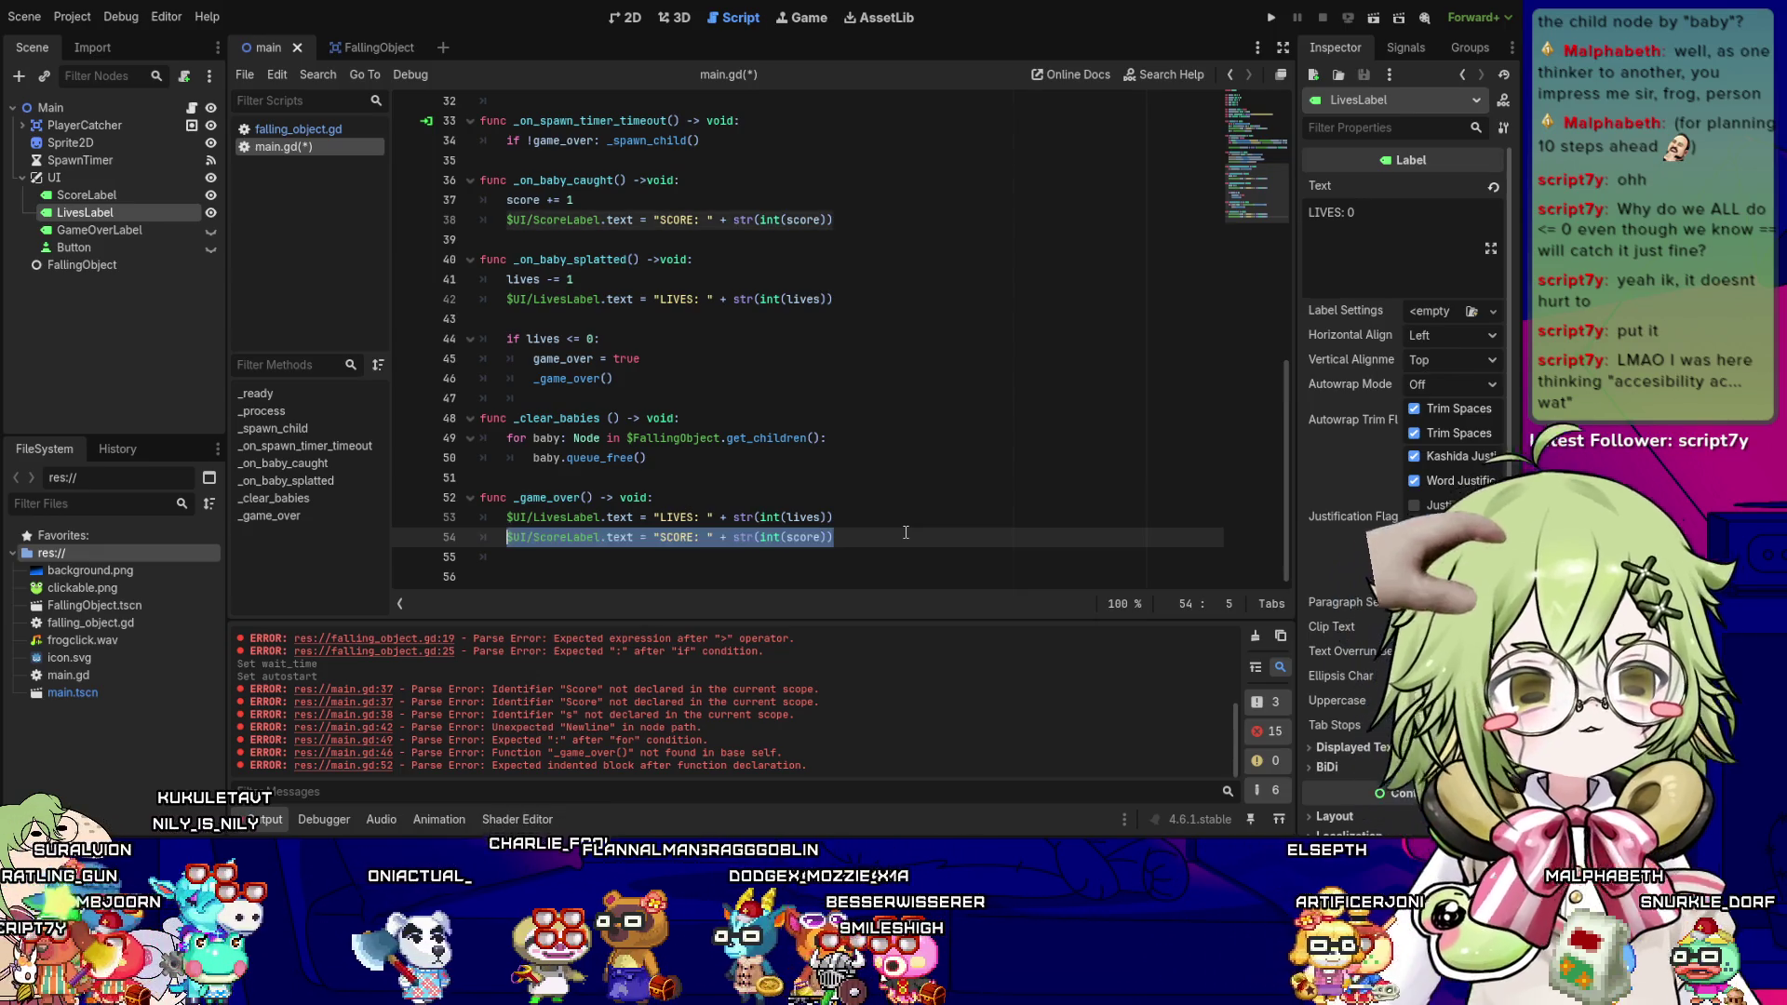
pyautogui.press('BackSpace')
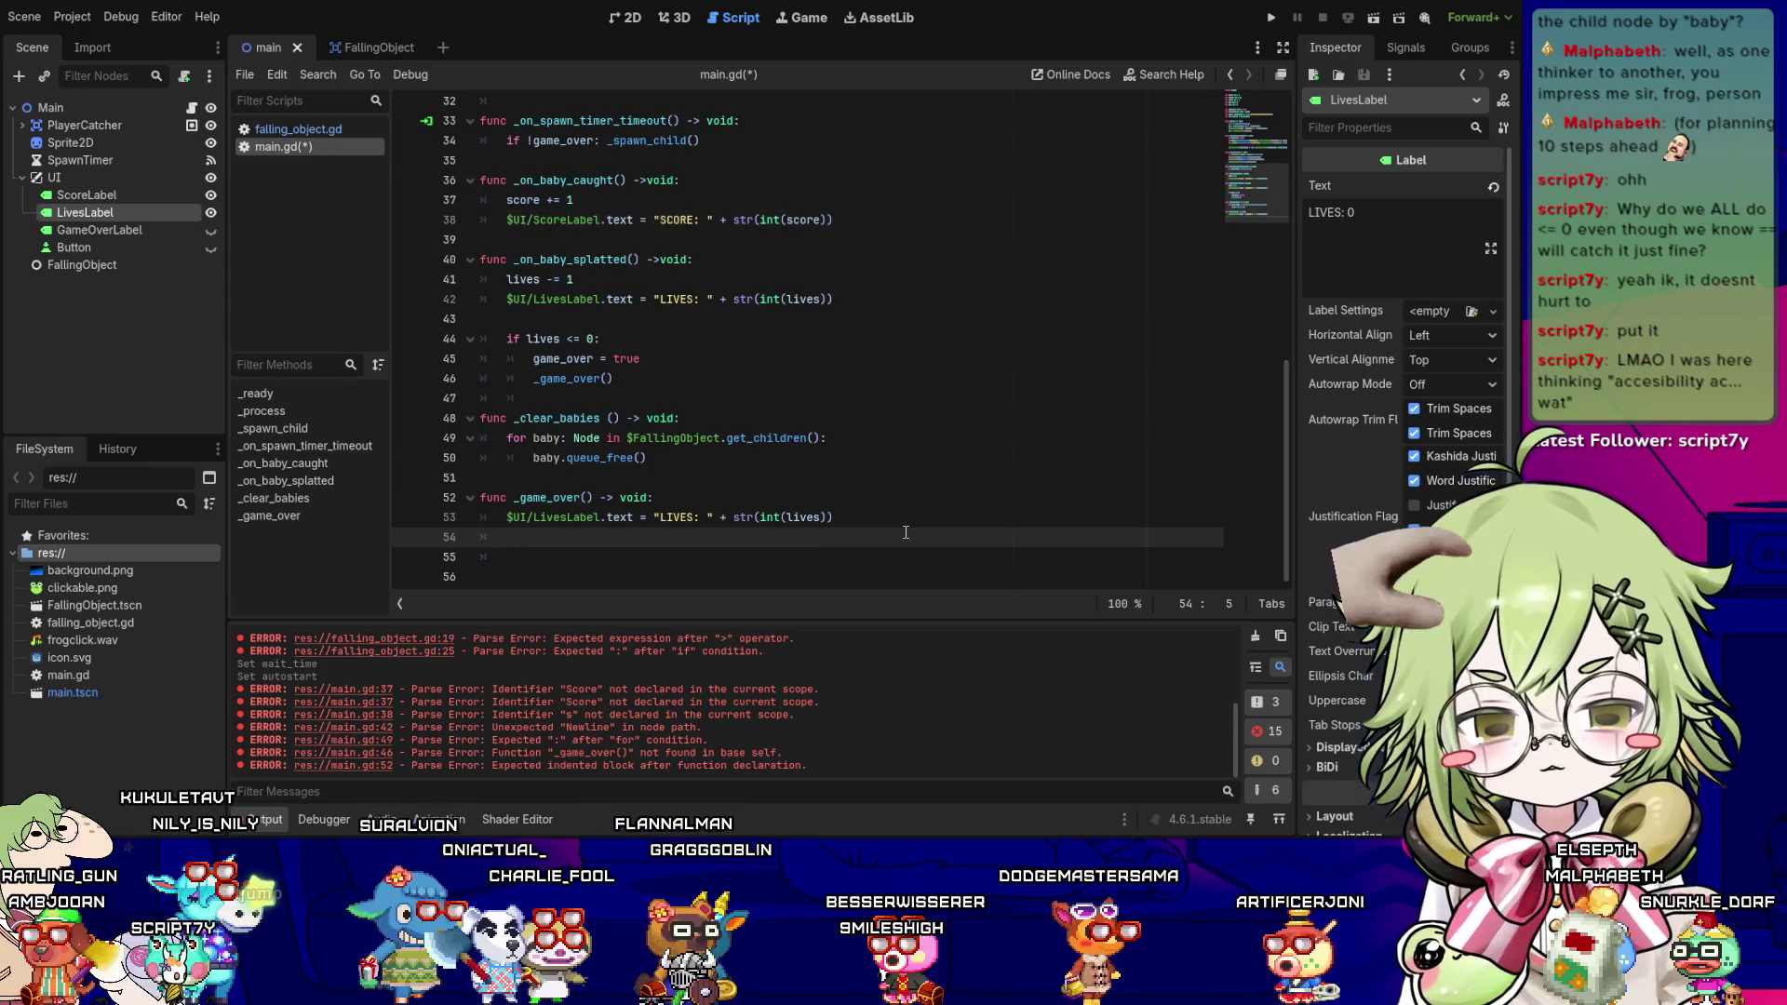
pyautogui.write('$SpawnTimer.stop(')
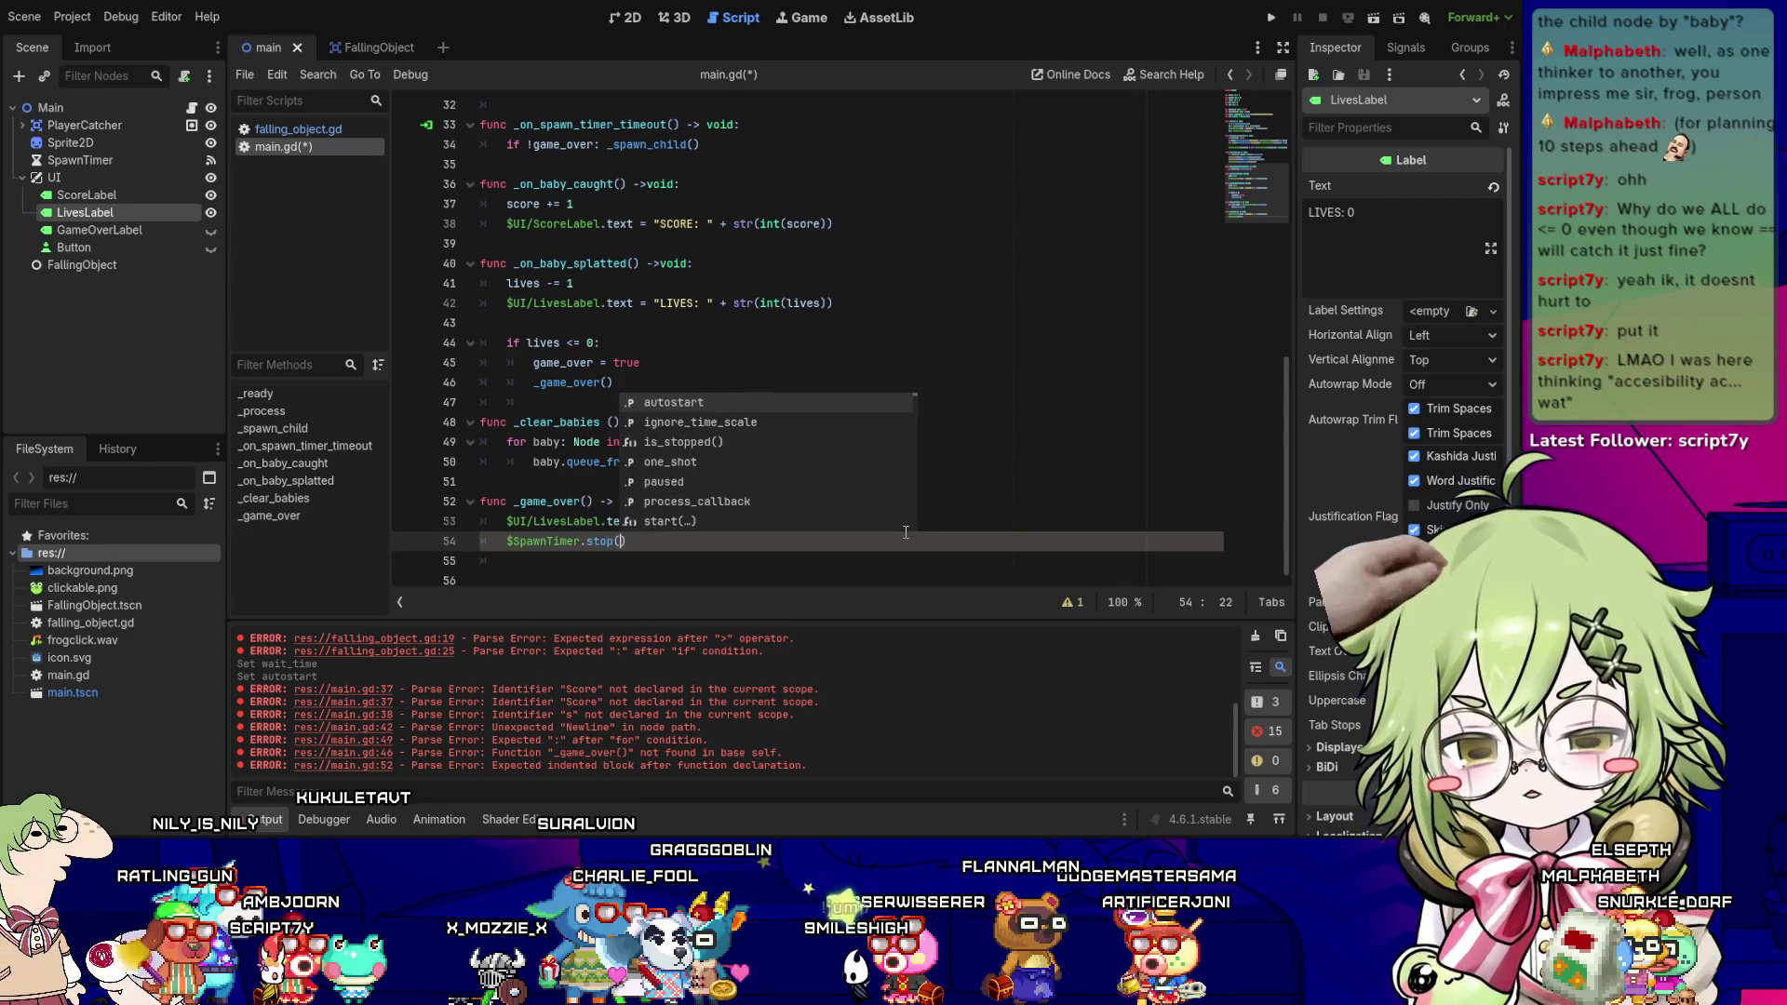
pyautogui.press('Return')
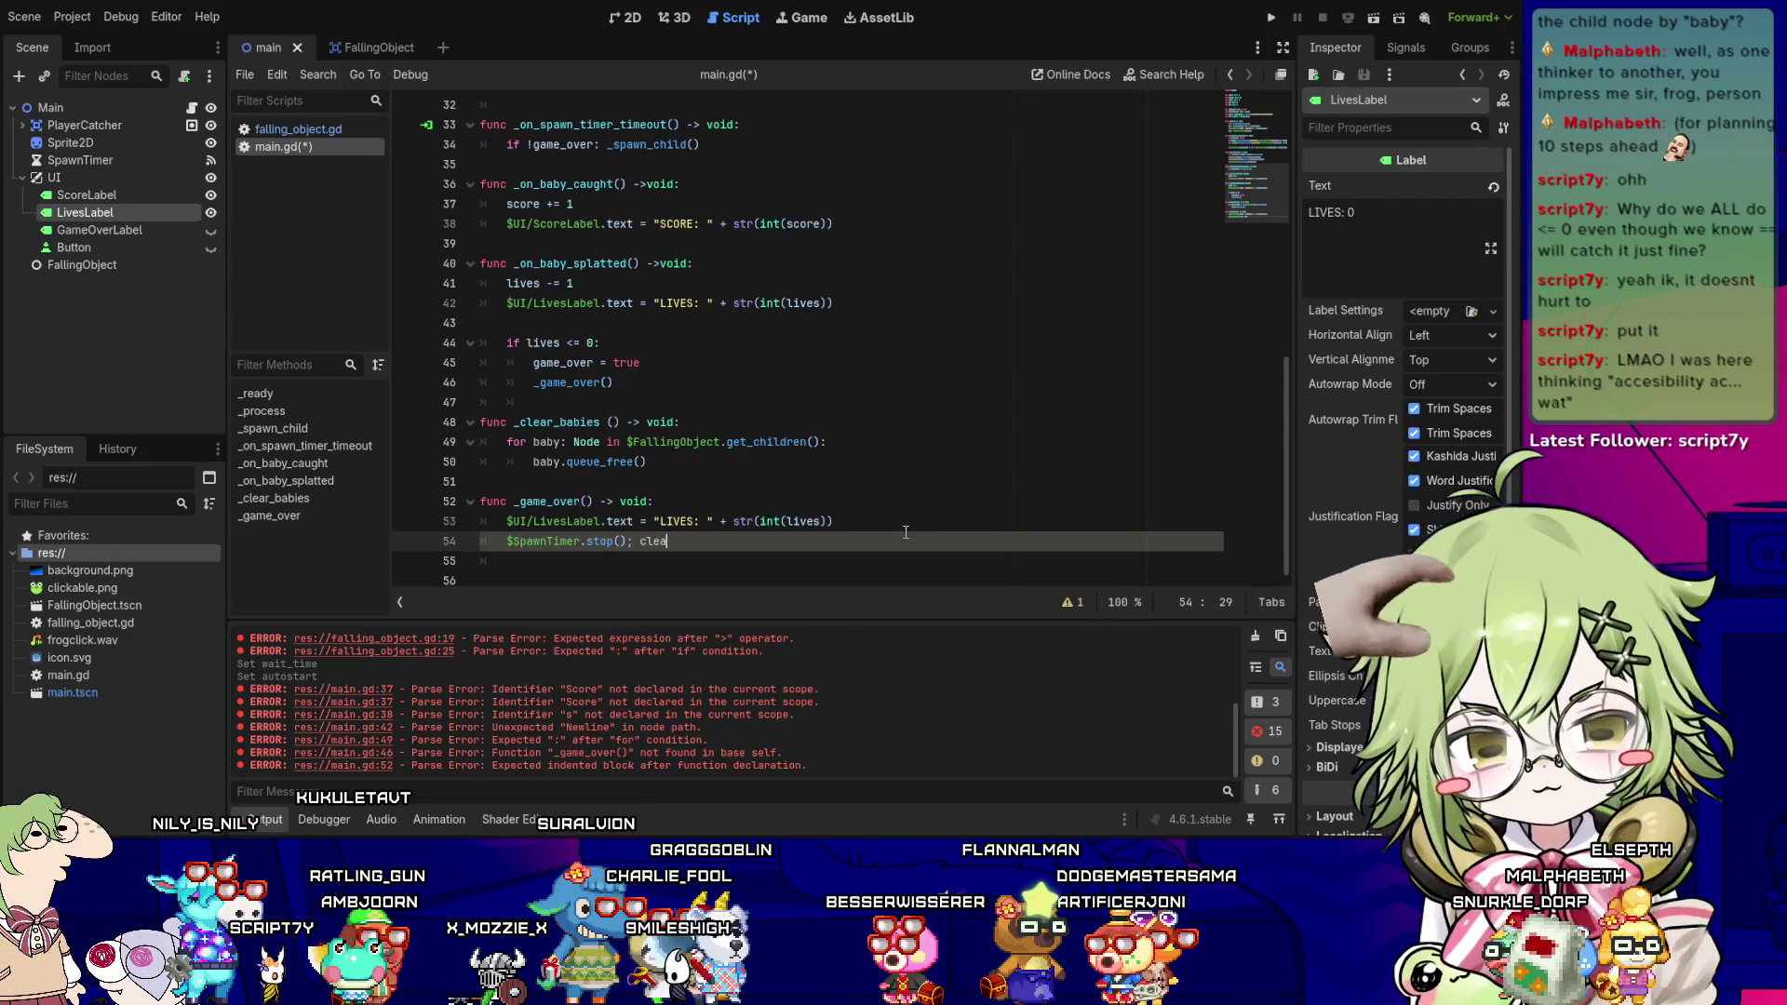
pyautogui.press('BackSpace')
pyautogui.press('BackSpace')
pyautogui.press('BackSpace')
pyautogui.press('Return')
pyautogui.write('_clear_babies()')
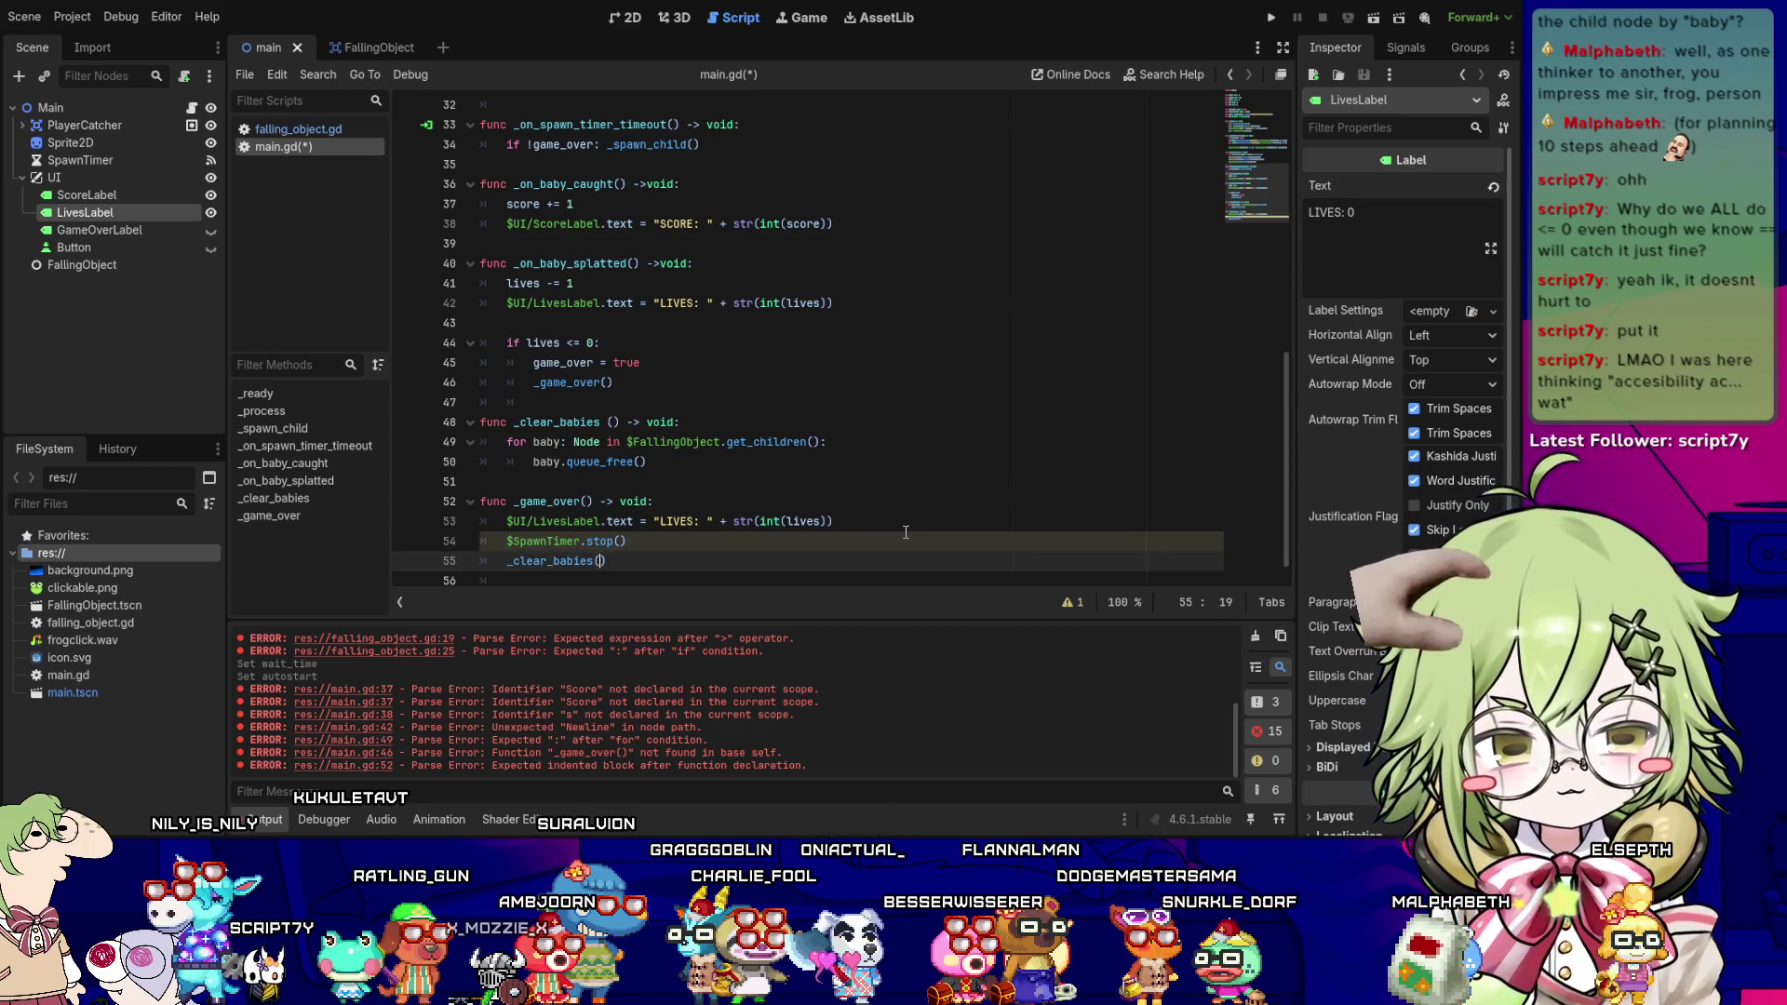
# - Set GameOverLabel and Button visible = true on separate lines, then save main.gd
pyautogui.press('Return')
pyautogui.write('$UI')
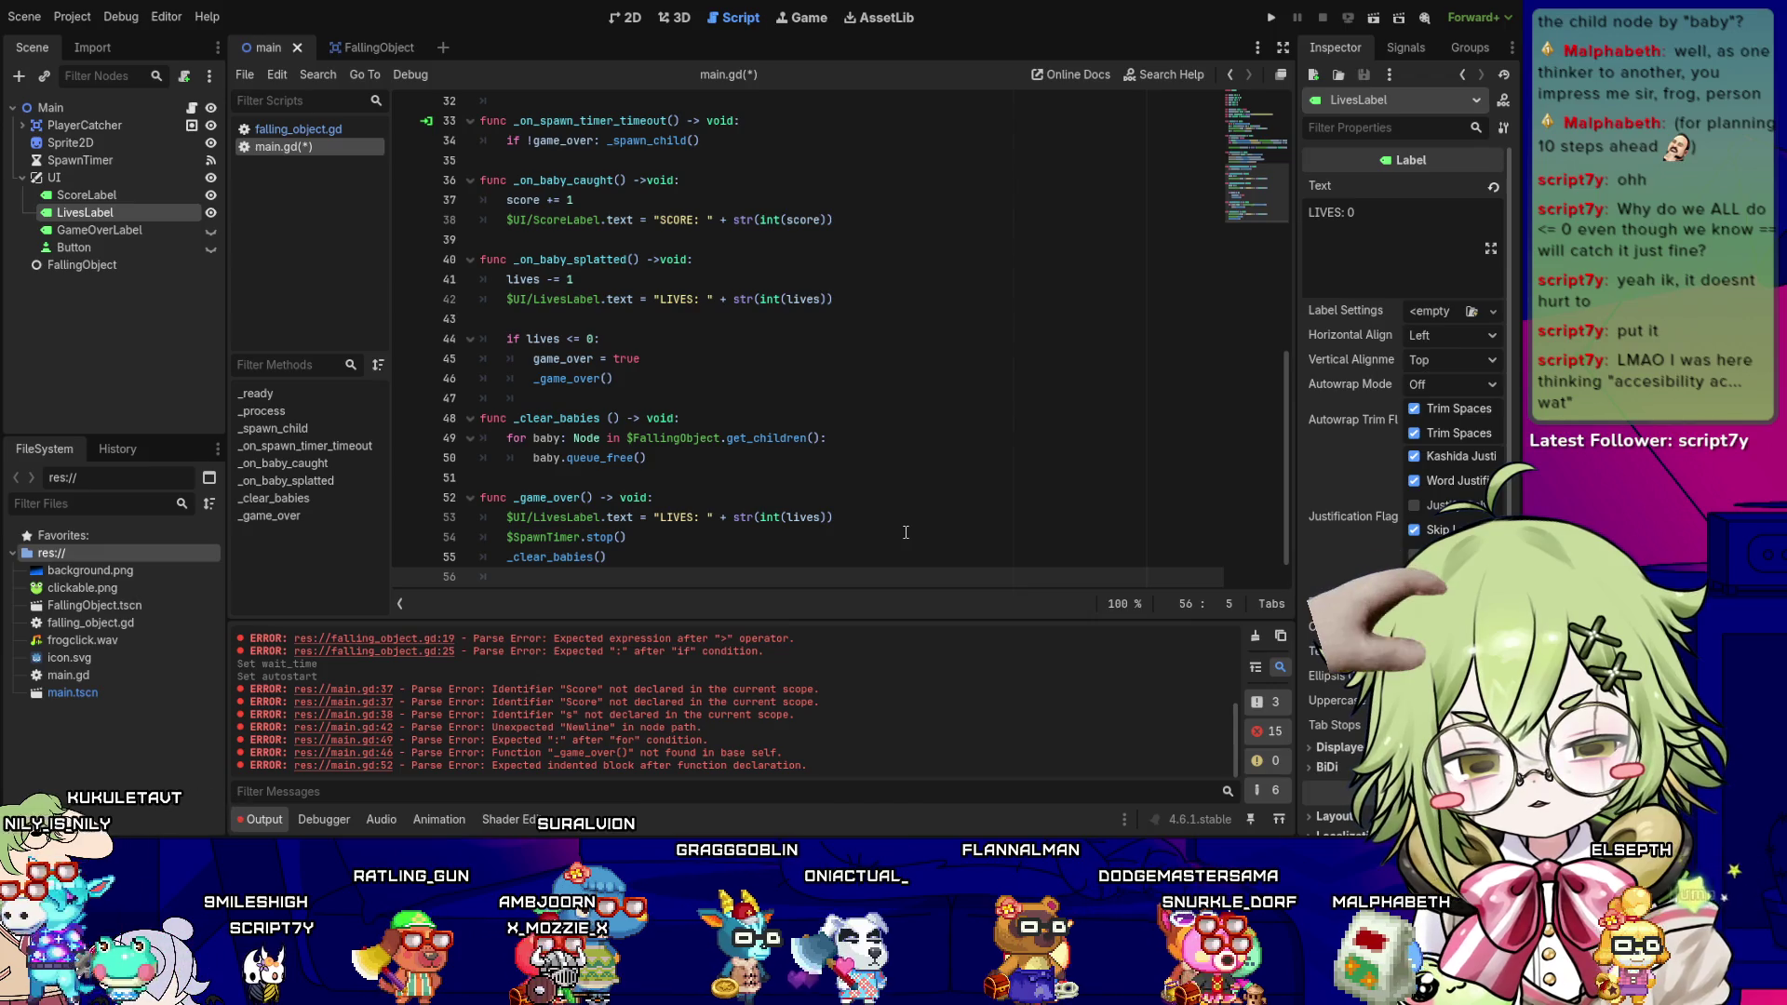
pyautogui.press('Down')
pyautogui.press('Down')
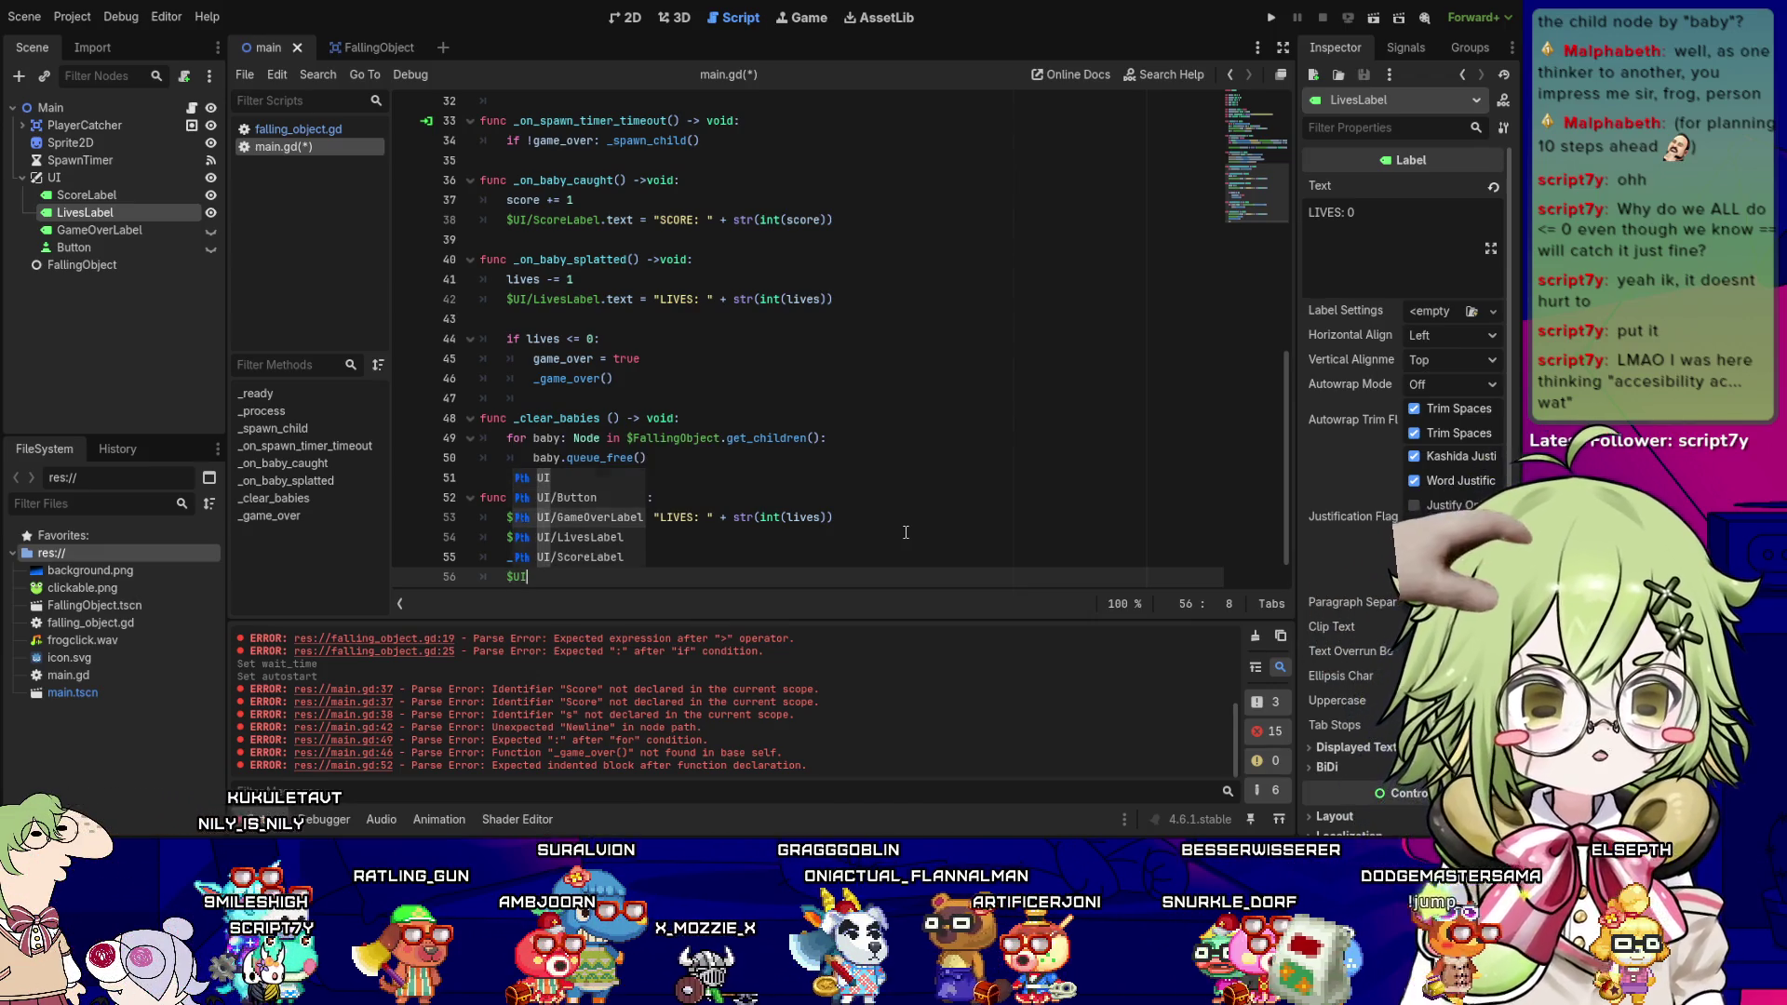
pyautogui.press('Return')
pyautogui.write('.visib')
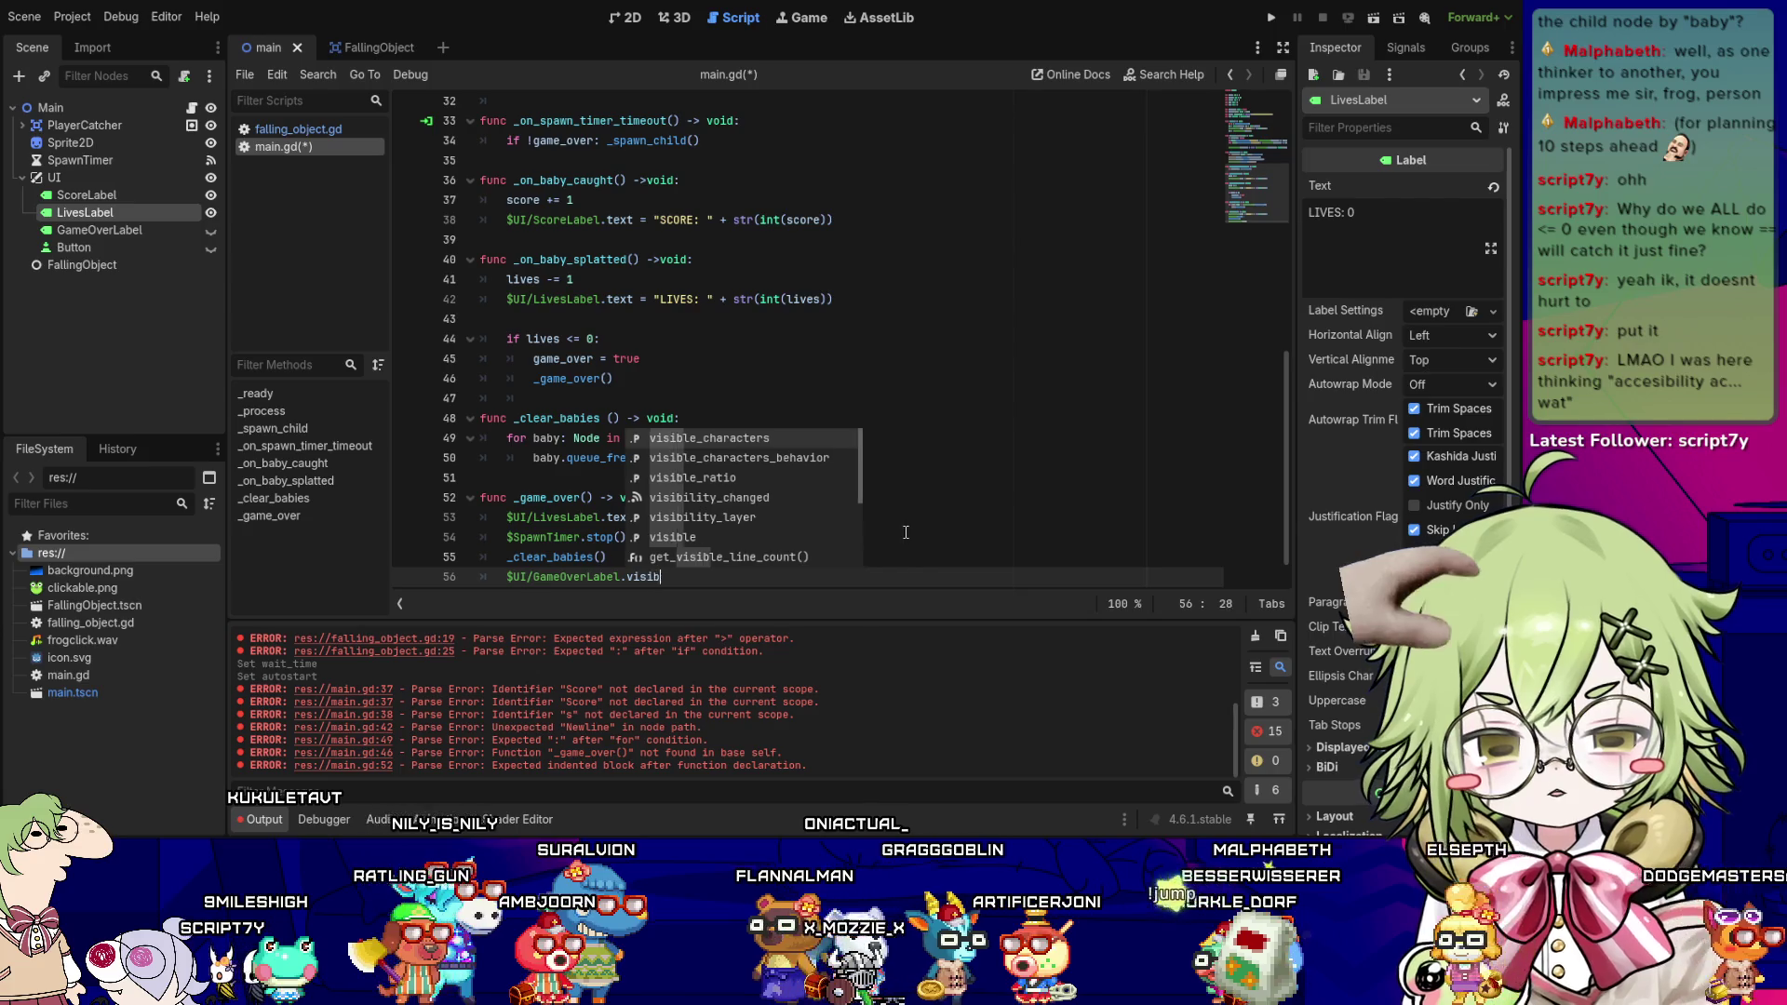
pyautogui.write('le = true; $')
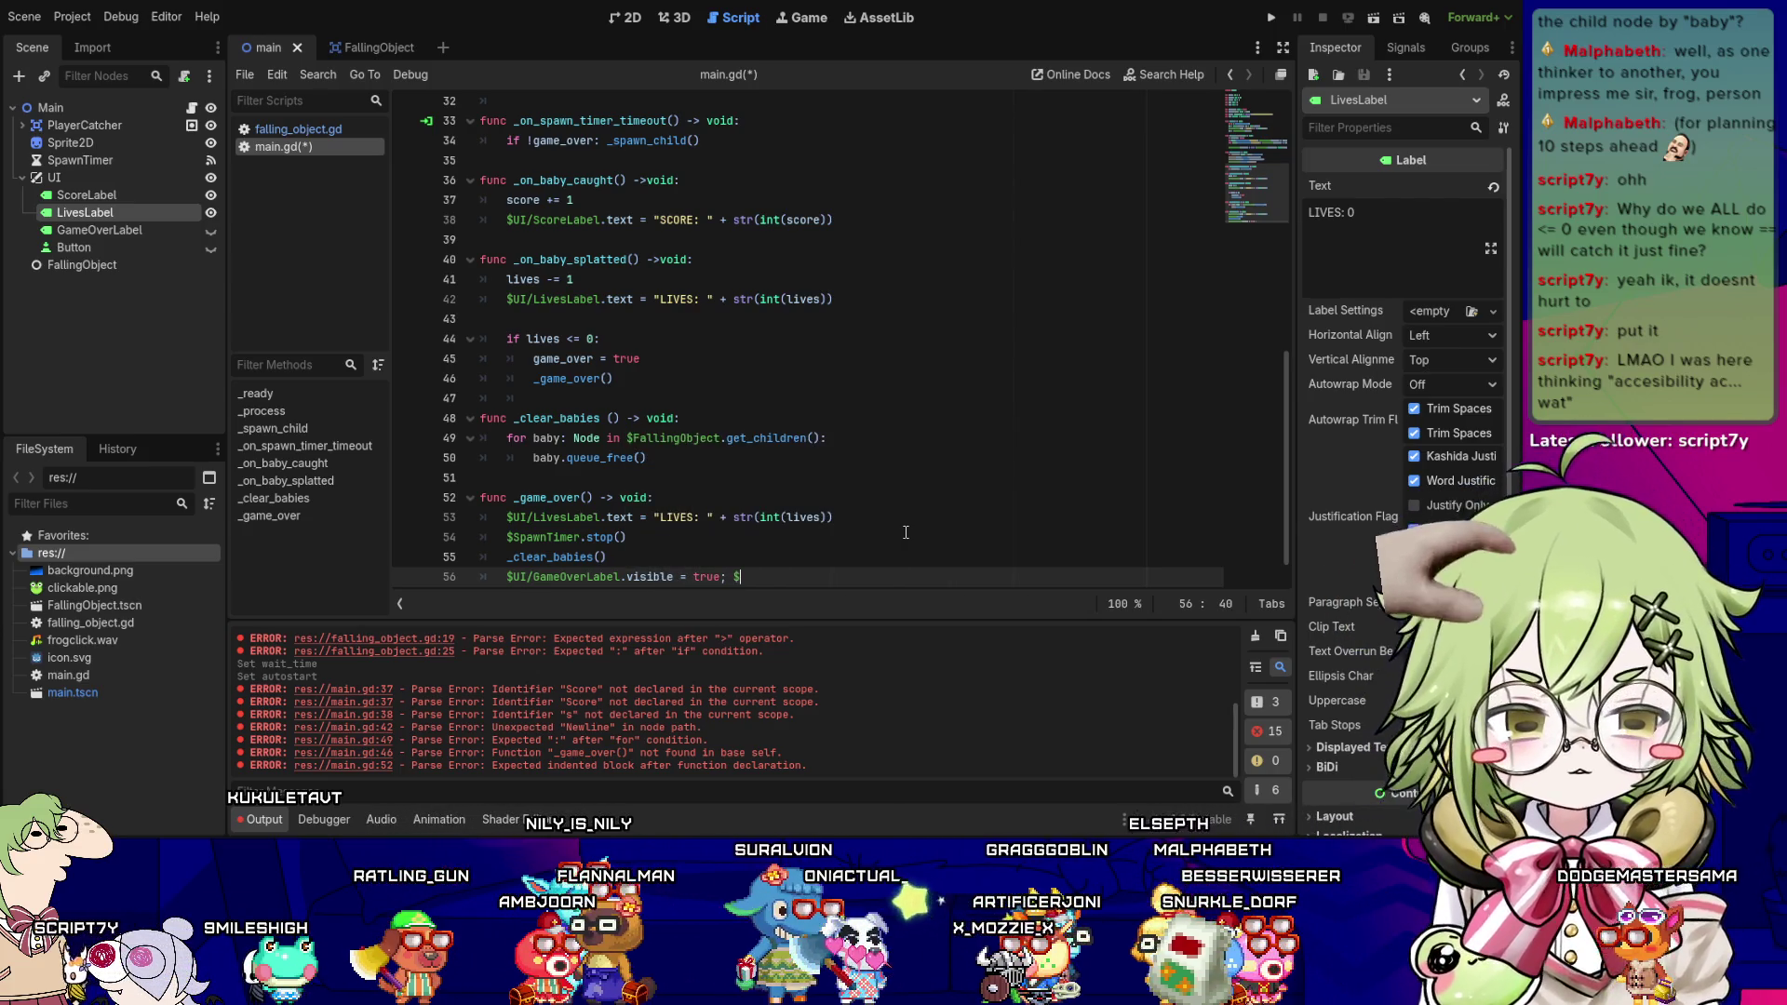
pyautogui.write('UI')
pyautogui.press('Down')
pyautogui.press('Down')
pyautogui.press('Down')
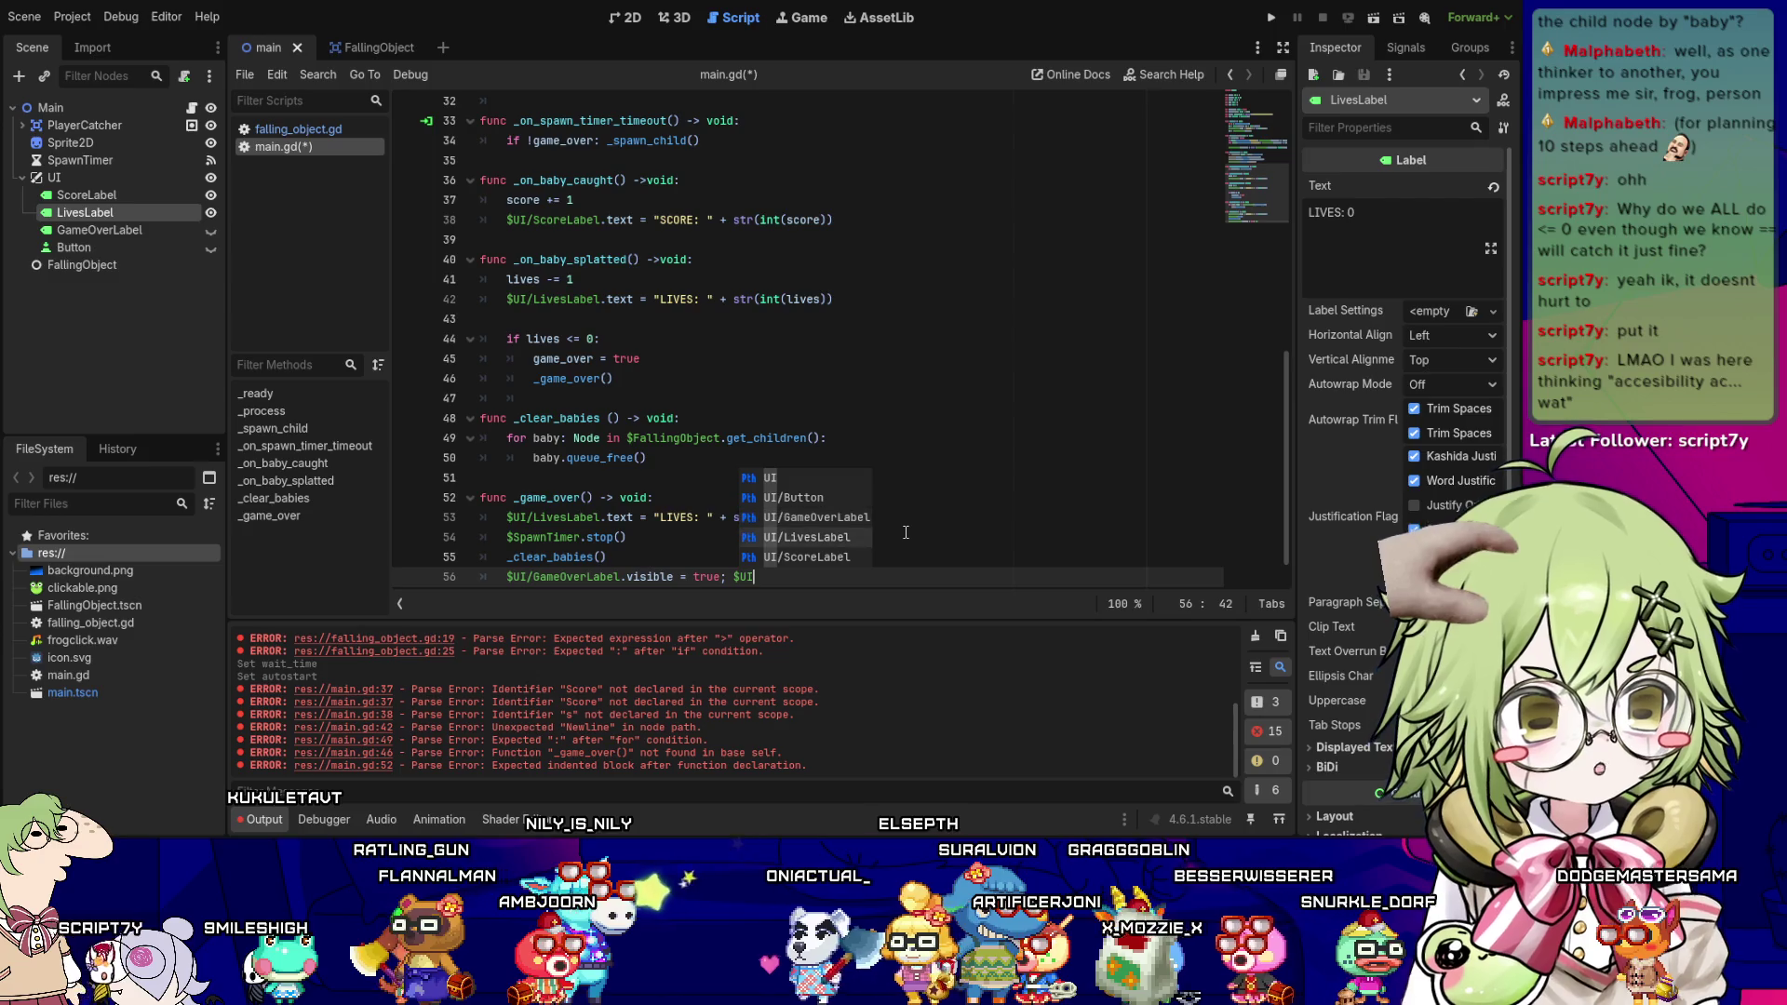
pyautogui.press('Up')
pyautogui.press('Up')
pyautogui.press('Return')
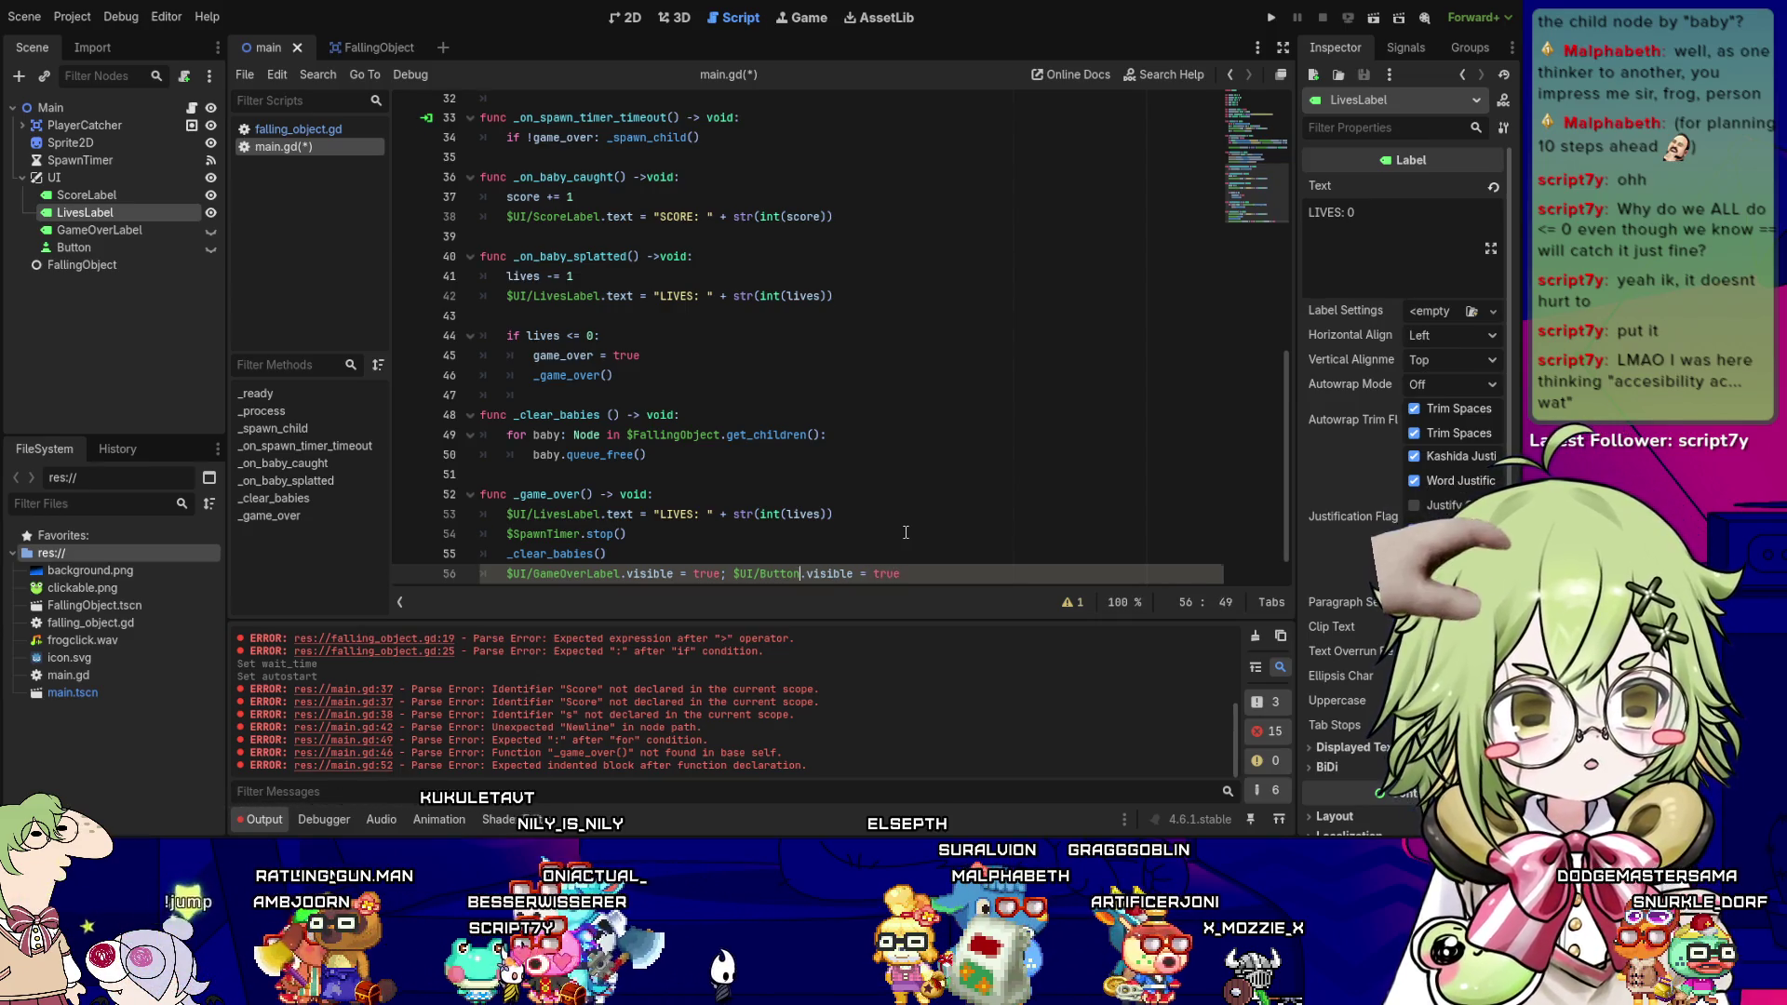
pyautogui.press('Left')
pyautogui.press('Left')
pyautogui.press('Left')
pyautogui.press('Return')
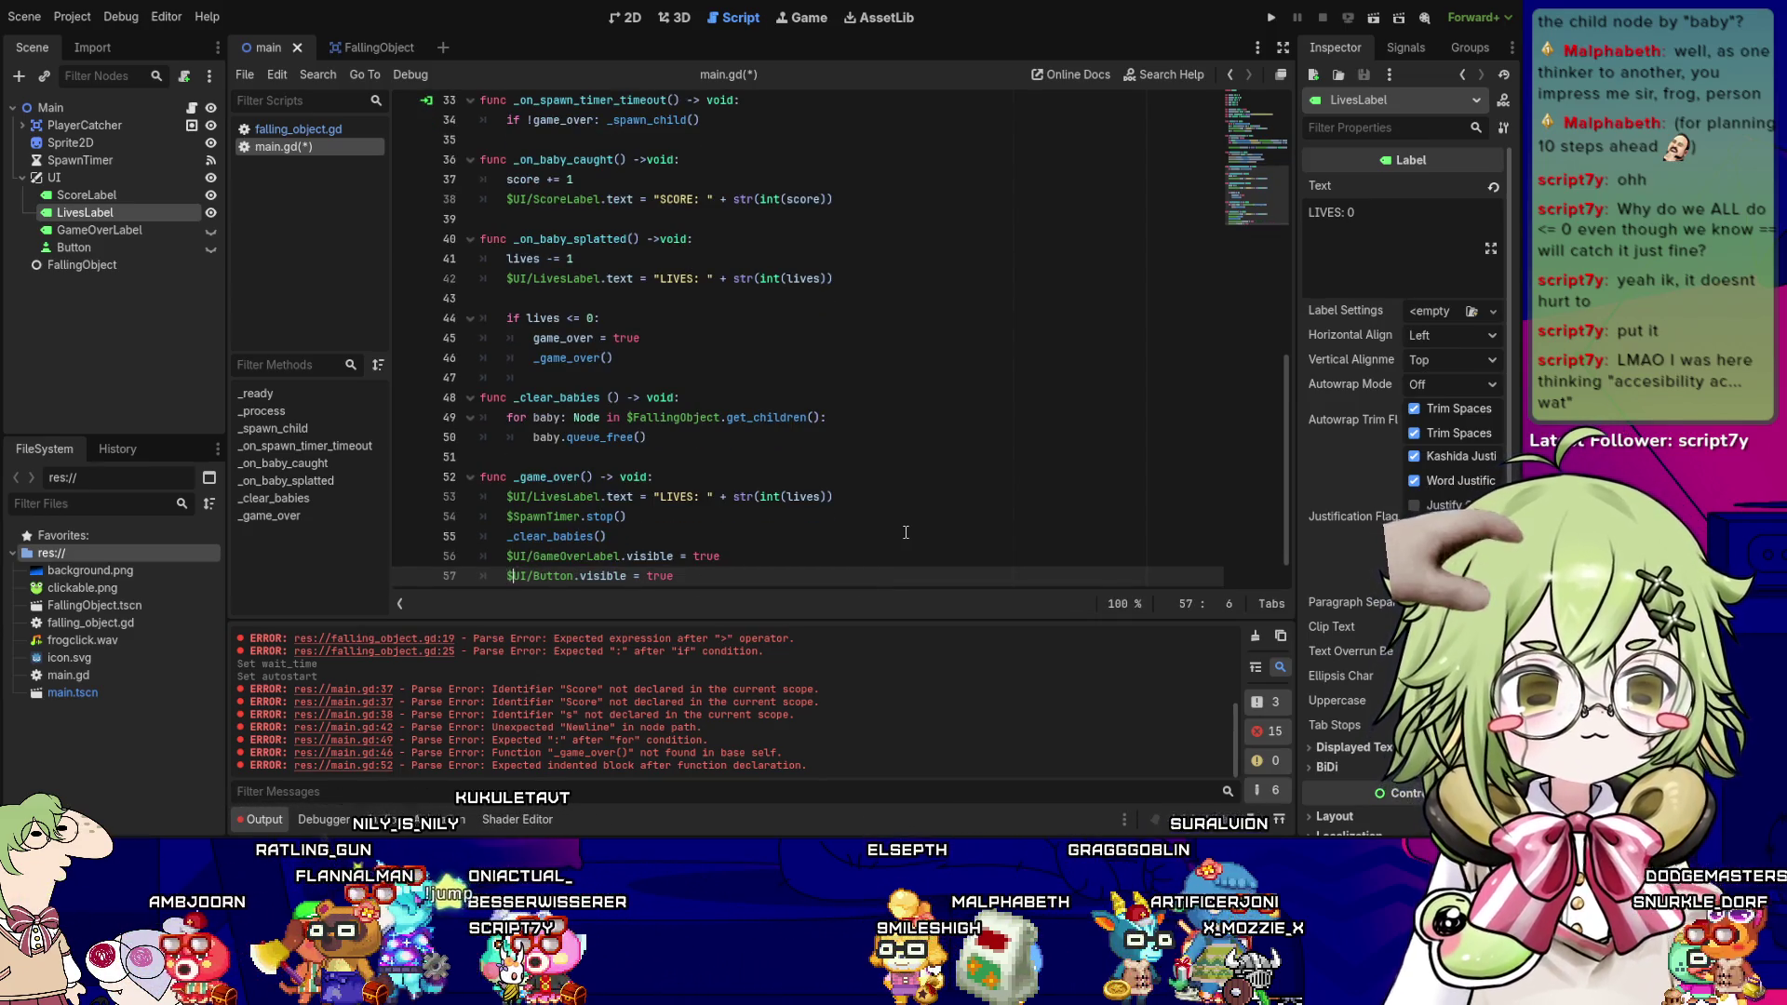
pyautogui.press('End')
pyautogui.press('Return')
pyautogui.press('Return')
pyautogui.press('BackSpace')
pyautogui.hotkey('ctrl', 's')
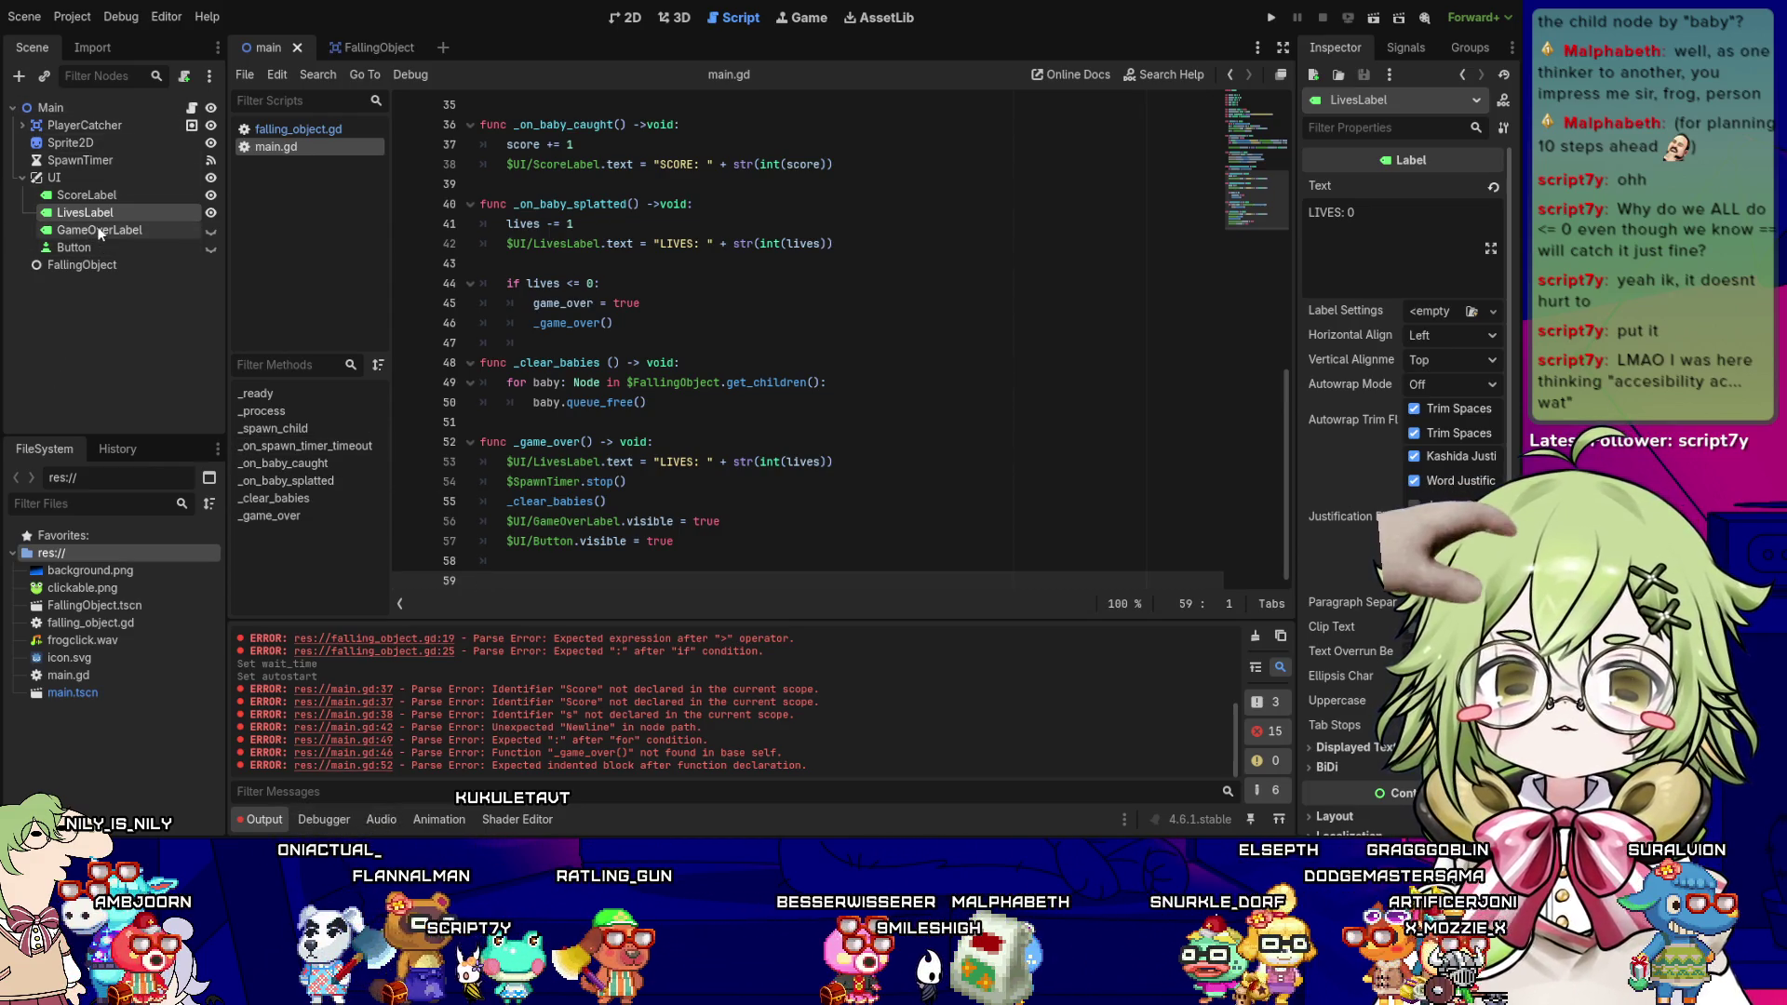
pyautogui.click(140, 230)
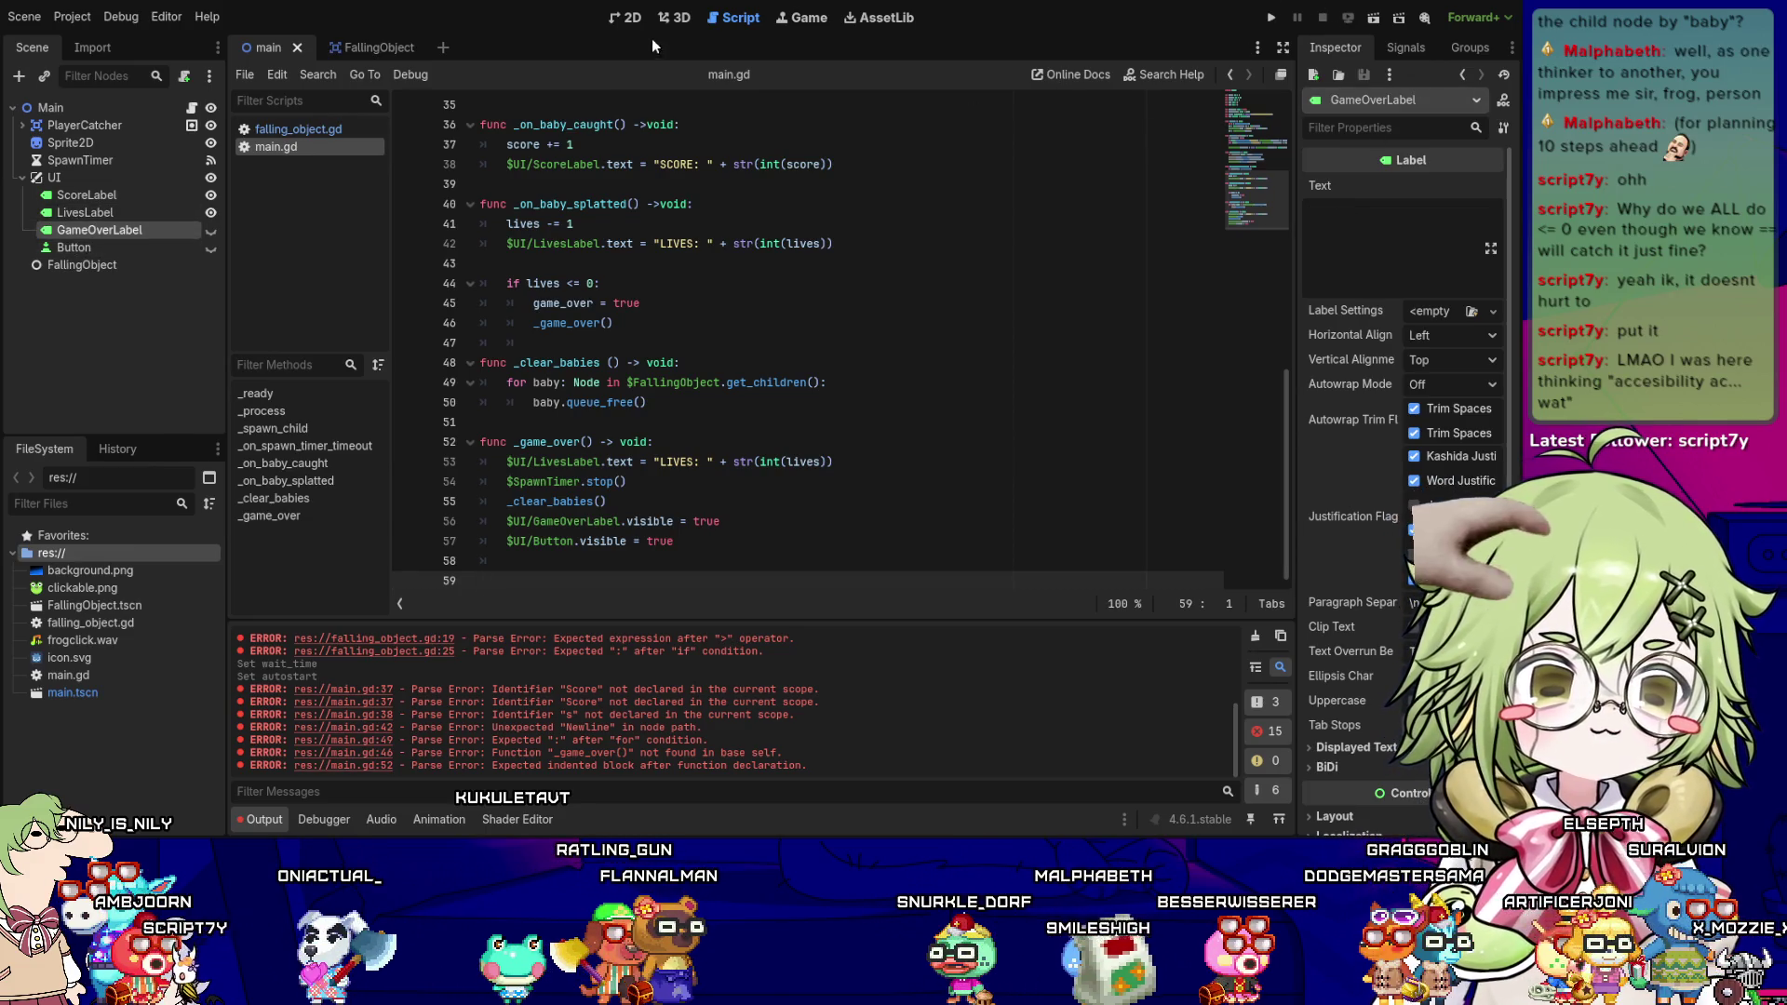
# - Make GameOverLabel visible and set its text to GAME OVER
pyautogui.click(642, 18)
pyautogui.click(210, 230)
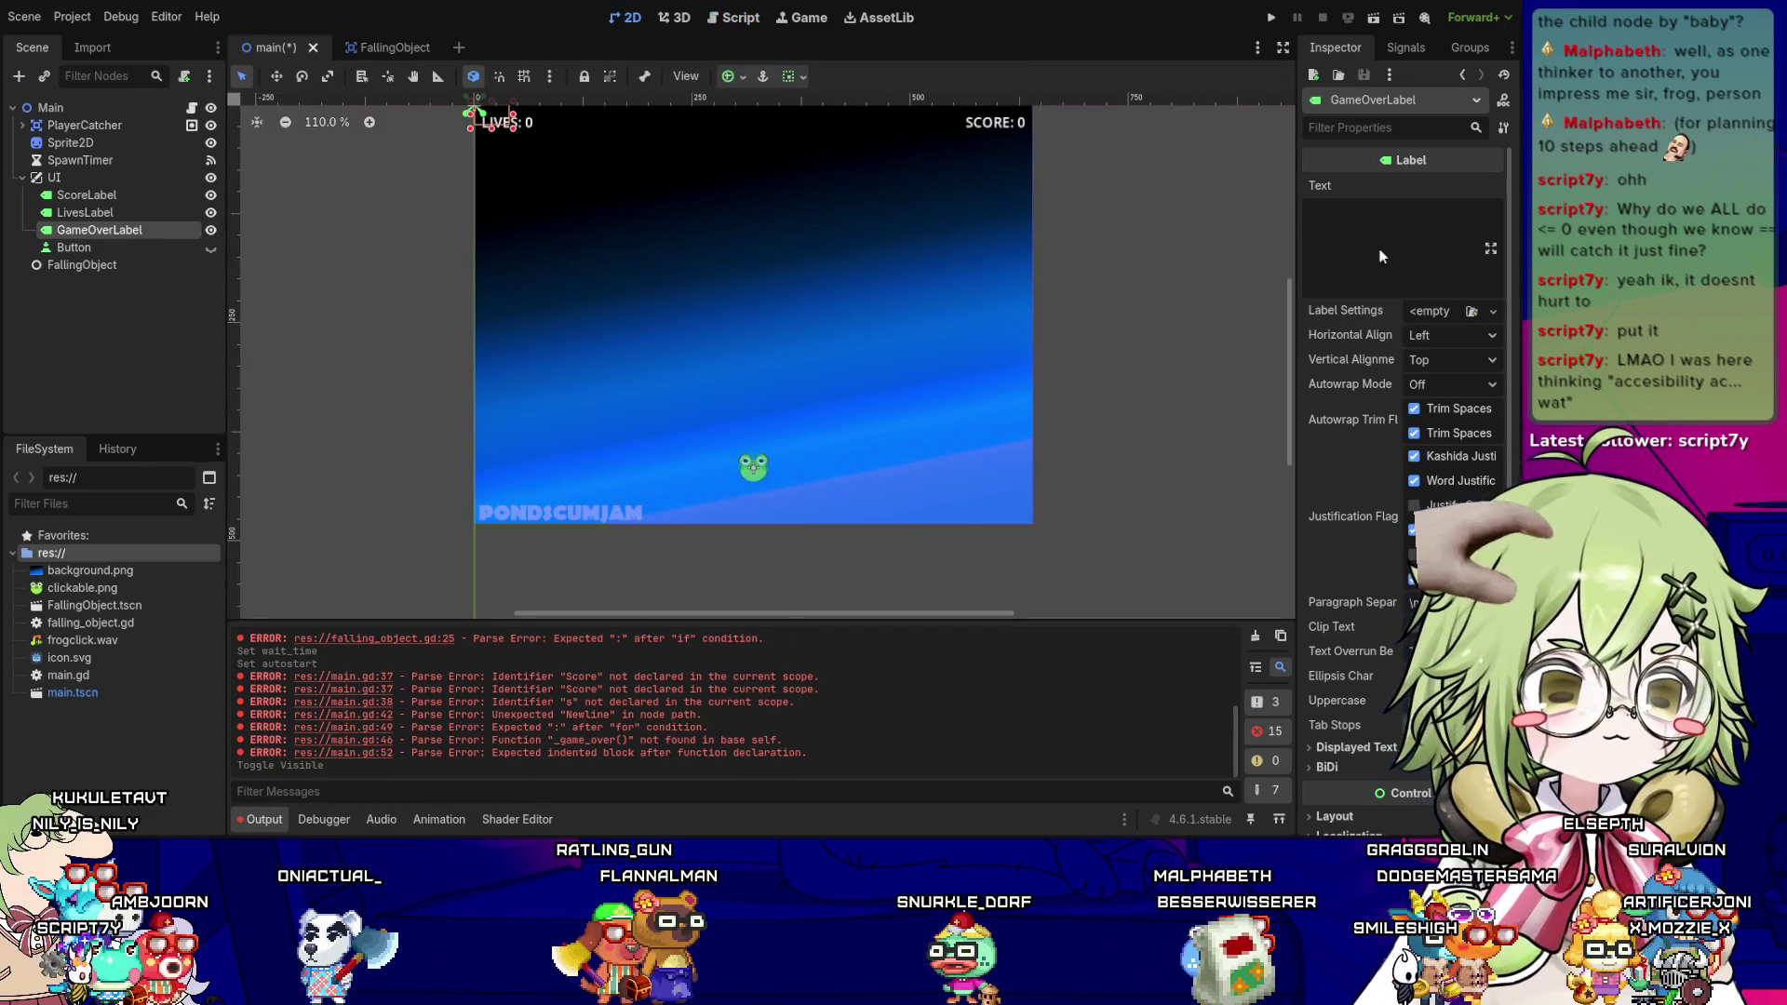
pyautogui.click(1383, 236)
pyautogui.write('GAME OVE')
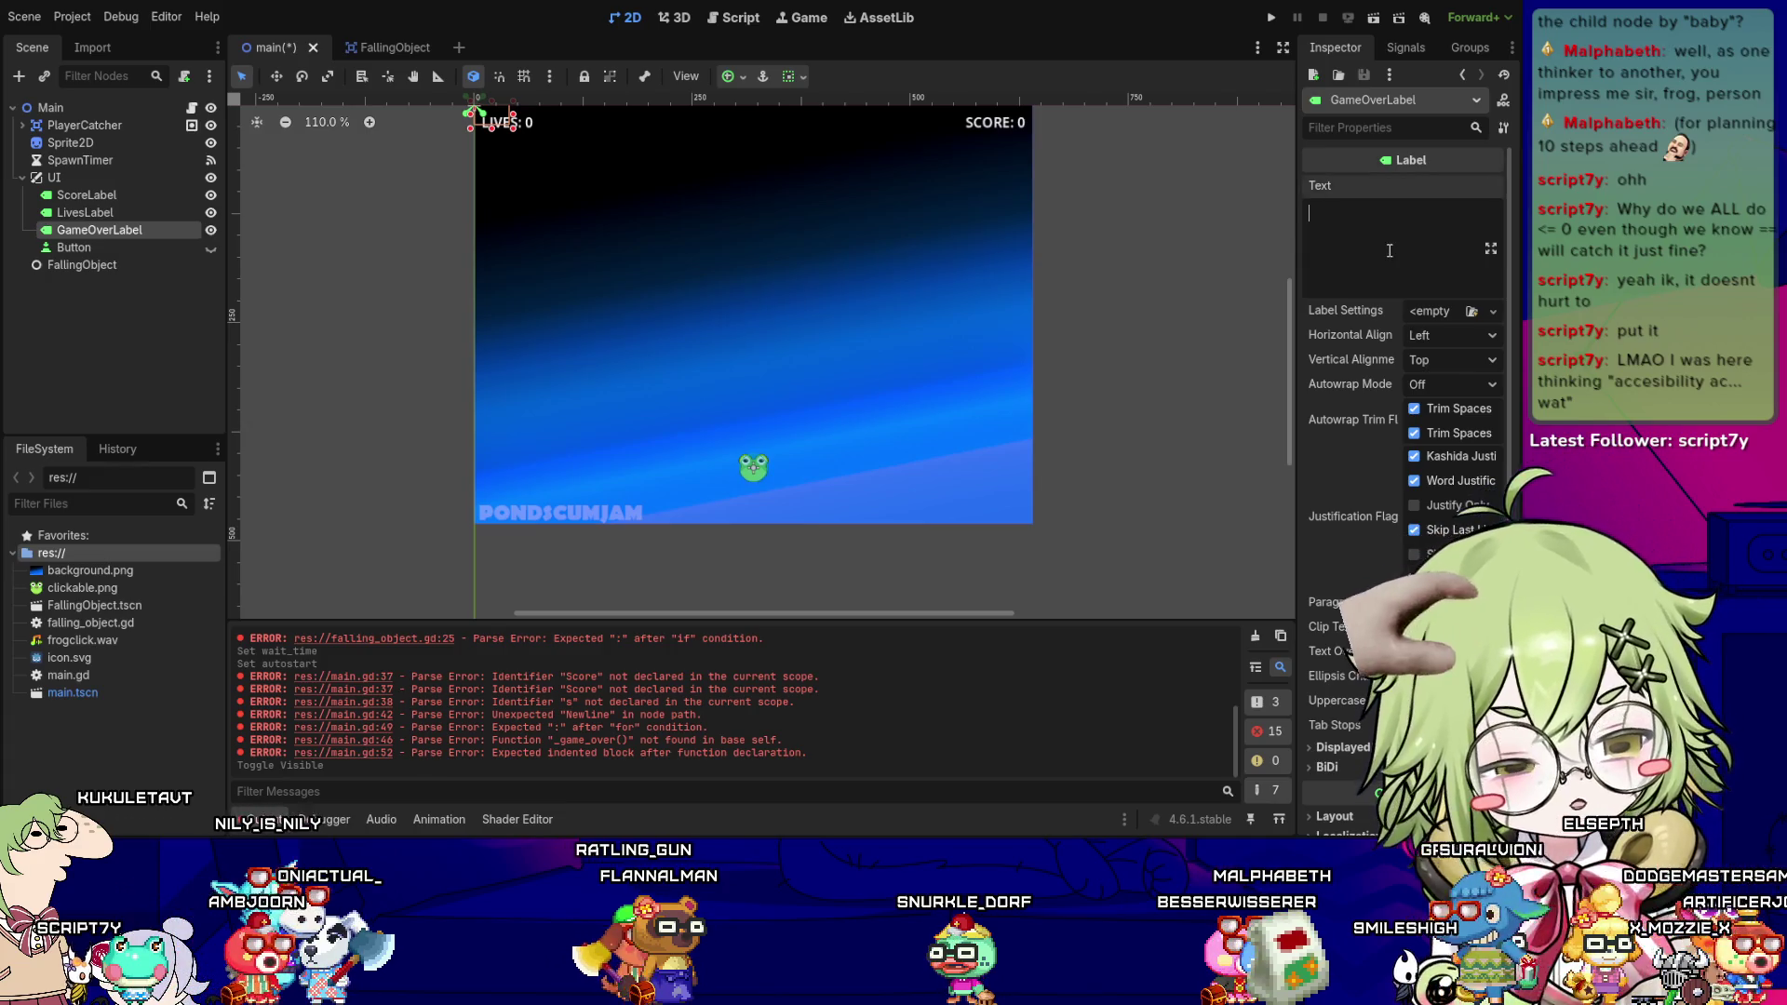
pyautogui.write('R')
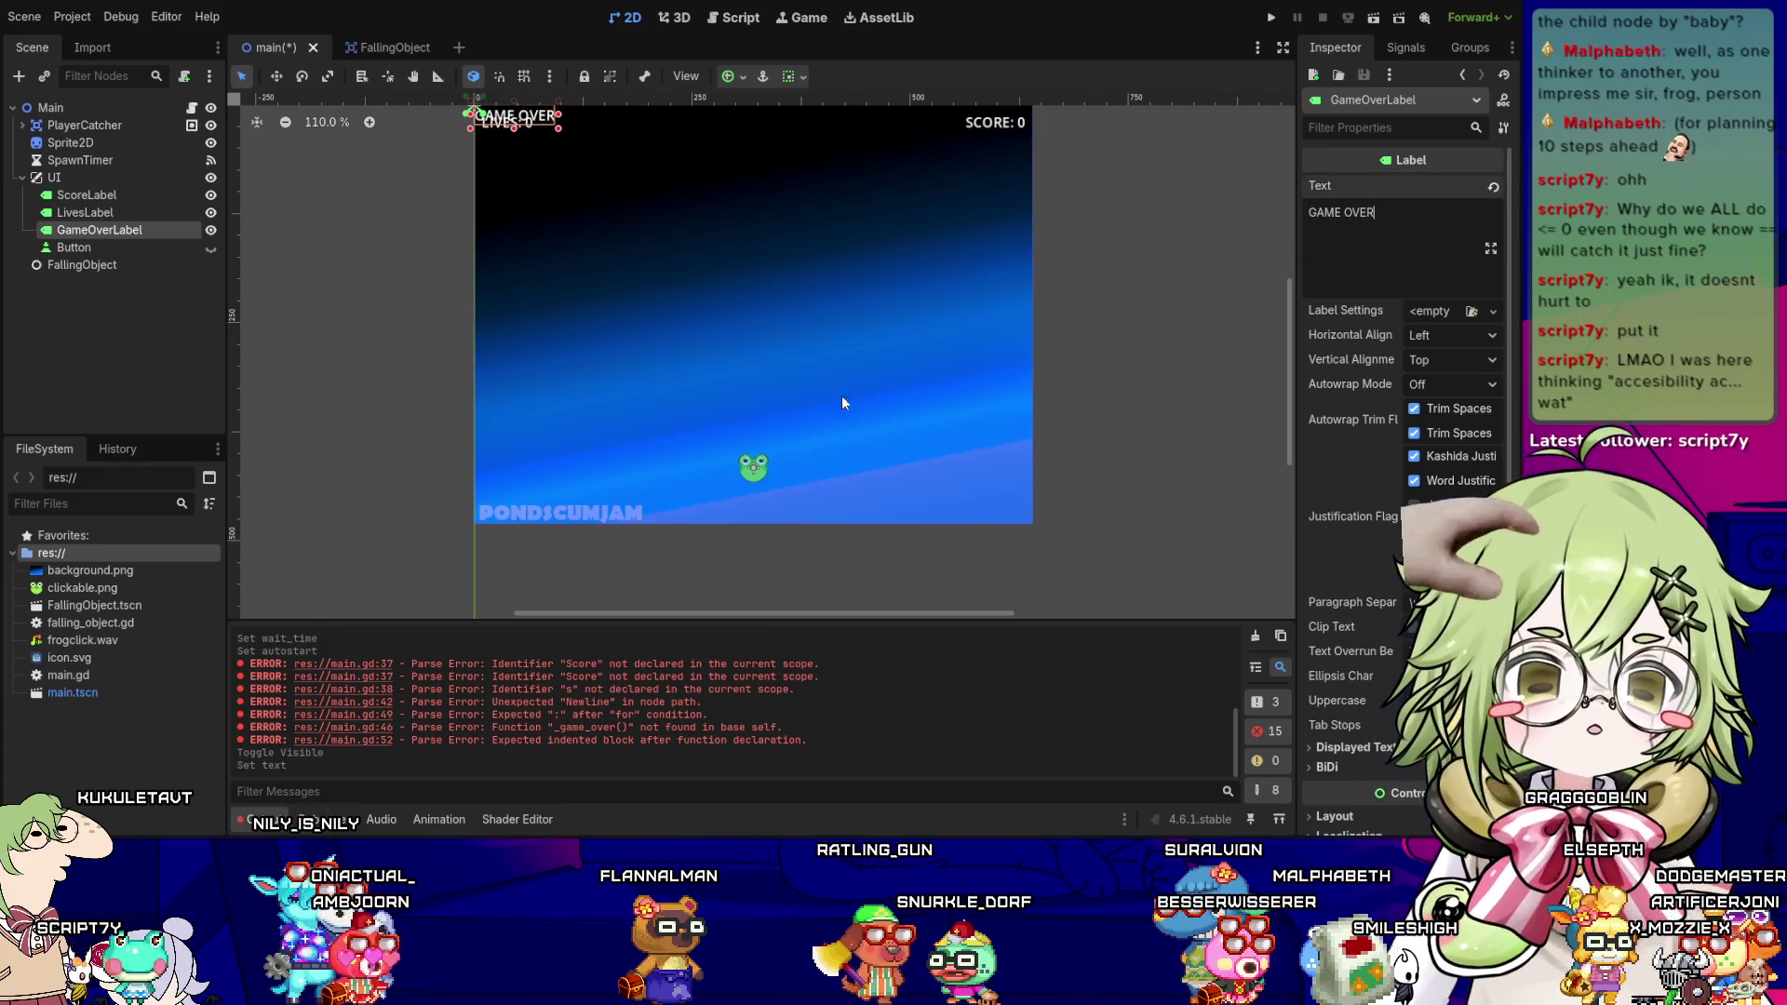
# - Center the GAME OVER label with the Center anchor preset and nudge it slightly up
pyautogui.scroll(-3, 1440, 553)
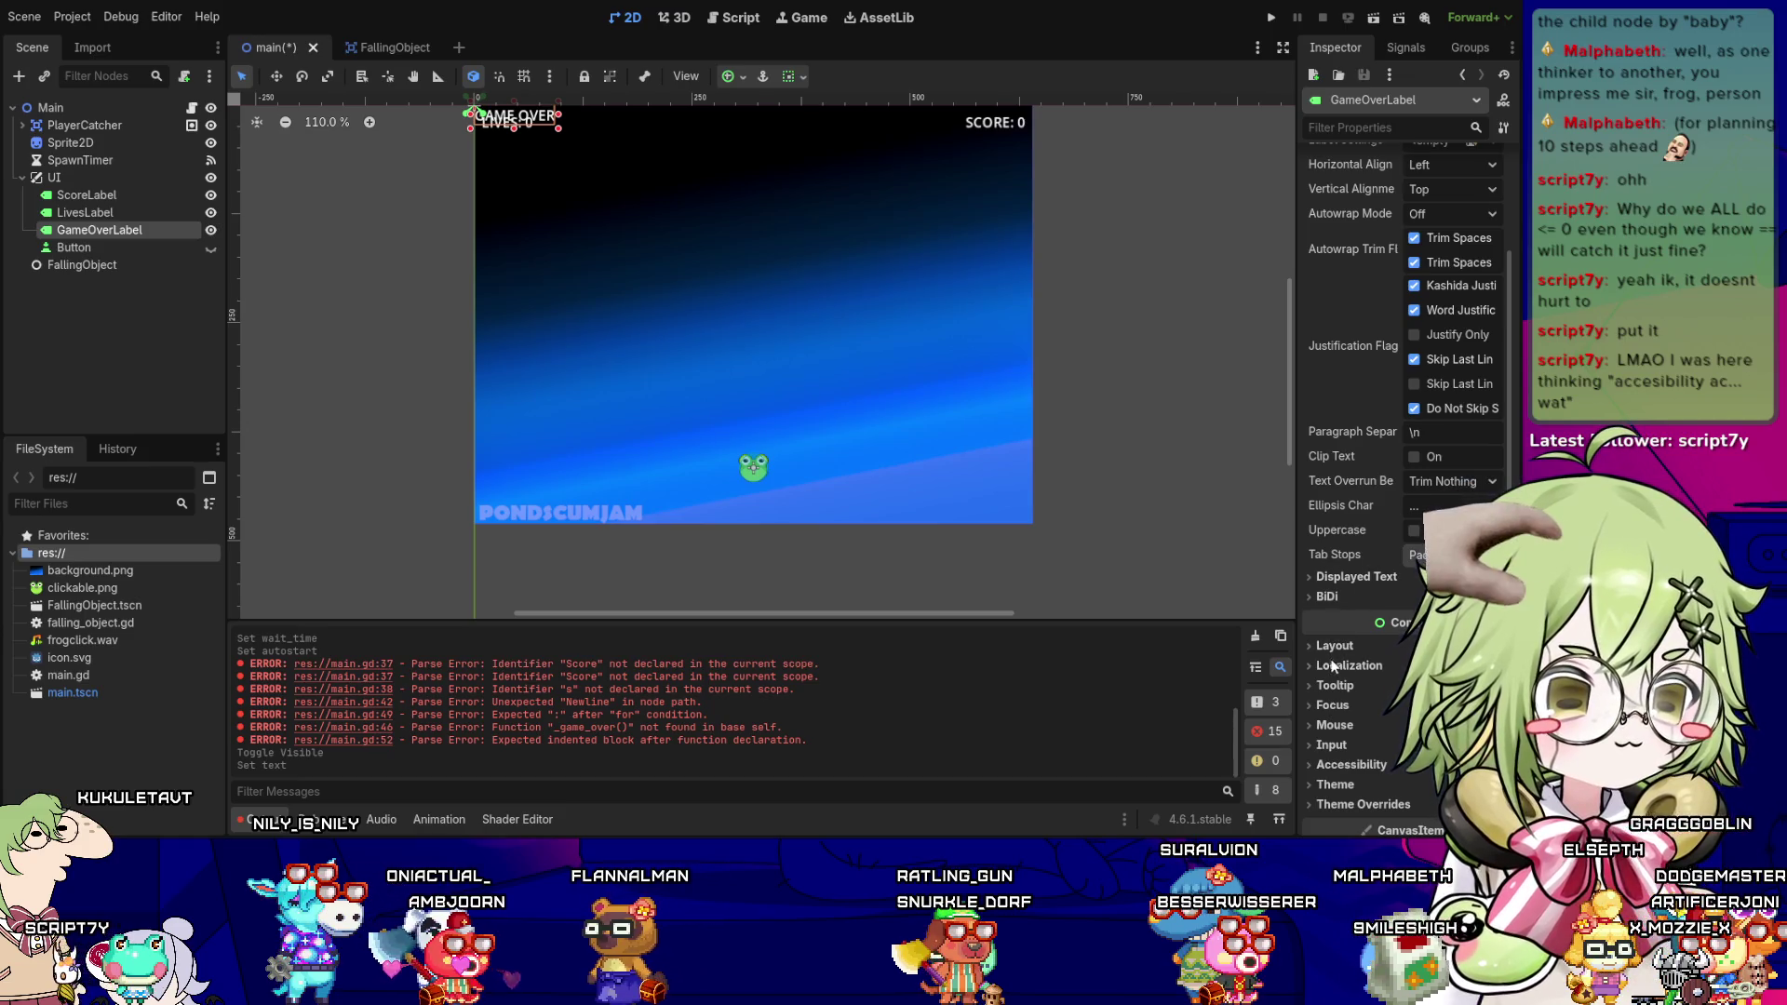
pyautogui.click(1364, 646)
pyautogui.scroll(-3, 1364, 646)
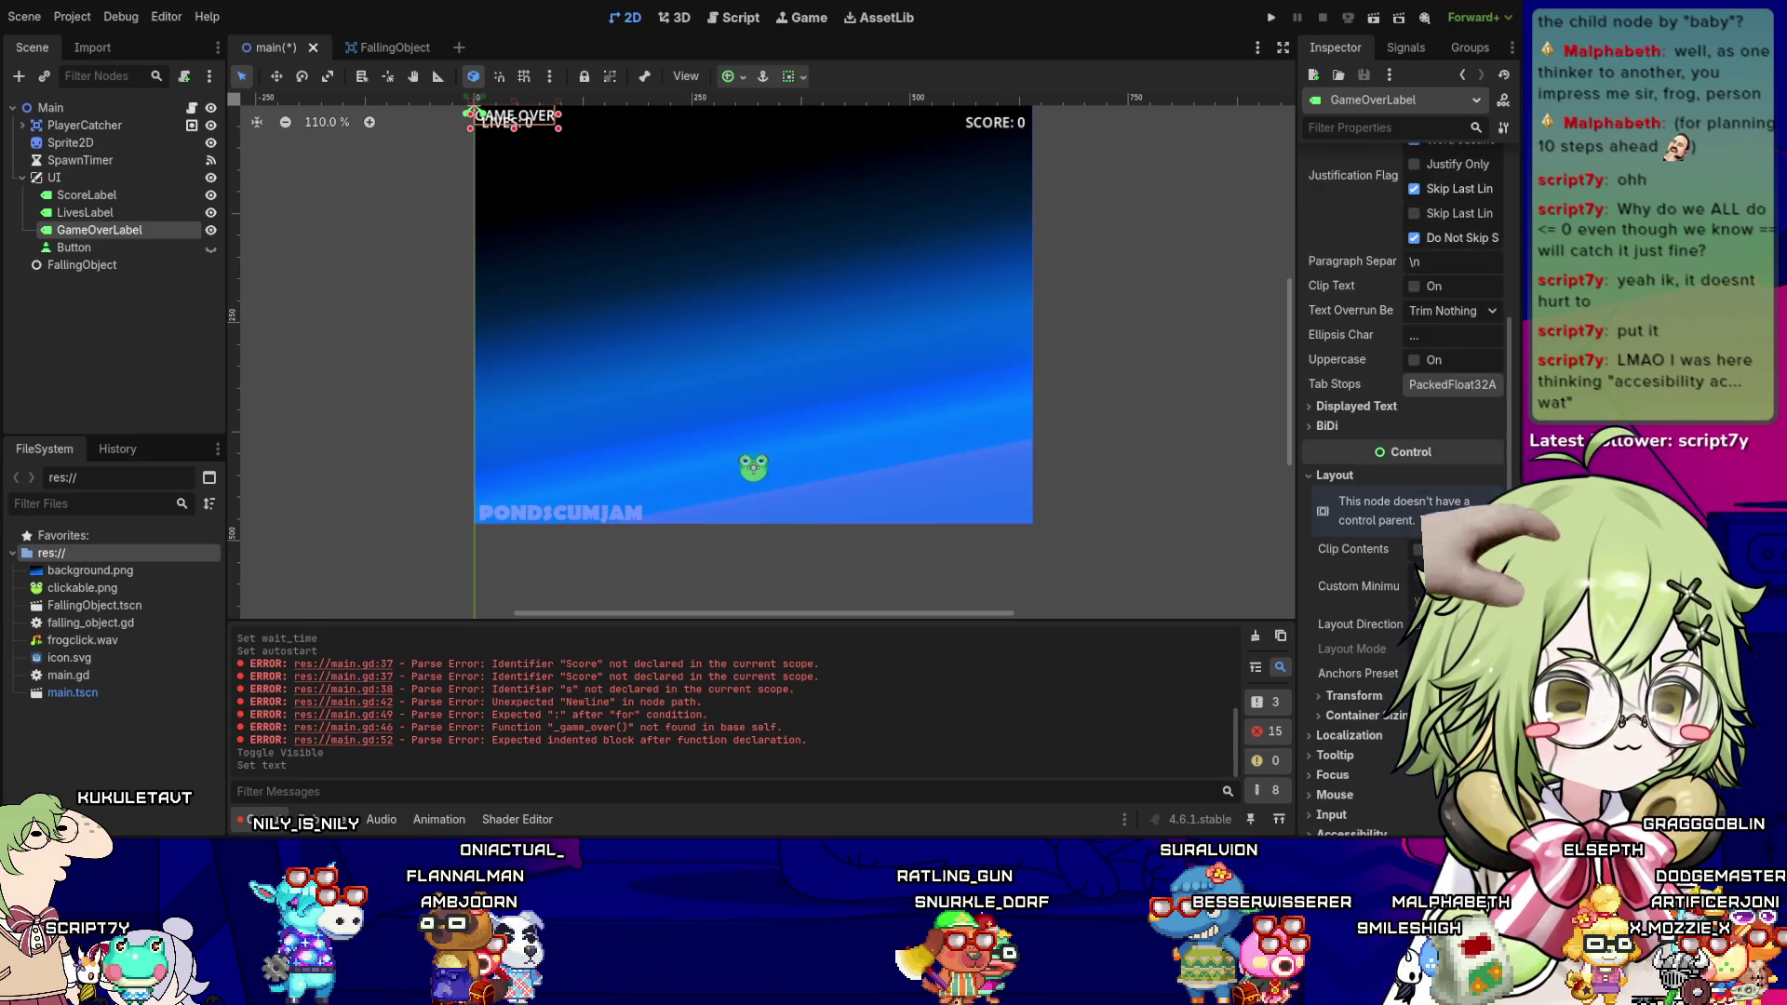
pyautogui.click(1451, 672)
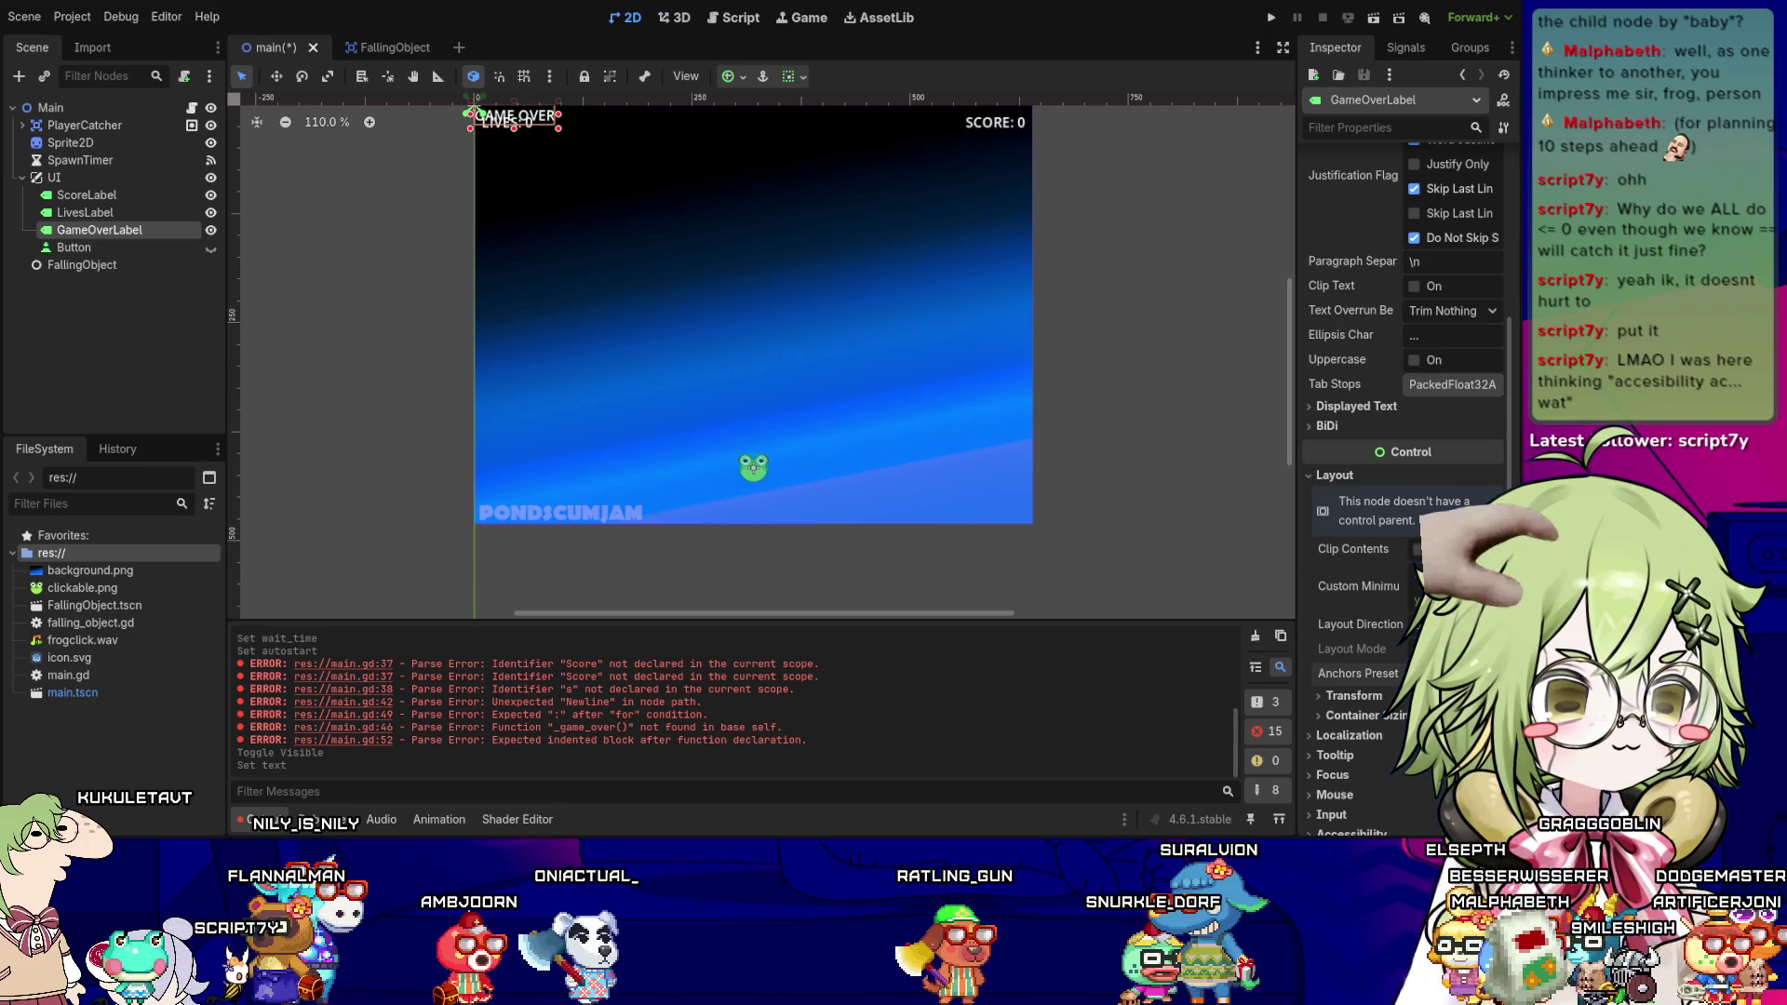
pyautogui.click(1438, 516)
pyautogui.hotkey('shift', 'Up')
pyautogui.hotkey('shift', 'Up')
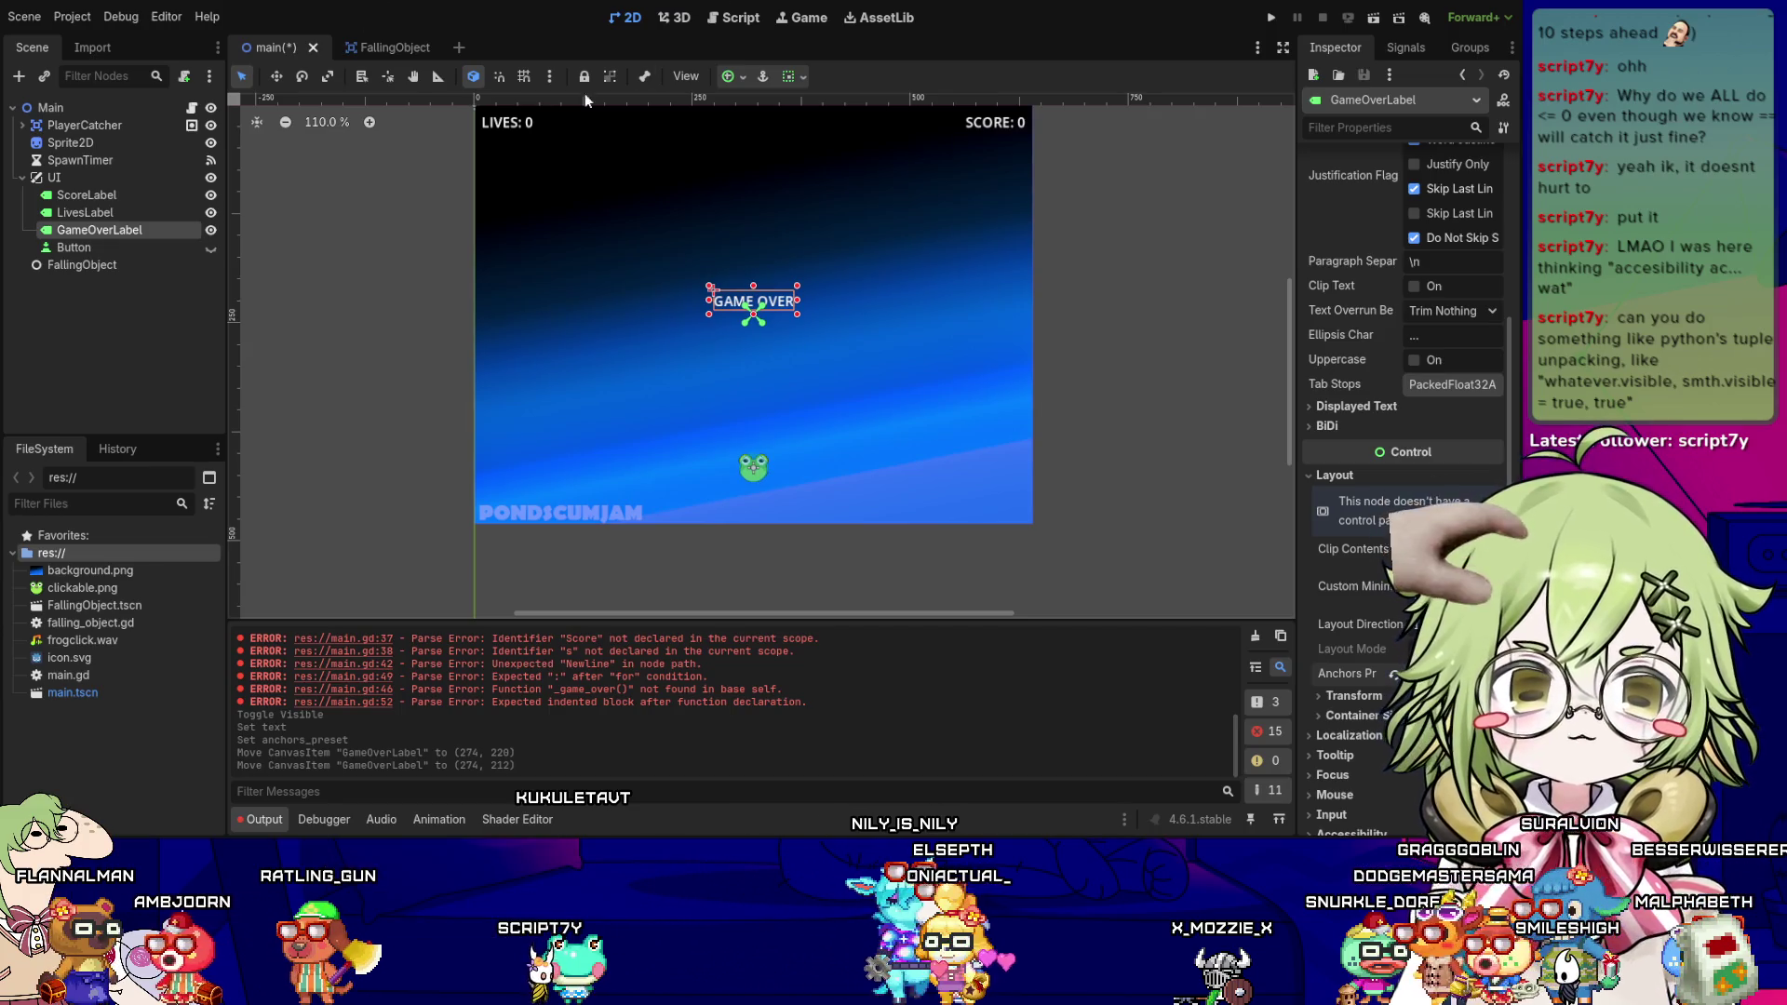
pyautogui.click(733, 18)
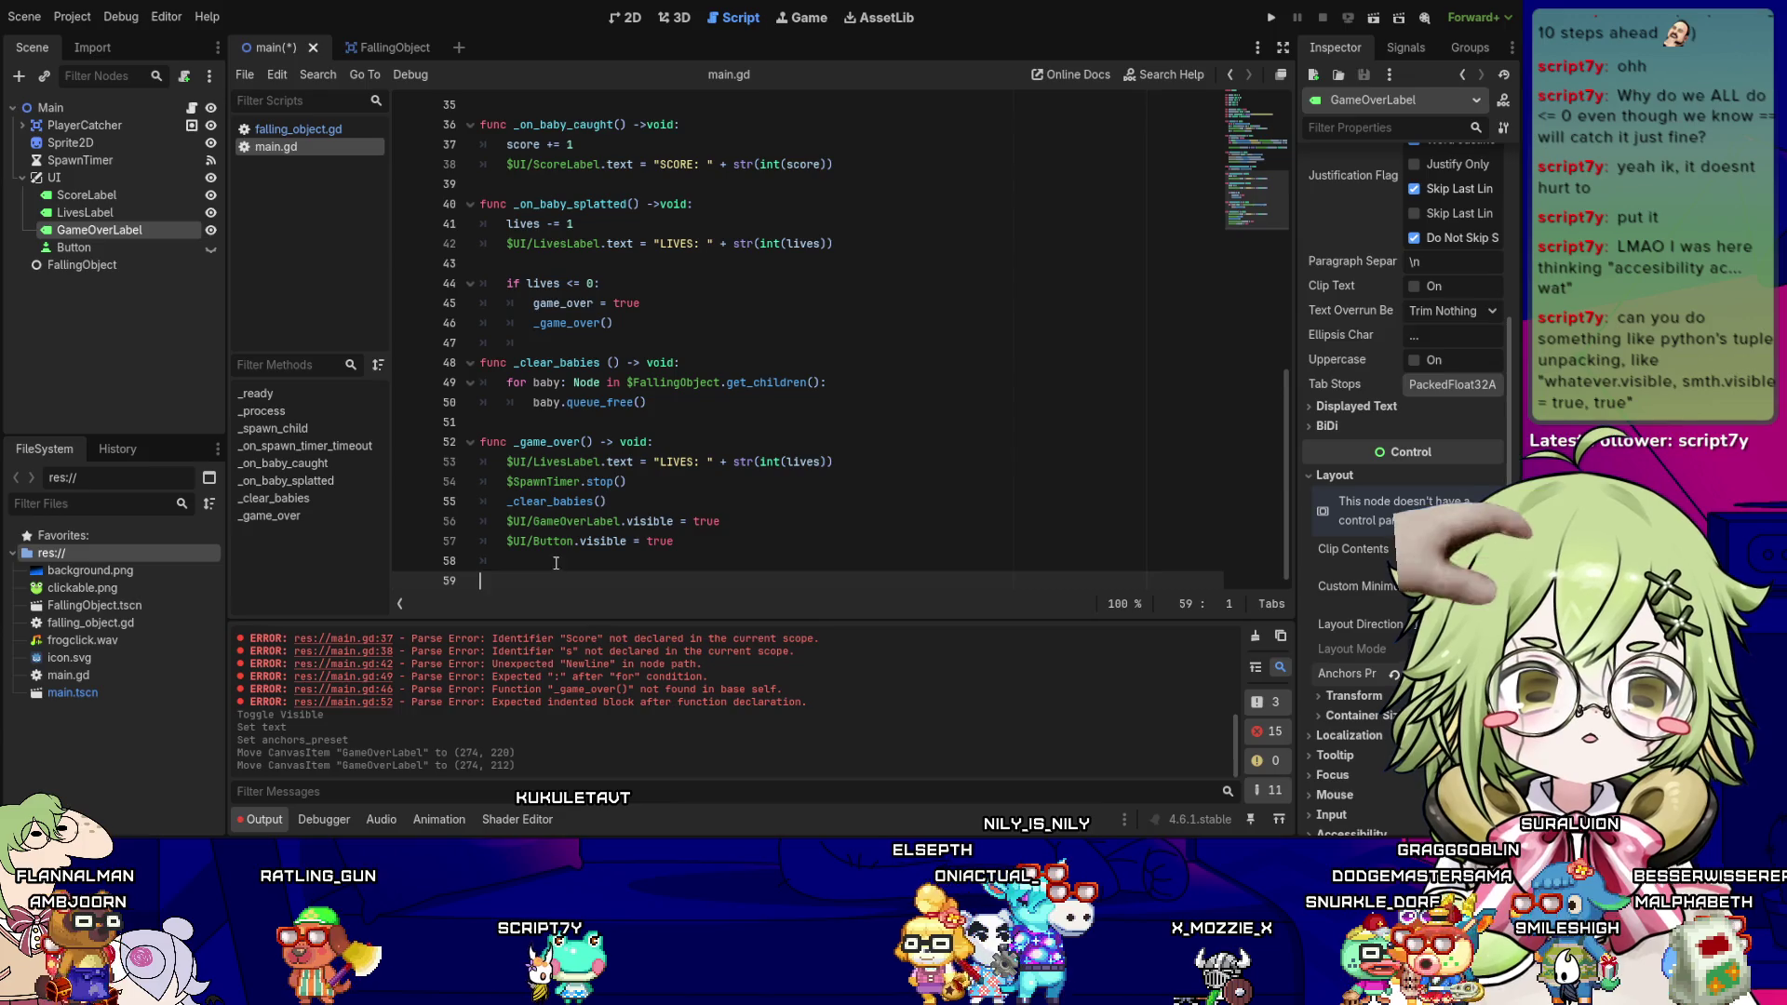
# - Try making line 56 a combined visibility assignment with ', true', then save it
pyautogui.click(732, 518)
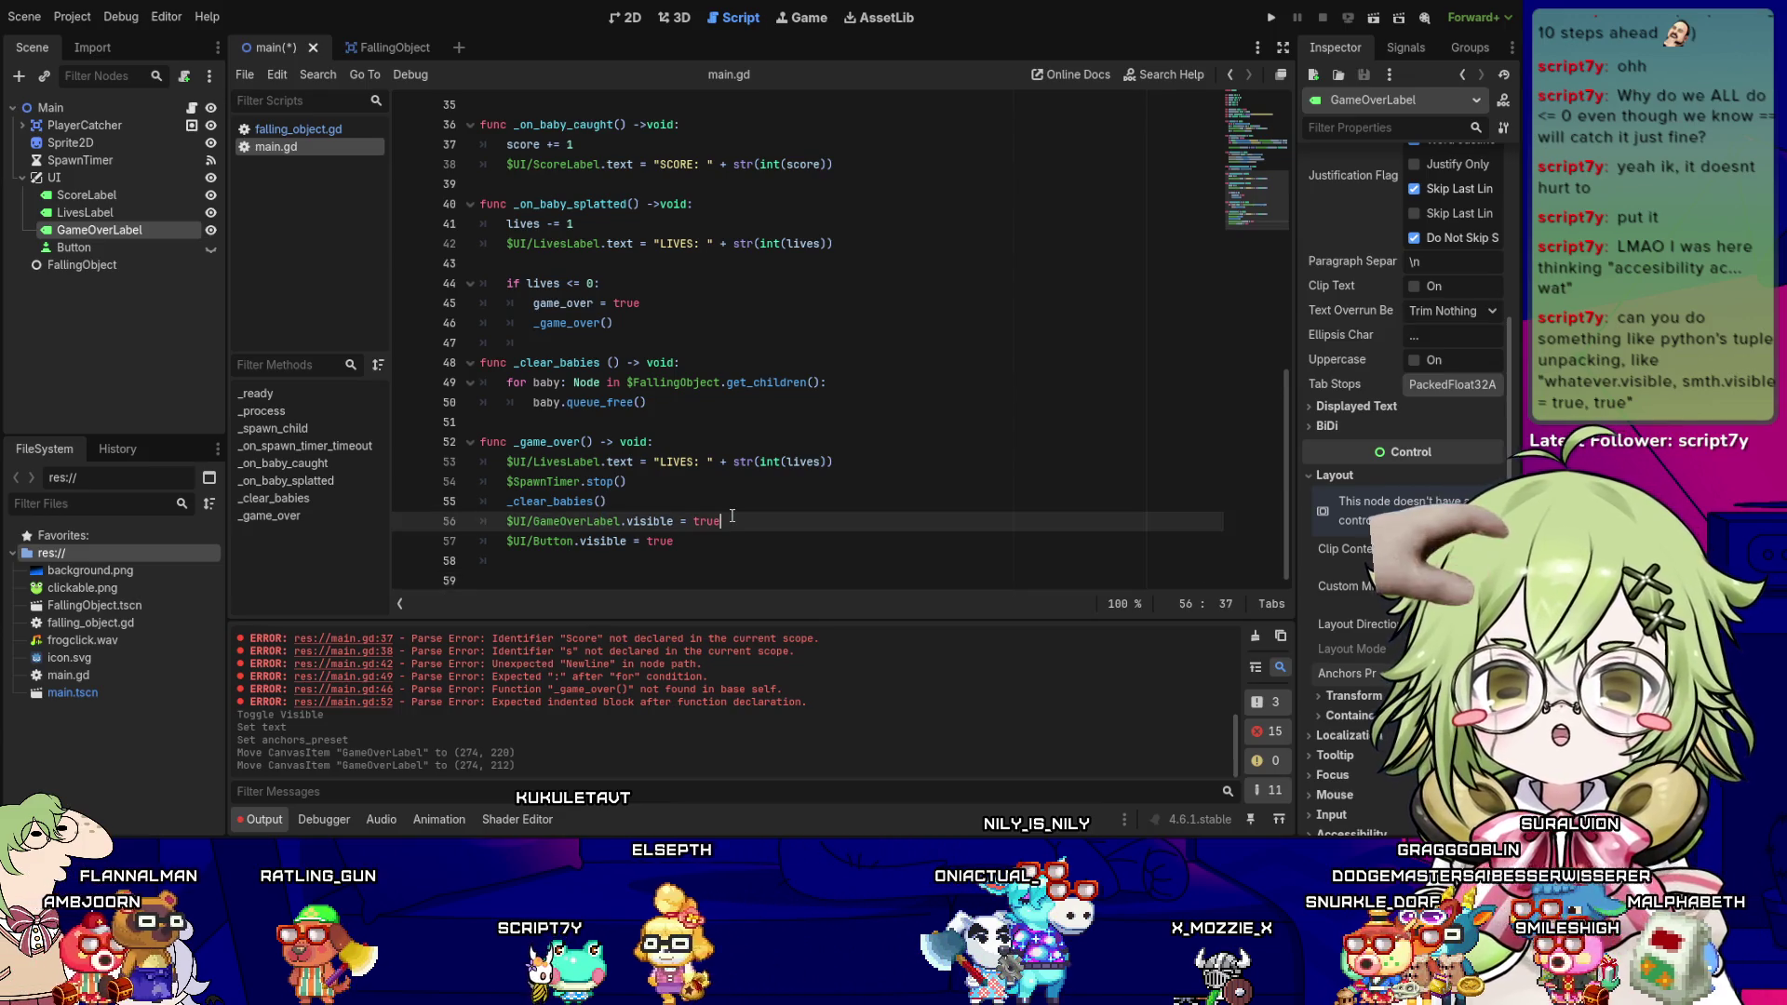
pyautogui.press('Left')
pyautogui.press('Left')
pyautogui.press('Left')
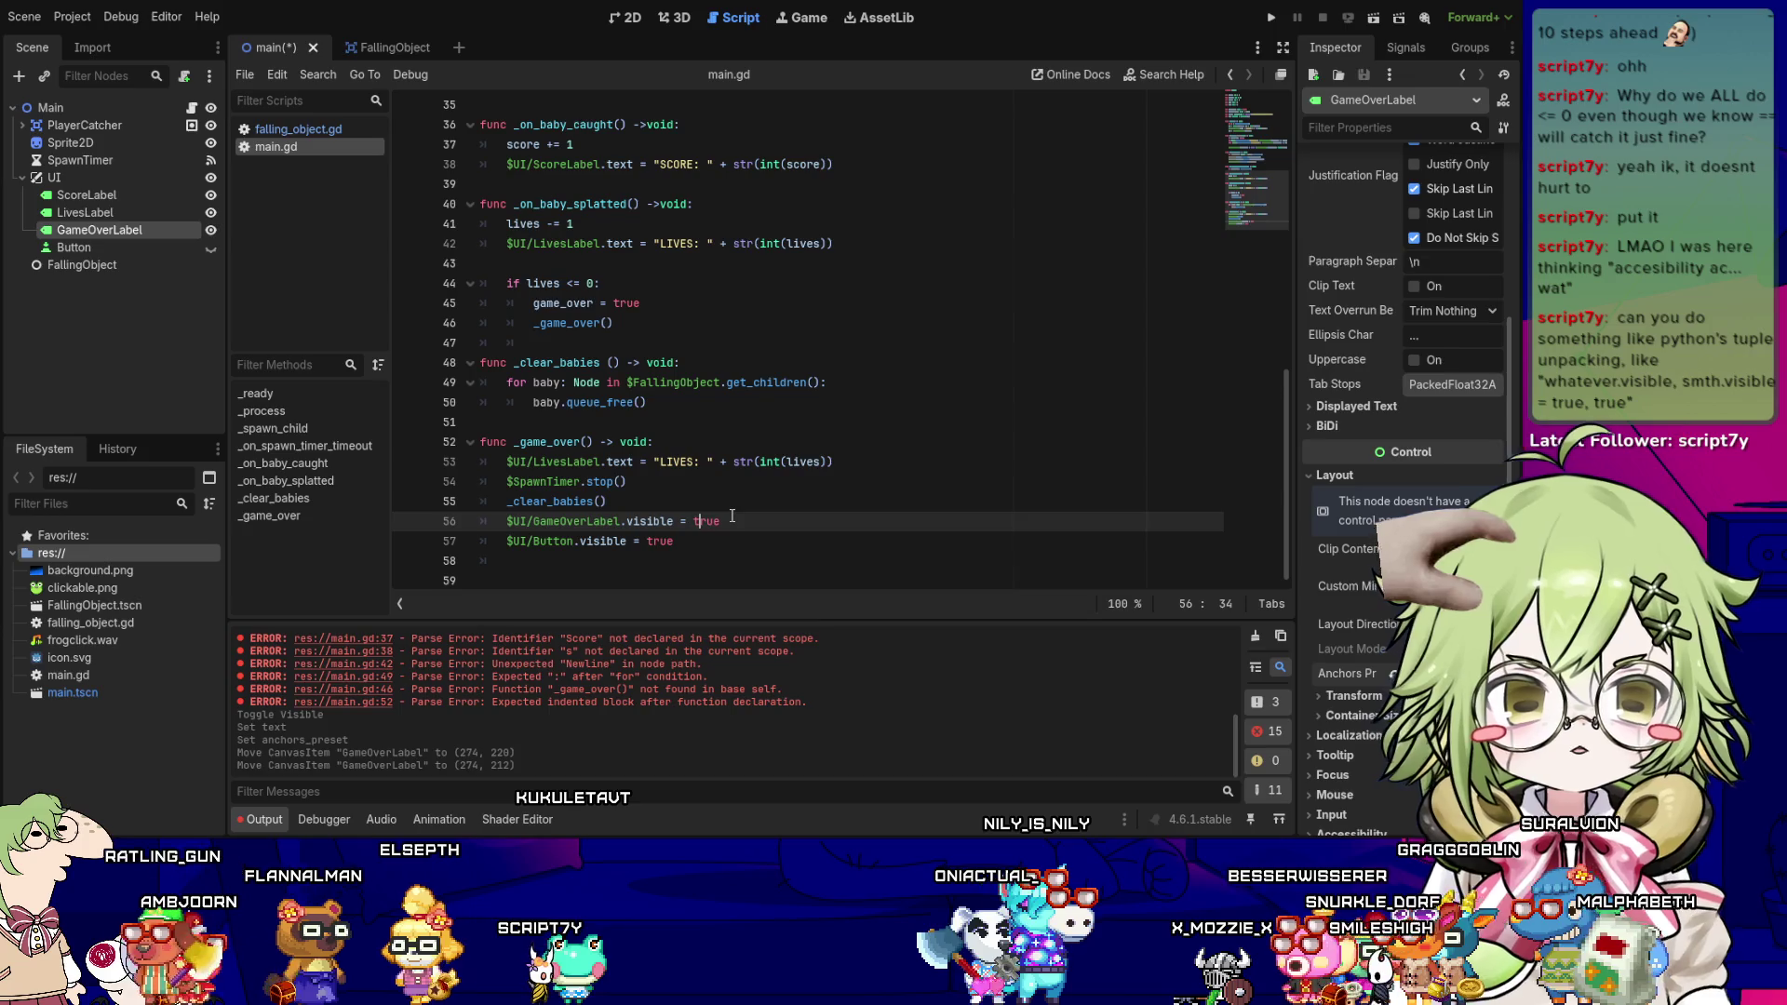
pyautogui.press('Left')
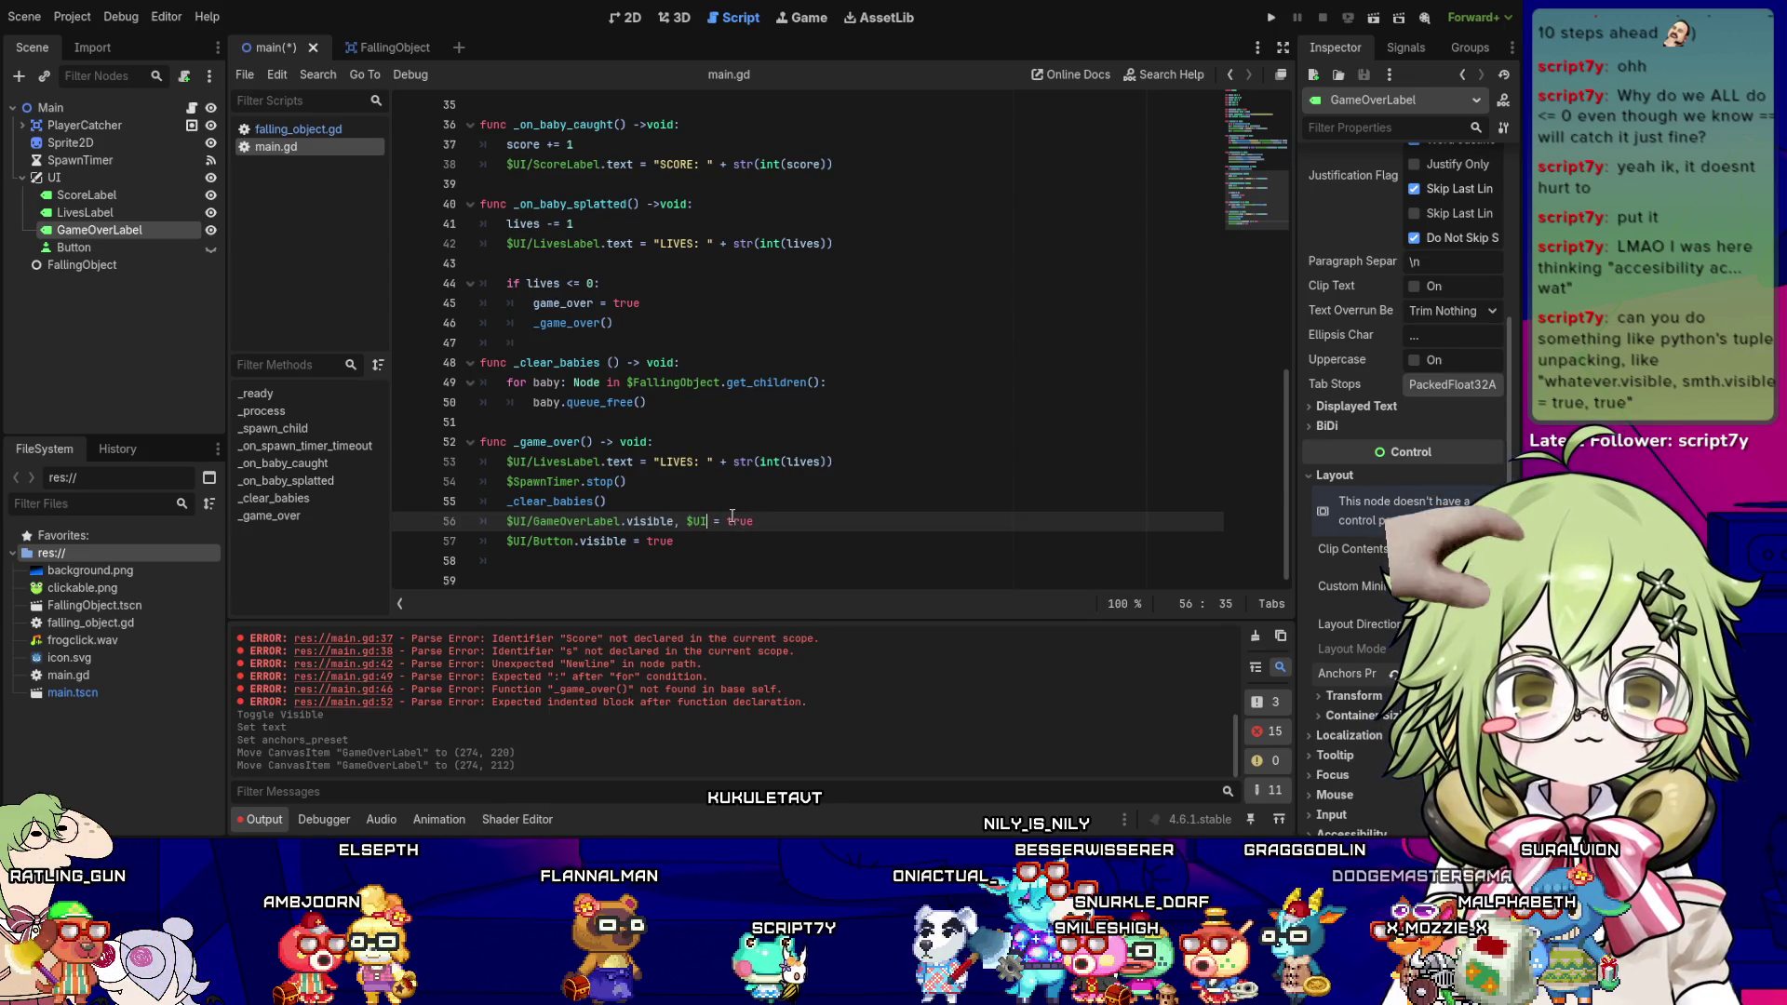
pyautogui.write('isible')
pyautogui.press('End')
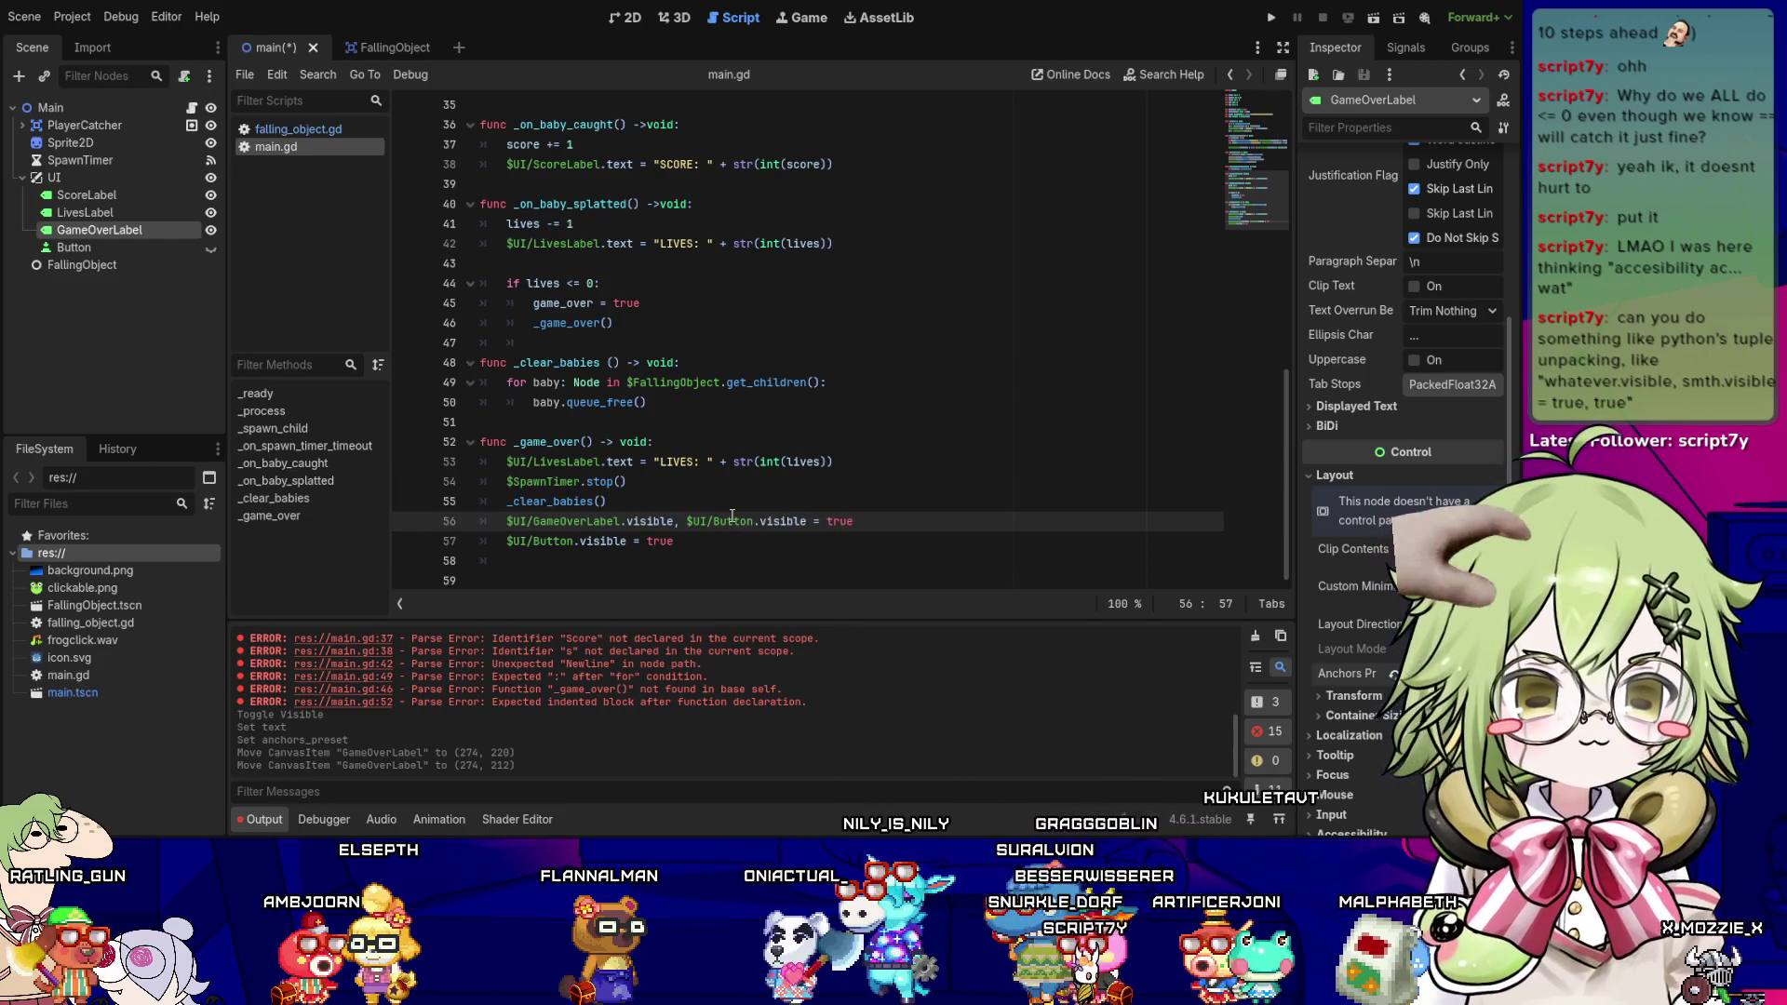
pyautogui.write(', true')
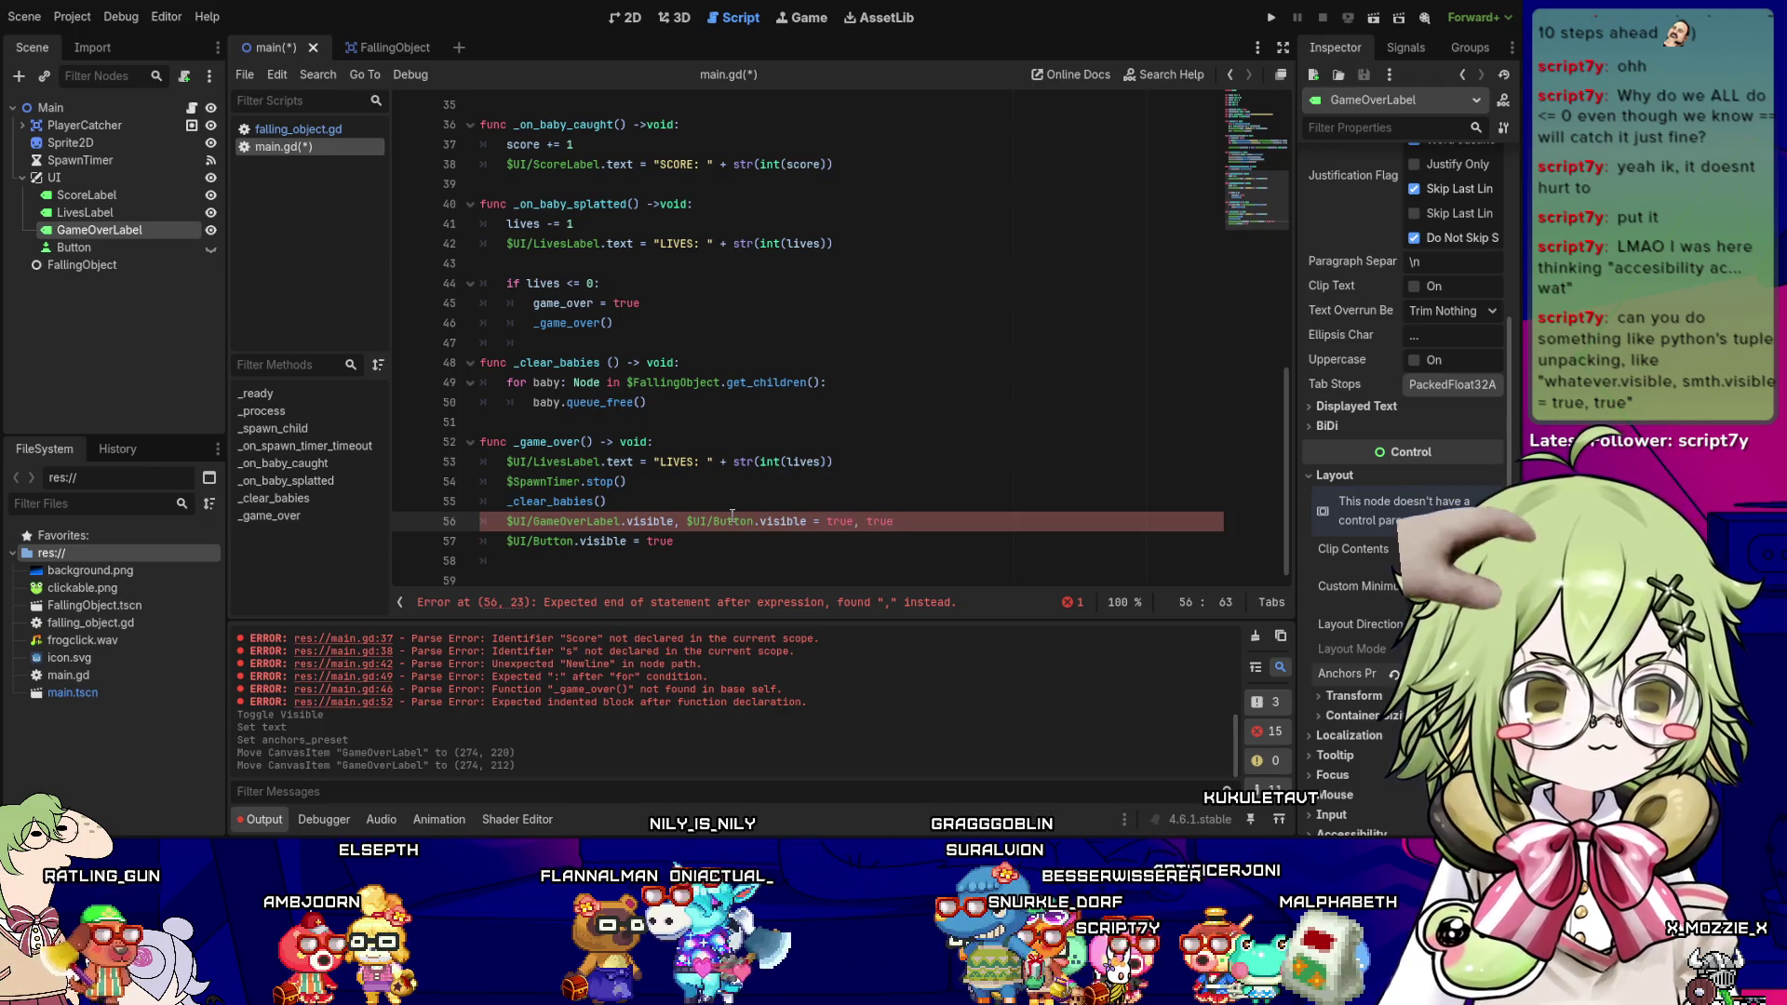
pyautogui.press('Down')
pyautogui.press('Home')
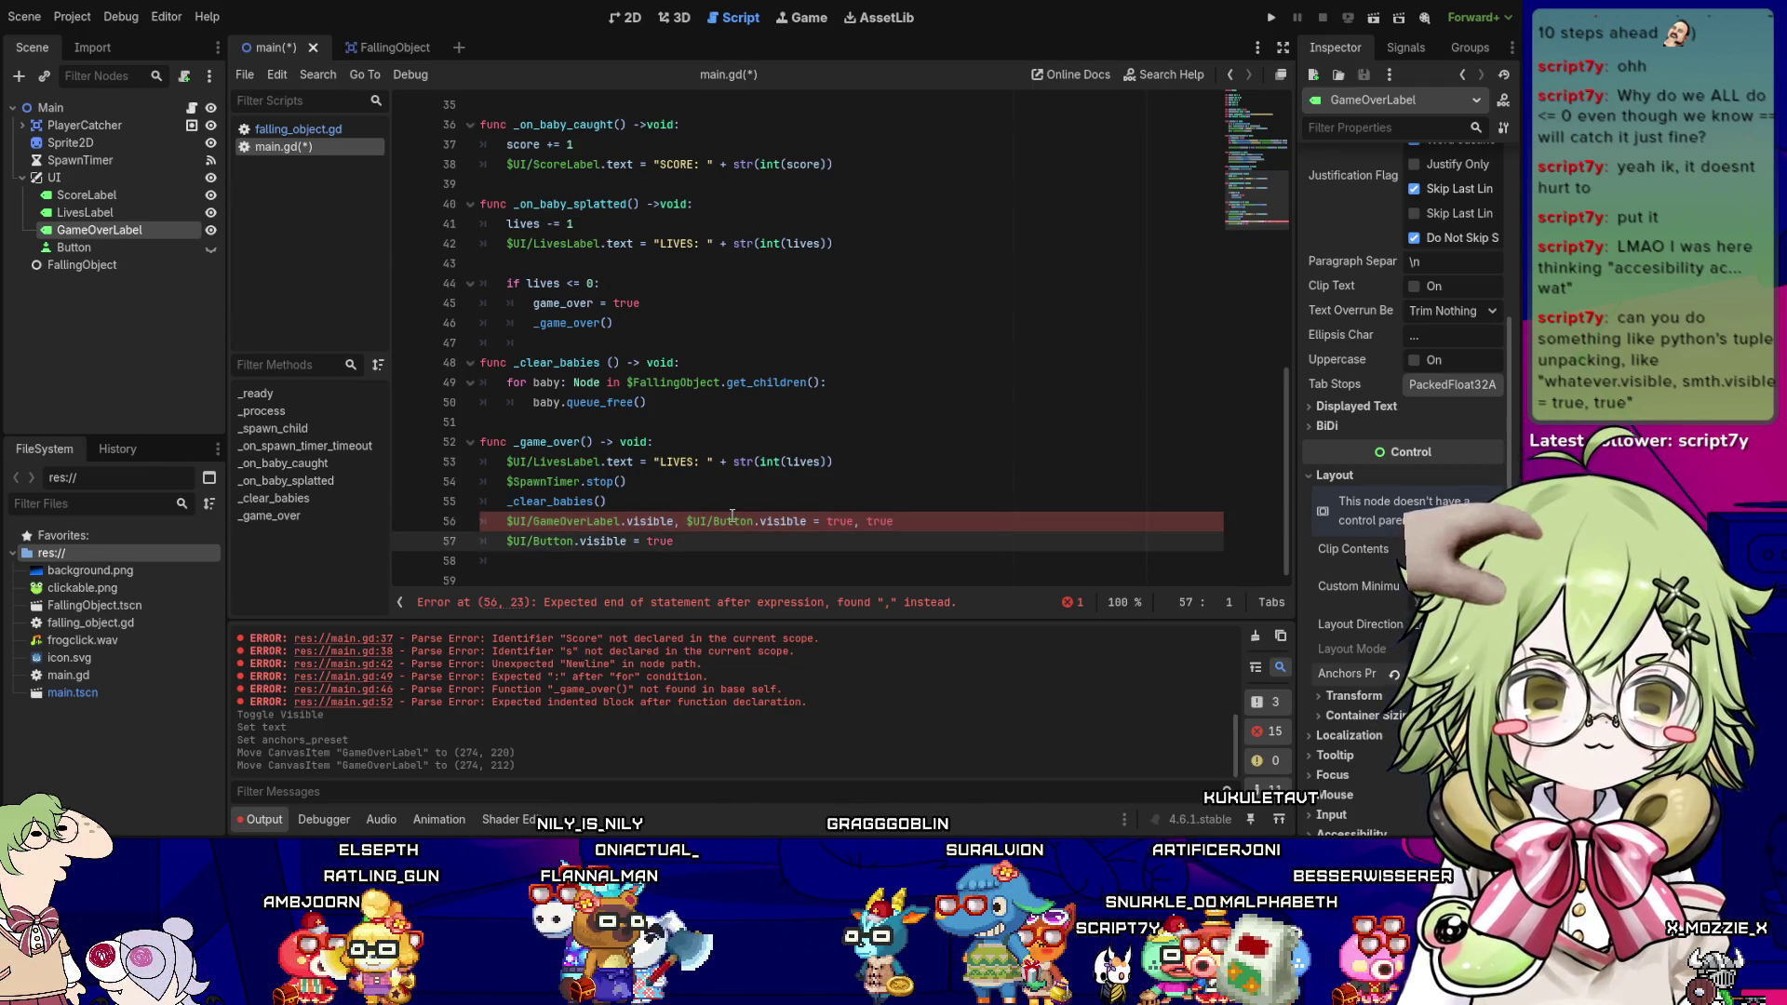
pyautogui.press('Up')
pyautogui.hotkey('ctrl', 'Right')
pyautogui.hotkey('ctrl', 'Right')
pyautogui.hotkey('ctrl', 'Right')
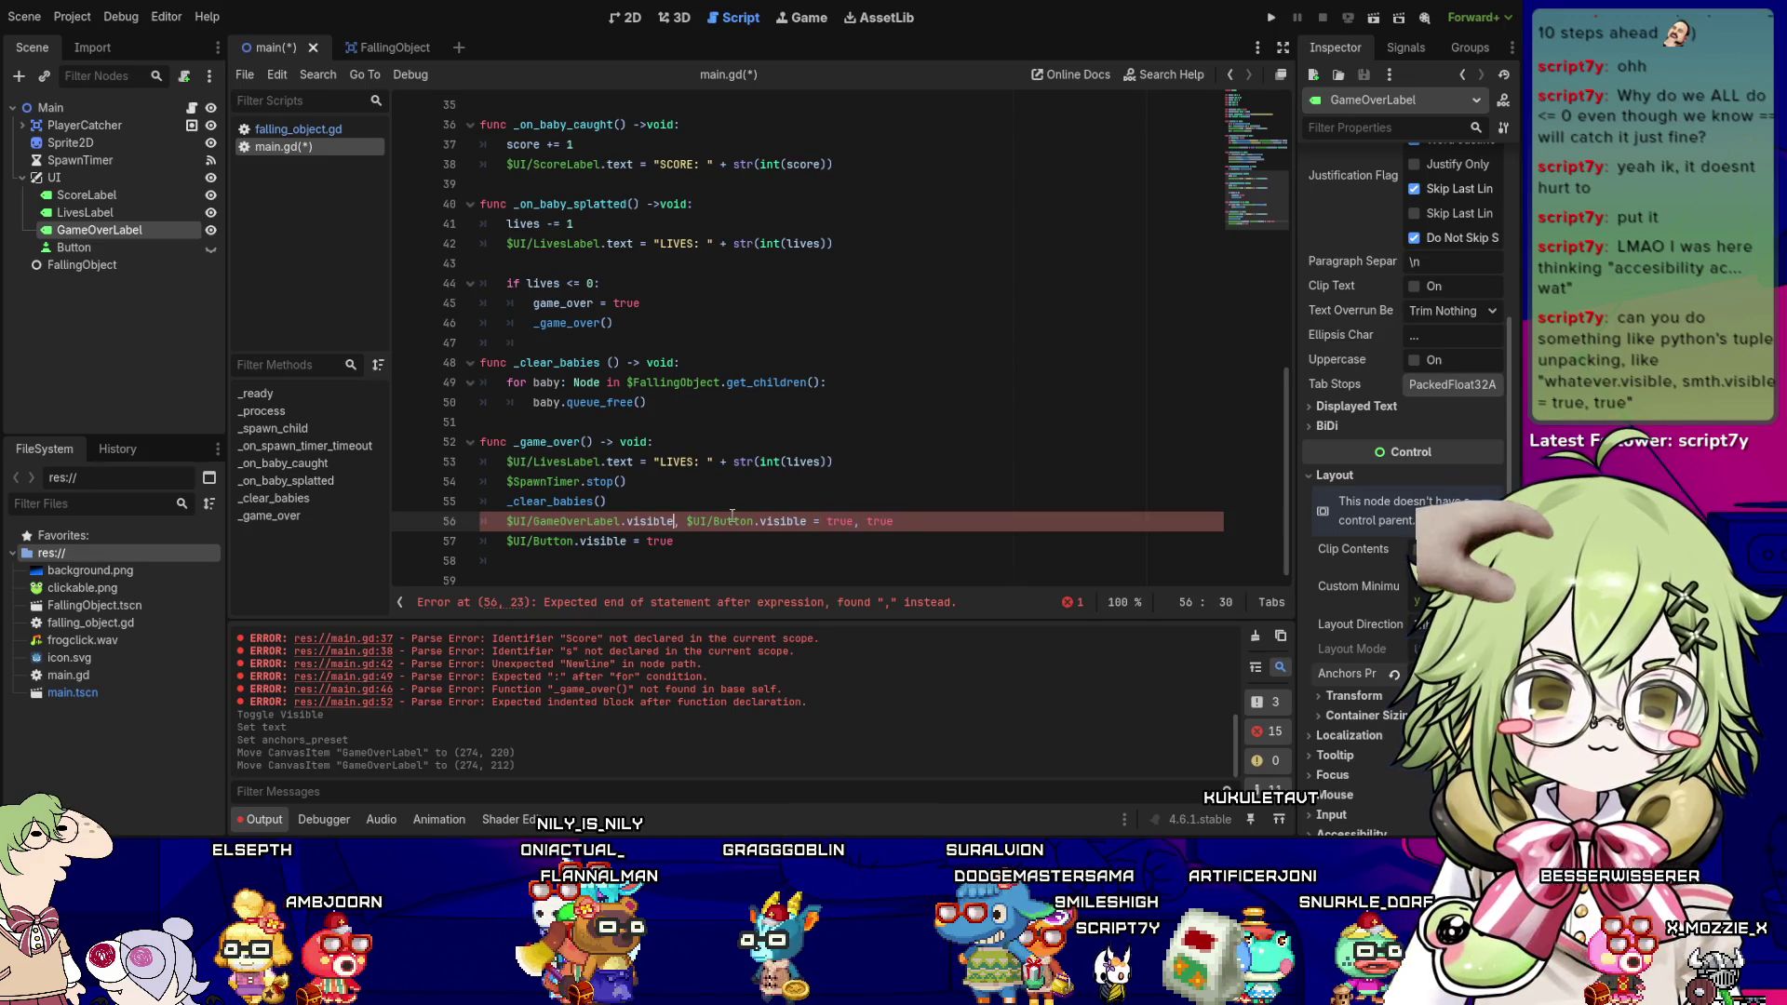
pyautogui.press('Delete')
pyautogui.write(';')
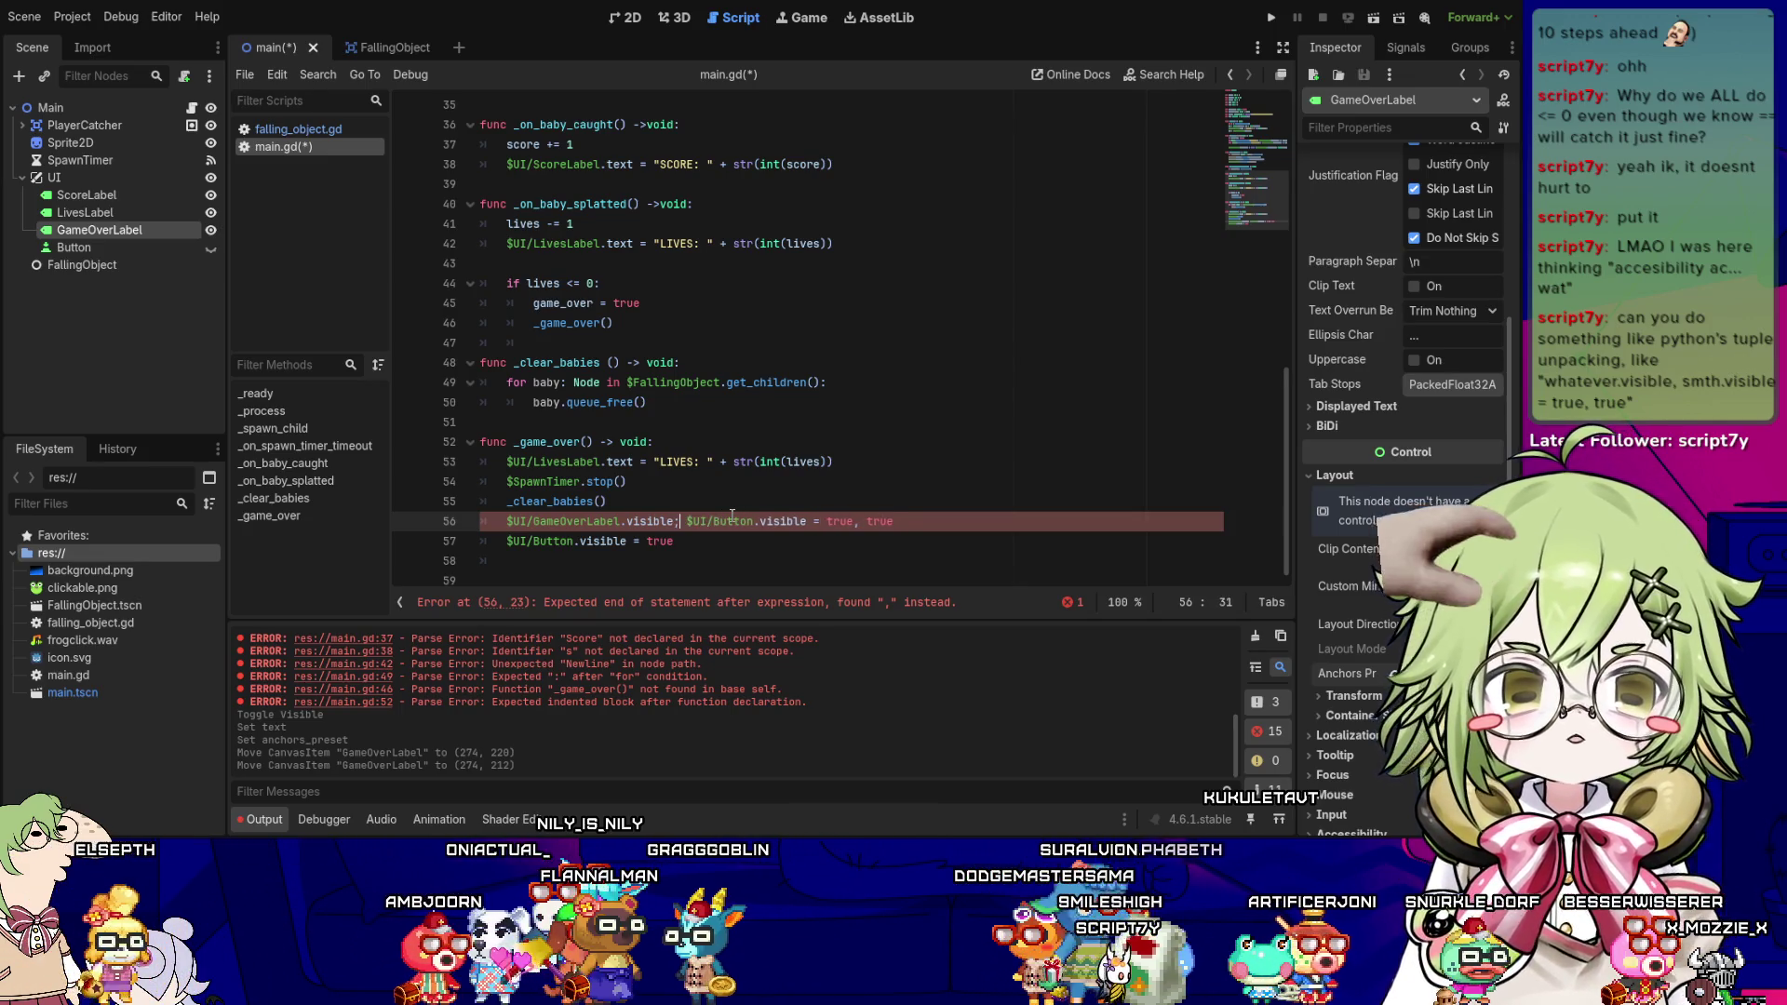
pyautogui.hotkey('ctrl', 's')
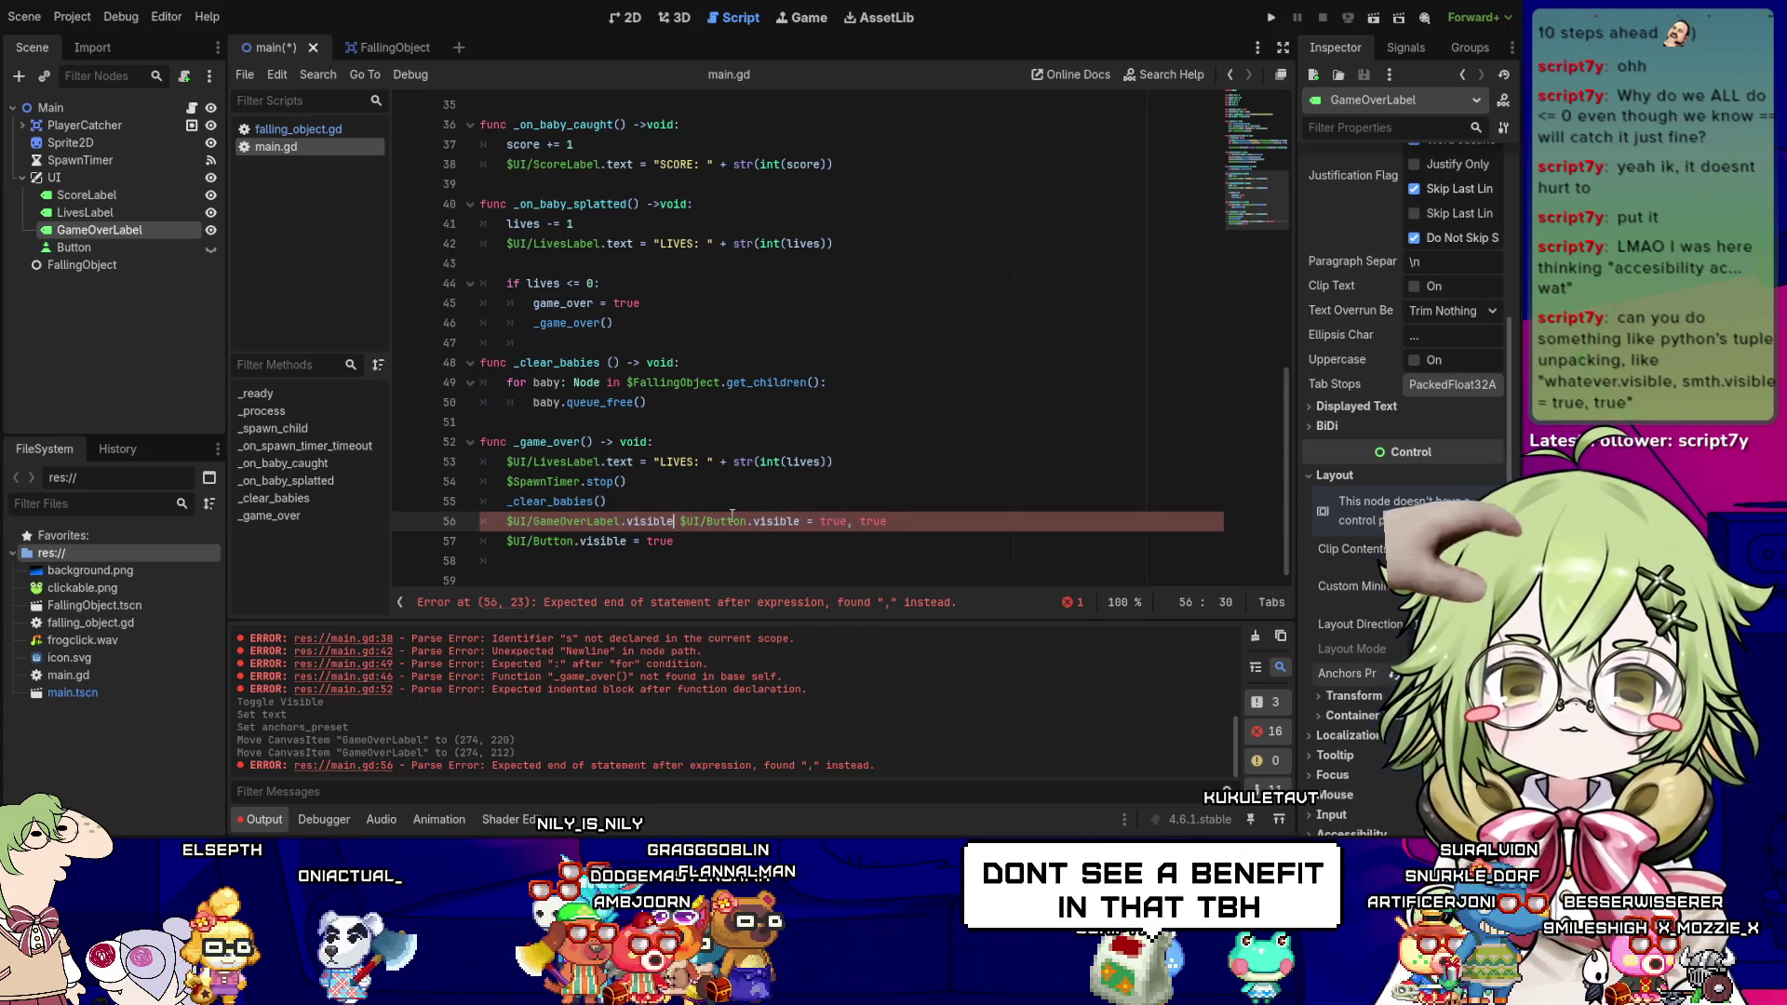
# - Delete everything after 'visible' on line 56 and save main.gd
pyautogui.press('BackSpace')
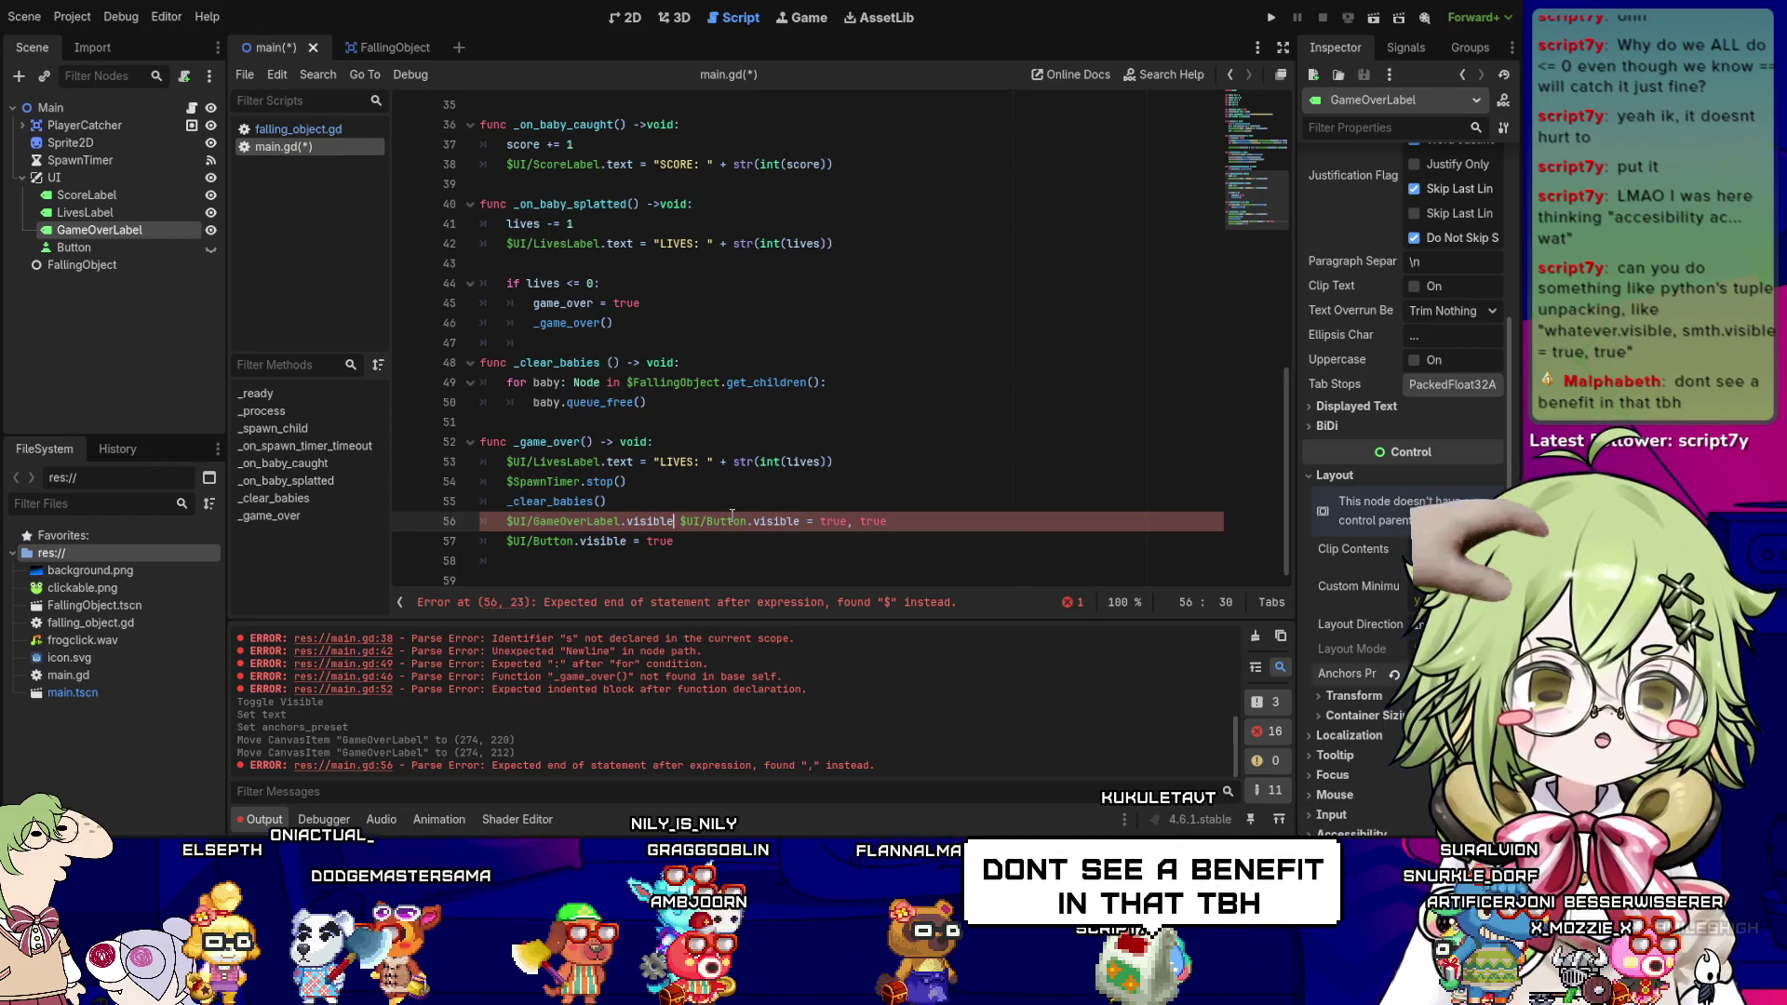
pyautogui.hotkey('shift', 'End')
pyautogui.press('BackSpace')
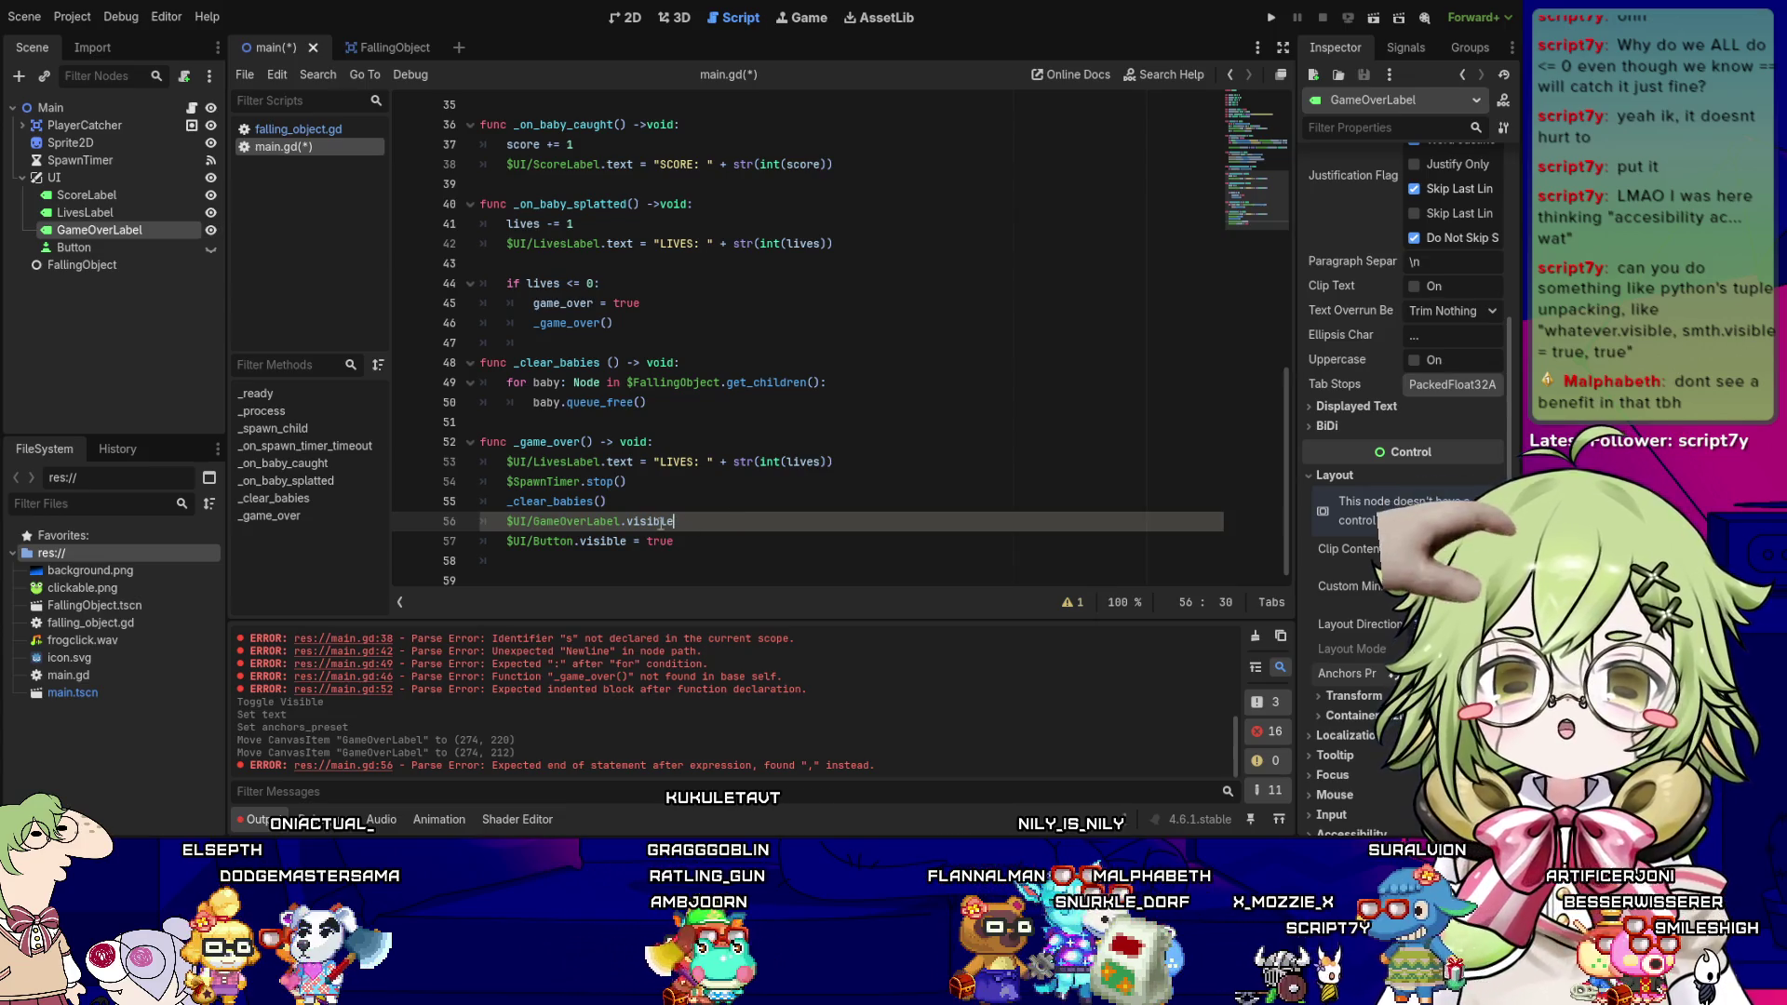
pyautogui.hotkey('ctrl', 's')
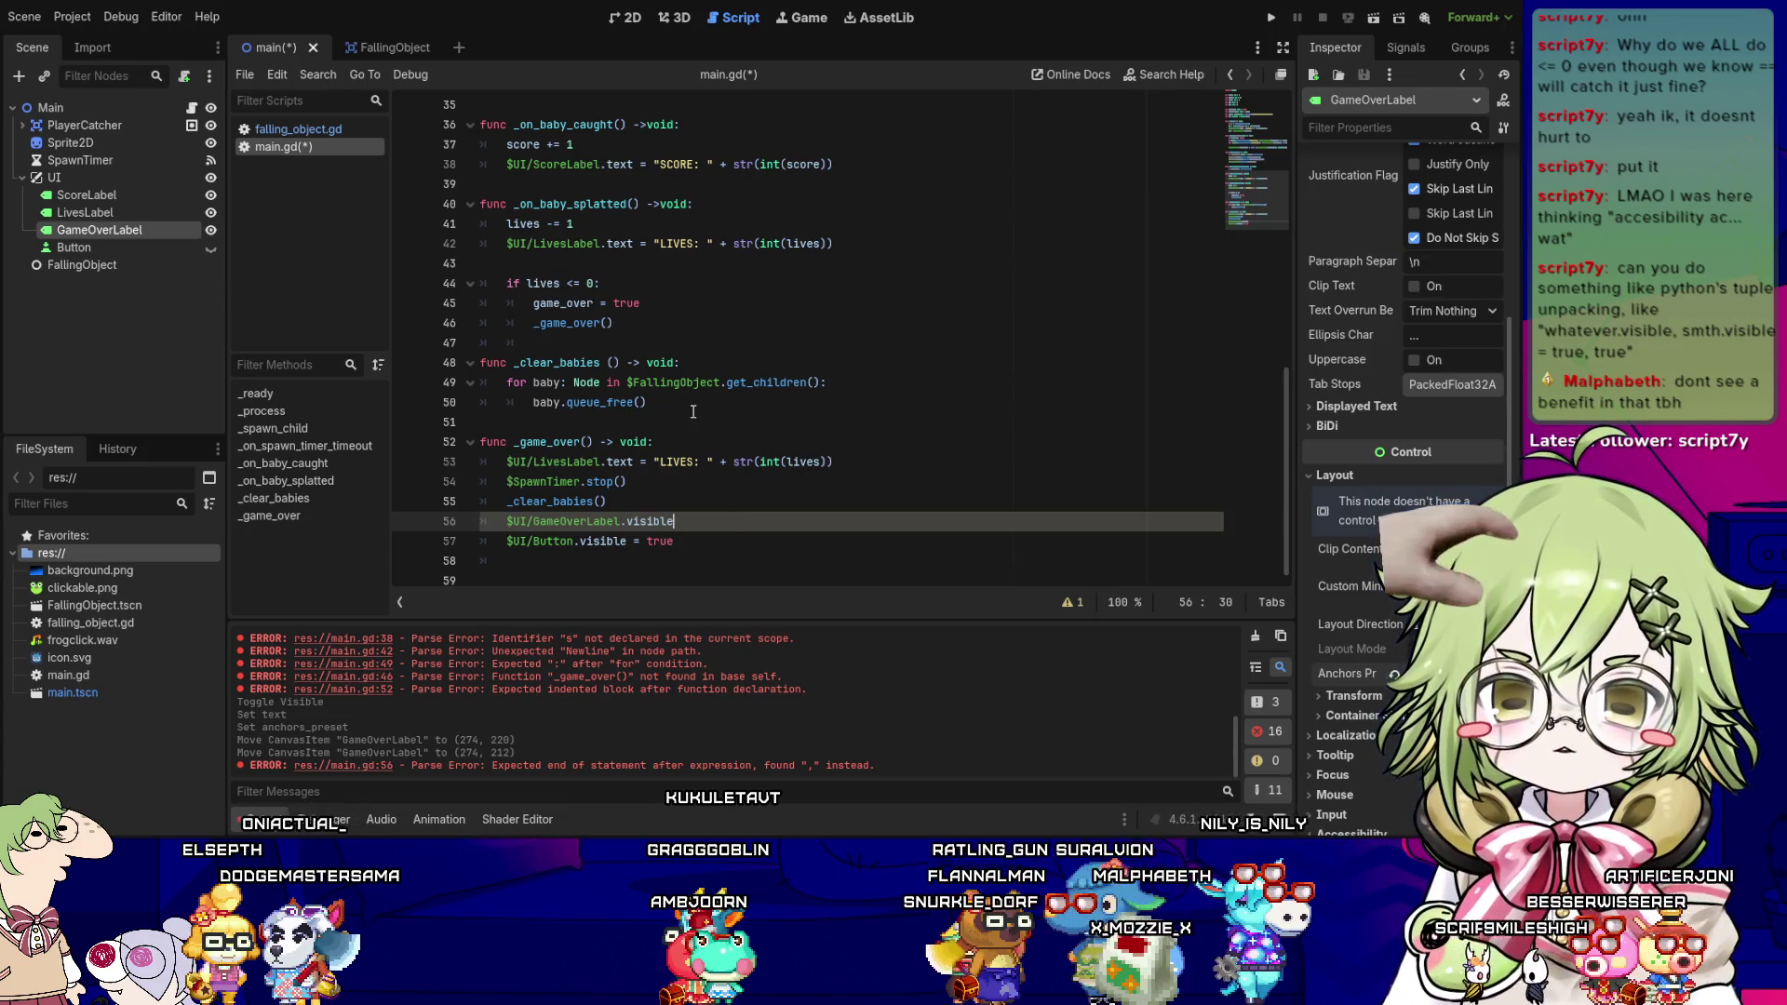
pyautogui.click(628, 17)
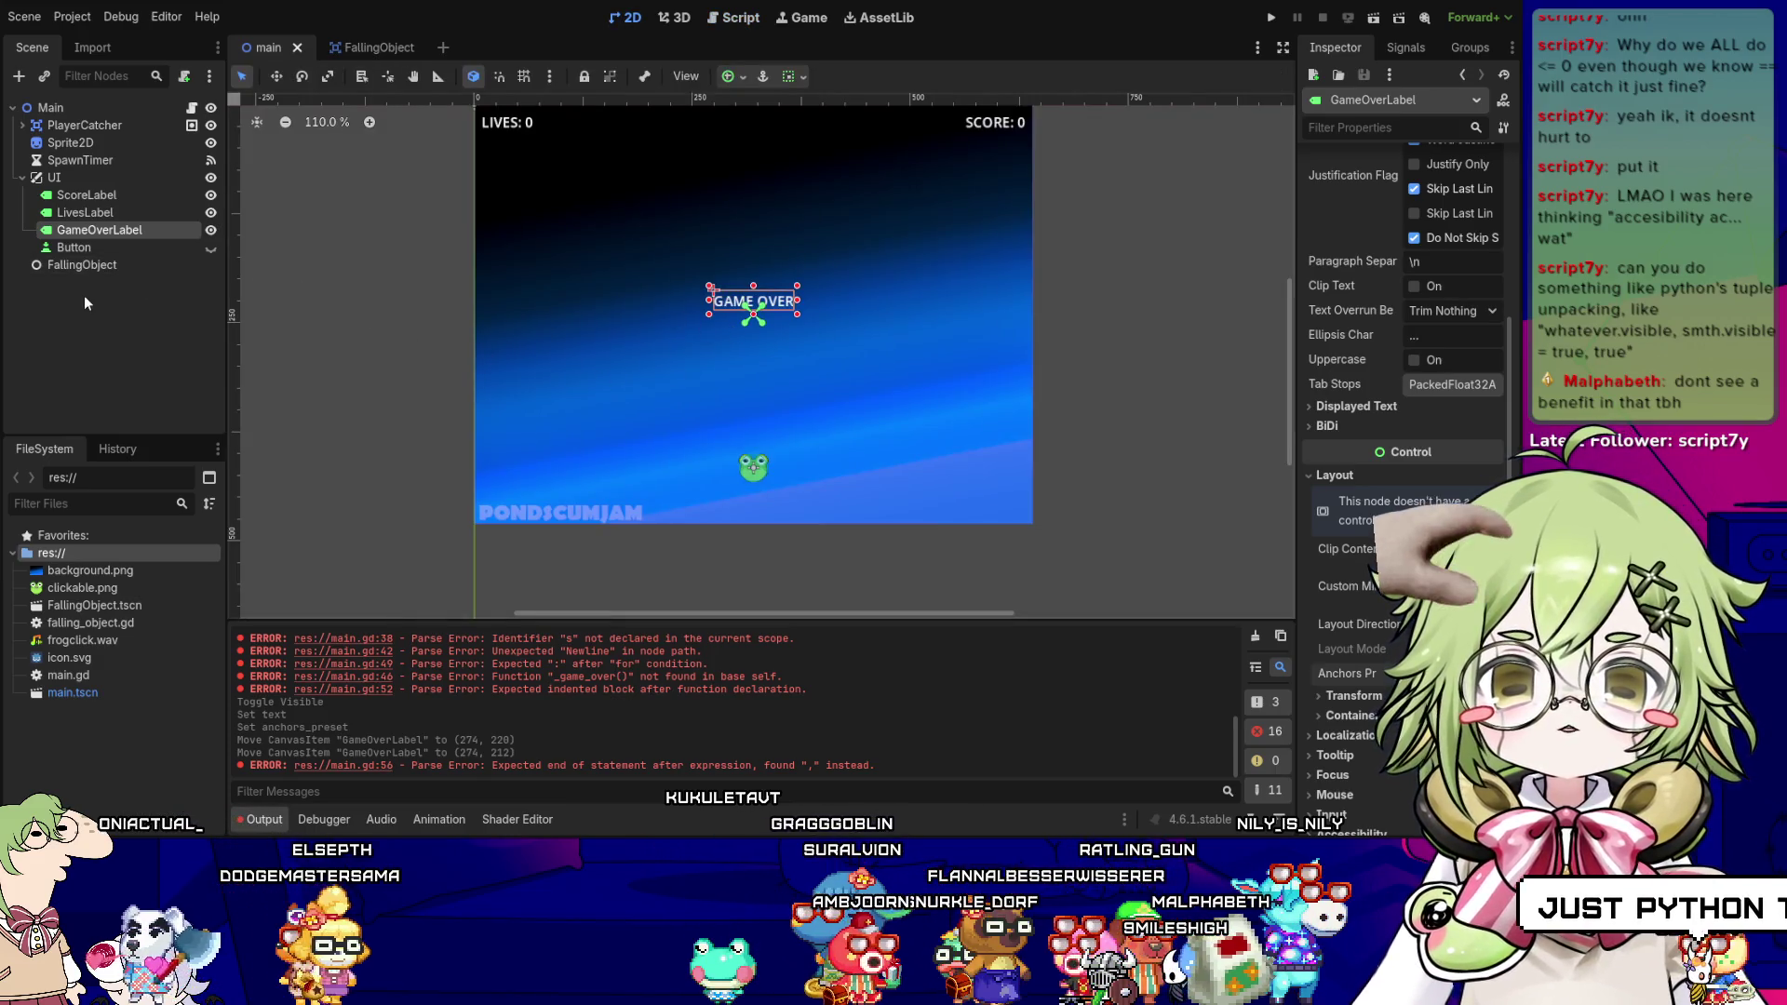
# - Make the Button visible and set its text to RETRY
pyautogui.click(103, 248)
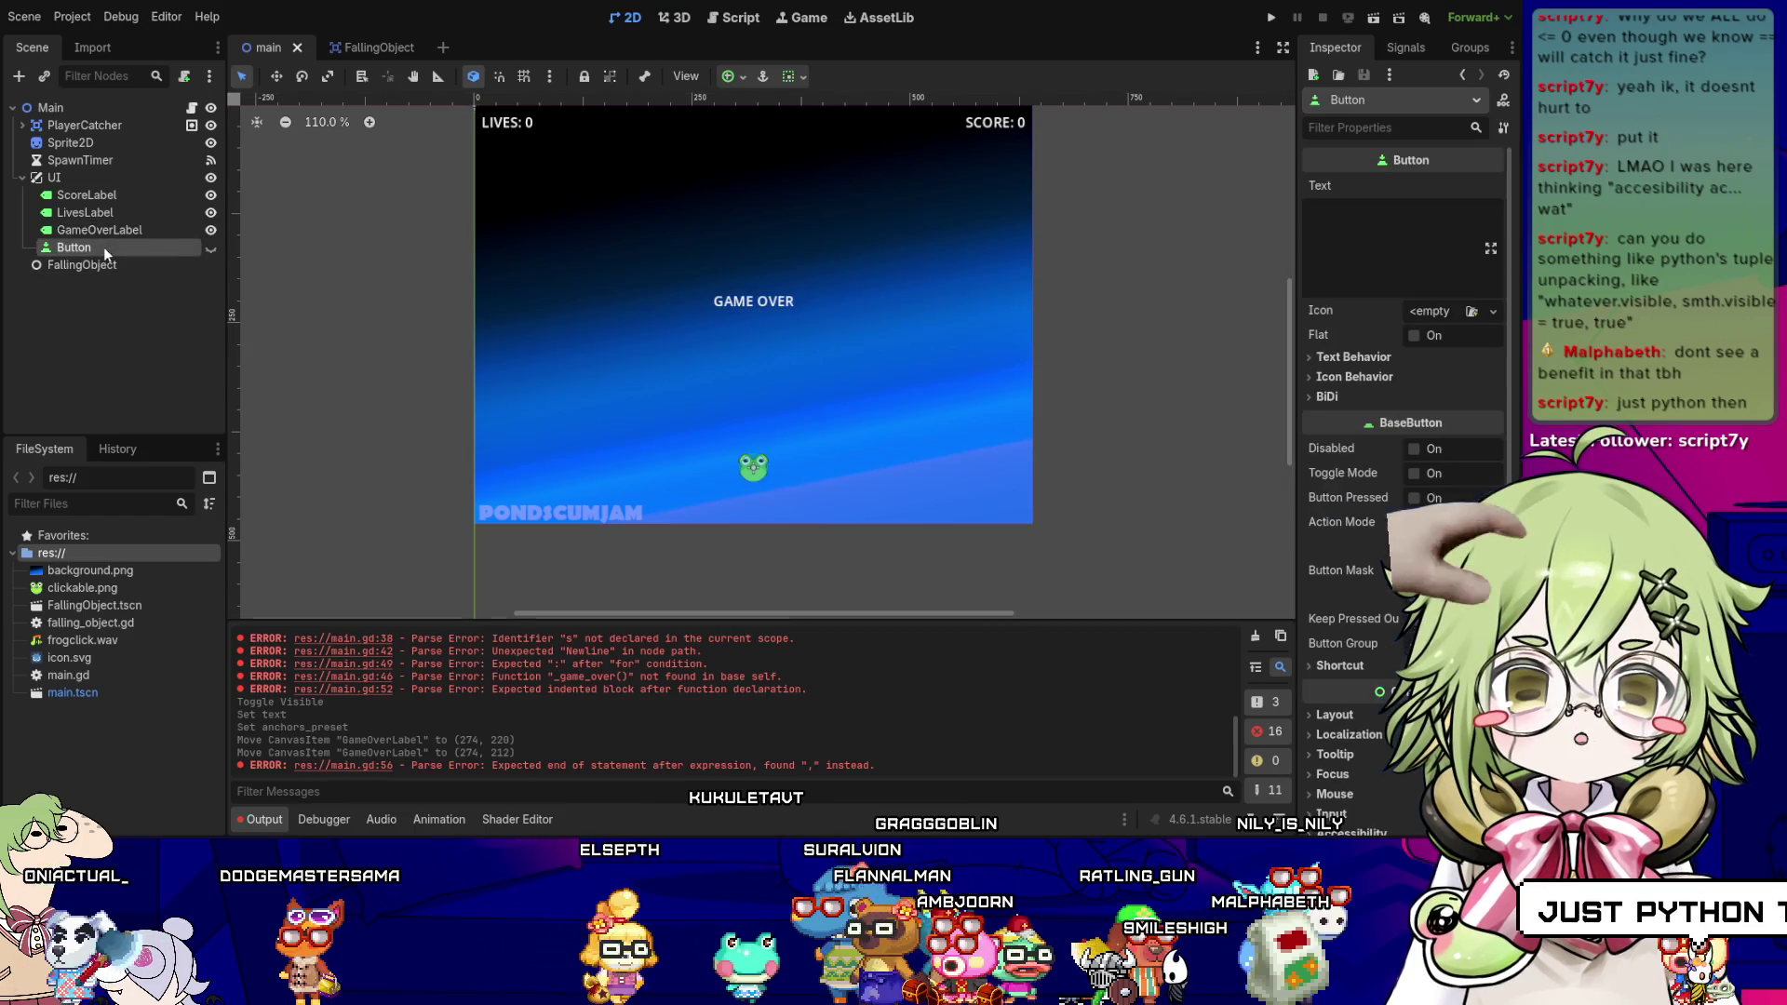
pyautogui.click(210, 248)
pyautogui.click(1401, 228)
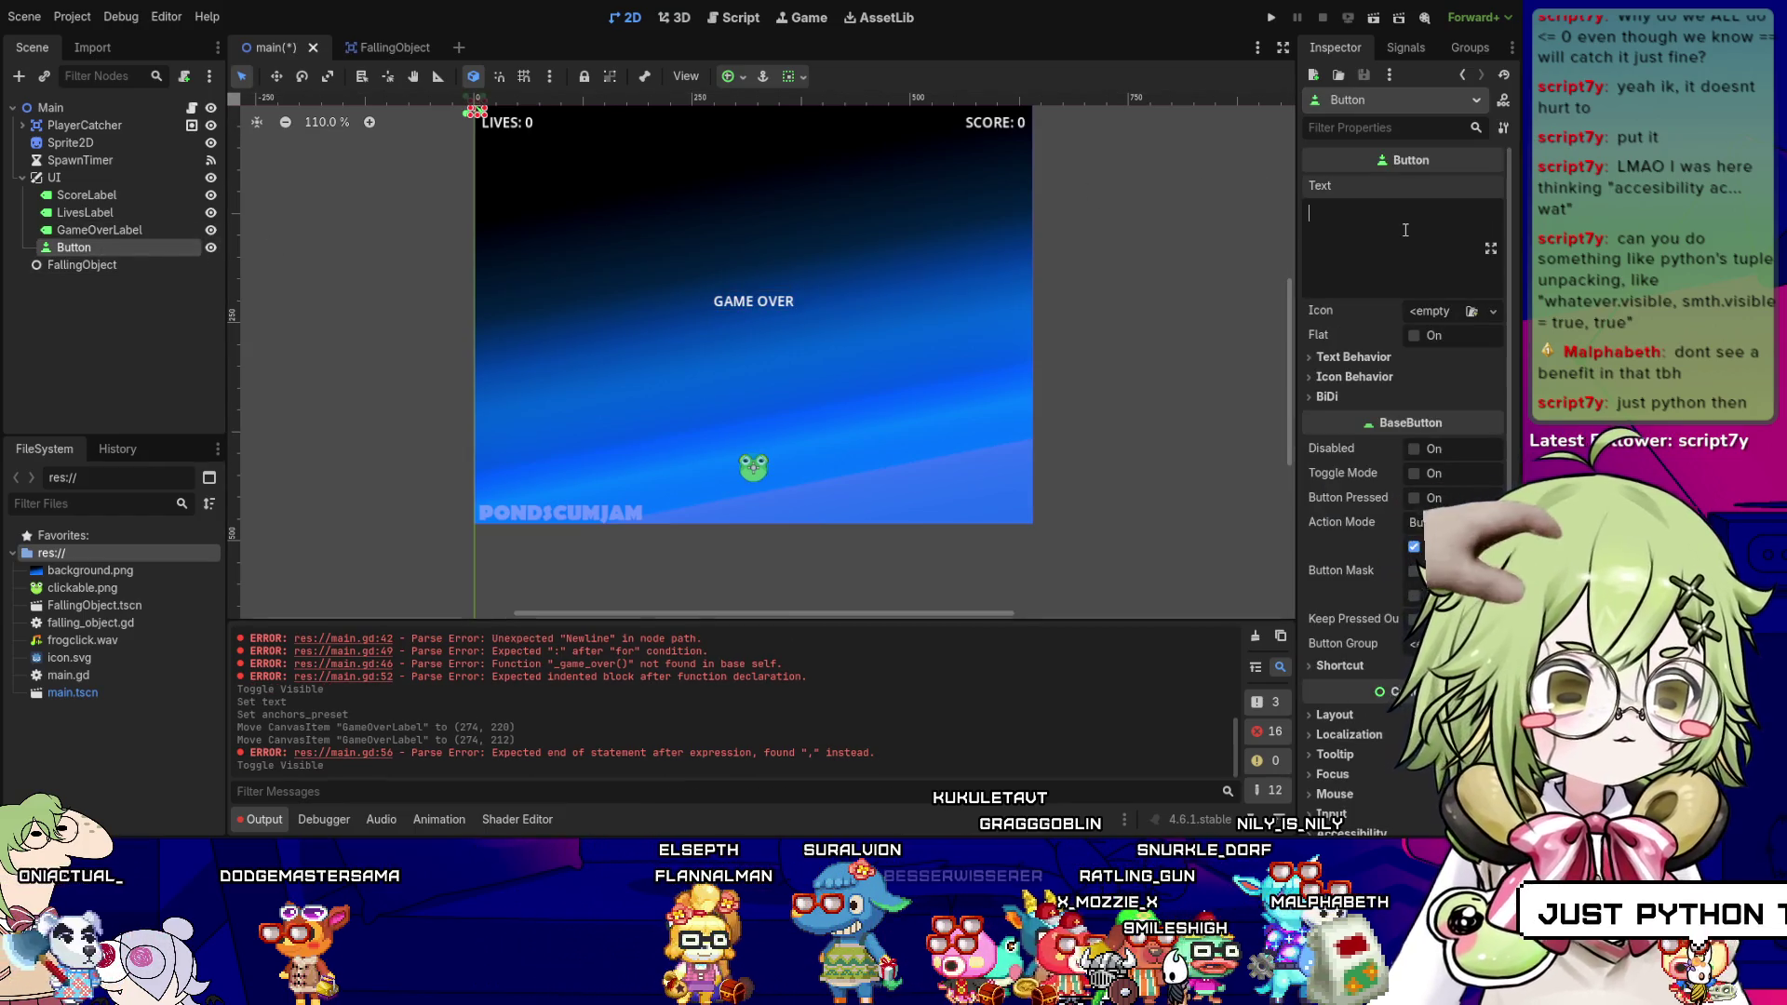
pyautogui.write('RETRY')
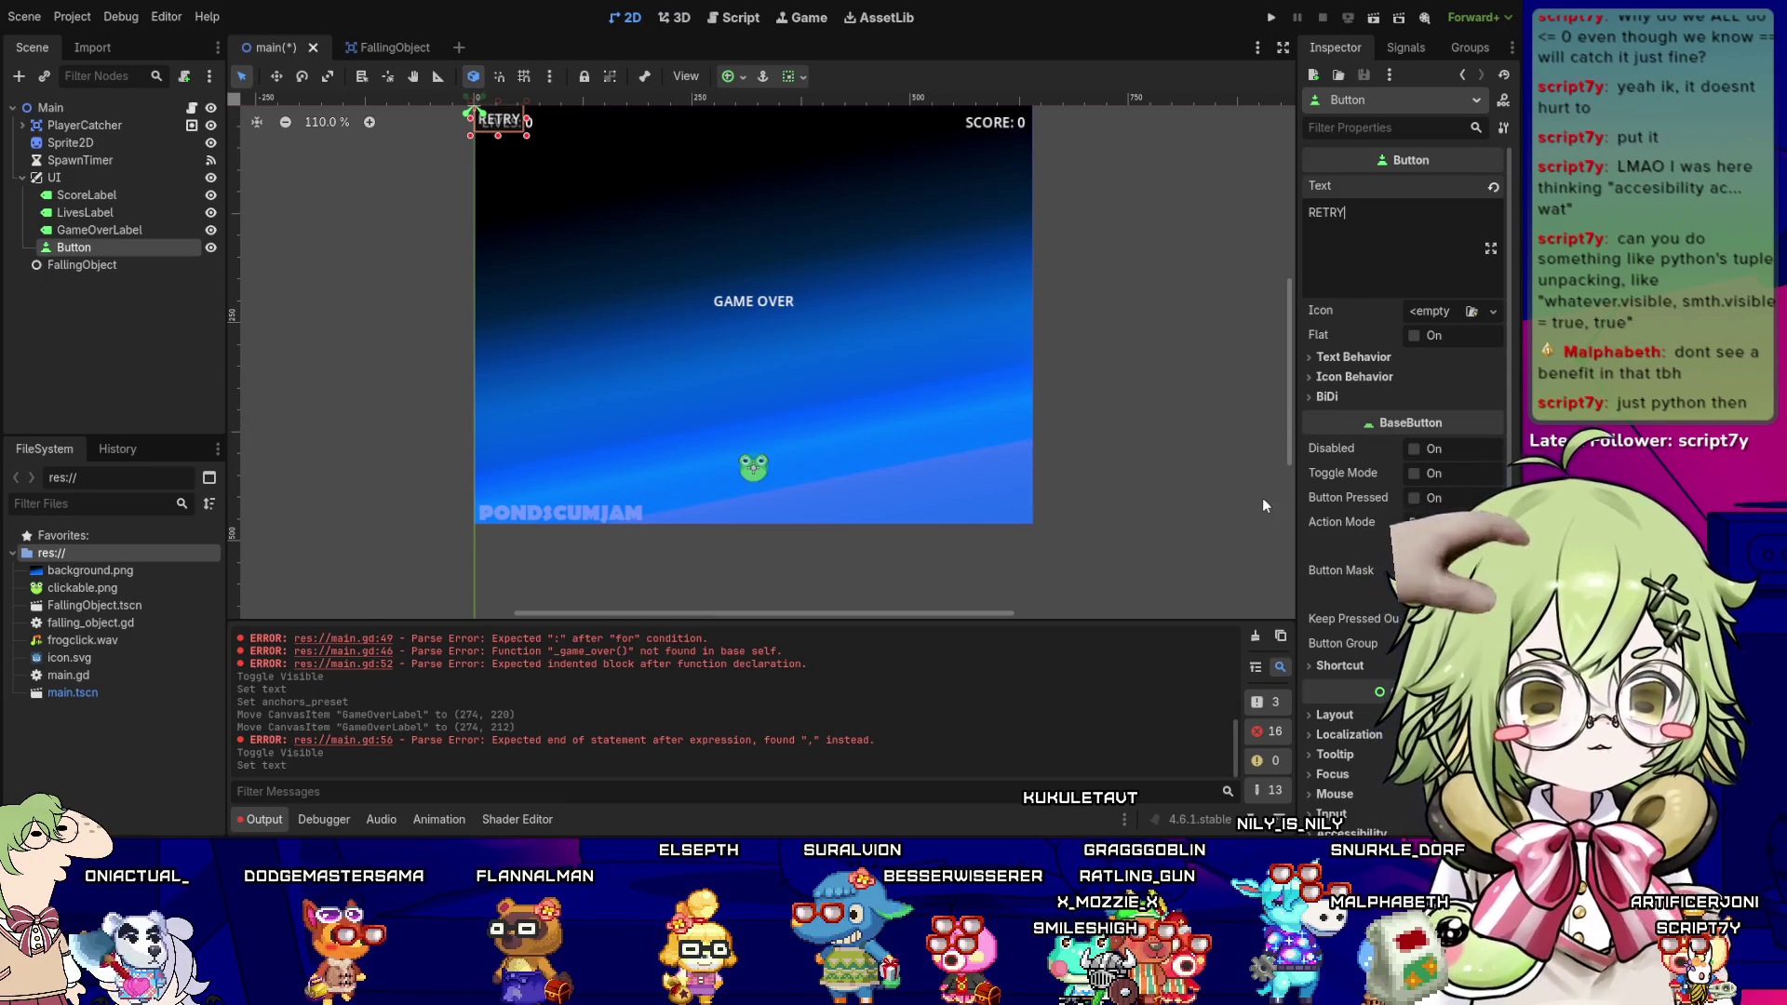
# - Centre the RETRY button below GAME OVER at (292, 248), then hide it and GameOverLabel
pyautogui.click(1400, 718)
pyautogui.scroll(-5, 1402, 732)
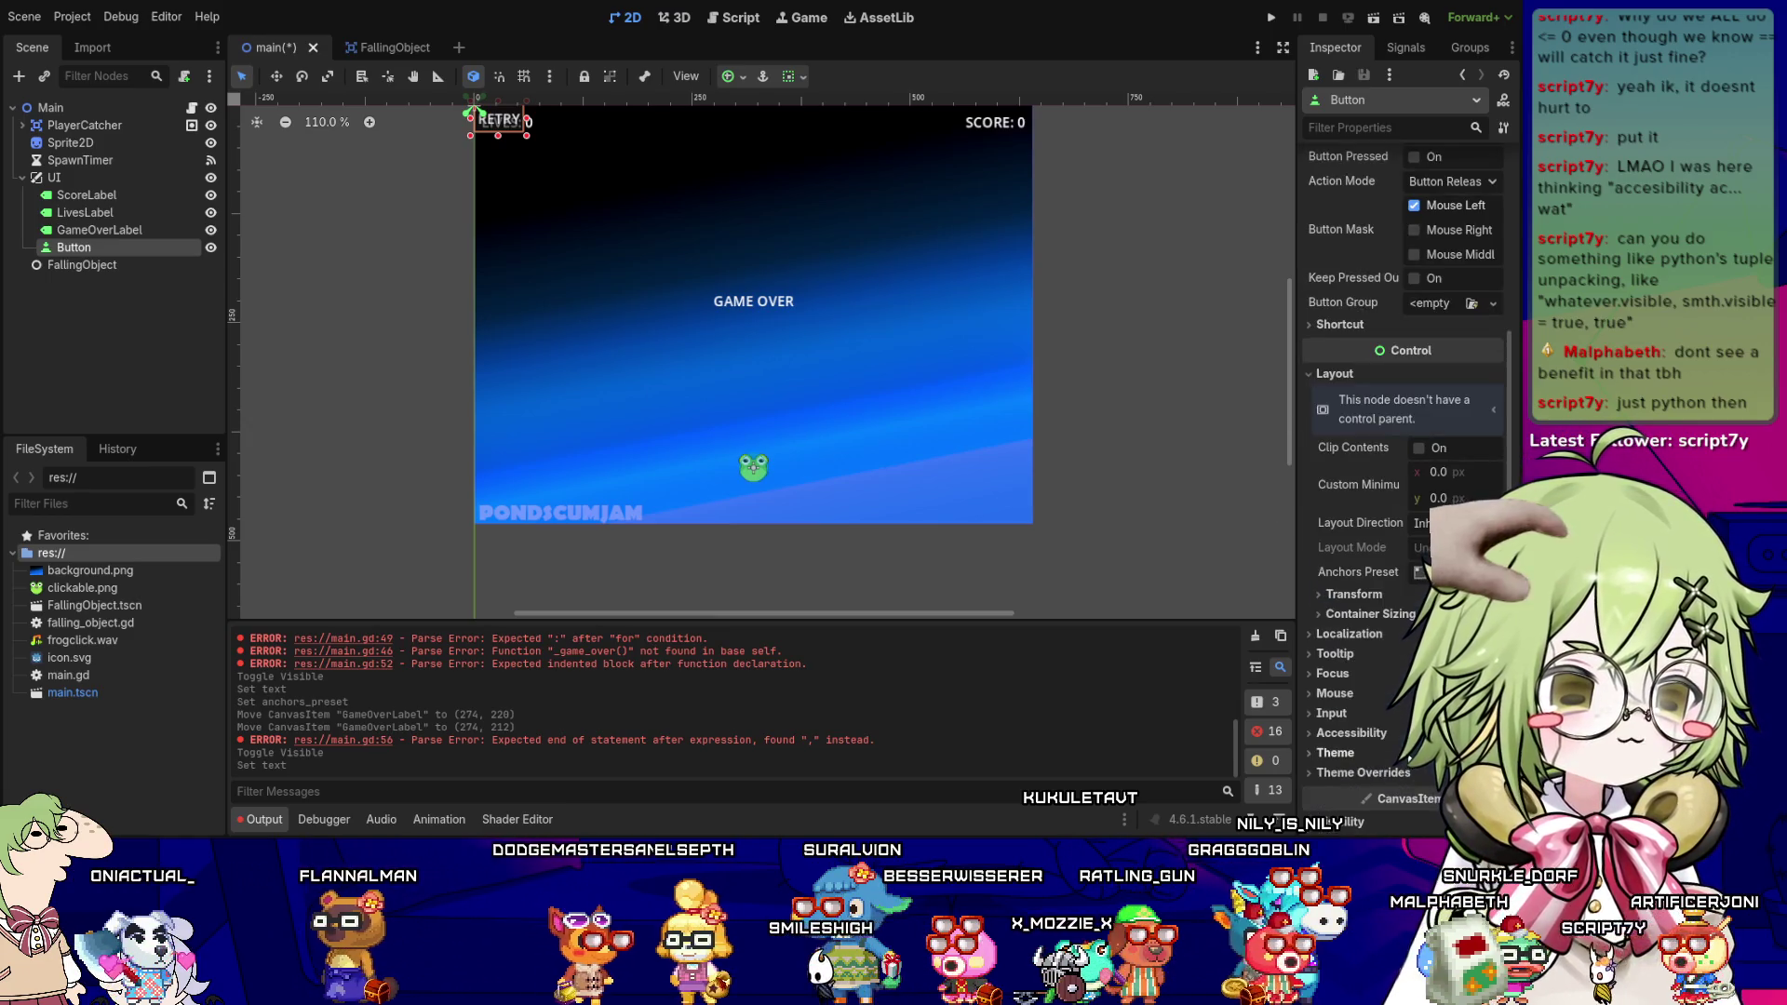
pyautogui.press('Down')
pyautogui.press('Down')
pyautogui.press('Down')
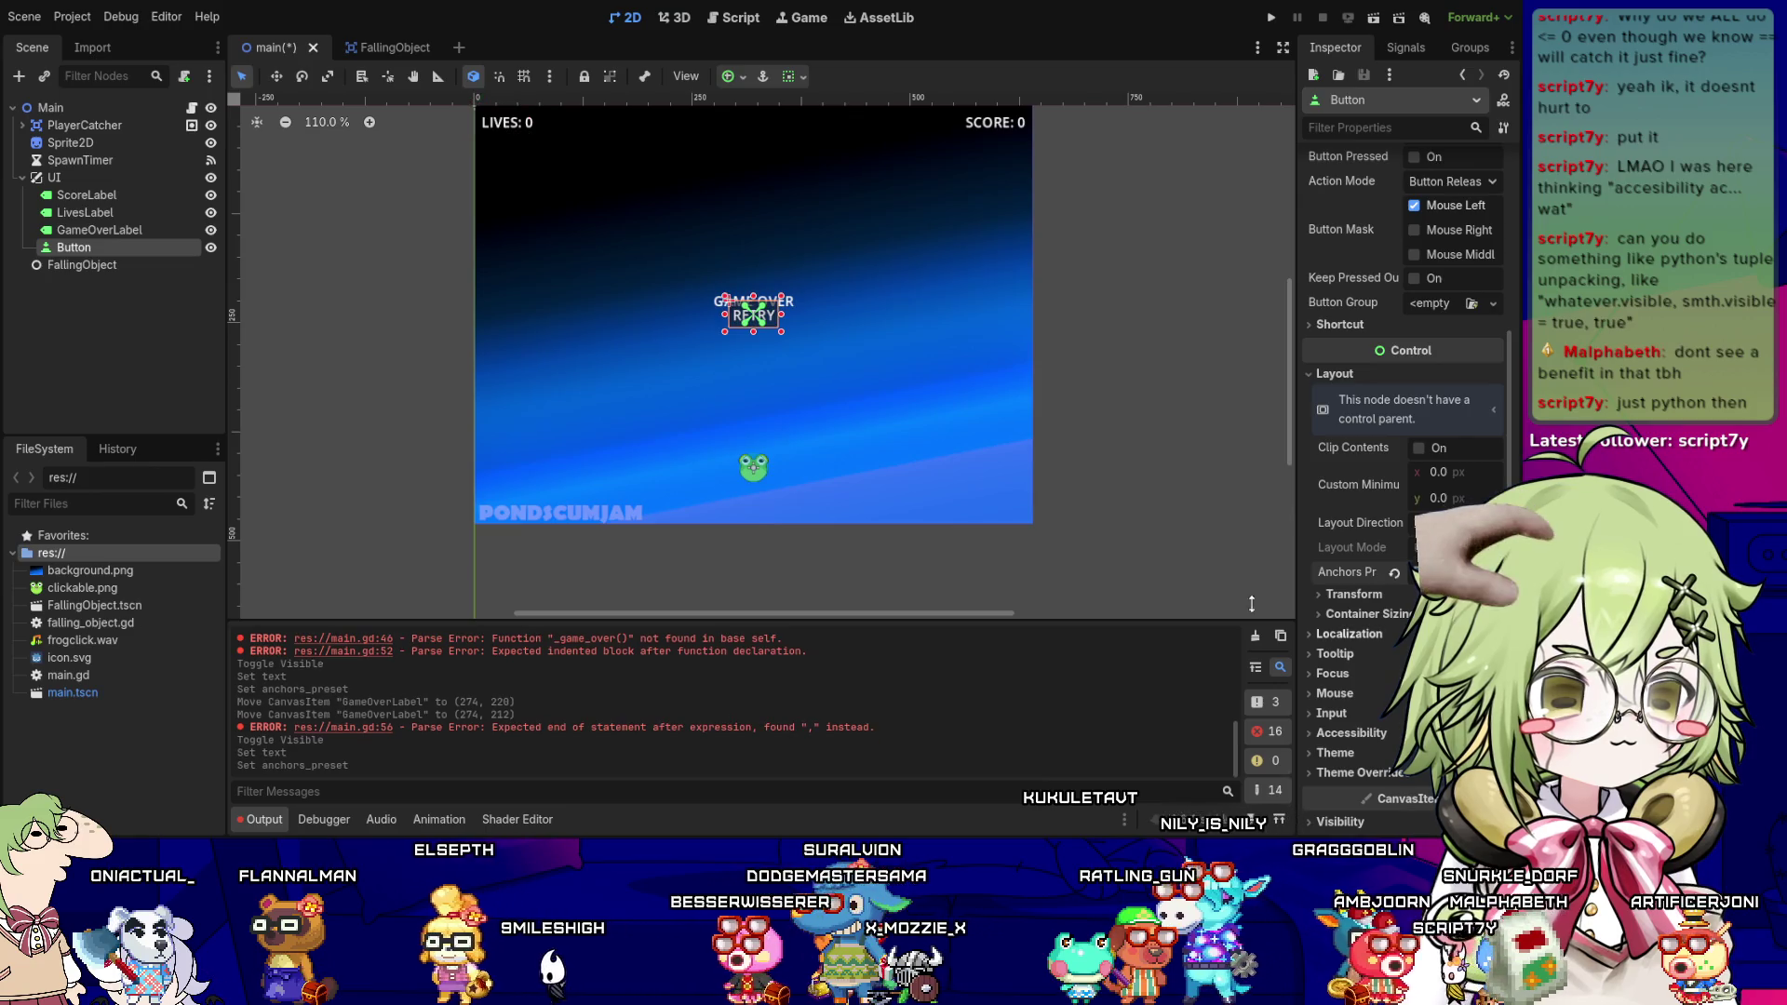
pyautogui.click(1120, 424)
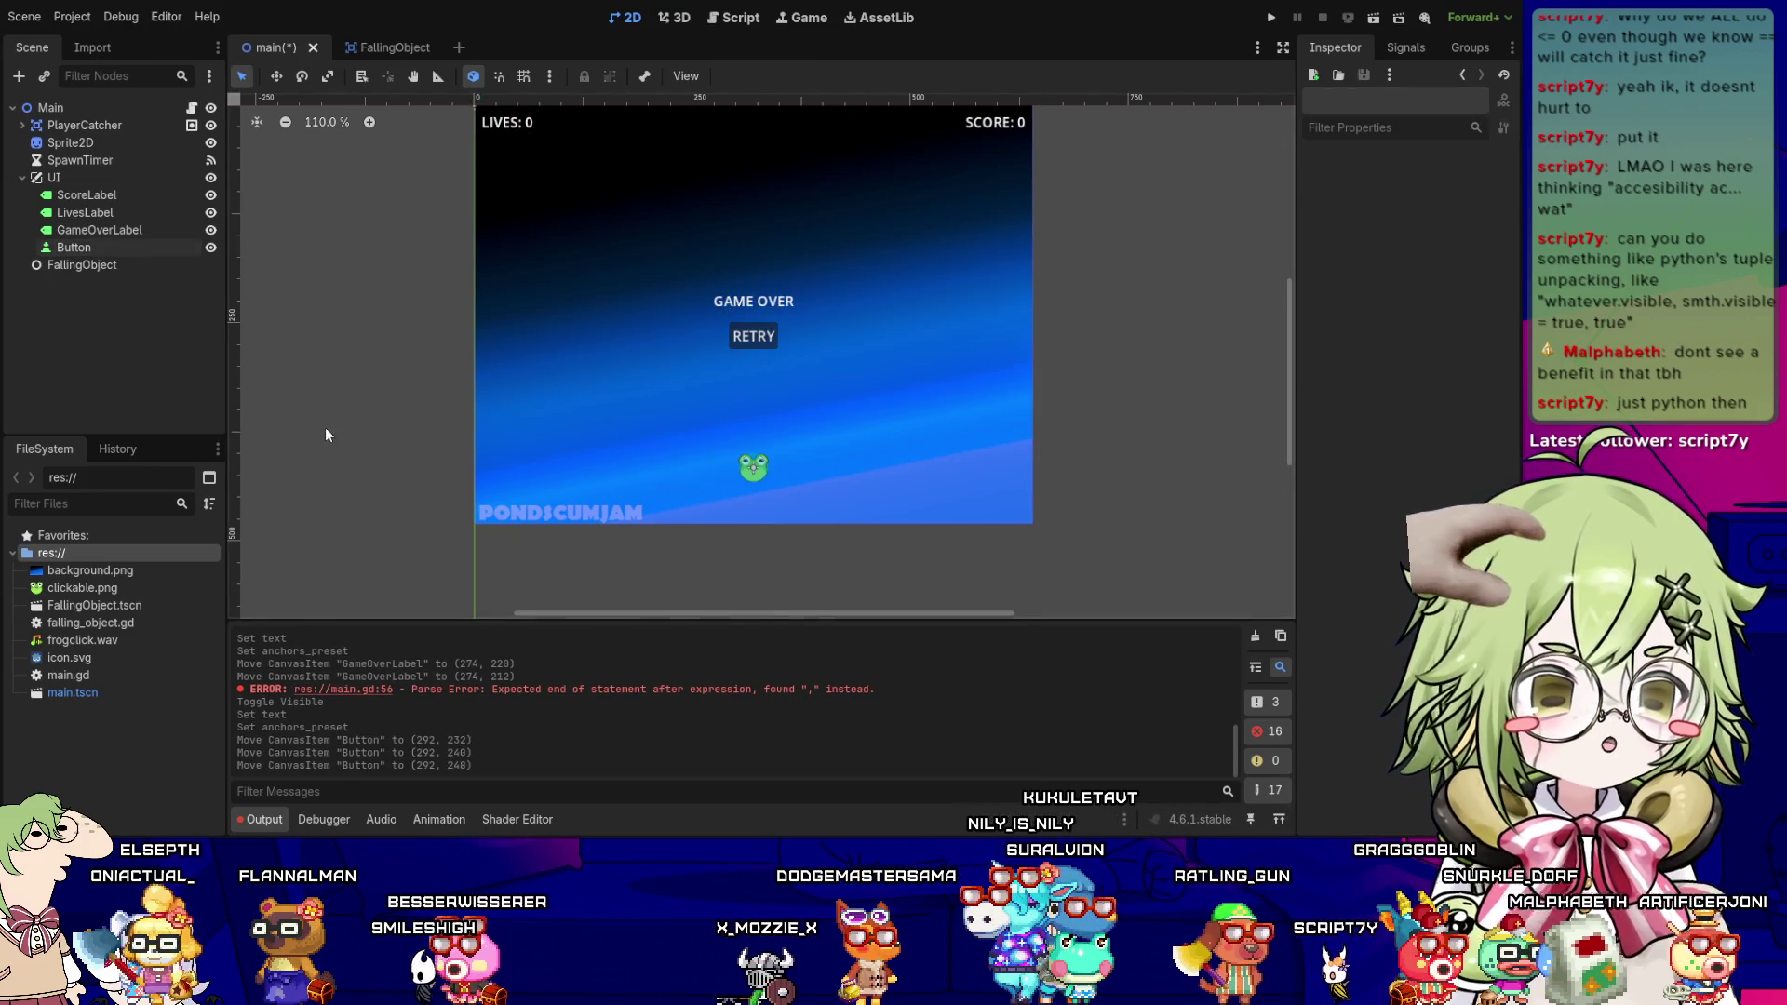
pyautogui.click(211, 247)
pyautogui.click(211, 230)
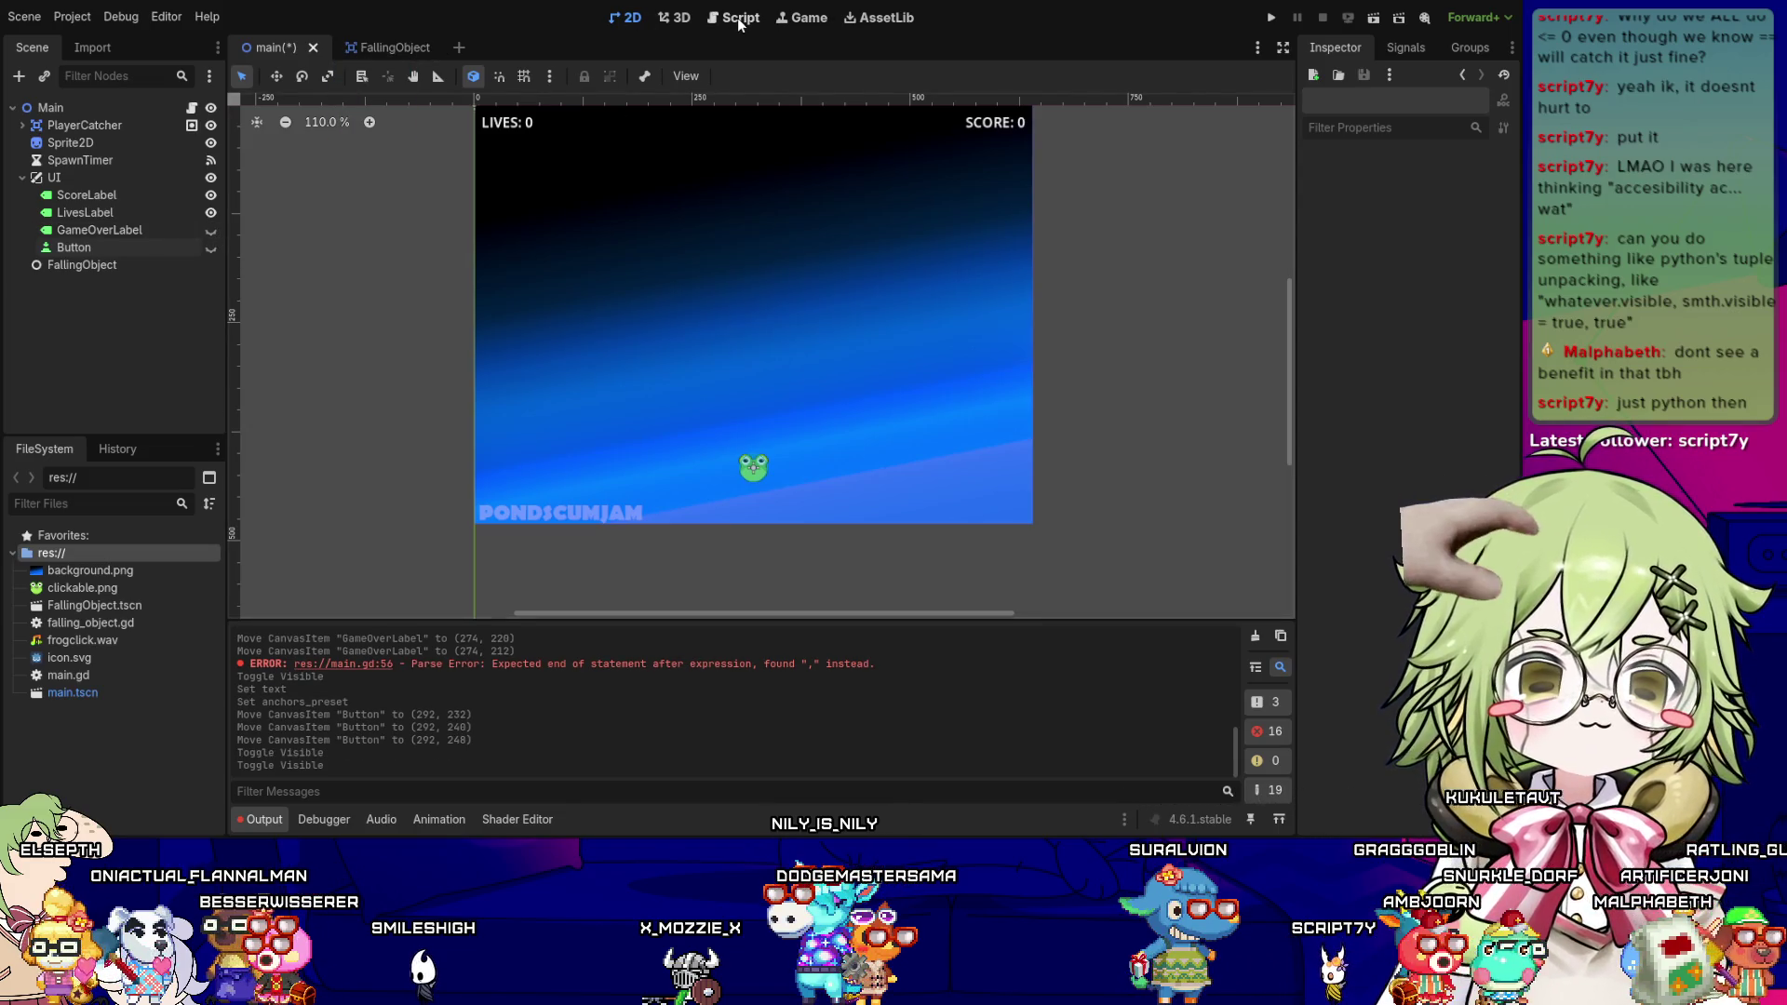
# - Hook the Button's pressed() signal to a new _on_button_pressed handler in main.gd
pyautogui.click(737, 18)
pyautogui.click(127, 249)
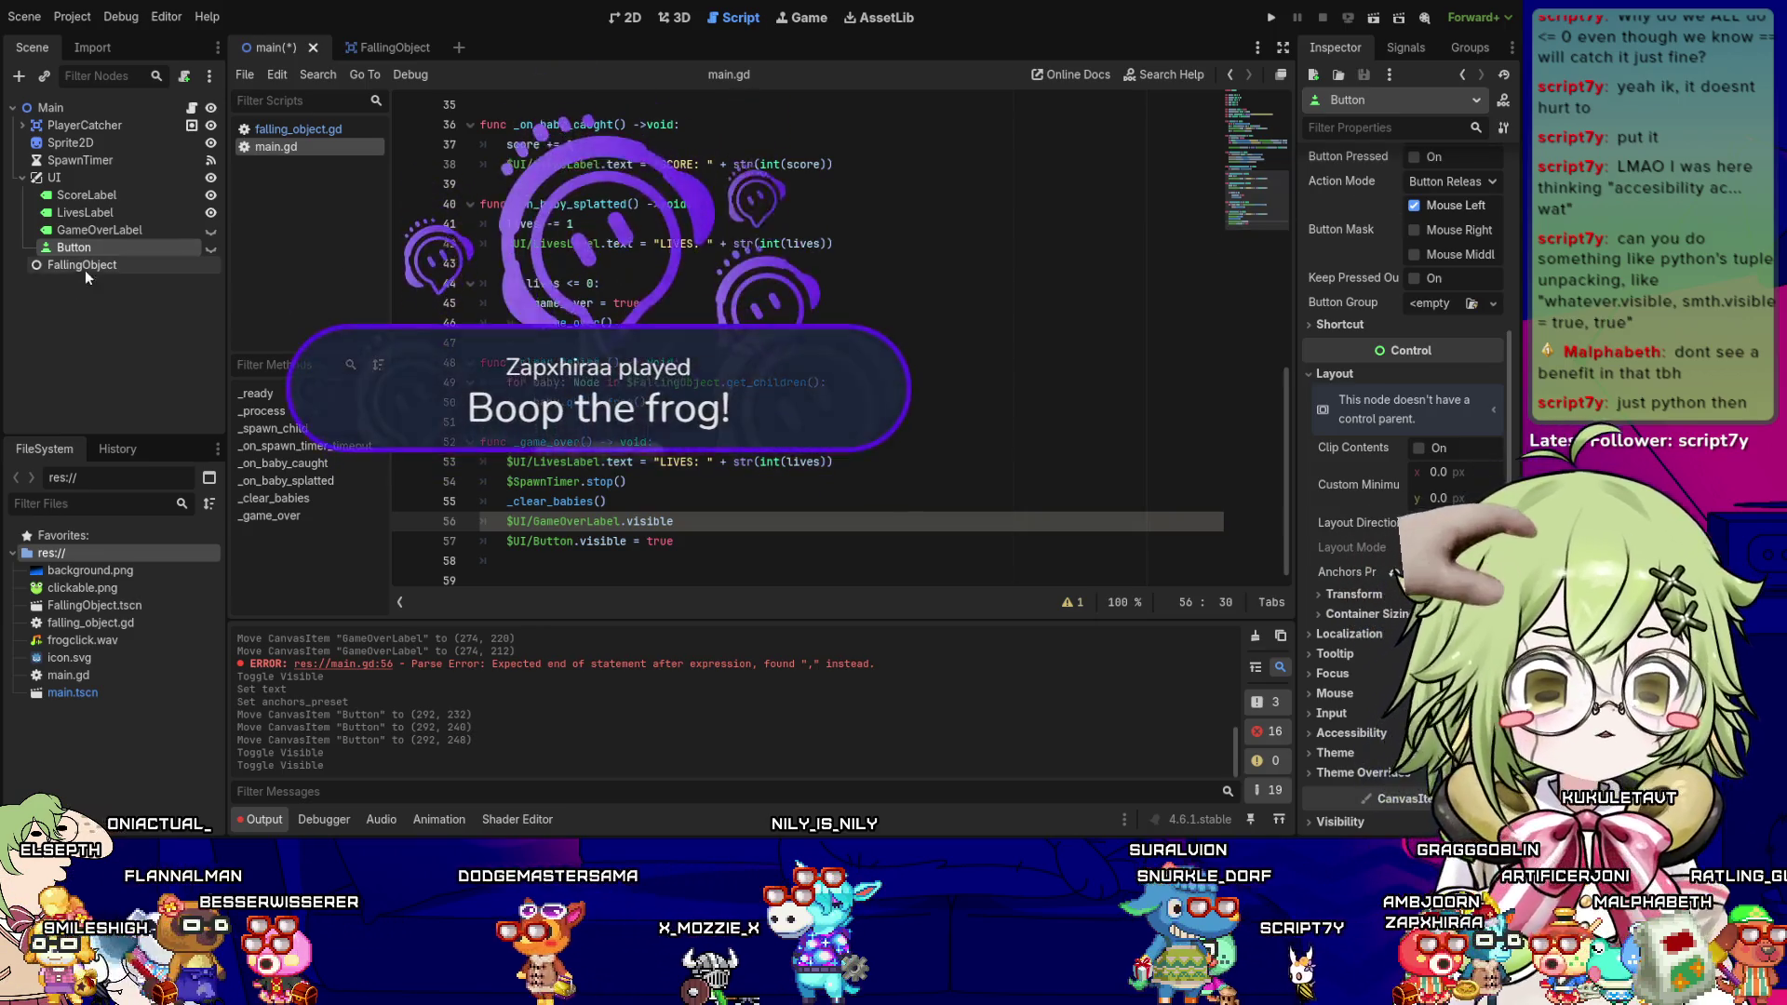
pyautogui.doubleClick(206, 250)
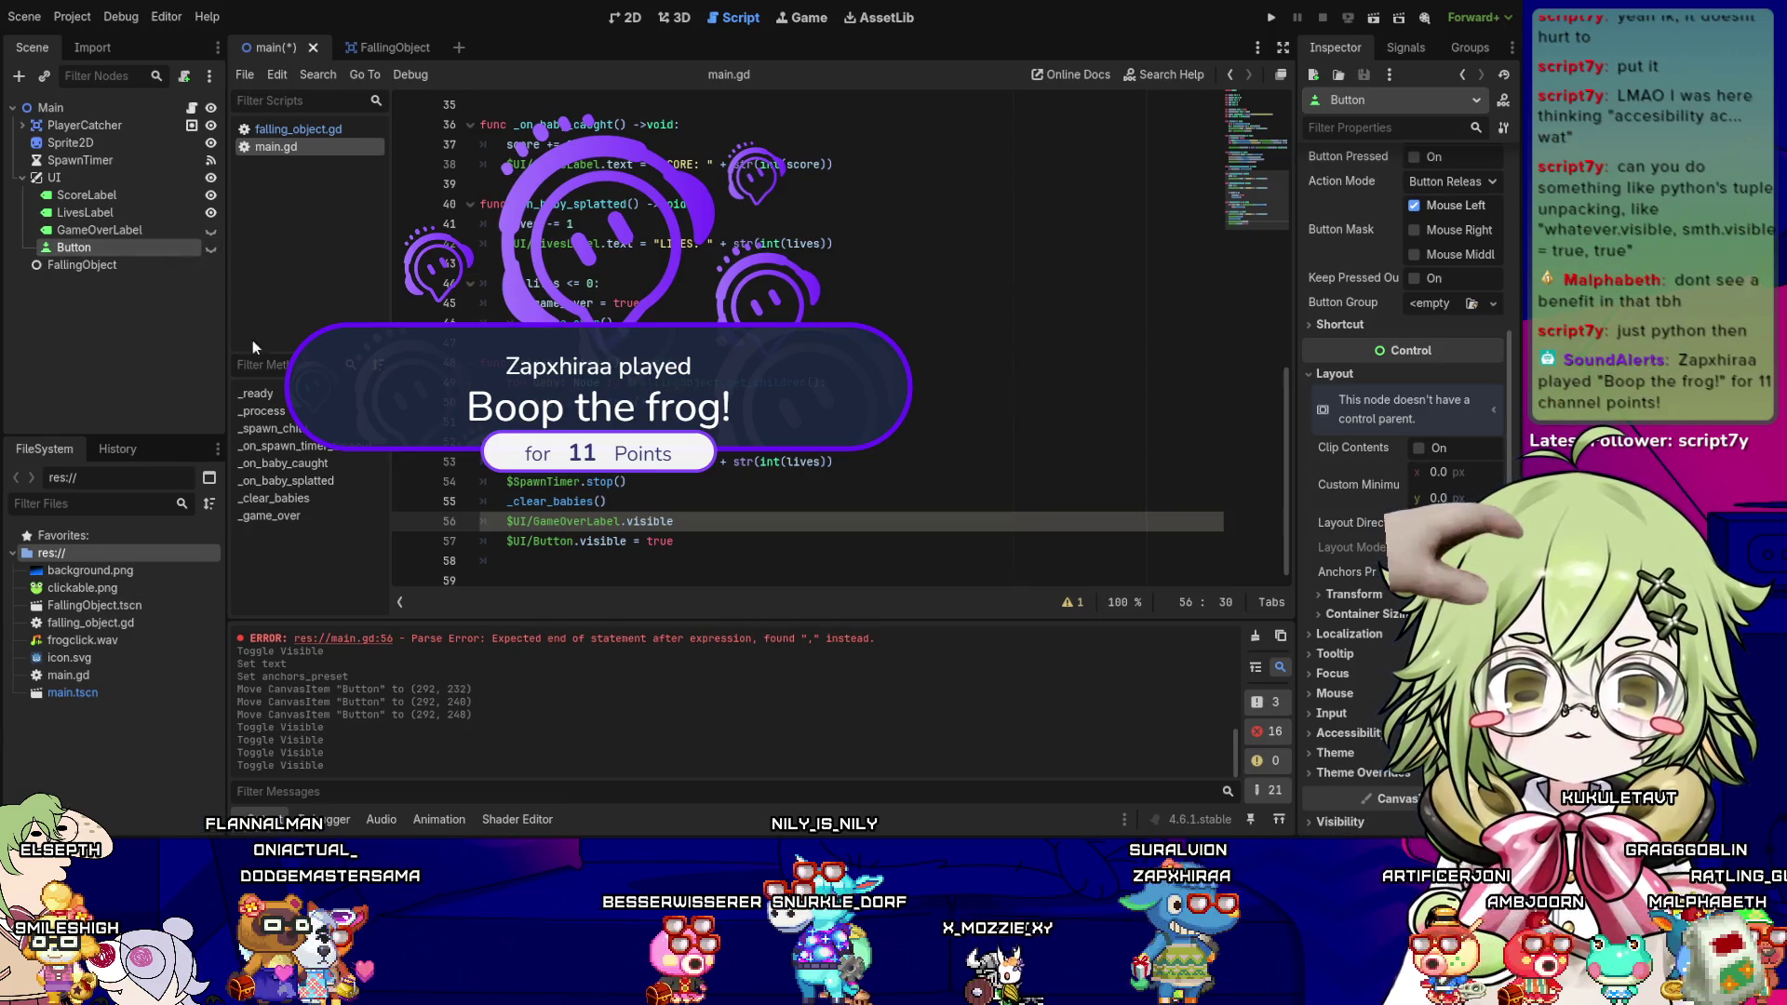
pyautogui.click(1400, 47)
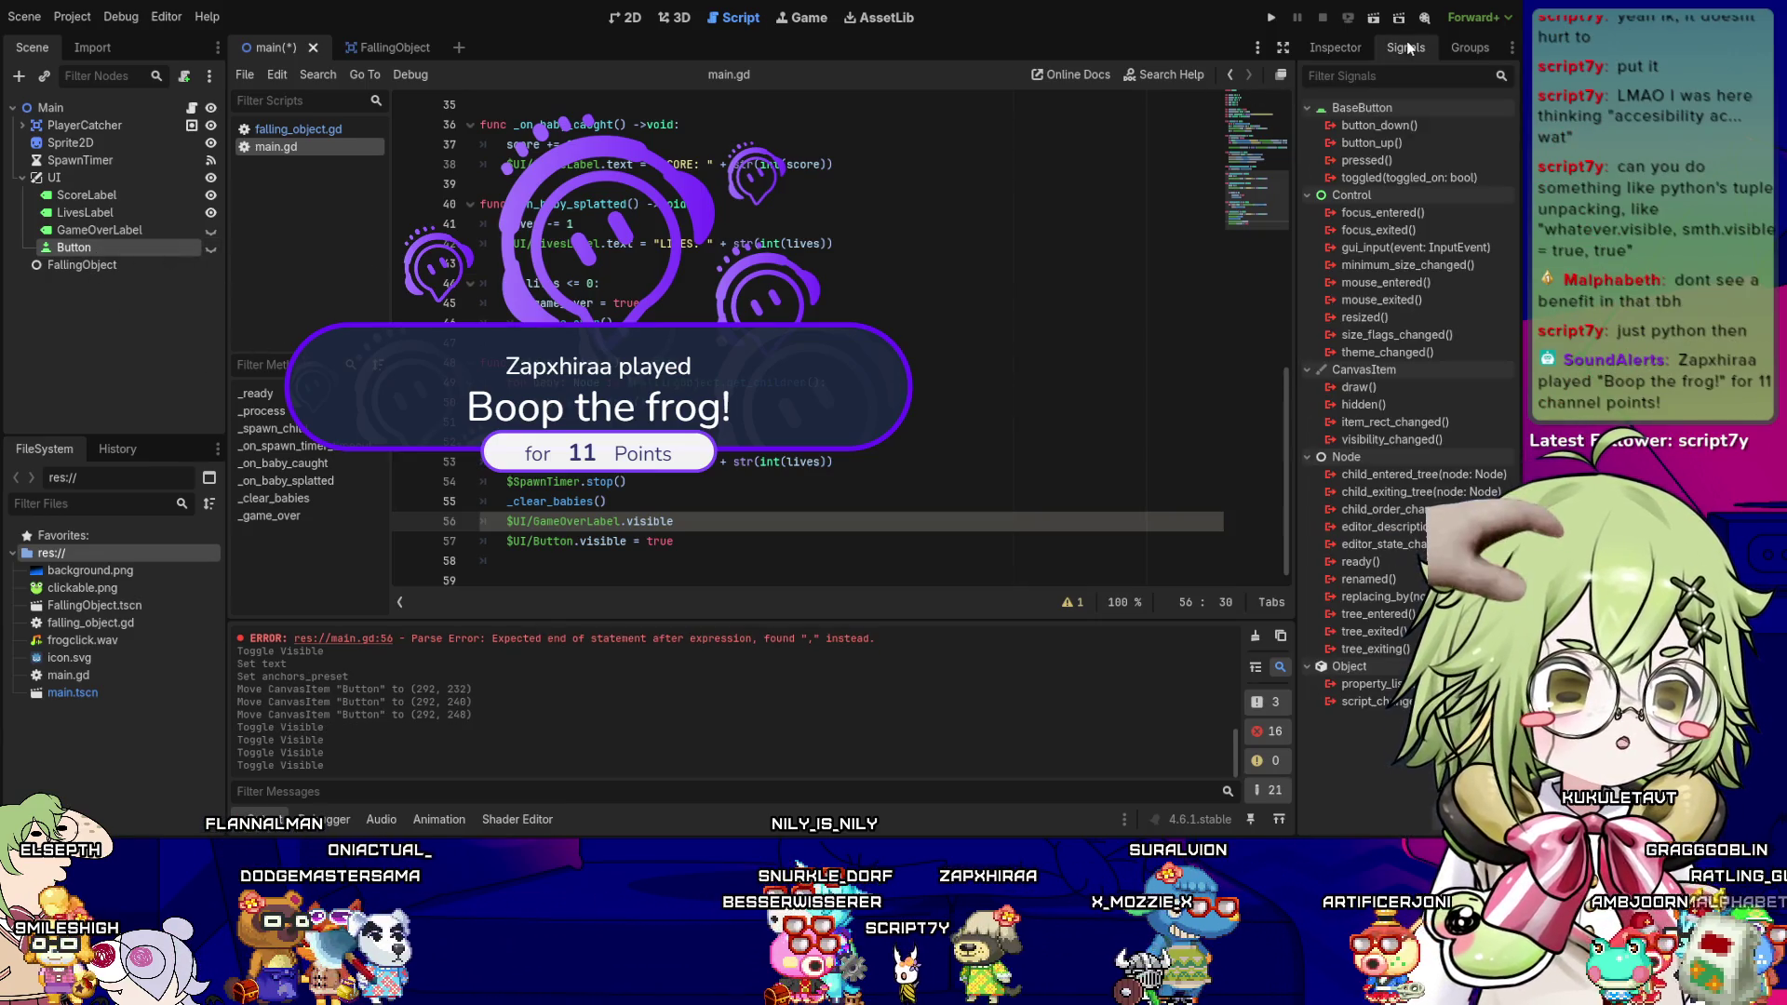
pyautogui.click(1396, 159)
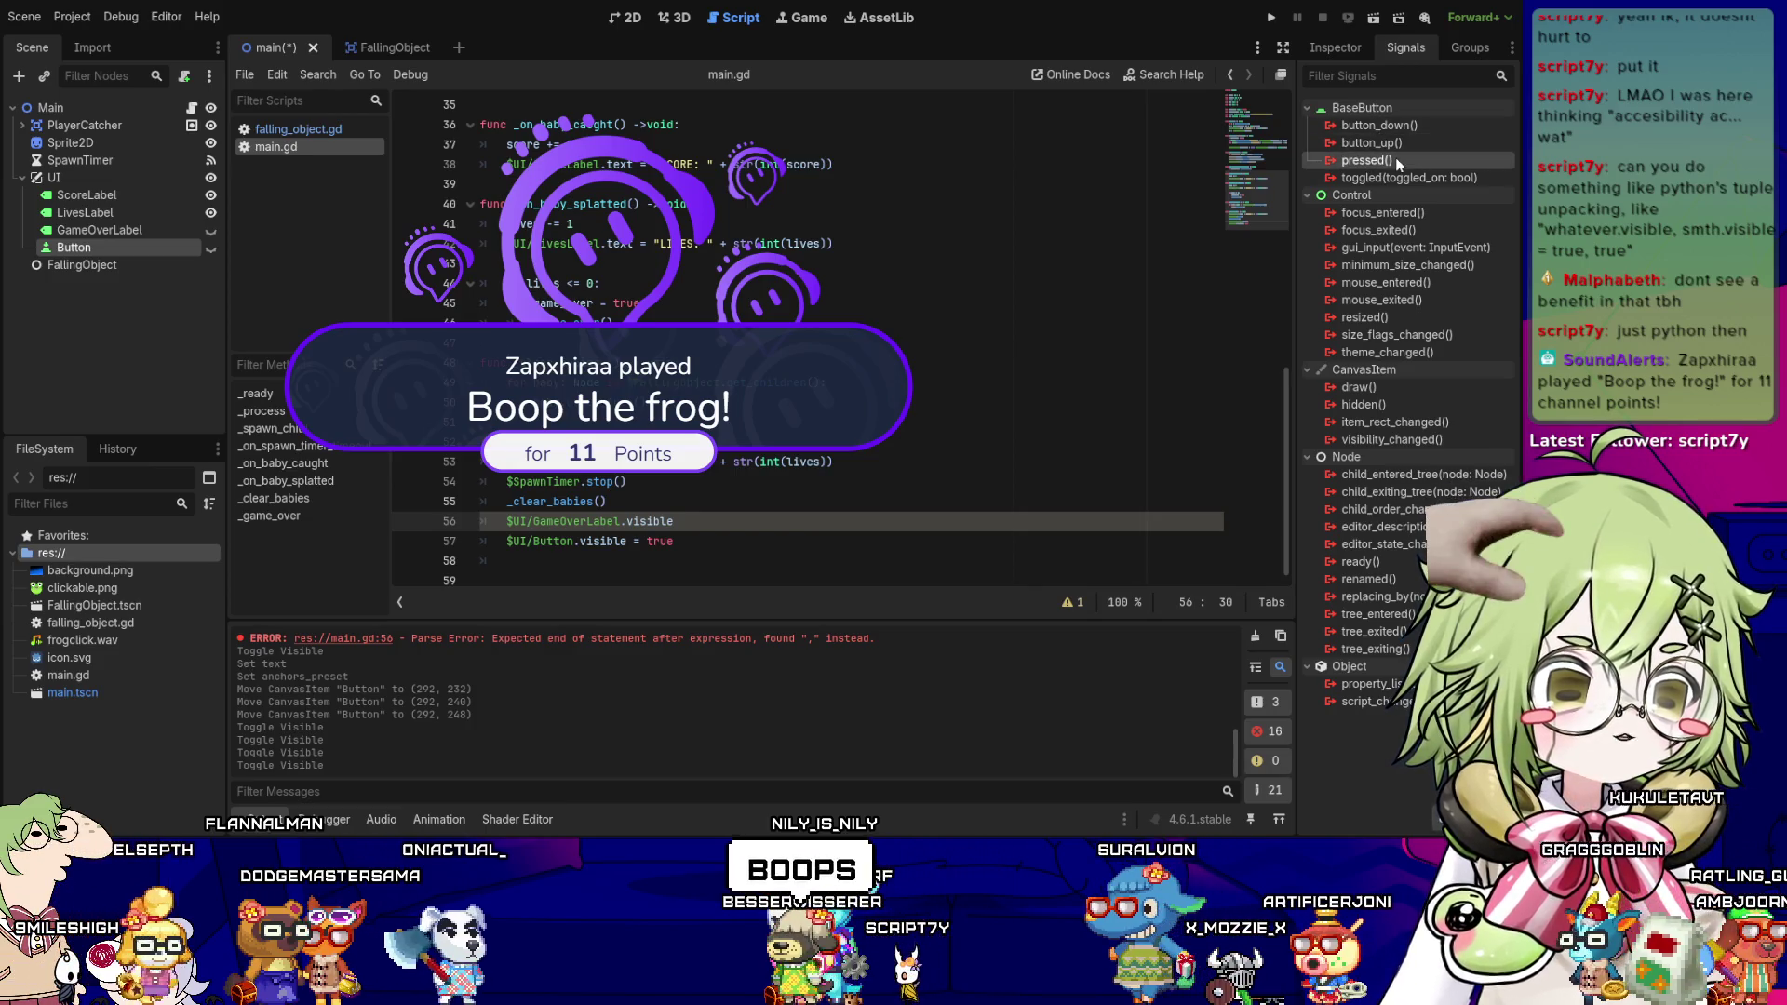
pyautogui.moveTo(718, 601); pyautogui.dragTo(715, 590)
pyautogui.click(693, 502)
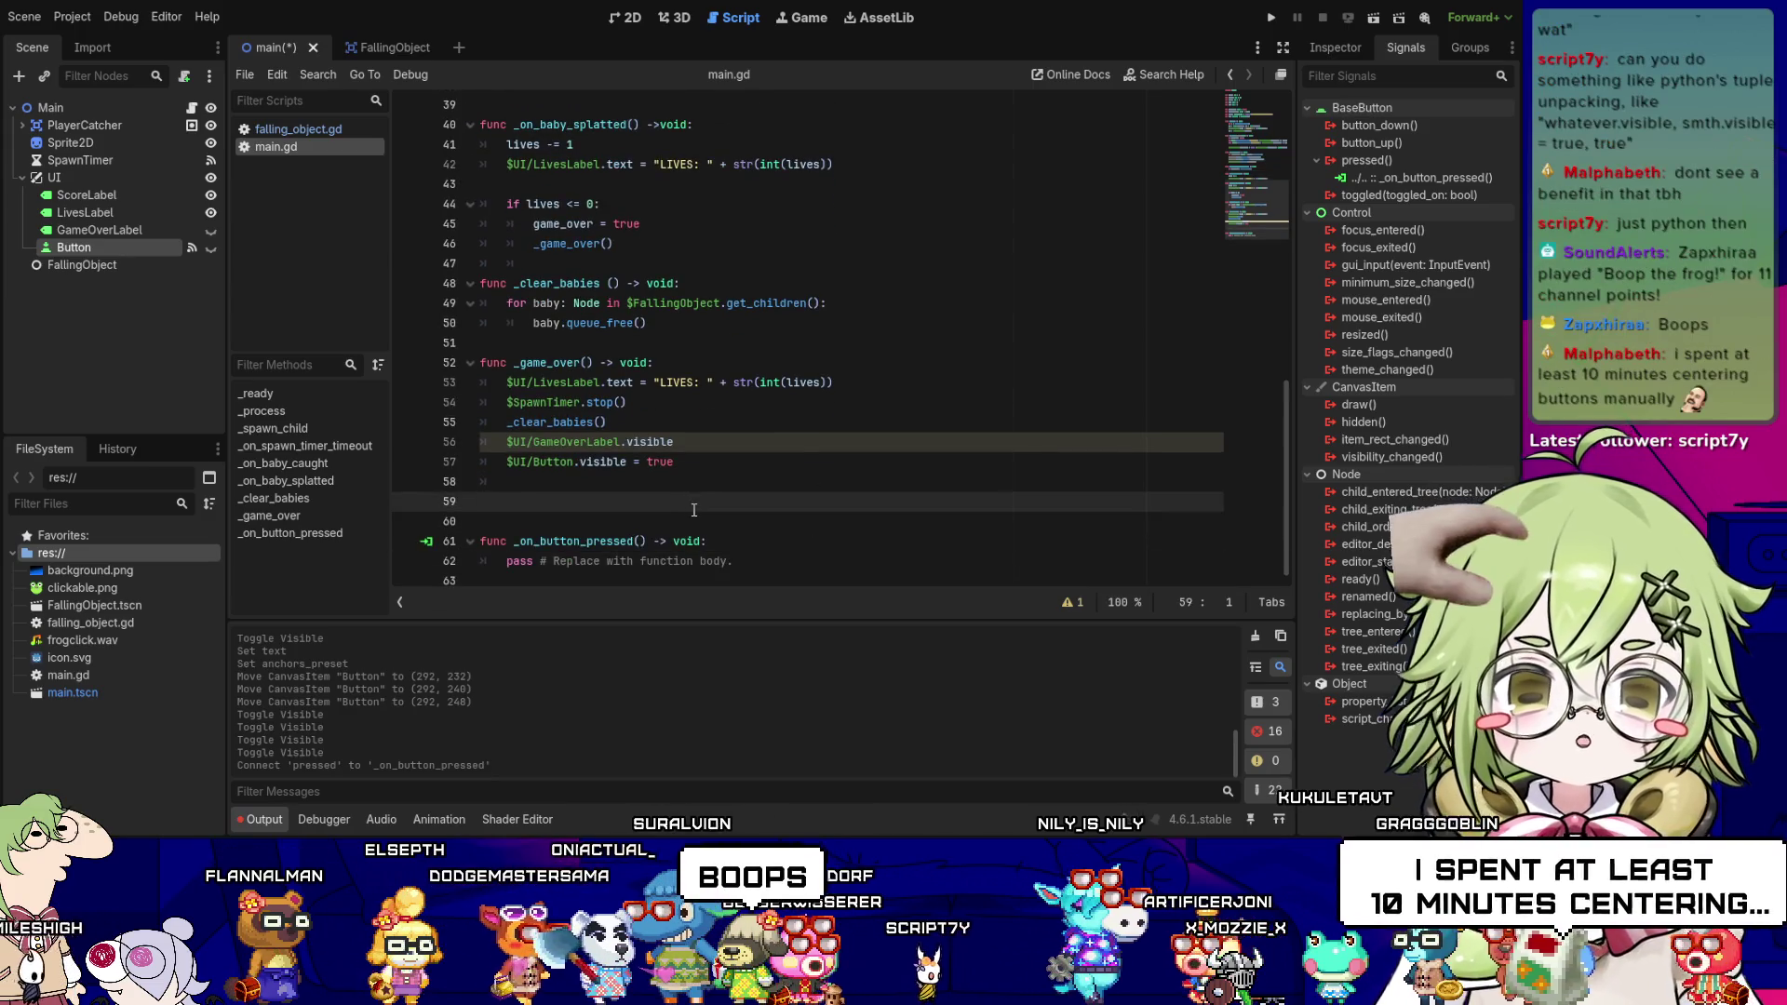
# - Remove the blank lines around the new _on_button_pressed stub and save main.gd
pyautogui.press('Delete')
pyautogui.press('Delete')
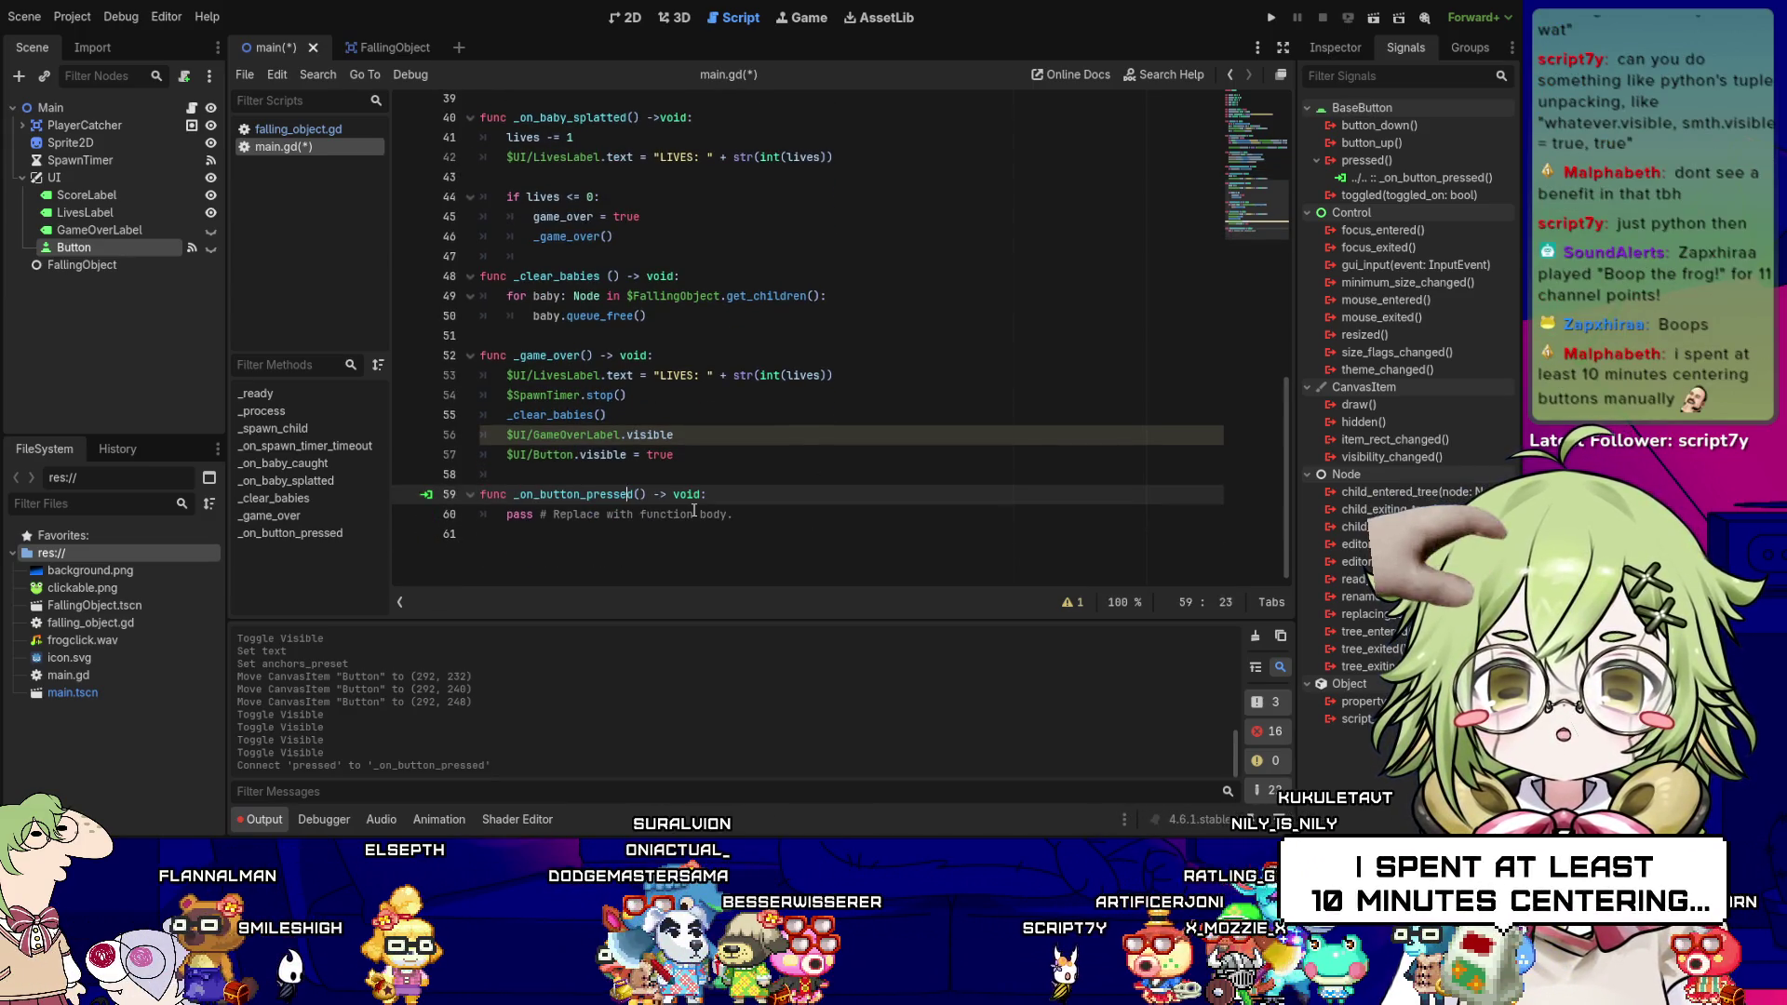
pyautogui.press('Down')
pyautogui.press('Home')
pyautogui.press('Right')
pyautogui.press('Down')
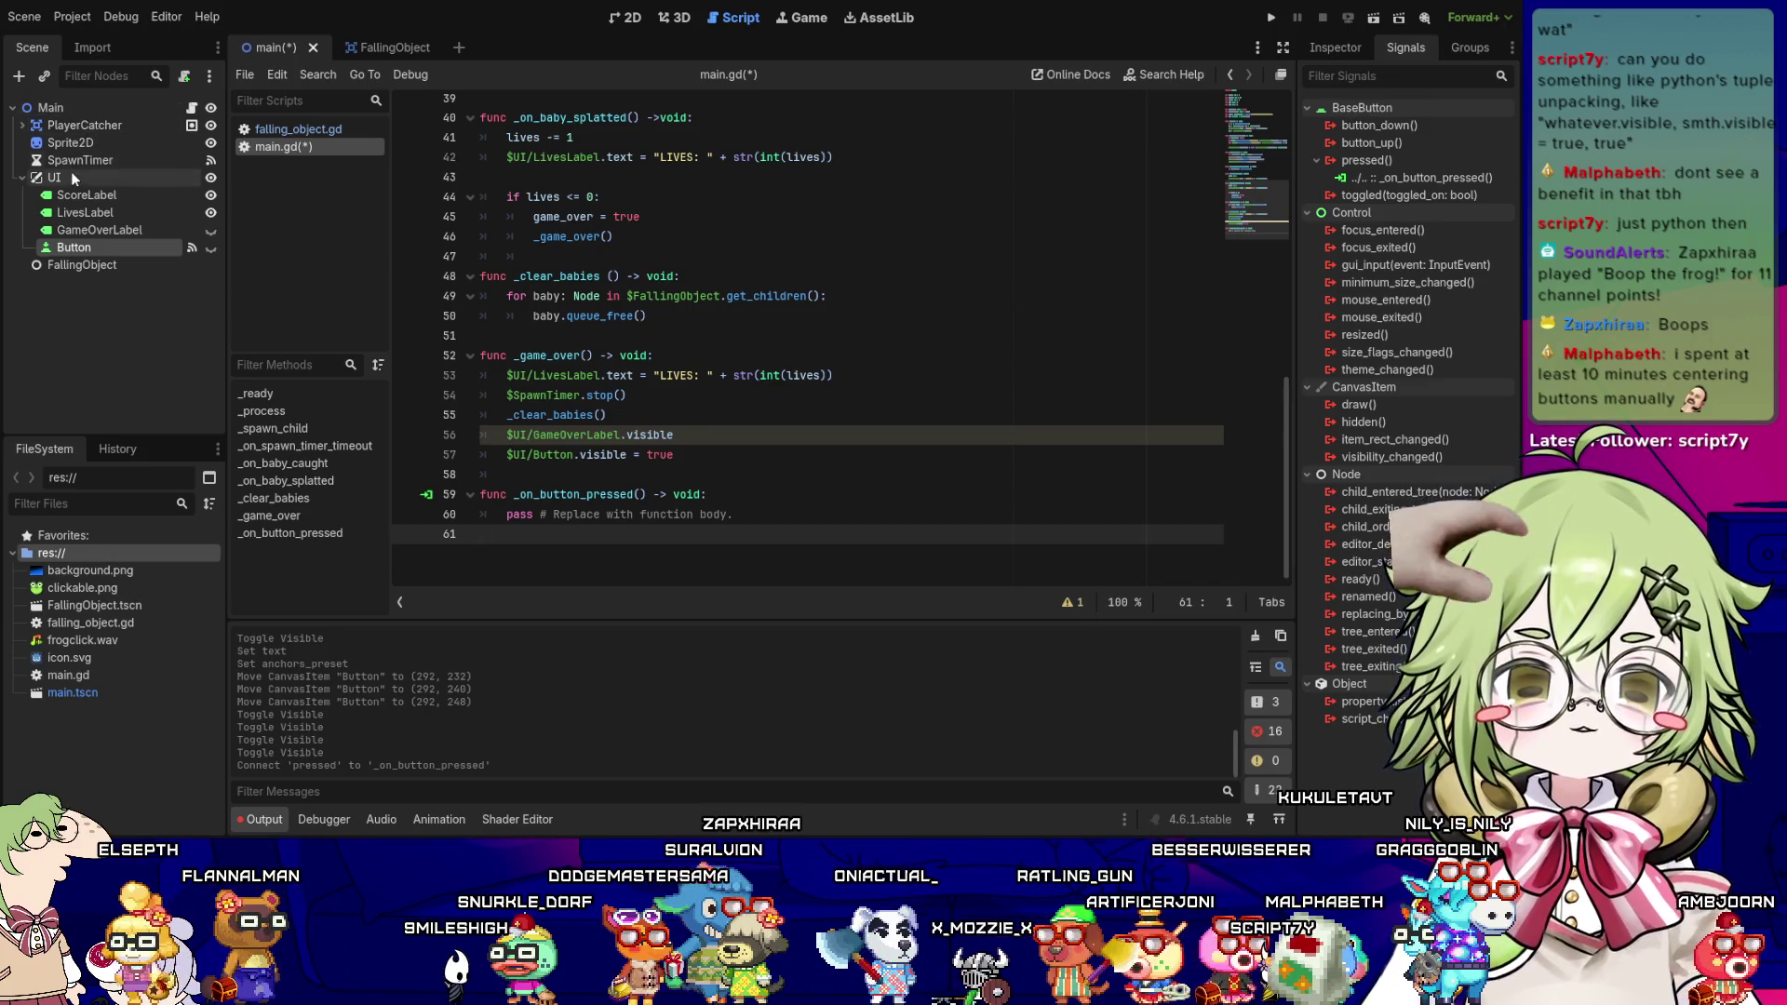
pyautogui.click(70, 176)
pyautogui.click(80, 212)
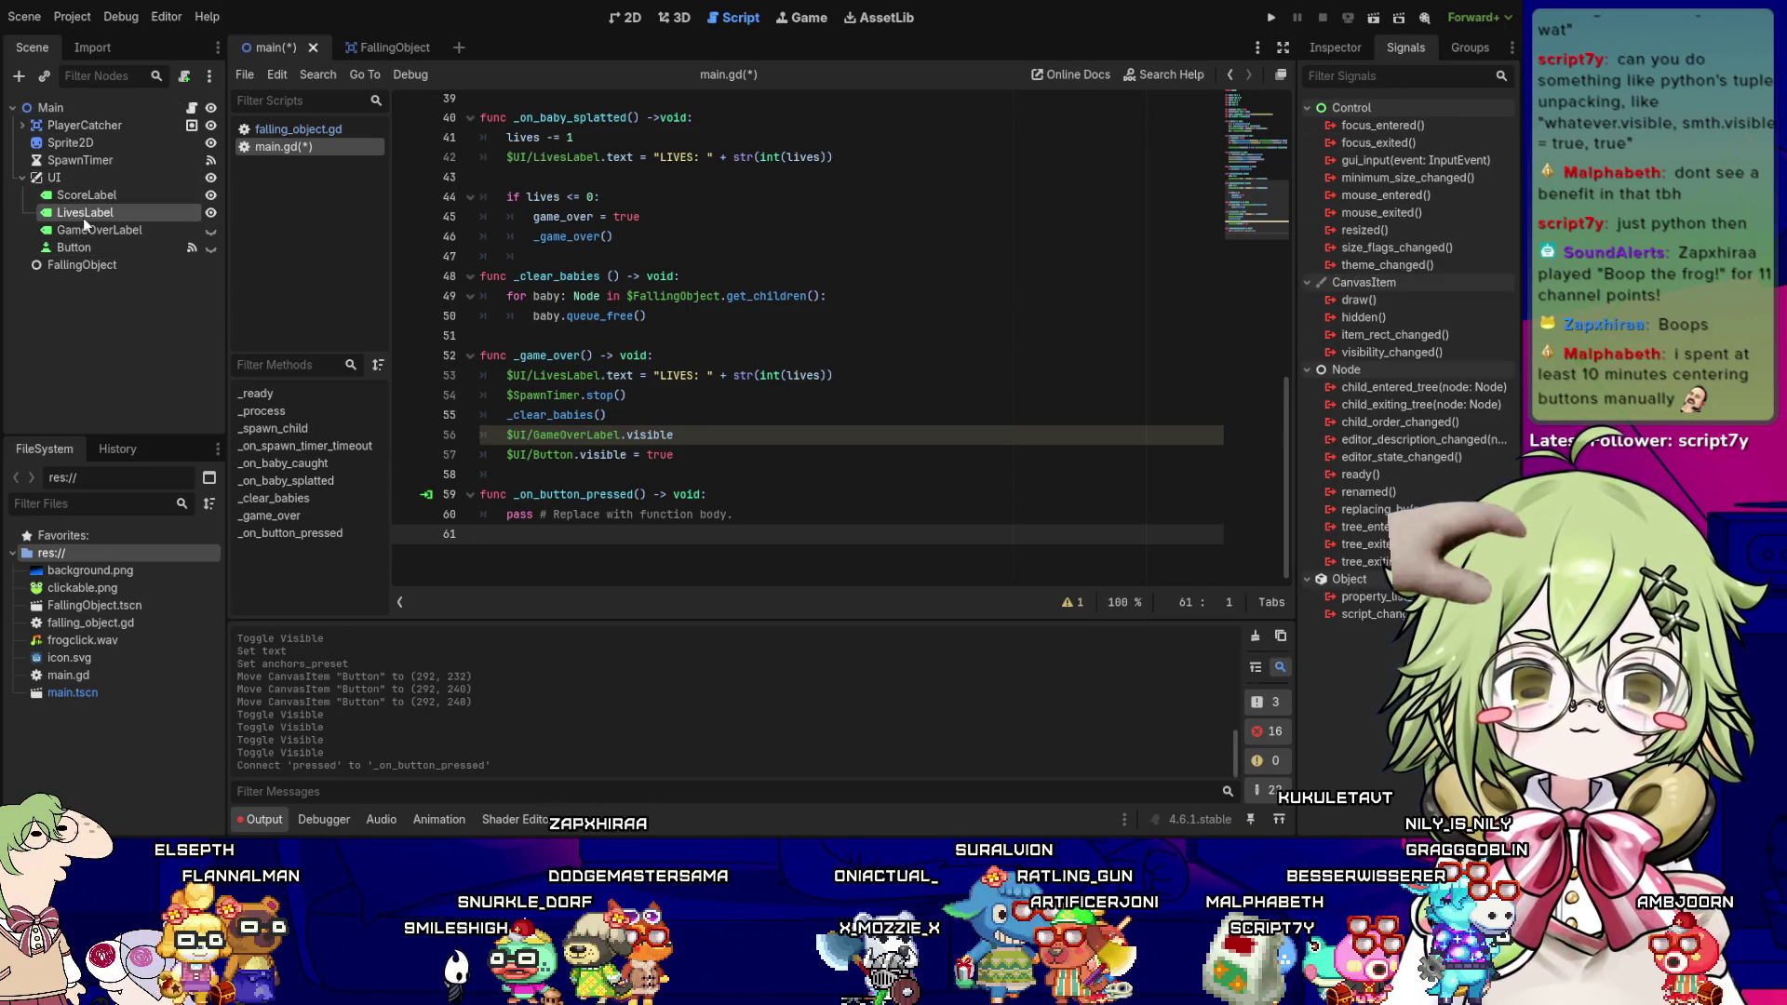
pyautogui.click(112, 180)
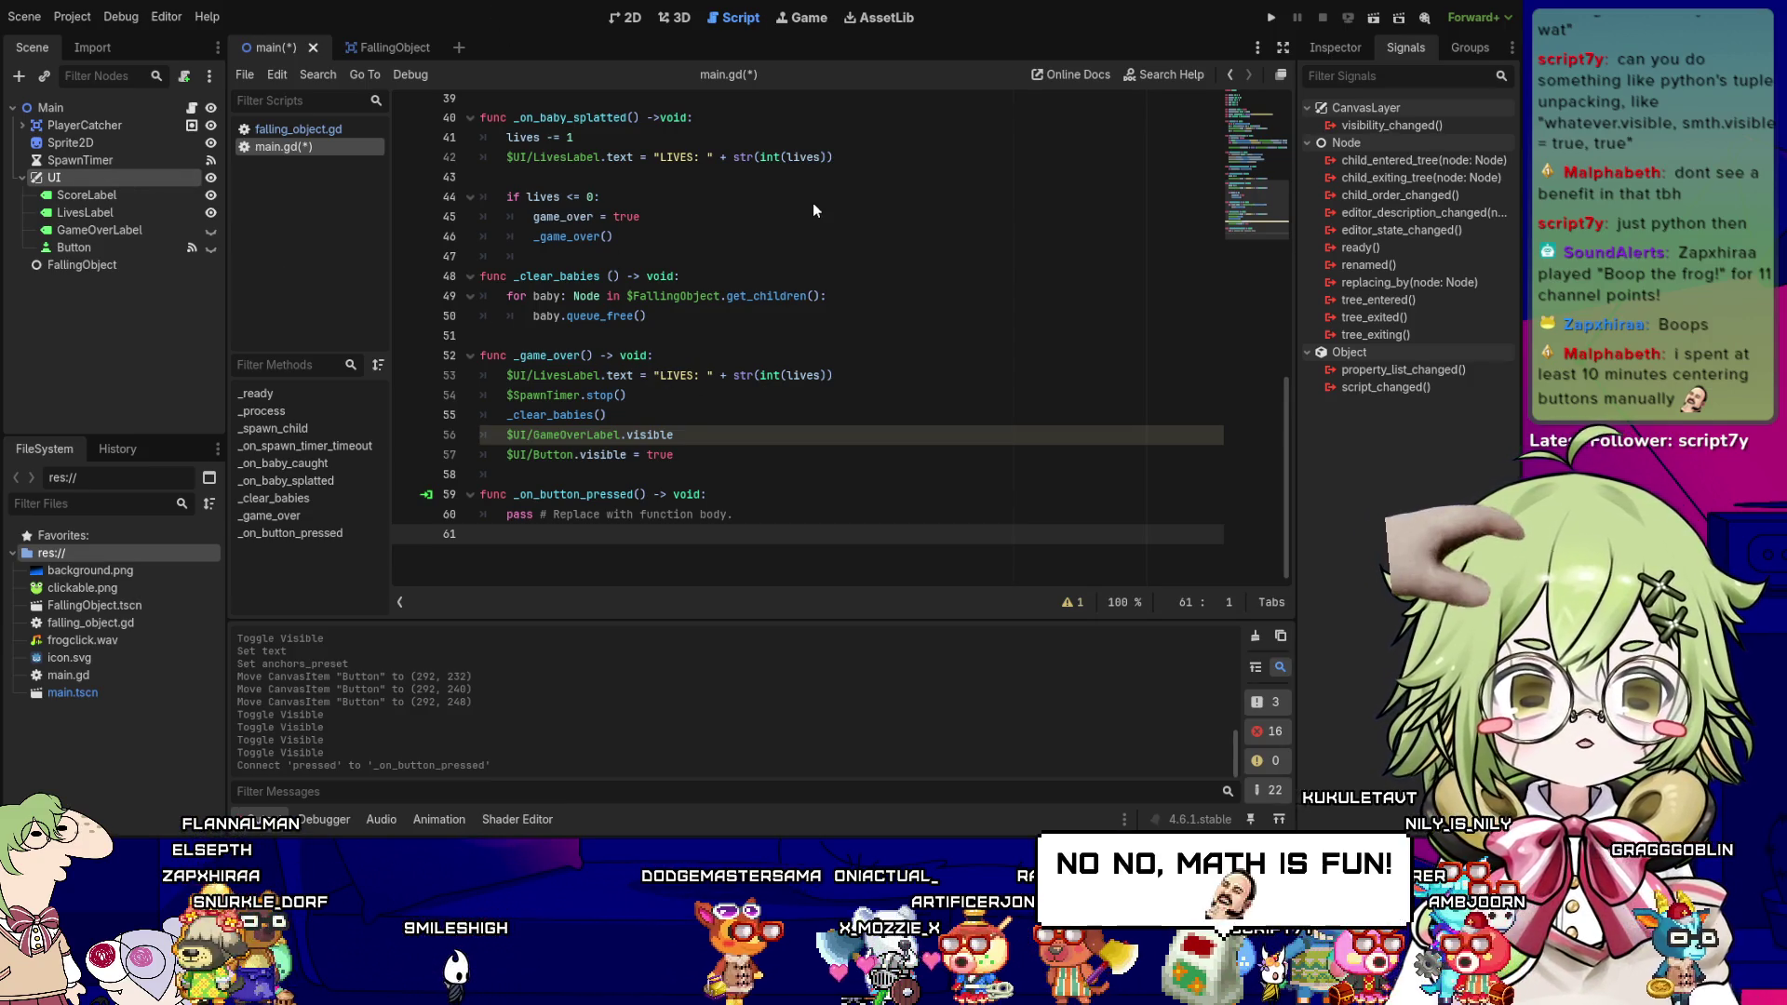
pyautogui.hotkey('ctrl', 's')
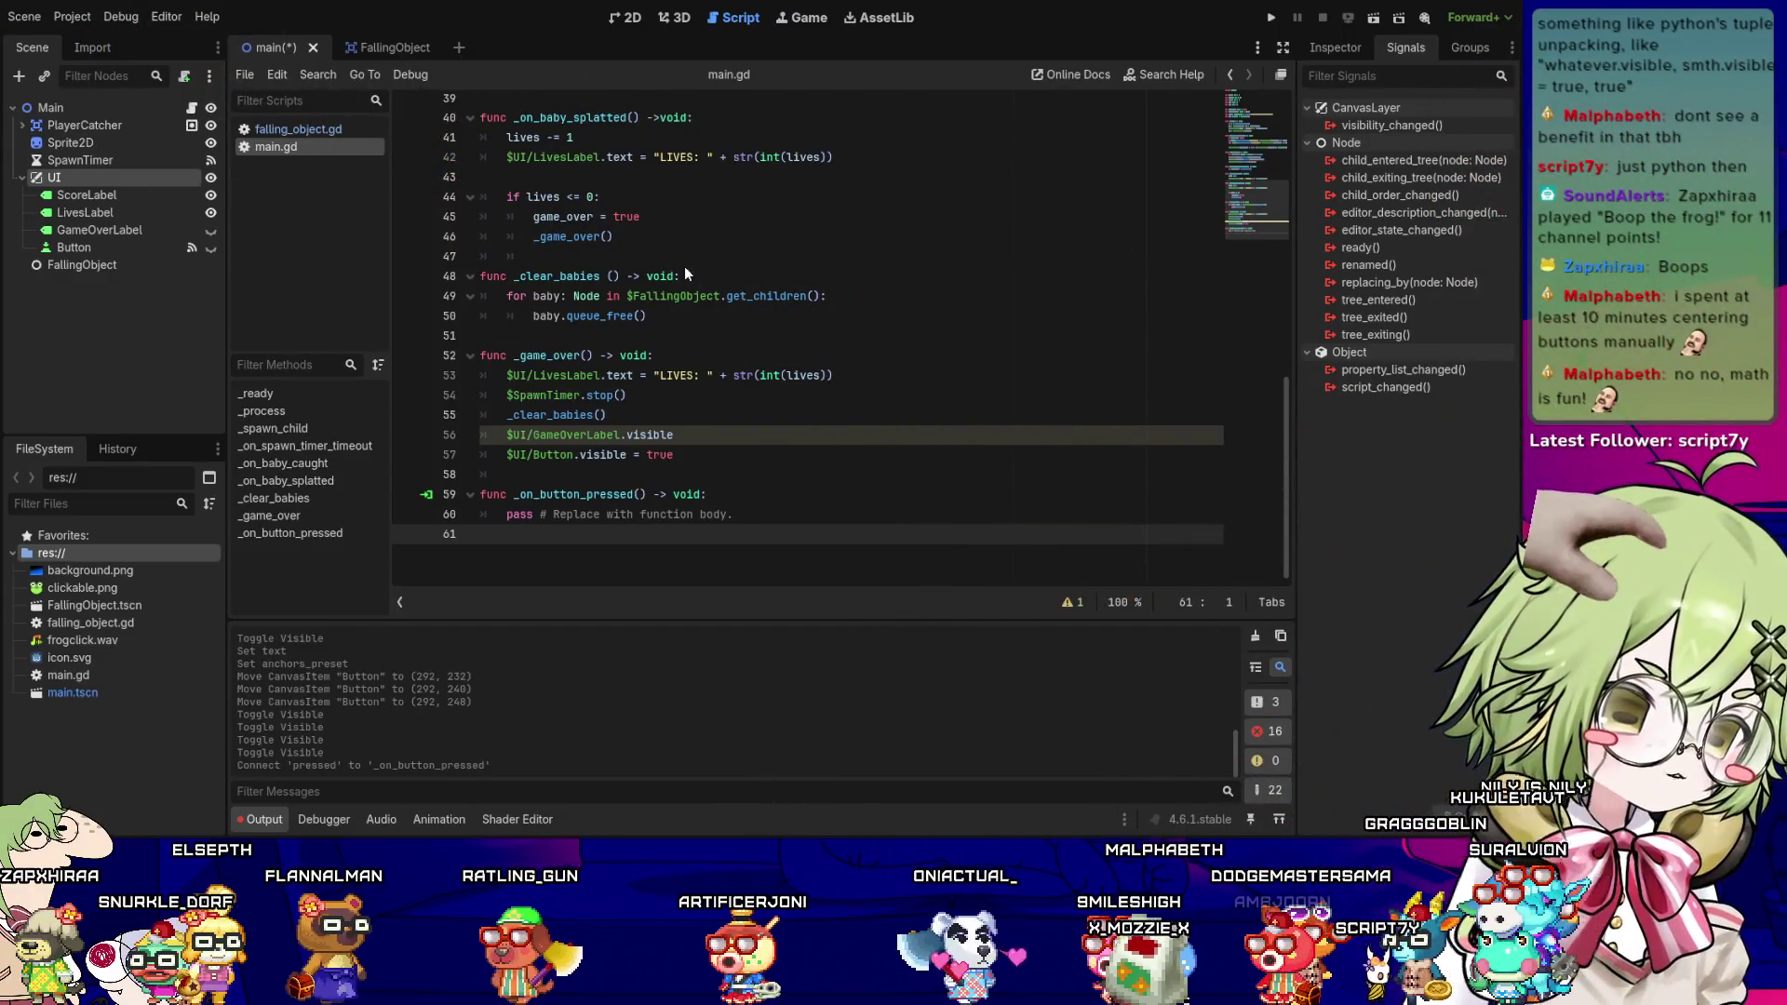
pyautogui.press('Return')
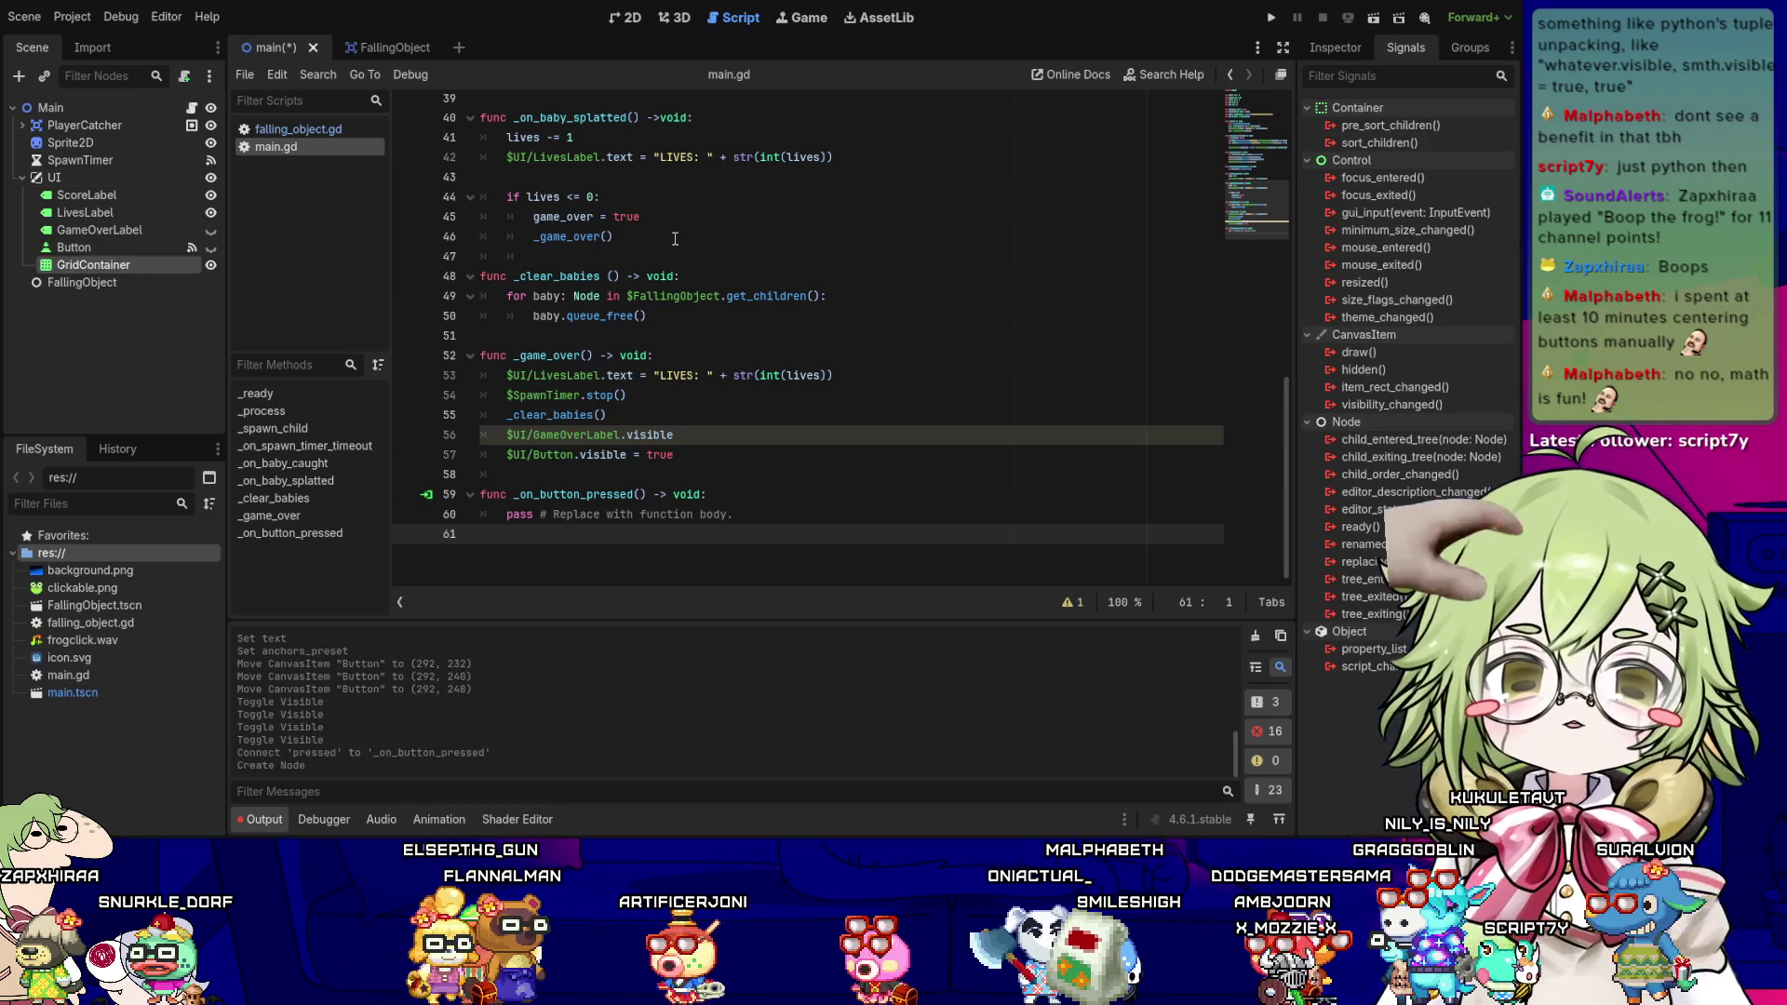
# - Delete the stray GridContainer node and replace the handler's pass with game_over = false
pyautogui.click(115, 246)
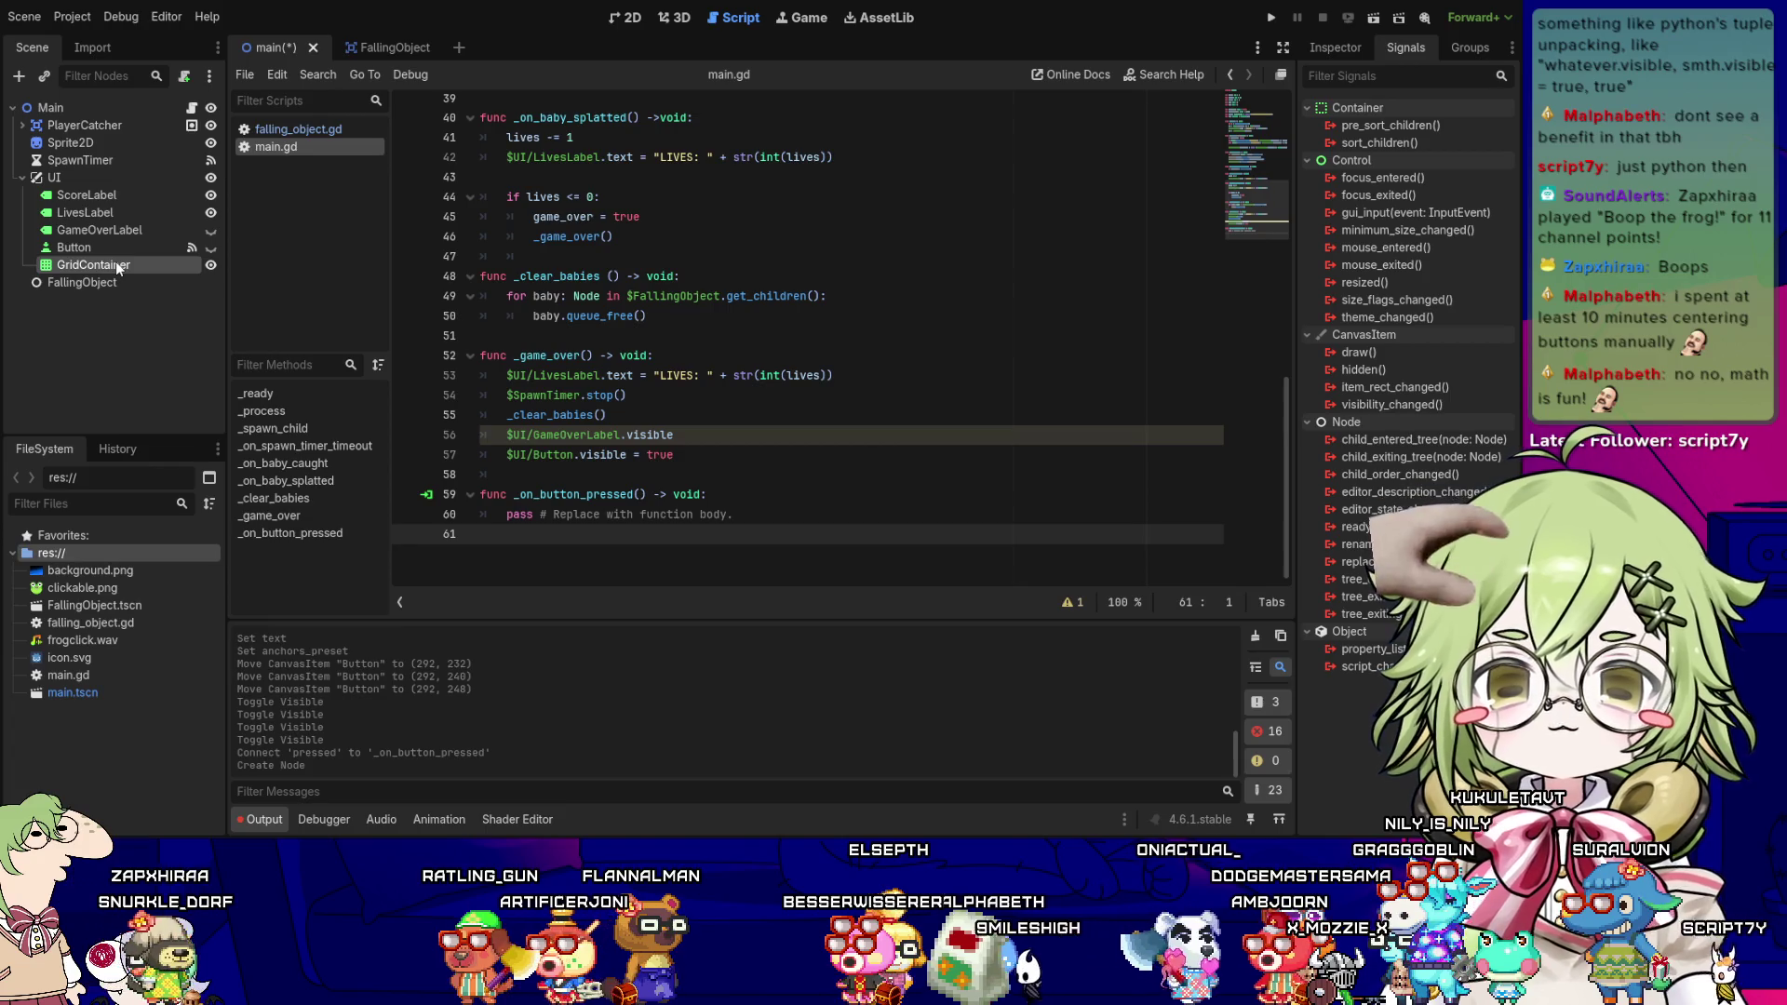
pyautogui.press('Delete')
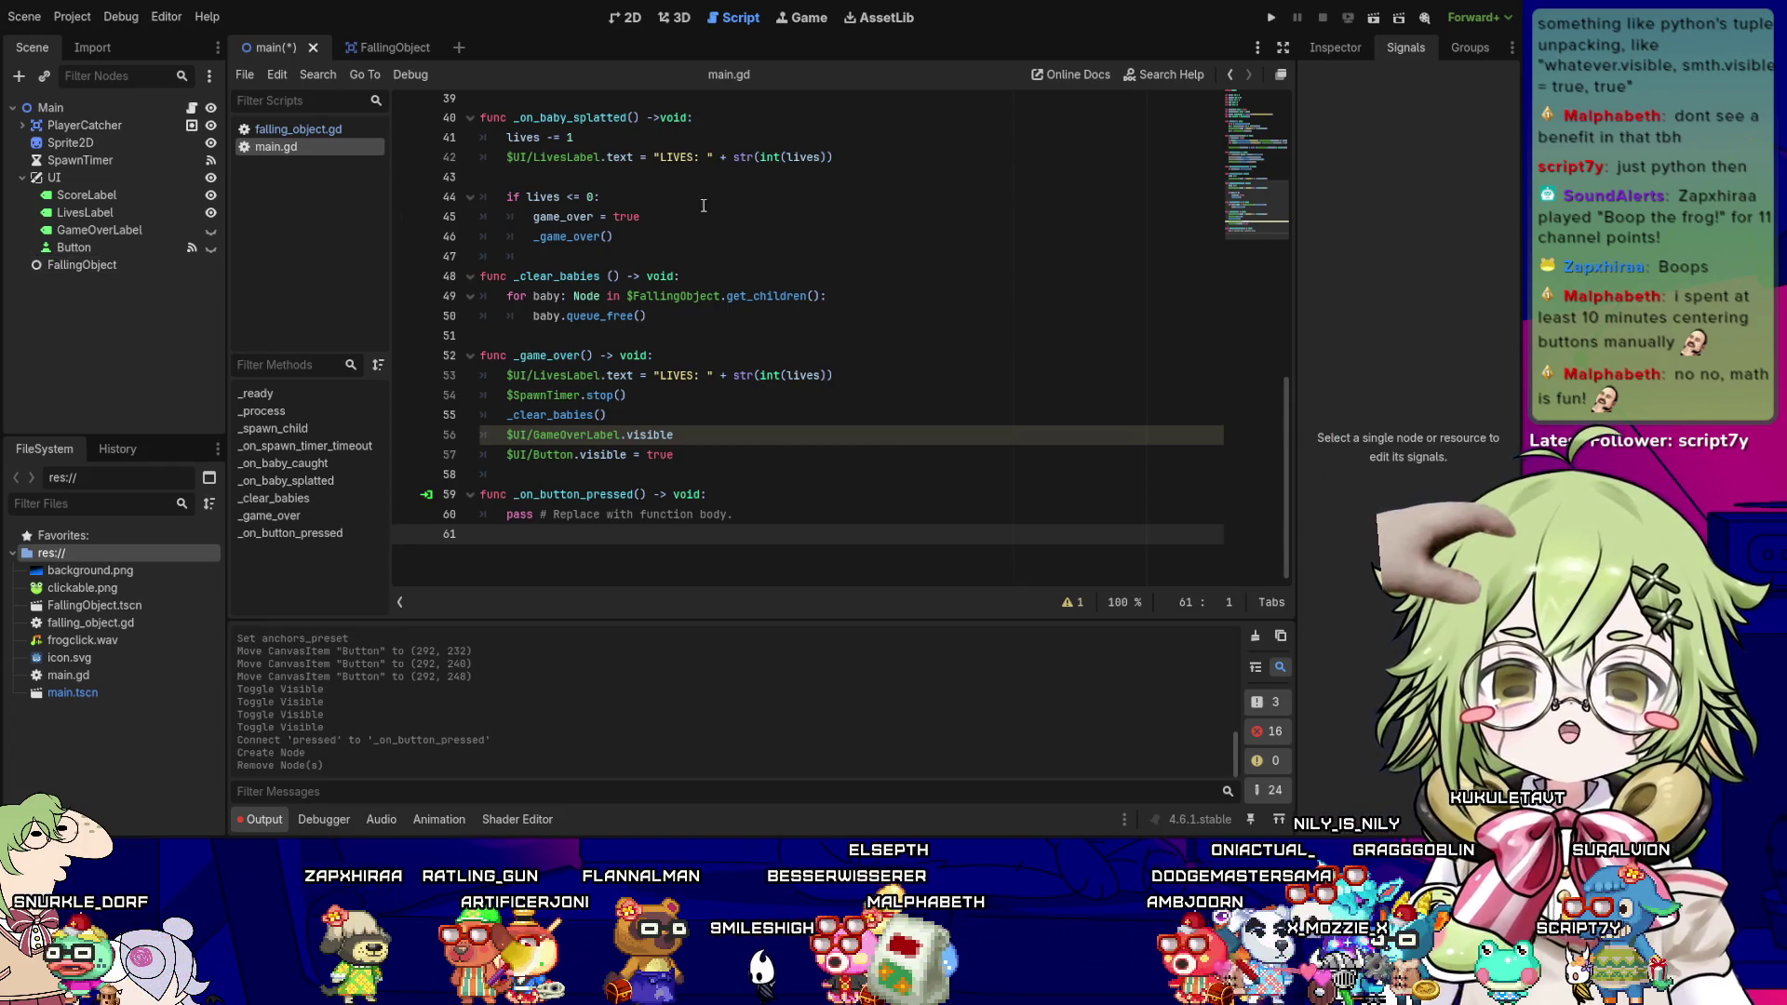
pyautogui.click(711, 456)
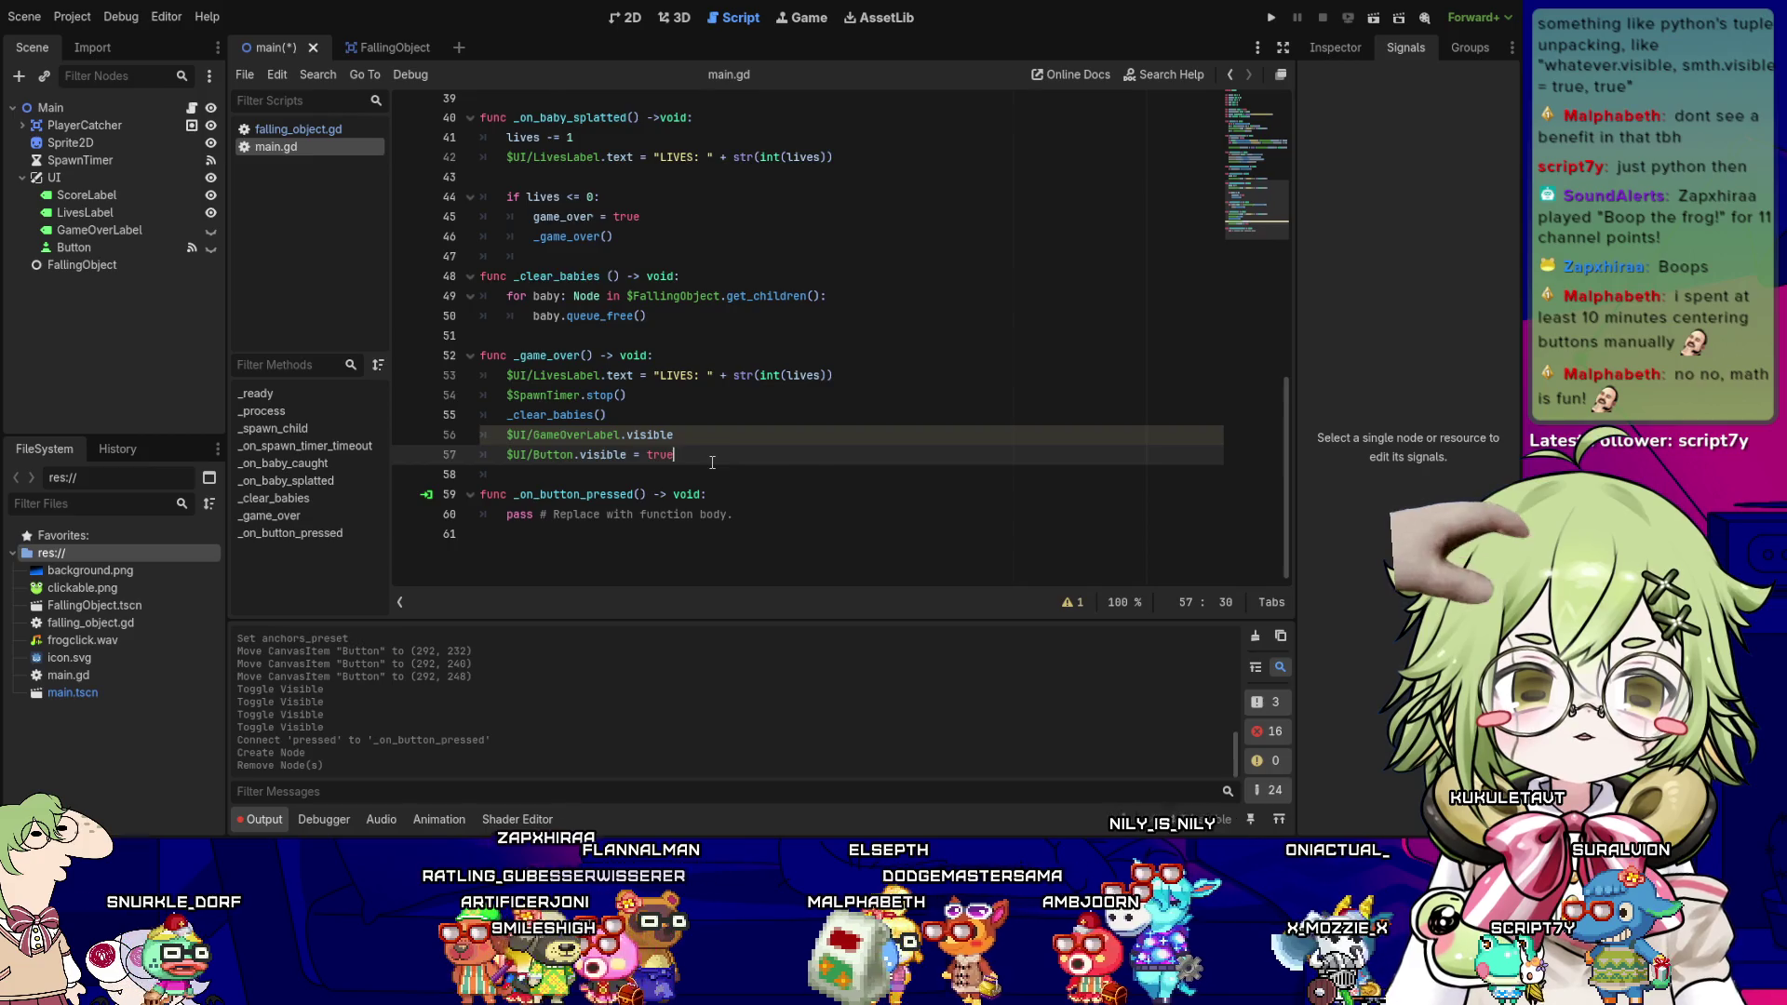
pyautogui.scroll(1, 712, 462)
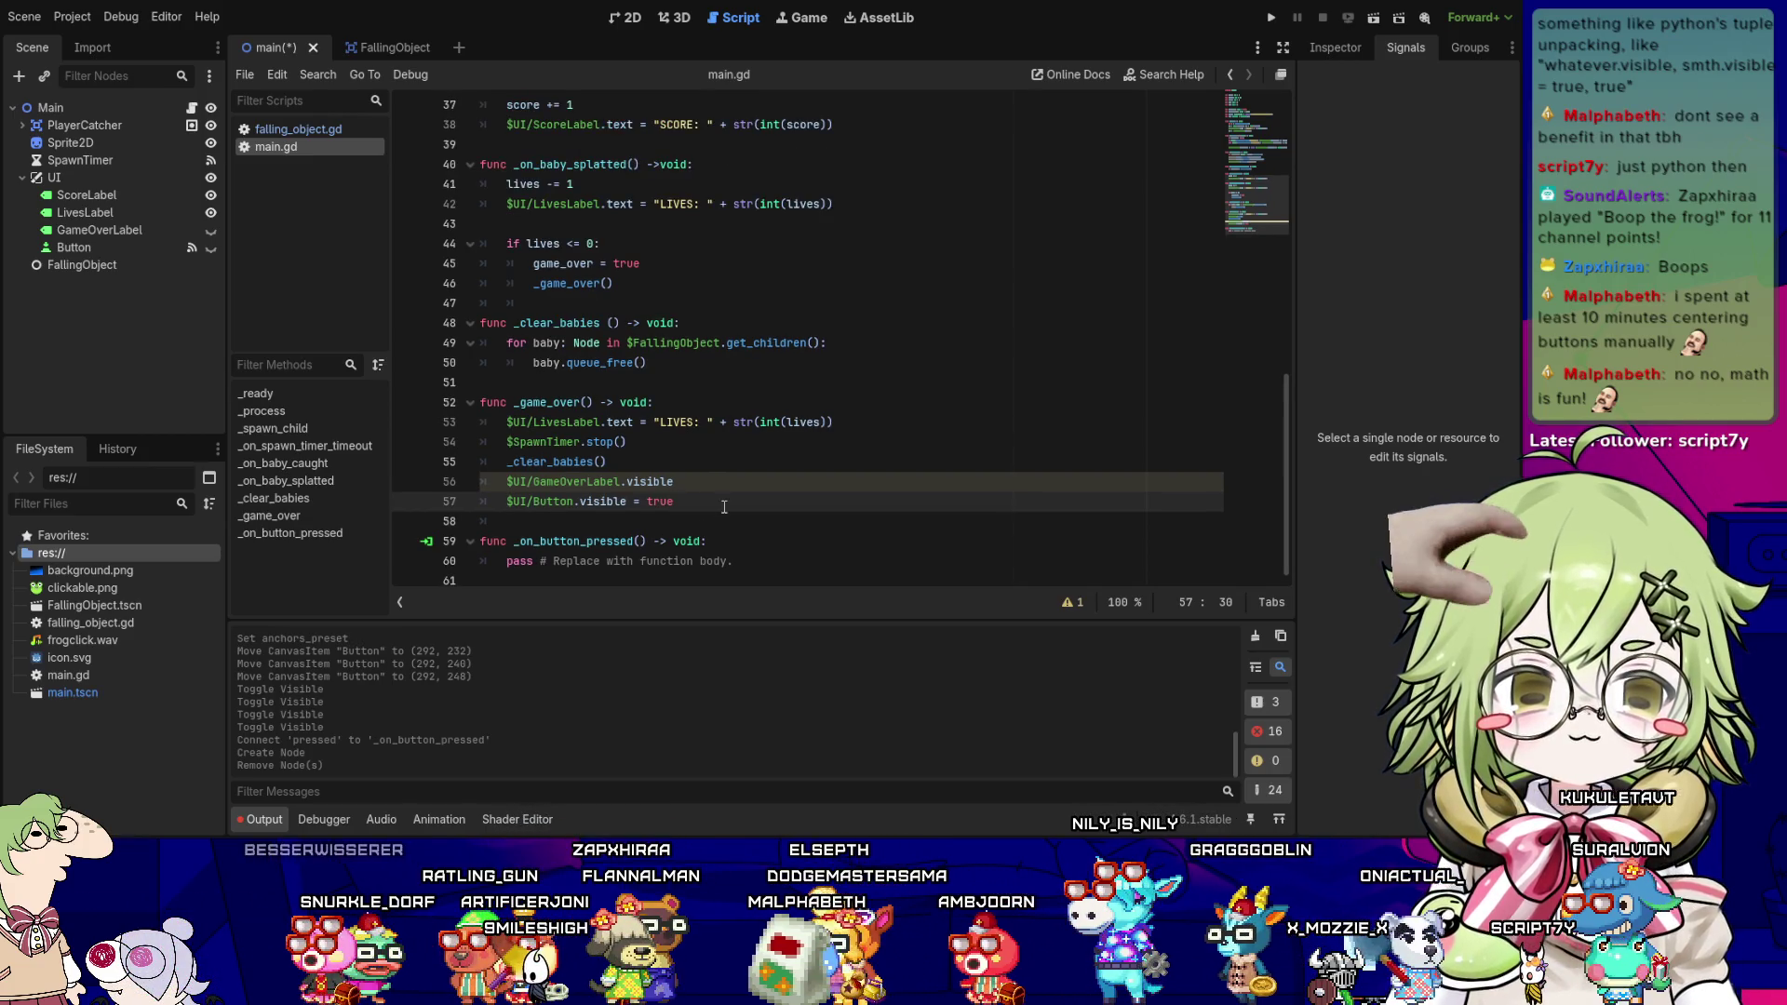
pyautogui.press('Down')
pyautogui.press('Down')
pyautogui.press('Down')
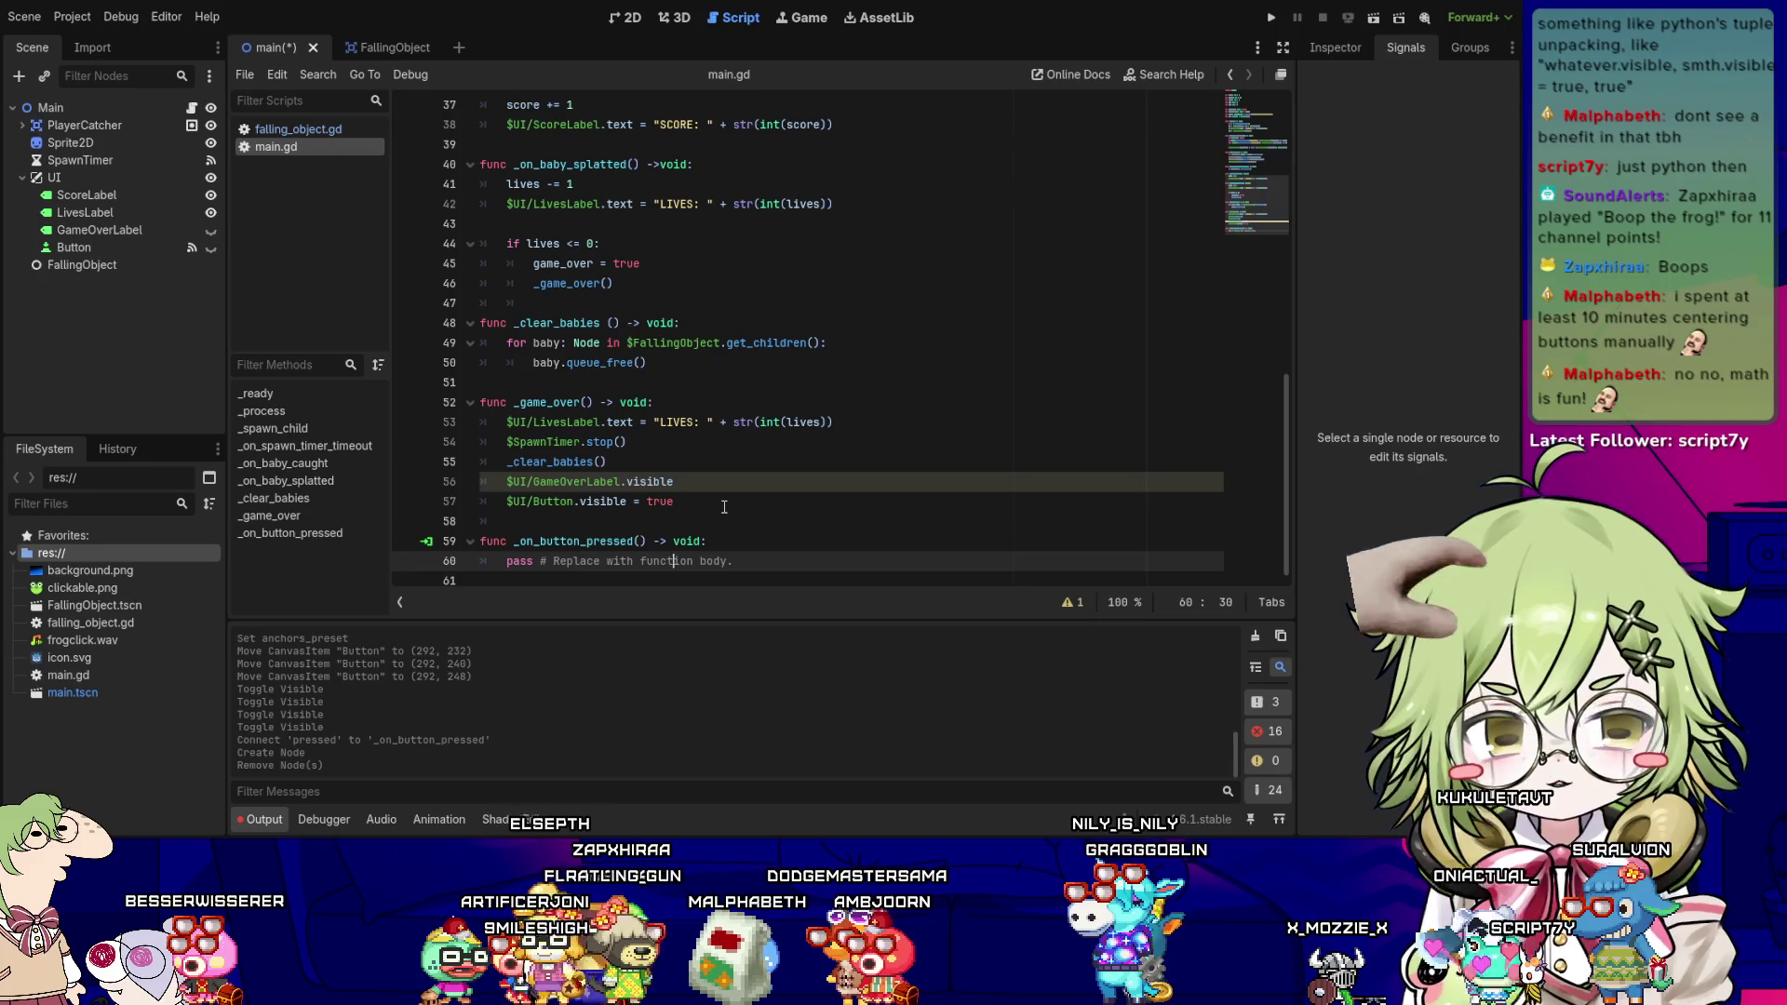
pyautogui.press('End')
pyautogui.hotkey('shift', 'Home')
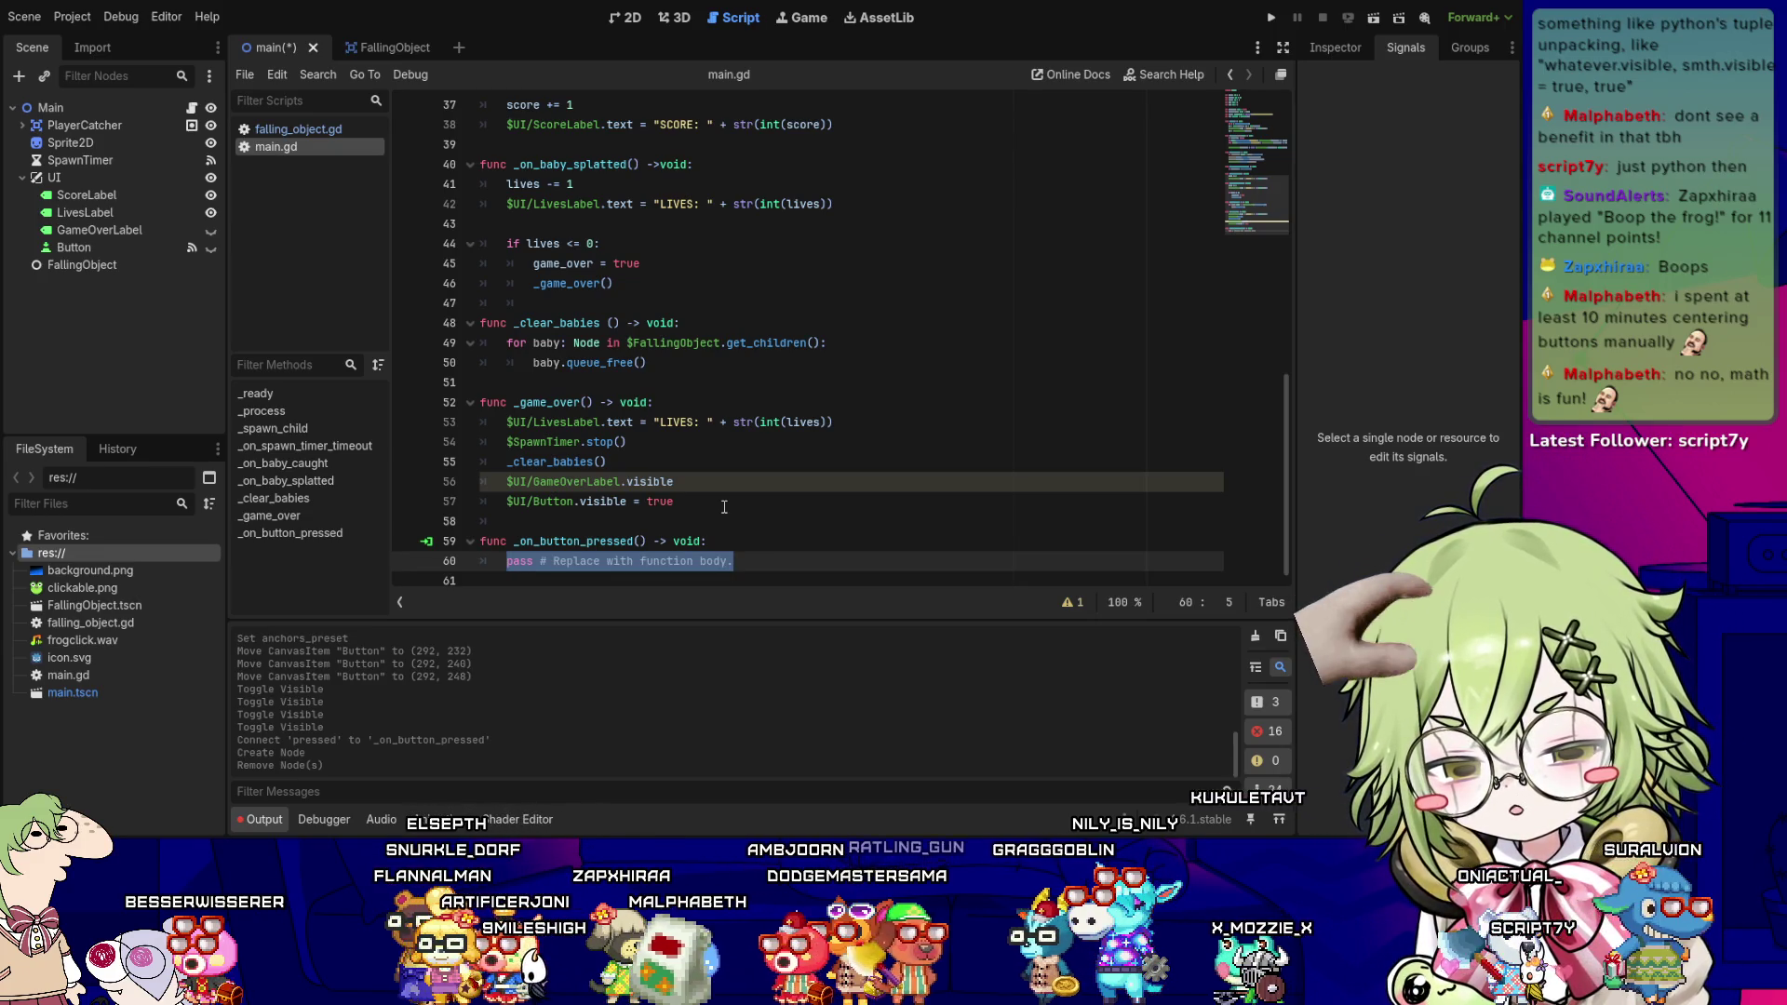
pyautogui.write('game_over')
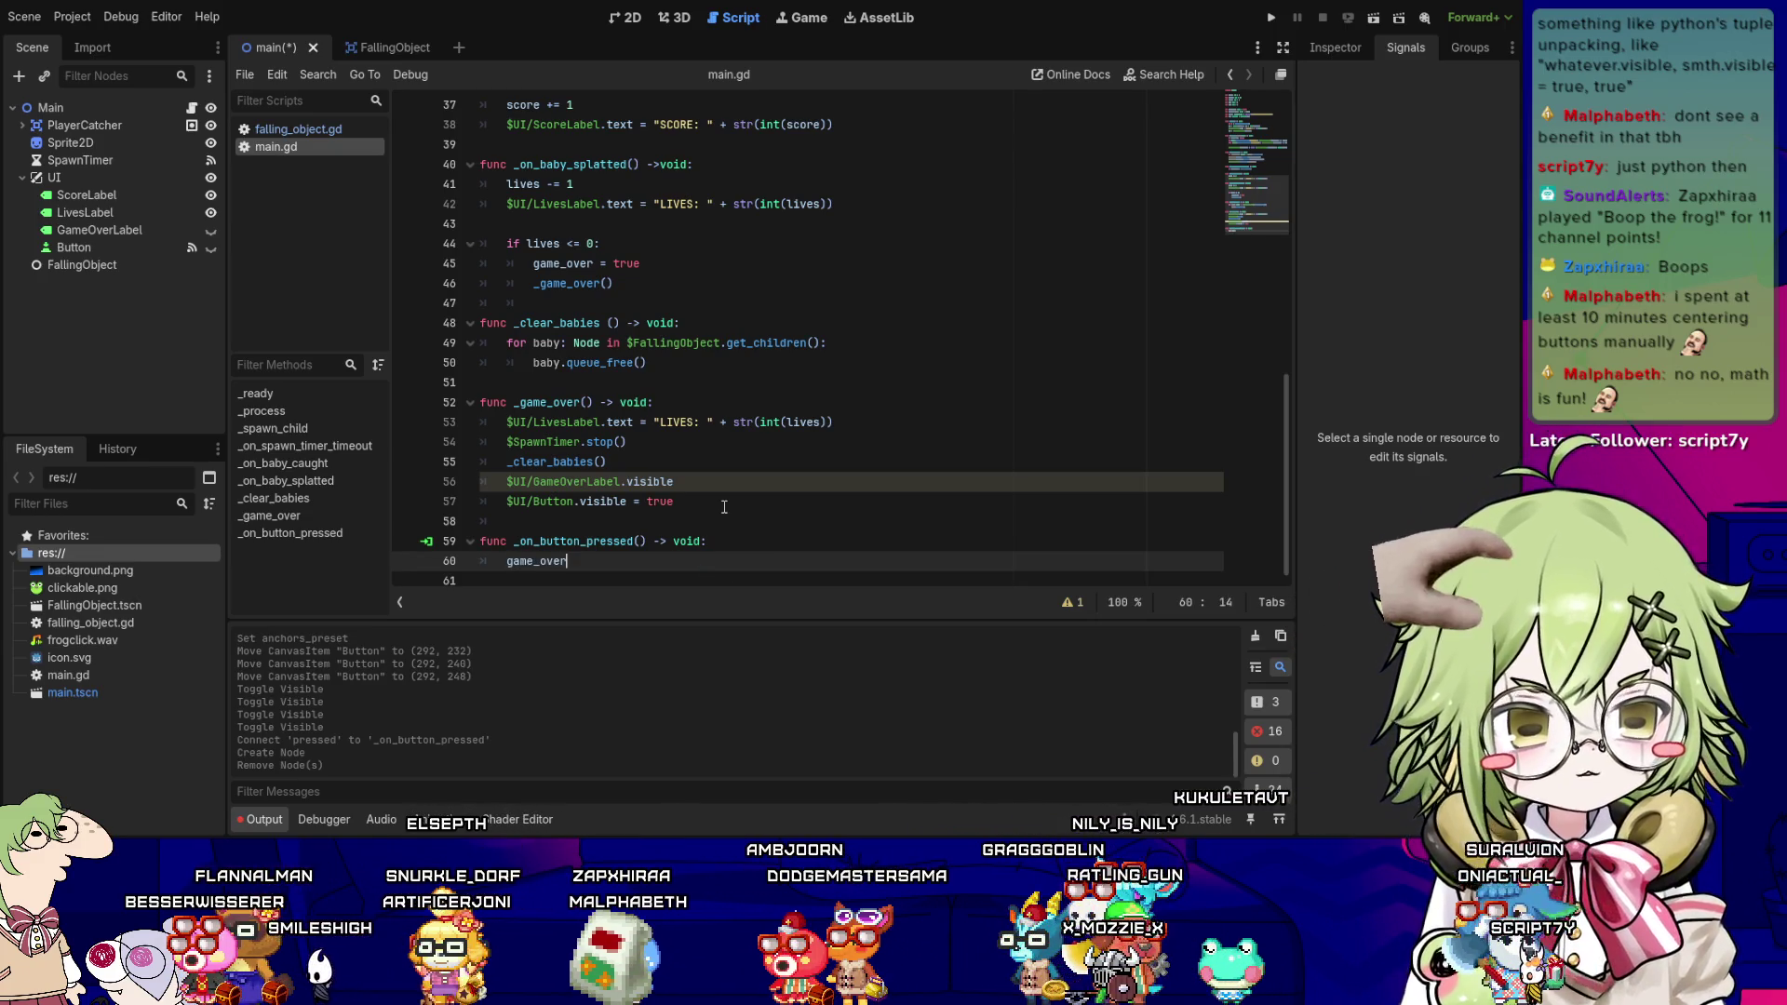
pyautogui.write(' = false')
# - Add score = 0, lives = 3 and a _clear_babies() call to the handler
pyautogui.press('Return')
pyautogui.write('score = 0')
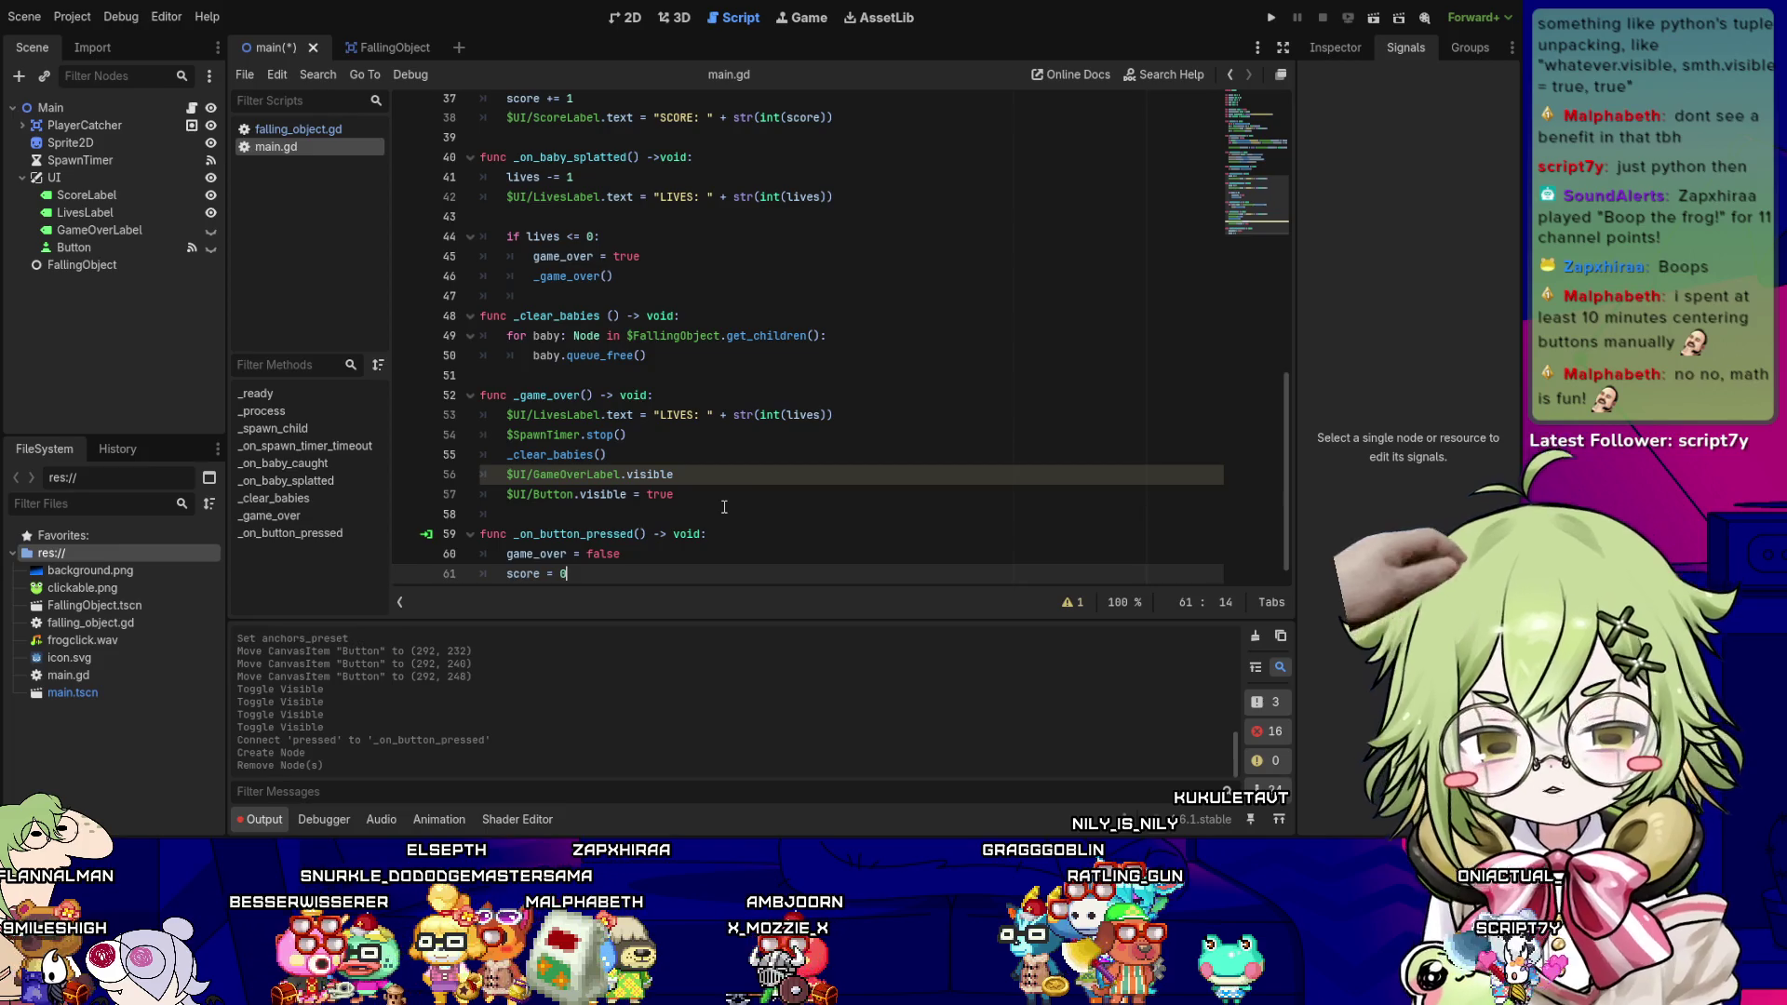
pyautogui.press('Return')
pyautogui.write('lives = 3')
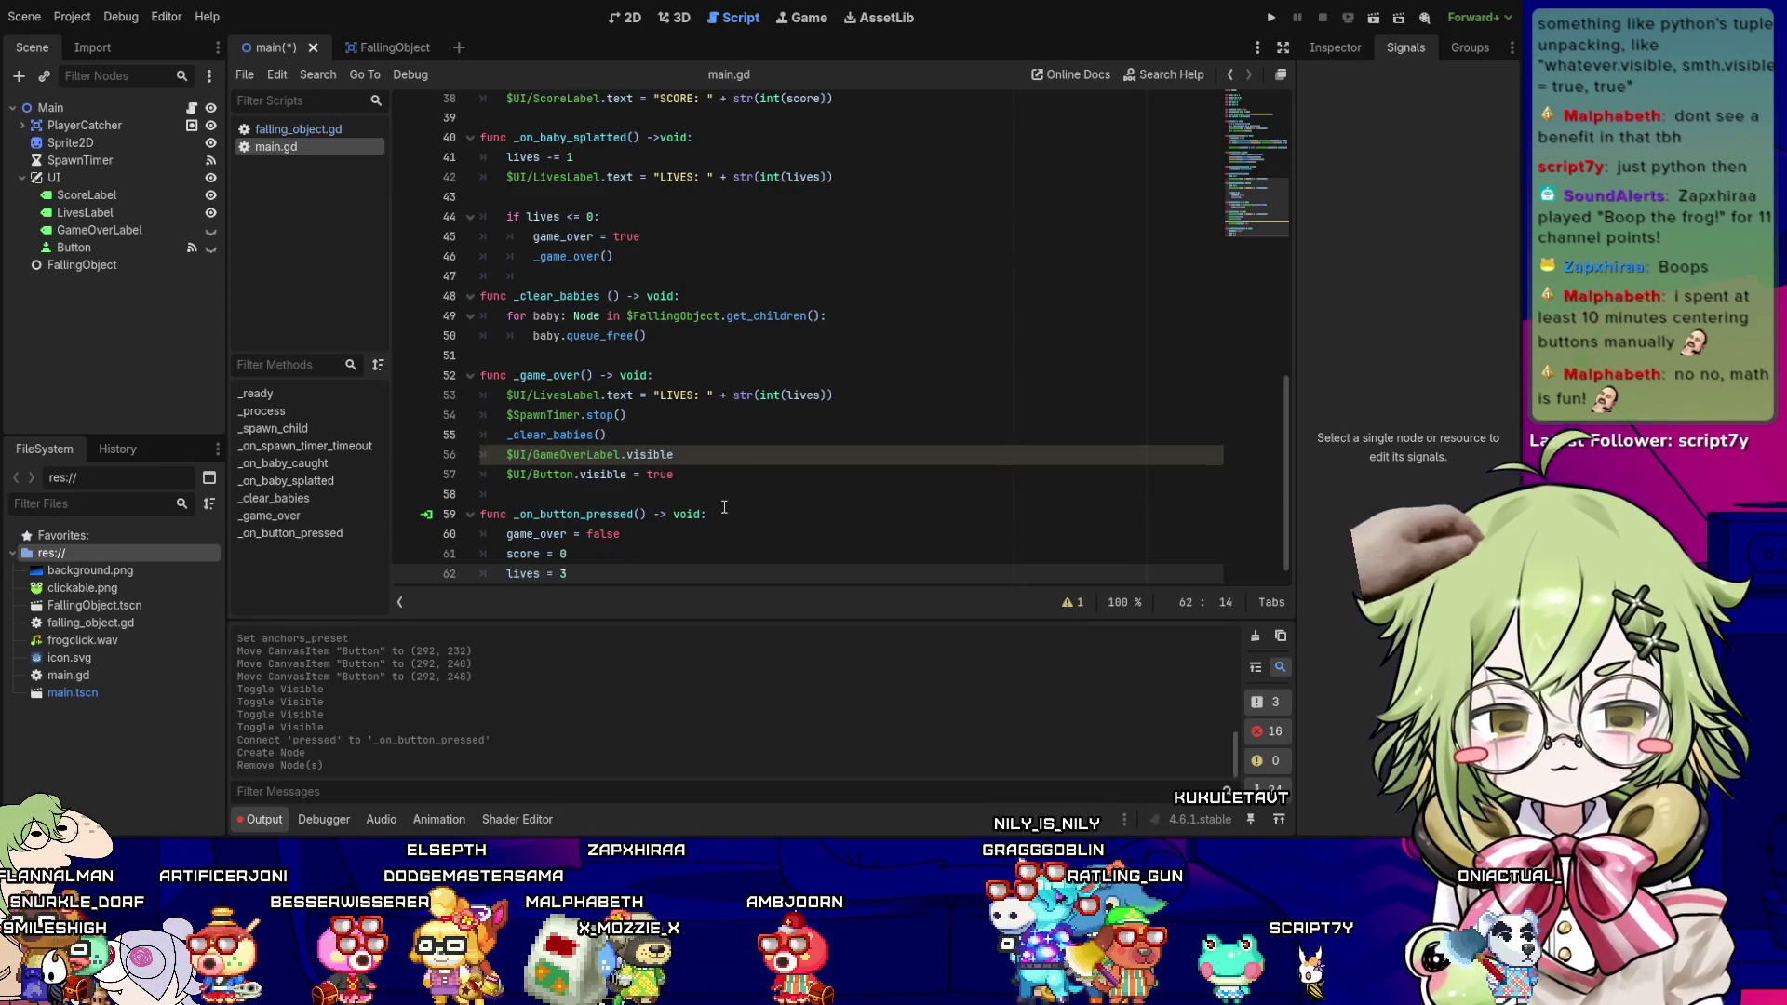
pyautogui.press('Return')
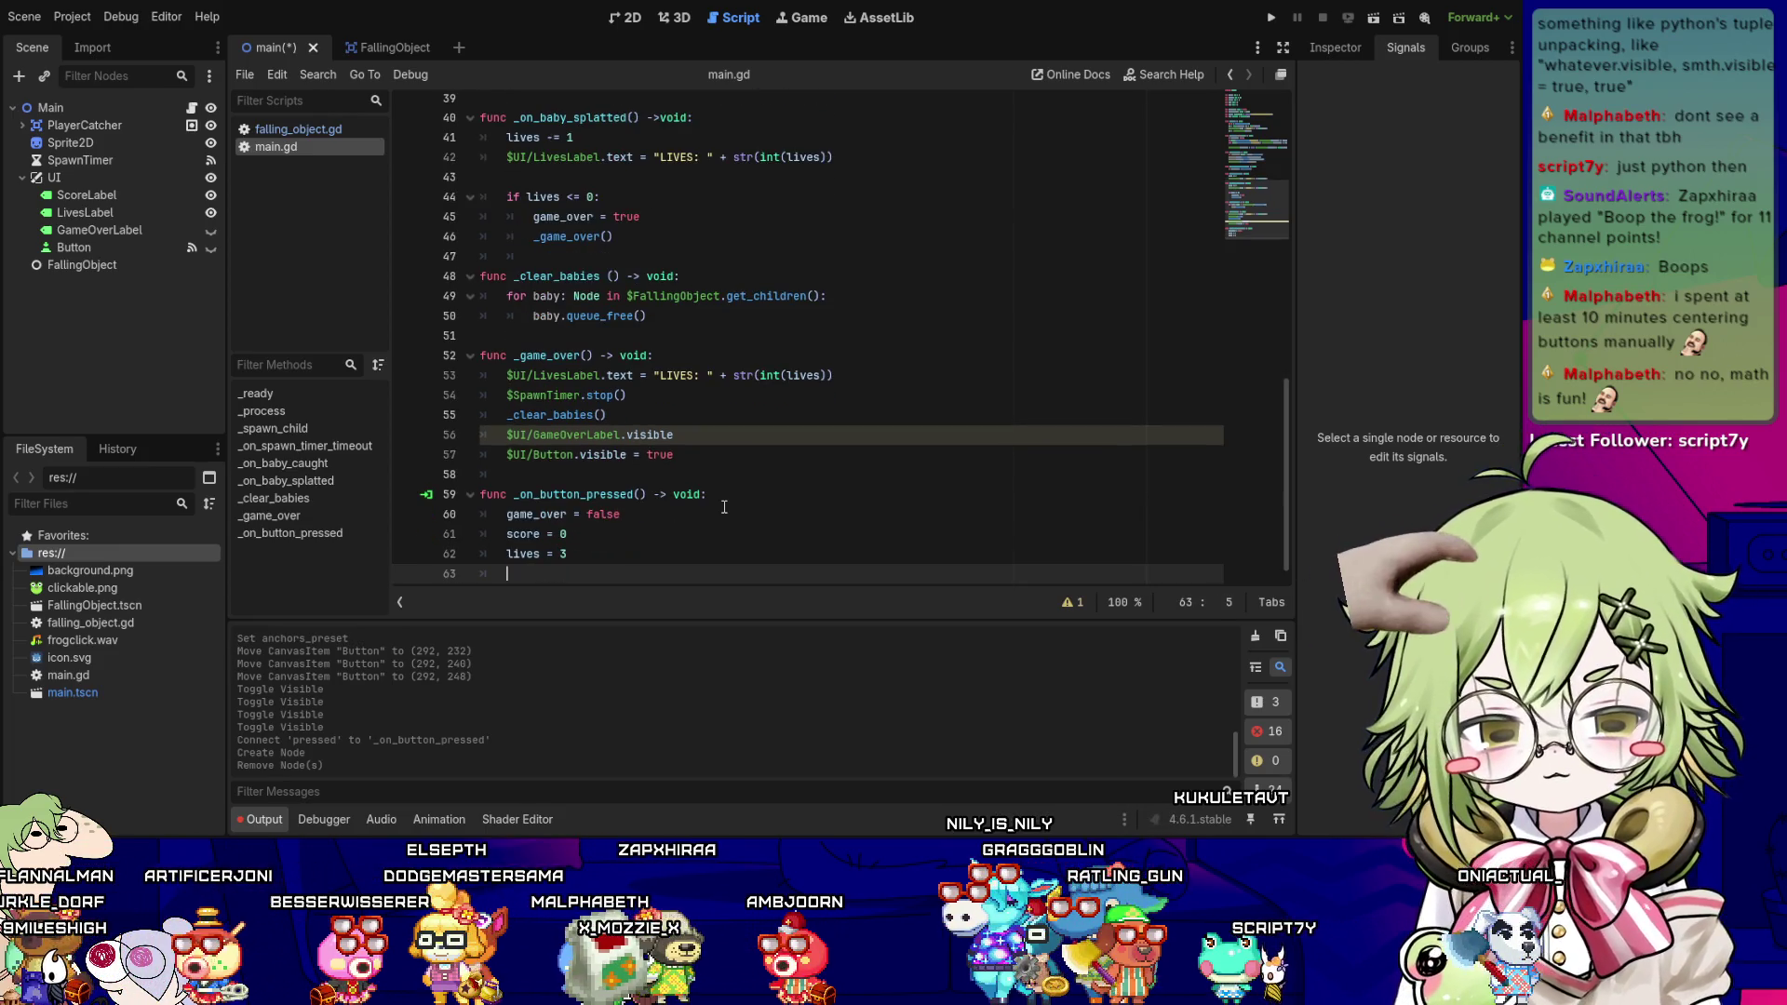
pyautogui.write('_clear')
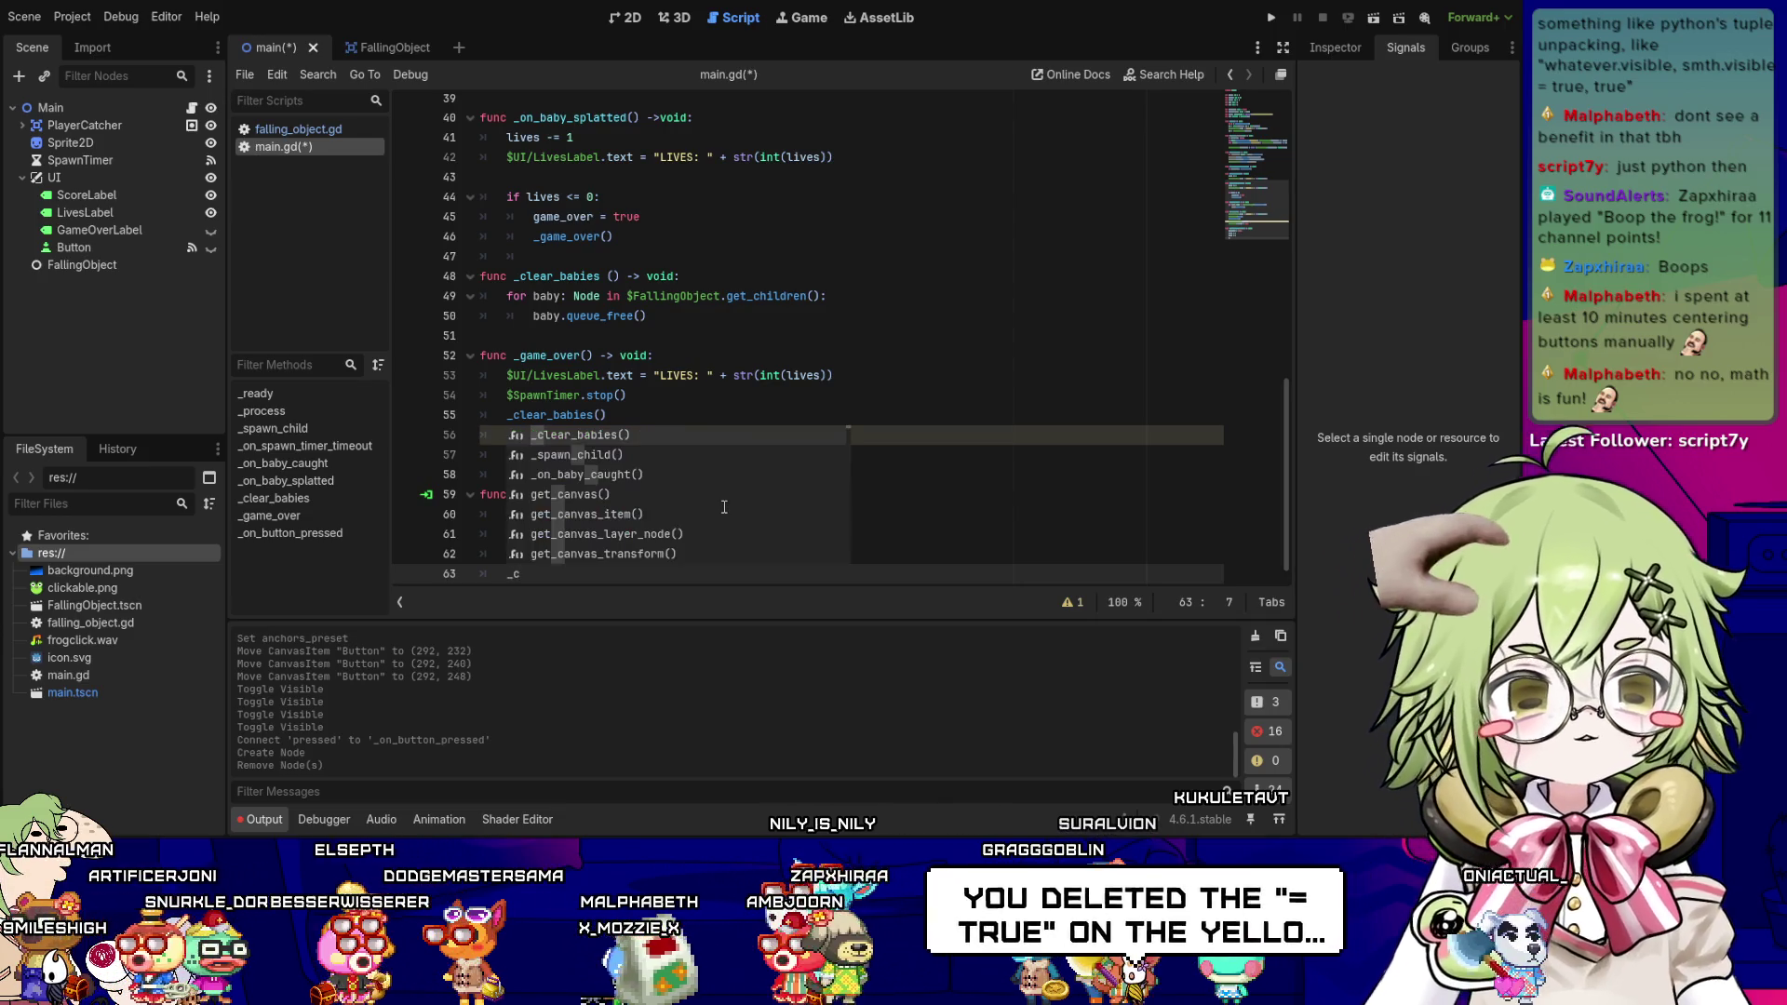
pyautogui.press('Return')
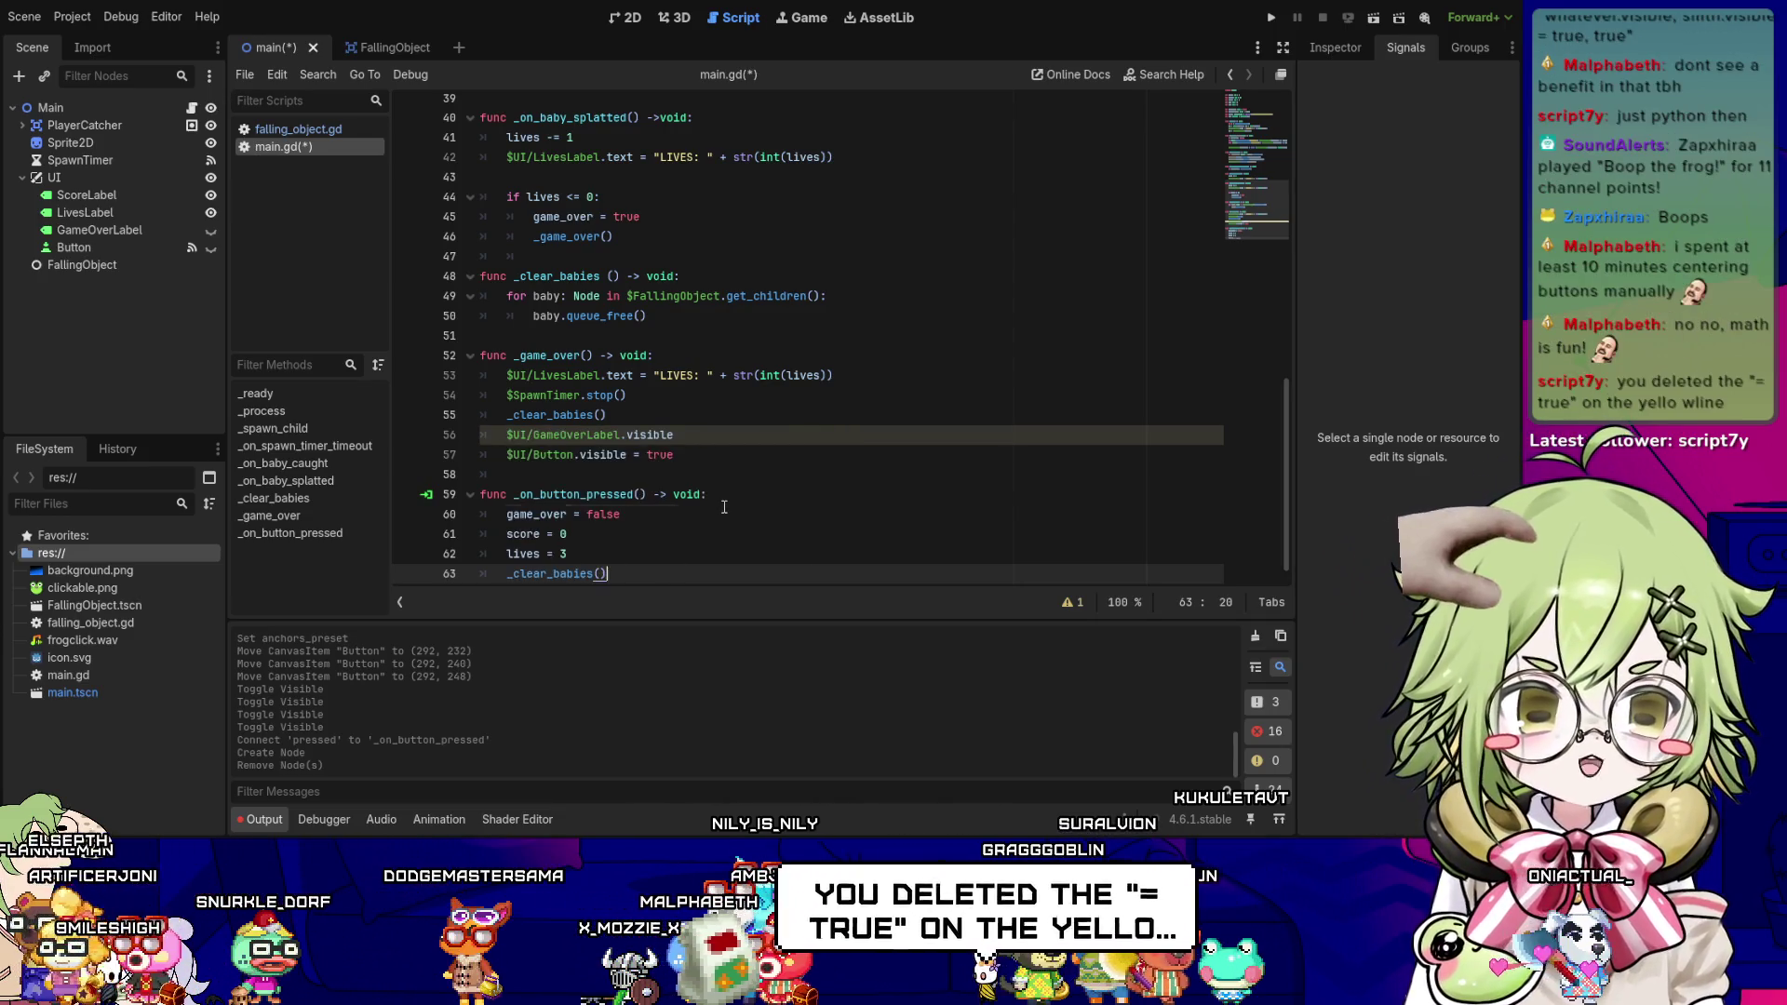
# - Add a new line after _clear_babies() and go to the end of GameOverLabel line 56
pyautogui.press('Up')
pyautogui.press('Up')
pyautogui.press('Up')
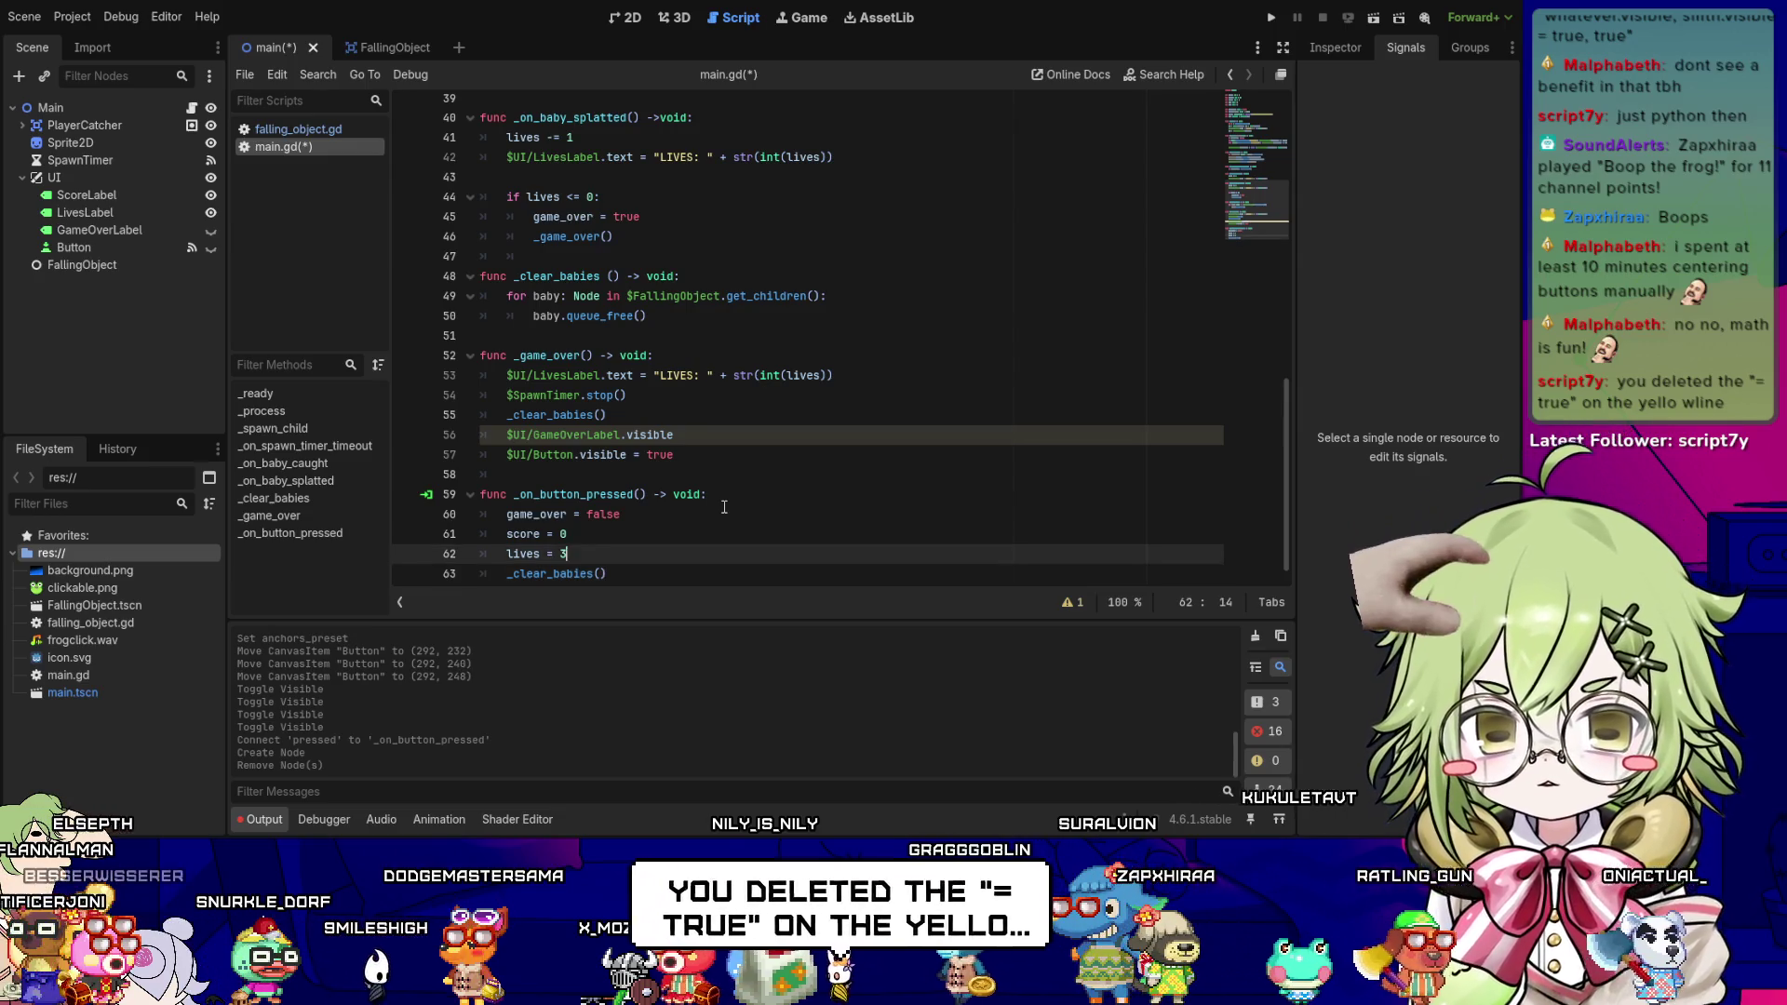
pyautogui.press('Up')
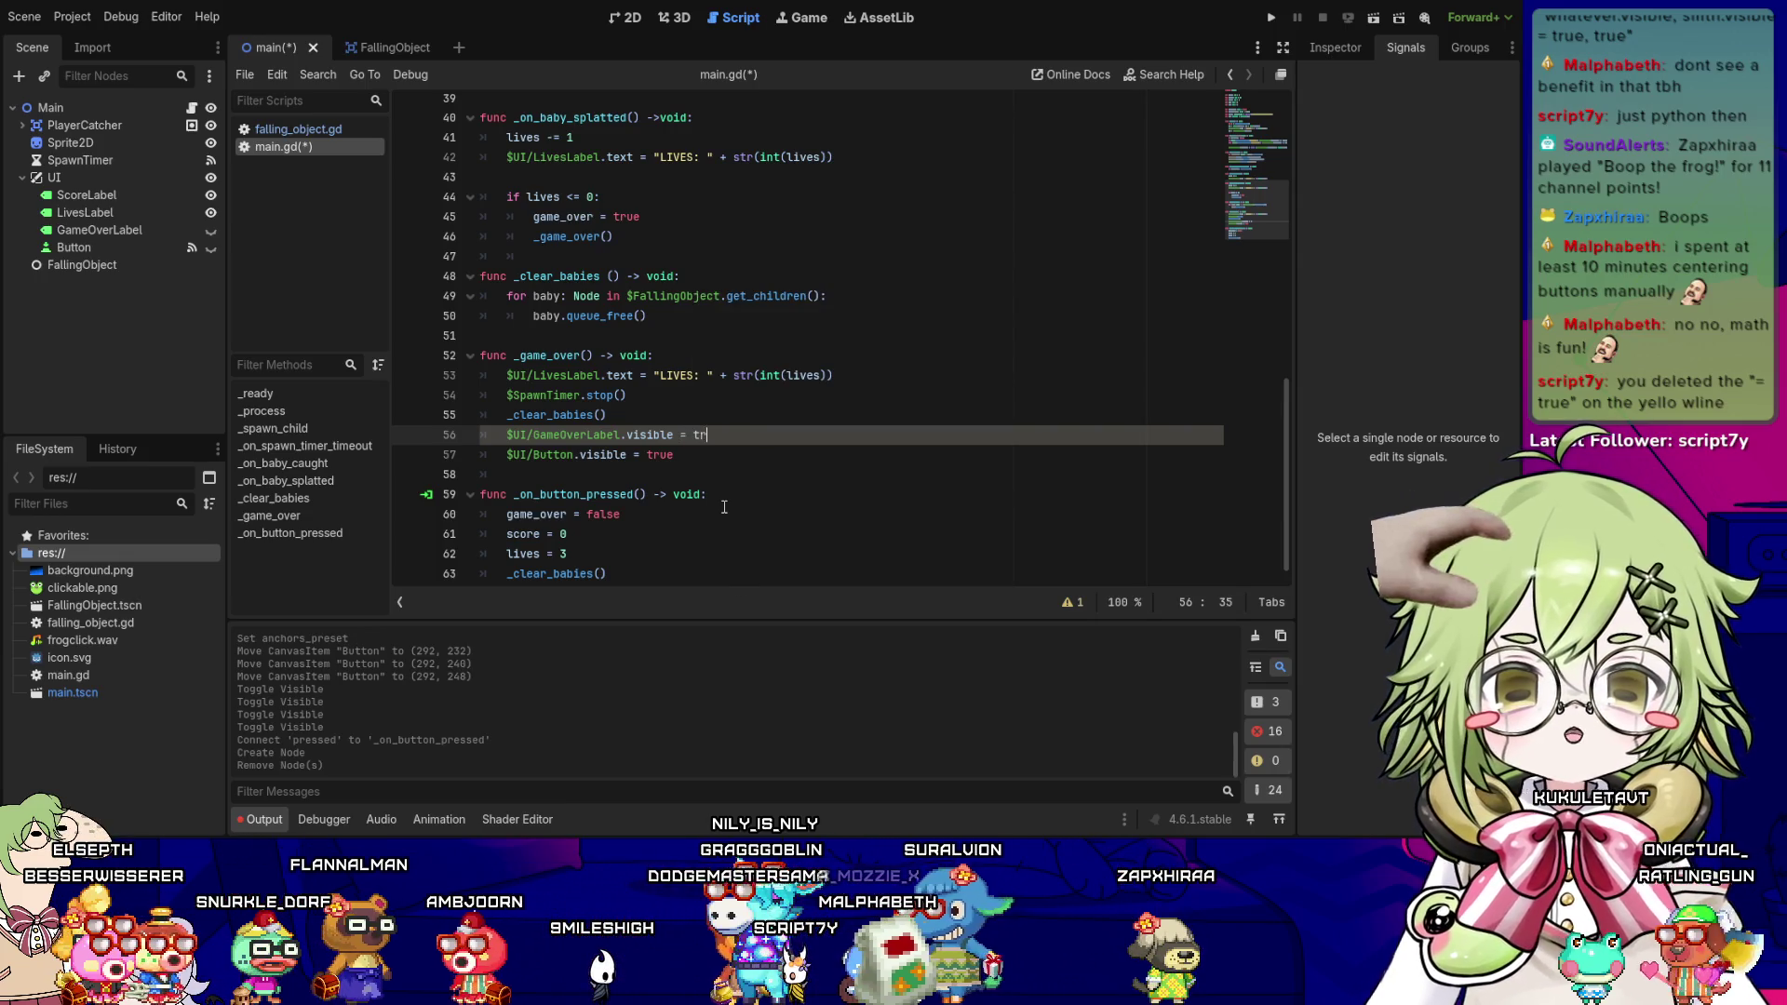
pyautogui.press('Down')
pyautogui.press('Down')
pyautogui.press('Down')
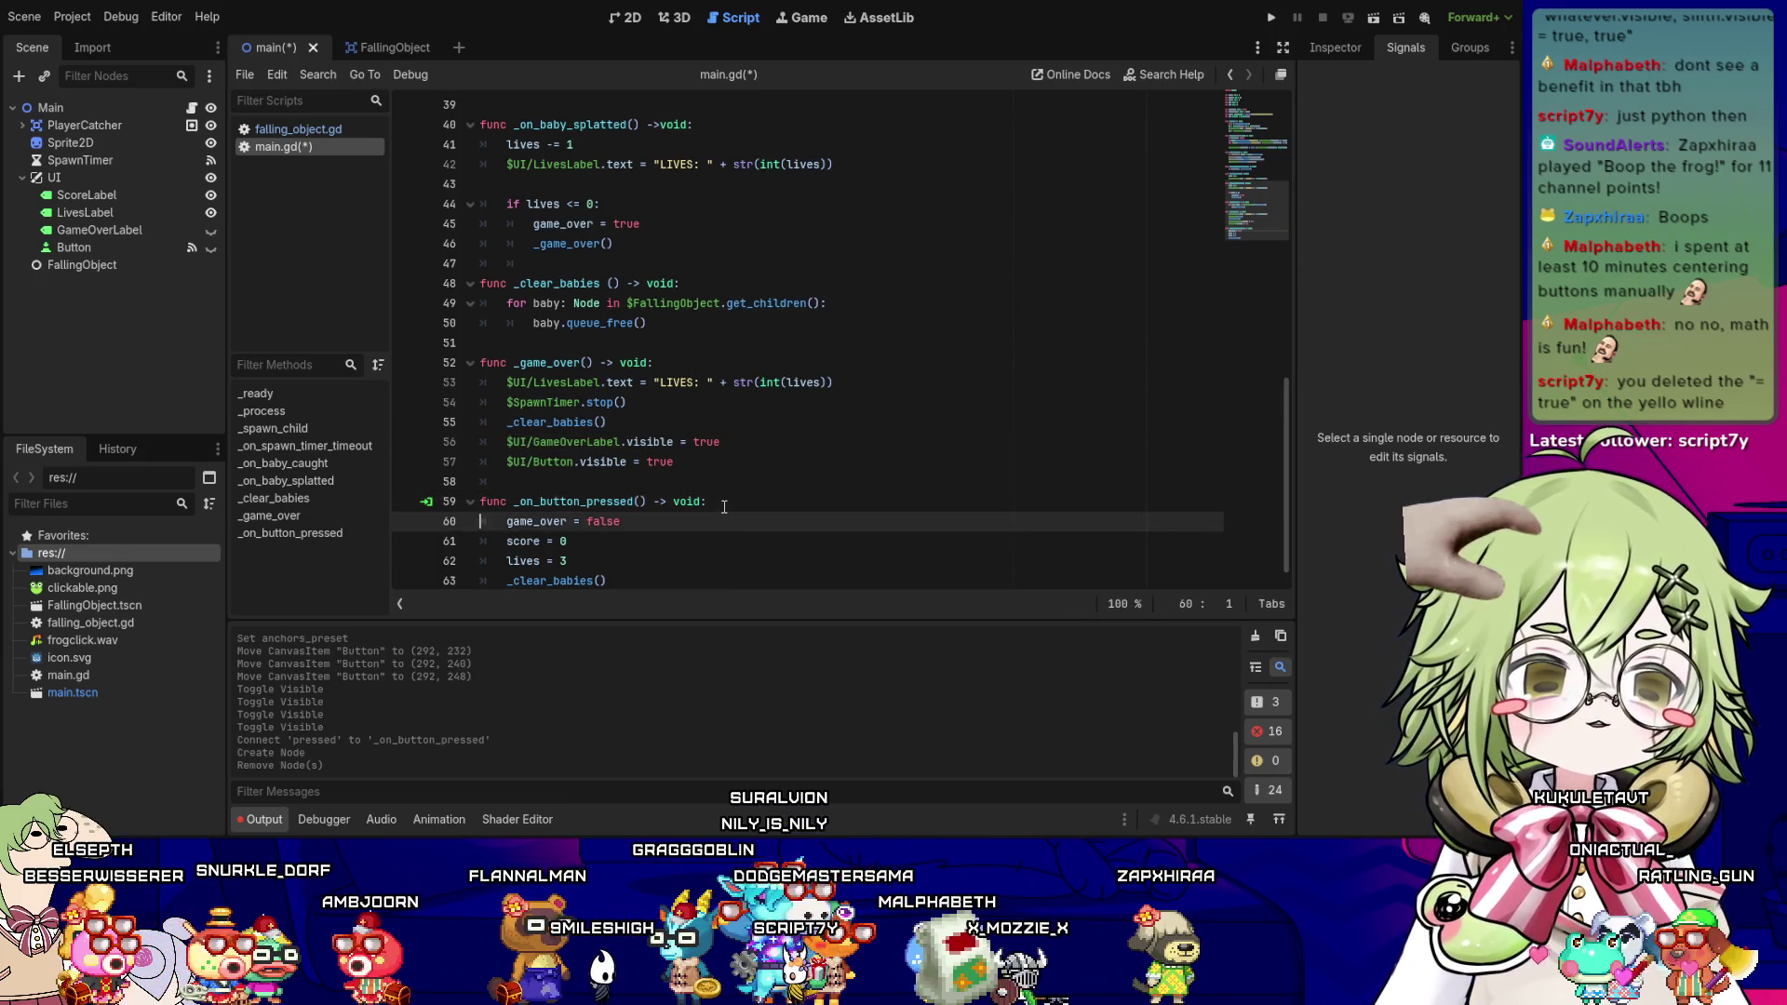
pyautogui.scroll(-1, 724, 506)
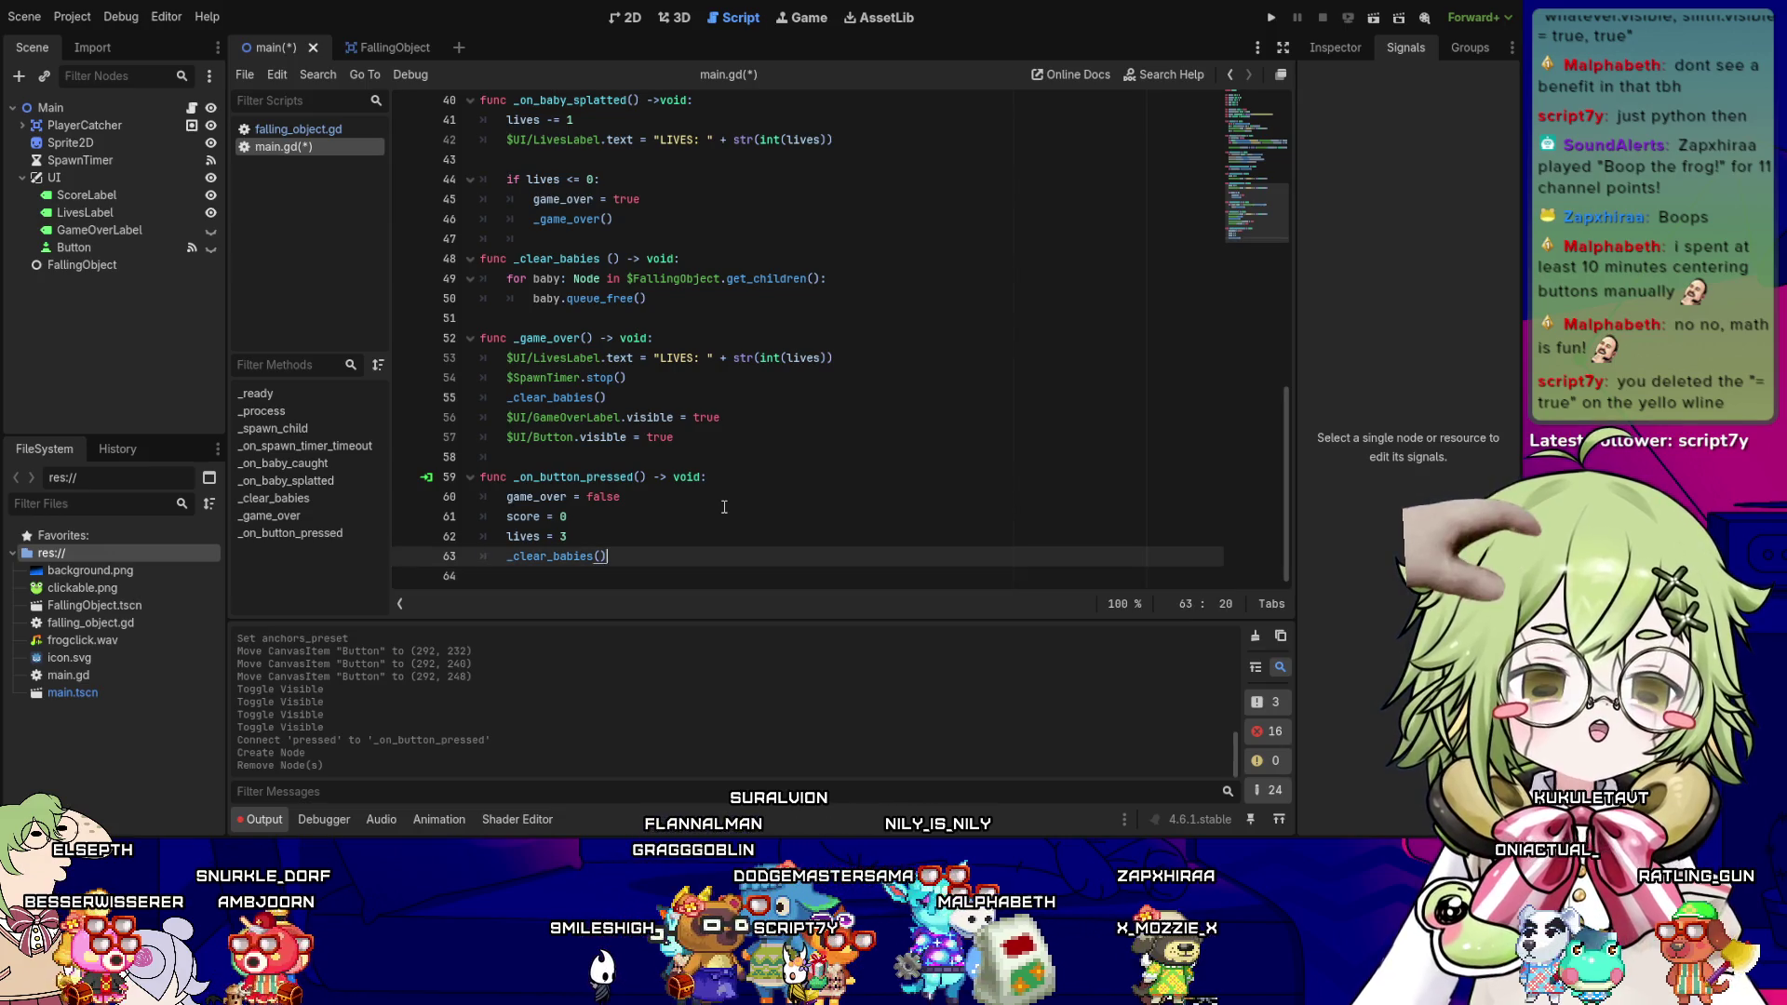
pyautogui.press('Up')
pyautogui.press('Up')
pyautogui.press('Down')
pyautogui.press('Down')
pyautogui.press('Down')
pyautogui.press('Up')
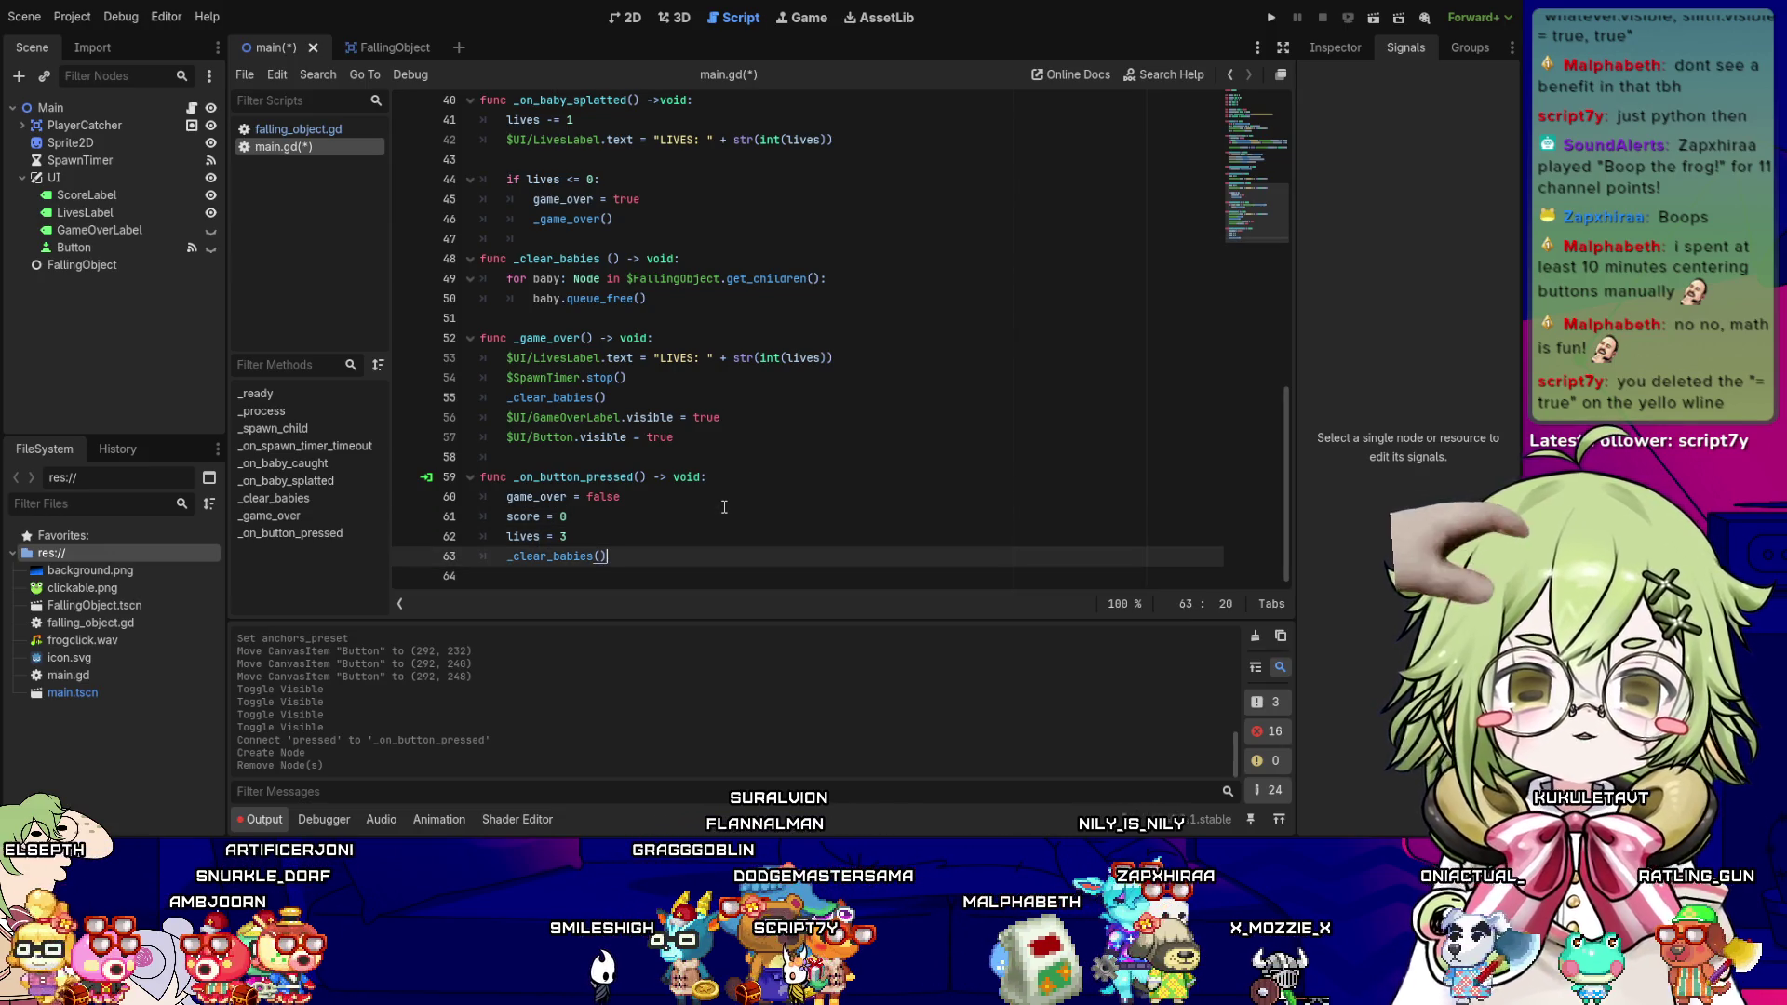
pyautogui.scroll(1, 724, 507)
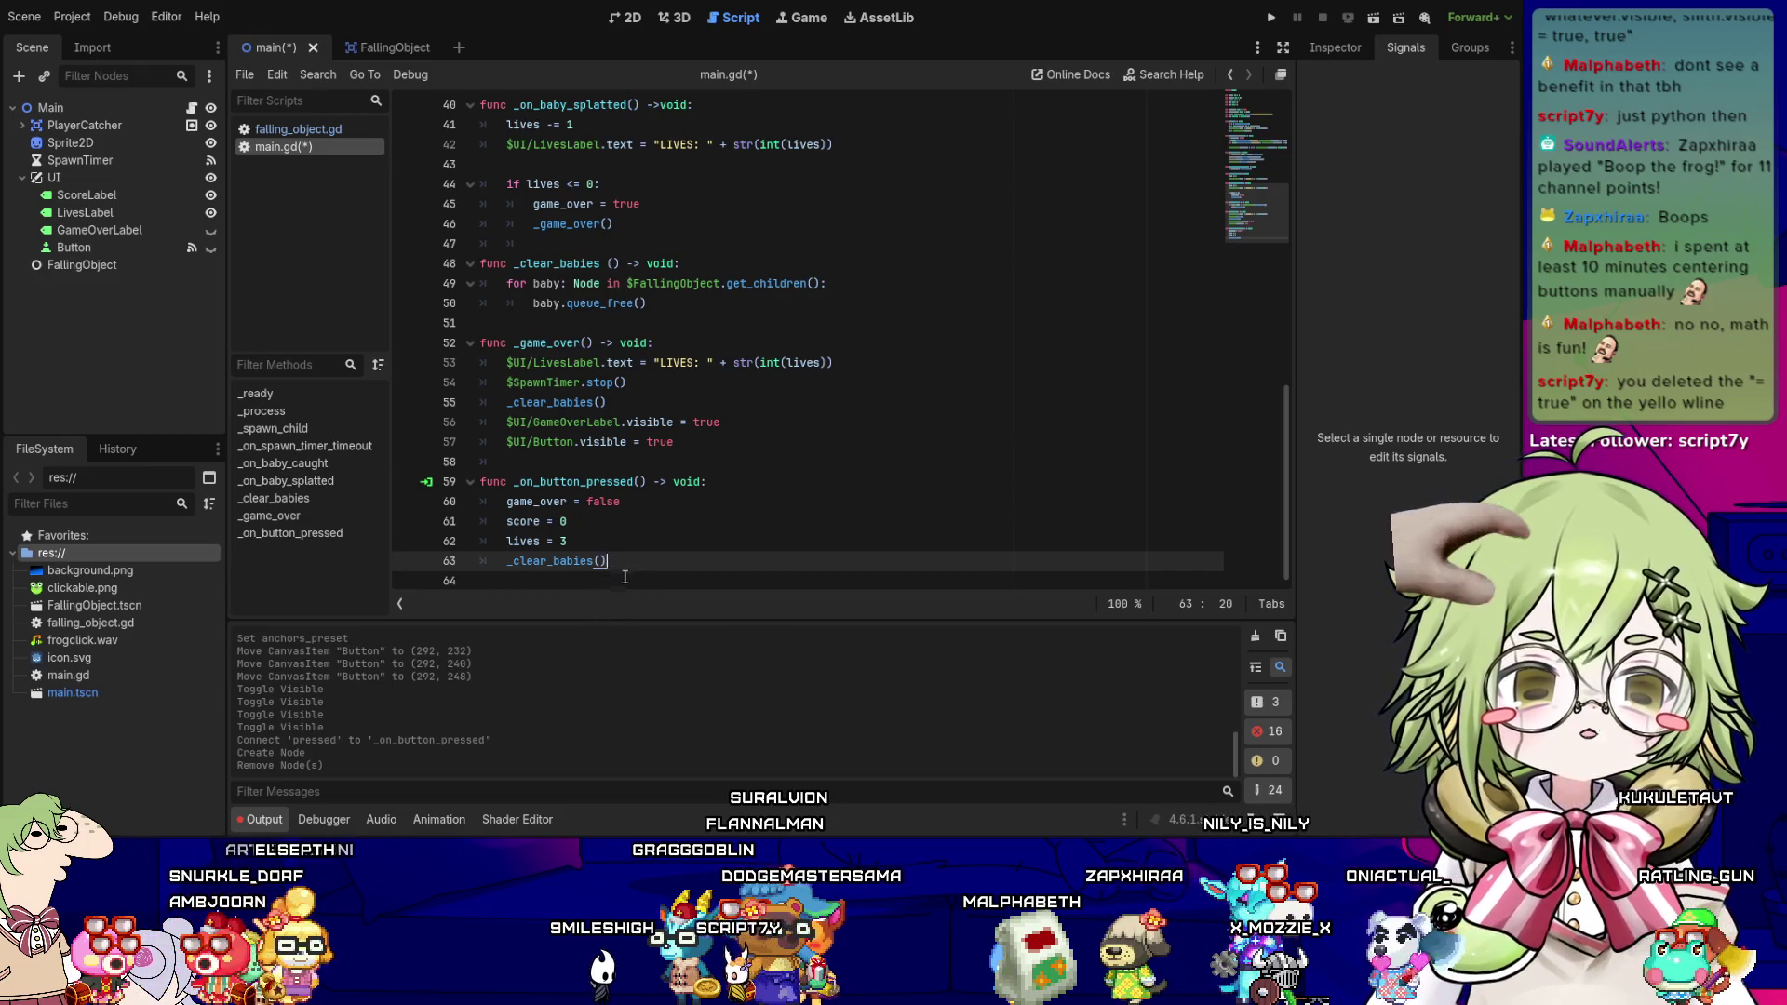
pyautogui.press('Return')
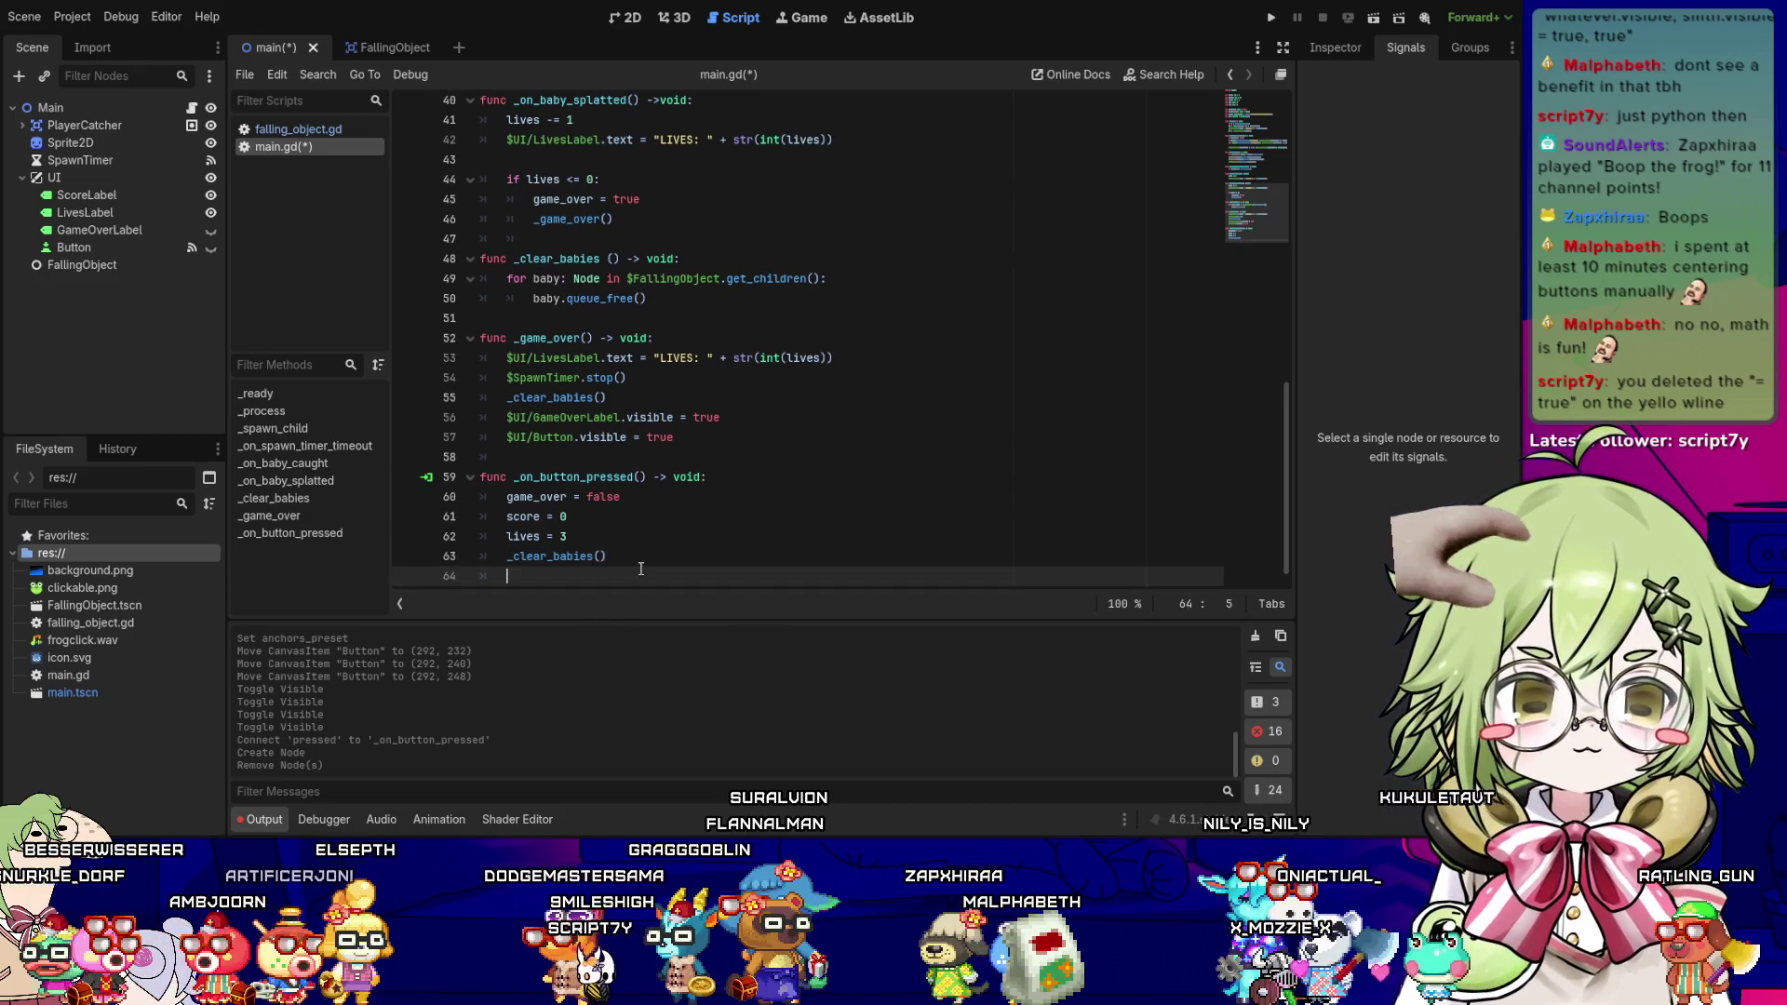
pyautogui.scroll(-1, 640, 568)
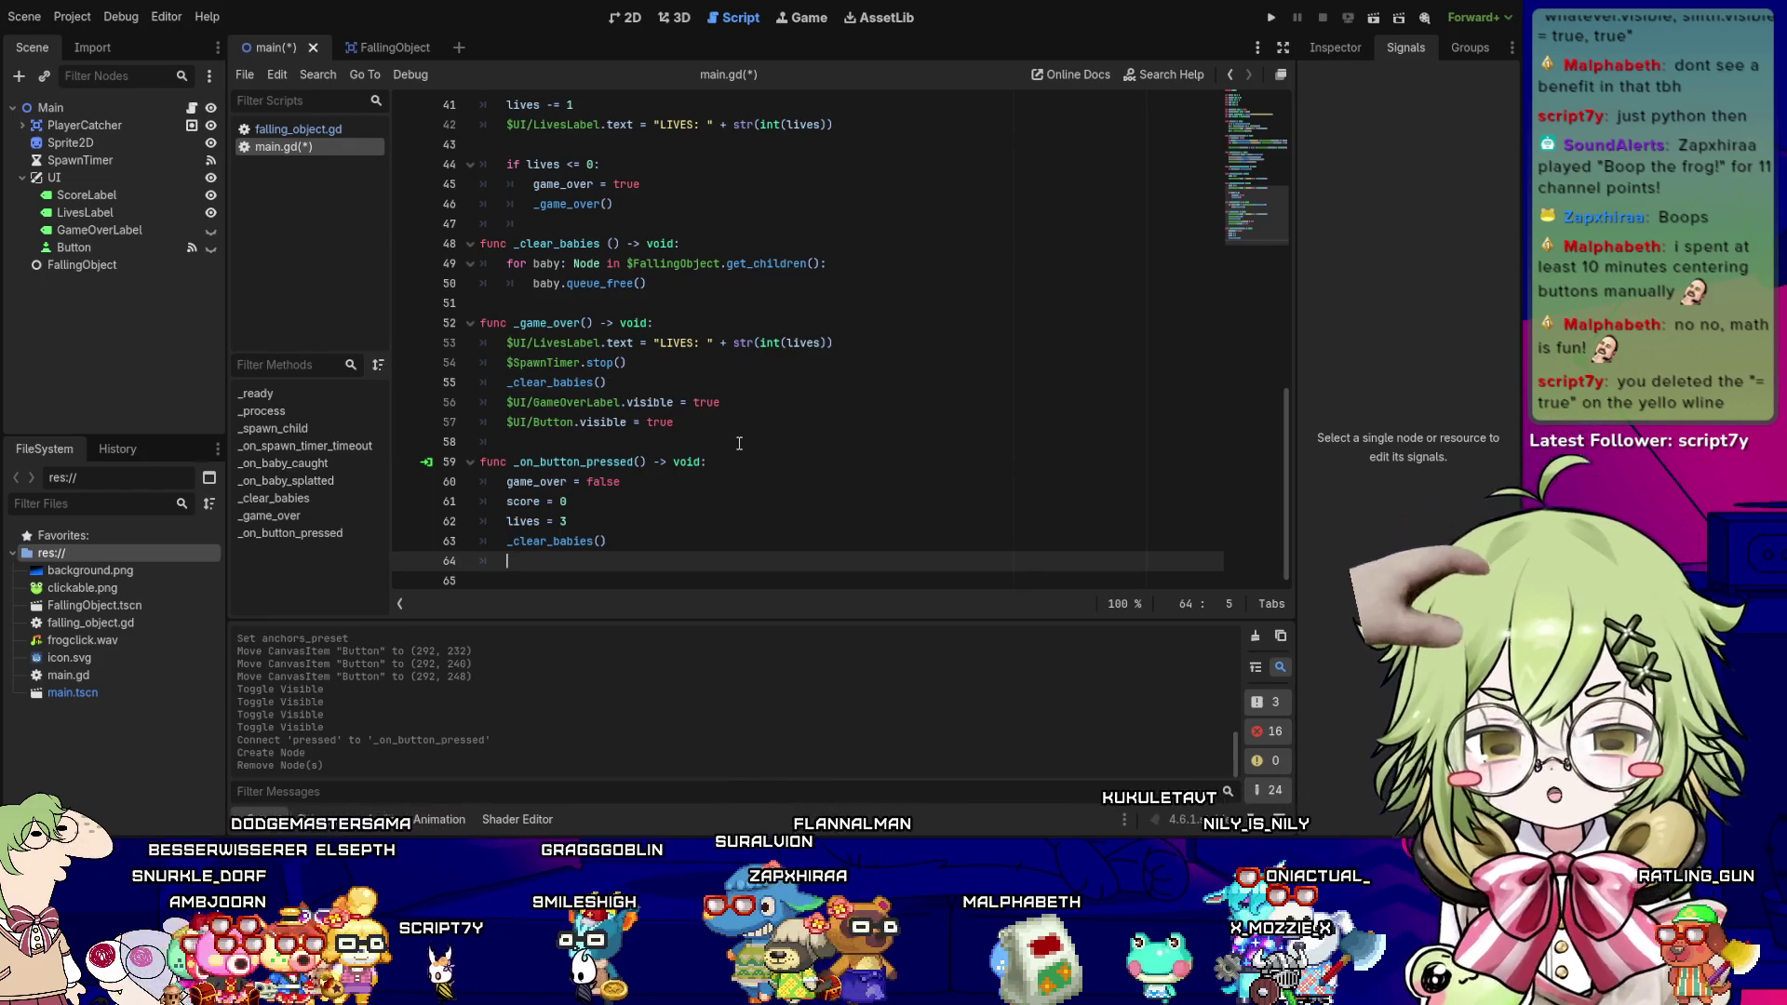
pyautogui.click(852, 402)
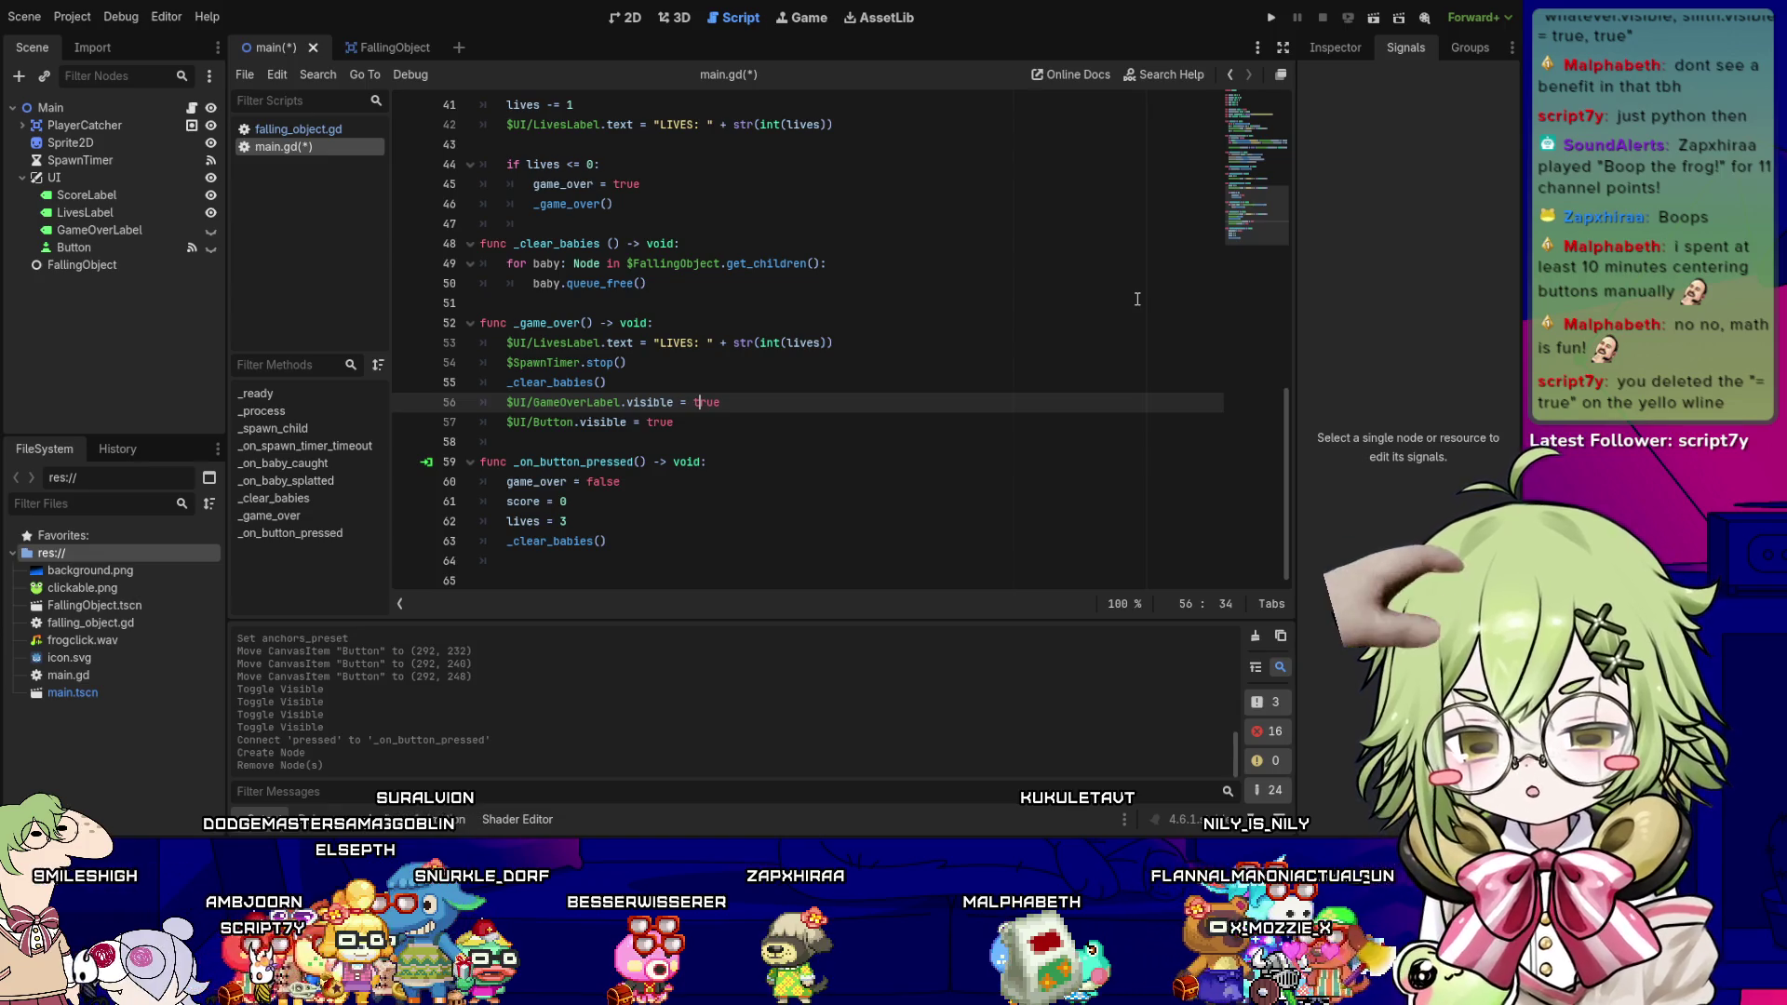
# - Save, then add $PlayerCatcher.visible = false to _game_over
pyautogui.hotkey('ctrl', 's')
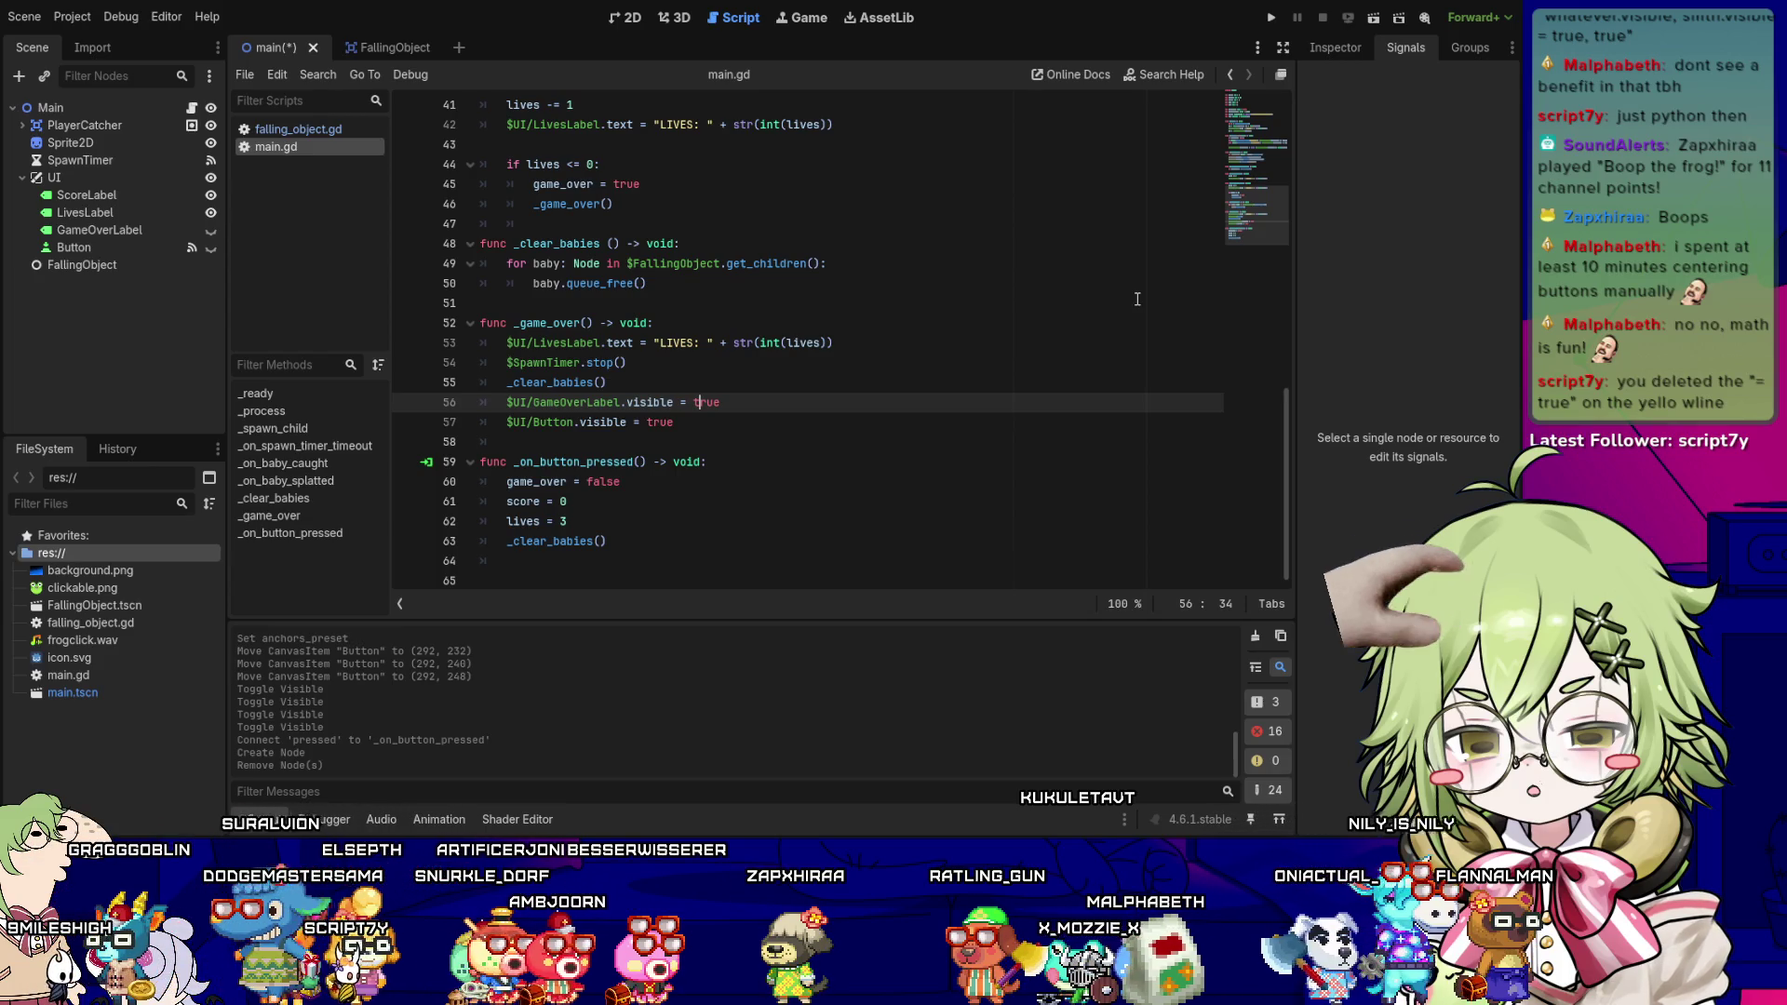
pyautogui.press('Down')
pyautogui.press('Return')
pyautogui.write('$')
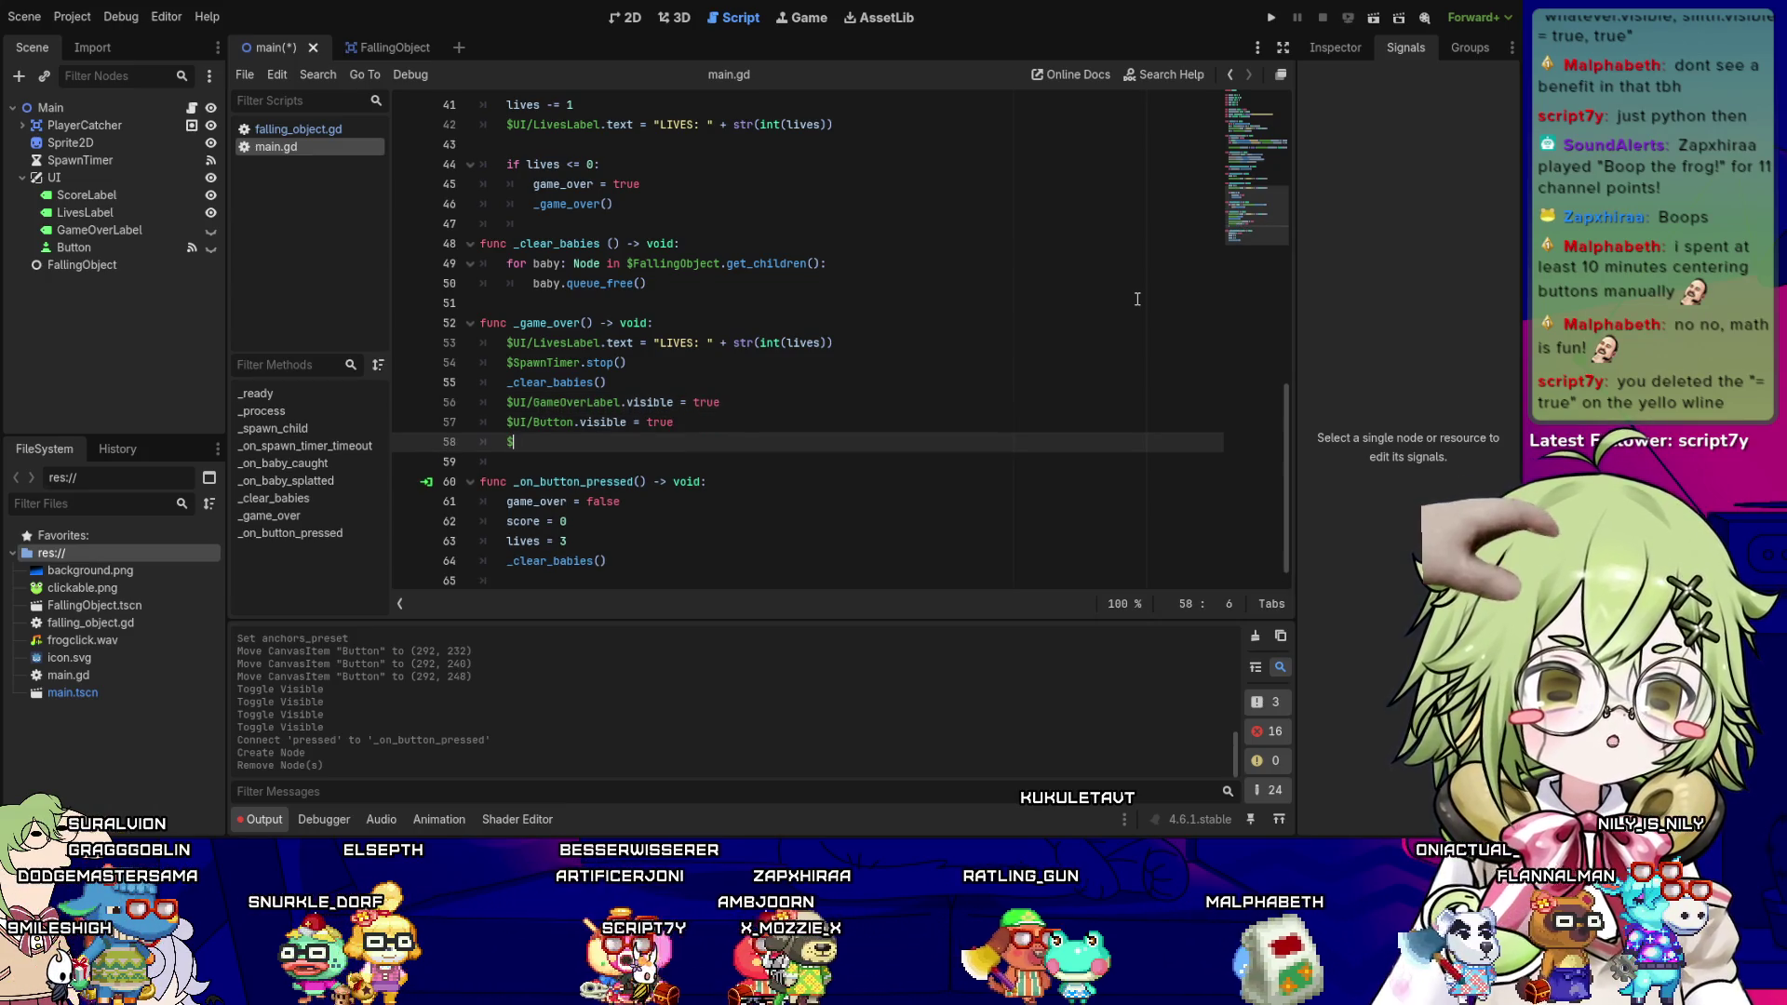
pyautogui.write('PlayerCatcher.')
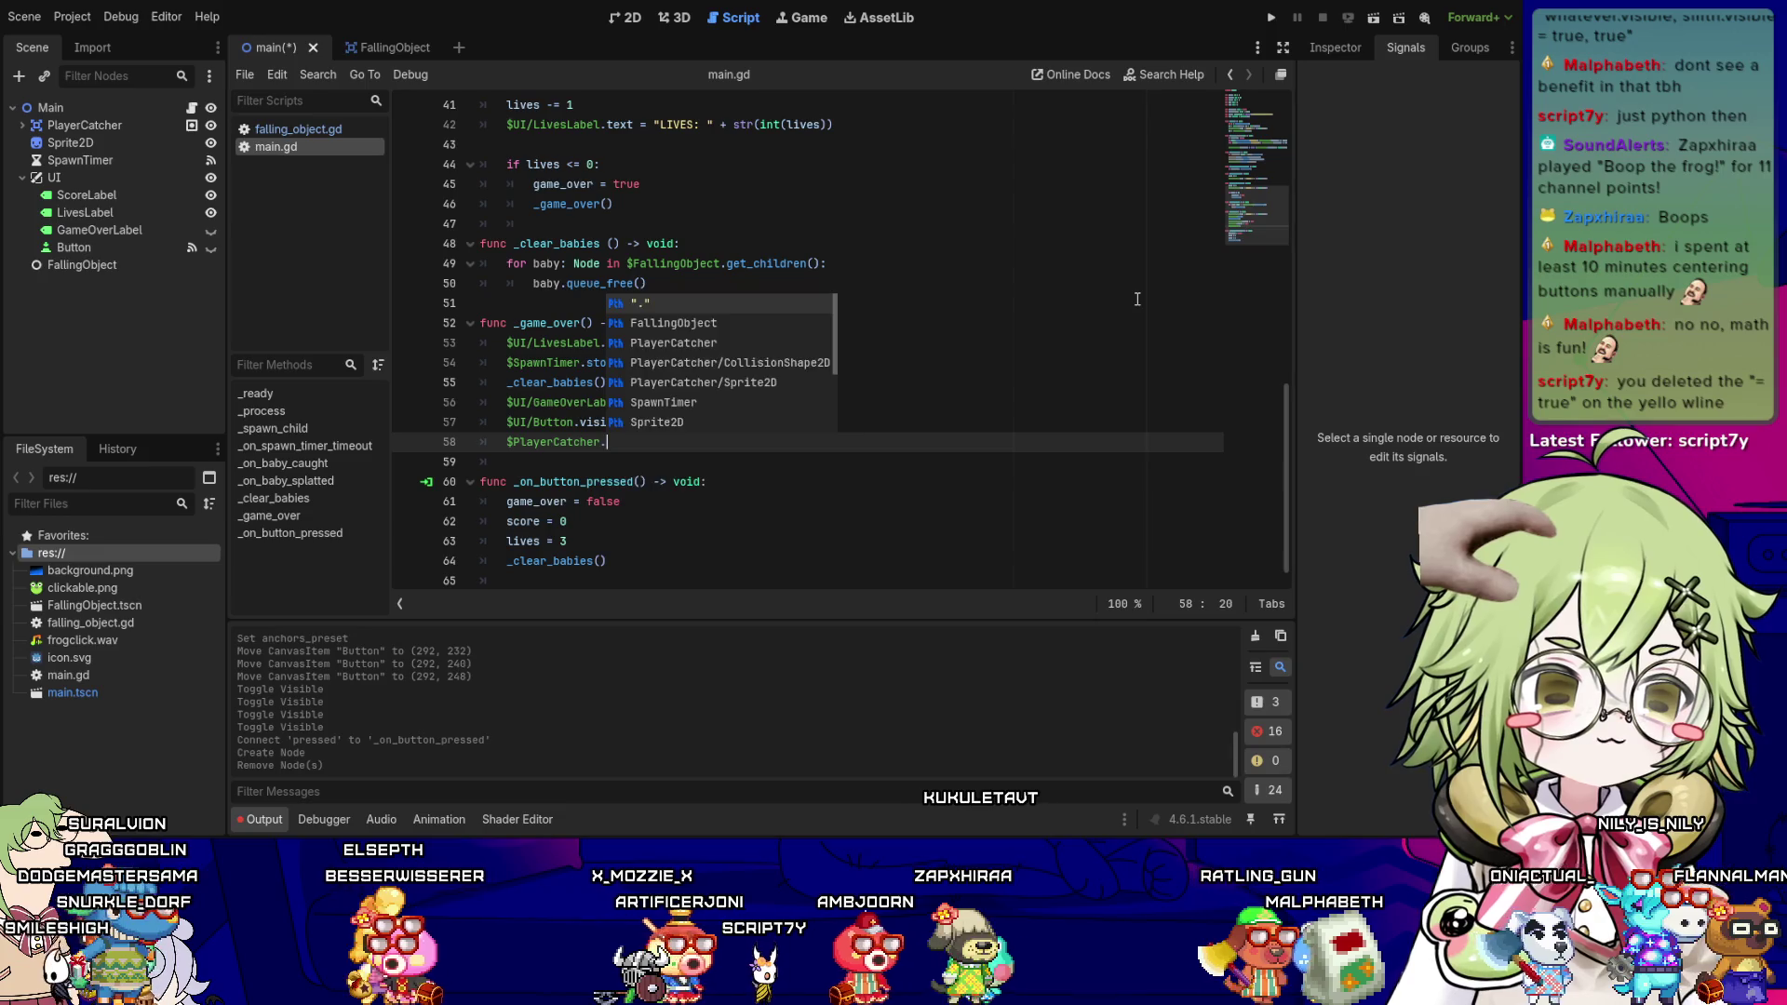
pyautogui.write('visible = false')
pyautogui.press('Down')
pyautogui.press('Down')
pyautogui.press('Down')
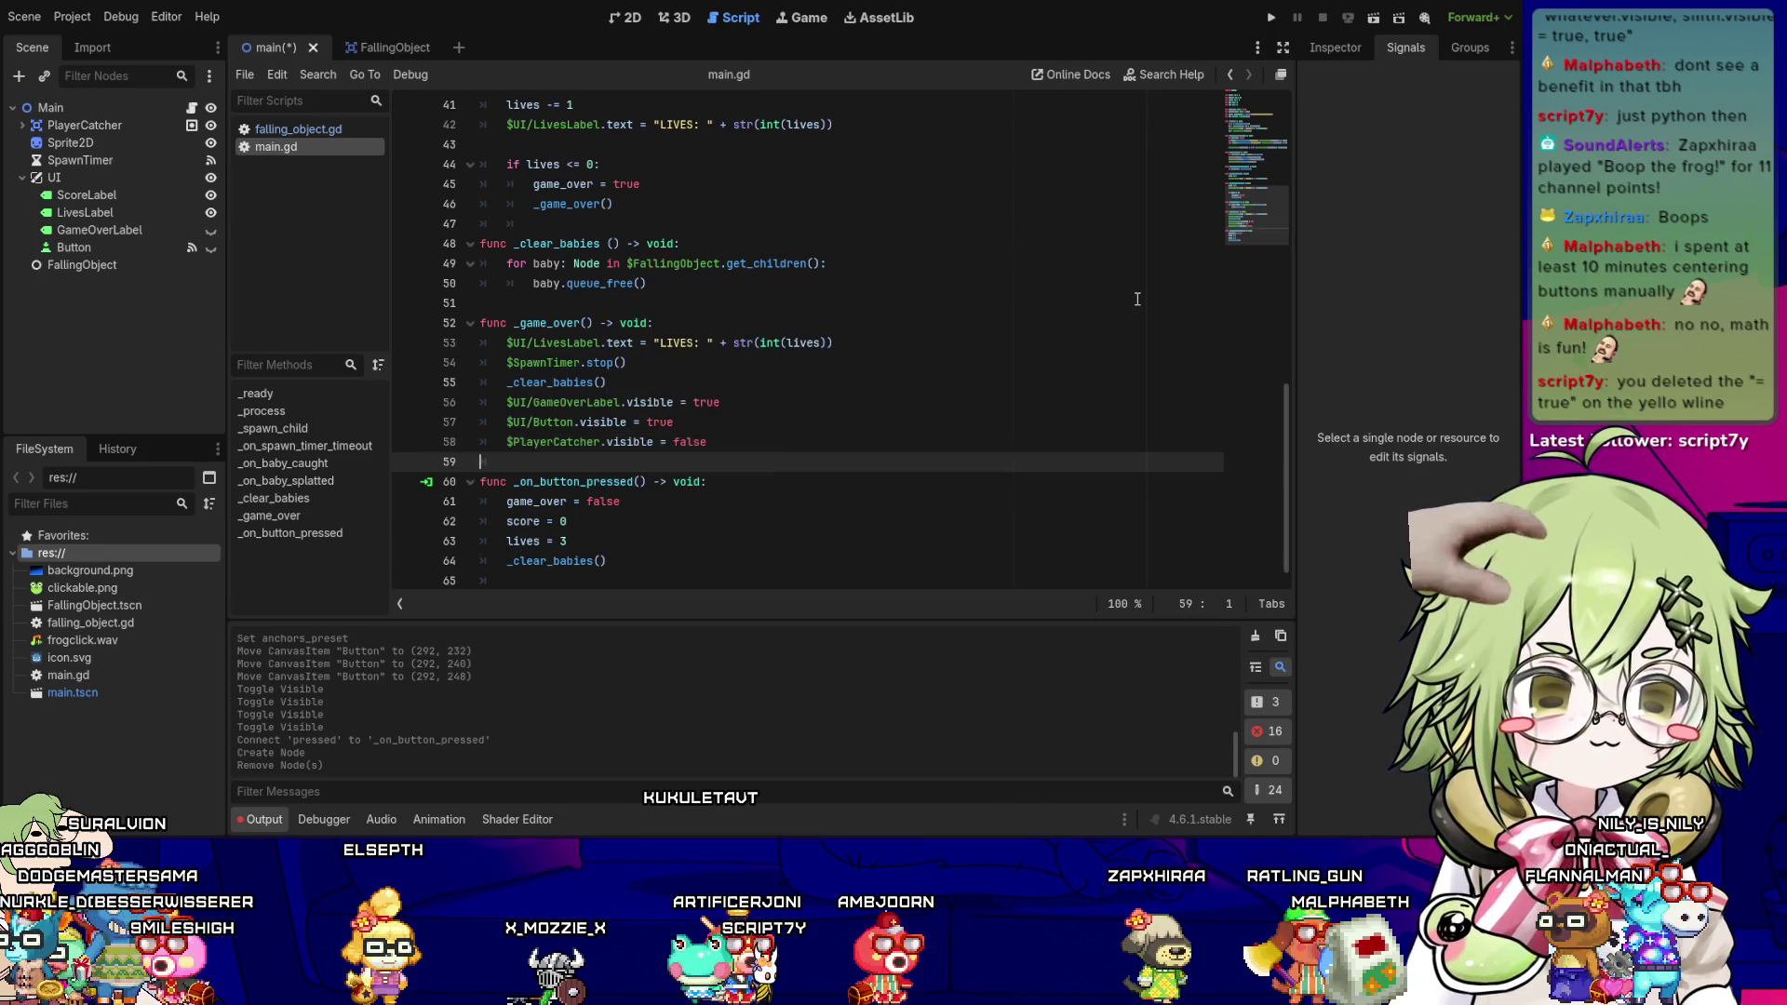
# - Paste the PlayerCatcher visibility line into the retry handler, setting it to true
pyautogui.press('Down')
pyautogui.press('Up')
pyautogui.press('Up')
pyautogui.press('Up')
pyautogui.press('Up')
pyautogui.press('Up')
pyautogui.press('Up')
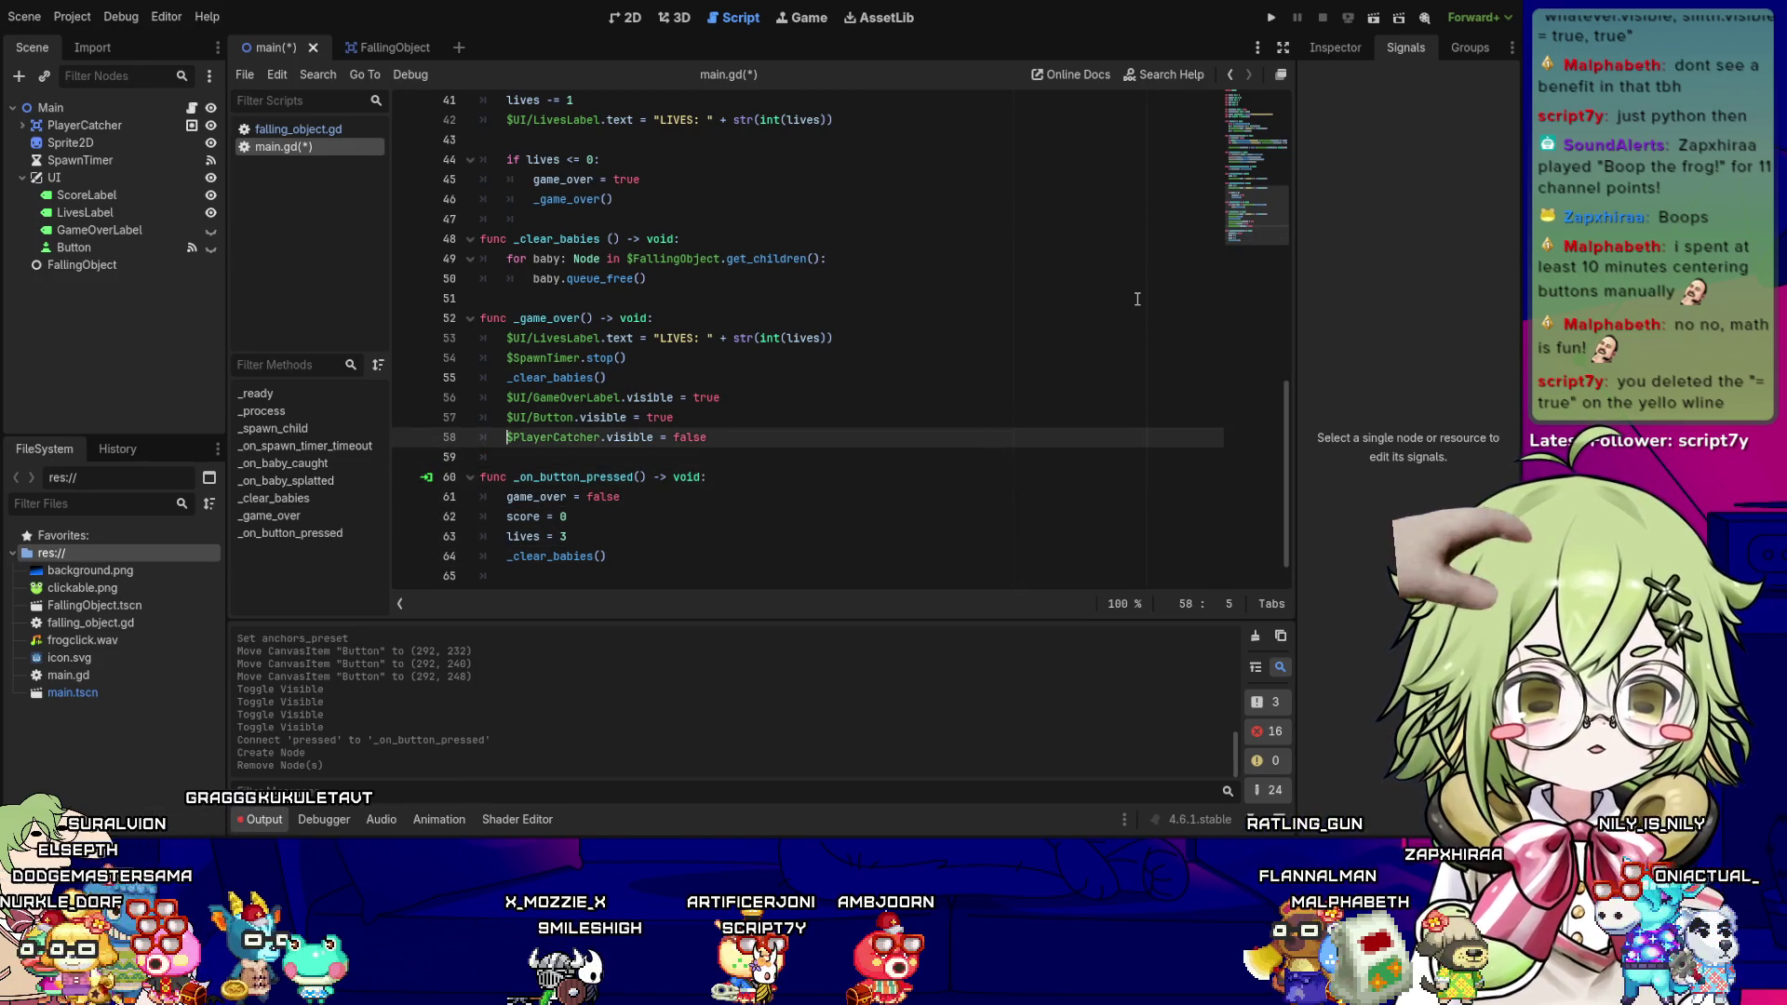
pyautogui.press('End')
pyautogui.press('Down')
pyautogui.press('Down')
pyautogui.press('Down')
pyautogui.press('Down')
pyautogui.press('Down')
pyautogui.hotkey('ctrl', 'v')
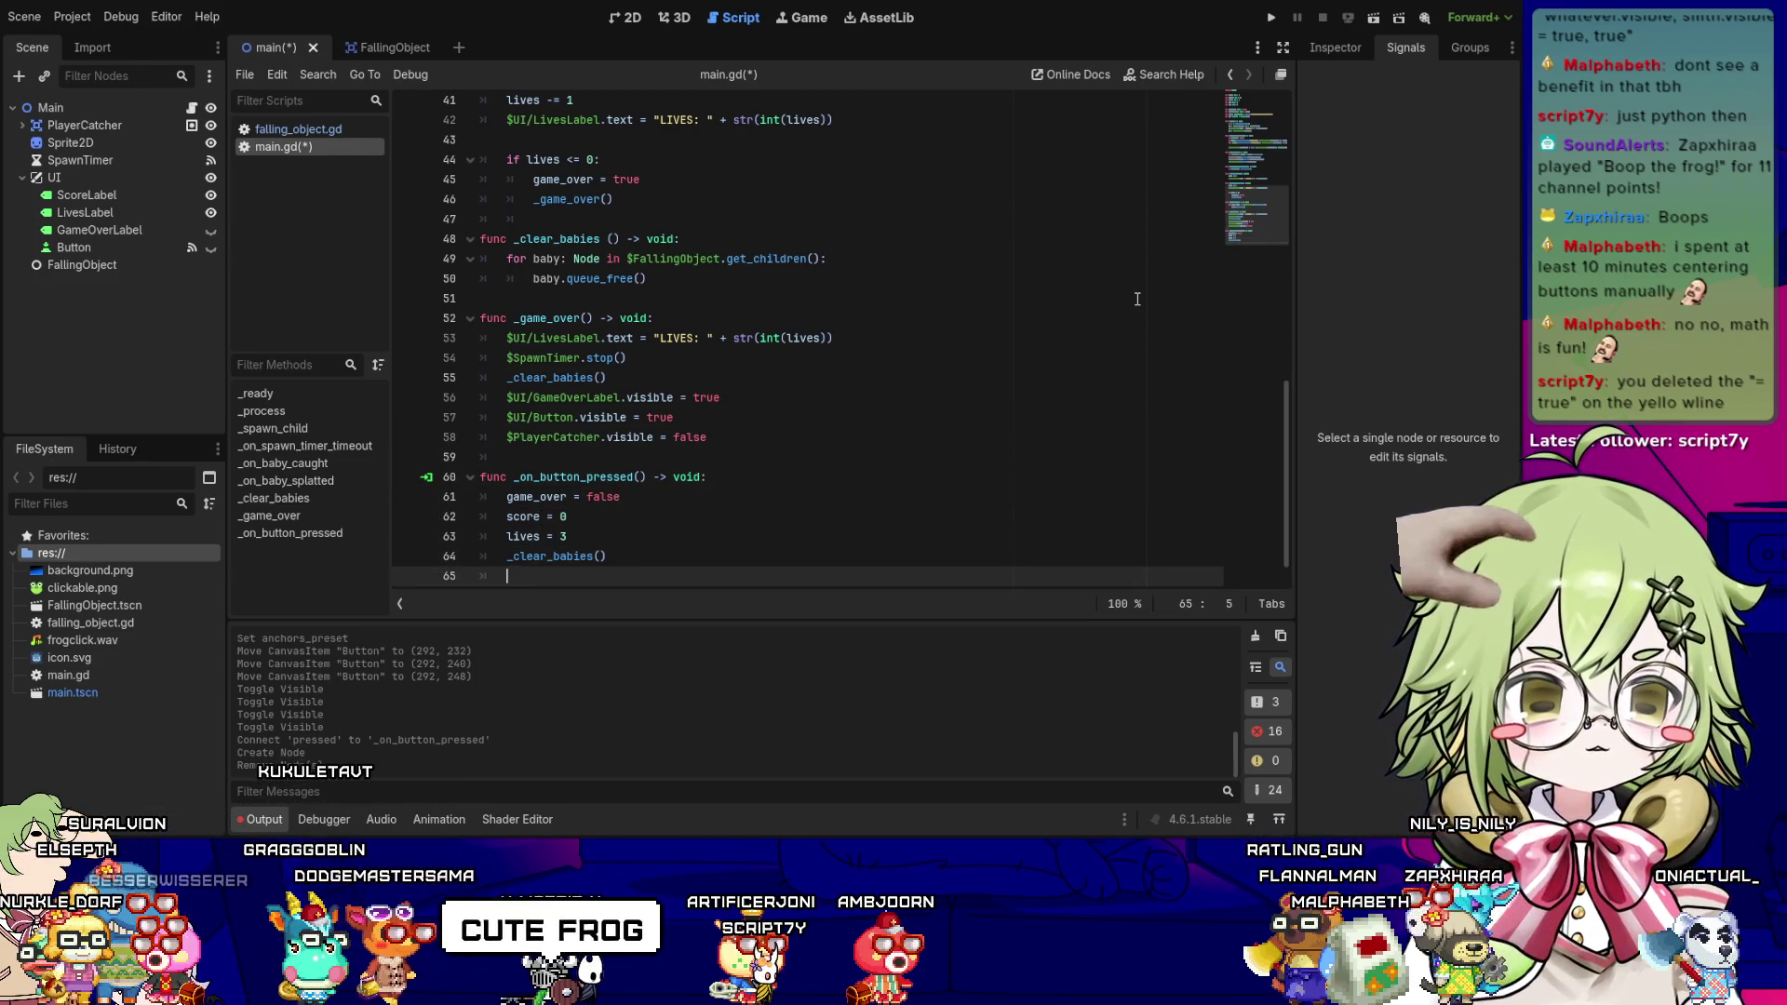
pyautogui.write('true')
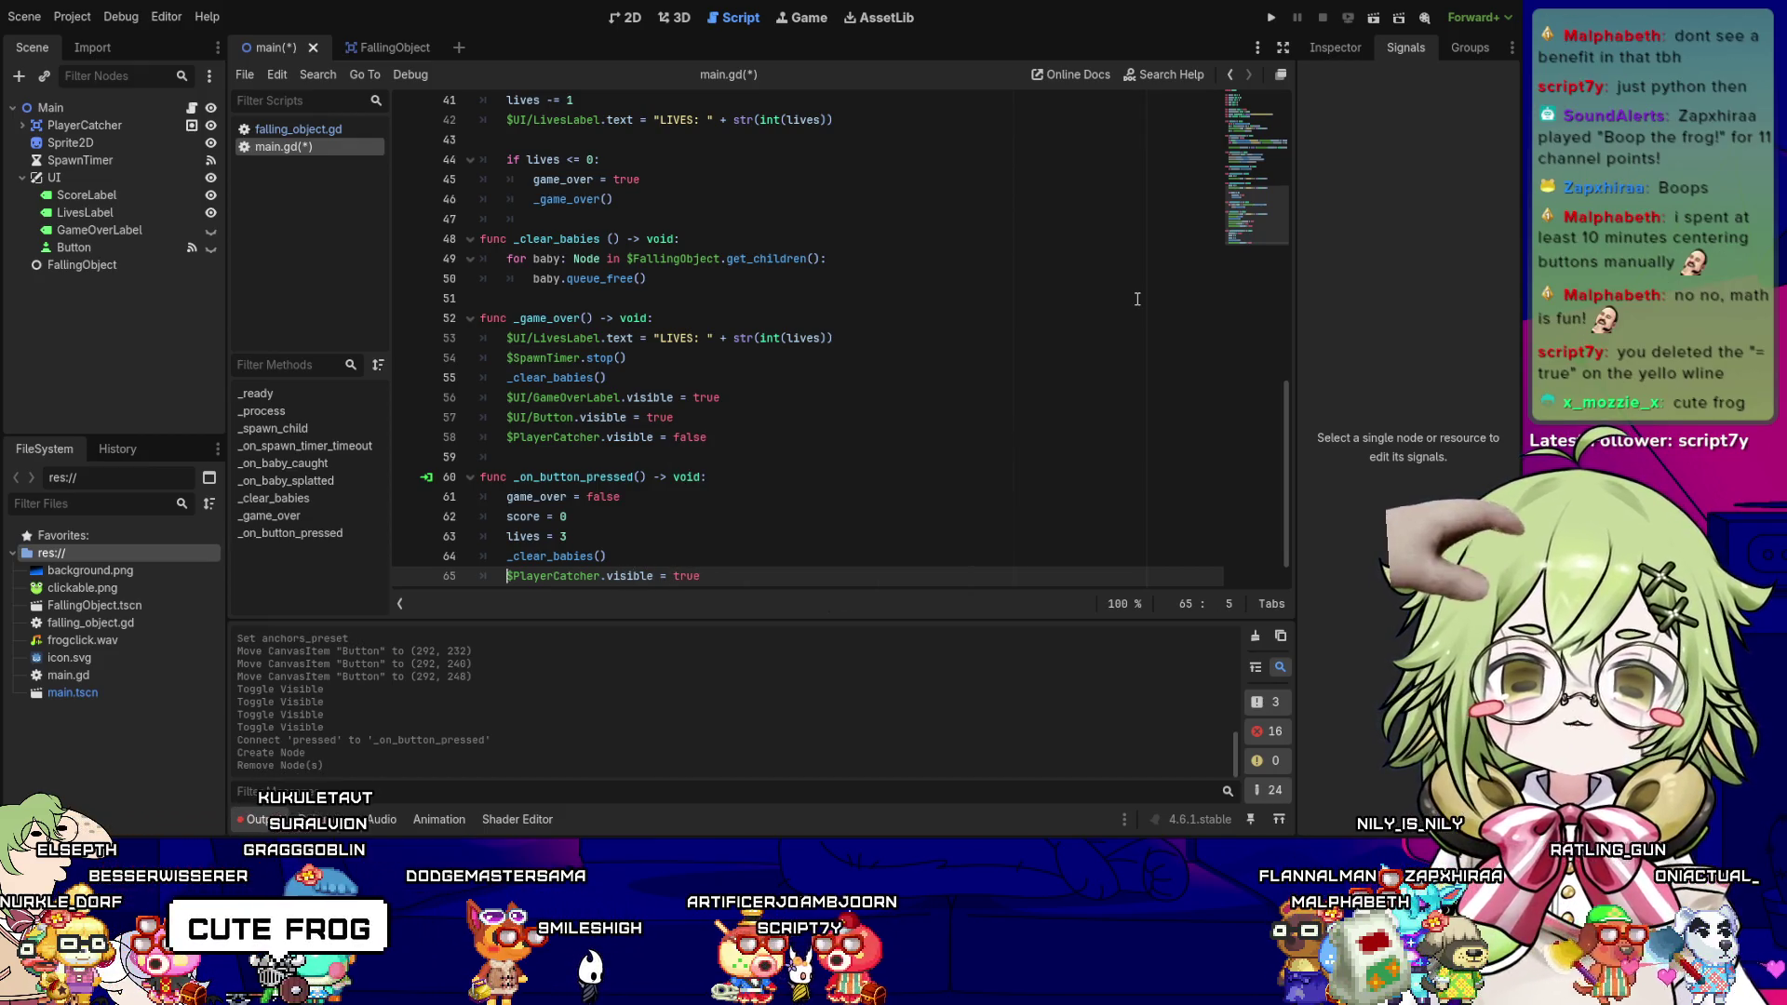
# - Copy the GameOverLabel and Button visibility lines into the retry handler, both set to false
pyautogui.press('Up')
pyautogui.press('Up')
pyautogui.press('Up')
pyautogui.press('End')
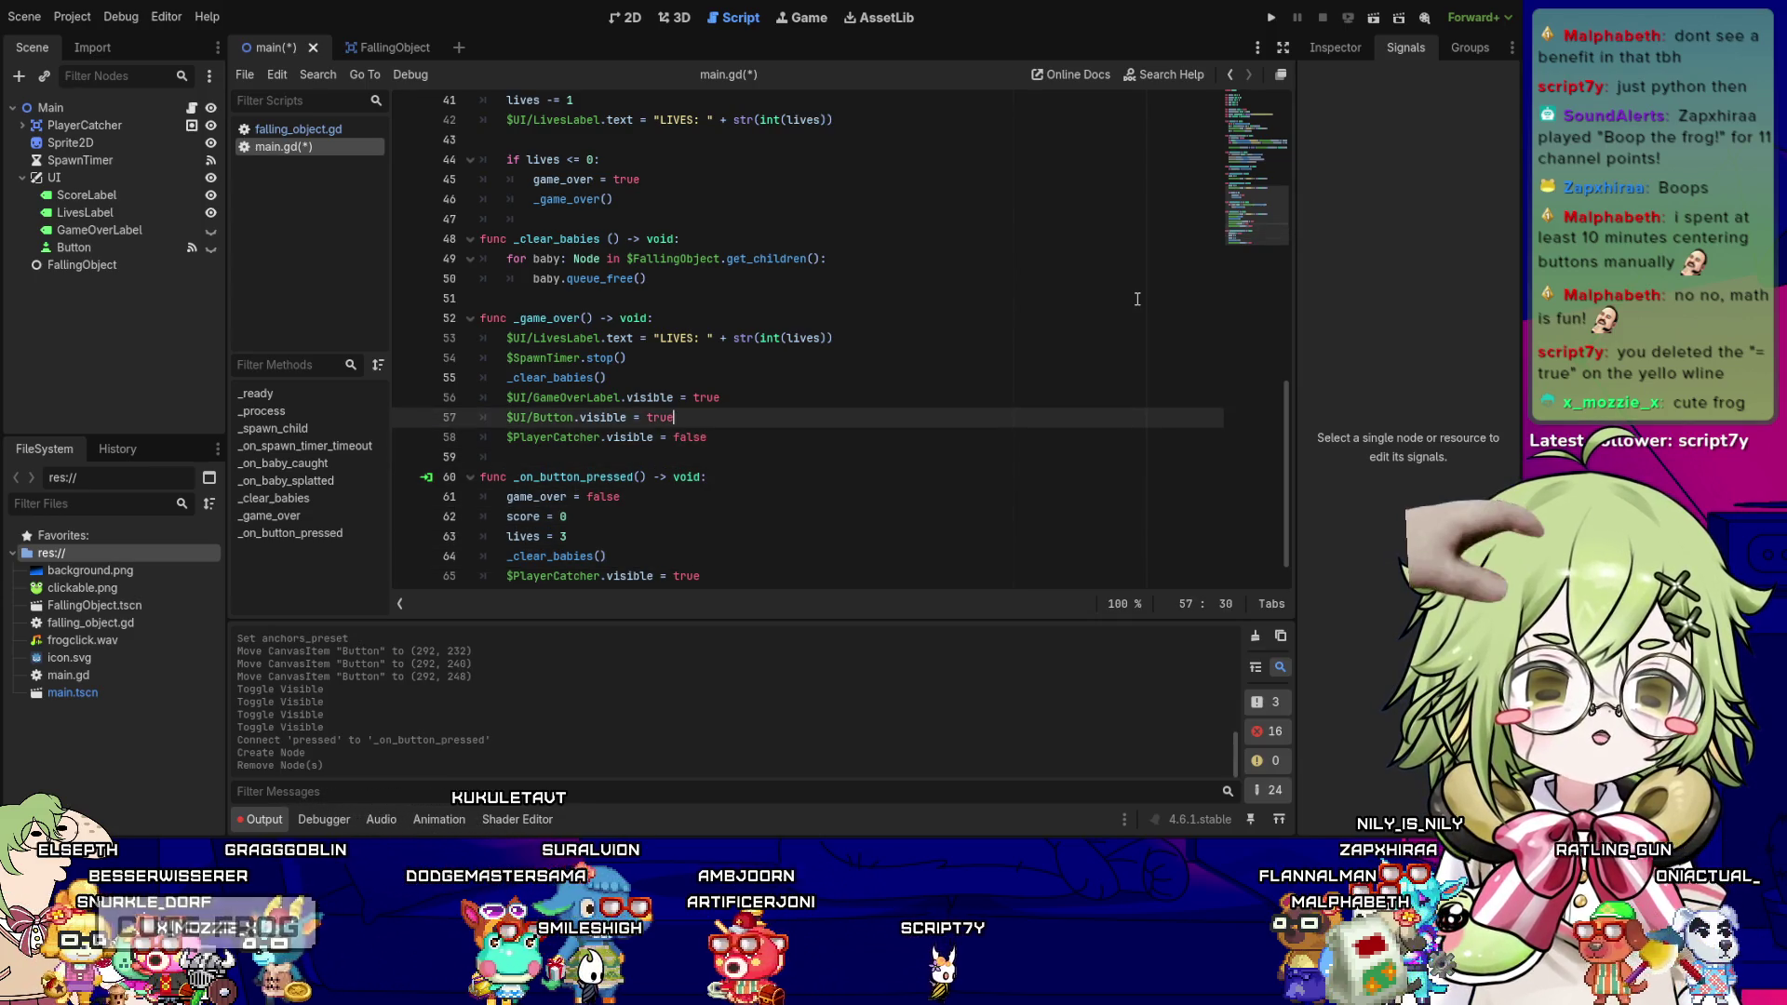
pyautogui.press('Down')
pyautogui.press('Down')
pyautogui.press('Down')
pyautogui.press('Home')
pyautogui.hotkey('ctrl', 'Right')
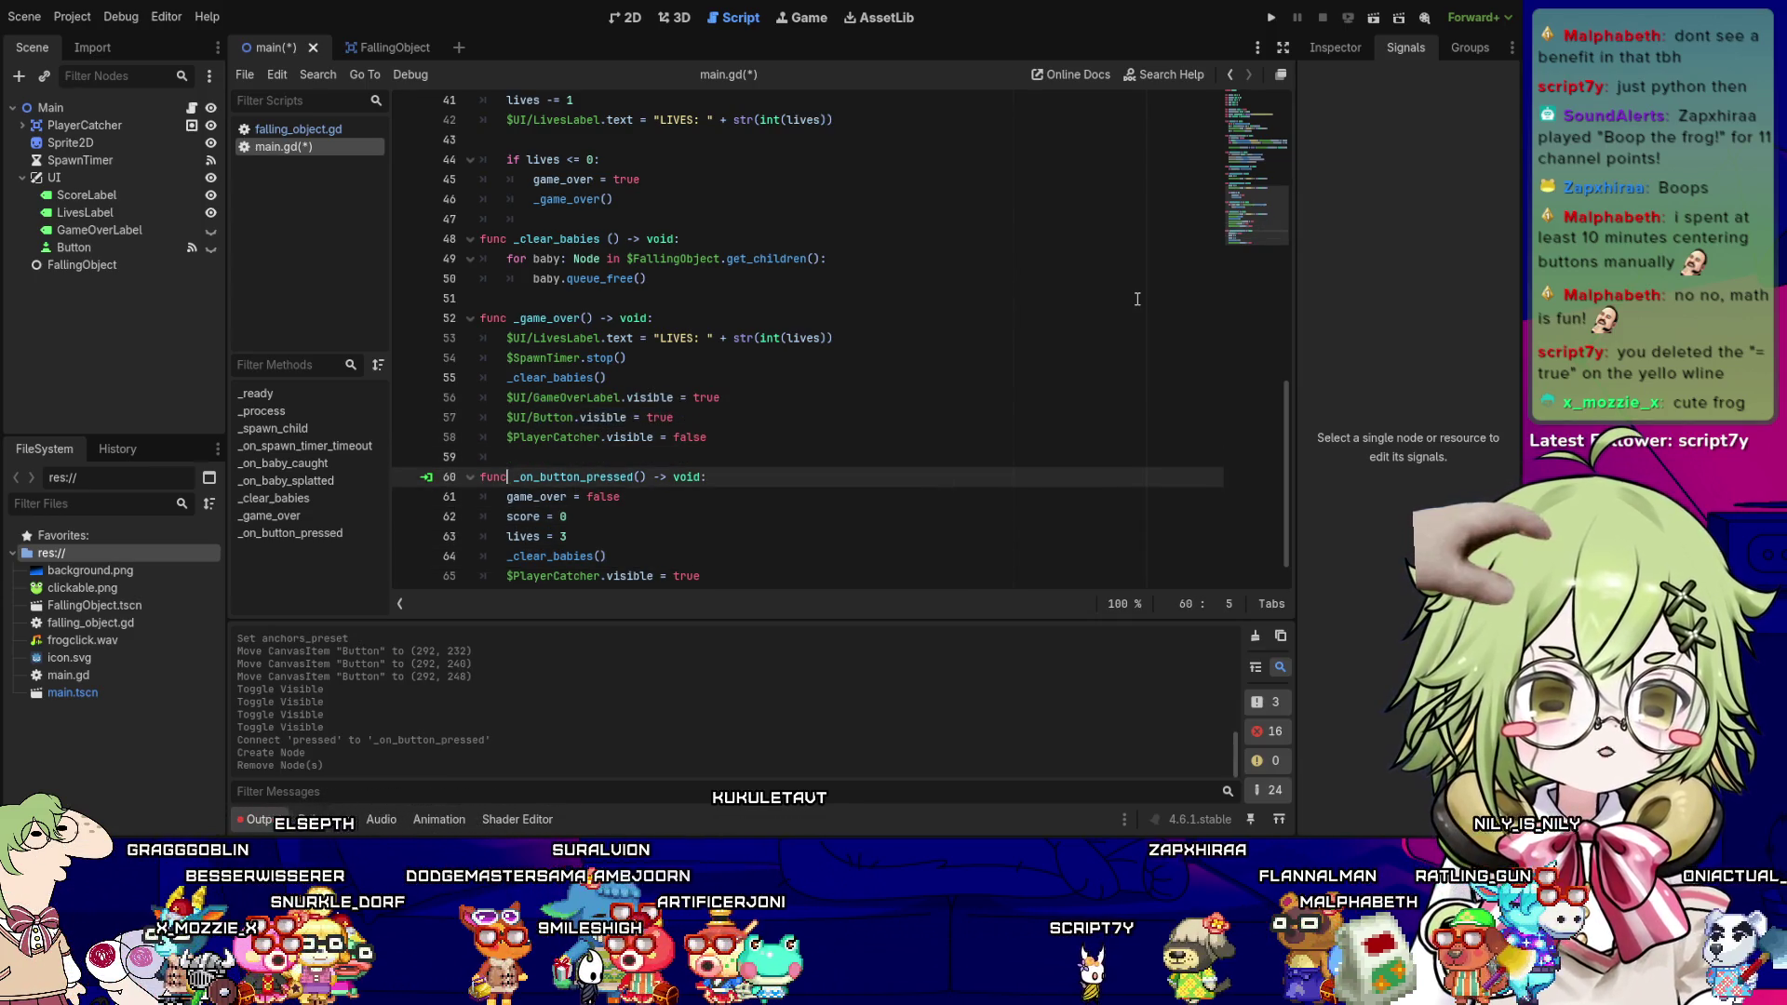
pyautogui.press('Down')
pyautogui.press('Down')
pyautogui.press('Down')
pyautogui.press('End')
pyautogui.press('Return')
pyautogui.hotkey('ctrl', 'v')
pyautogui.press('Up')
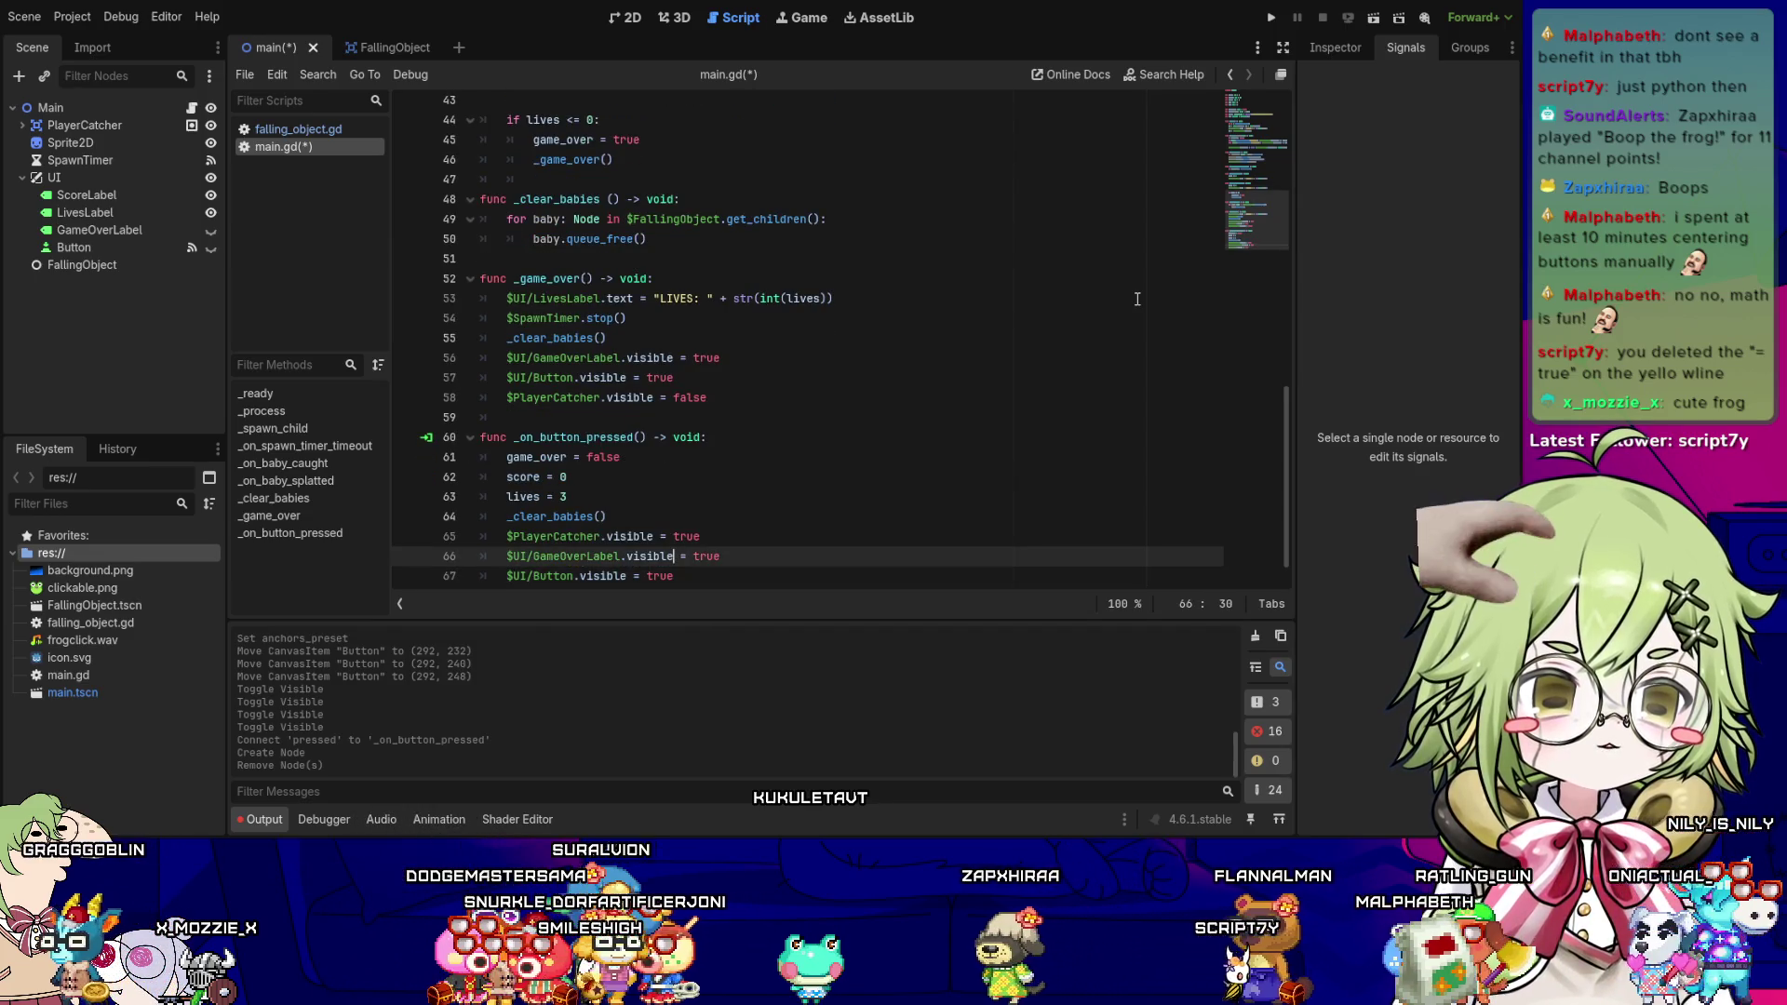
pyautogui.press('End')
pyautogui.press('BackSpace')
pyautogui.press('BackSpace')
pyautogui.press('BackSpace')
pyautogui.write('false')
pyautogui.press('Down')
pyautogui.press('BackSpace')
pyautogui.press('BackSpace')
pyautogui.press('Return')
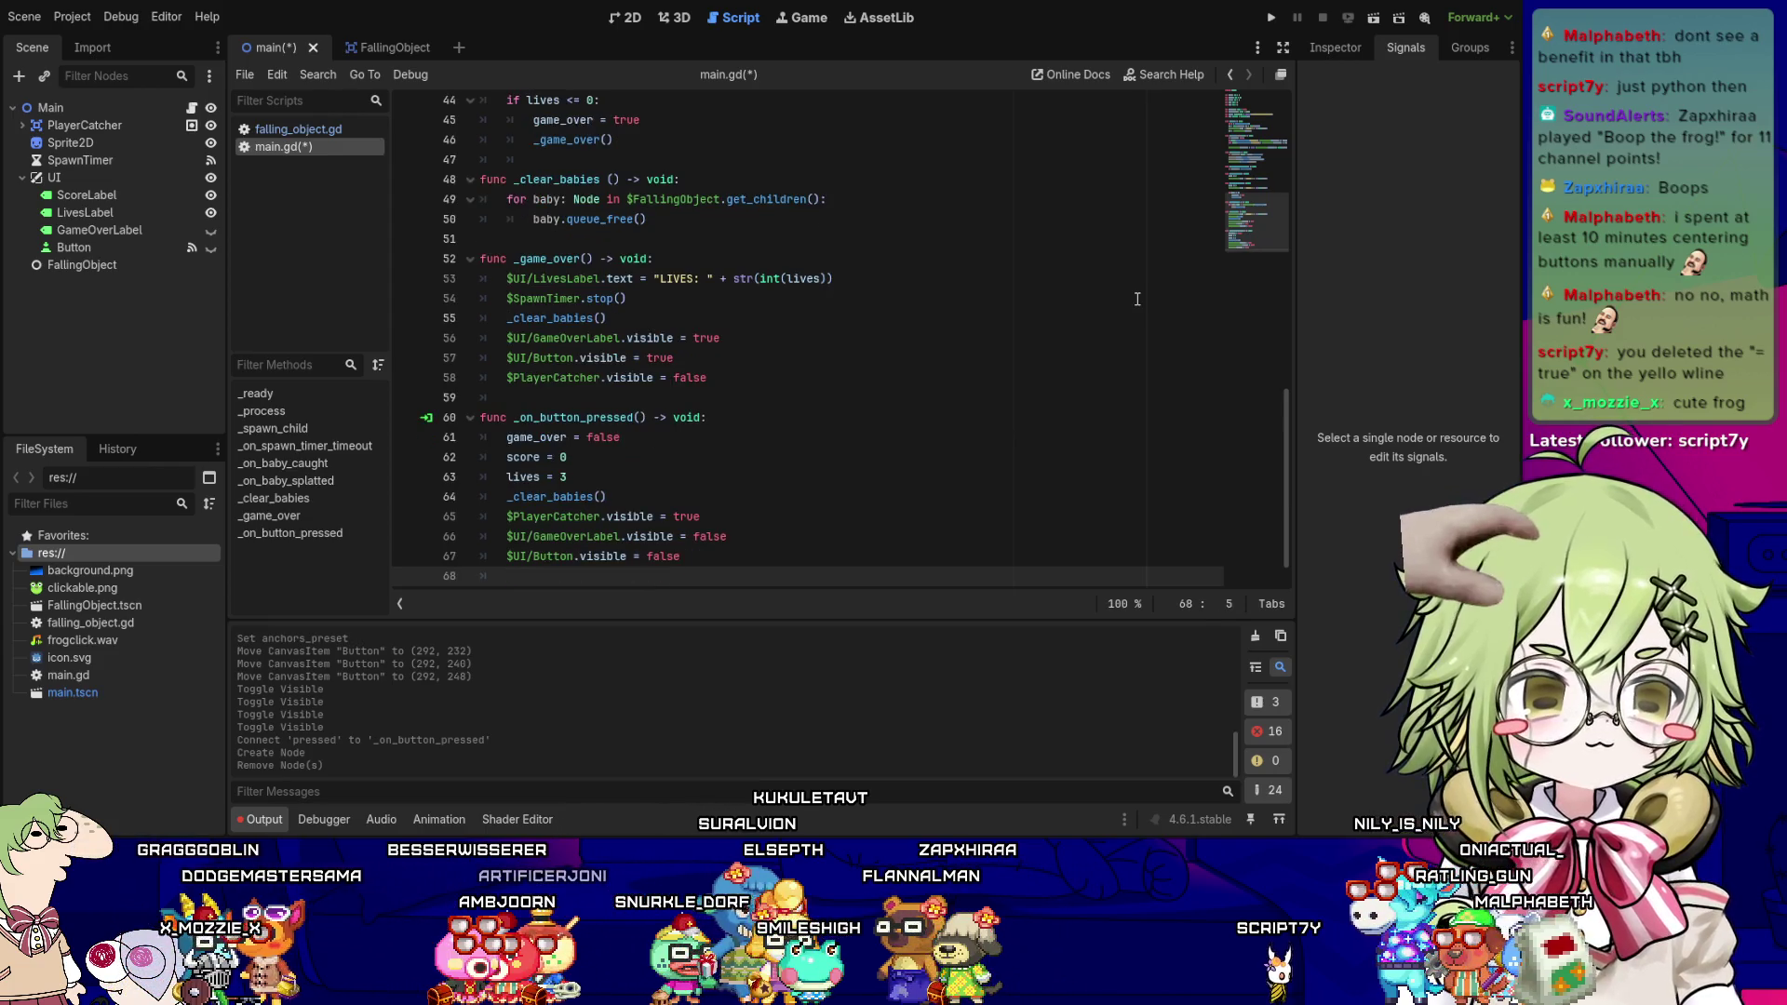
# - Paste the LivesLabel text update line into the retry handler
pyautogui.press('Up')
pyautogui.press('Up')
pyautogui.press('Up')
pyautogui.press('Up')
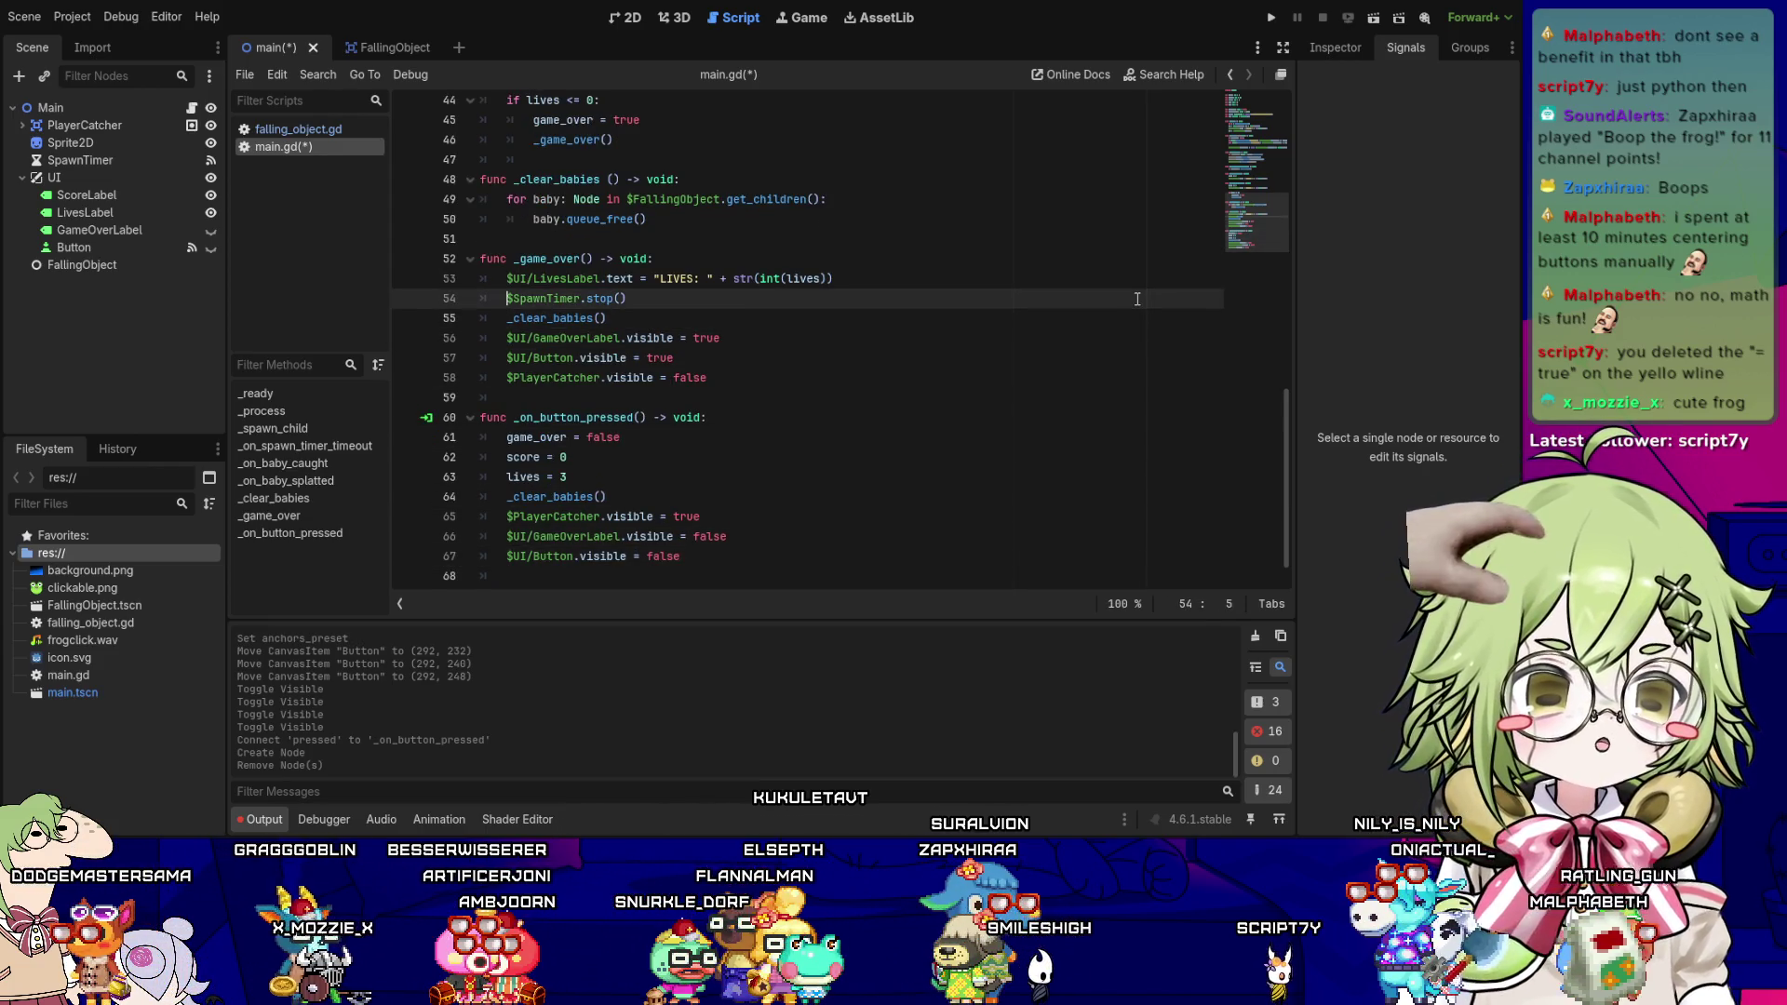
pyautogui.press('Up')
pyautogui.press('Down')
pyautogui.press('Down')
pyautogui.press('Down')
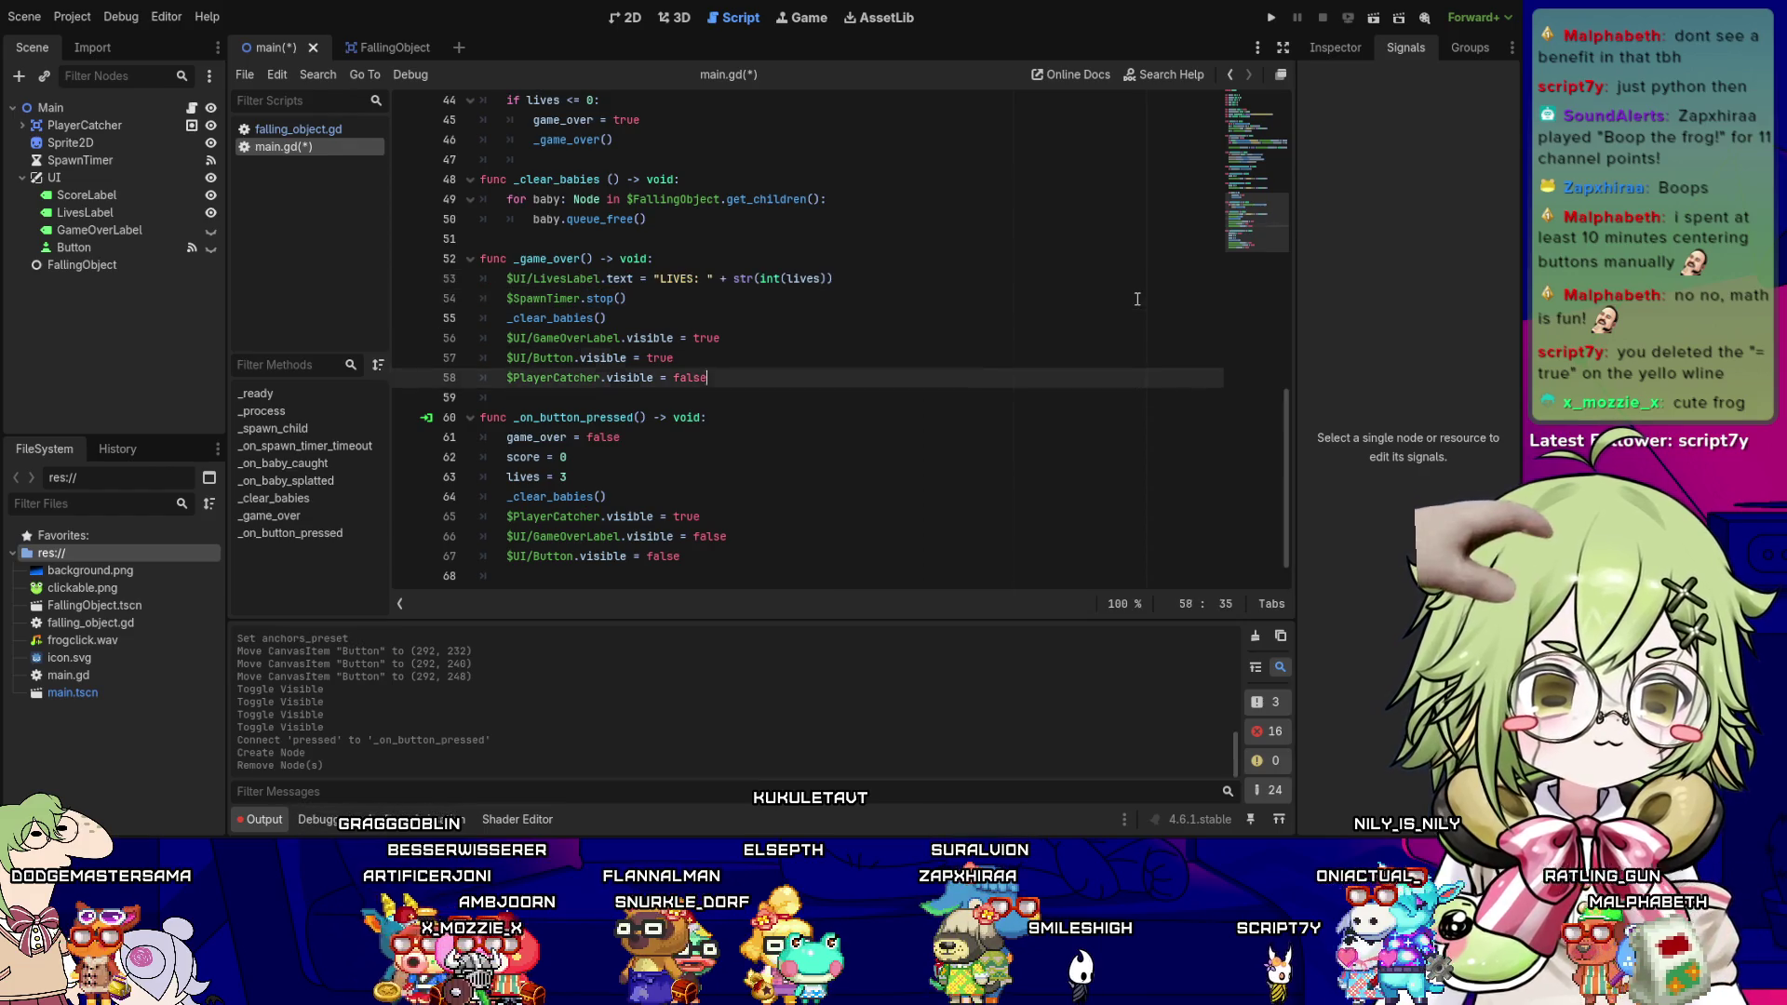
pyautogui.press('Return')
pyautogui.write('$UI/LivesLabel.text = "LIVES: " + str(int(lives))')
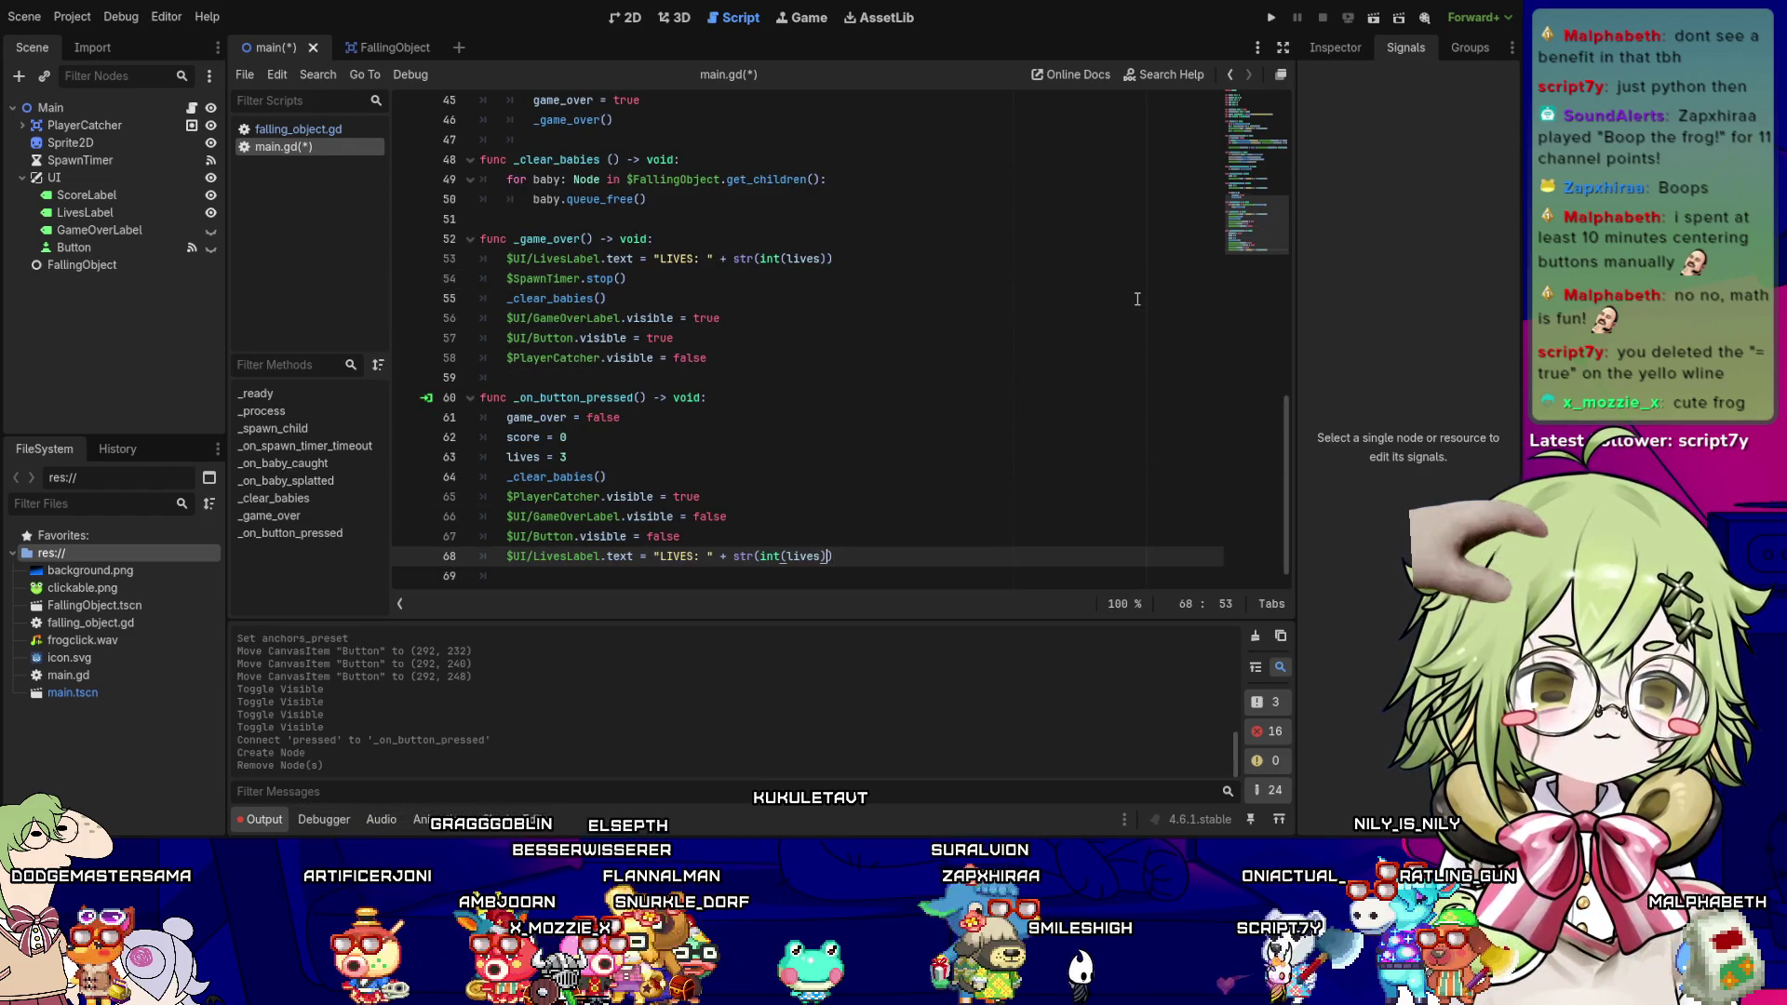
# - Paste $UI/ScoreLabel.text = "SCORE: " + str(int(score)) at the end of the retry handler
pyautogui.press('Up')
pyautogui.press('Up')
pyautogui.press('Up')
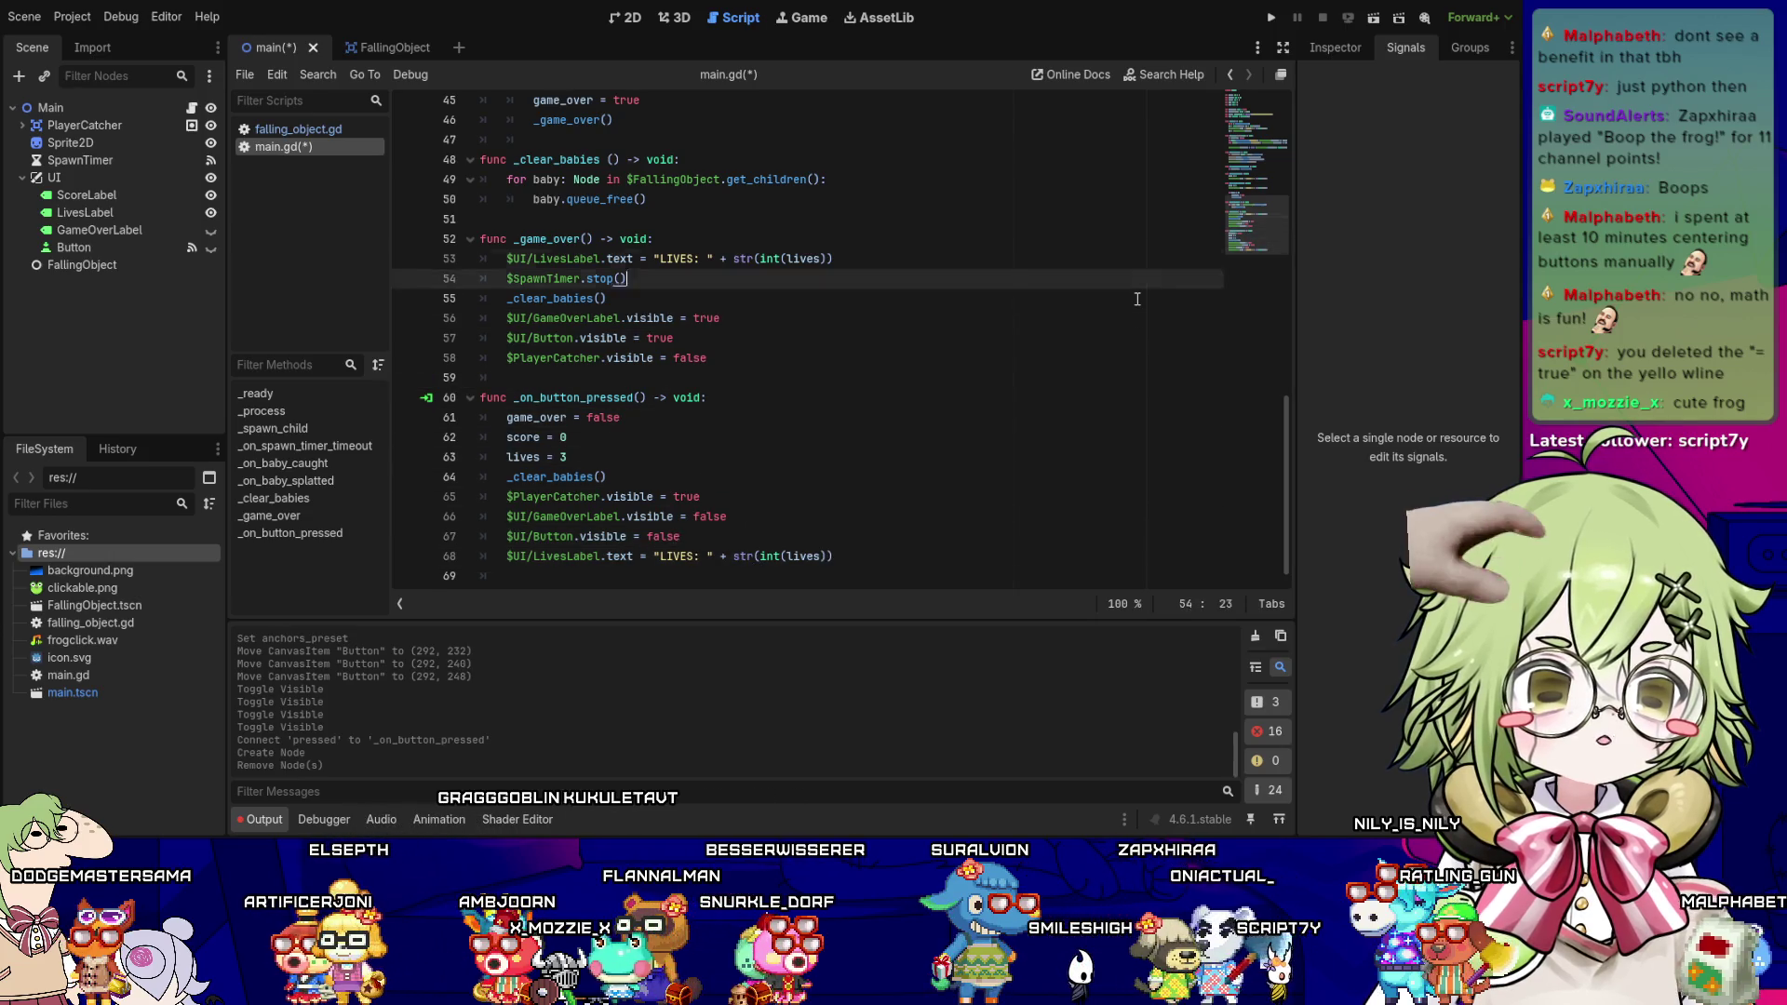
pyautogui.press('Up')
pyautogui.press('Up')
pyautogui.press('Up')
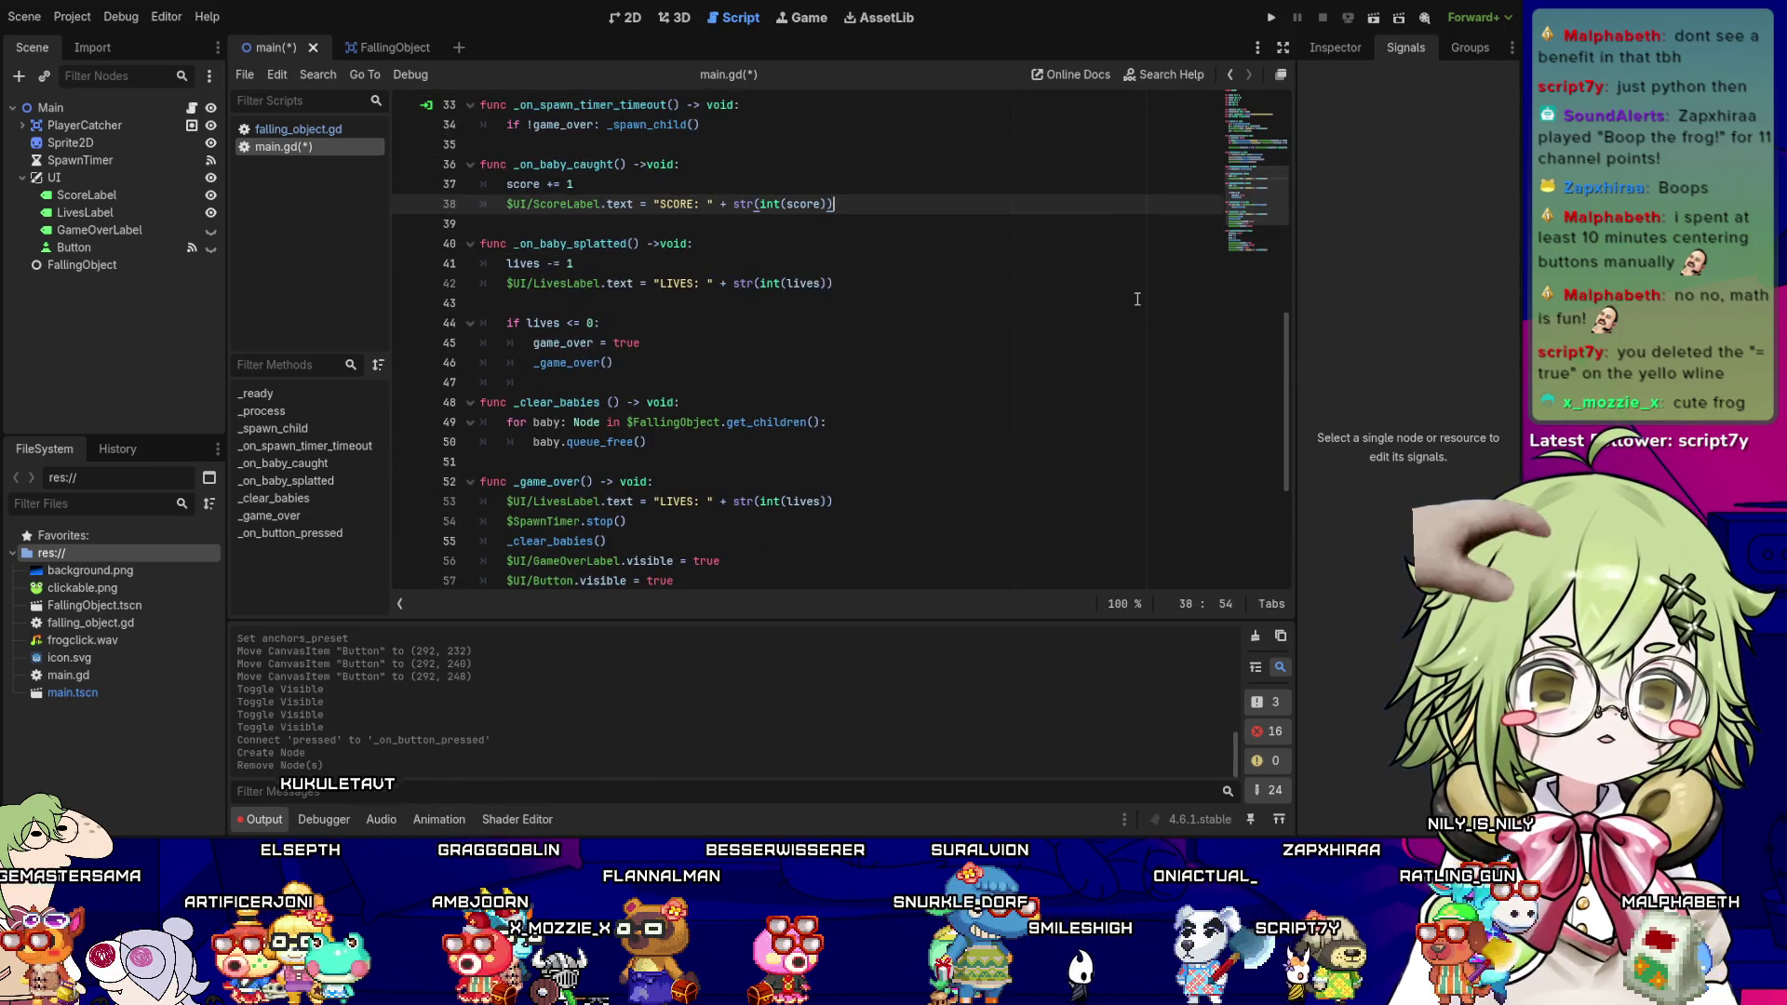
pyautogui.press('Down')
pyautogui.press('Down')
pyautogui.press('Down')
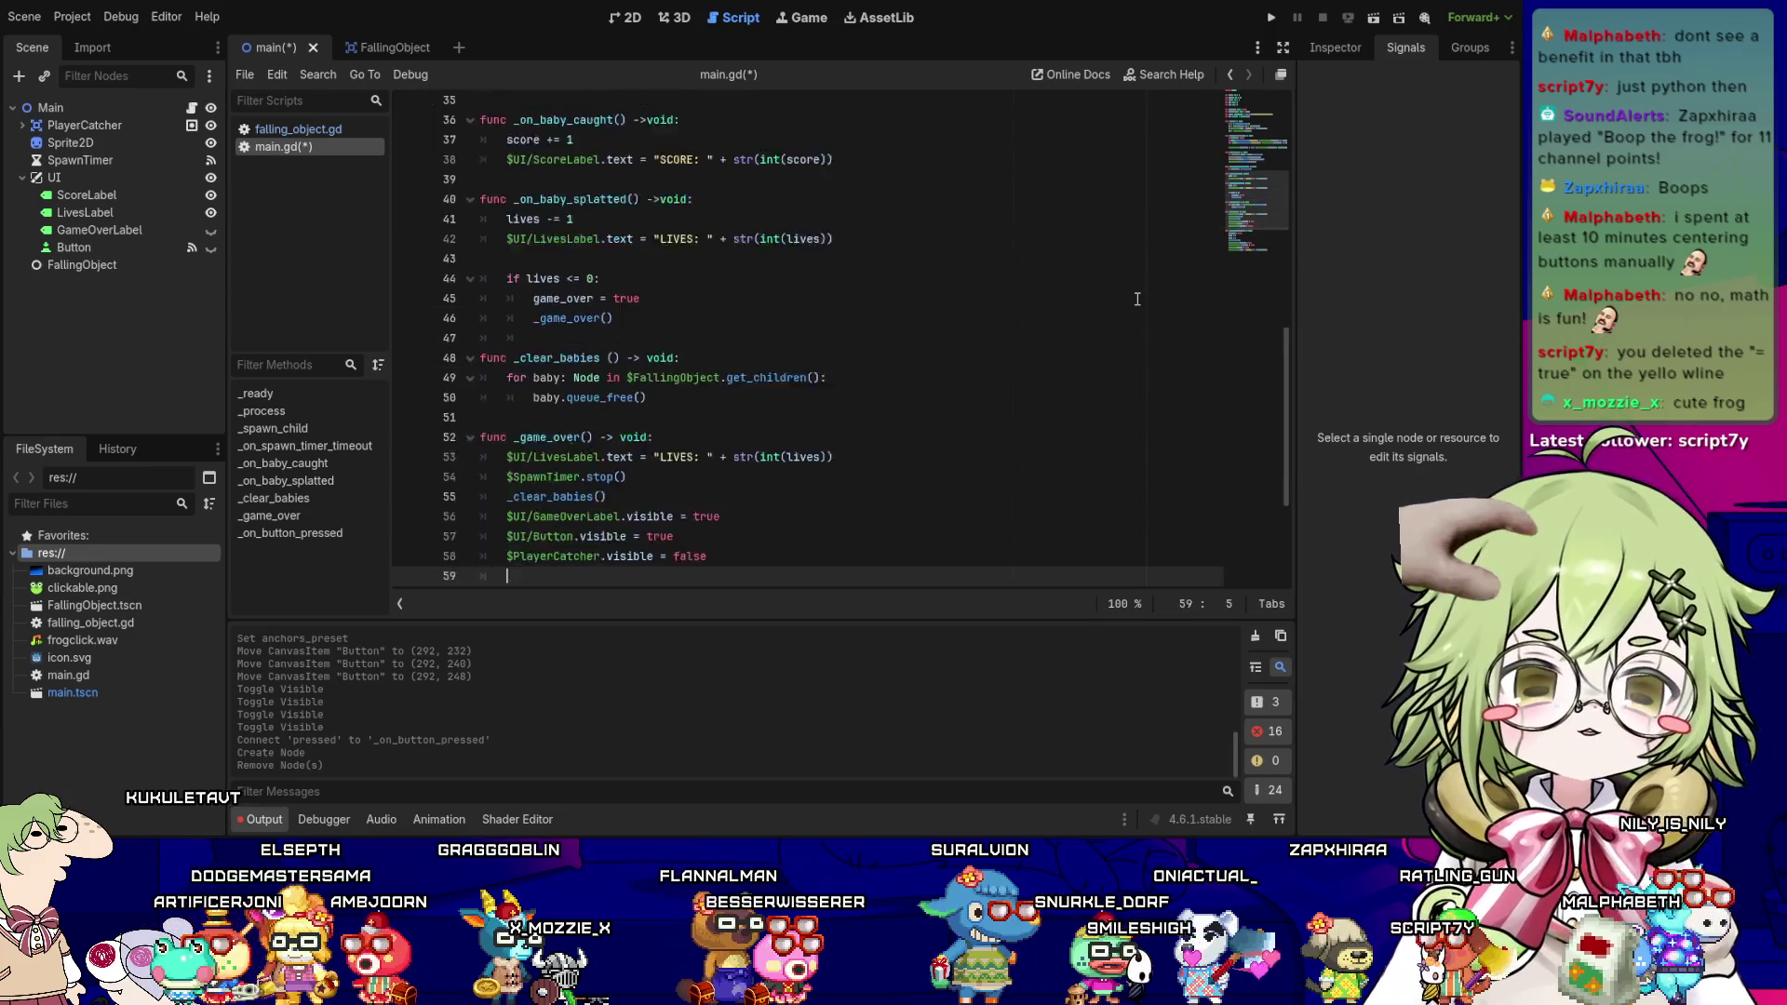
pyautogui.press('Down')
pyautogui.press('Down')
pyautogui.press('Down')
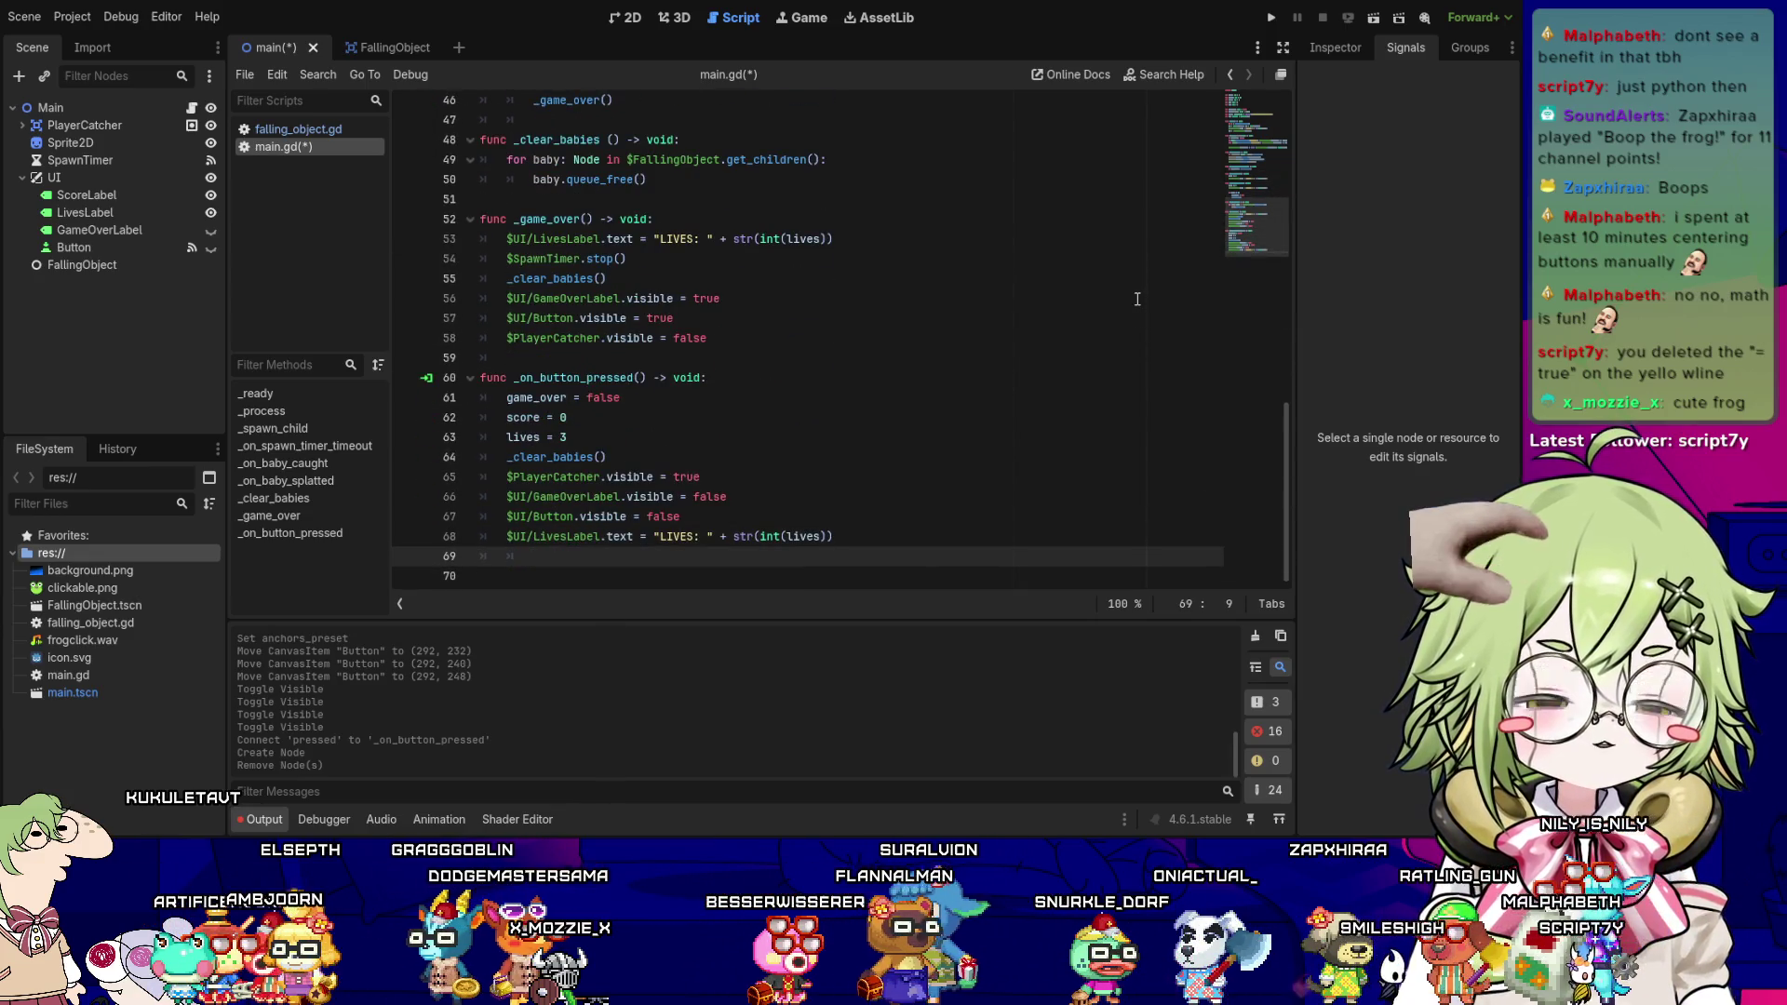
pyautogui.write('$UI/ScoreLabel.text = "SCORE: " + str(int(score))')
# - Review the Button visibility and LivesLabel lines in the retry handler
pyautogui.hotkey('ctrl', 'Left')
pyautogui.hotkey('ctrl', 'Left')
pyautogui.hotkey('ctrl', 'Left')
pyautogui.press('Up')
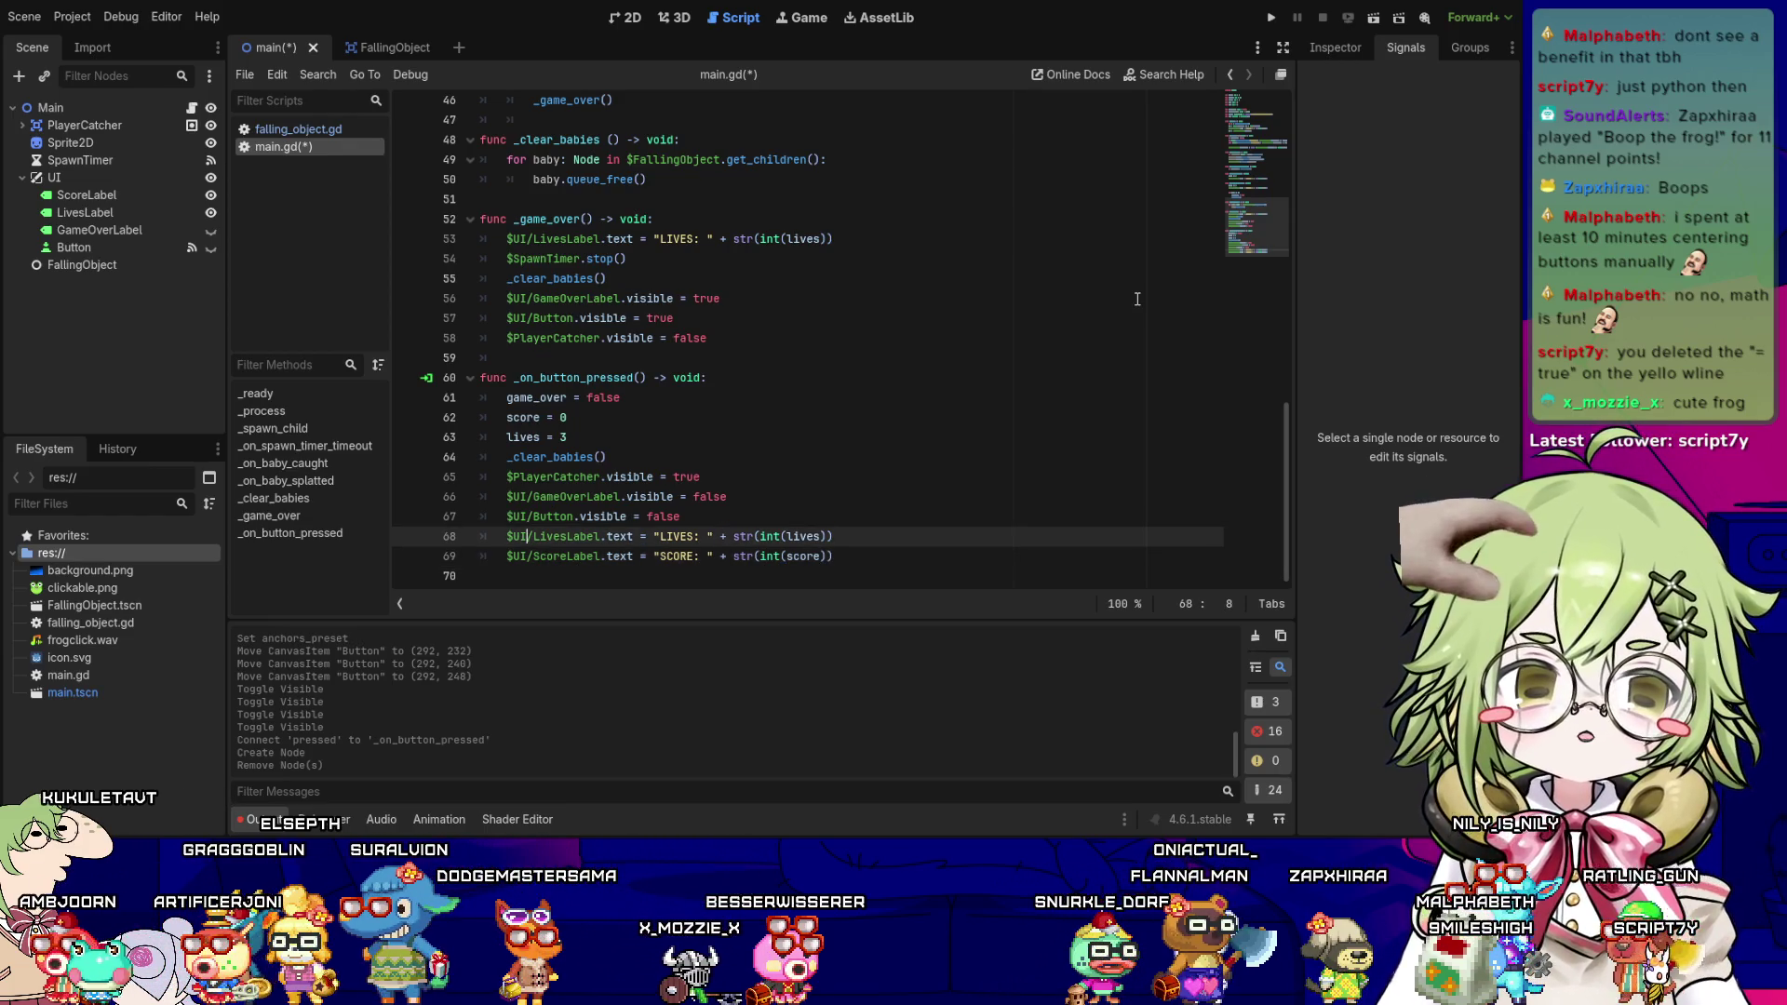
pyautogui.press('Up')
pyautogui.press('End')
pyautogui.press('Left')
pyautogui.press('Down')
pyautogui.press('Left')
pyautogui.press('Left')
pyautogui.press('Left')
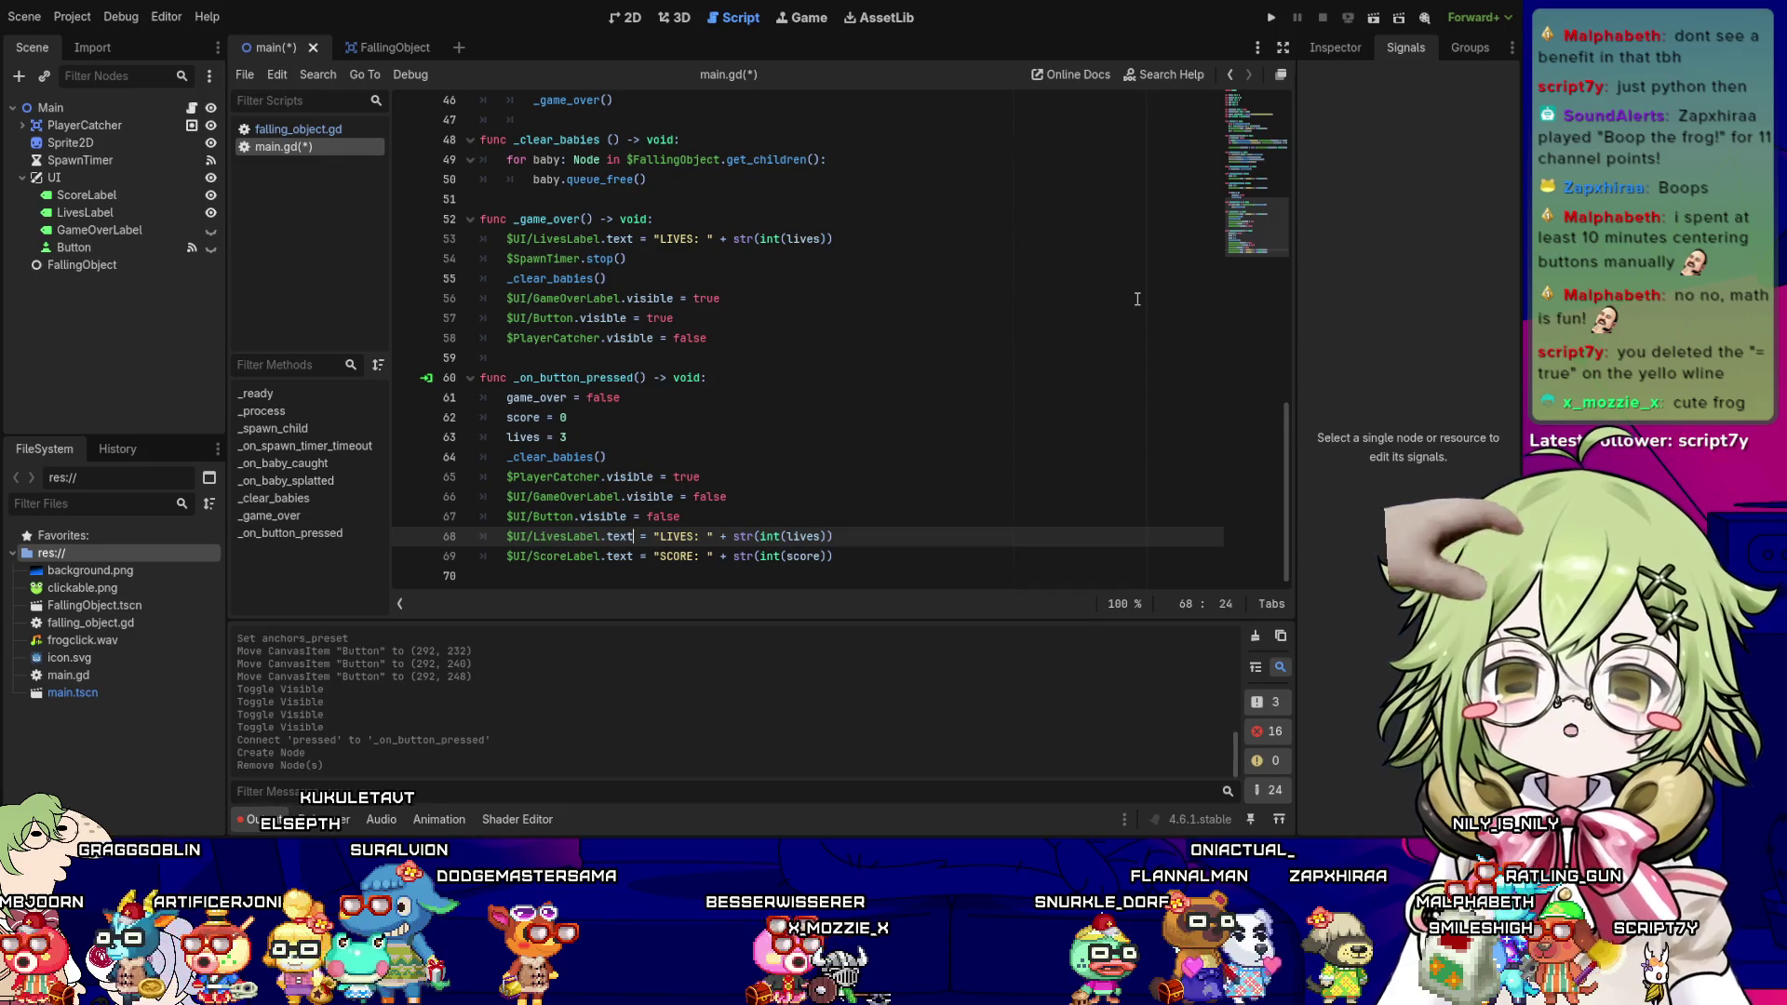
pyautogui.press('Right')
pyautogui.press('Right')
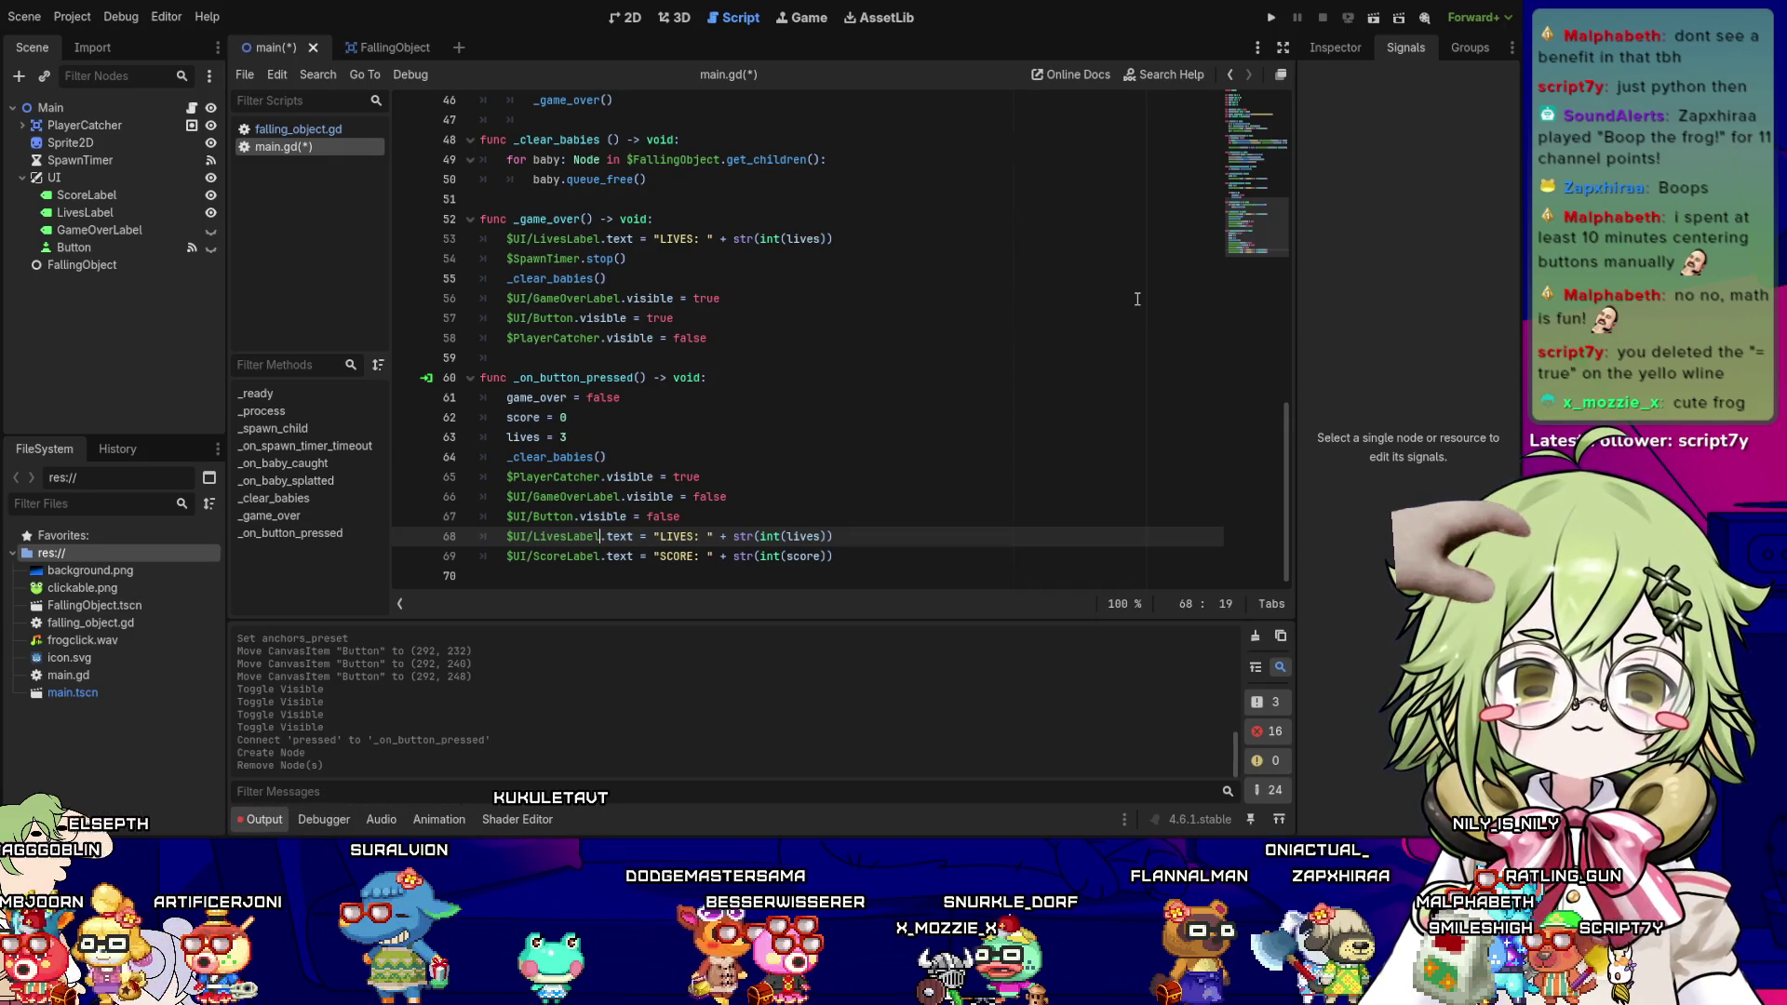
pyautogui.hotkey('ctrl', 'Left')
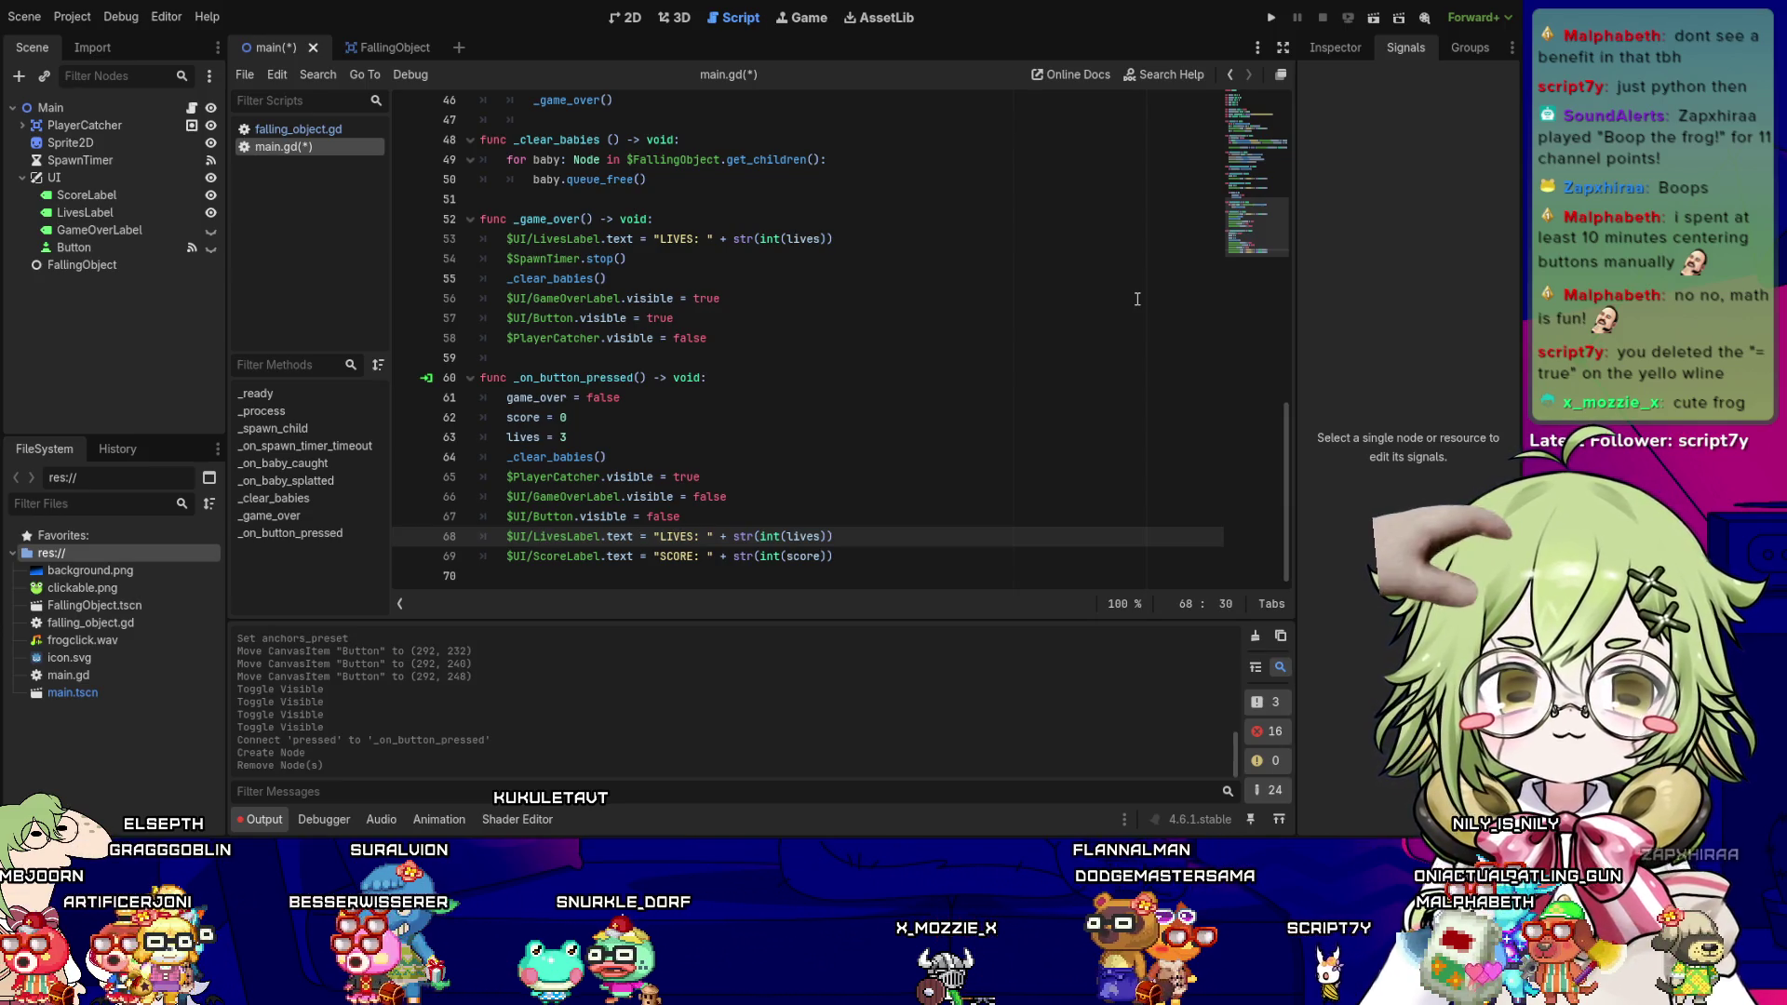
pyautogui.press('Right')
pyautogui.press('Right')
pyautogui.press('Right')
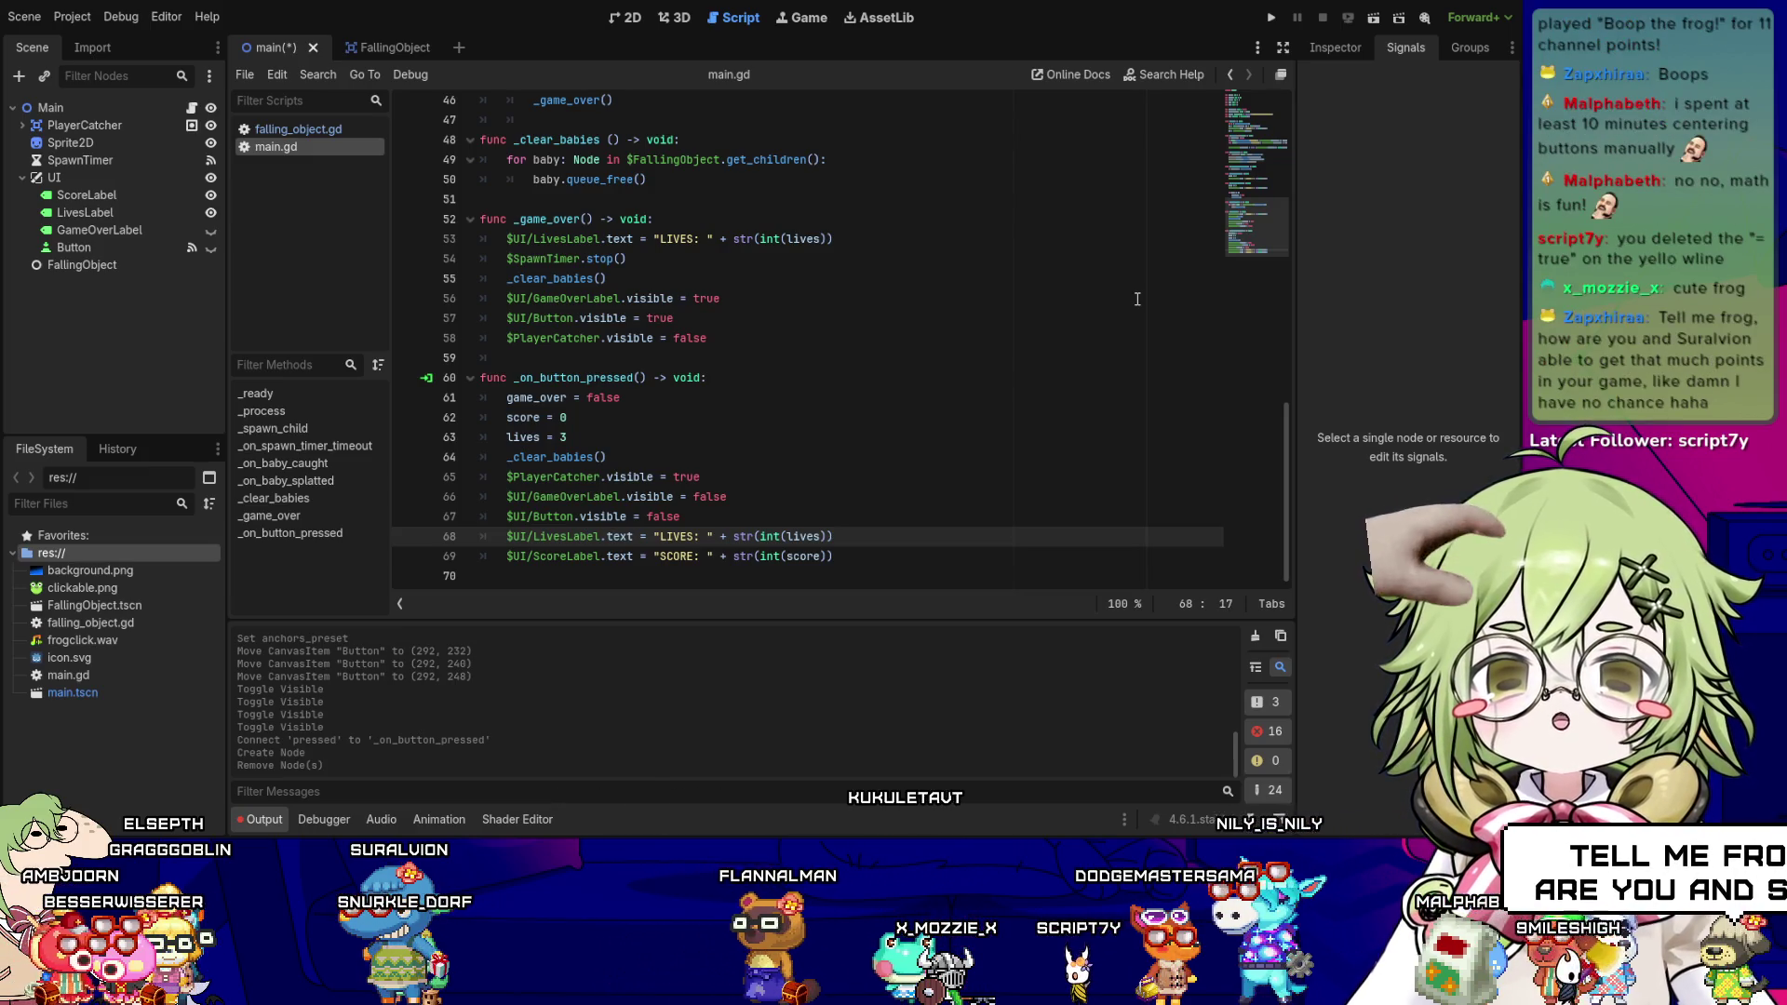
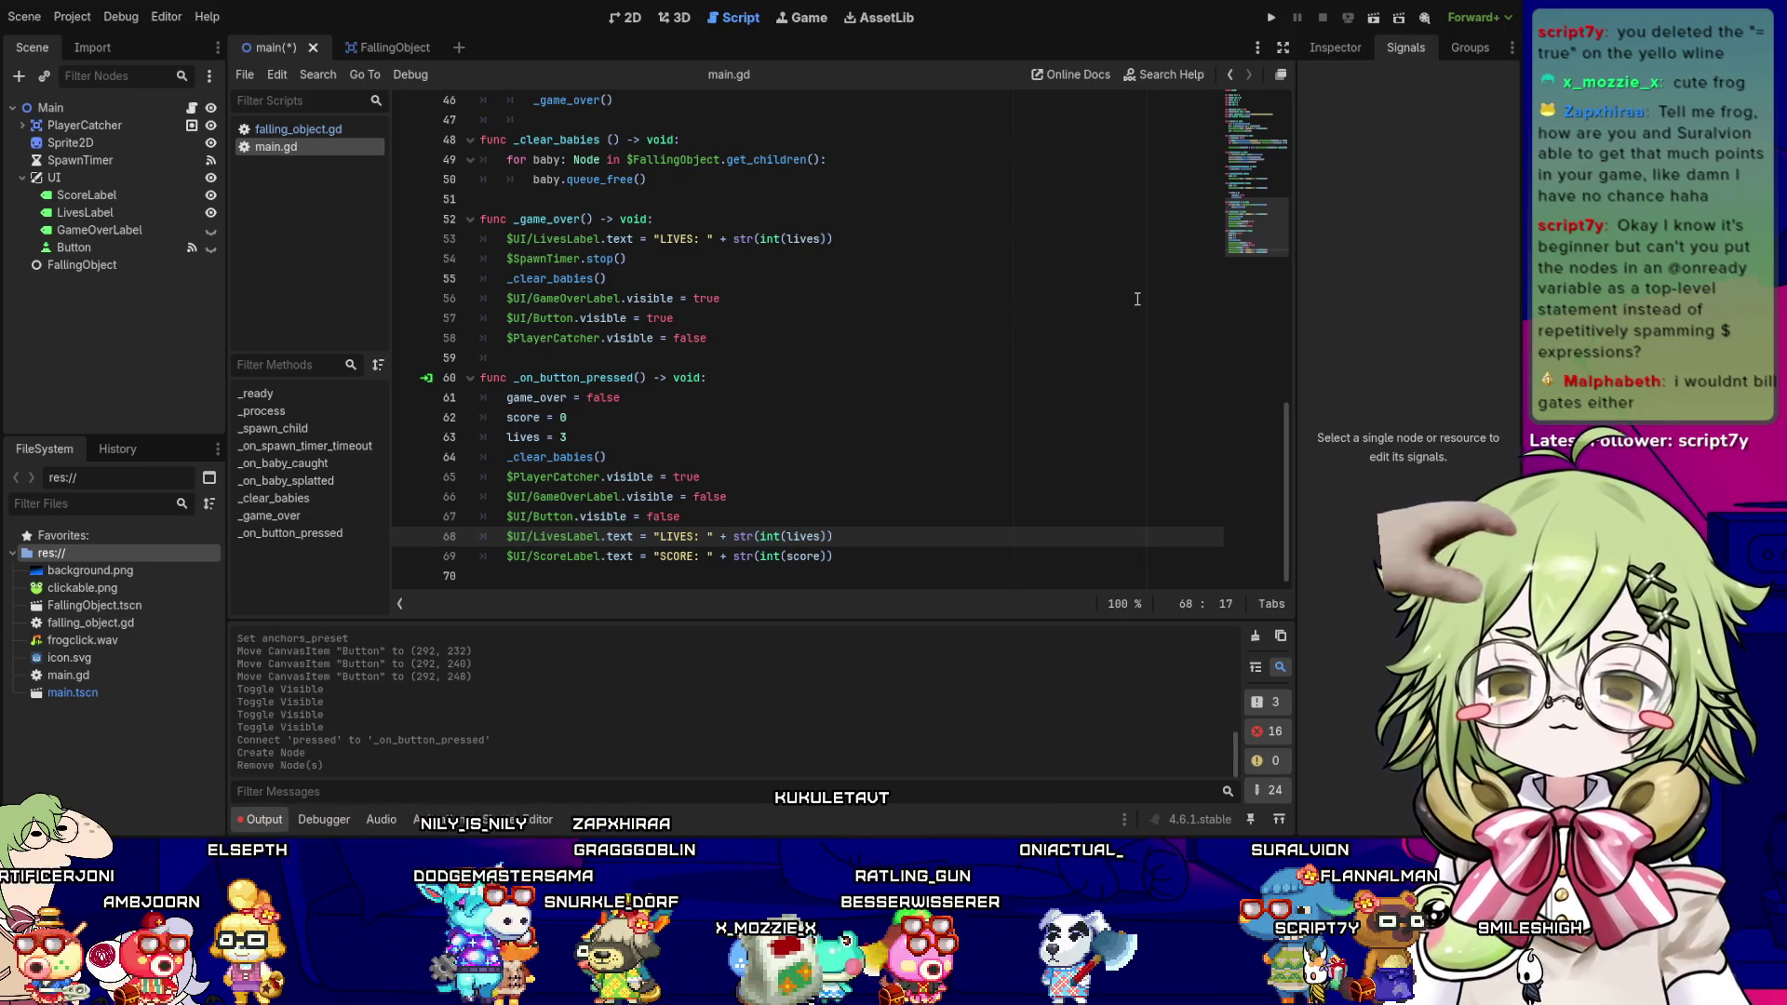
# - Review the label-reset lines and the starting lives variable in main.gd
pyautogui.scroll(1, 1049, 377)
pyautogui.moveTo(940, 553); pyautogui.dragTo(941, 562)
pyautogui.click(941, 562)
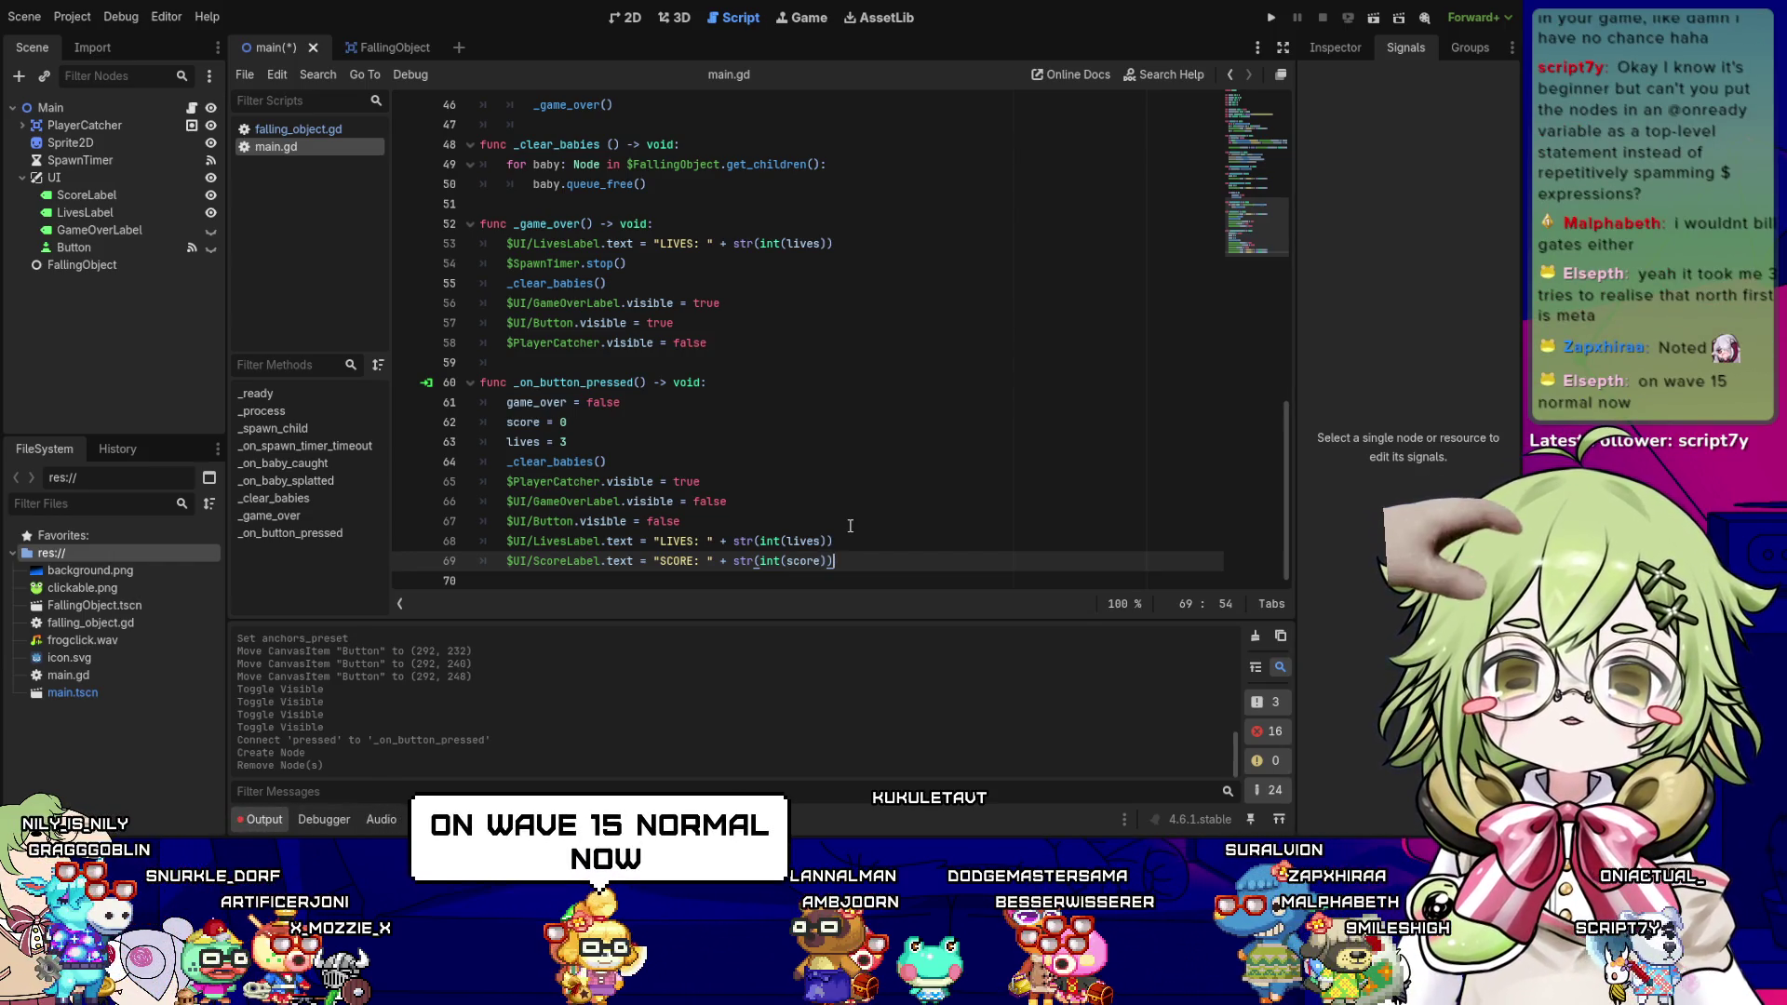
pyautogui.scroll(15, 707, 390)
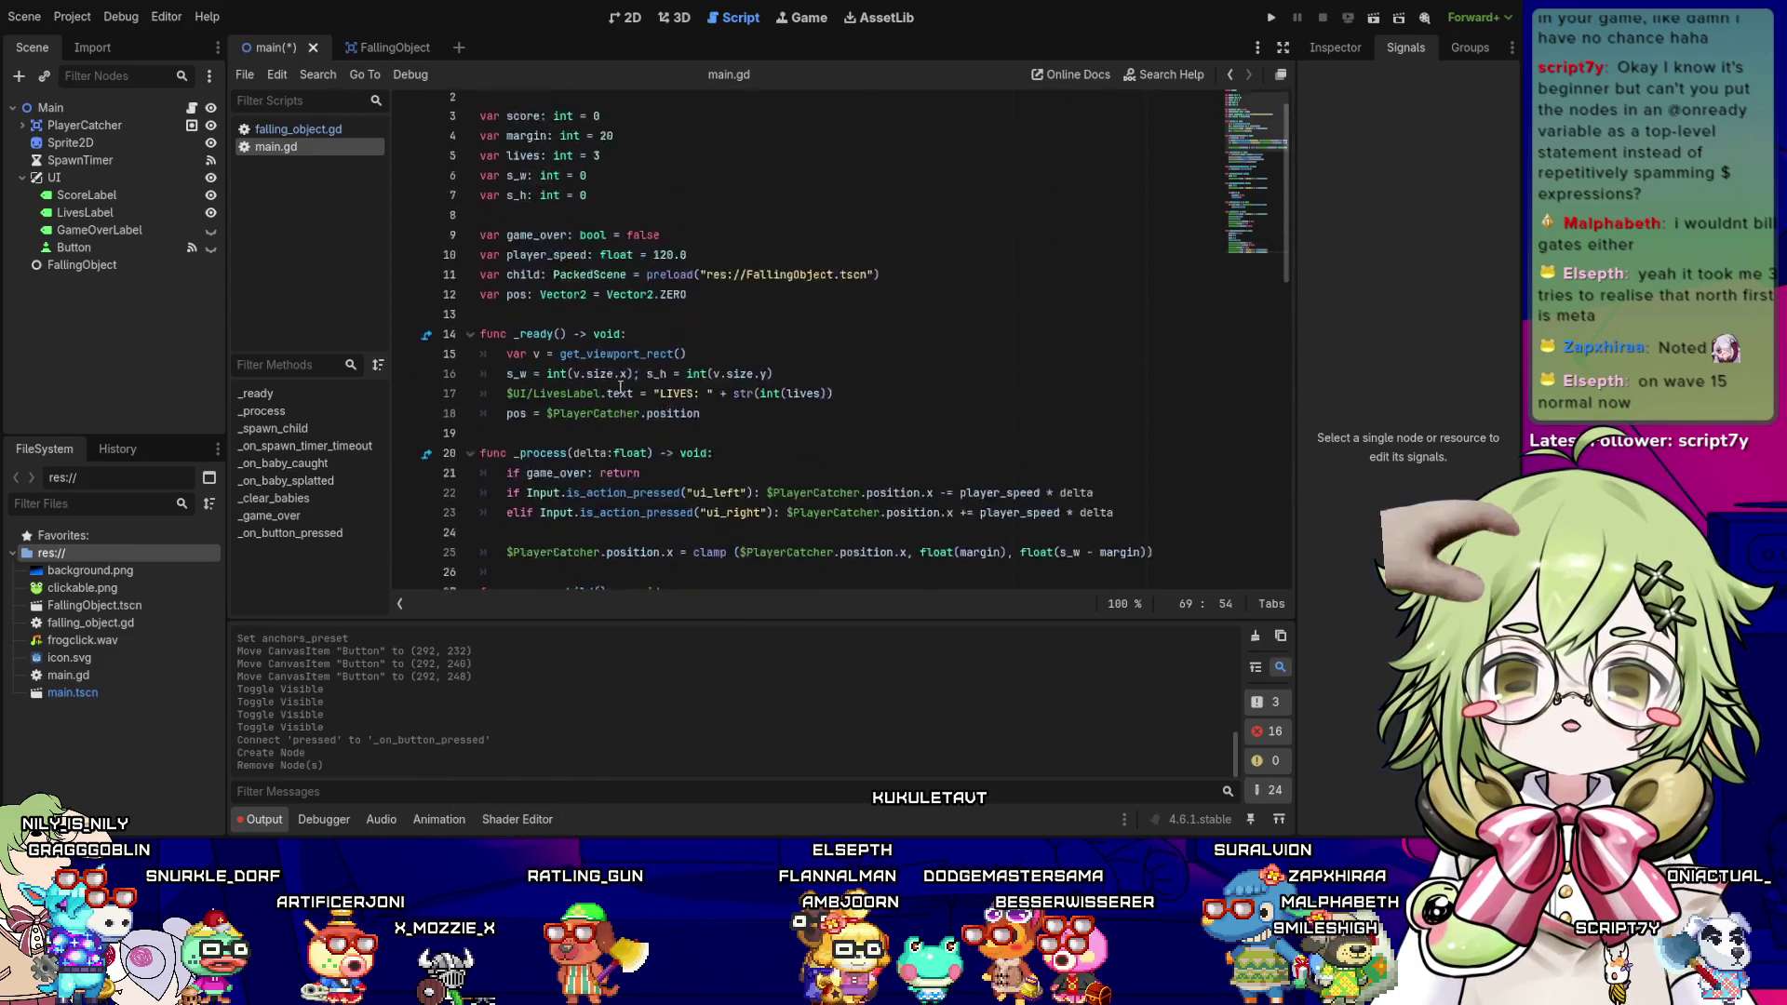
pyautogui.scroll(2, 620, 386)
pyautogui.click(766, 192)
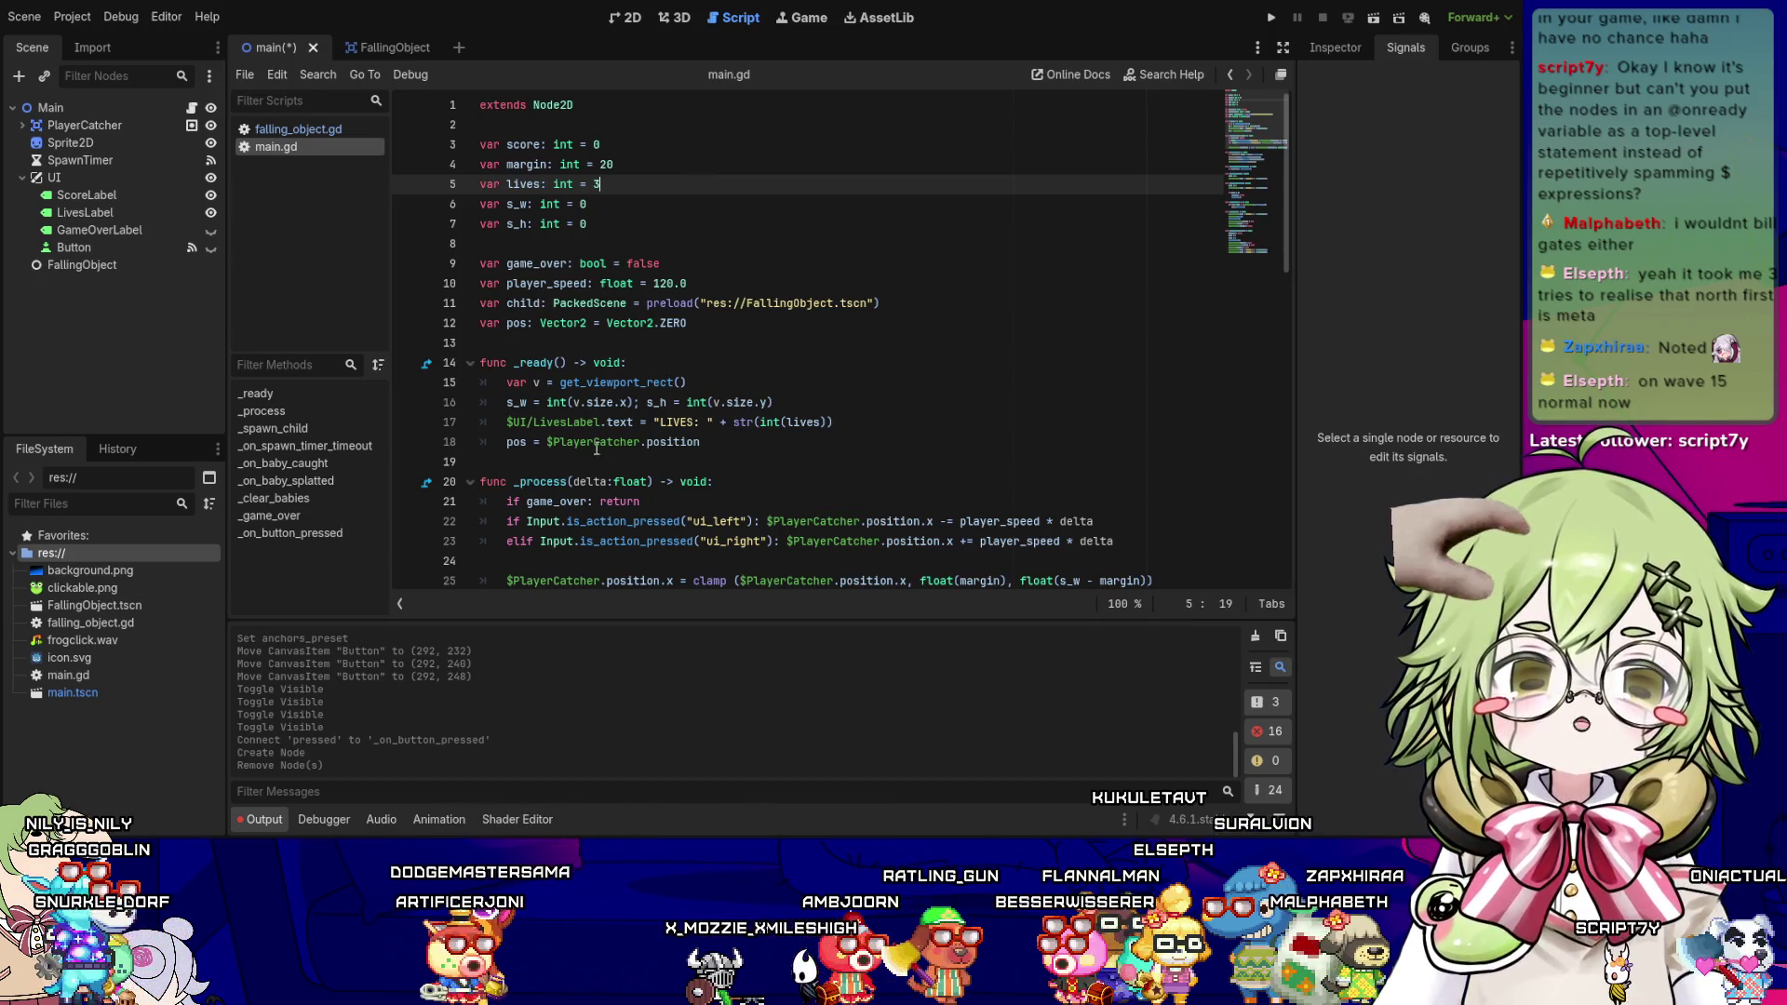
pyautogui.click(622, 242)
pyautogui.press('Up')
pyautogui.press('Up')
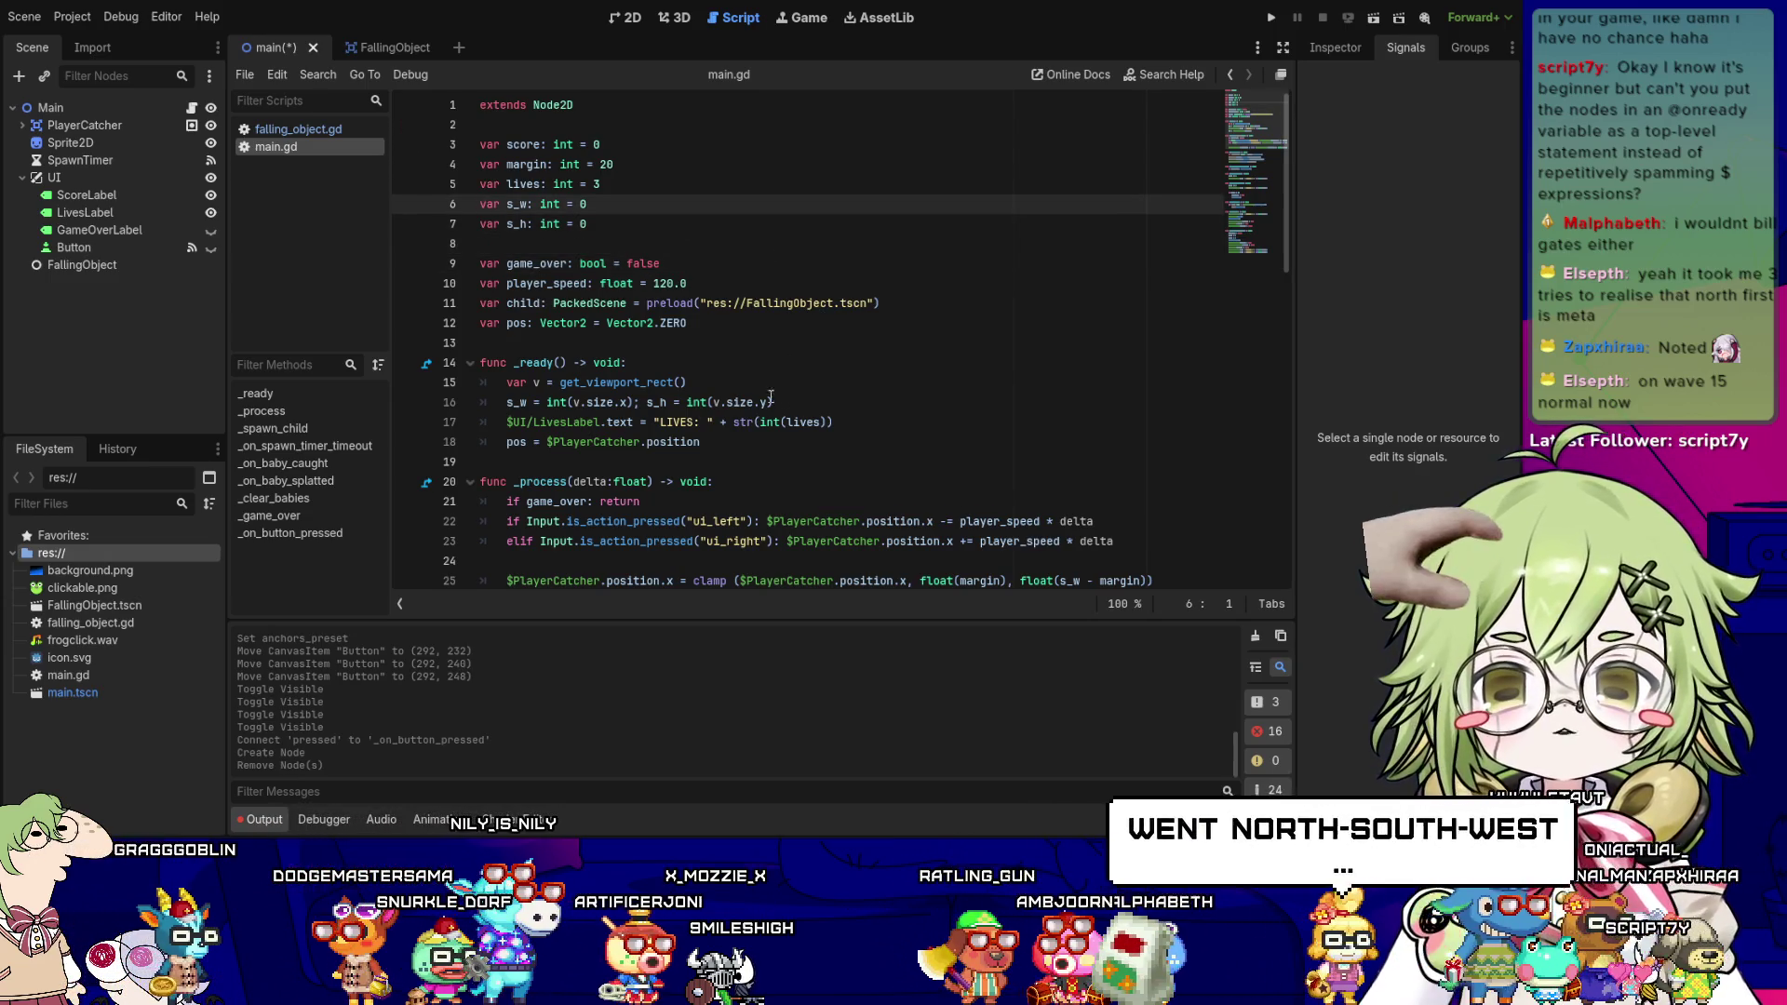
# - Check the end of _on_button_pressed, save main.gd and launch the game
pyautogui.scroll(-2, 773, 398)
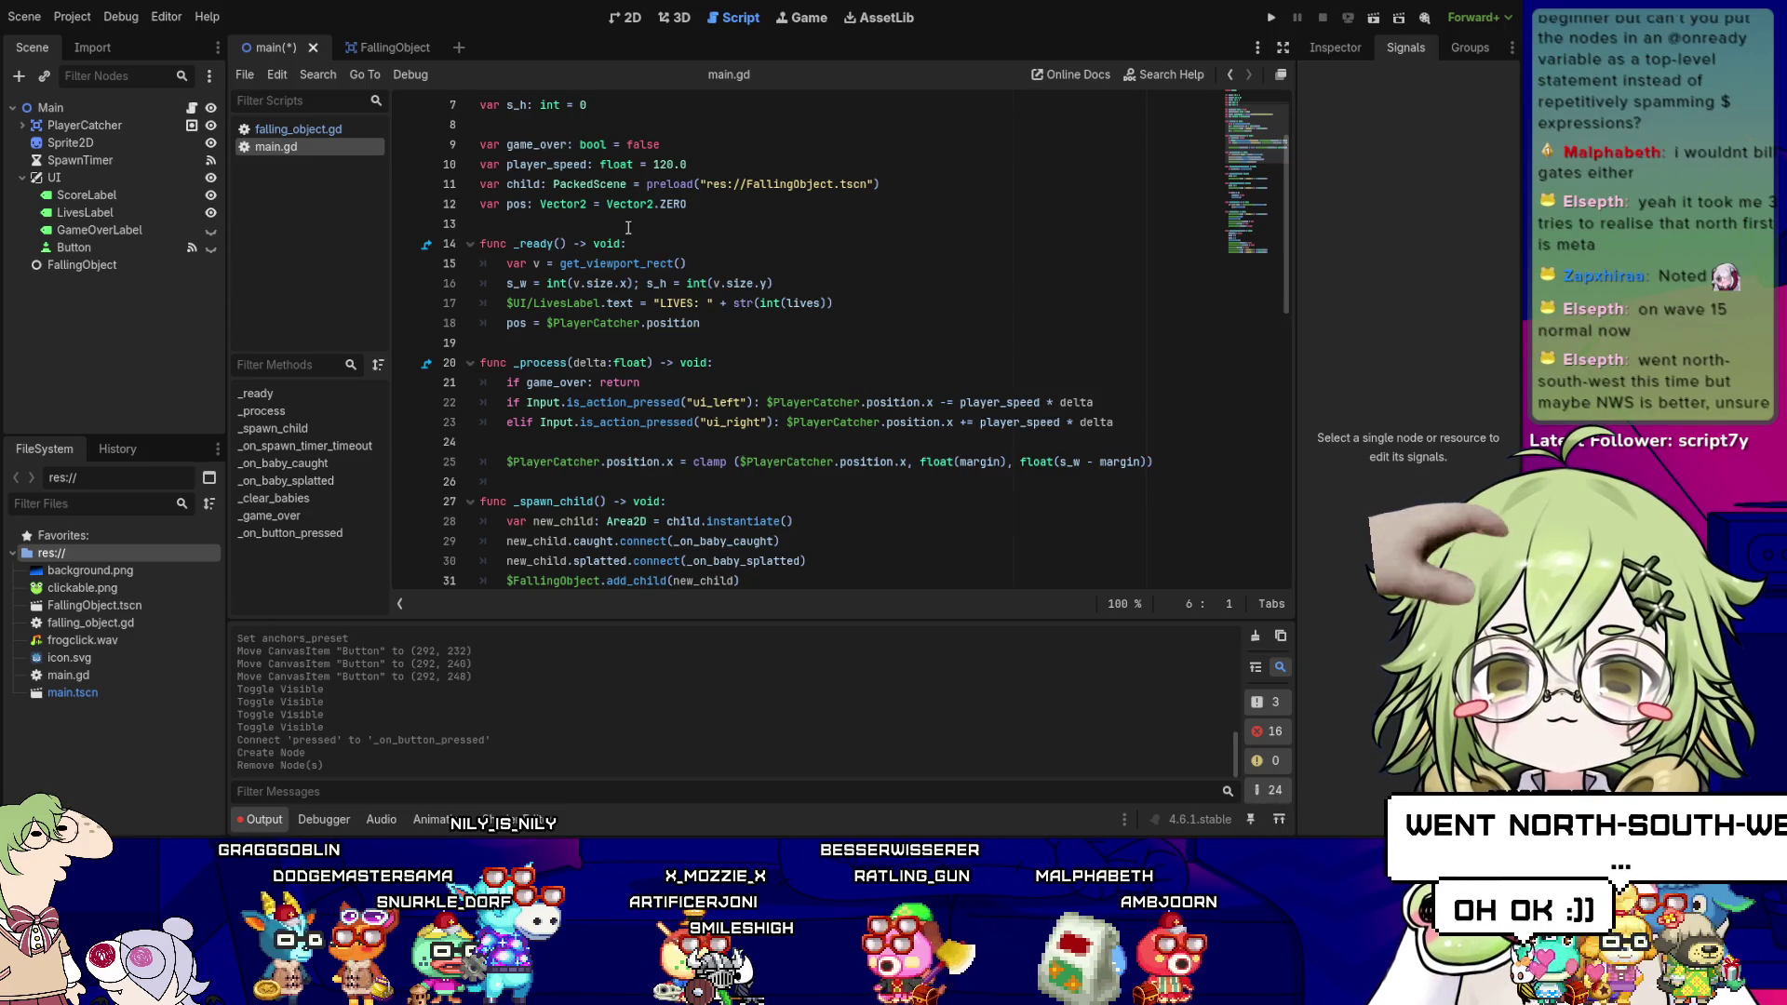
pyautogui.scroll(-4, 791, 382)
pyautogui.scroll(-8, 819, 381)
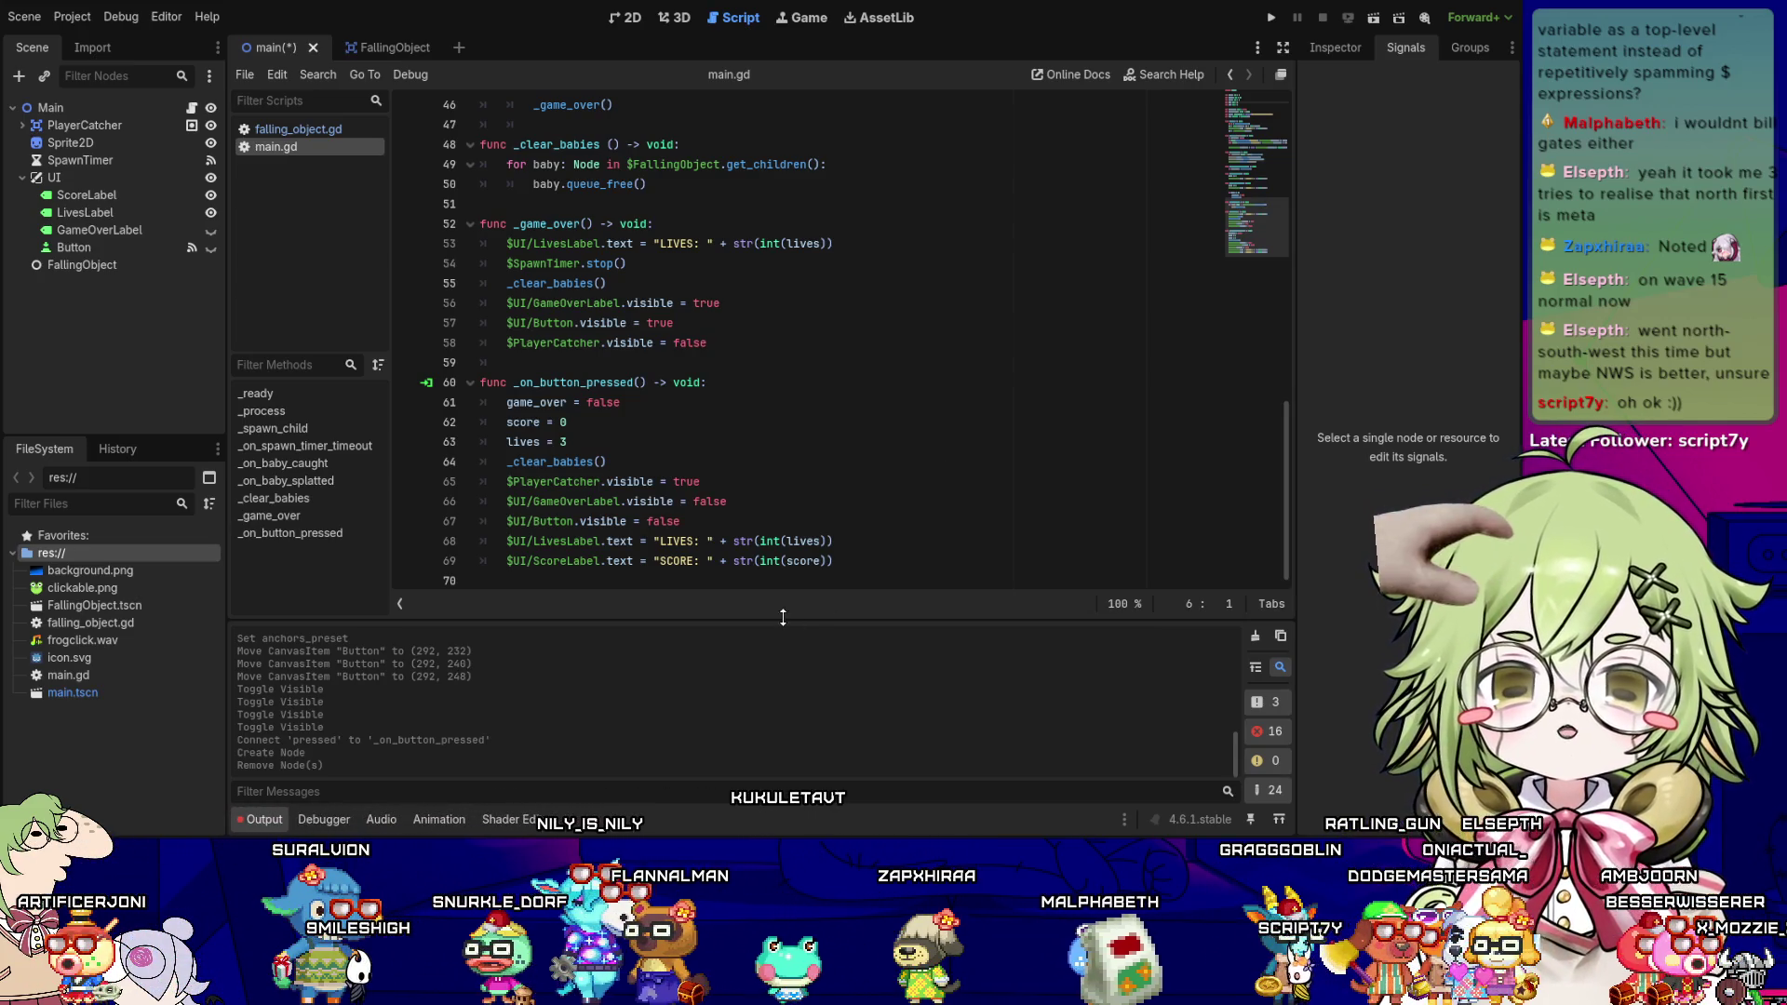
pyautogui.click(916, 557)
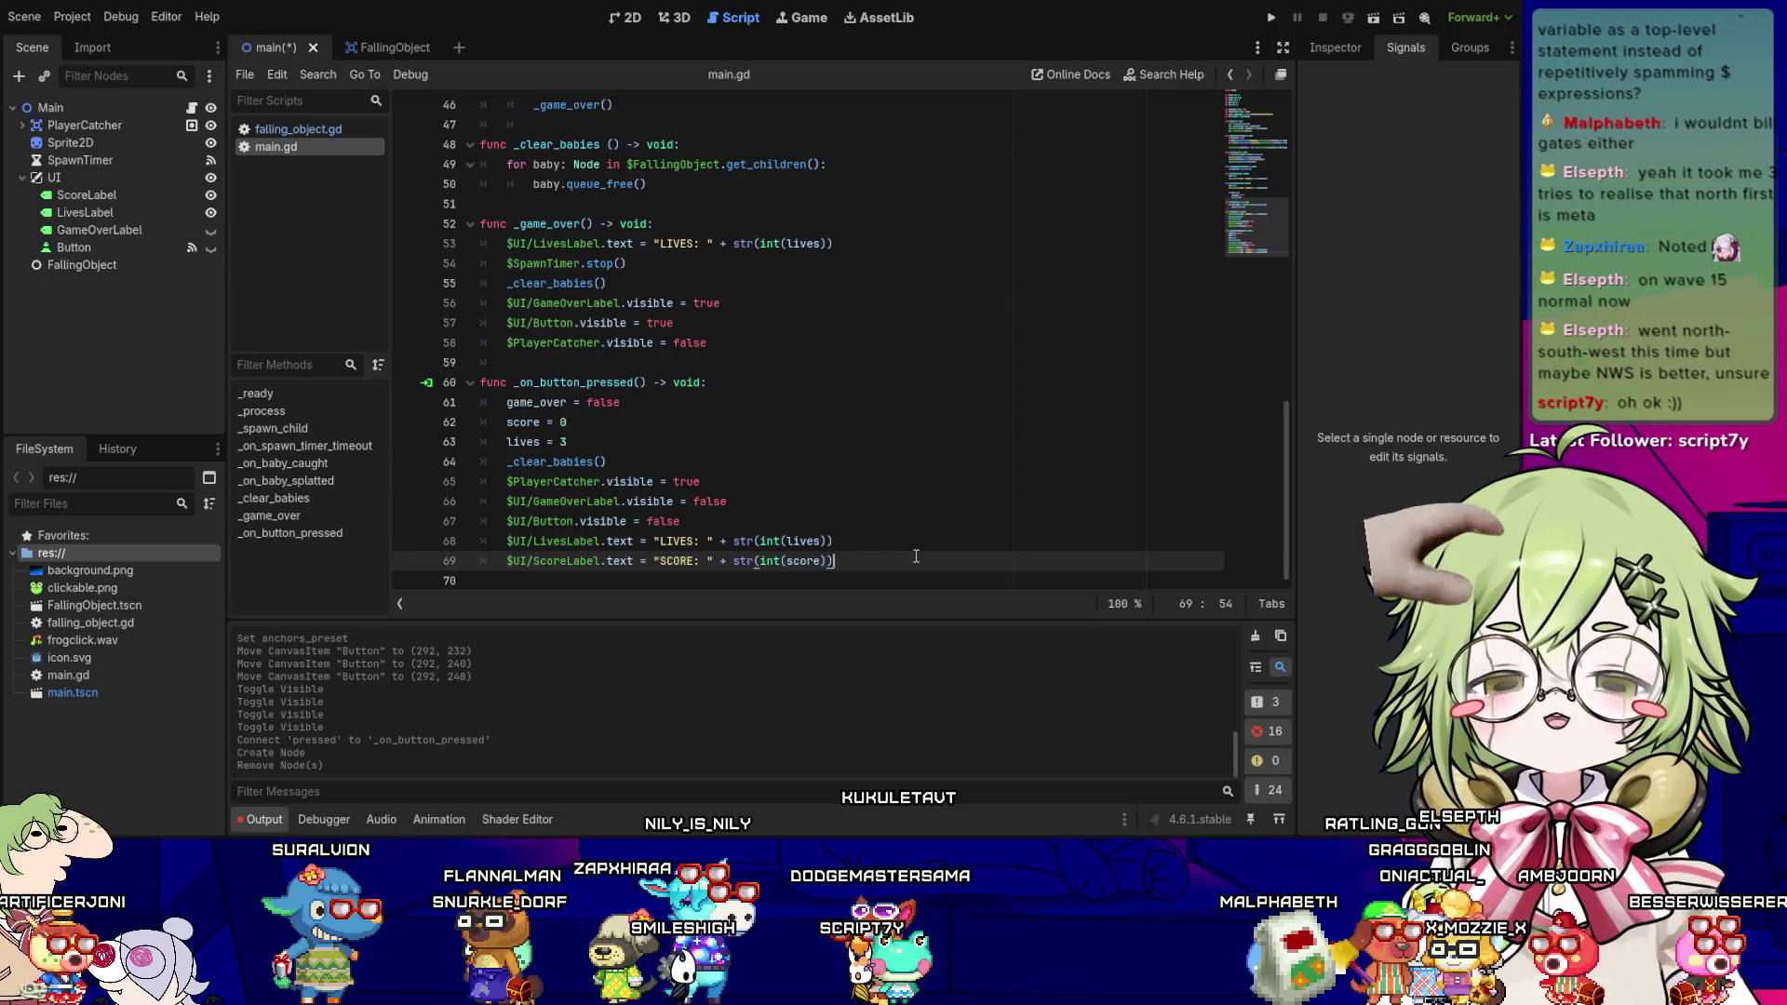
pyautogui.click(916, 578)
pyautogui.hotkey('ctrl', 's')
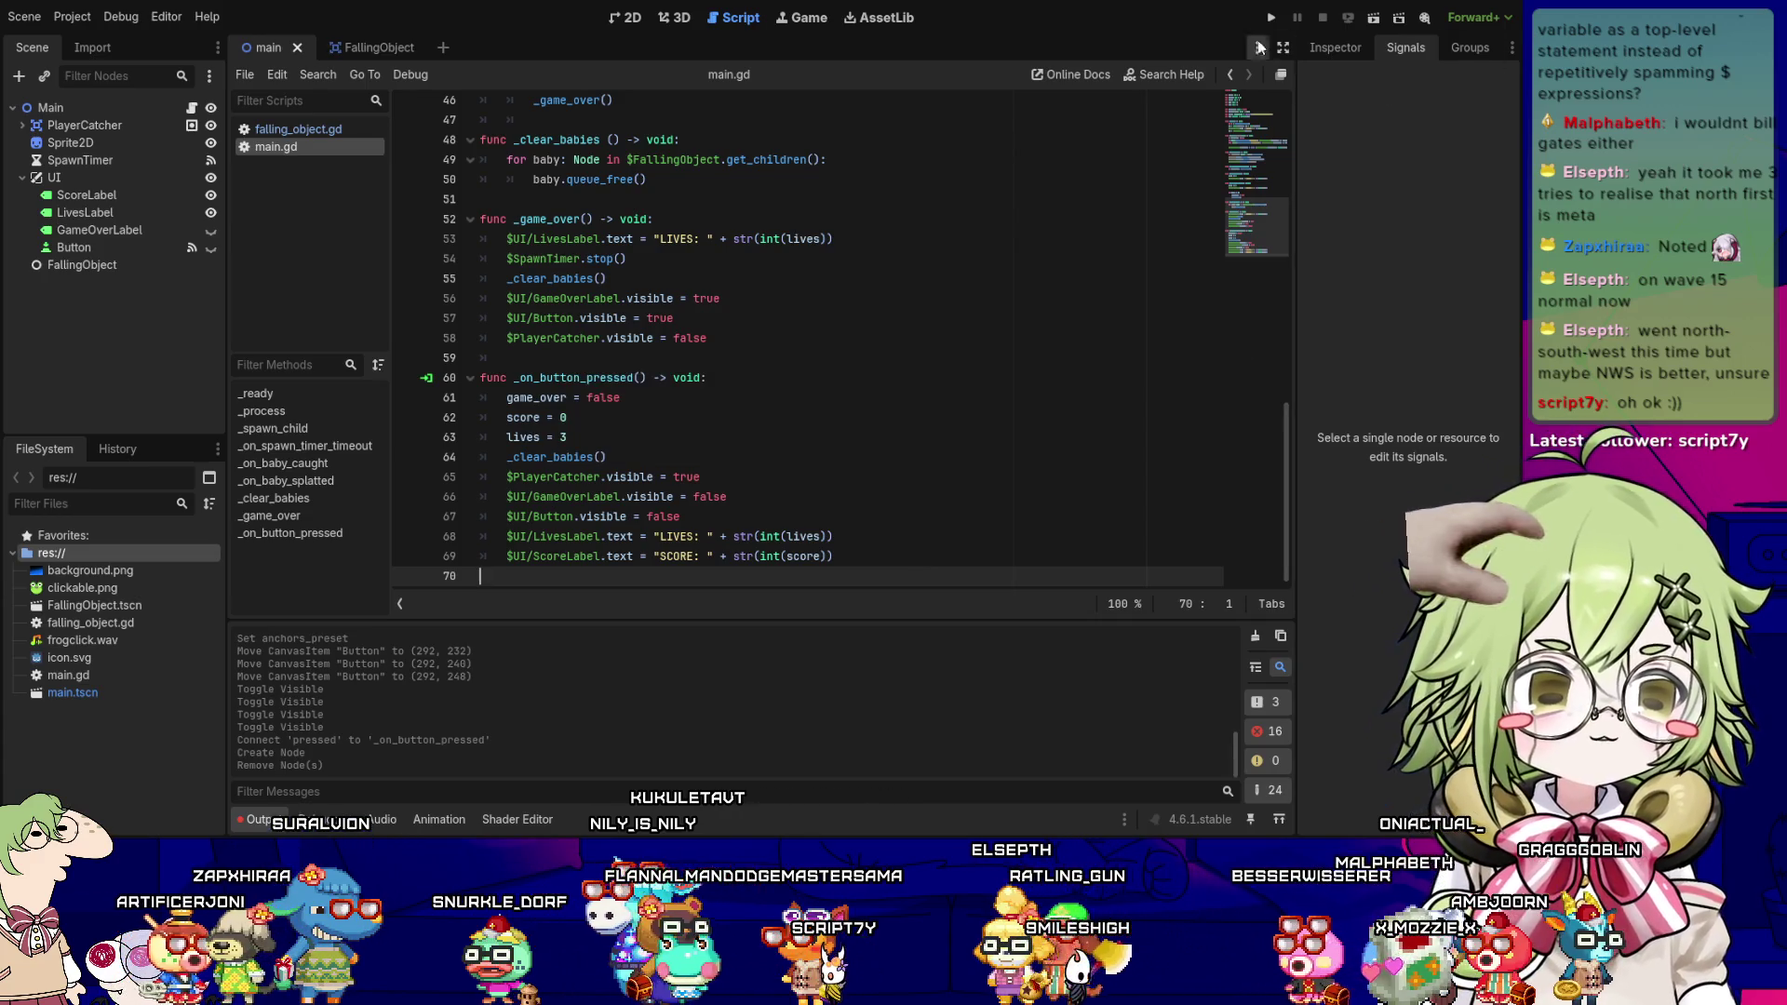
pyautogui.click(1269, 17)
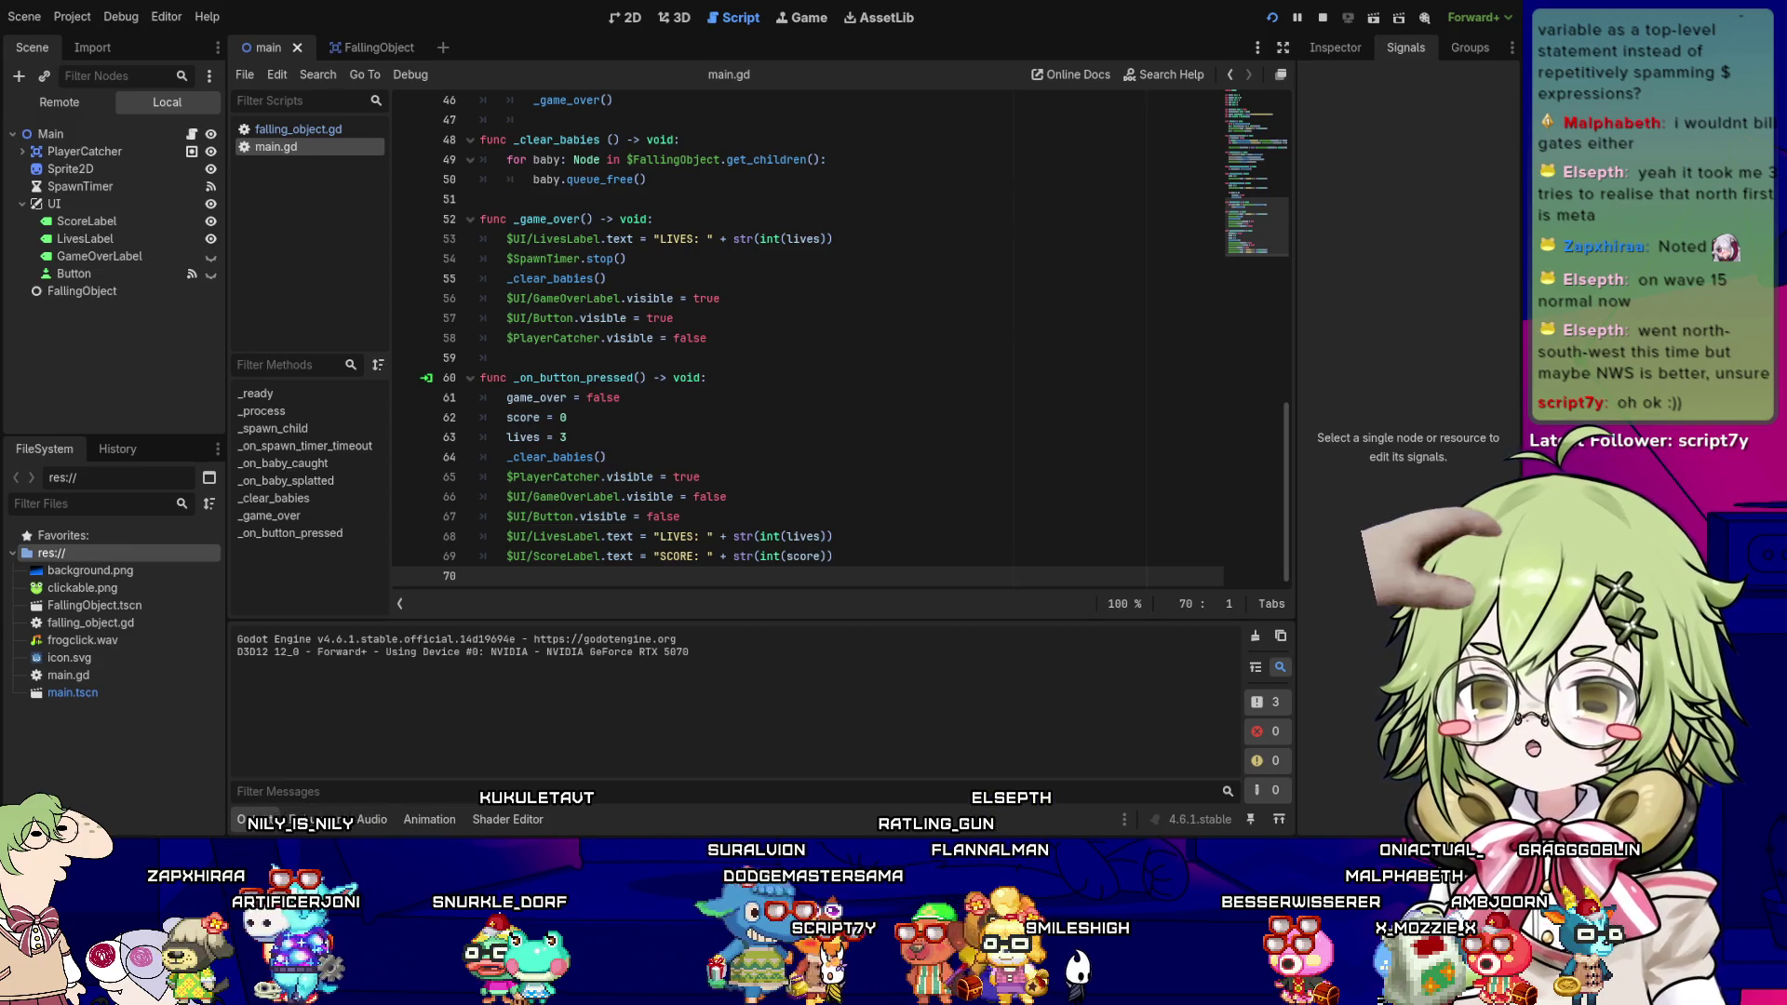
# - Steer the frog left and right under falling icons as lives drop to 1, then close the game
pyautogui.press('Left')
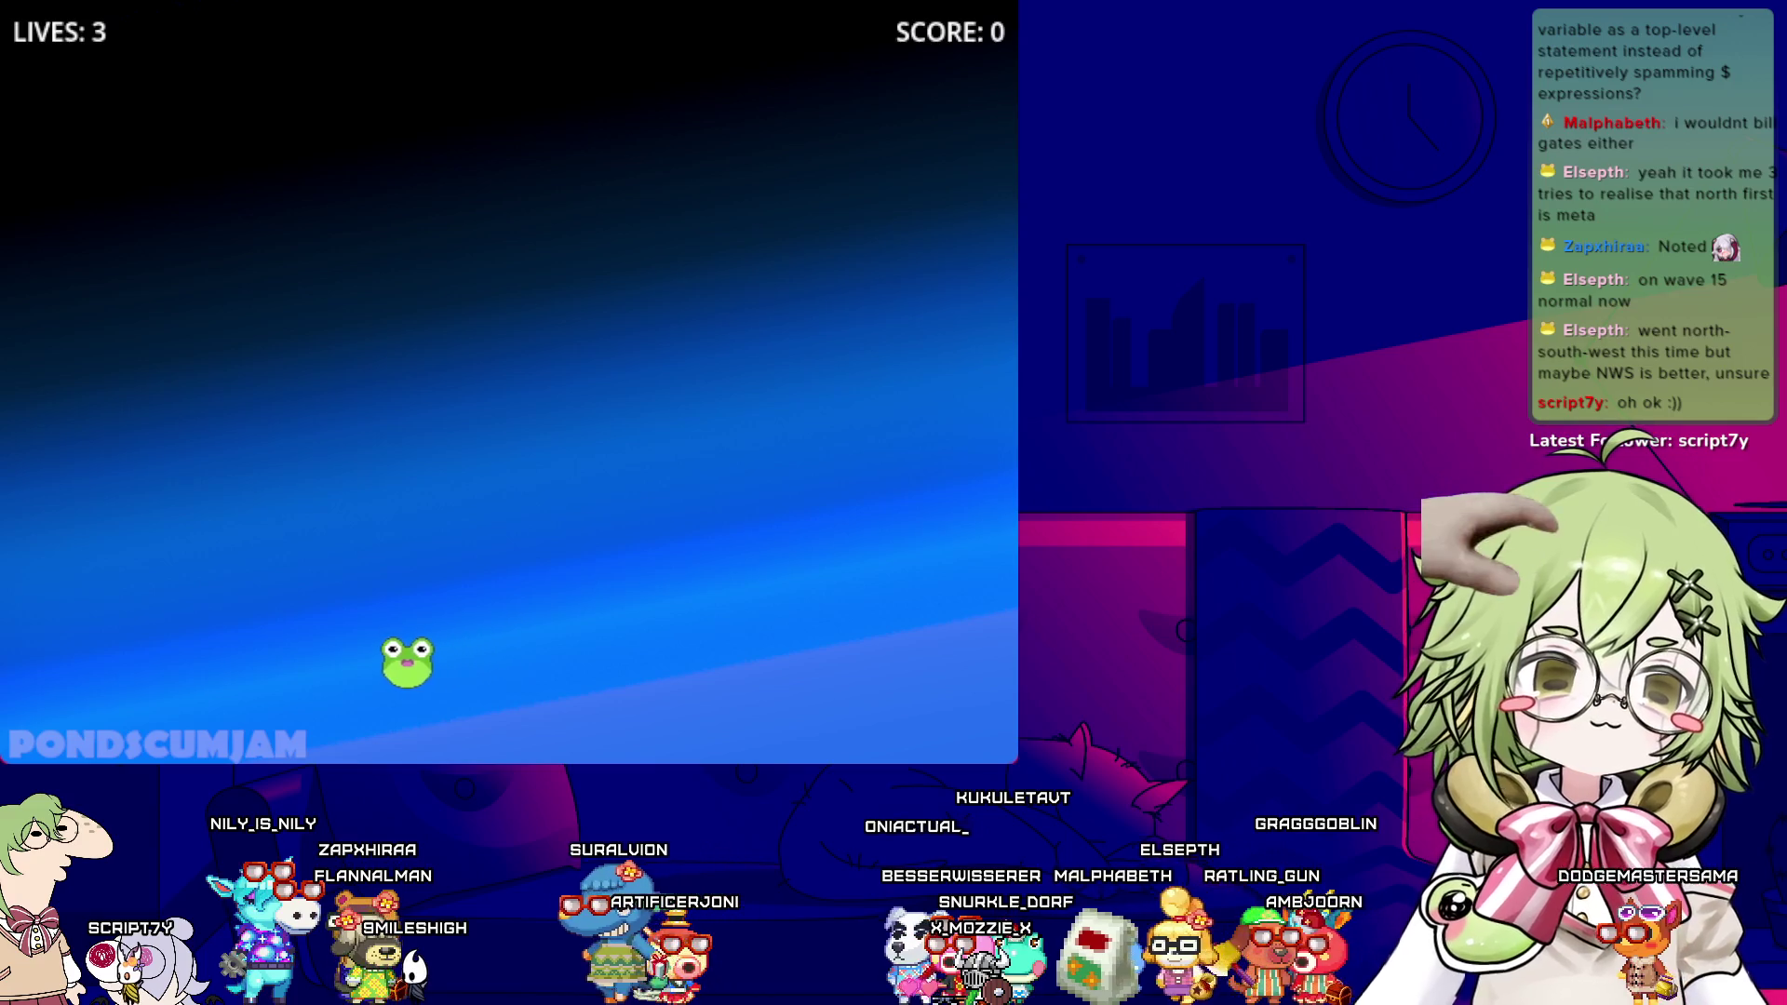
pyautogui.press('Right')
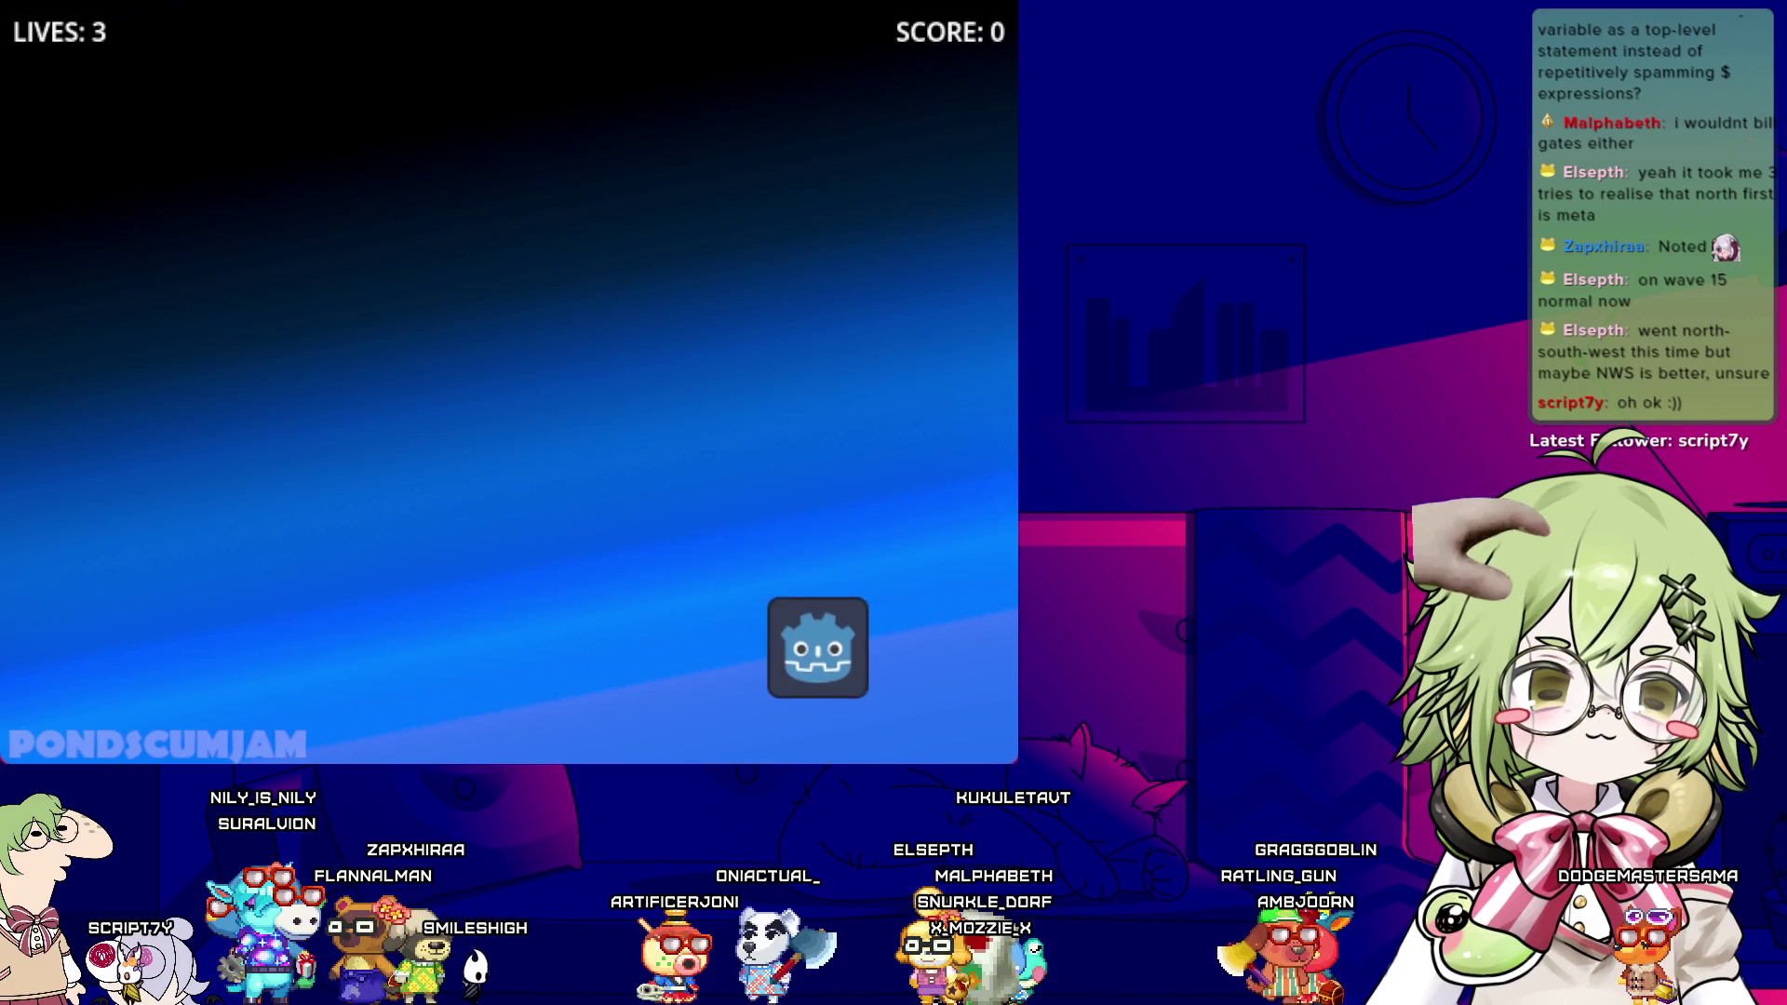
pyautogui.press('Left')
pyautogui.press('Left')
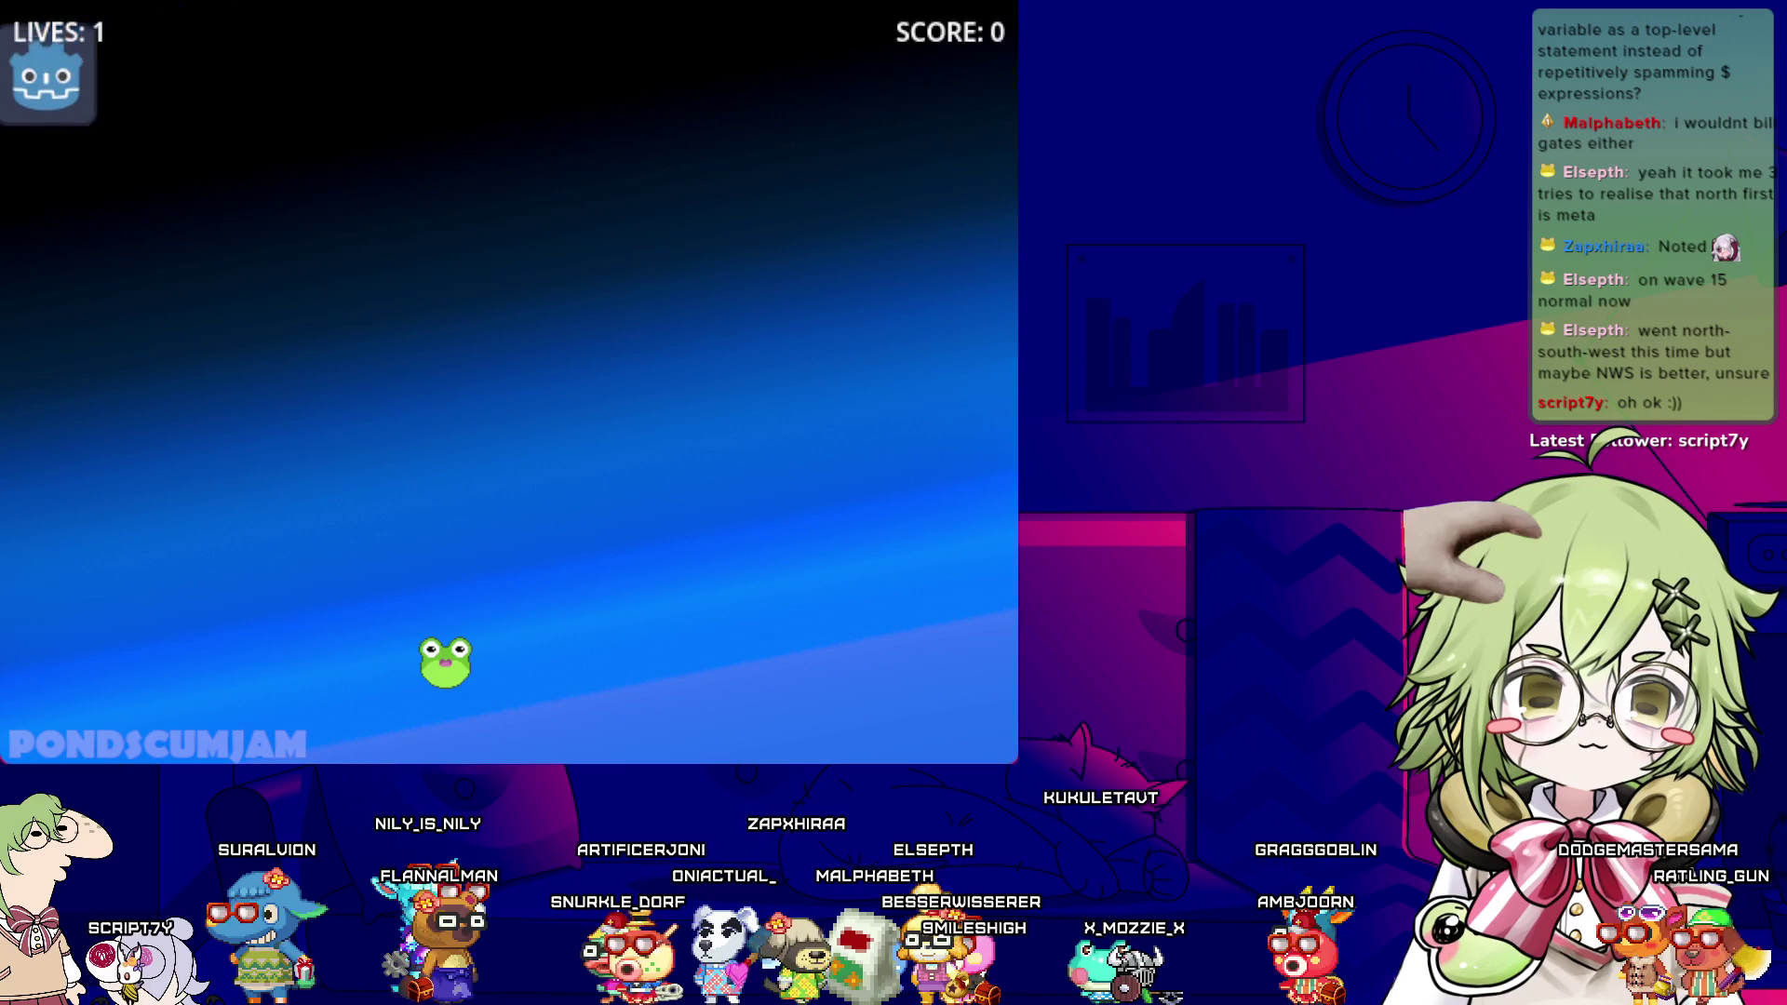
pyautogui.press('Escape')
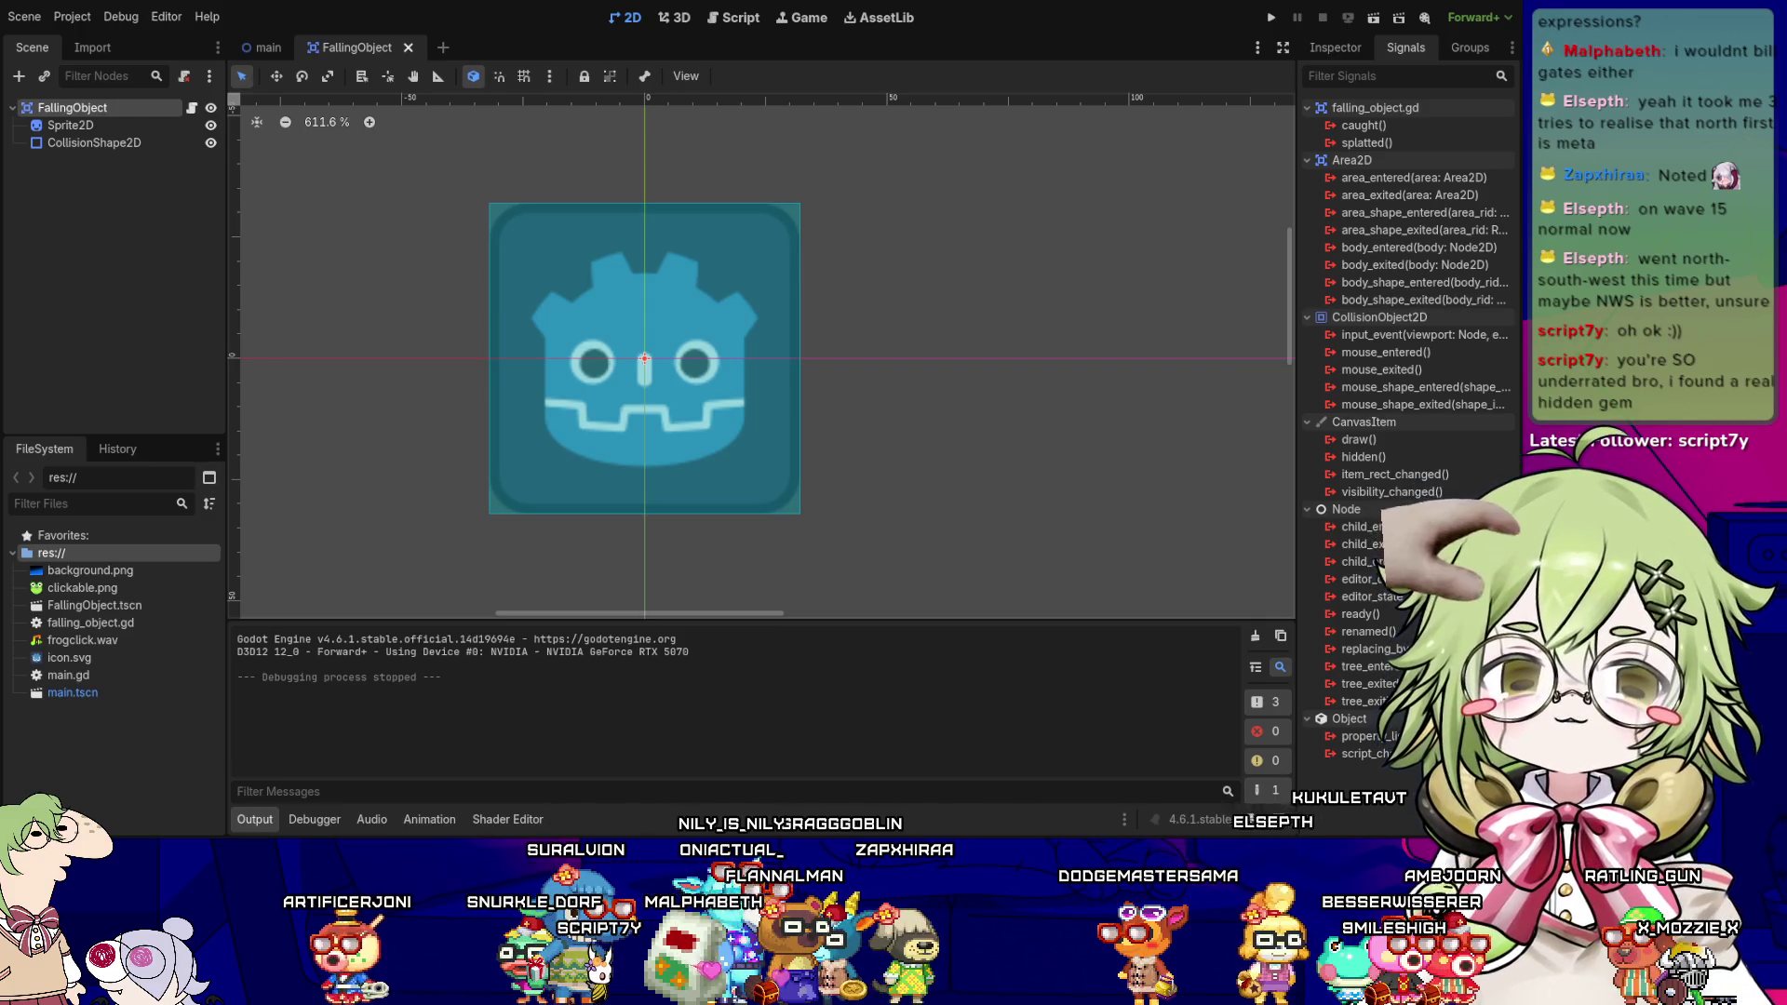
# - Inspect the FallingObject's CollisionShape2D properties in the Inspector
pyautogui.click(165, 238)
pyautogui.click(75, 110)
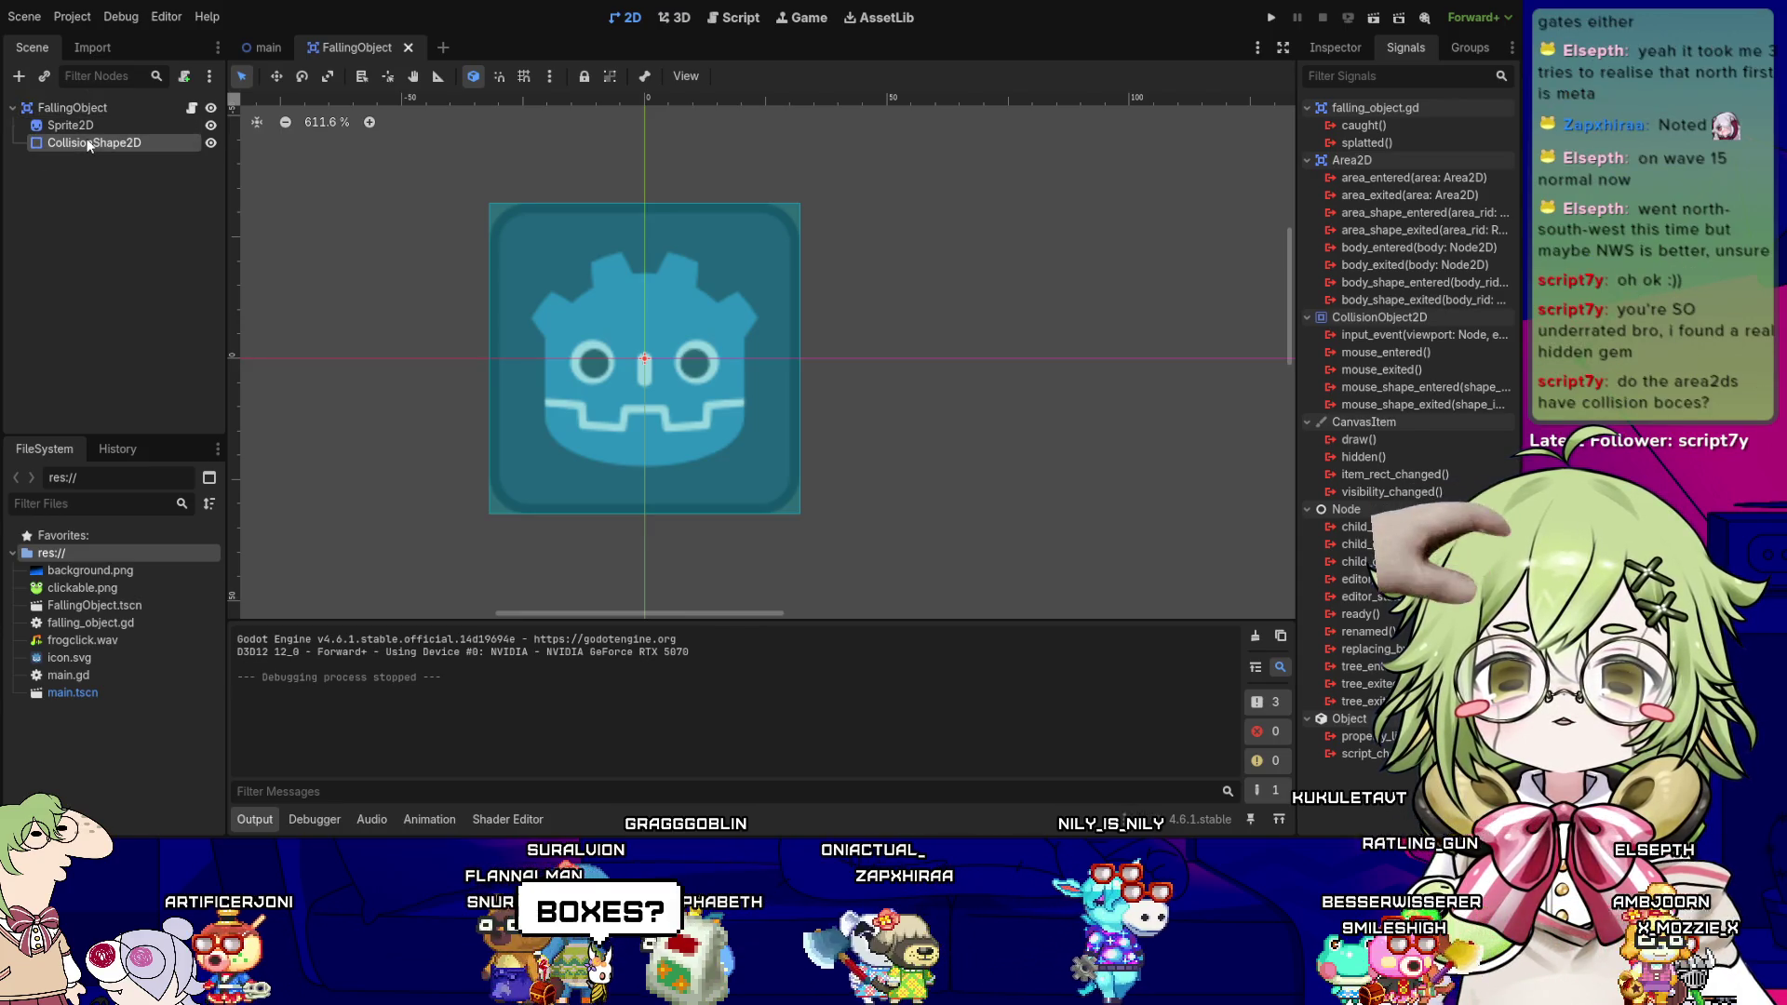
pyautogui.click(93, 143)
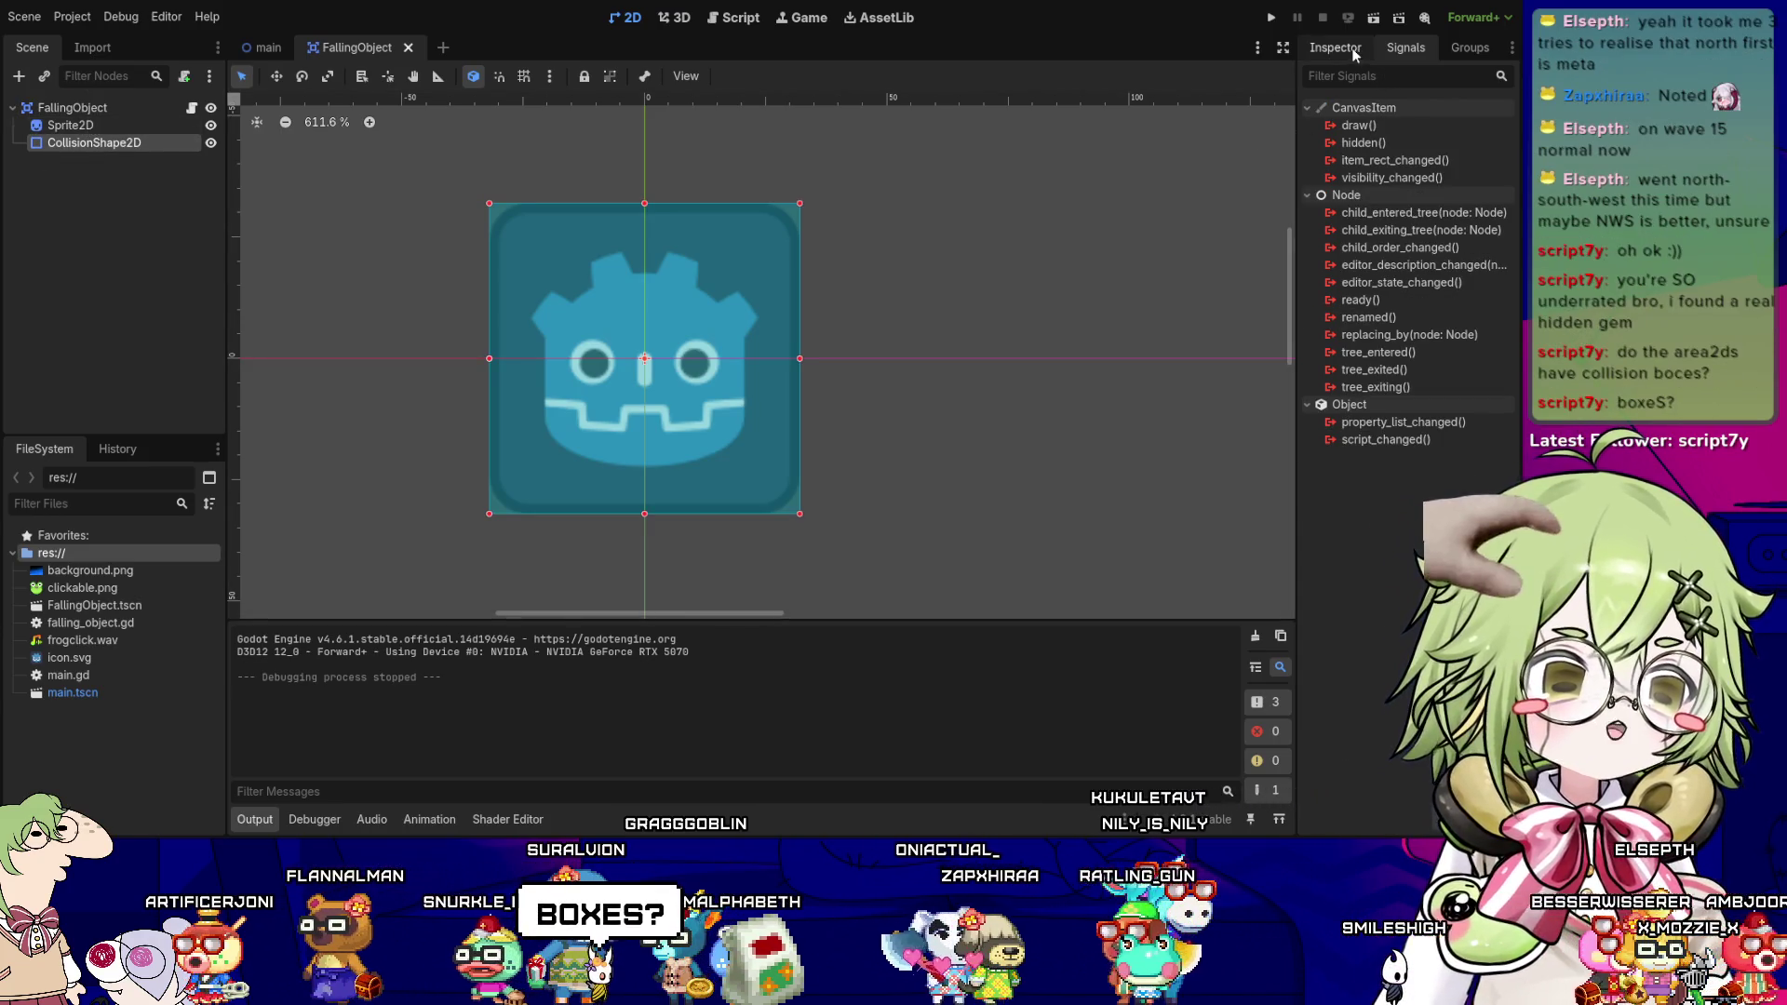
pyautogui.click(1335, 47)
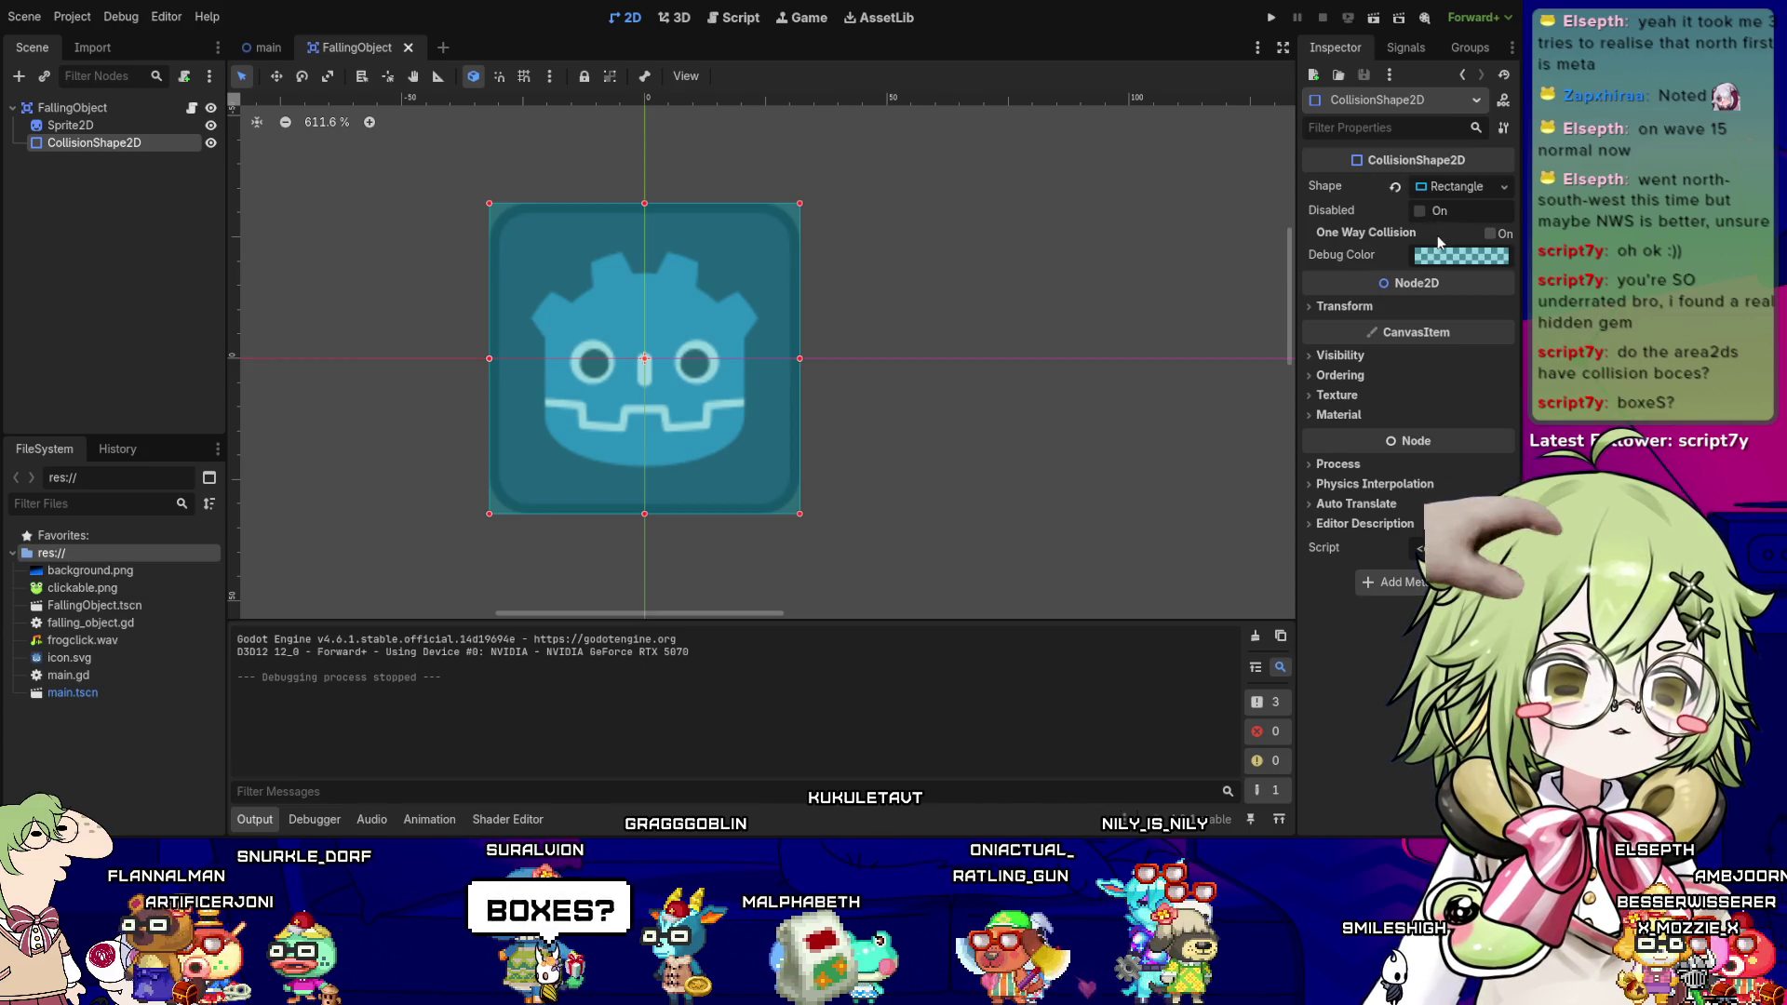
# - Review _on_area_entered in falling_object.gd, then select PlayerCatcher in the main scene
pyautogui.click(735, 17)
pyautogui.click(264, 133)
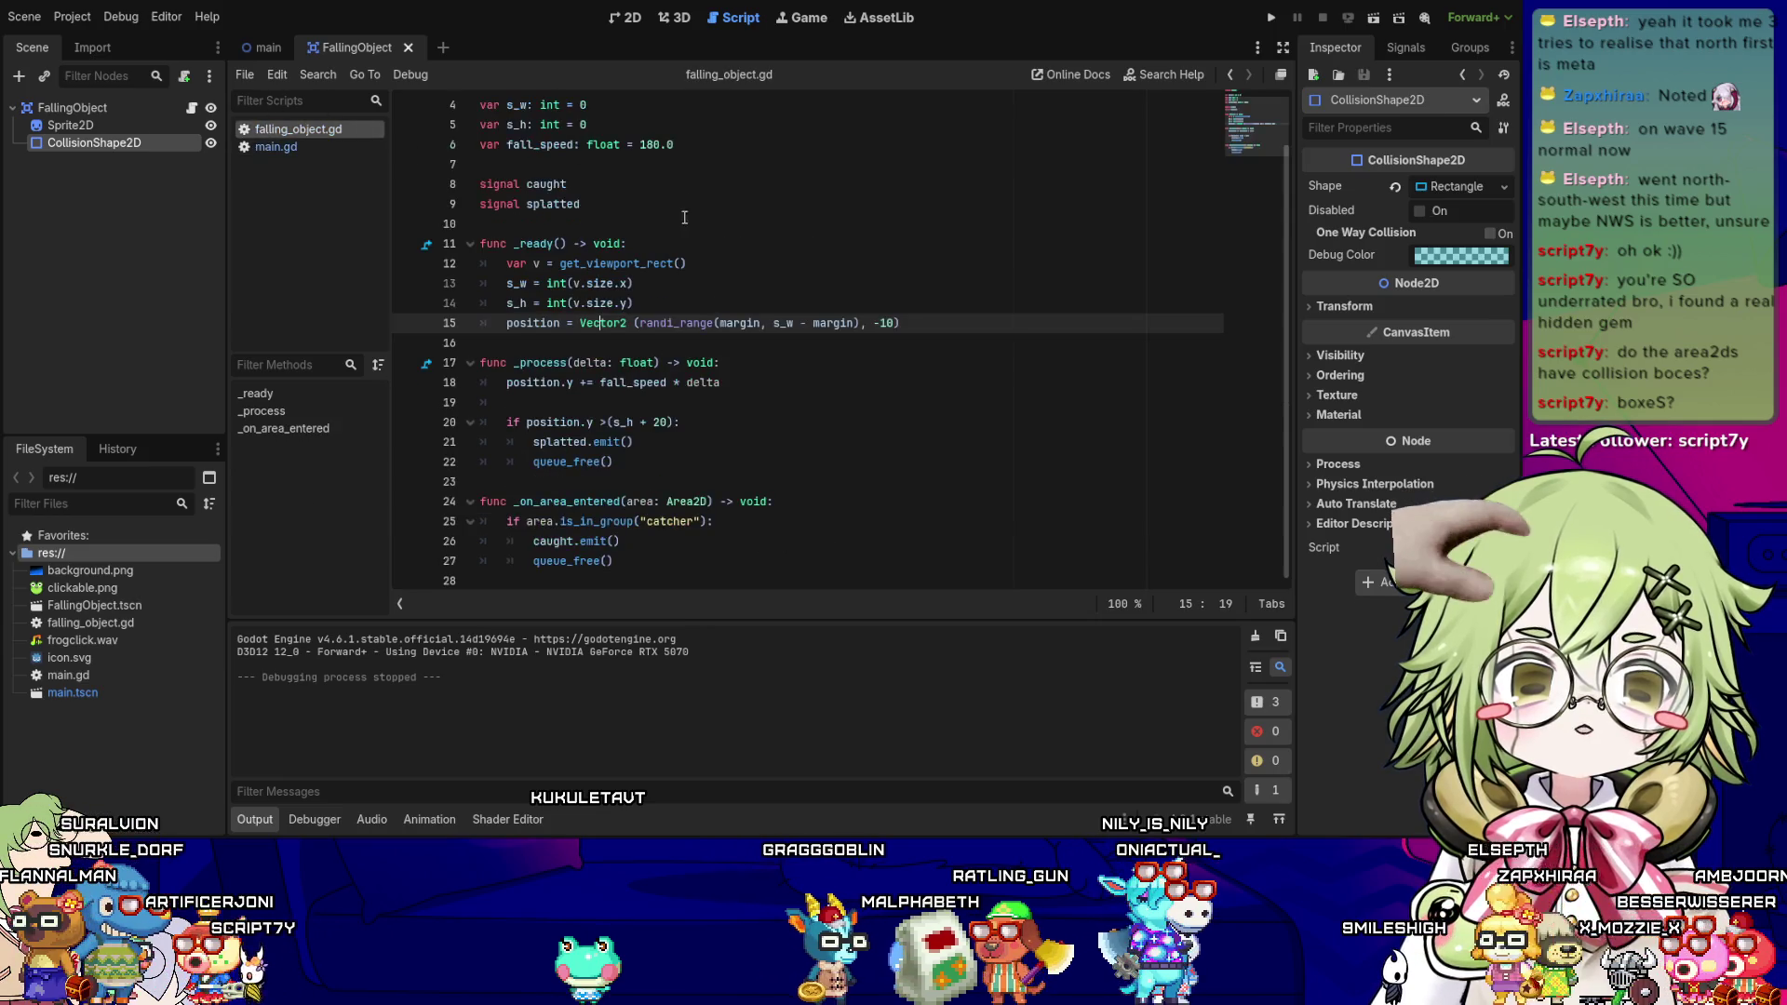
pyautogui.scroll(-1, 744, 355)
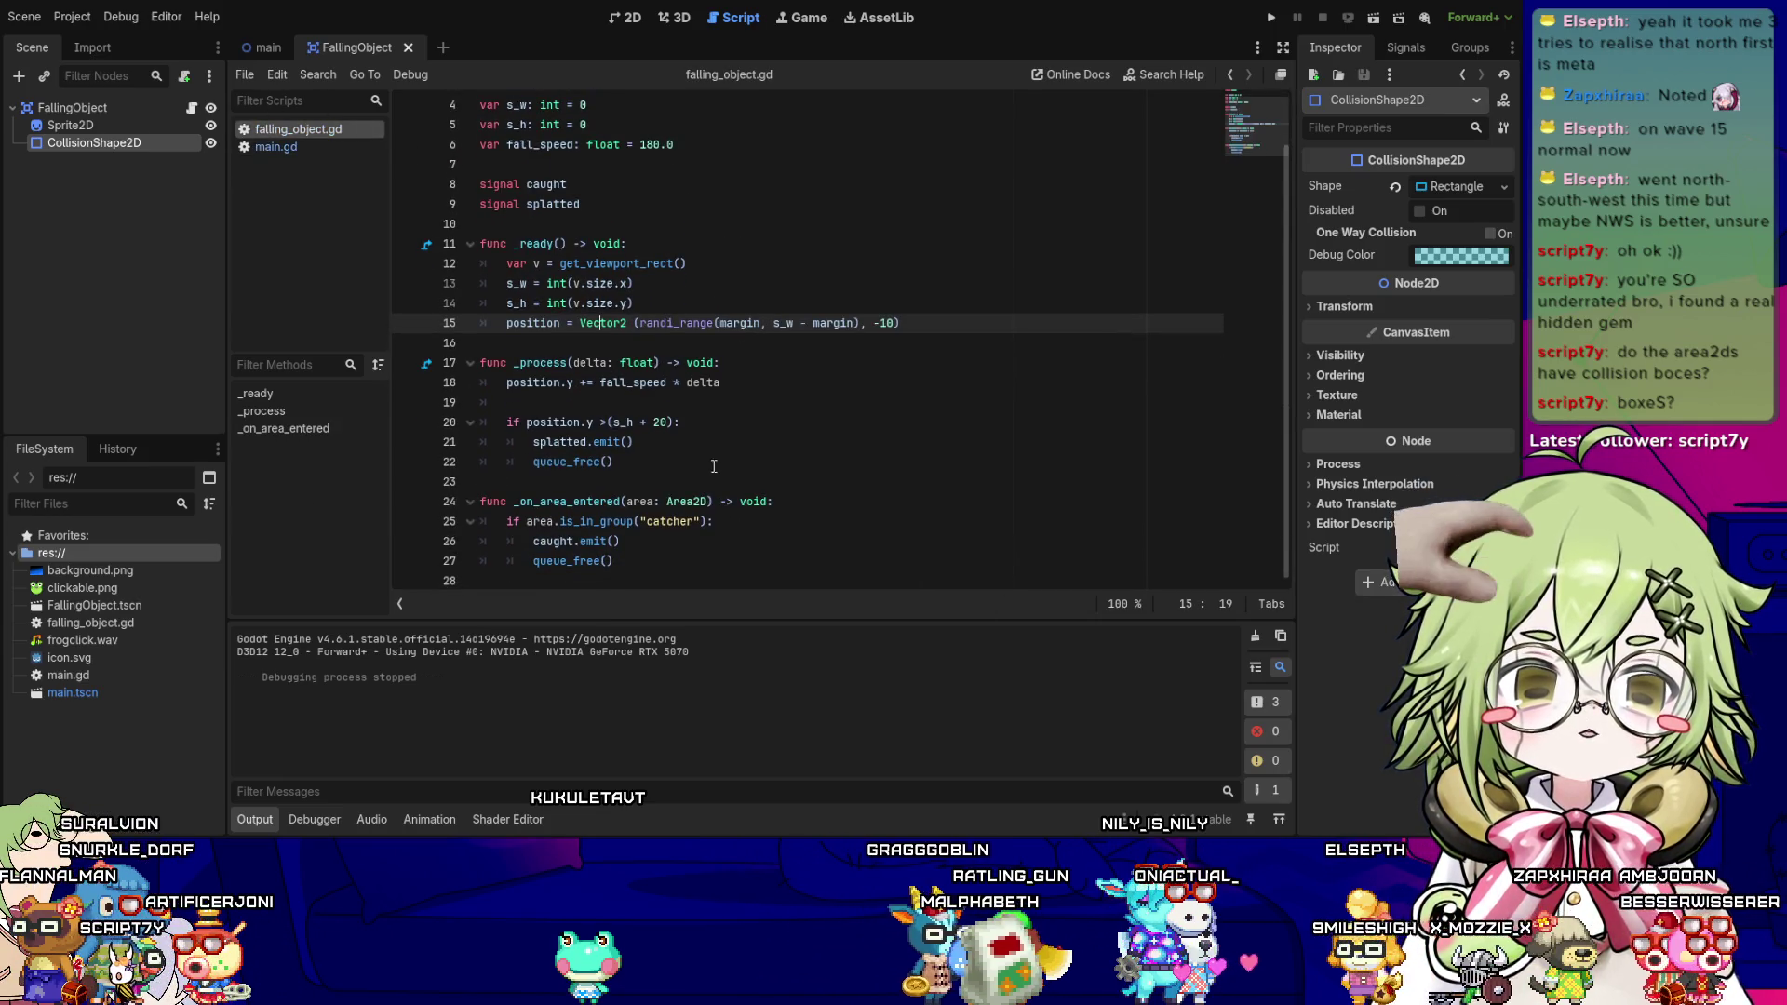
pyautogui.click(650, 552)
pyautogui.click(699, 501)
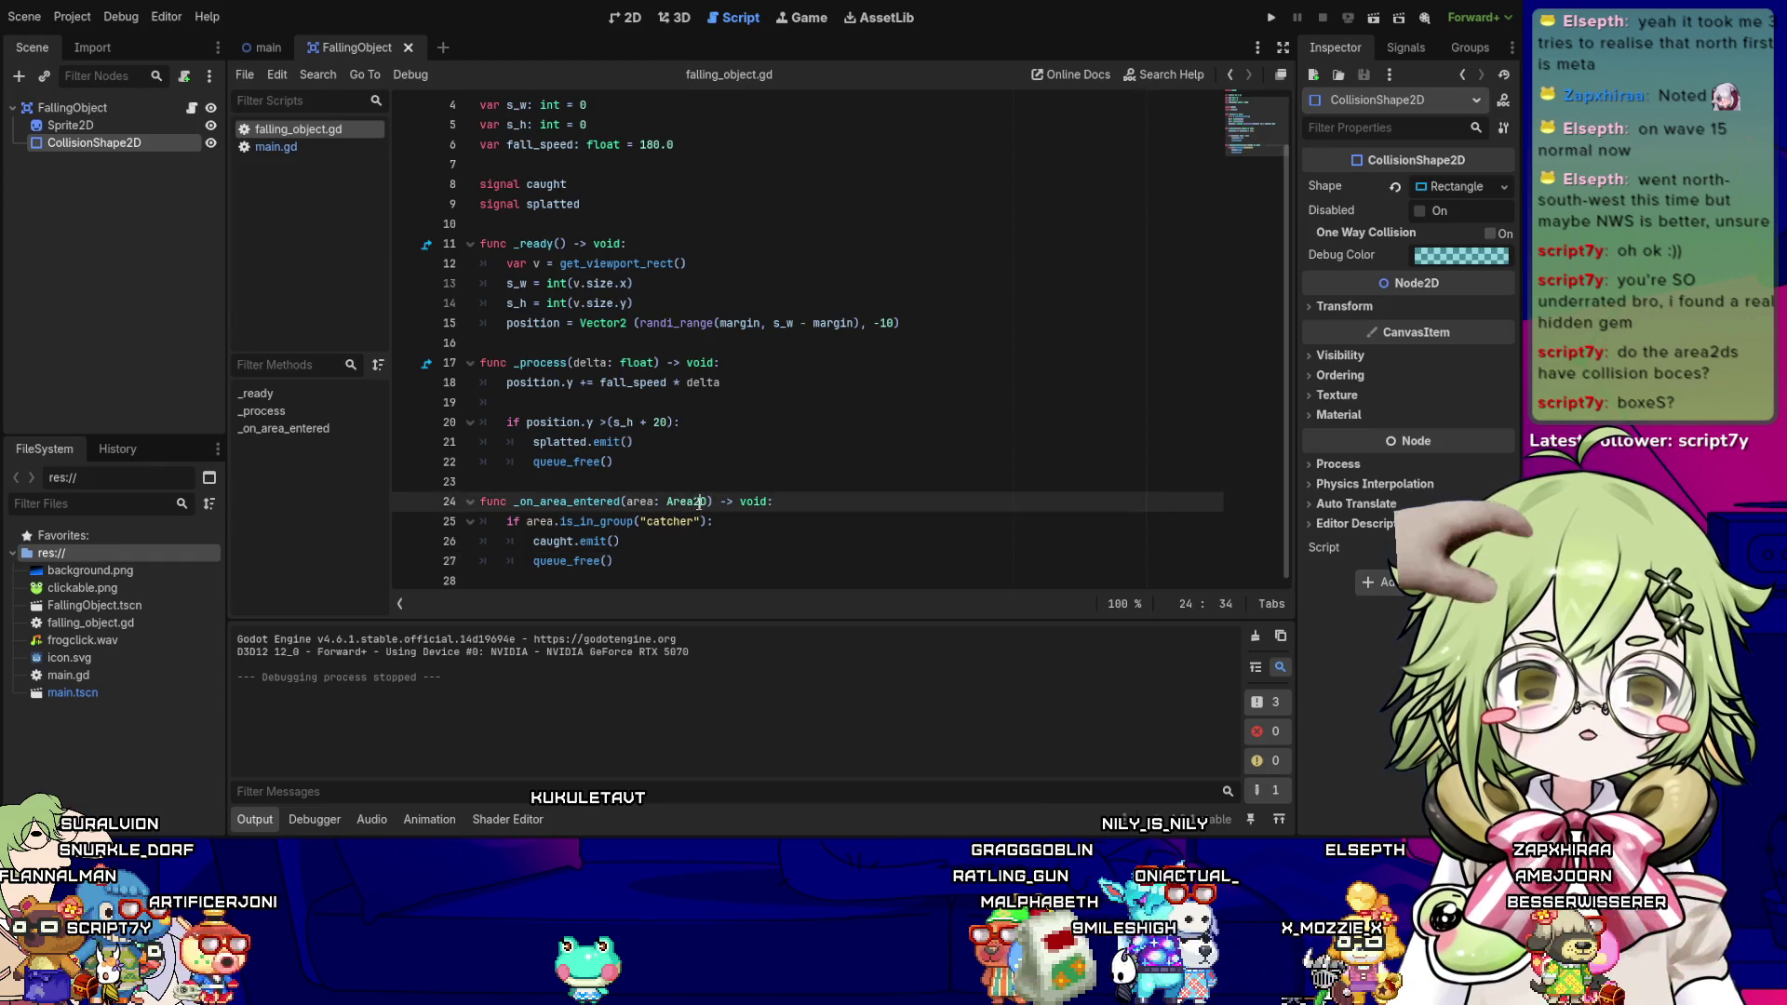
pyautogui.click(265, 47)
pyautogui.click(122, 126)
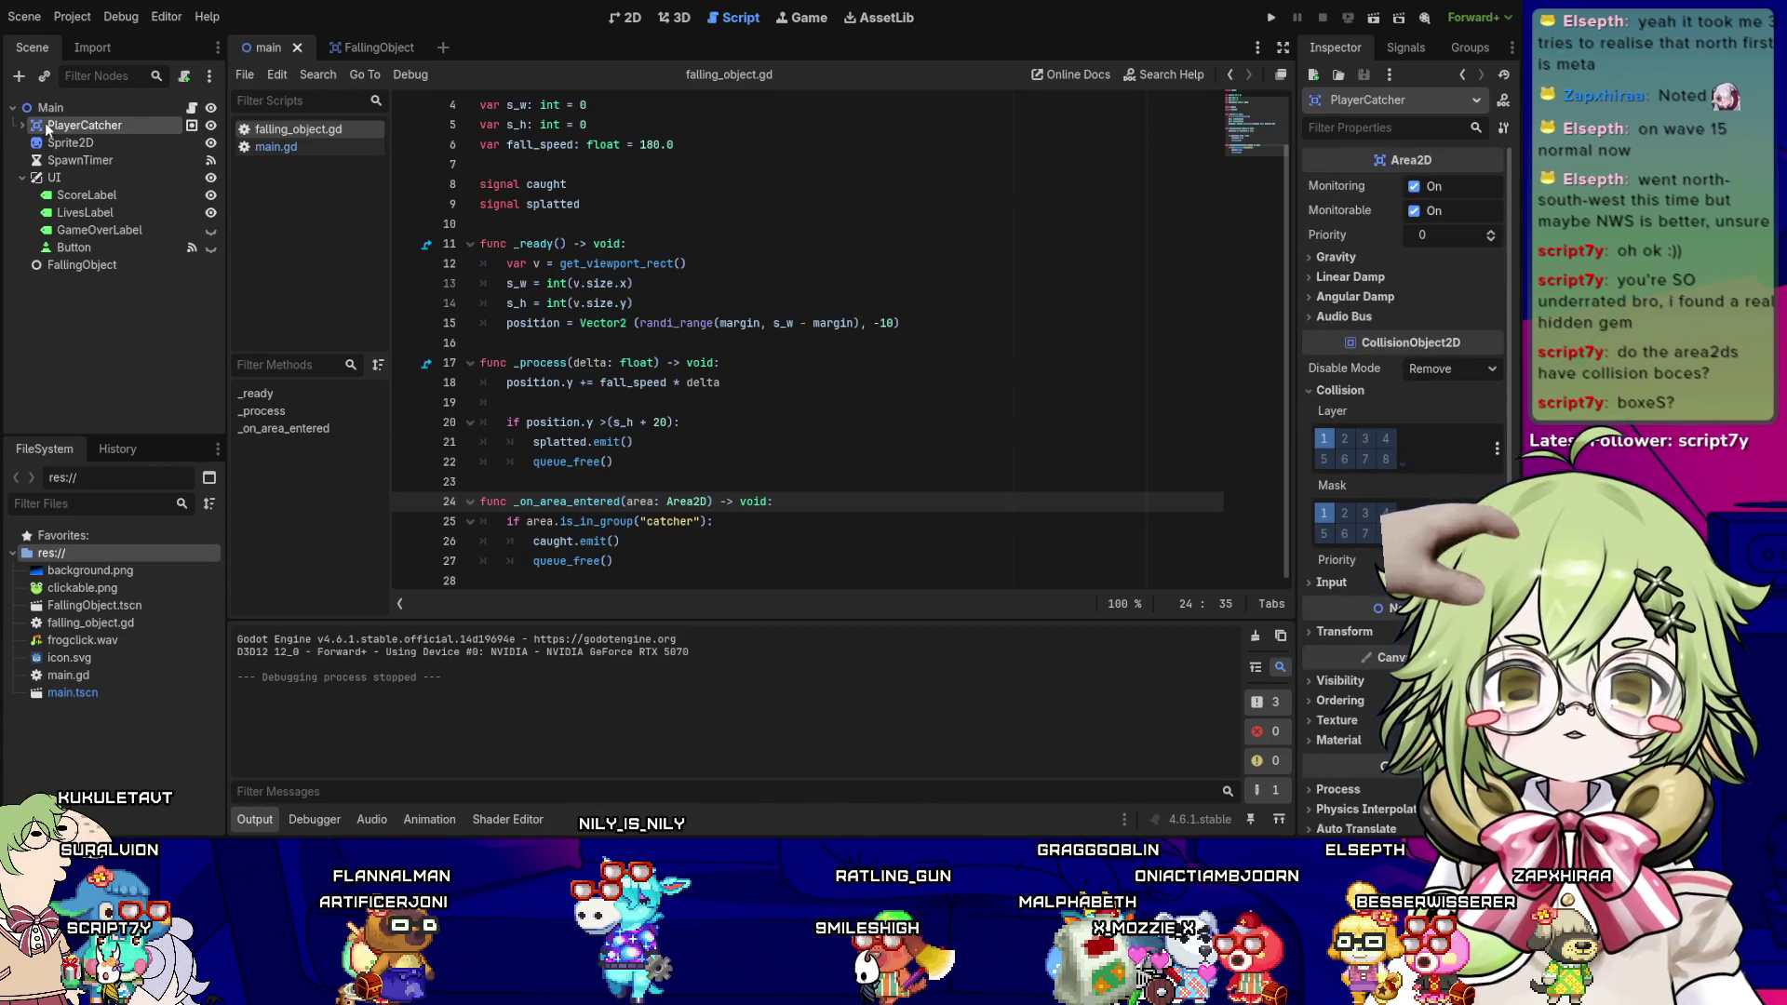
# - Look over the catcher-group check and caught.emit() in falling_object.gd
pyautogui.click(649, 19)
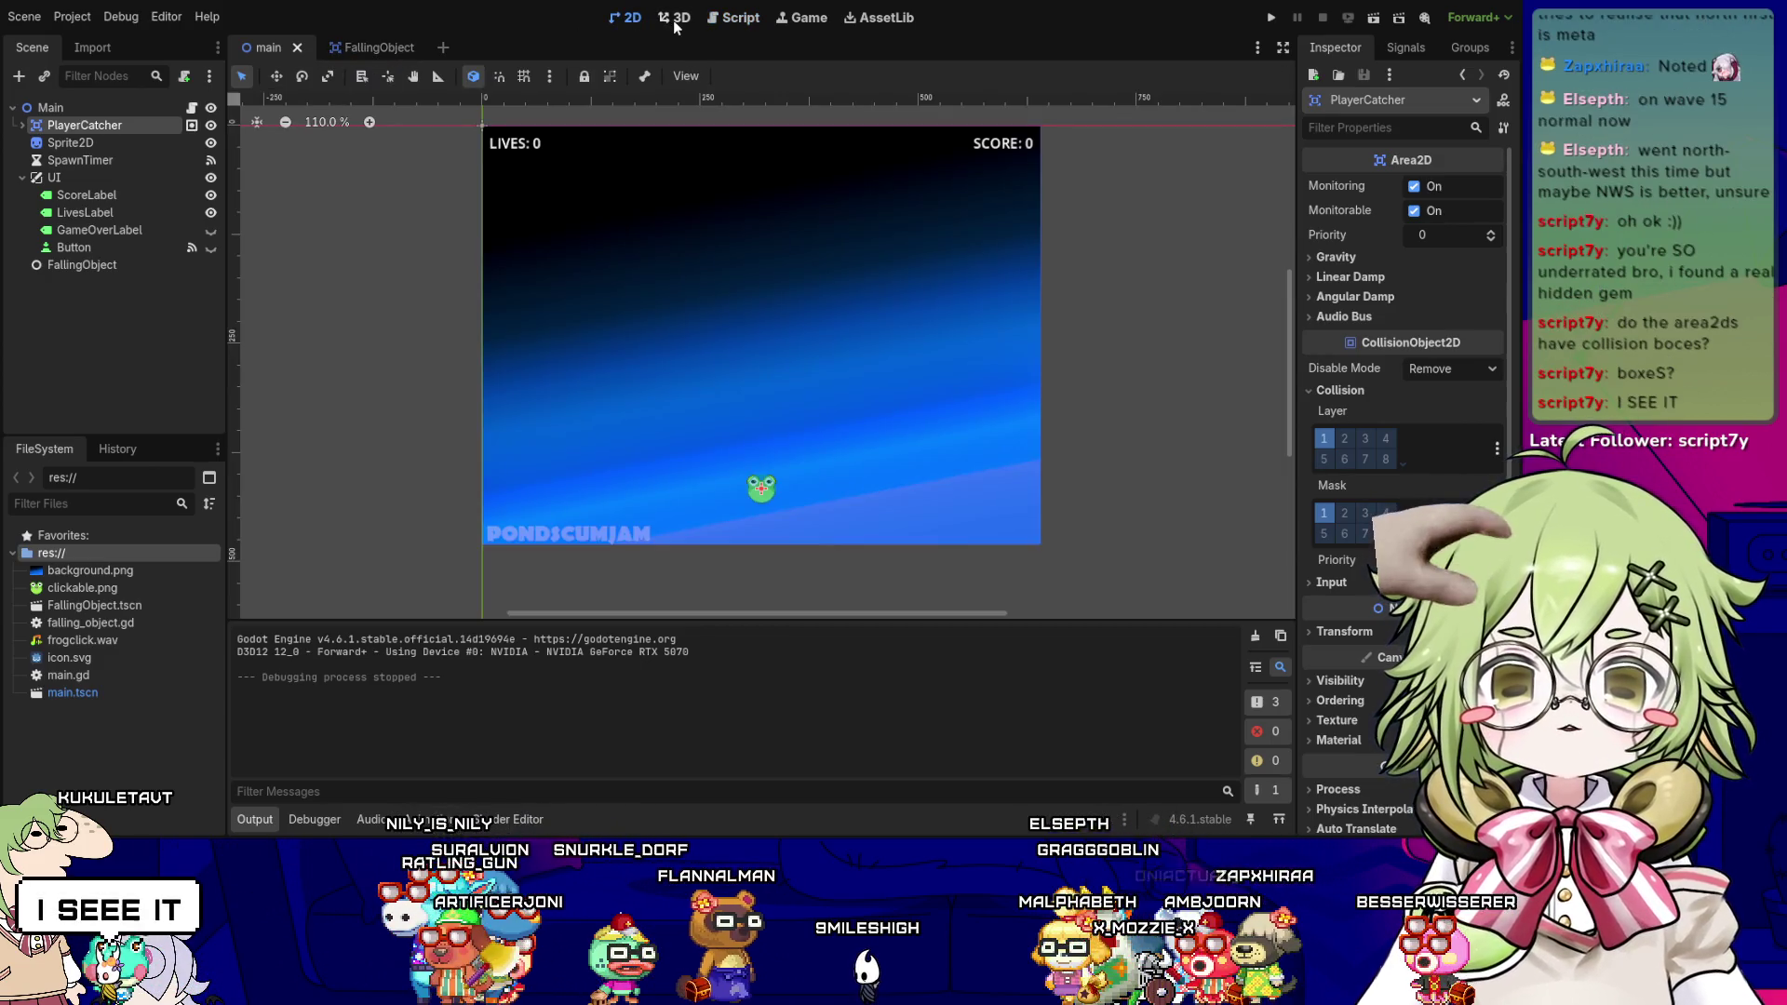
pyautogui.click(728, 16)
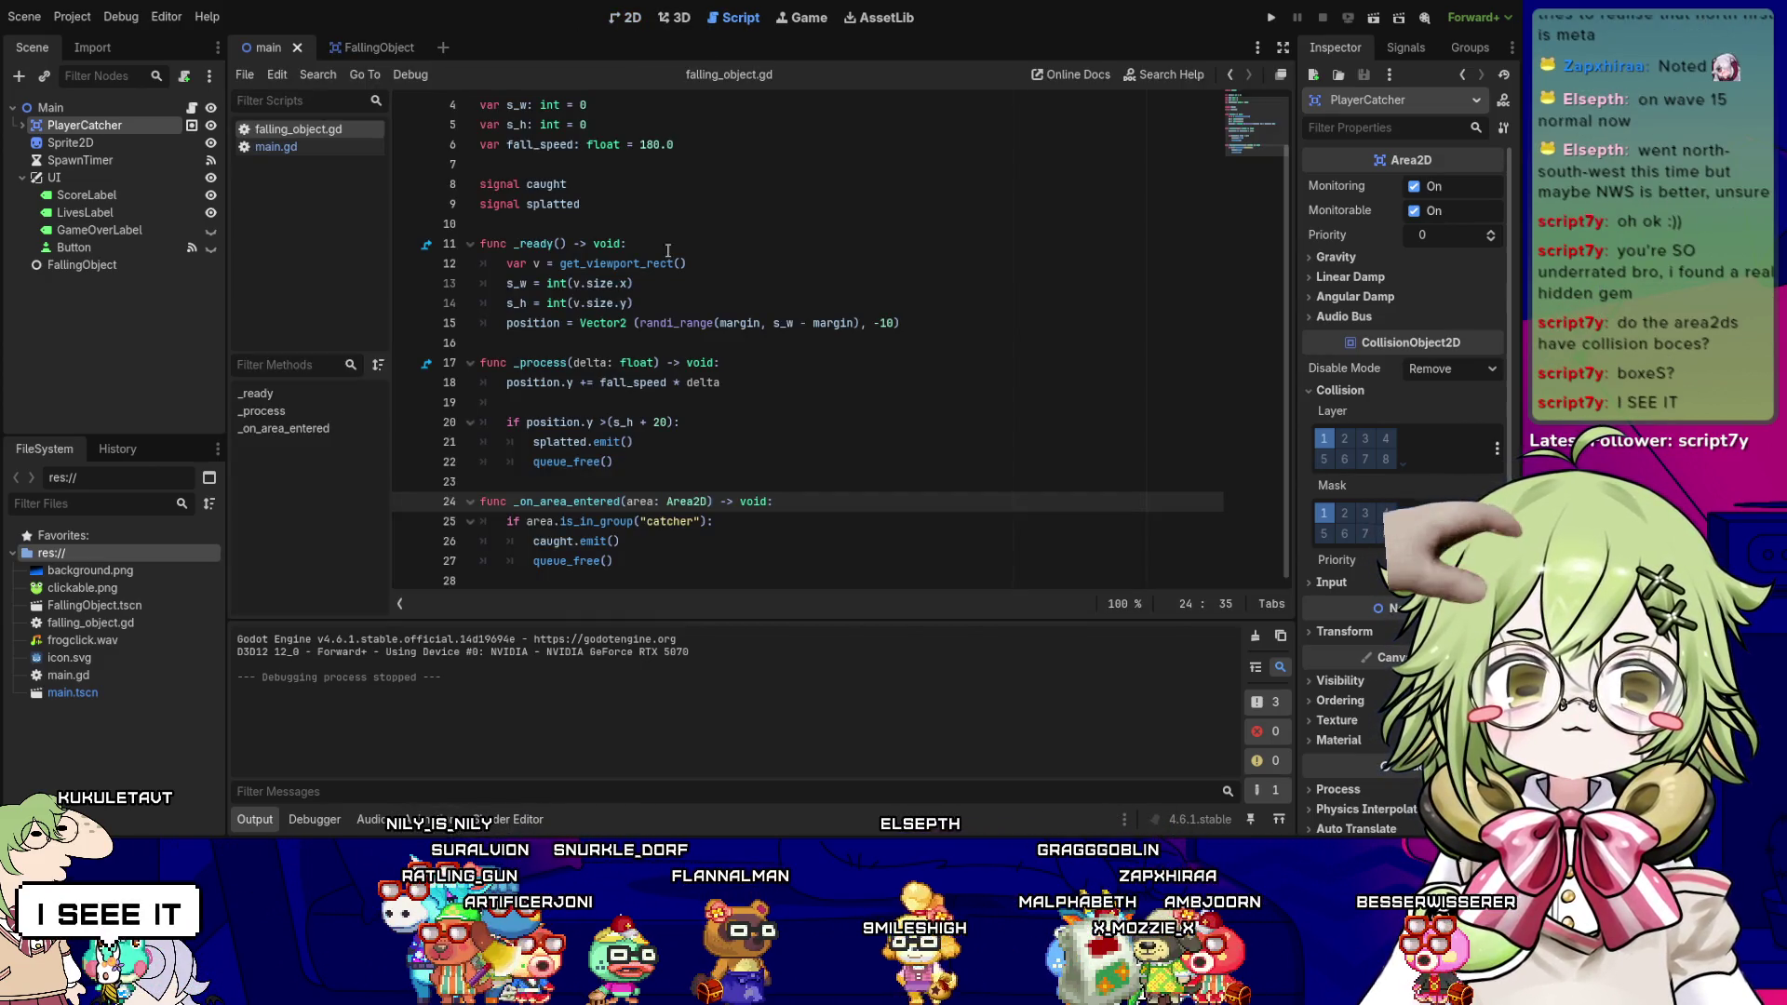
pyautogui.click(732, 522)
pyautogui.click(713, 542)
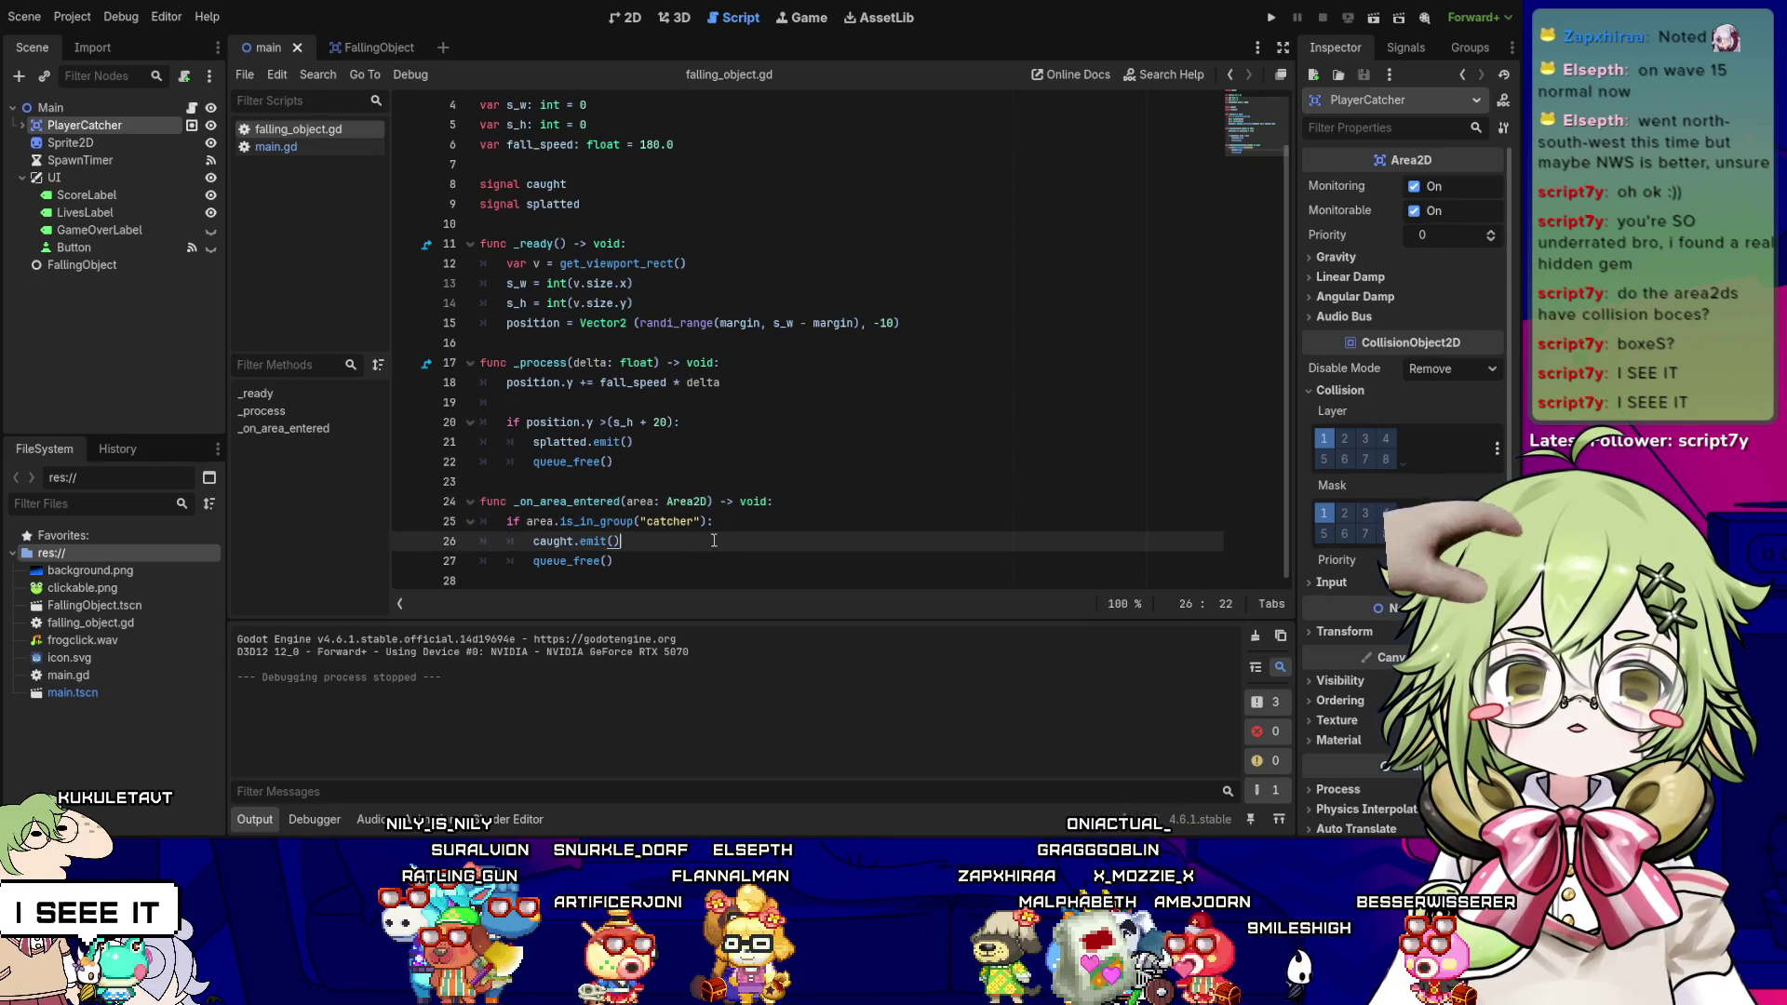
pyautogui.press('Down')
pyautogui.press('Down')
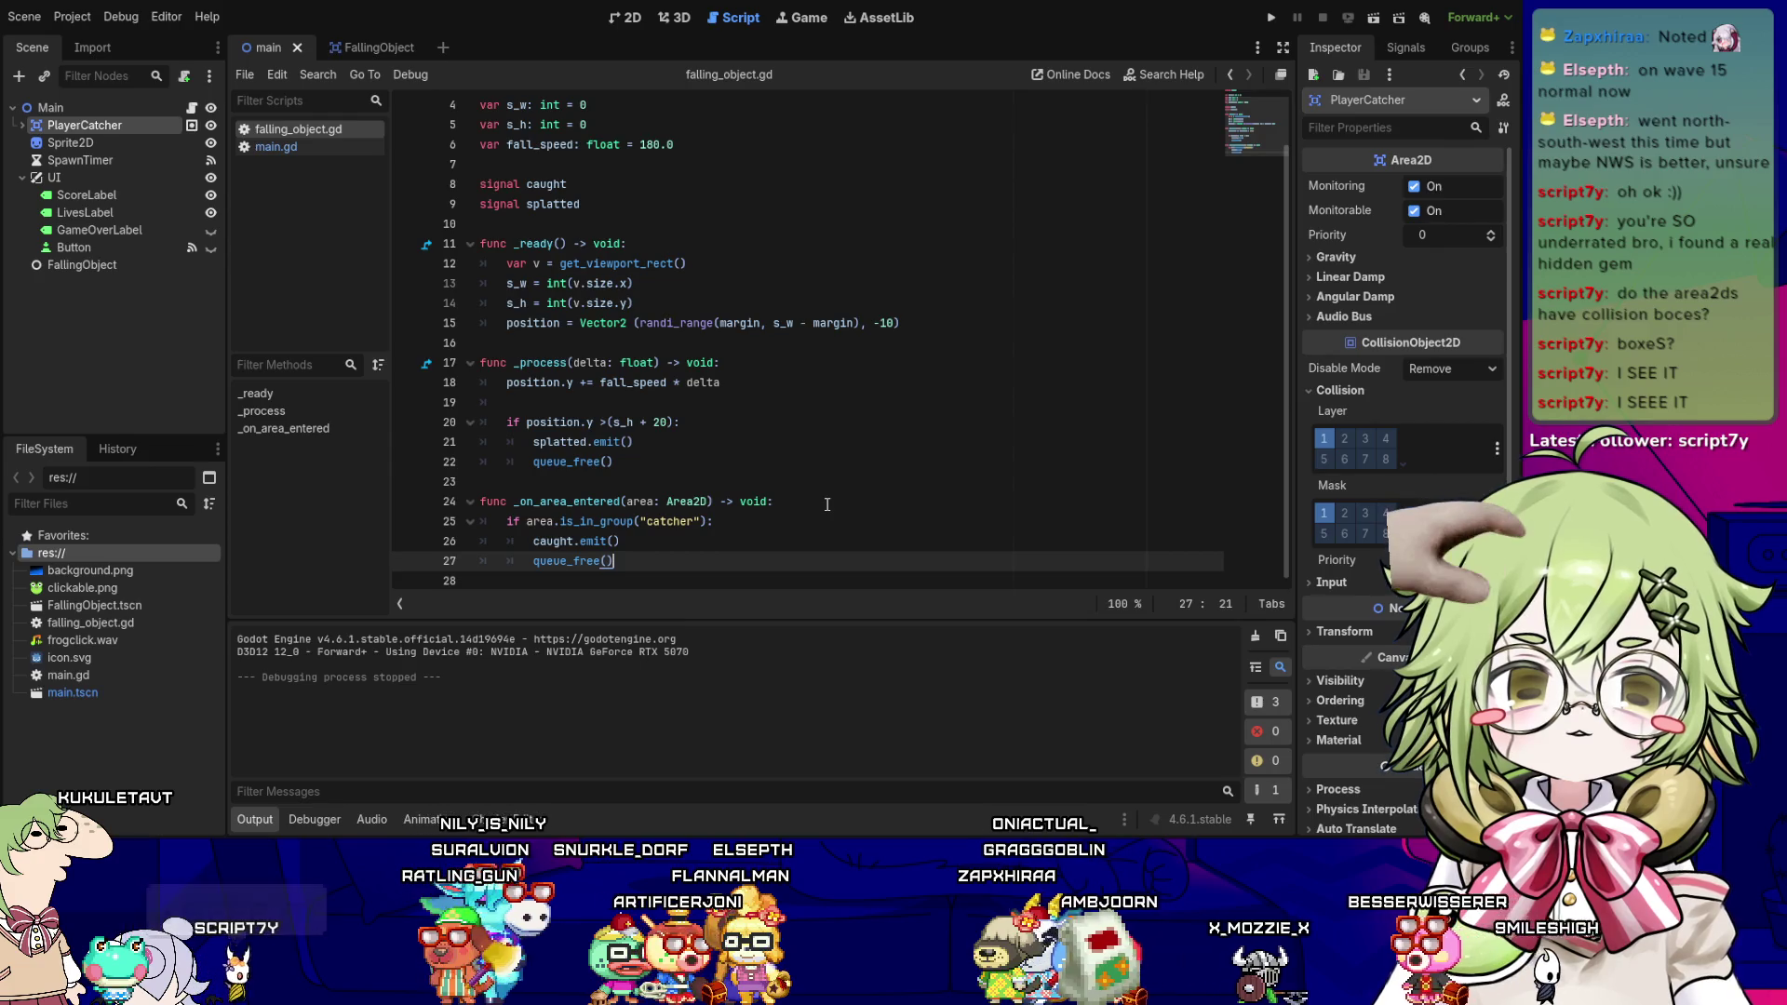
pyautogui.press('Up')
pyautogui.press('Up')
pyautogui.press('Up')
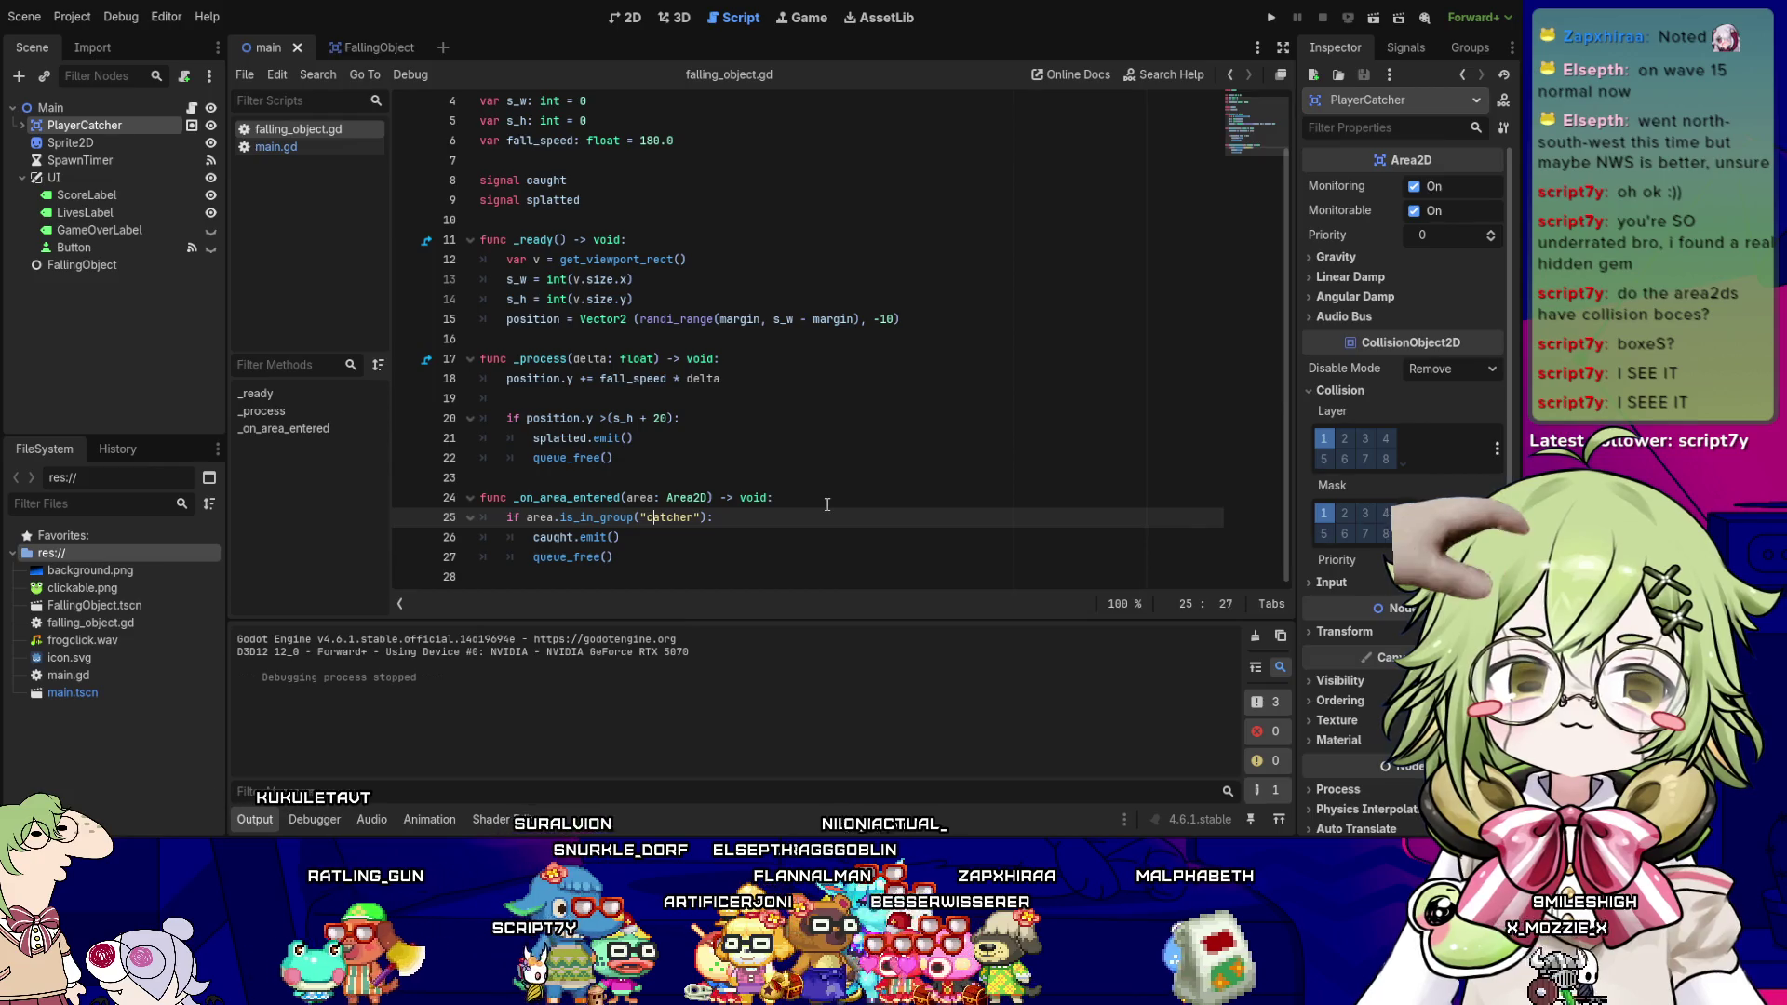
pyautogui.press('Up')
pyautogui.press('Right')
pyautogui.press('Right')
pyautogui.press('Right')
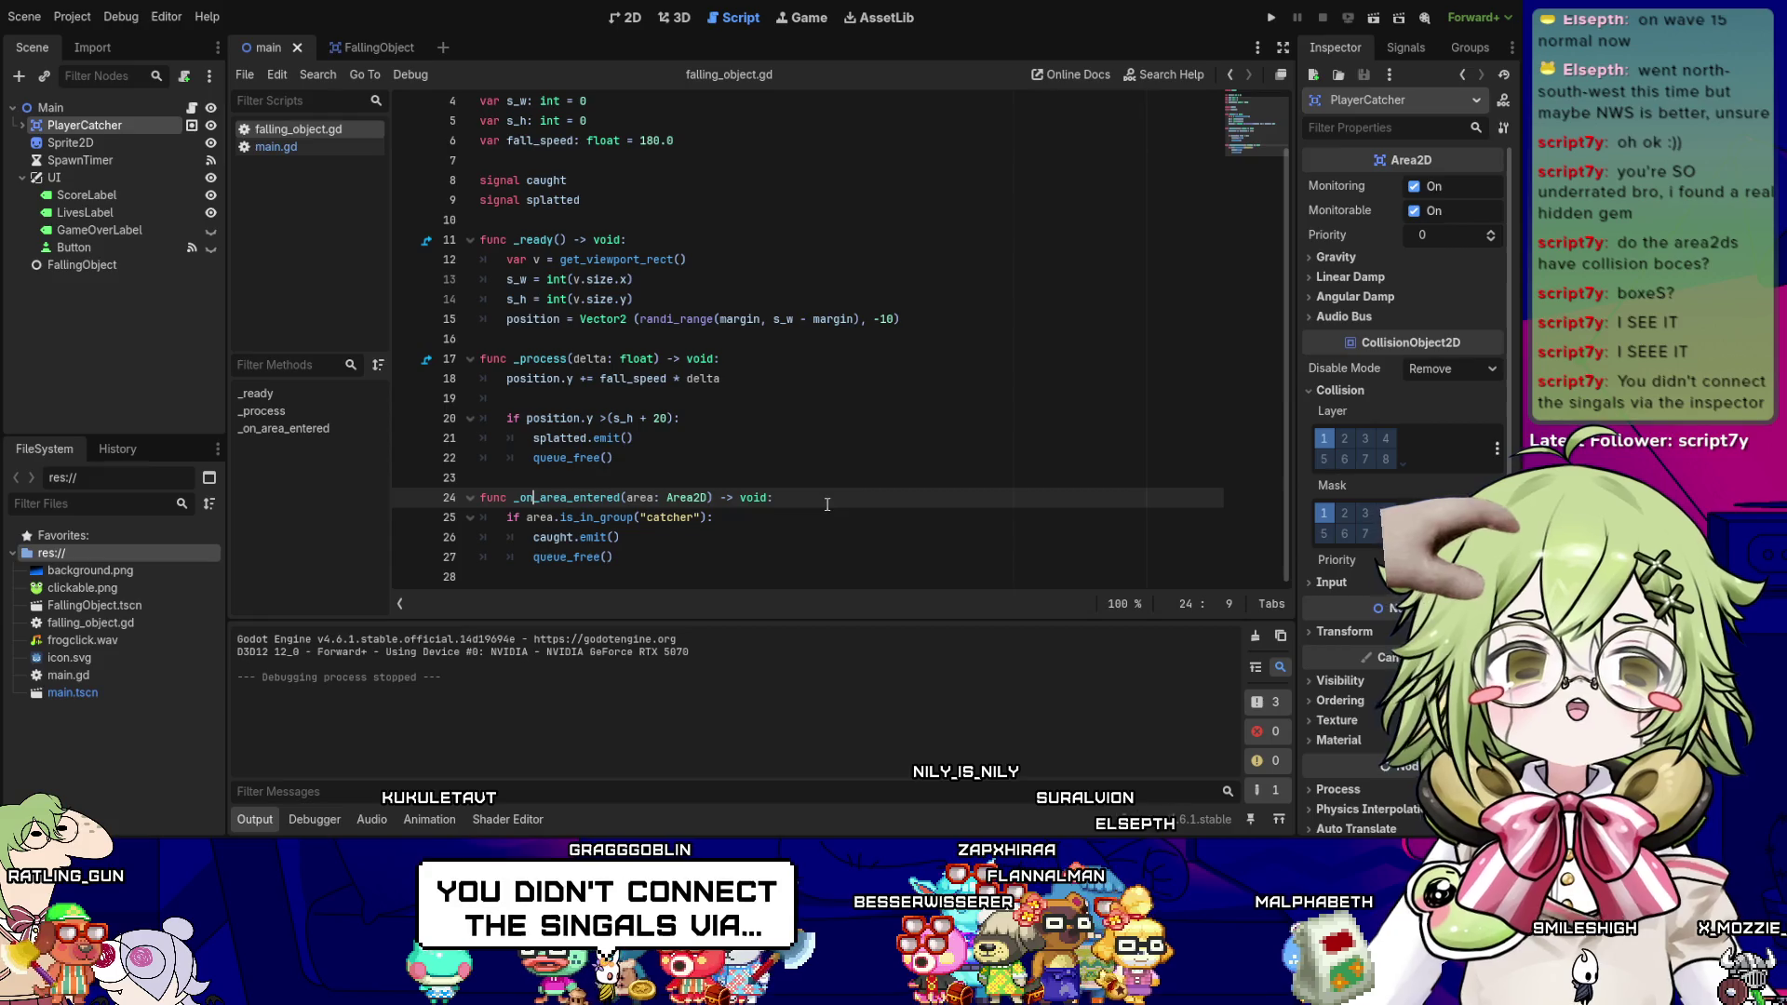
# - Show the node signal list and inspect the _on_area_entered signature
pyautogui.click(1405, 48)
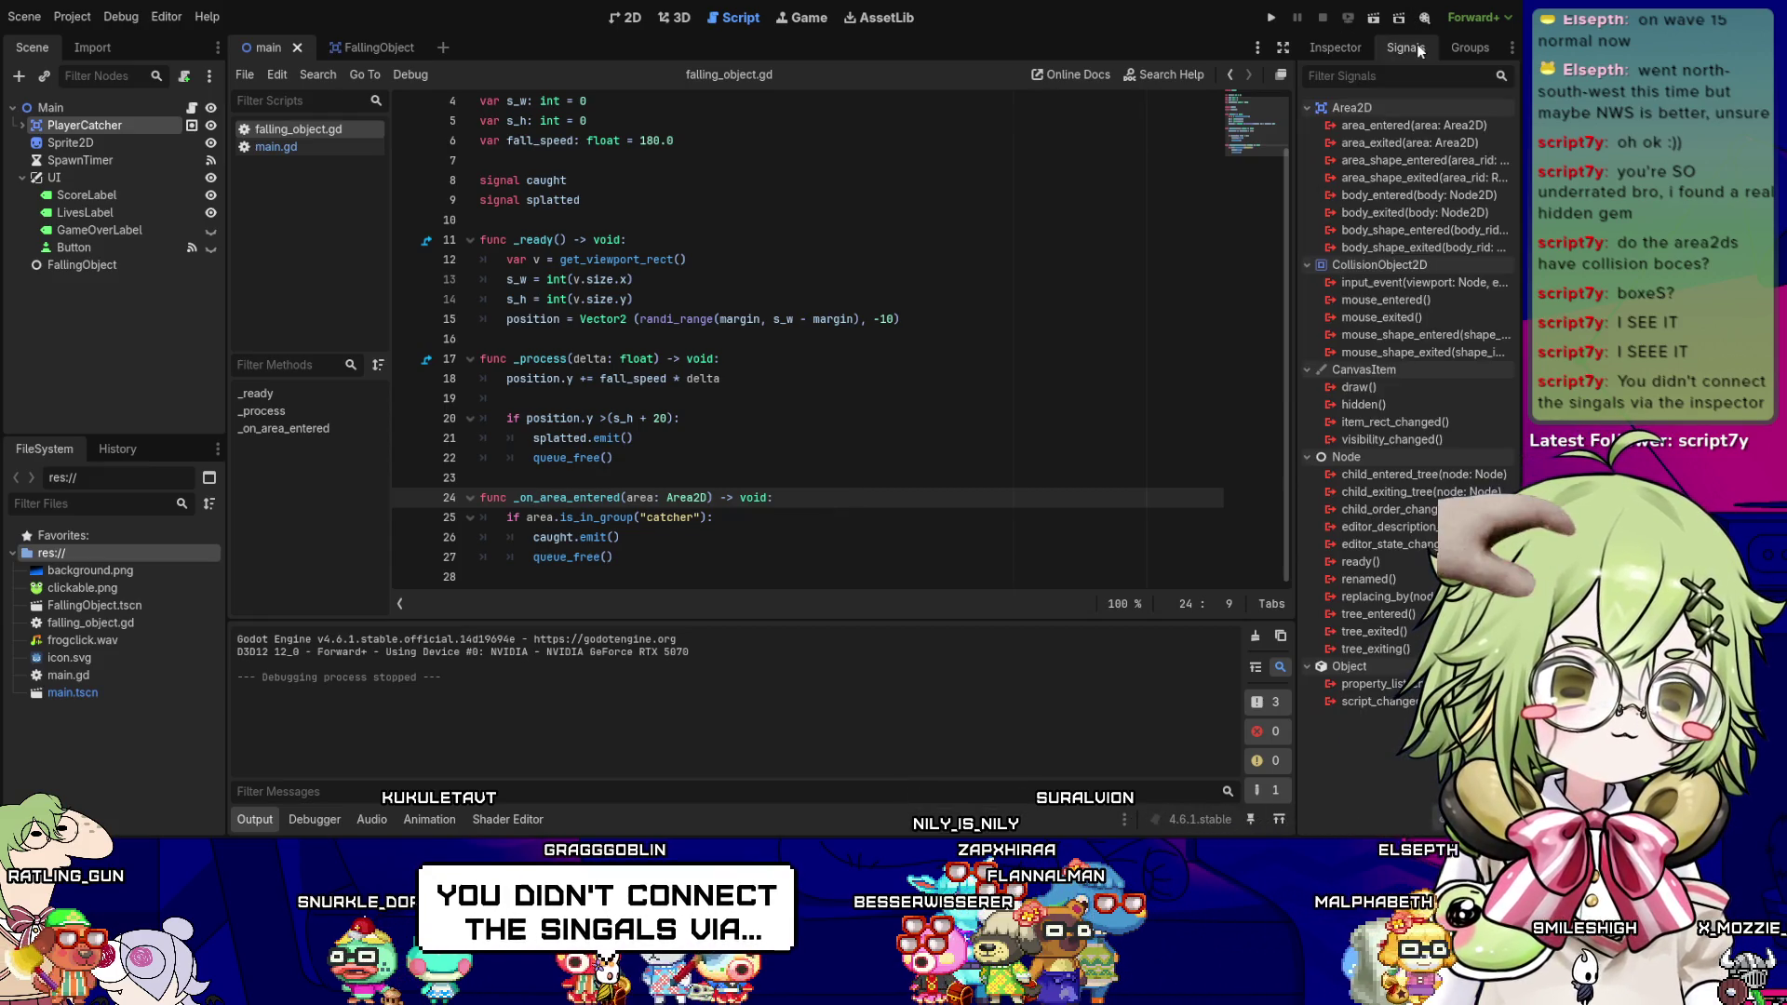
pyautogui.click(617, 530)
pyautogui.click(629, 500)
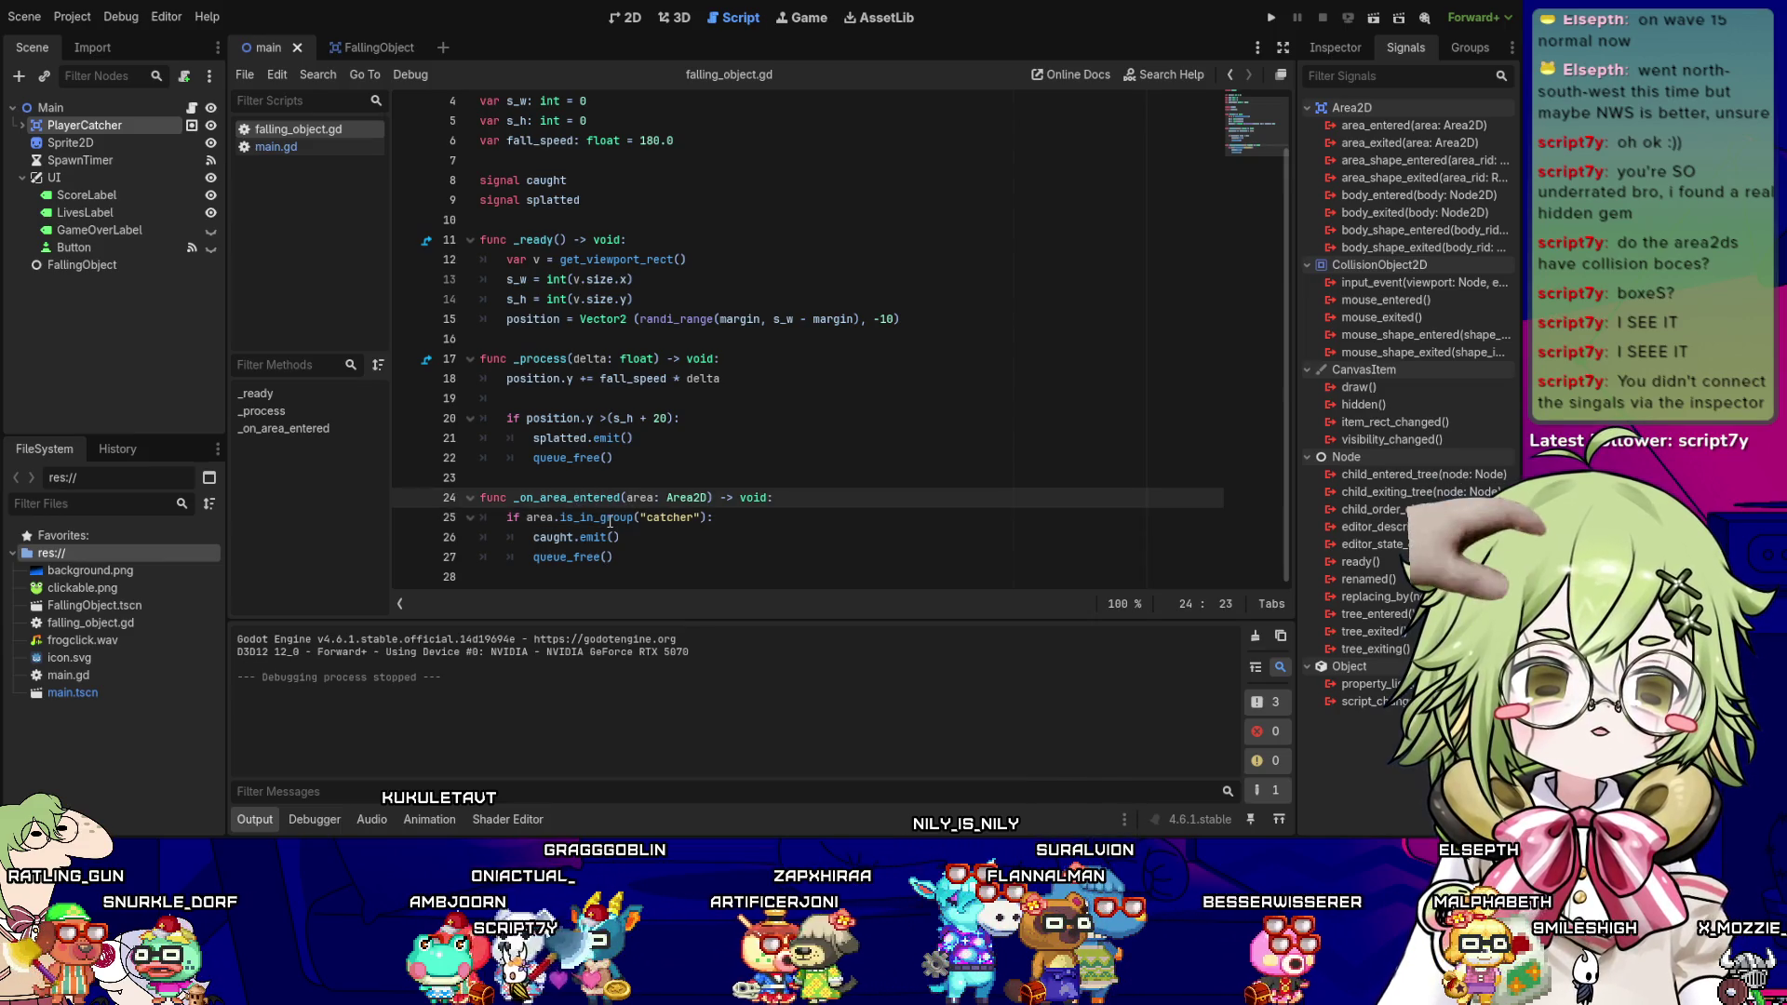
pyautogui.press('Down')
pyautogui.press('Down')
pyautogui.press('Down')
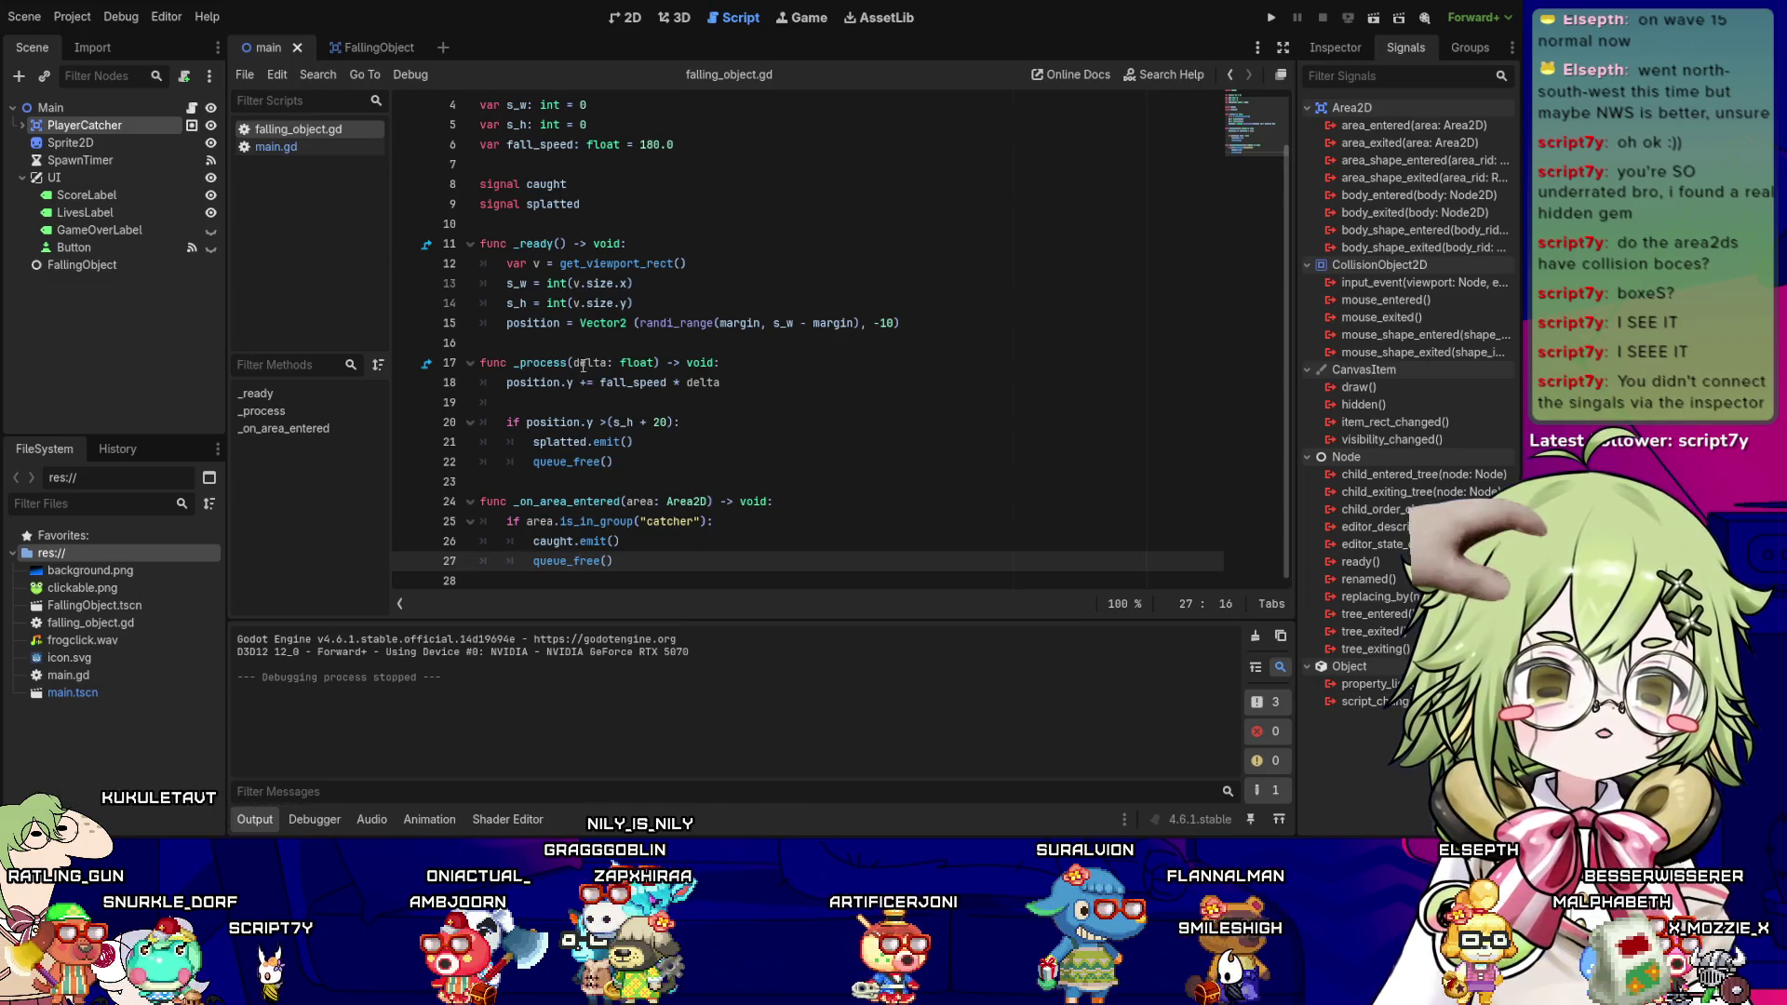
pyautogui.scroll(1, 583, 365)
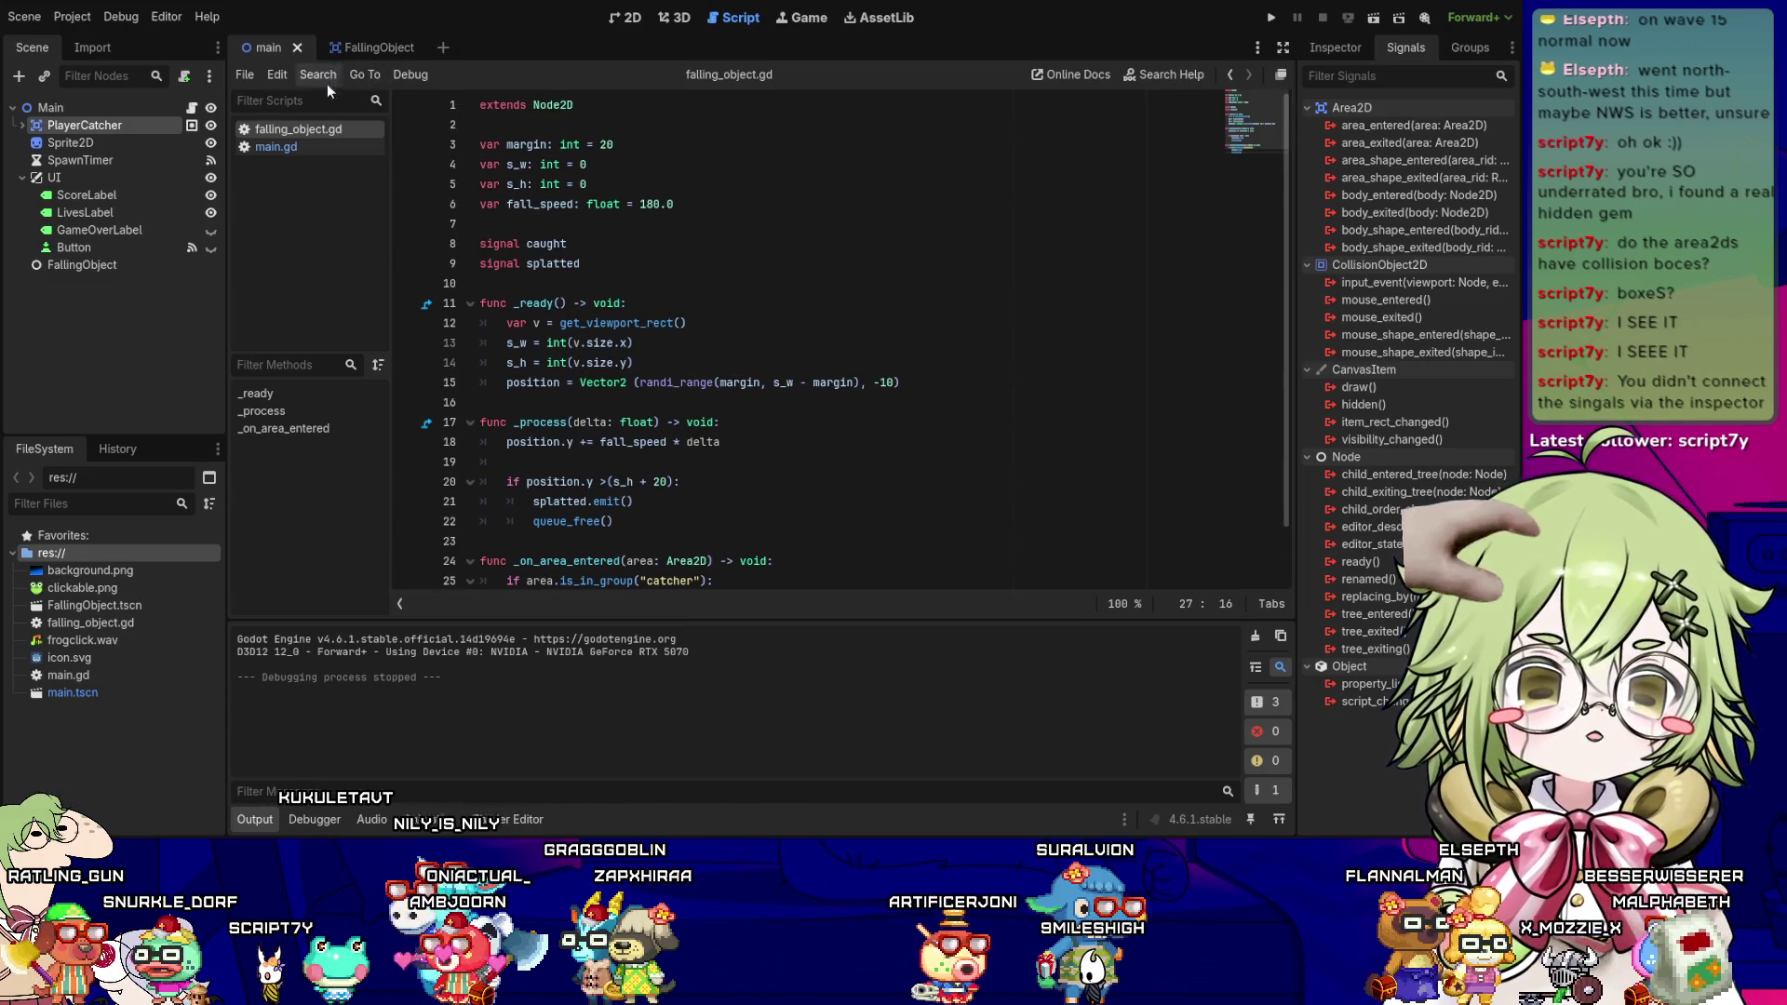
# - Review the _game_over function in main.gd
pyautogui.click(289, 148)
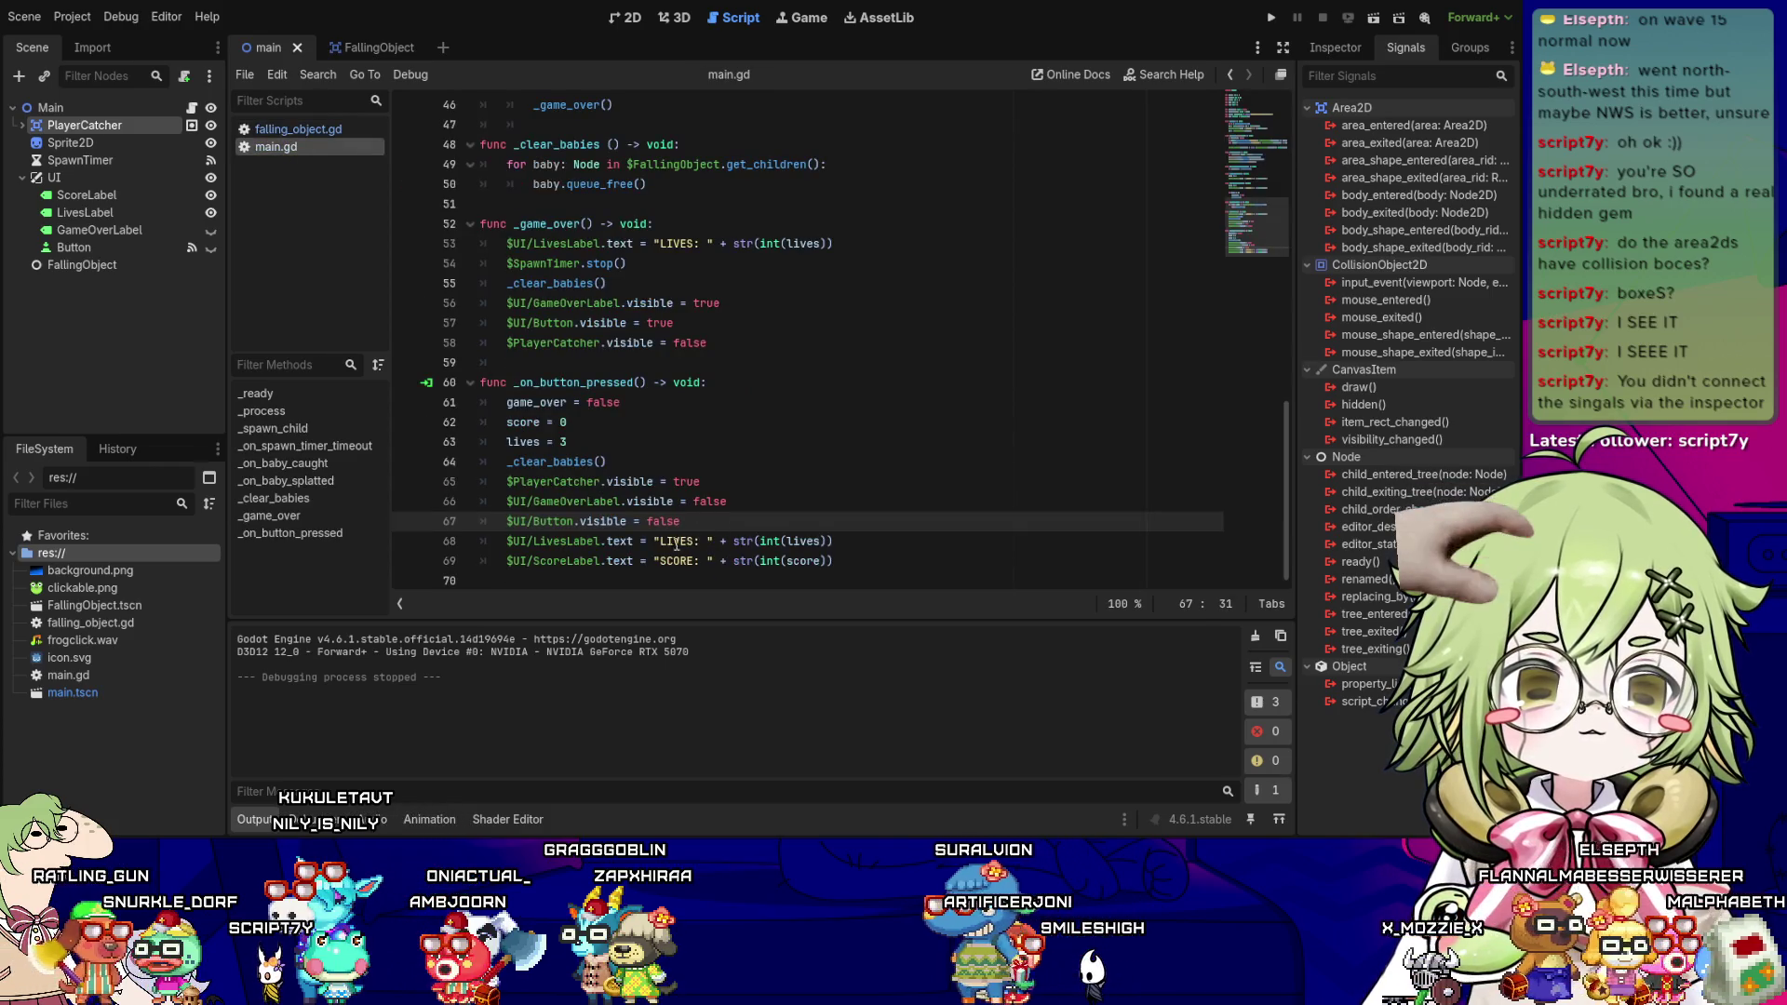
pyautogui.click(761, 337)
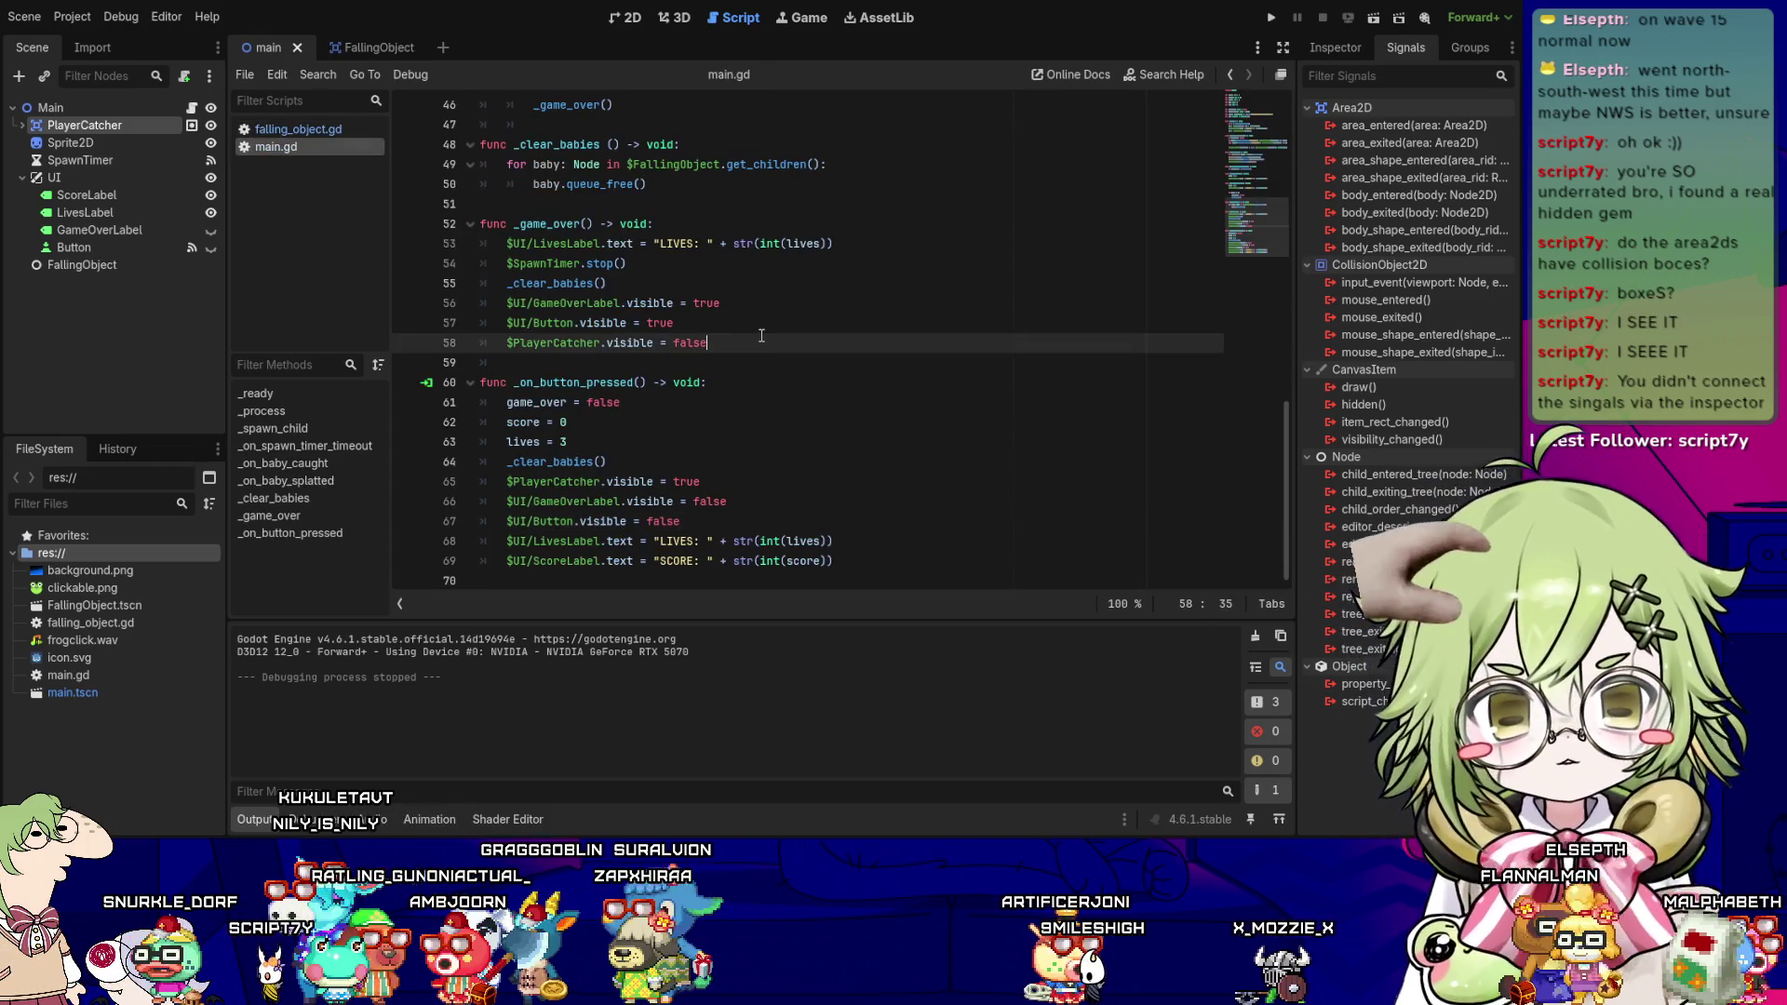
pyautogui.scroll(15, 762, 335)
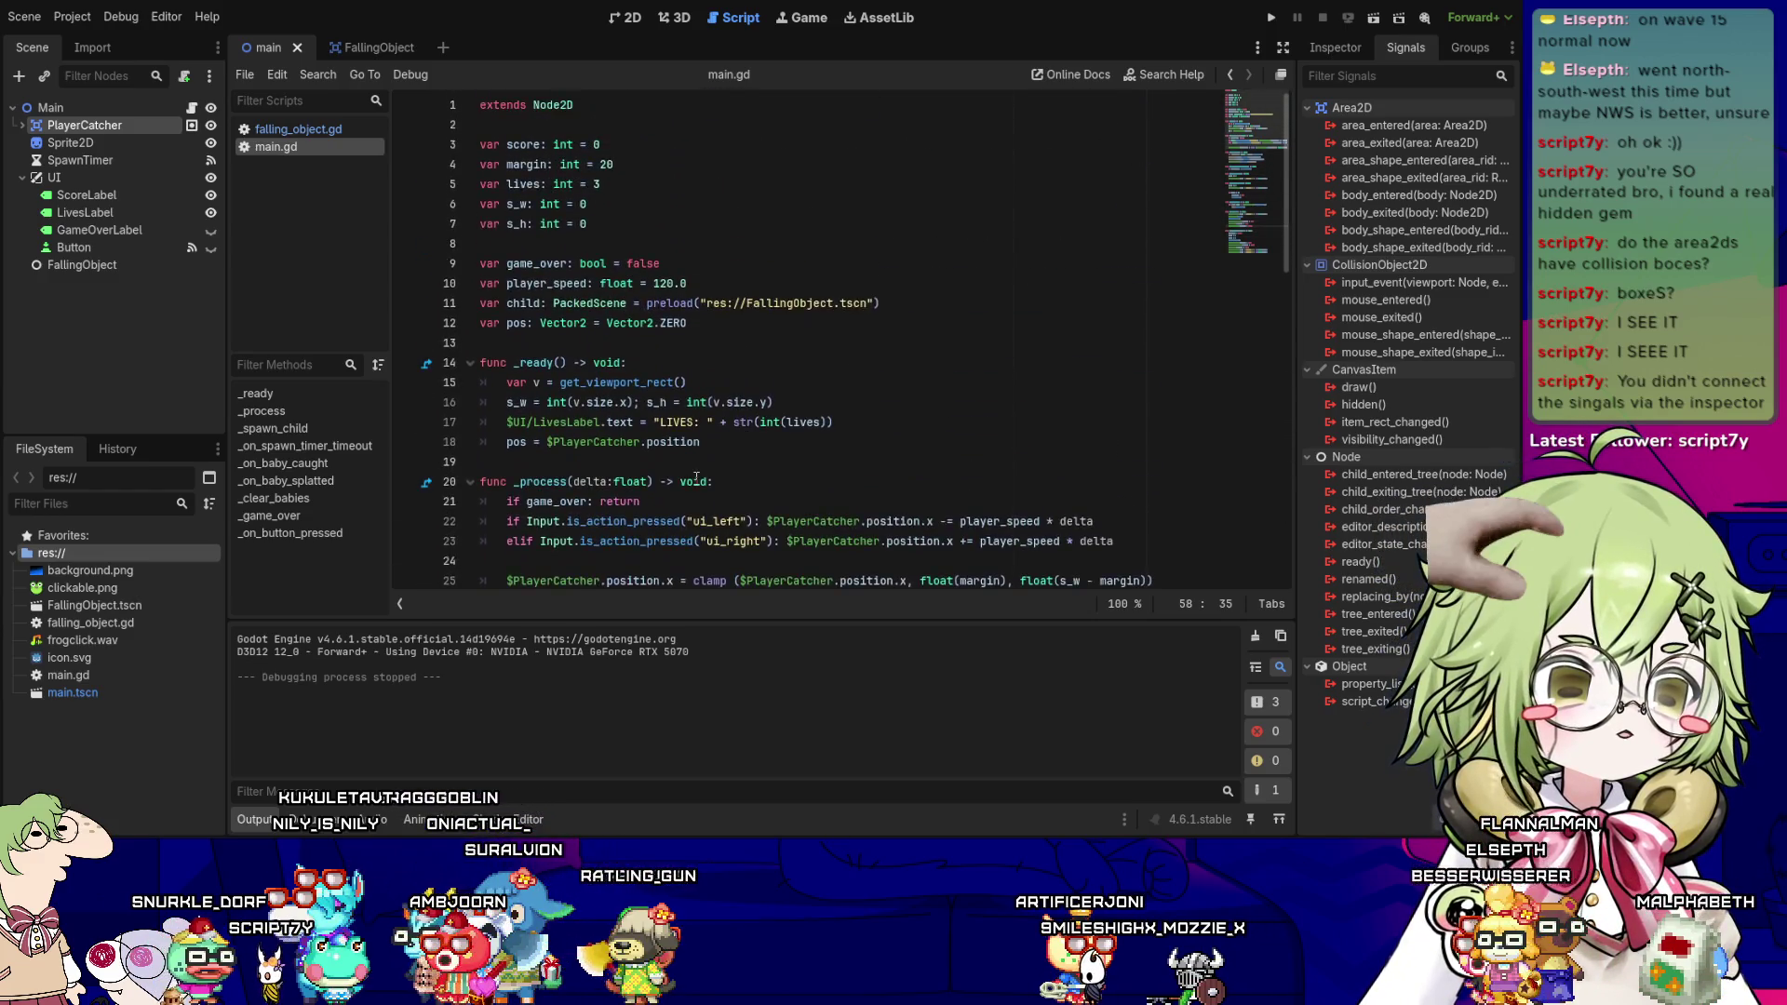
pyautogui.scroll(-12, 696, 478)
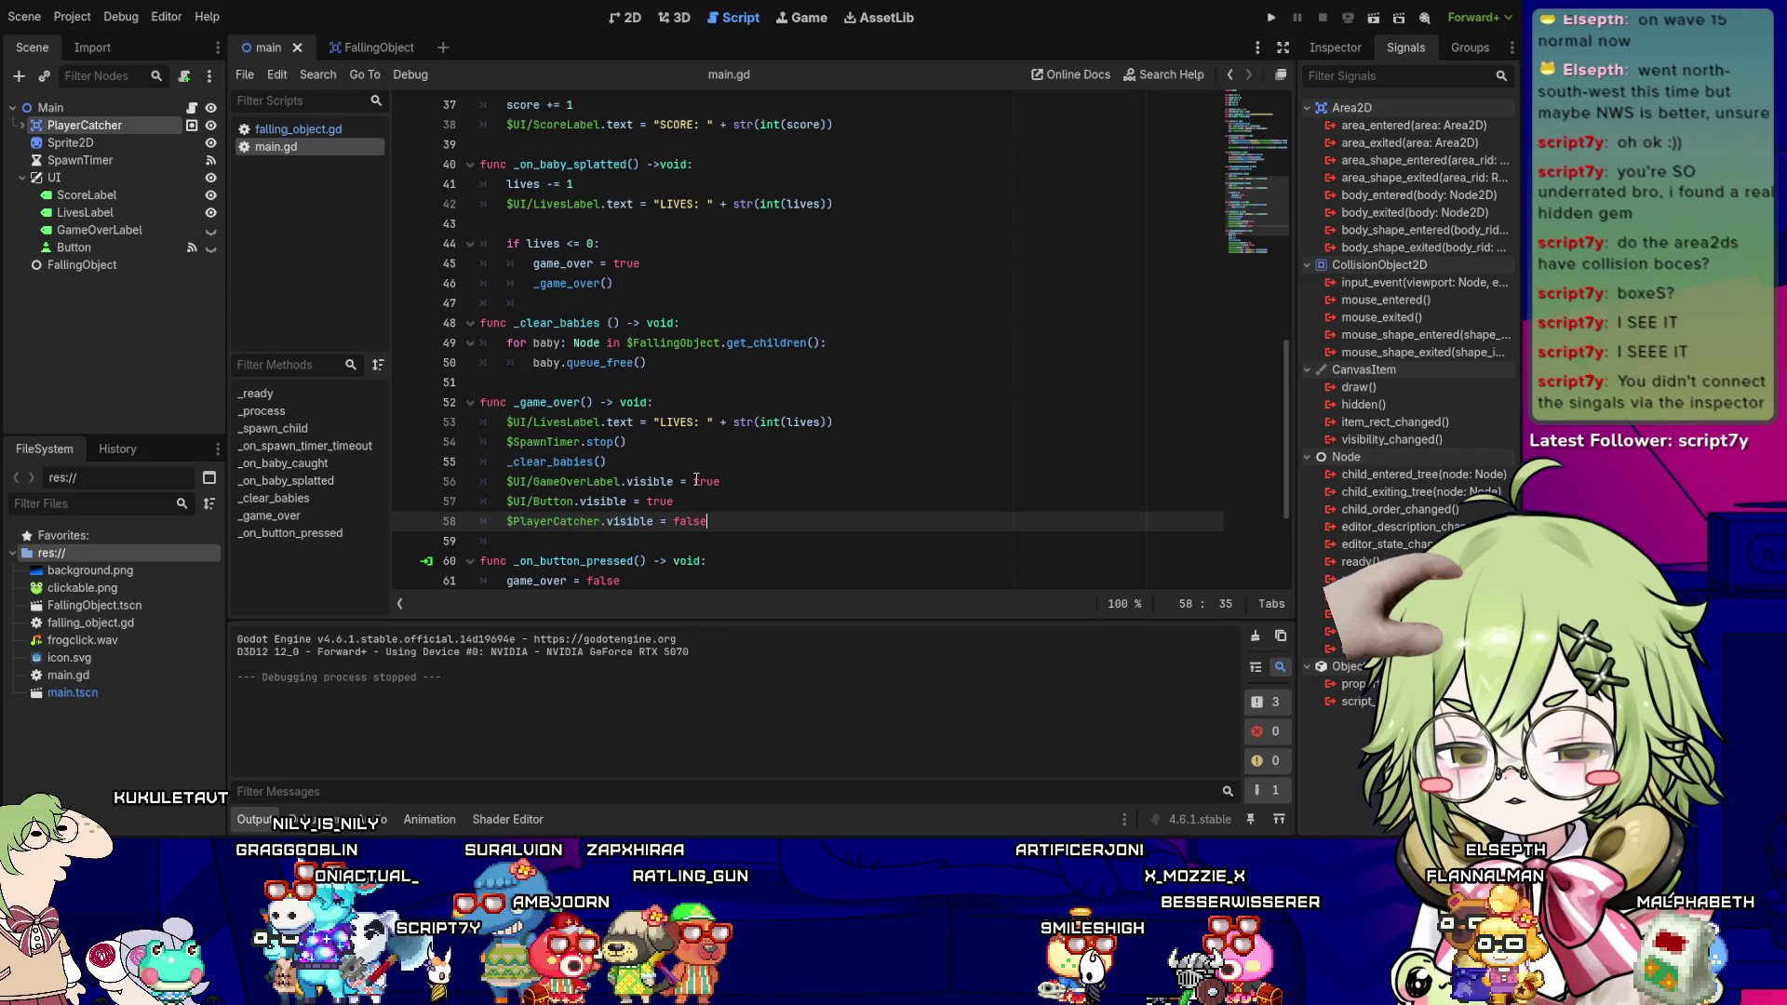
pyautogui.scroll(-3, 1005, 423)
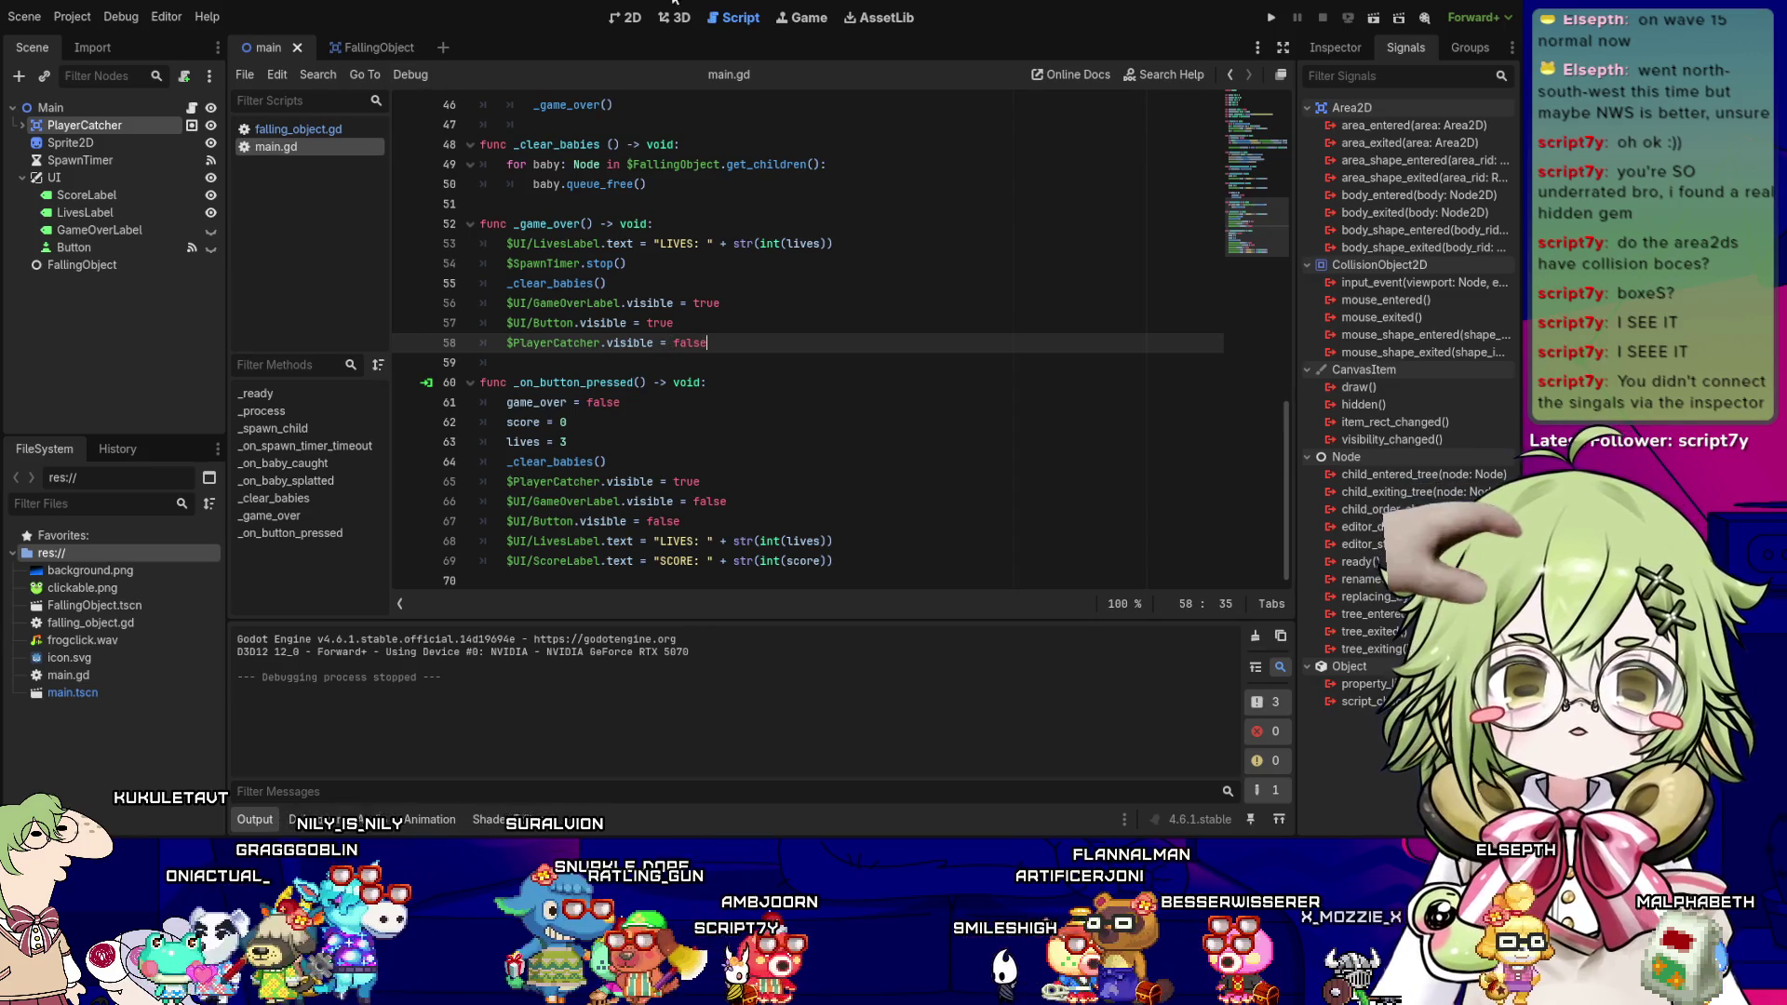
pyautogui.scroll(1, 751, 442)
pyautogui.scroll(-1, 751, 442)
pyautogui.scroll(4, 751, 442)
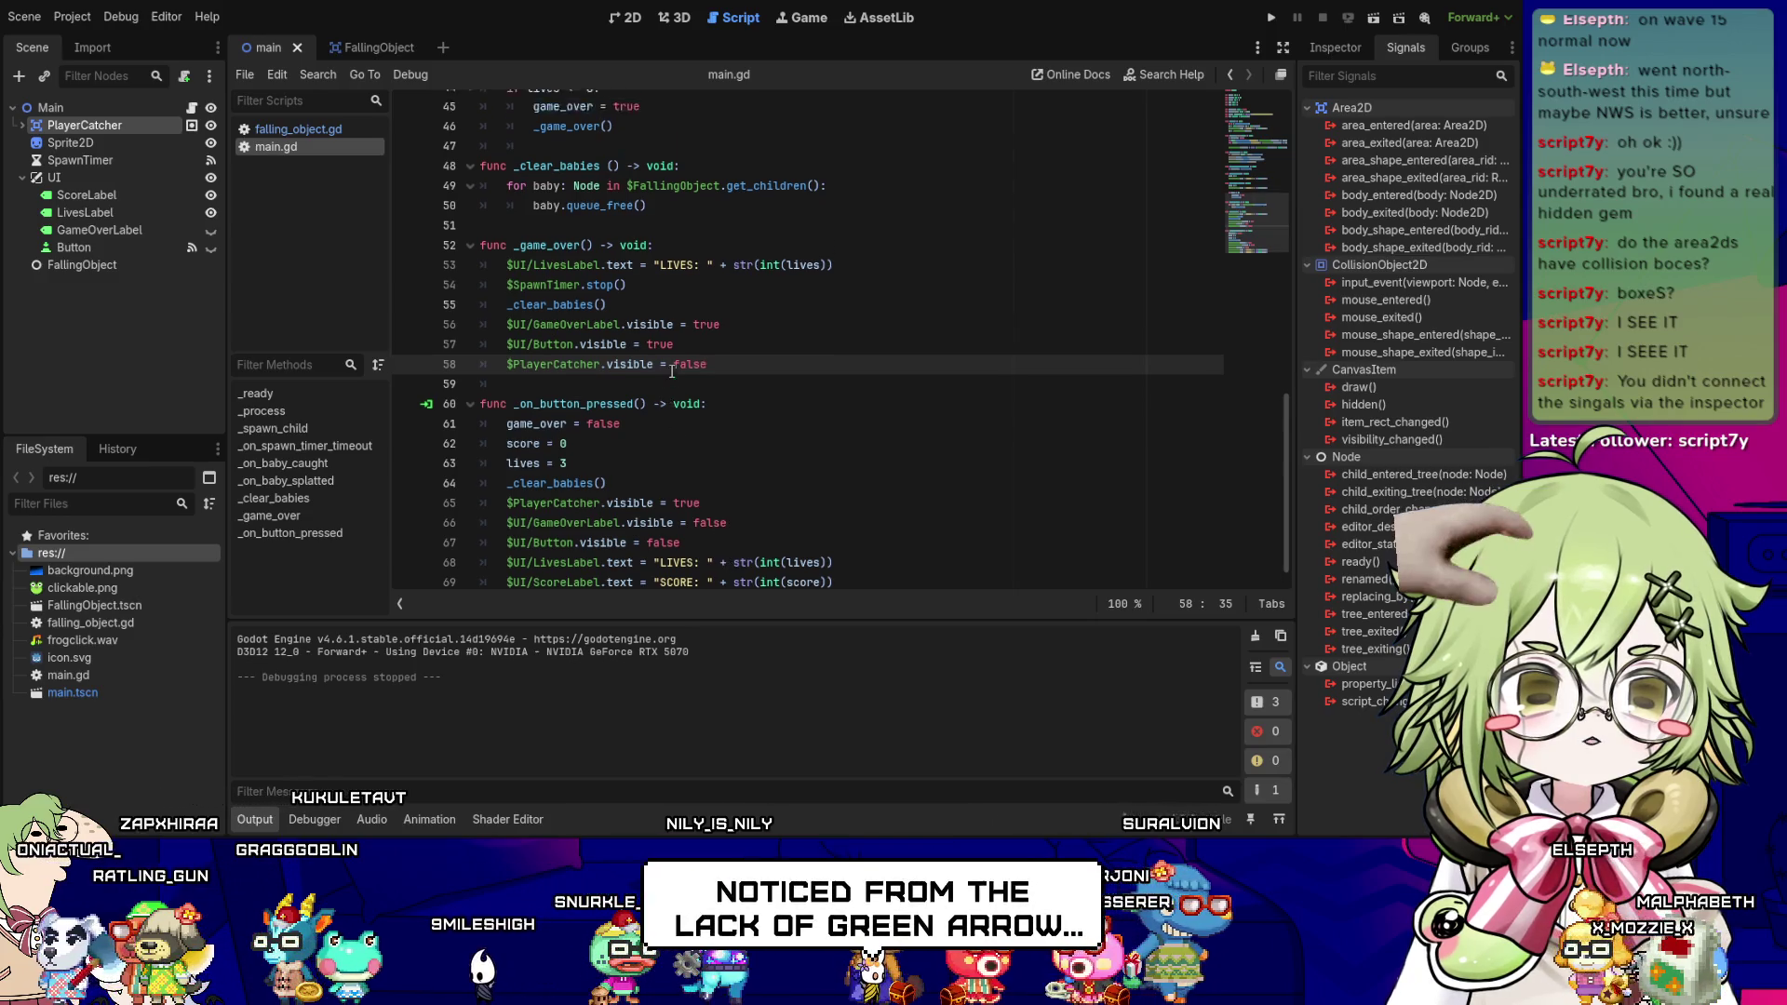
pyautogui.scroll(3, 690, 324)
# - Check main.gd's child-spawning and clamp code, then return to the FallingObject scene
pyautogui.click(707, 204)
pyautogui.press('Up')
pyautogui.press('Up')
pyautogui.press('Up')
pyautogui.press('Up')
pyautogui.press('Up')
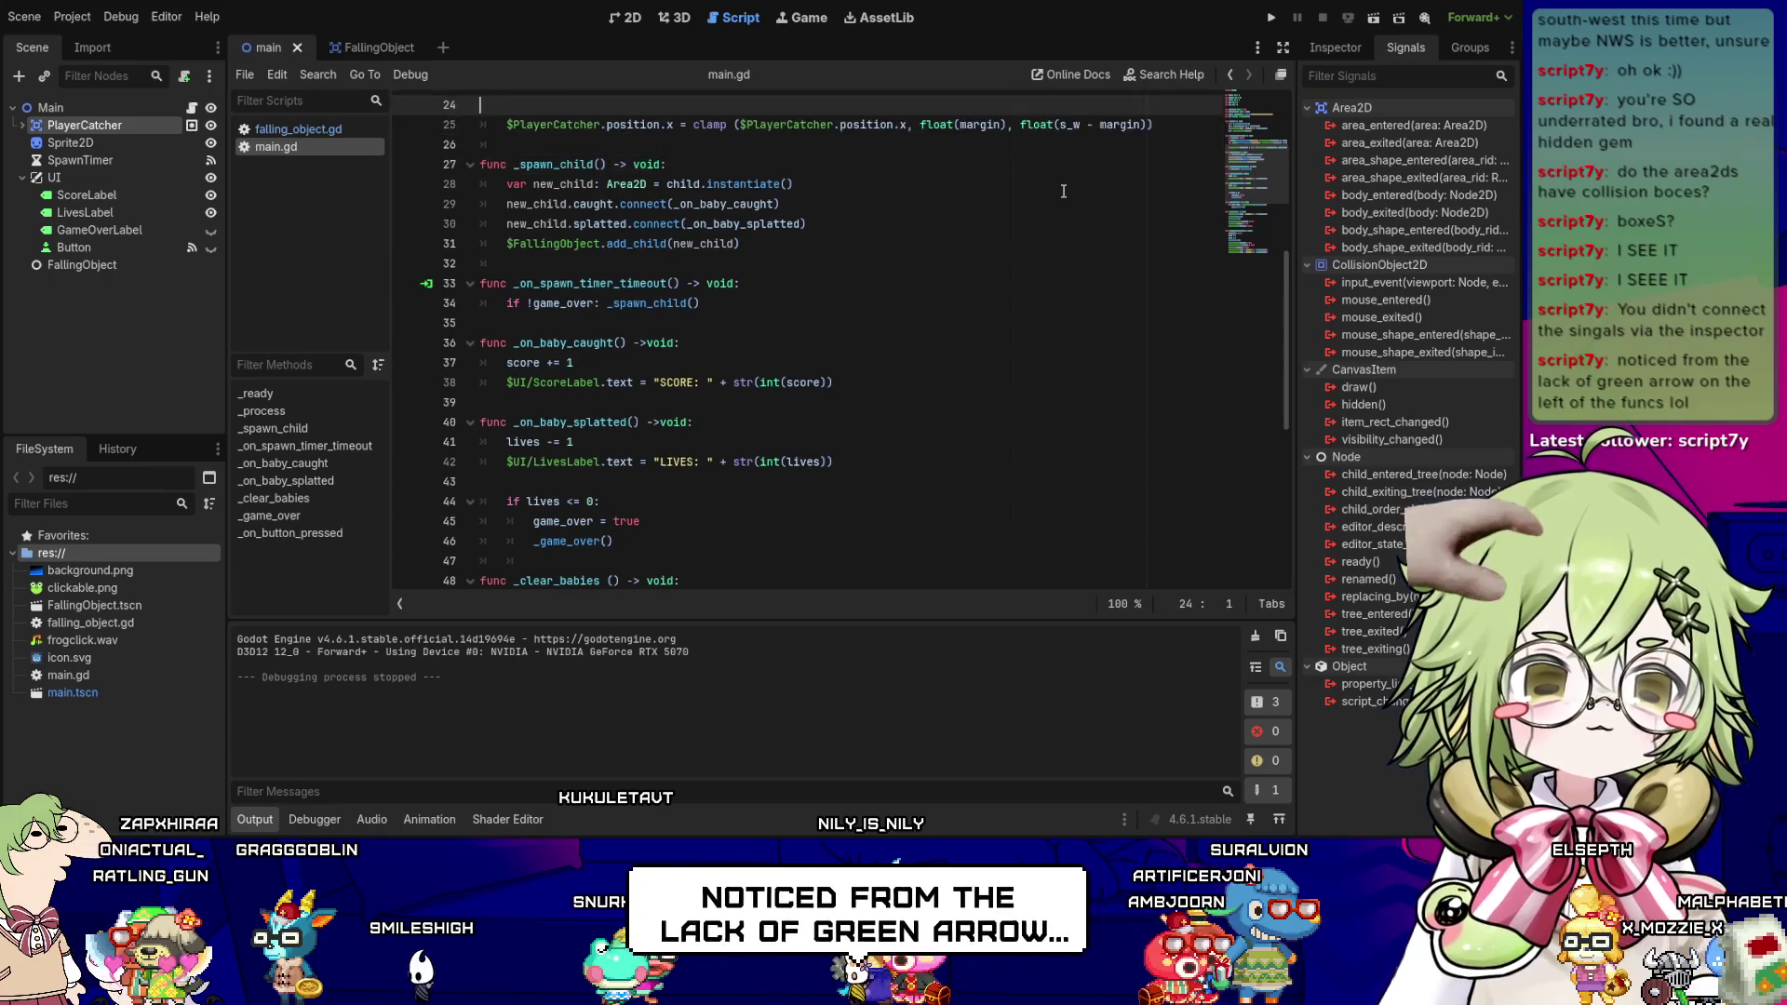
pyautogui.press('Down')
pyautogui.press('Down')
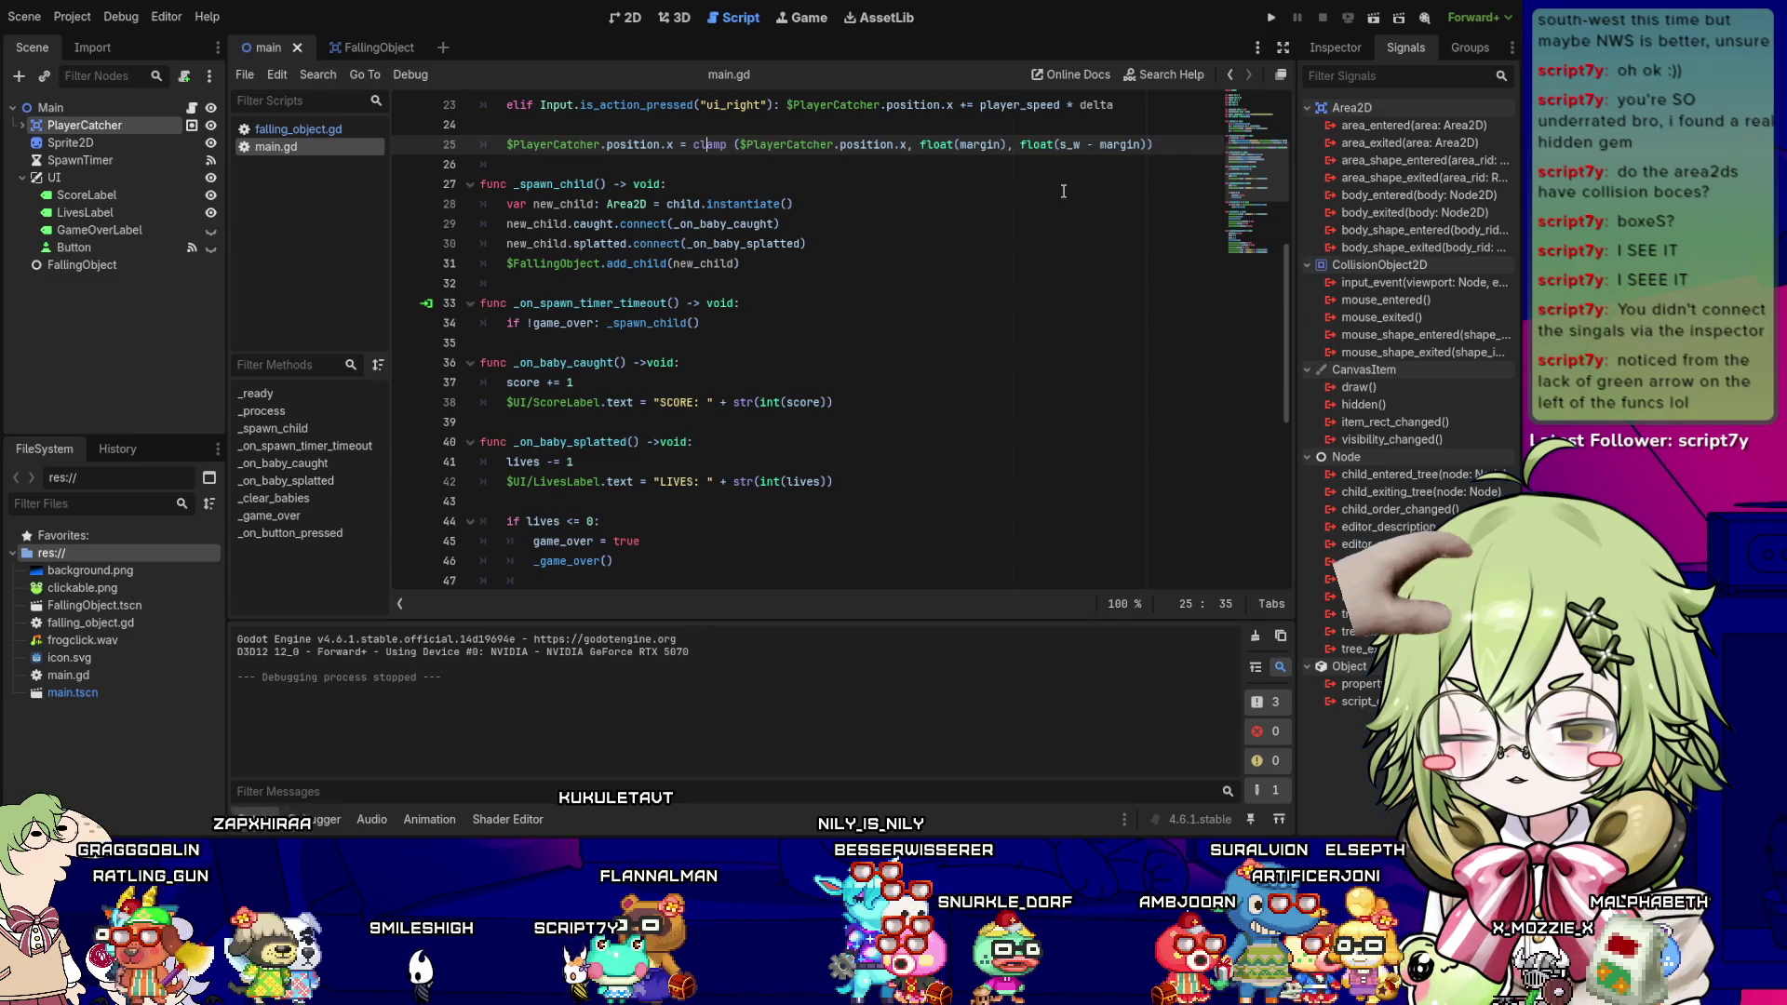
pyautogui.click(348, 52)
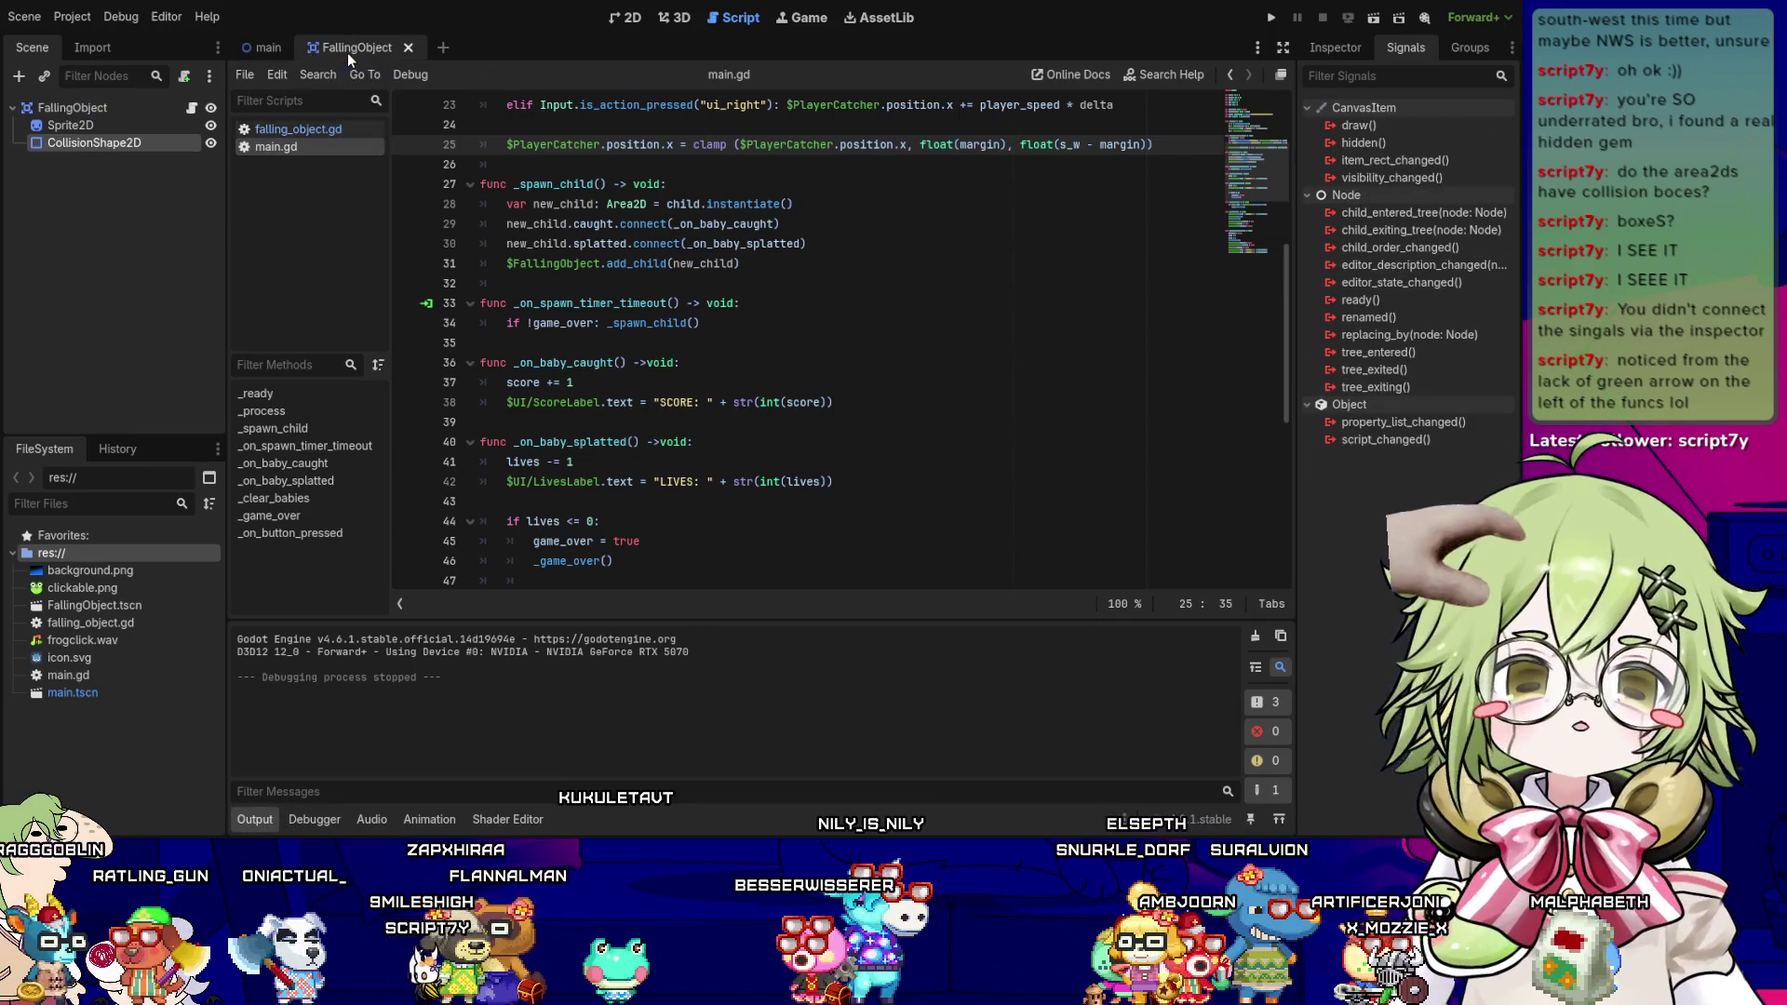
# - Connect the FallingObject root's caught signal to a new _on_caught handler
pyautogui.click(138, 121)
pyautogui.click(138, 109)
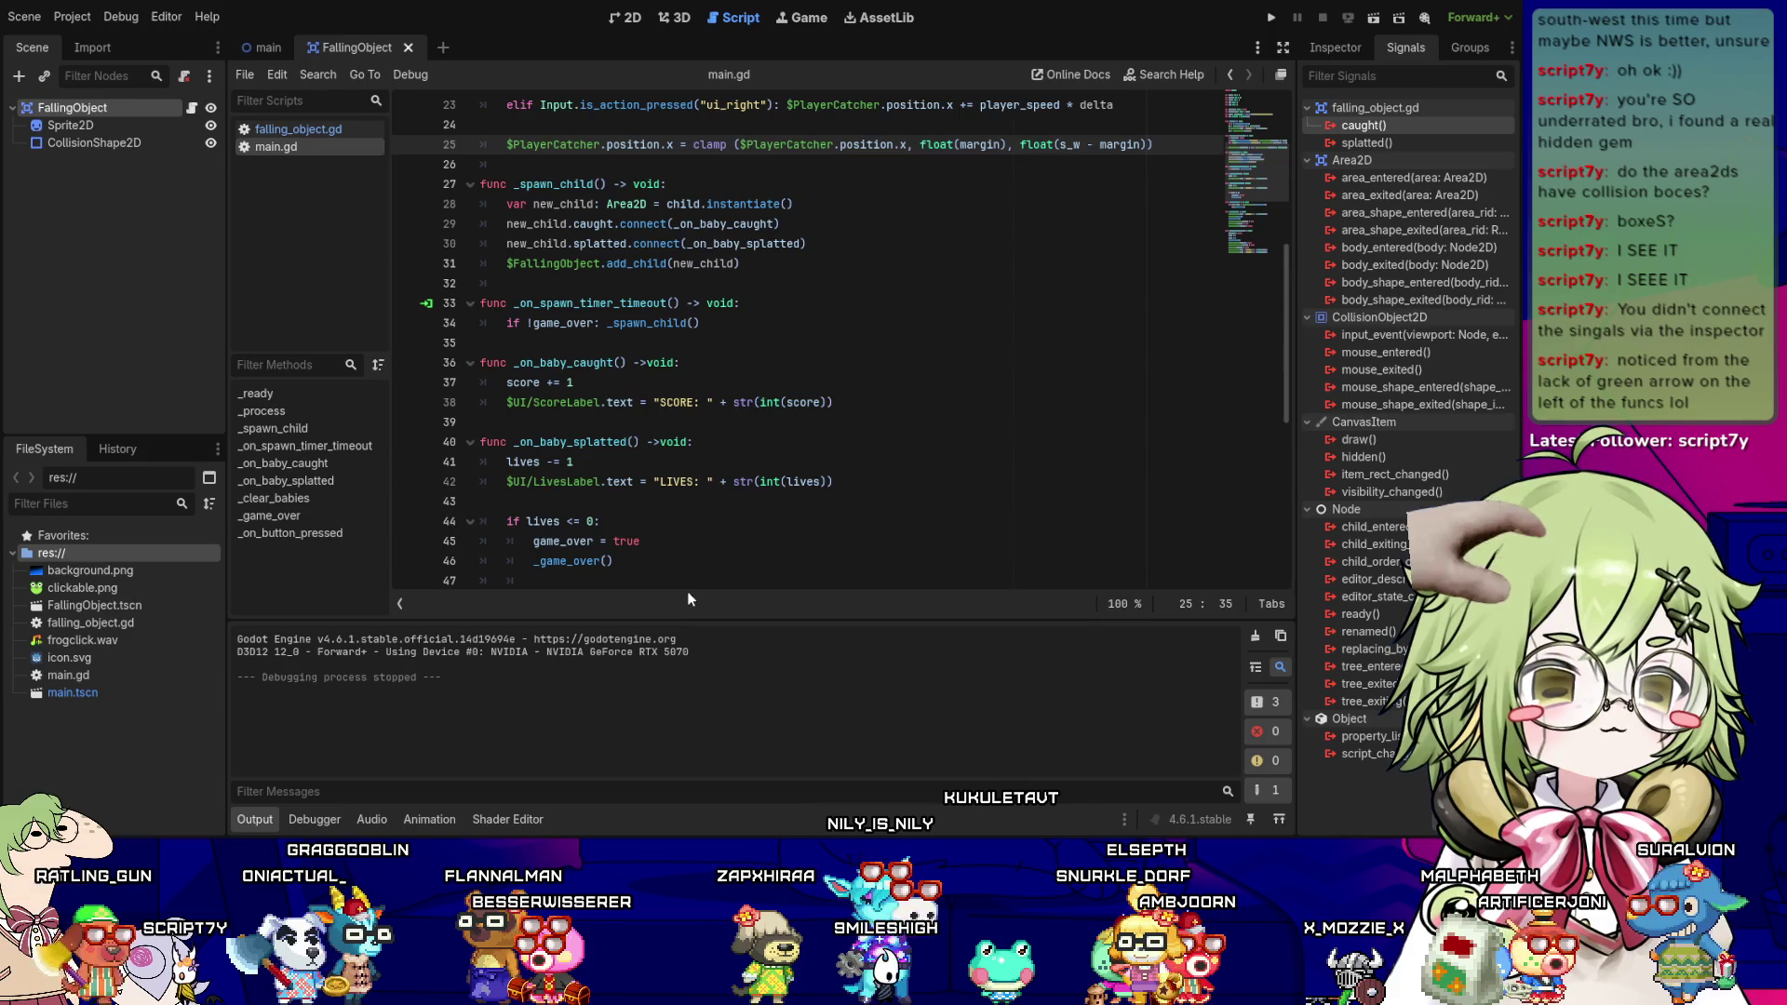
pyautogui.press('Return')
pyautogui.press('Return')
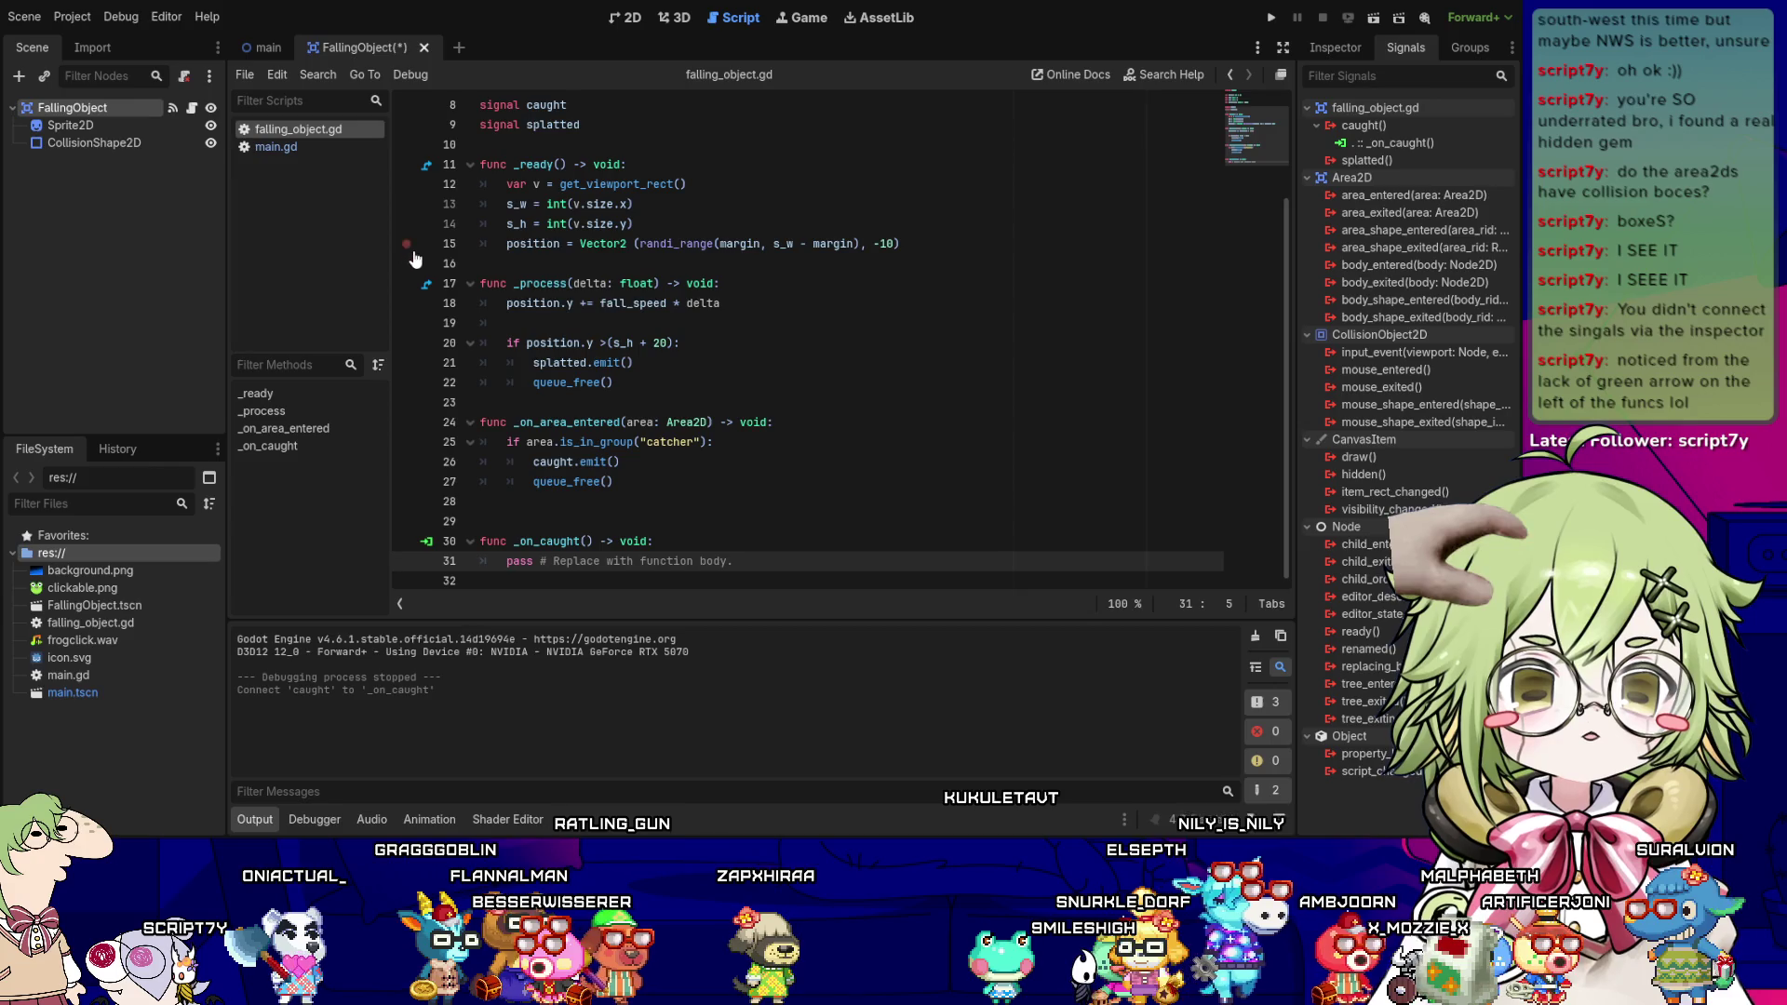
pyautogui.hotkey('ctrl', 'z')
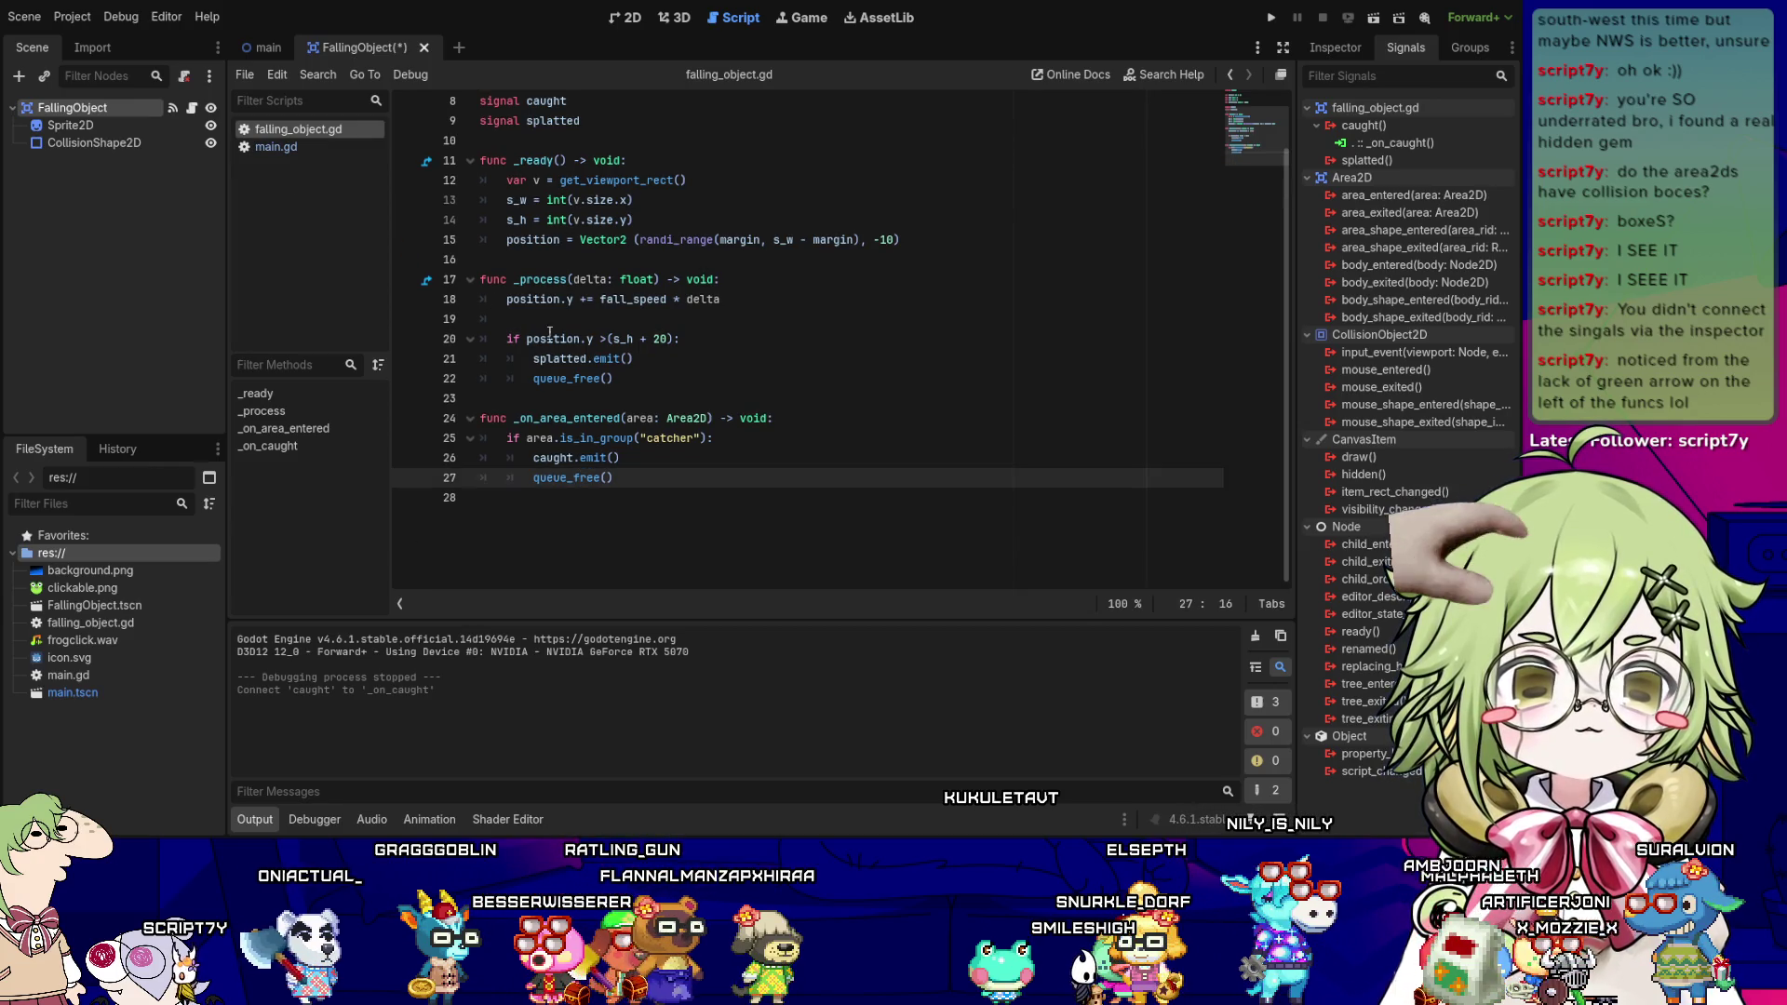
pyautogui.hotkey('ctrl', 'y')
# - Delete the generated _on_caught stub from falling_object.gd and save it
pyautogui.click(649, 521)
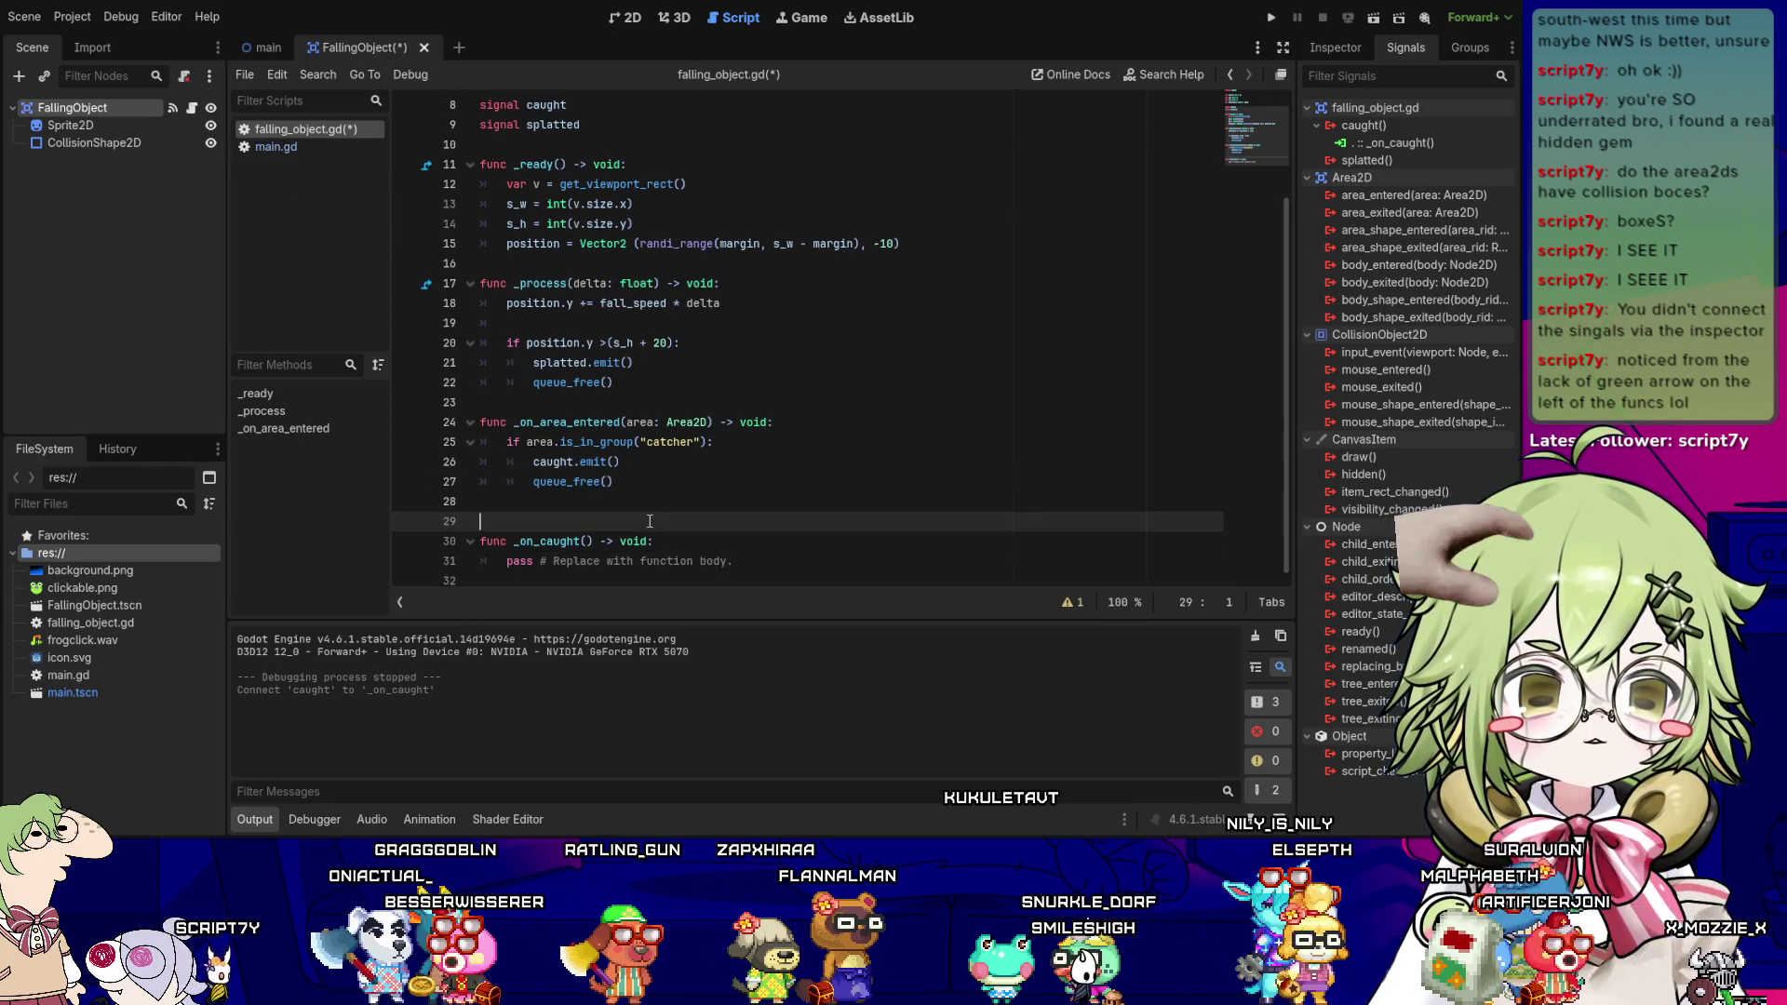
pyautogui.press('BackSpace')
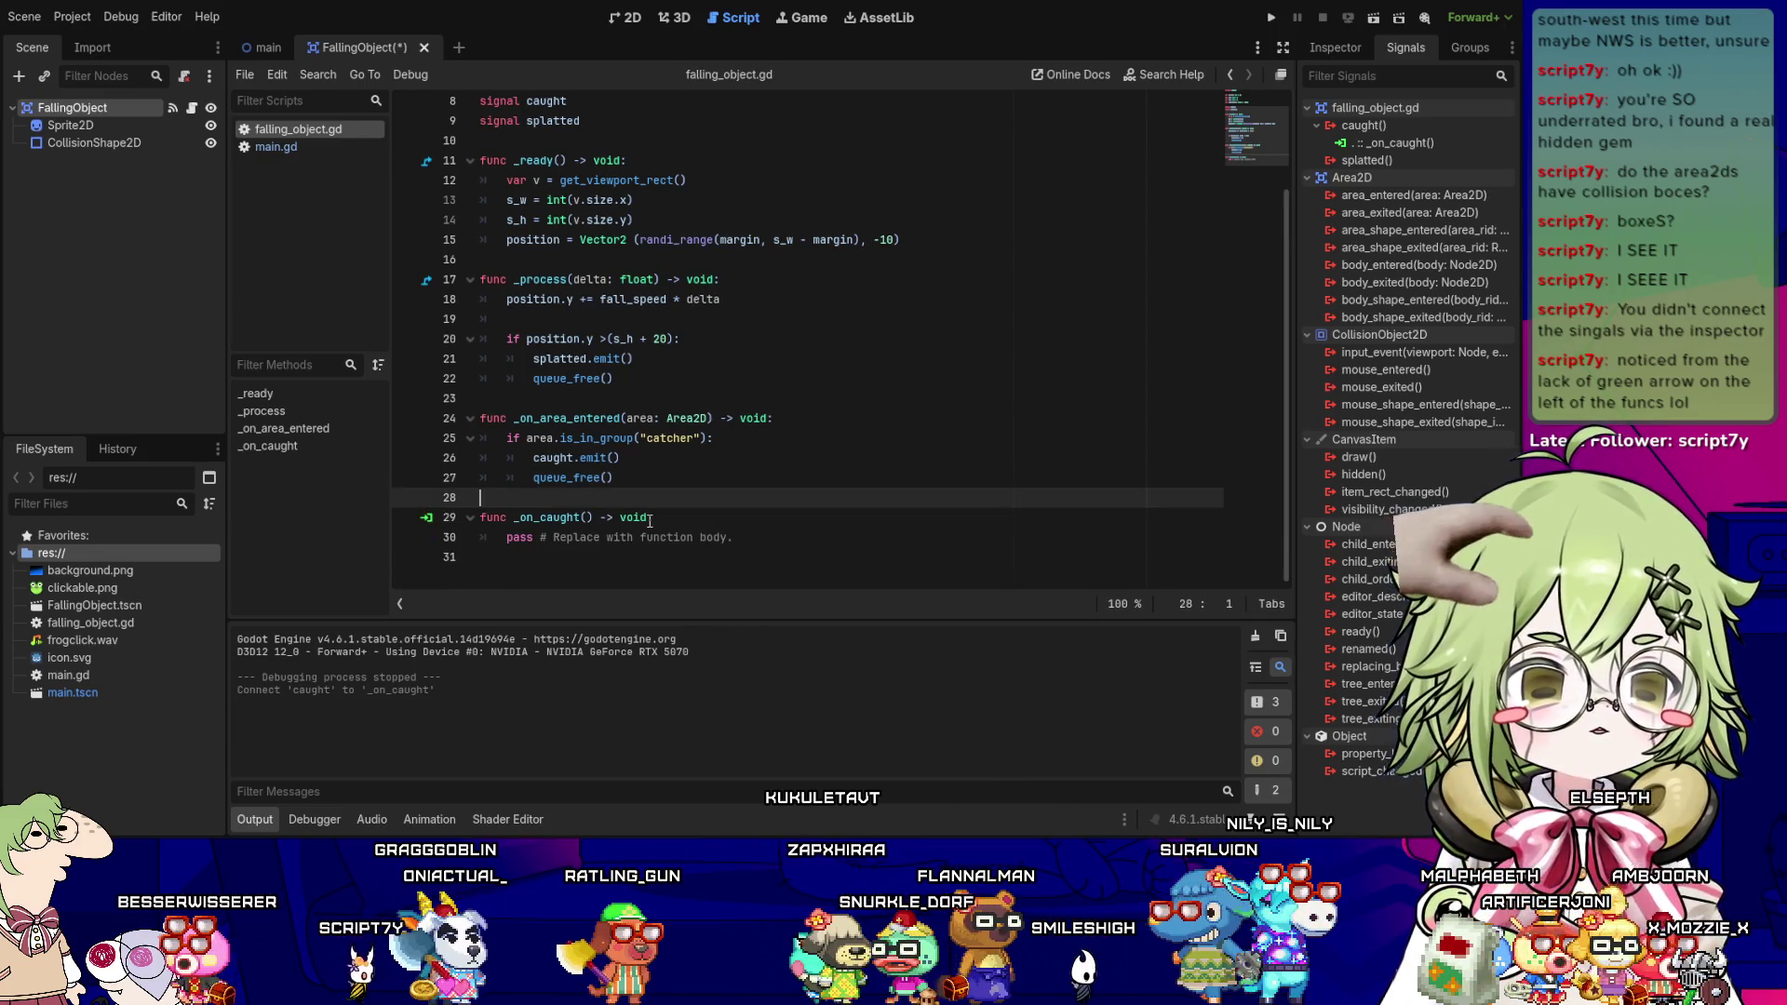
pyautogui.press('Down')
pyautogui.hotkey('shift', 'Down')
pyautogui.hotkey('shift', 'End')
pyautogui.press('BackSpace')
pyautogui.press('BackSpace')
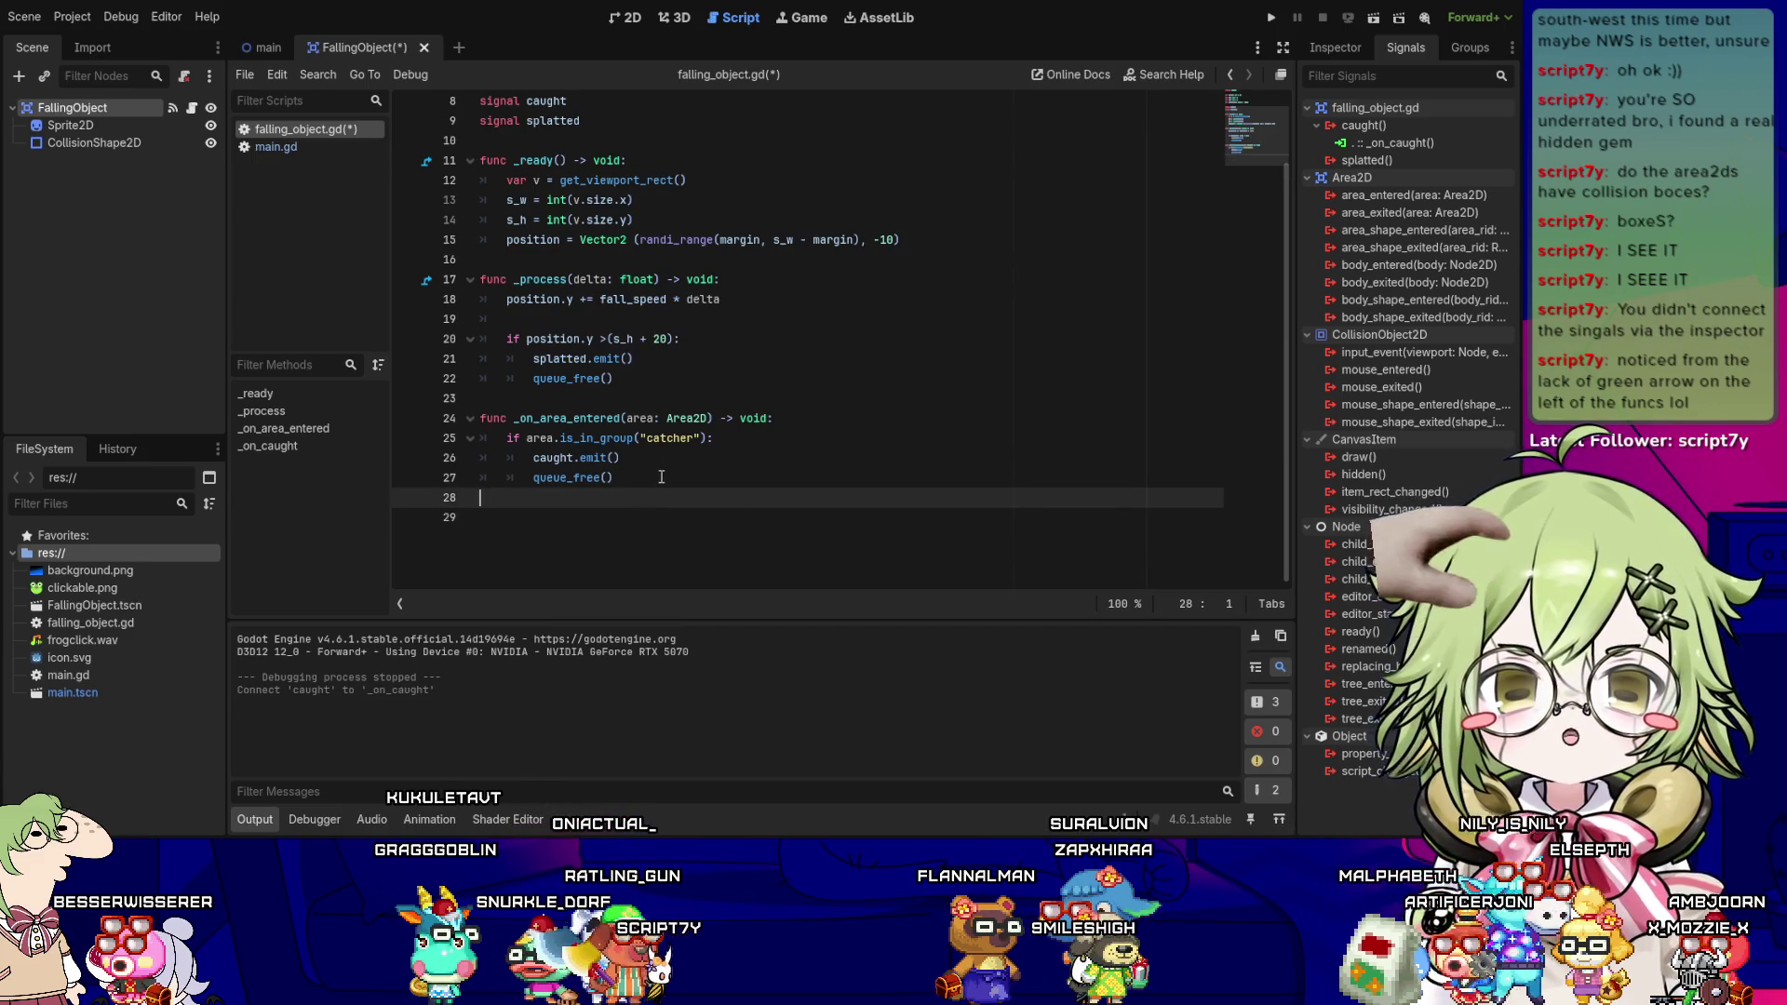
pyautogui.scroll(1, 694, 439)
pyautogui.hotkey('ctrl', 's')
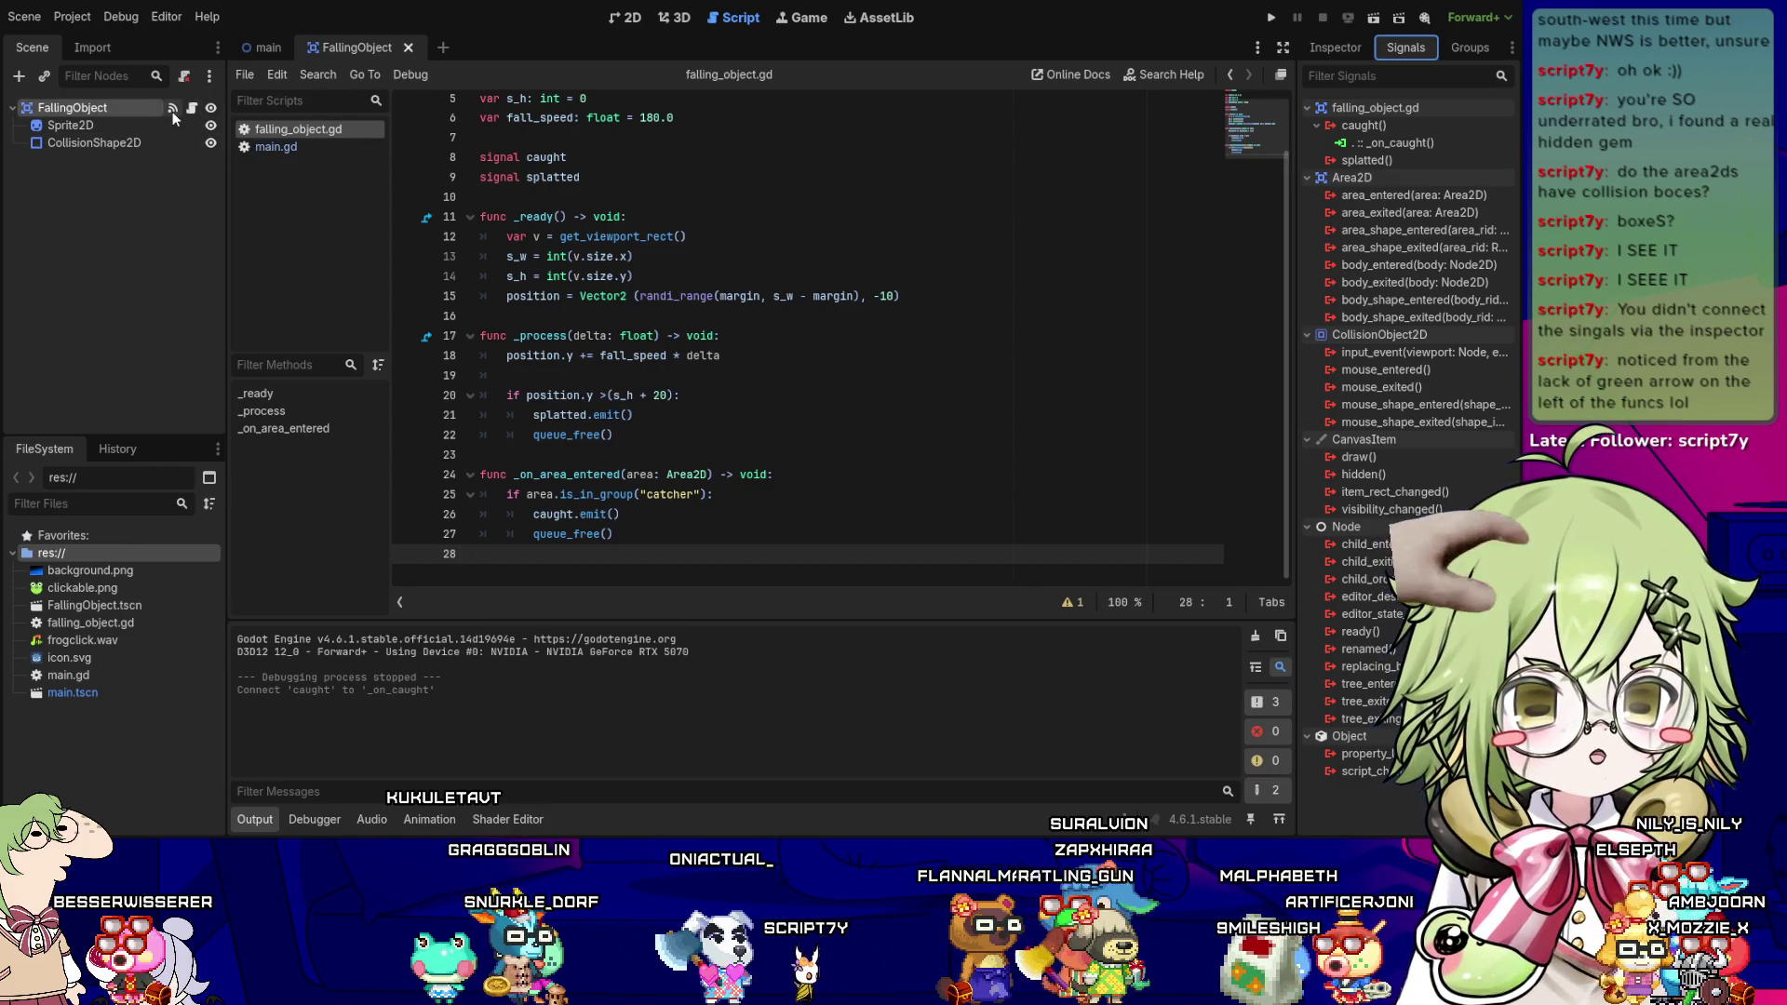
# - Disconnect caught from _on_caught and delete the old _on_area_entered function
pyautogui.rightClick(1365, 147)
pyautogui.click(1431, 201)
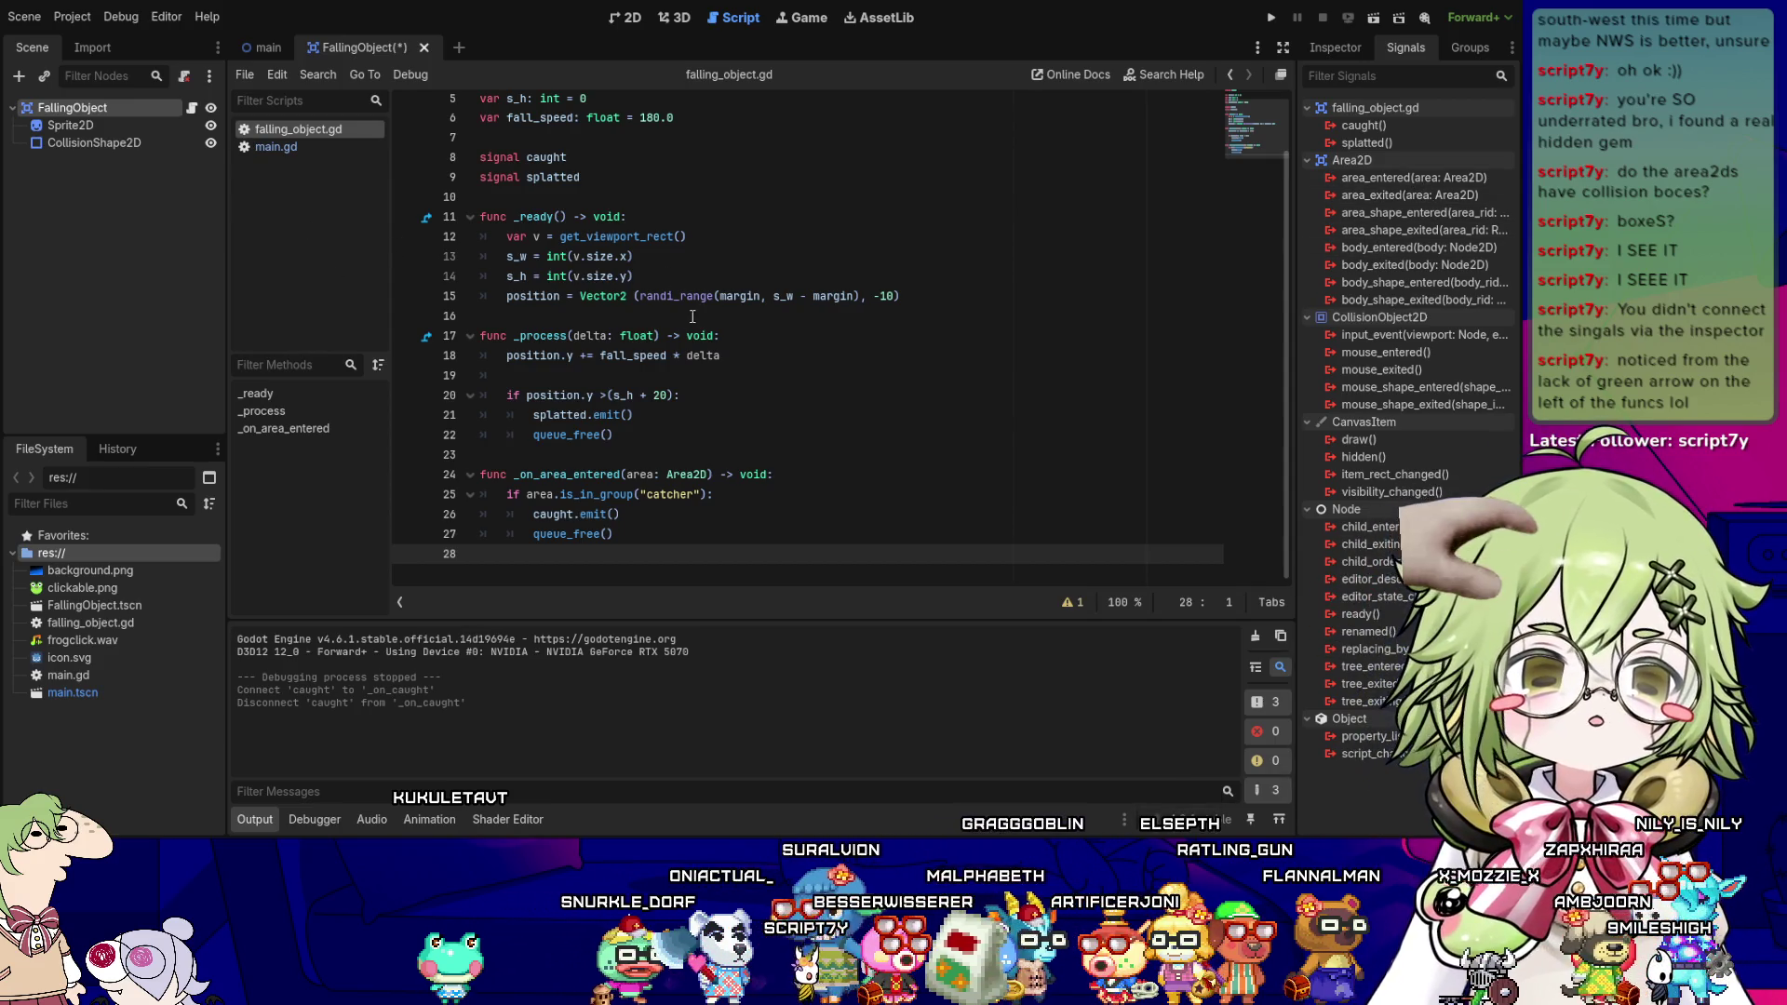
pyautogui.click(670, 416)
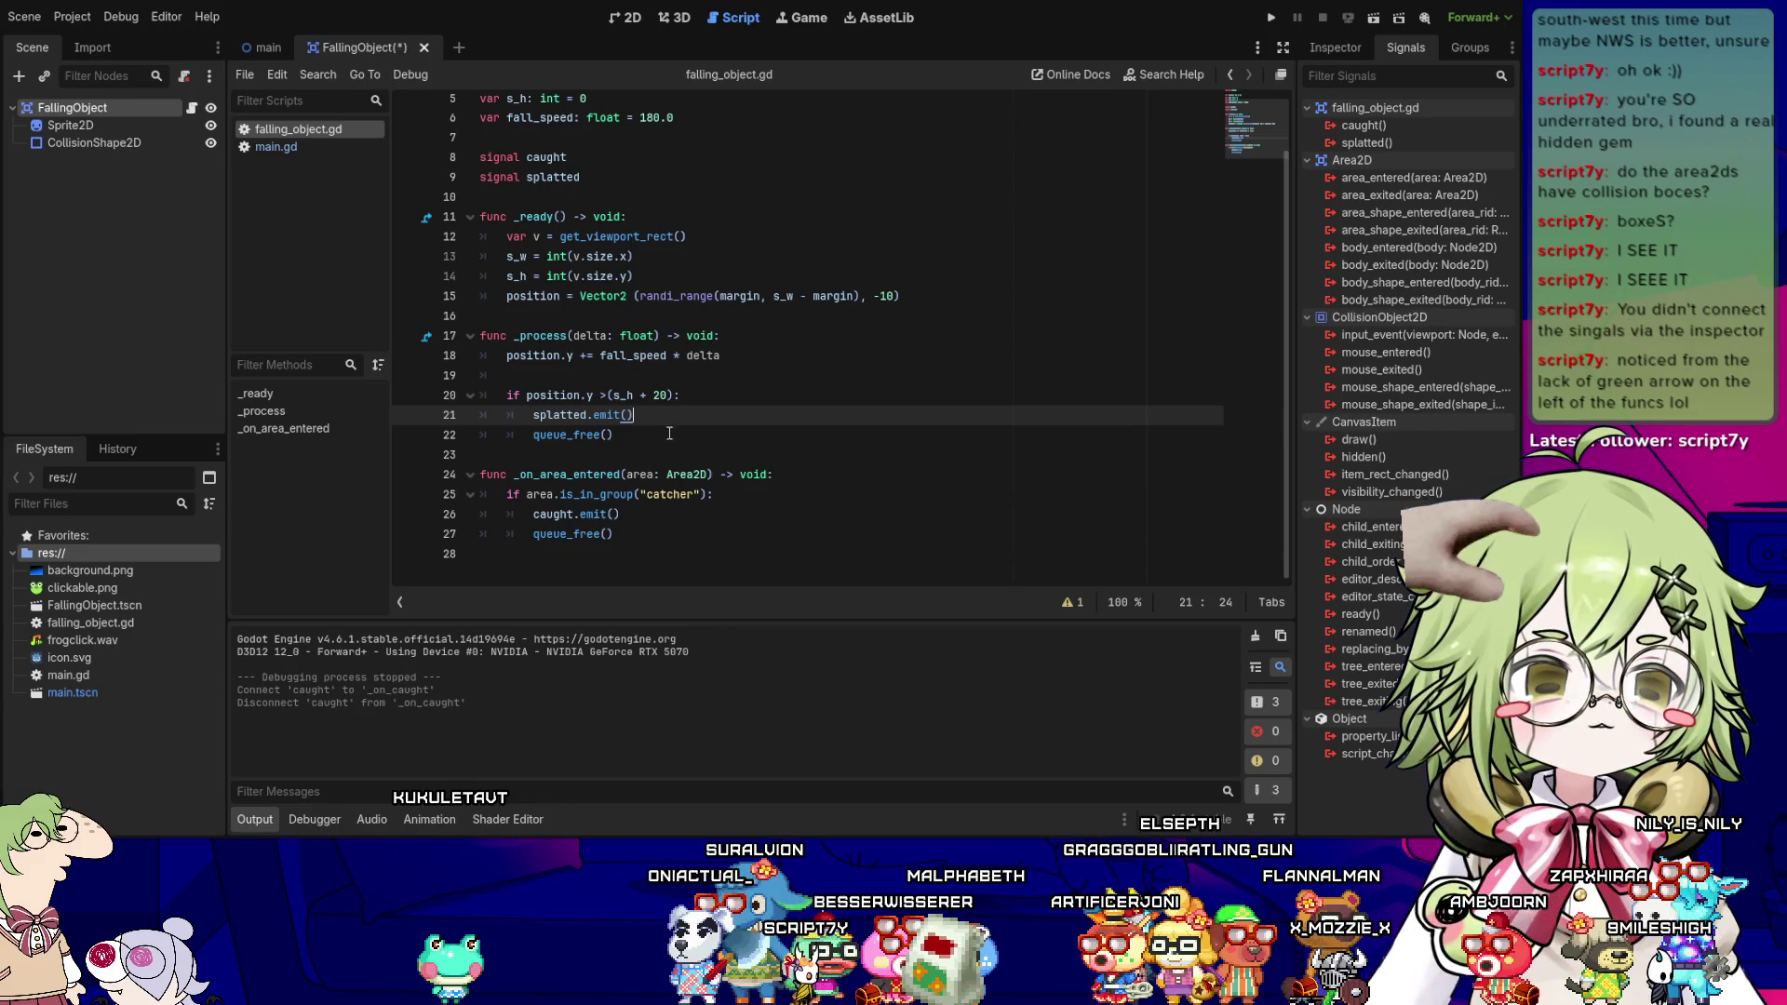
pyautogui.scroll(2, 661, 423)
pyautogui.scroll(-1, 614, 428)
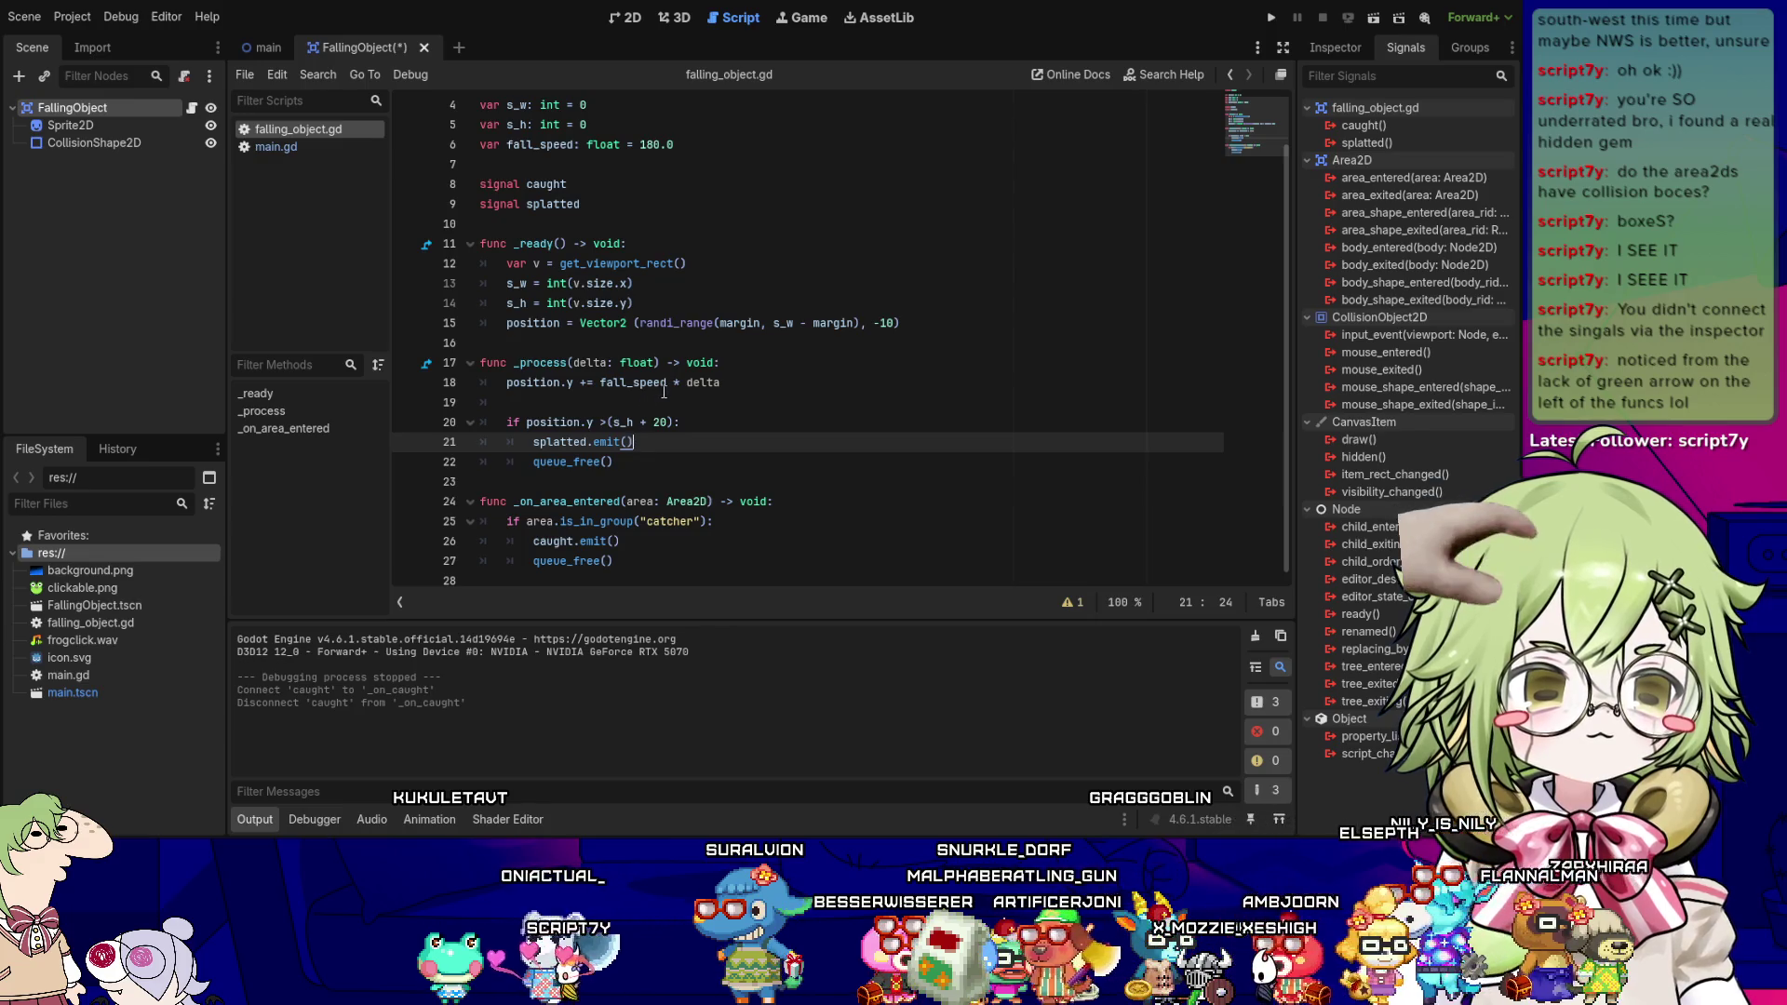
pyautogui.click(626, 542)
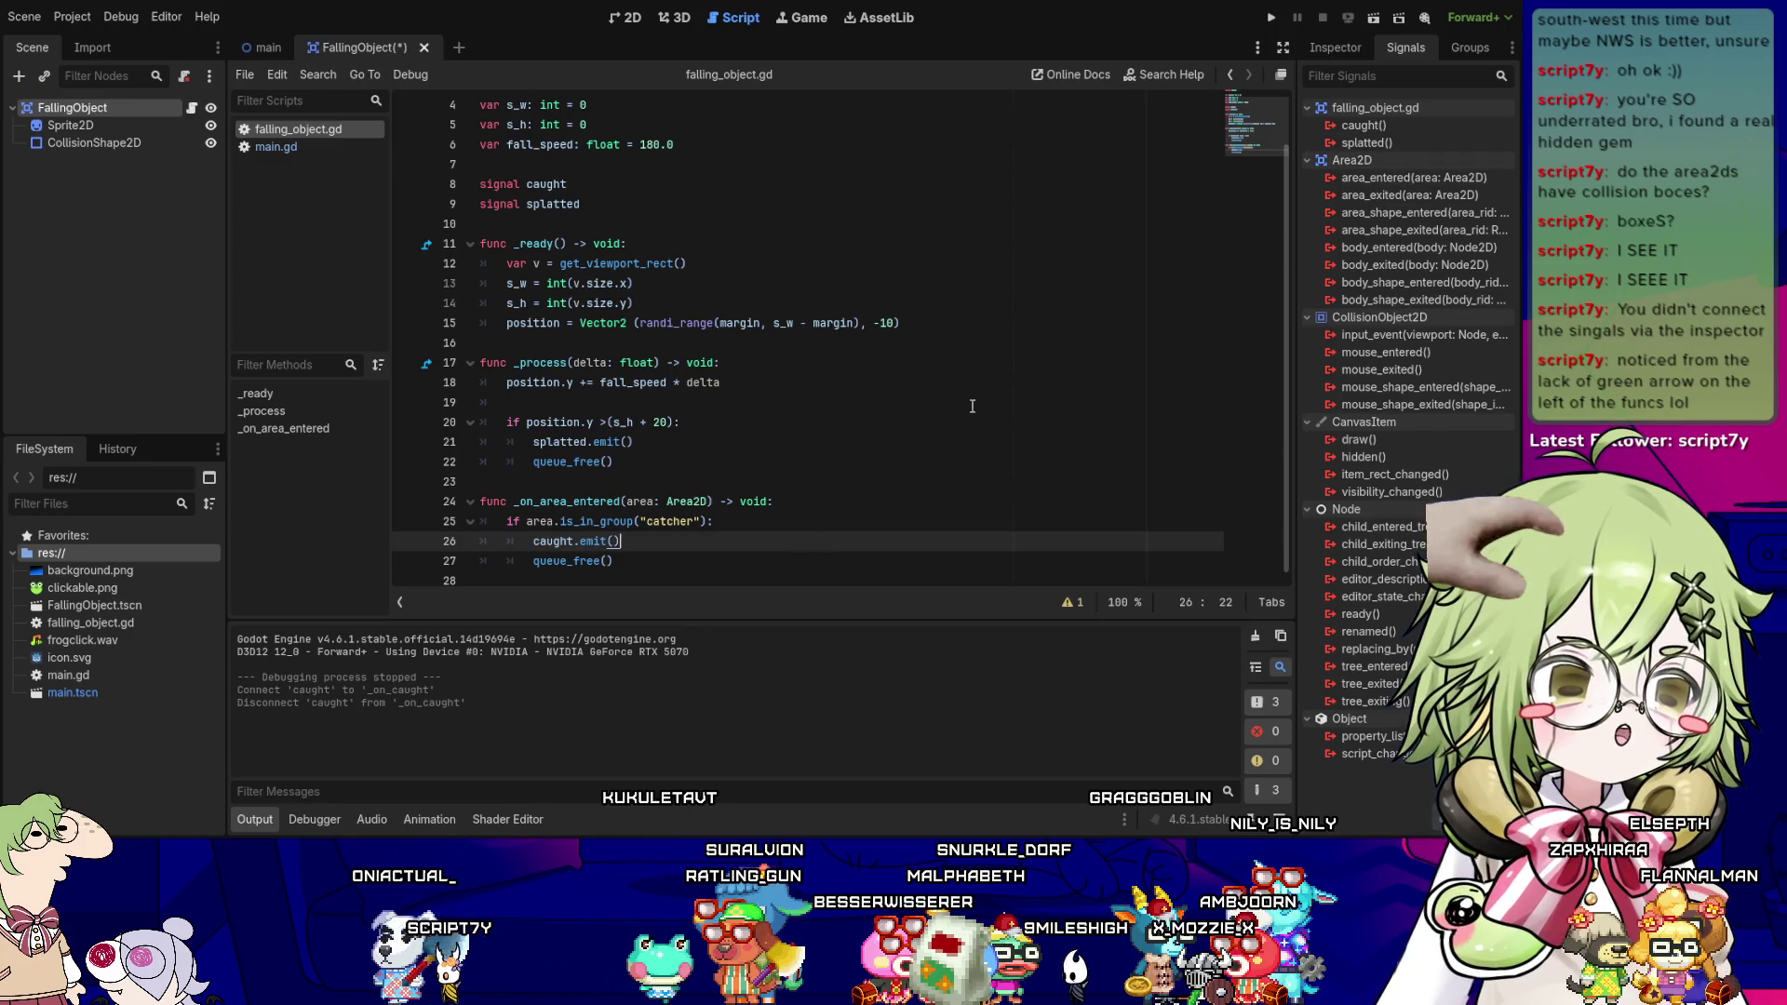
pyautogui.click(653, 571)
pyautogui.moveTo(652, 571); pyautogui.dragTo(423, 495)
pyautogui.hotkey('ctrl', 'c')
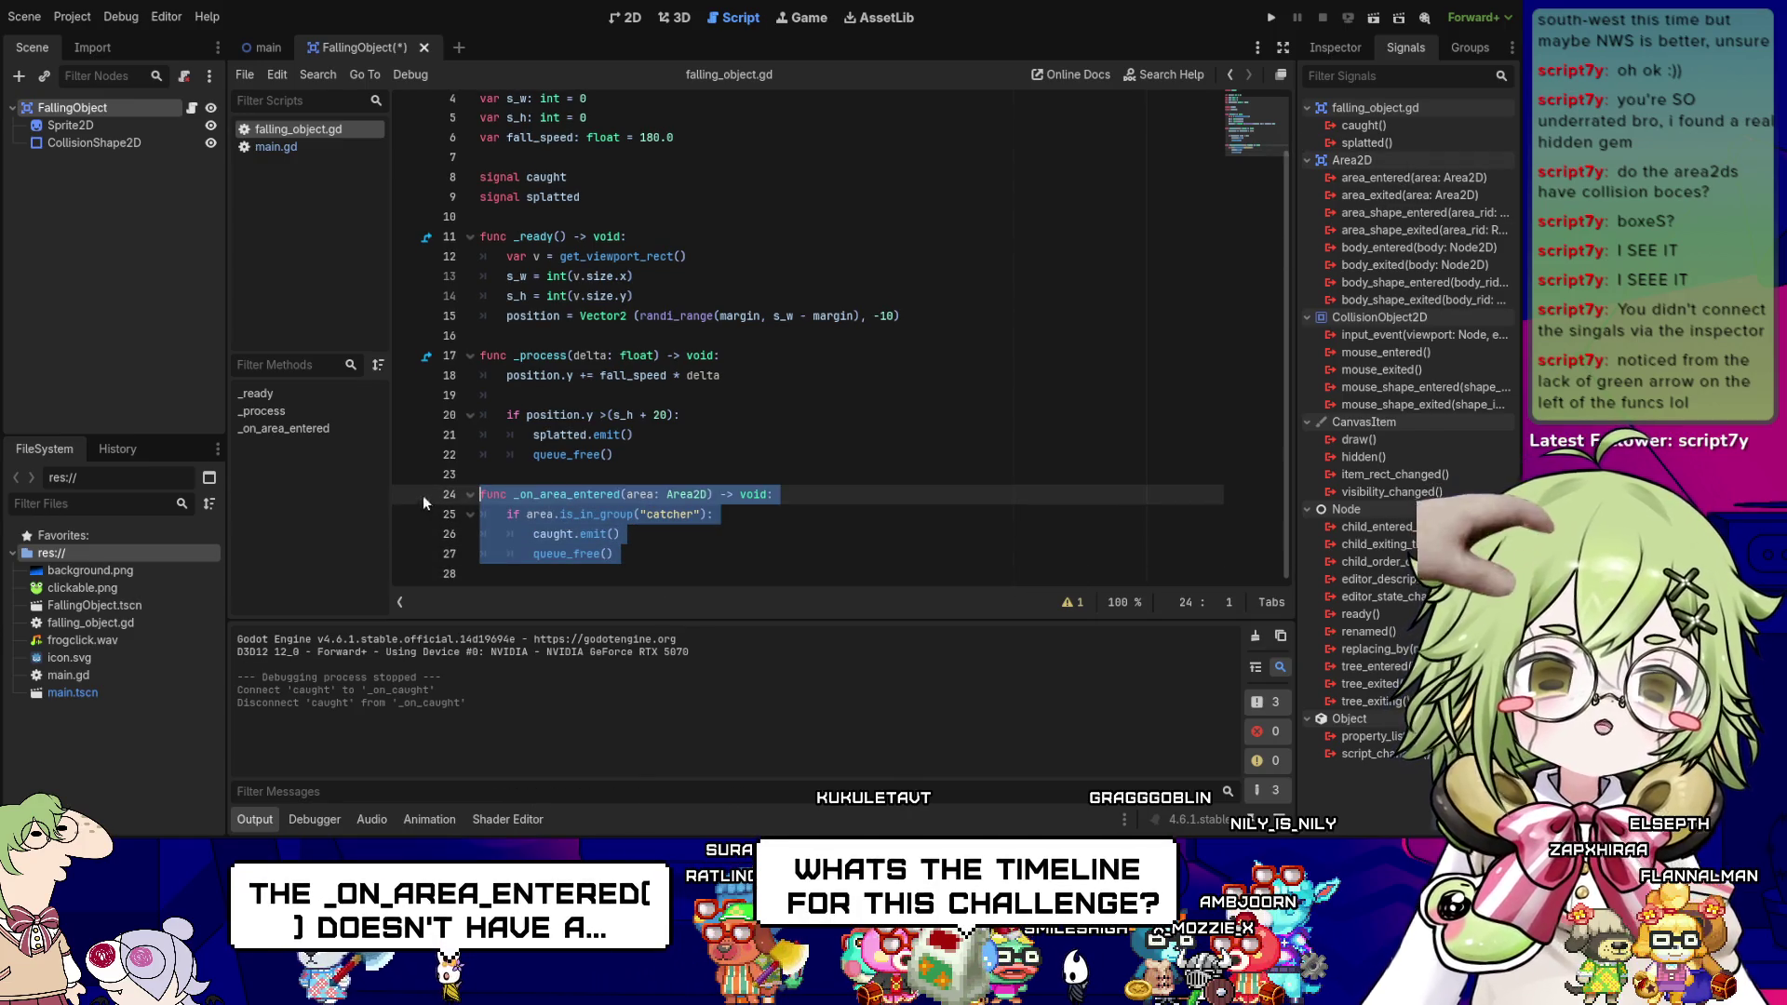
pyautogui.press('BackSpace')
# - Connect area_entered to a new _on_area_entered, paste the catcher-group body and remove the duplicate func line
pyautogui.doubleClick(1398, 176)
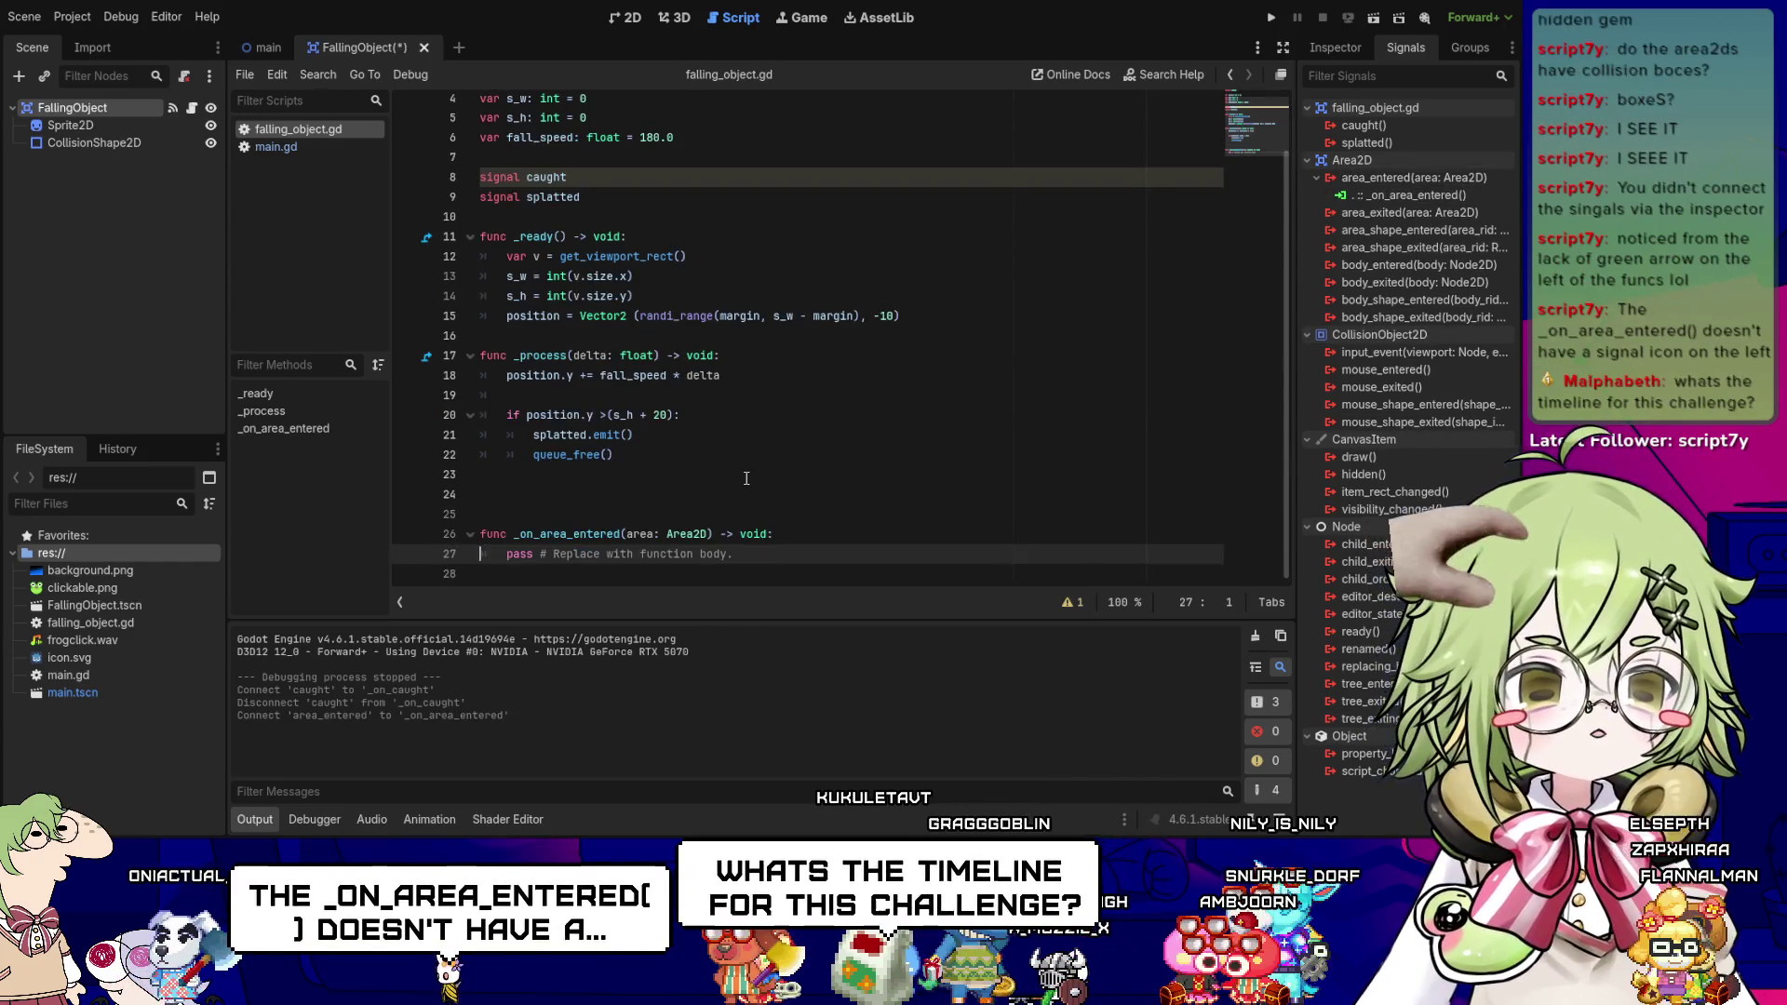
pyautogui.hotkey('shift', 'End')
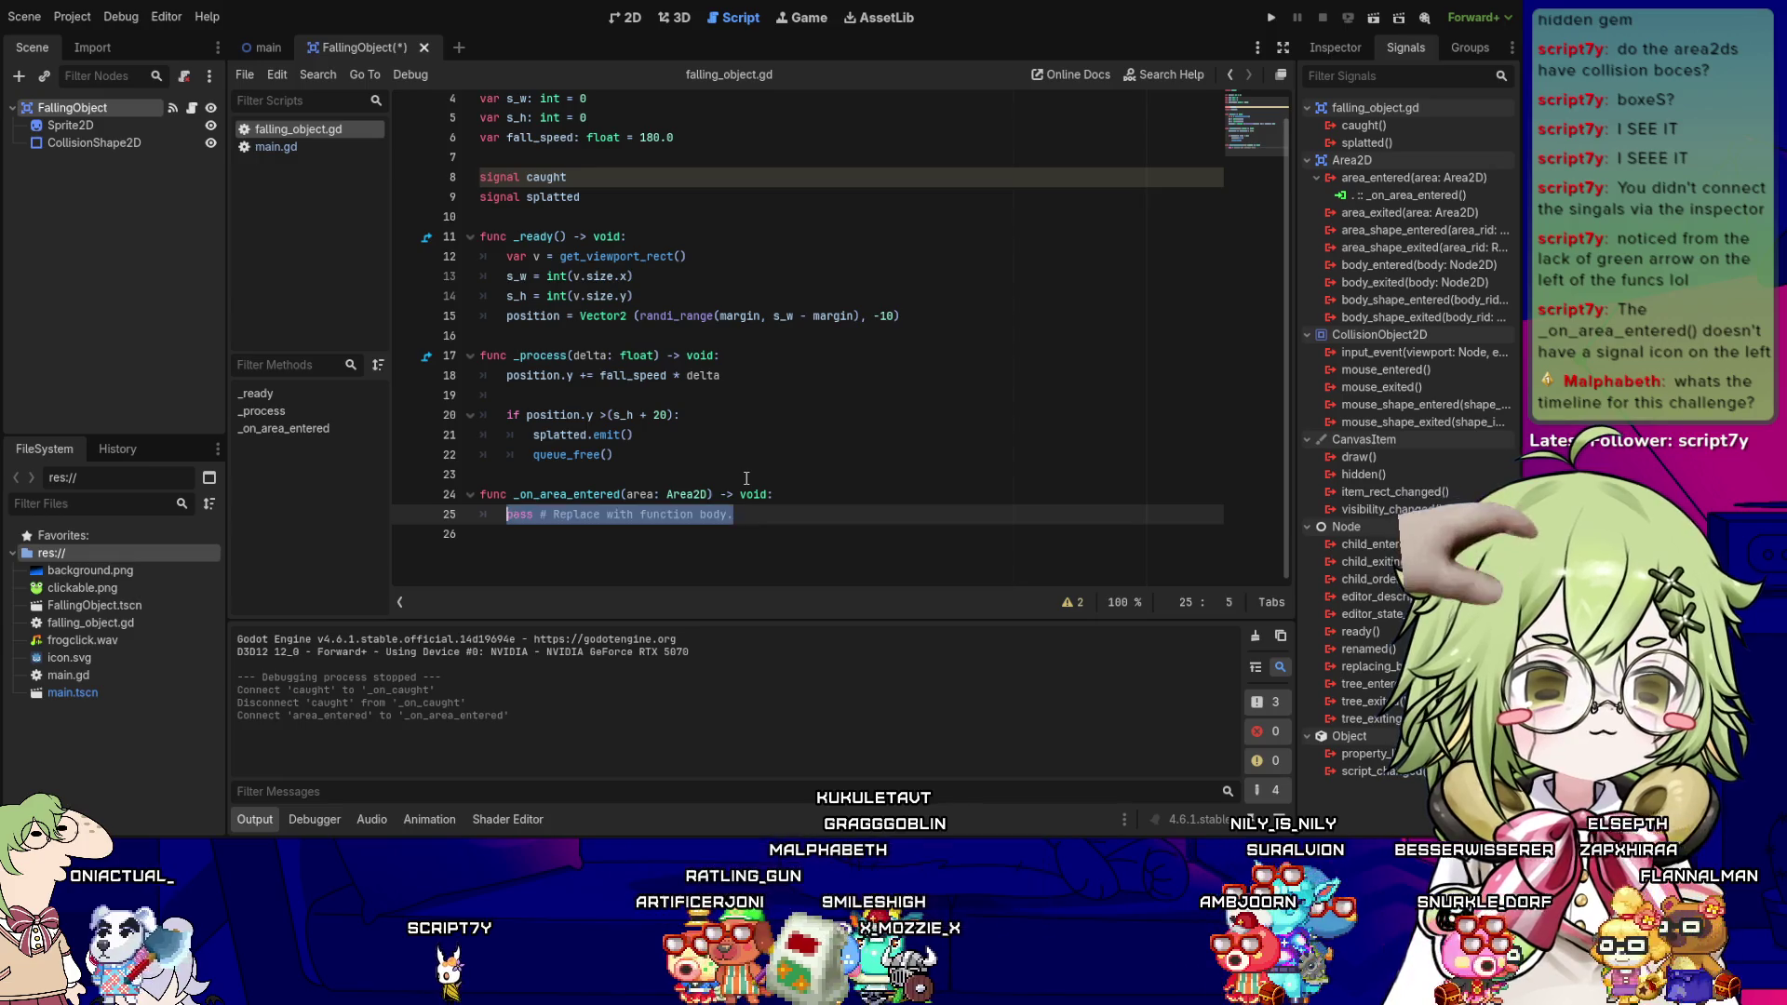
pyautogui.hotkey('ctrl', 'v')
pyautogui.press('Up')
pyautogui.press('Up')
pyautogui.press('Up')
pyautogui.press('Home')
pyautogui.hotkey('shift', 'End')
pyautogui.press('Delete')
pyautogui.press('Delete')
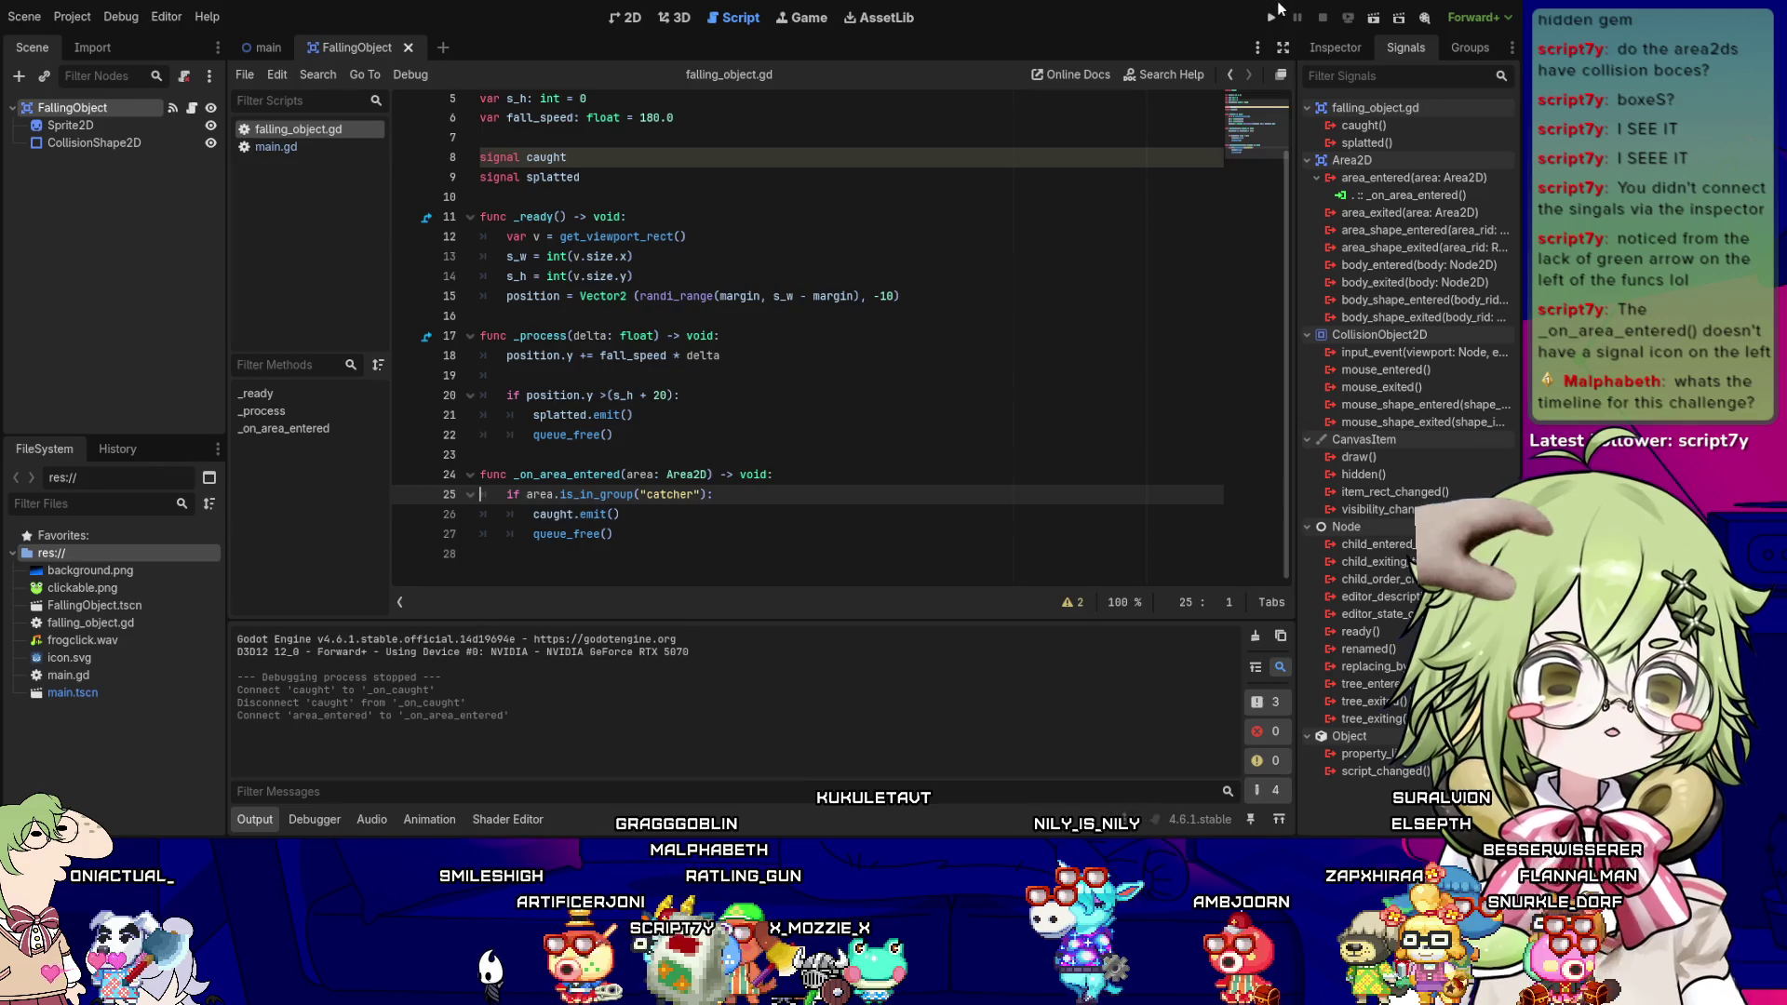
pyautogui.click(1273, 15)
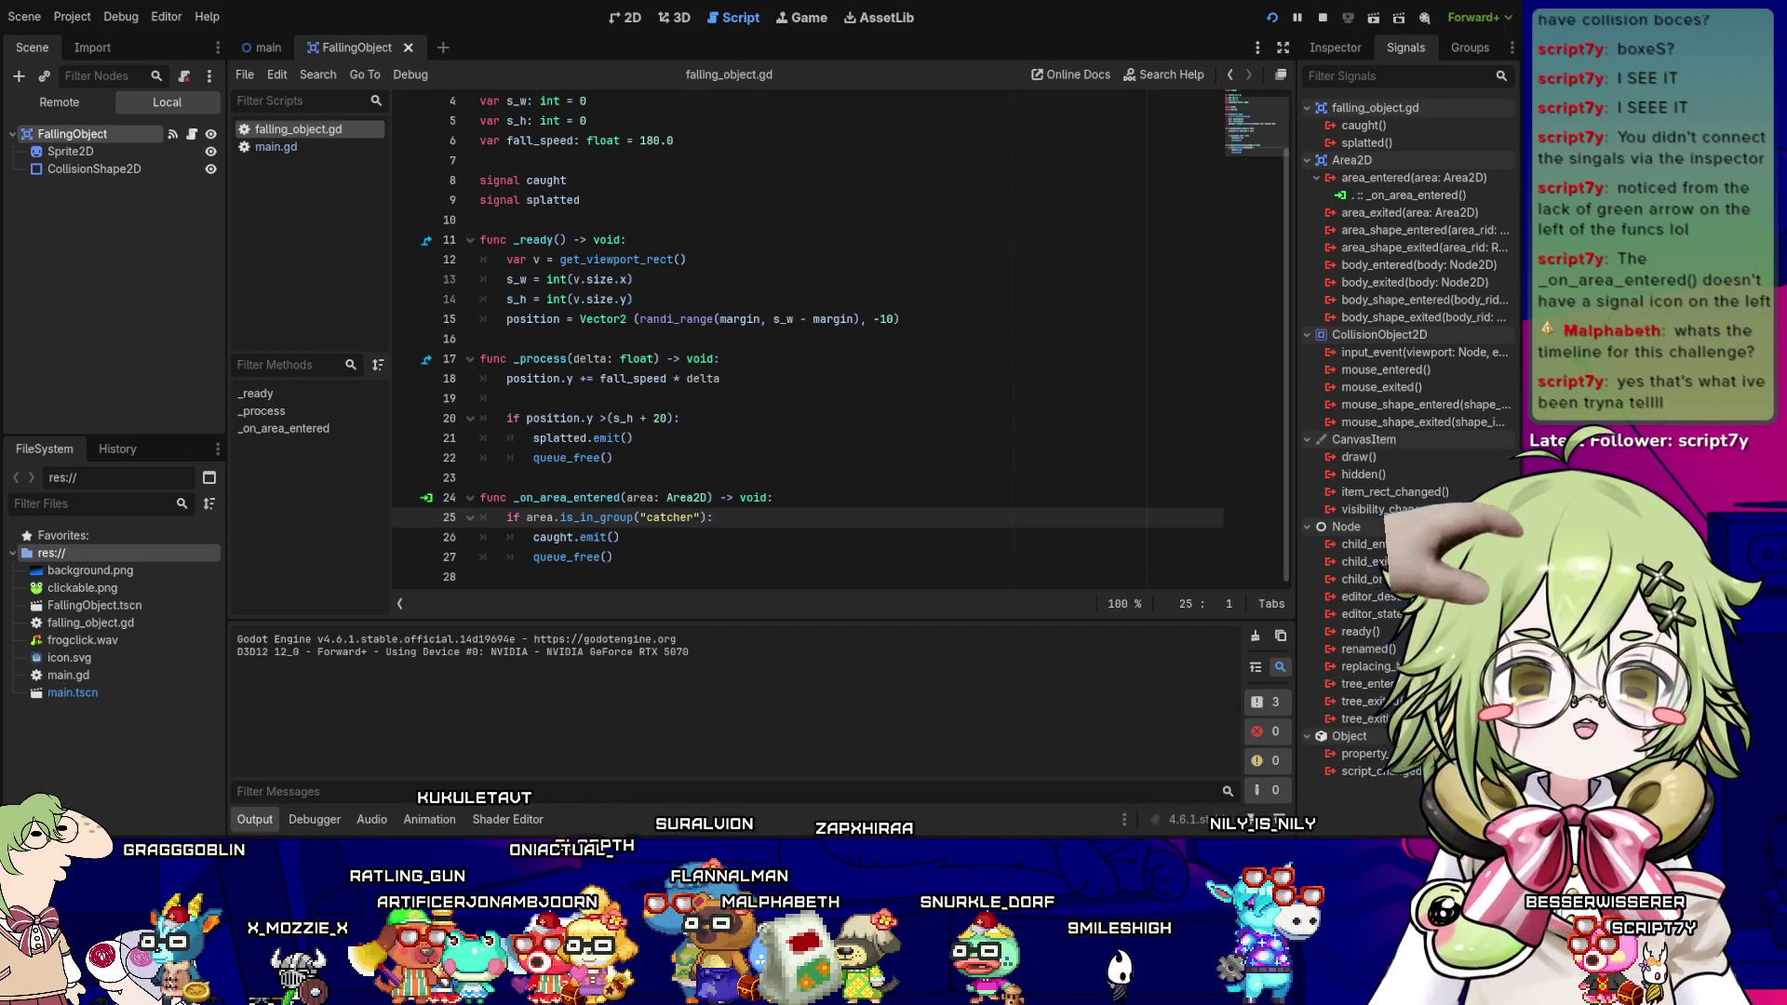
pyautogui.press('F8')
pyautogui.click(545, 498)
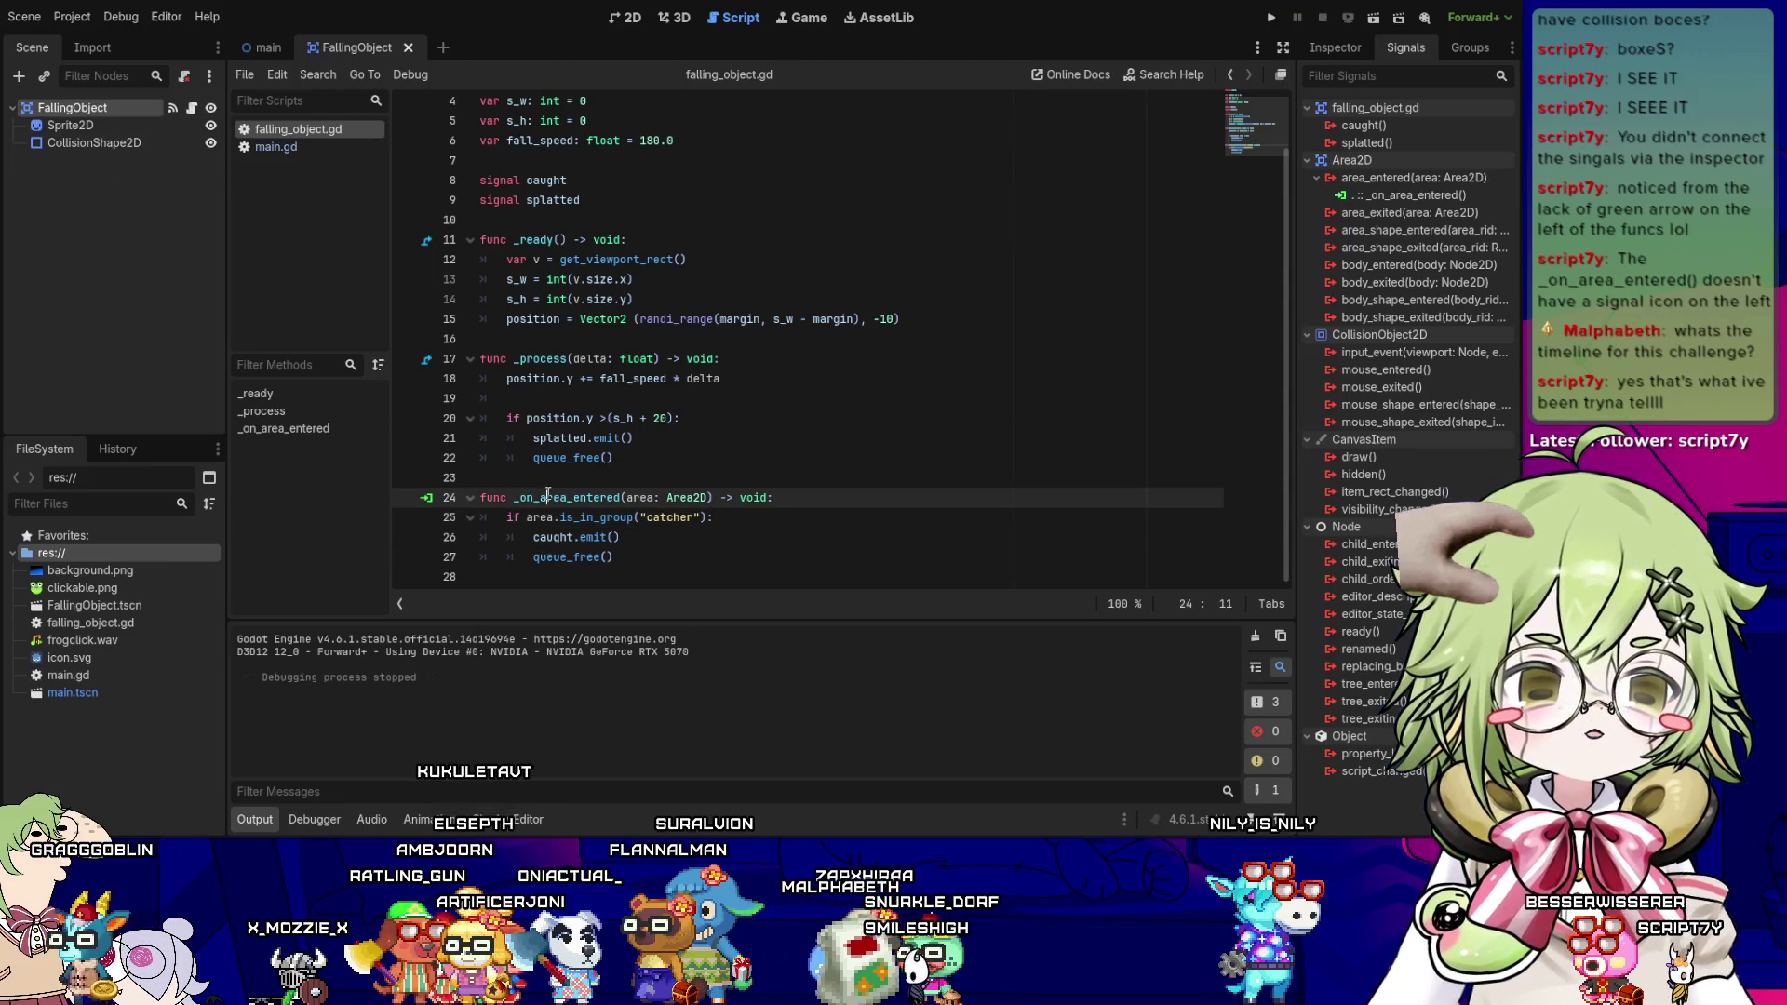
# - Glance at main.gd, then go to the splat threshold offset on falling_object.gd line 20
pyautogui.click(313, 144)
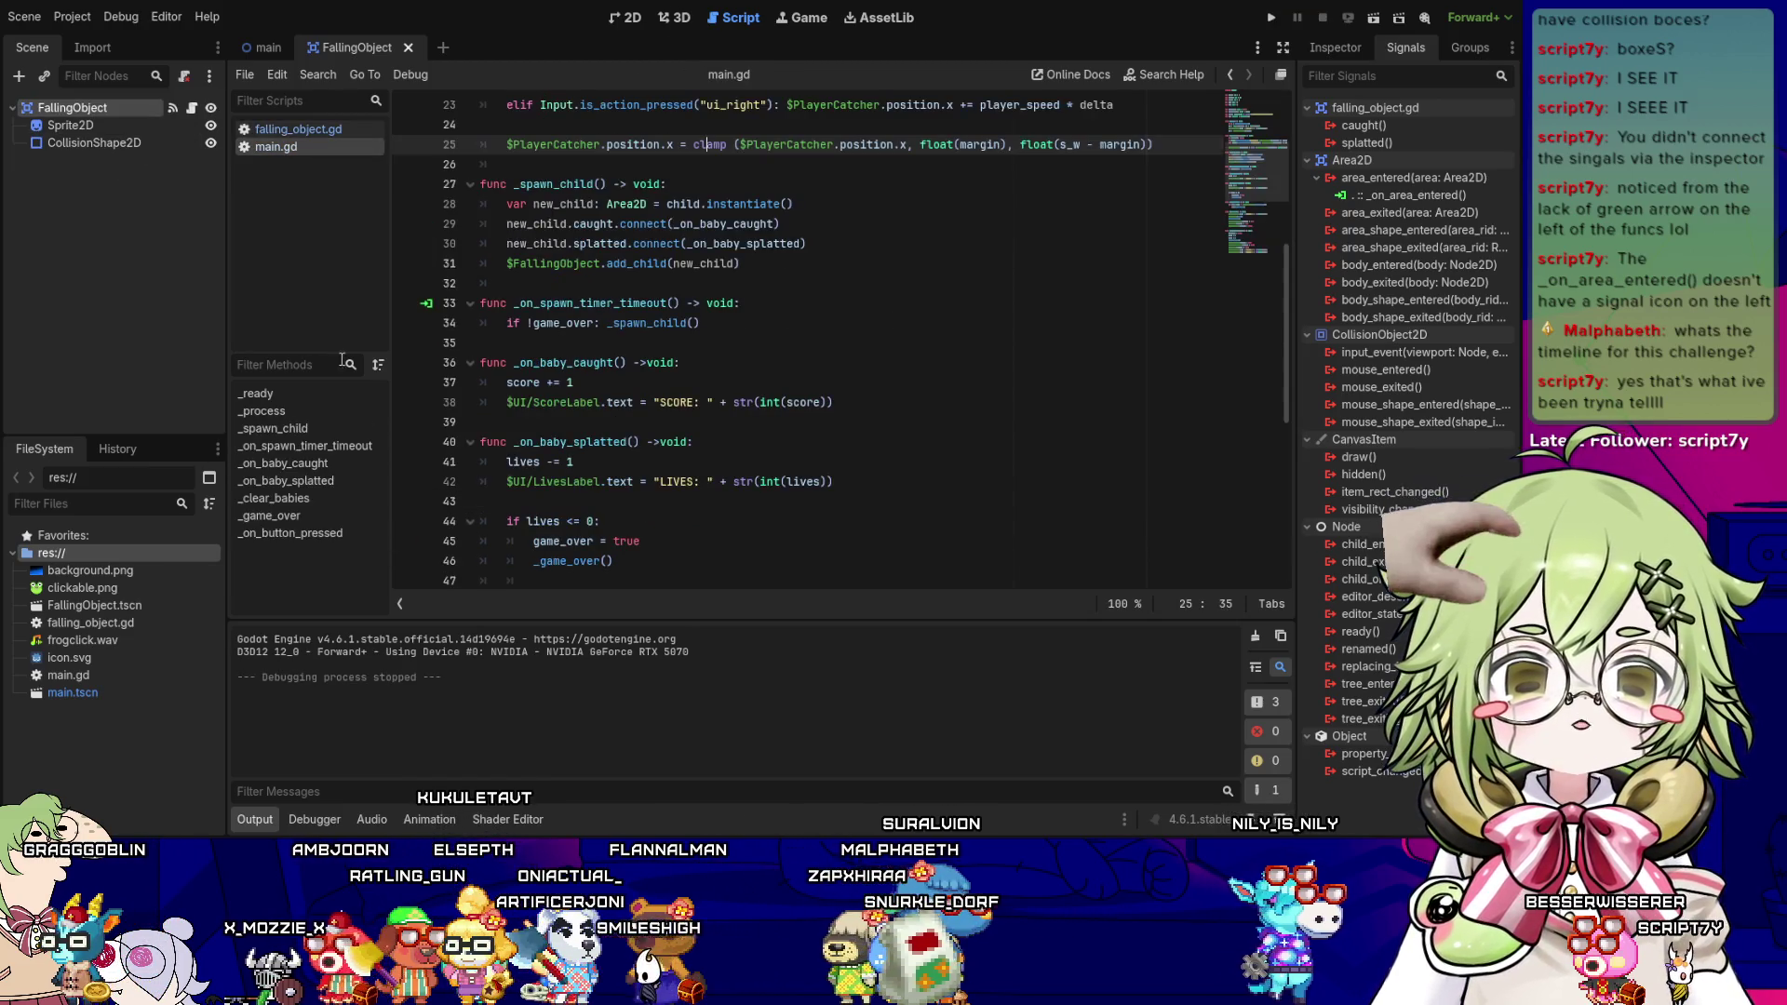
pyautogui.scroll(-7, 648, 378)
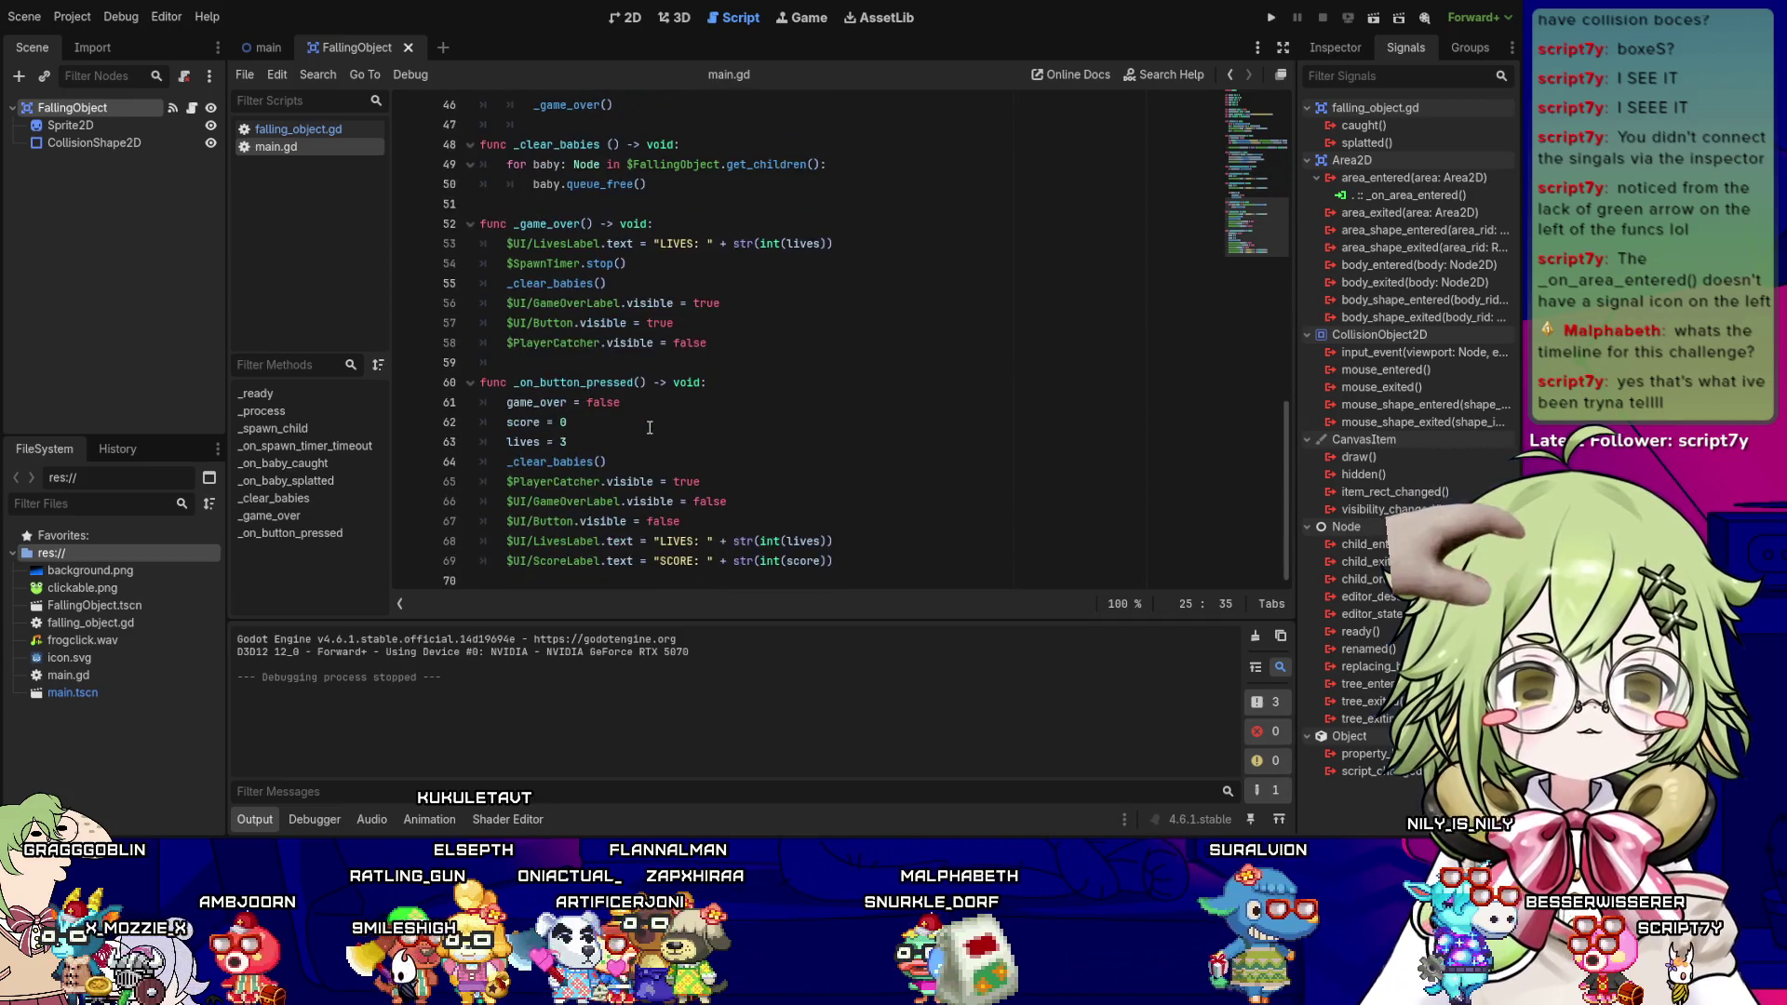
pyautogui.scroll(4, 581, 360)
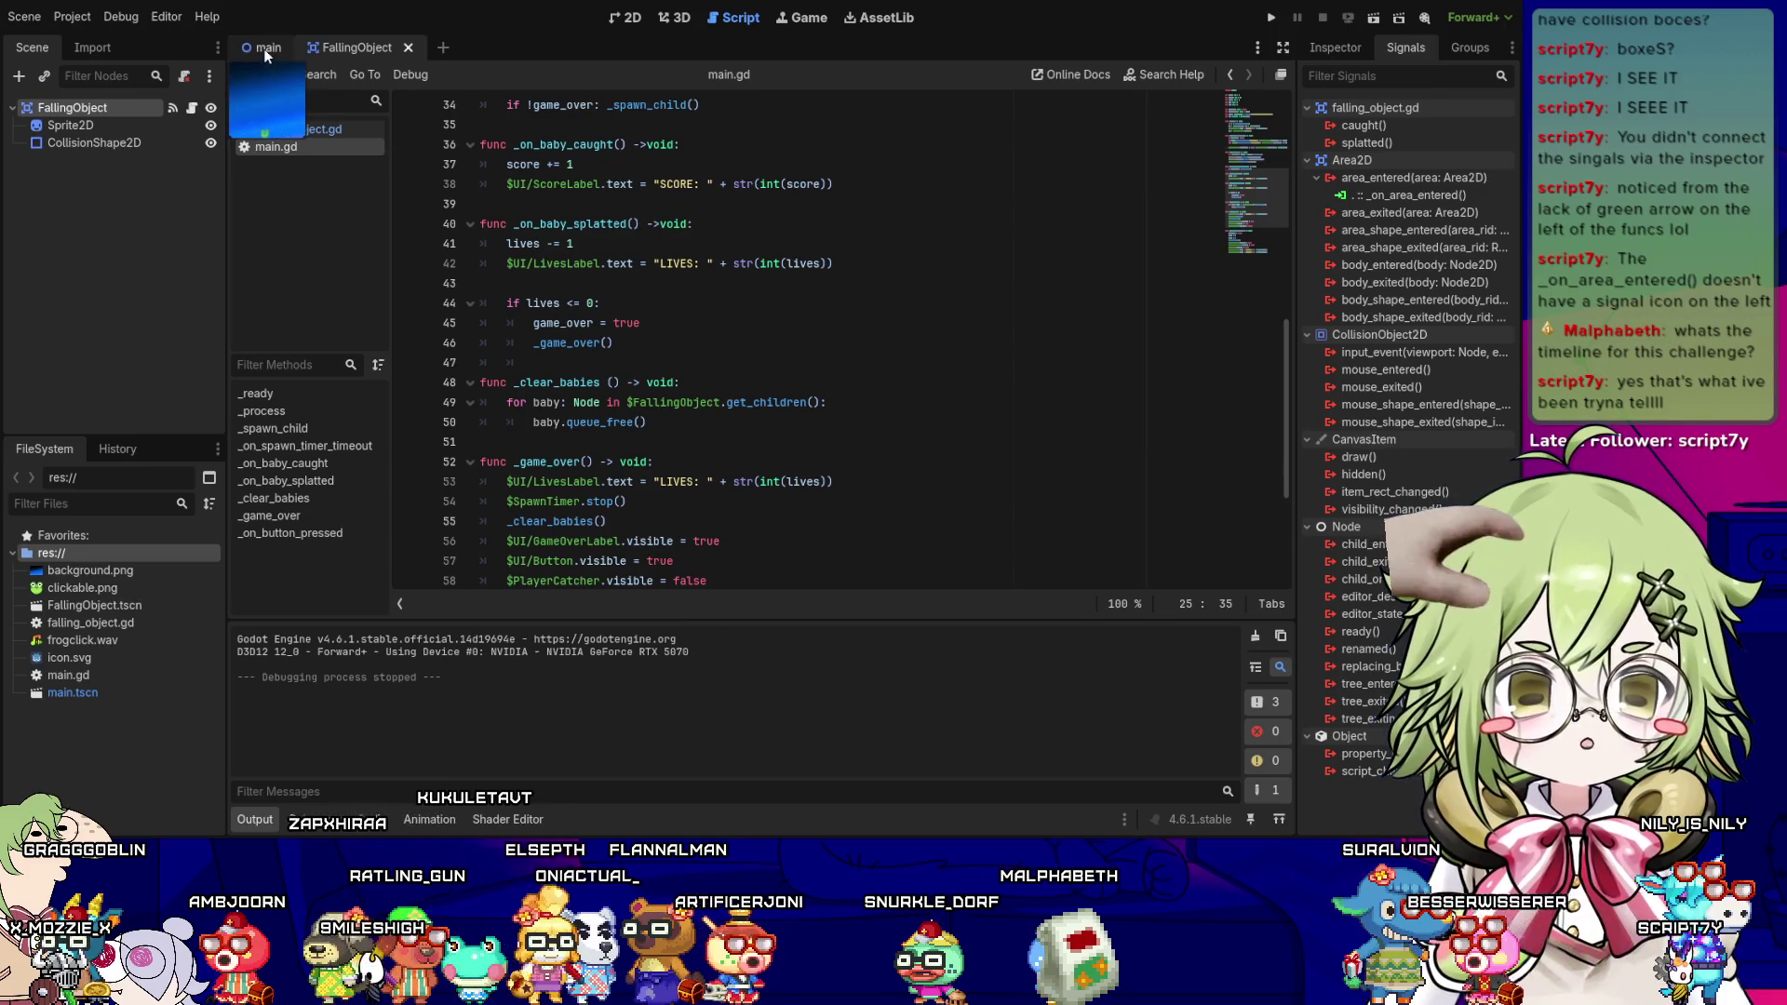
pyautogui.click(298, 128)
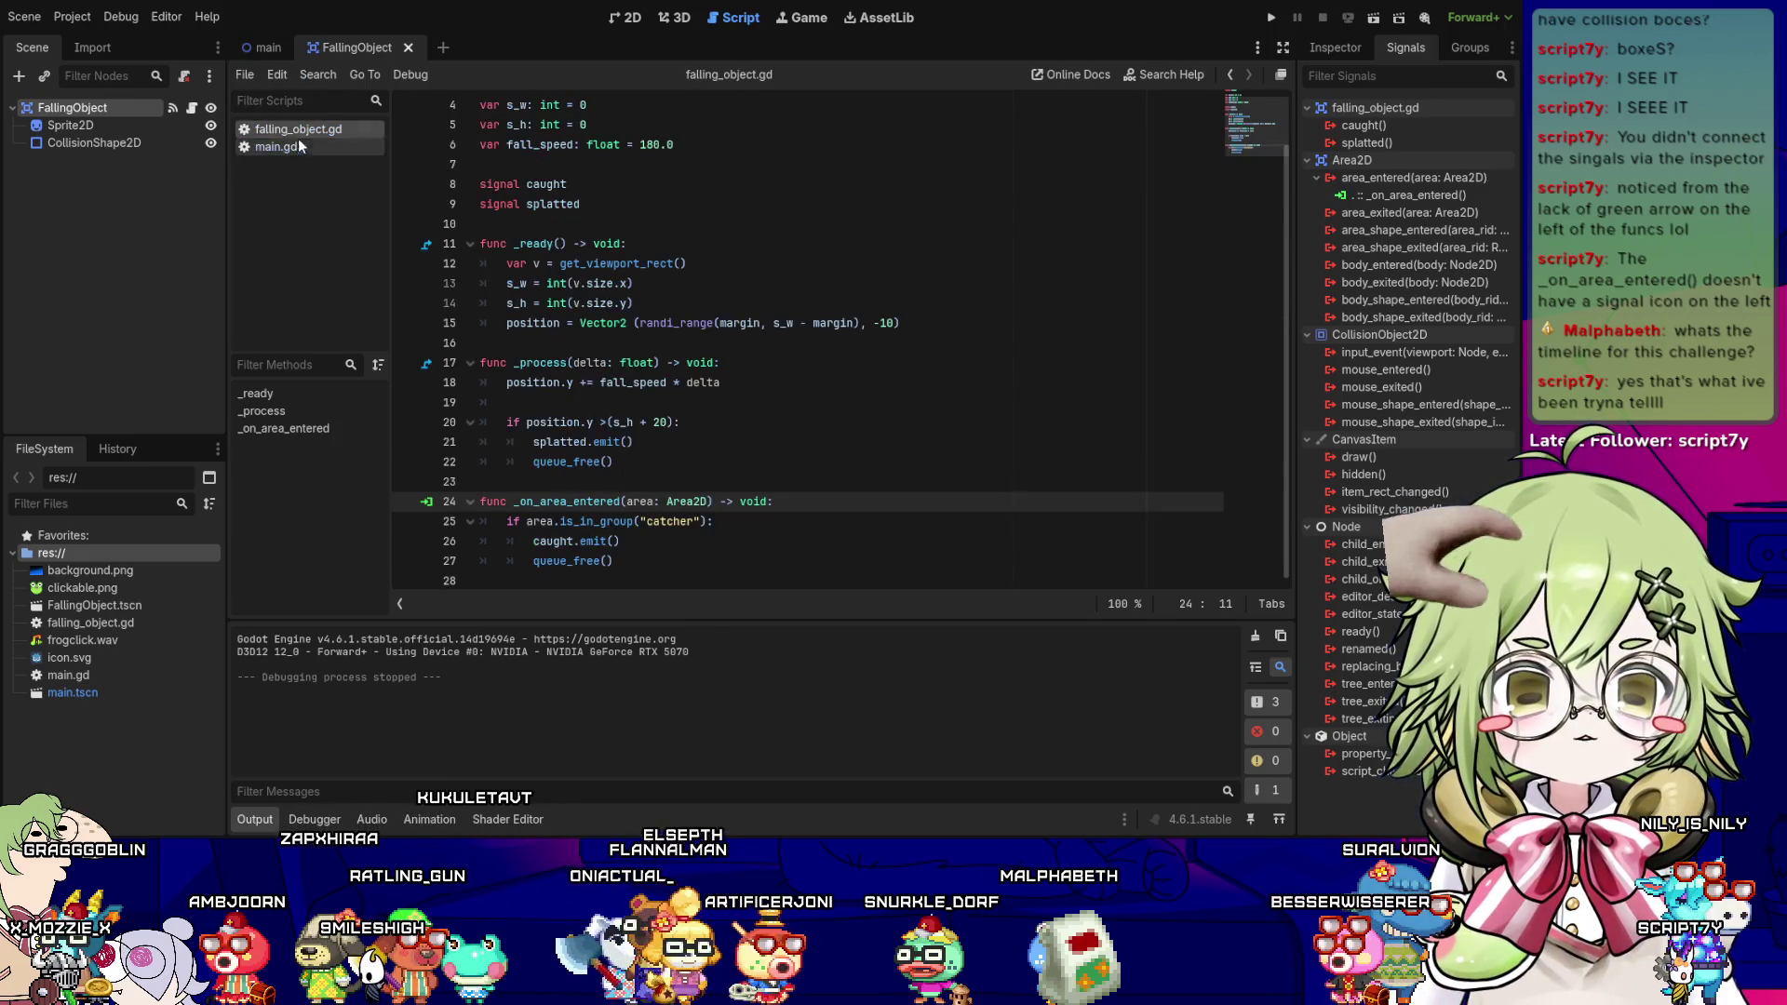
pyautogui.click(641, 421)
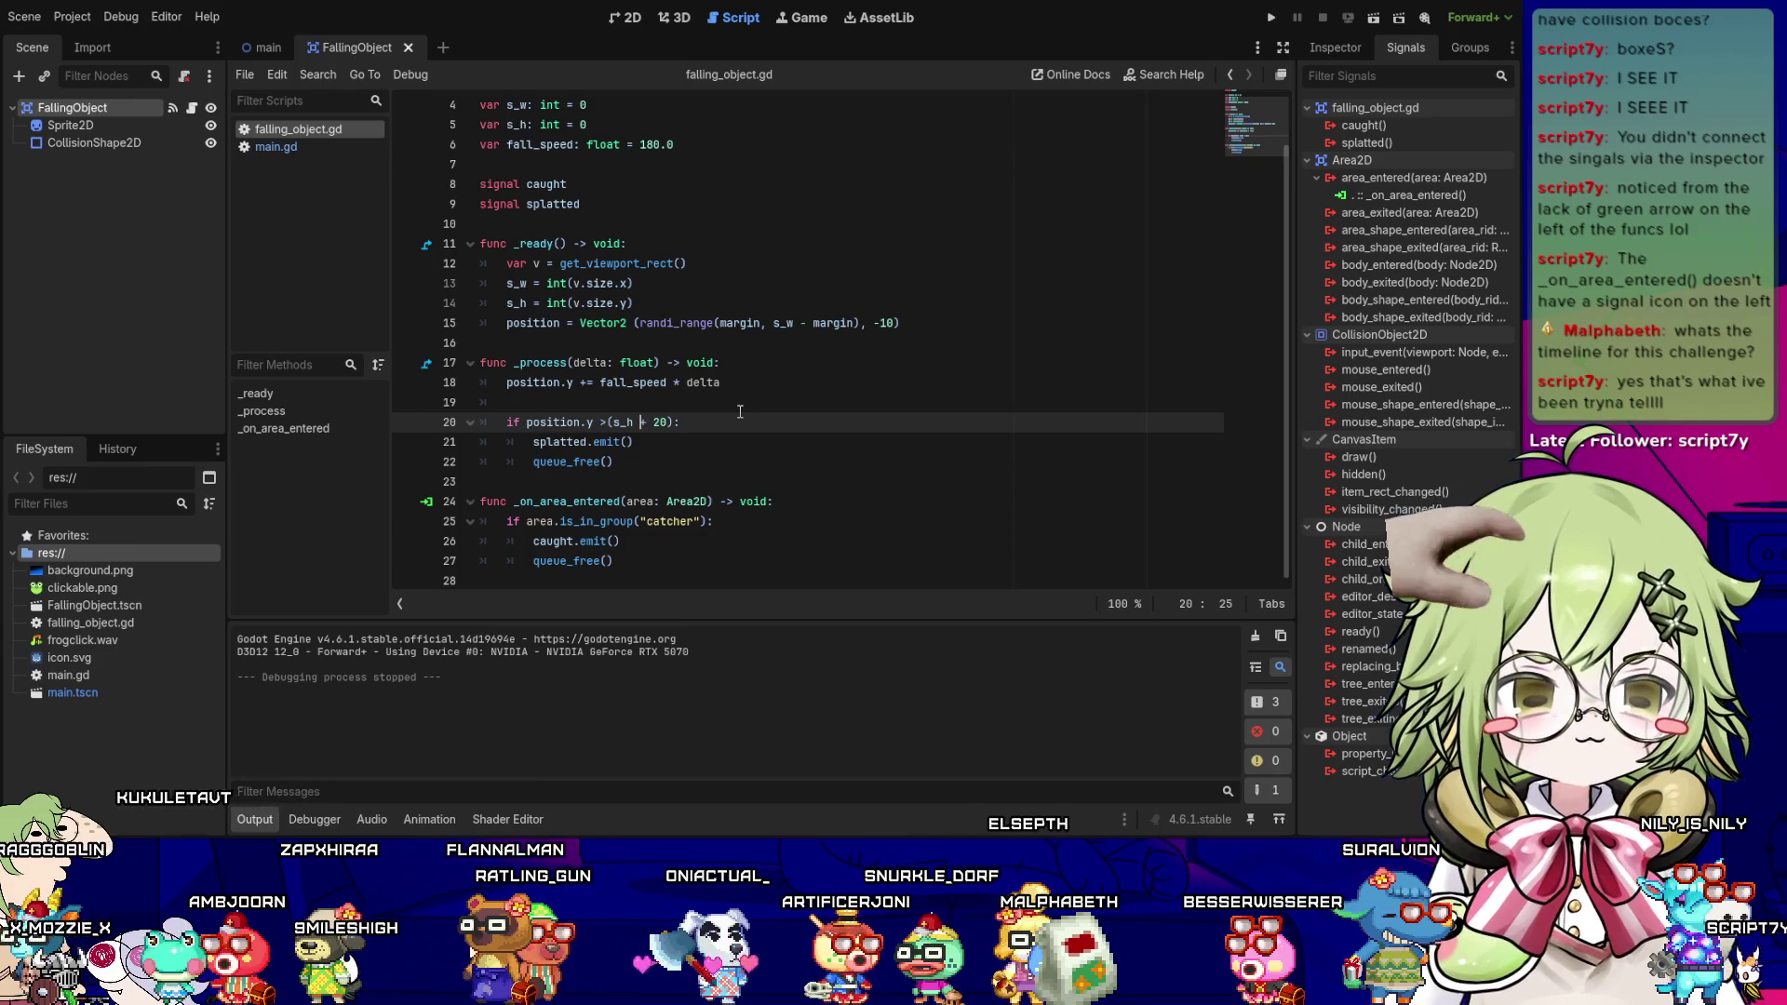
pyautogui.press('Right')
pyautogui.press('Right')
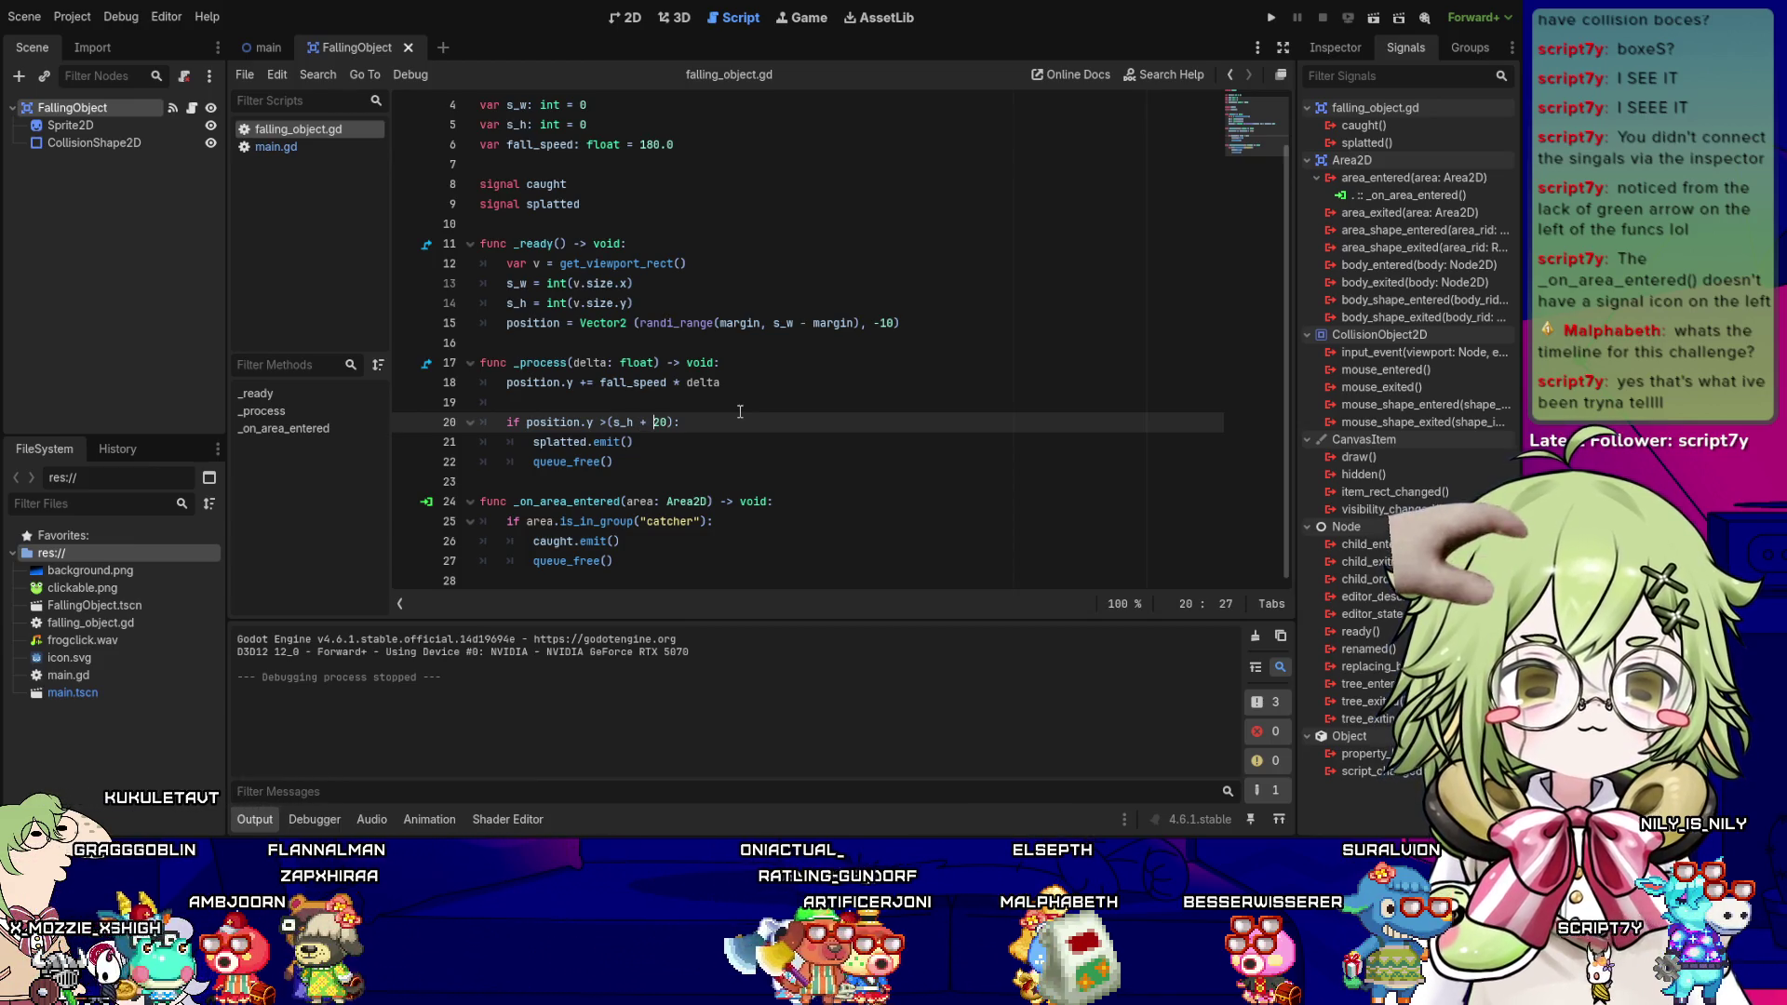
pyautogui.scroll(1, 740, 411)
pyautogui.click(585, 362)
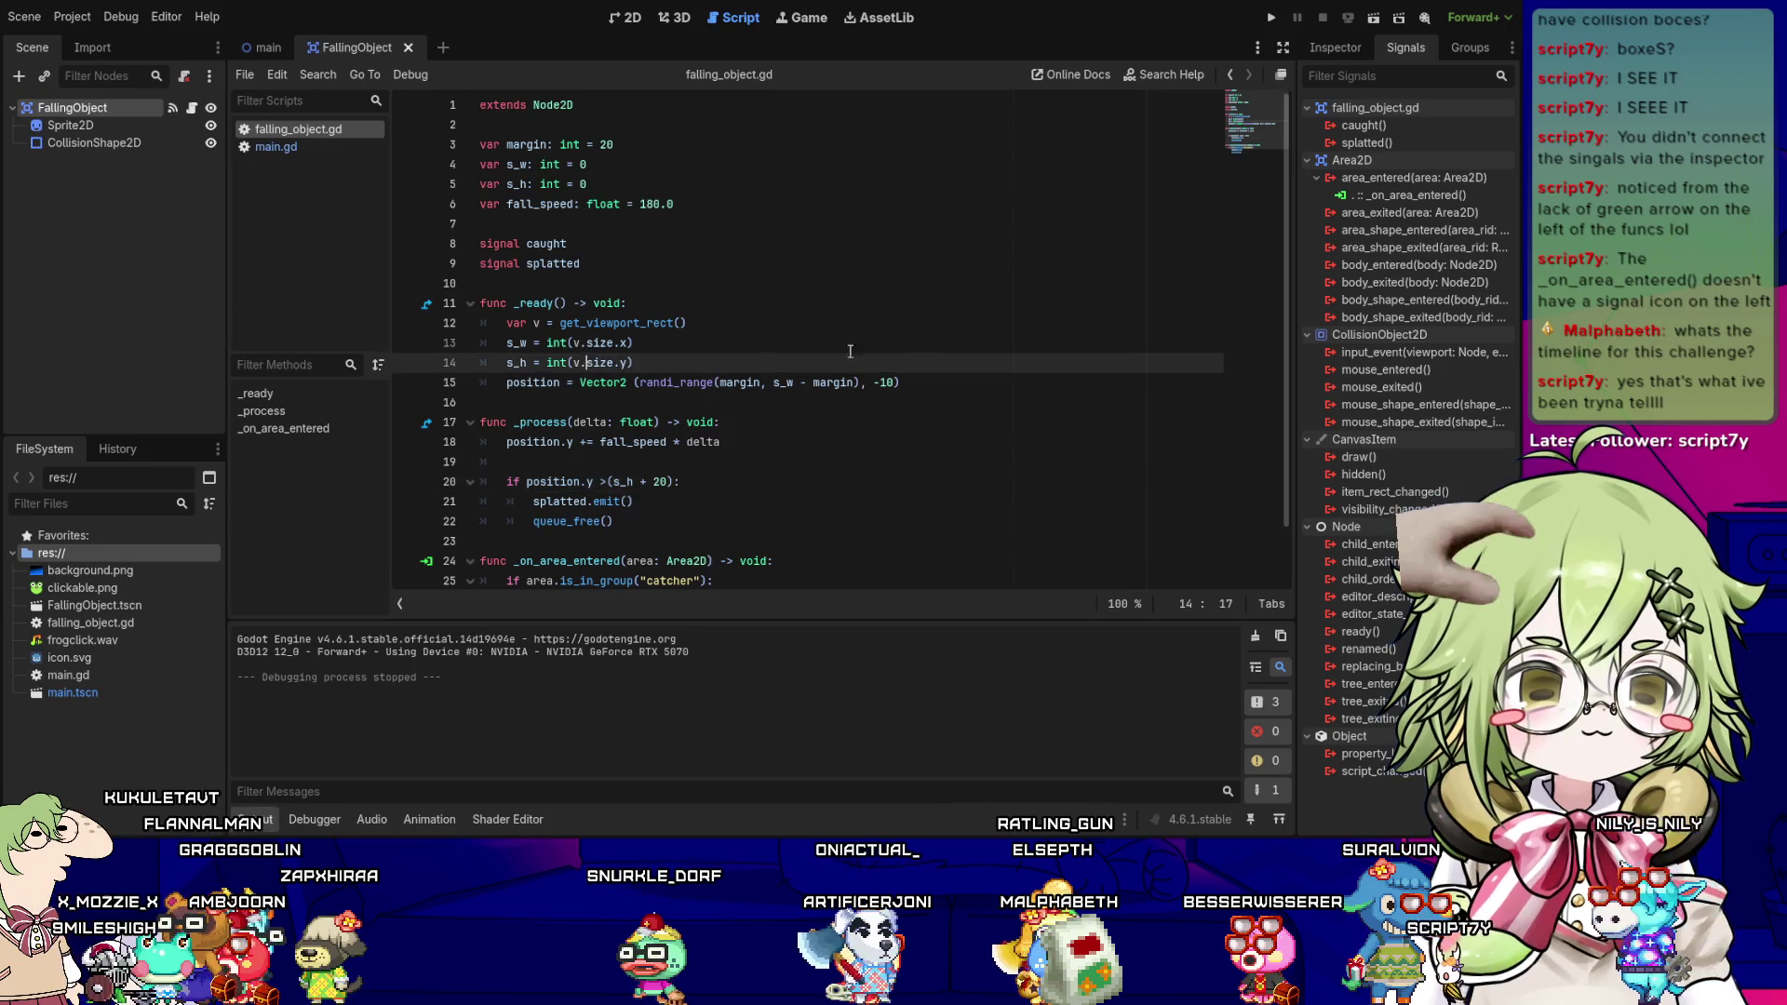
pyautogui.press('Down')
pyautogui.press('Home')
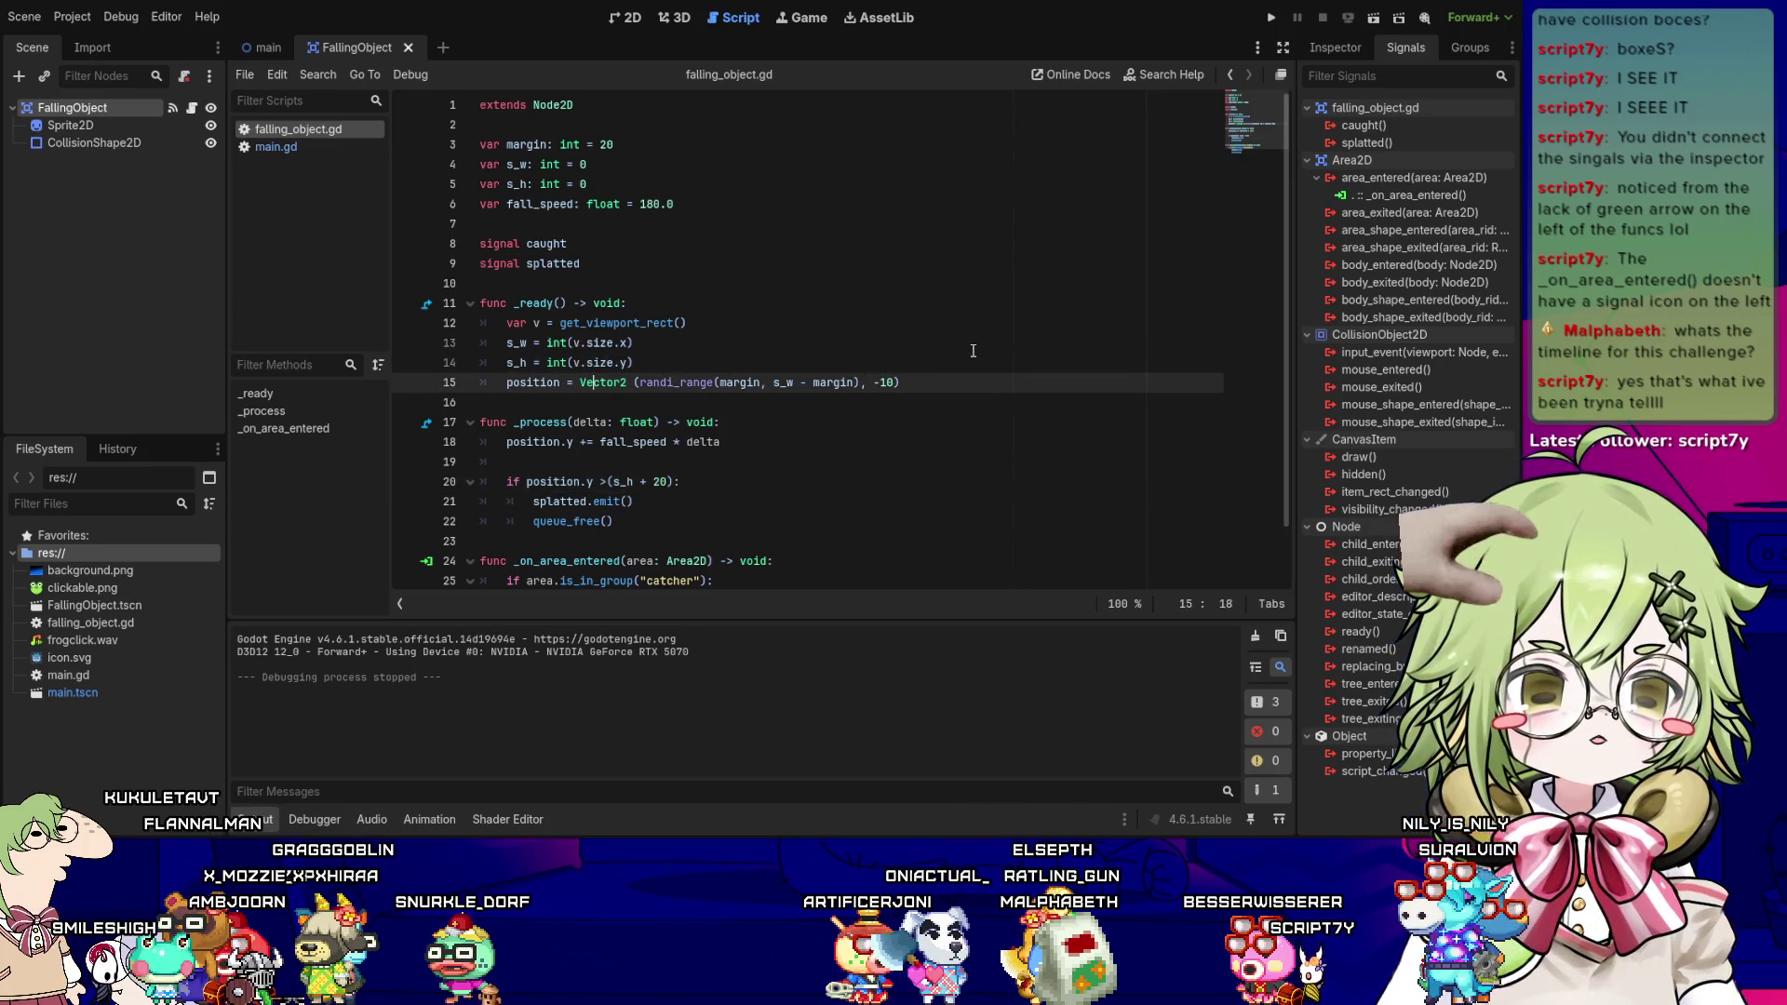
pyautogui.press('Down')
pyautogui.press('Down')
pyautogui.press('Down')
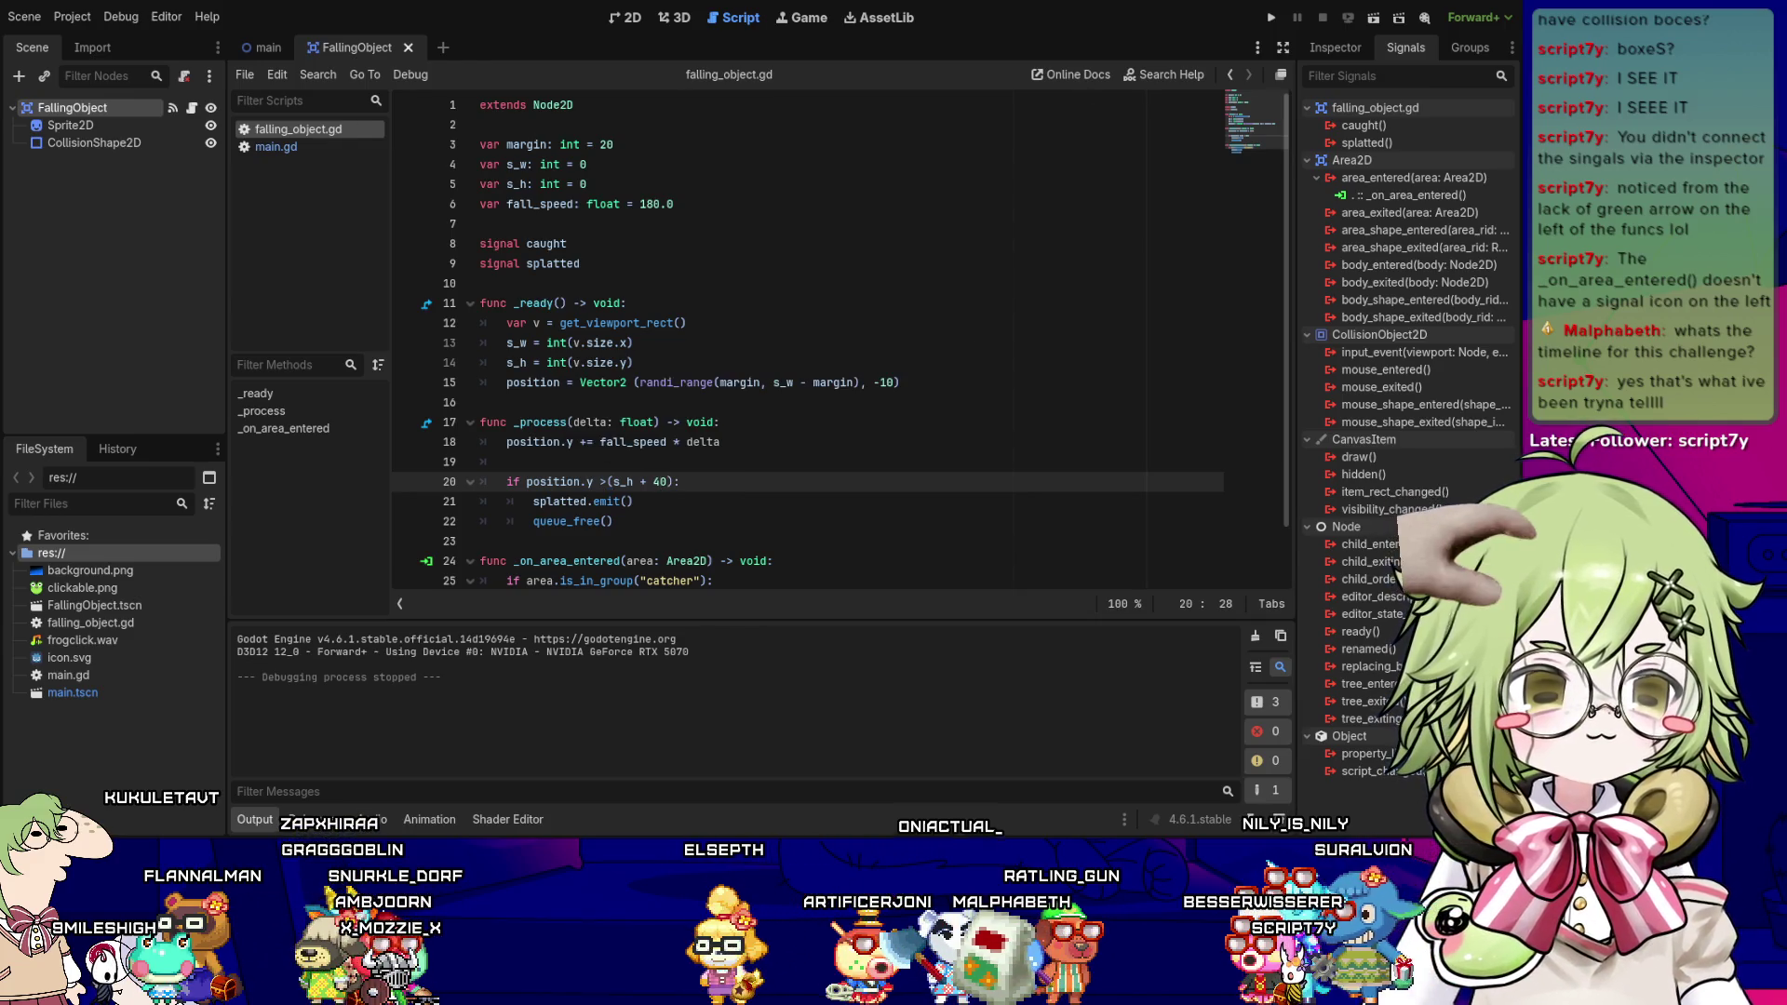
# - Run the game to test the new splat offset, then stop it
pyautogui.press('F5')
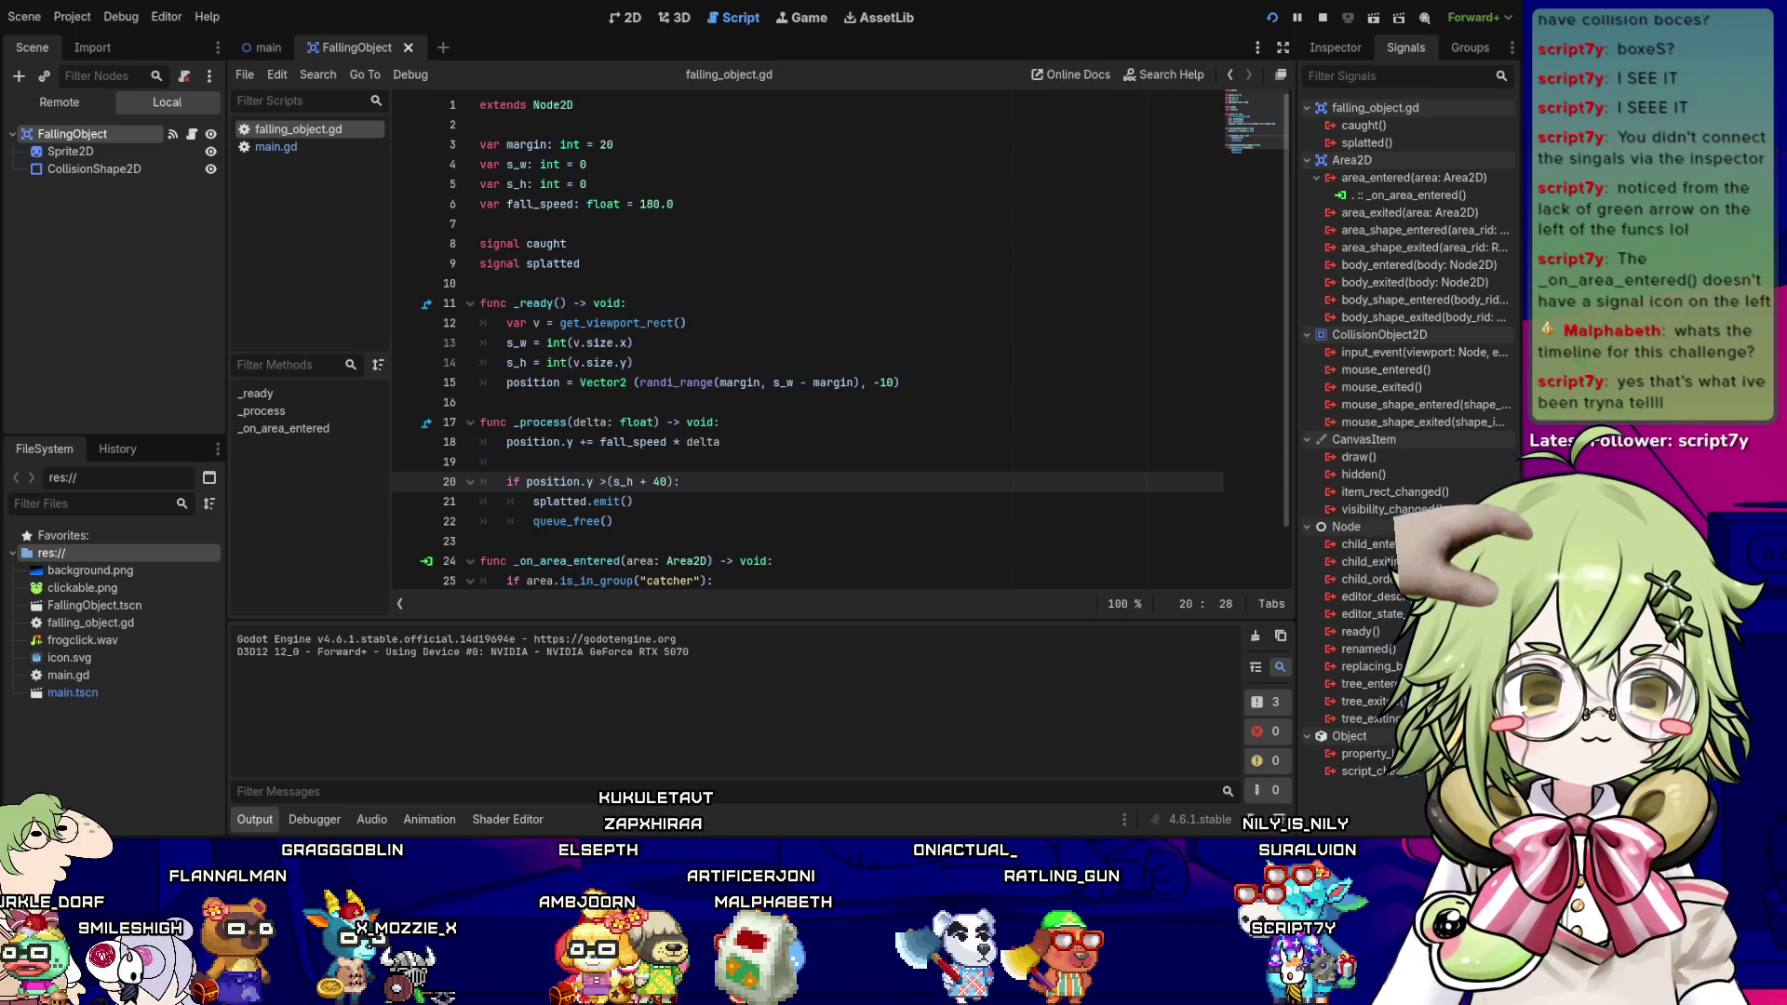
pyautogui.press('F8')
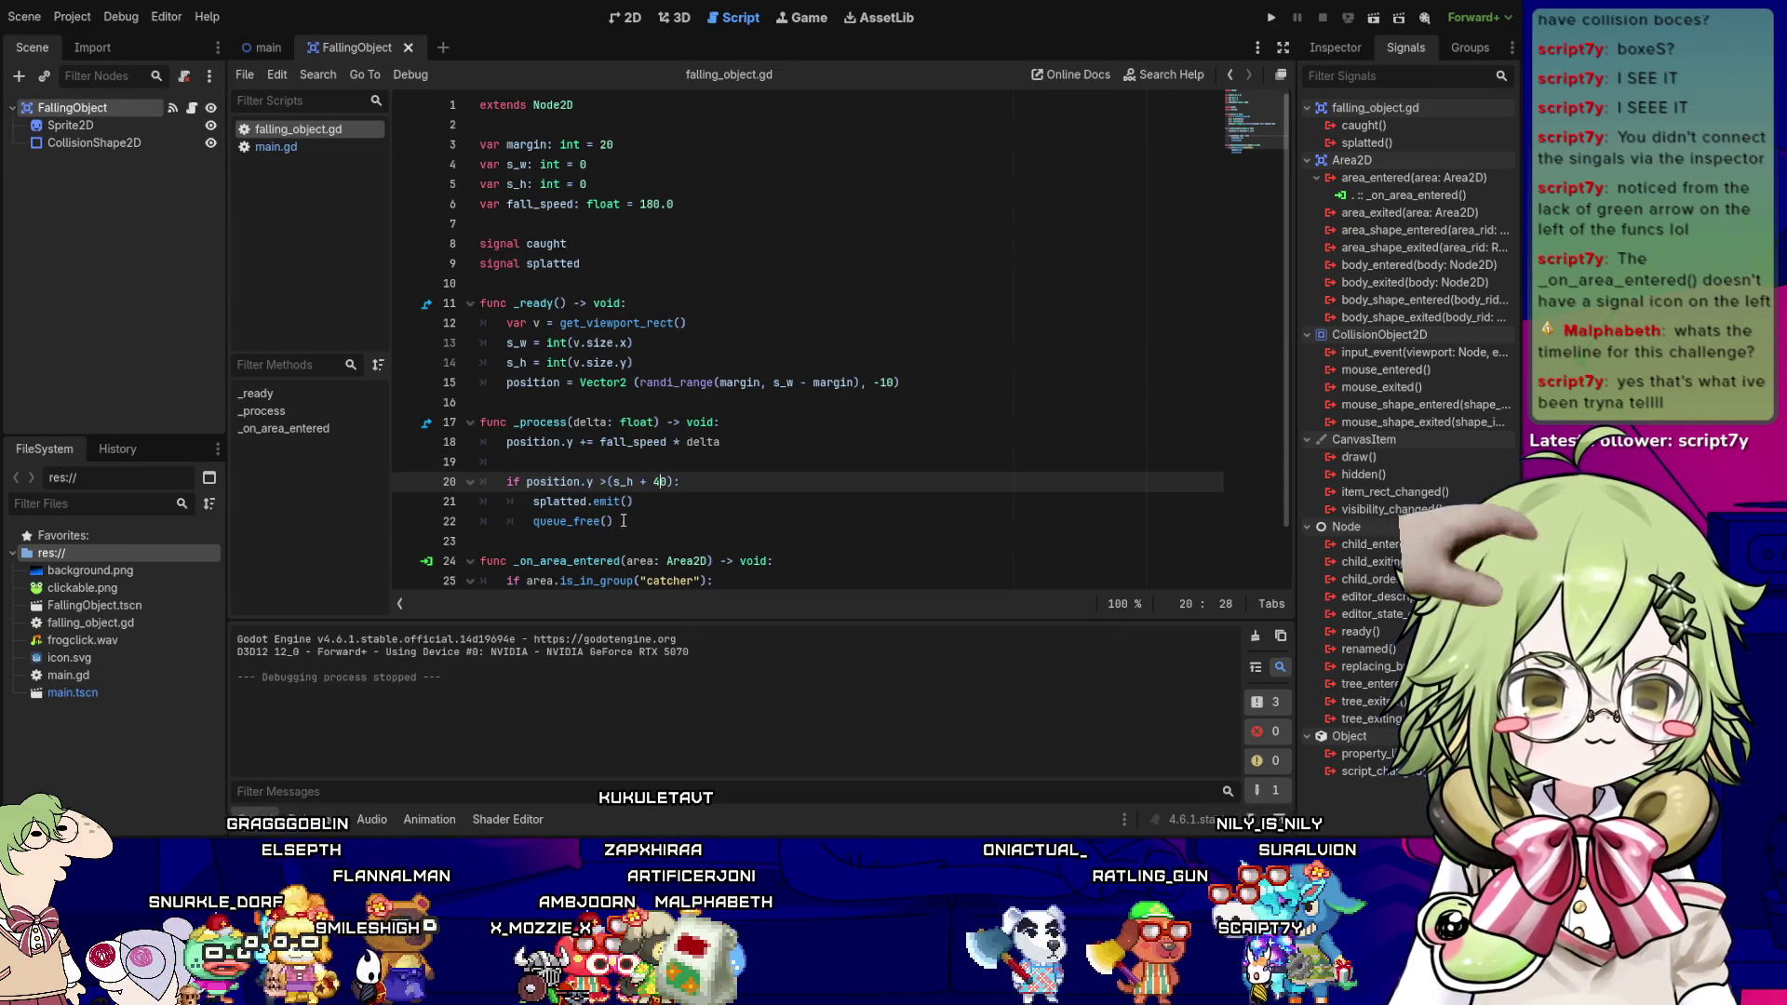
pyautogui.click(681, 494)
pyautogui.click(655, 524)
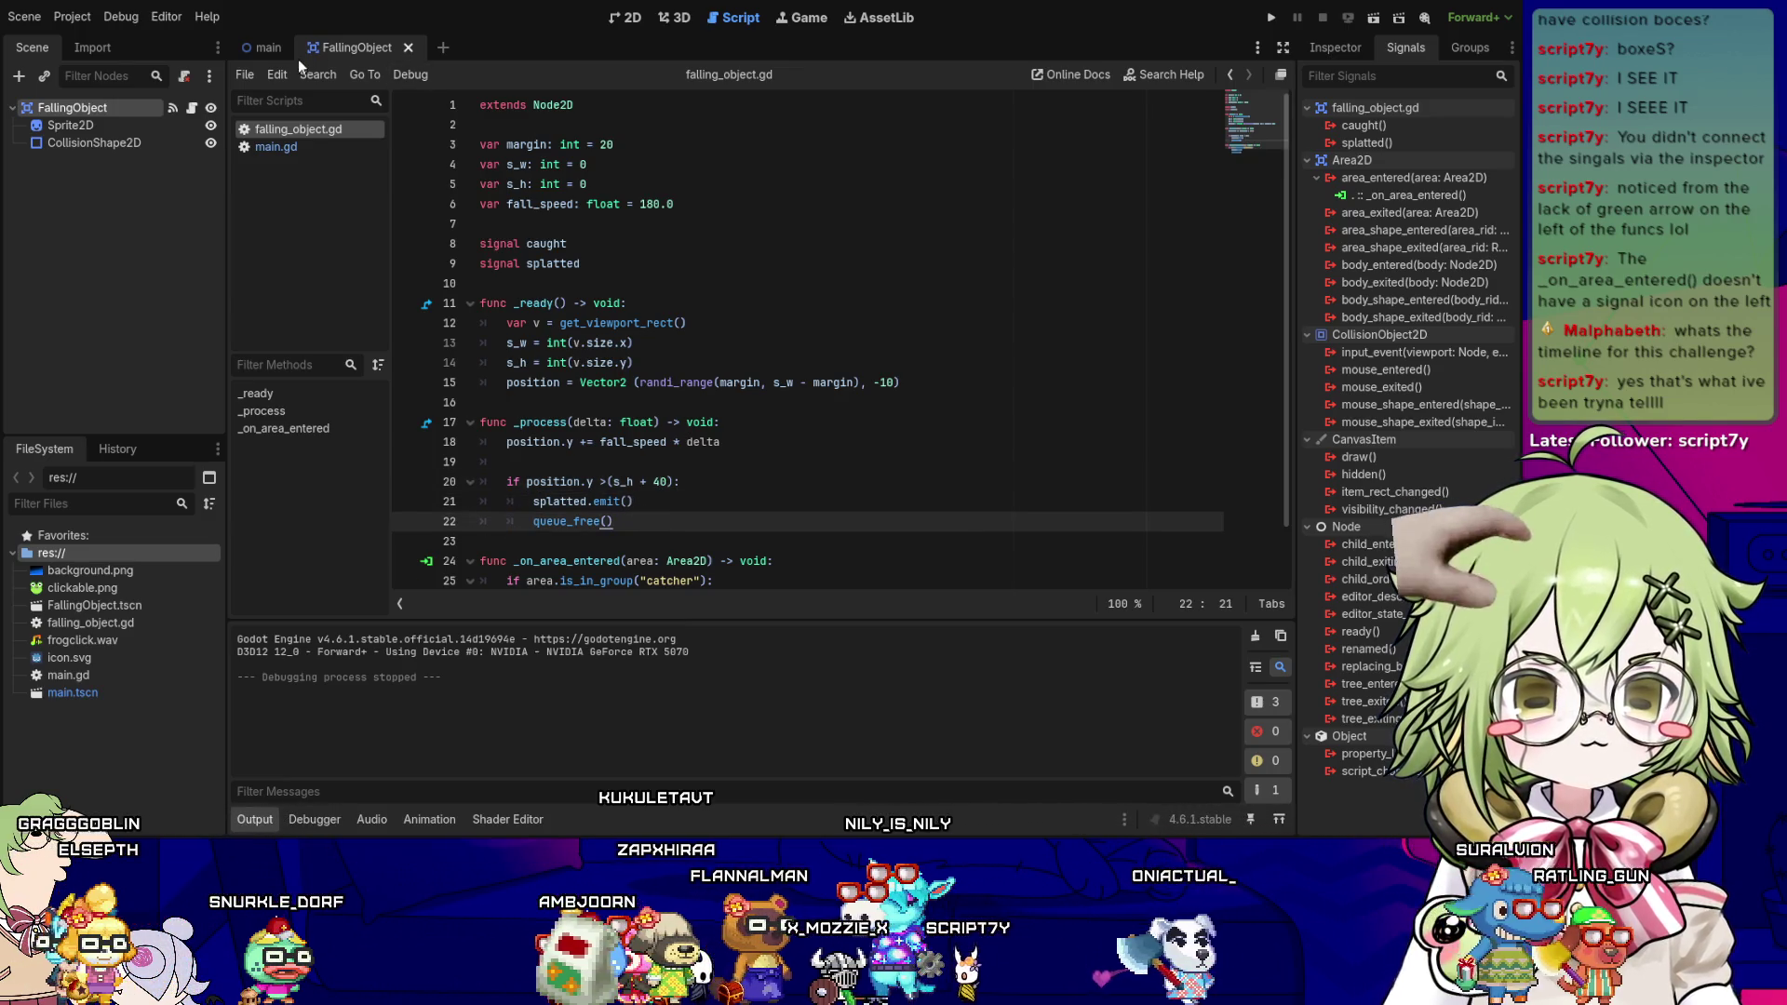
# - Review _on_baby_splatted in main.gd, including the LivesLabel update and _game_over() call
pyautogui.click(275, 146)
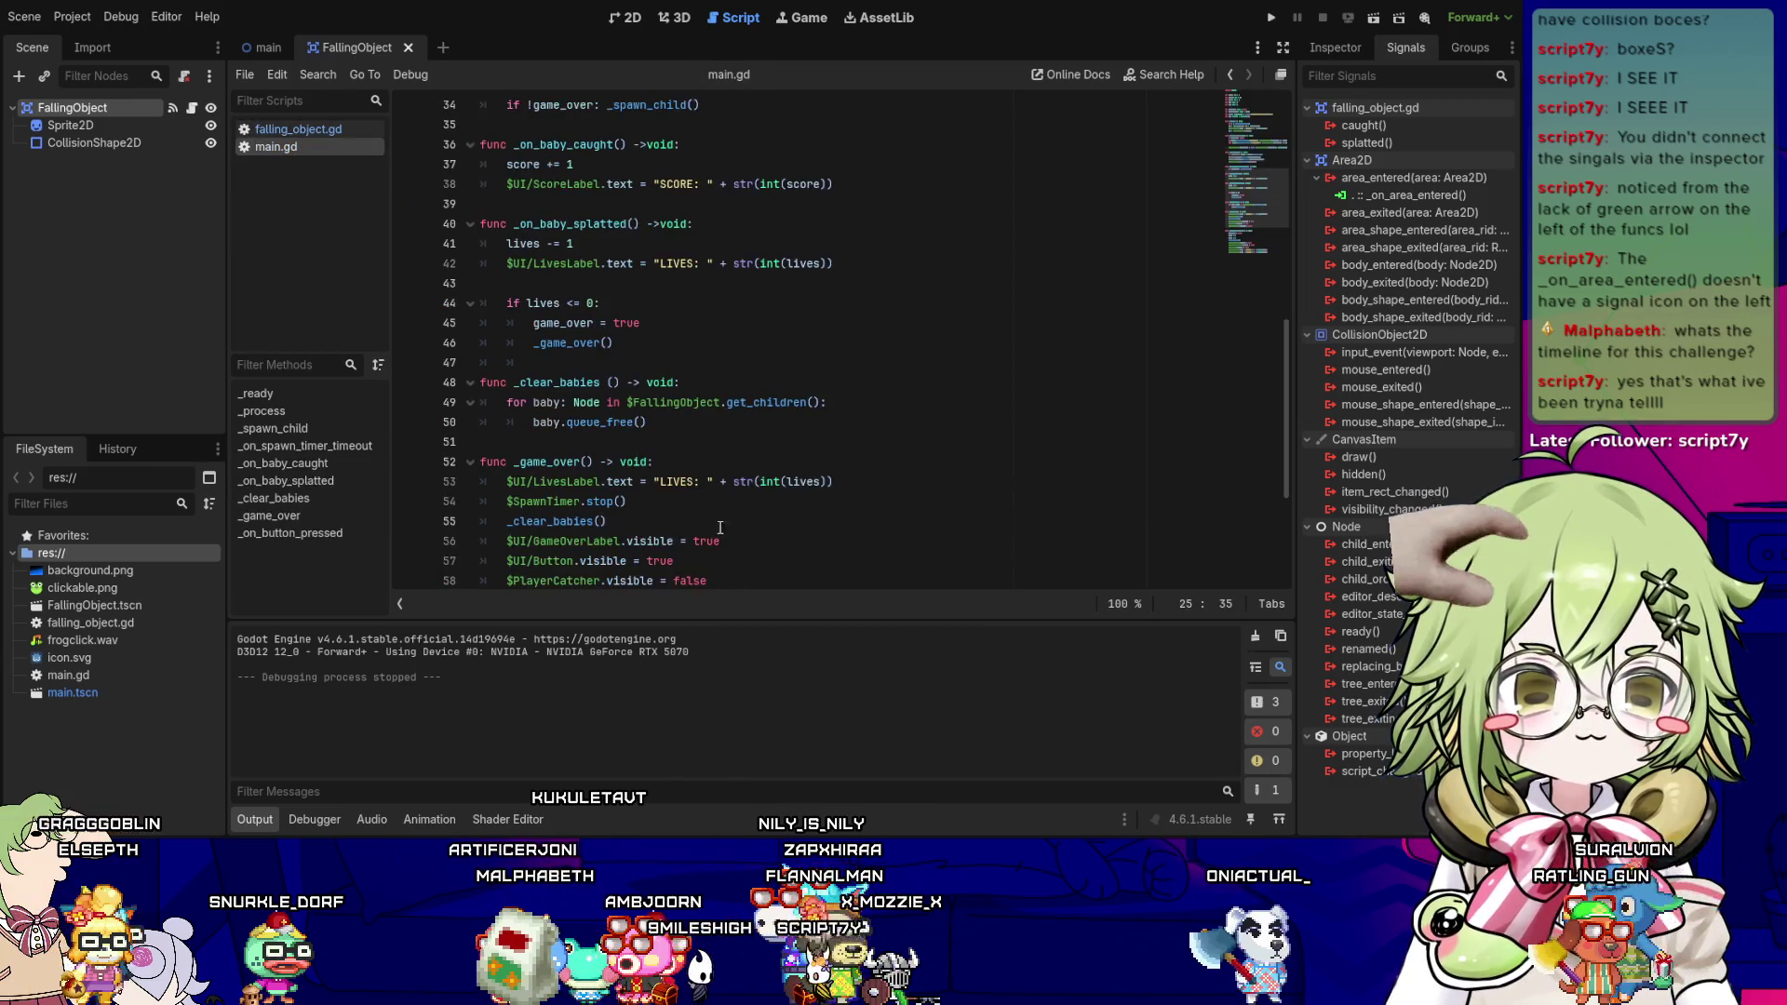
pyautogui.scroll(-4, 719, 528)
pyautogui.scroll(3, 598, 364)
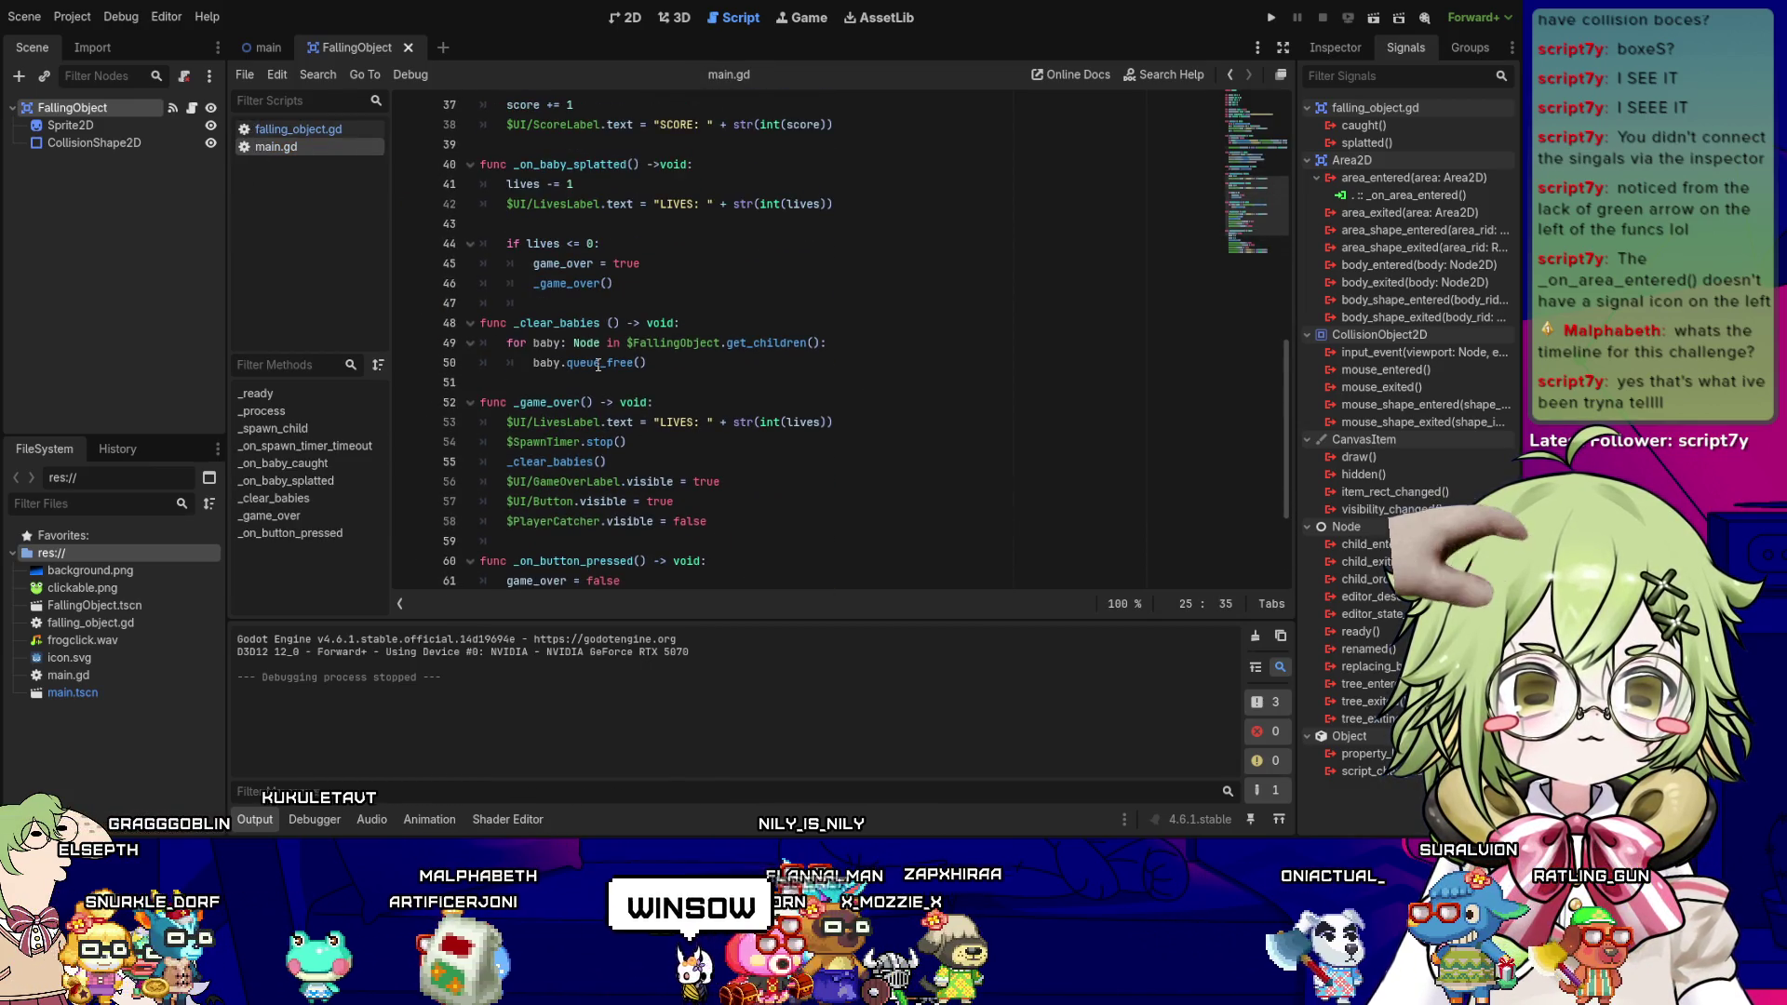
pyautogui.scroll(3, 599, 364)
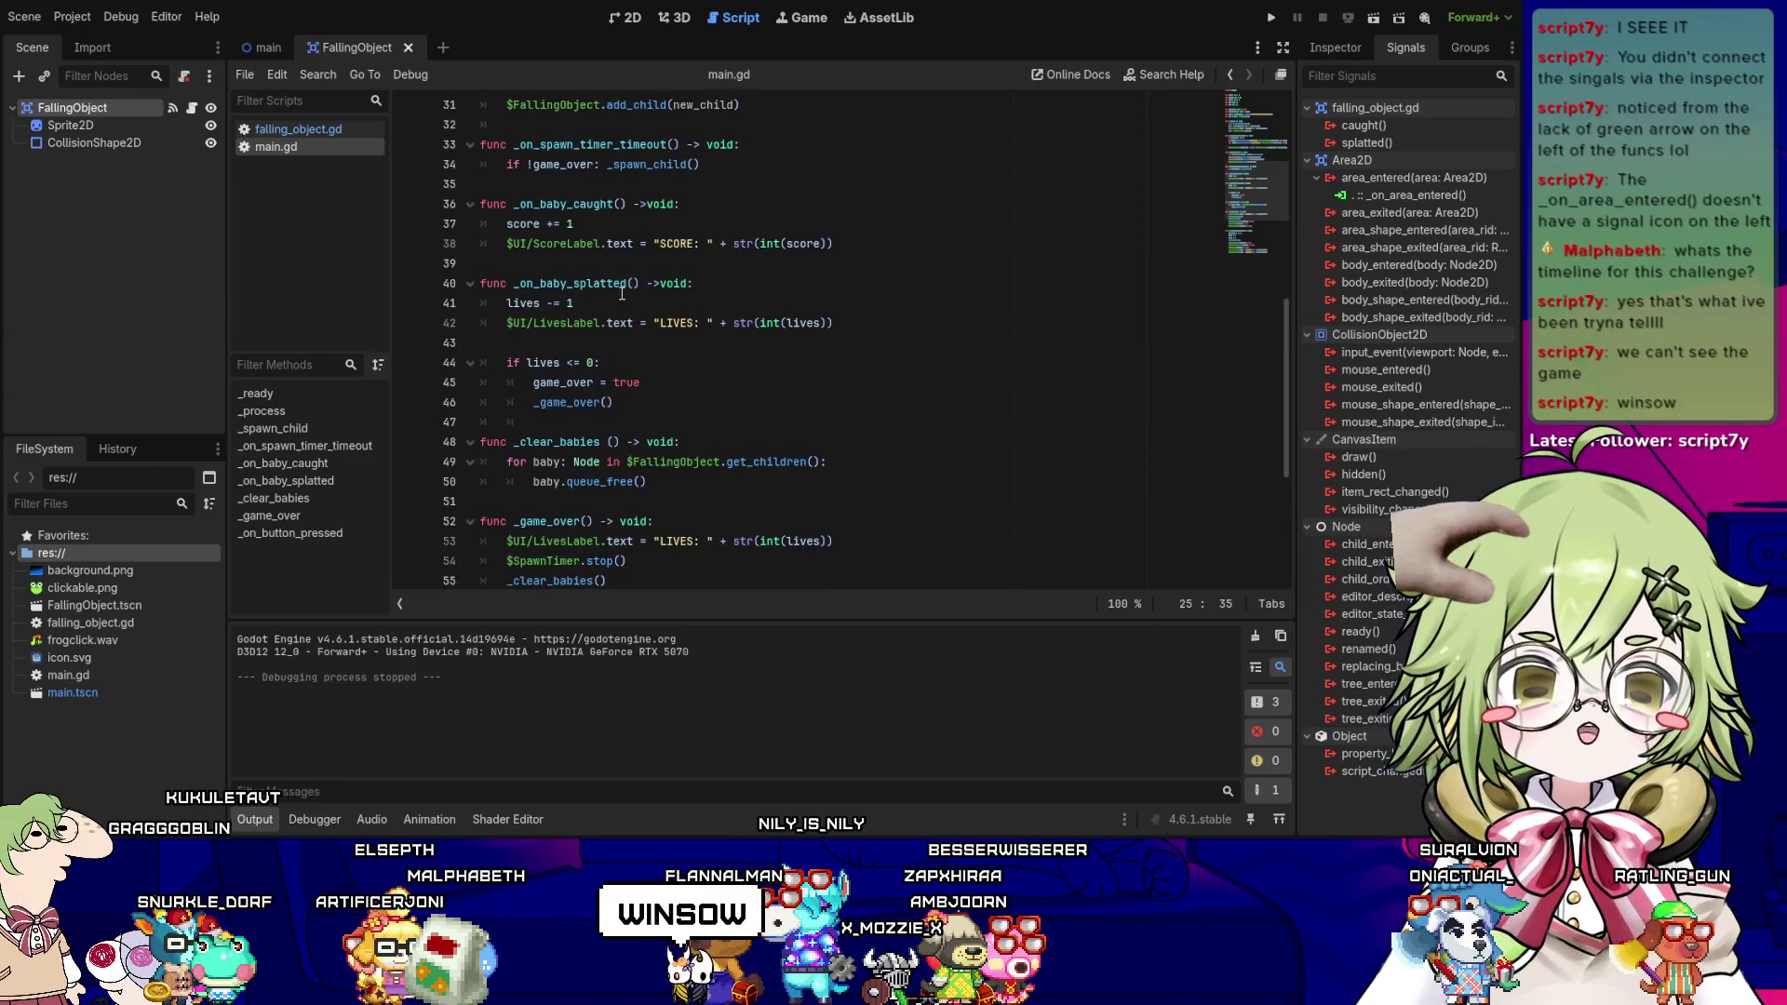
pyautogui.click(622, 295)
pyautogui.click(630, 325)
pyautogui.click(638, 399)
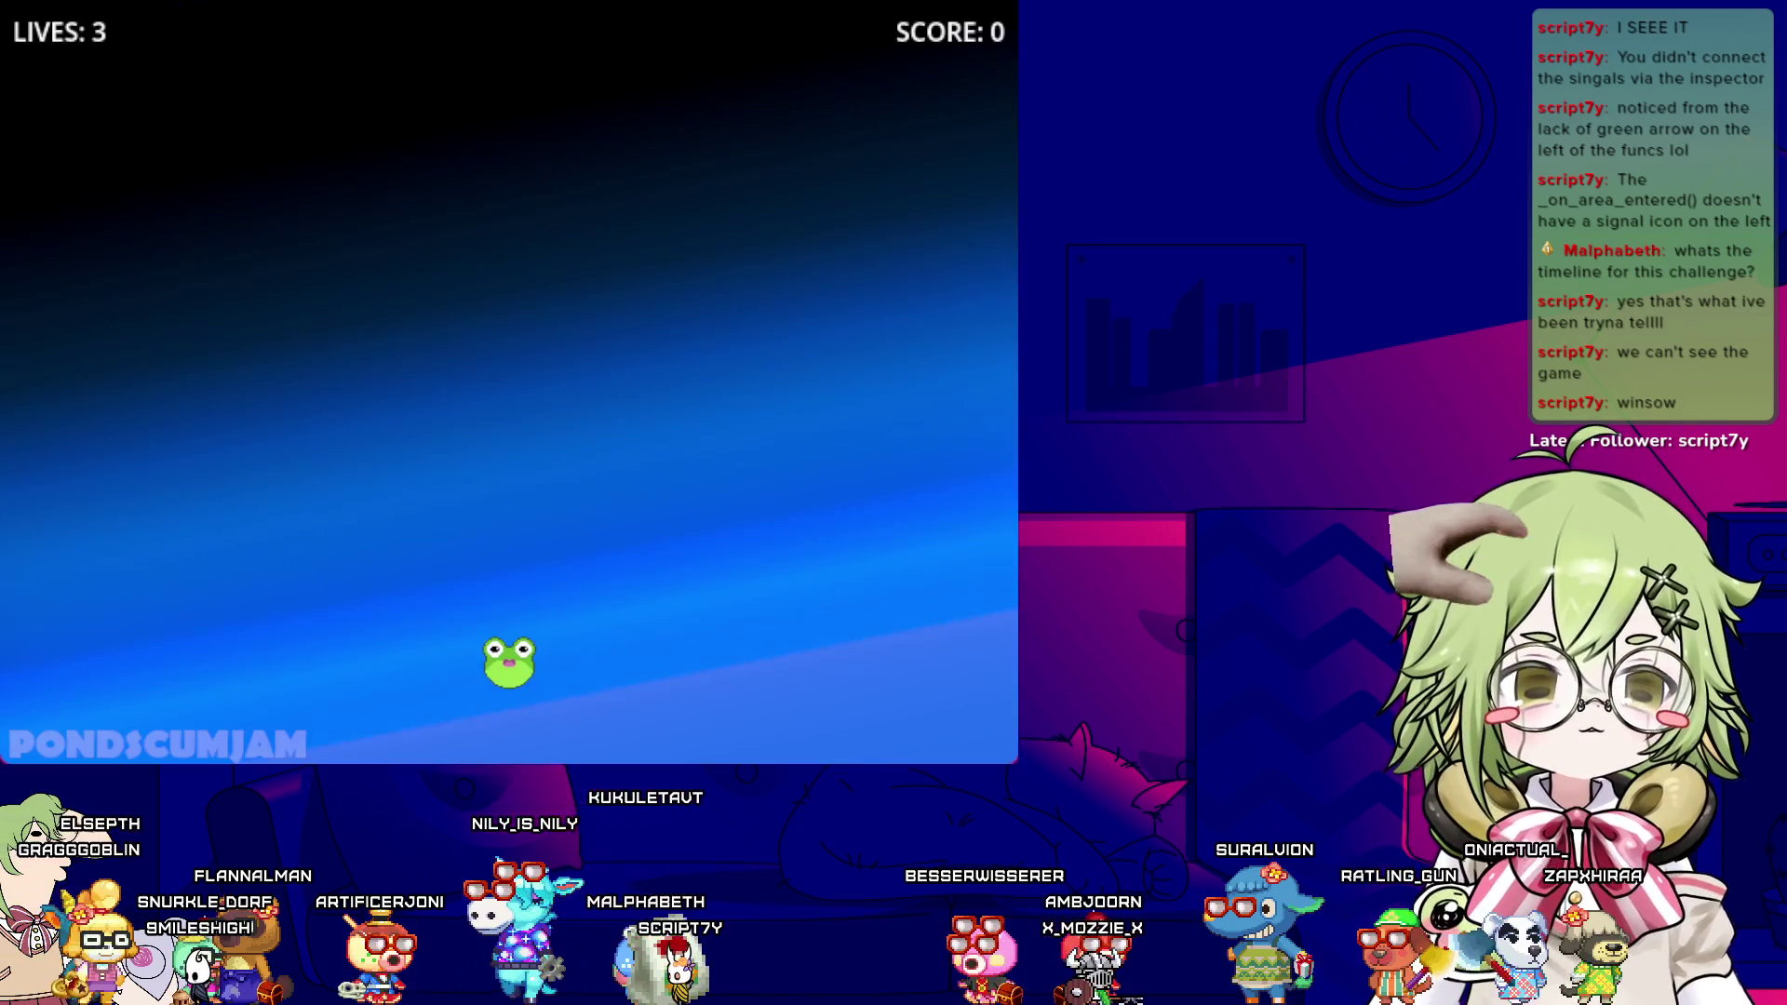
# - Move the frog left and right, close the game, and check the offset on line 20
pyautogui.press('Left')
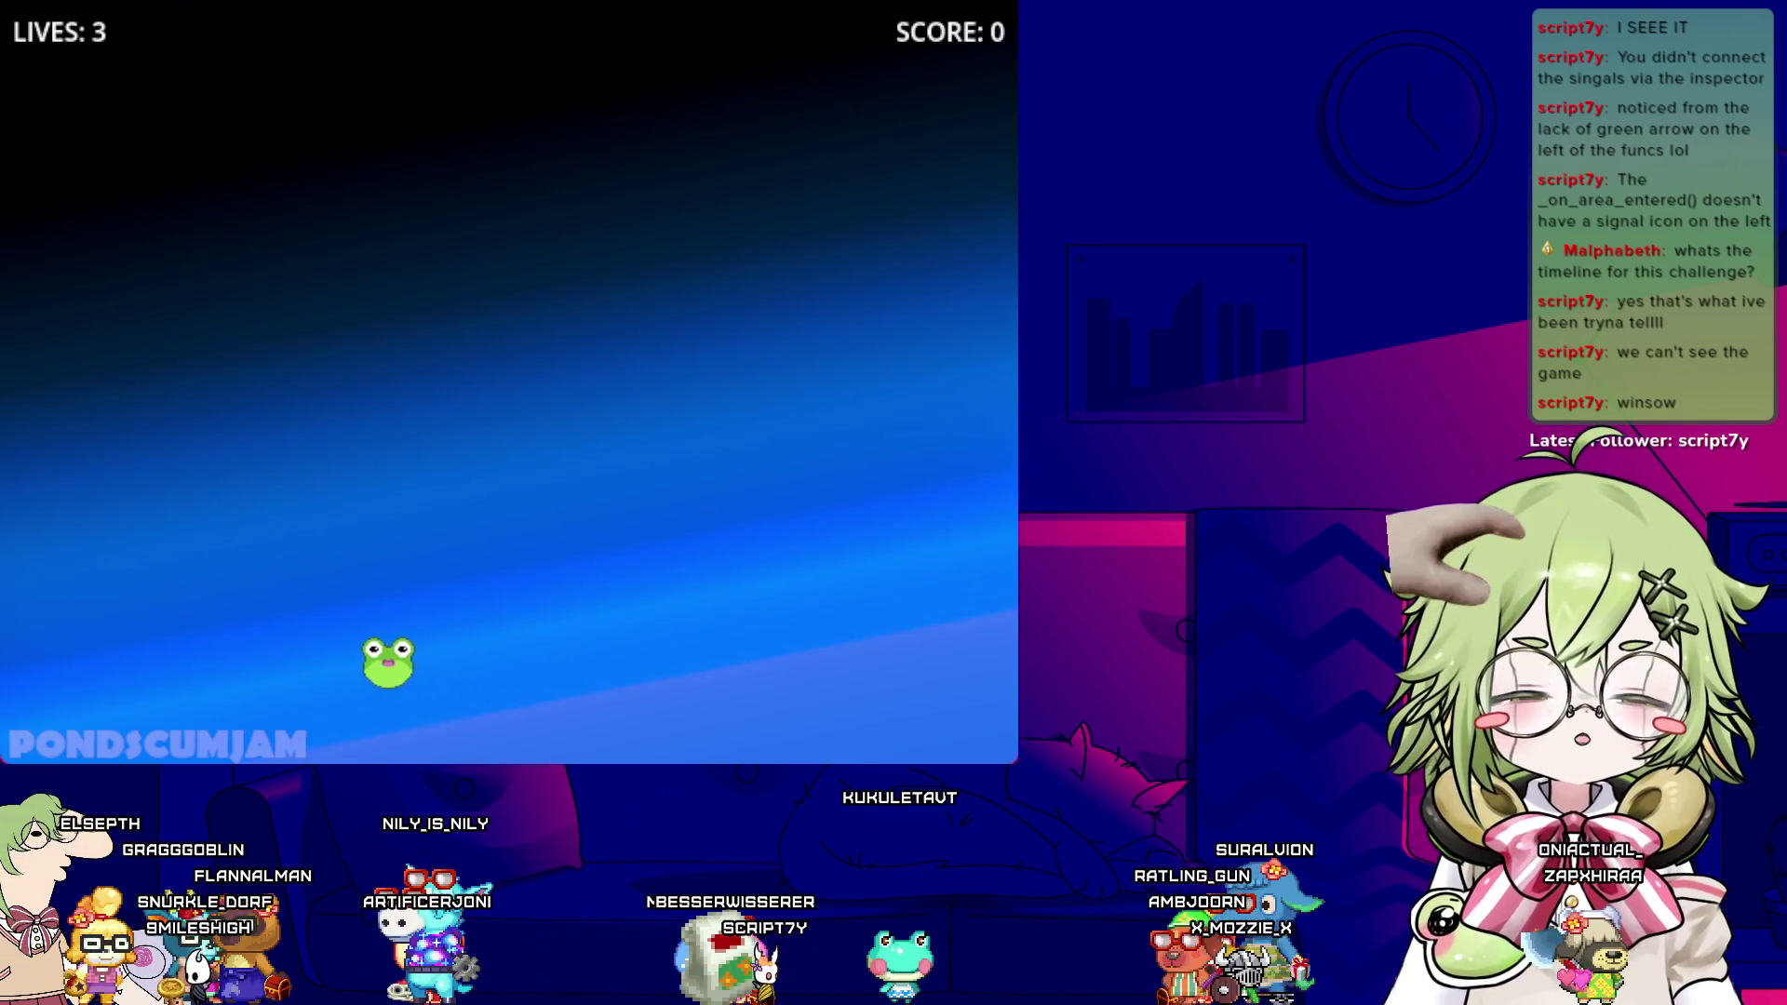
pyautogui.press('Right')
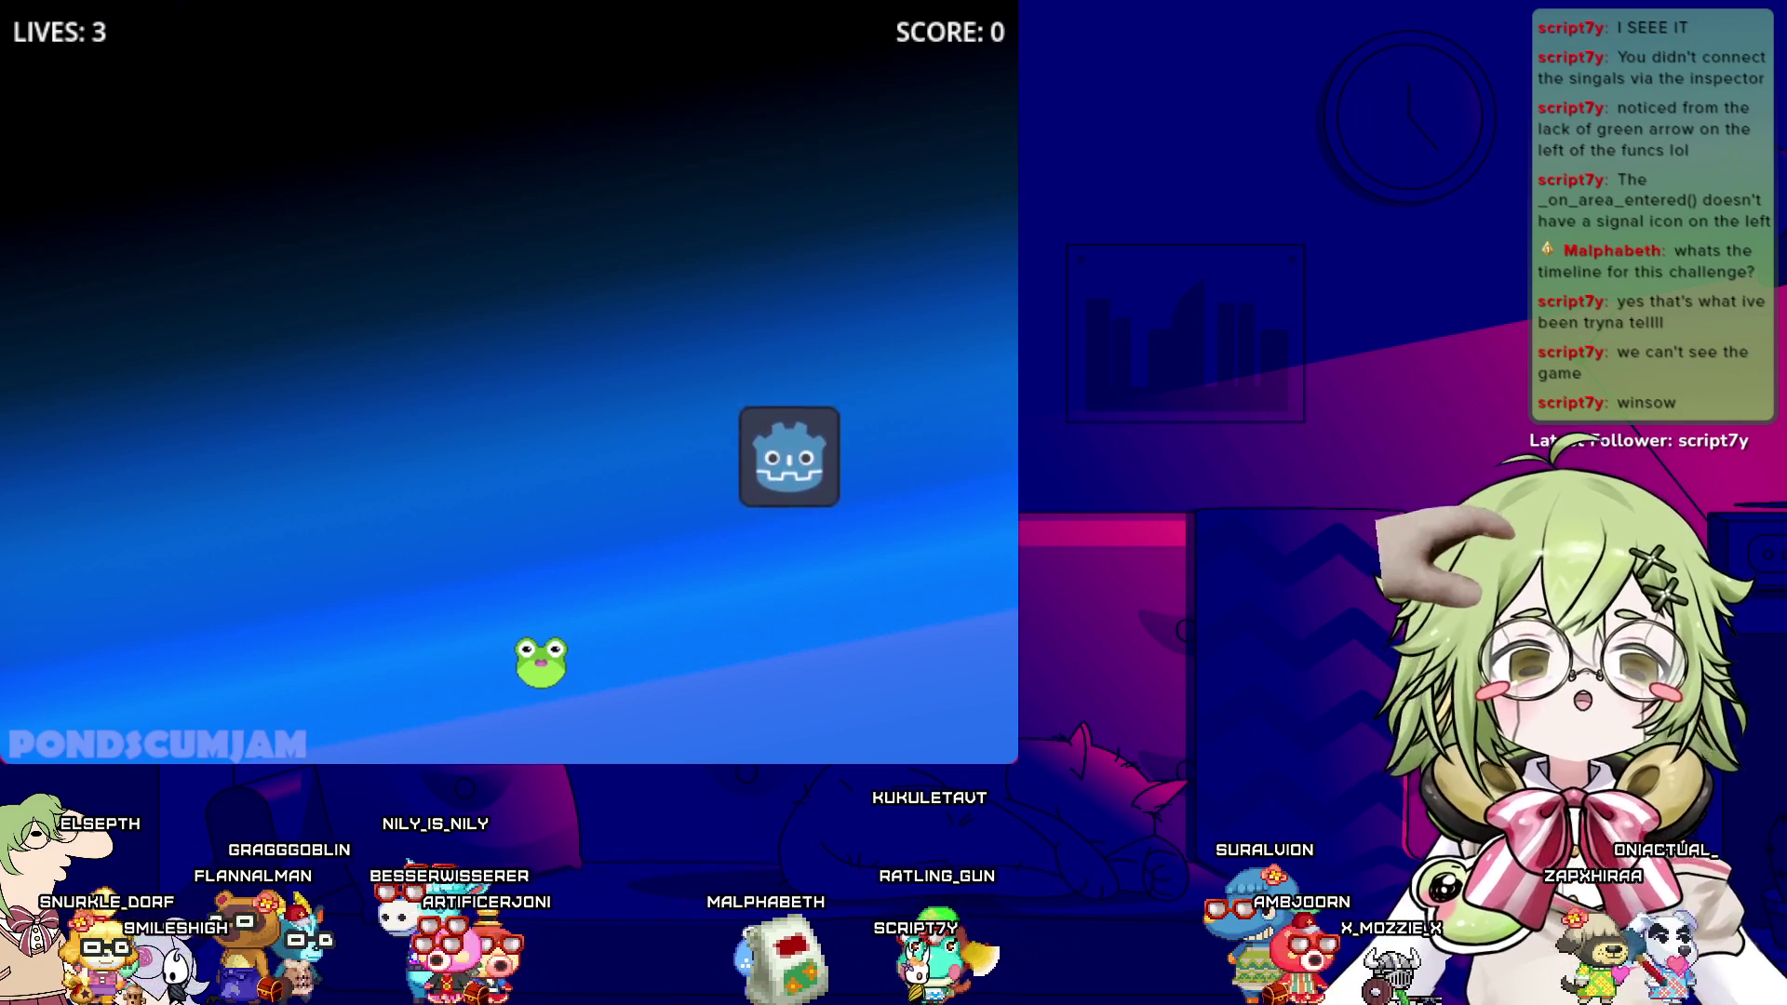
pyautogui.click(1000, 8)
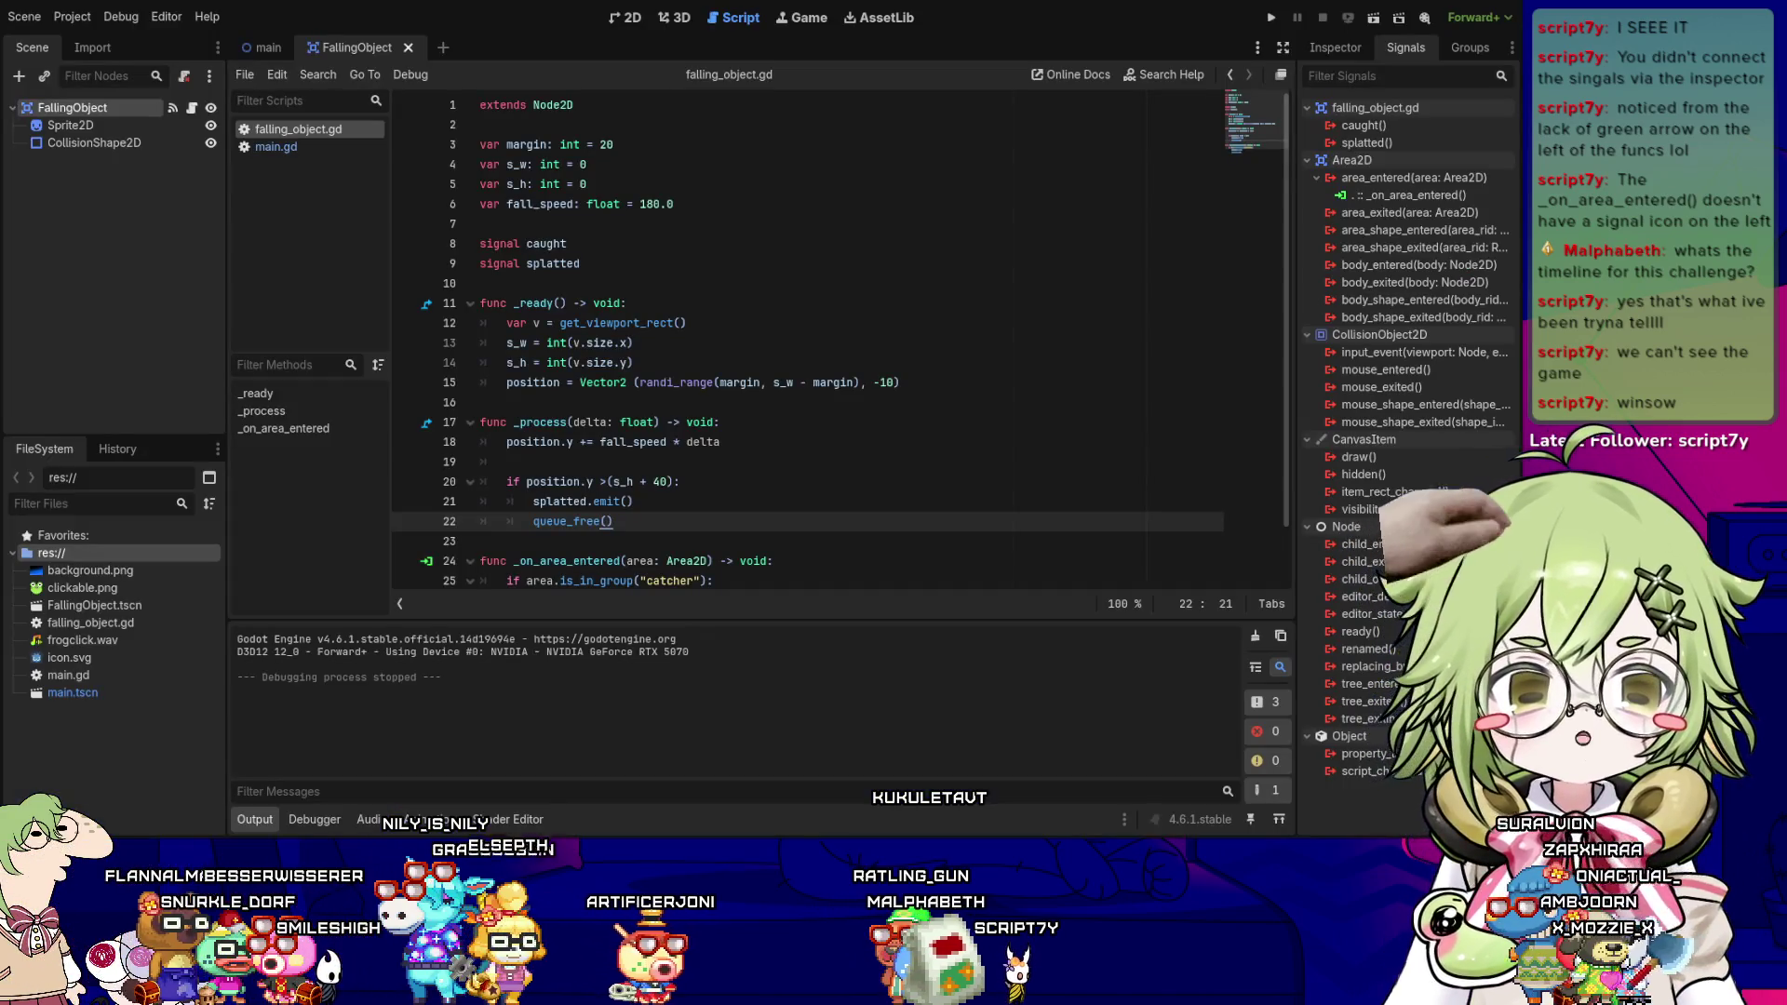
pyautogui.click(633, 501)
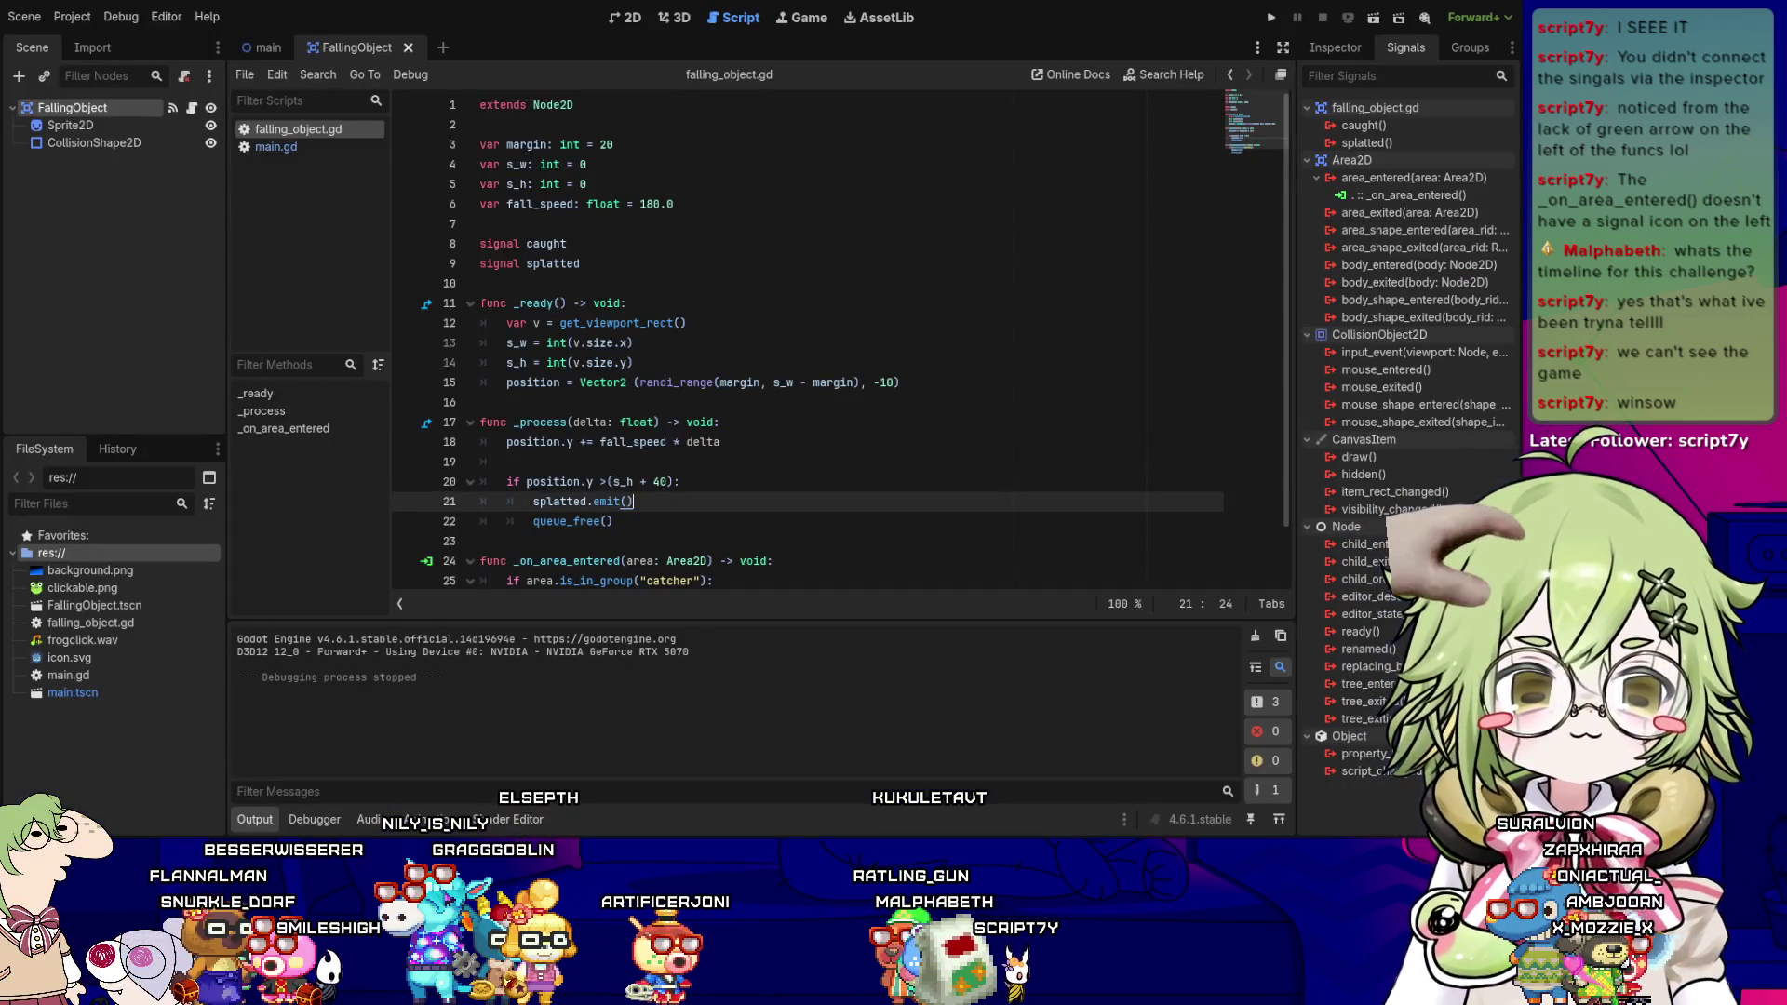
pyautogui.press('Up')
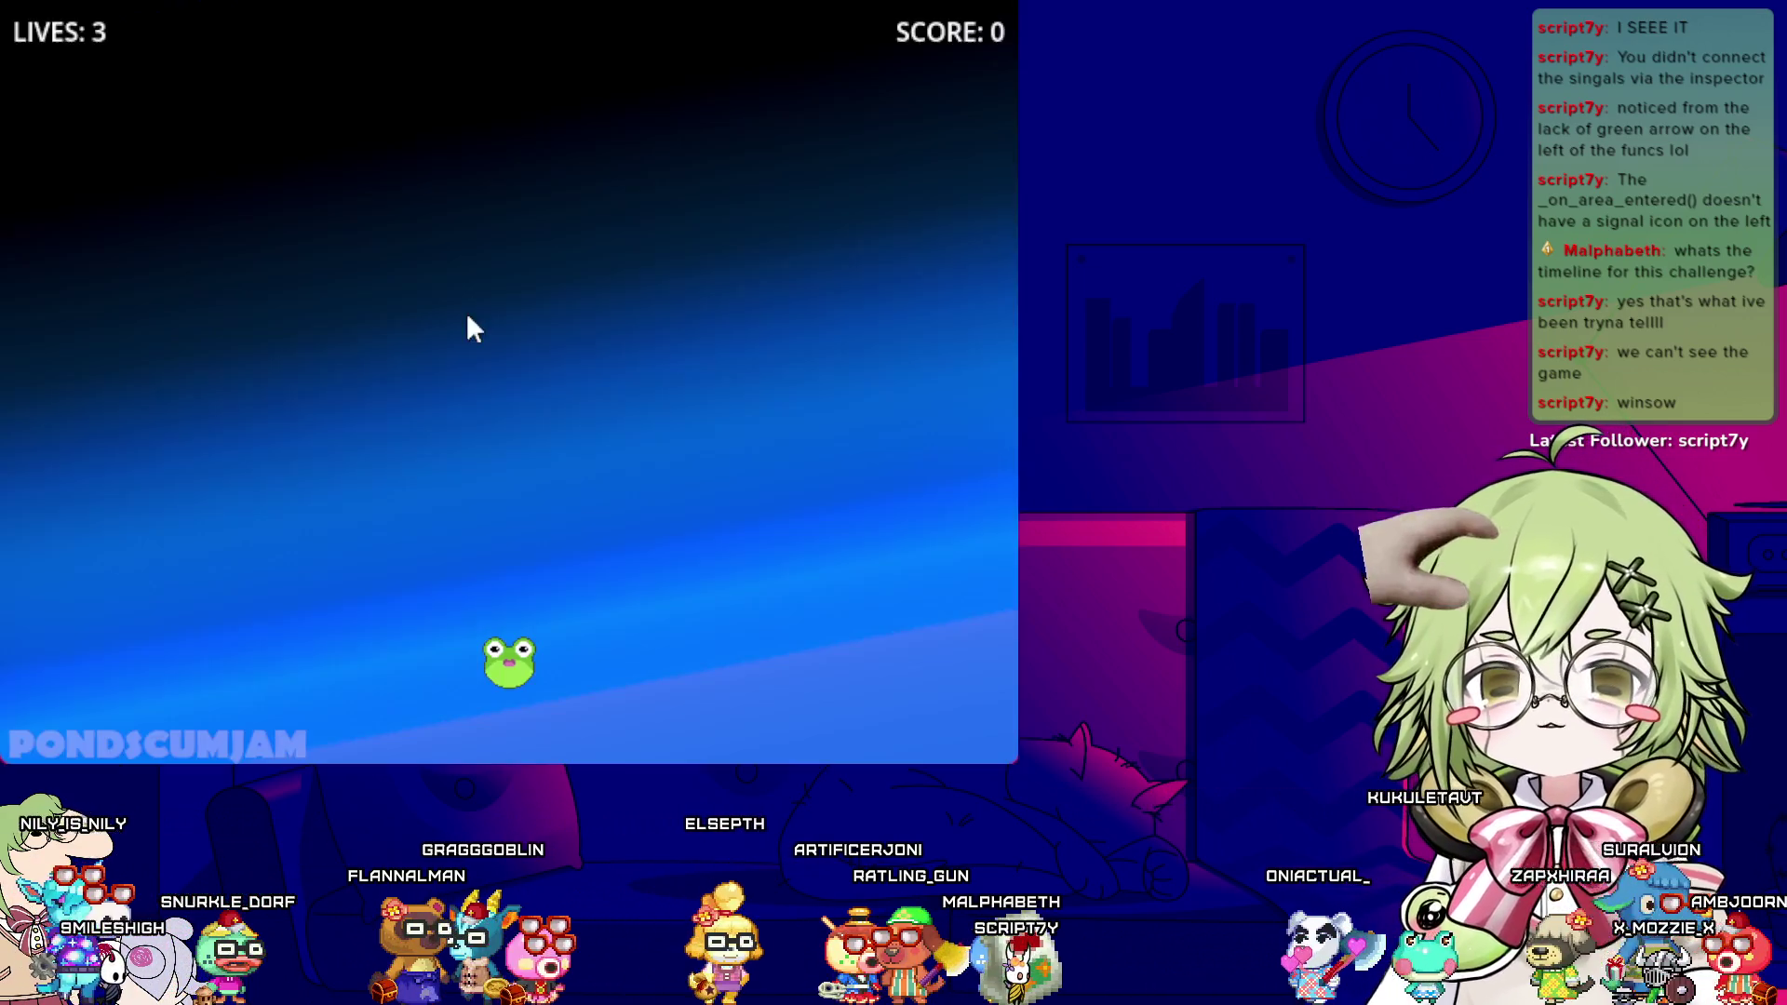
# - Steer the frog left and right to catch icons up to SCORE: 13, then let icons drop until GAME OVER
pyautogui.press('Left')
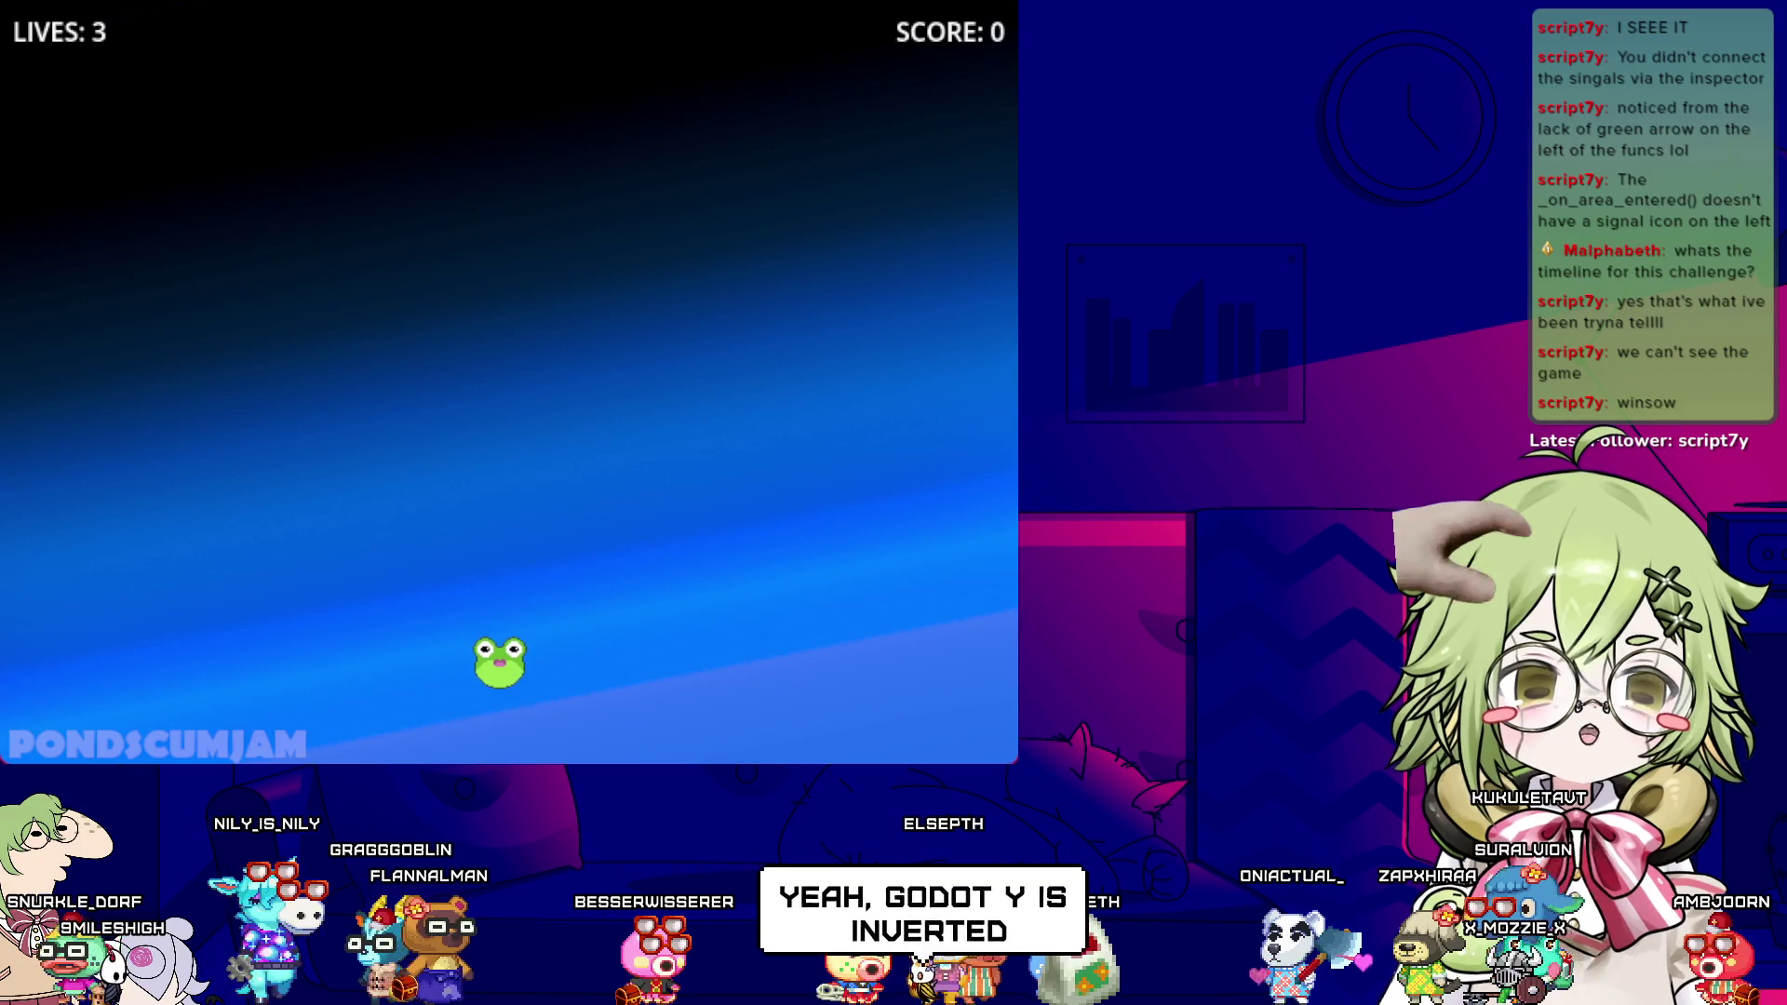
pyautogui.press('Right')
pyautogui.press('Left')
pyautogui.press('Right')
pyautogui.press('Left')
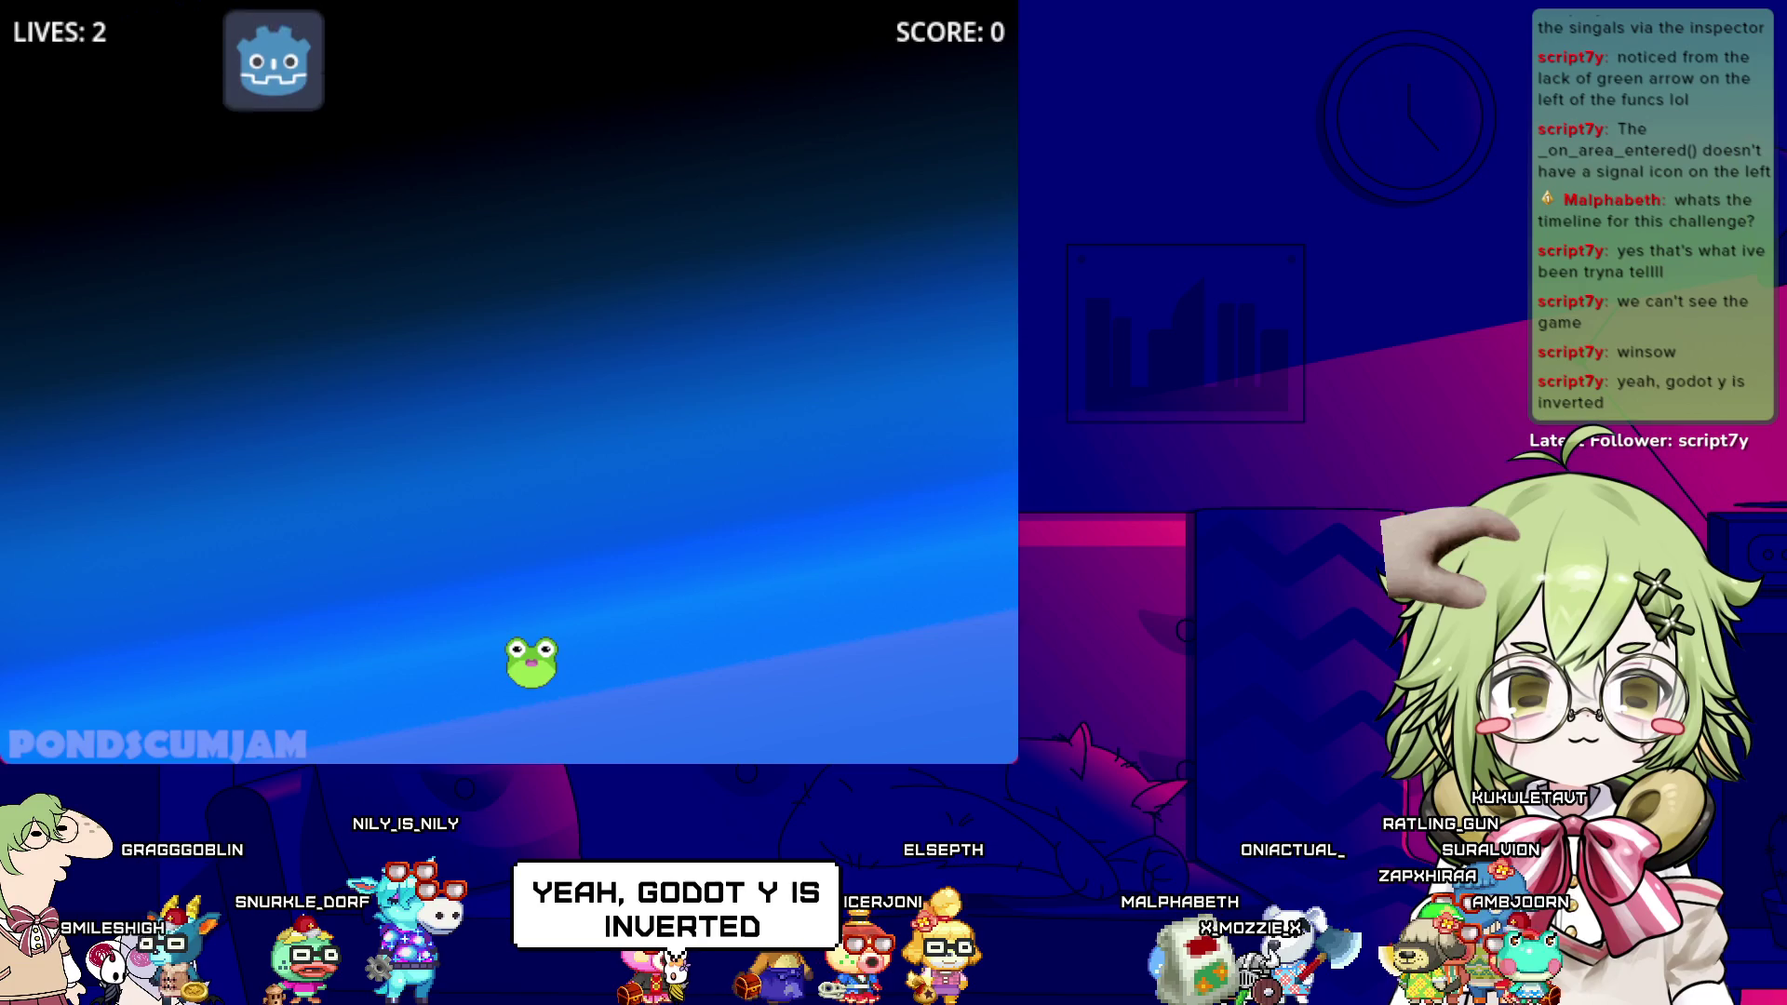
pyautogui.press('Left')
pyautogui.press('Right')
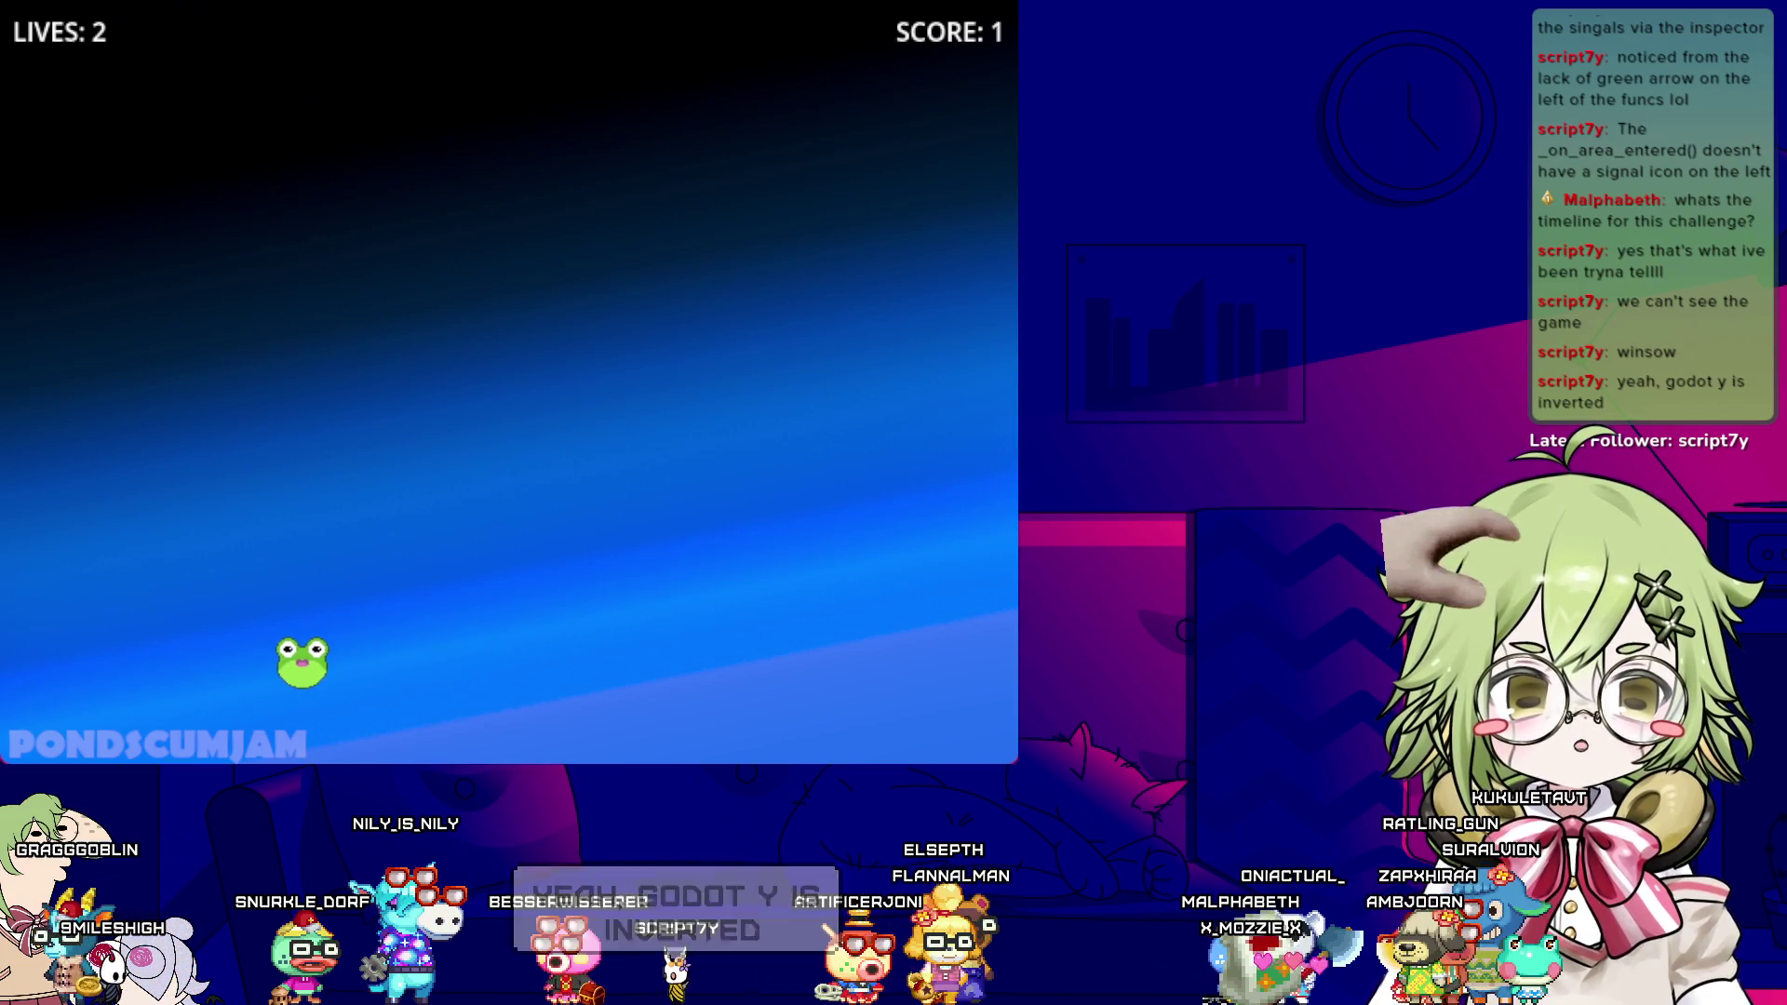
pyautogui.press('Left')
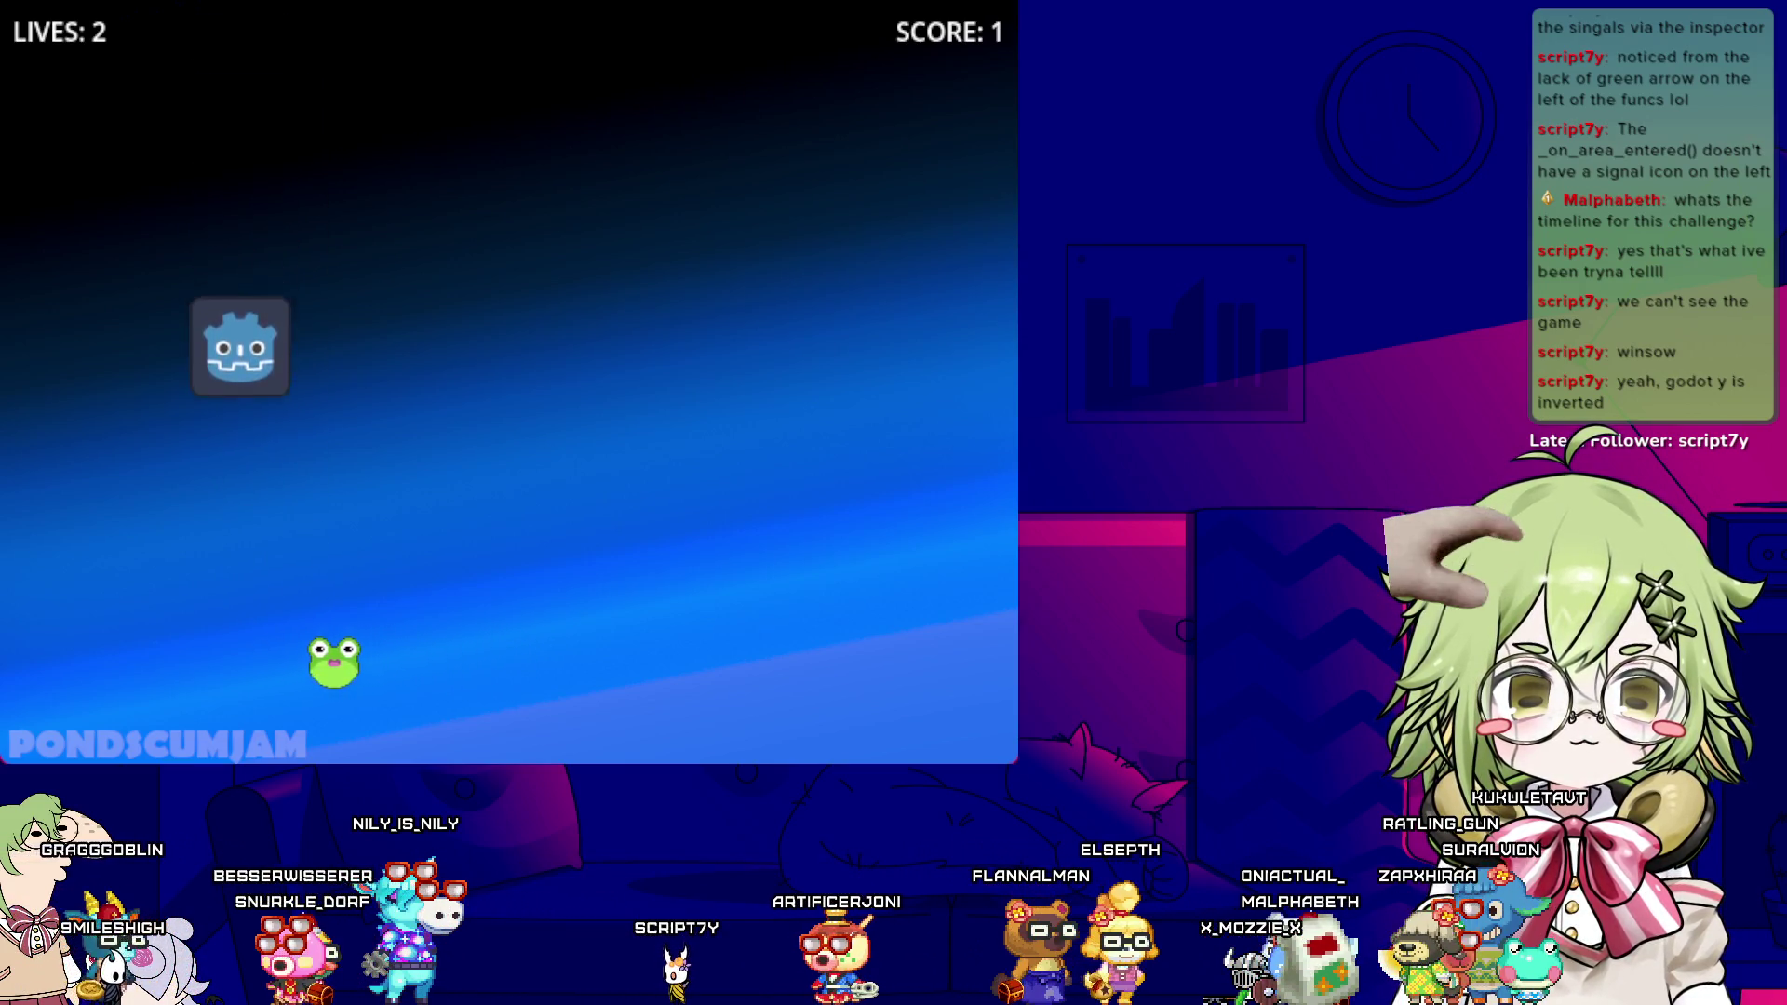
pyautogui.press('Right')
pyautogui.press('Right')
pyautogui.press('Left')
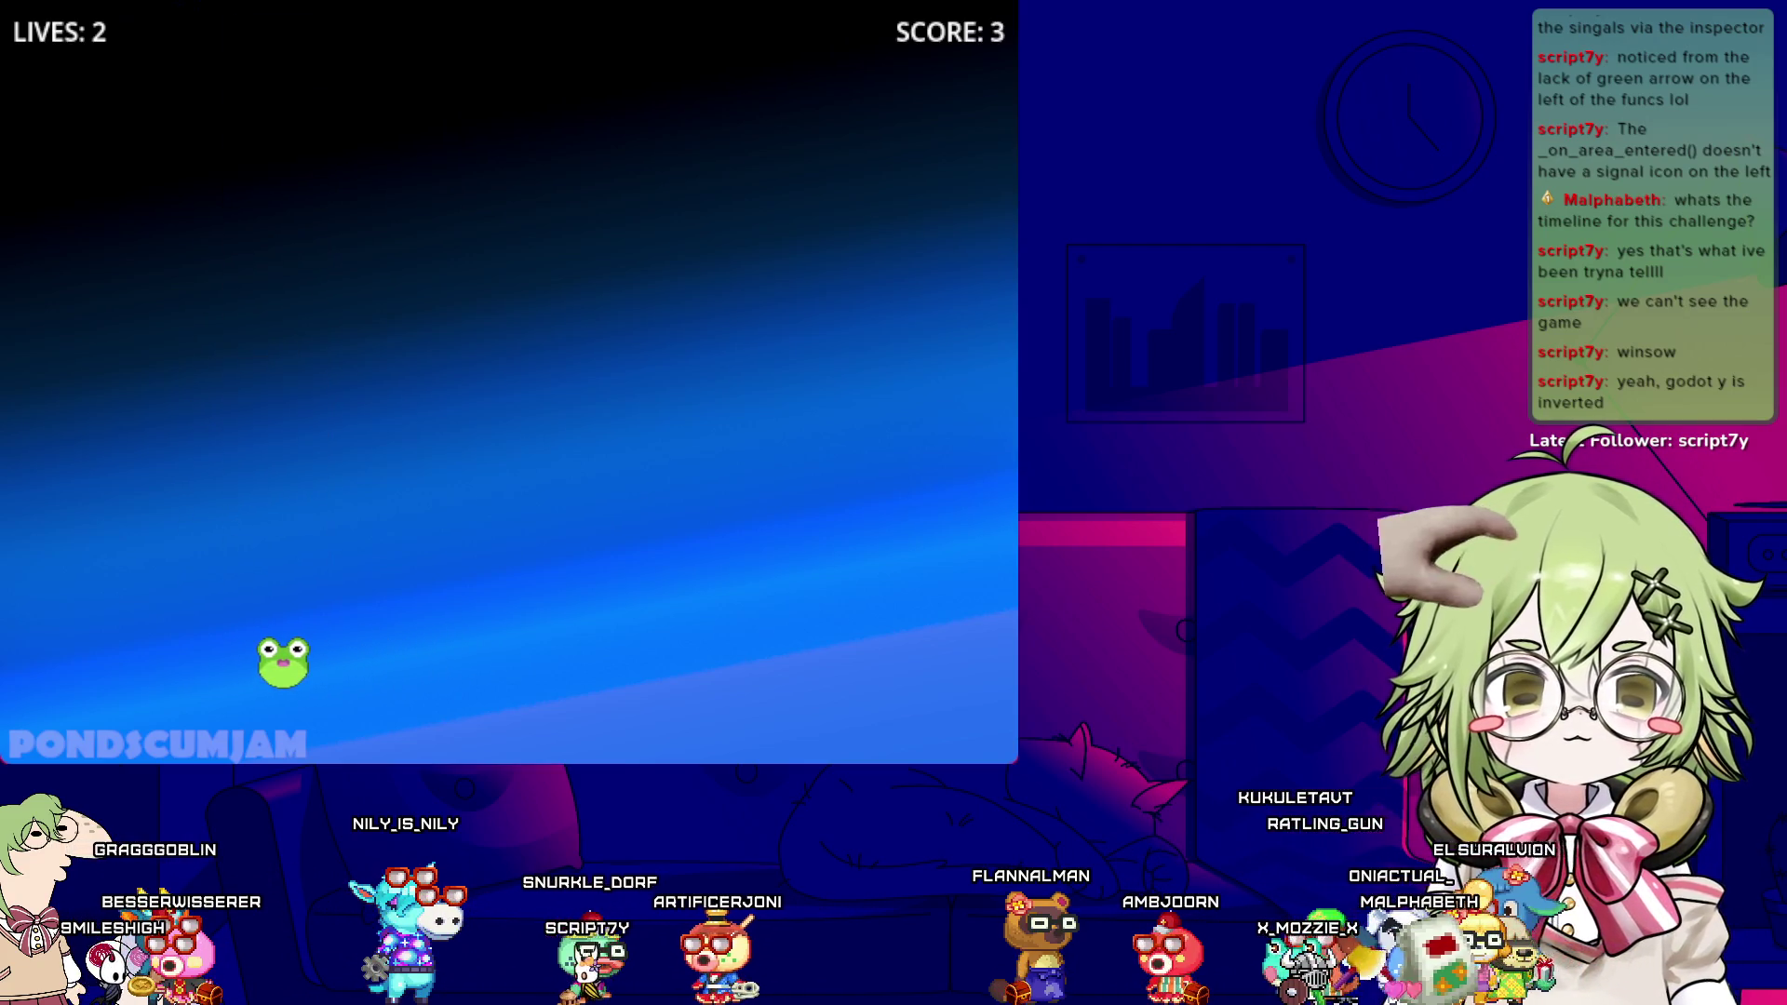
pyautogui.press('Right')
pyautogui.press('Left')
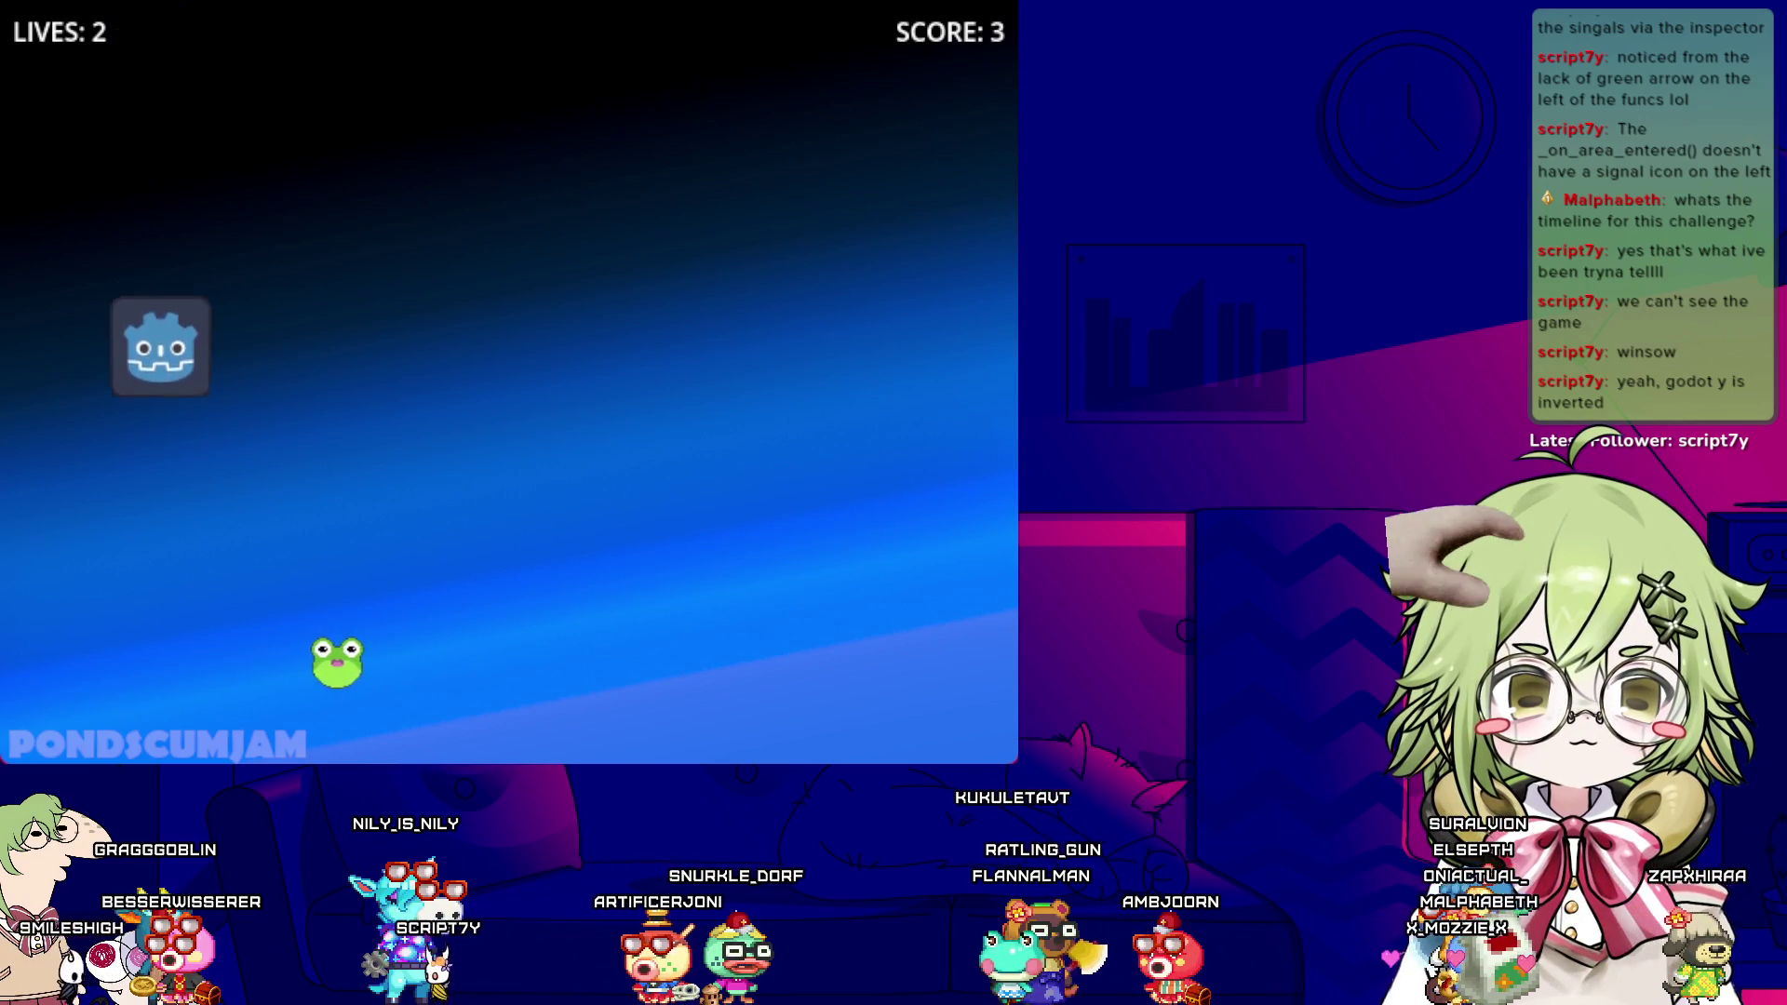
pyautogui.press('Right')
pyautogui.press('Left')
pyautogui.press('Left')
pyautogui.press('Right')
pyautogui.press('Left')
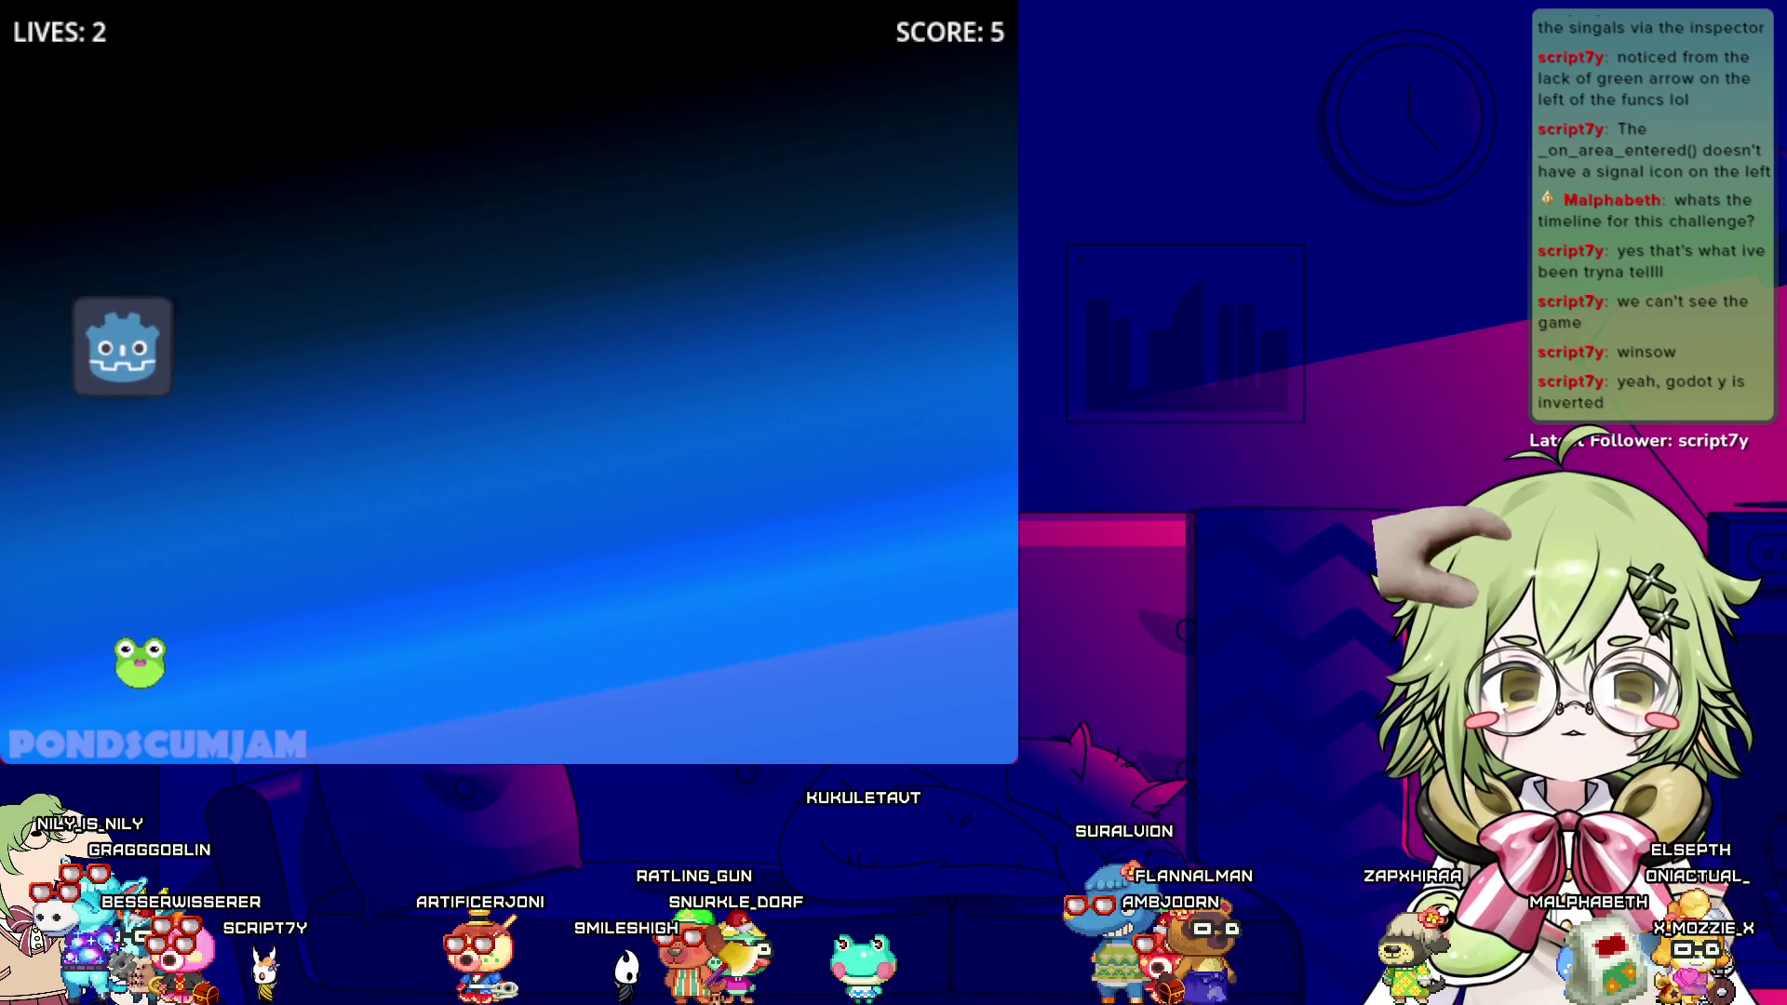
pyautogui.press('Right')
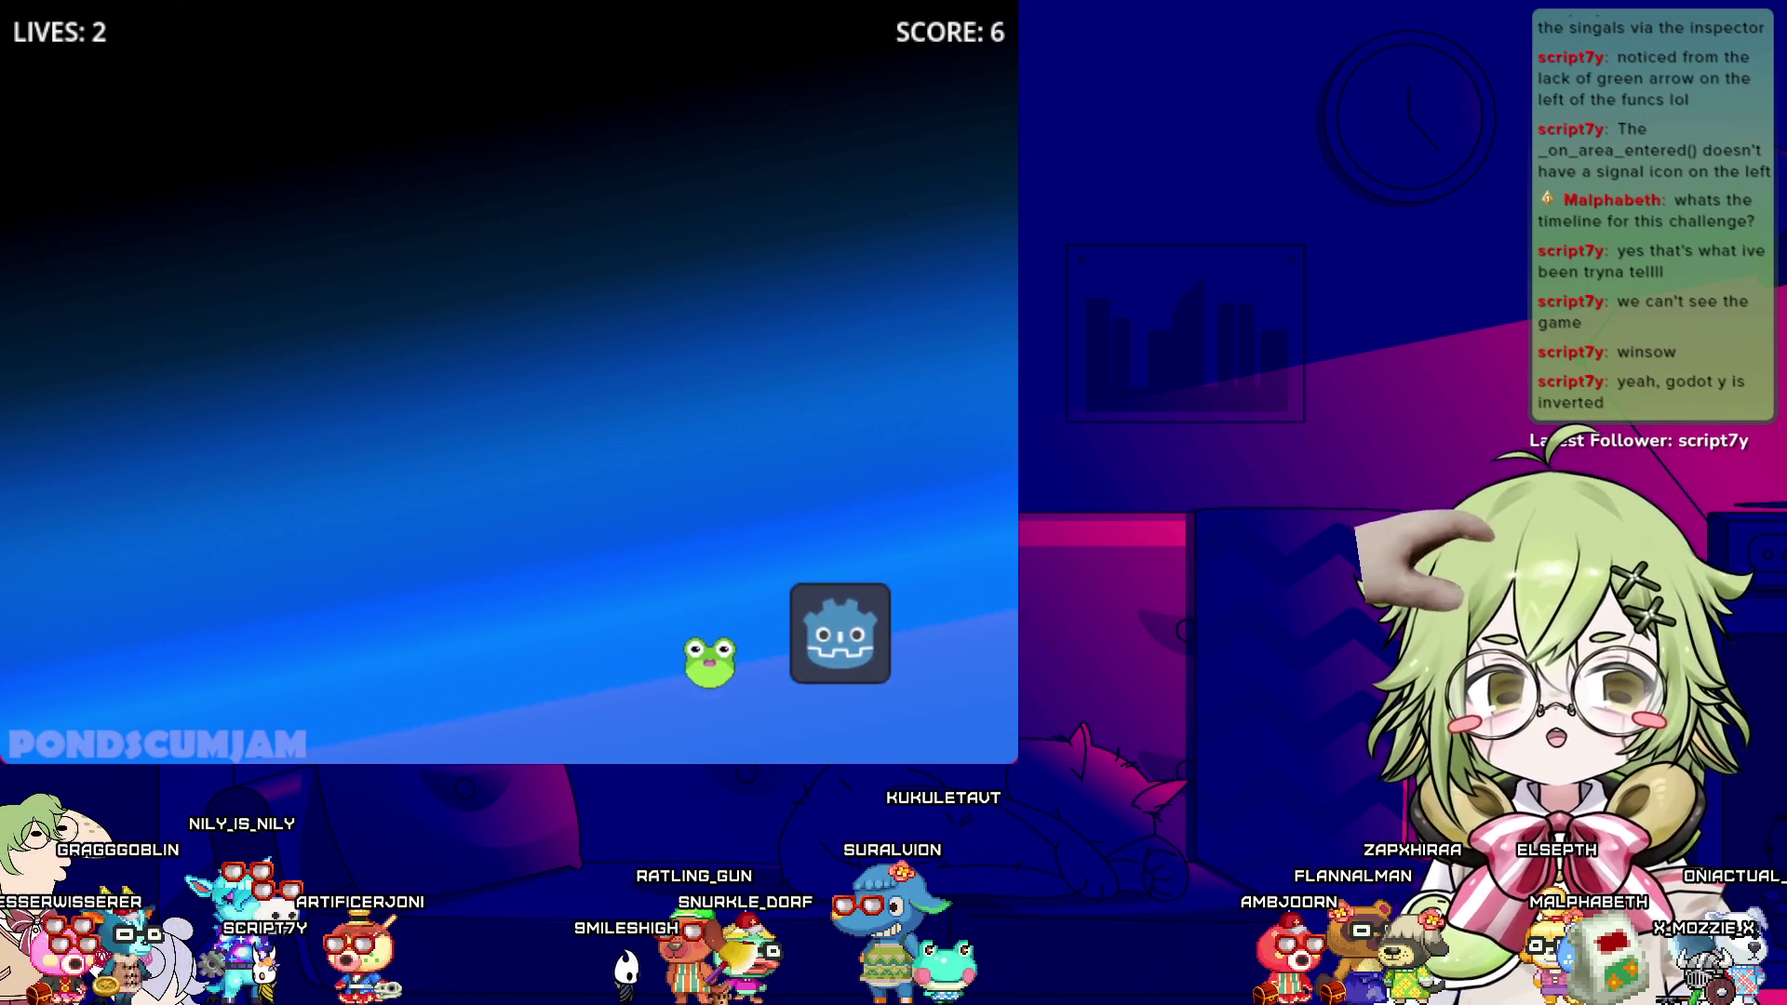
pyautogui.press('Left')
pyautogui.press('Left')
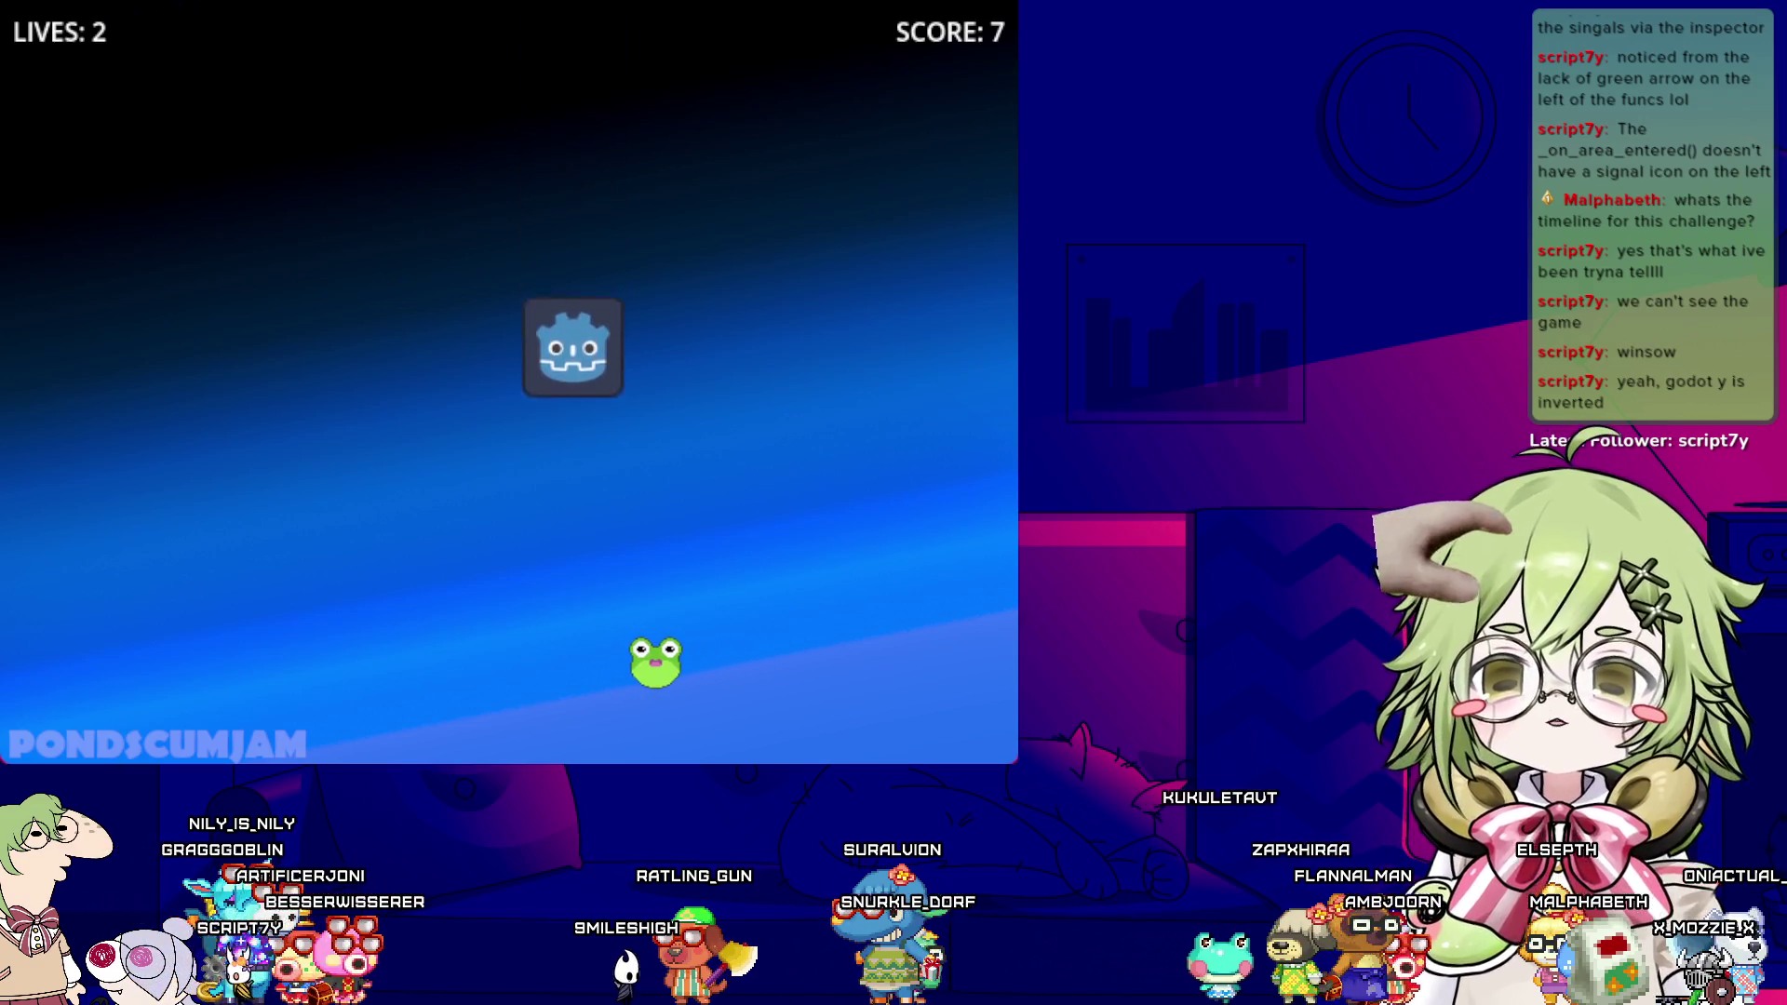
pyautogui.press('Right')
pyautogui.press('Left')
pyautogui.press('Left')
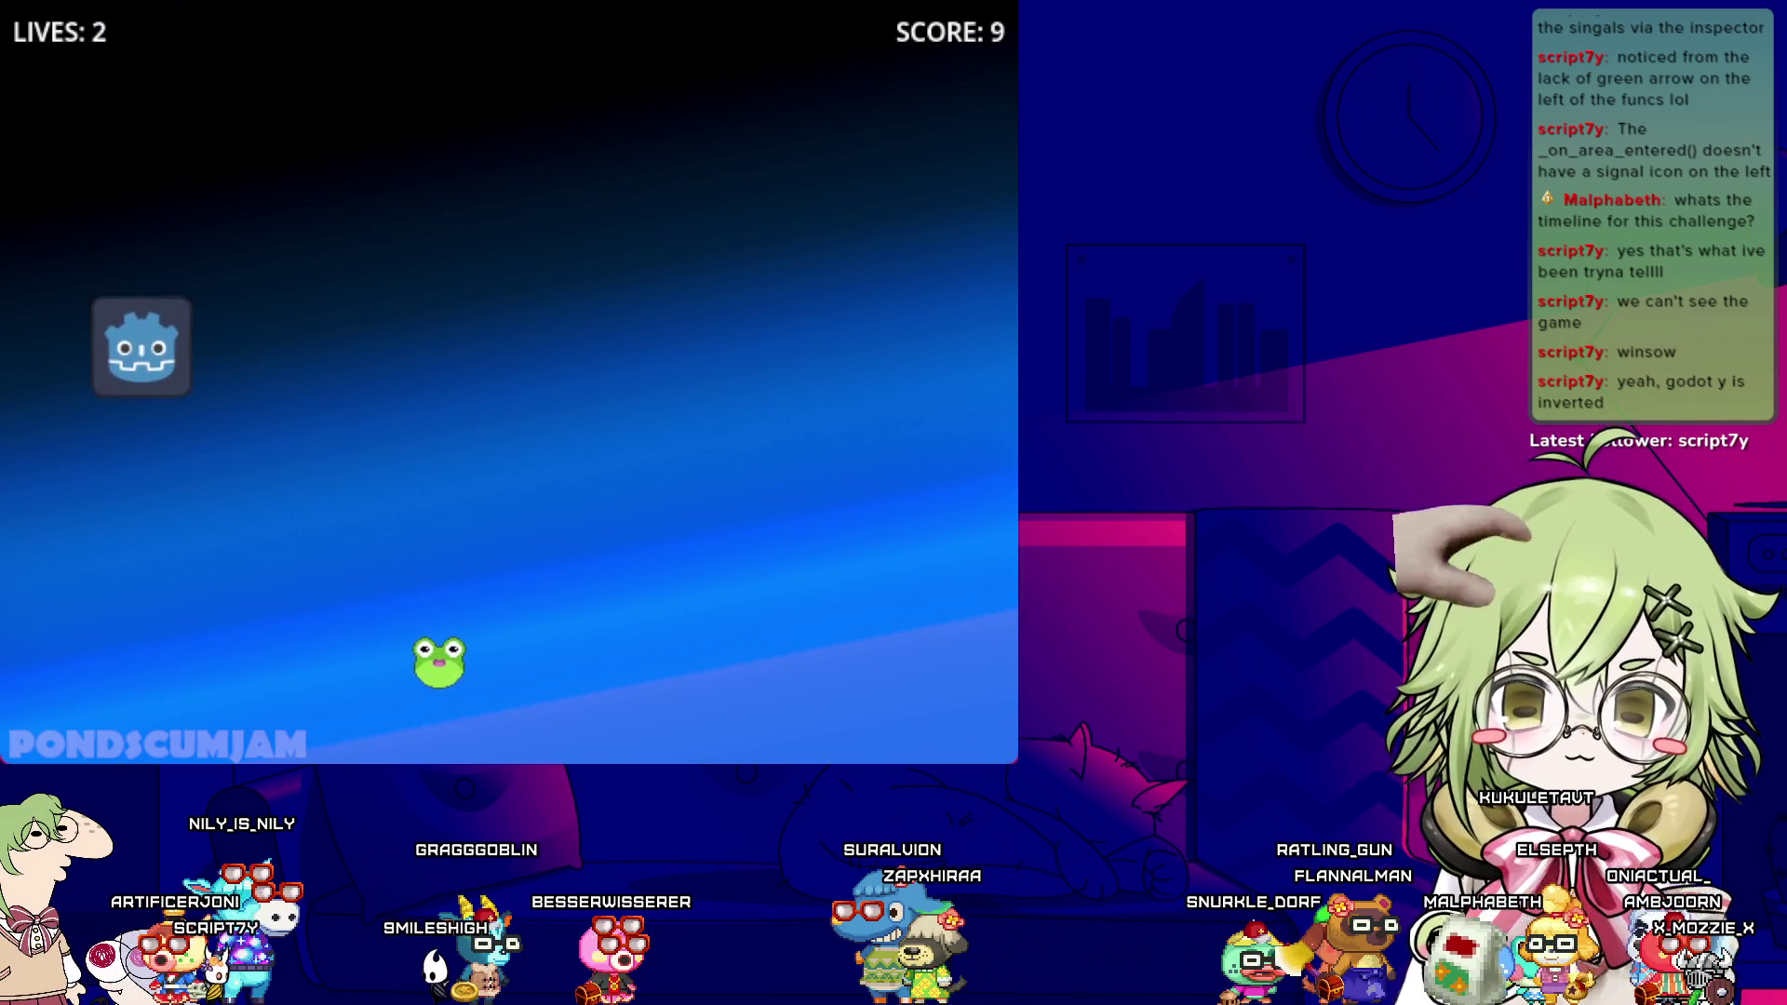
pyautogui.press('Right')
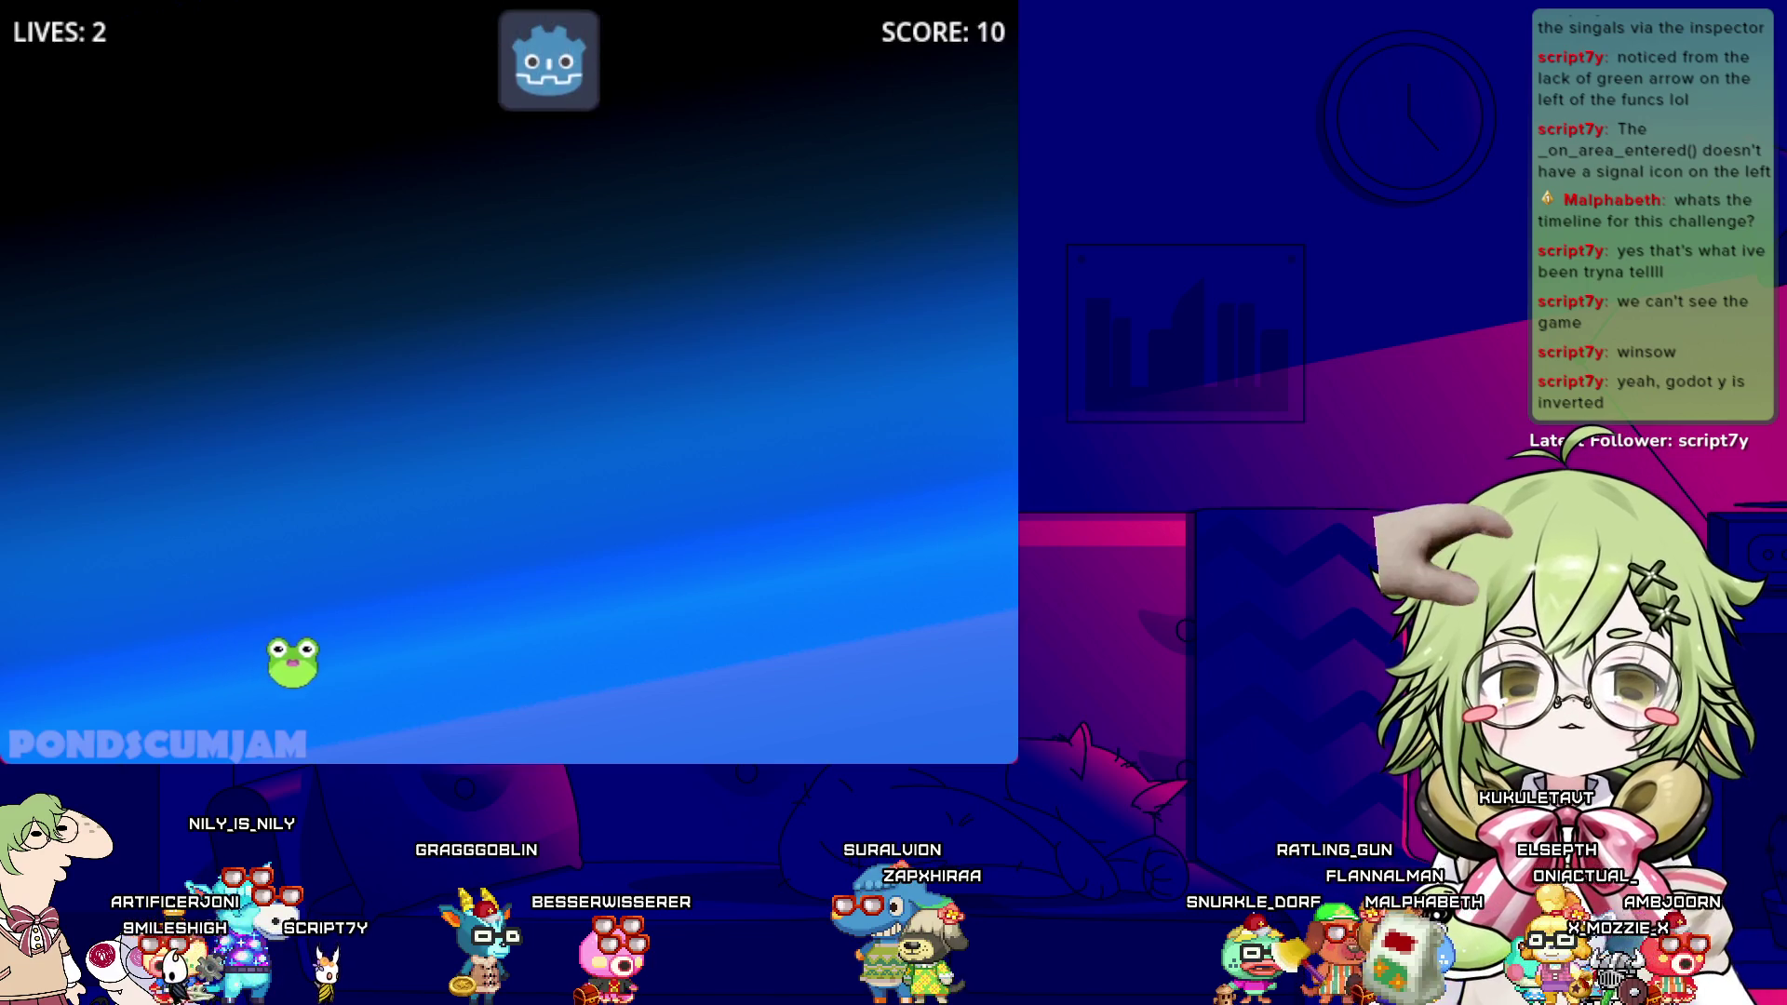
pyautogui.press('Left')
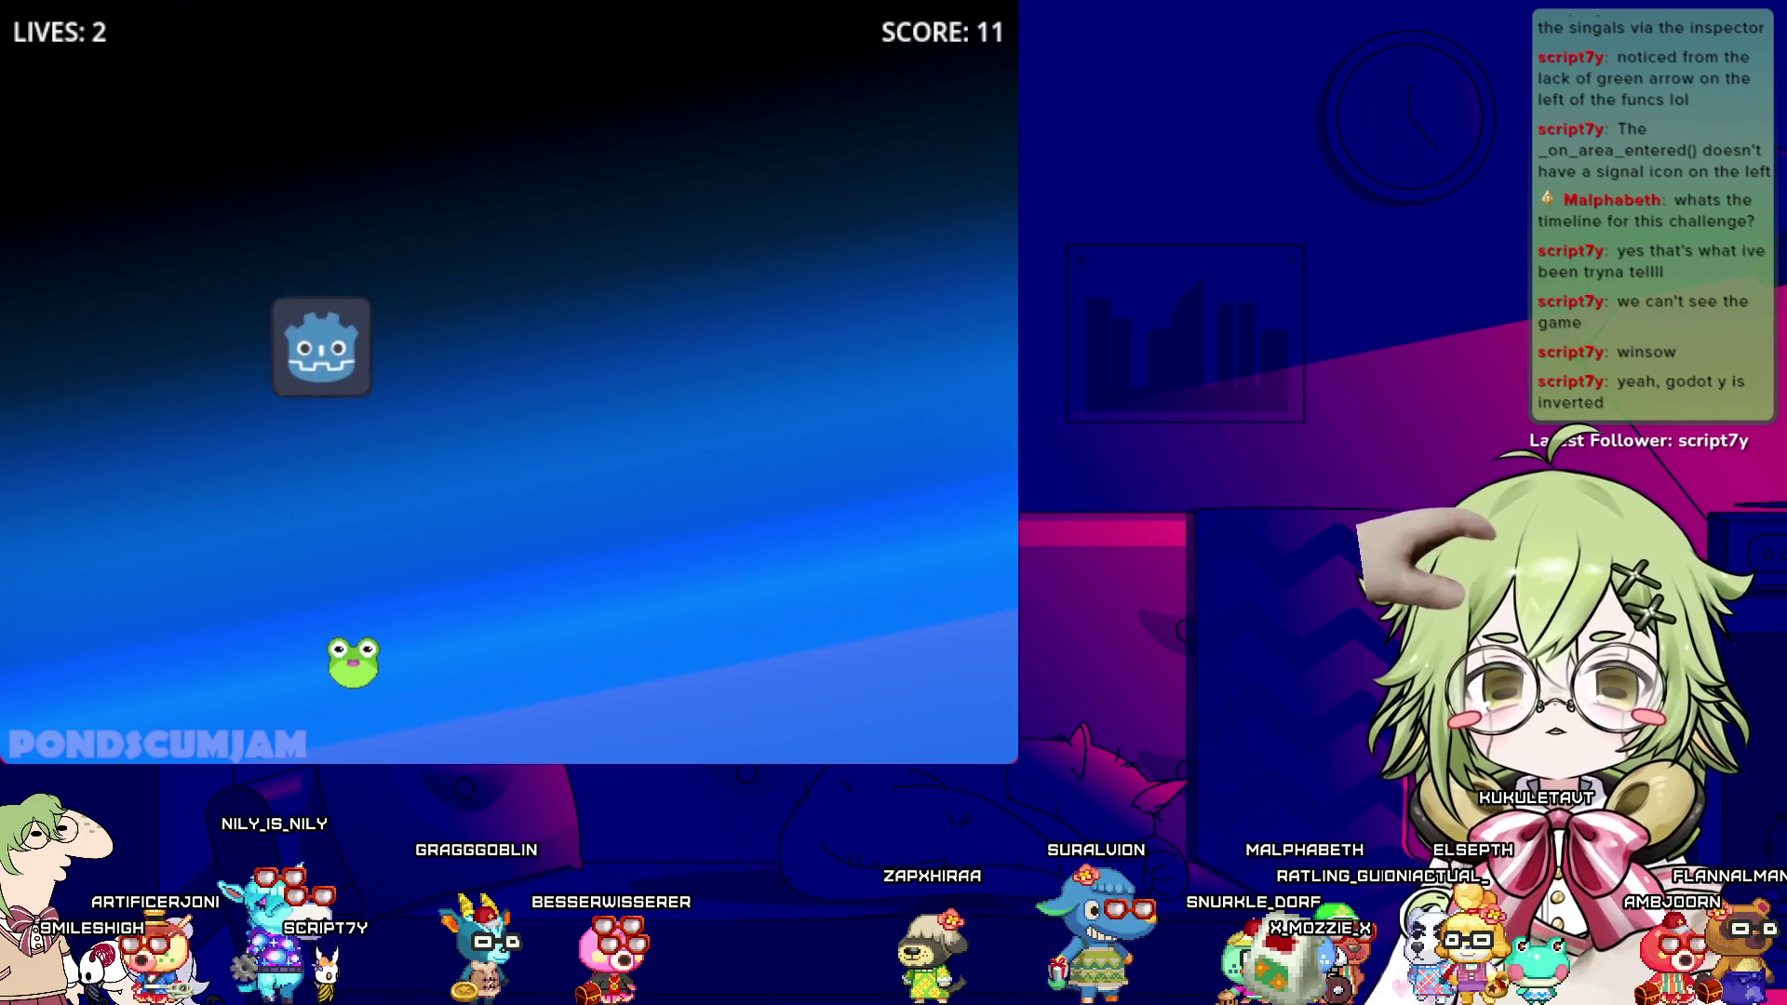
pyautogui.press('Right')
pyautogui.press('Left')
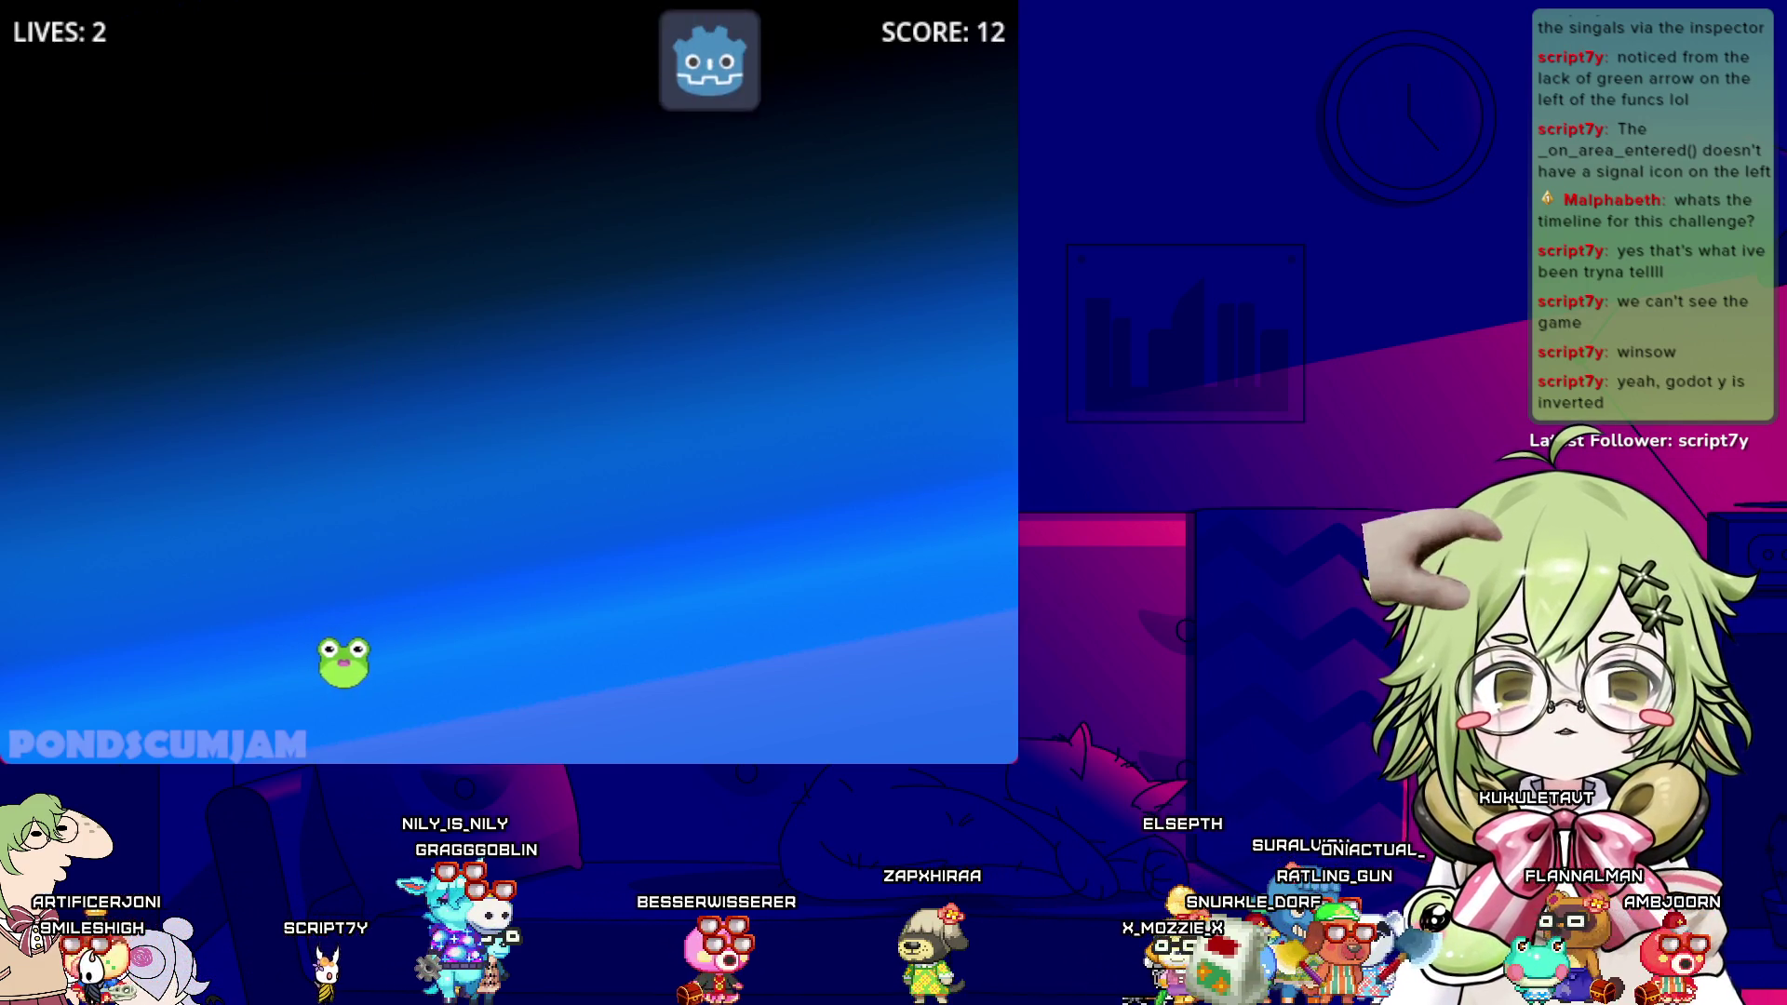
pyautogui.press('Right')
pyautogui.press('Right')
pyautogui.press('Left')
pyautogui.press('Left')
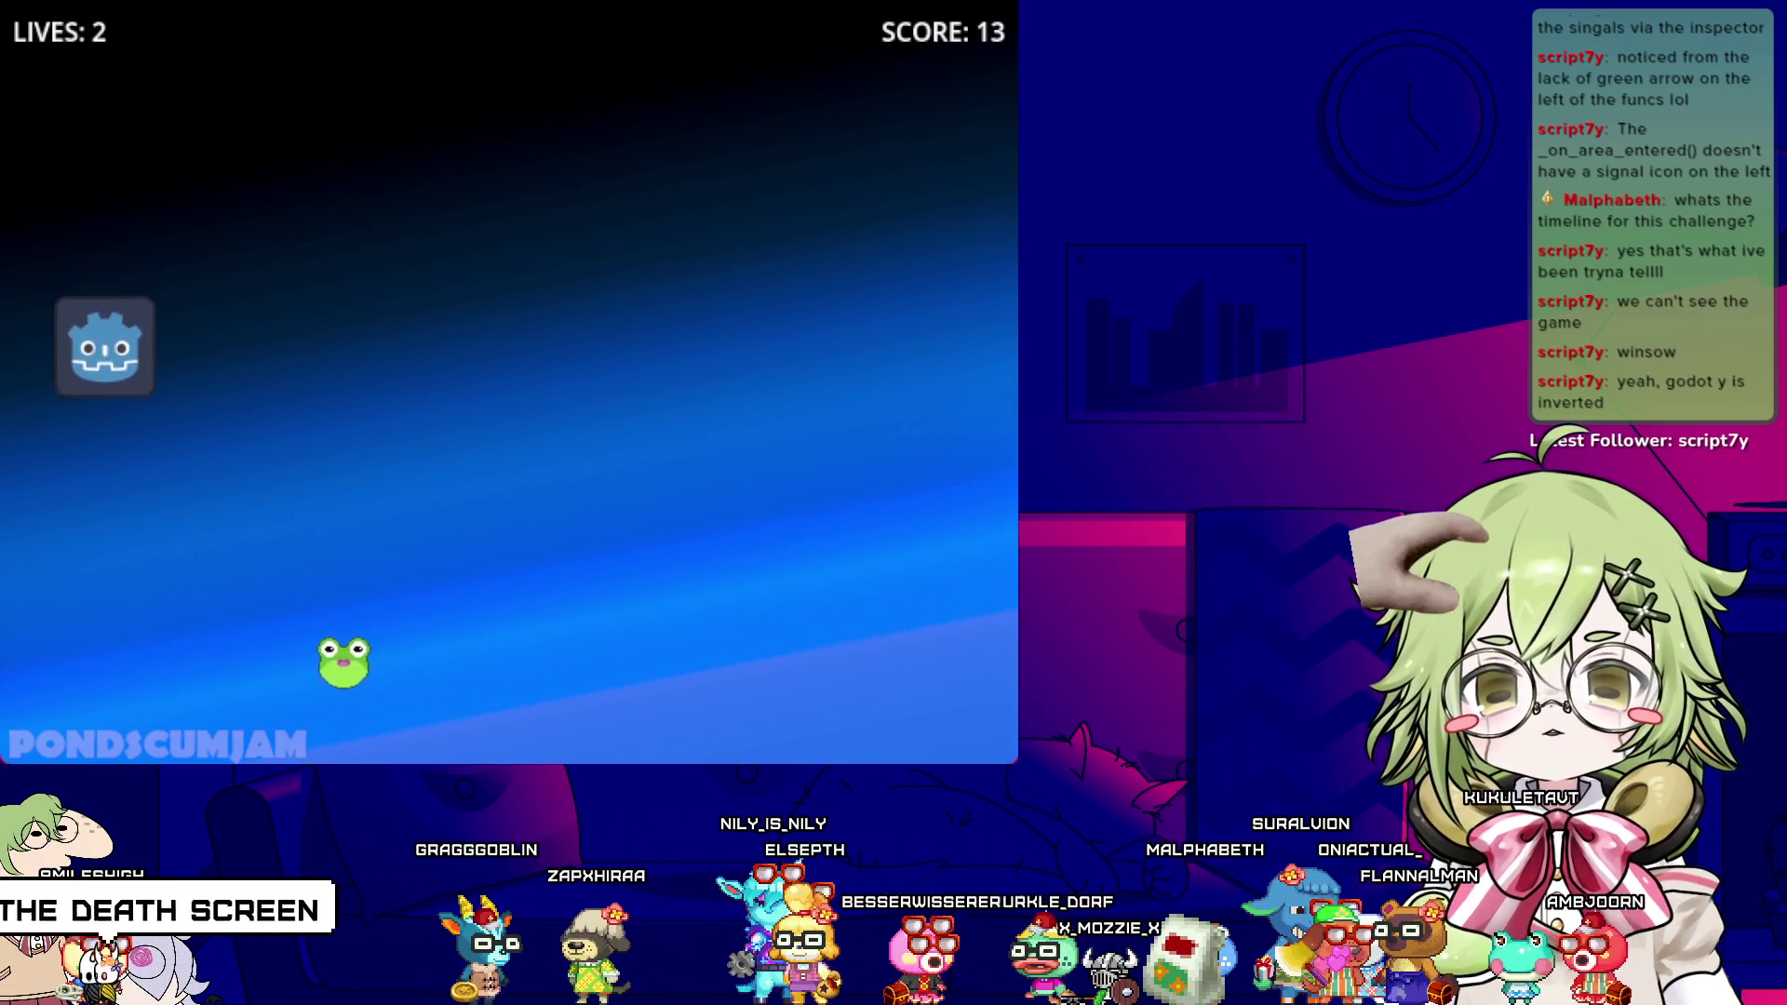
pyautogui.press('Right')
pyautogui.press('Left')
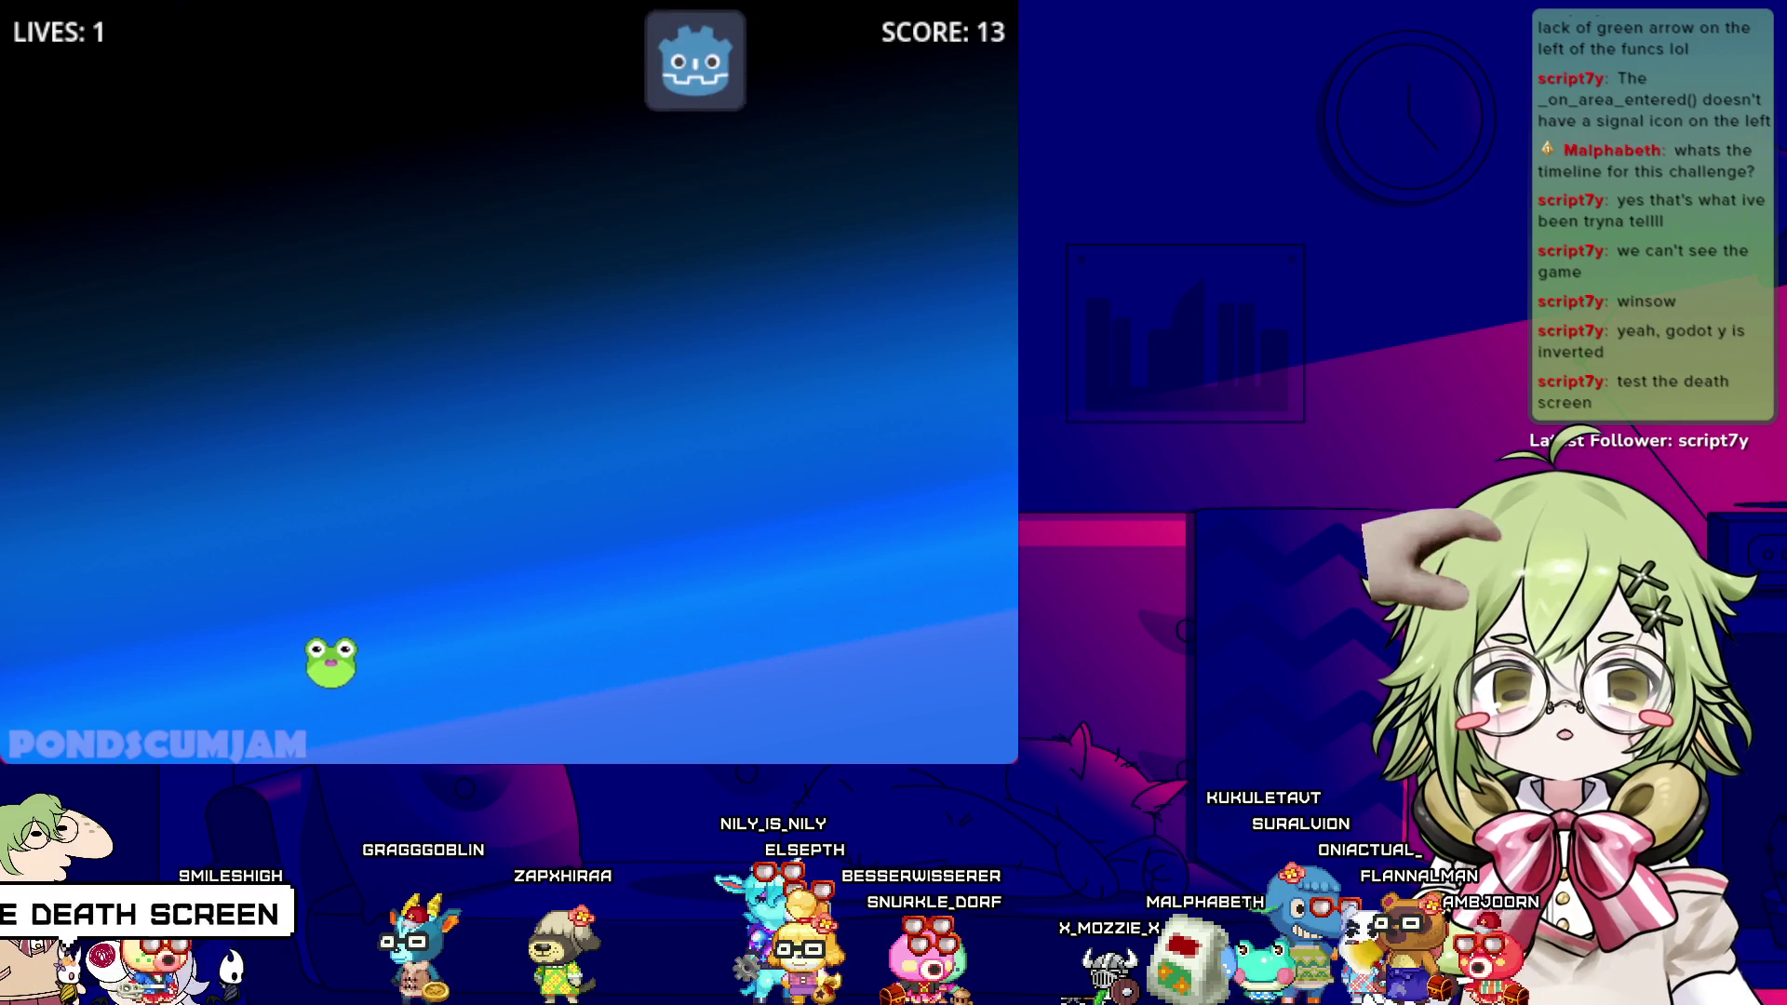
pyautogui.press('Right')
pyautogui.press('Right')
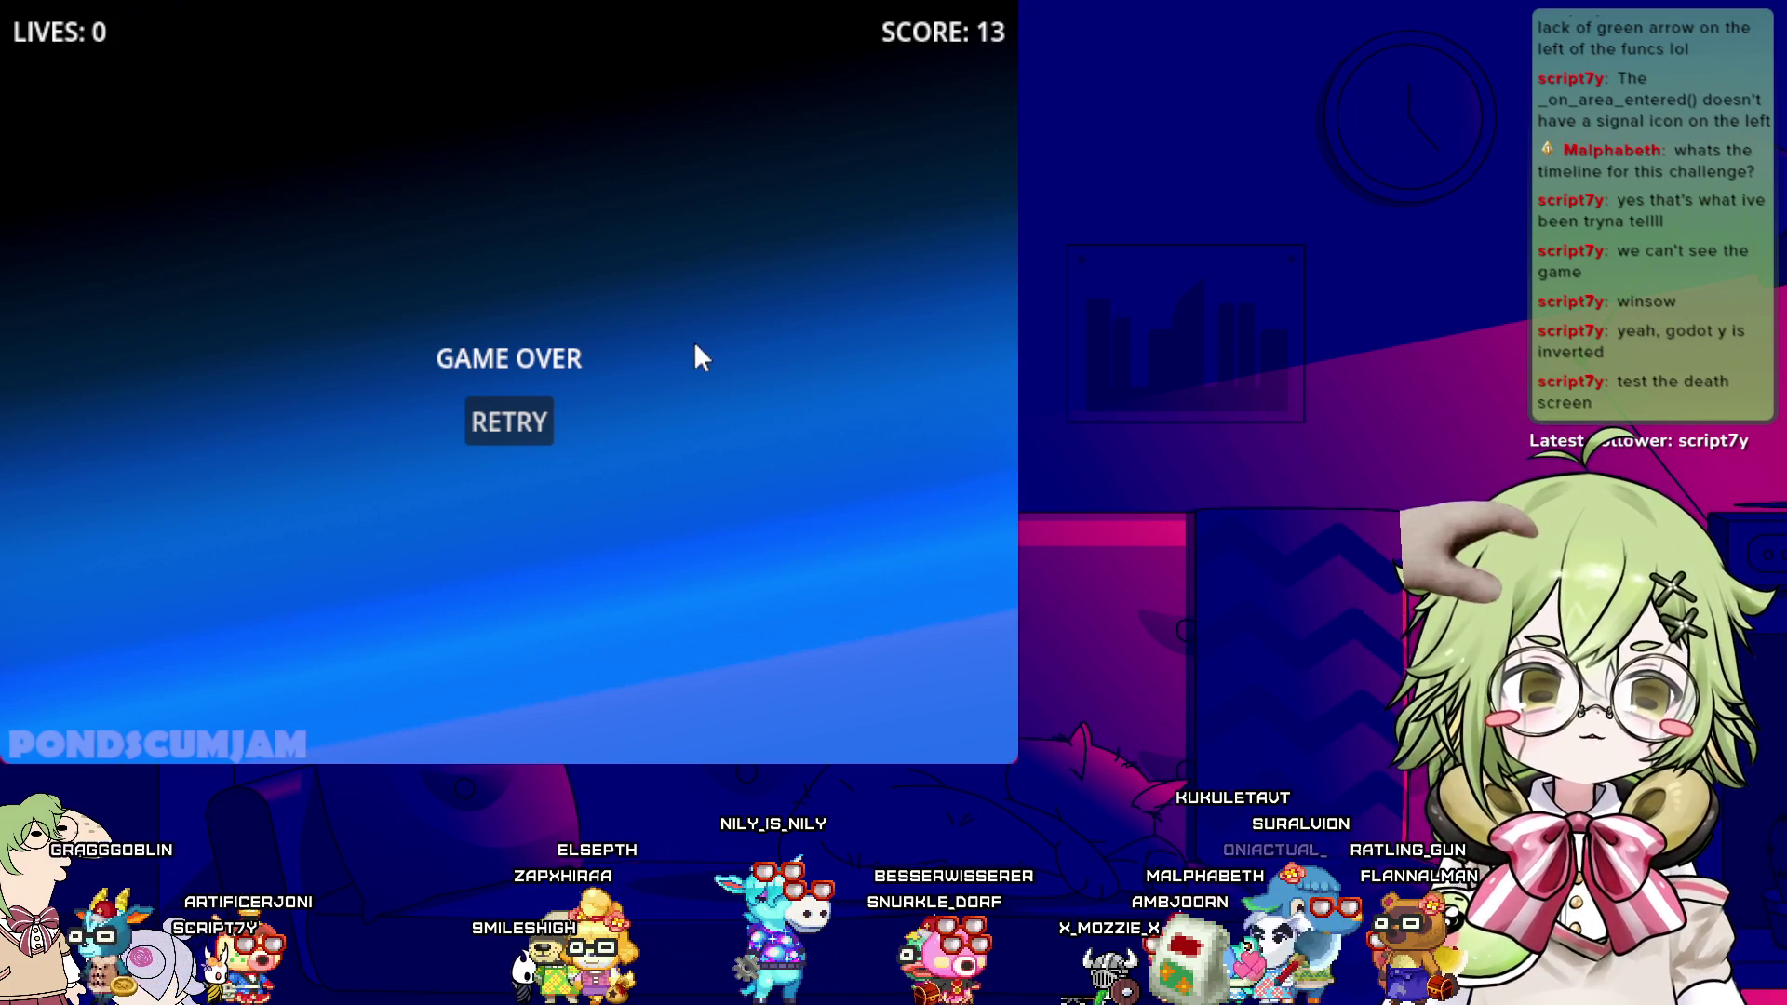
# - Hit RETRY, check the frog moves with LIVES: 3 and SCORE: 0, then stop the game with F8
pyautogui.click(516, 428)
pyautogui.press('Left')
pyautogui.press('Right')
pyautogui.press('Left')
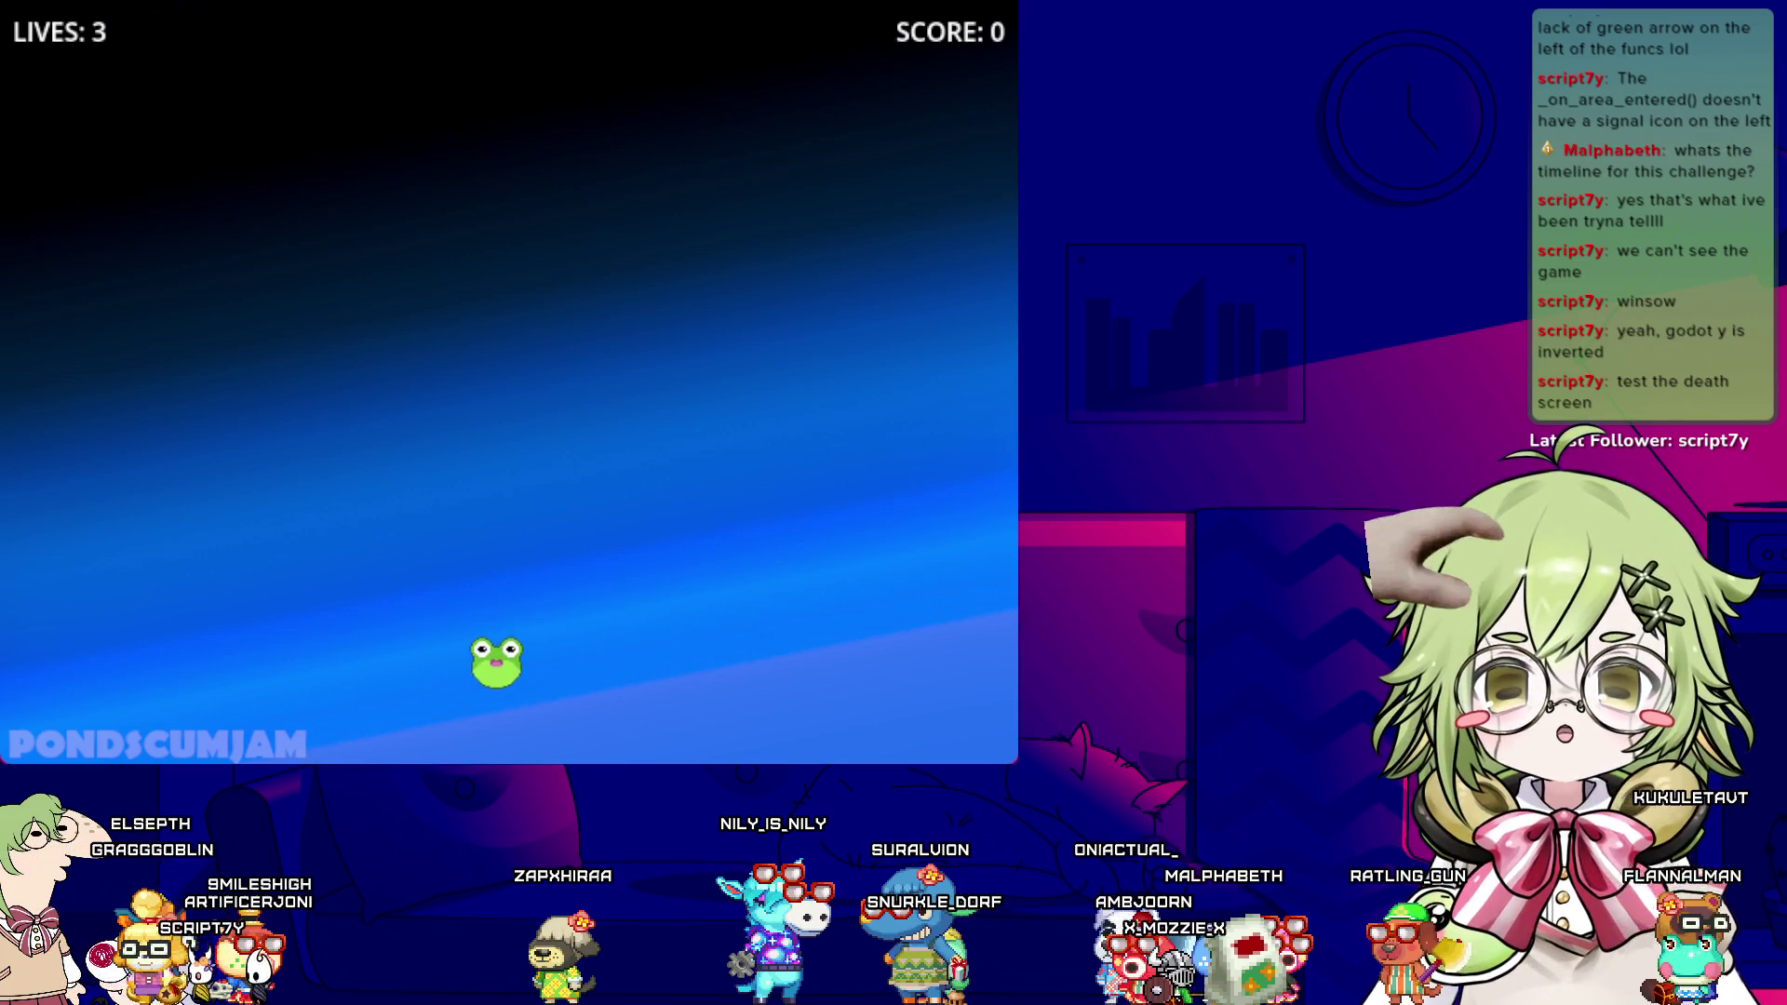
pyautogui.press('Right')
pyautogui.press('Right')
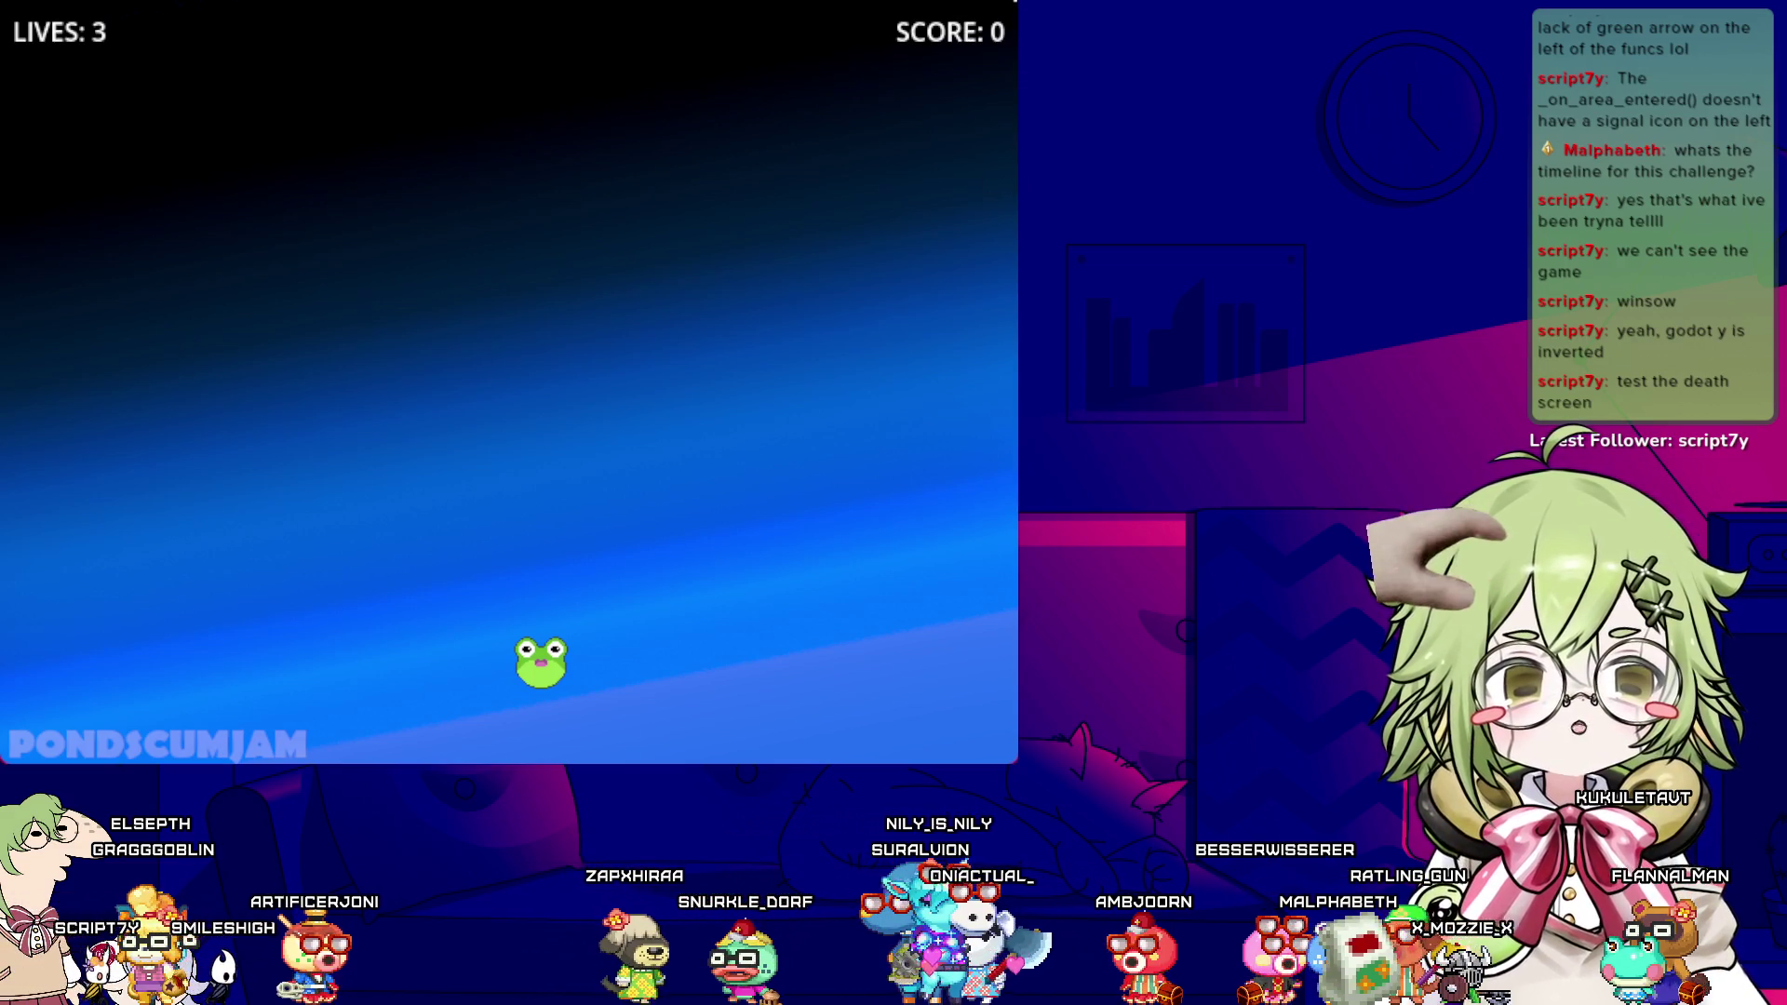
pyautogui.press('F8')
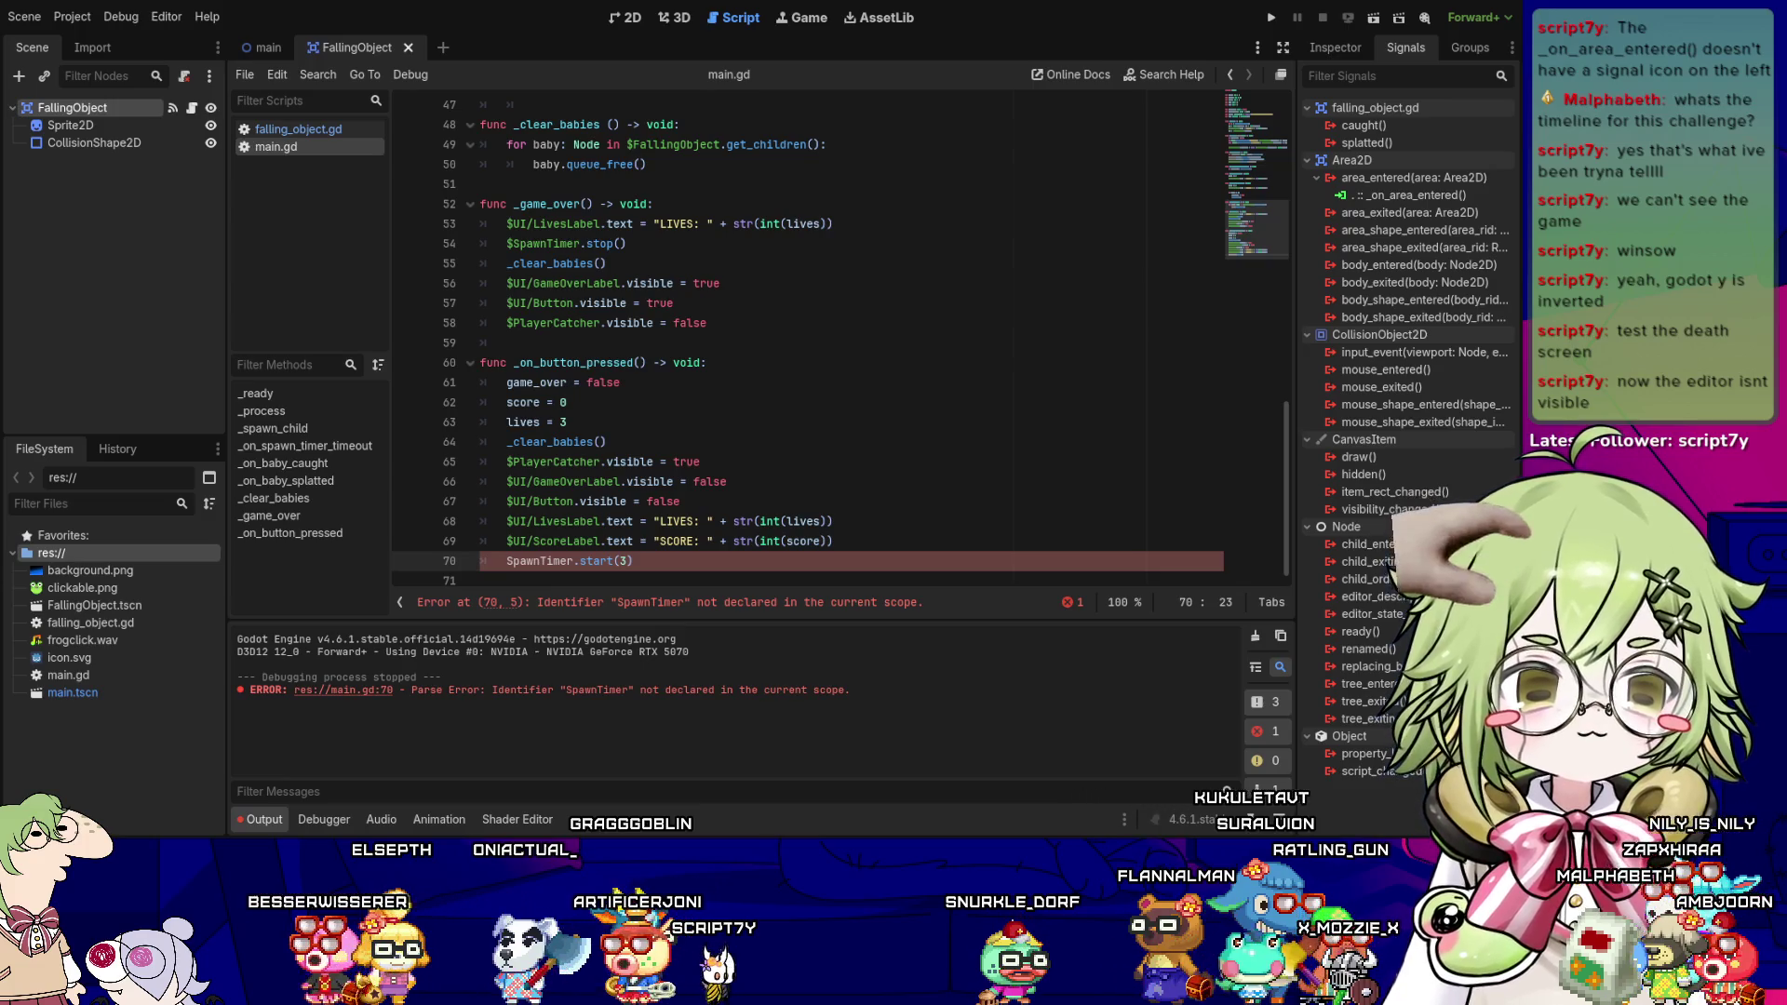
# - Correct main.gd line 70 to $SpawnTimer.start(3) and move the frog in the relaunched game
pyautogui.click(738, 567)
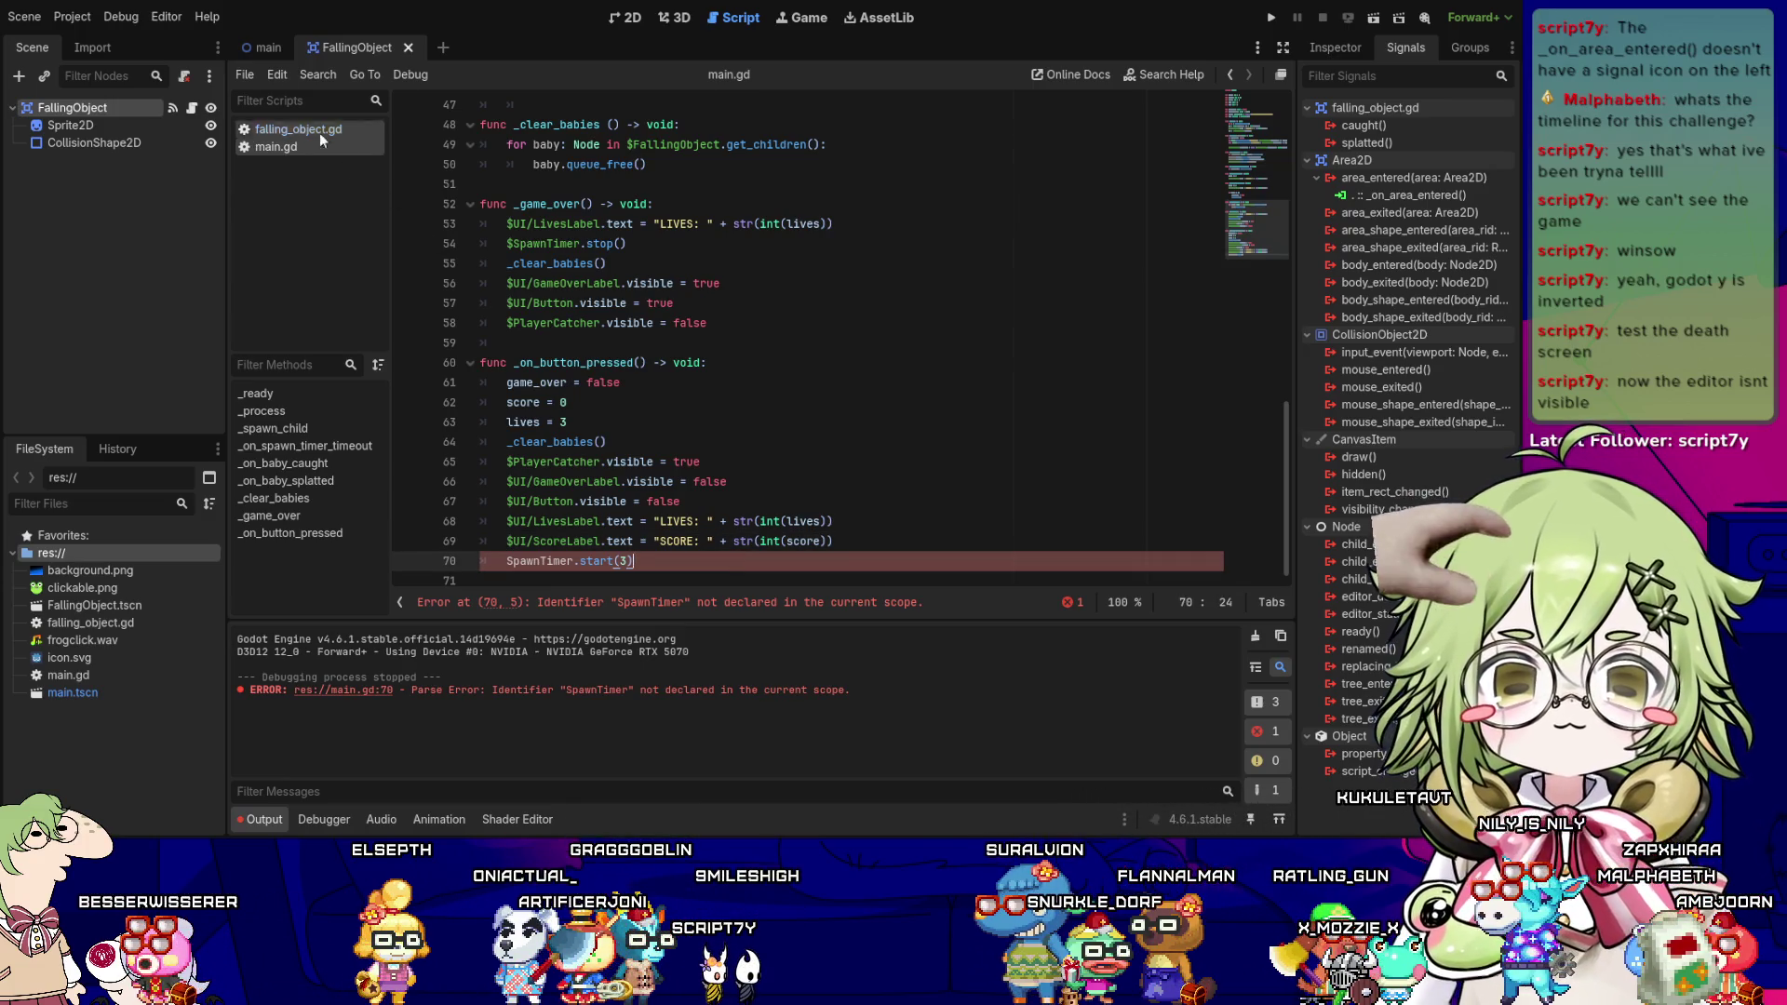
pyautogui.click(320, 145)
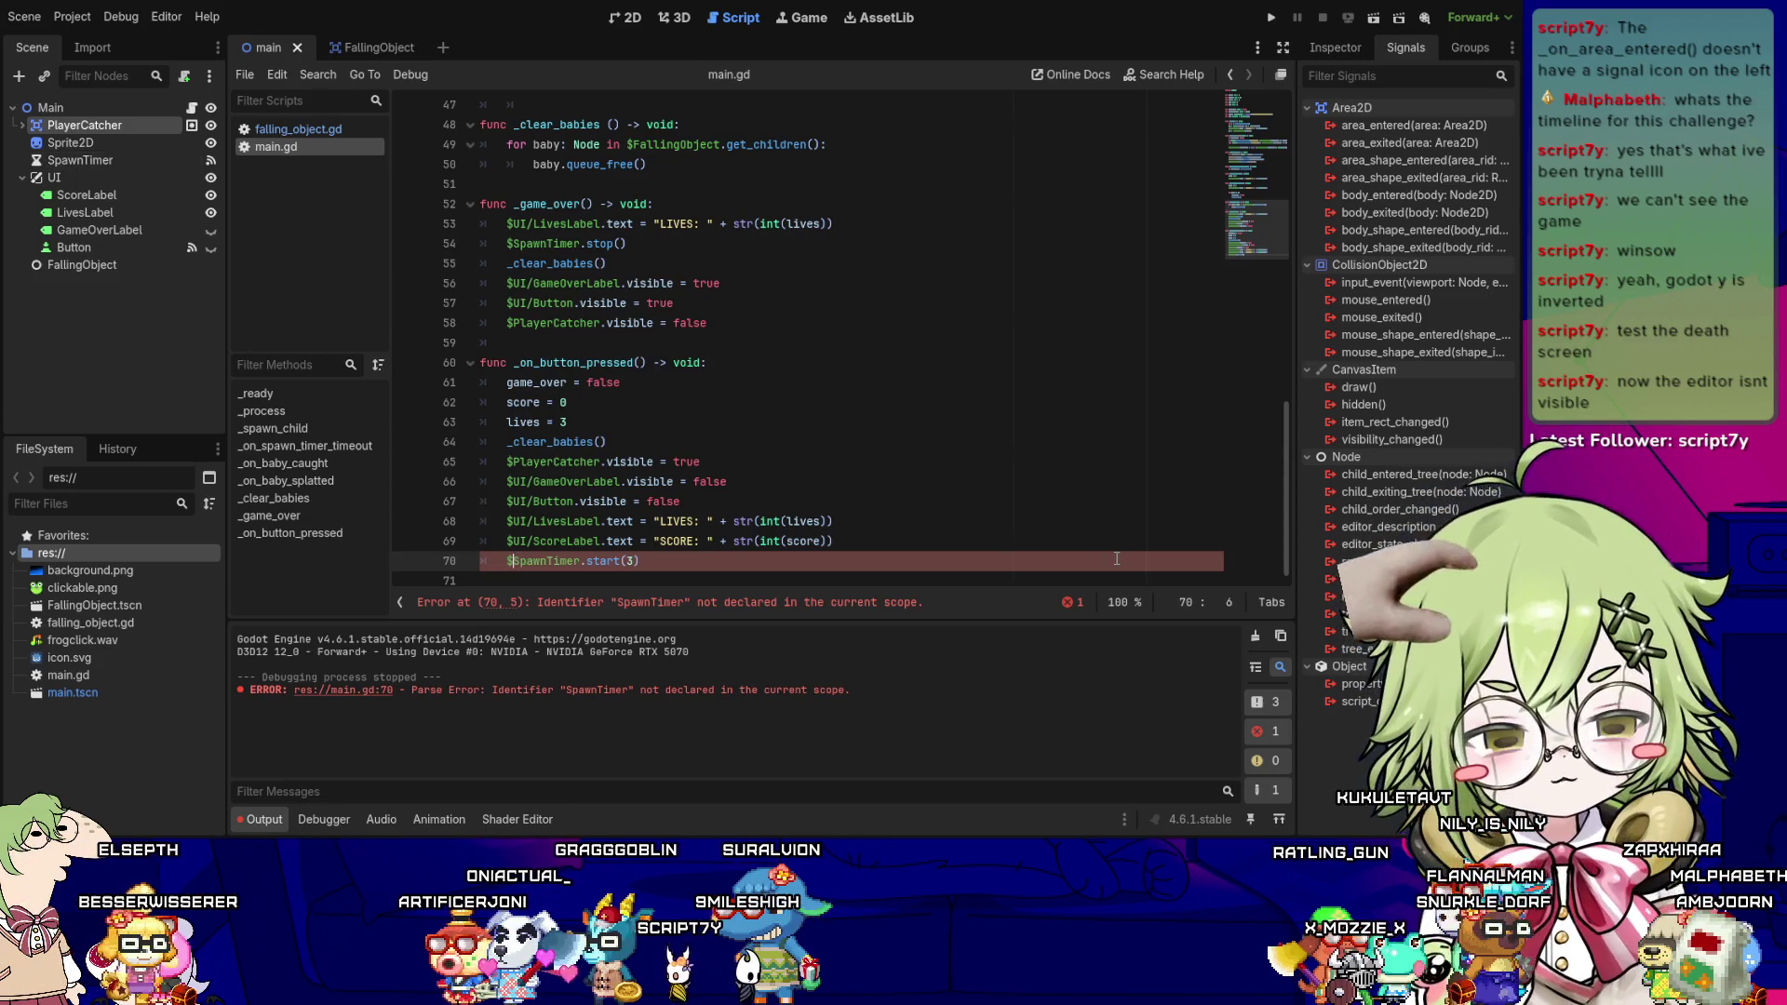
pyautogui.write('$')
pyautogui.press('Return')
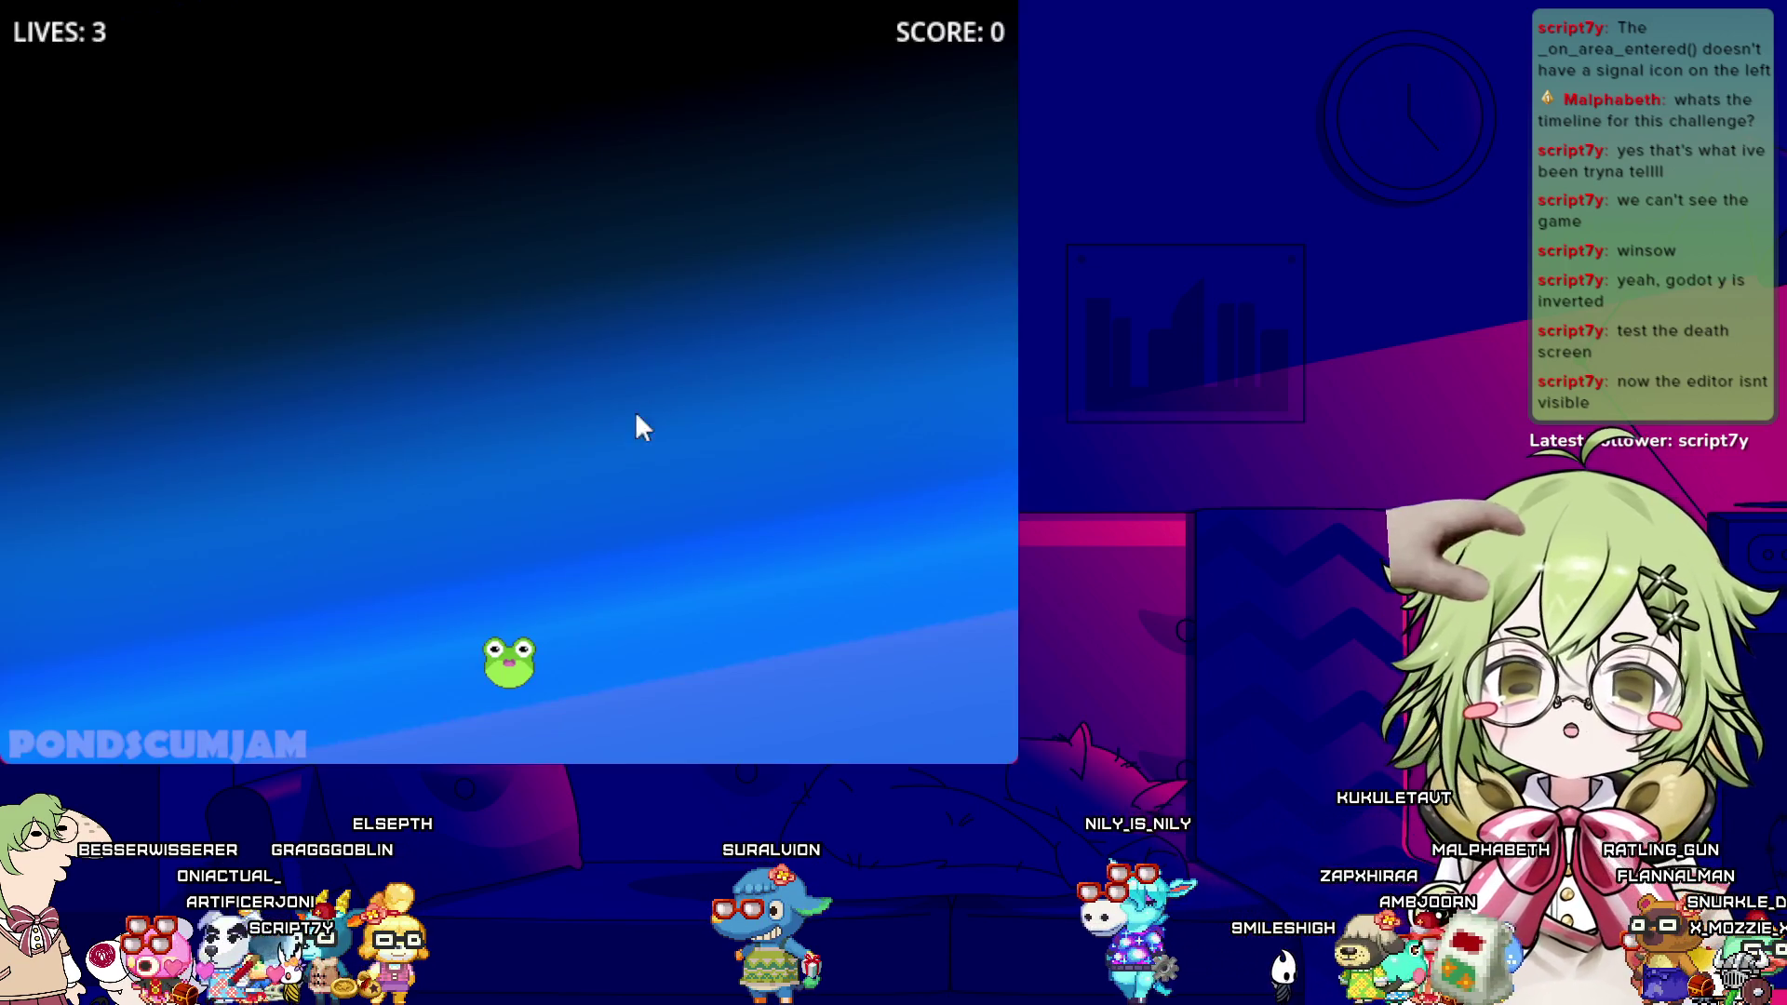
pyautogui.press('Right')
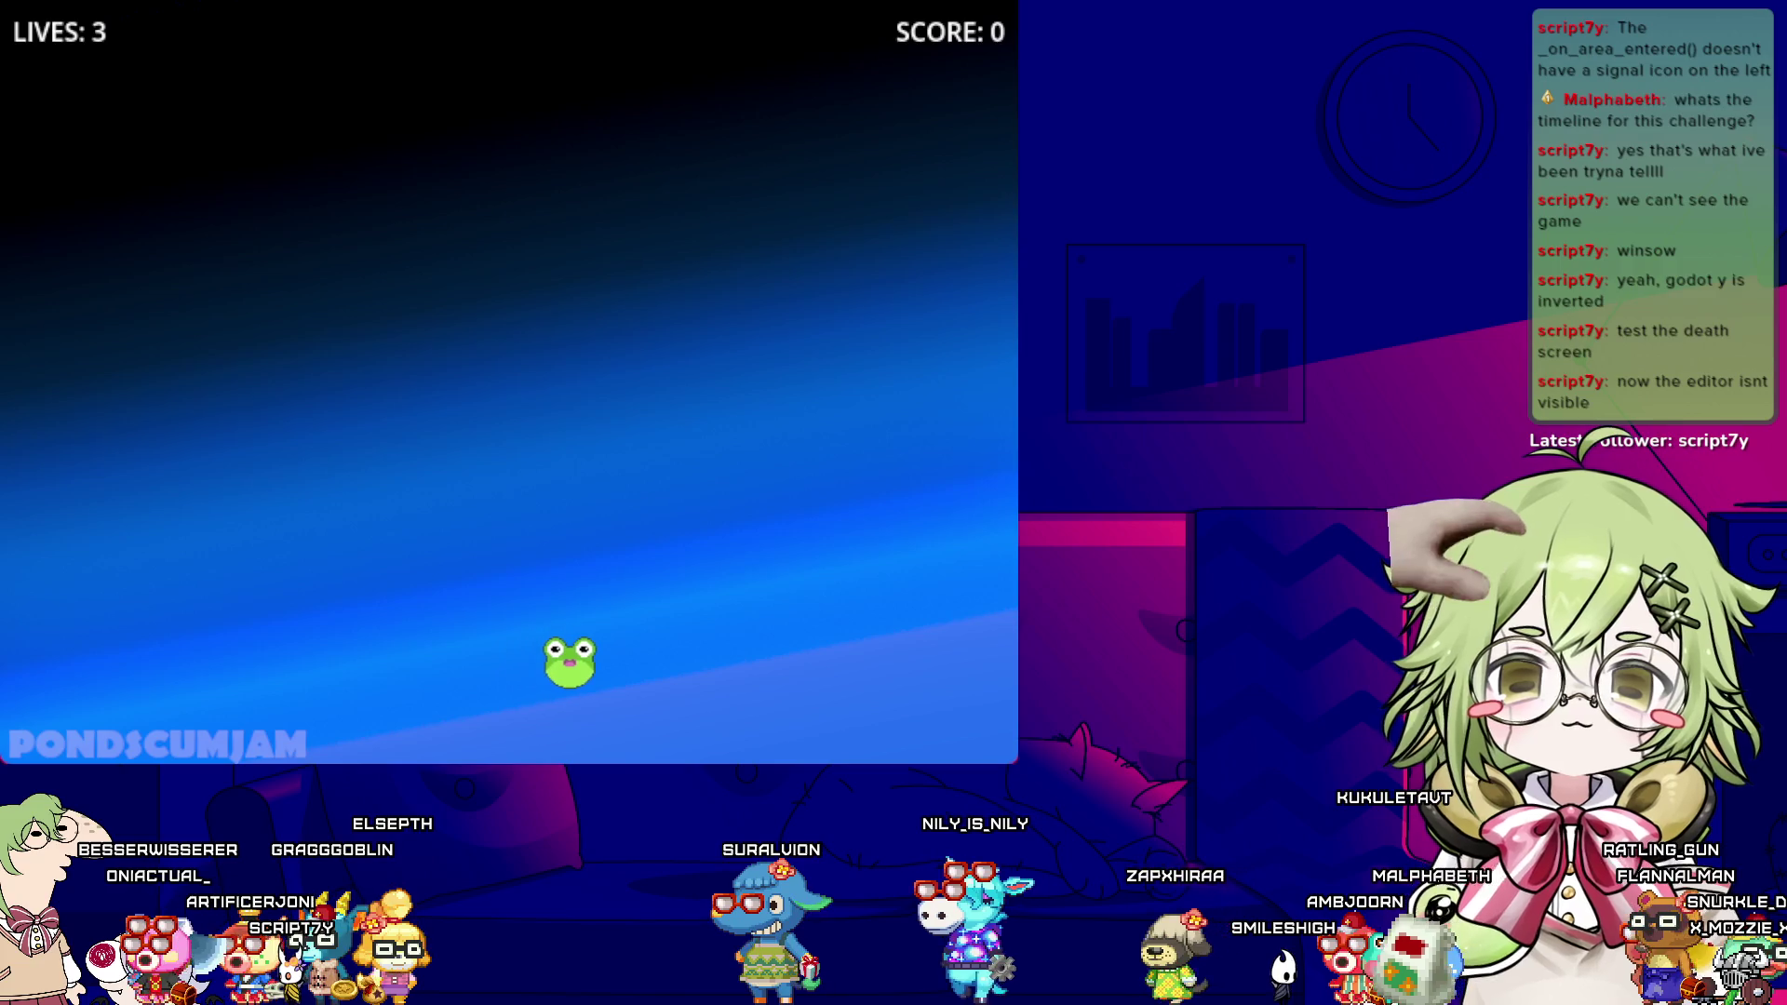